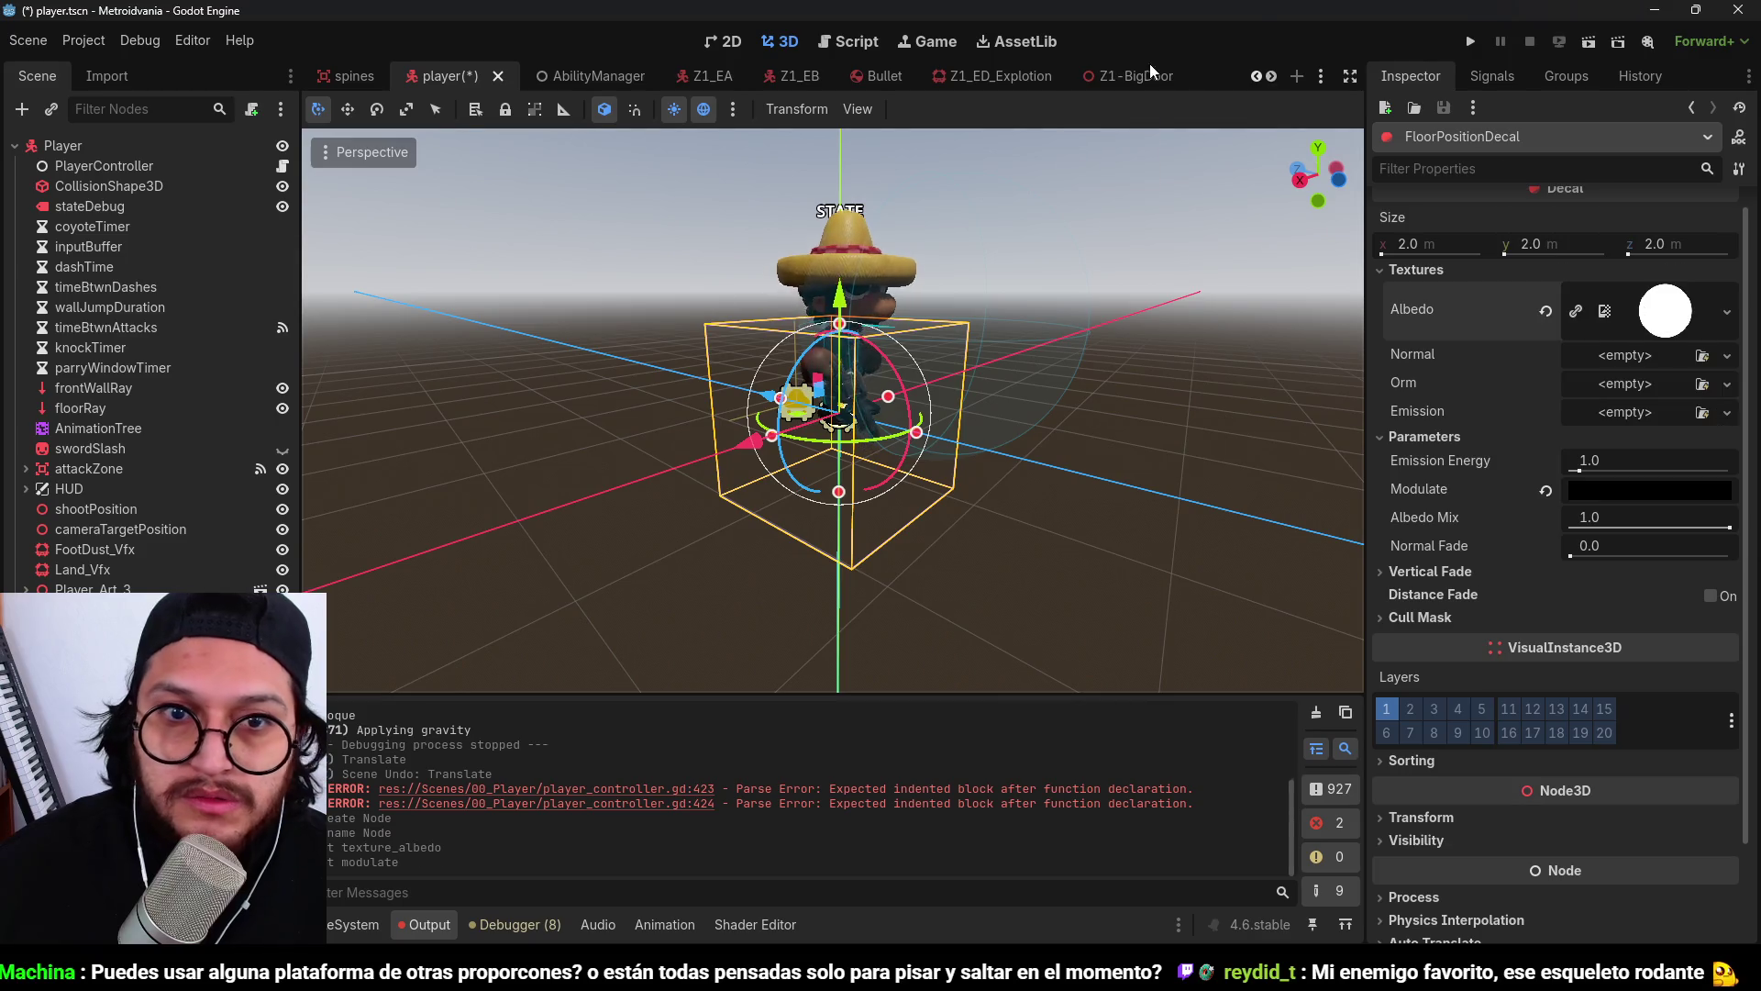
Raise FloorPositionDecal's projection box to a Y size of 1.2 m and save the player scene.
left_click(890, 425)
scroll(889, 425, "down", 2)
left_click(850, 403)
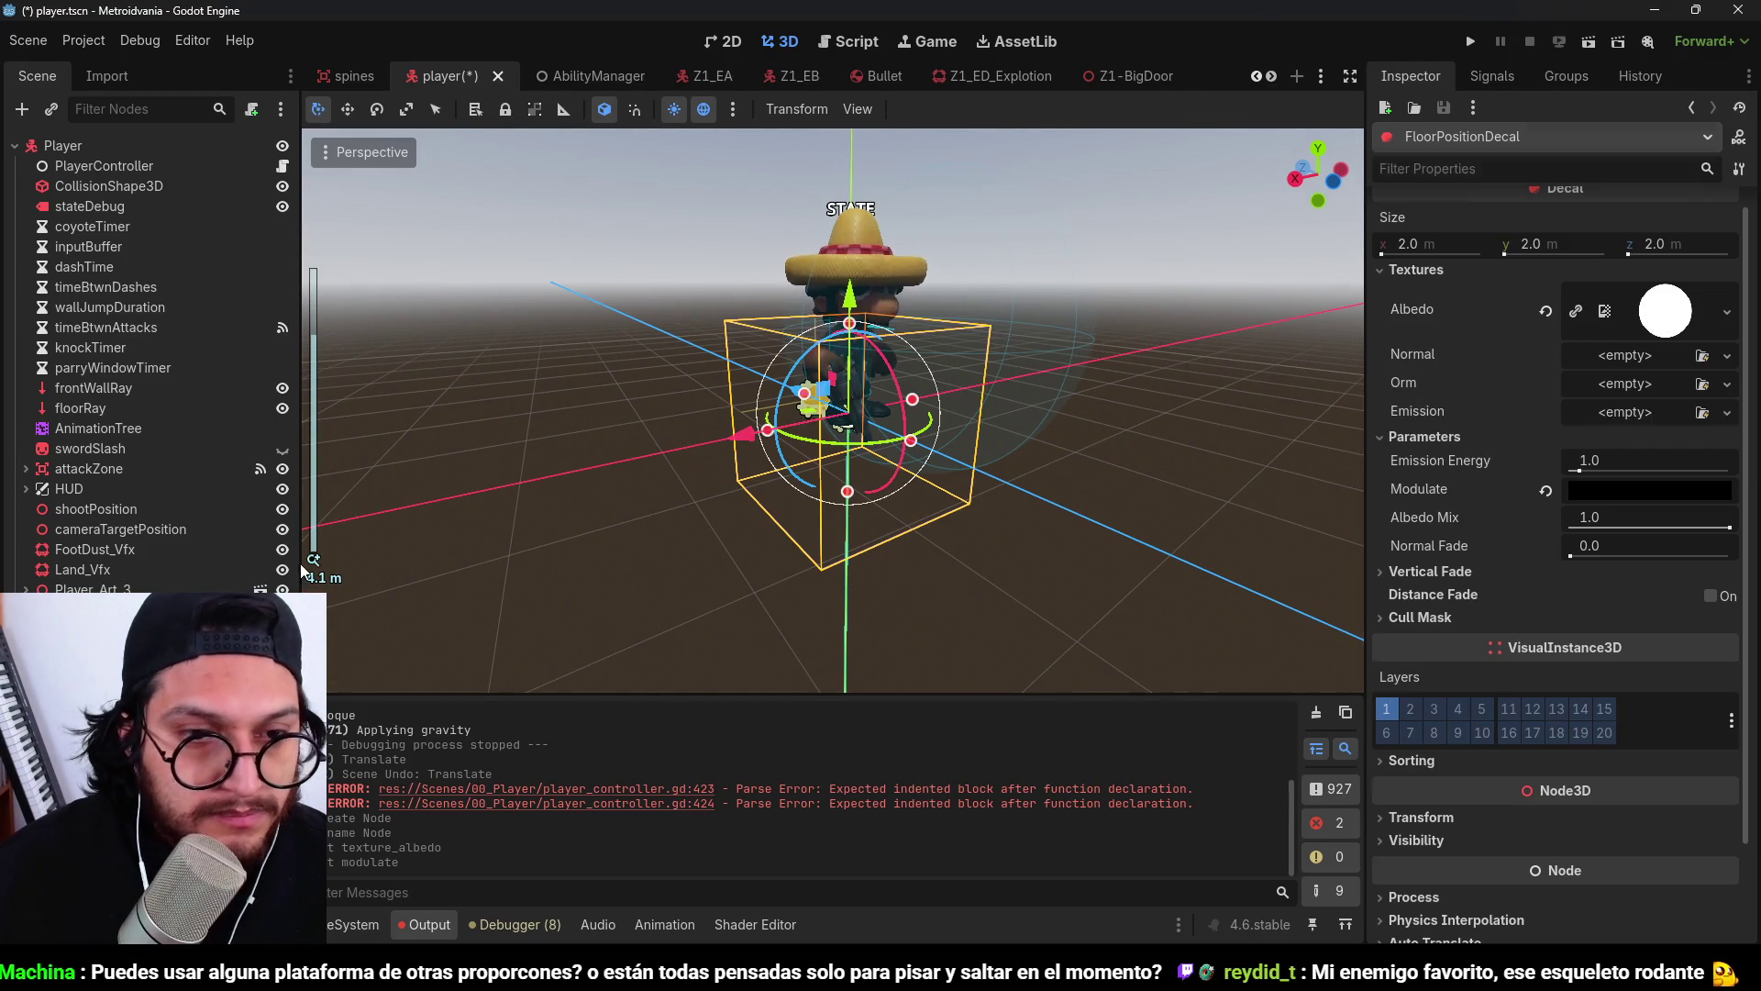
left_click_drag(850, 403, 849, 378)
key("ctrl+s")
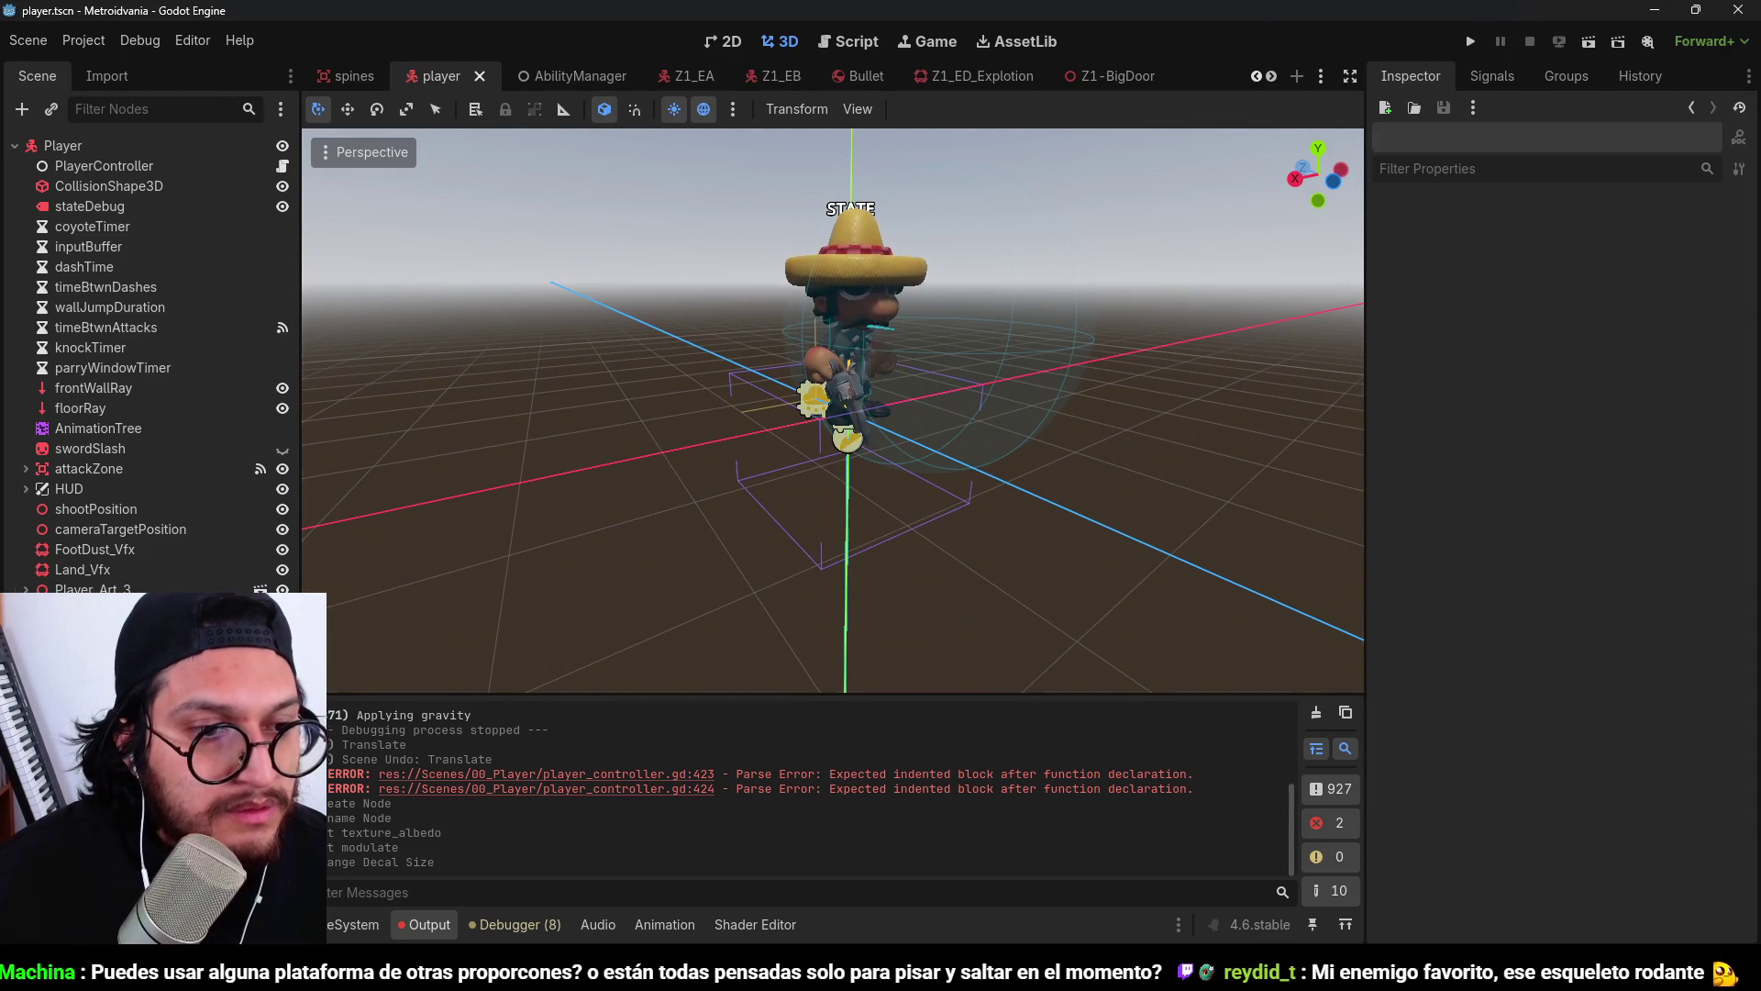
key("ctrl+F3")
scroll(874, 456, "up", 20)
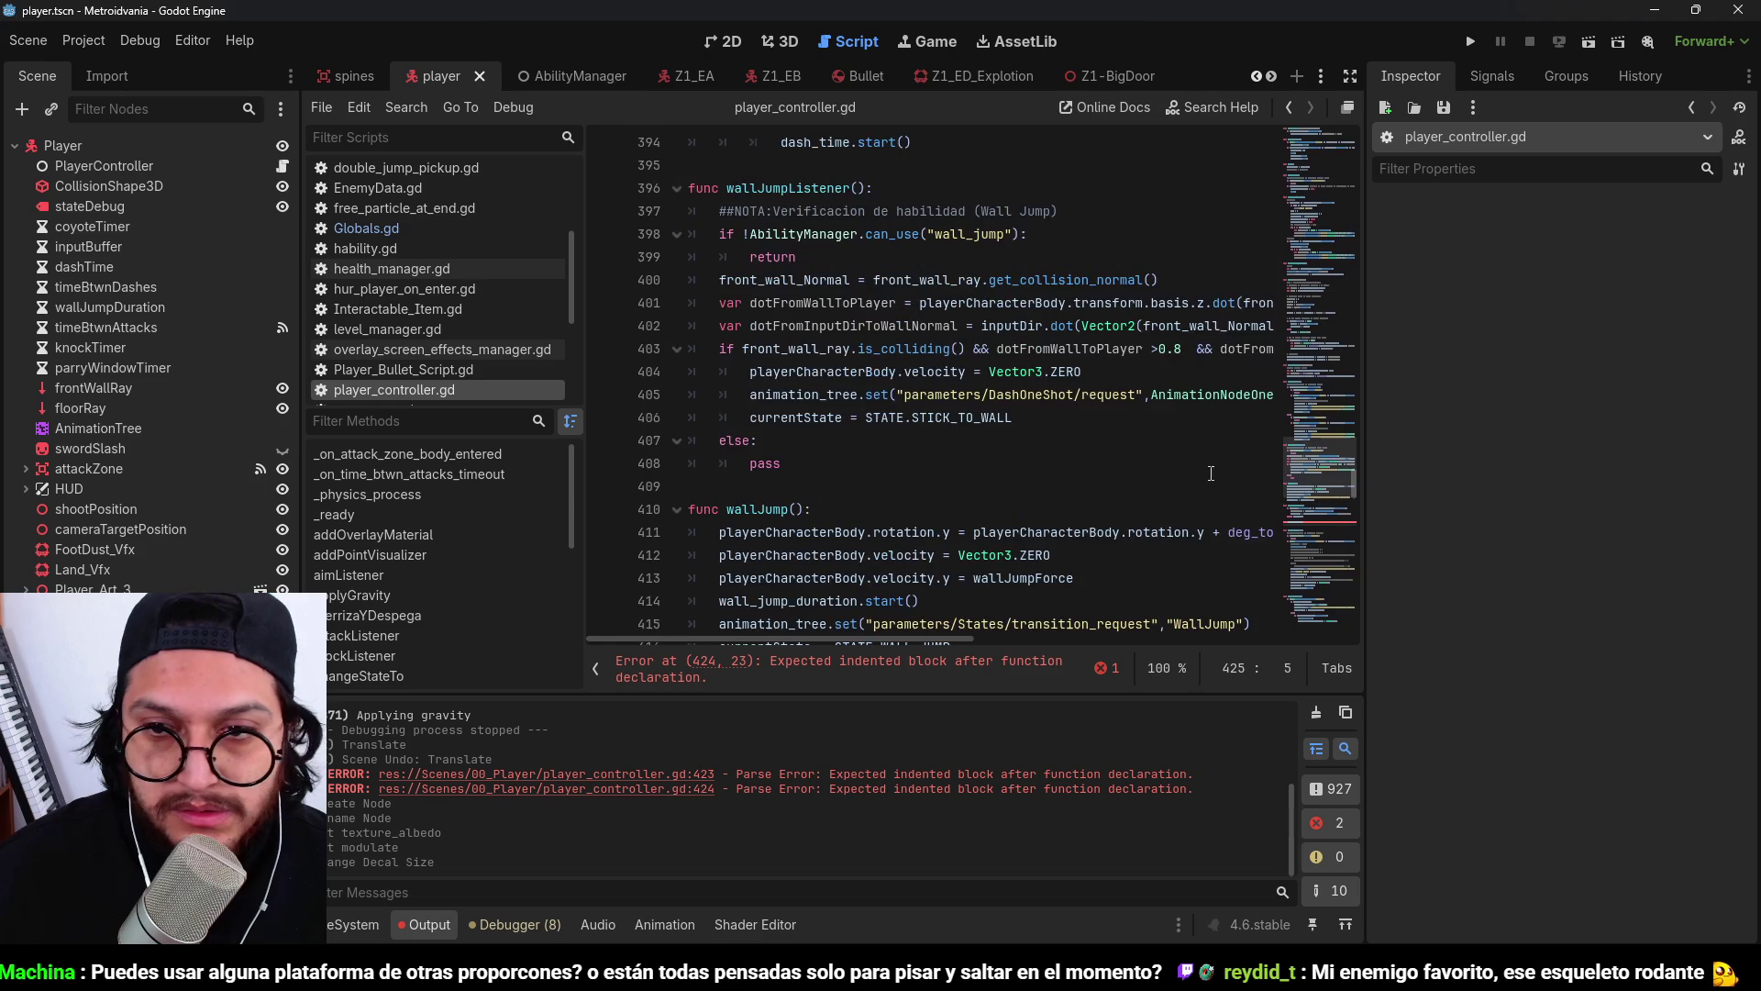
scroll(1116, 321, "up", 15)
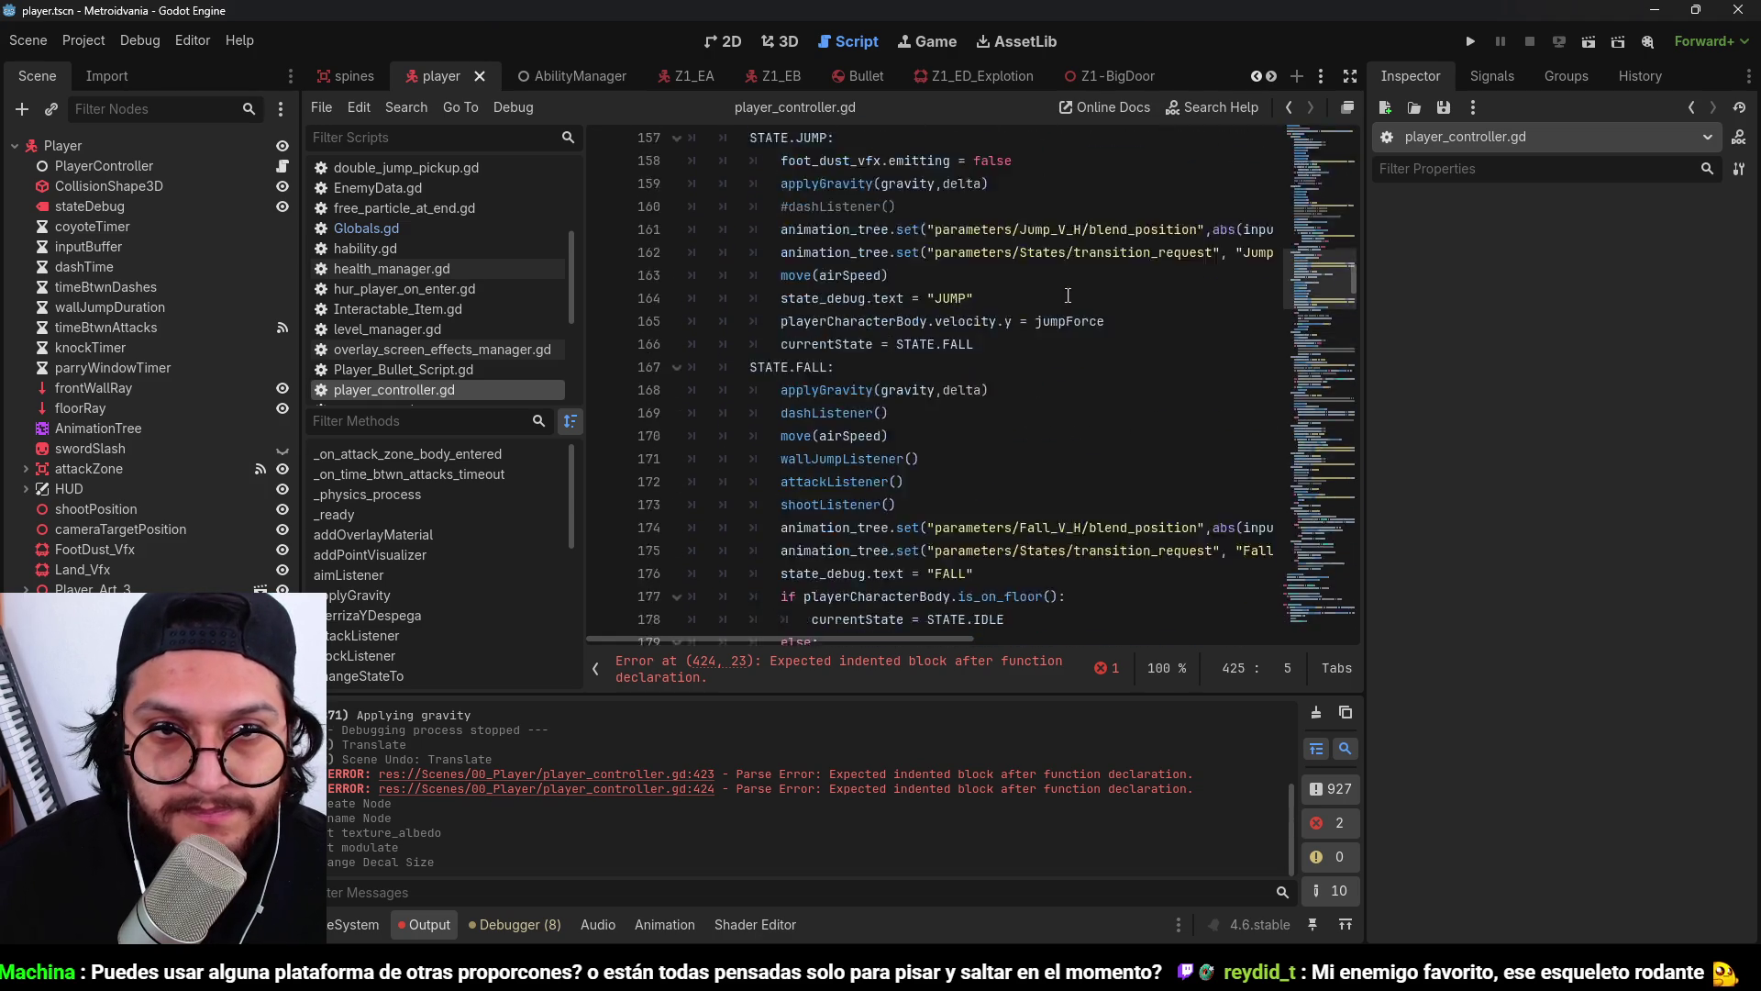
scroll(848, 449, "up", 2)
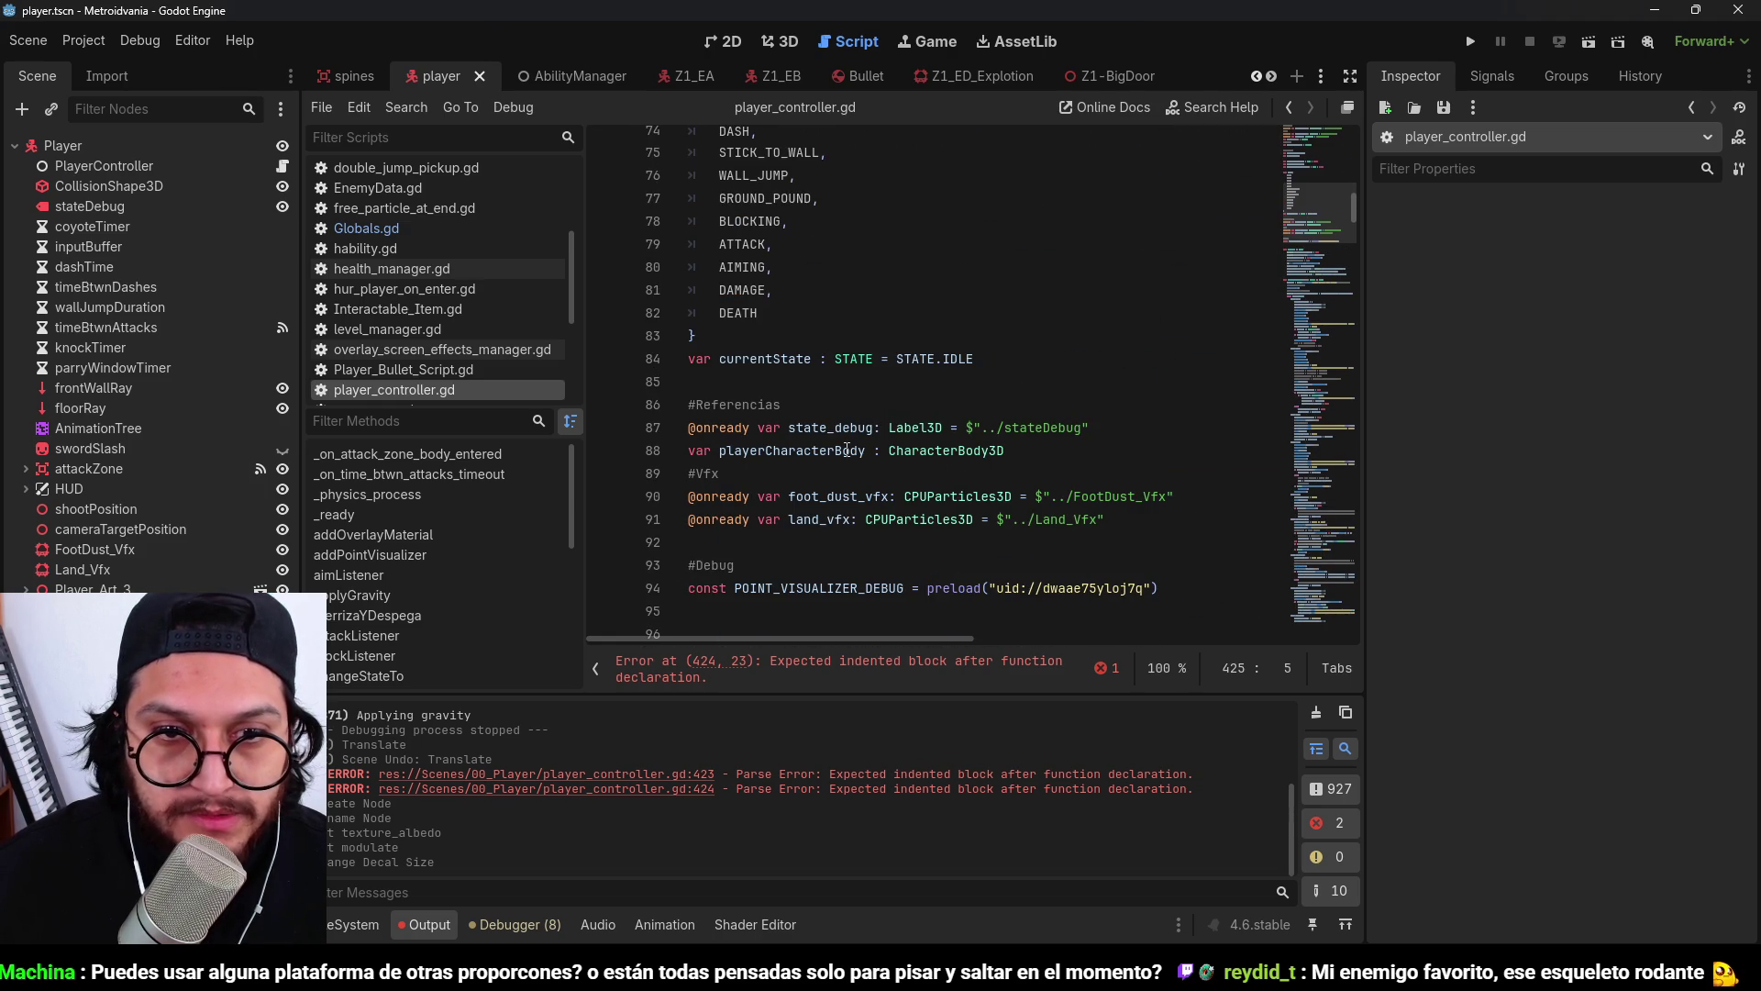
scroll(818, 437, "up", 7)
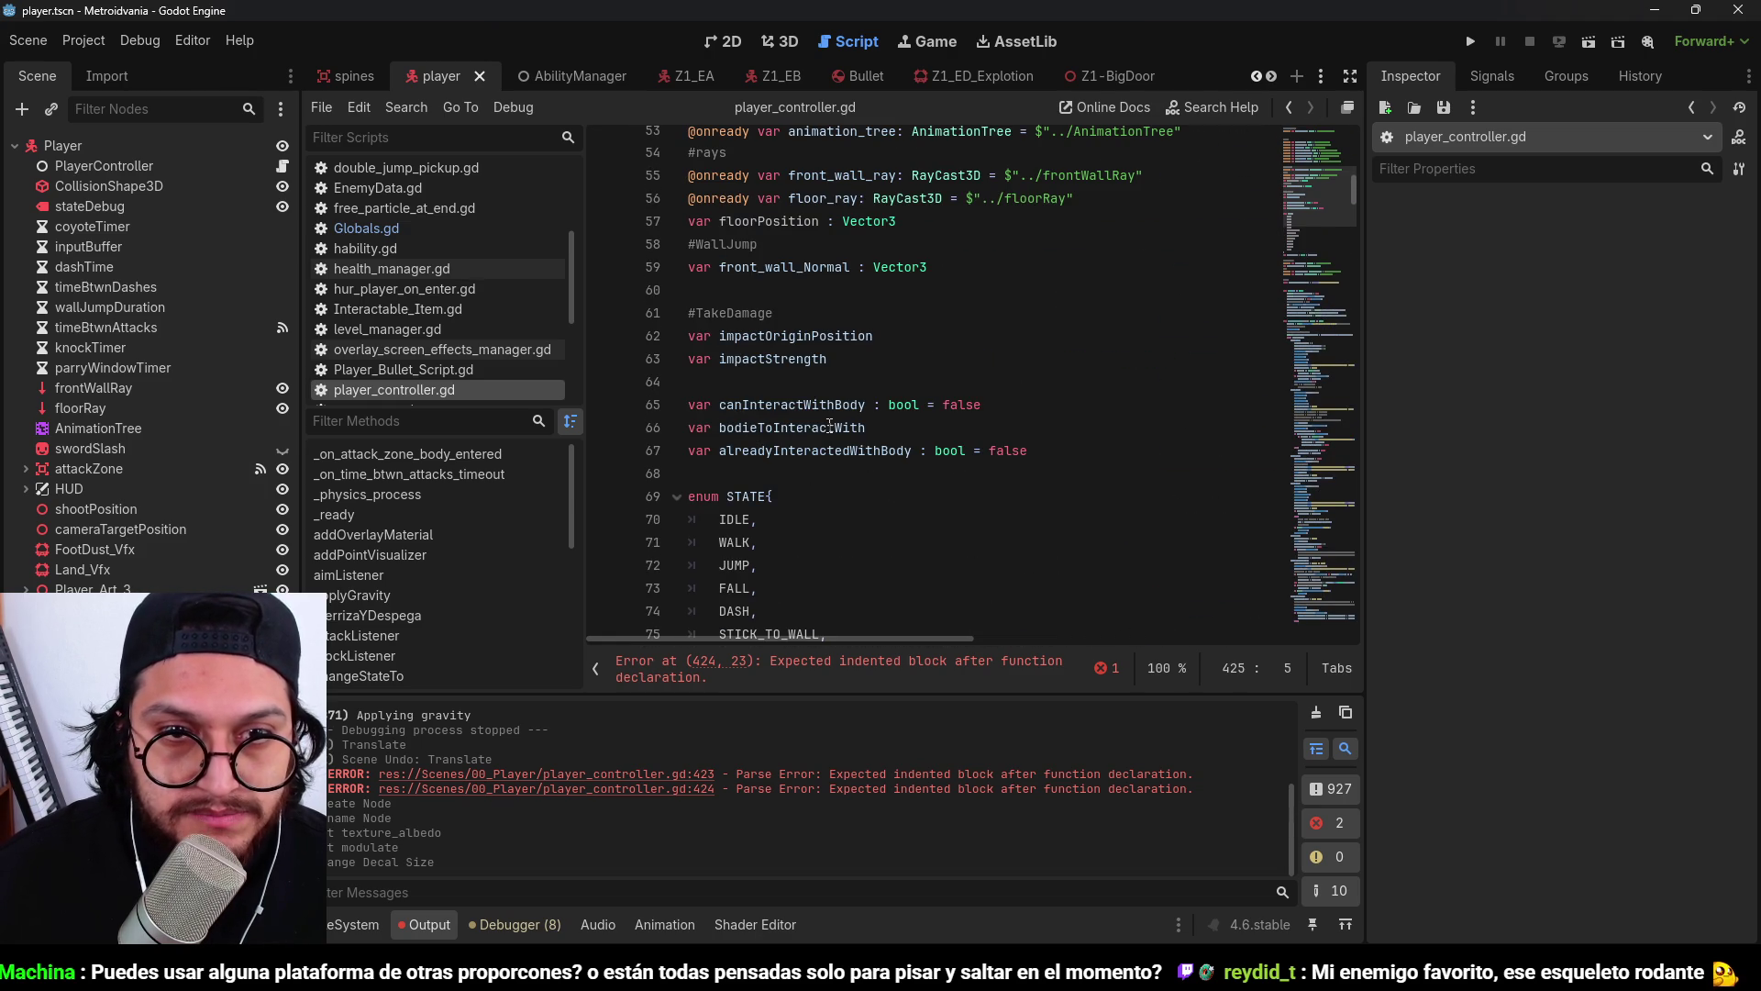
scroll(829, 425, "up", 1)
left_click(908, 290)
key("Return")
mouse_move(101, 610)
left_mouse_down()
mouse_move(736, 384)
mouse_move(833, 313)
left_mouse_up()
mouse_move(1356, 204)
left_mouse_down()
mouse_move(1336, 393)
mouse_move(1354, 580)
left_mouse_up()
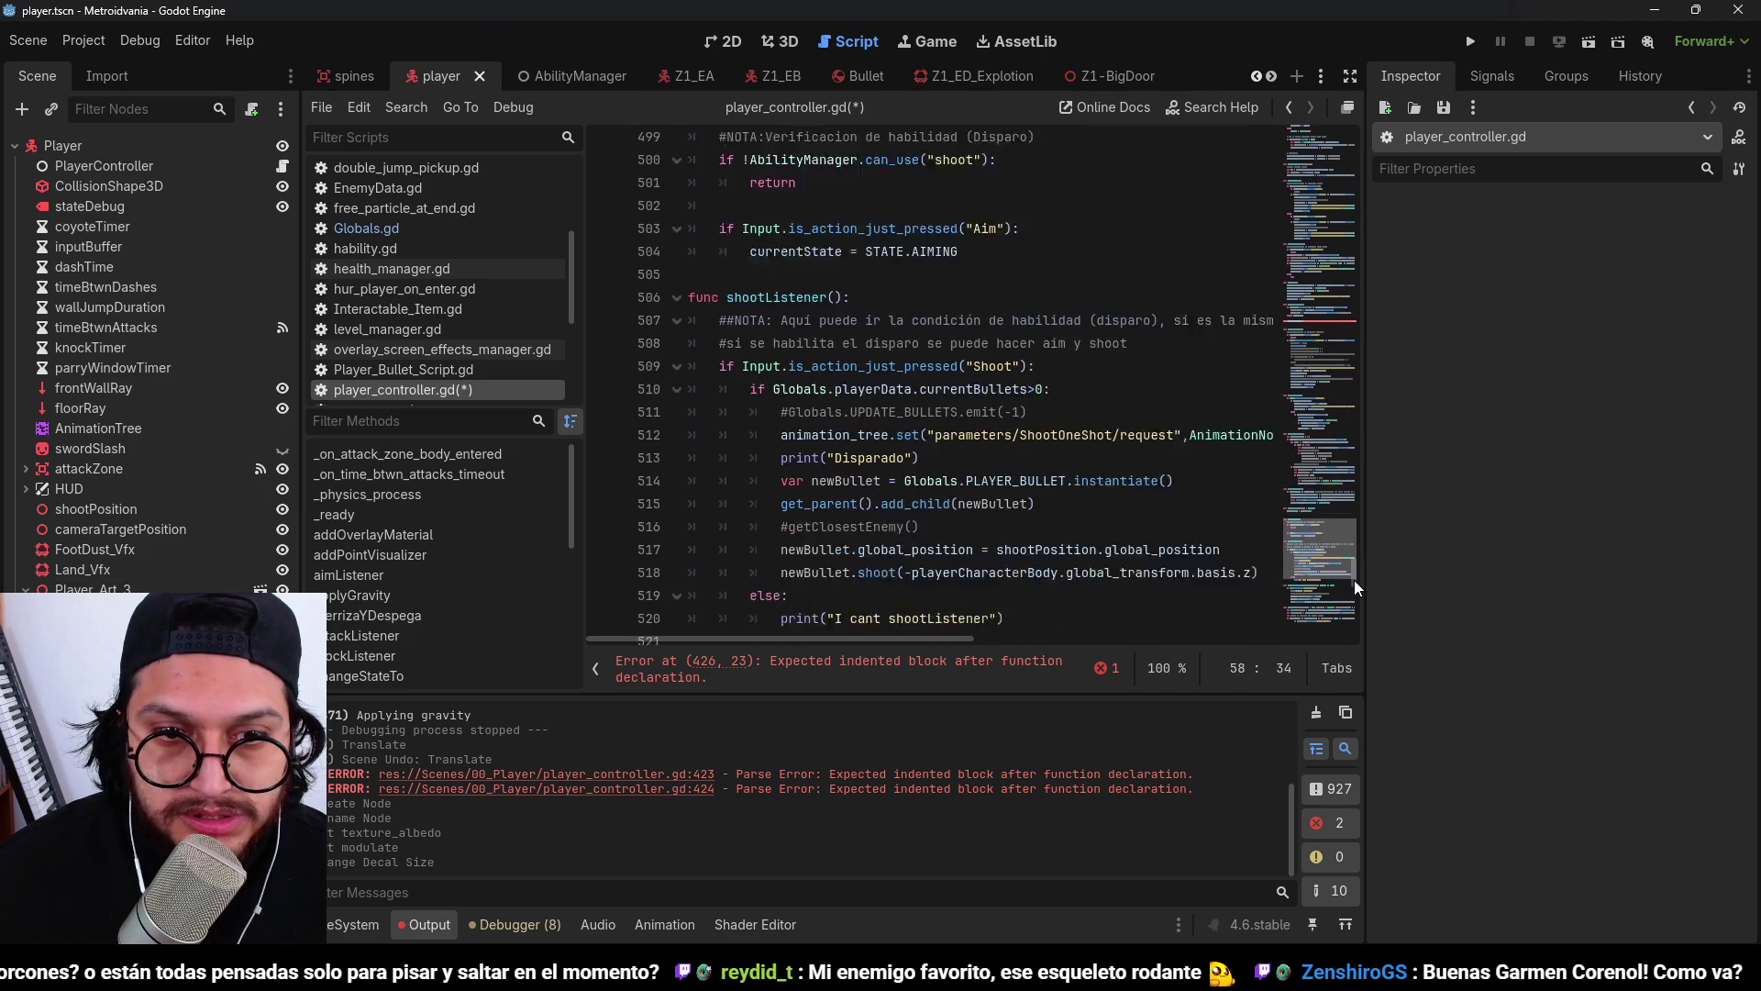
Make position_decal() set the decal's global_position = floorPosition, and save the script.
key("ctrl+f")
type("flo")
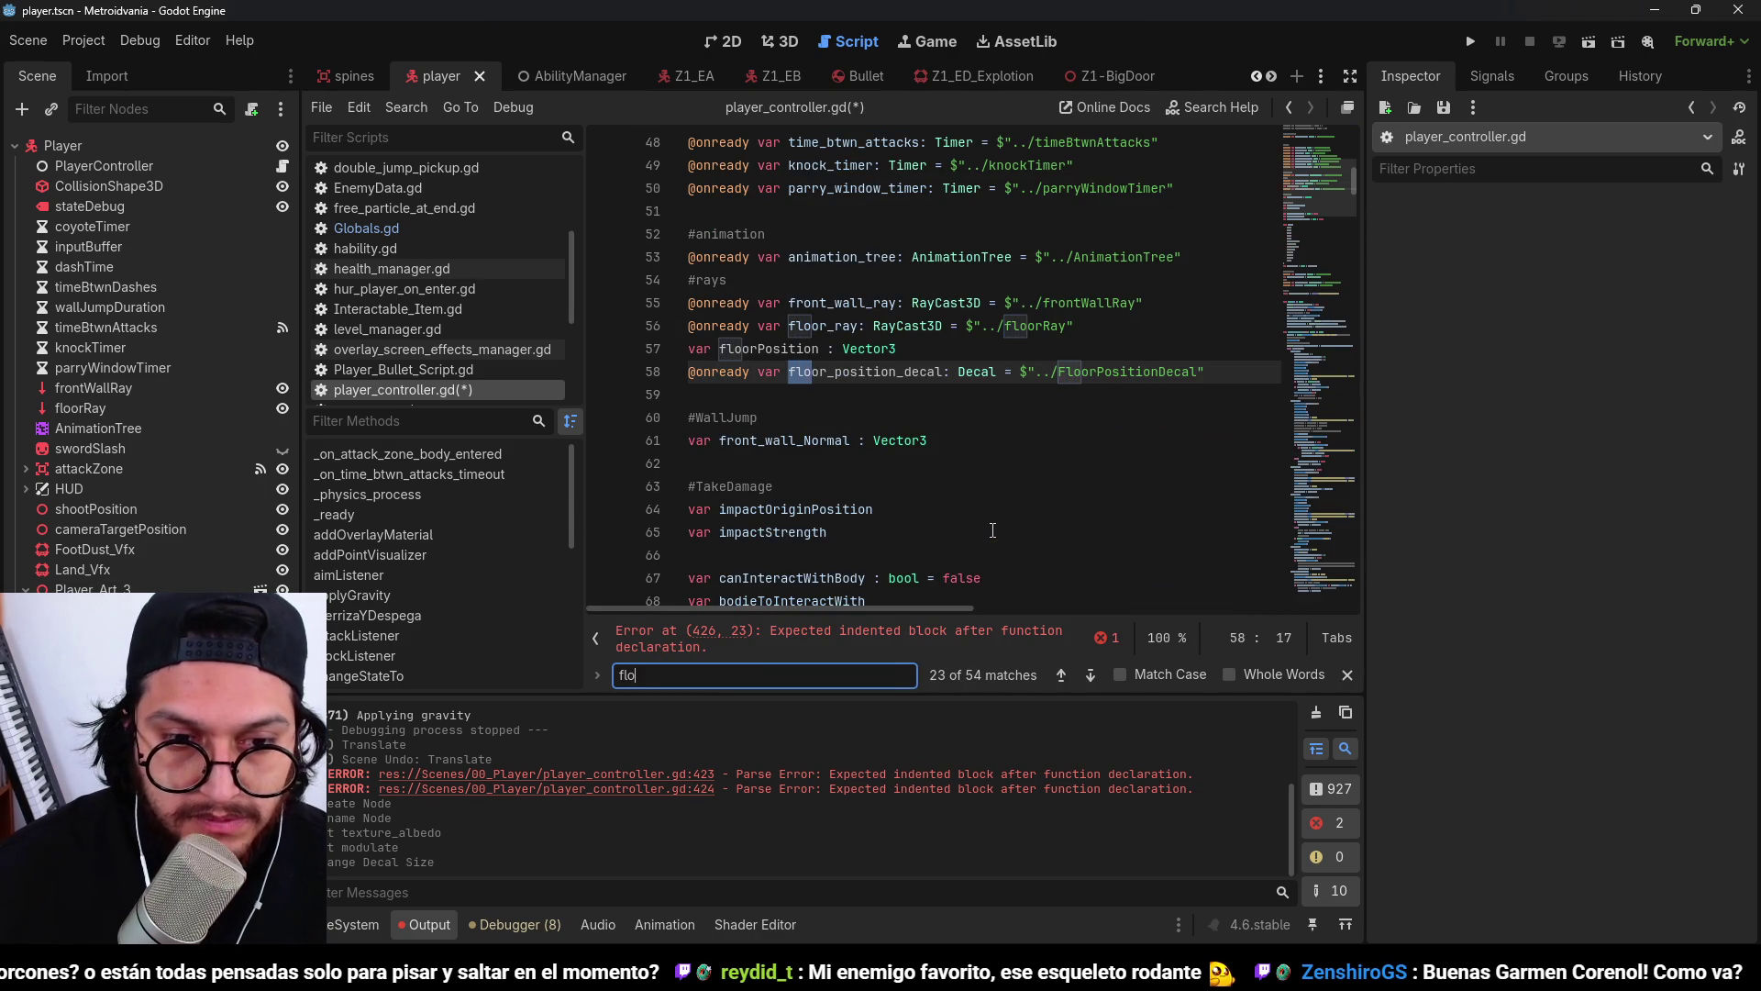
key("Escape")
double_click(906, 372)
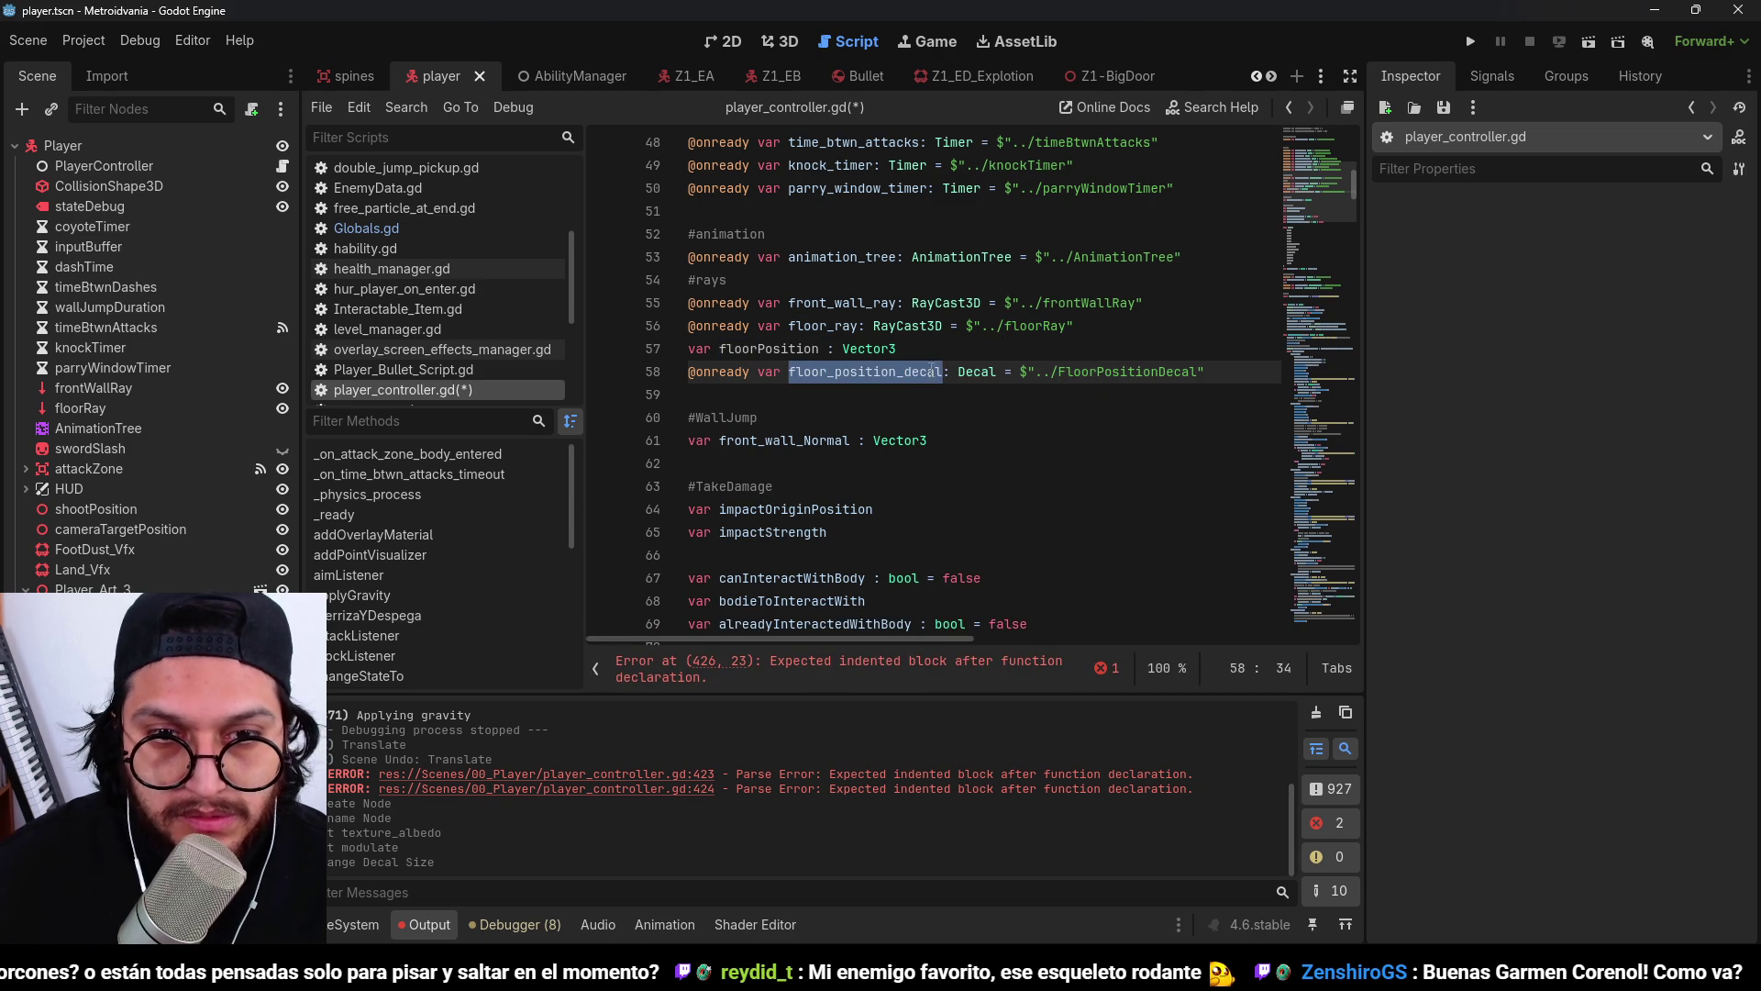
double_click(768, 349)
key("ctrl+f")
left_click(1093, 676)
left_click(1093, 675)
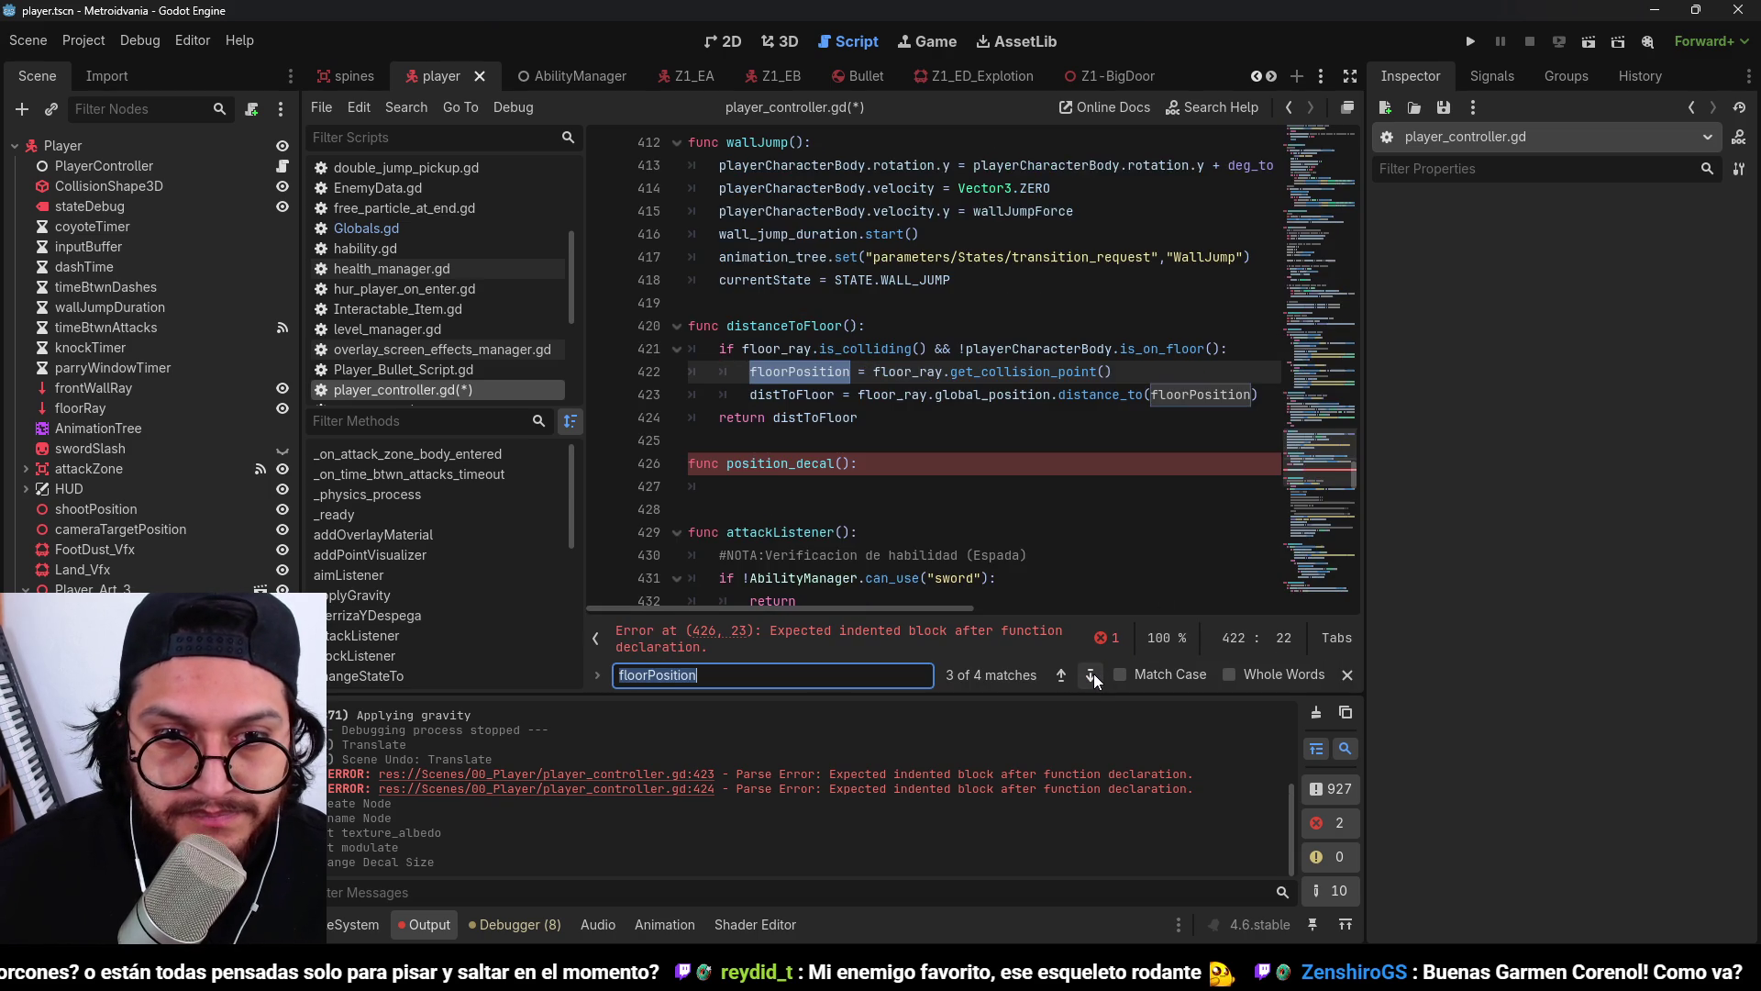
key("Escape")
left_click(777, 494)
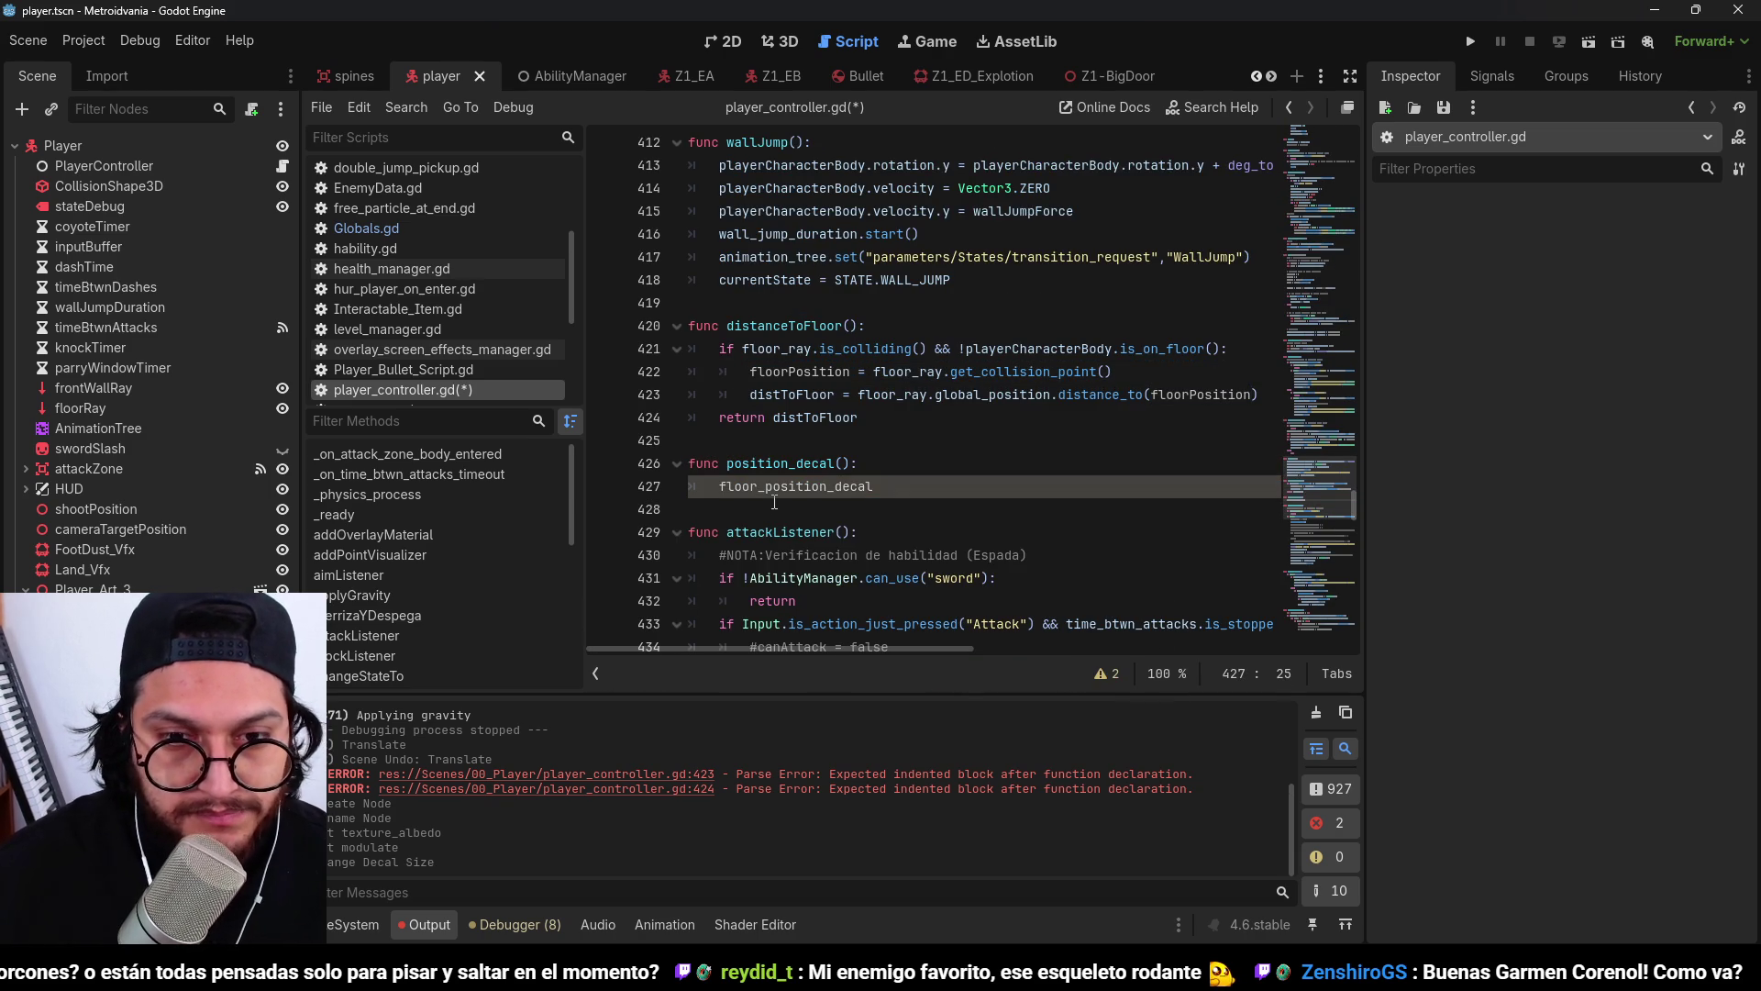
type(".global_position = ")
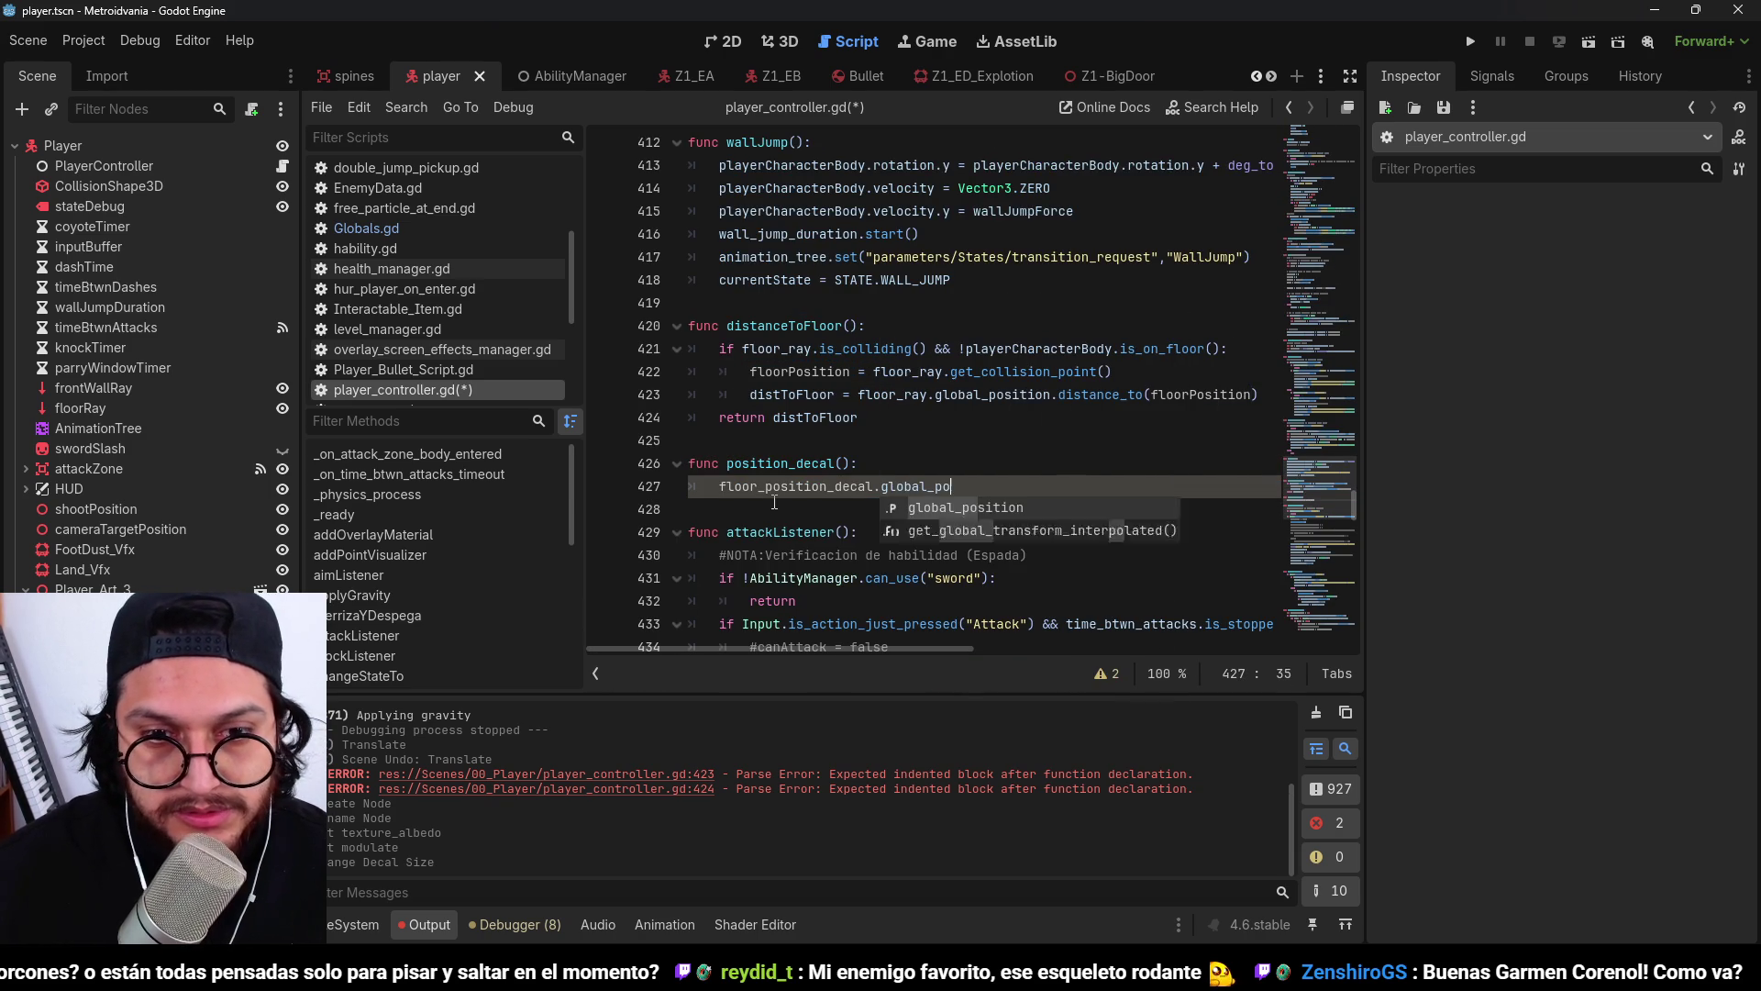
type("floorPosition")
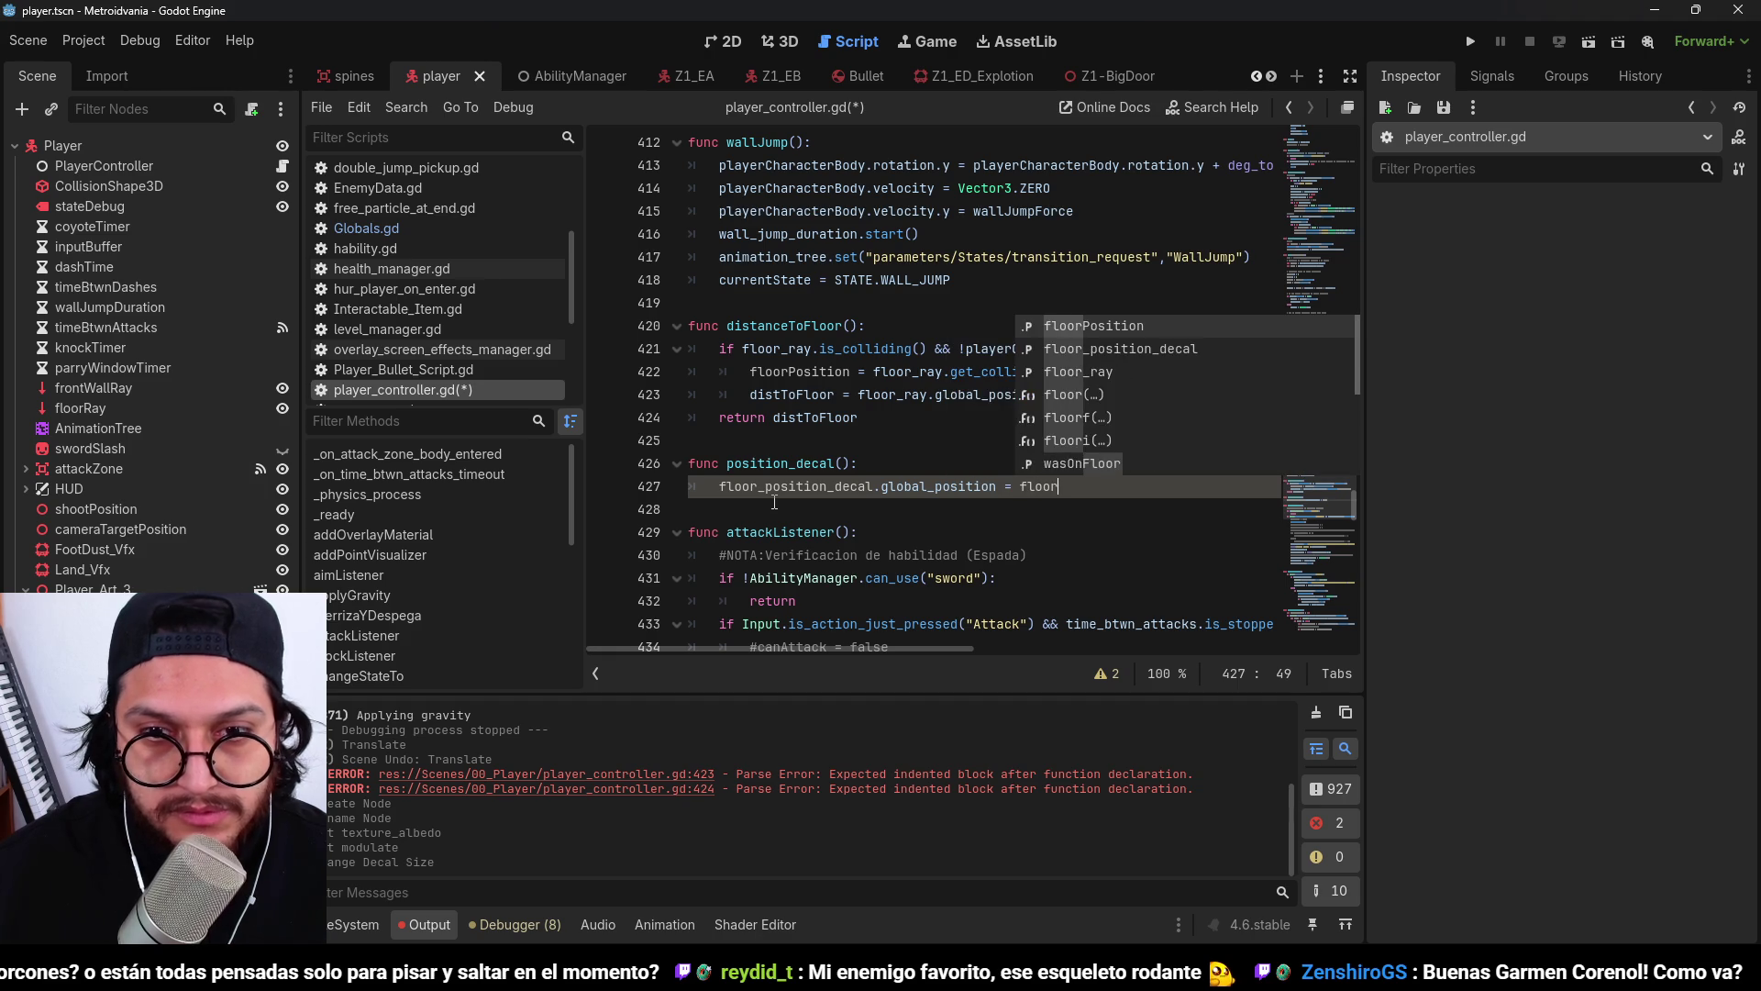
key("ctrl+s")
Call position_decal() inside distanceToFloor's floor check, then run the game.
left_click_drag(851, 463, 759, 463)
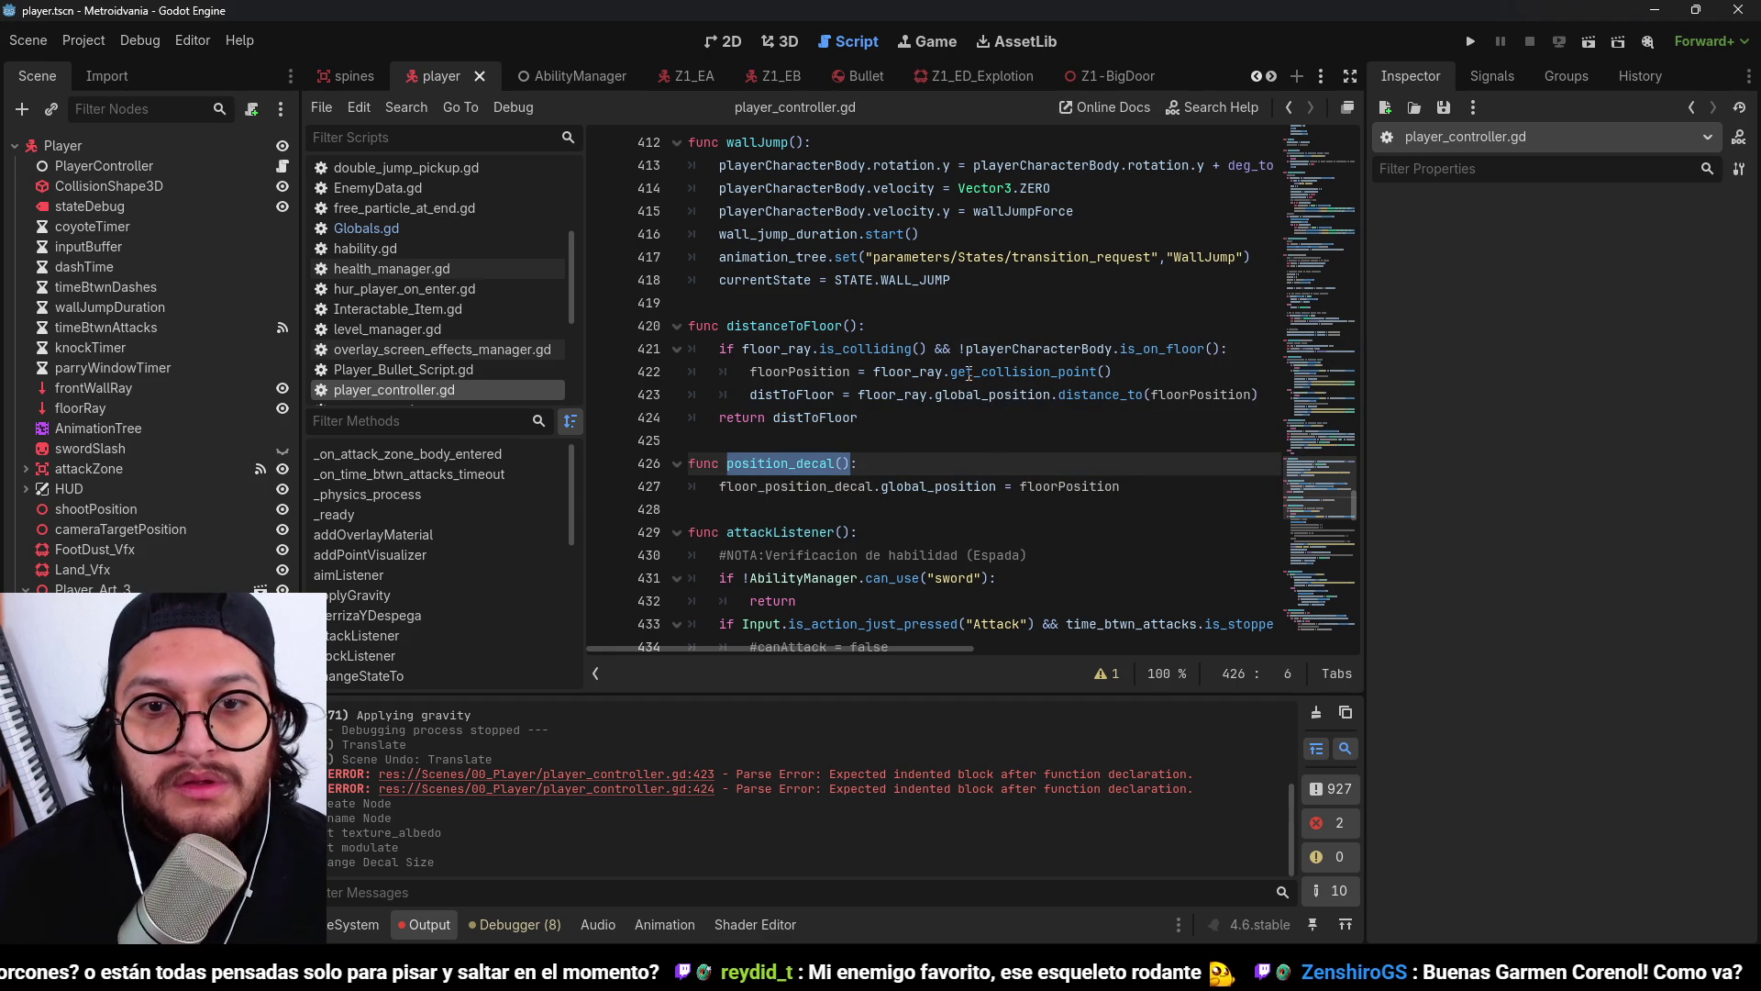
left_click(1239, 348)
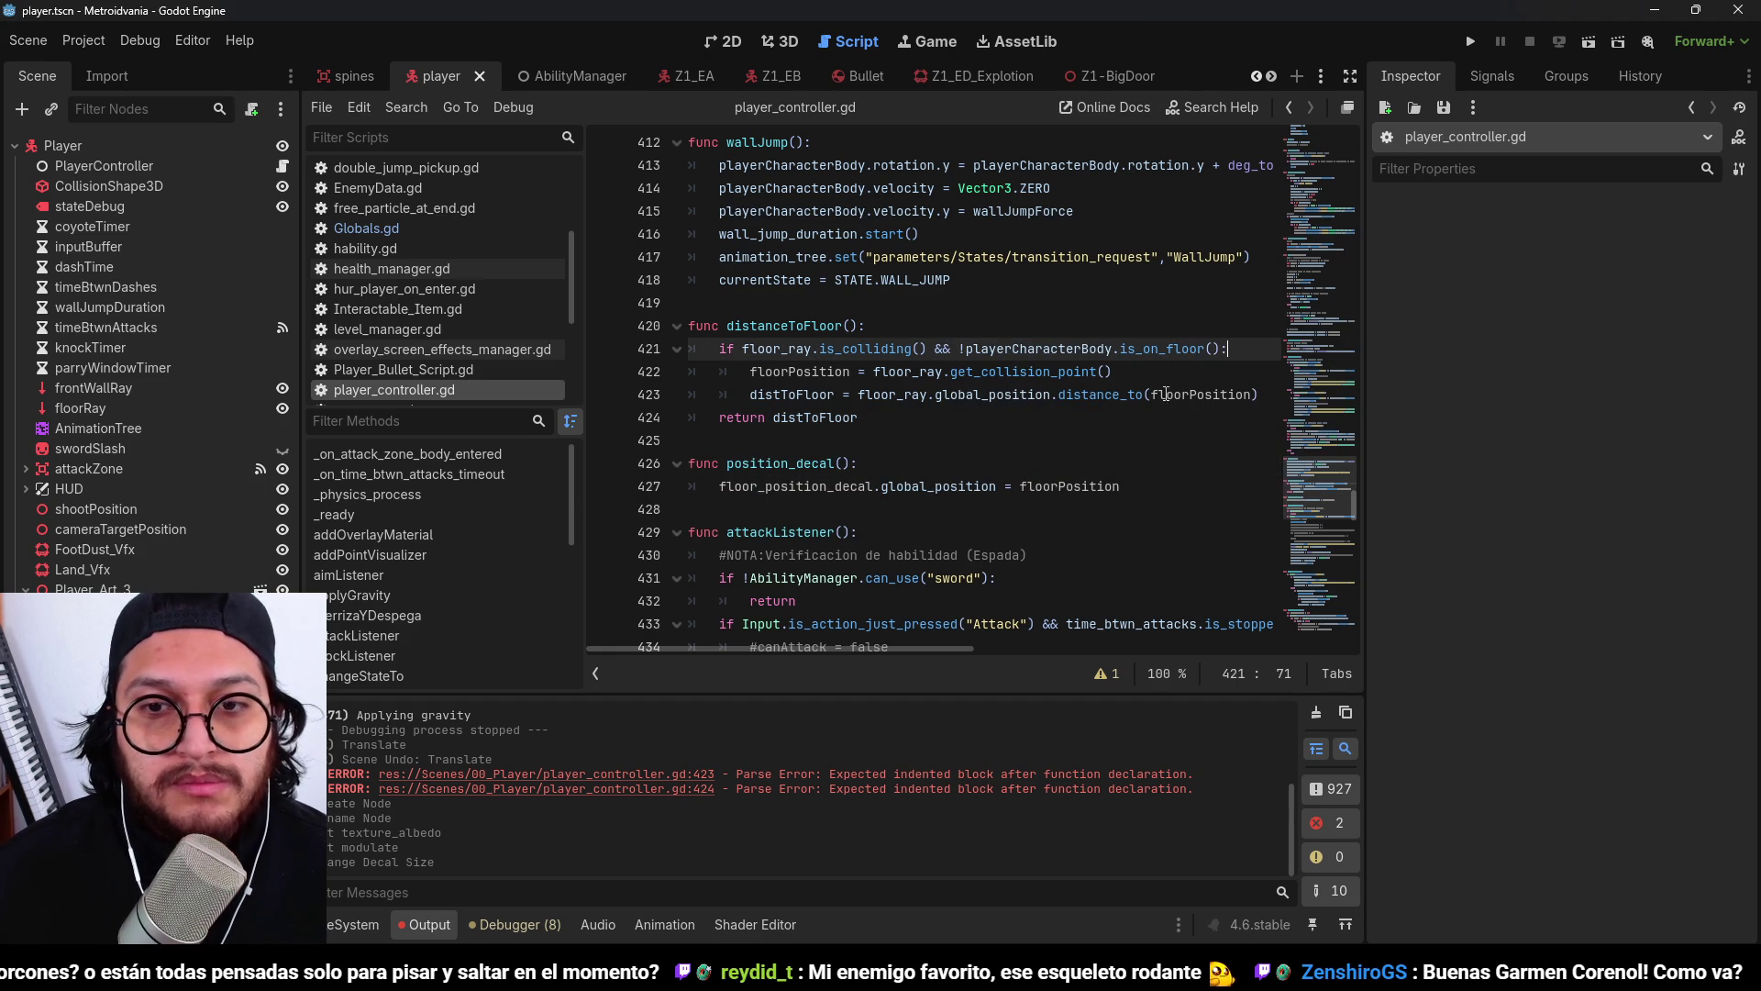
left_click(1264, 394)
key("Return")
type("position_decal()")
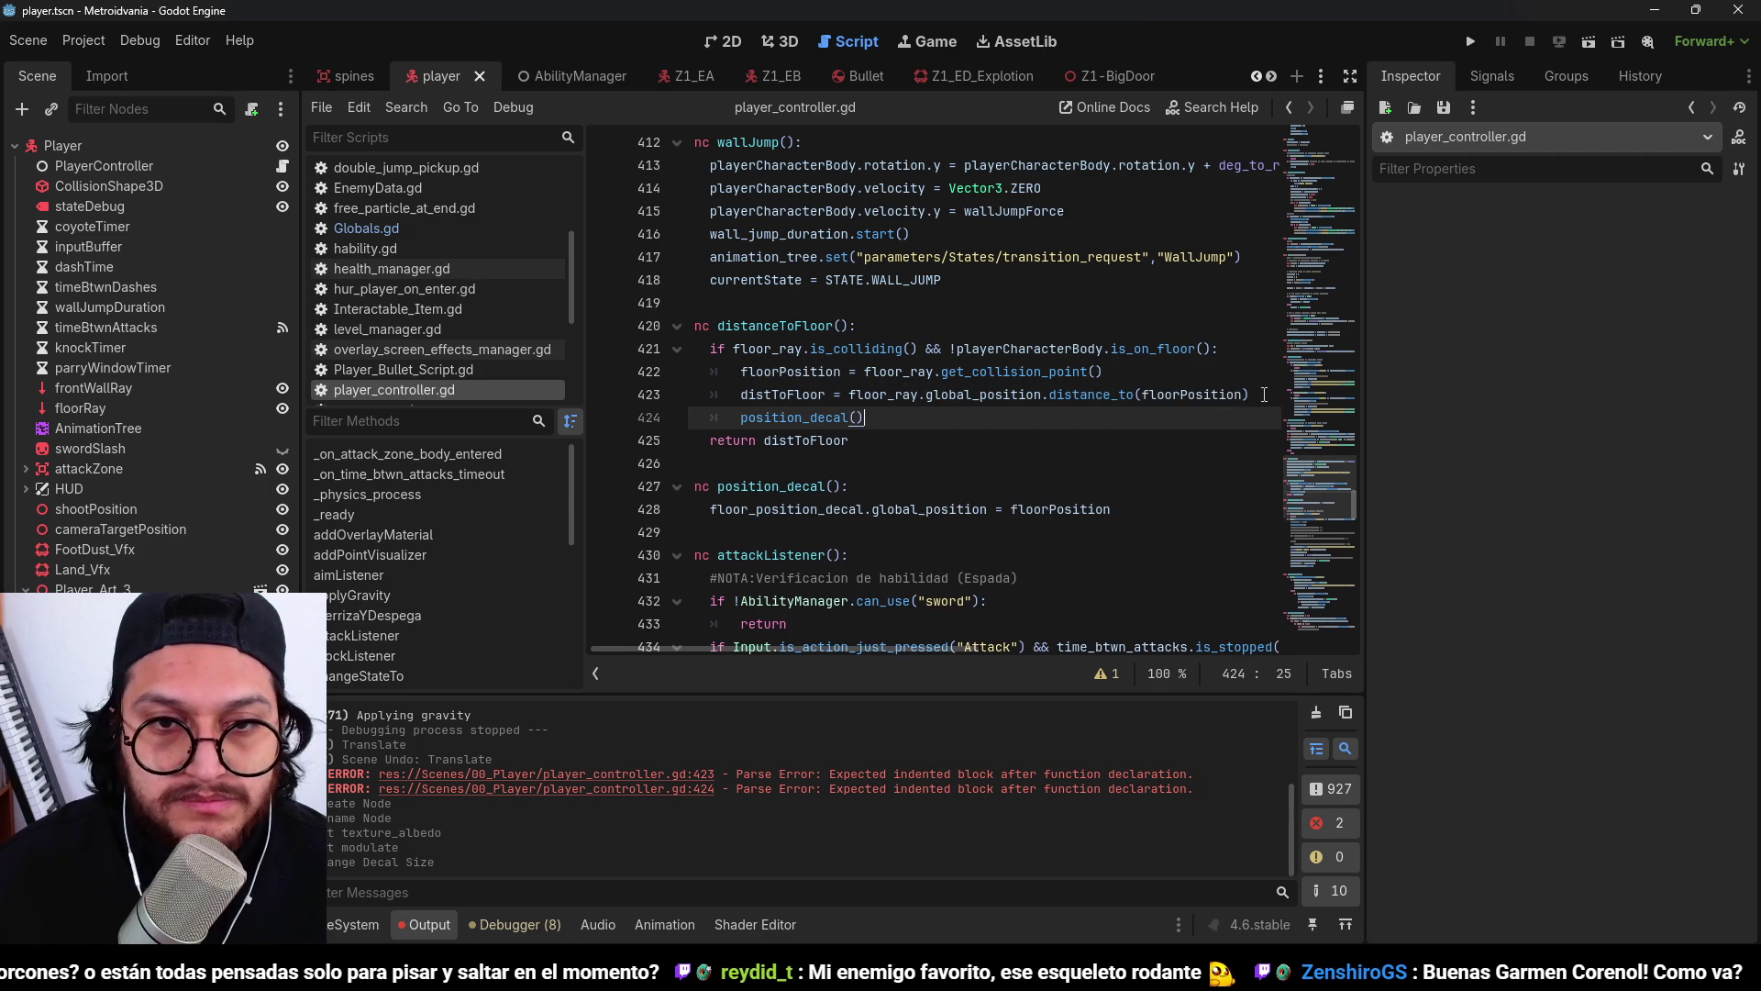
left_click(1473, 42)
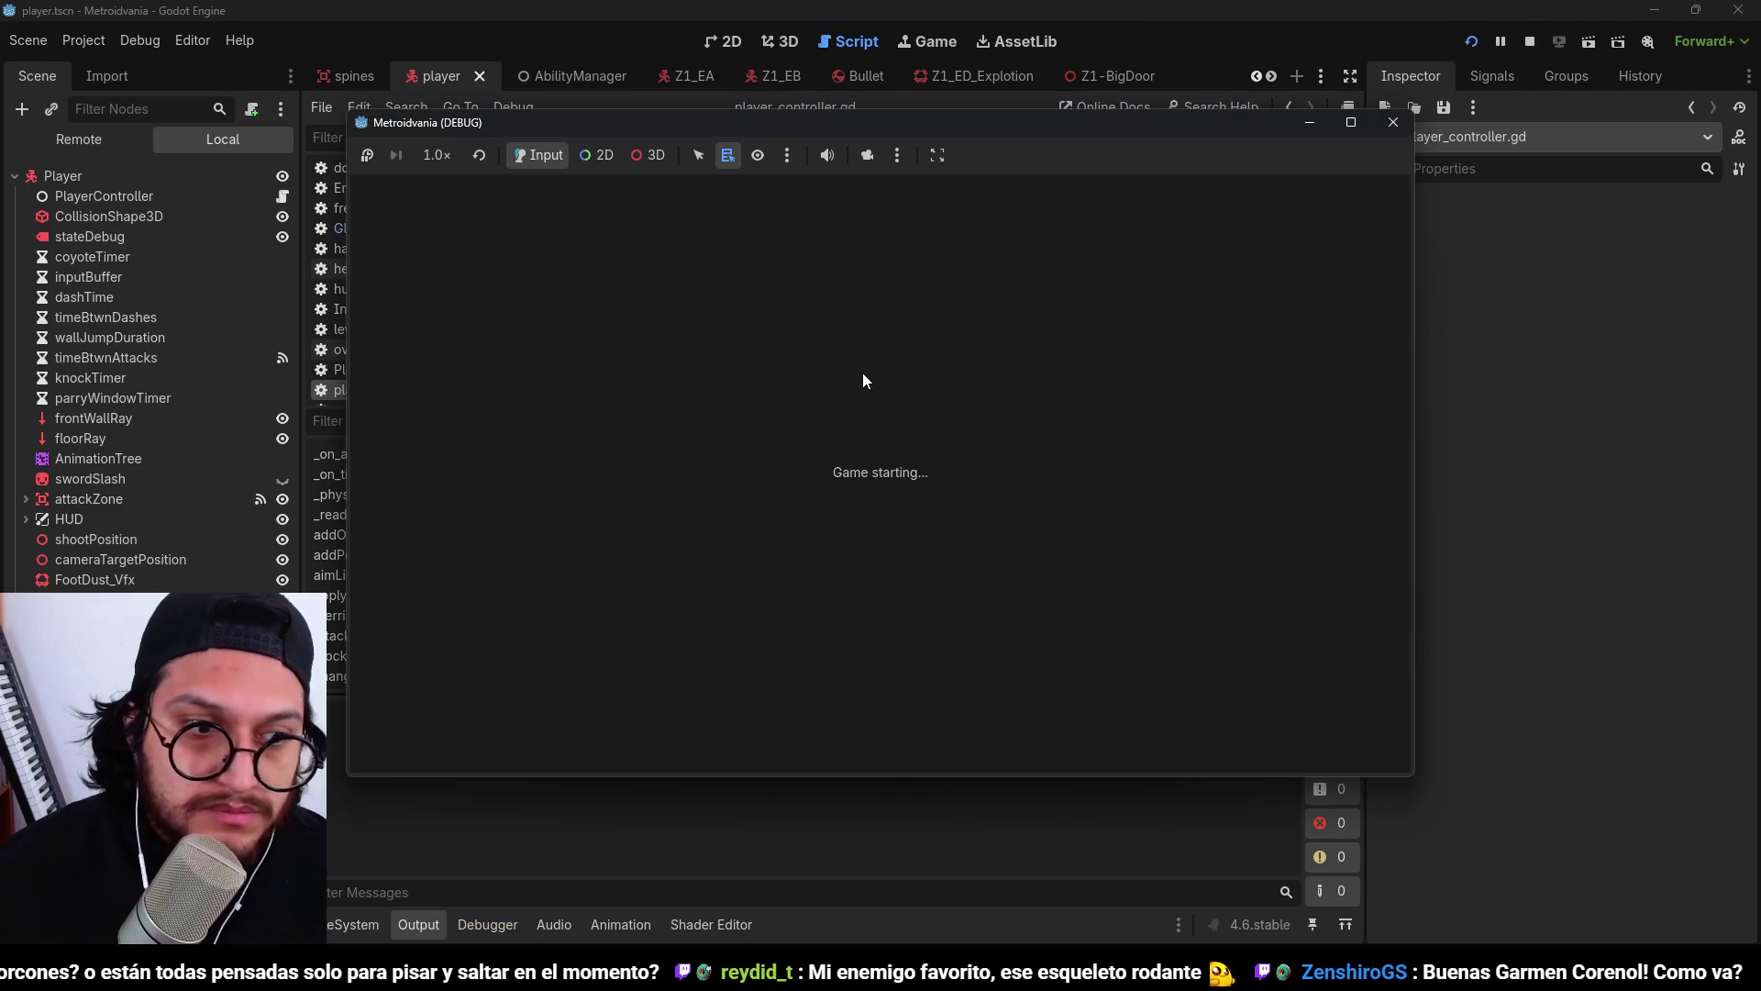
Jump the character across several platforms with Space, then stop the game.
key("space")
key("space")
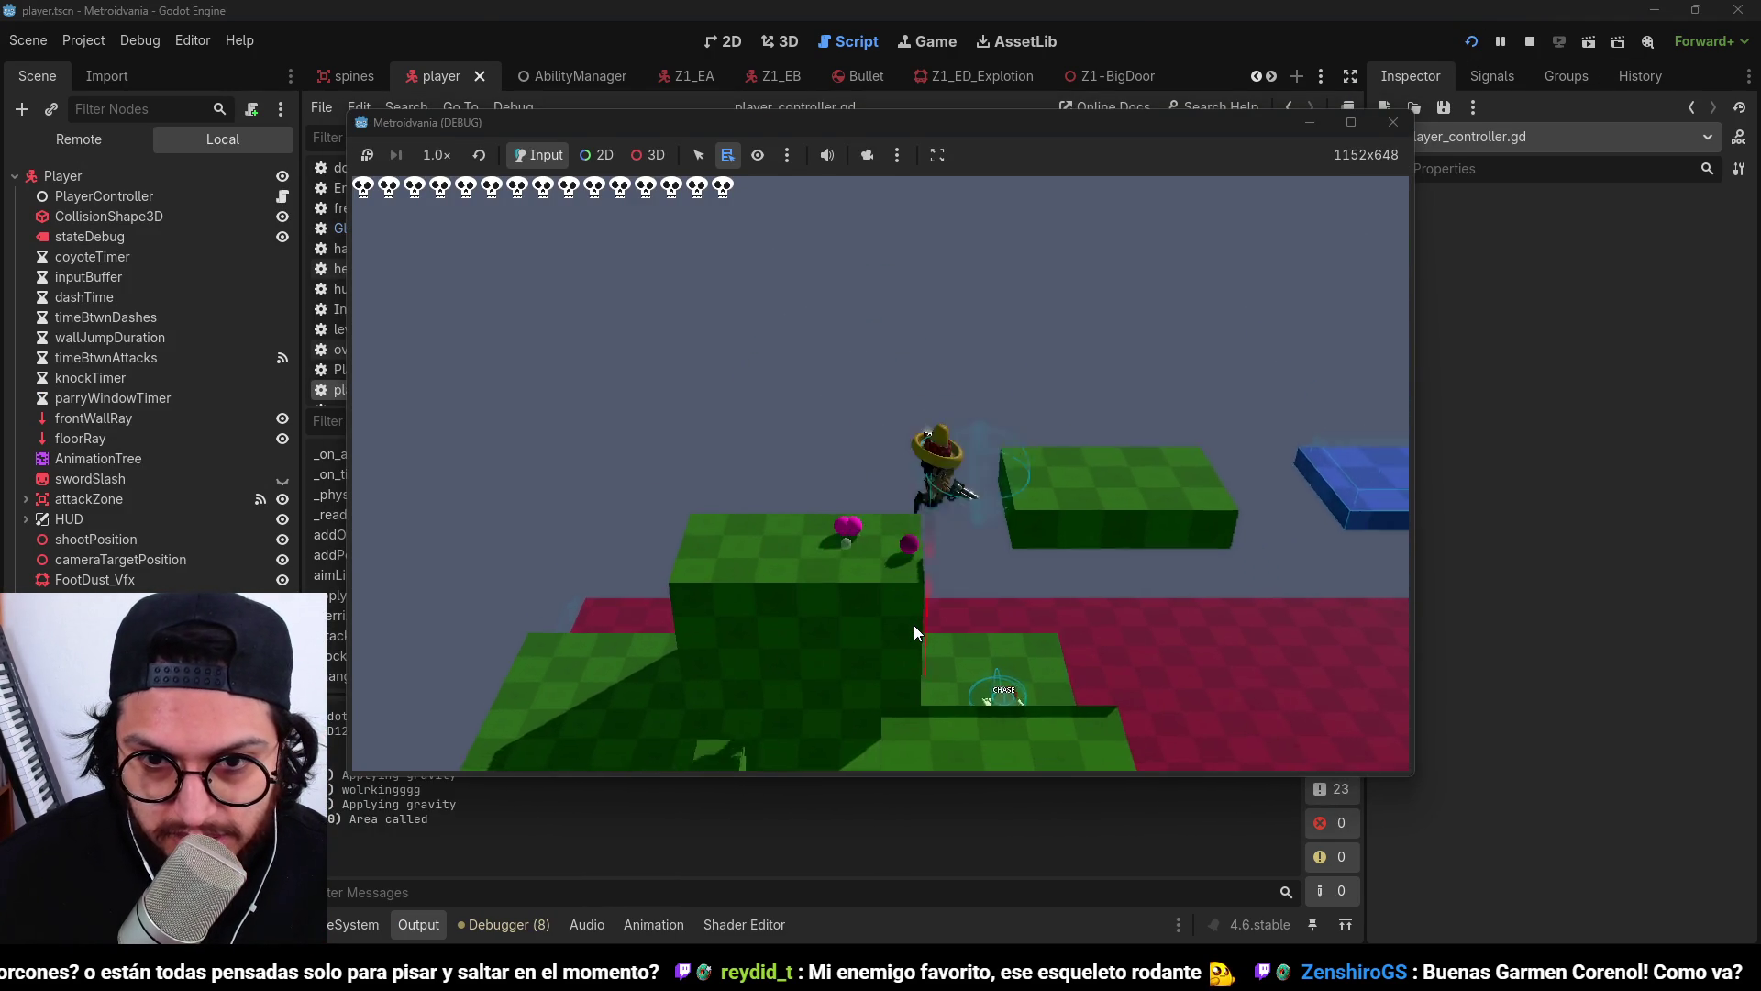
key("space")
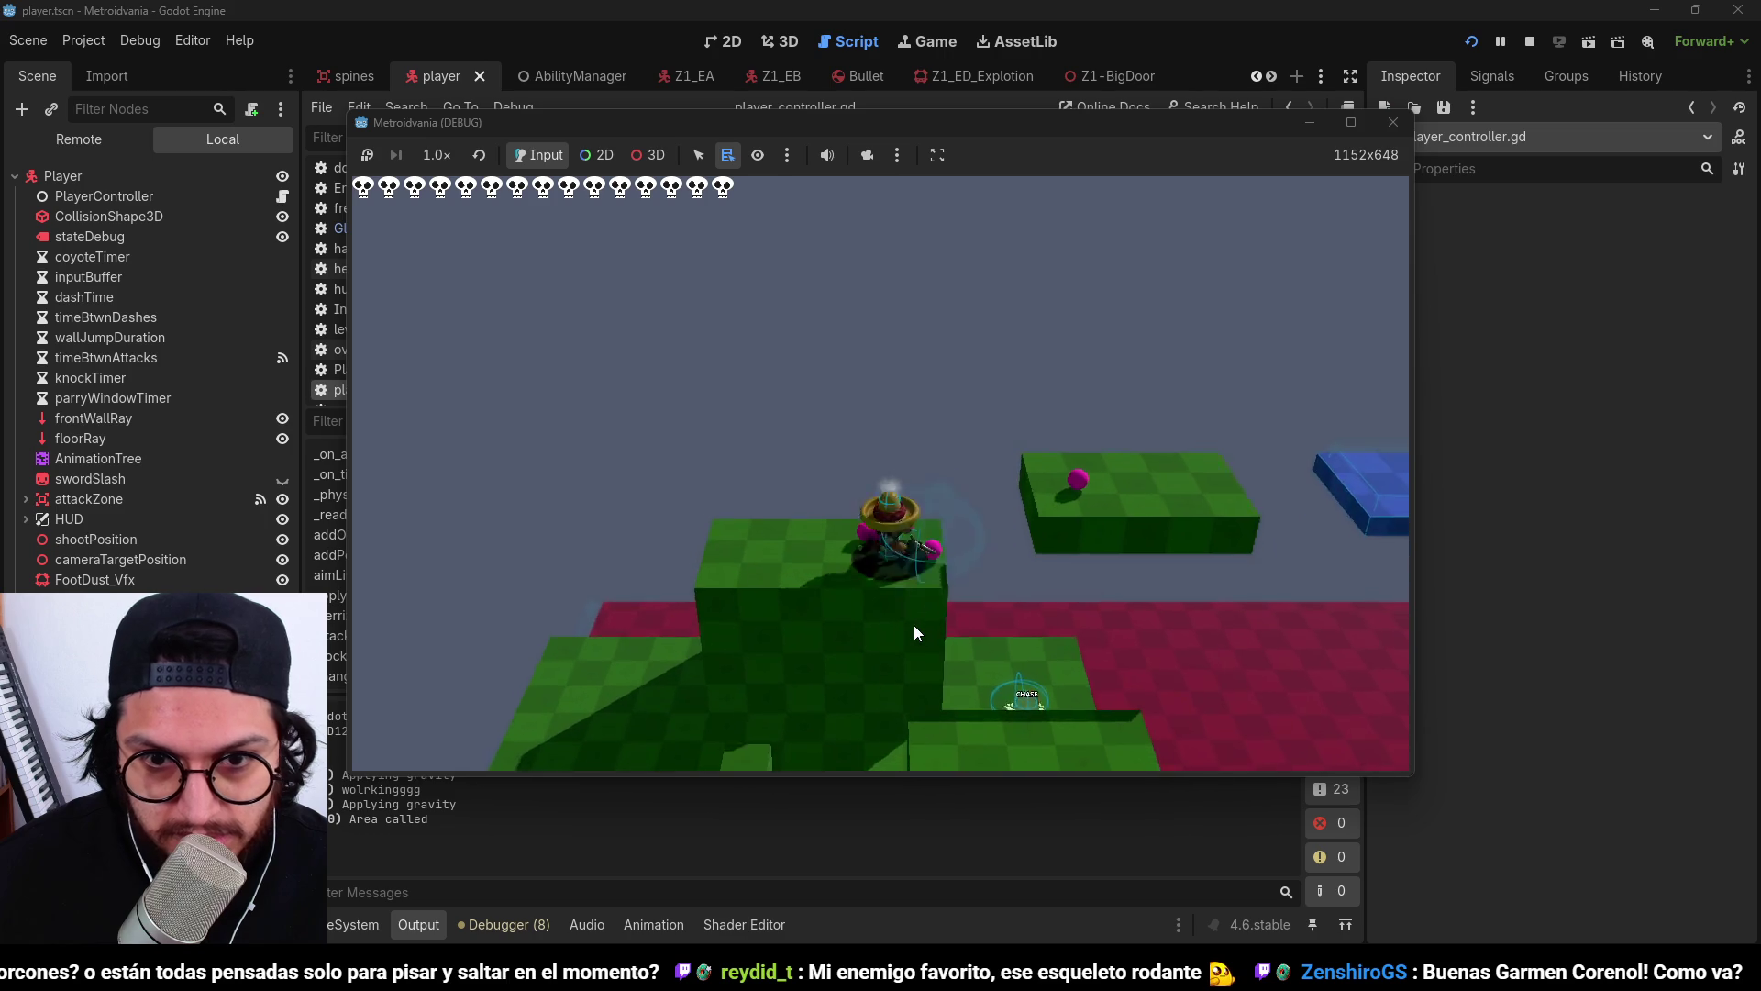
key("space")
key("space")
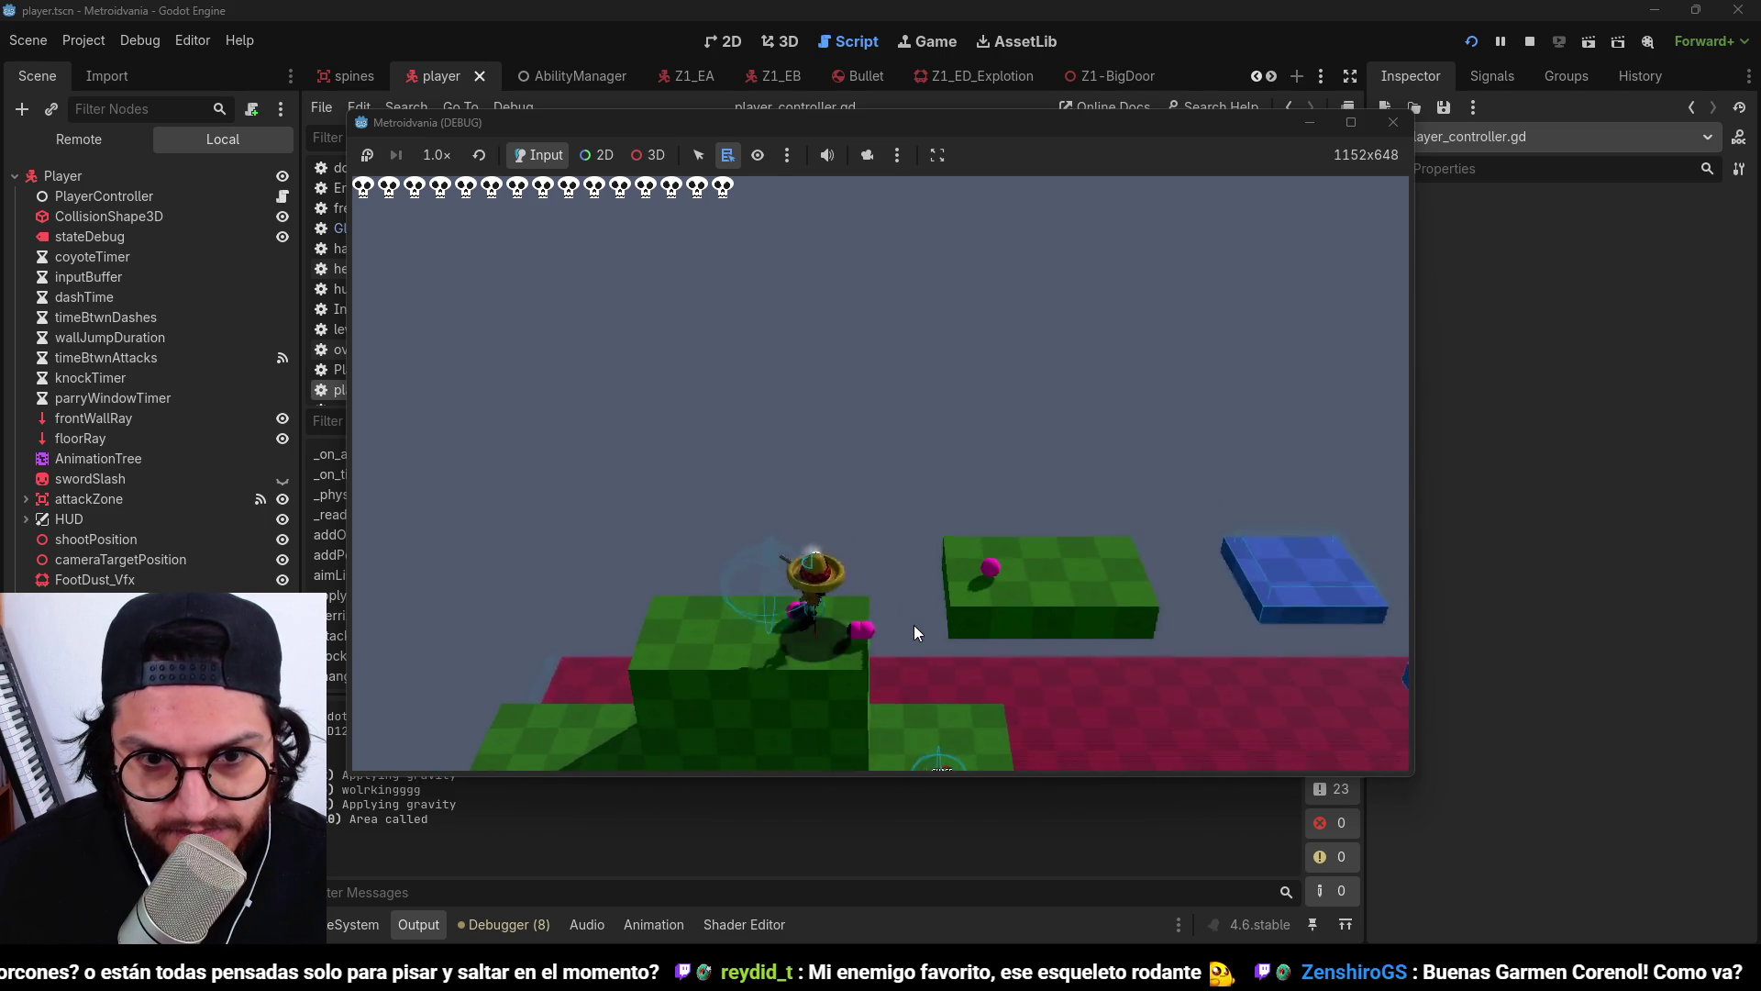
key("space")
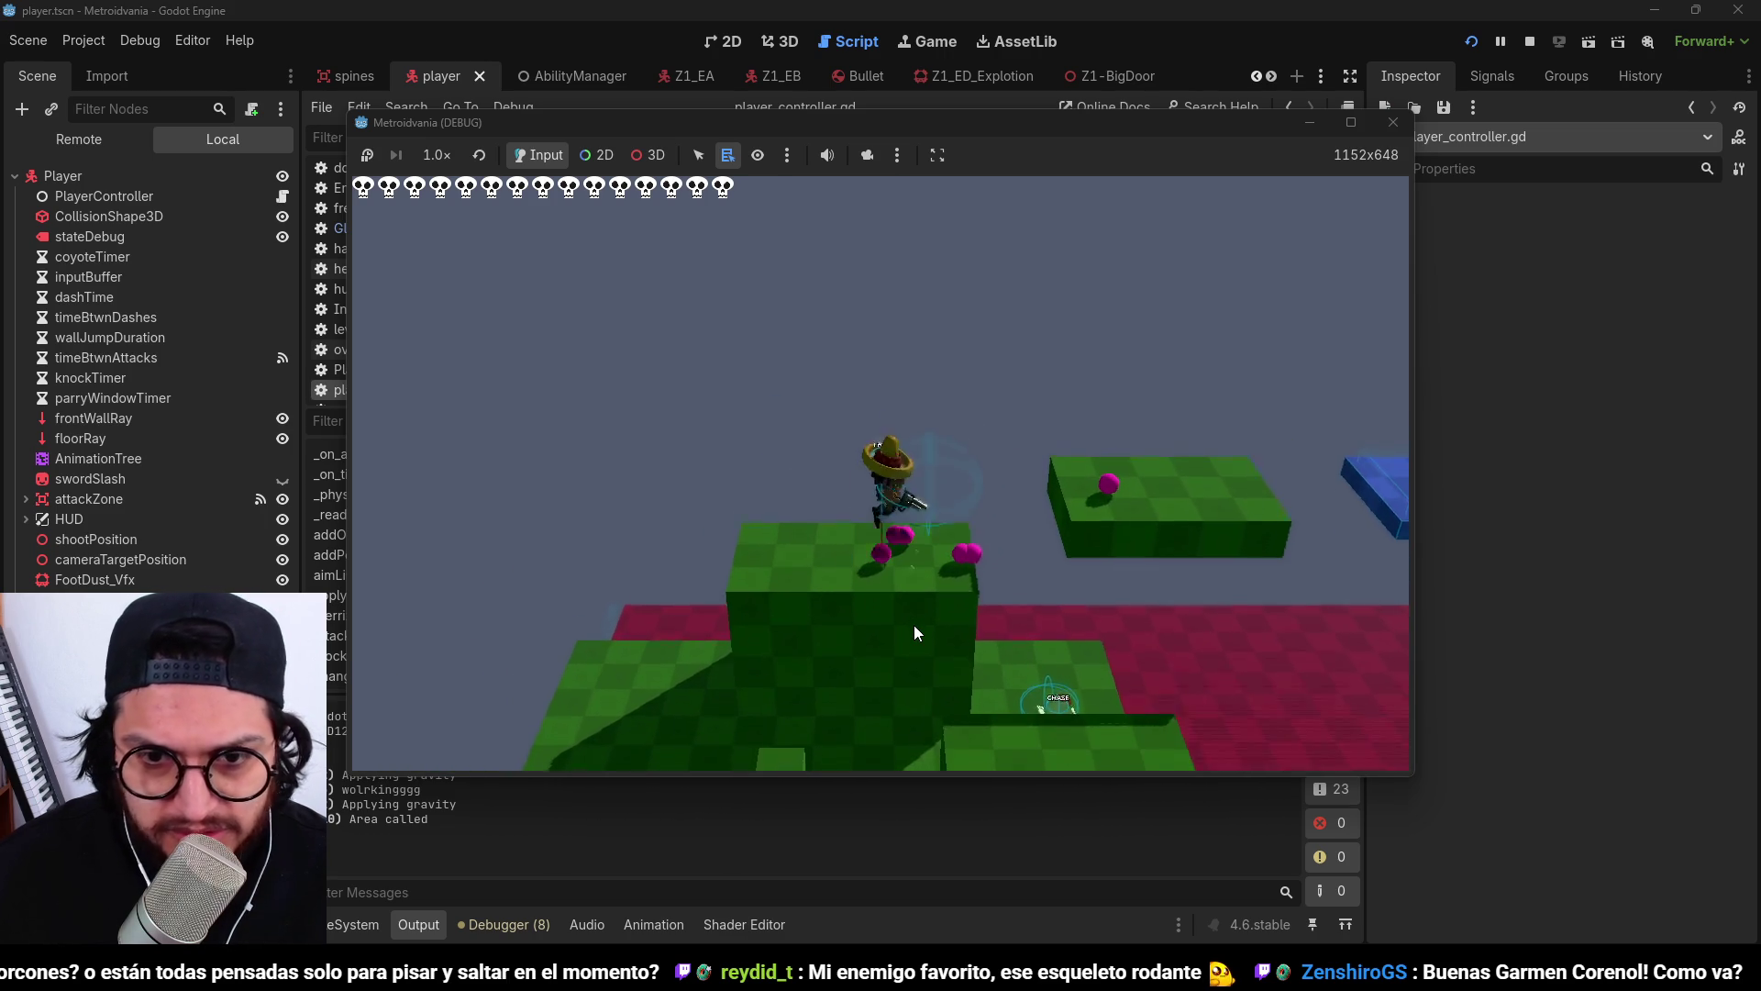
left_click(1528, 42)
left_click(791, 333)
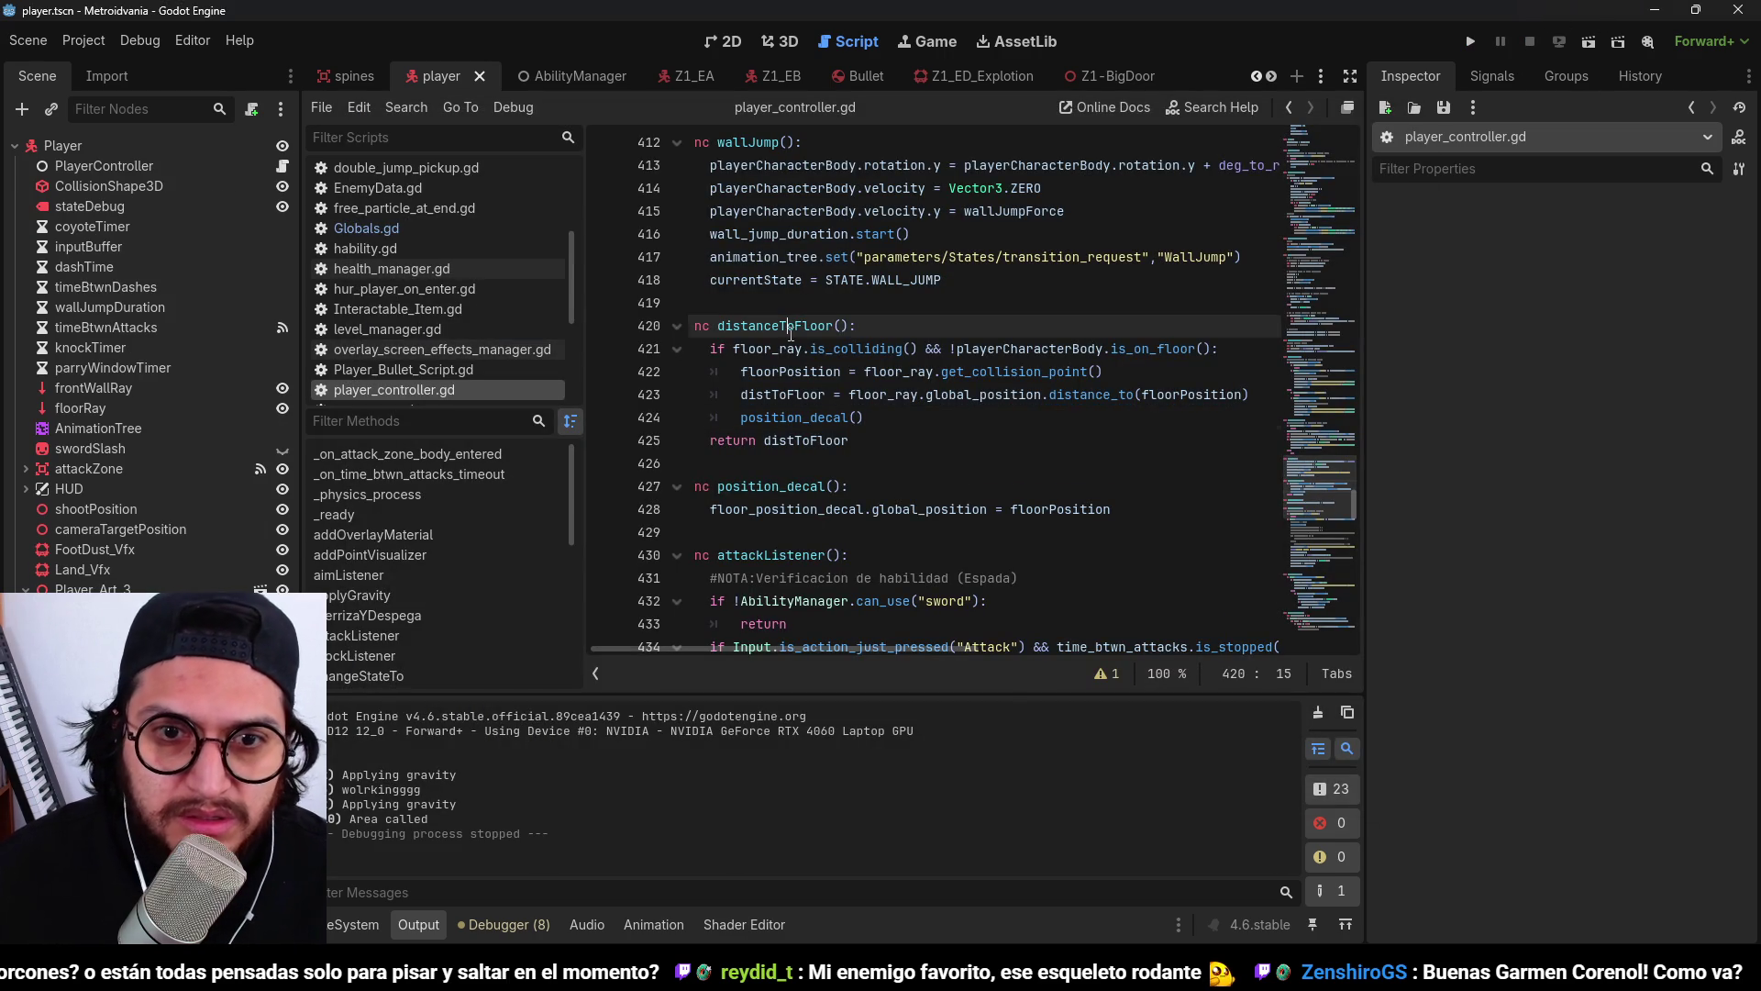
Move the position_decal() call out of the floor check to the top of distanceToFloor().
double_click(986, 346)
left_click(1090, 355)
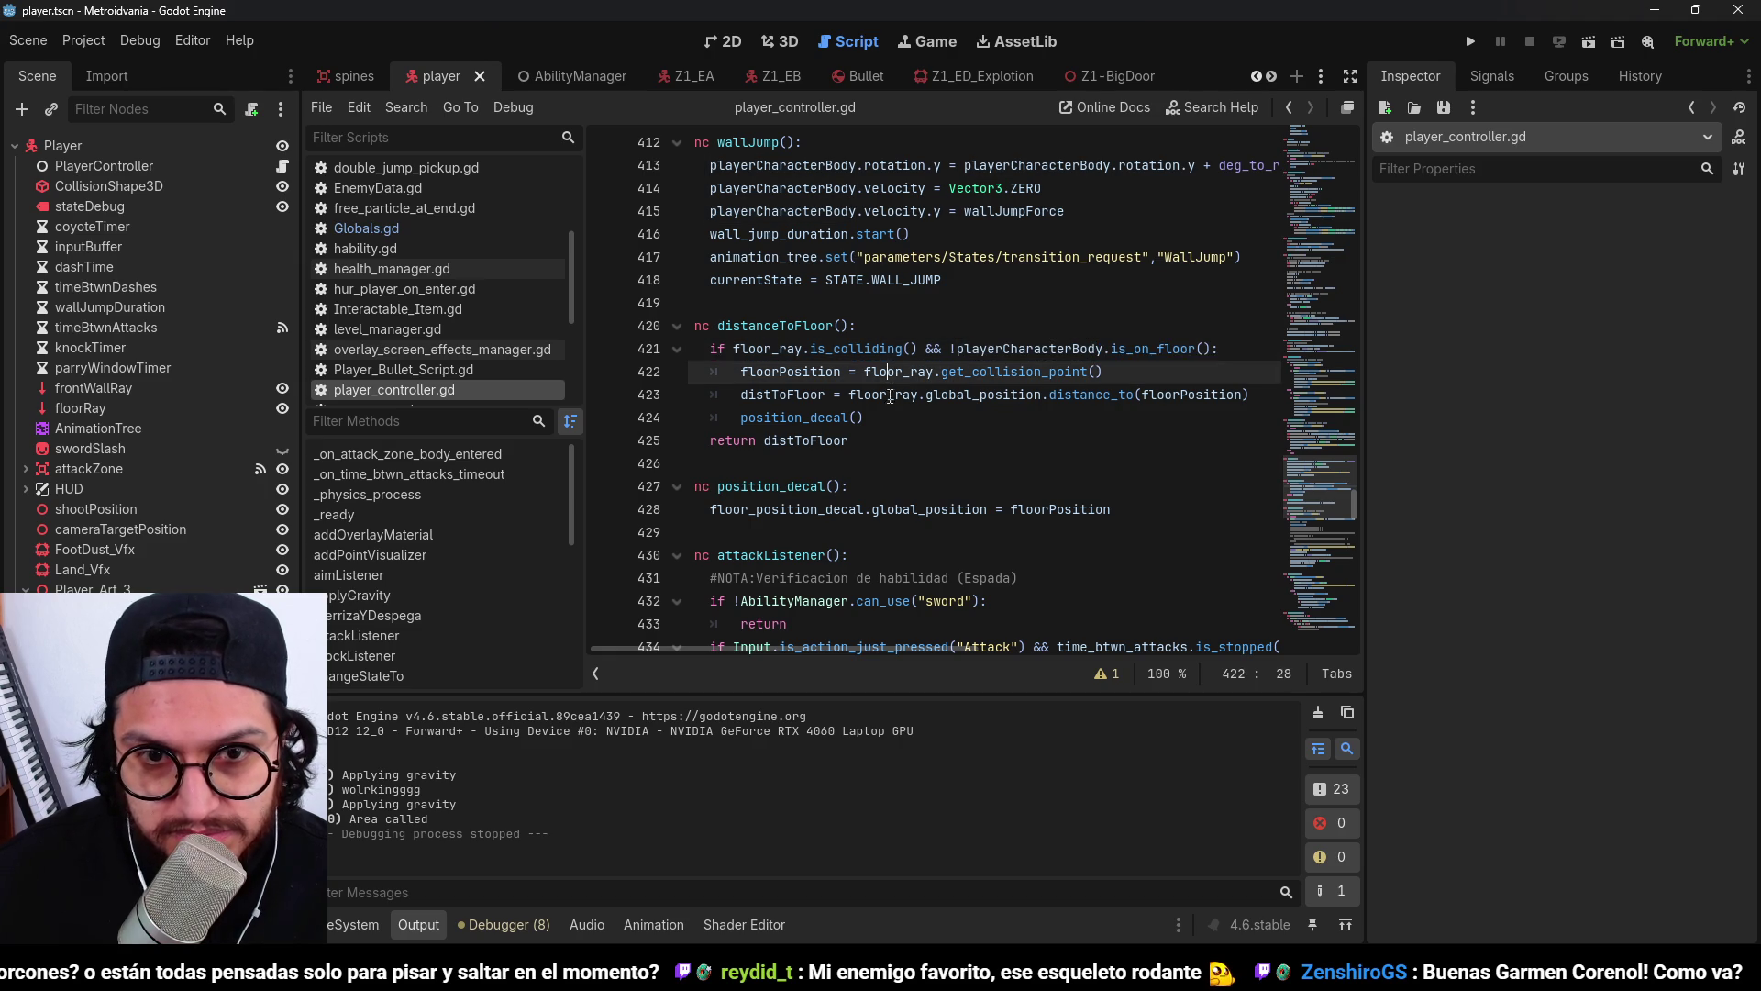
mouse_move(865, 418)
left_mouse_down()
mouse_move(750, 404)
mouse_move(738, 418)
left_mouse_up()
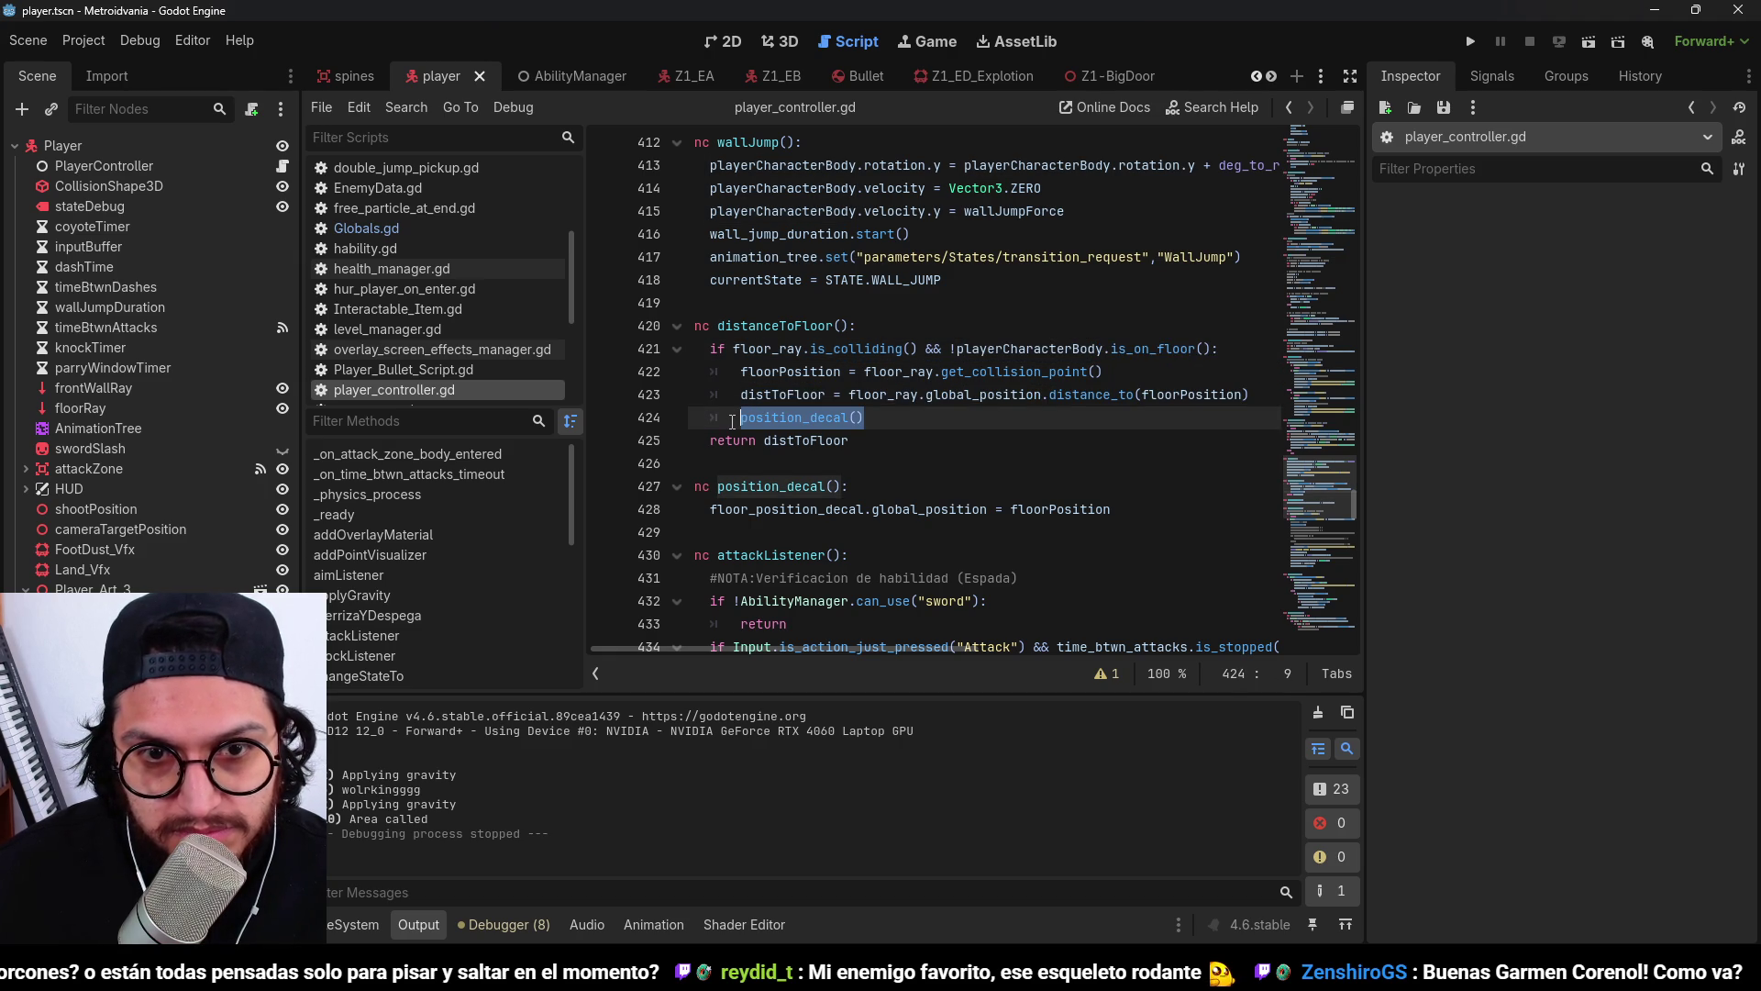
key("BackSpace")
key("BackSpace")
key("BackSpace")
left_click(883, 330)
key("Return")
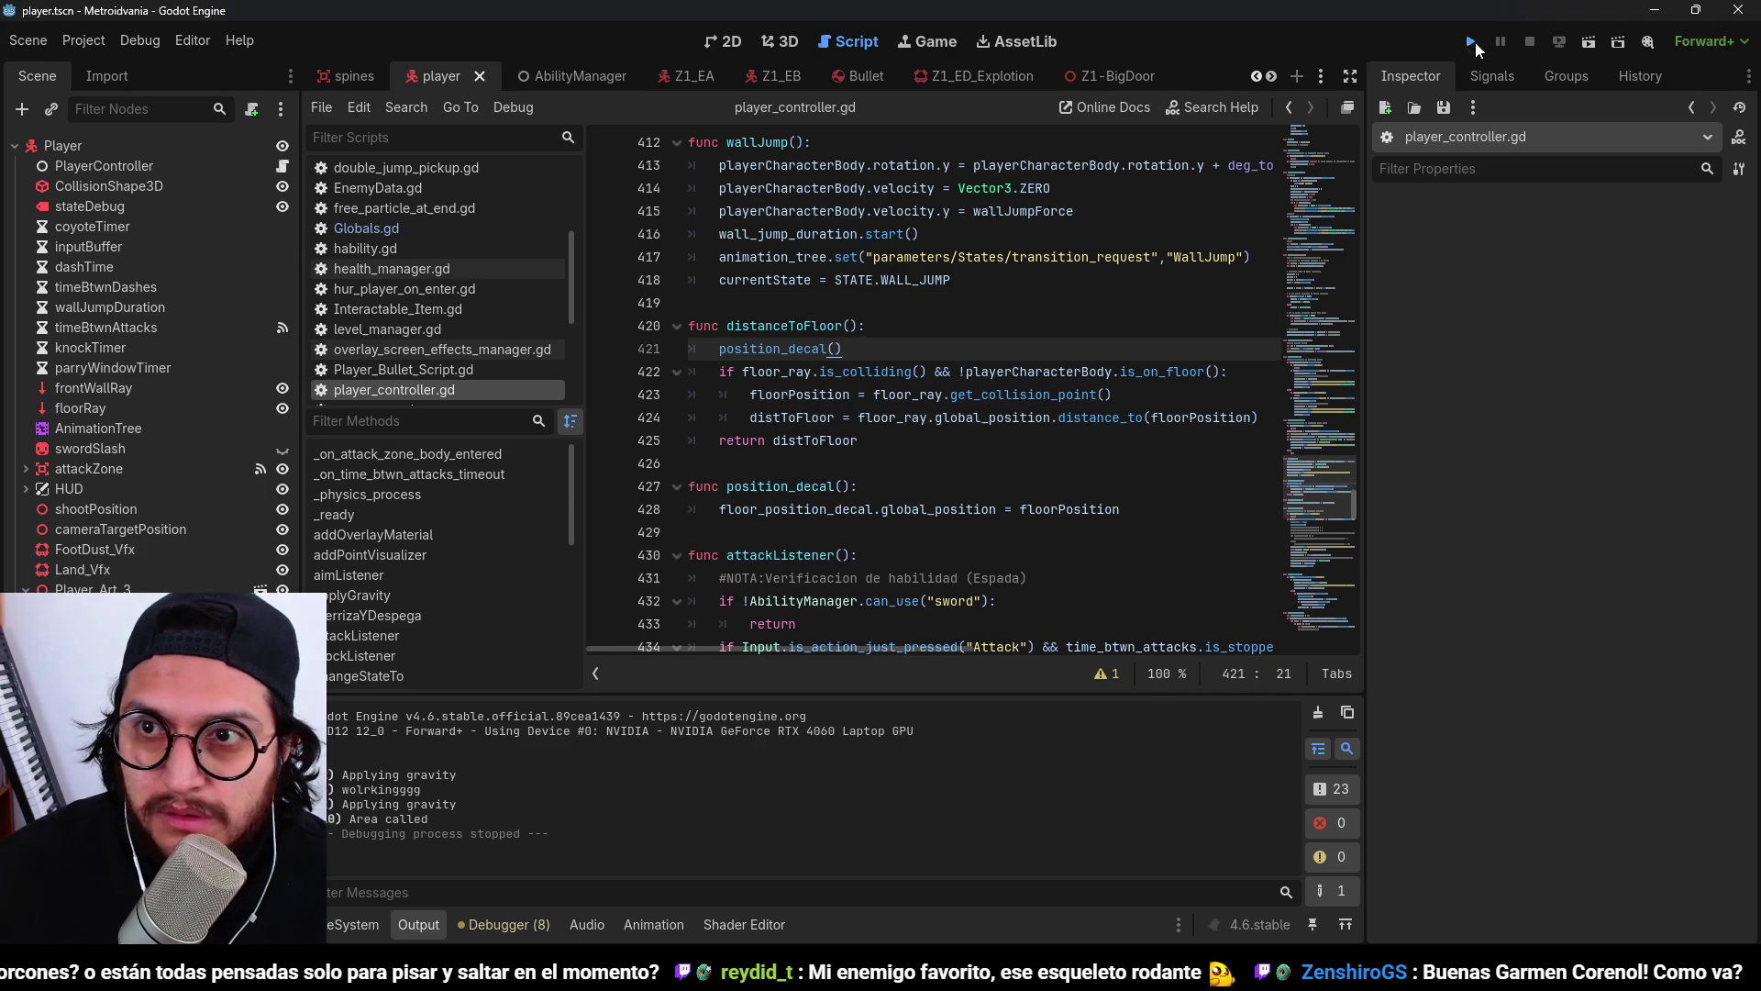
left_click(1472, 42)
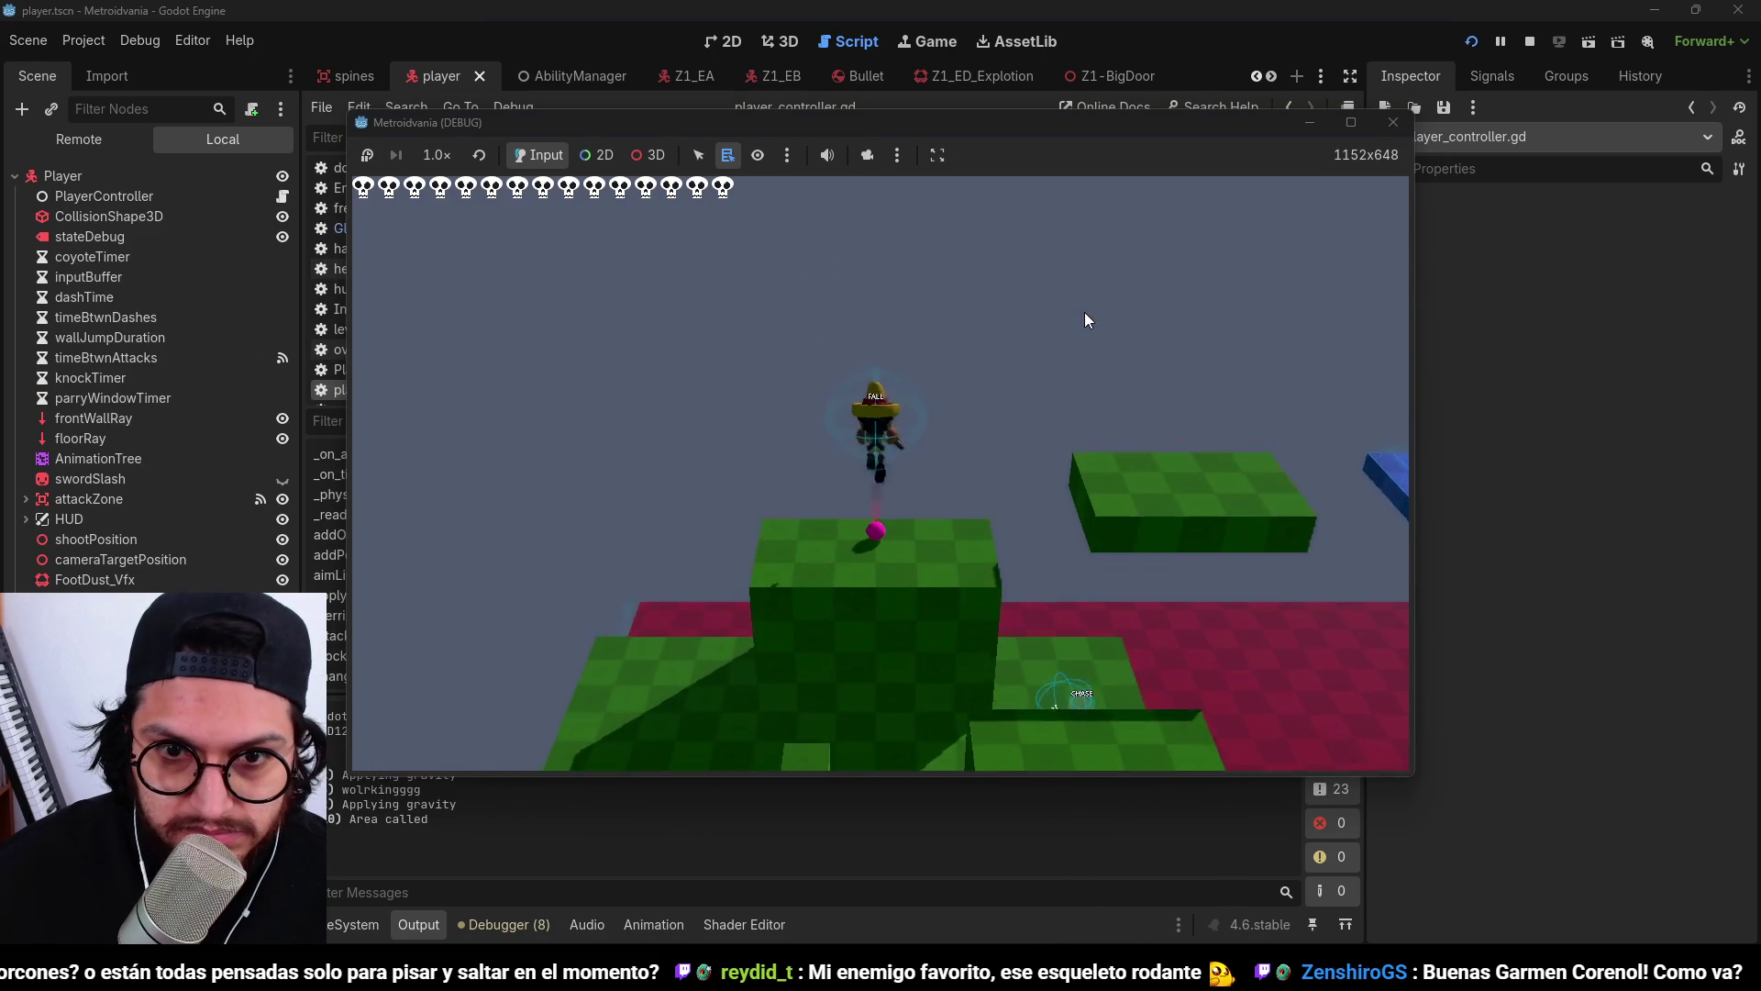
Jump and run right with D onto the next green platform, then stop the game.
key("space")
key("space")
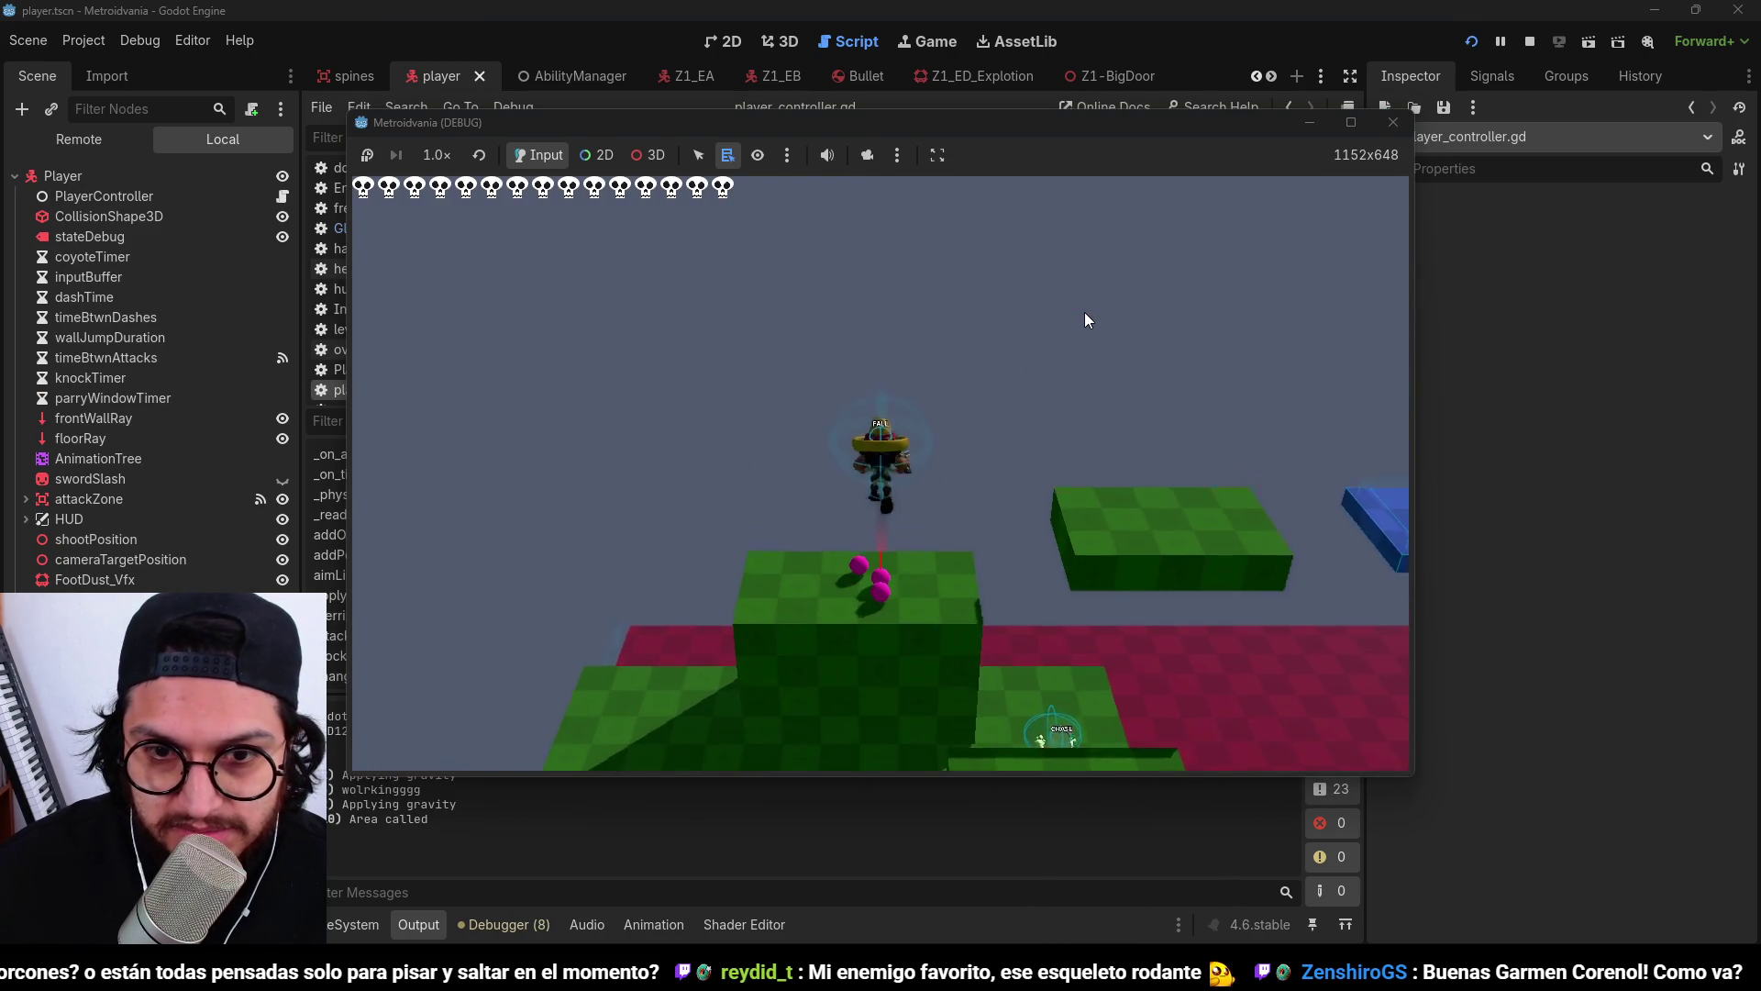
key("space")
key("space")
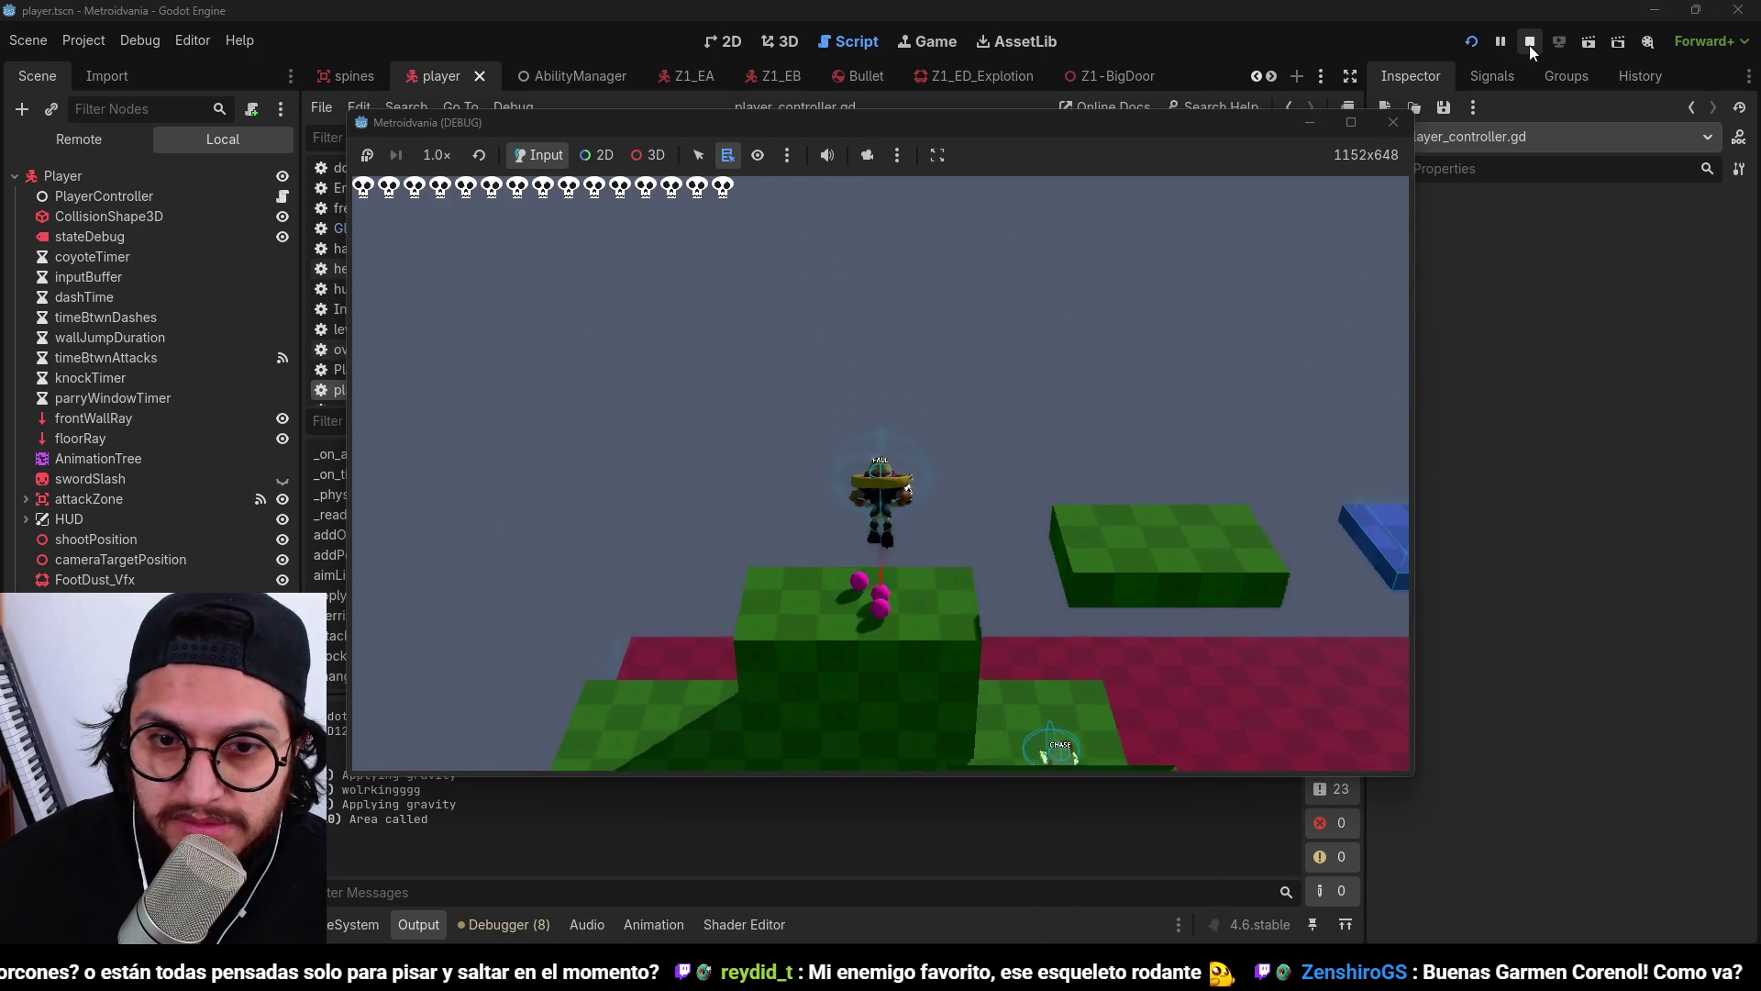
key("d")
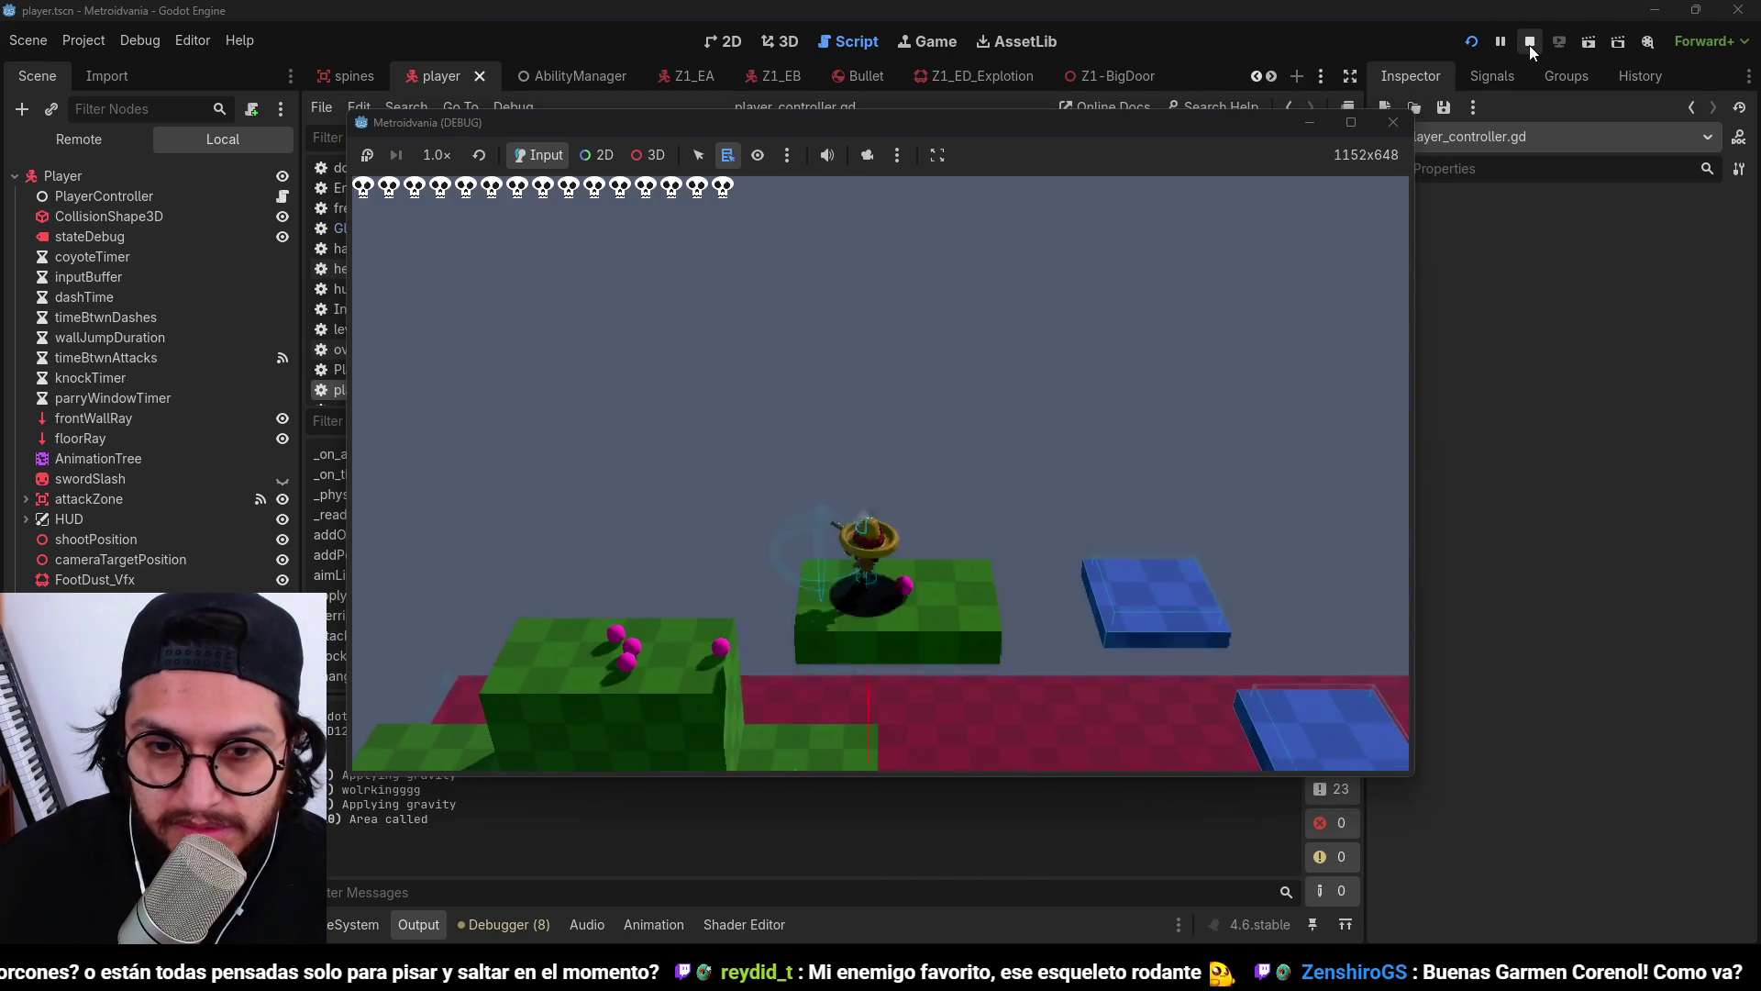
key("space")
key("space")
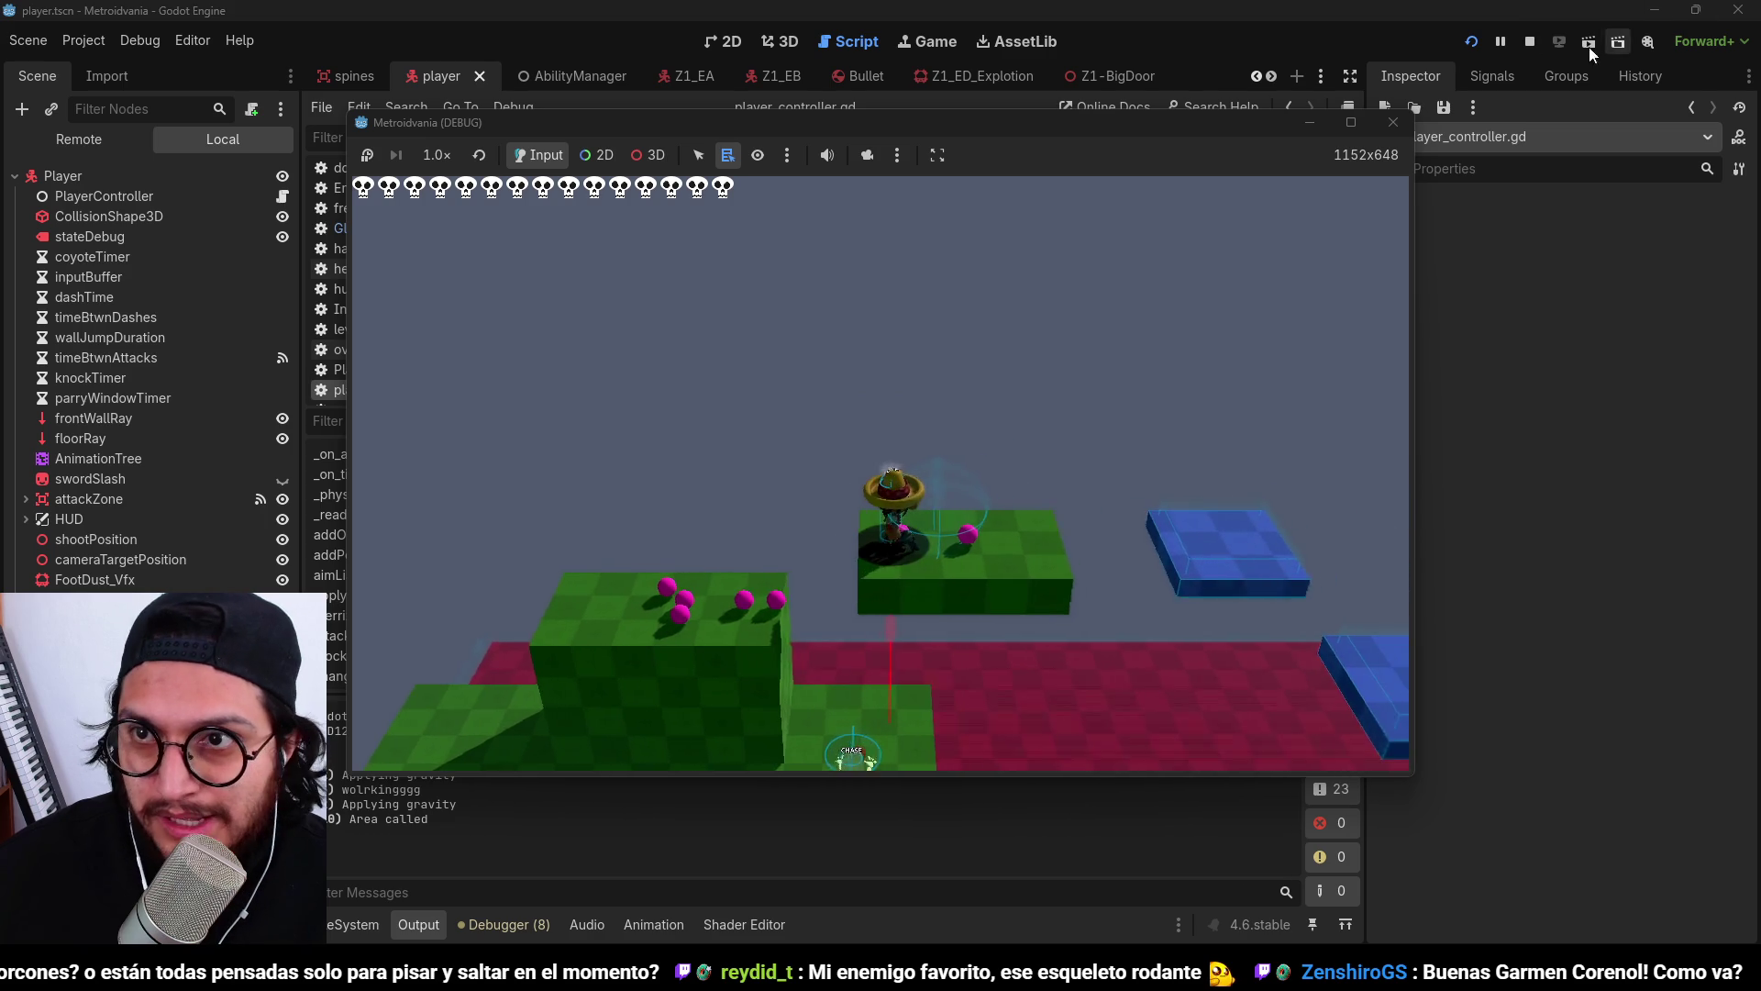
left_click(1529, 41)
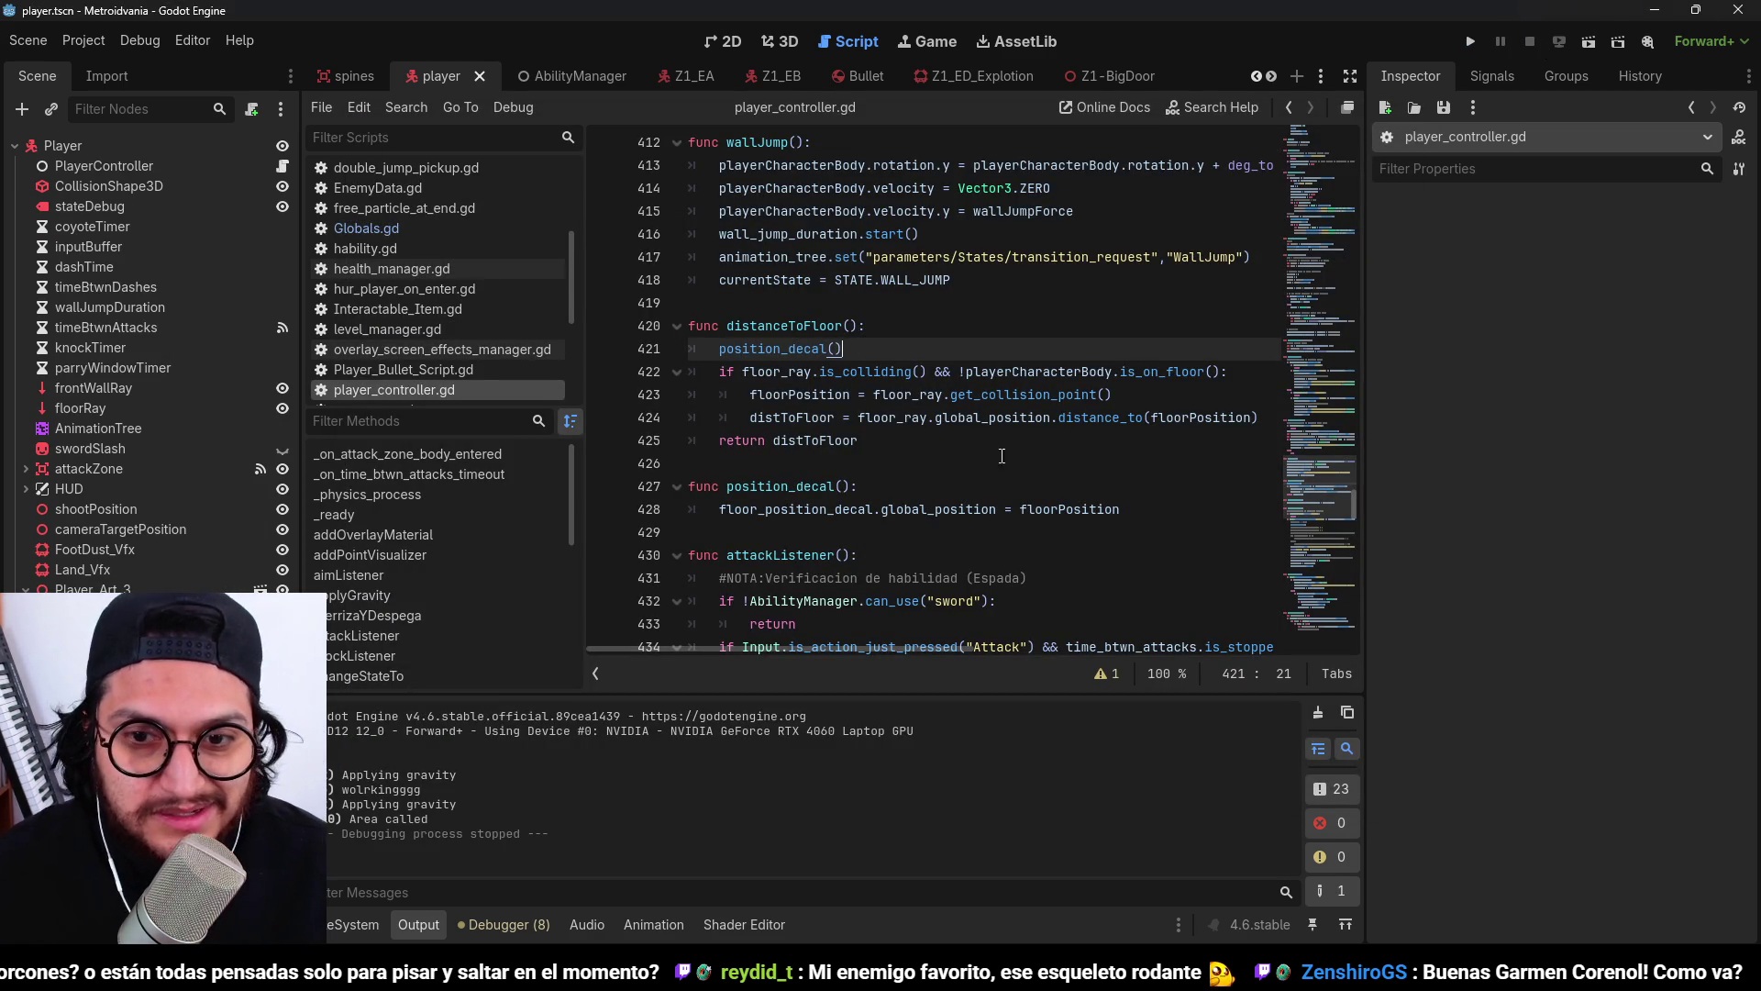
Delete the position_decal() call from distanceToFloor().
double_click(1069, 509)
left_click(872, 371)
left_click(921, 394)
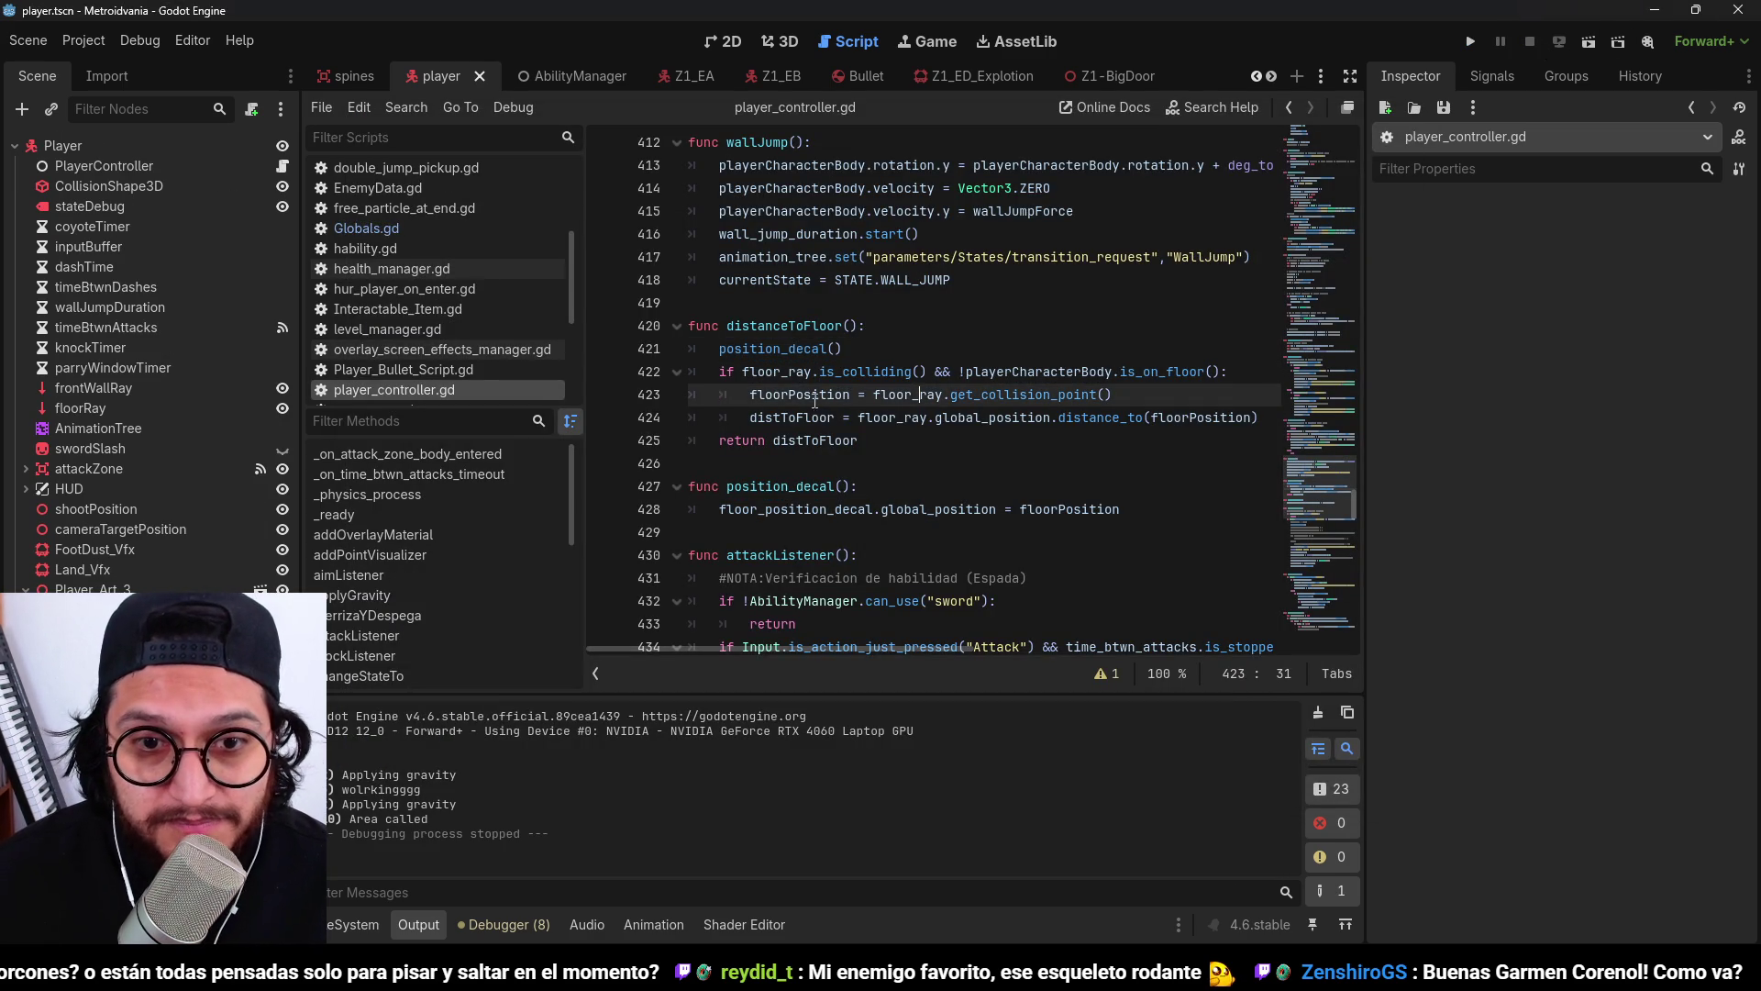
double_click(790, 417)
double_click(991, 417)
double_click(829, 396)
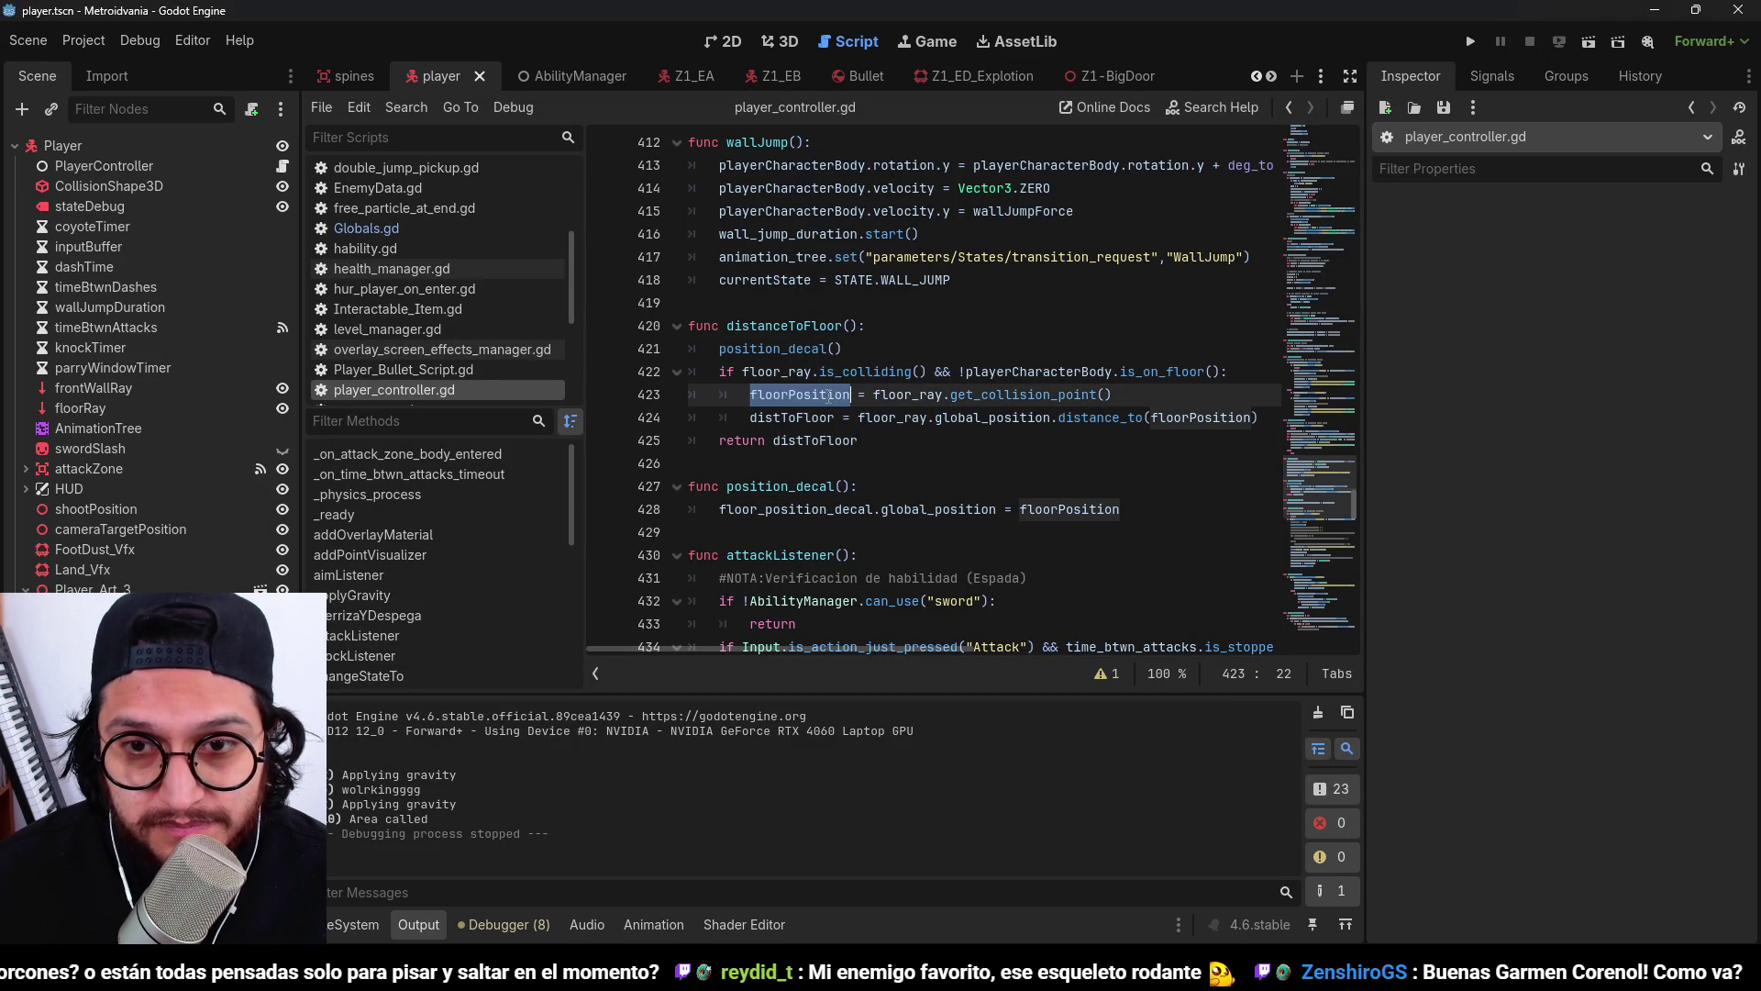
left_click(862, 418)
left_click(1021, 371)
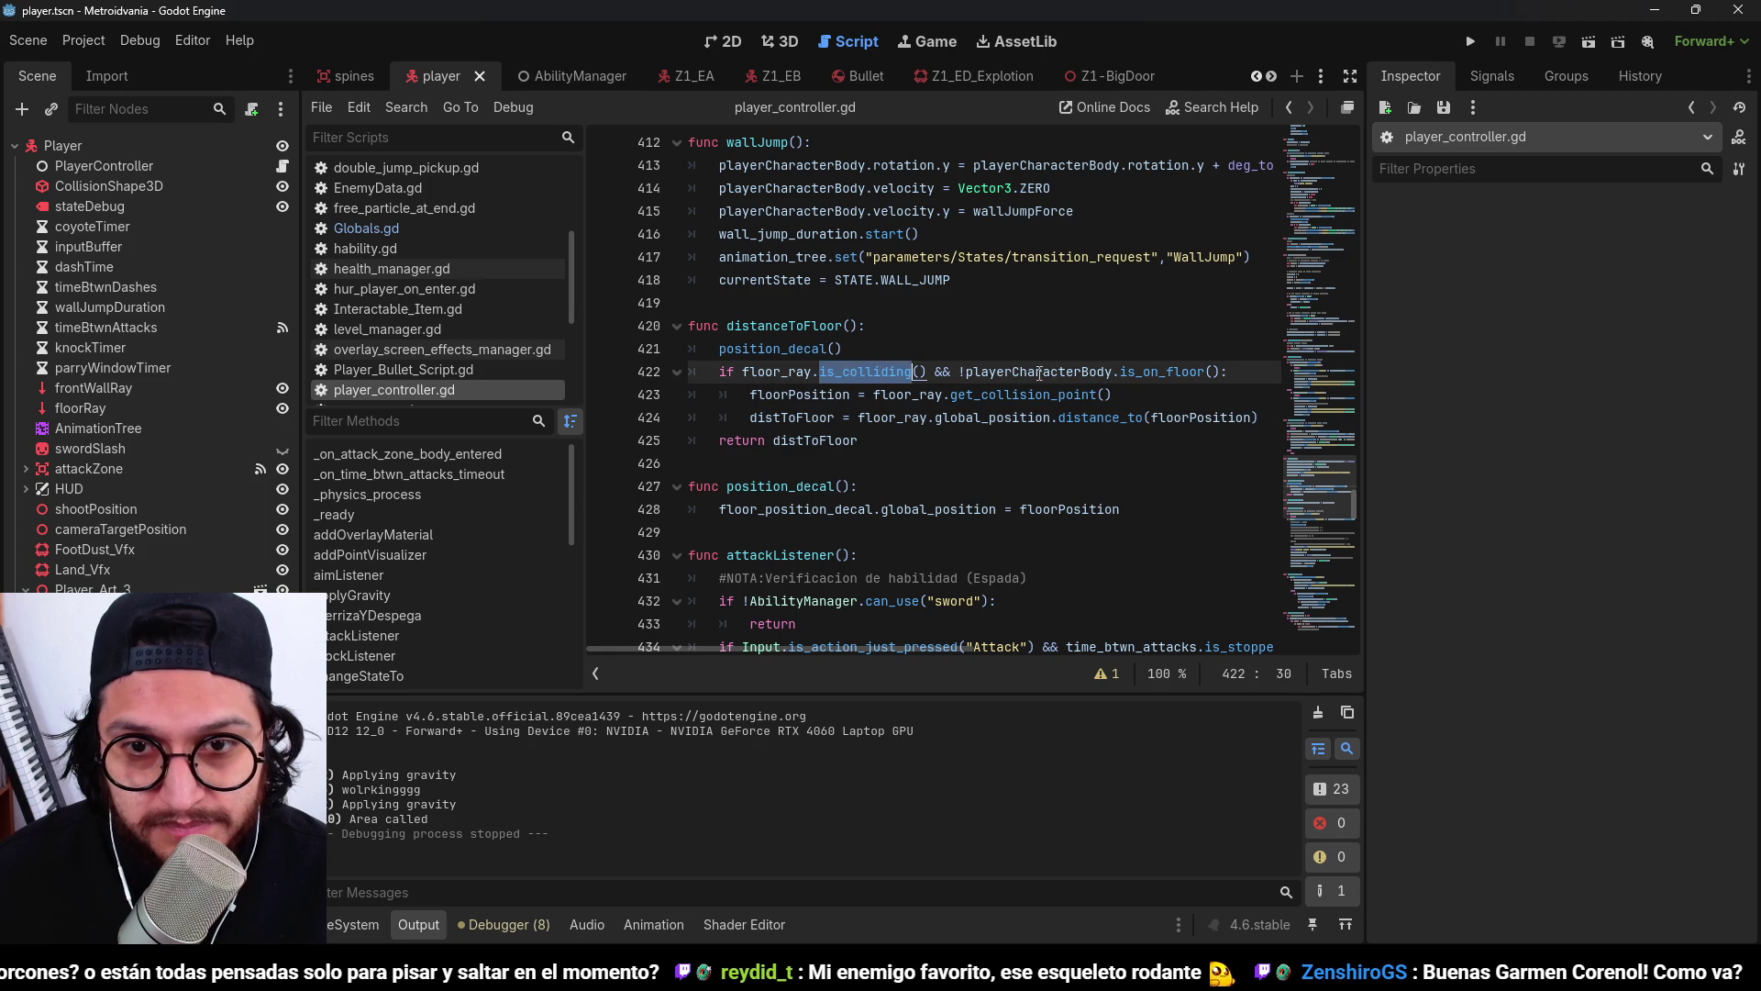
double_click(1039, 372)
double_click(775, 350)
left_click(860, 352)
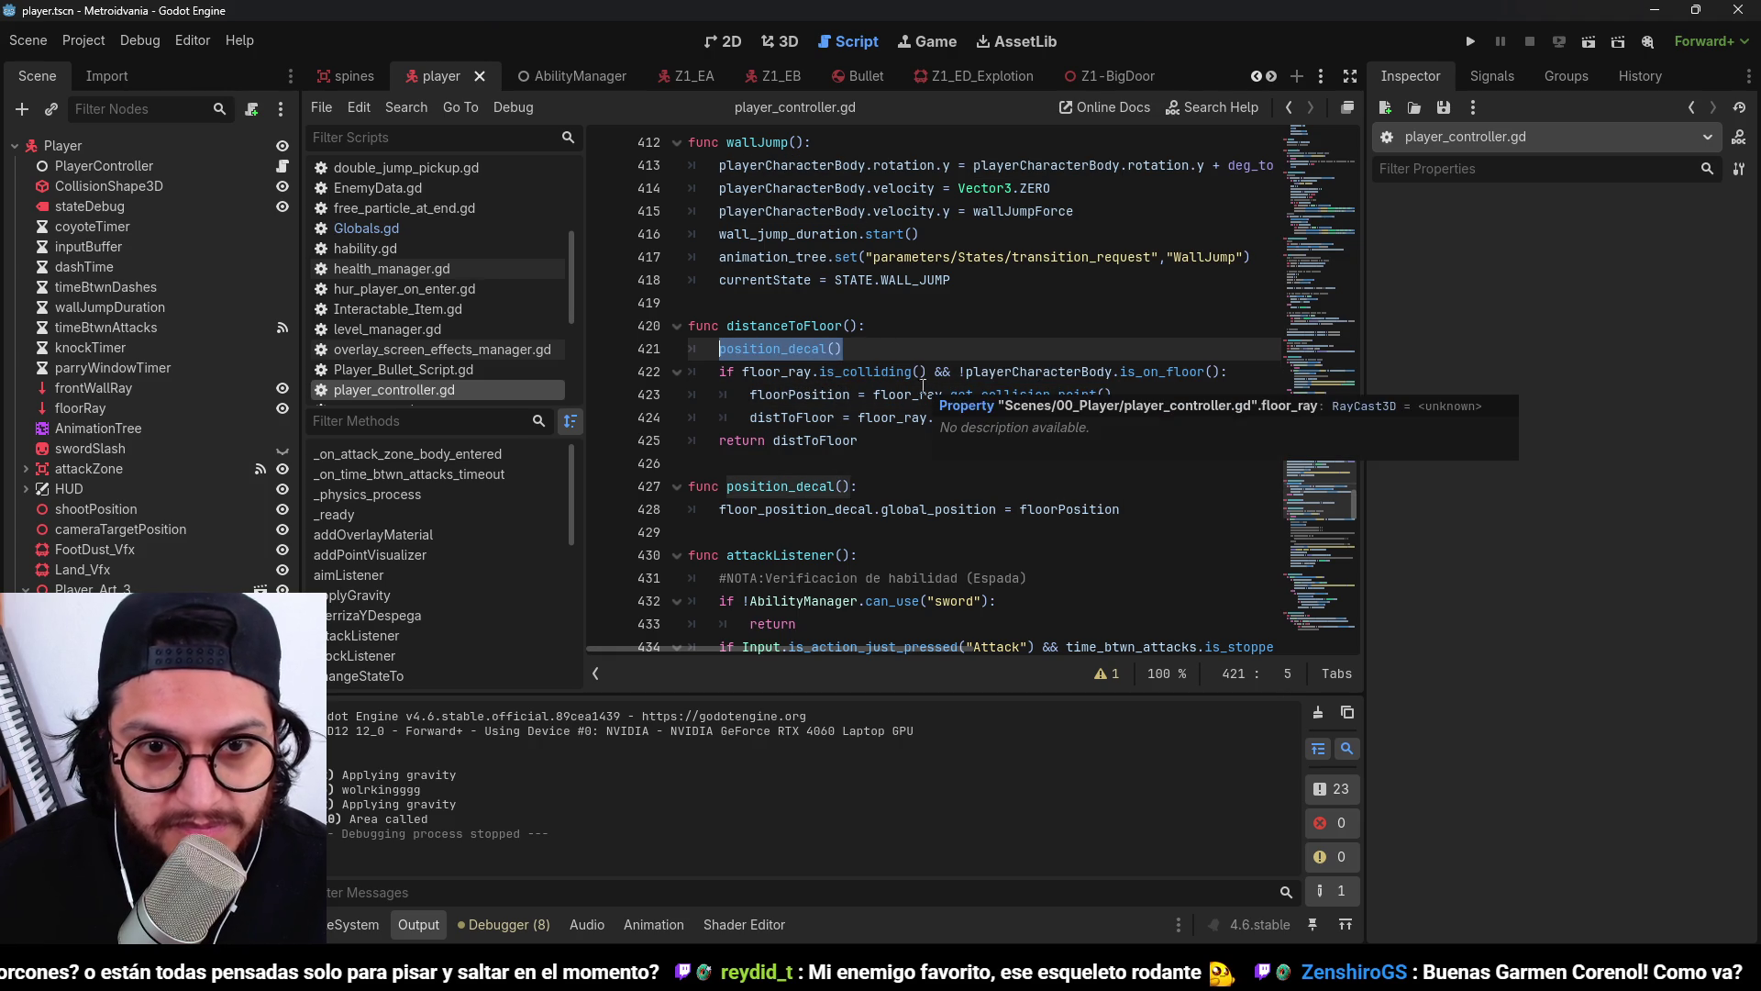
key("BackSpace")
key("BackSpace")
key("BackSpace")
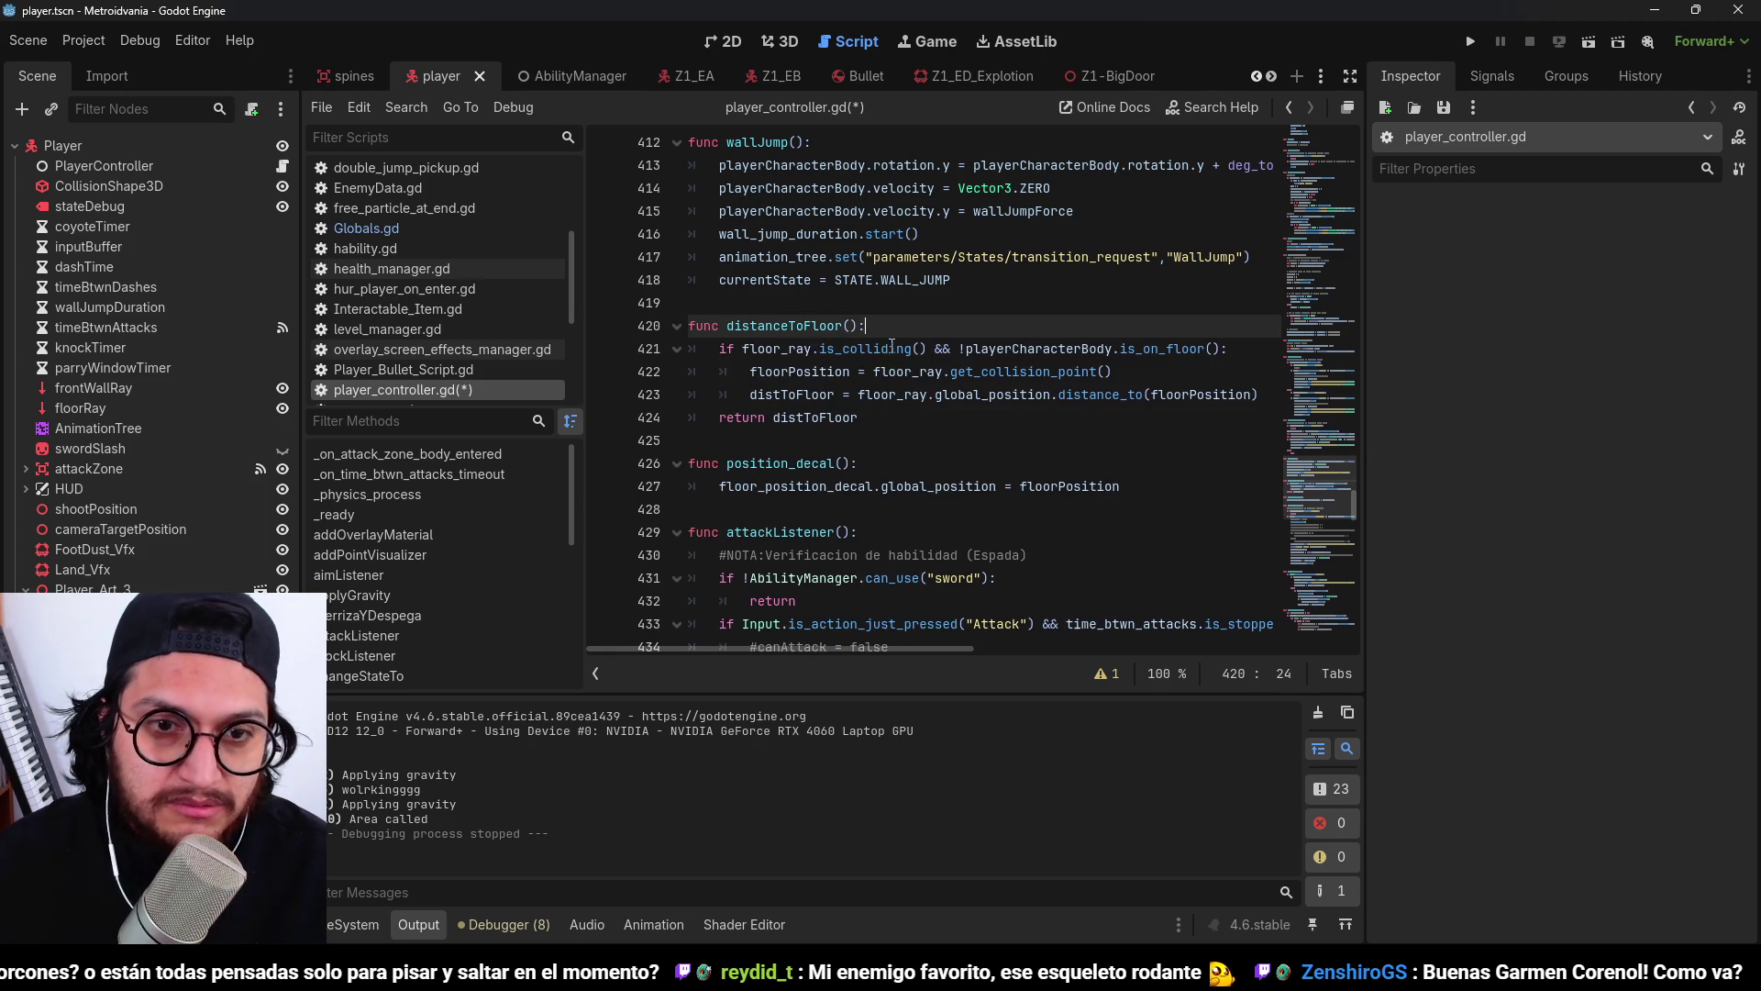
Search the script to review every place distanceToFloor is used.
double_click(790, 329)
key("ctrl+f")
left_click(1069, 669)
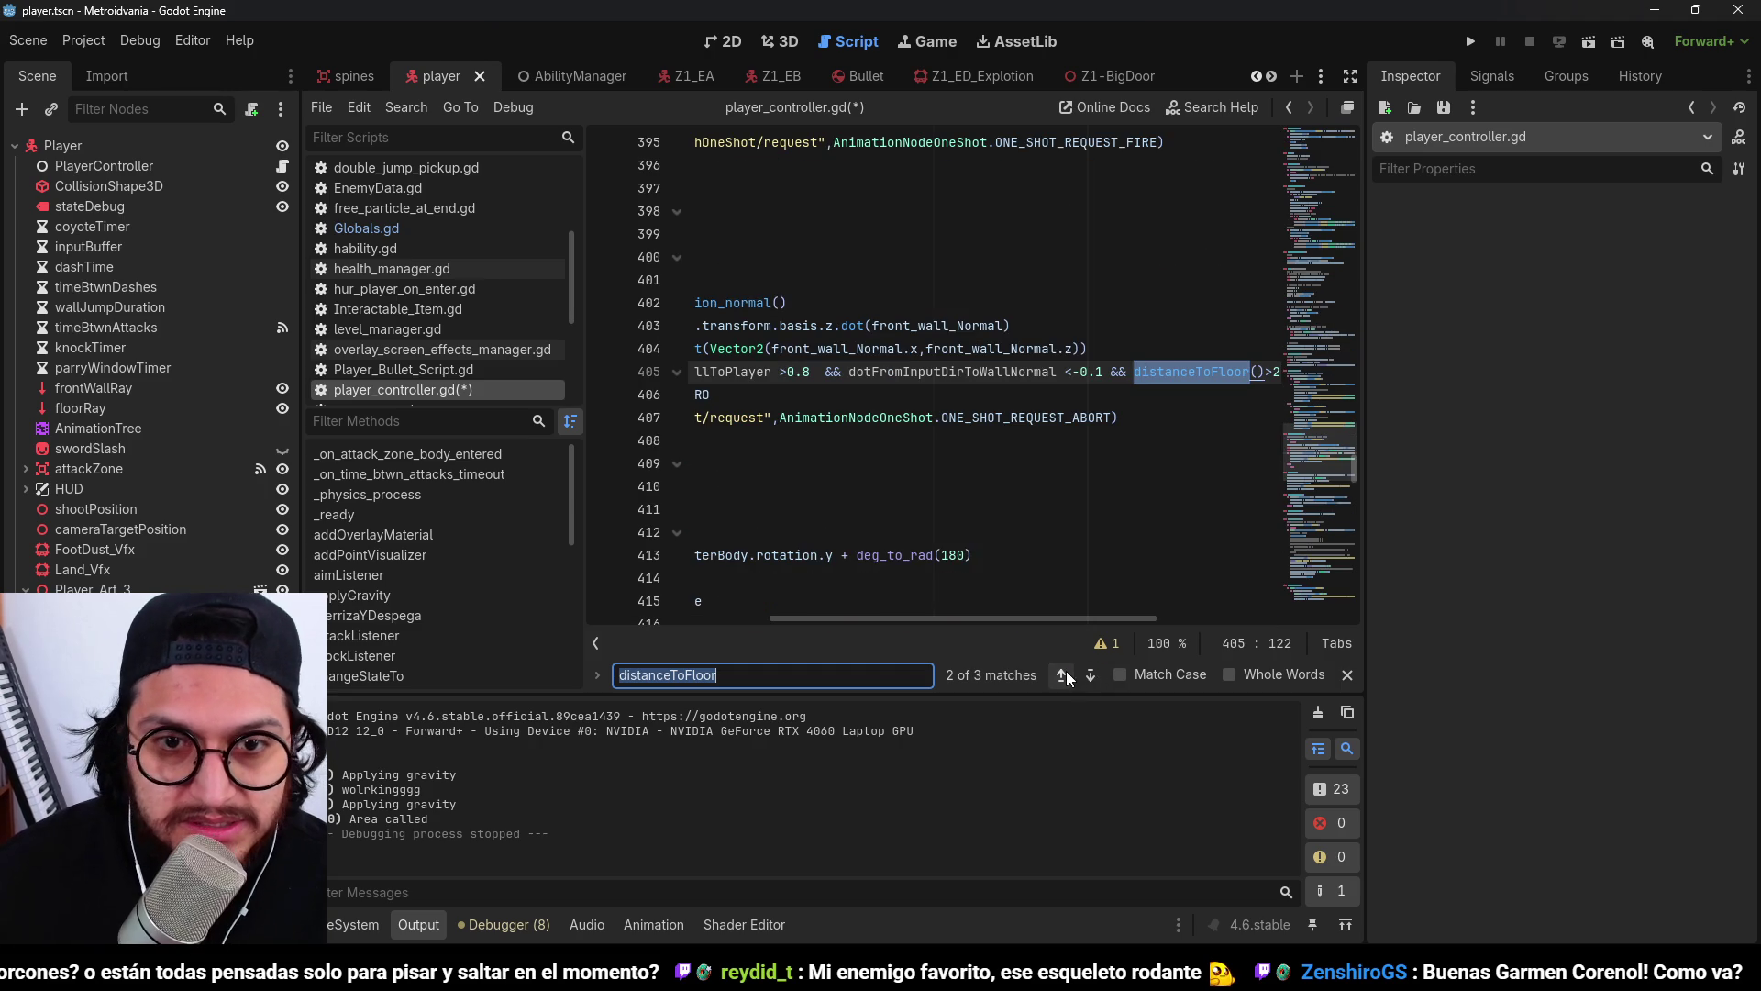
left_click(1026, 619)
left_click(1071, 682)
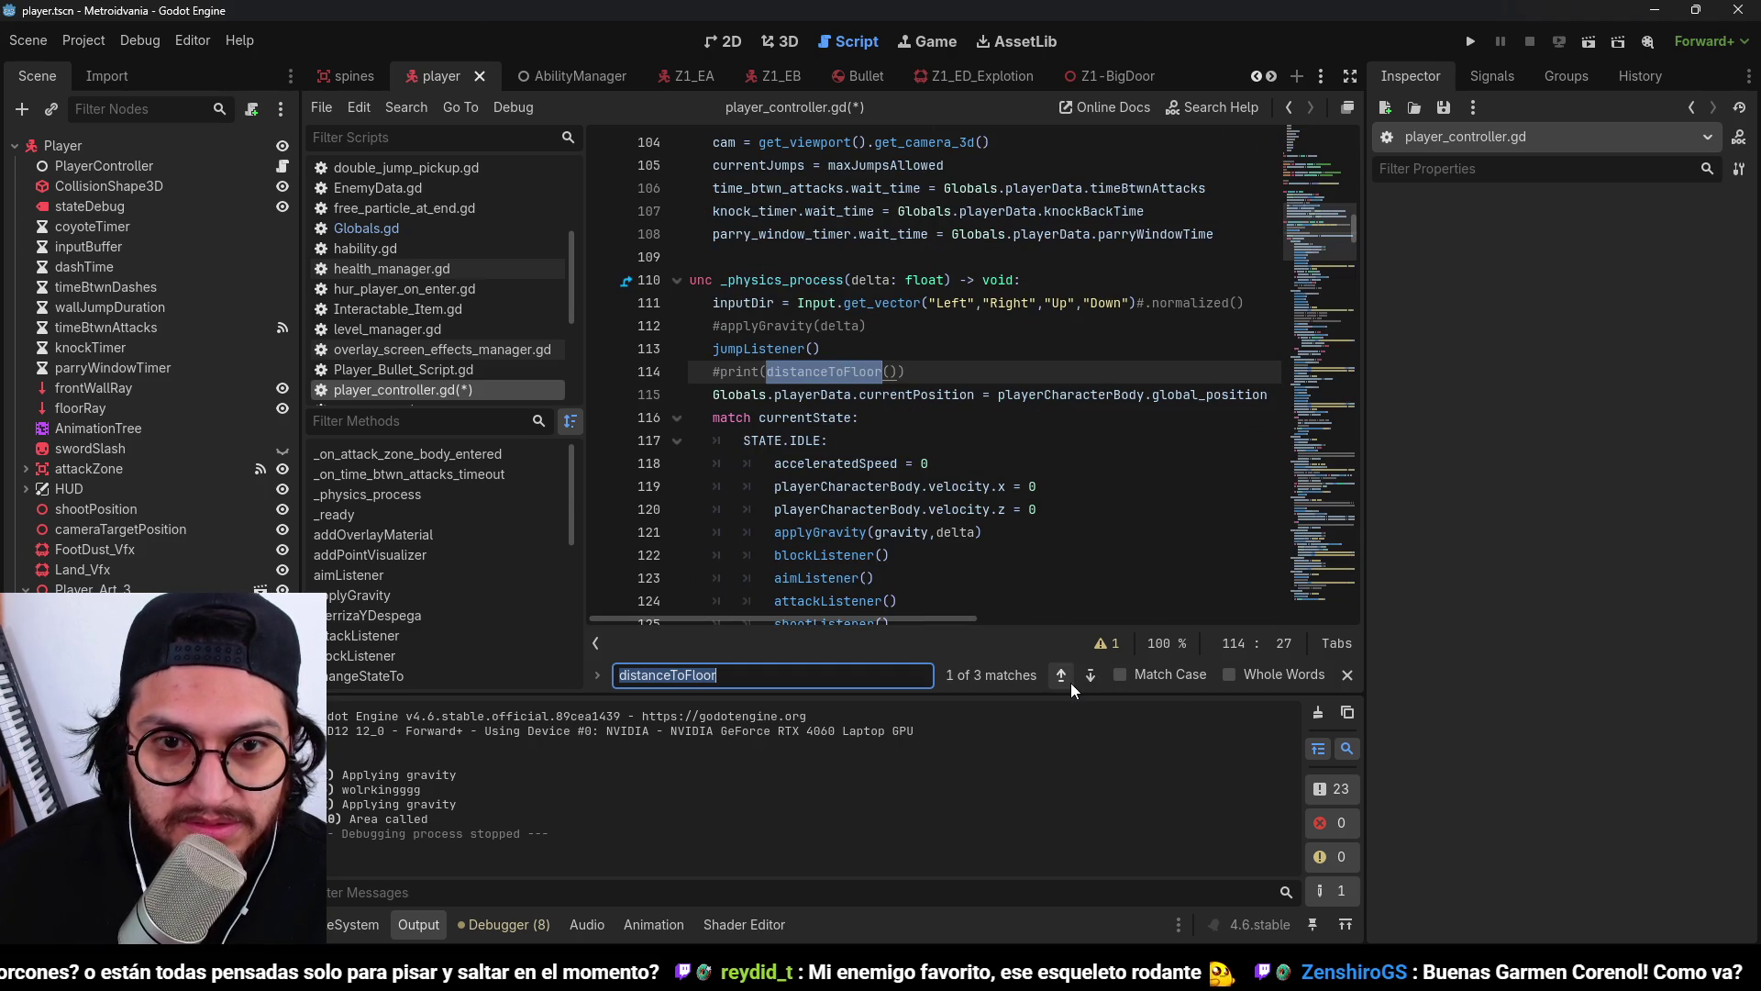
left_click(1089, 677)
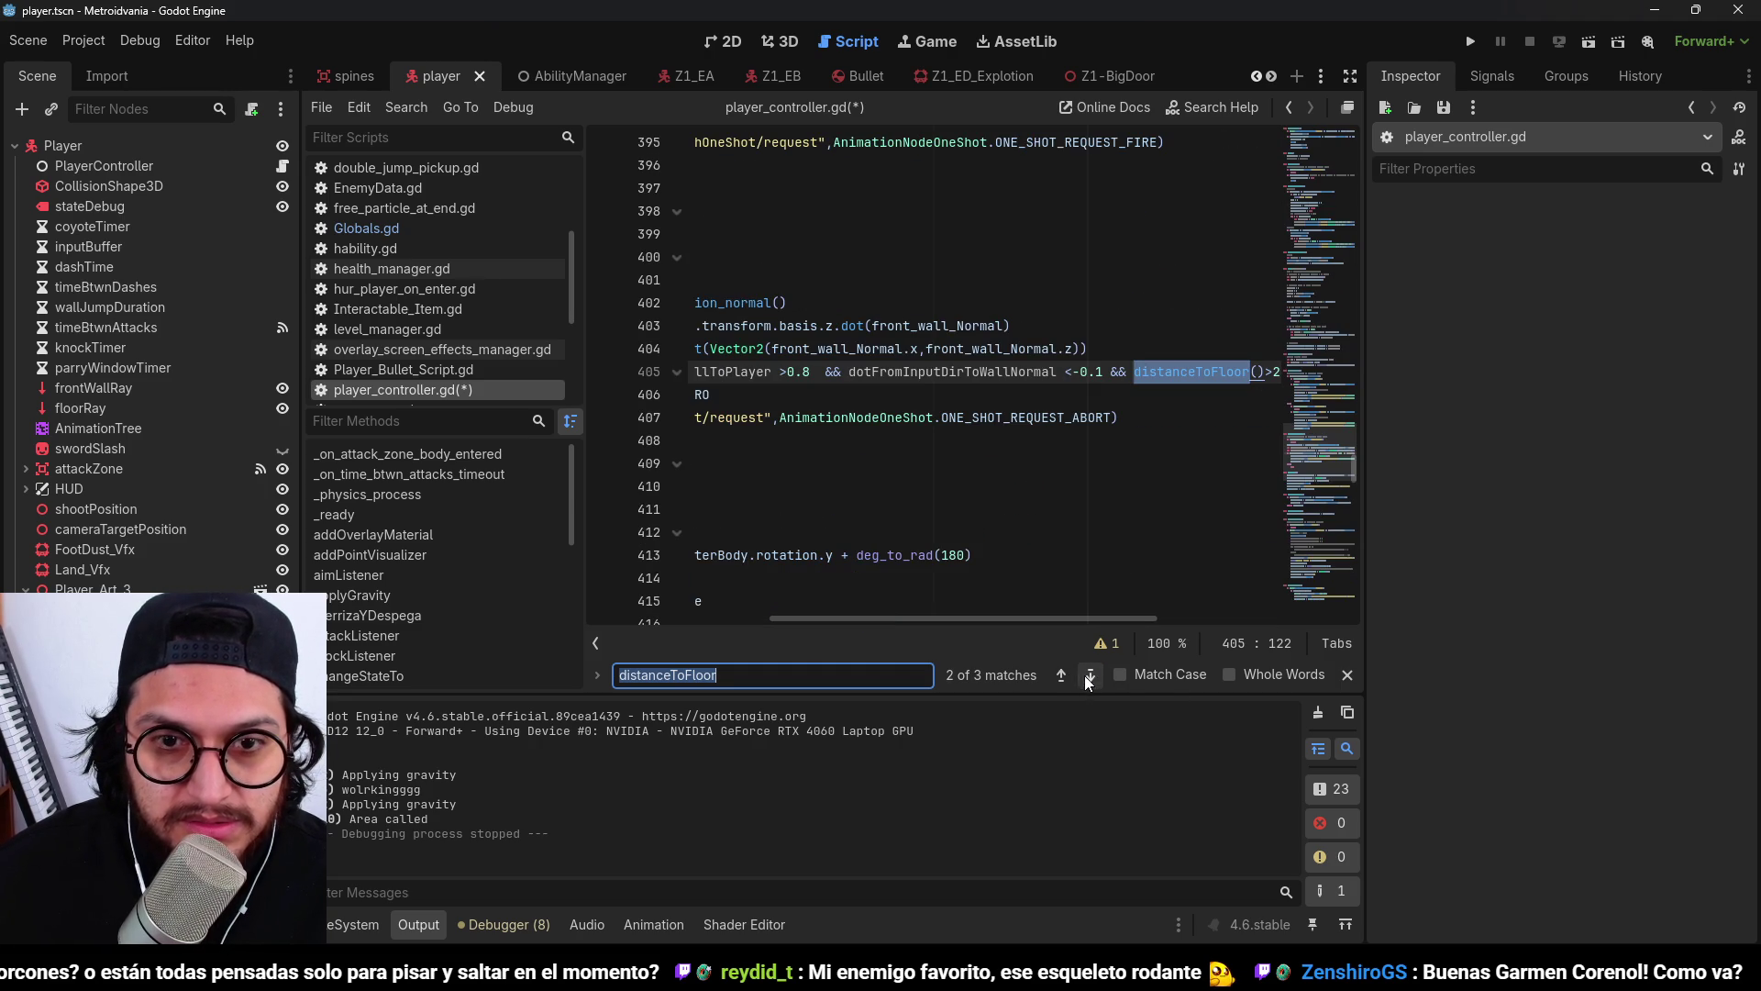
left_click(1089, 675)
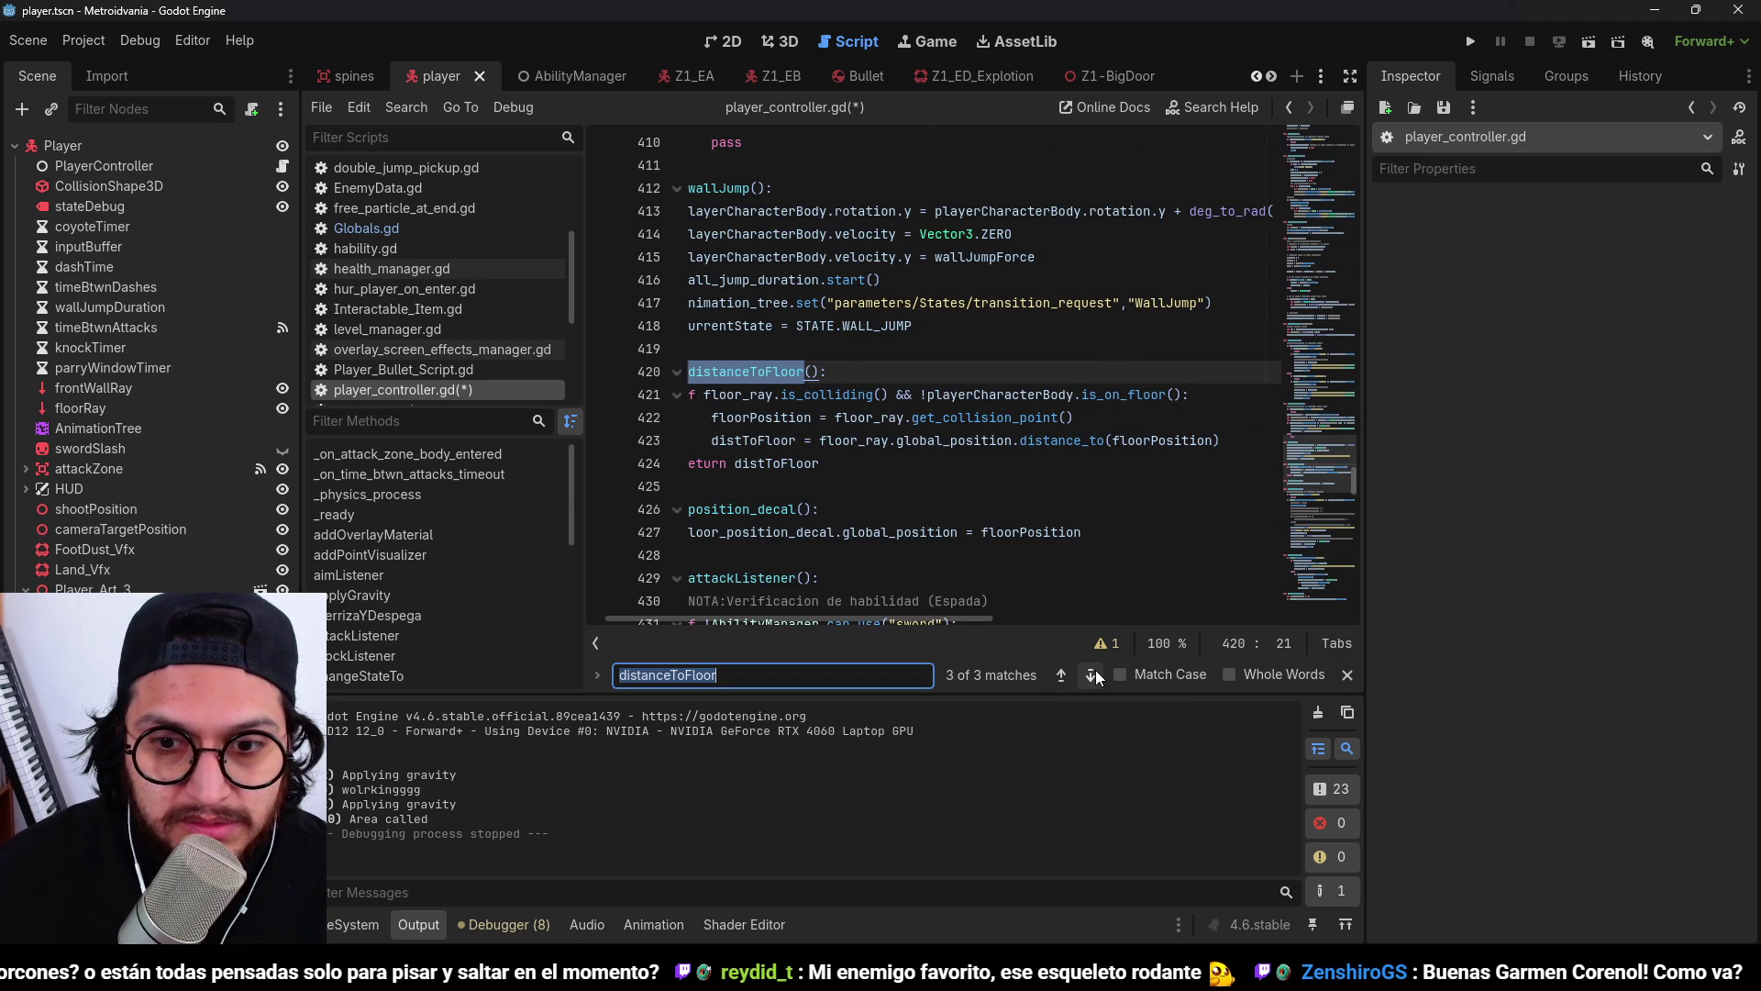
left_click(1095, 672)
left_click(1093, 673)
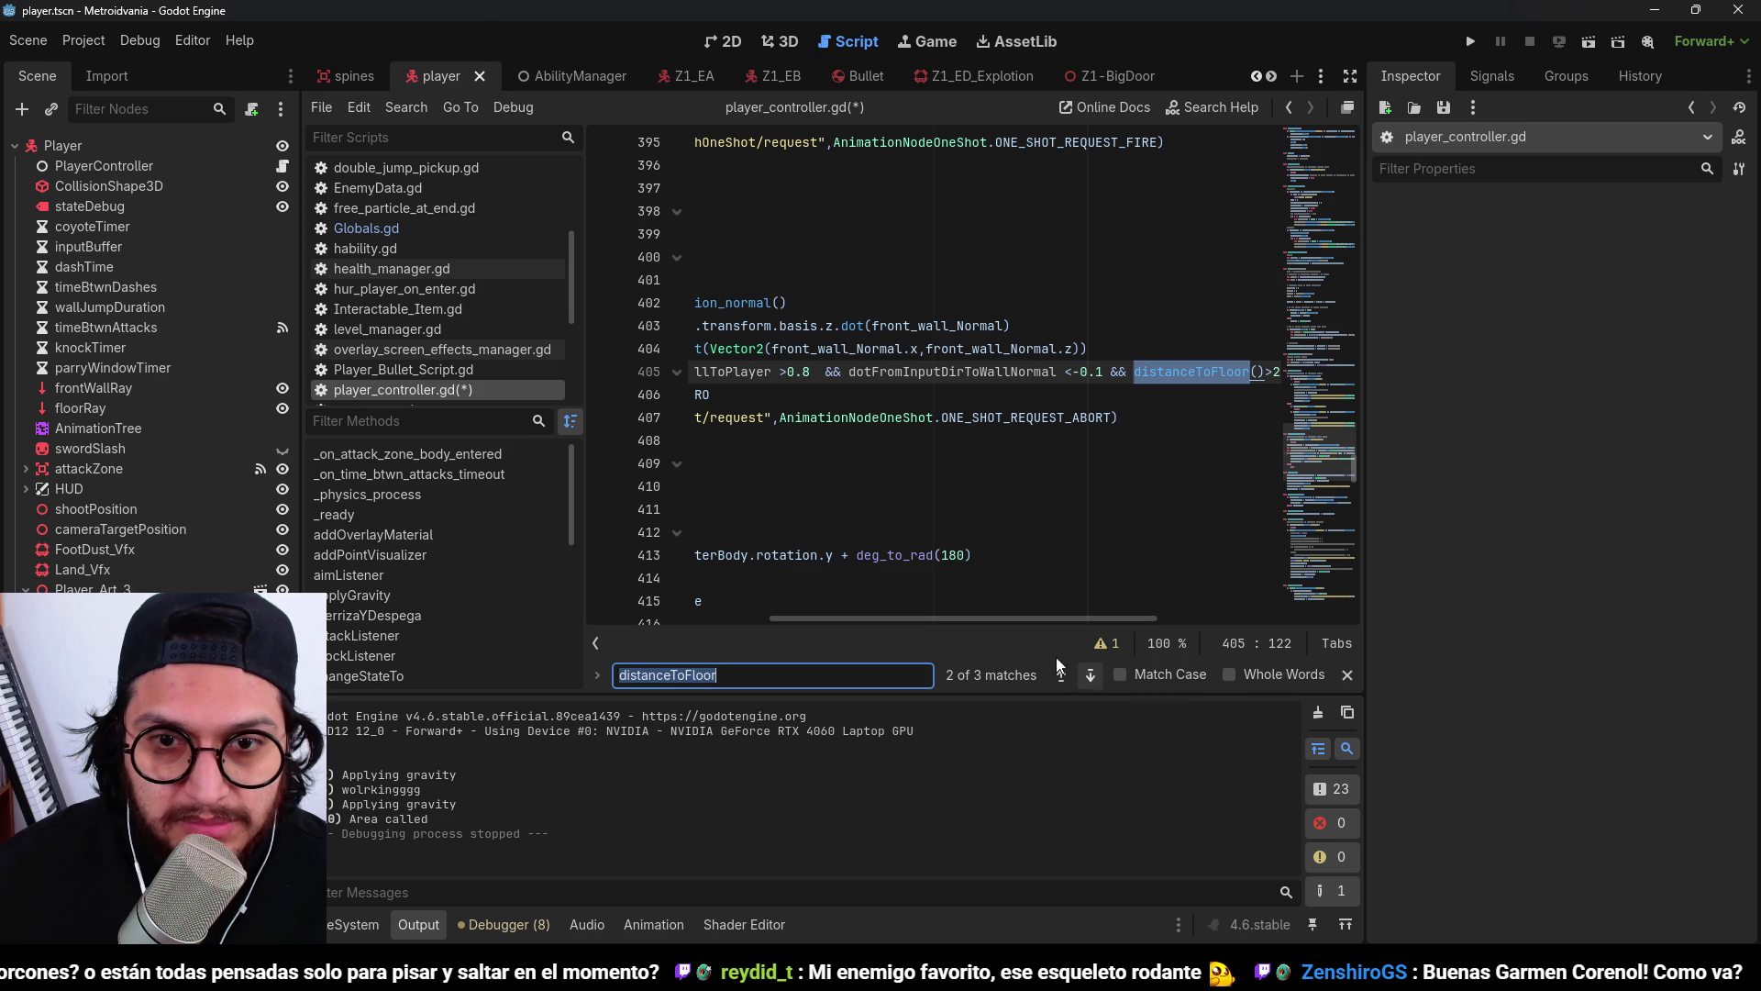
left_click(1088, 675)
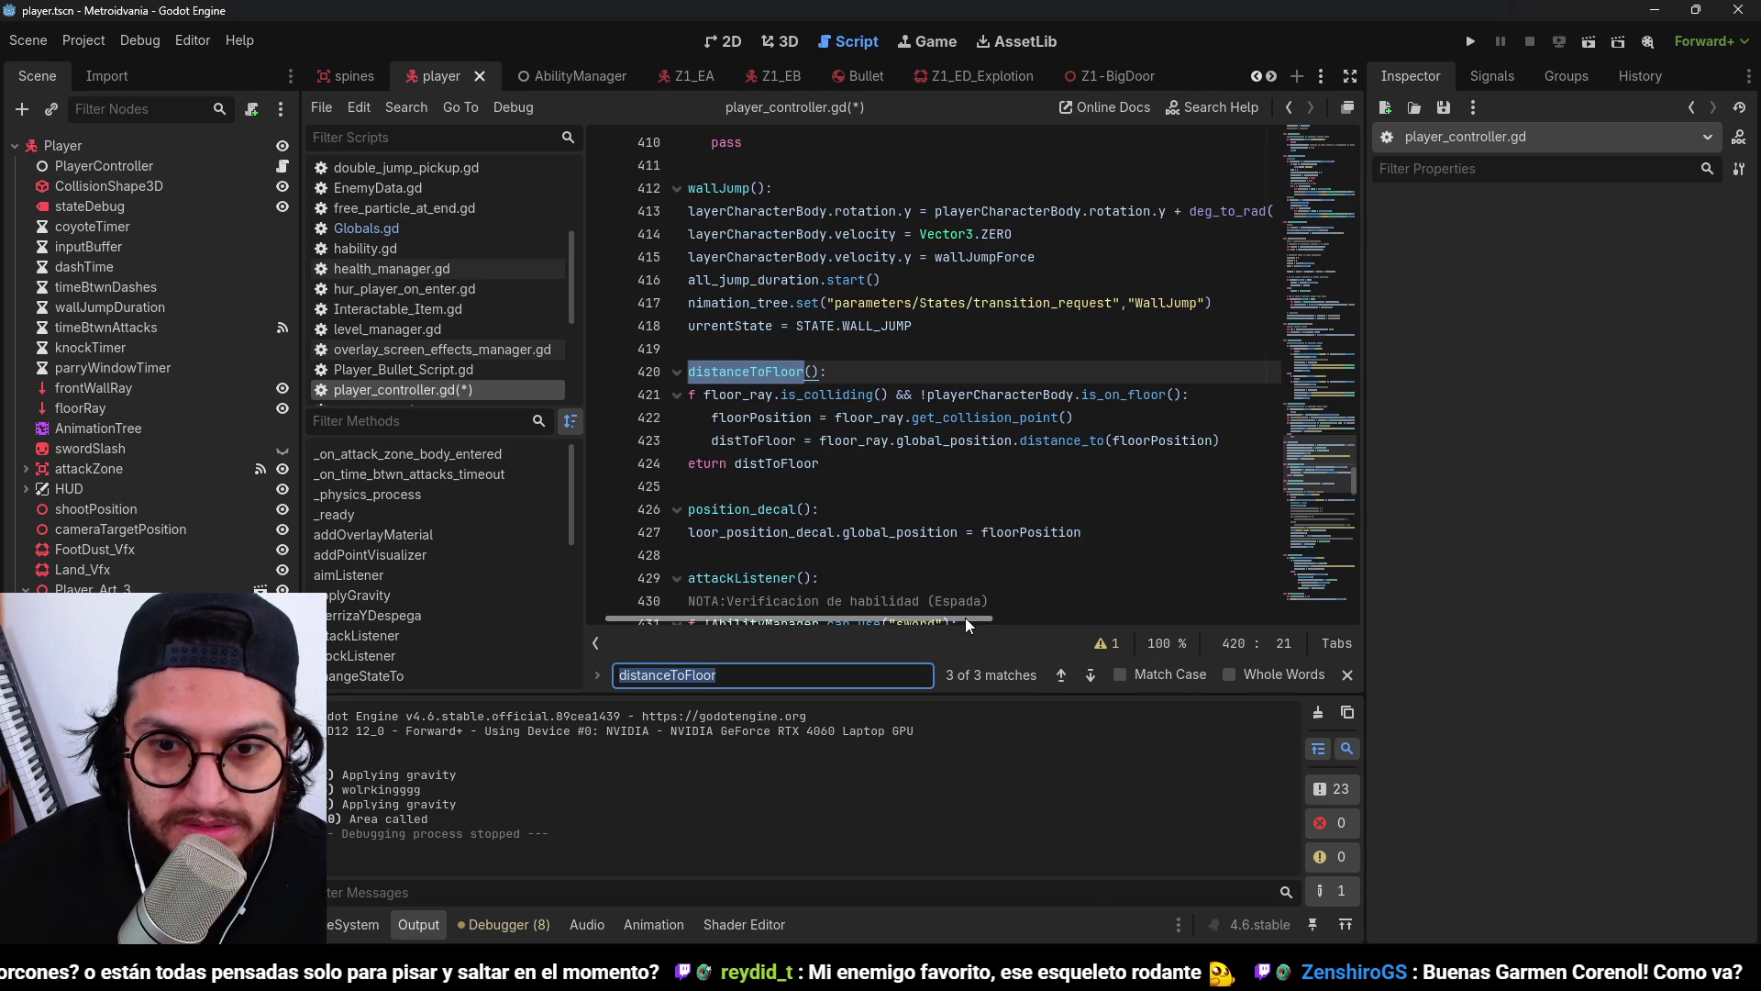
left_click(1060, 675)
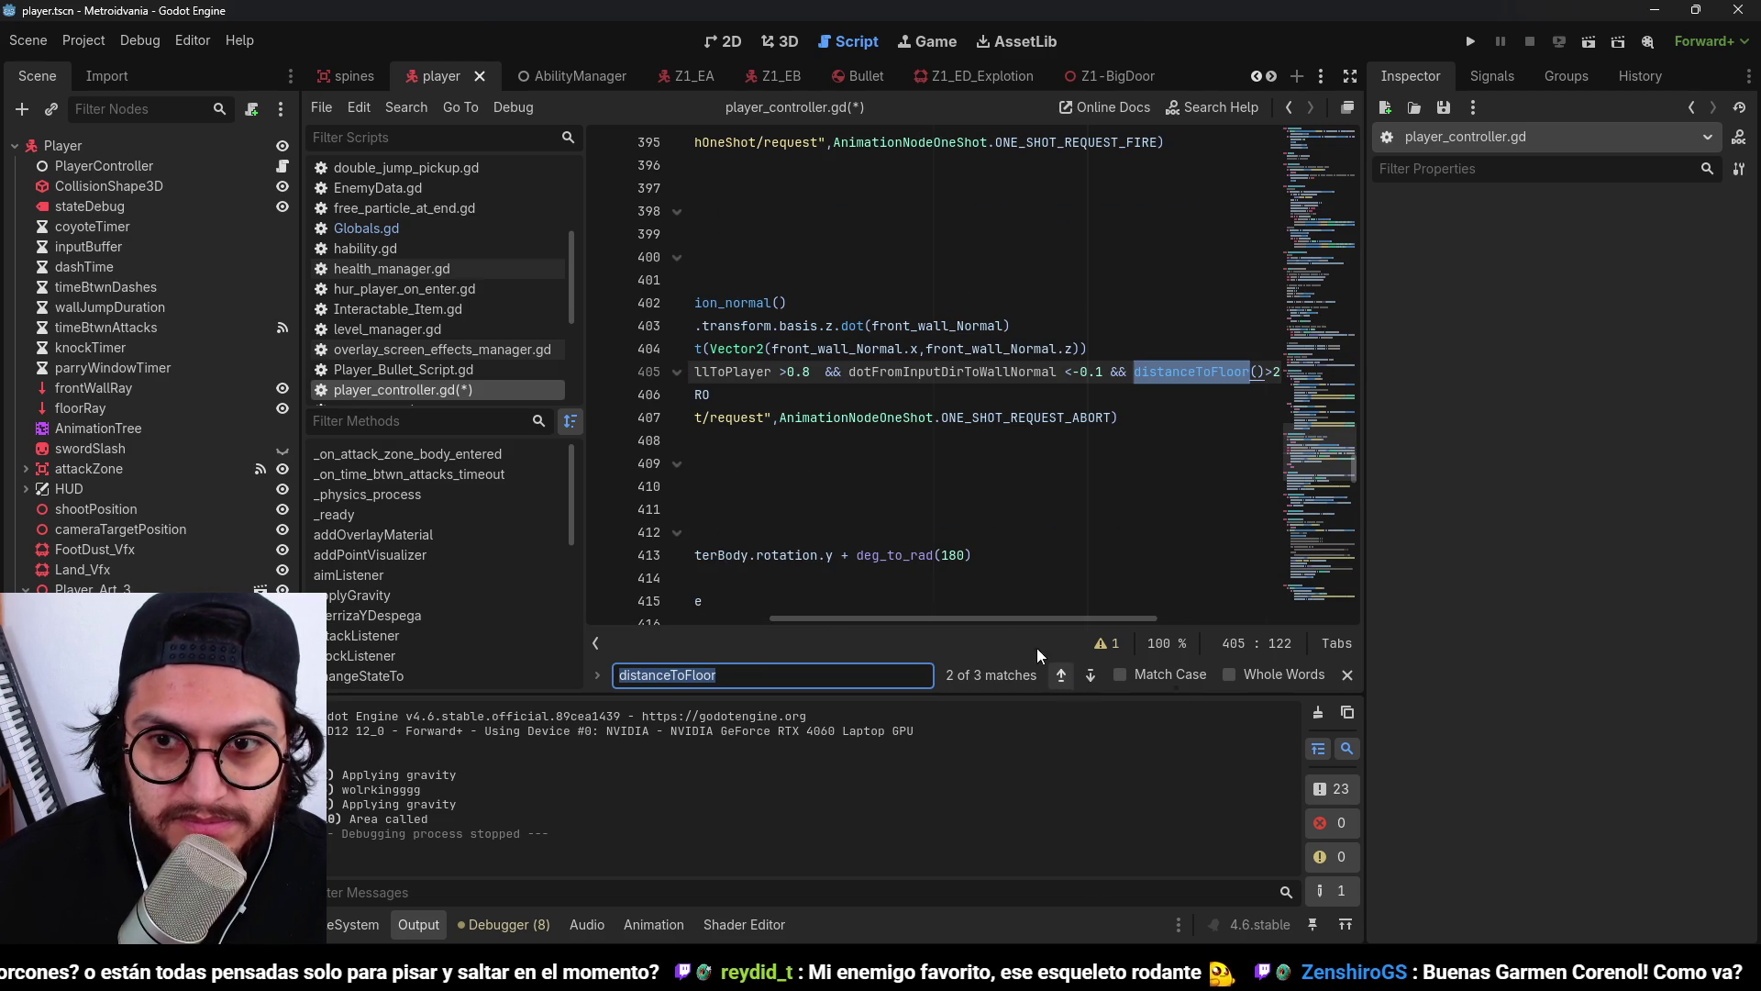
mouse_move(1007, 618)
left_mouse_down()
mouse_move(1150, 625)
mouse_move(781, 616)
left_mouse_up()
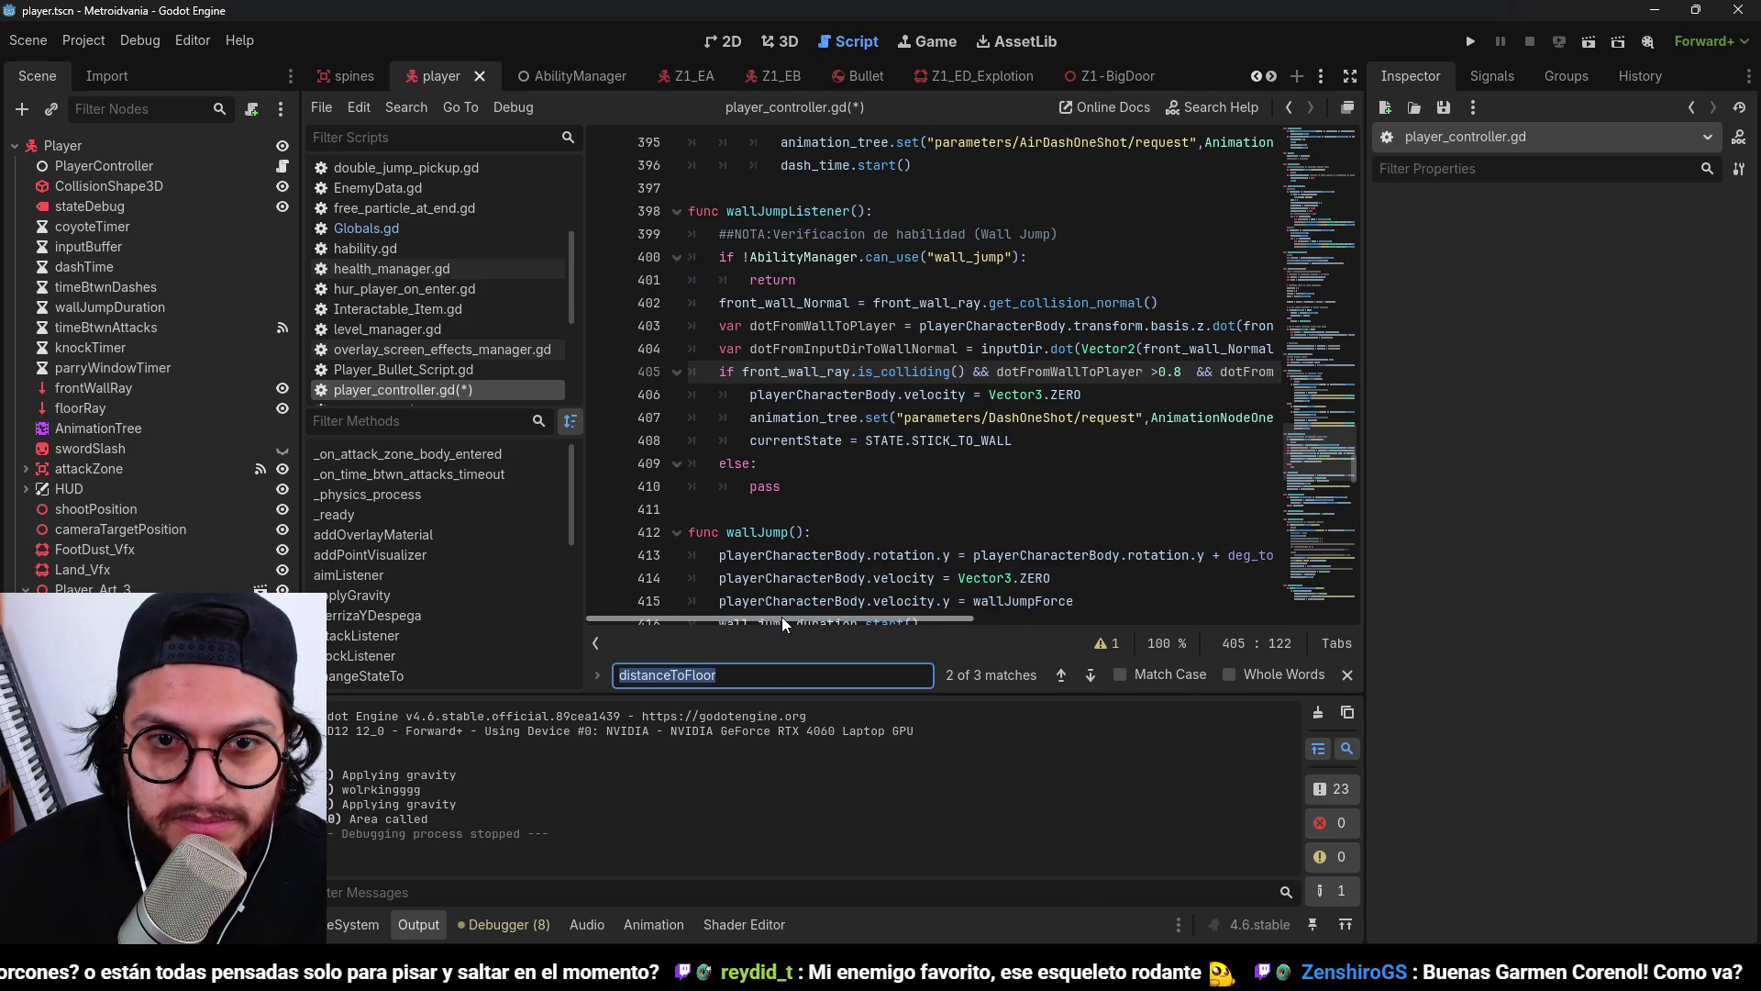
left_click(1091, 675)
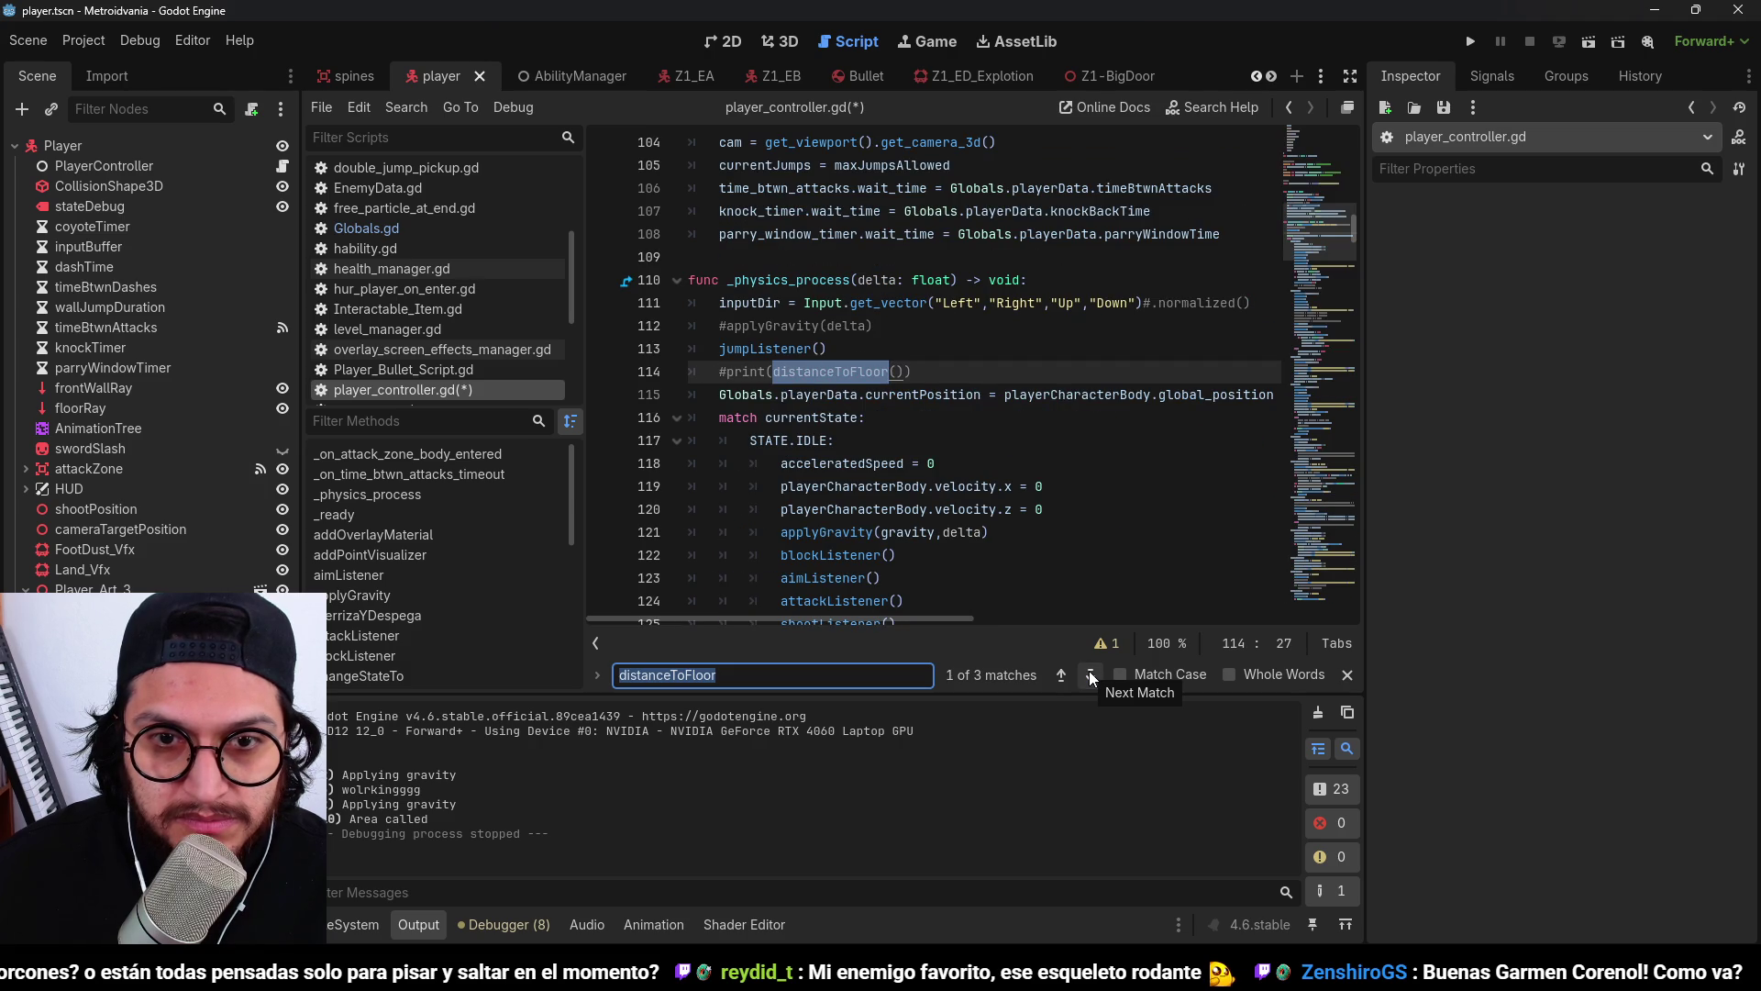
left_click(1064, 675)
left_click(1064, 675)
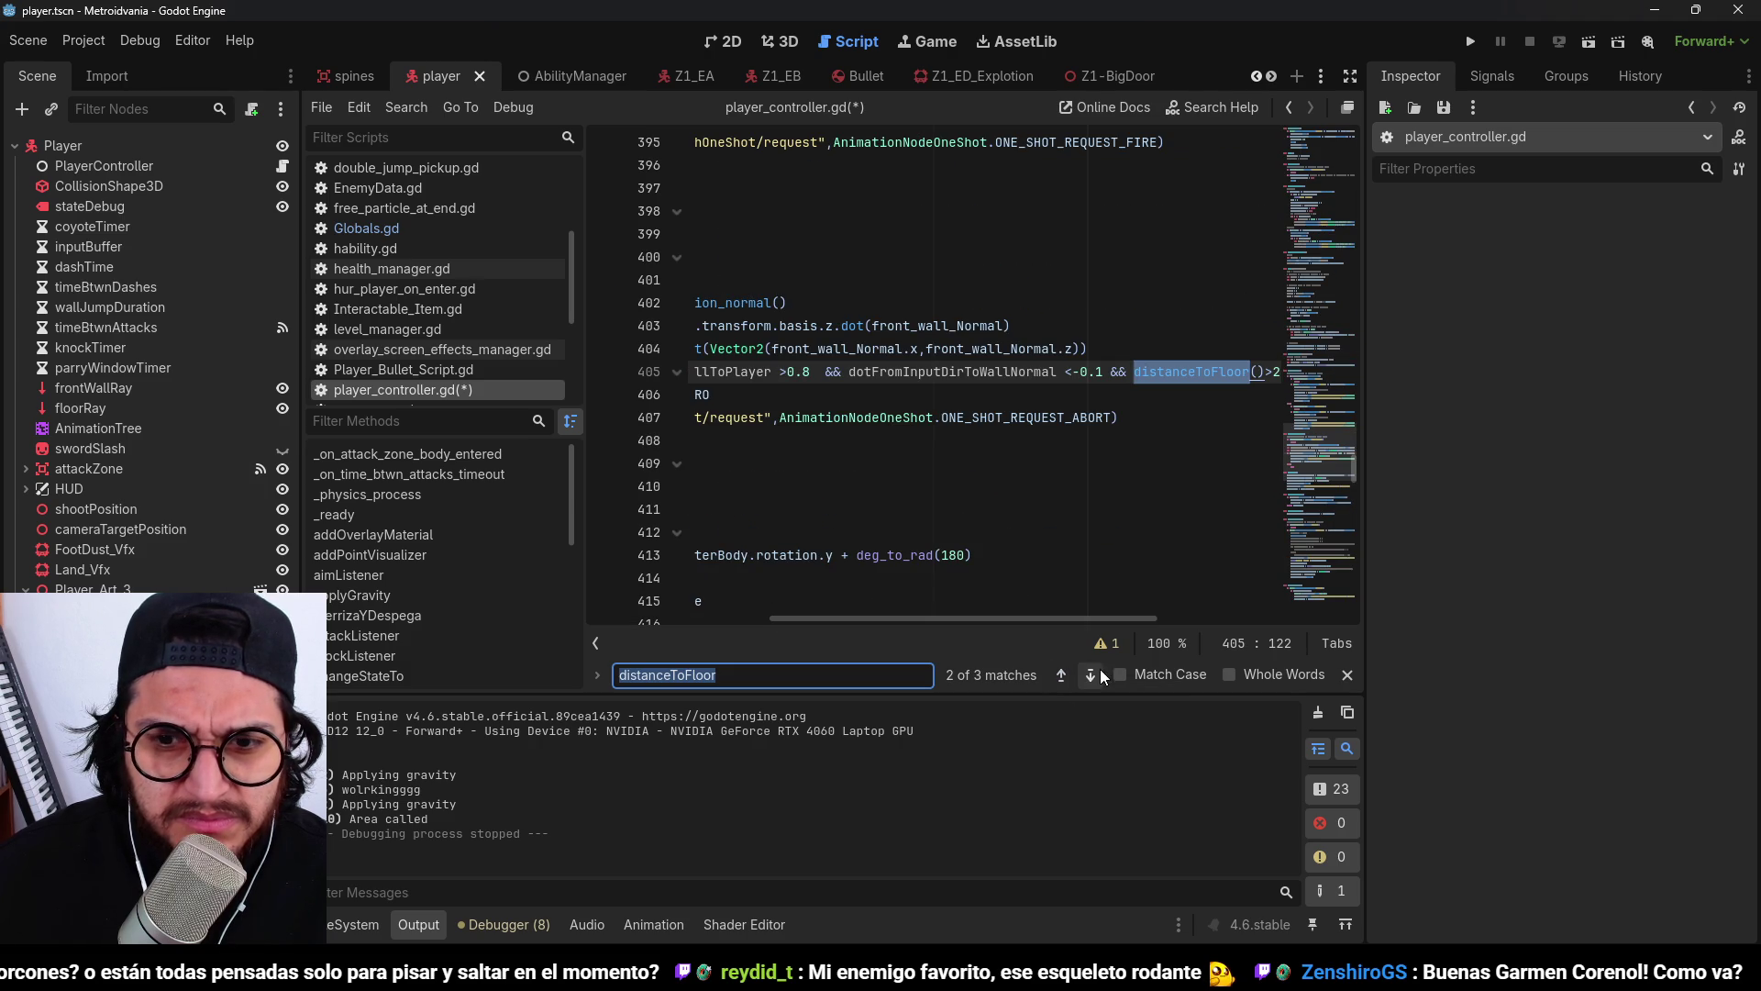
left_click(1094, 675)
left_click(1088, 677)
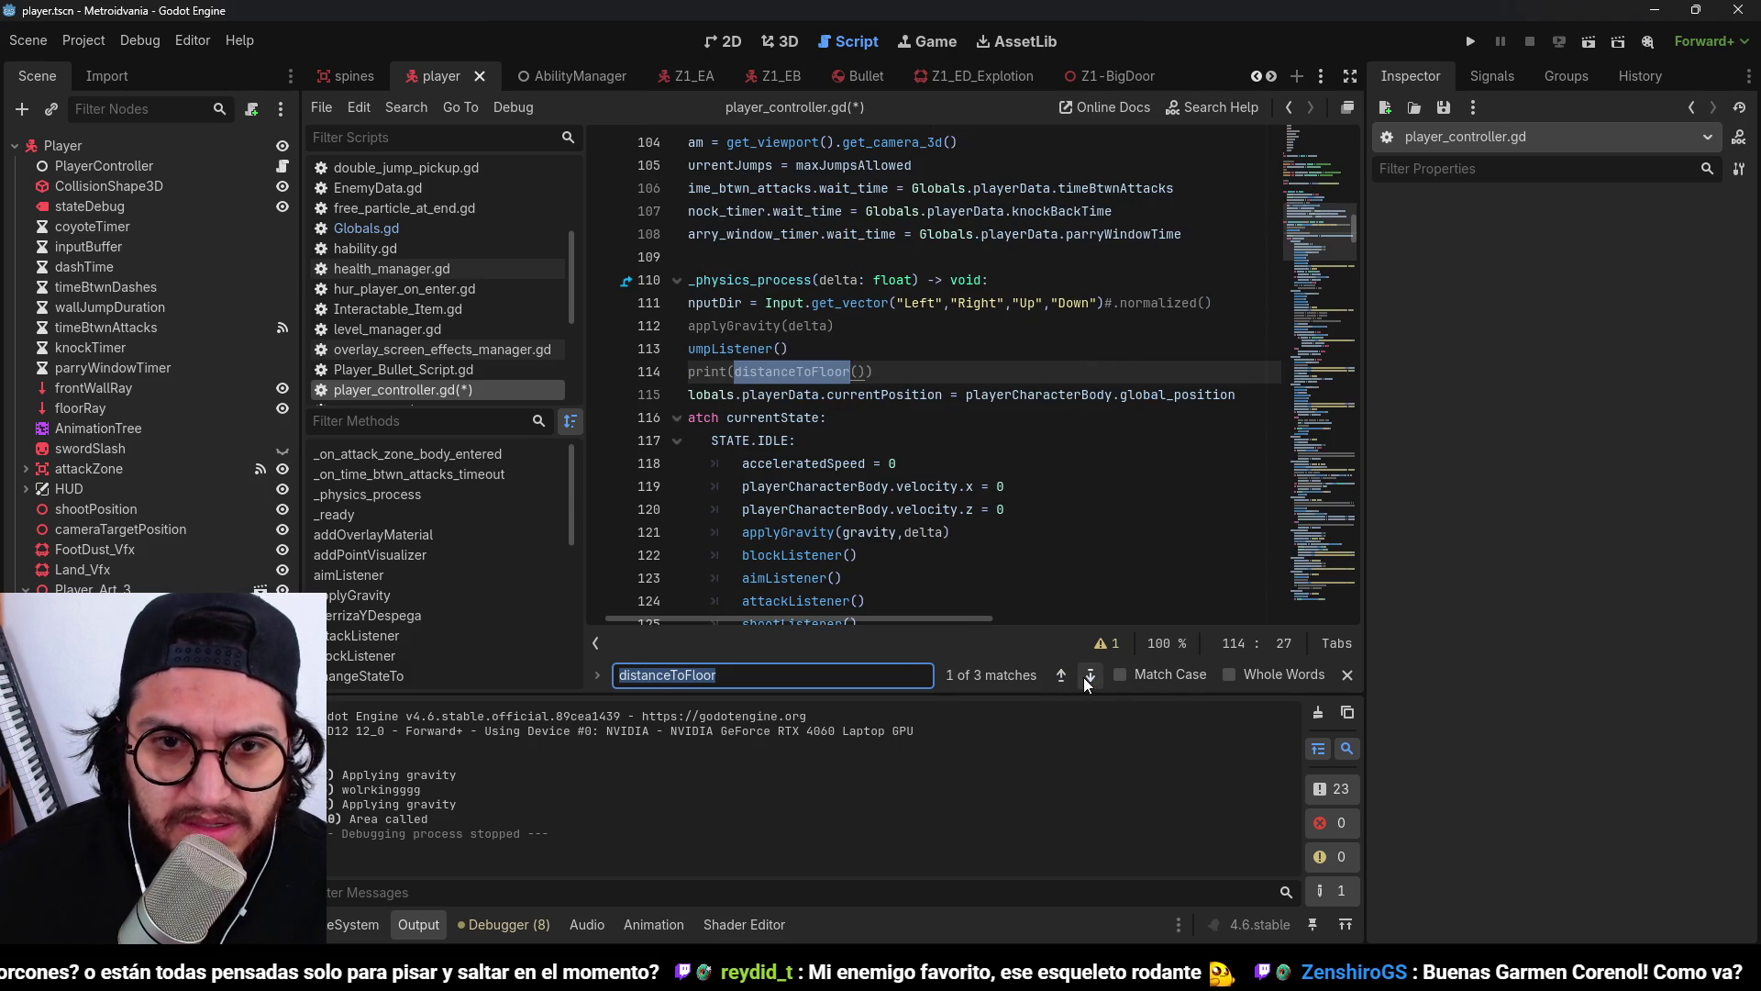
key("Escape")
Add a position_decal() call in _physics_process above the print line and launch the game.
scroll(882, 633, "up", 2)
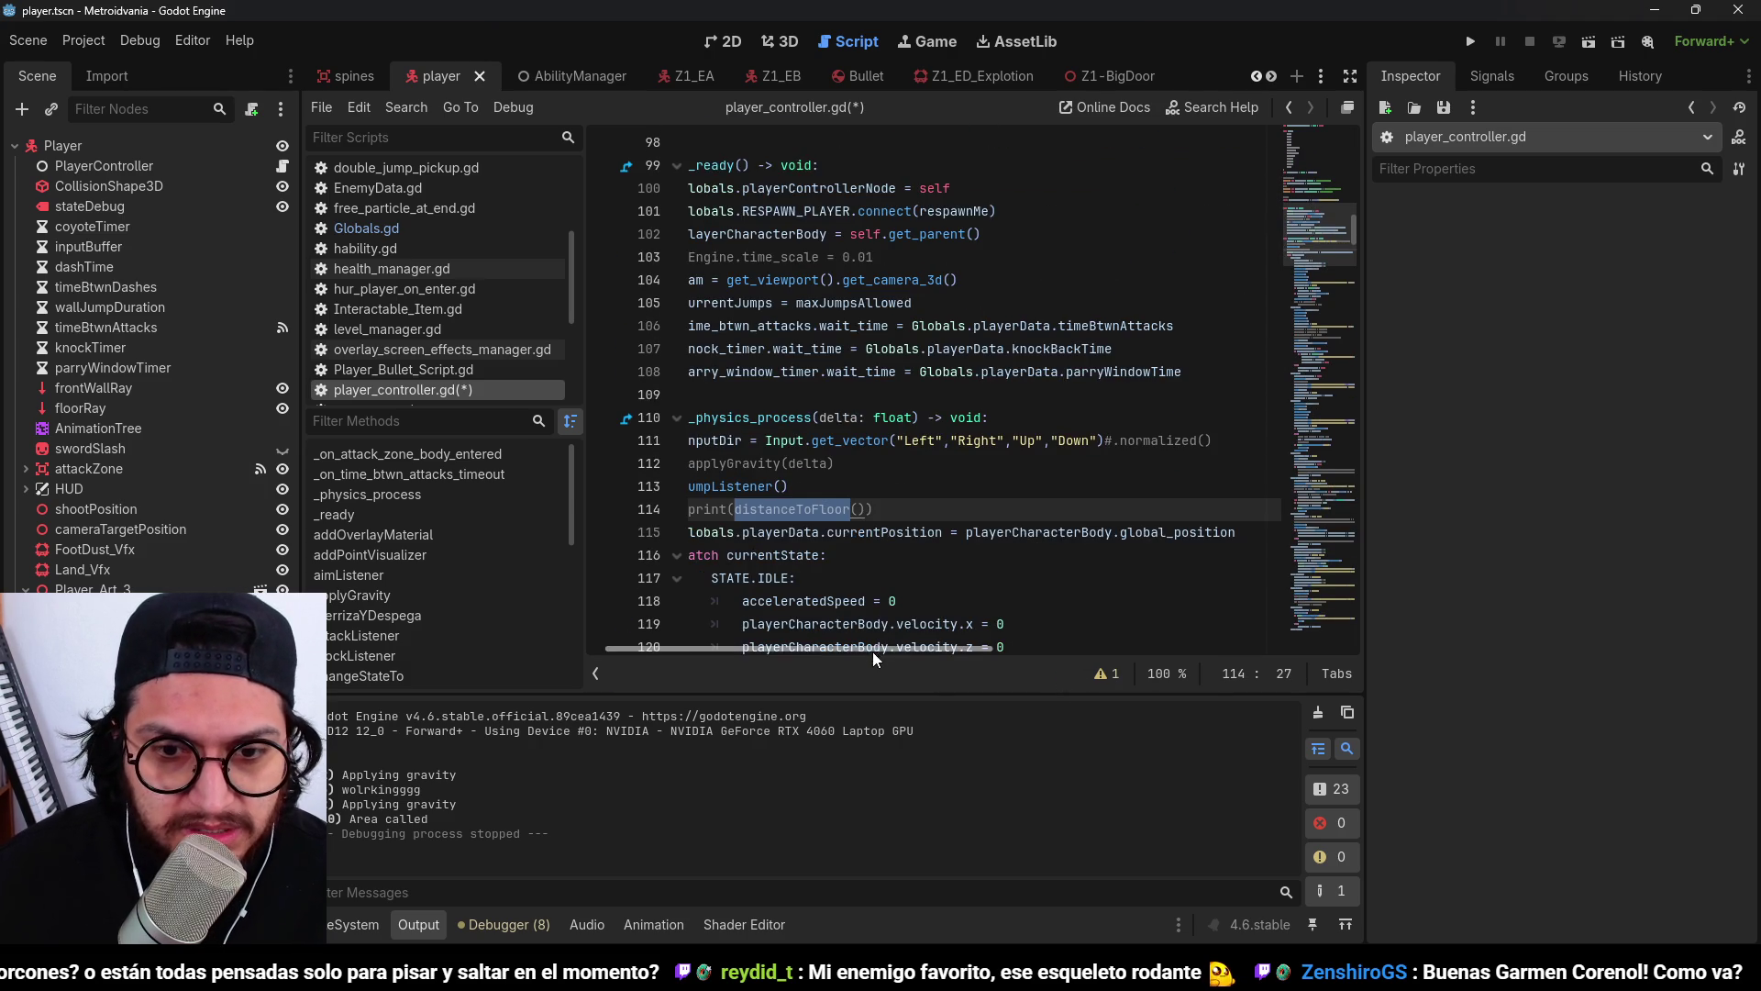
left_click_drag(874, 653, 844, 653)
left_click(864, 486)
key("Return")
type("position_decal(")
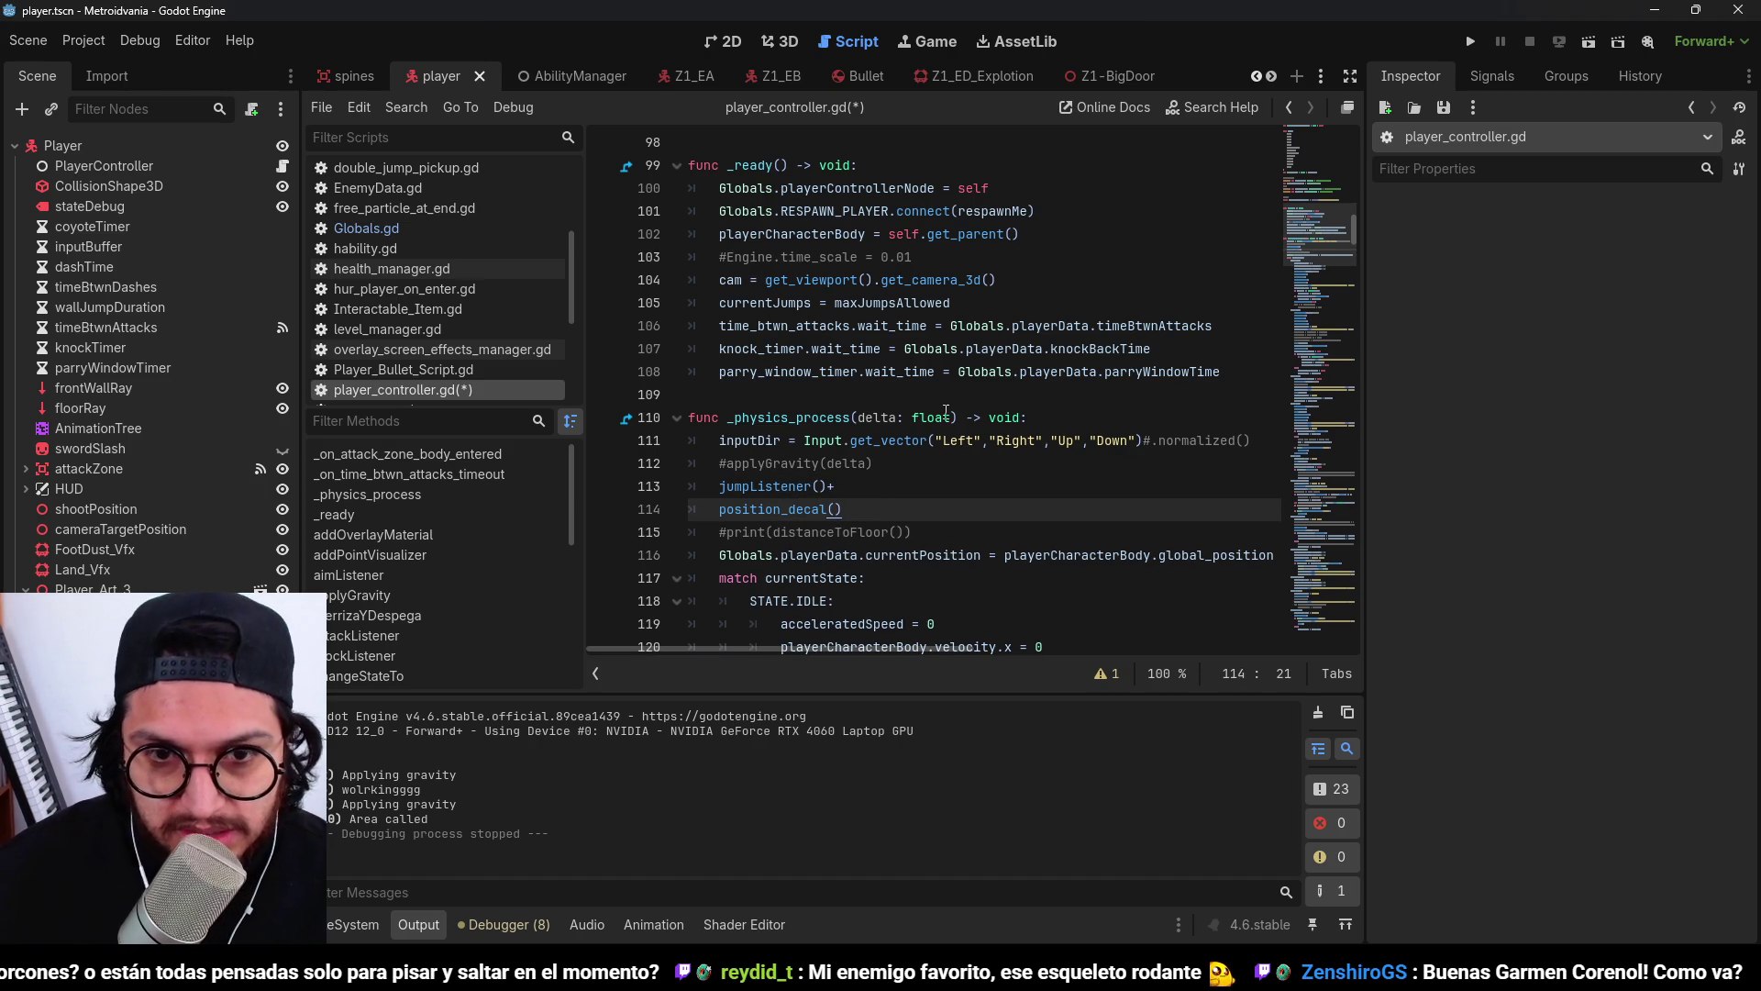
left_click(1470, 41)
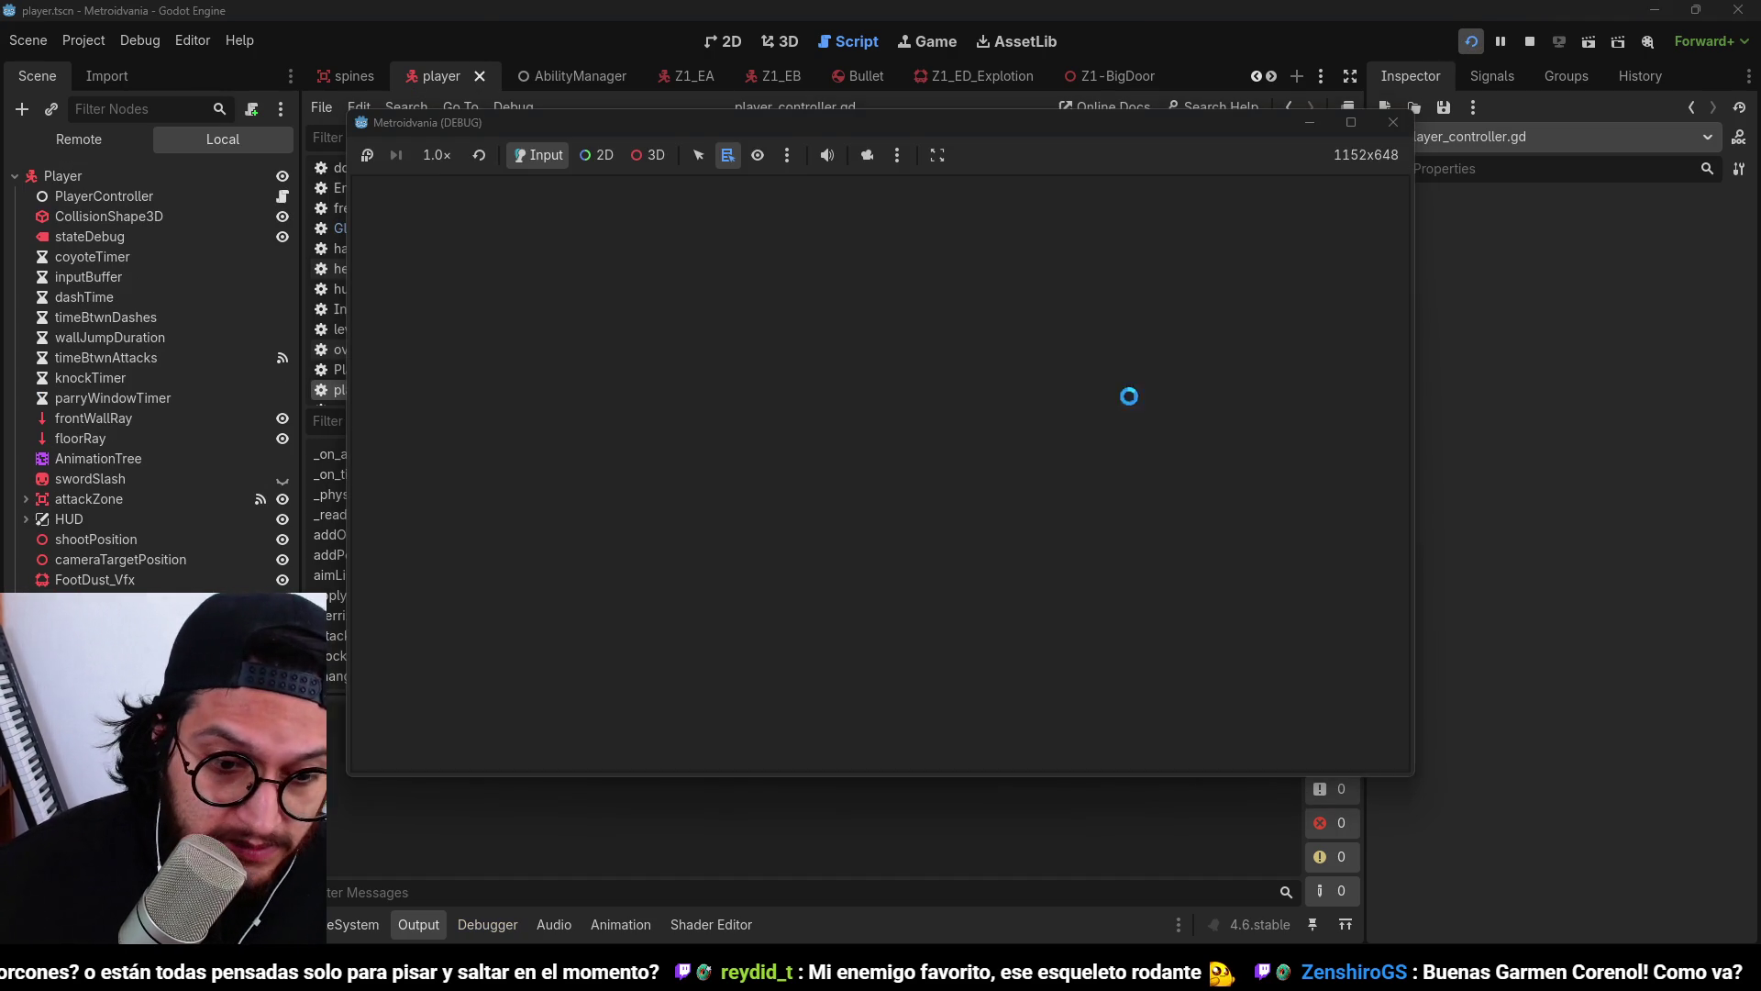
Run right with D and jump onto the platforms, then stop the game.
key("d")
key("space")
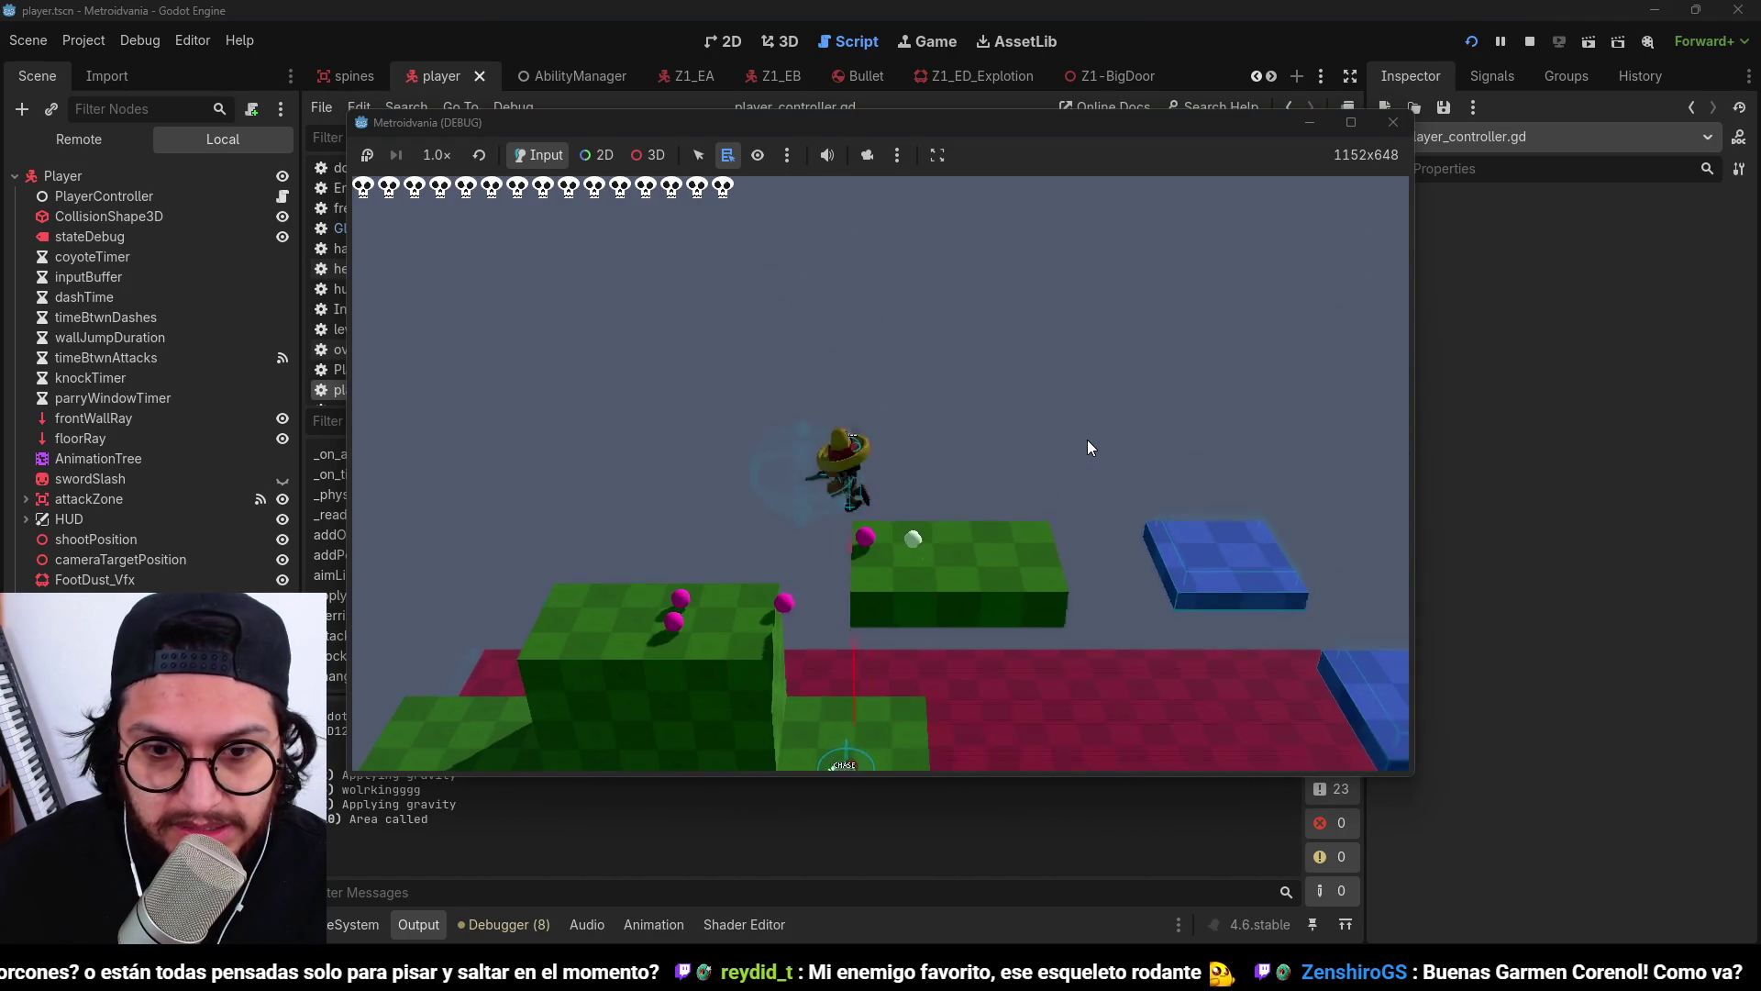
left_click(1527, 43)
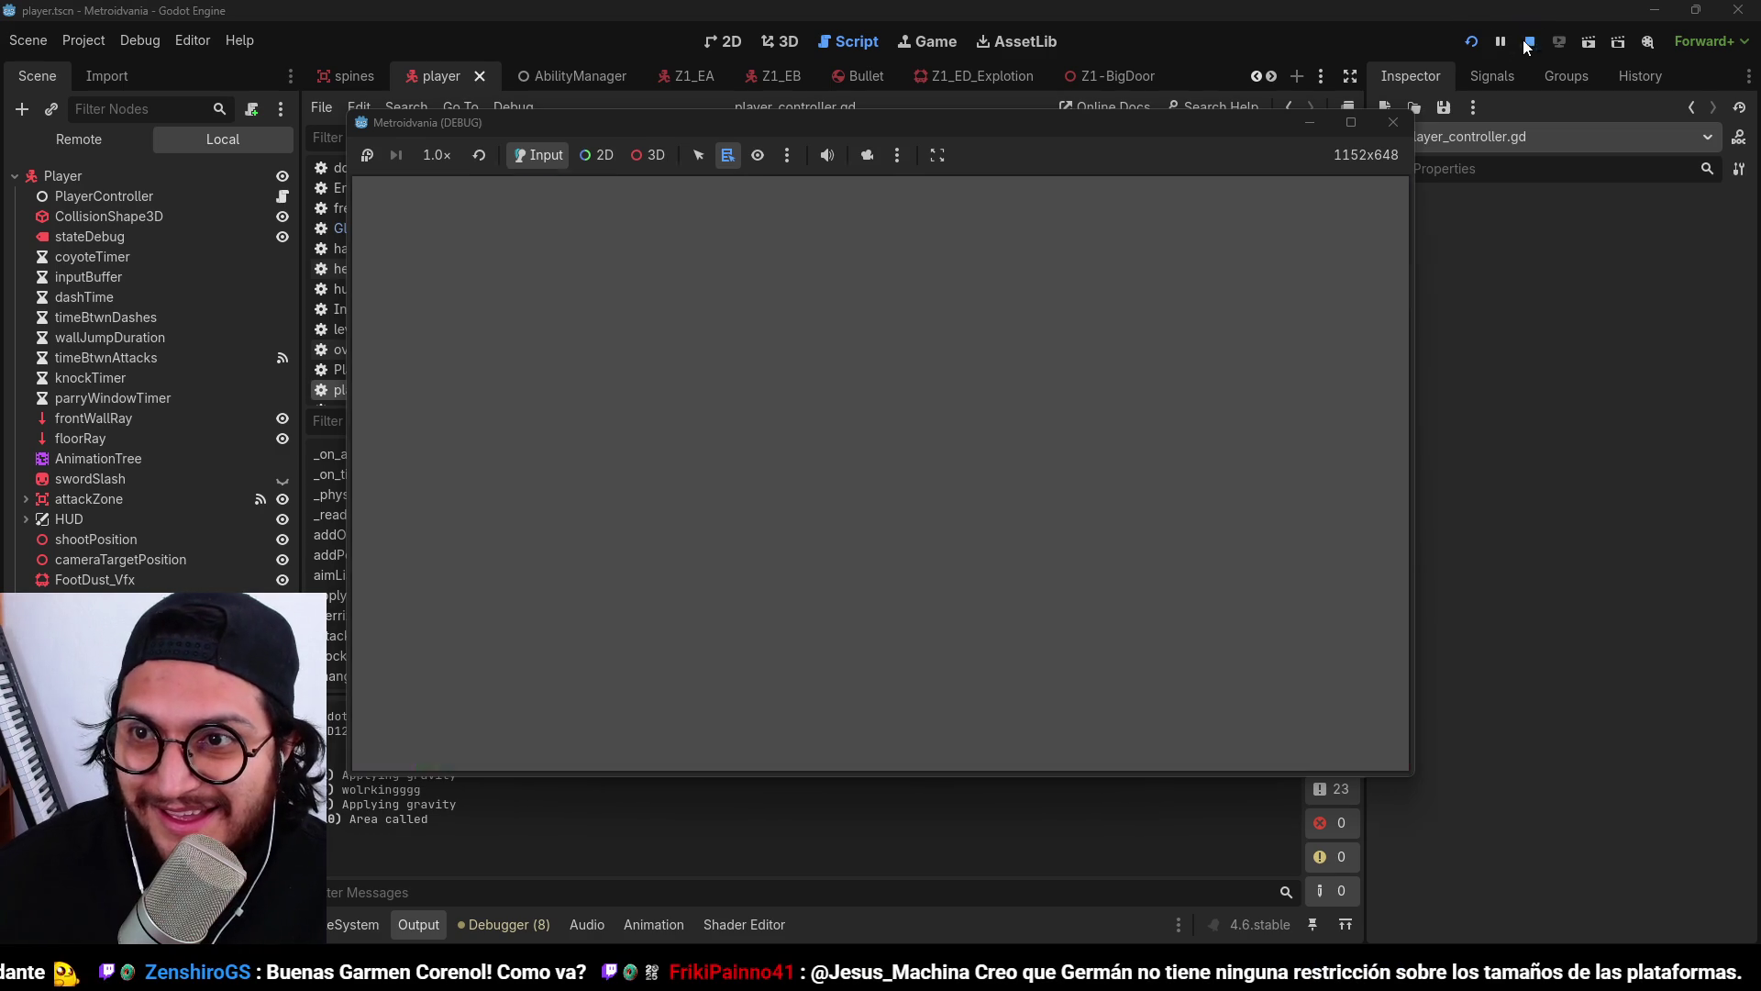
left_click(785, 509)
left_click(785, 509, "ctrl")
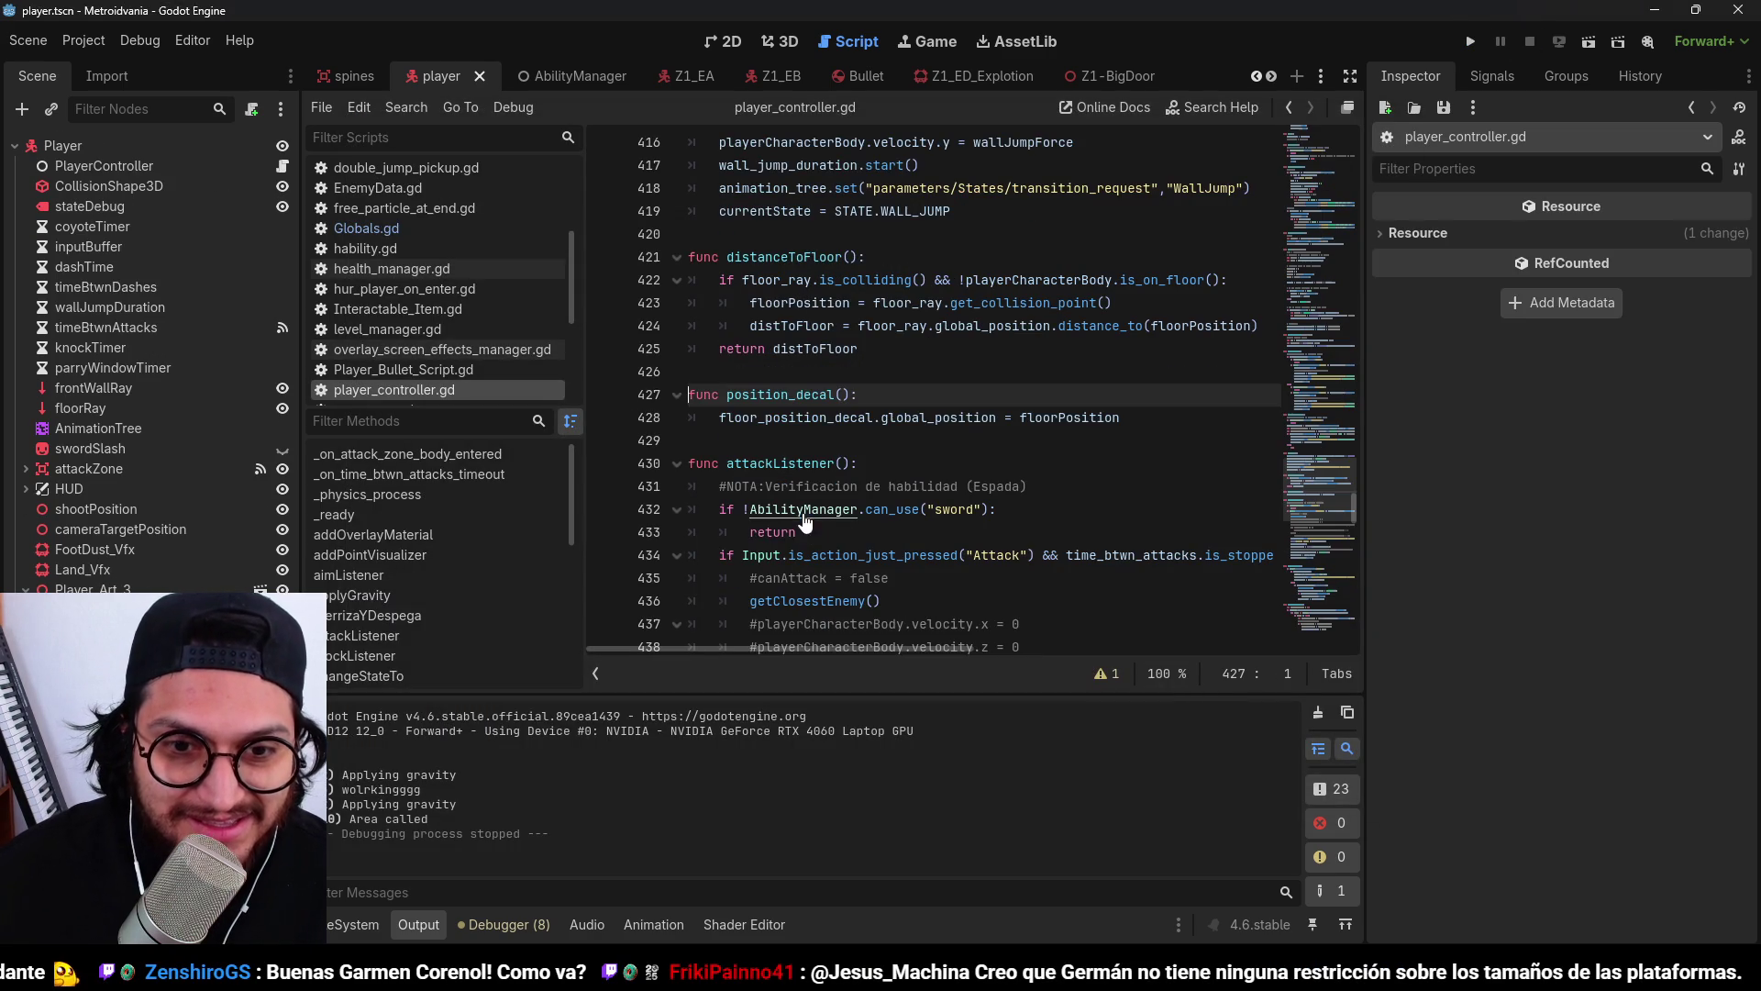
Review how floorPosition is used in position_decal() and the floor check.
double_click(872, 417)
double_click(936, 418)
double_click(1069, 418)
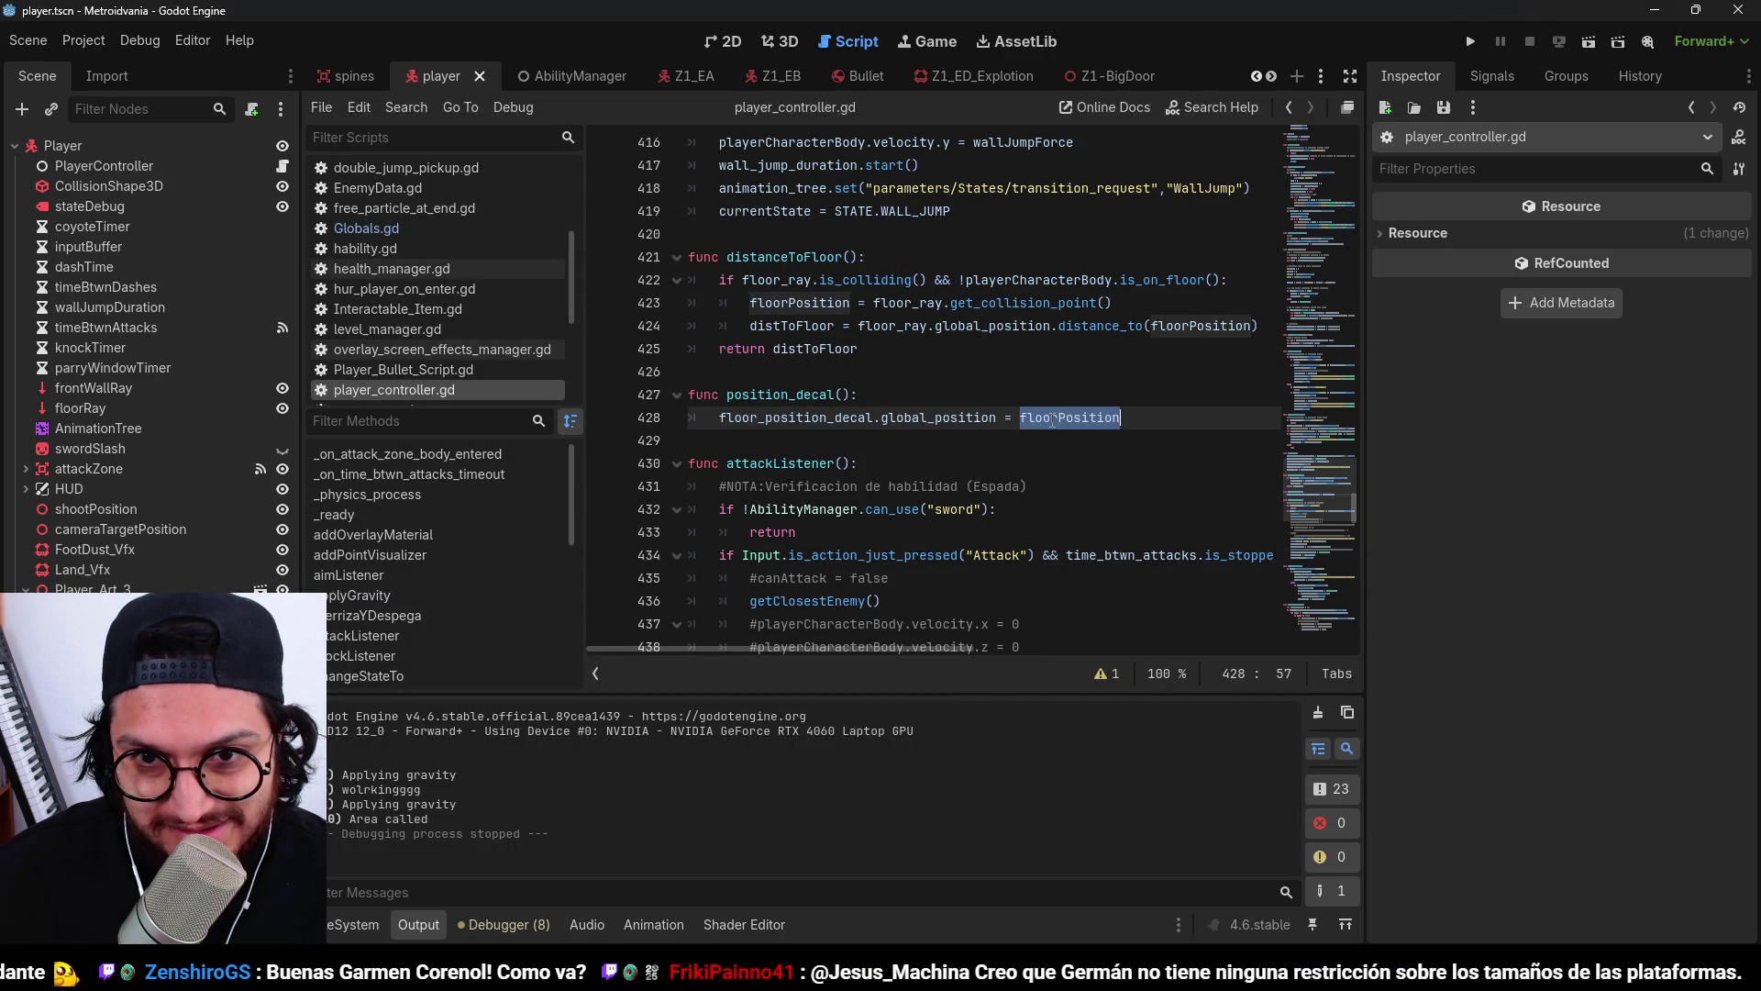
left_click(804, 325)
double_click(804, 299)
double_click(1034, 279)
left_click(820, 279)
left_click(1034, 280)
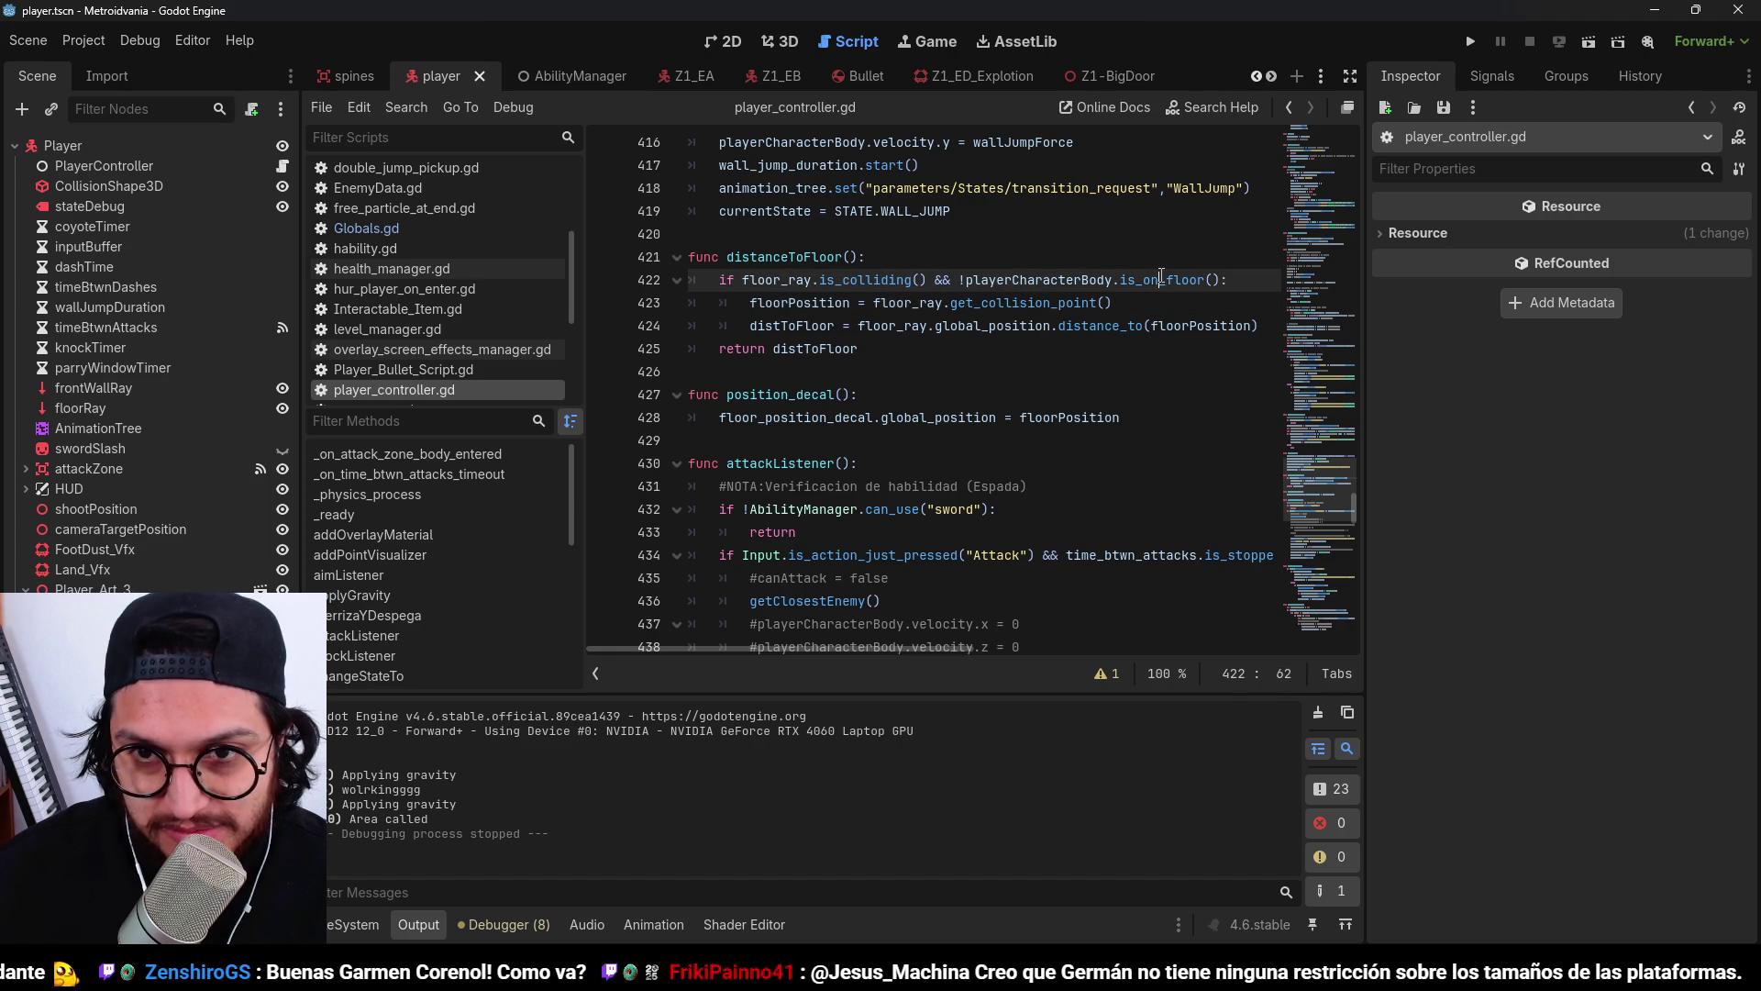
Move the floorPosition assignment to the first line of distanceToFloor(), removing the leftover blank line.
left_click_drag(1150, 305, 752, 311)
key("ctrl+x")
left_click(885, 261)
key("Return")
key("ctrl+v")
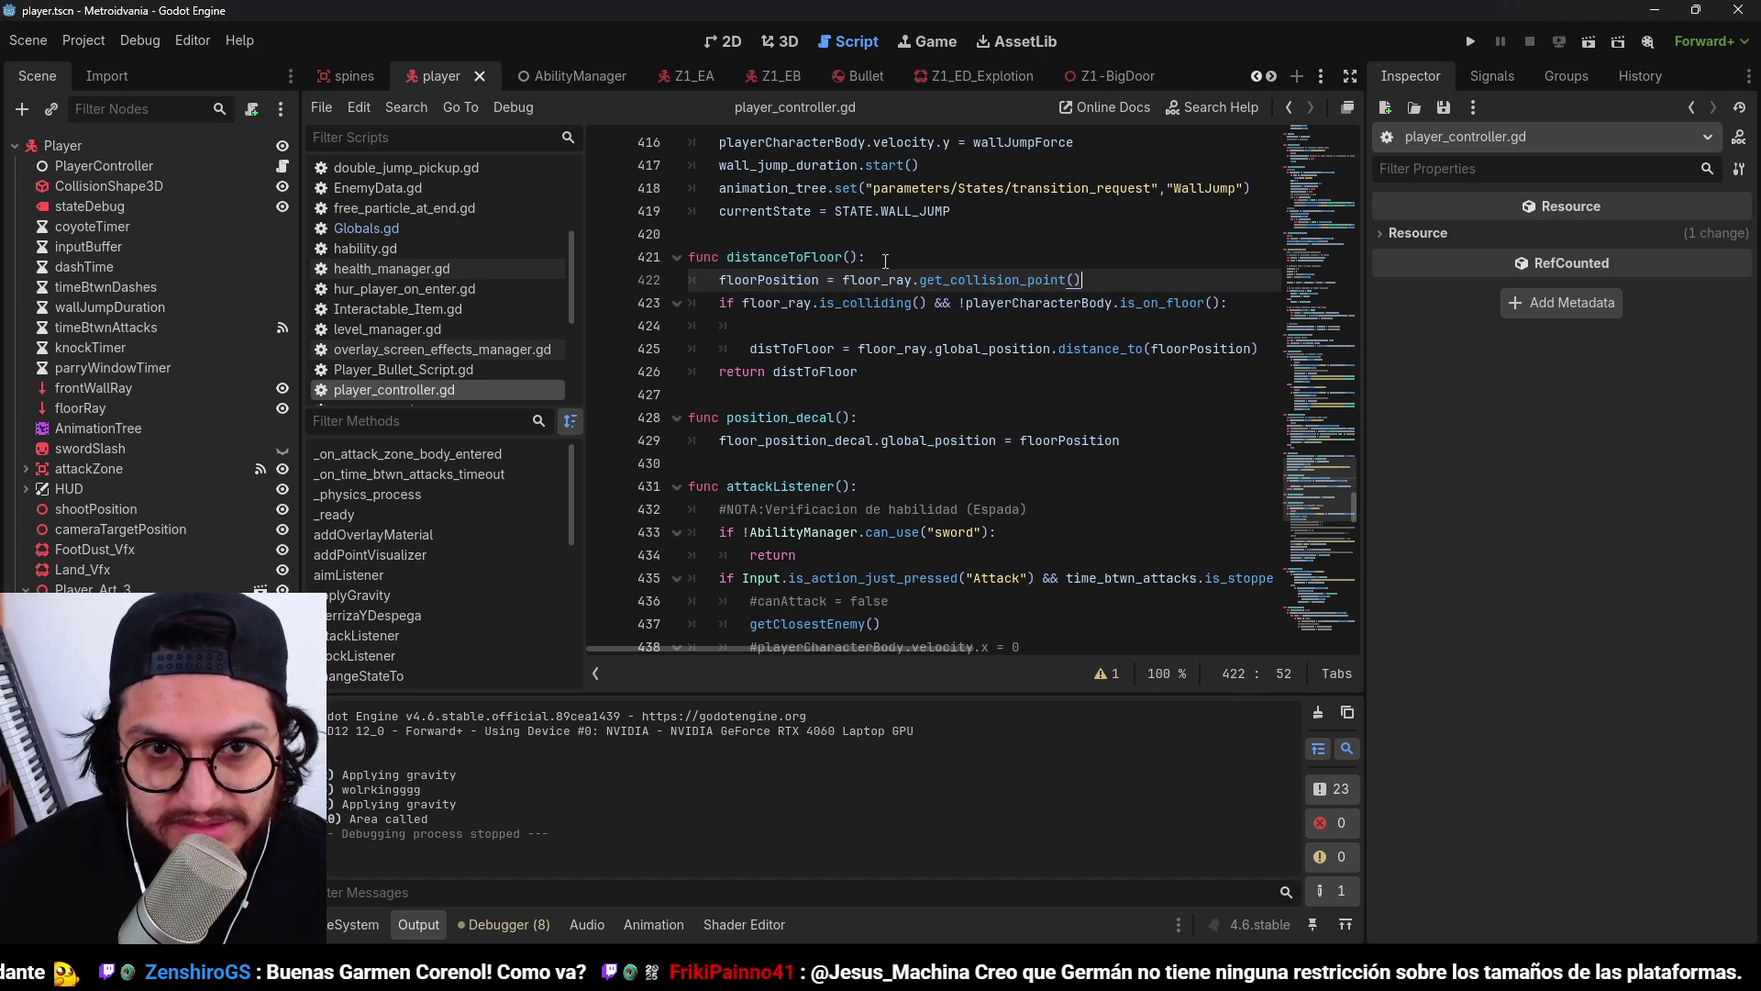
left_click(850, 328)
key("BackSpace")
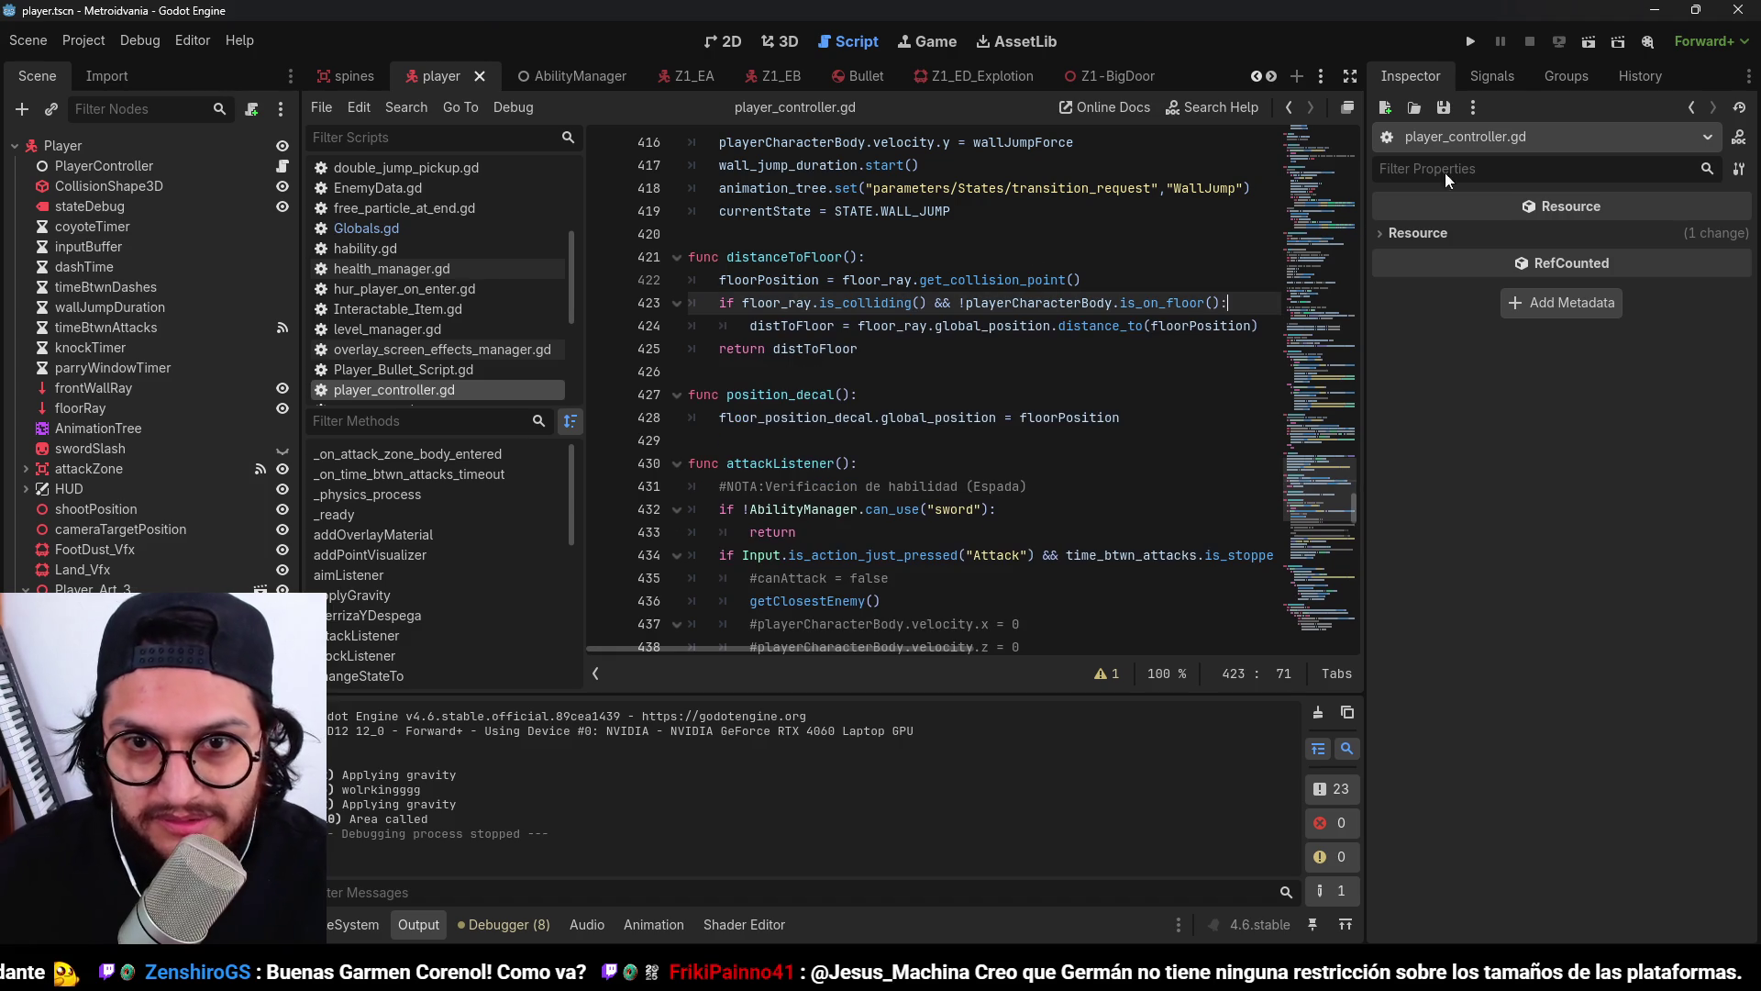
Launch the game twice for quick playtests, stopping each run.
left_click(1467, 43)
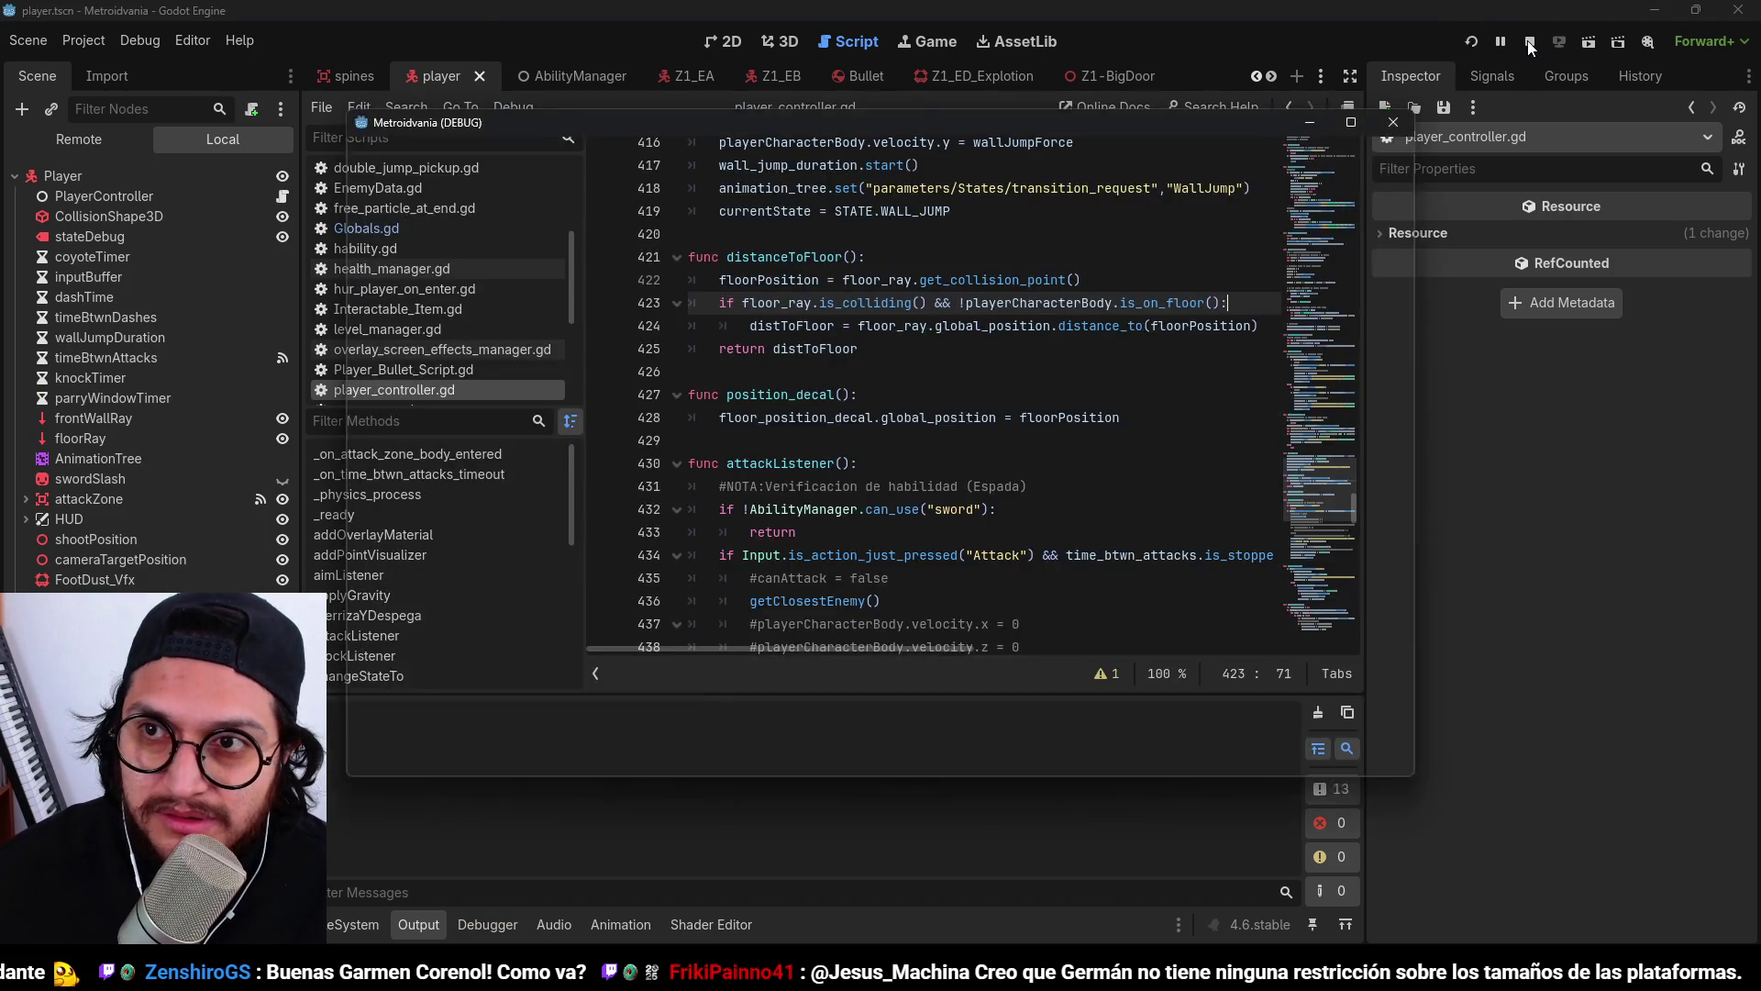
left_click(1530, 42)
left_click(1470, 41)
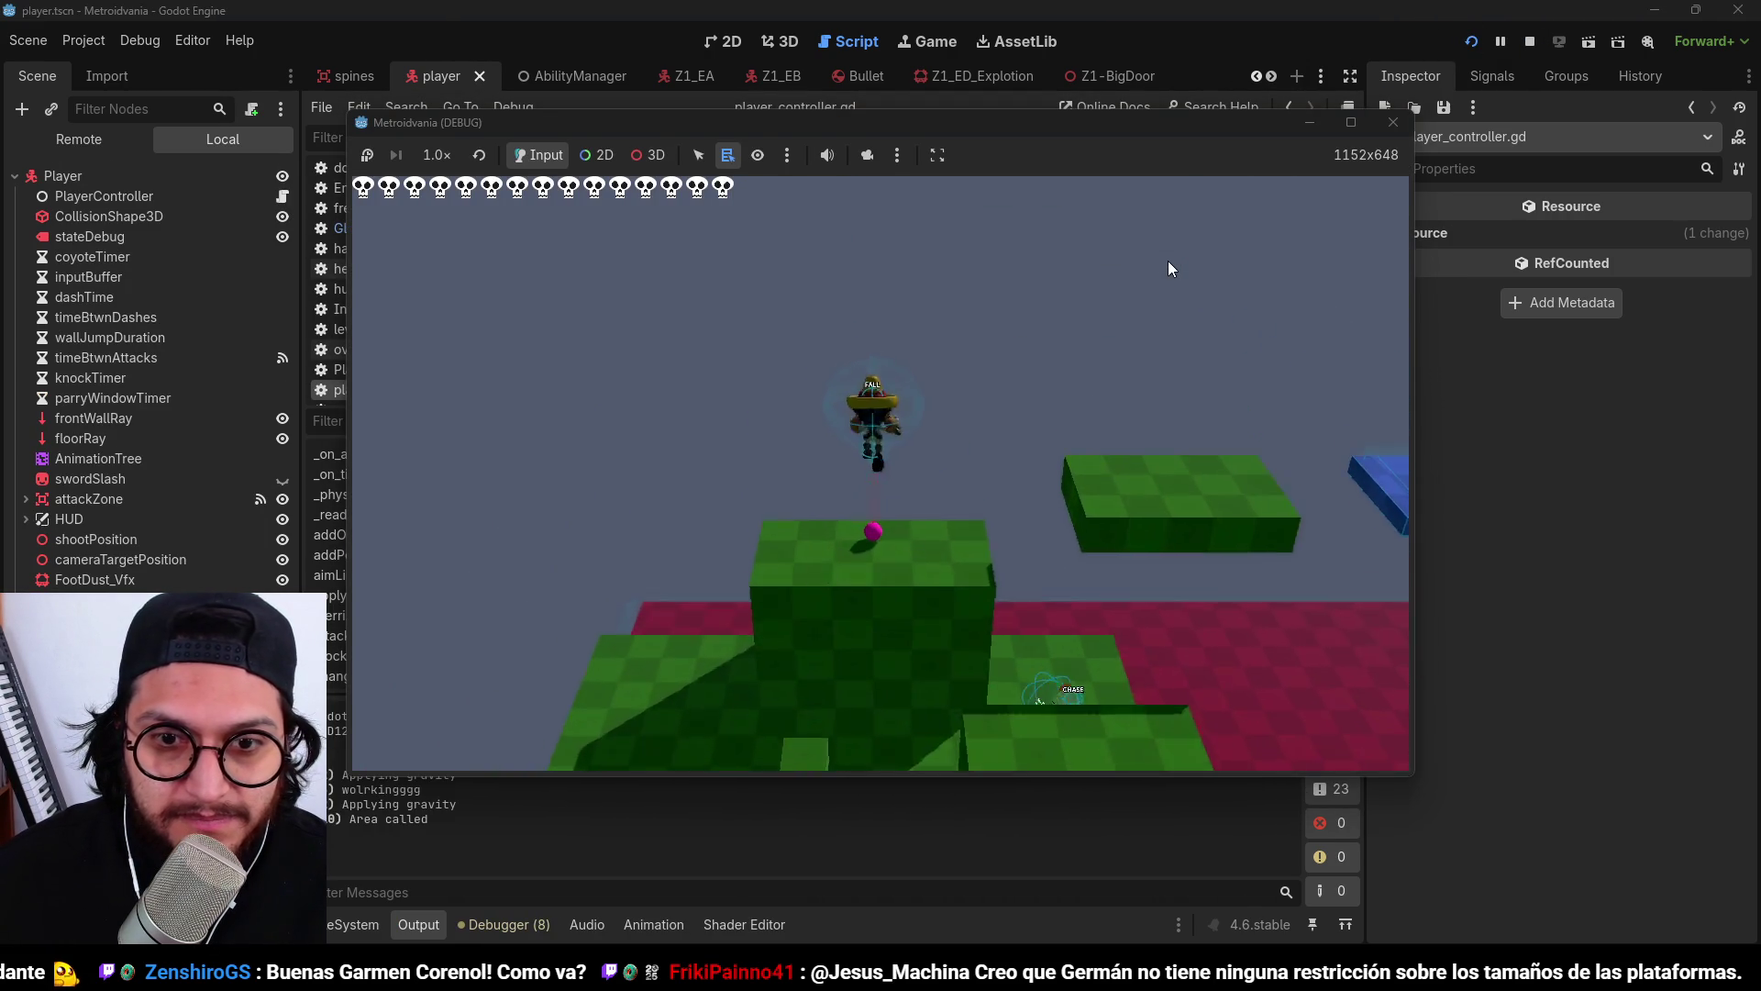
left_click(1530, 41)
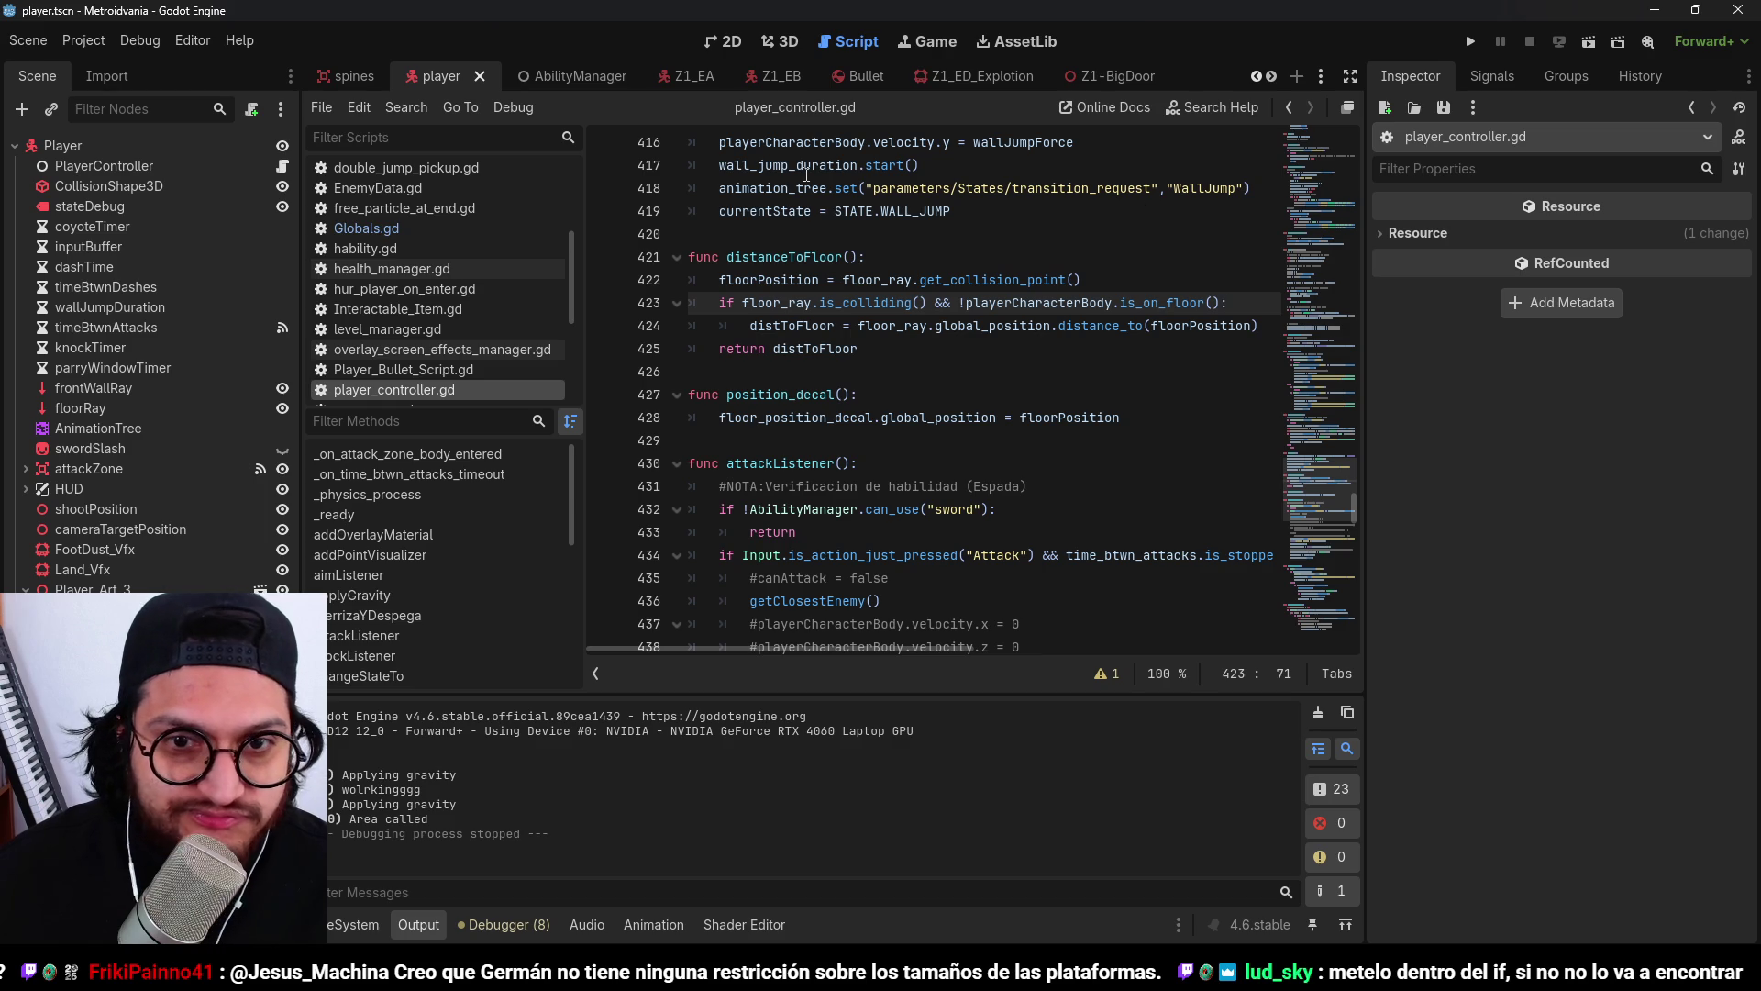
Move the floorPosition assignment below the floor-ray if and indent it inside the check.
left_click(794, 302)
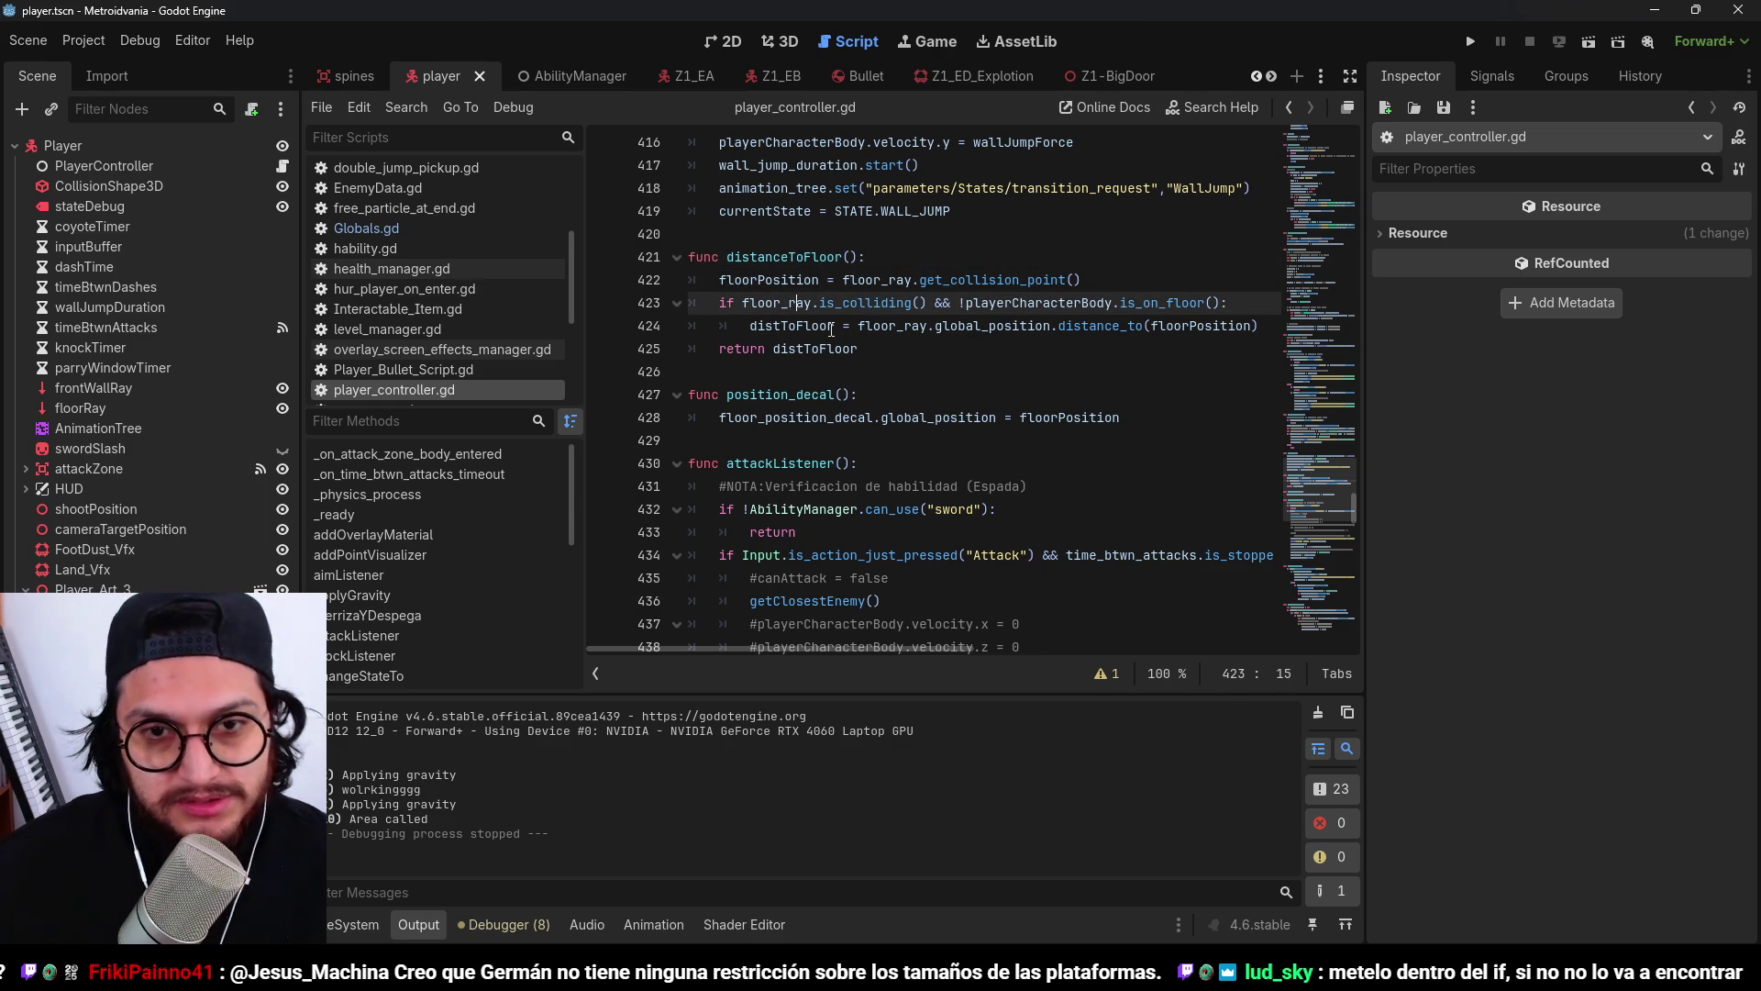
left_click(1080, 280)
key("shift+Home")
key("alt+Down")
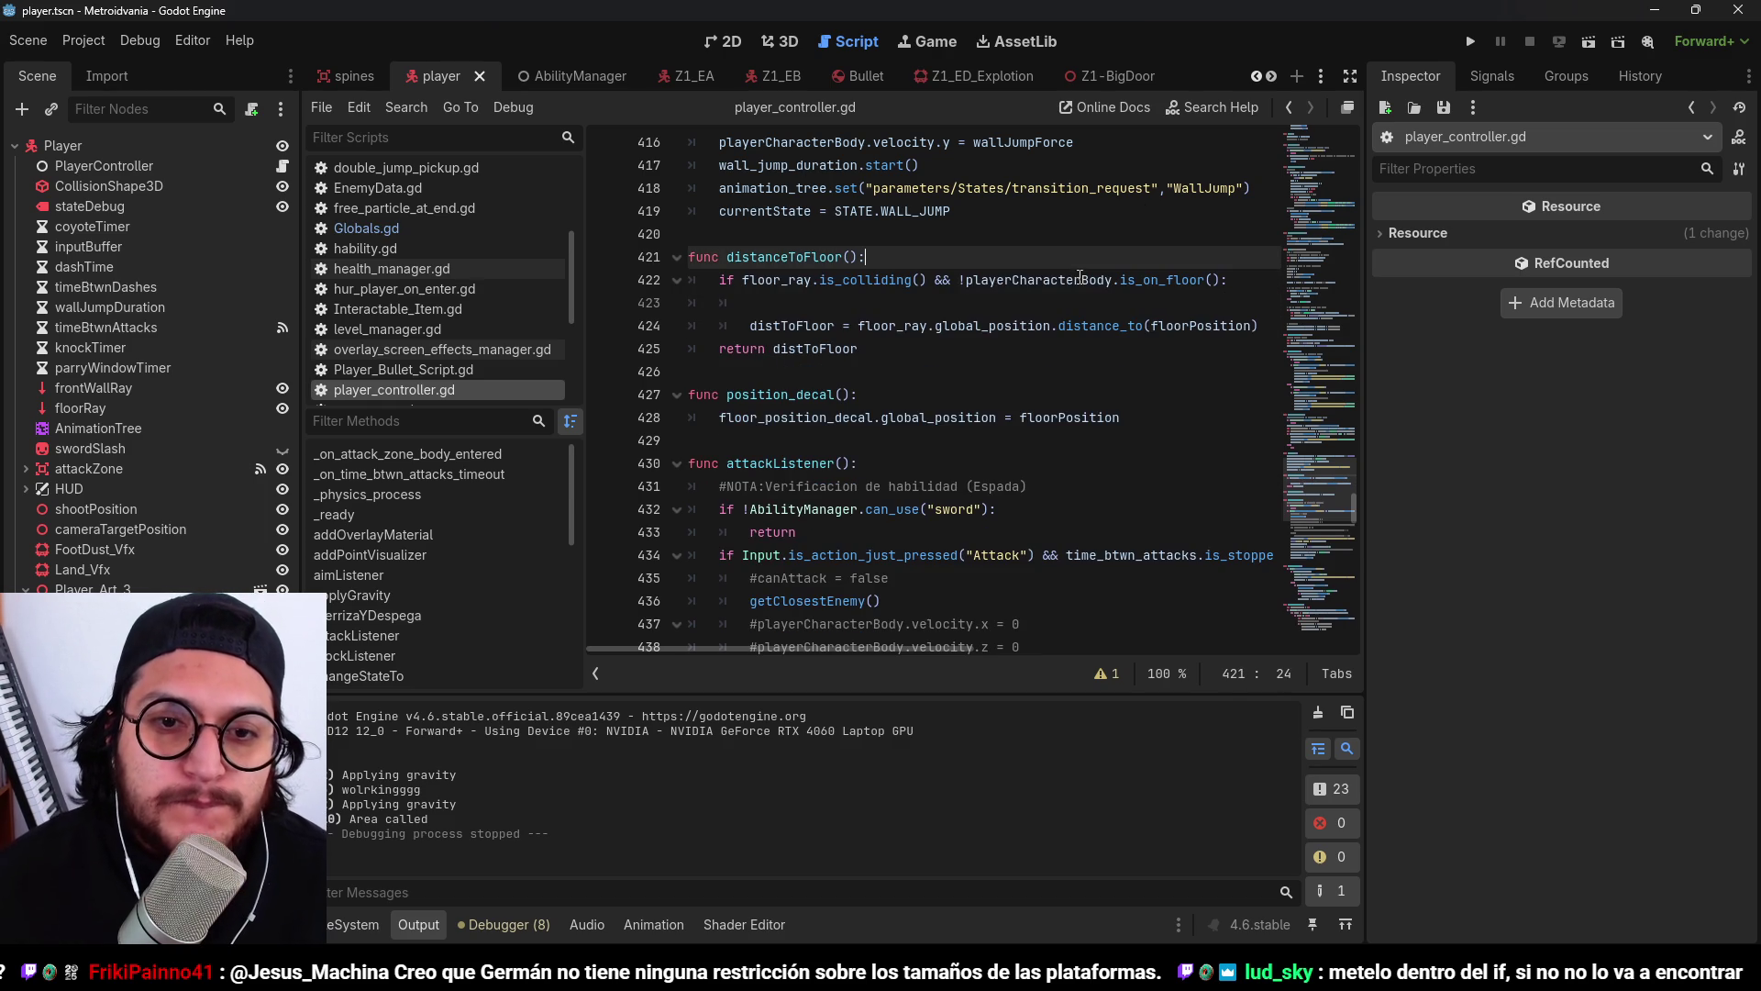
key("Tab")
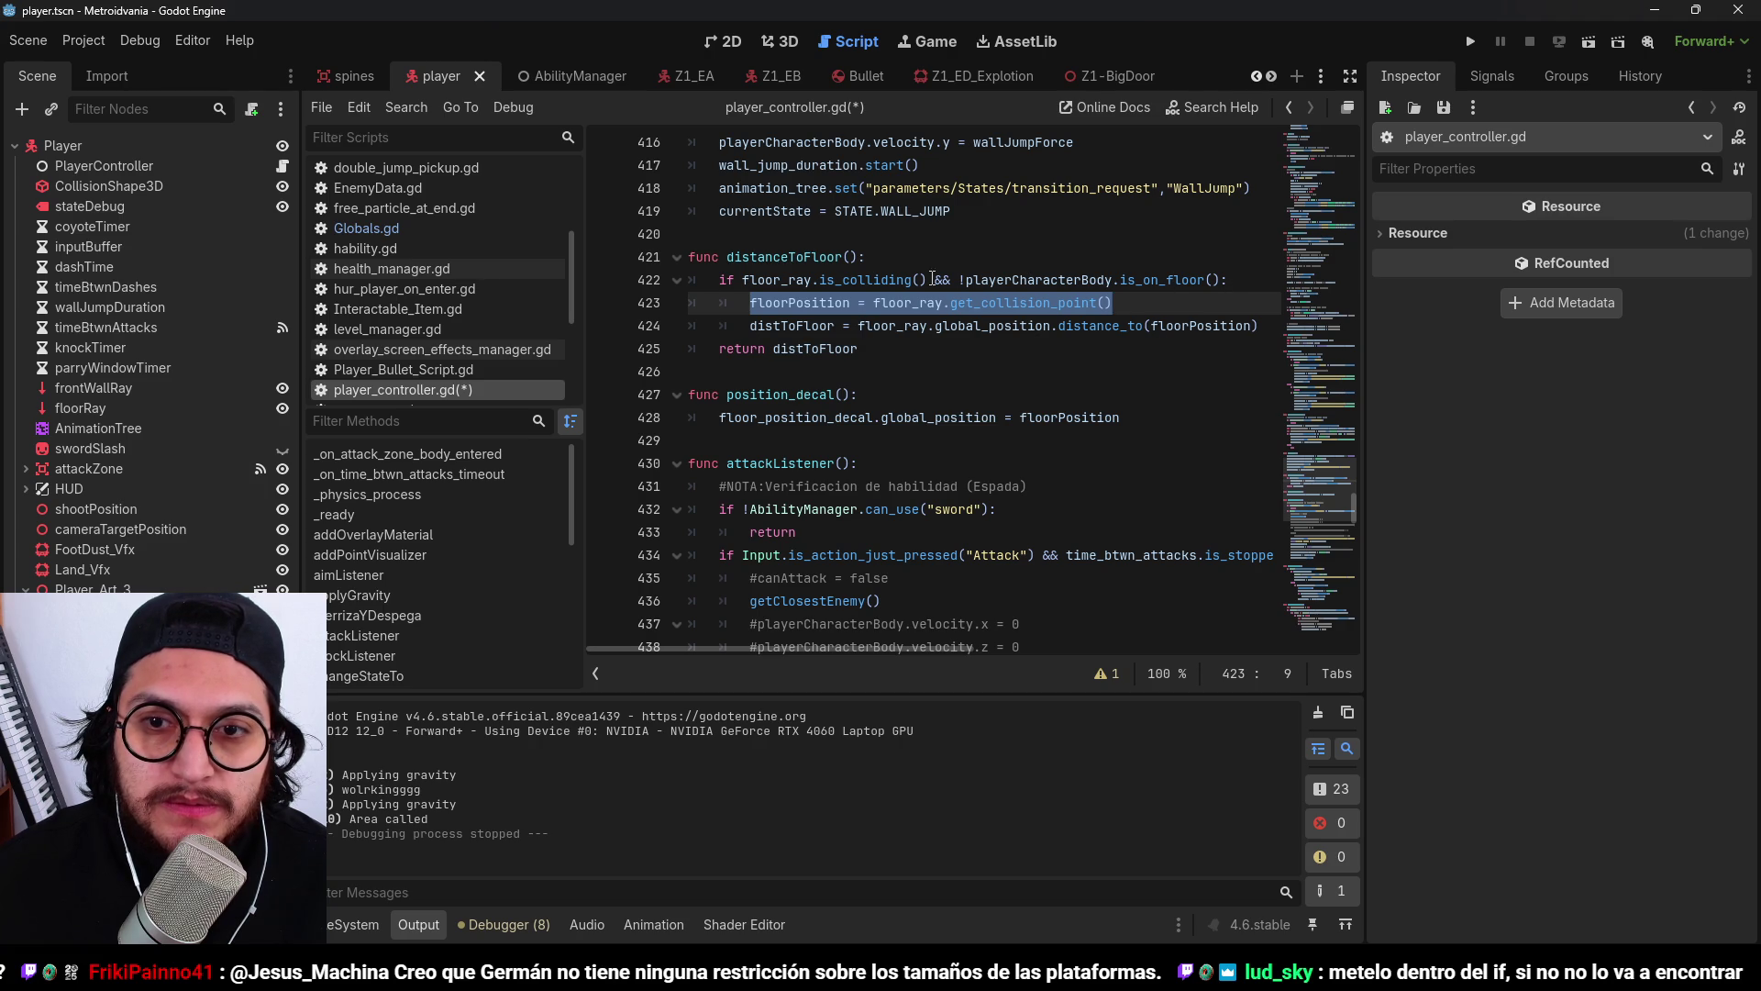
Cut the not-on-floor condition from the if and nest distToFloor under a new on-floor check.
left_click_drag(1240, 279, 960, 280)
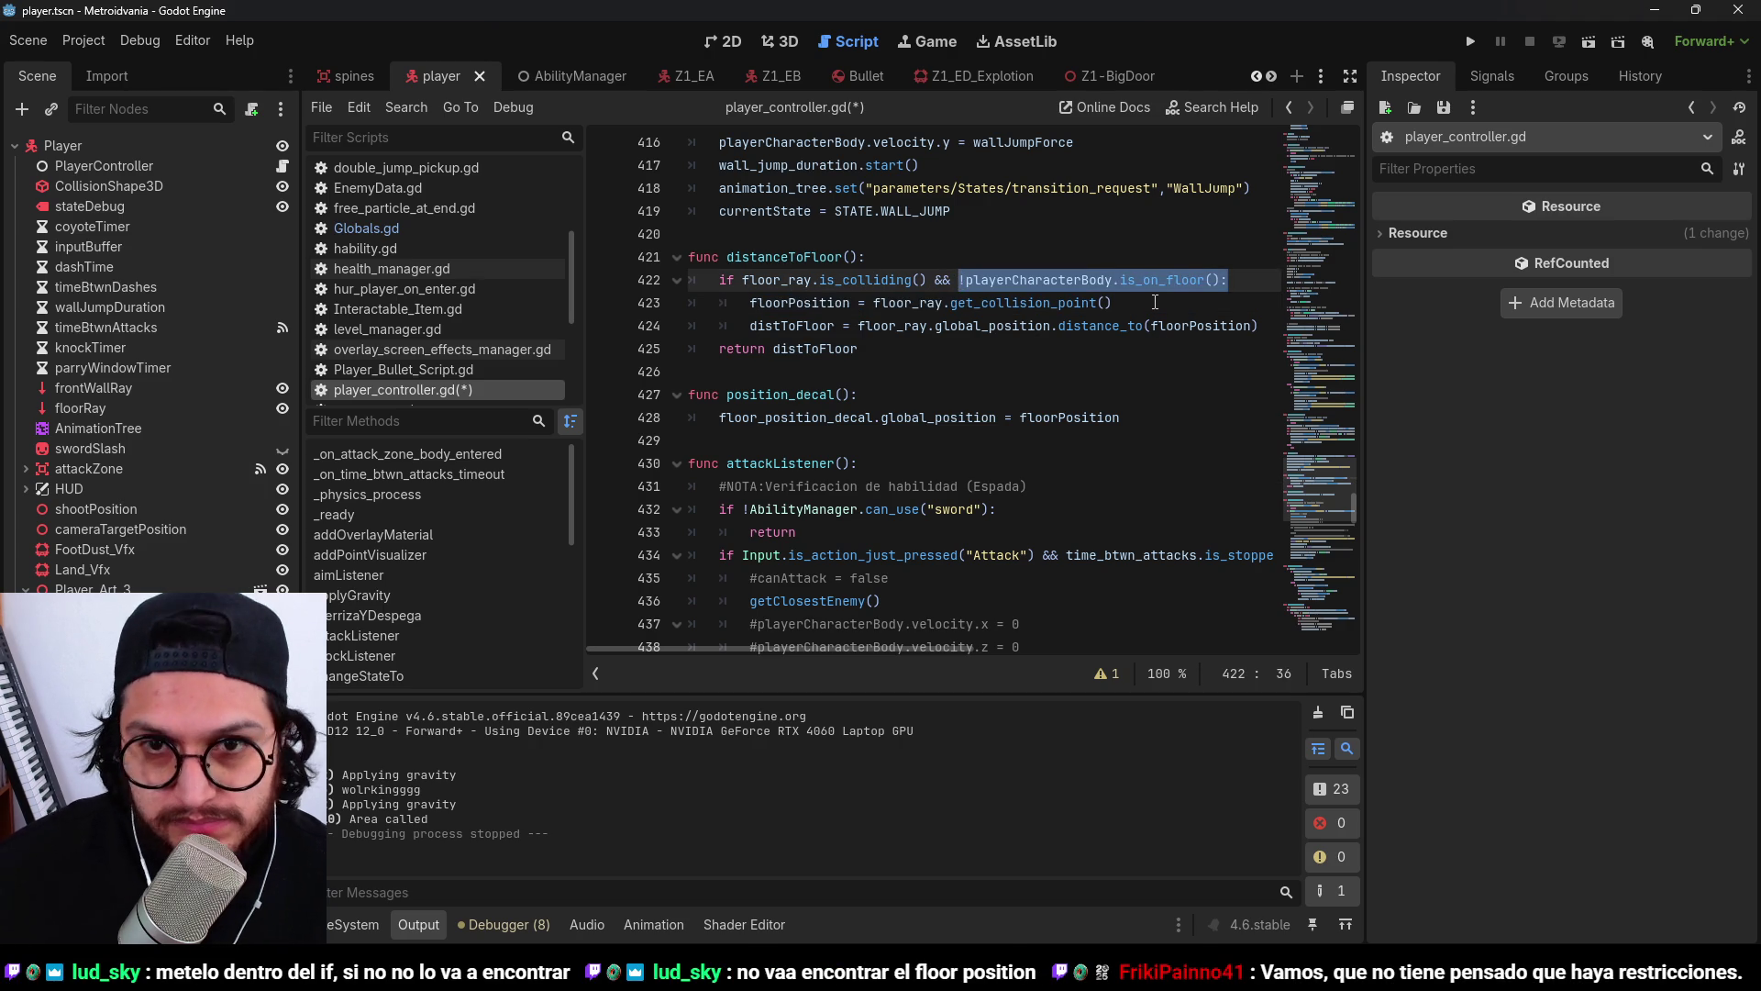
key("ctrl+x")
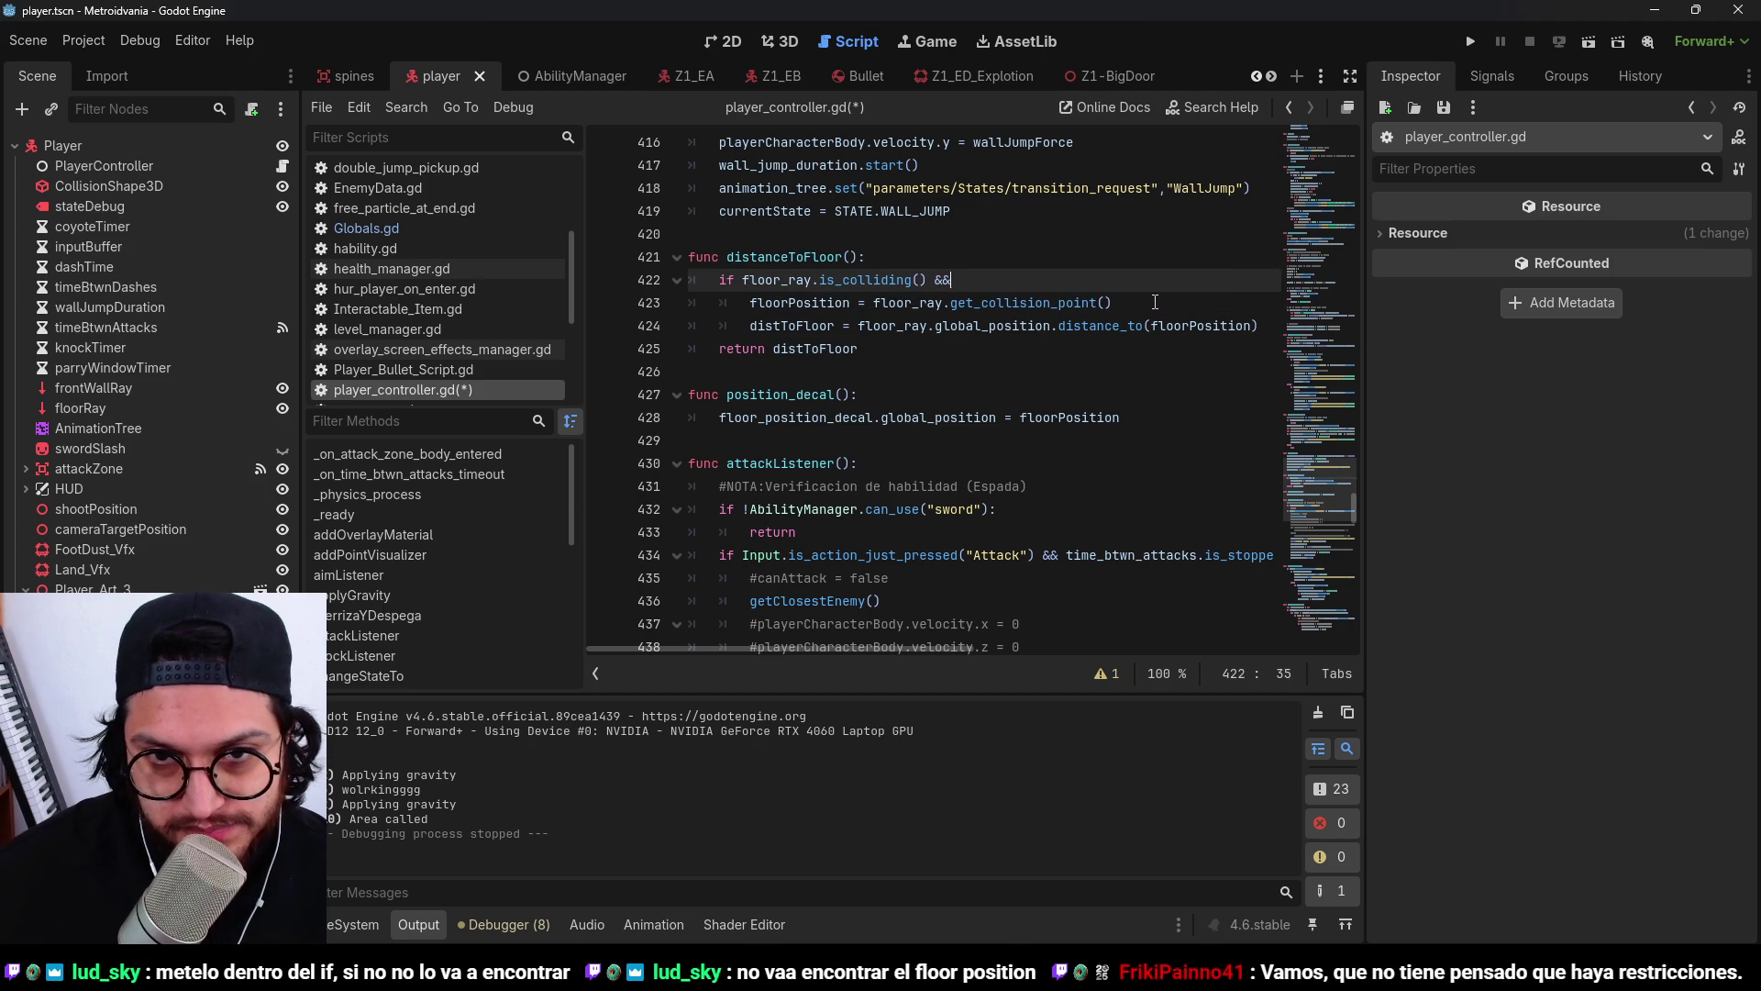
type(":")
left_click(1154, 302)
key("Return")
type("if !playerCharacterBody.is_on_floor():")
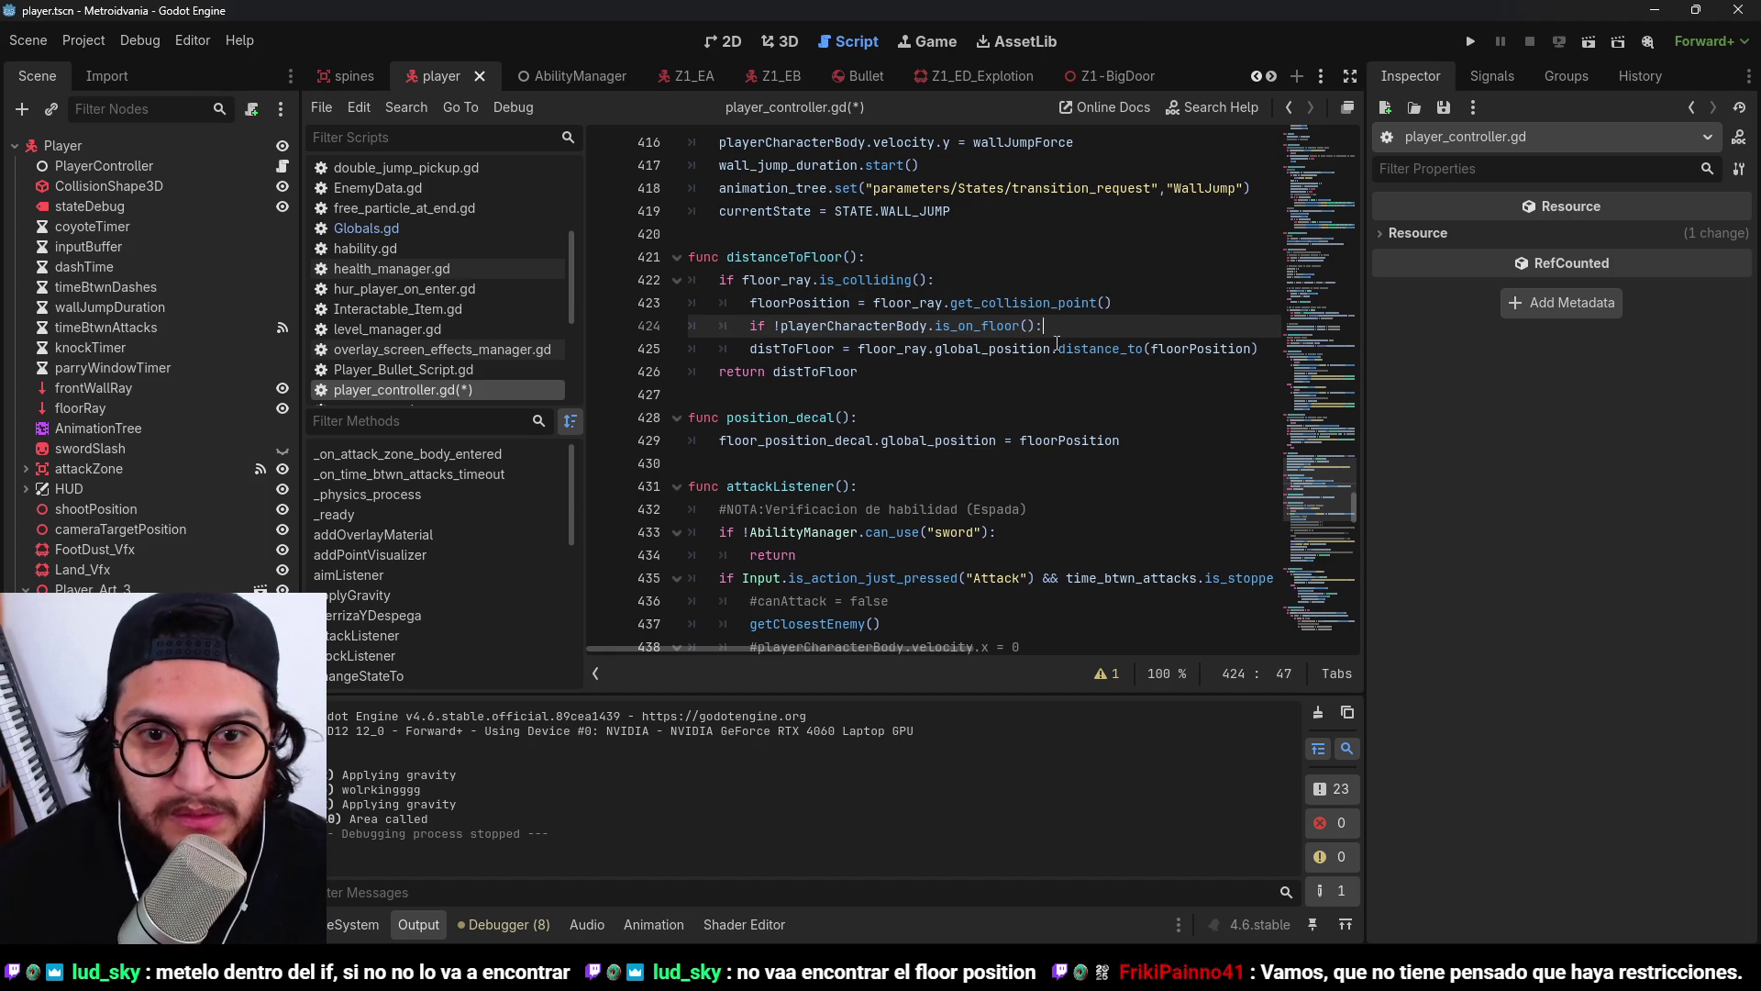
left_click(749, 349)
key("Tab")
left_click(874, 303)
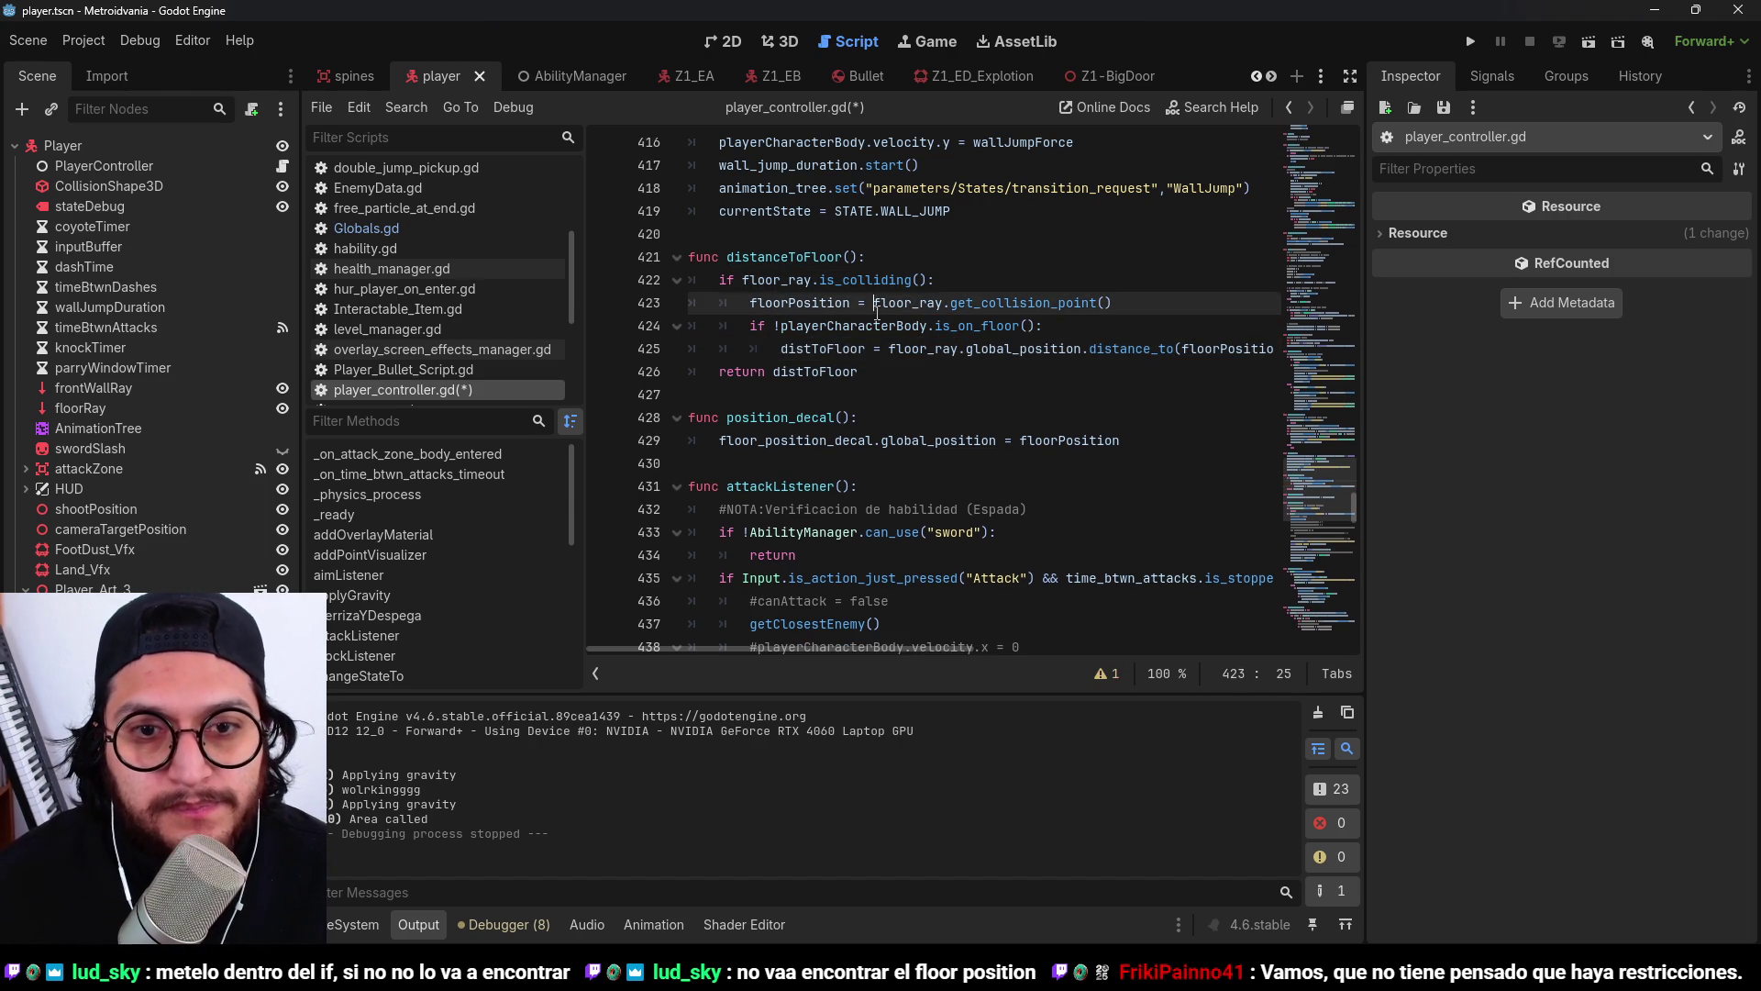
Reread the floor-check code, highlighting distToFloor and is_colliding in the condition.
double_click(799, 371)
double_click(741, 371)
double_click(776, 280)
double_click(741, 371)
double_click(862, 279)
left_click(981, 303)
left_click(872, 279)
left_click(949, 349)
double_click(784, 257)
left_click(950, 348)
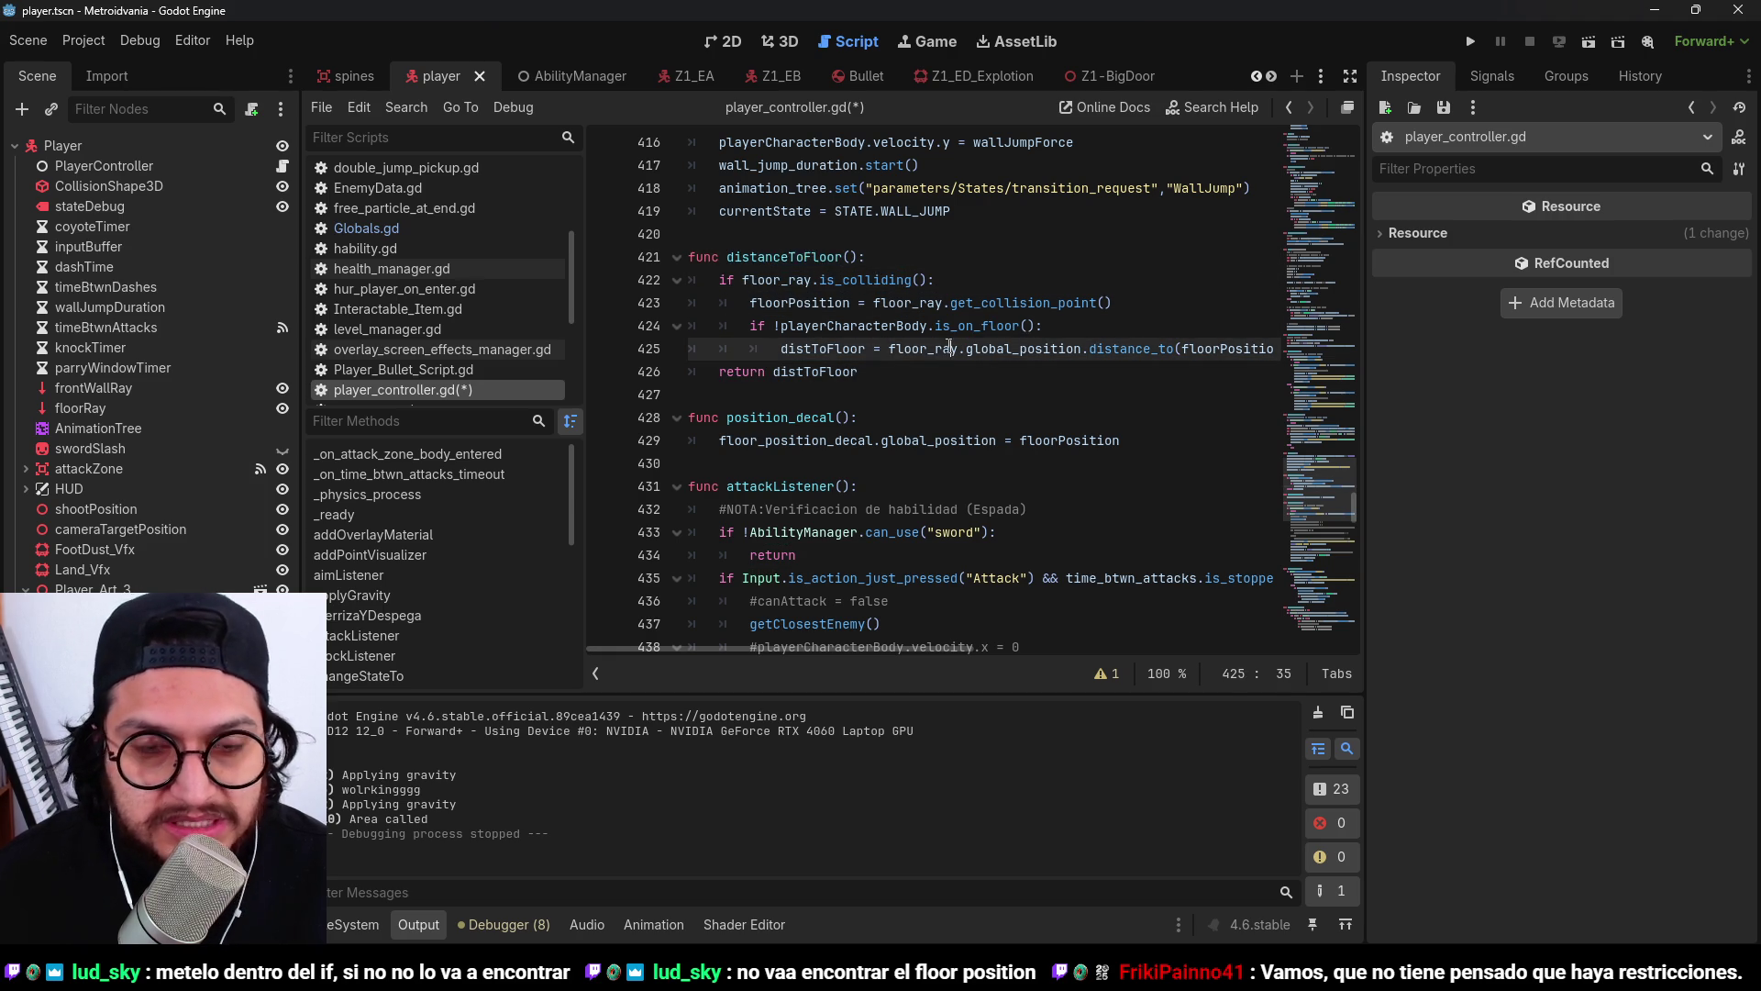
Delete the nested on-floor check, then undo the attempted && merge of the conditions.
double_click(781, 266)
left_click_drag(749, 325, 781, 349)
key("Delete")
left_click(944, 280)
key("BackSpace")
type("&&")
key("ctrl+z")
key("ctrl+z")
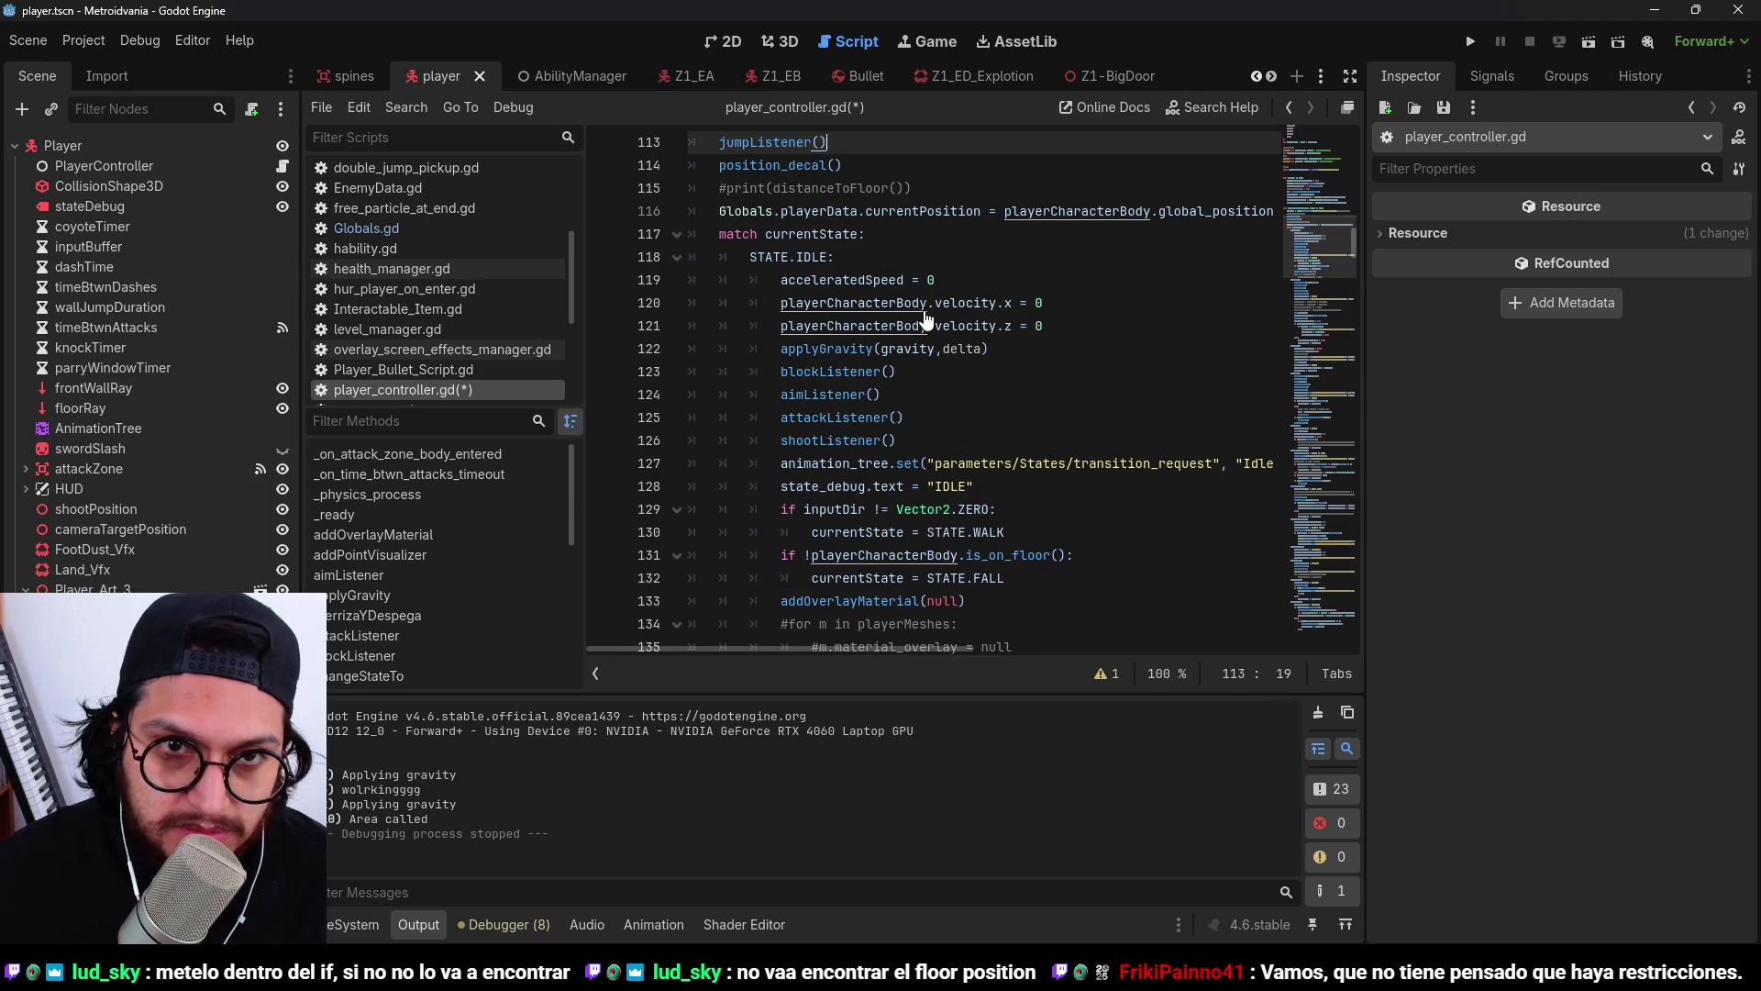
Search the script and jump to the position_decal function definition.
key("Down")
scroll(981, 414, "down", 20)
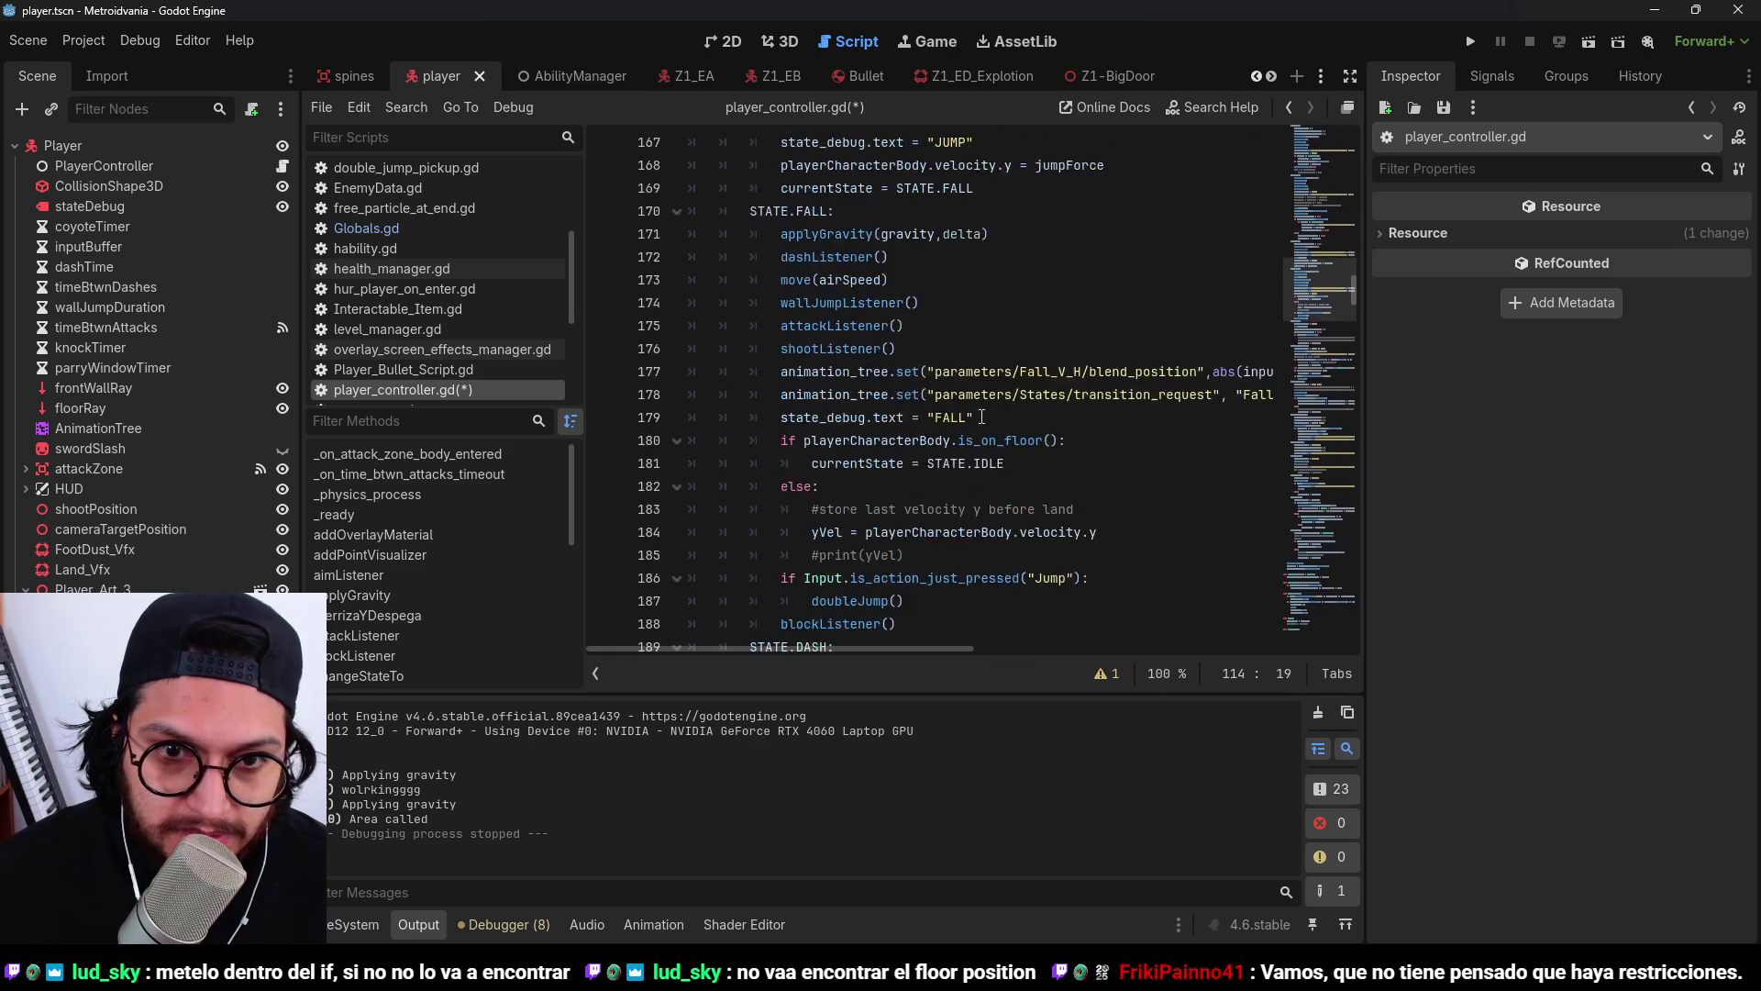
scroll(981, 415, "down", 20)
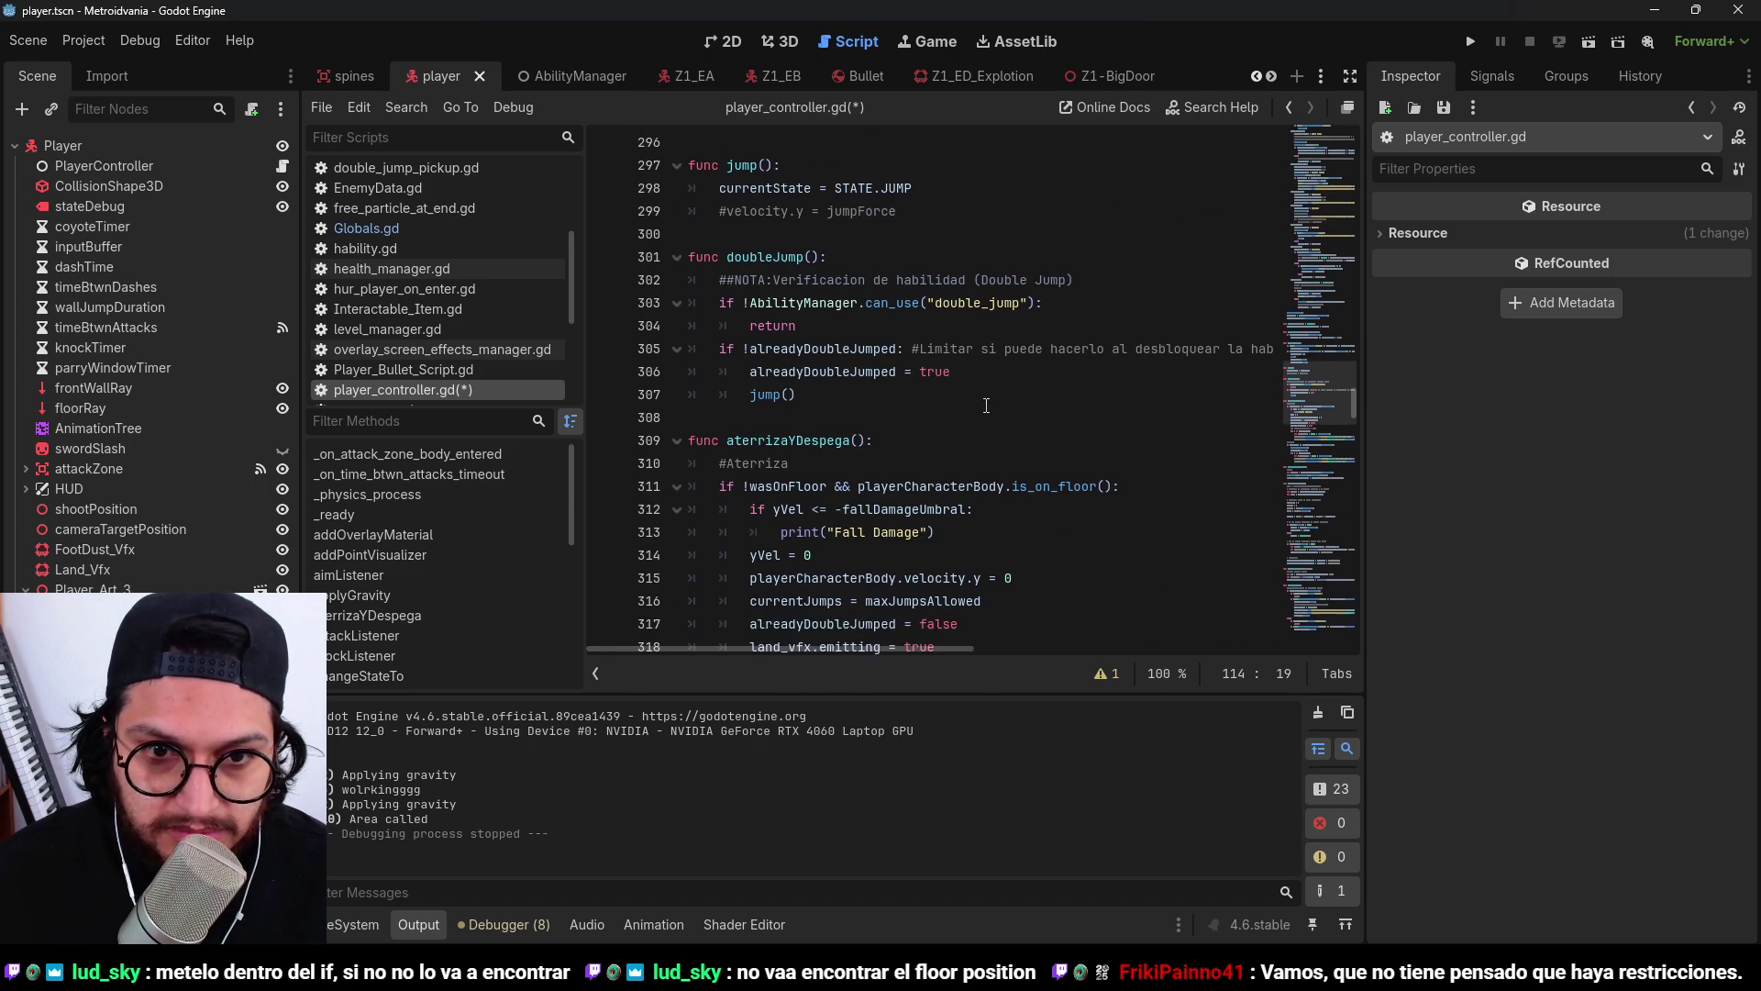
key("ctrl+f")
left_click(1090, 675)
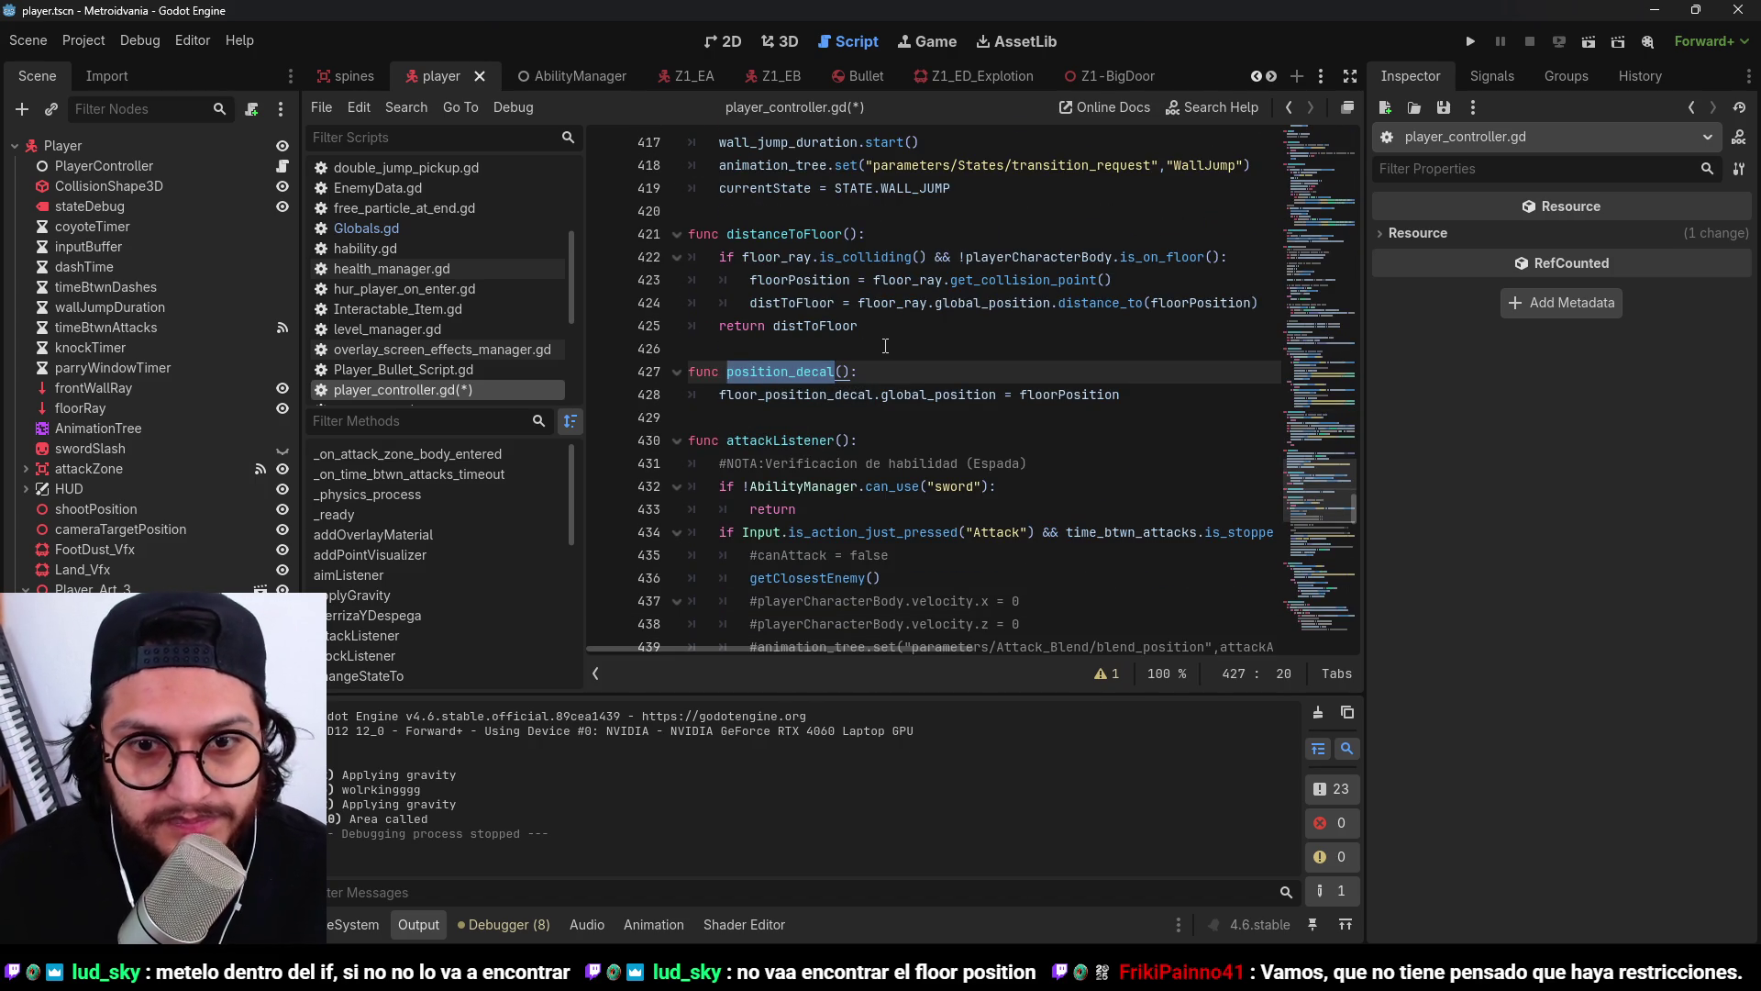
key("Escape")
Replace floorPosition with floor_ray.get_collision_point() in the decal assignment, save, and run the game.
left_click(997, 394)
double_click(1082, 395)
type("fl")
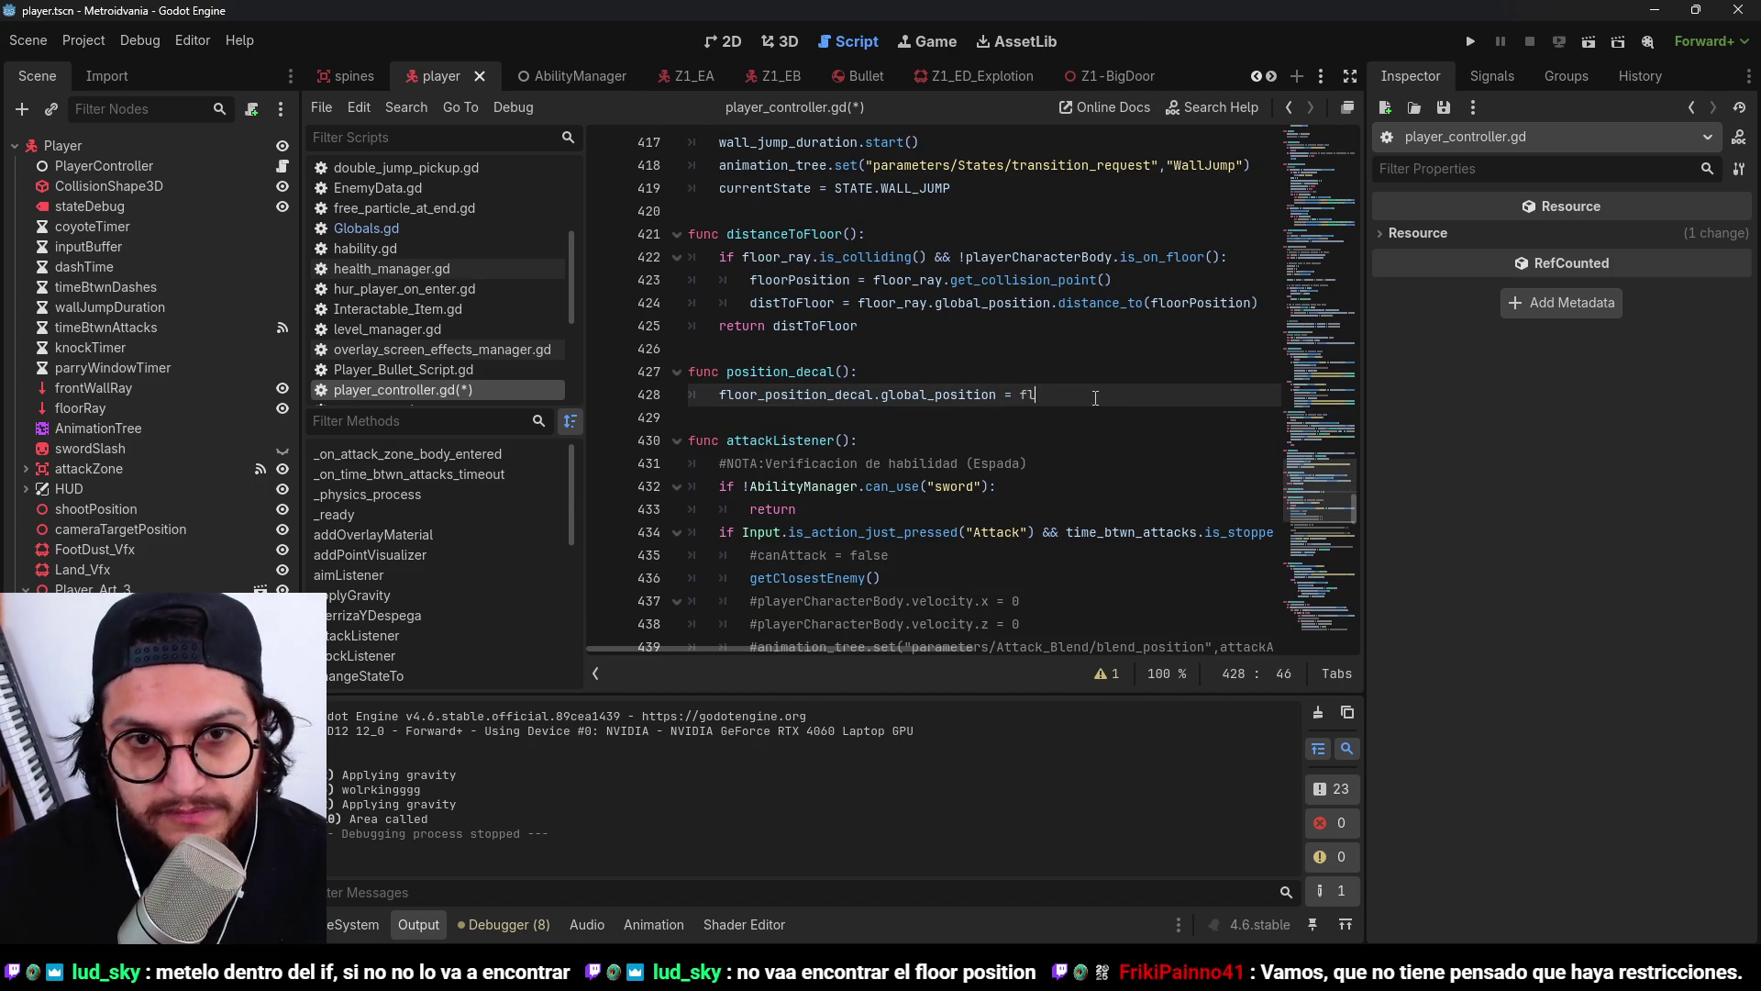
type("oor_r")
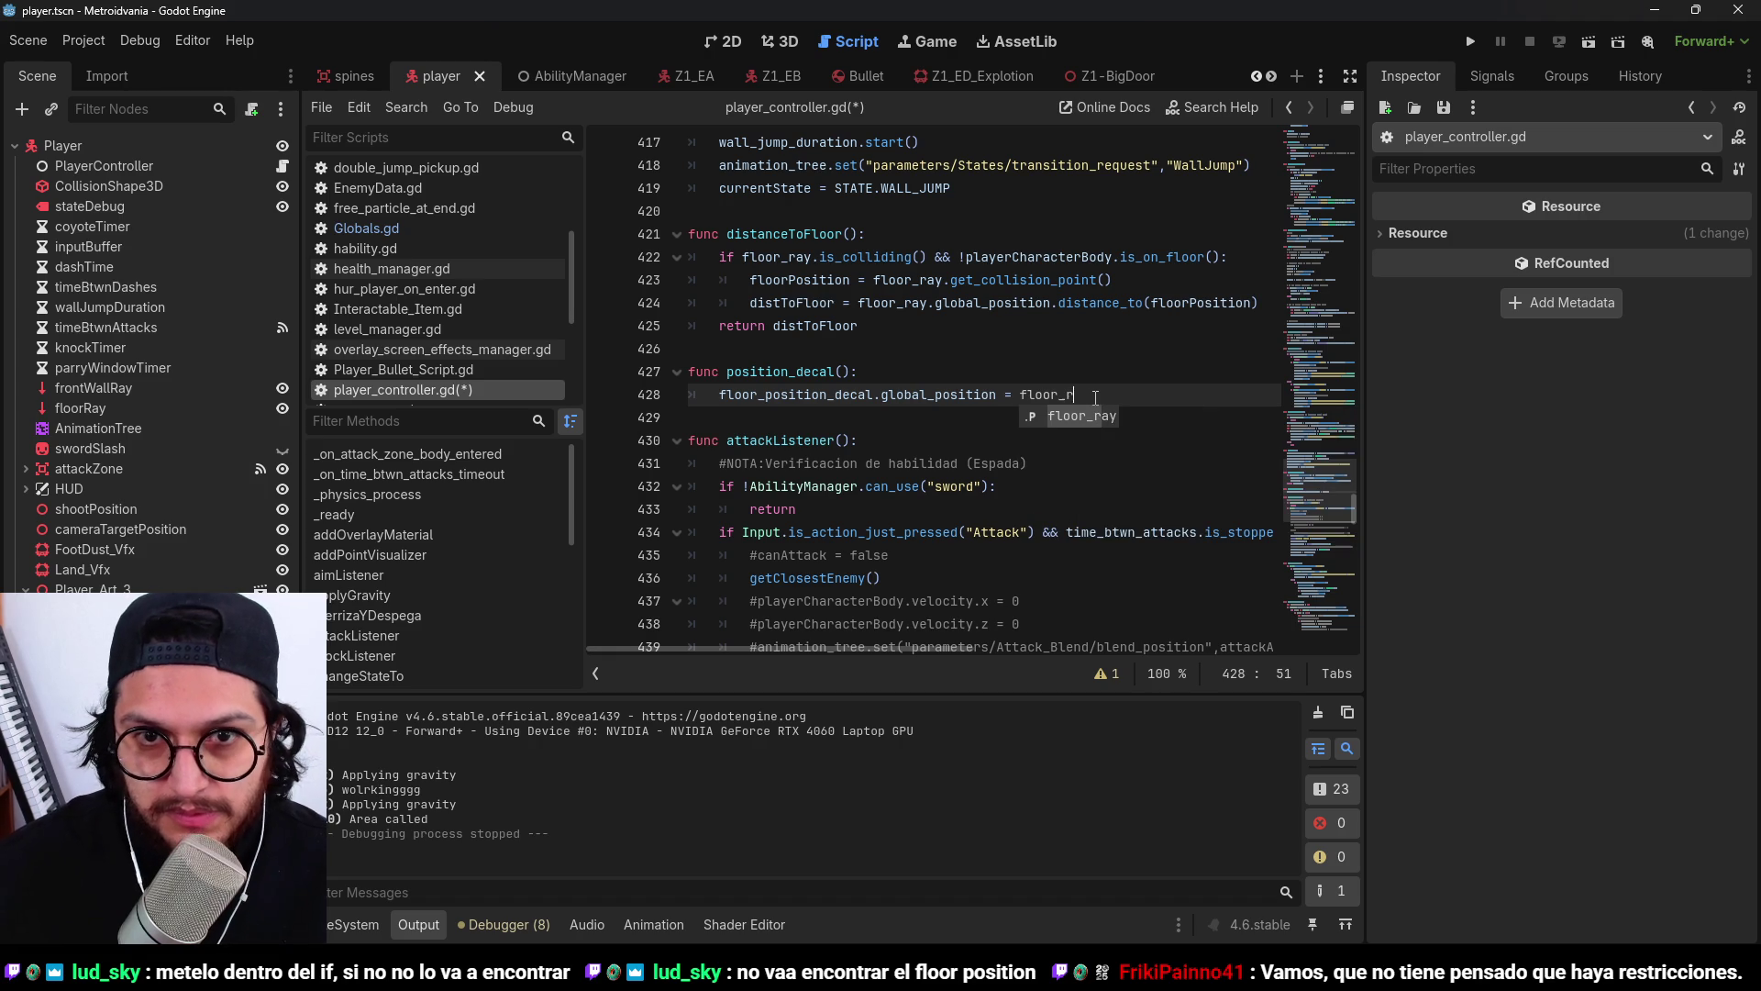
type("ay.ge")
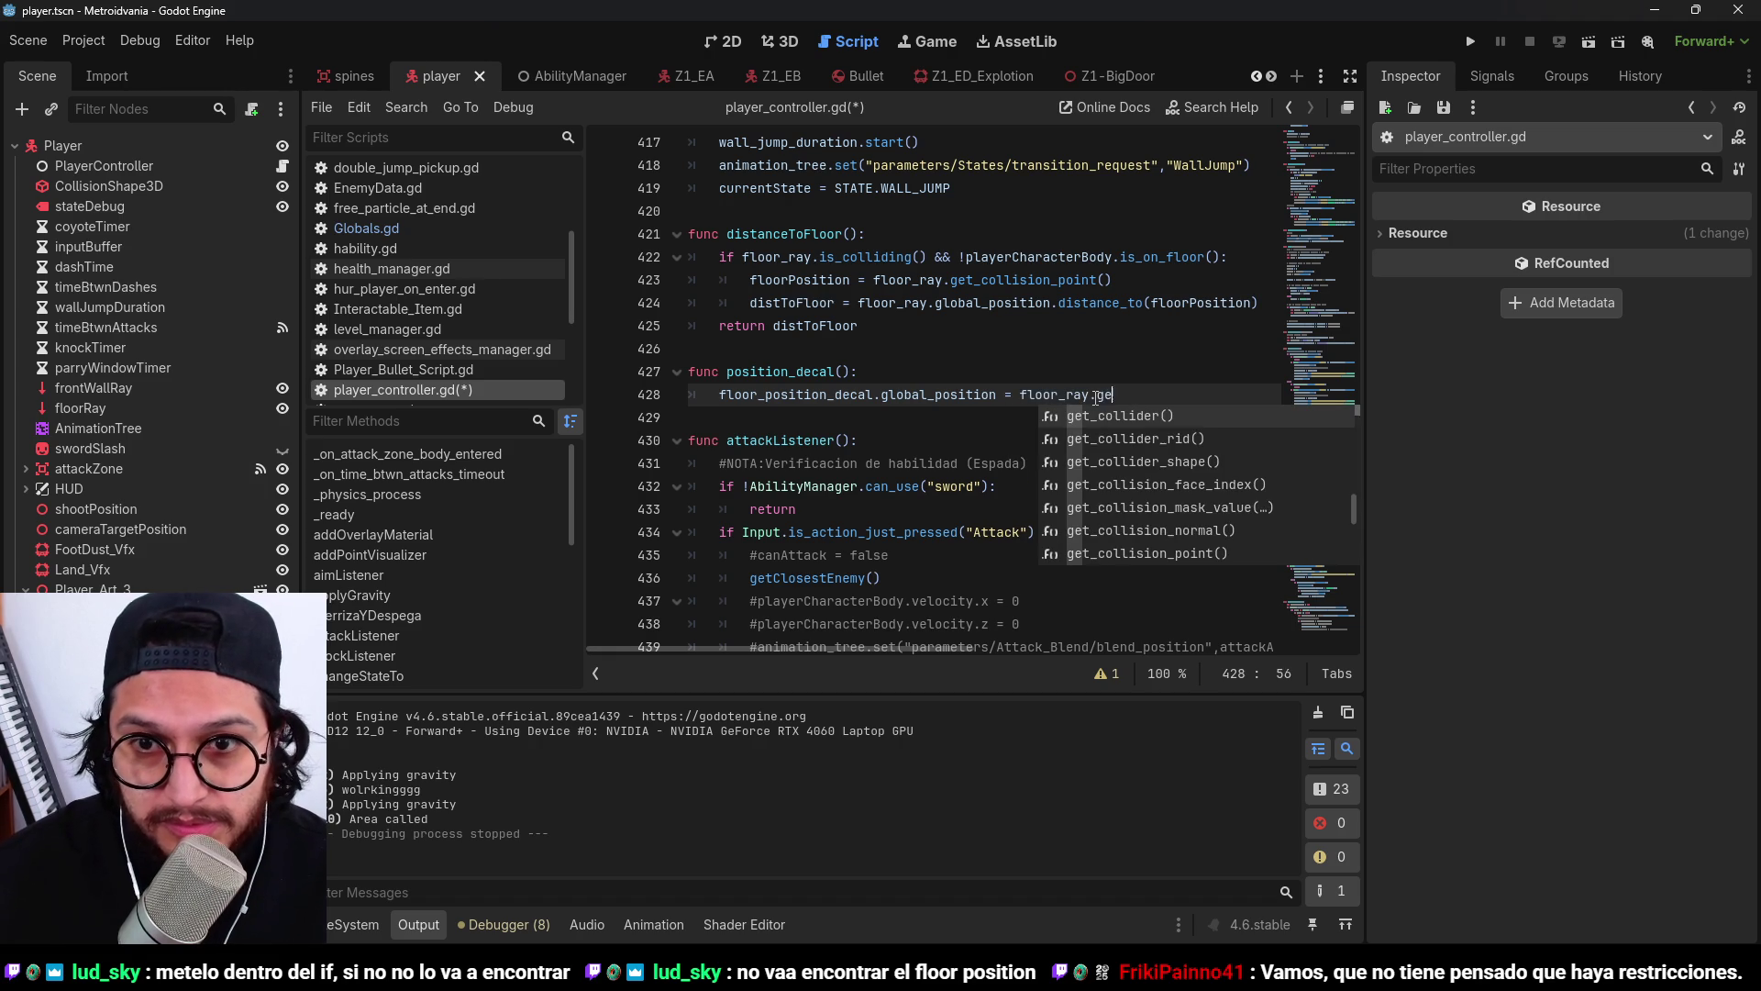
type("t_colli")
type("llisio")
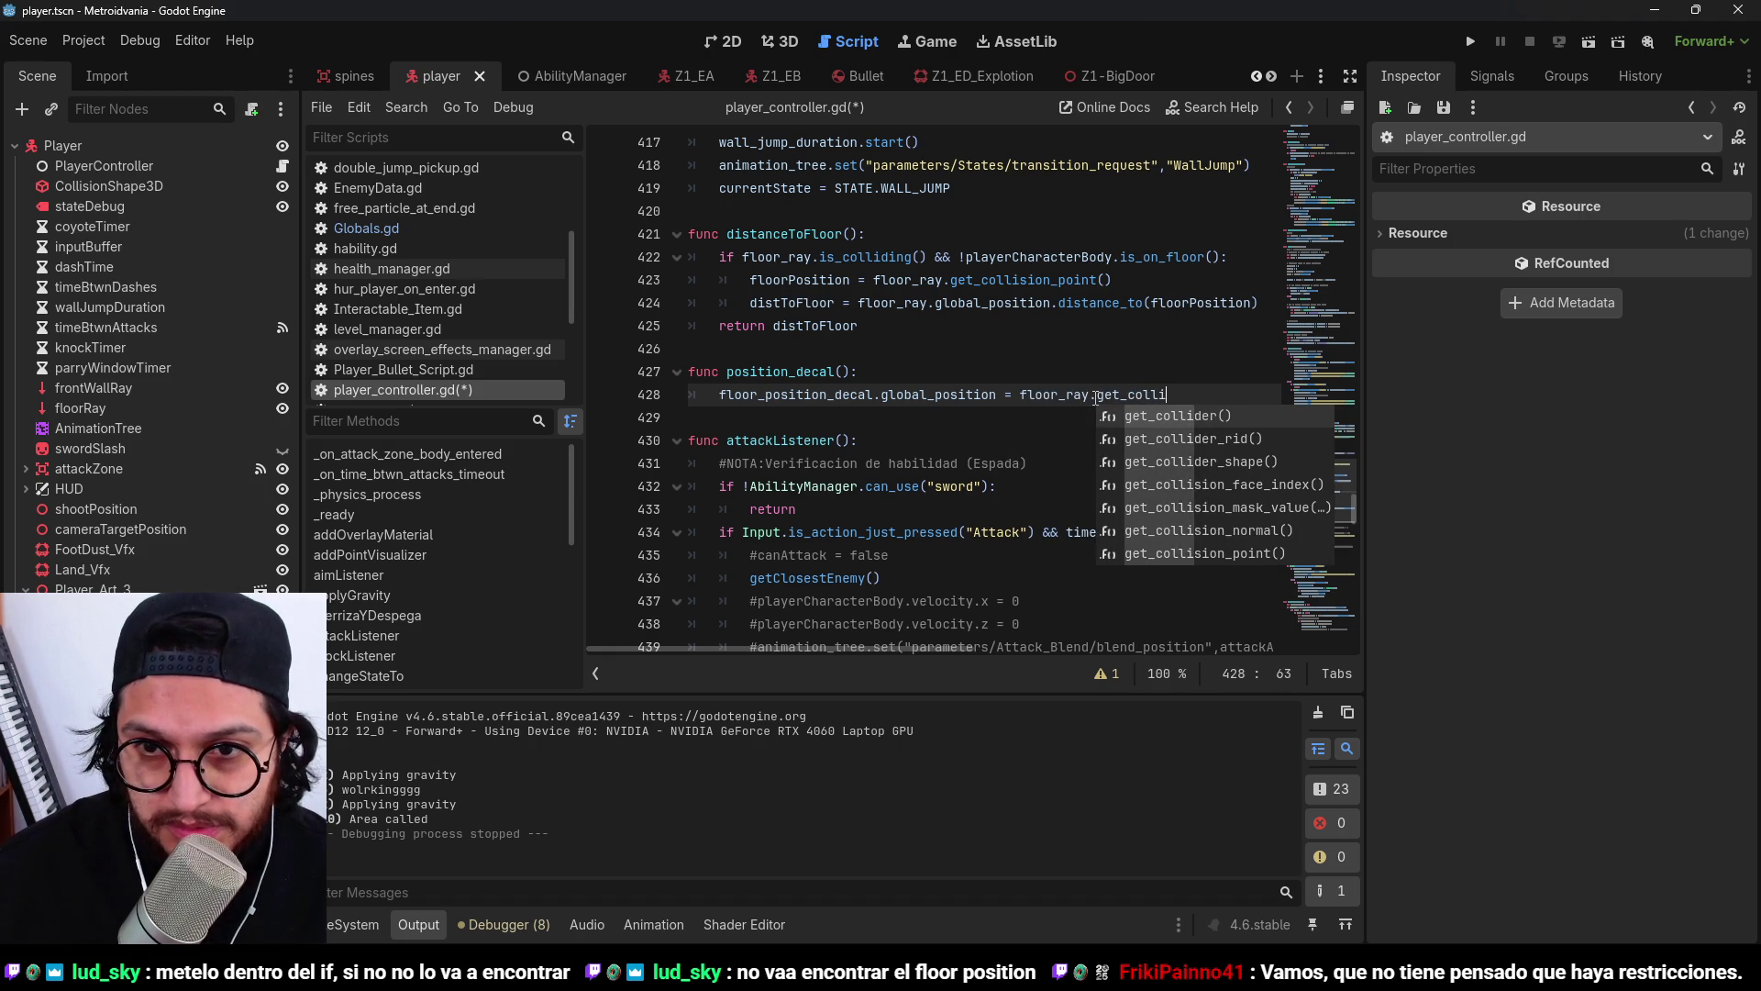
key("Down")
key("Down")
key("Down")
key("Return")
key("ctrl+s")
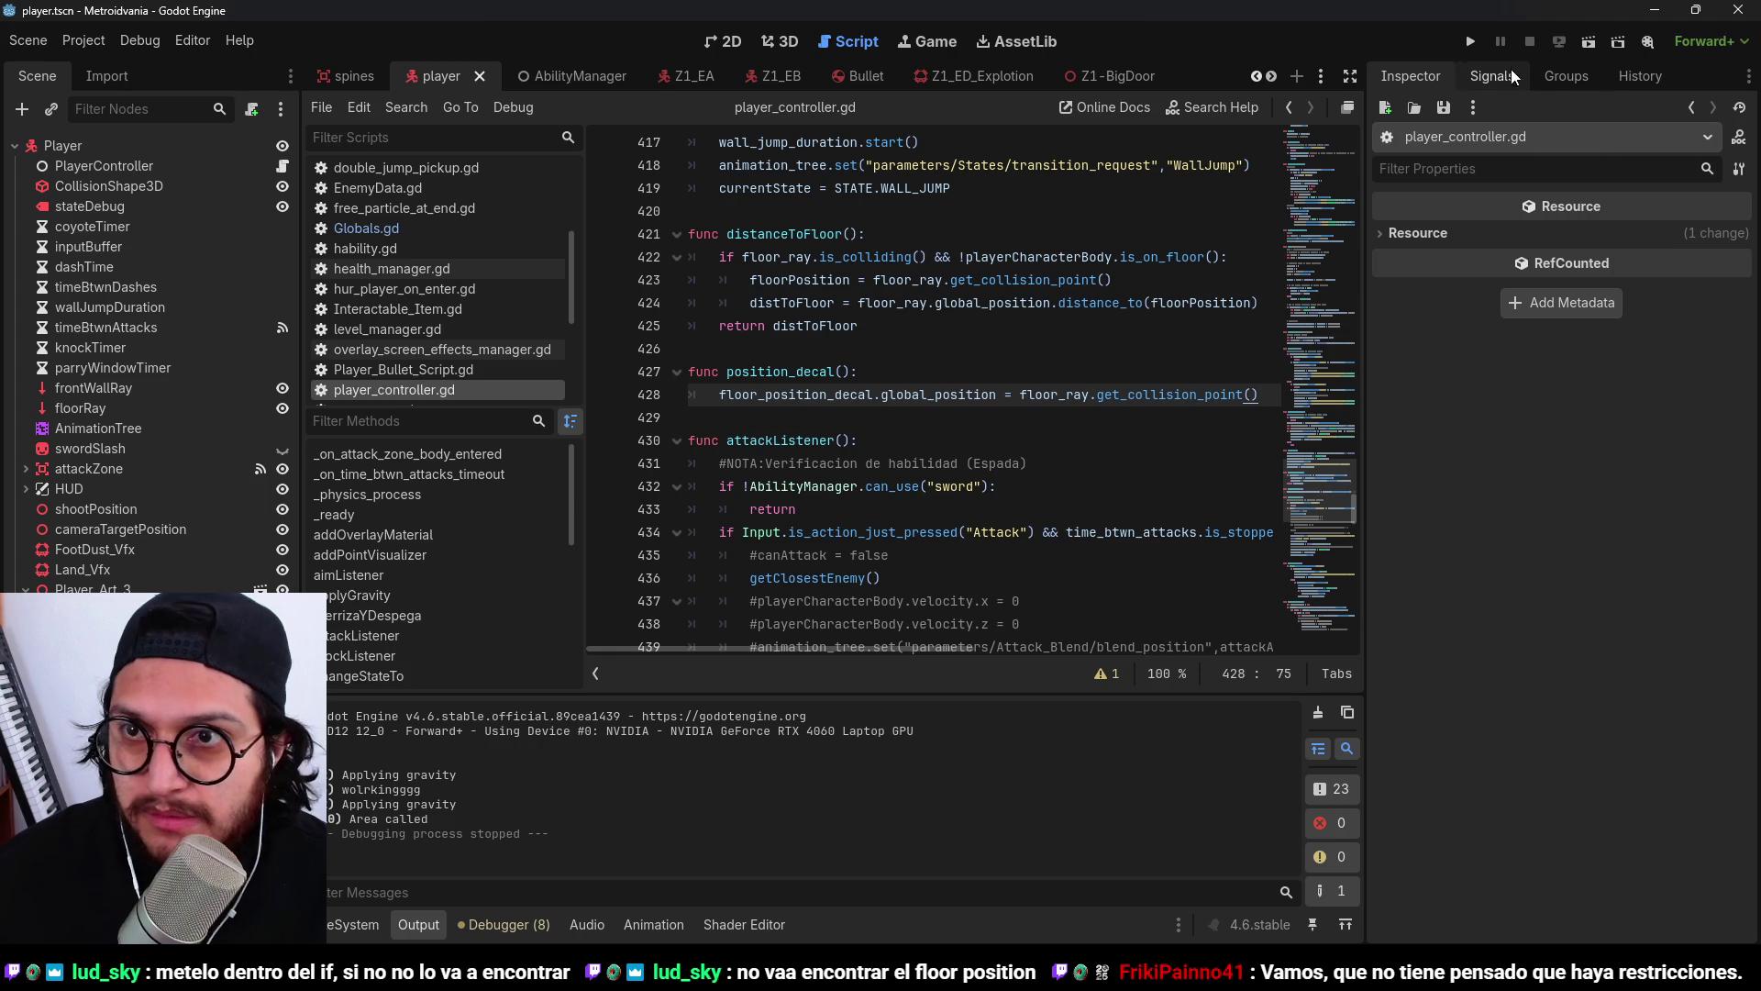
key("F5")
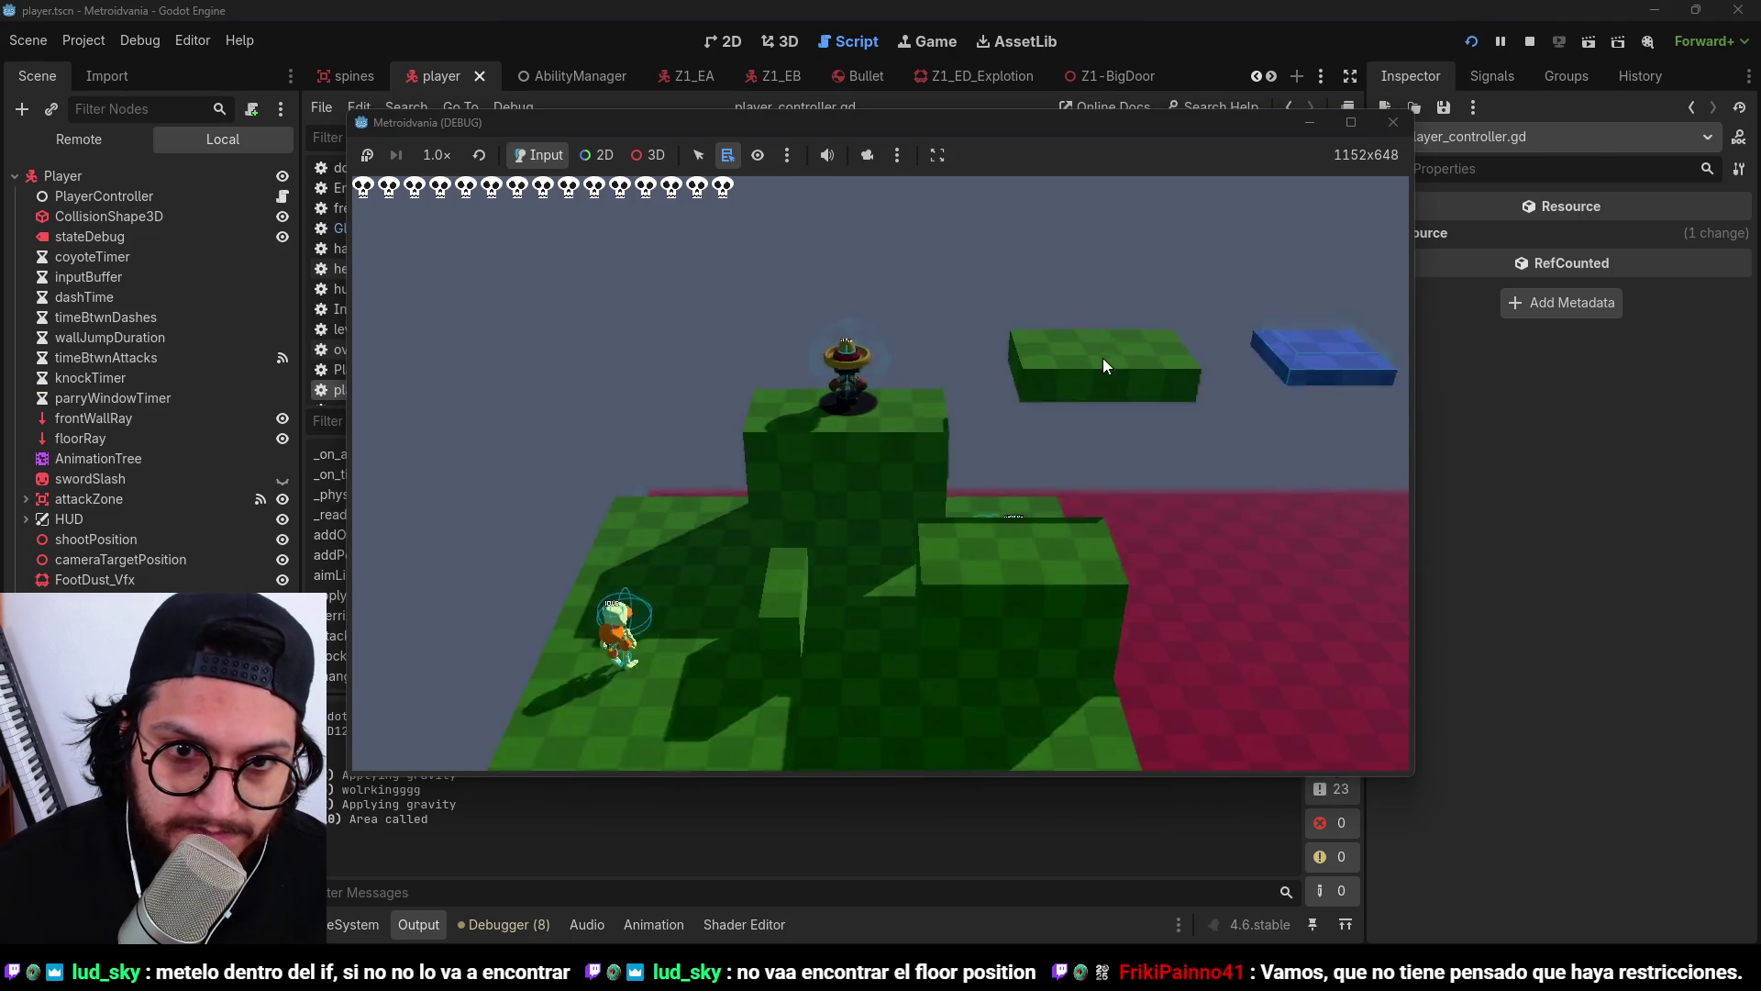
Walk right and jump repeatedly between the green and blue platforms, reaching a floating blue platform.
key("d")
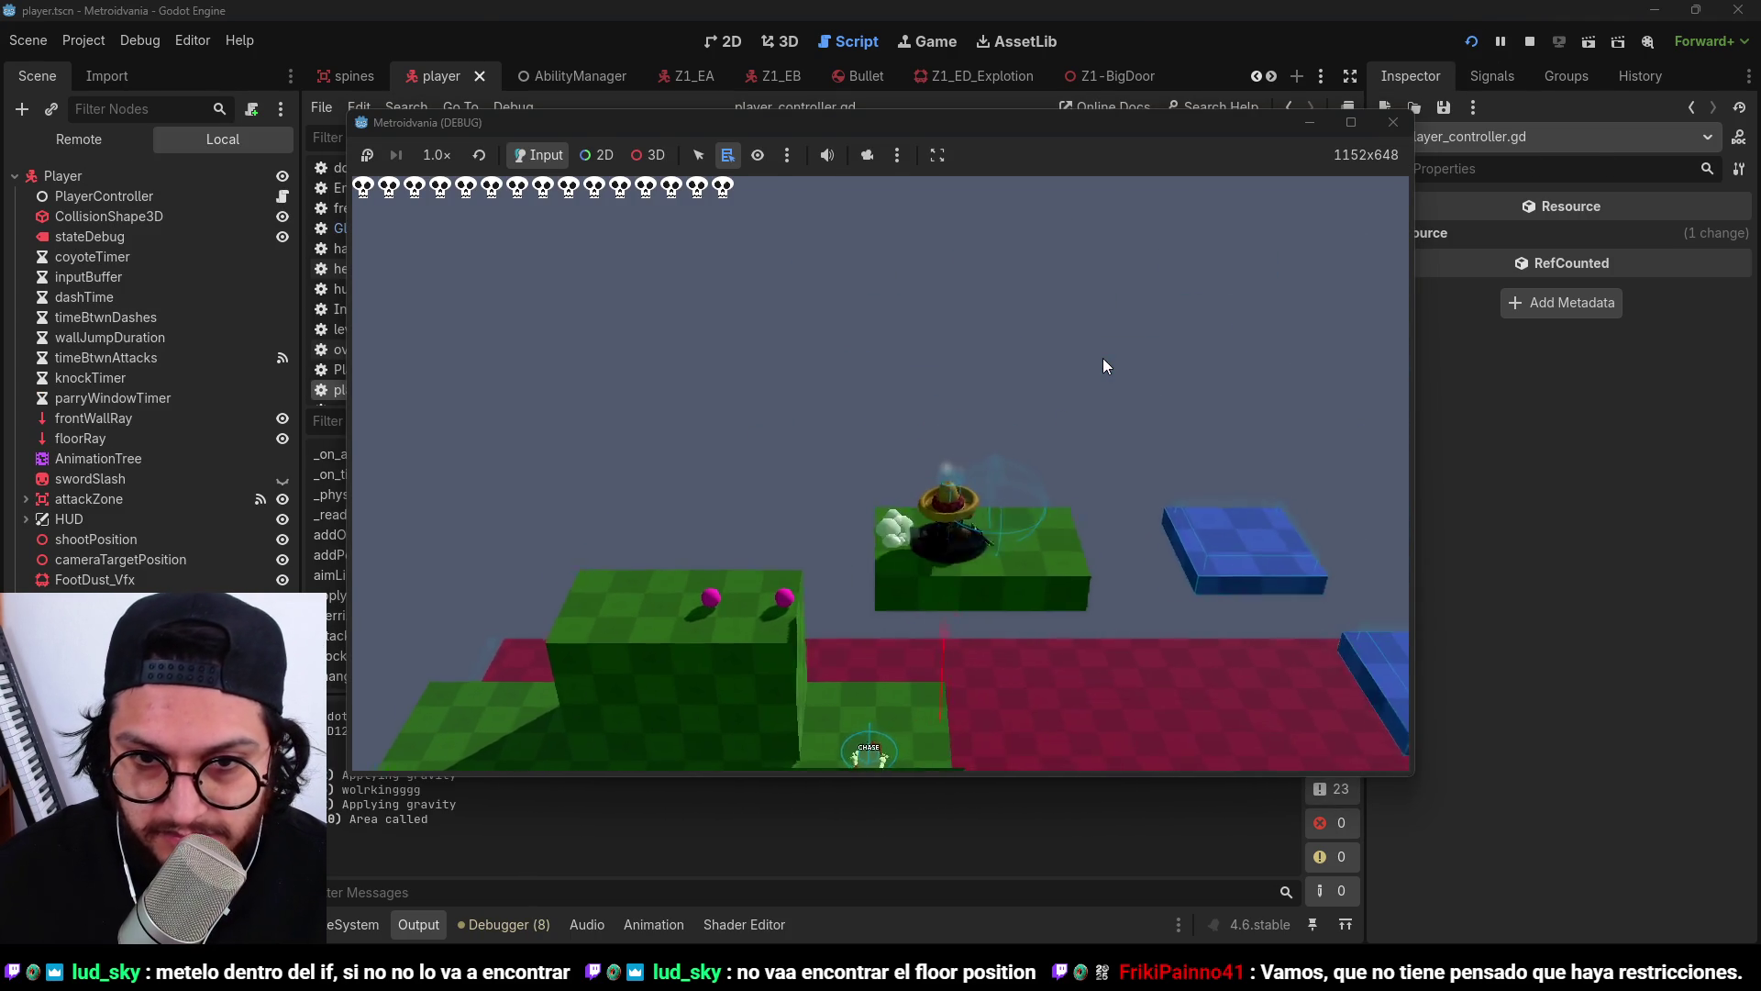
key("space")
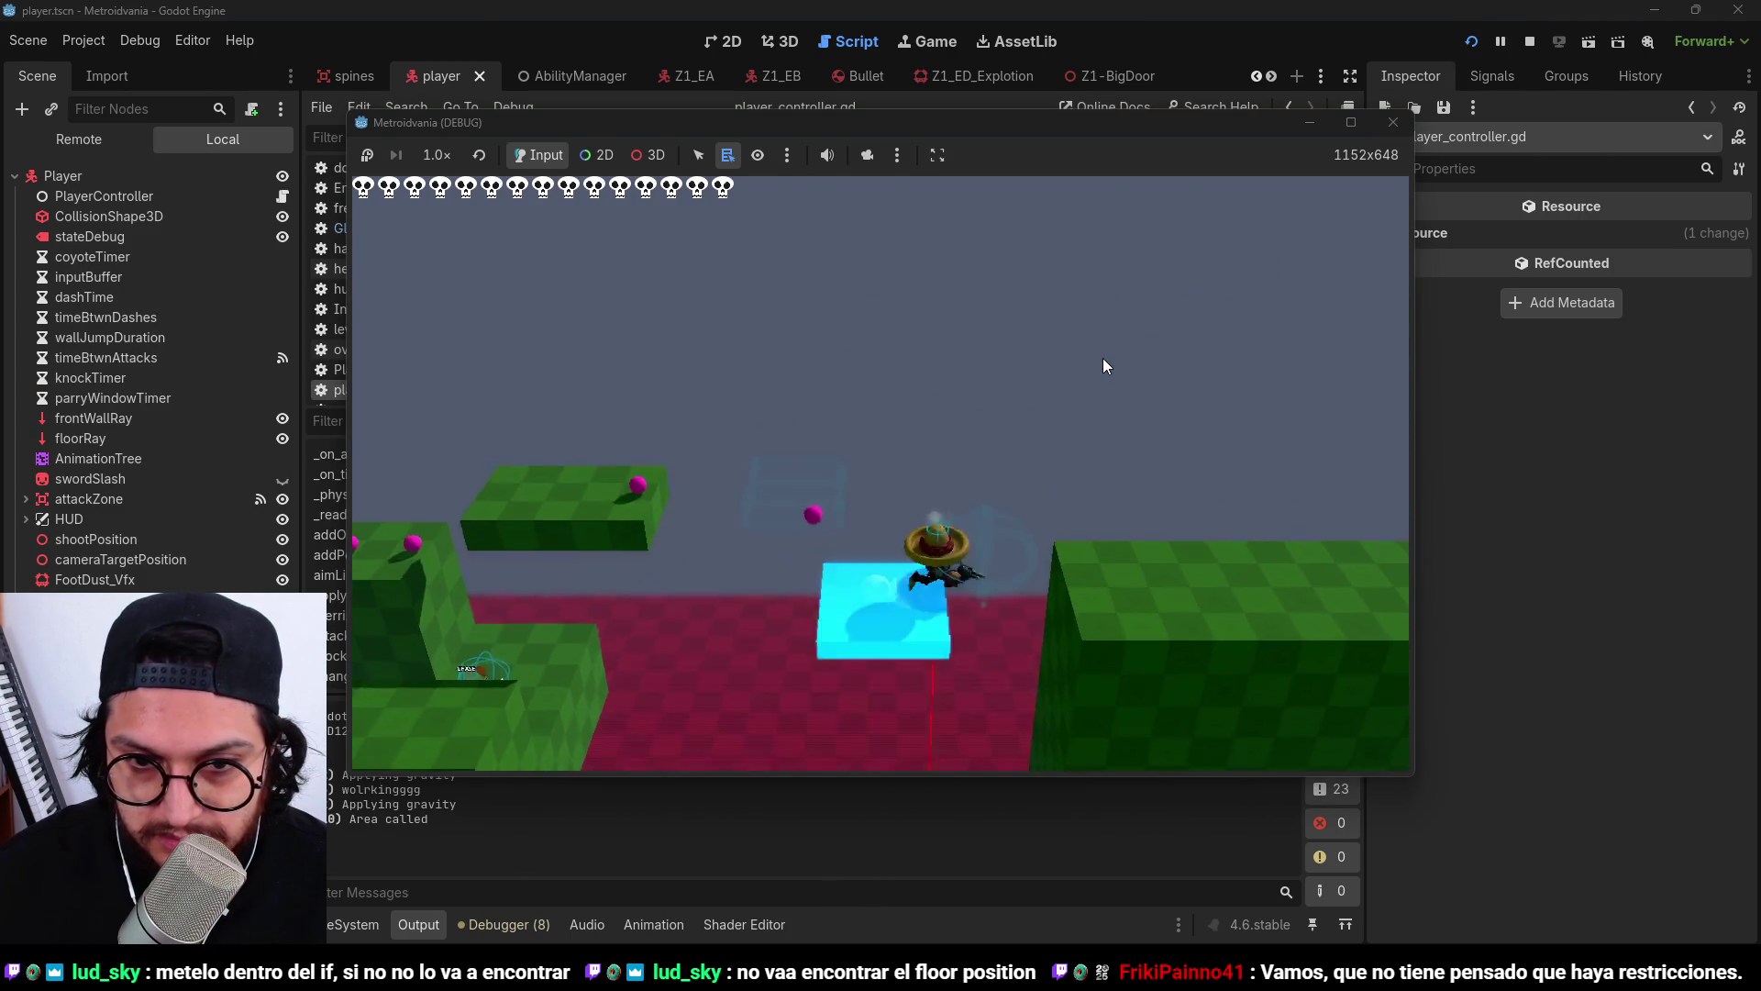
key("space")
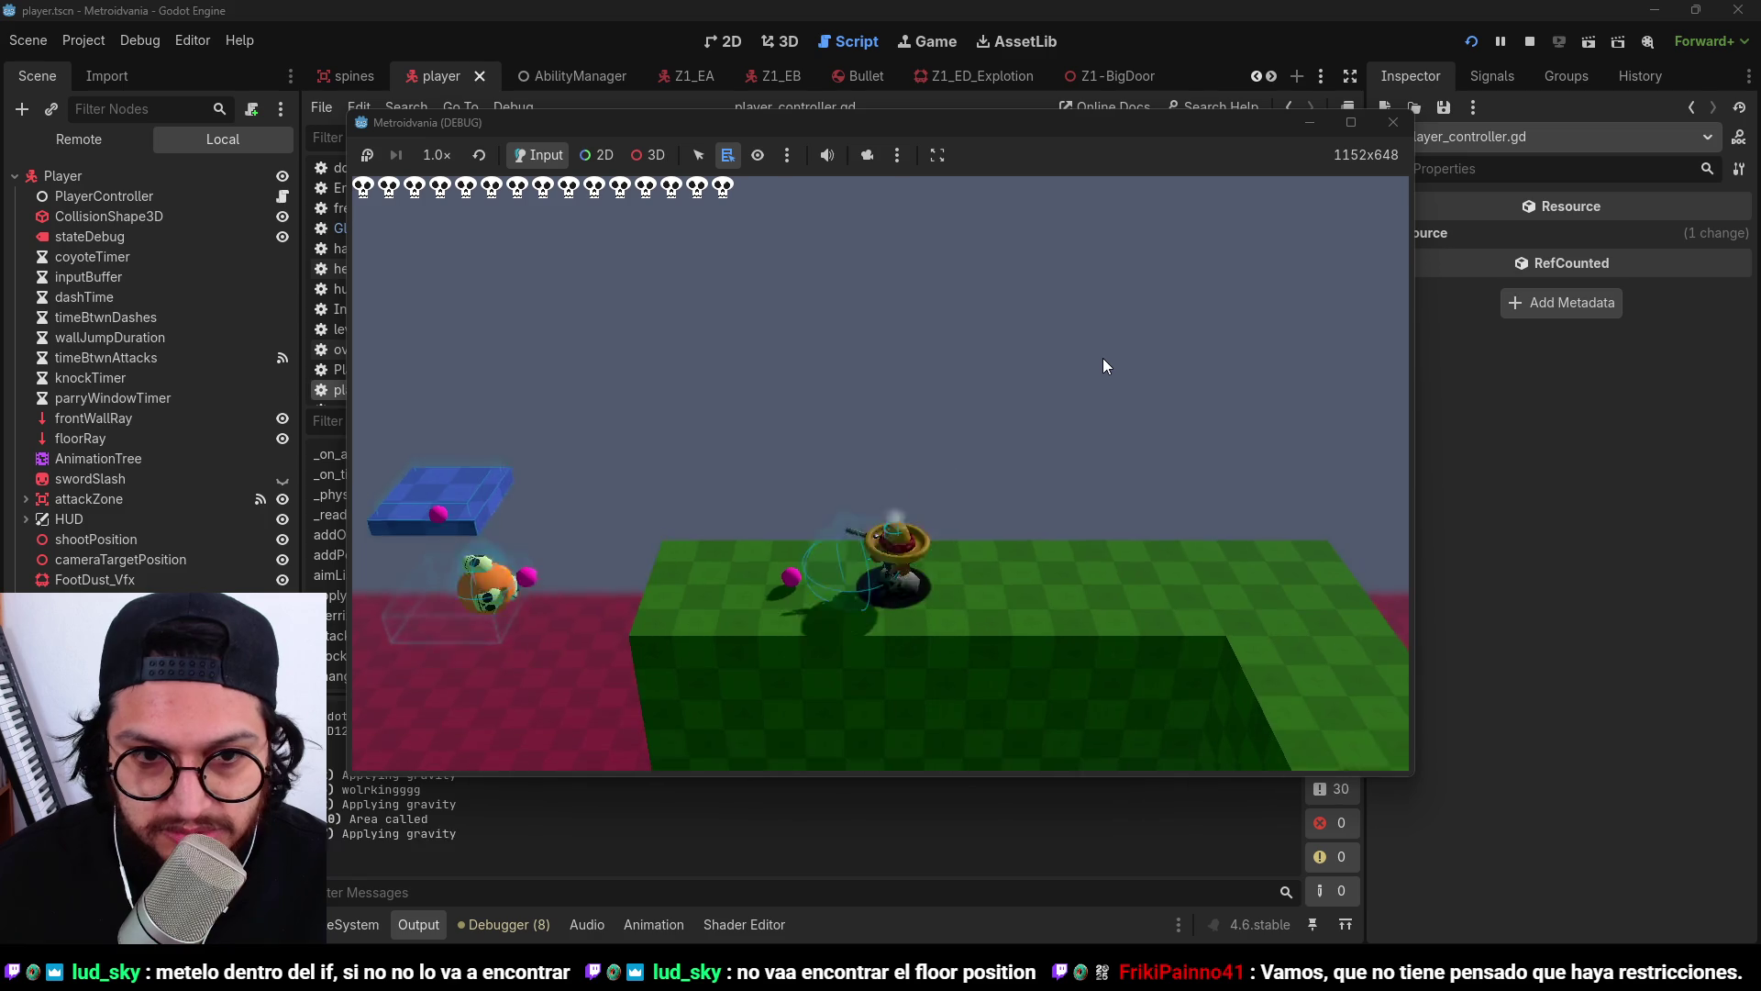
key("space")
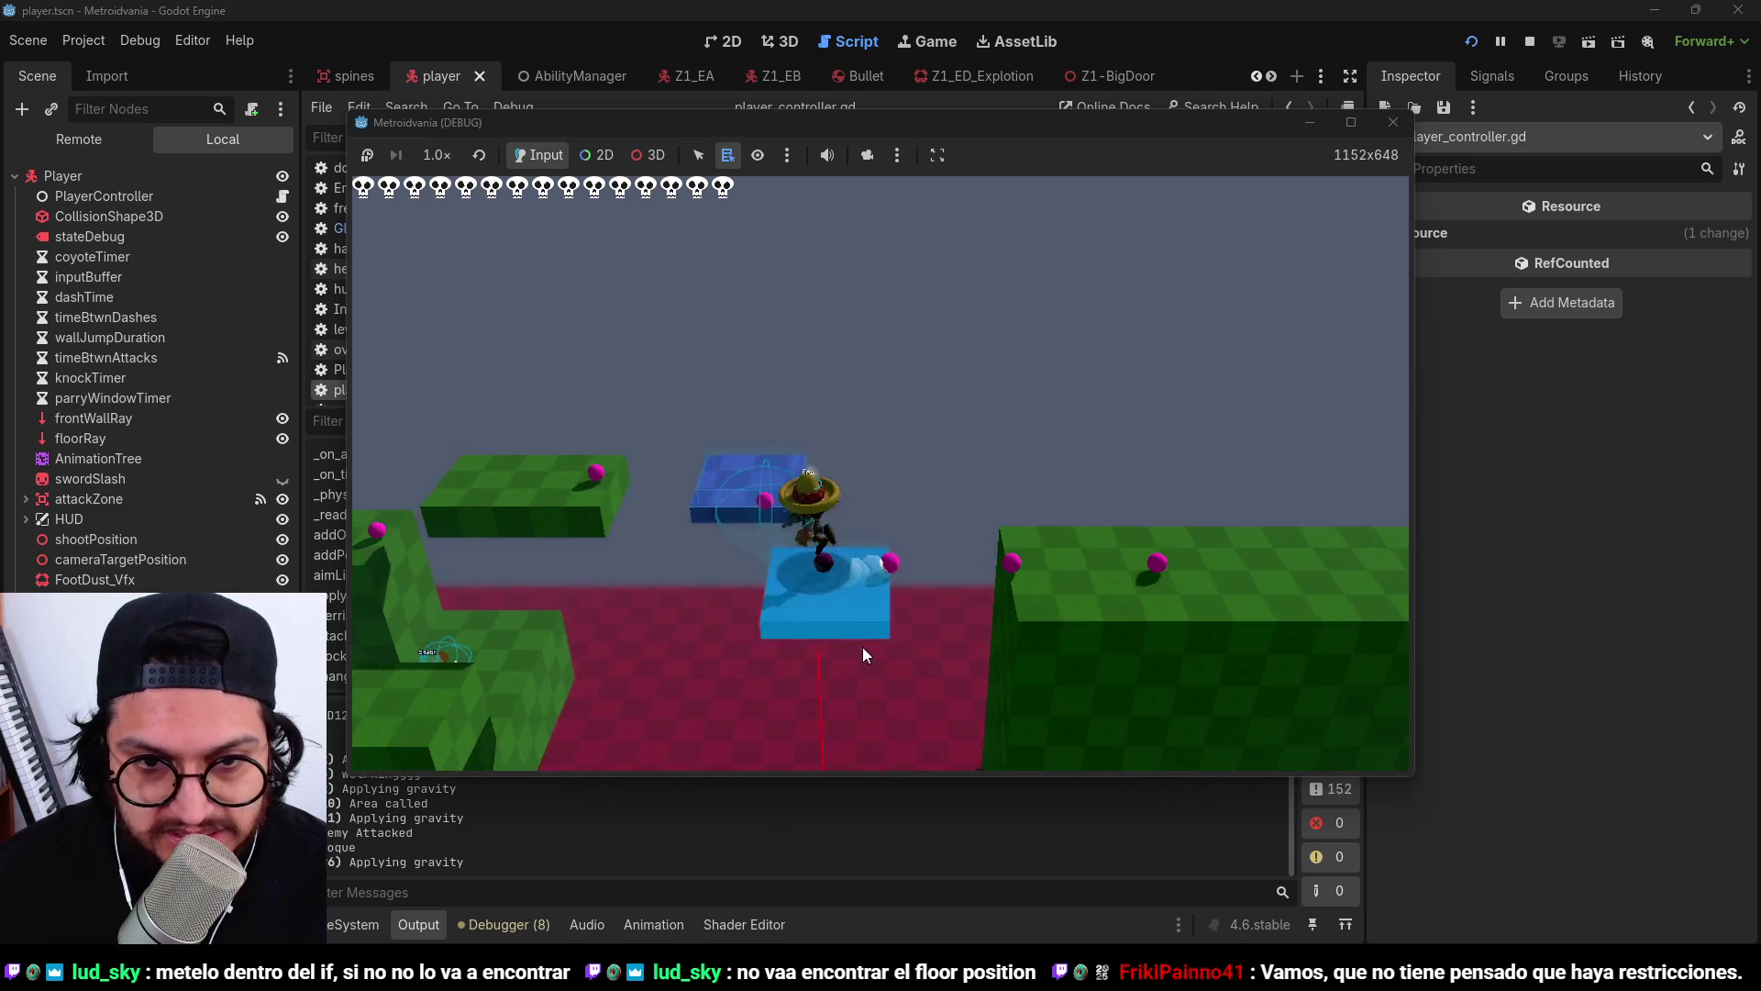
key("space")
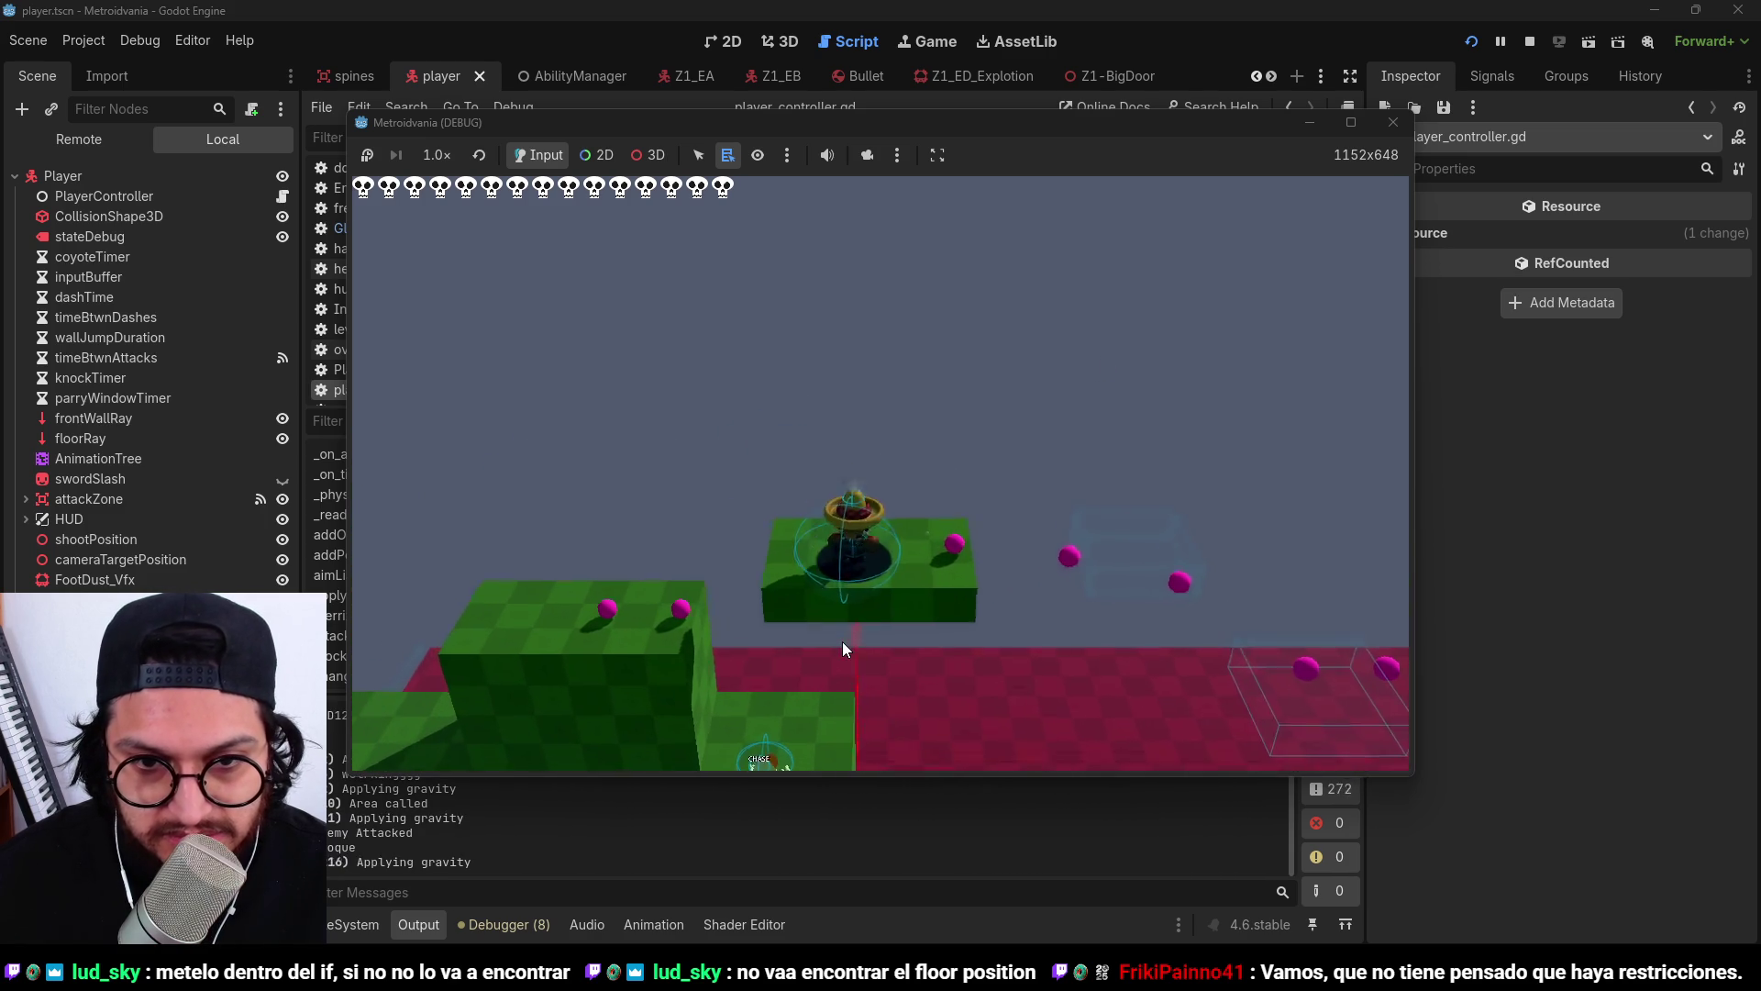
key("space")
key("space")
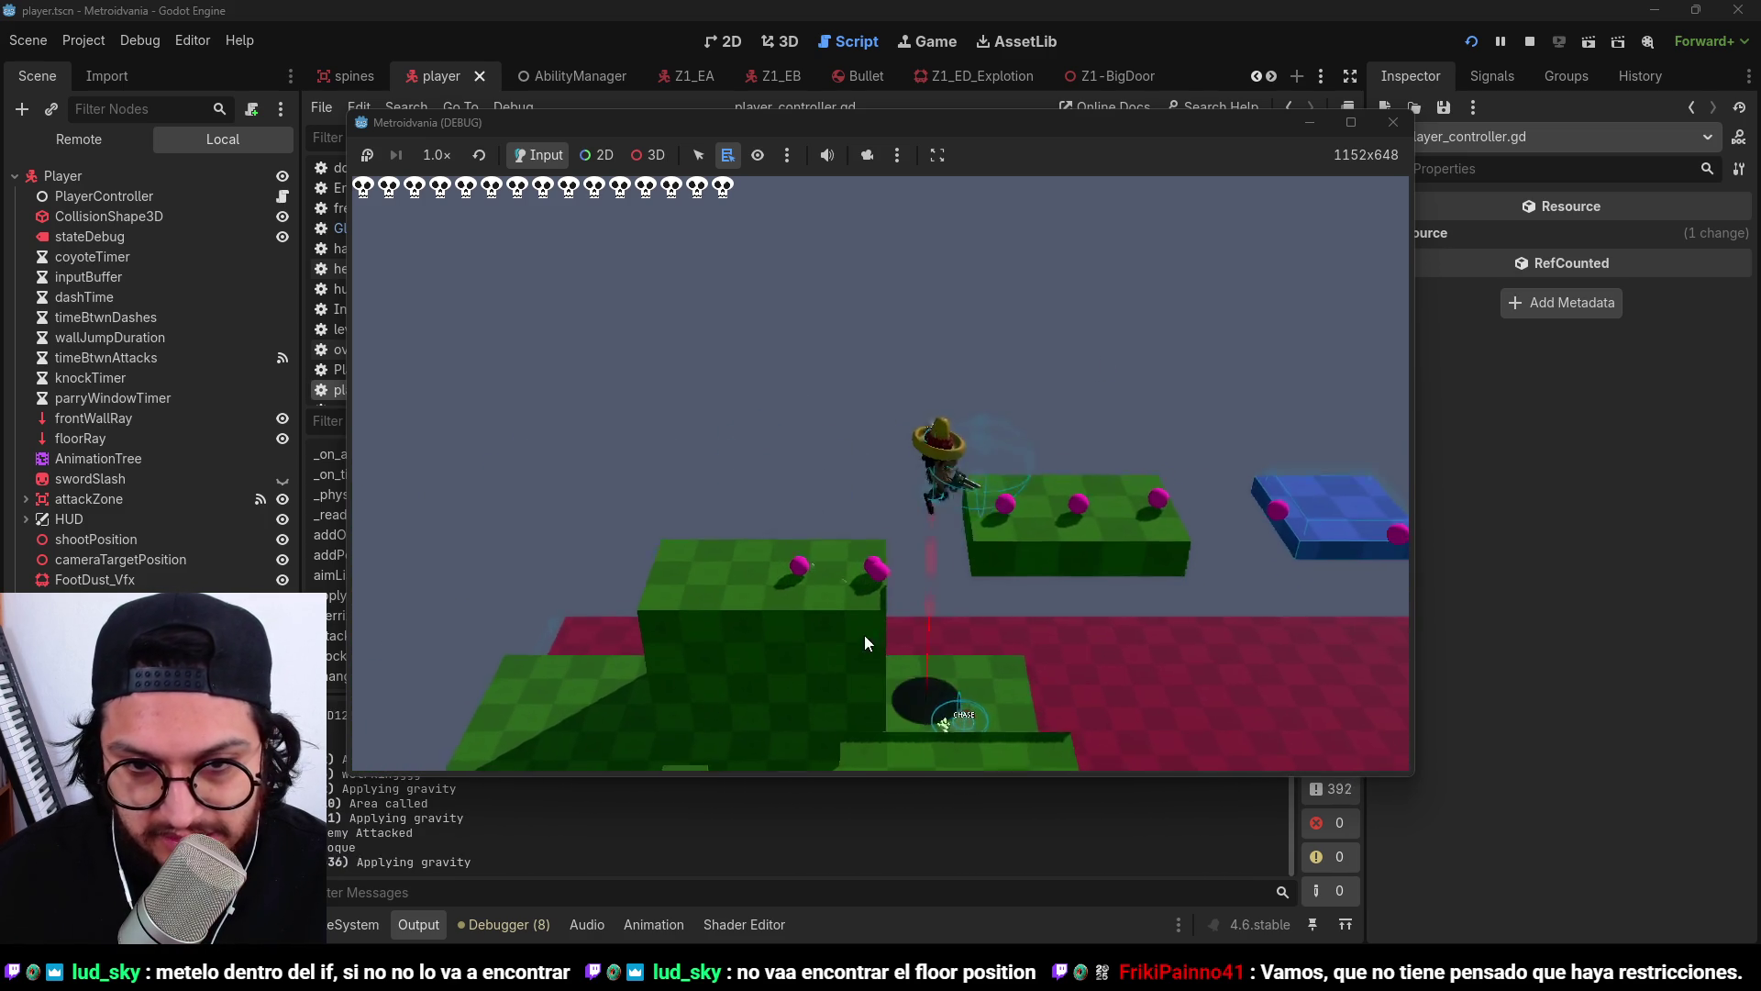
key("space")
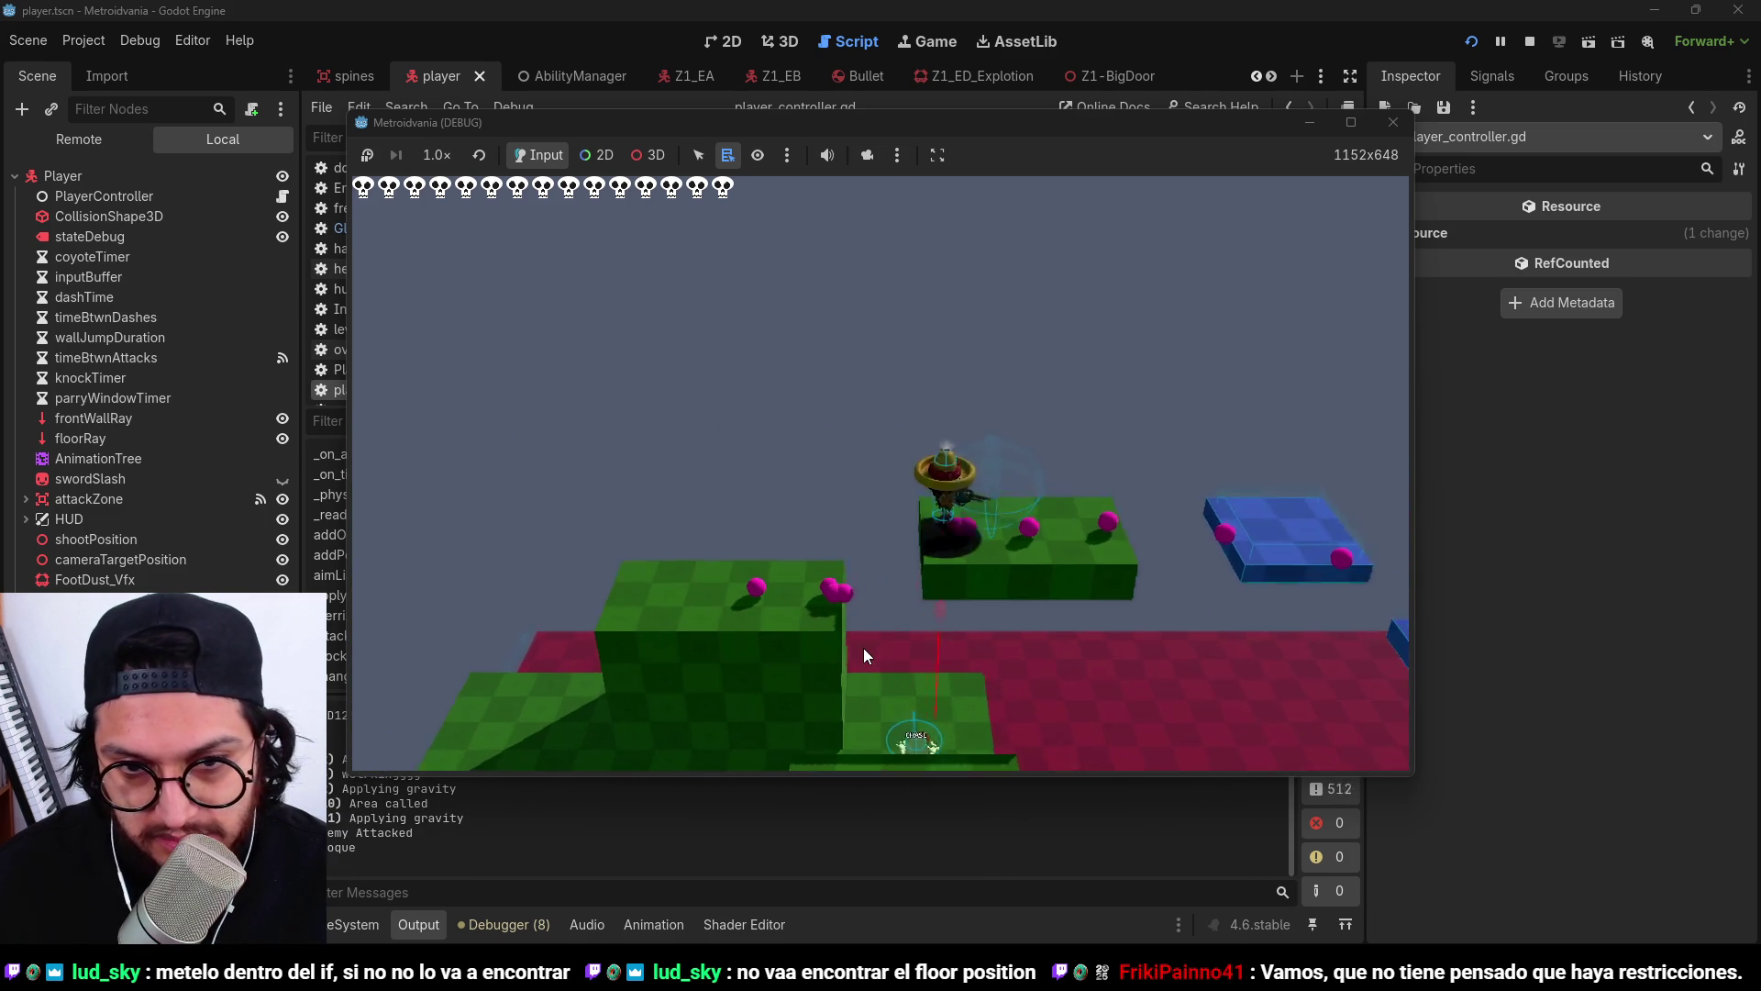
key("space")
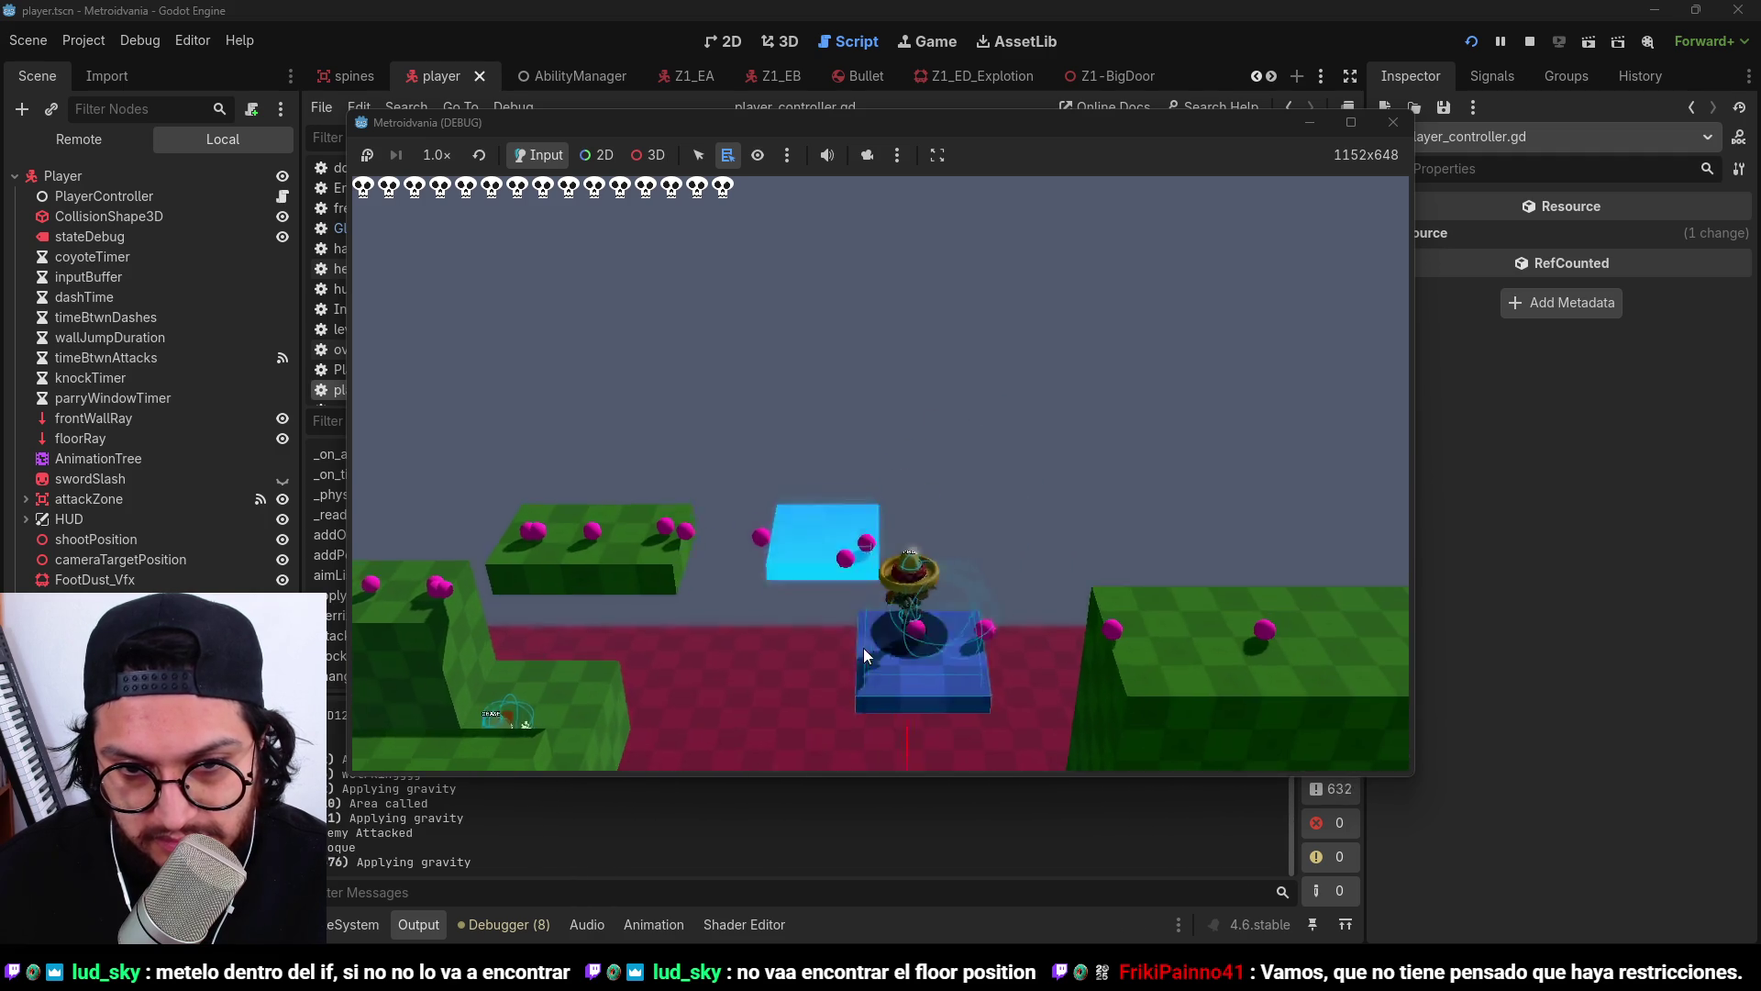
key("space")
key("space")
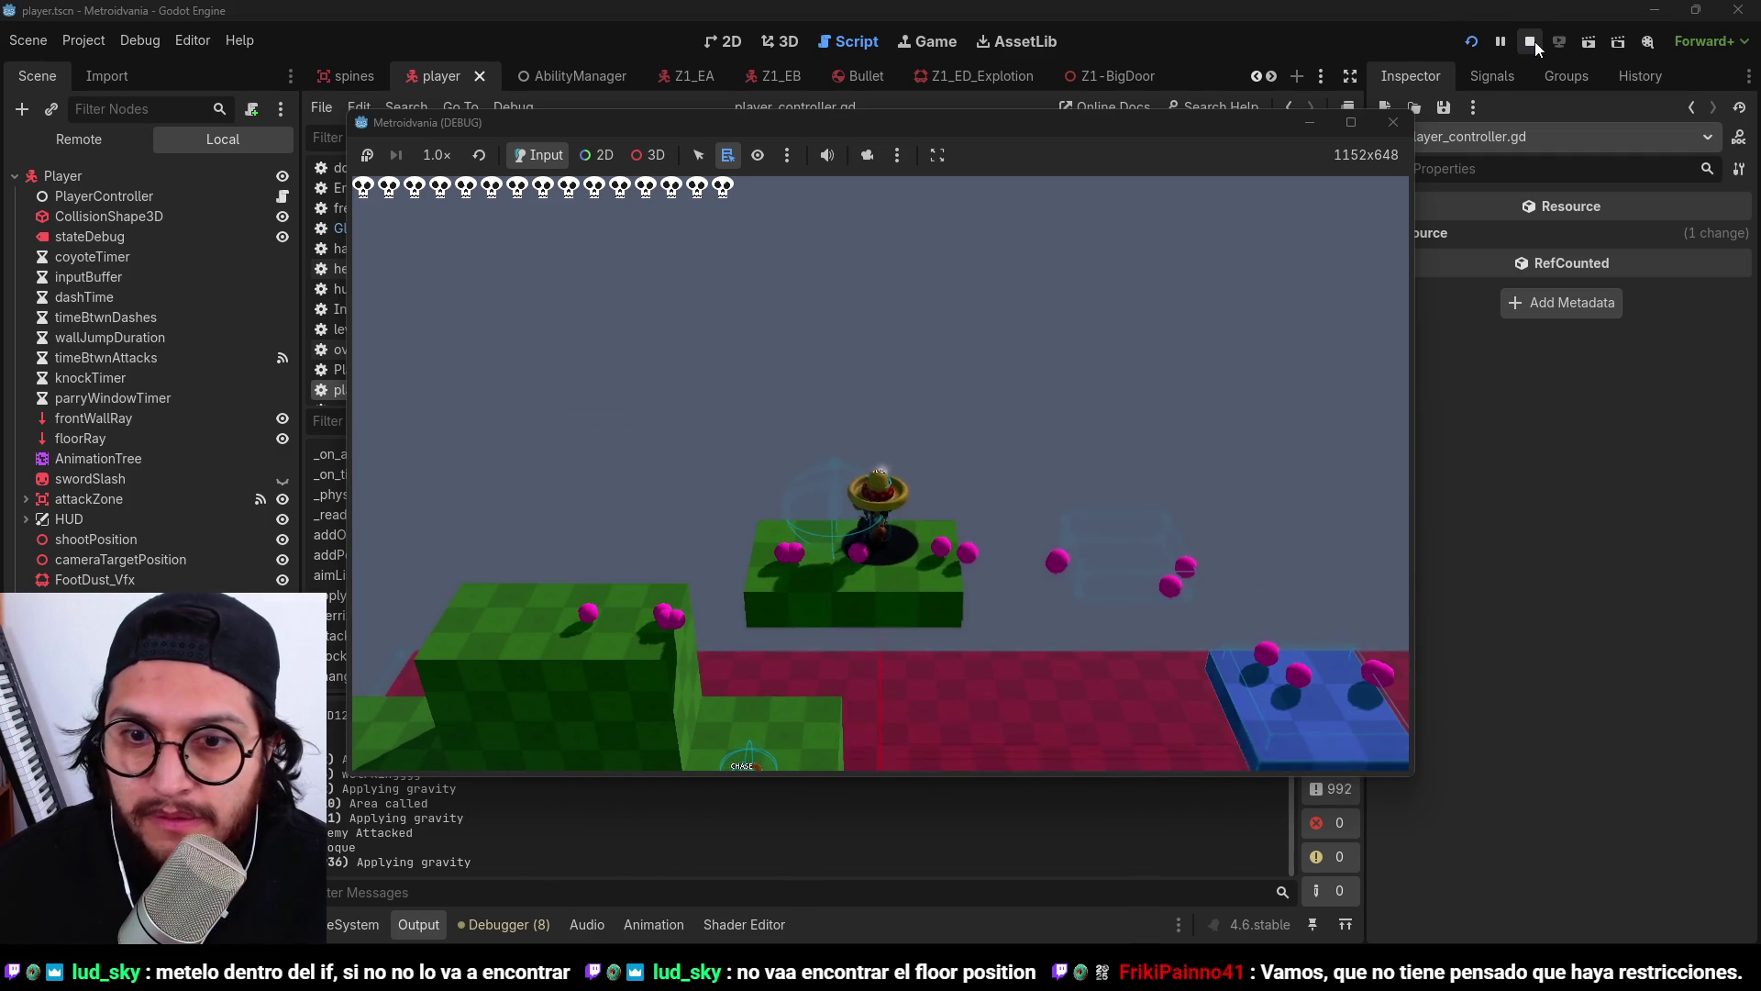
key("space")
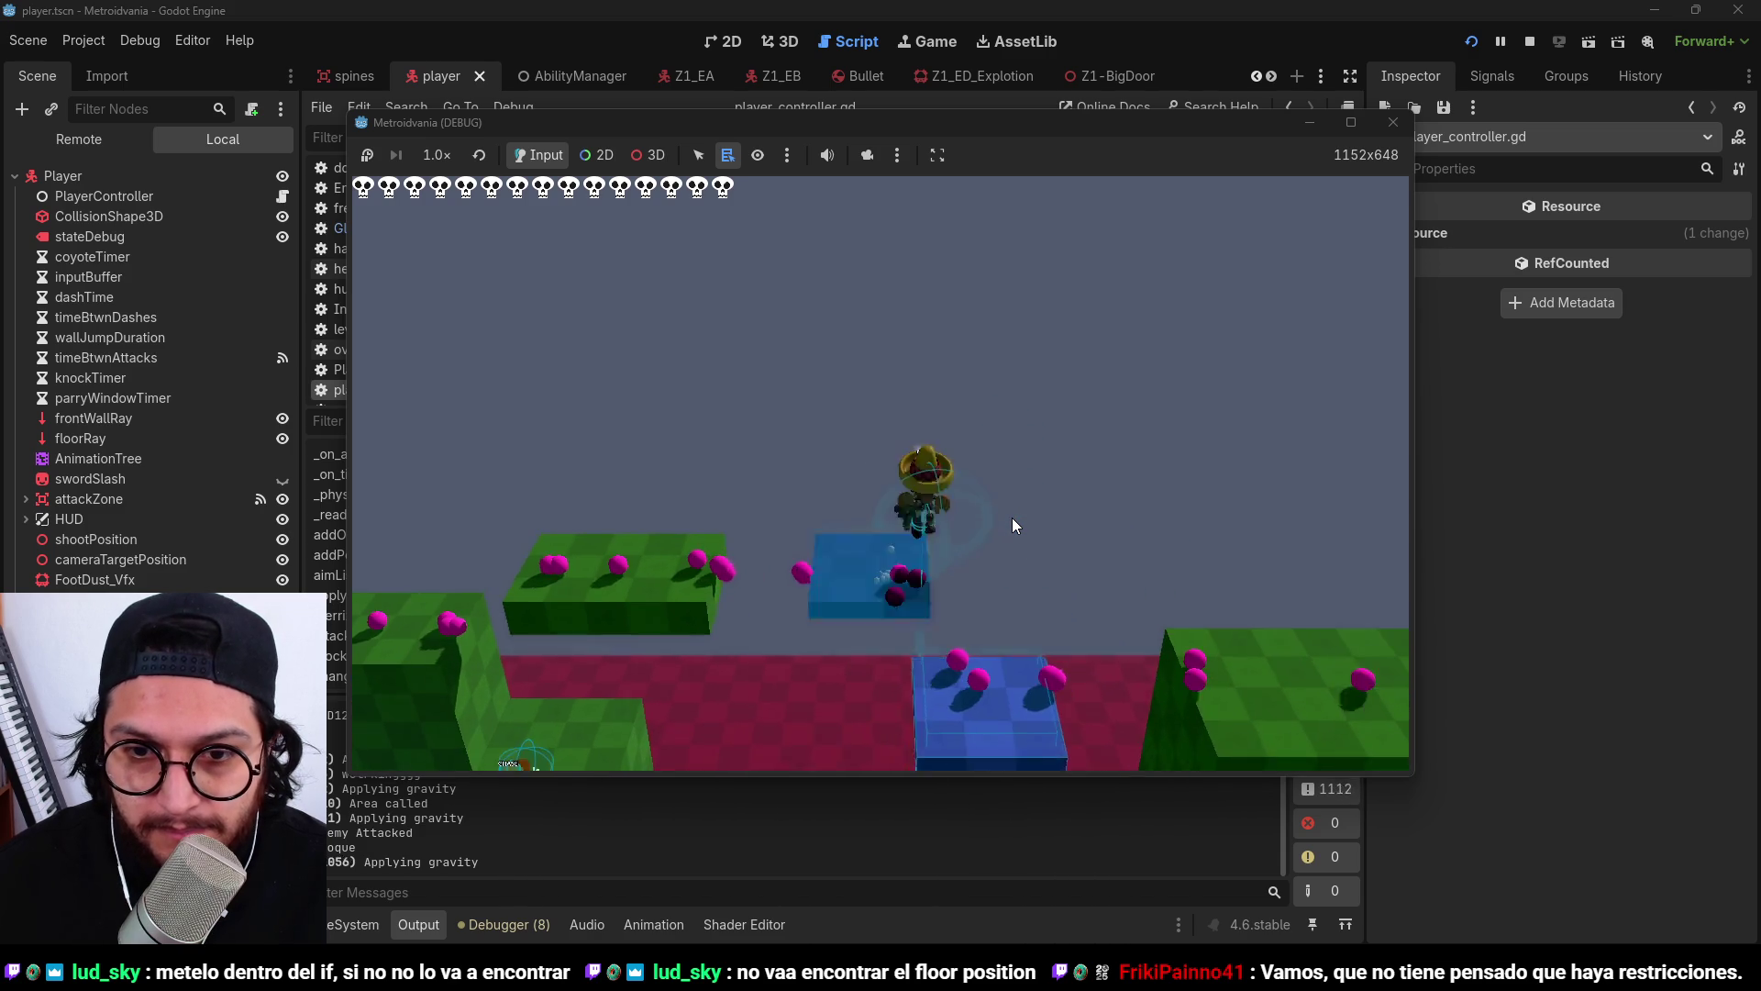
key("space")
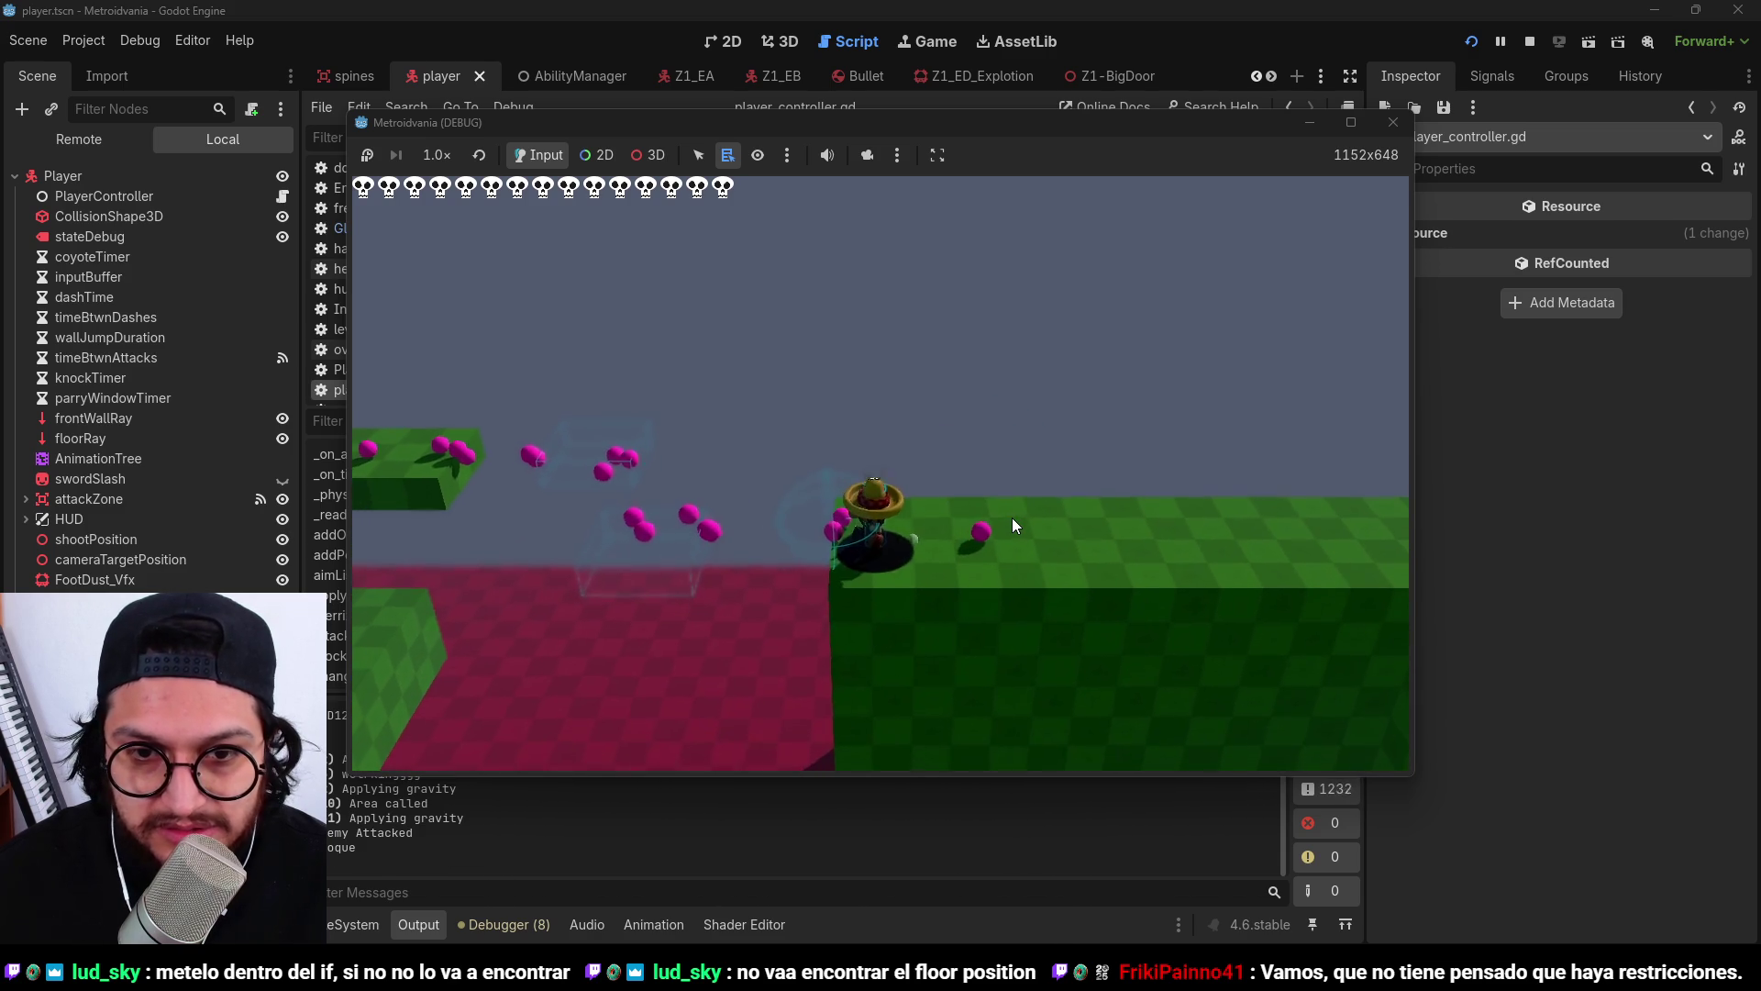
key("space")
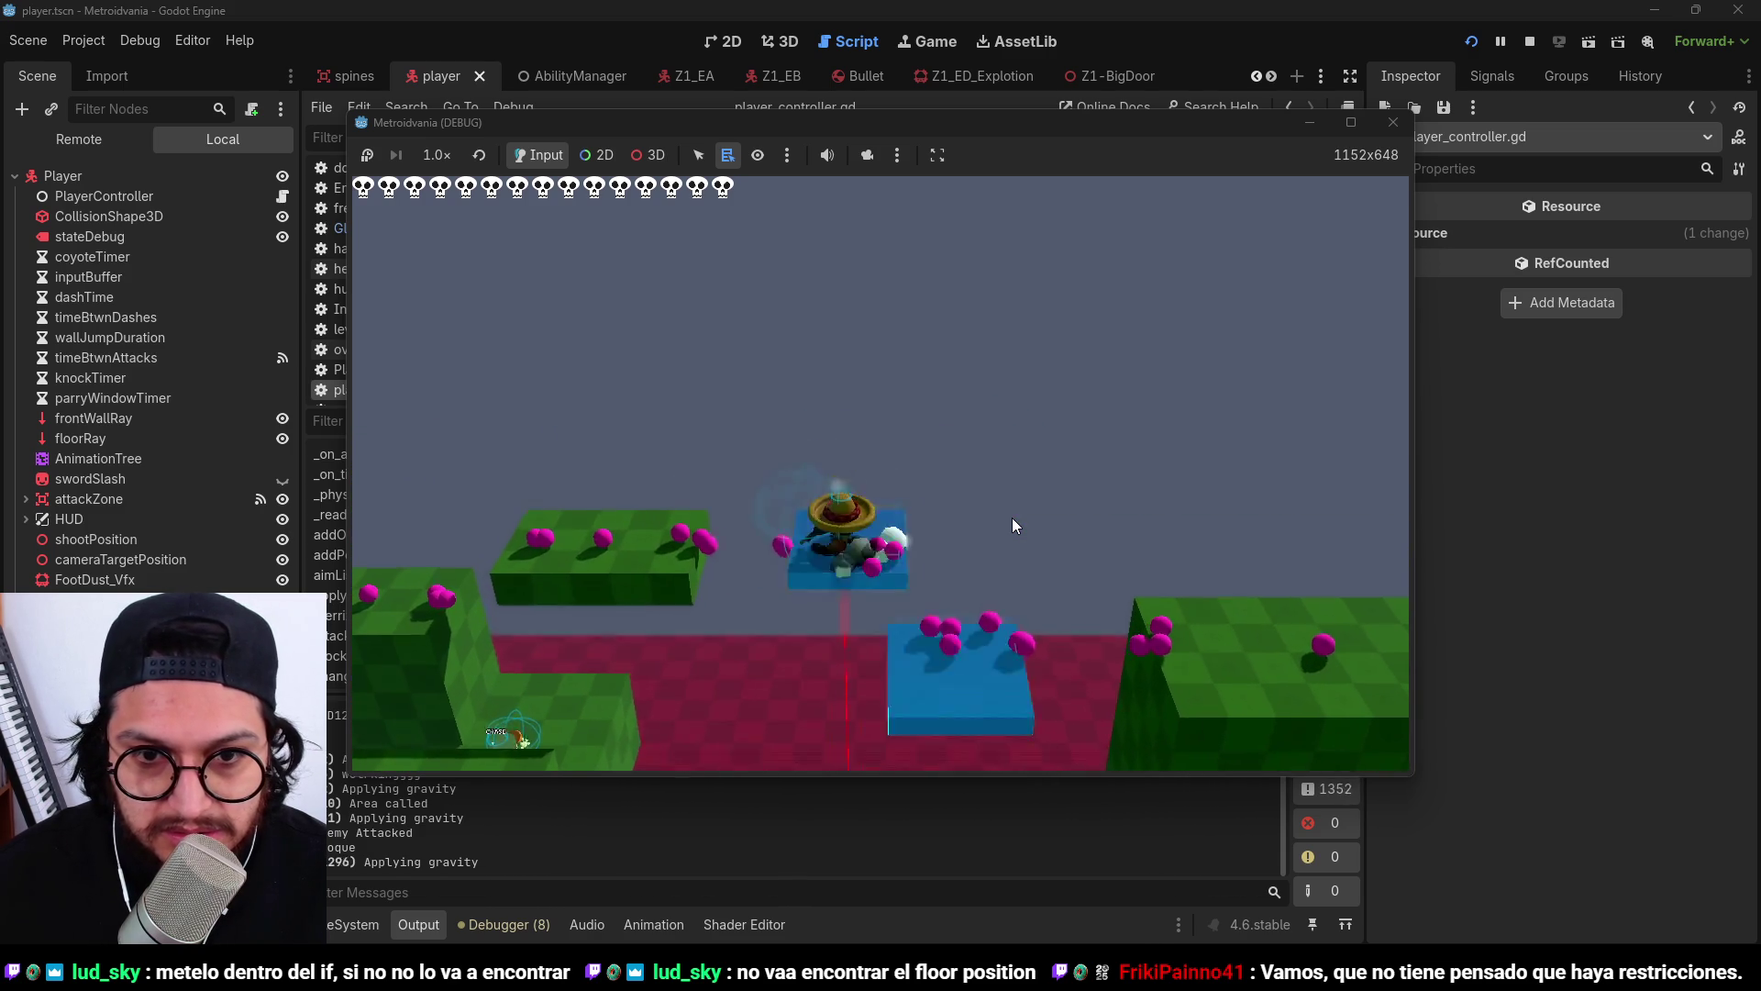
Stop the game and wrap the decal assignment in 'if floor_ray.is_colliding():'.
key("F8")
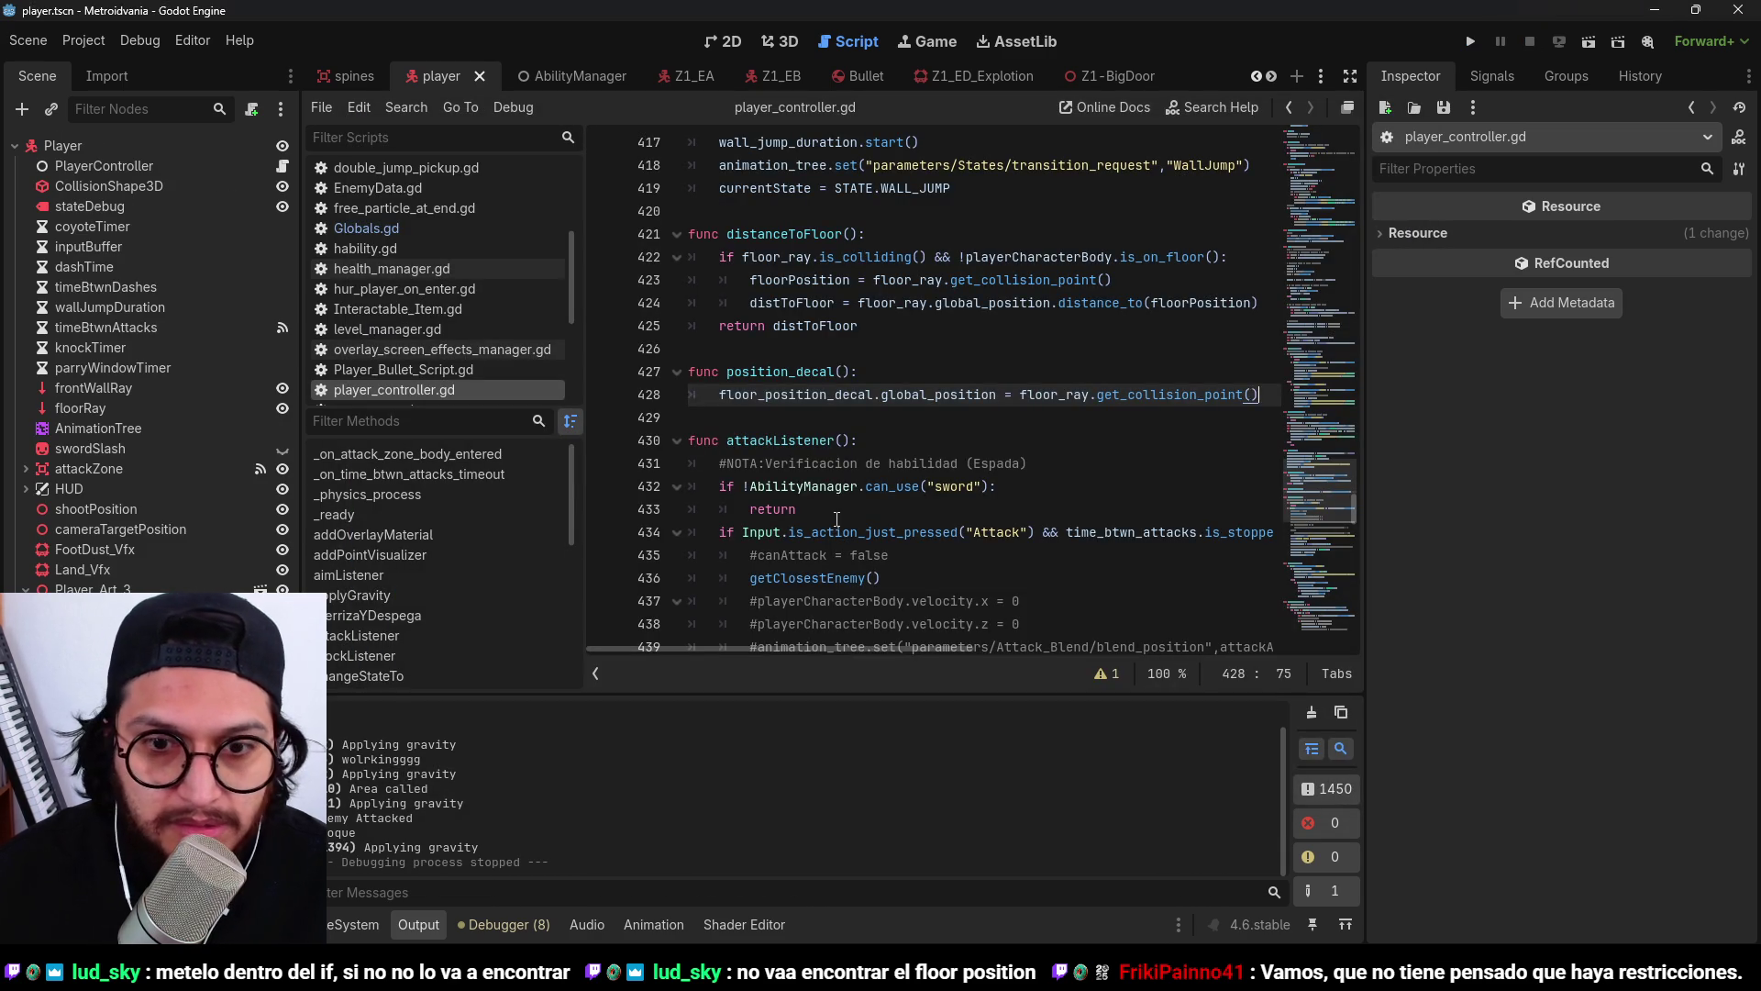
left_click(872, 374)
key("Return")
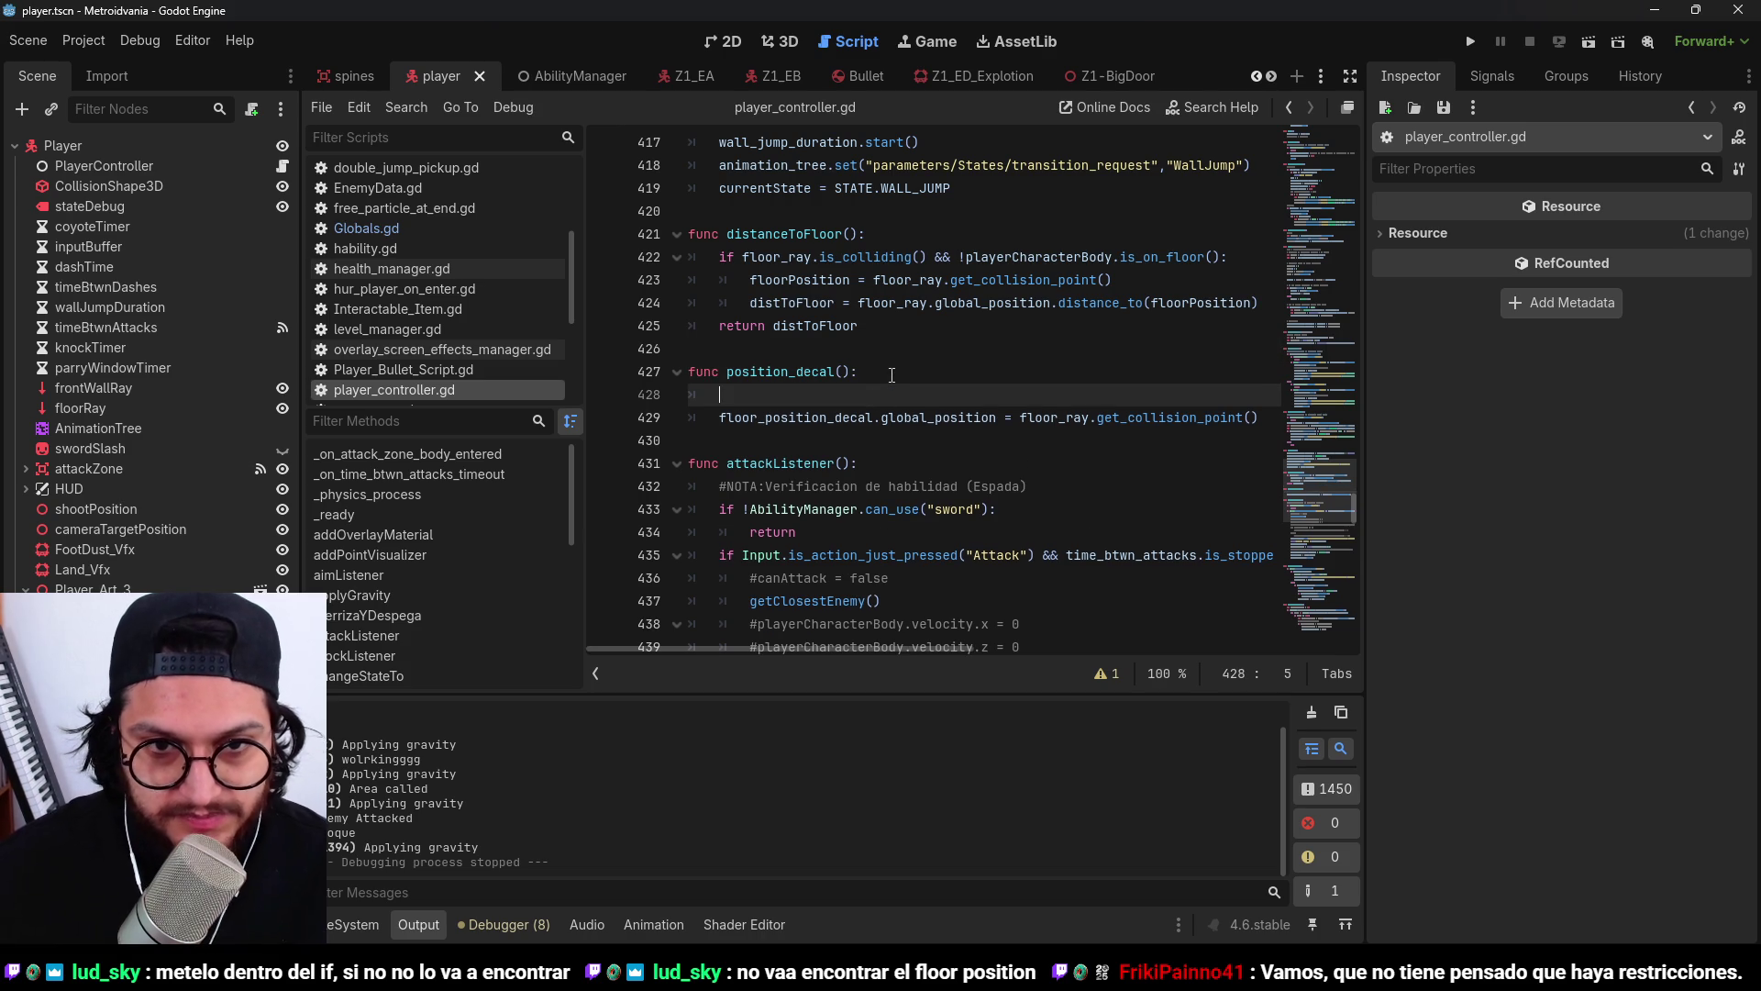
type("if floor")
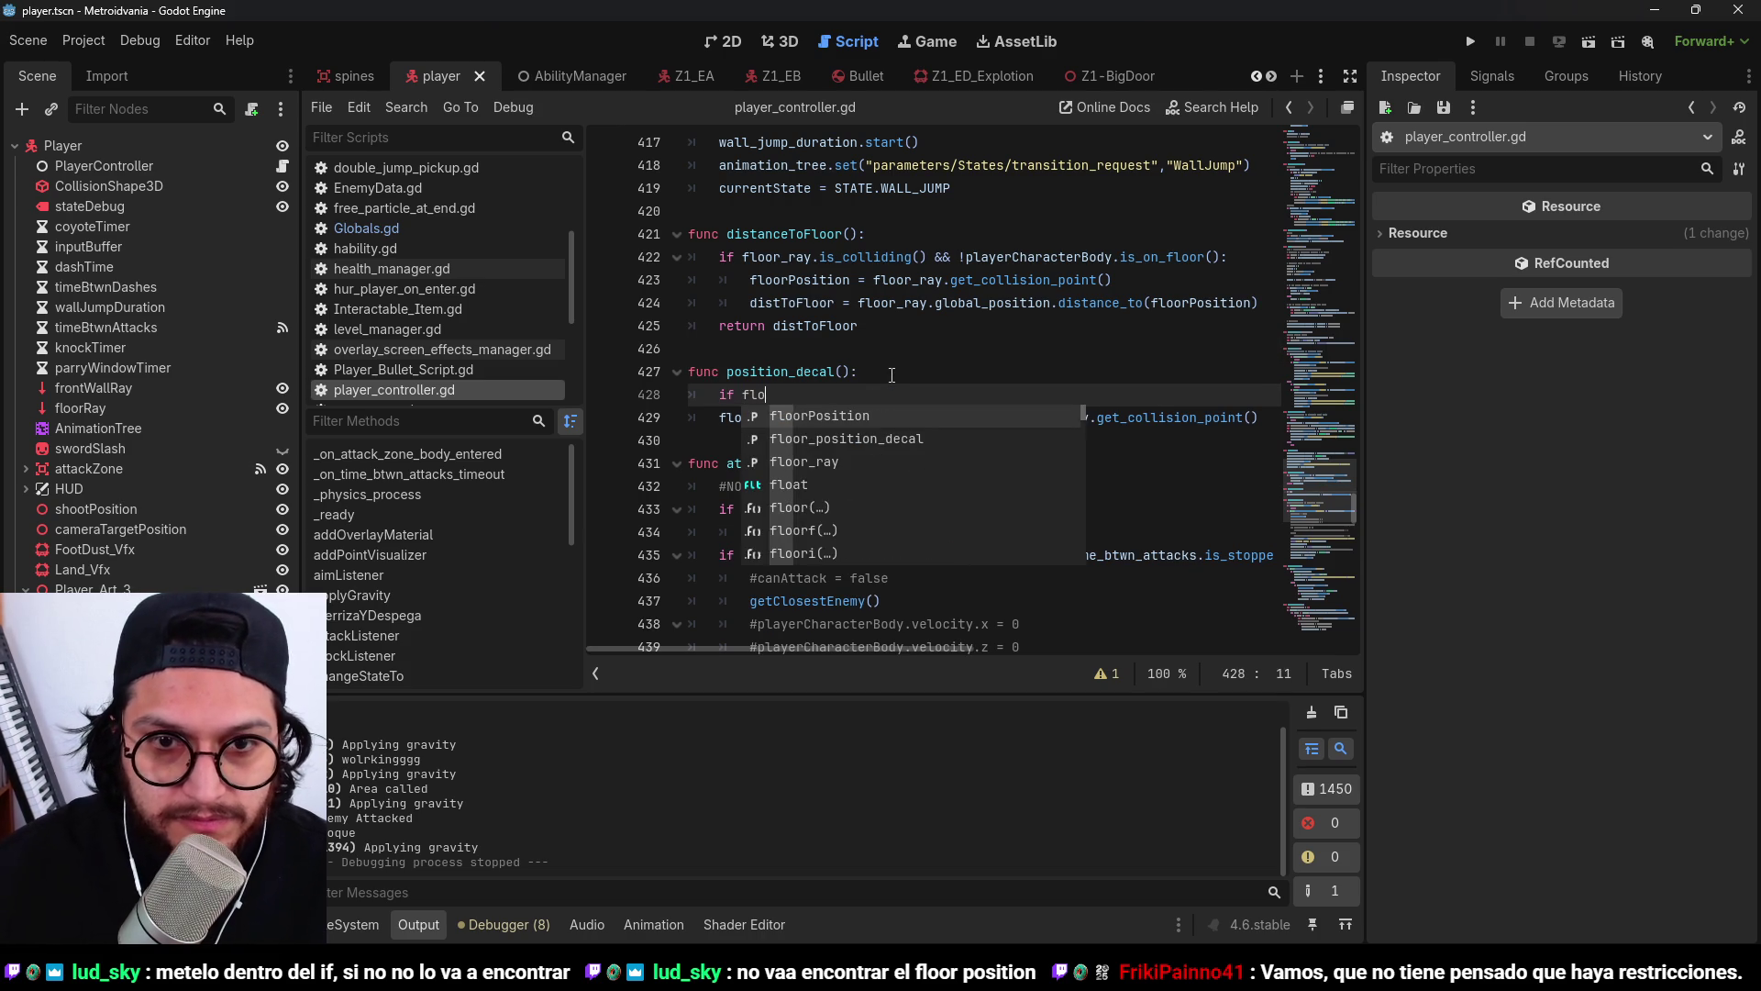
type("_ray.")
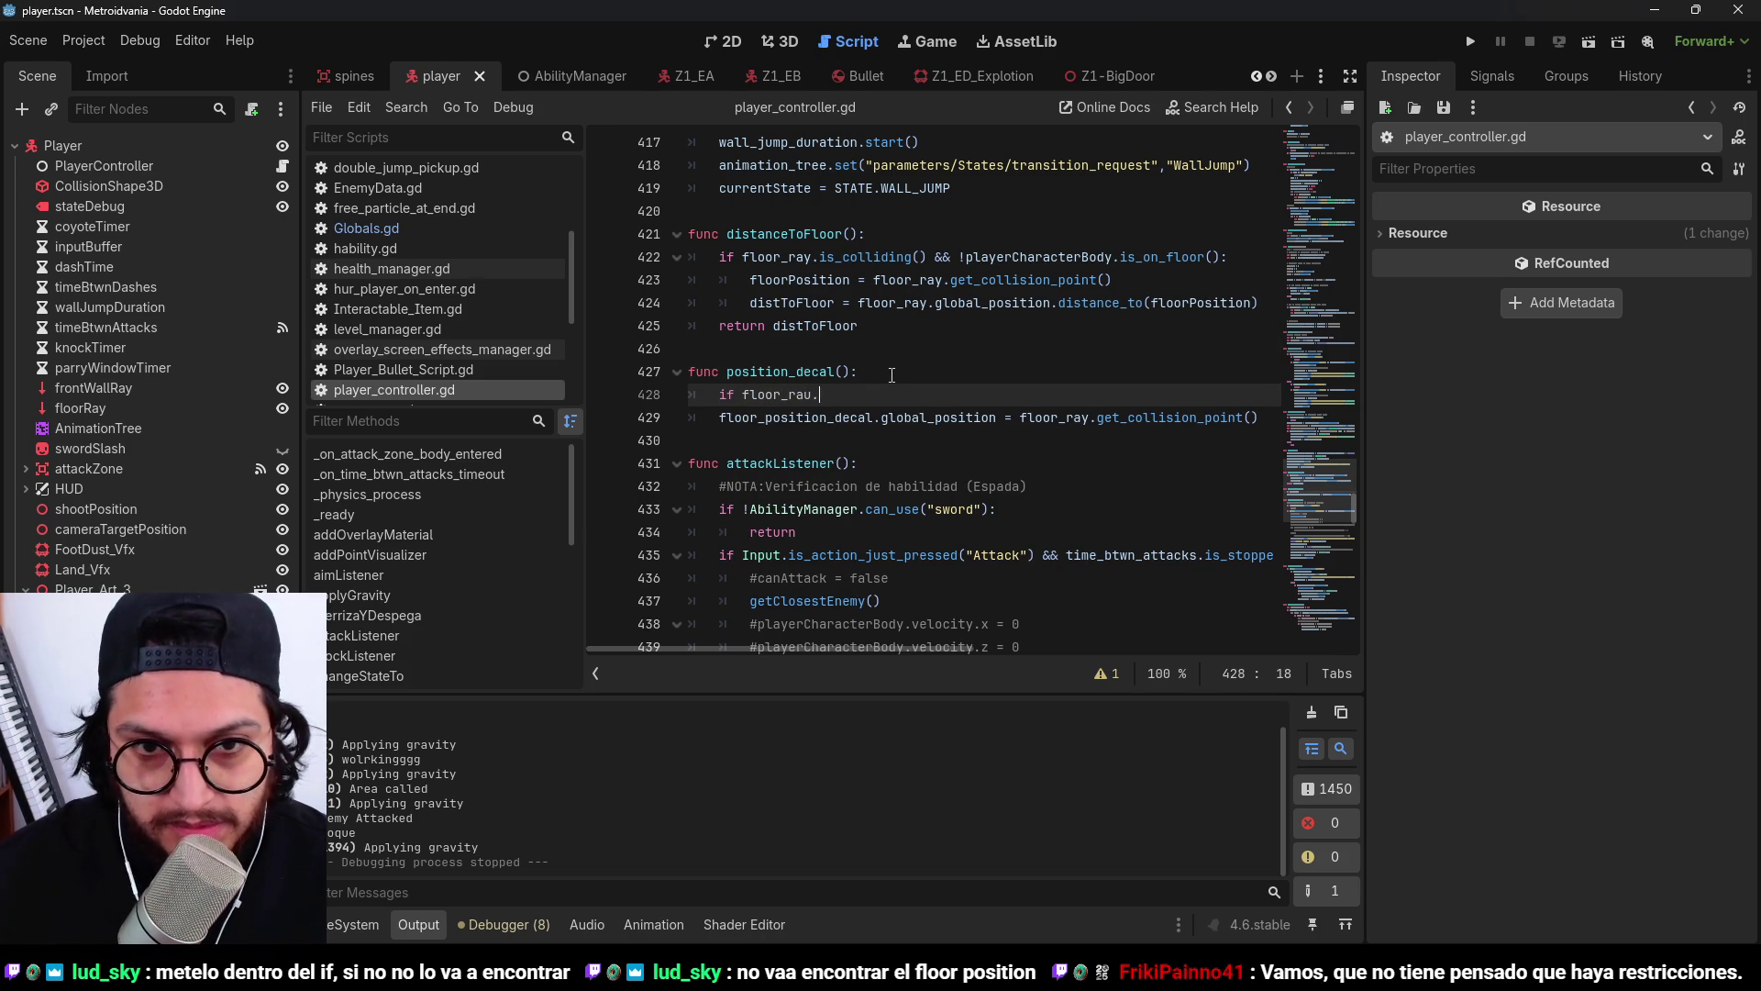
type("is_c")
key("Return")
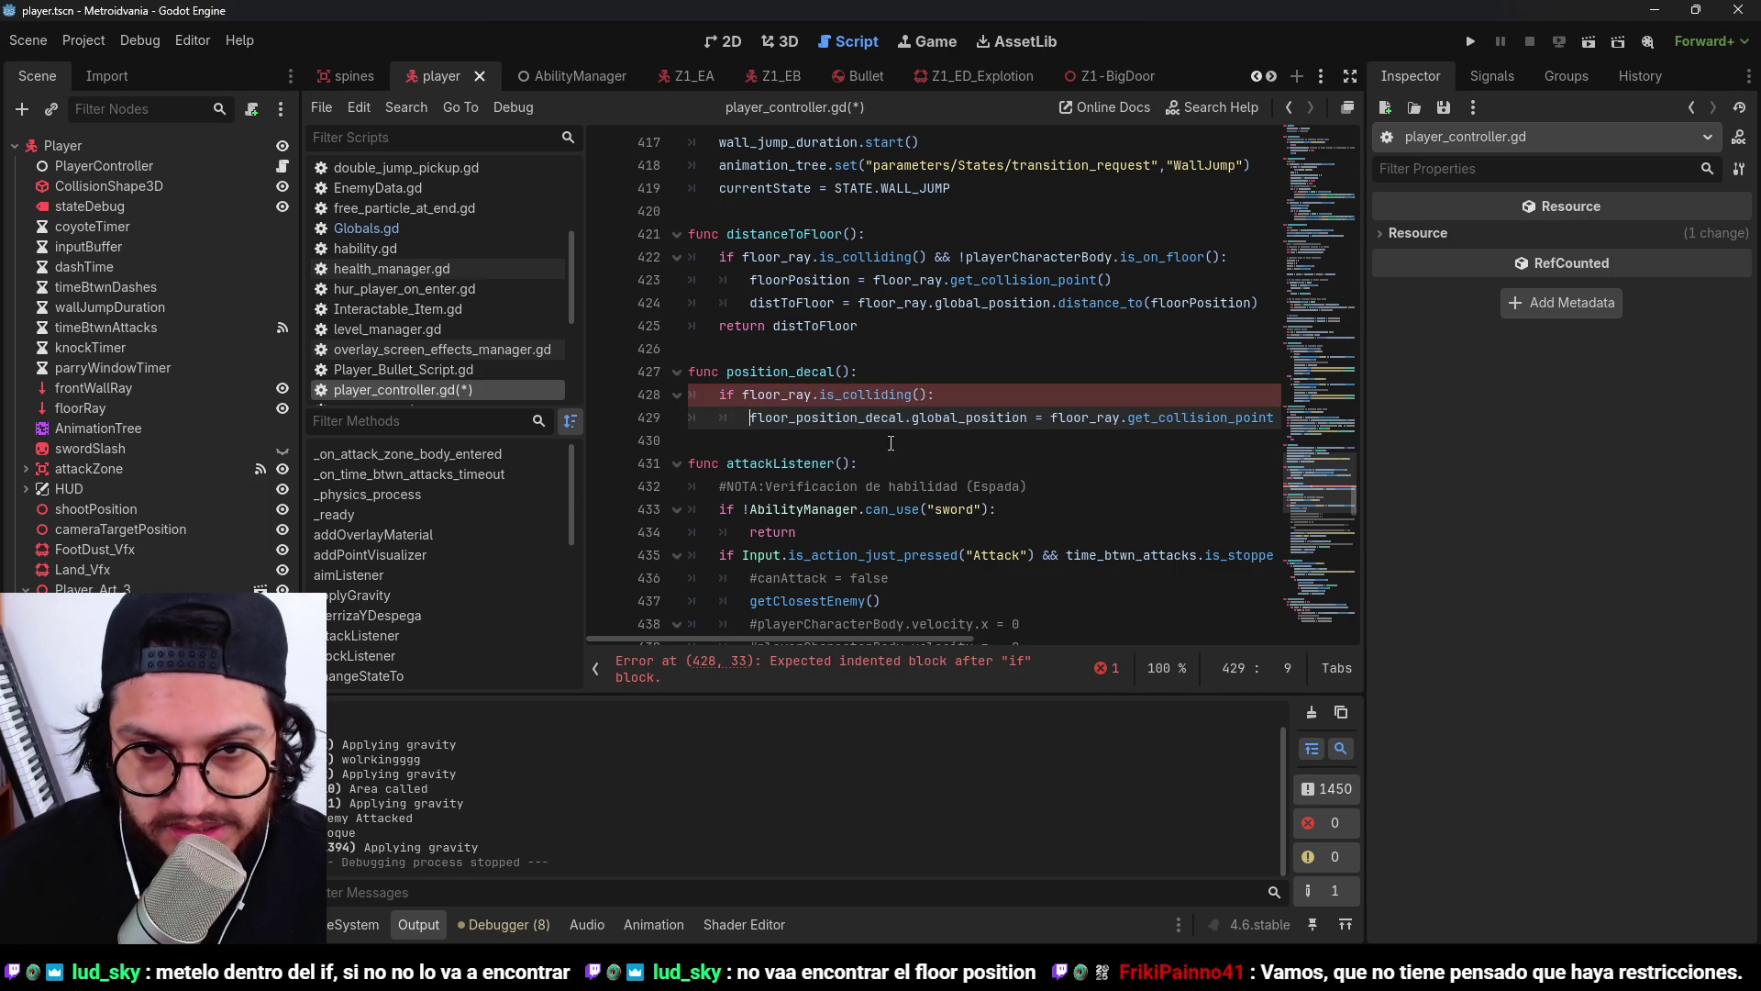
left_click(721, 417)
key("Tab")
Add an else branch and begin assigning the decal's global_position from playerCharacterBody.
left_click(836, 439)
type(":")
key("Return")
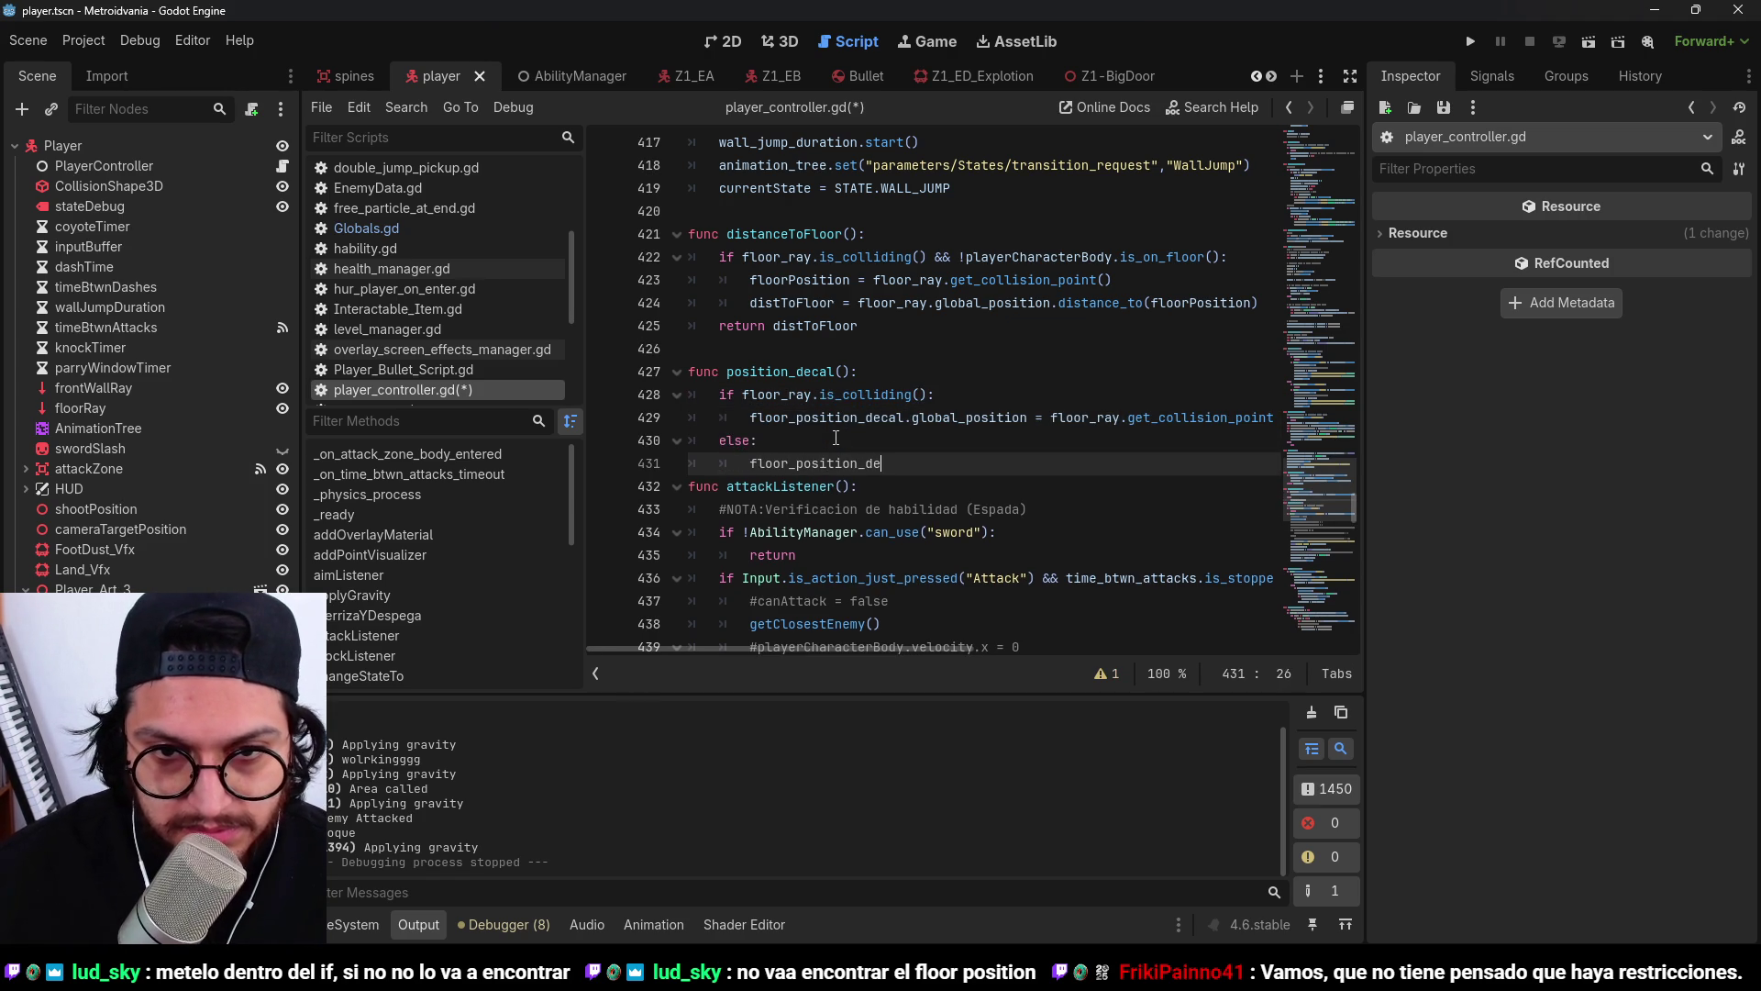
type("cal.global_position =")
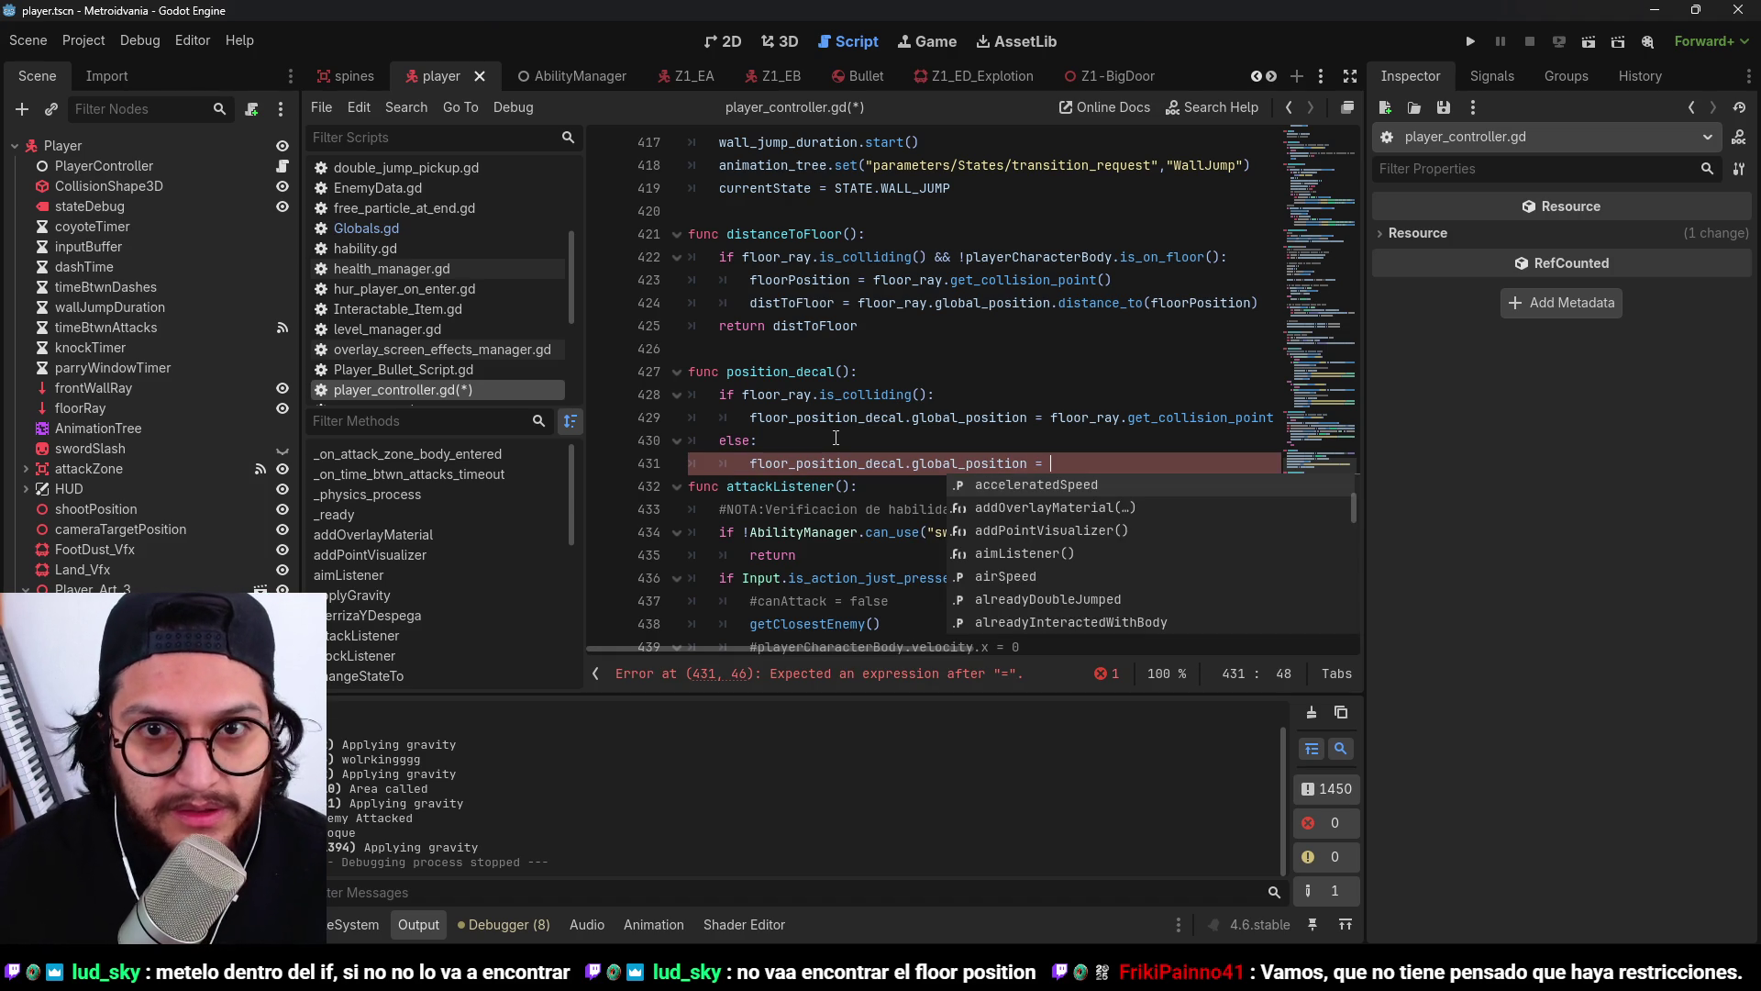
type(" la")
key("Return")
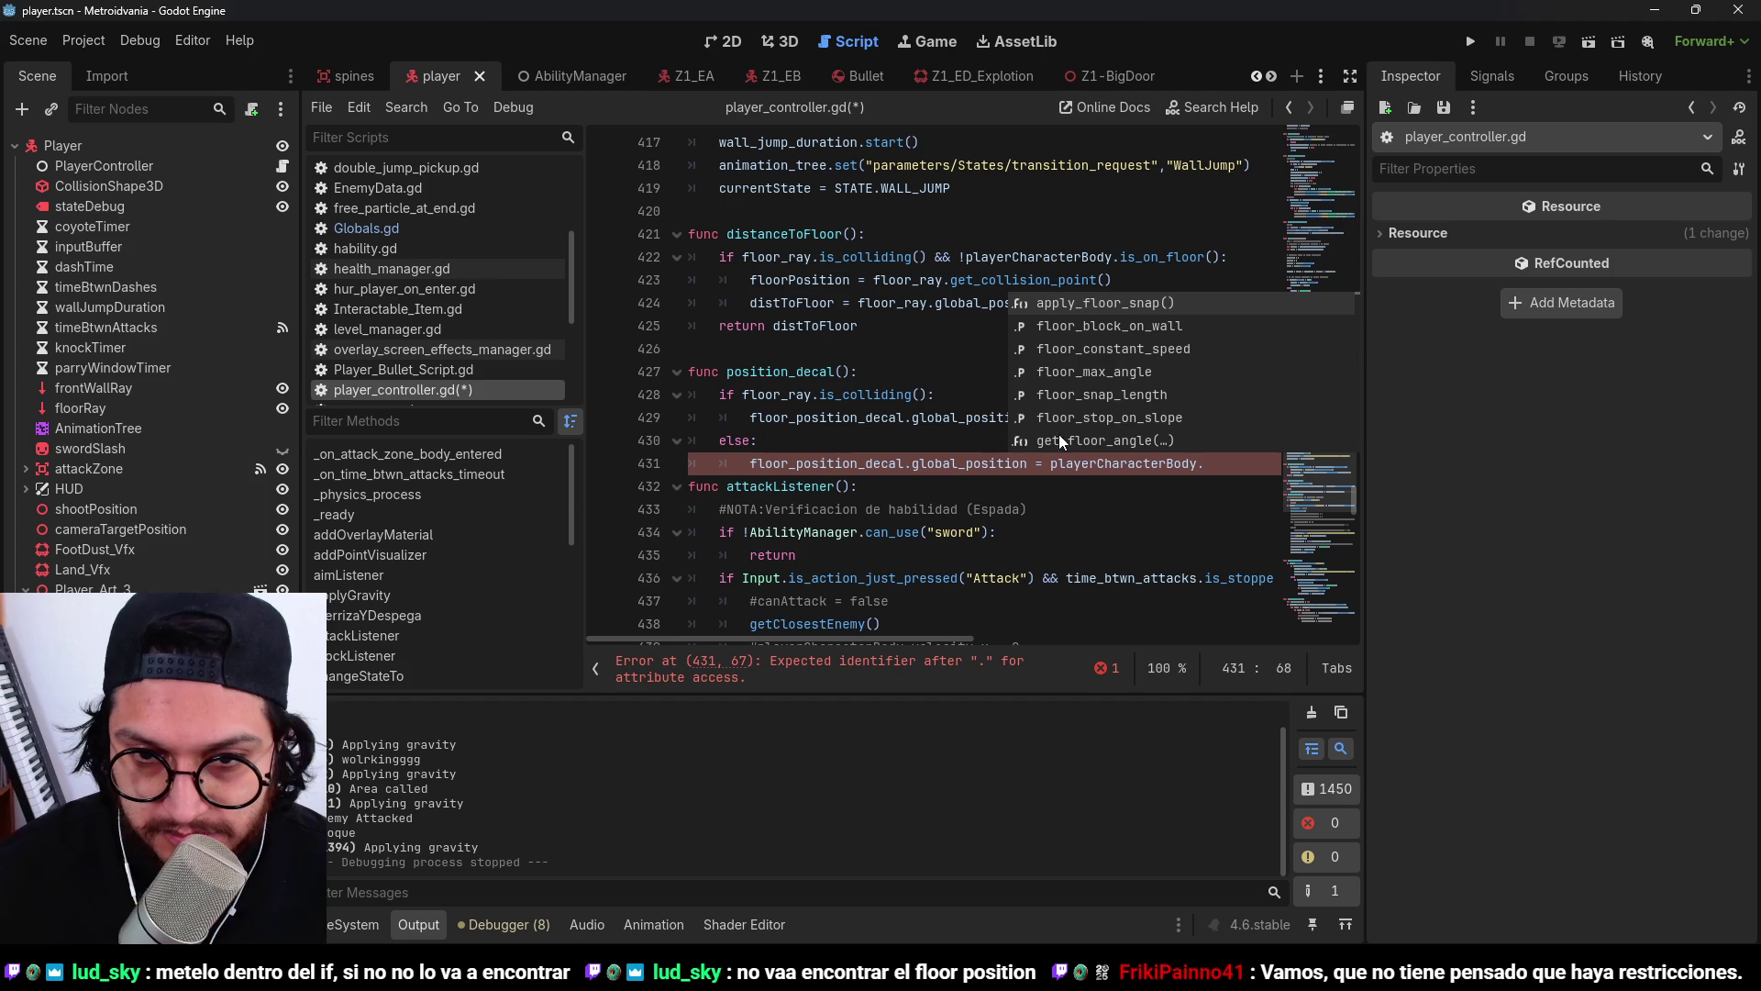
left_click(1045, 463)
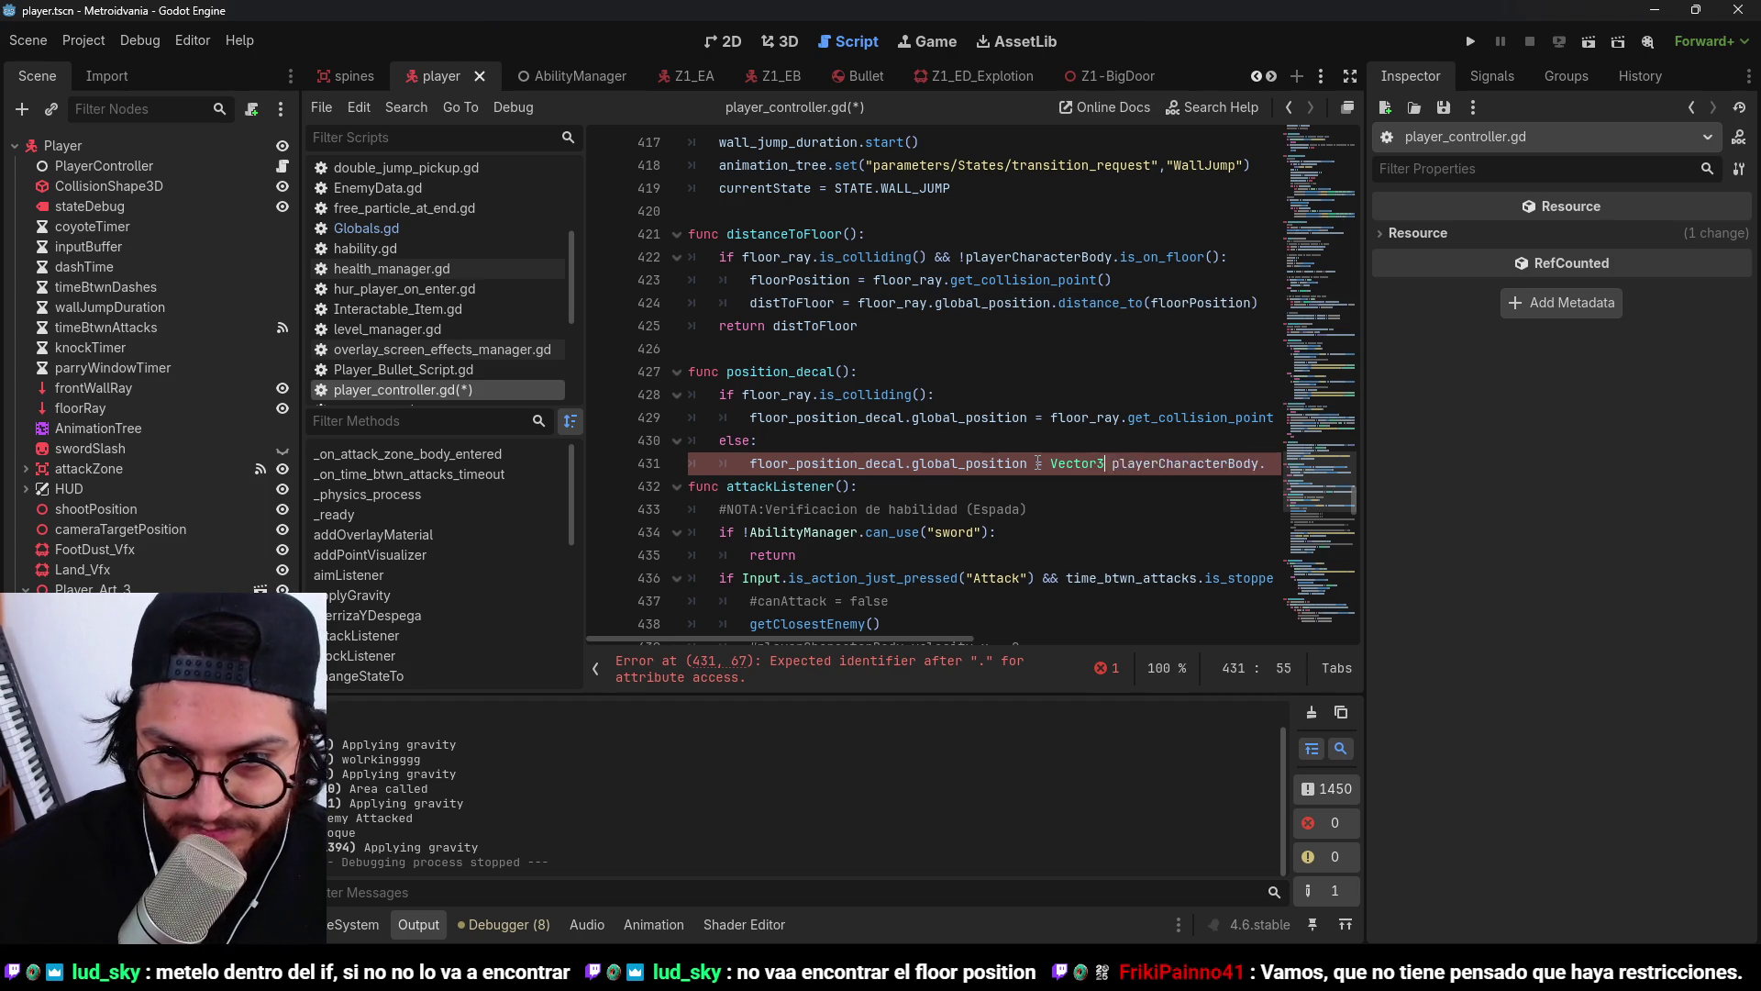
mouse_move(943, 638)
left_mouse_down()
mouse_move(1076, 639)
mouse_move(961, 638)
mouse_move(978, 638)
left_mouse_up()
Fill the else branch's Vector3 with the player's x, height -5 and the player's z.
left_click(989, 463)
type("()")
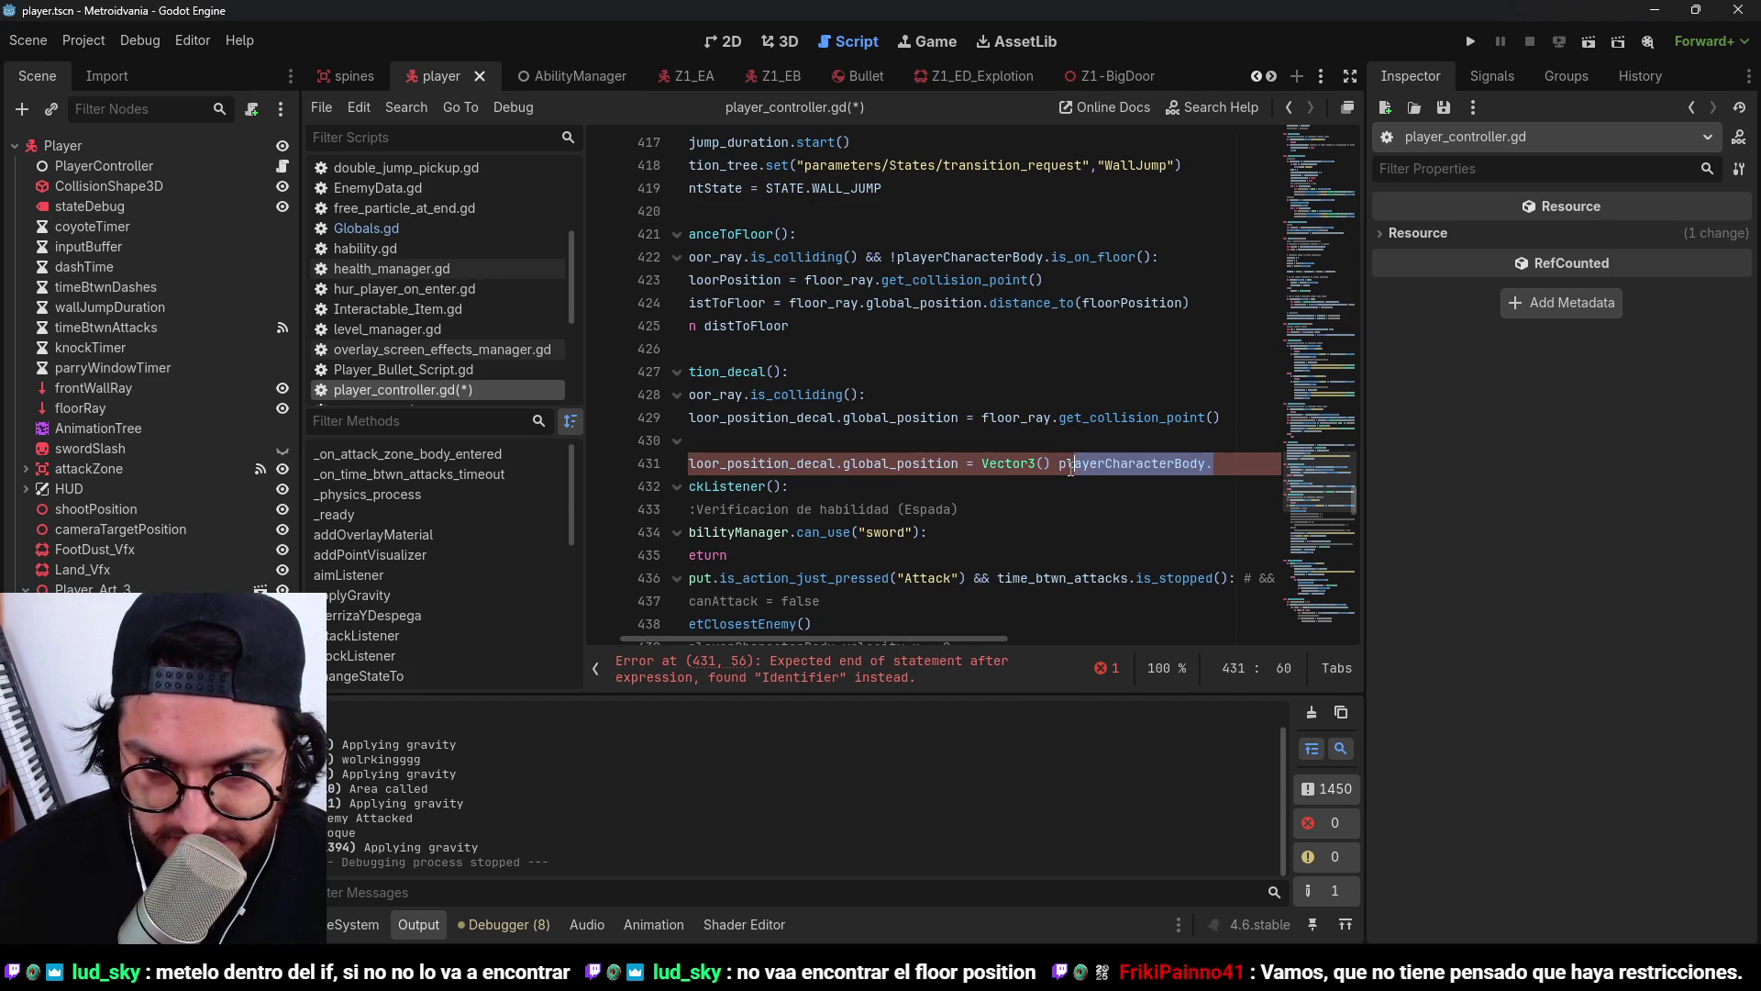
key("Left")
key("Left")
type("x")
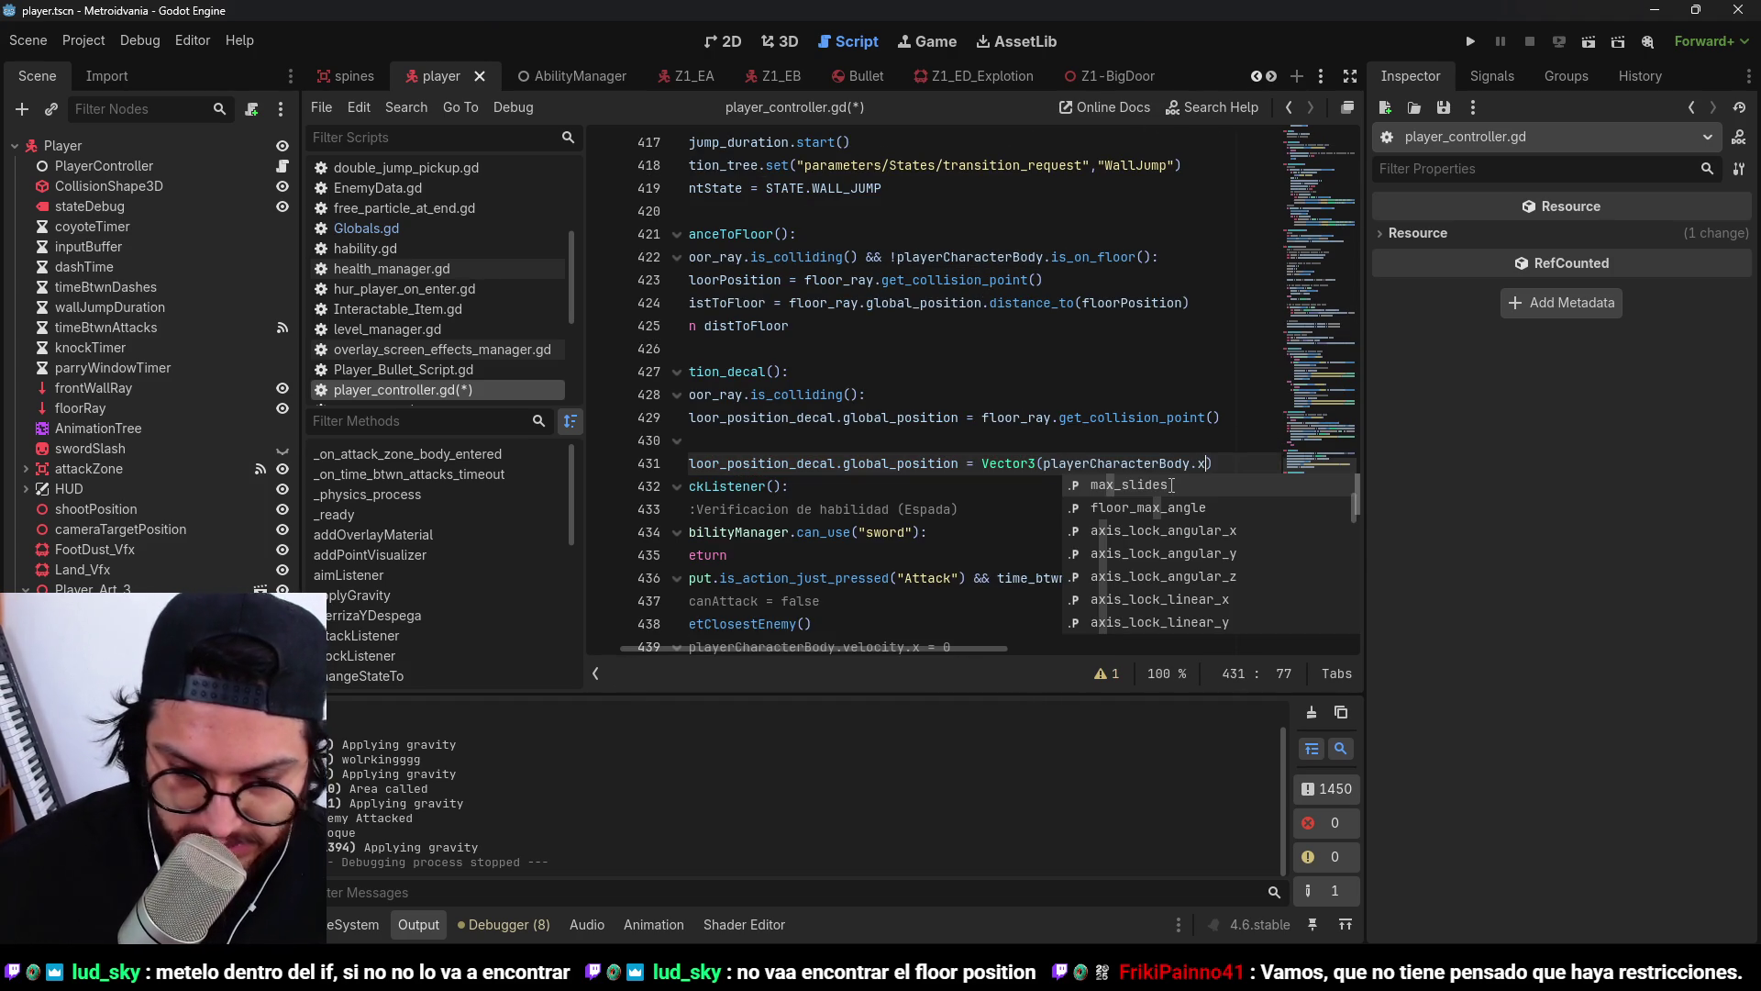
type(",")
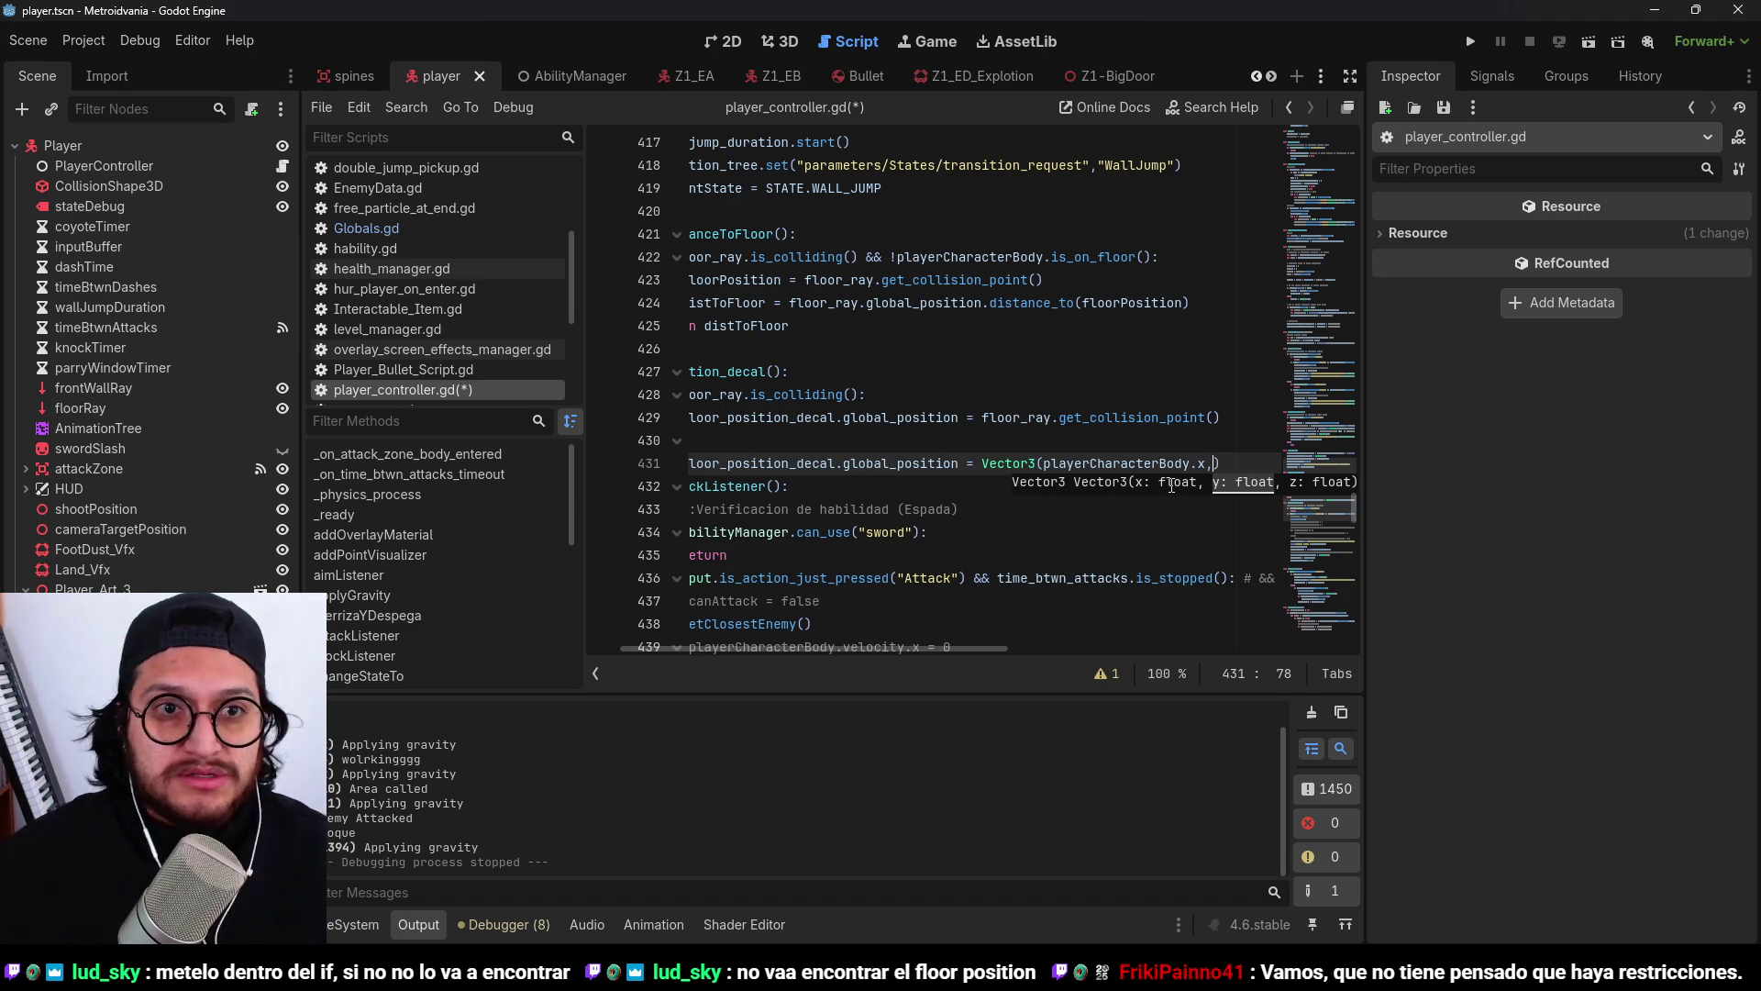
left_click(785, 41)
mouse_move(853, 323)
left_mouse_down()
mouse_move(864, 63)
mouse_move(876, 71)
left_mouse_up()
key("ctrl+z")
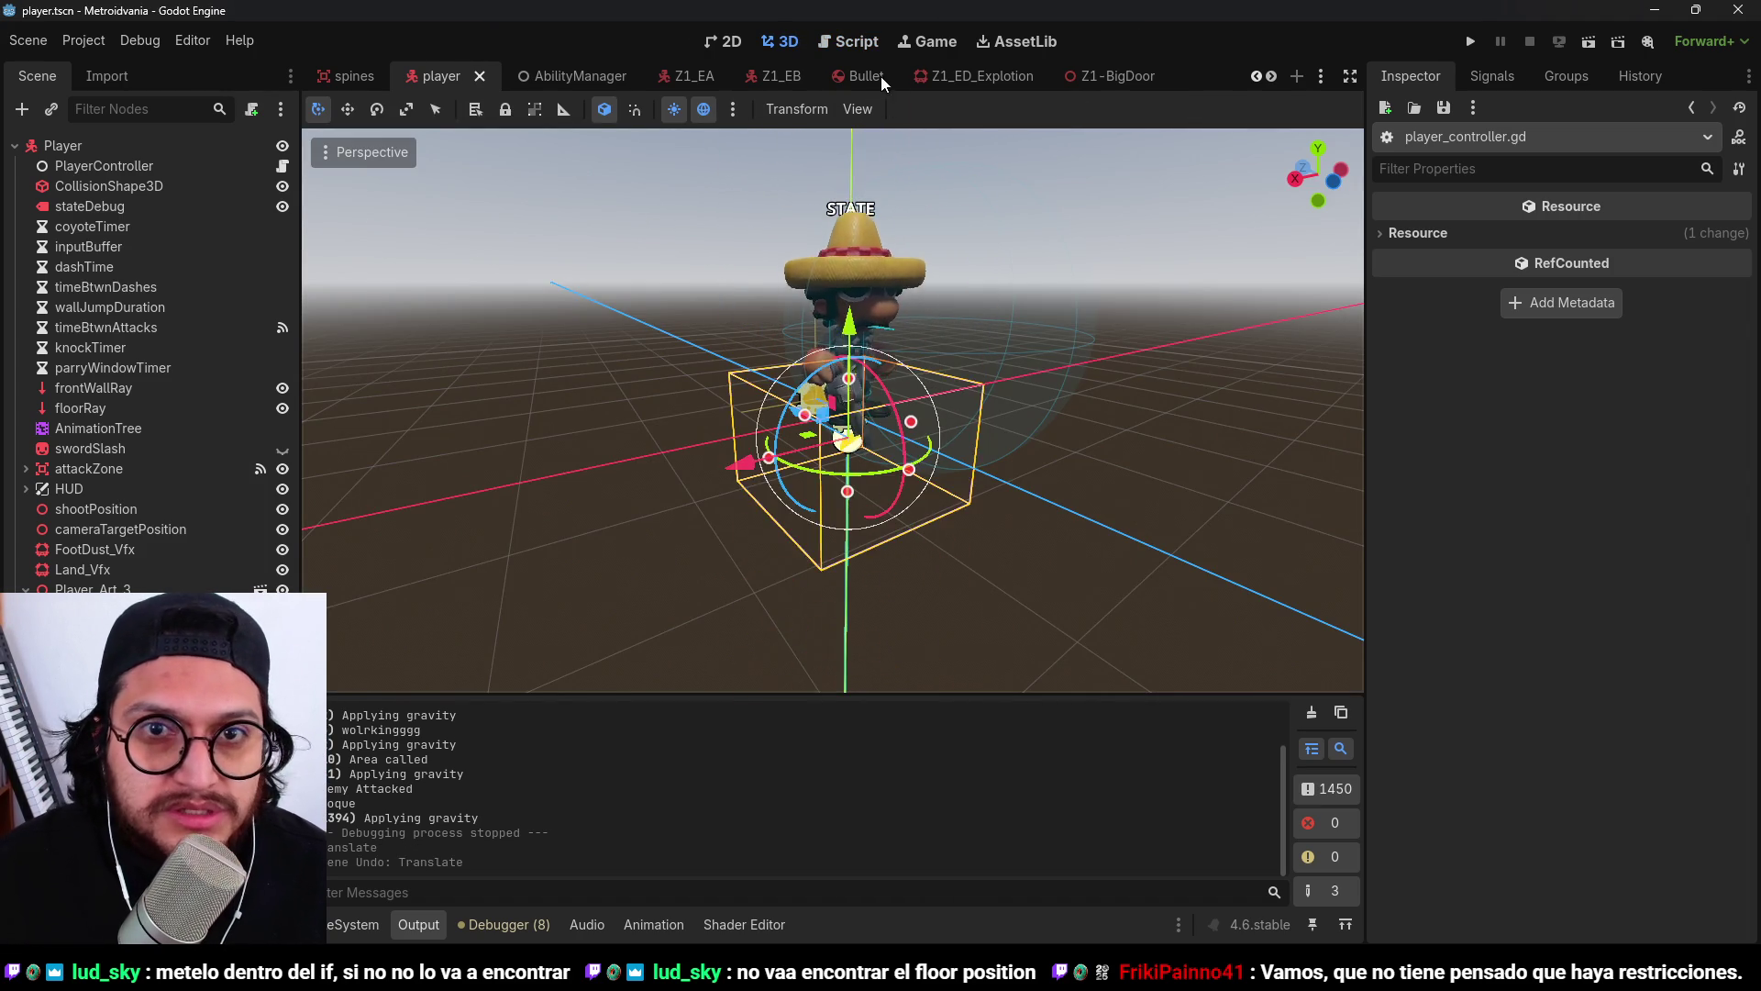
key("ctrl+F3")
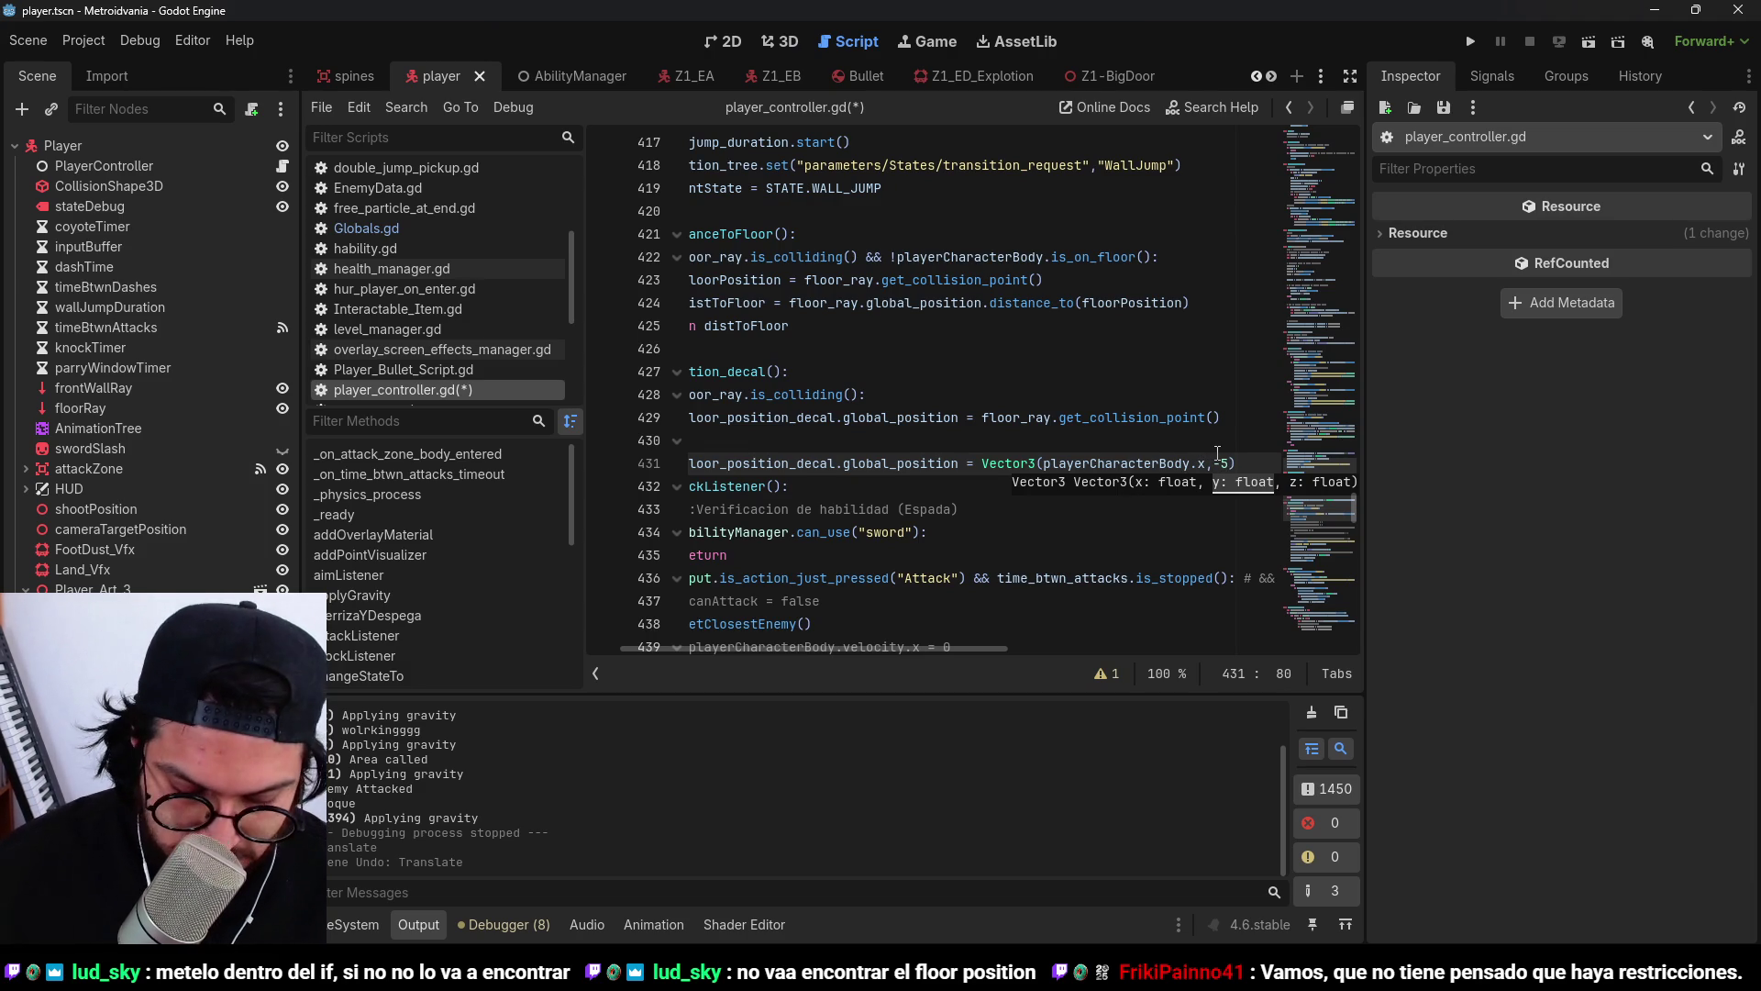
type(",playerCharacterBody.")
left_click(987, 395)
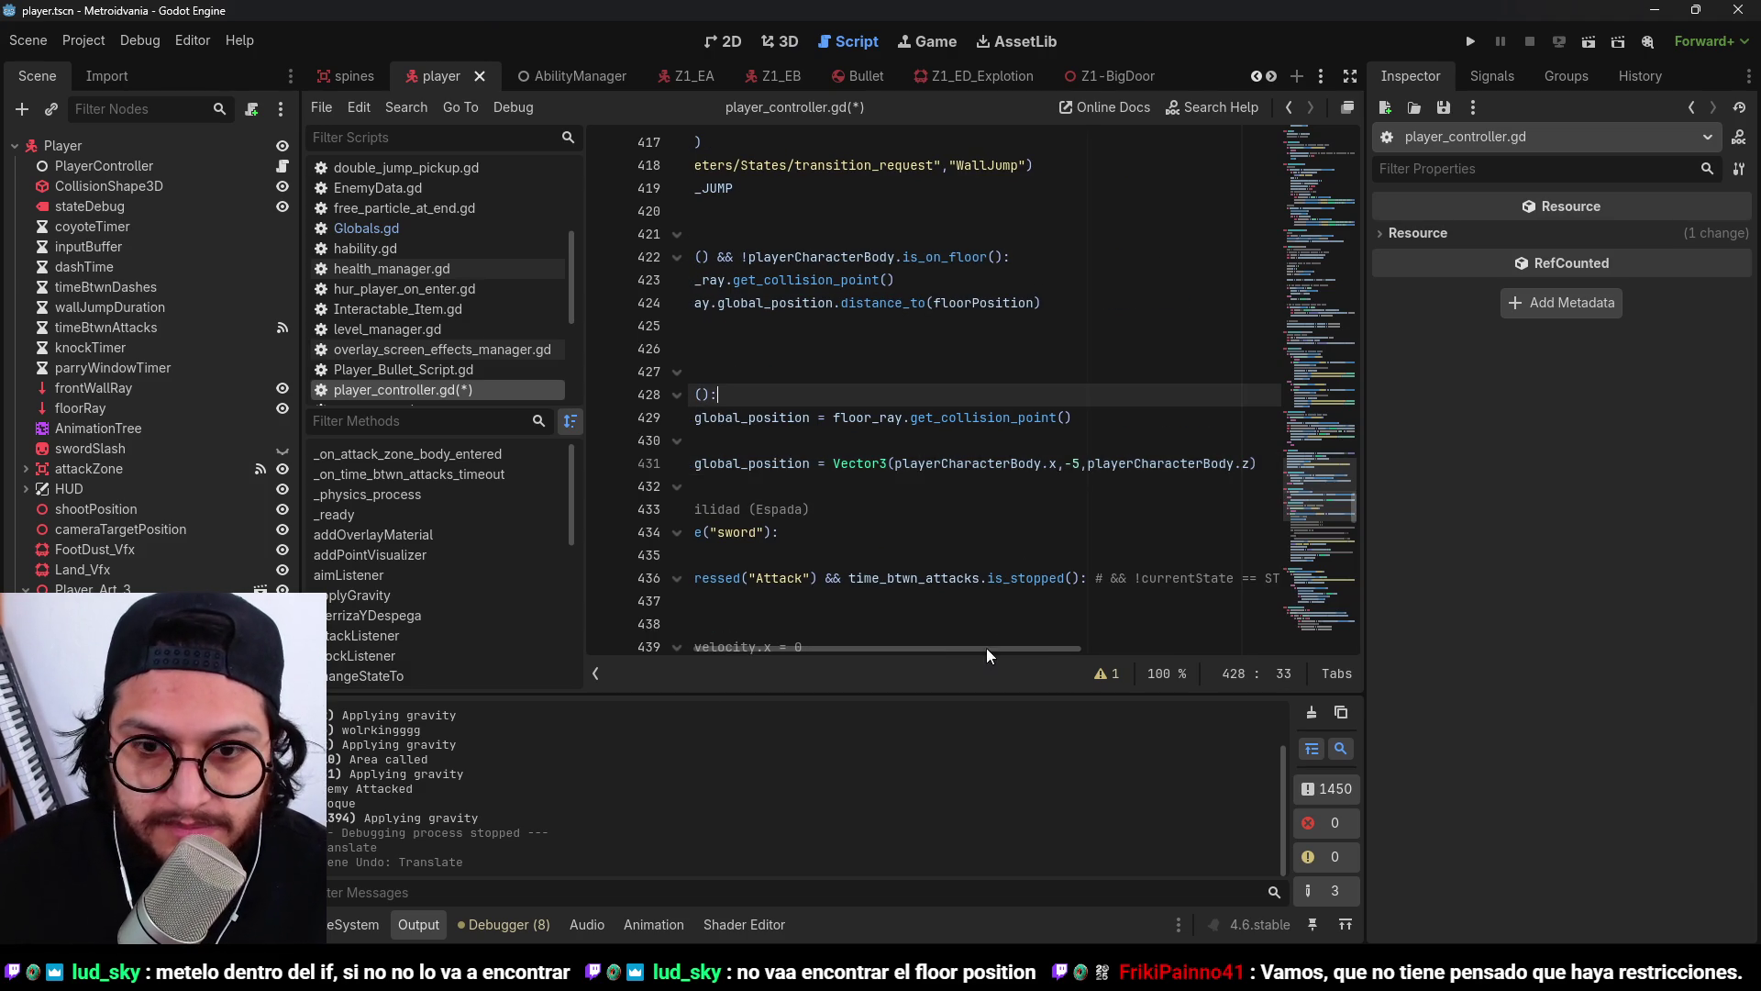
left_click_drag(987, 648, 605, 647)
Save and run, then fix the global_position references after the error, save and relaunch.
left_click(1436, 105)
left_click(1473, 44)
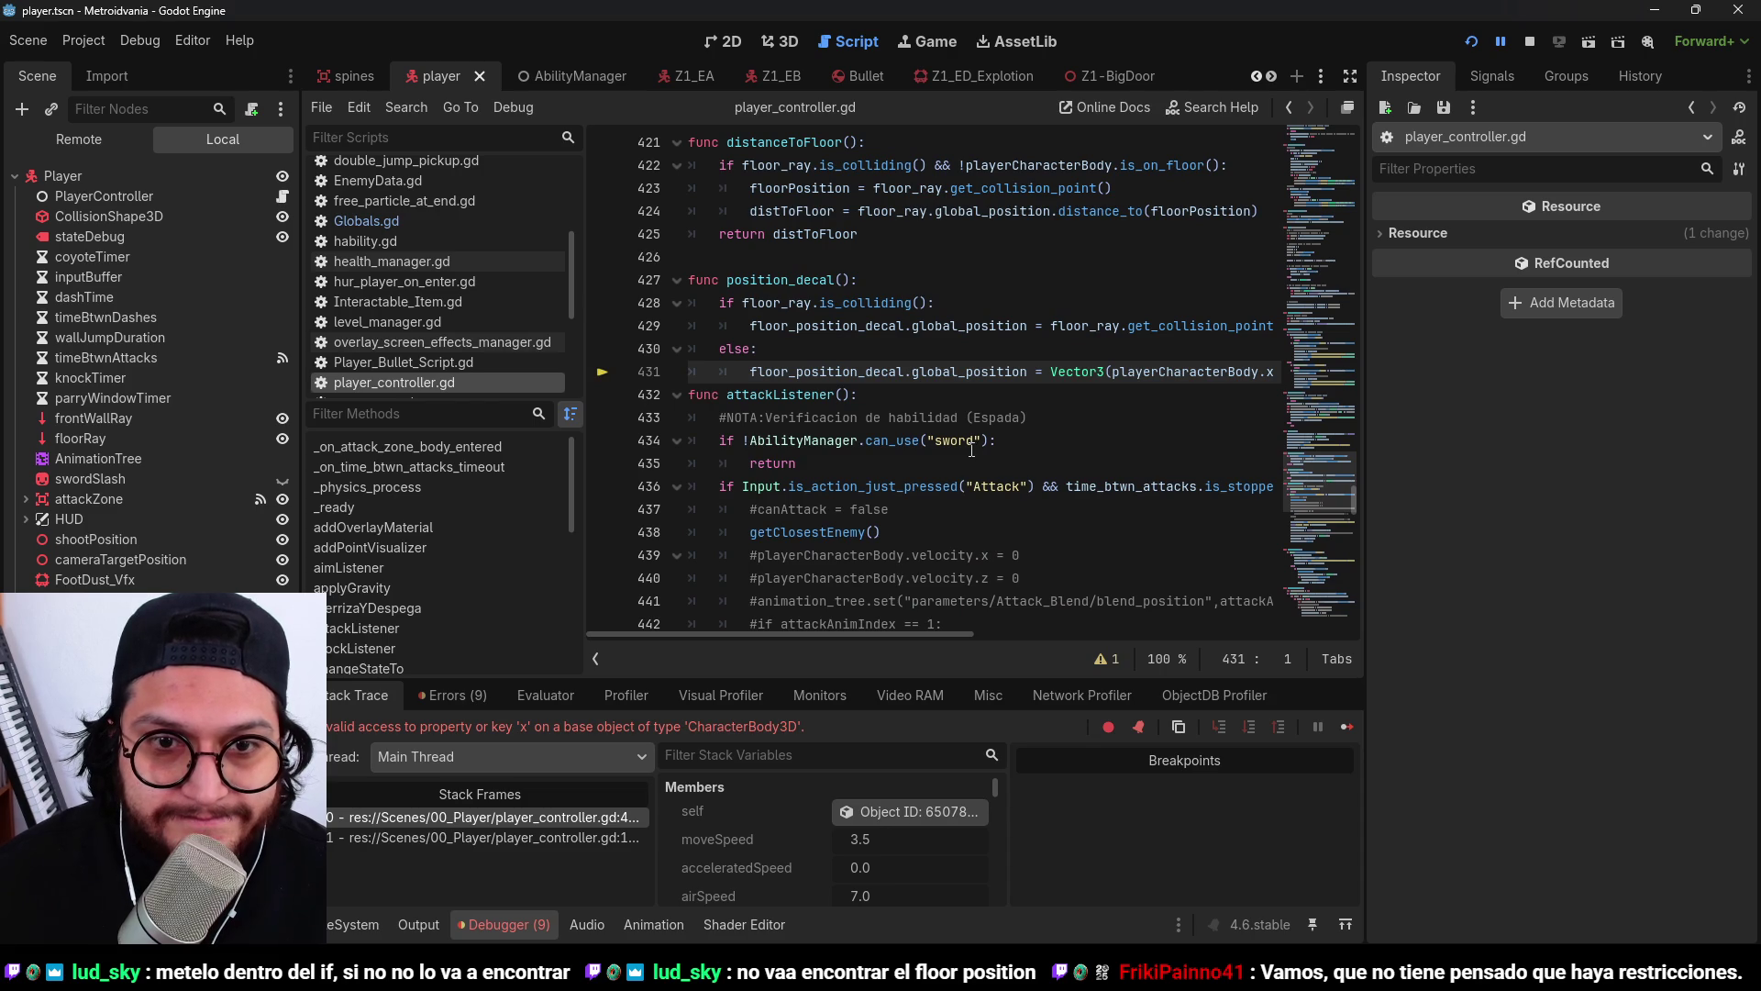
left_click(1527, 42)
left_click(1259, 372)
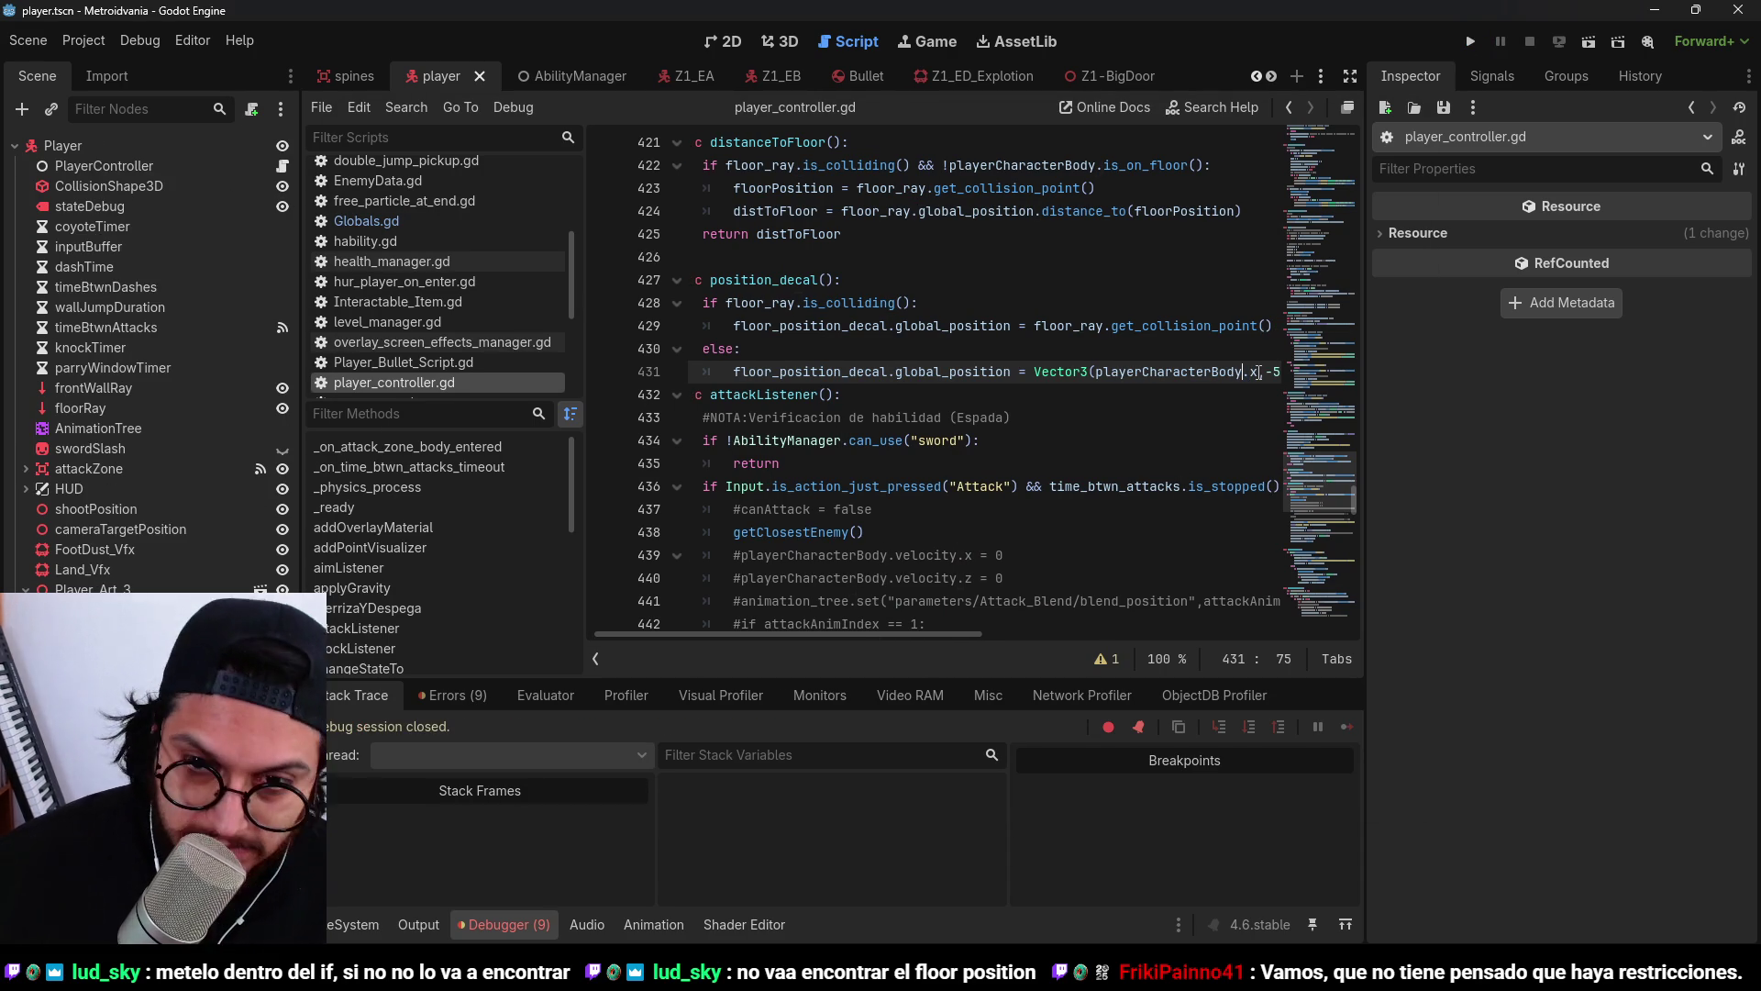
type("global_pos.")
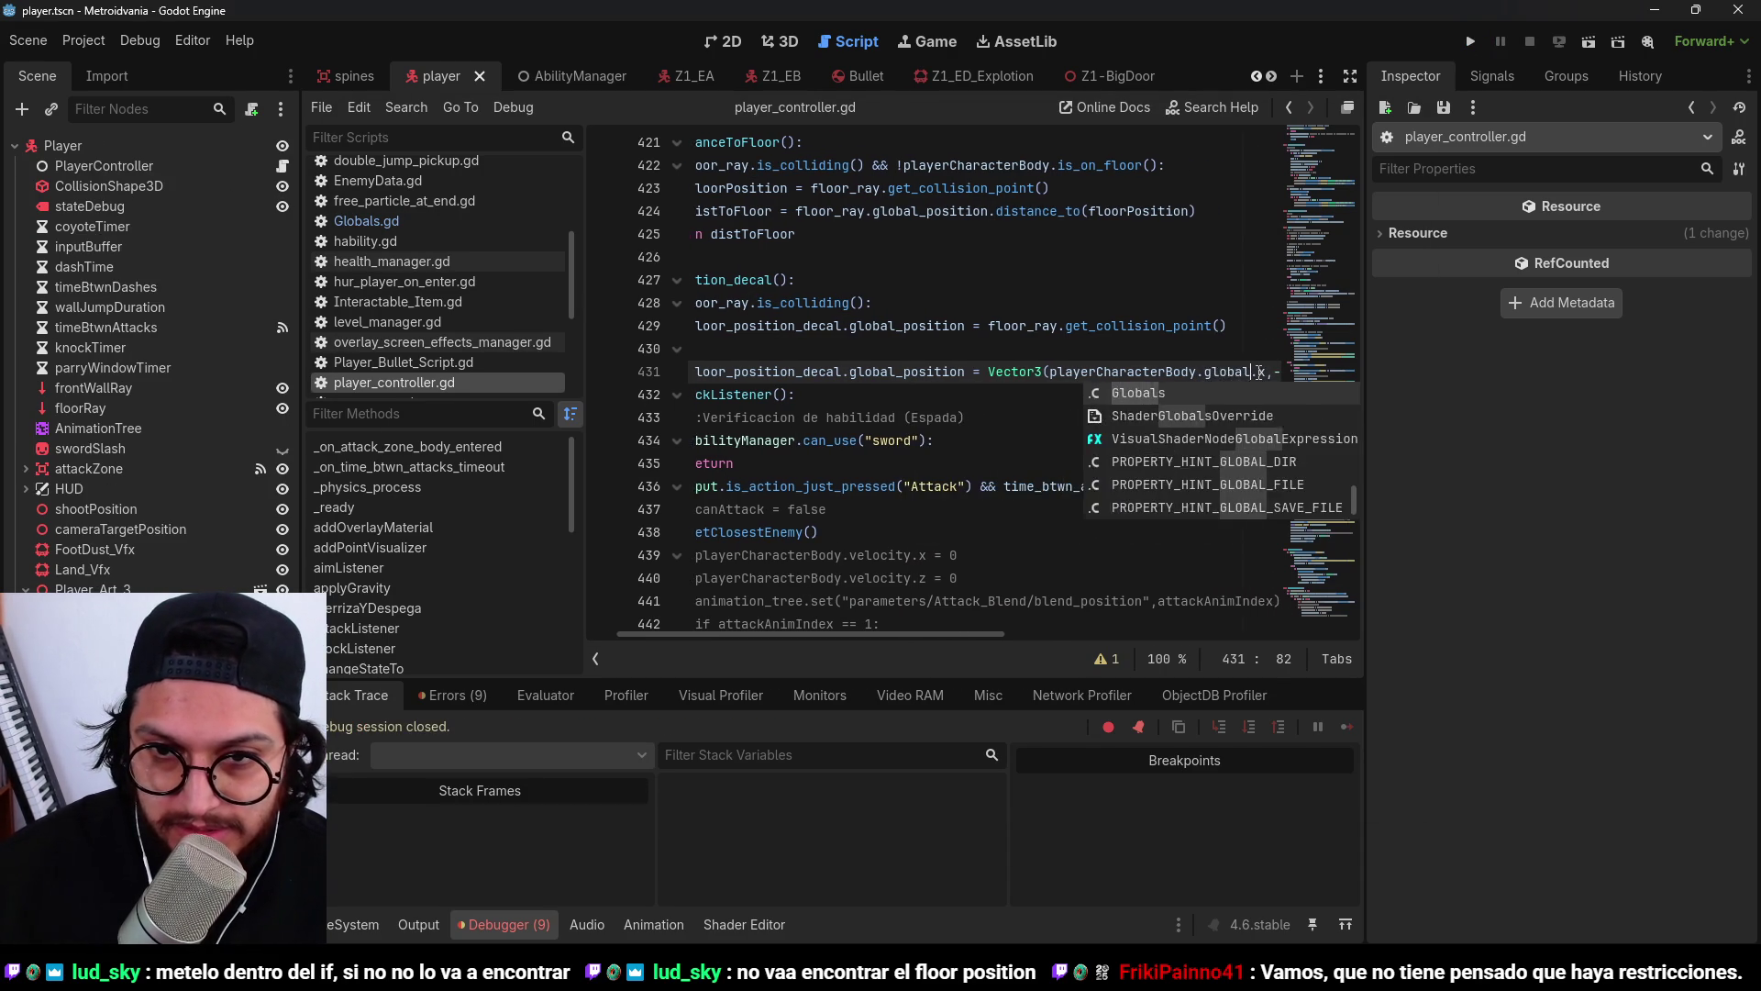
type("ition")
left_click_drag(986, 635, 1180, 633)
type(".global")
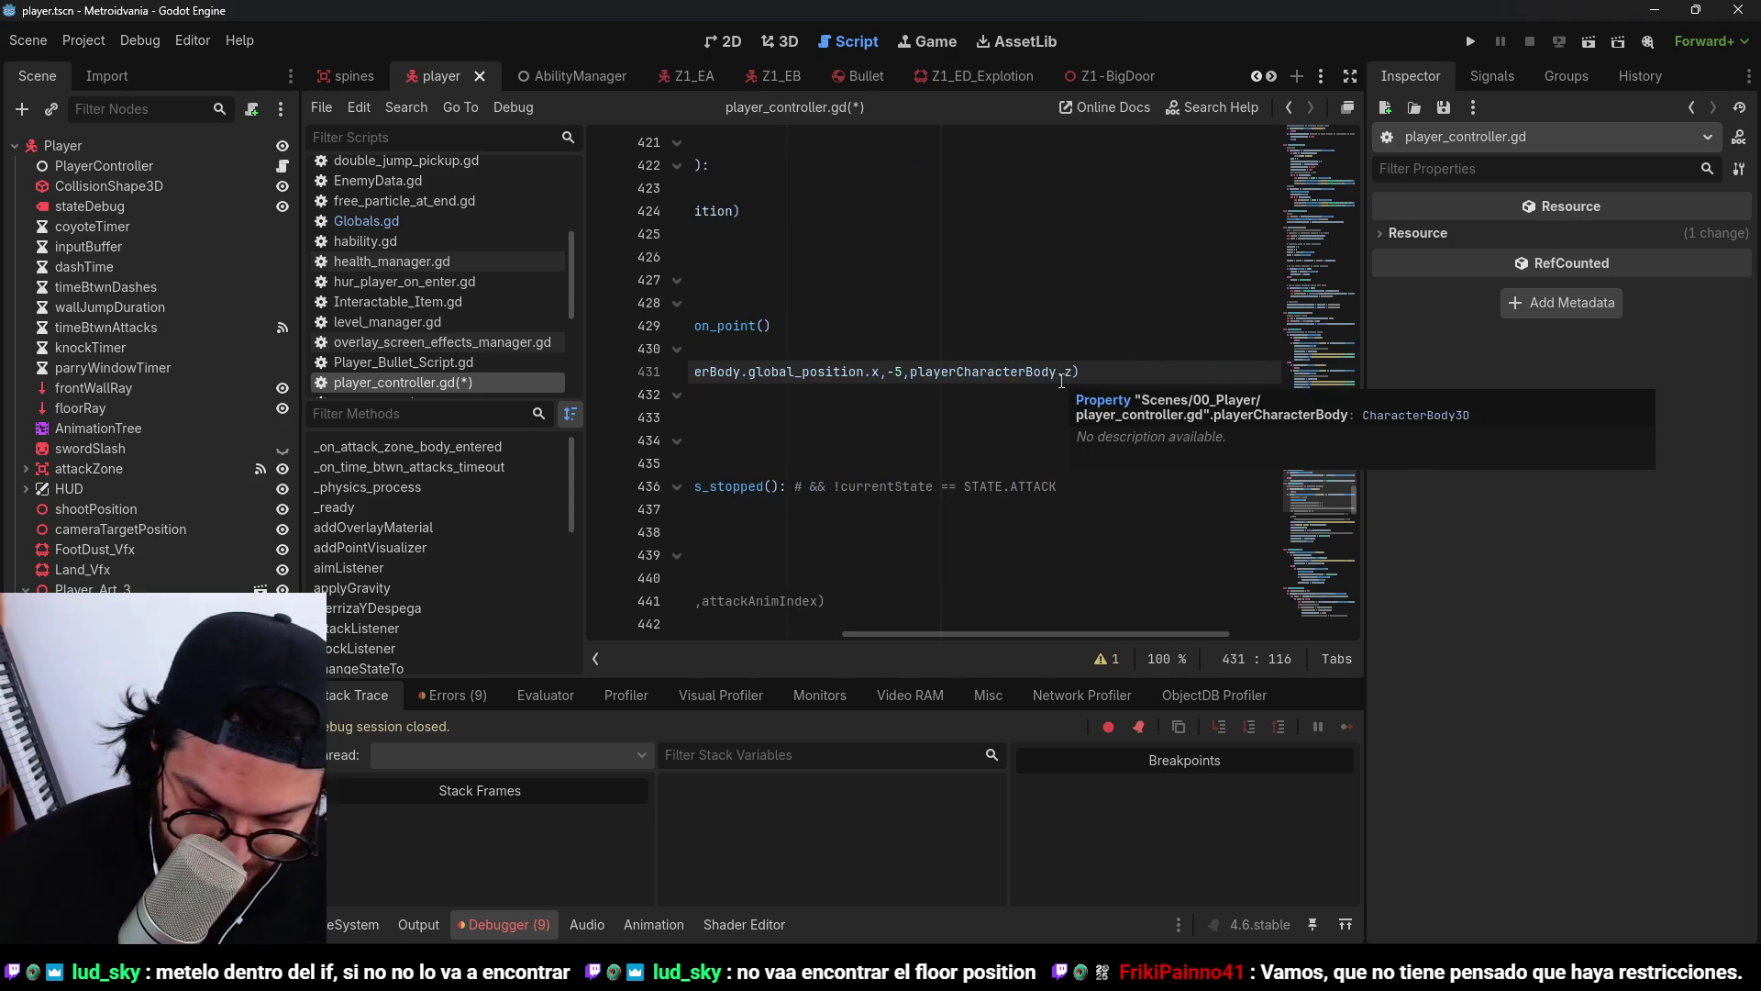
key("ctrl+s")
left_click(1471, 42)
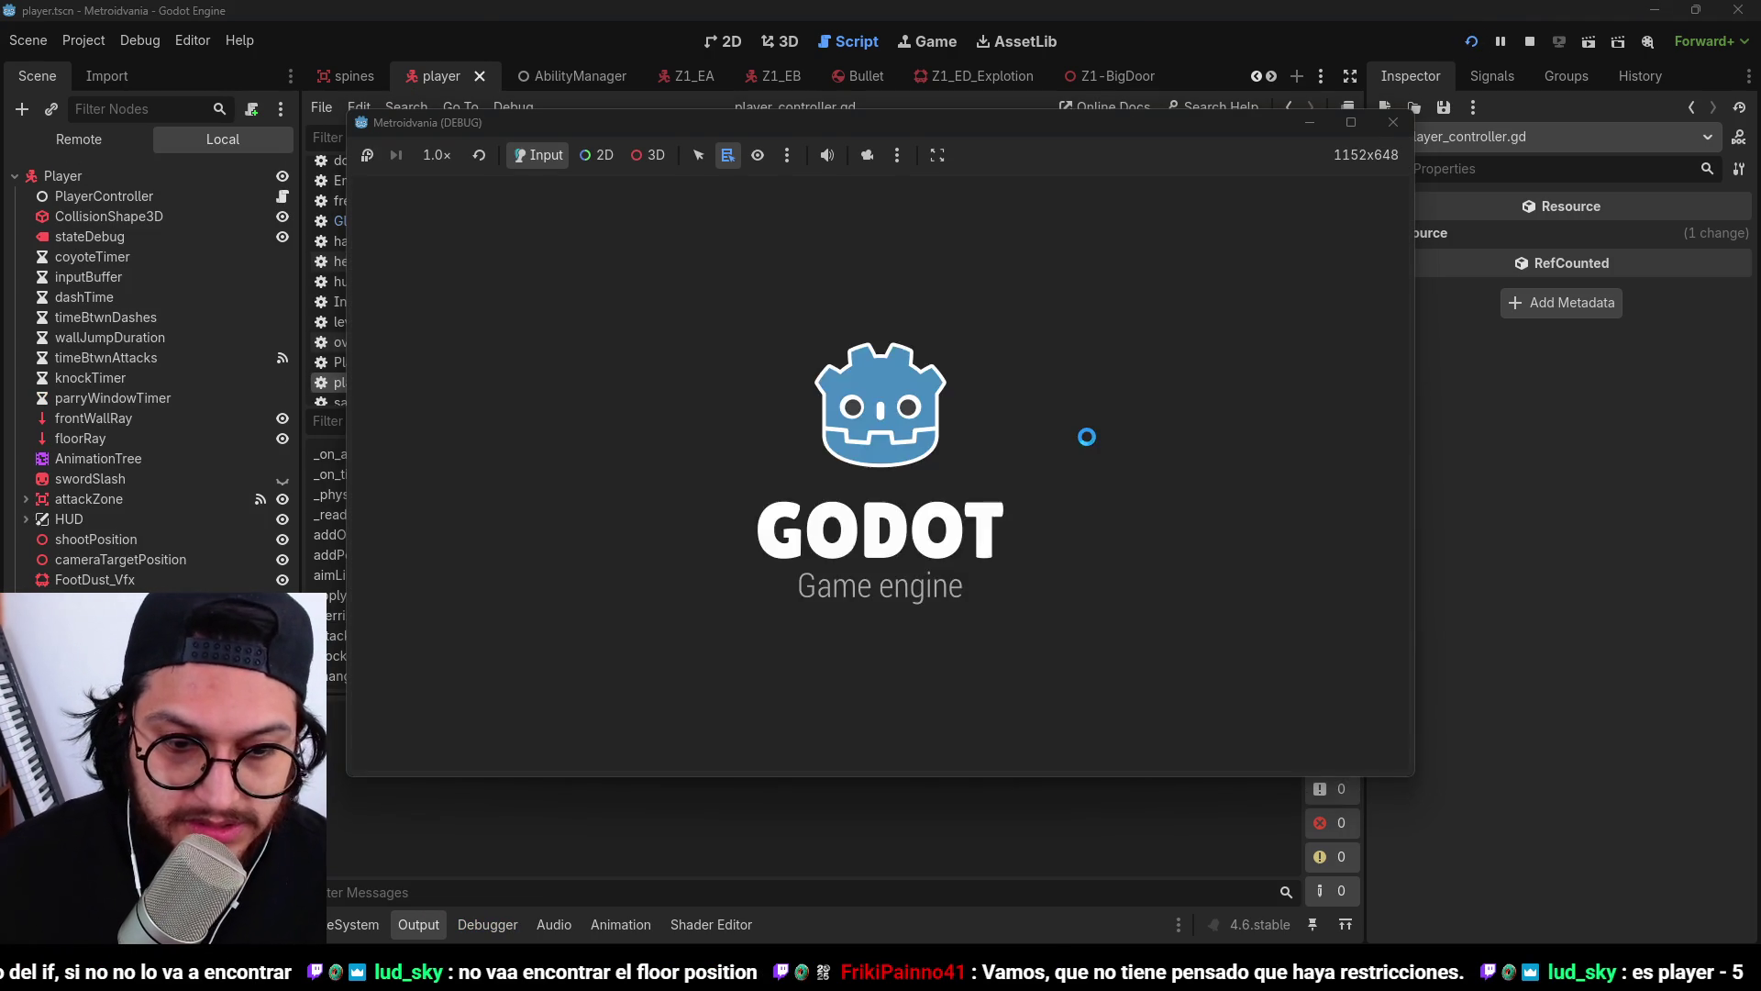
Run right and jump off the cyan platform toward the tall green wall, then stop the game.
key("d")
key("space")
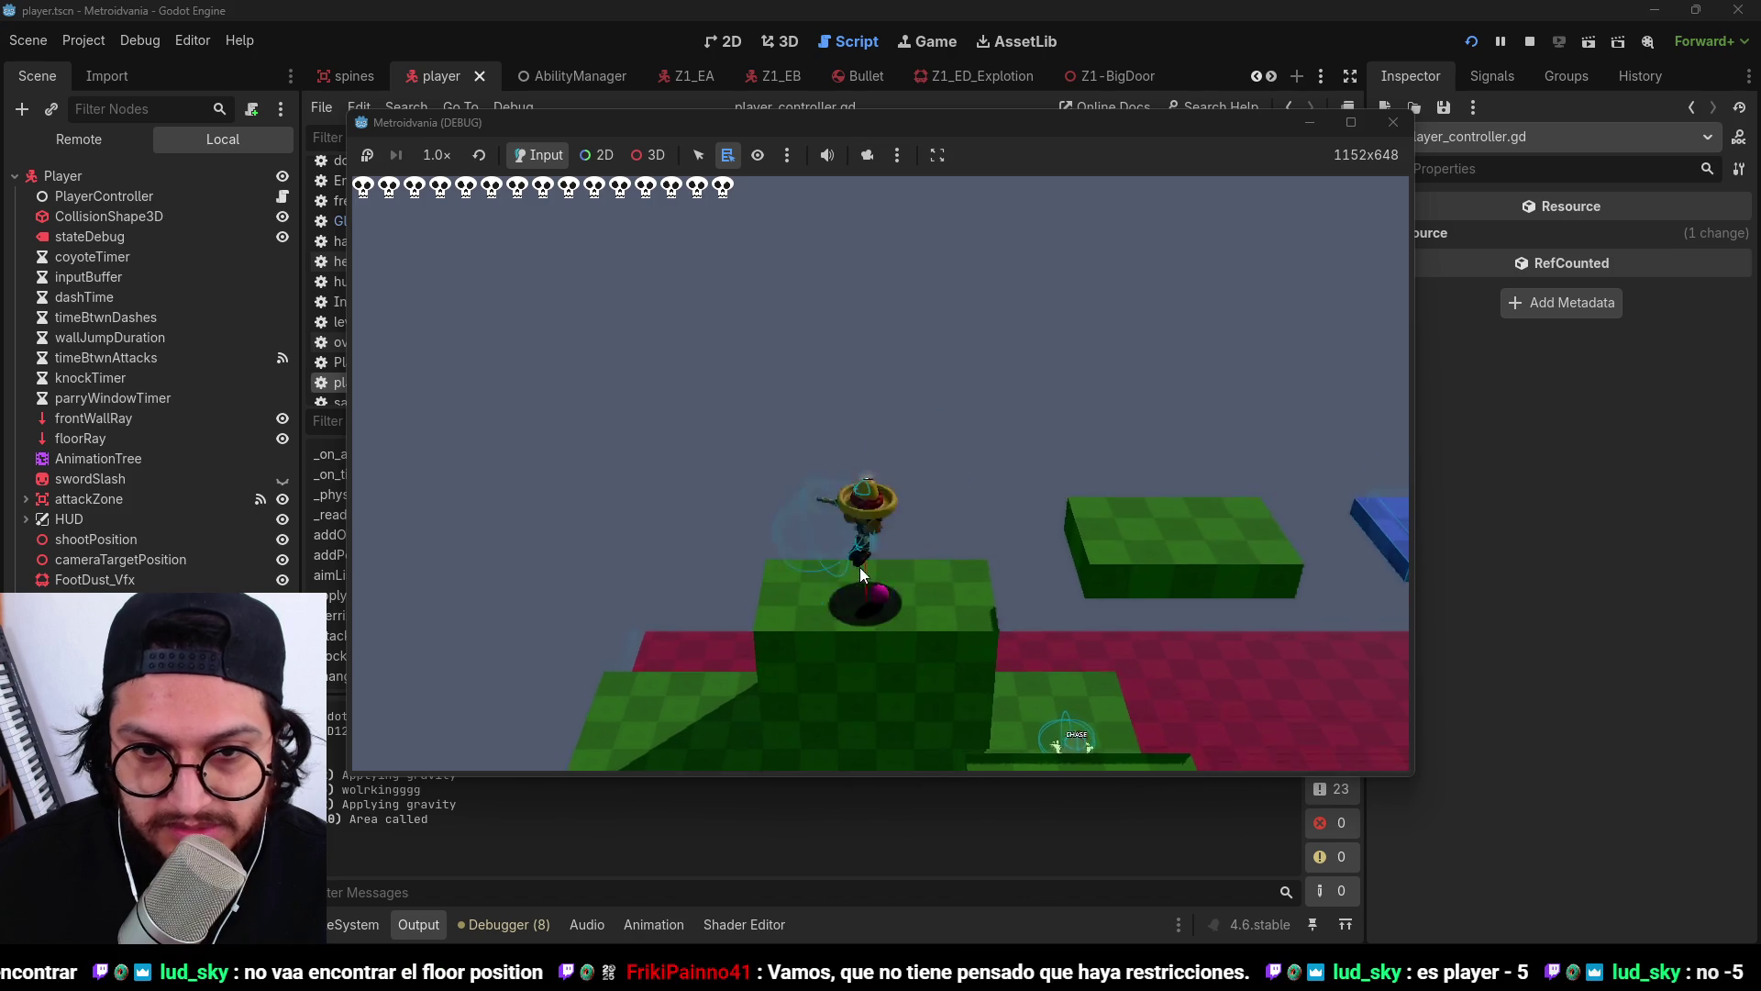
key("d")
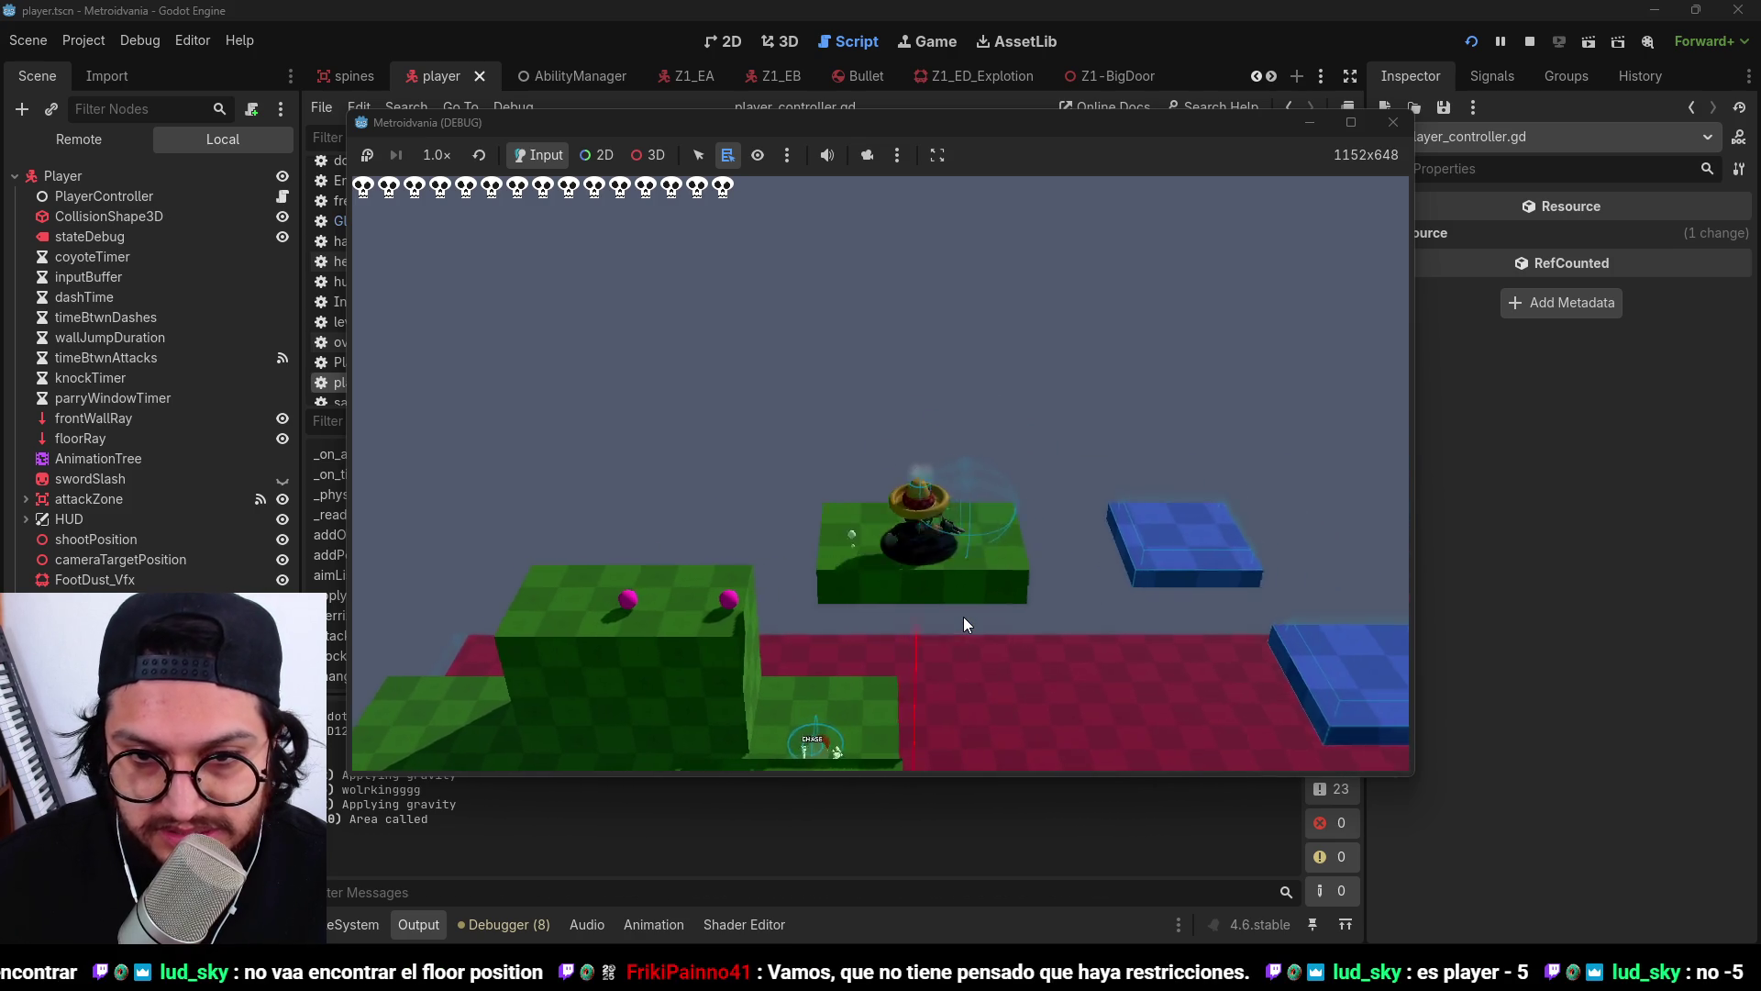
key("space")
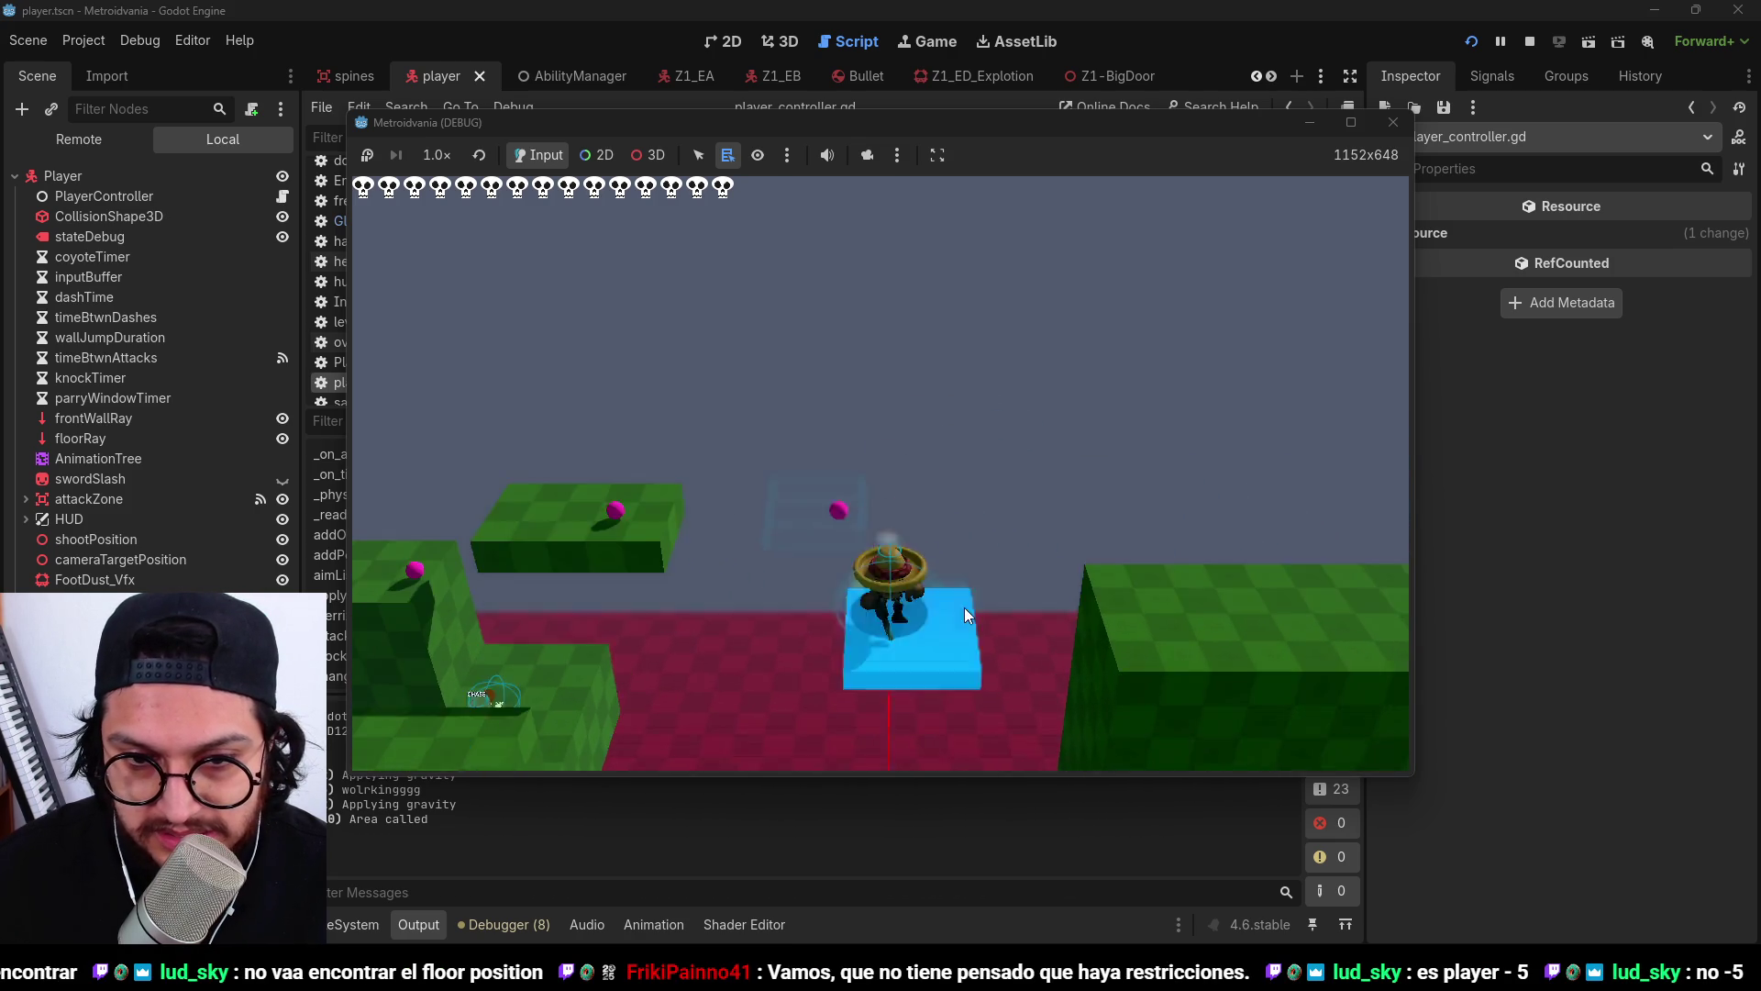
key("d")
key("F8")
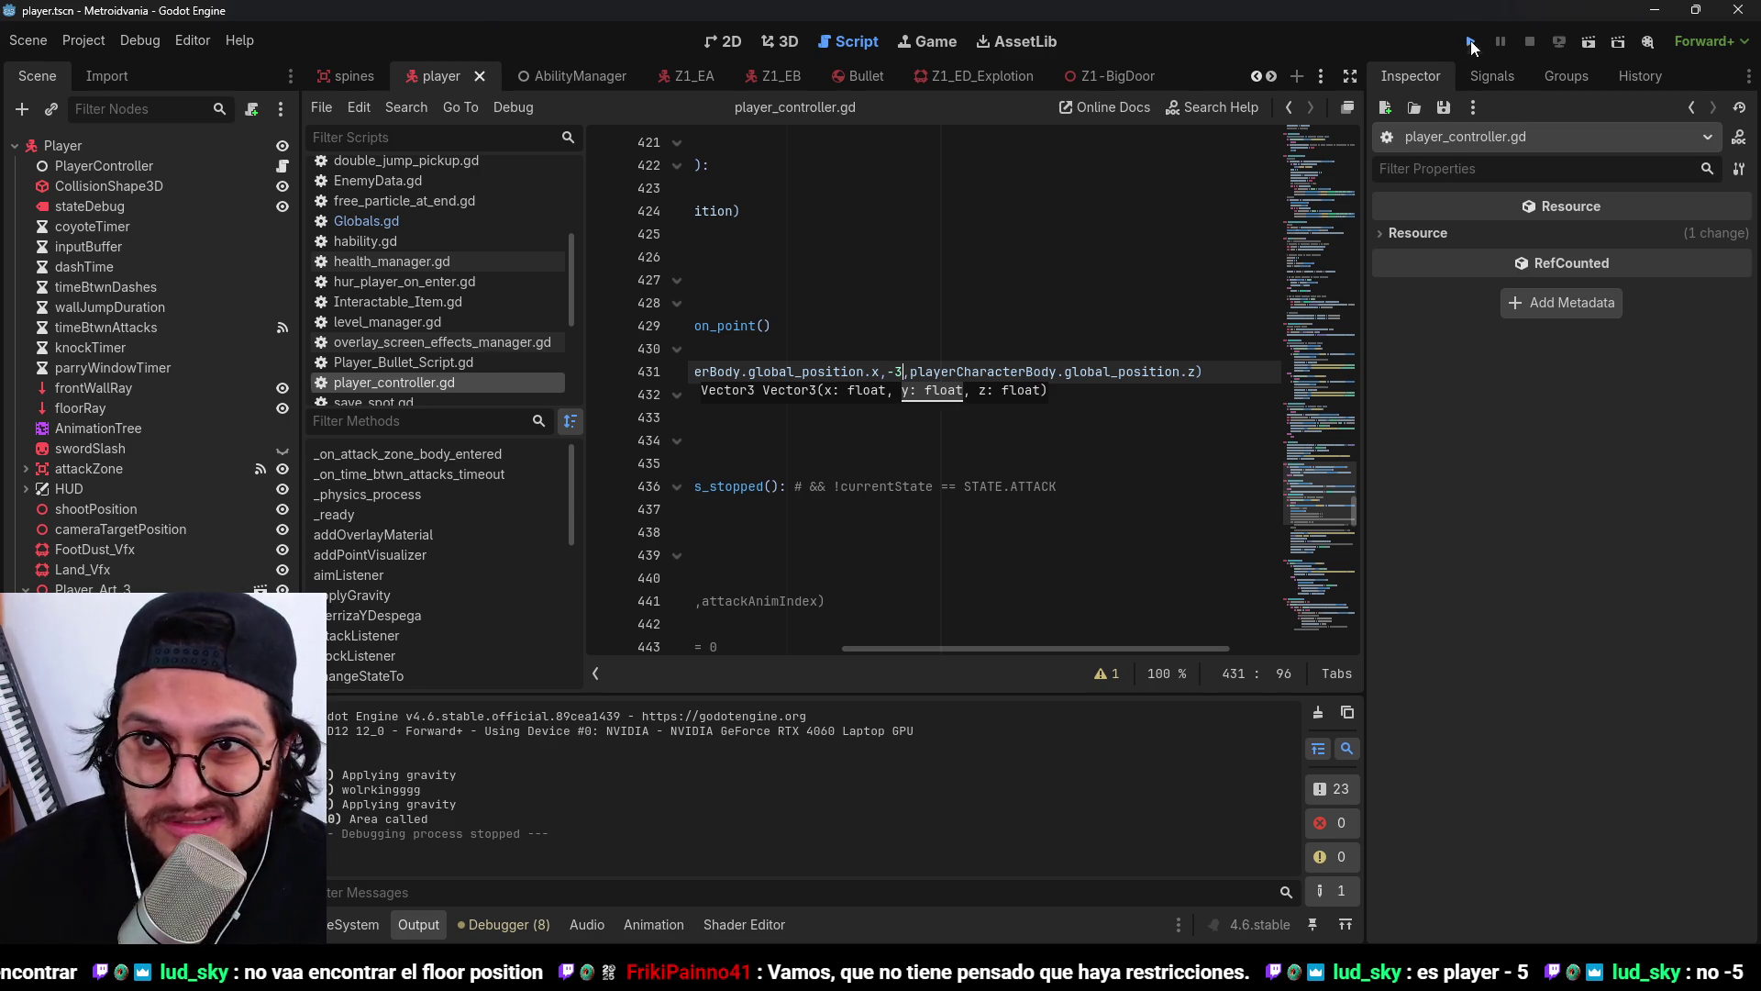
Relaunch with decal height -3 and jump across cyan, green and blue platforms before stopping.
left_click(1471, 42)
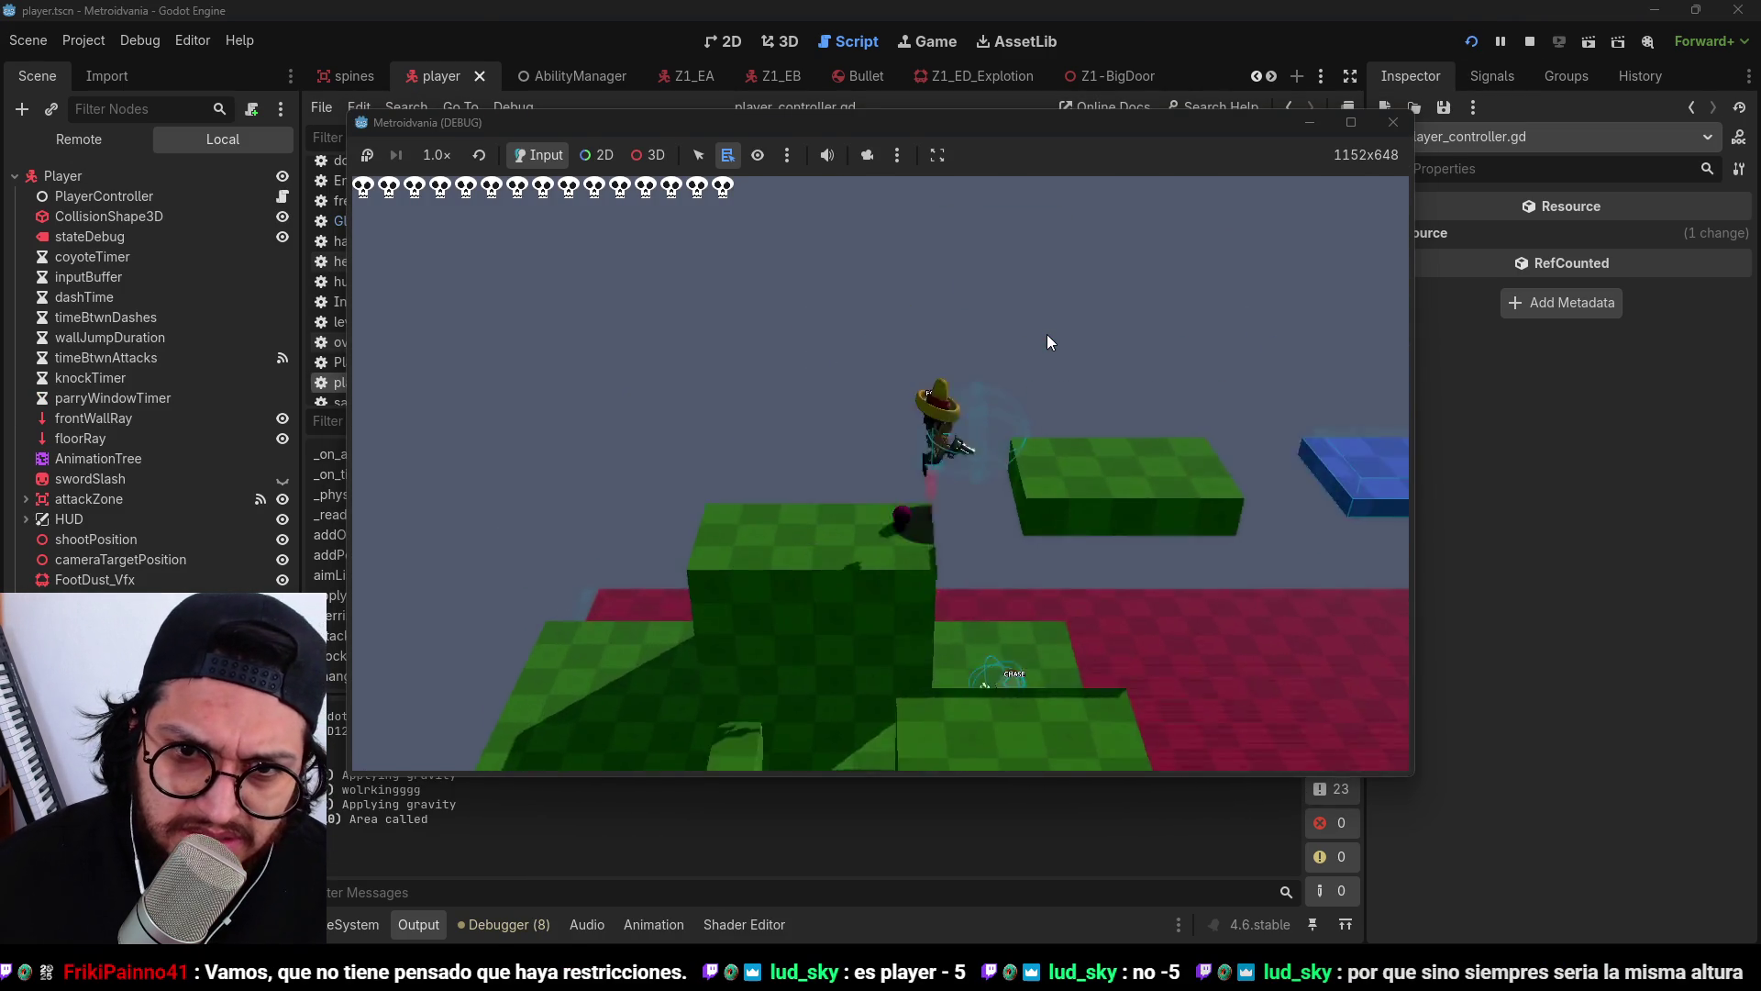
key("d")
key("space")
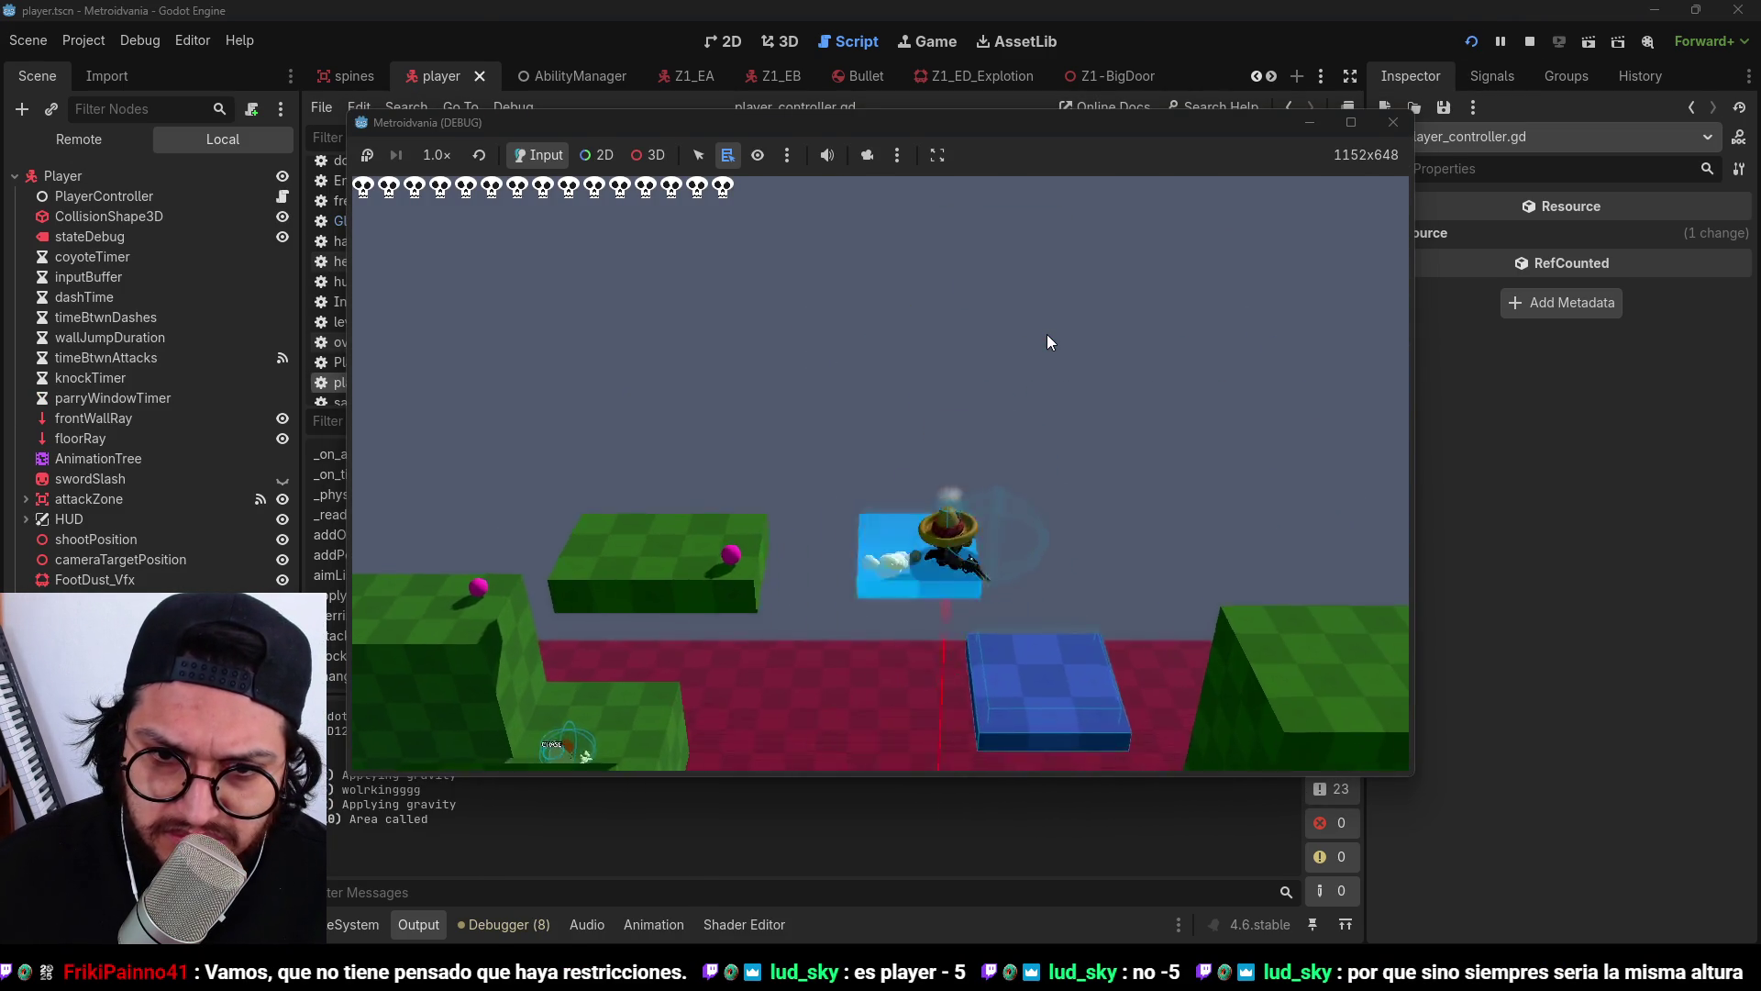
key("d")
key("space")
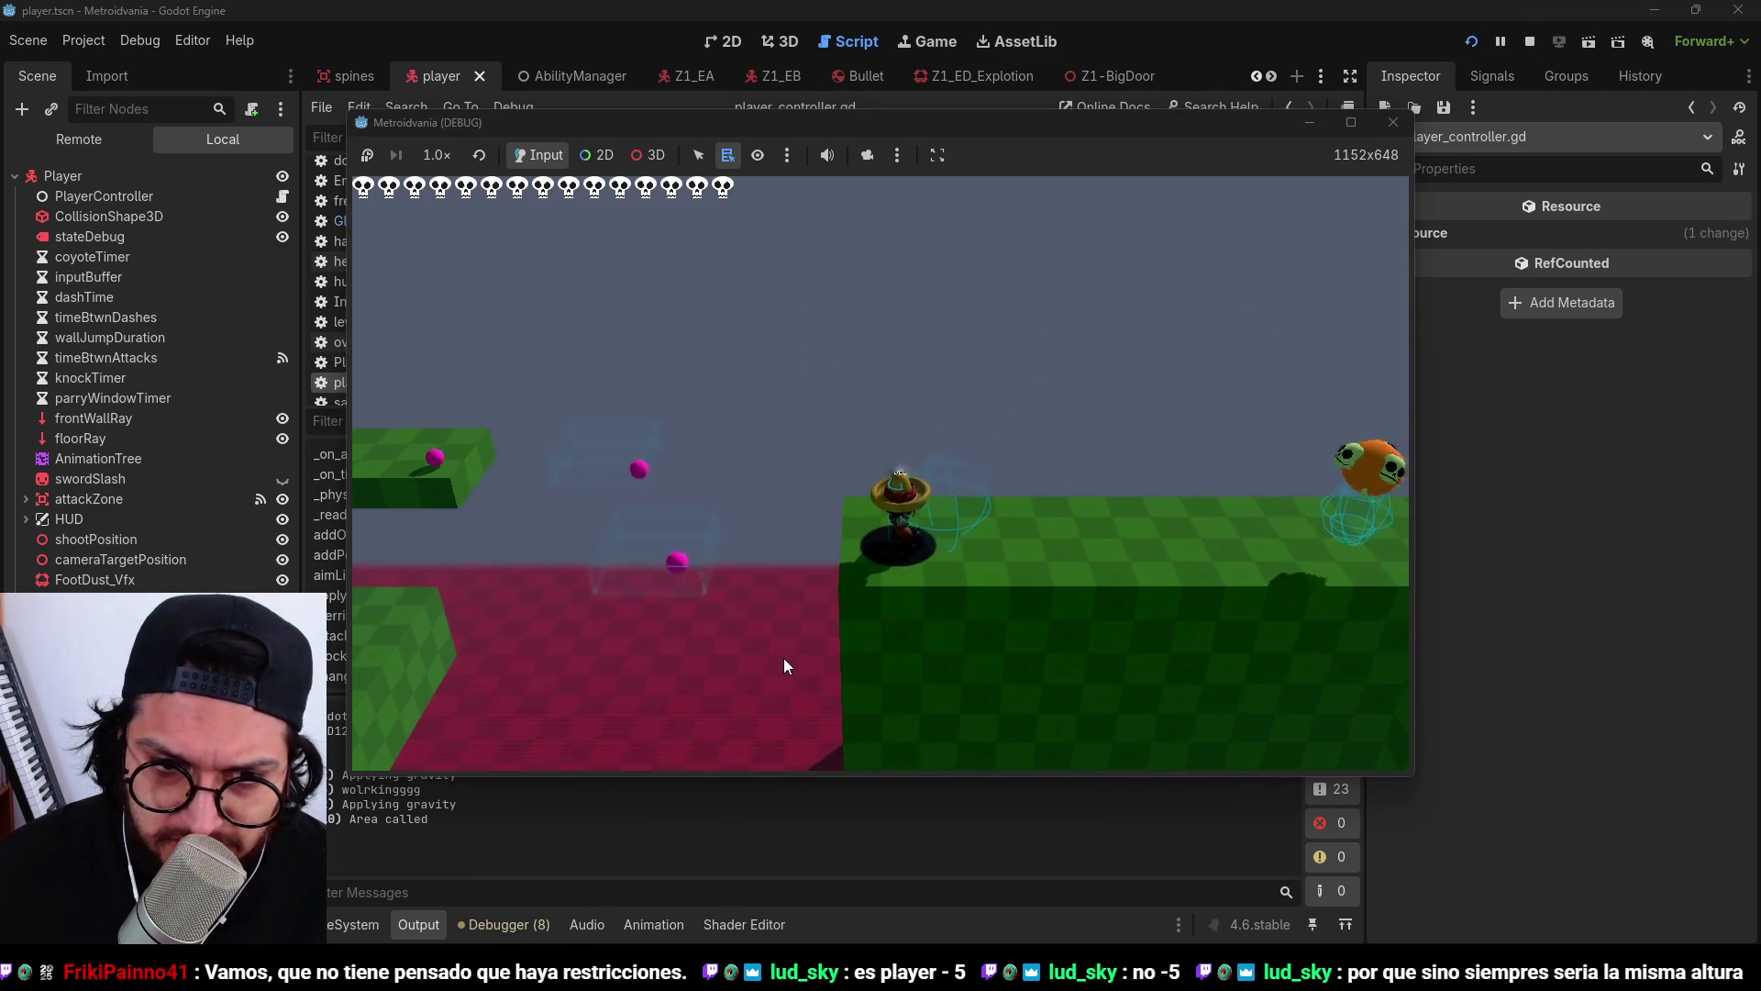
key("a")
key("space")
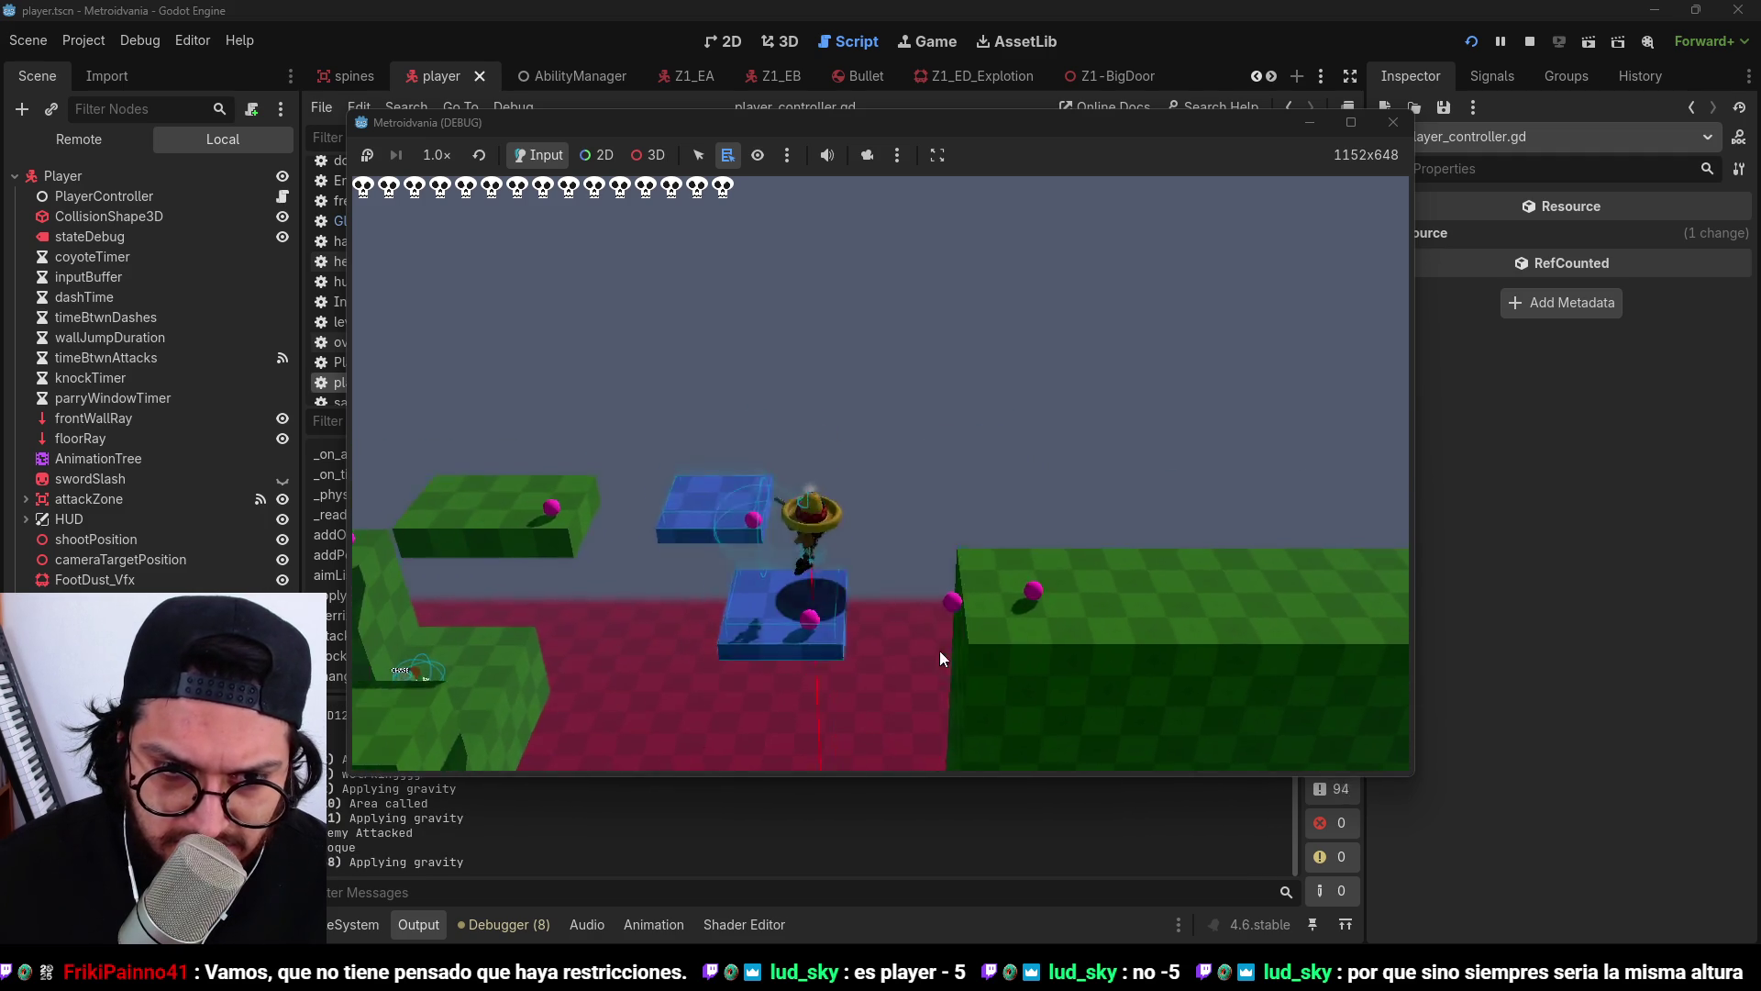
key("a")
key("space")
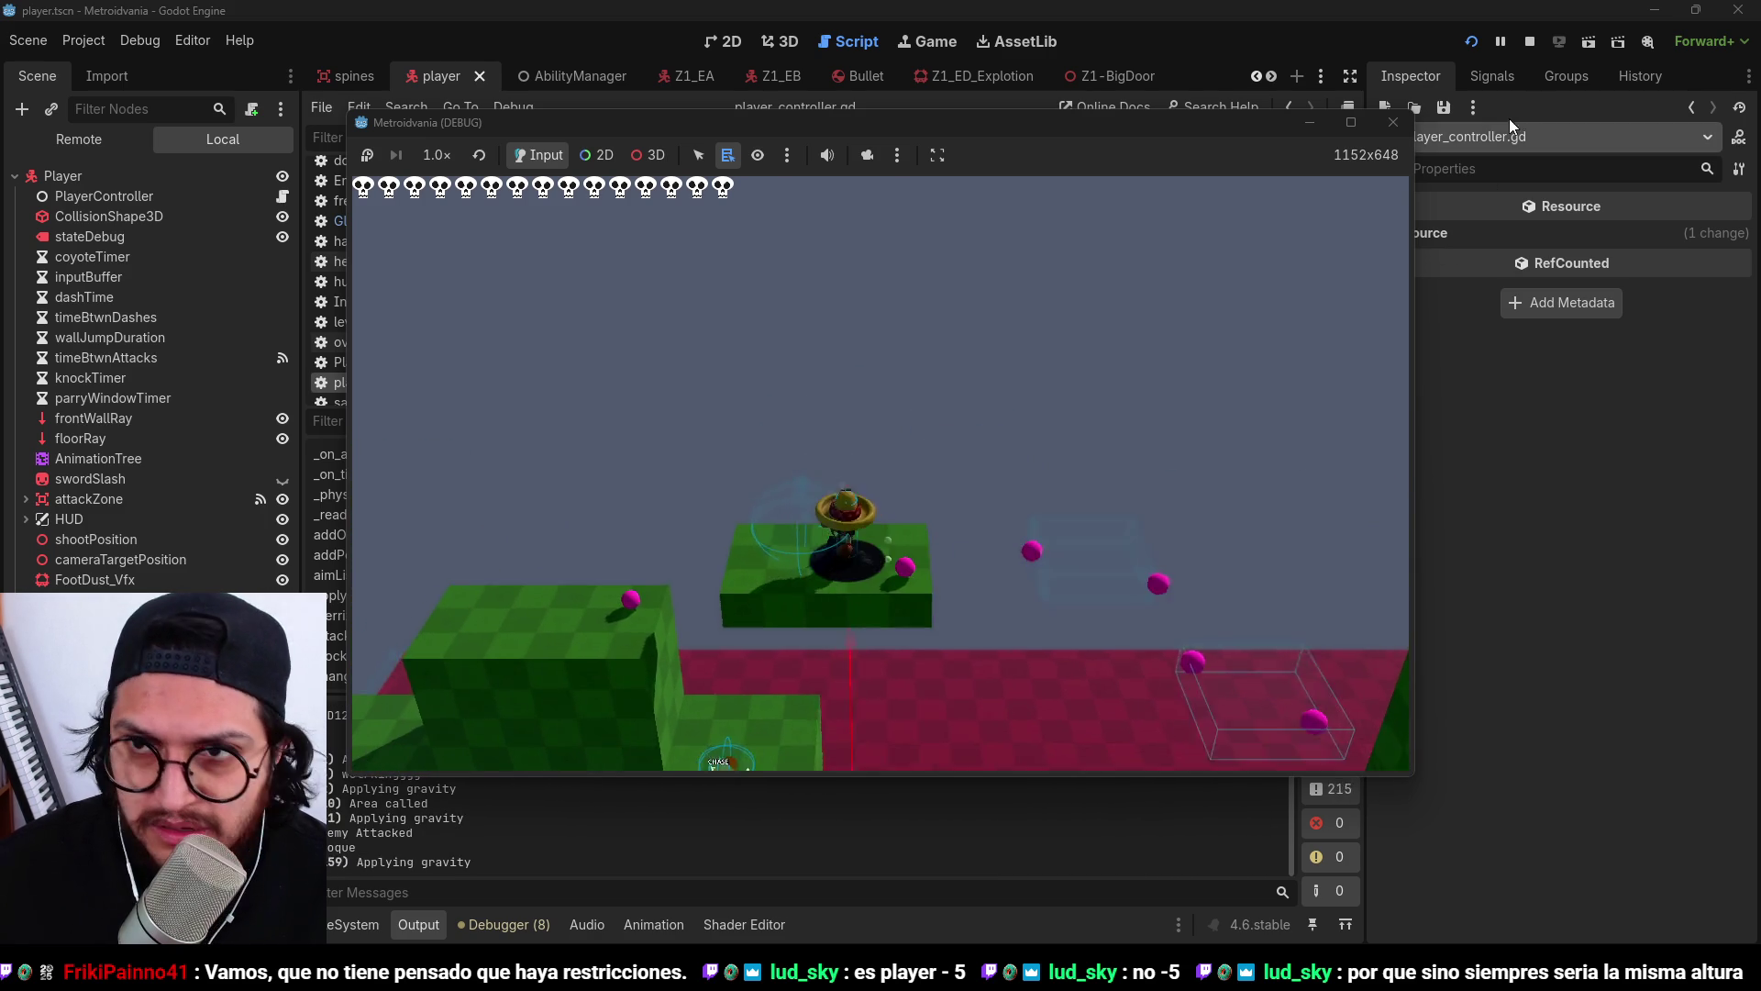
key("F8")
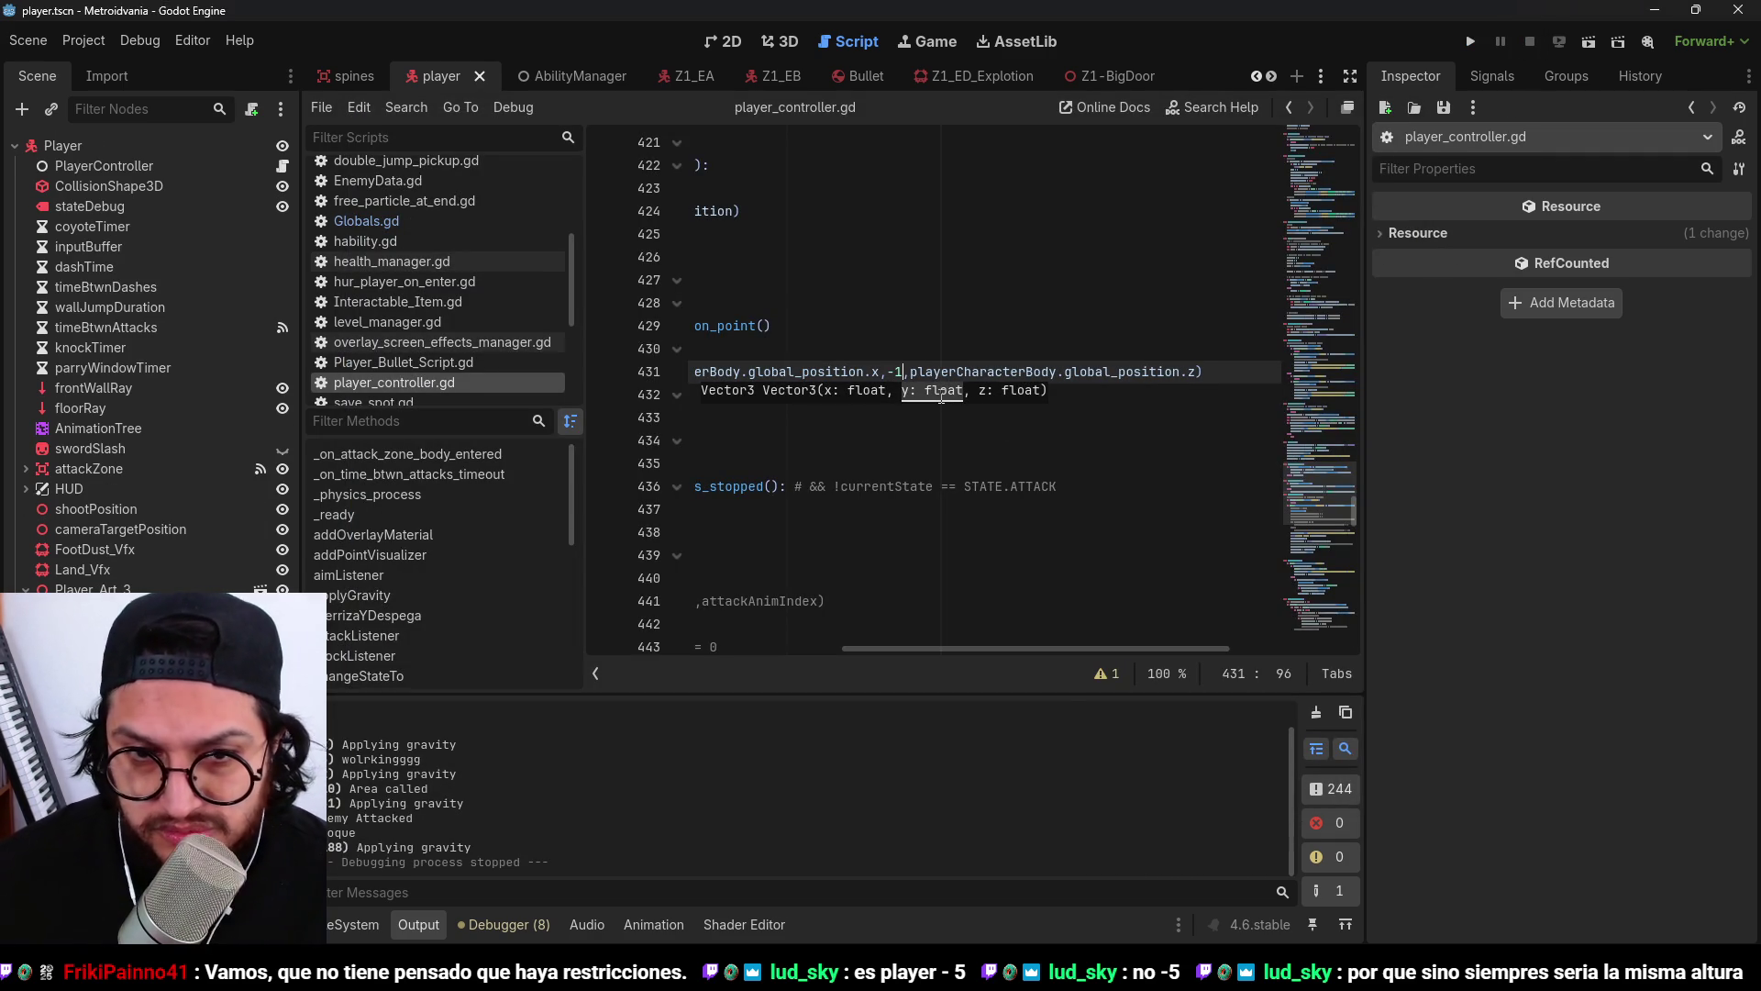
Run the game twice, moving the character right onto the higher platform and back left.
left_click(1470, 43)
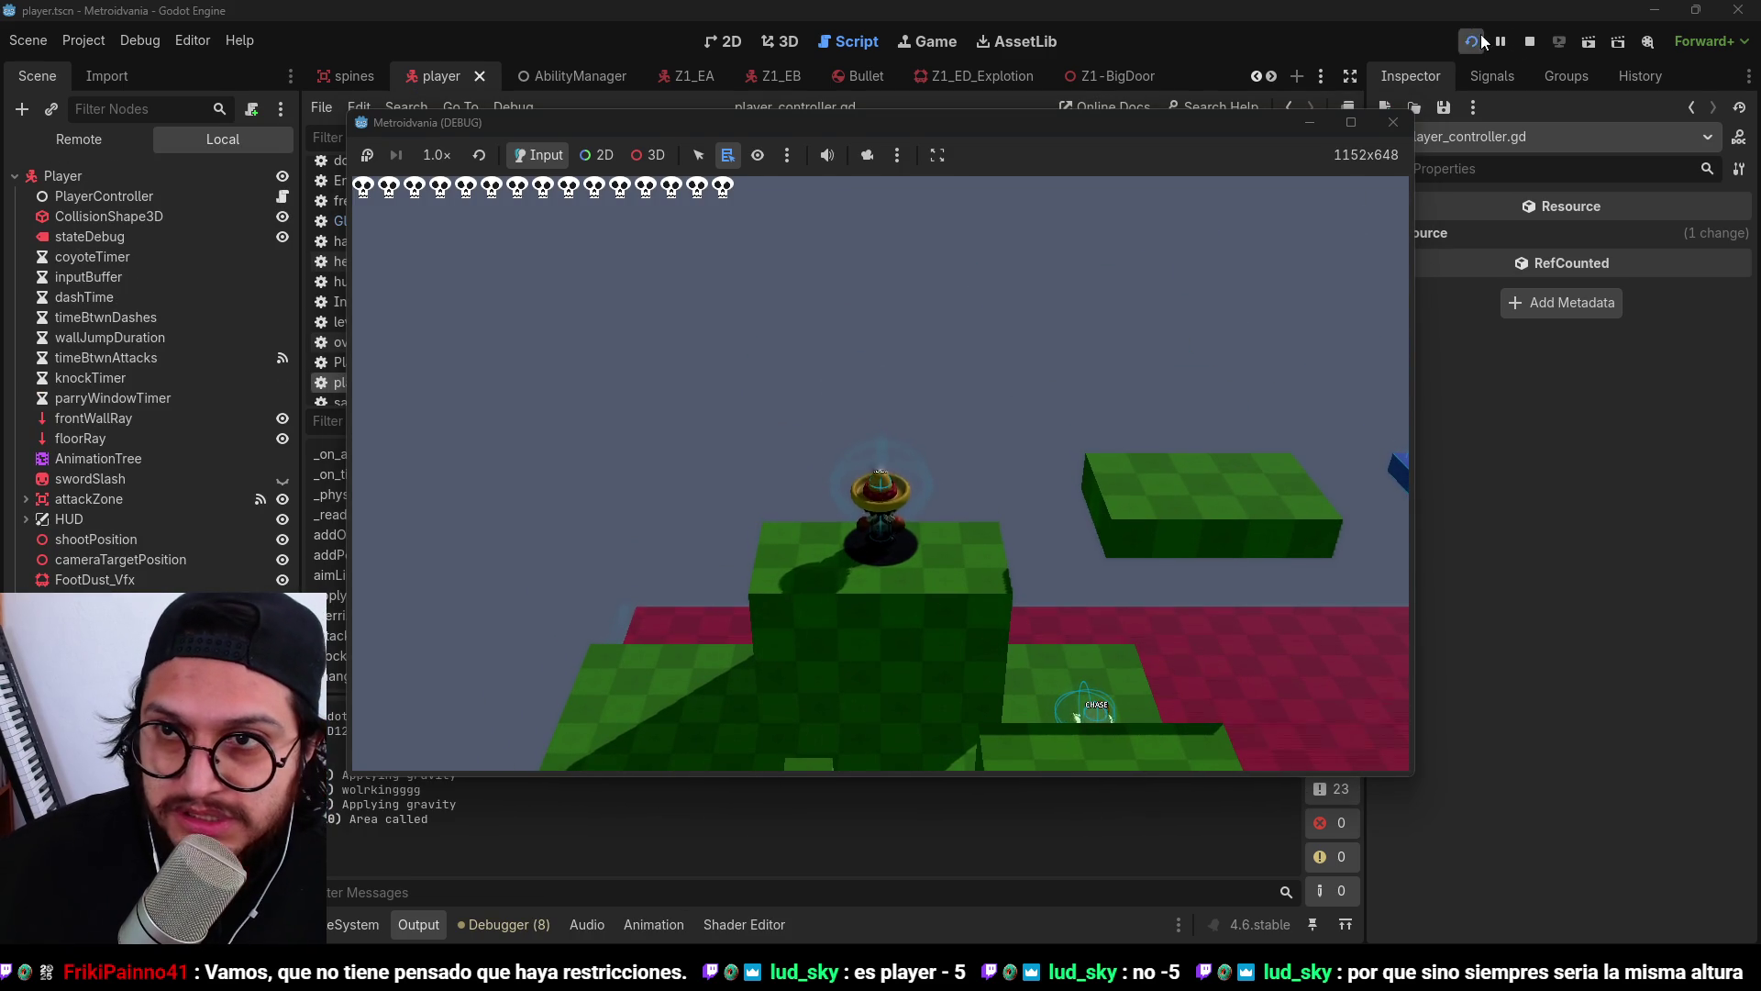
key("F8")
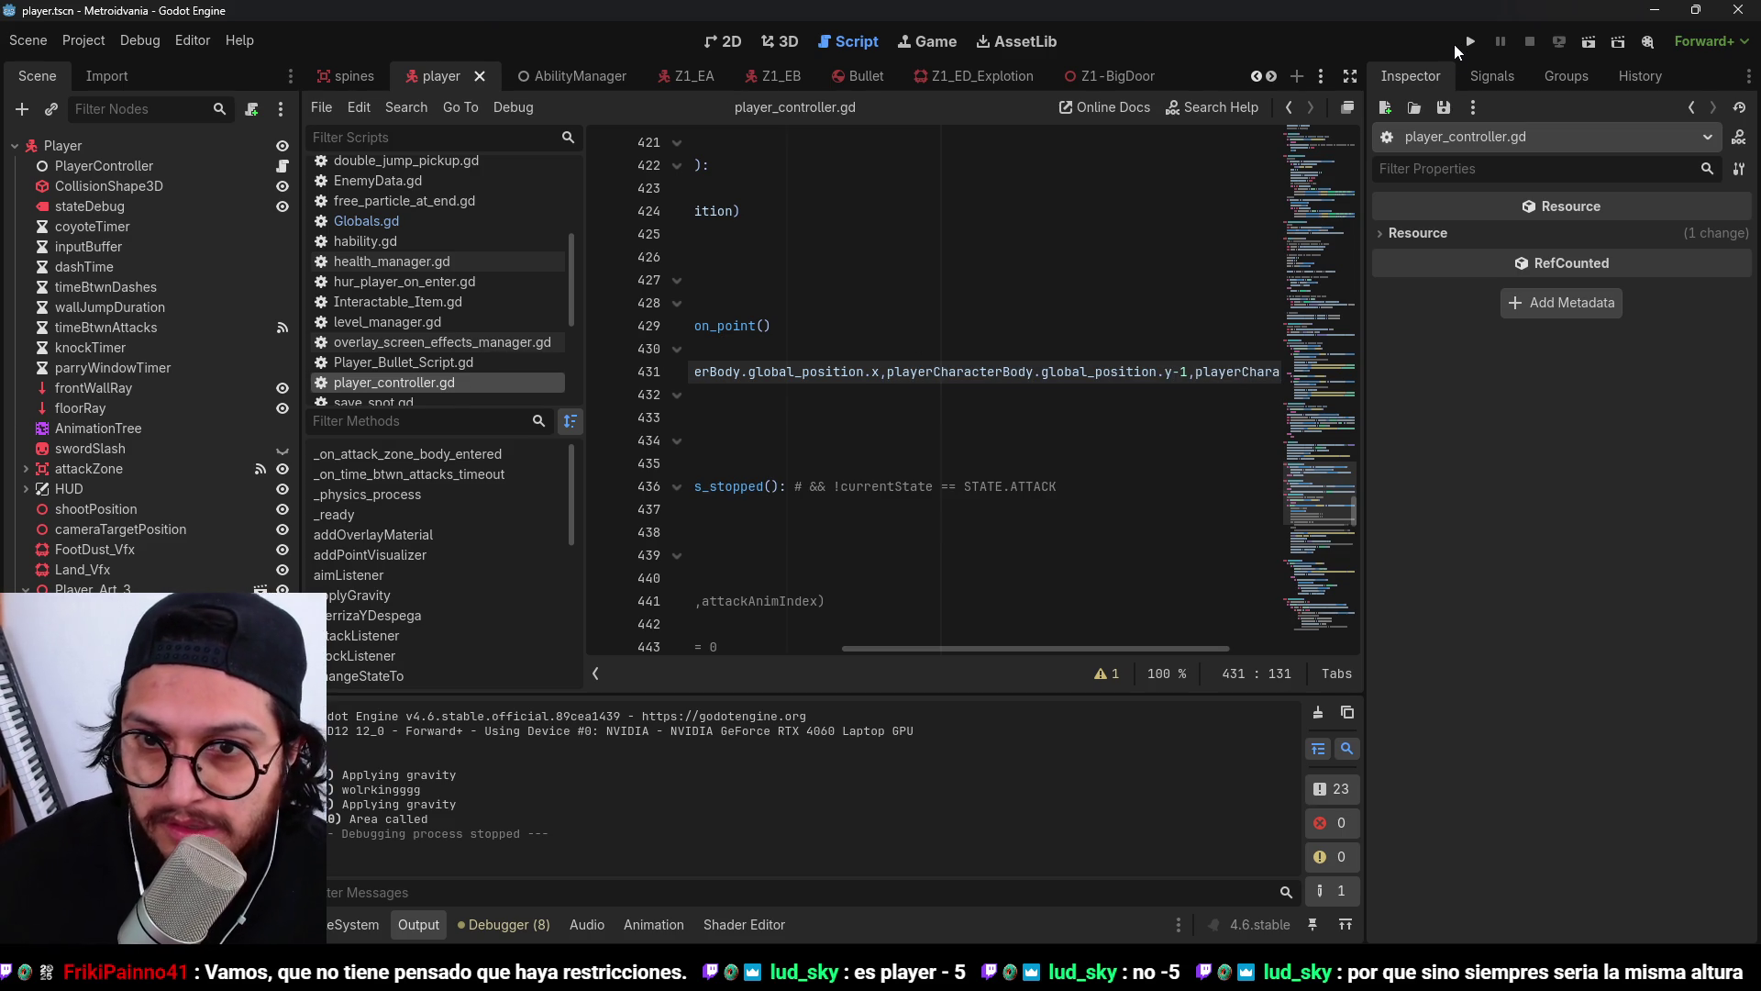
left_click(1471, 43)
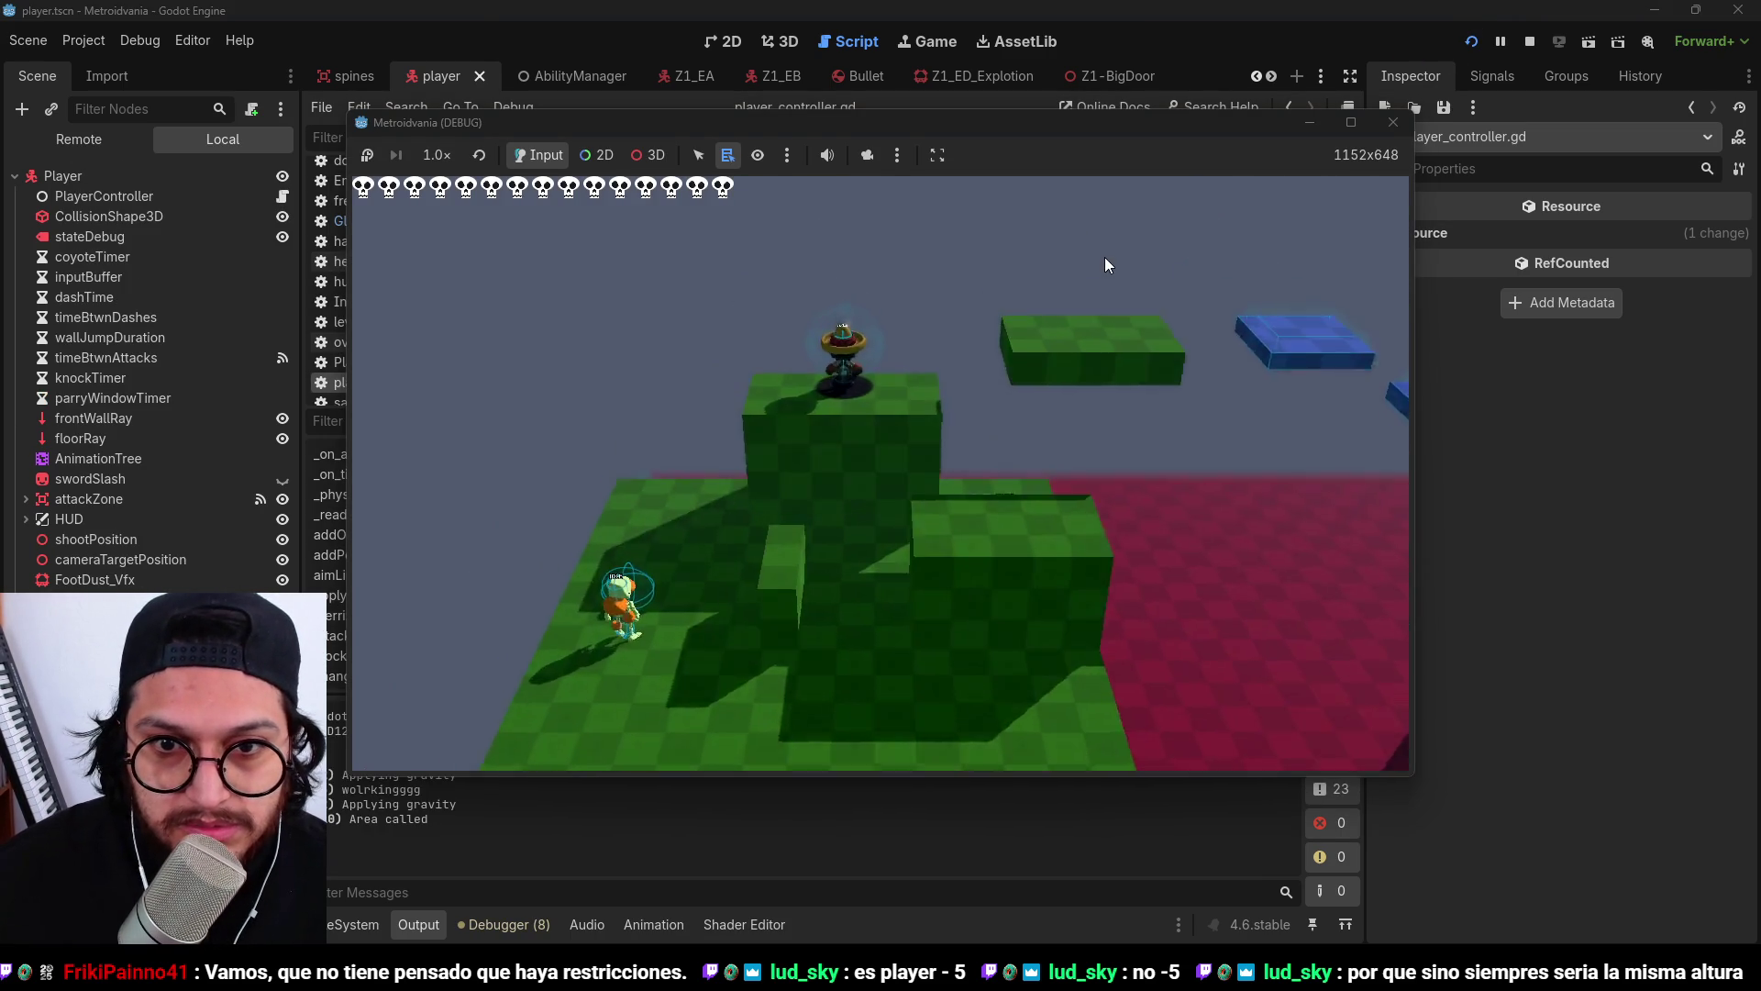
key("d")
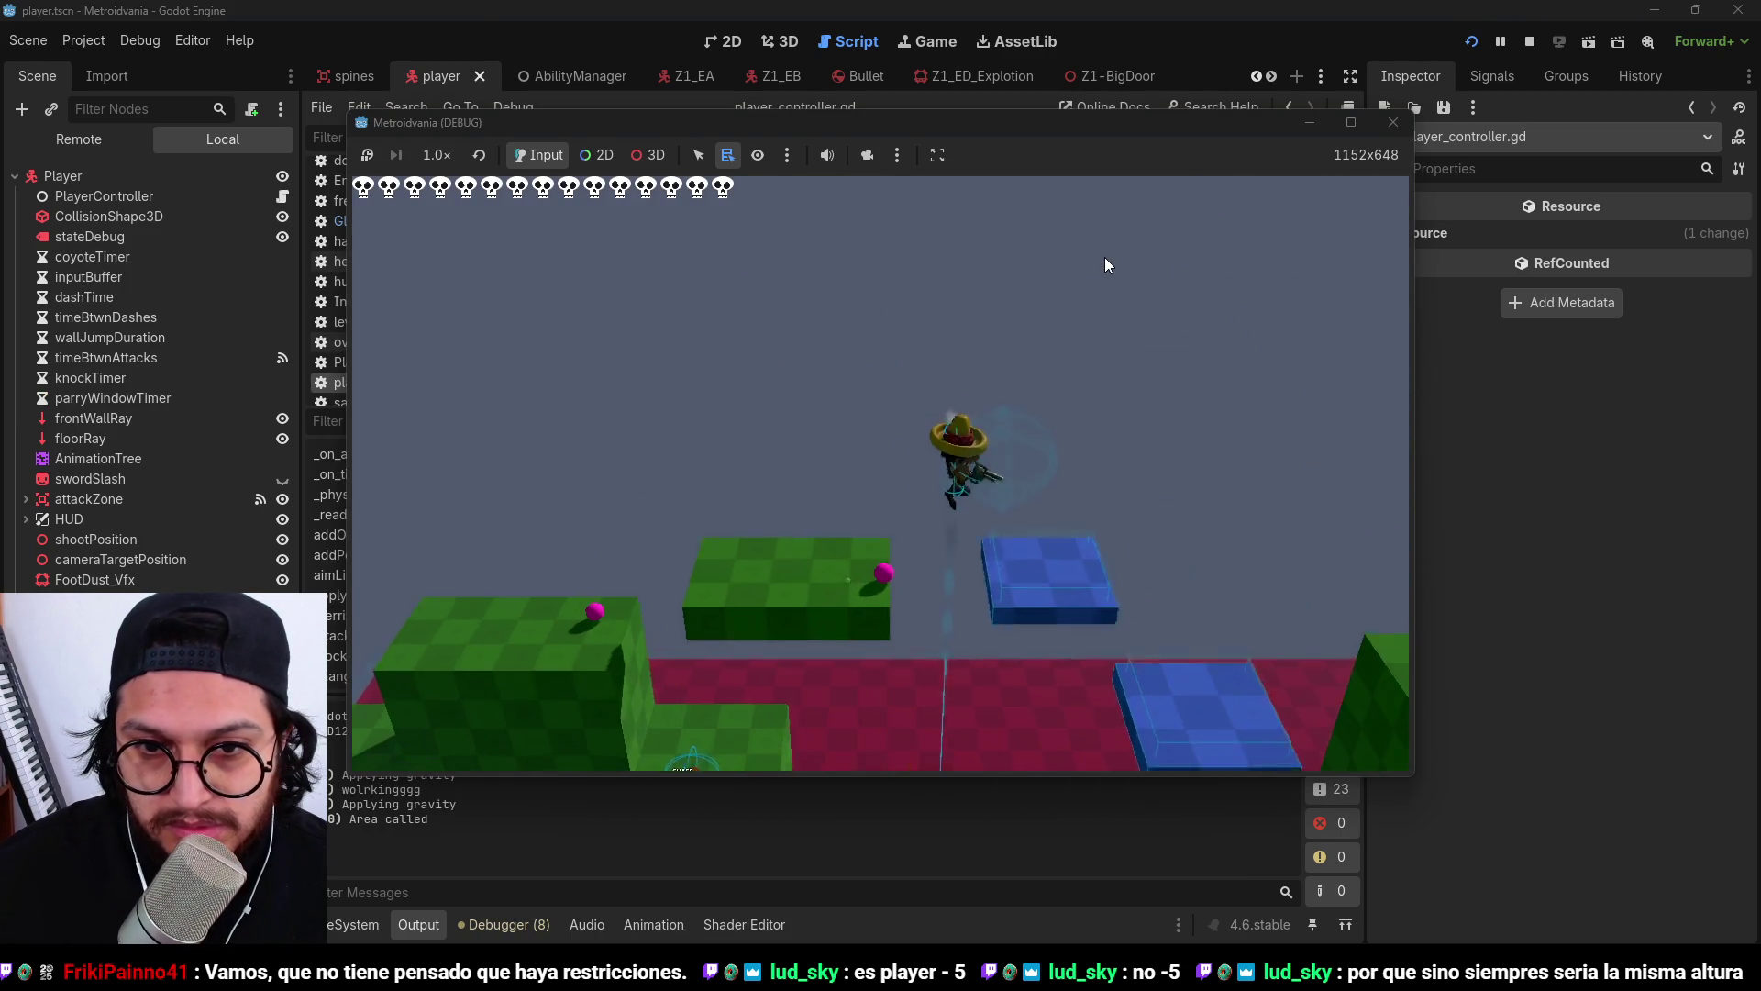
key("d")
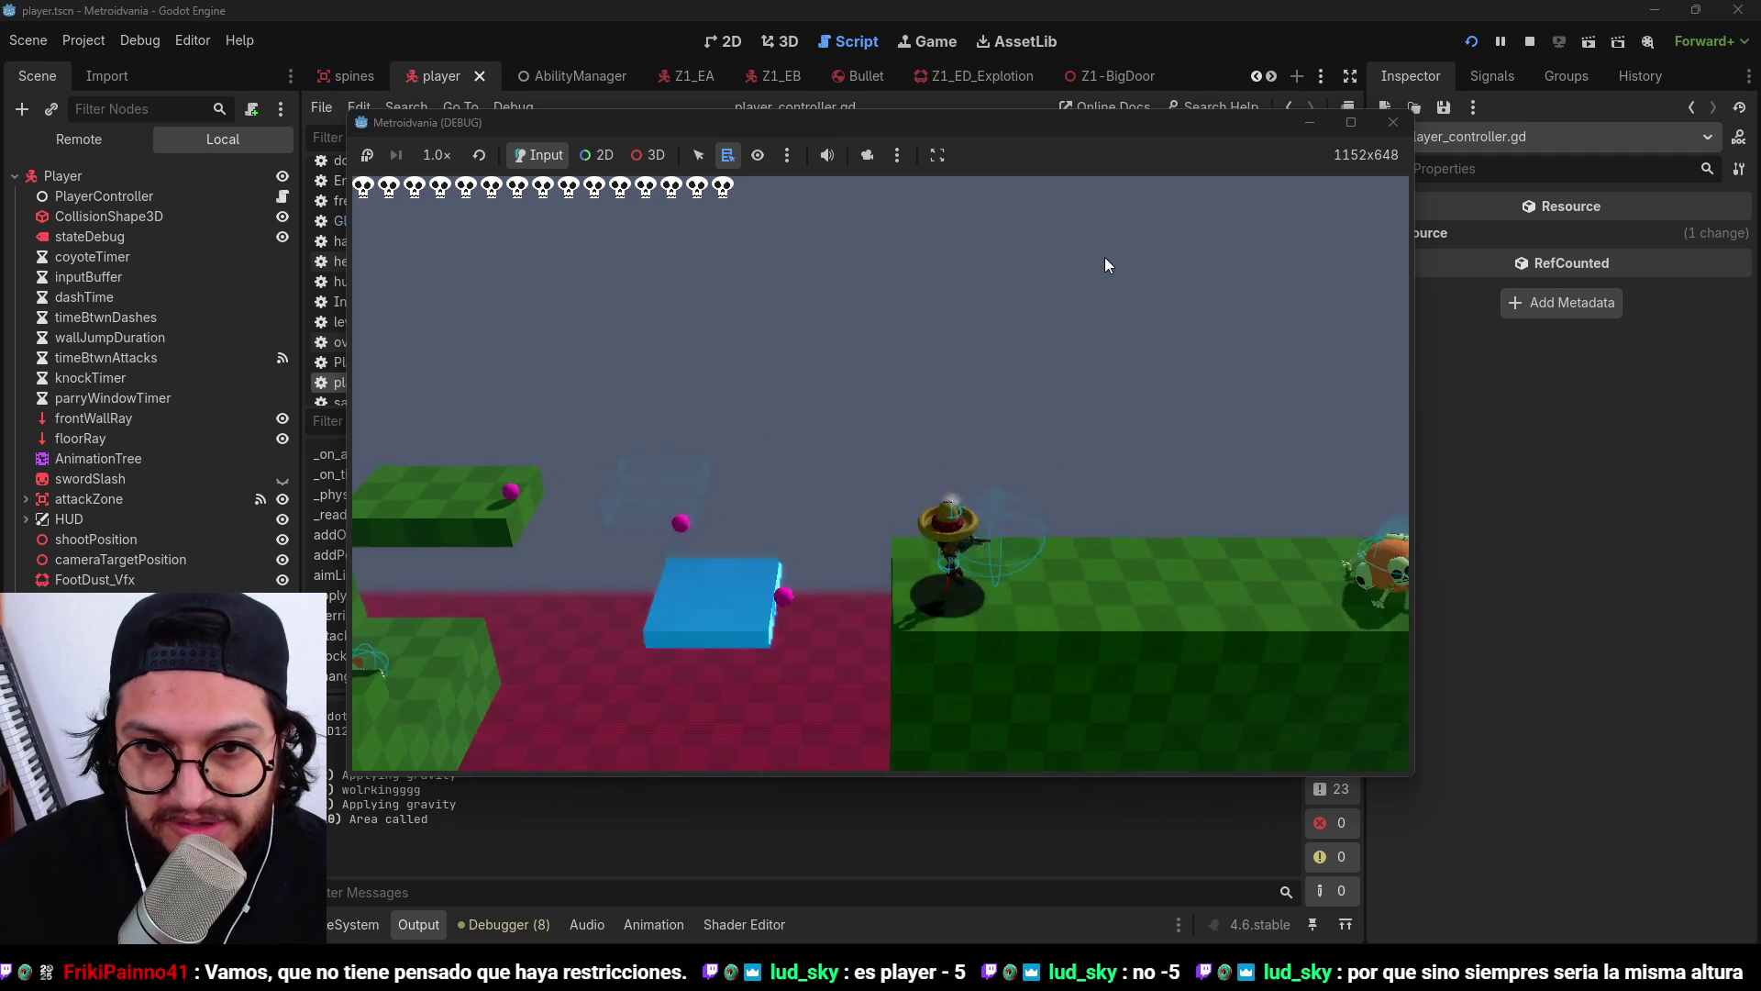
key("a")
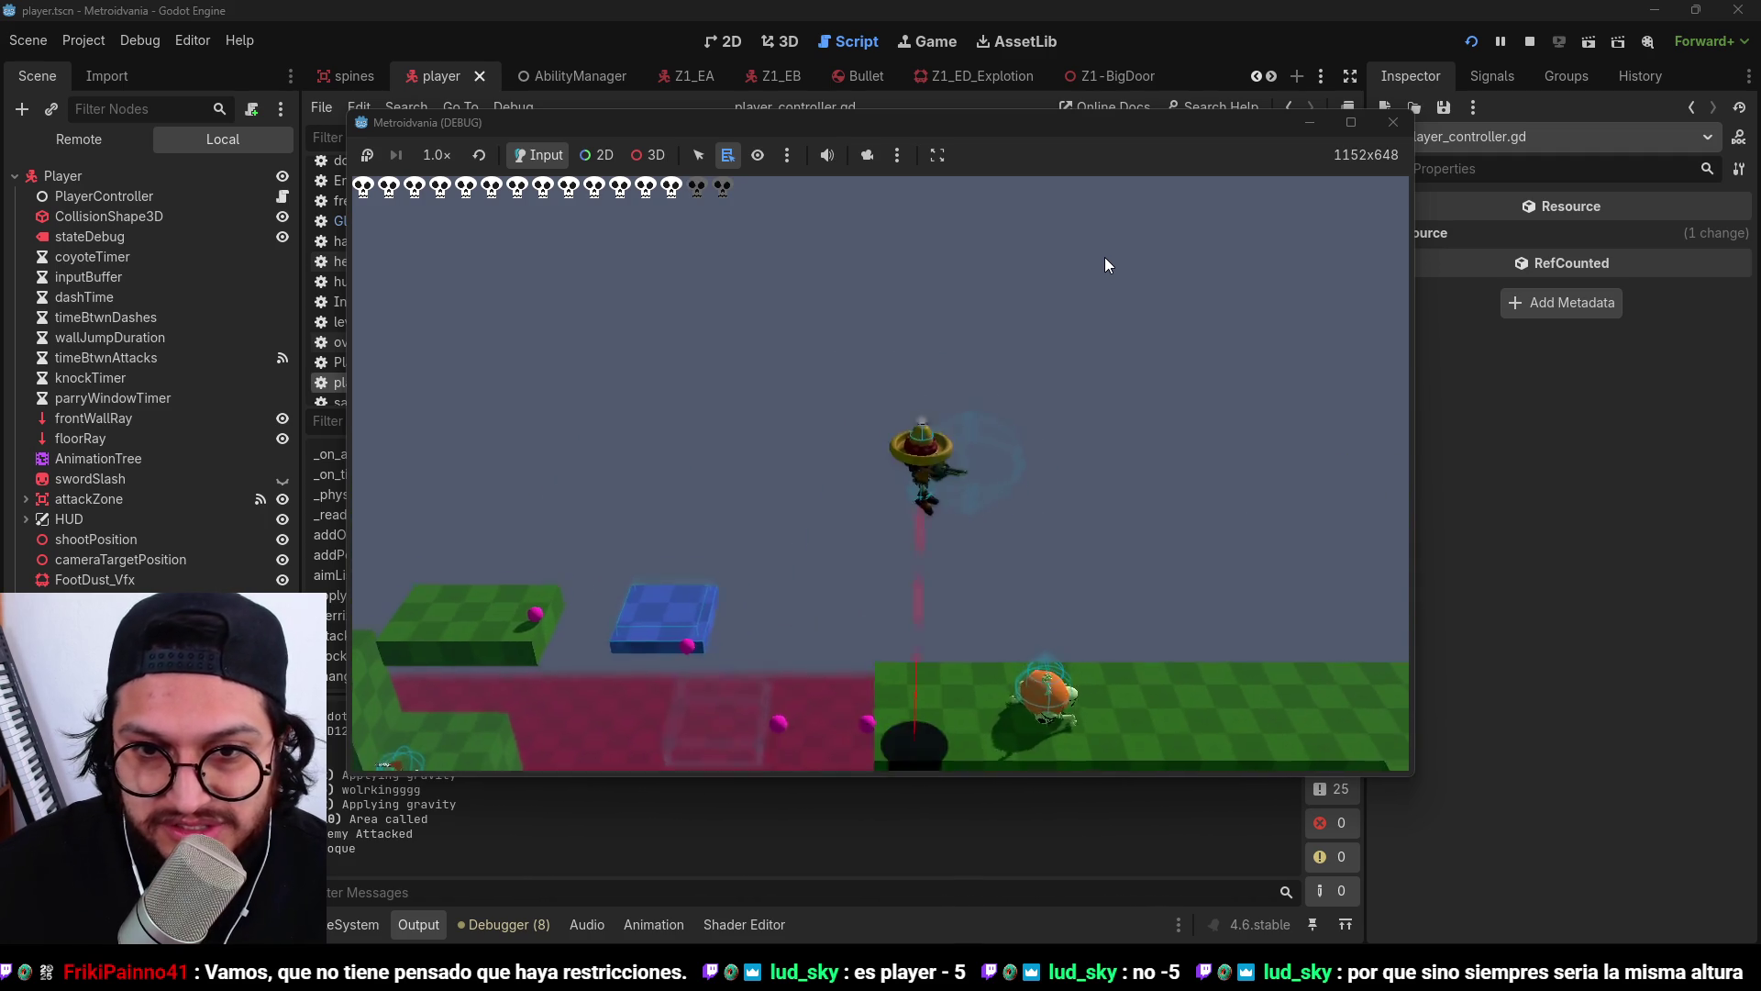
Stop the game, show the player scene in 3D, and select FloorPositionDecal.
left_click(1529, 42)
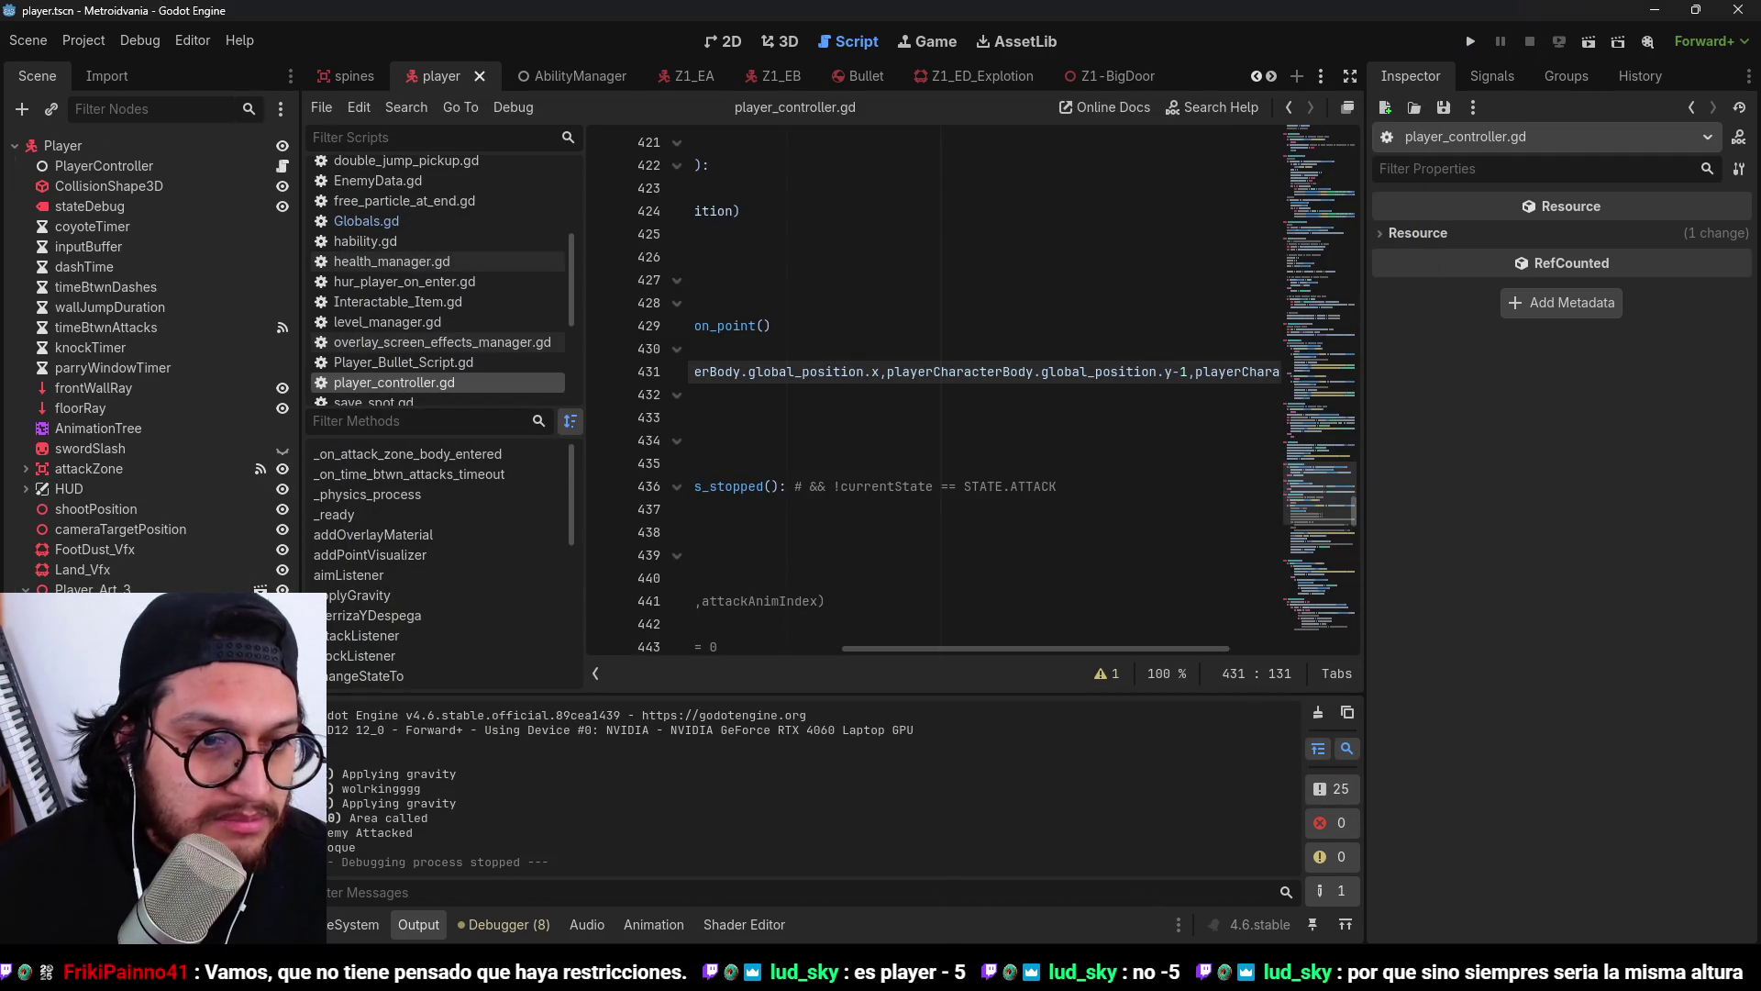
left_click(780, 42)
left_click(110, 609)
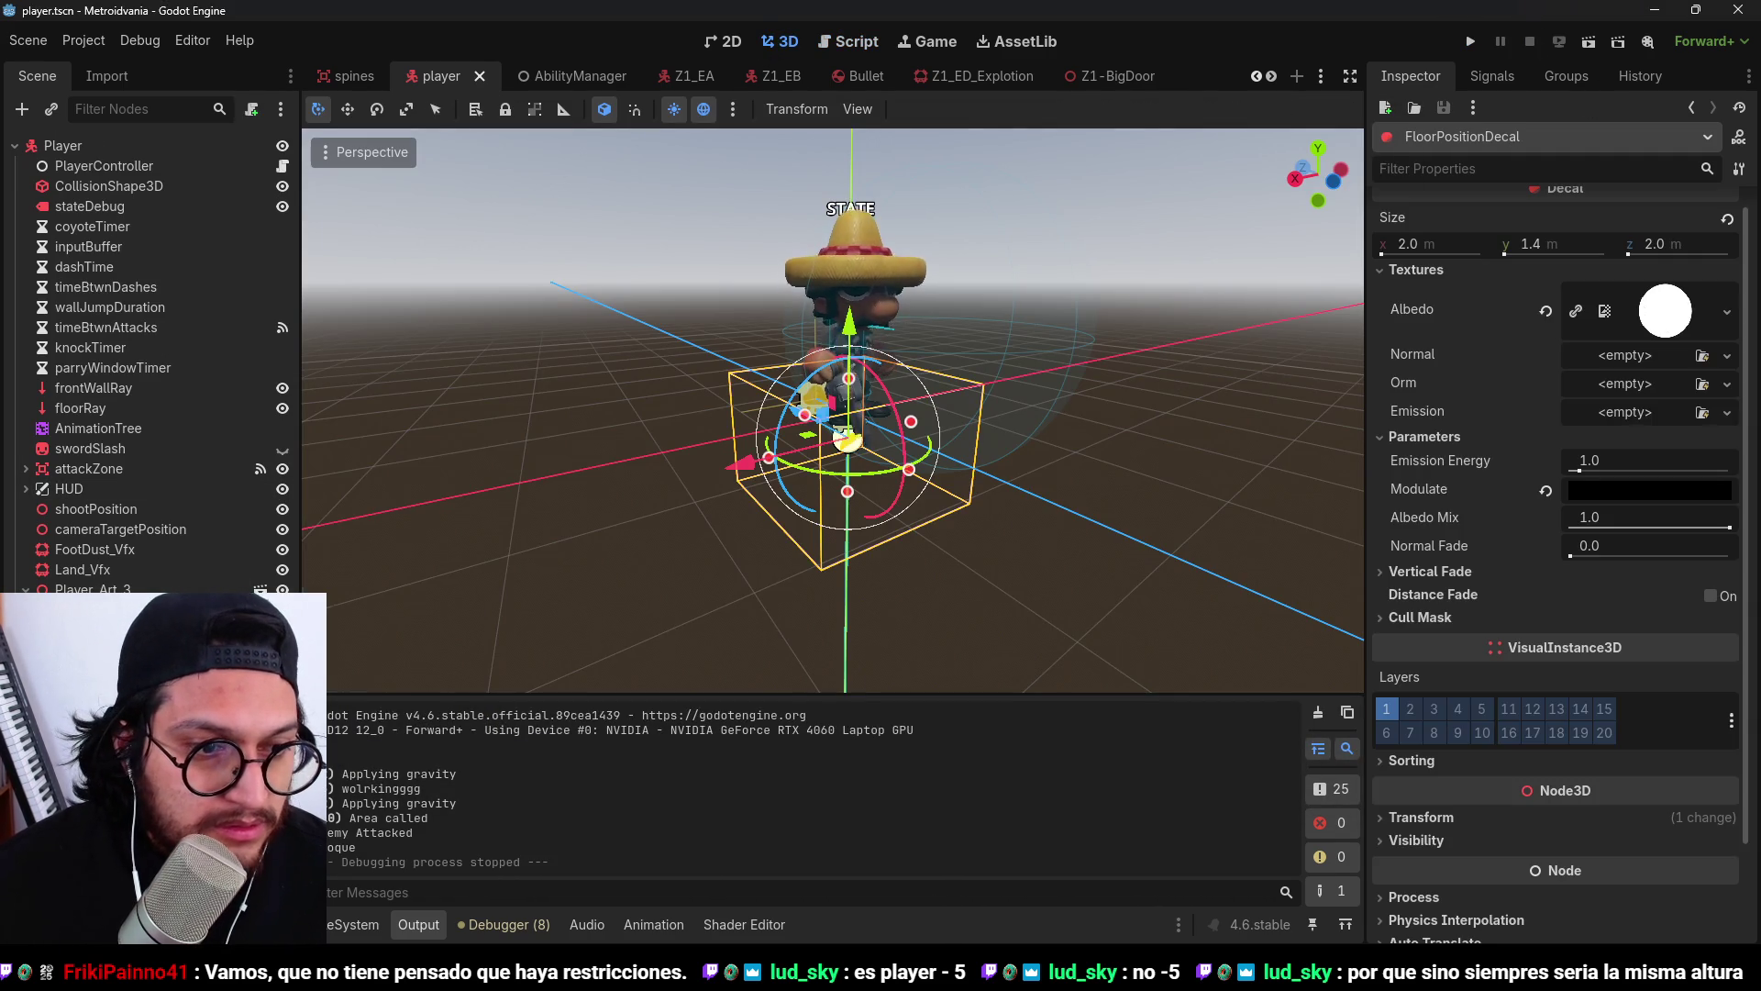
Change FloorPositionDecal's node type to Sprite3D.
right_click(110, 609)
left_click(385, 655)
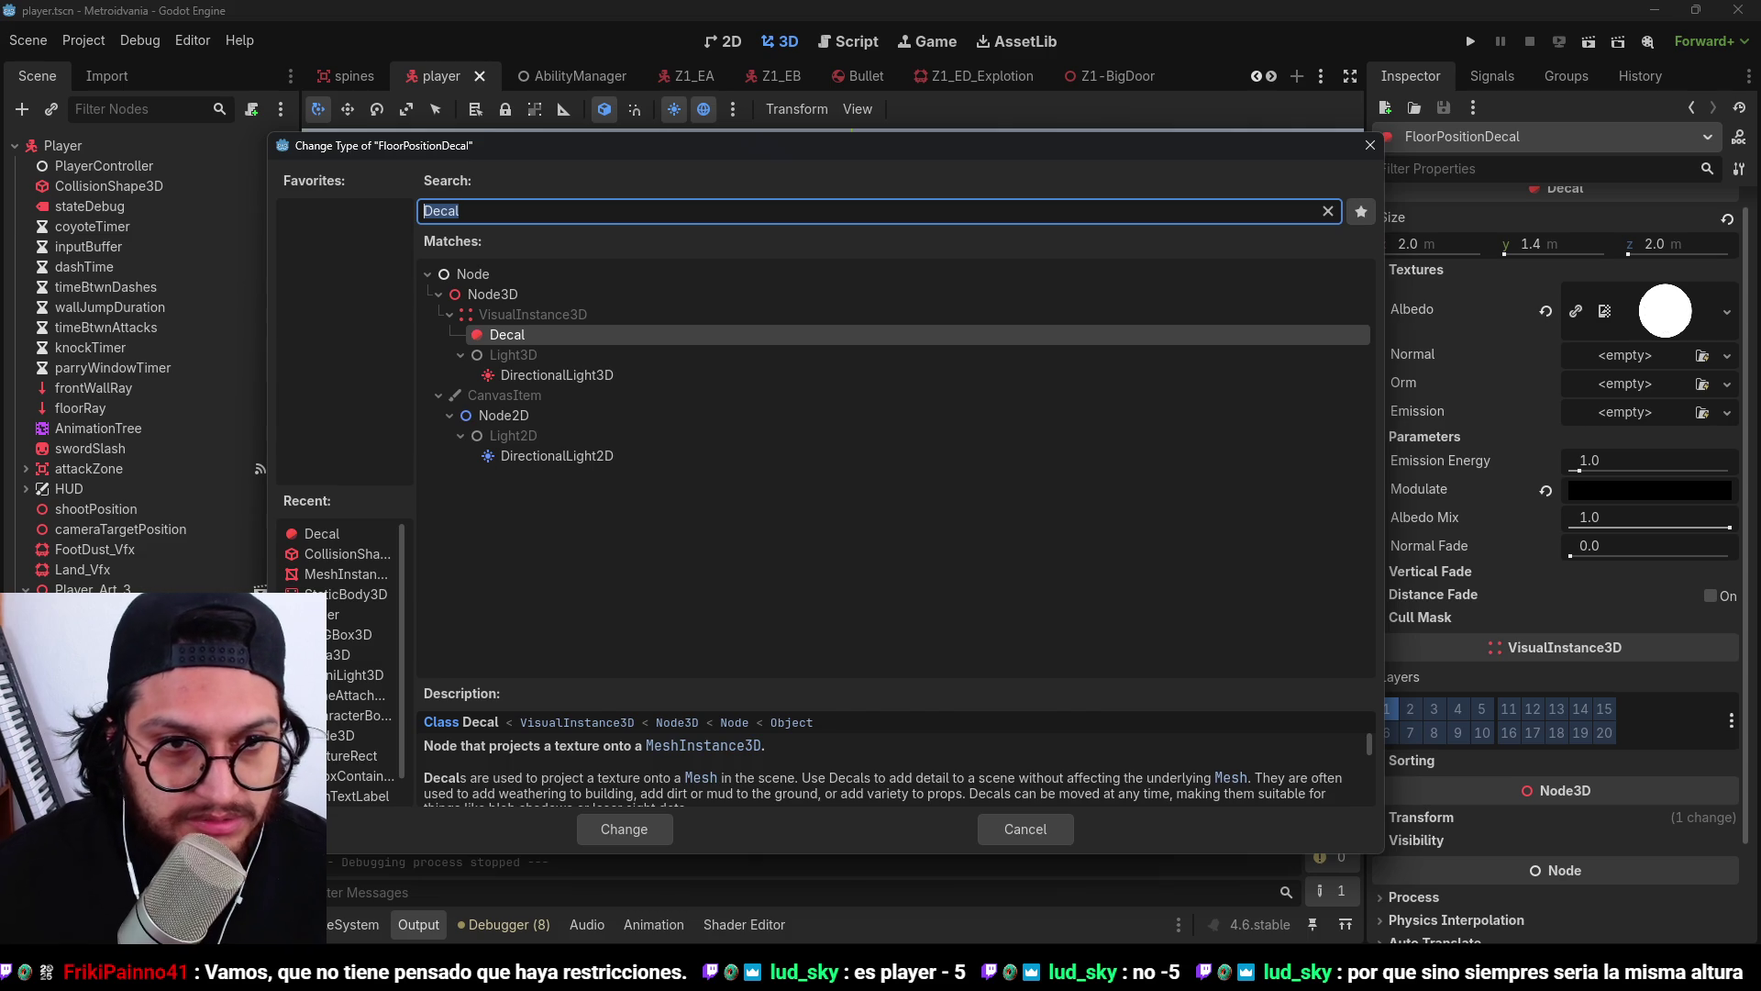
type("sprite3")
key("Return")
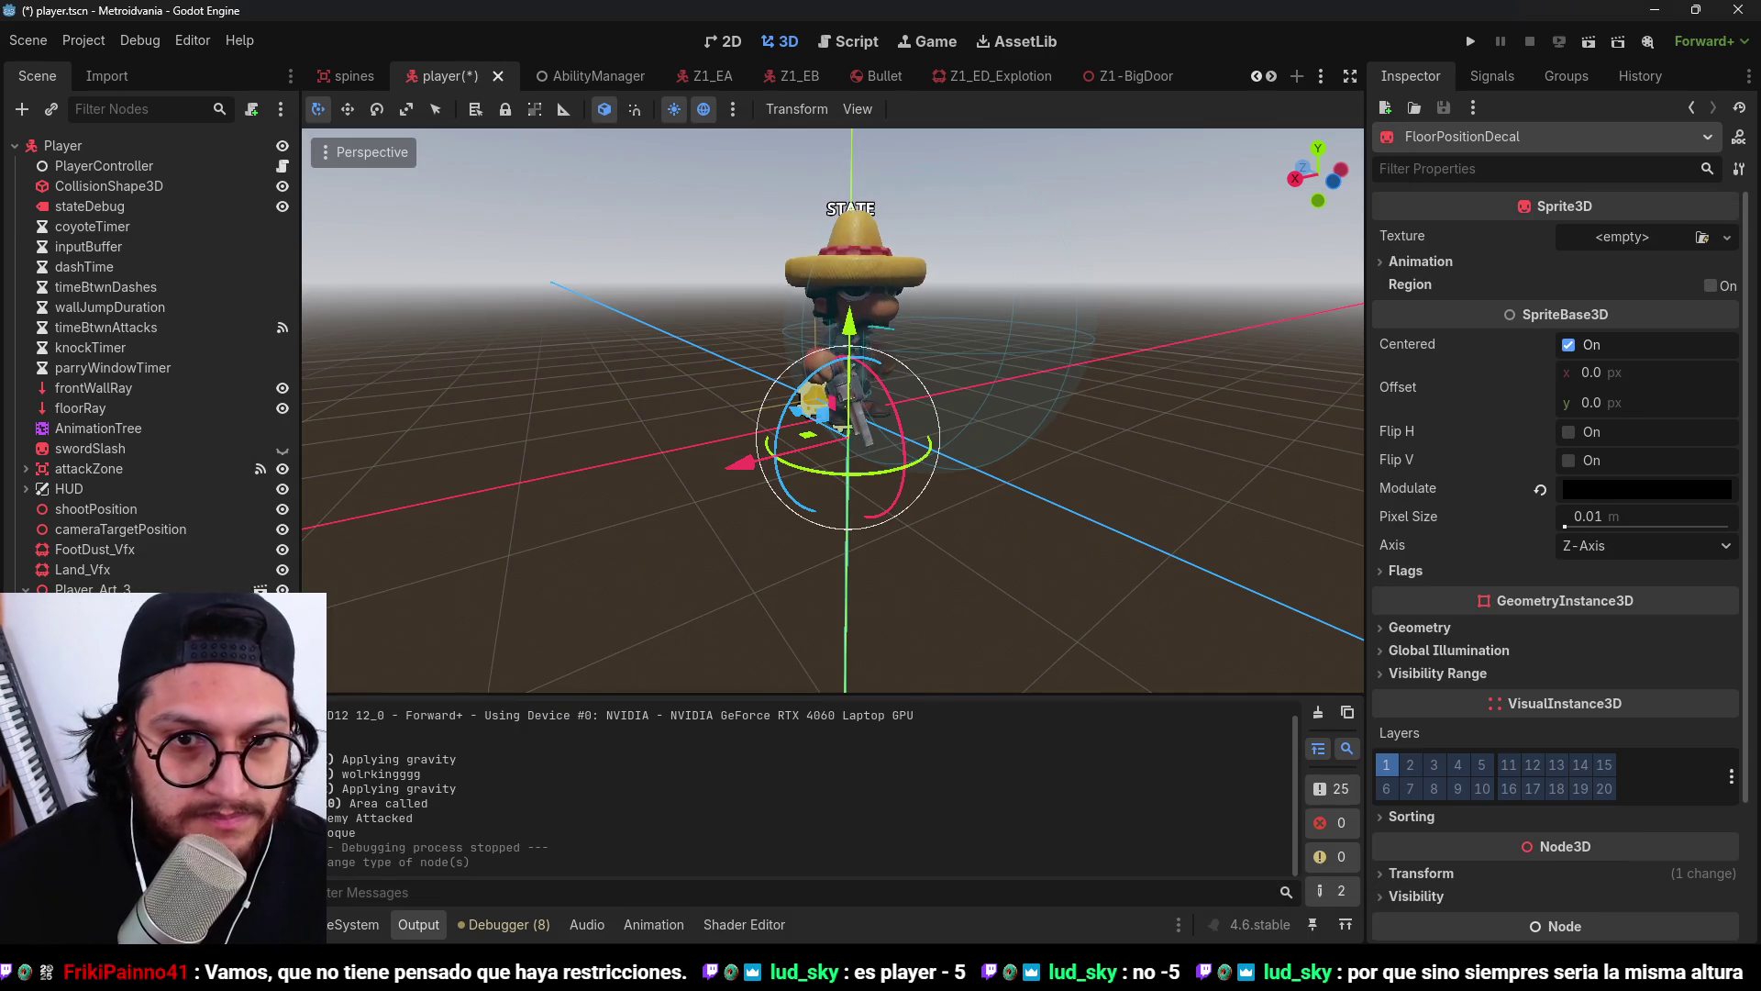
Assign the white circle texture to the Sprite3D via Quick Load.
mouse_move(680, 491)
left_mouse_down()
mouse_move(878, 536)
mouse_move(1009, 459)
left_mouse_up()
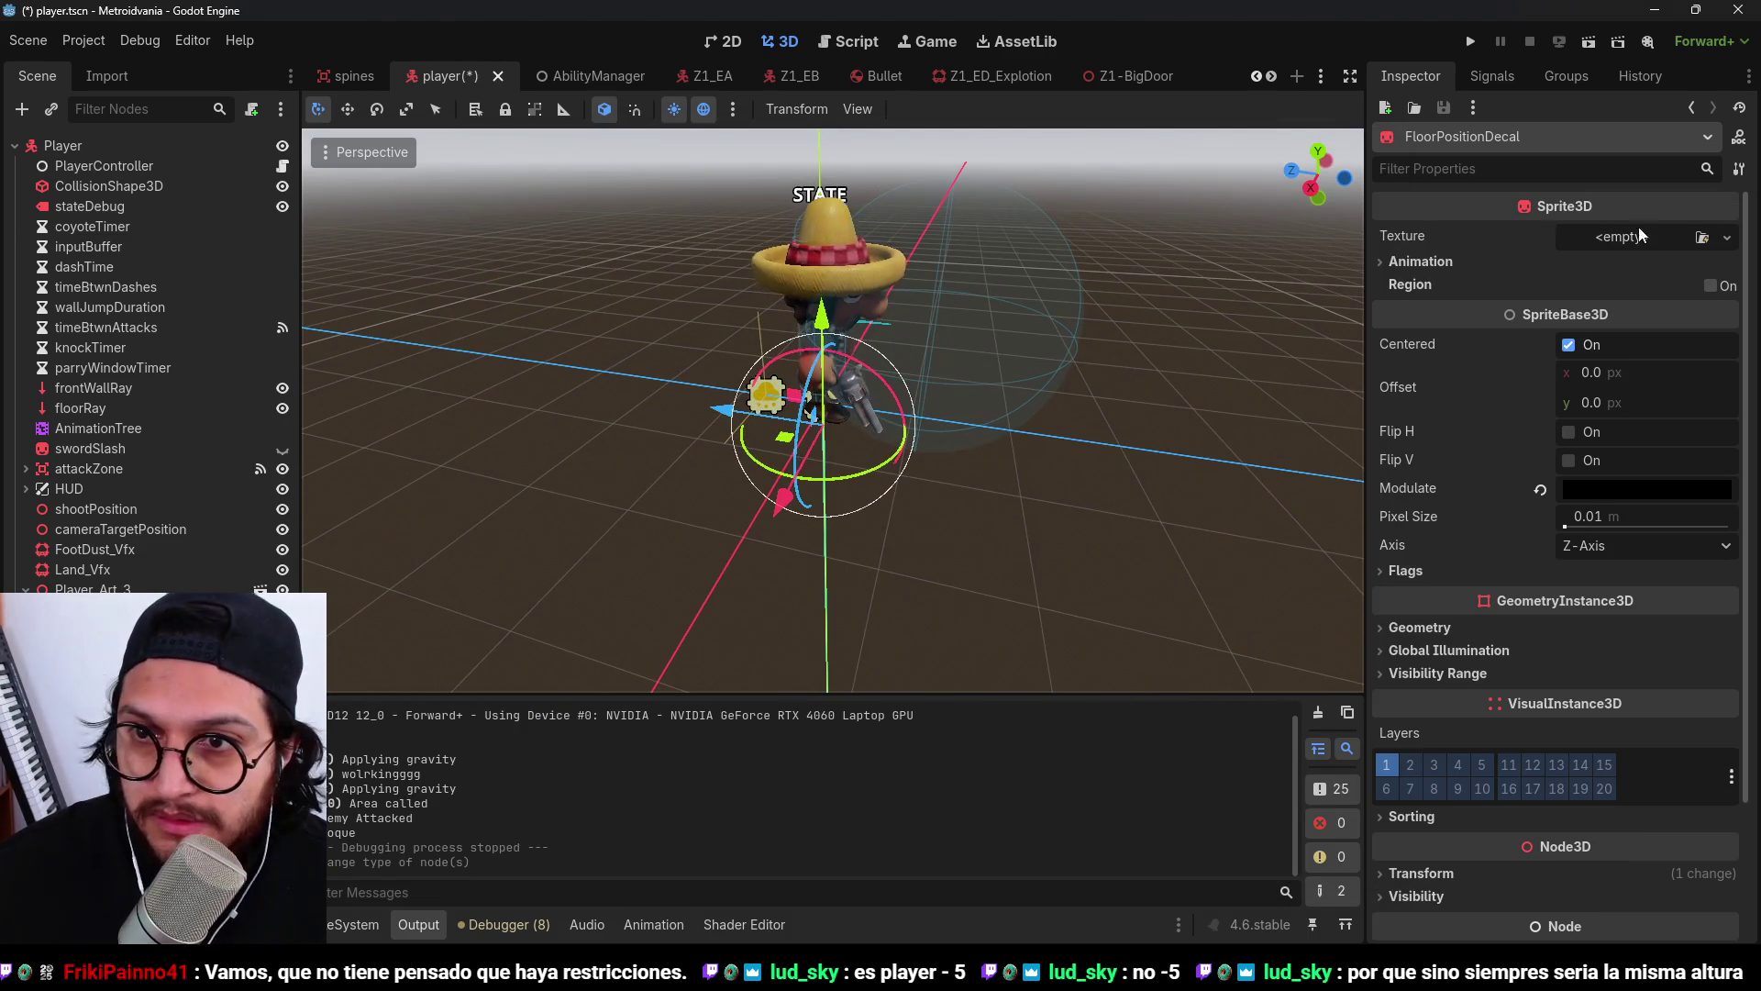
left_click(1729, 239)
left_click(1587, 679)
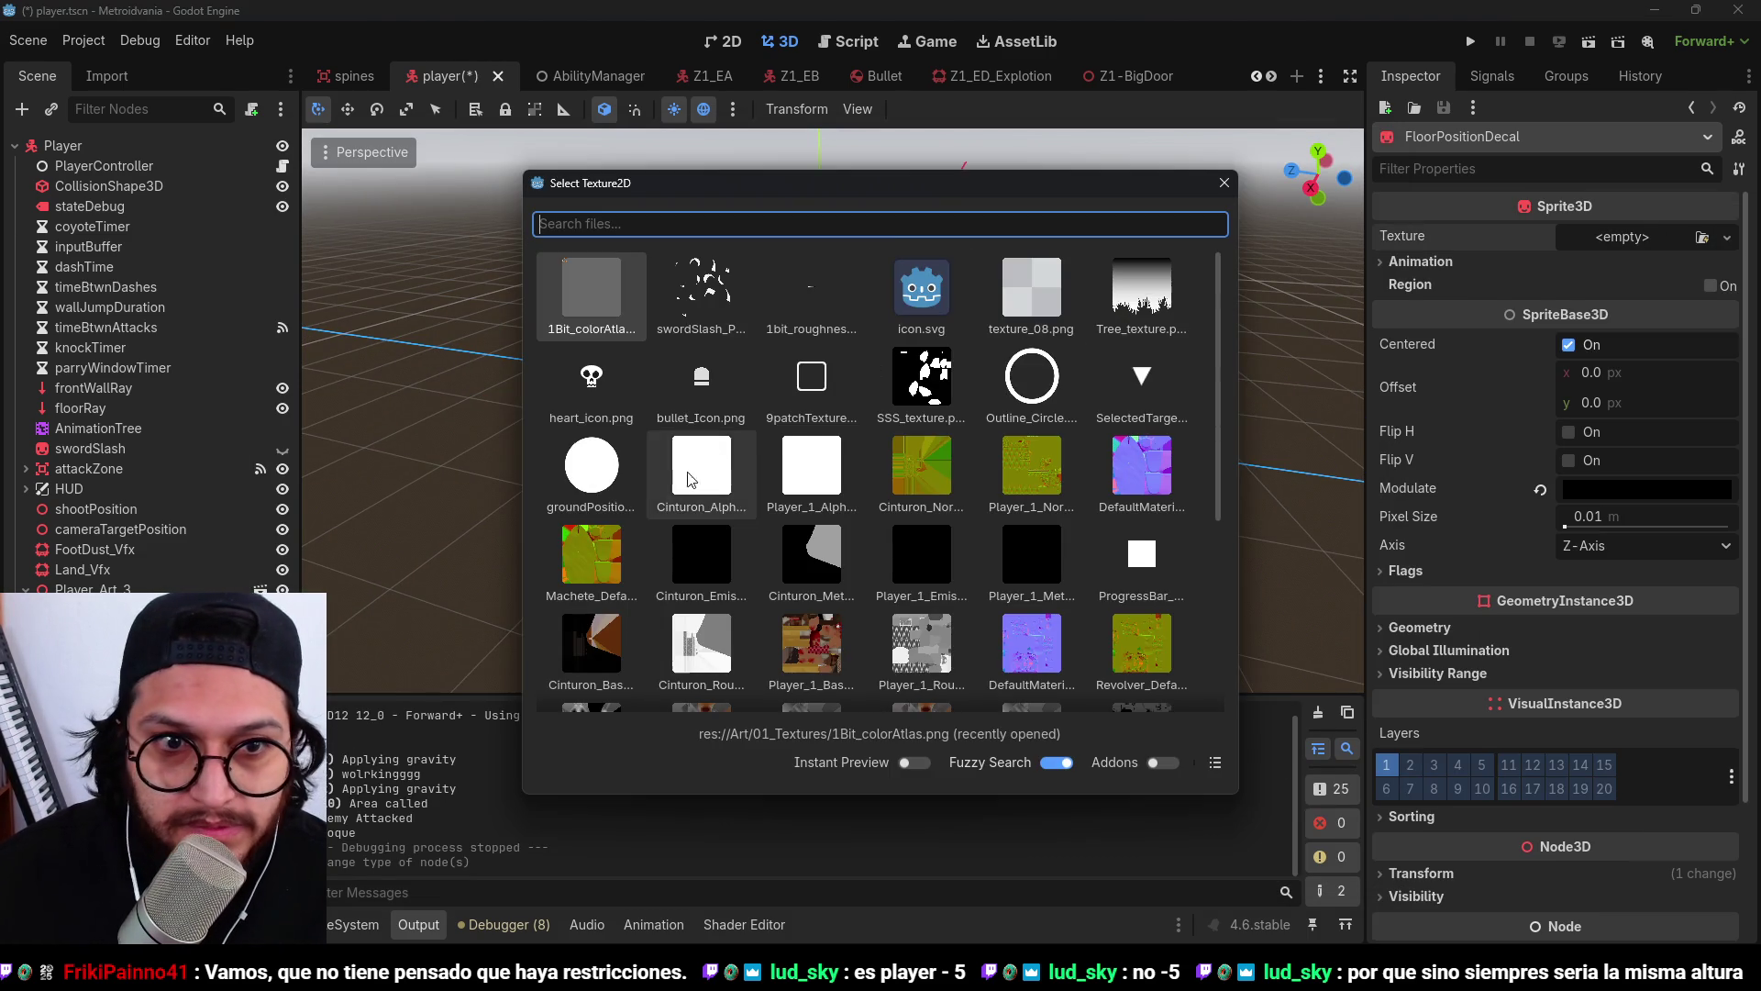
double_click(763, 454)
Rotate the circle flat, raise it to the player's feet, and save the player scene.
scroll(763, 454, "down", 2)
mouse_move(881, 385)
left_mouse_down()
mouse_move(762, 306)
mouse_move(932, 401)
mouse_move(967, 337)
mouse_move(1006, 317)
mouse_move(987, 329)
left_mouse_up()
key("KP_3")
scroll(825, 377, "up", 5)
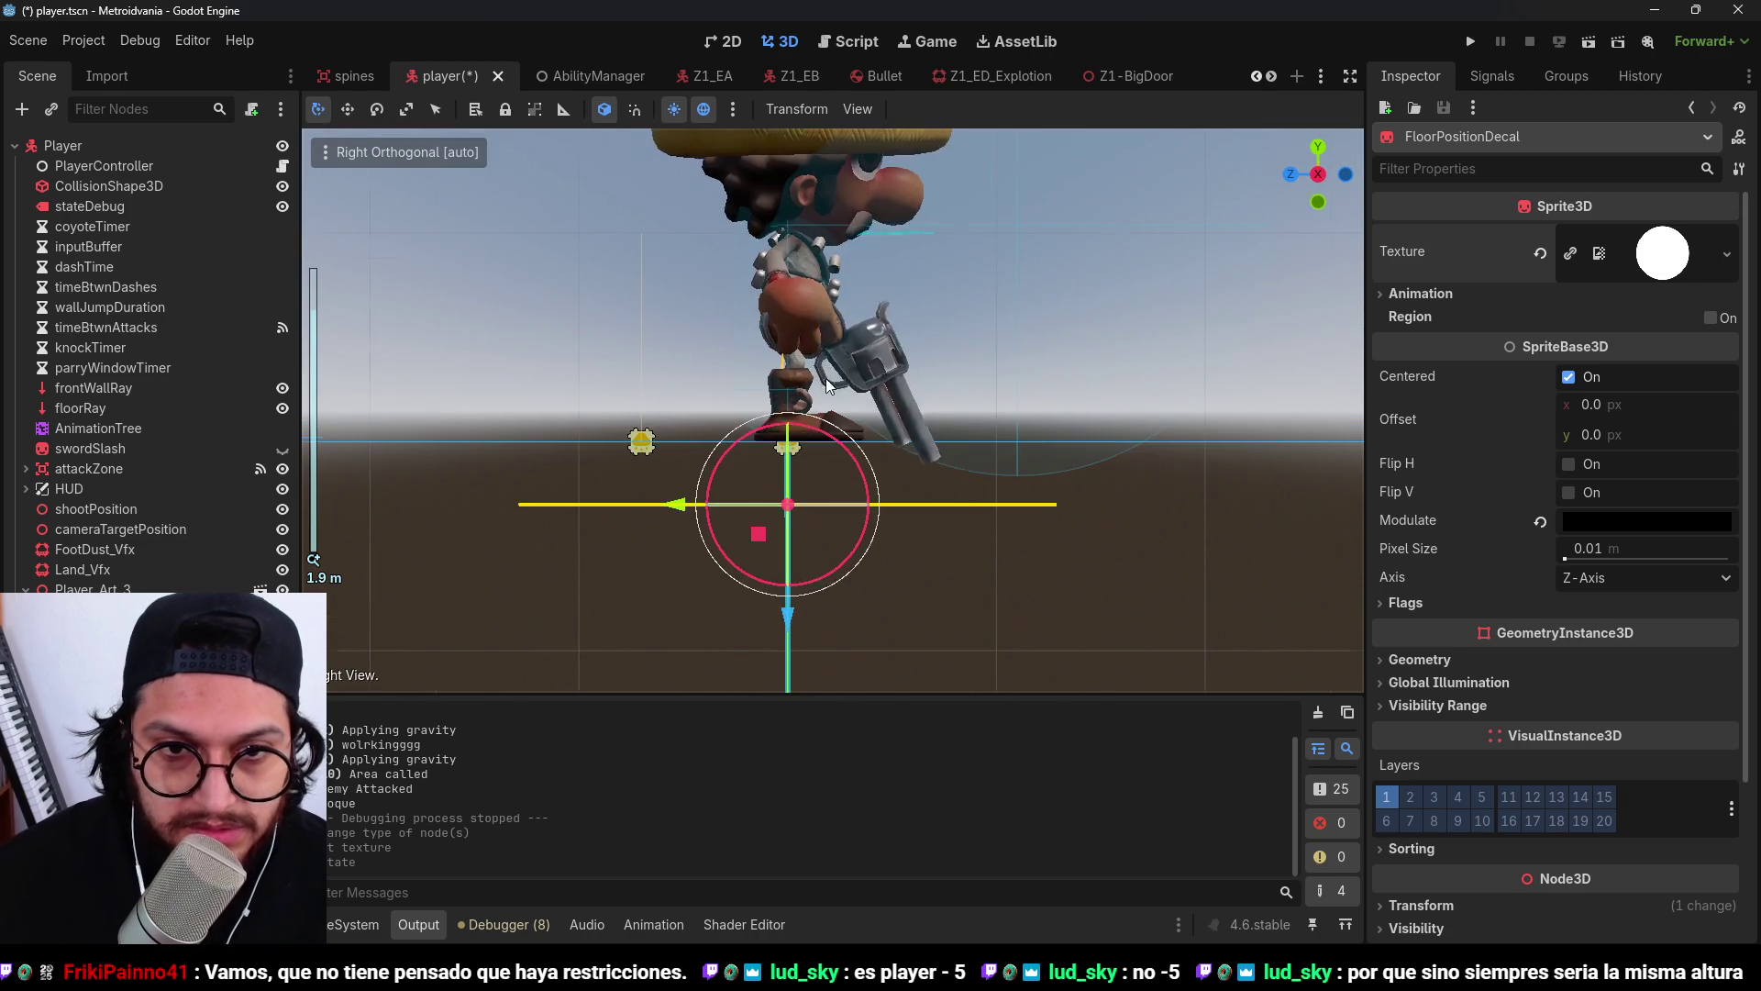
mouse_move(787, 605)
left_mouse_down()
mouse_move(791, 533)
mouse_move(769, 554)
mouse_move(824, 473)
left_mouse_up()
key("ctrl+s")
scroll(824, 474, "up", 3)
key("ctrl+s")
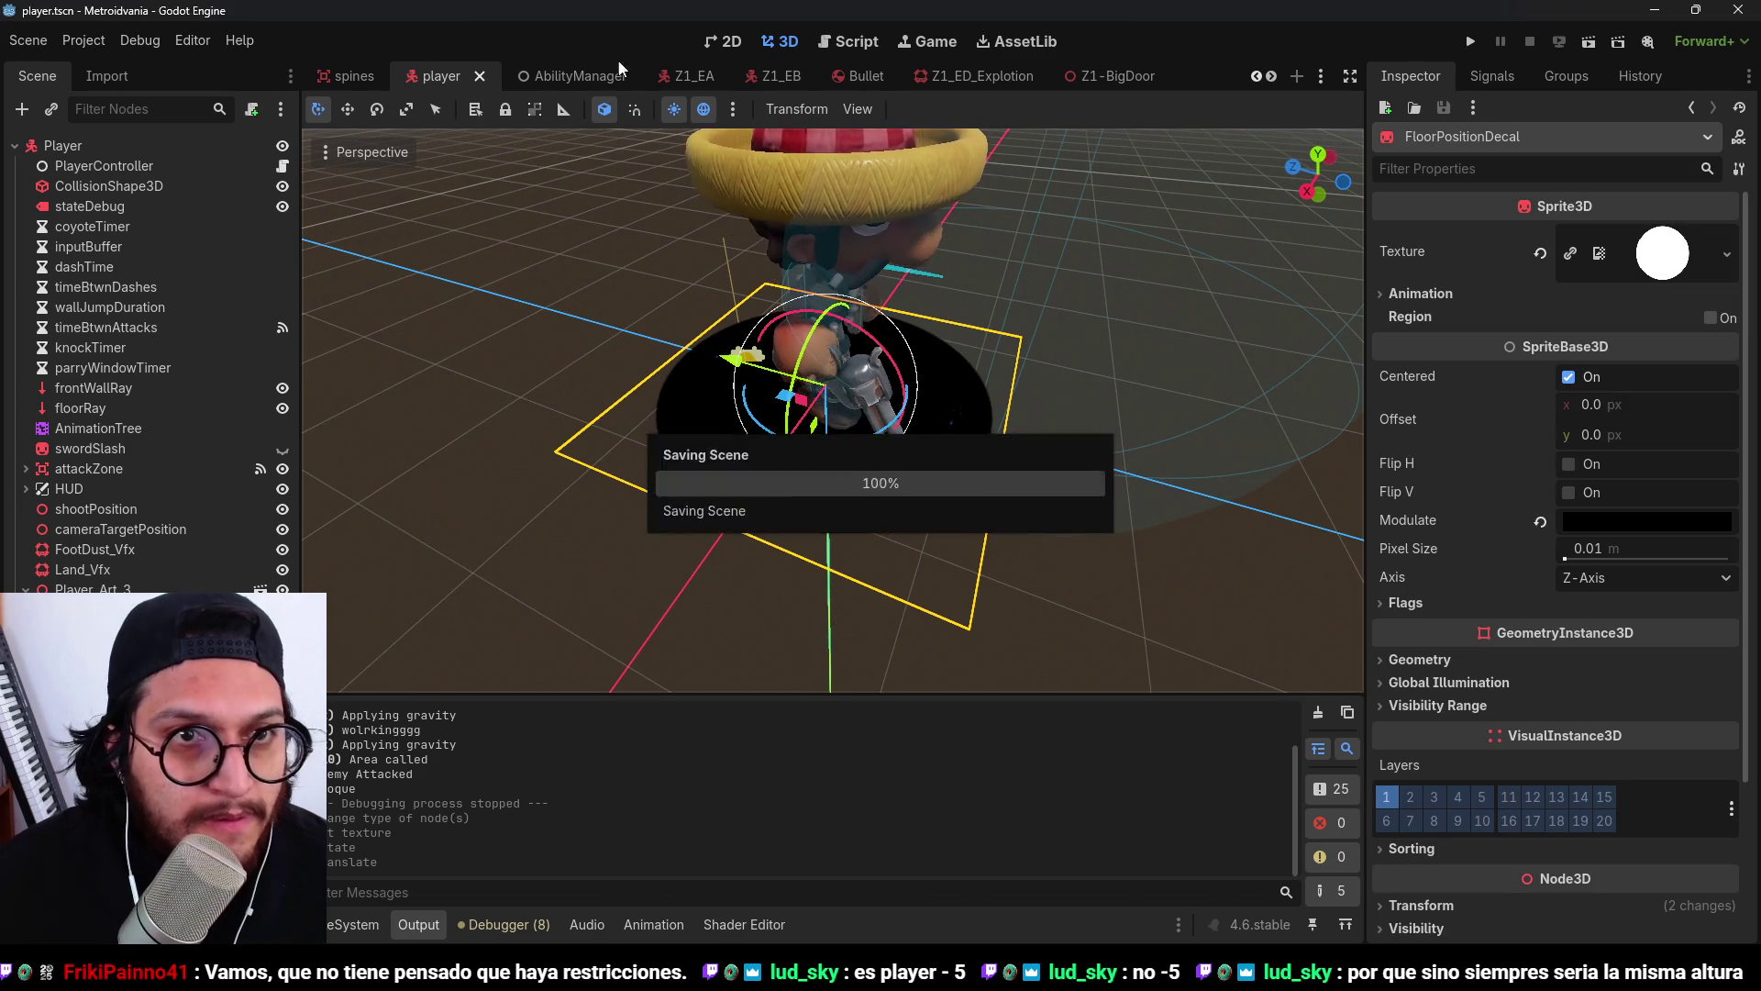
left_click(858, 43)
left_click_drag(1017, 647, 688, 629)
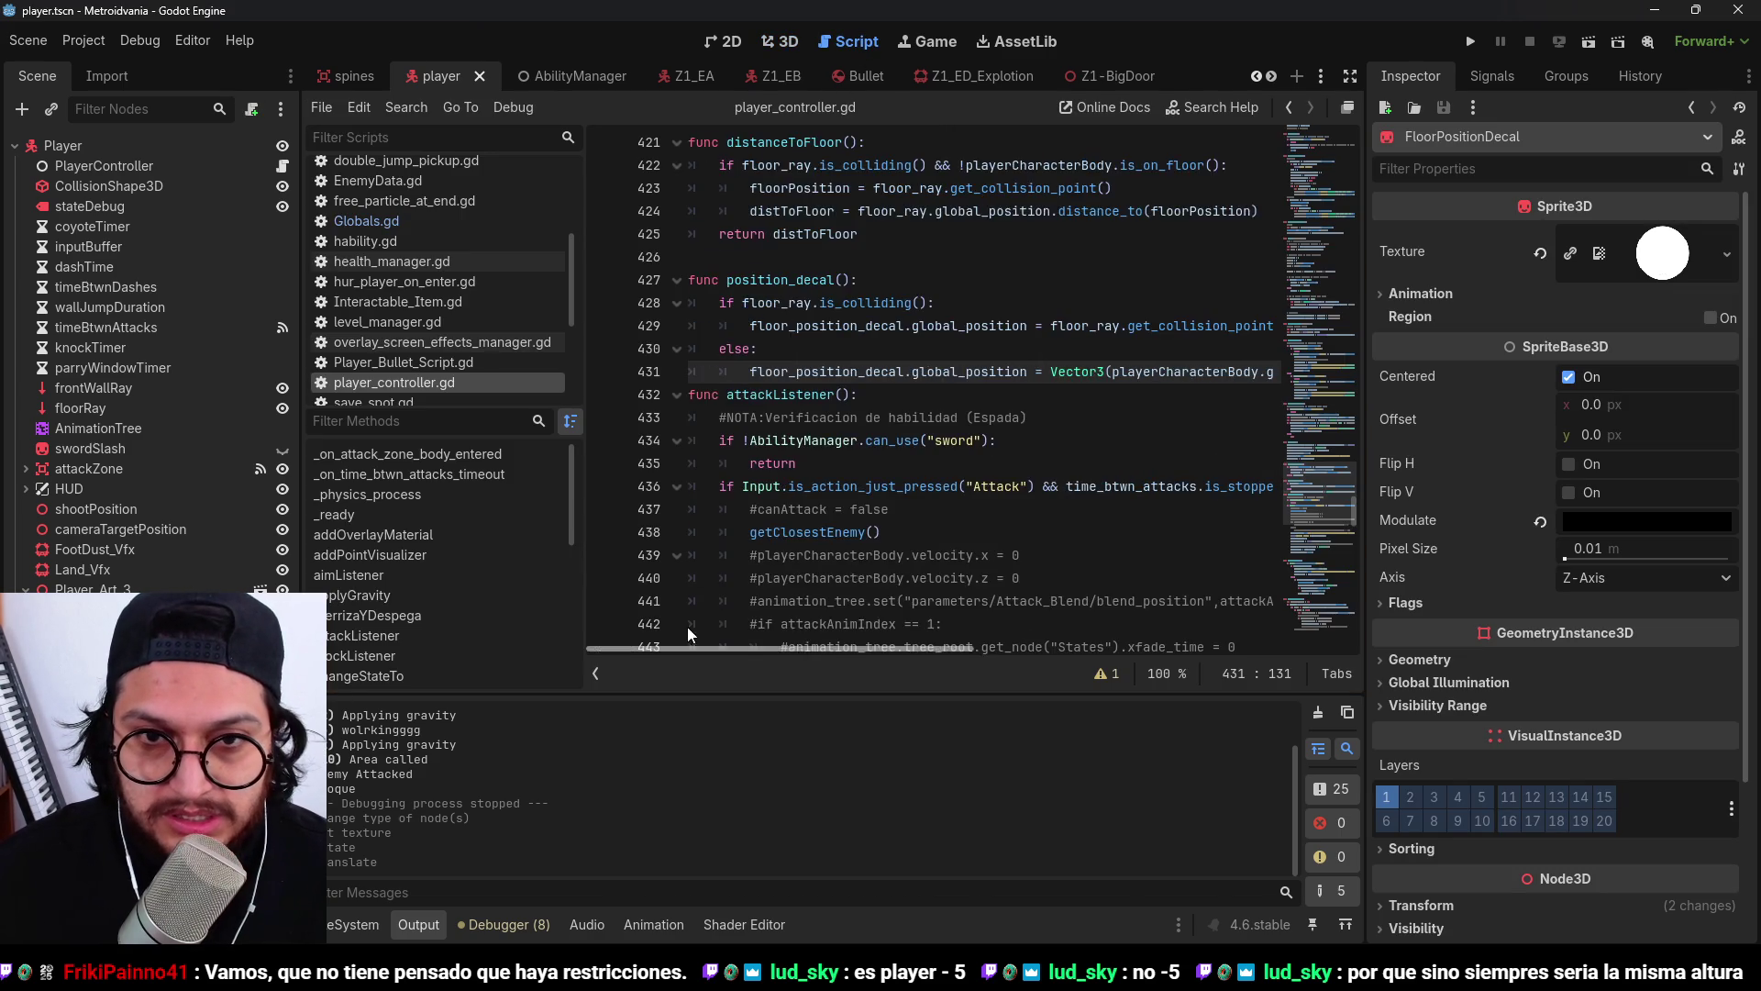
Change the floor_position_decal type hint from Decal to Sprite3D and run the game.
left_click_drag(1317, 366, 1295, 165)
type("Sprite3D = $\"../FloorPositionDecal")
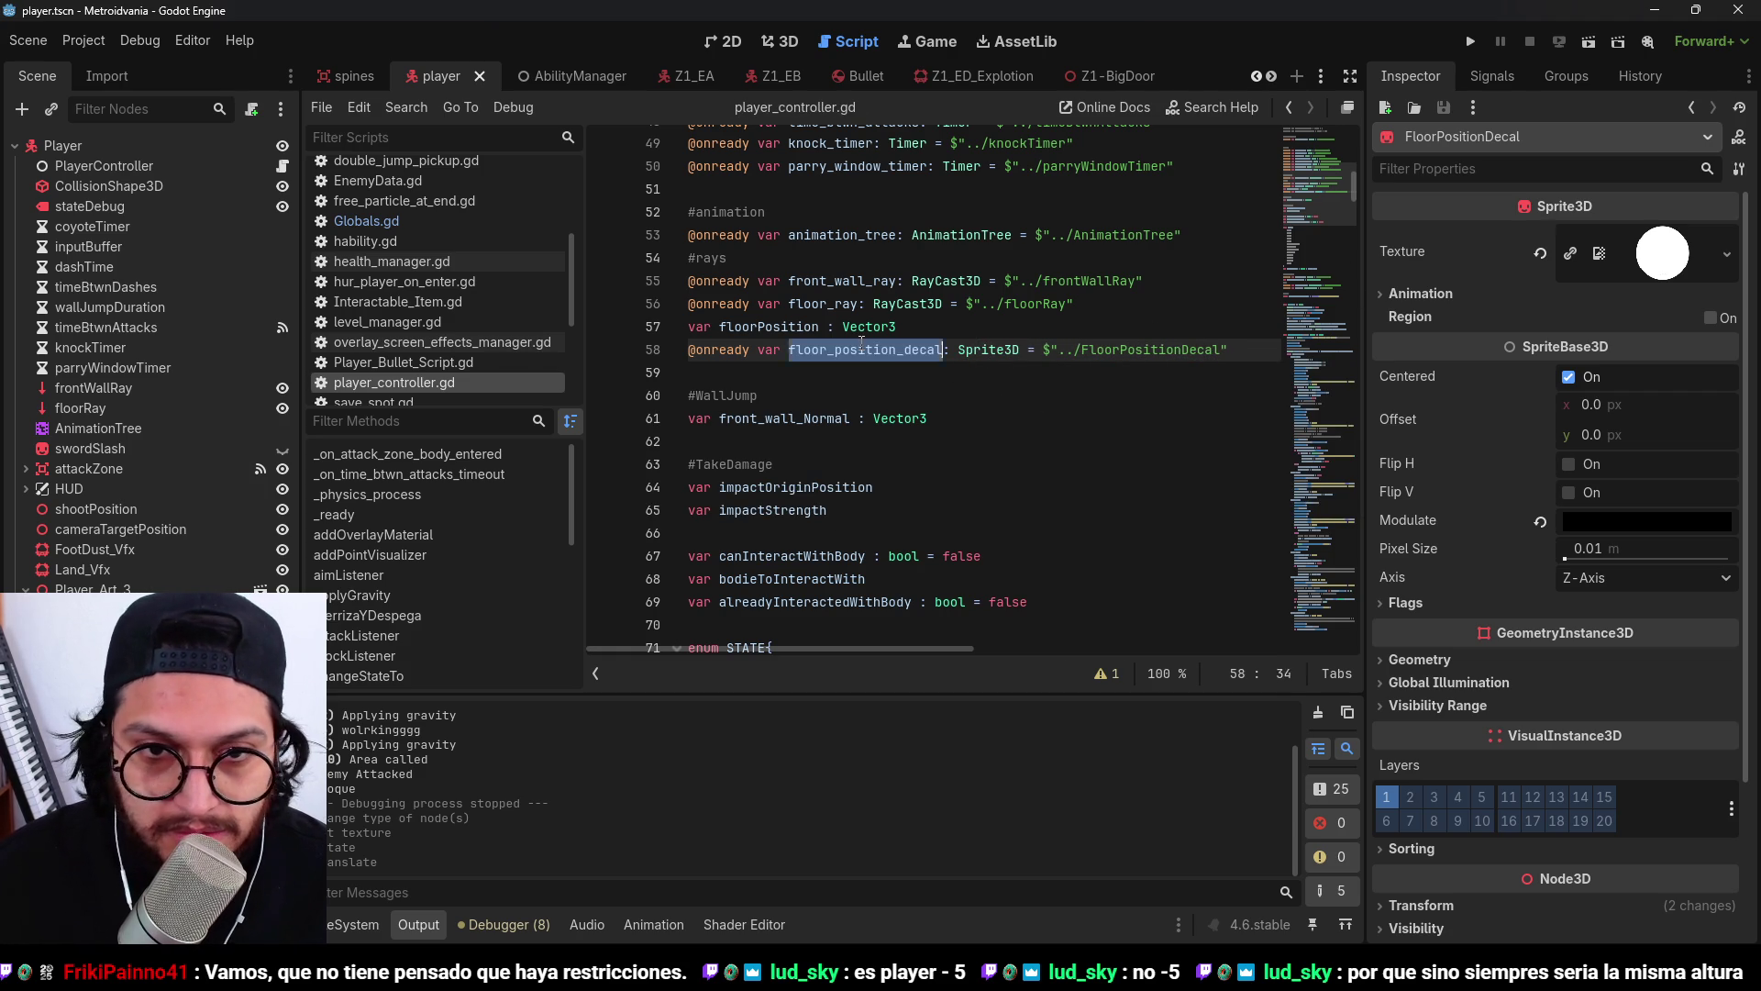
left_click(1470, 42)
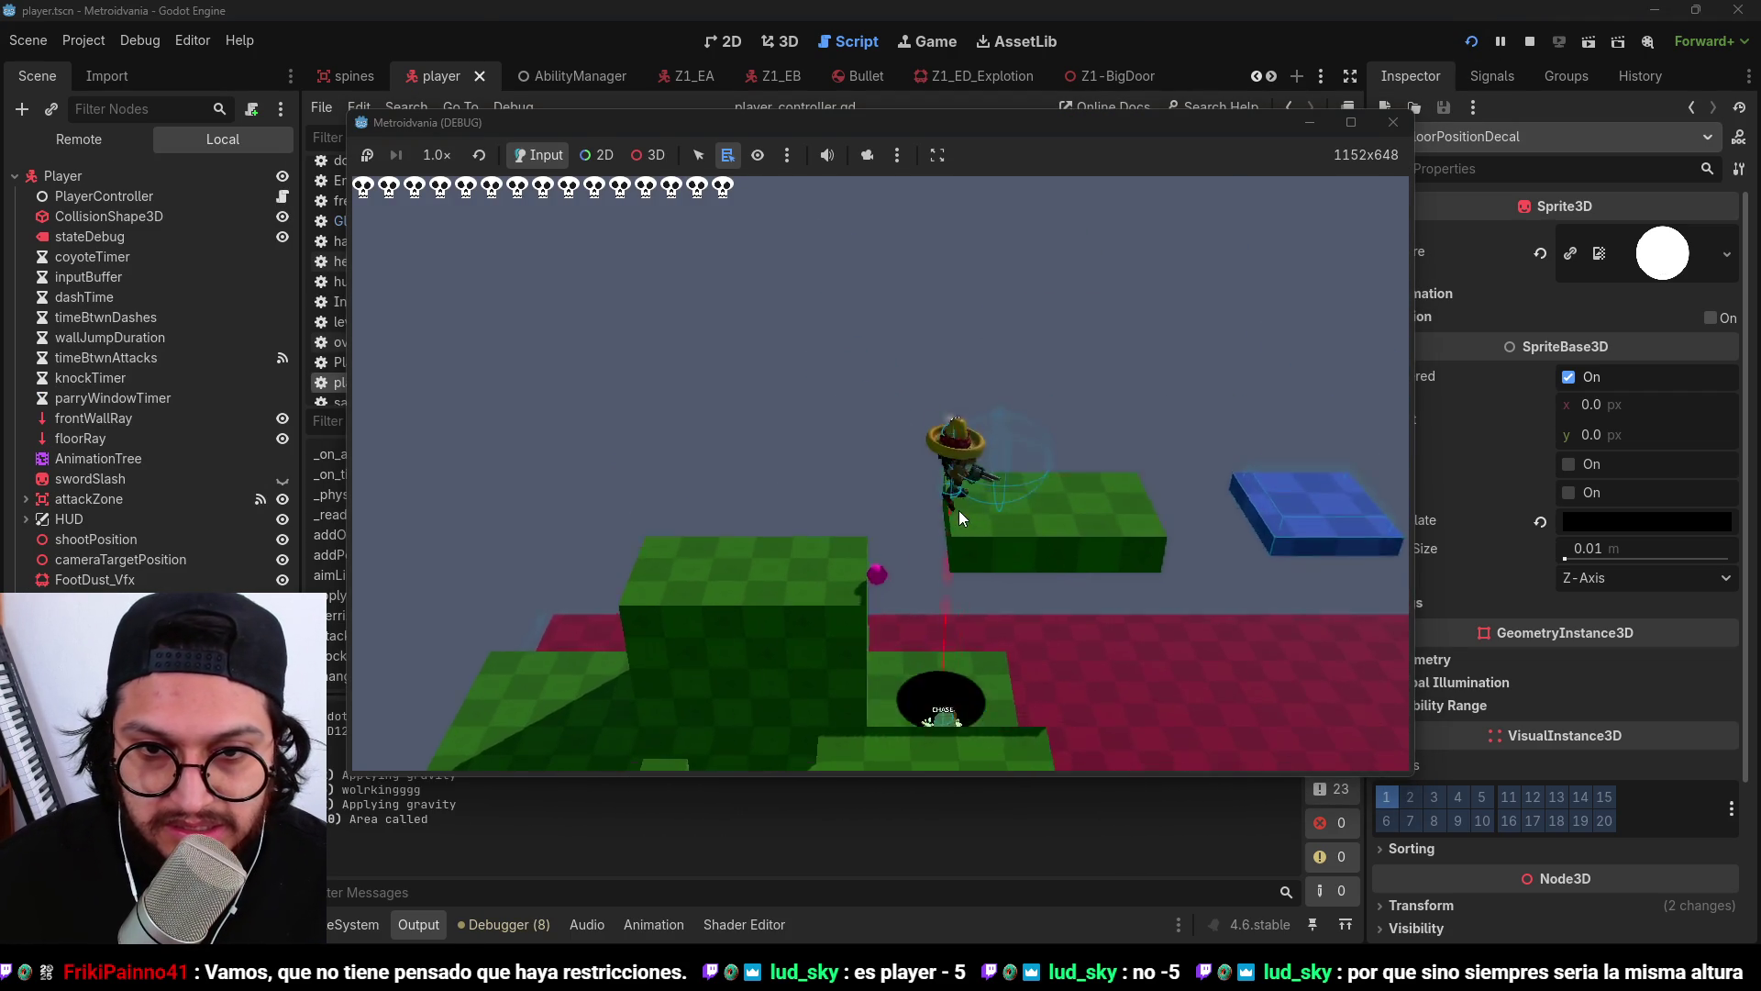
Move and jump right toward the orange enemy, then stop and view the player side-on in 3D.
key("d")
key("space")
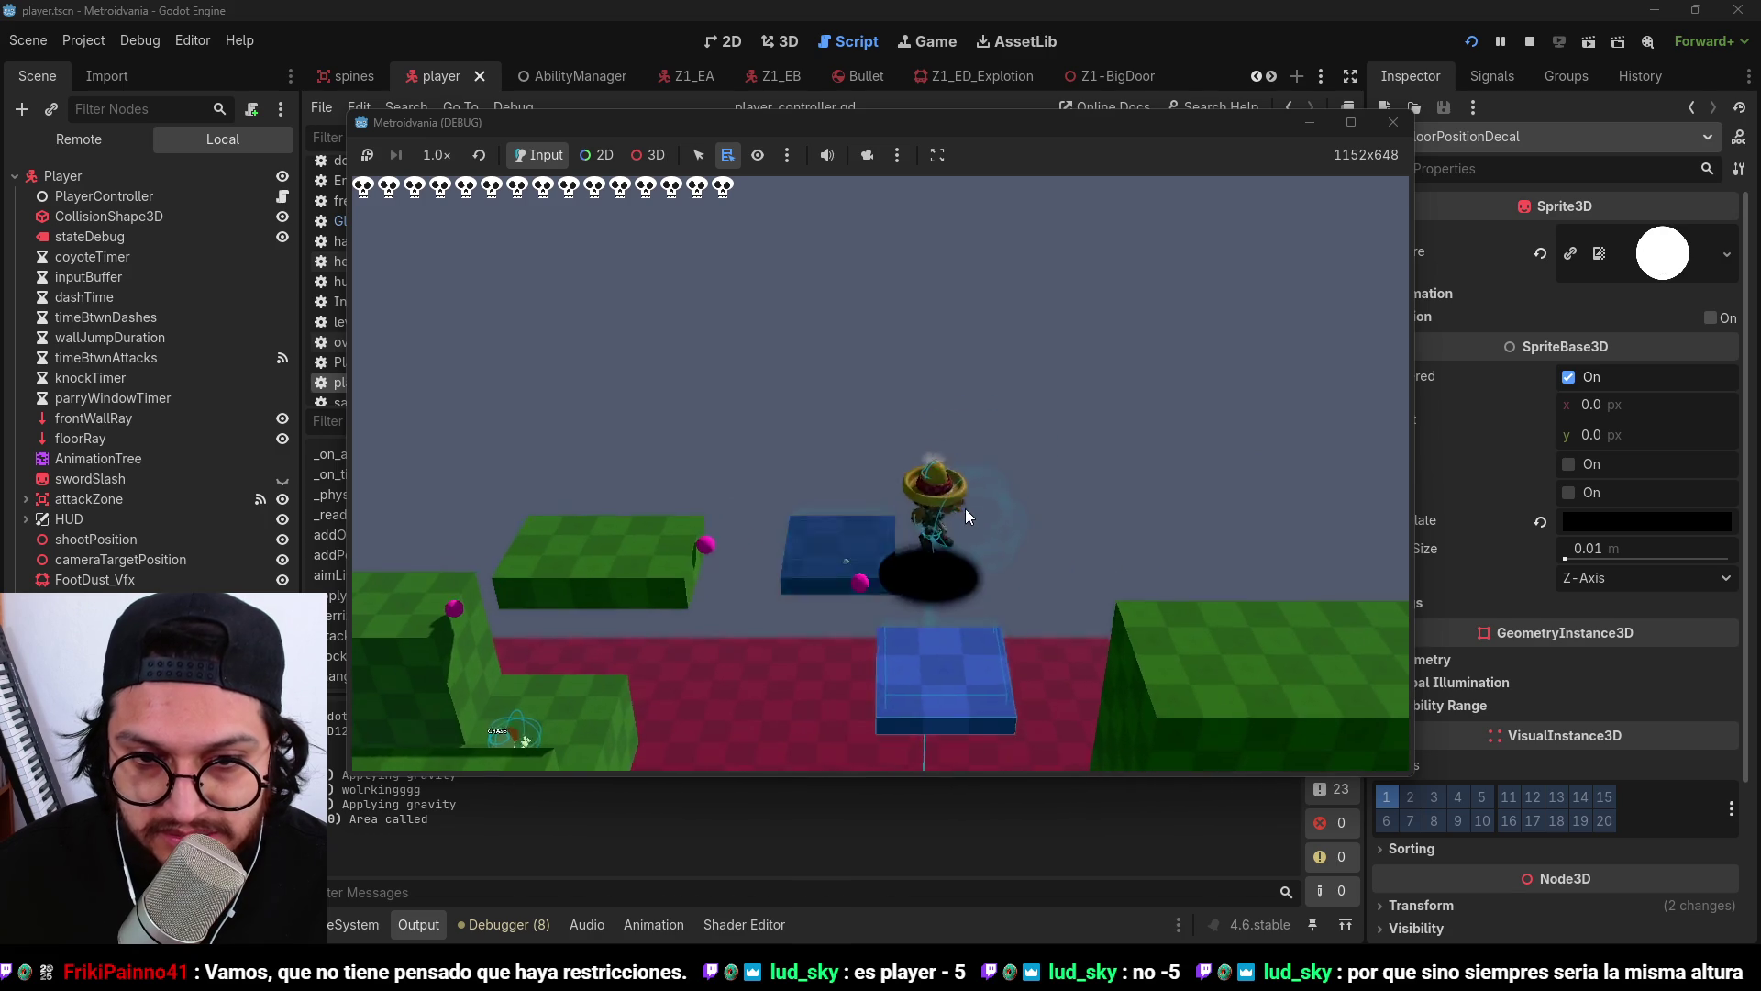
key("d")
key("space")
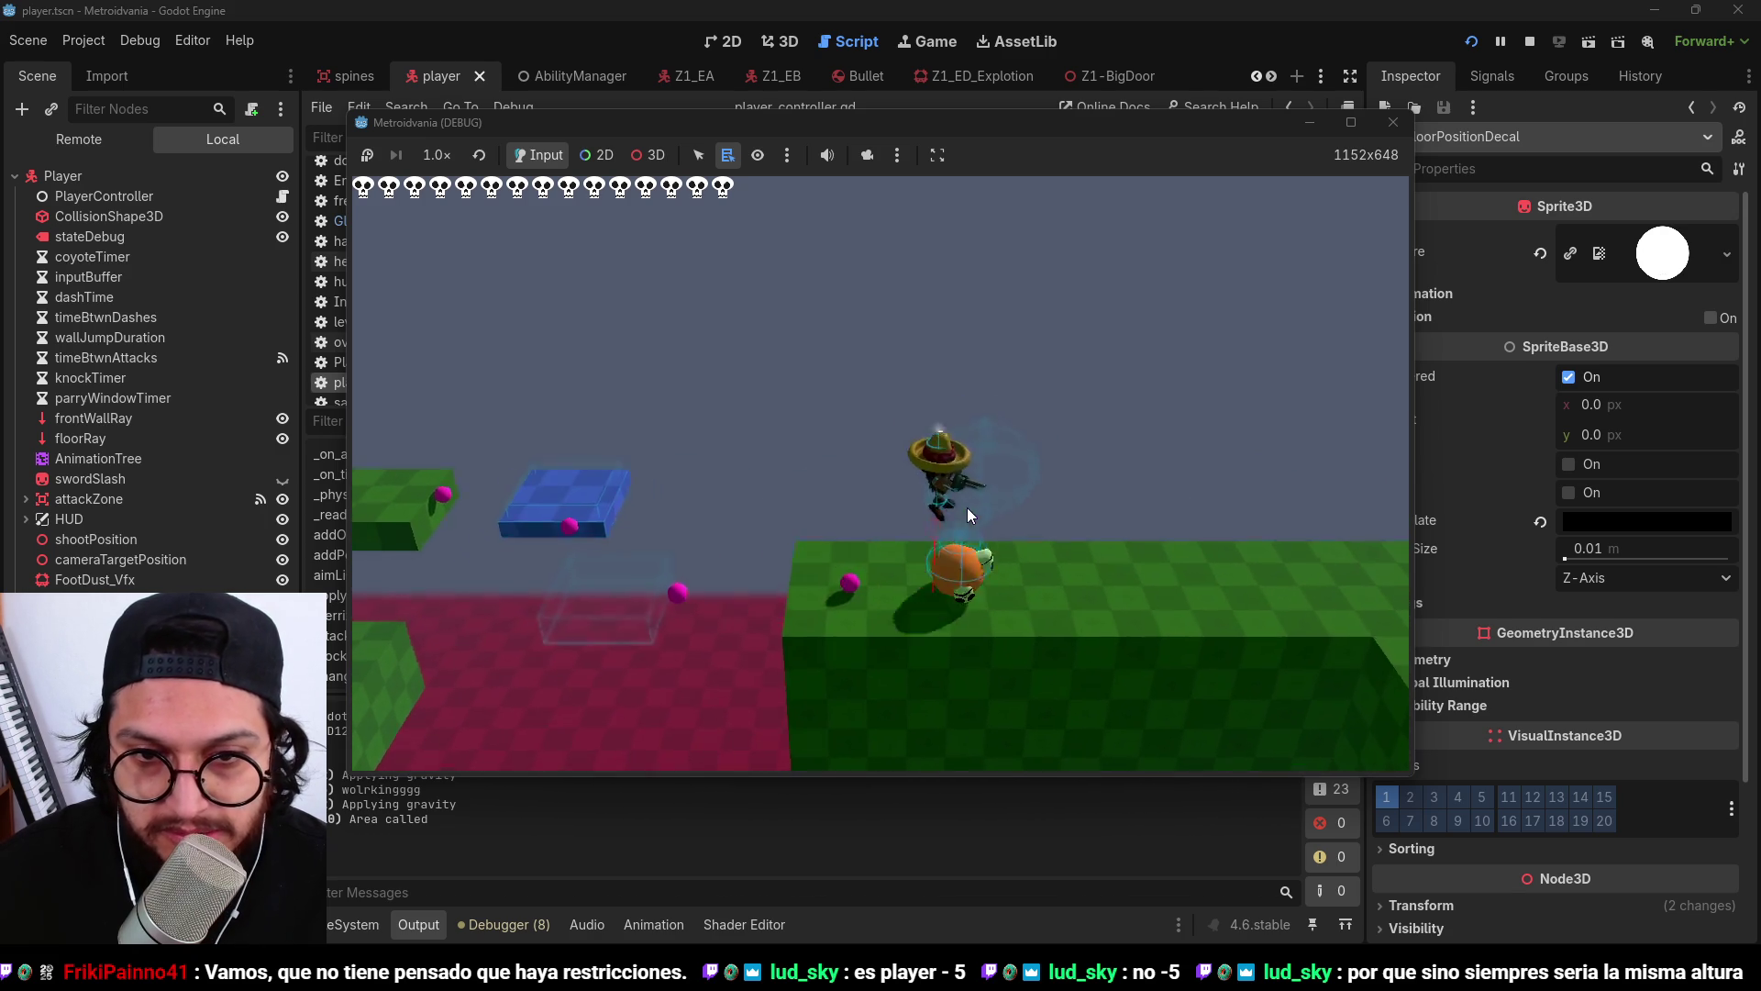
left_click(1531, 40)
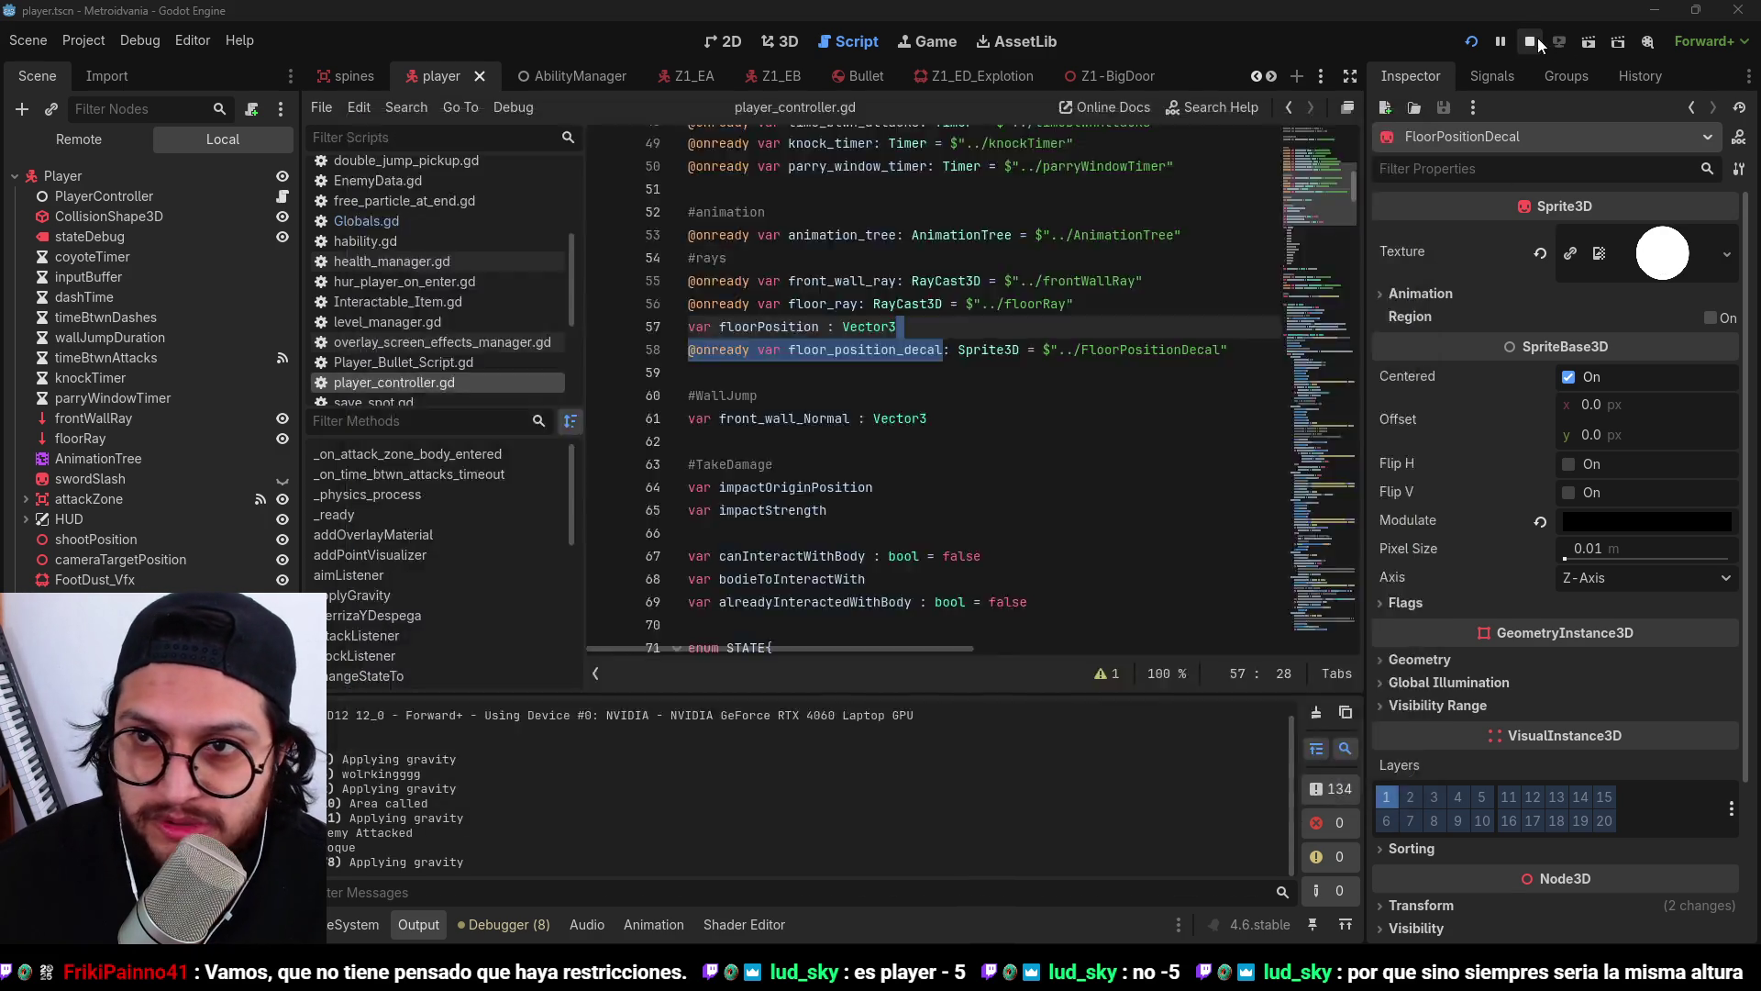
left_click(787, 46)
key("KP_3")
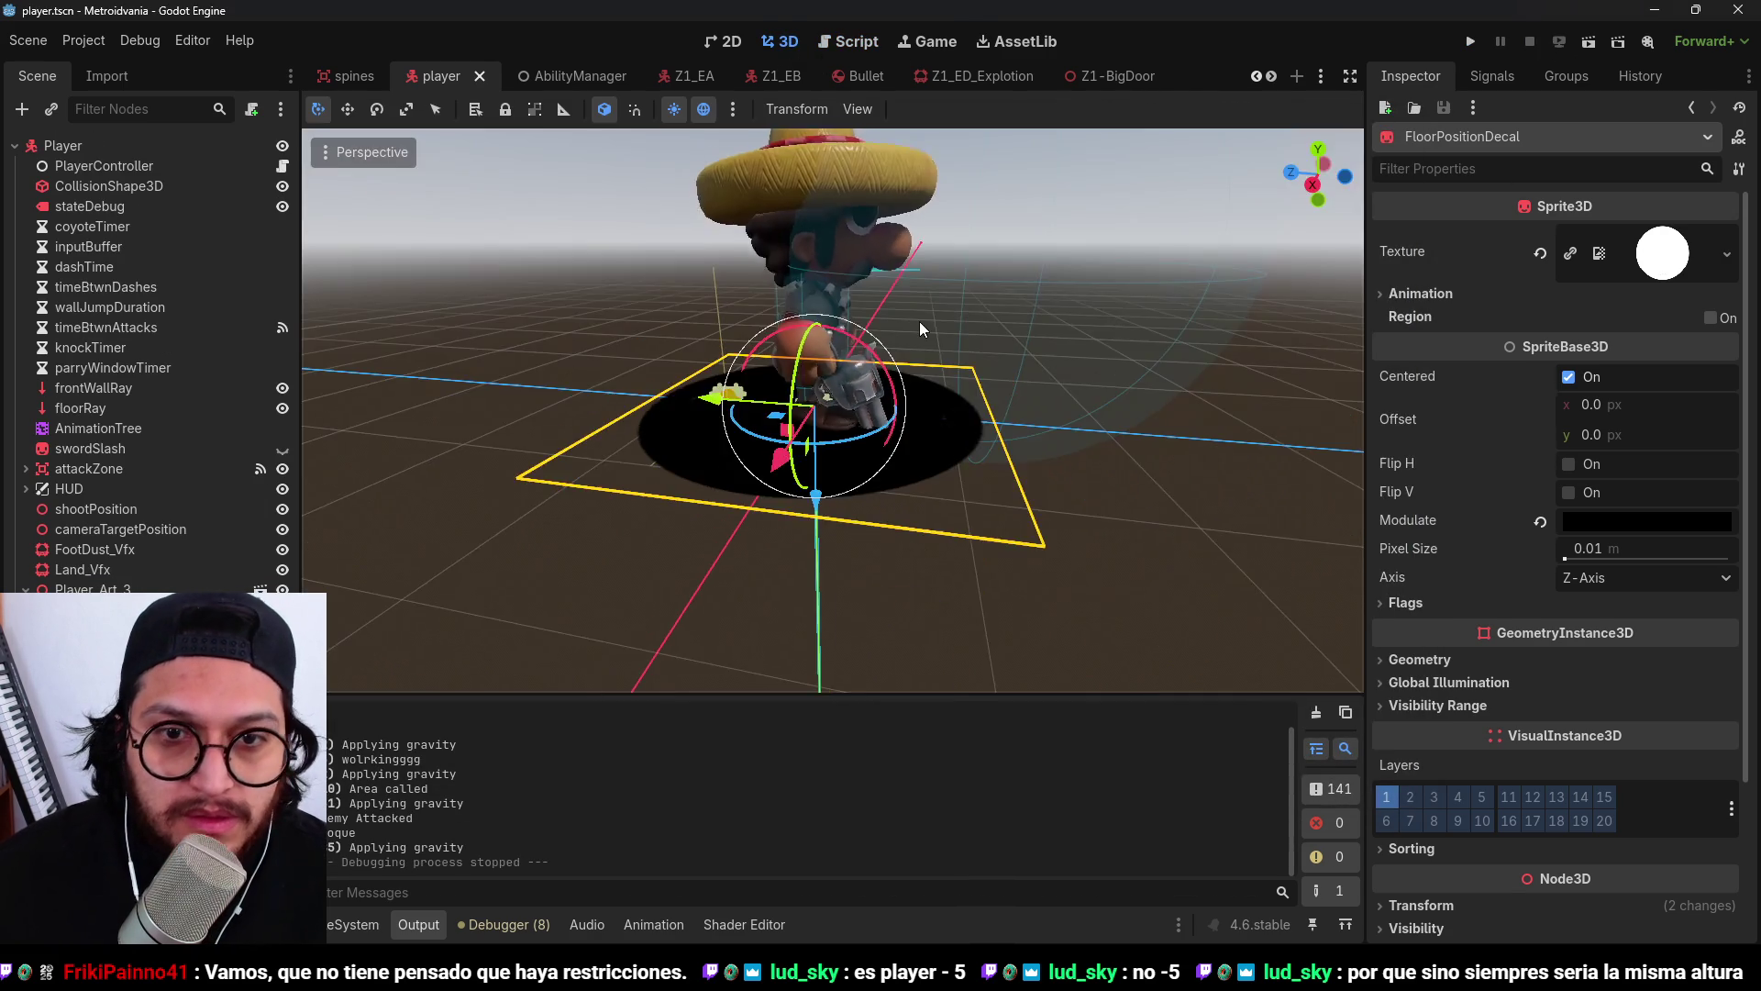
Nudge the ring decal slightly upward under the player, then playtest running and jumping across the platforms.
scroll(684, 561, "up", 5)
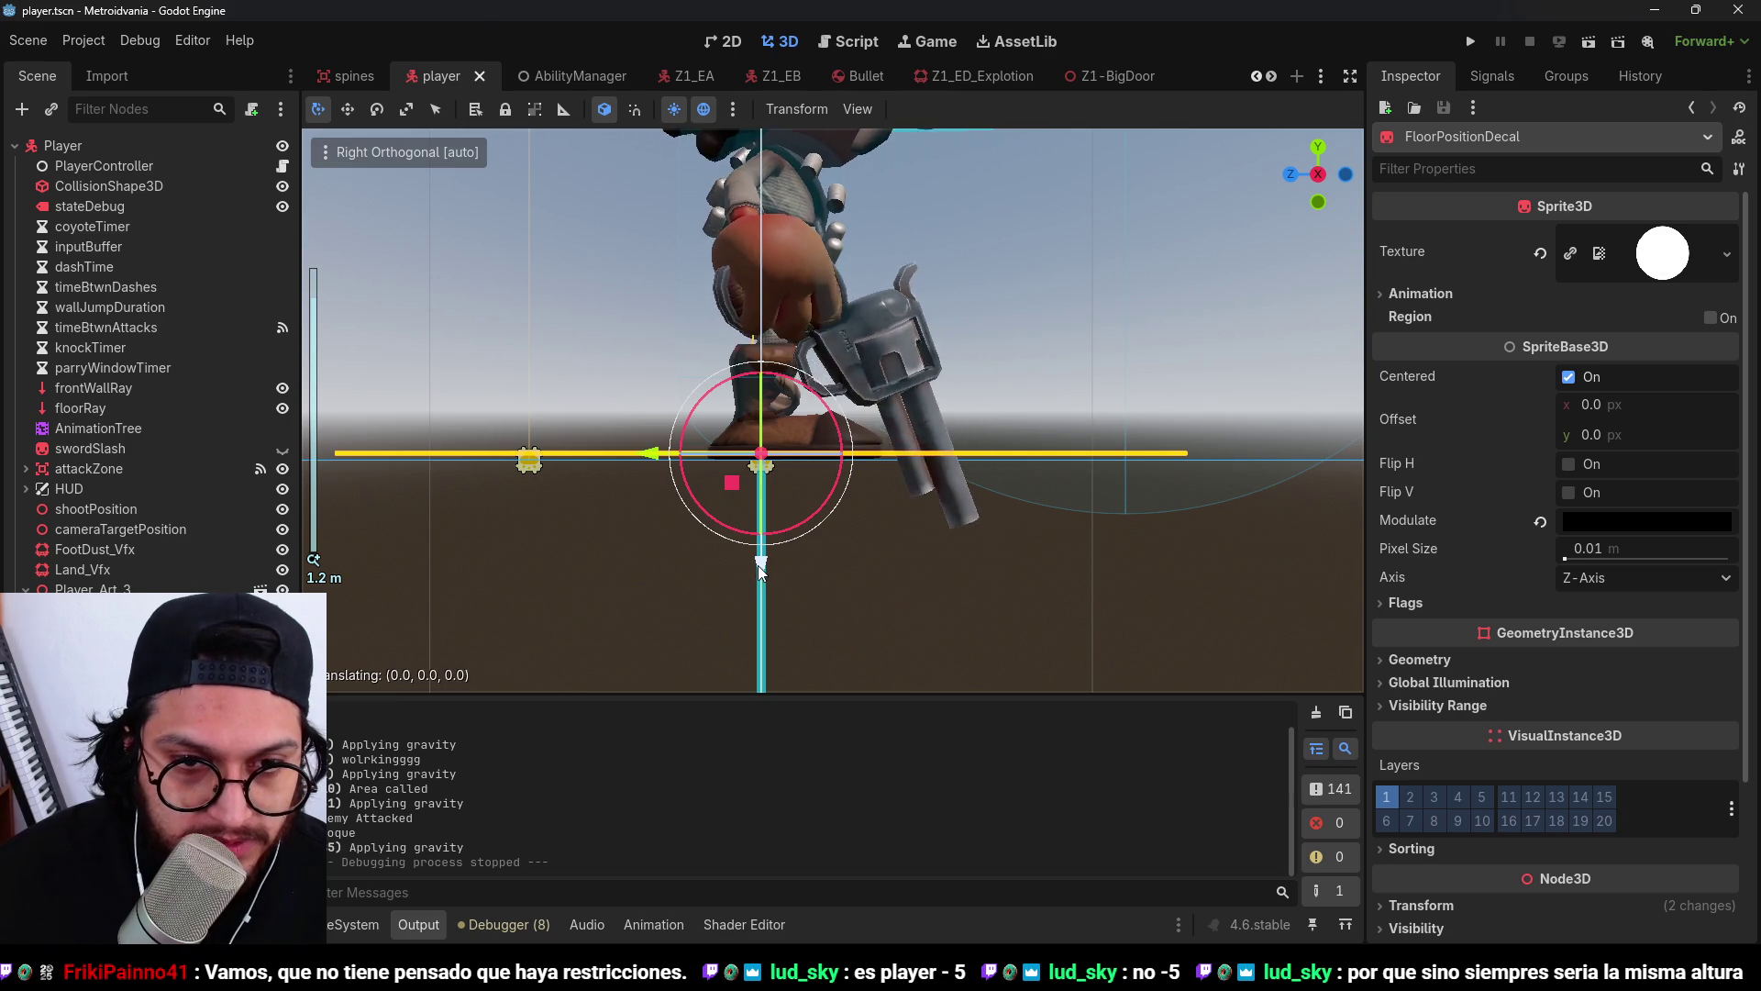
left_click_drag(761, 575, 760, 555)
left_click(1473, 44)
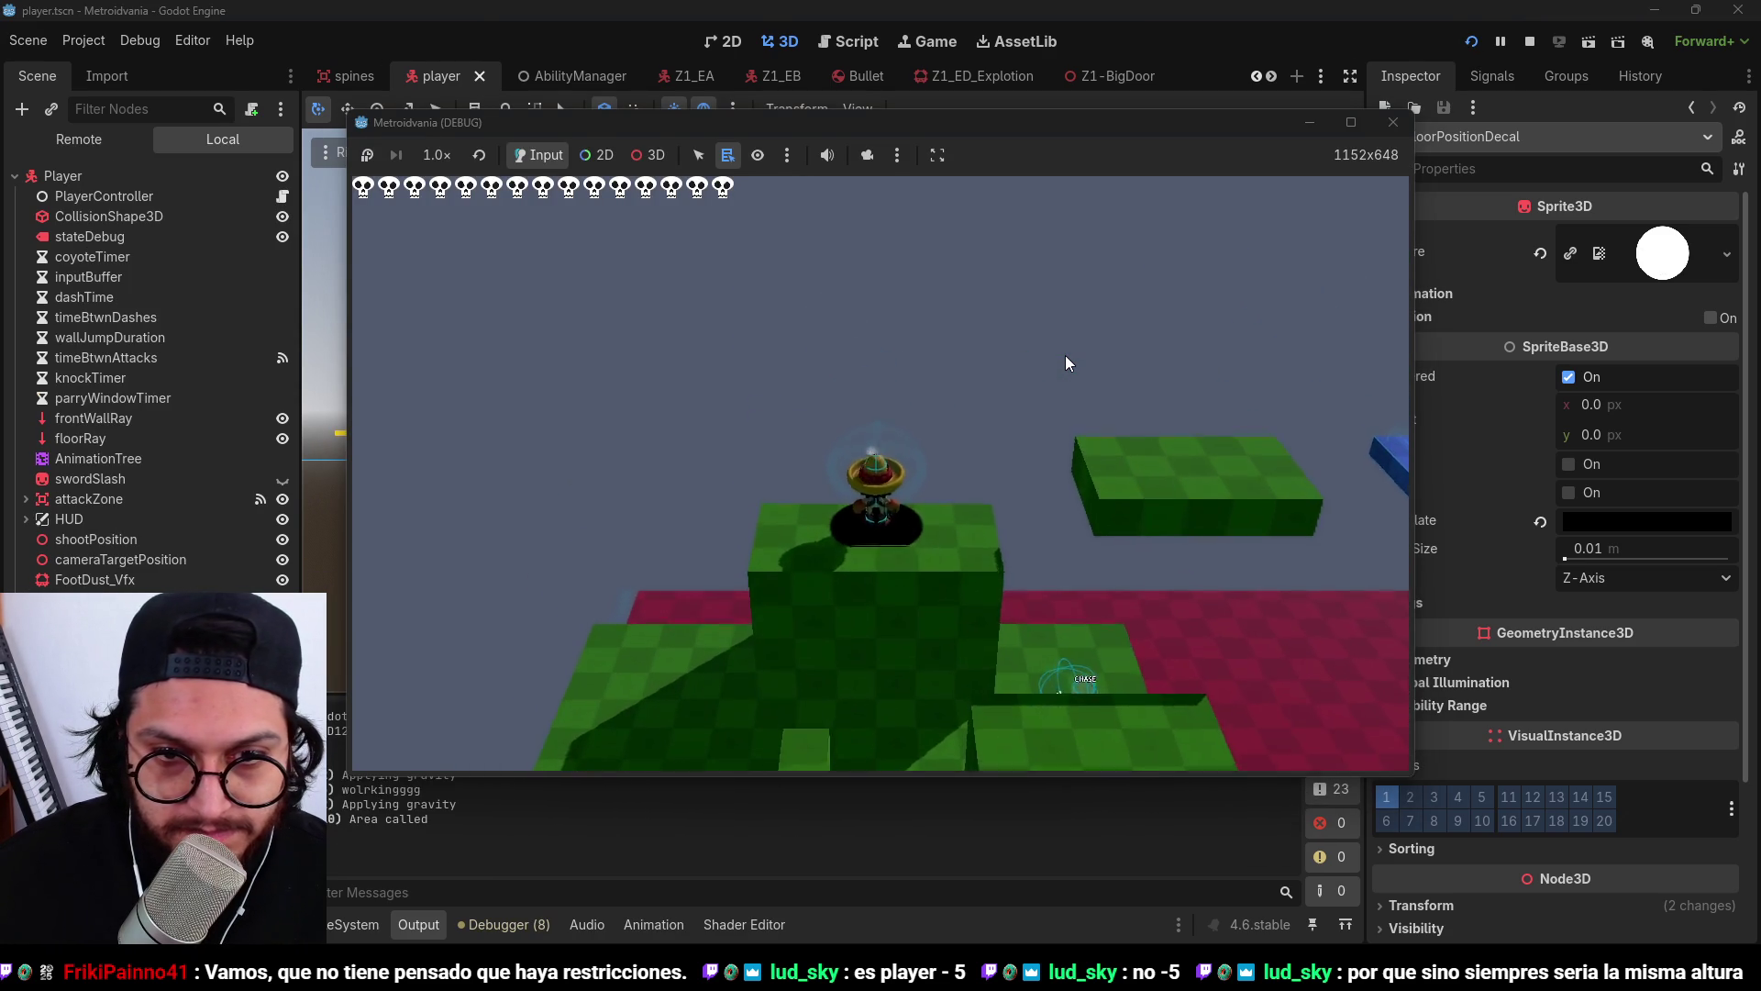
key("Right")
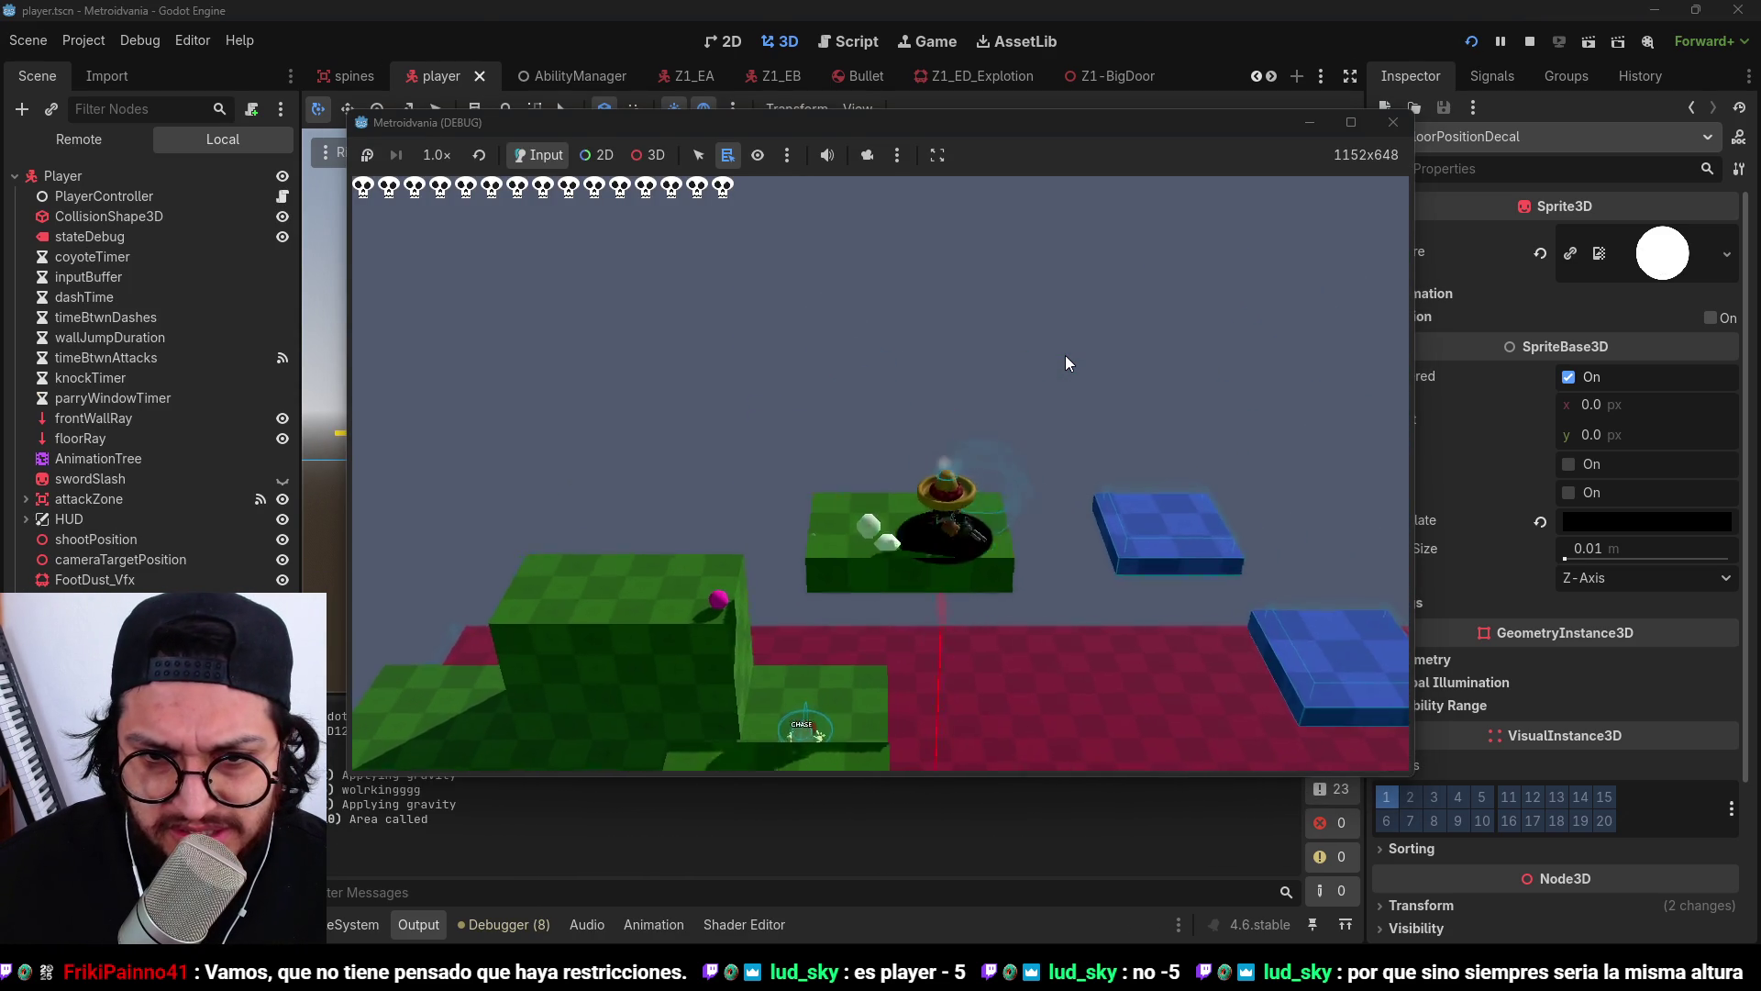
key("space")
key("Right")
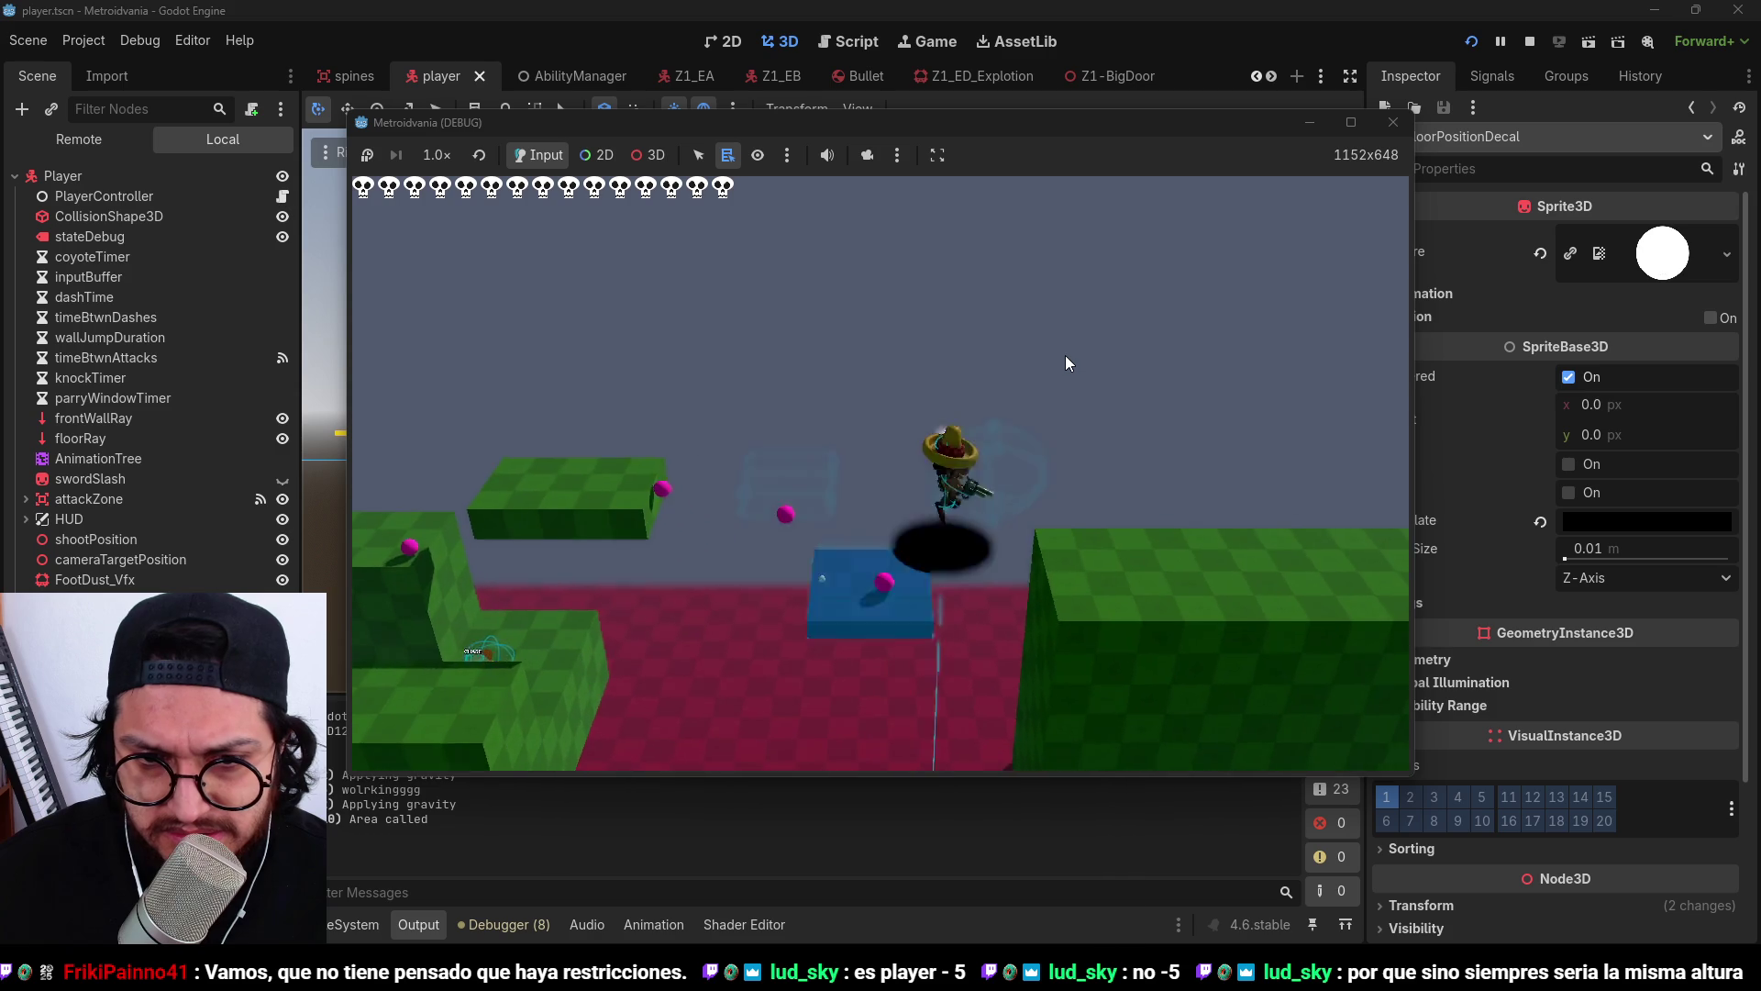
key("Left")
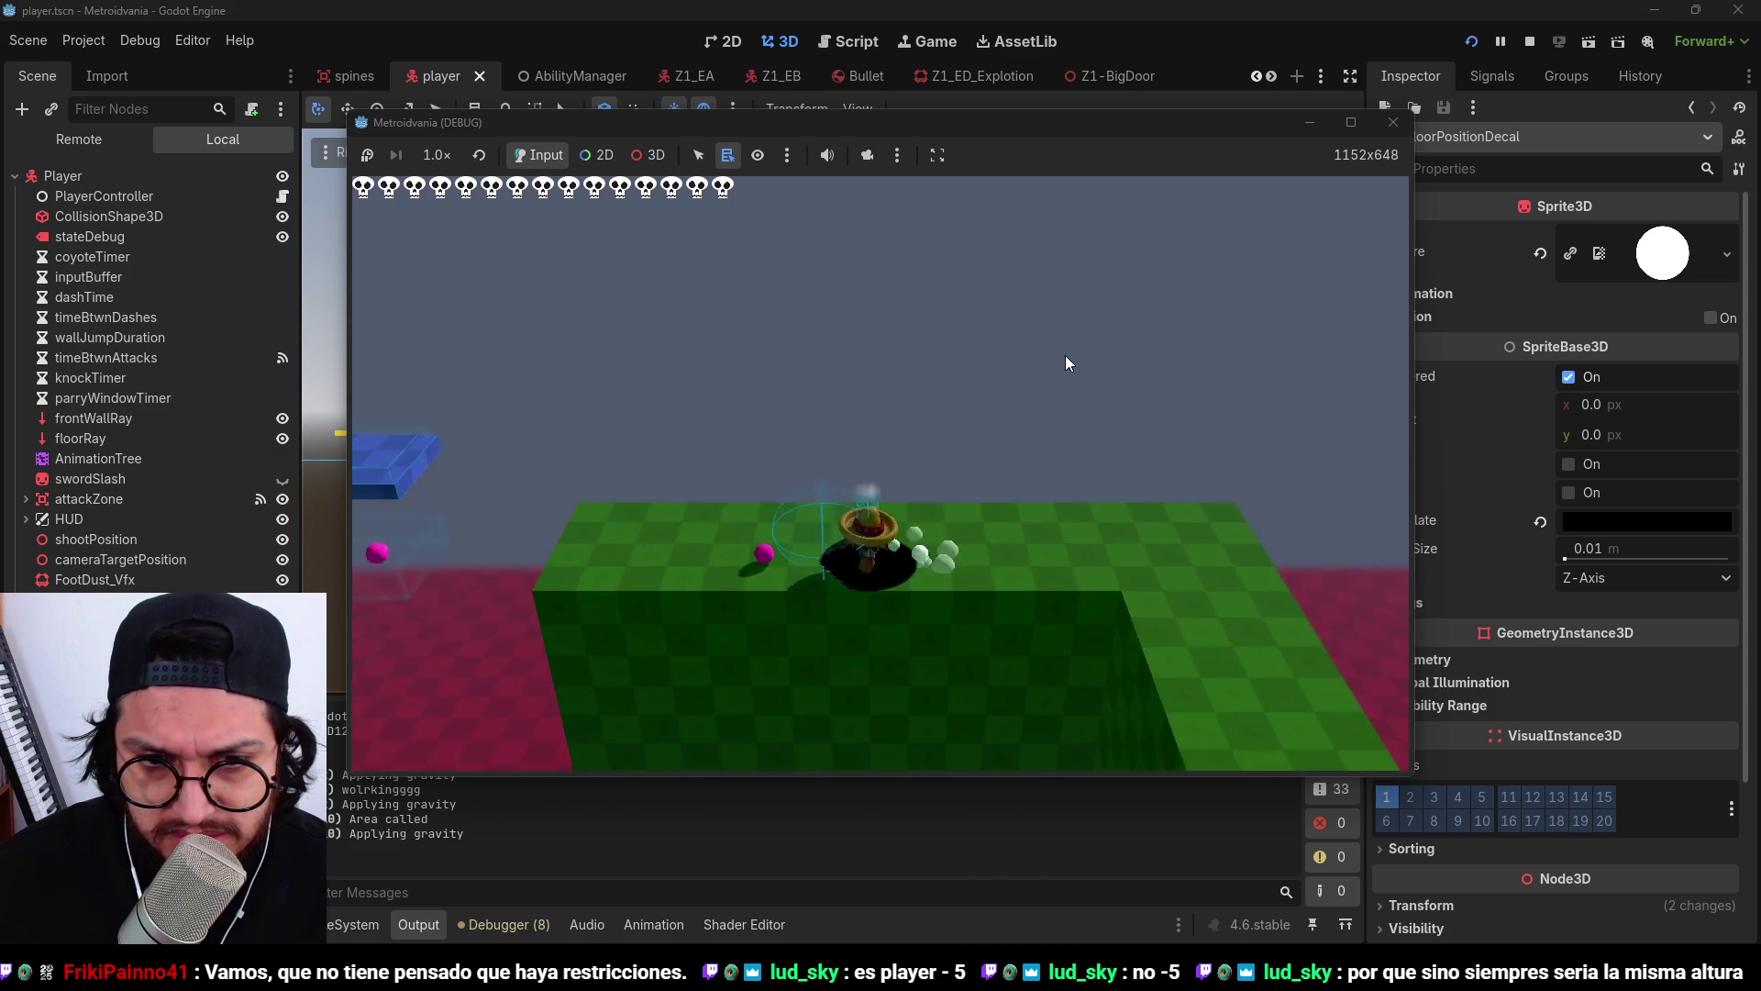
key("Left")
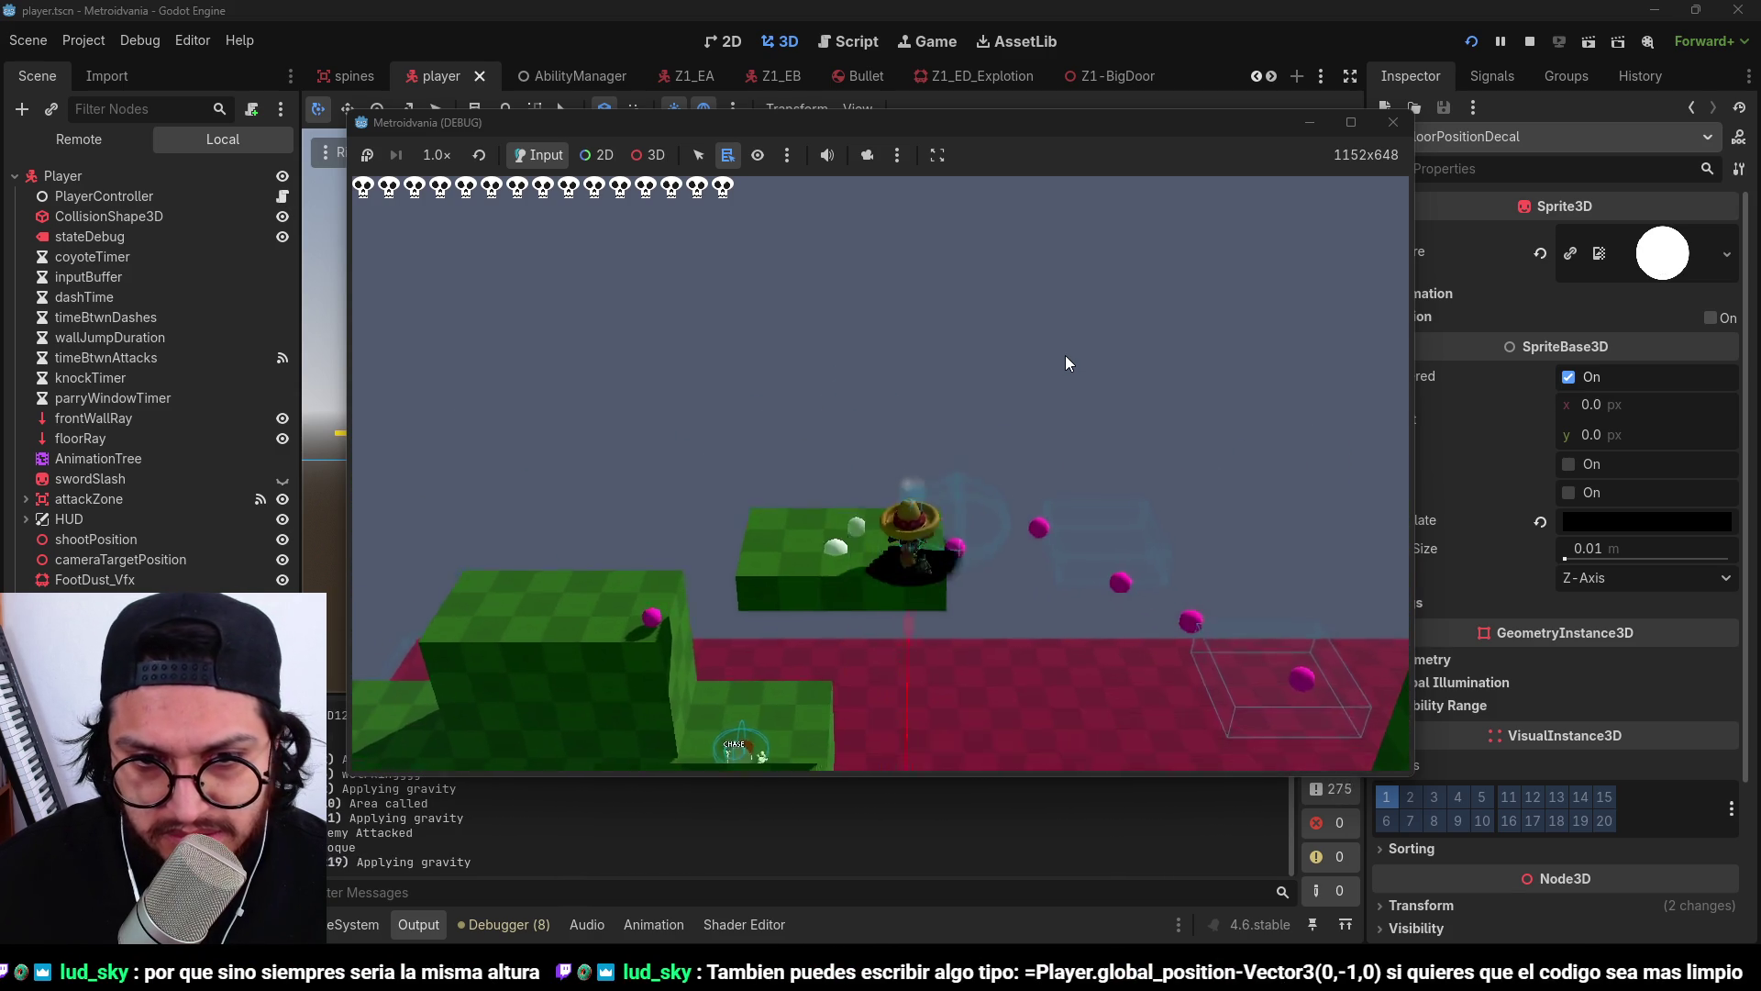
key("space")
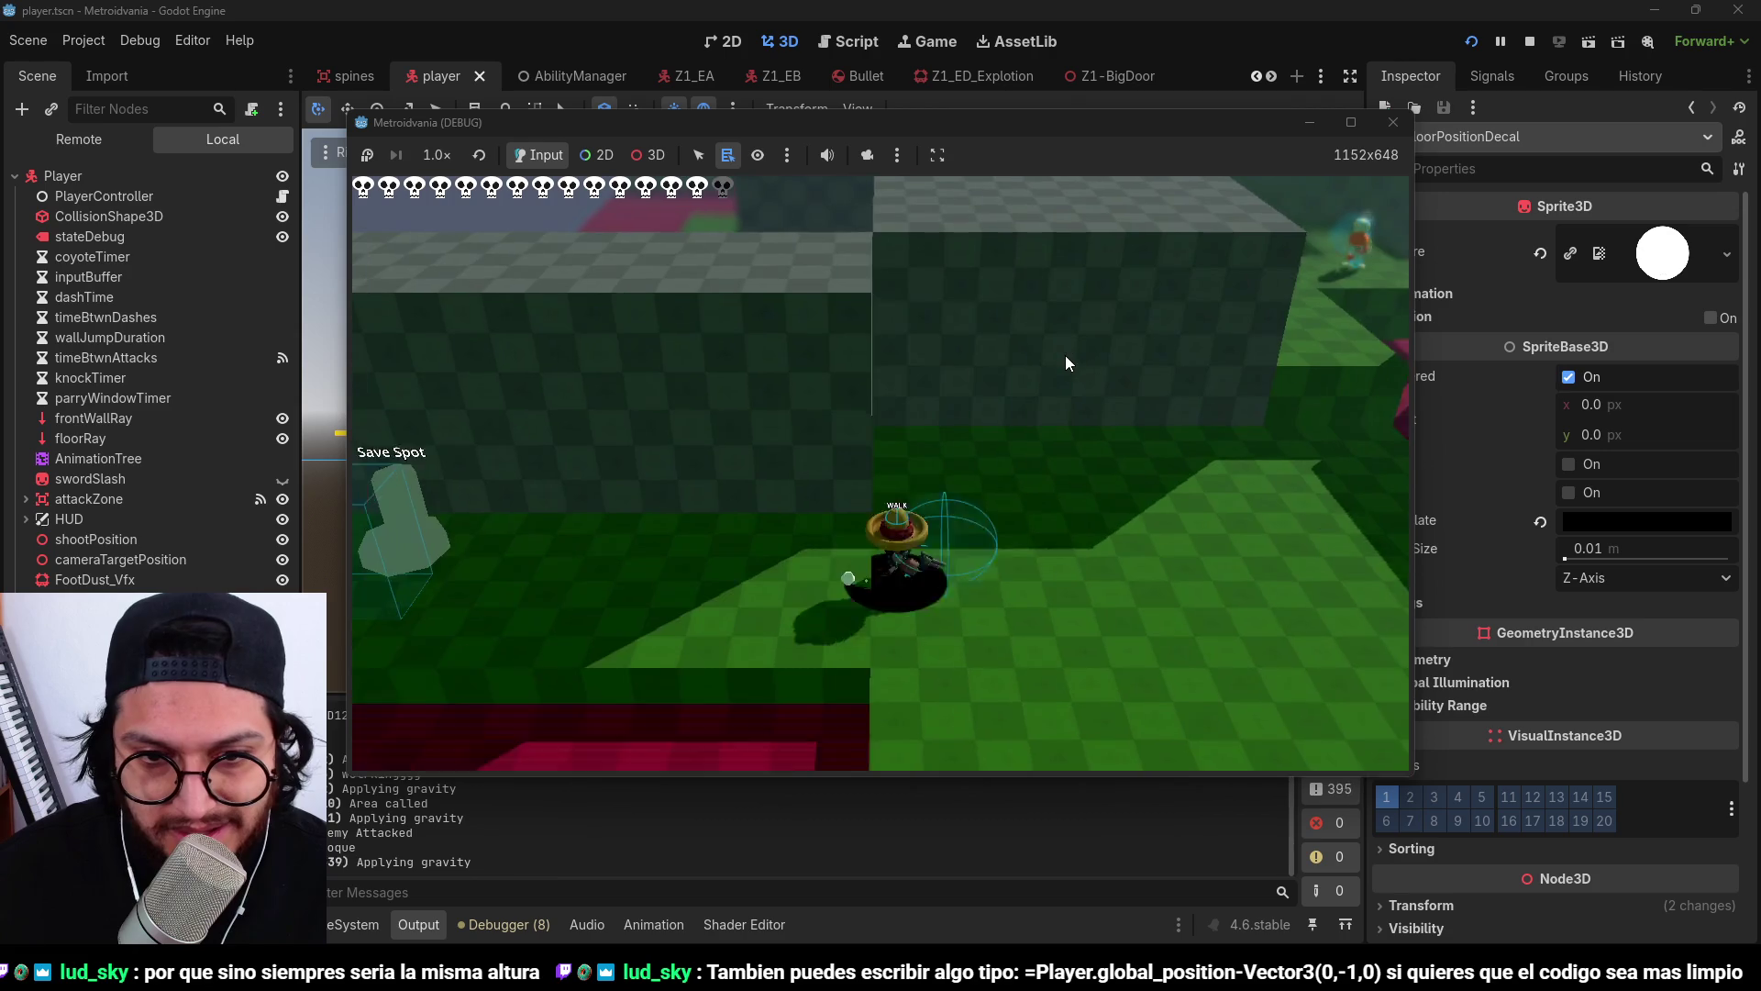
Stop the game, run one more quick playtest, stop it, and undo the decal's last move.
left_click(1530, 41)
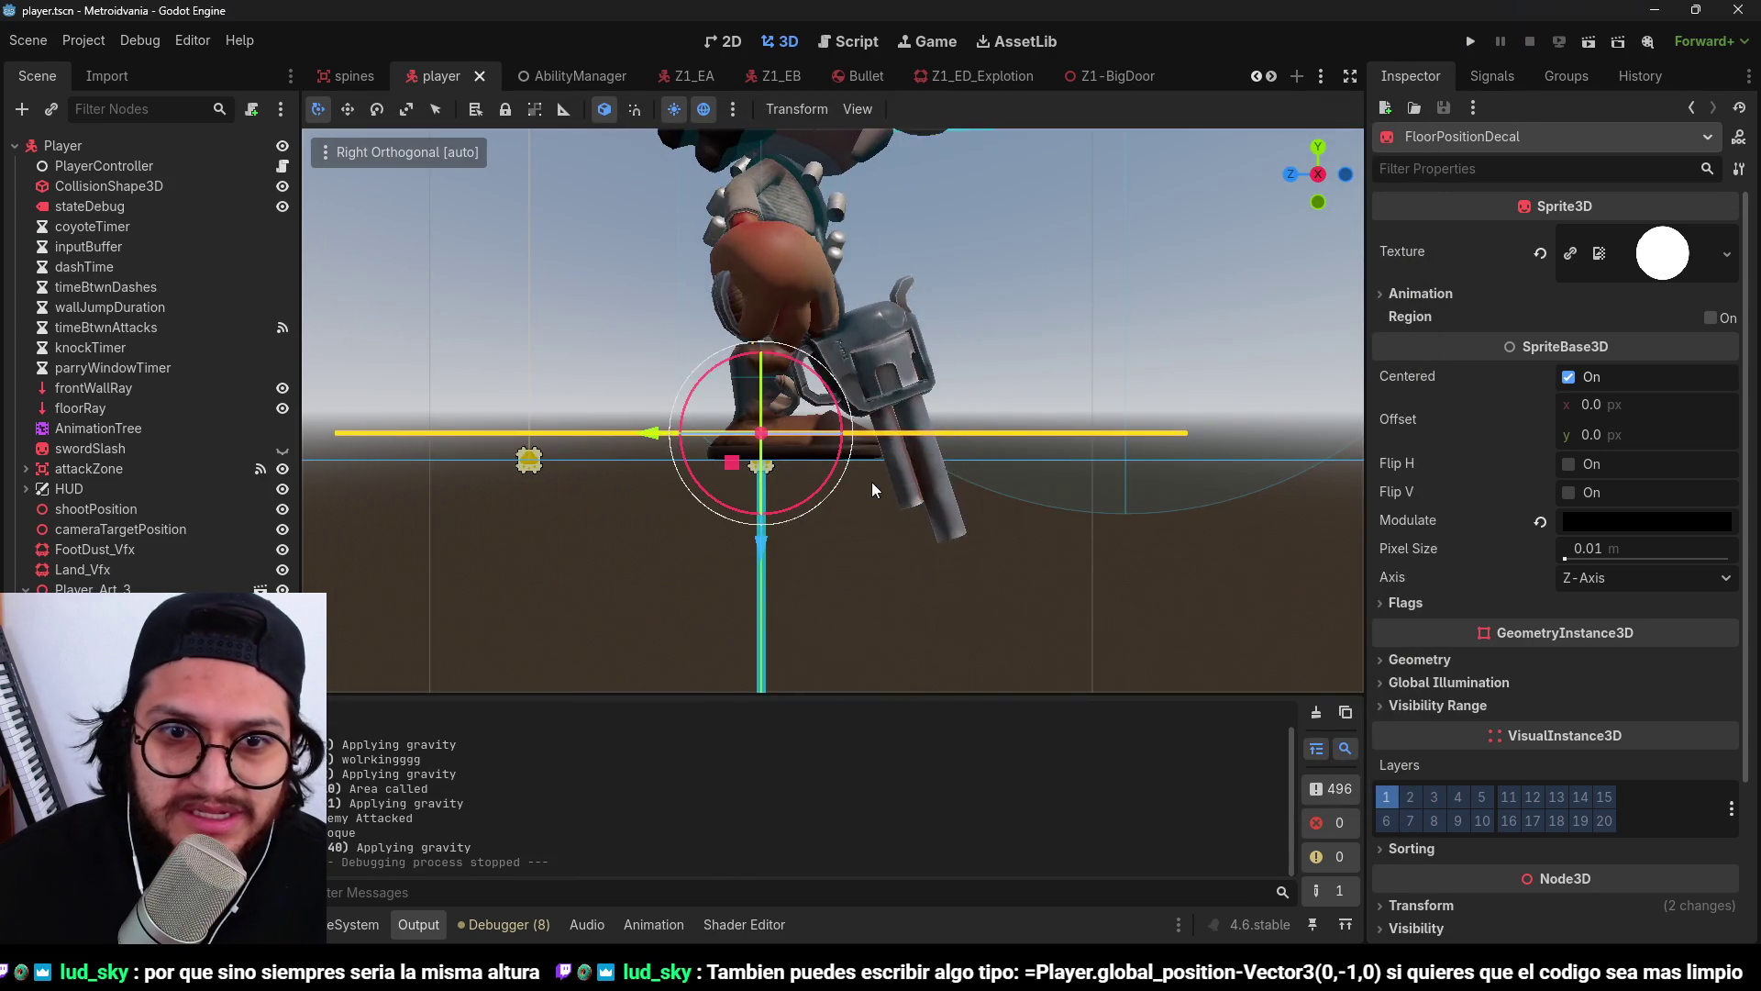
key("F5")
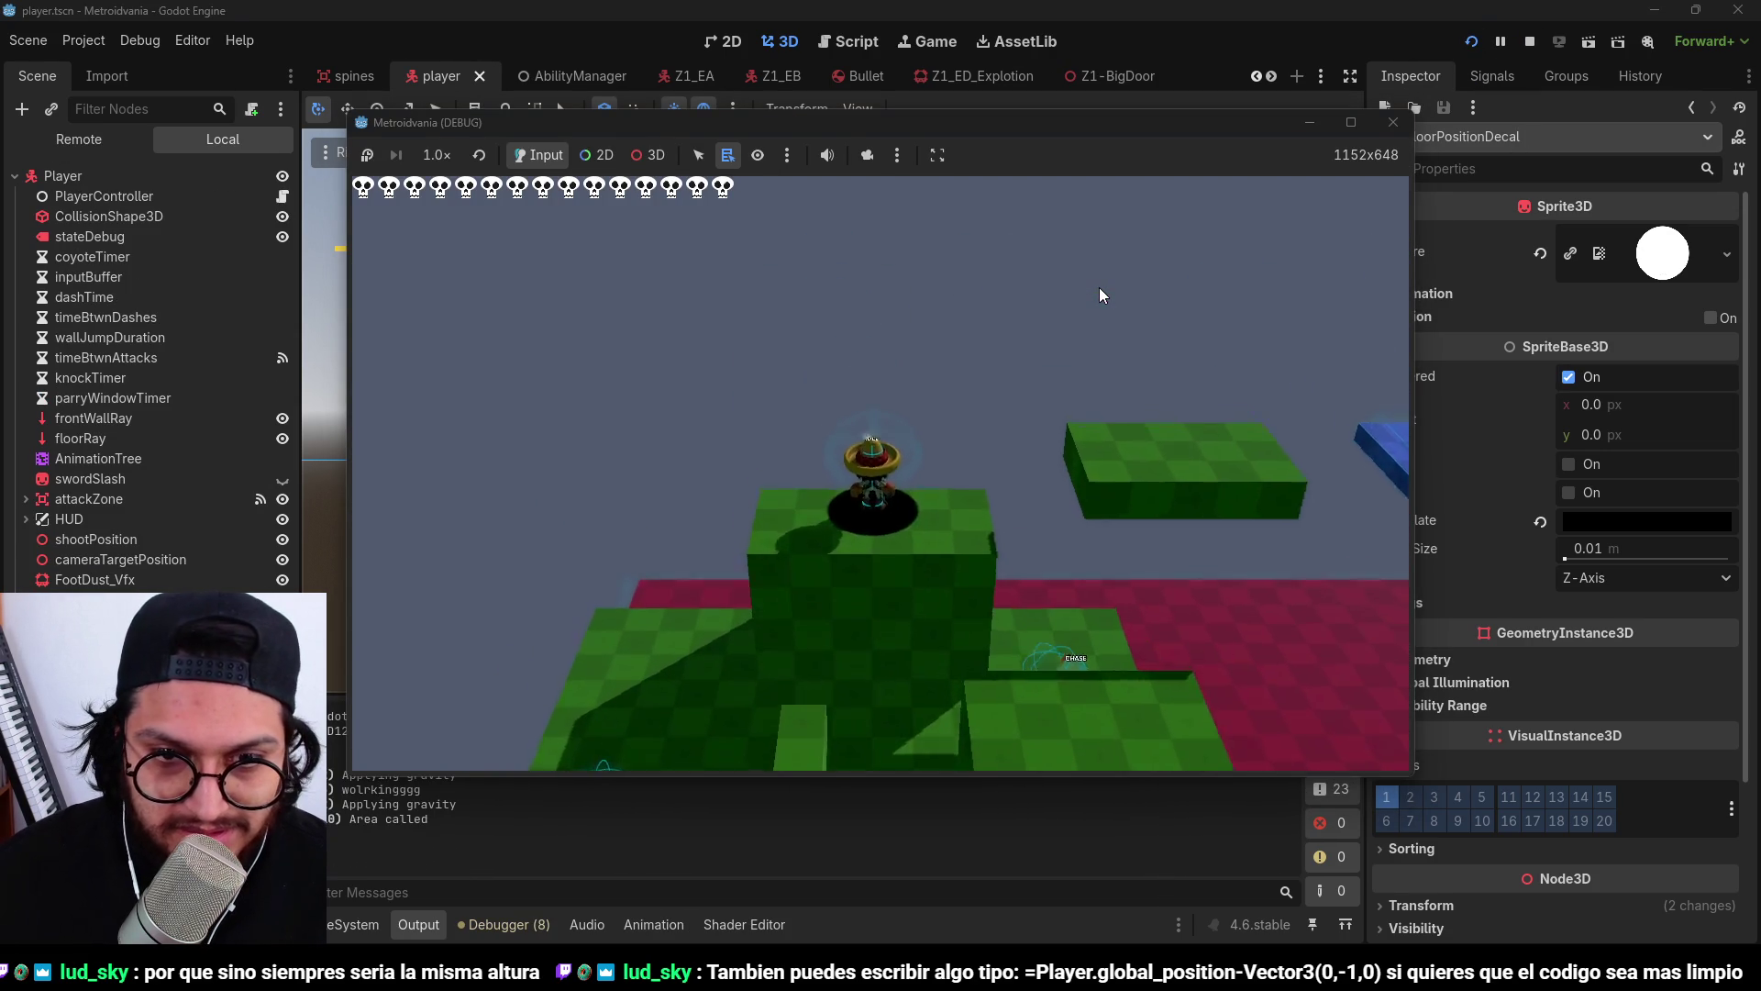
left_click(1528, 42)
key("ctrl+z")
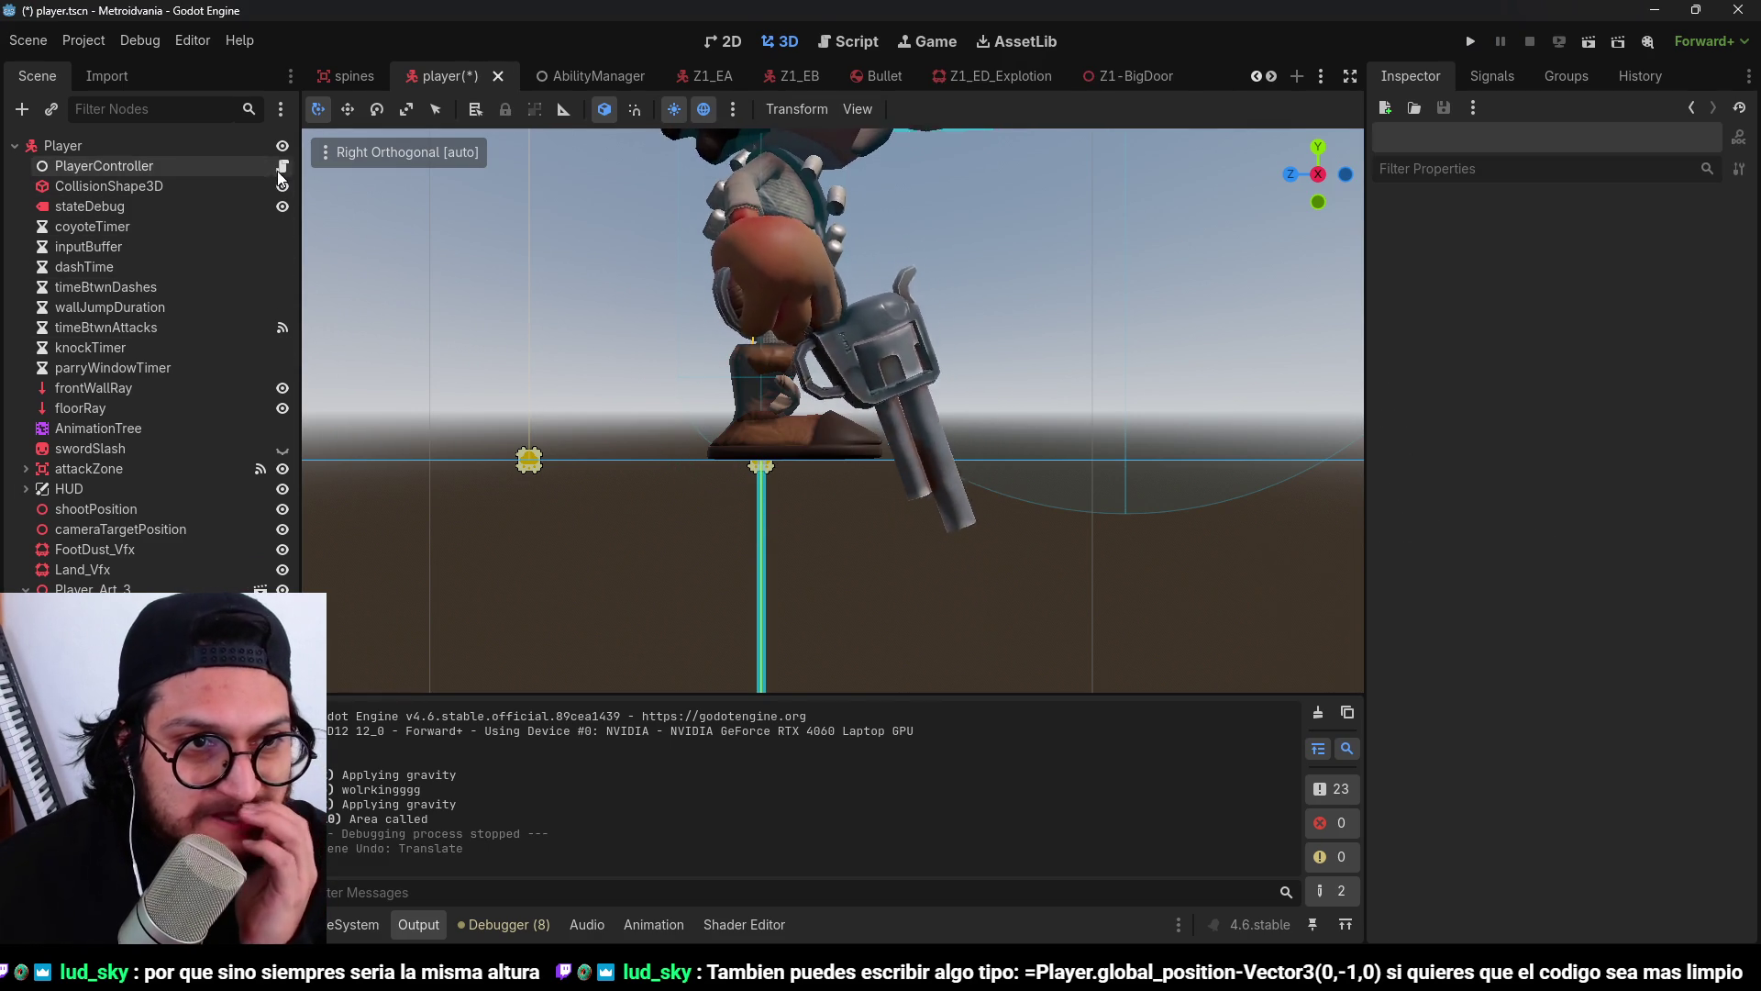
In player_controller.gd, search for position_decal and jump to its function definition.
left_click(282, 166)
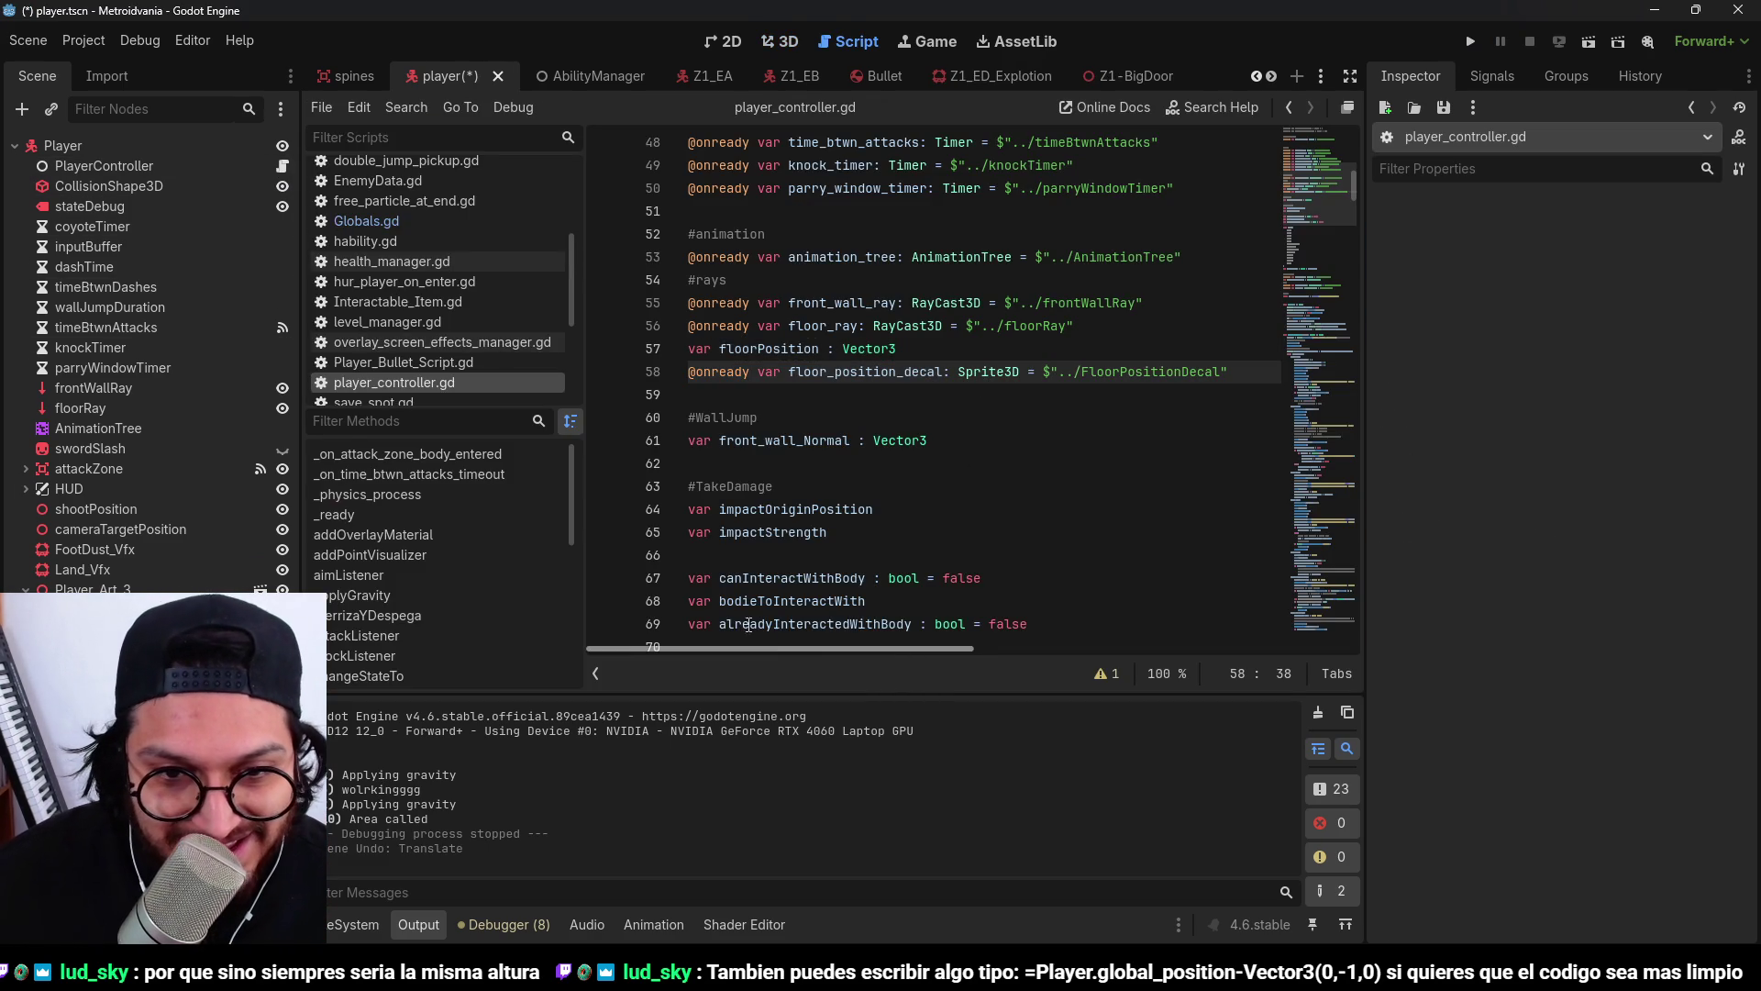
scroll(898, 483, "down", 20)
scroll(899, 483, "down", 20)
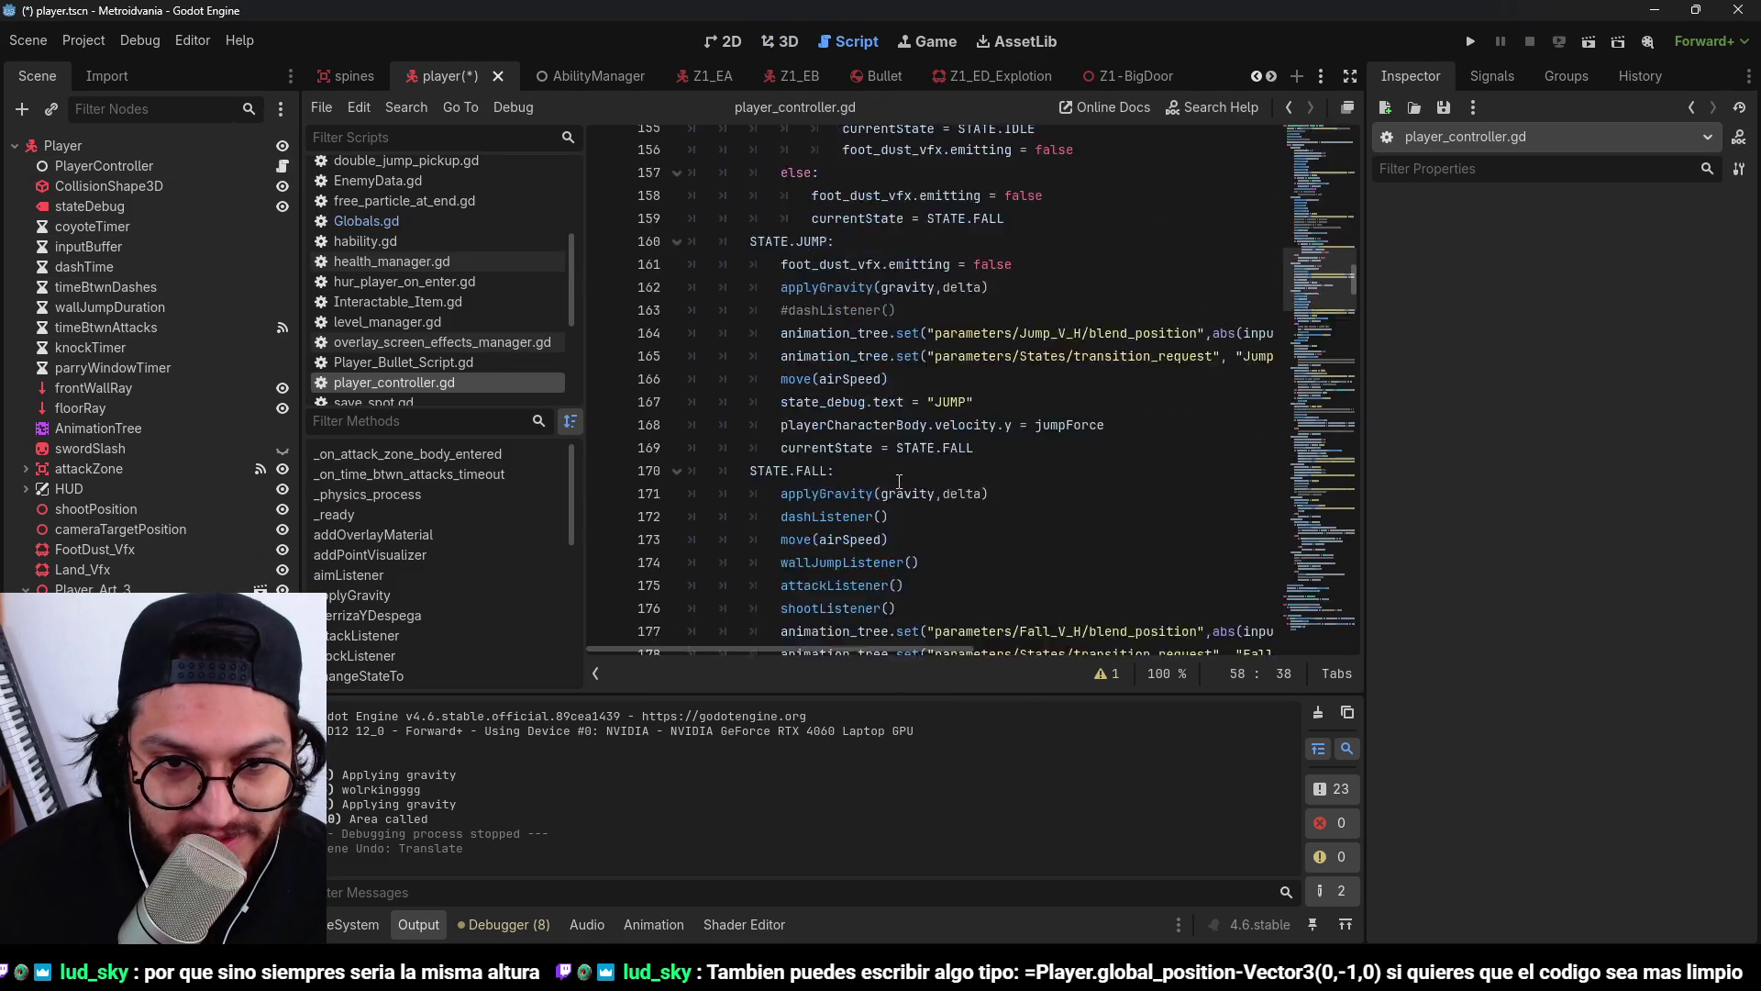
key("ctrl+f")
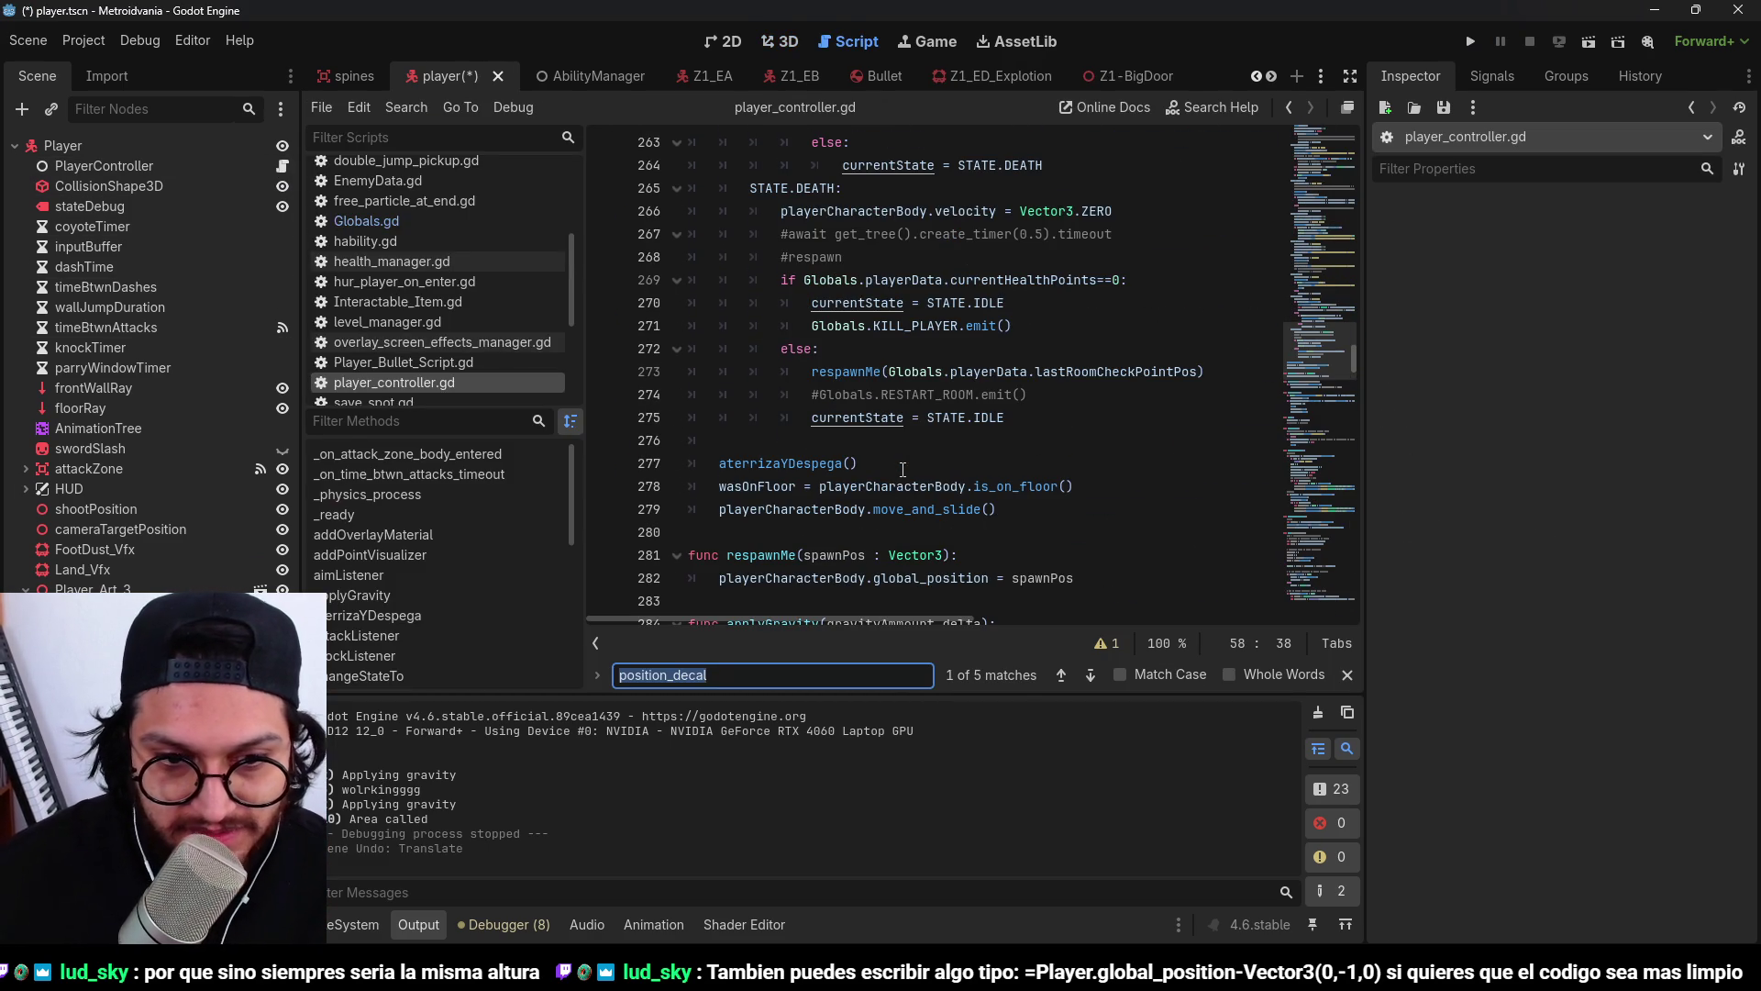
left_click(1089, 674)
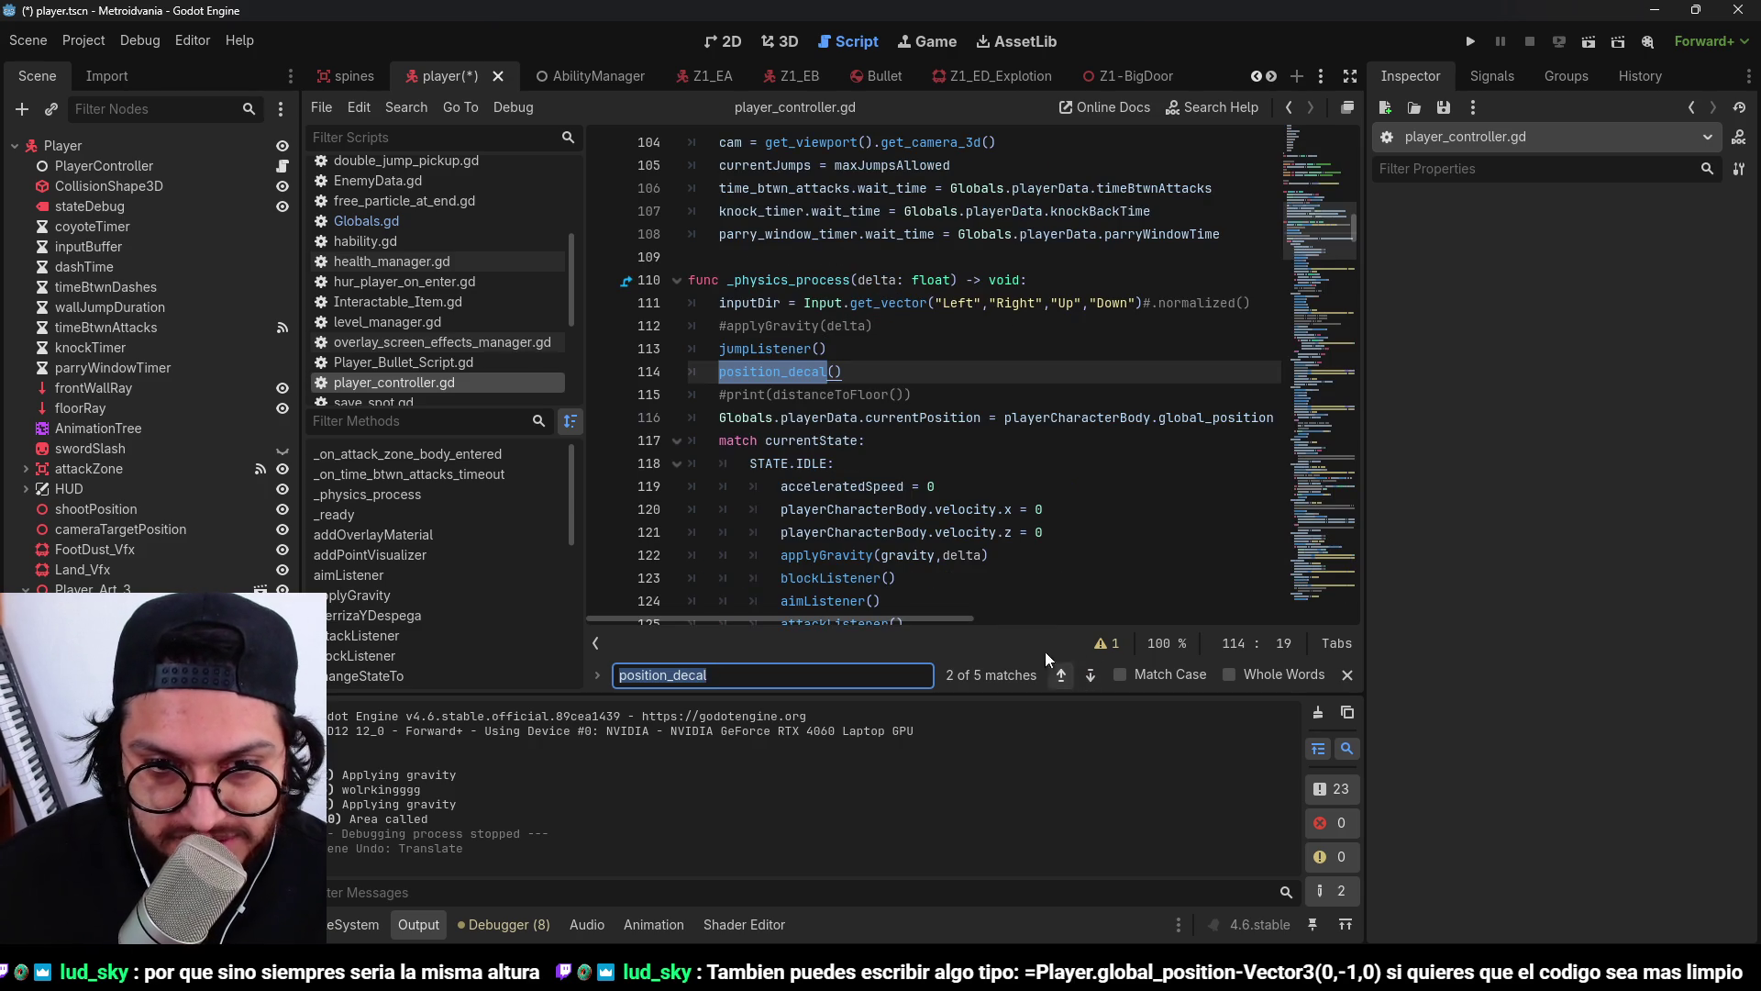
key("Escape")
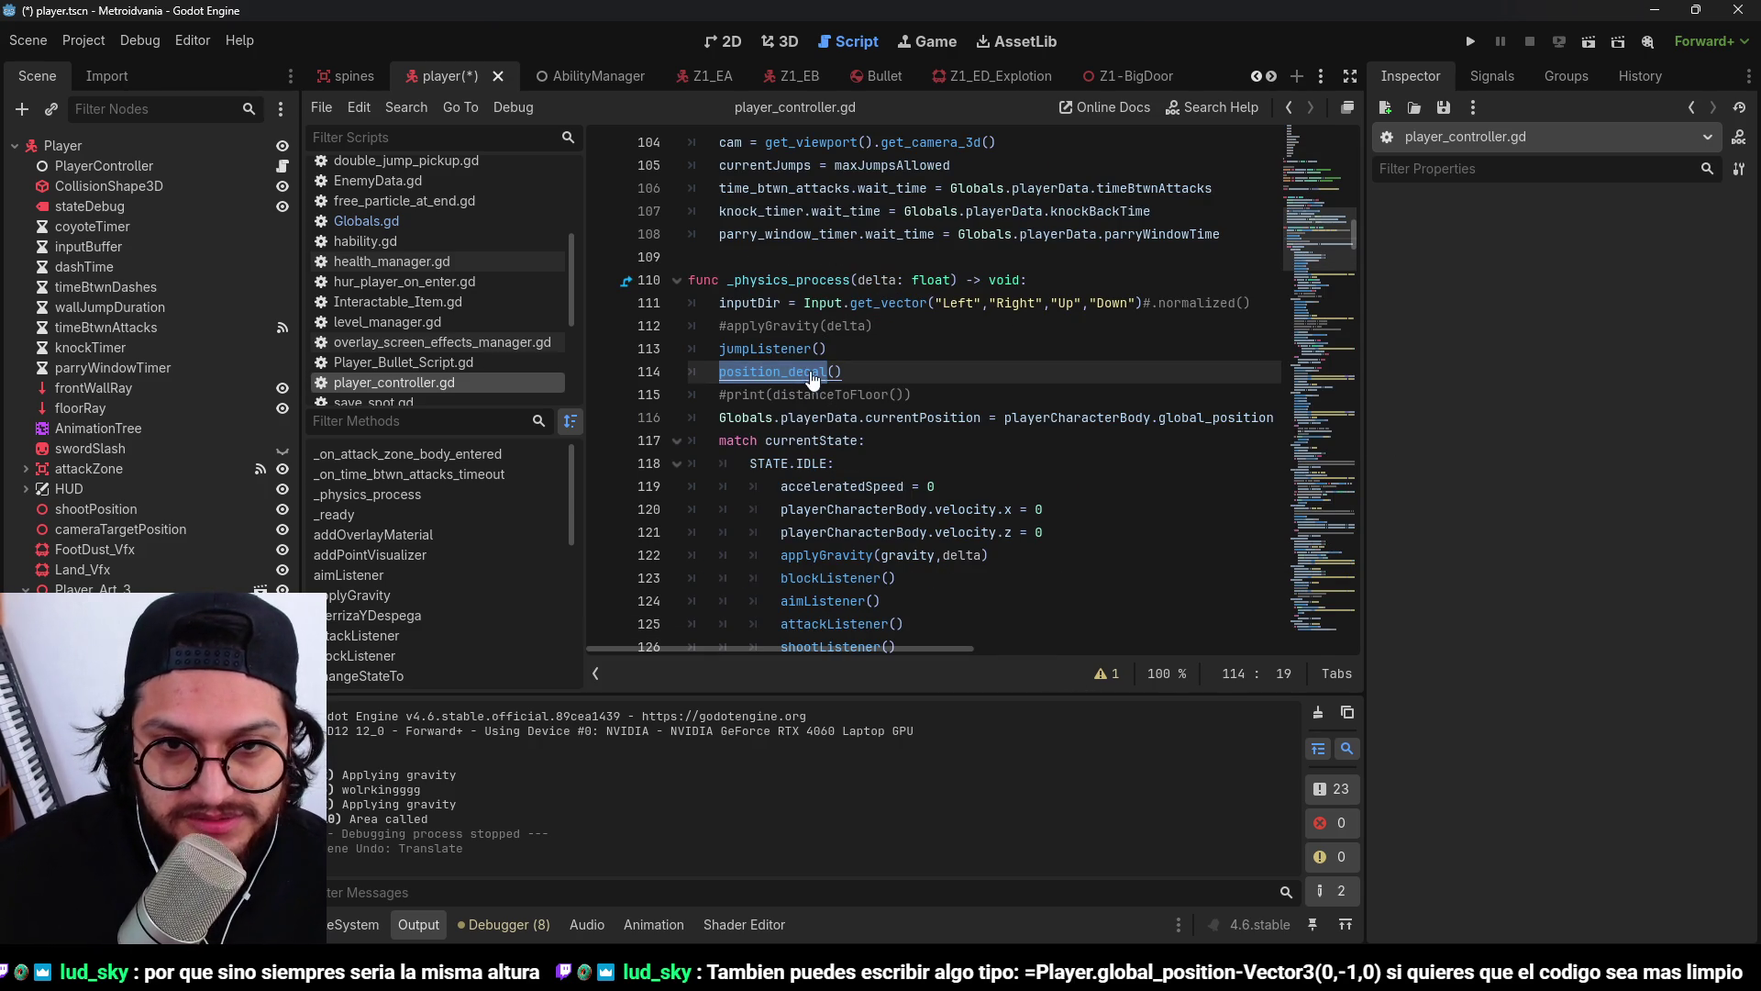
left_click(802, 376, "ctrl")
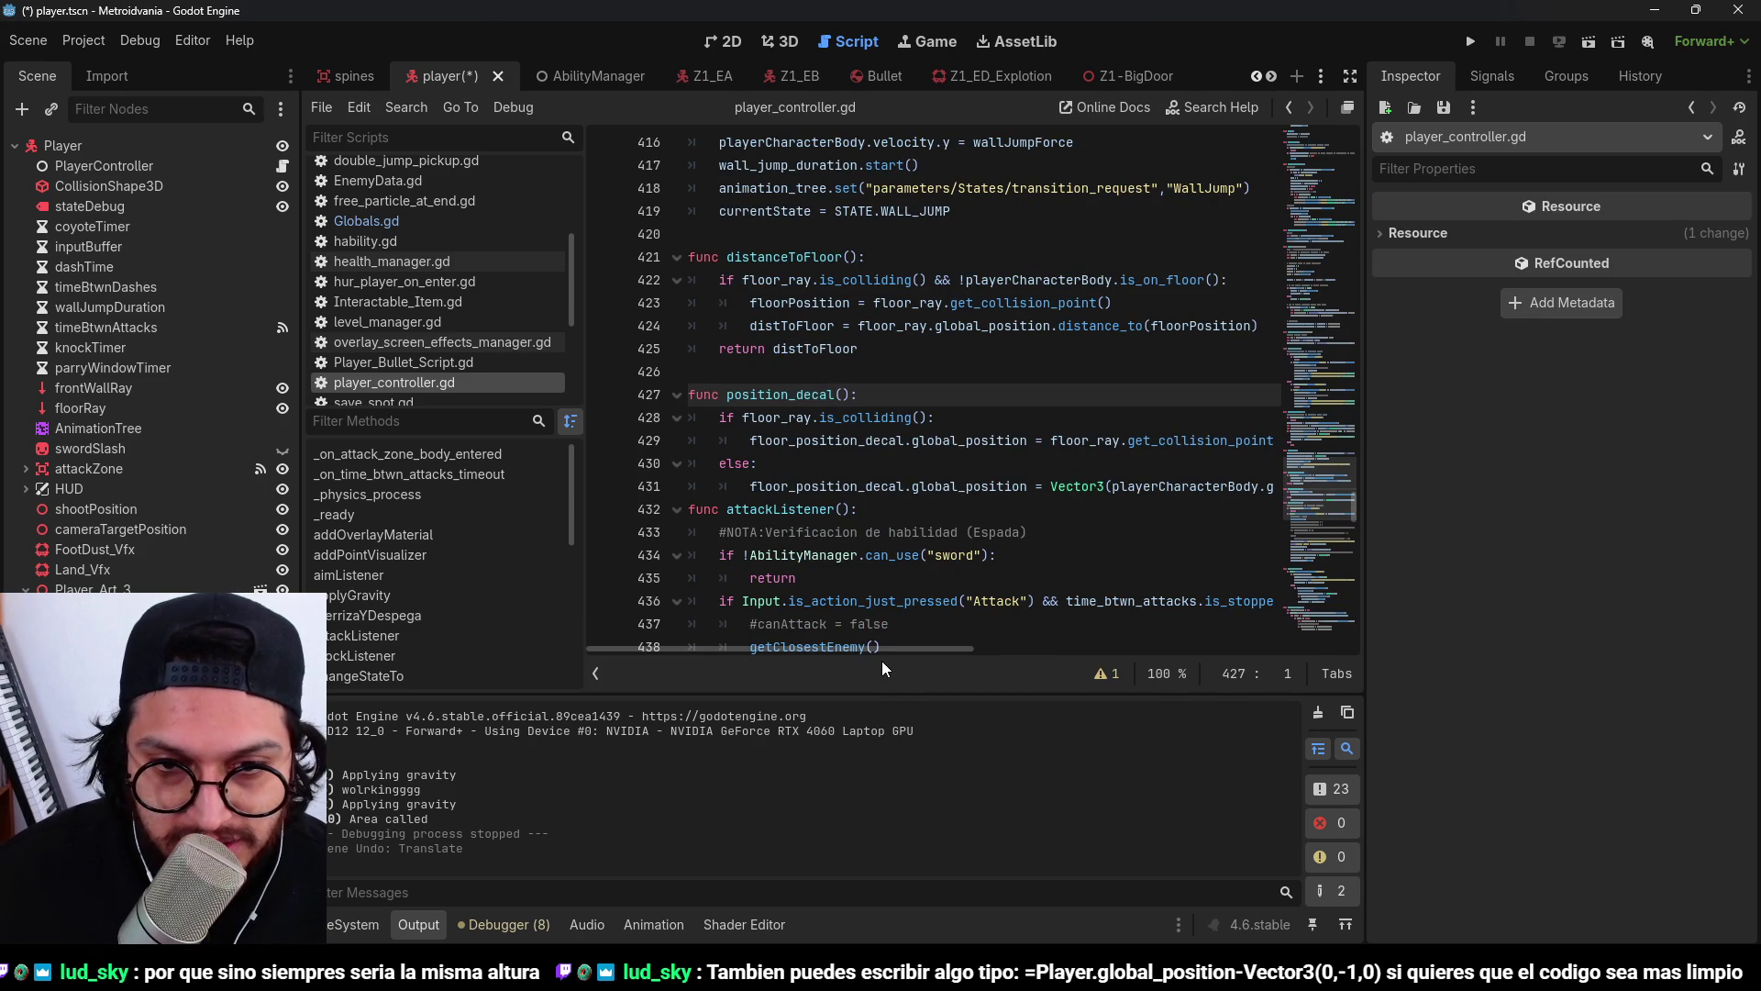
Insert 'Vector3(' before floor_ray on line 429, then go back to the 3D view.
mouse_move(971, 646)
left_mouse_down()
mouse_move(1095, 618)
mouse_move(1003, 630)
mouse_move(997, 579)
left_mouse_up()
left_click(906, 444)
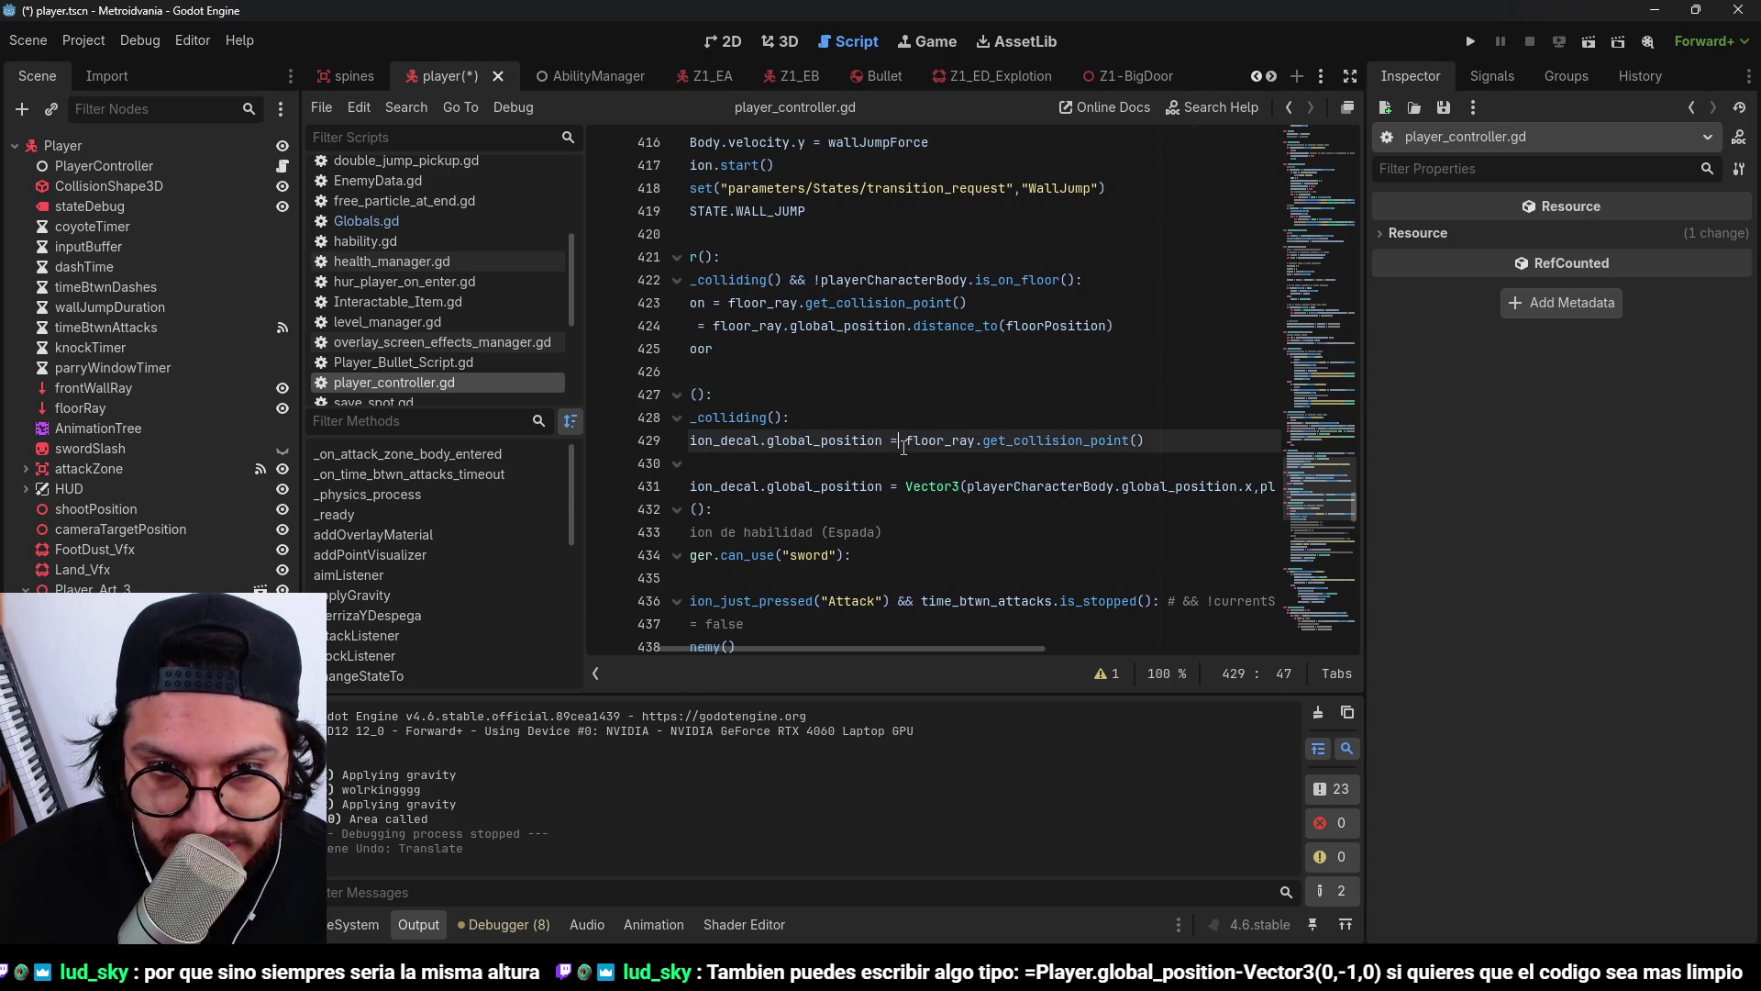
type("Vector3(")
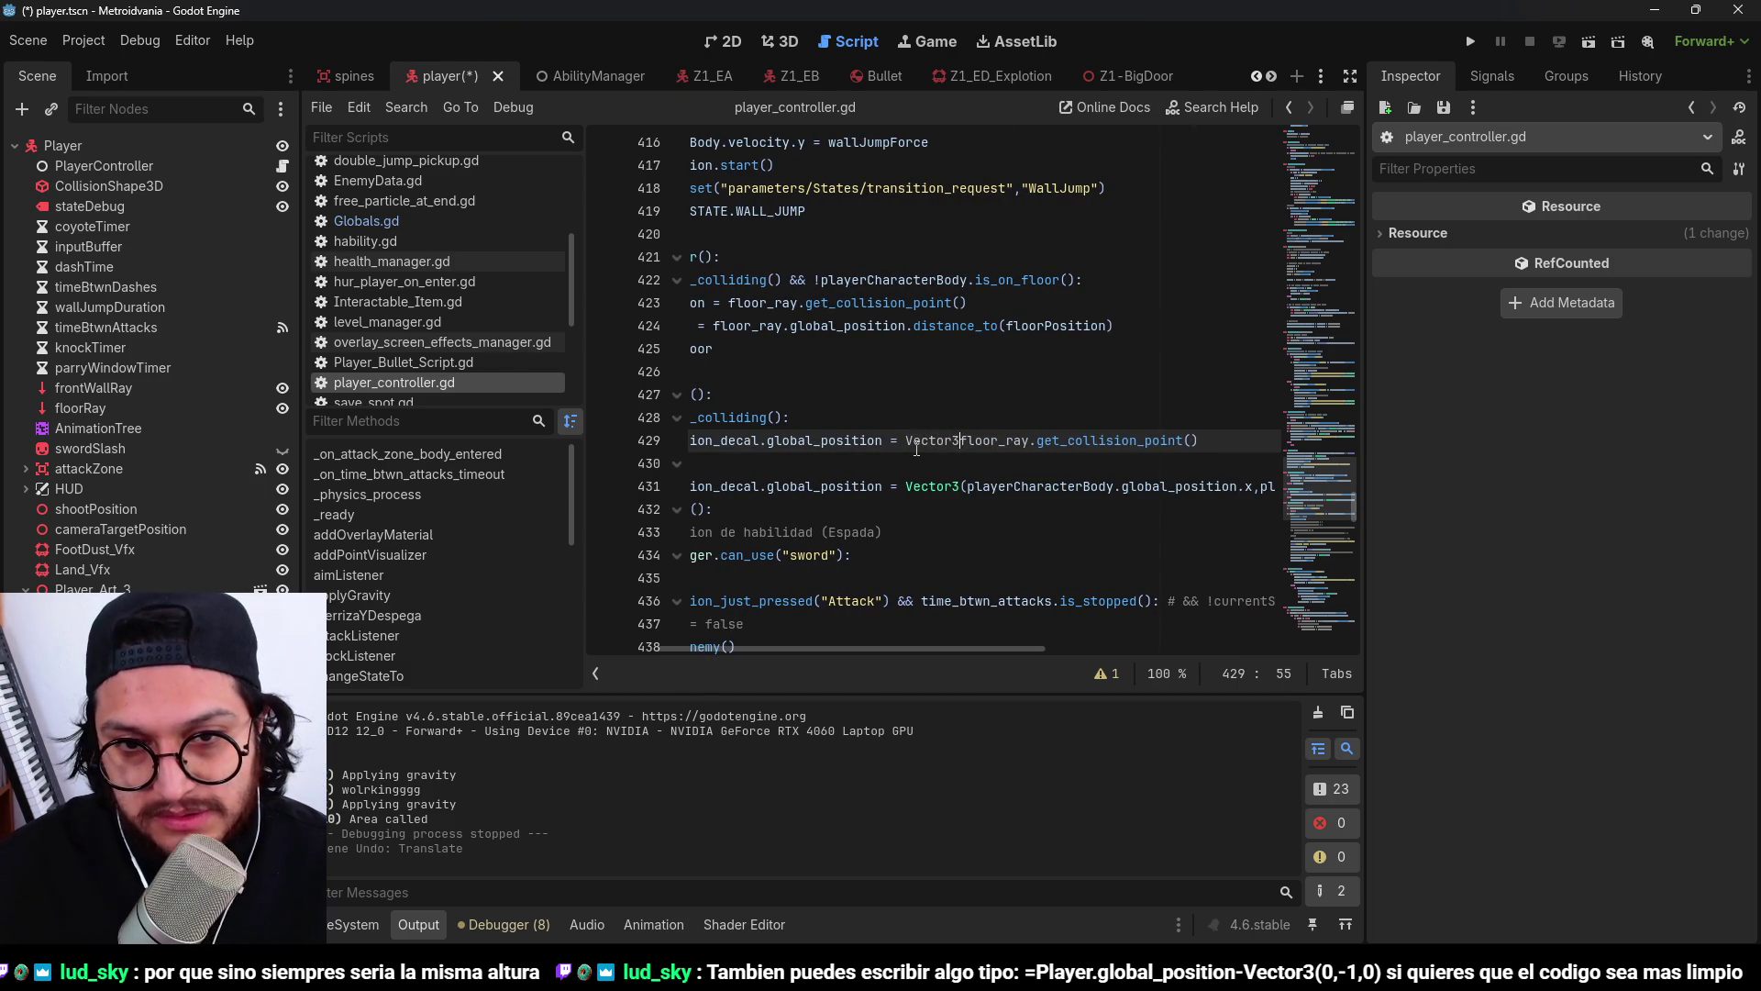
left_click(1241, 442)
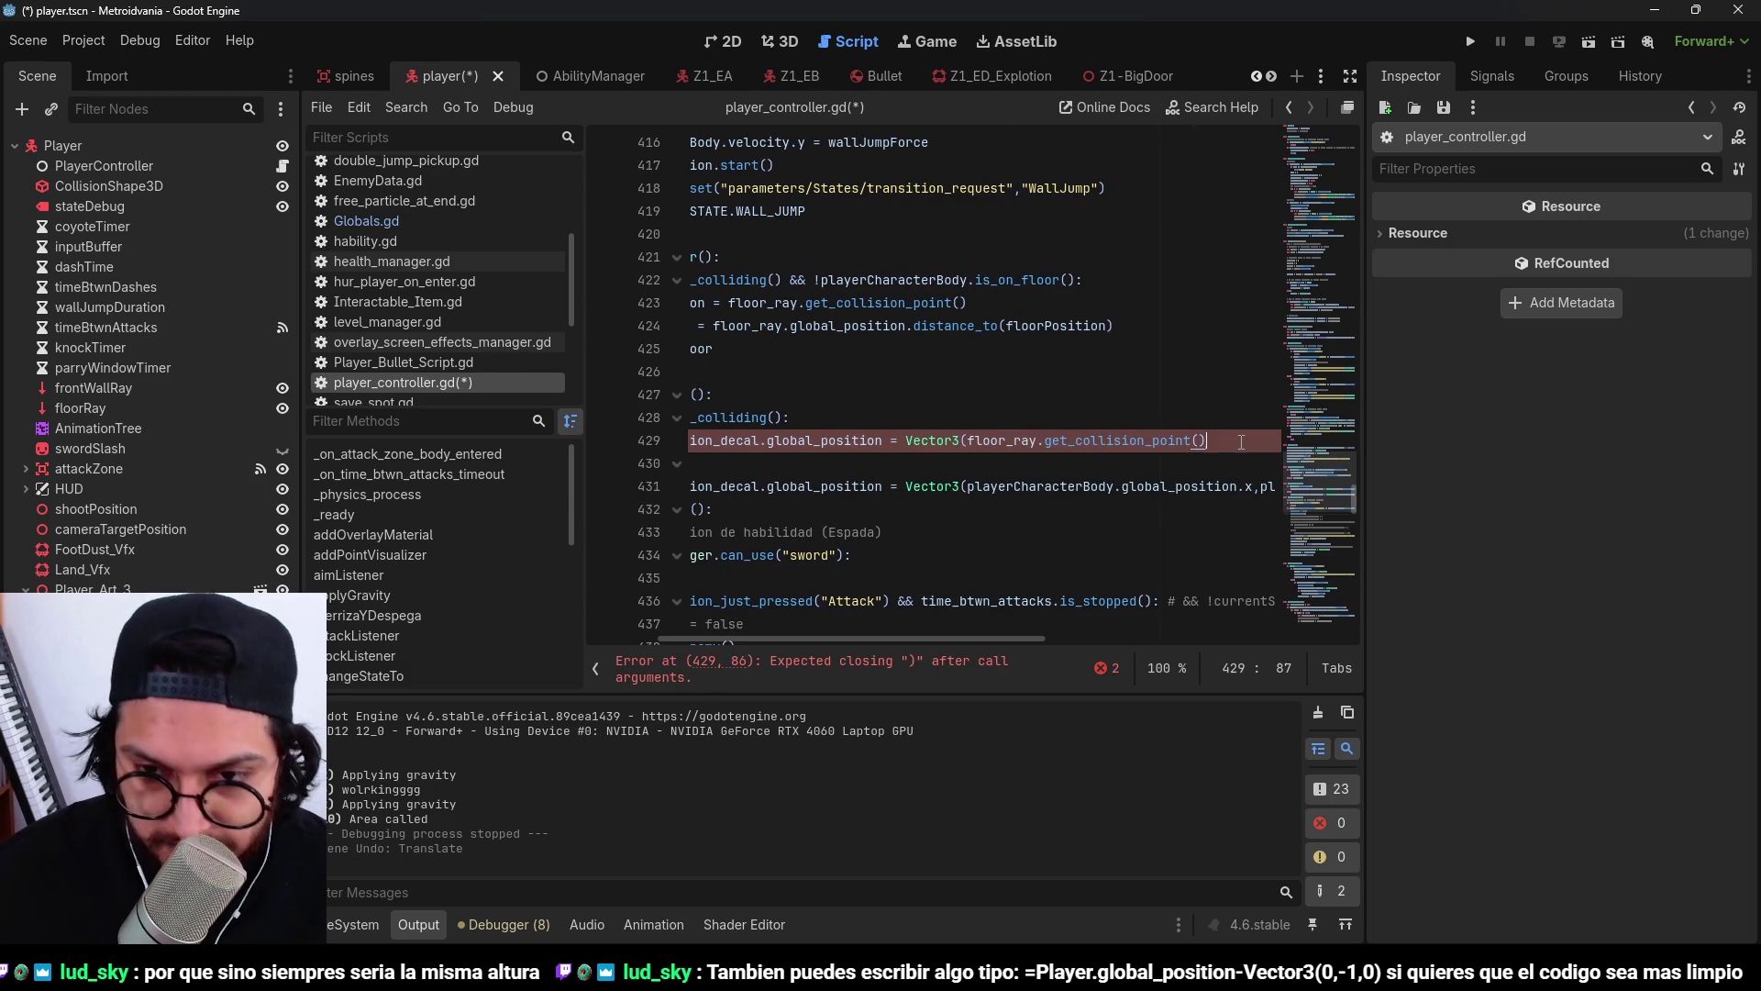
left_click(779, 41)
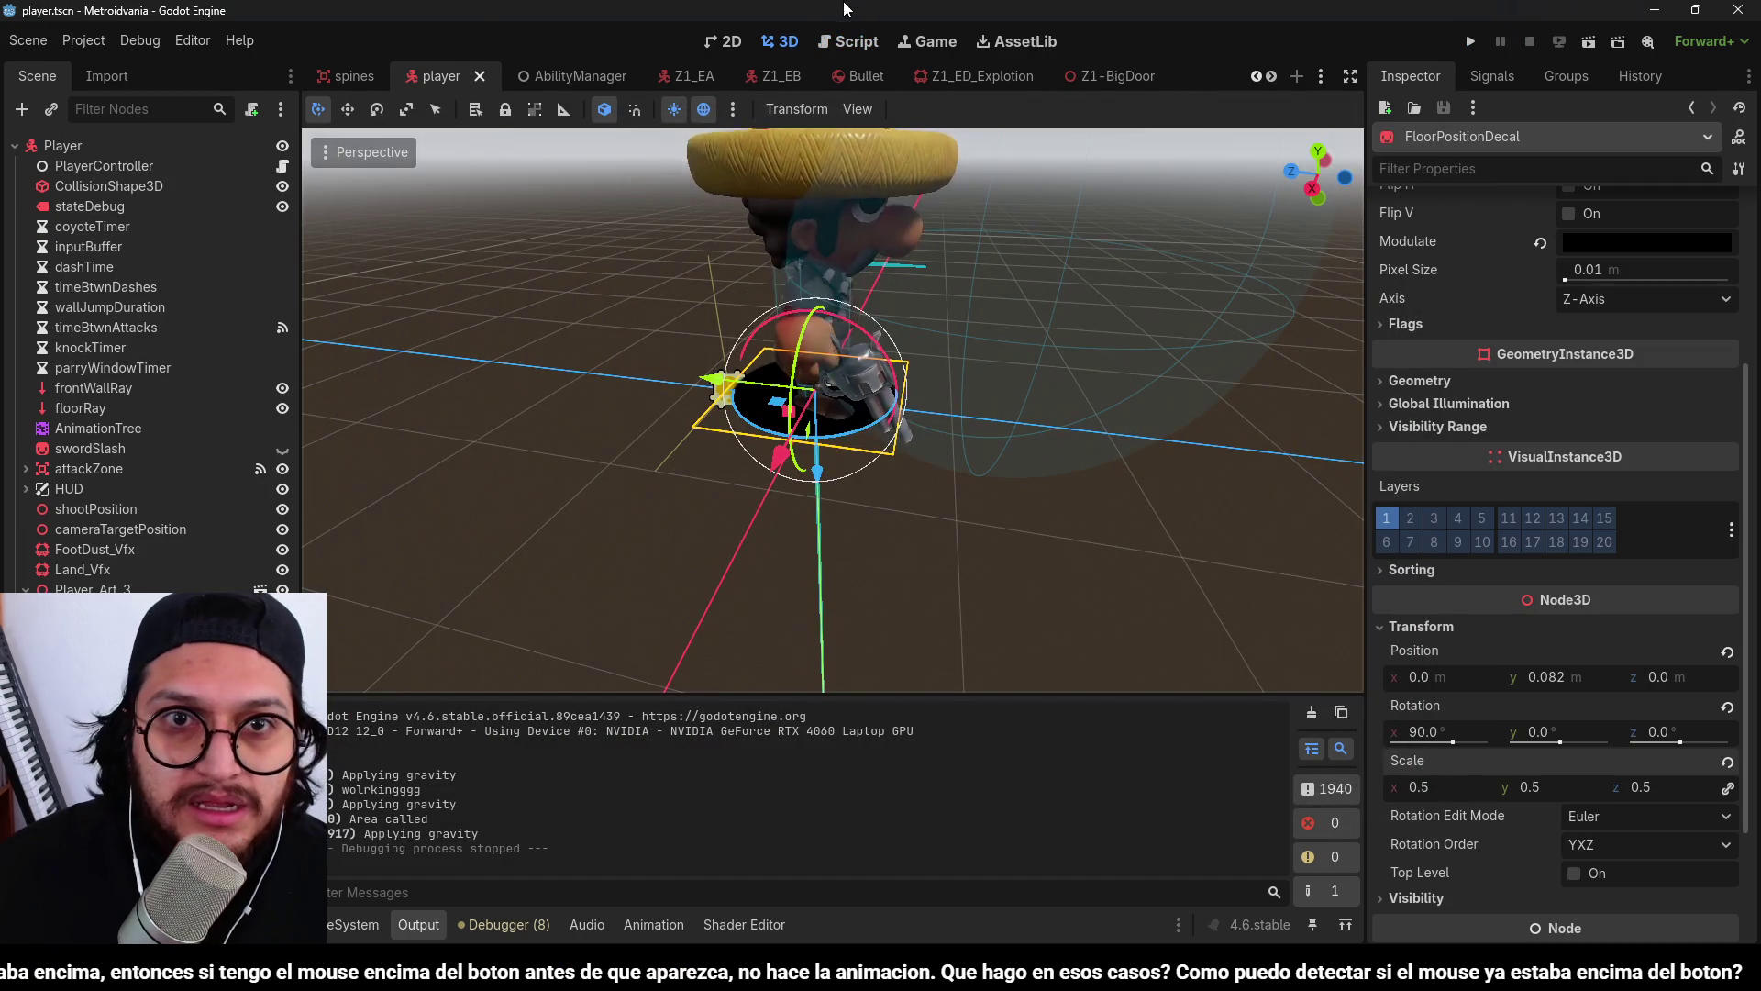
Select floorRay, save the player scene, and playtest moving the character right and left before stopping.
left_click(114, 403)
mouse_move(690, 420)
left_mouse_down()
mouse_move(902, 347)
mouse_move(908, 403)
left_mouse_up()
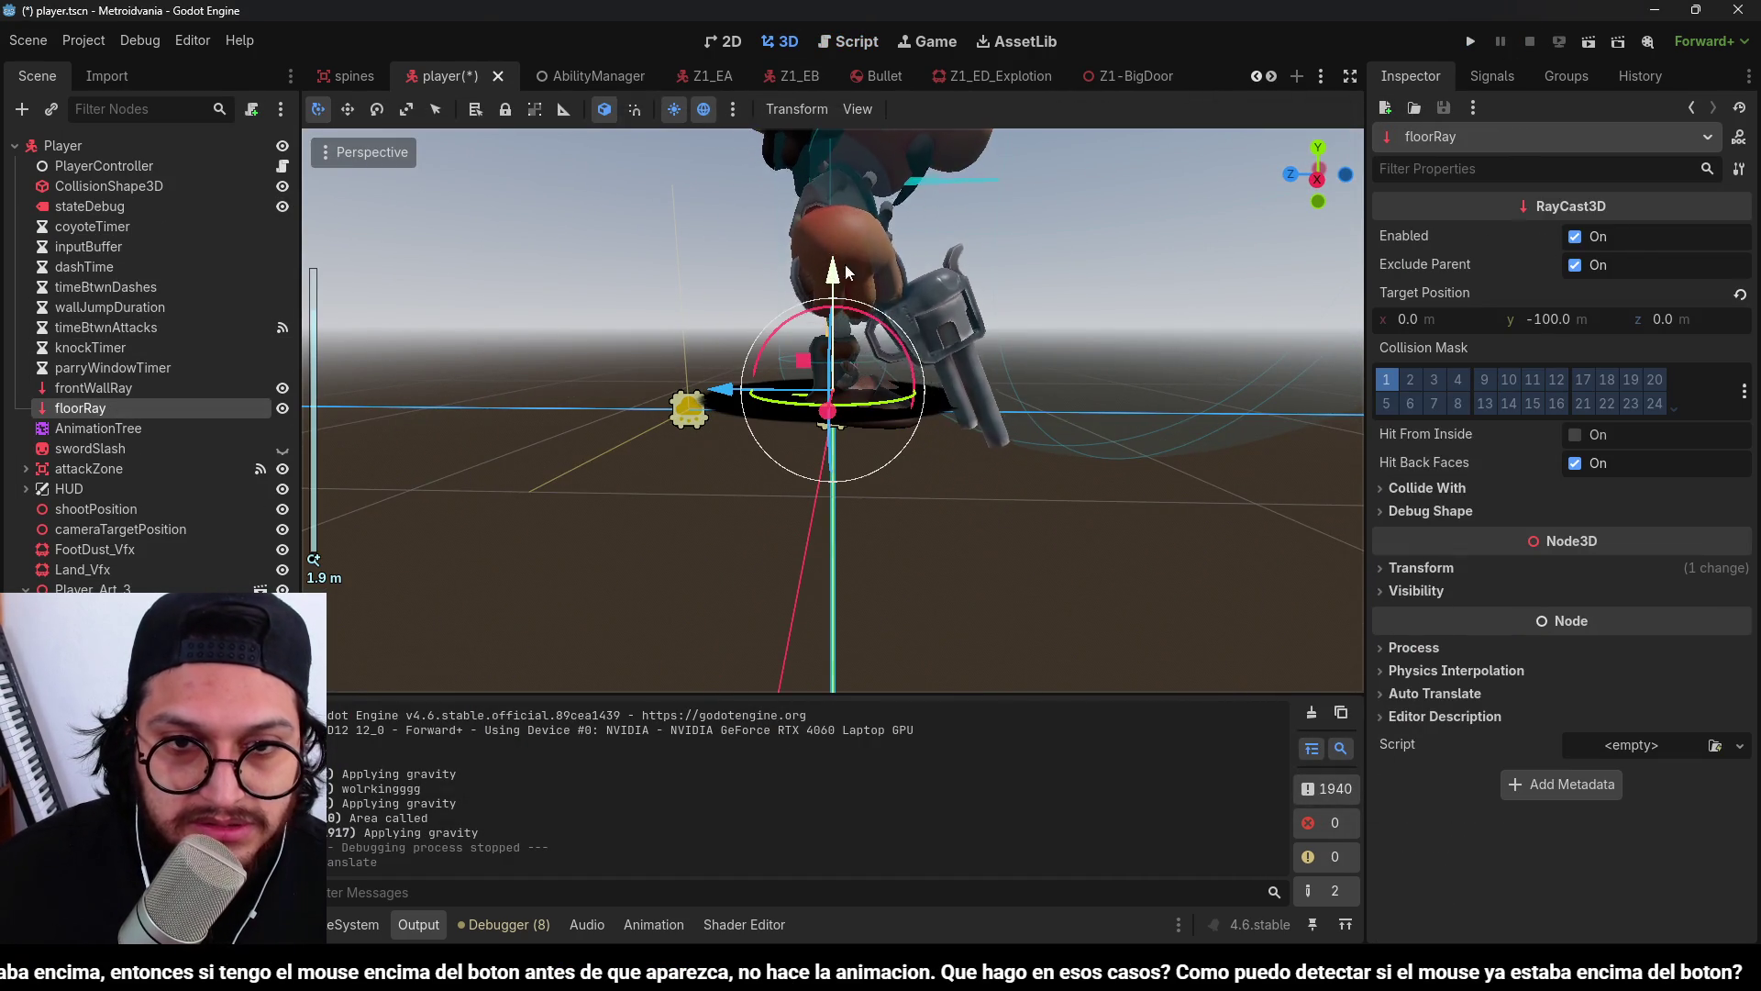
key("ctrl+s")
left_click(1471, 41)
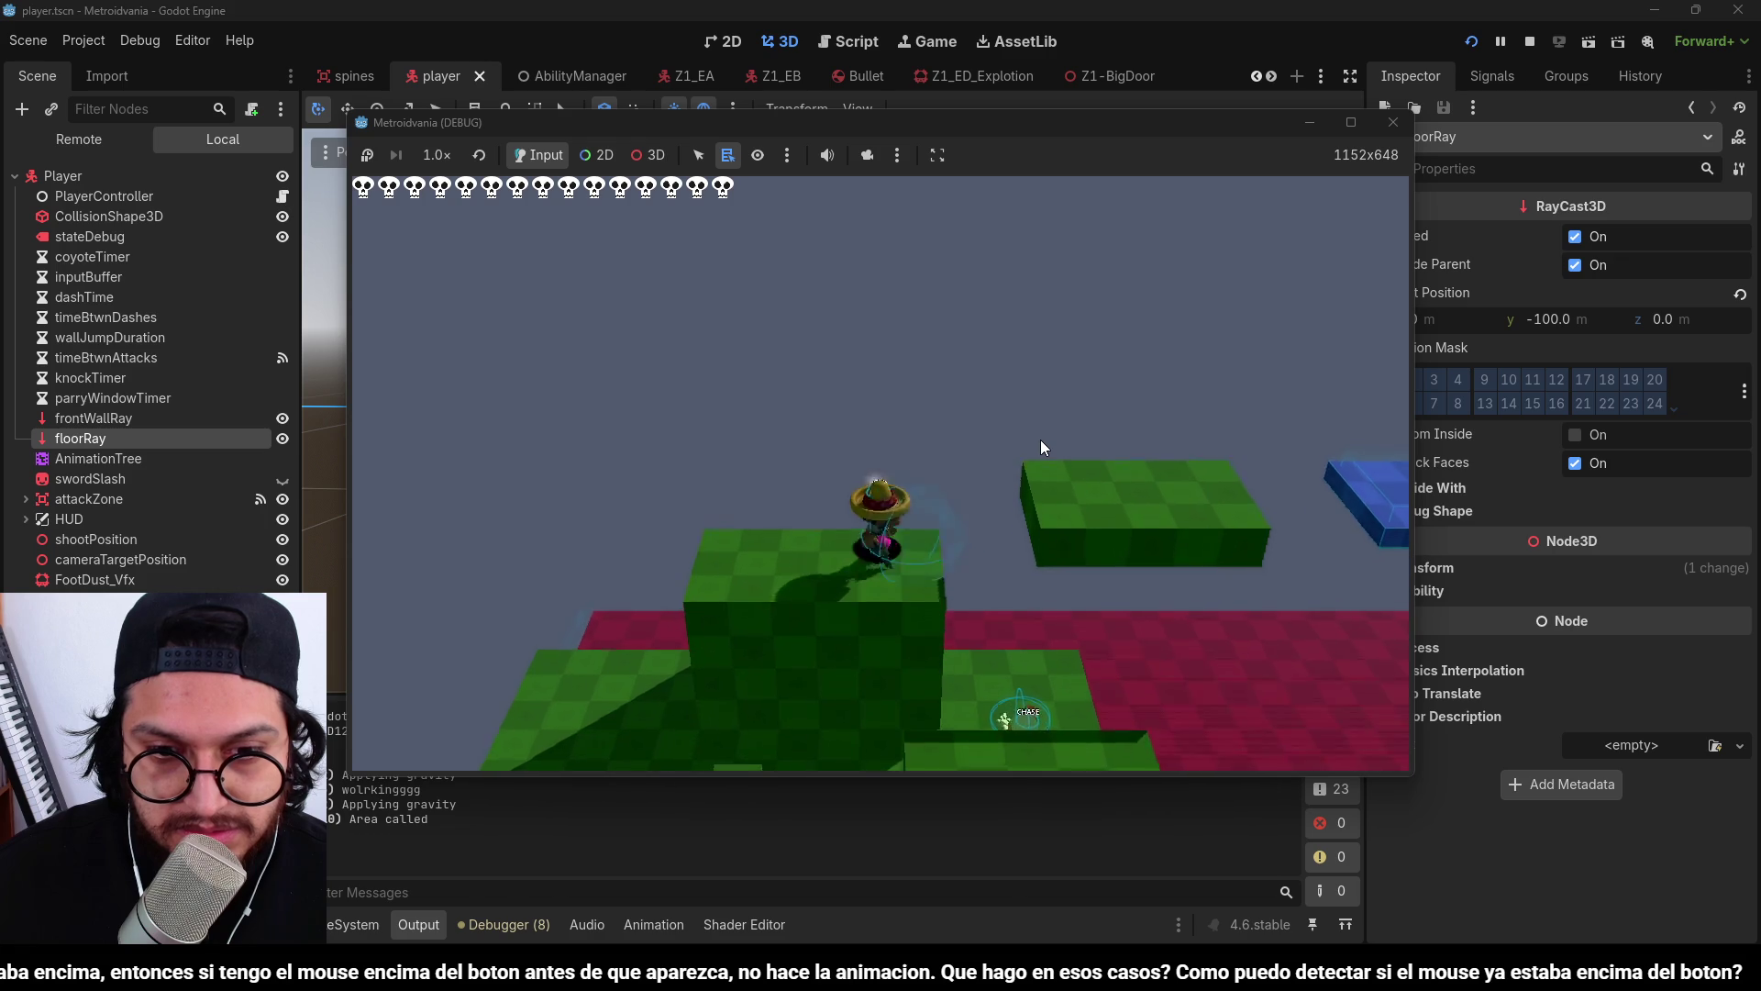
key("d")
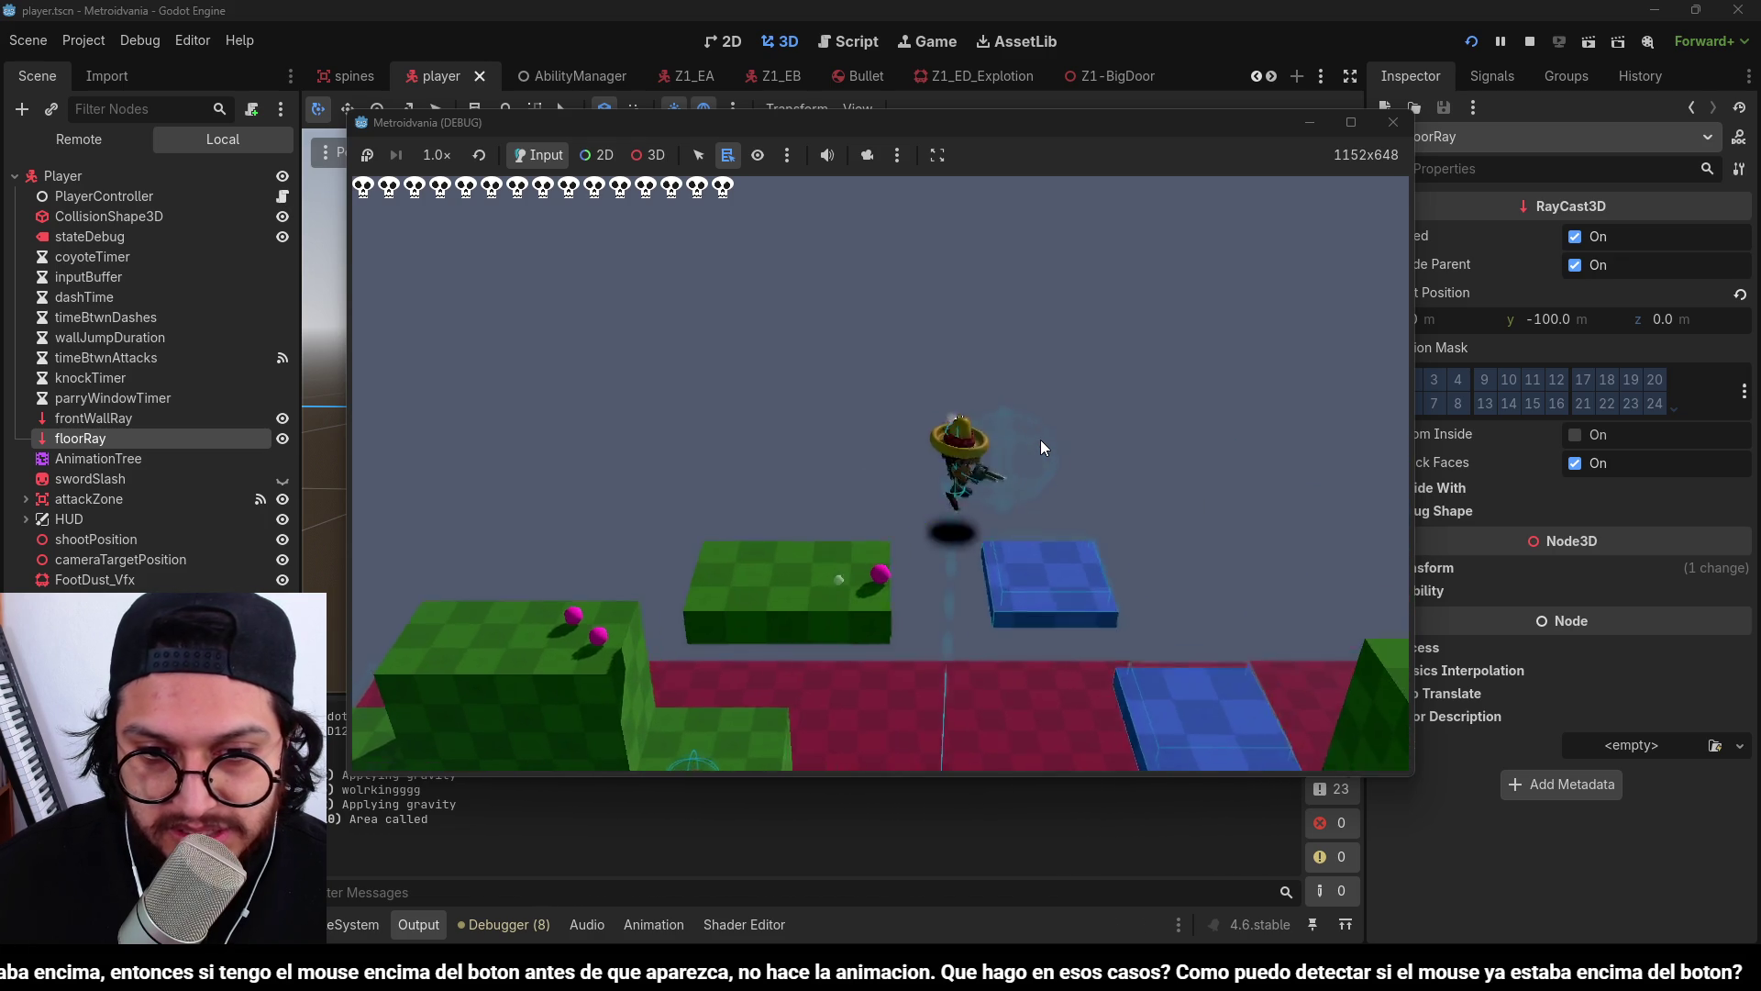
key("d")
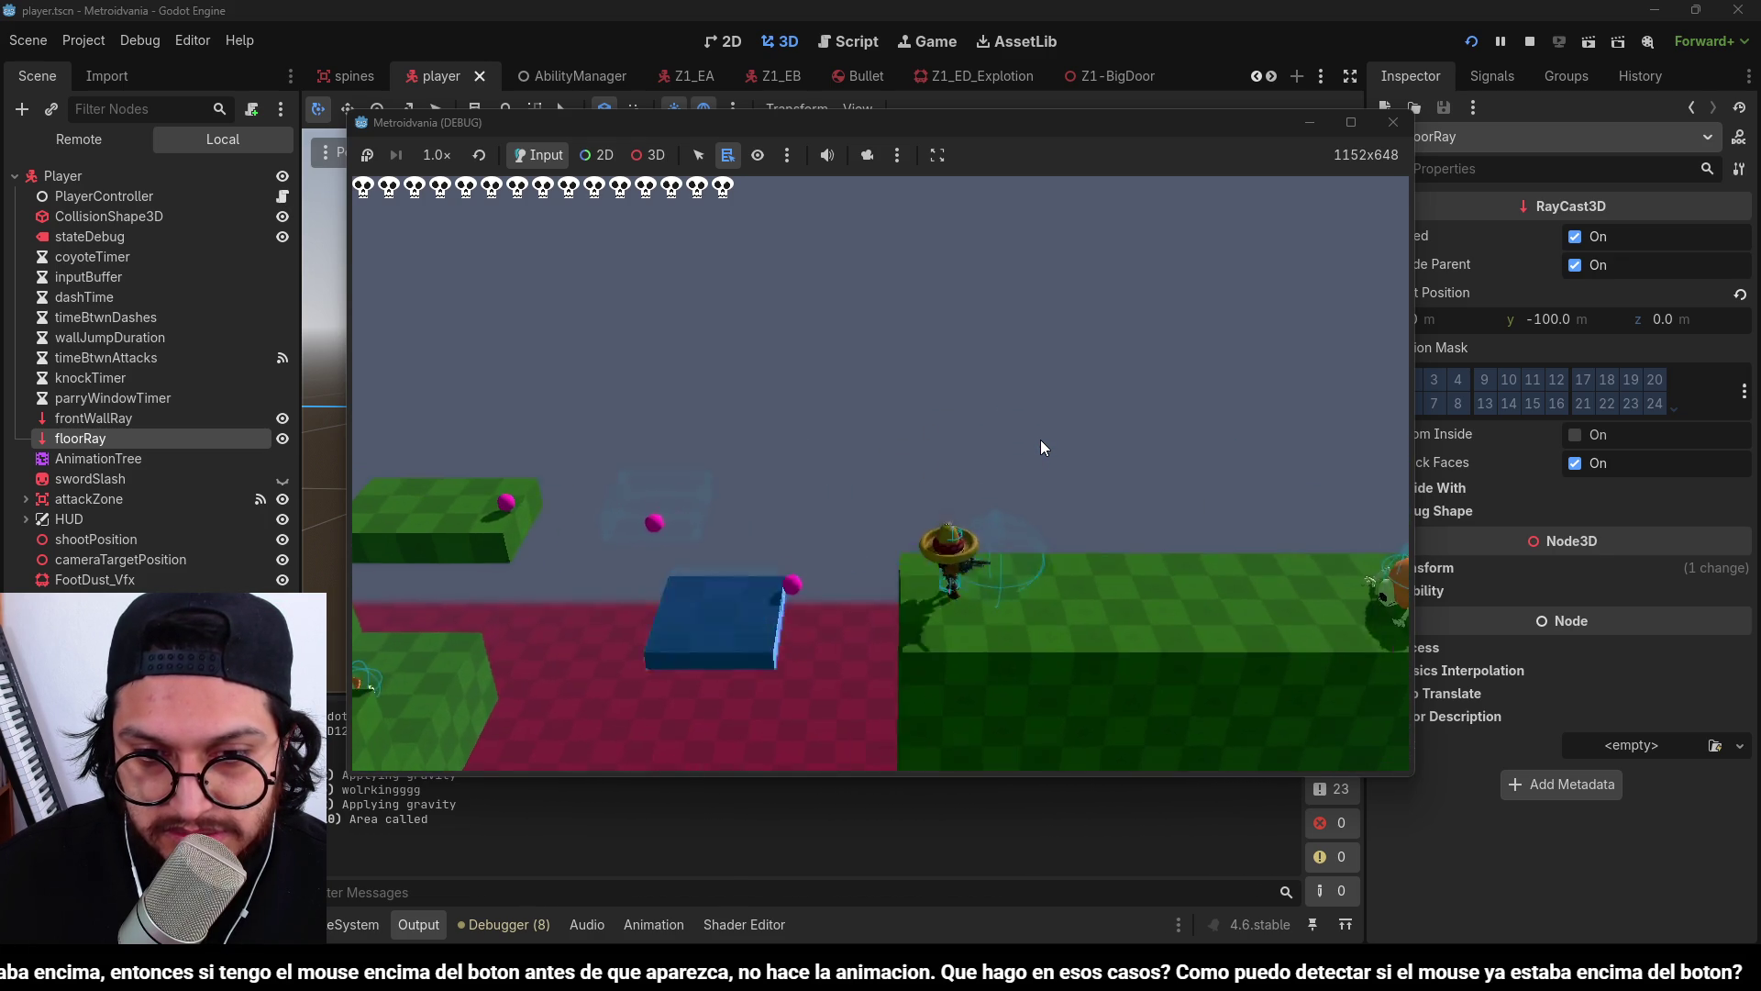
key("a")
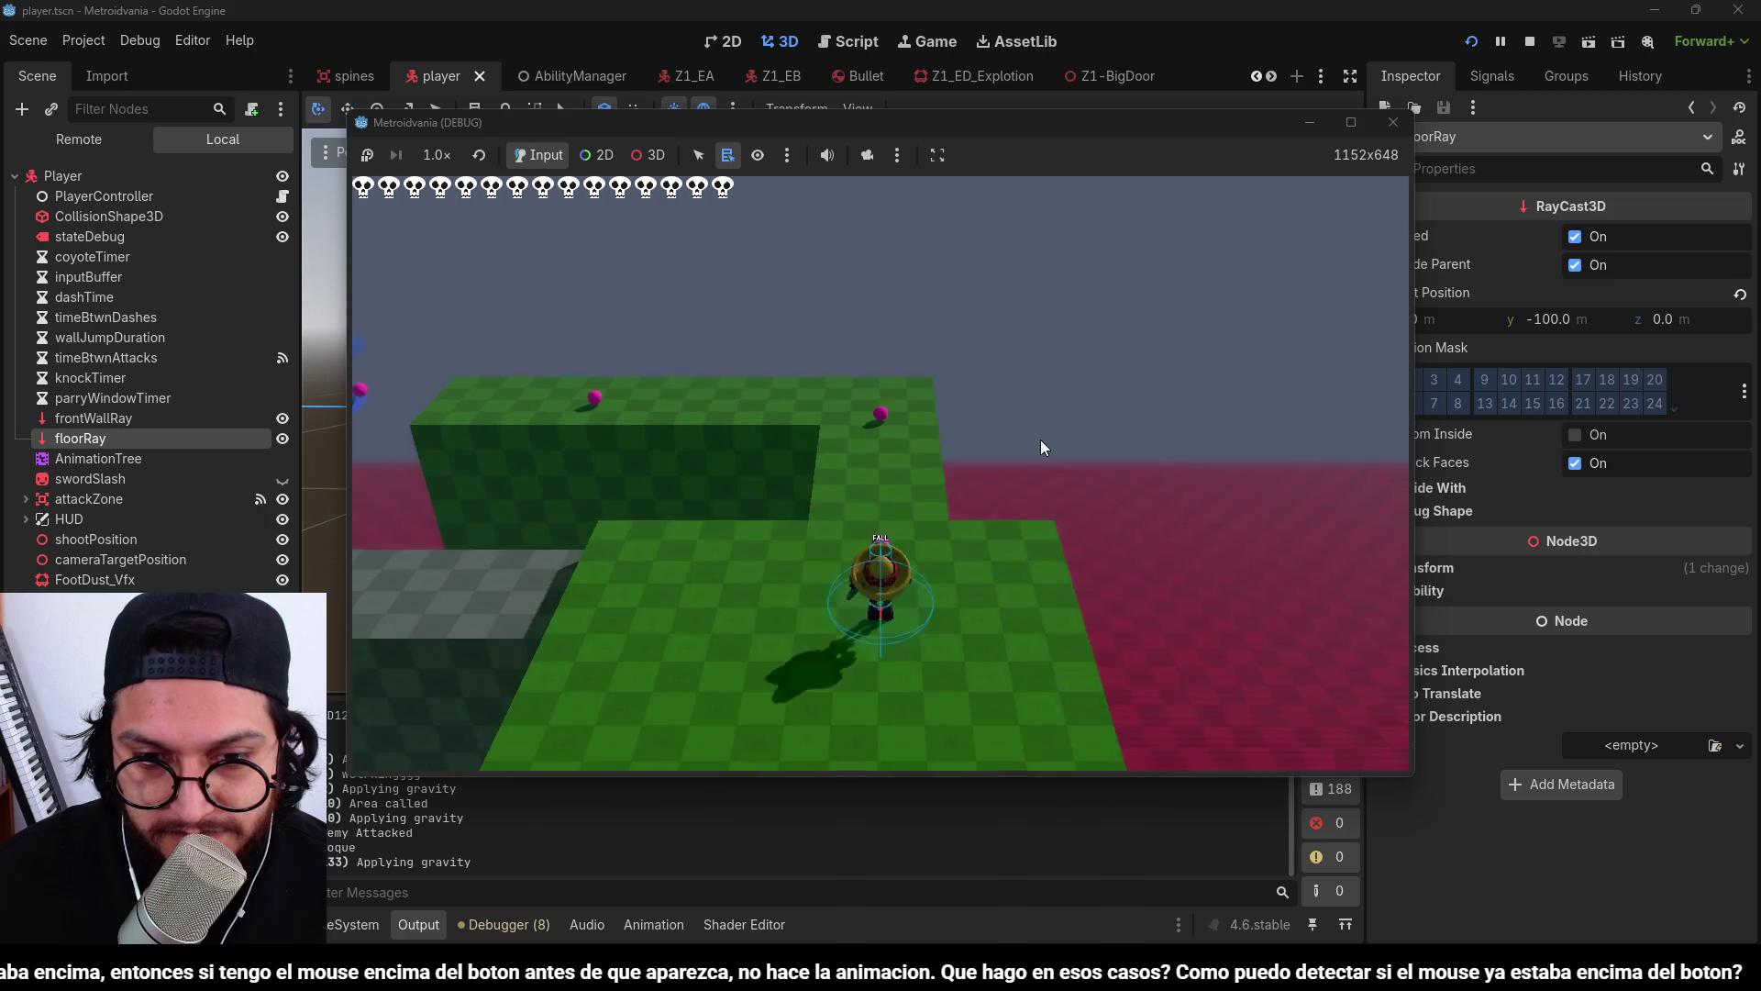
left_click(1529, 42)
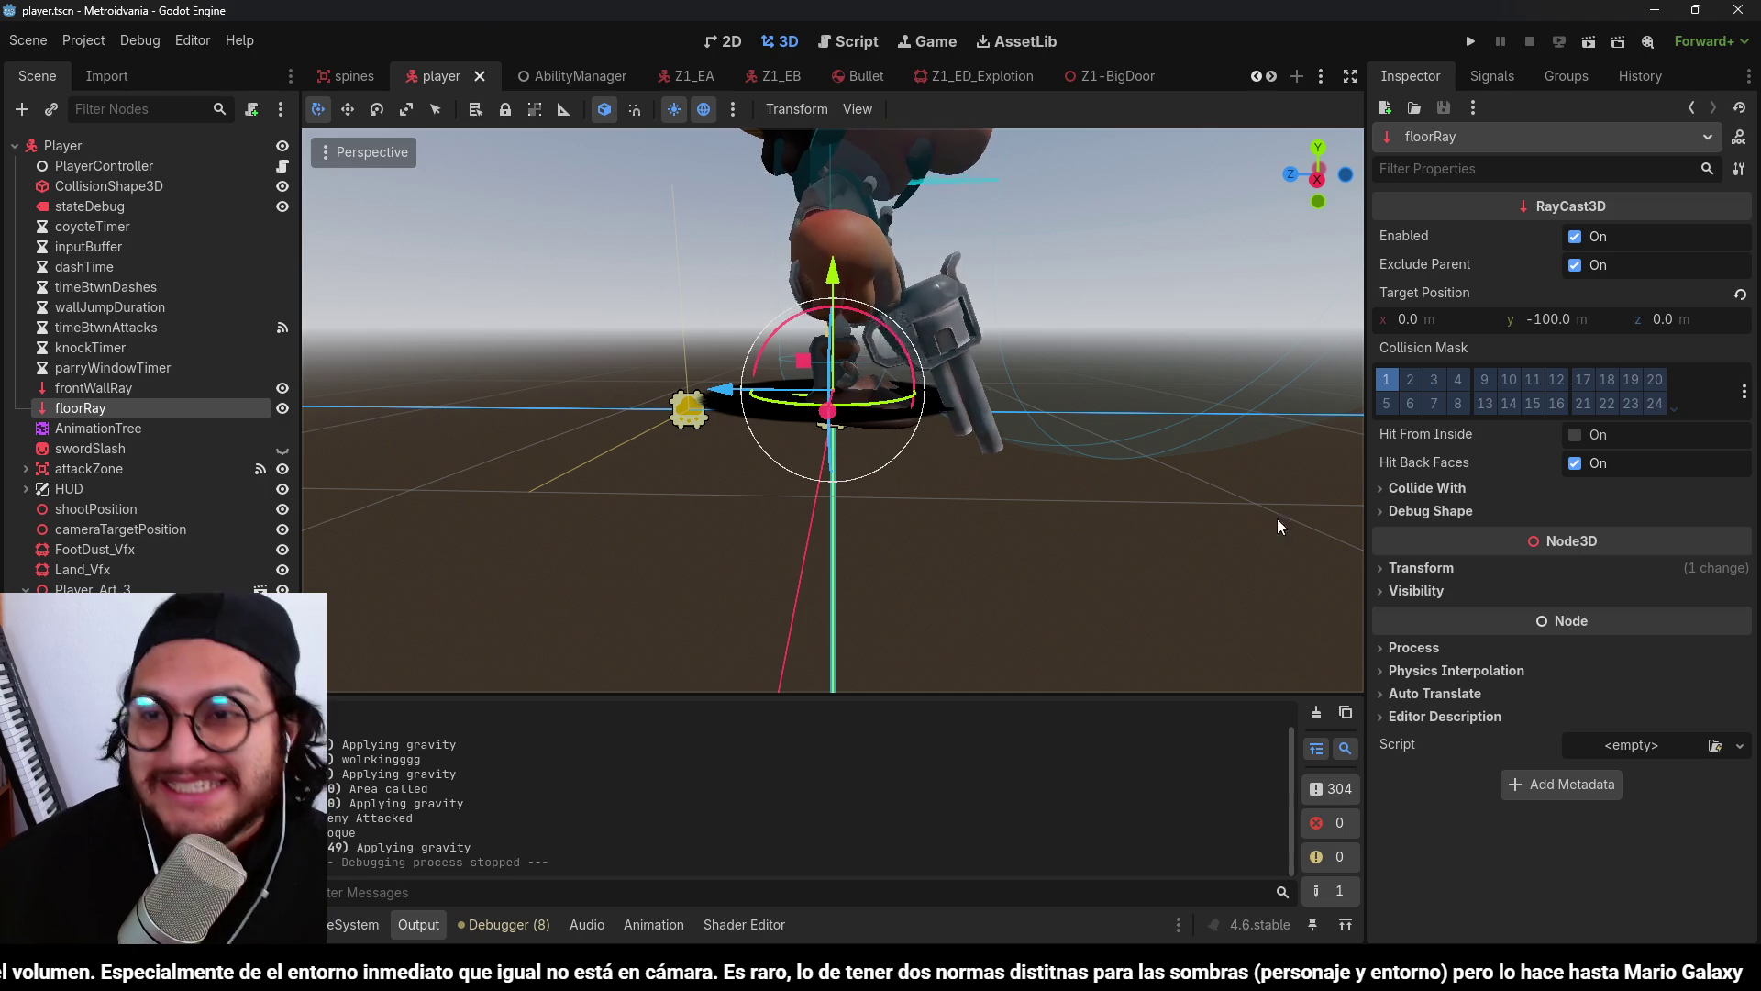
Playtest to check the dark ring beneath the player, stop the game, and save the player scene.
key("F5")
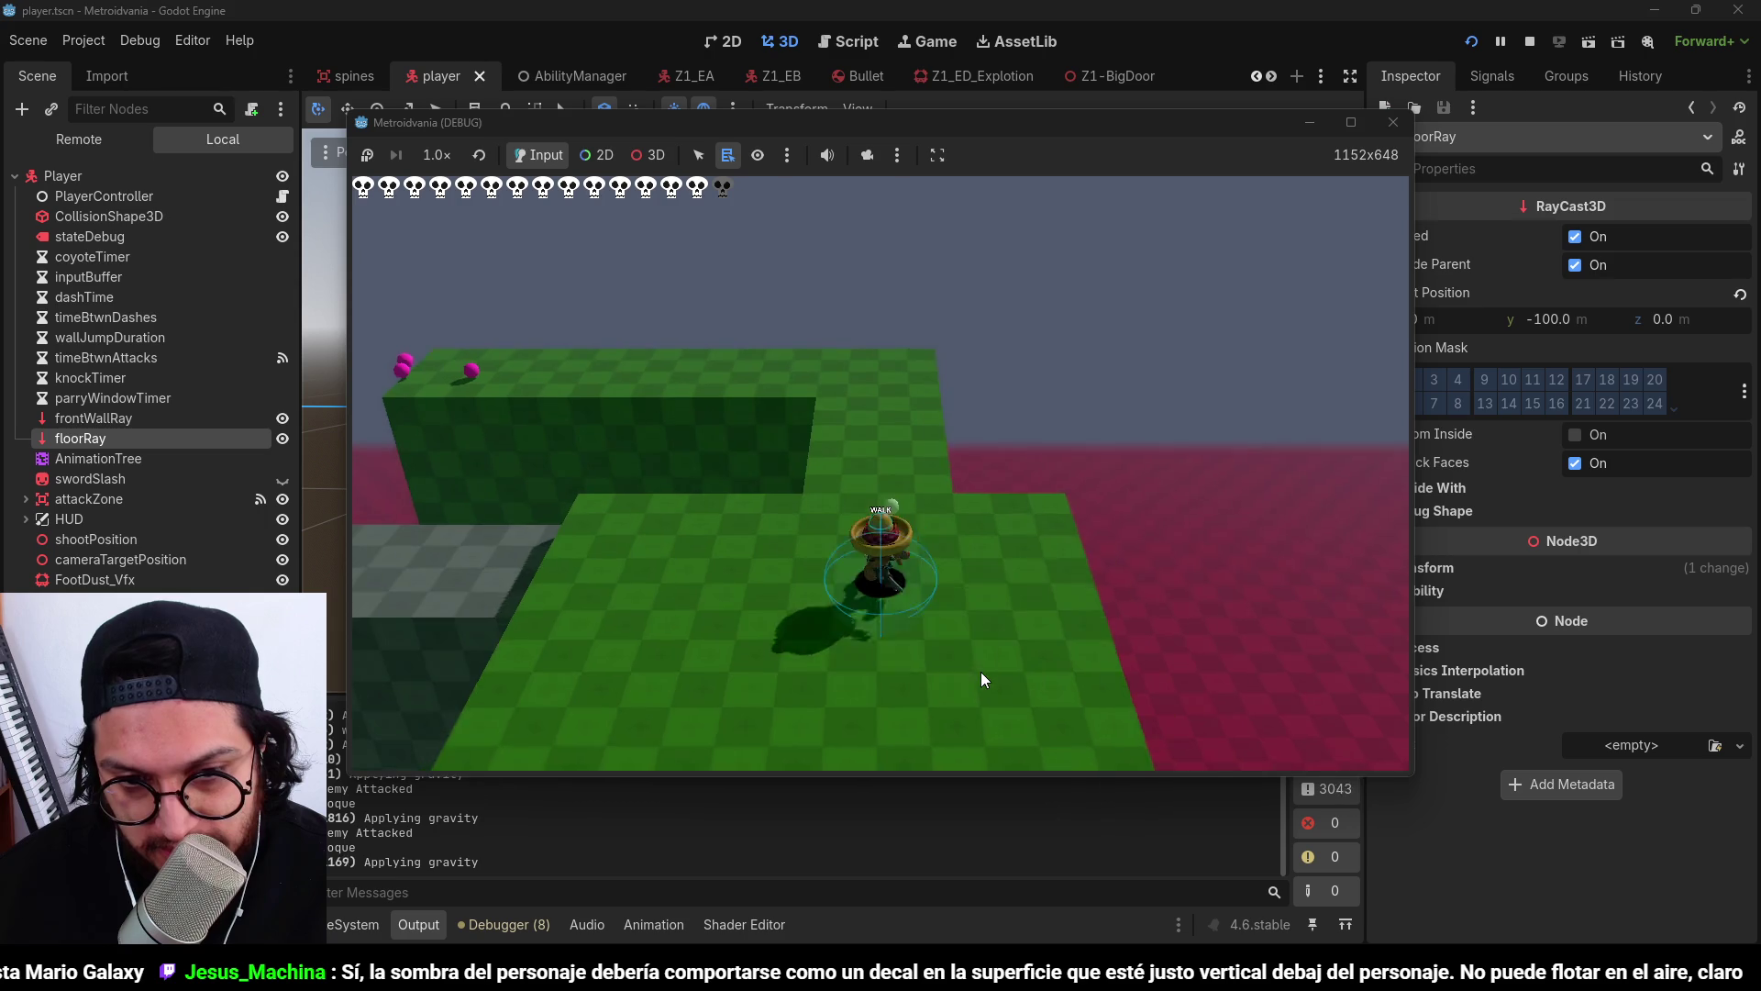
left_click(1529, 41)
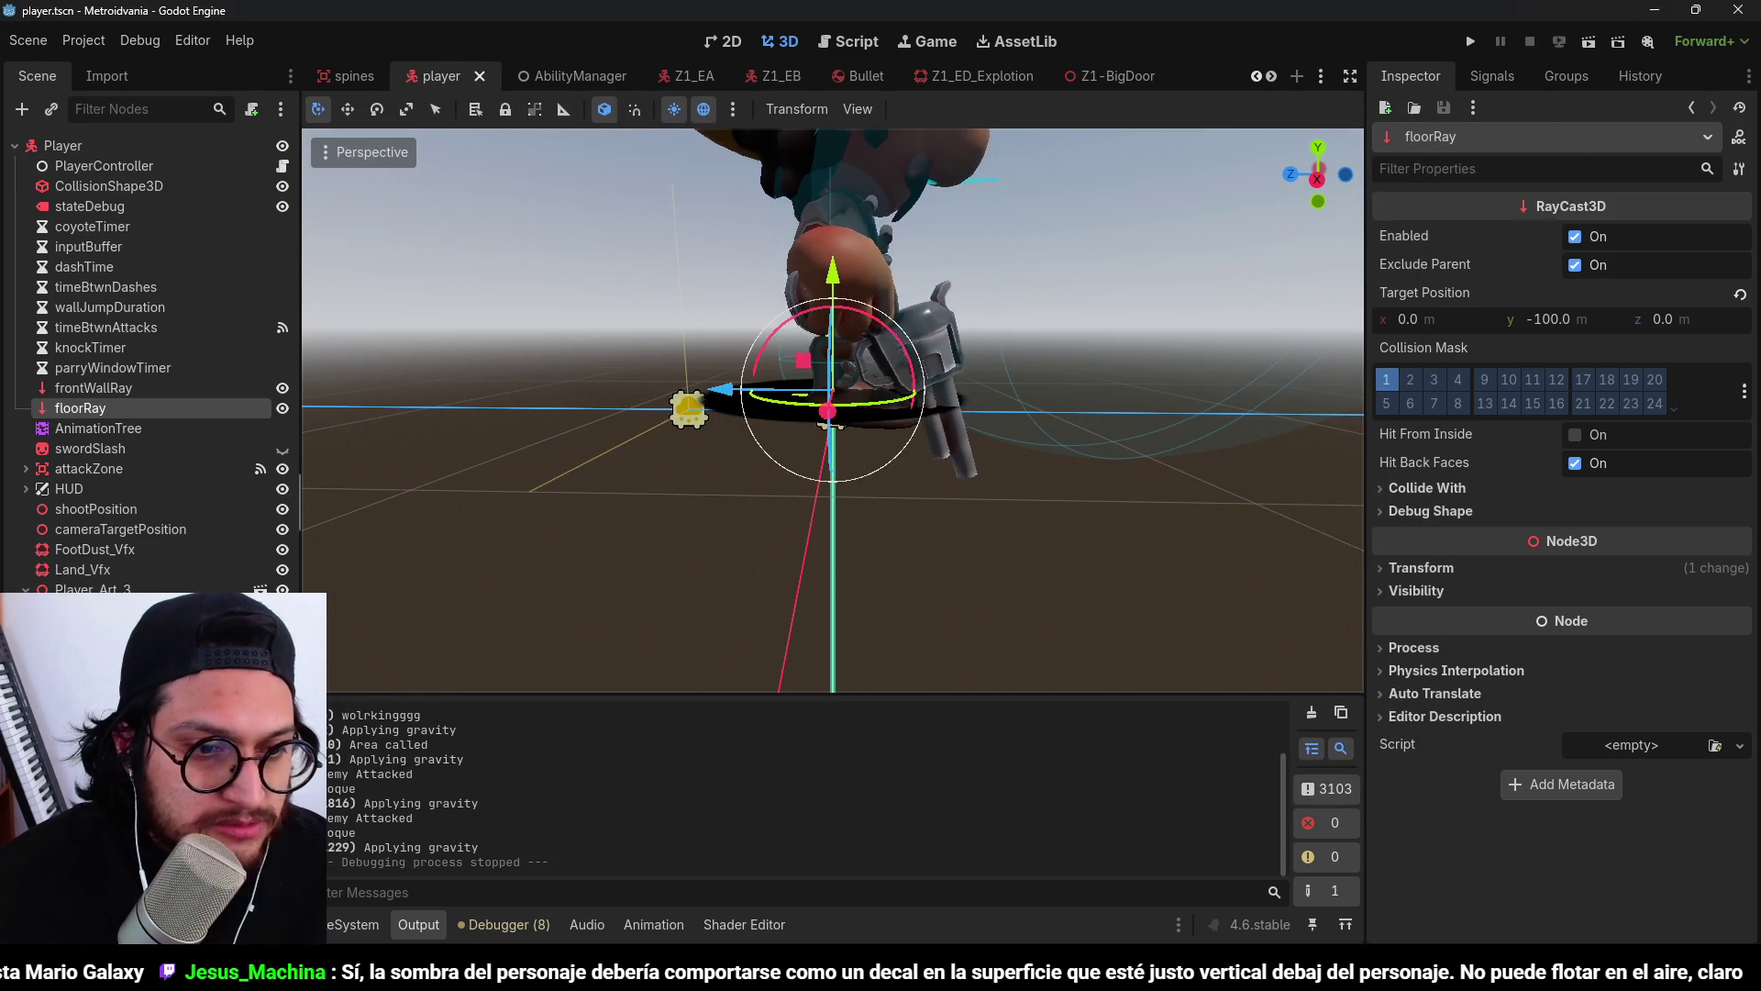
scroll(465, 141, "down", 3)
key("ctrl+s")
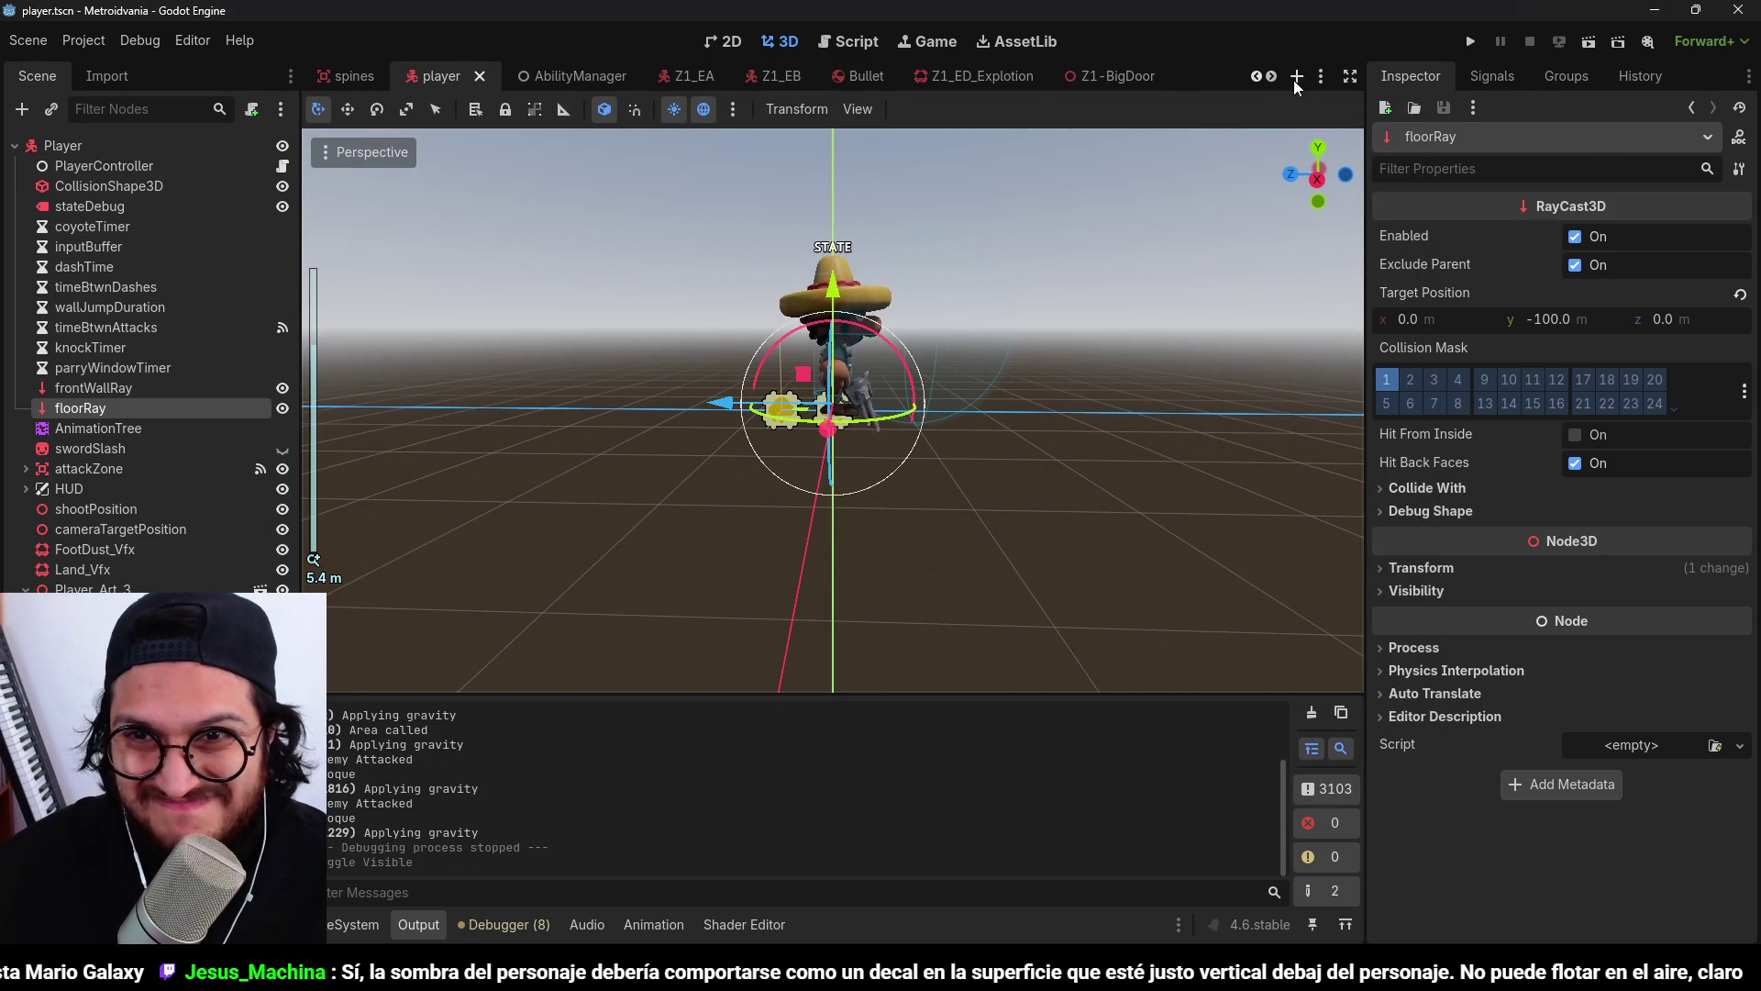
Switch to the Z5-Levels scene and orbit the view lower over the level.
left_click(1319, 76)
left_click(1375, 488)
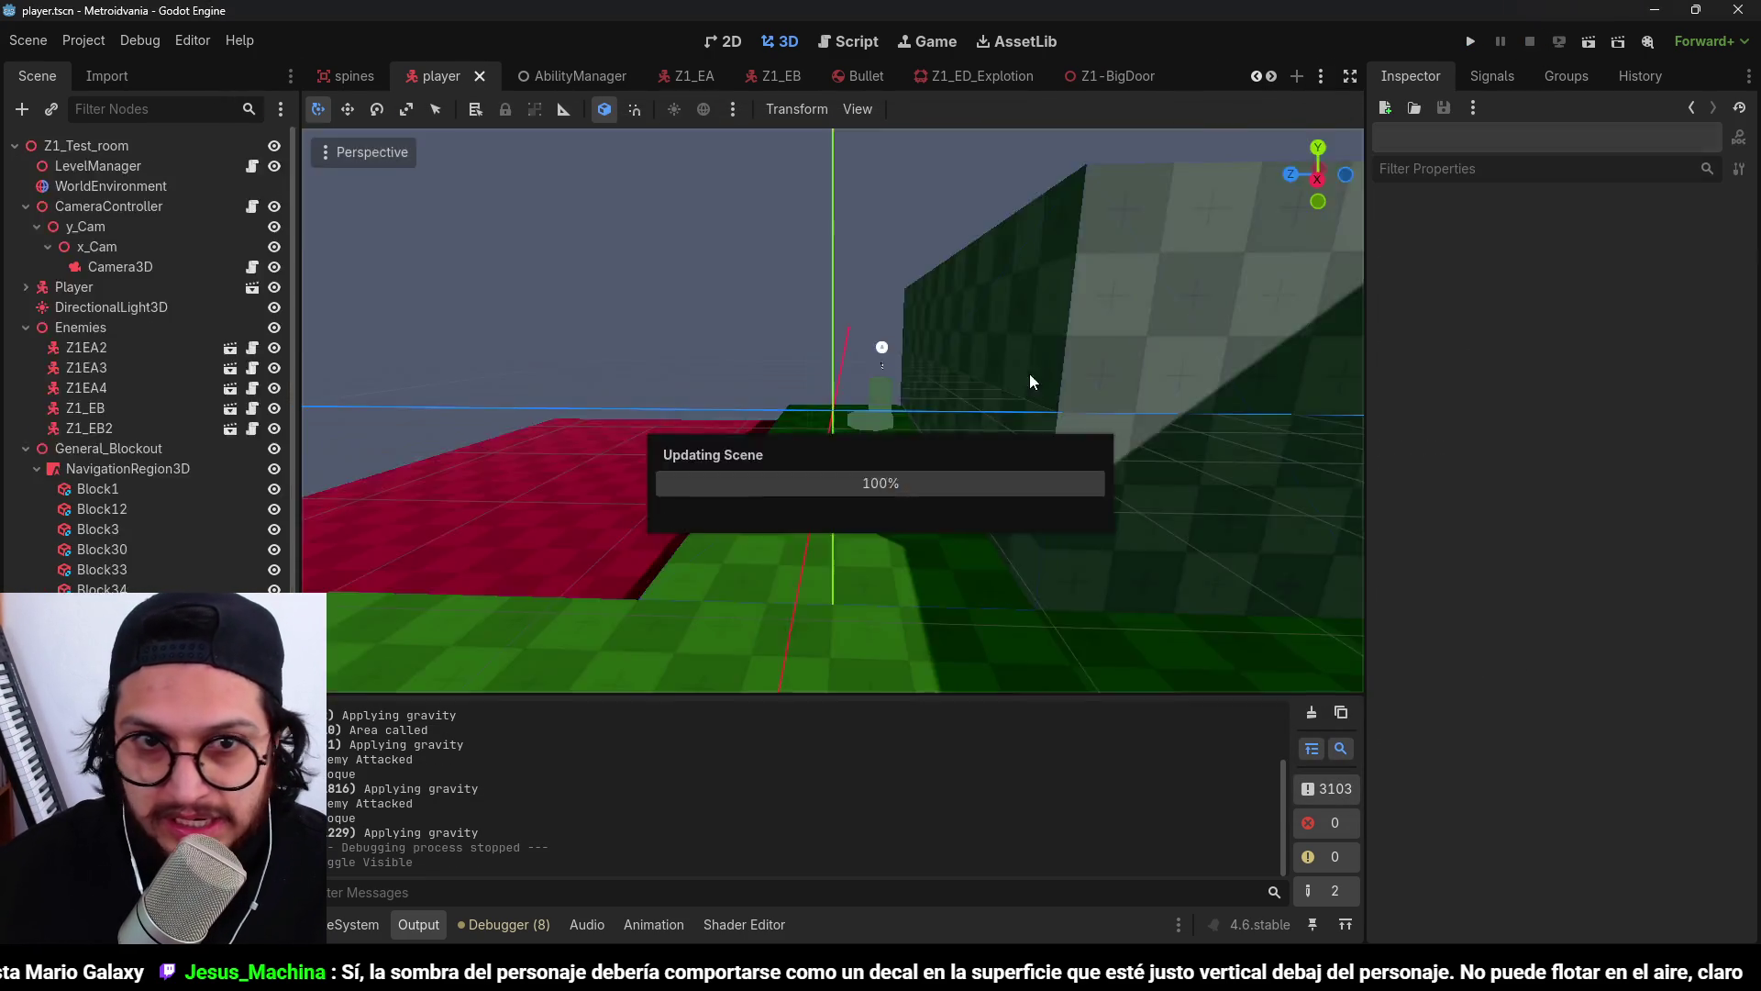
scroll(730, 389, "down", 3)
mouse_move(753, 251)
left_mouse_down()
mouse_move(734, 381)
mouse_move(725, 302)
left_mouse_up()
scroll(147, 367, "up", 10)
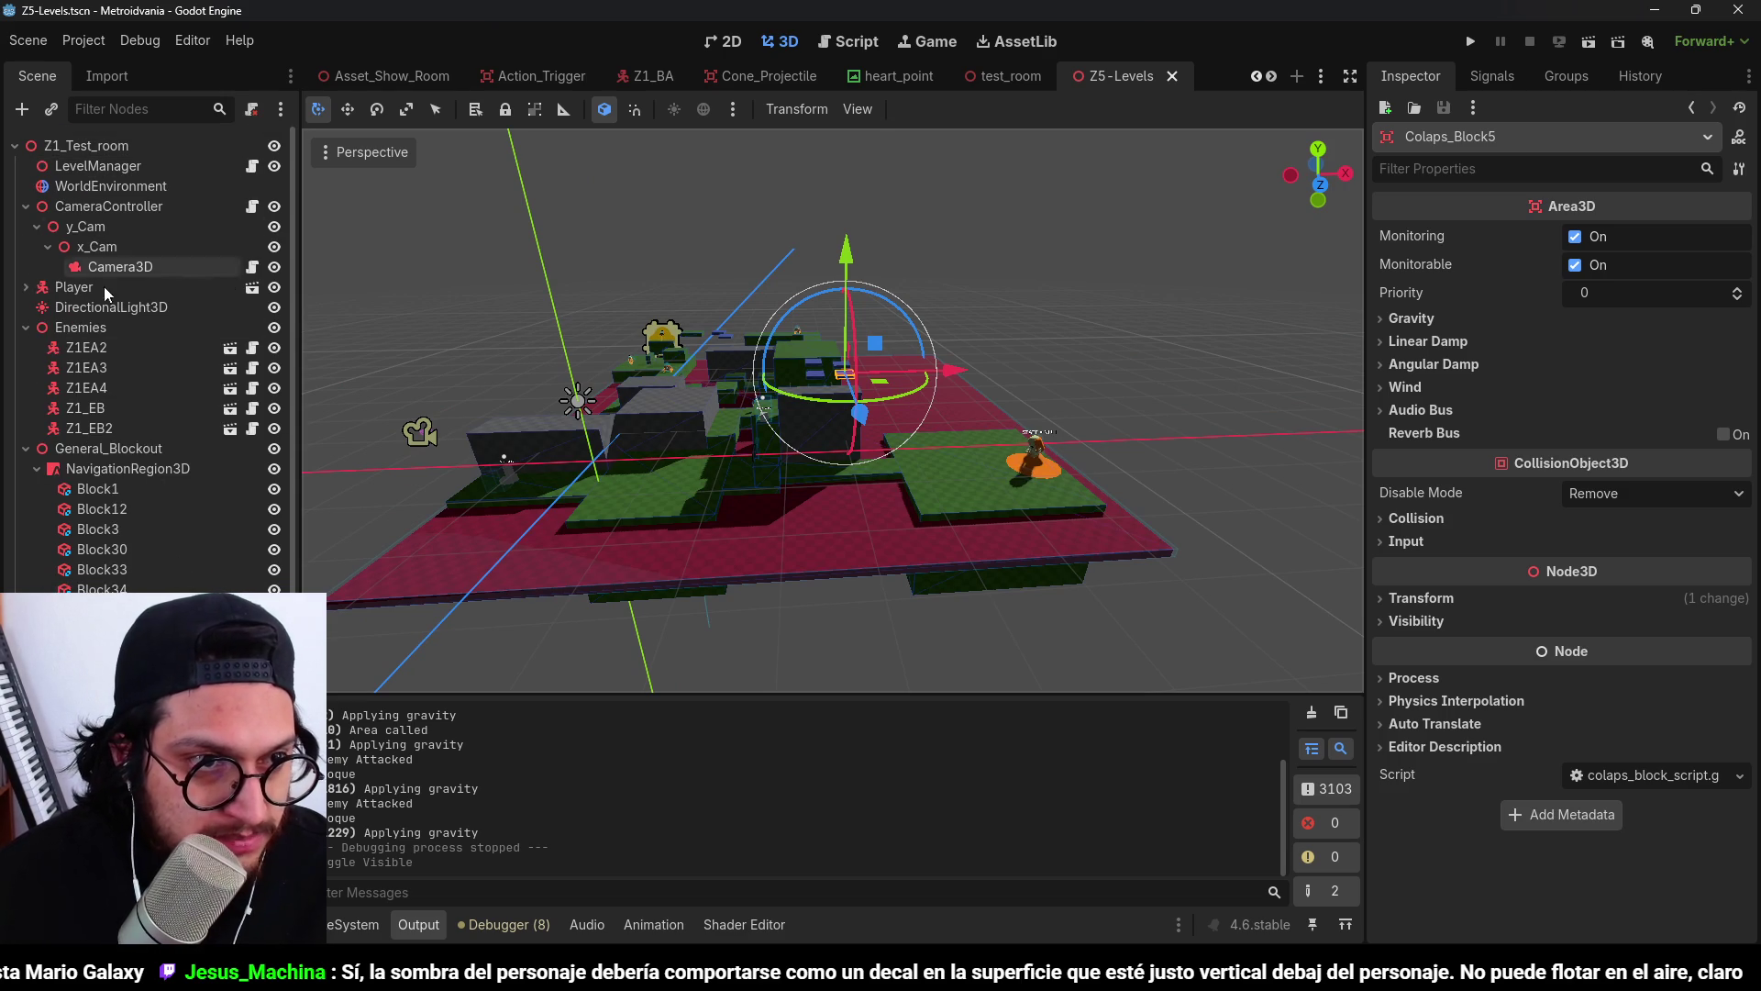
Reset DirectionalLight3D's rotation, tilt it to X -90° to shine straight down, then save and launch.
double_click(148, 308)
scroll(860, 416, "up", 3)
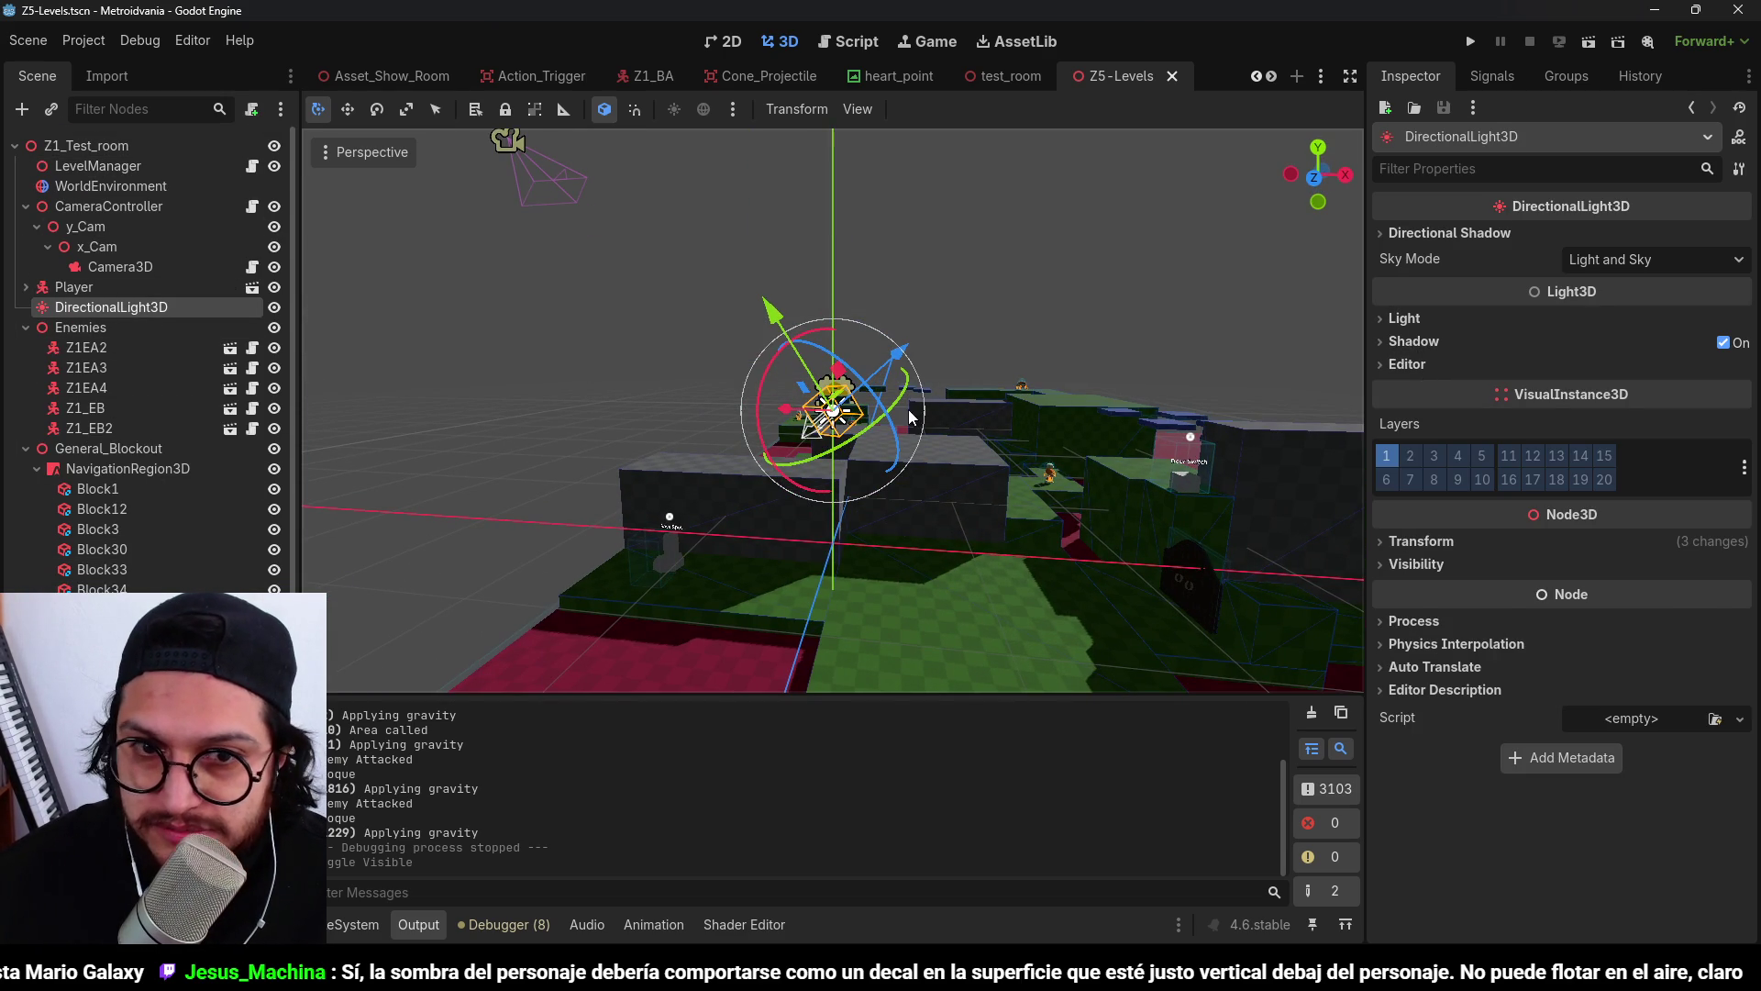
left_click(1456, 542)
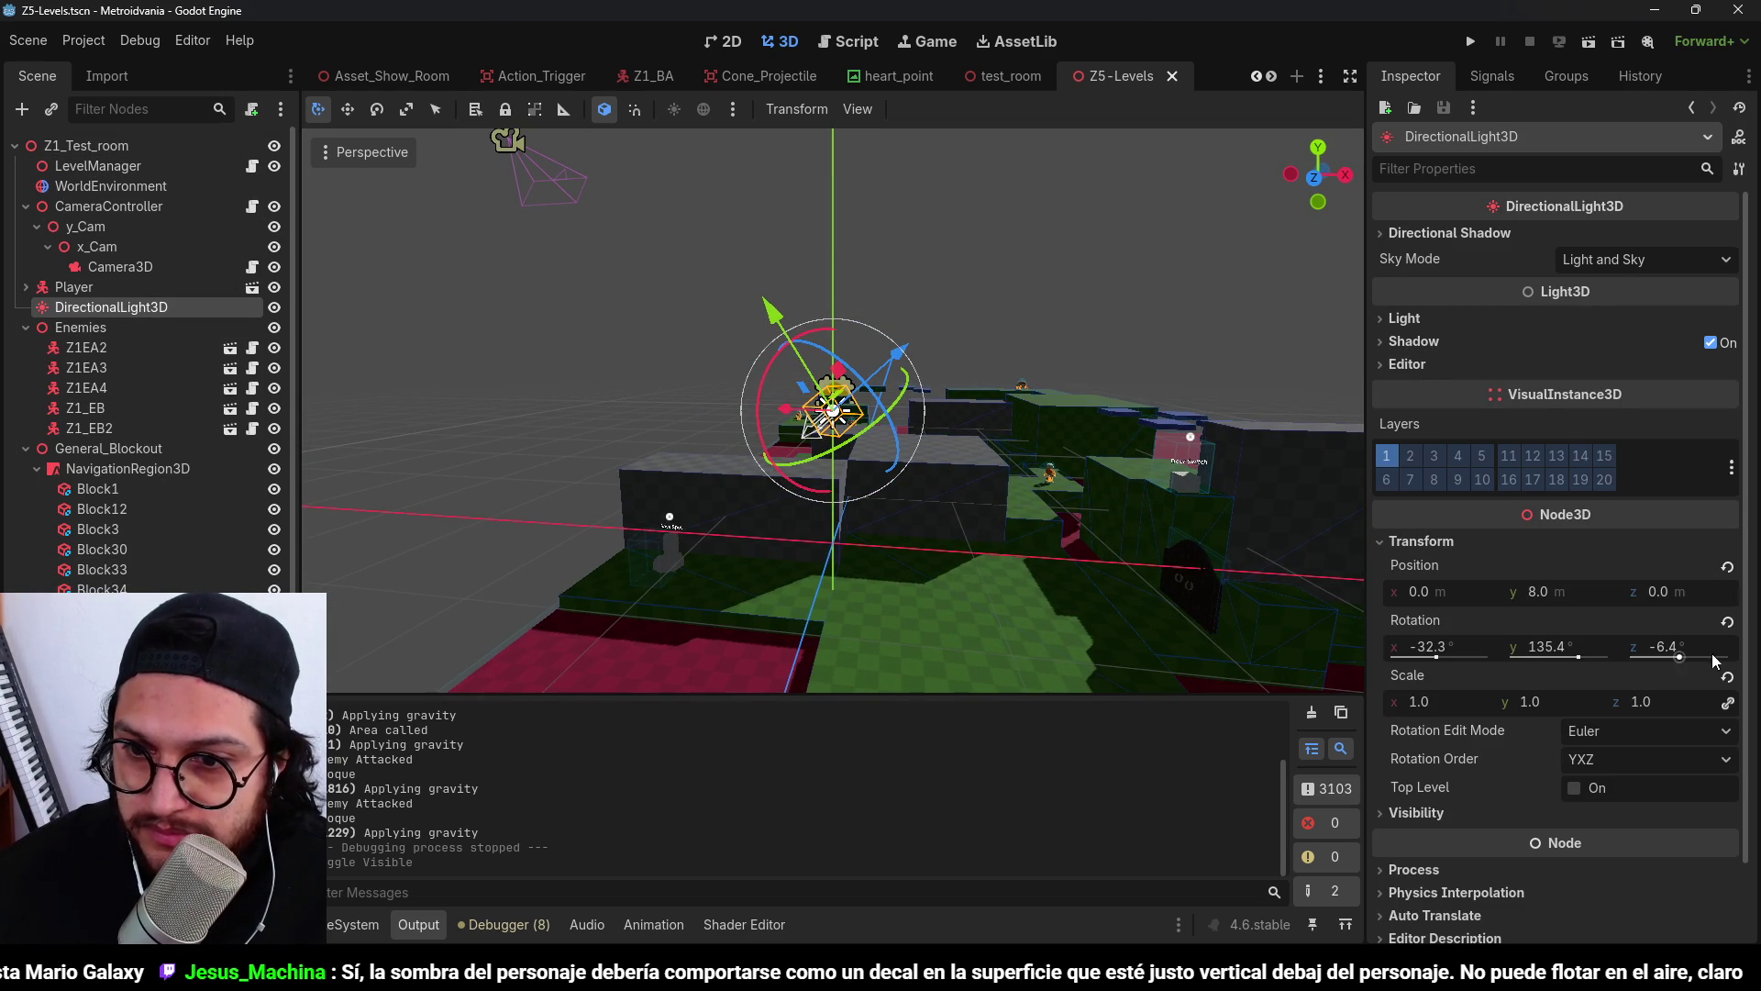
left_click(1727, 623)
mouse_move(916, 456)
left_mouse_down()
mouse_move(789, 376)
mouse_move(816, 339)
mouse_move(891, 376)
left_mouse_up()
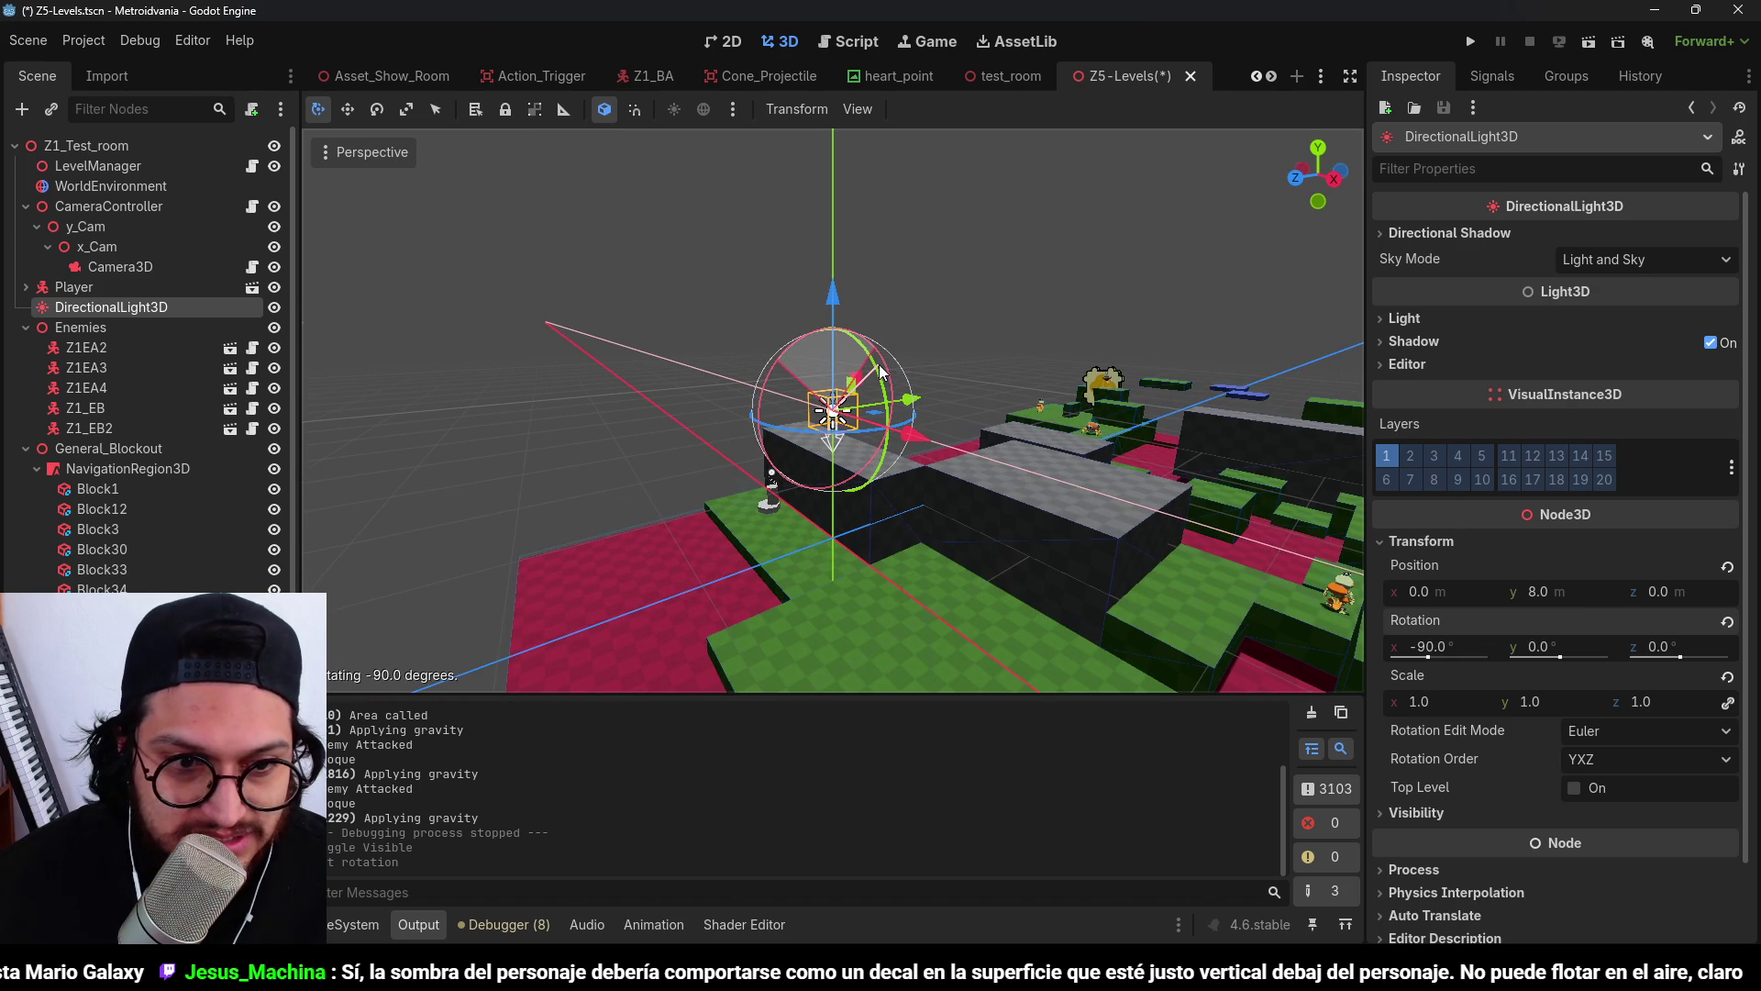
key("F5")
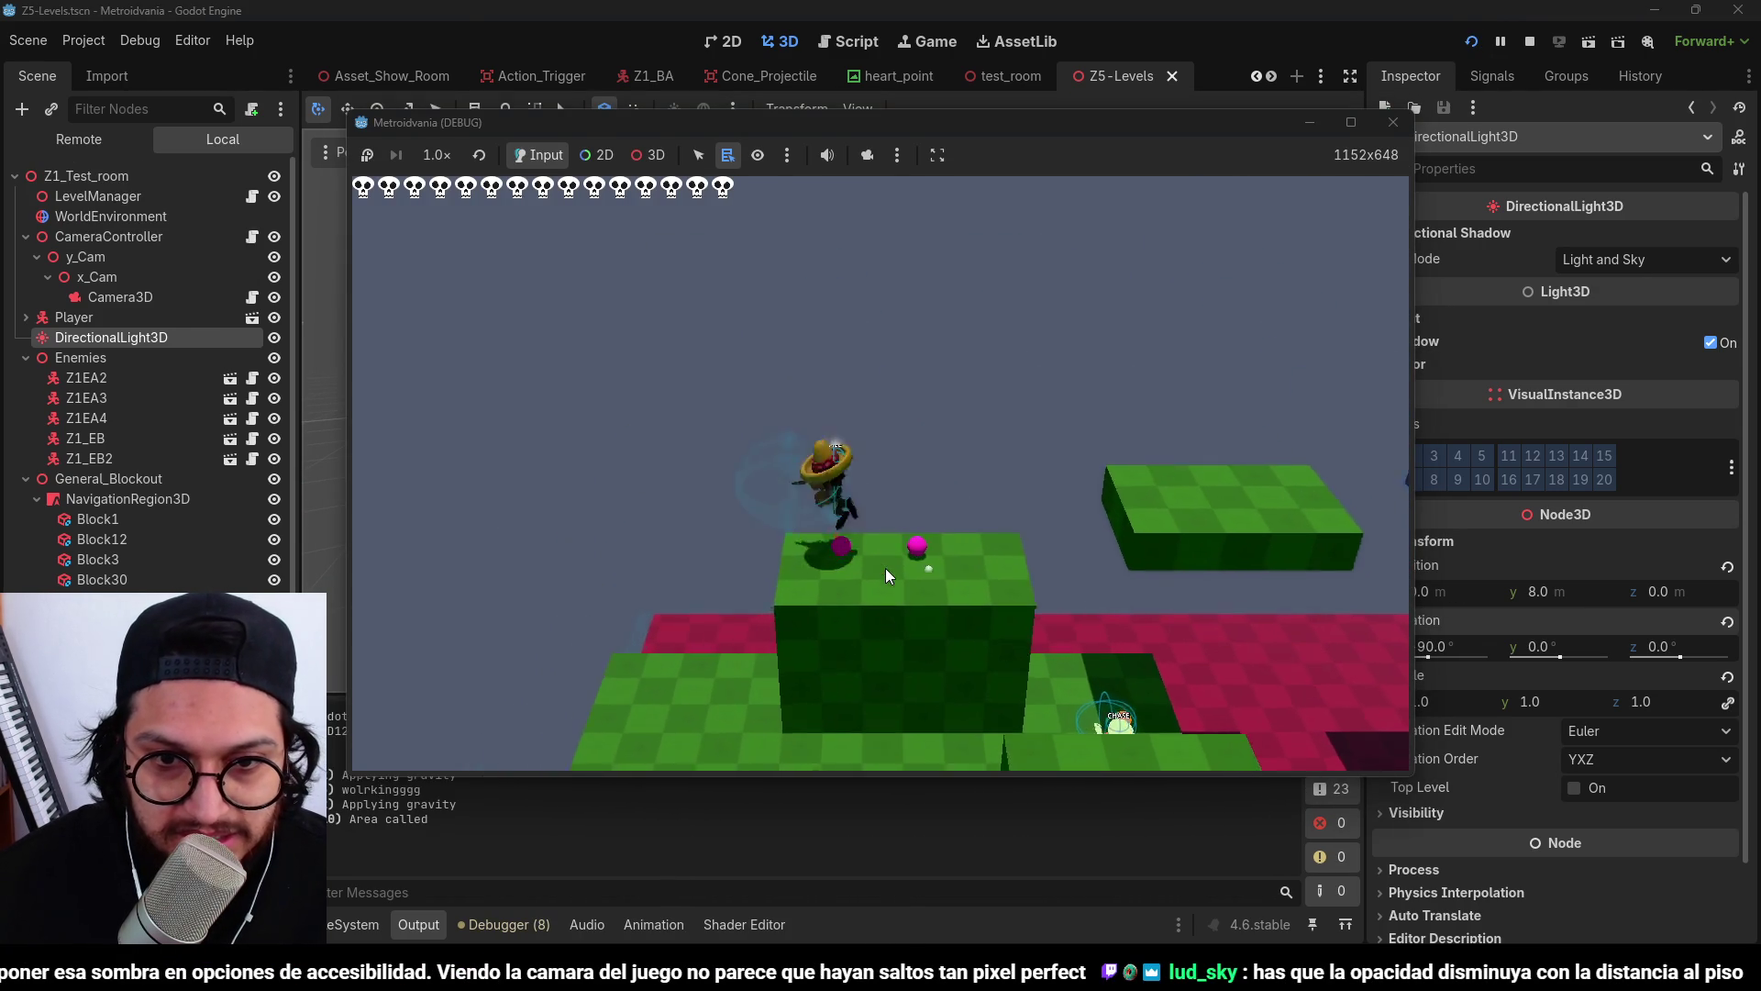
Run and jump the player across green and blue platforms past the Door Switch, then stop the game.
key("d")
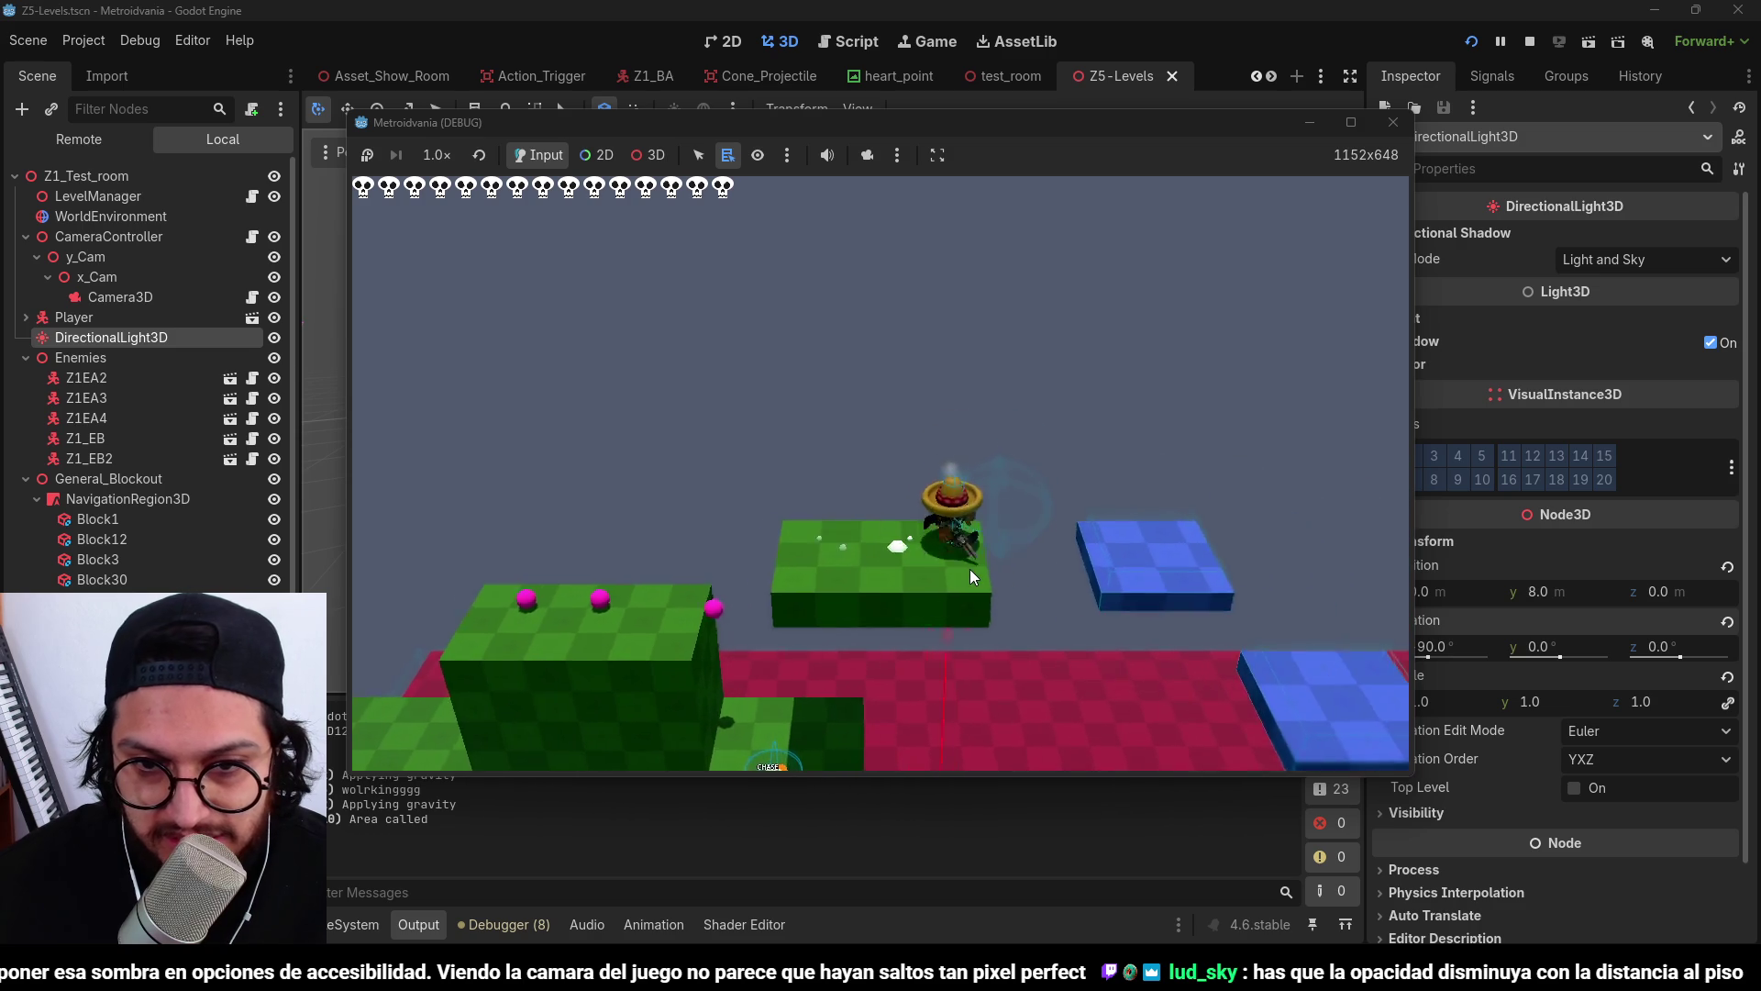
key("d")
key("space")
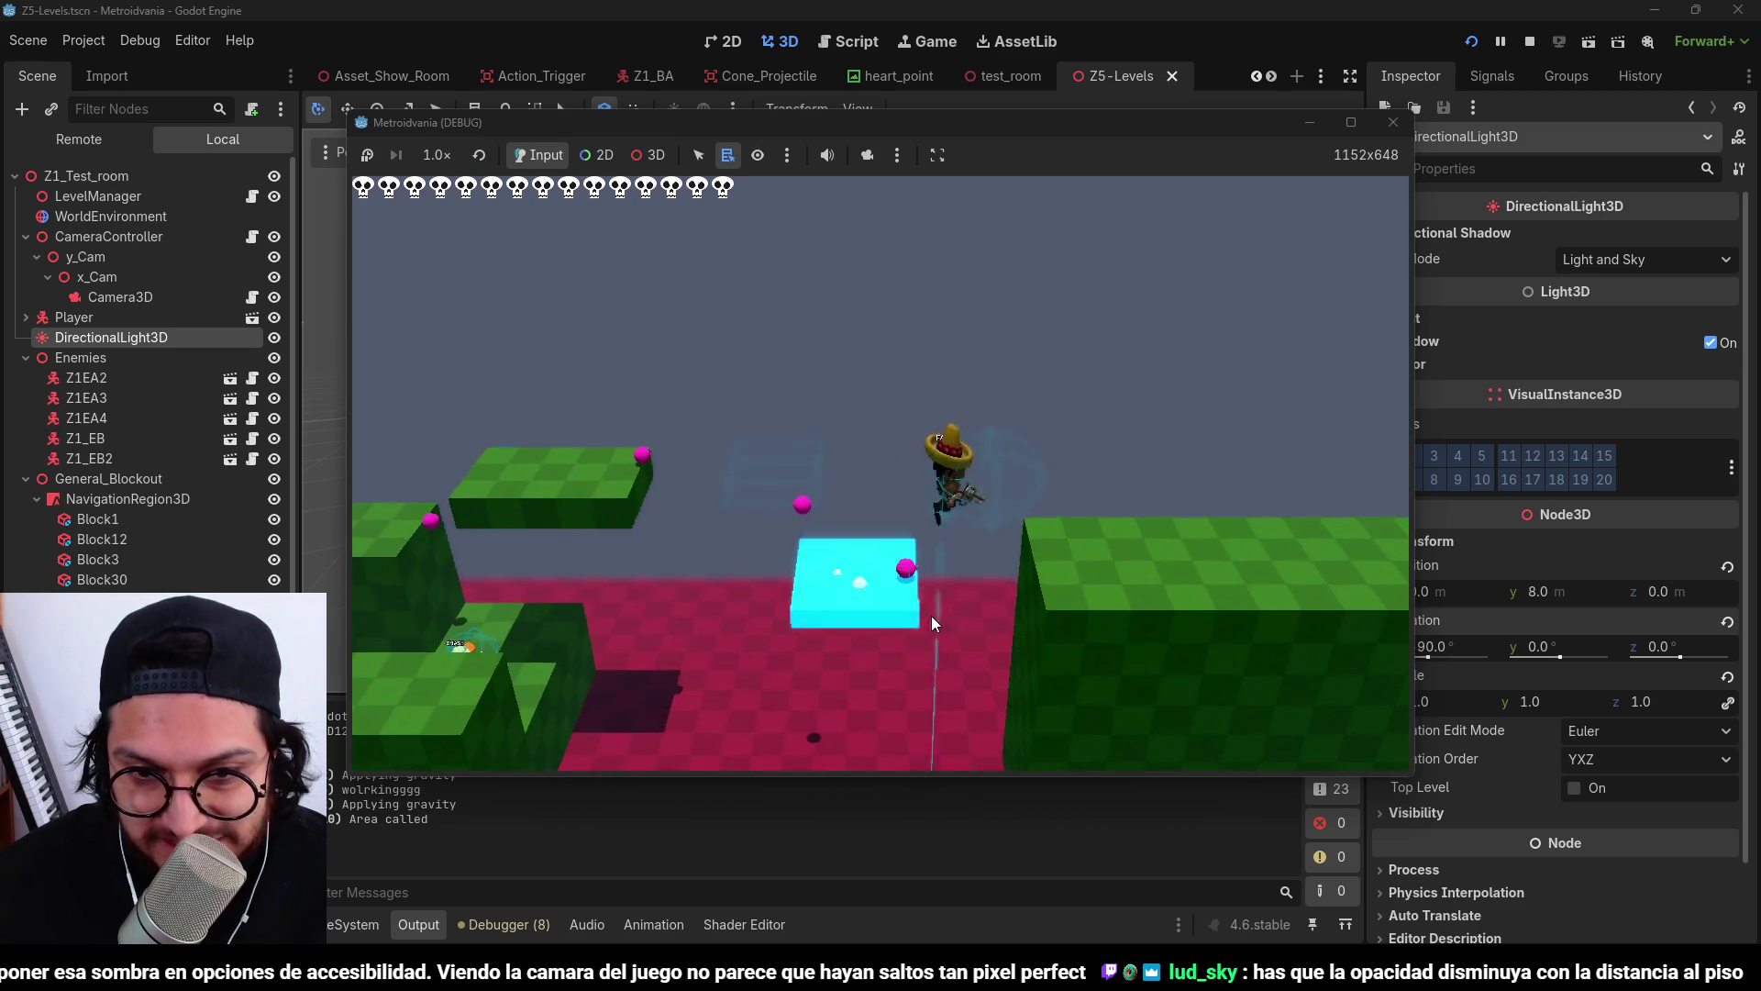
key("d")
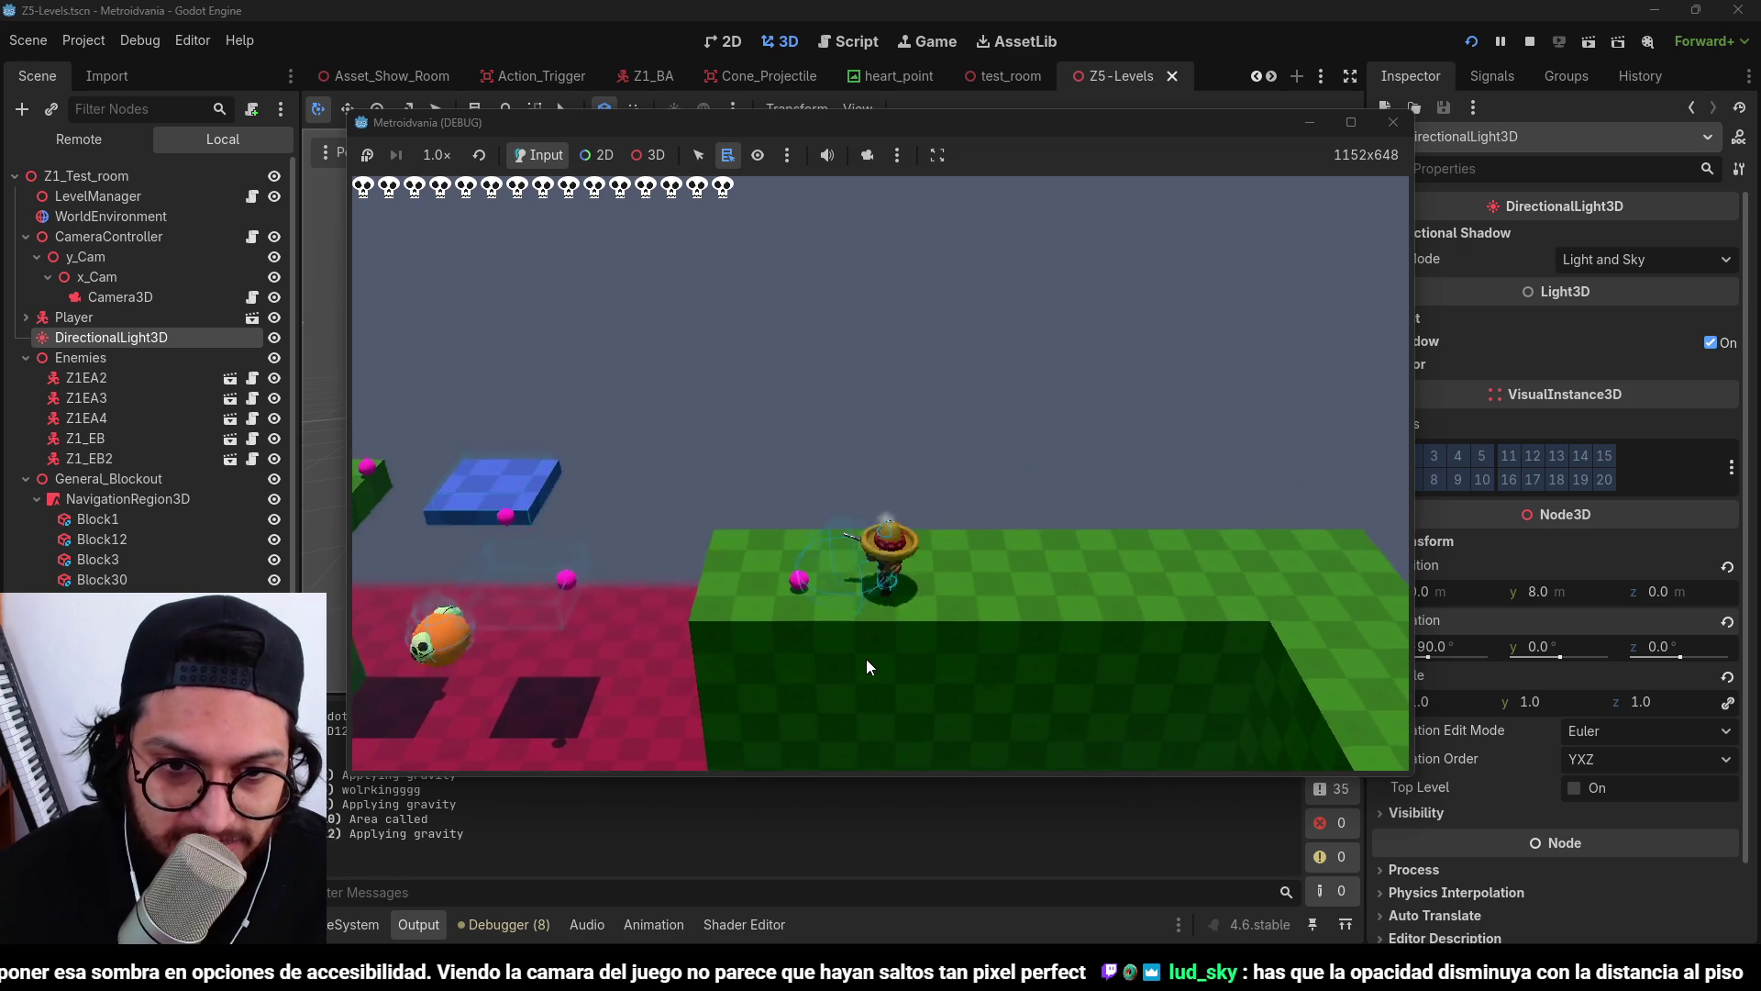
key("d")
key("space")
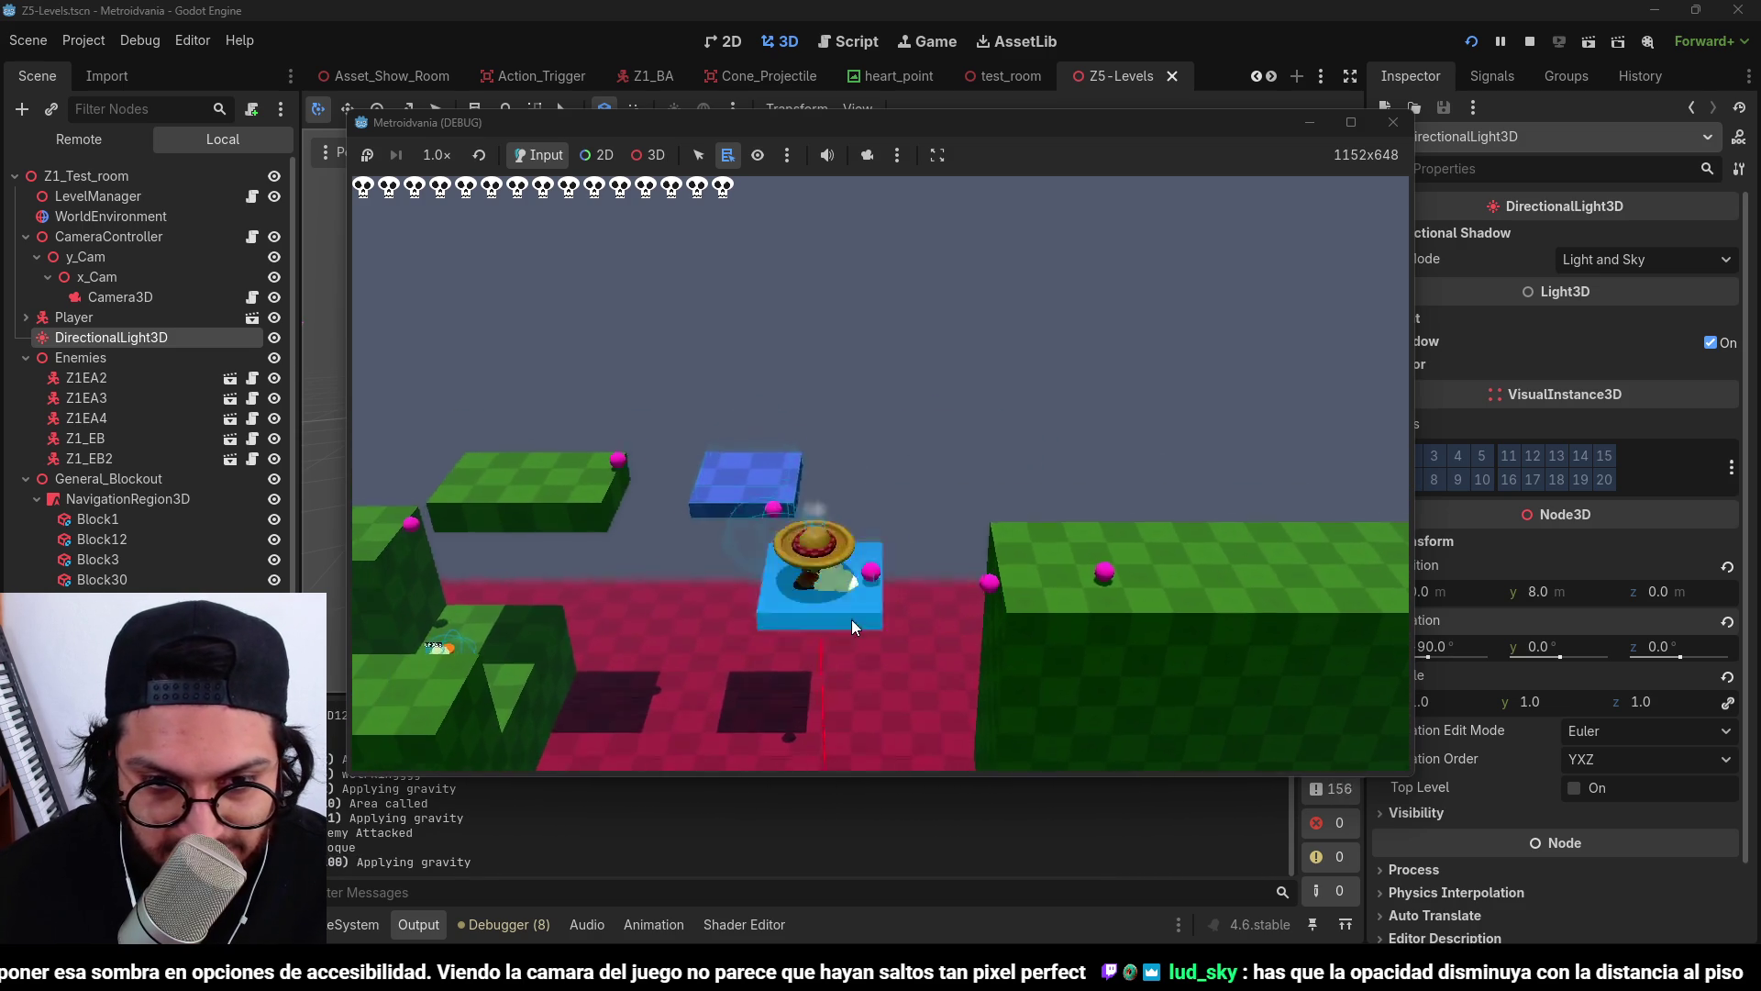
key("d")
key("space")
key("d")
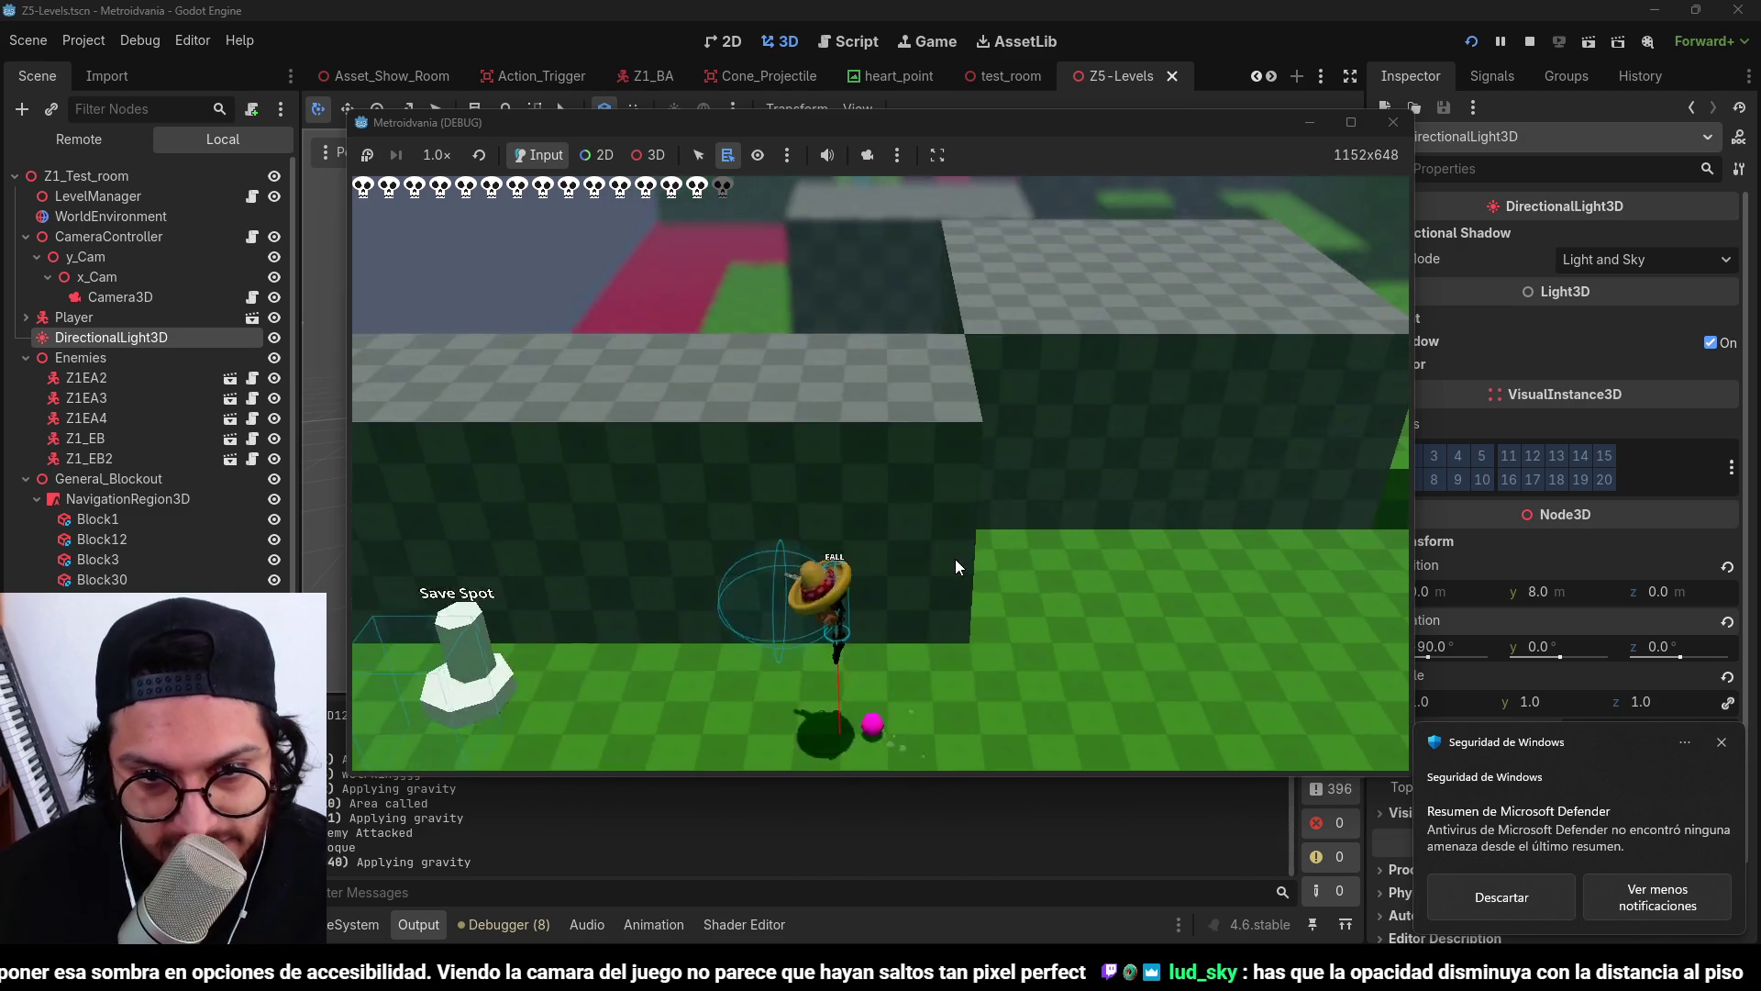
key("d")
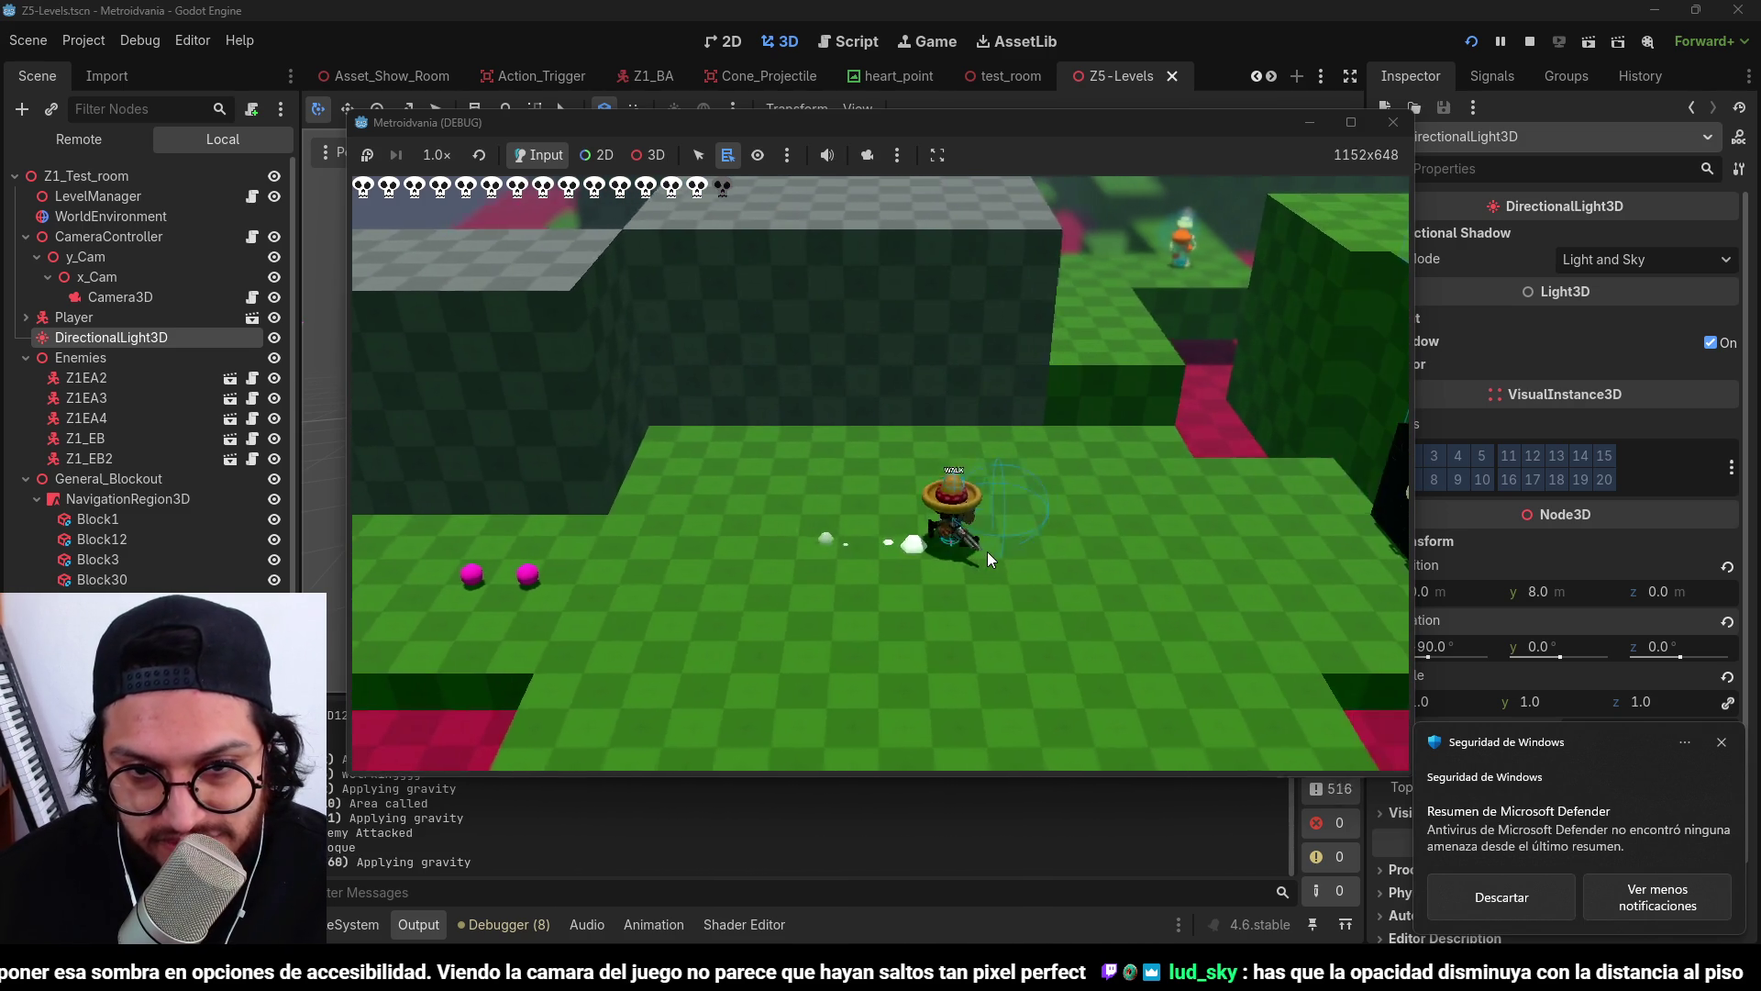
key("d")
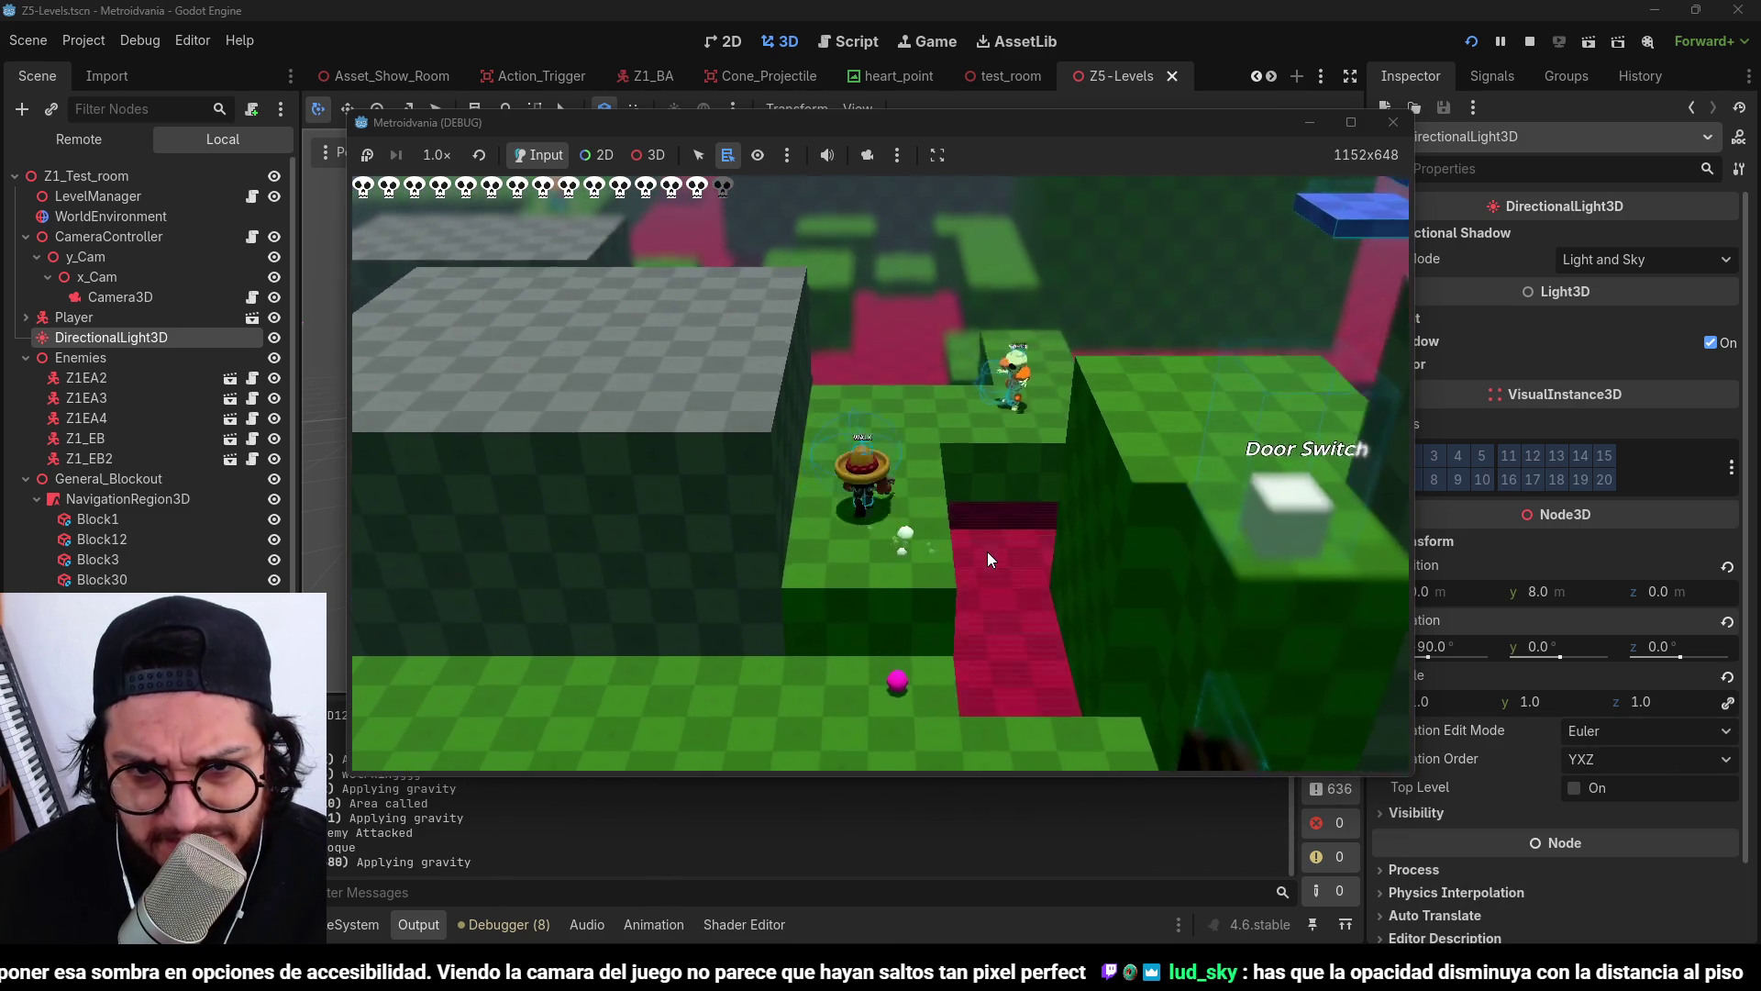
key("d")
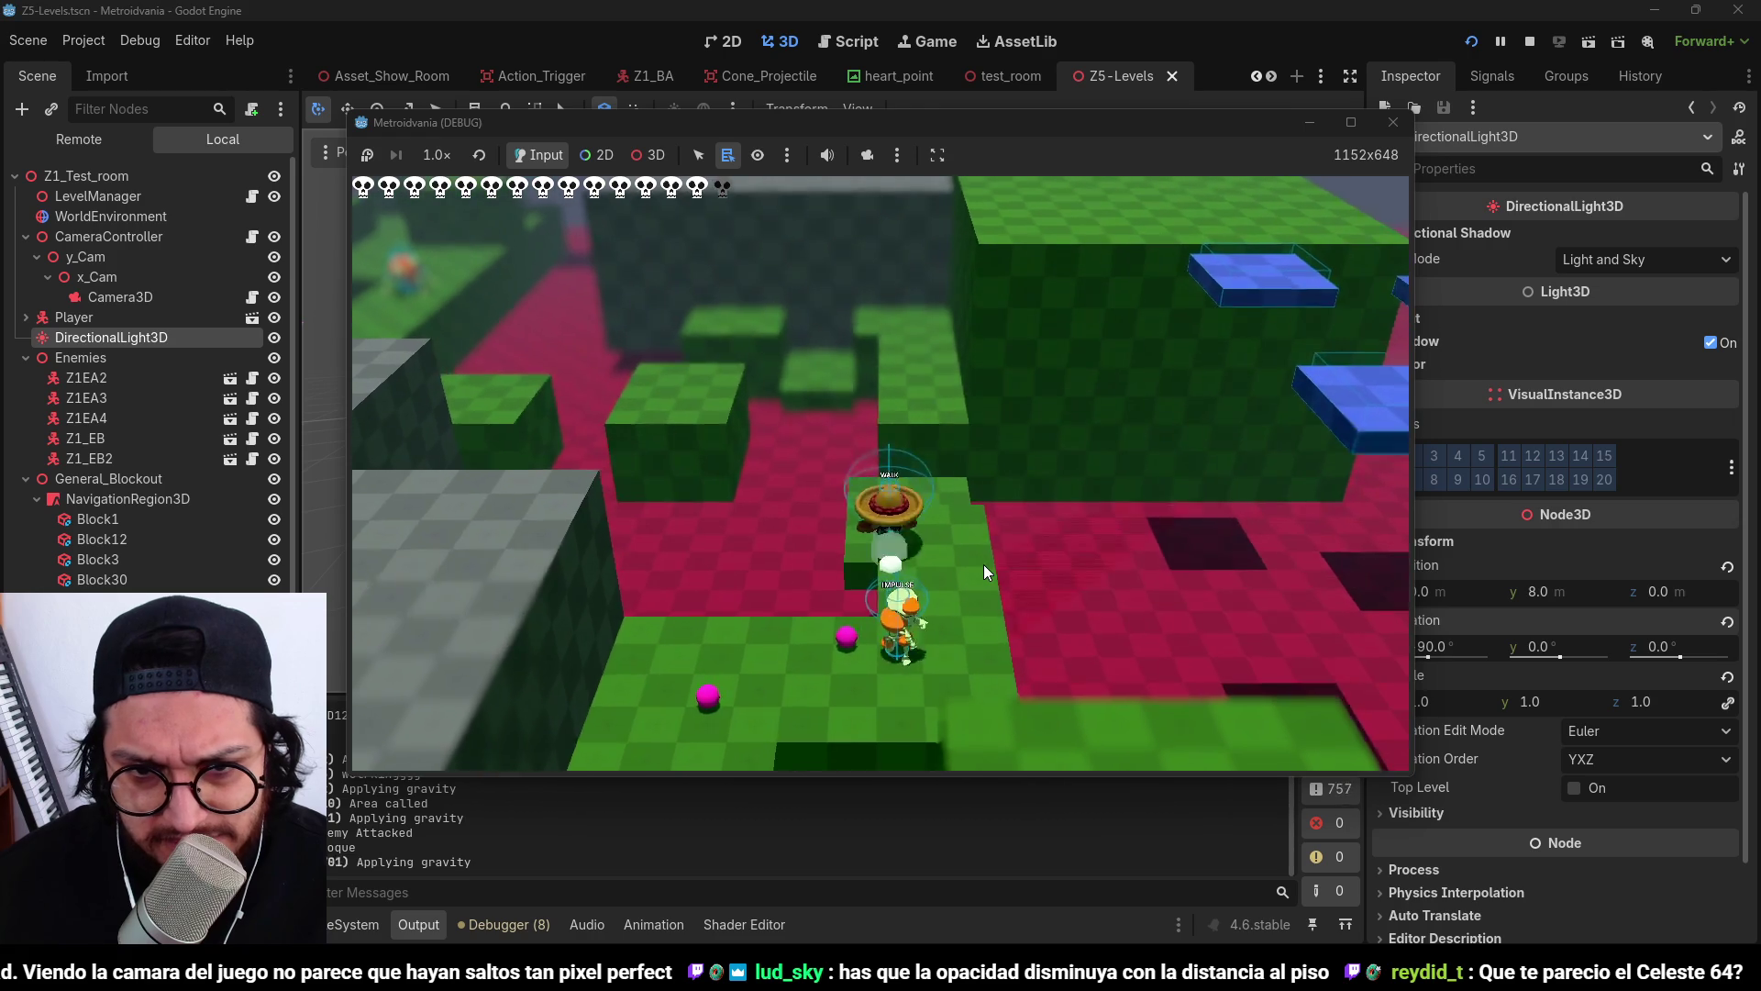
key("d")
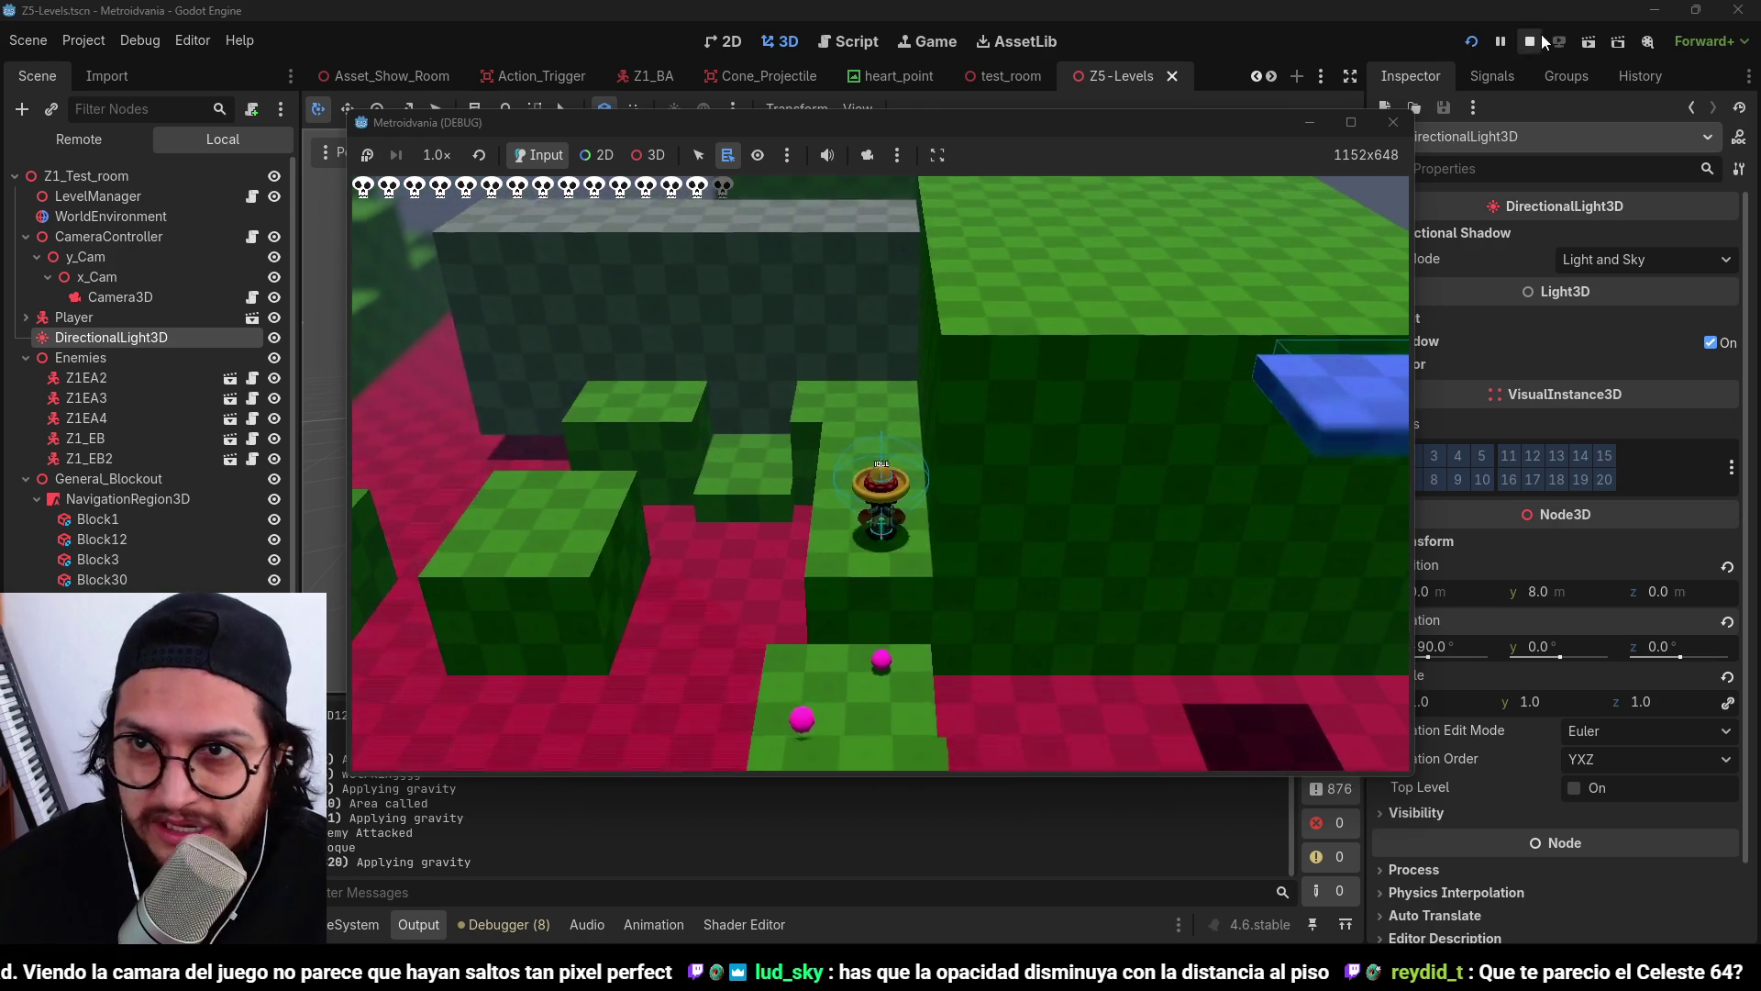
left_click(1533, 40)
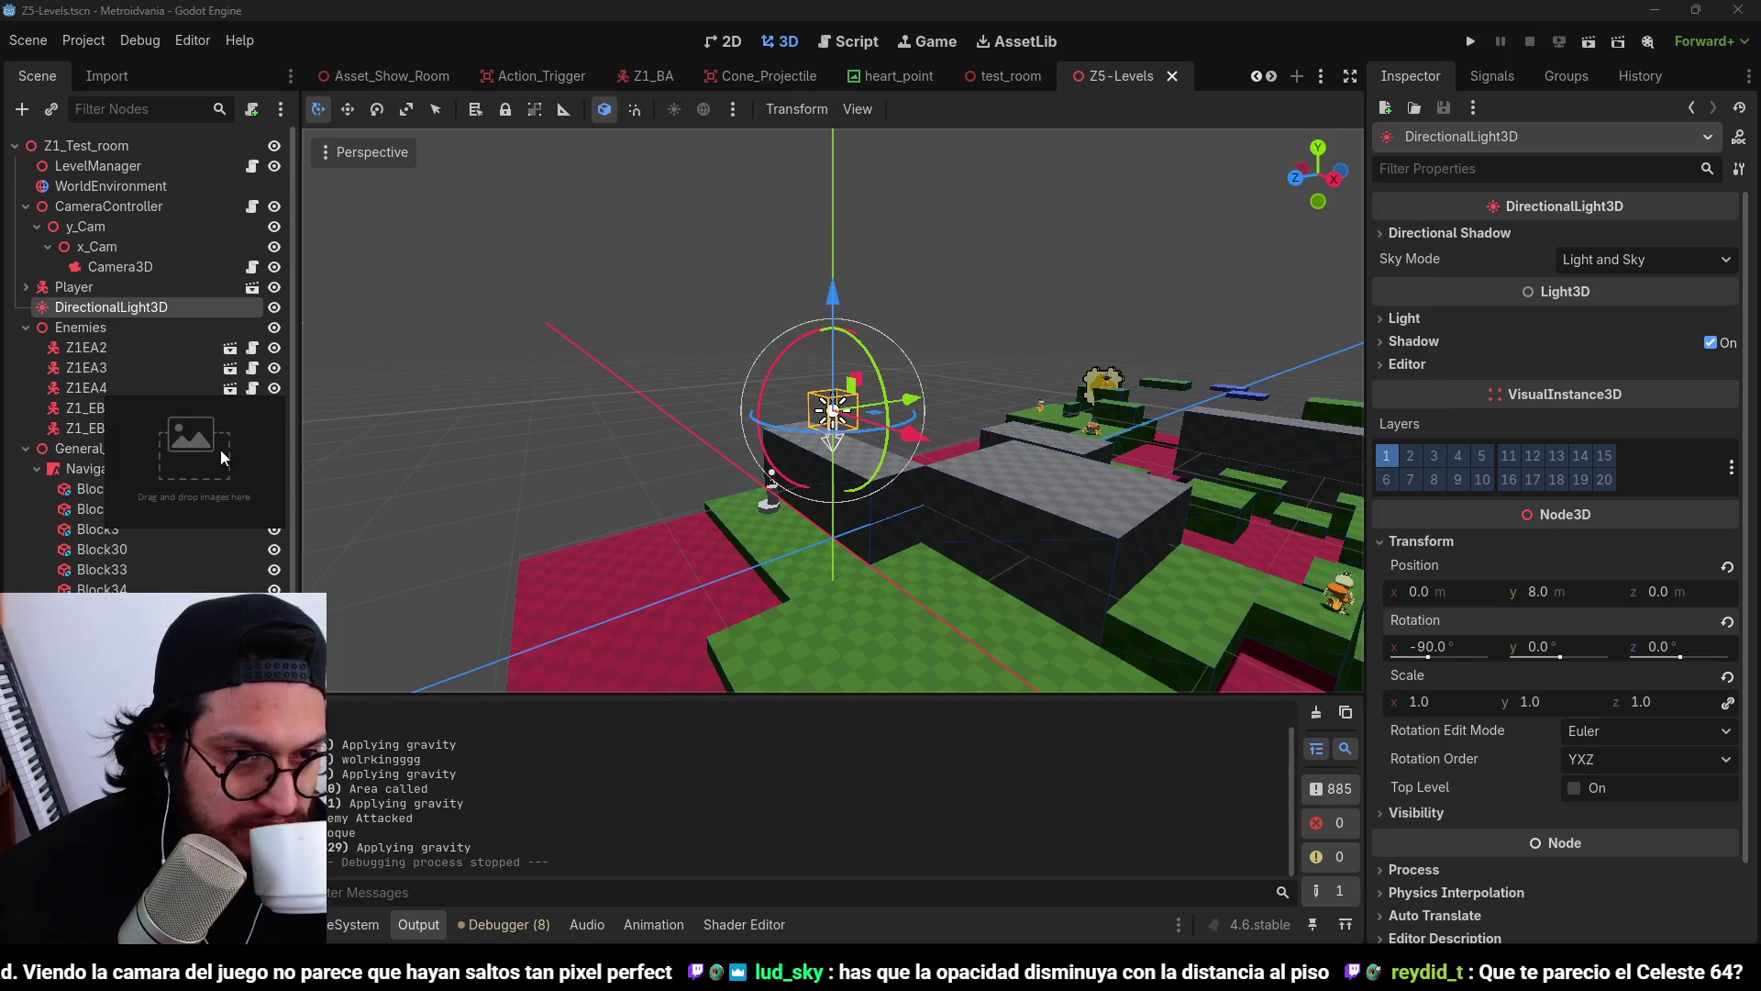
Open a recent reference board in PureRef and maximize it to fill the screen.
right_click(207, 449)
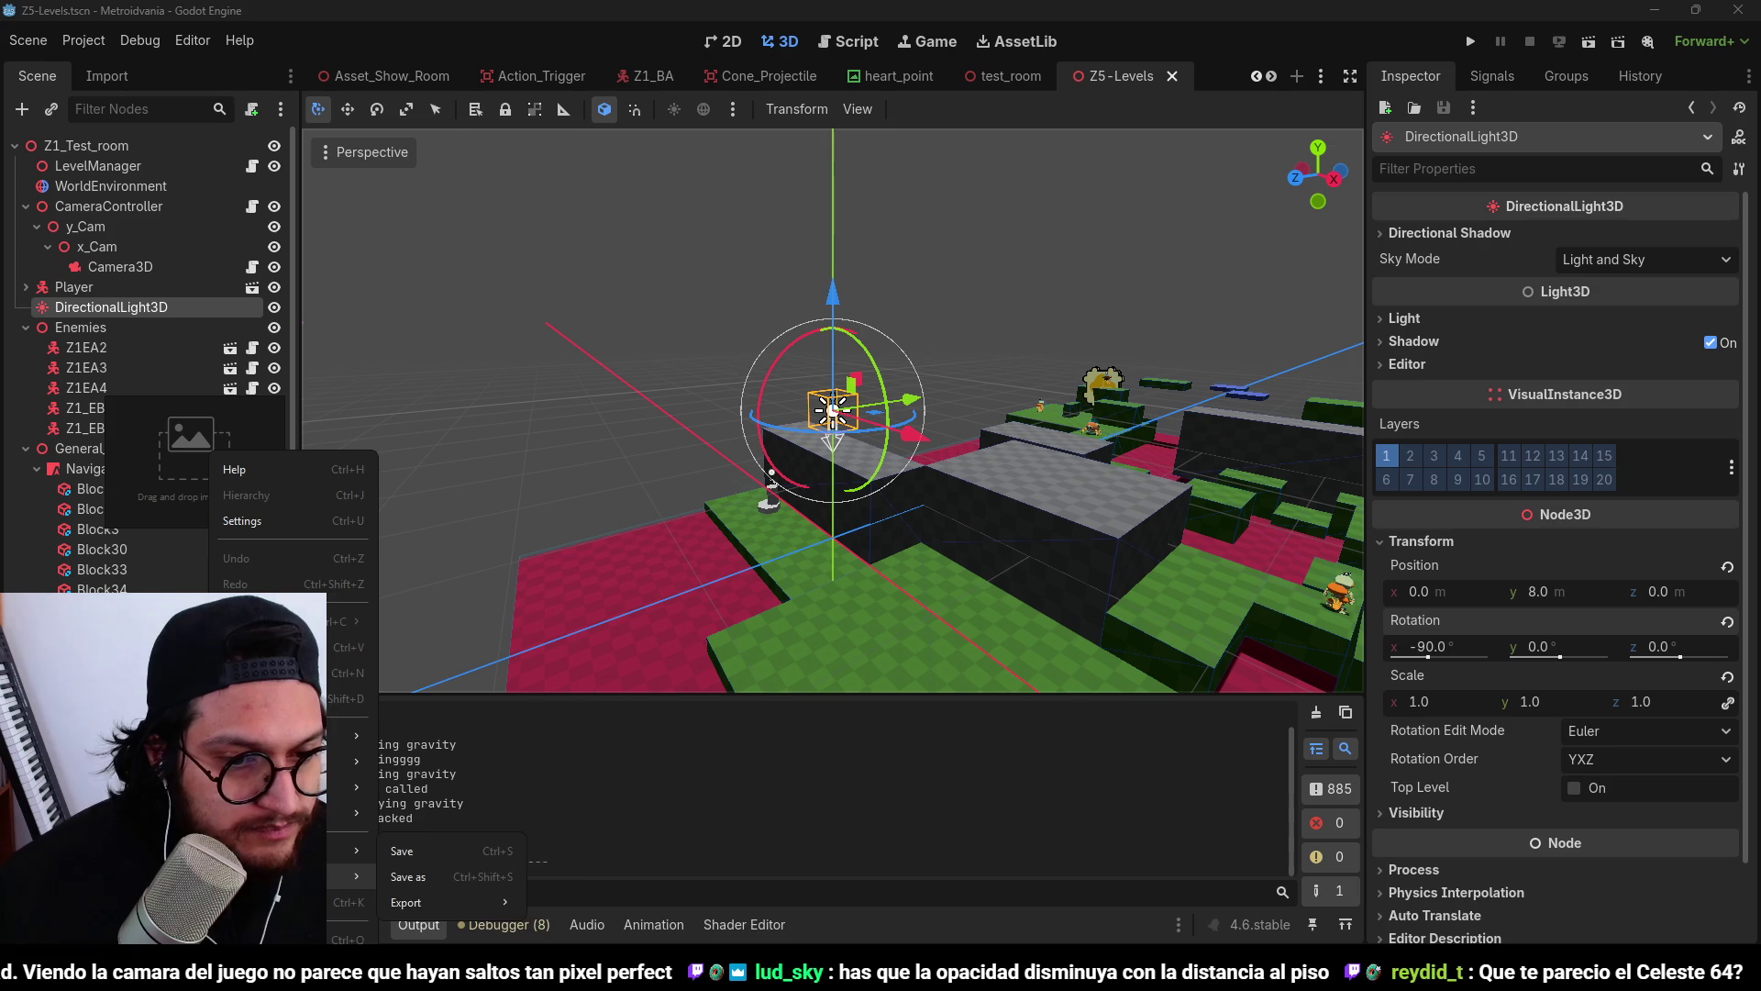
mouse_move(460, 894)
left_click(657, 890)
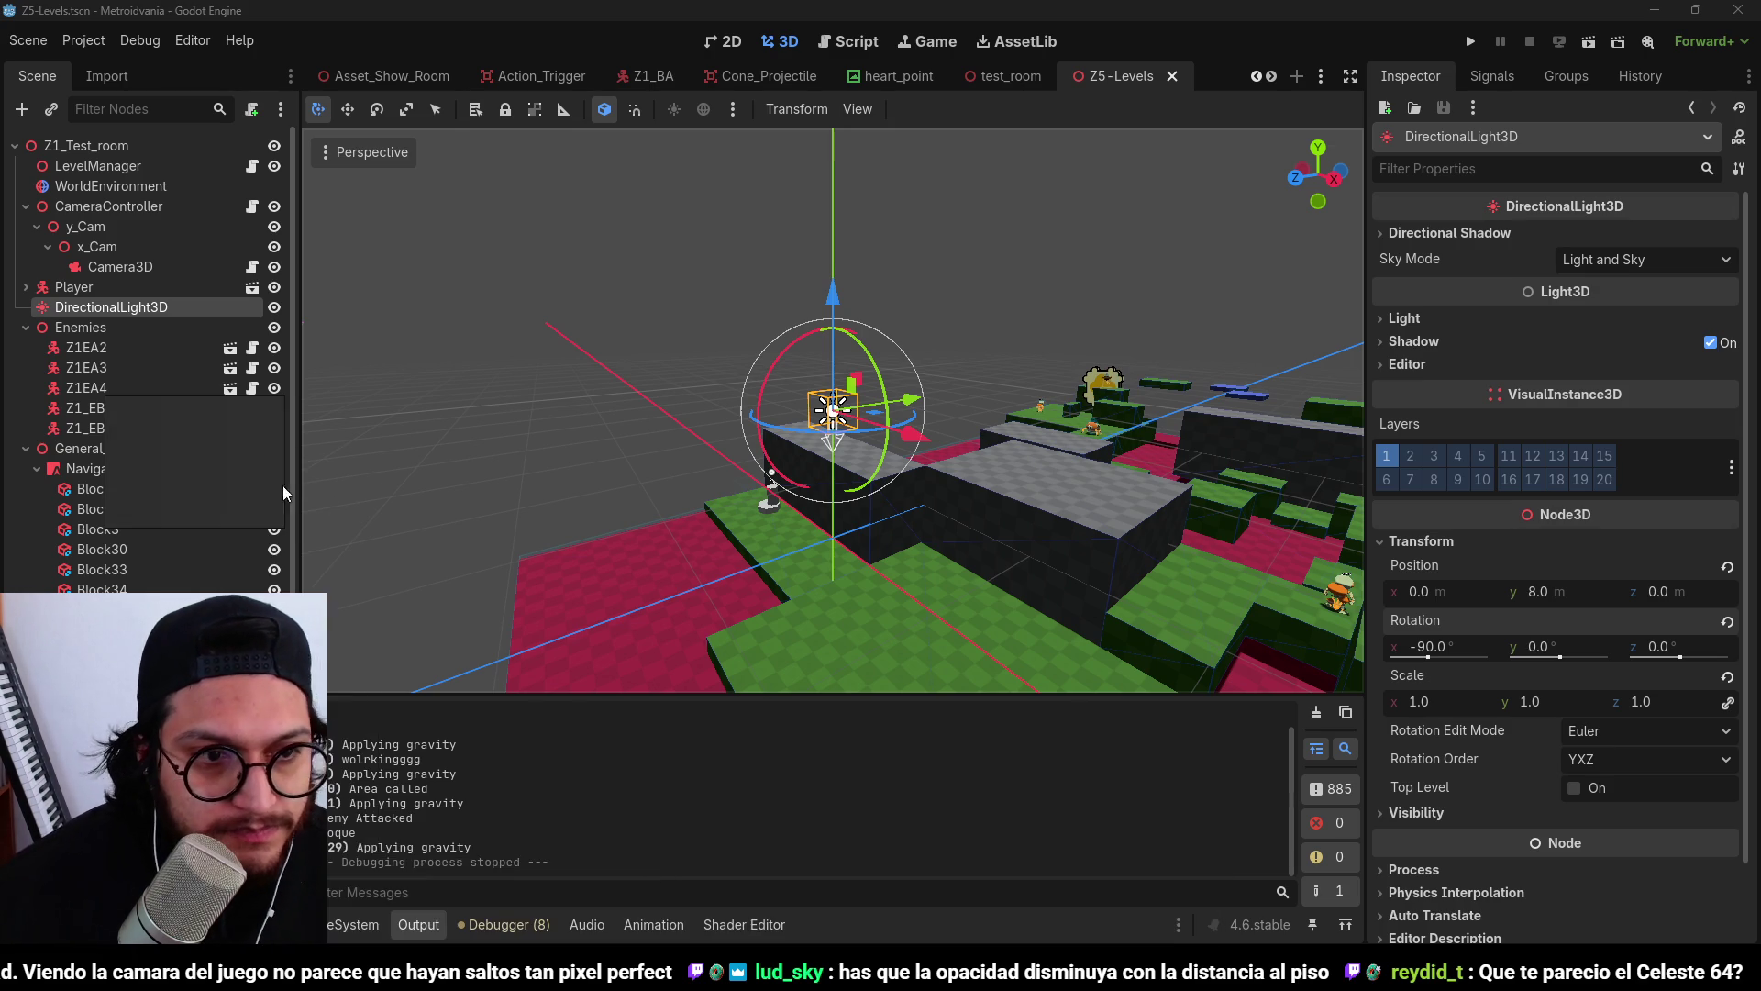
key("ctrl+f")
key("ctrl+f")
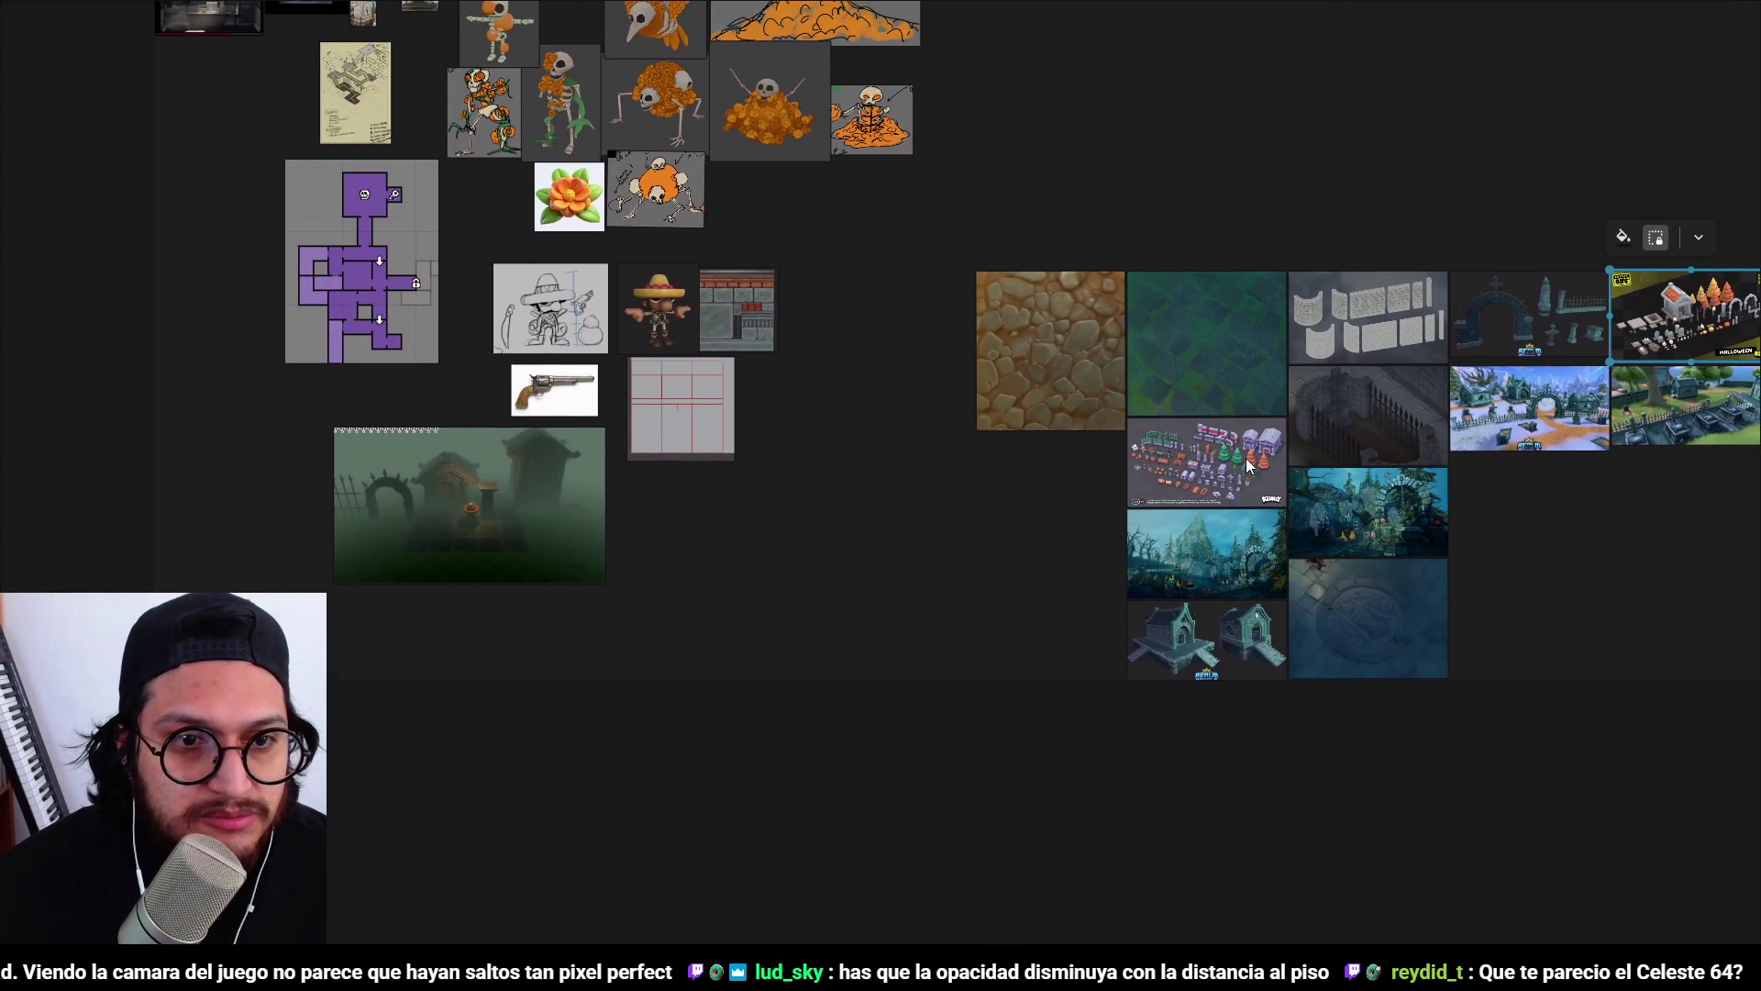
Zoom and pan onto the foggy graveyard screenshot, then shrink the board back to a small window.
double_click(470, 486)
scroll(860, 434, "down", 2)
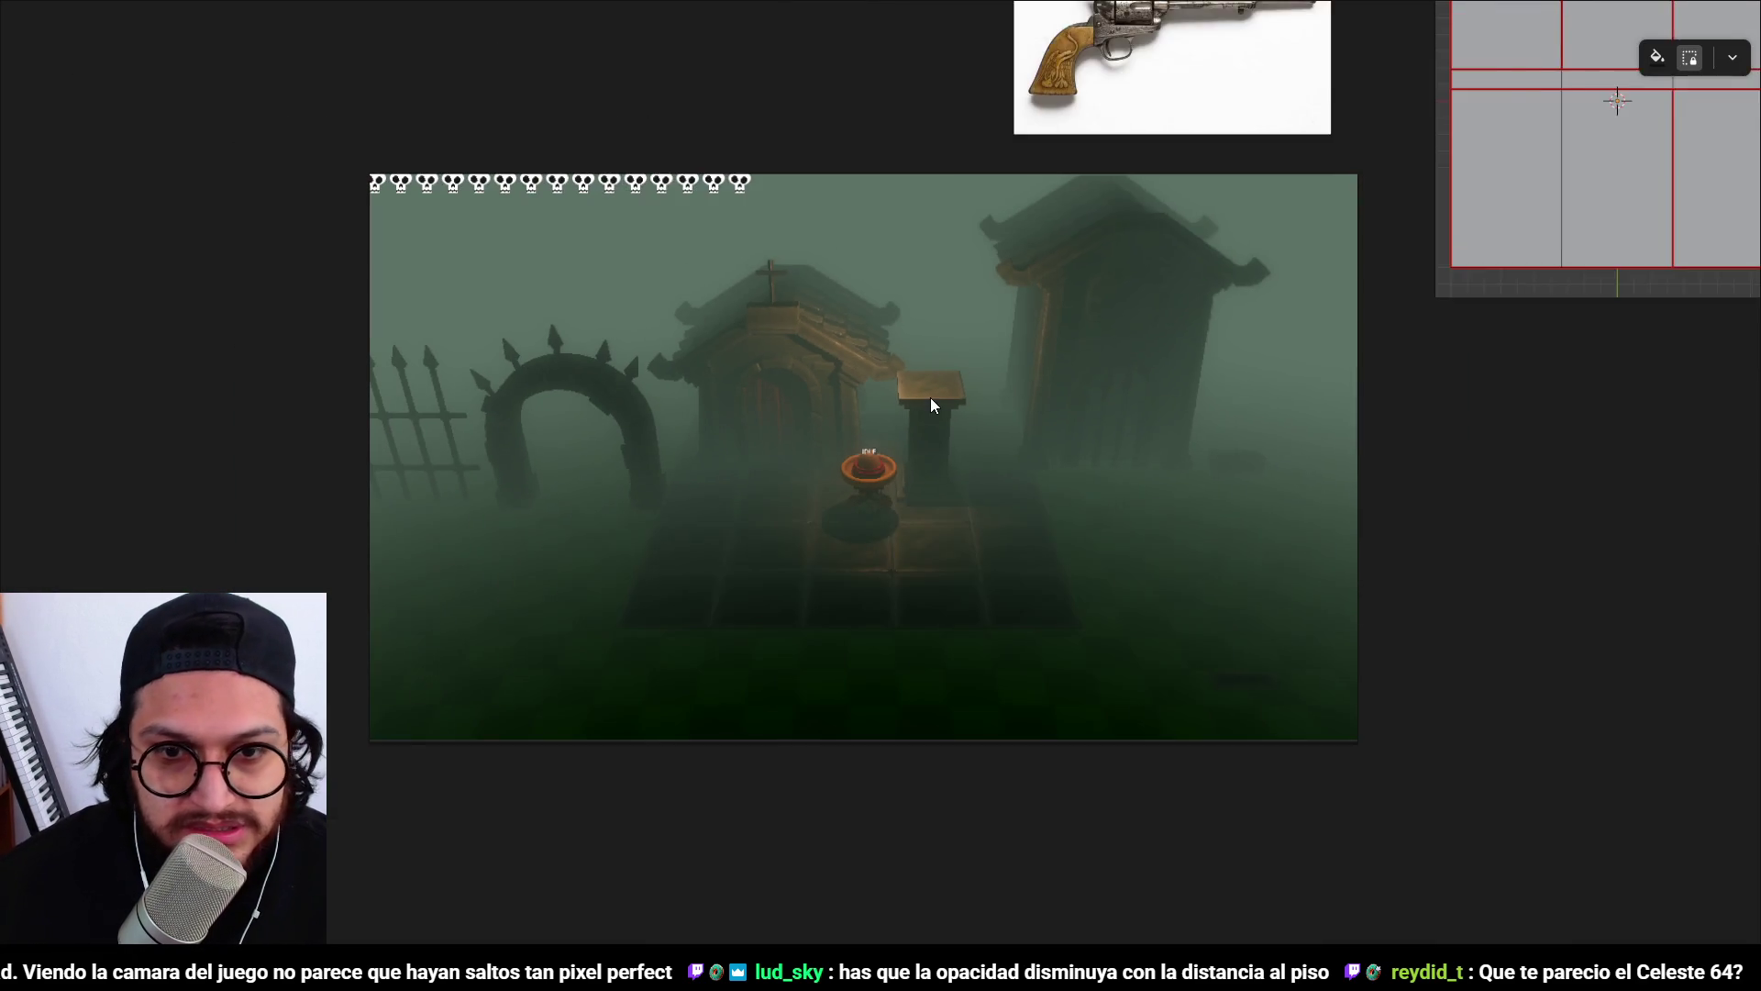
scroll(930, 398, "up", 1)
left_click_drag(957, 437, 1161, 404)
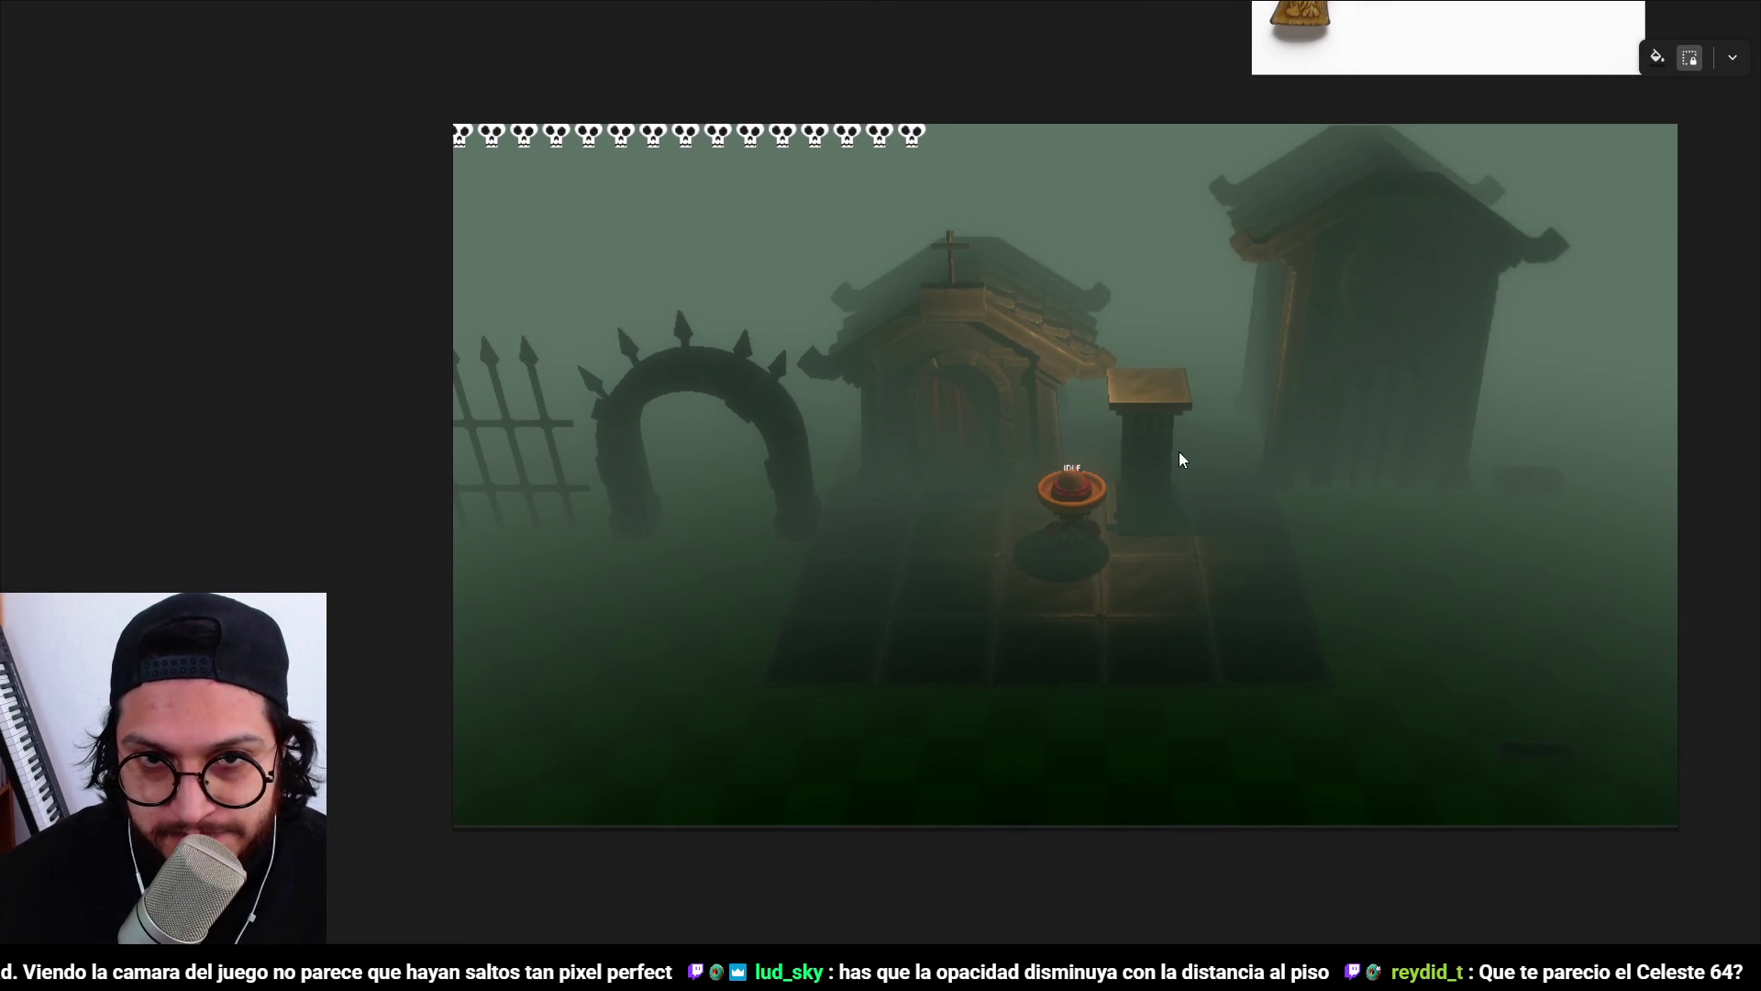
left_click_drag(1324, 488, 1292, 489)
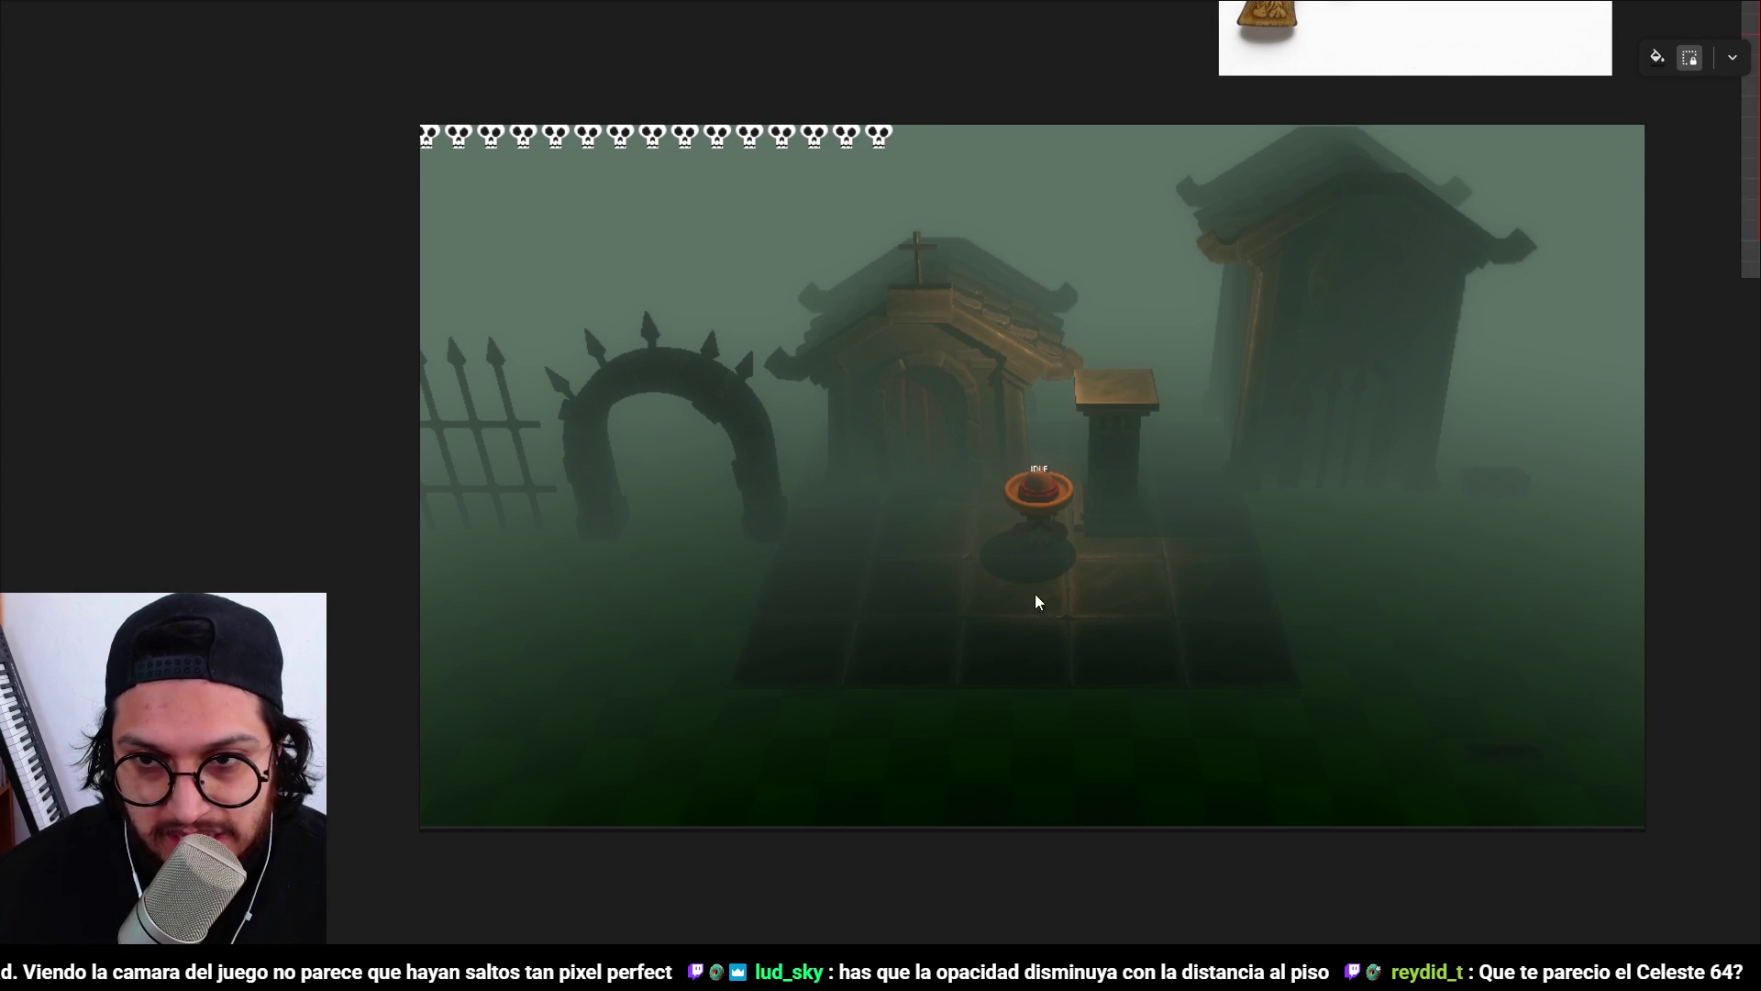
key("ctrl+shift+f")
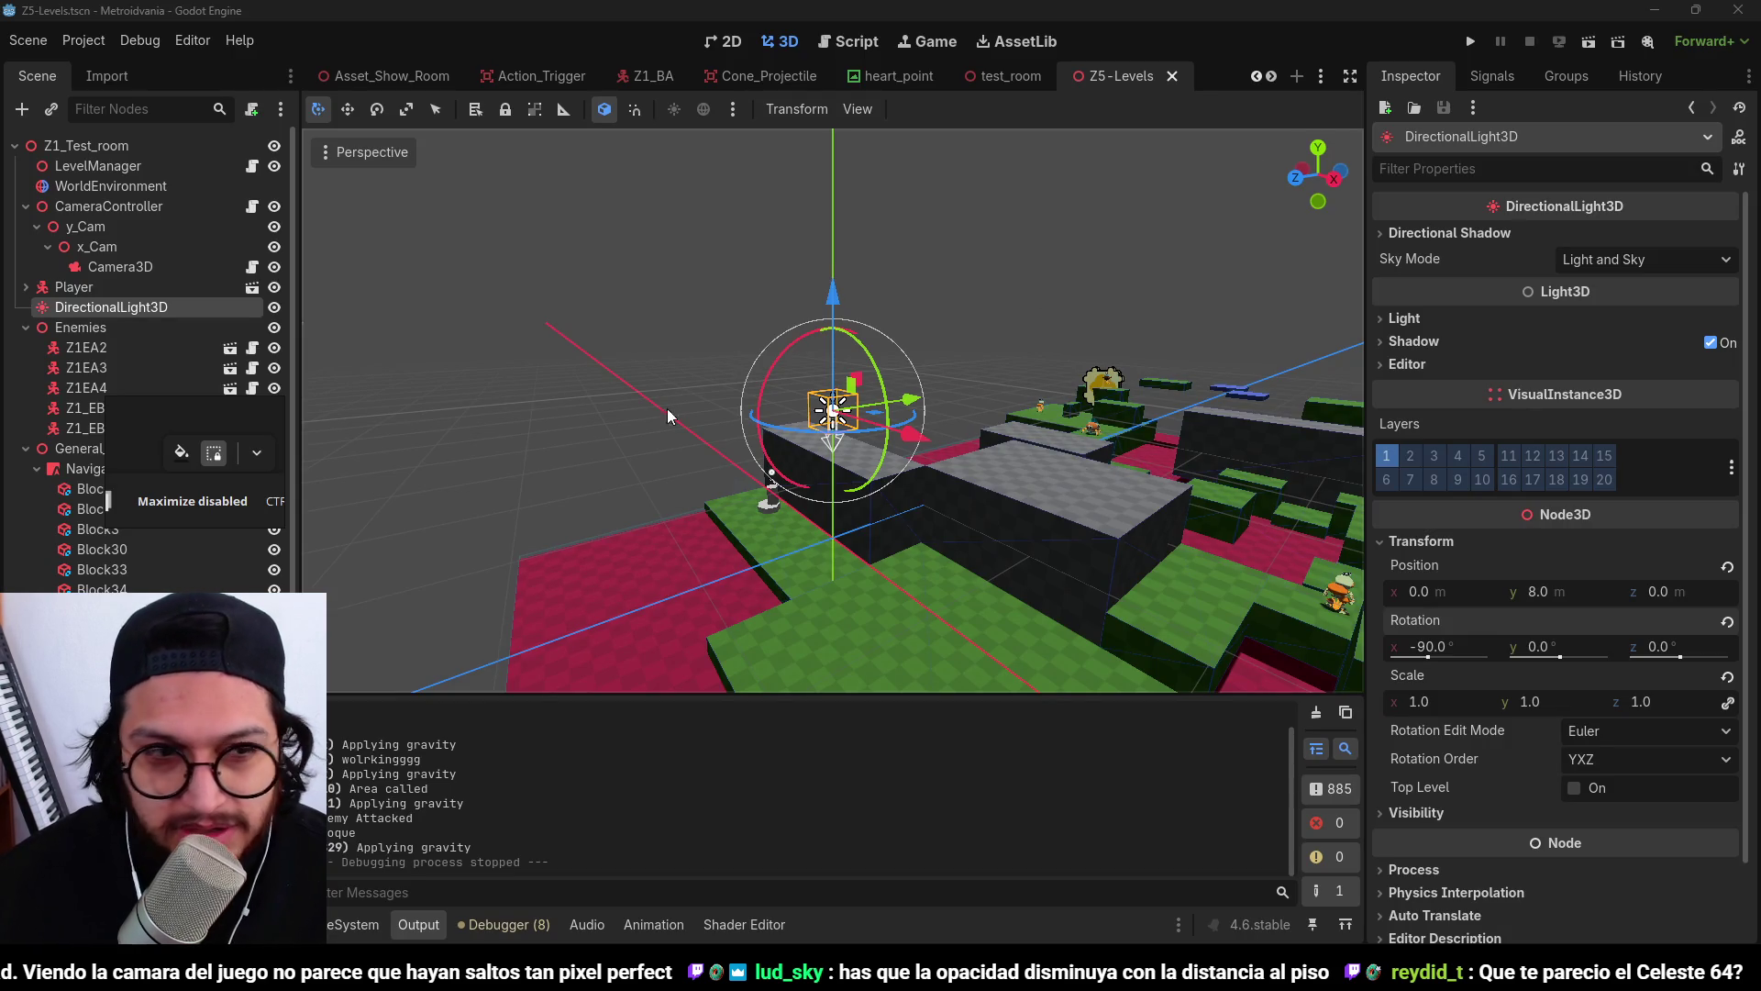
Undo the light back to rotation -32.3°, 135.4°, -6.4°, save the scene, and close PureRef.
key("ctrl+z")
key("ctrl+z")
key("ctrl+s")
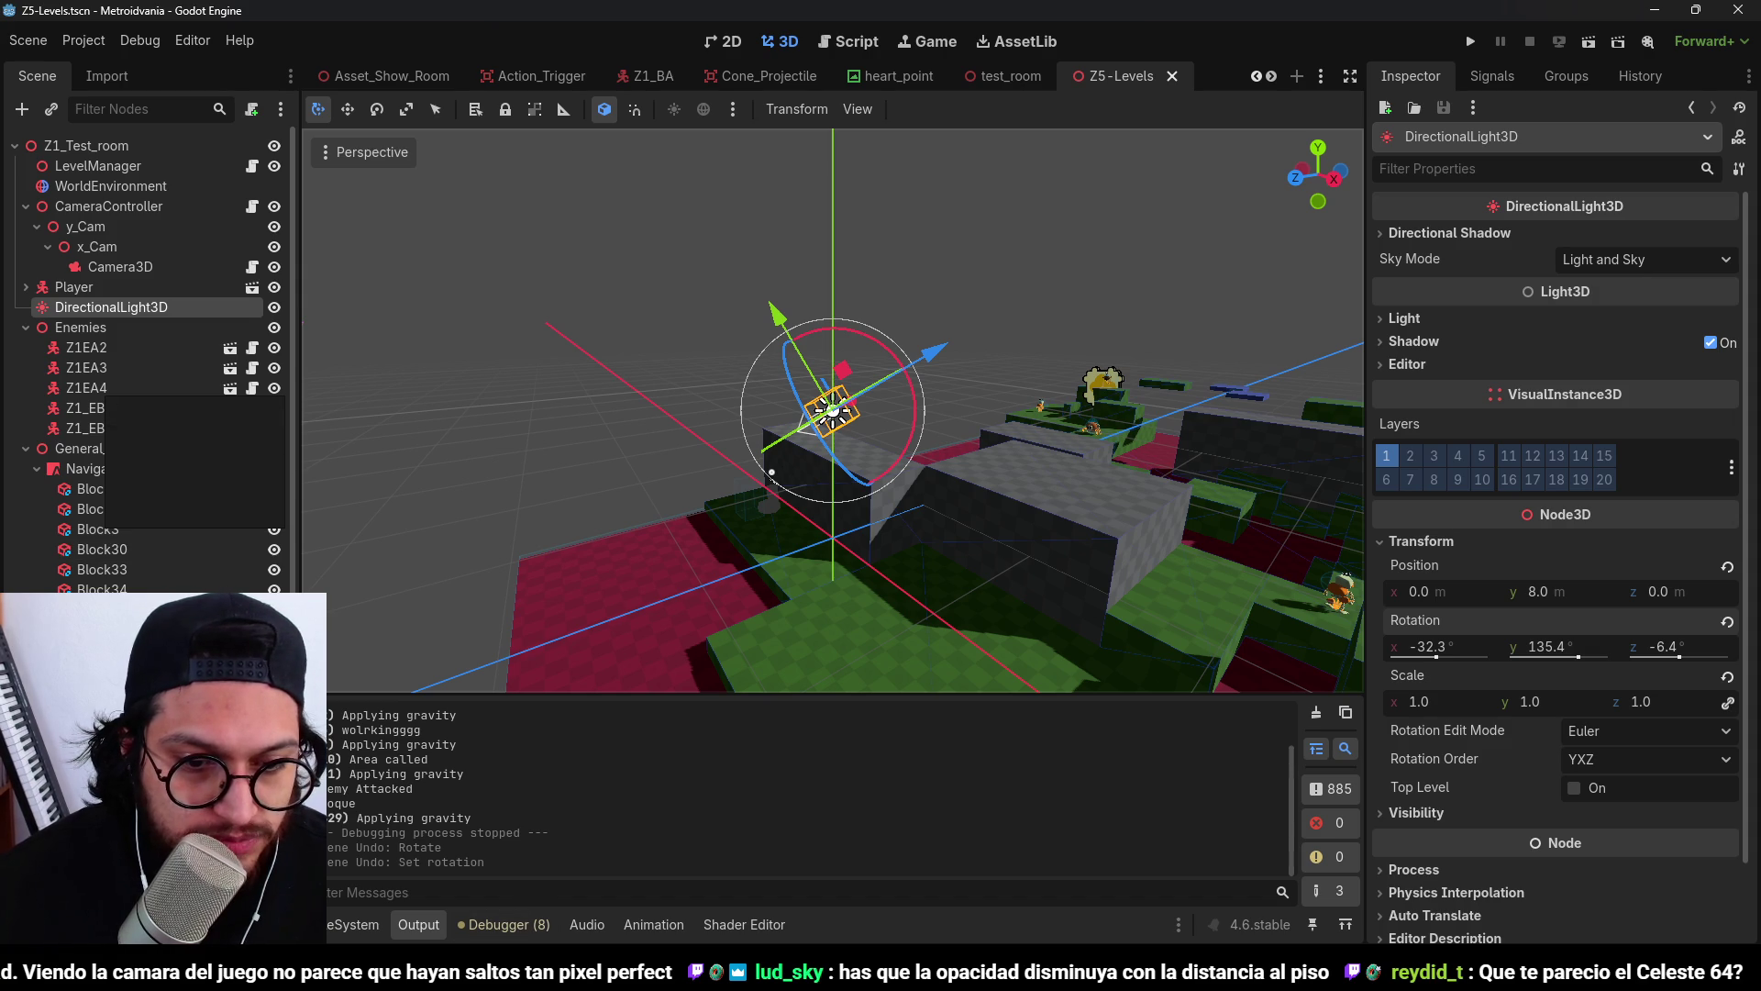
left_click(618, 925)
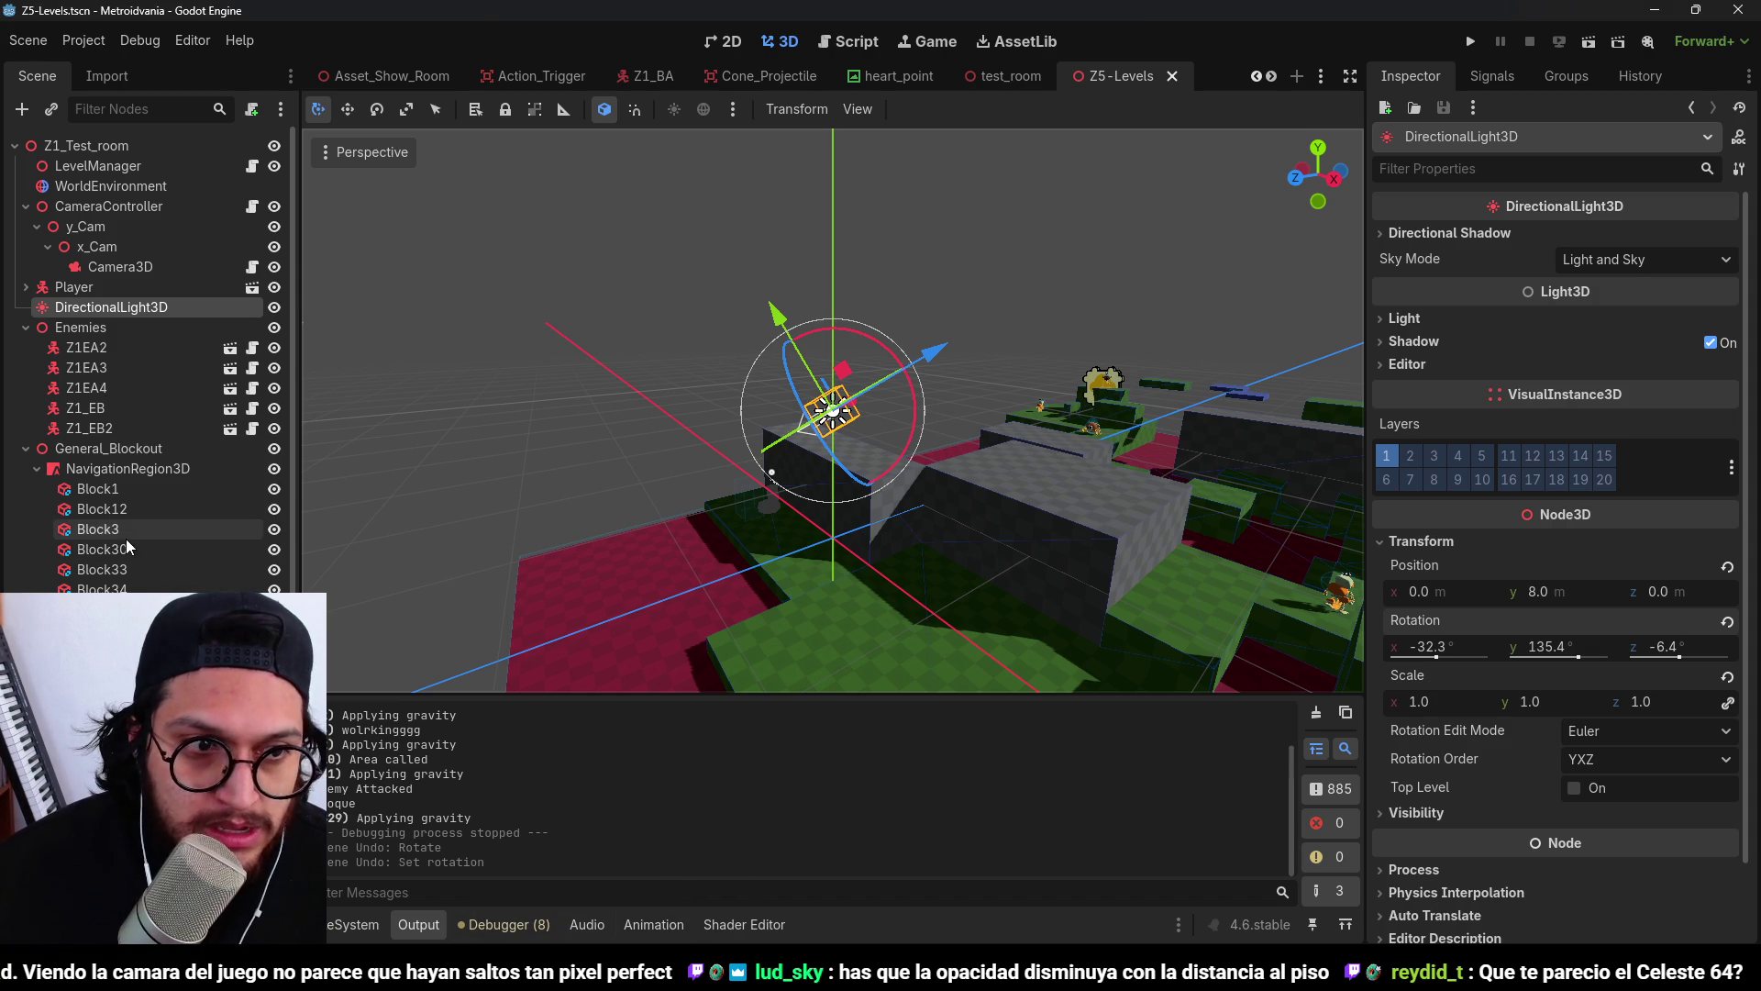
scroll(126, 547, "down", 5)
scroll(1154, 261, "down", 2)
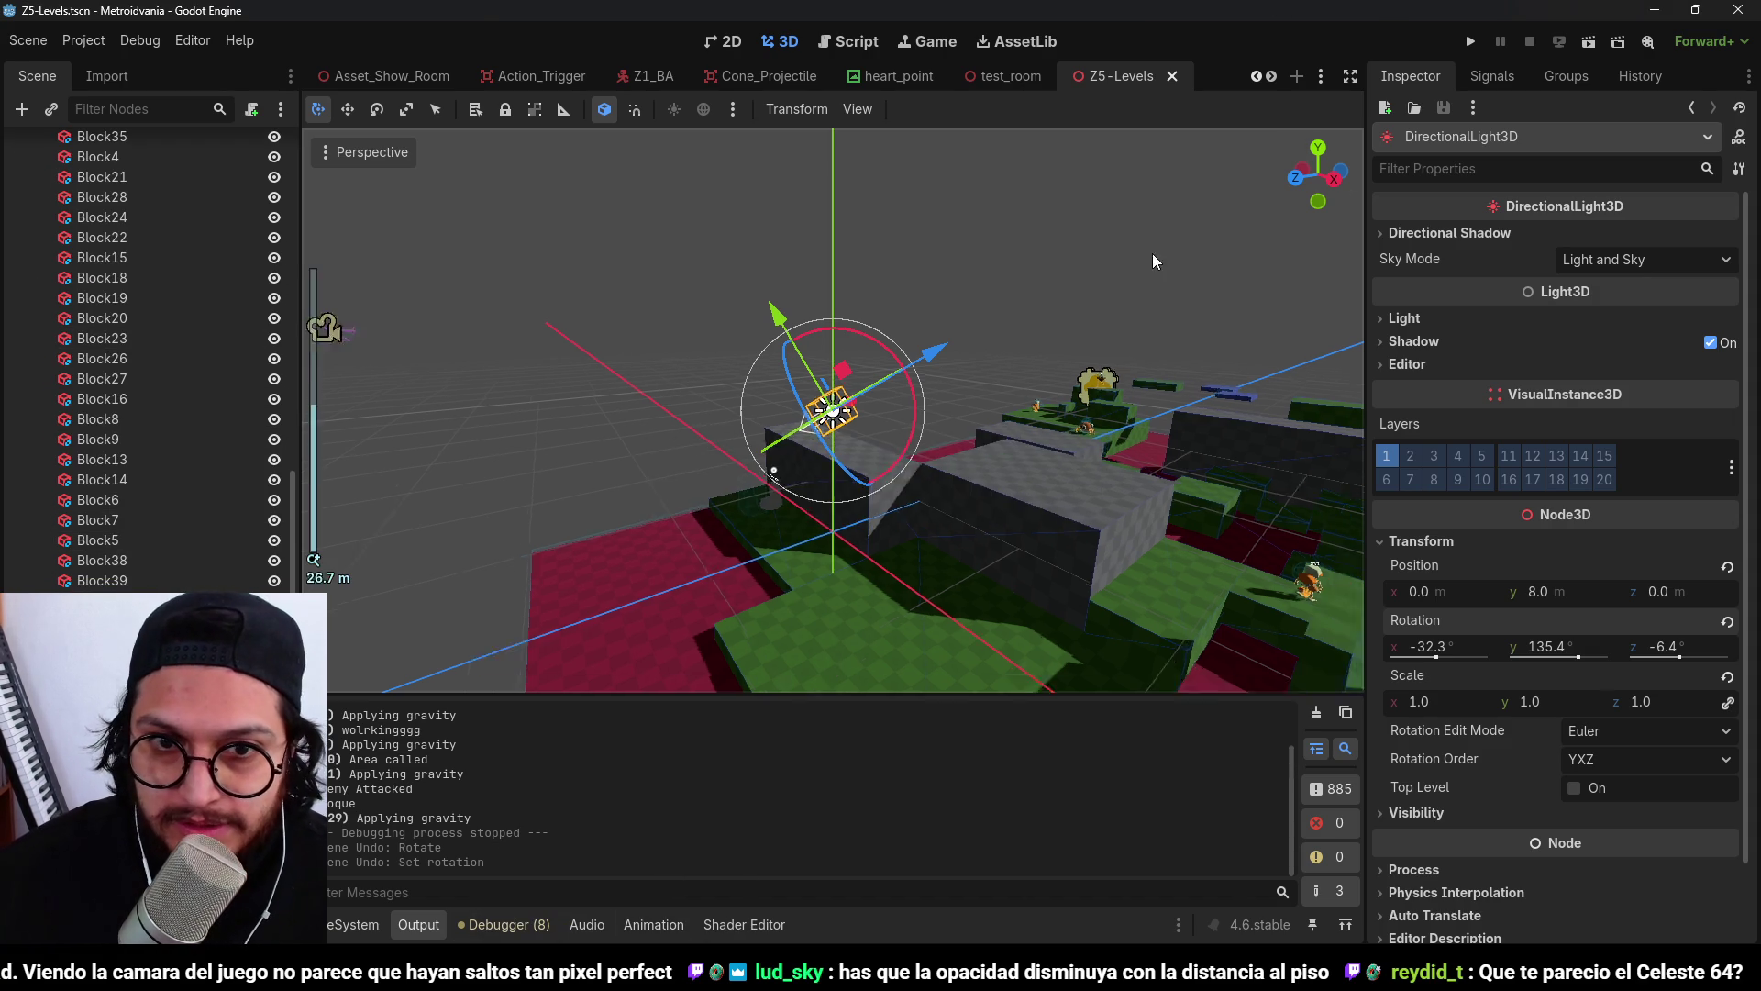
scroll(1027, 228, "down", 5)
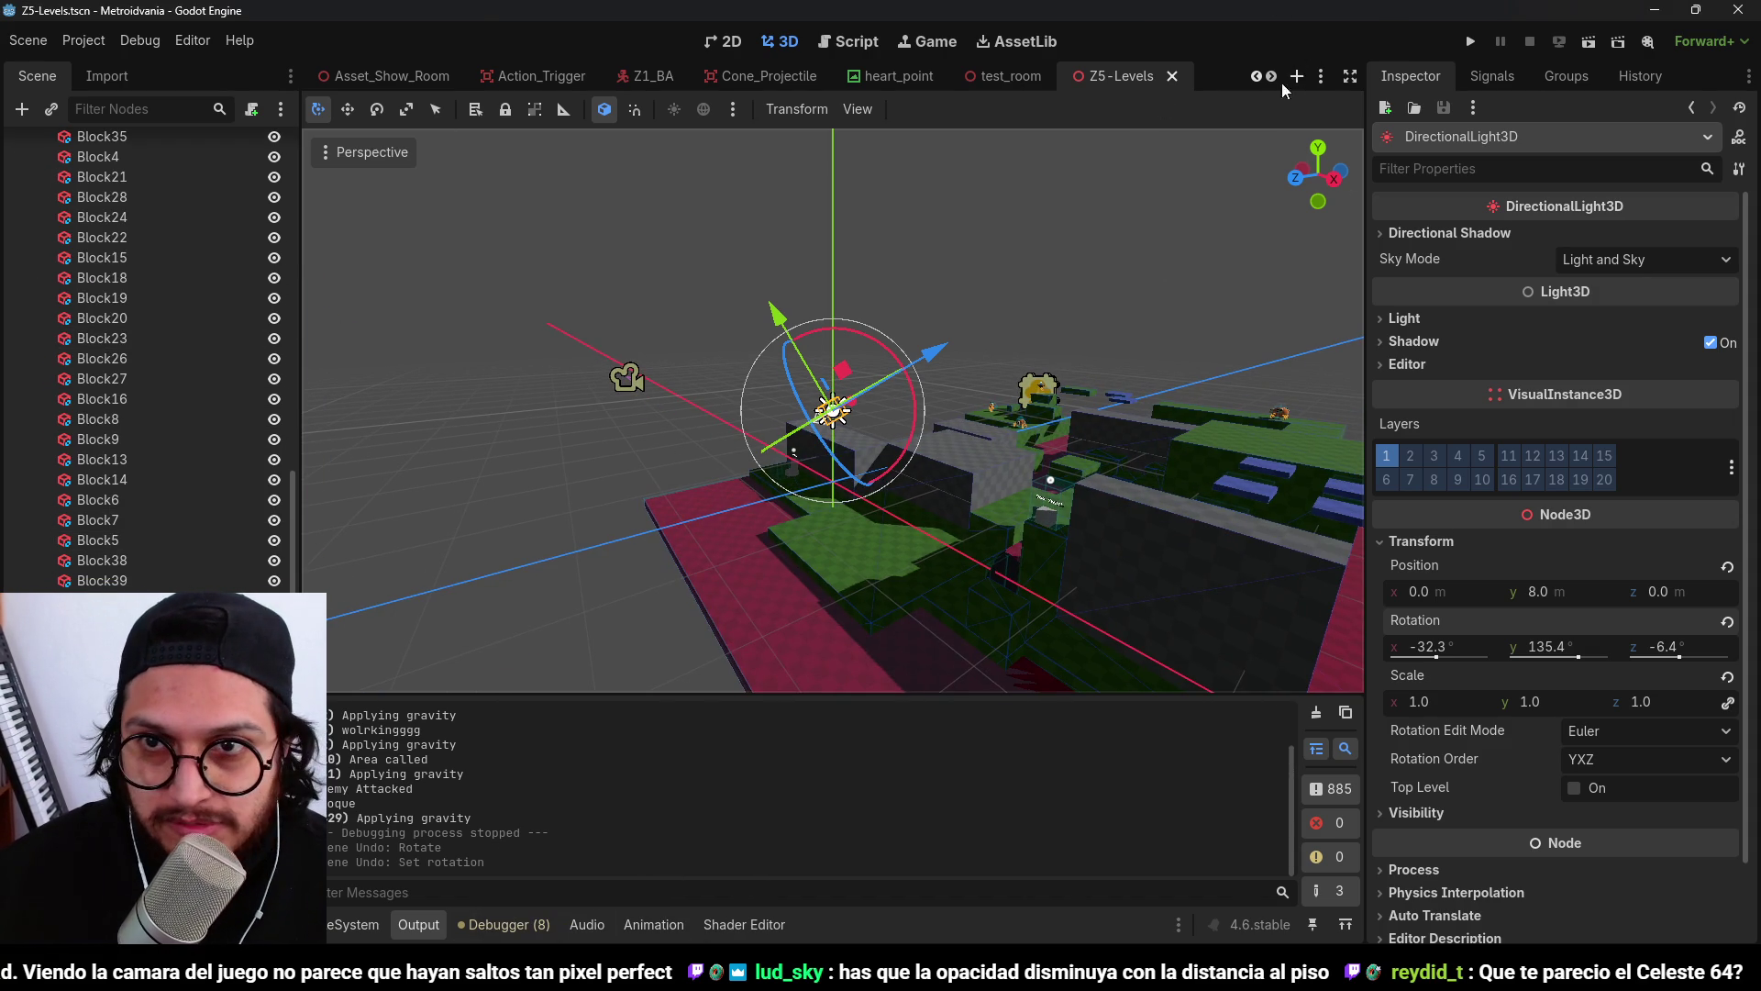
left_click(1321, 76)
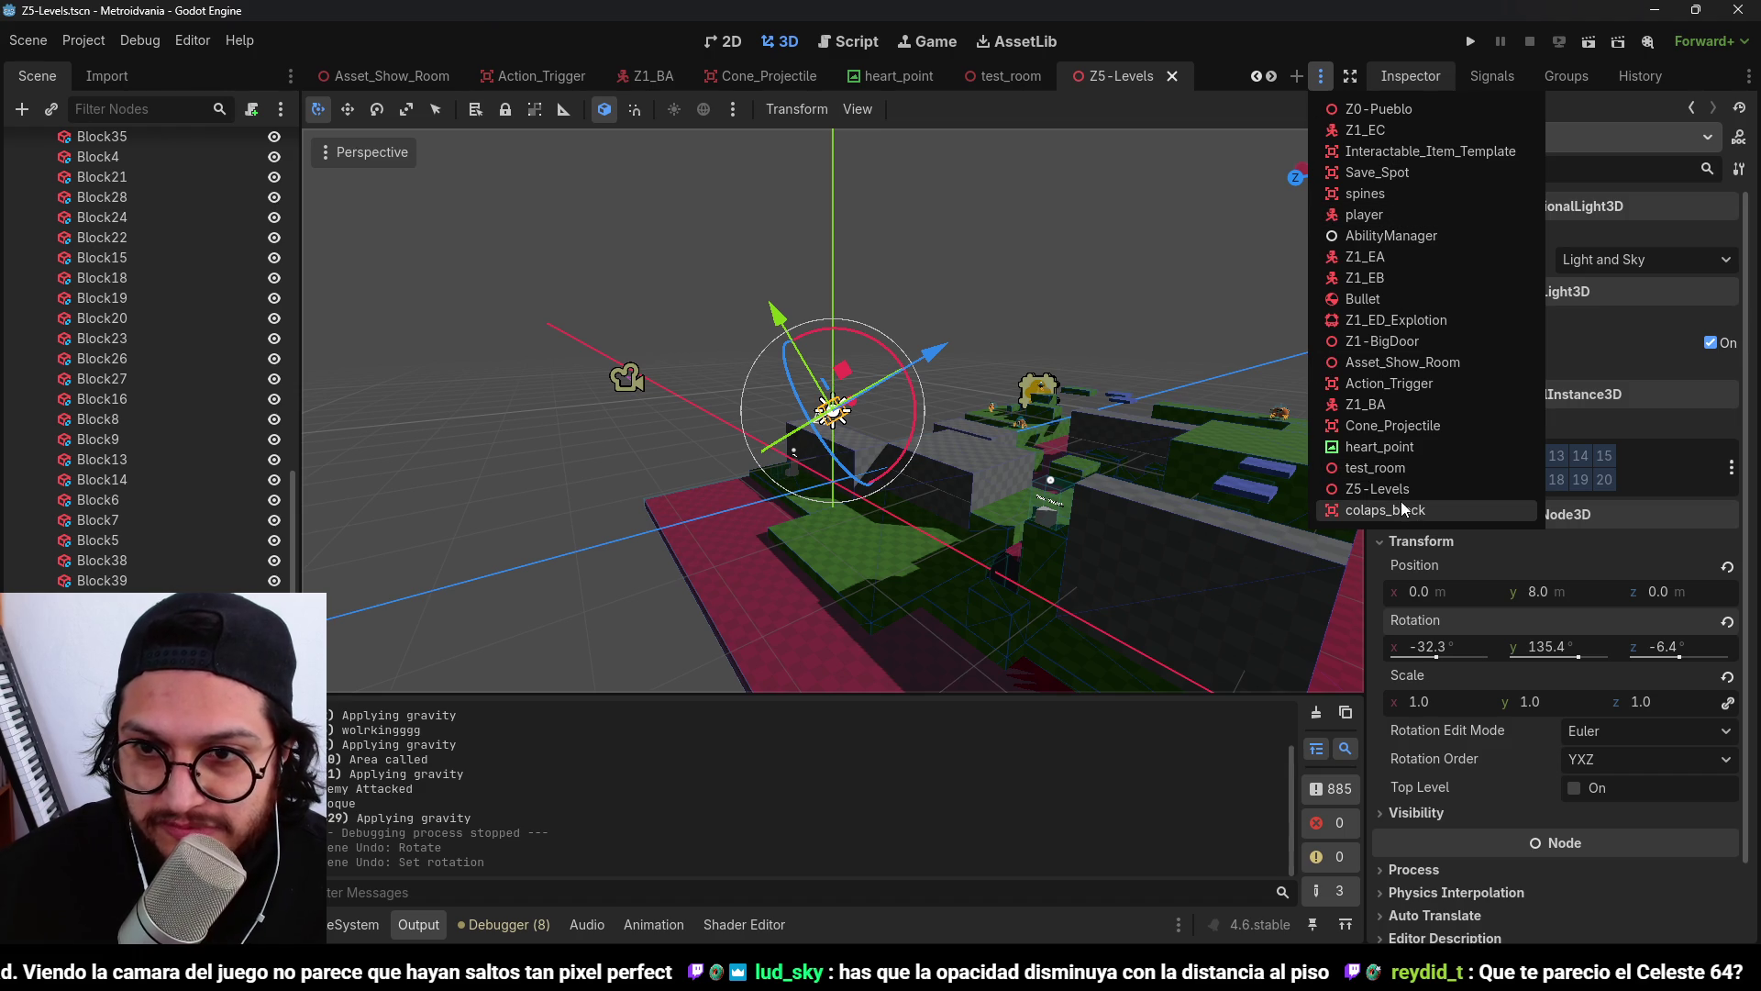
Select the blue block Colaps_Block3 and orbit closely around it from top-down and side angles.
left_click(1376, 488)
mouse_move(1192, 367)
left_mouse_down()
mouse_move(1168, 405)
mouse_move(834, 539)
mouse_move(1121, 486)
mouse_move(738, 477)
mouse_move(900, 411)
mouse_move(1105, 393)
mouse_move(662, 366)
mouse_move(983, 387)
mouse_move(898, 441)
mouse_move(963, 415)
mouse_move(772, 377)
mouse_move(902, 569)
mouse_move(721, 290)
mouse_move(789, 399)
mouse_move(1075, 460)
mouse_move(868, 437)
mouse_move(844, 325)
mouse_move(671, 506)
left_mouse_up()
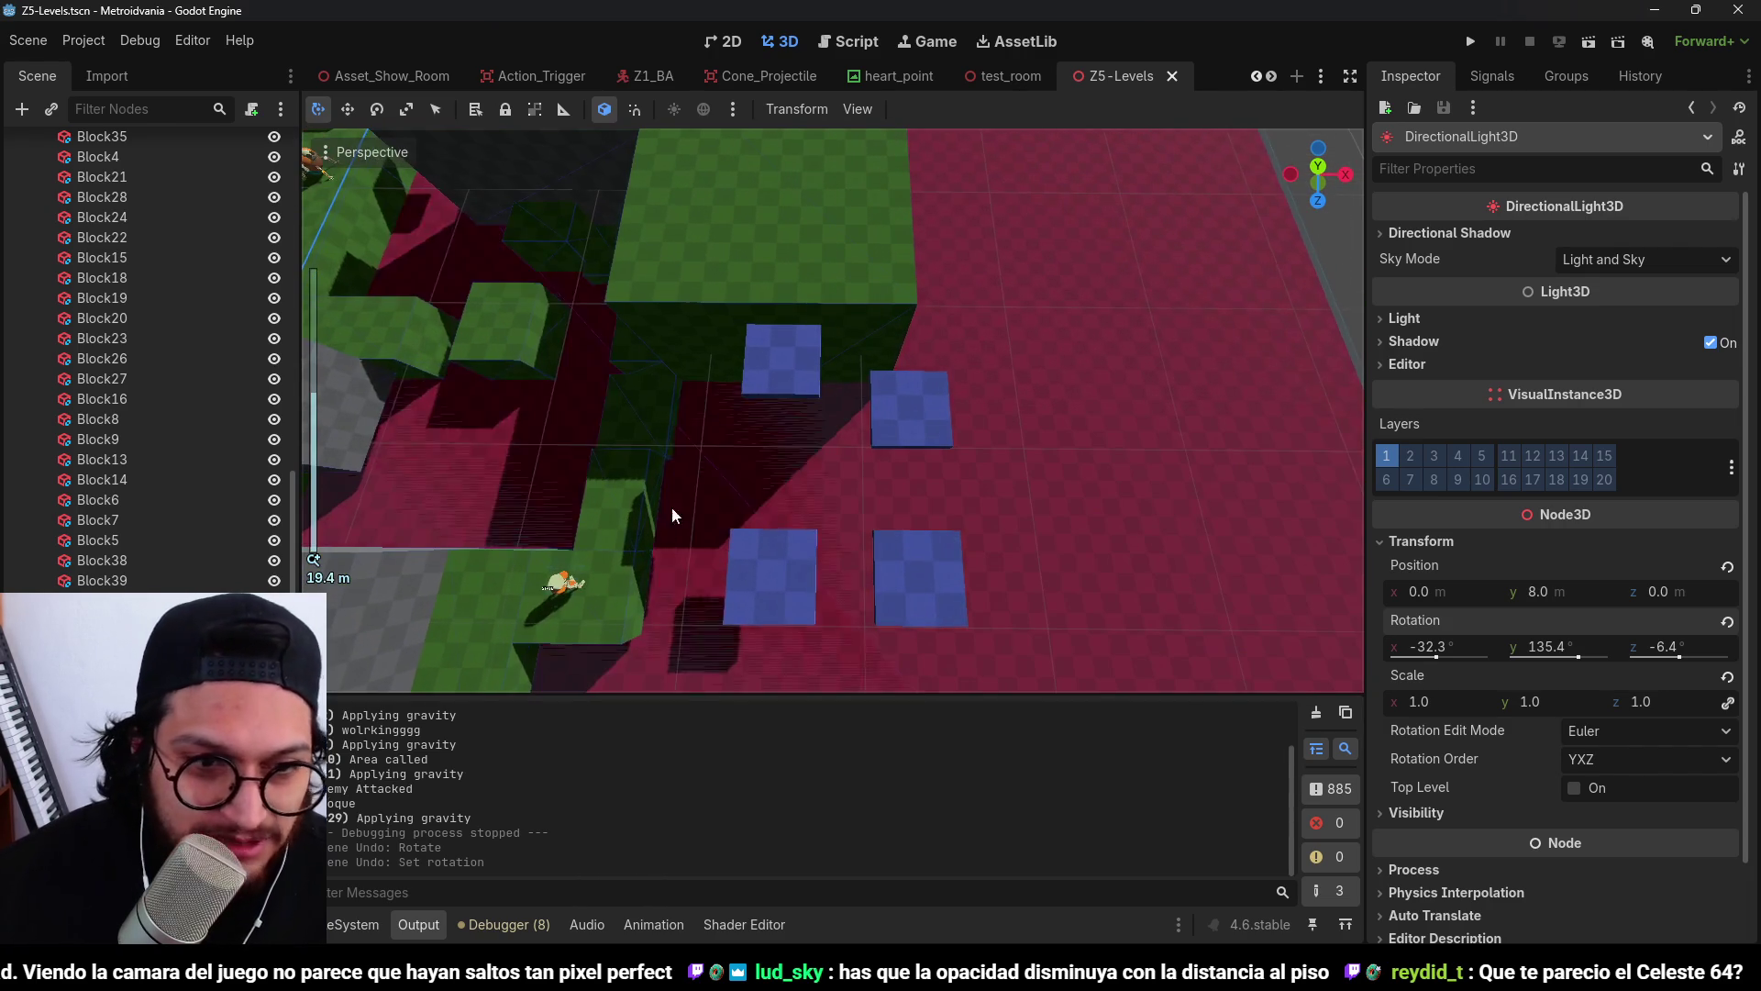
left_click(812, 378)
mouse_move(849, 422)
left_mouse_down()
mouse_move(808, 274)
mouse_move(938, 401)
left_mouse_up()
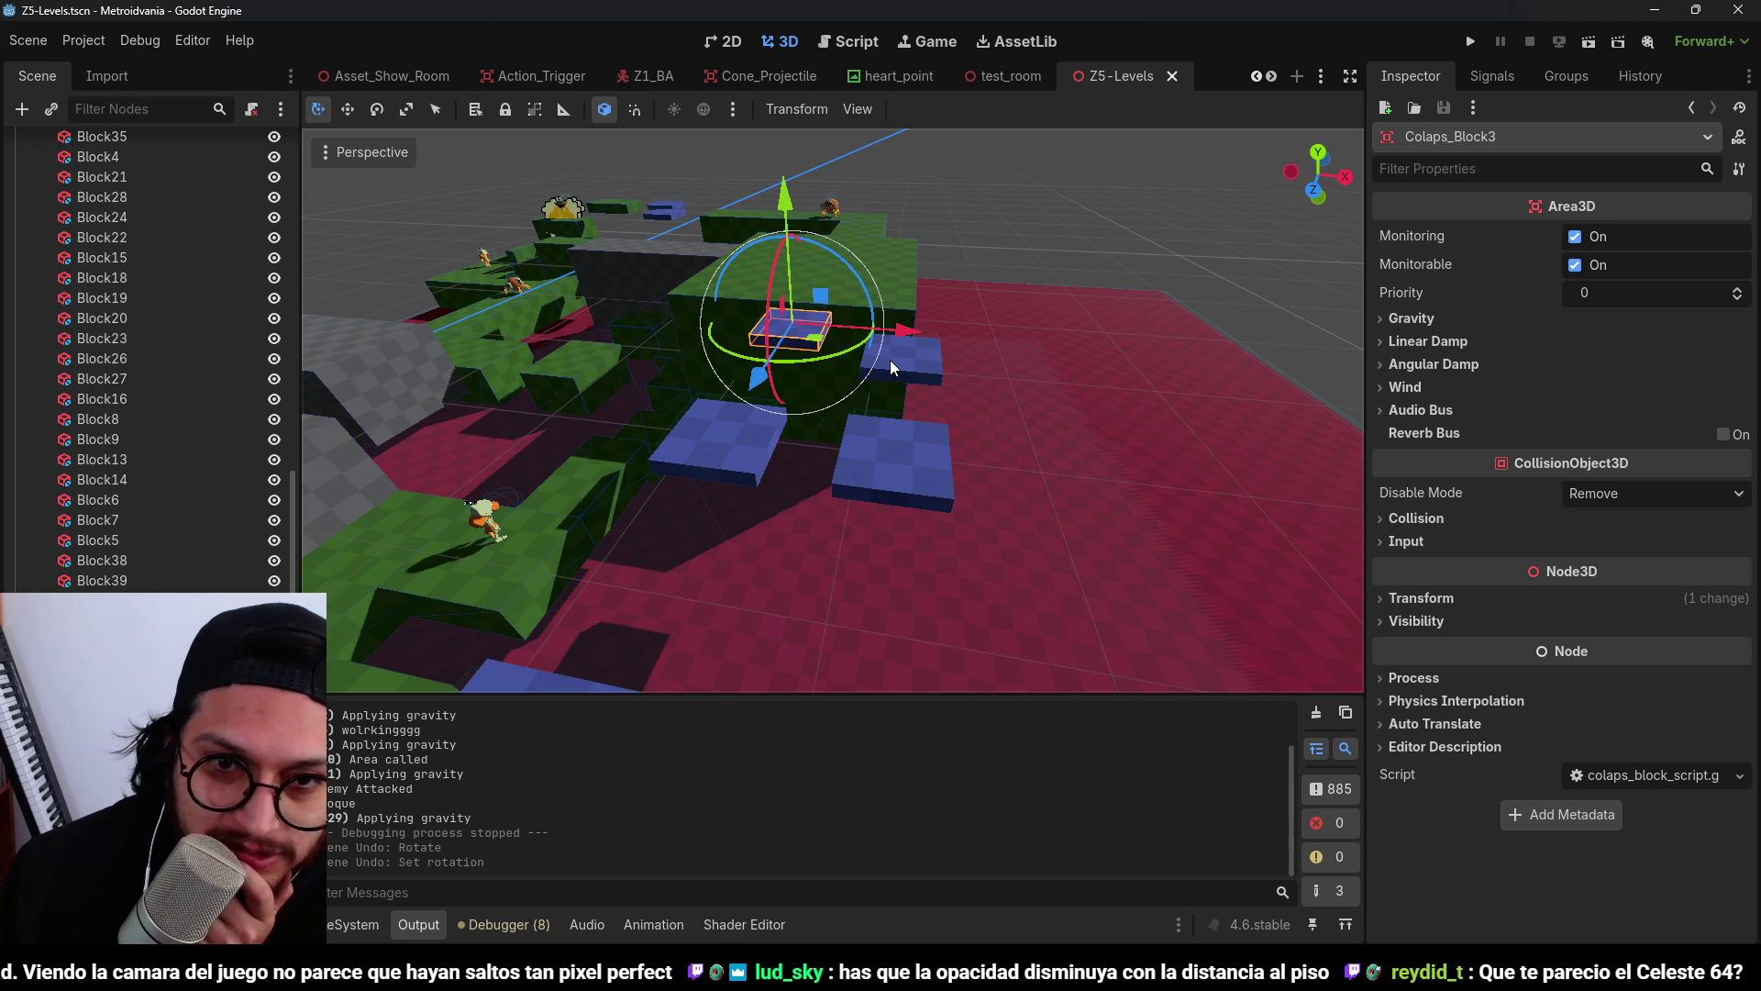
scroll(754, 175, "up", 5)
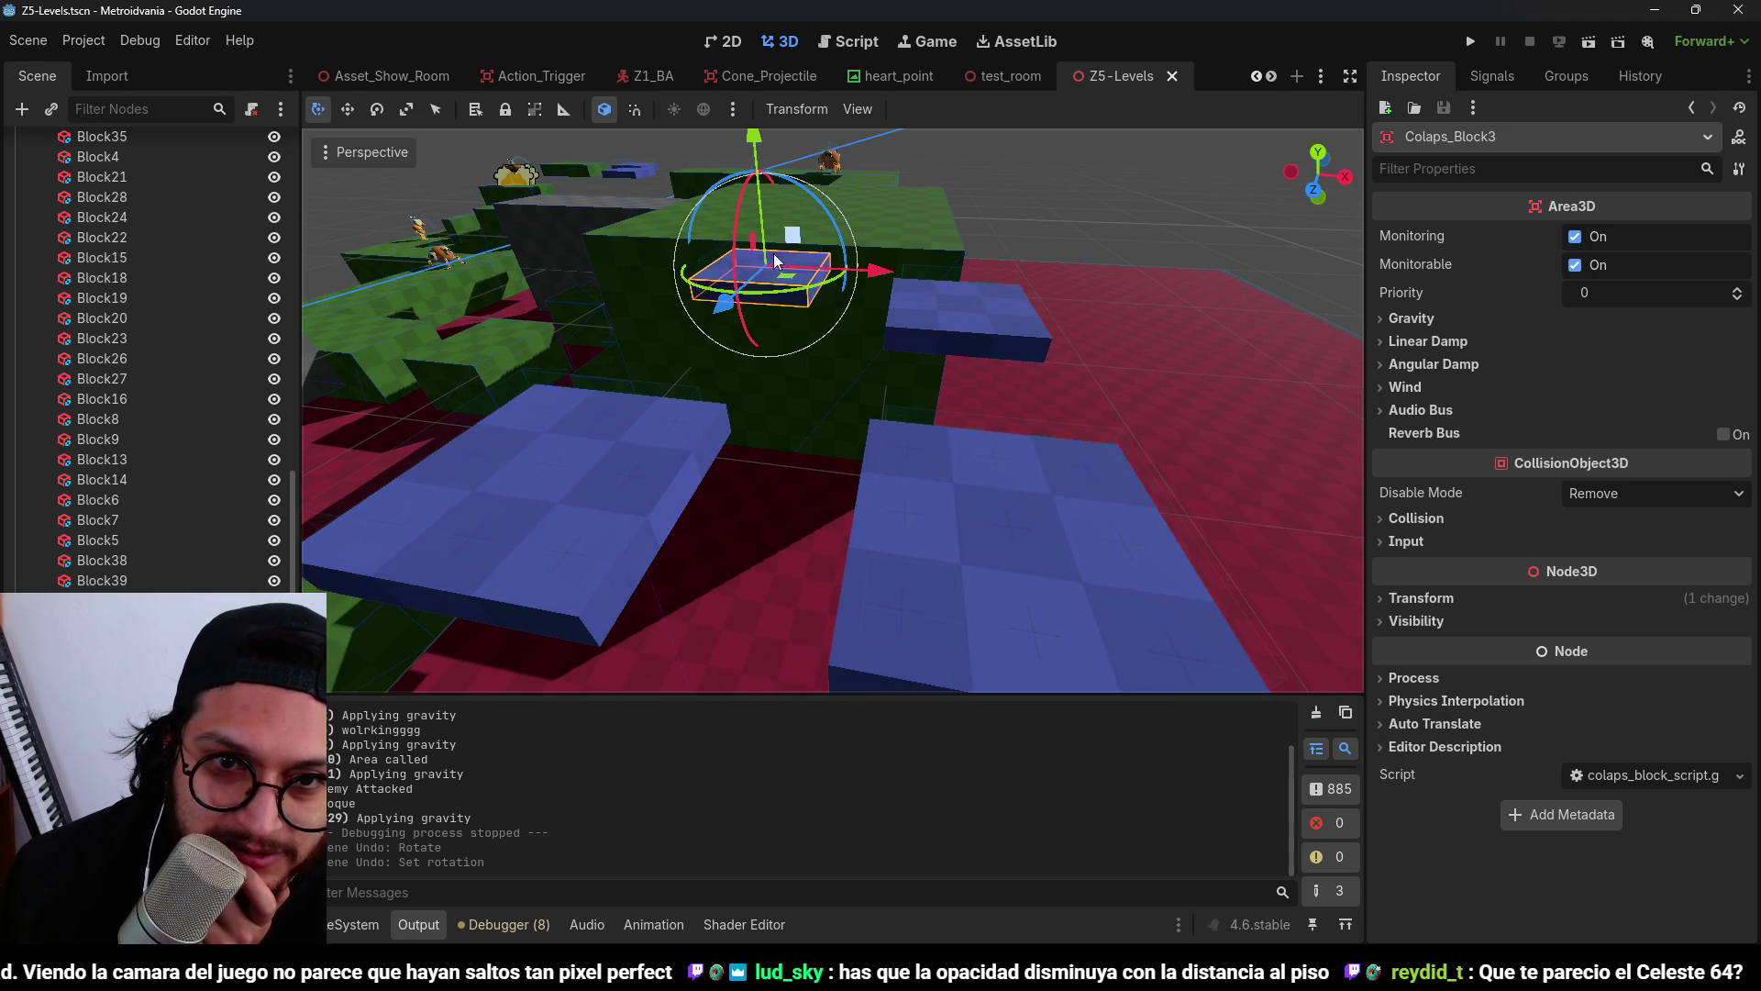
mouse_move(784, 333)
left_mouse_down()
mouse_move(805, 373)
mouse_move(581, 369)
mouse_move(525, 312)
mouse_move(669, 383)
mouse_move(959, 424)
left_mouse_up()
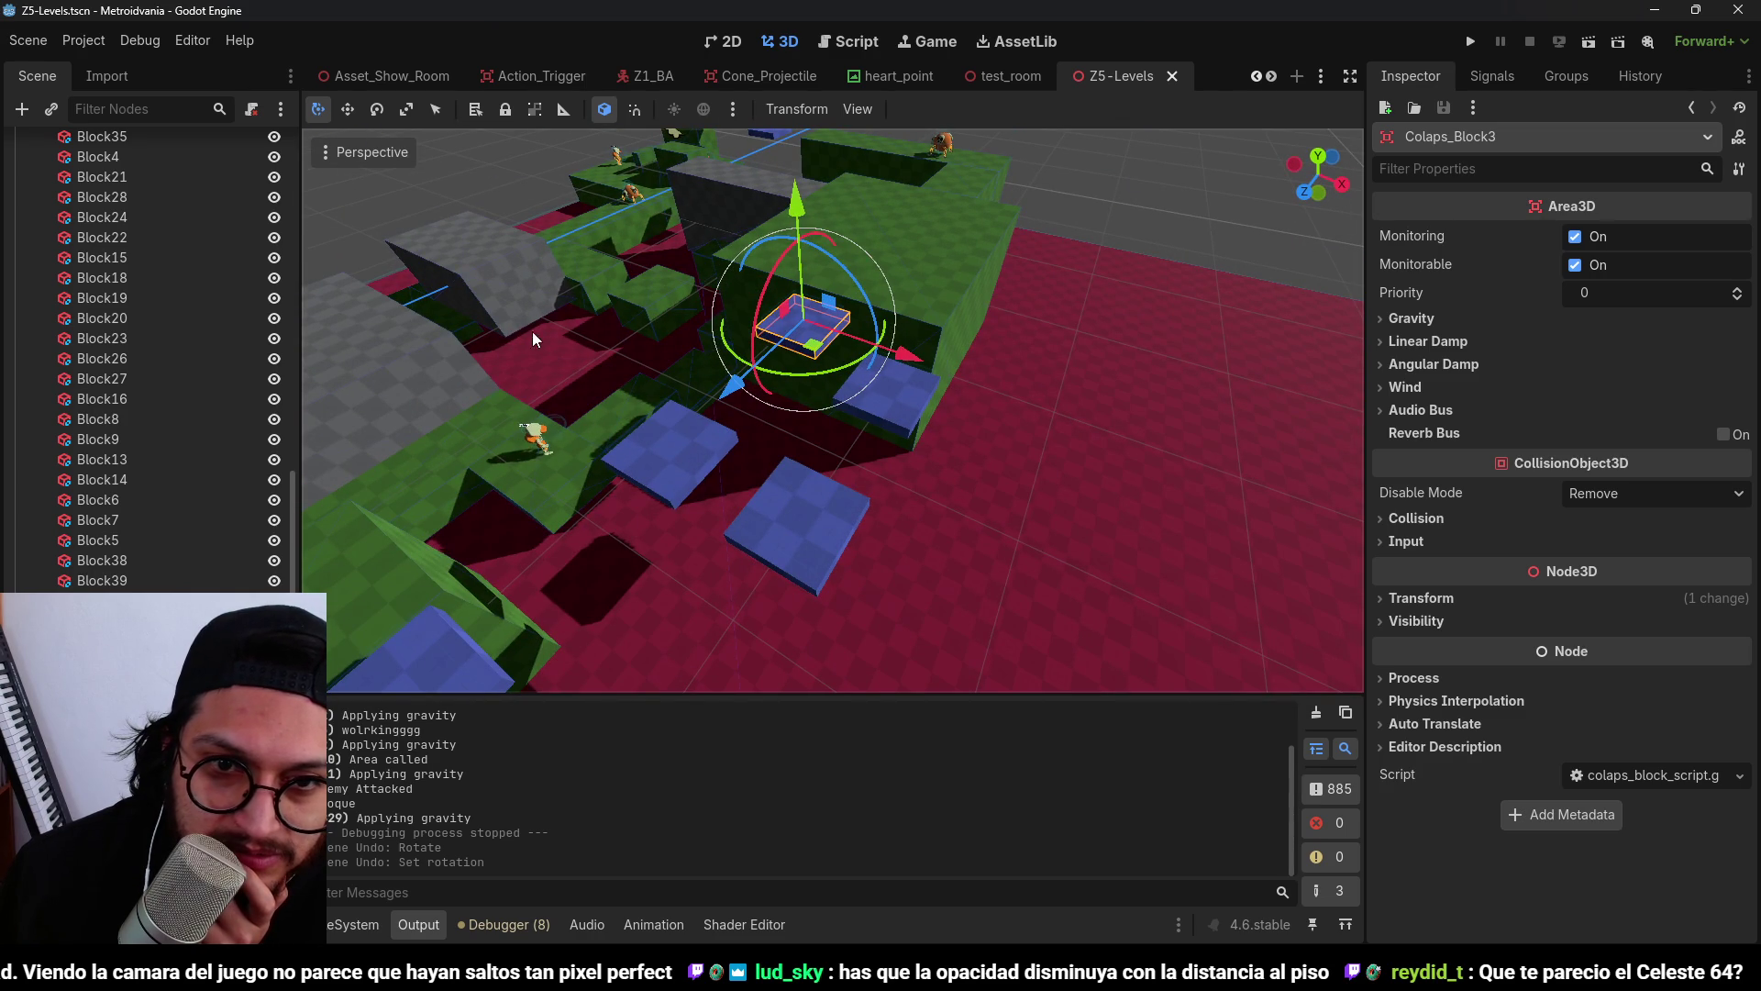
mouse_move(840, 344)
left_mouse_down()
mouse_move(840, 422)
mouse_move(556, 351)
mouse_move(1070, 372)
mouse_move(1157, 403)
mouse_move(906, 459)
mouse_move(847, 399)
left_mouse_up()
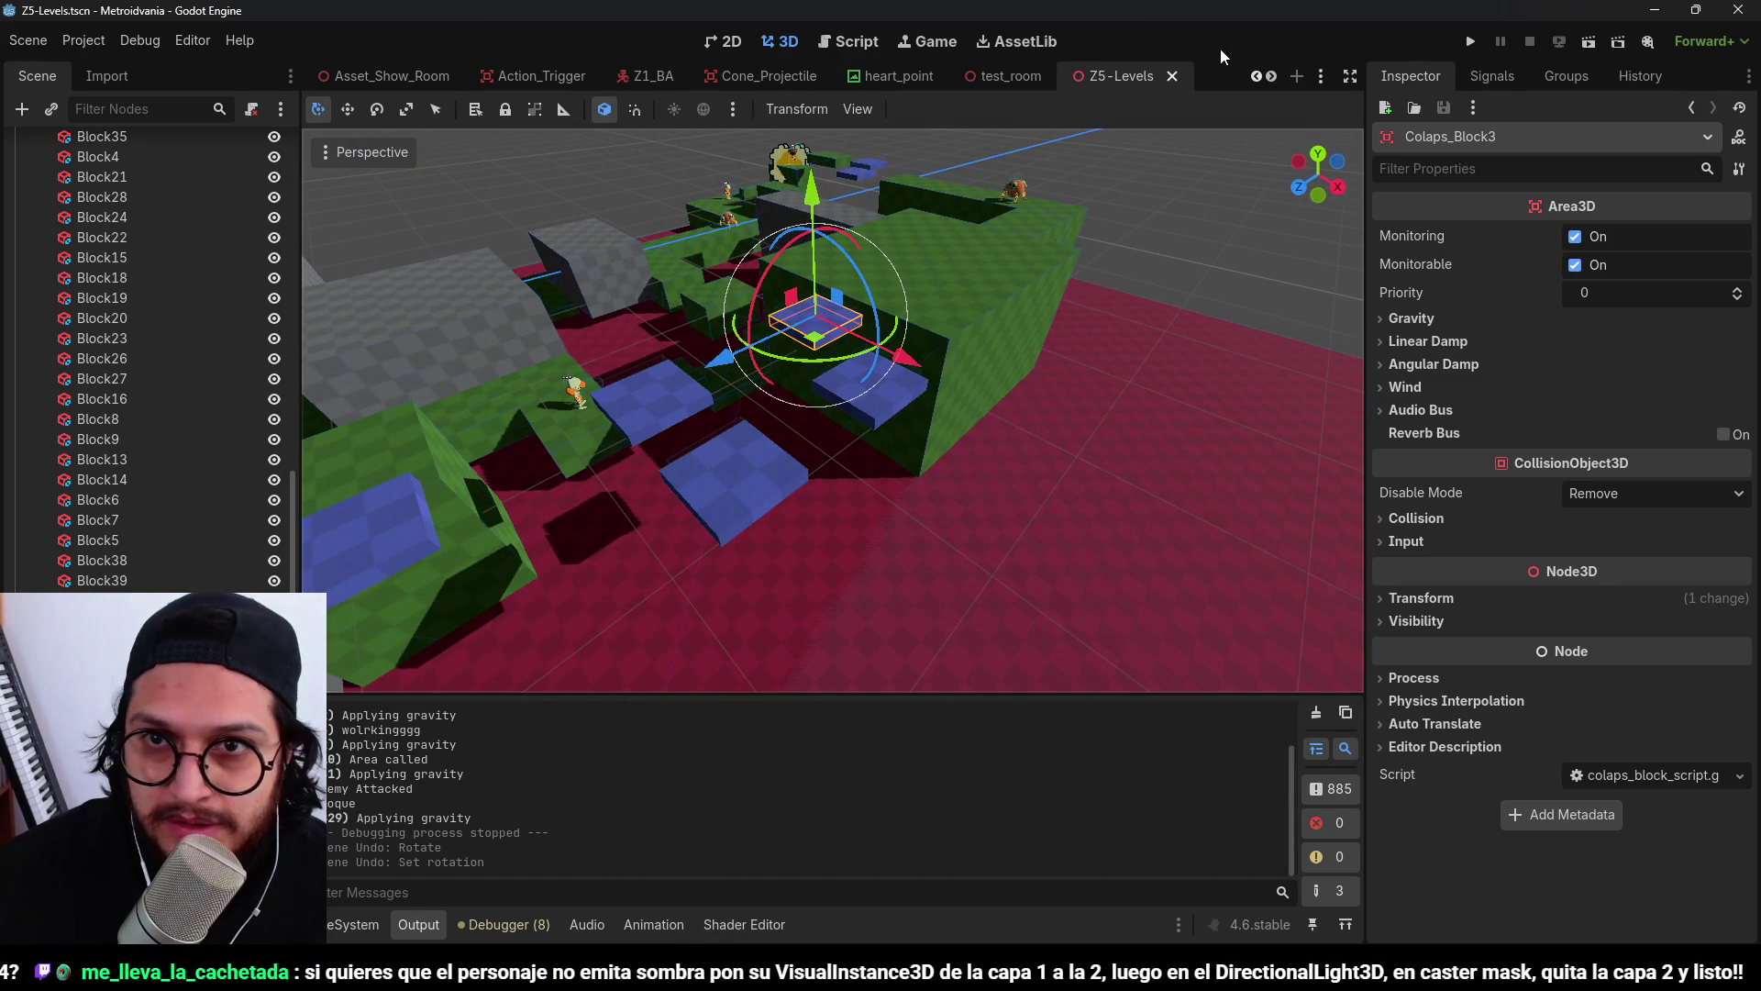
mouse_move(800, 365)
left_mouse_down()
mouse_move(883, 499)
mouse_move(892, 343)
mouse_move(1000, 358)
mouse_move(791, 387)
mouse_move(949, 516)
left_mouse_up()
scroll(893, 416, "up", 3)
scroll(1013, 401, "down", 3)
mouse_move(1013, 401)
left_mouse_down()
mouse_move(768, 278)
mouse_move(844, 296)
mouse_move(1133, 267)
mouse_move(921, 318)
mouse_move(734, 284)
mouse_move(794, 297)
left_mouse_up()
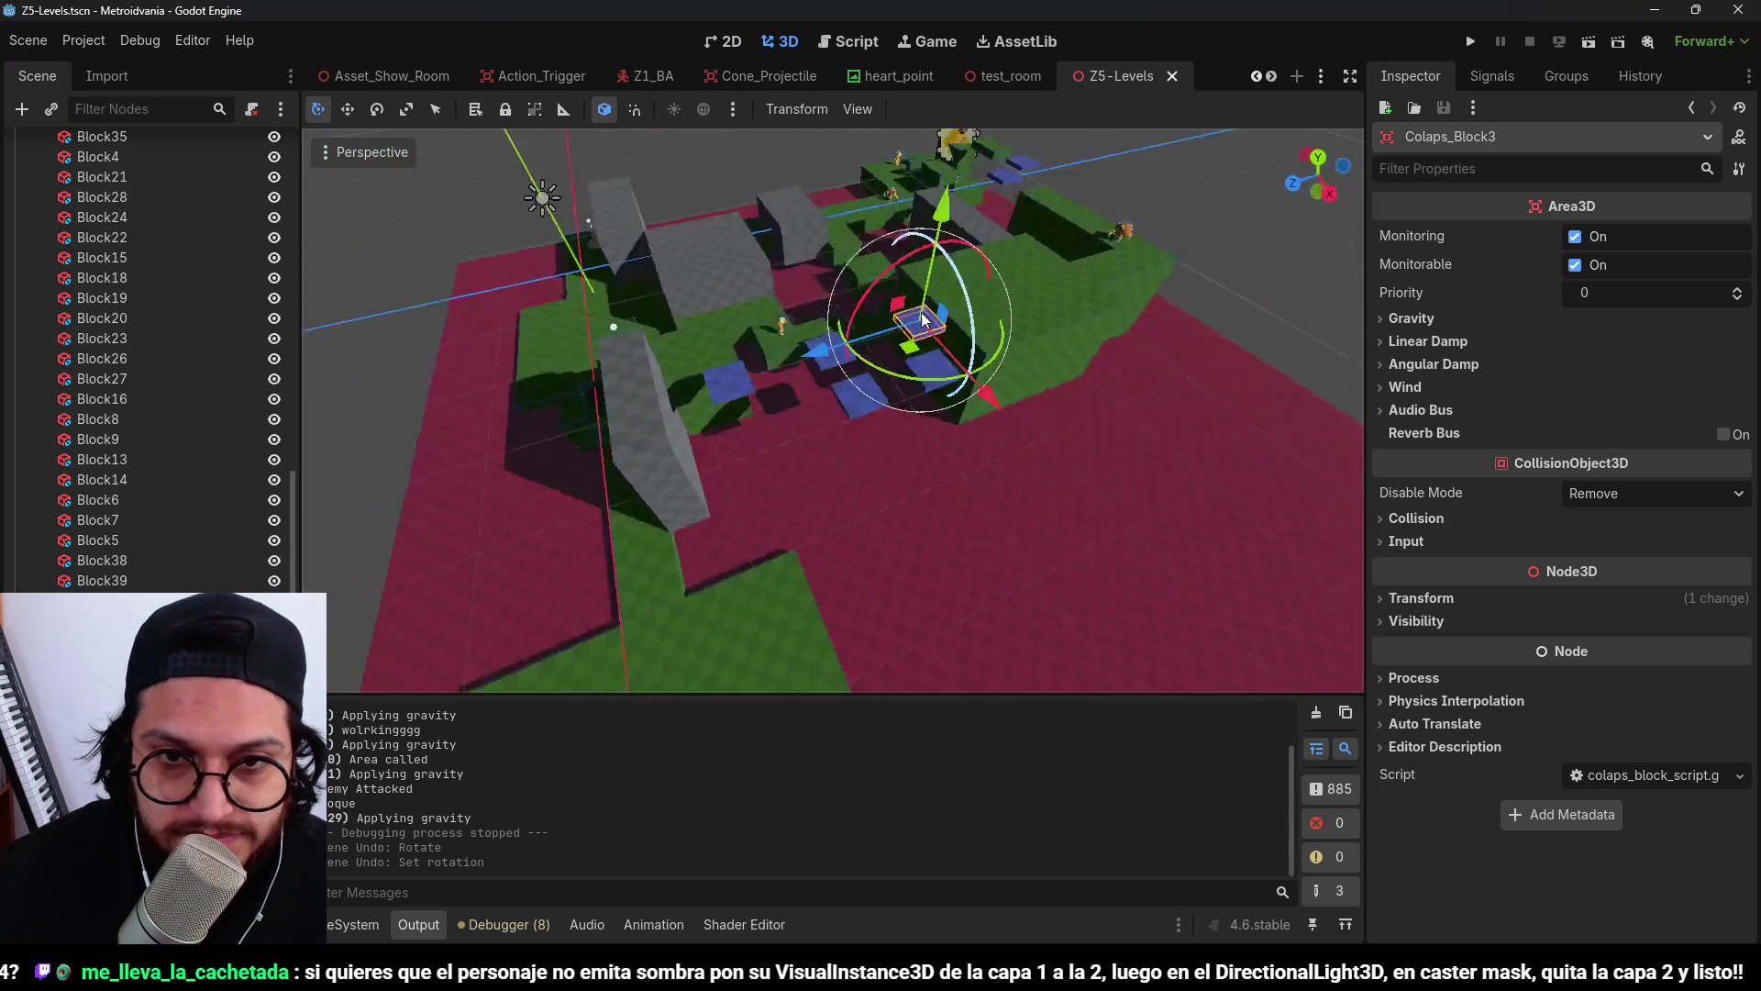
scroll(923, 450, "up", 3)
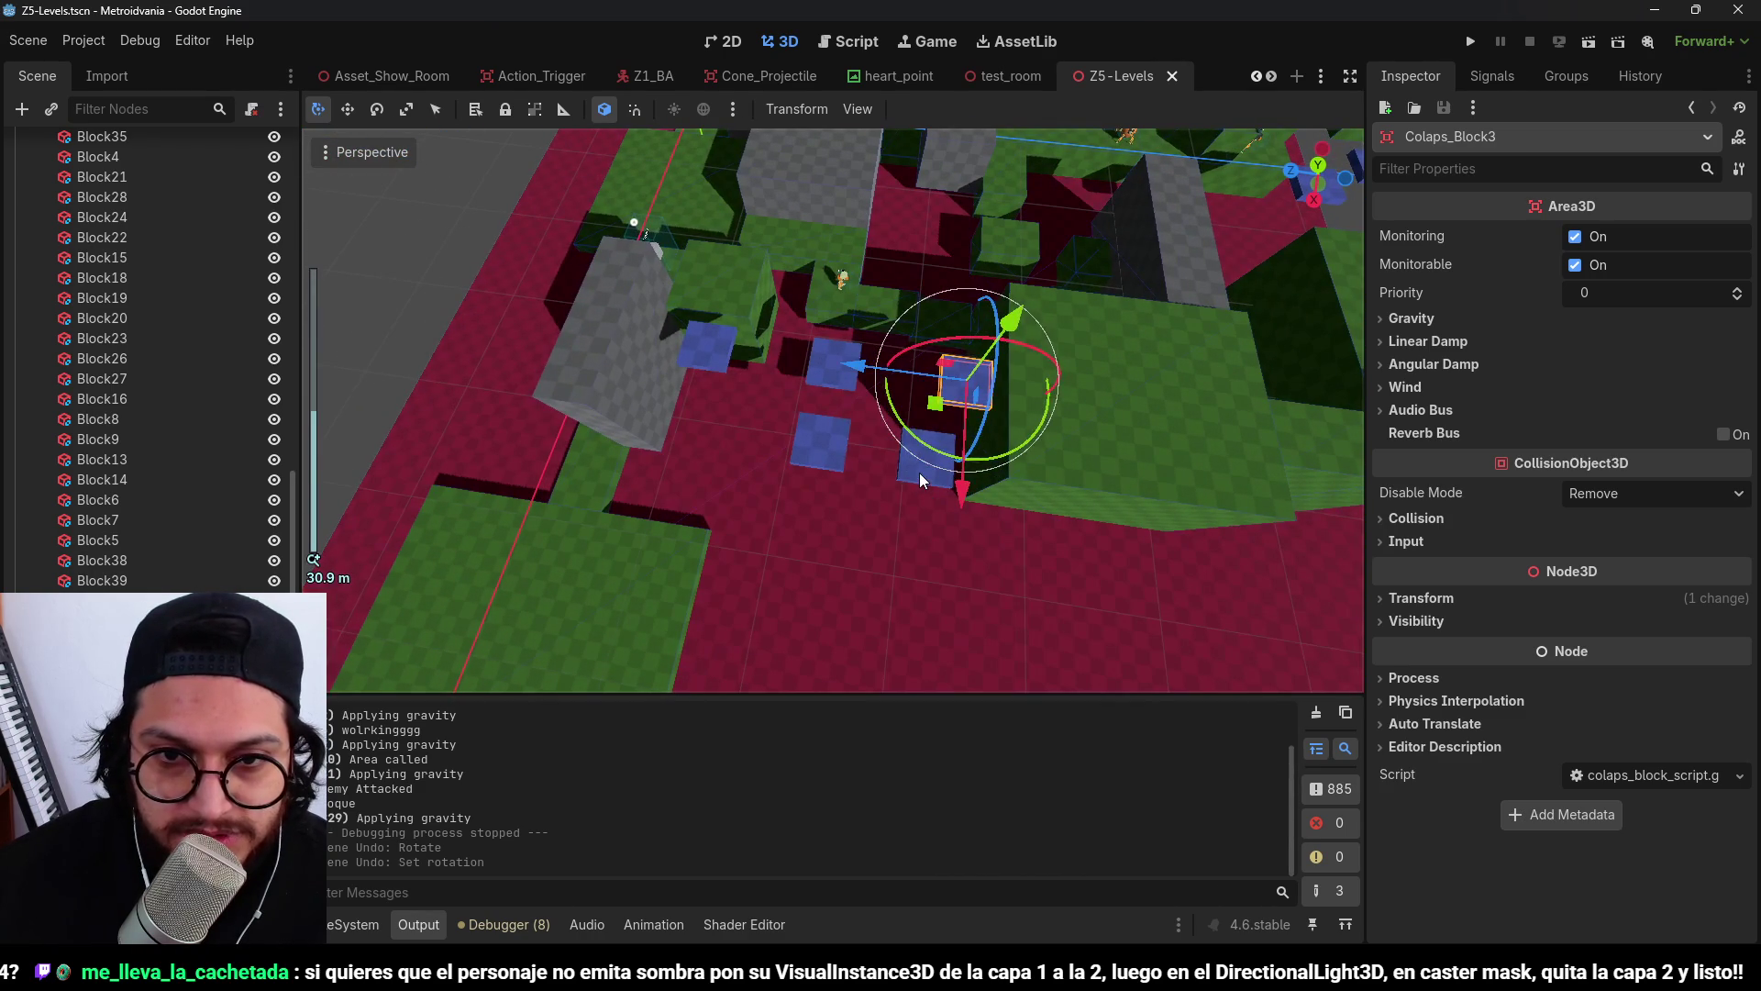
Delete two blue collapsing blocks, then move Colaps_Block3 to a new spot in Top view.
left_click(922, 473)
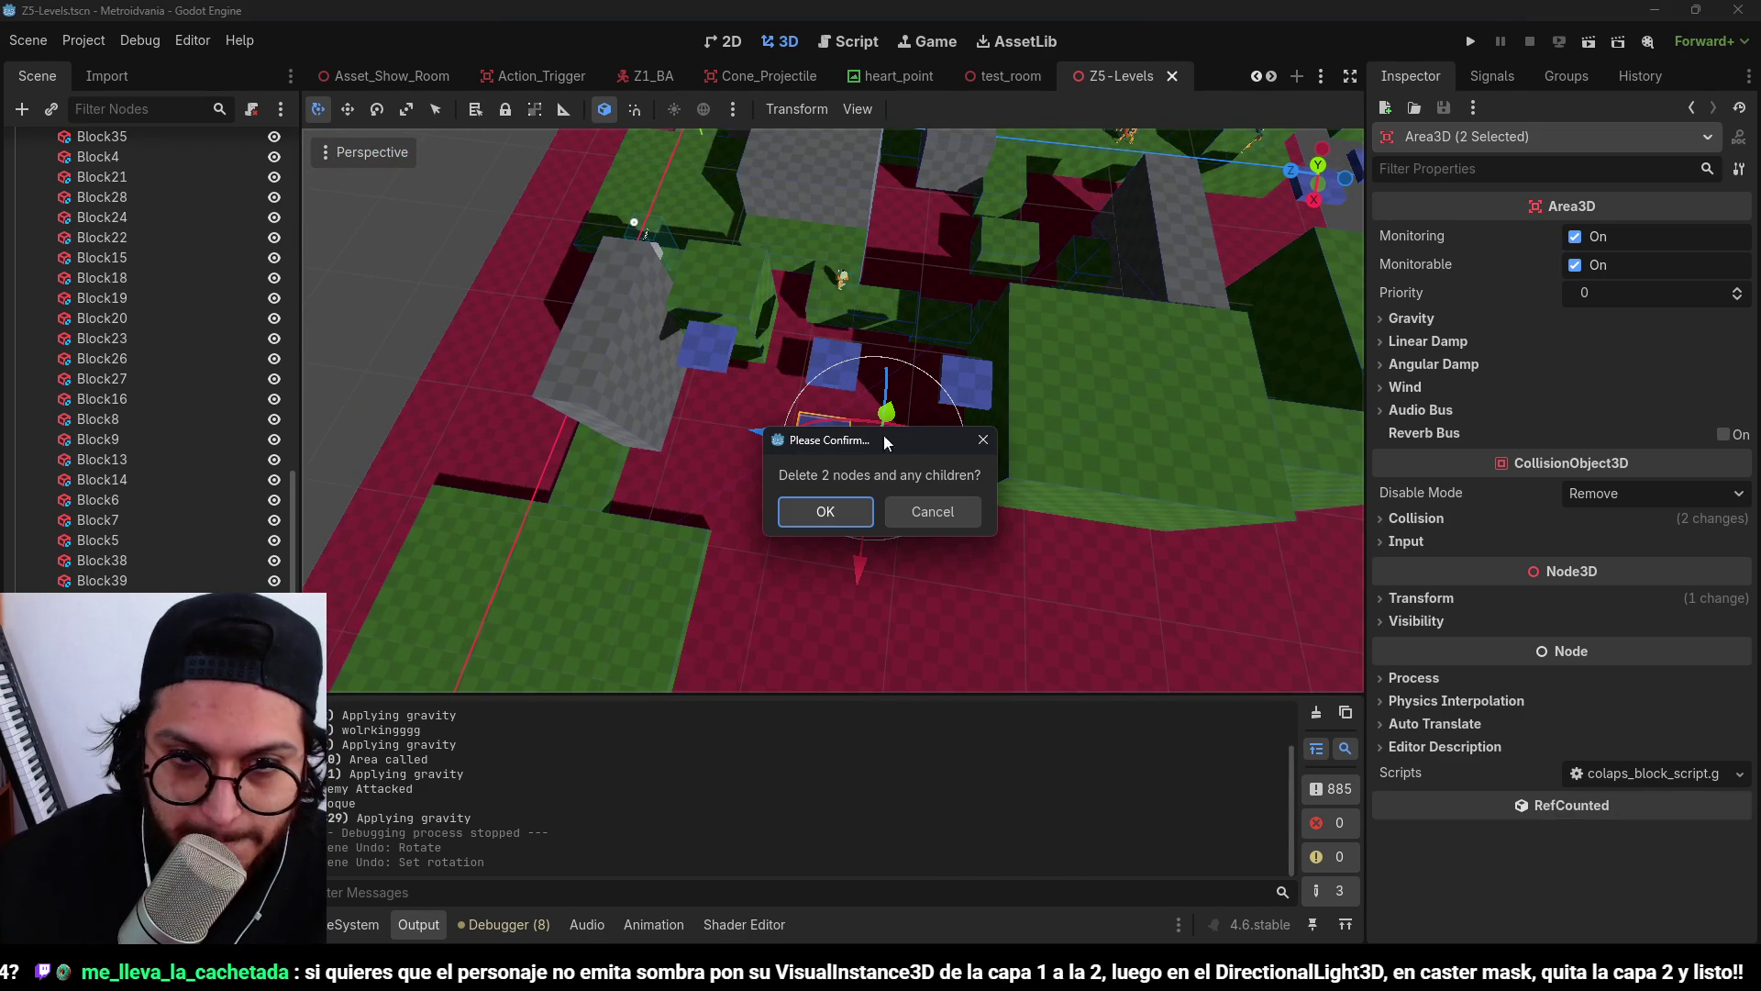
key("Return")
left_click(965, 387)
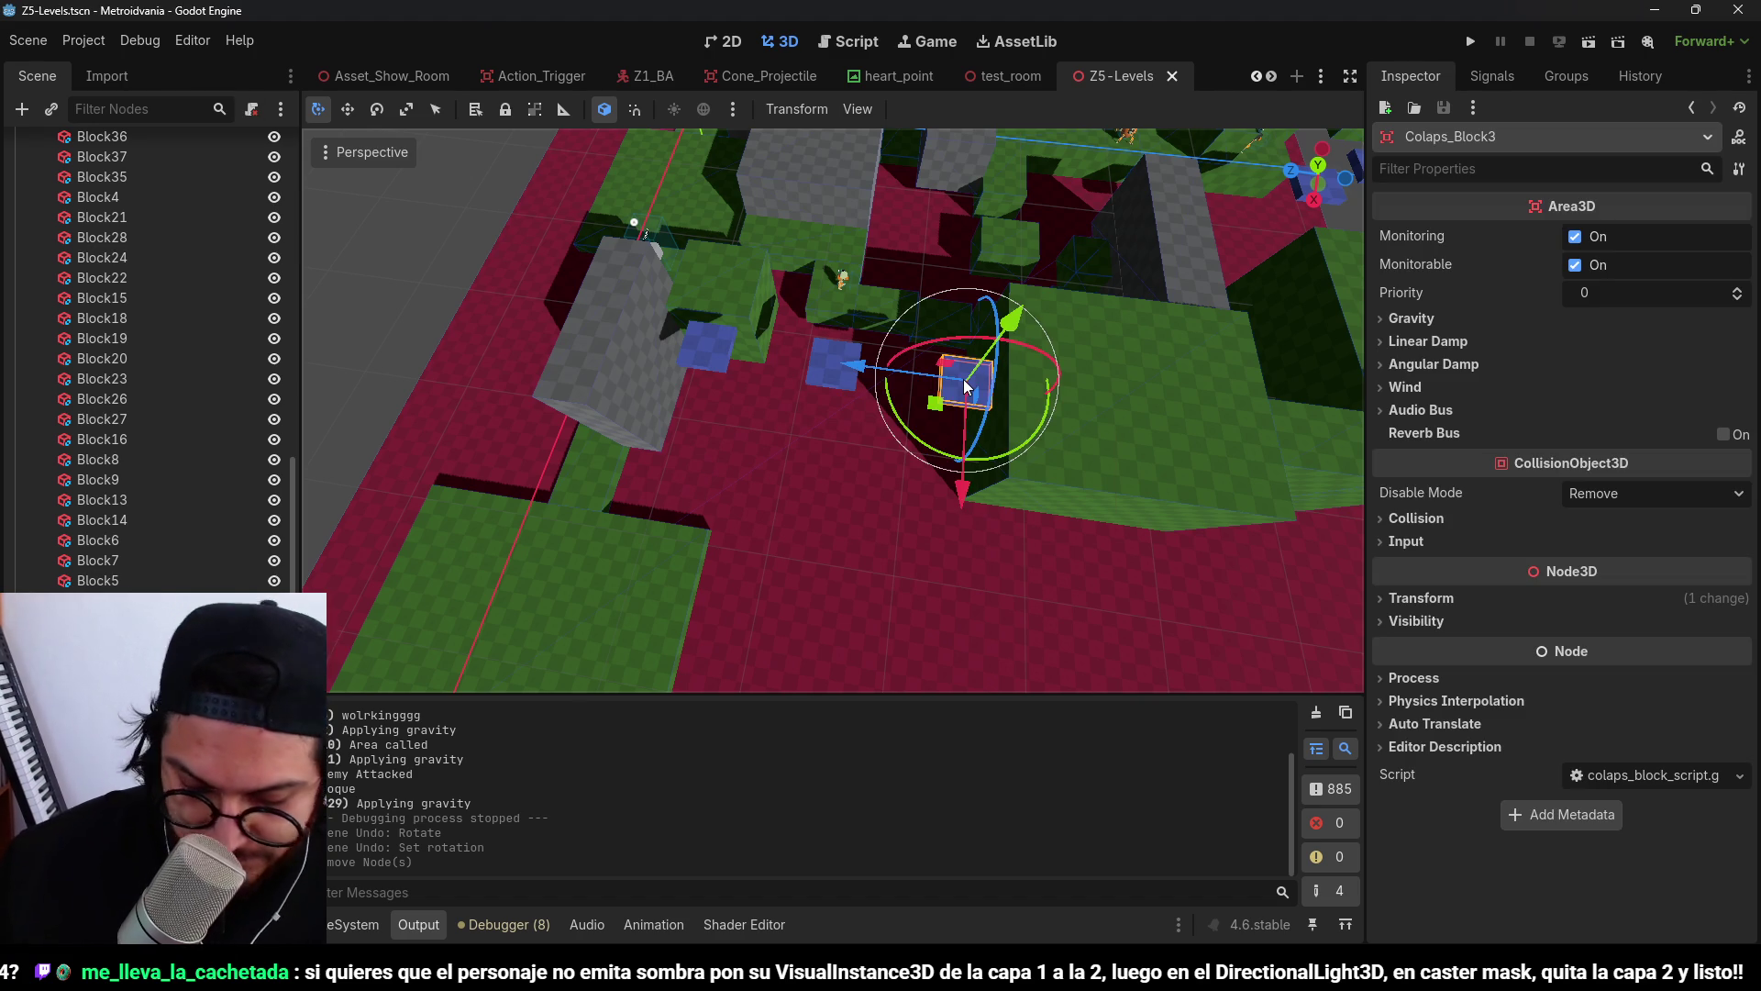
key("KP_7")
scroll(878, 356, "up", 3)
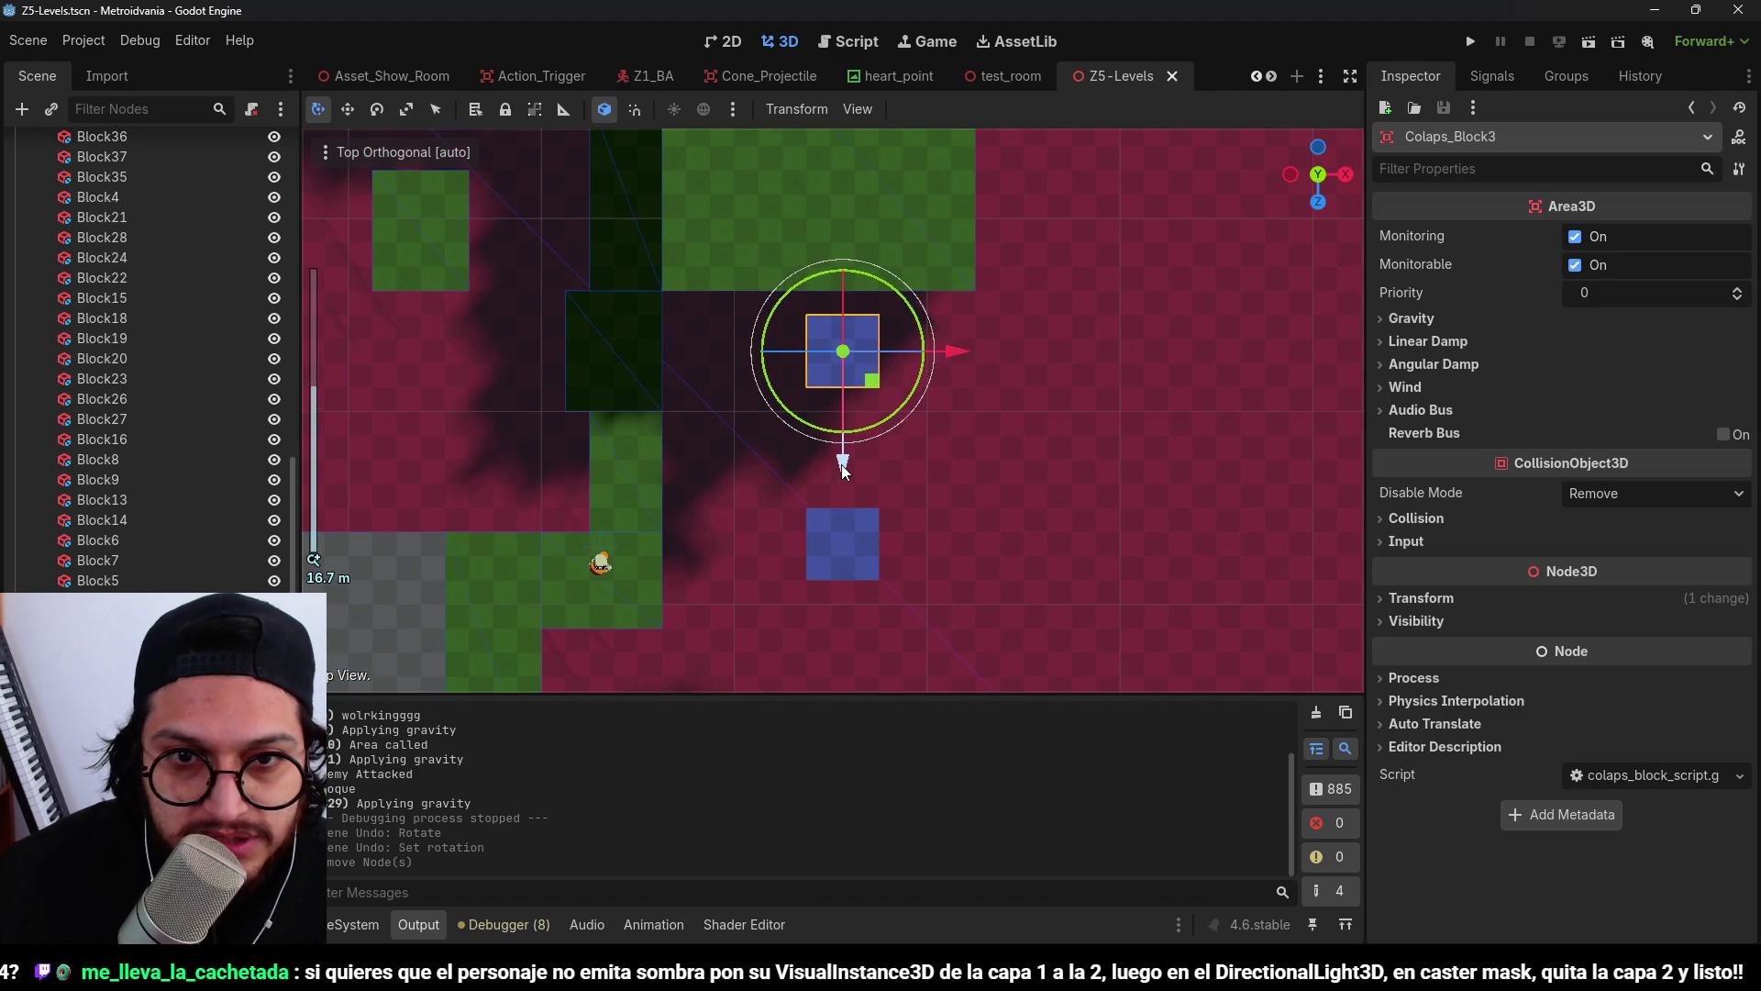
left_click_drag(843, 486, 844, 500)
scroll(904, 365, "down", 5)
Select Colaps_Block4, save the Z5-Levels scene, and launch the game for a playtest.
left_click(843, 547)
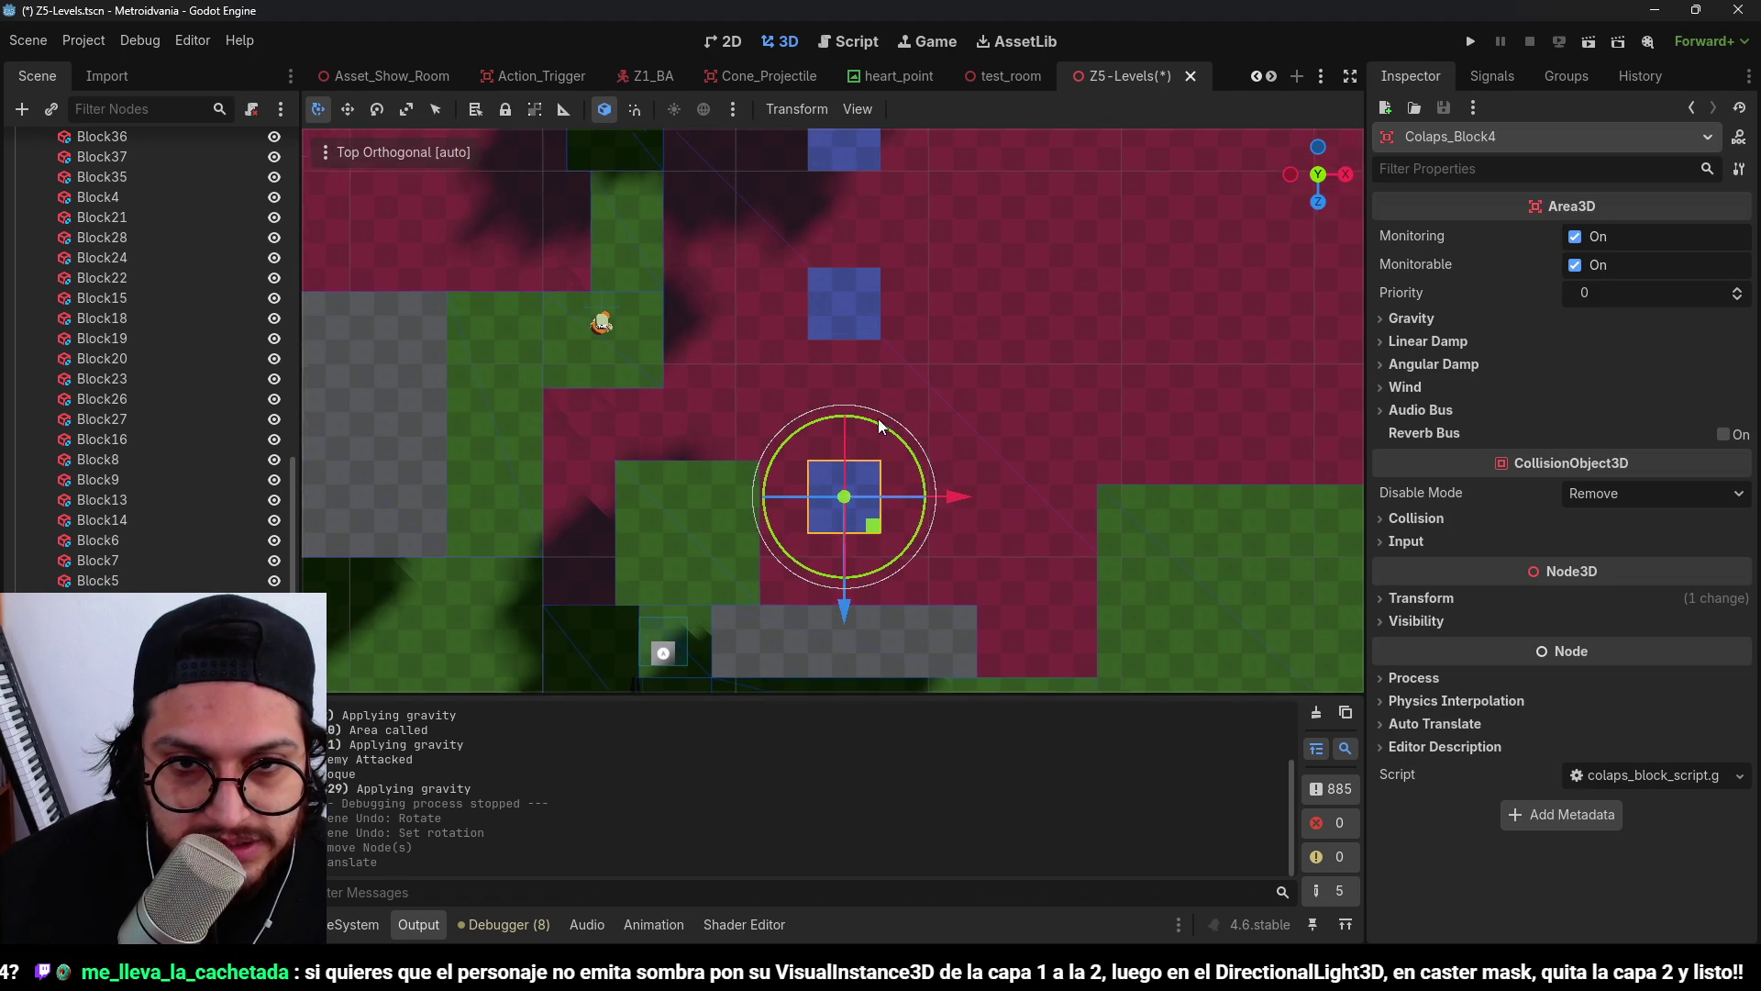
scroll(849, 233, "up", 5)
key("ctrl+s")
scroll(829, 465, "down", 3)
scroll(839, 424, "up", 3)
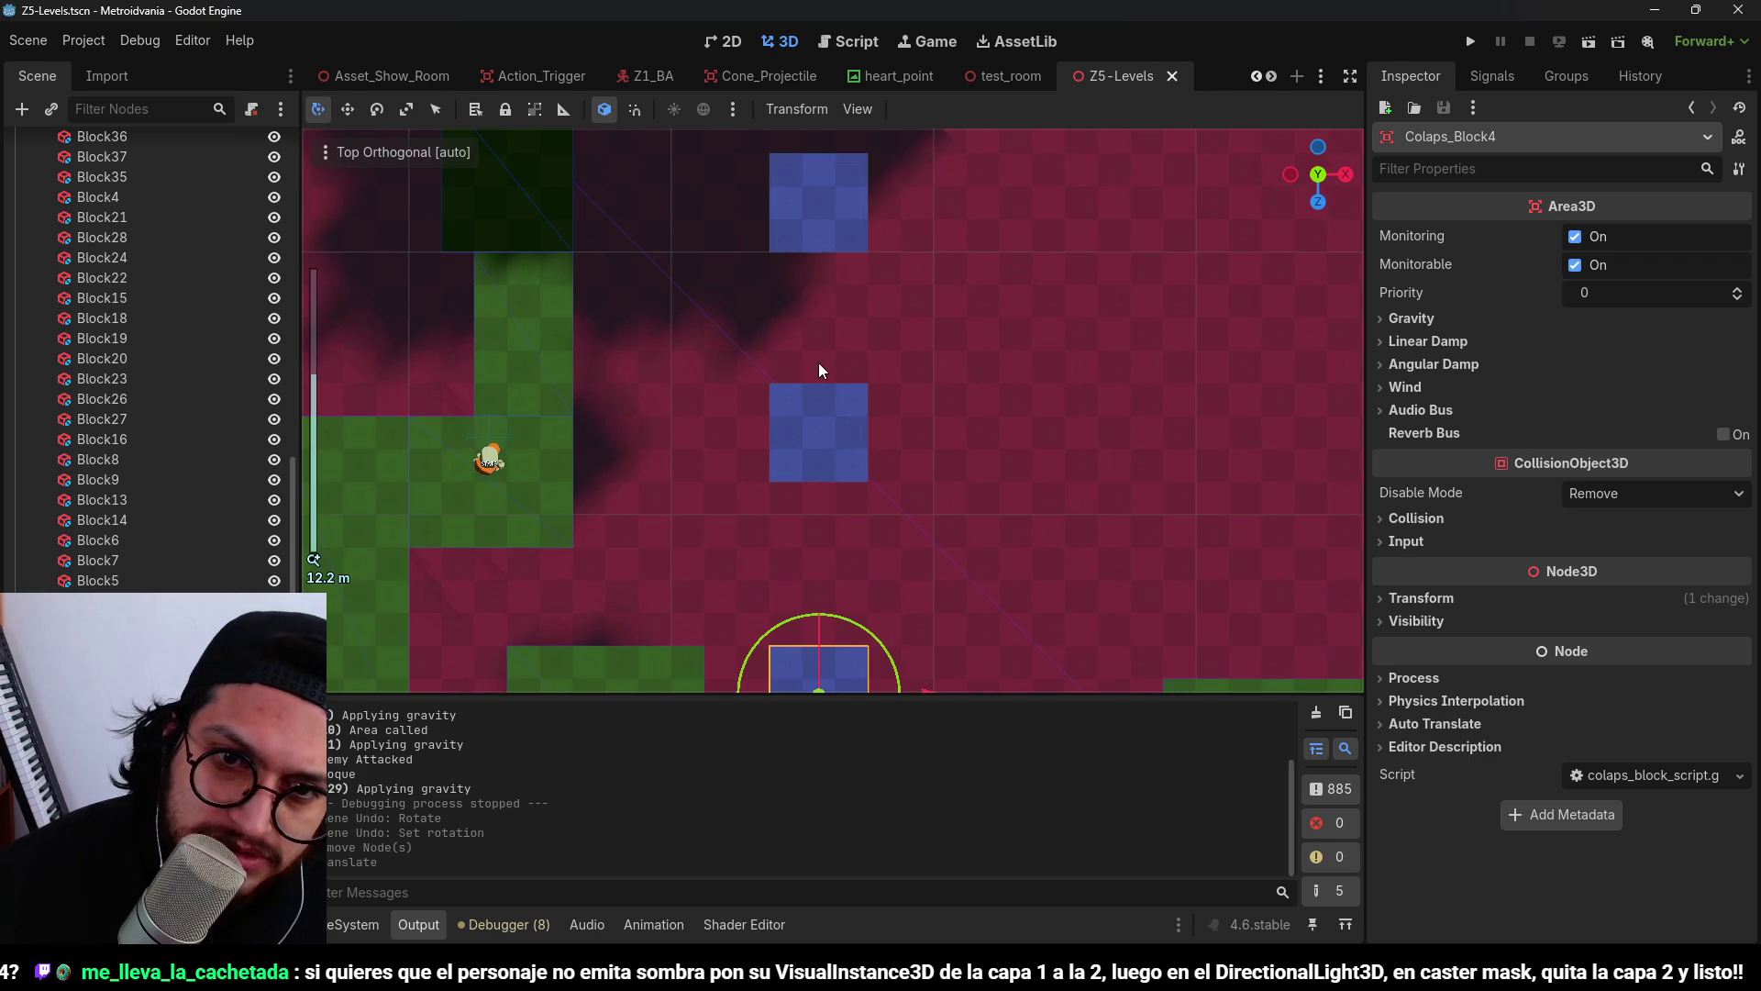
scroll(899, 345, "down", 2)
key("F5")
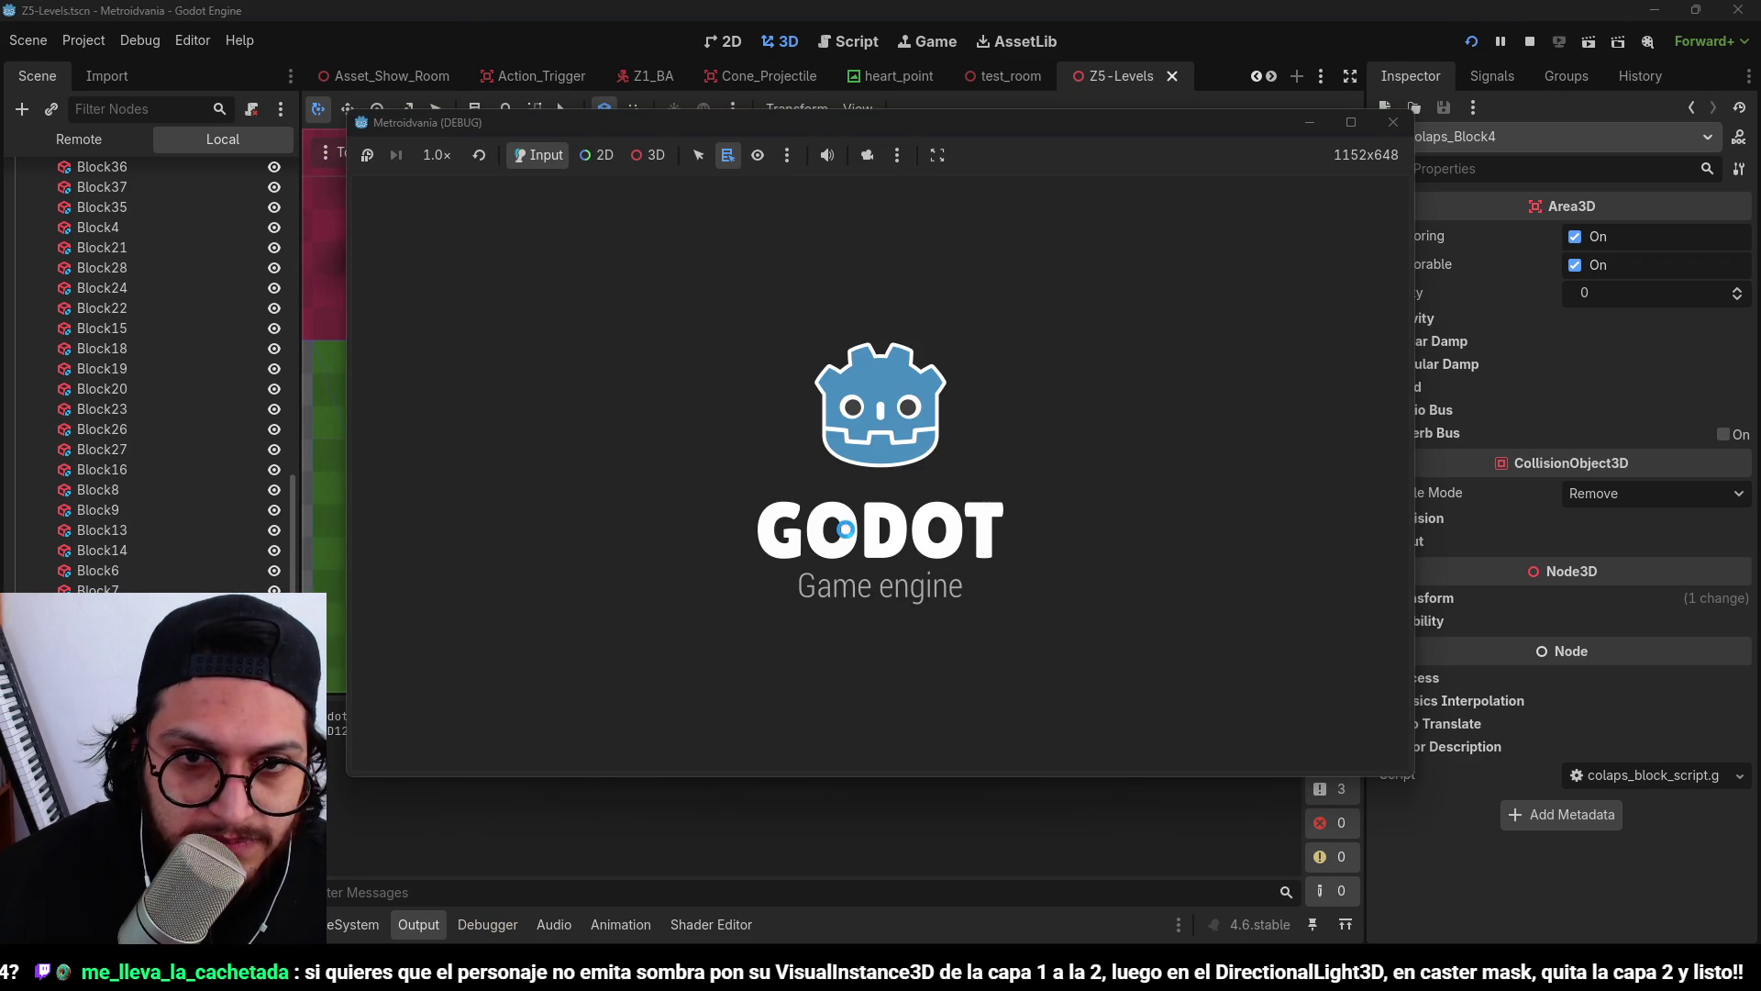
Jump onto the next green platform, walk left, then run right and jump off it.
key("d")
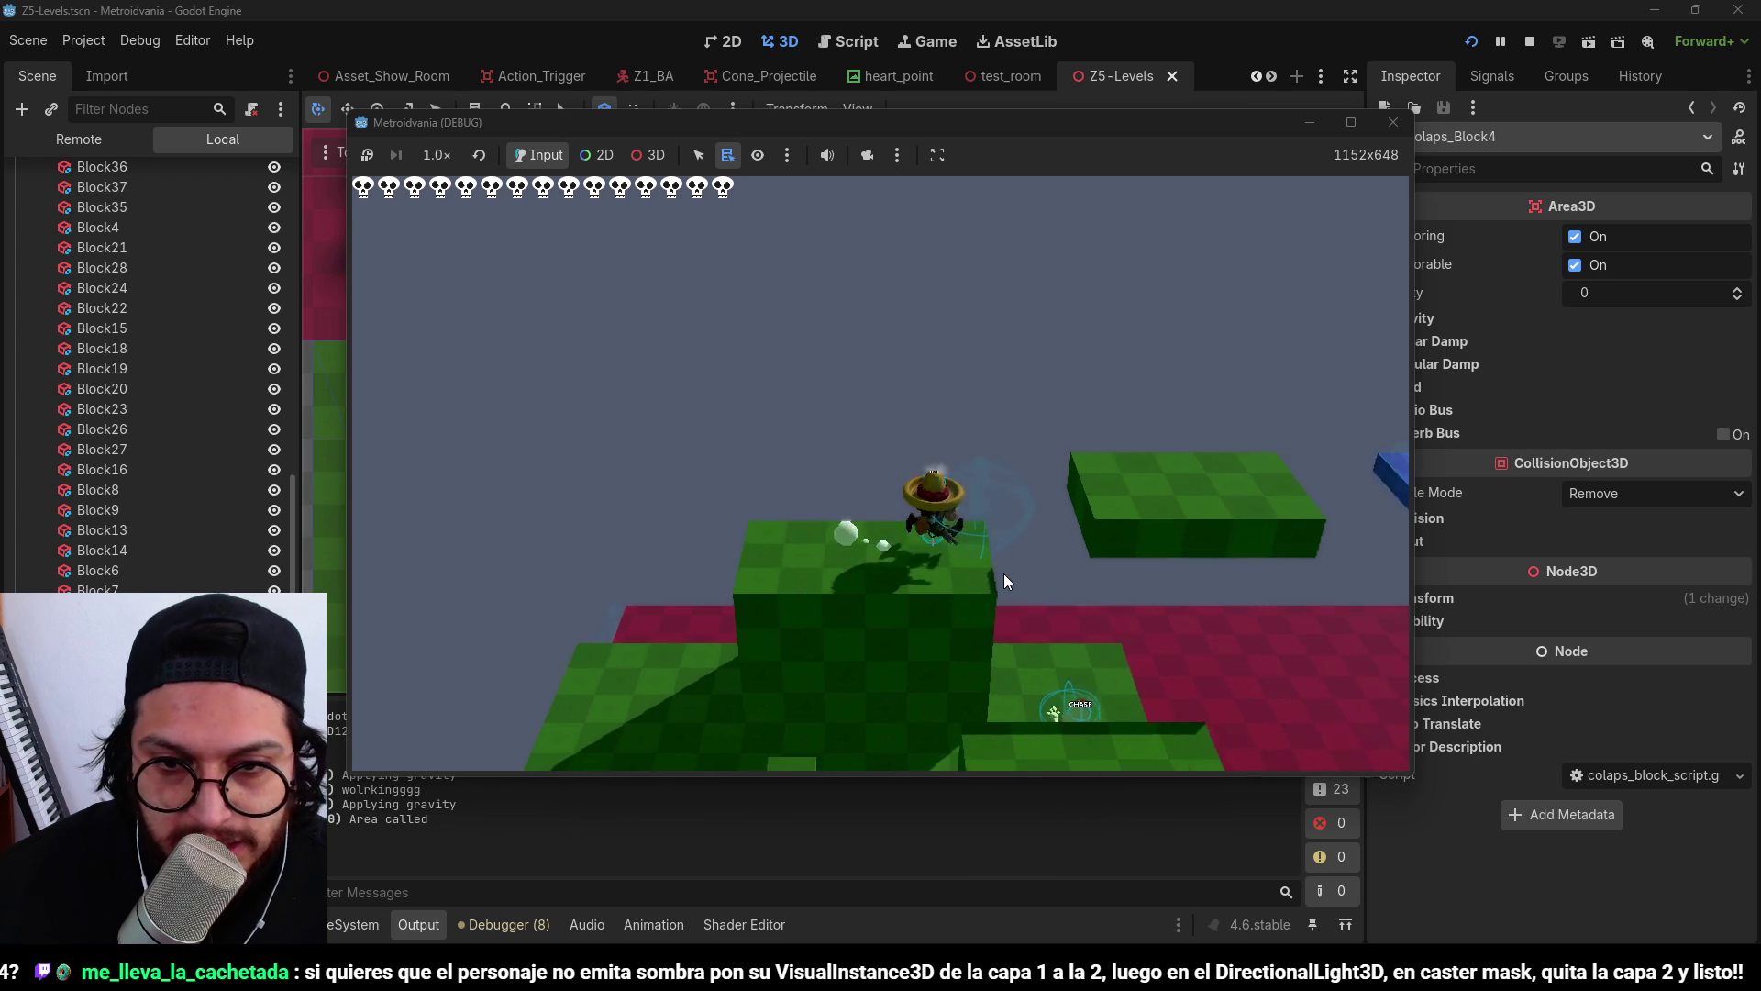
key("space")
key("a")
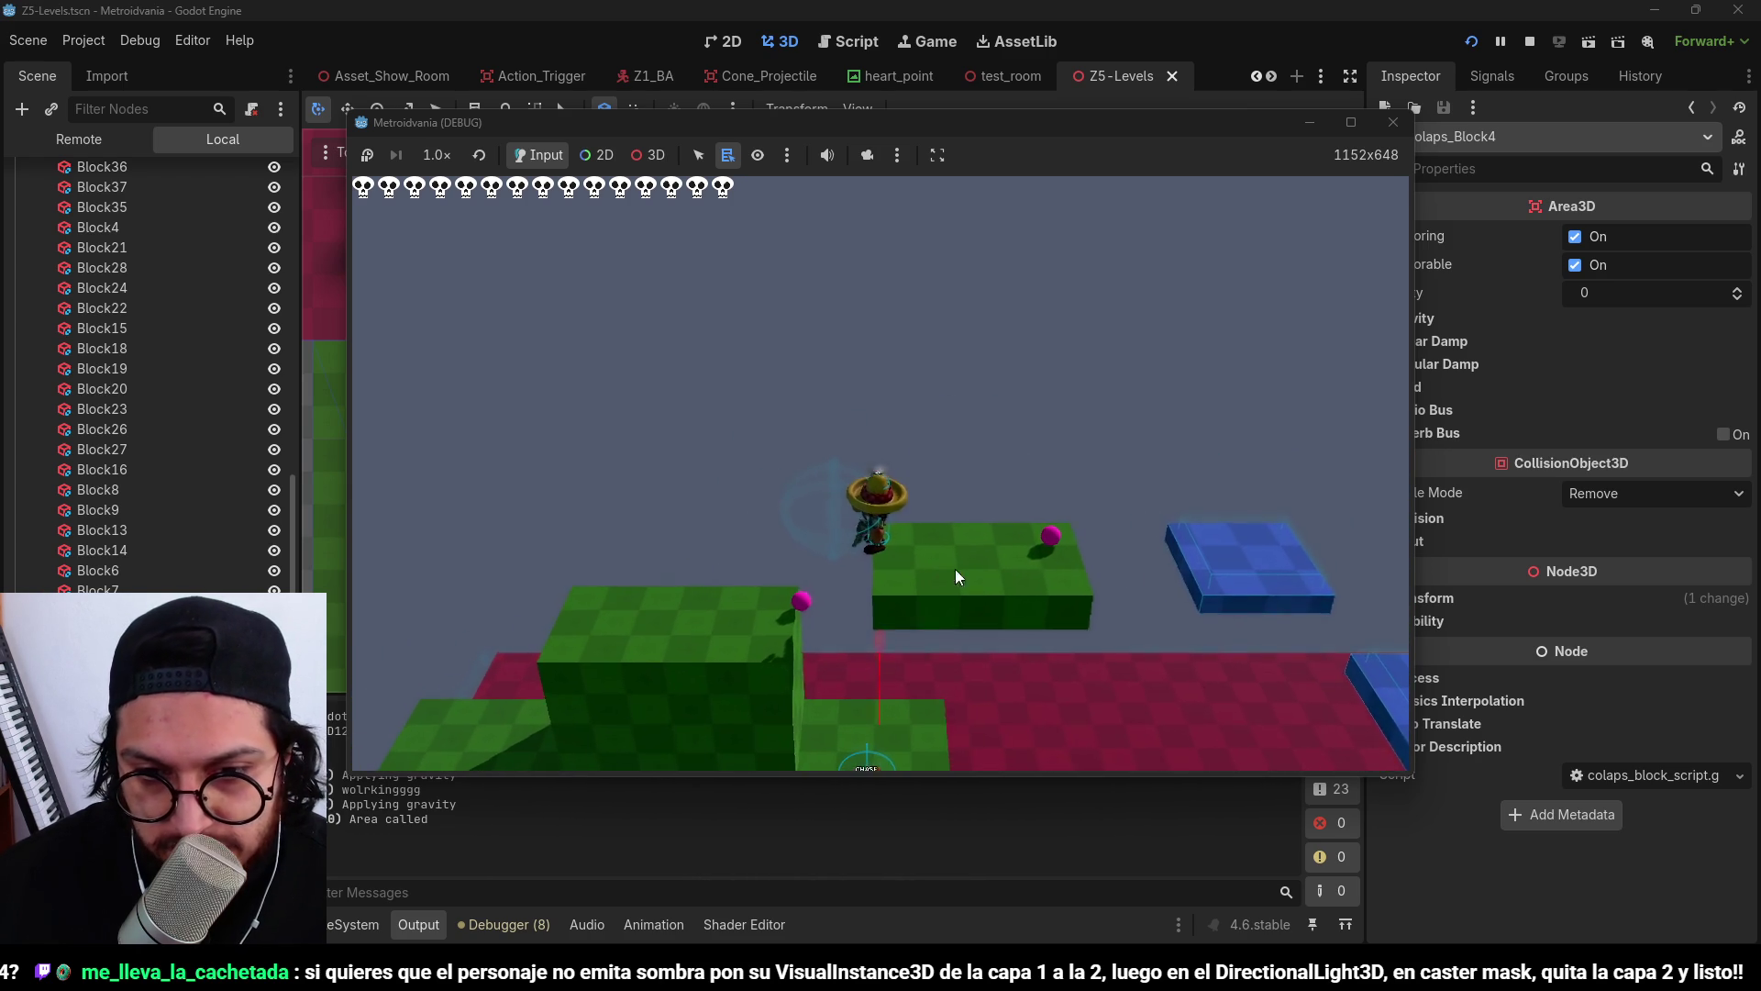
key("d")
key("space")
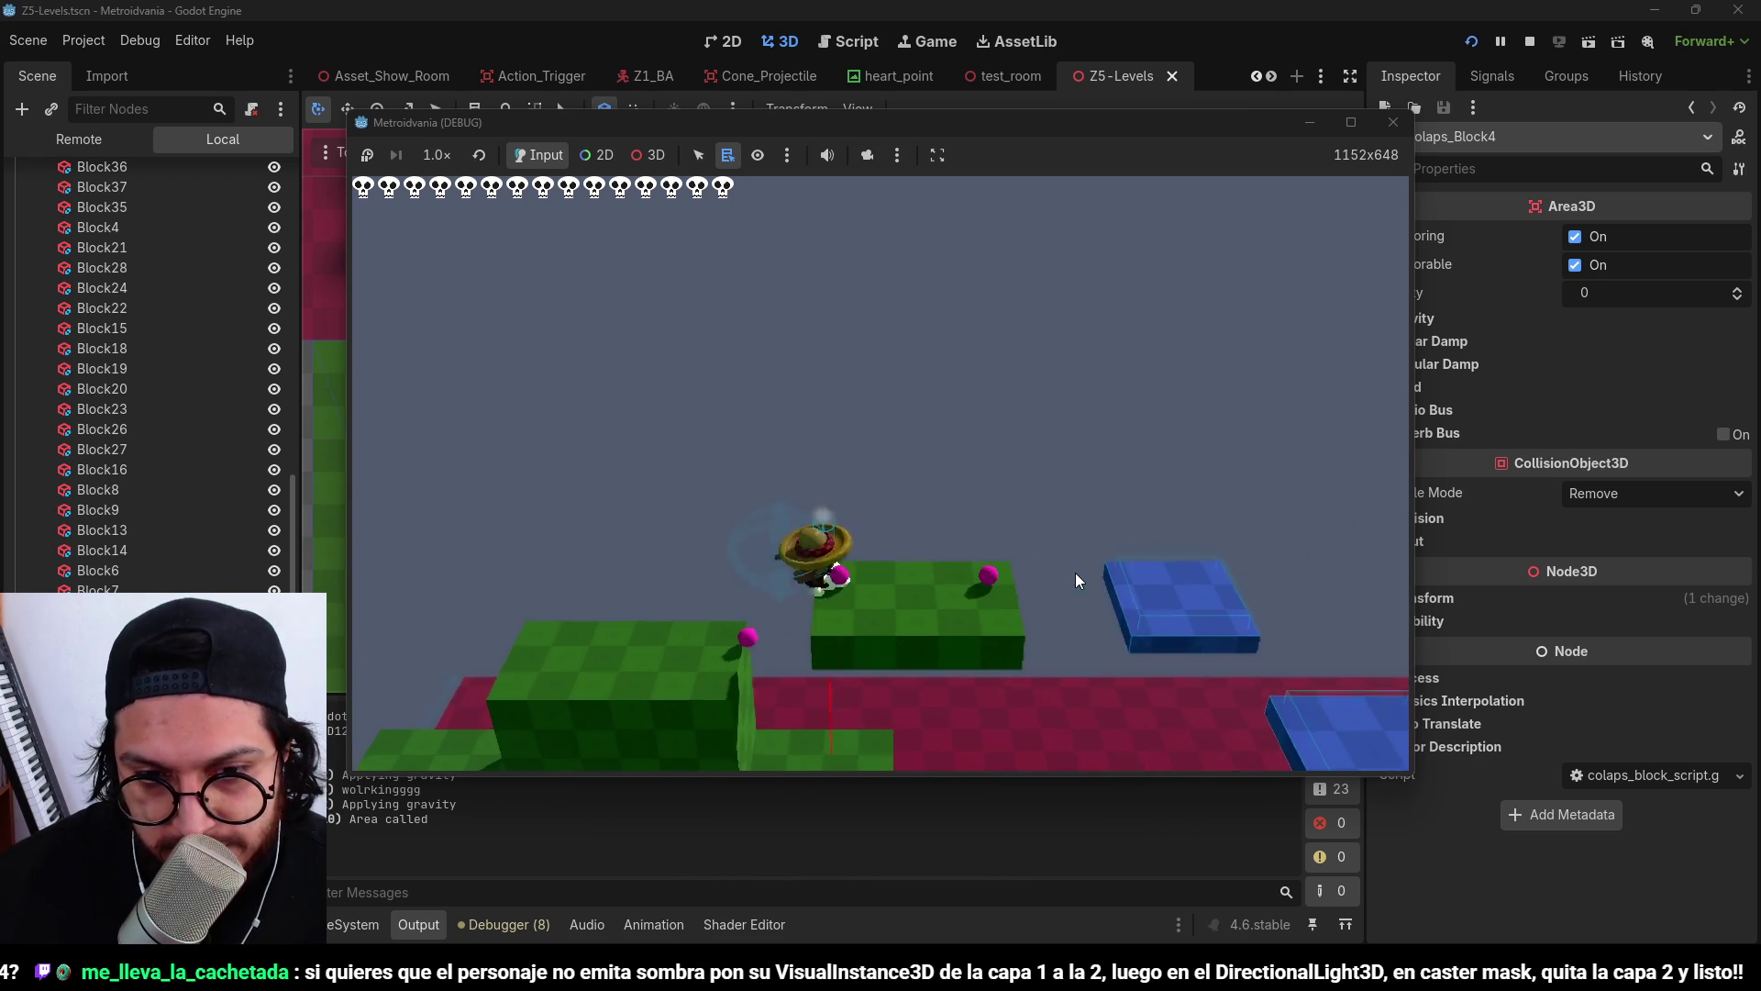
Hop onto the blue collapsing block and leap across onto the green platform.
key("d")
key("space")
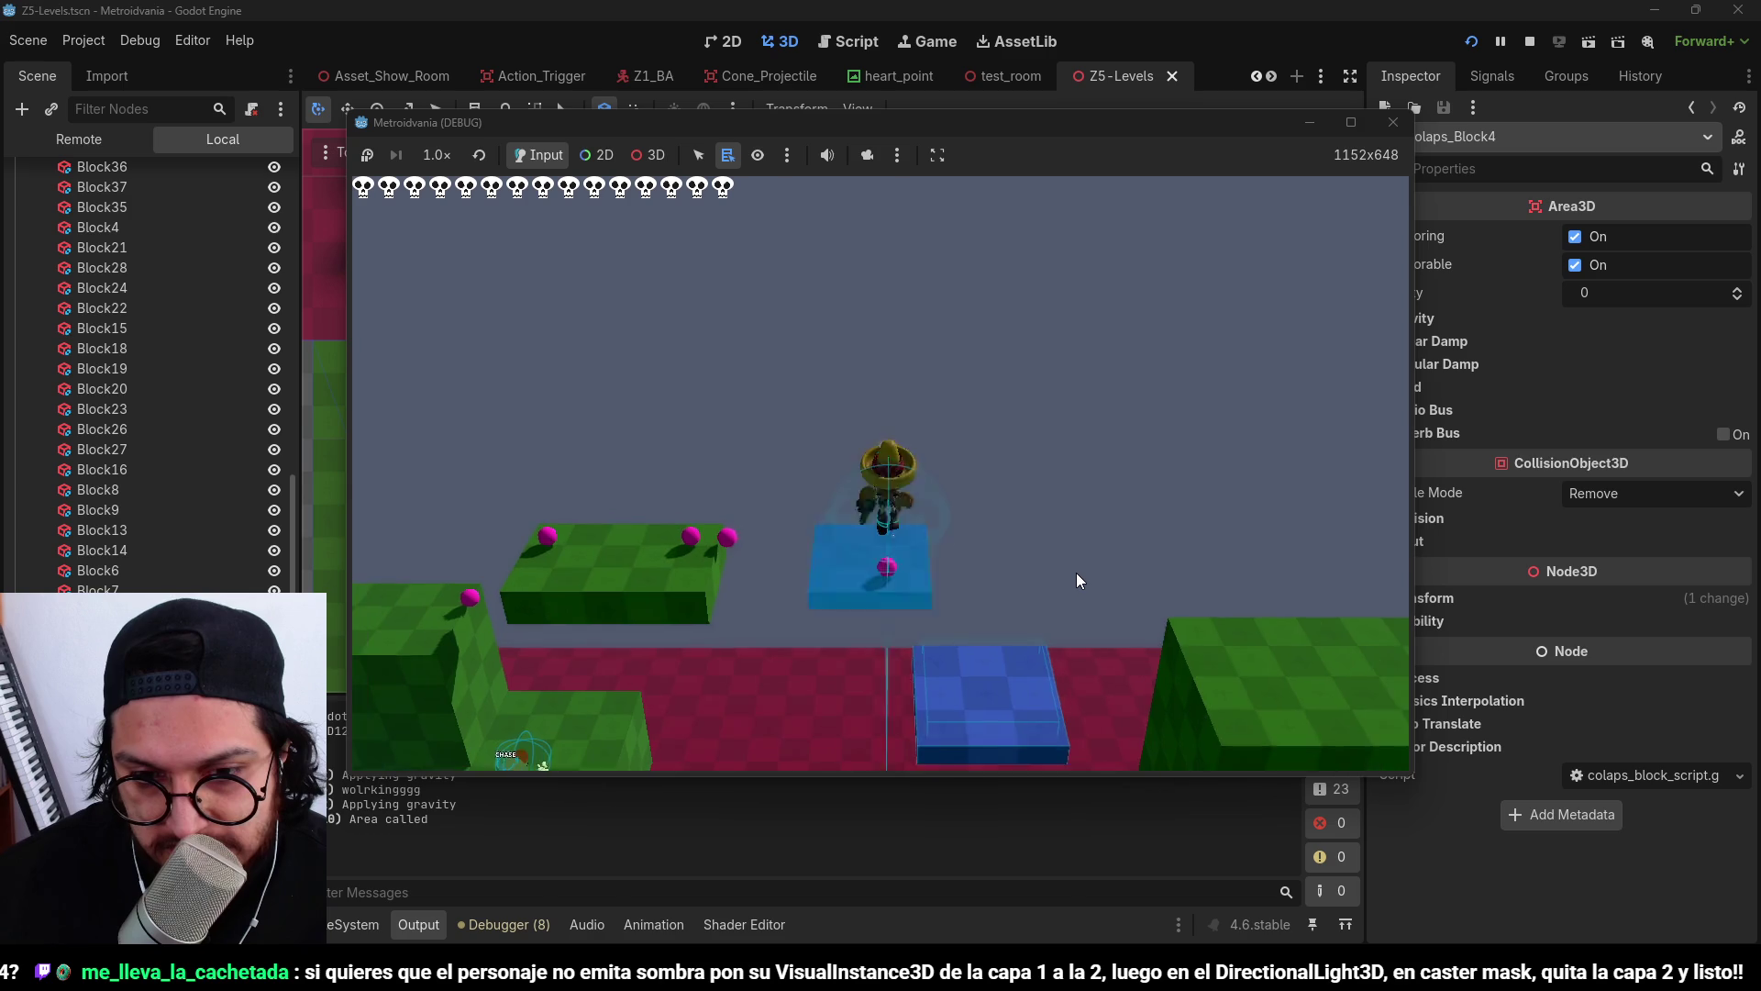
key("d")
key("space")
key("d")
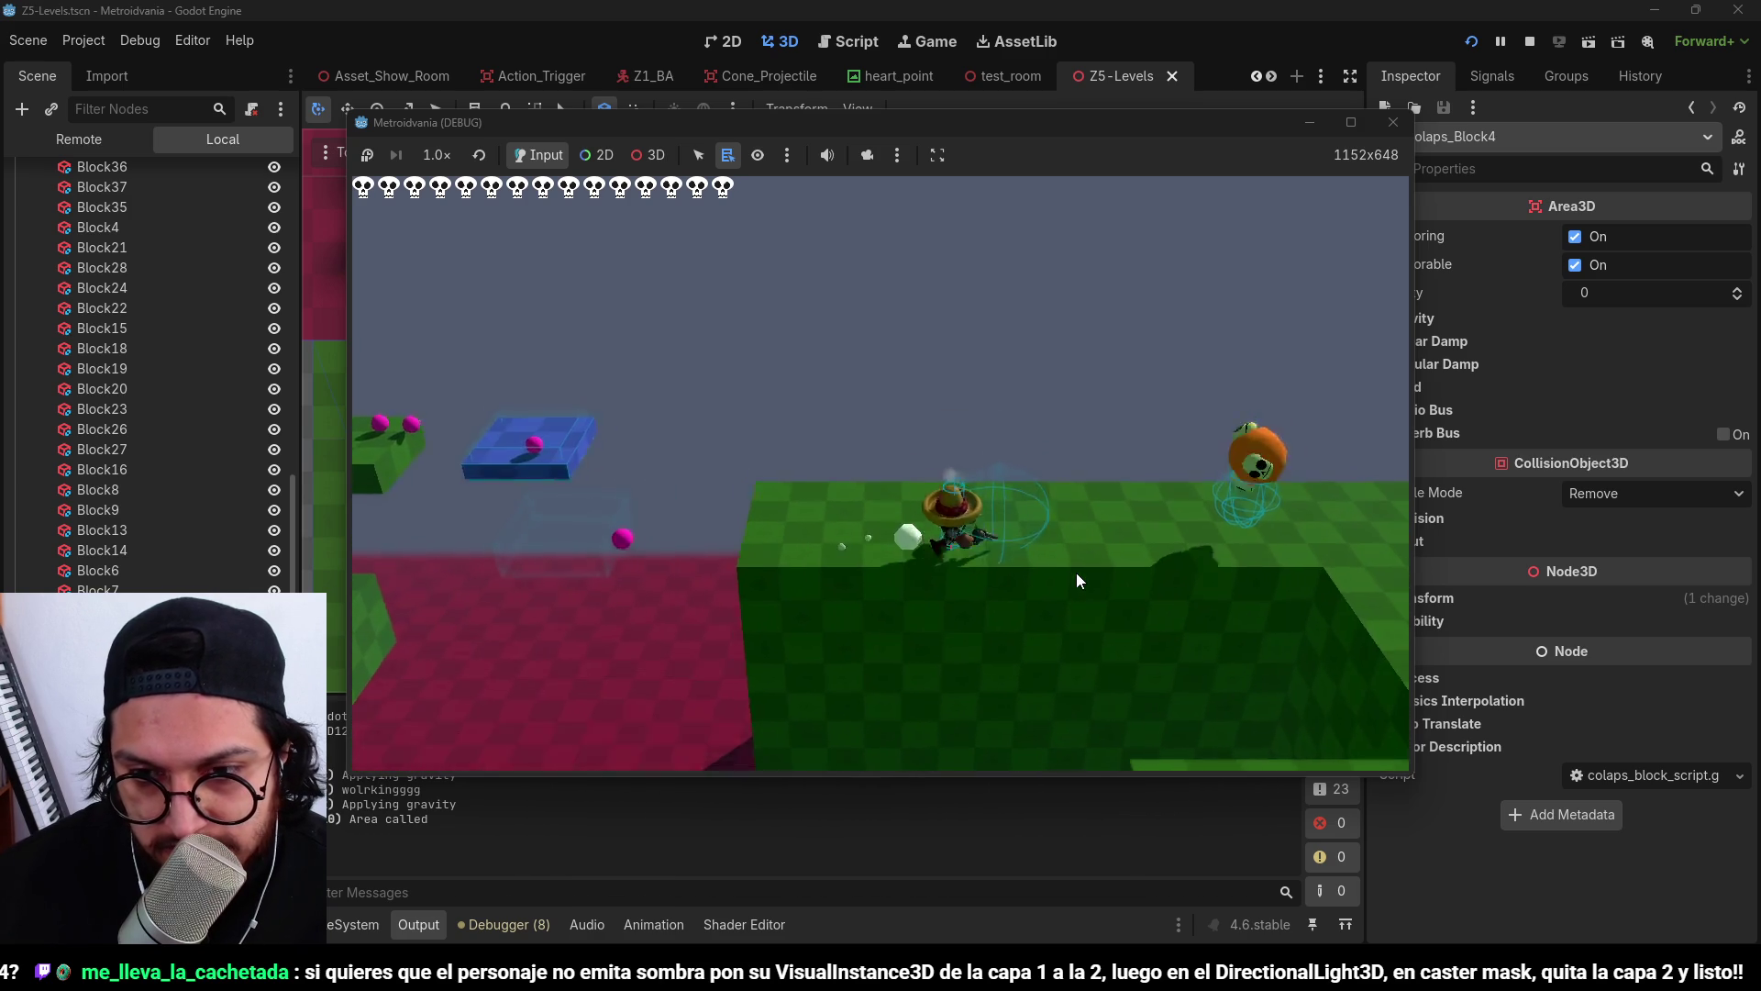
key("space")
Turn back left, jump from the blue block, then stop the game.
key("a")
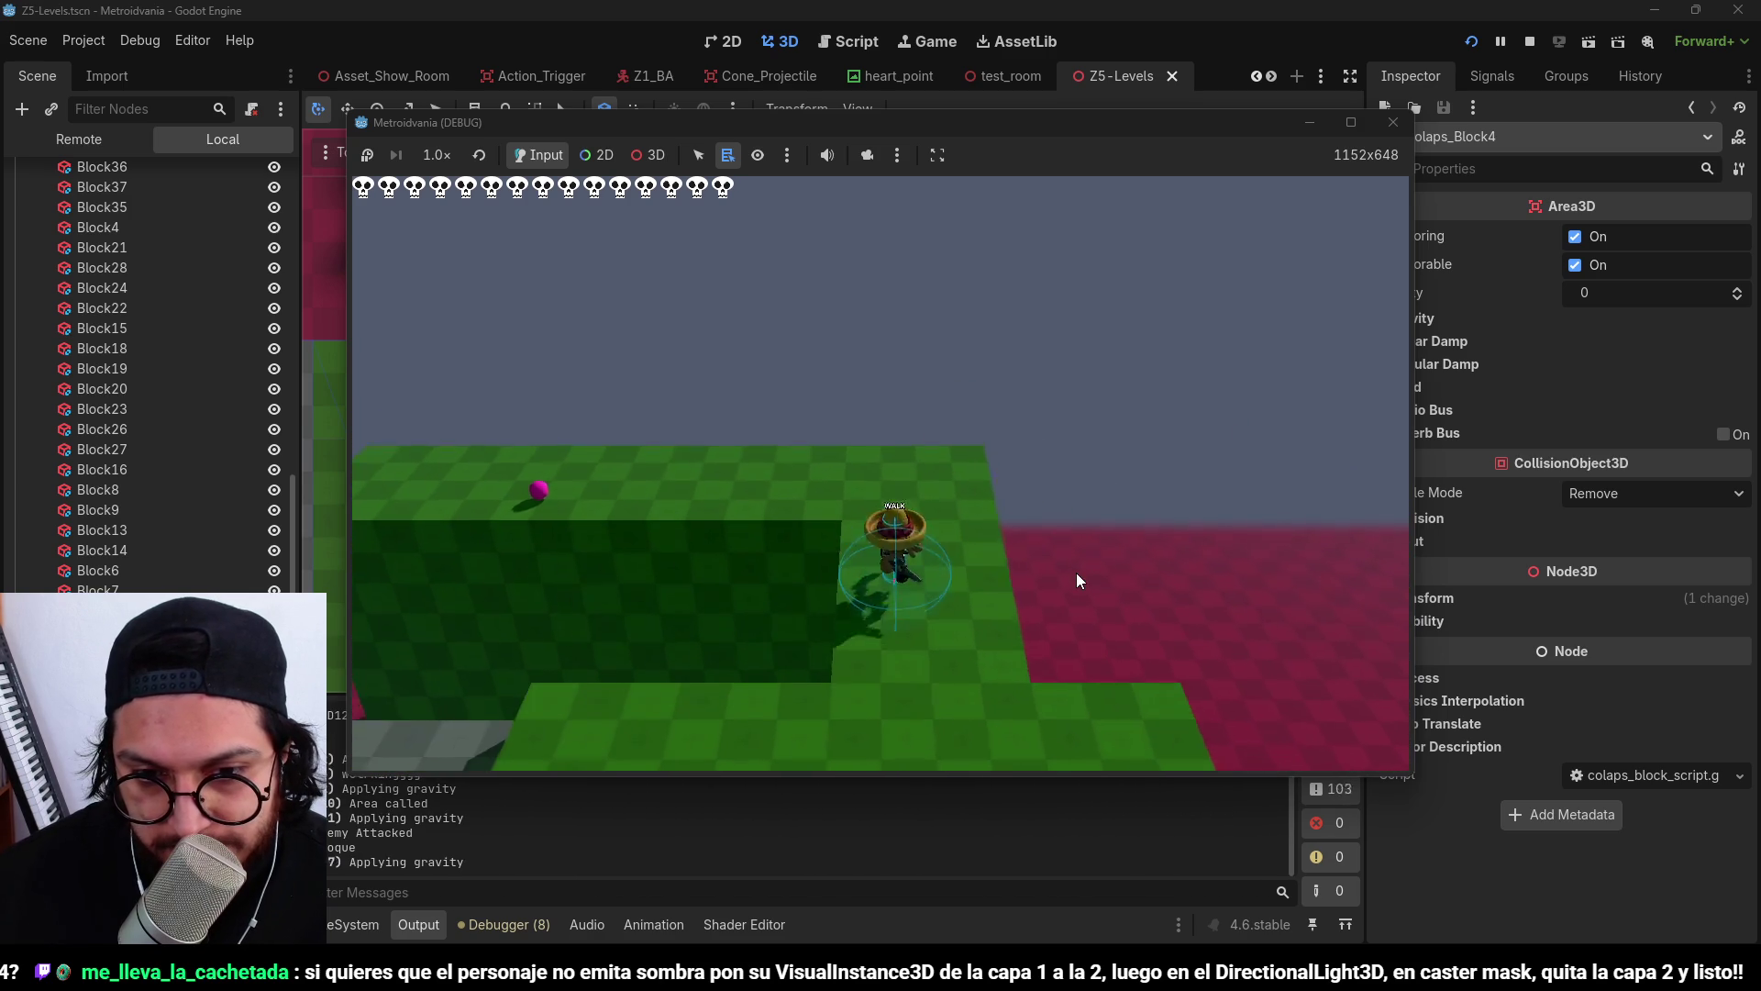
key("s")
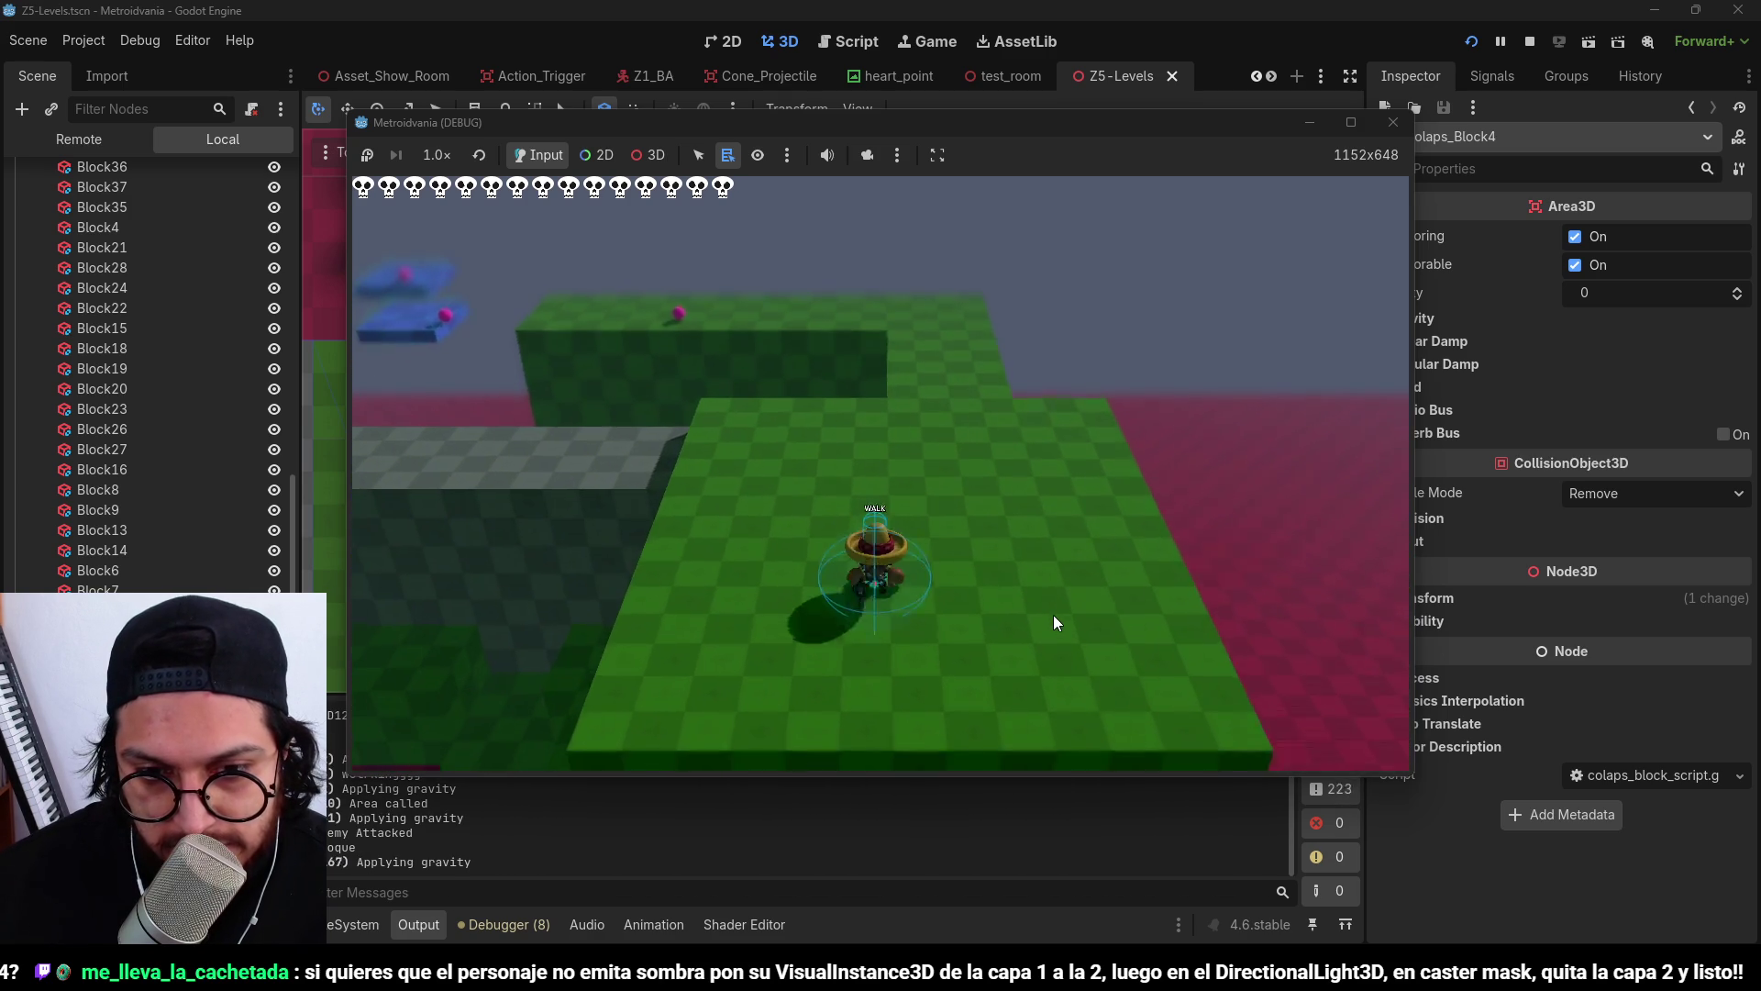
key("s")
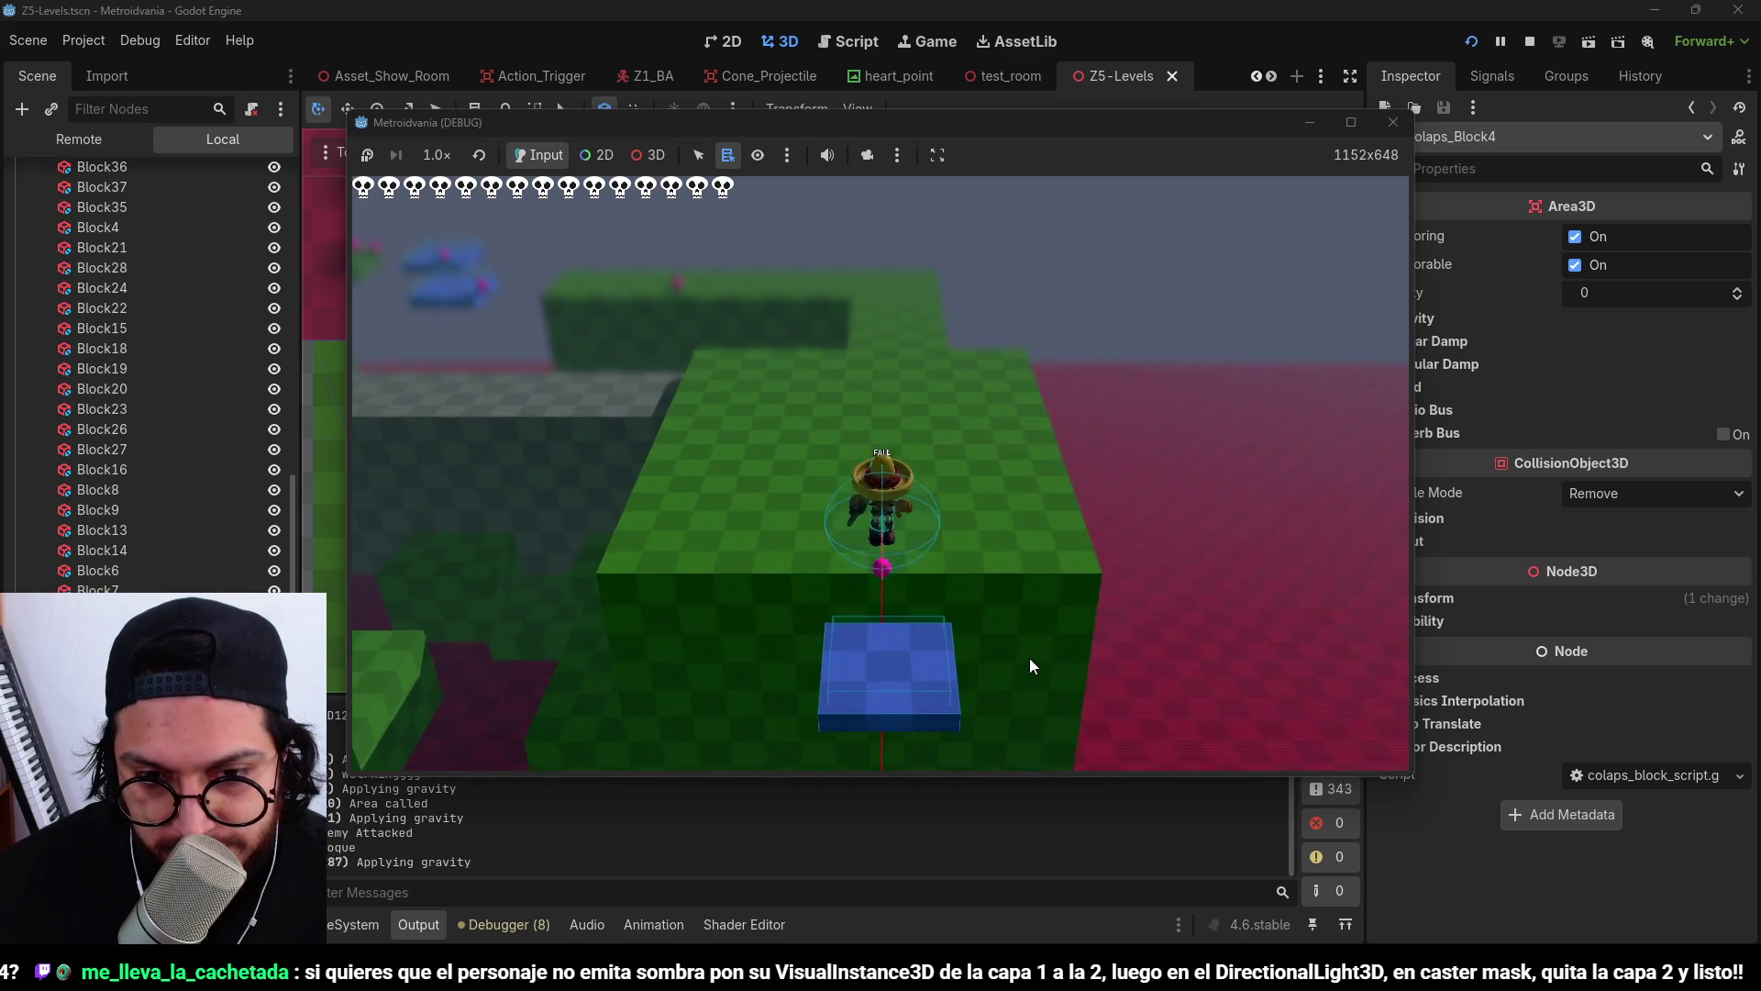
key("space")
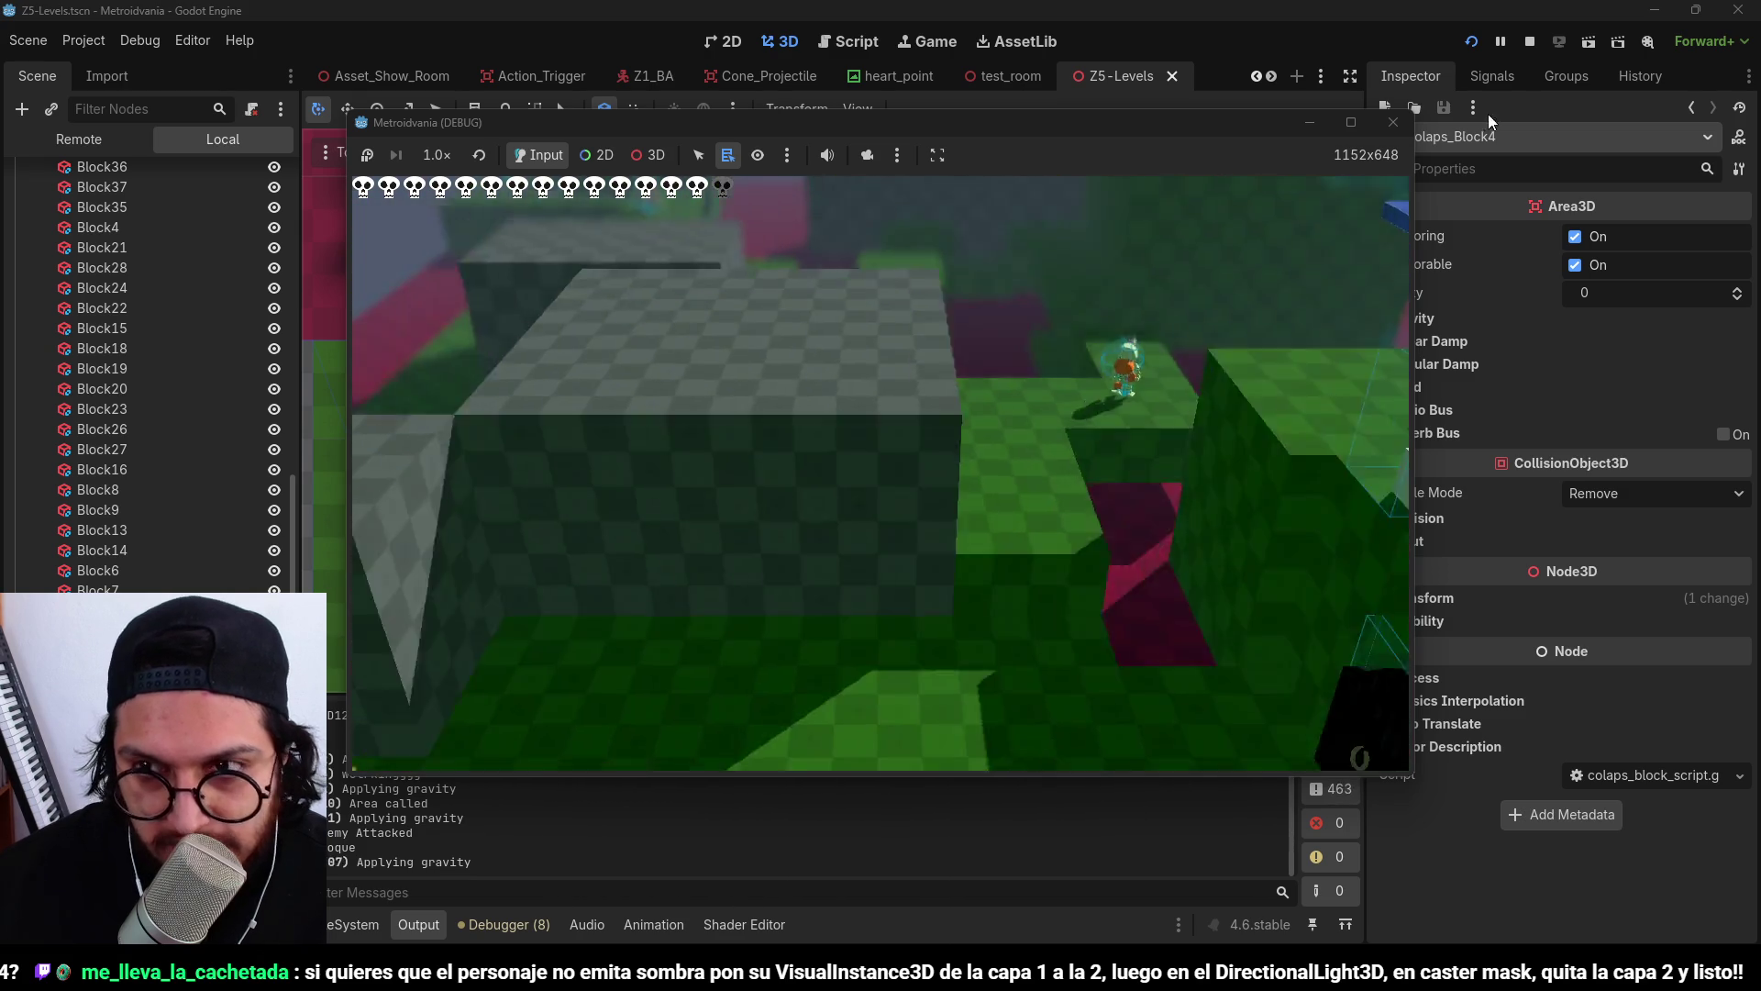
left_click(1531, 41)
scroll(903, 238, "up", 8)
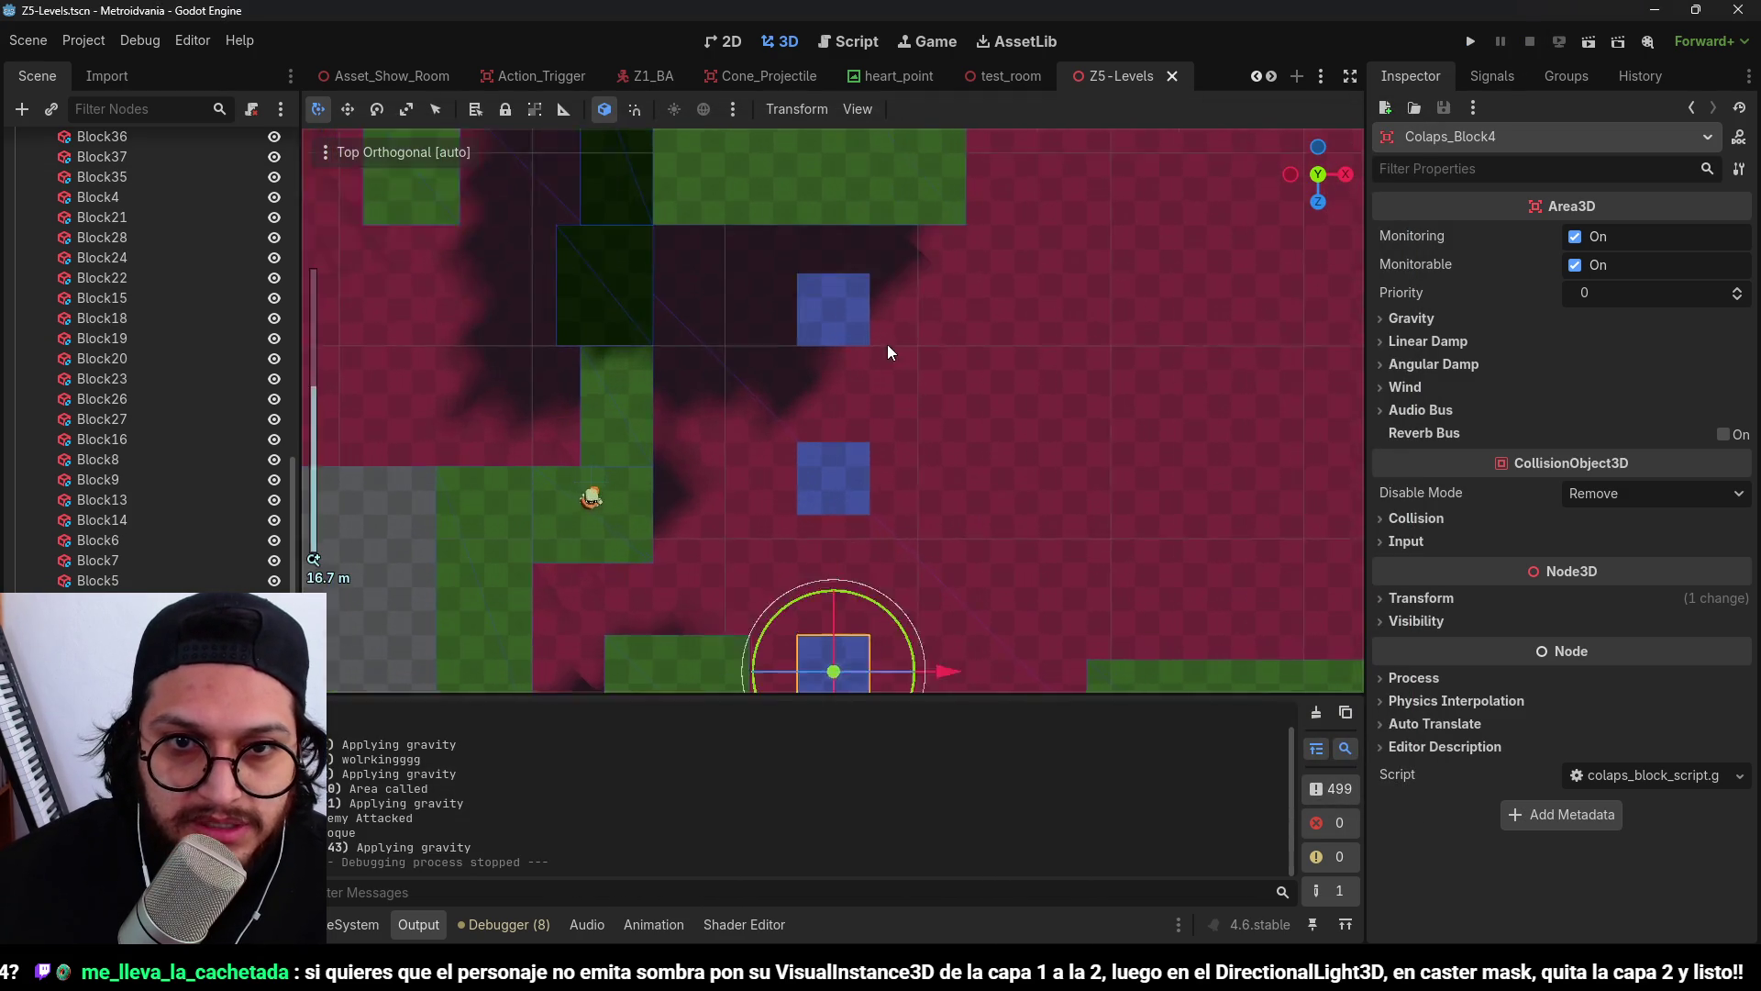
Move Colaps_Block3 down and Colaps_Block4 up along the Z axis.
left_click(869, 379)
left_click_drag(837, 456, 840, 473)
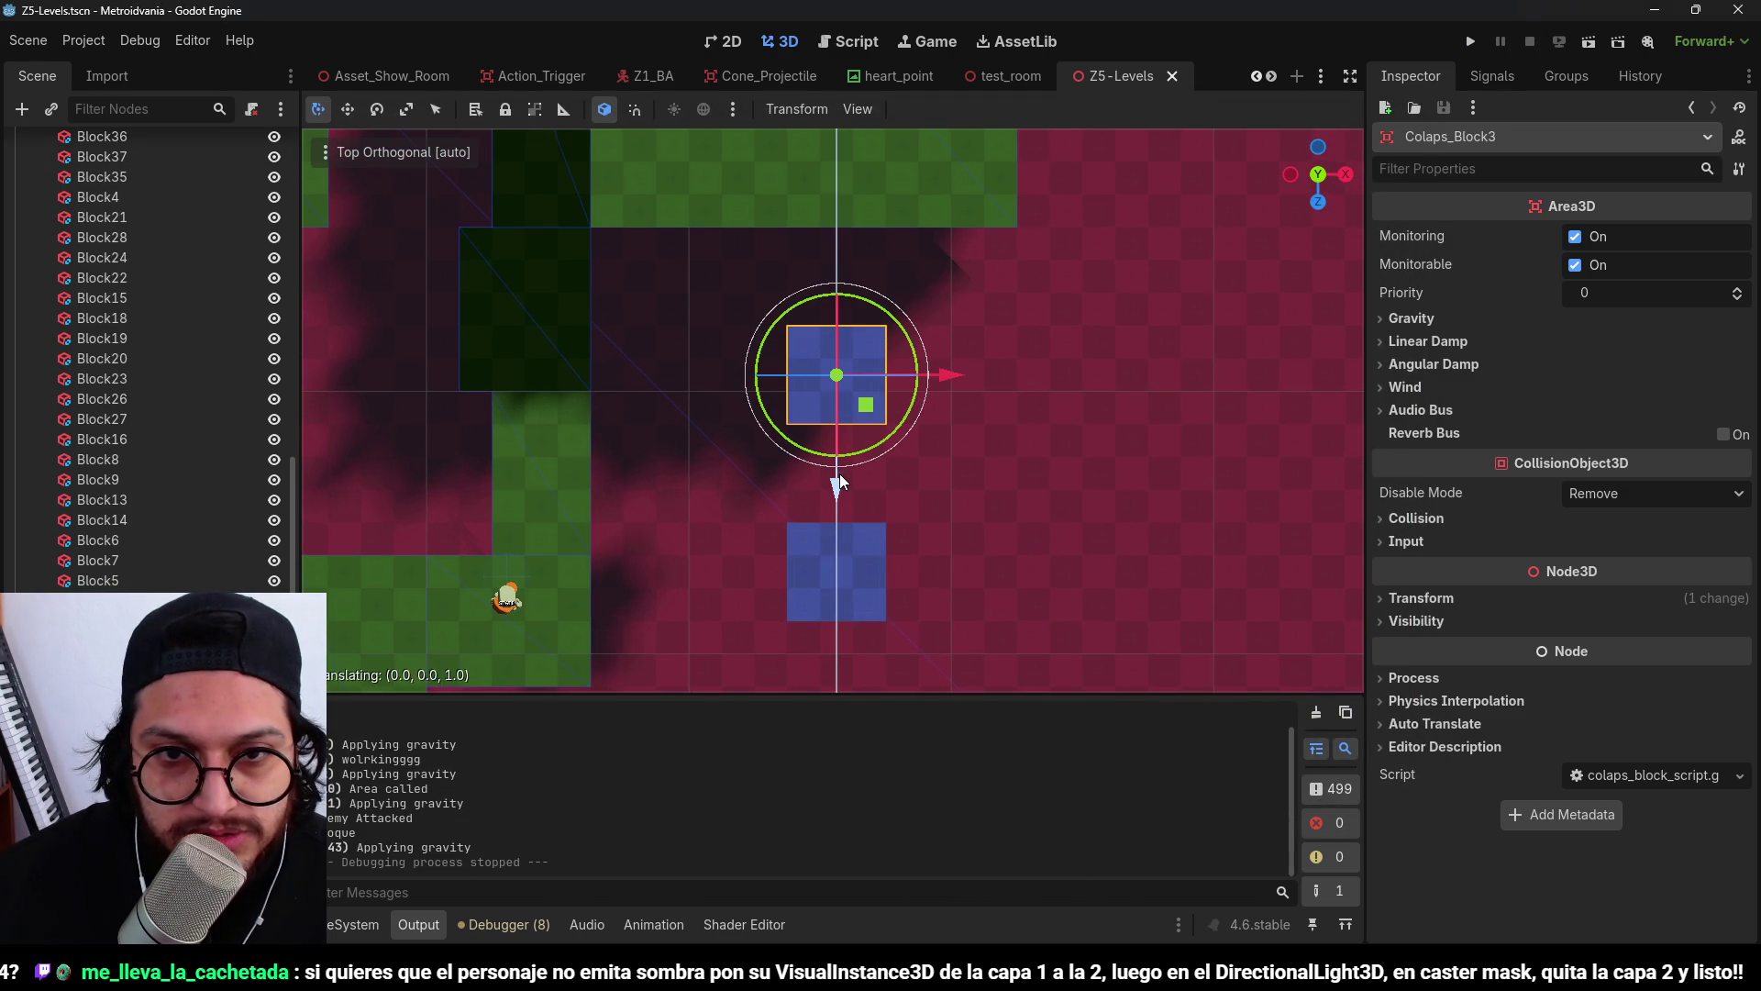
scroll(956, 428, "down", 2)
scroll(832, 283, "up", 2)
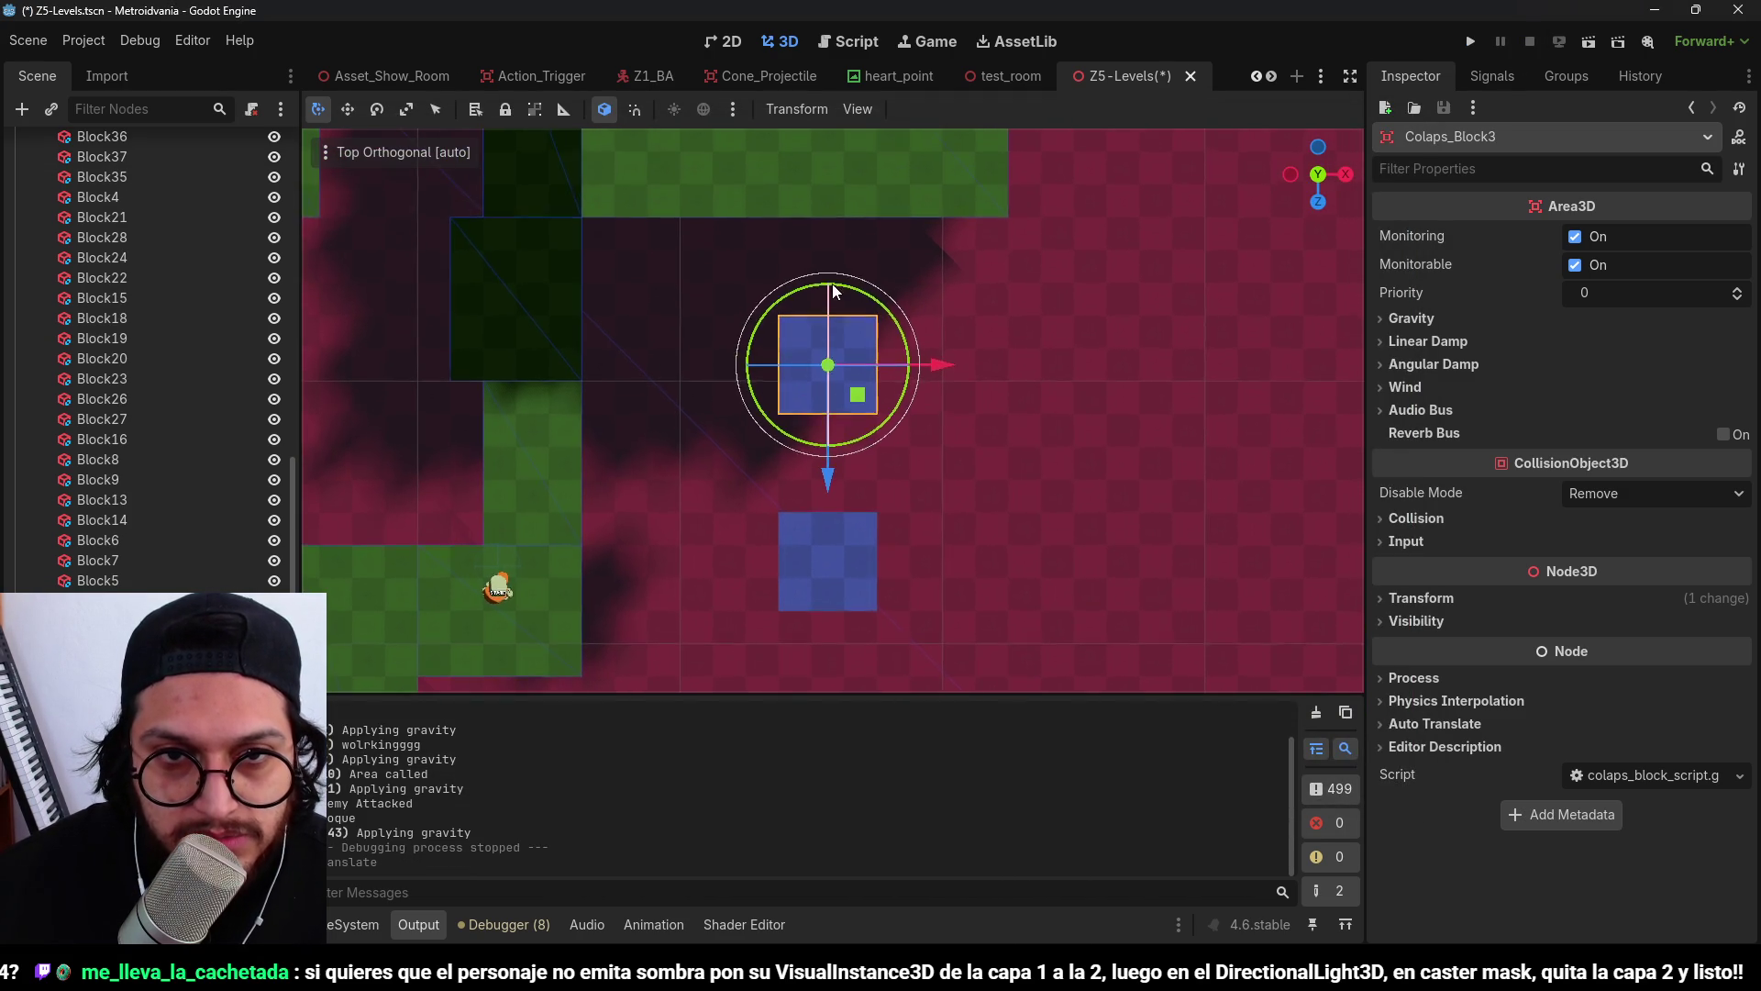
scroll(844, 312, "down", 3)
scroll(871, 474, "down", 4)
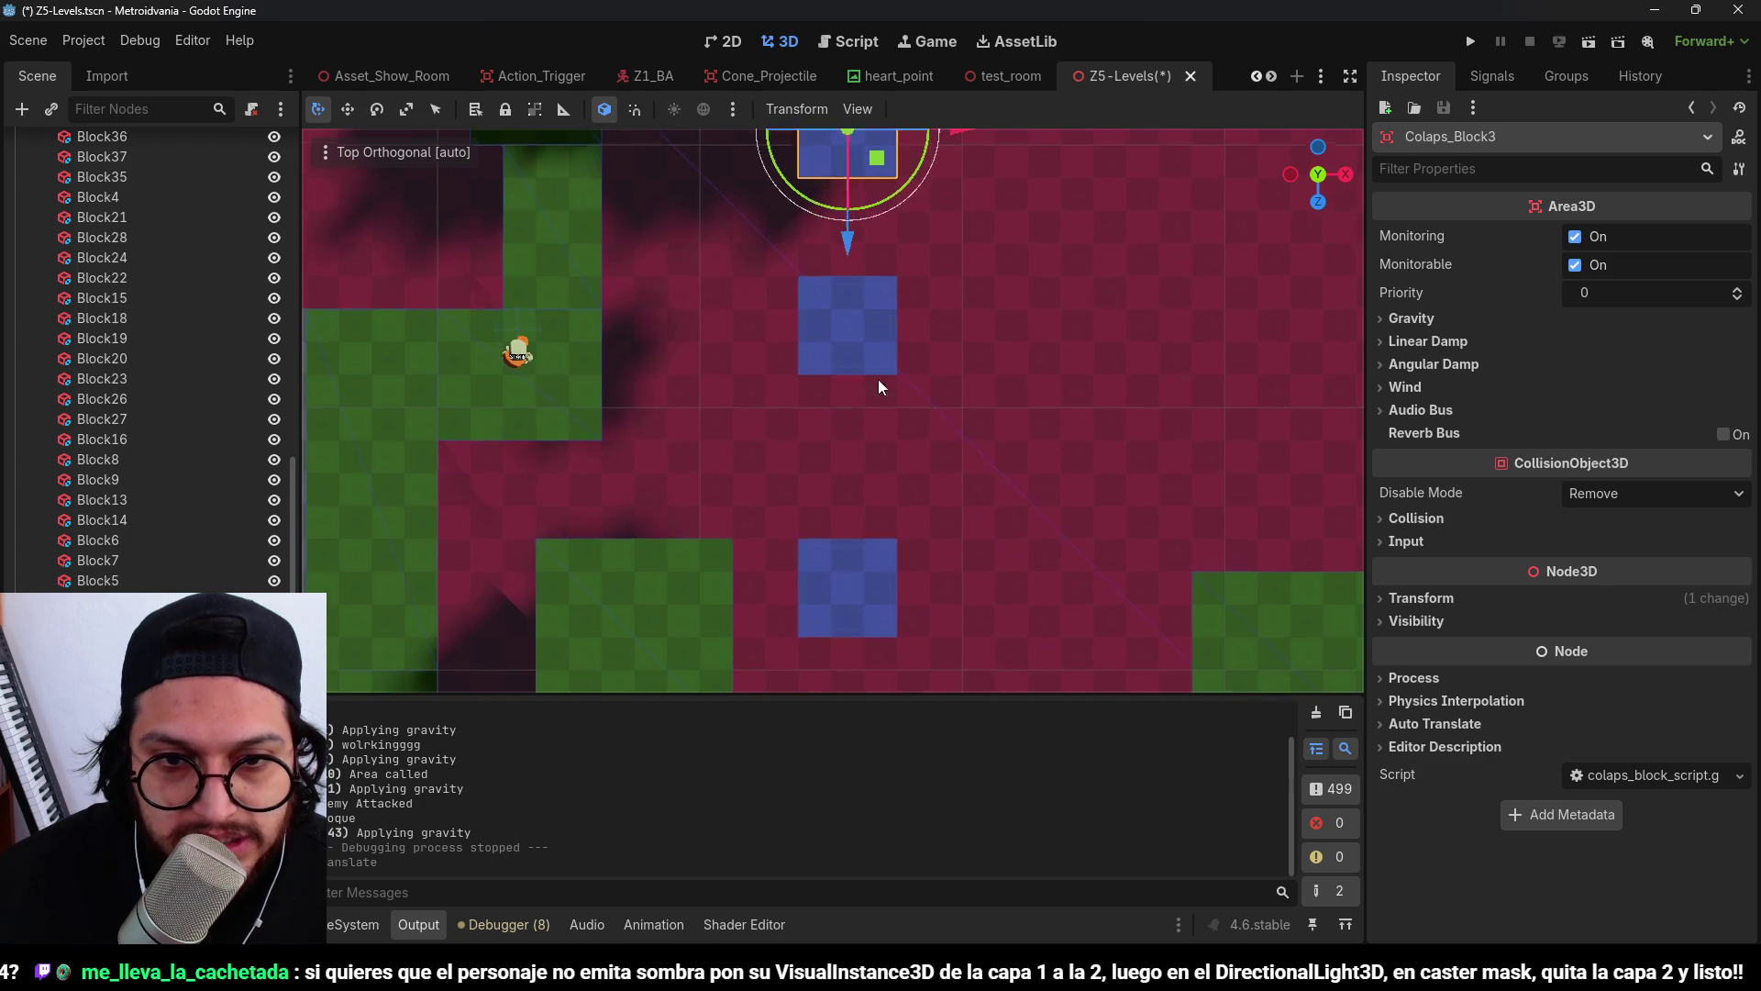
left_click(842, 577)
scroll(856, 677, "down", 4)
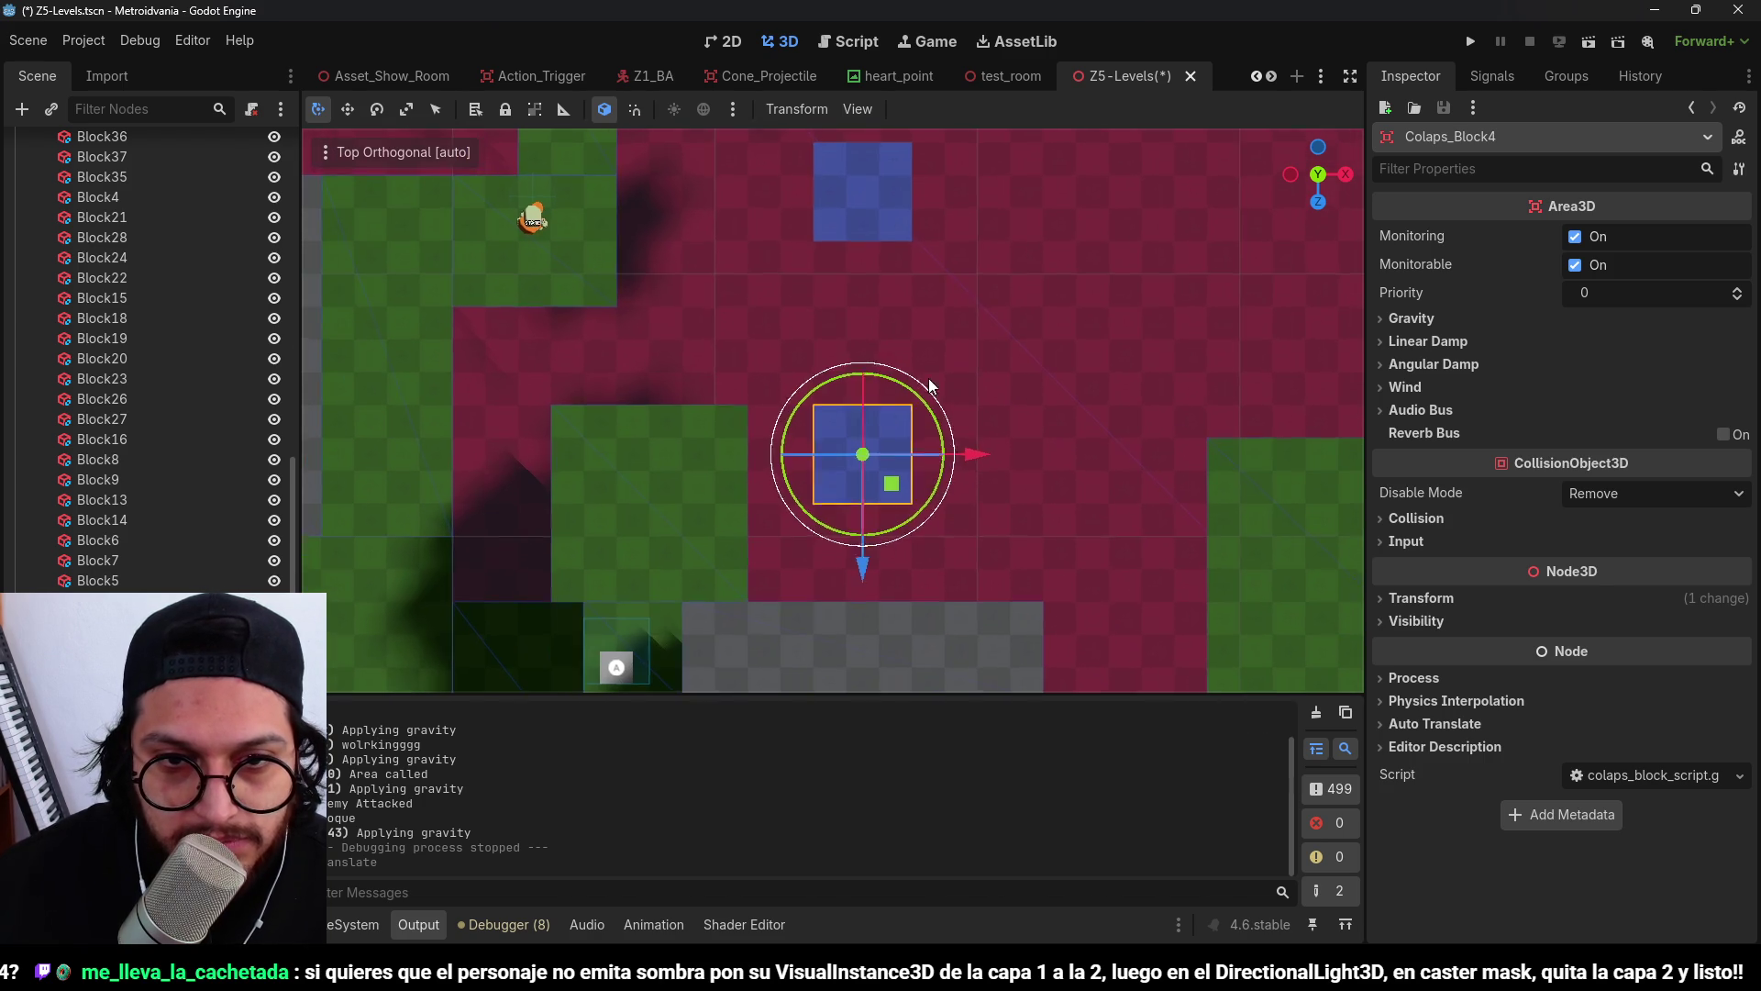
left_click_drag(868, 551, 865, 510)
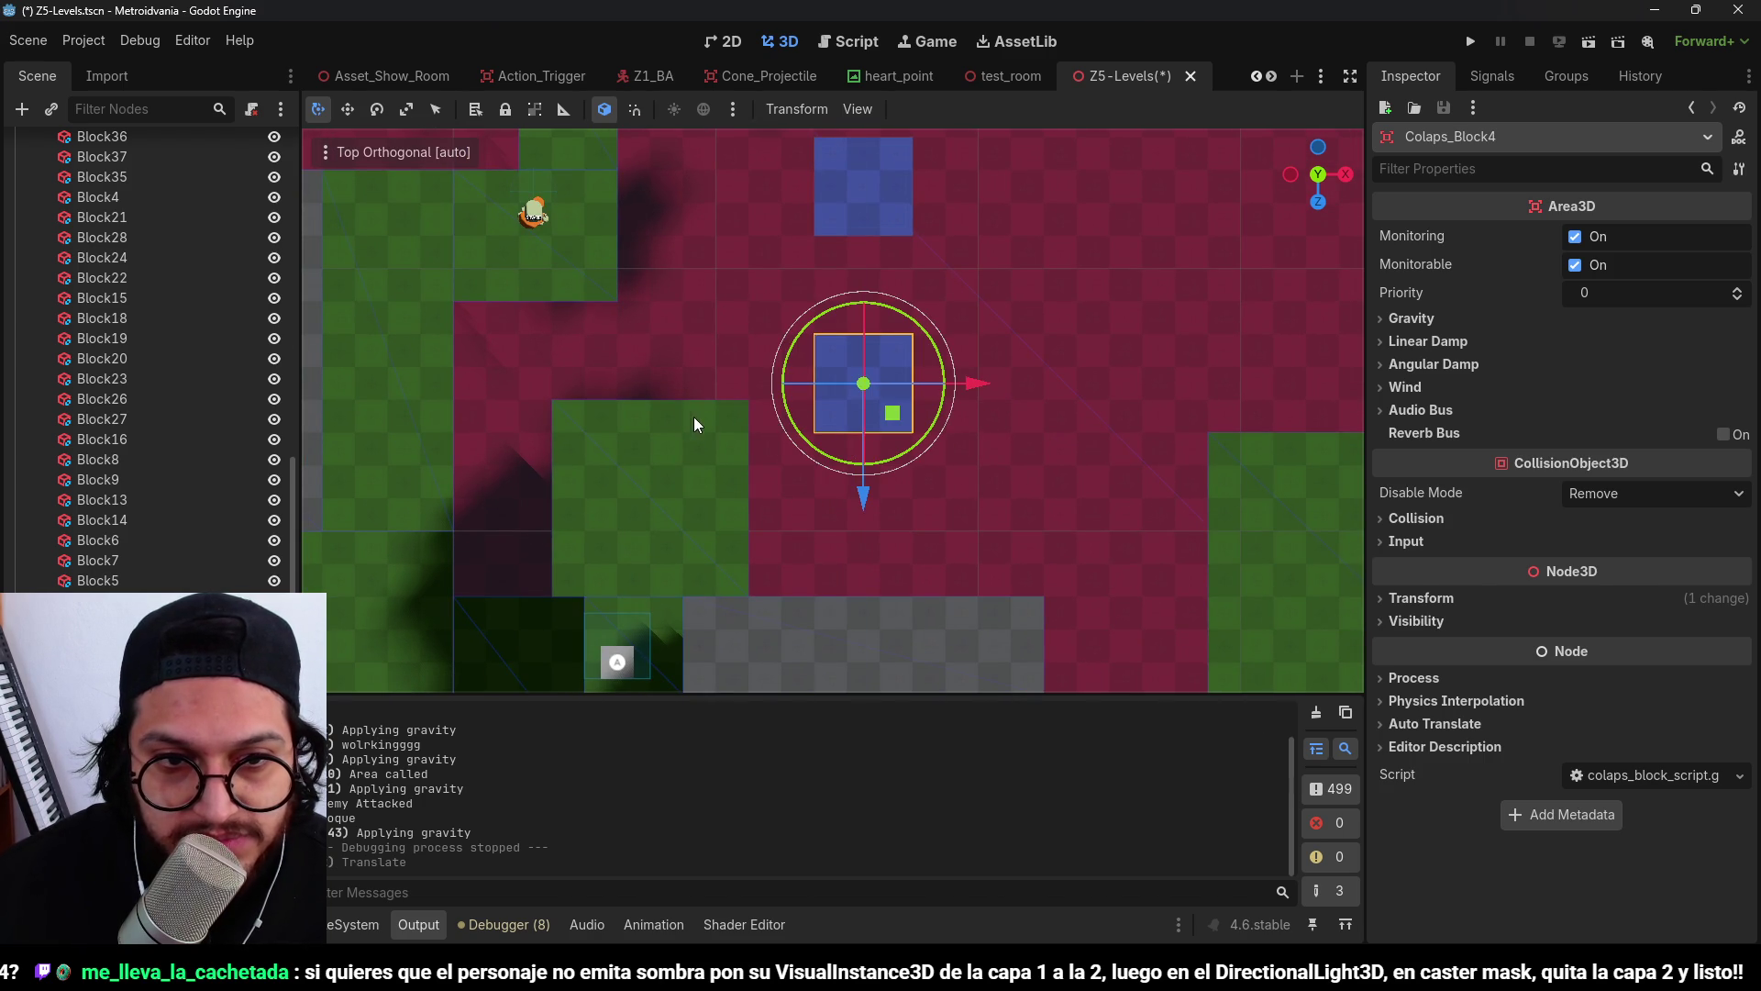
Stretch Block7 longer, narrow it to 4 m wide, and save the level.
left_click(670, 426)
left_click_drag(650, 401, 646, 346)
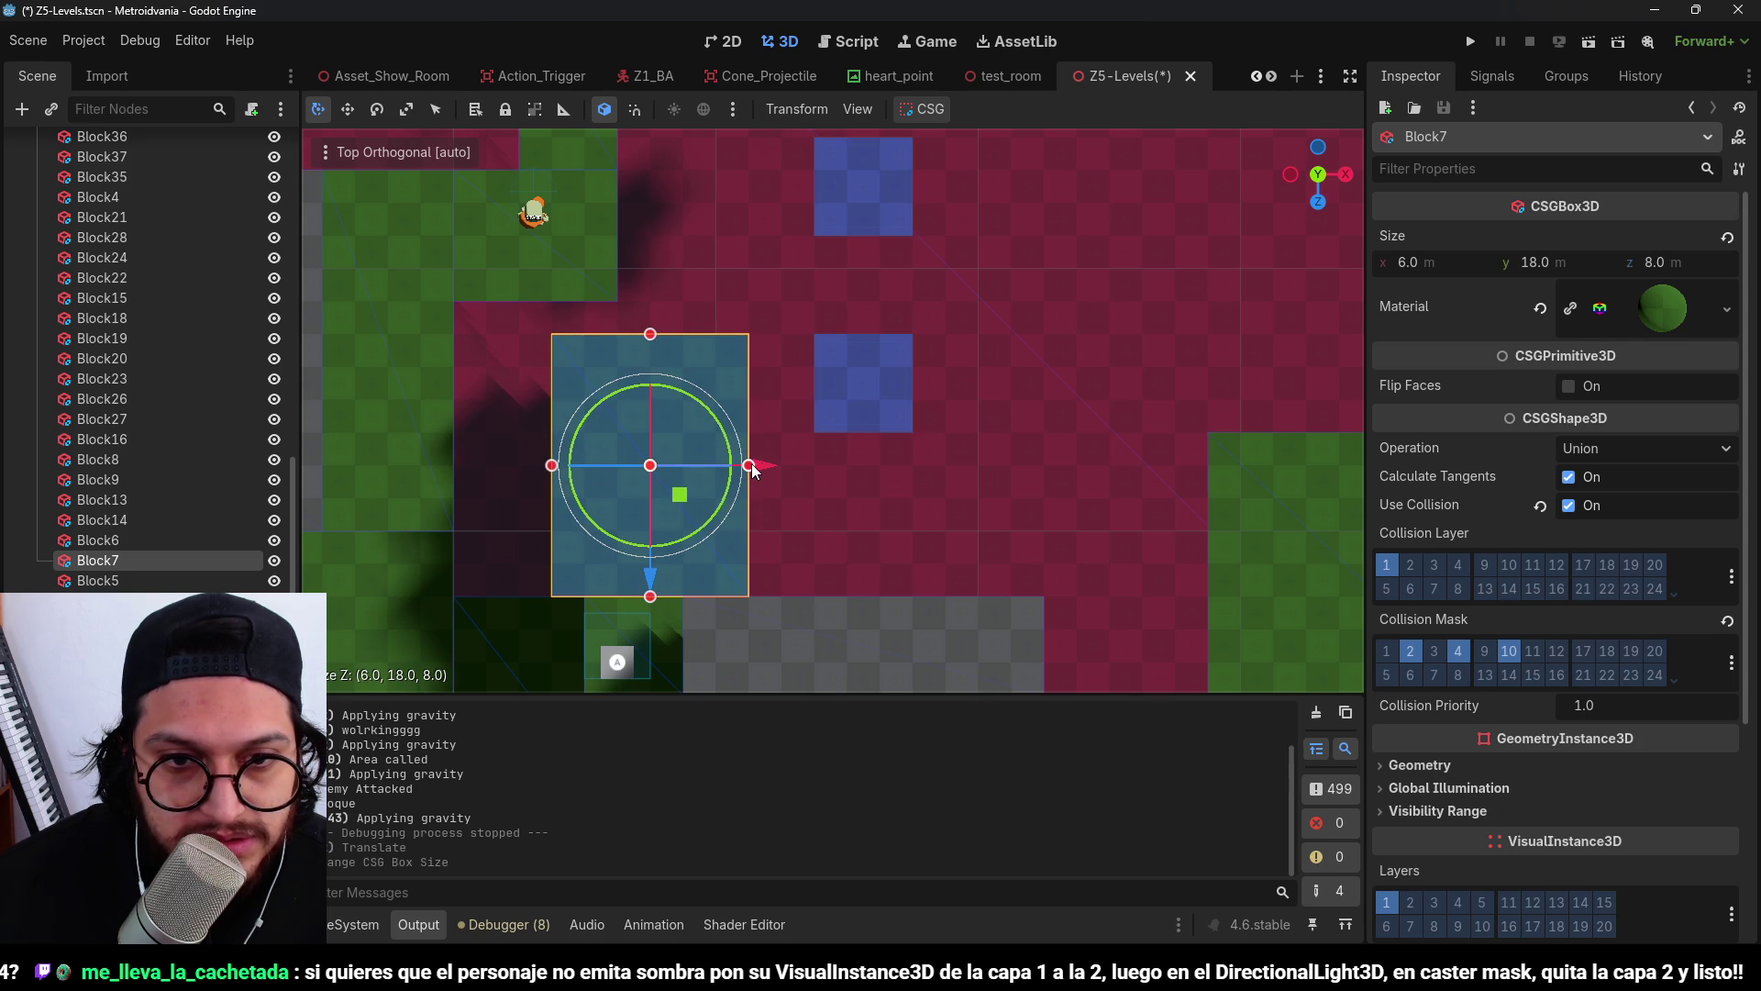
left_click_drag(752, 469, 720, 465)
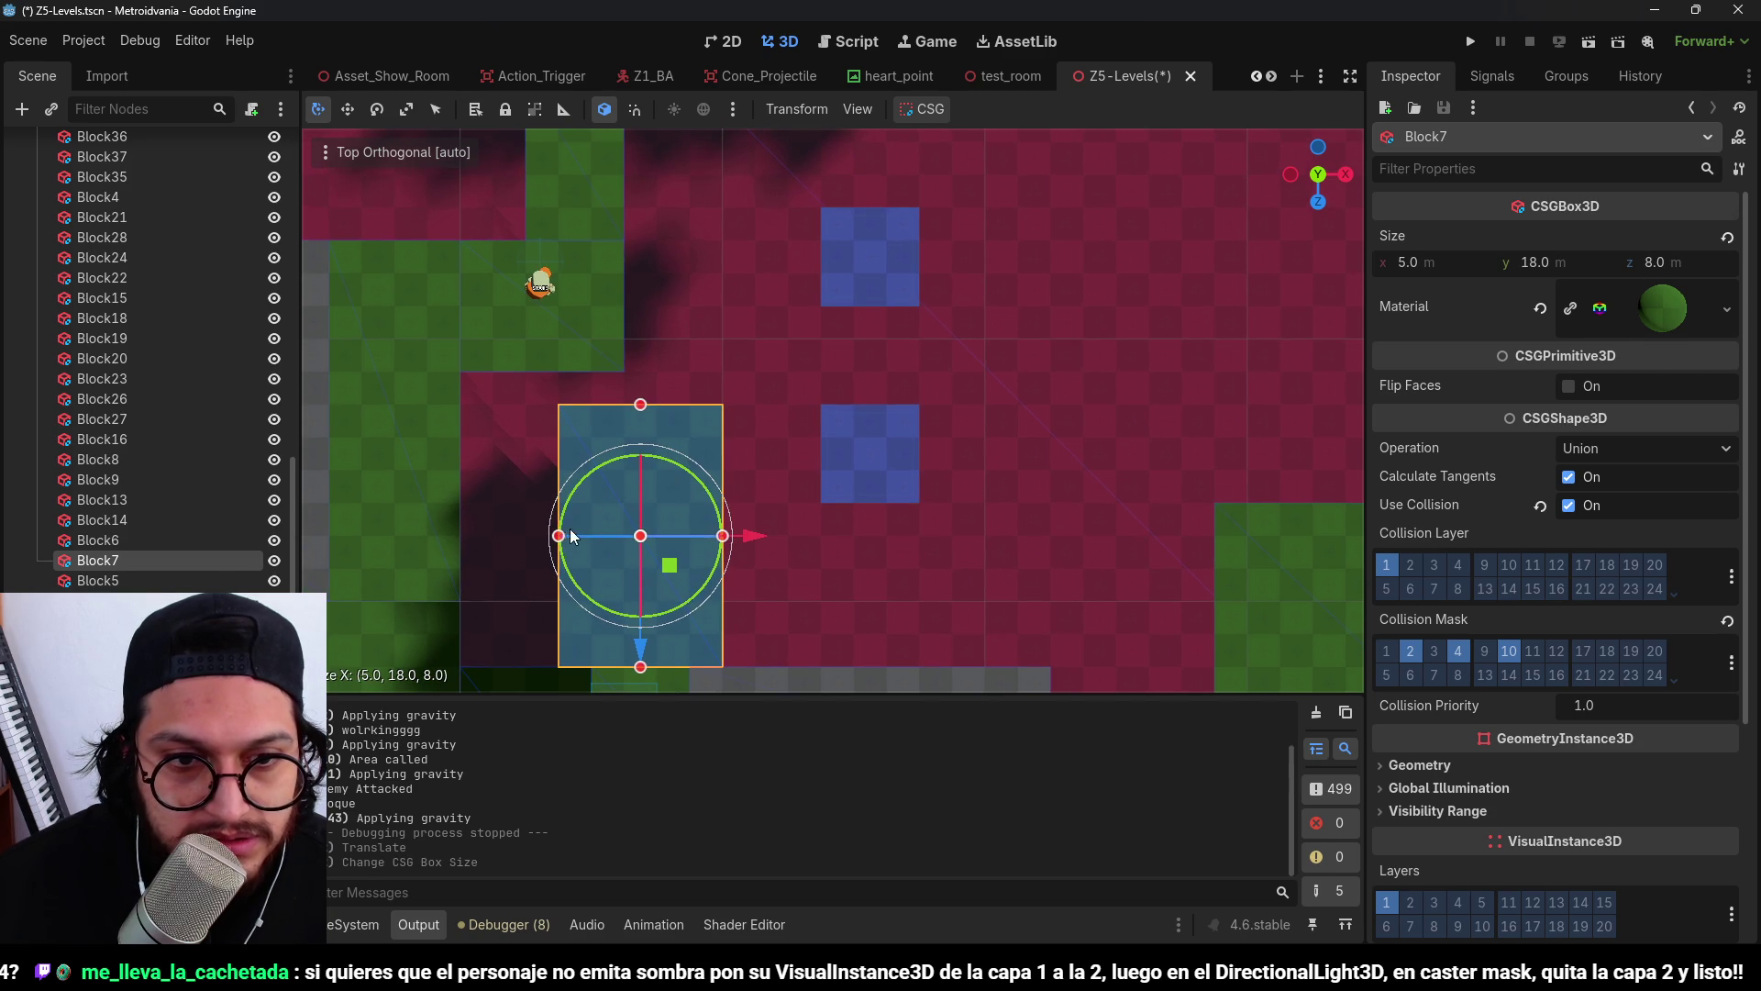
mouse_move(581, 538)
left_mouse_down()
mouse_move(618, 534)
mouse_move(818, 319)
mouse_move(907, 305)
mouse_move(937, 450)
mouse_move(765, 408)
mouse_move(838, 376)
mouse_move(957, 393)
mouse_move(870, 352)
mouse_move(965, 393)
mouse_move(950, 273)
mouse_move(988, 349)
left_mouse_up()
key("ctrl+s")
left_click(988, 349)
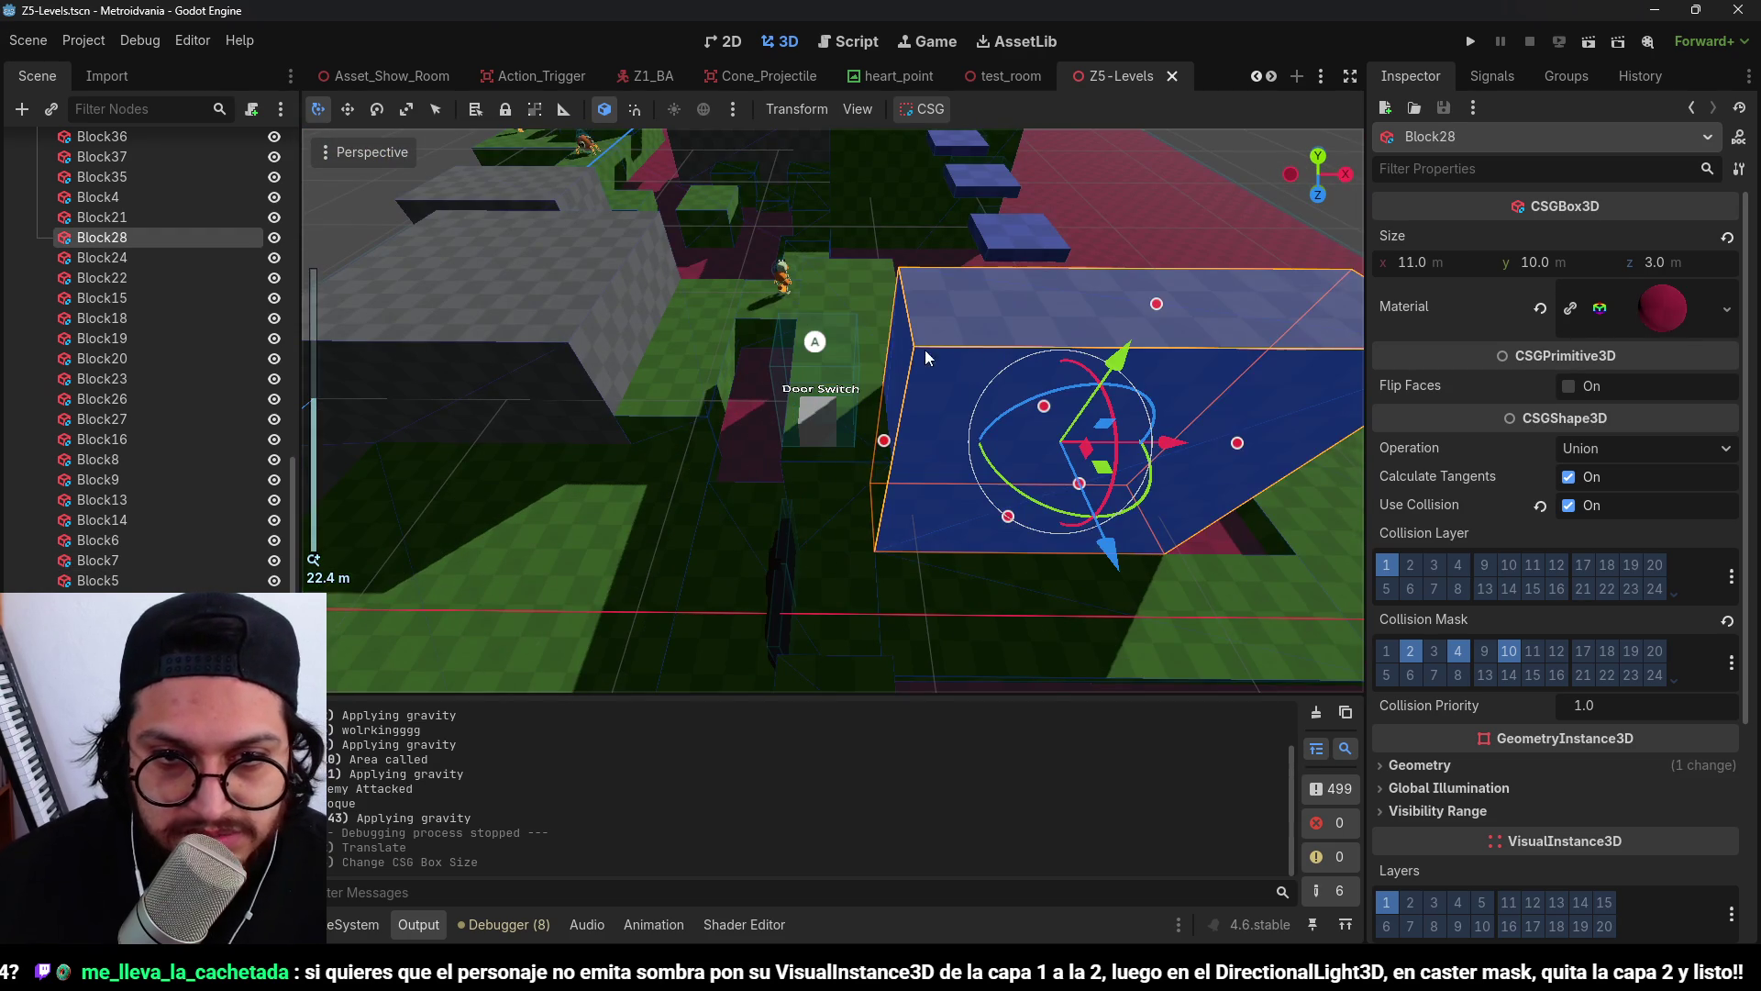
Narrow Block28 to 10 m wide and delete Block39.
left_click_drag(888, 446, 932, 444)
left_click(879, 474)
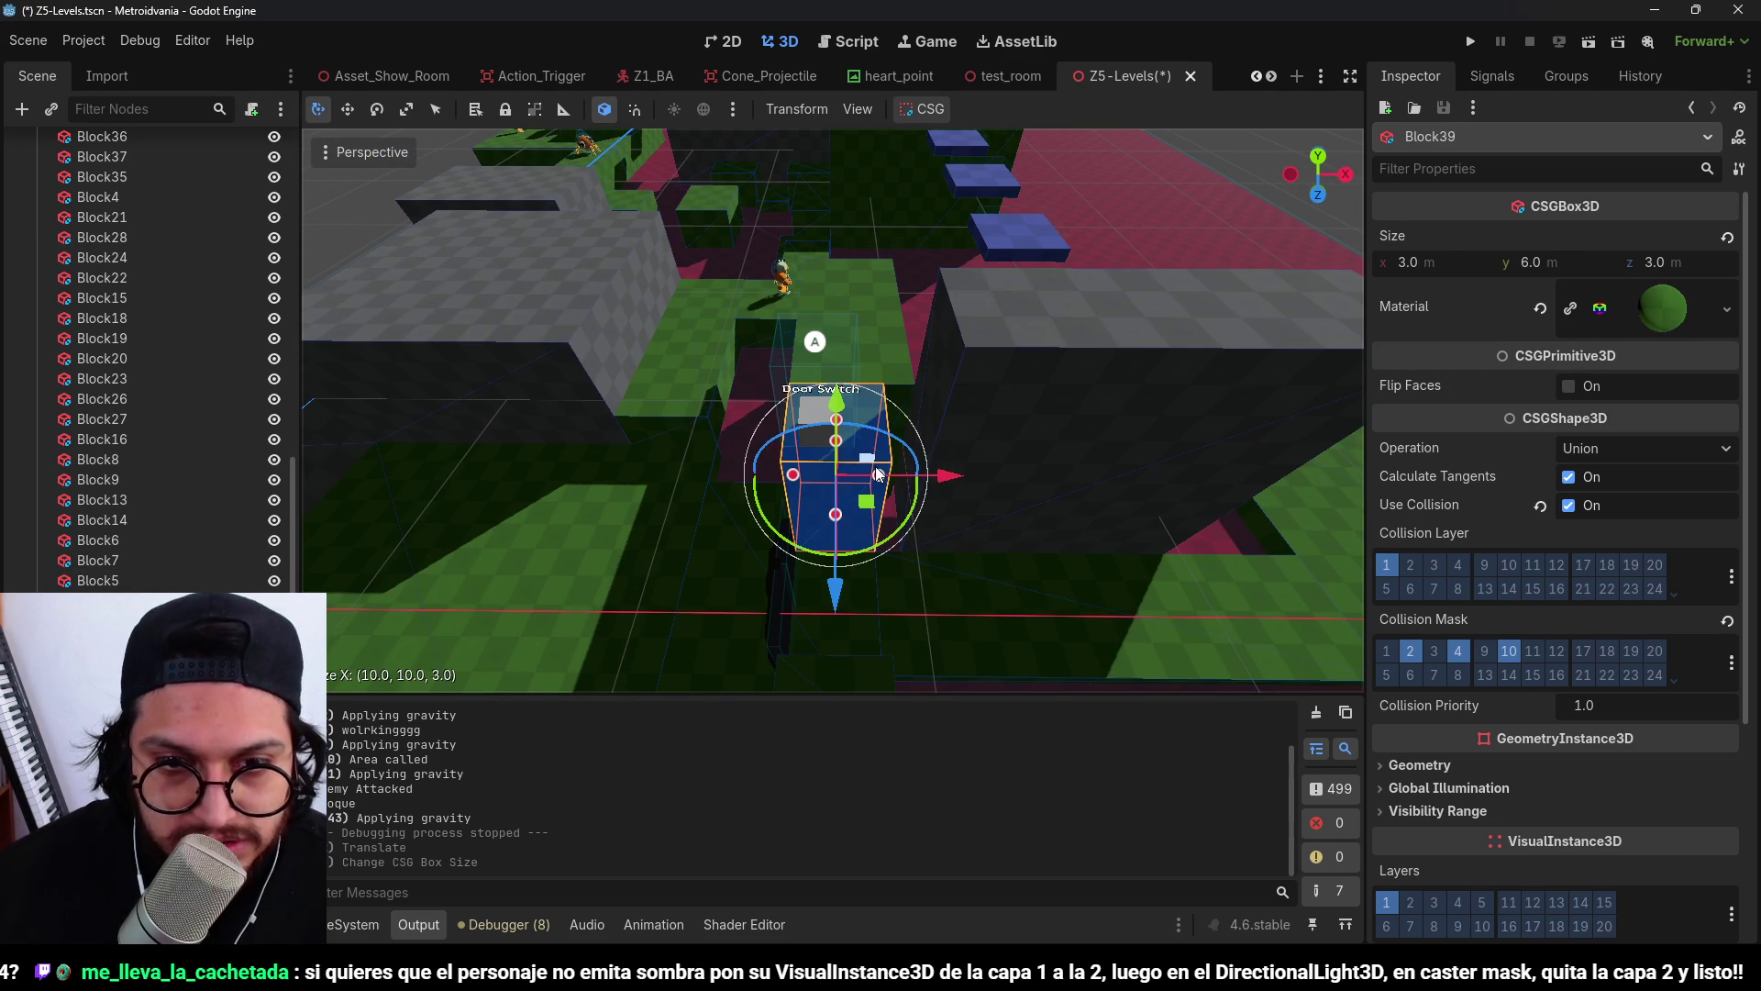
key("Delete")
key("Return")
Extend Block7 to 11 m along Z and save the level.
left_click(888, 385)
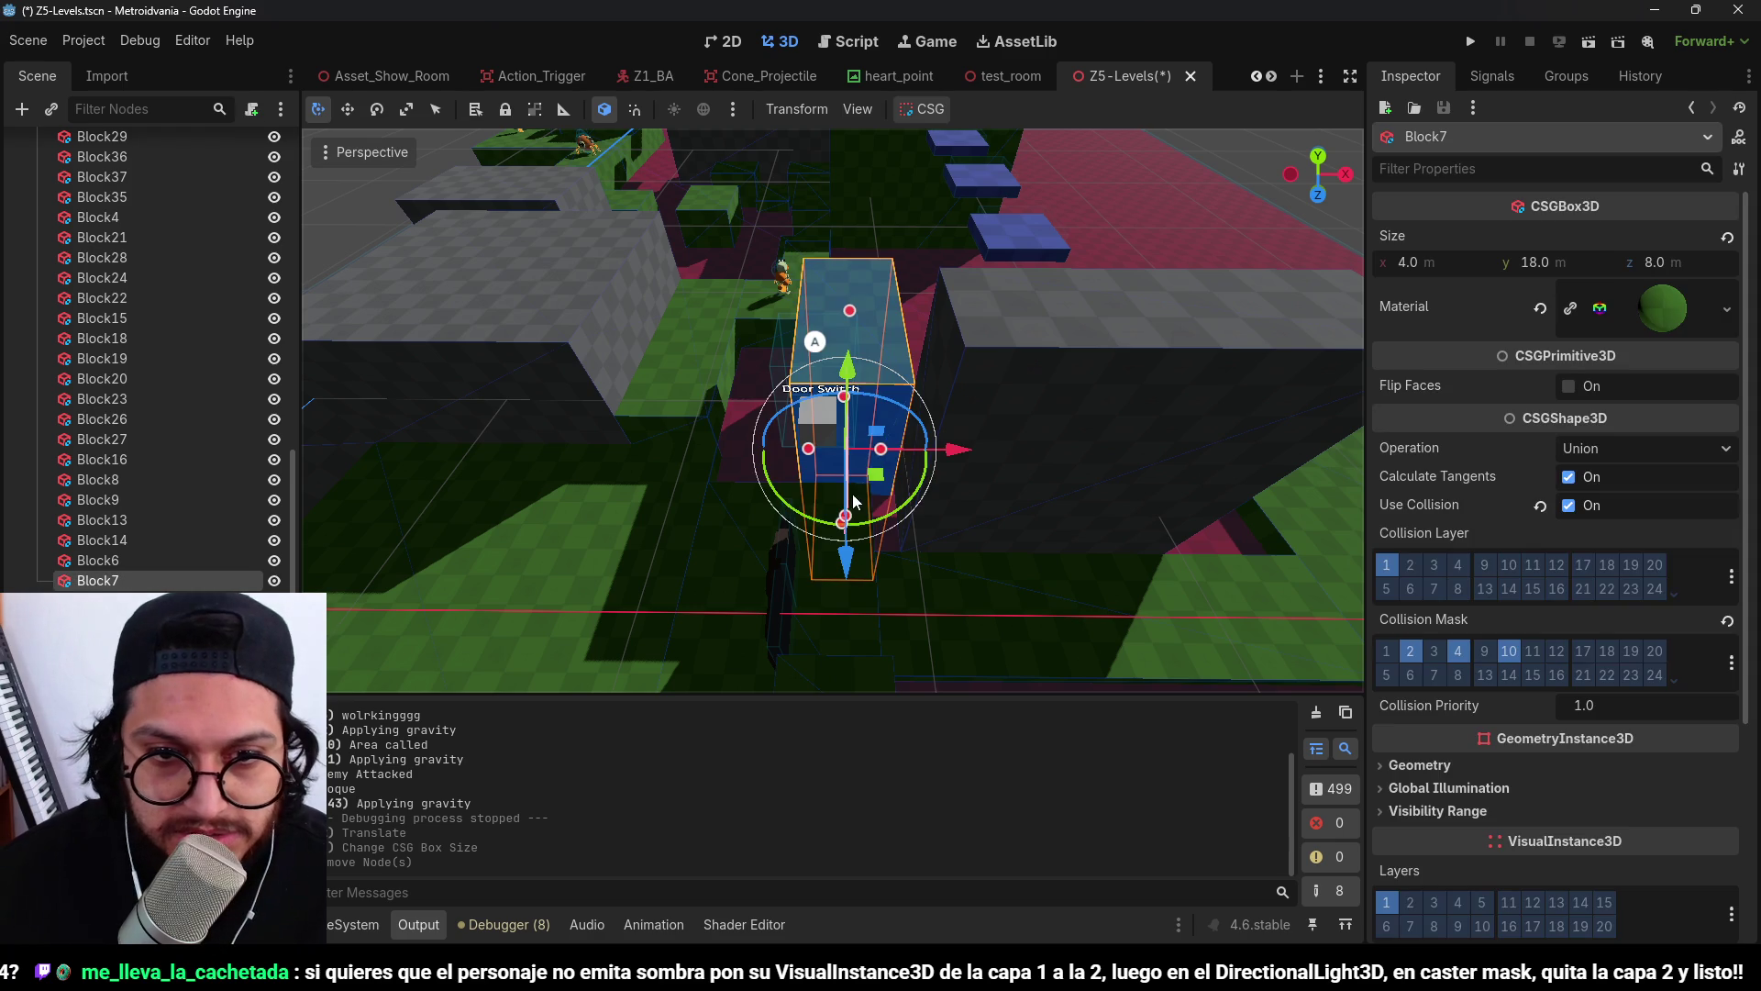
scroll(926, 504, "up", 3)
left_click_drag(948, 527, 1018, 587)
key("ctrl+s")
scroll(1114, 461, "down", 5)
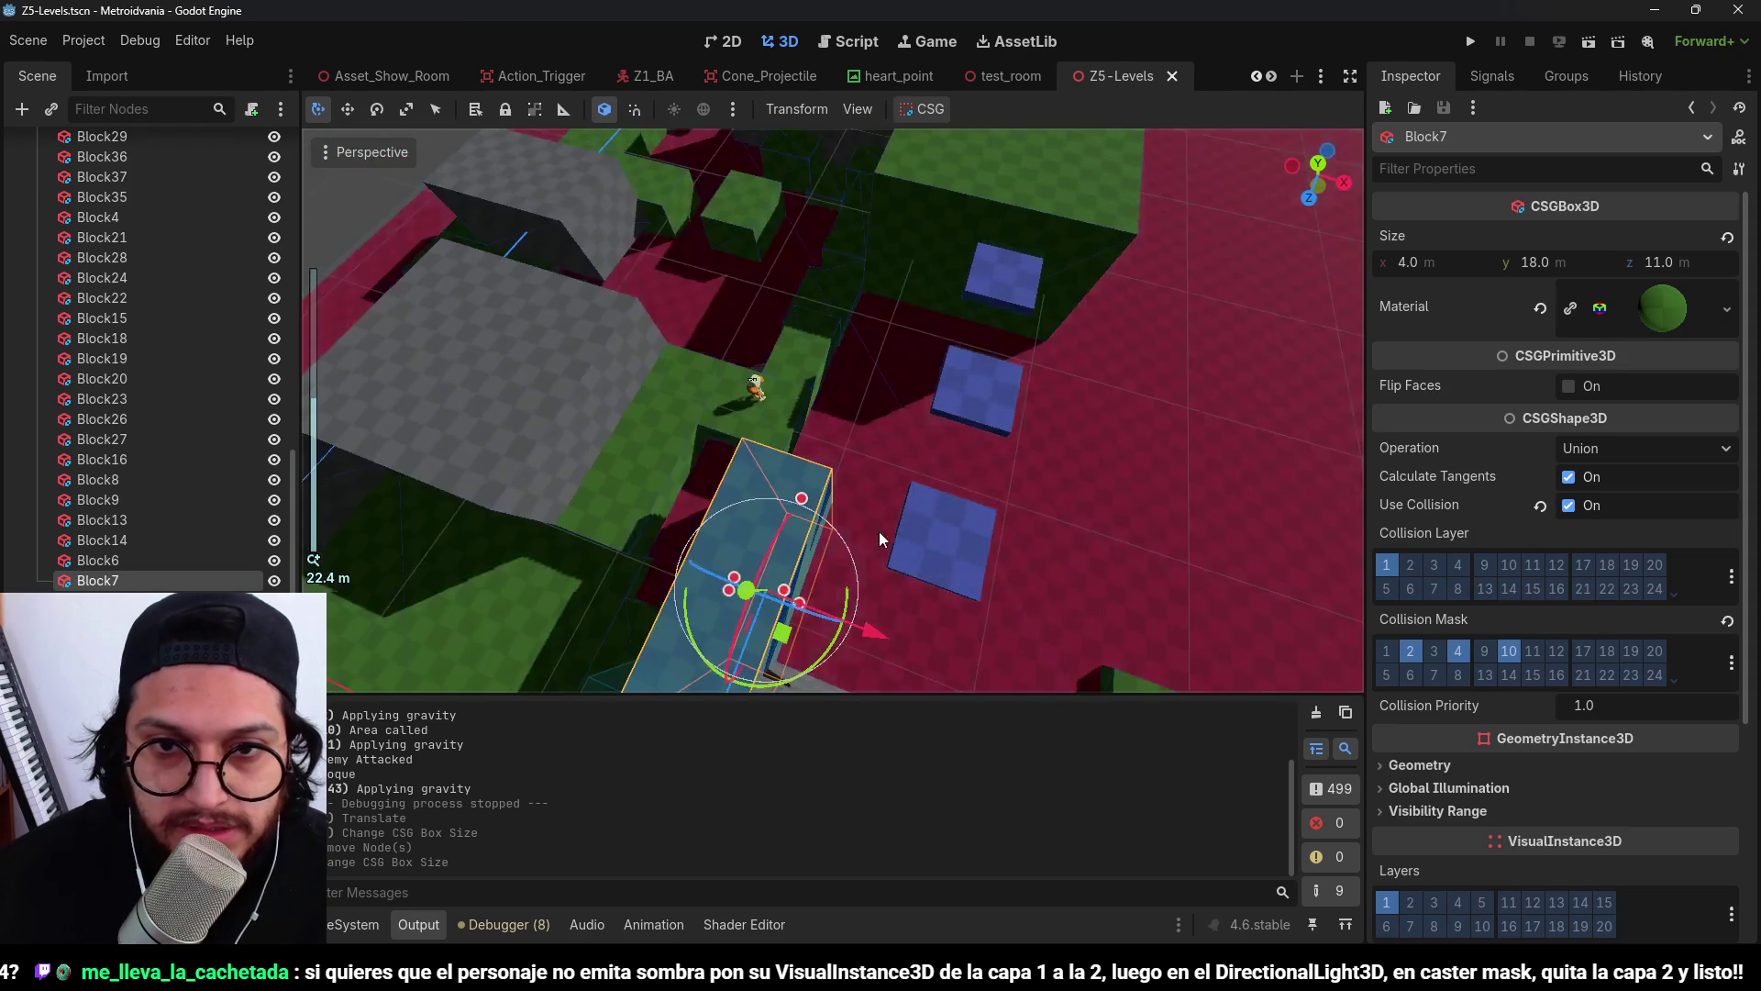
mouse_move(888, 504)
left_mouse_down()
mouse_move(1022, 406)
mouse_move(937, 263)
mouse_move(1003, 360)
mouse_move(988, 421)
mouse_move(877, 406)
mouse_move(713, 321)
left_mouse_up()
scroll(713, 321, "up", 2)
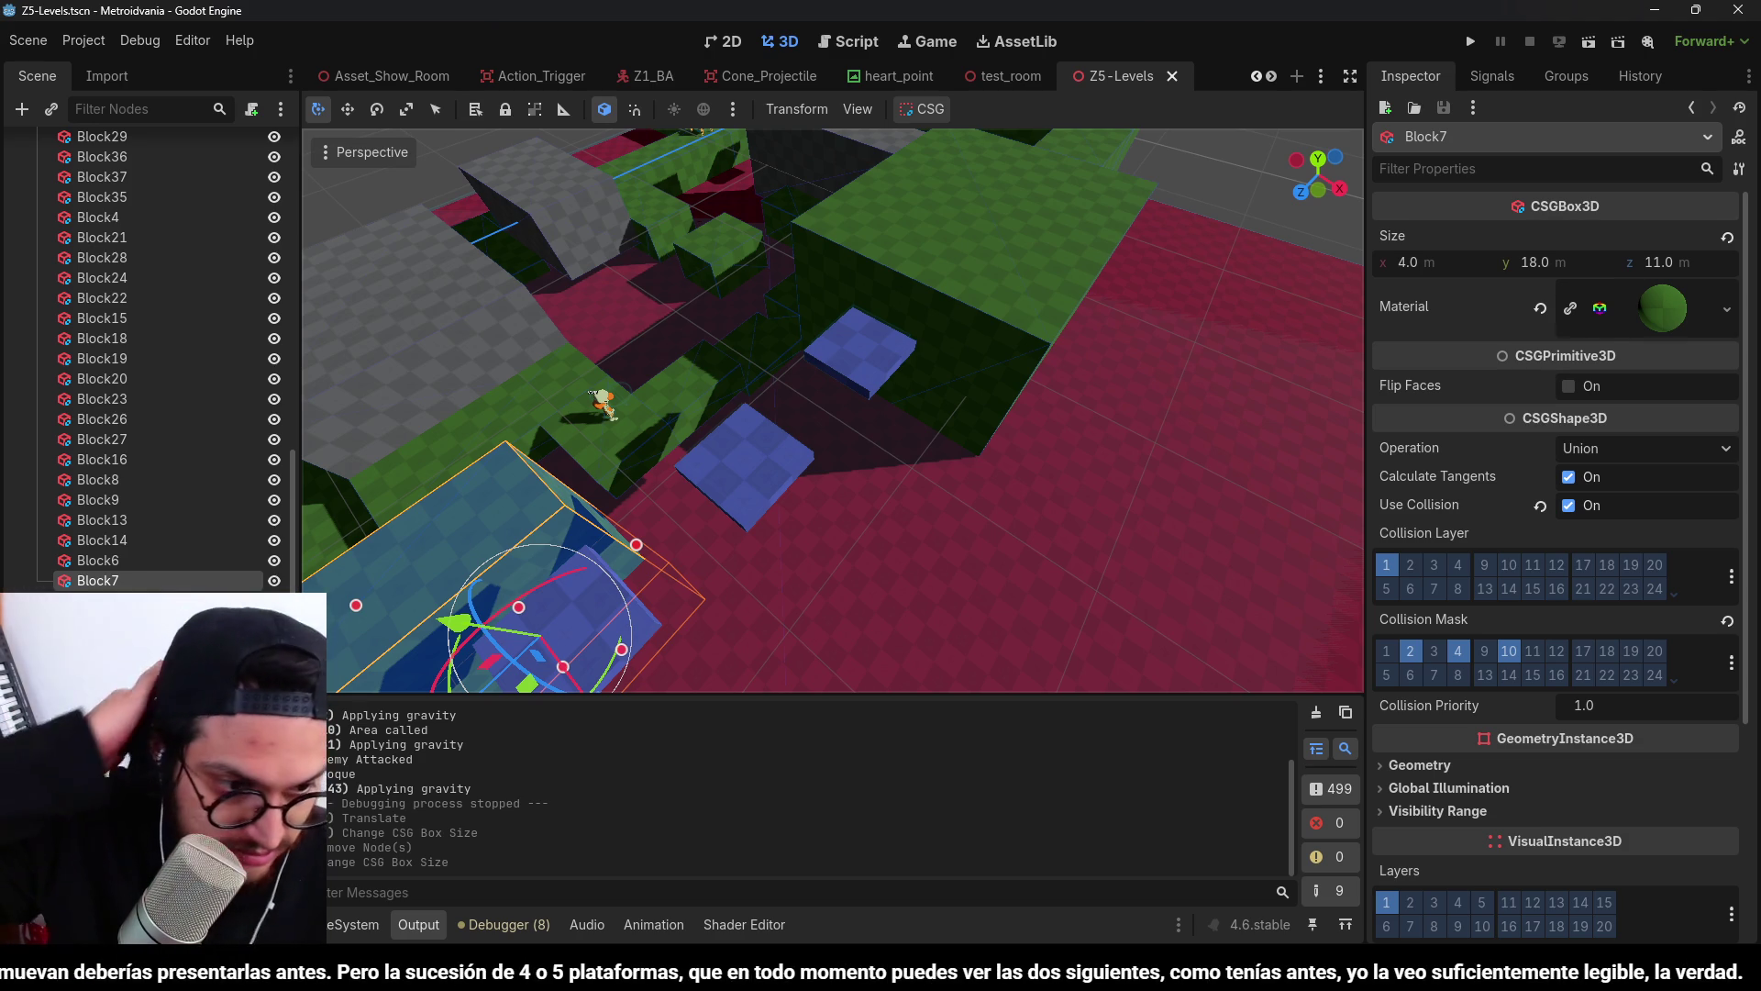
left_click(1324, 77)
left_click(1388, 218)
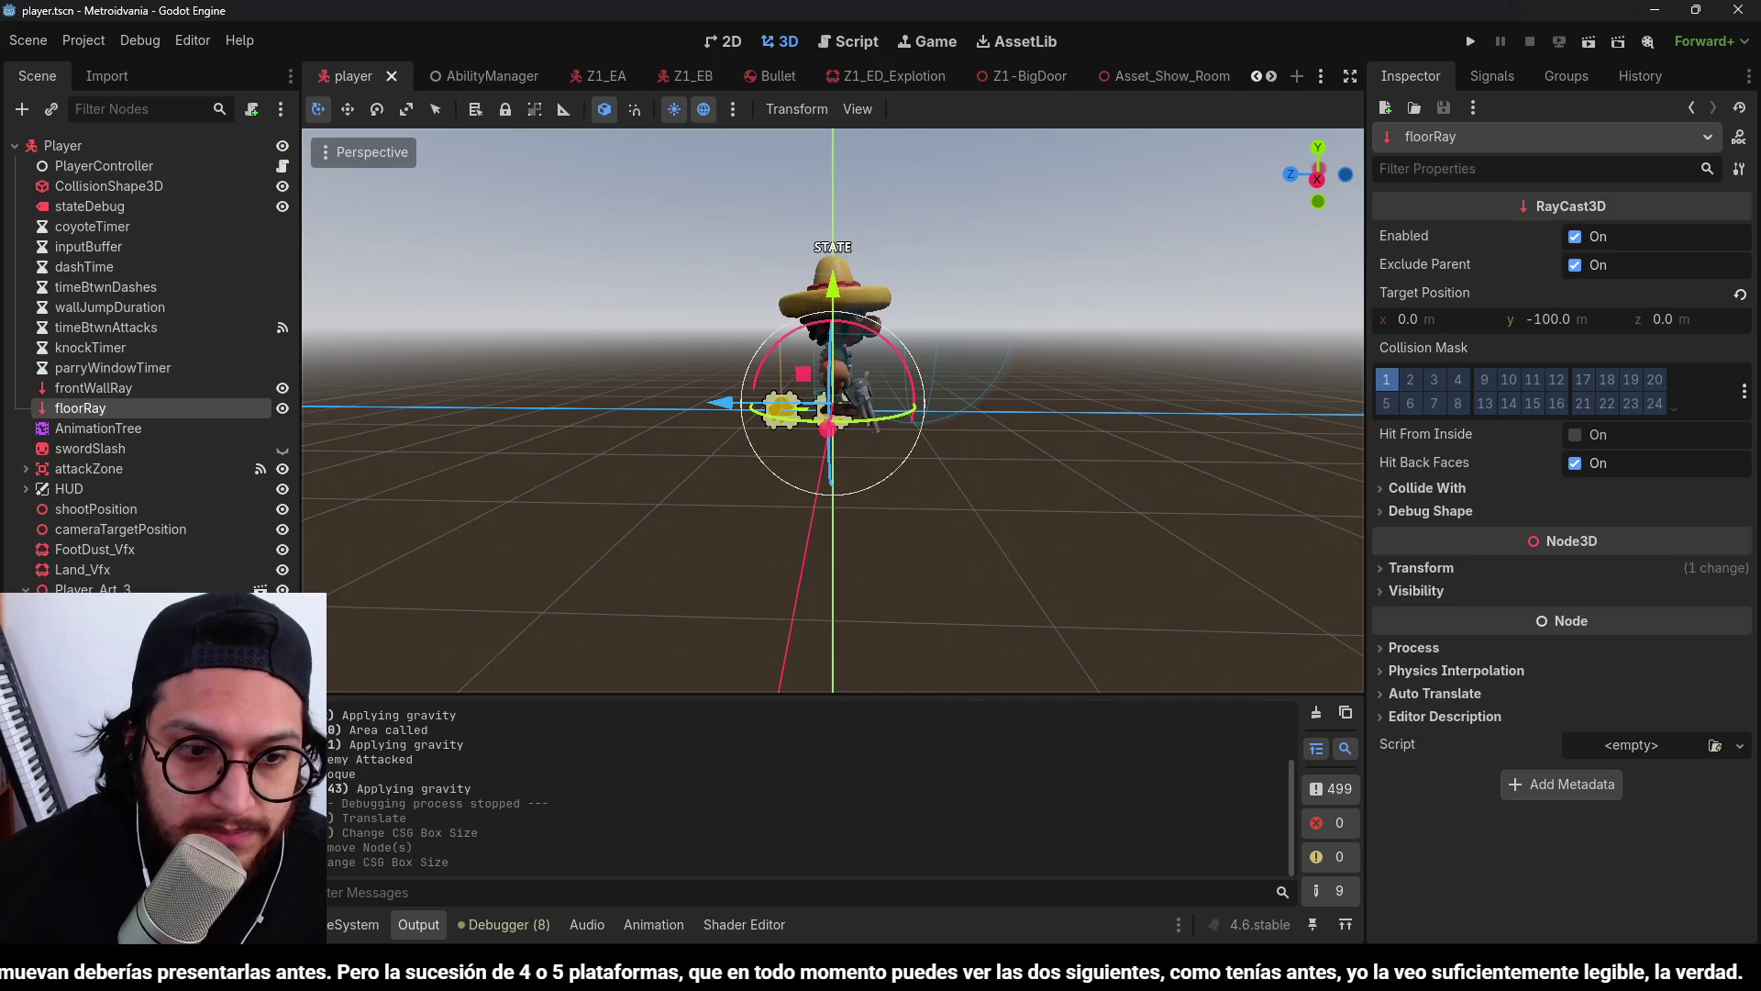
left_click(1321, 77)
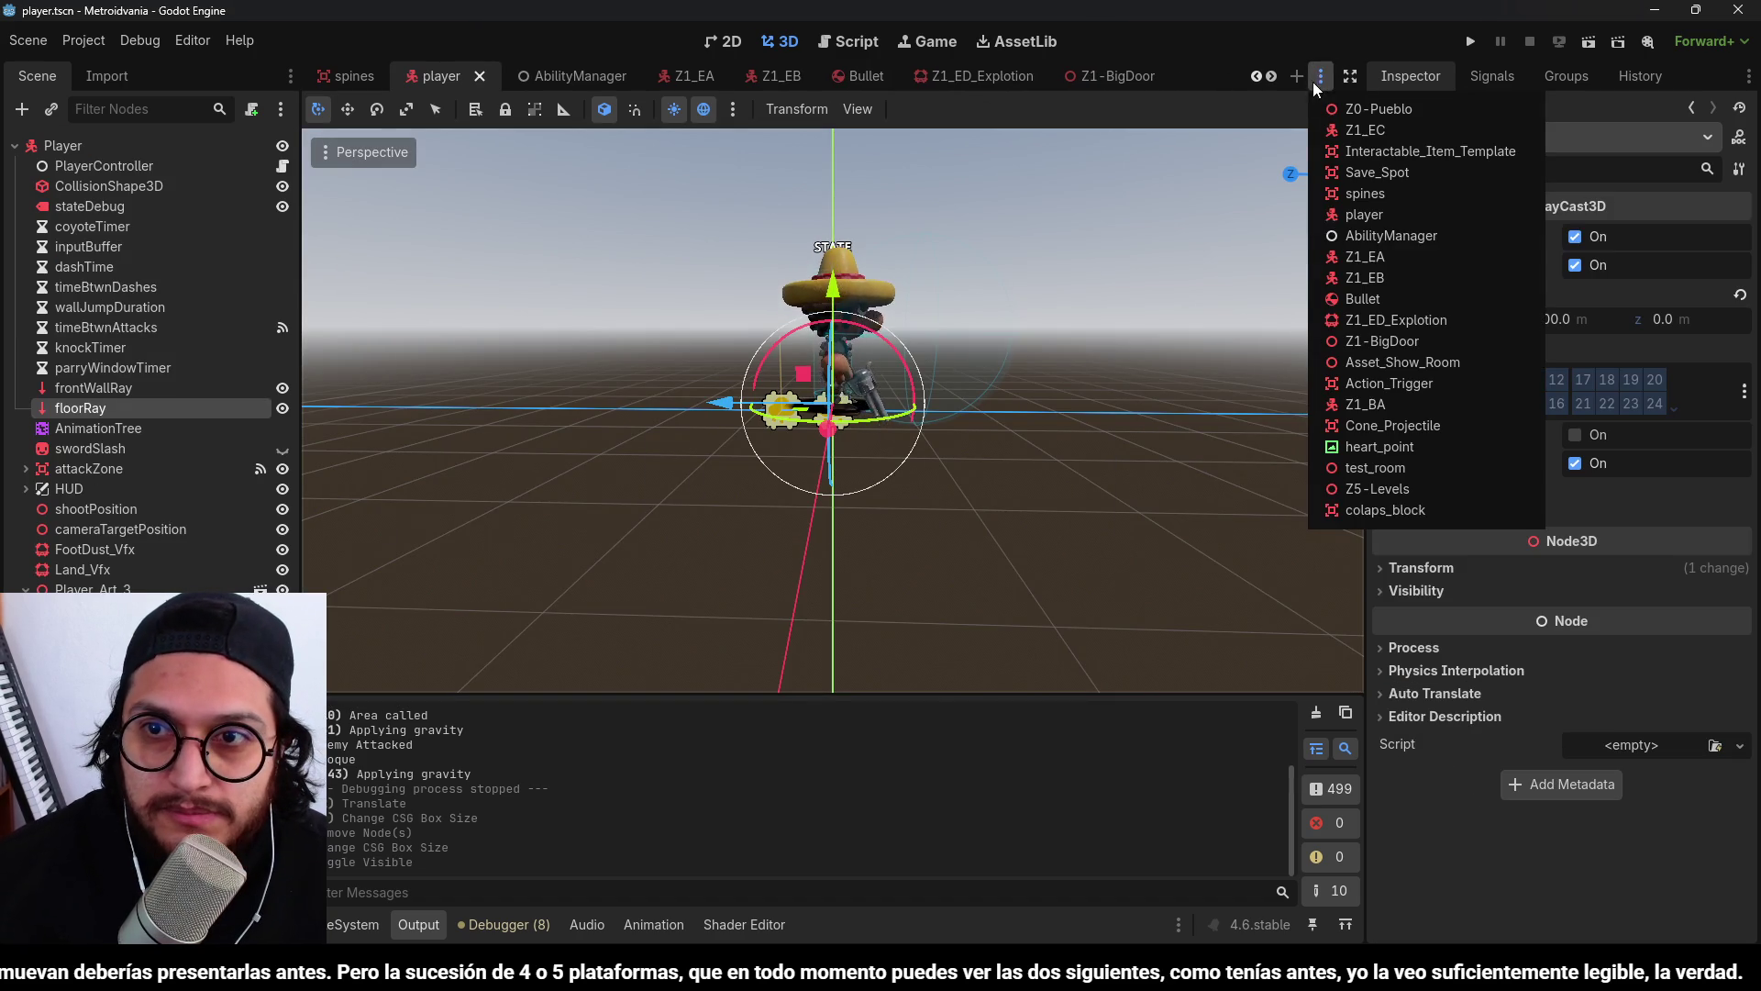
left_click(1376, 488)
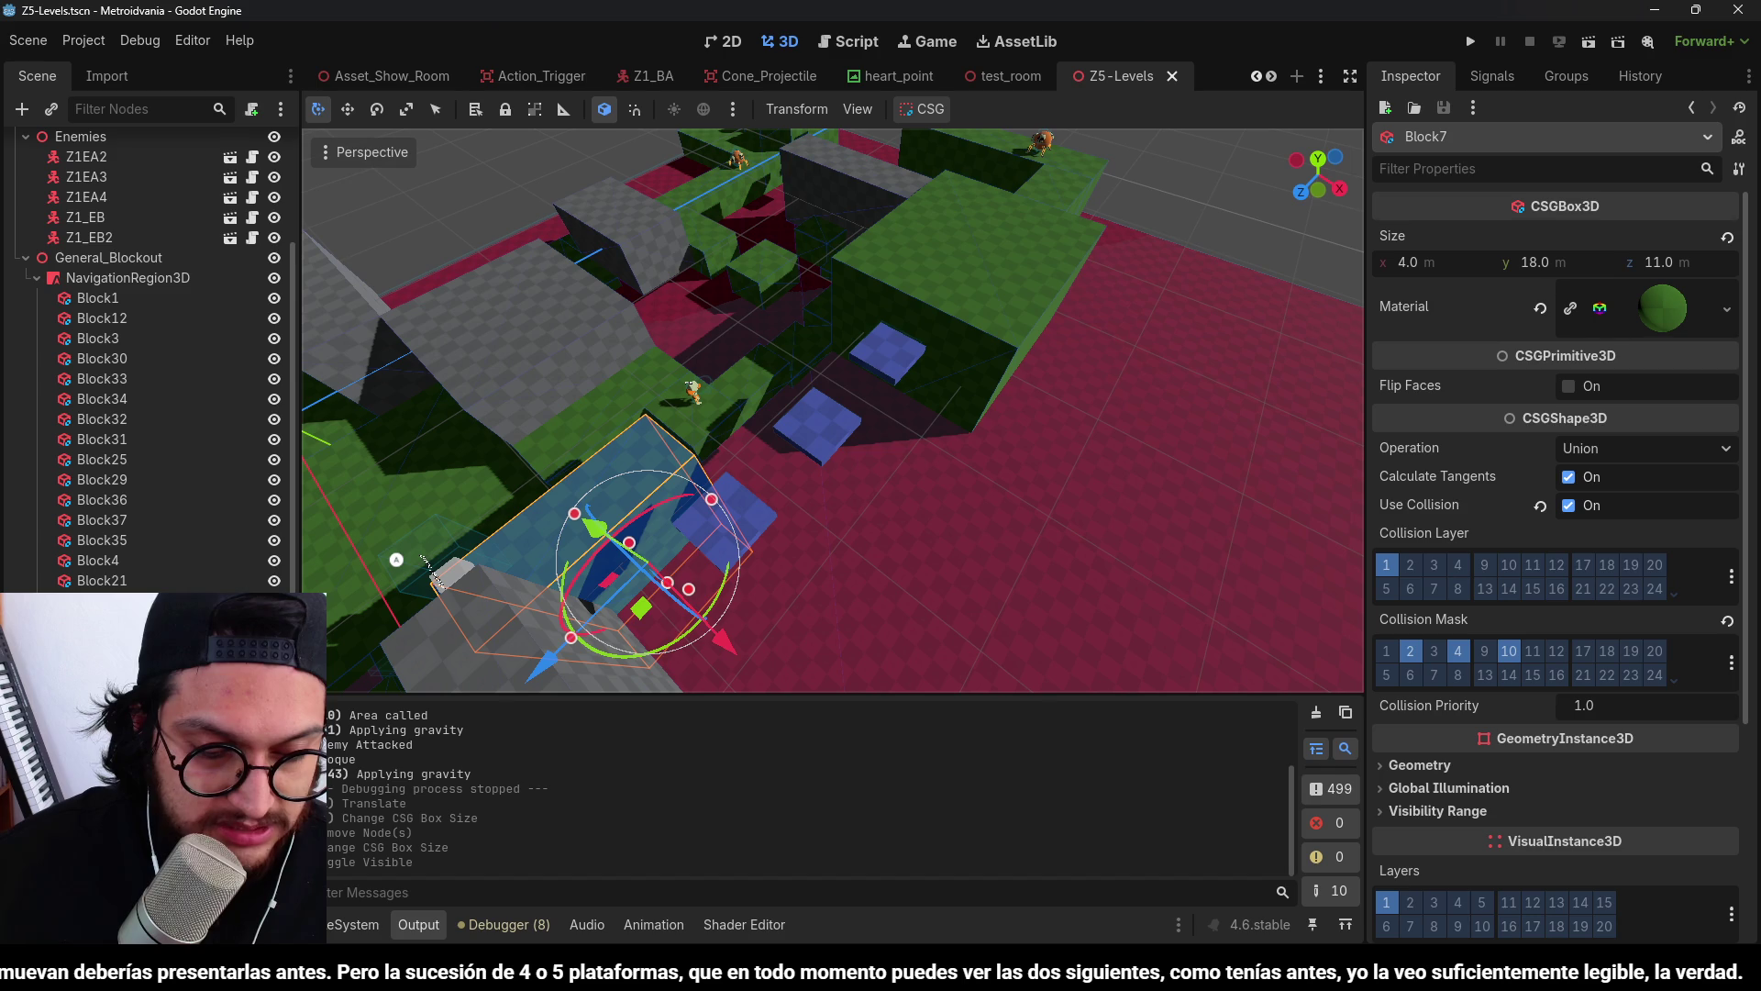
scroll(945, 233, "up", 4)
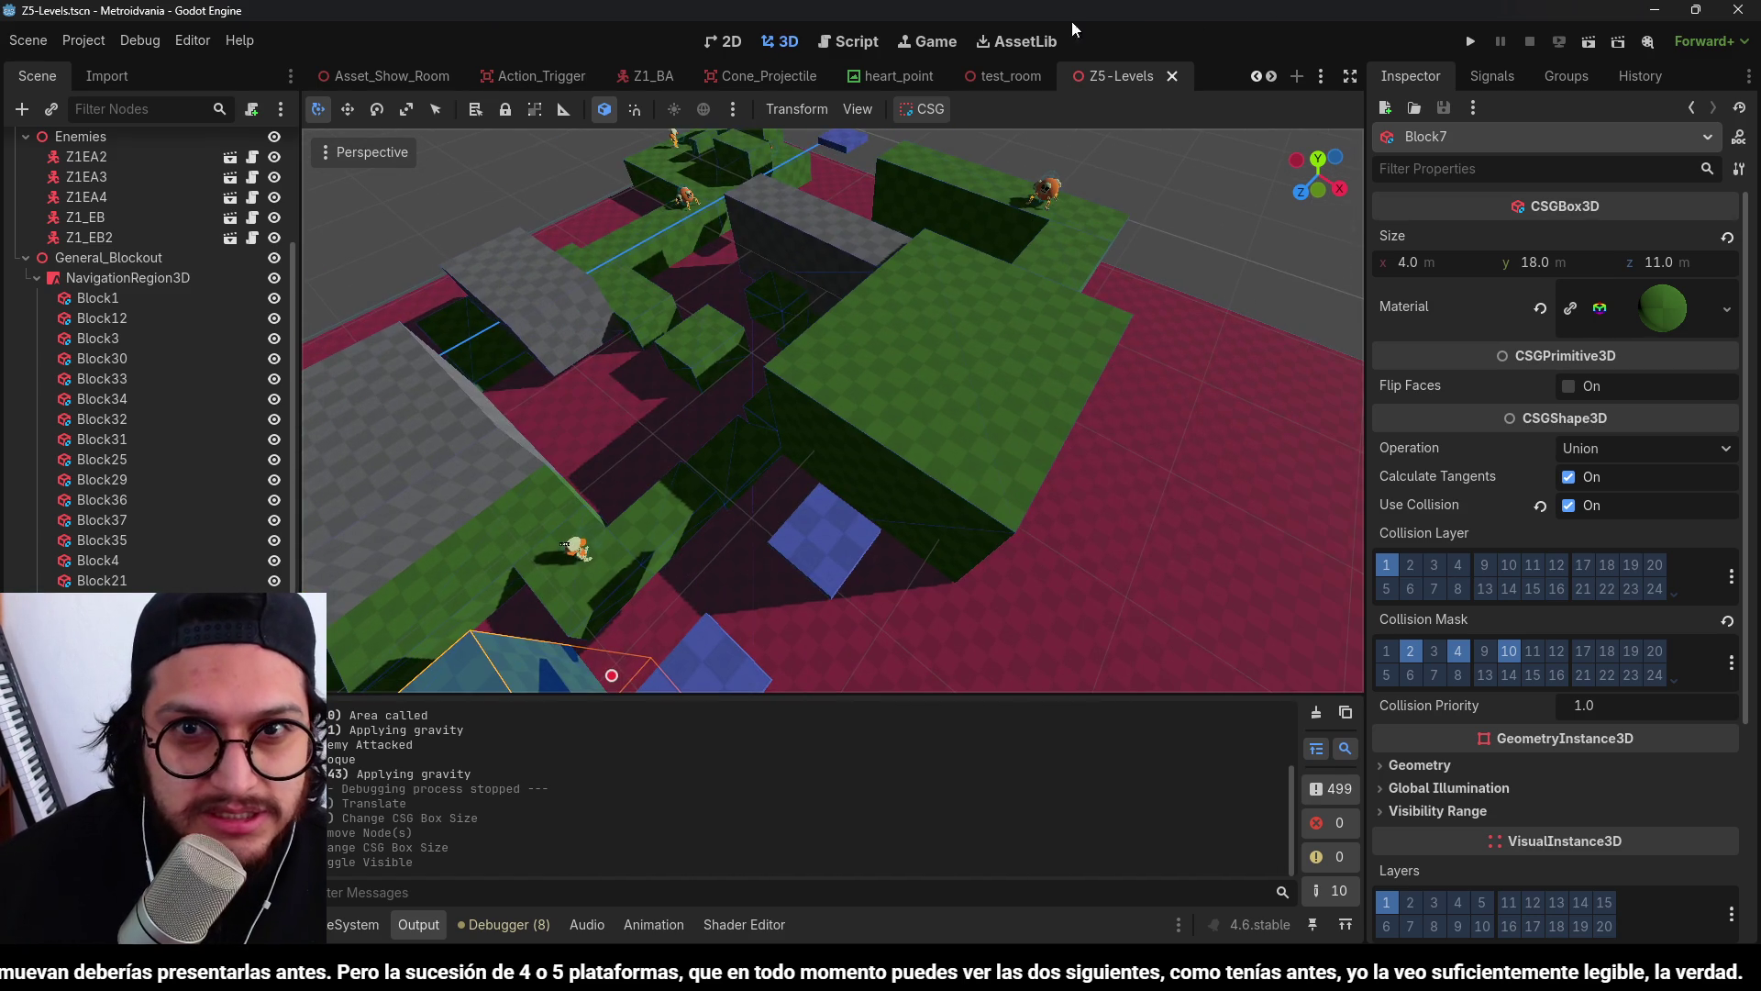
In the player scene, give the FloorPositionDecal sprite the outline circle texture.
left_click(1320, 77)
left_click(1398, 211)
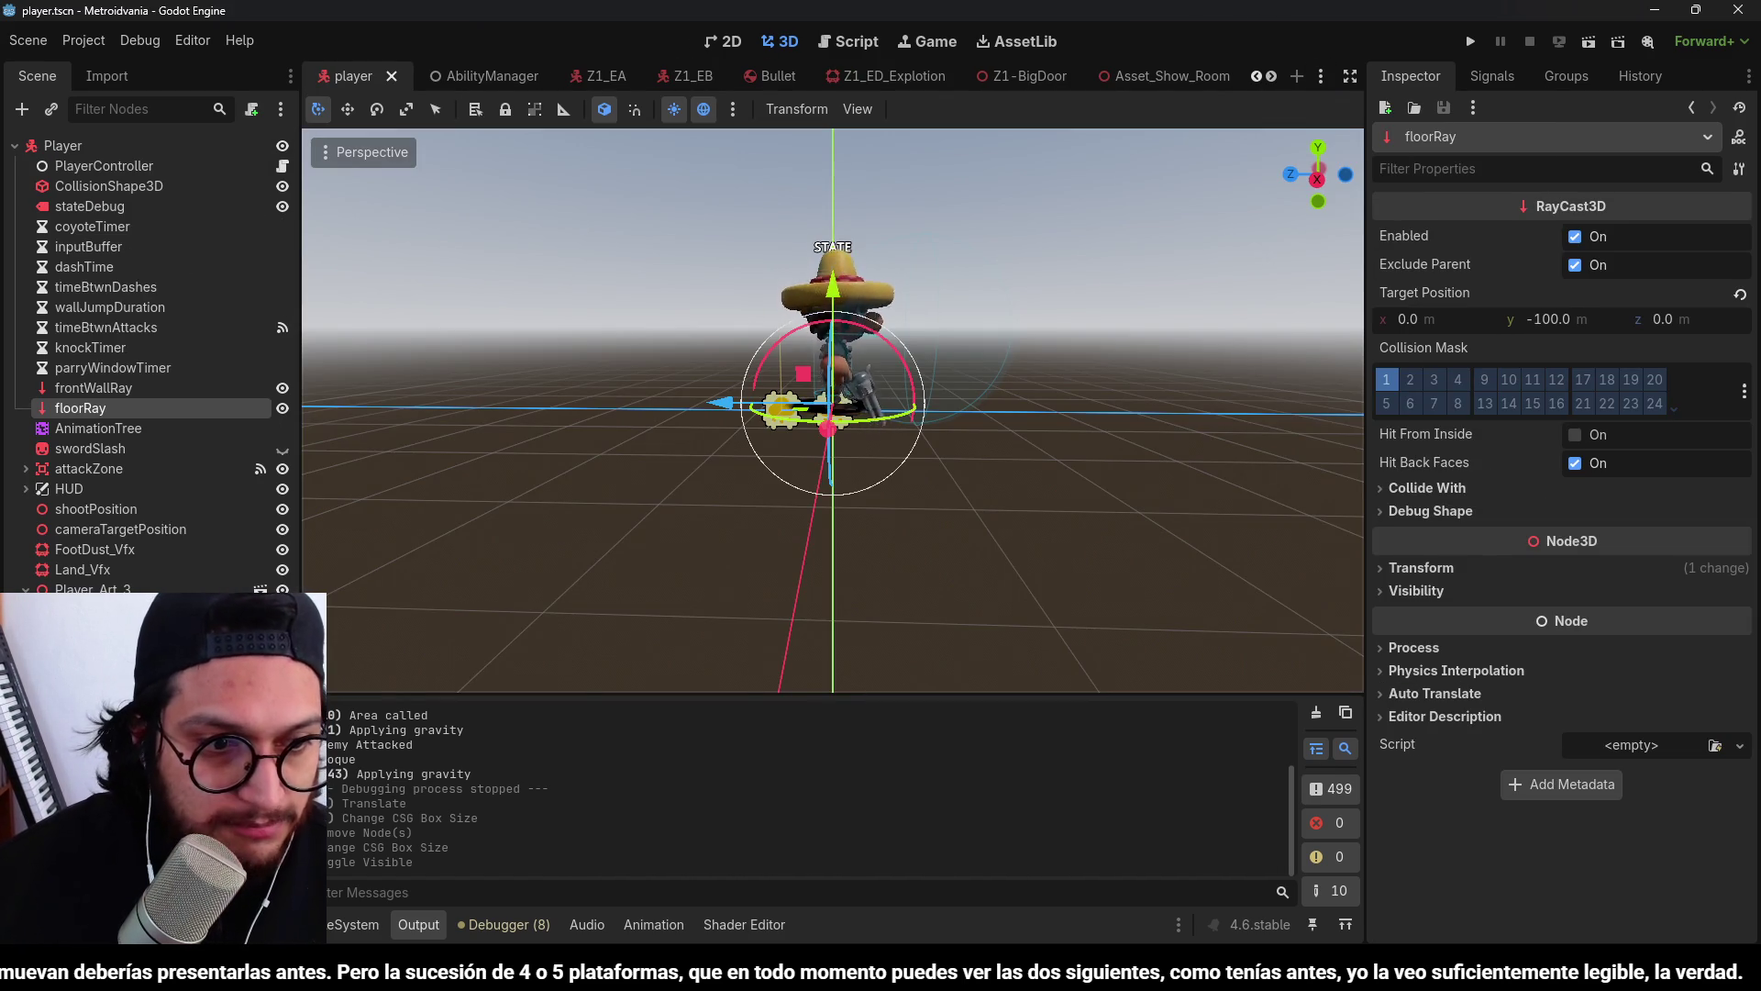
left_click(830, 413)
left_click(1727, 254)
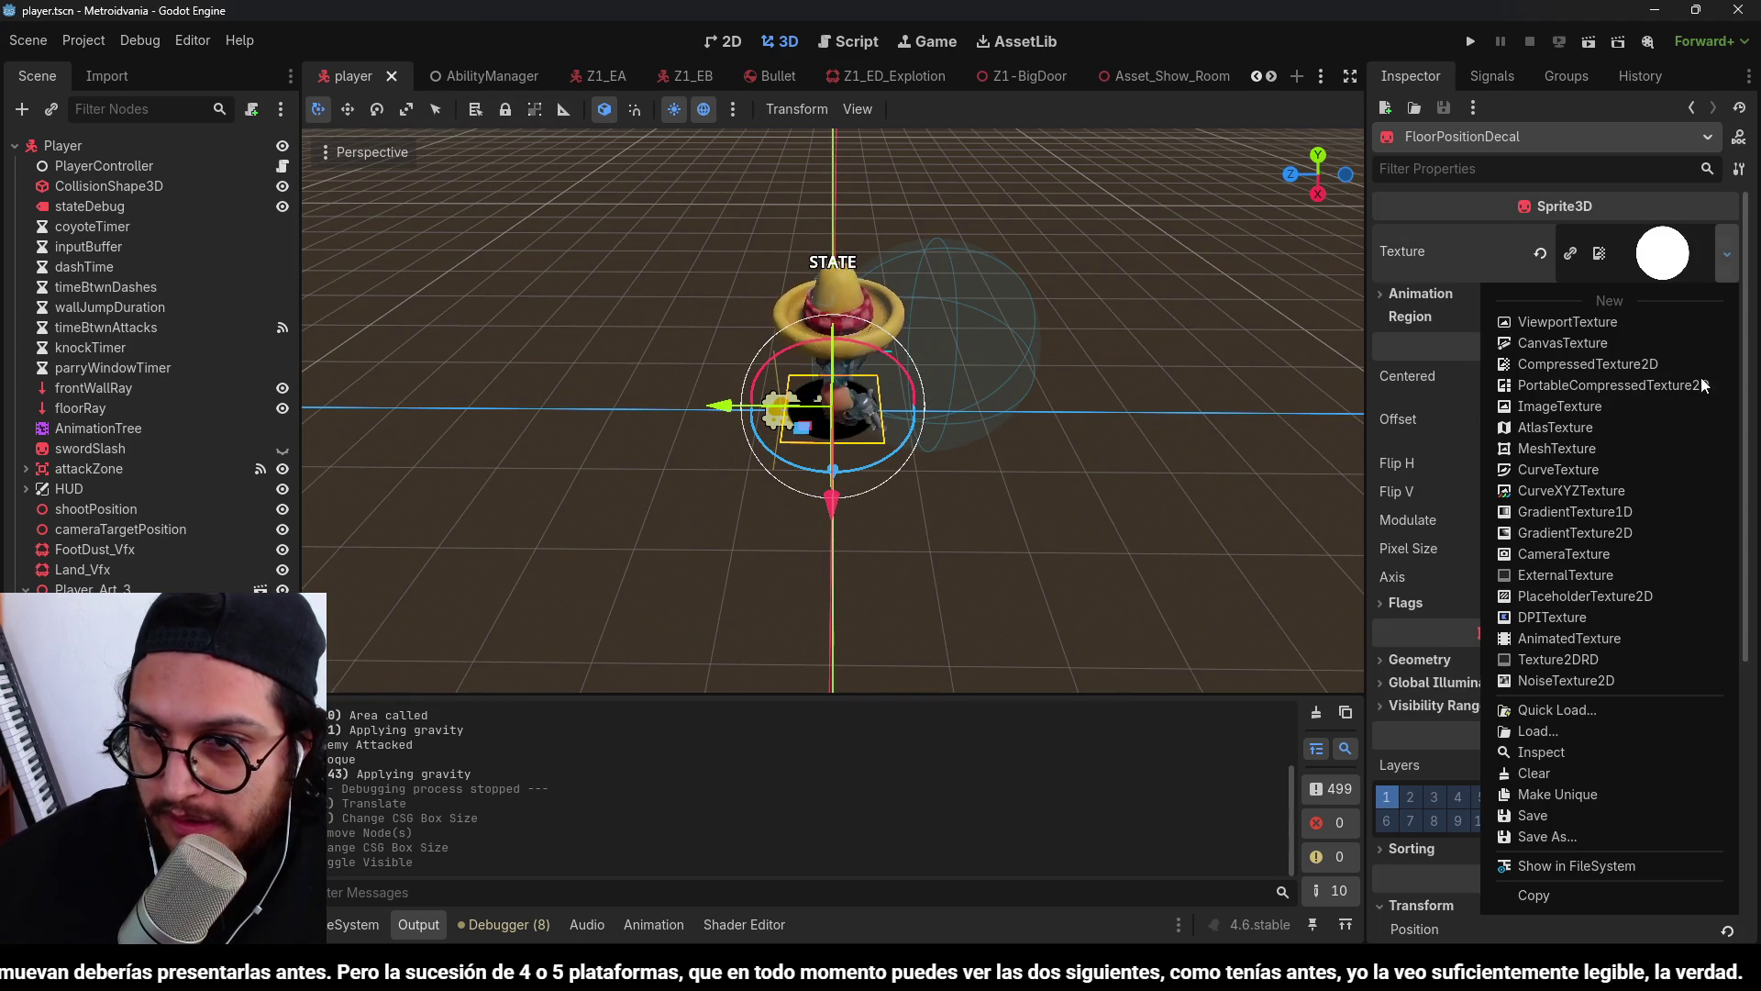
left_click(1558, 710)
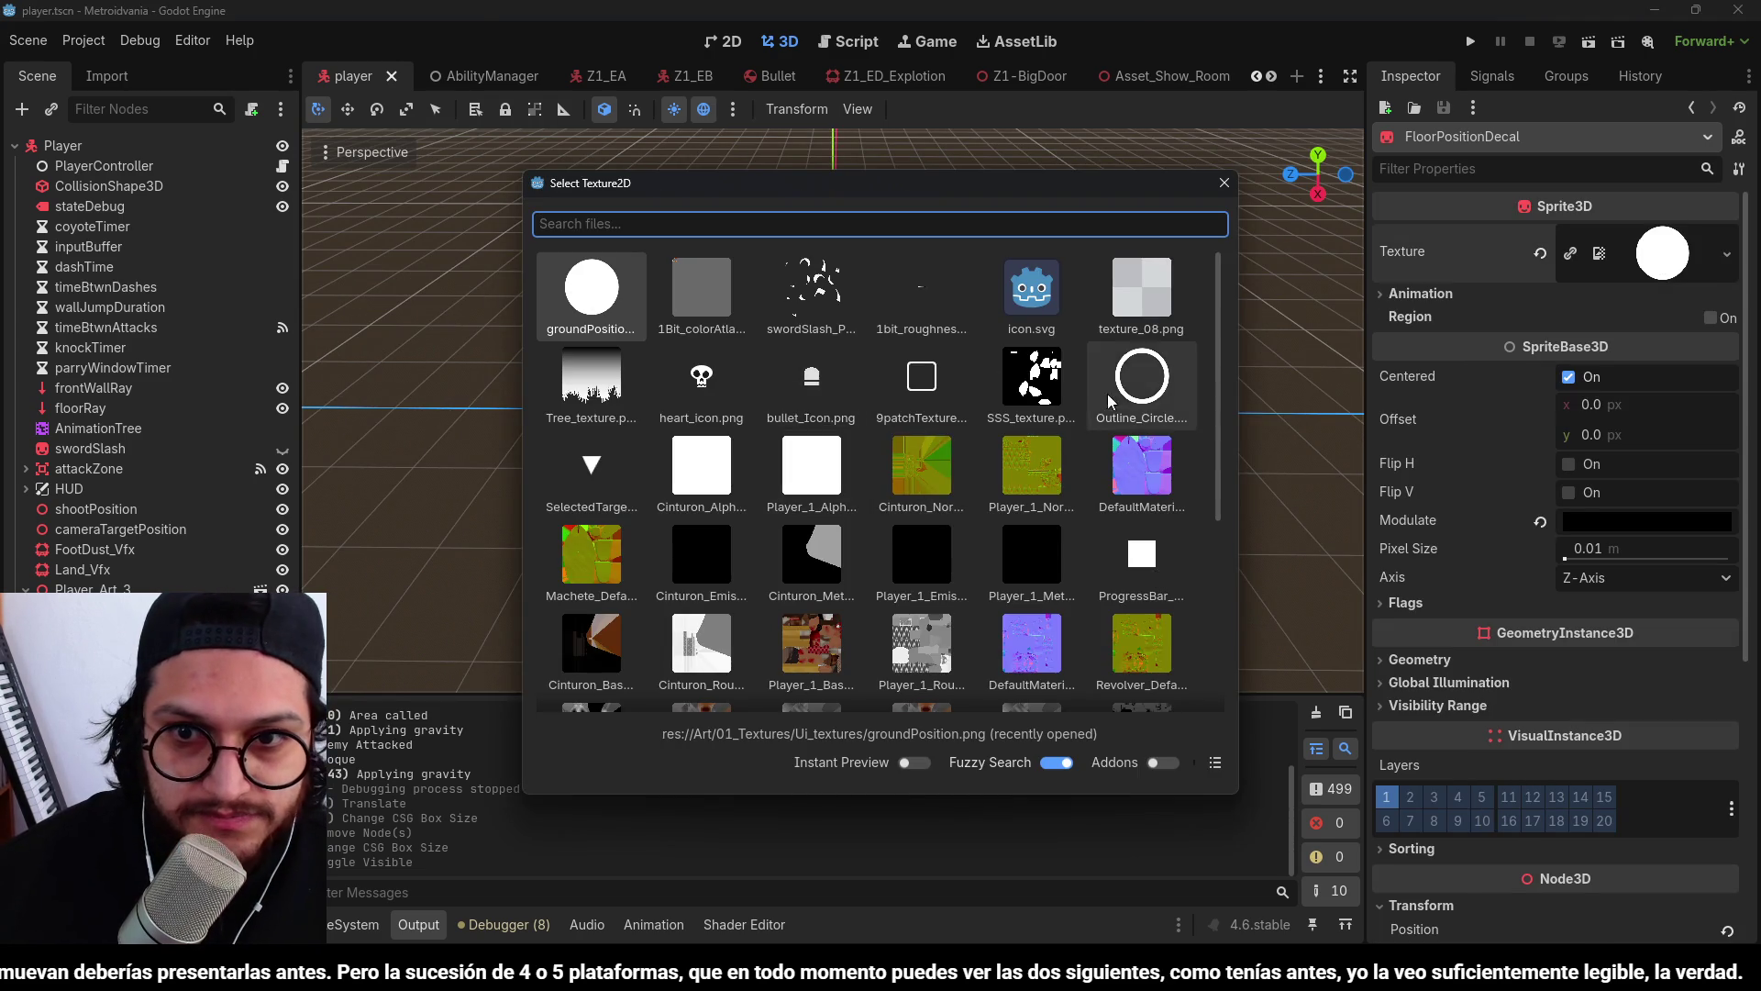
double_click(1108, 394)
scroll(917, 361, "up", 5)
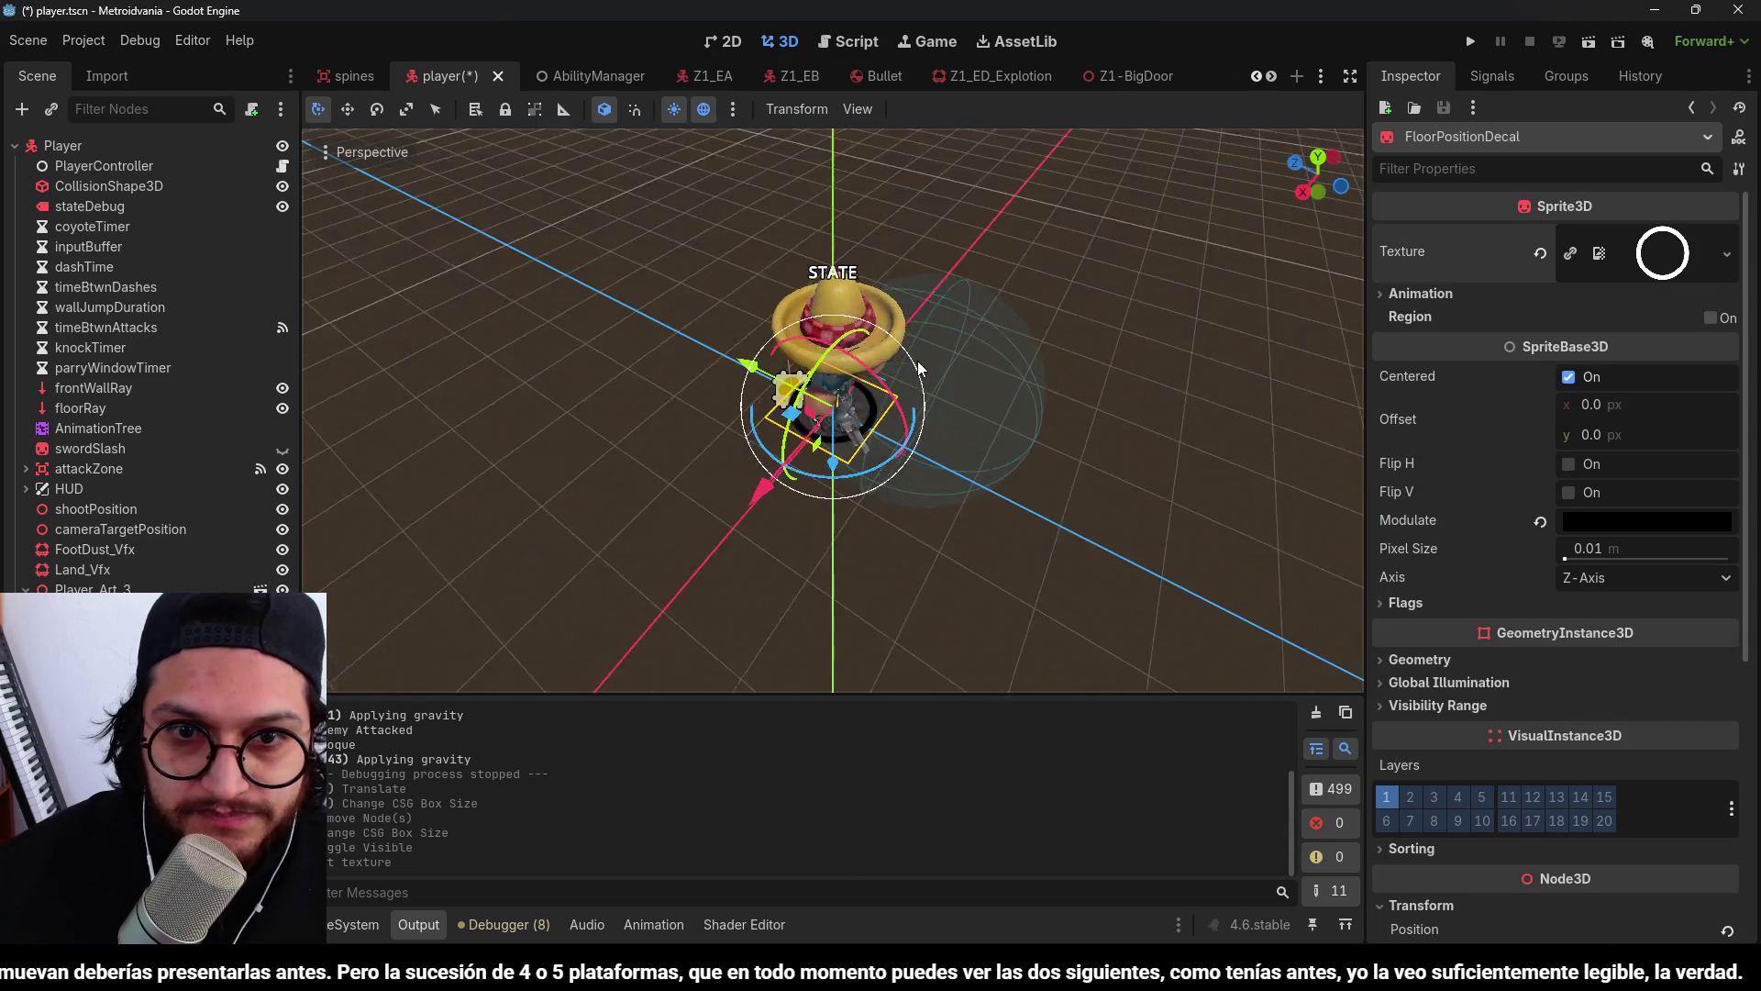
Tint the ring bright orange (f64d12) and run the project.
left_click(1617, 516)
left_click(1692, 217)
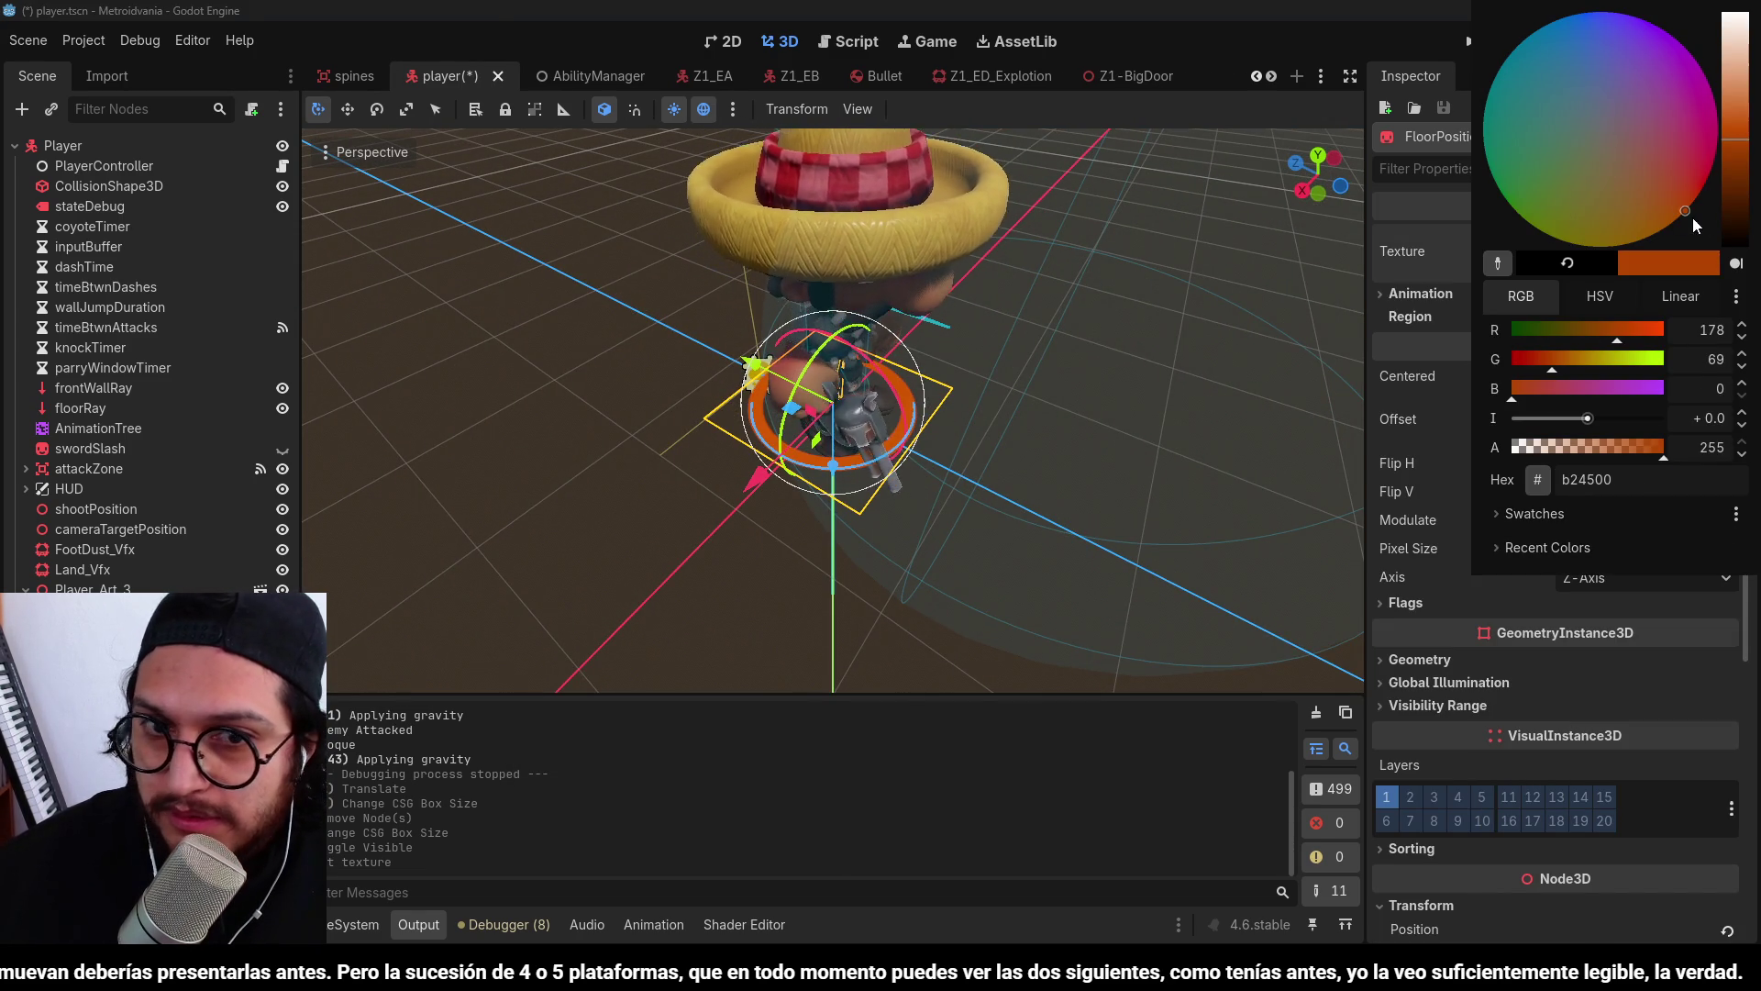
left_click_drag(1733, 138, 1733, 107)
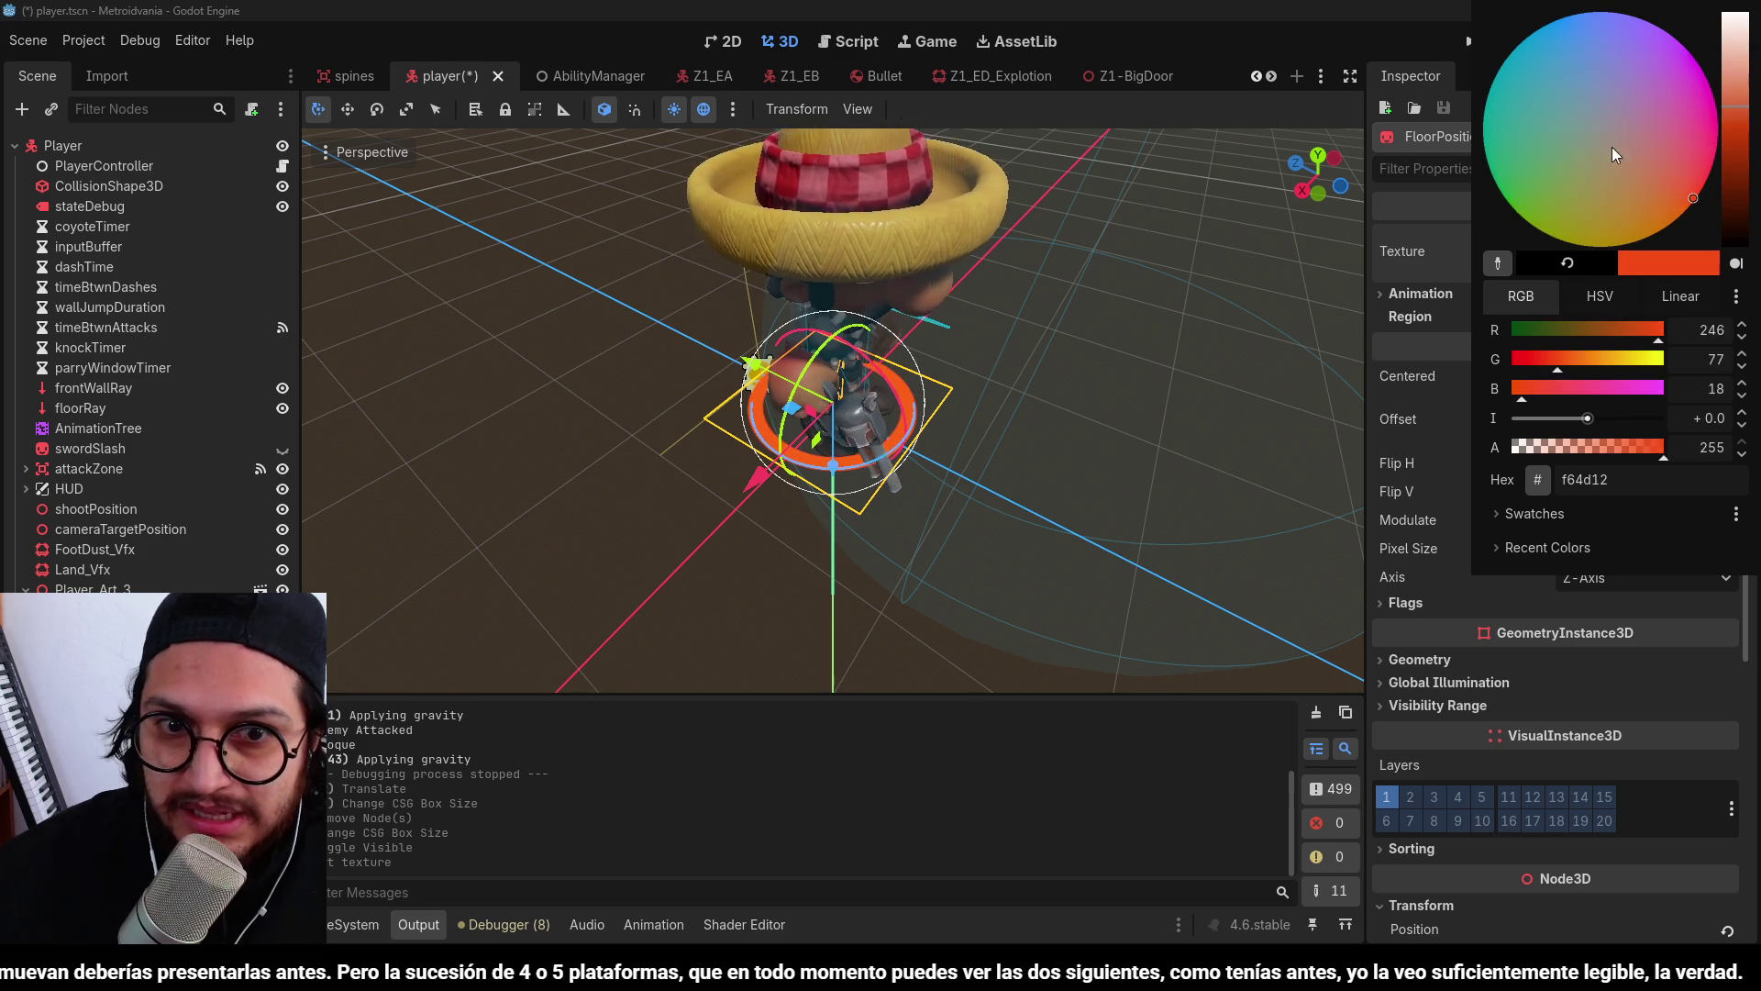
left_click(1439, 36)
left_click(1484, 46)
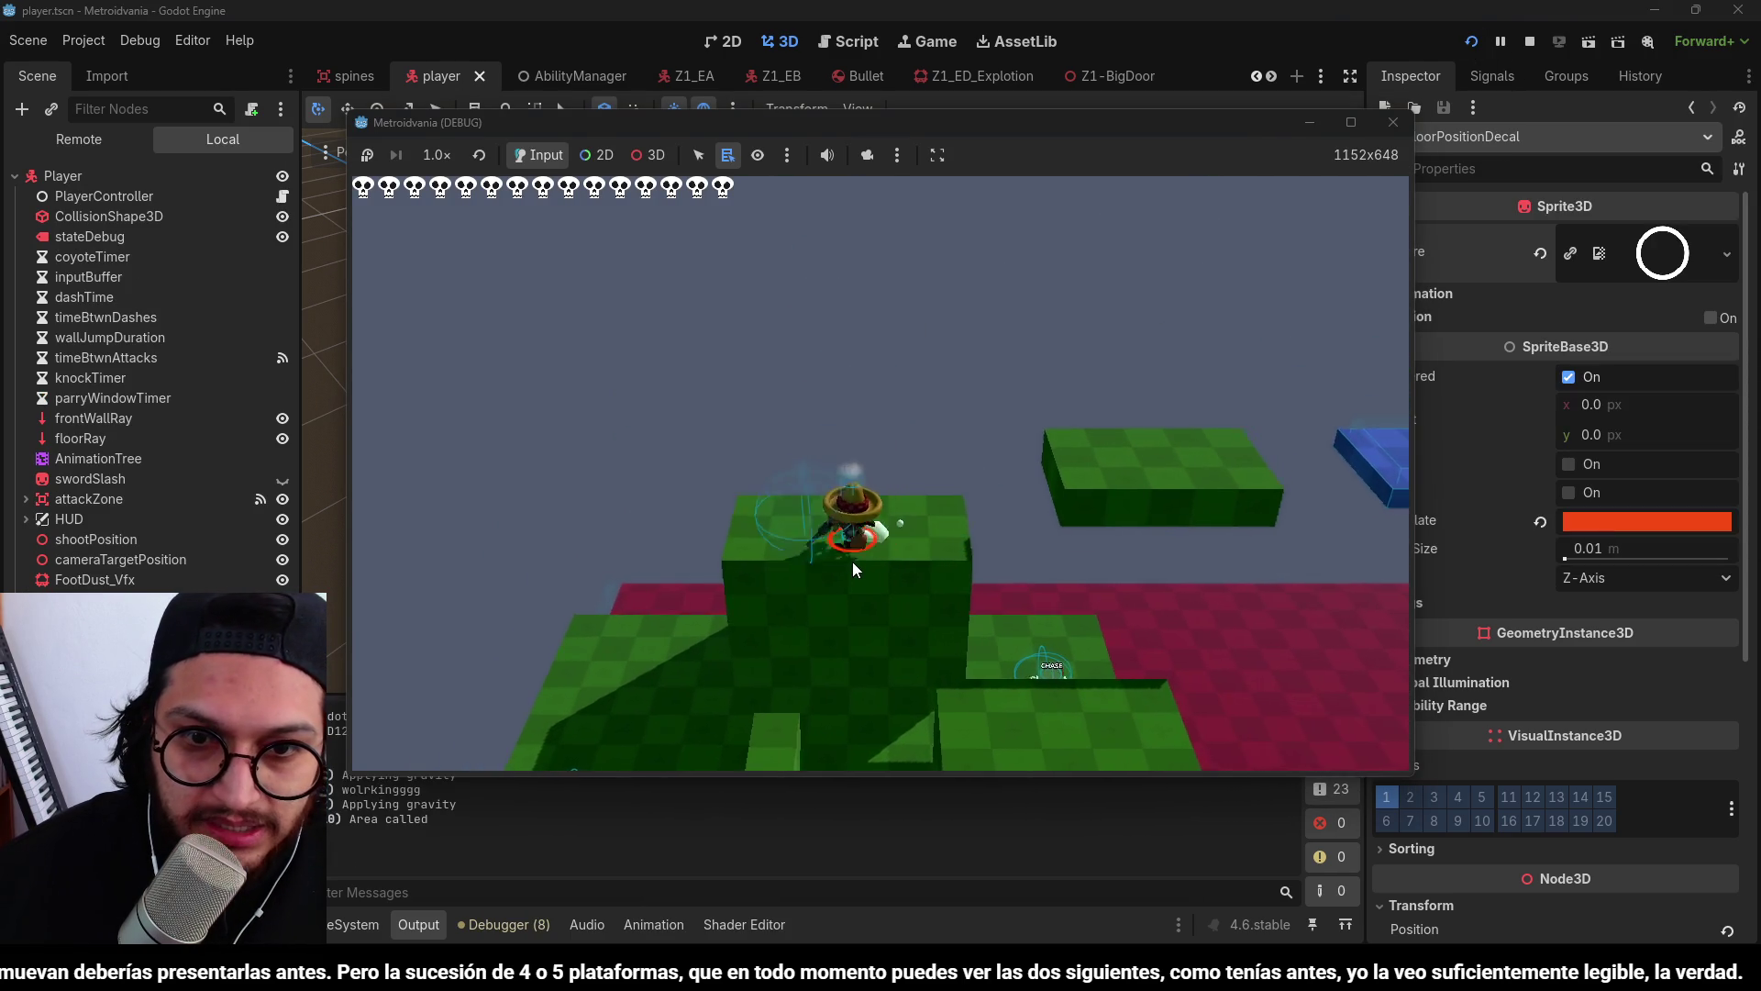
Run right and jump toward the blue platform, landing on the green floor.
key("Right")
key("space")
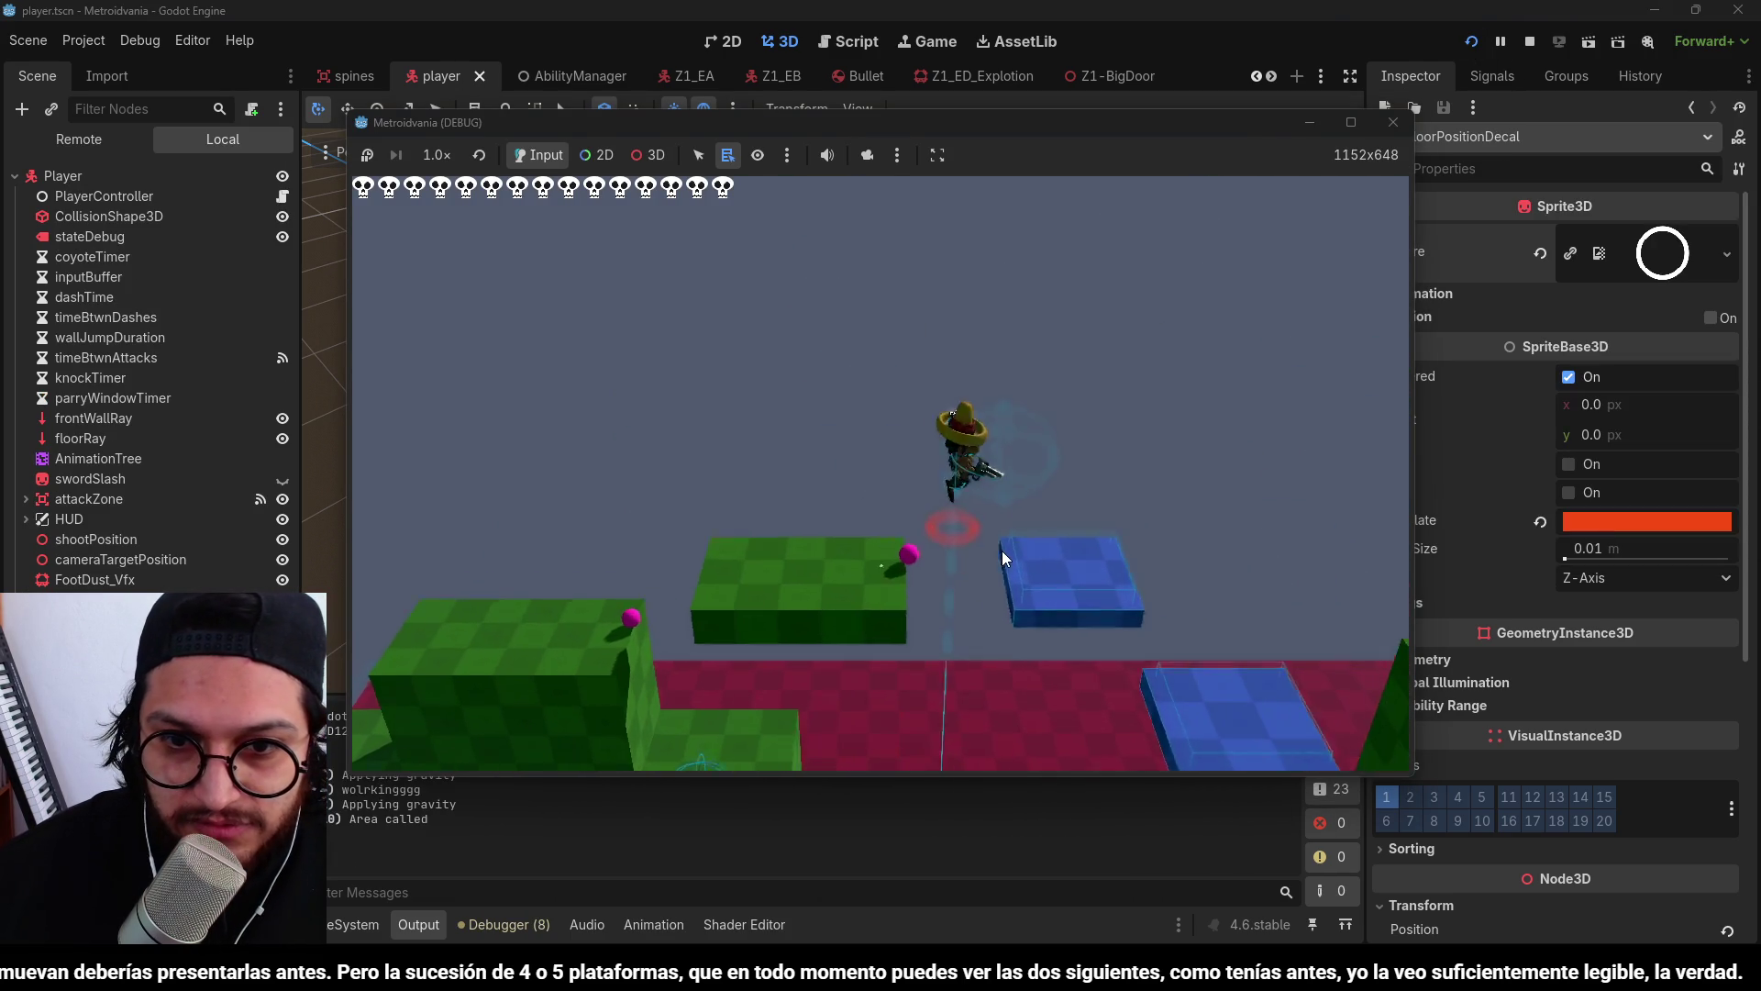
key("space")
key("space")
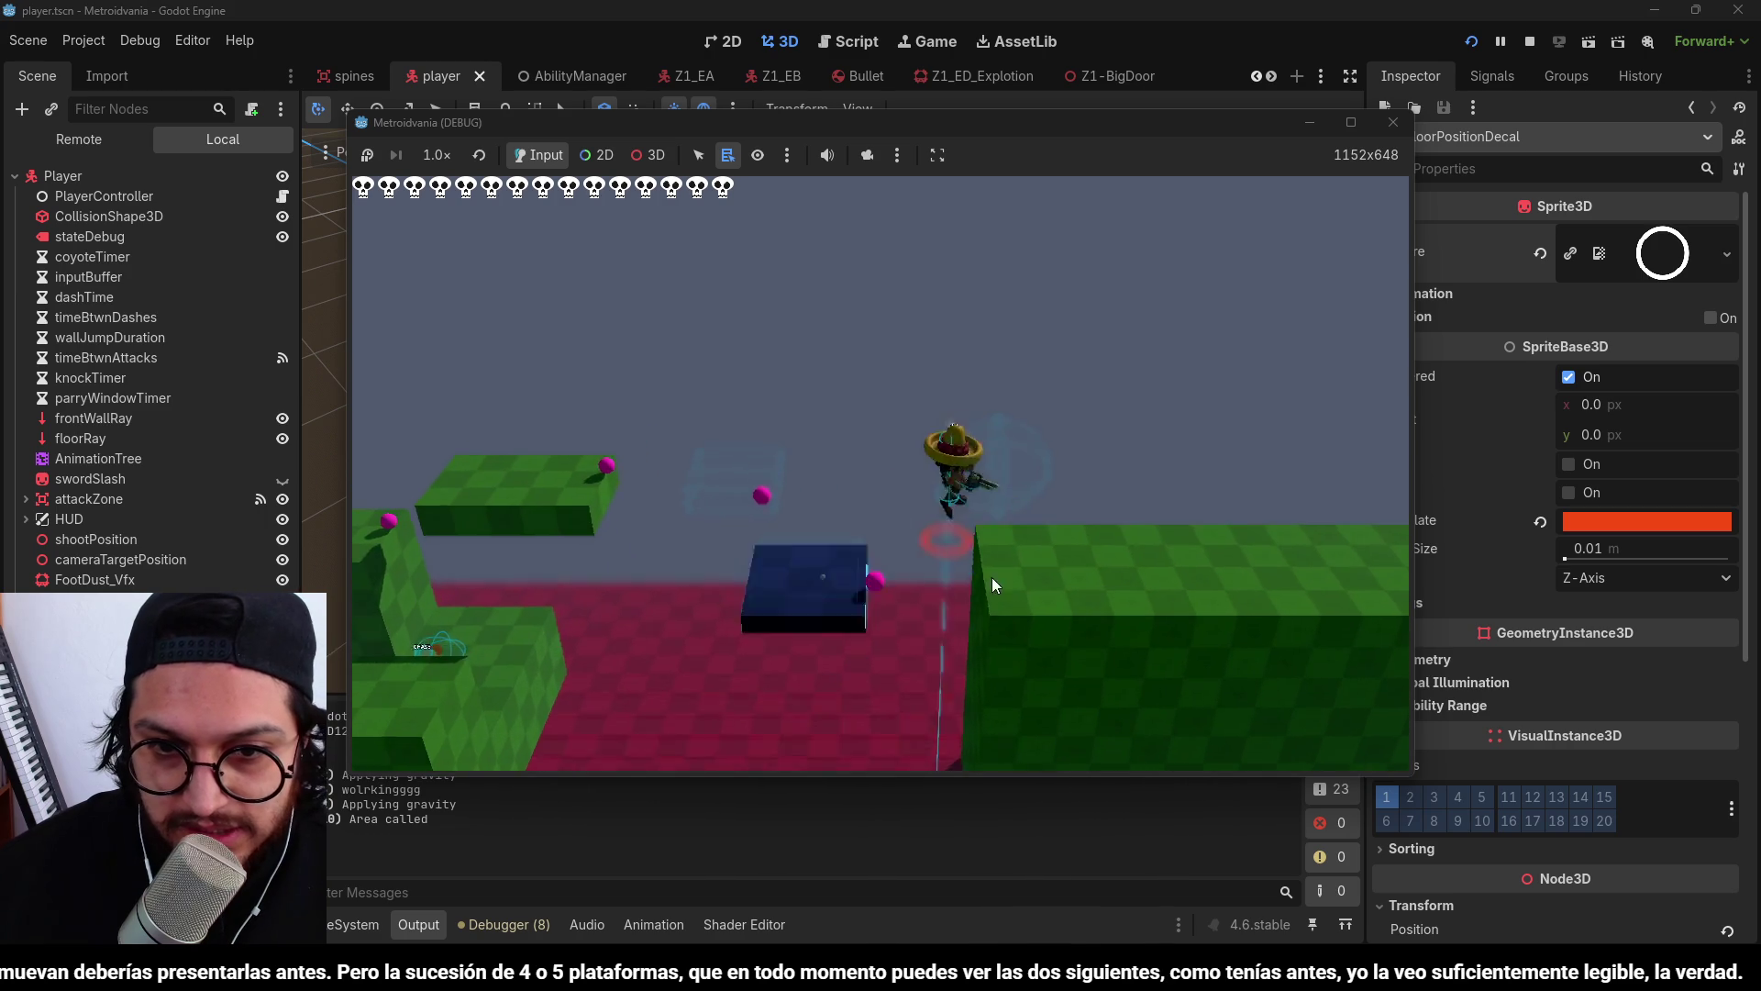
key("Right")
key("space")
key("Right")
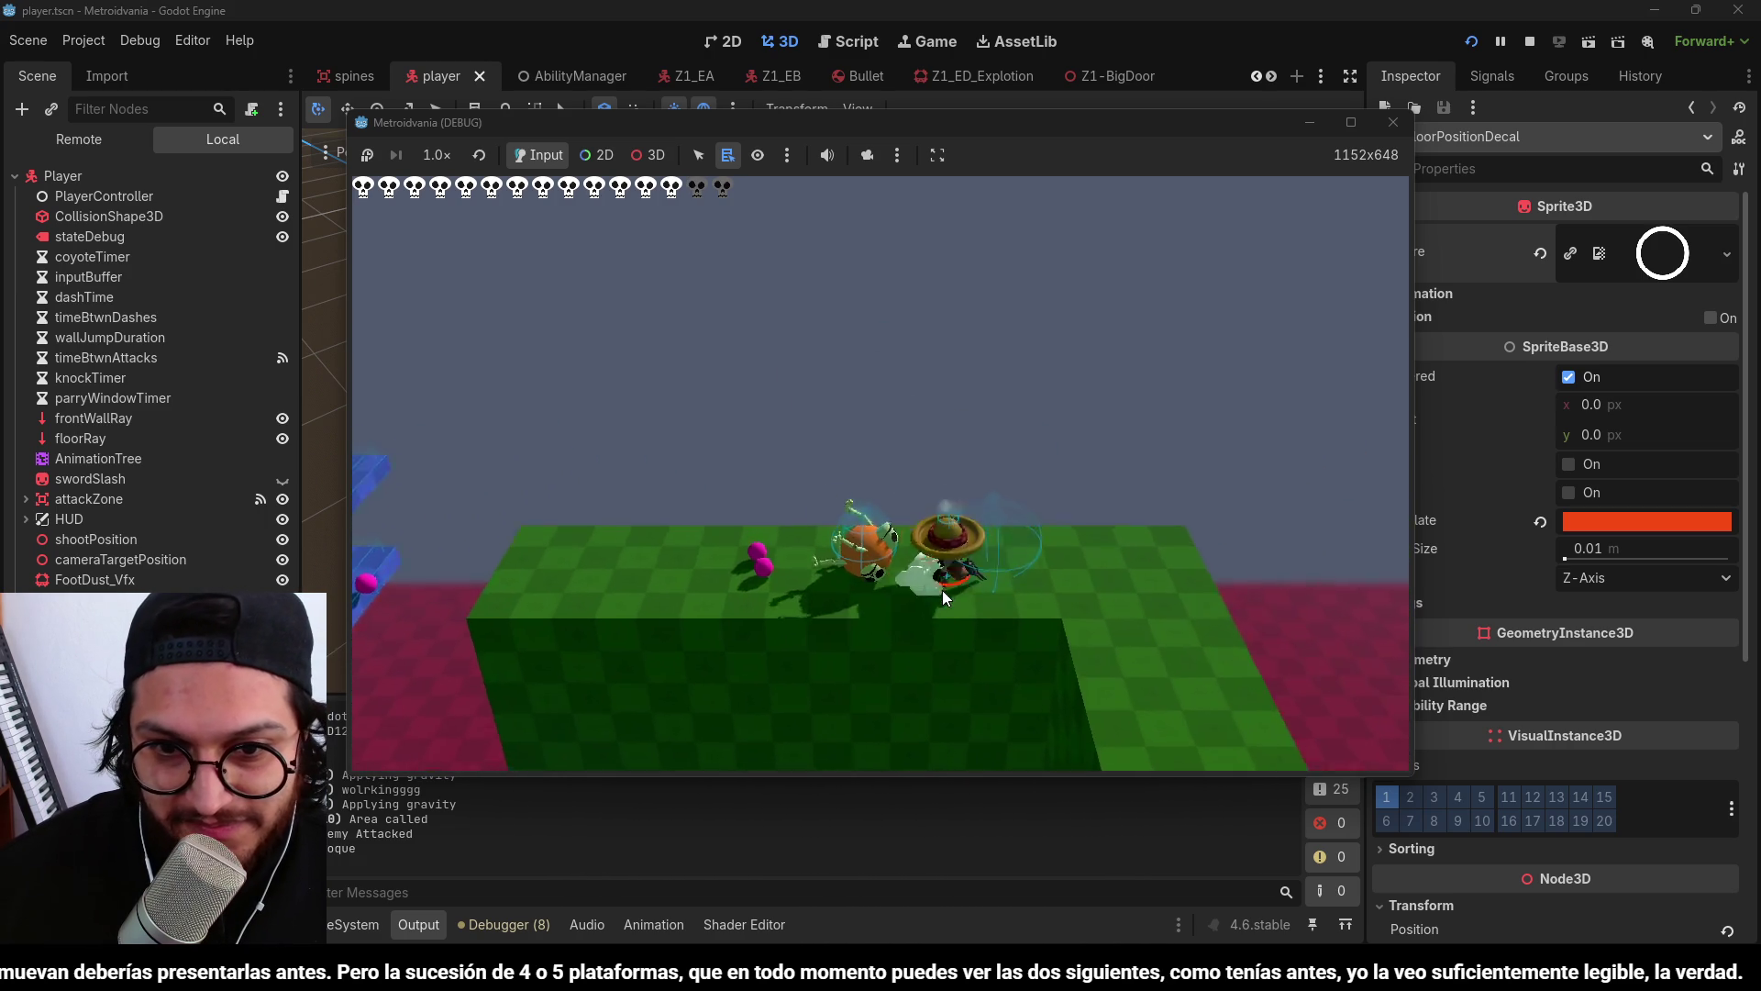
Walk across the green floor onto the light-blue block toward Door Switch, then stop the game.
key("Right")
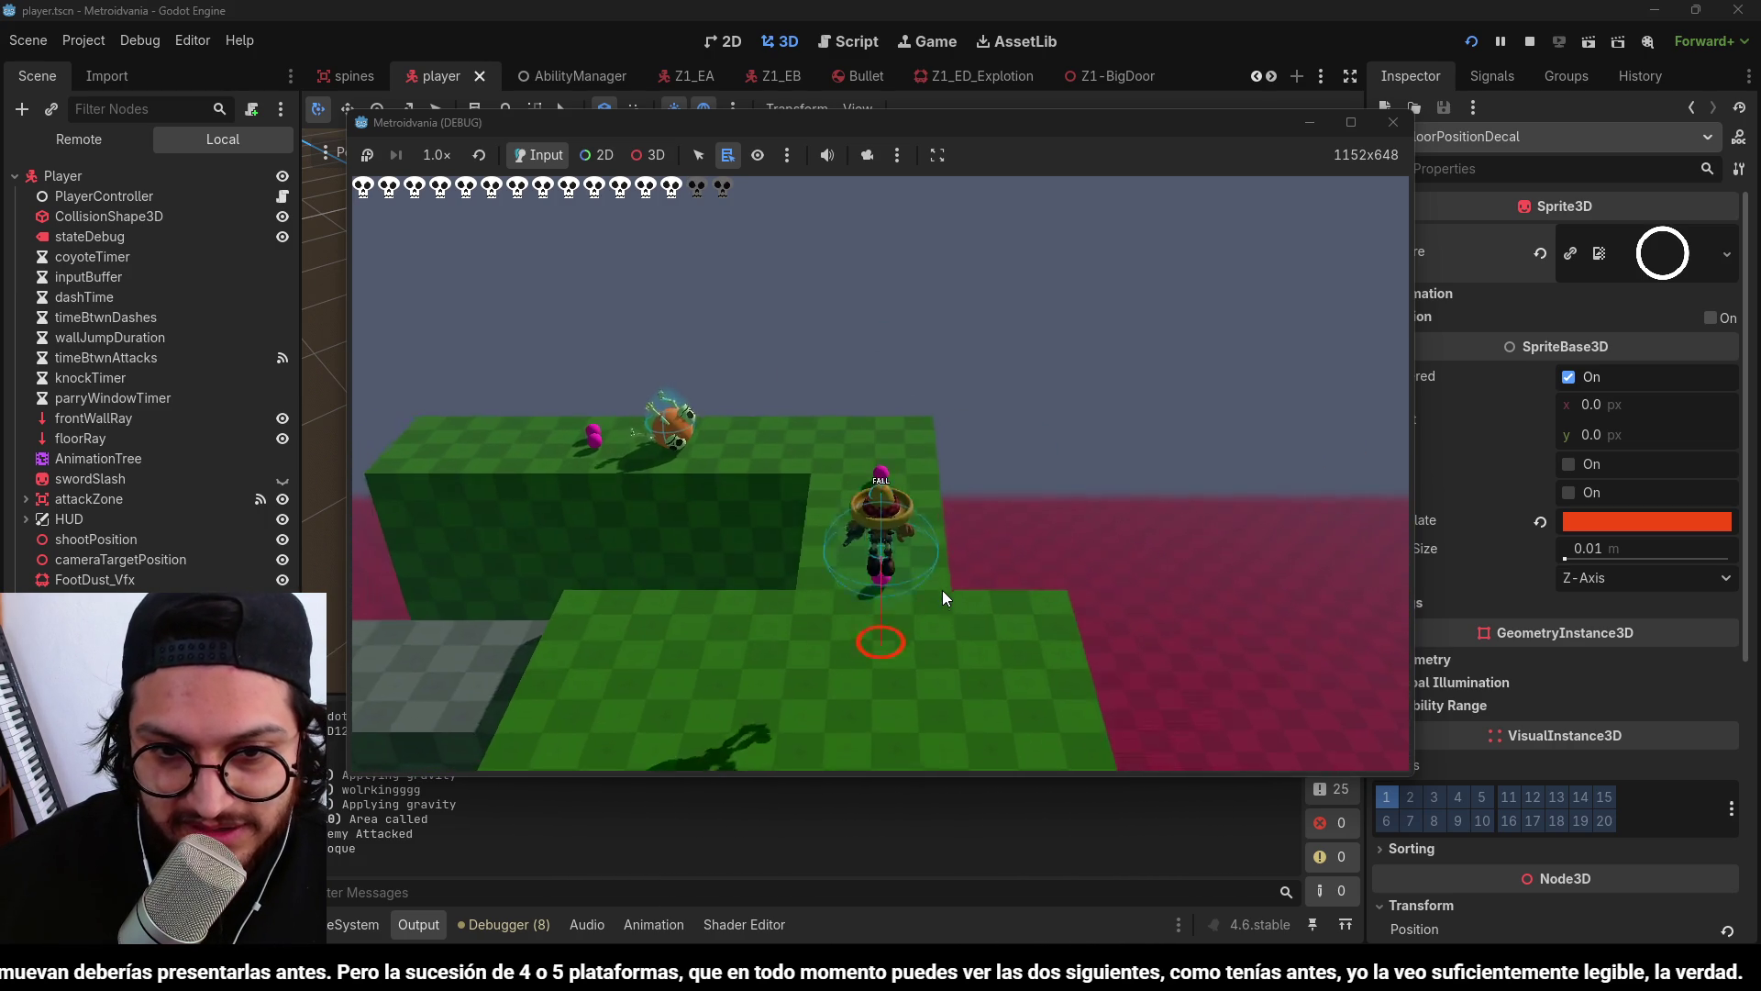
key("Right")
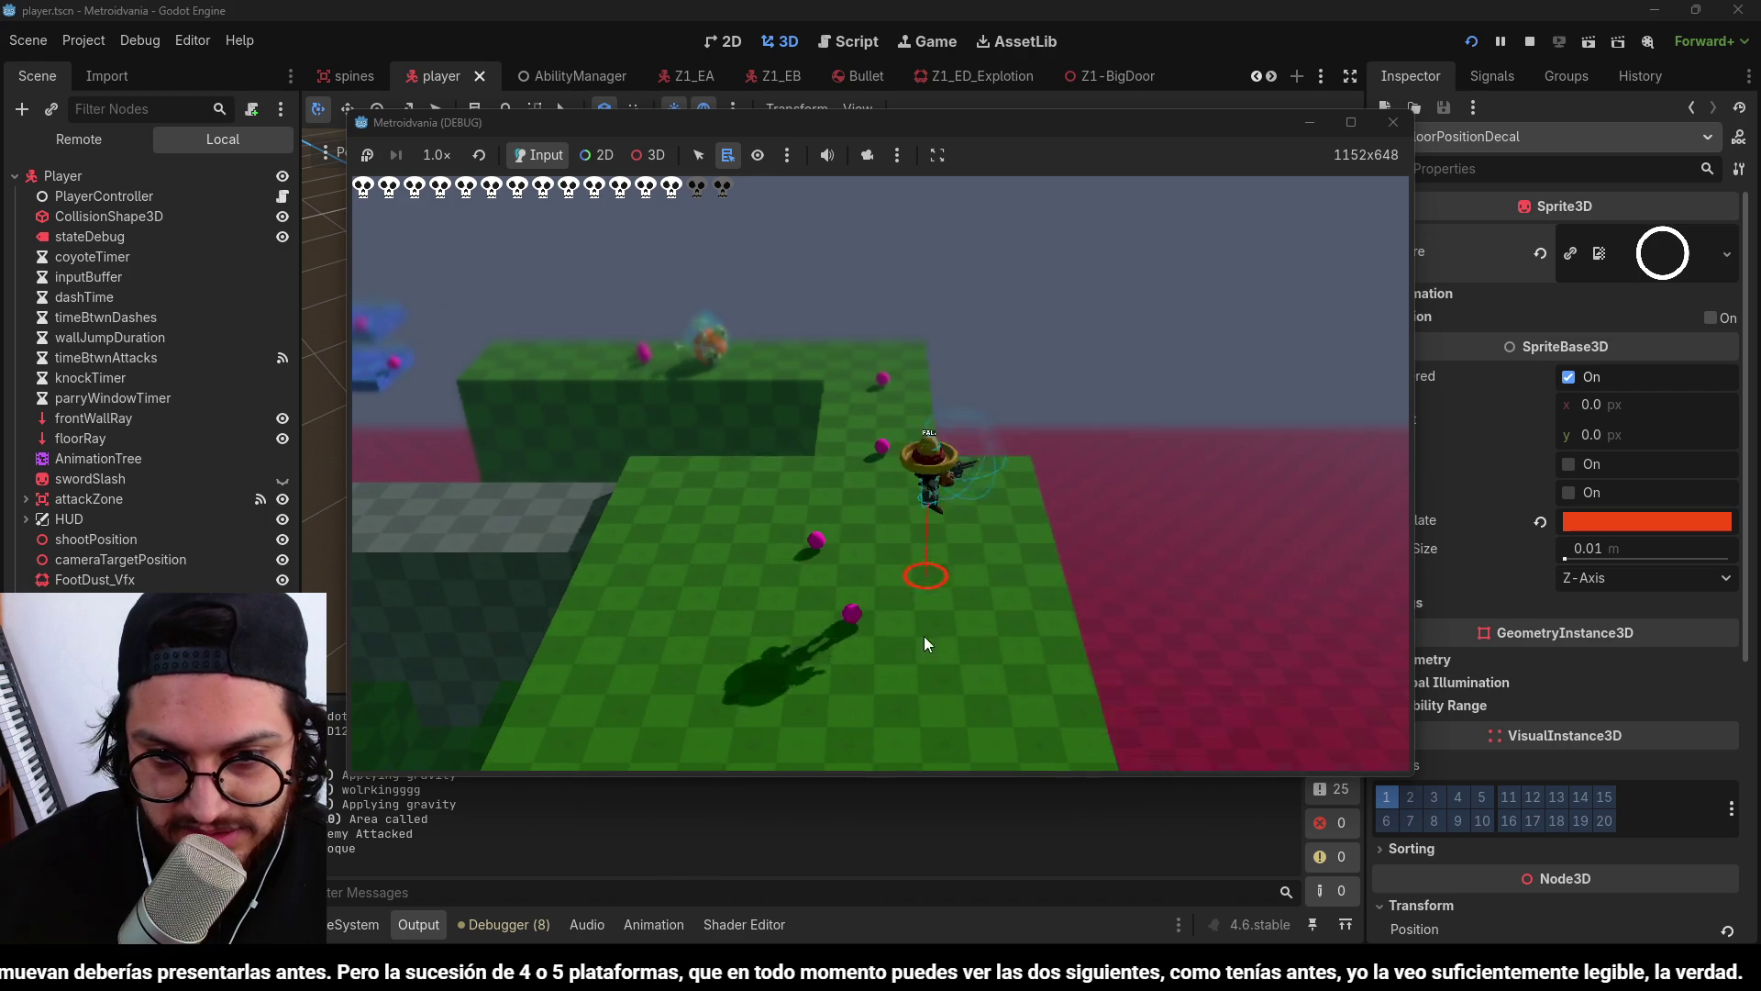
key("Right")
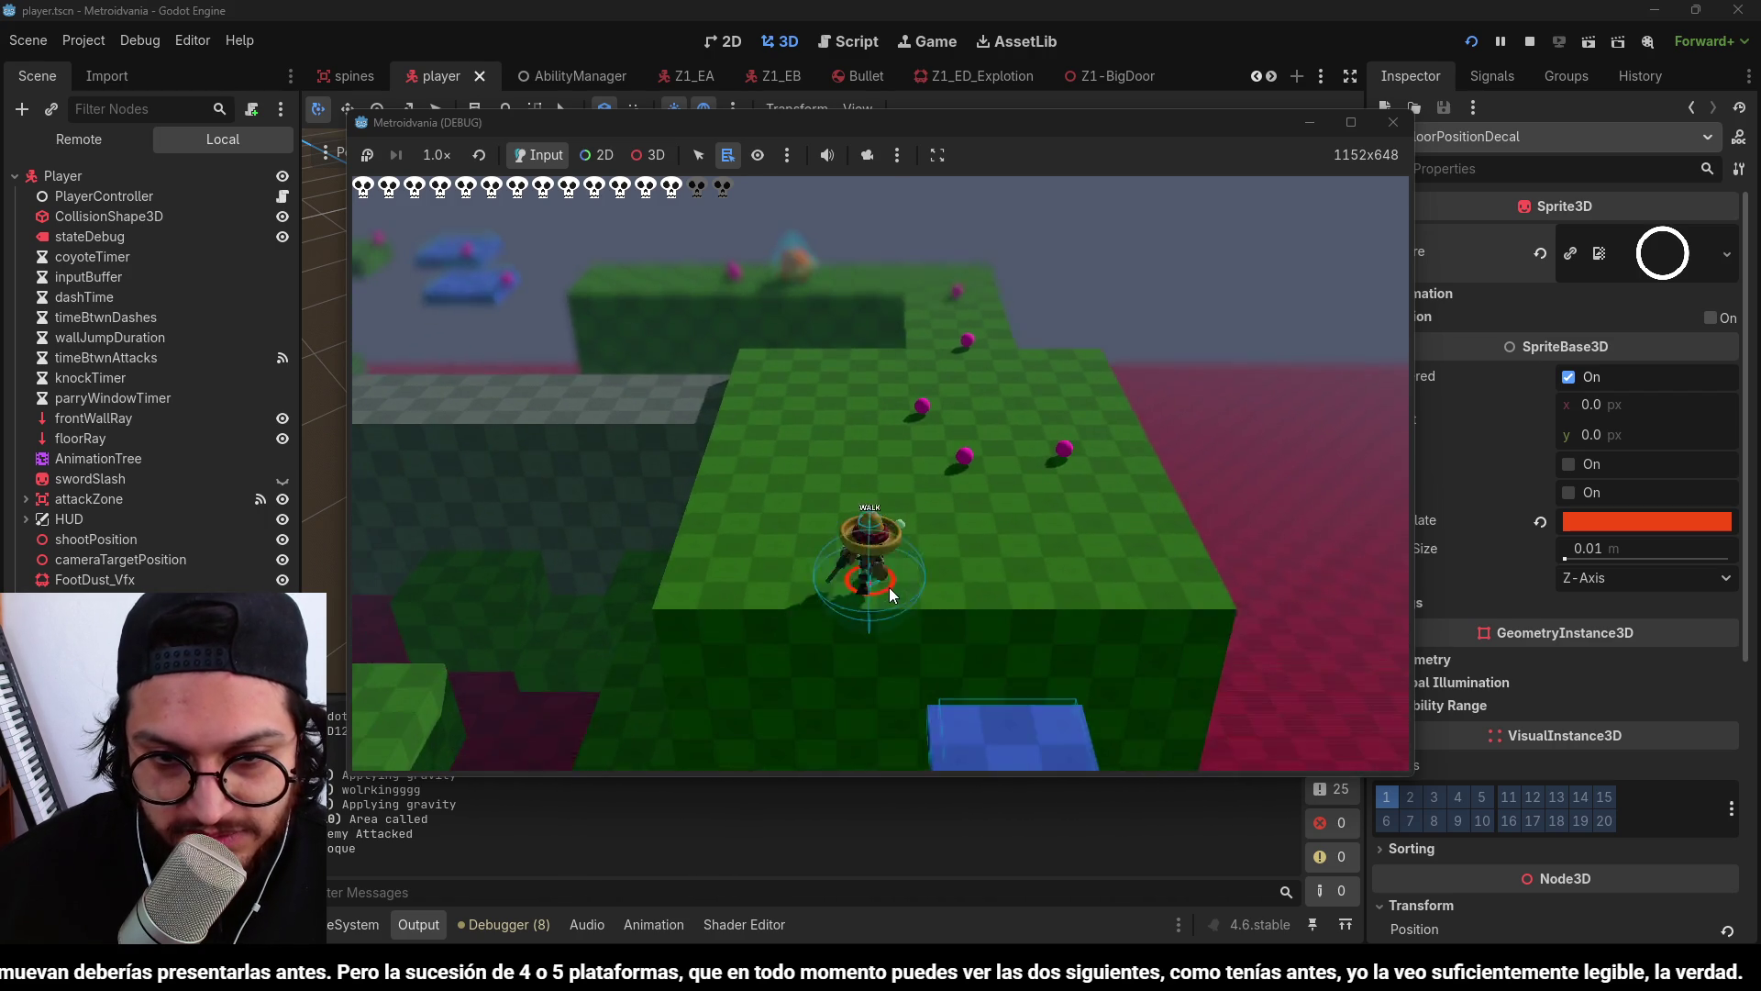
key("Right")
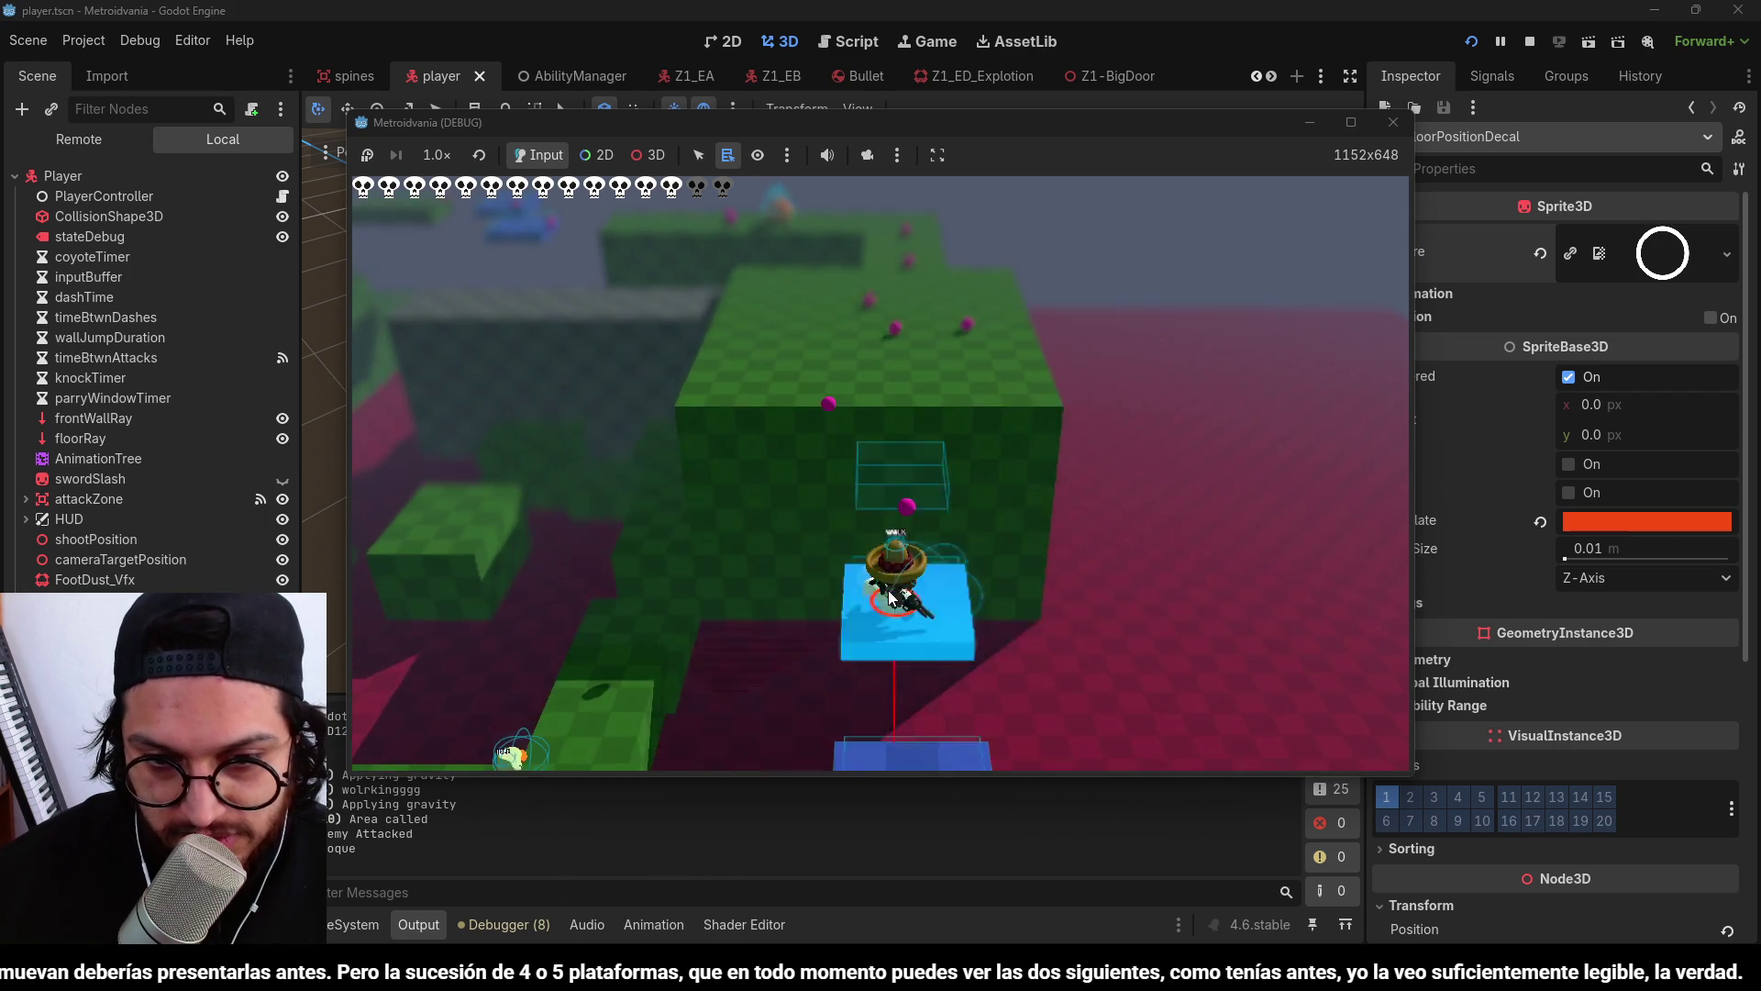
key("Right")
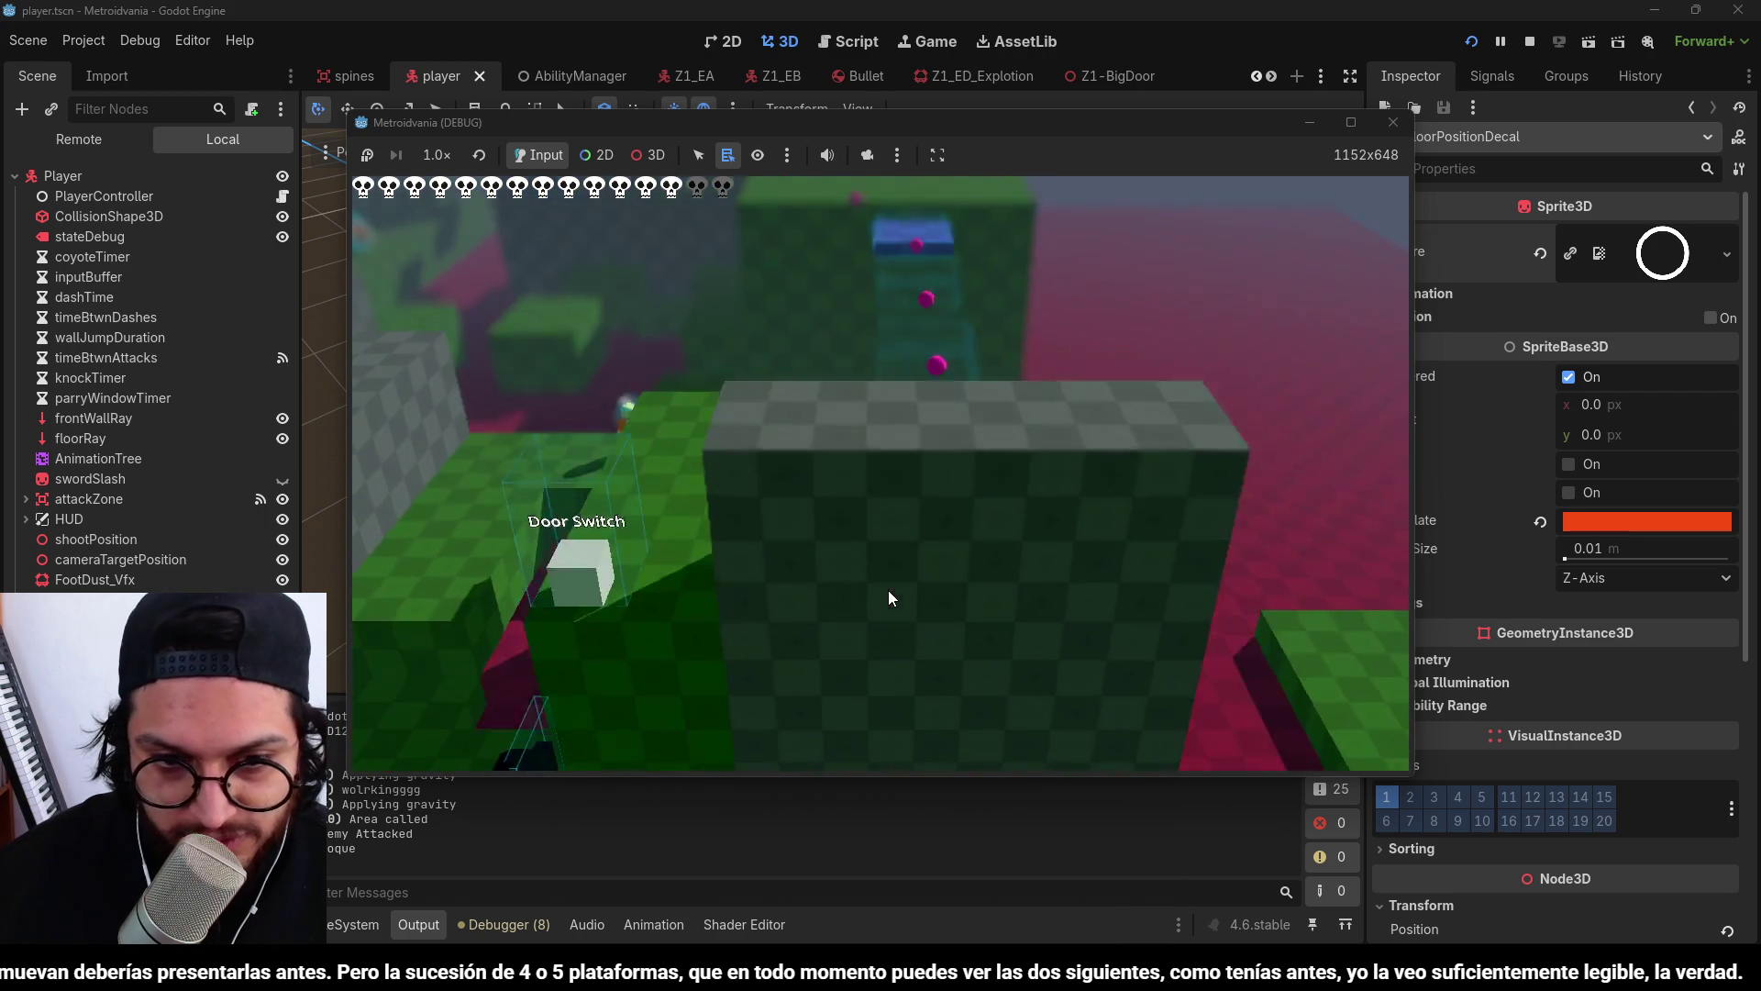
left_click(1529, 42)
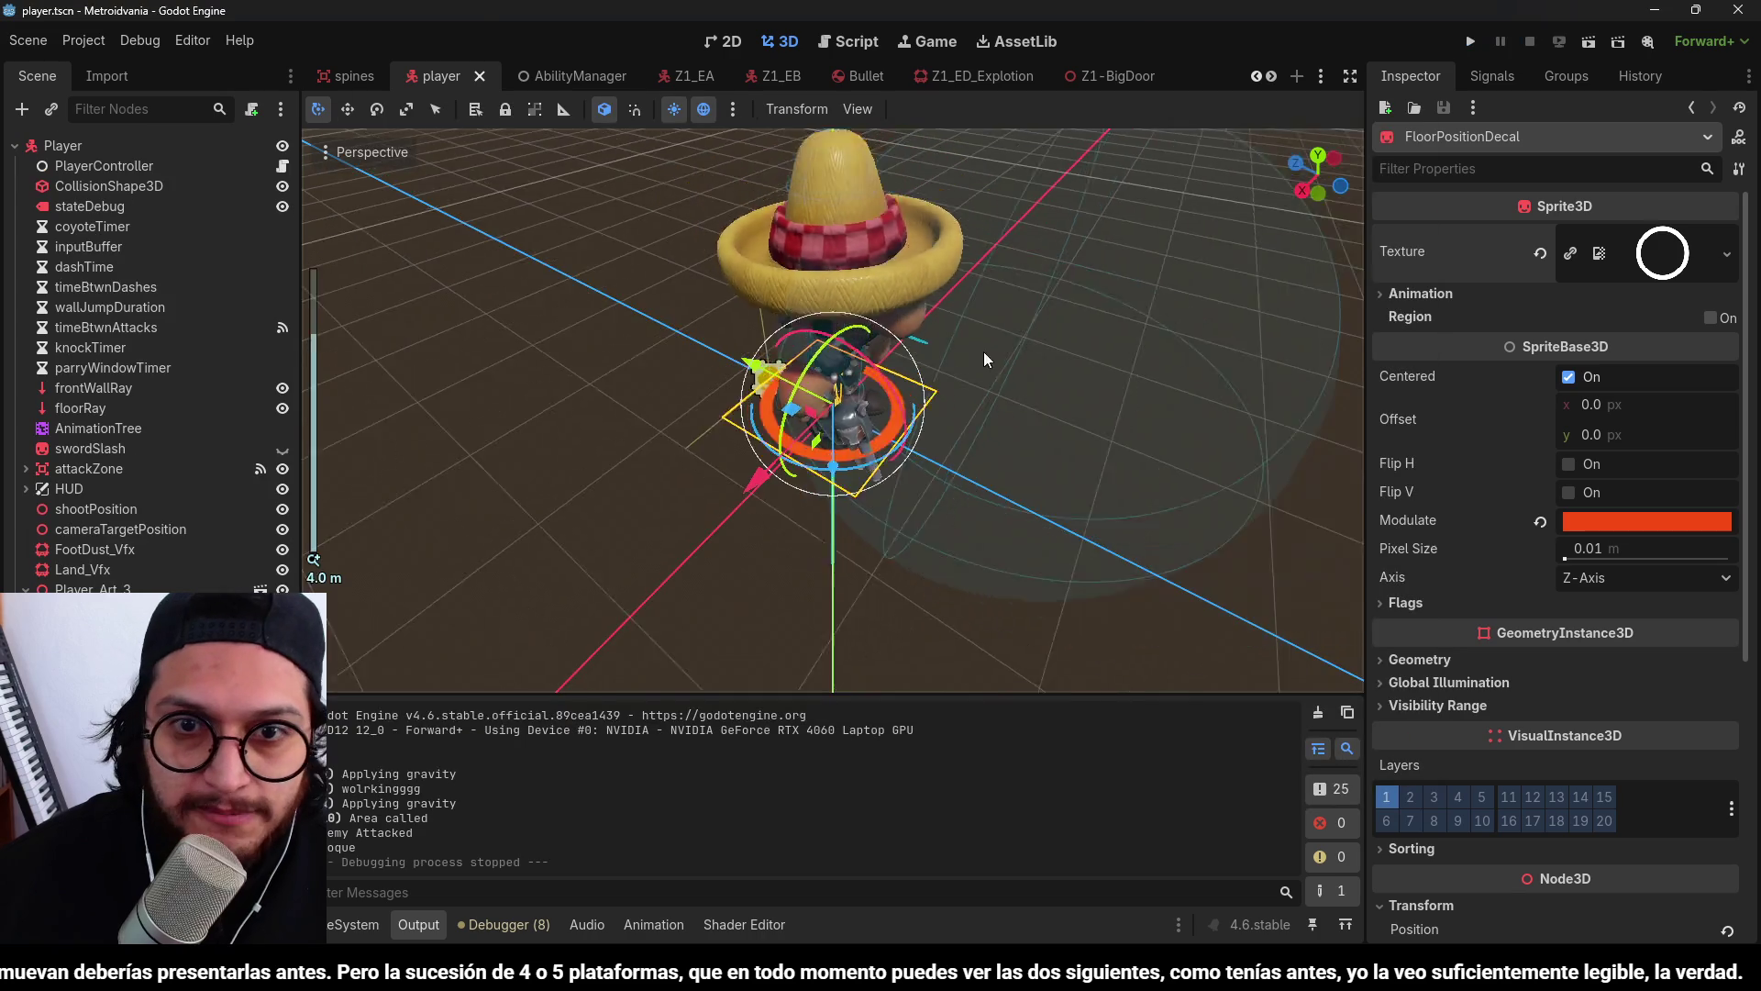
Switch to the Z5-Levels level scene.
scroll(983, 350, "down", 10)
left_click(1321, 76)
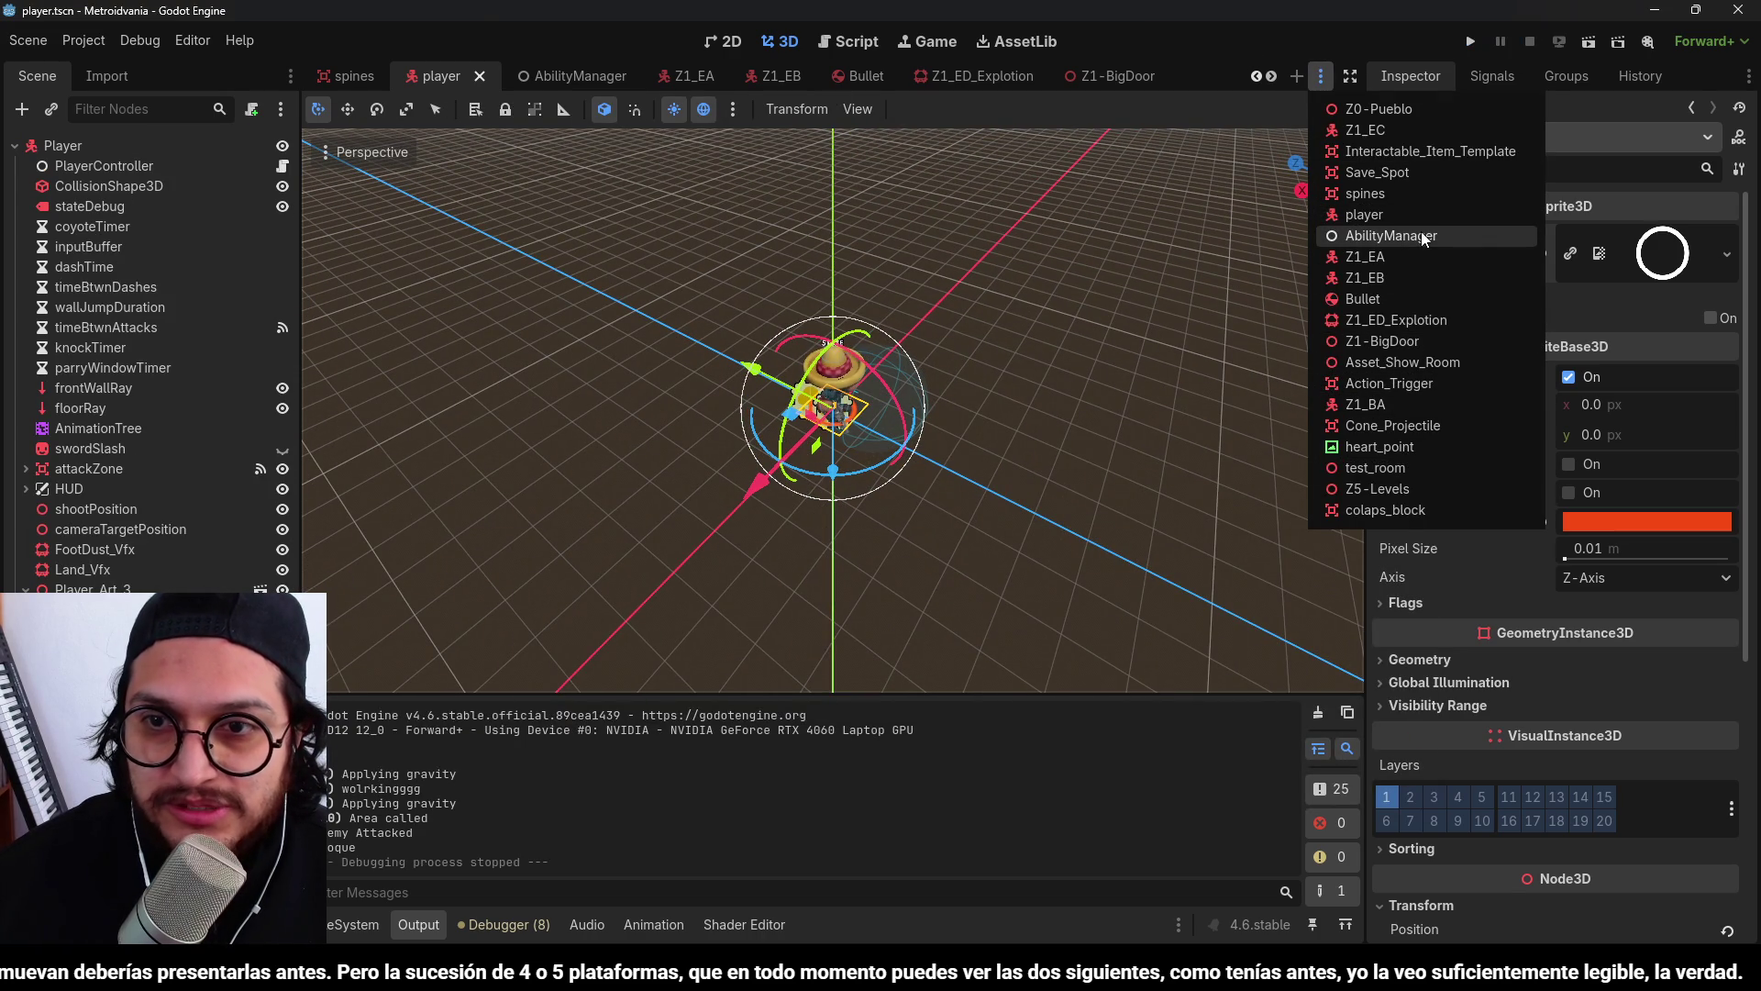
left_click(1402, 492)
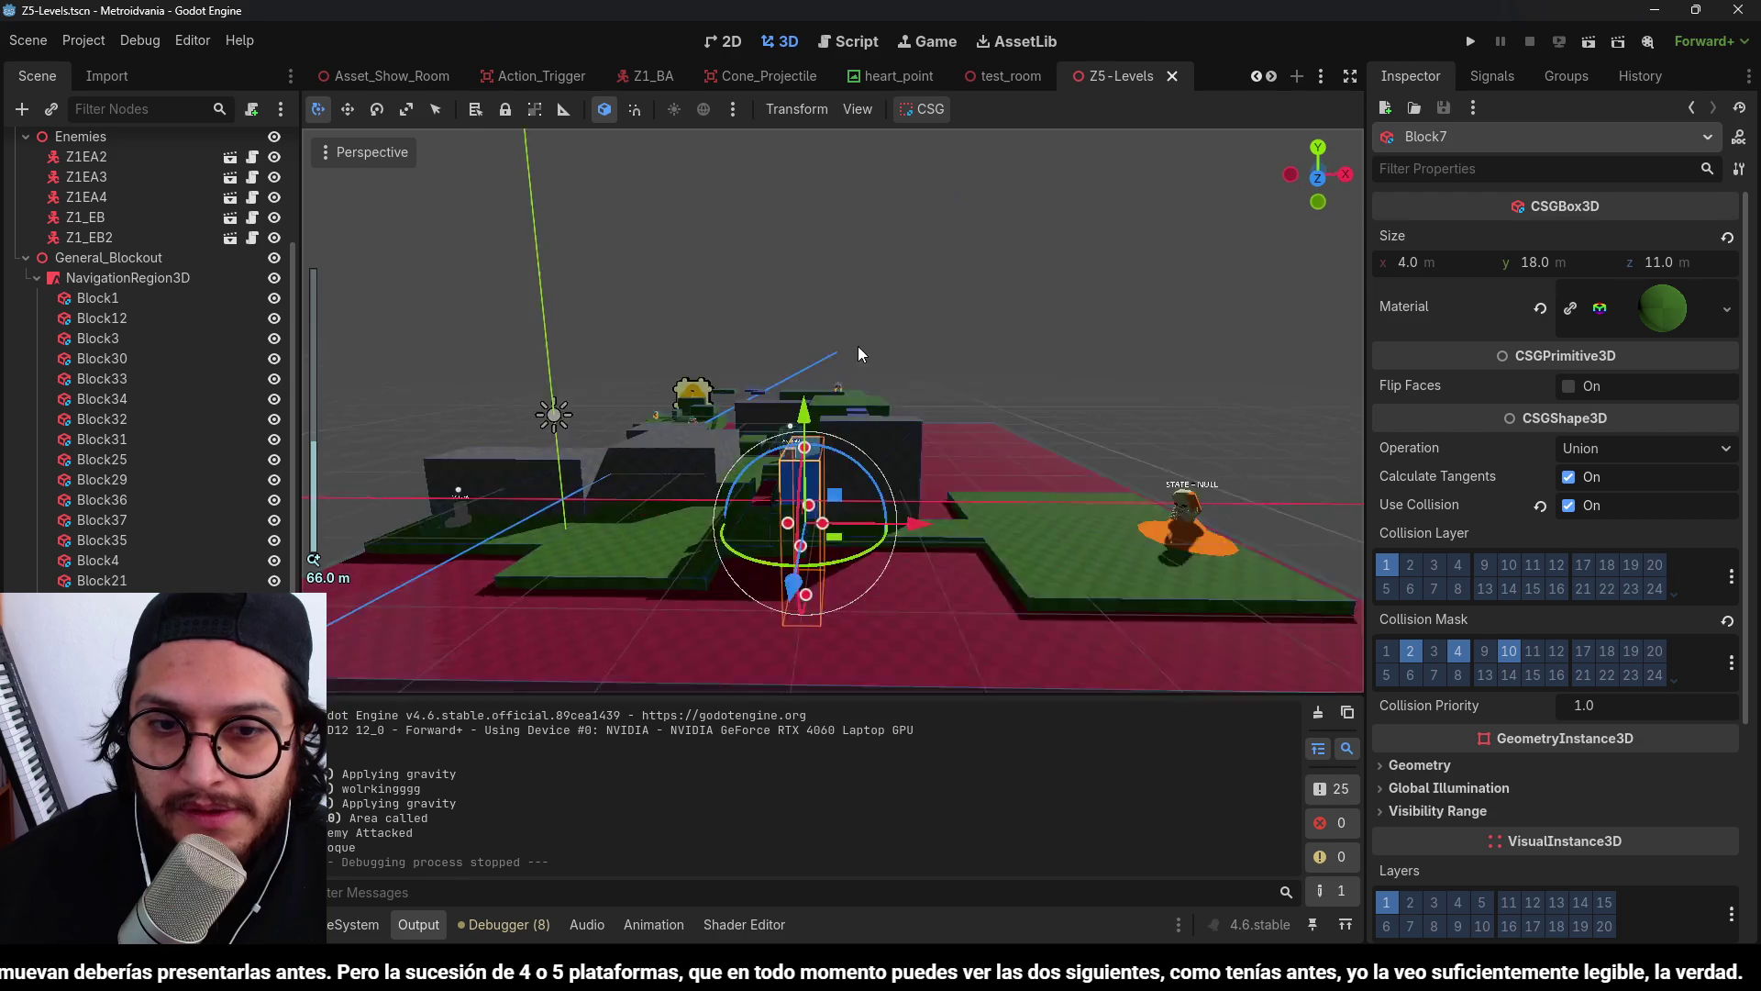
Select Block28 at 10 × 7 × 3 m and save the level.
left_click(945, 523)
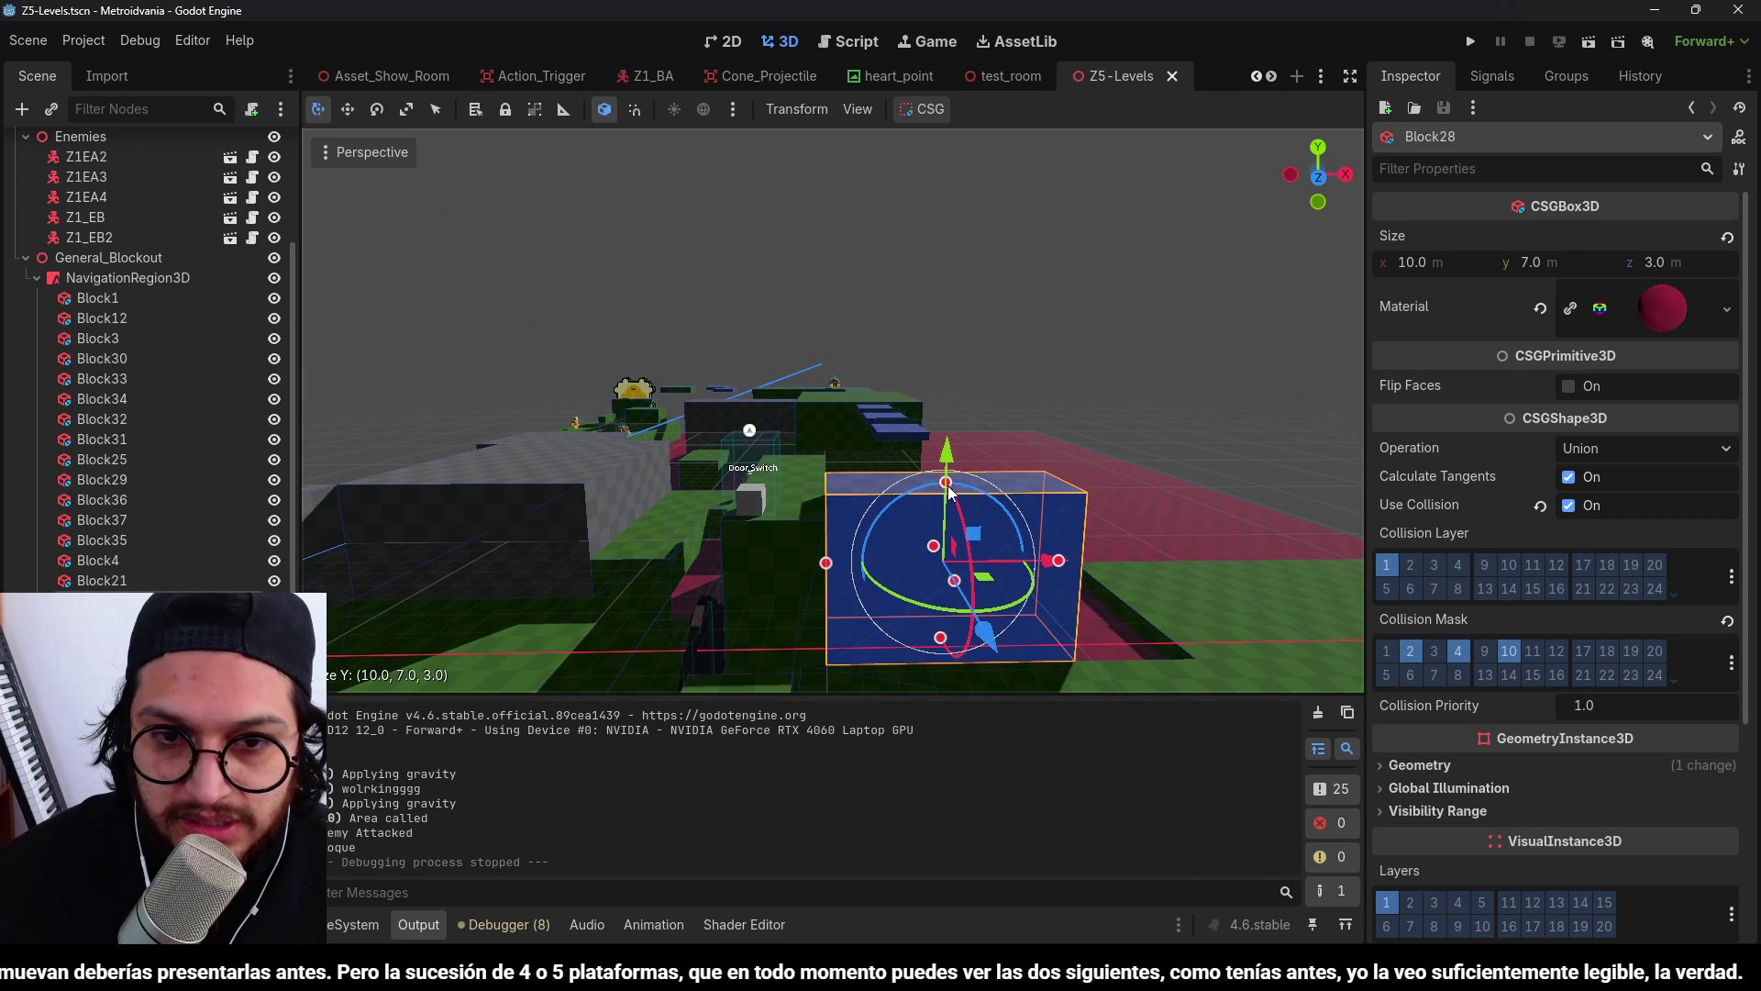
key("ctrl+s")
scroll(933, 507, "down", 3)
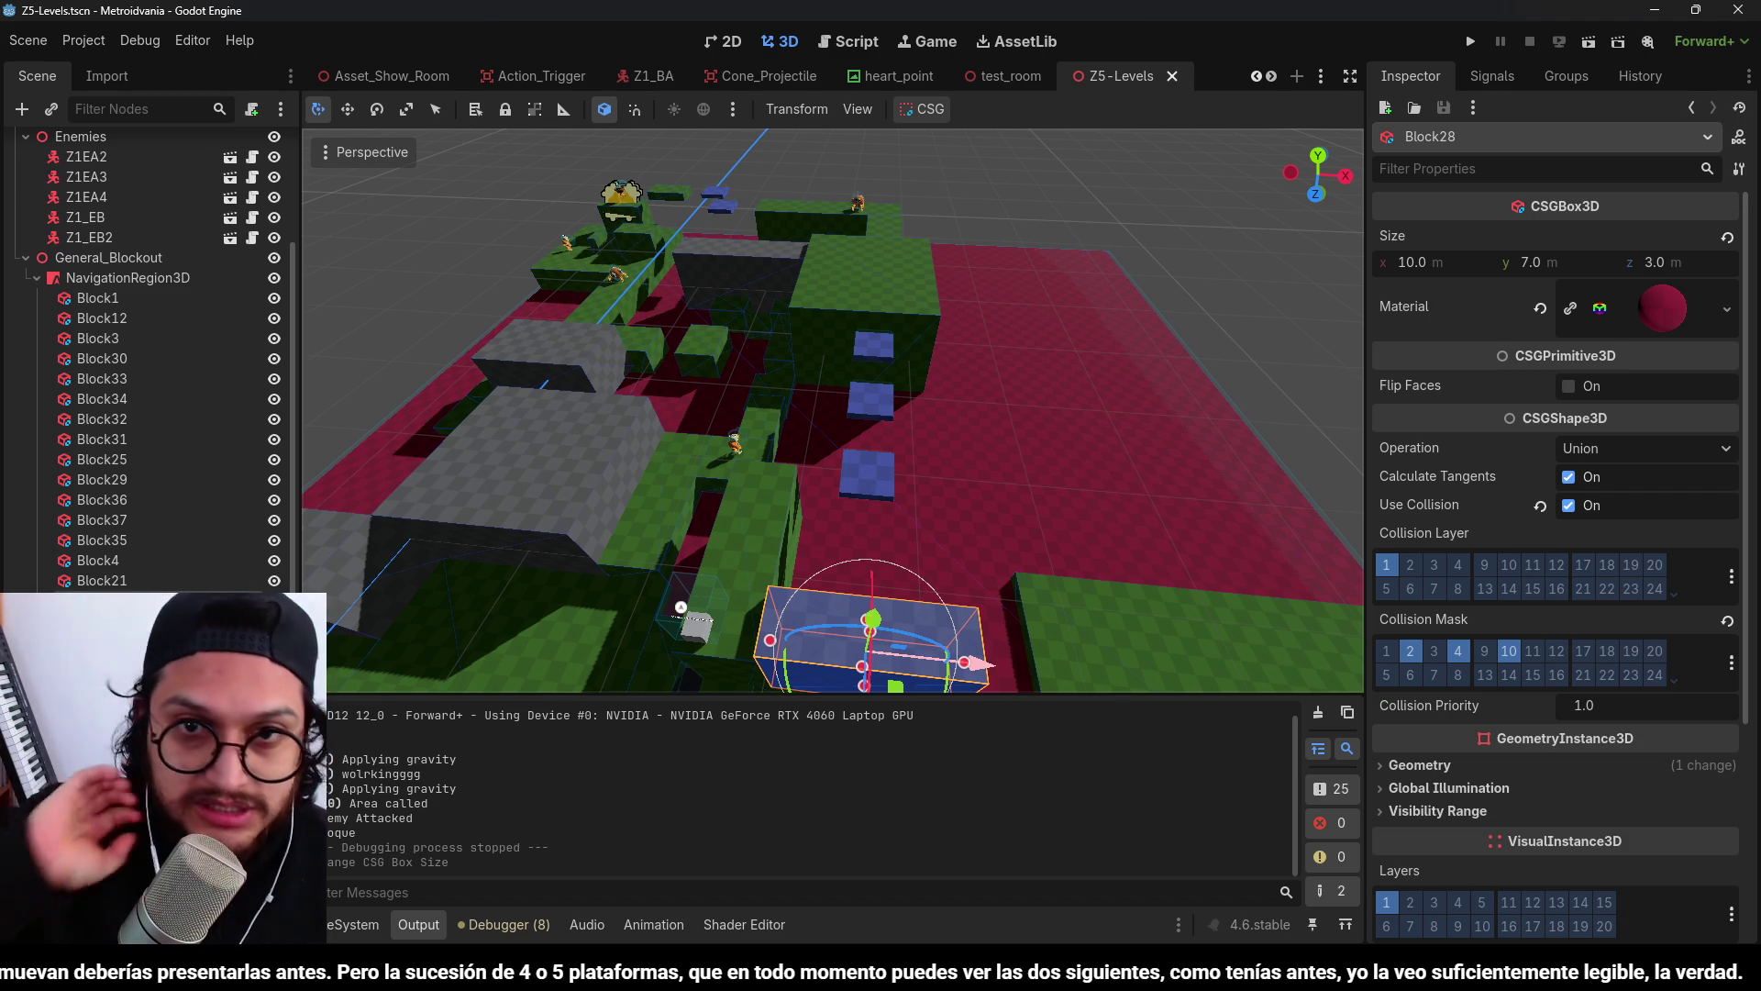
key("ctrl+s")
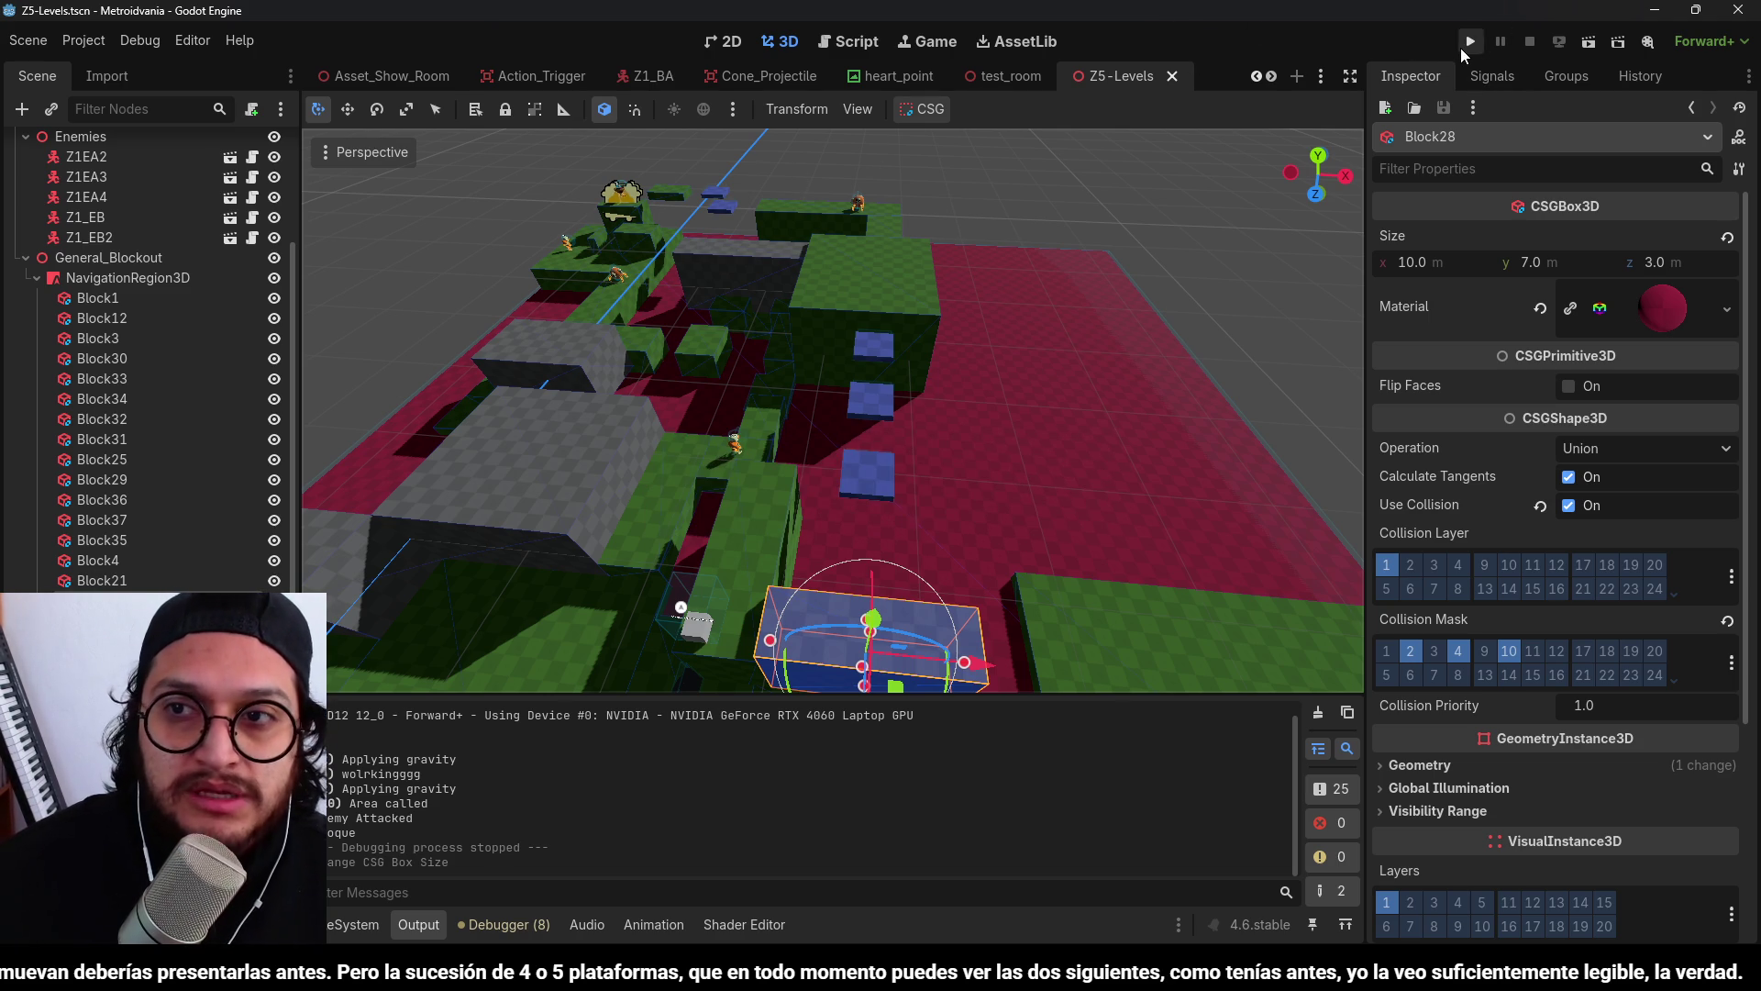
left_click(1469, 44)
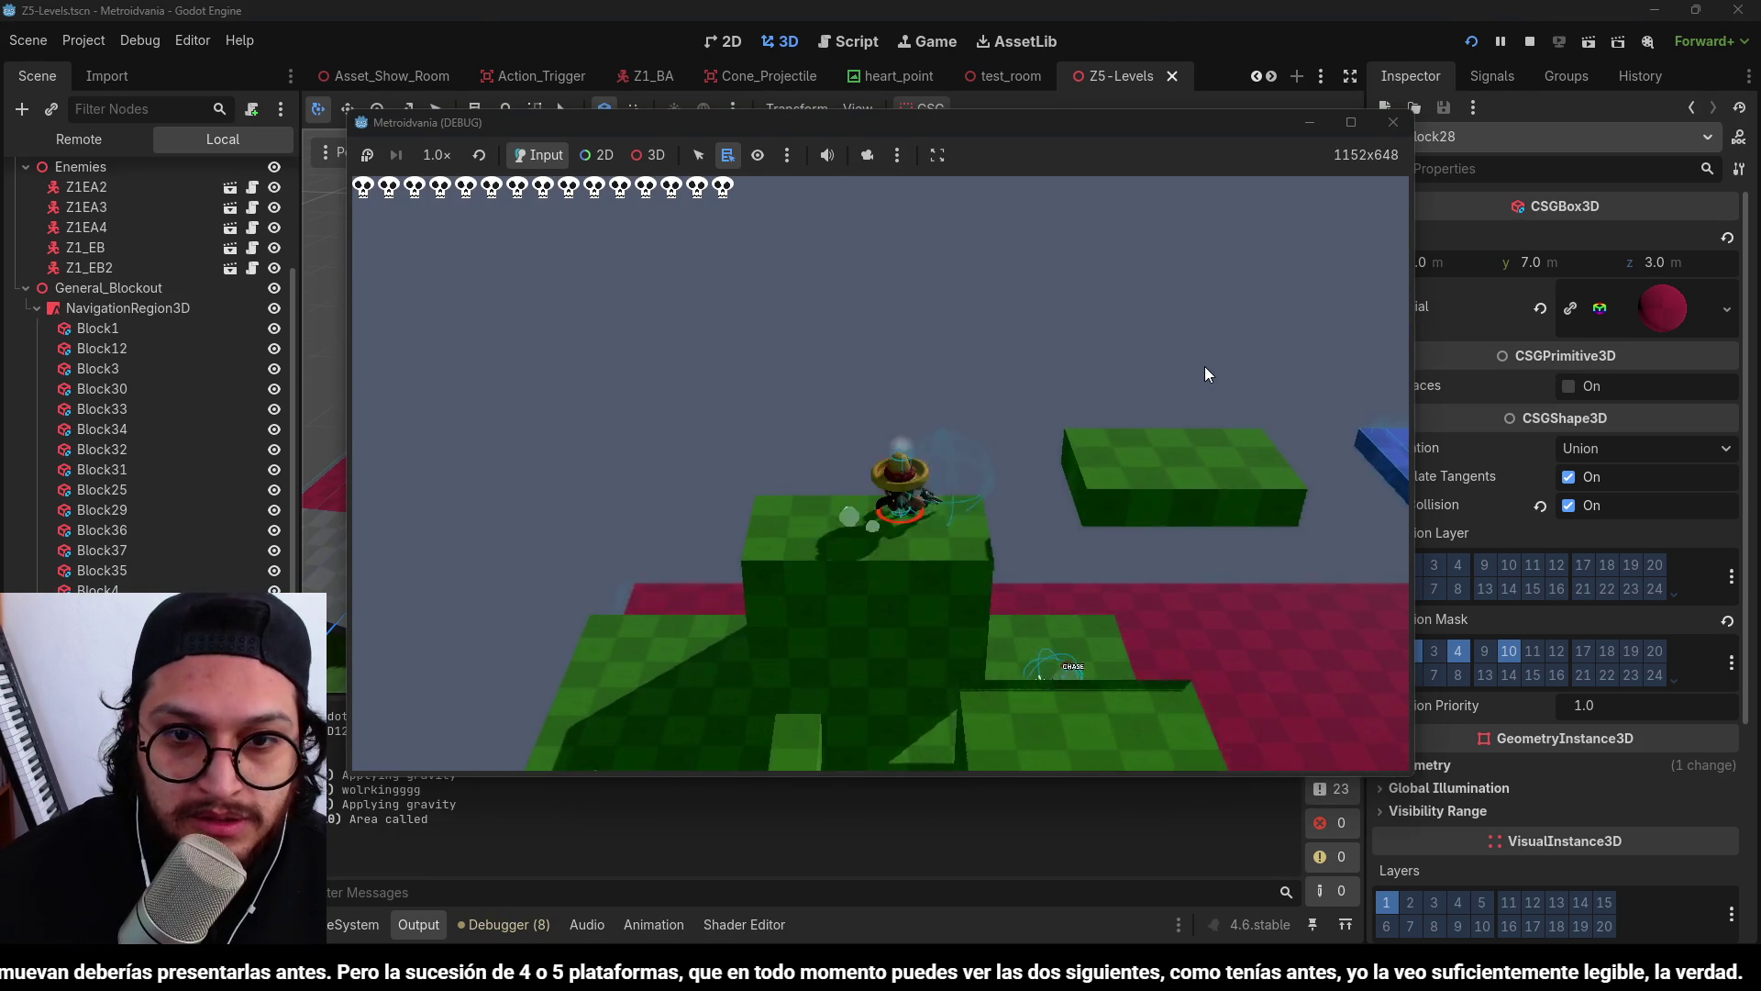
key("space")
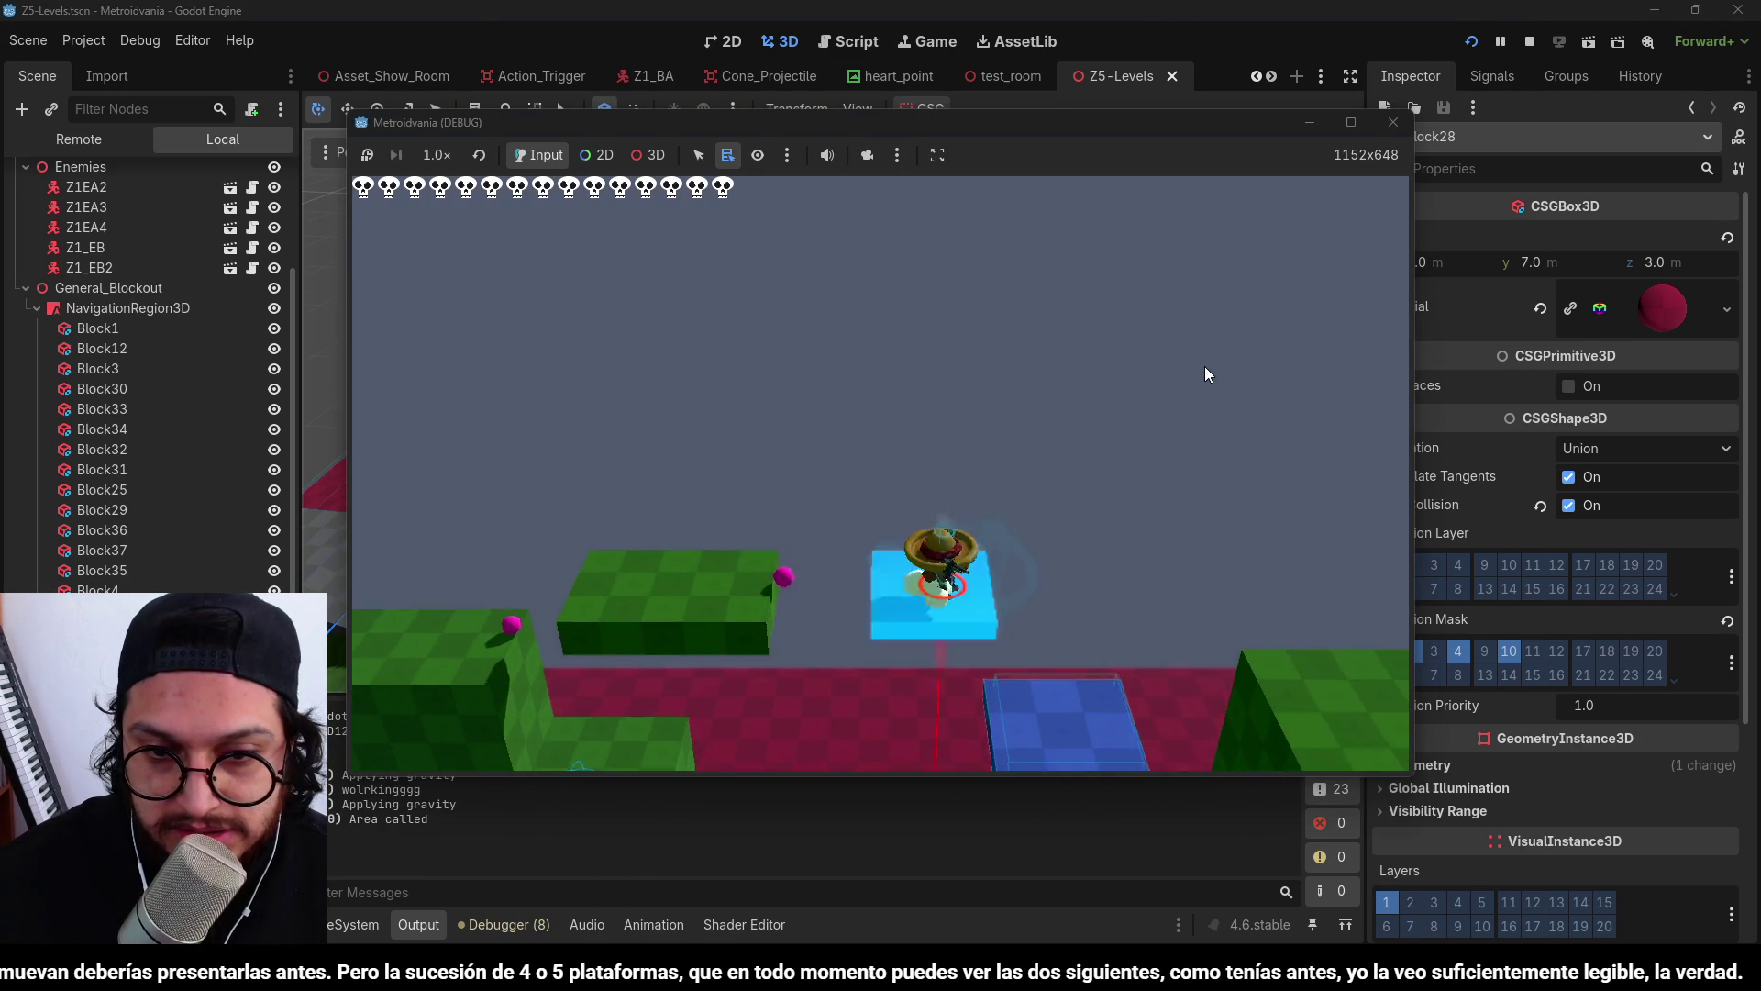
key("space")
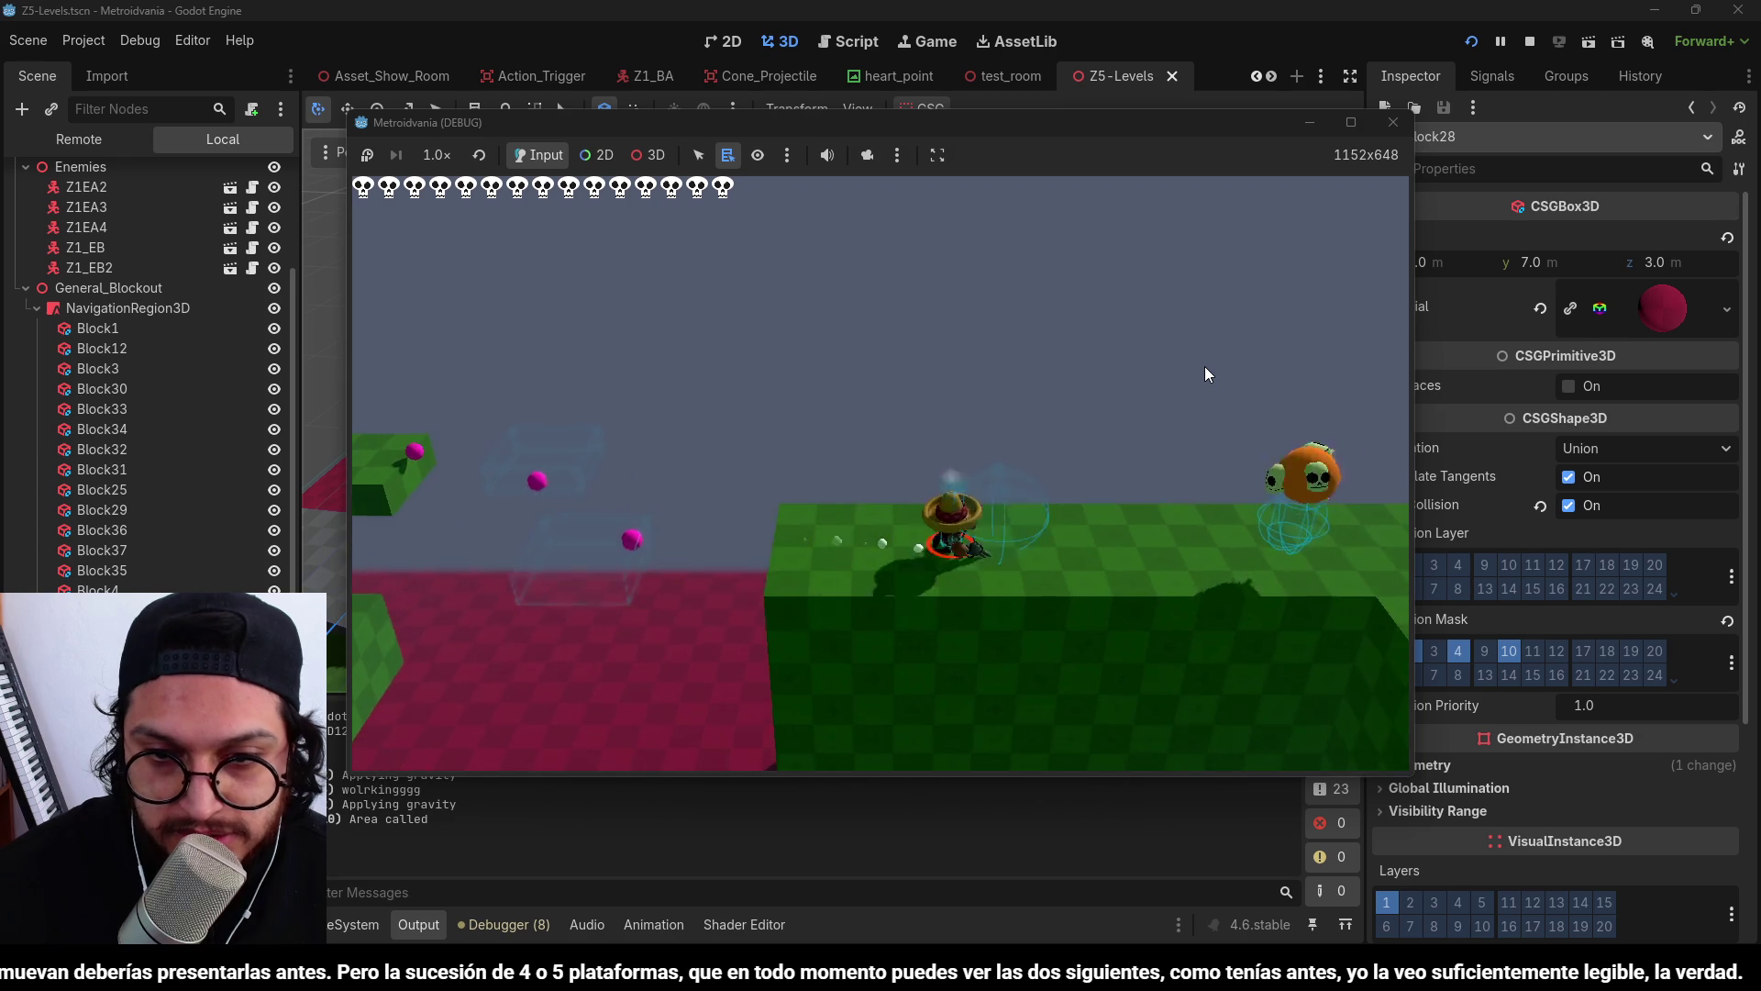
key("space")
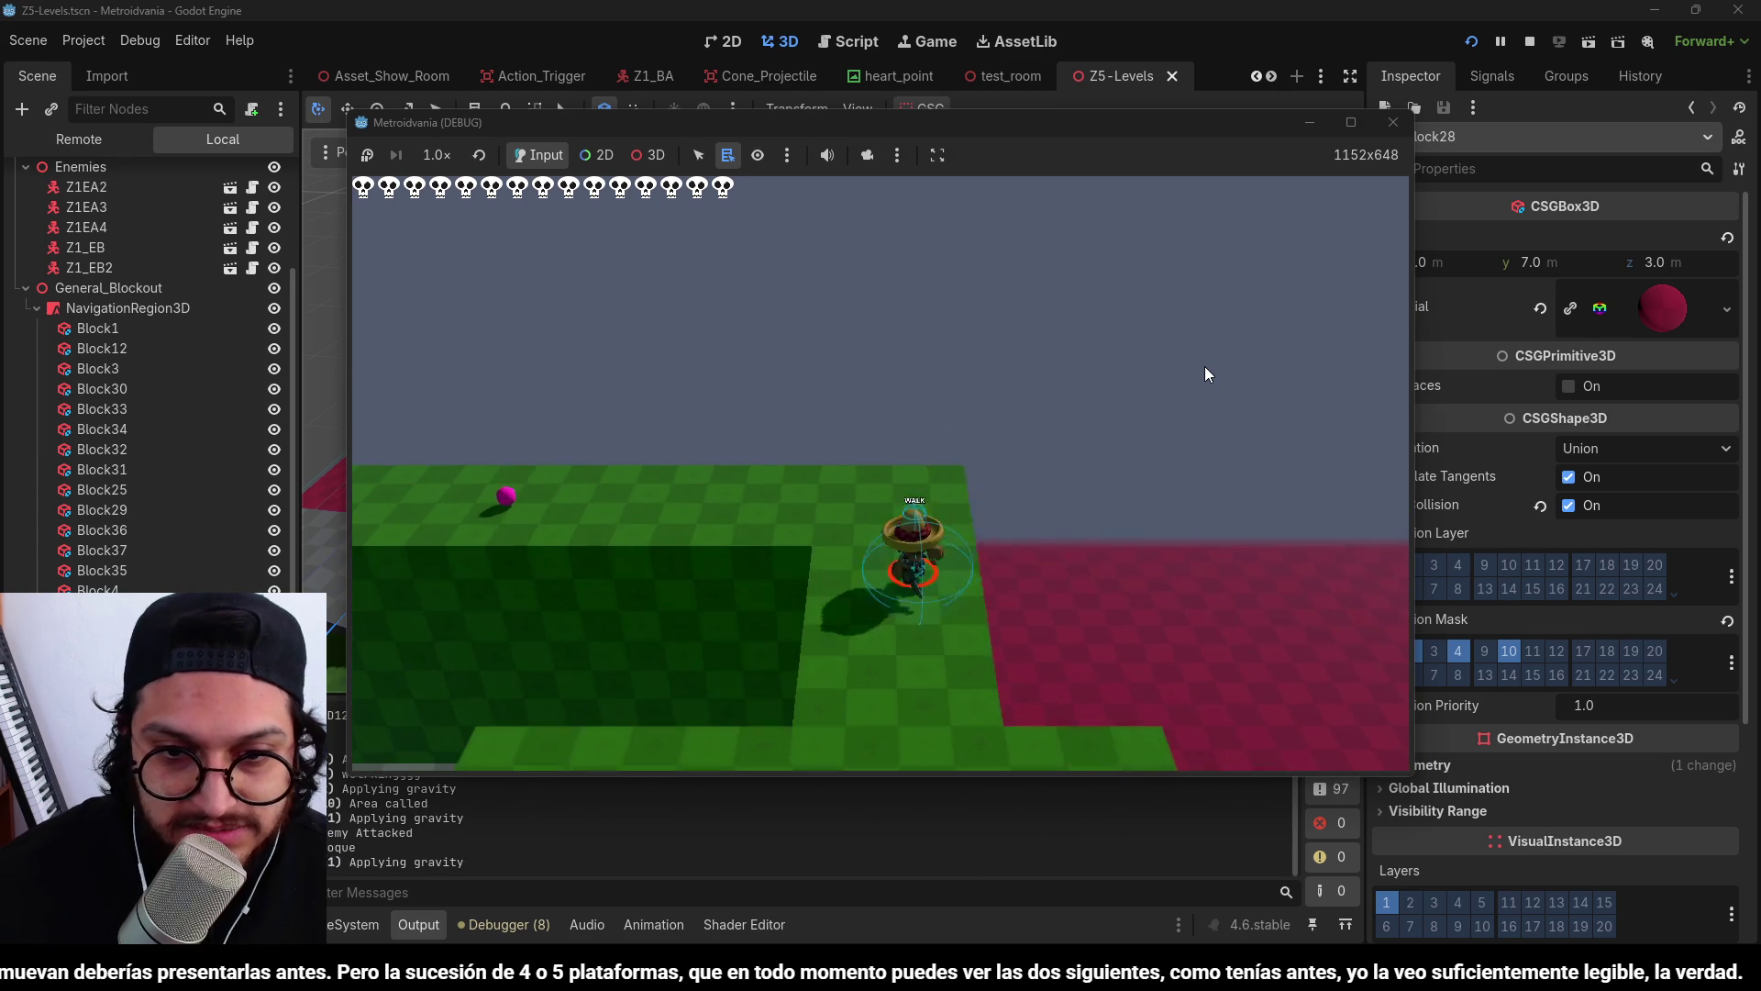
key("w")
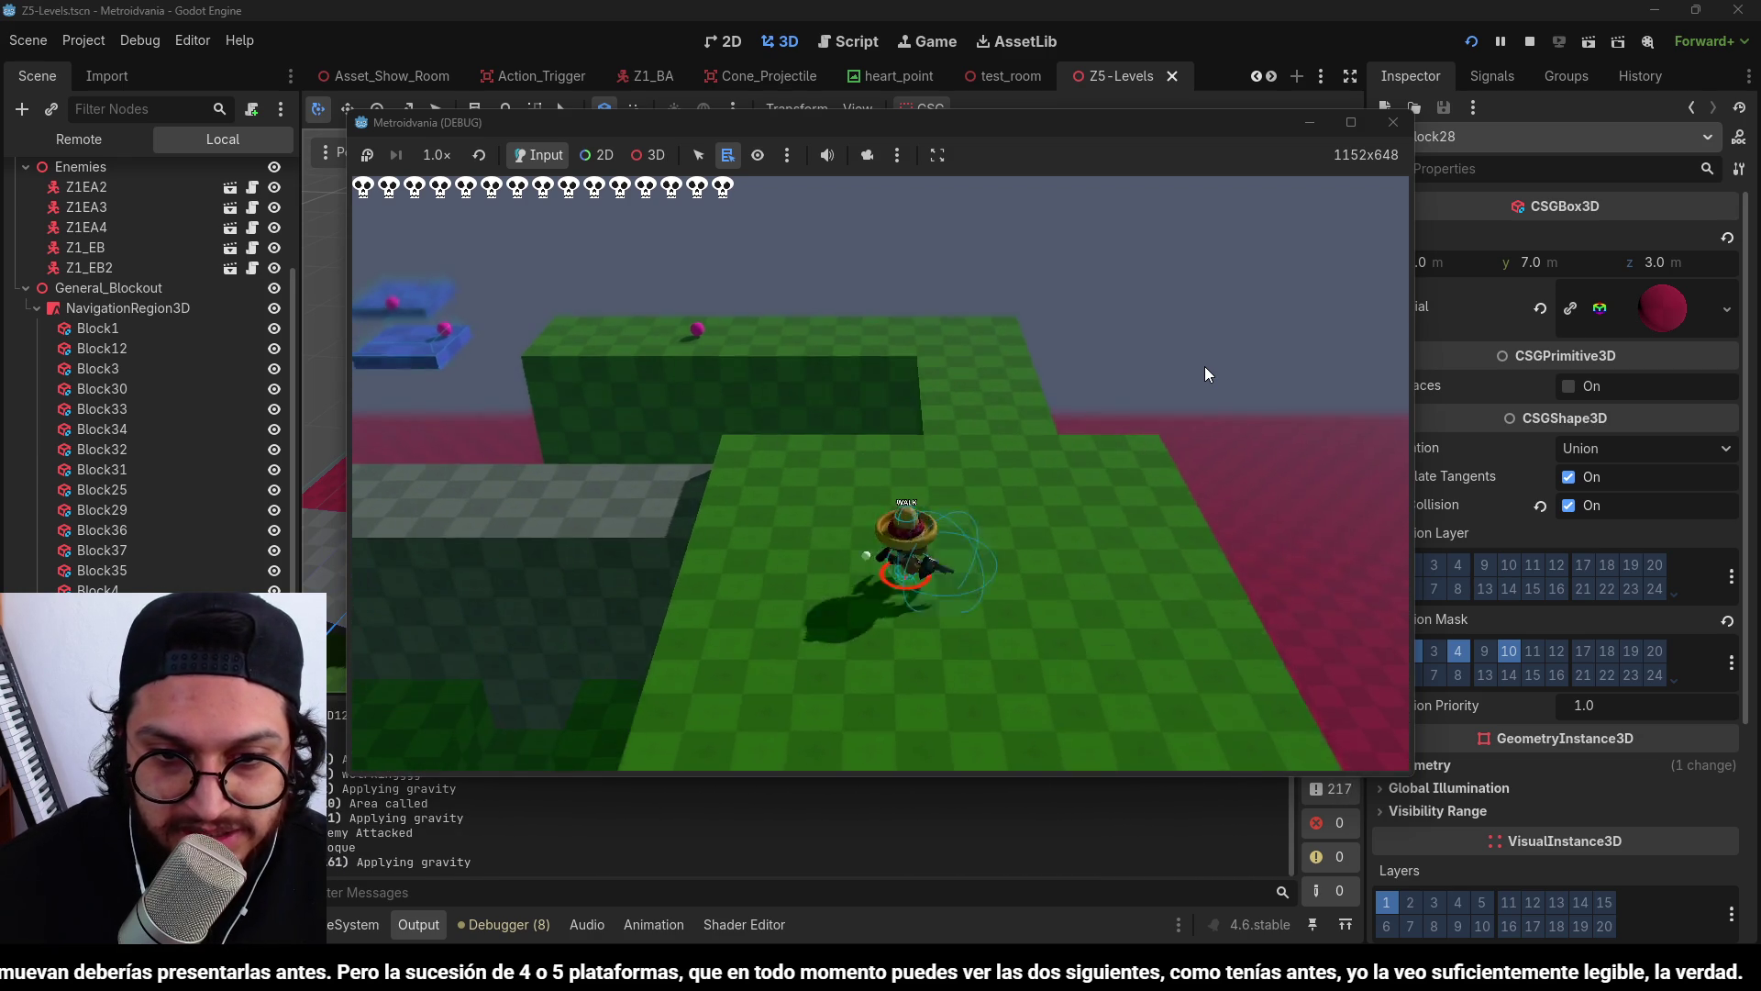
key("w")
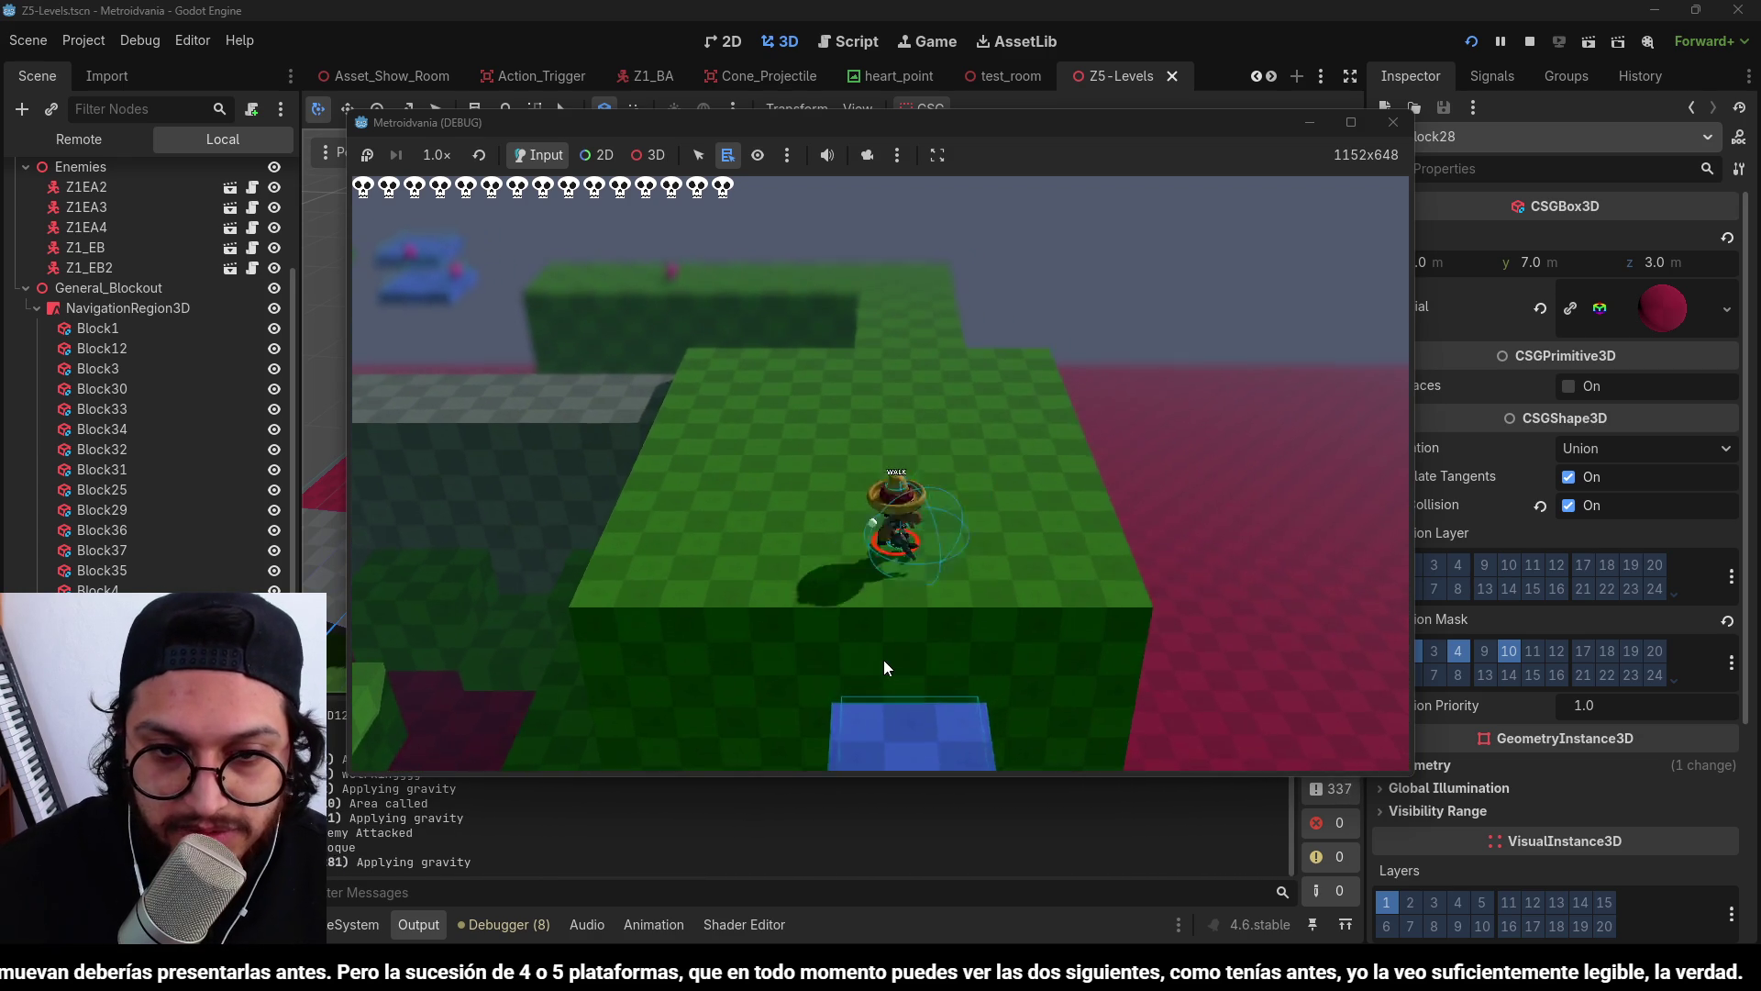
key("w")
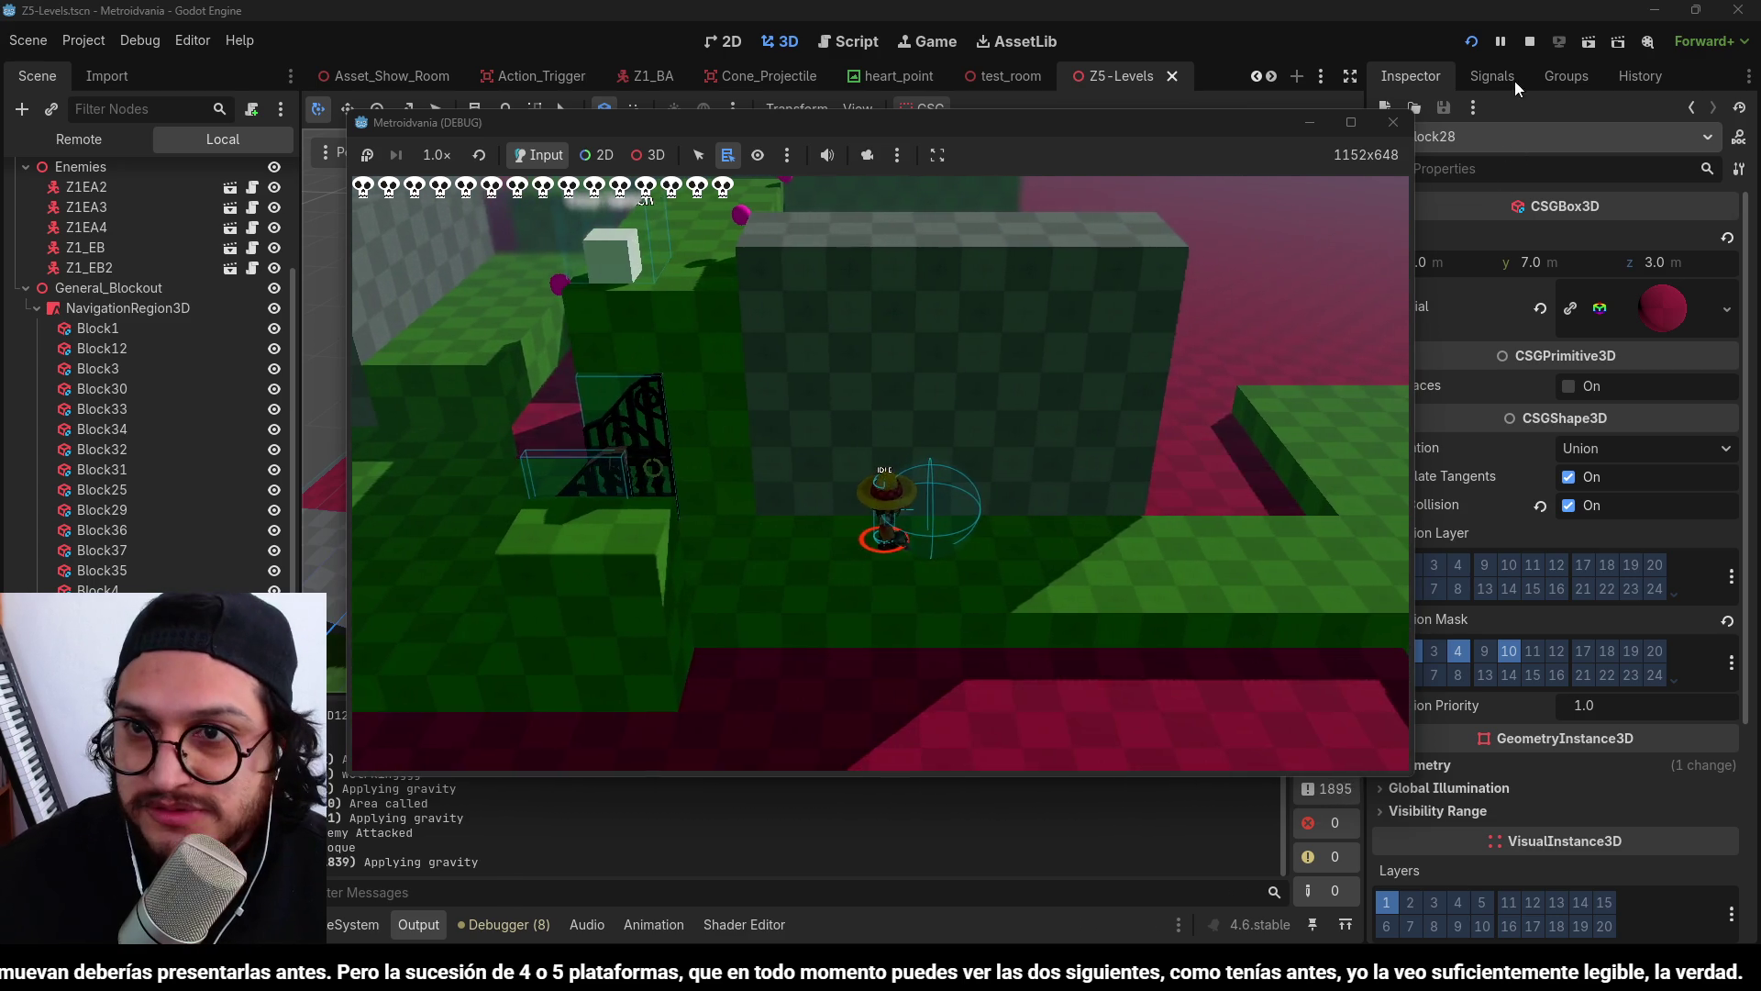
left_click(1530, 44)
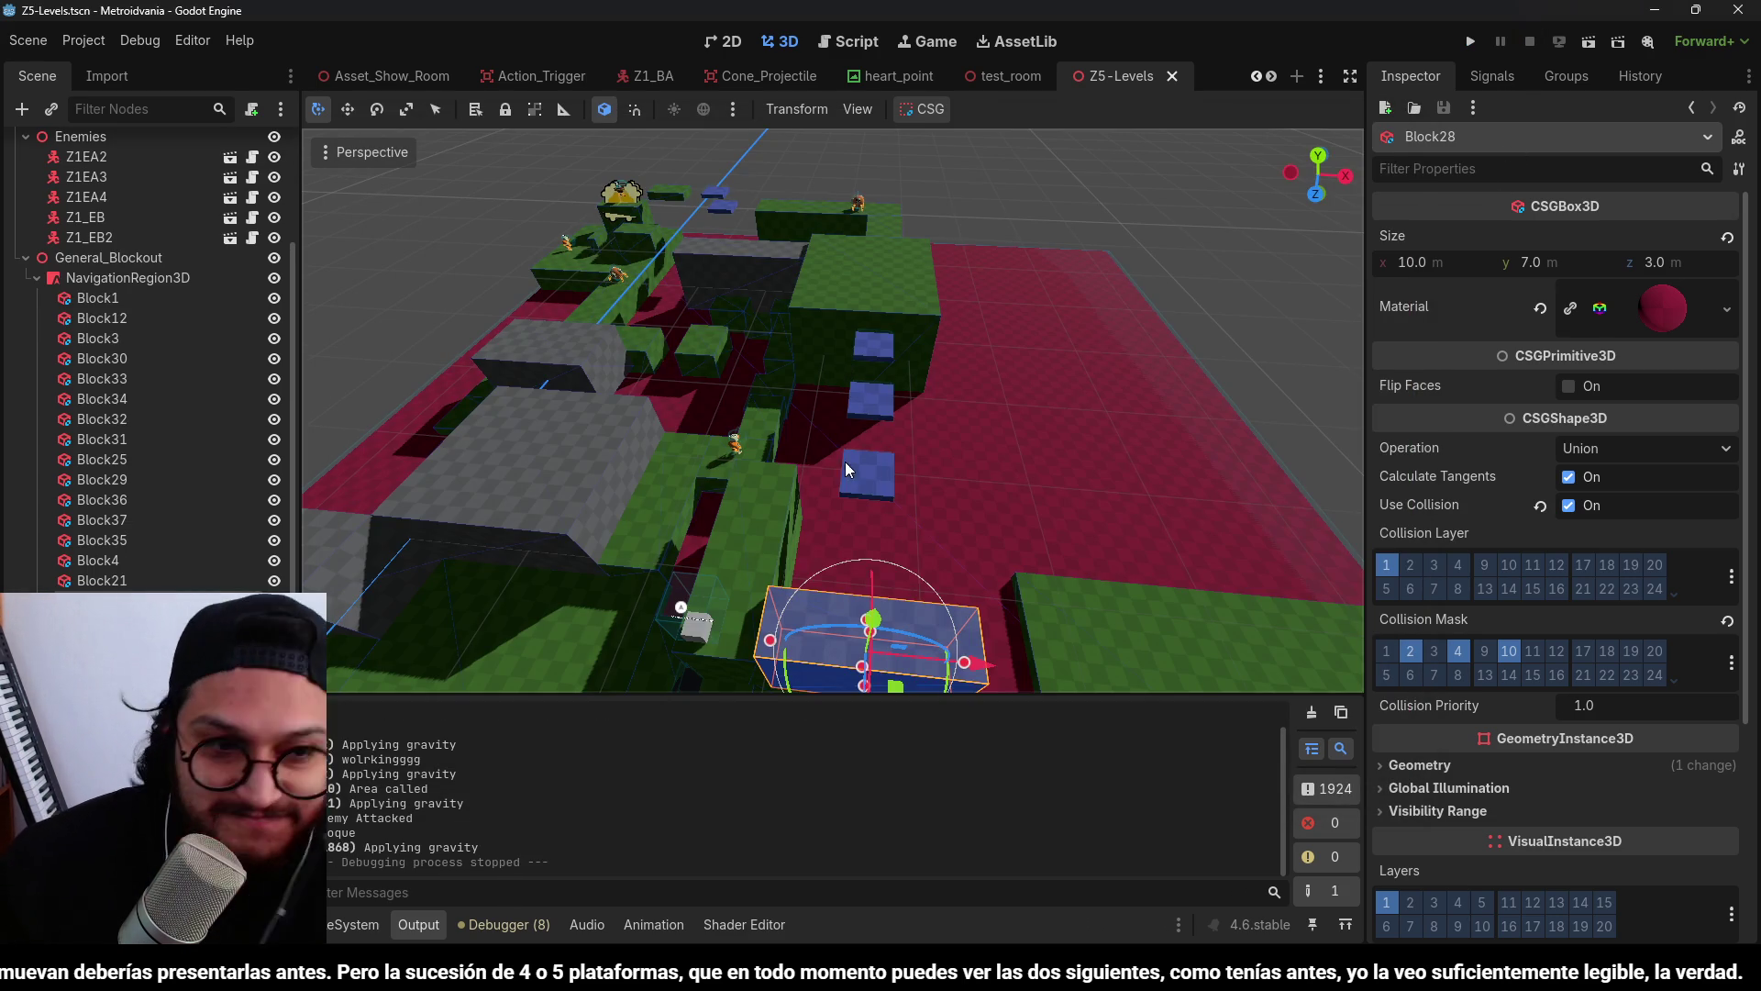
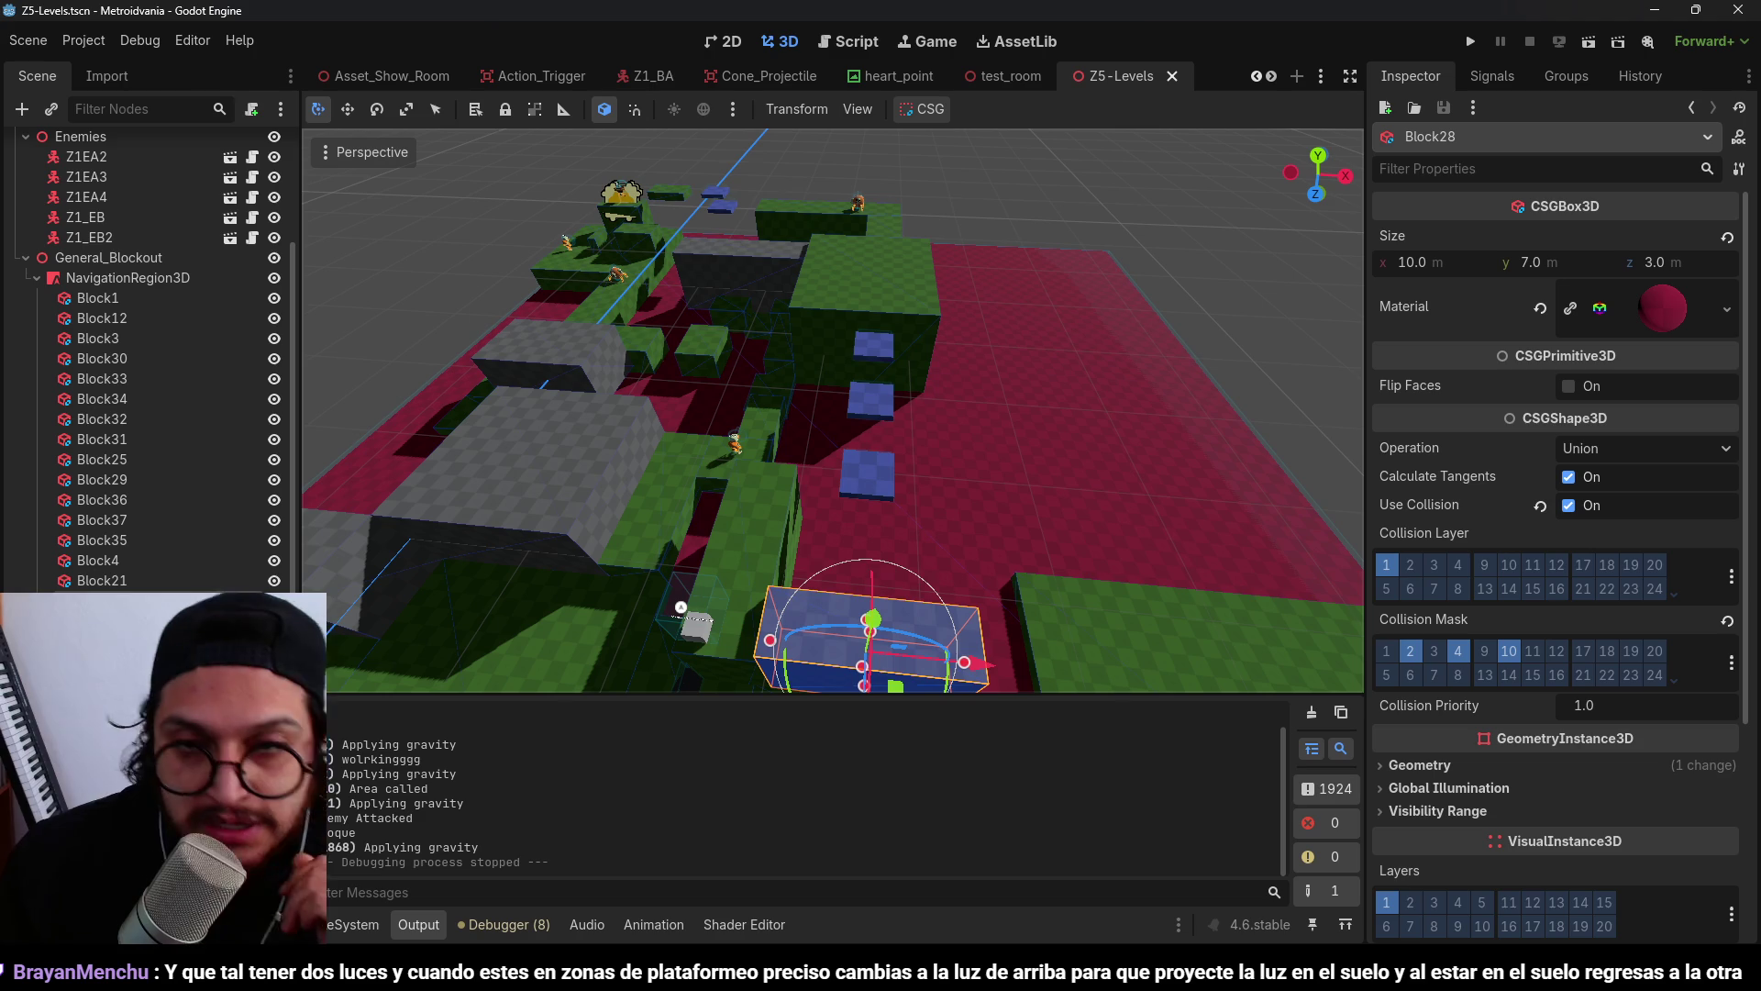
Play-test the level, walking and jumping the player across the floor and platforms to watch its shadow.
left_click(1470, 41)
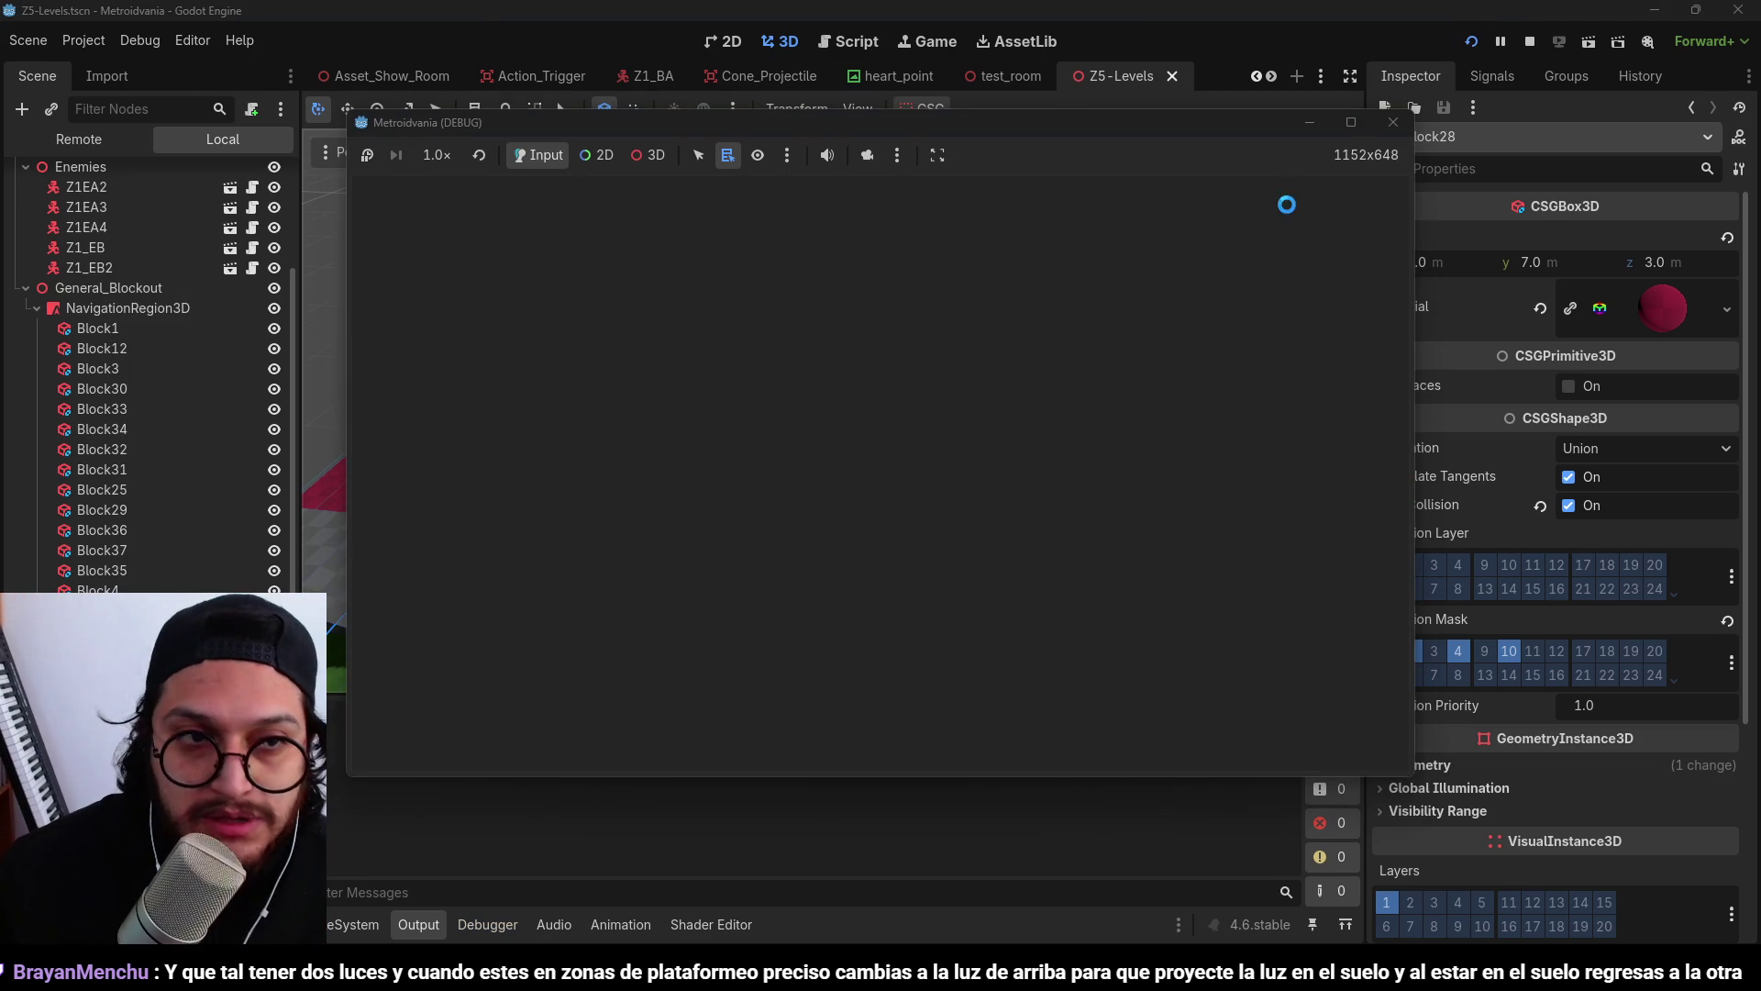
key("d")
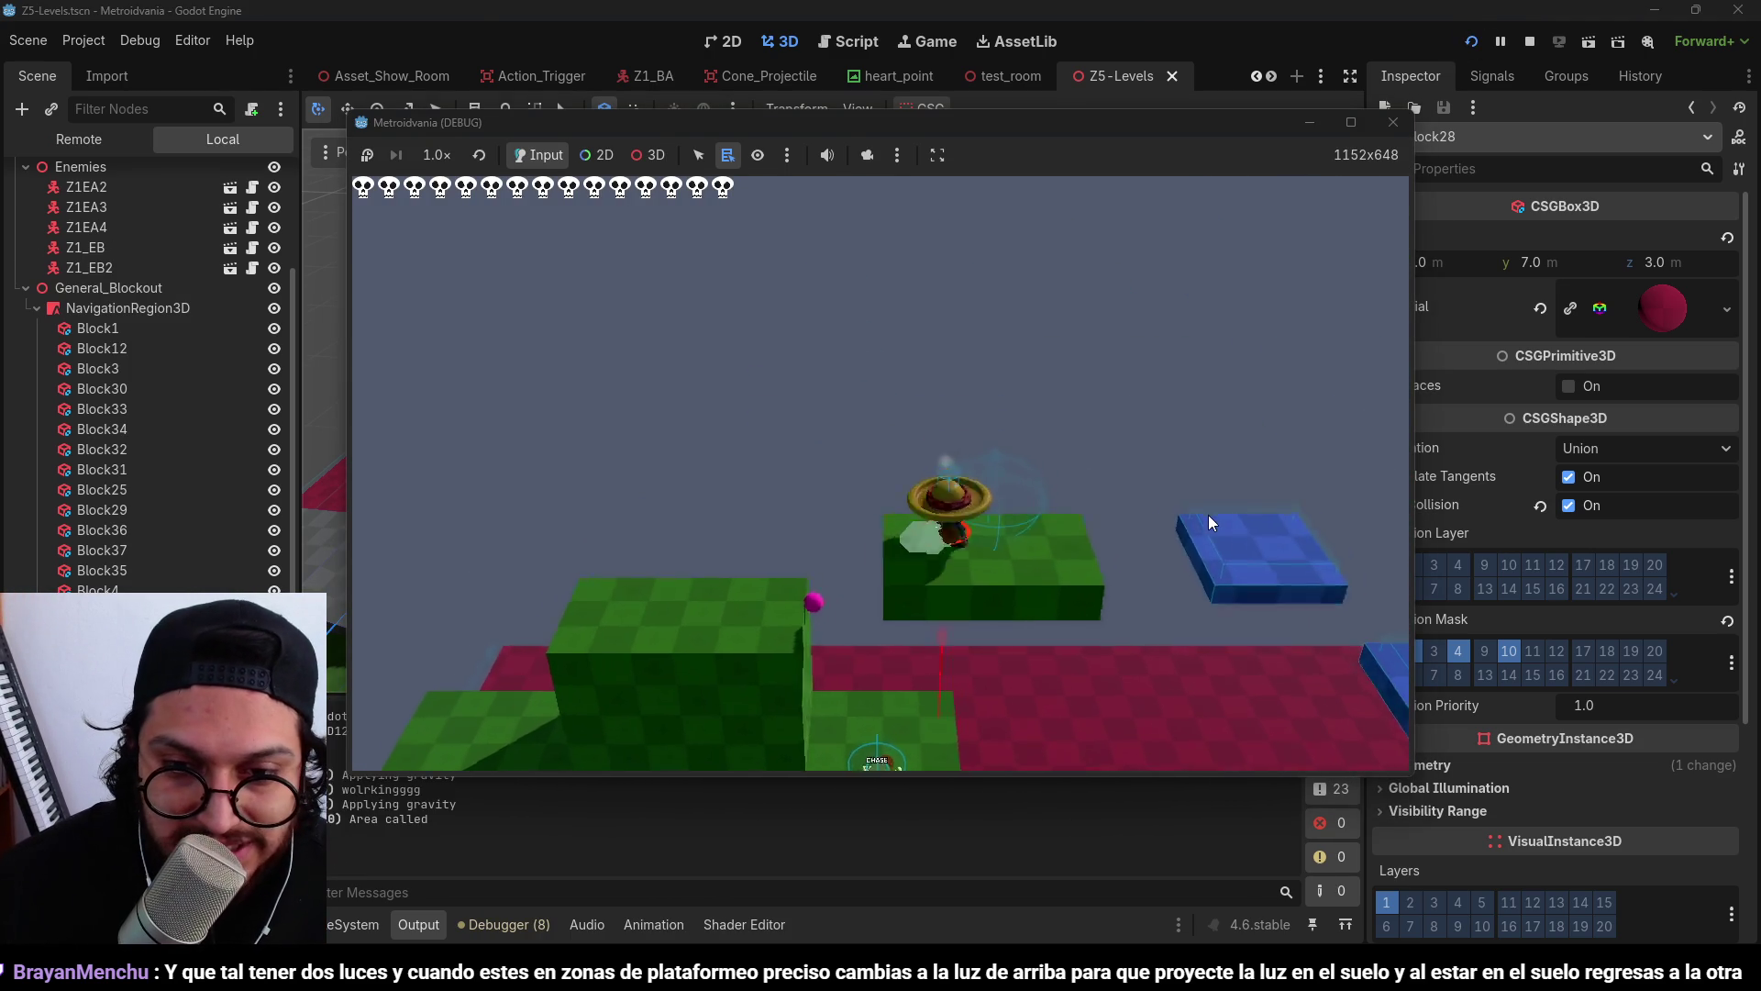
key("space")
key("d")
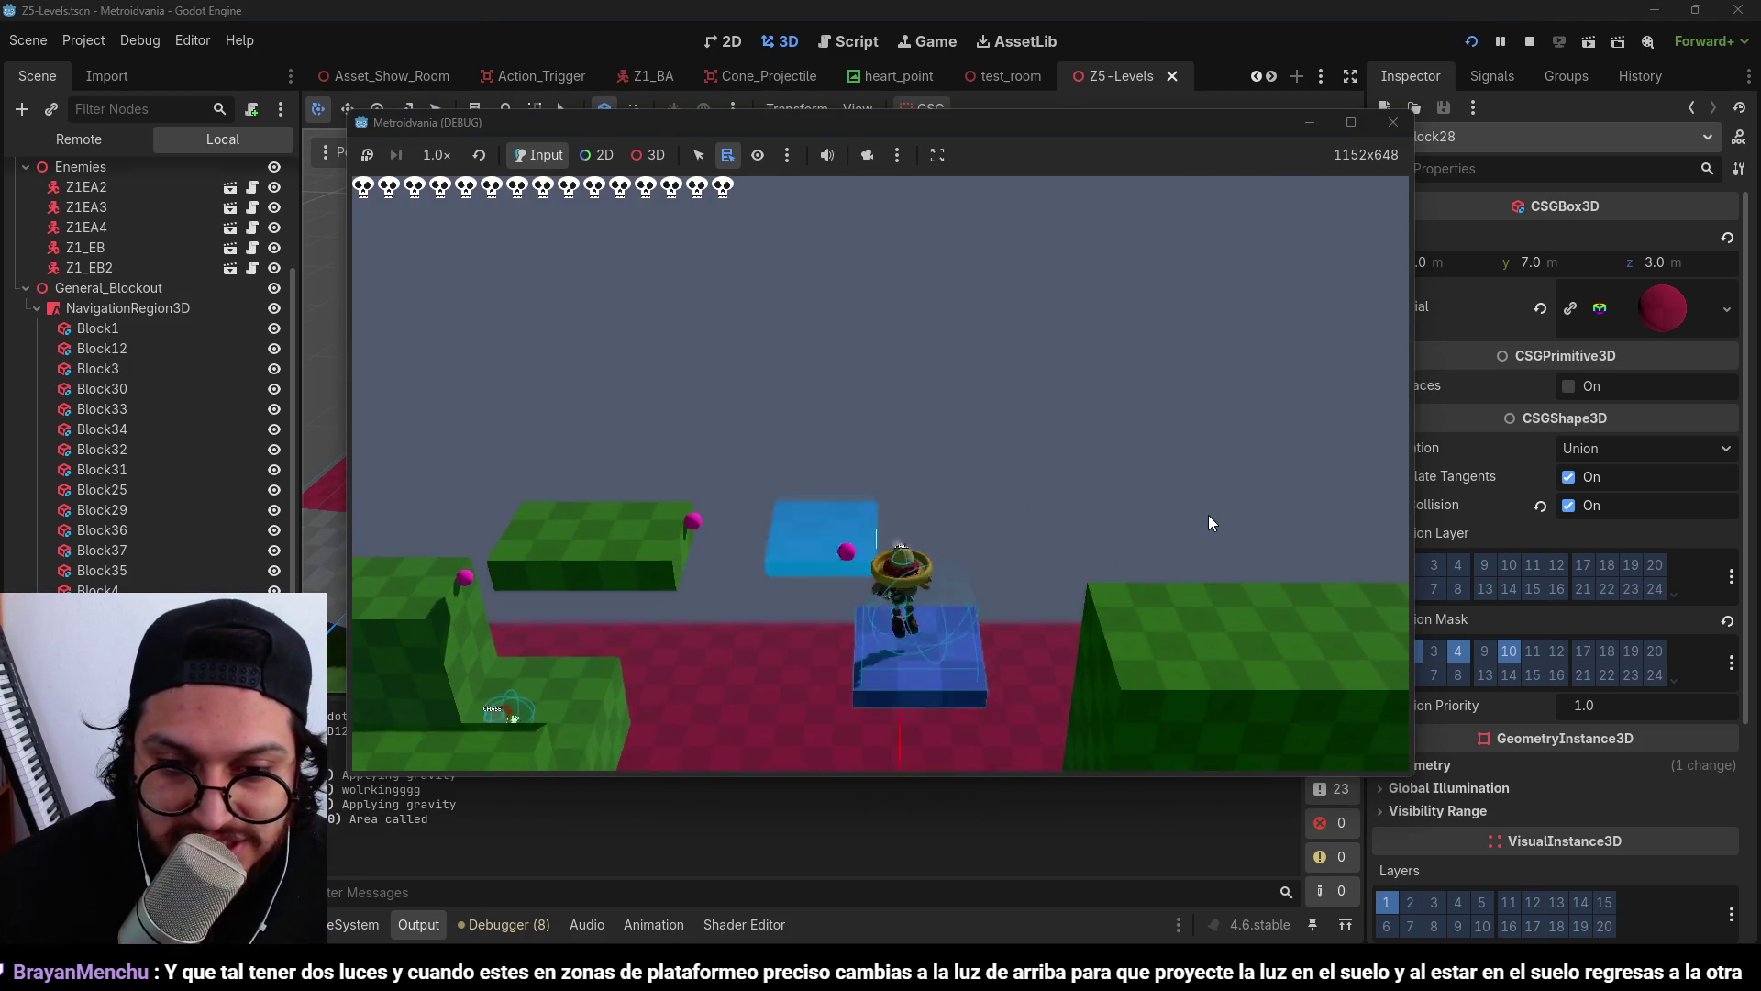
key("space")
key("a")
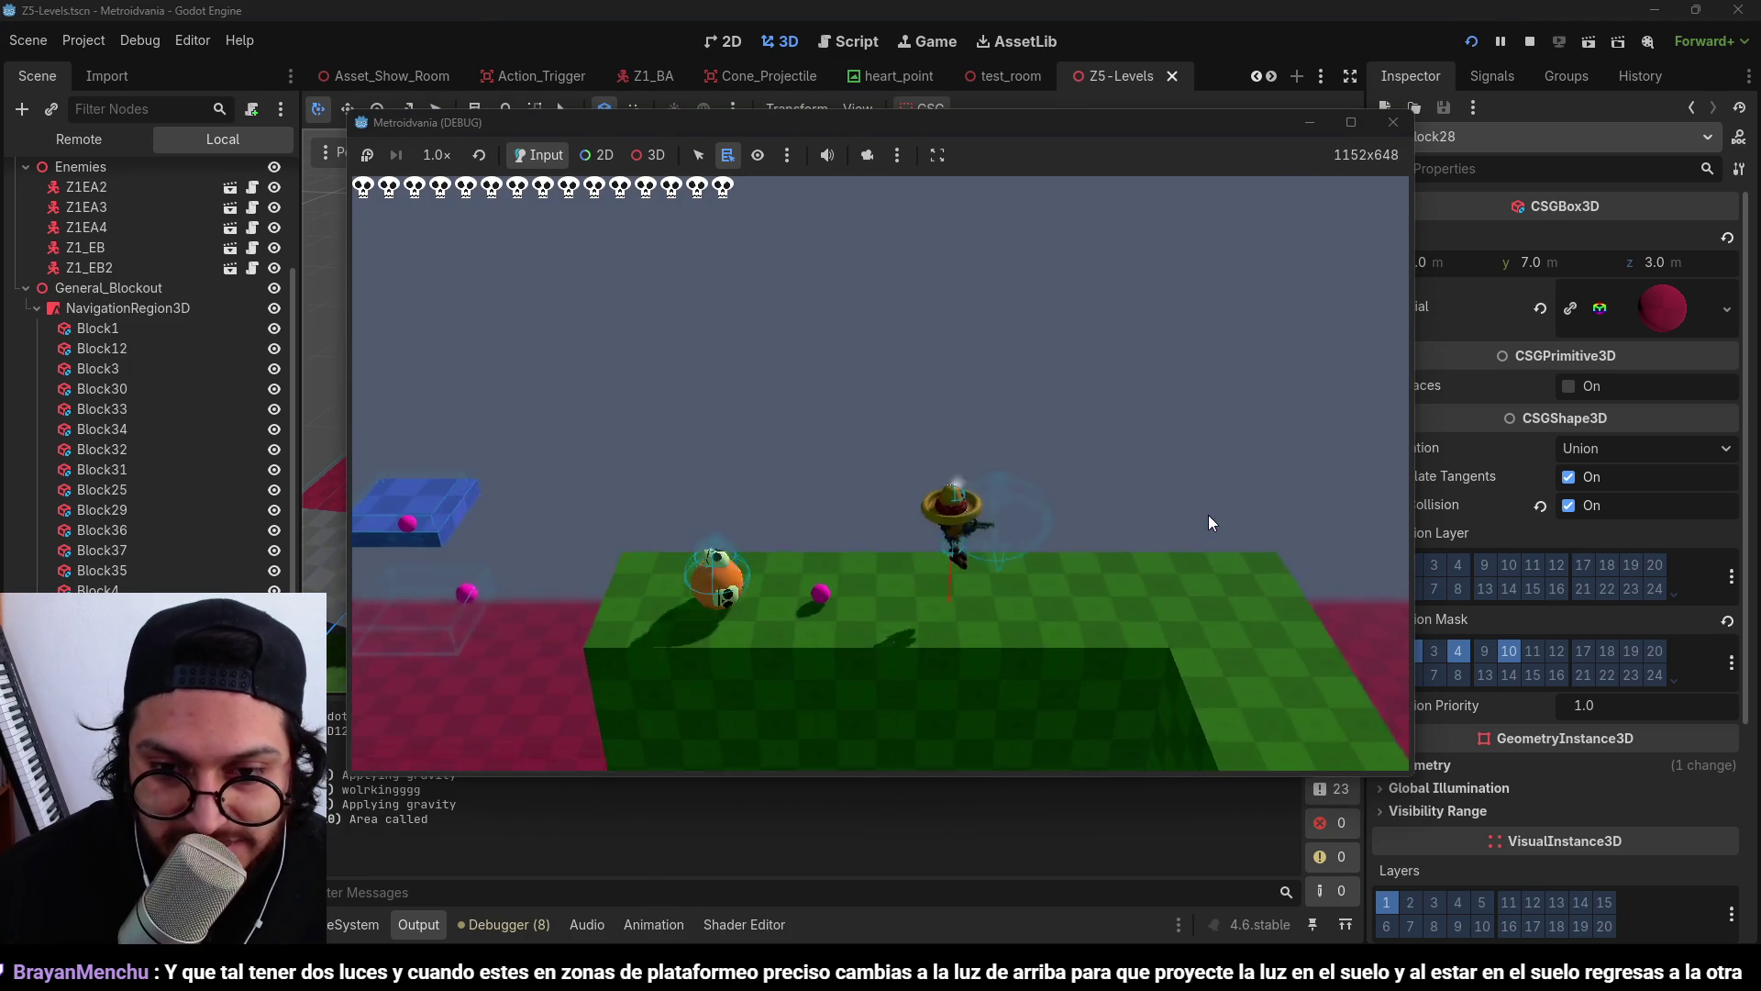
key("w")
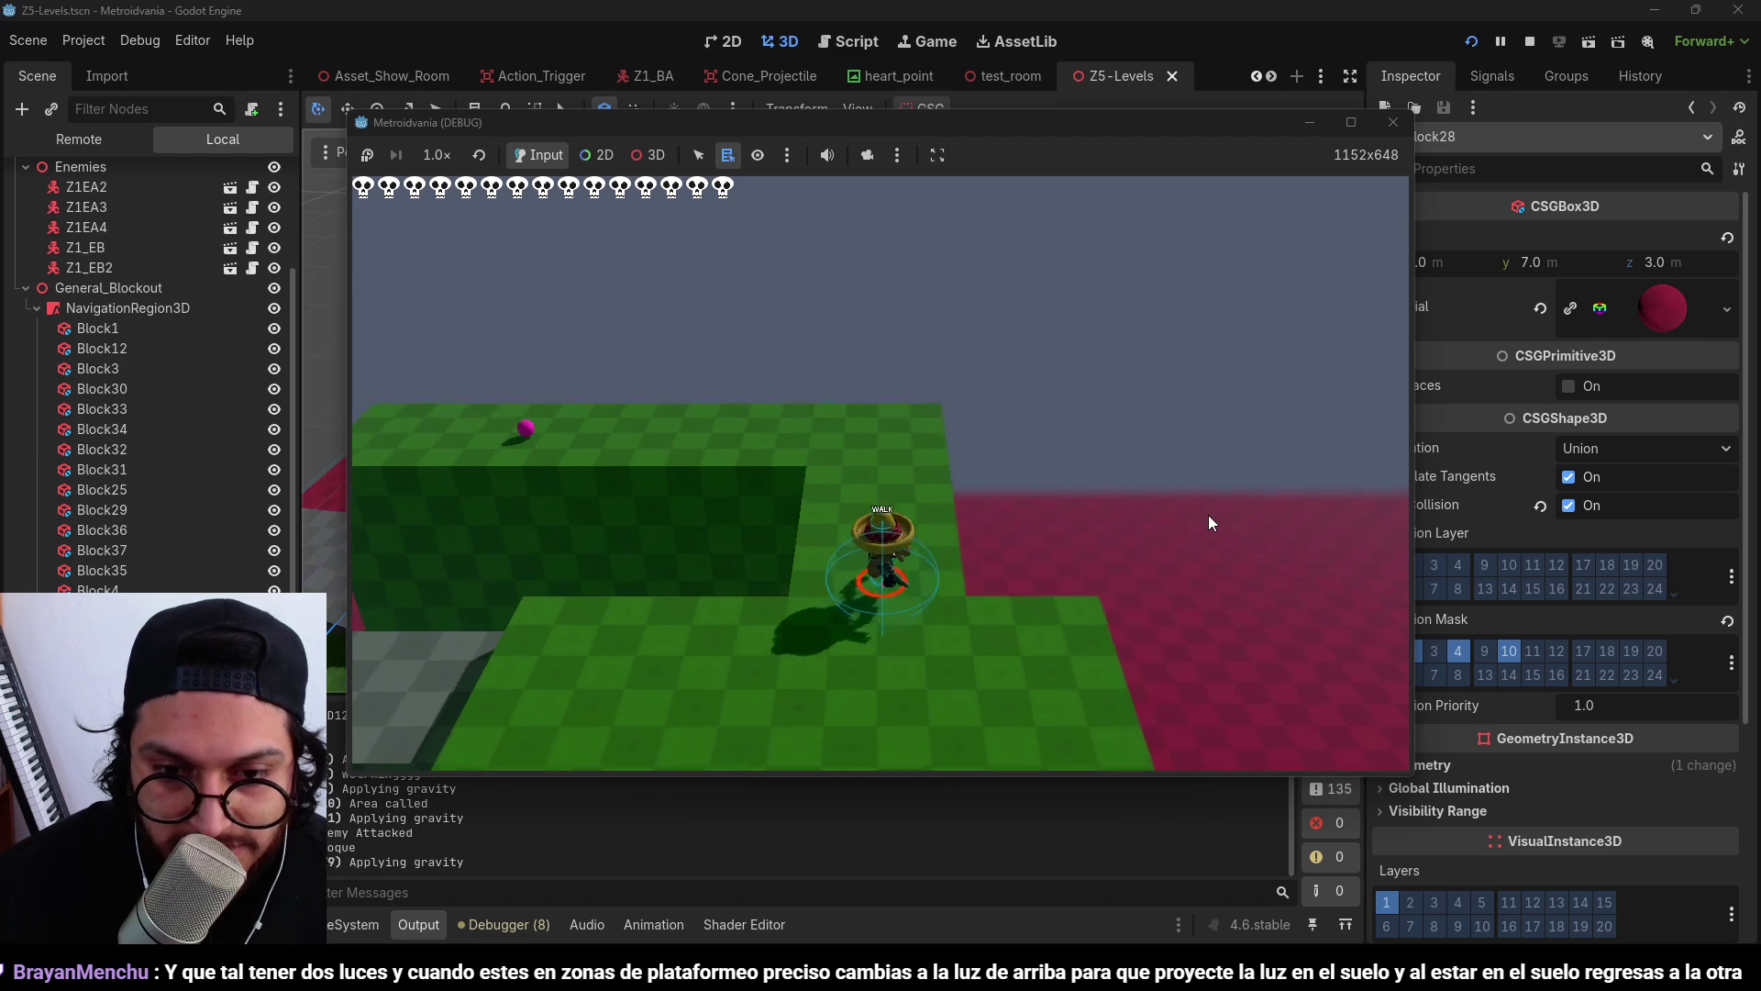
key("d")
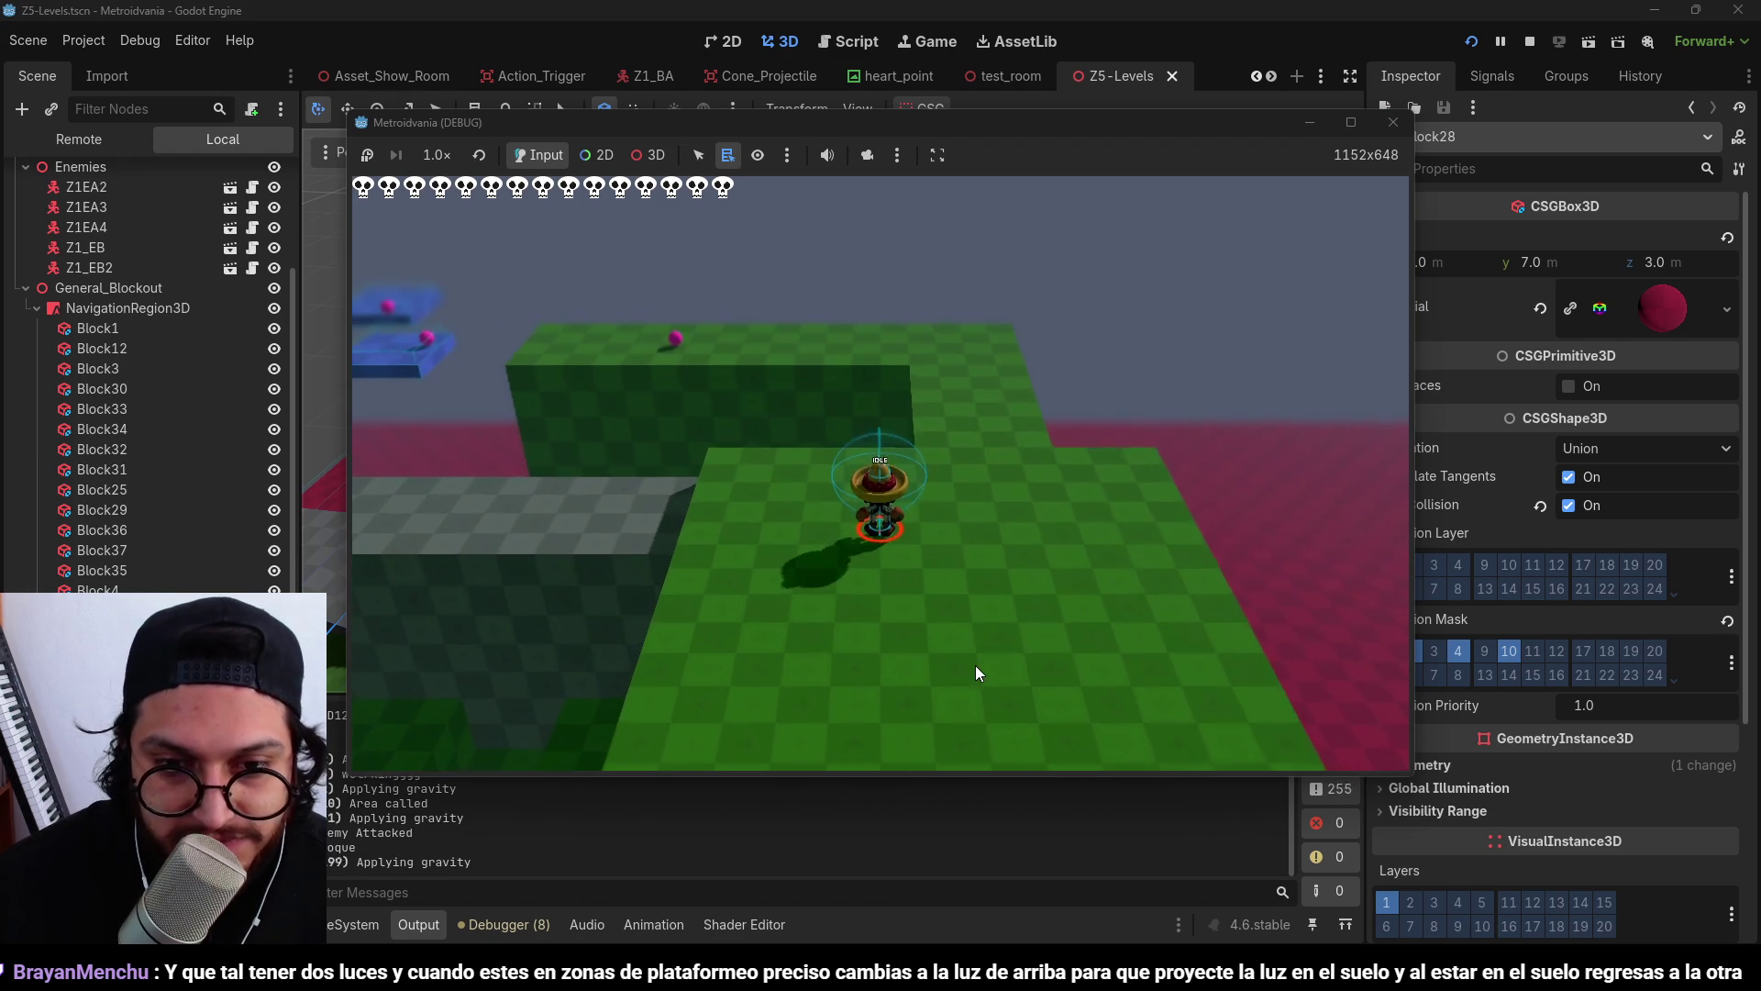
key("w")
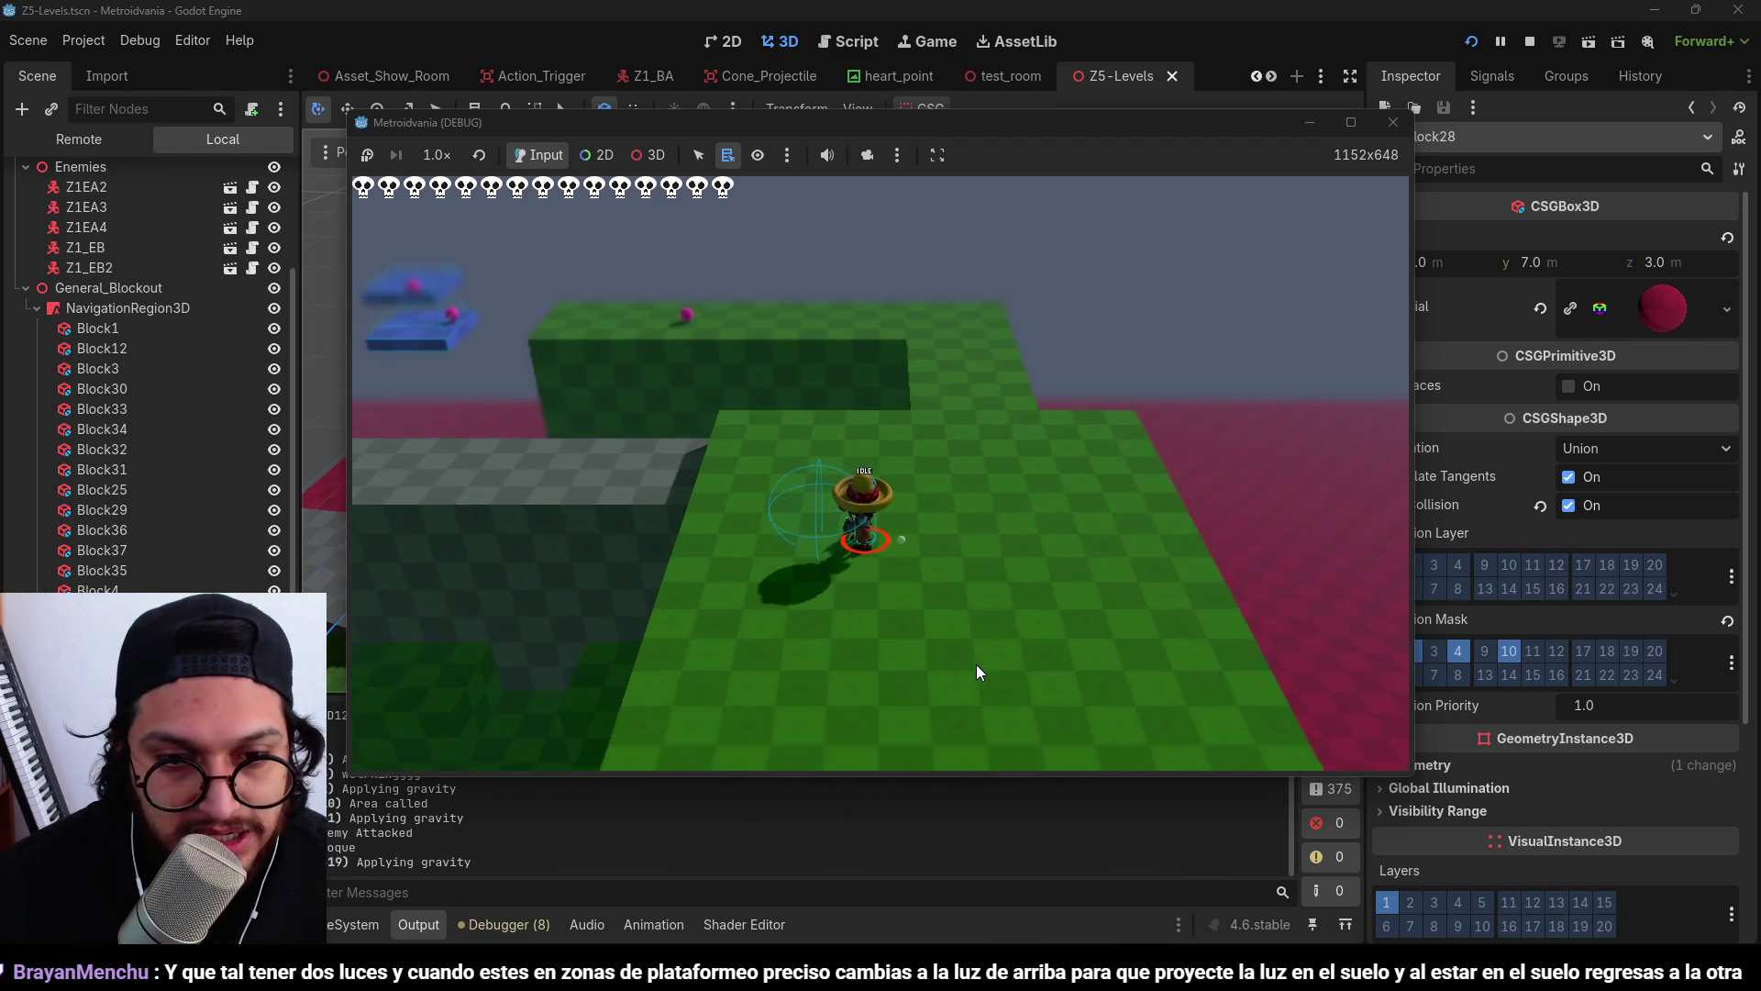
key("d")
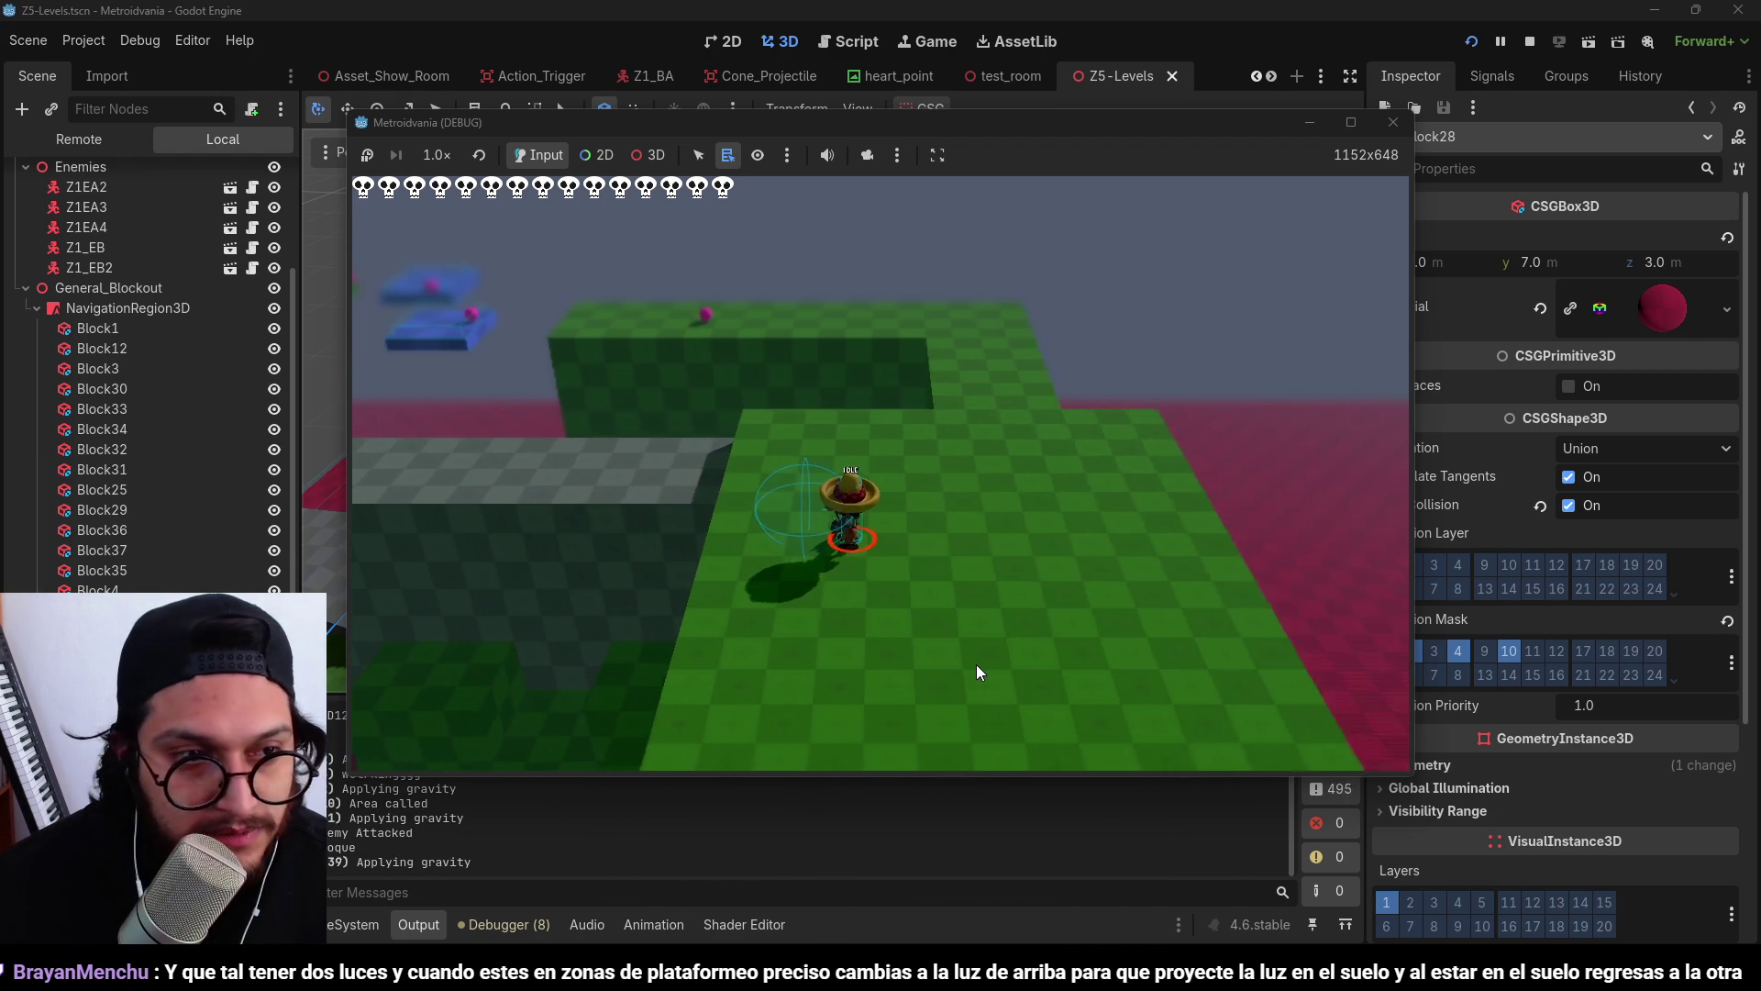
key("a")
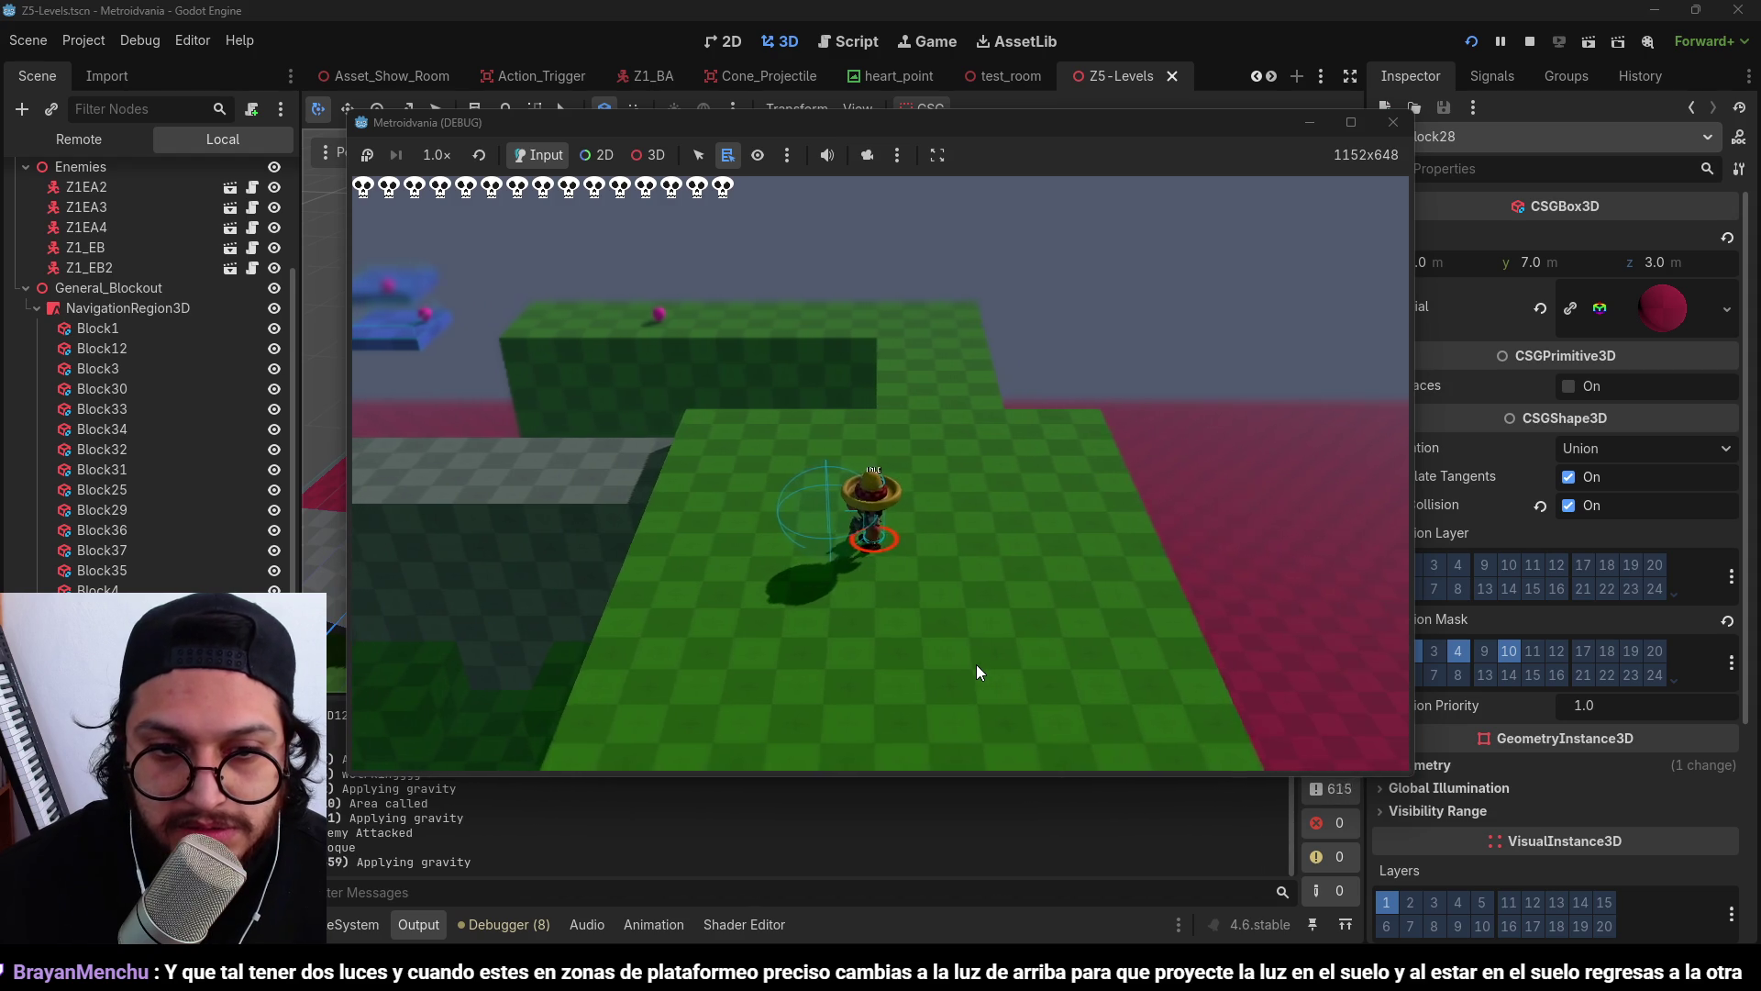
key("s")
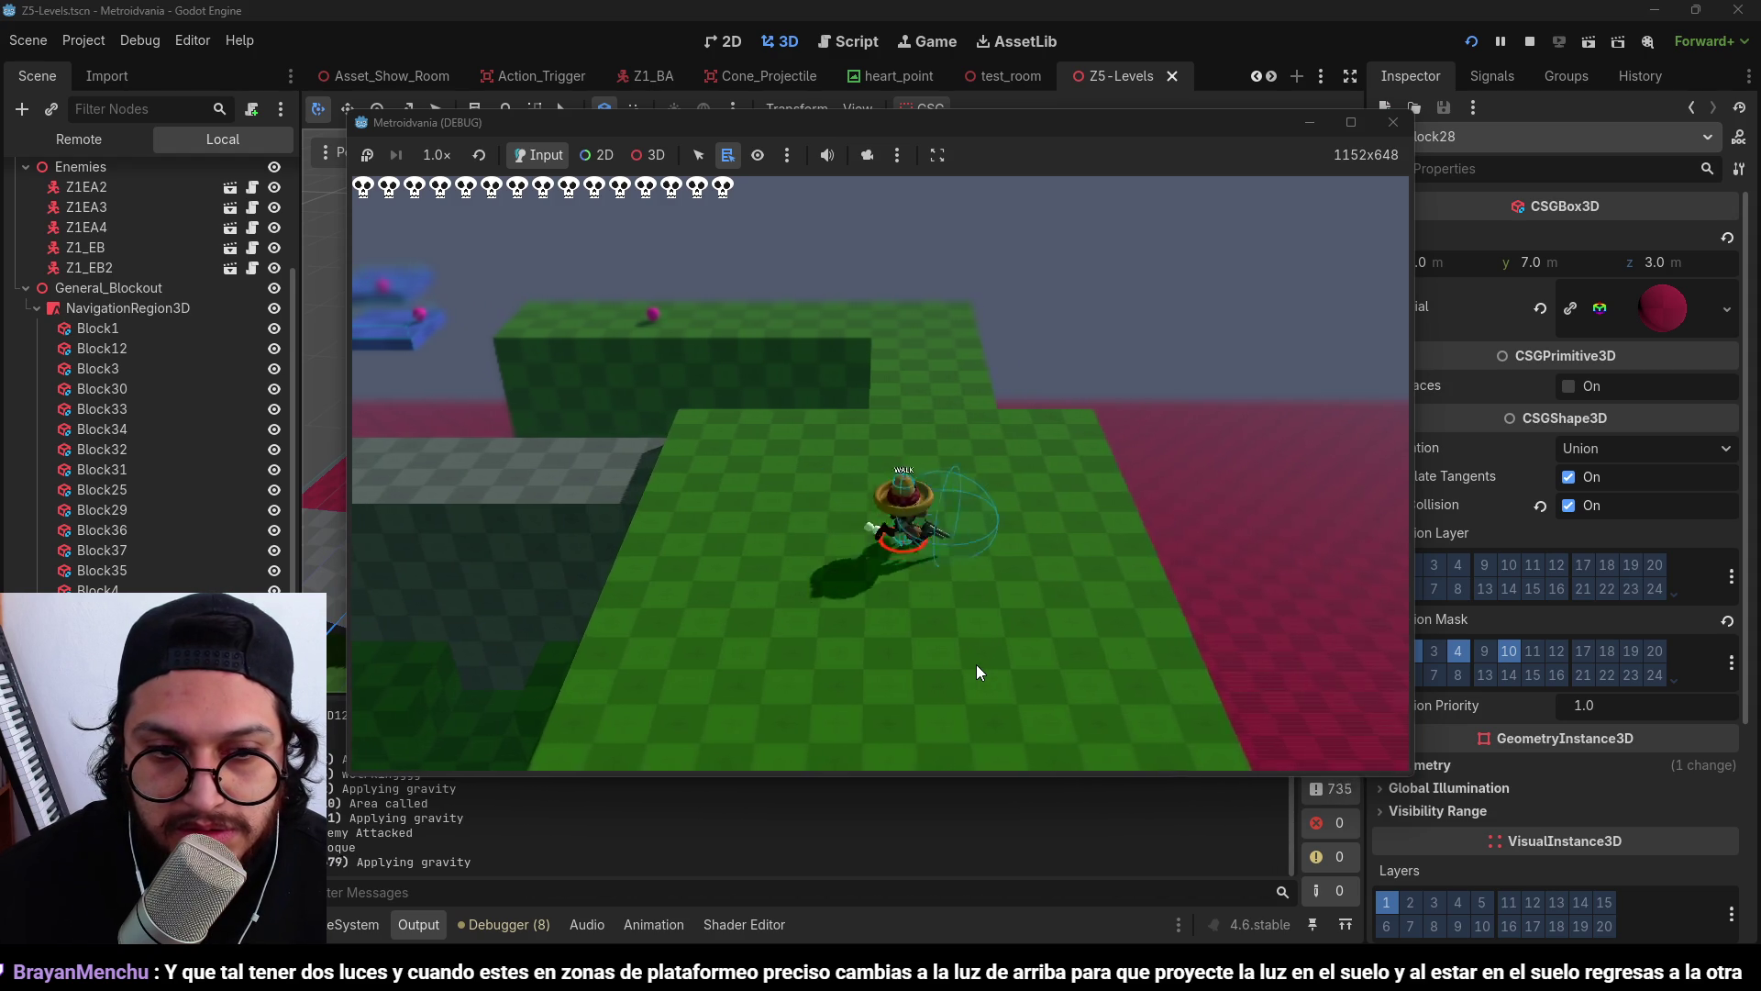
key("w")
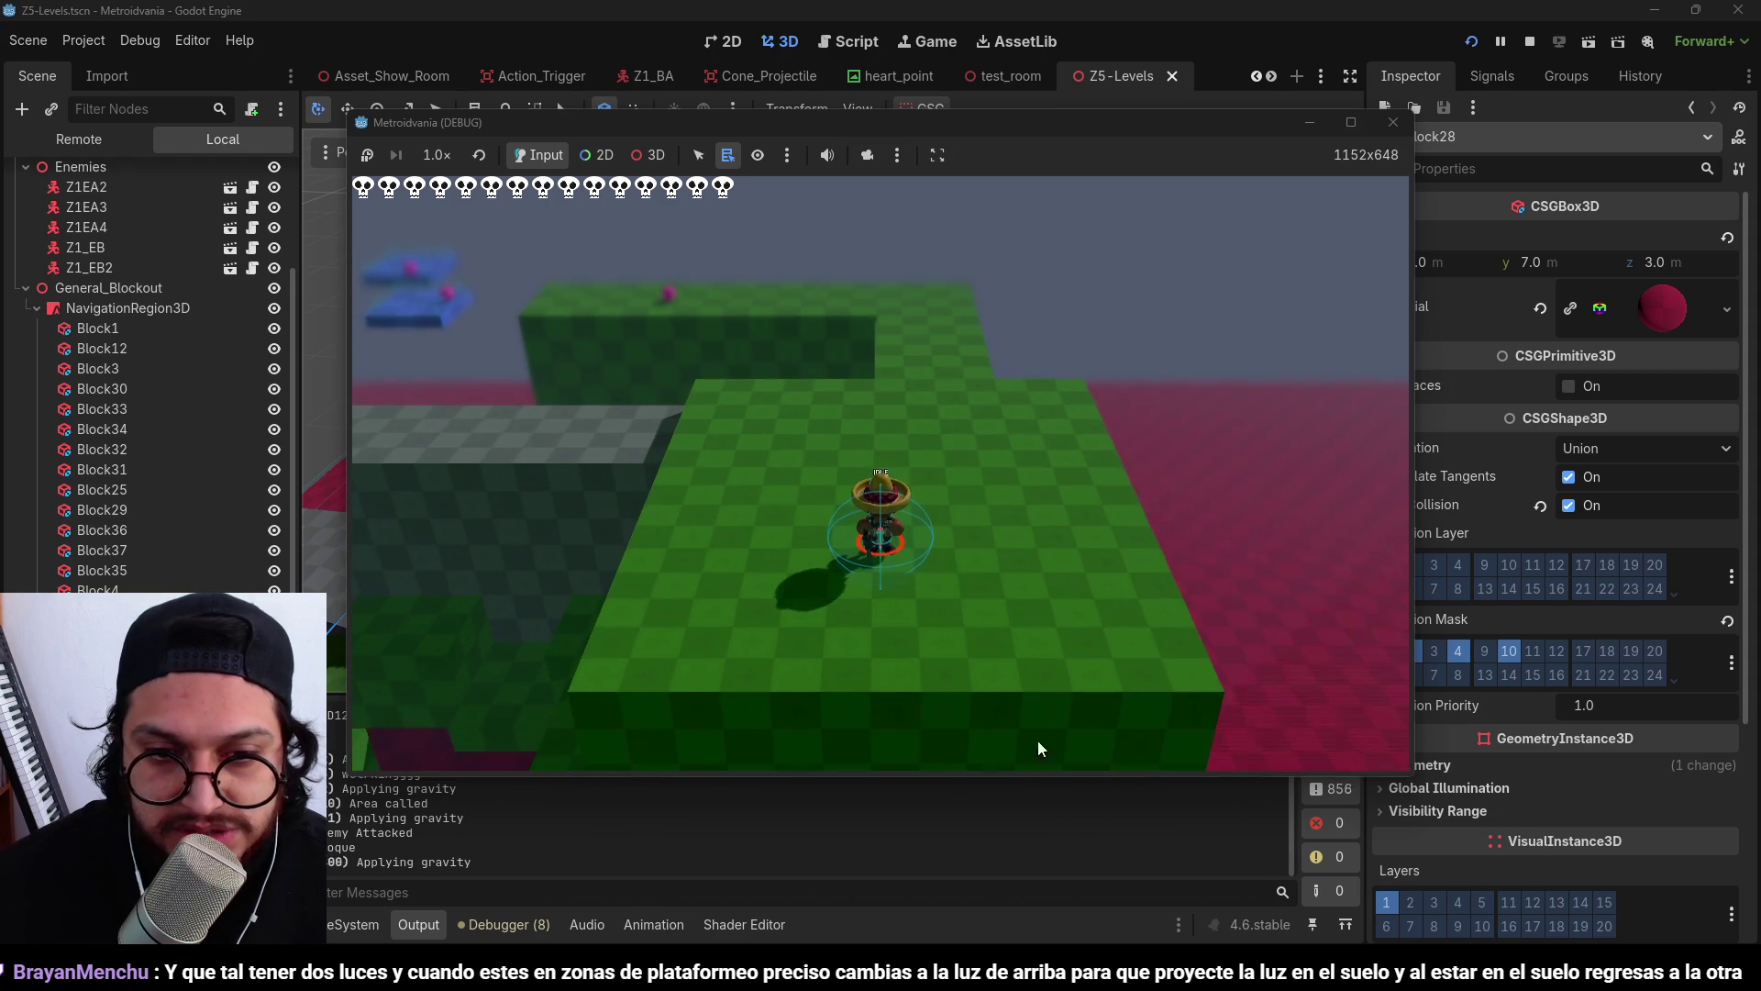
key("s")
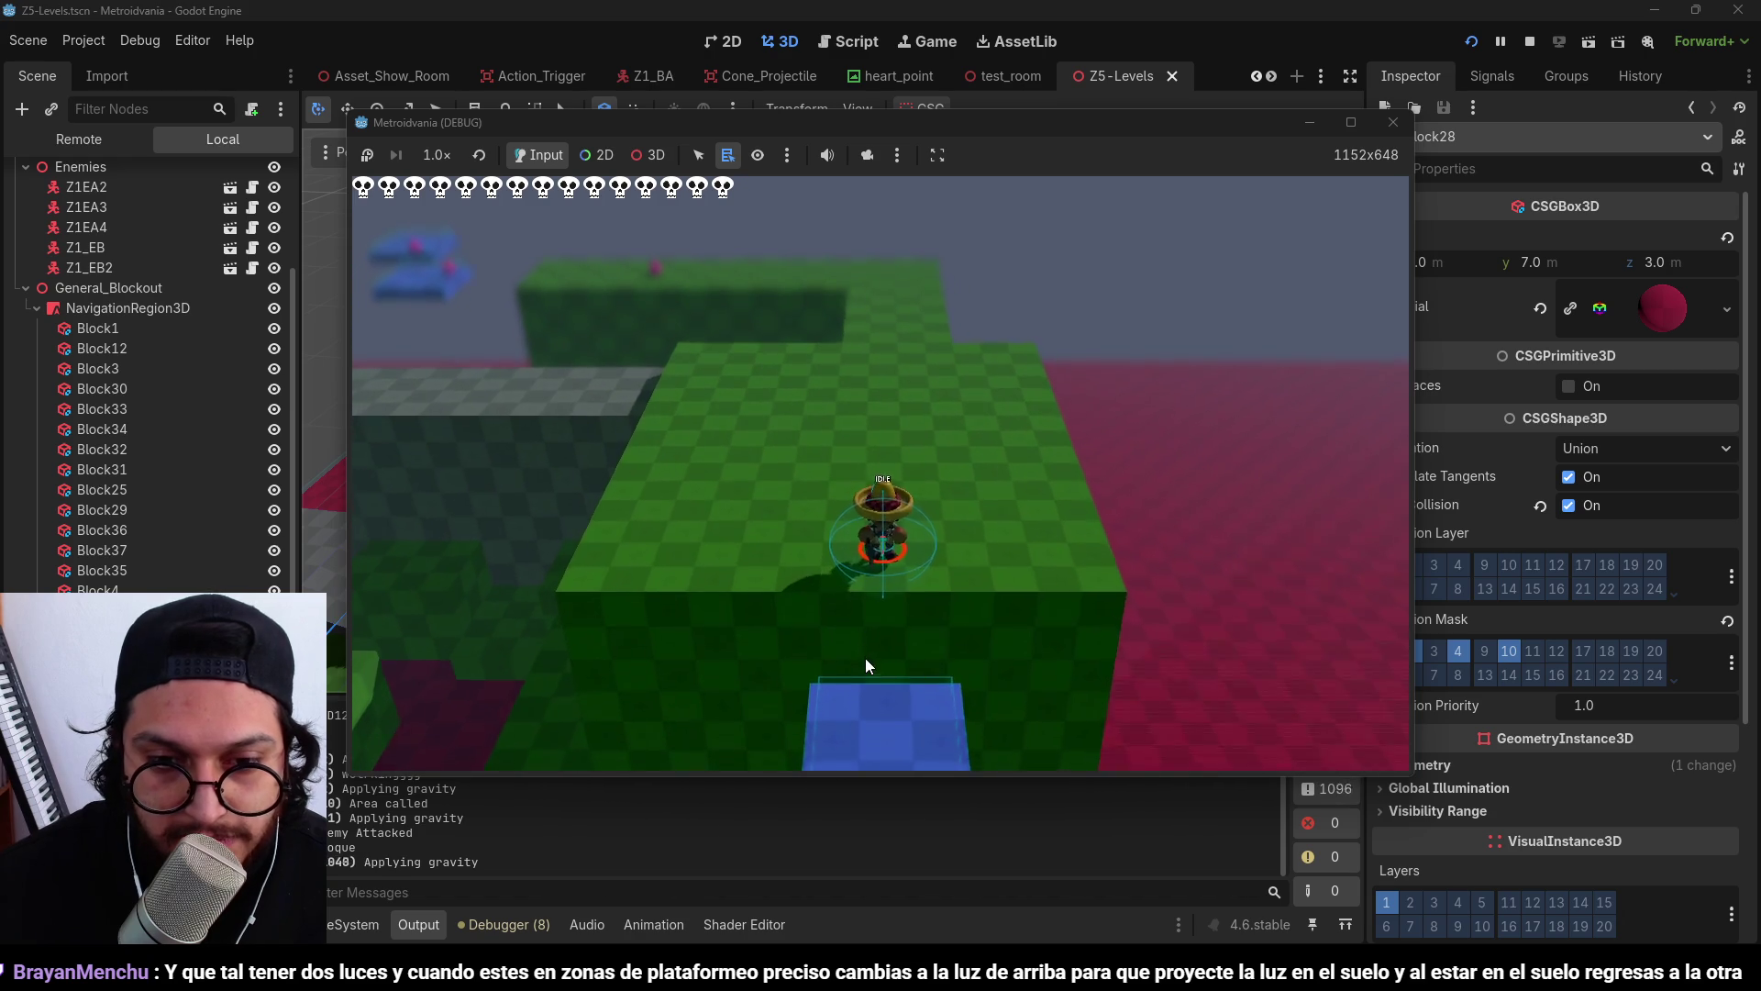
key("space")
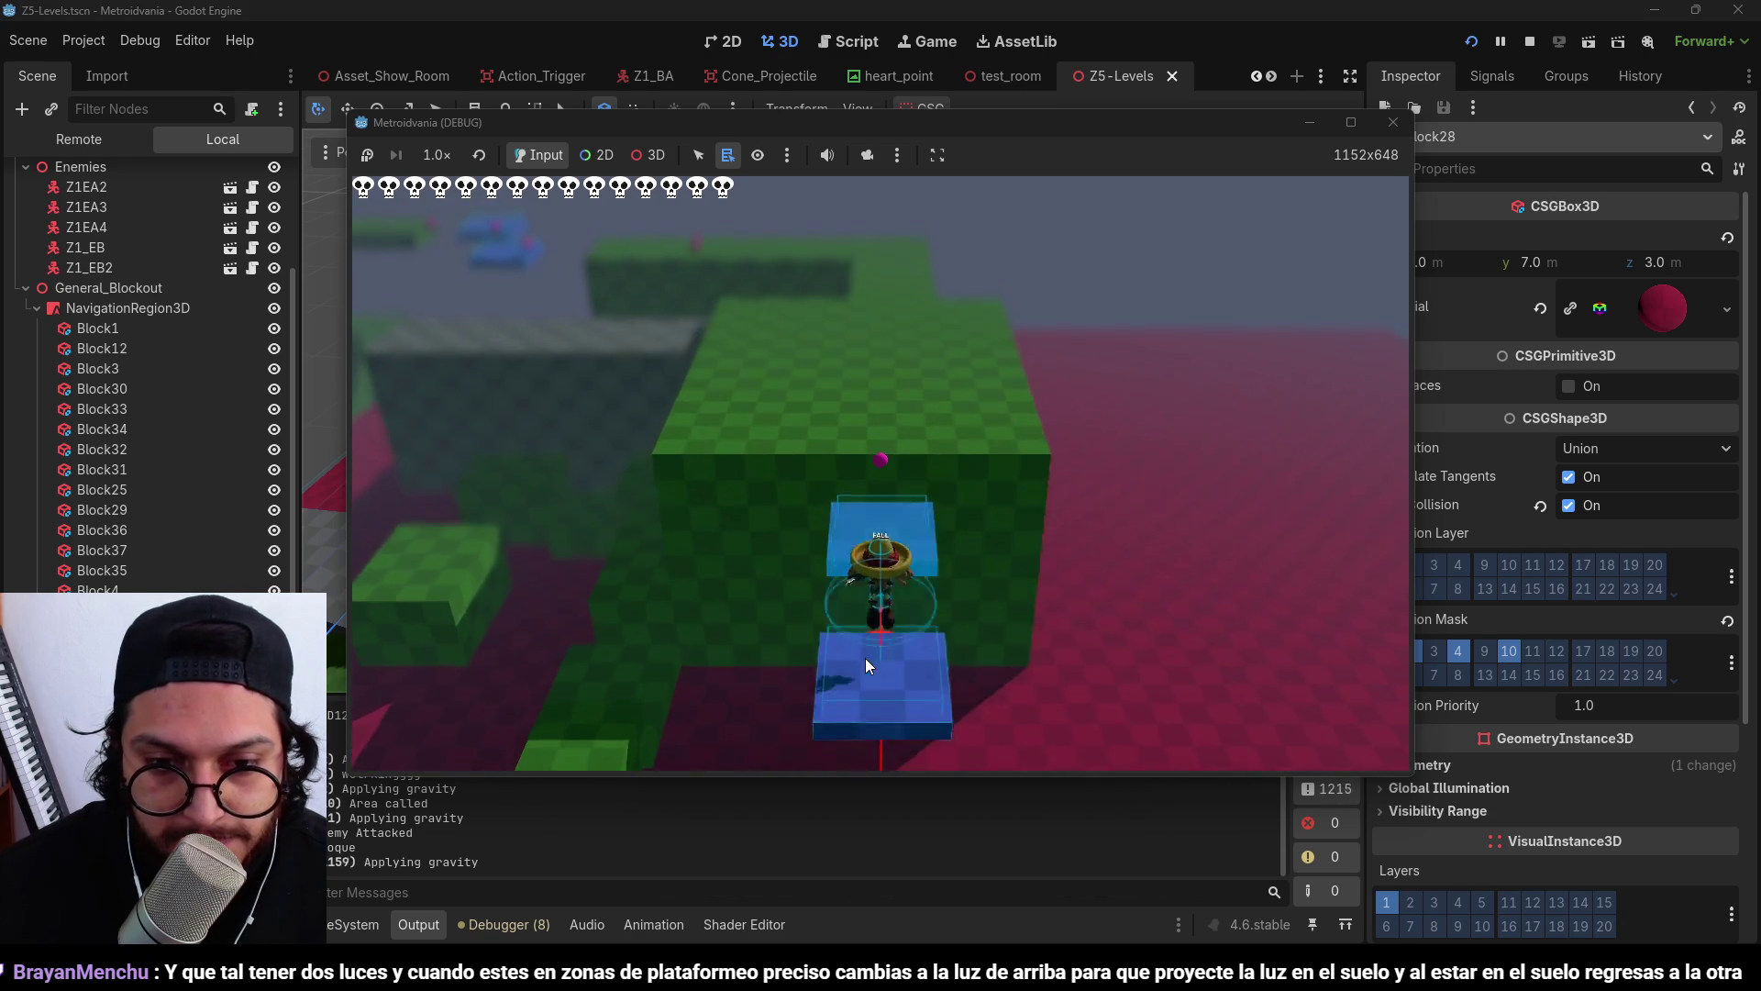
key("space")
key("w")
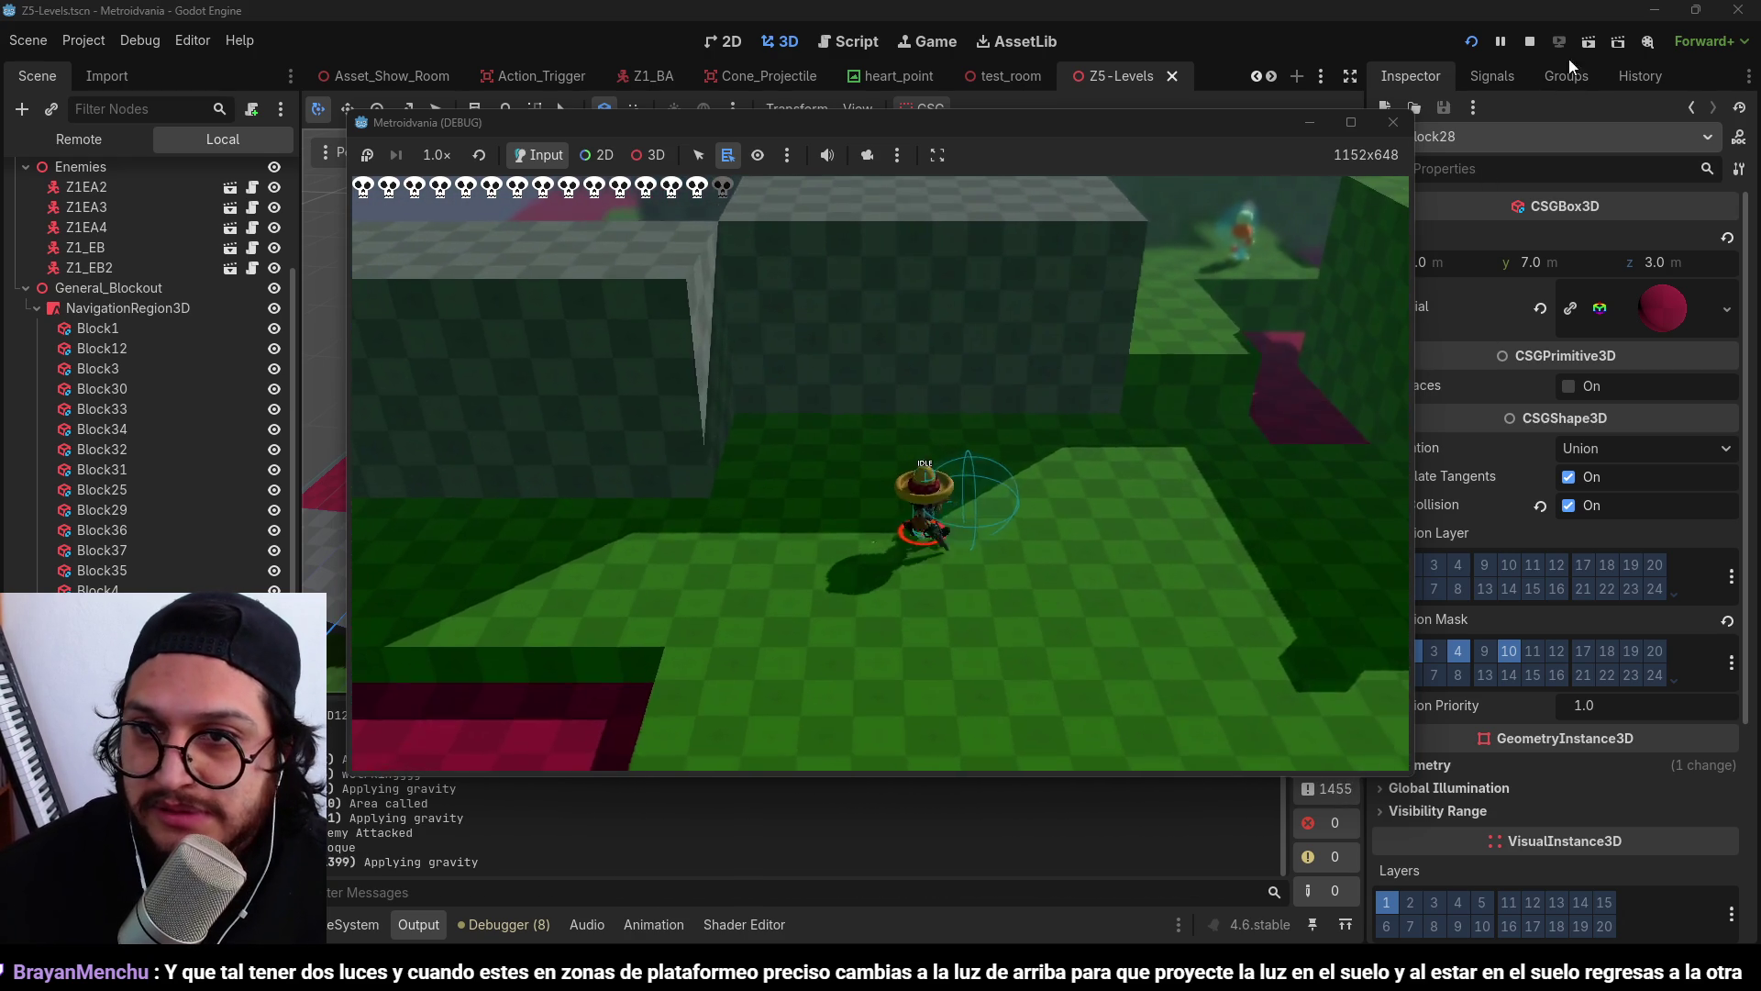
left_click(1529, 41)
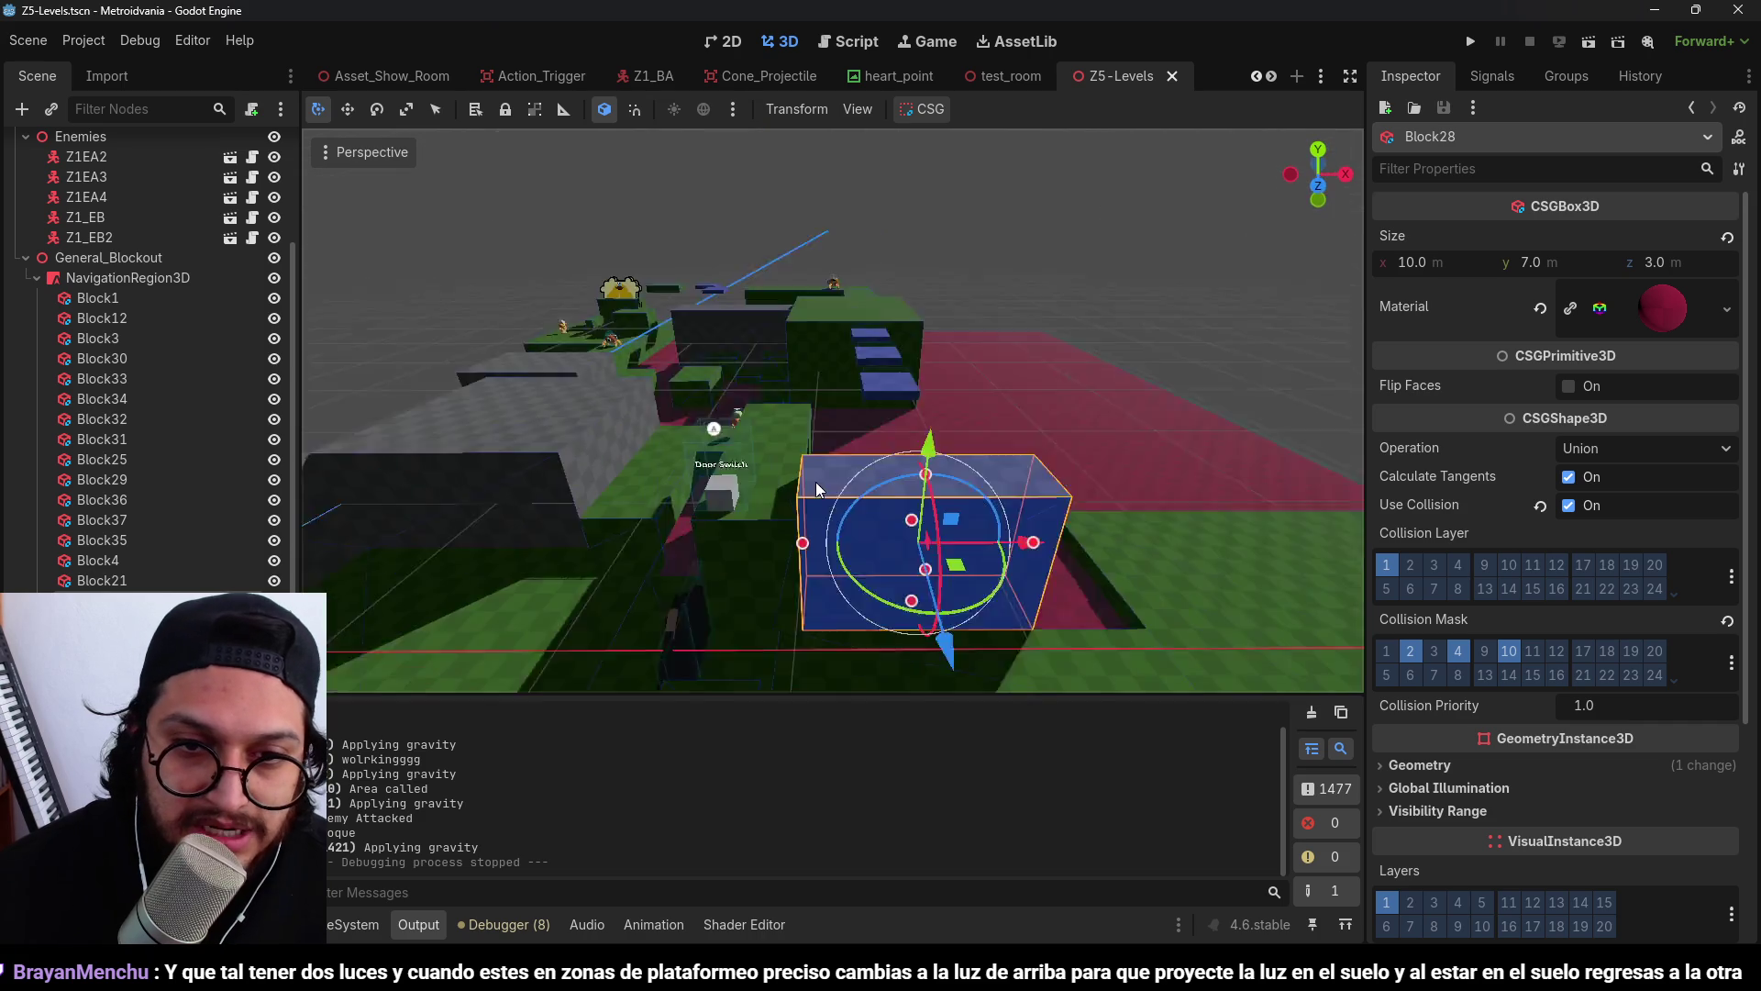
Run the game again, moving along the green platform and jumping toward the floating blue platforms.
left_click(1471, 41)
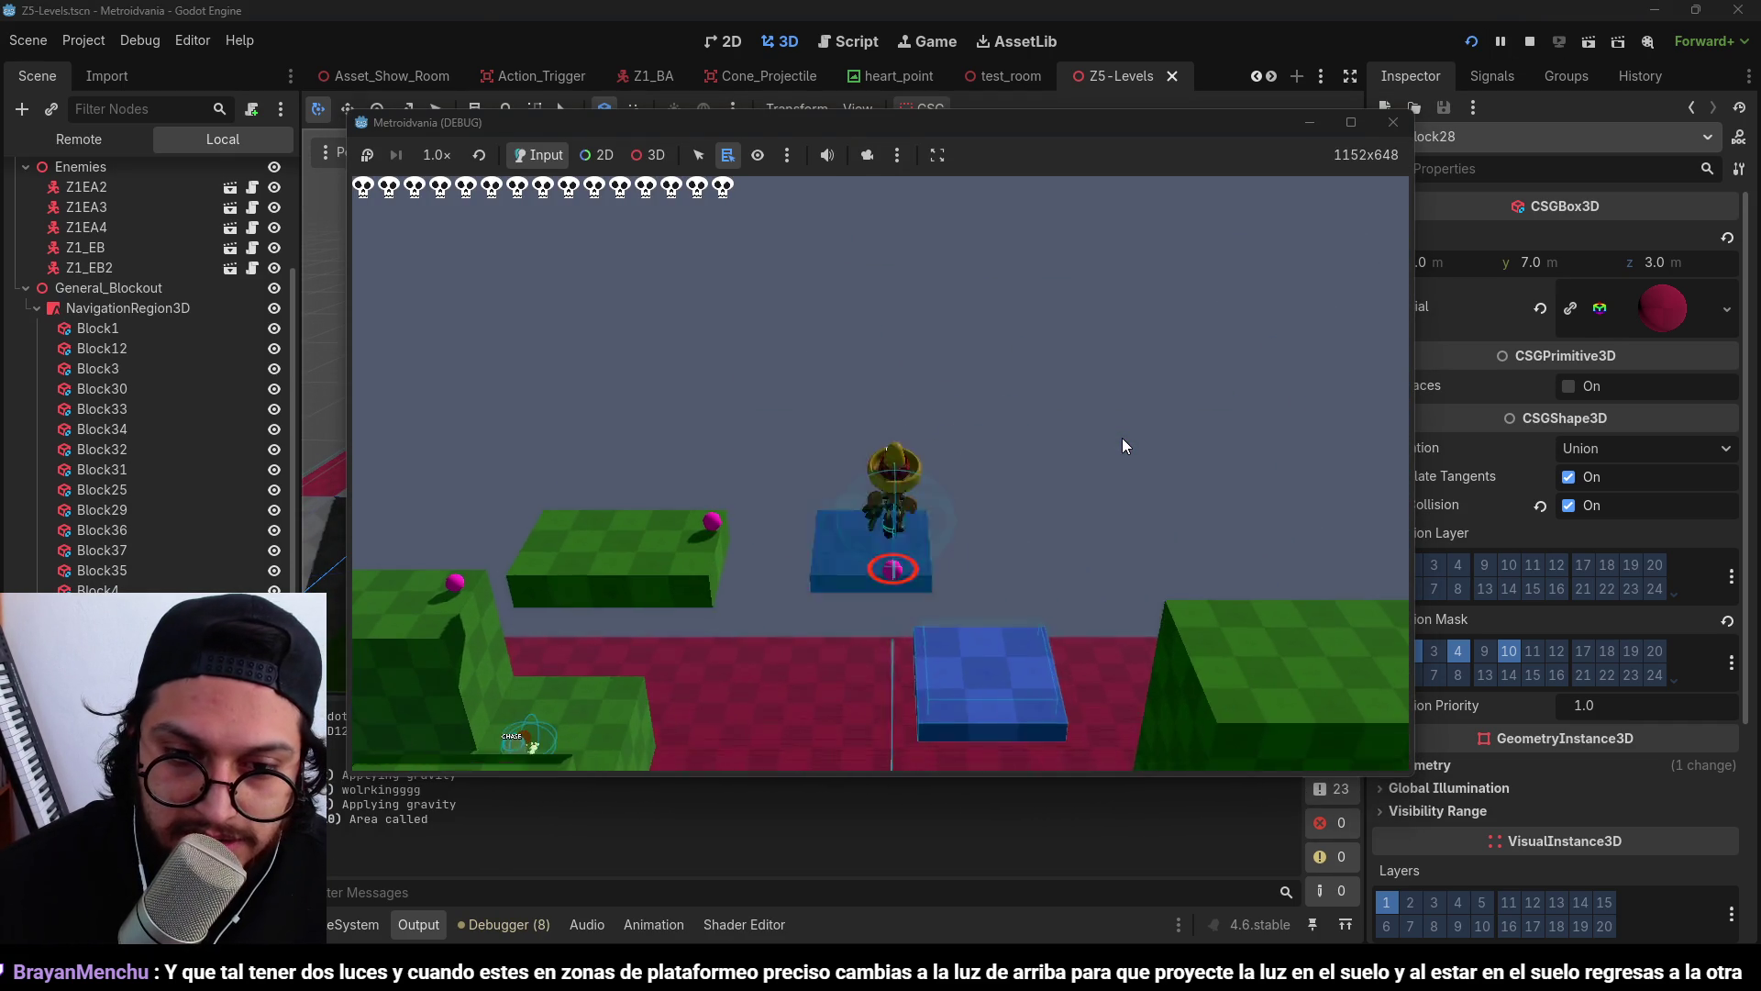
key("d")
key("d")
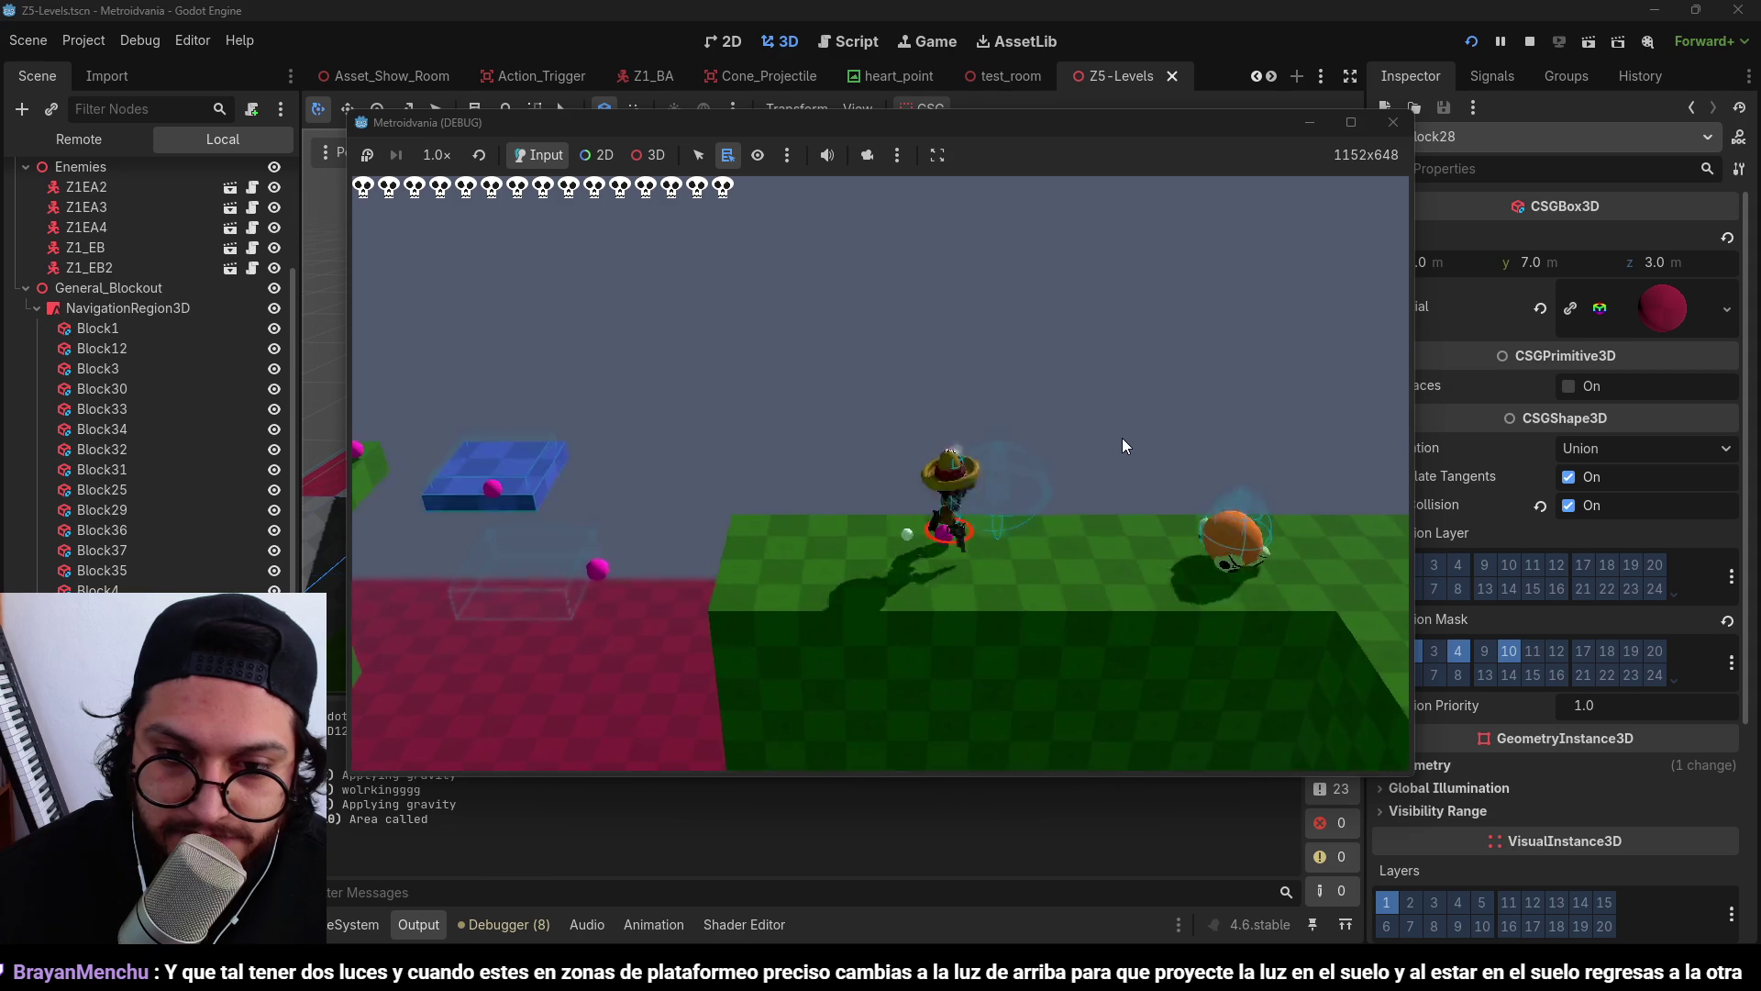
key("d")
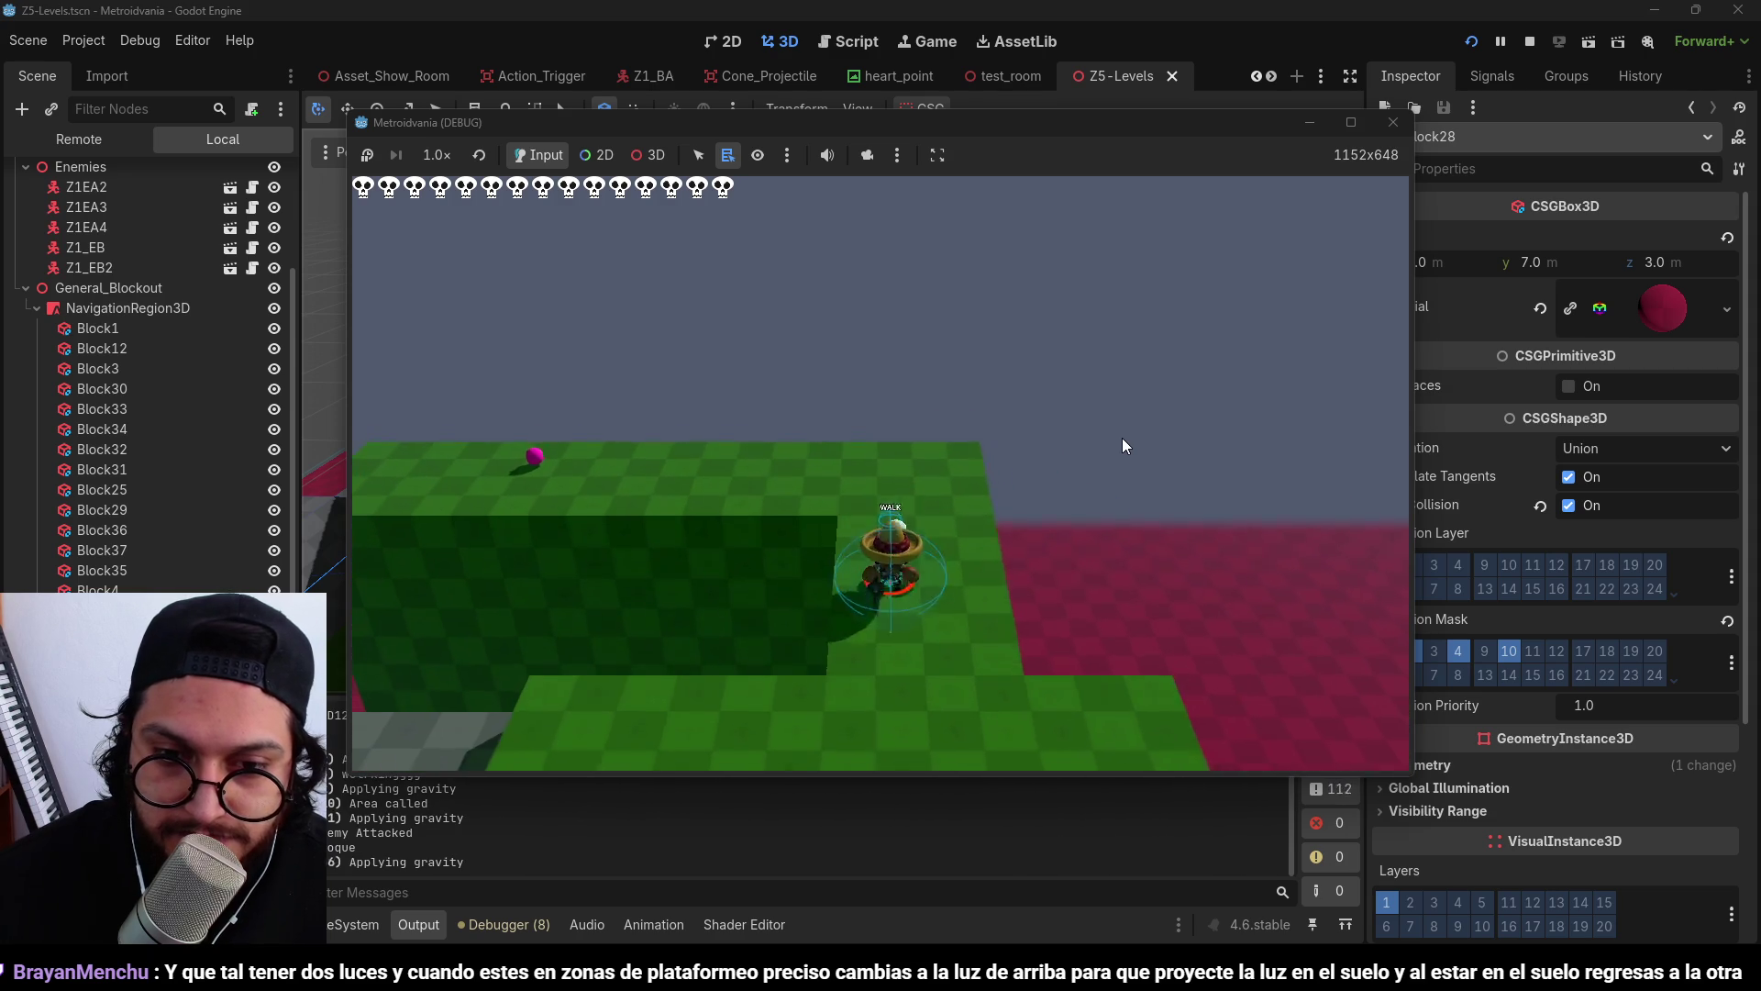
key("d")
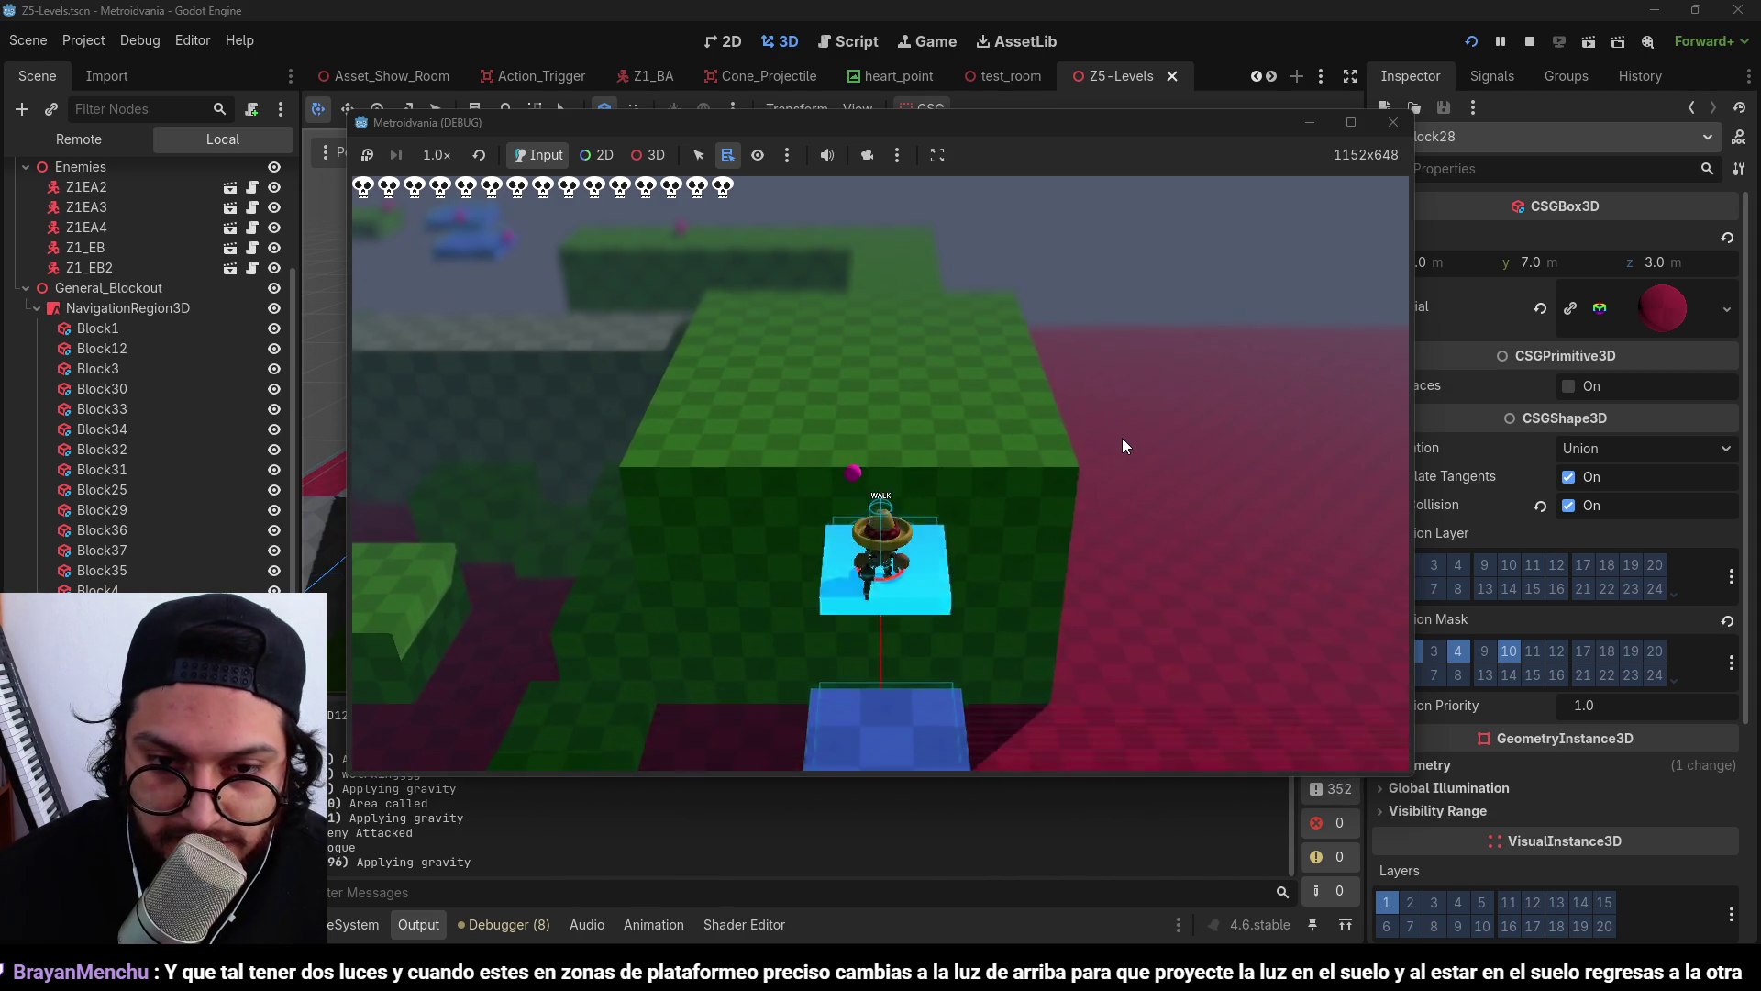
key("space")
key("d")
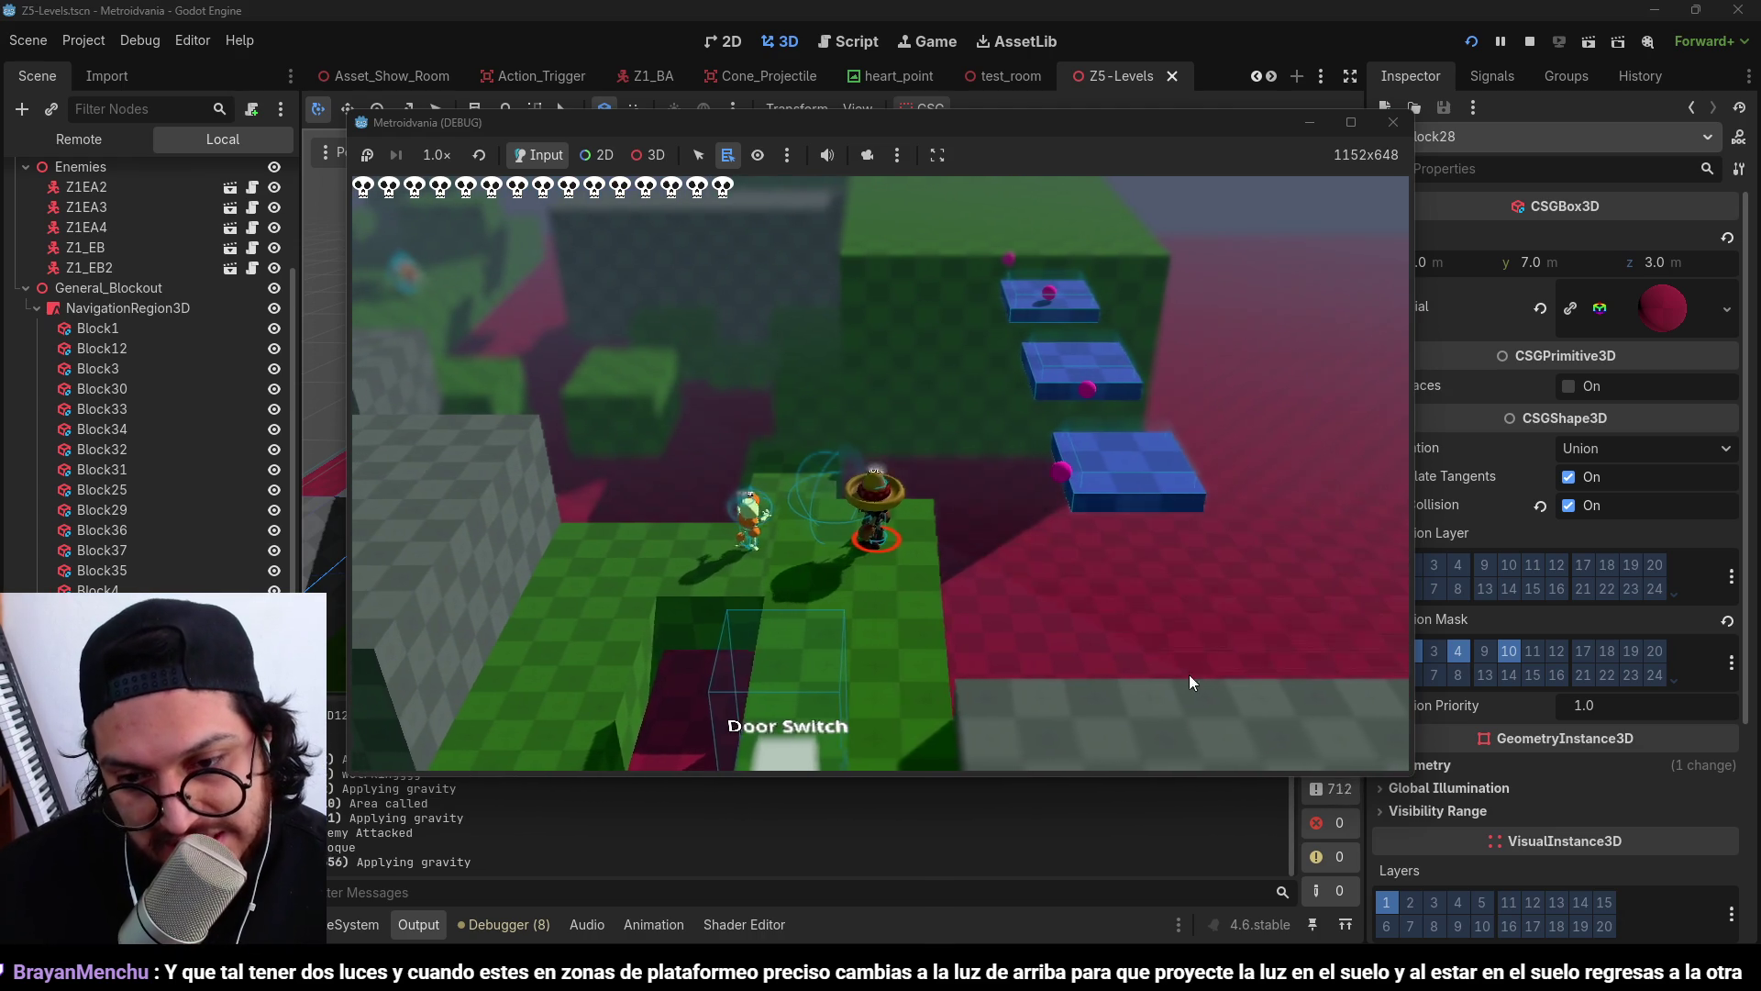
key("space")
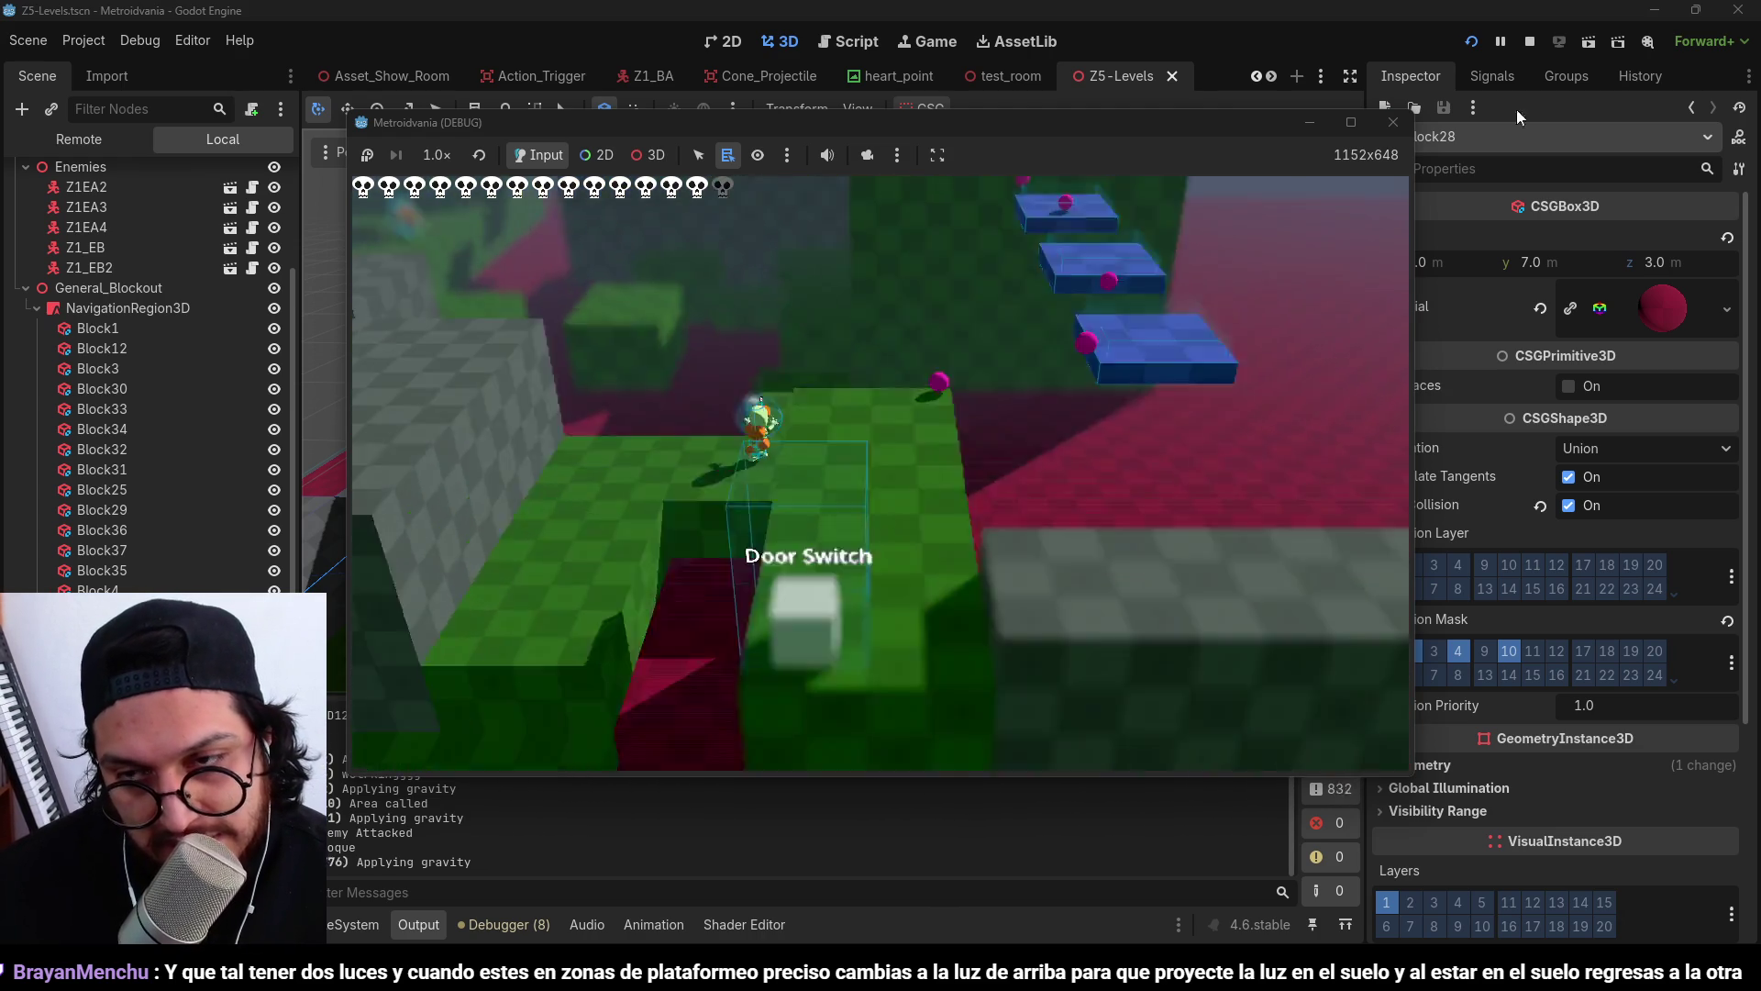
left_click(1529, 41)
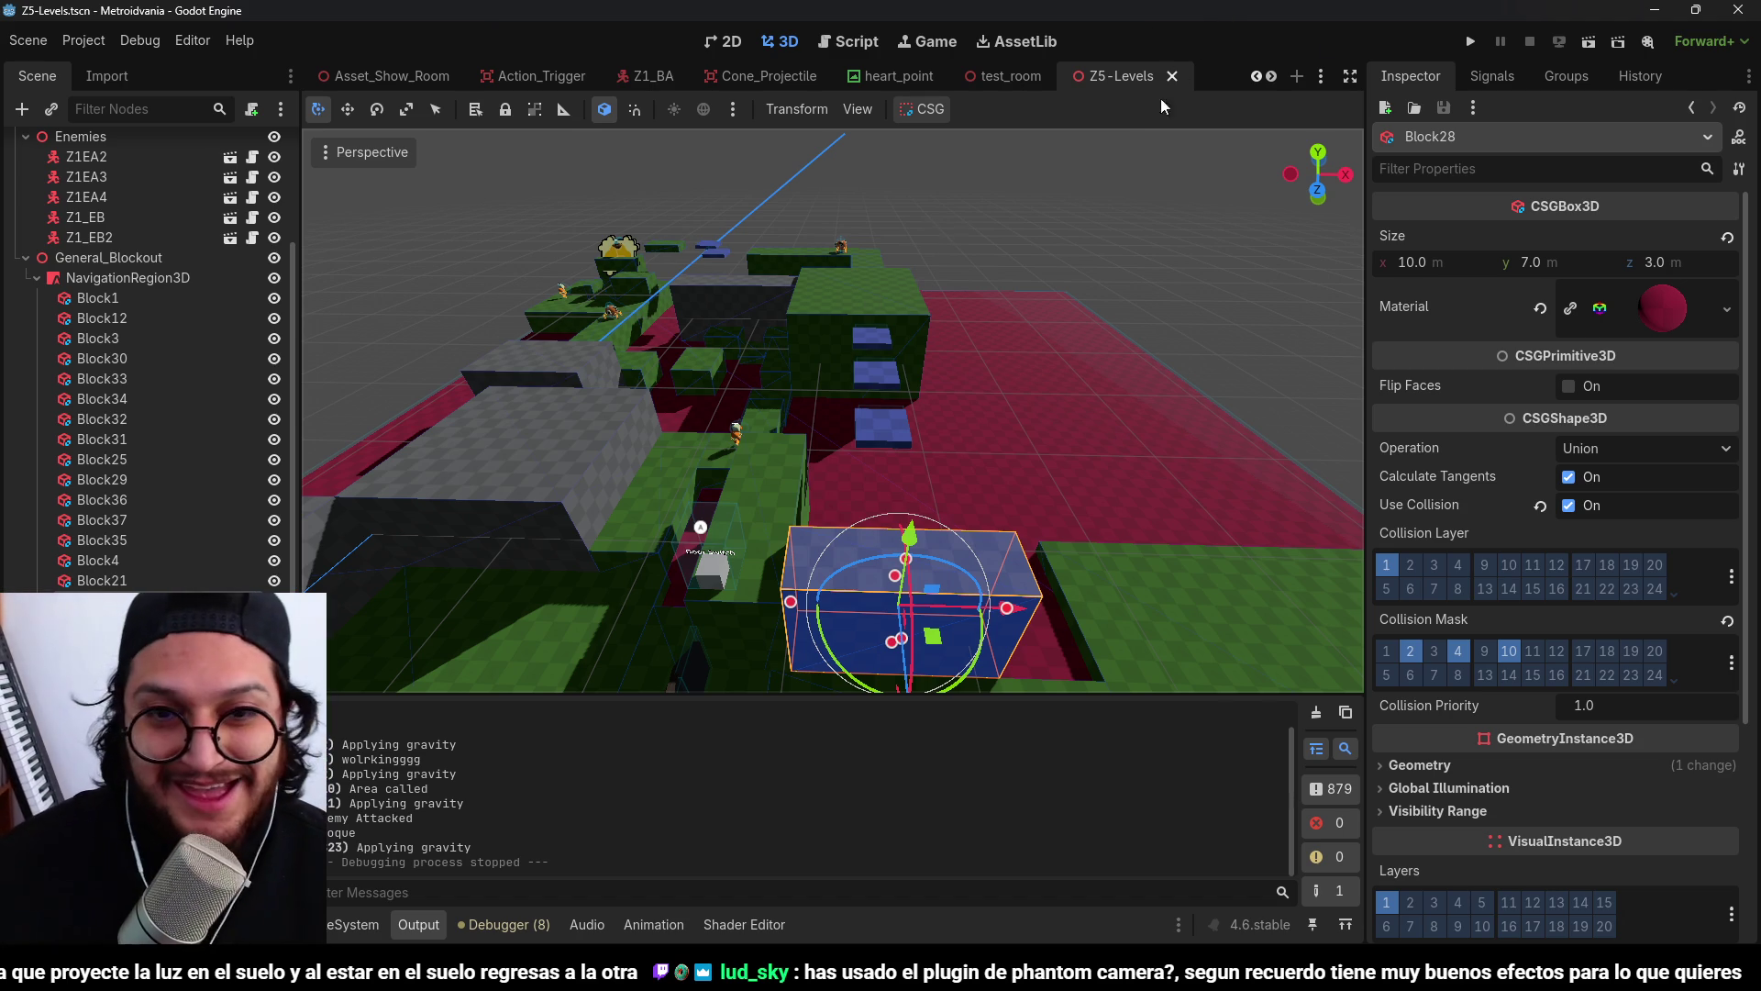
Play-test once more using the arrow keys, then close the game with F8.
left_click(1470, 41)
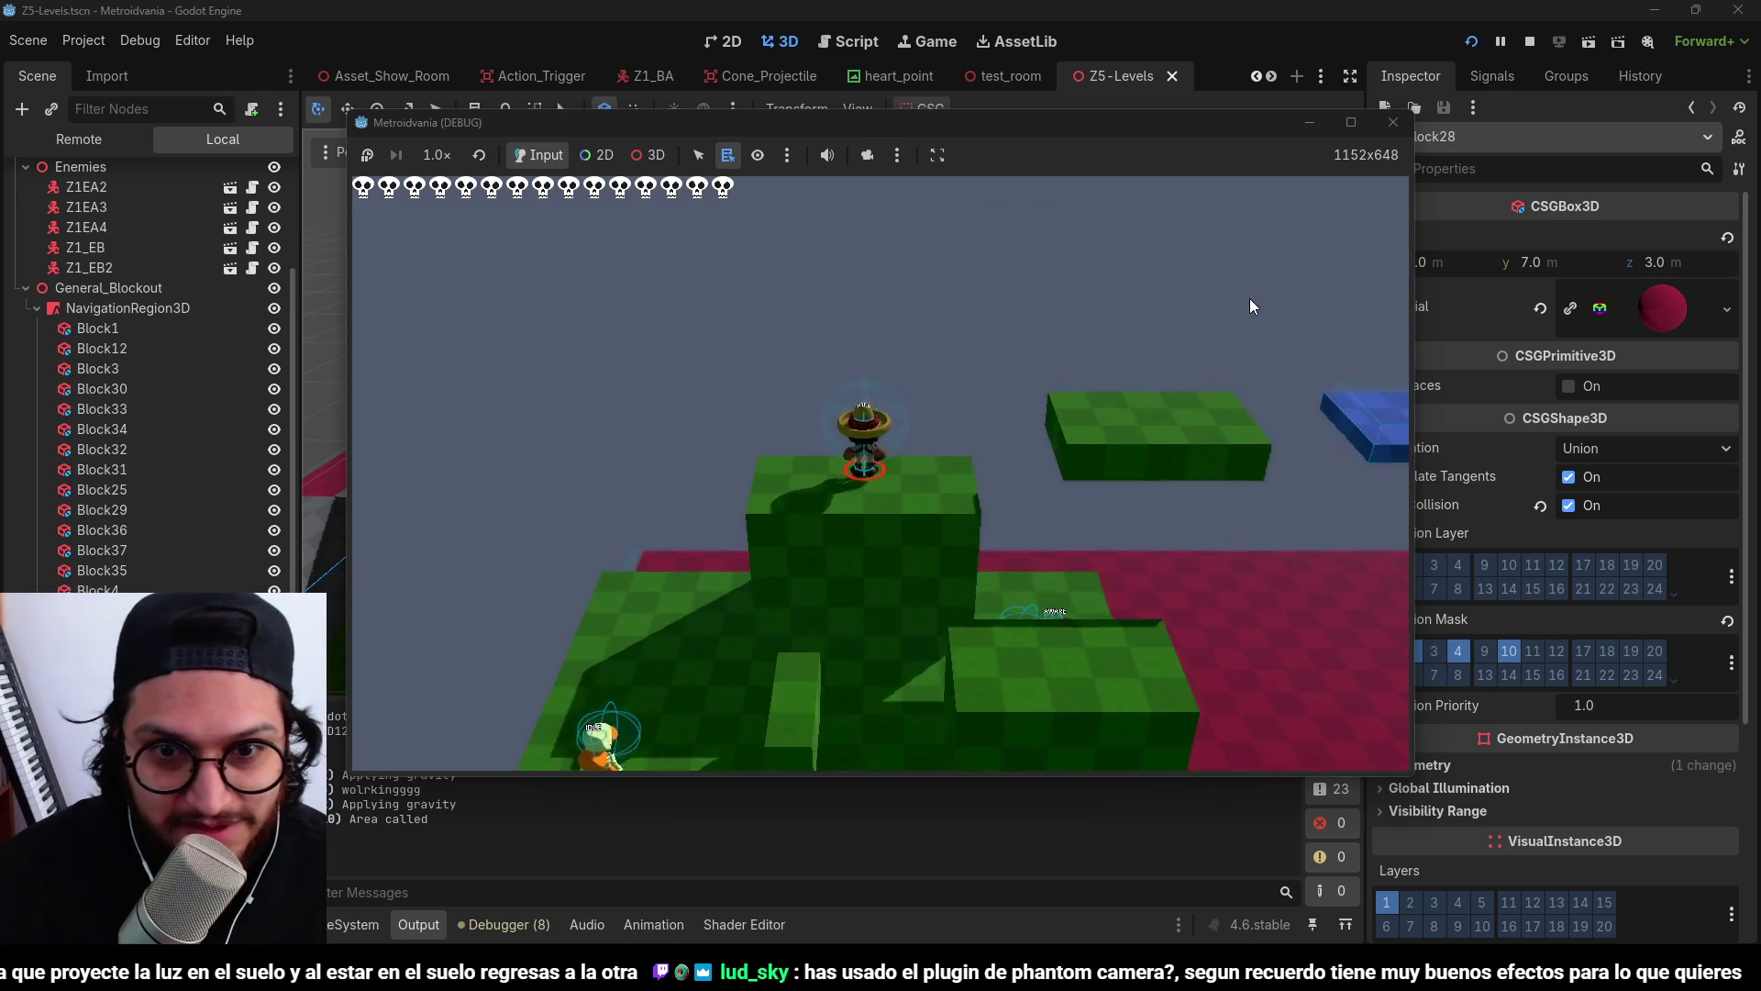
key("Left")
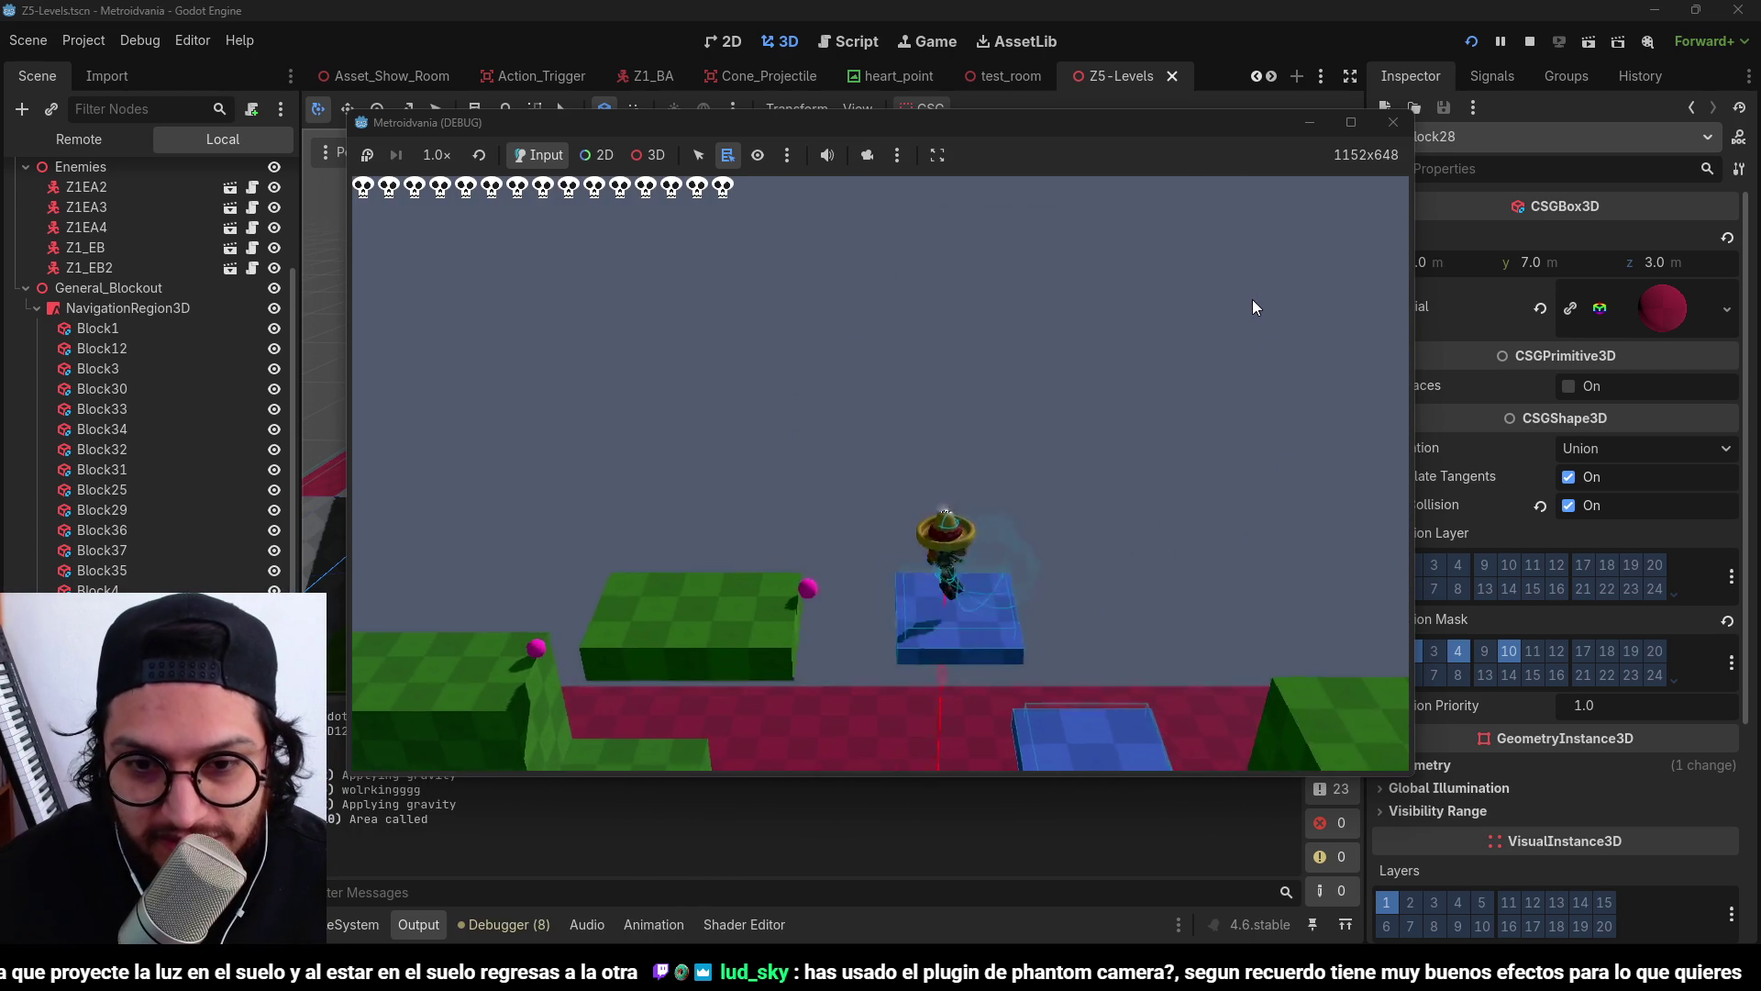
key("Right")
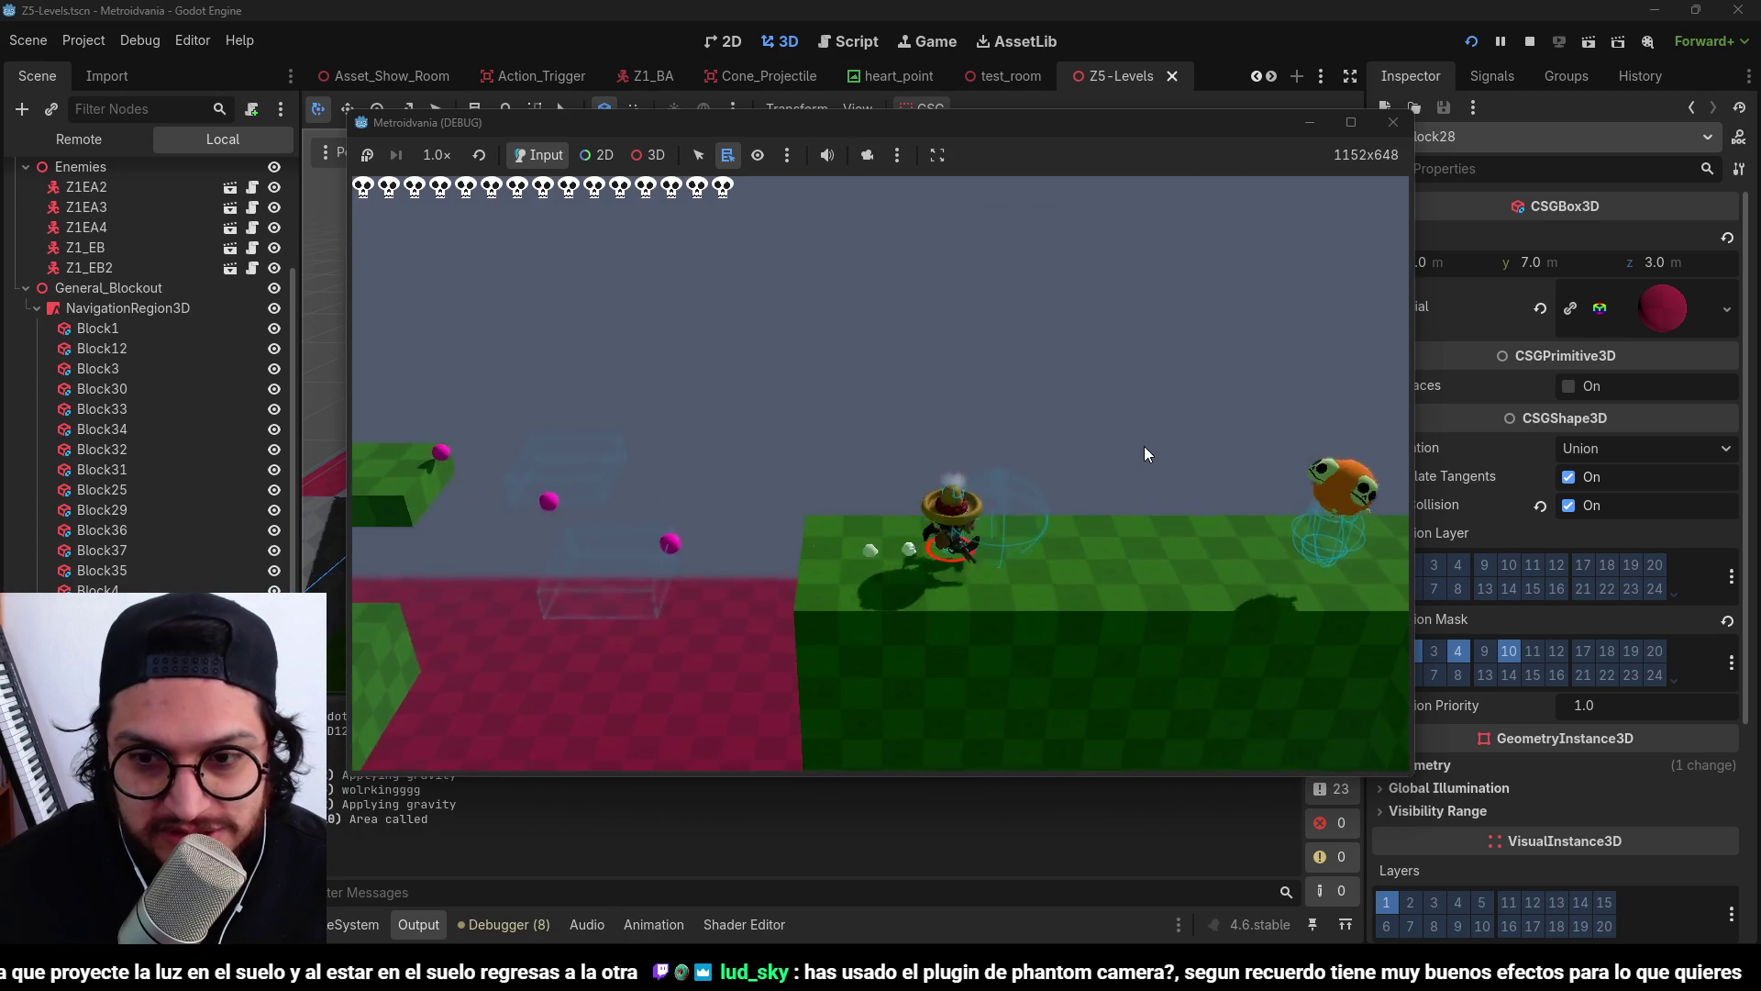
key("Down")
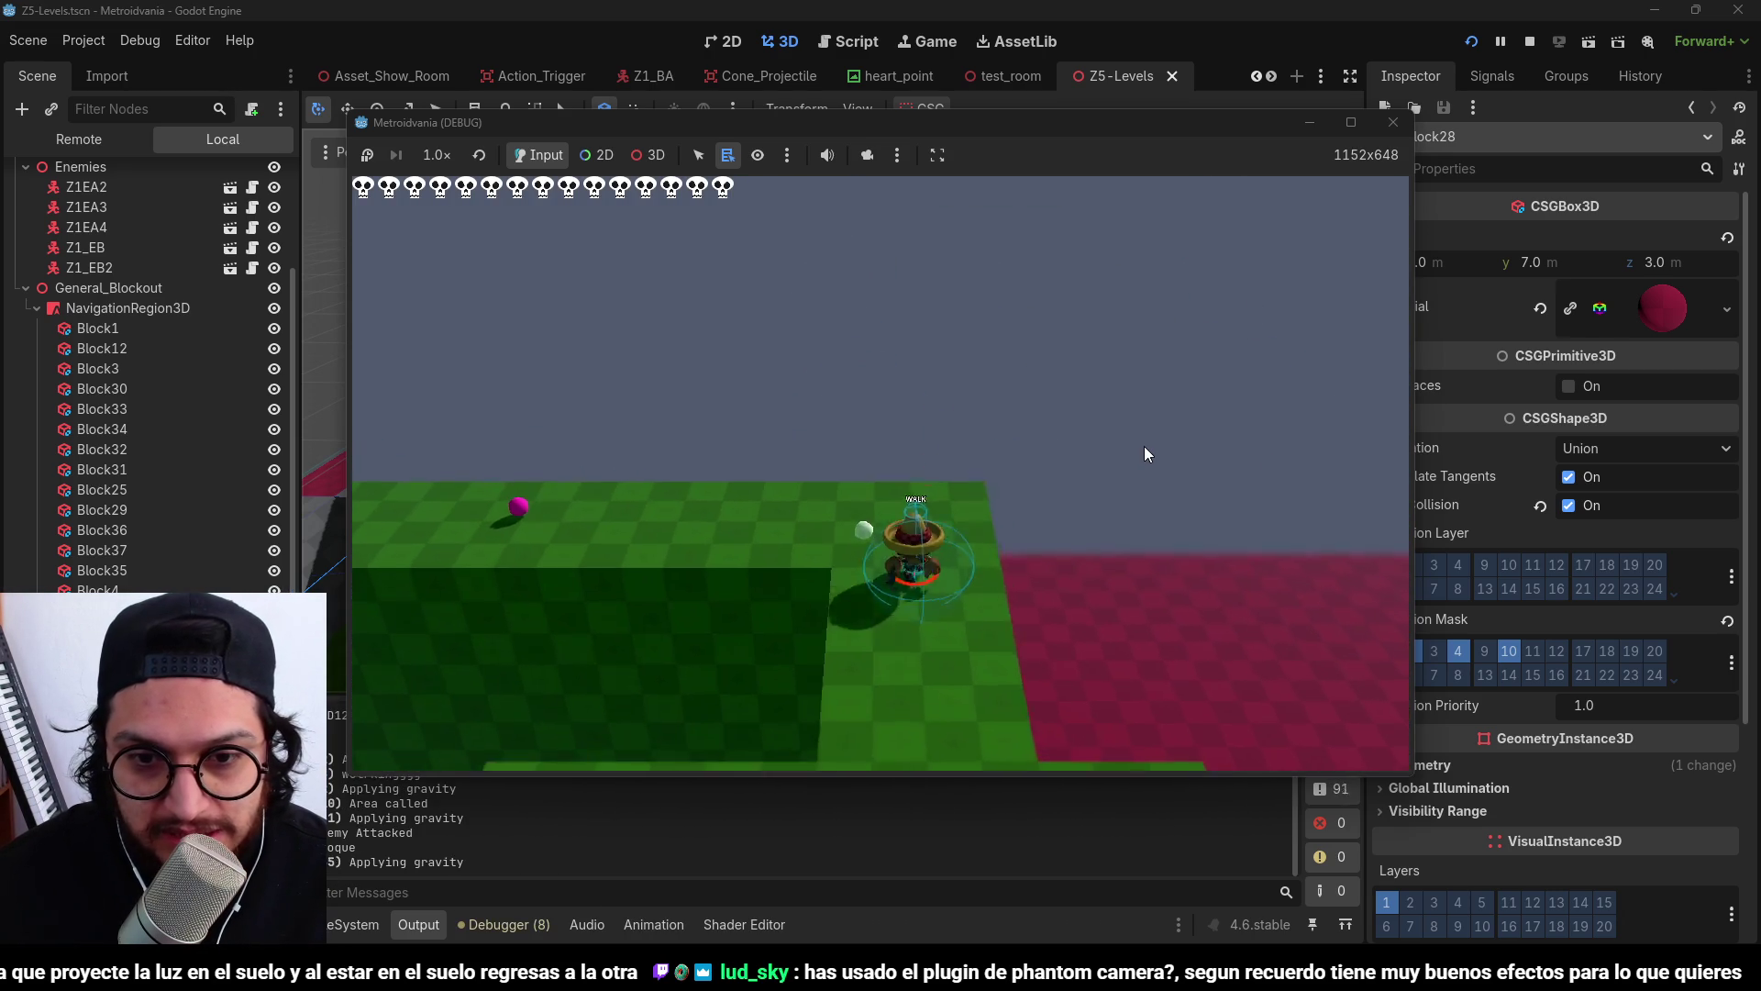
key("Down")
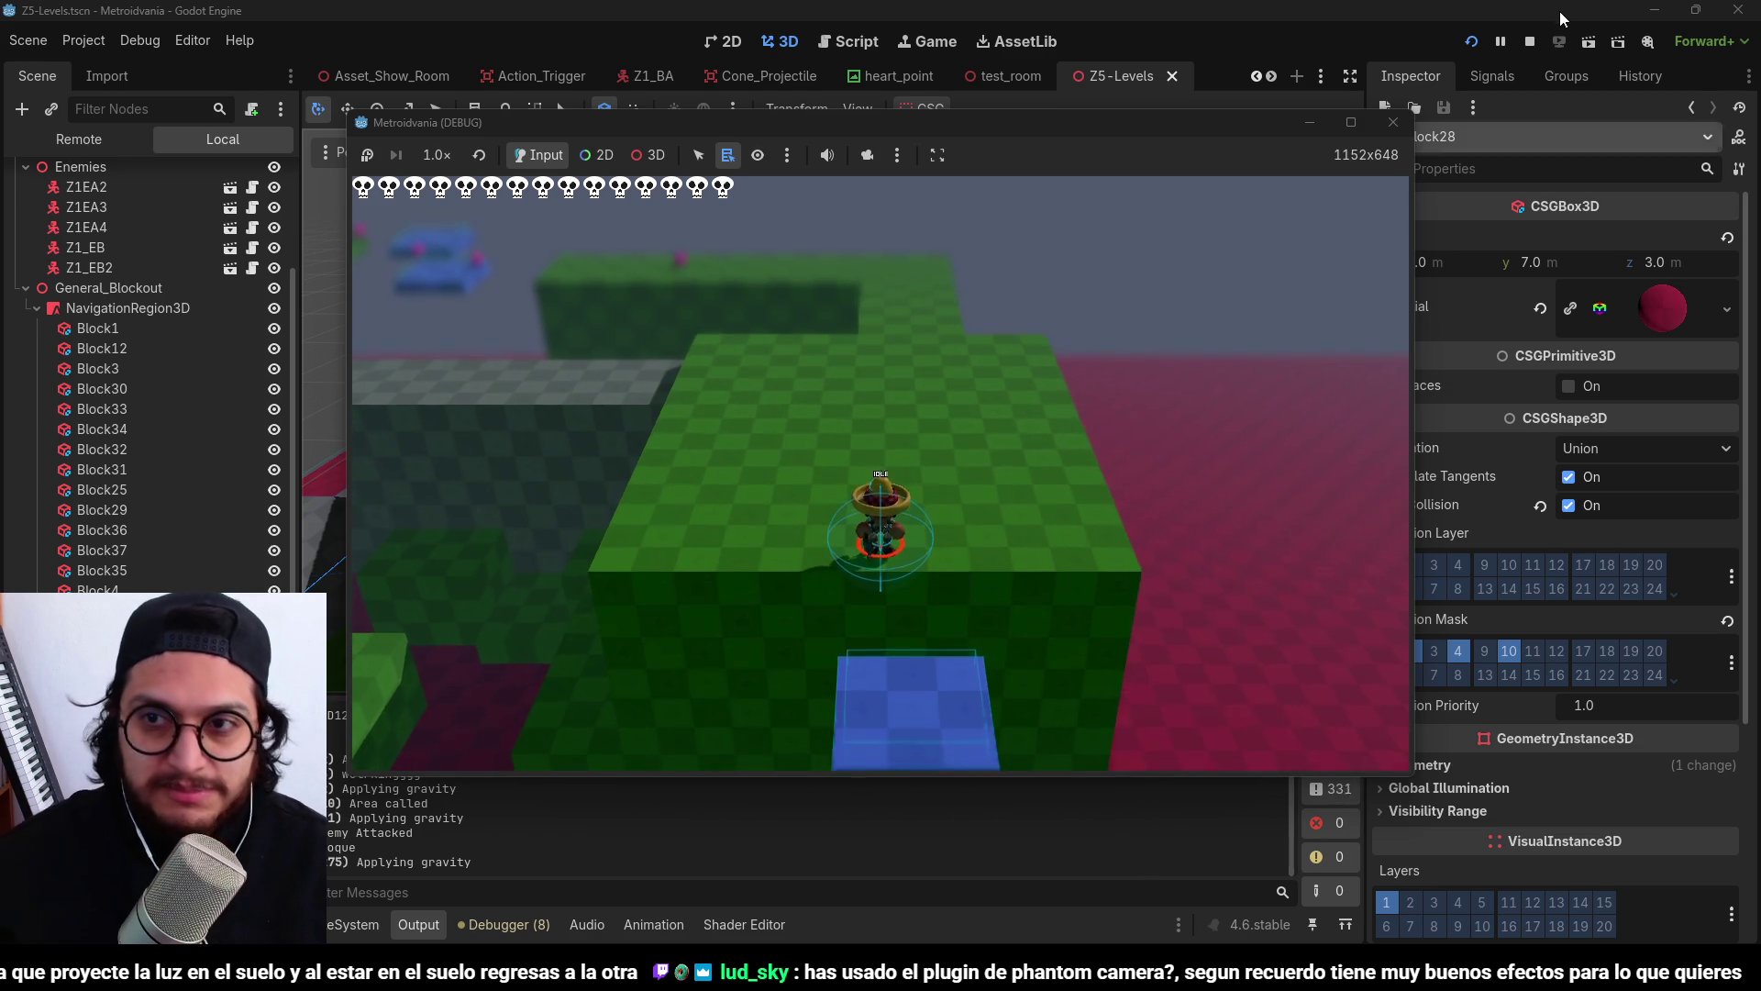
key("F8")
Switch the 3D view to orthogonal and back to perspective, adjusting the zoom.
key("KP_1")
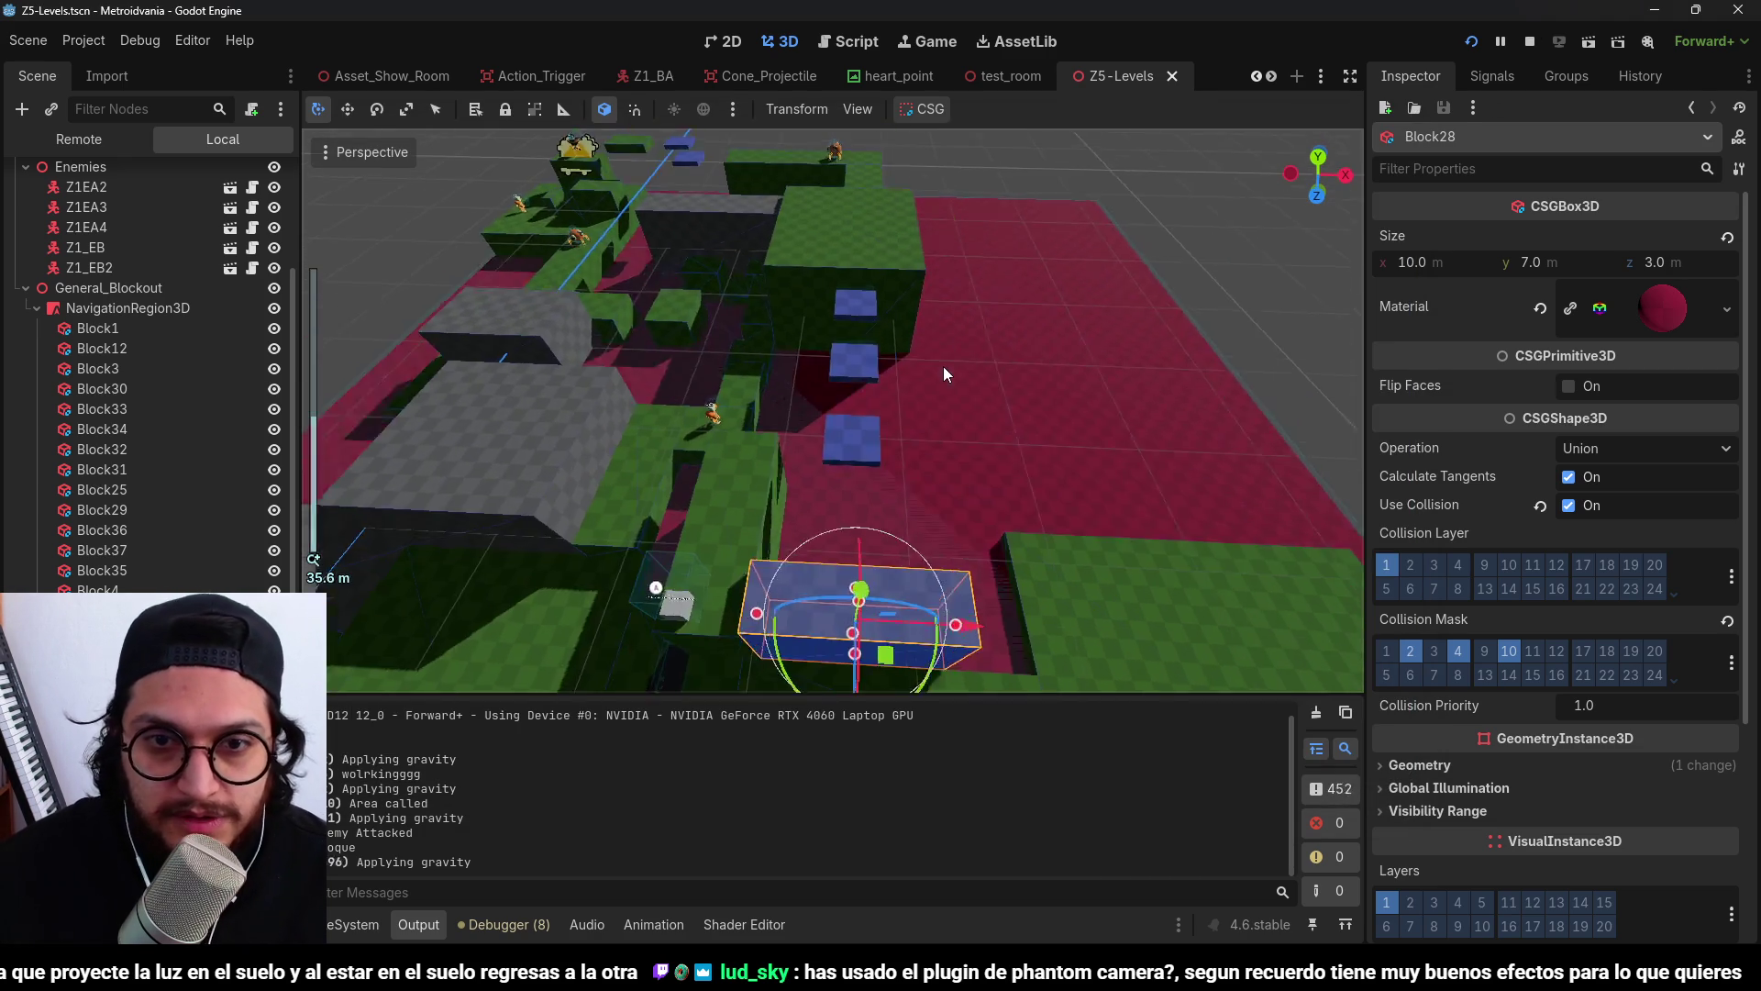
scroll(957, 389, "up", 8)
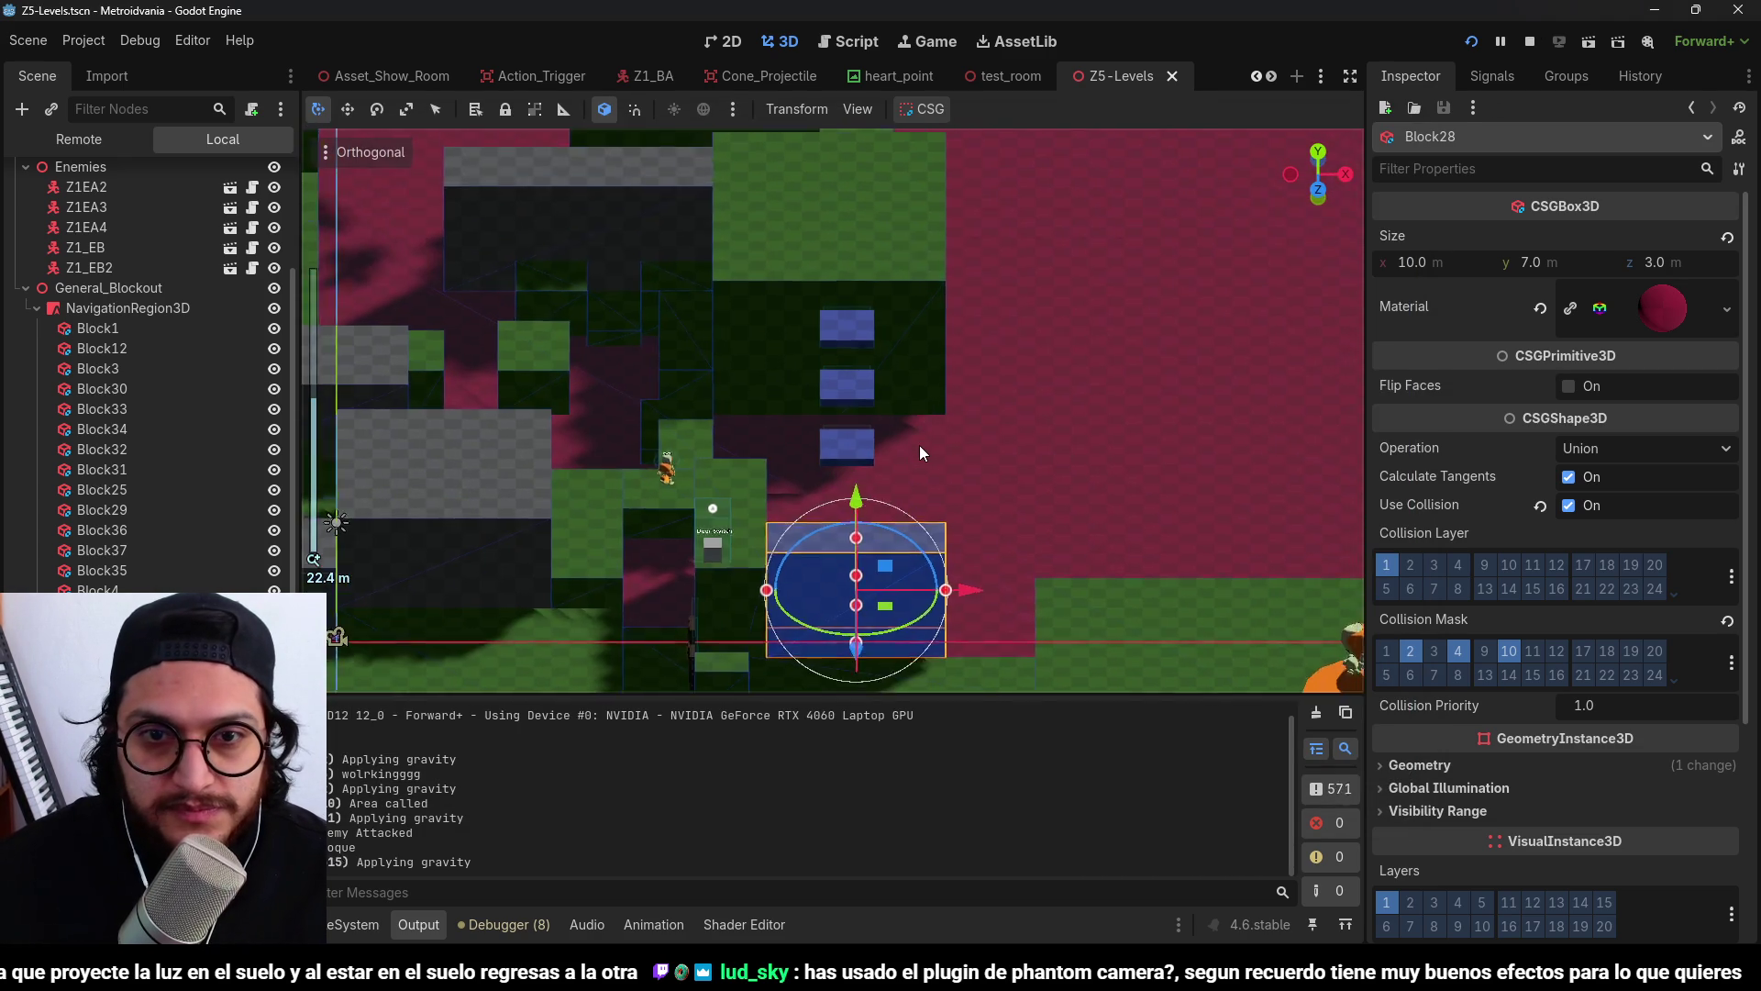
key("KP_5")
scroll(917, 444, "down", 10)
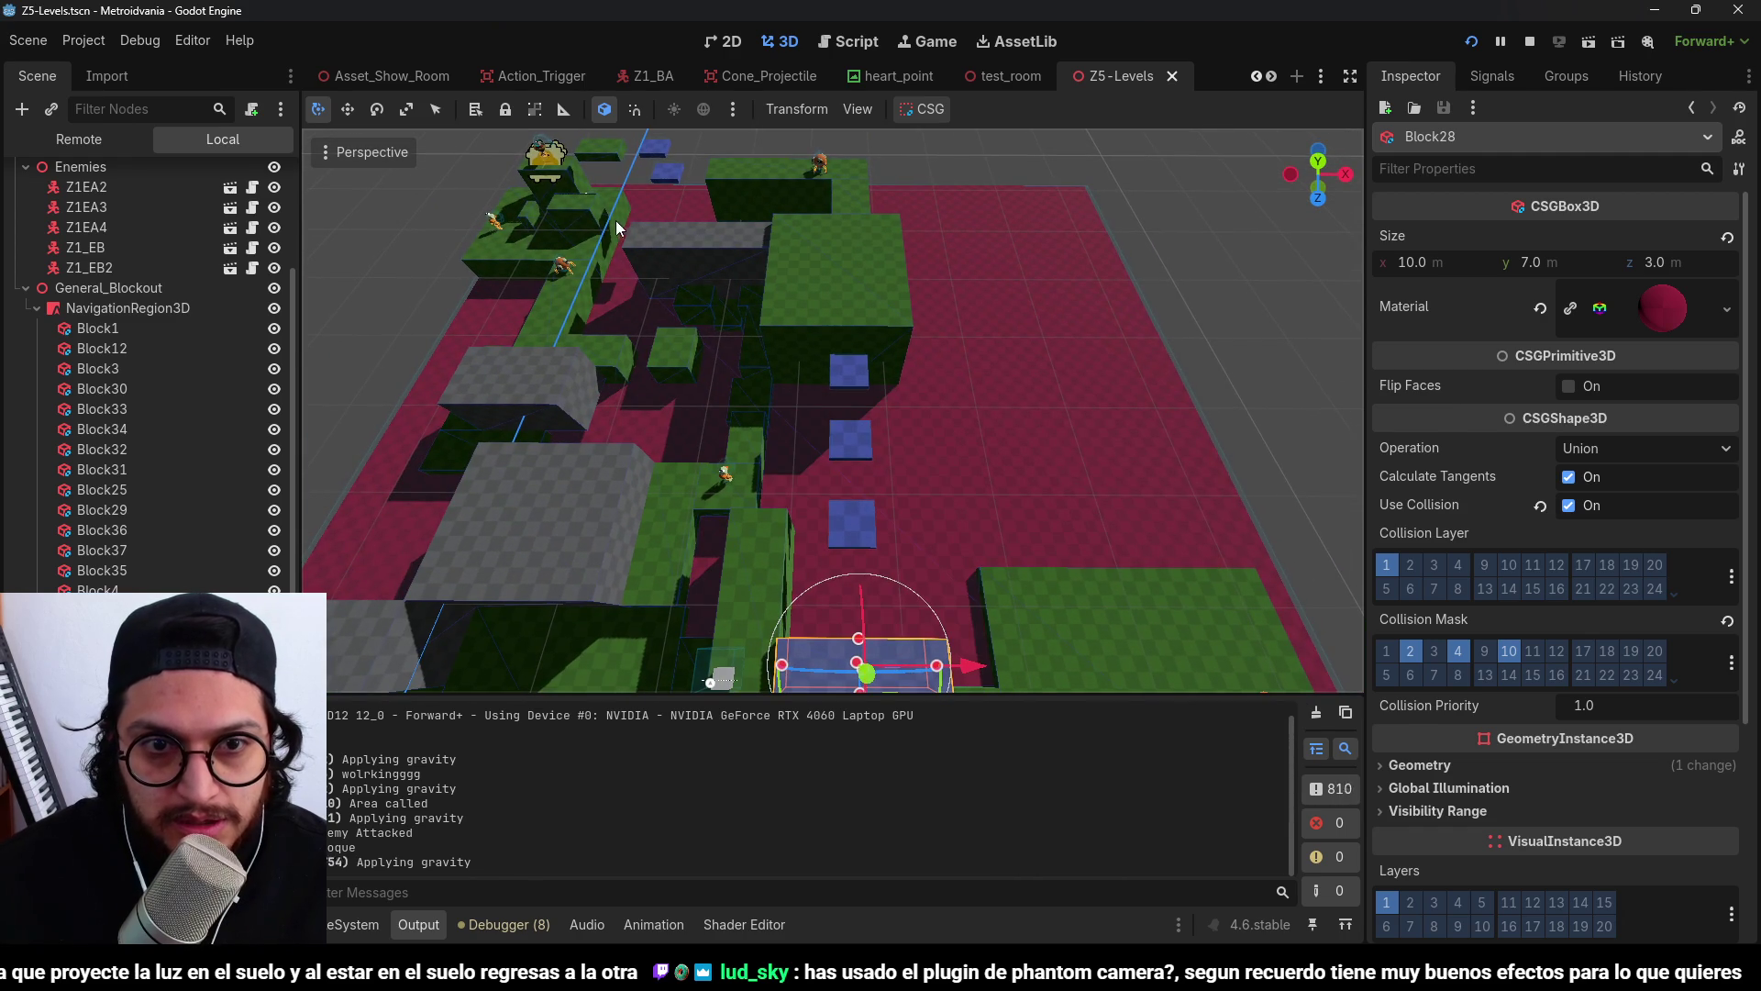
Capture the central level viewport region and open it in Snipping Tool.
key("Print")
left_click_drag(593, 216, 1091, 630)
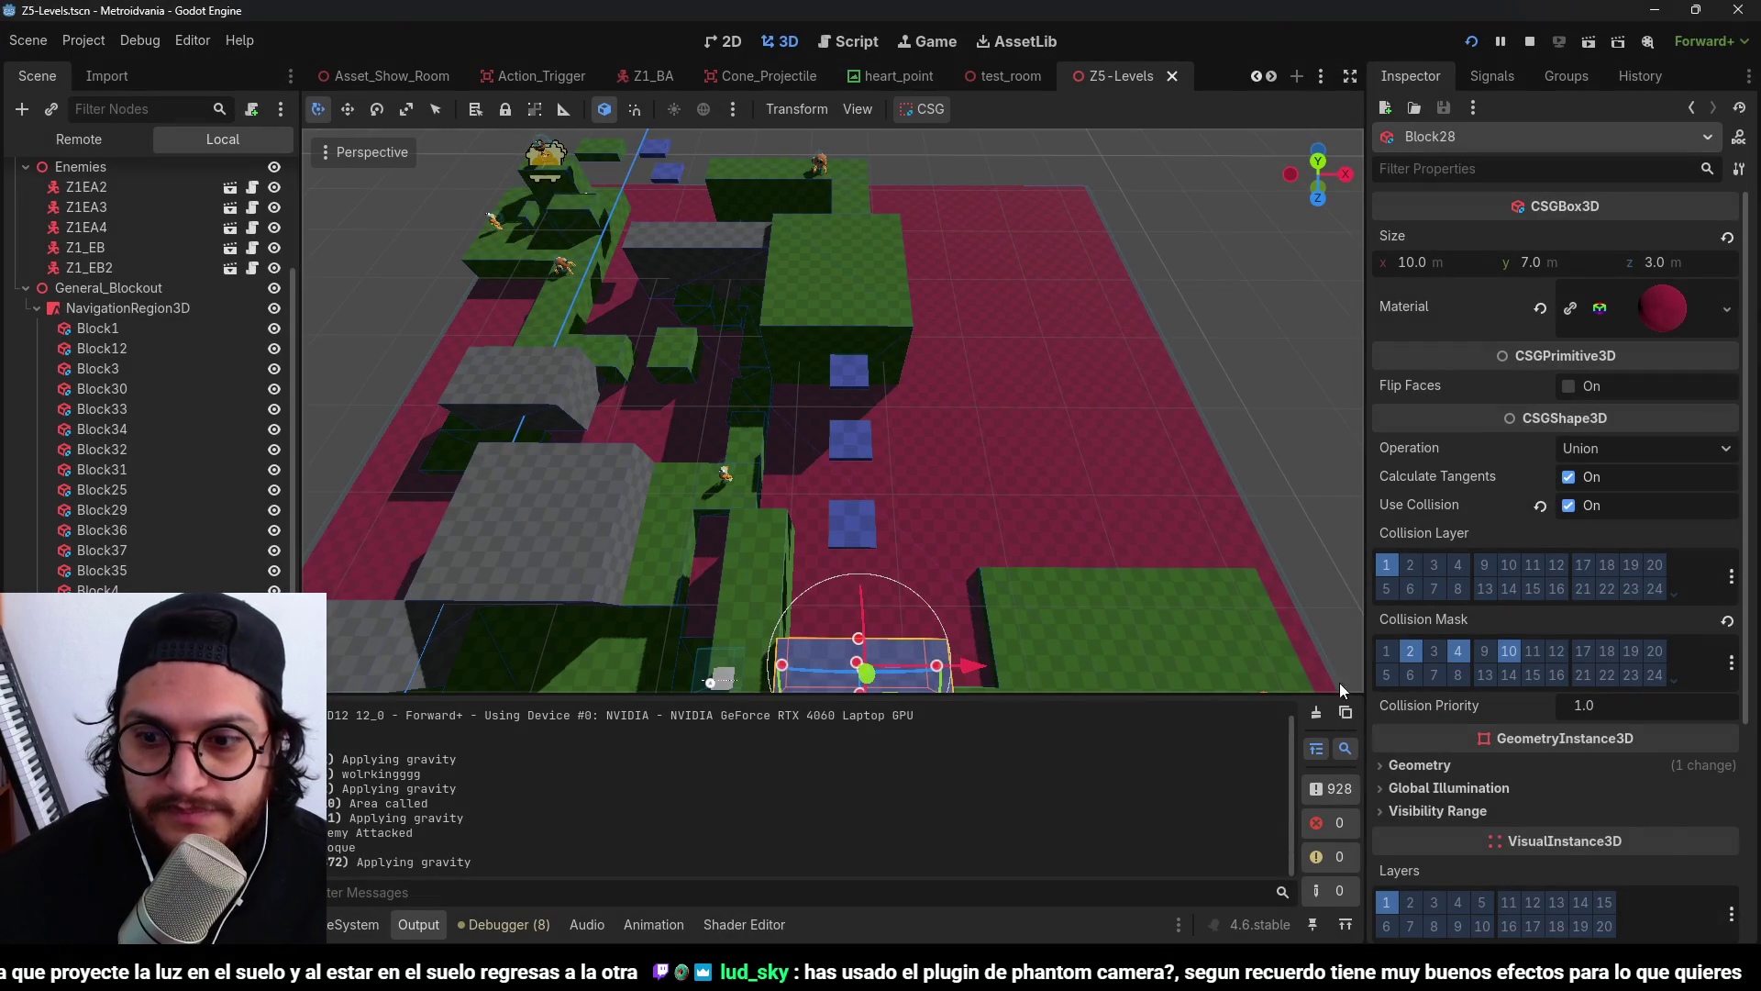
left_click(1563, 828)
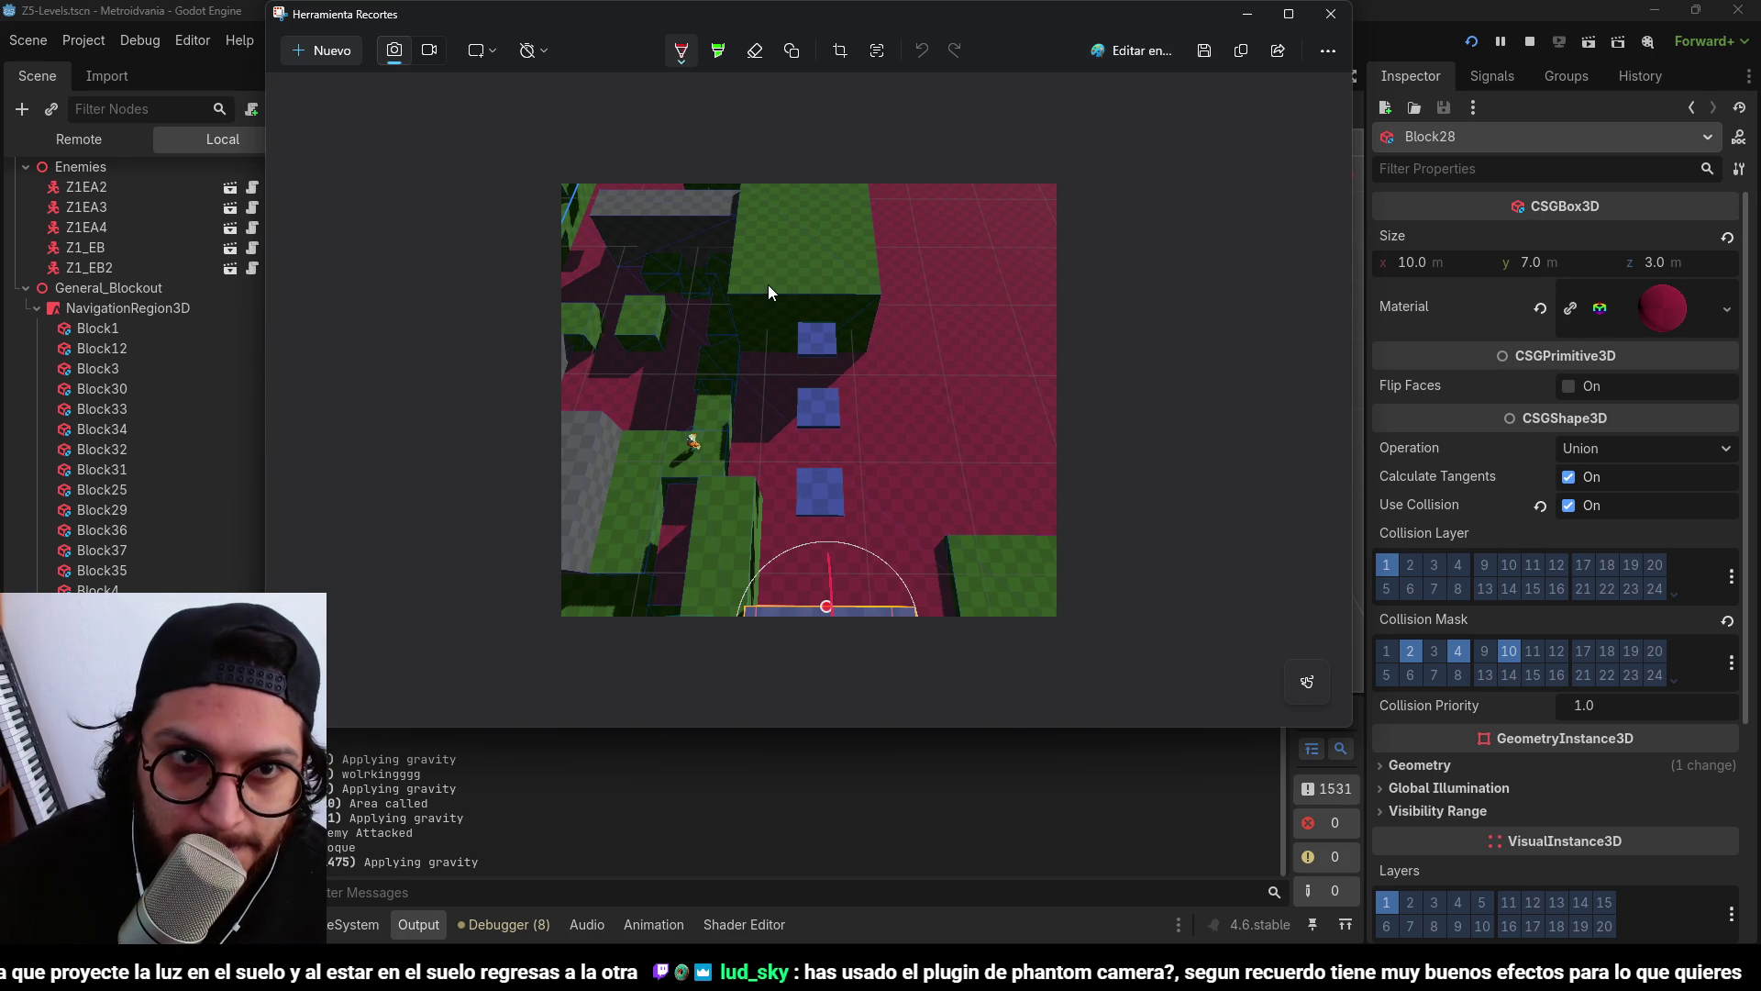
Maximize Snipping Tool and draw a red diagonal line from the green block, undoing failed attempts.
left_click(1288, 14)
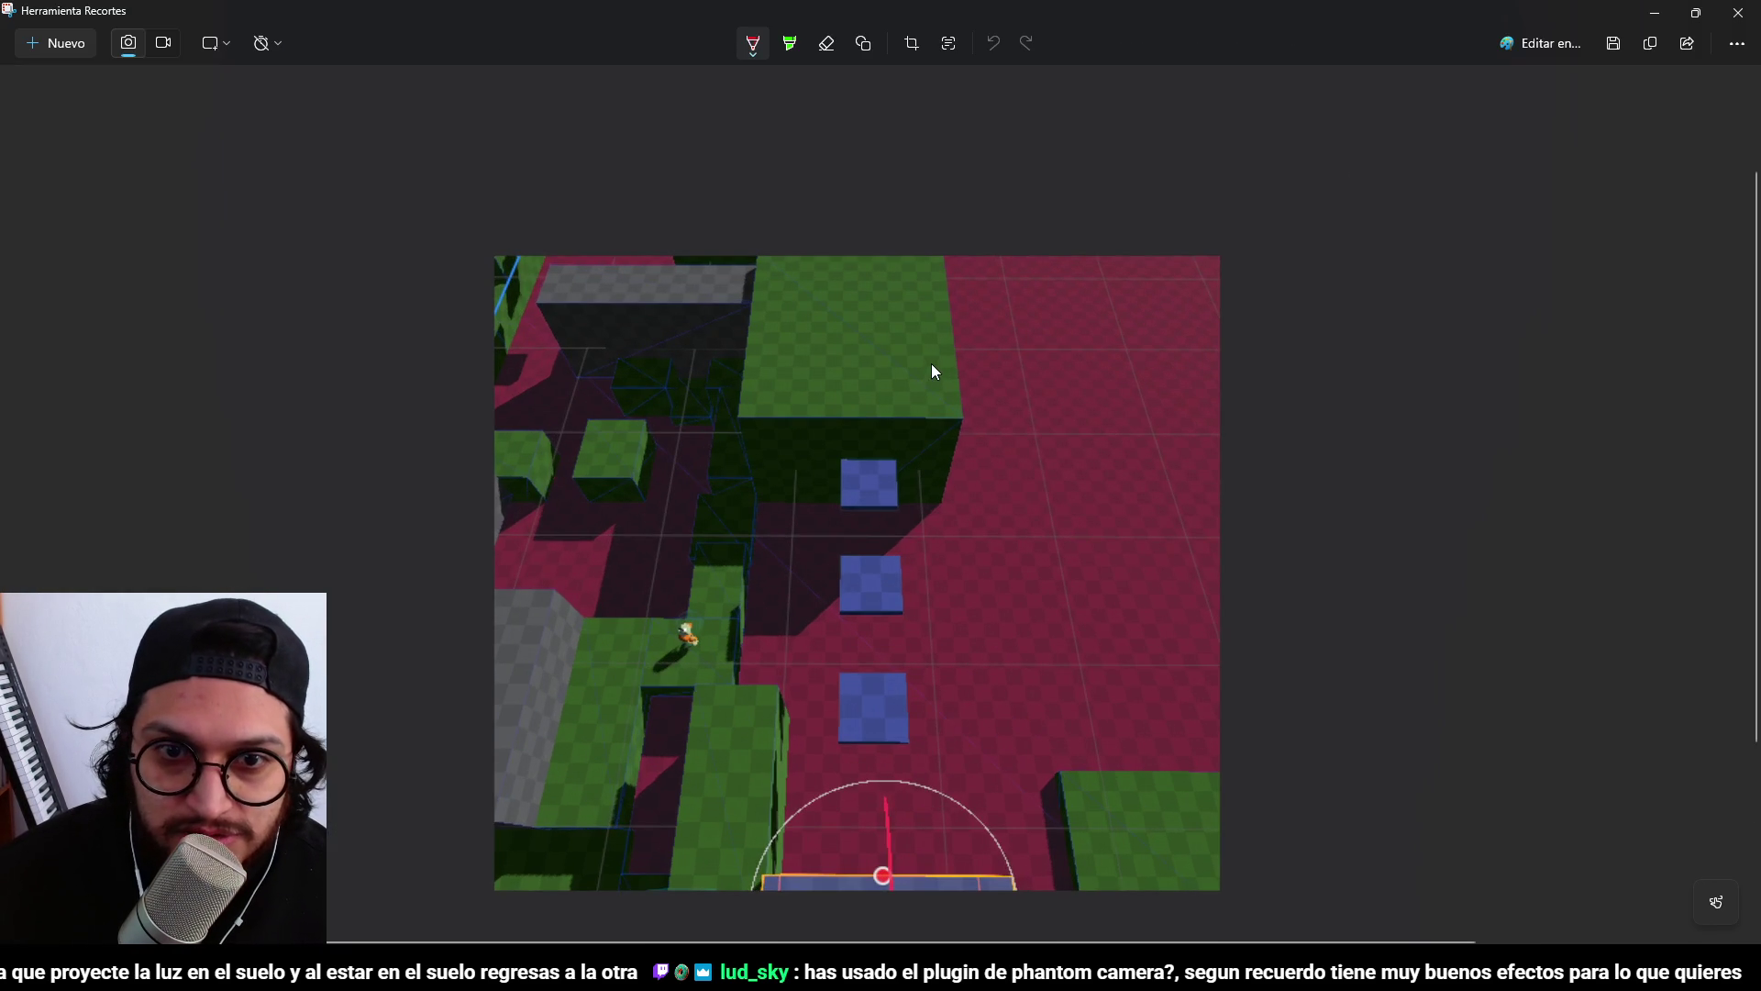
mouse_move(857, 383)
left_mouse_down()
mouse_move(836, 496)
mouse_move(982, 507)
left_mouse_up()
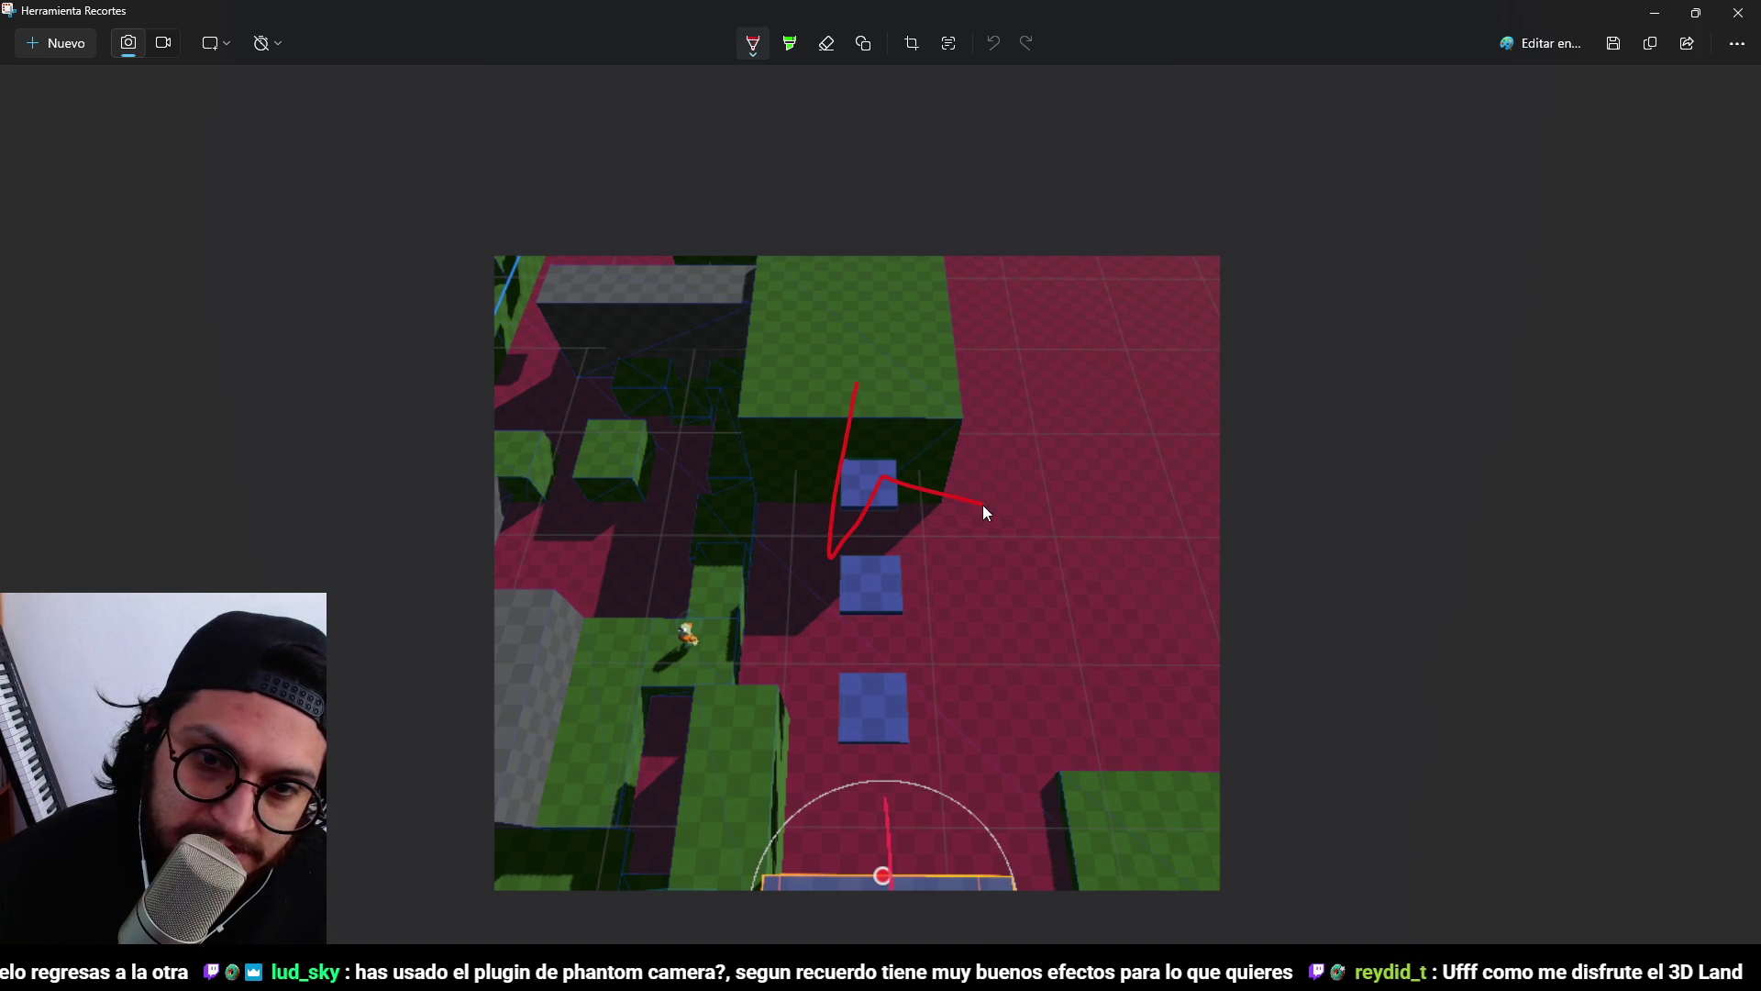
key("ctrl+z")
mouse_move(860, 371)
left_mouse_down()
mouse_move(844, 574)
mouse_move(964, 470)
mouse_move(851, 587)
mouse_move(932, 501)
left_mouse_up()
key("ctrl+z")
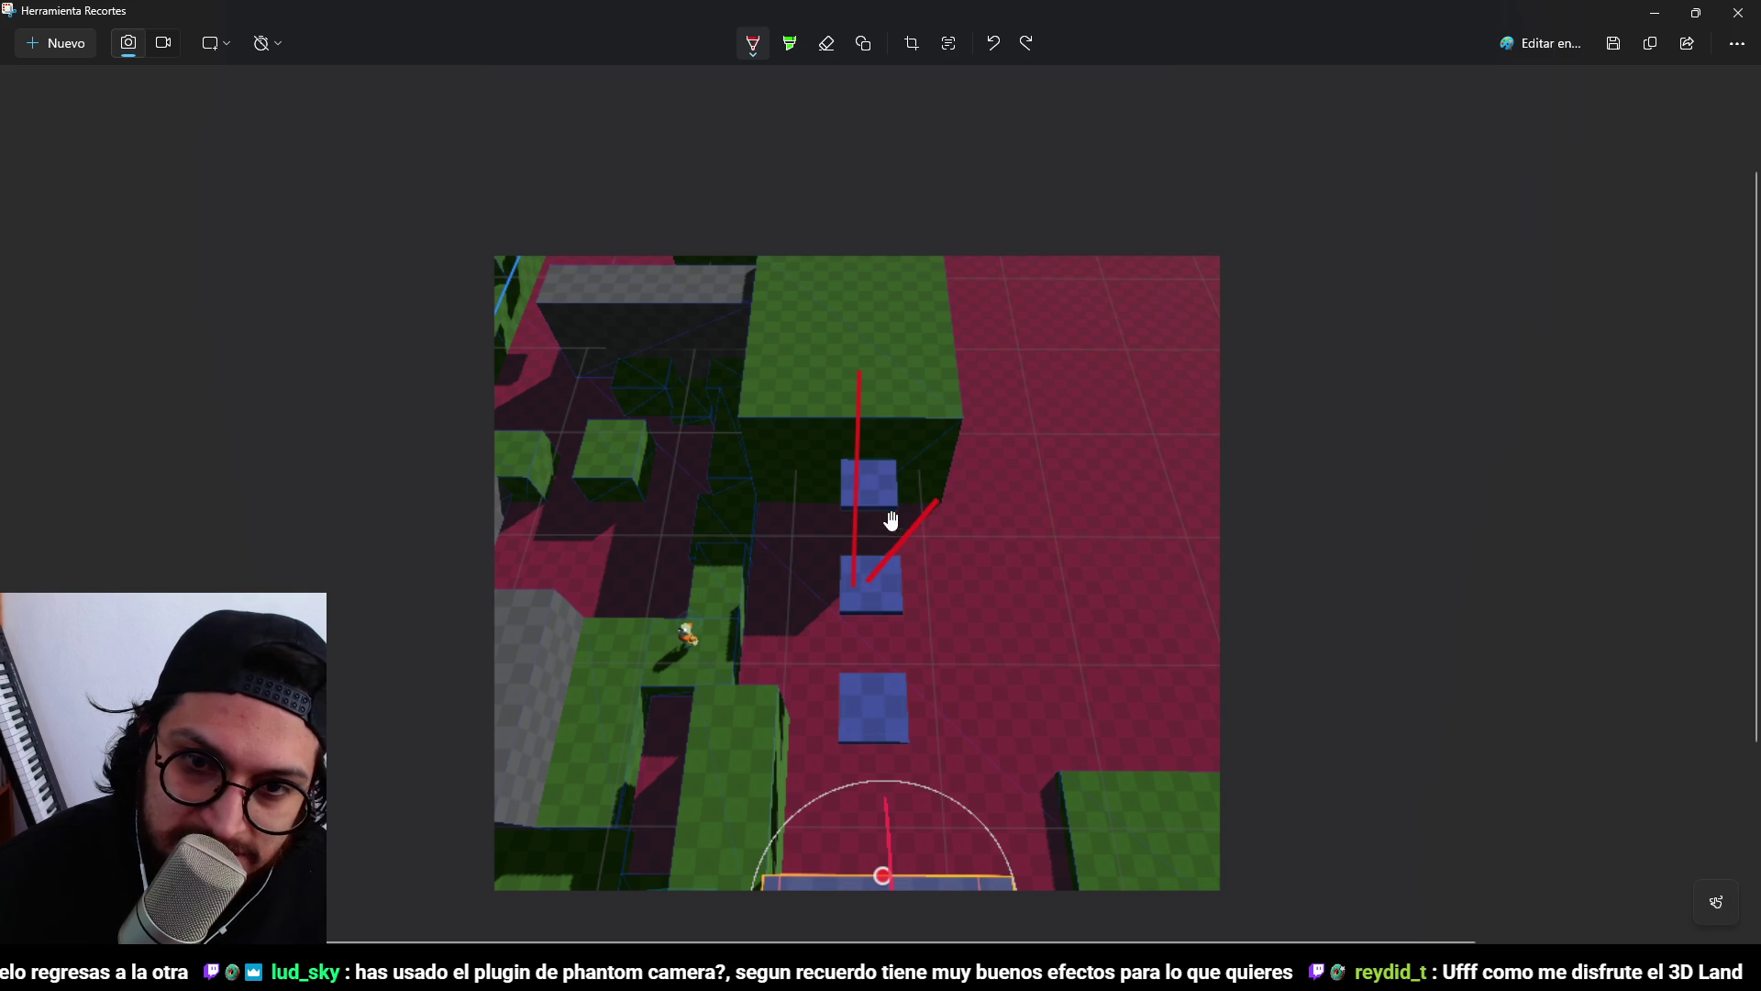
key("ctrl+z")
left_click_drag(754, 427, 881, 422)
key("ctrl+z")
key("ctrl+z")
mouse_move(776, 399)
left_mouse_down()
mouse_move(1113, 393)
mouse_move(924, 677)
mouse_move(729, 302)
mouse_move(885, 828)
mouse_move(902, 385)
mouse_move(691, 675)
mouse_move(897, 449)
mouse_move(903, 616)
mouse_move(905, 502)
mouse_move(923, 561)
left_mouse_up()
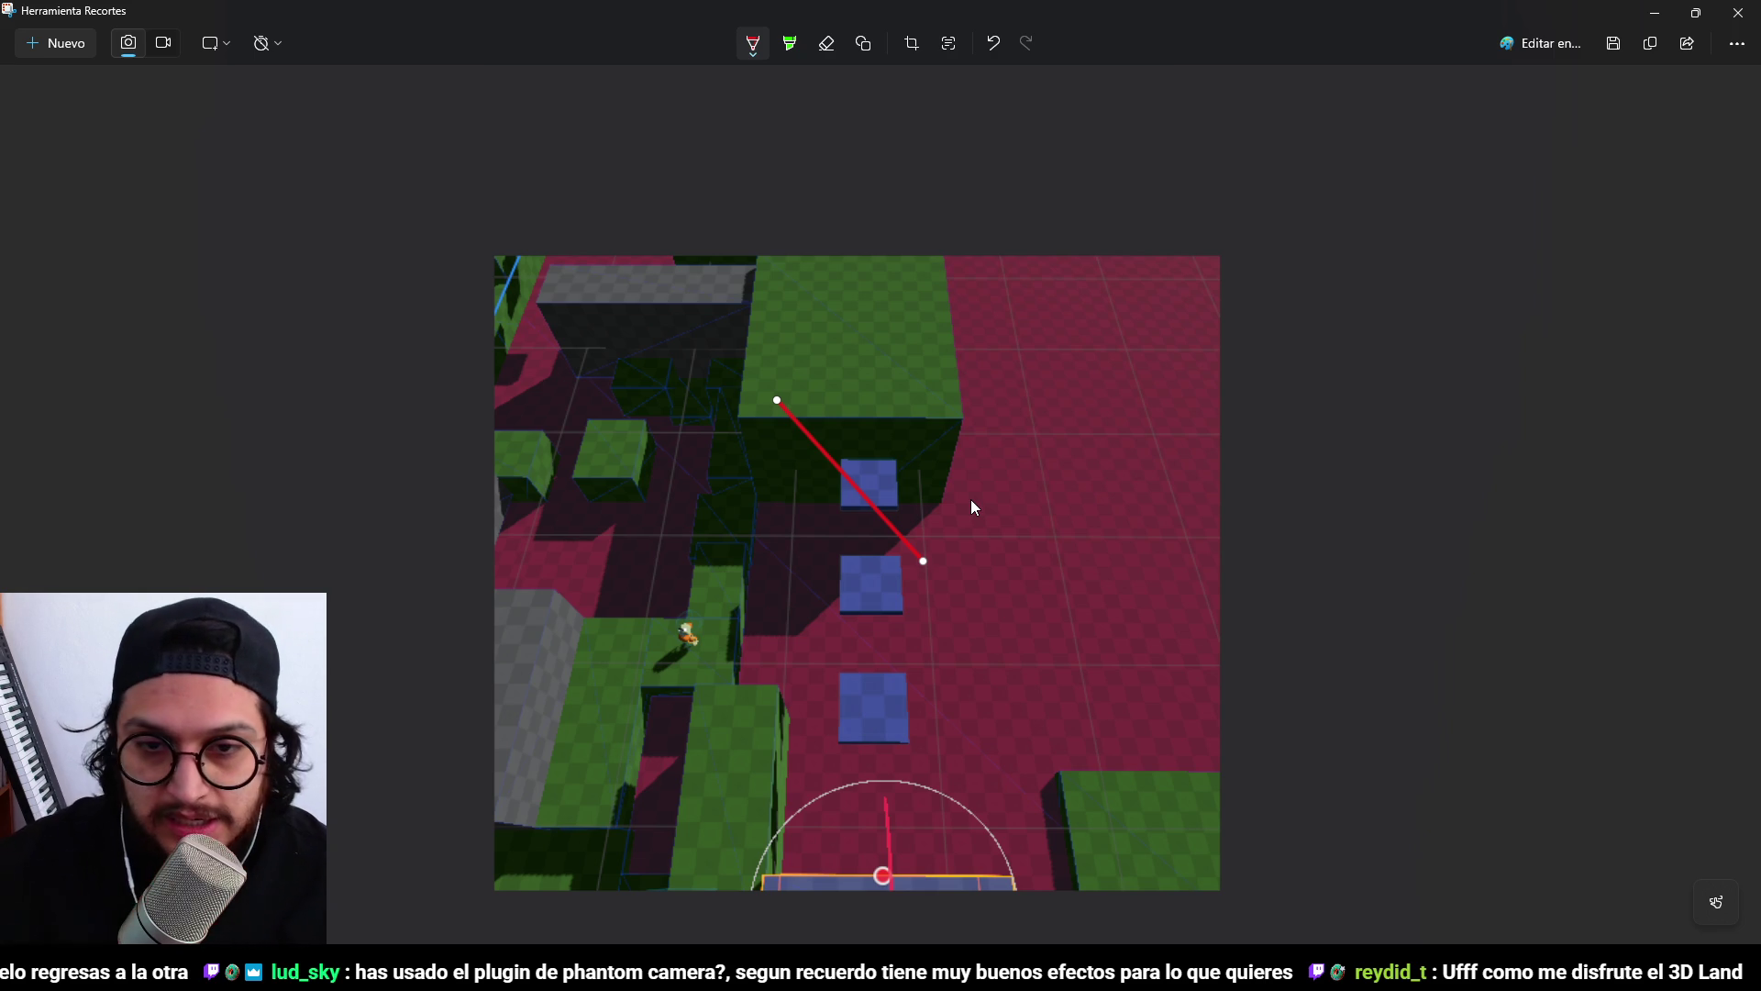
Undo the diagonal line, then sketch and undo several red lines and an arrow.
key("ctrl+z")
key("ctrl+z")
key("ctrl+z")
left_click_drag(631, 327, 1049, 317)
left_click_drag(633, 327, 758, 483)
key("ctrl+z")
key("ctrl+z")
left_click_drag(639, 368, 650, 377)
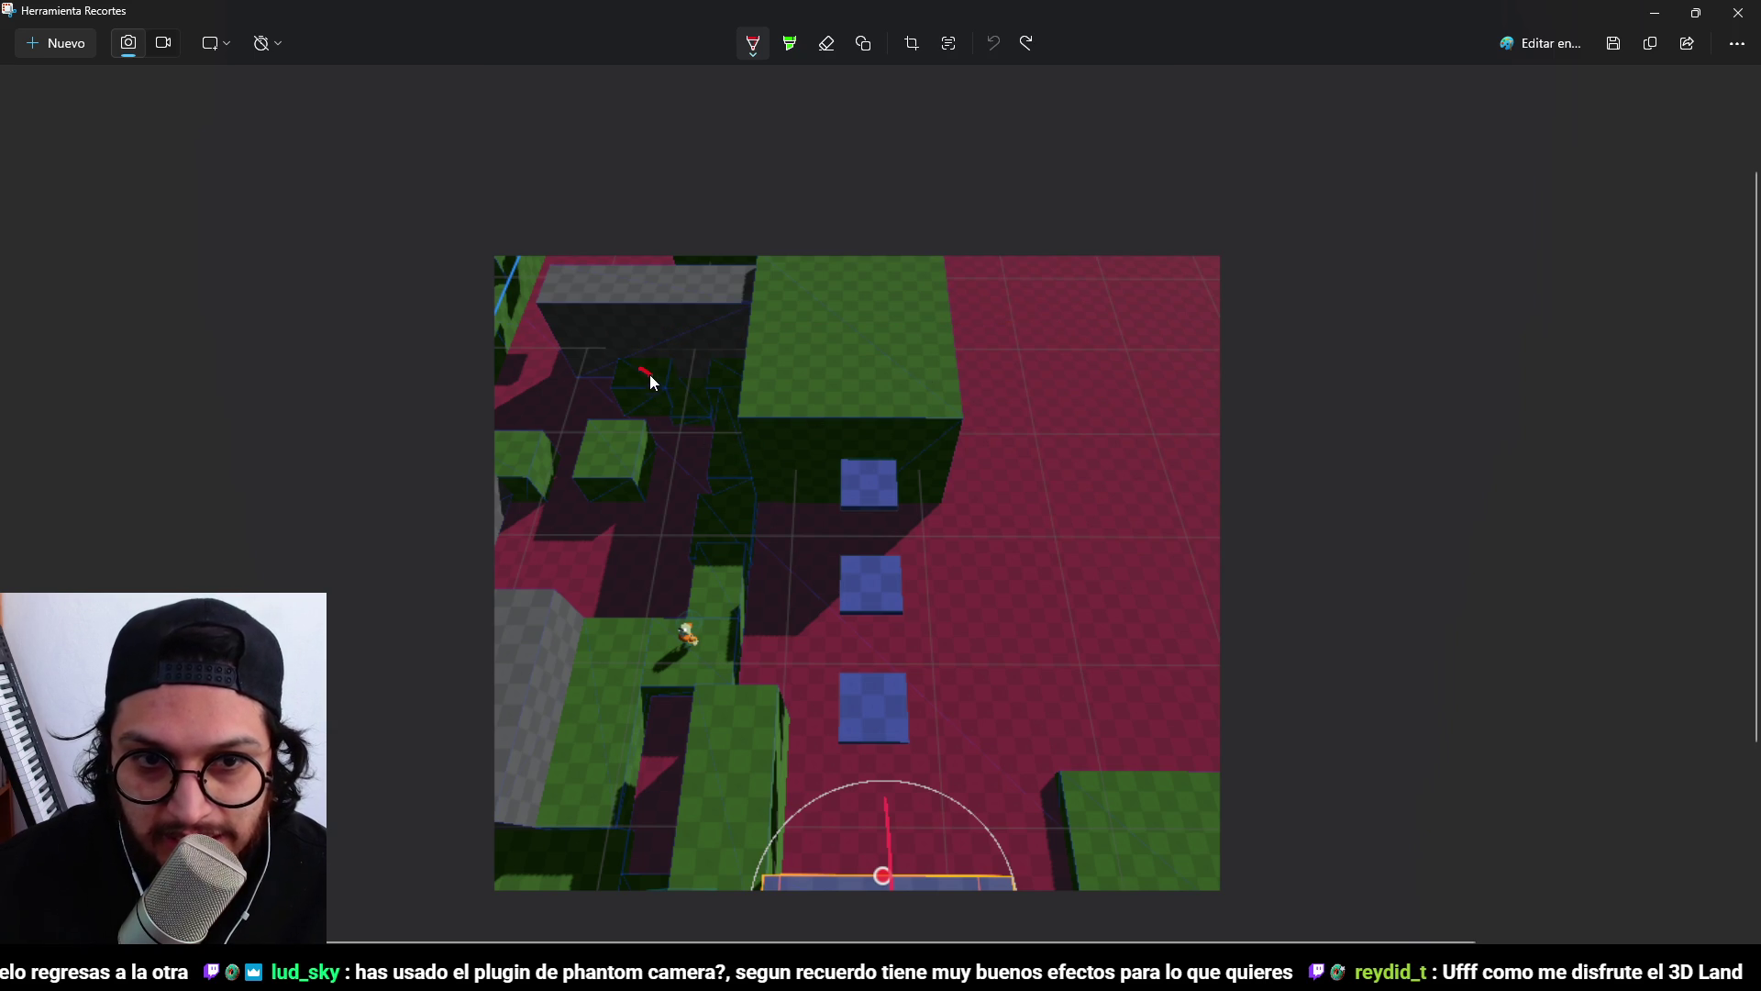
left_click_drag(747, 464, 747, 465)
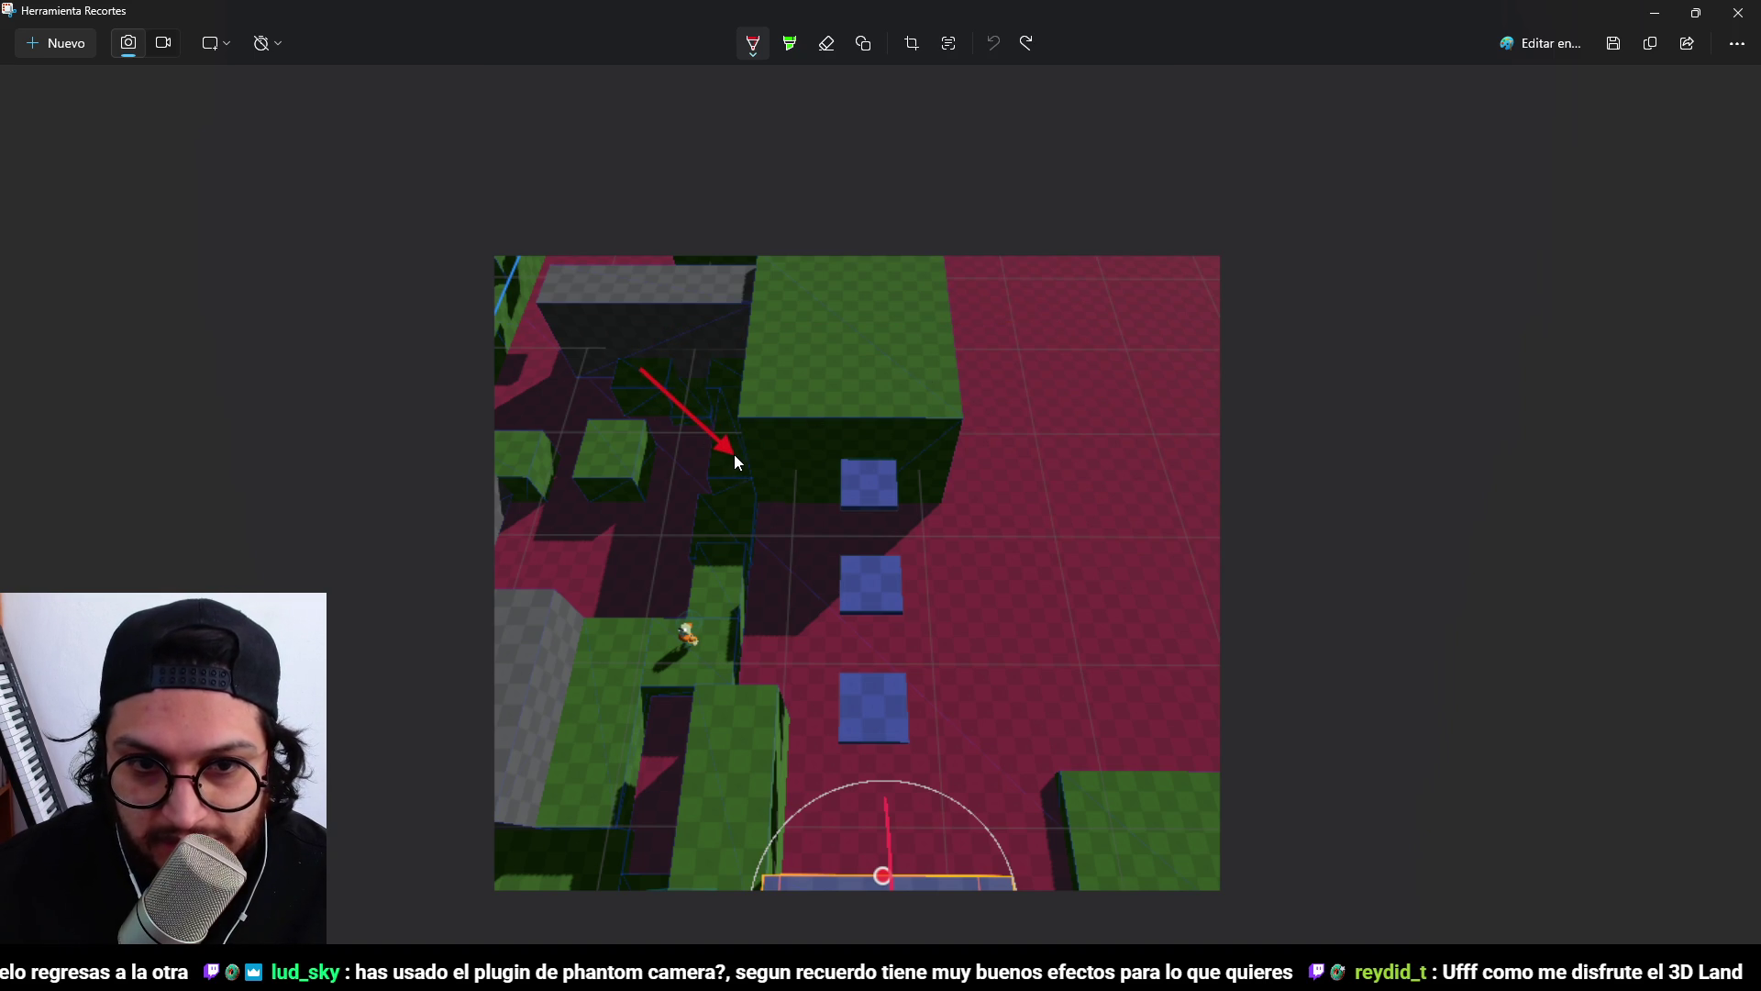
key("ctrl+z")
key("ctrl+z")
left_click_drag(645, 357, 776, 471)
Draw and undo further red strokes until the screenshot has no marks left.
key("ctrl+z")
key("ctrl+z")
left_click_drag(642, 366, 741, 465)
key("ctrl+z")
left_click_drag(631, 354, 848, 508)
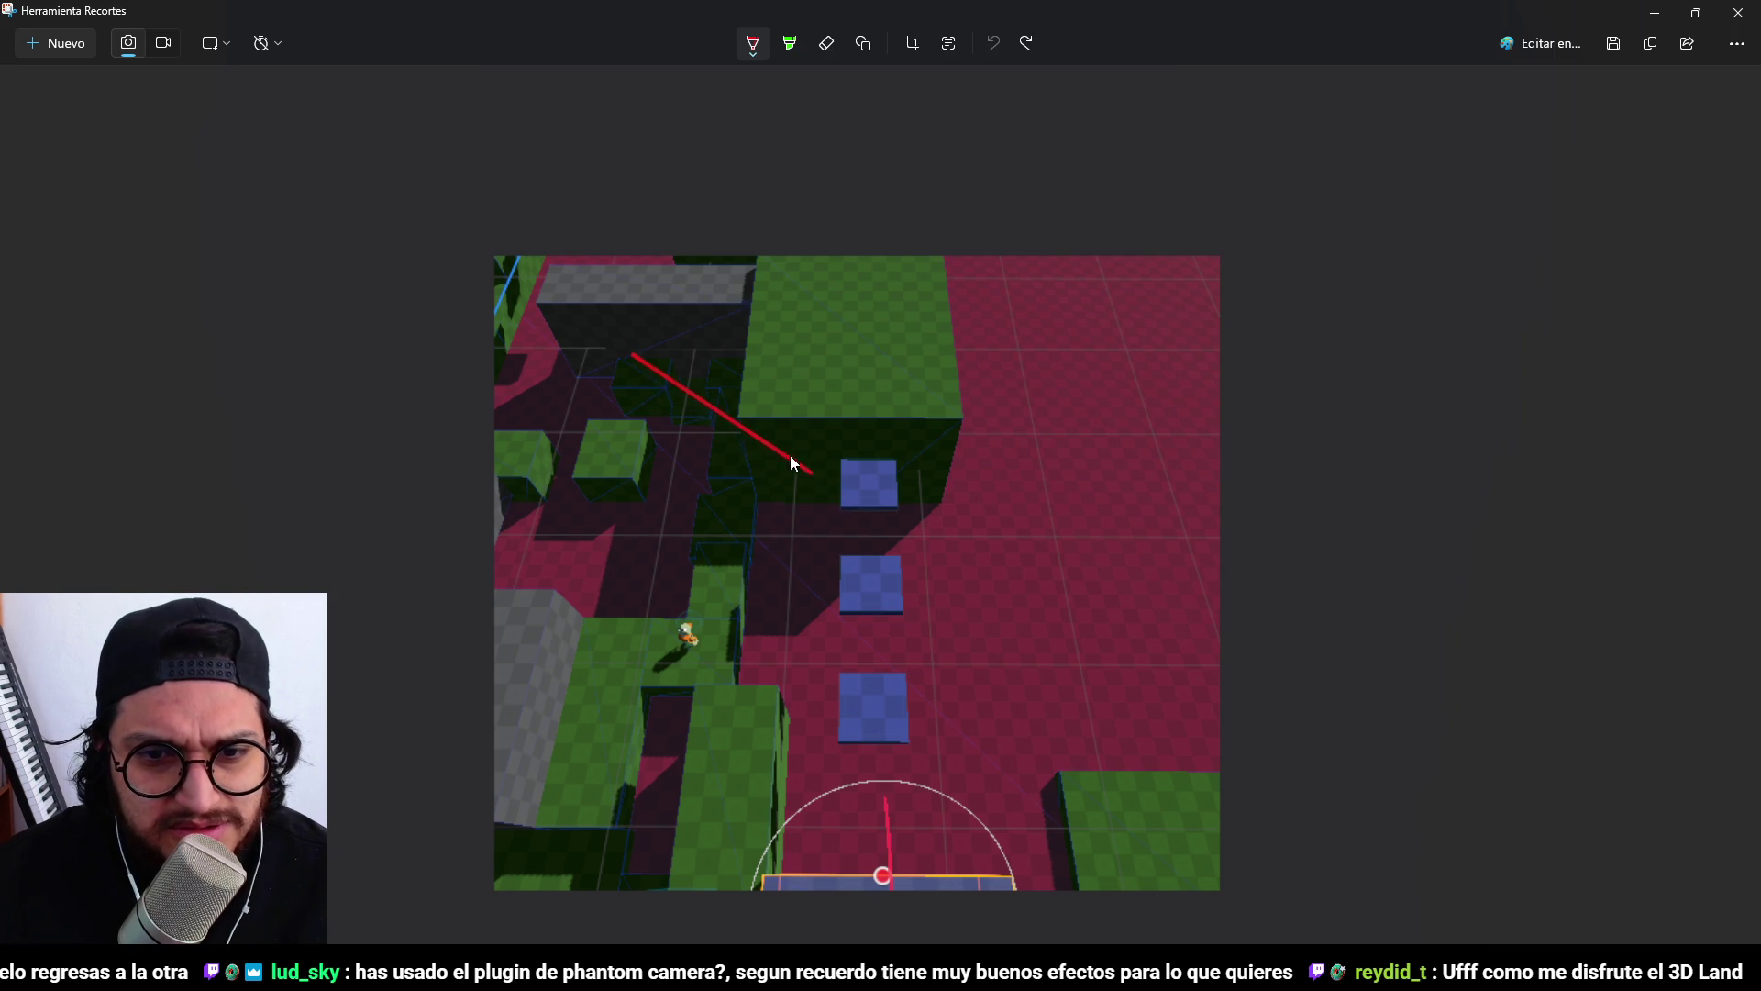
key("ctrl+z")
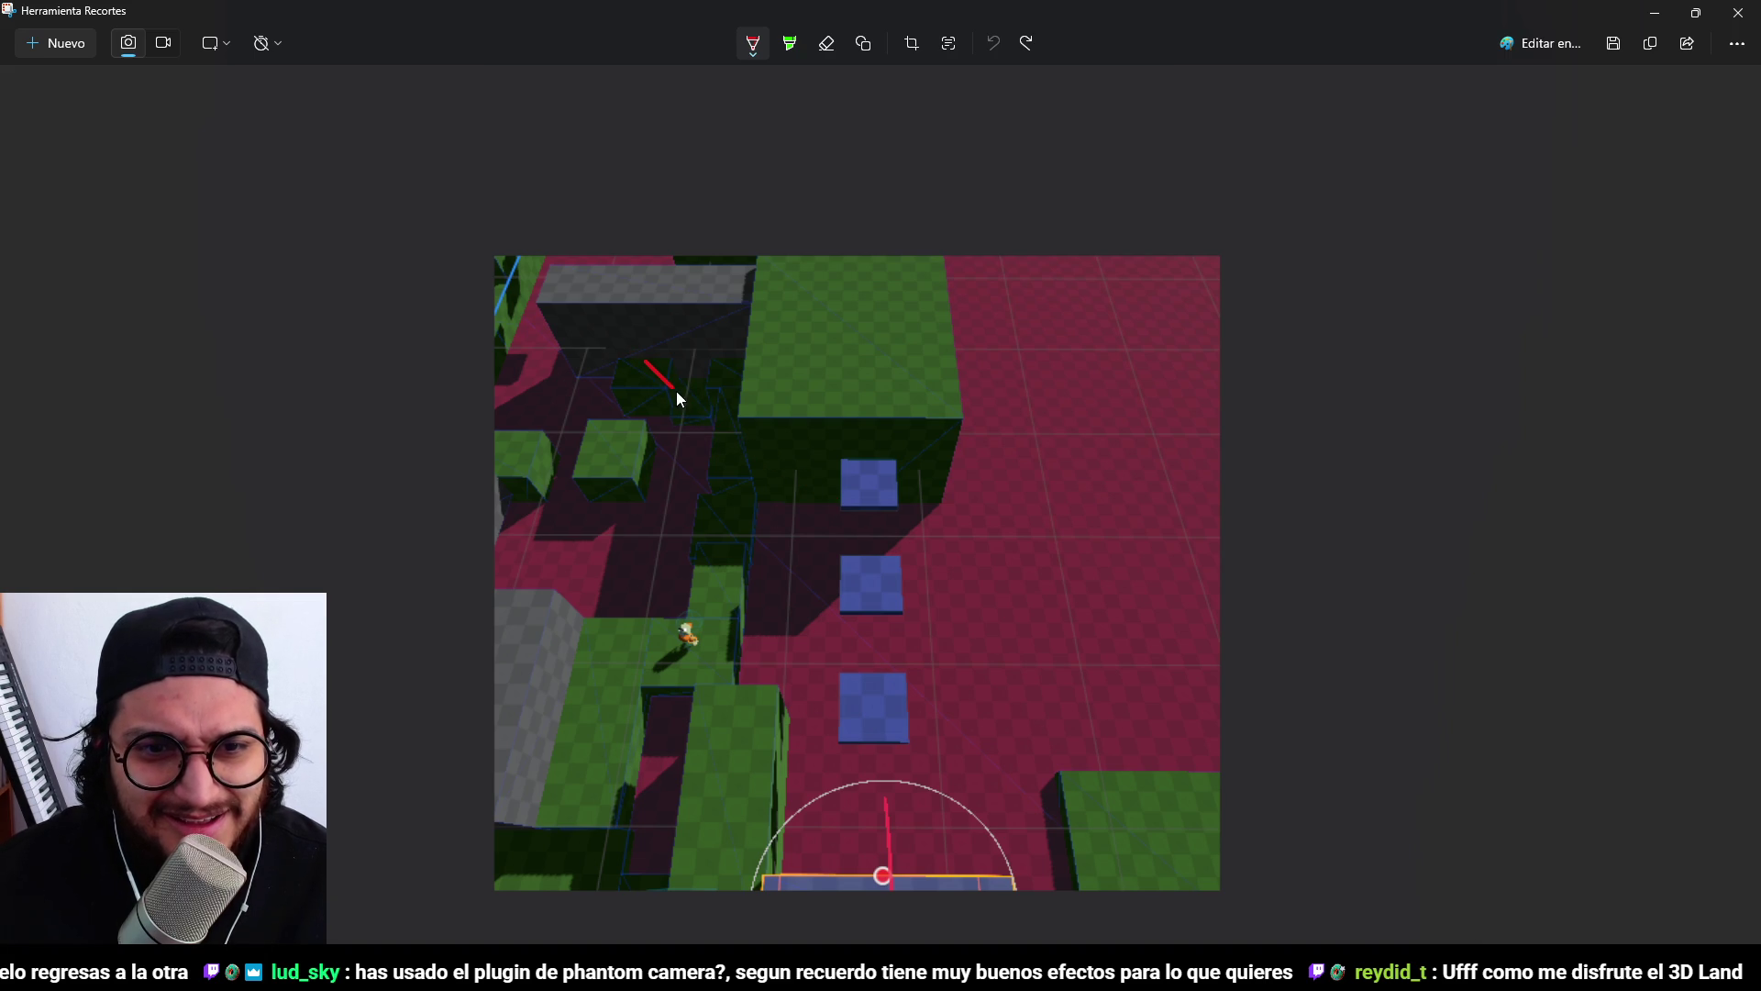
left_click_drag(690, 405, 740, 447)
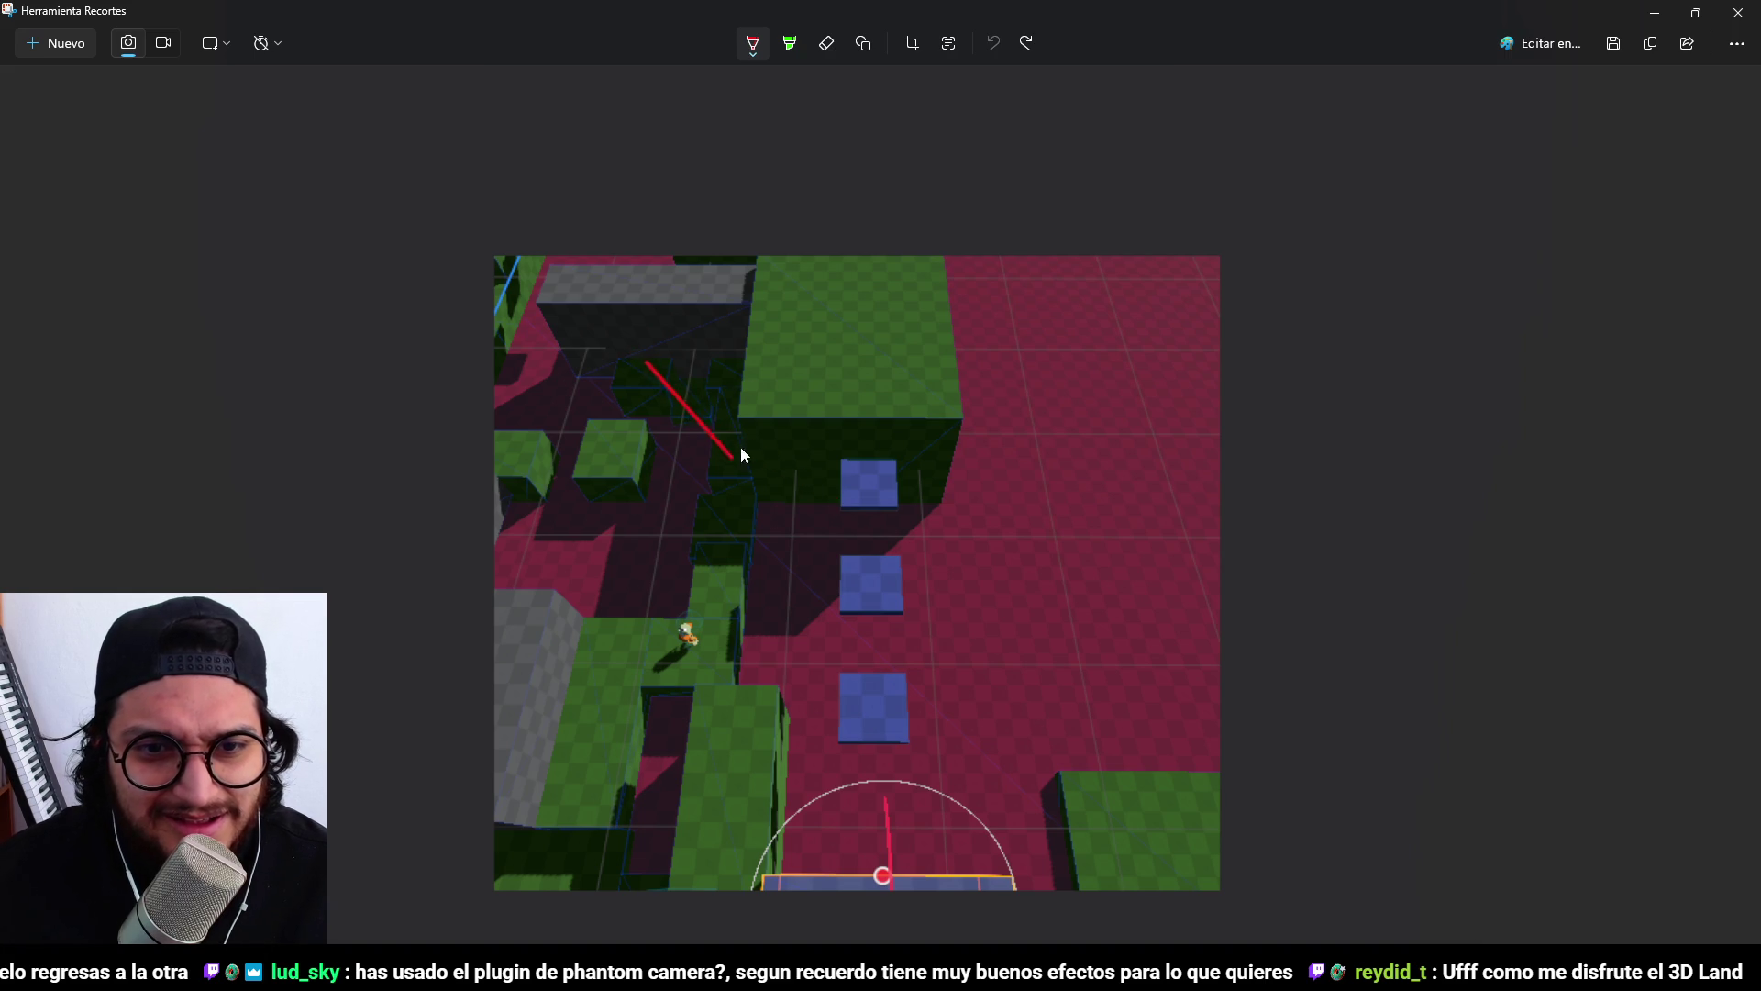
key("ctrl+z")
mouse_move(624, 377)
left_mouse_down()
mouse_move(773, 376)
mouse_move(760, 494)
mouse_move(635, 498)
left_mouse_up()
key("ctrl+z")
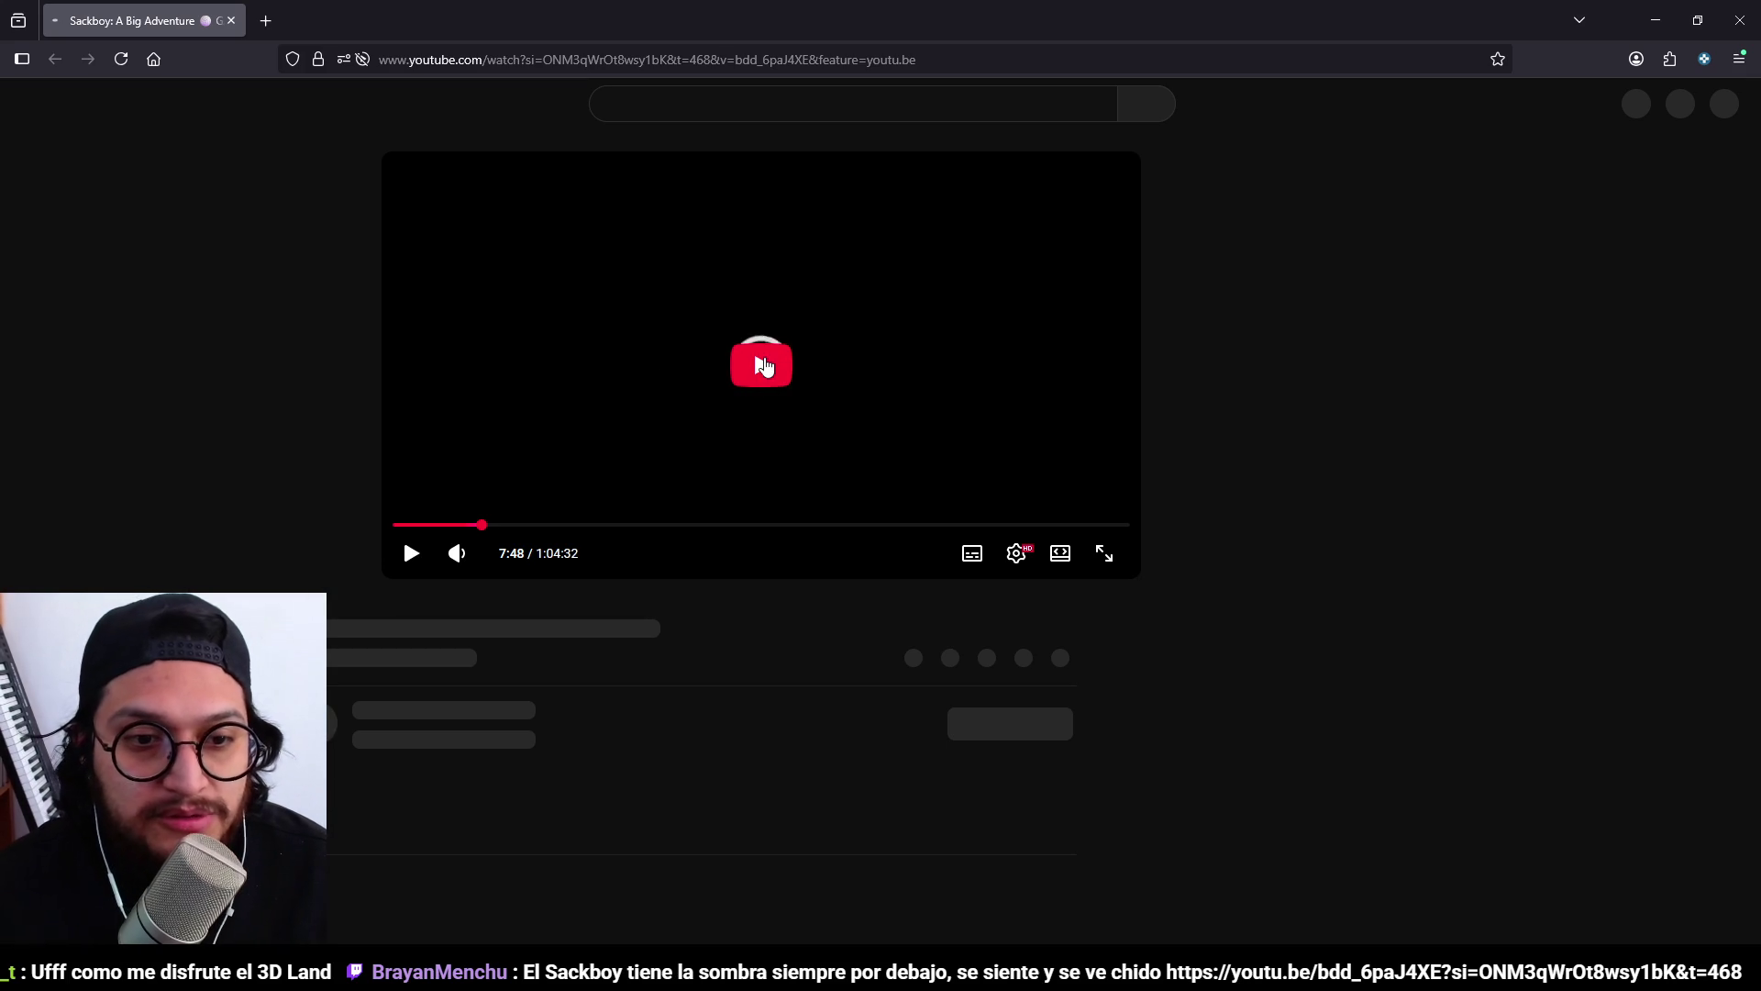
Play the Sackboy: A Big Adventure video, pausing and resuming to study the character's shadow.
left_click(764, 366)
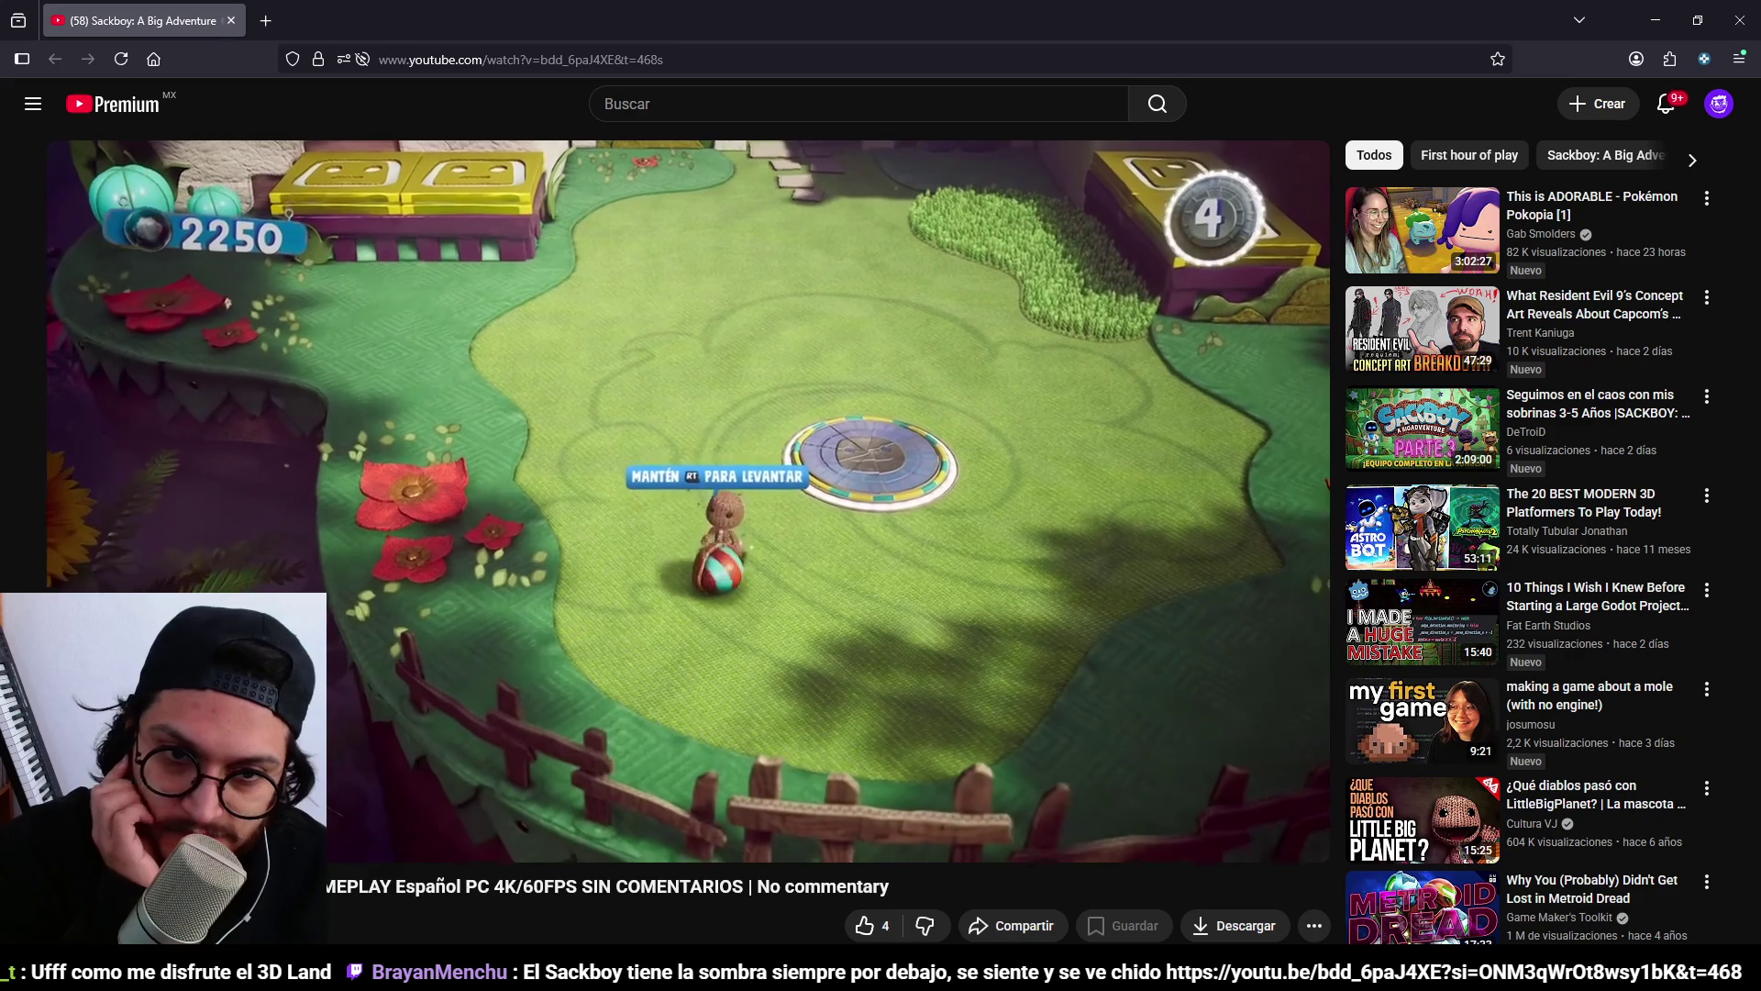
mouse_move(853, 547)
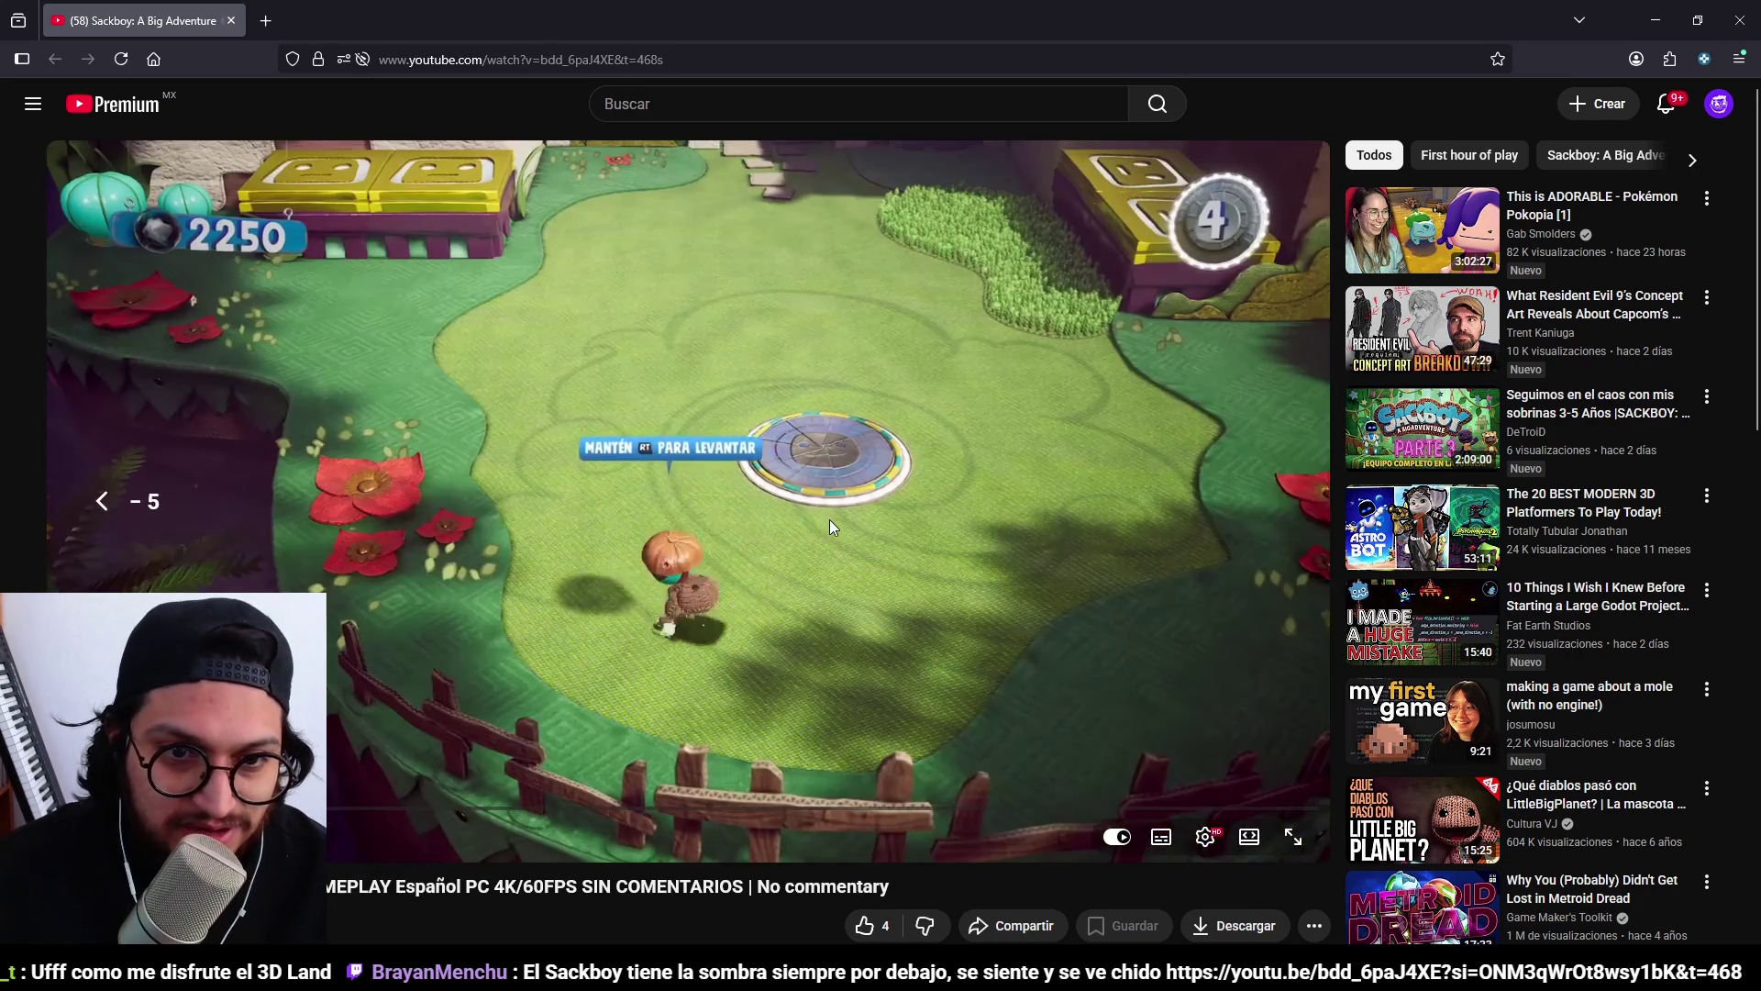
left_click(816, 532)
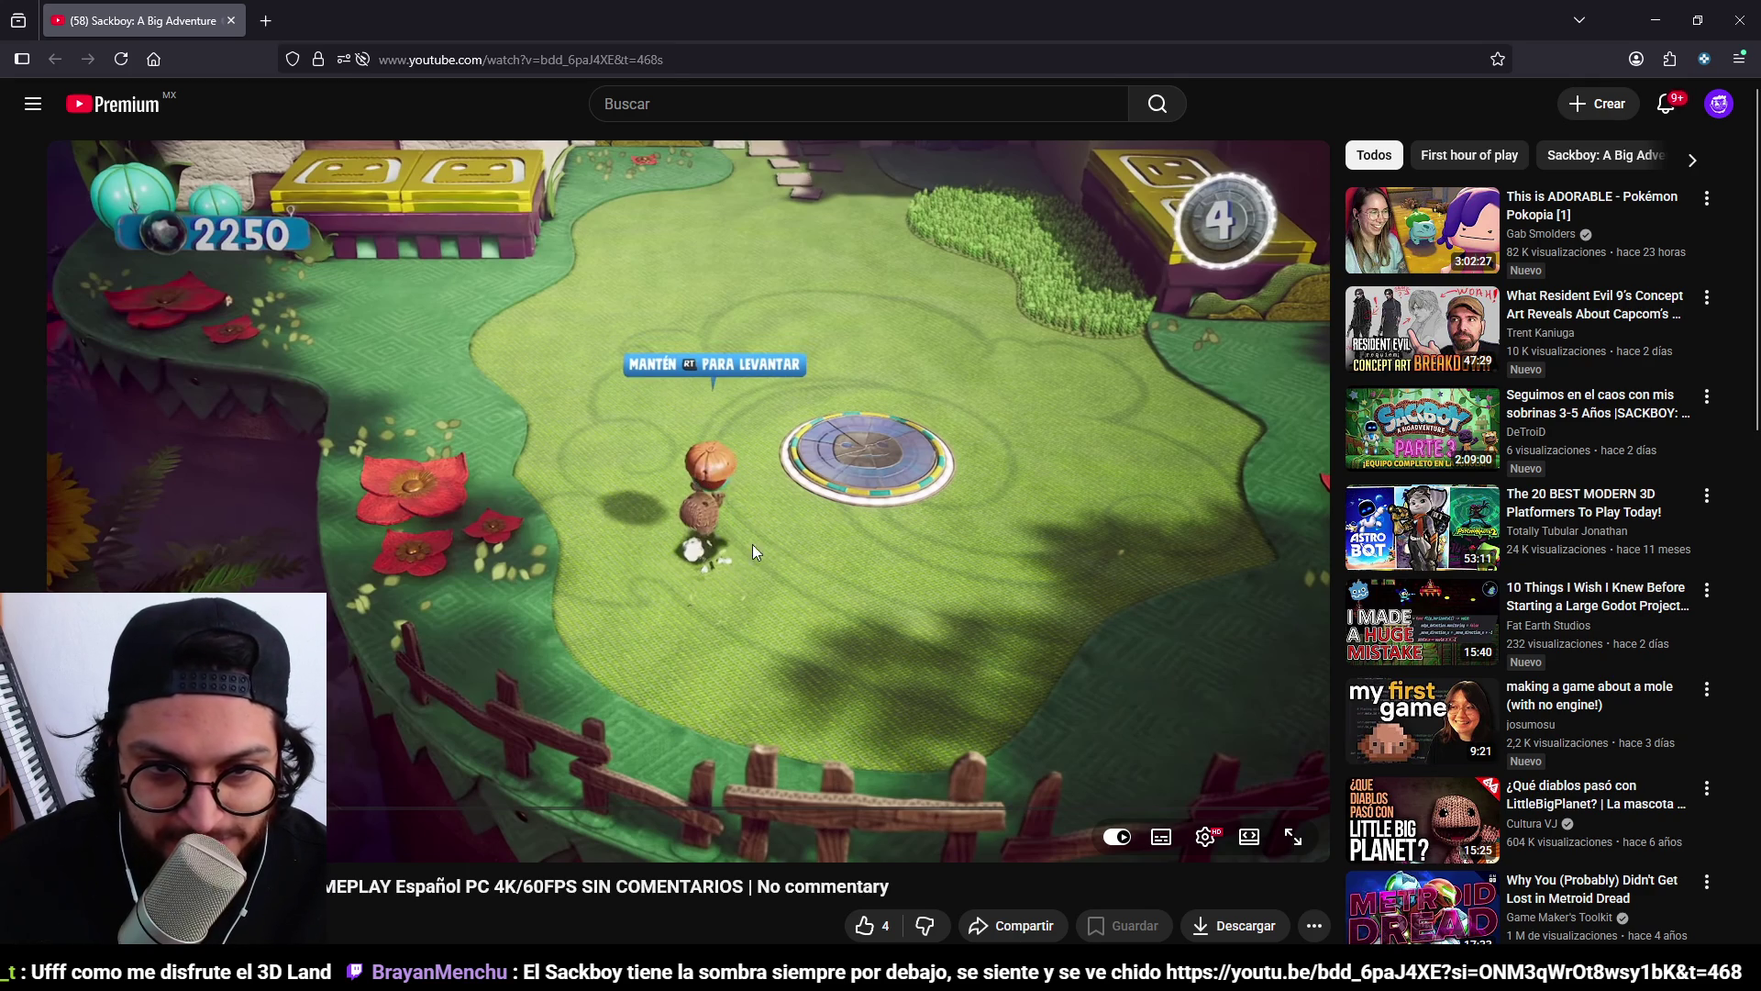
left_click(888, 558)
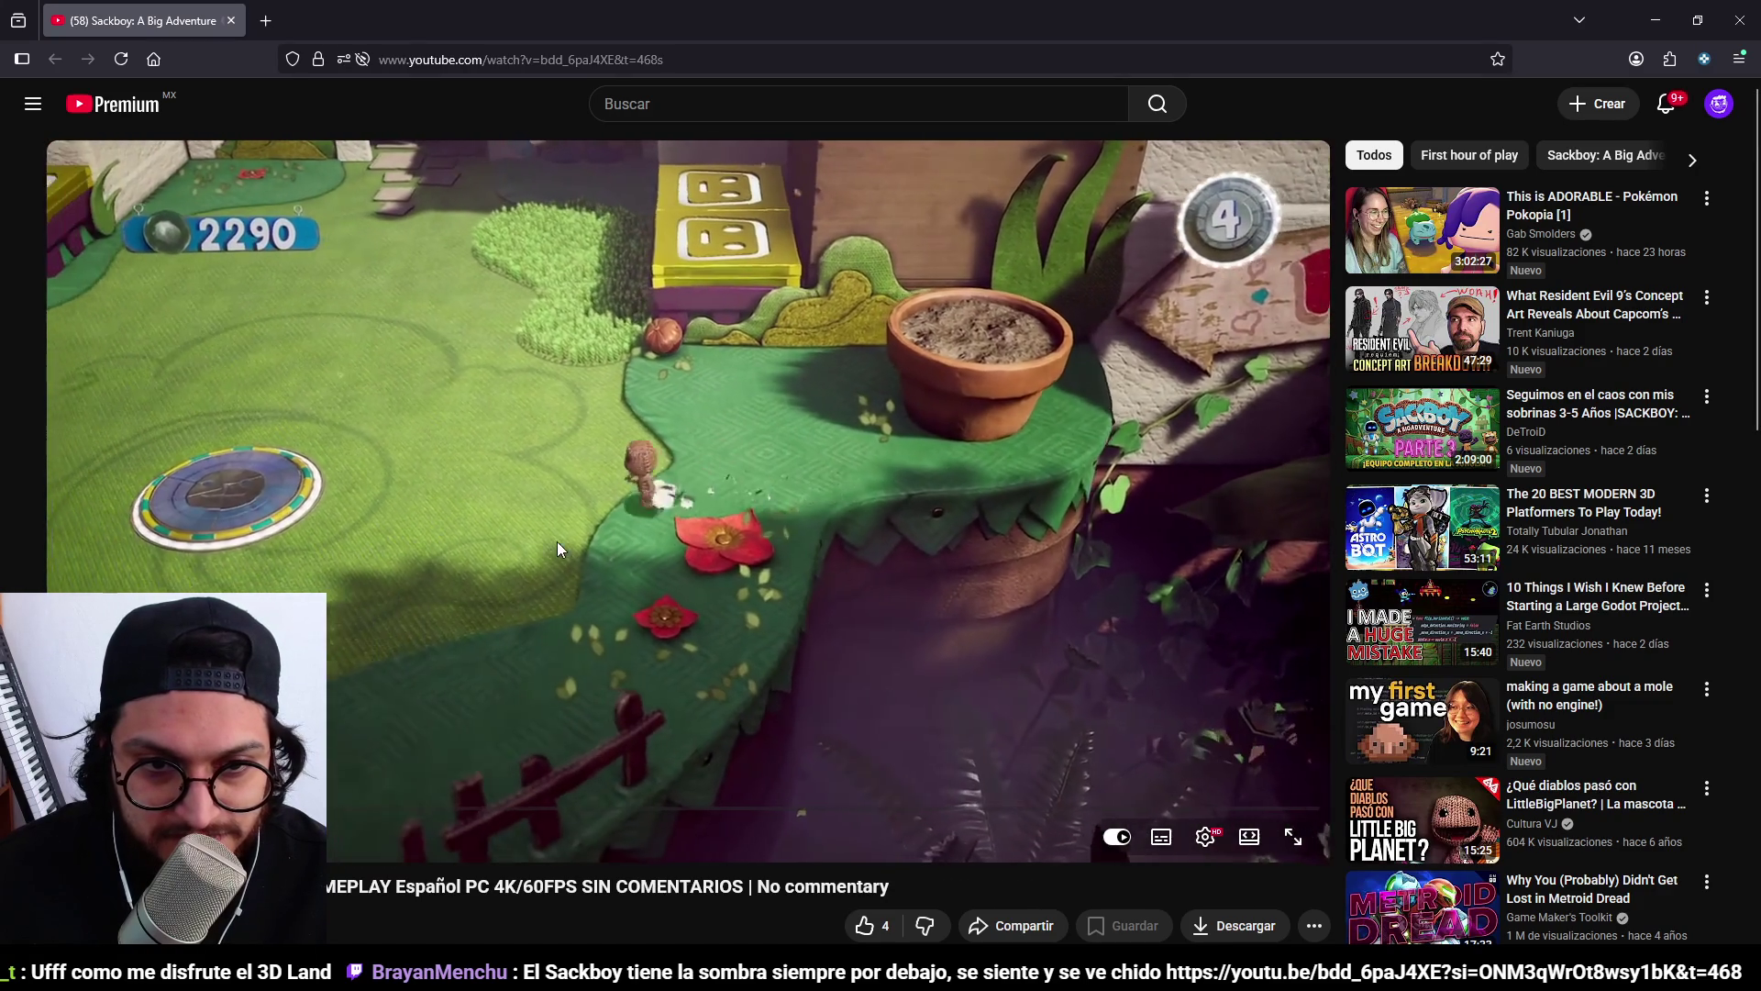
left_click(616, 404)
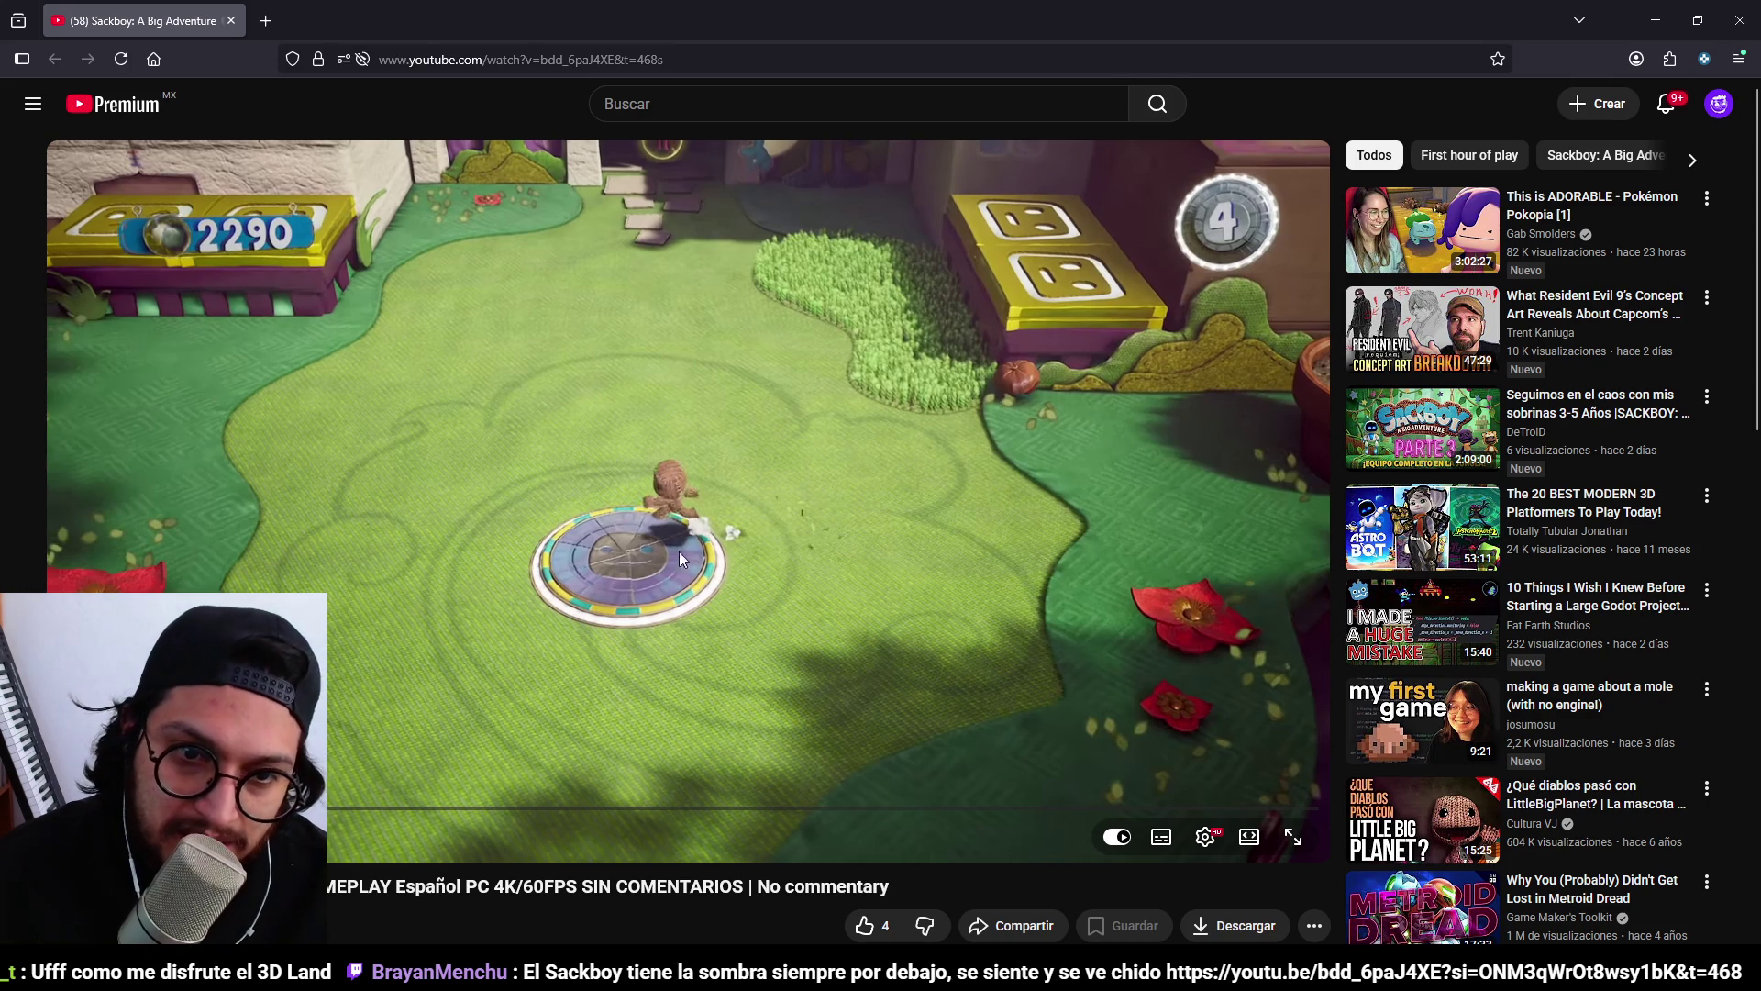
left_click(806, 402)
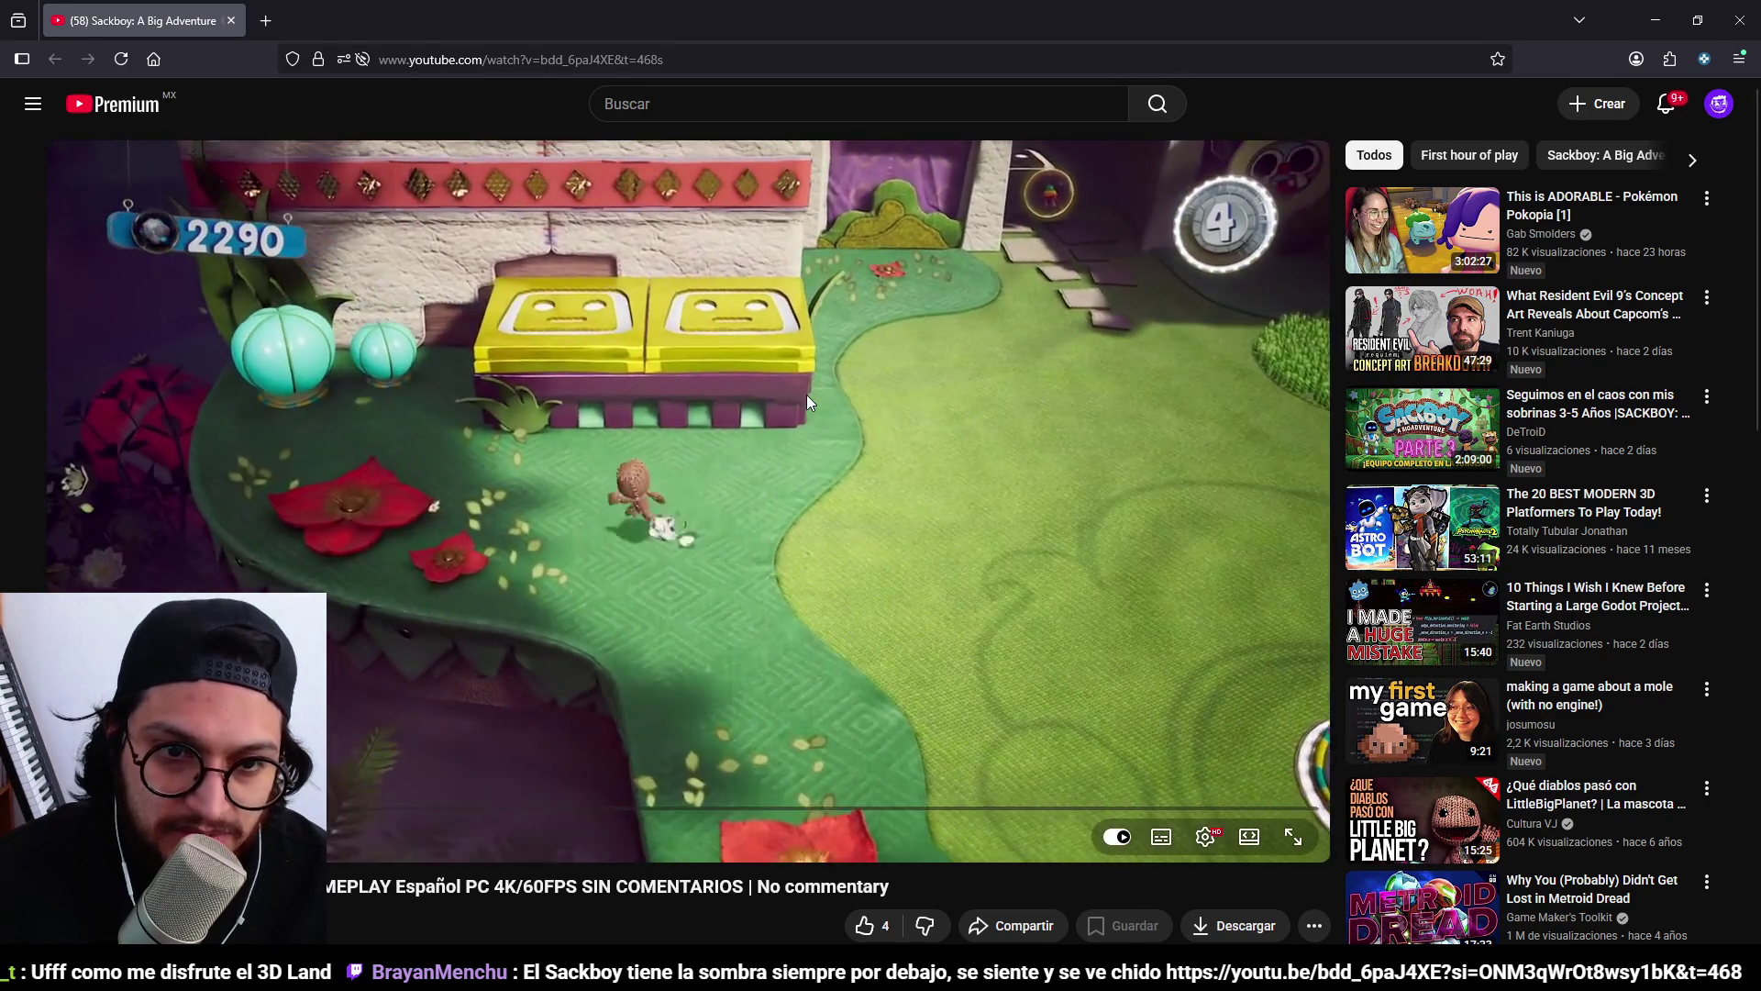
Rewind a few seconds with J and Left to replay stretches, then return to the level screenshot.
key("j")
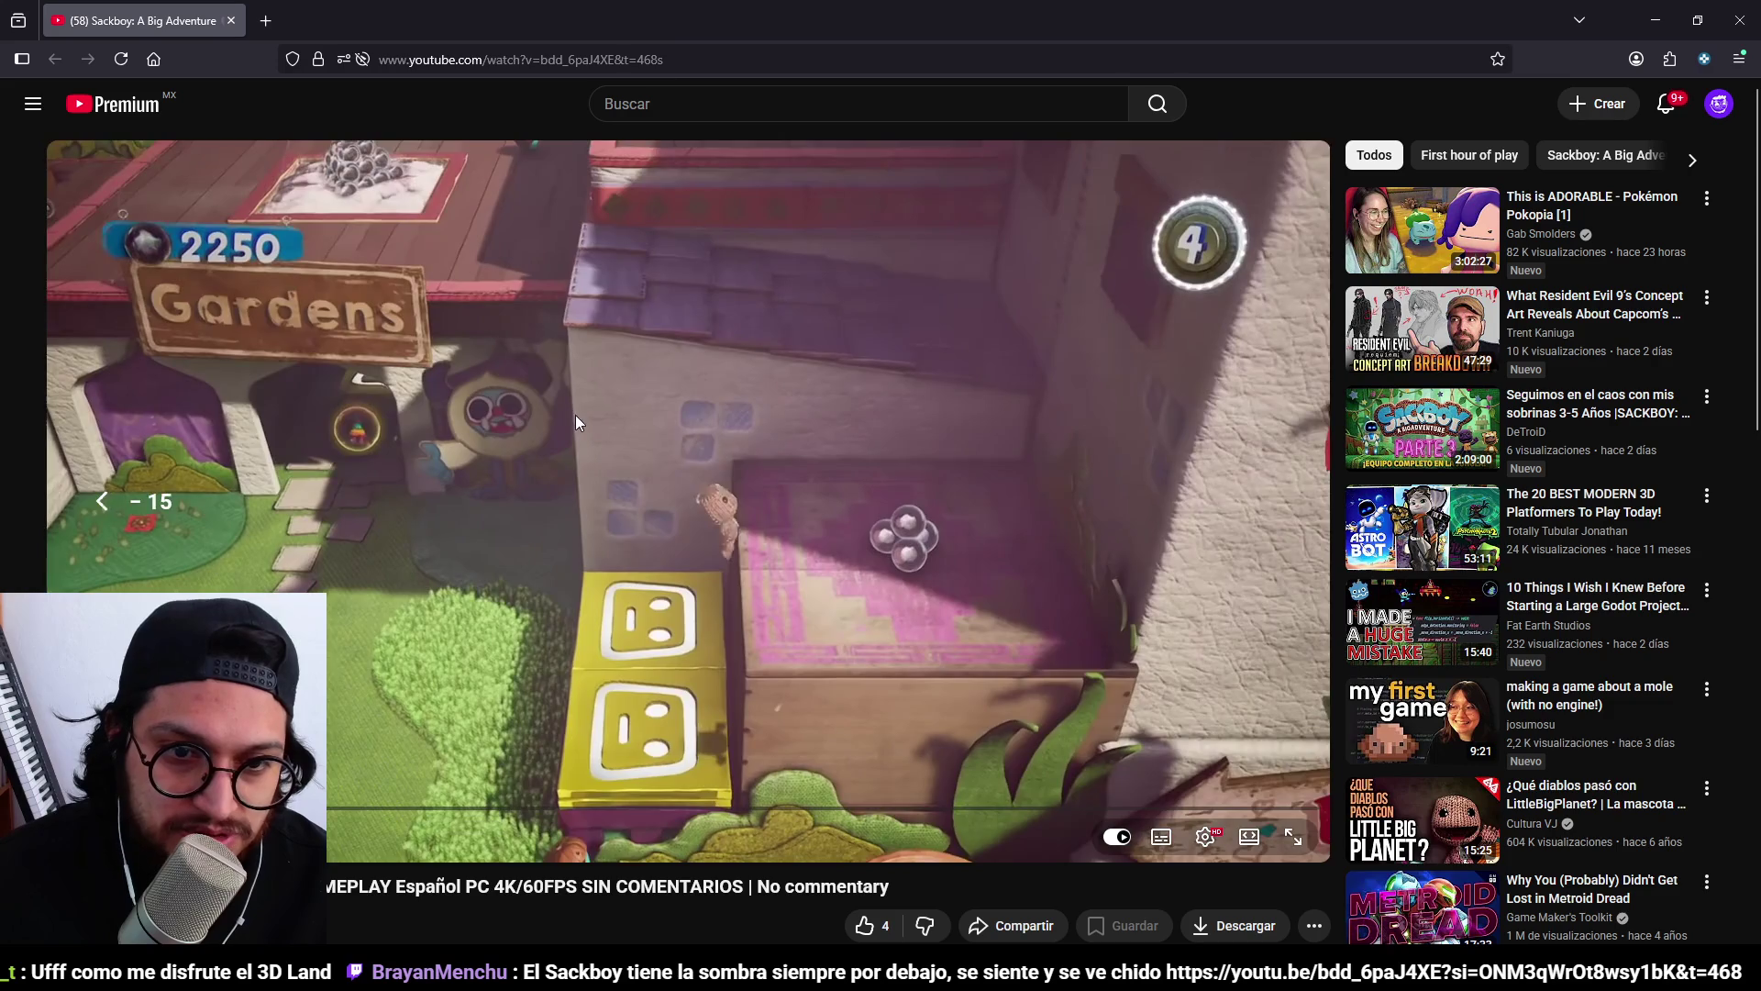
key("Left")
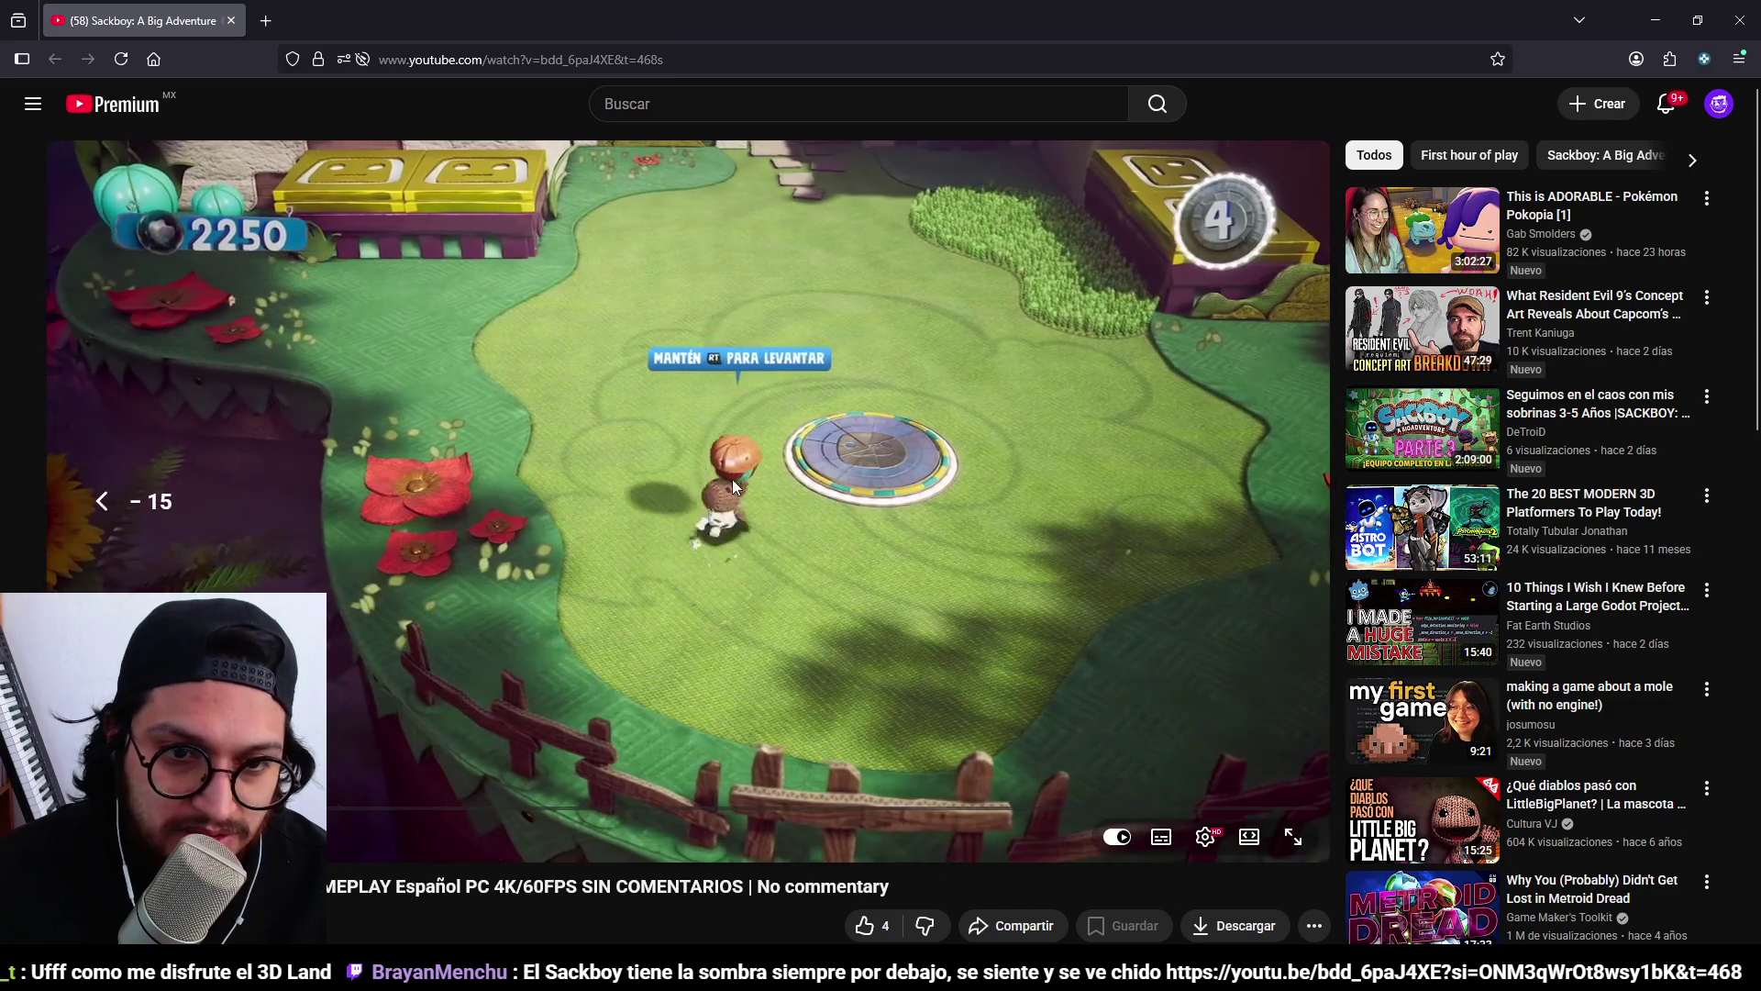
left_click(732, 479)
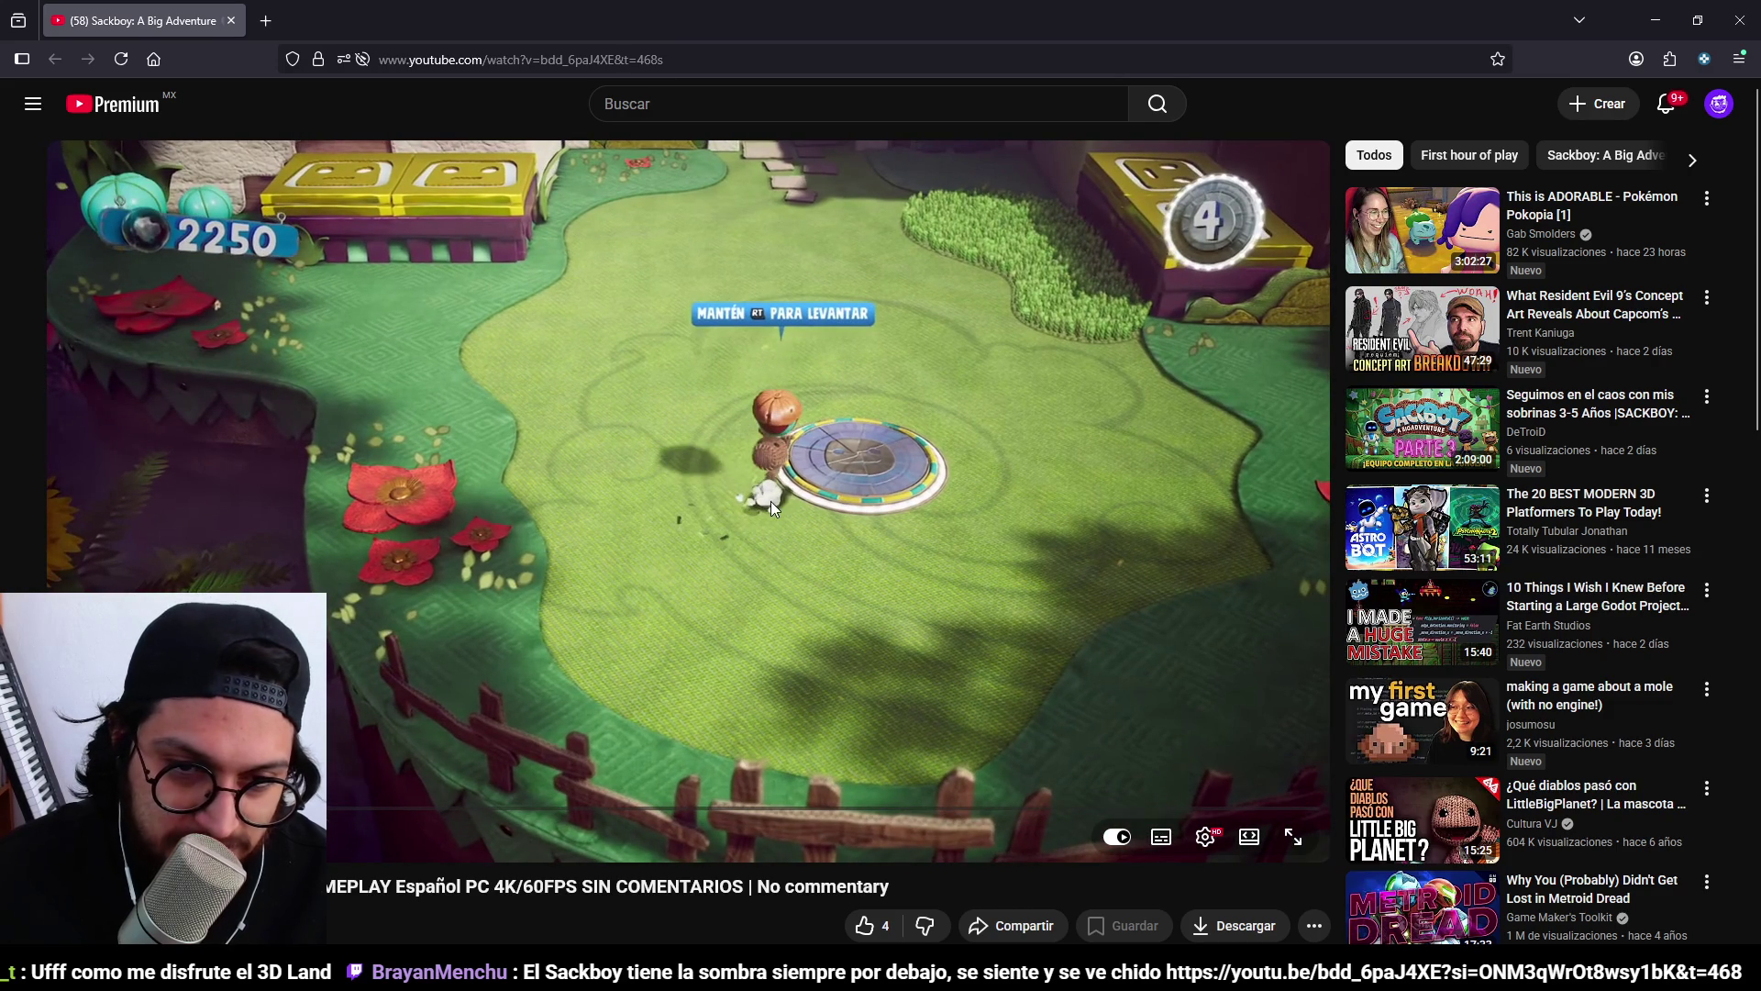
left_click(1007, 323)
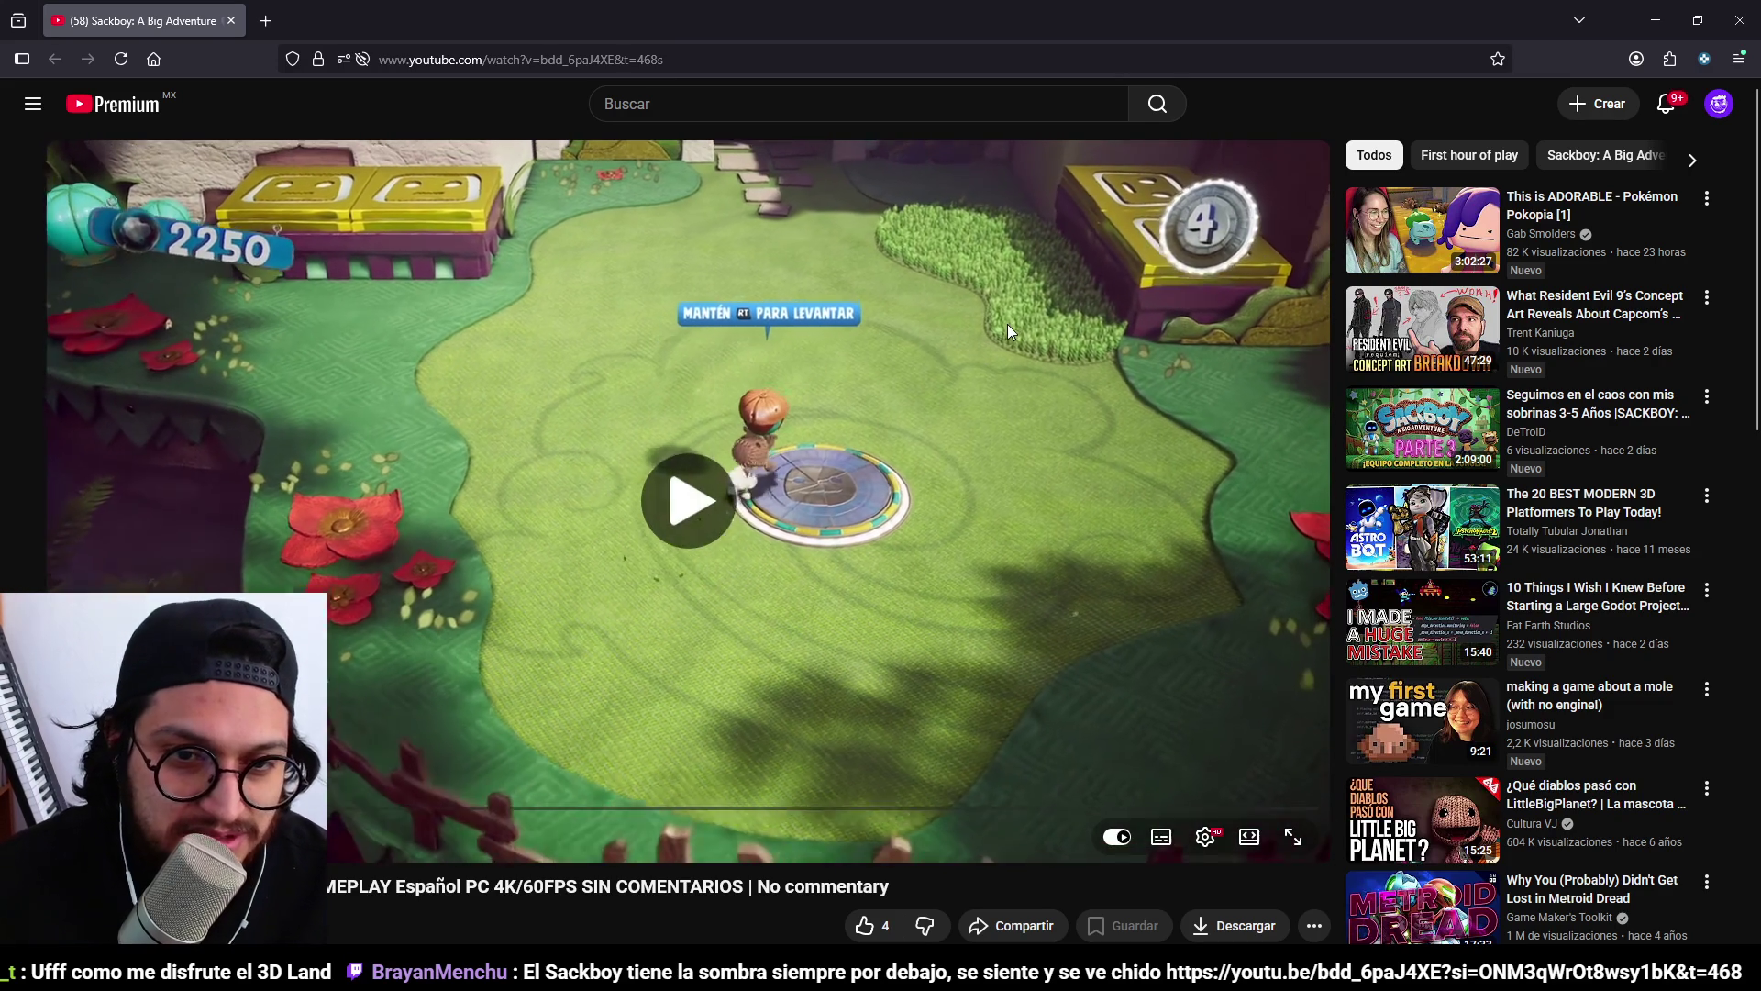
key("Left")
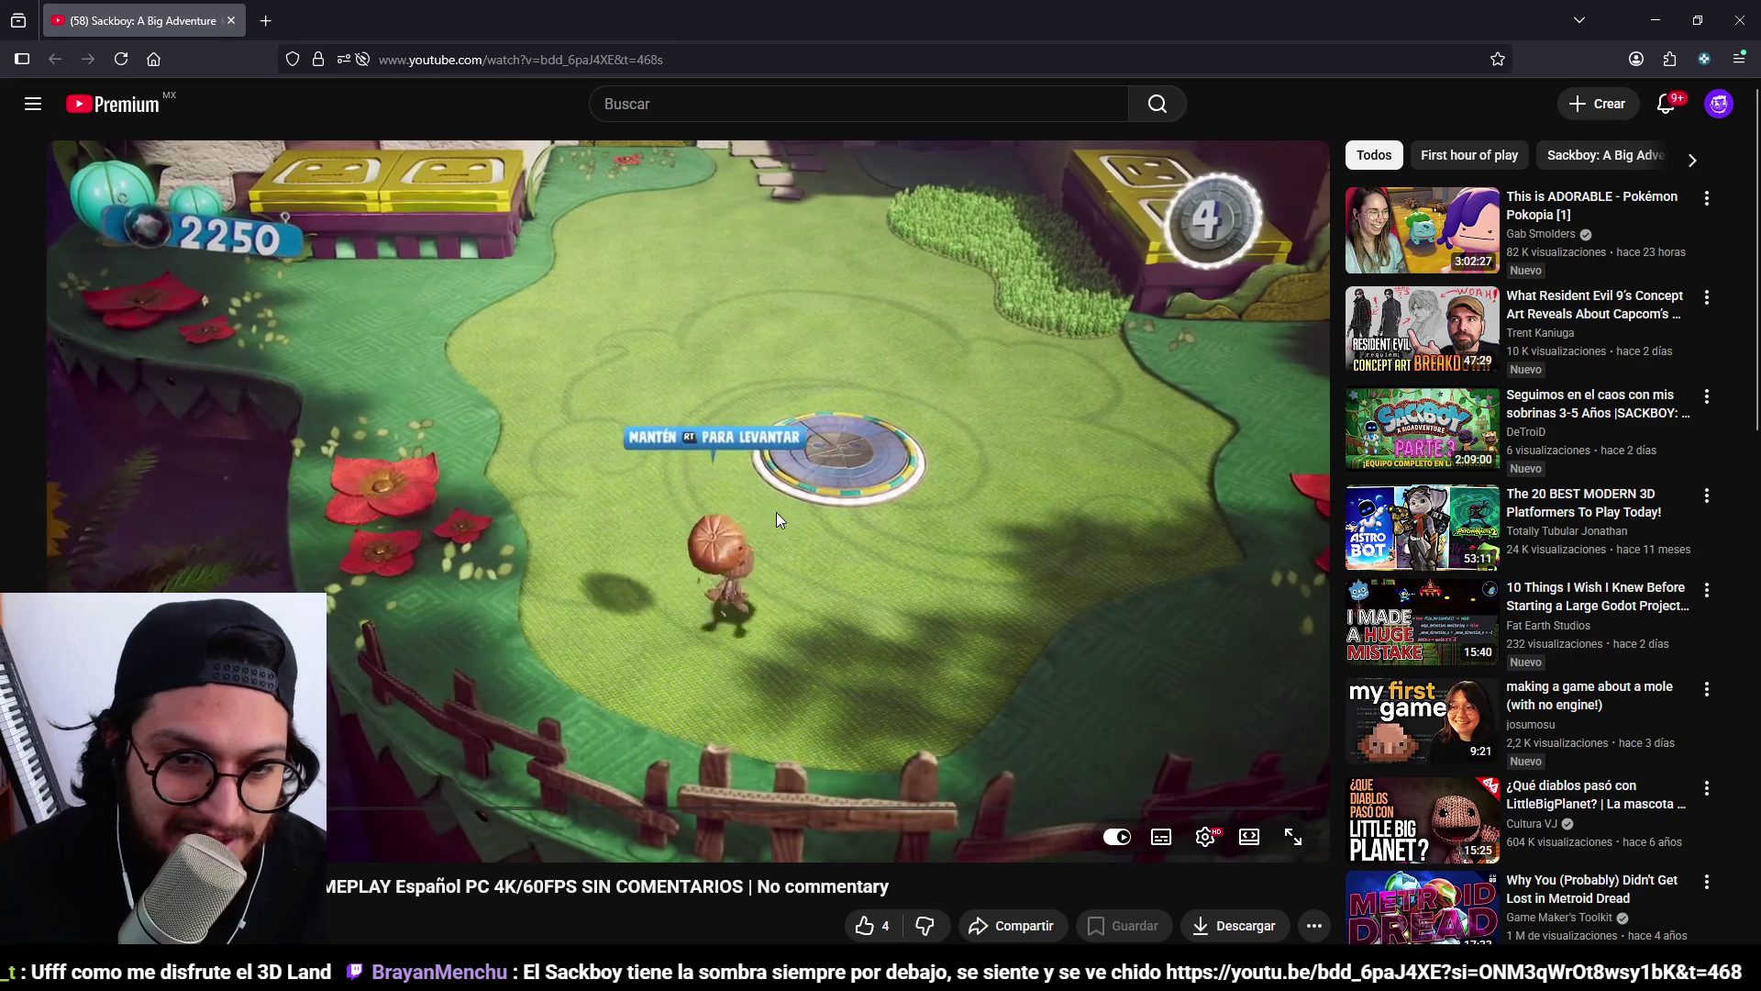
left_click(756, 514)
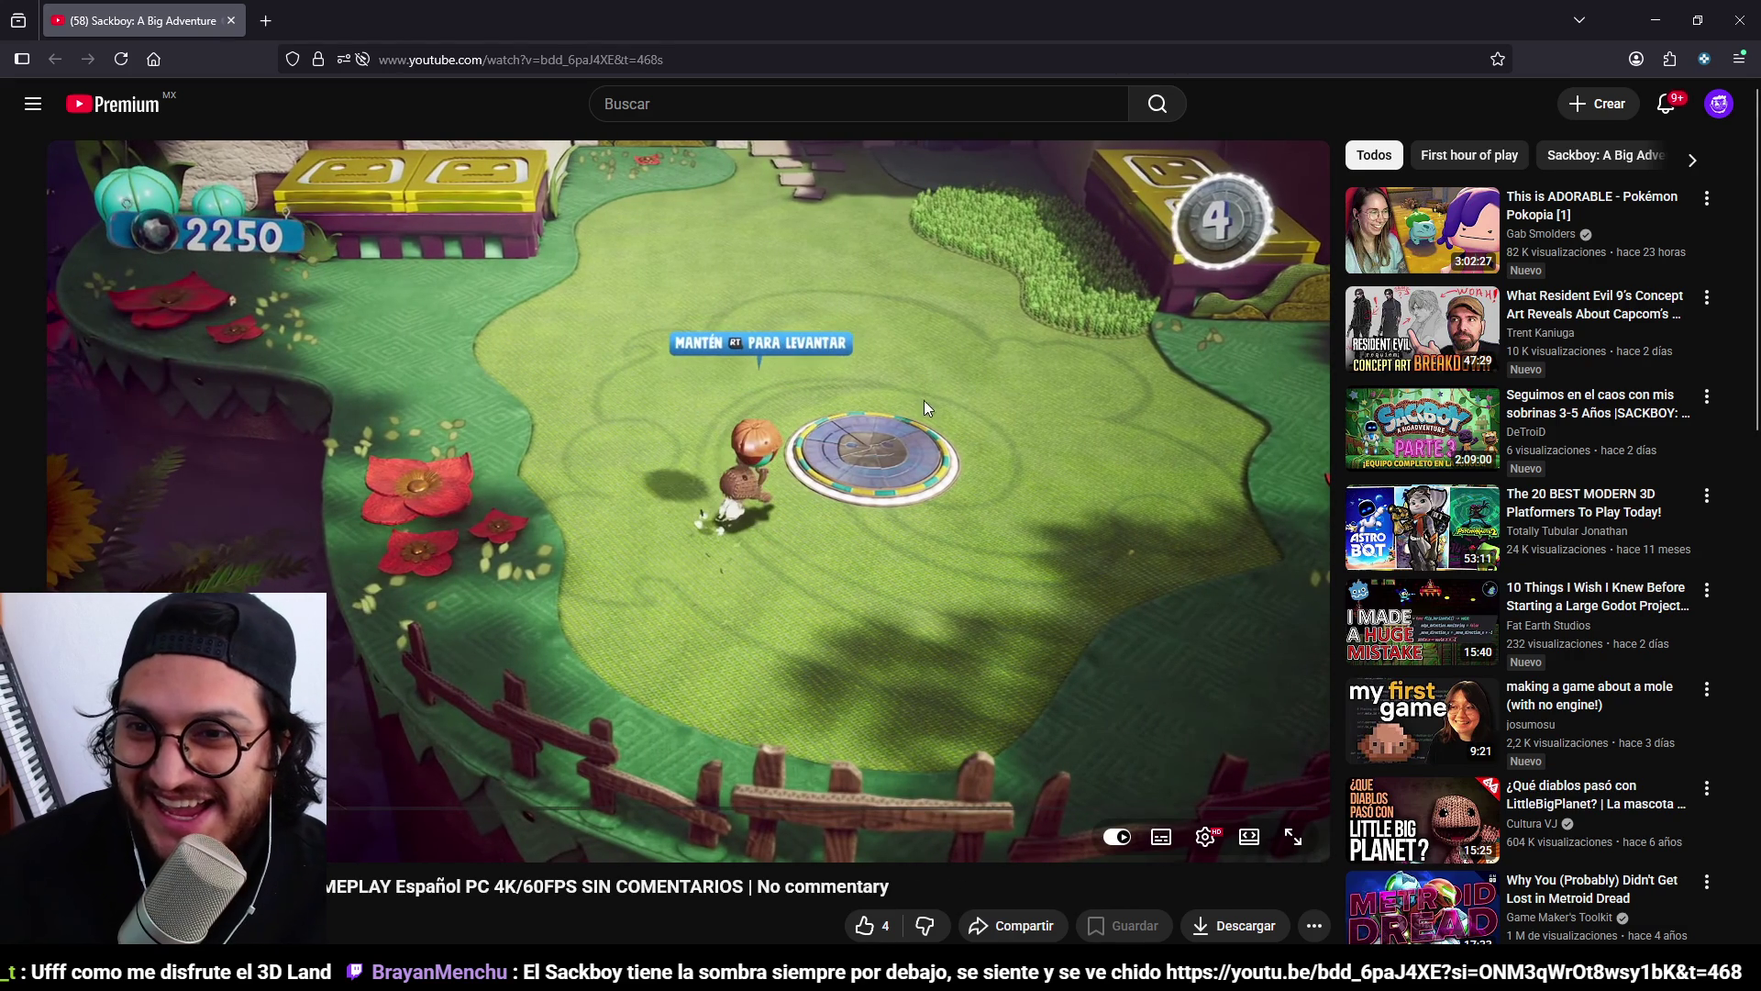
left_click(739, 486)
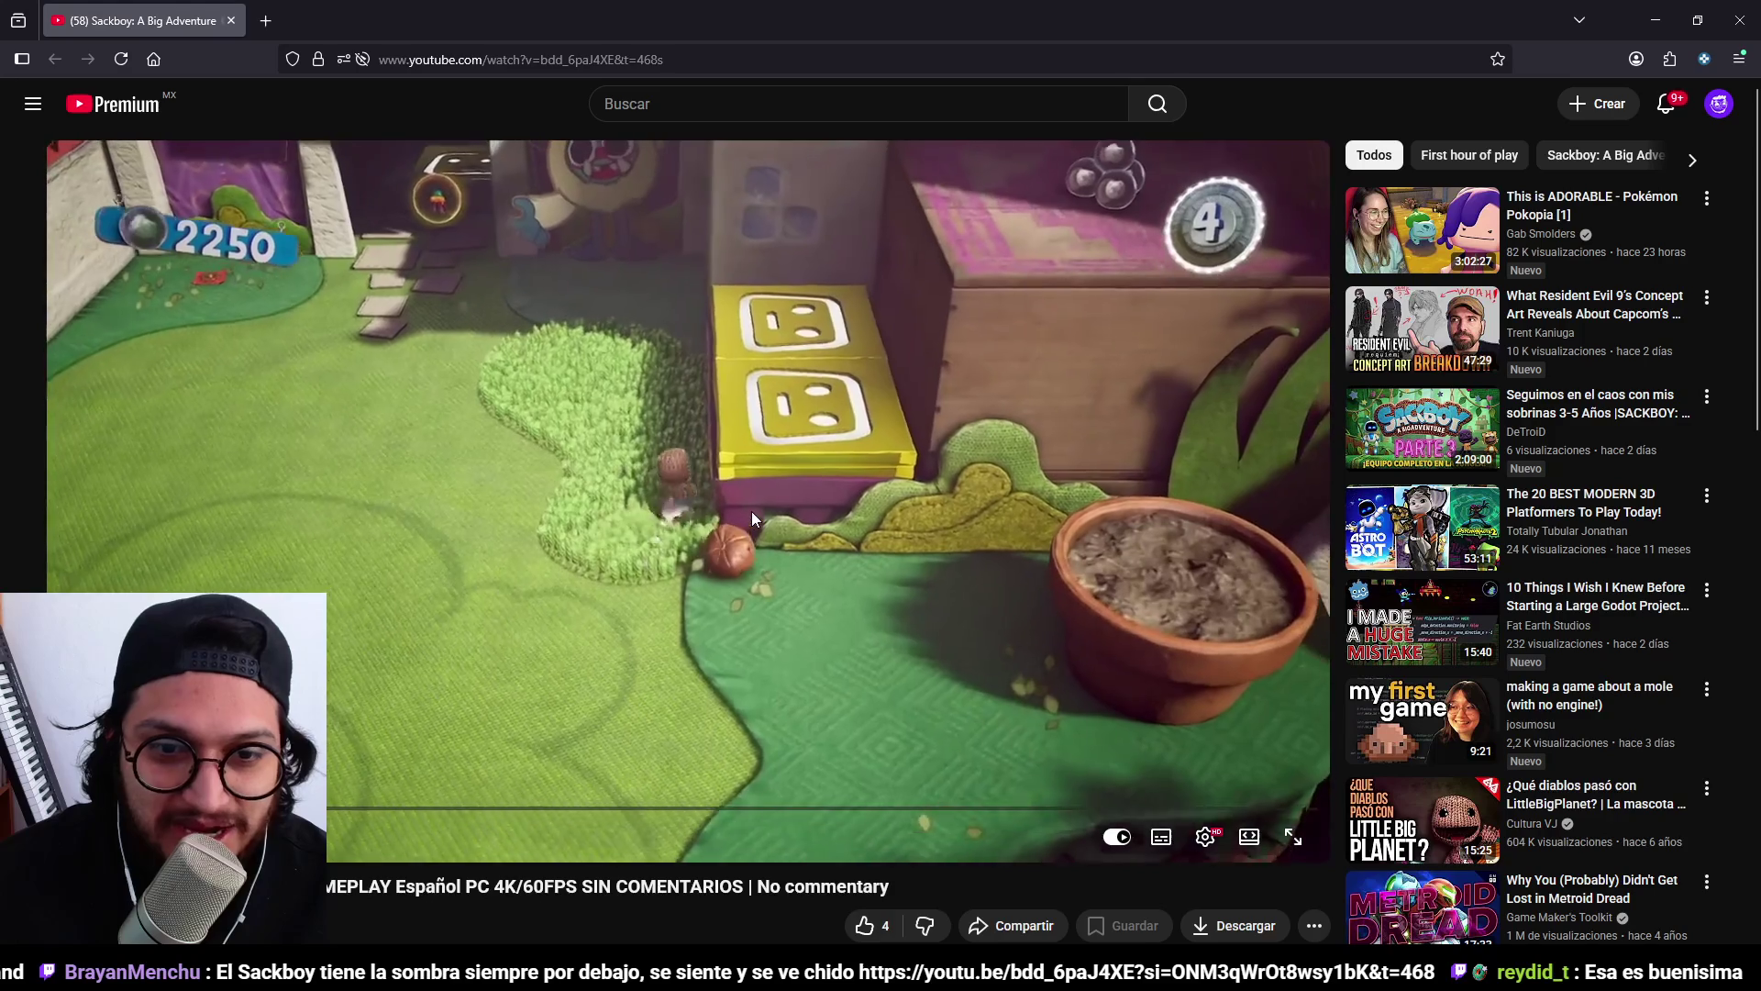
left_click(752, 510)
left_click(1655, 20)
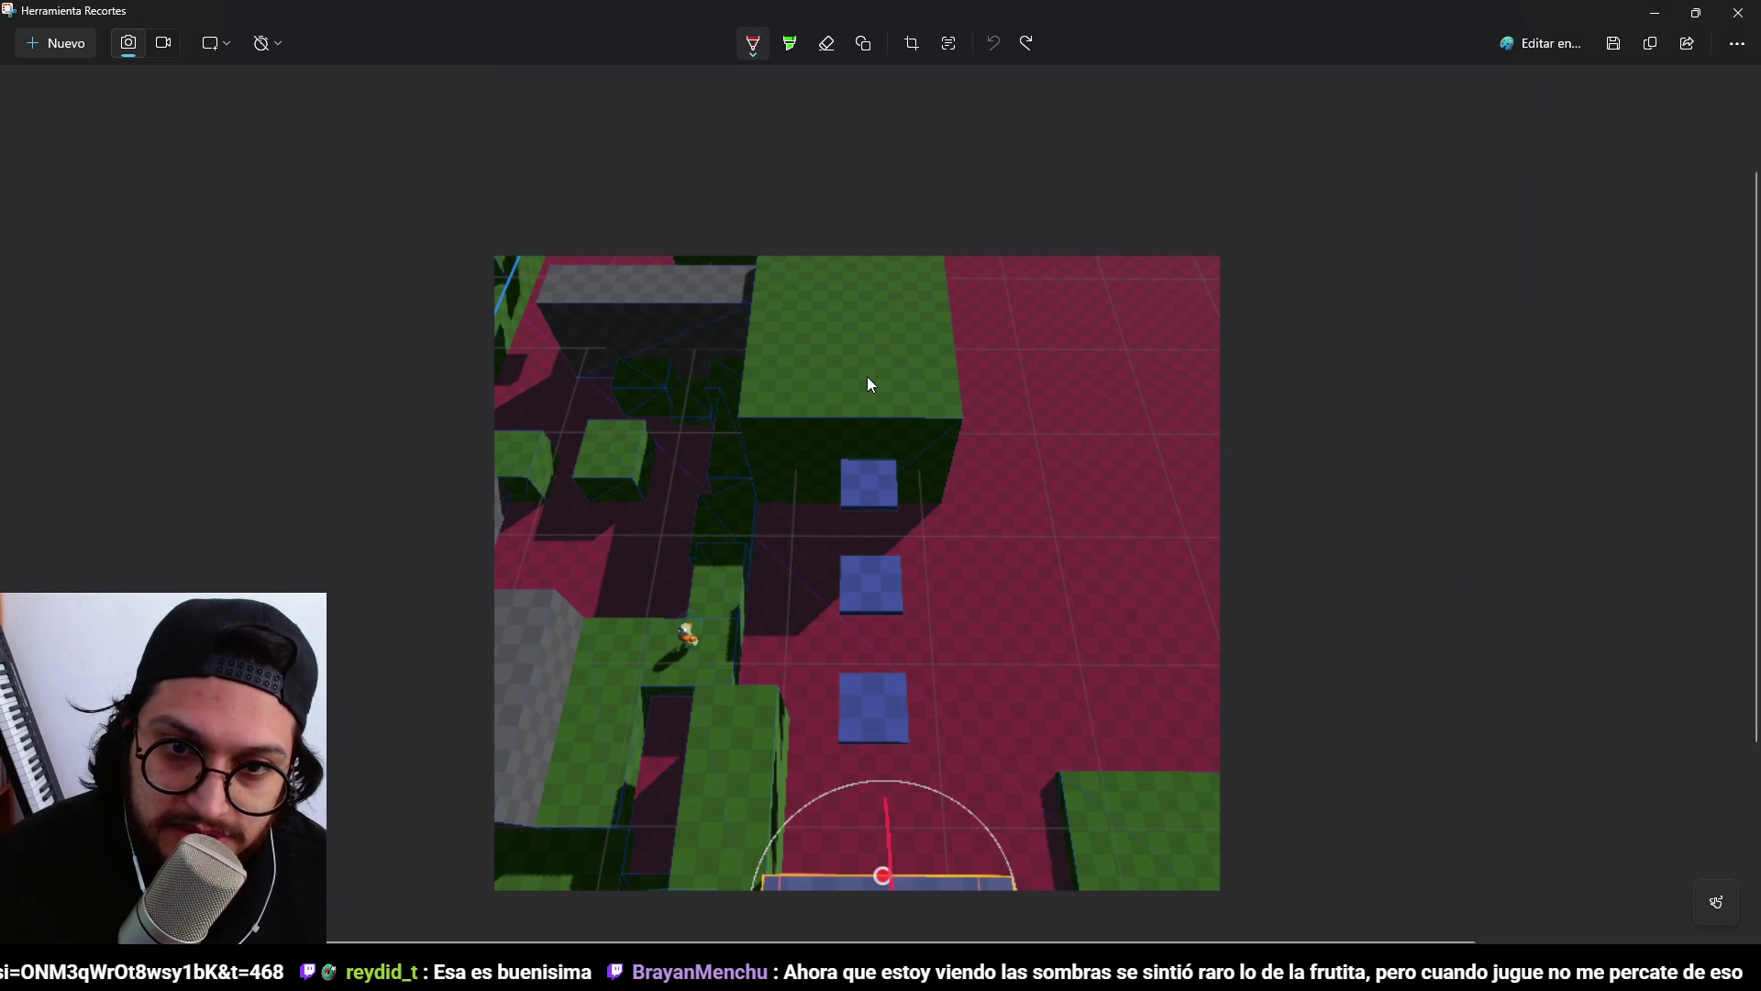
Draw a red line from the green block down to the second blue square, undoing failed tries.
left_click_drag(862, 387, 868, 555)
key("ctrl+z")
mouse_move(983, 484)
left_mouse_down()
mouse_move(1062, 503)
mouse_move(974, 472)
left_mouse_up()
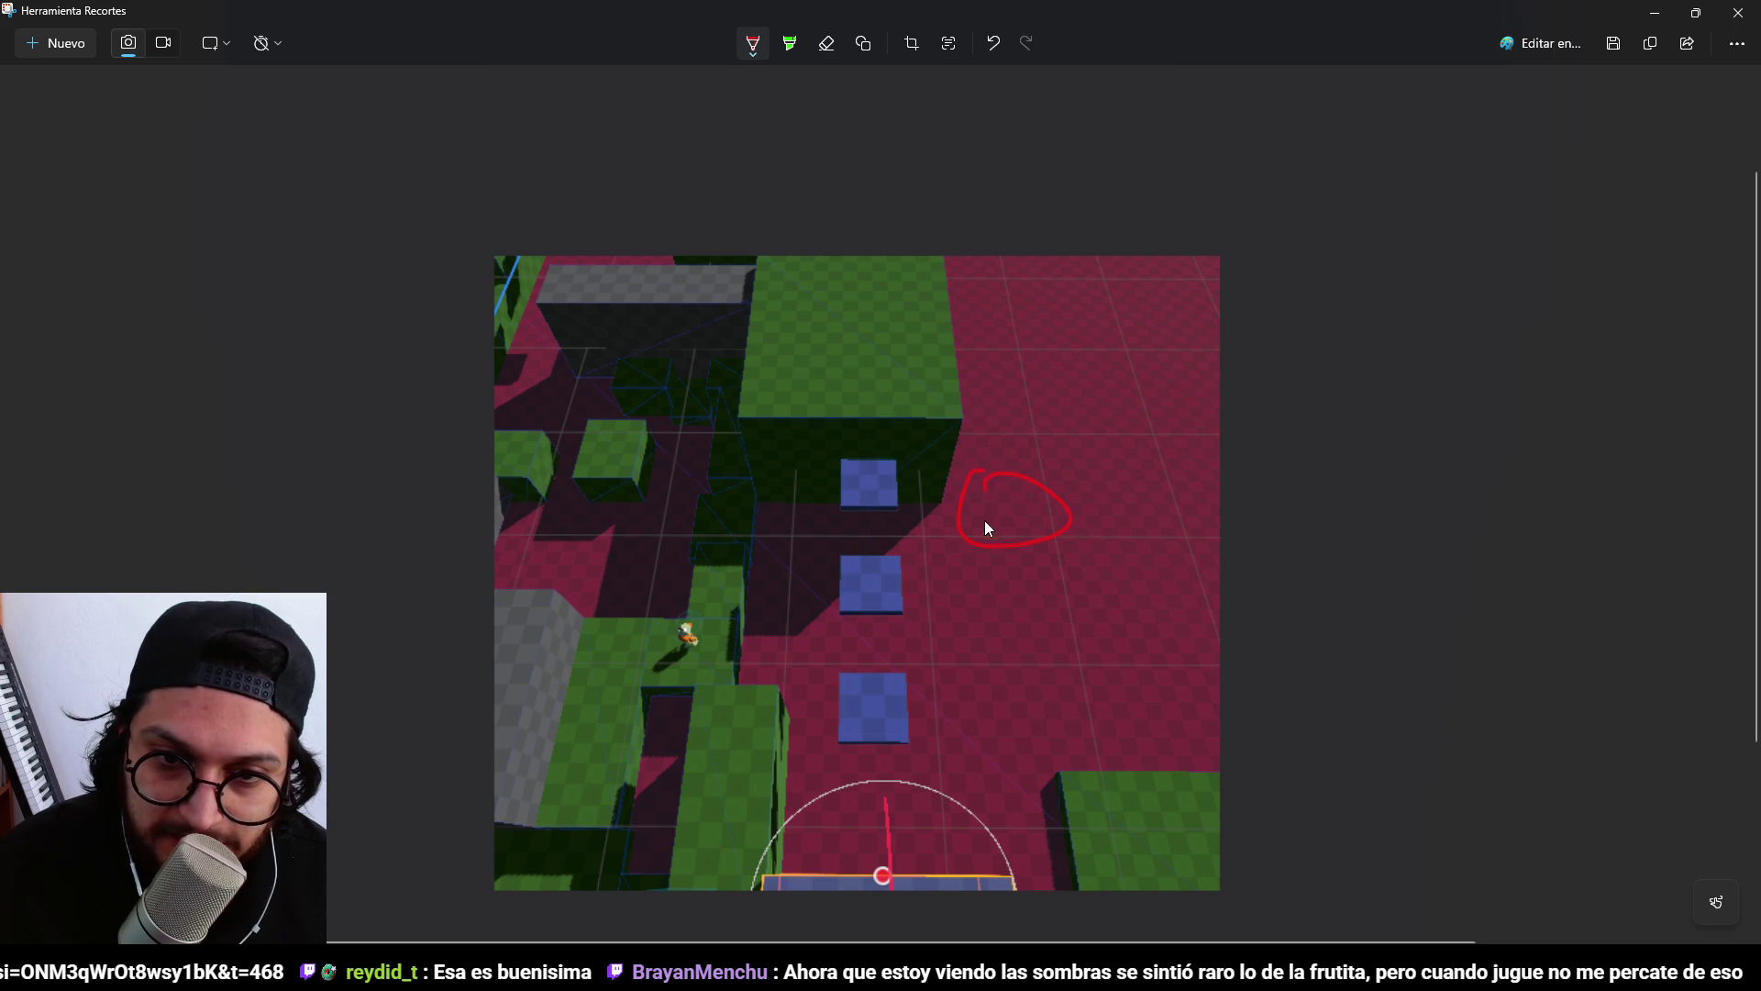
mouse_move(870, 355)
left_mouse_down()
mouse_move(851, 503)
mouse_move(1016, 497)
mouse_move(983, 534)
mouse_move(846, 589)
mouse_move(977, 565)
left_mouse_up()
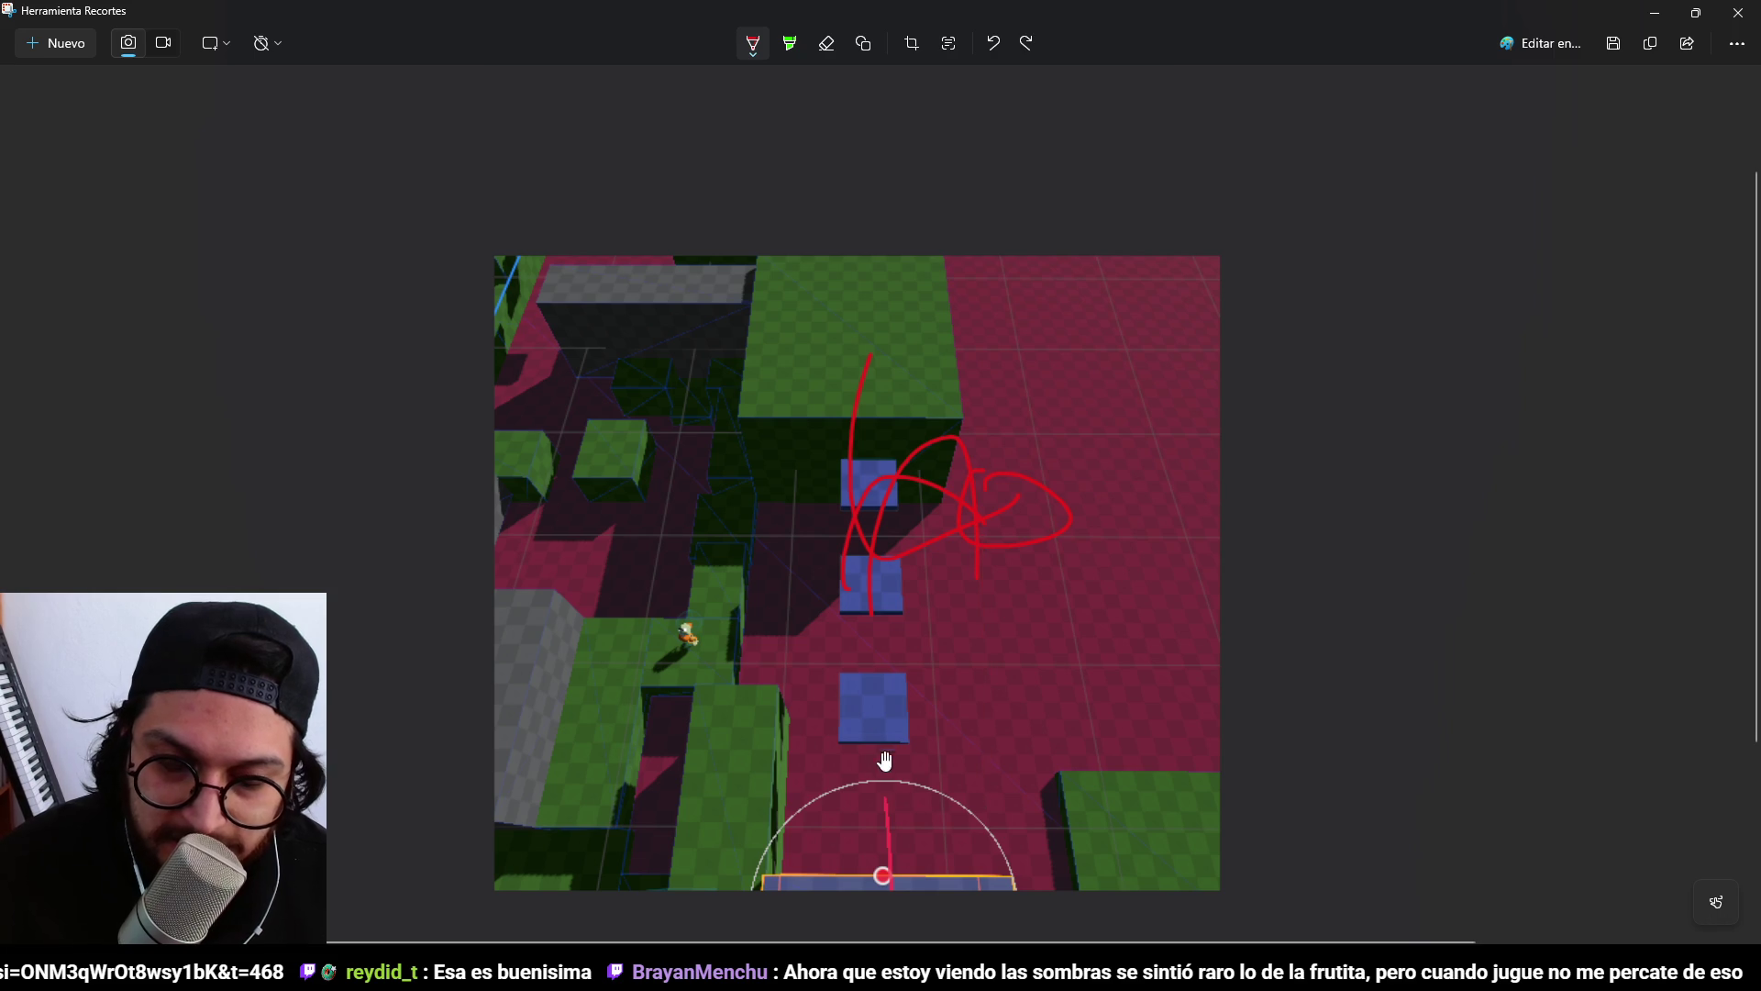
key("ctrl+z")
key("ctrl+z")
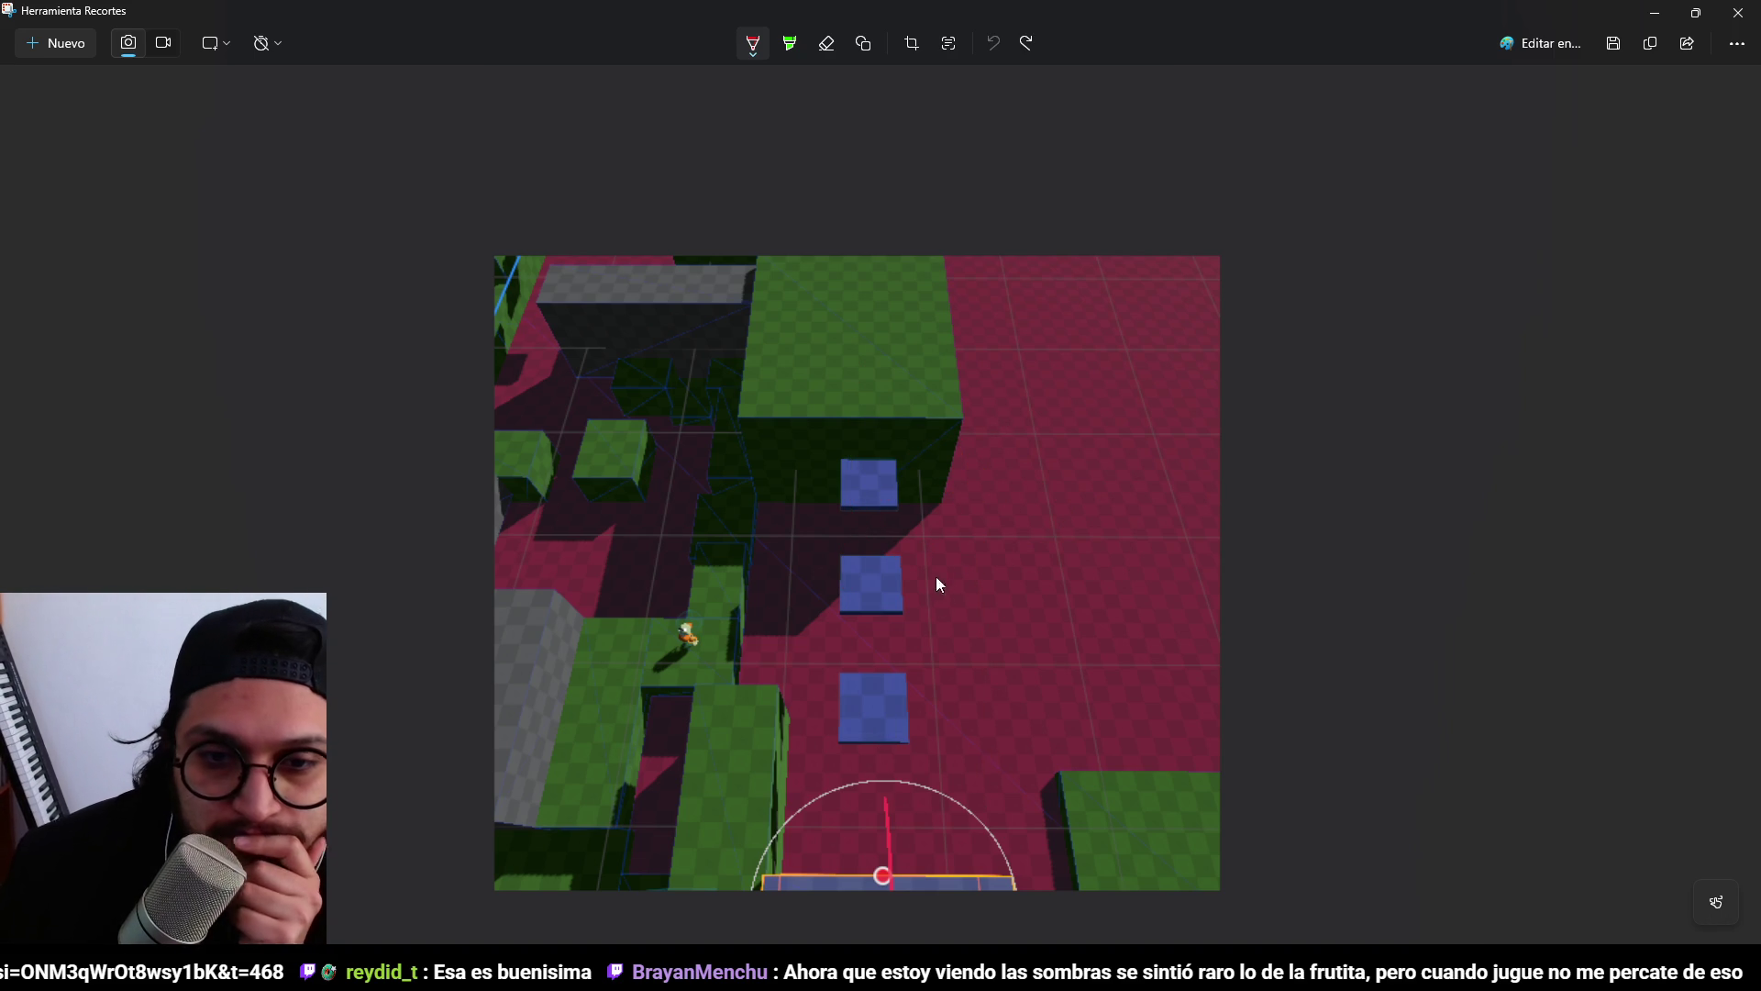
left_click_drag(864, 356, 897, 687)
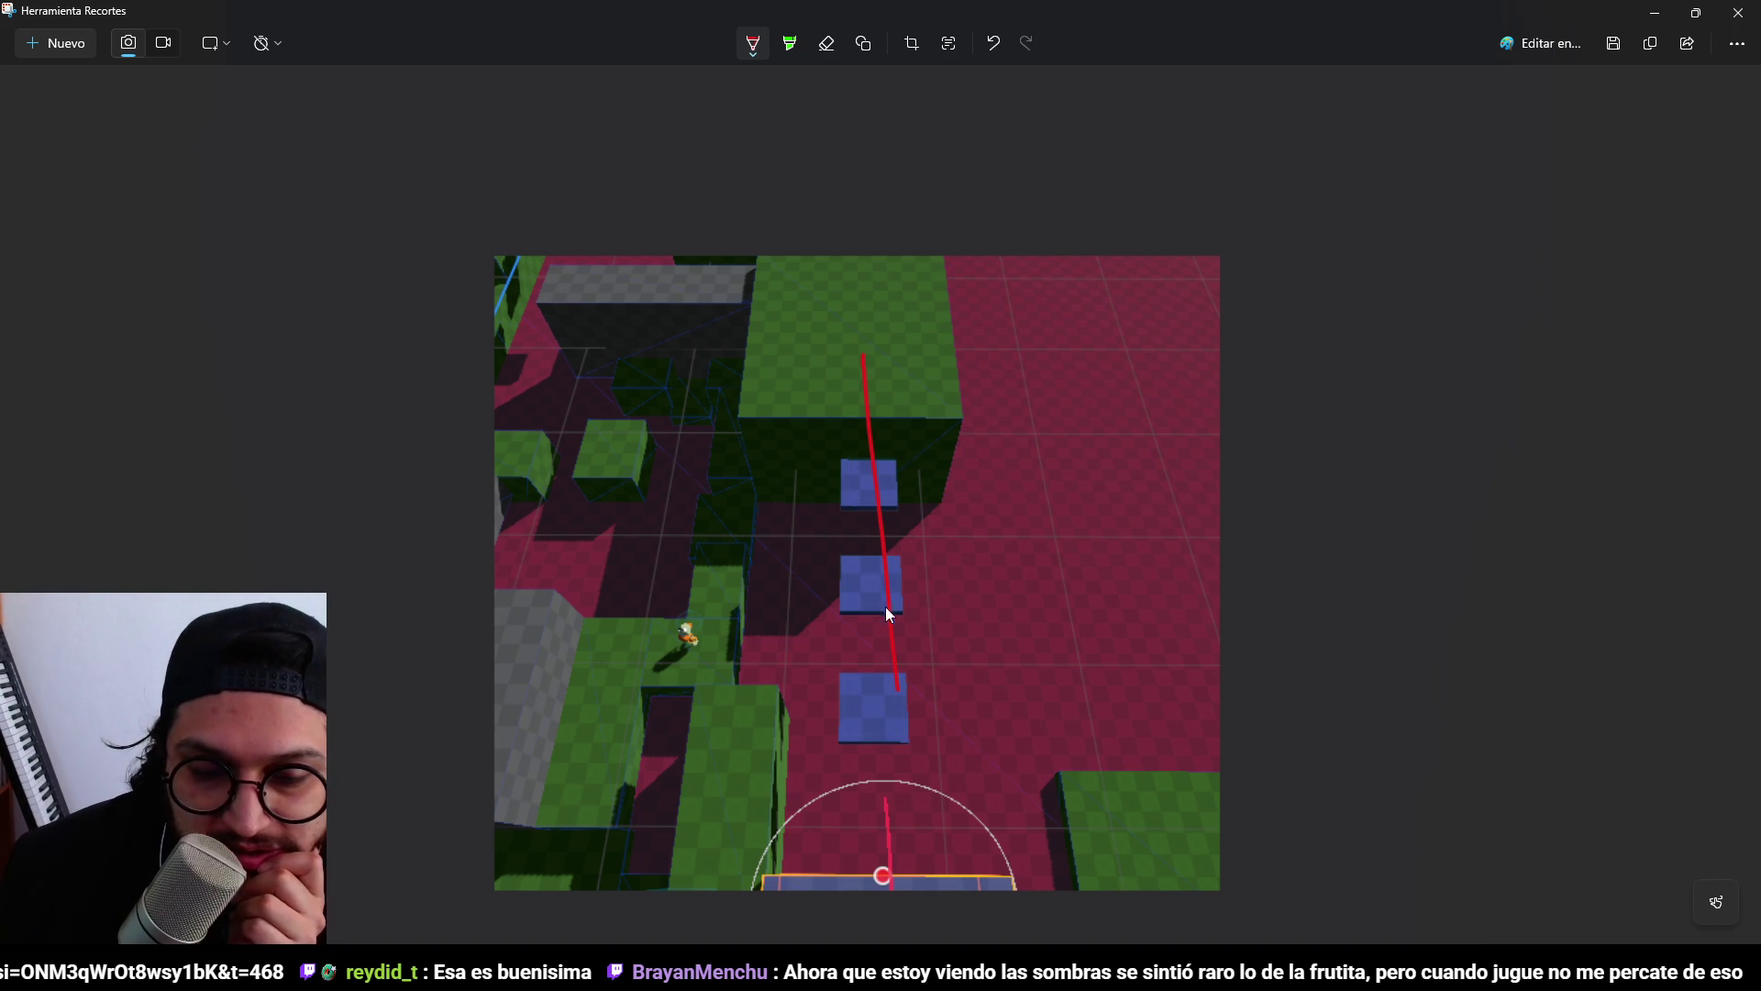
key("ctrl+z")
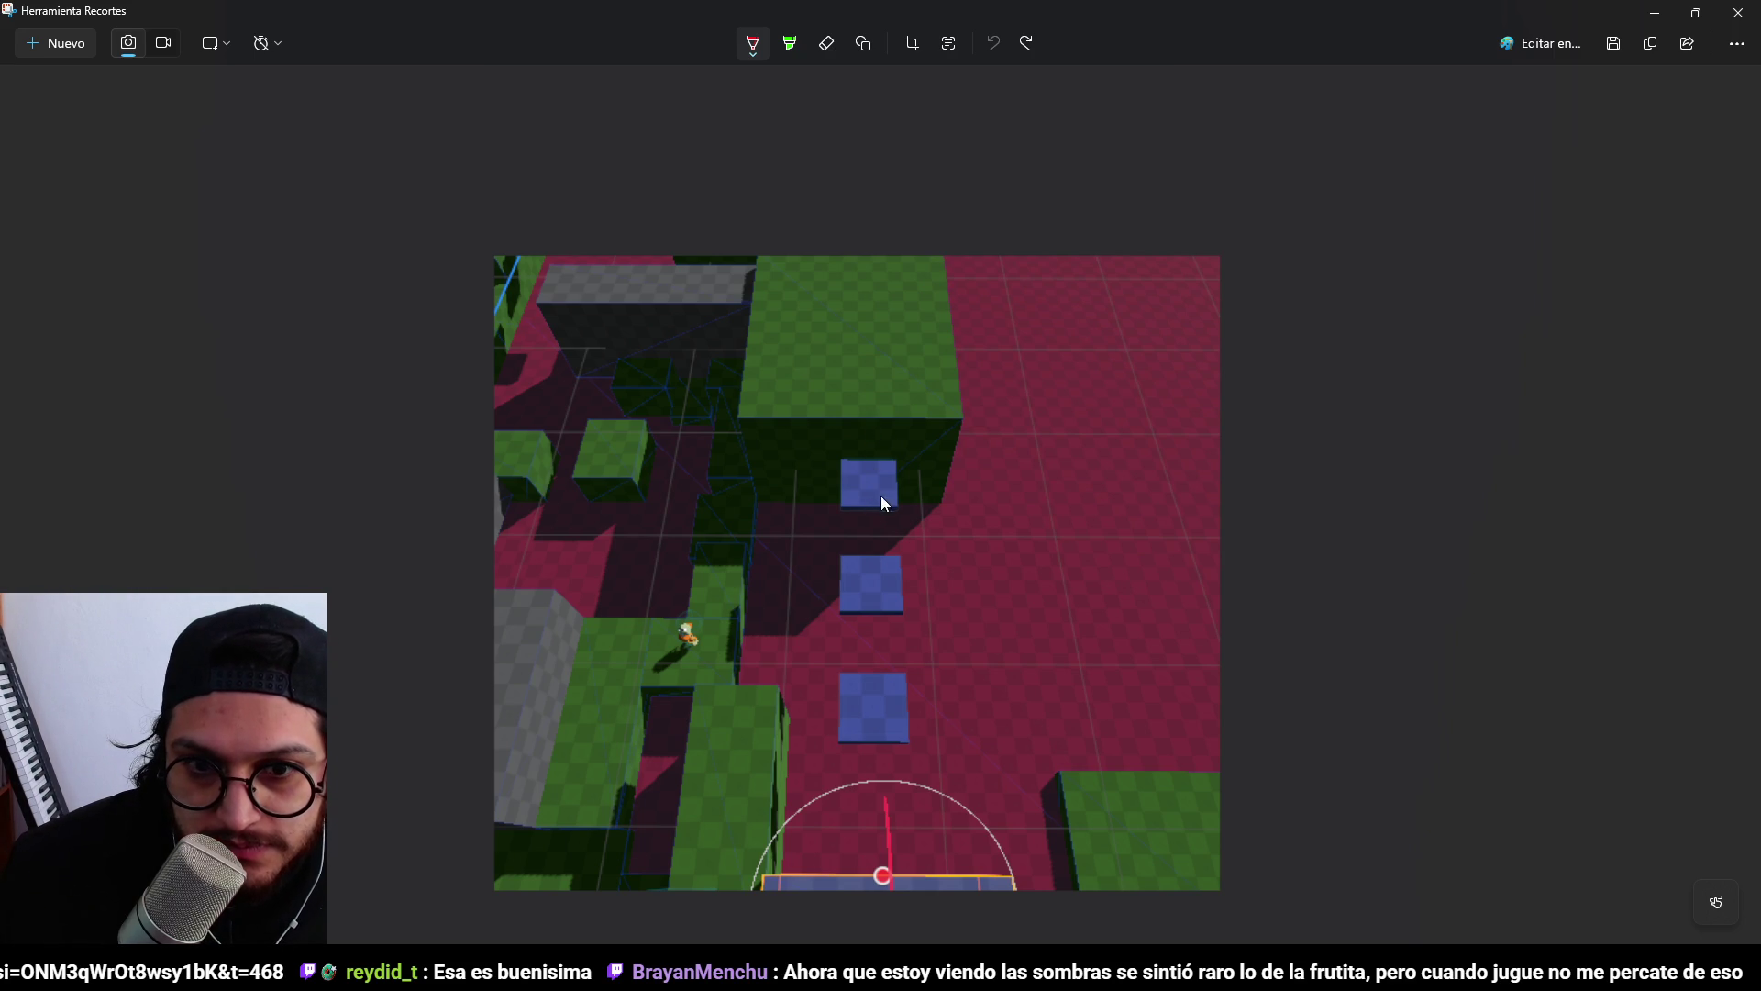
left_click_drag(870, 386, 869, 413)
left_click_drag(869, 493, 879, 598)
Draw a box beside the second blue square and another at lower right, linked by arrows.
left_click_drag(985, 539, 948, 608)
mouse_move(1020, 553)
left_mouse_down()
mouse_move(963, 548)
mouse_move(890, 592)
mouse_move(975, 573)
left_mouse_up()
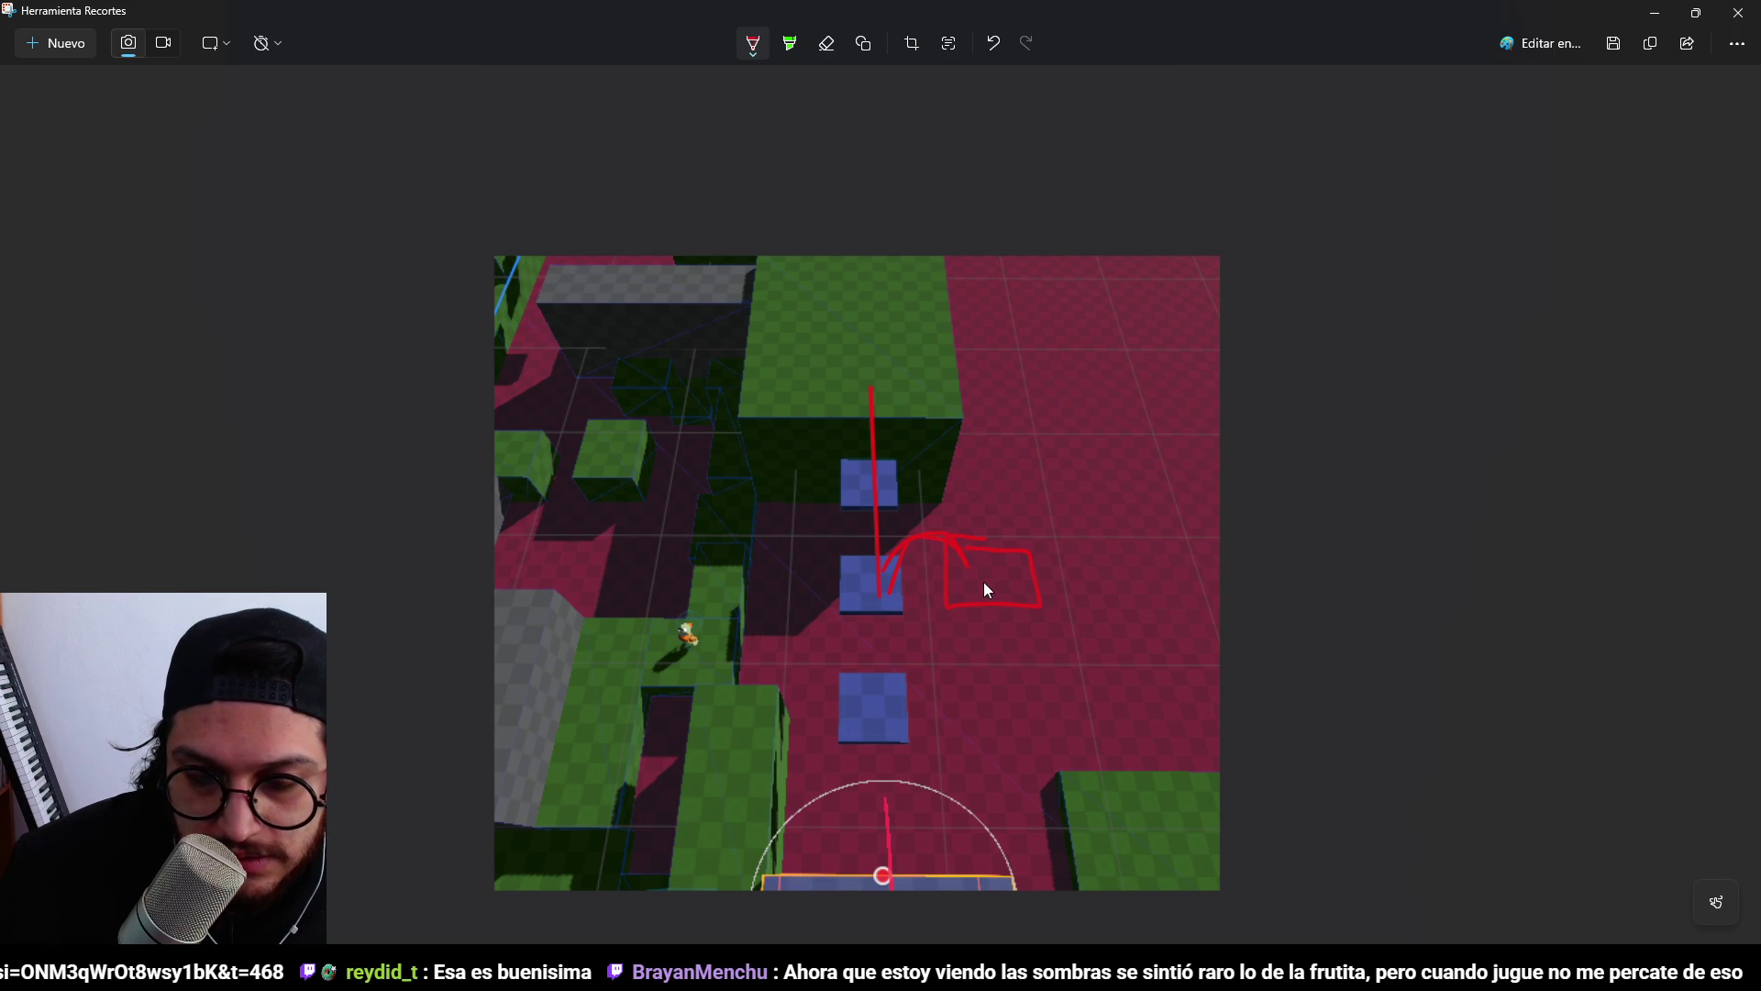
left_click_drag(1046, 734, 1003, 814)
left_click_drag(1092, 743, 1020, 735)
left_click_drag(1001, 639, 1030, 637)
mouse_move(1009, 702)
left_mouse_down()
mouse_move(1022, 745)
mouse_move(1035, 707)
left_mouse_up()
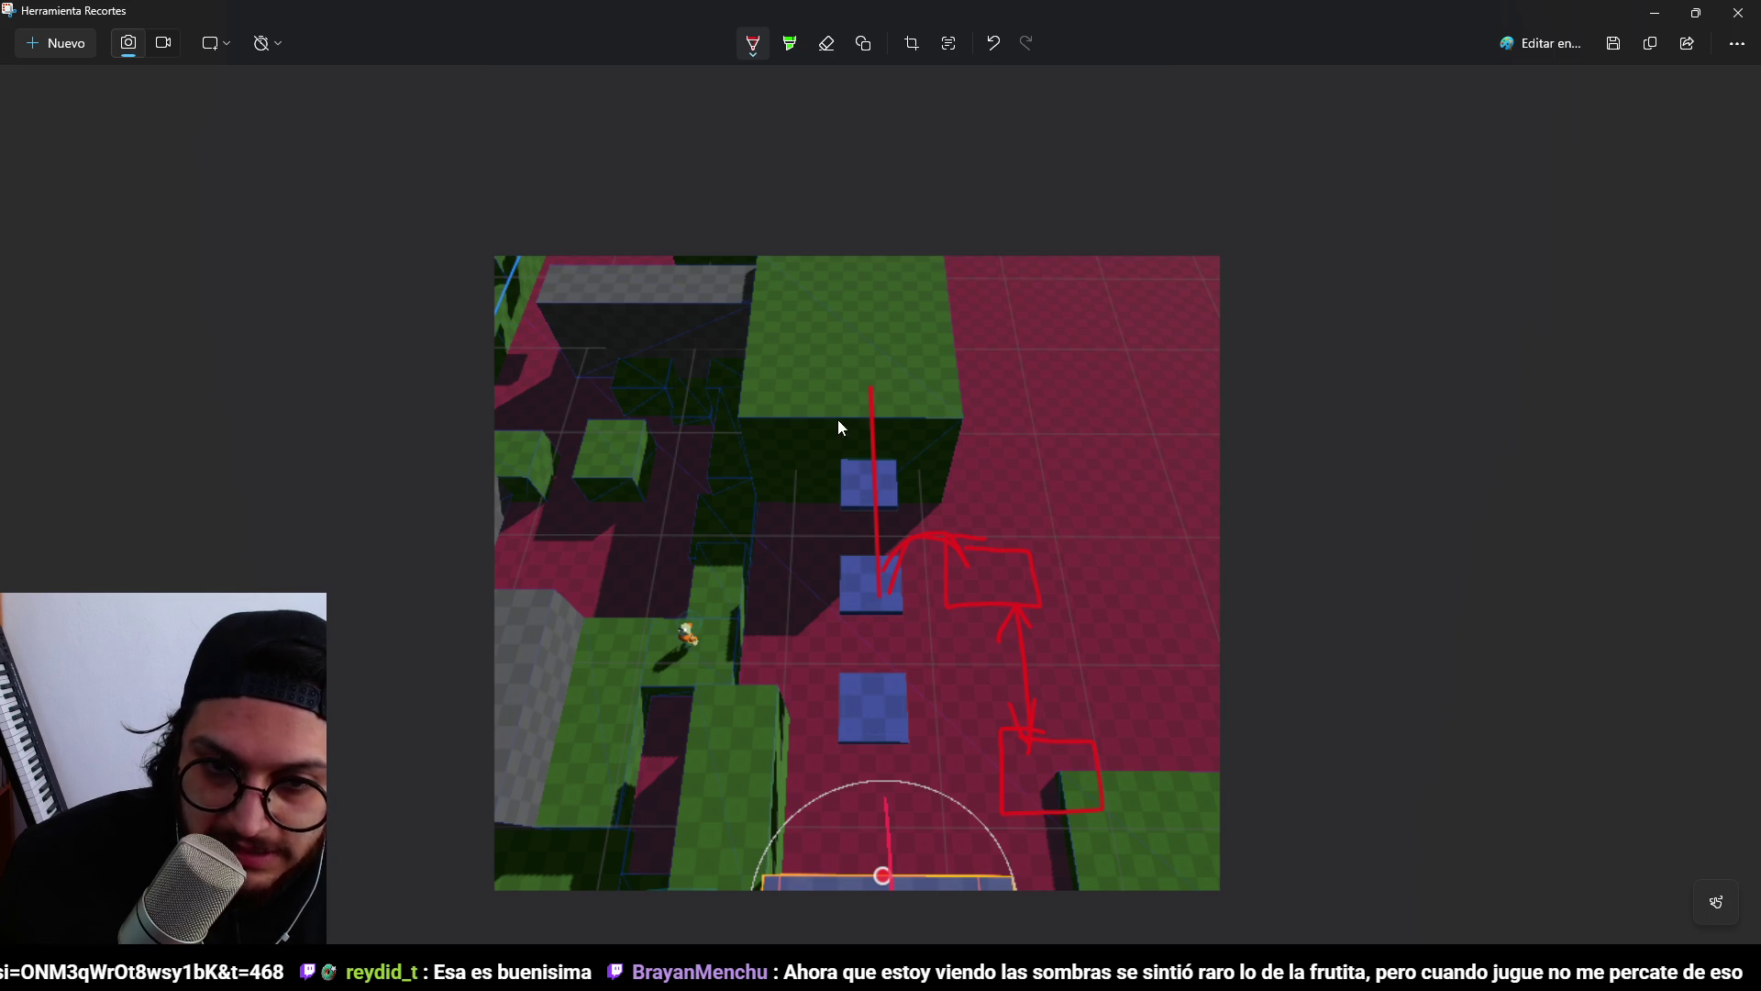
Remove a stray circle and freehand stroke, then hide the screenshot.
mouse_move(950, 390)
left_mouse_down()
mouse_move(1108, 745)
mouse_move(963, 428)
left_mouse_up()
key("ctrl+z")
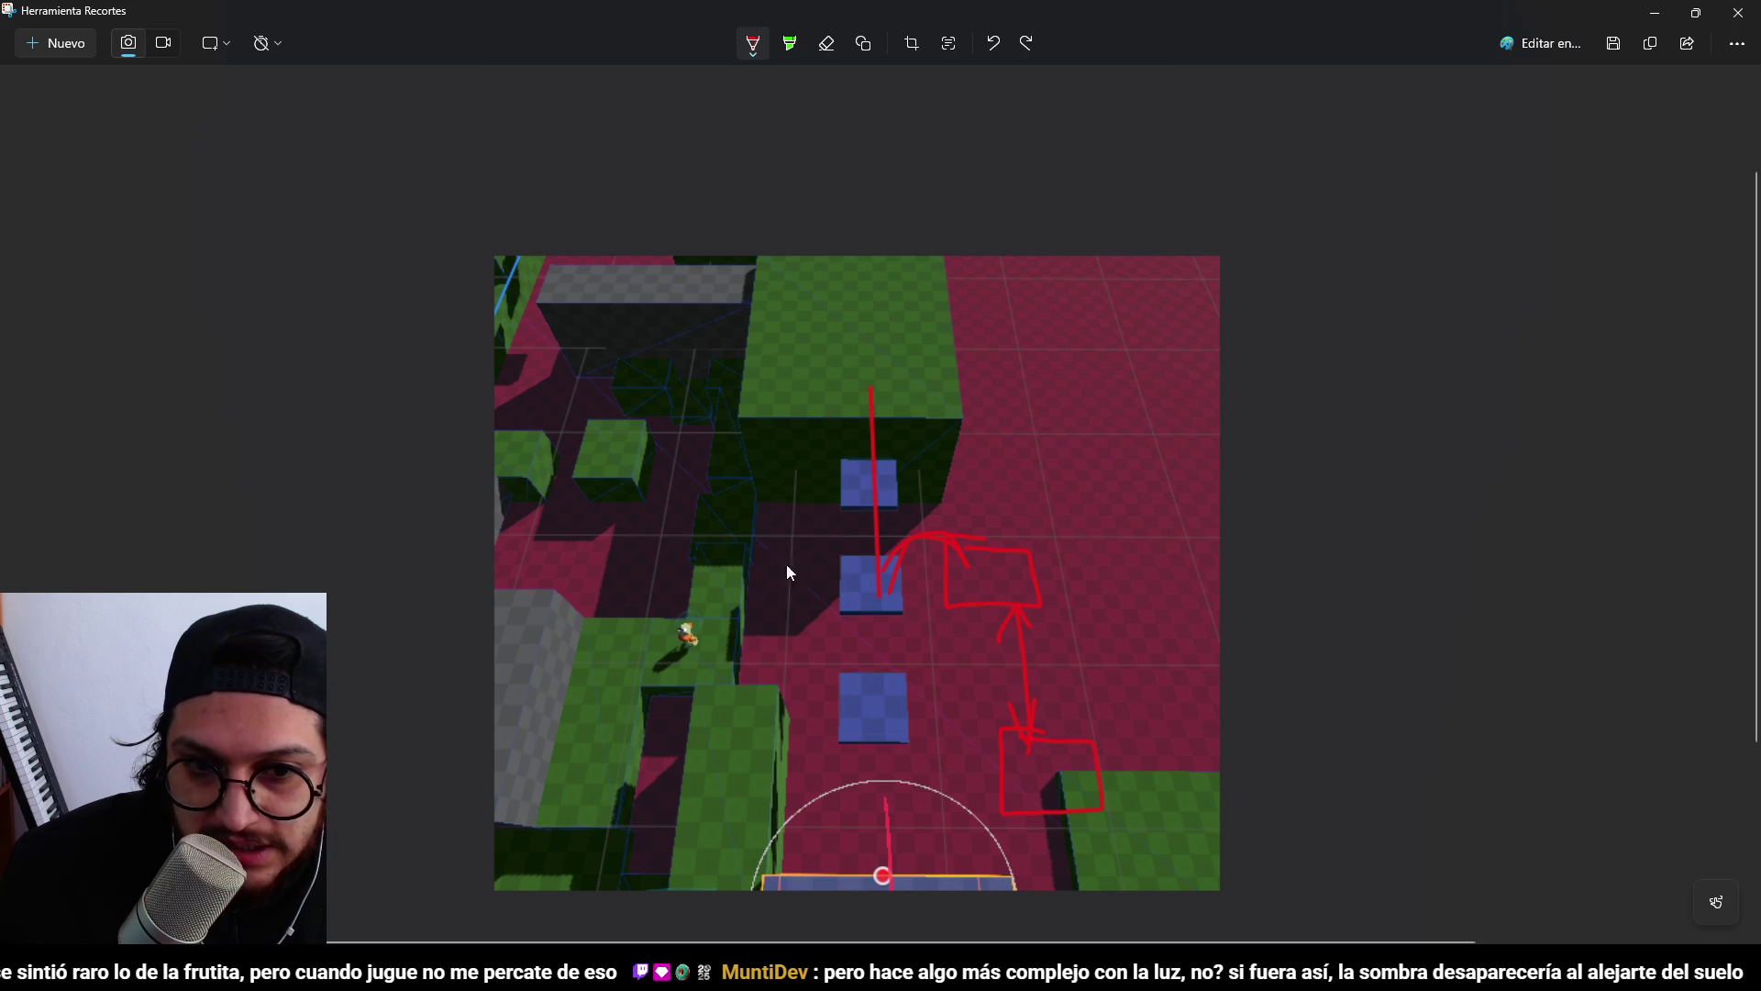
mouse_move(591, 741)
left_mouse_down()
mouse_move(727, 480)
mouse_move(531, 279)
mouse_move(840, 266)
mouse_move(879, 292)
mouse_move(885, 424)
mouse_move(807, 413)
mouse_move(774, 600)
mouse_move(728, 598)
mouse_move(913, 520)
left_mouse_up()
key("ctrl+z")
key("ctrl+z")
key("ctrl+z")
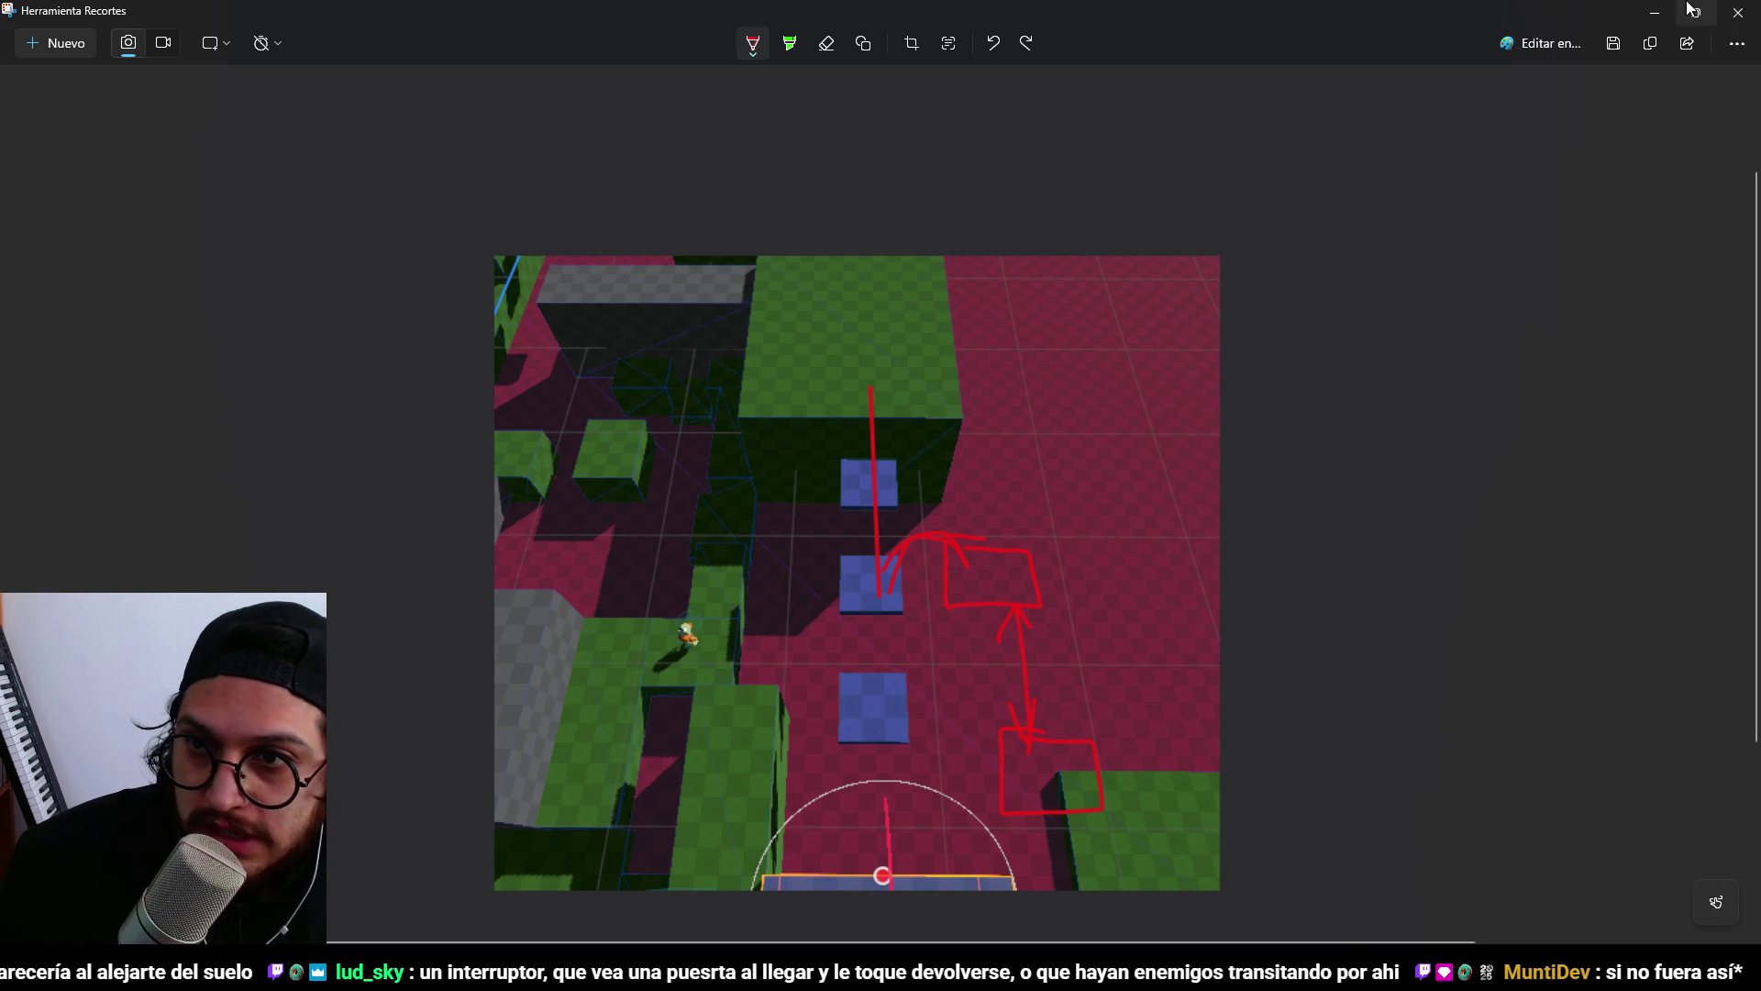
left_click(1655, 11)
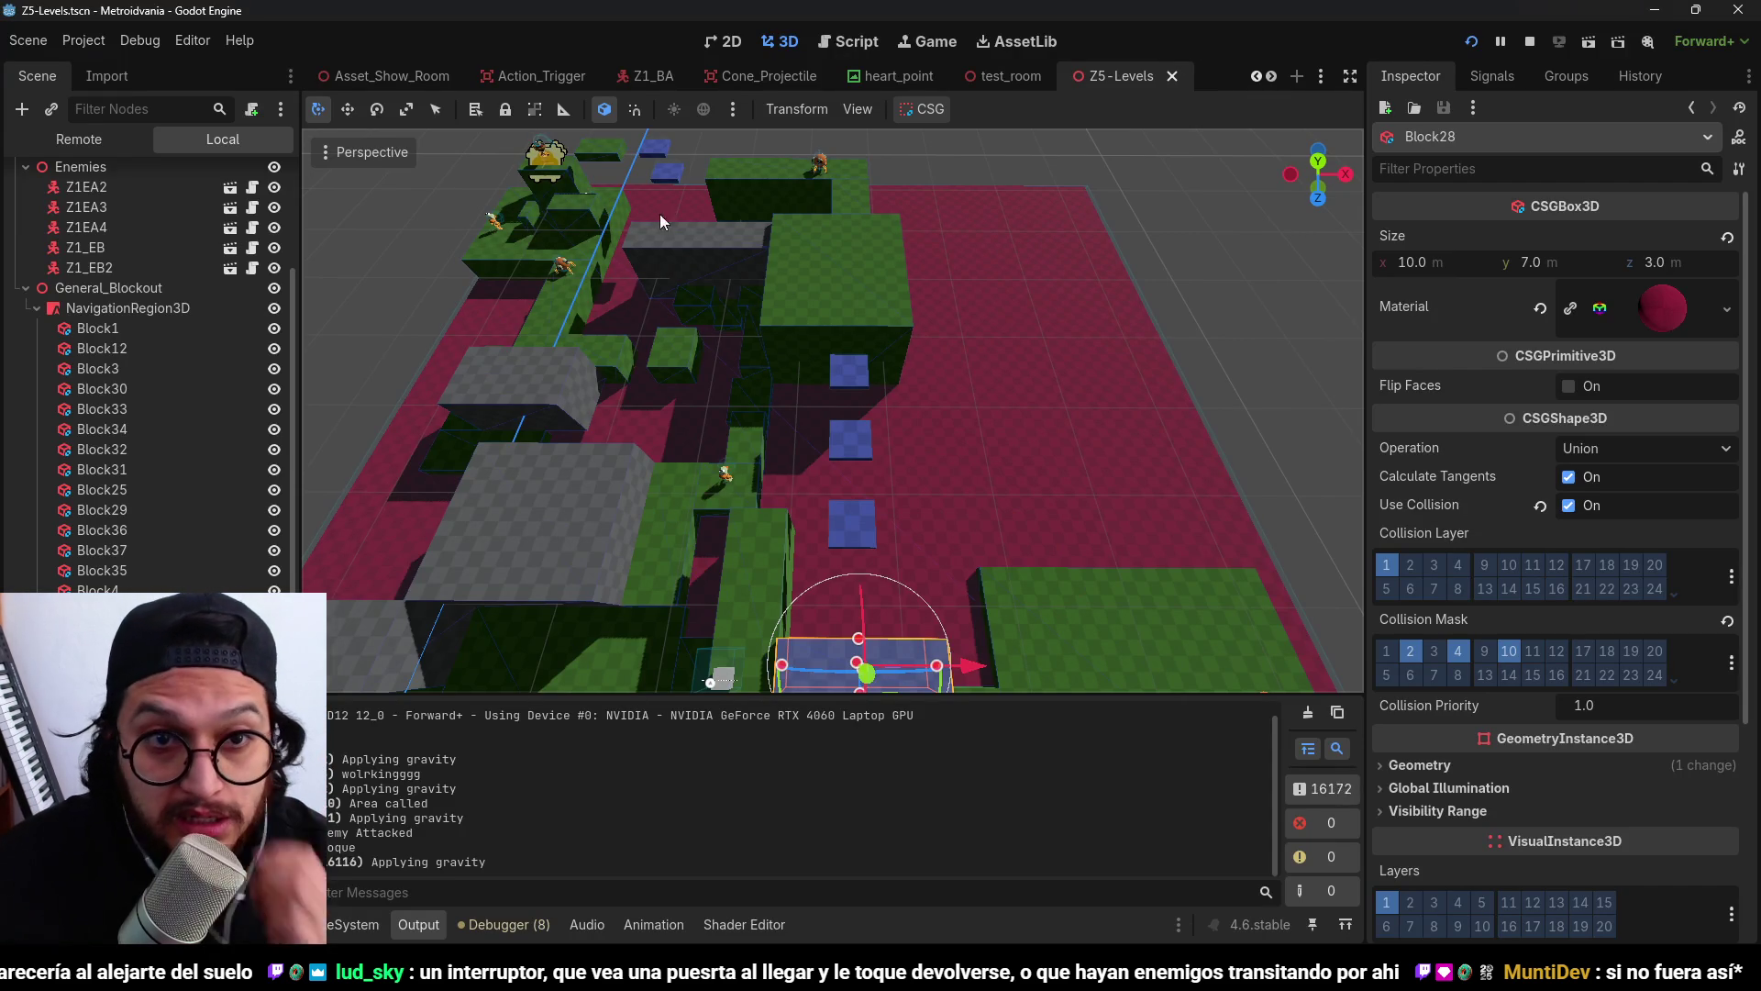
Open player.tscn and delete its FloorPositionDecal node.
left_click(1323, 77)
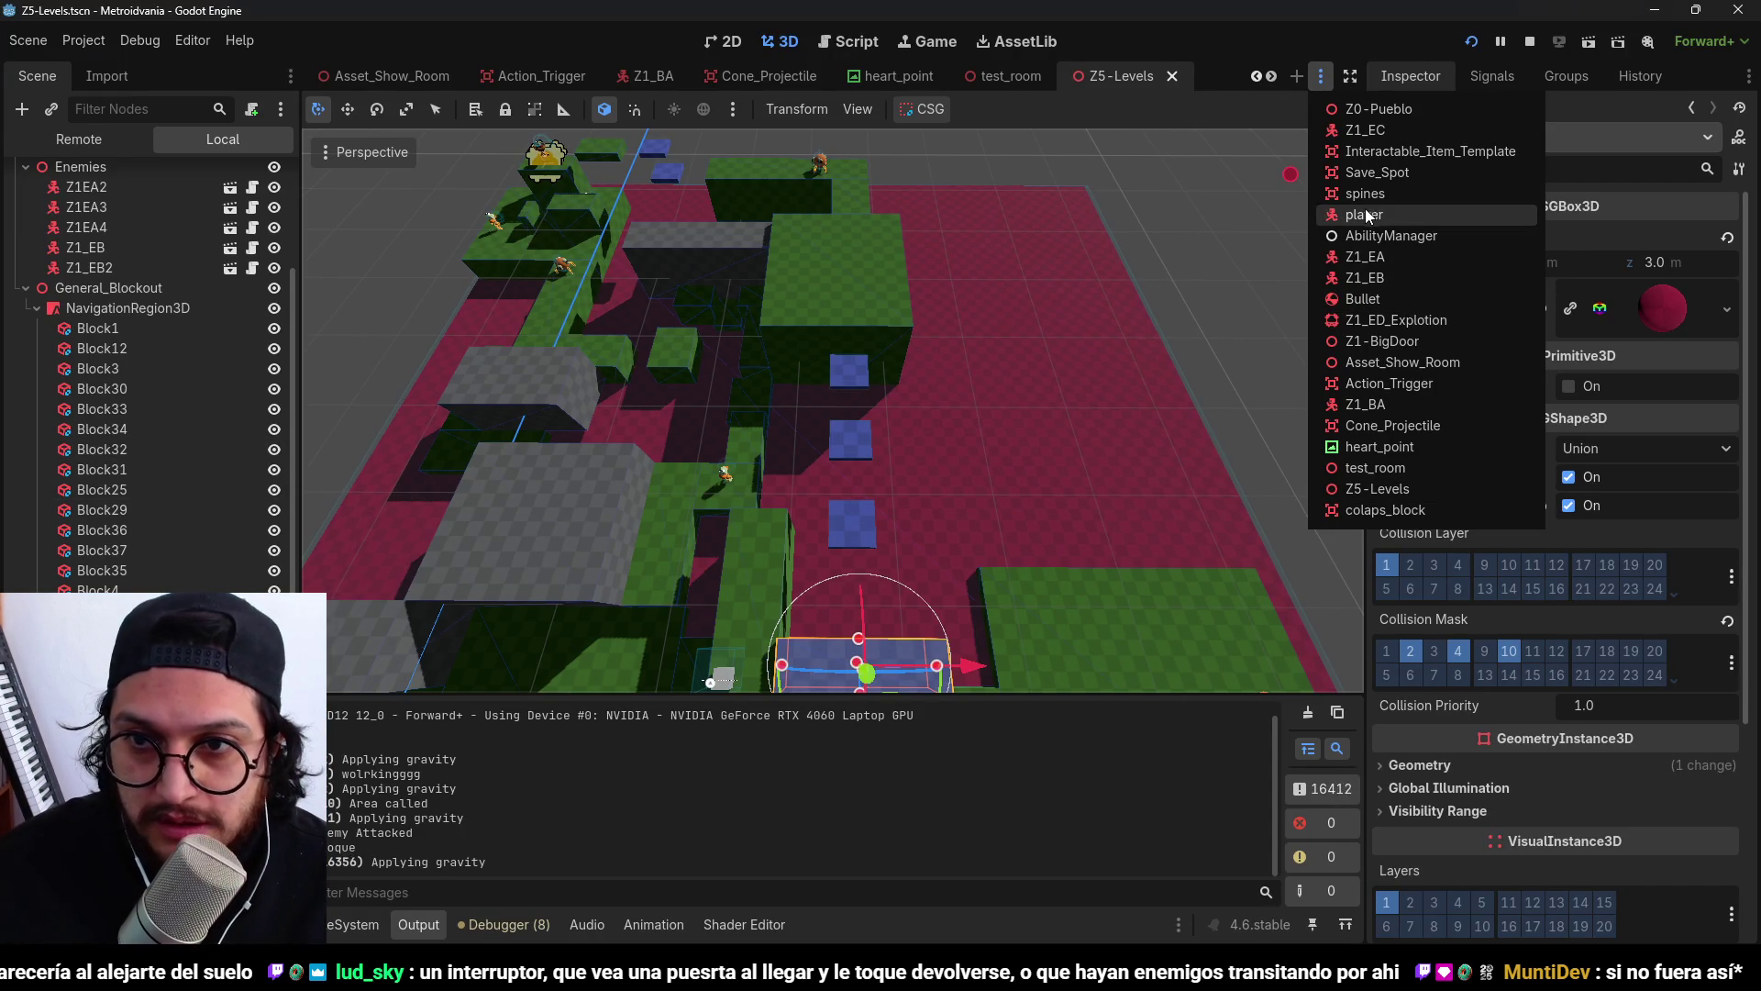
left_click(1367, 216)
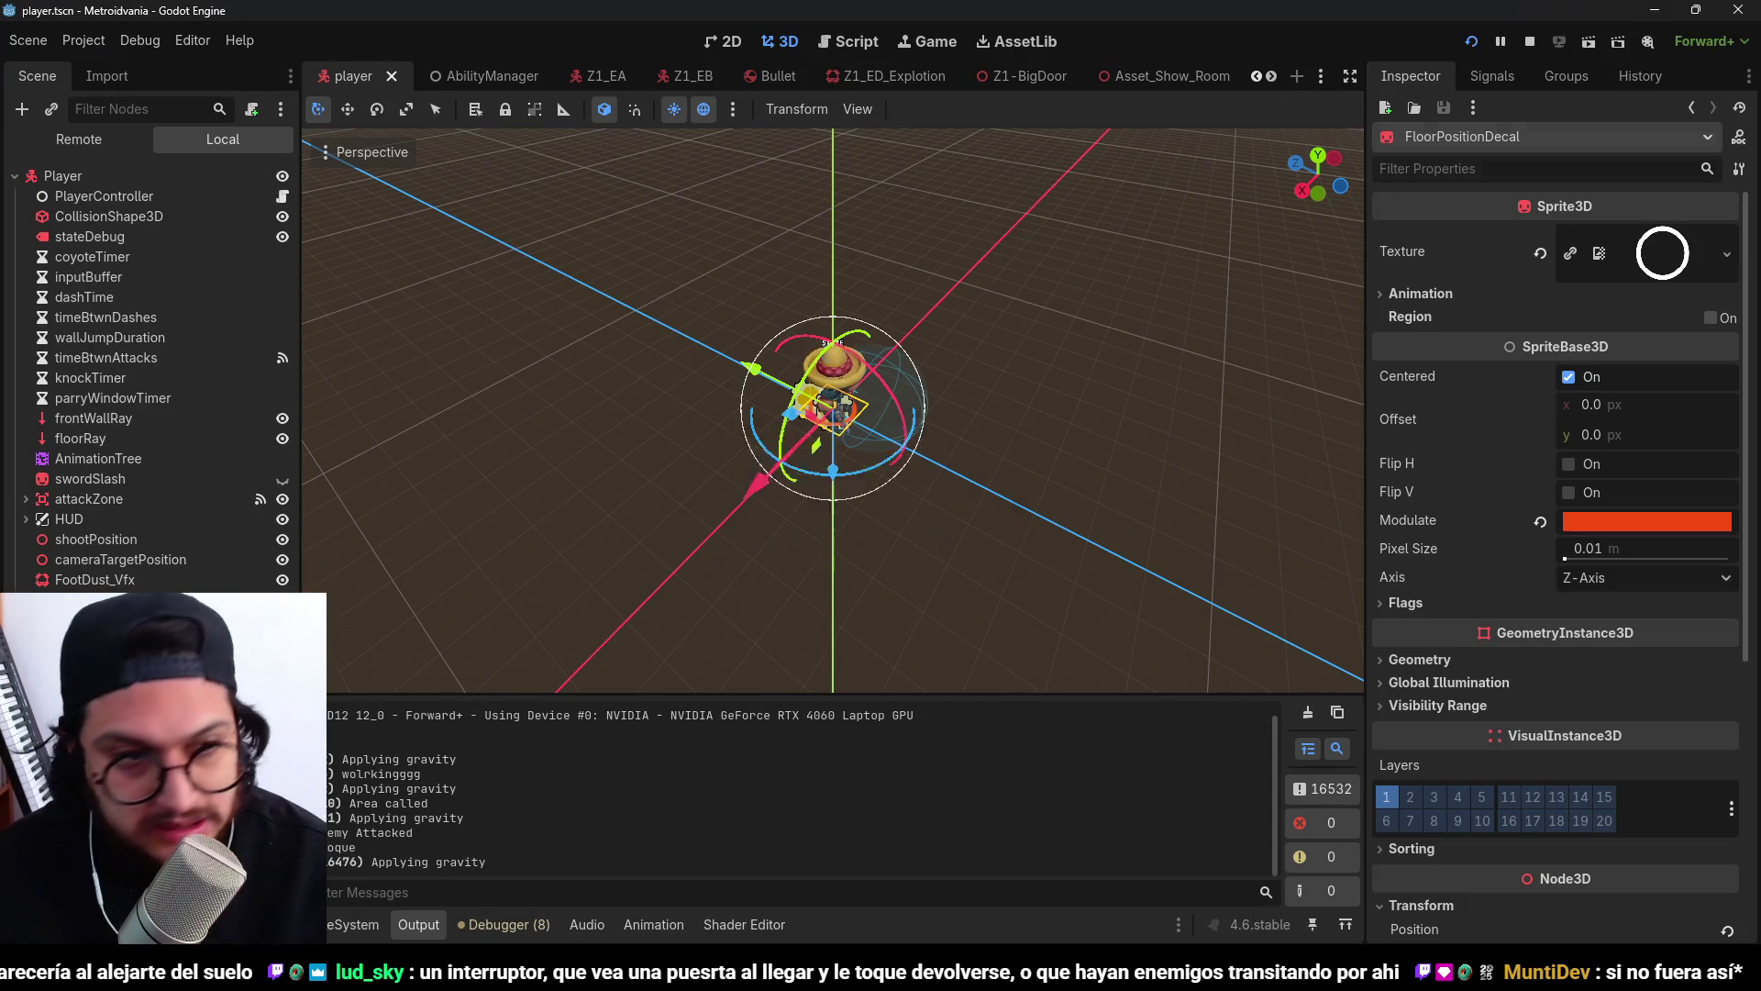
key("Delete")
Delete the position_decal() function and its call from player_controller.gd, and save the script.
left_click(282, 198)
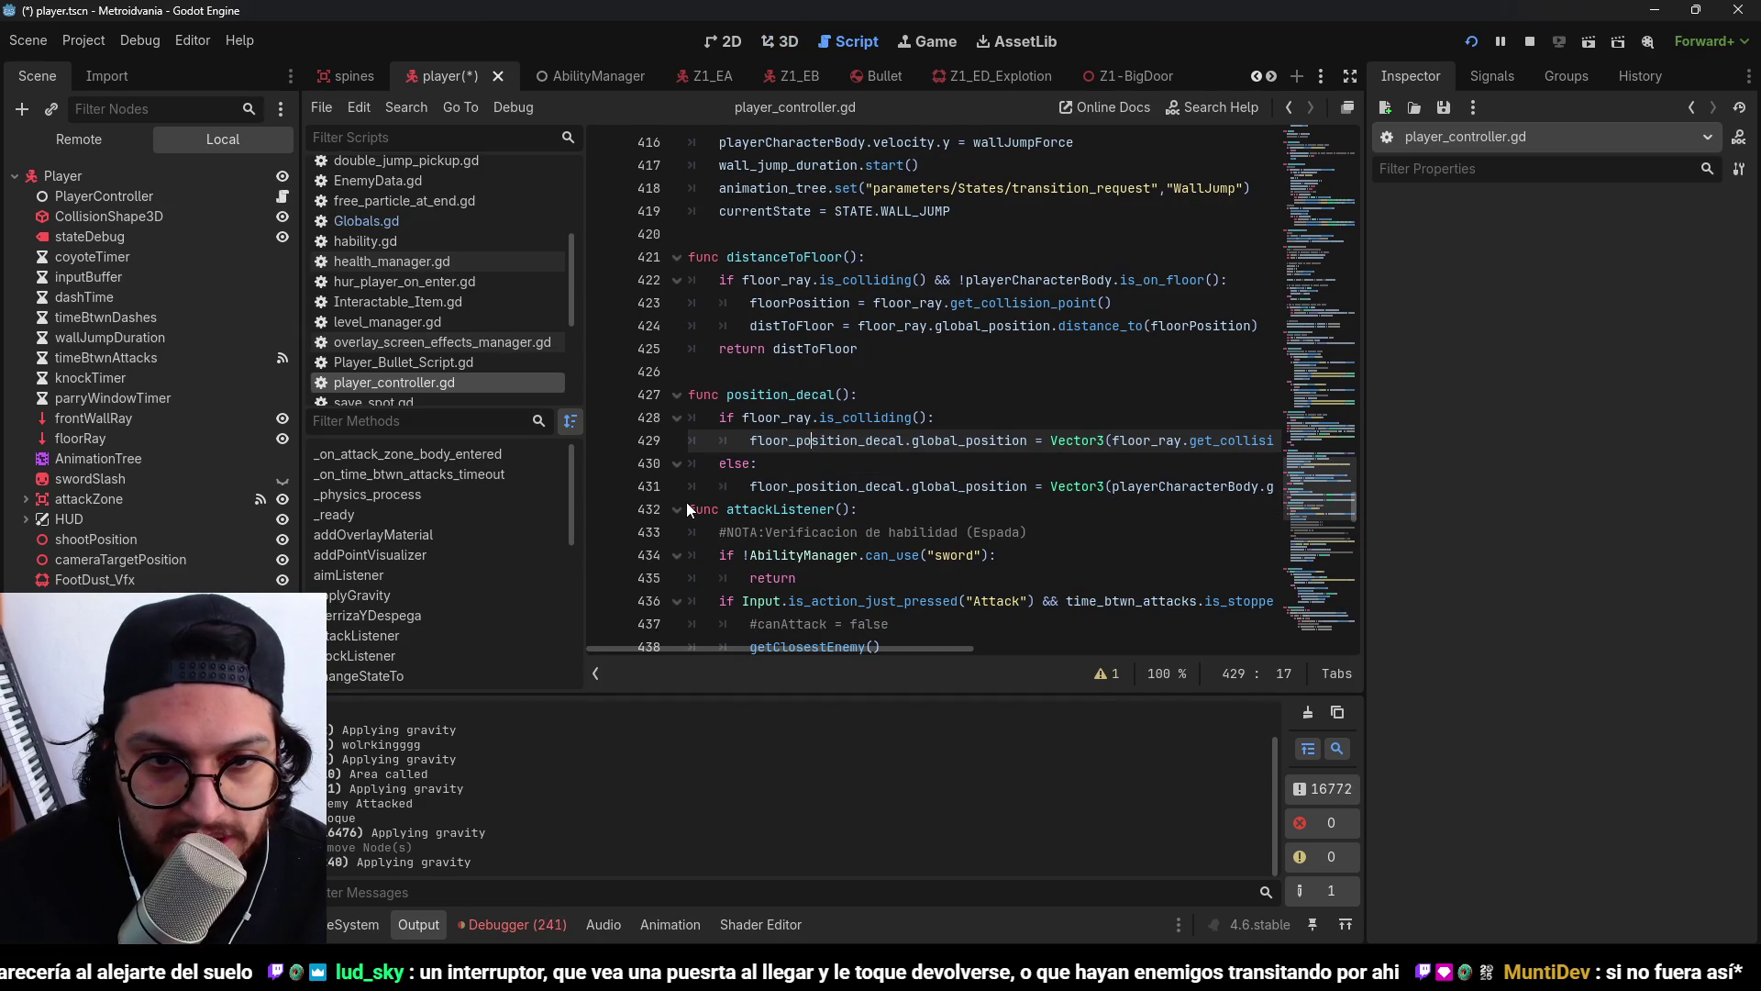
left_click_drag(691, 507, 690, 394)
key("Delete")
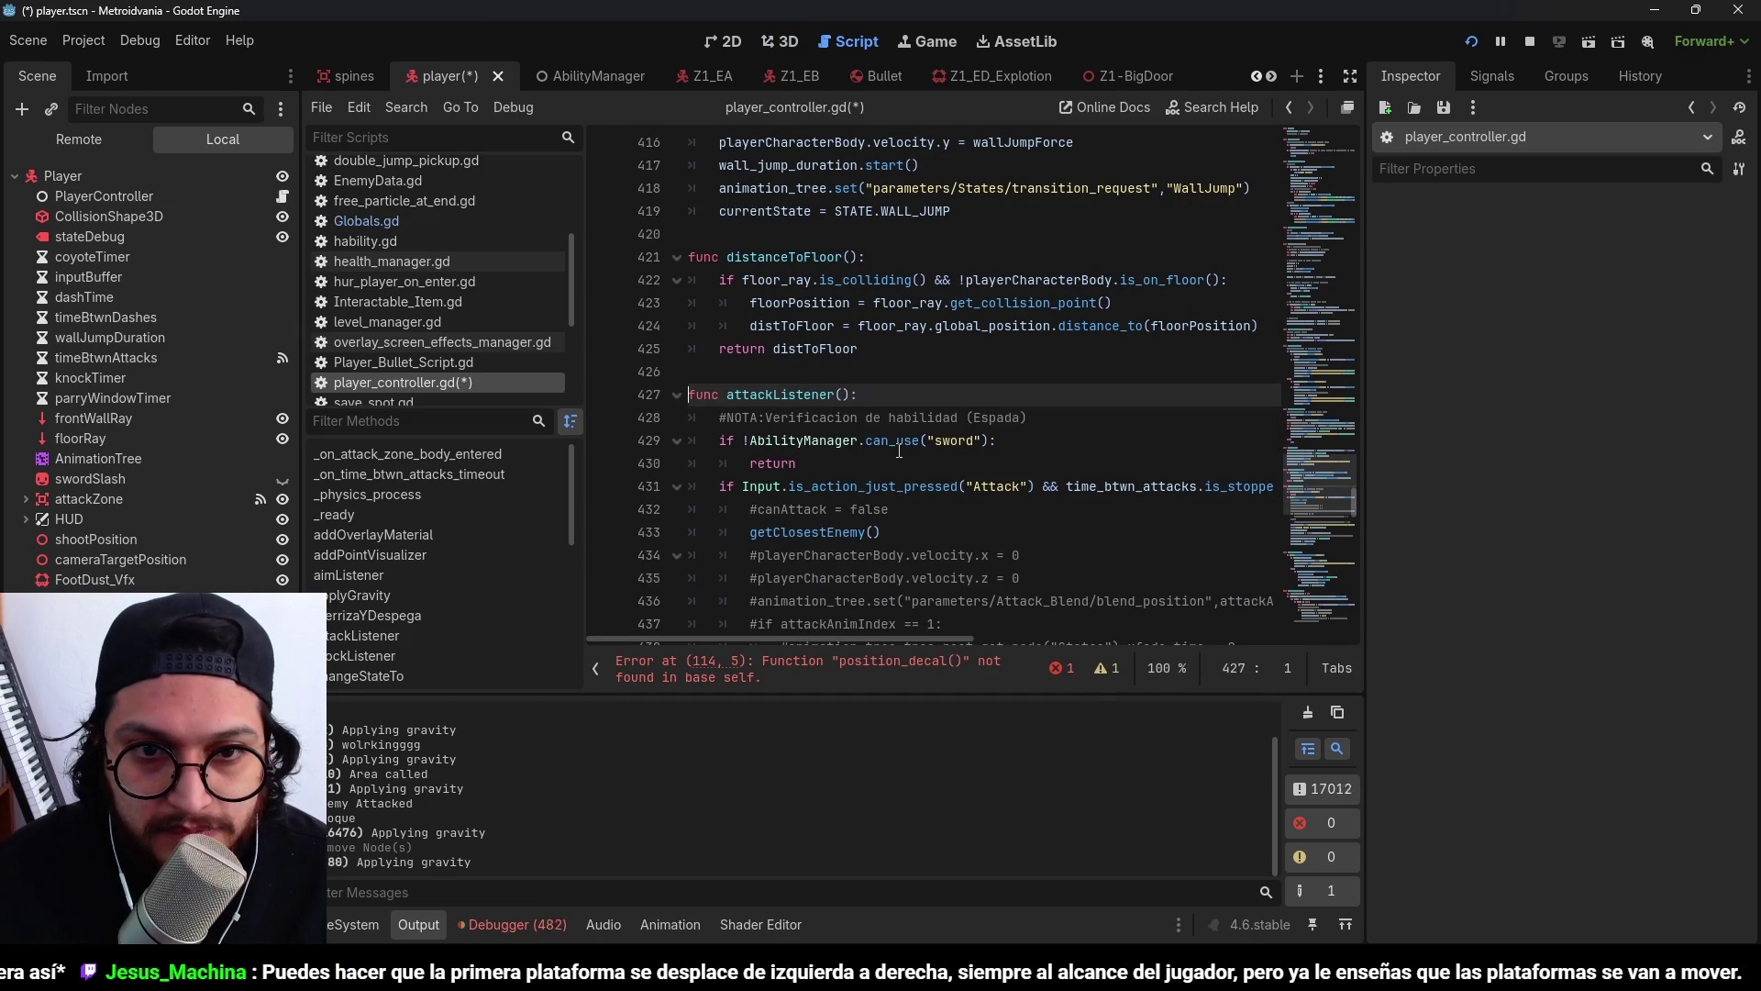
left_click(855, 677)
triple_click(873, 371)
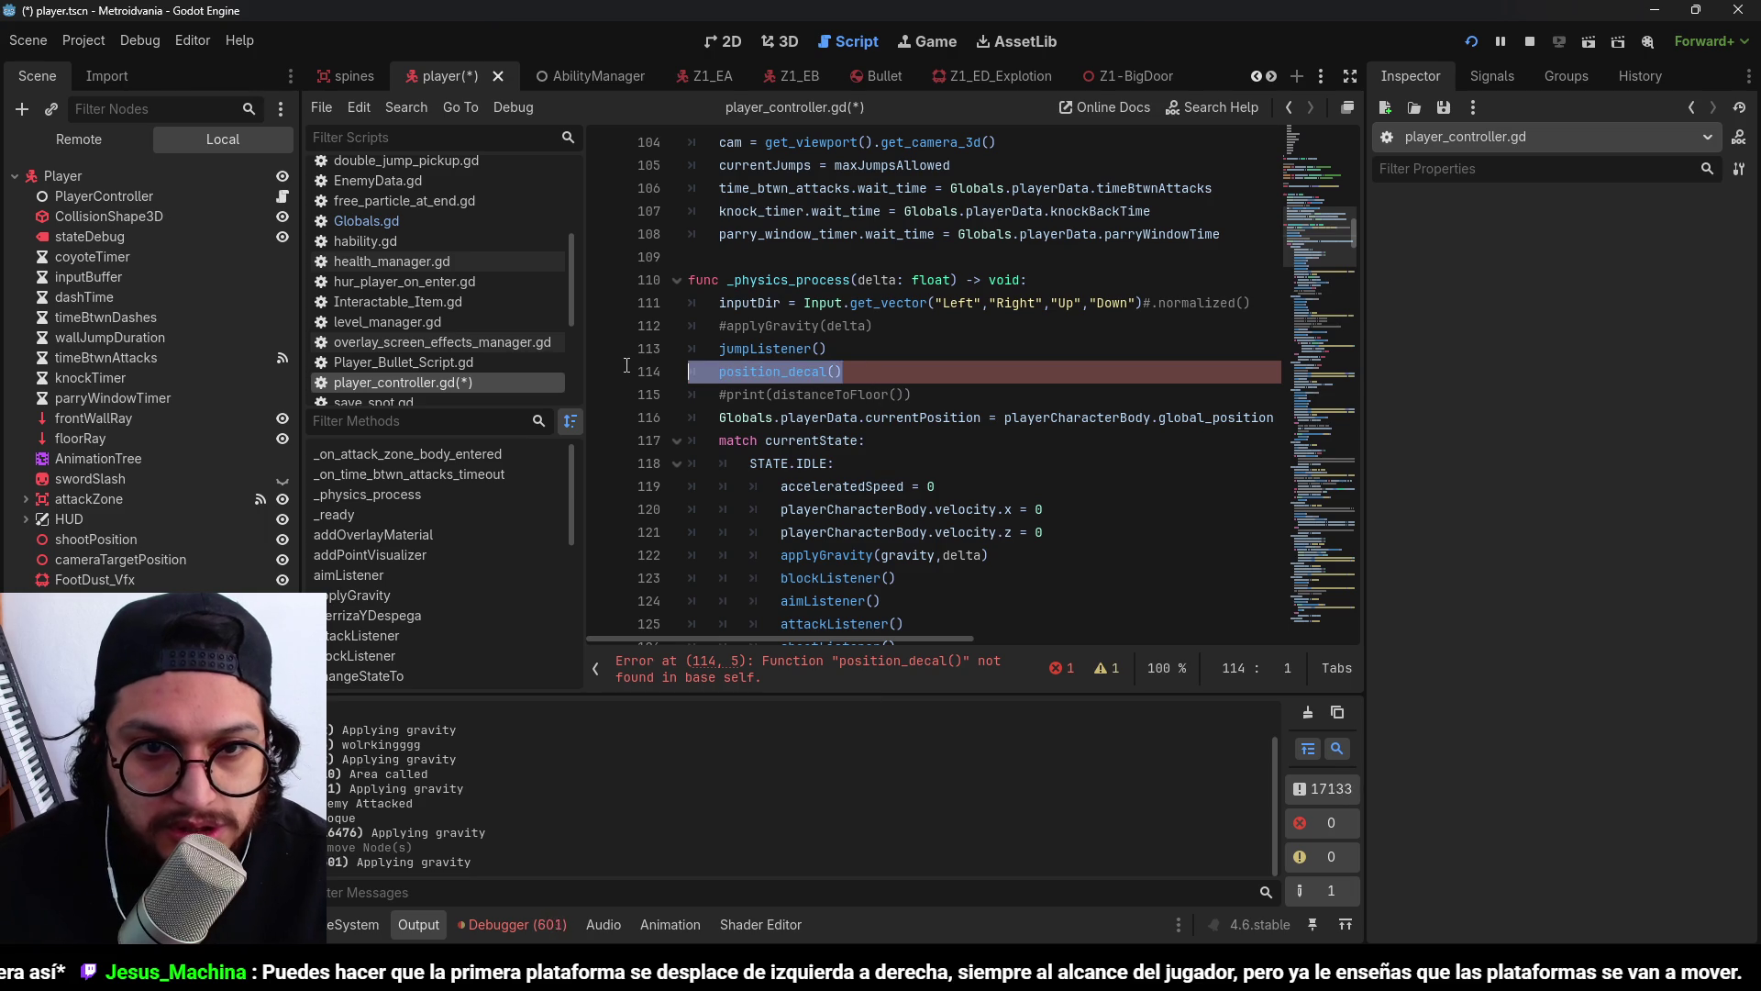
key("BackSpace")
key("BackSpace")
key("ctrl+s")
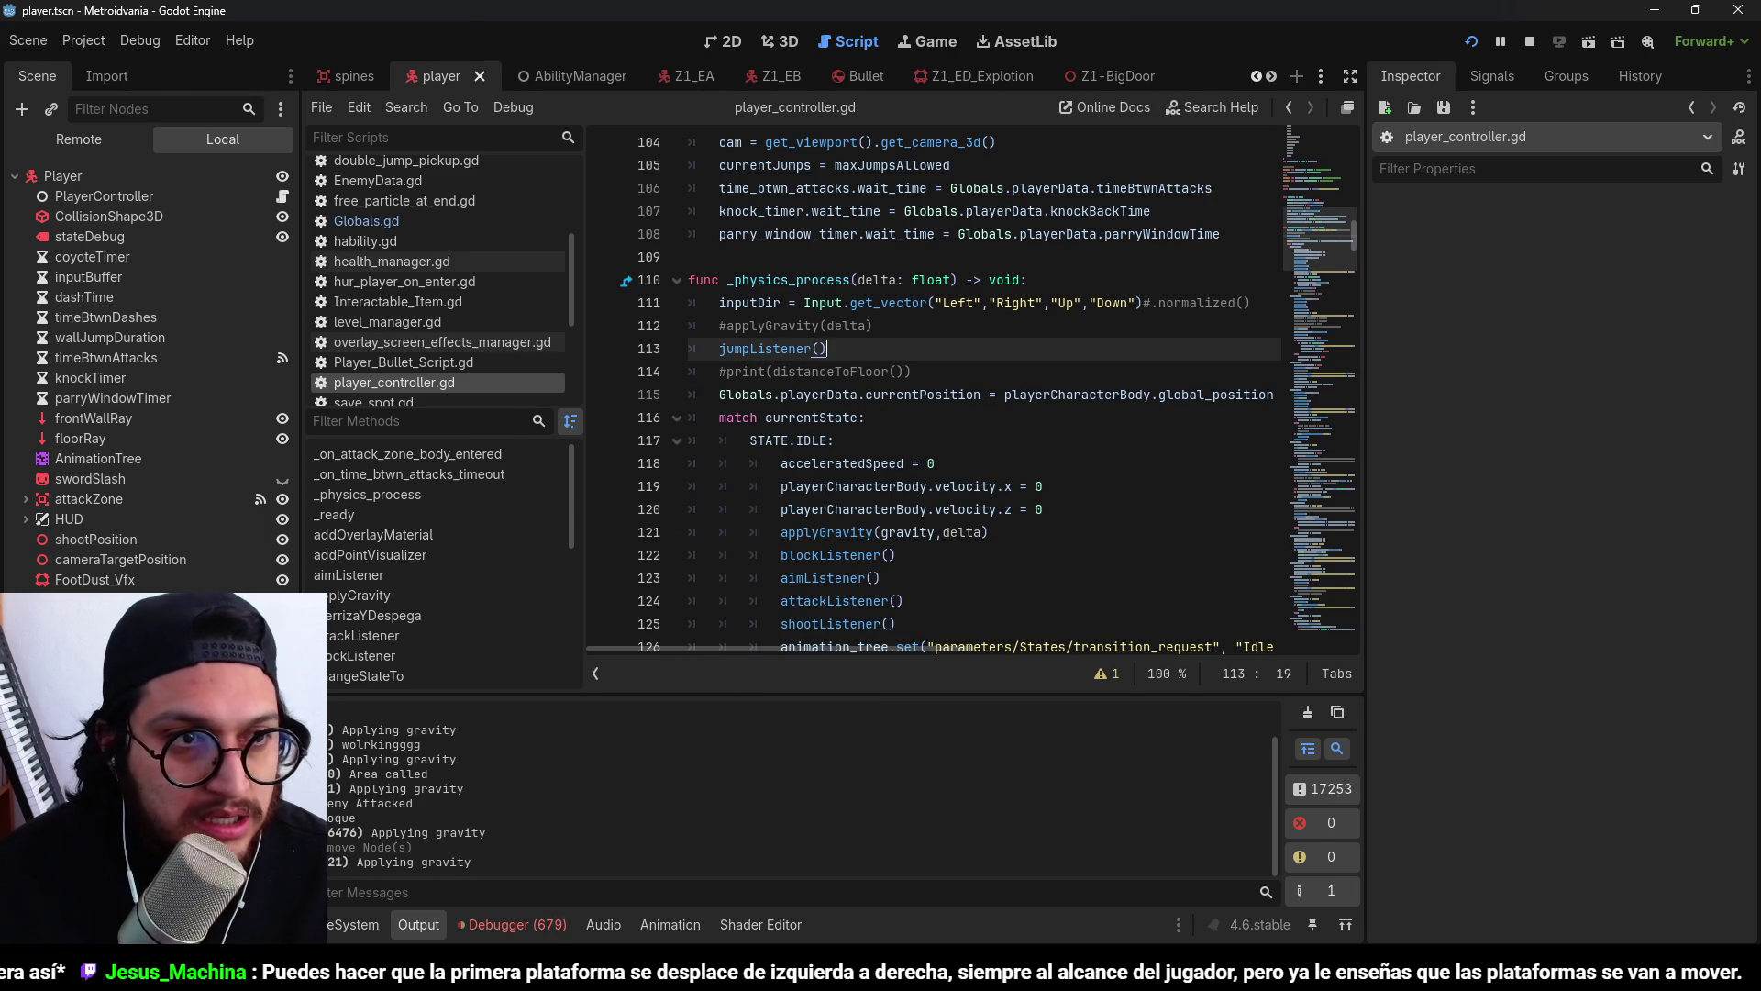
left_click(767, 42)
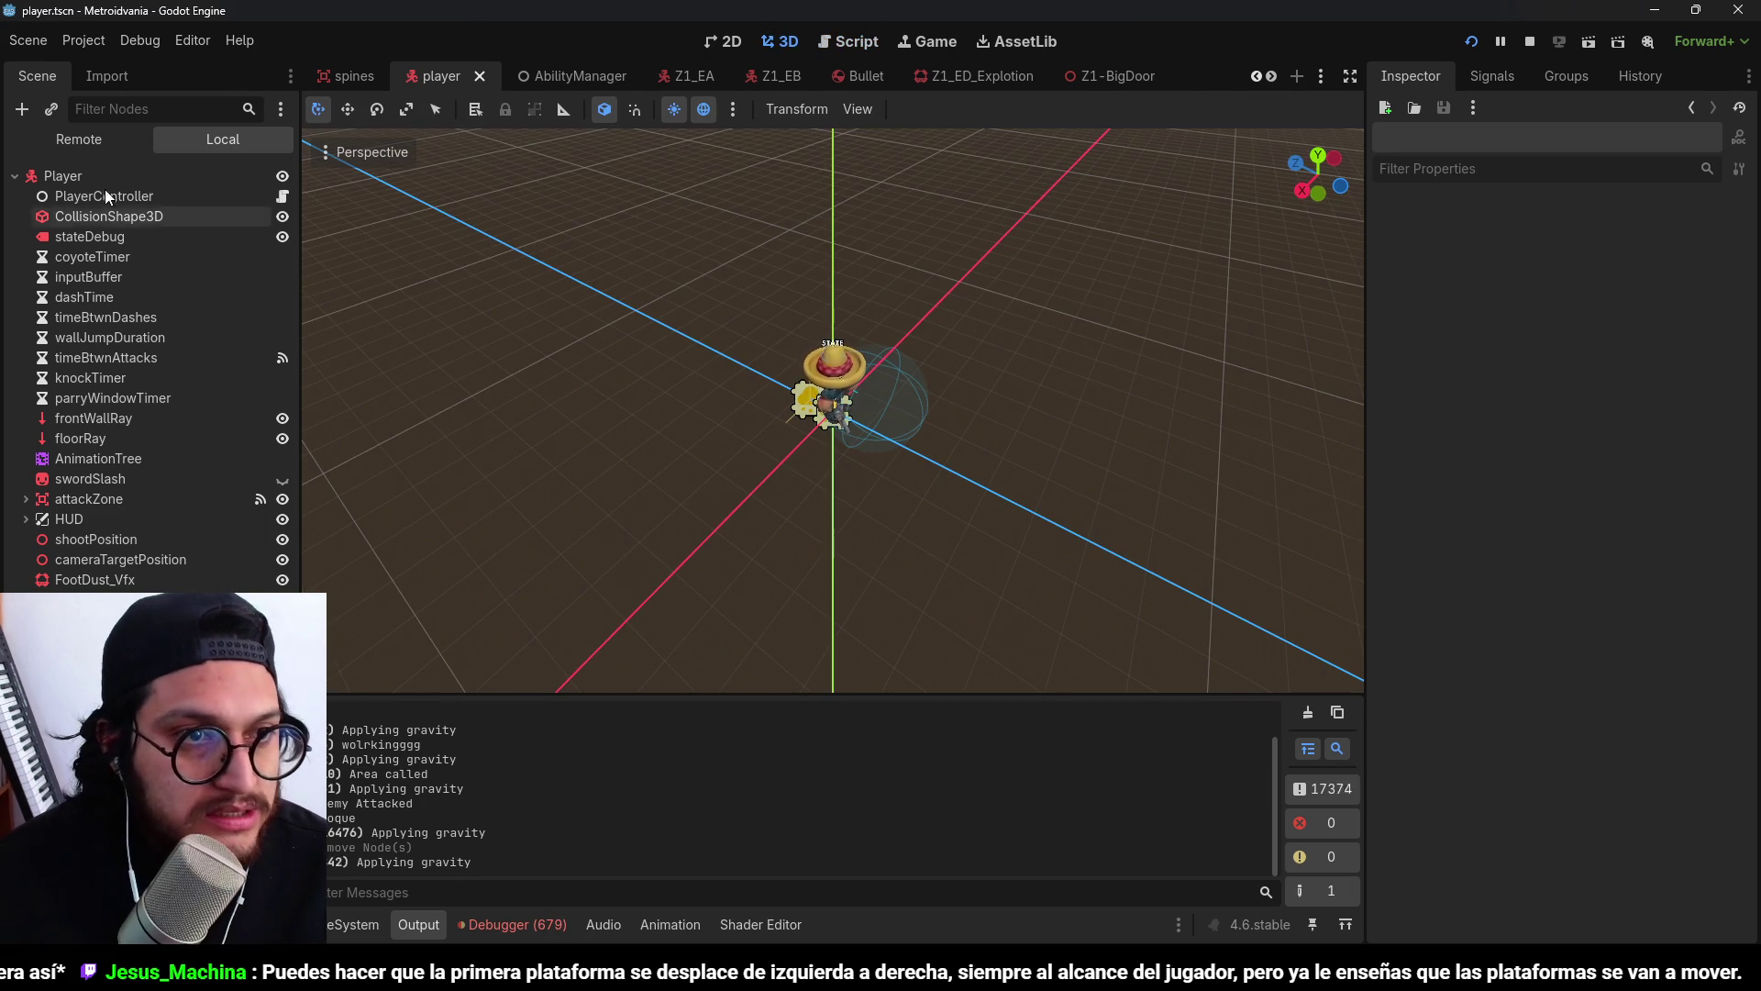
Add a DirectionalLight3D as a child of the Player node.
left_click(104, 172)
key("ctrl+a")
key("BackSpace")
key("BackSpace")
type("ight")
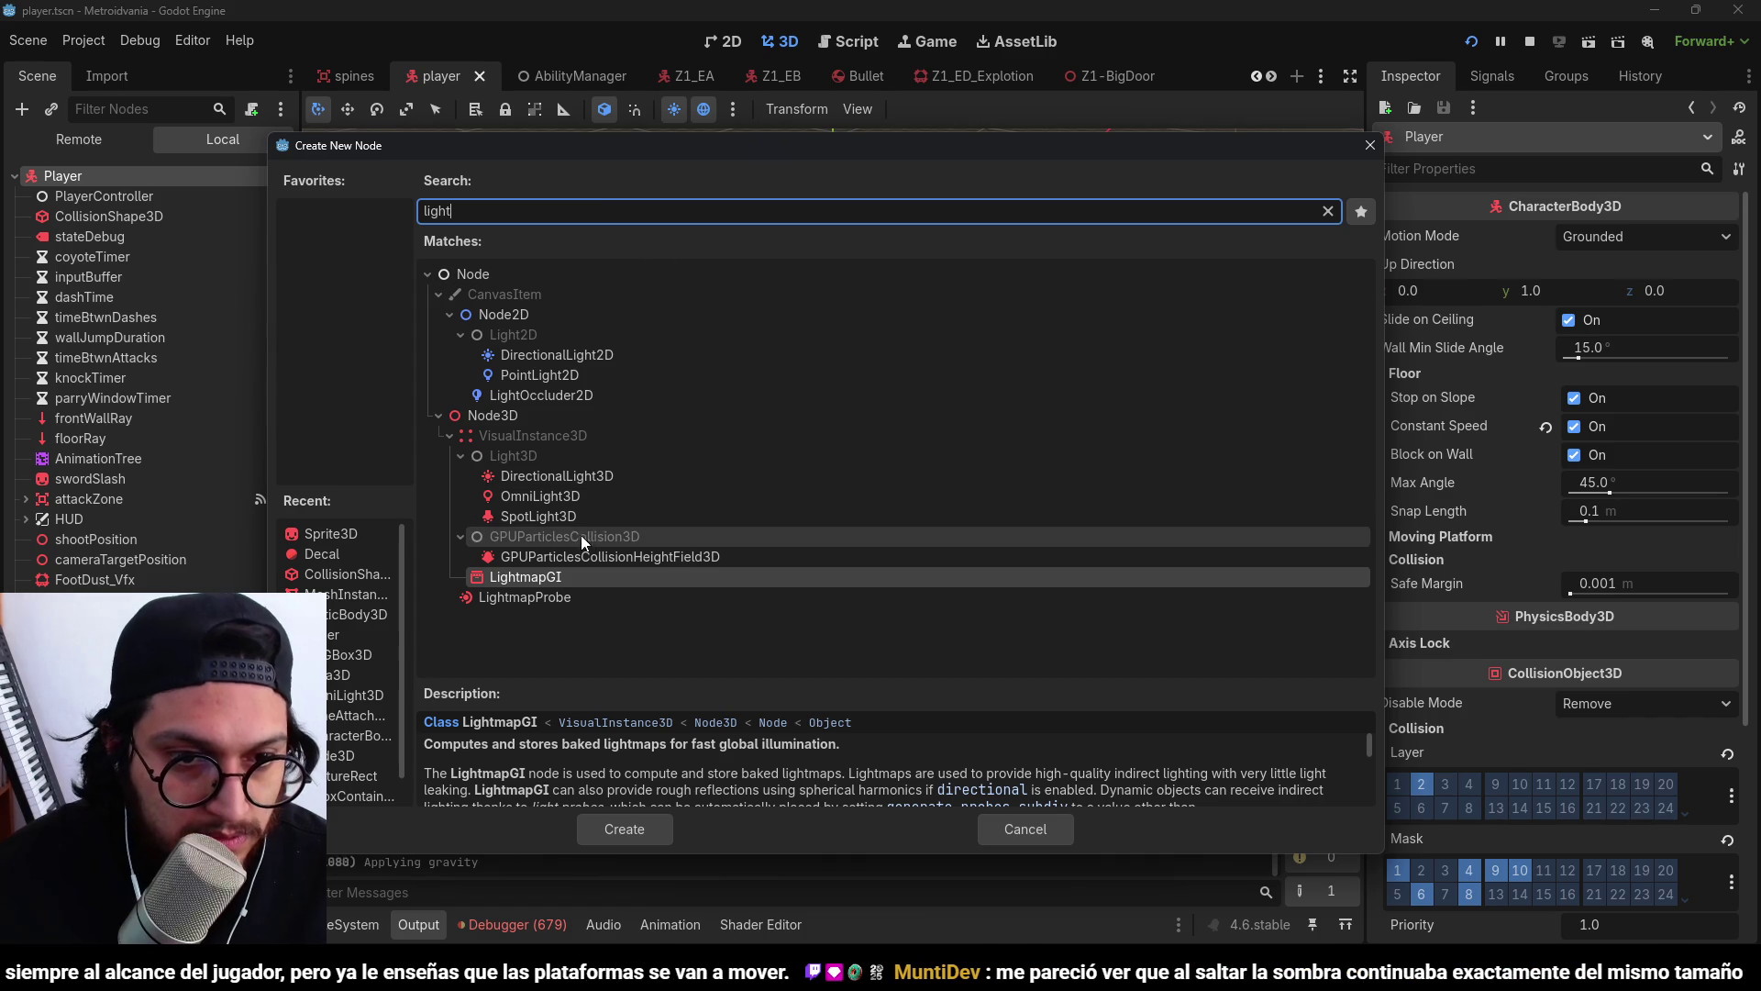
left_click(555, 476)
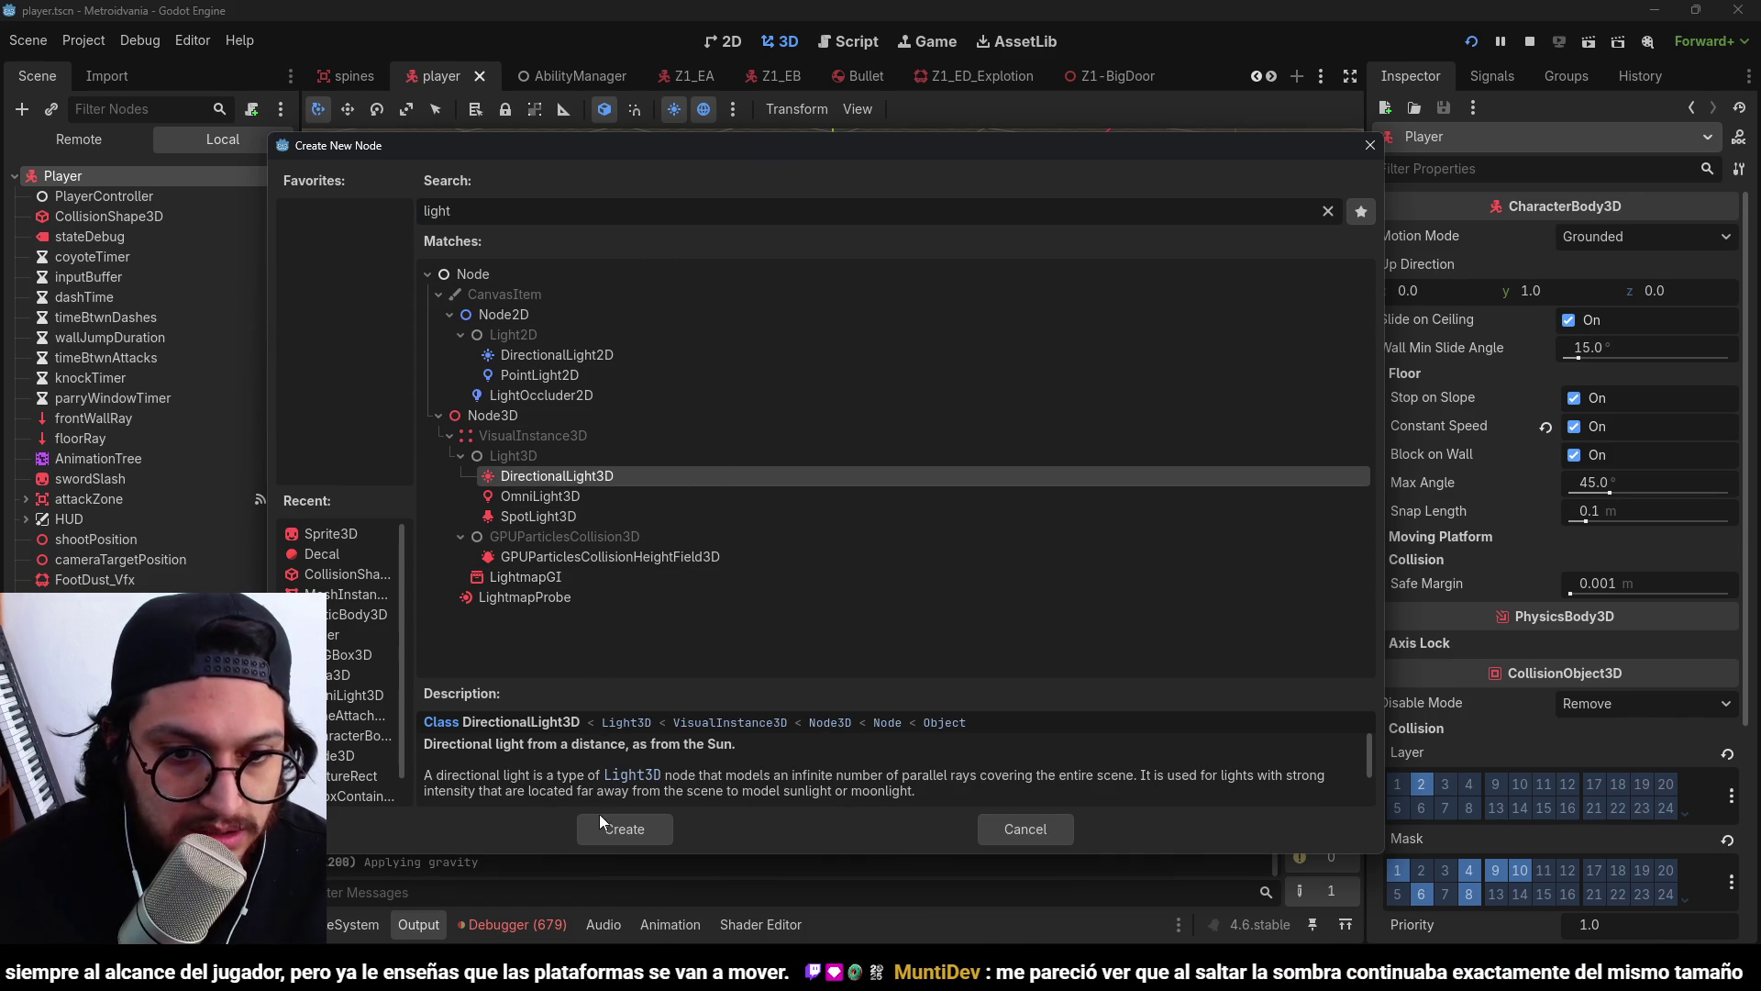
left_click(605, 826)
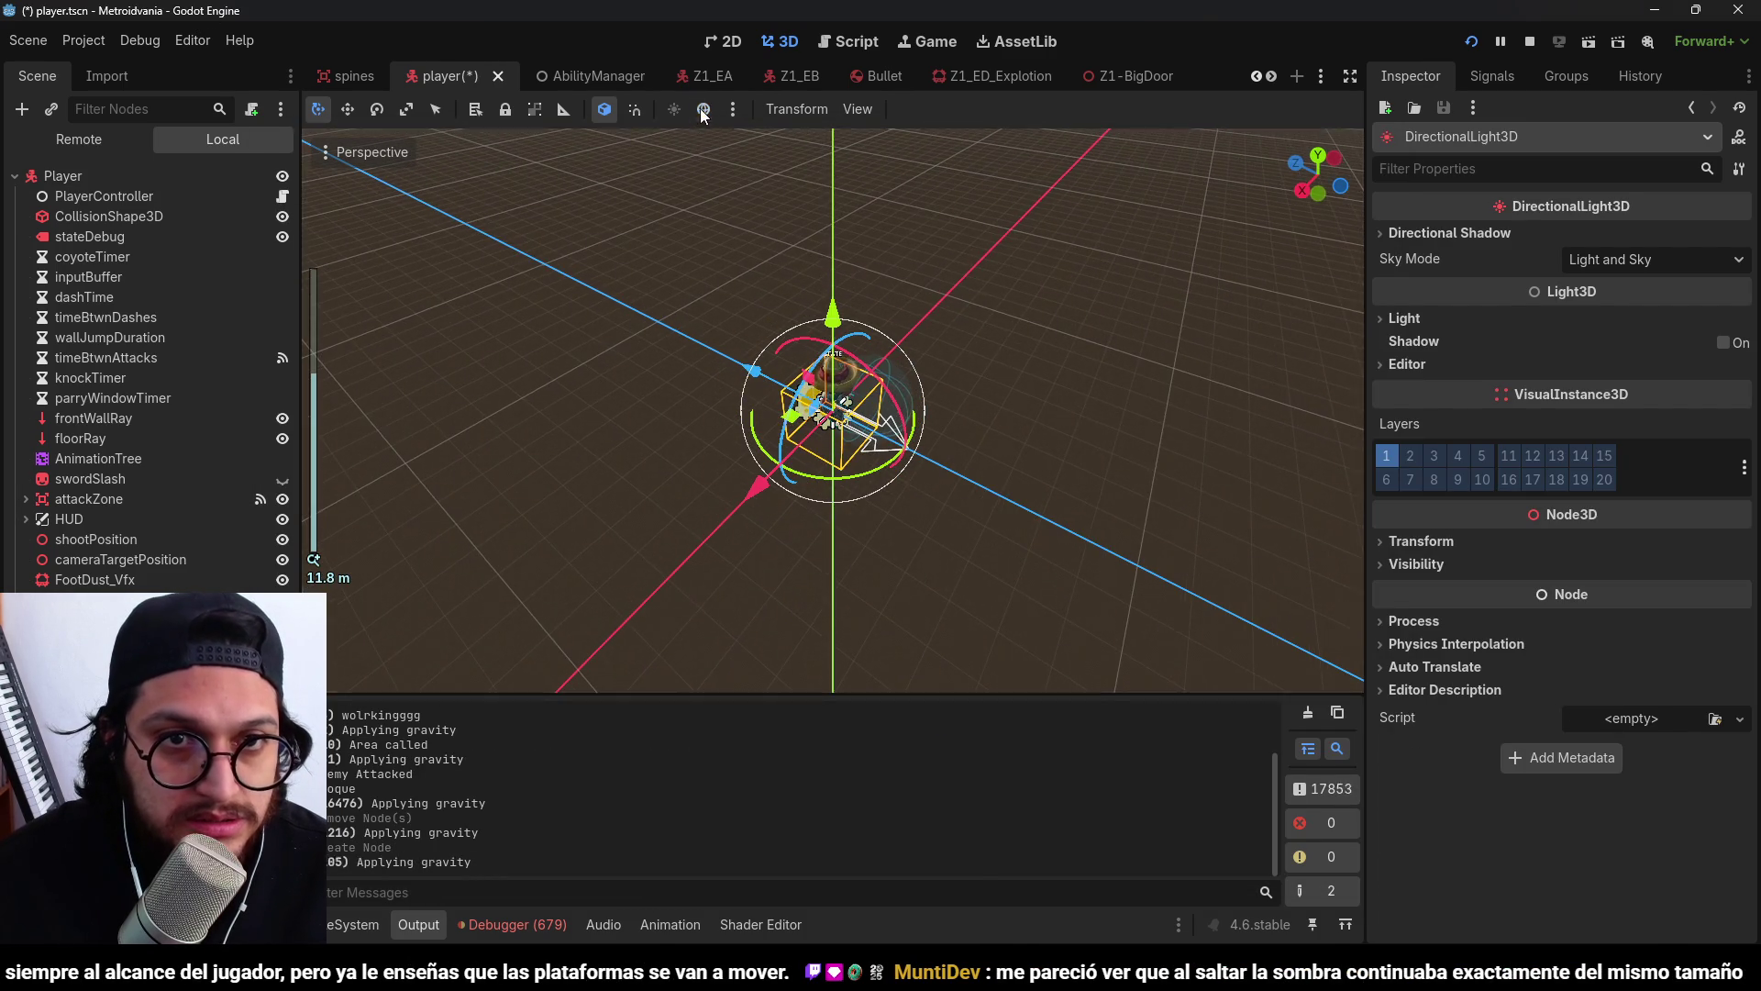
Rotate the light to -75 degrees, raise it high above the player, and save the scene.
left_click(704, 110)
left_click_drag(882, 378, 900, 525)
mouse_move(803, 298)
left_mouse_down()
mouse_move(833, 134)
mouse_move(818, 96)
left_mouse_up()
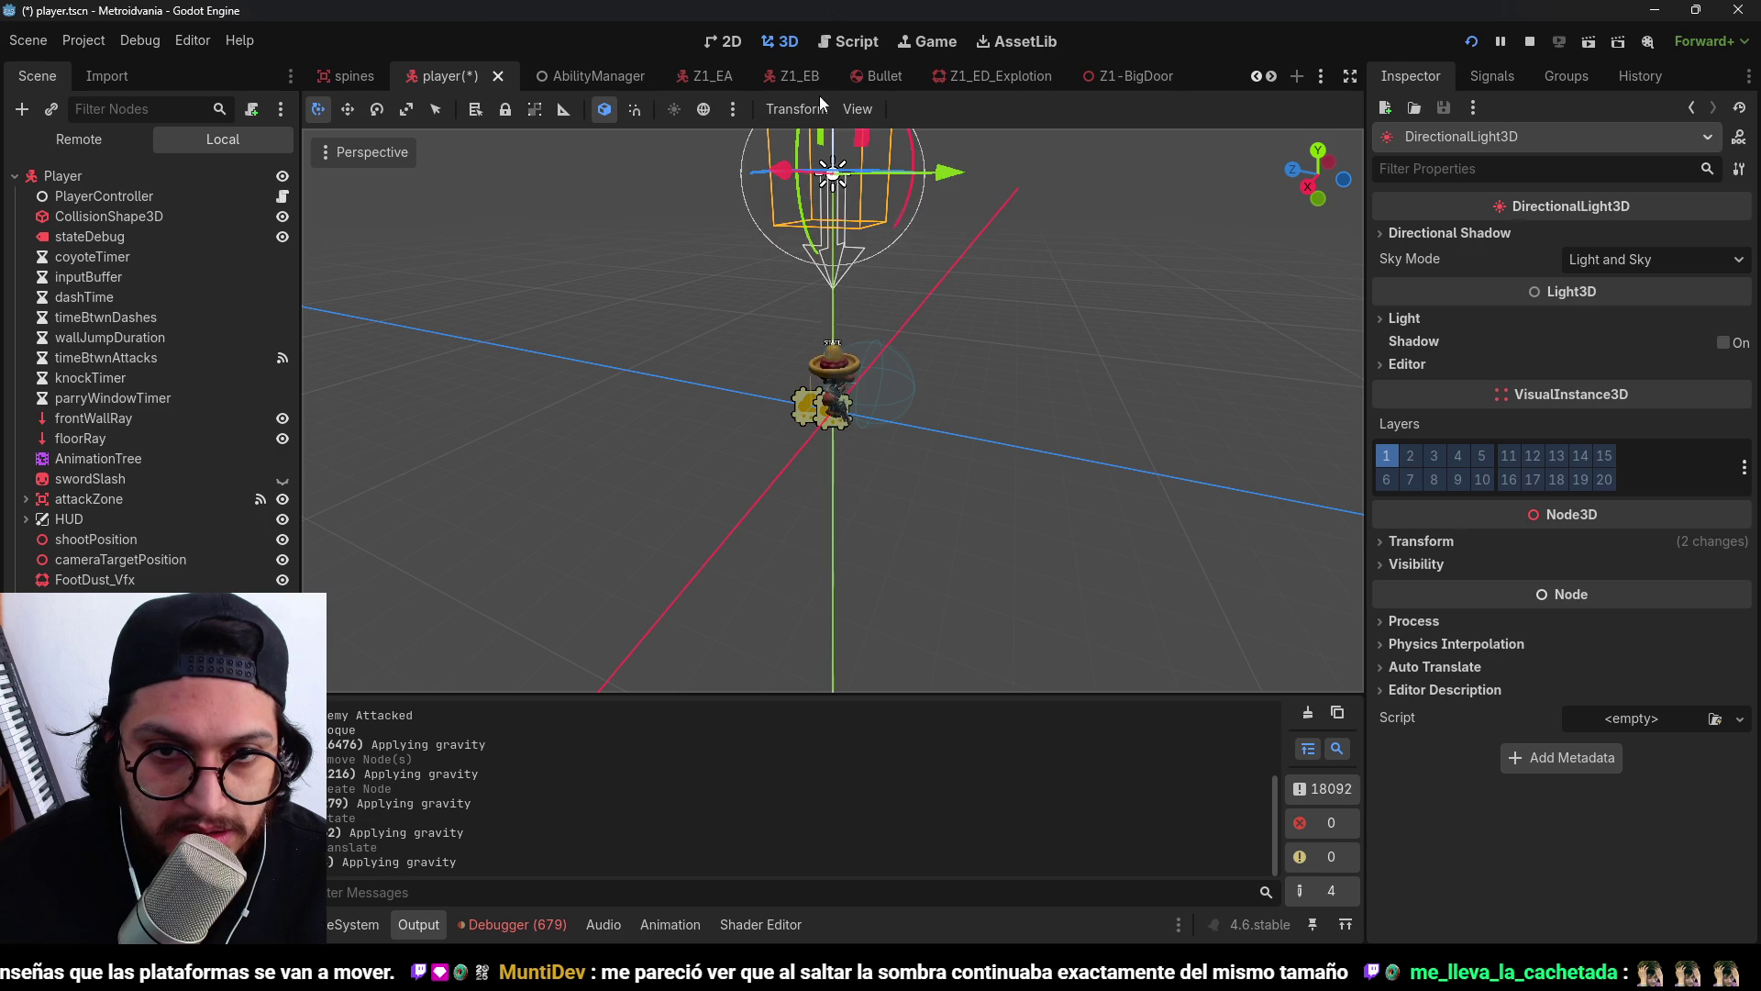
scroll(948, 354, "down", 3)
left_click_drag(833, 297, 835, 156)
left_click(1530, 43)
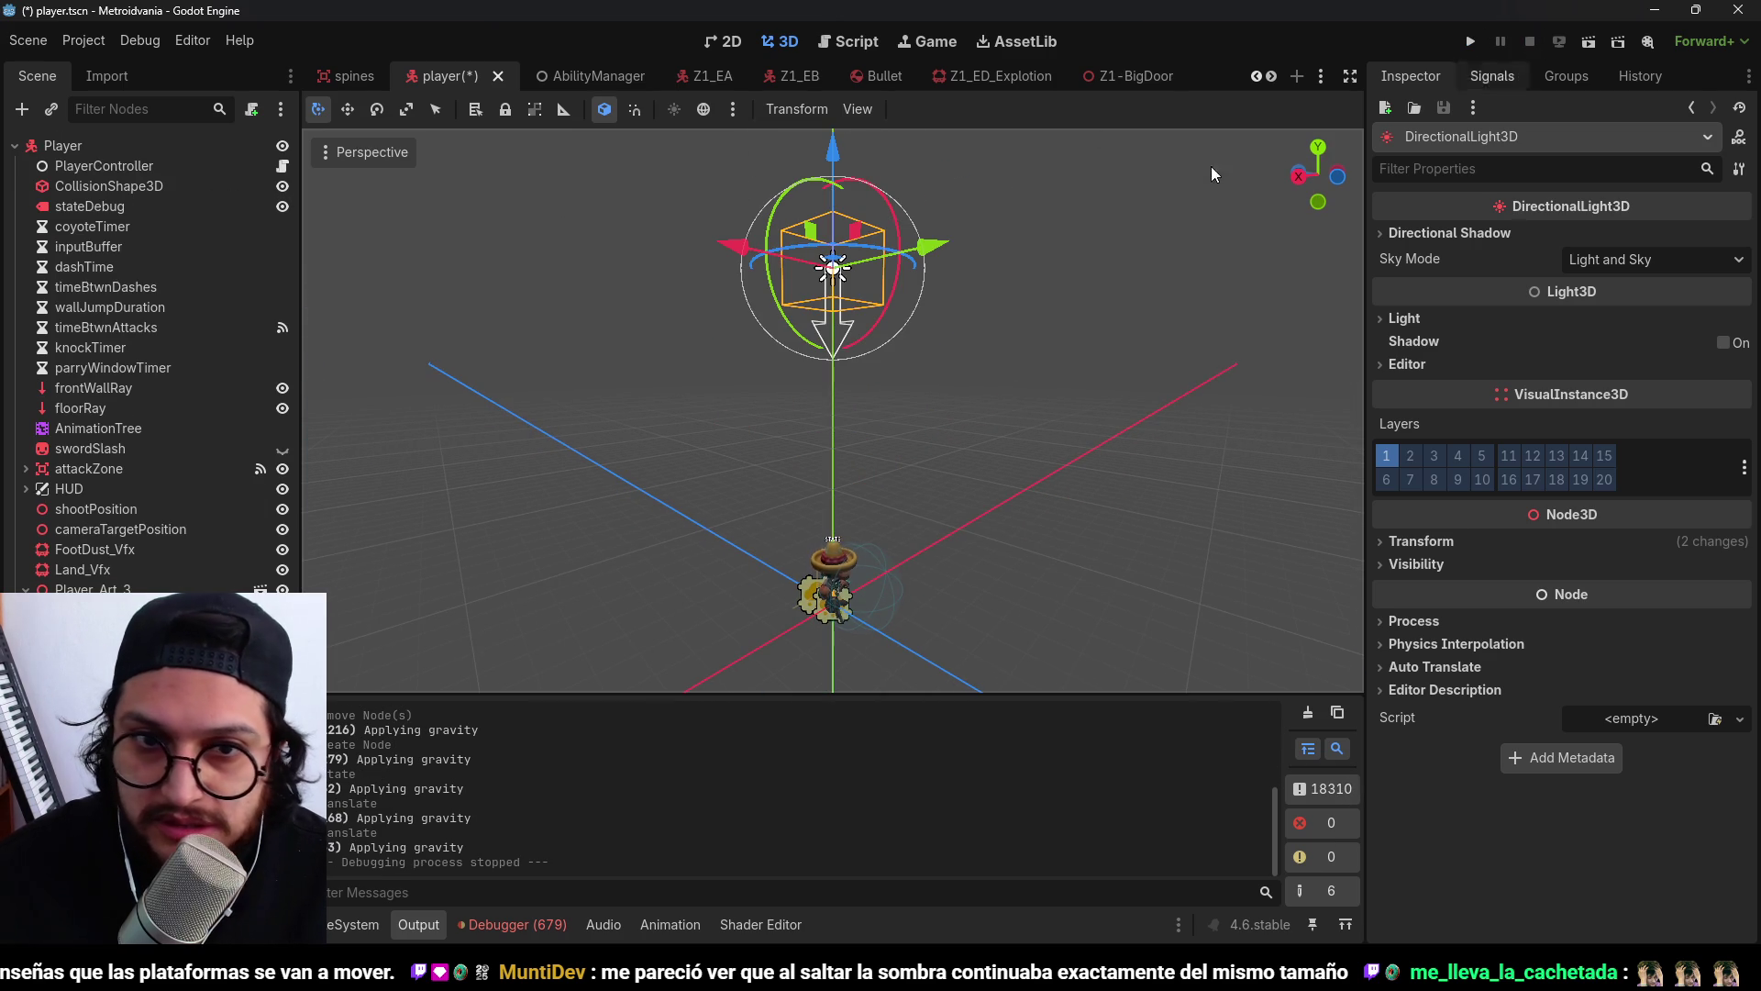
scroll(841, 272, "down", 3)
key("ctrl+s")
left_click_drag(840, 272, 872, 496)
scroll(884, 353, "up", 2)
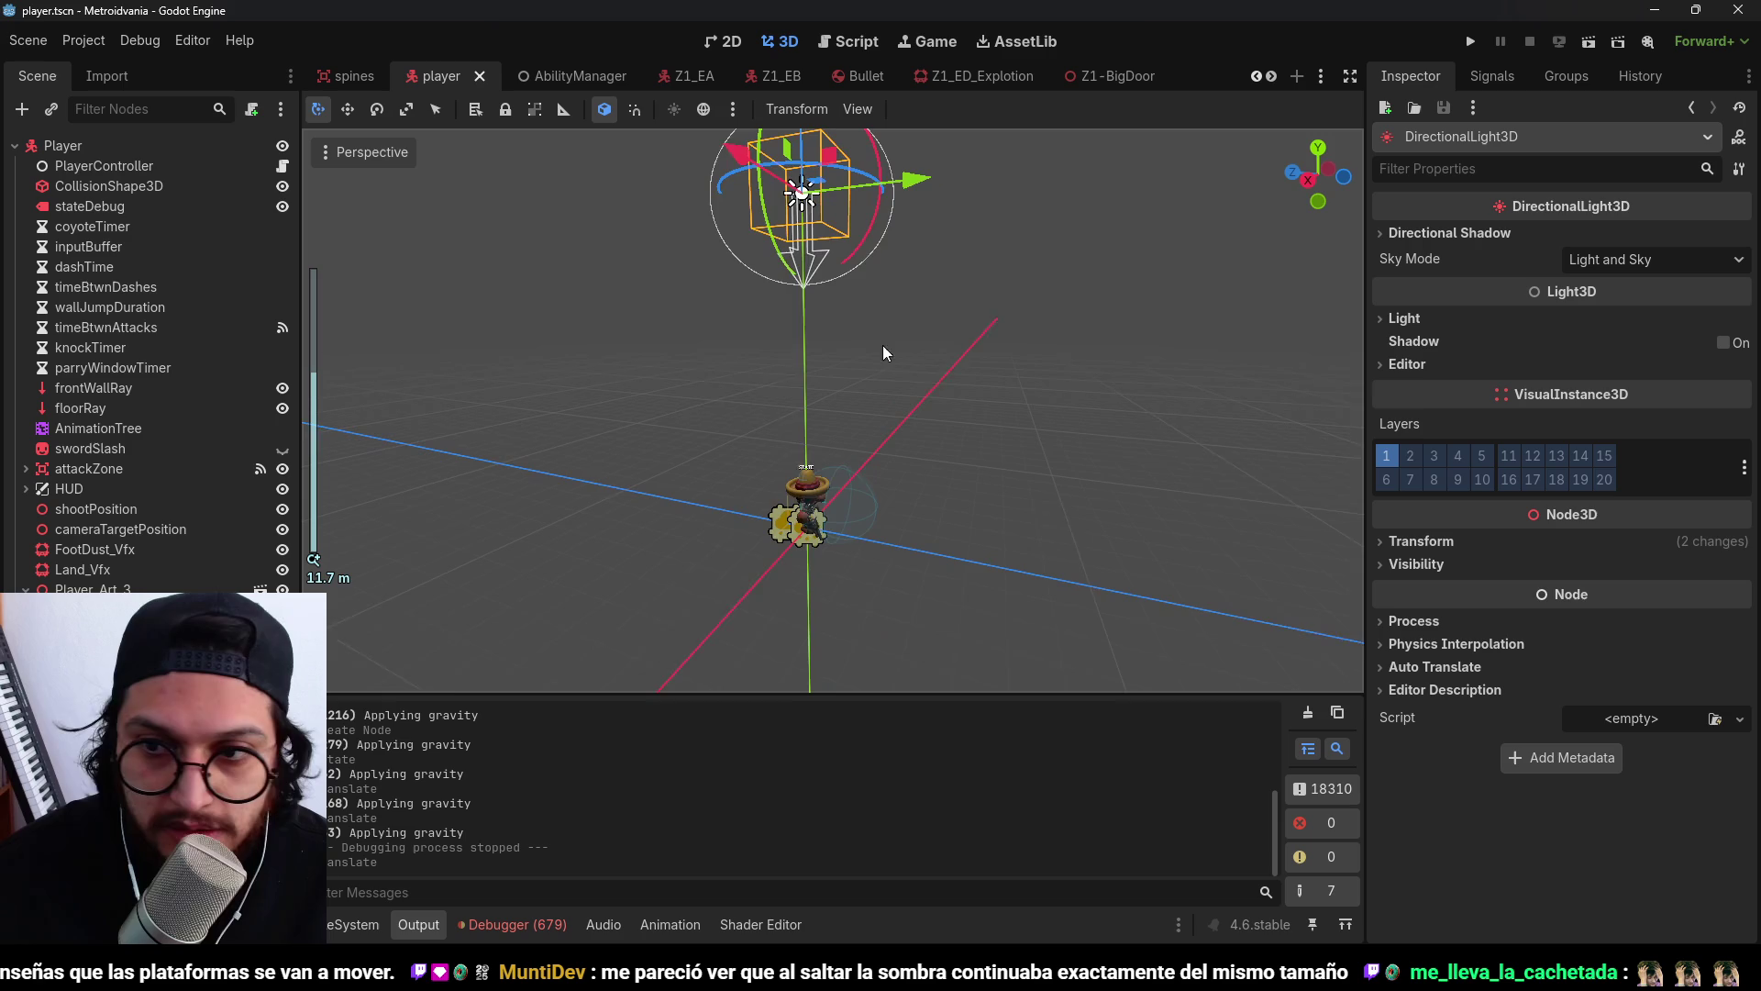
Turn on the light's Shadow, set its Caster Mask to layer 2 'Player' only, and save.
left_click(1730, 343)
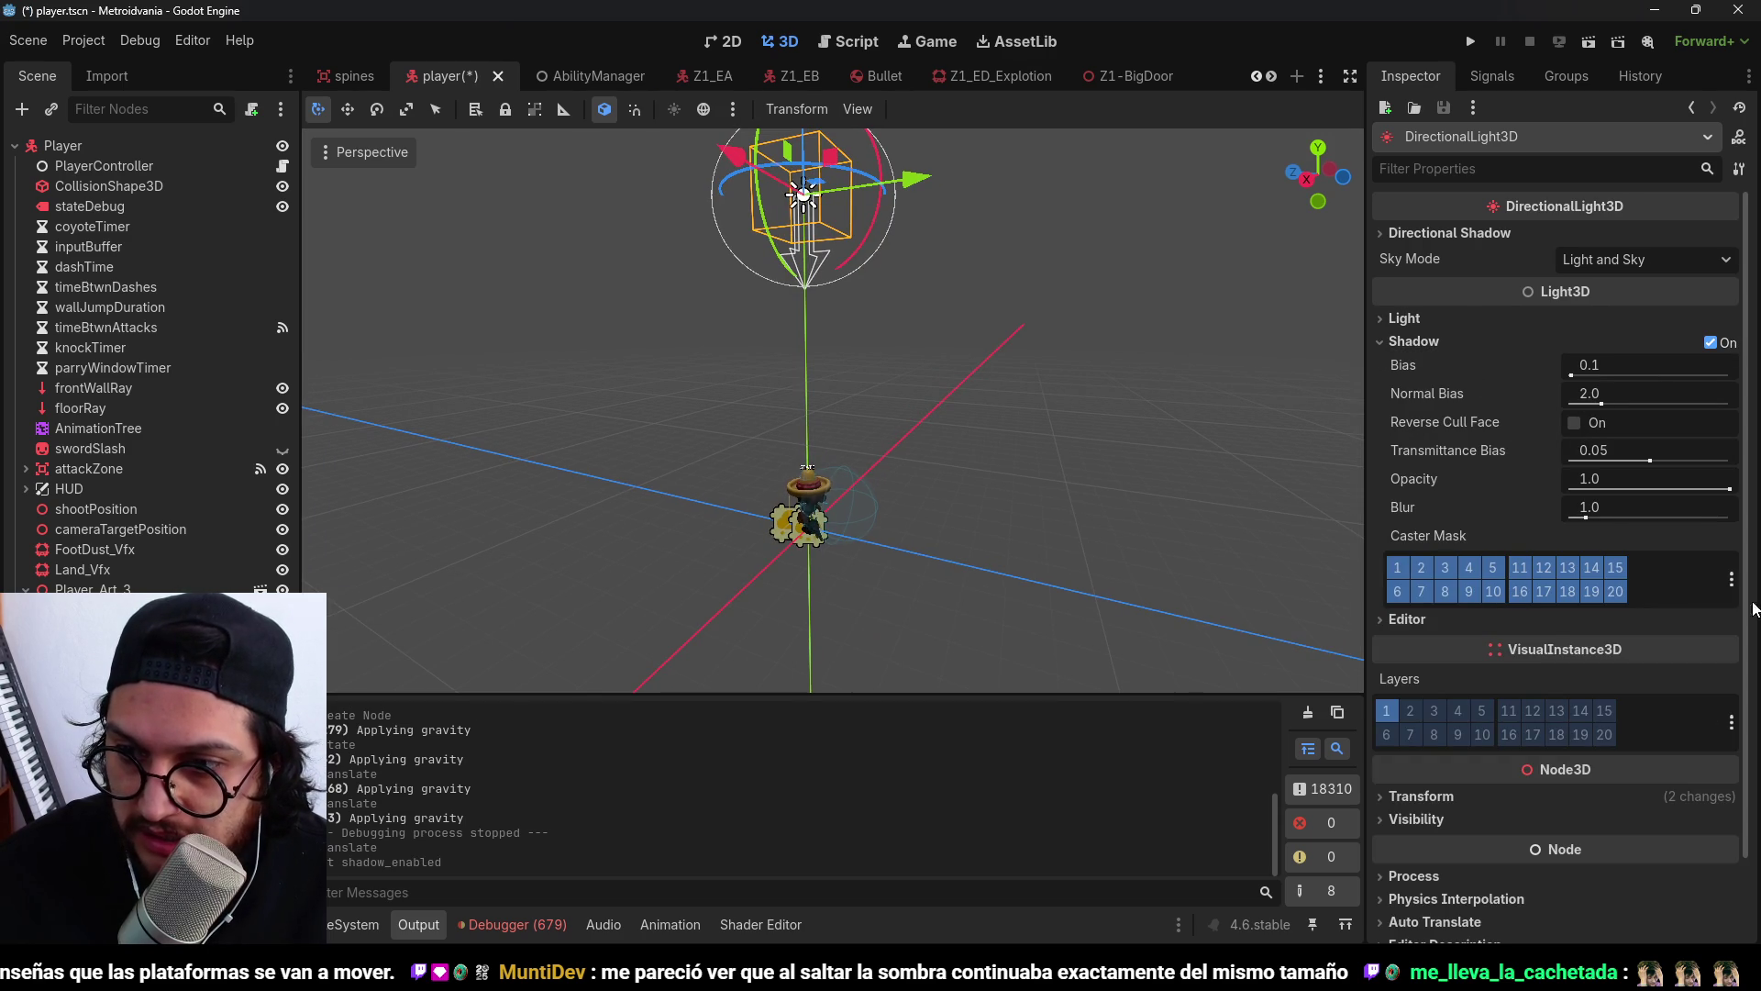
left_click(1732, 579)
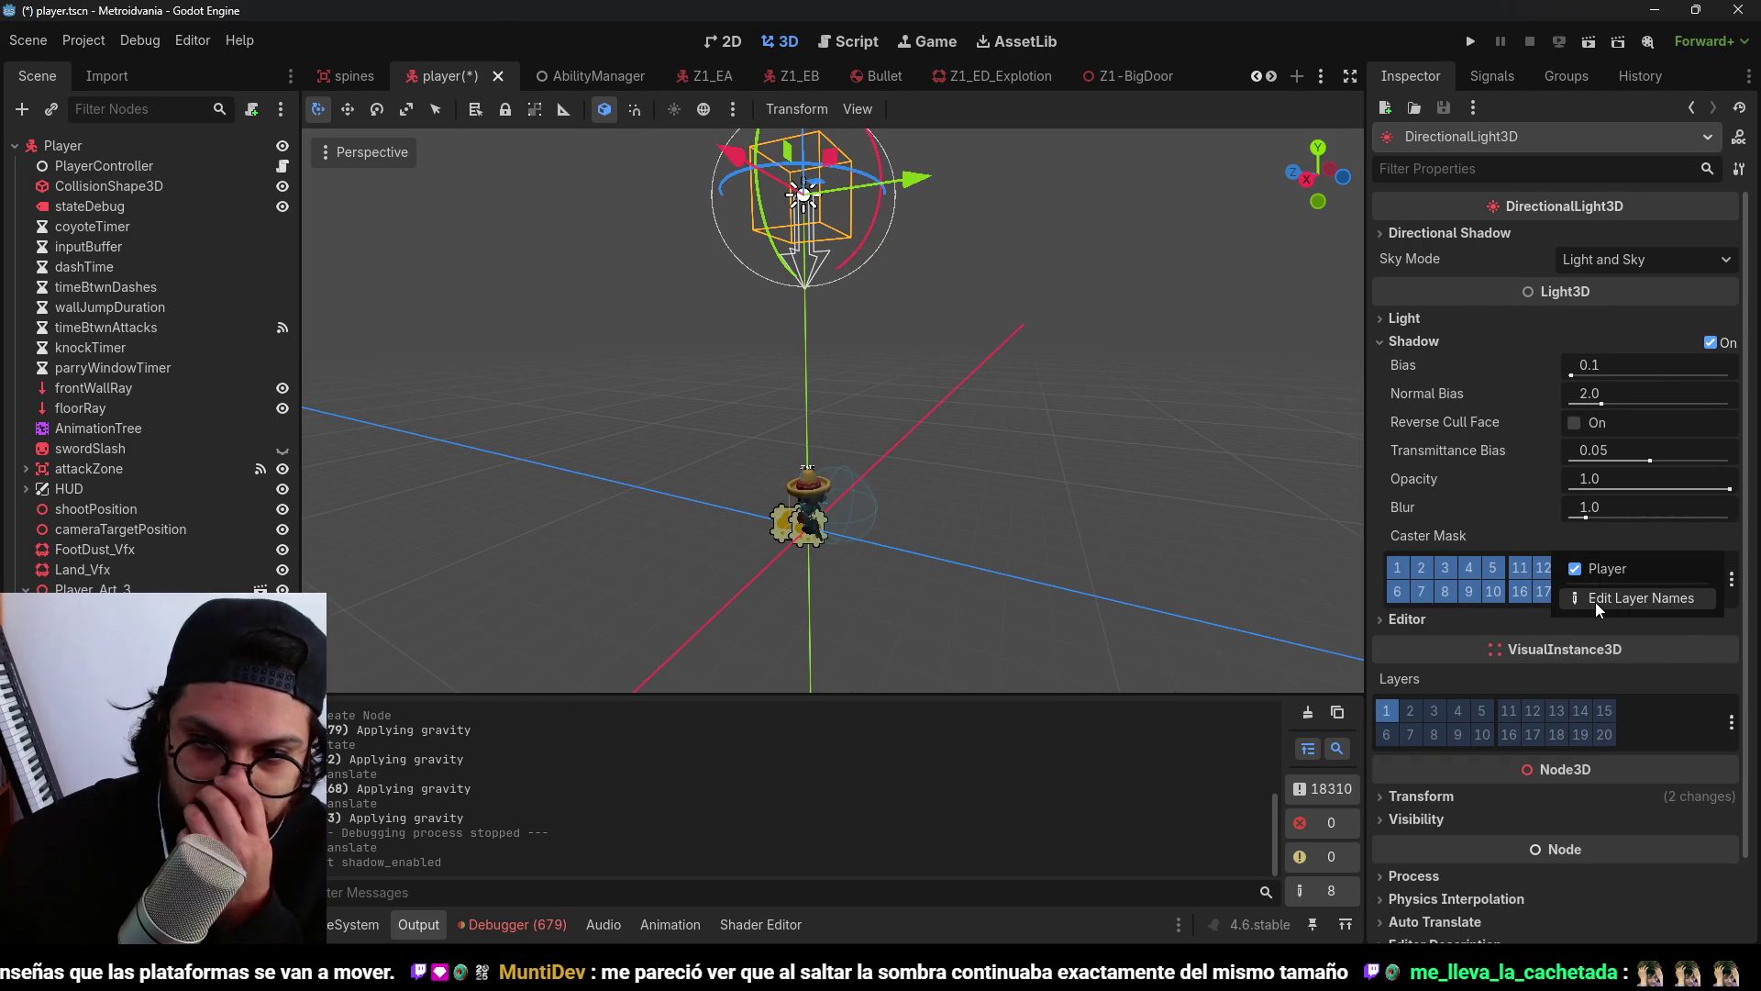
left_click(1596, 601)
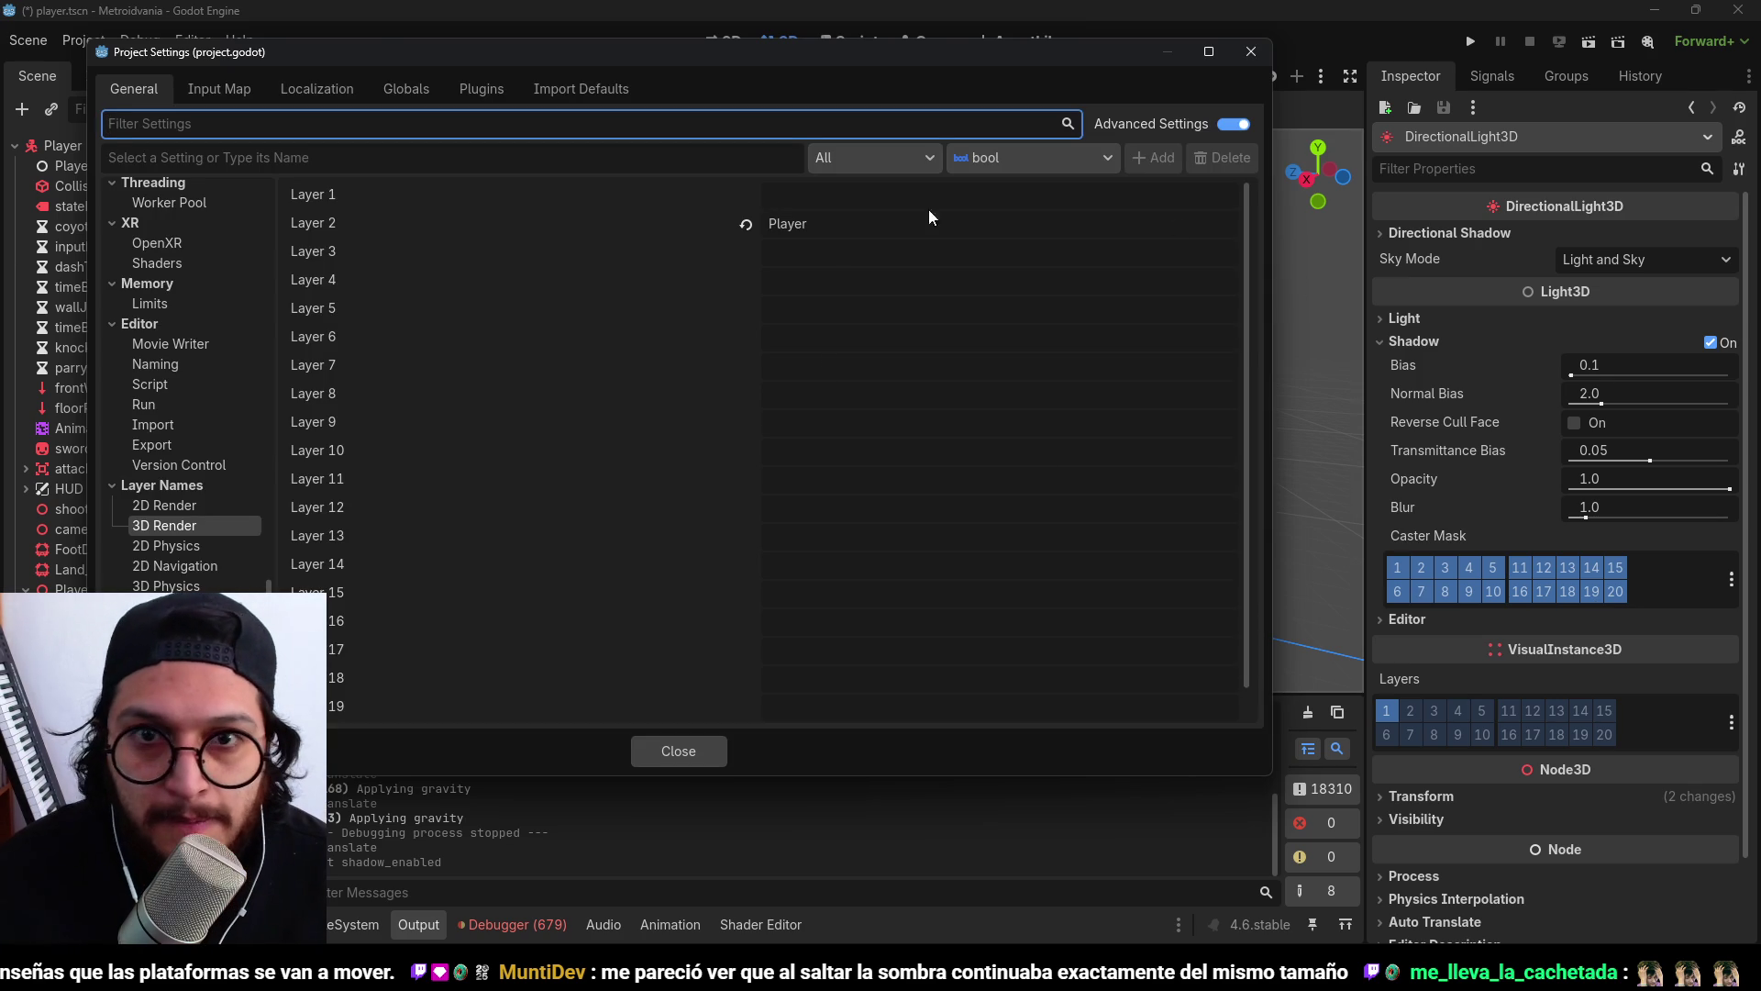
left_click(1252, 57)
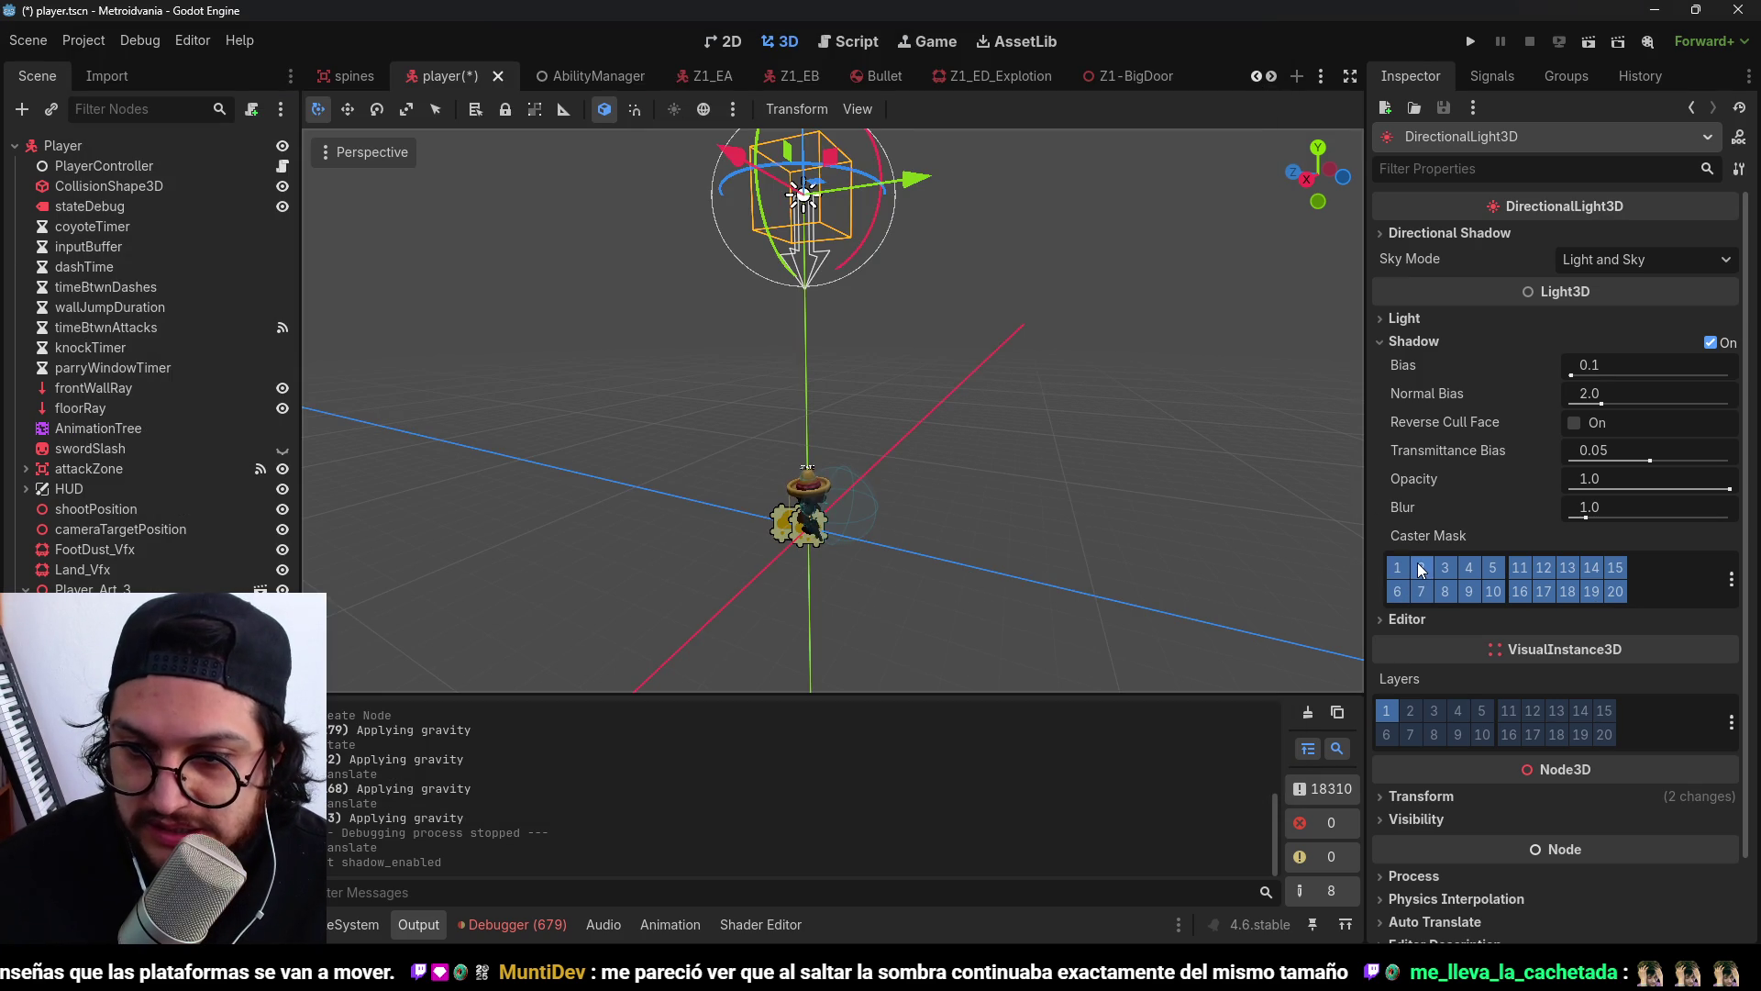
left_click_drag(1397, 567, 1428, 601)
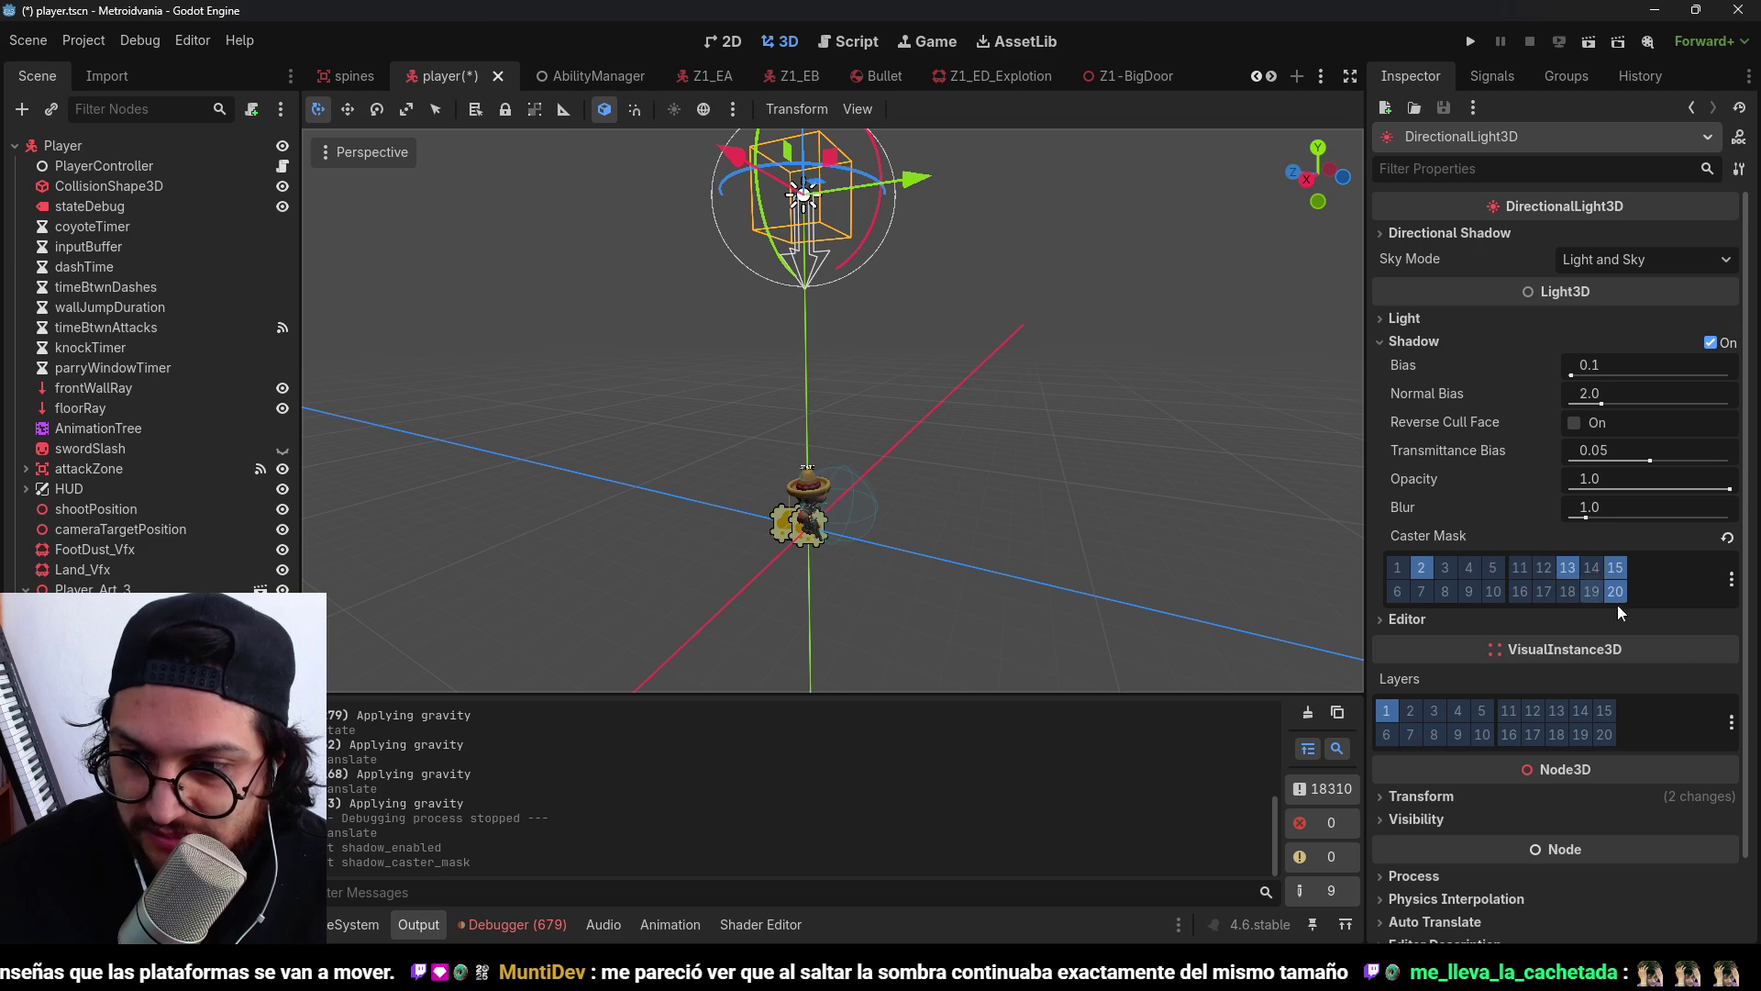
key("ctrl+s")
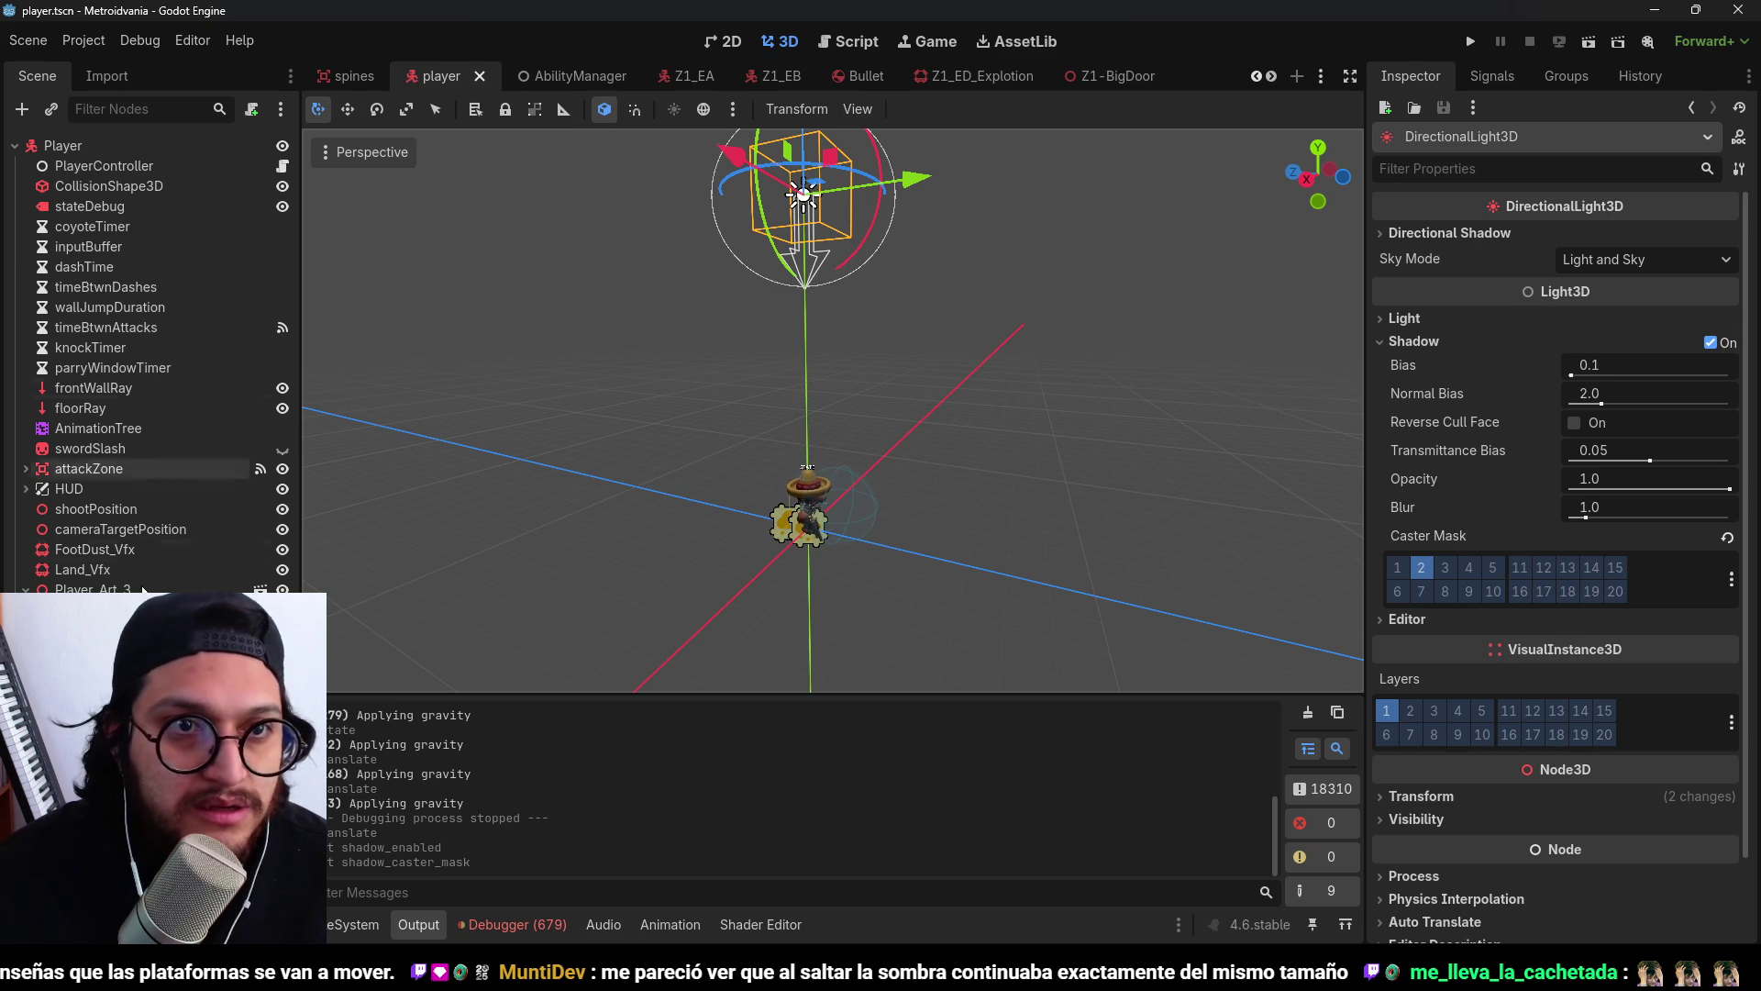
left_click(925, 226)
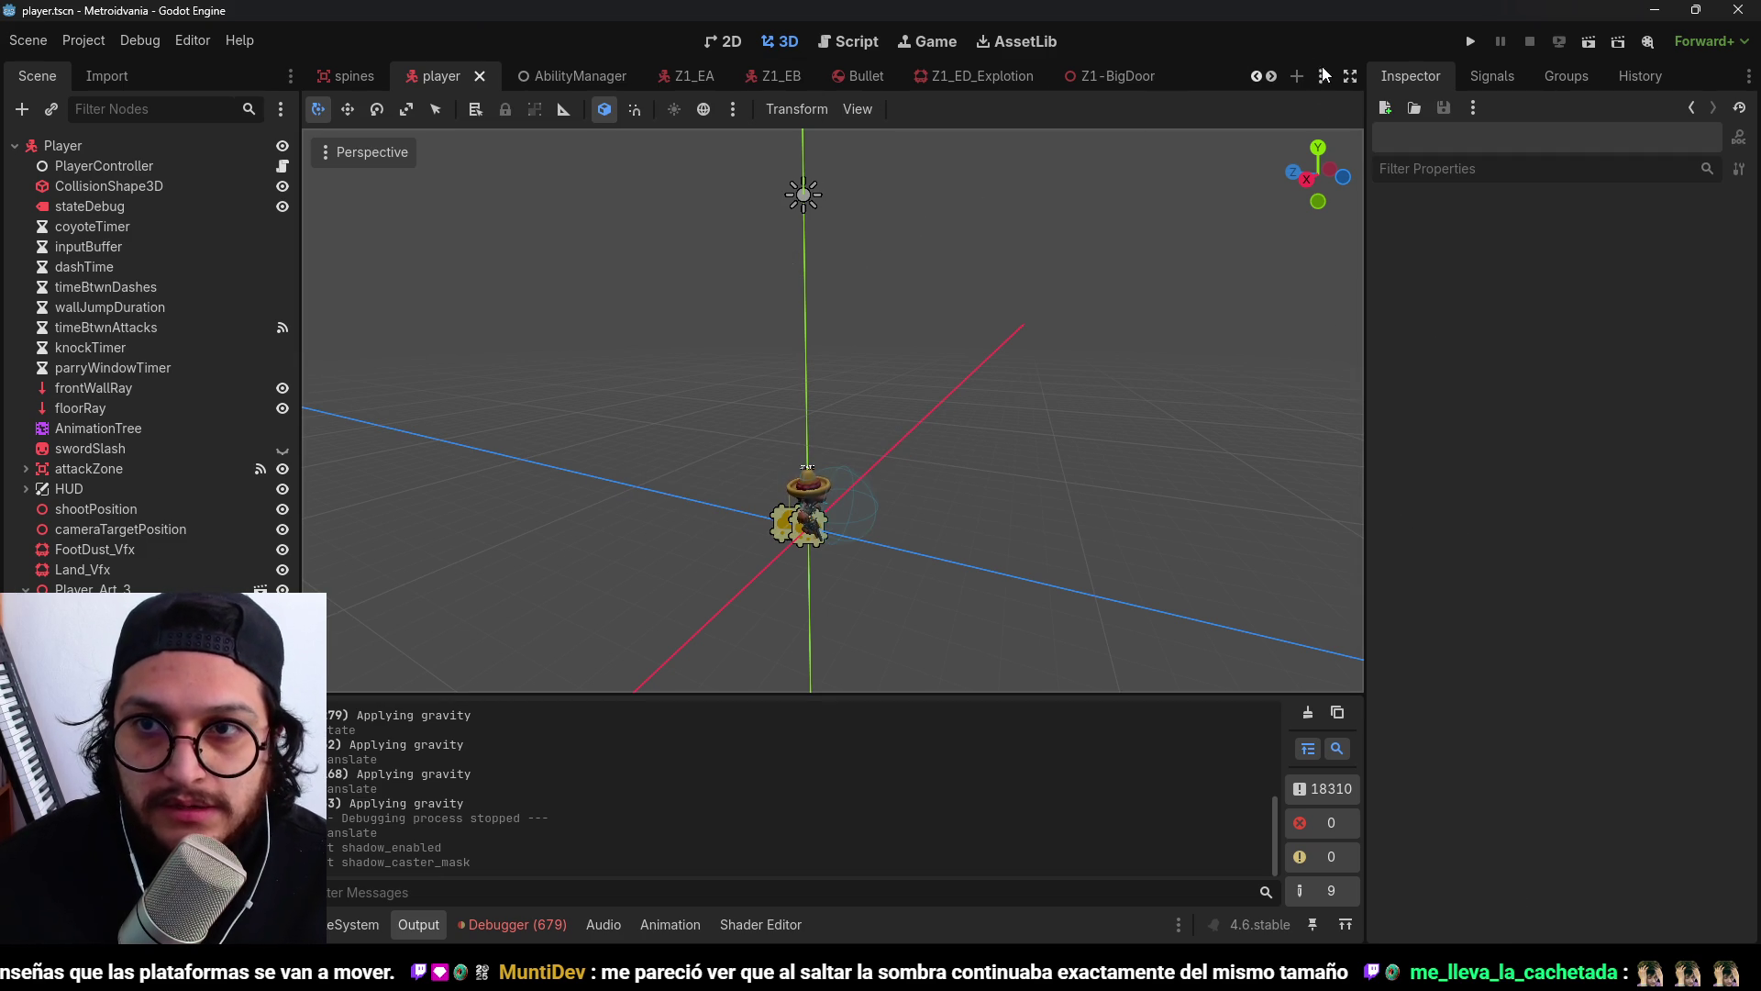
Switch to the Z5-Levels scene and select its DirectionalLight3D to inspect it.
left_click(1321, 77)
left_click(1434, 510)
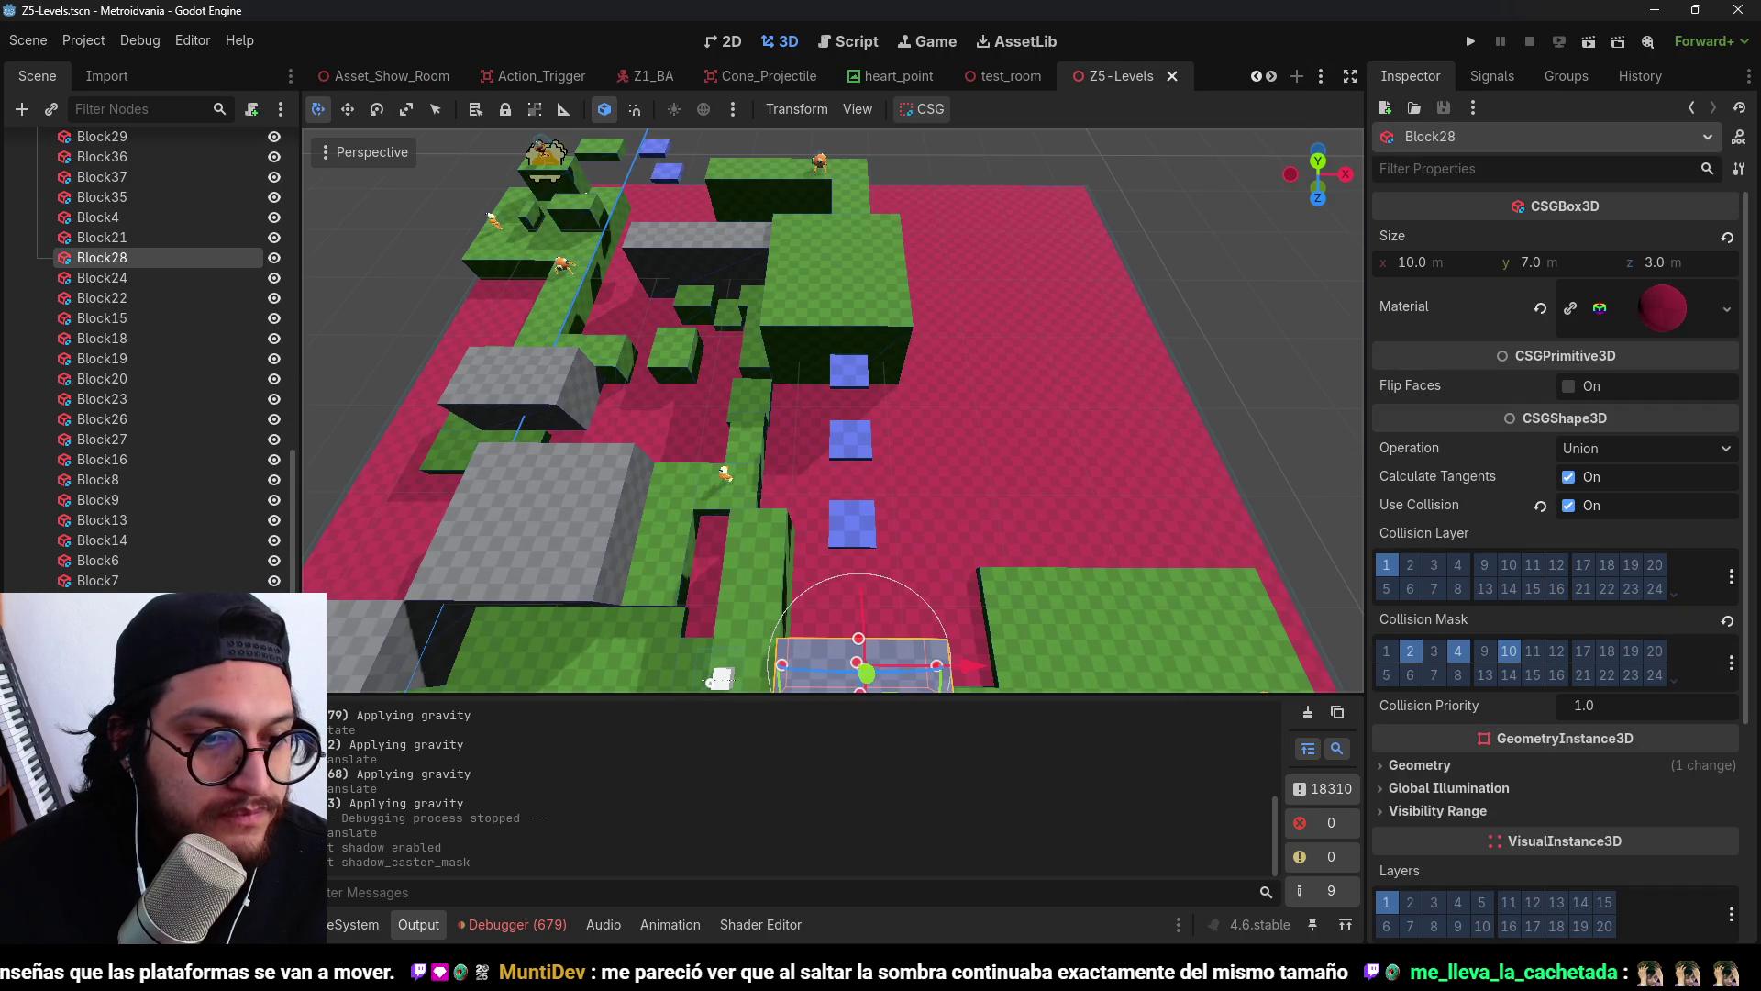
scroll(146, 367, "up", 10)
left_click(111, 307)
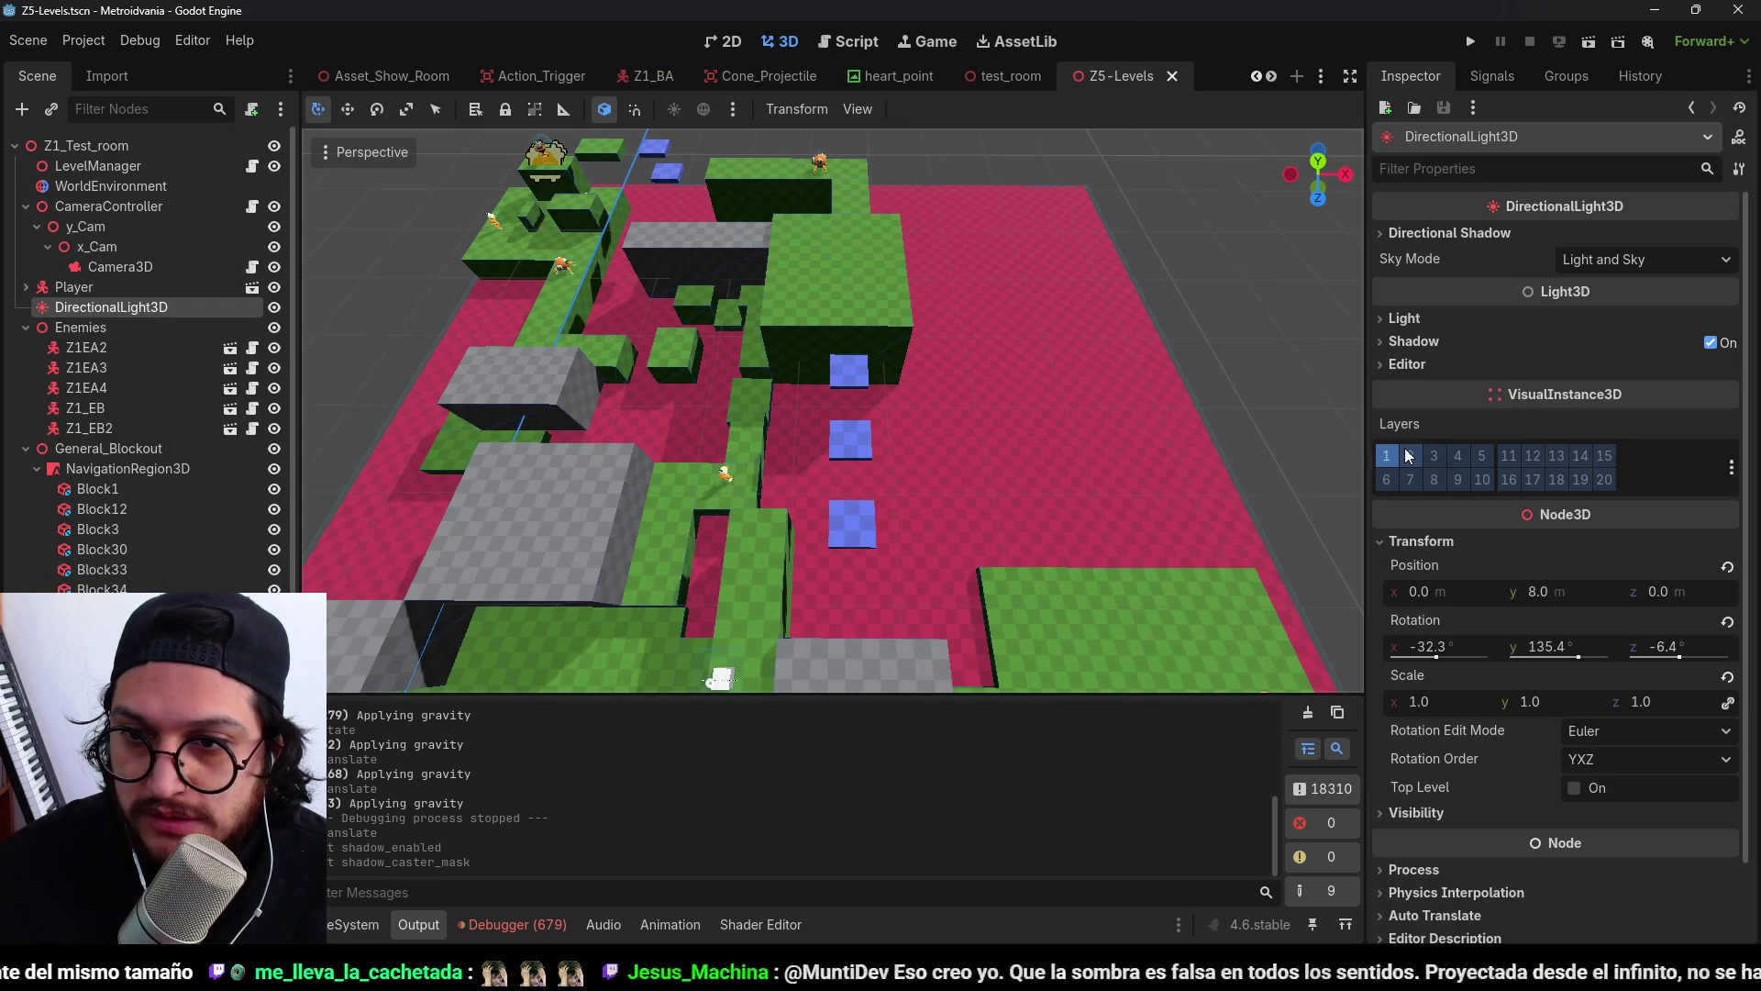
scroll(855, 369, "down", 6)
mouse_move(855, 369)
left_mouse_down()
mouse_move(825, 357)
mouse_move(826, 303)
left_mouse_up()
scroll(826, 358, "up", 10)
scroll(808, 340, "down", 3)
Play-test the level, moving the player right onto the platform, then stop the game.
left_click(1471, 42)
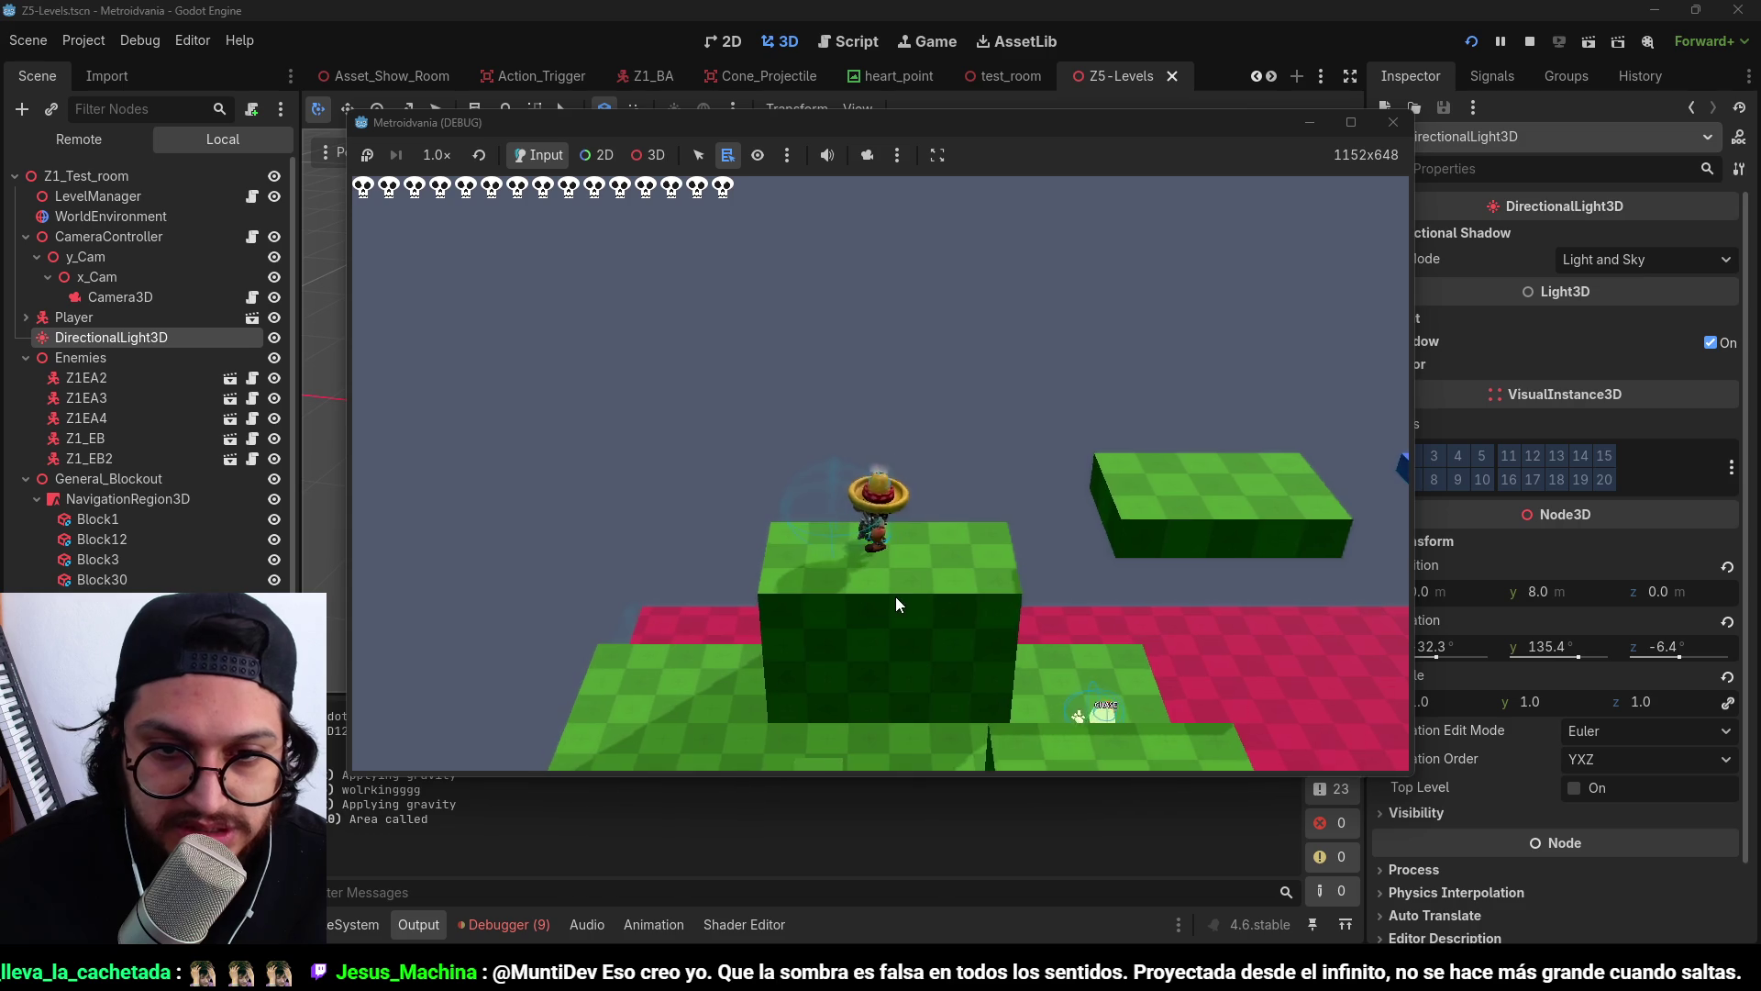
key("space")
key("d")
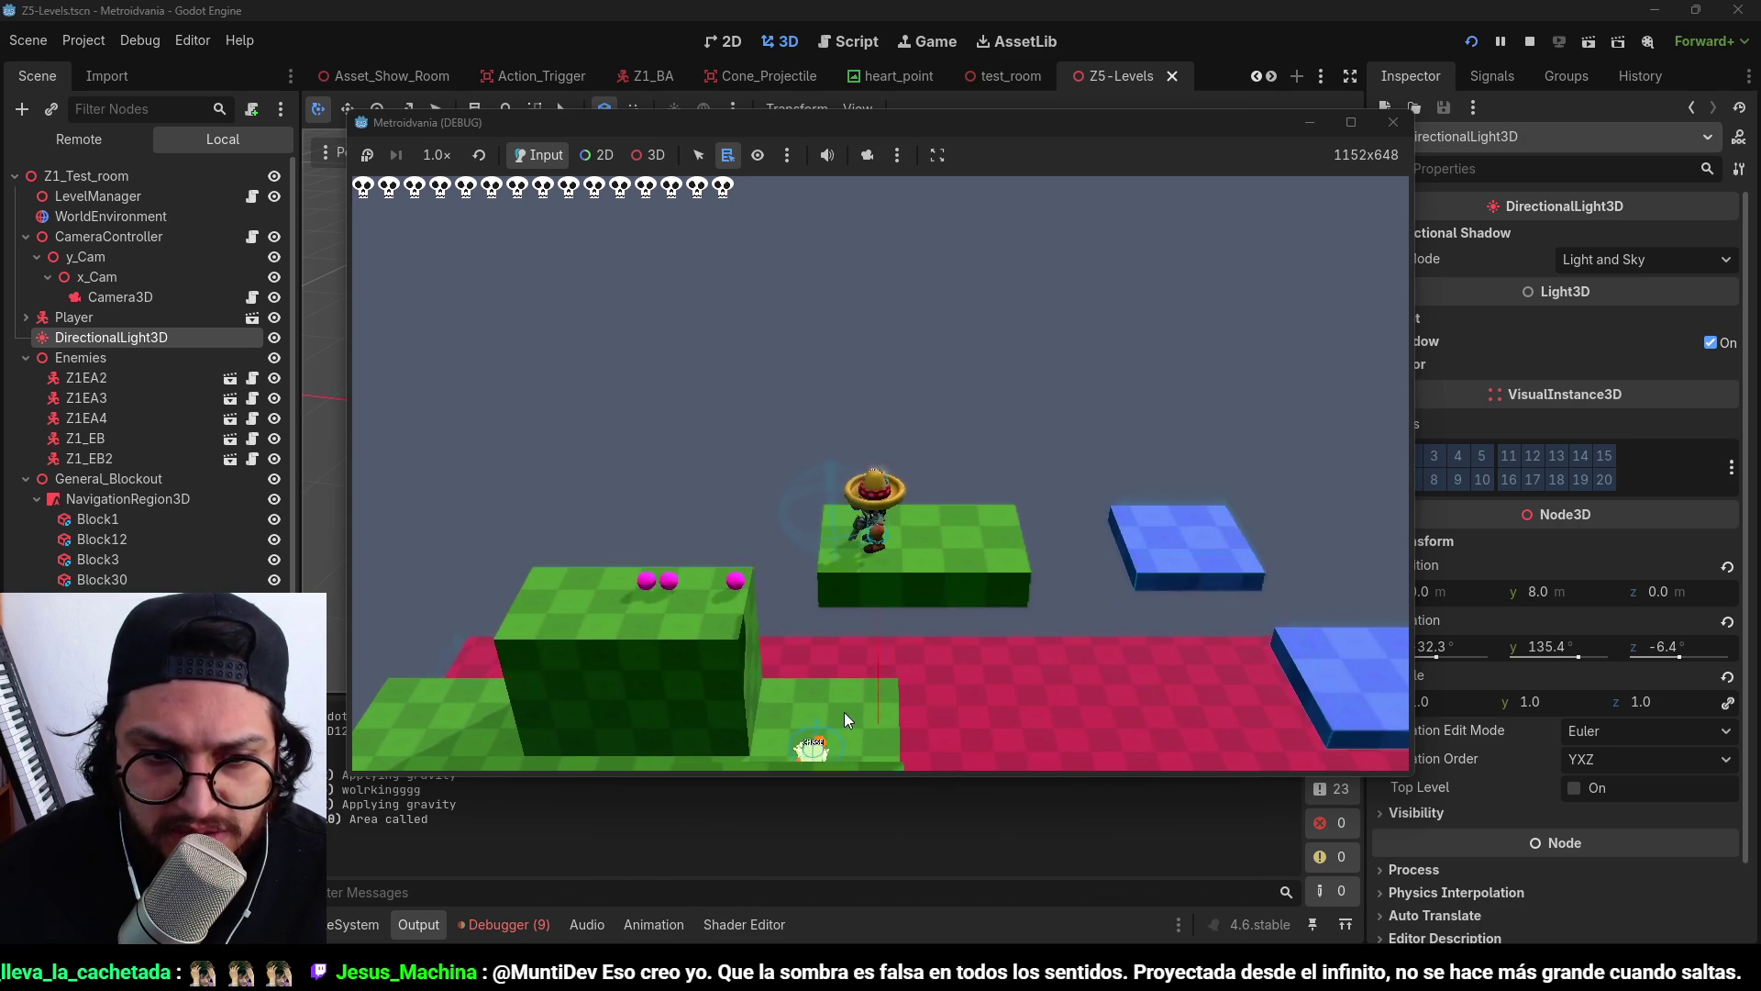
left_click(1529, 41)
Open the debugger's error list and jump to the 'Node not found' line 58 in player_controller.gd.
left_click(505, 925)
left_click(452, 694)
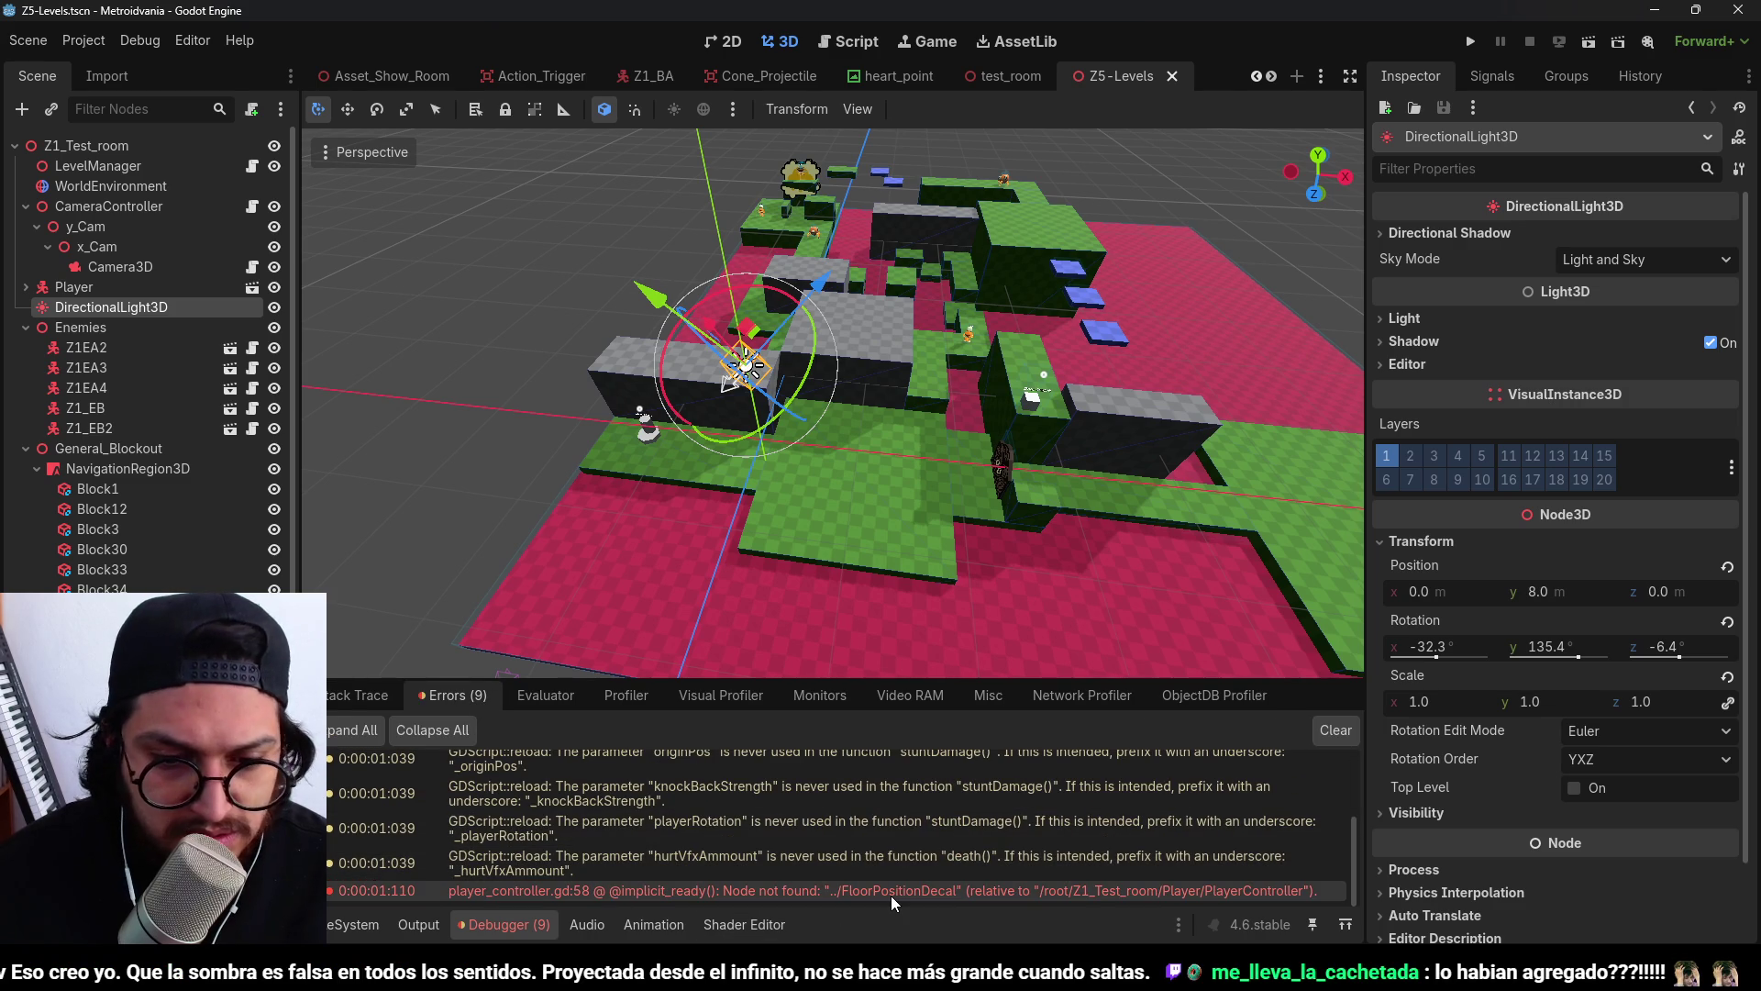
double_click(892, 894)
Delete the floor_position_decal line and untick layer 2 in the level light's Cull Mask.
key("shift+Down")
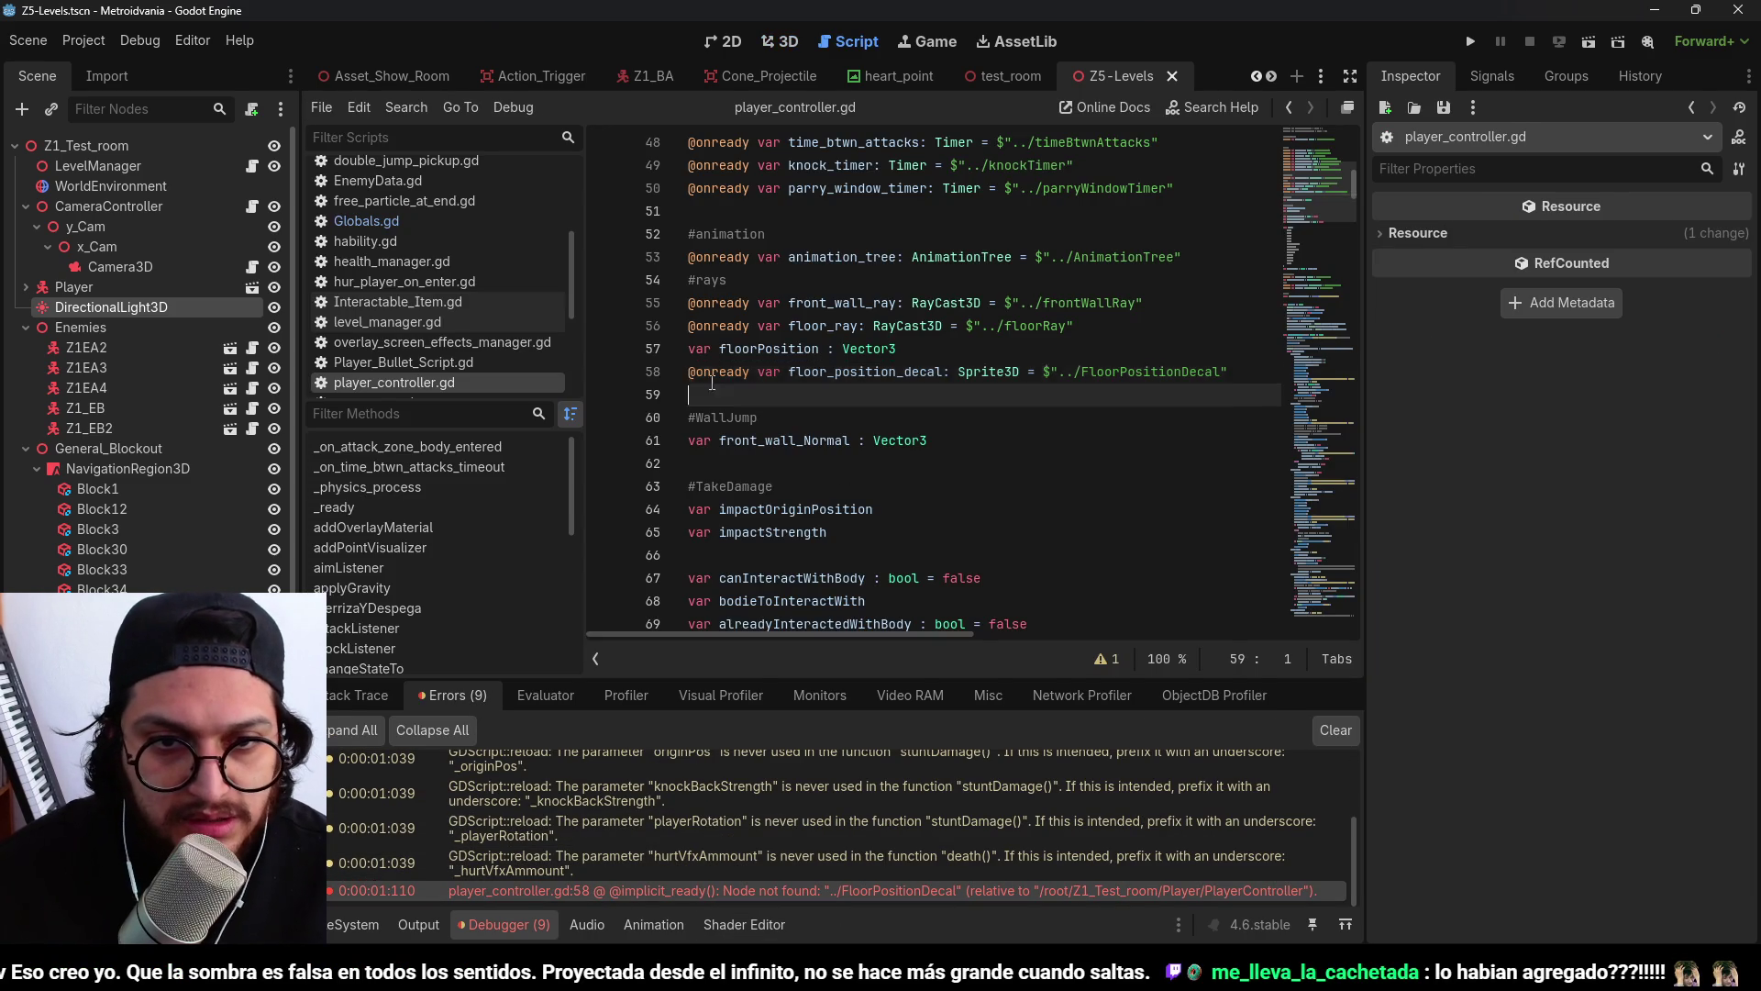
key("Delete")
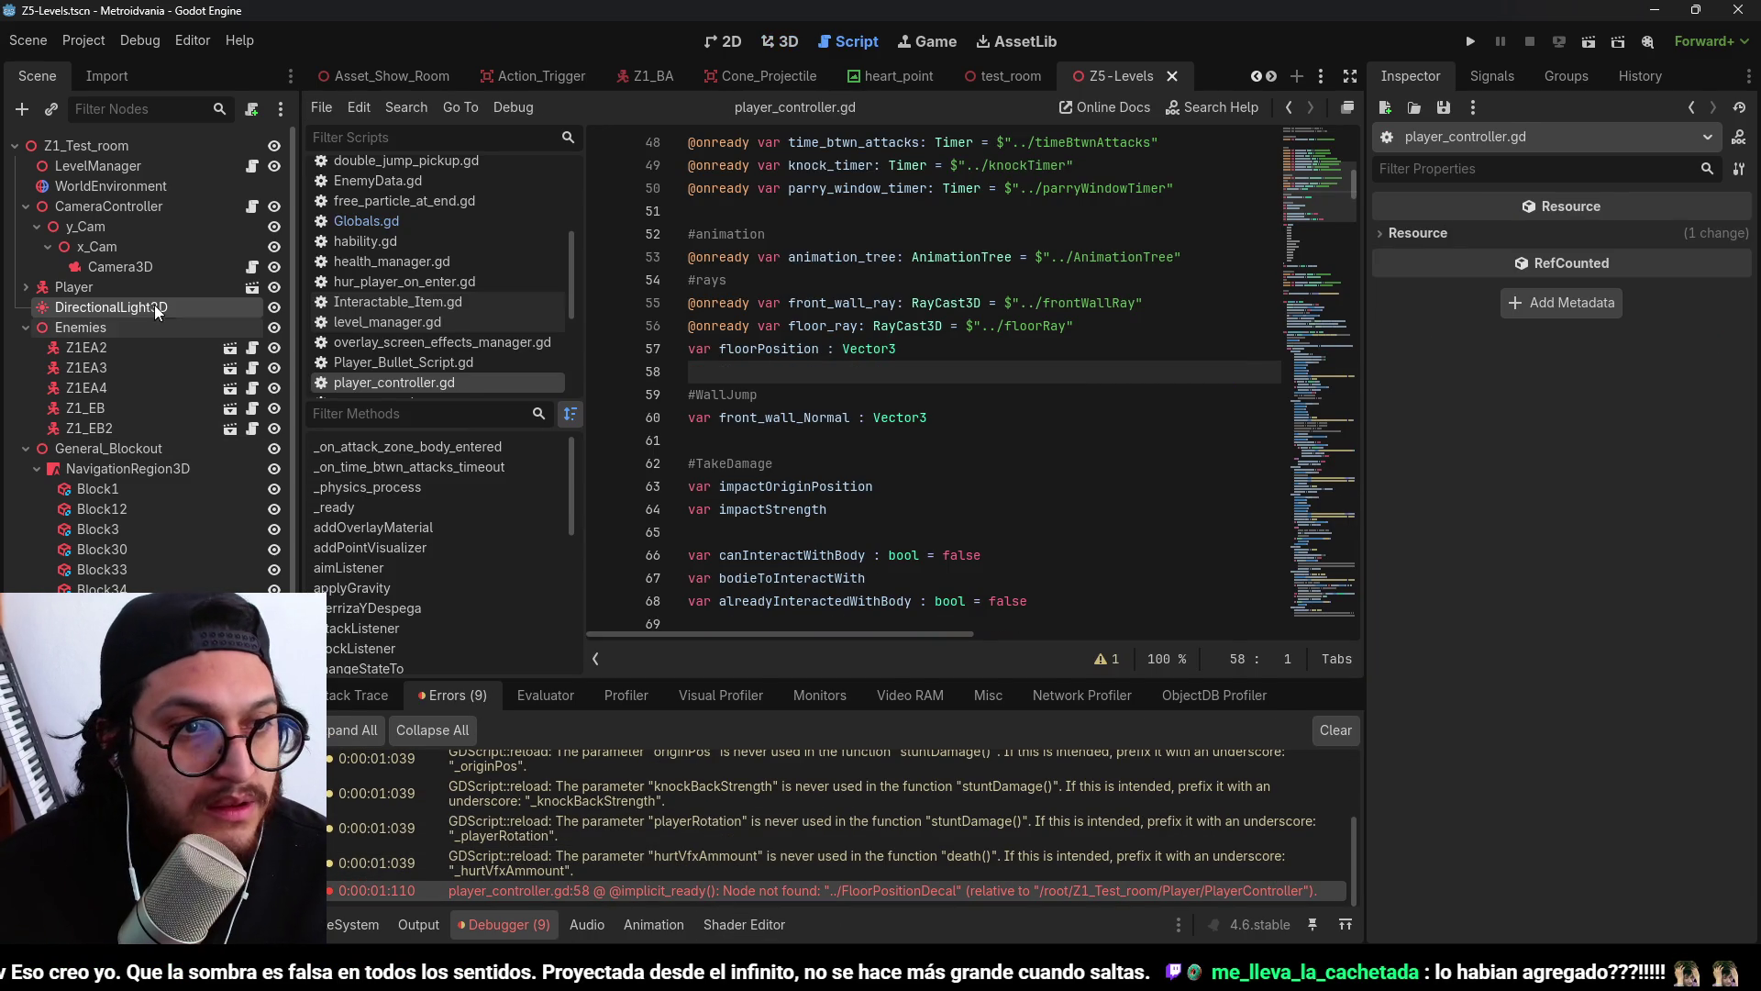
left_click(784, 42)
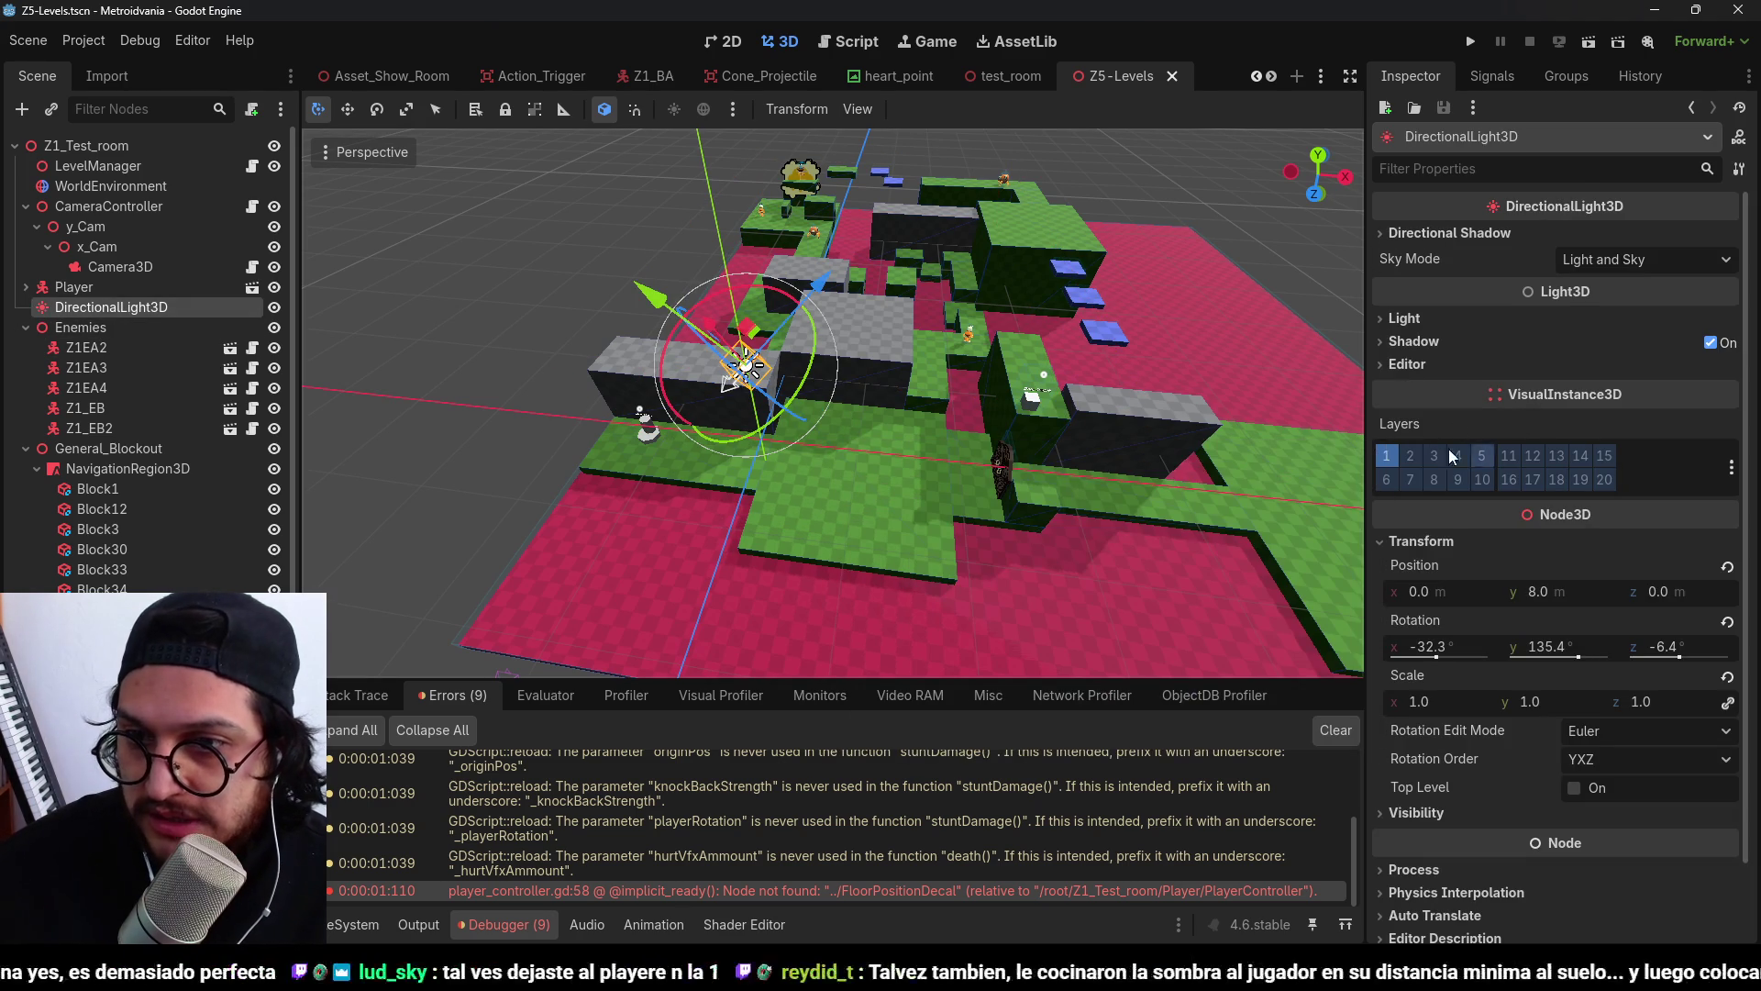
left_click(1404, 319)
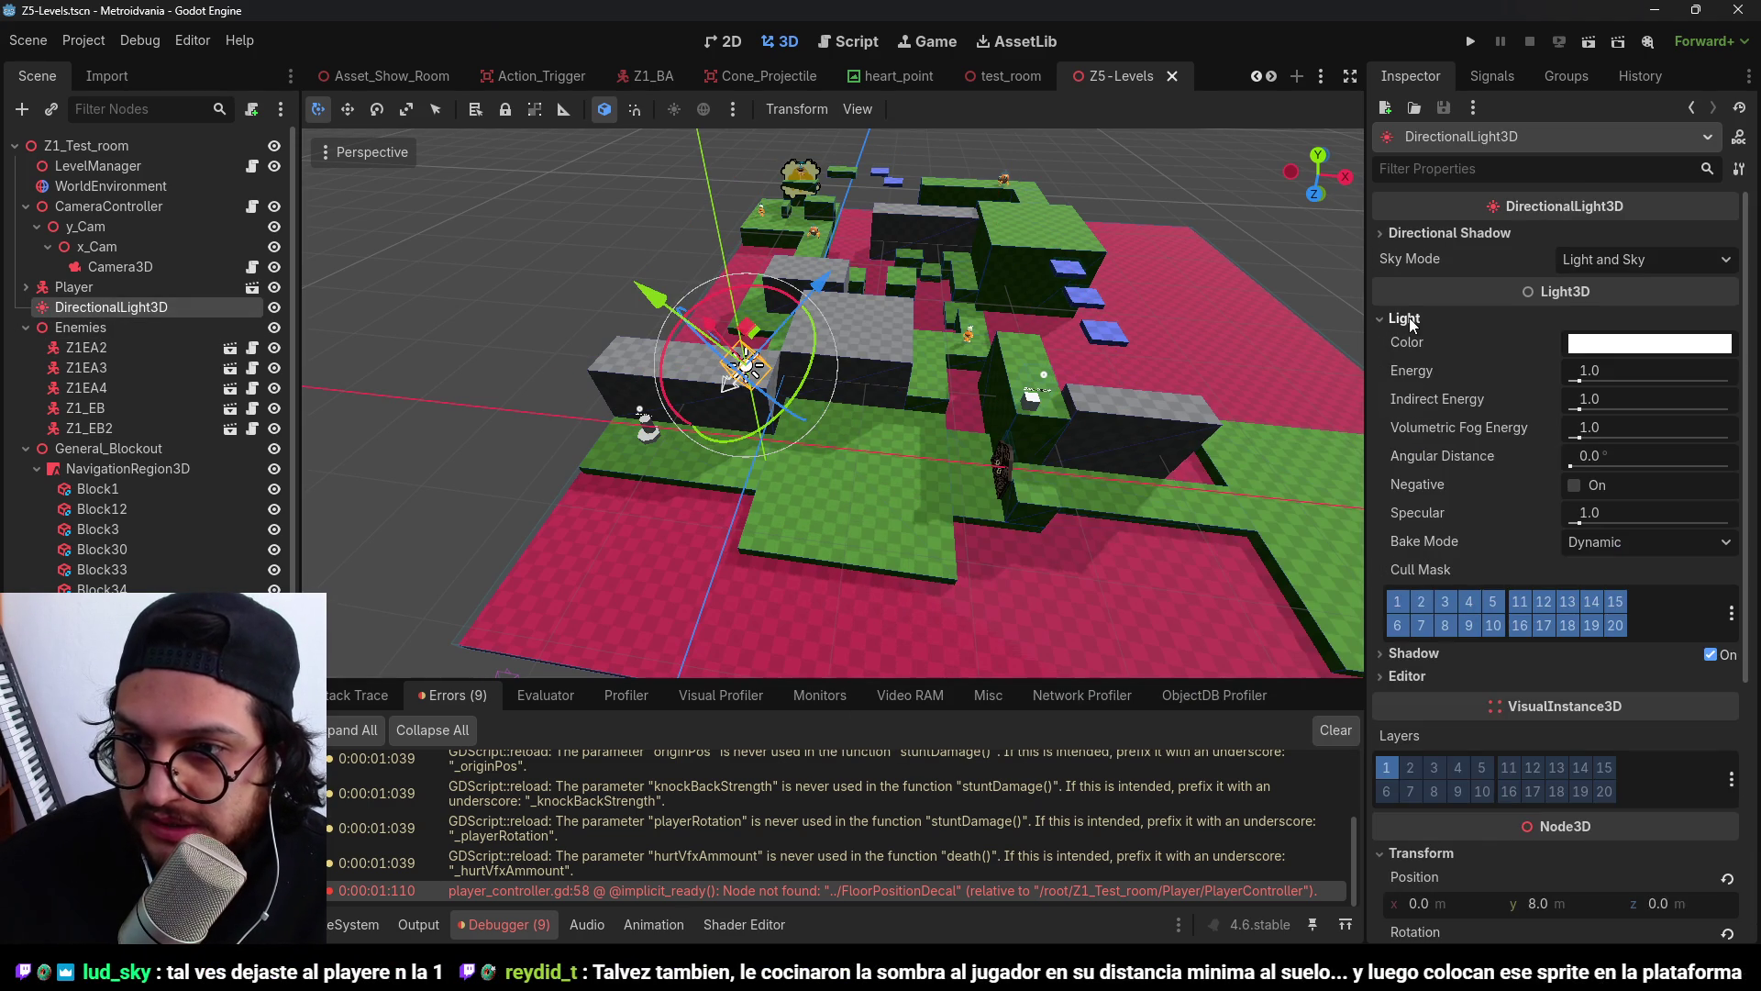
left_click(1420, 604)
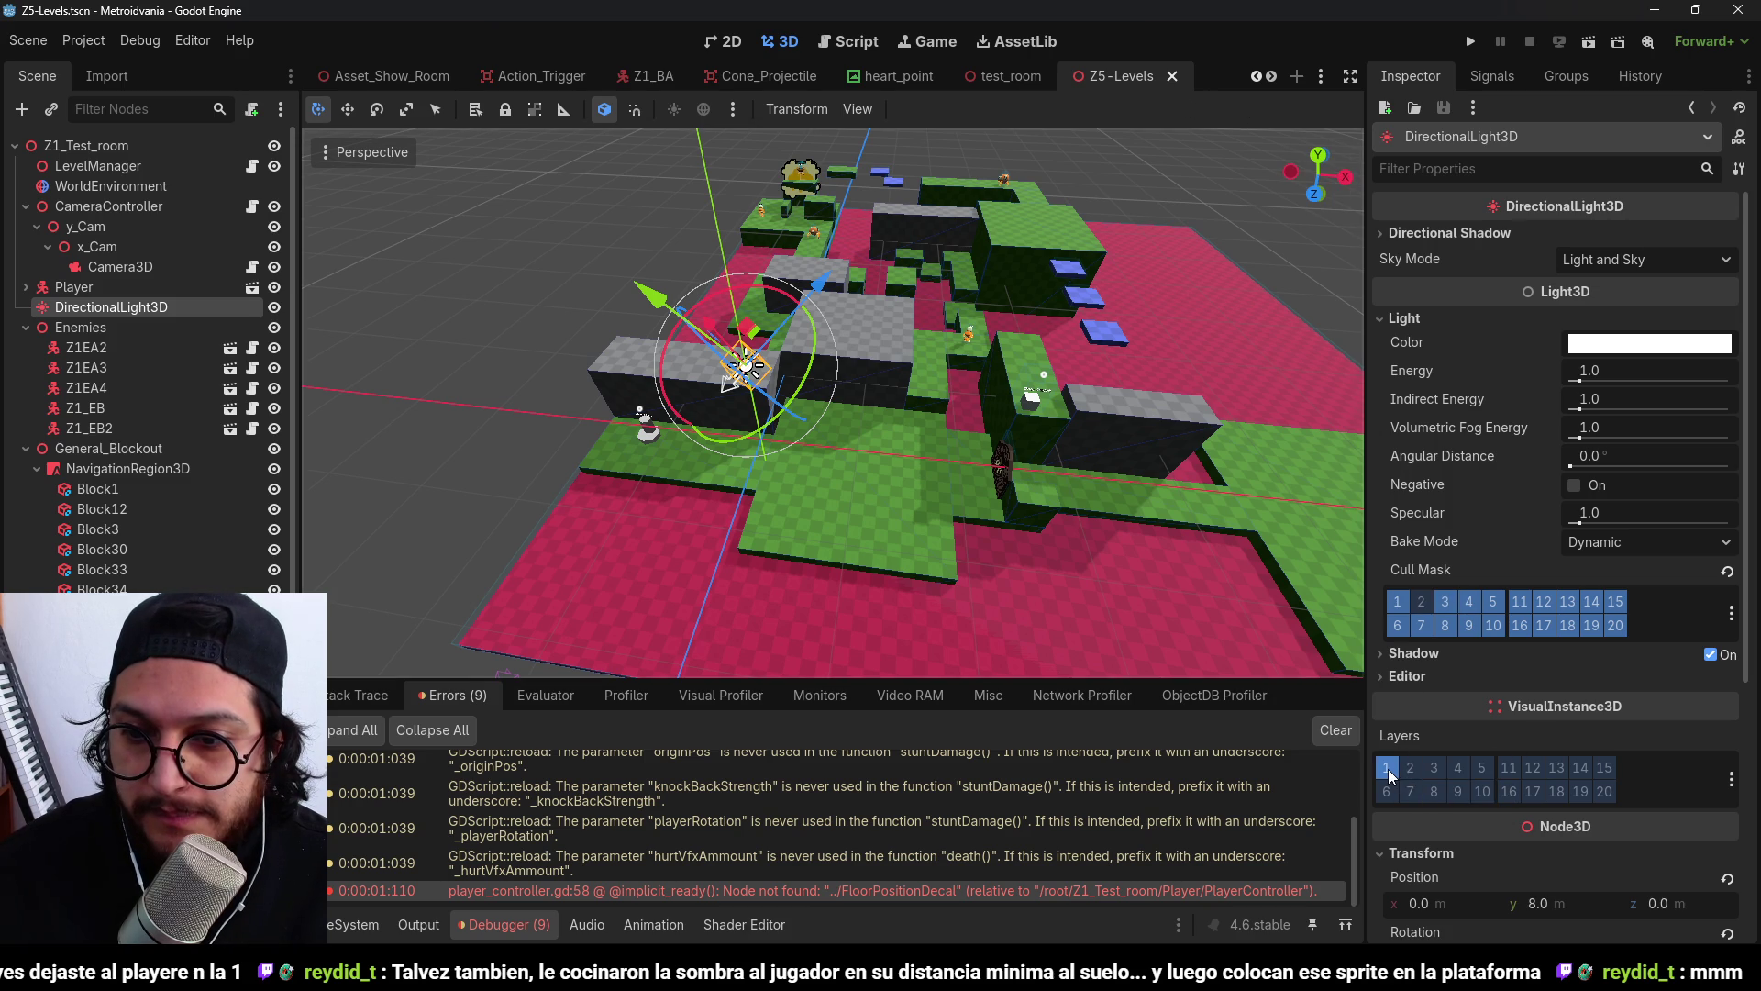
Play-test the level with the new light mask, then stop the game.
left_click(1469, 42)
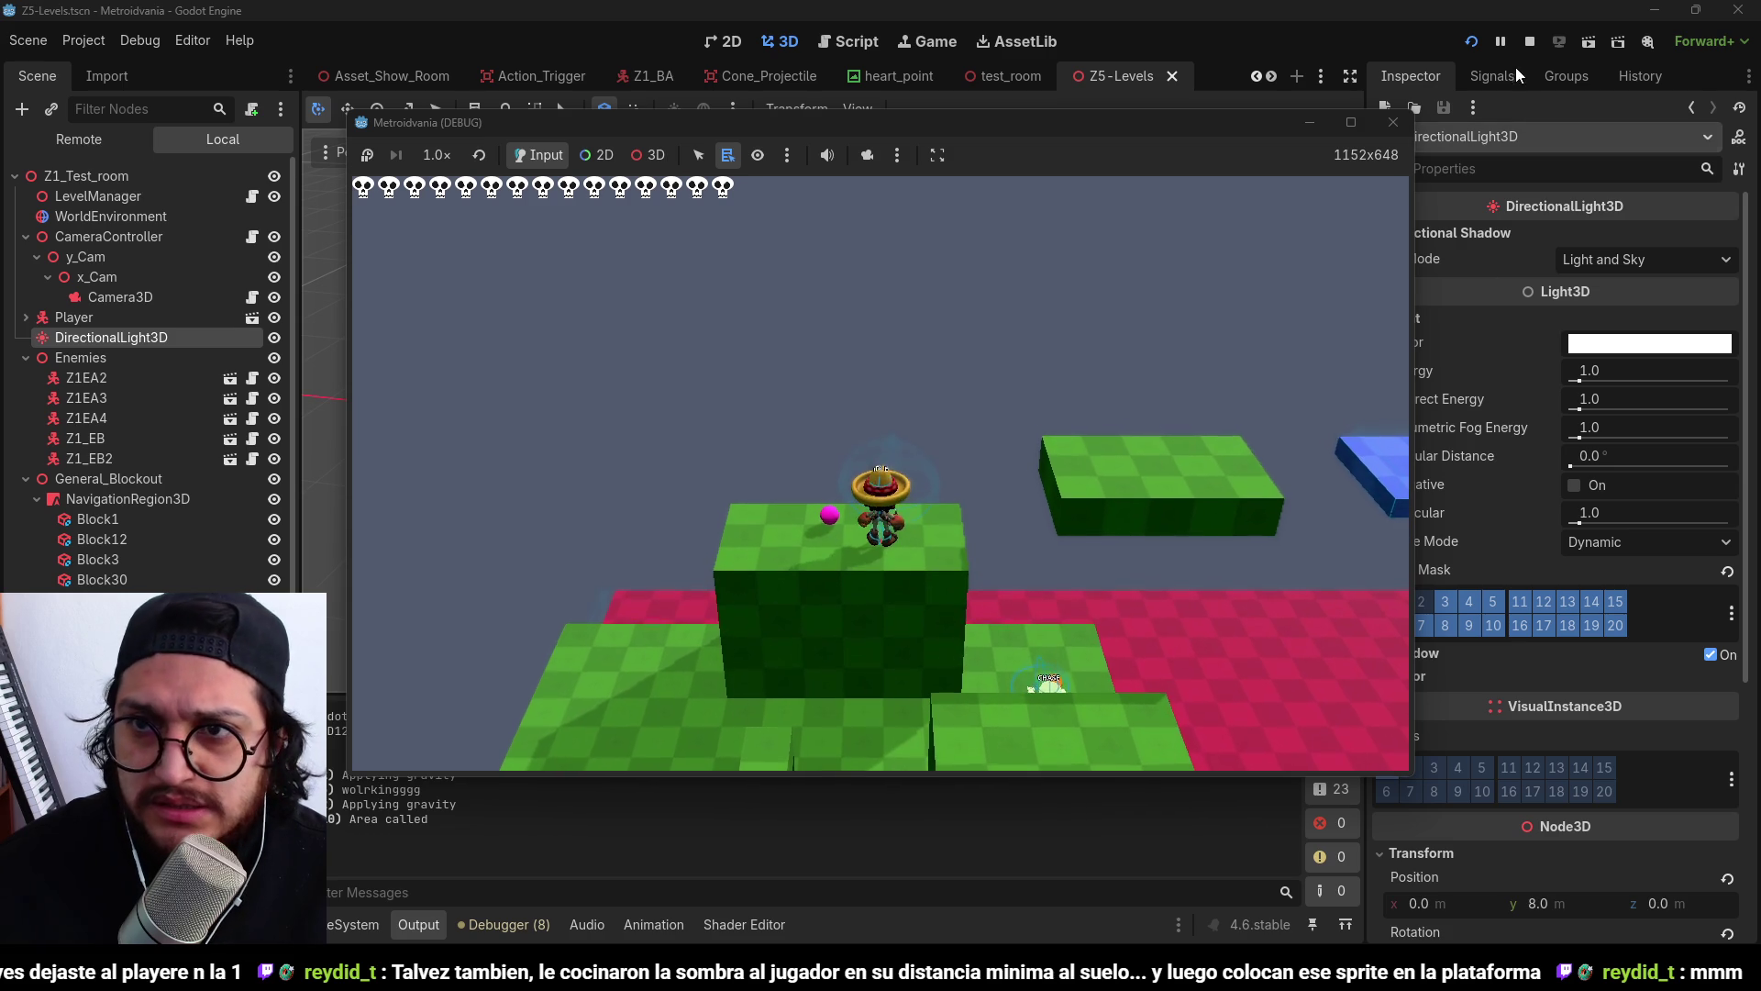
left_click(1528, 44)
left_click(1321, 76)
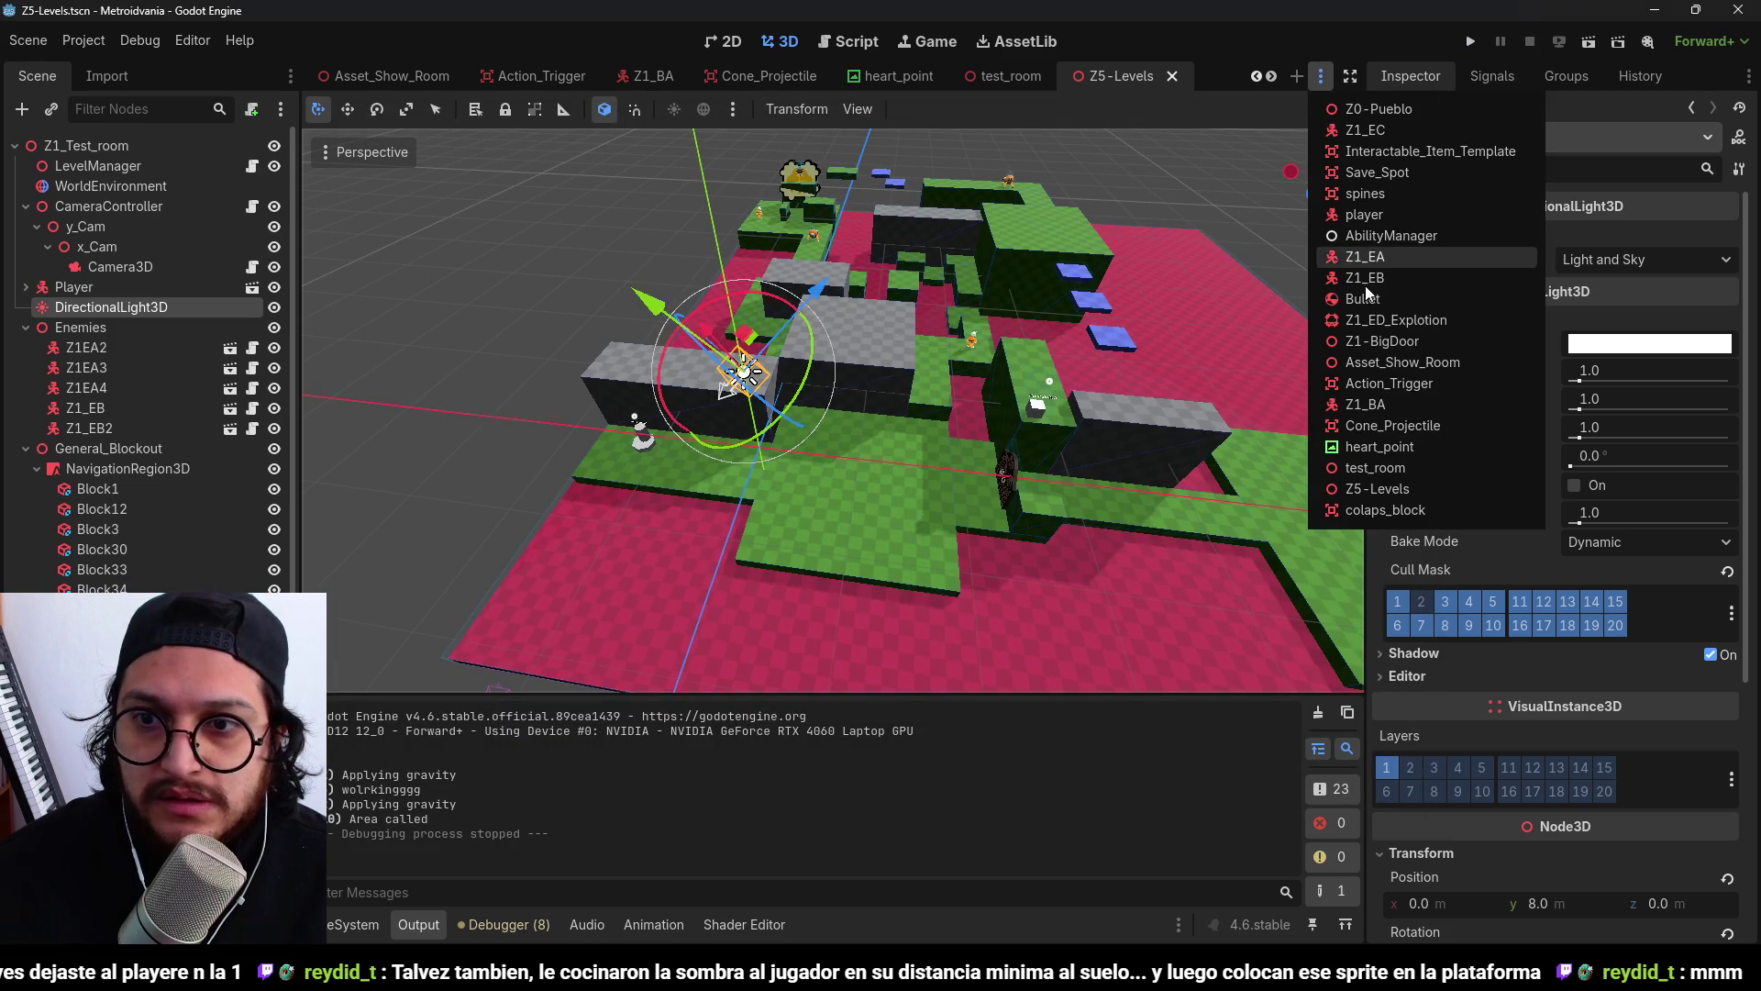
Open the player scene, set its DirectionalLight3D colour to red, and save.
left_click(1365, 214)
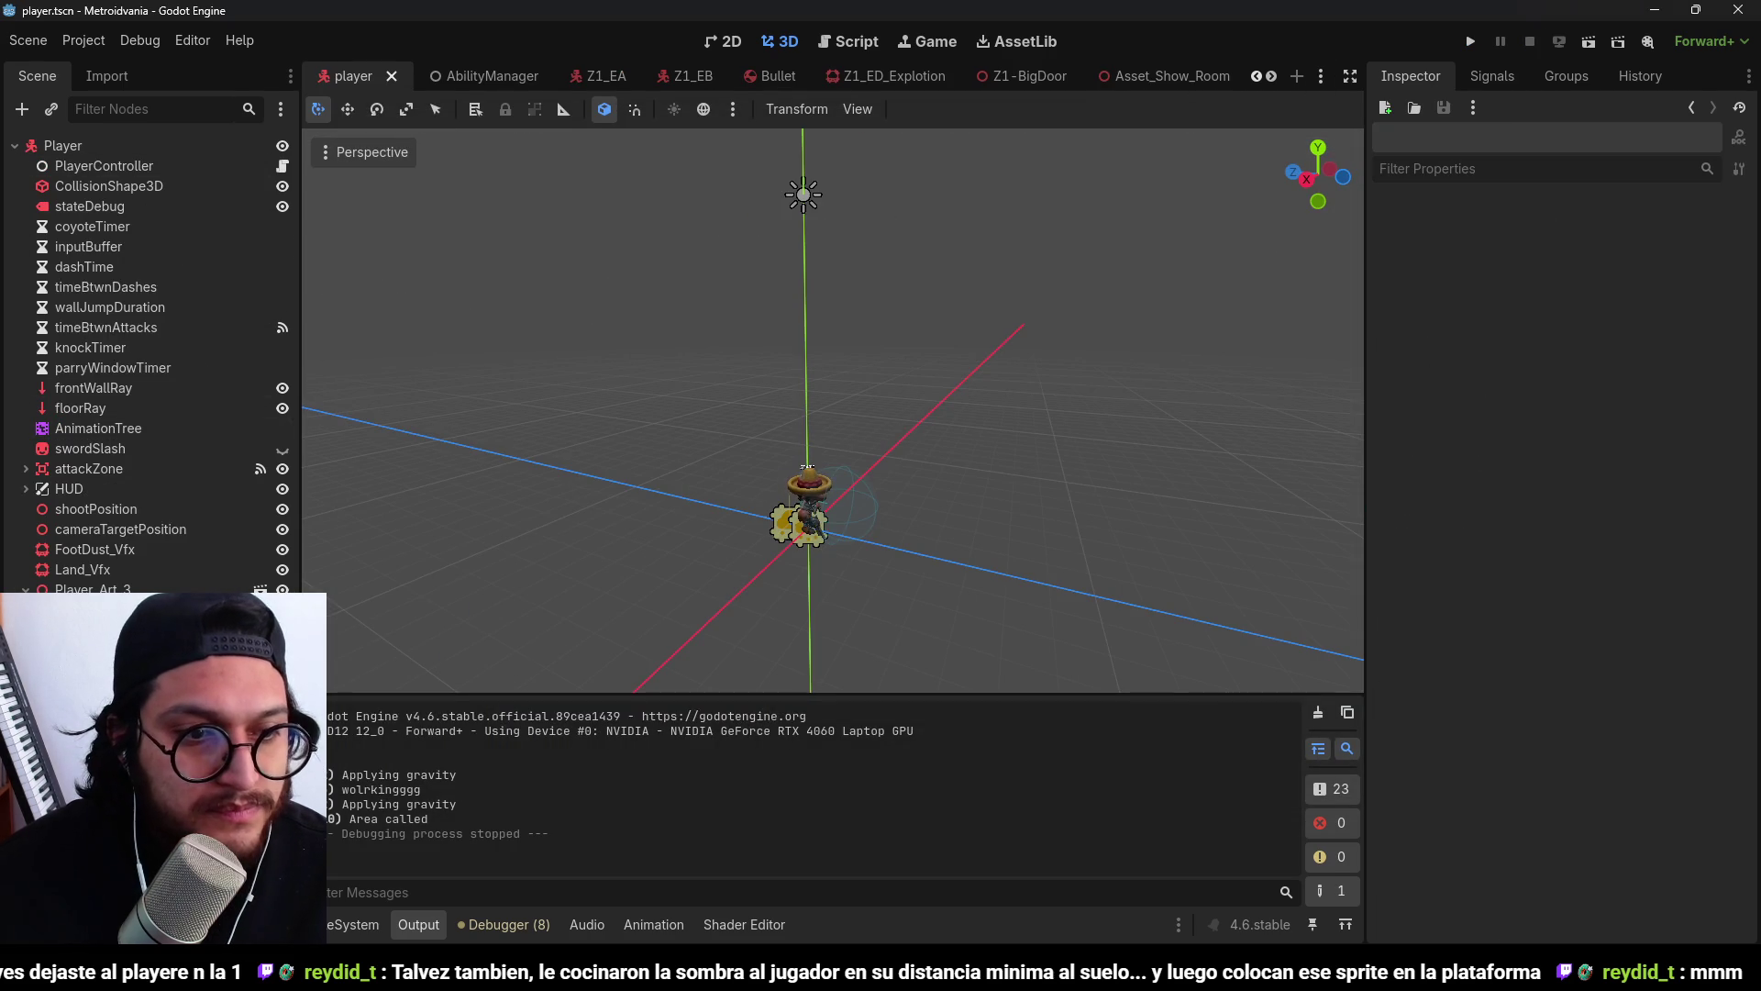
key("f")
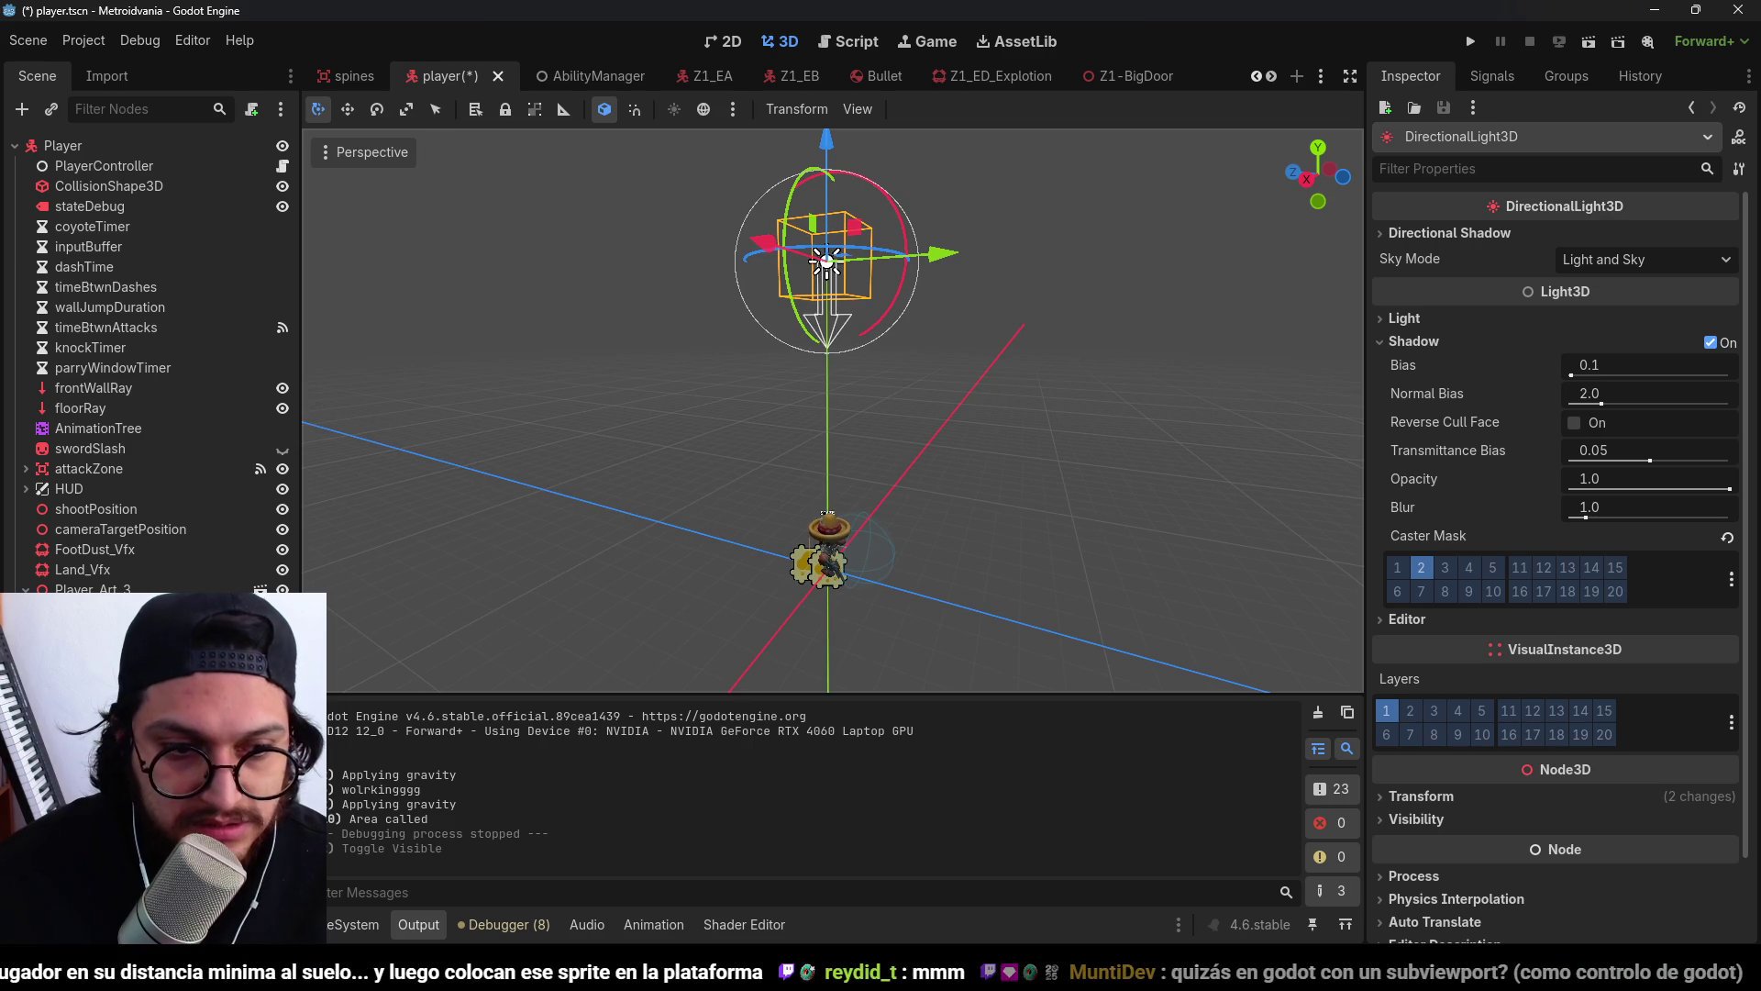
left_click(1431, 317)
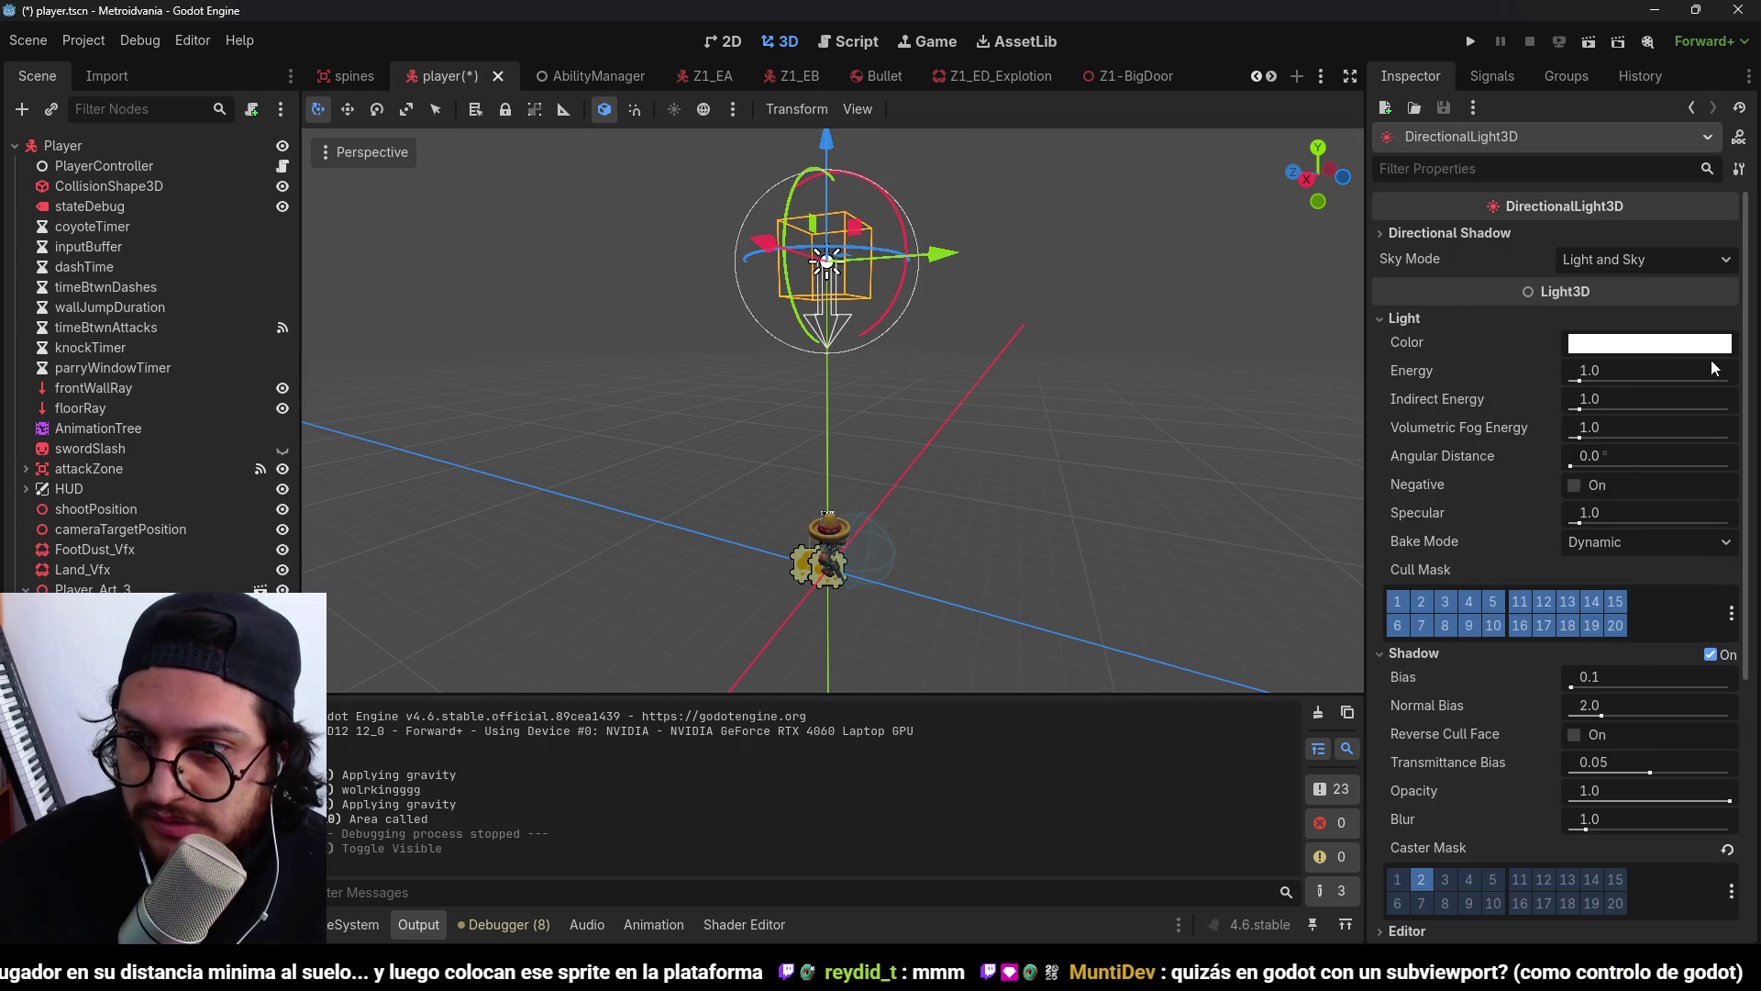
left_click(1692, 346)
mouse_move(1715, 431)
left_mouse_down()
mouse_move(1631, 490)
mouse_move(1711, 549)
left_mouse_up()
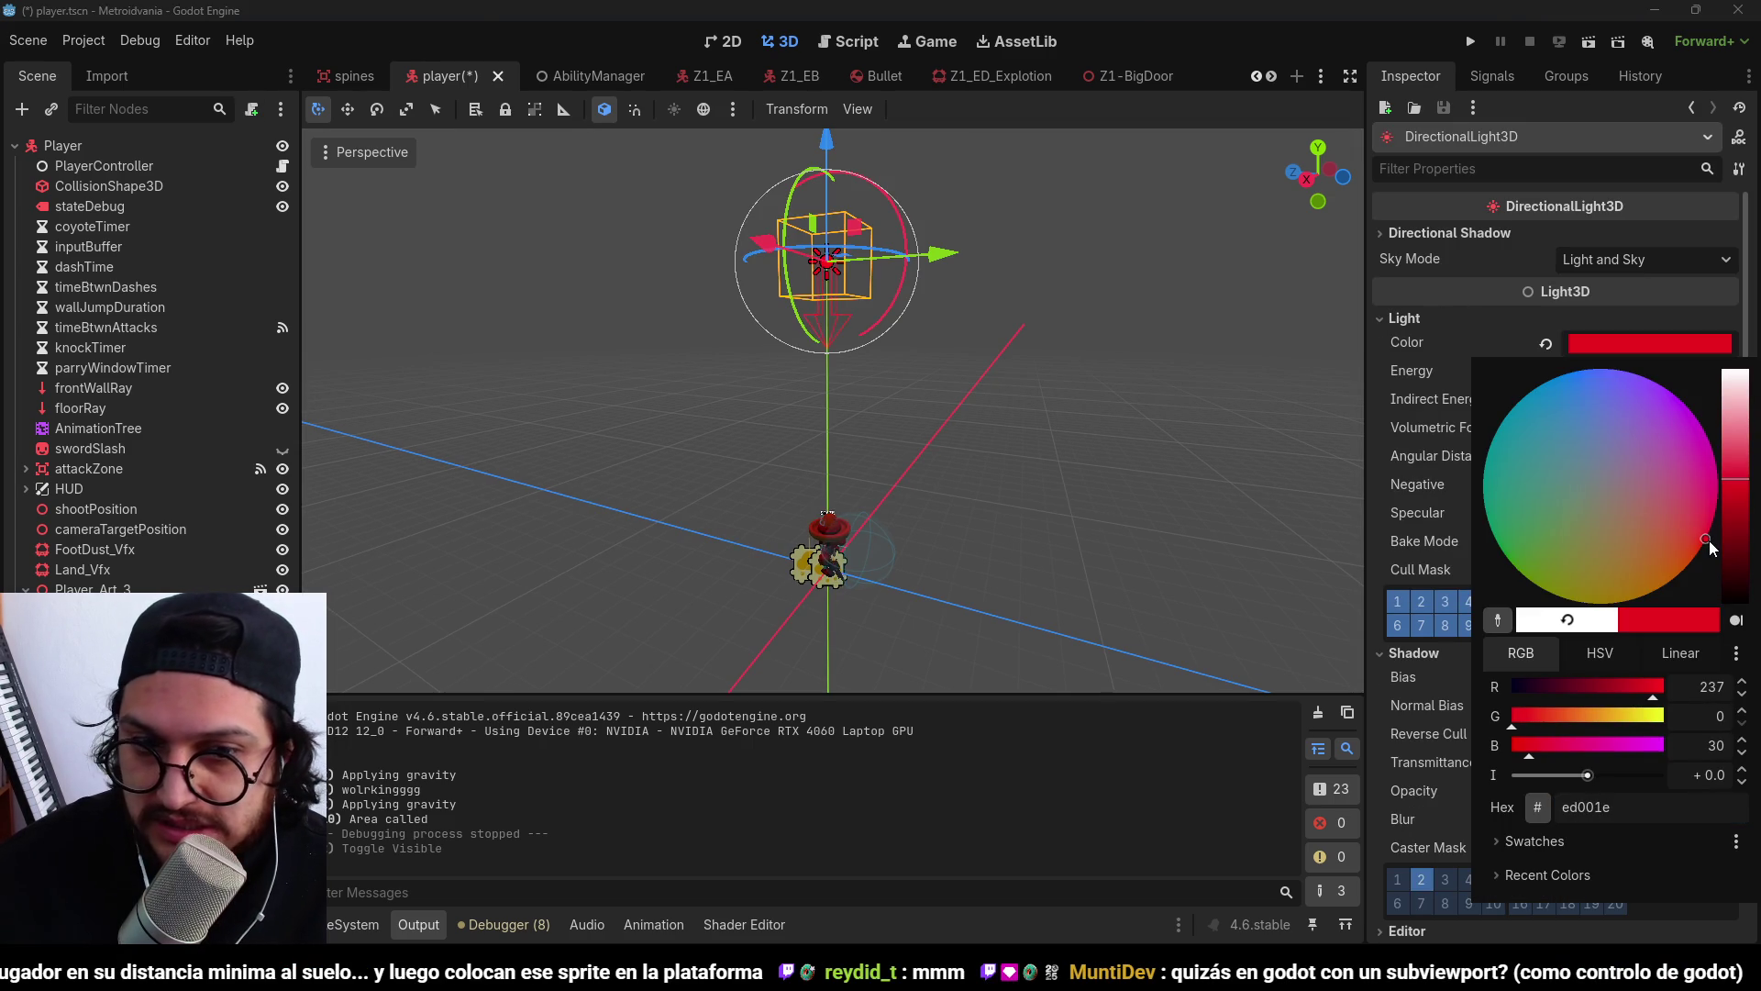
left_click(1281, 57)
key("ctrl+s")
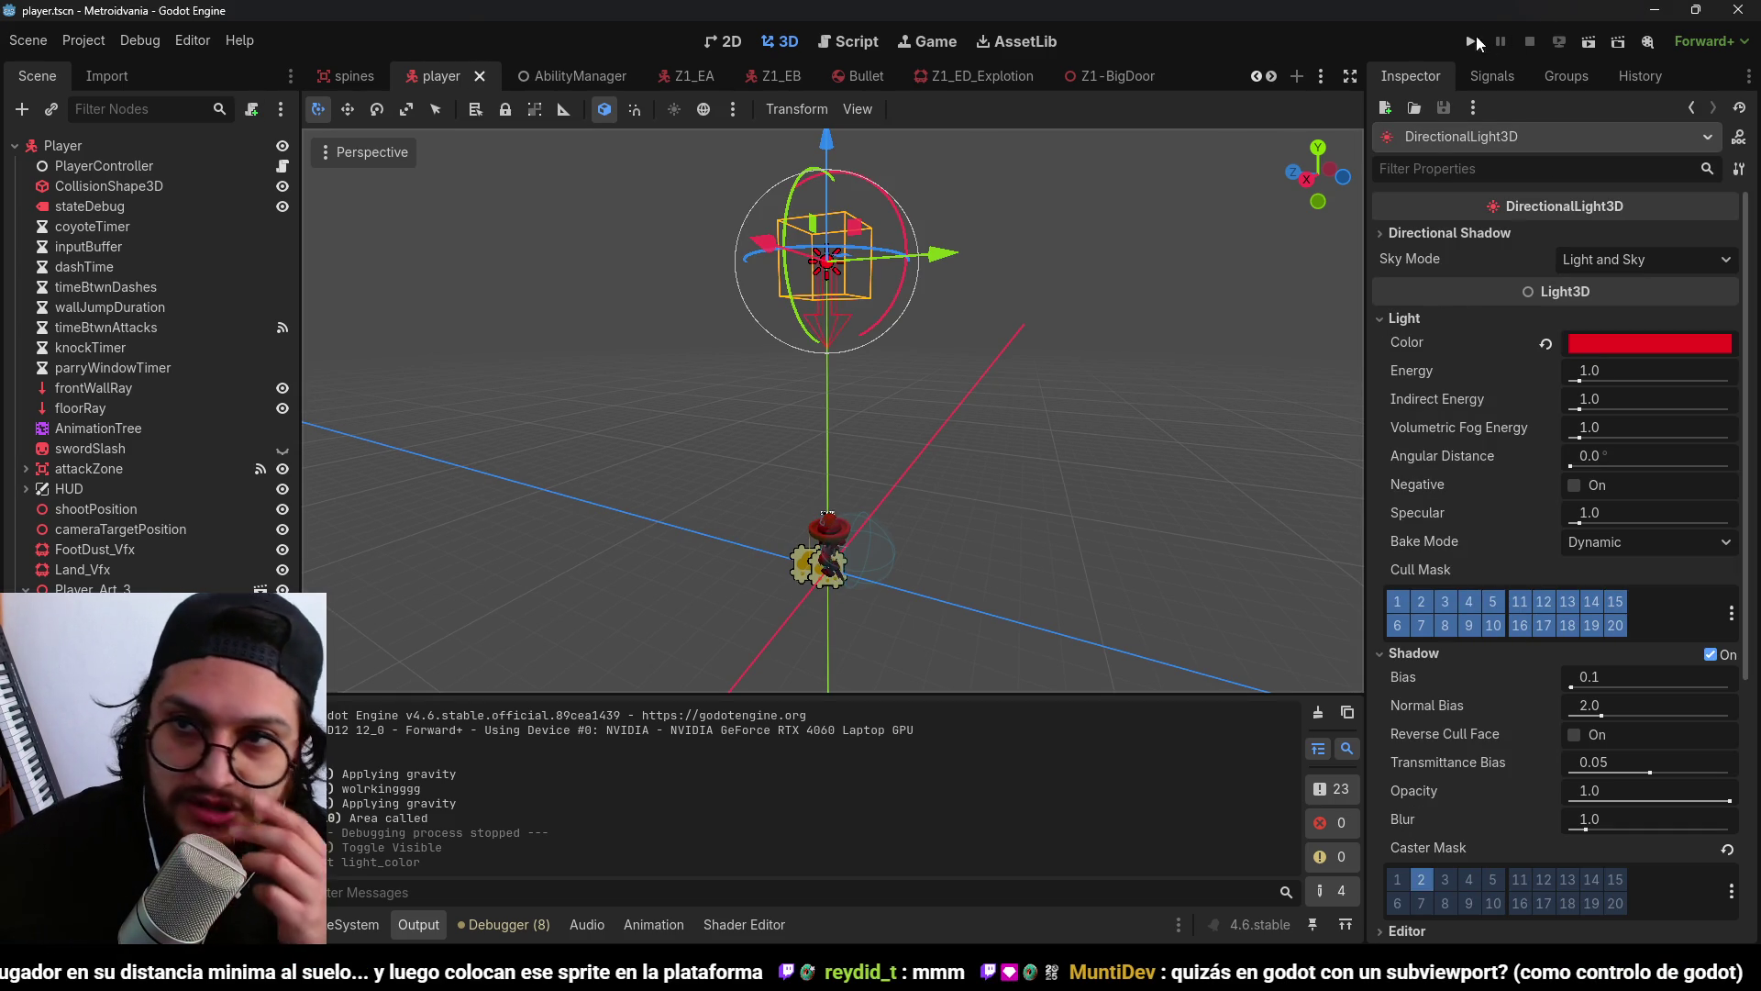
Play-test the red light, then restrict the light's Cull Mask to layer 2 and save.
left_click(1475, 40)
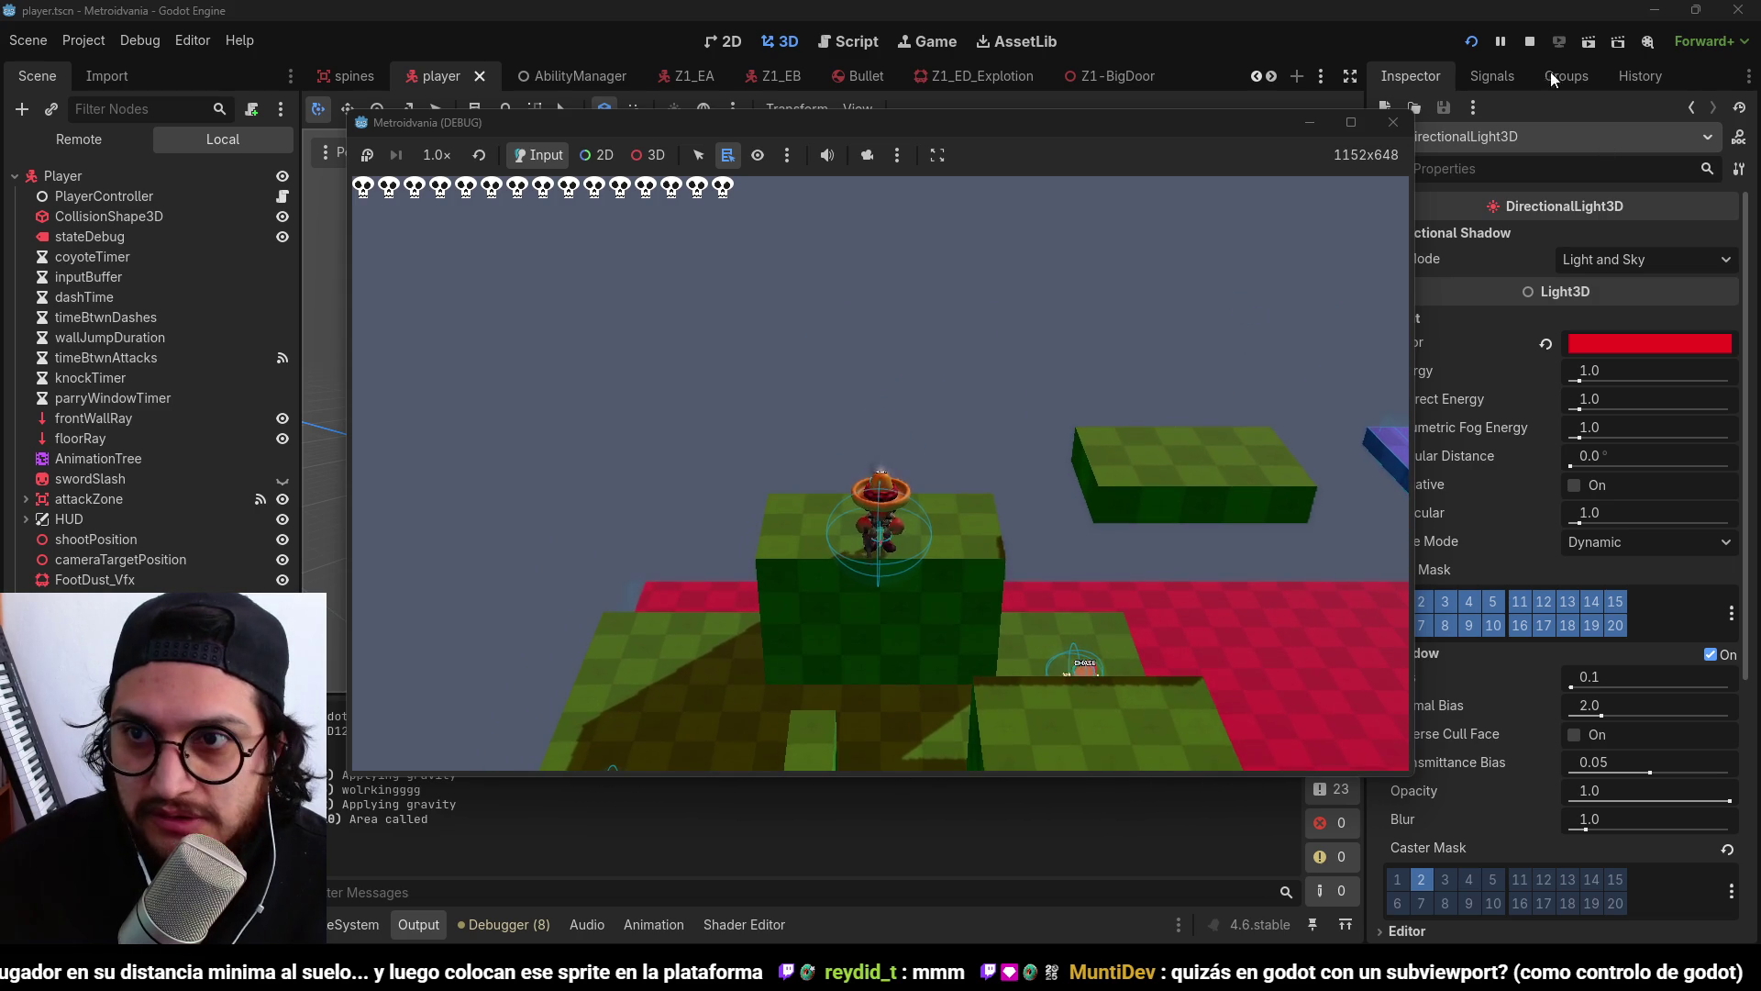
key("F8")
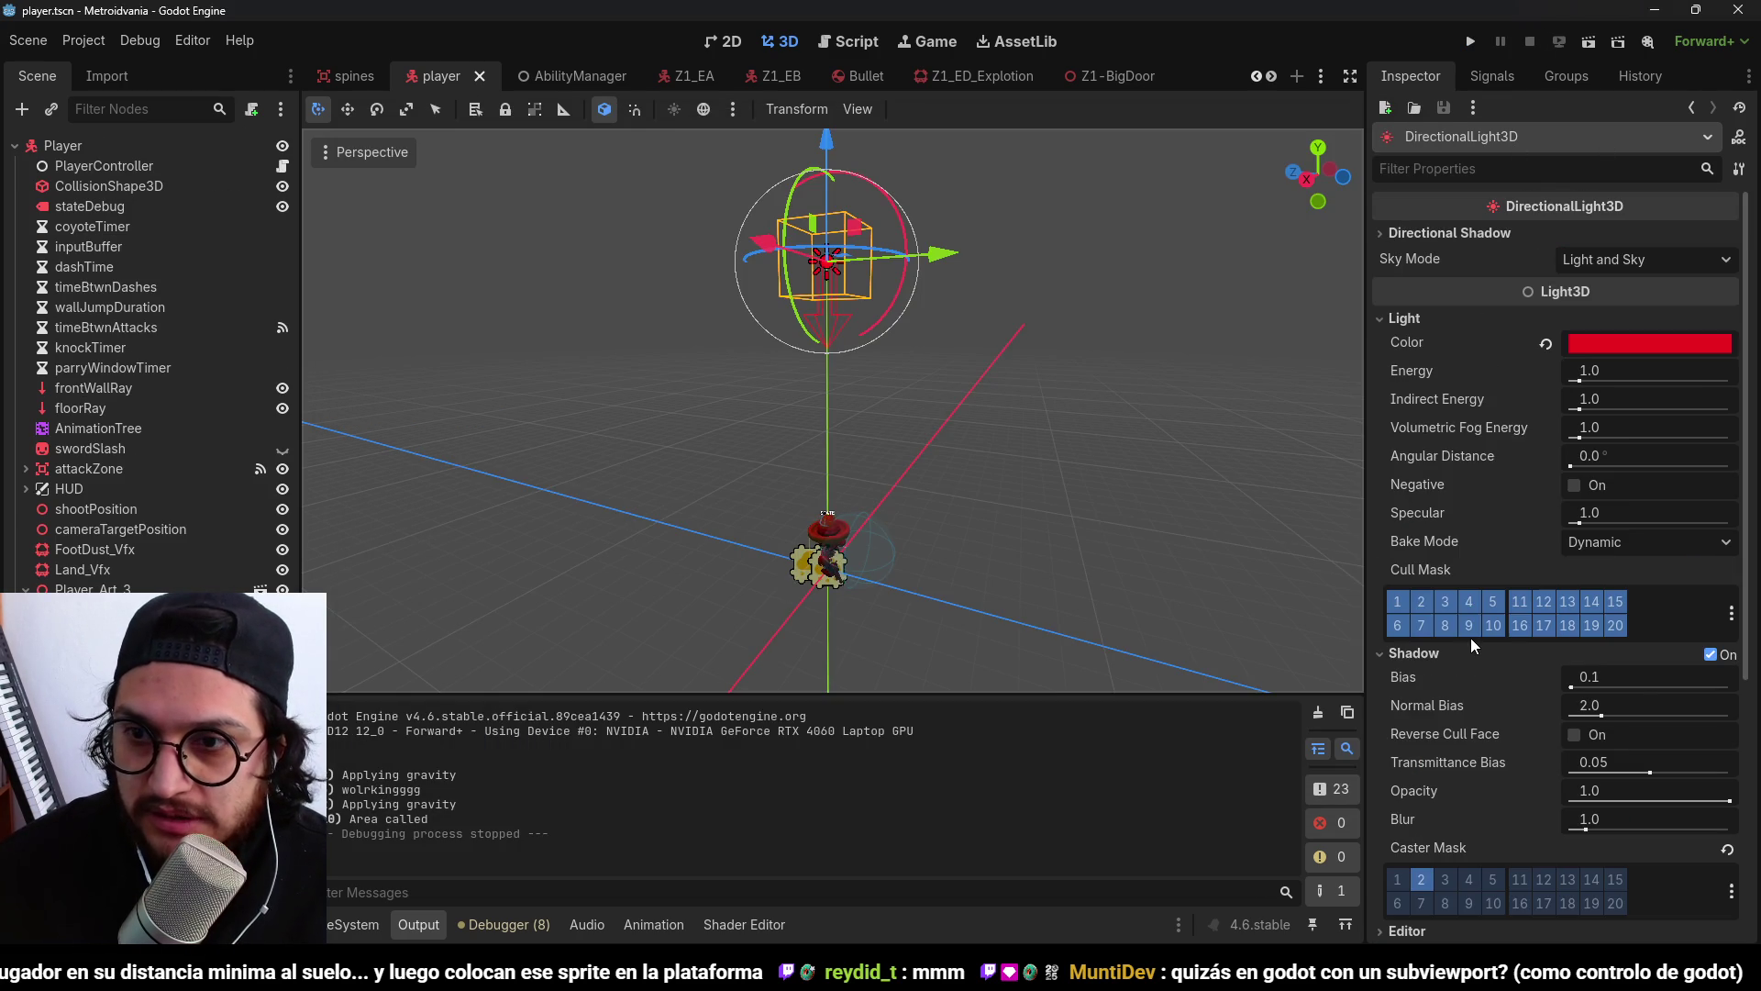
left_click(1419, 608)
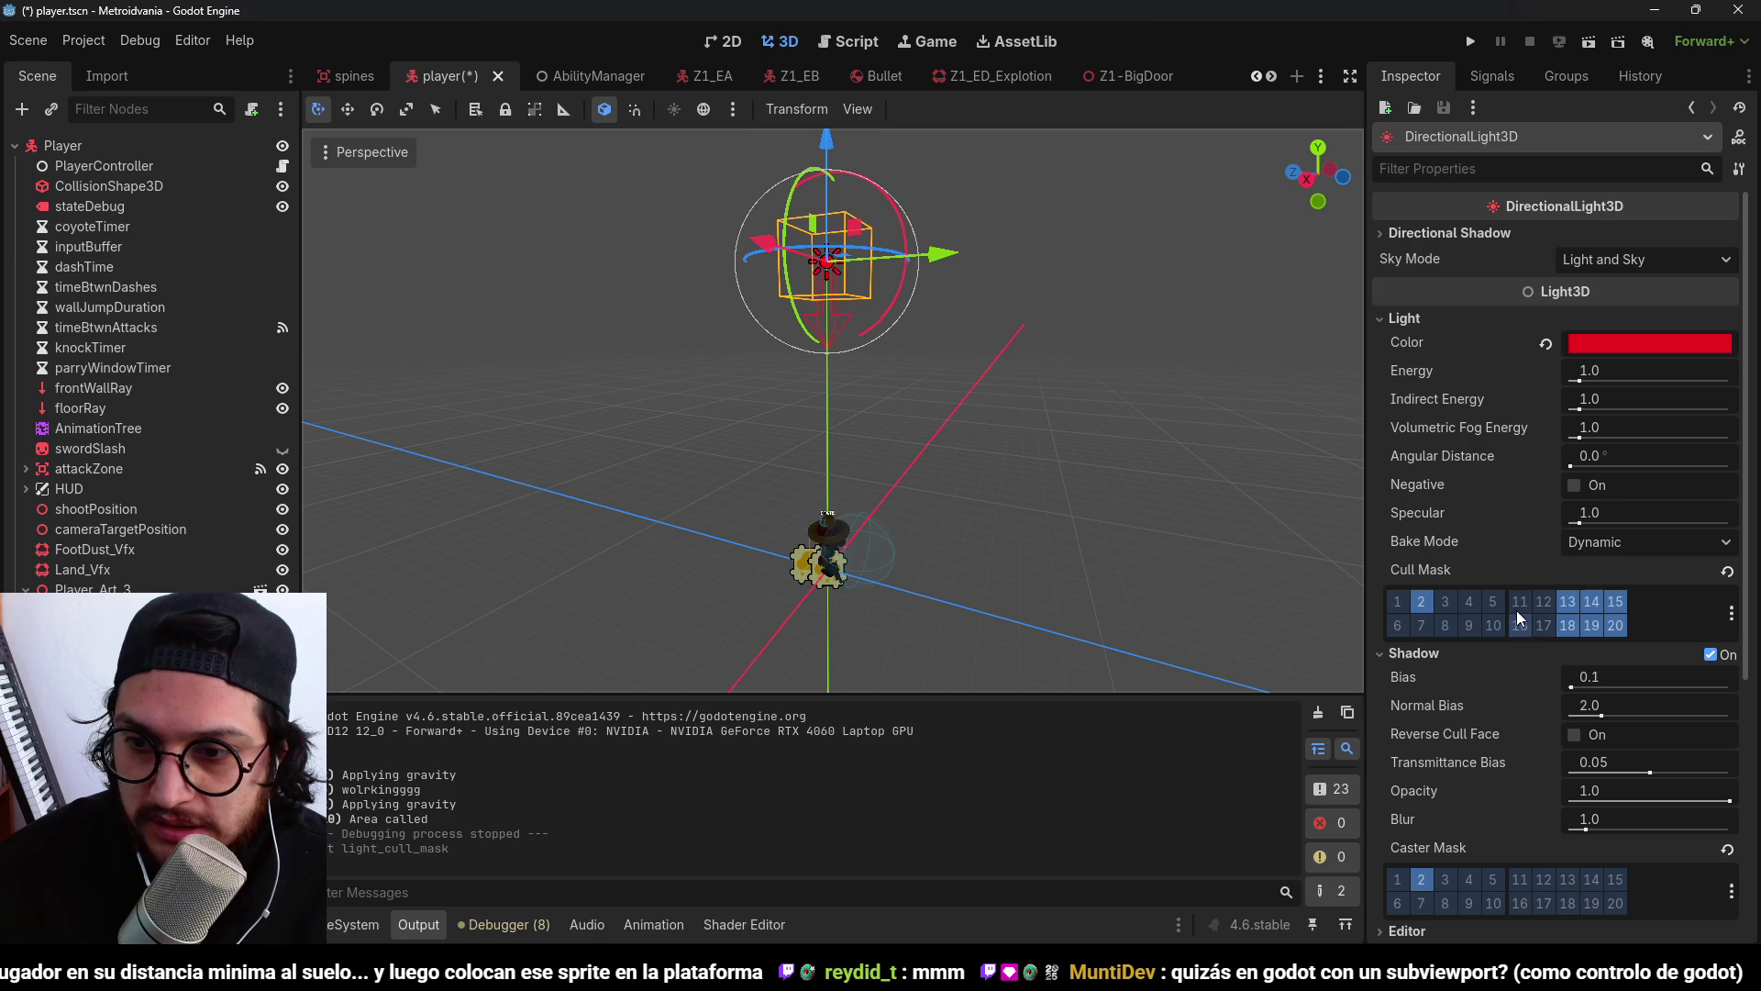
key("ctrl+s")
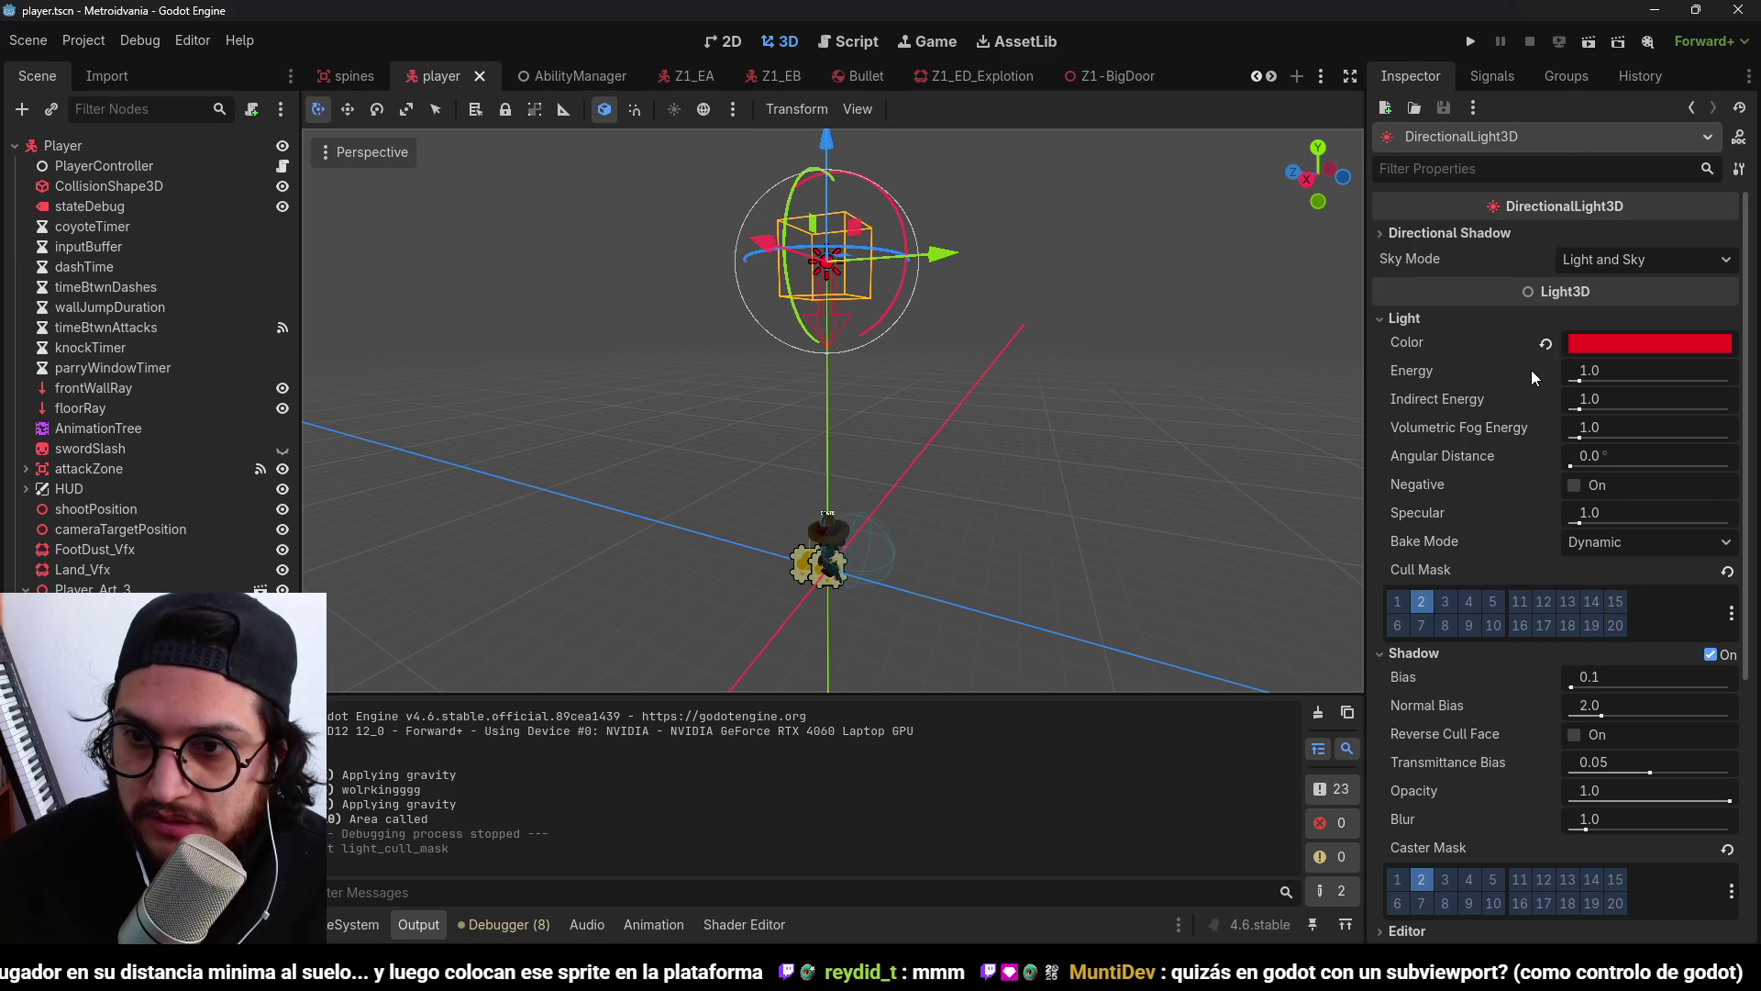
Enable shadow casting on all Caster Mask layers, including layer 18, and save.
scroll(1531, 377, "down", 4)
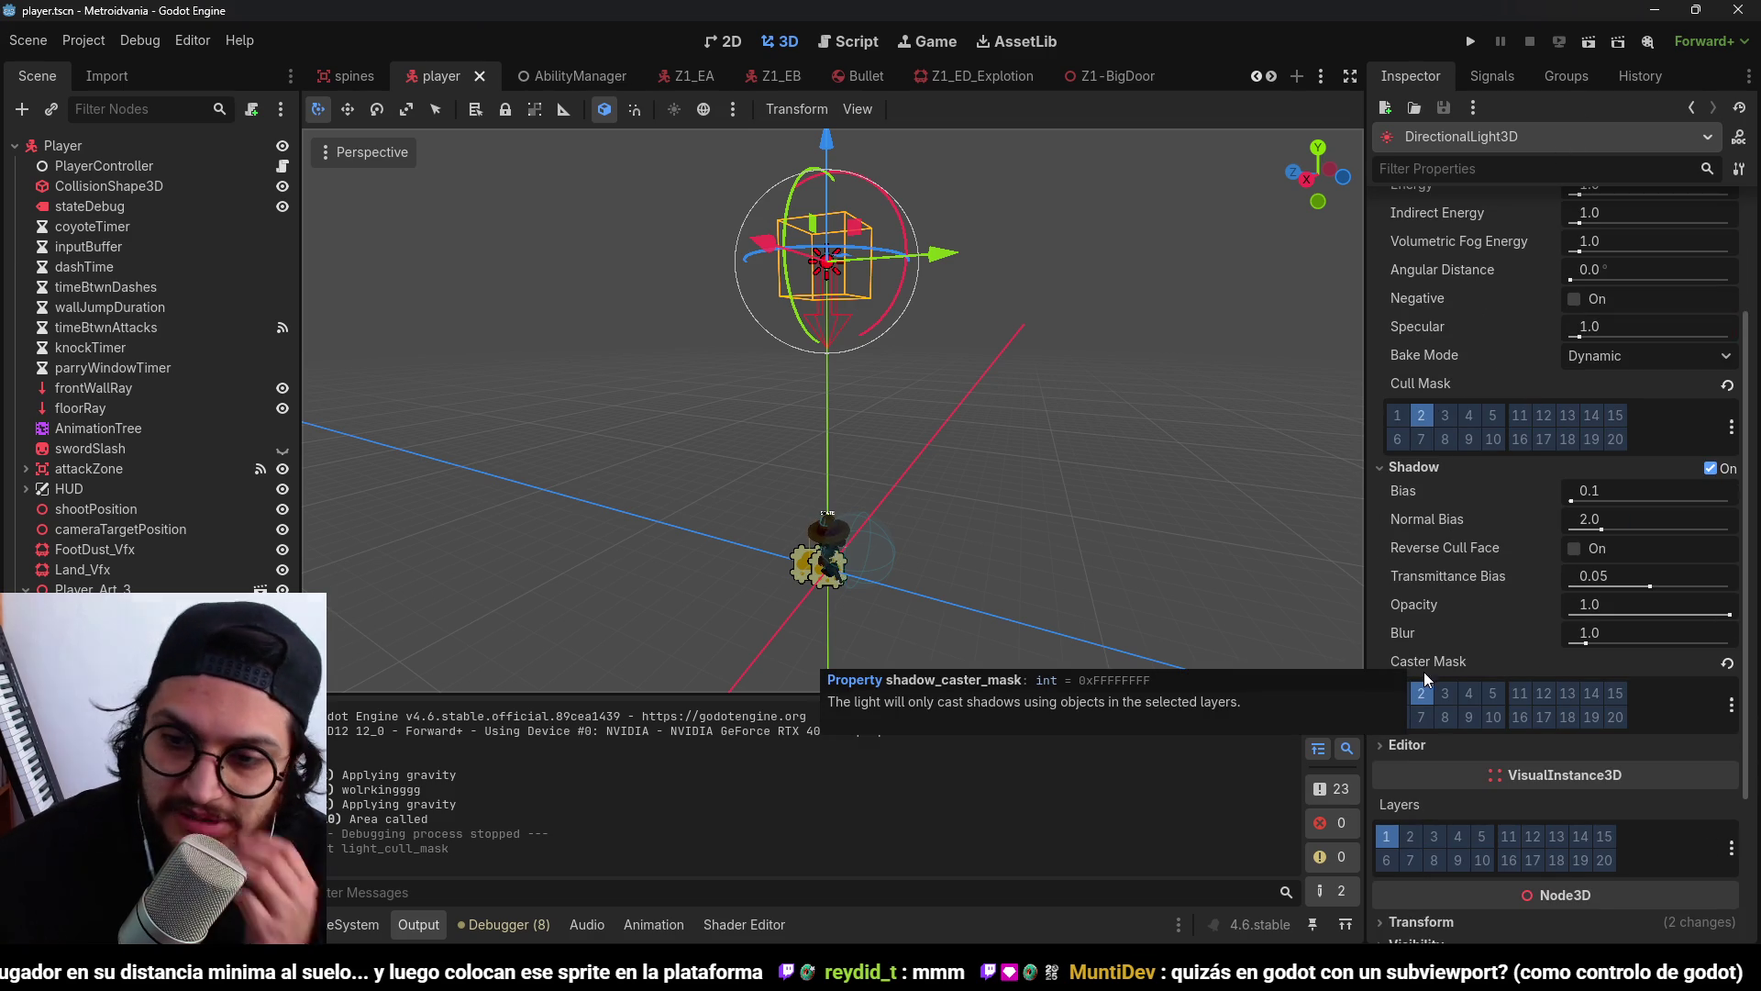
left_click(1421, 713)
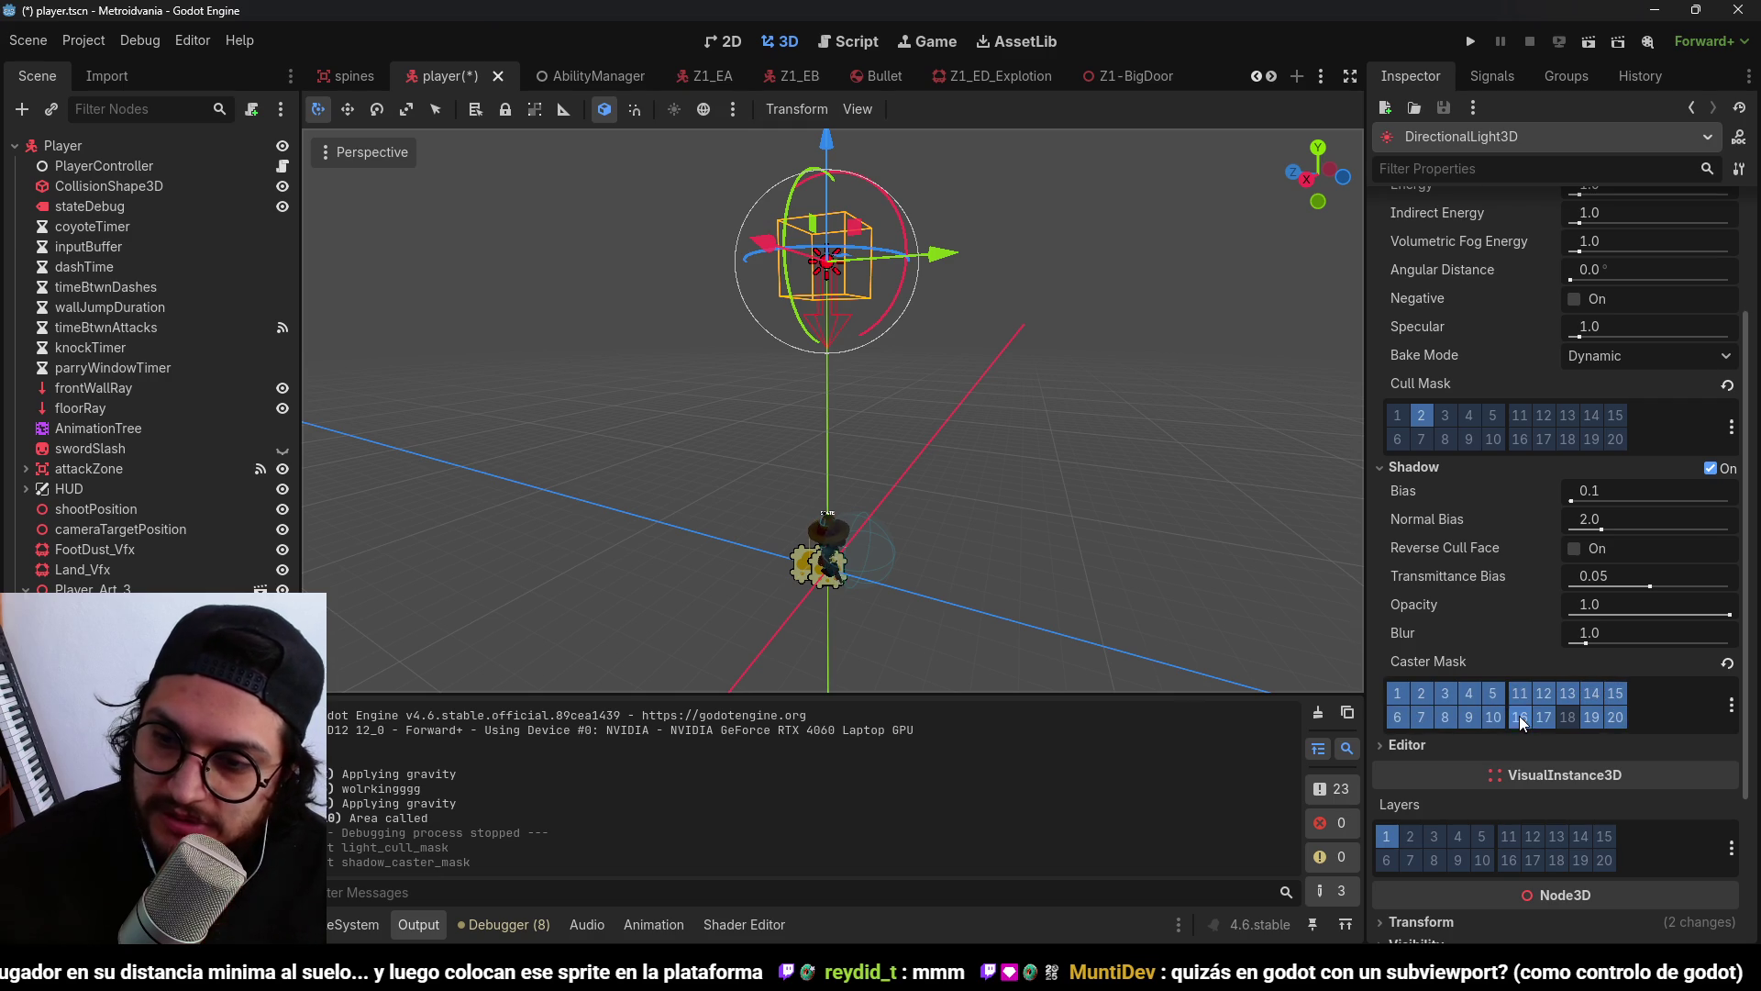
left_click(1566, 717)
key("ctrl+s")
scroll(1476, 381, "up", 4)
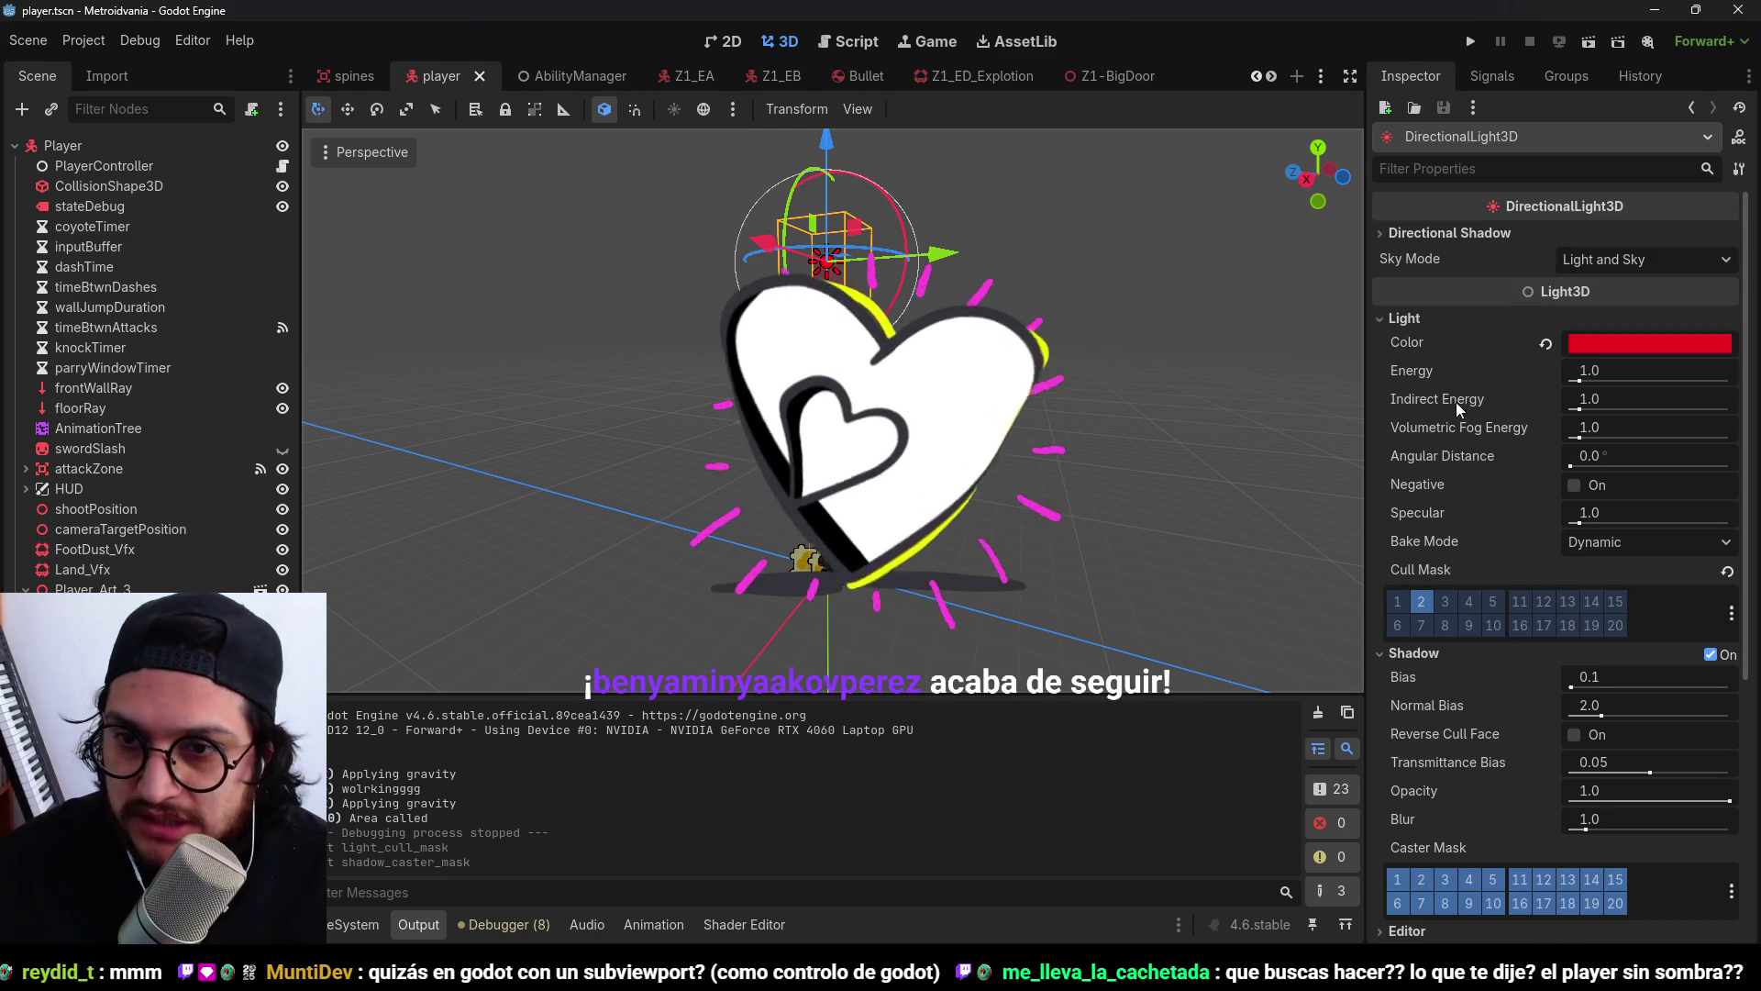
left_click(1320, 76)
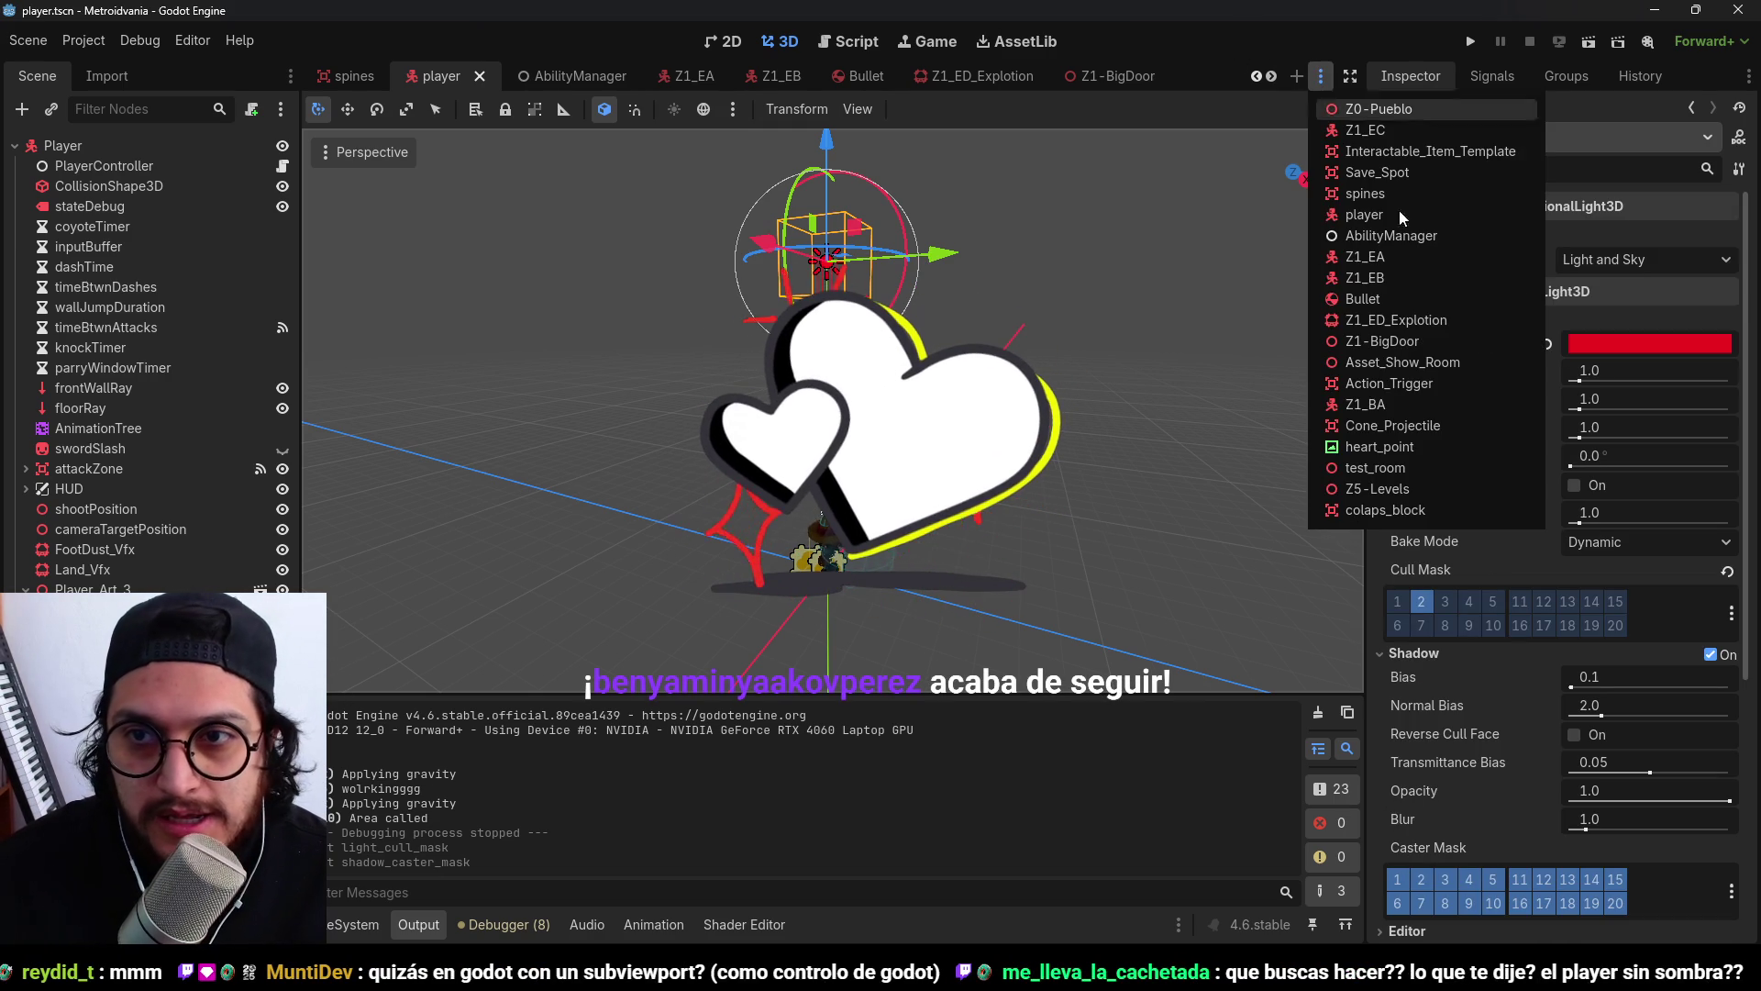
Switch to Z5-Levels, expand the light's shadow settings, and play-test the level.
left_click(1377, 488)
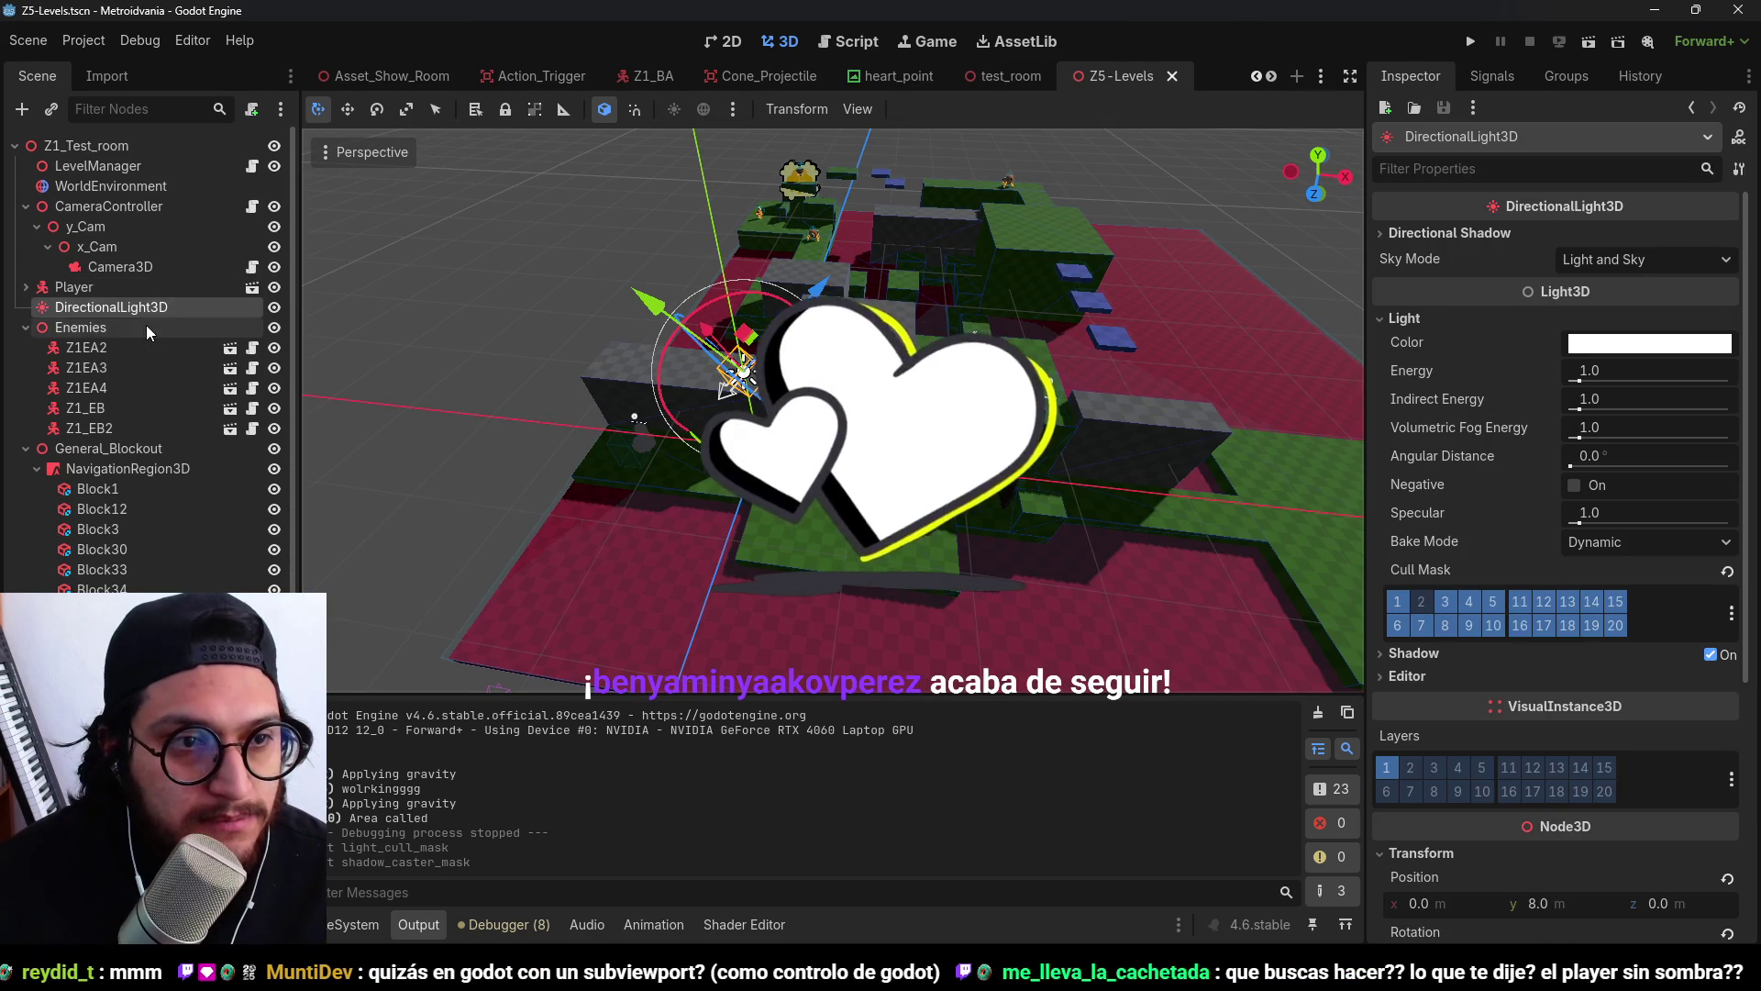
scroll(1437, 642, "down", 2)
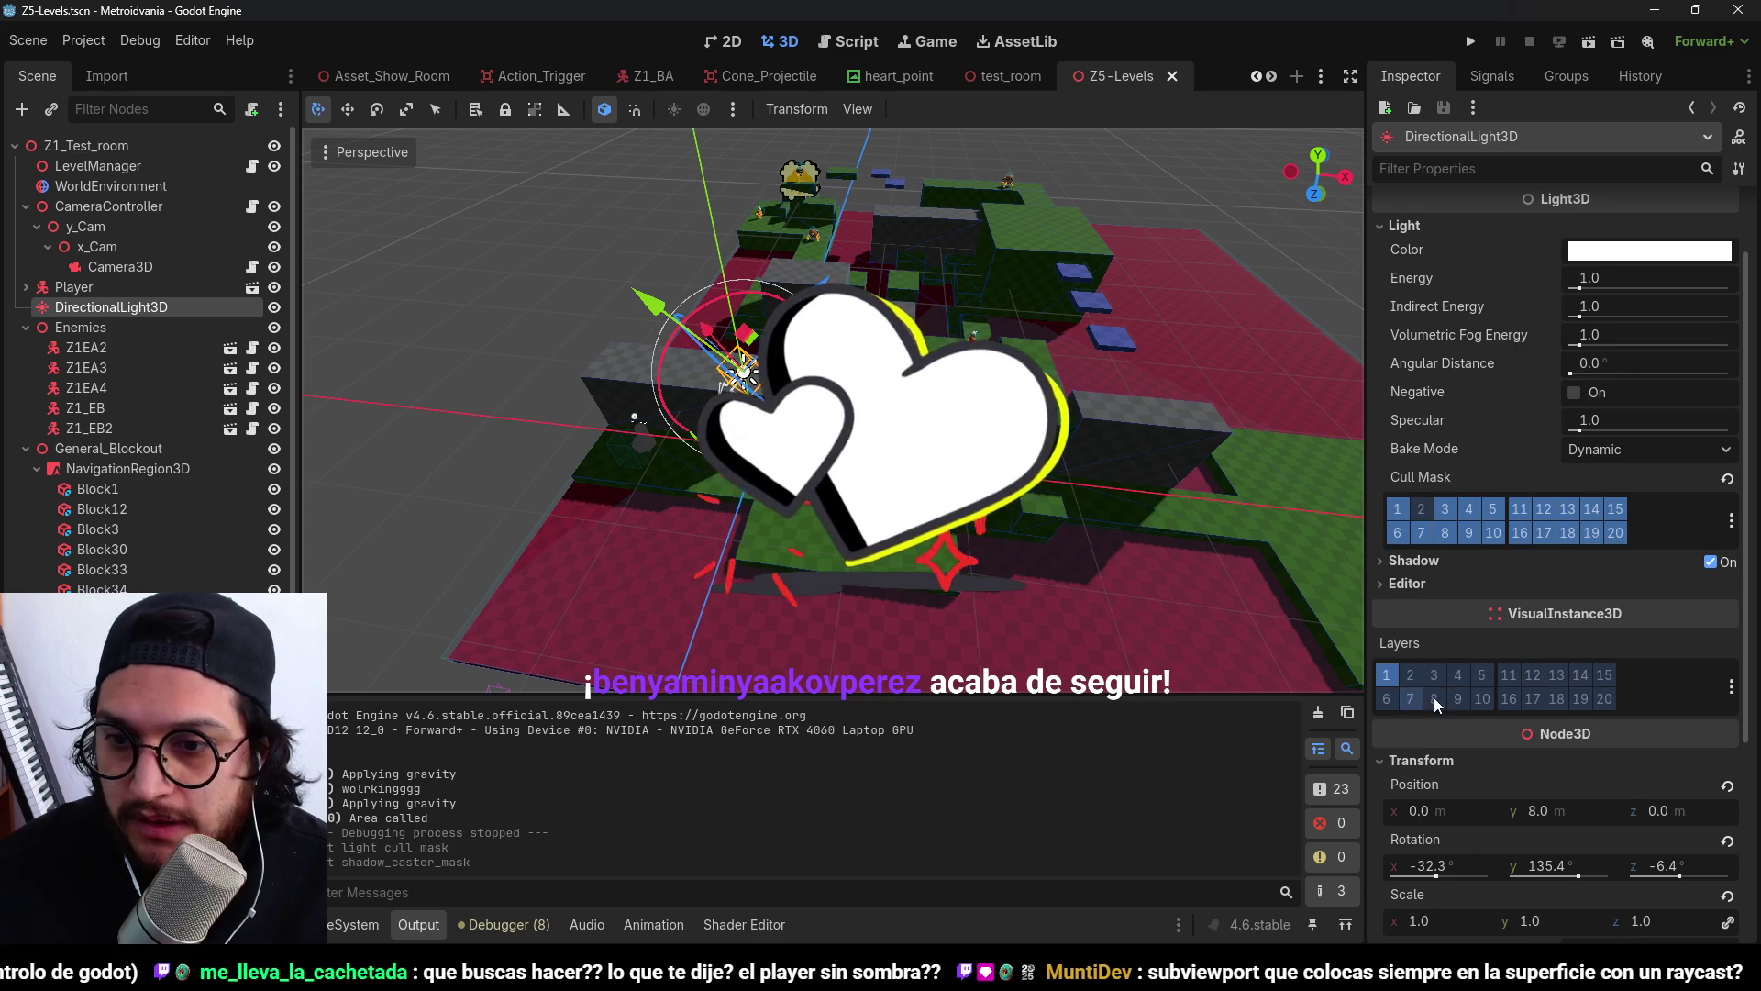
left_click(1413, 560)
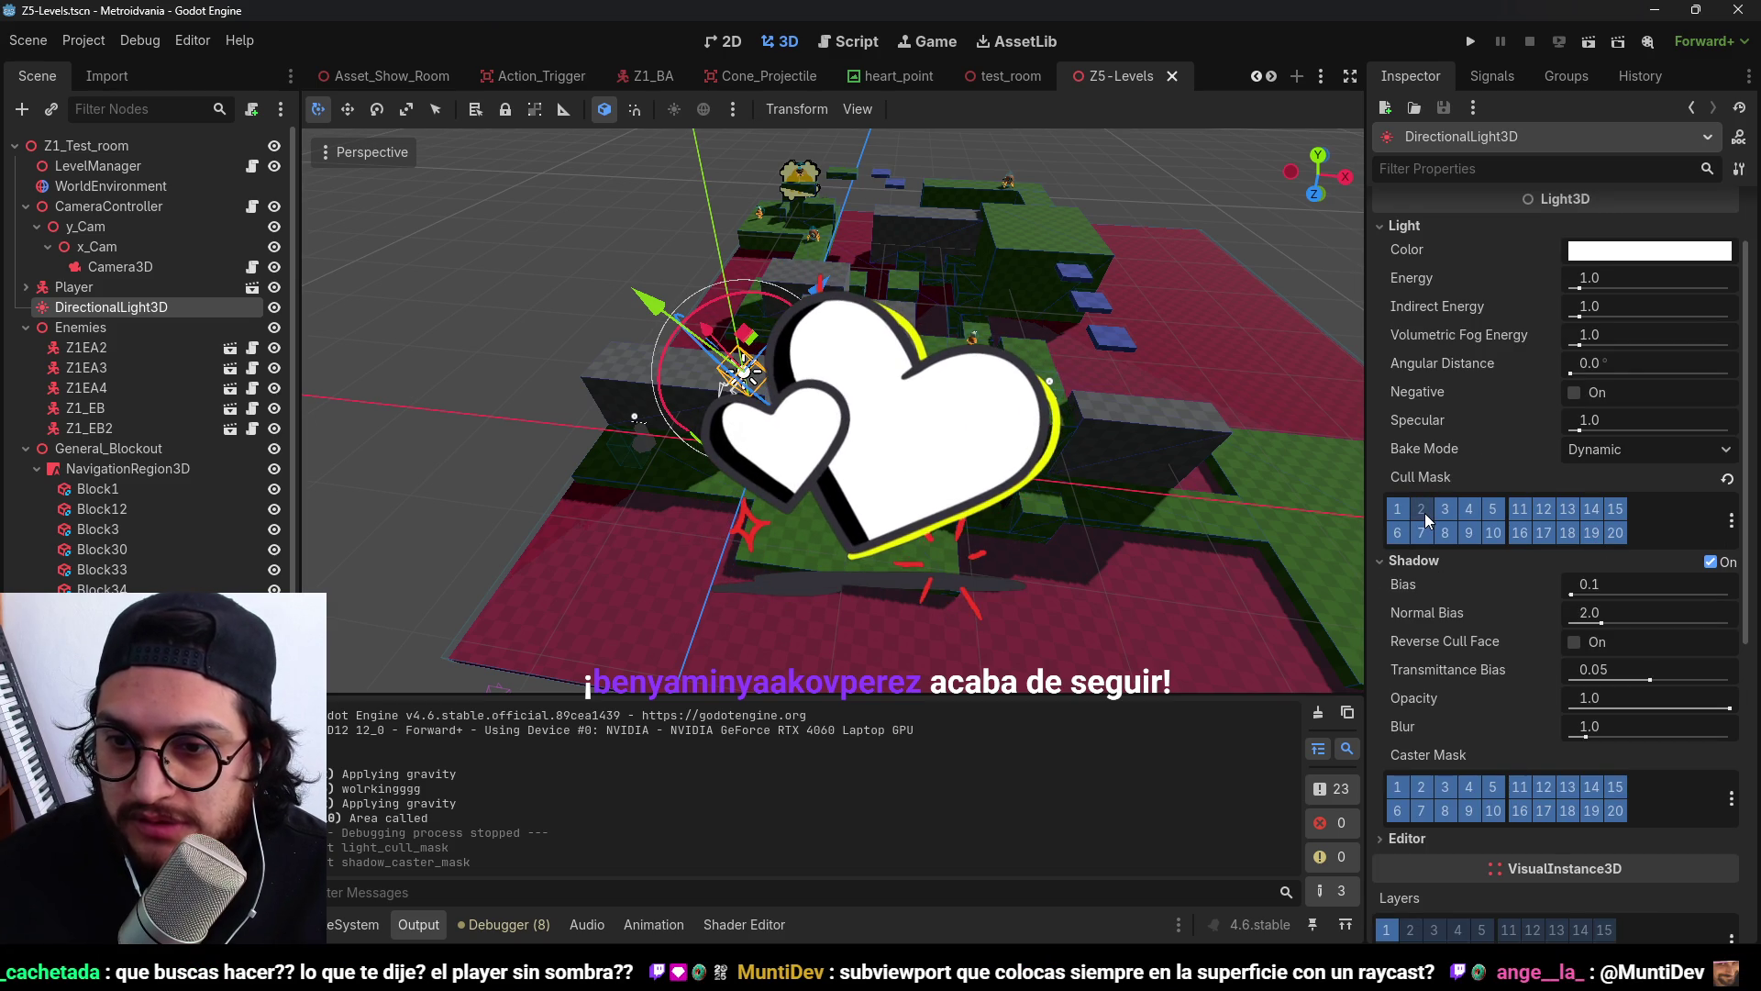
left_click(1473, 40)
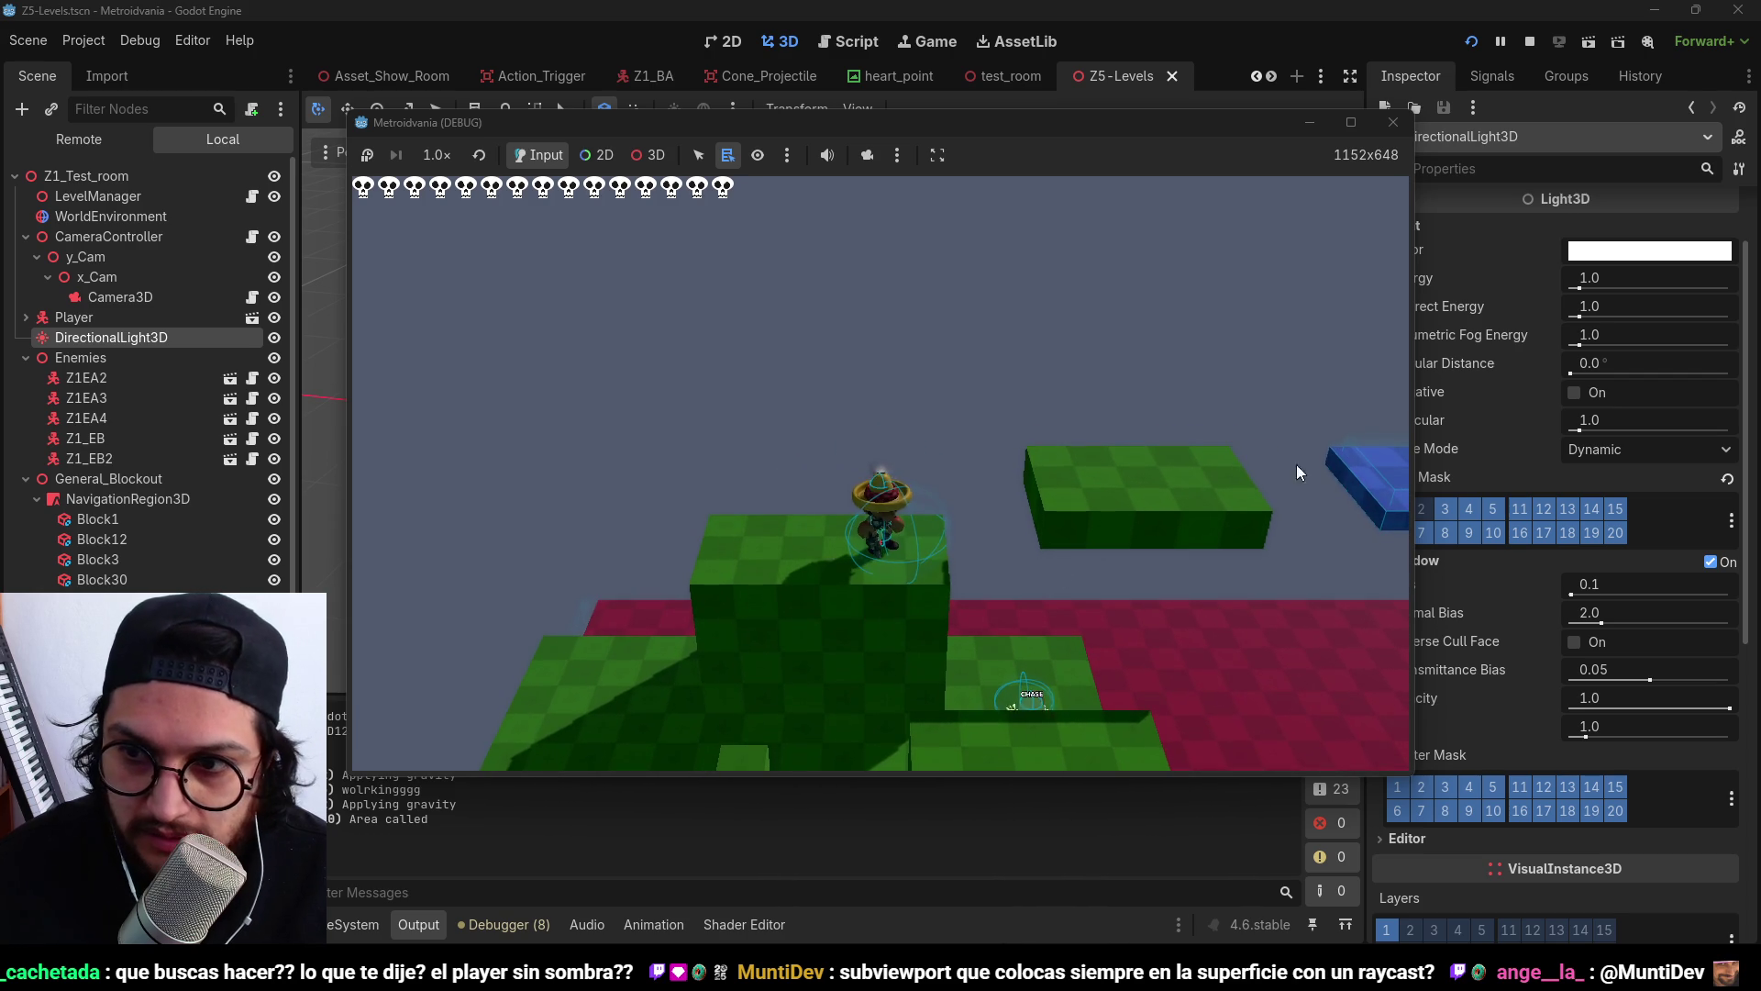
left_click(1529, 42)
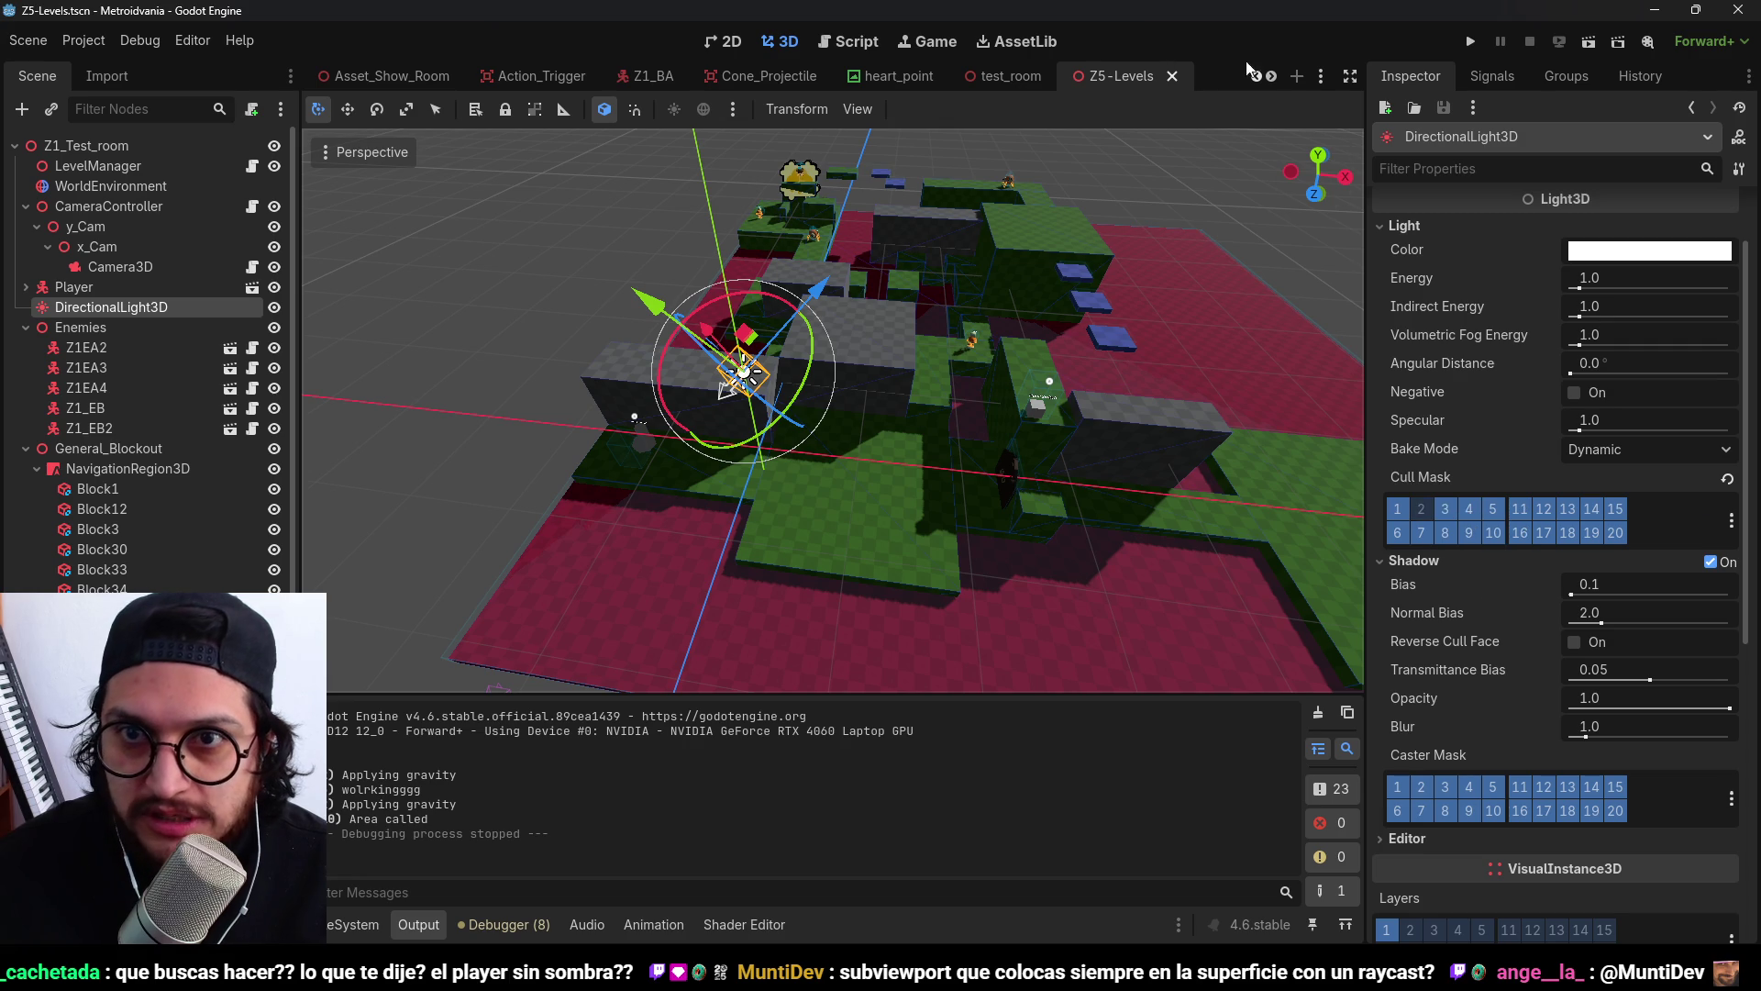
Return to the player scene and set the DirectionalLight3D's Energy to 10.
left_click(1320, 76)
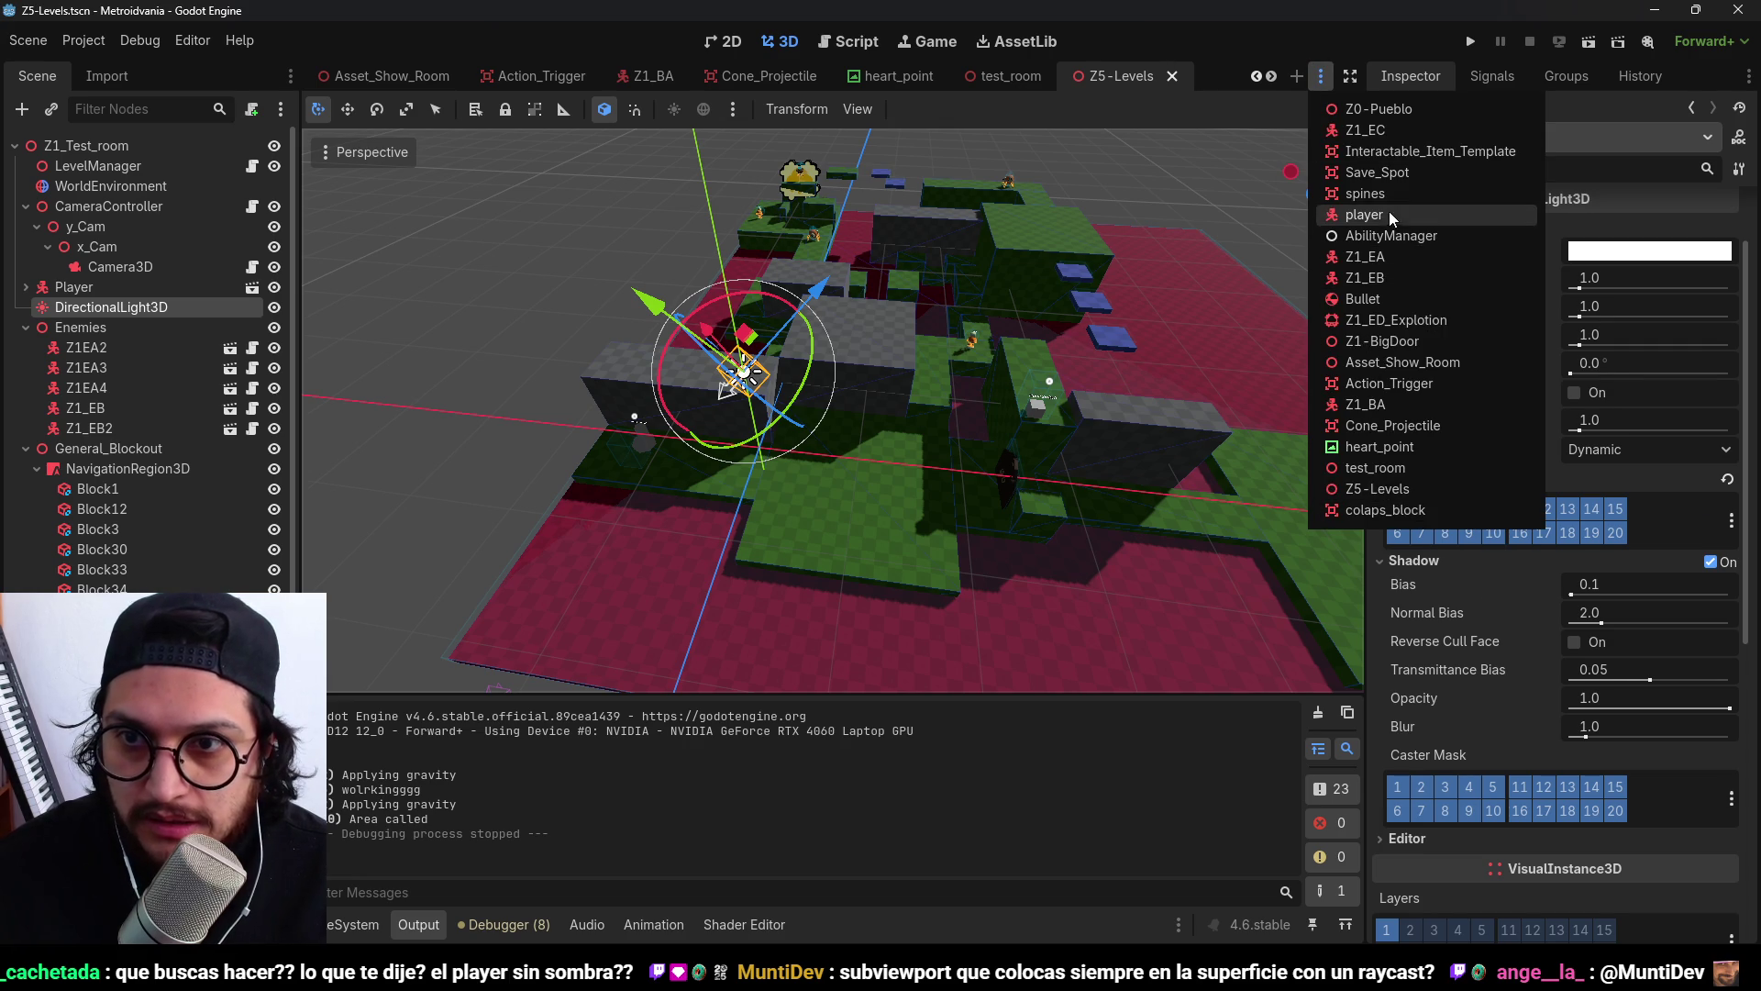
left_click(1376, 216)
scroll(1499, 727, "down", 3)
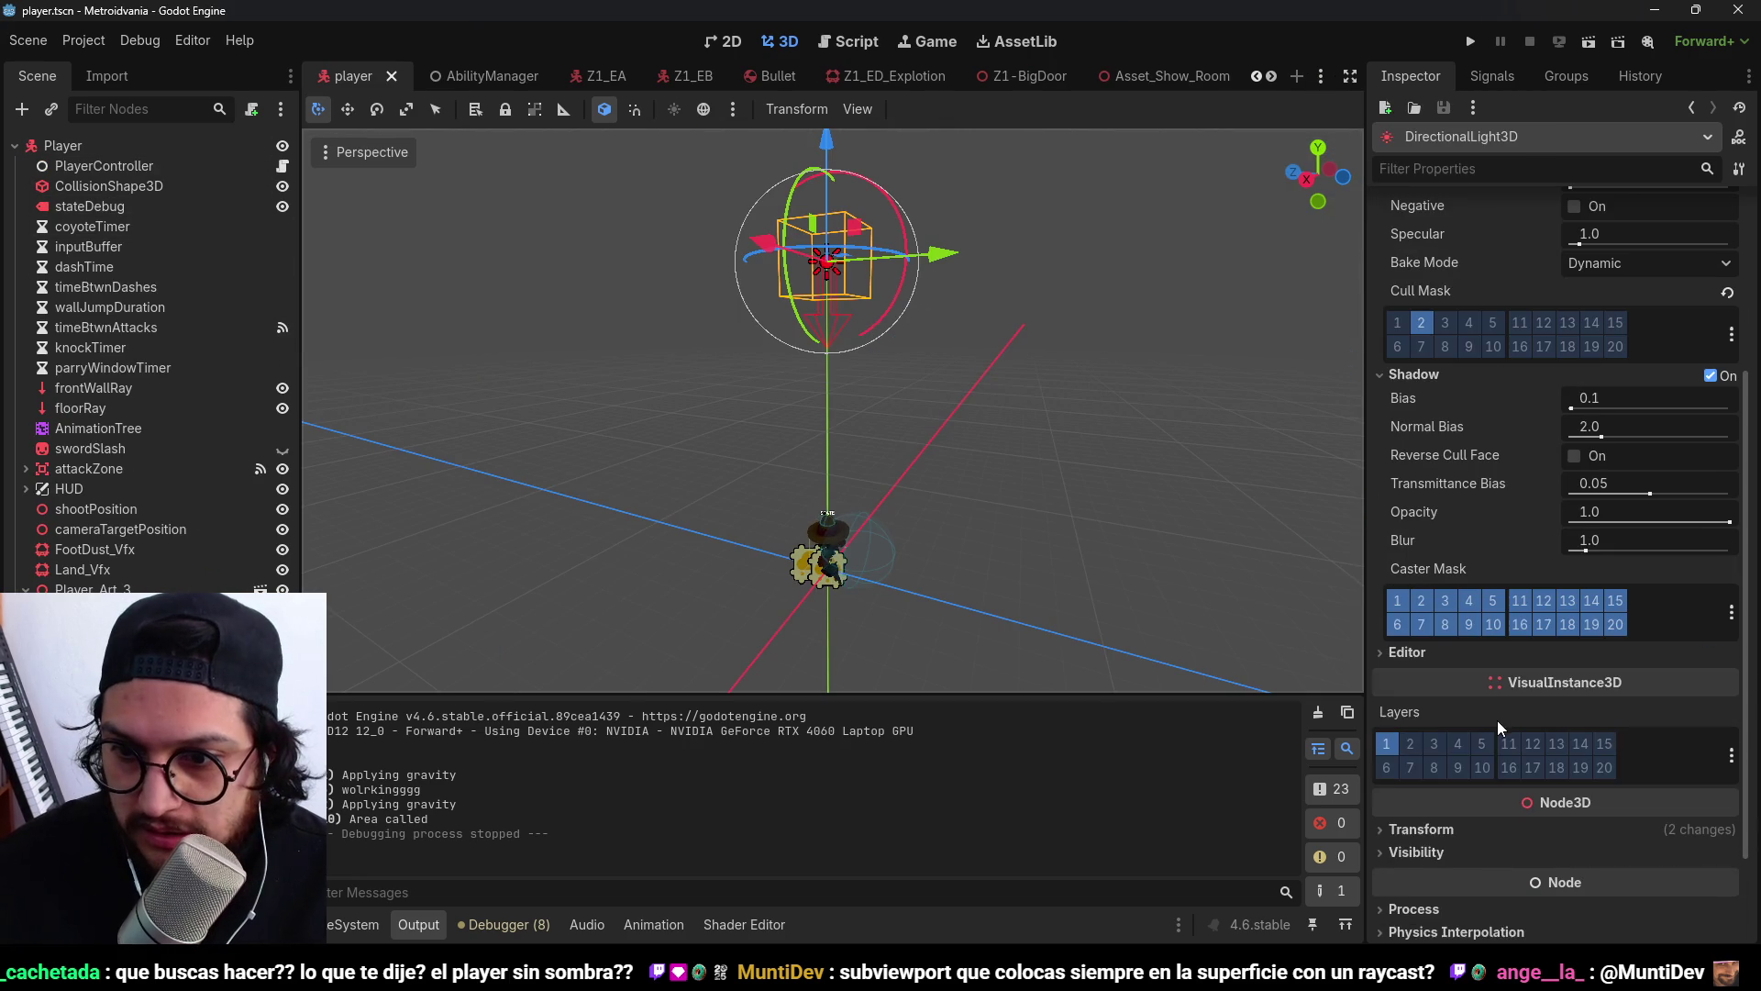
scroll(1445, 486, "up", 2)
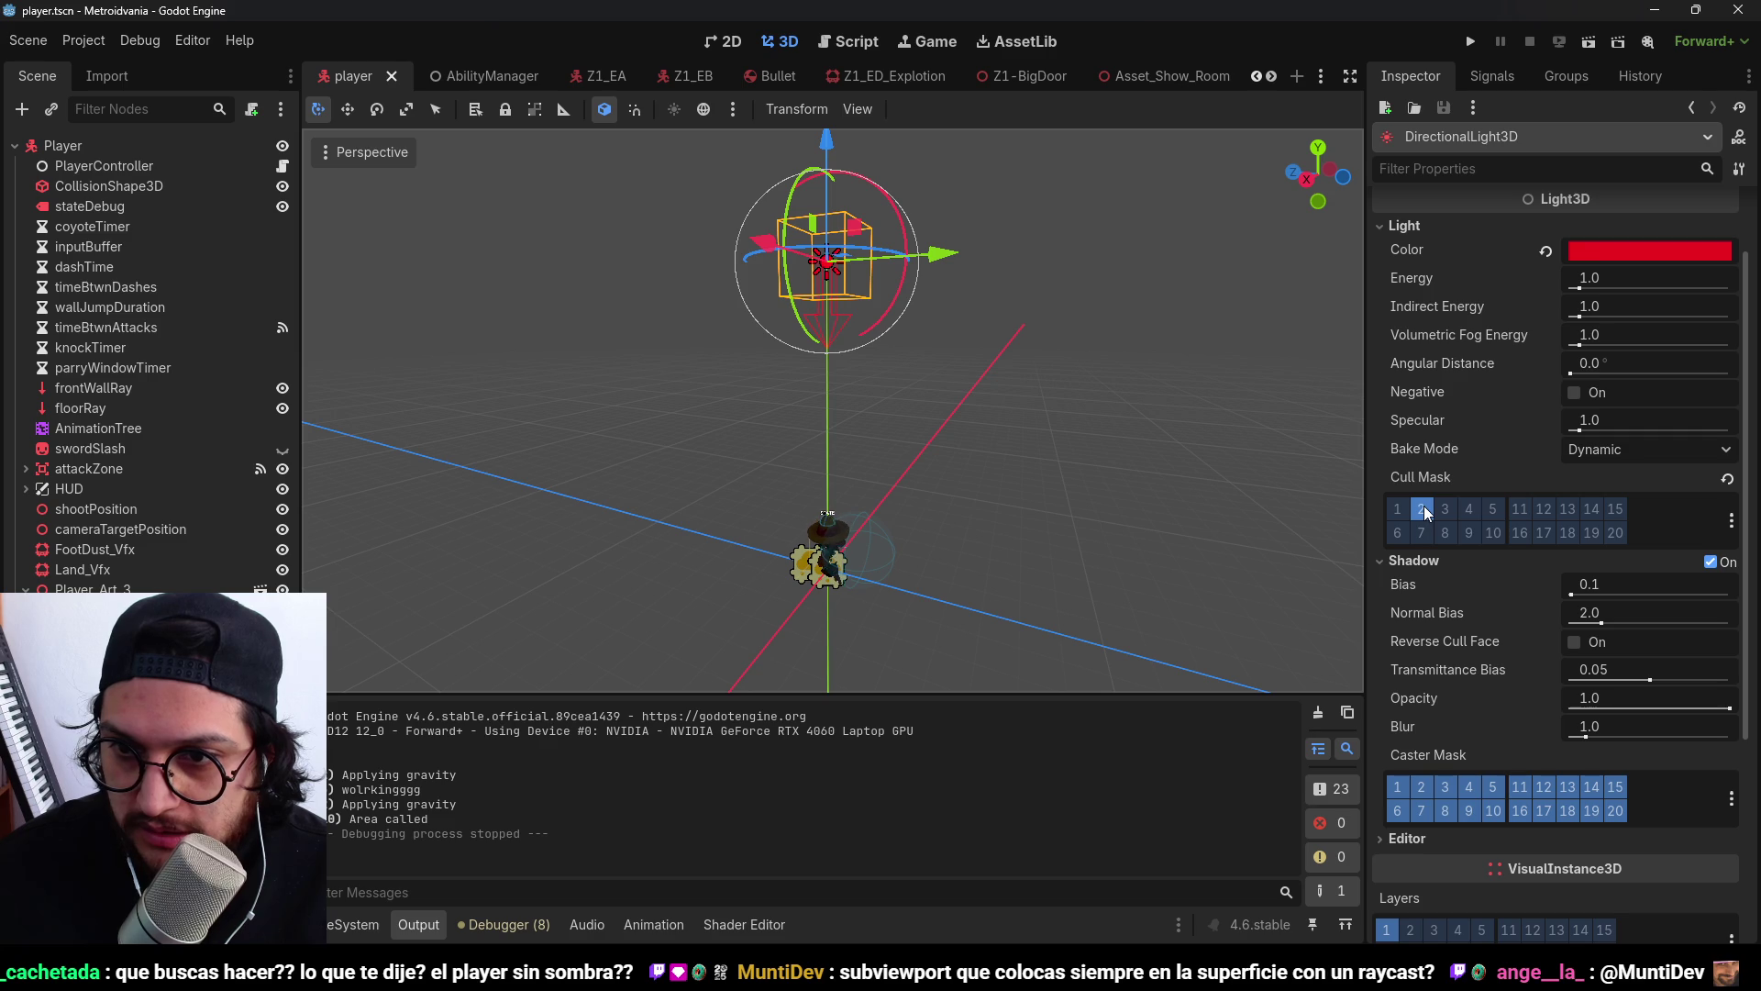
left_click(1679, 288)
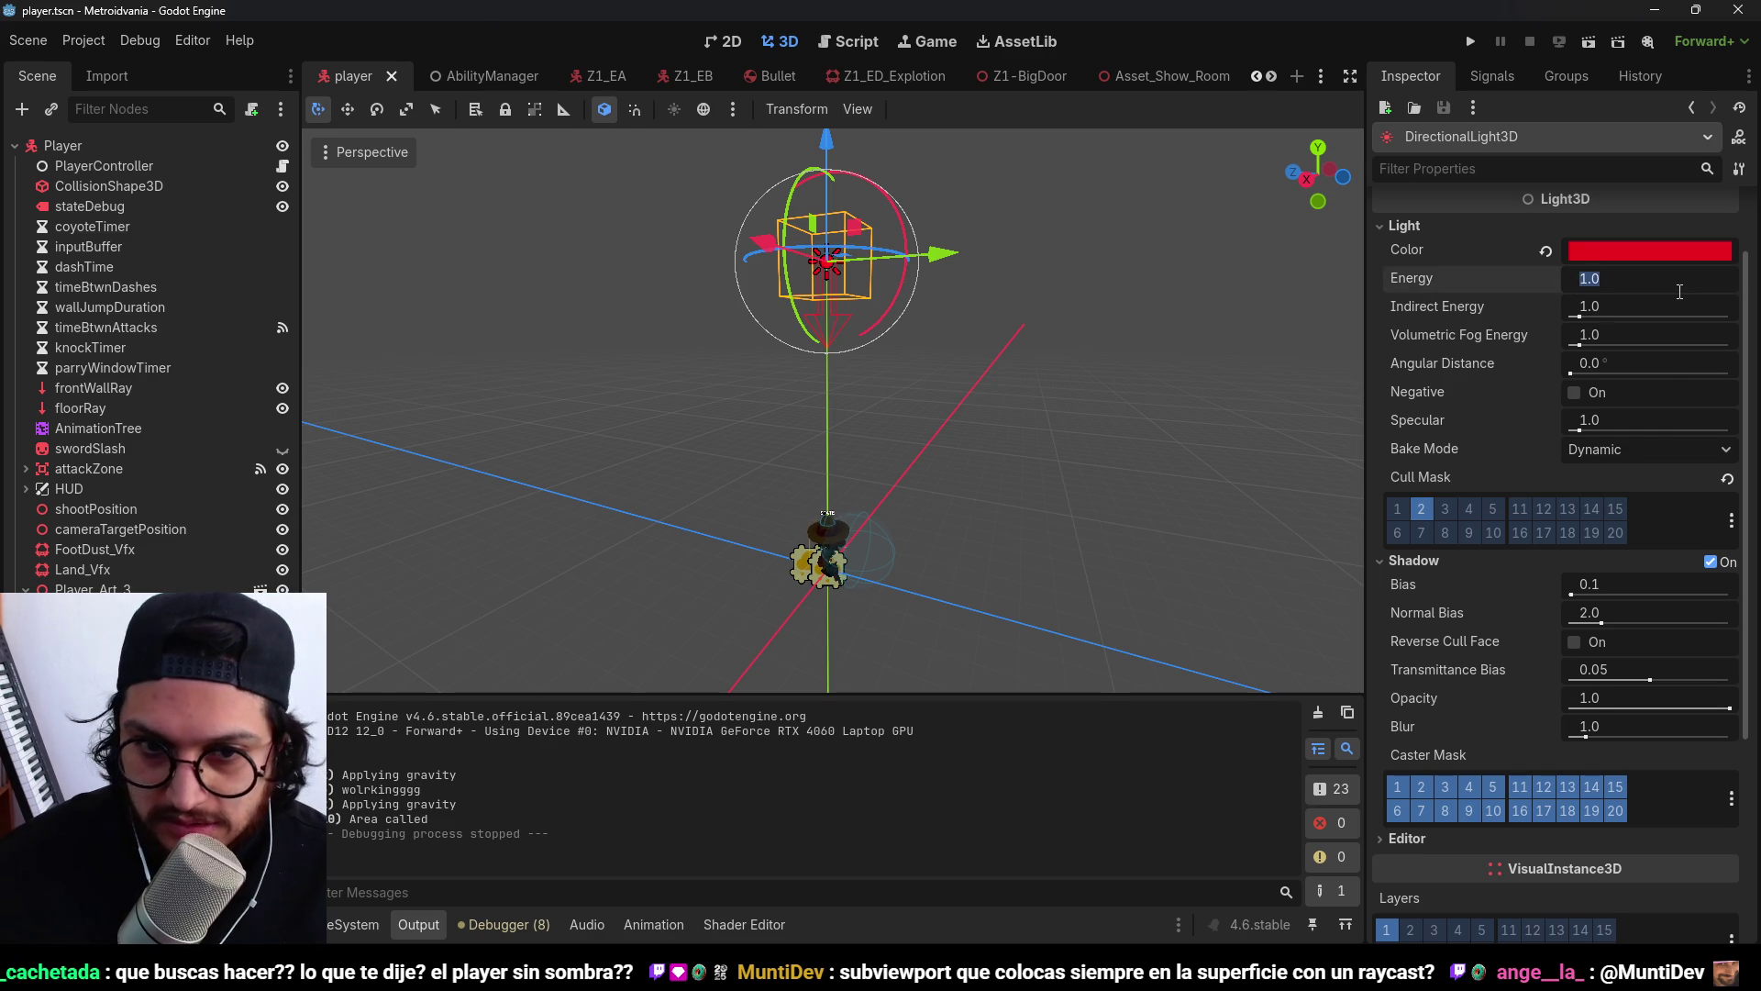
type("10")
key("Return")
Undo the accidental light move and save the player scene.
mouse_move(827, 151)
left_mouse_down()
mouse_move(826, 87)
mouse_move(830, 367)
left_mouse_up()
key("ctrl+z")
scroll(859, 523, "up", 2)
scroll(896, 393, "up", 1)
key("ctrl+s")
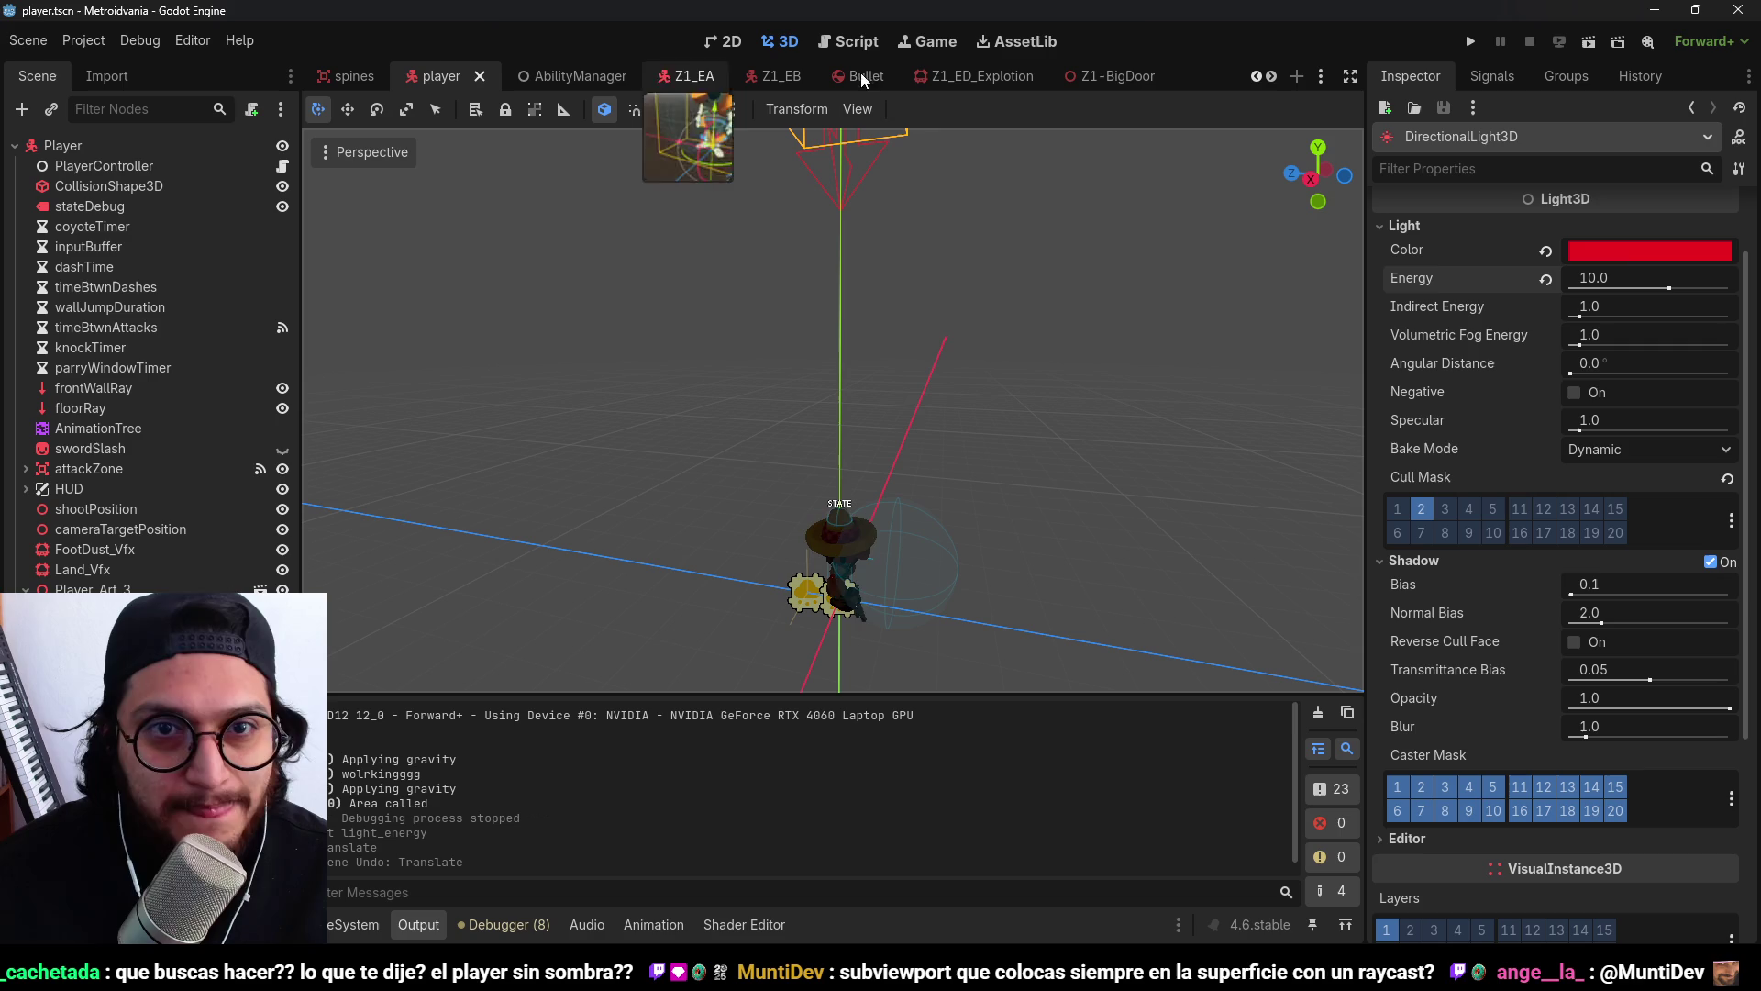
In the player scene, select the character's mesh pieces under the Player node.
left_click(1320, 77)
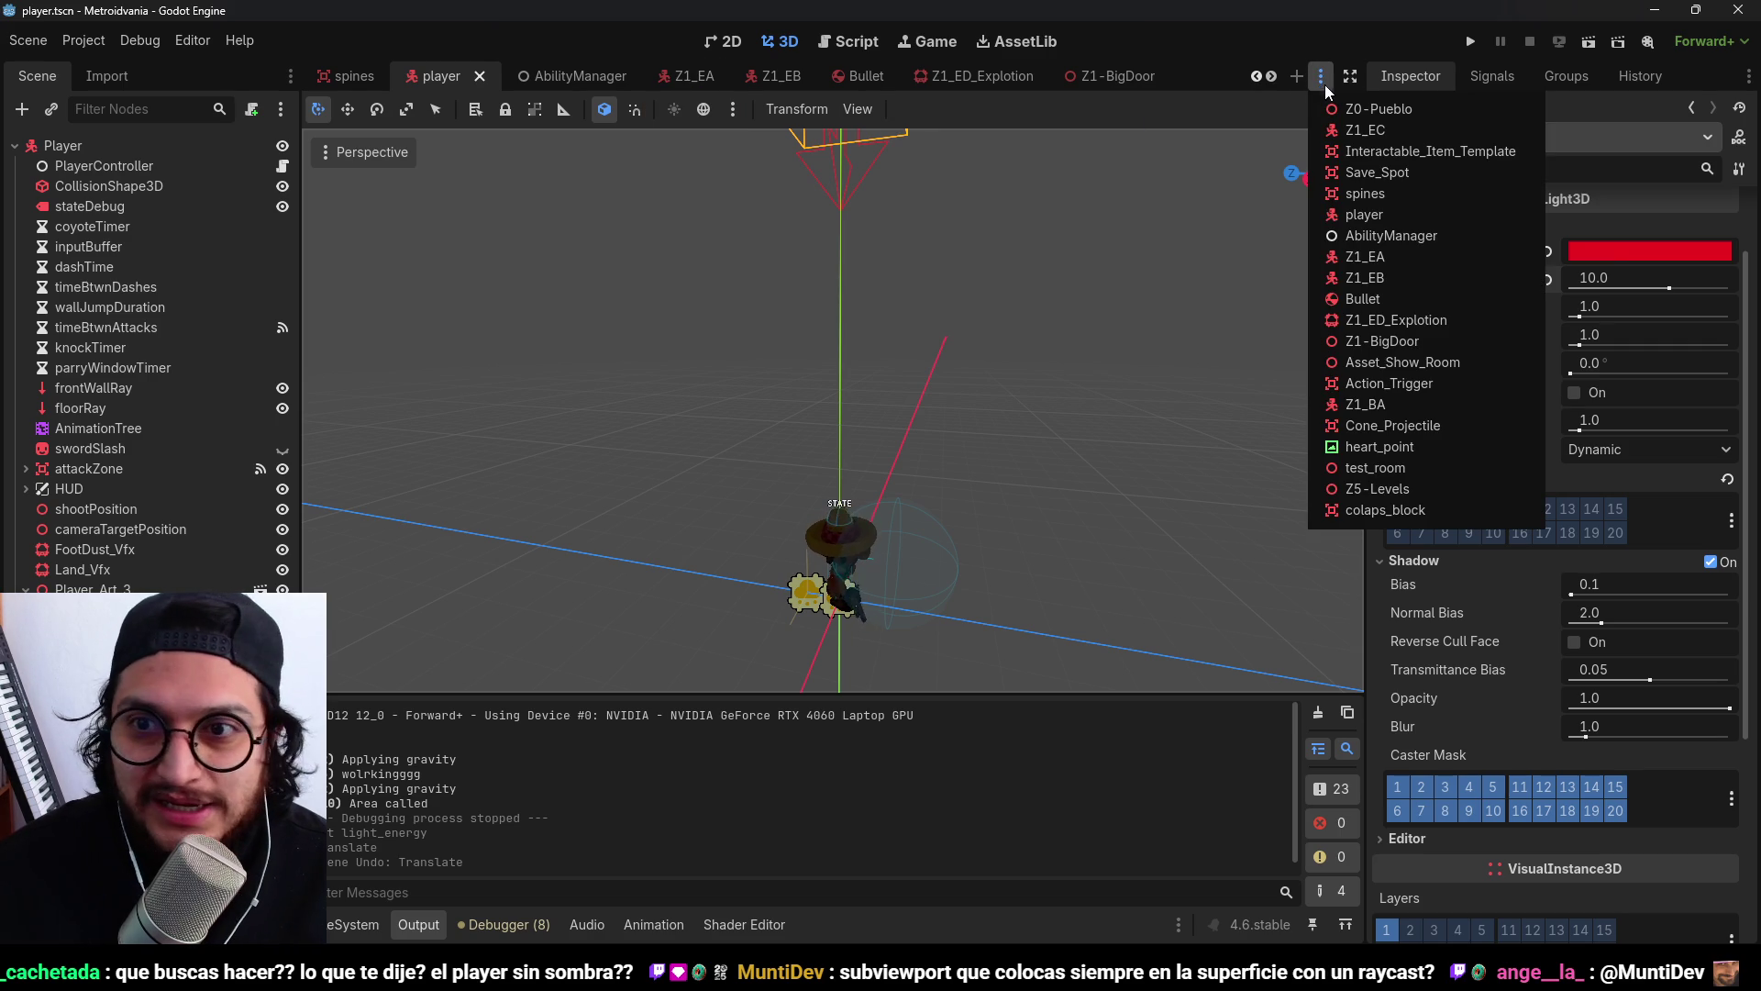
left_click(1385, 214)
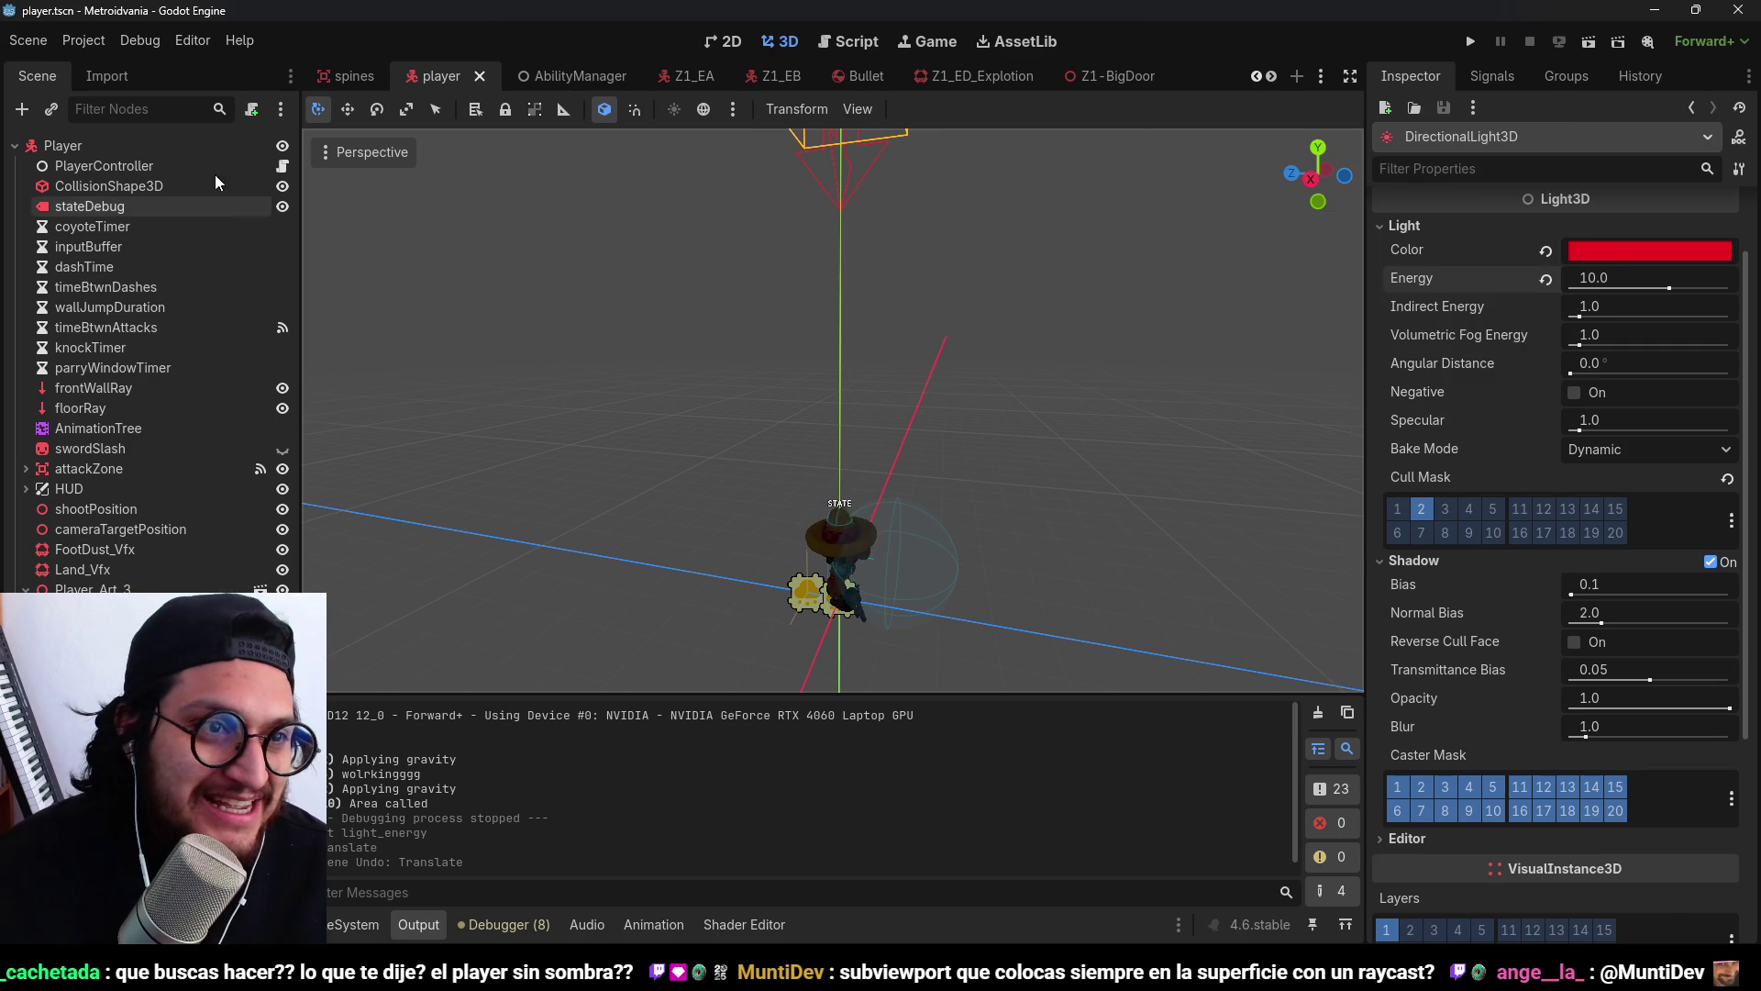
left_click(184, 146)
left_click(96, 508)
left_click(842, 569)
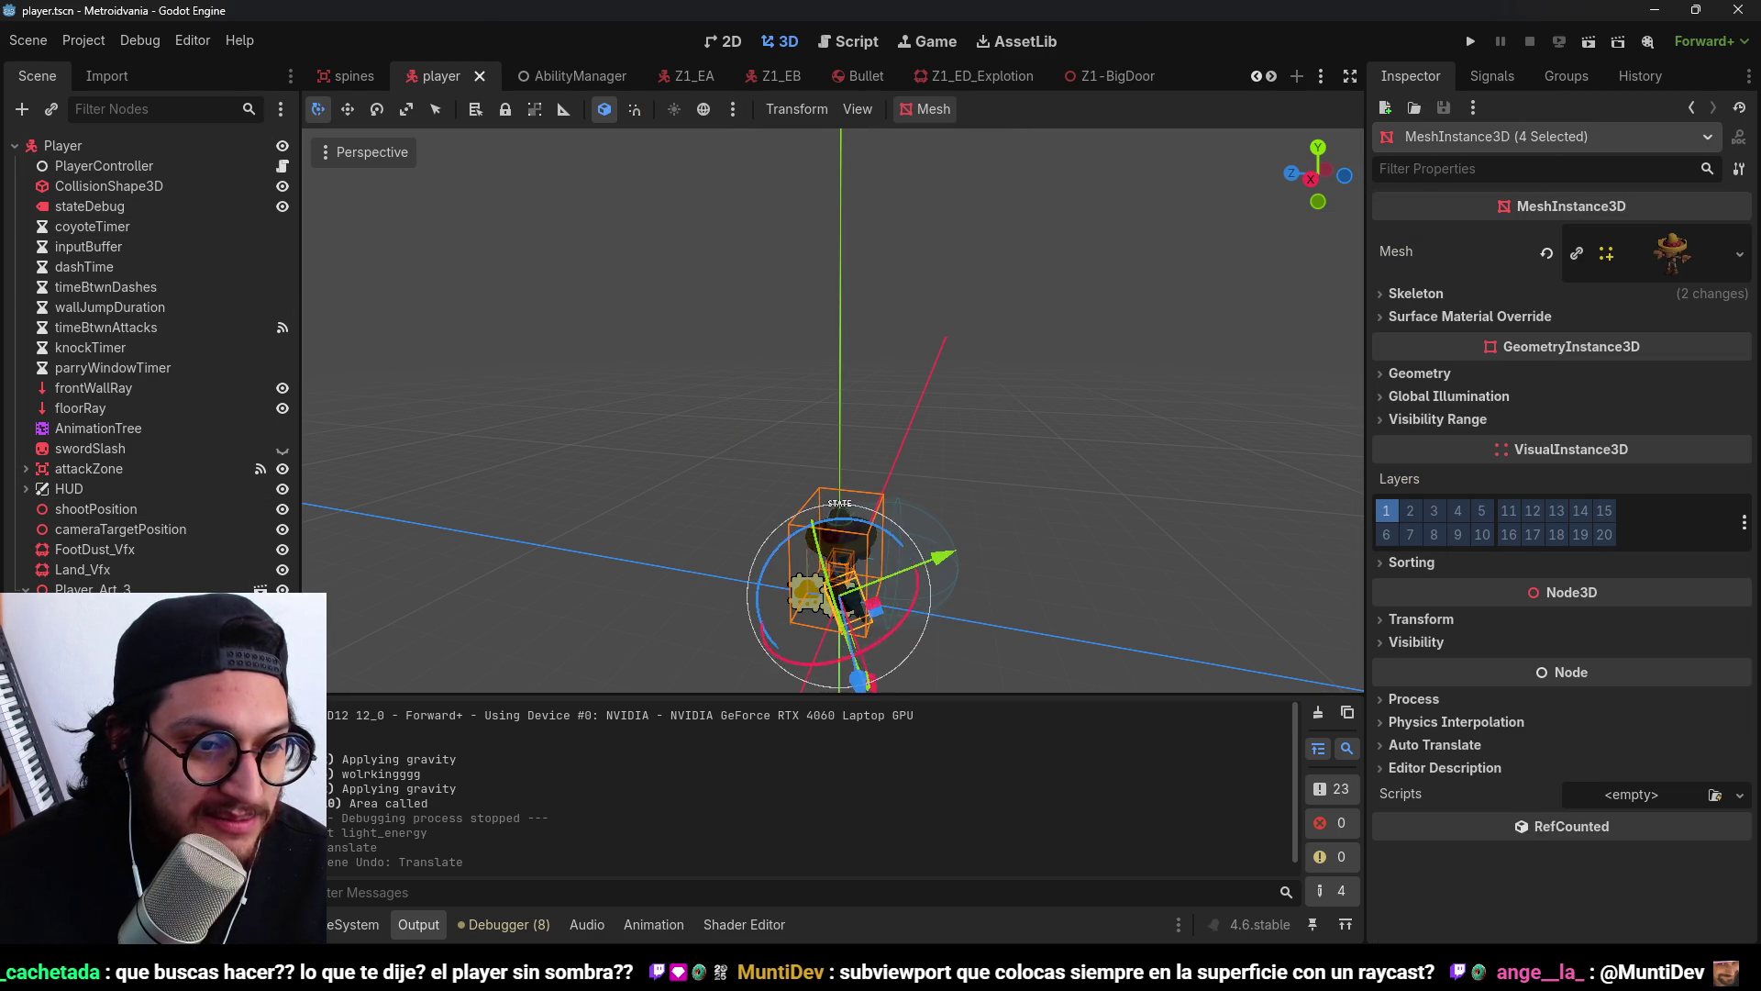
Set the four character meshes' Layers to layer 2 only, then play-test by jumping across platforms.
left_click(1410, 511)
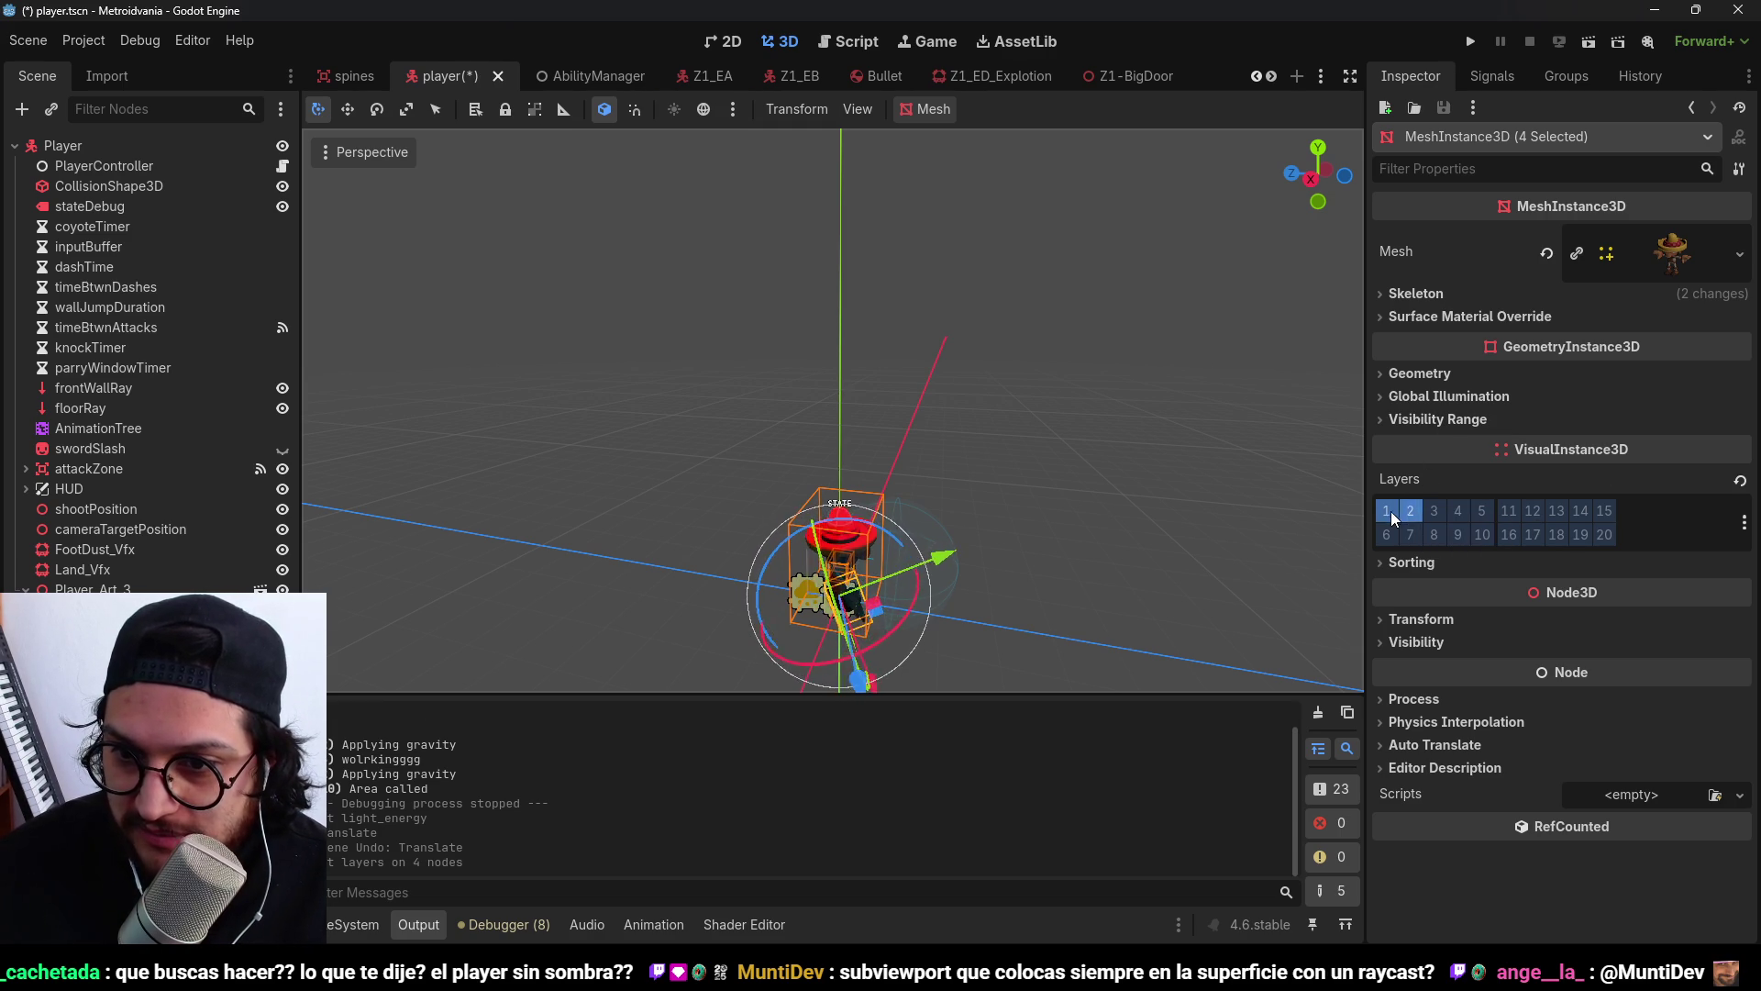
left_click(1471, 42)
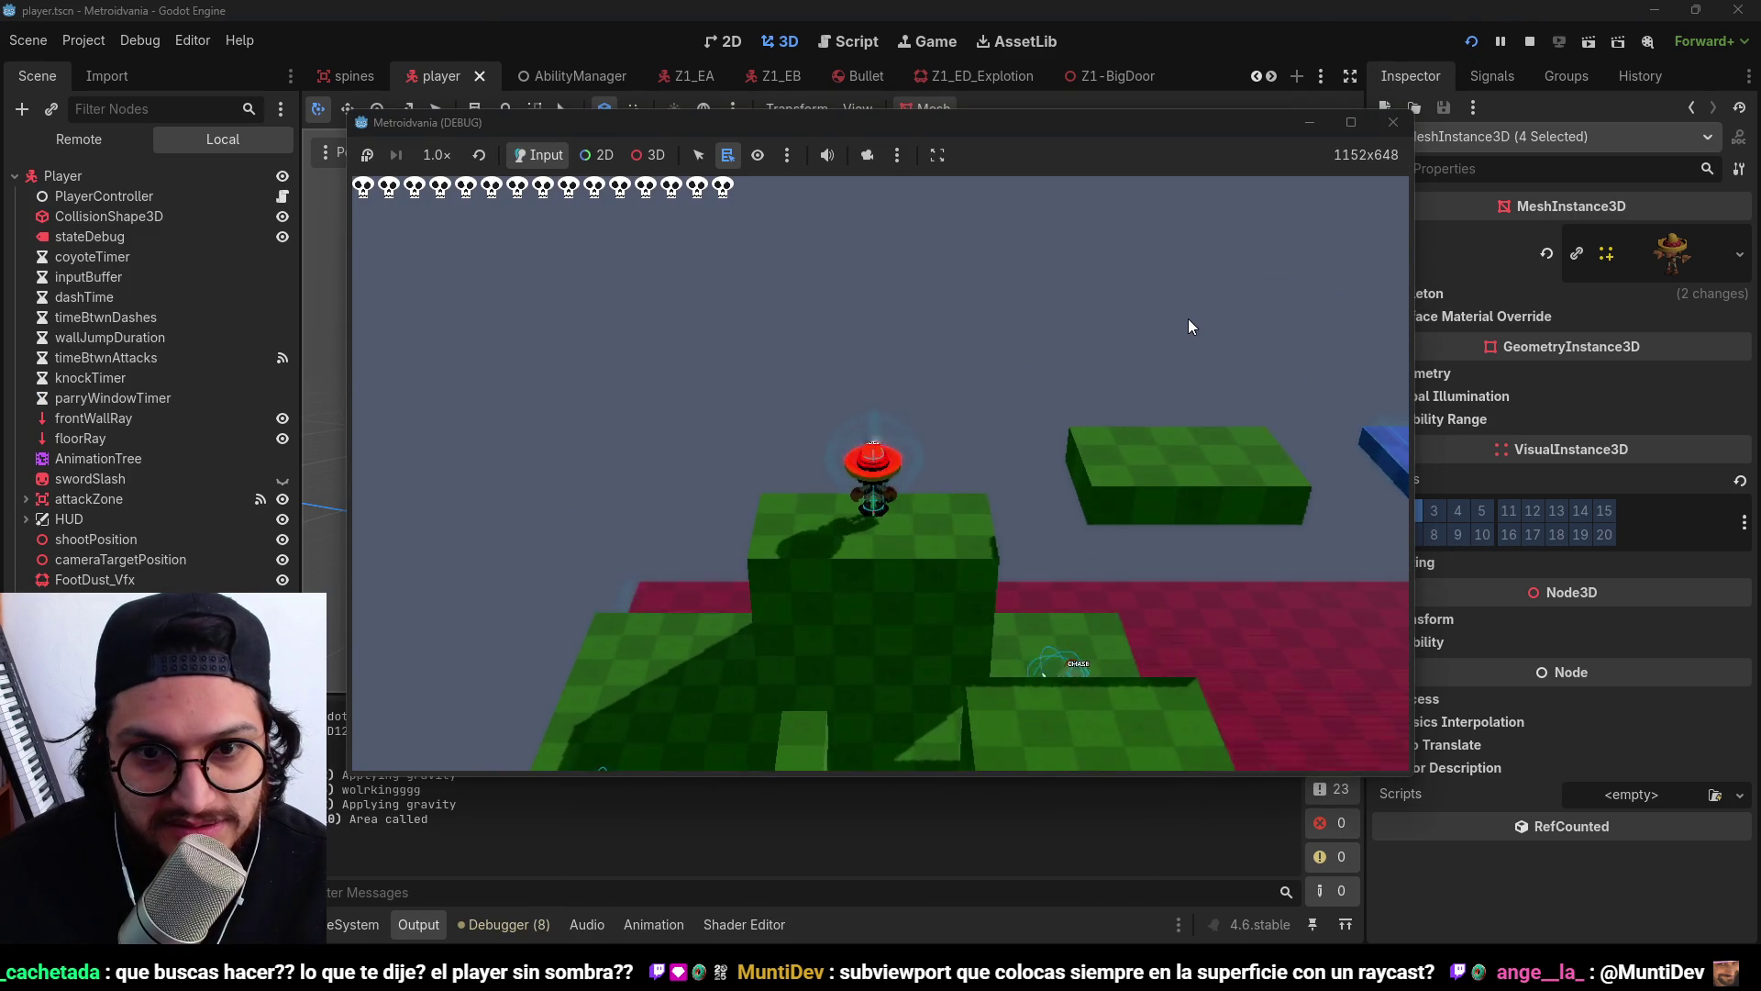
key("s")
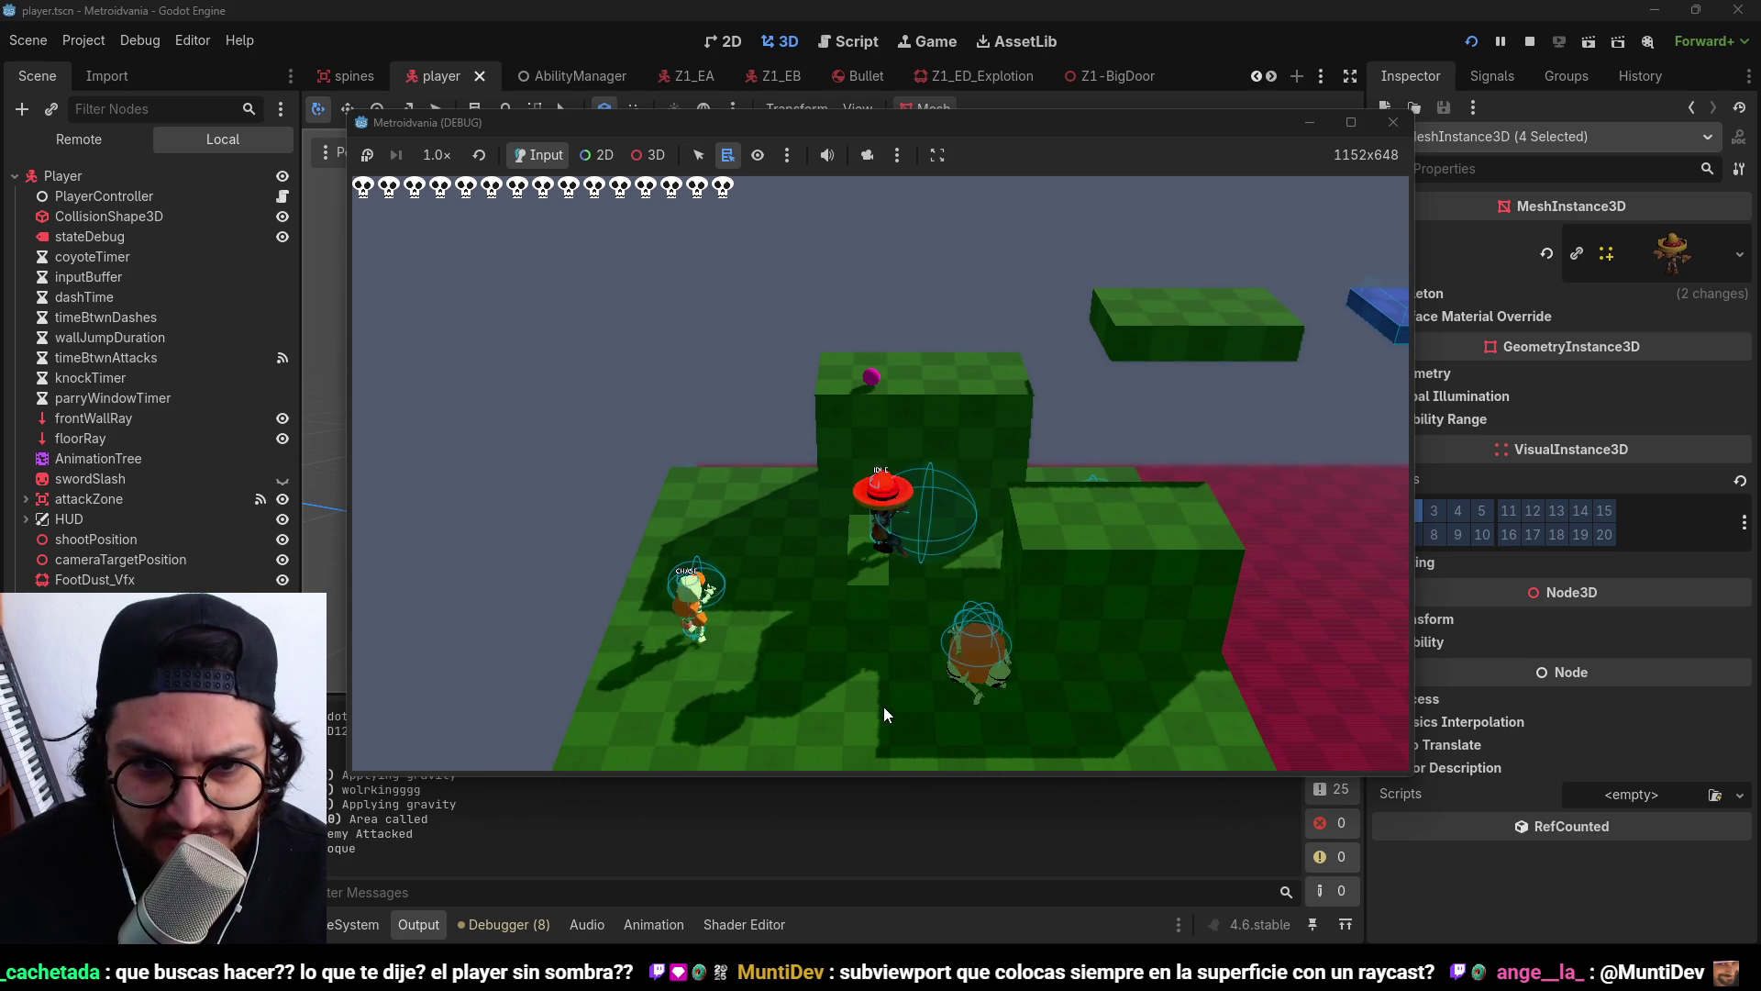
key("space")
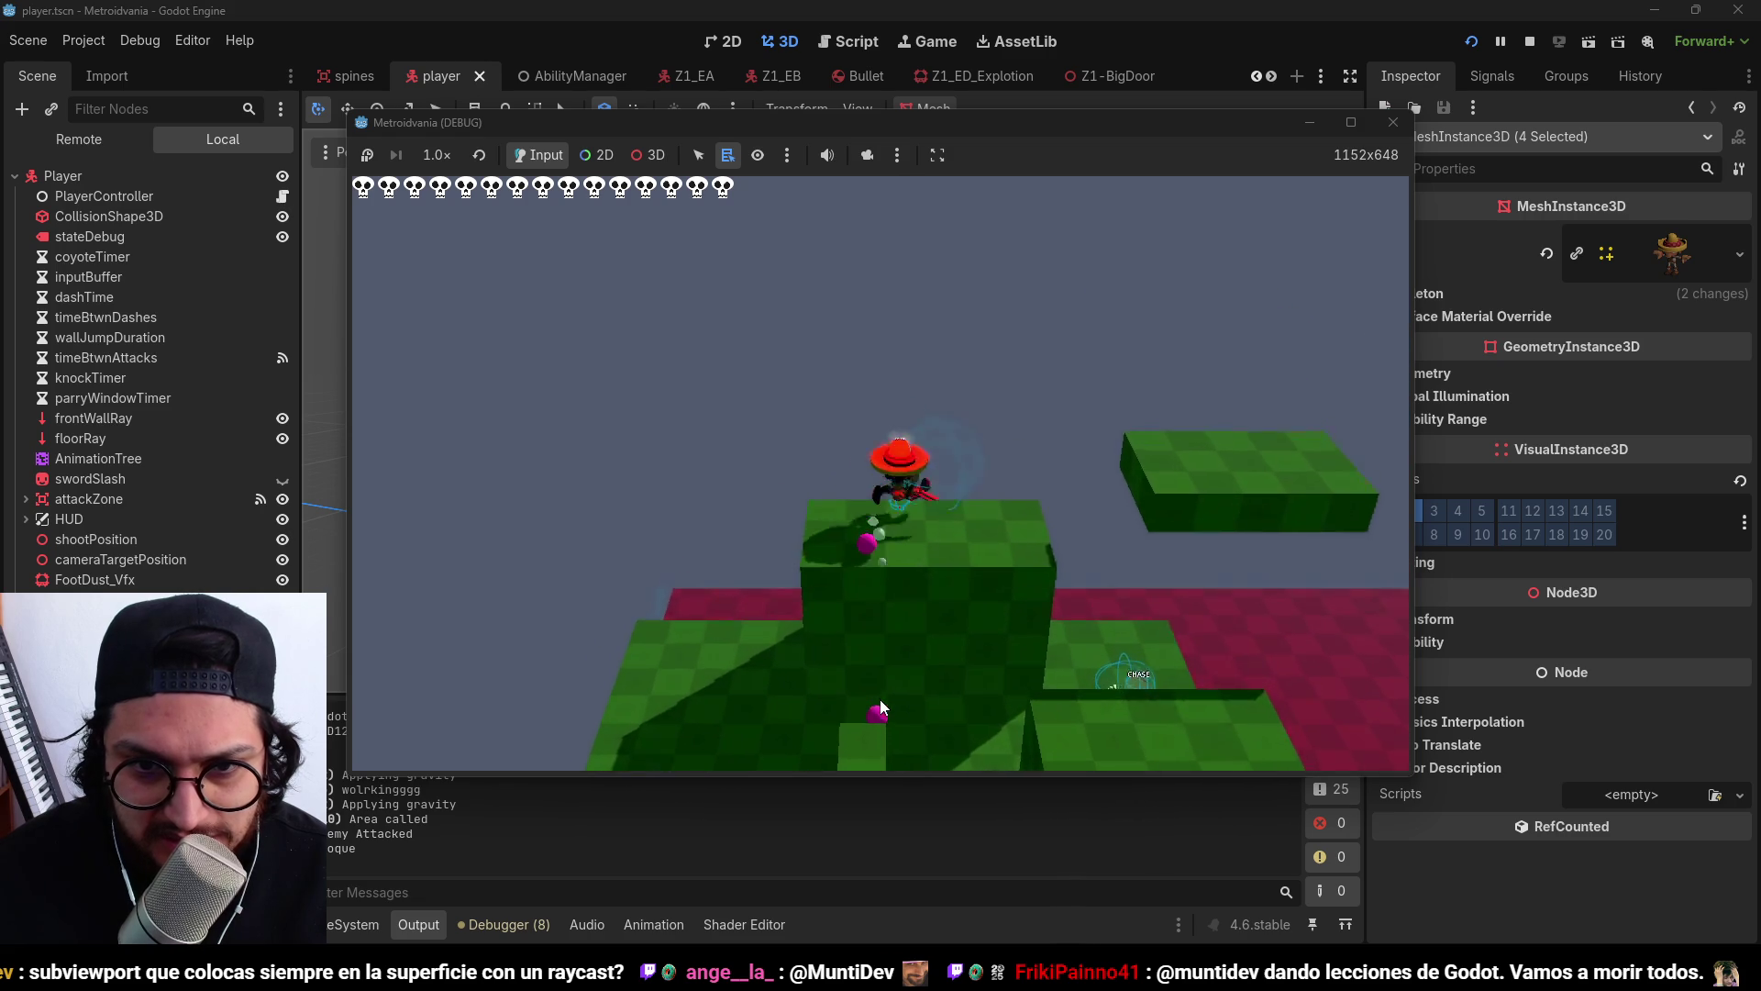
key("d")
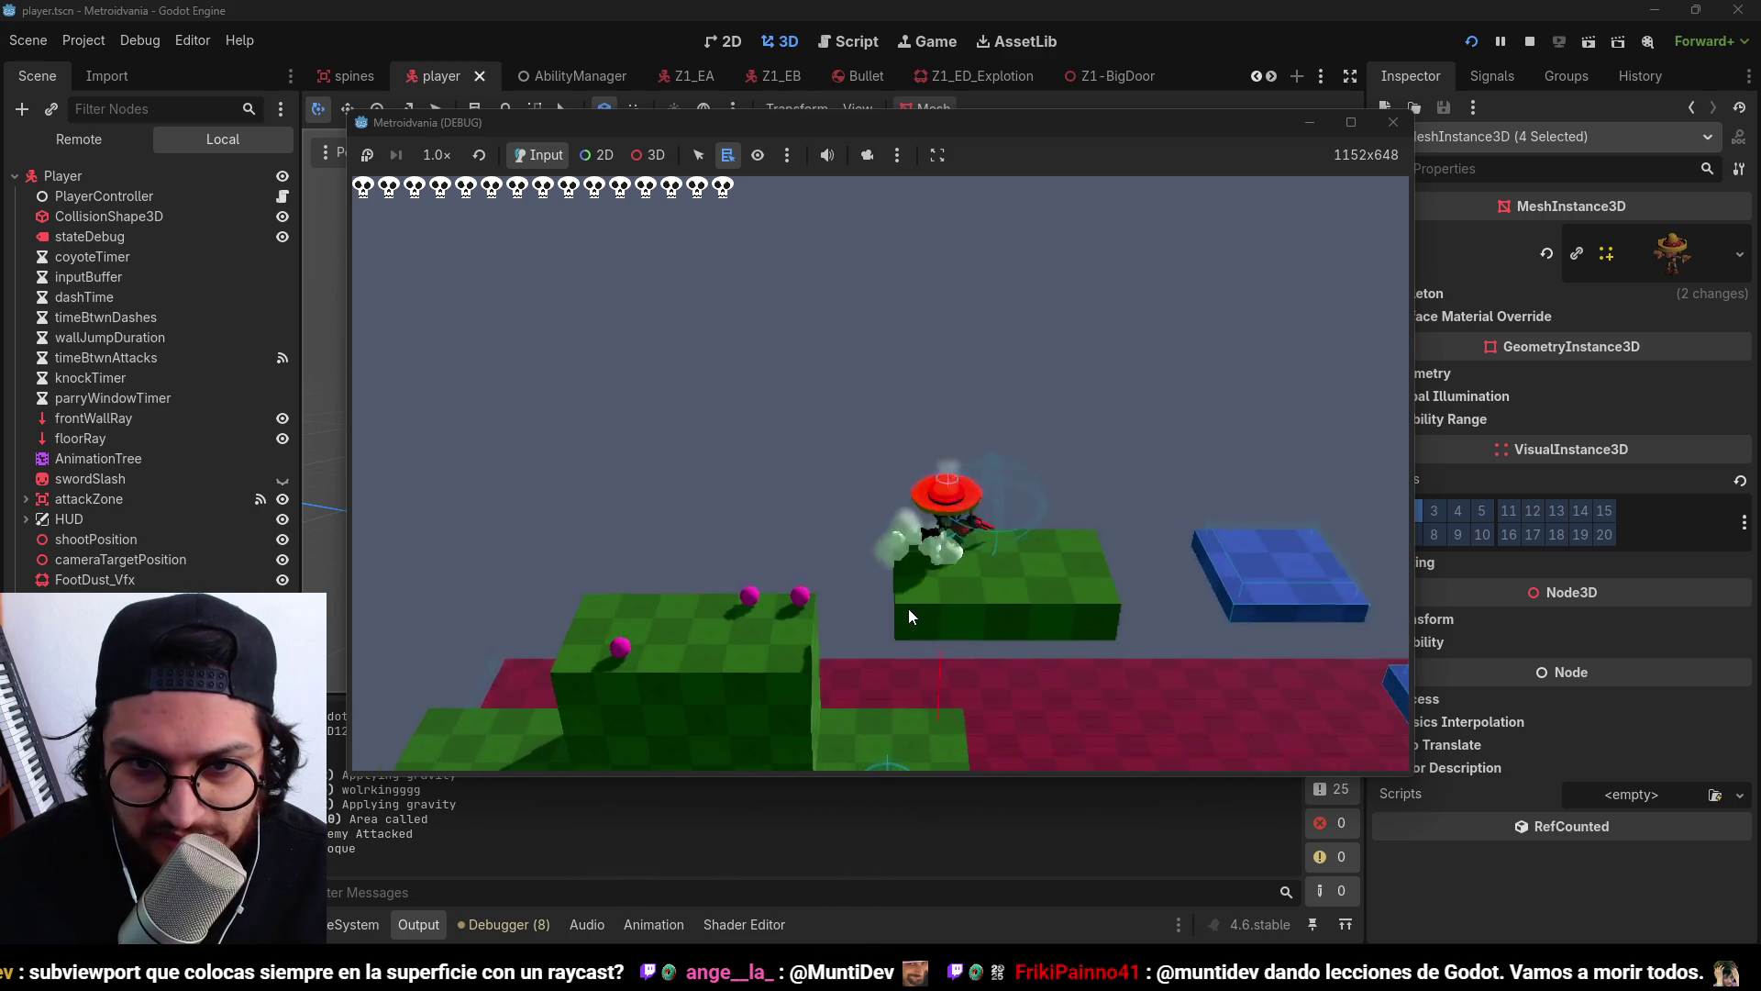
key("space")
left_click(1530, 42)
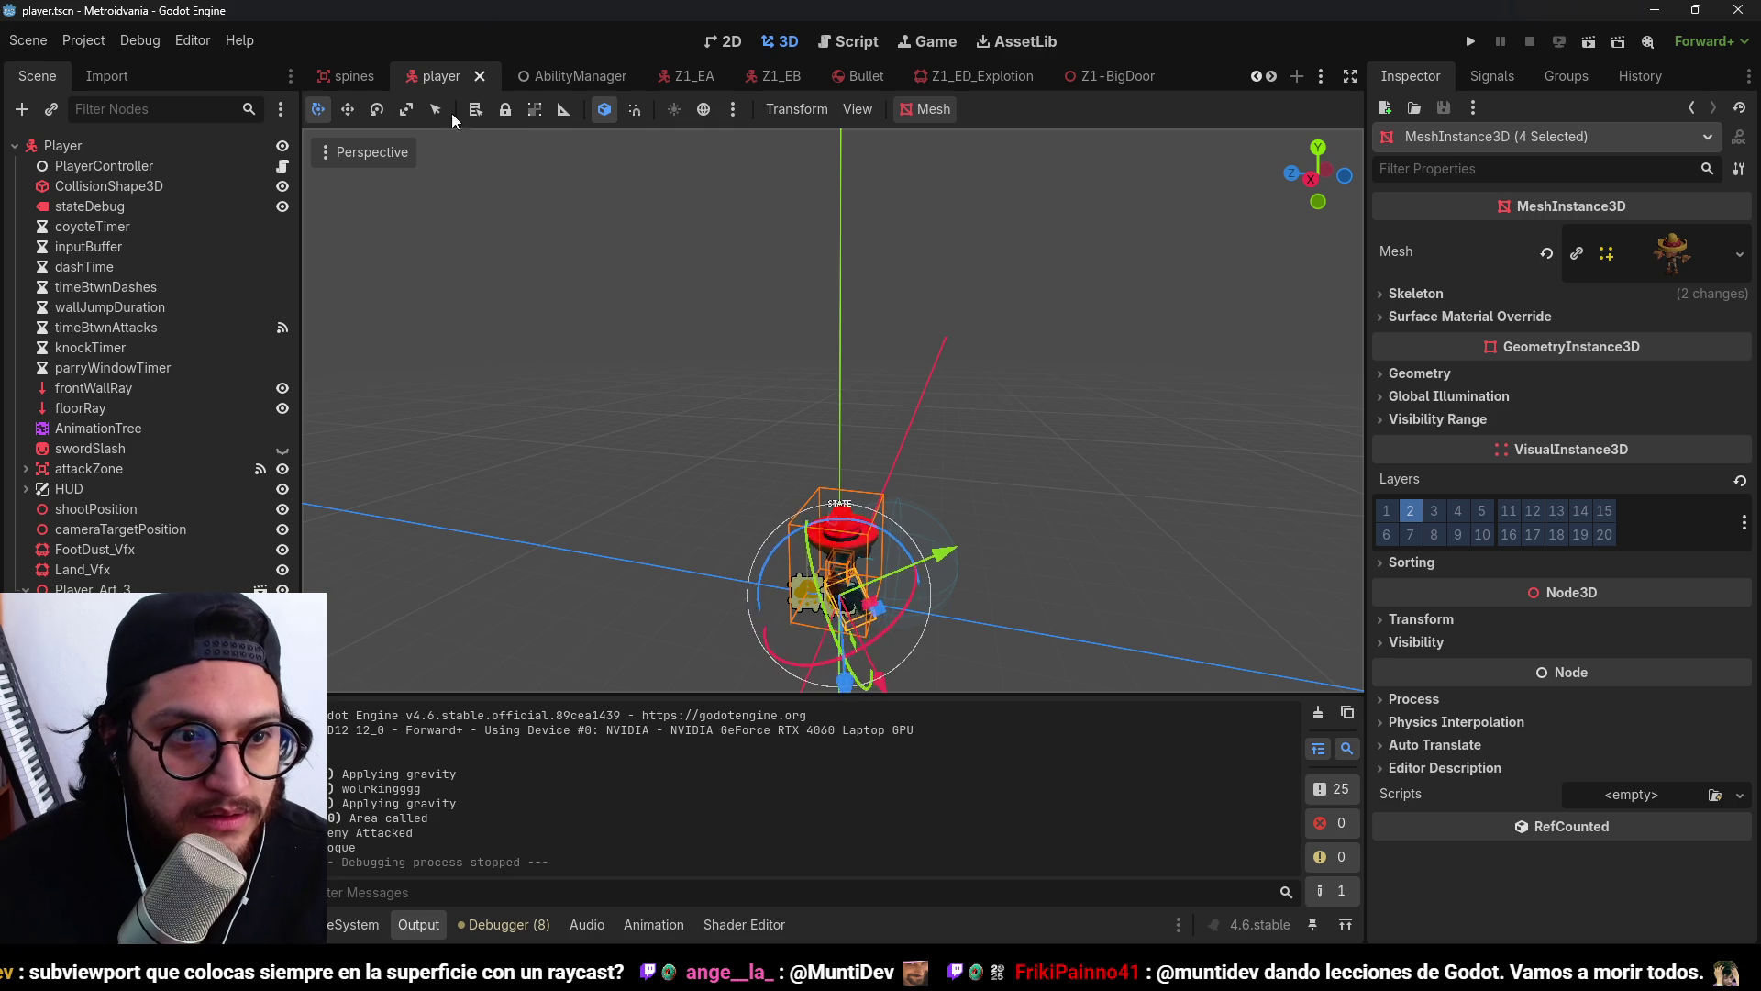
left_click(908, 191)
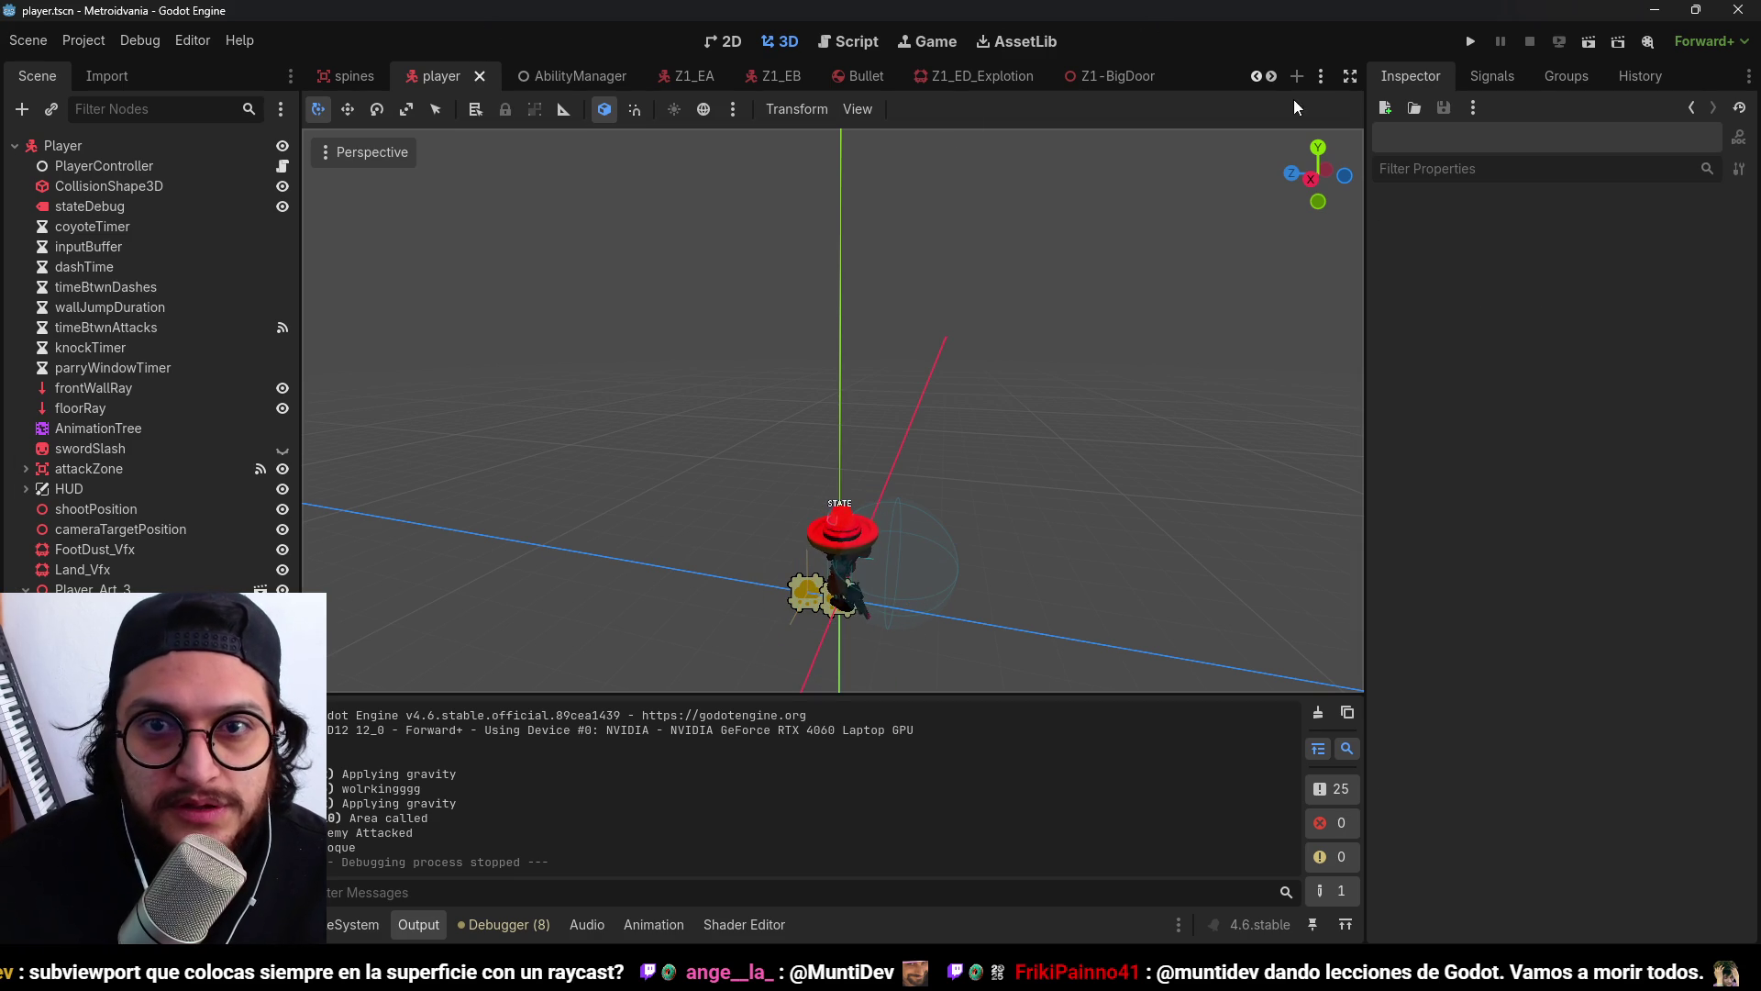
Select the red DirectionalLight3D, untick layer 2 in its Cull Mask, and save.
left_click(1321, 77)
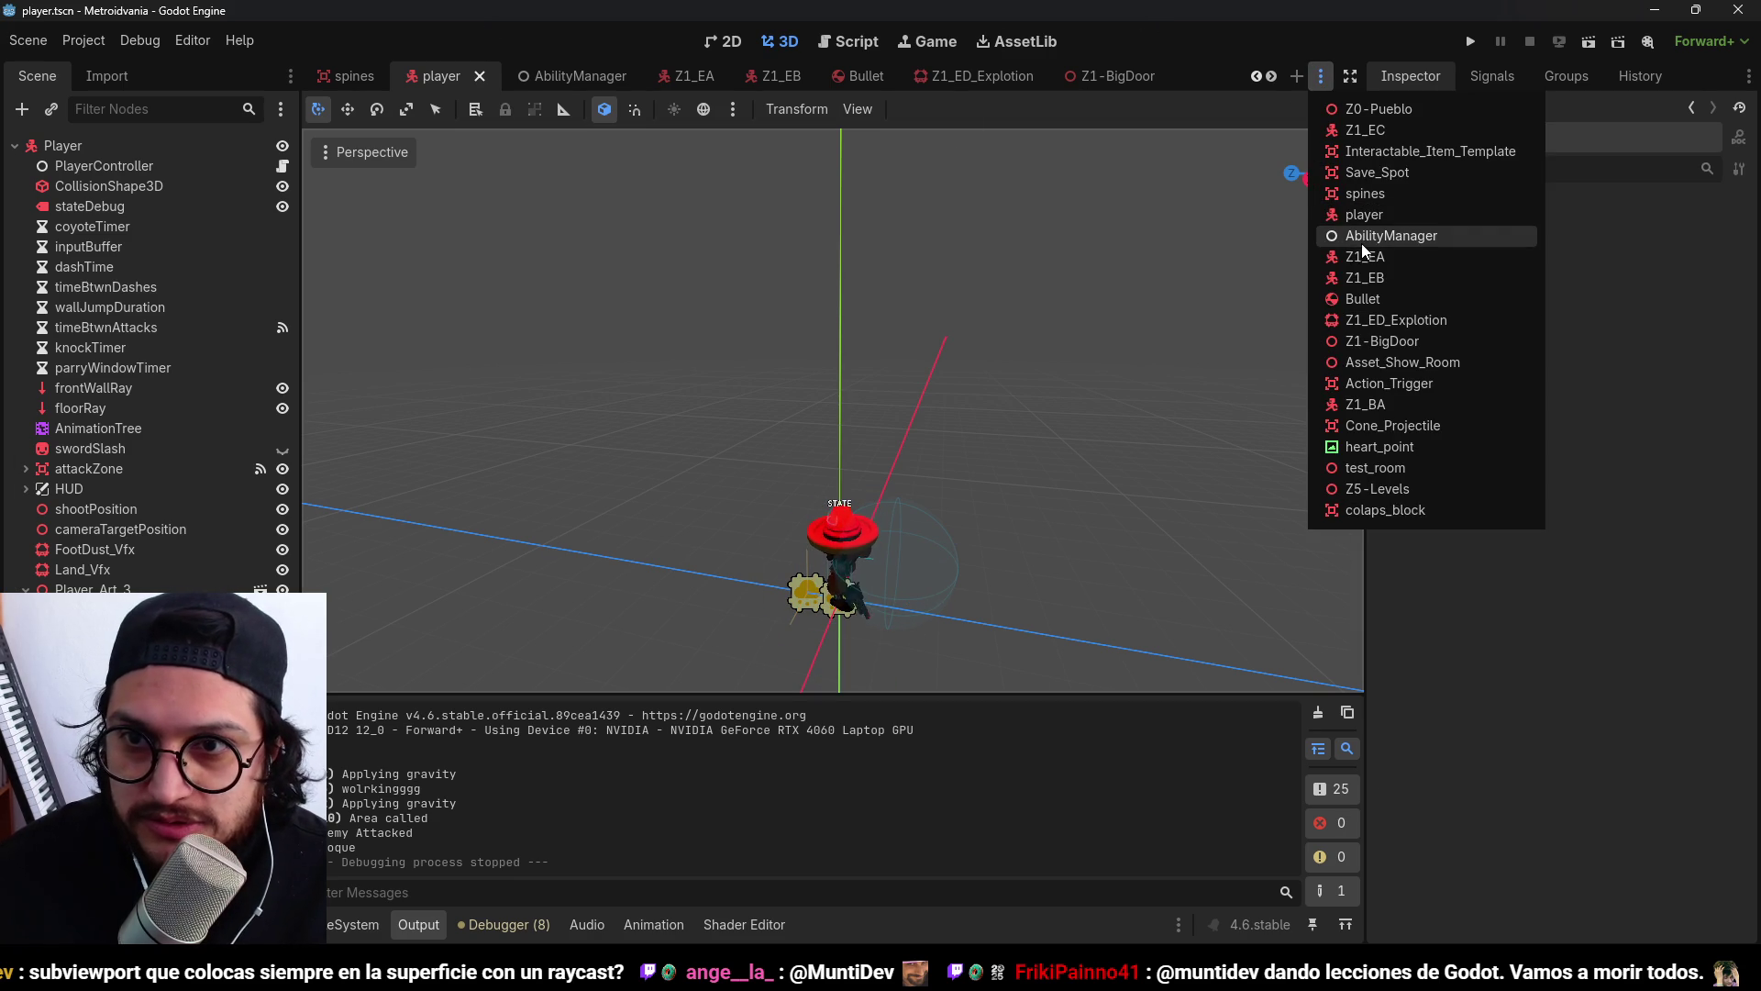
left_click(1187, 46)
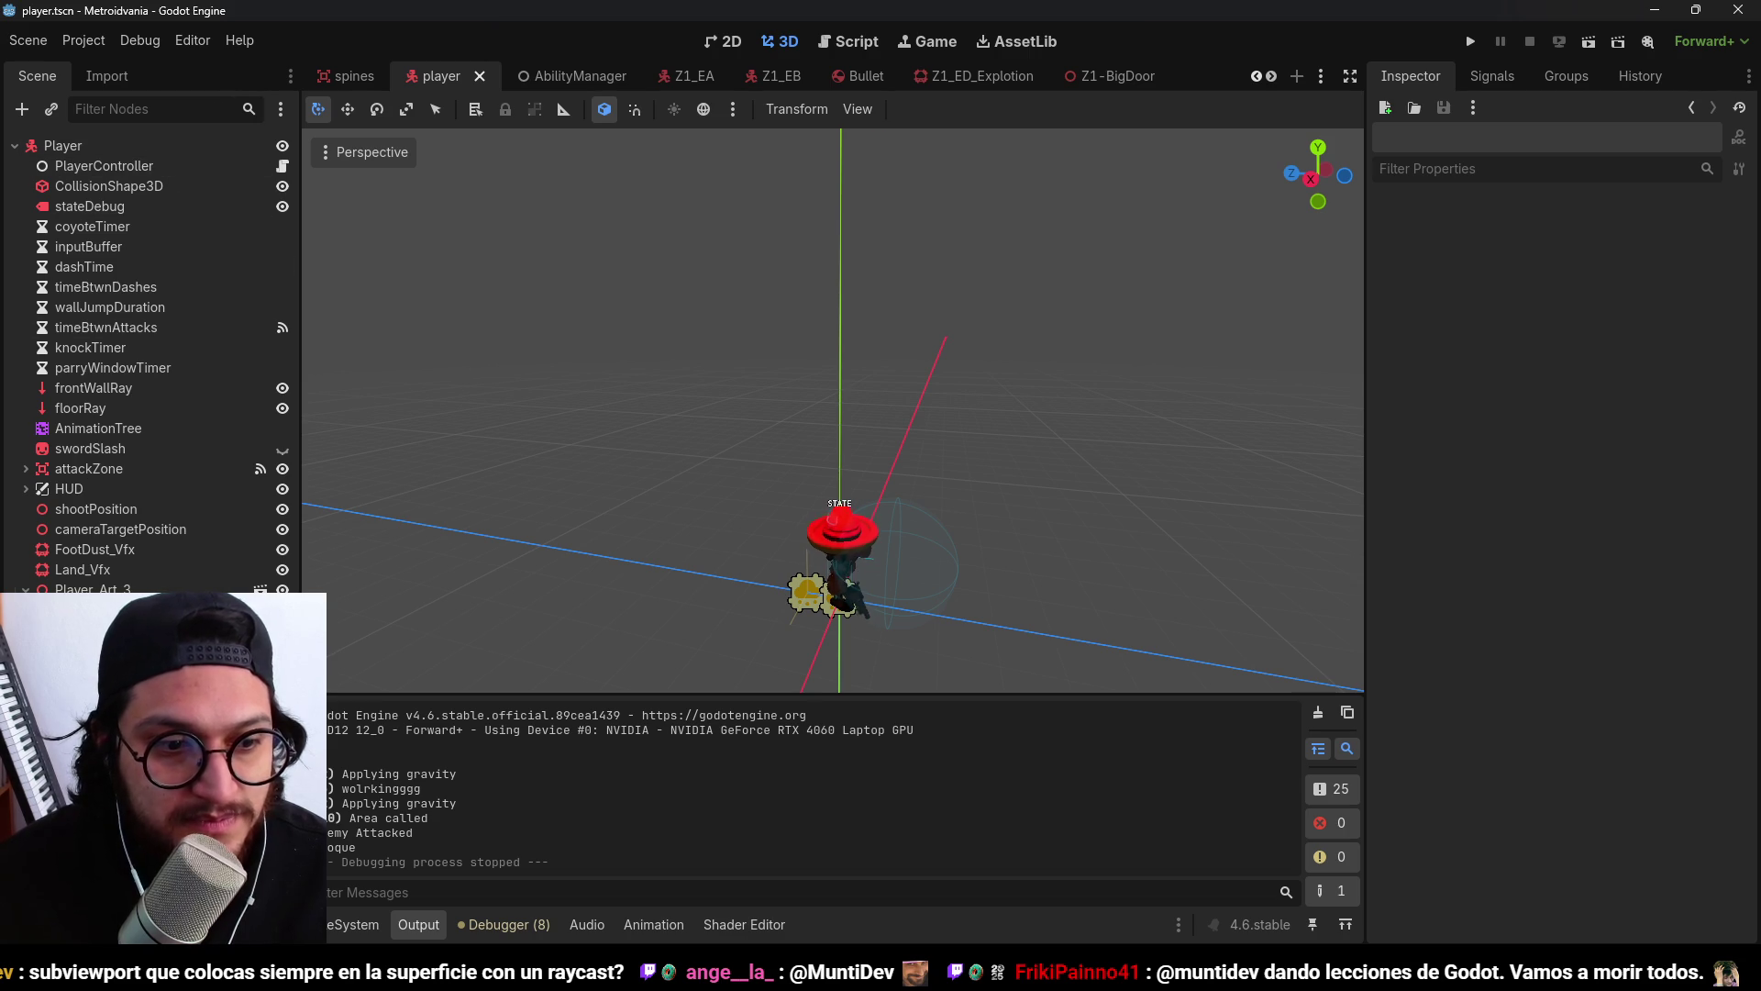
left_click(137, 642)
left_click(1413, 510)
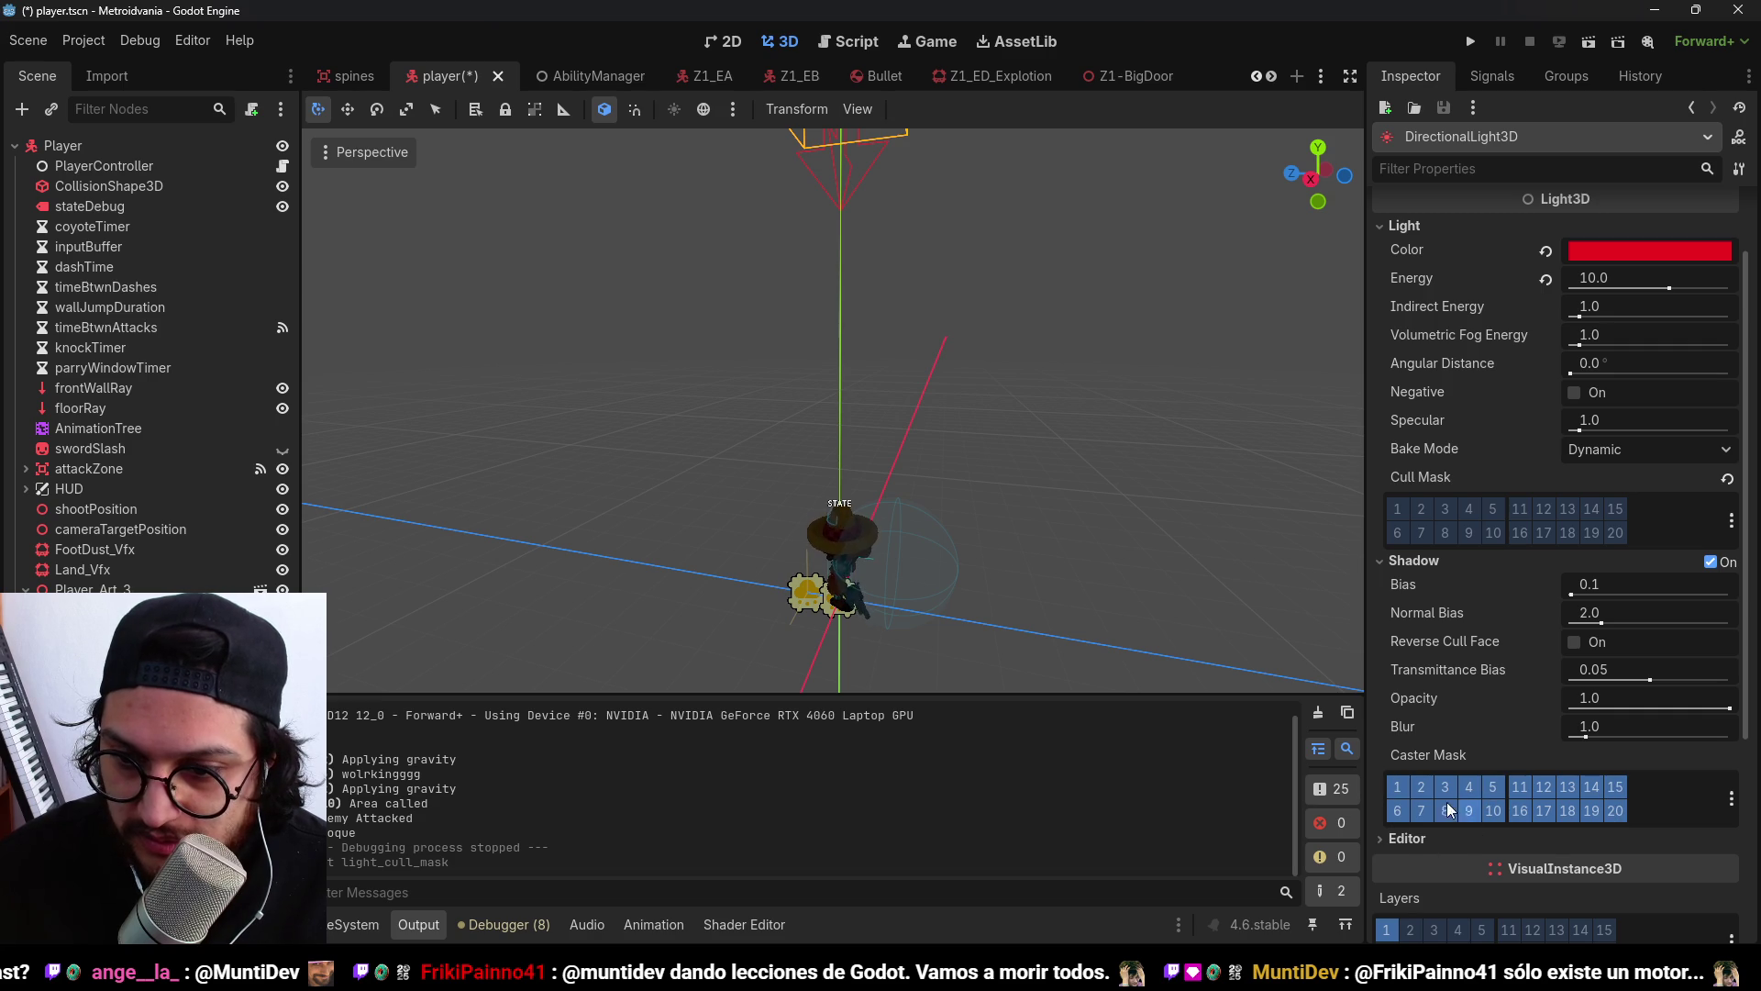
key("ctrl+s")
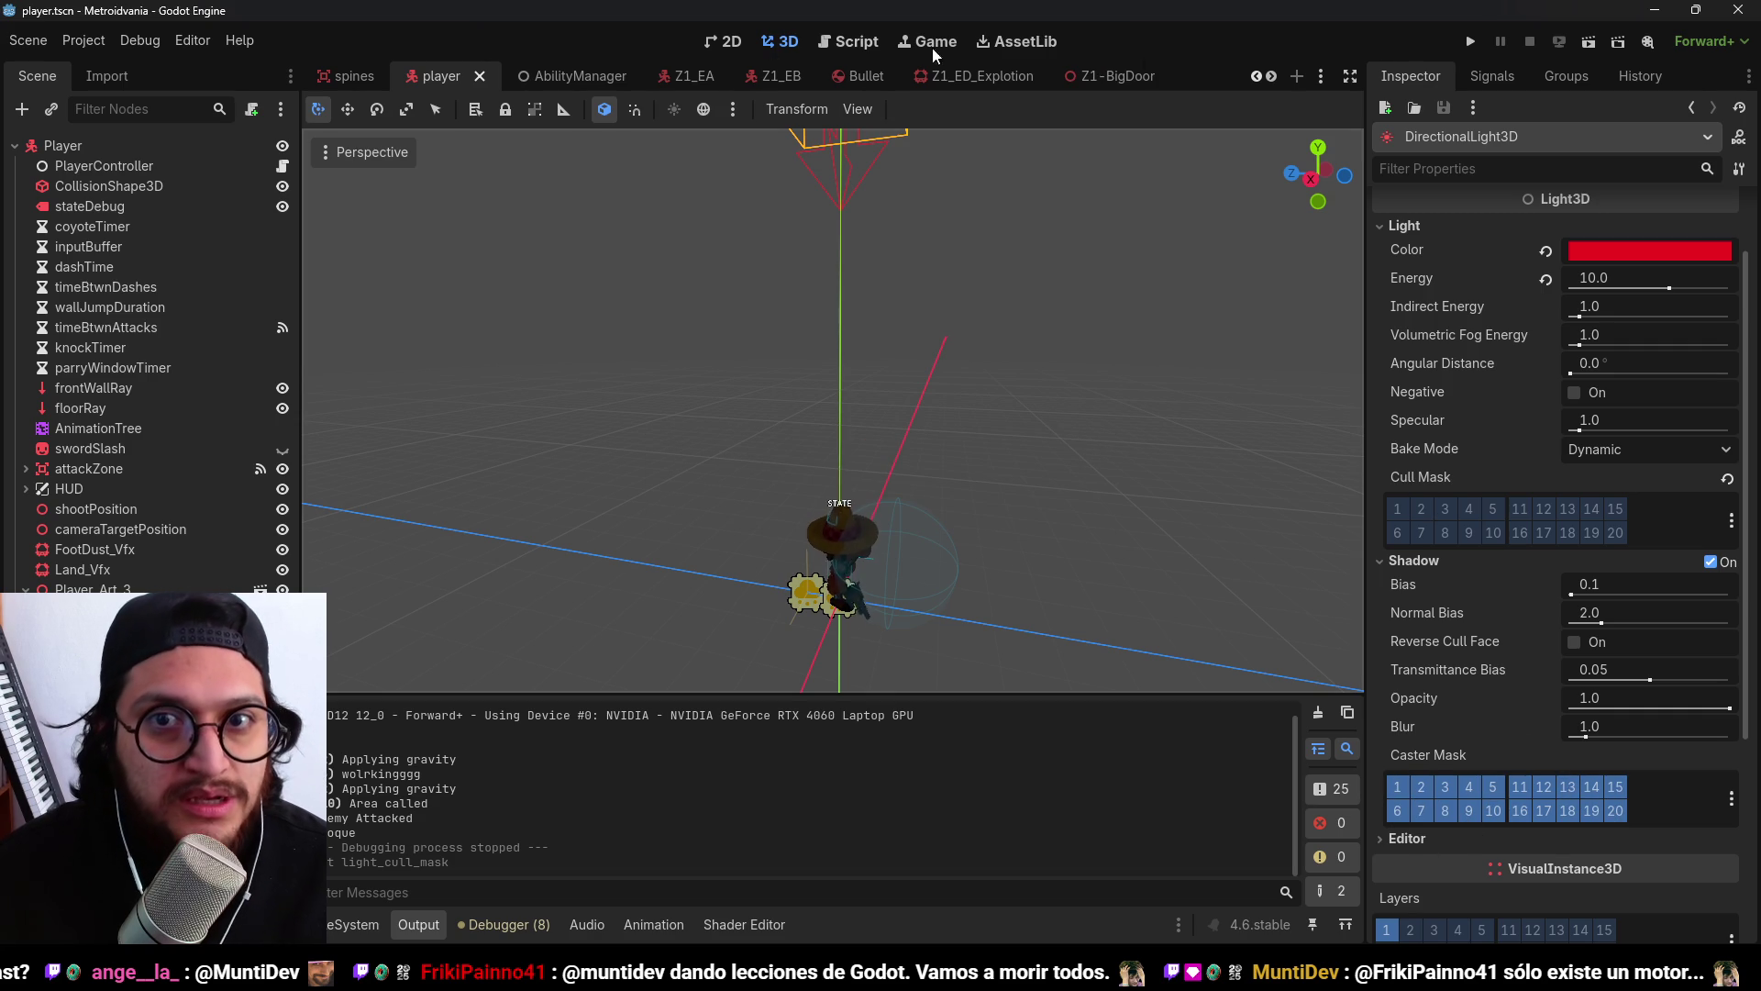
left_click(1321, 75)
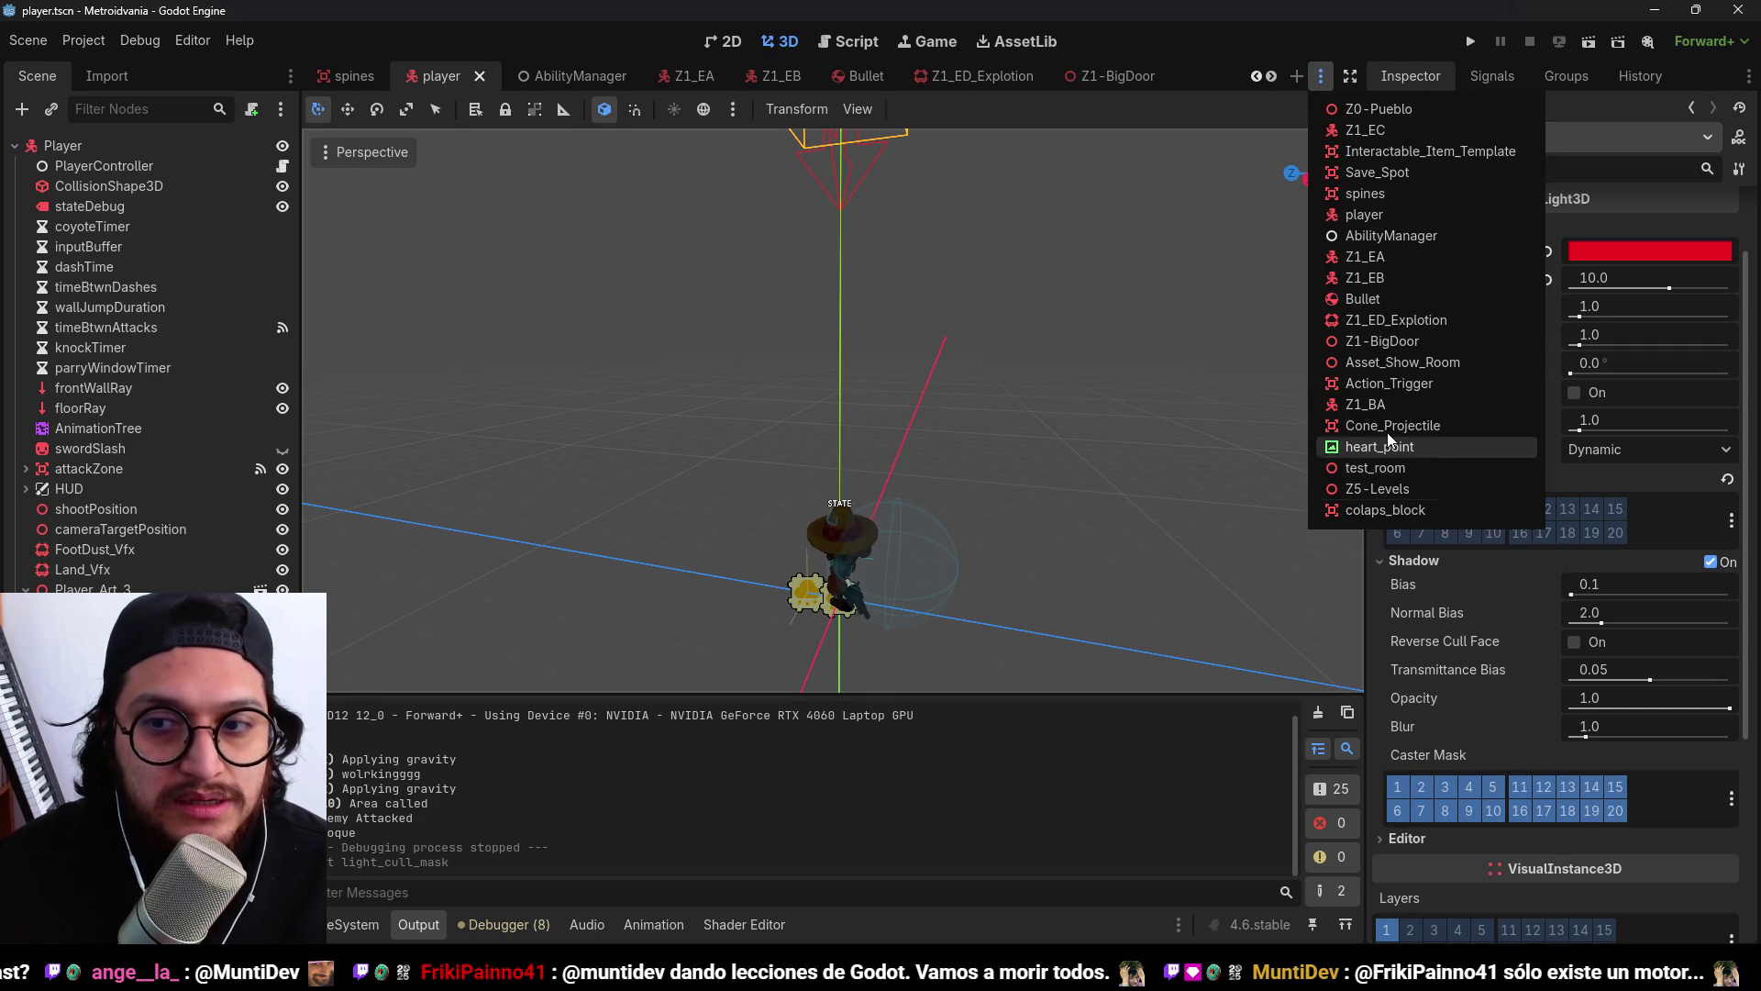
Open Z5-Levels, enable layer 2 in the light's Cull Mask, disable it in Caster Mask, and save.
left_click(1380, 486)
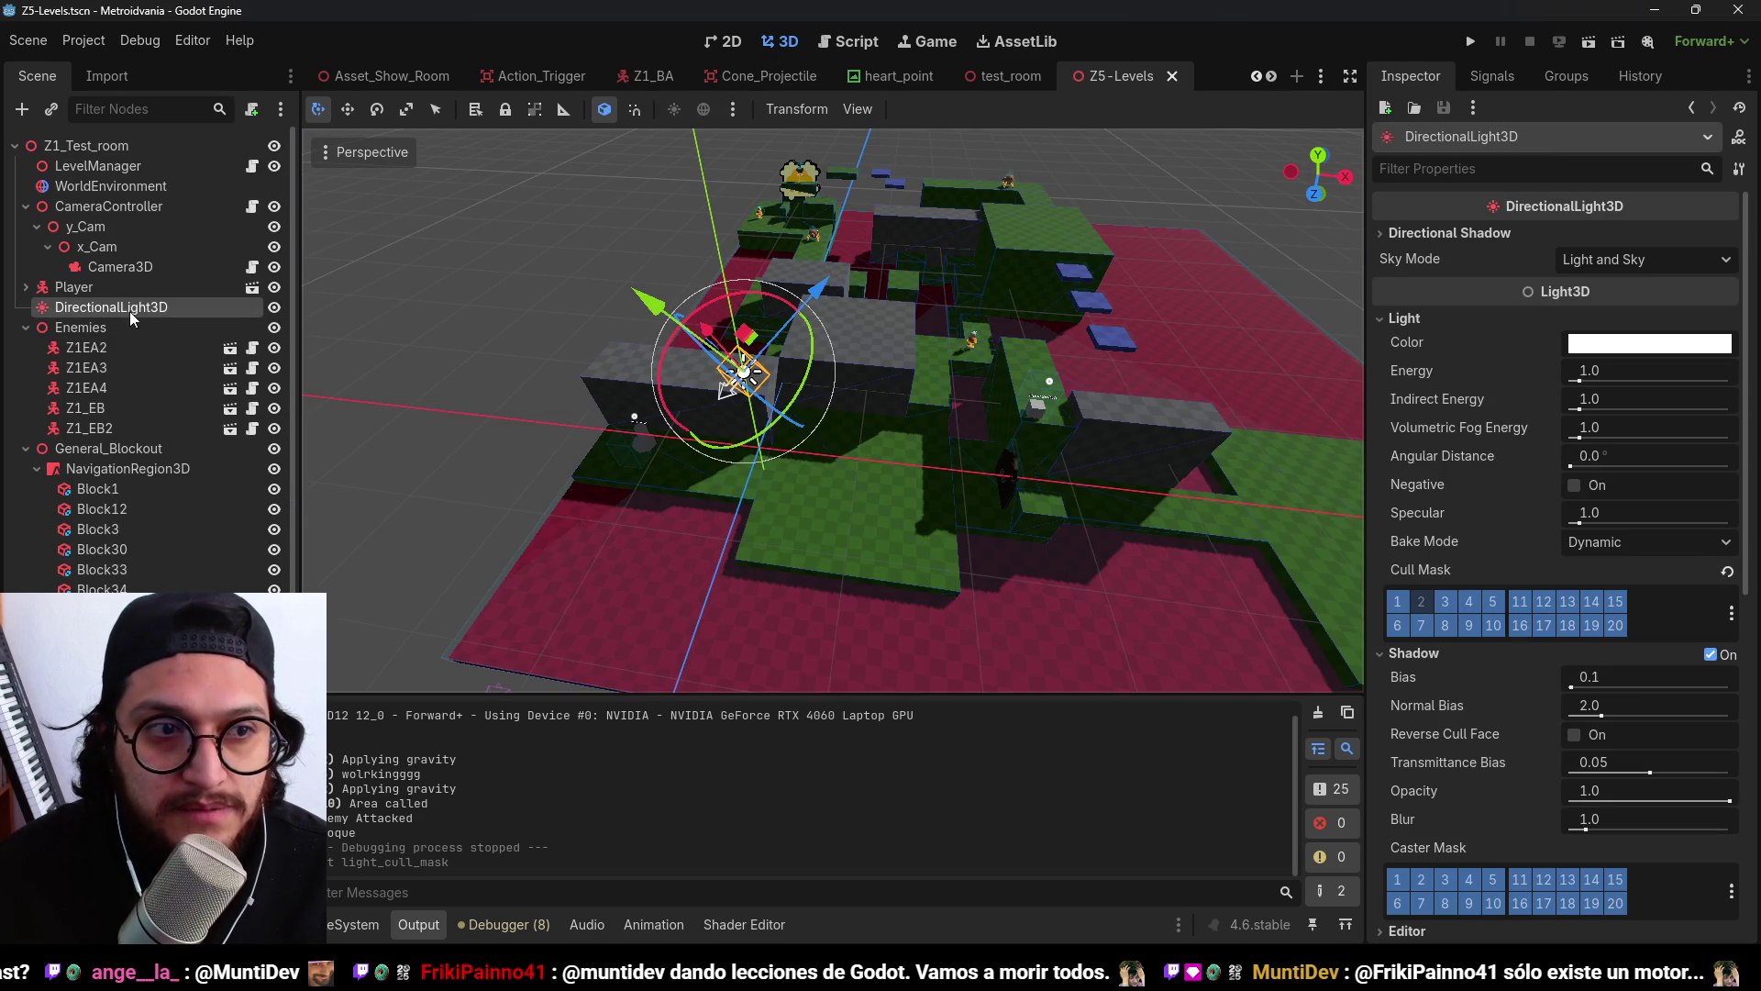
scroll(1512, 475, "down", 4)
left_click(1427, 420)
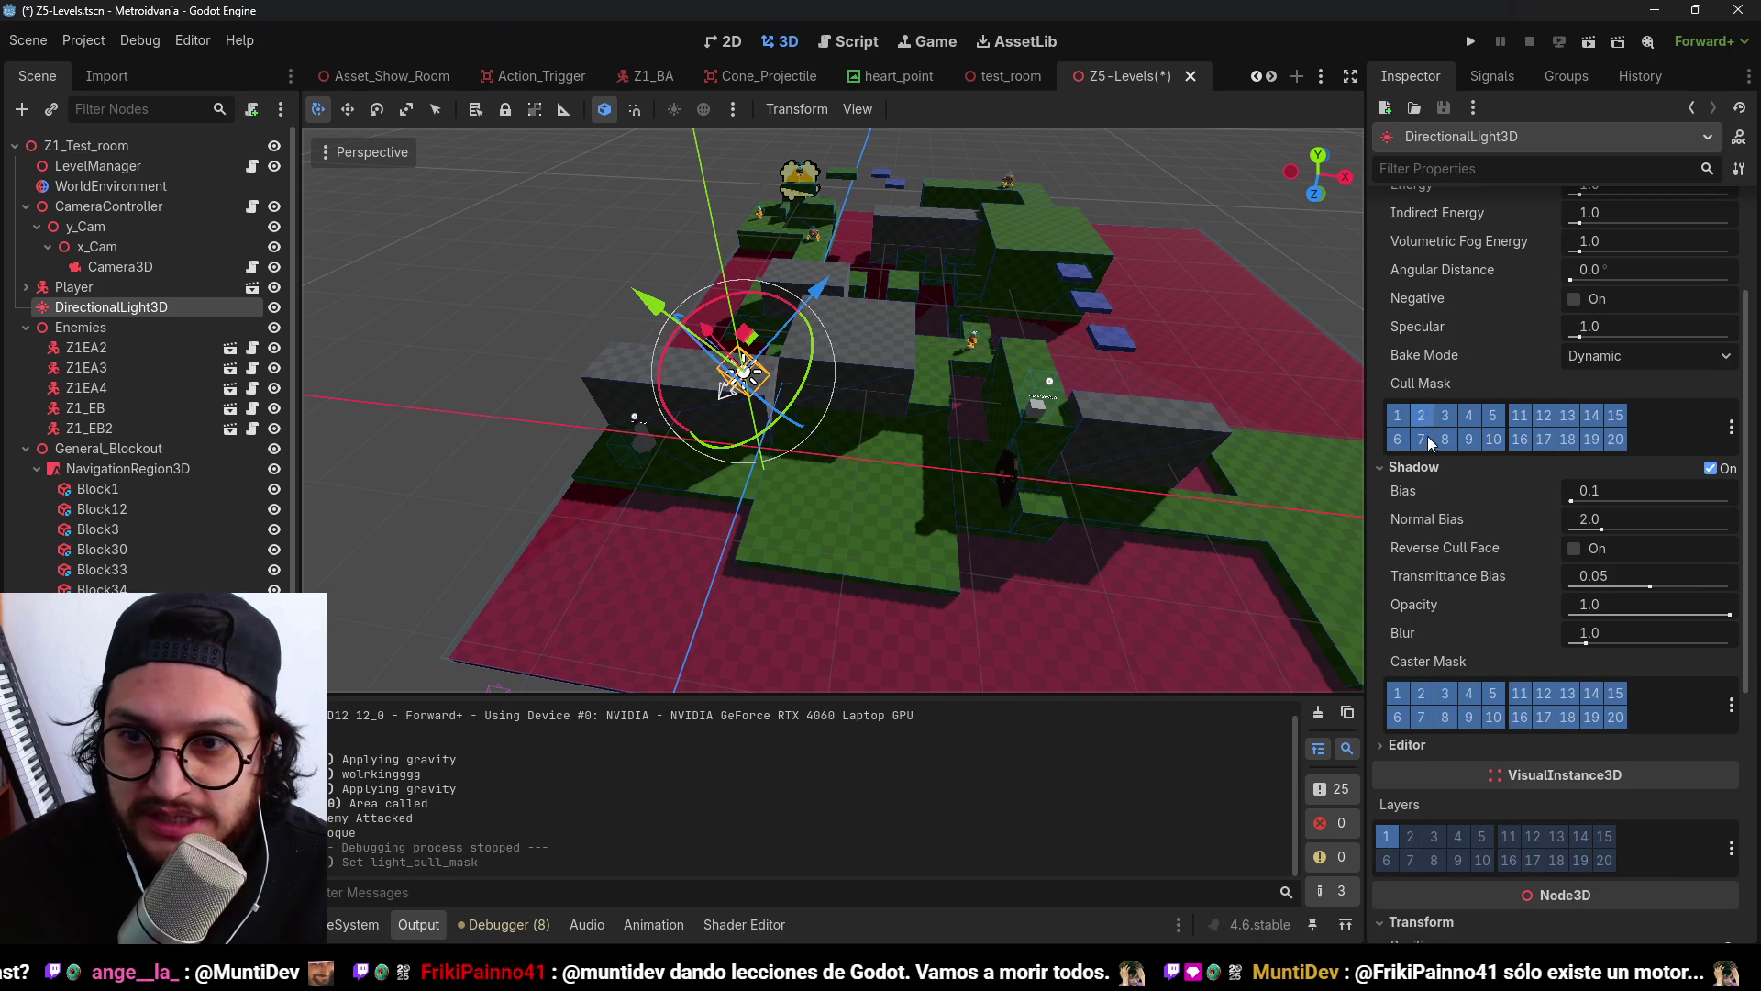
left_click(1427, 699)
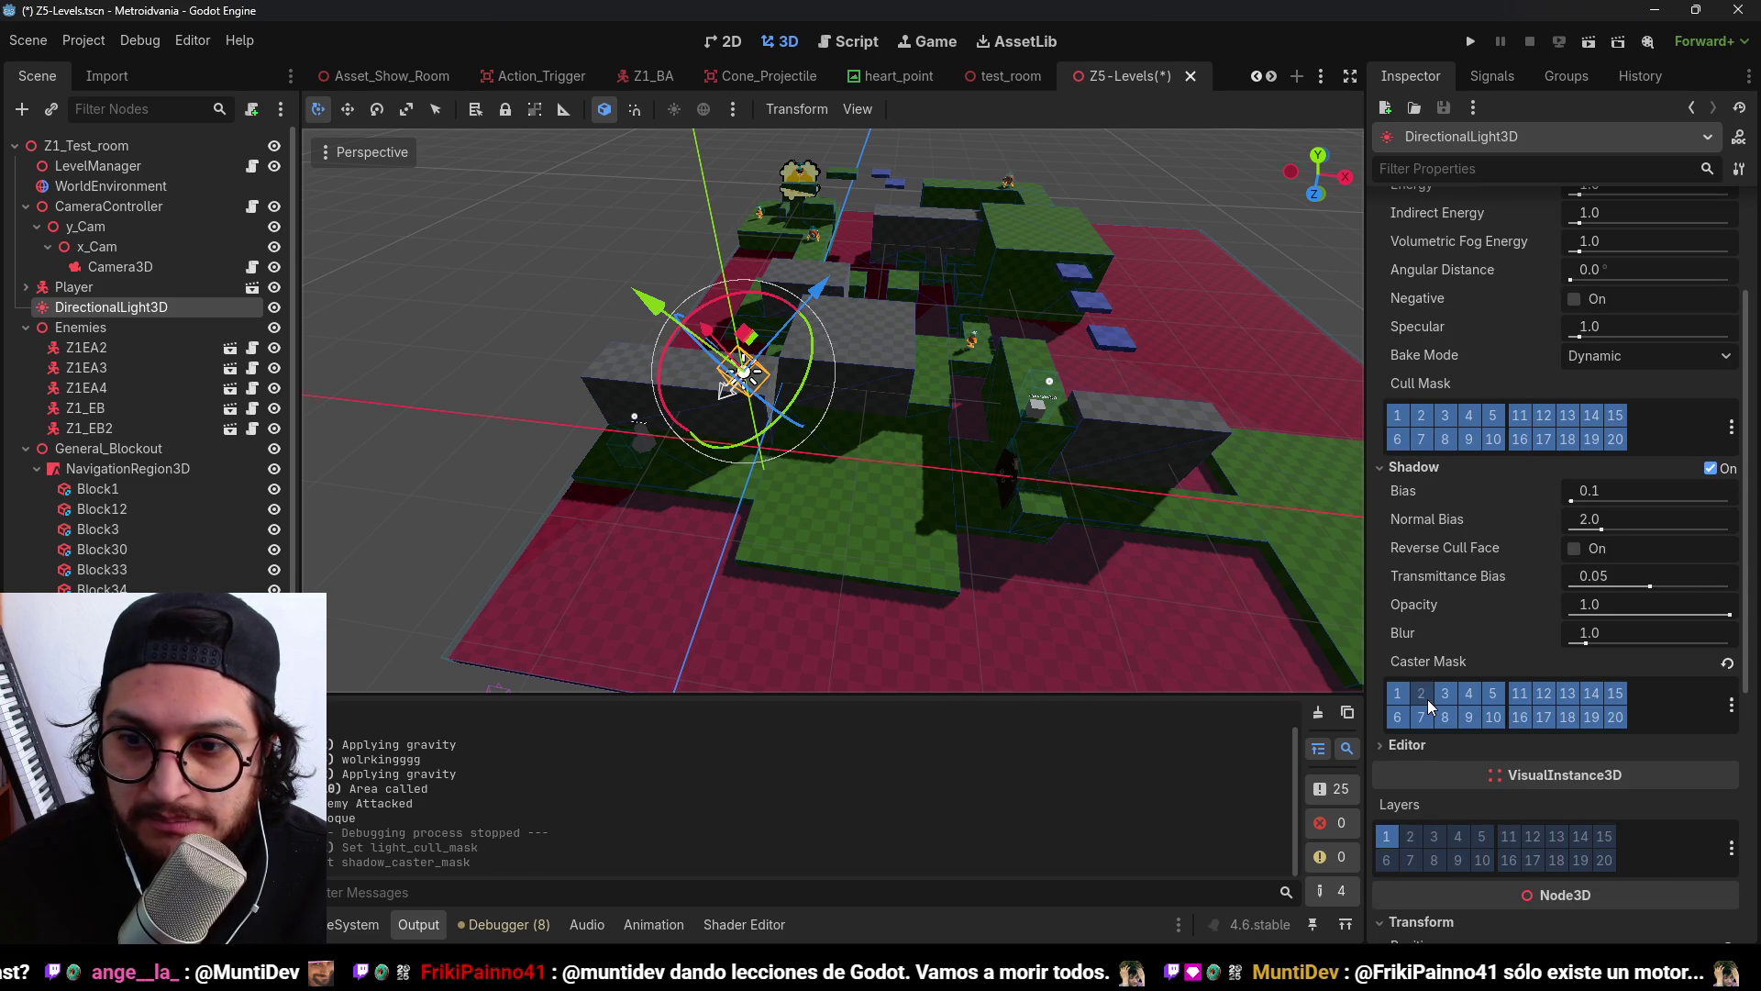
key("ctrl+s")
scroll(944, 400, "up", 3)
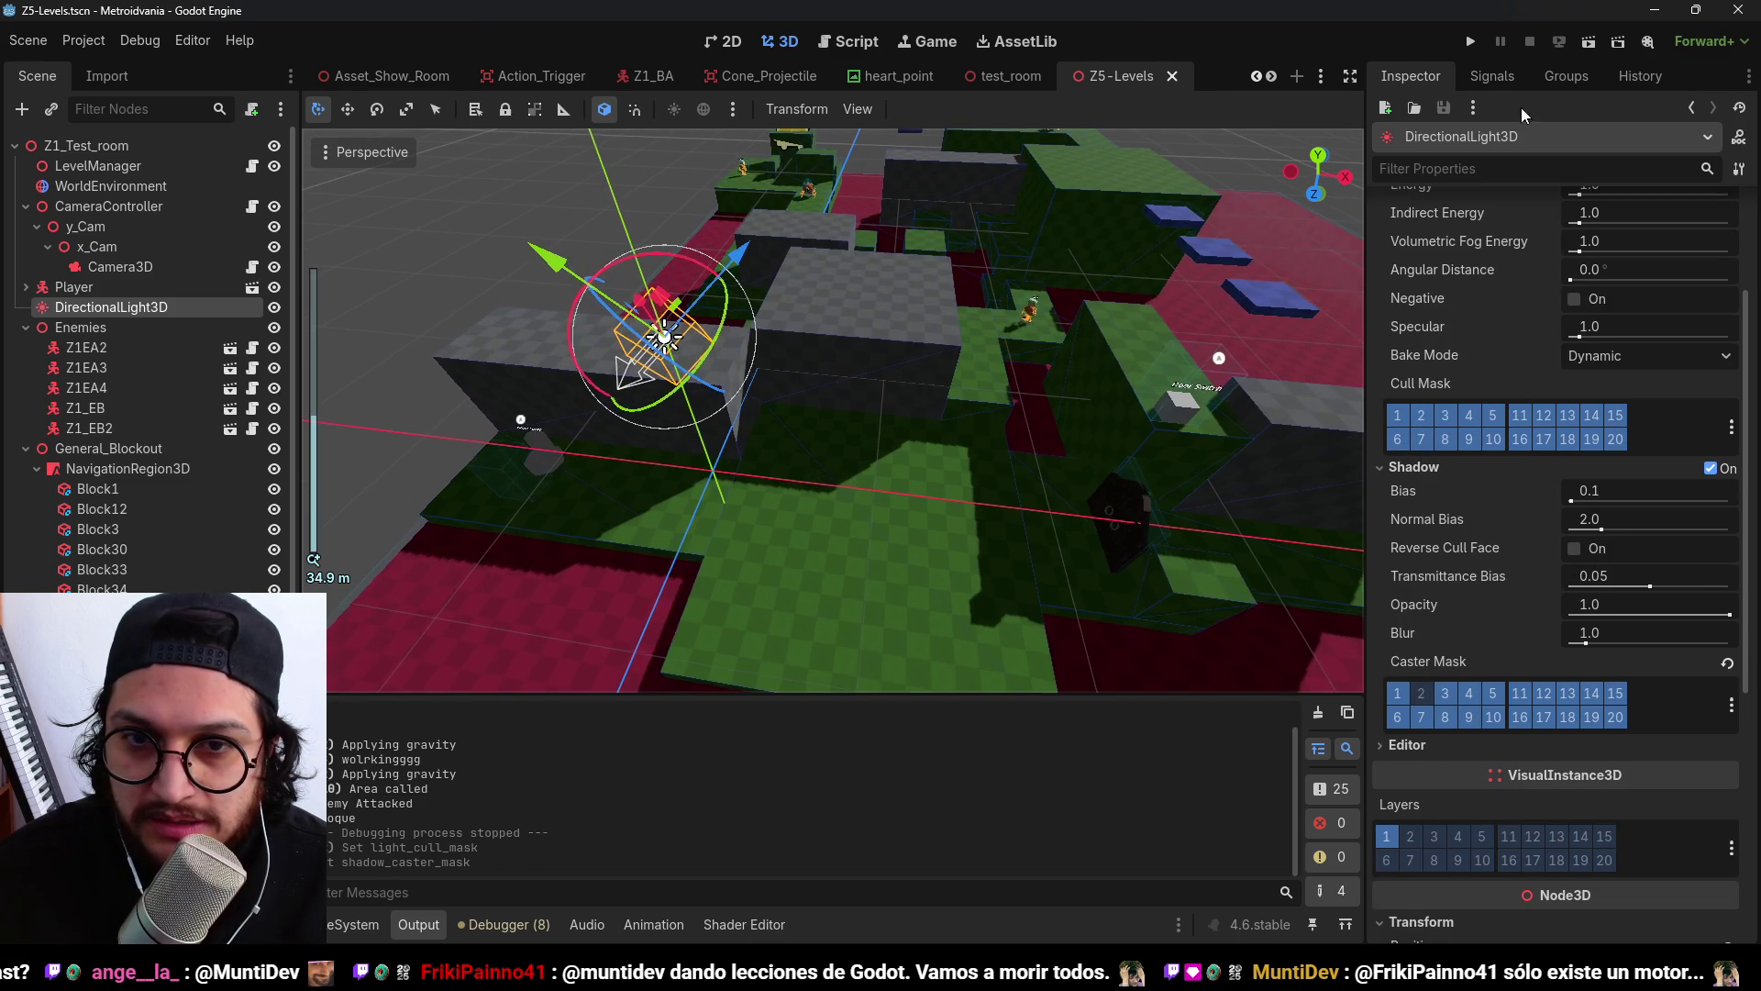
Play-test the level, jumping and walking the player across the platforms, then stop.
left_click(1470, 42)
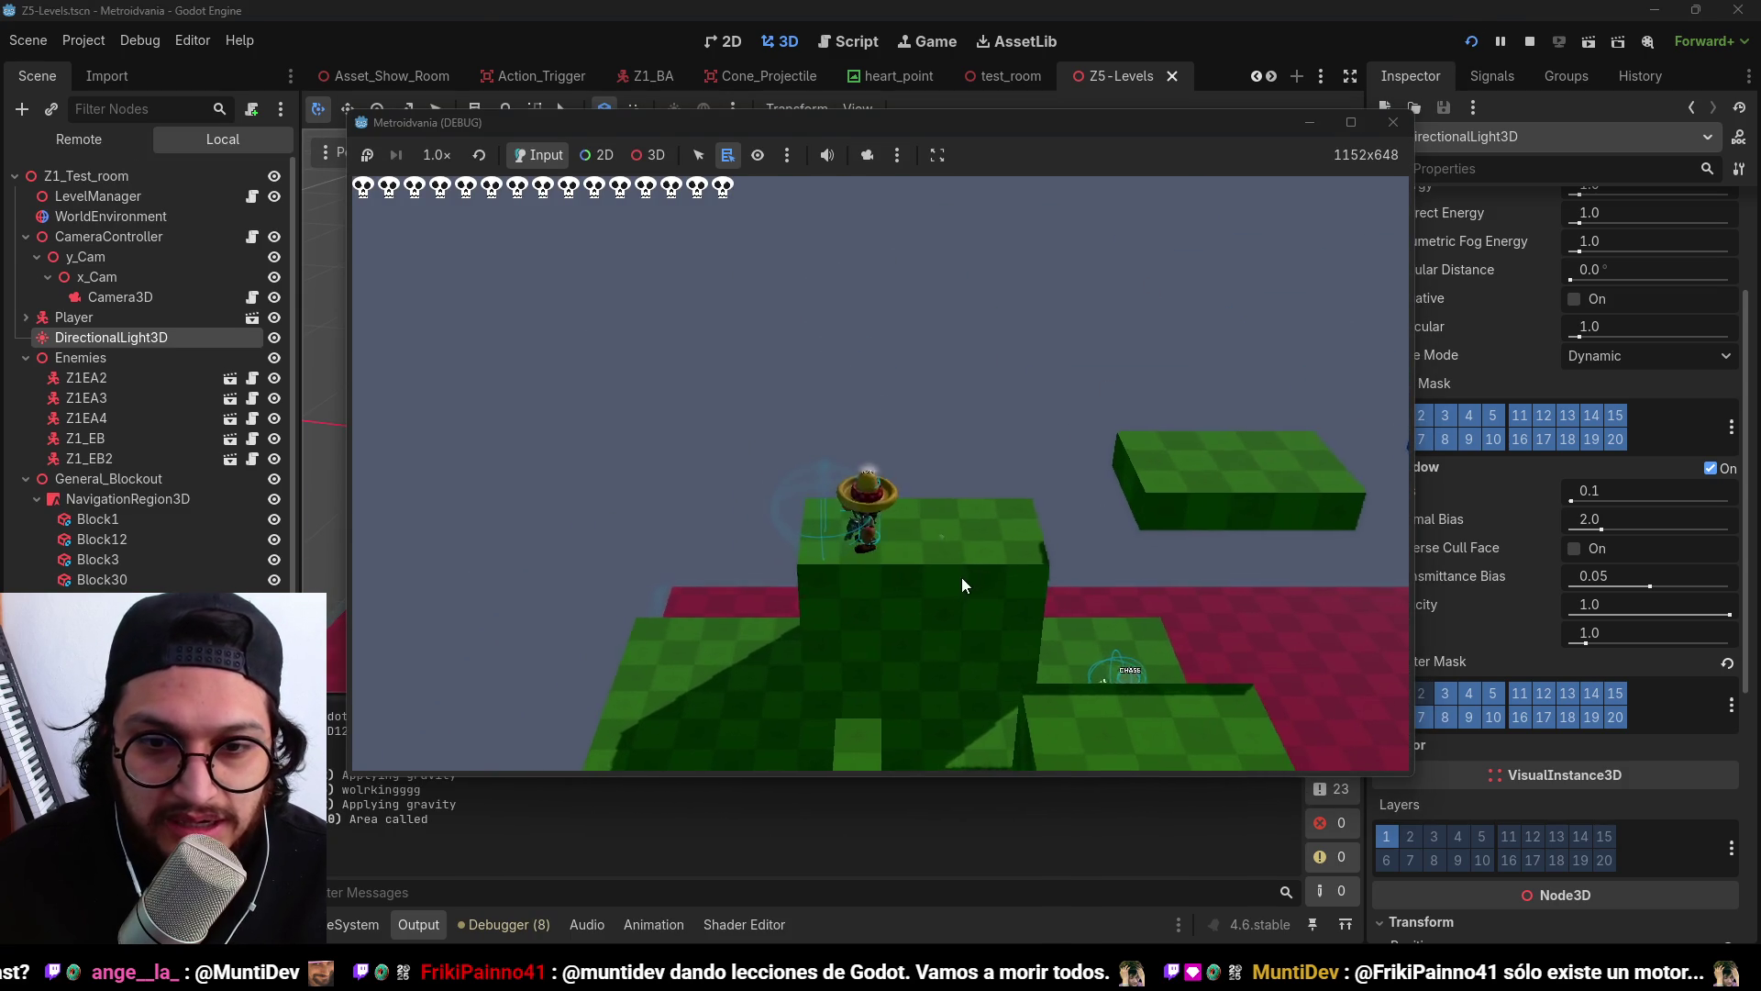
key("s")
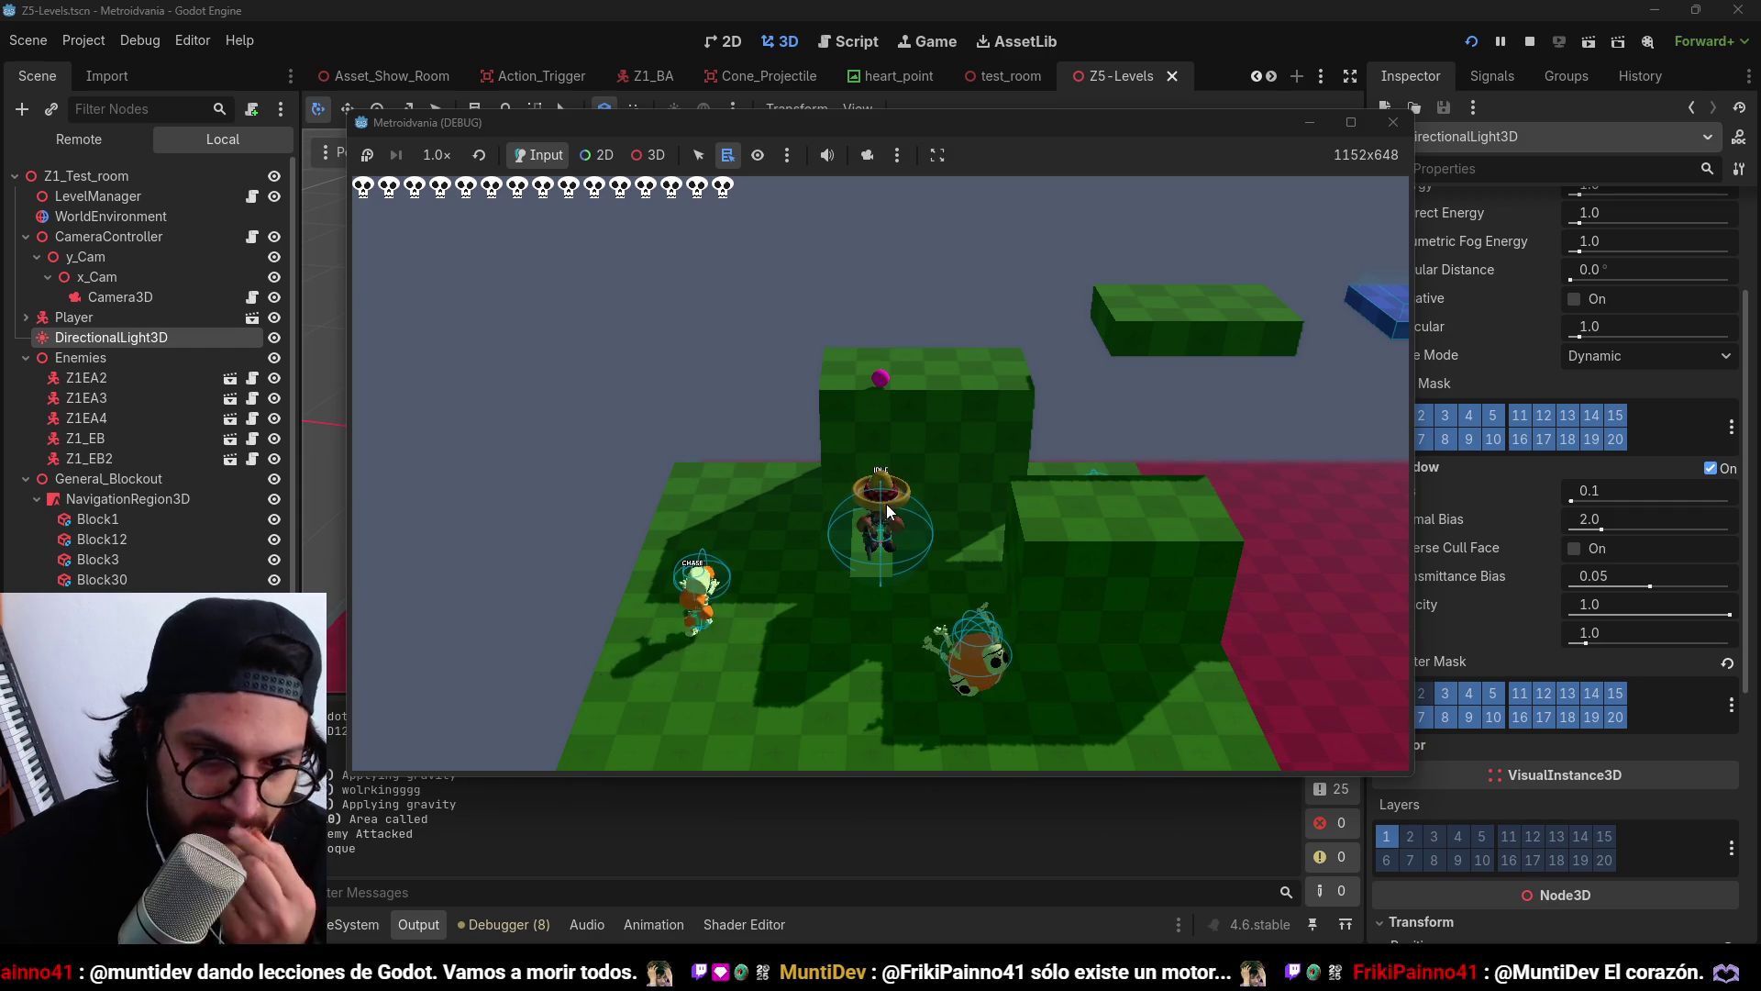
key("space")
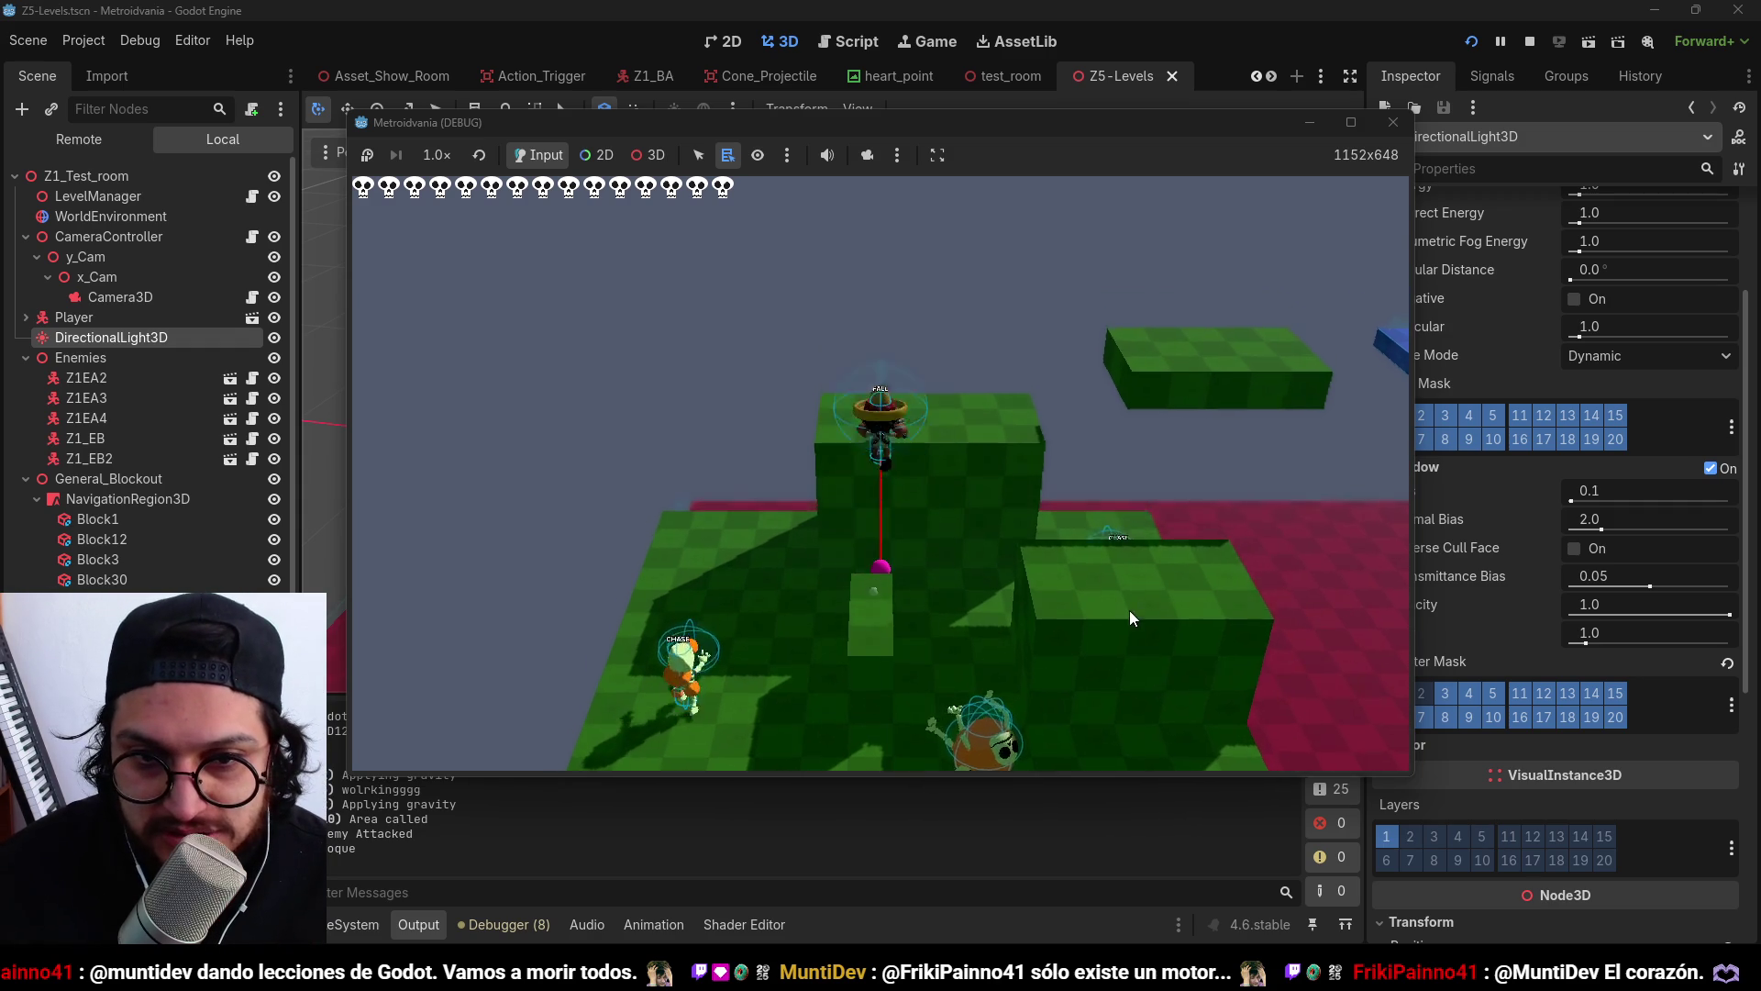
key("space")
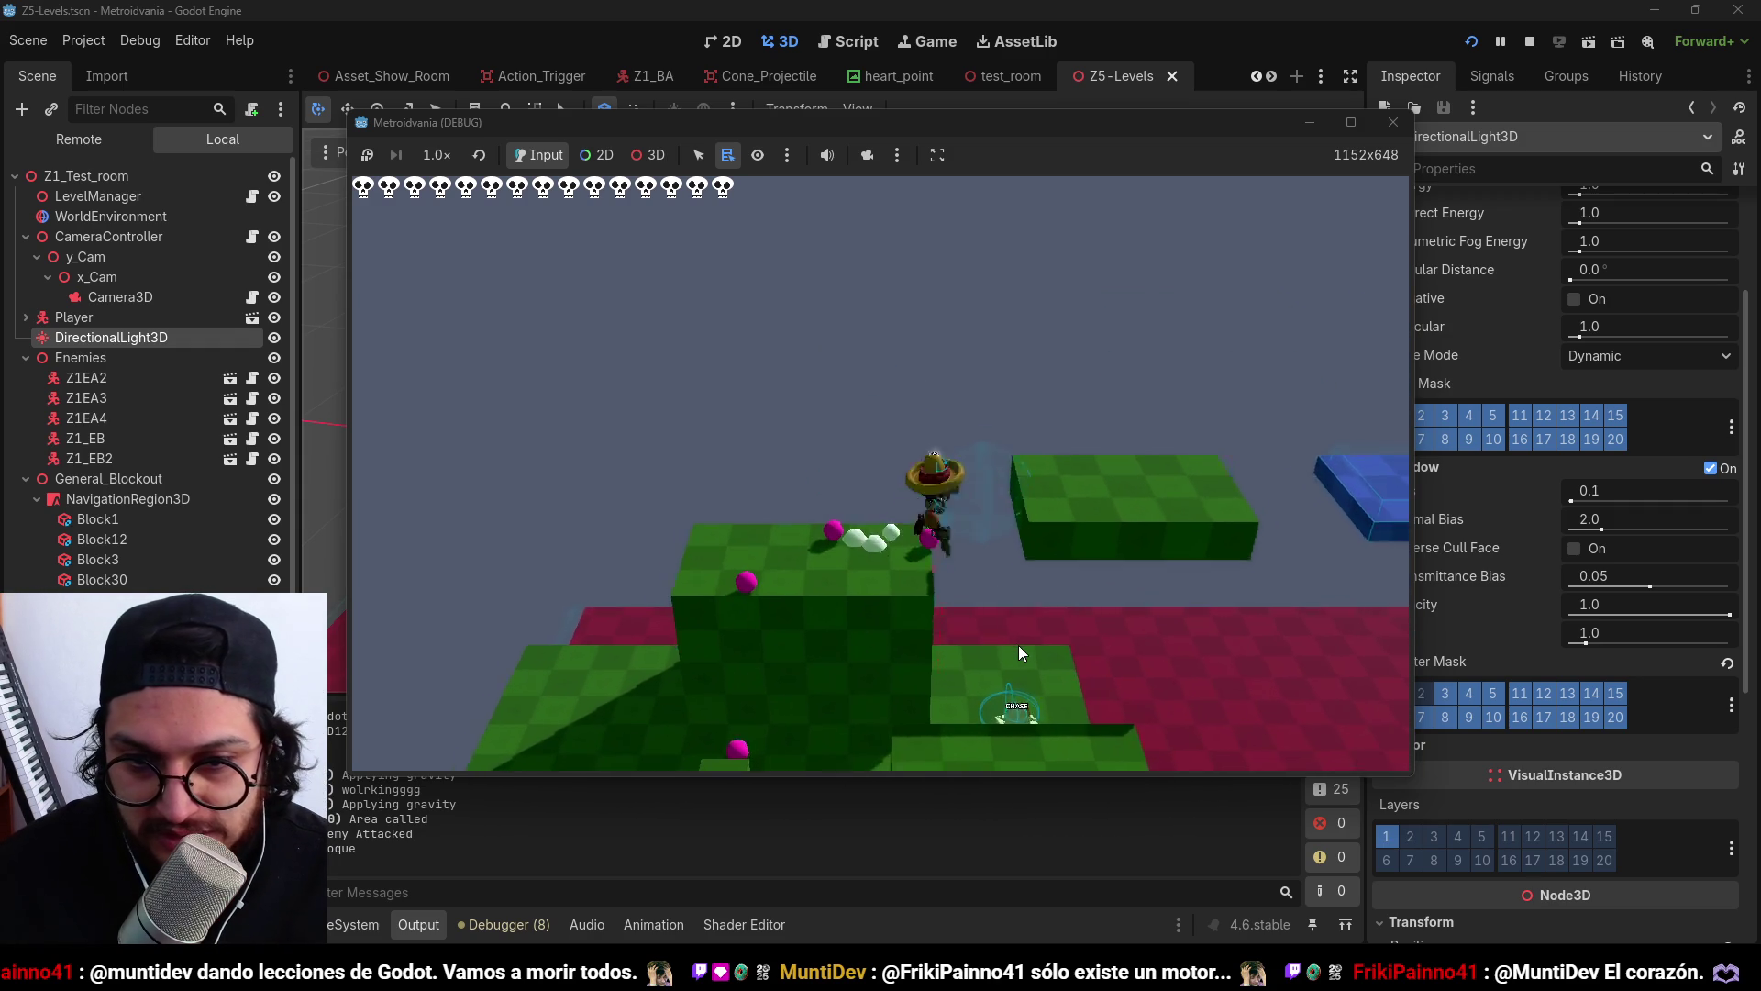
key("a")
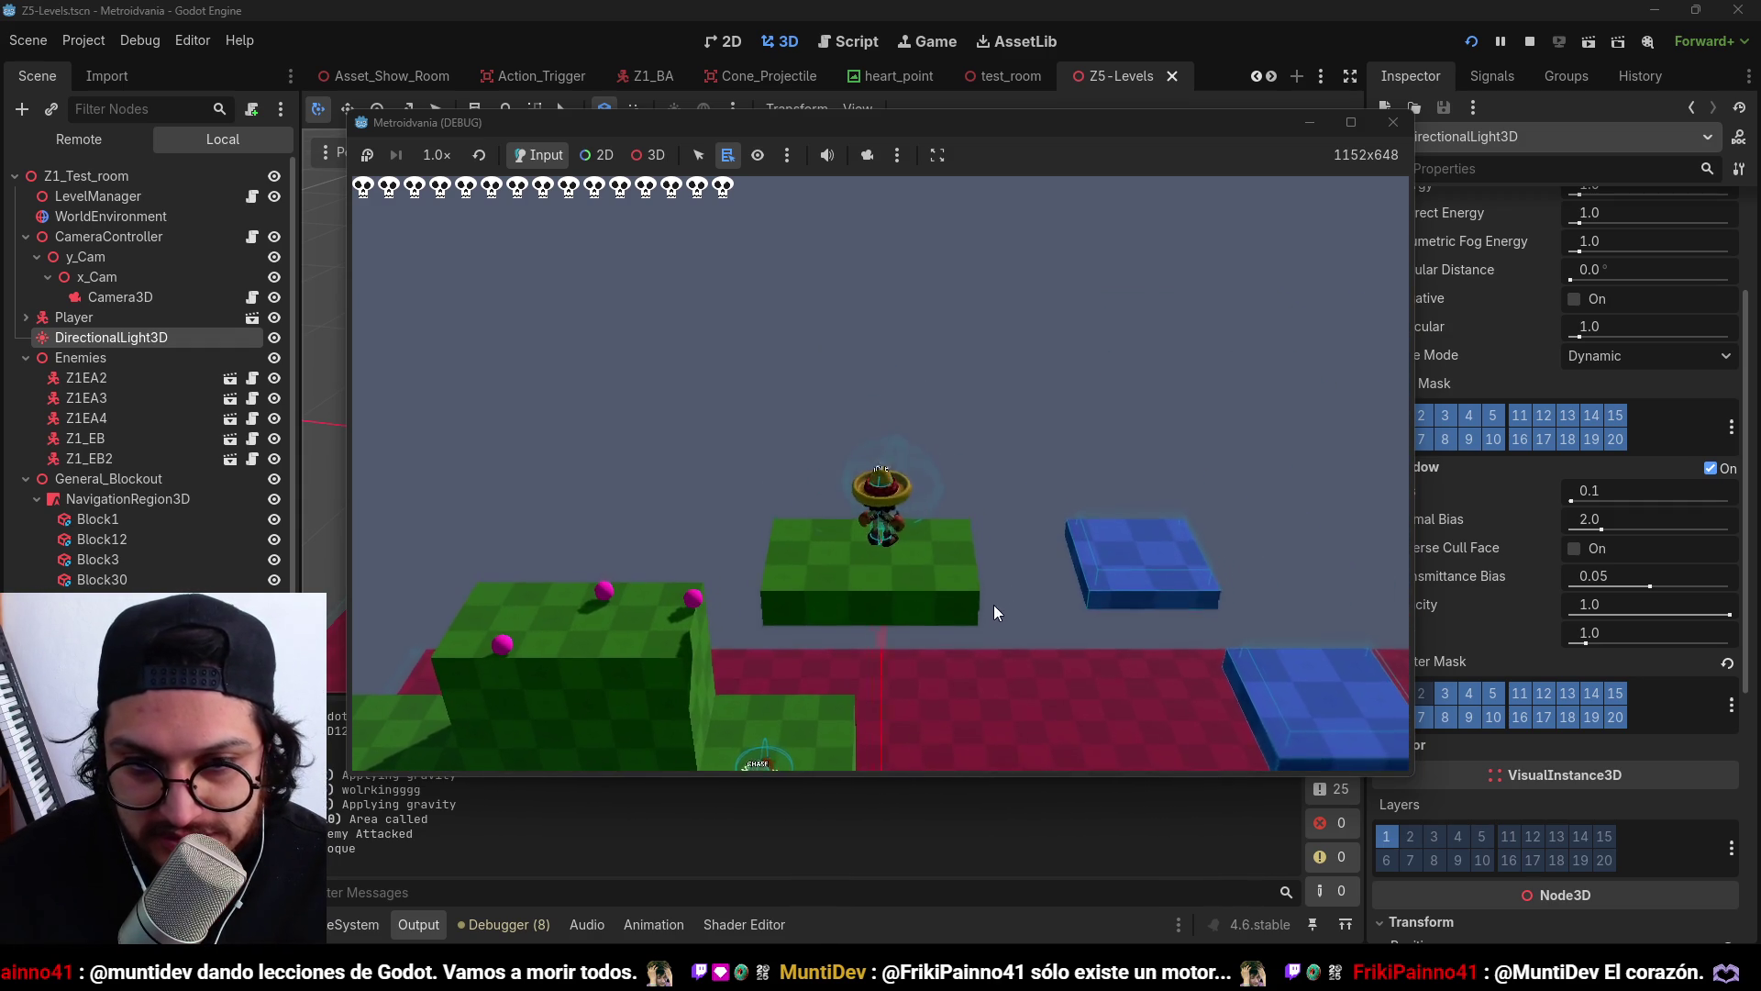
key("space")
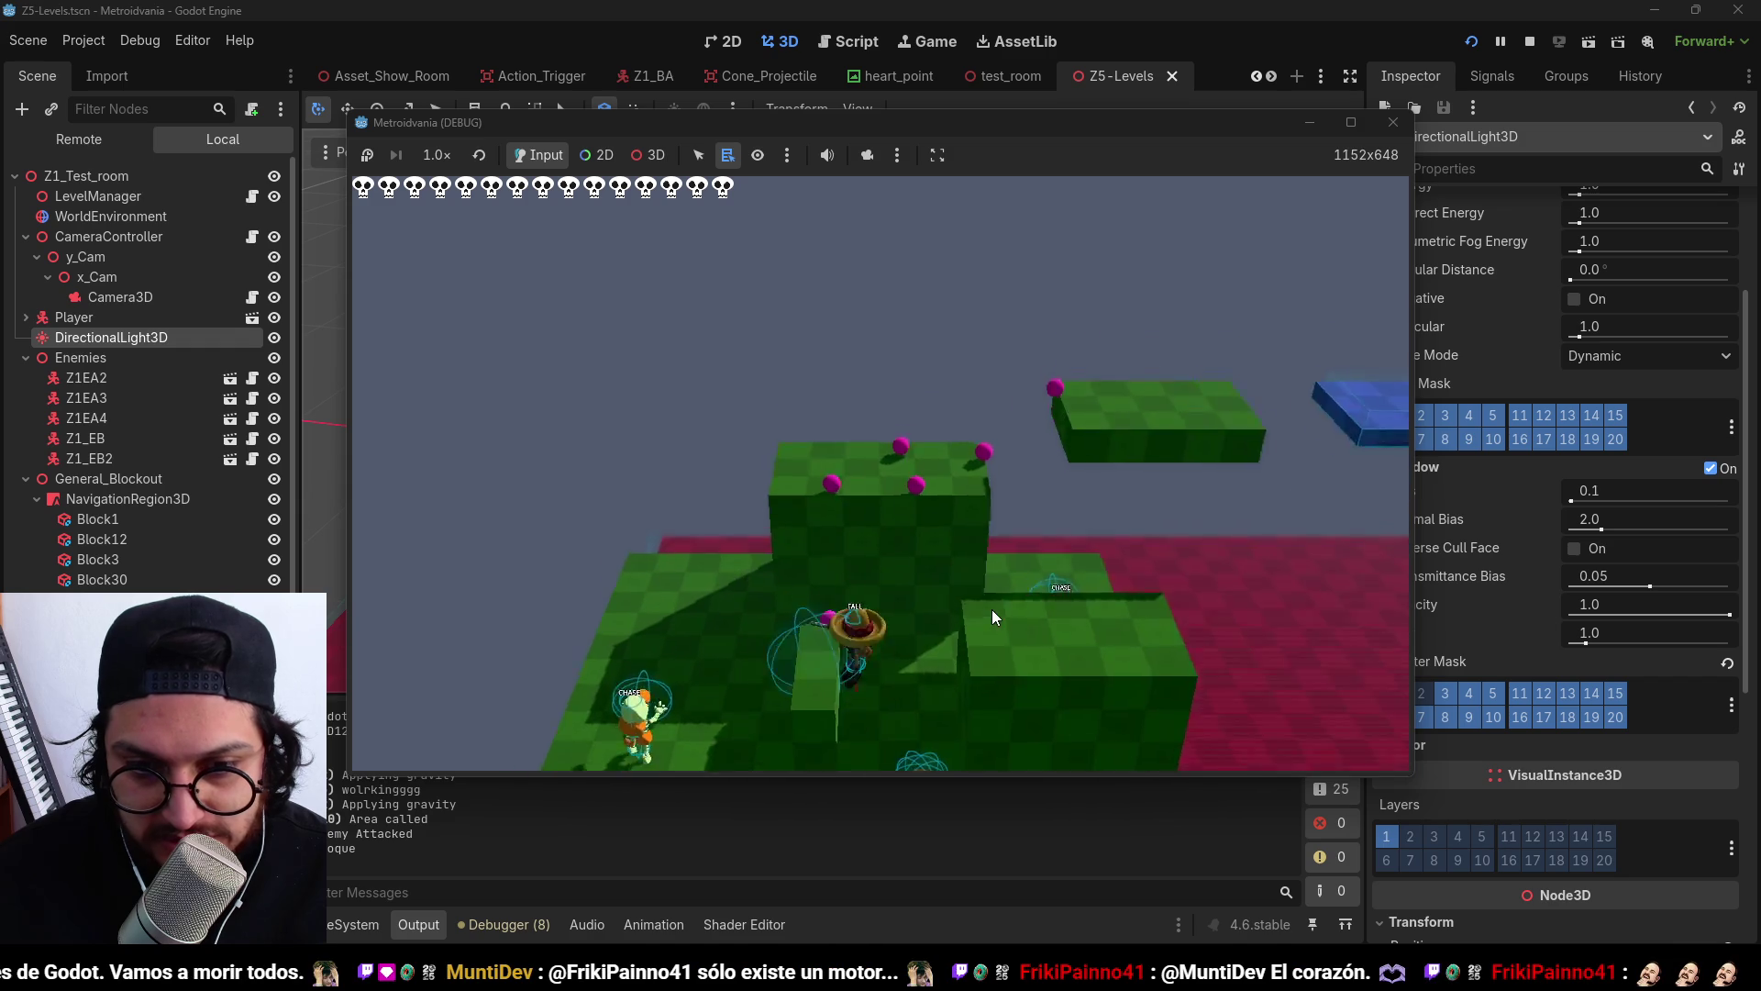
key("space")
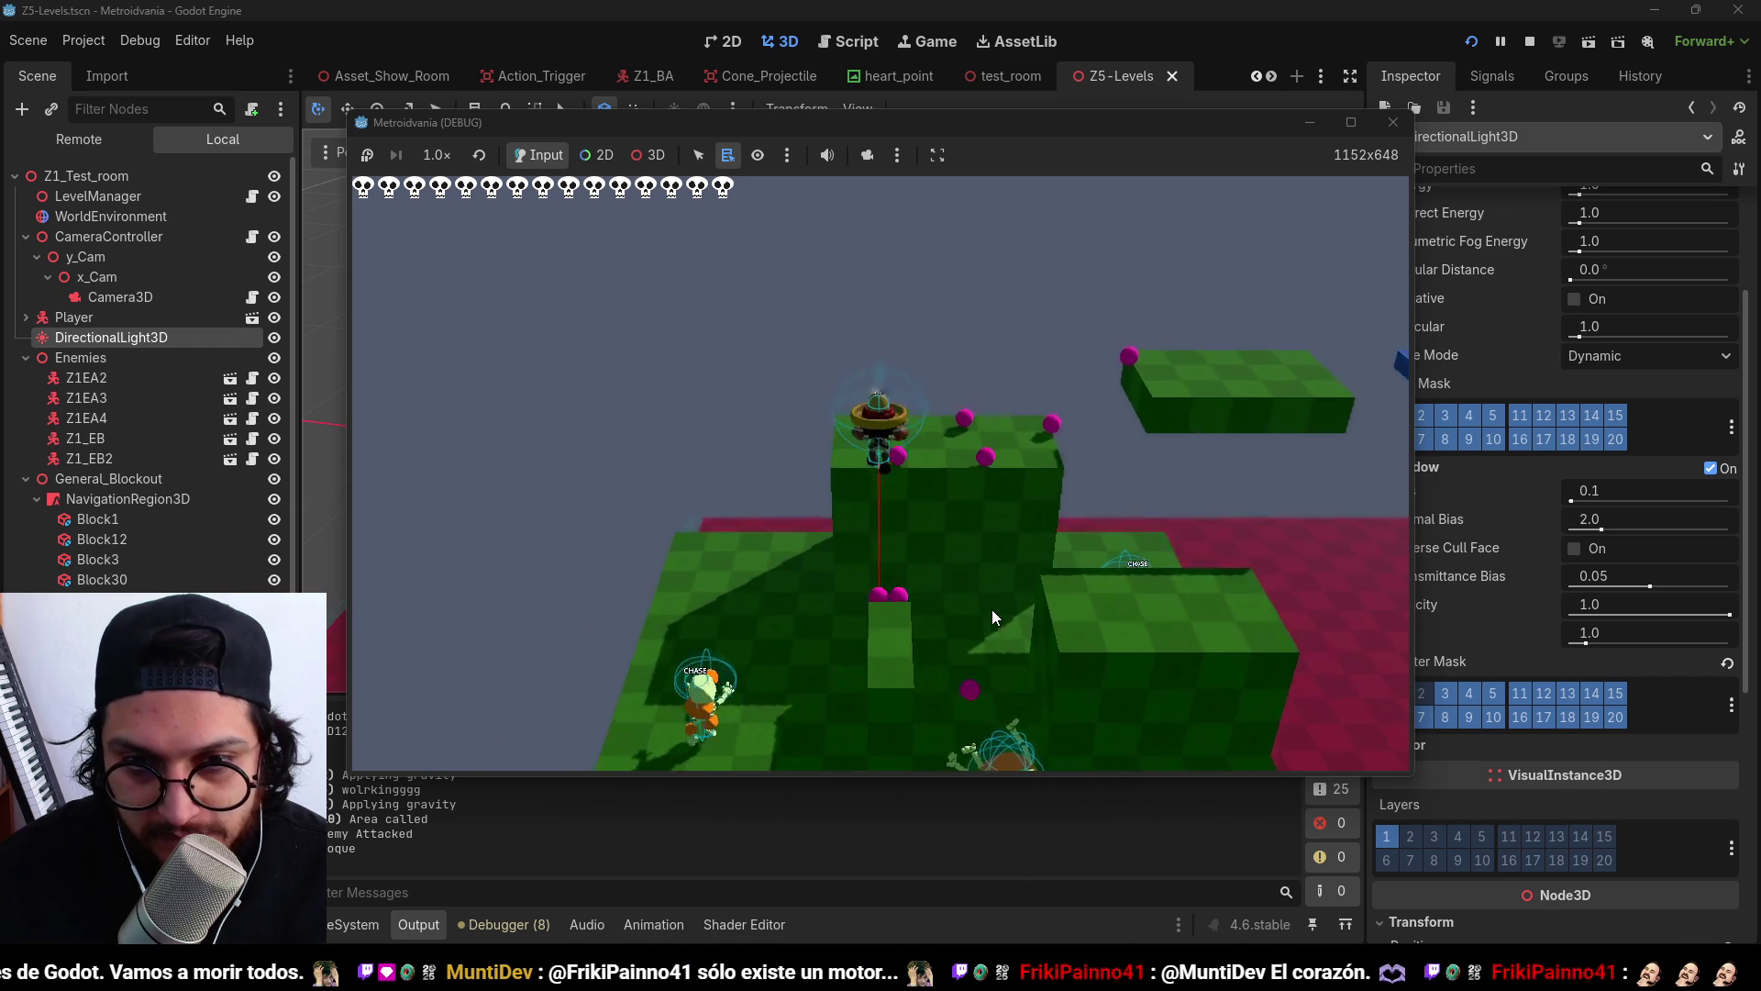
key("d")
key("space")
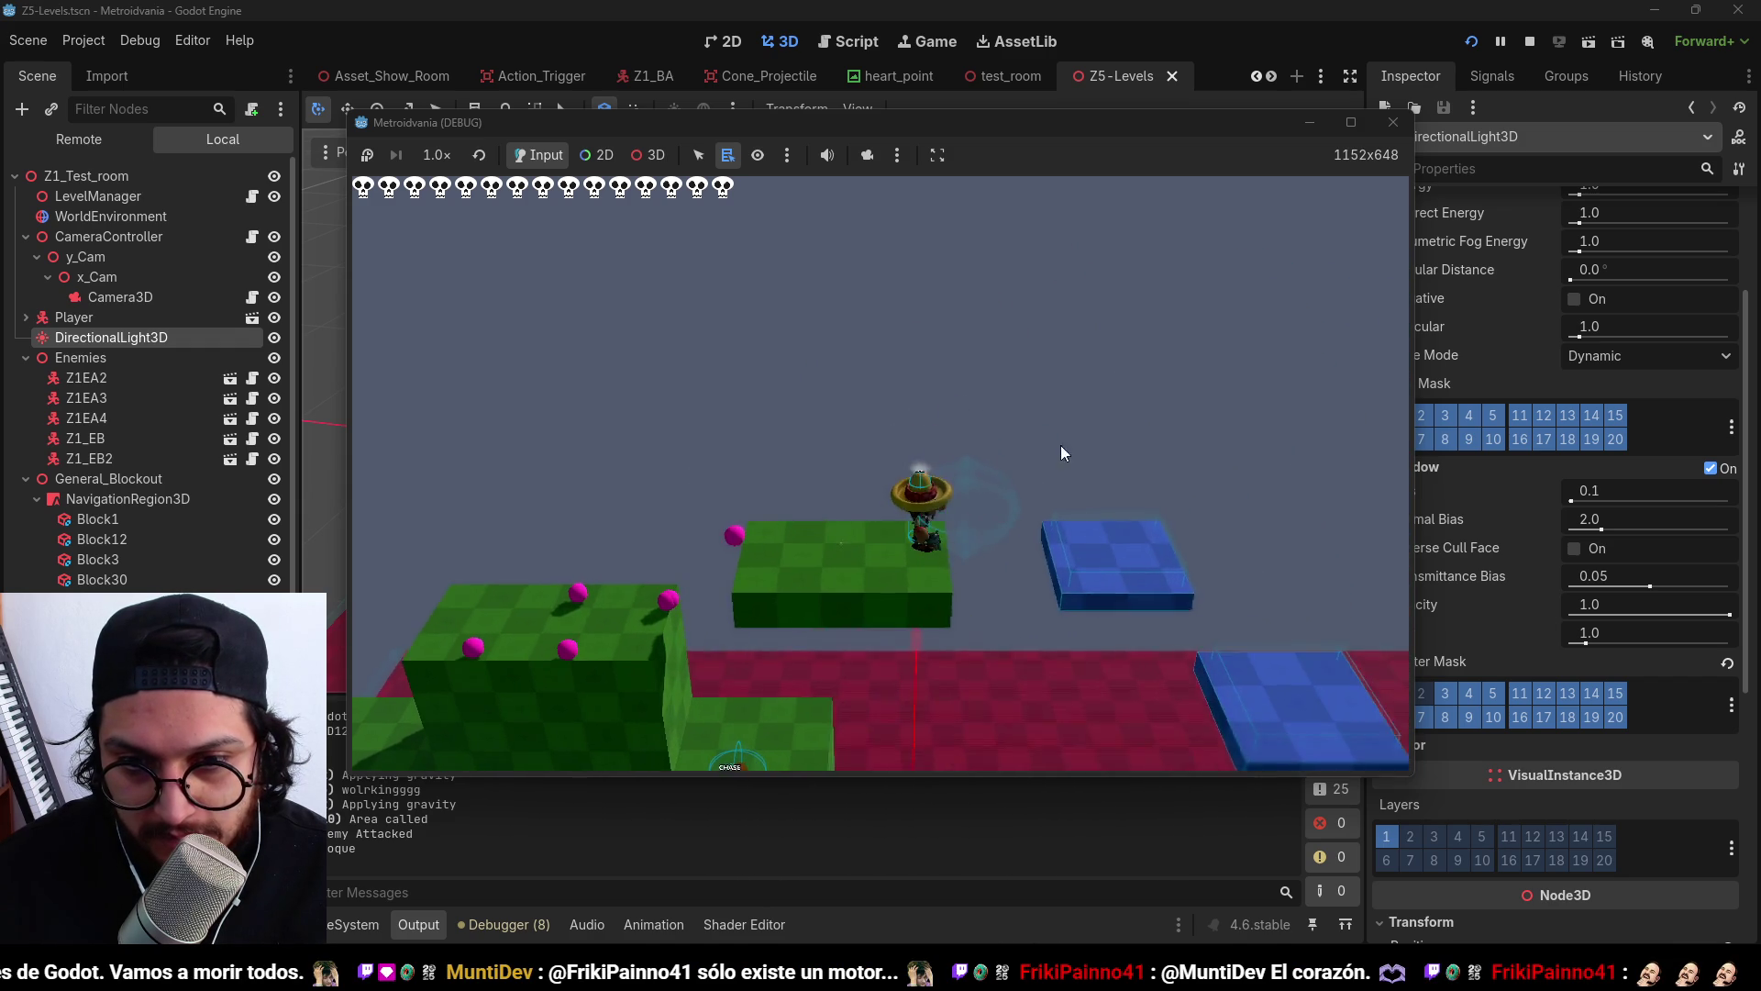
left_click(1529, 40)
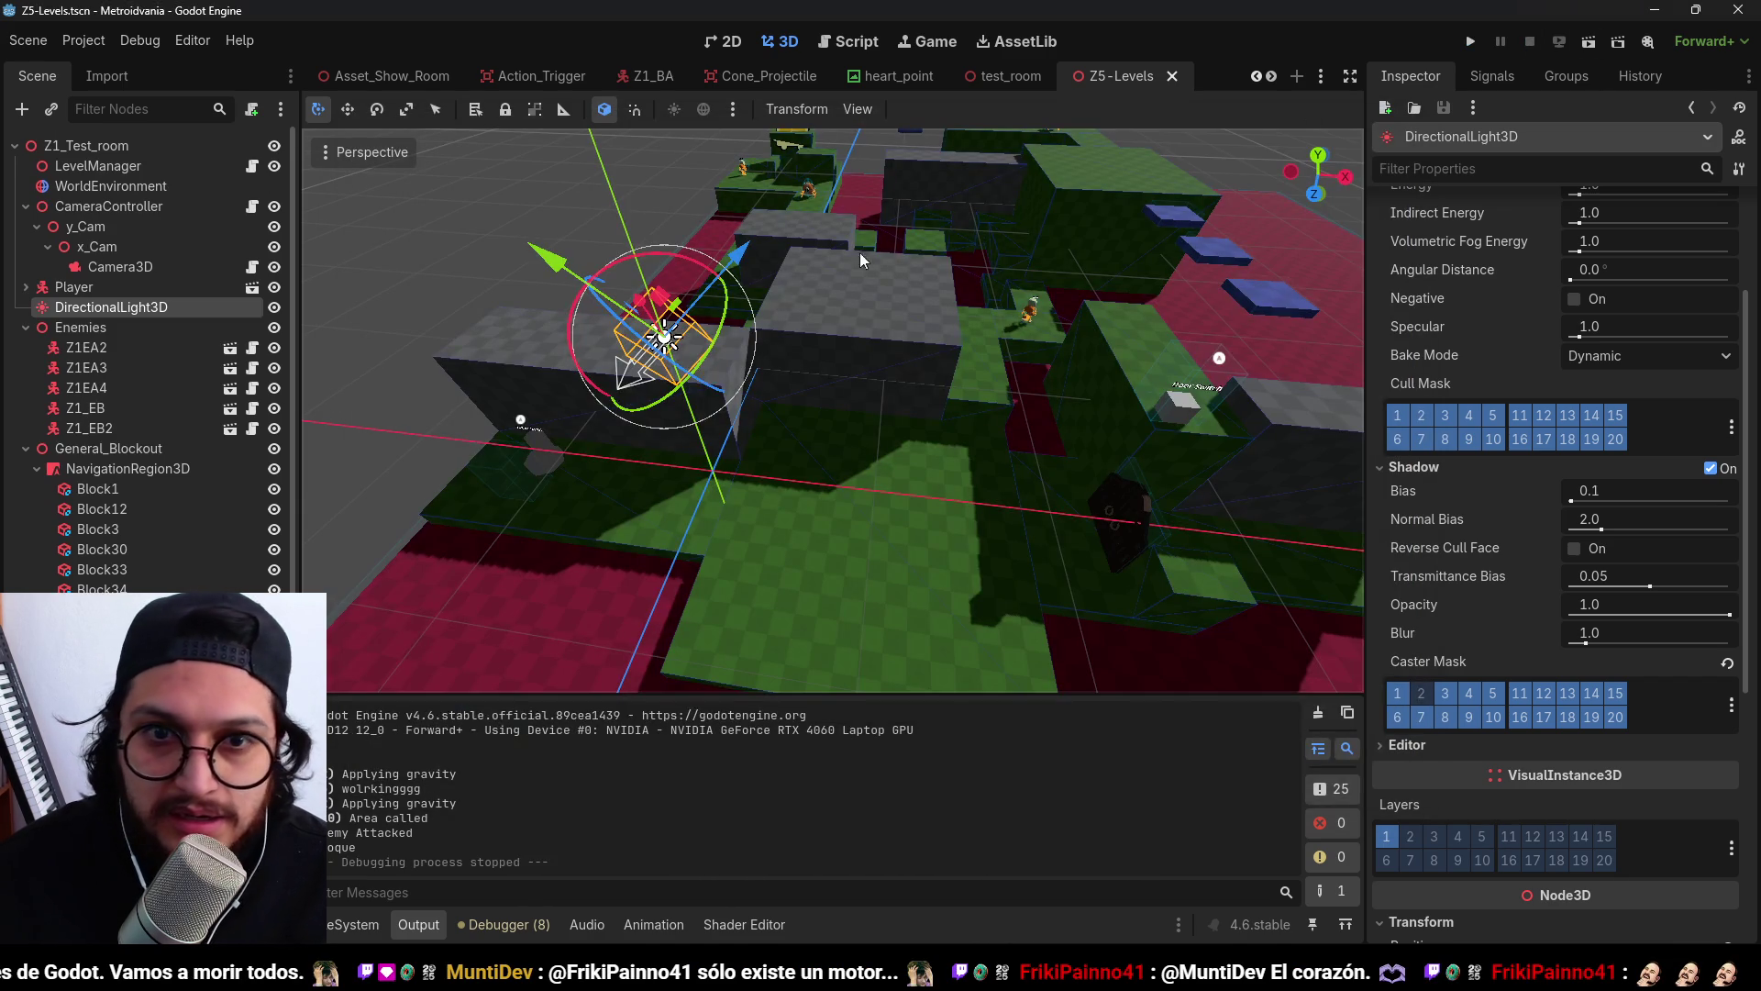
Switch to the player scene, limit the light's Cull Mask to layer 2, and run the game.
left_click(1320, 76)
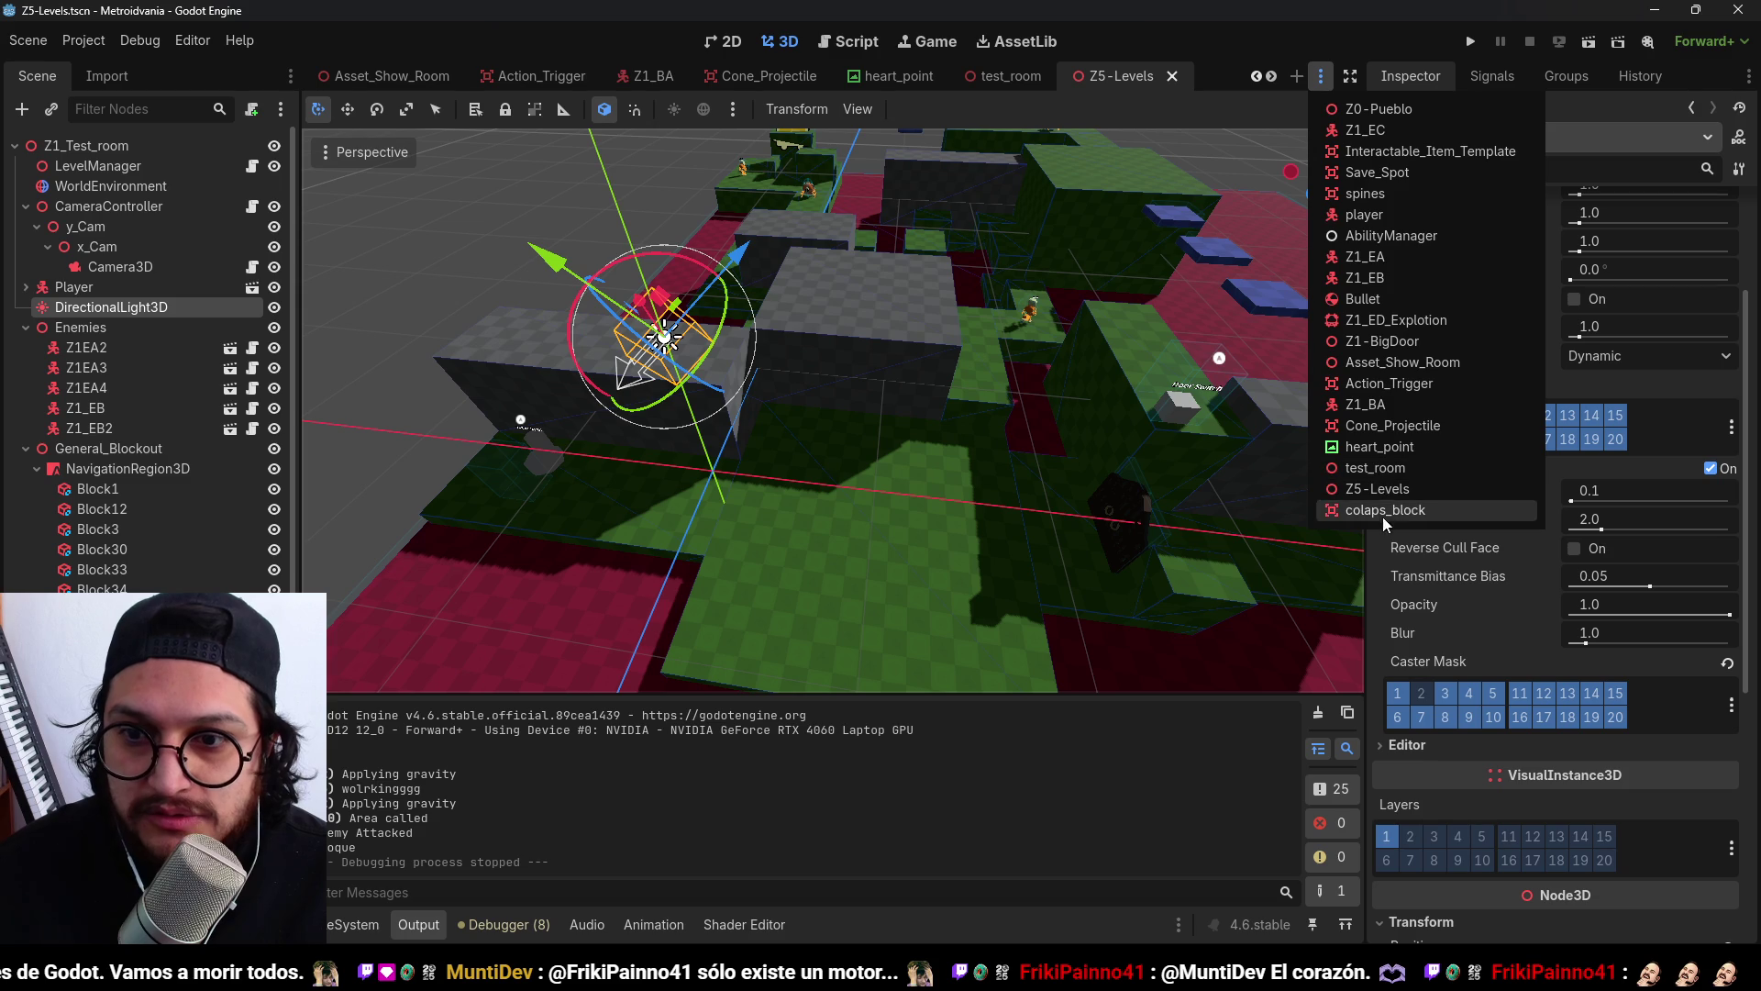
left_click(1384, 211)
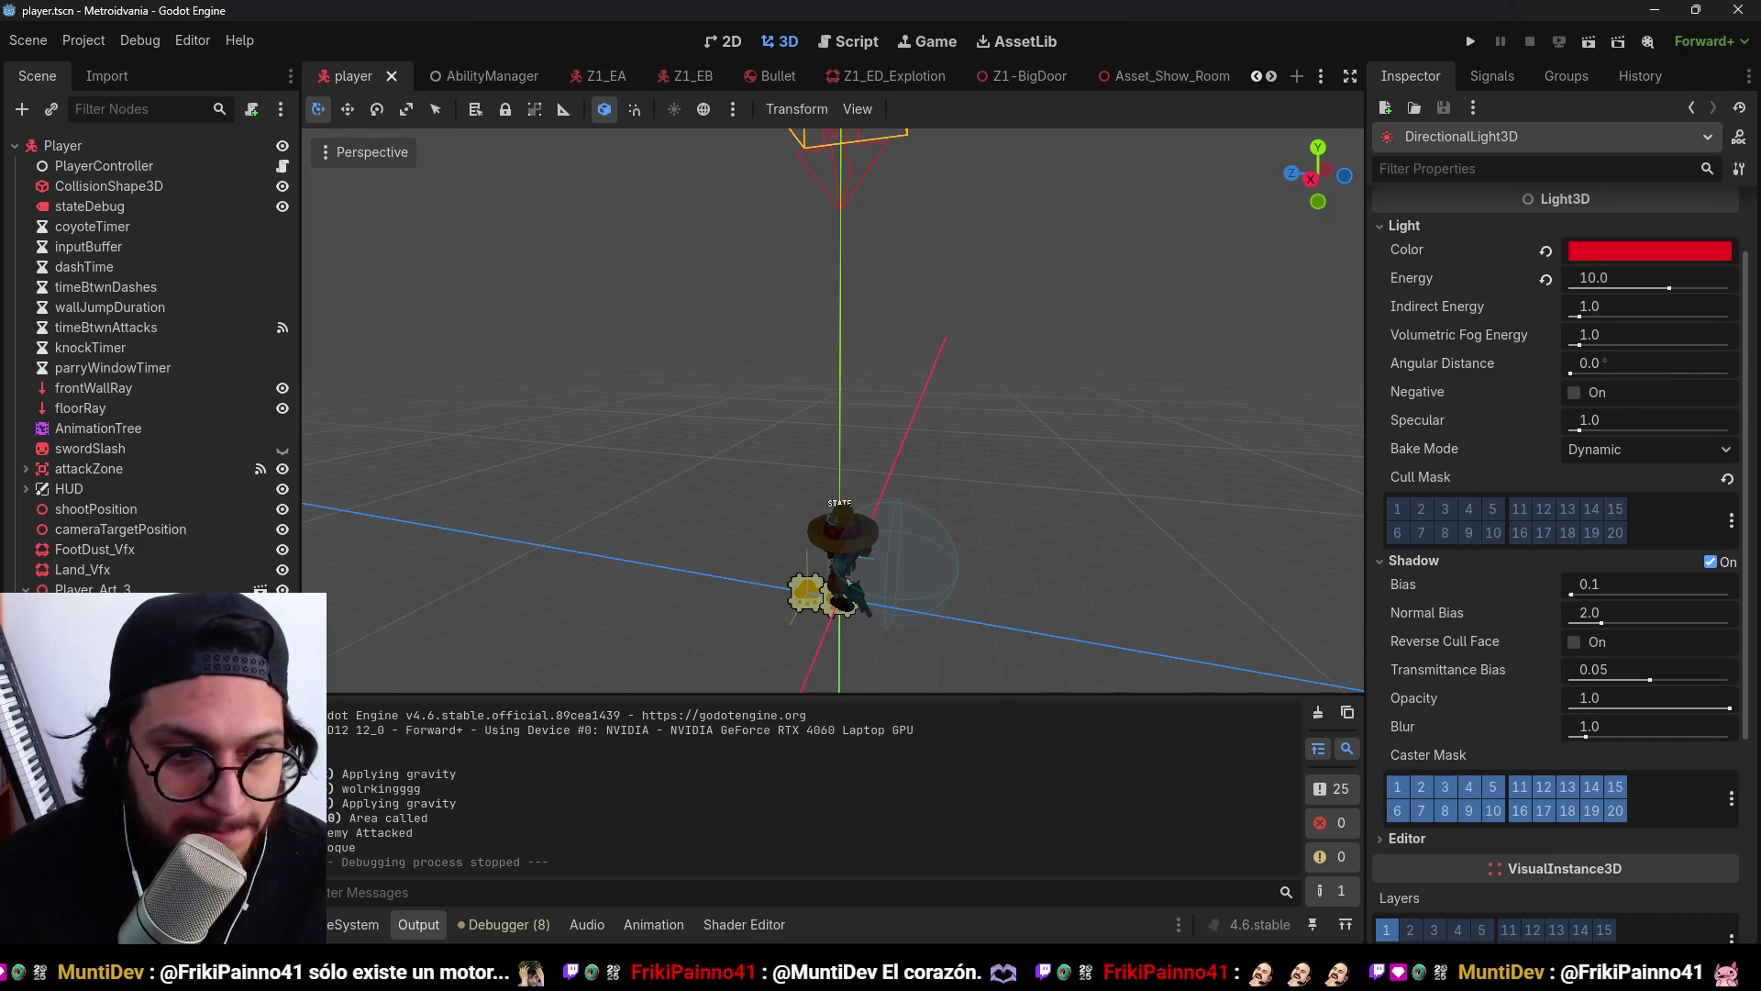
scroll(1545, 712, "down", 3)
scroll(1539, 708, "up", 3)
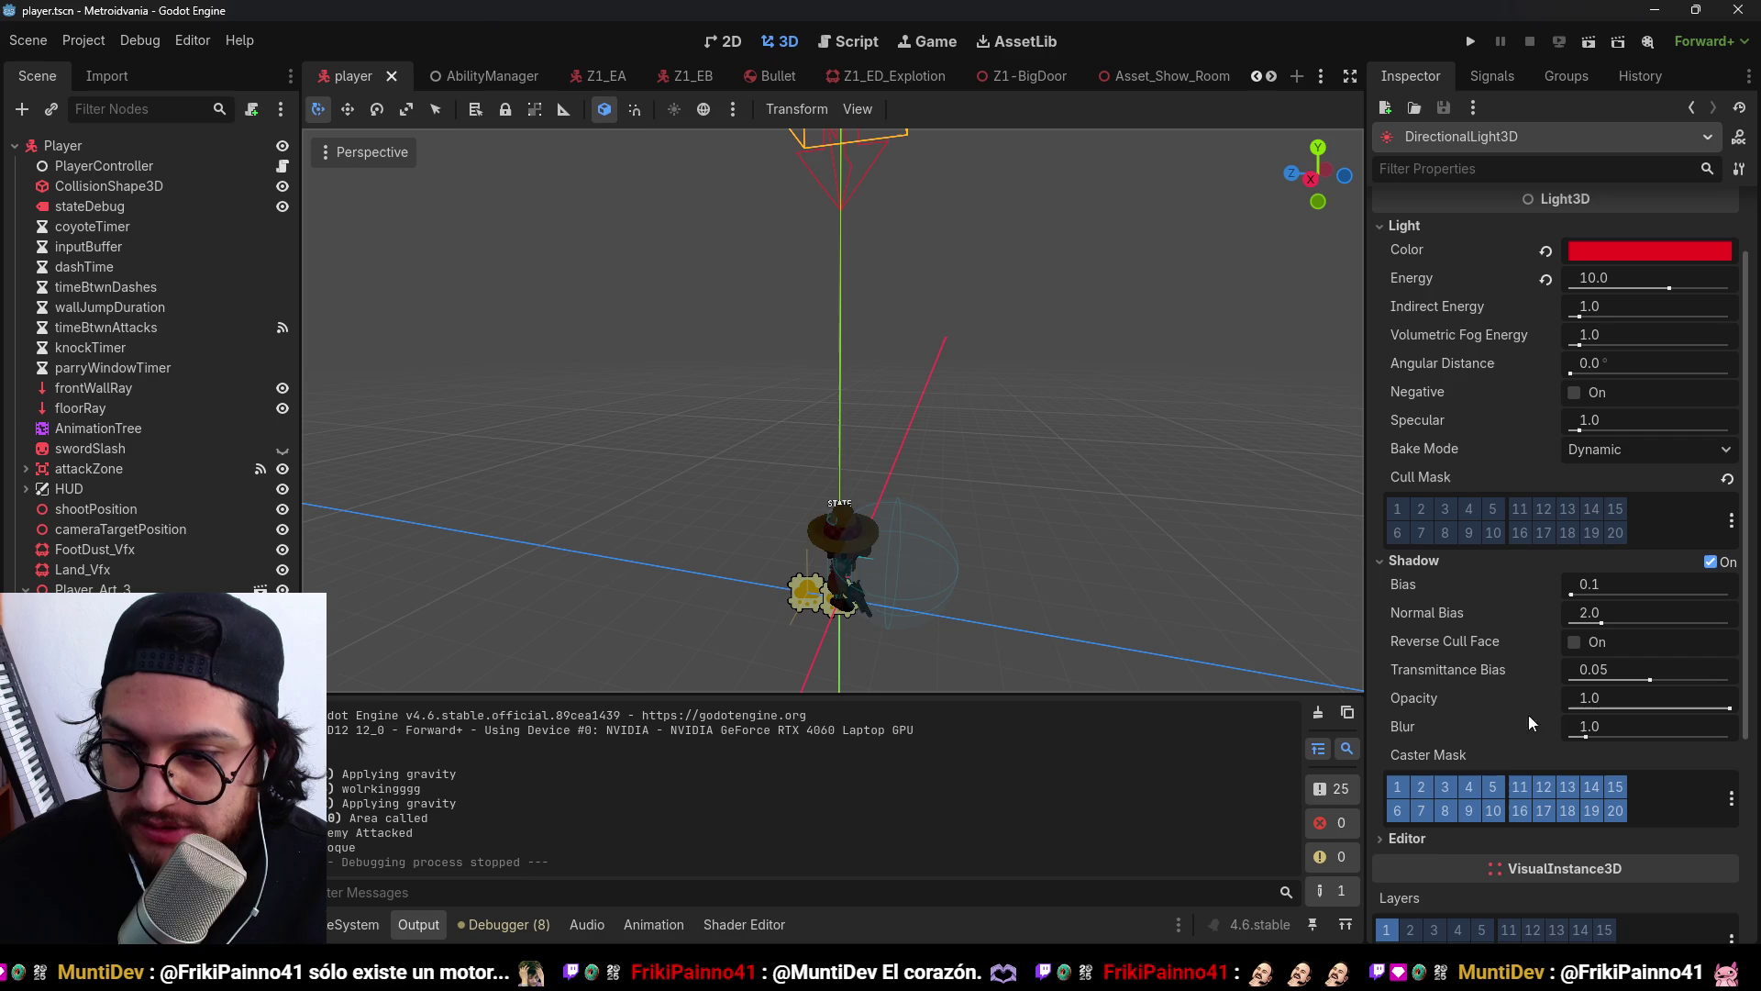
left_click(1423, 508)
key("F5")
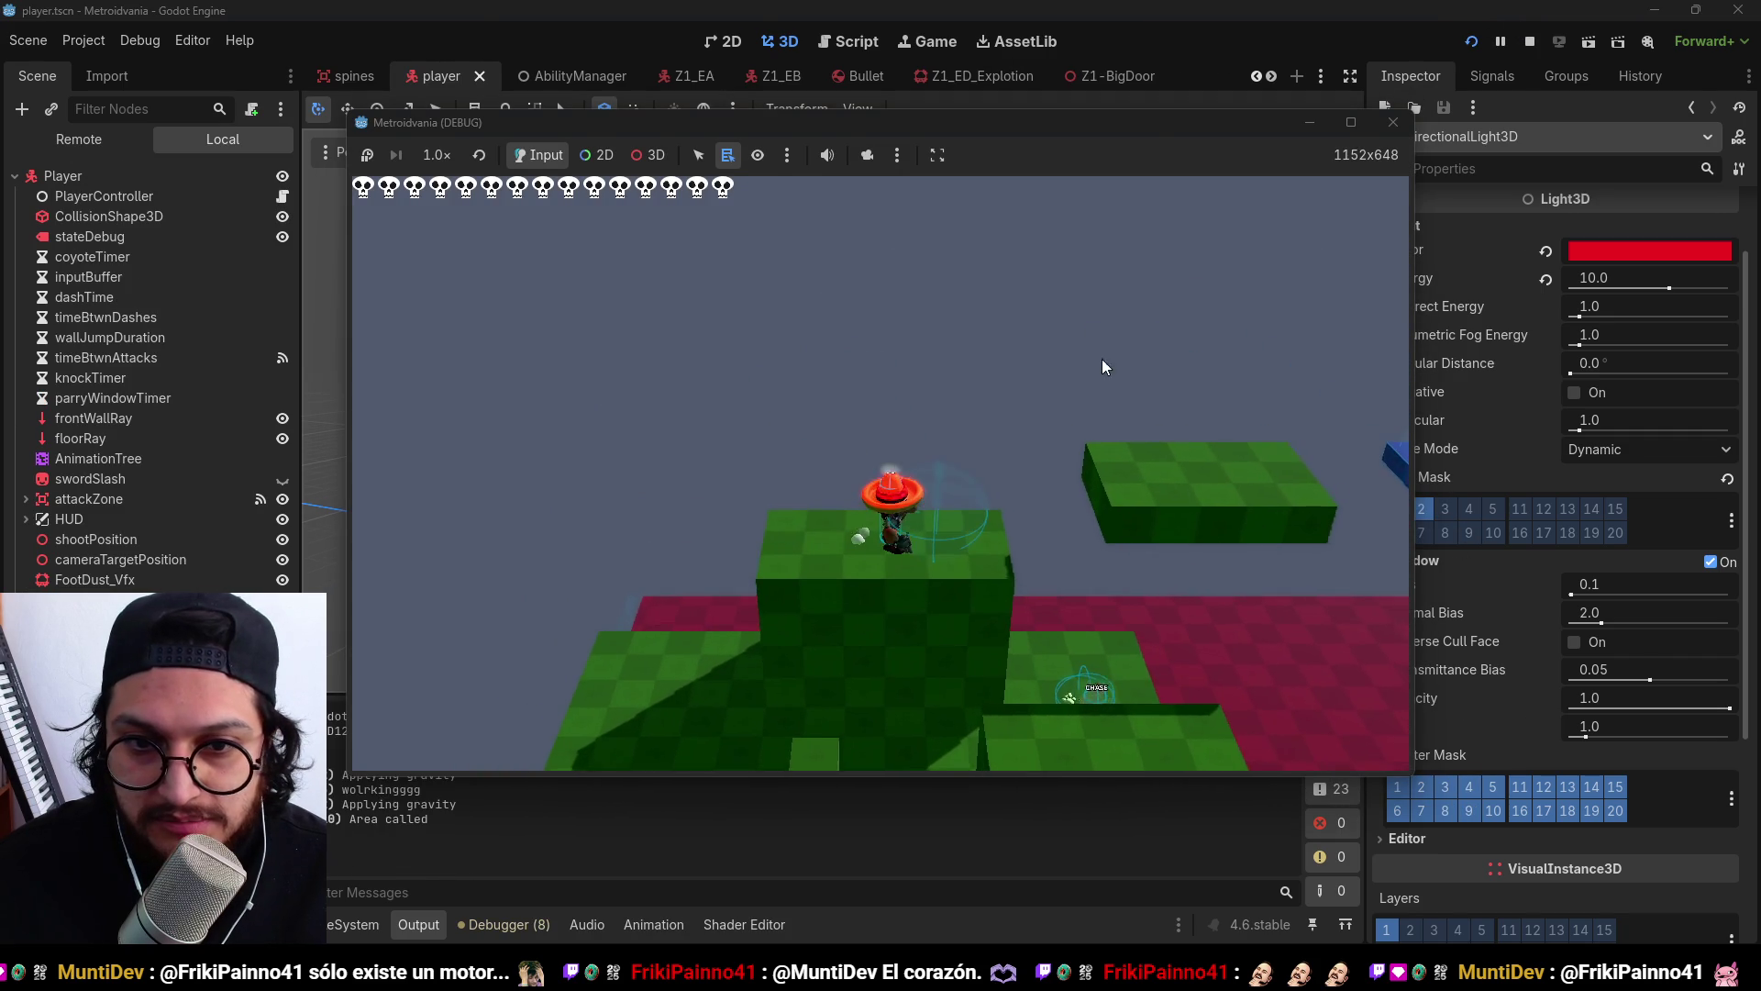
Enable reversed face culling for the light's shadows and toggle layer 2 in its Caster Mask.
left_click_drag(1152, 116, 934, 121)
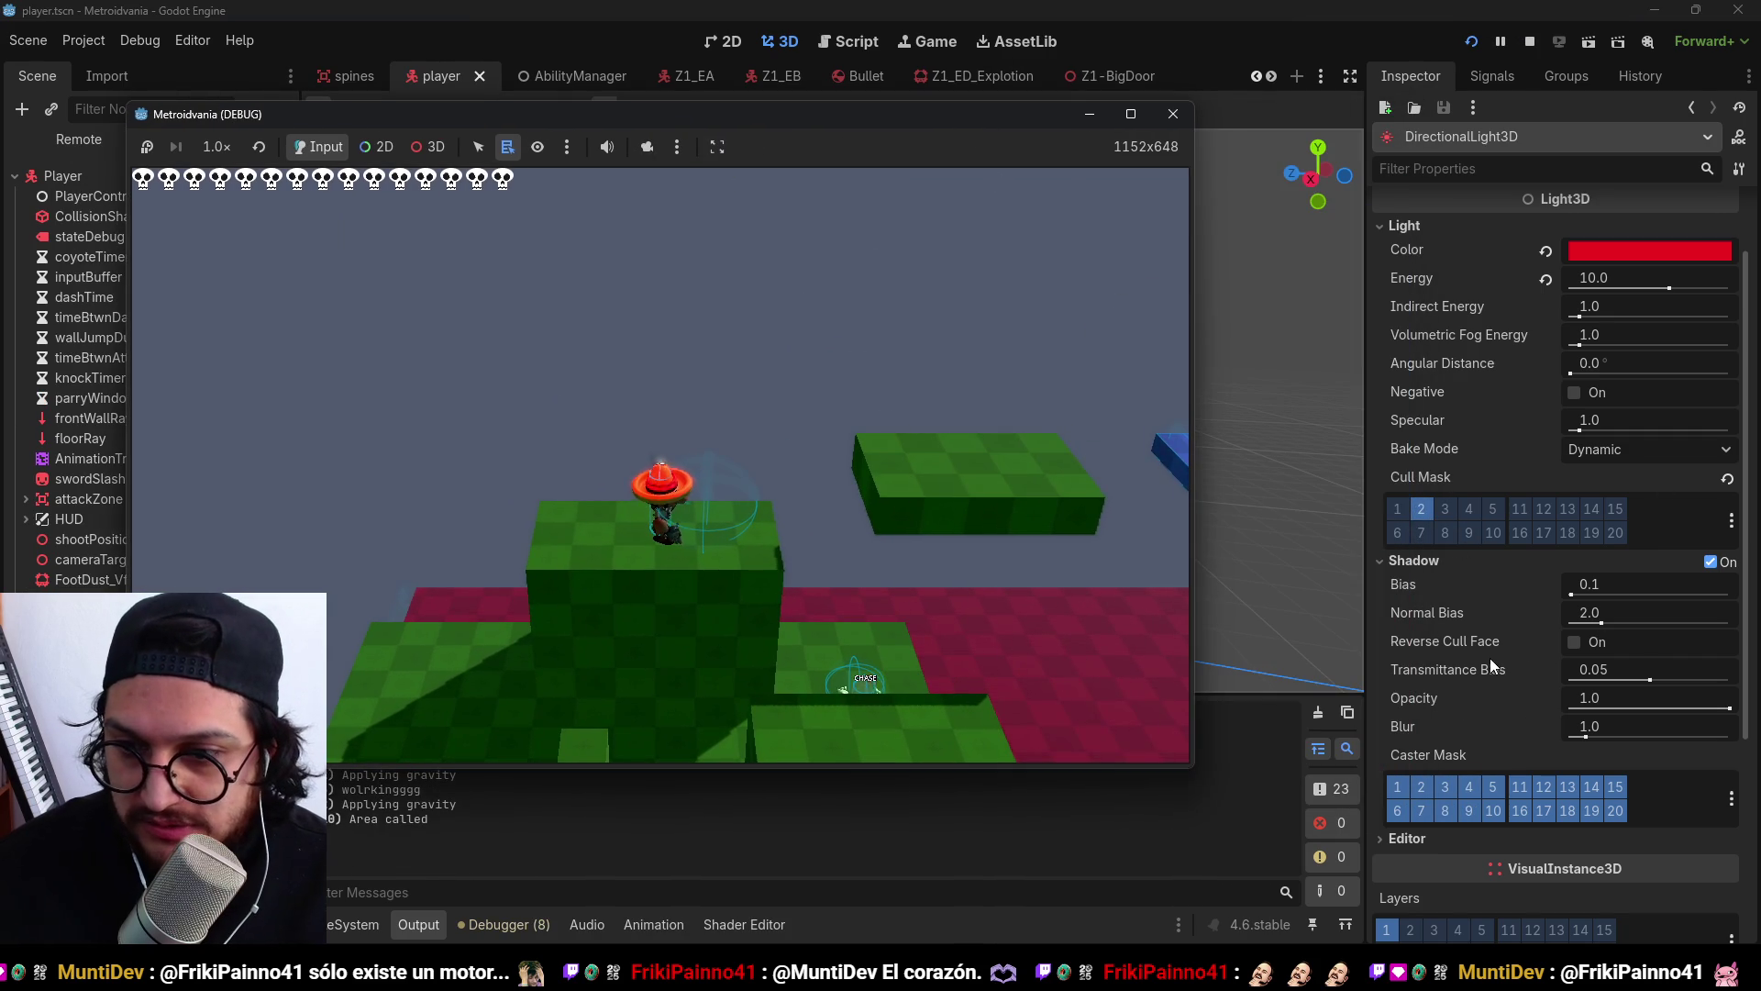
left_click(1486, 646)
left_click(1575, 642)
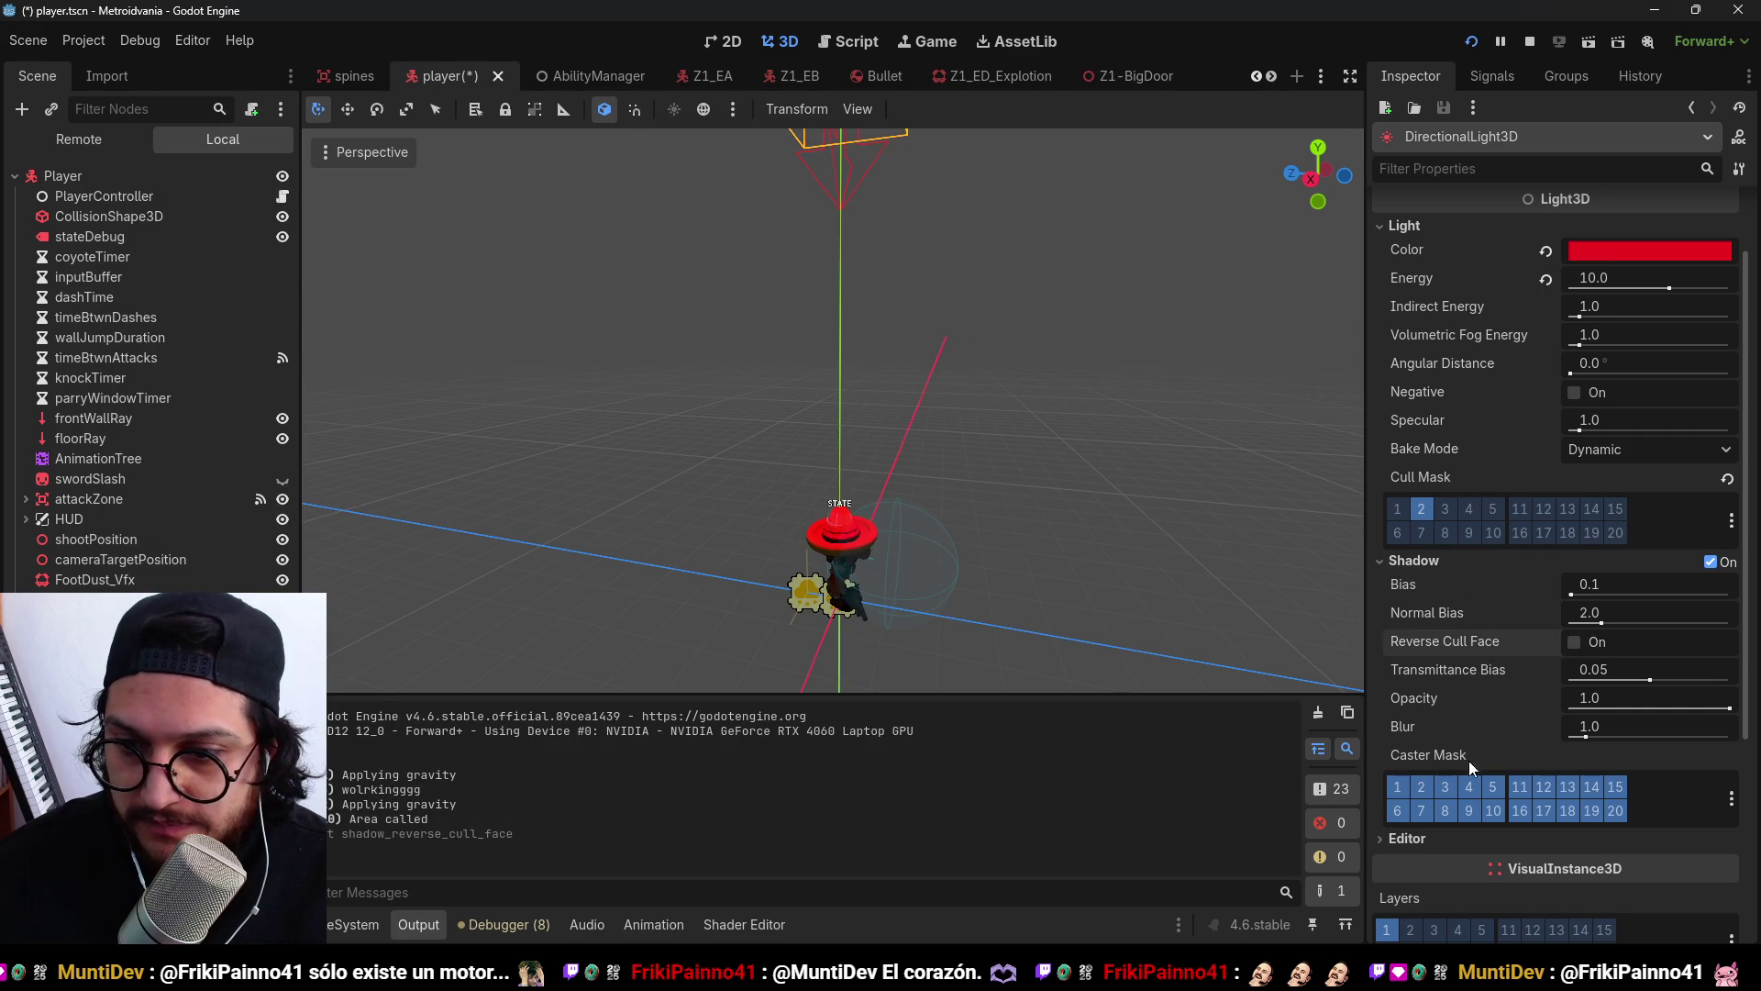
left_click(1423, 789)
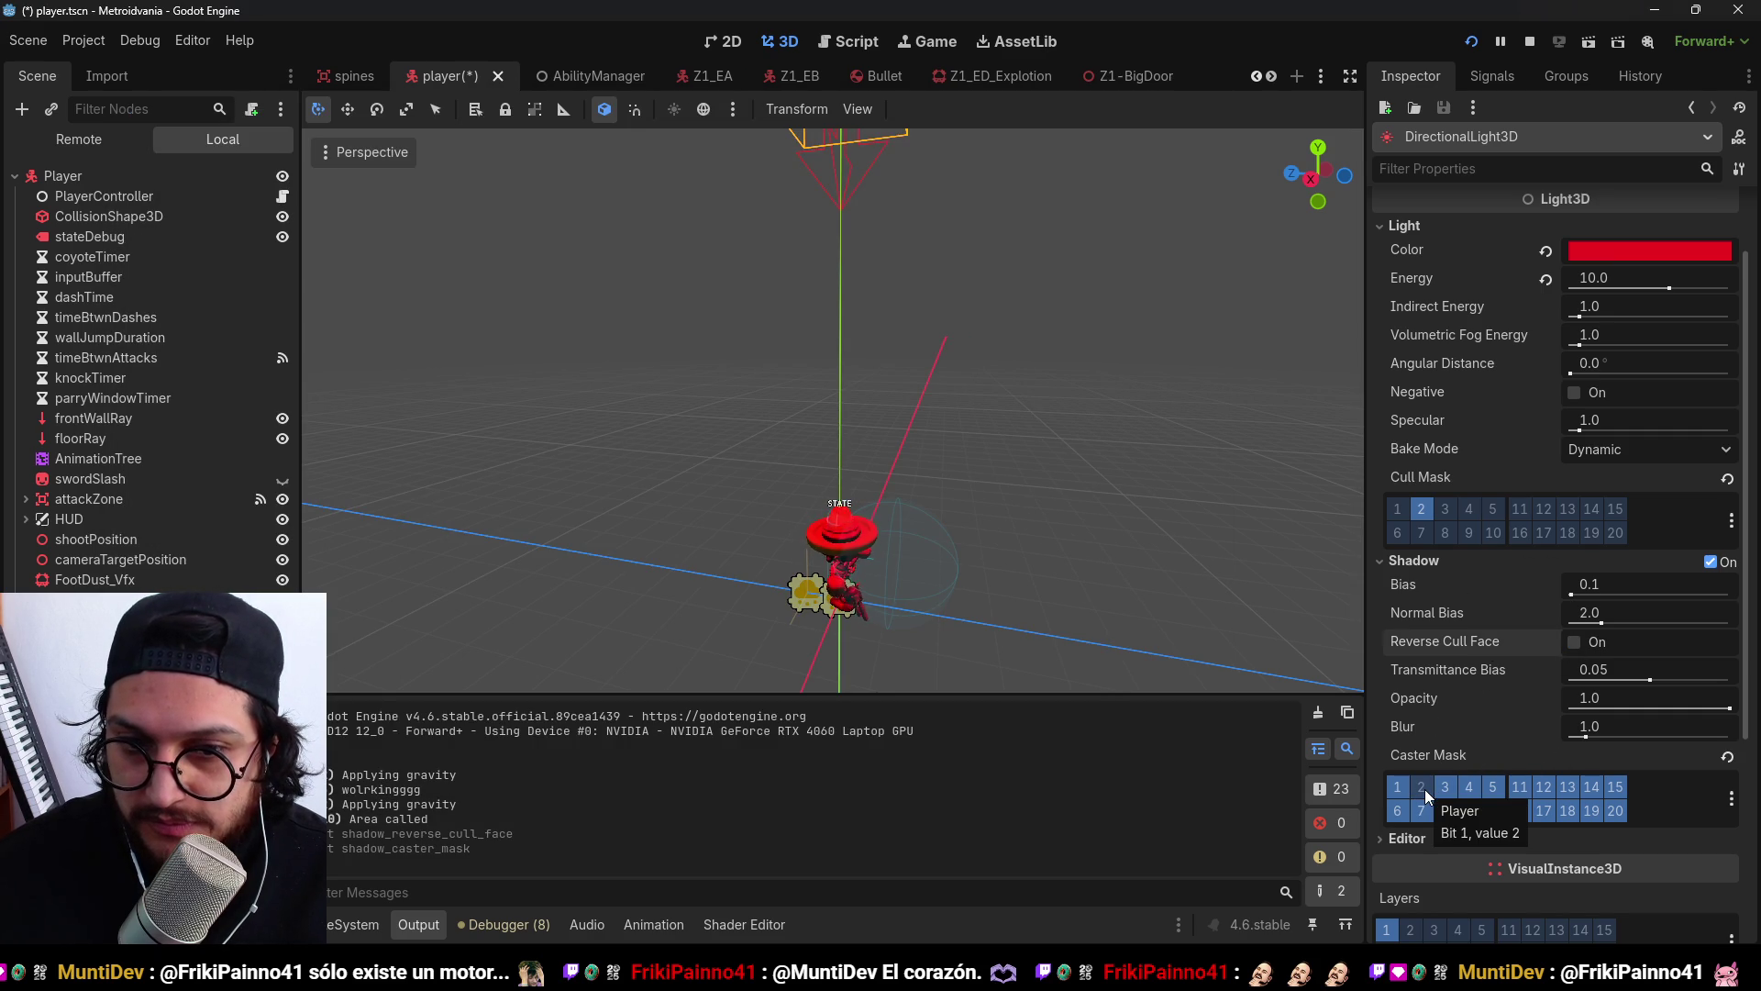
left_click(1424, 789)
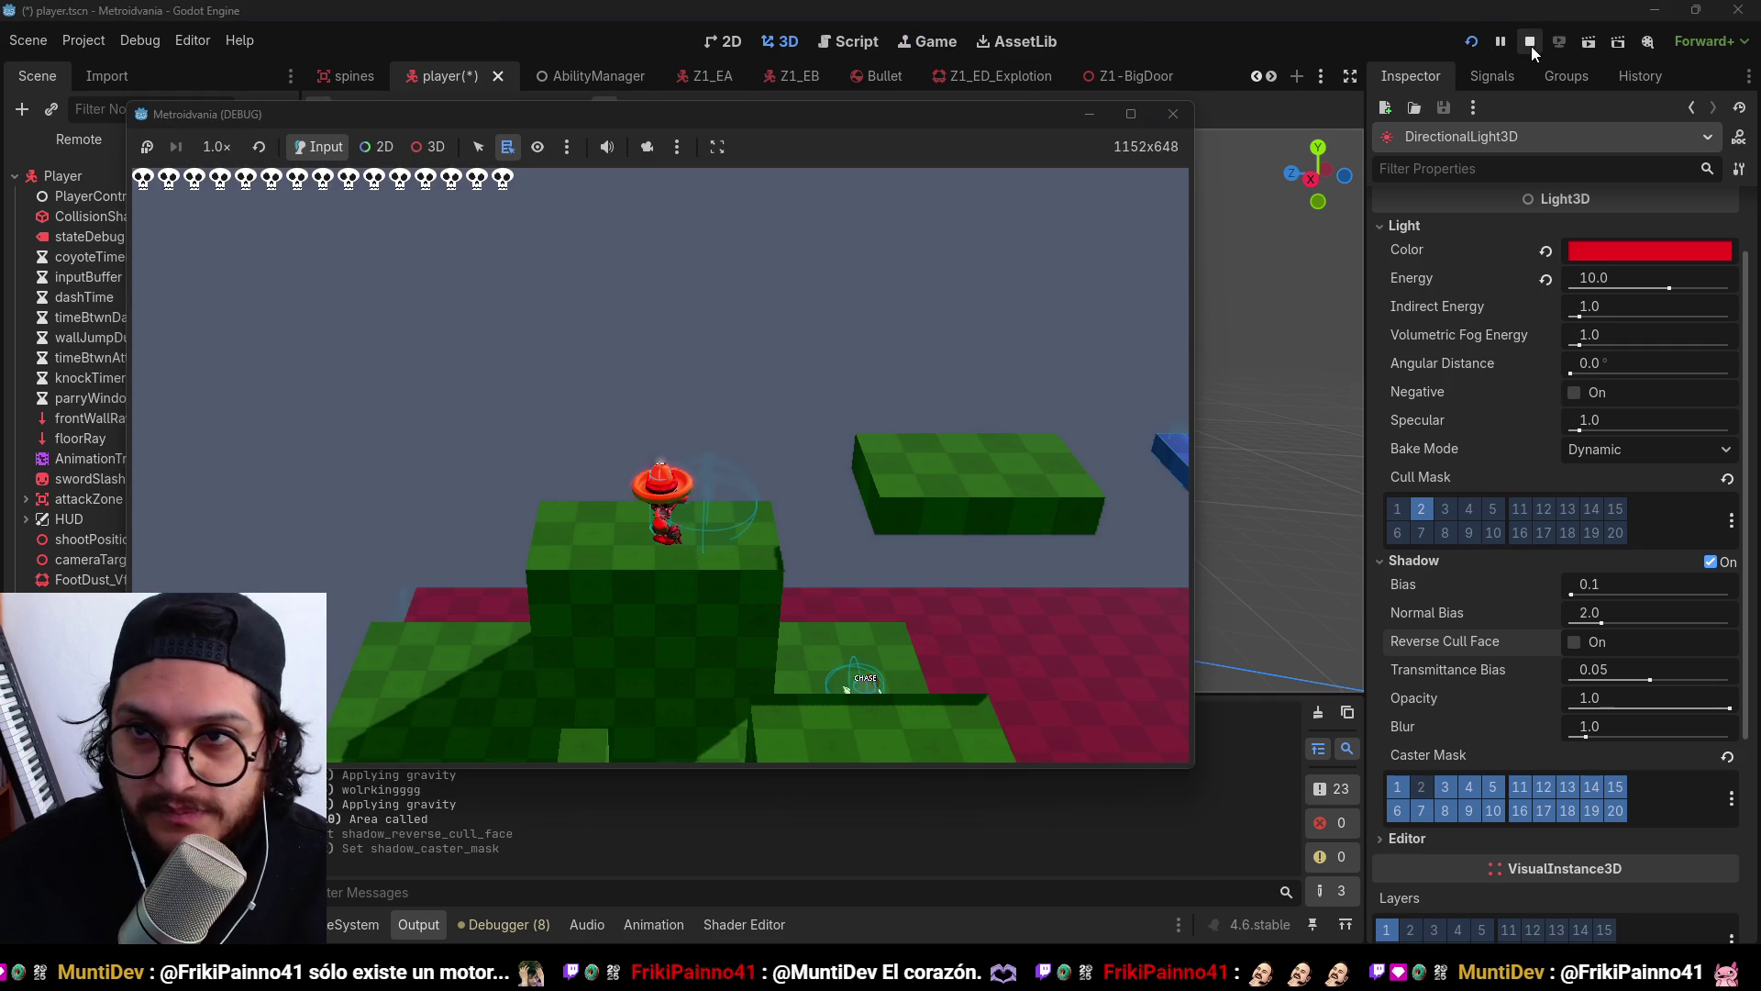
left_click(1530, 43)
left_click(1424, 789)
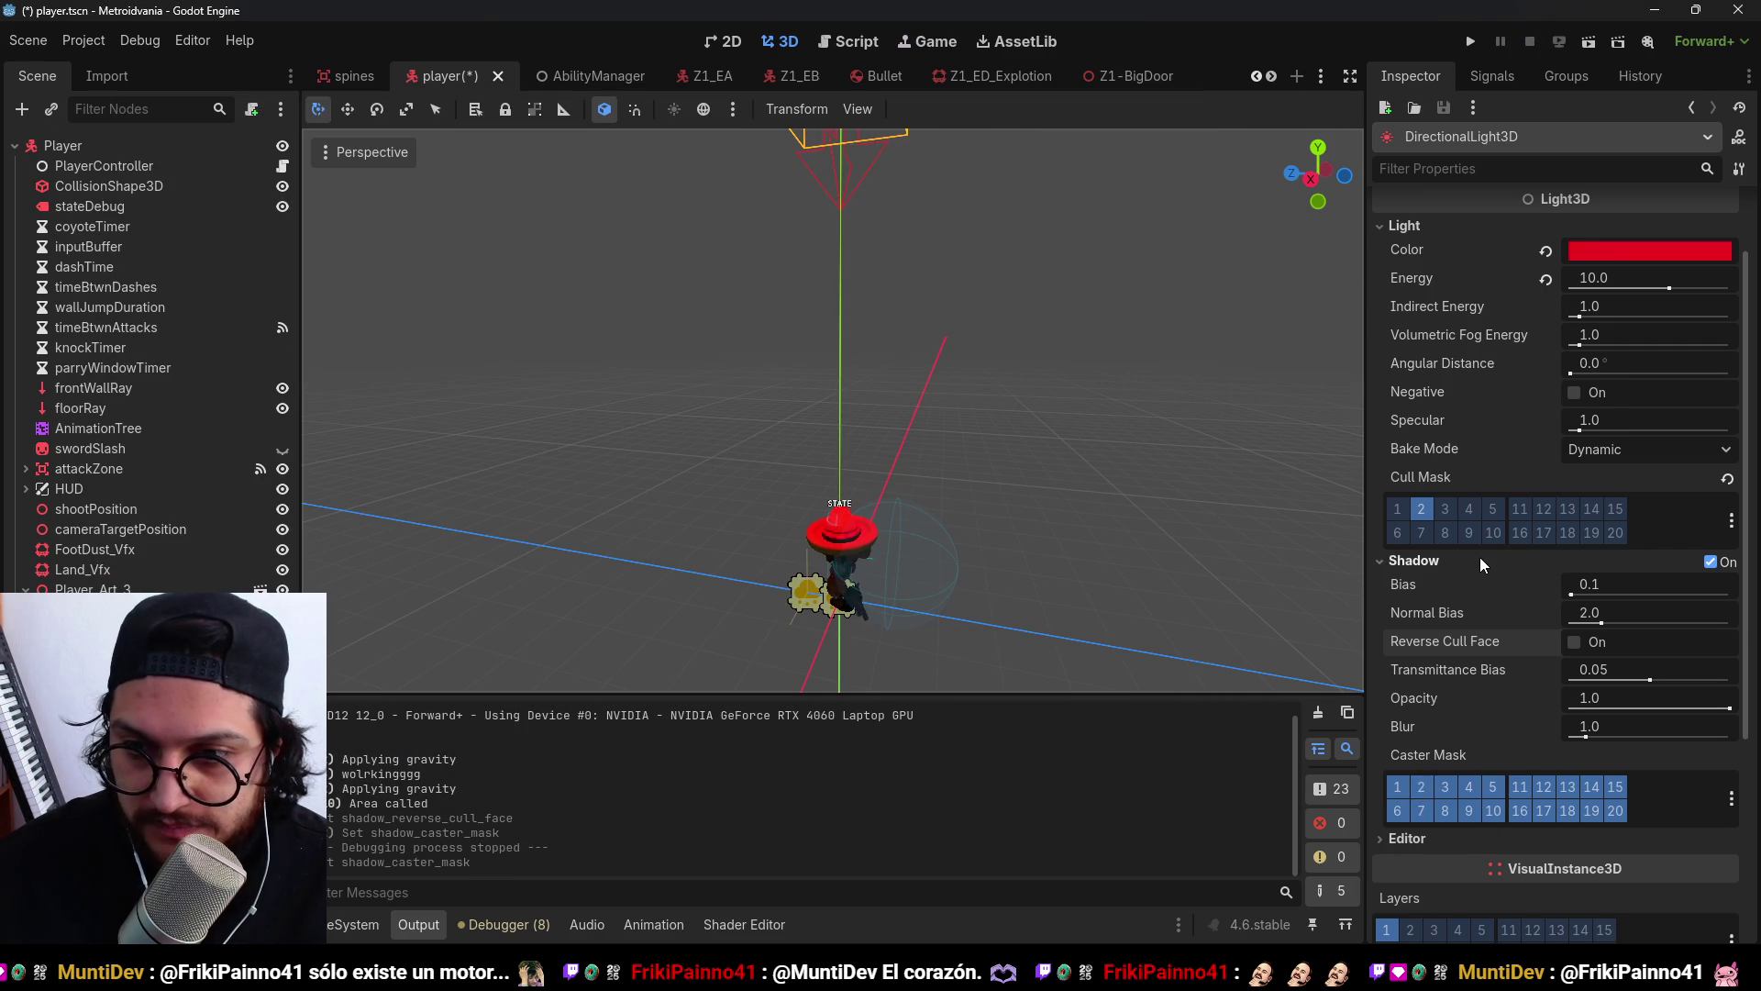
Save player.tscn with the red light at energy 10 lighting only layer 2.
key("ctrl+s")
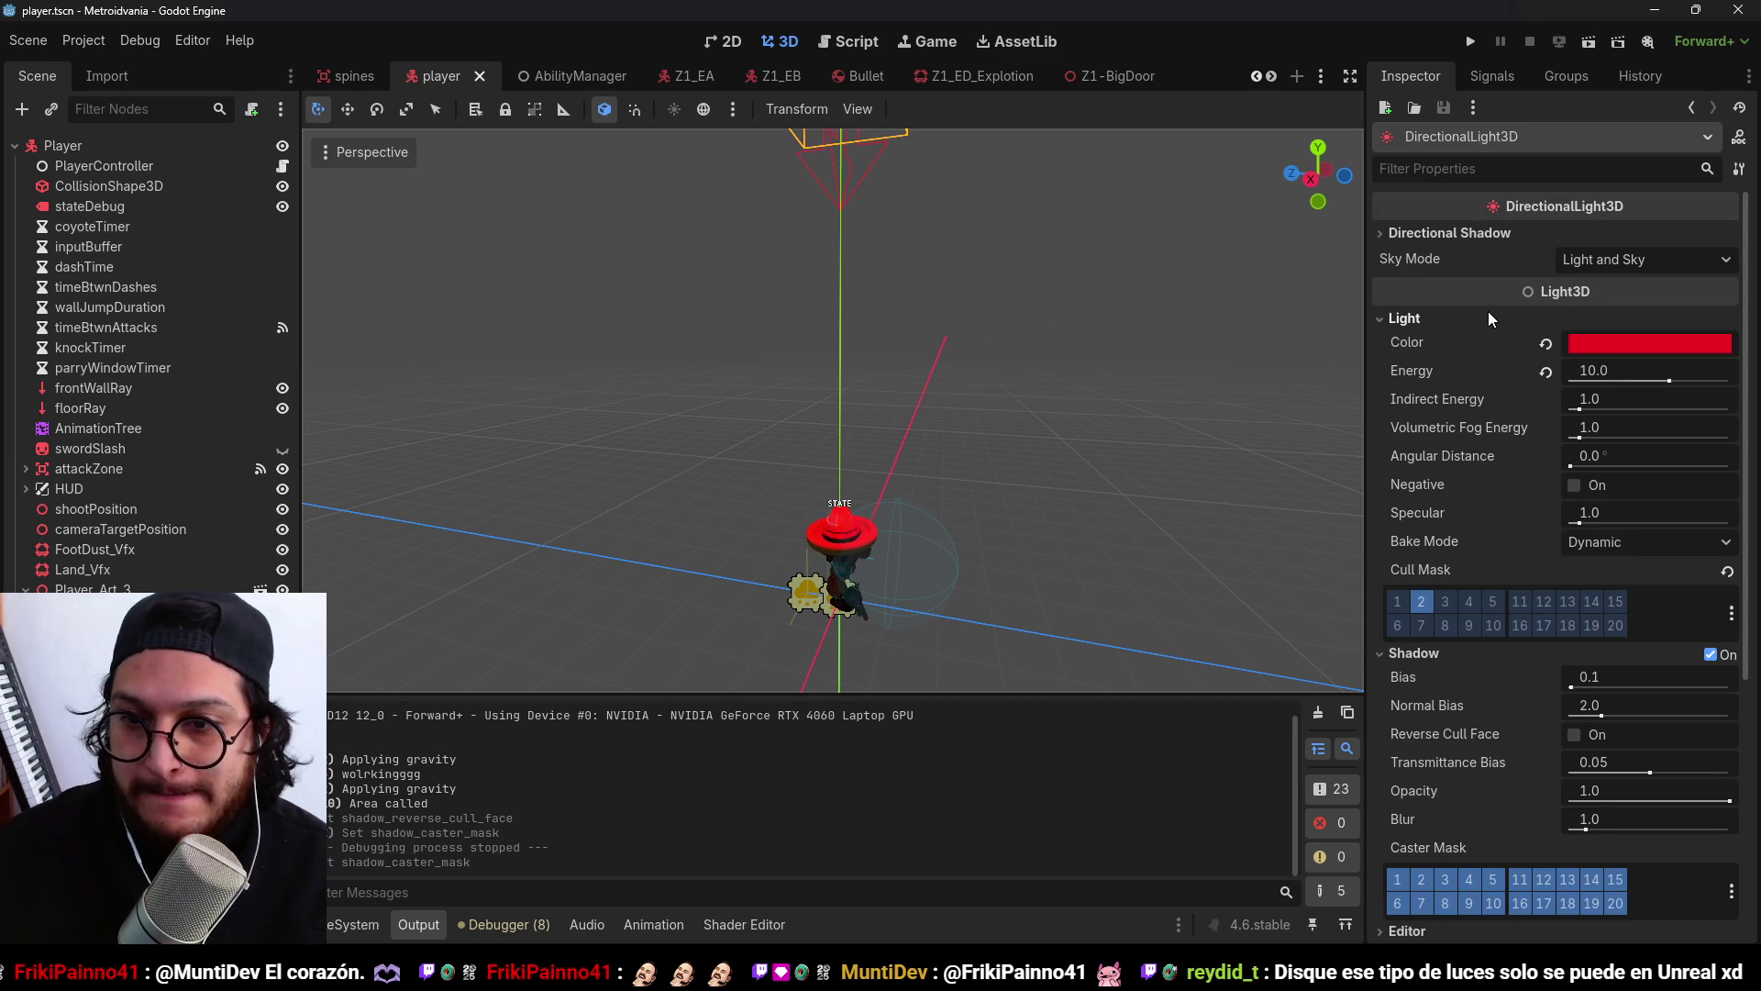
Turn off the light's shadows and add a CSGBox3D child under the Player node.
scroll(1488, 318, "down", 3)
left_click(1710, 468)
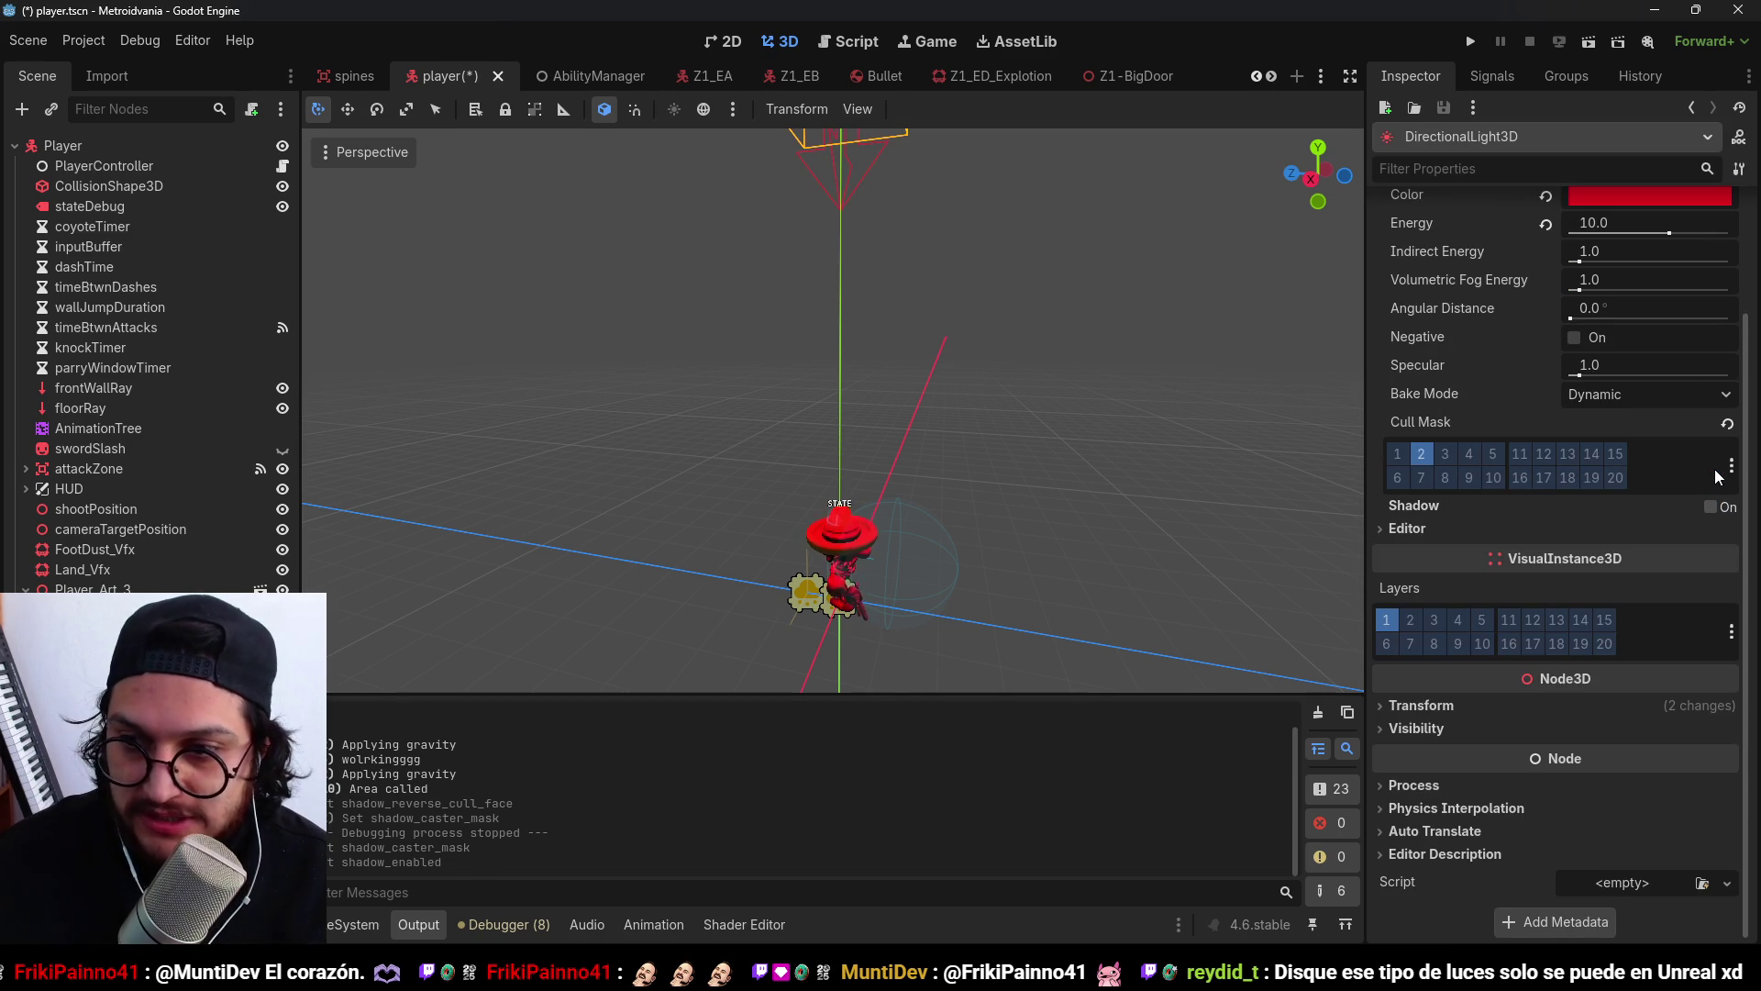
left_click(152, 147)
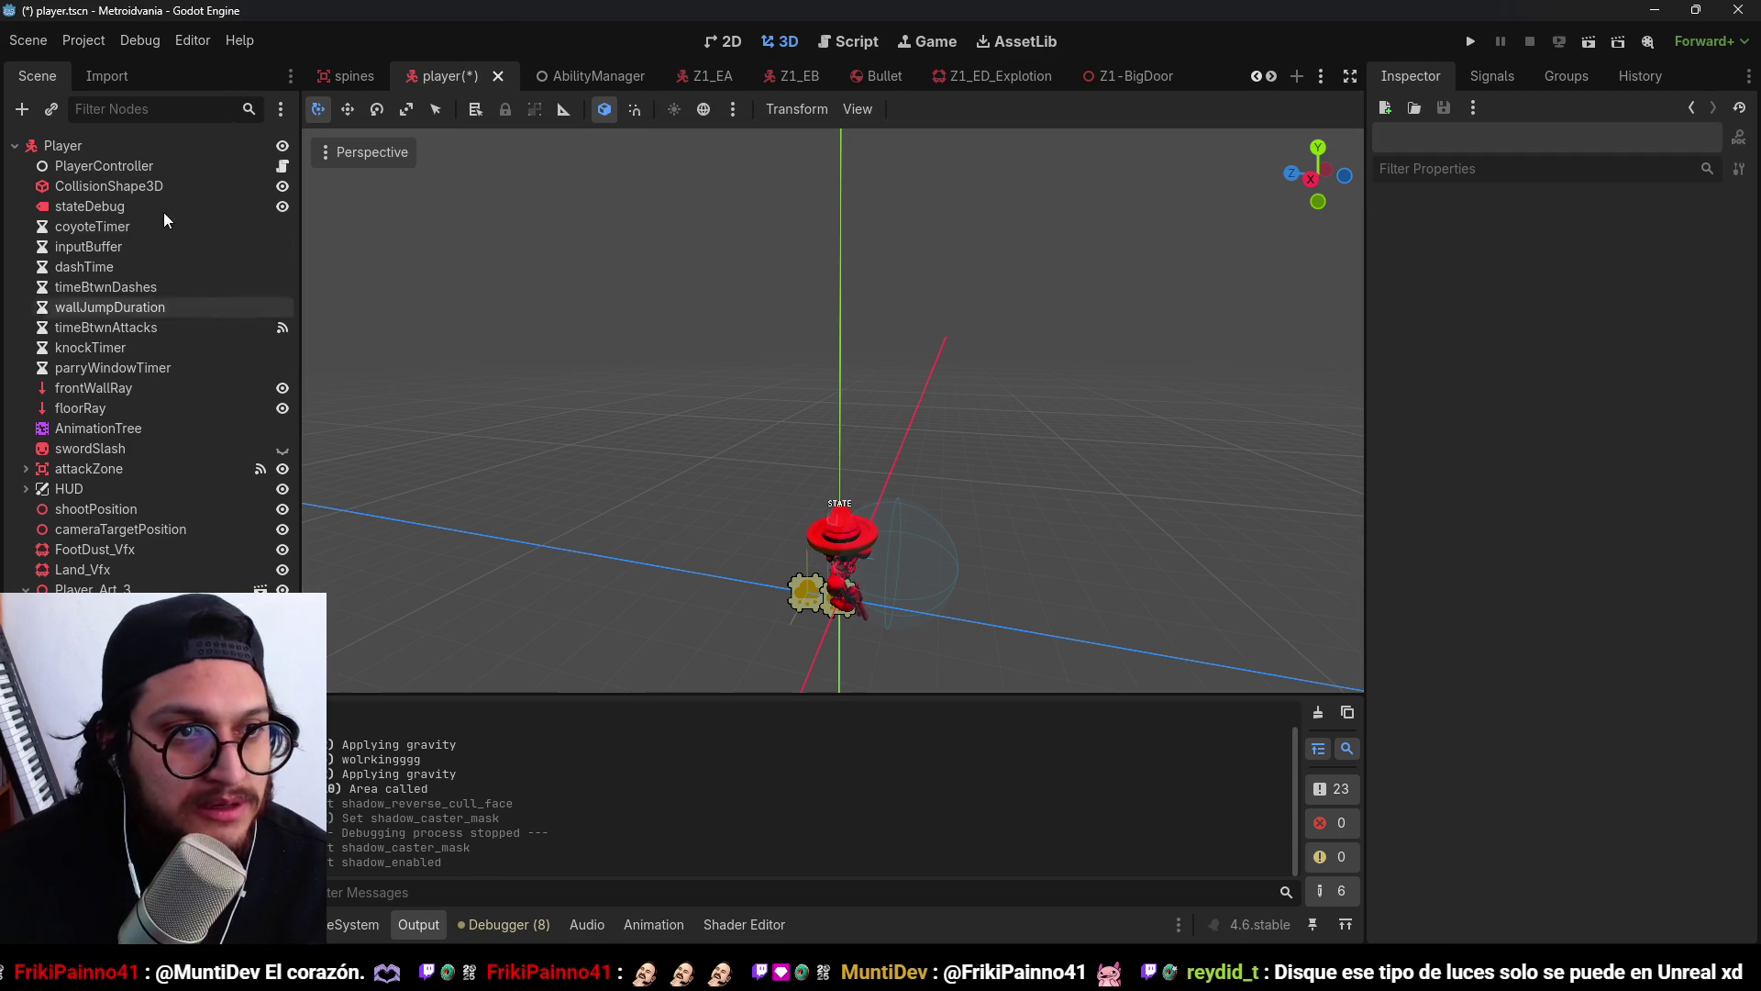
key("ctrl+a")
type("meshinst")
key("ctrl+a")
type("csg")
key("Return")
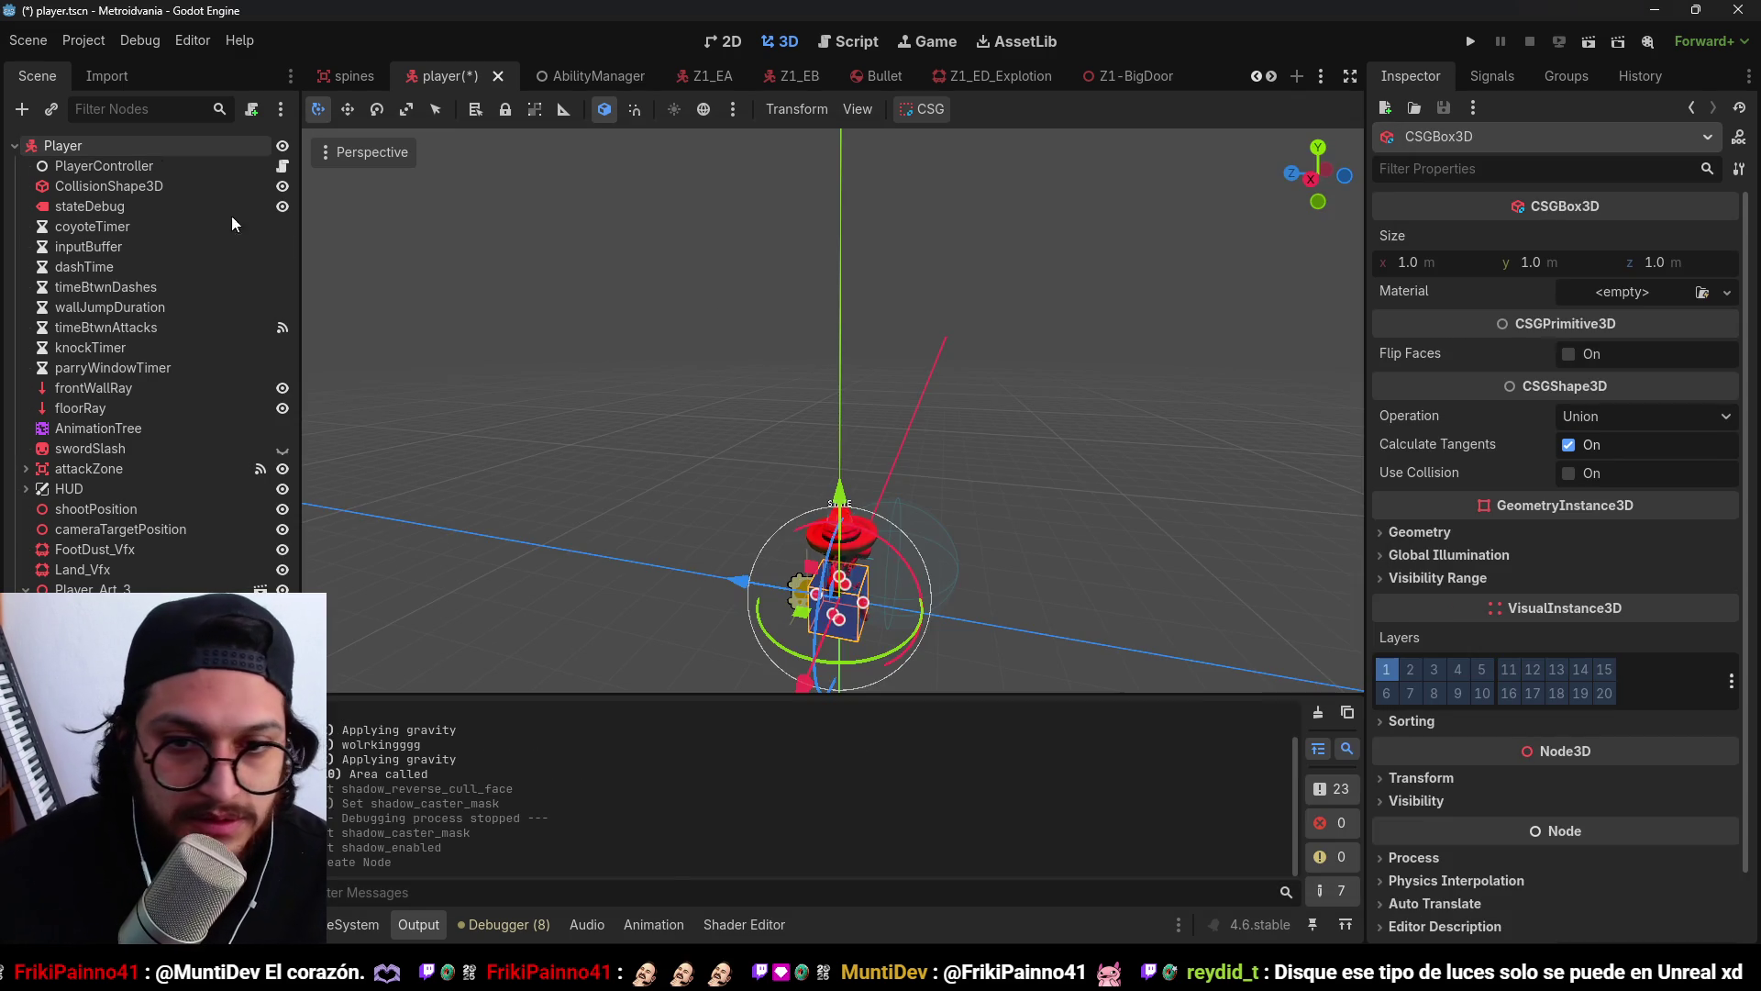
Resize the box into an 11 × 24 m floor slab and move it beneath the player.
mouse_move(836, 439)
left_mouse_down()
mouse_move(856, 567)
mouse_move(1261, 631)
left_mouse_up()
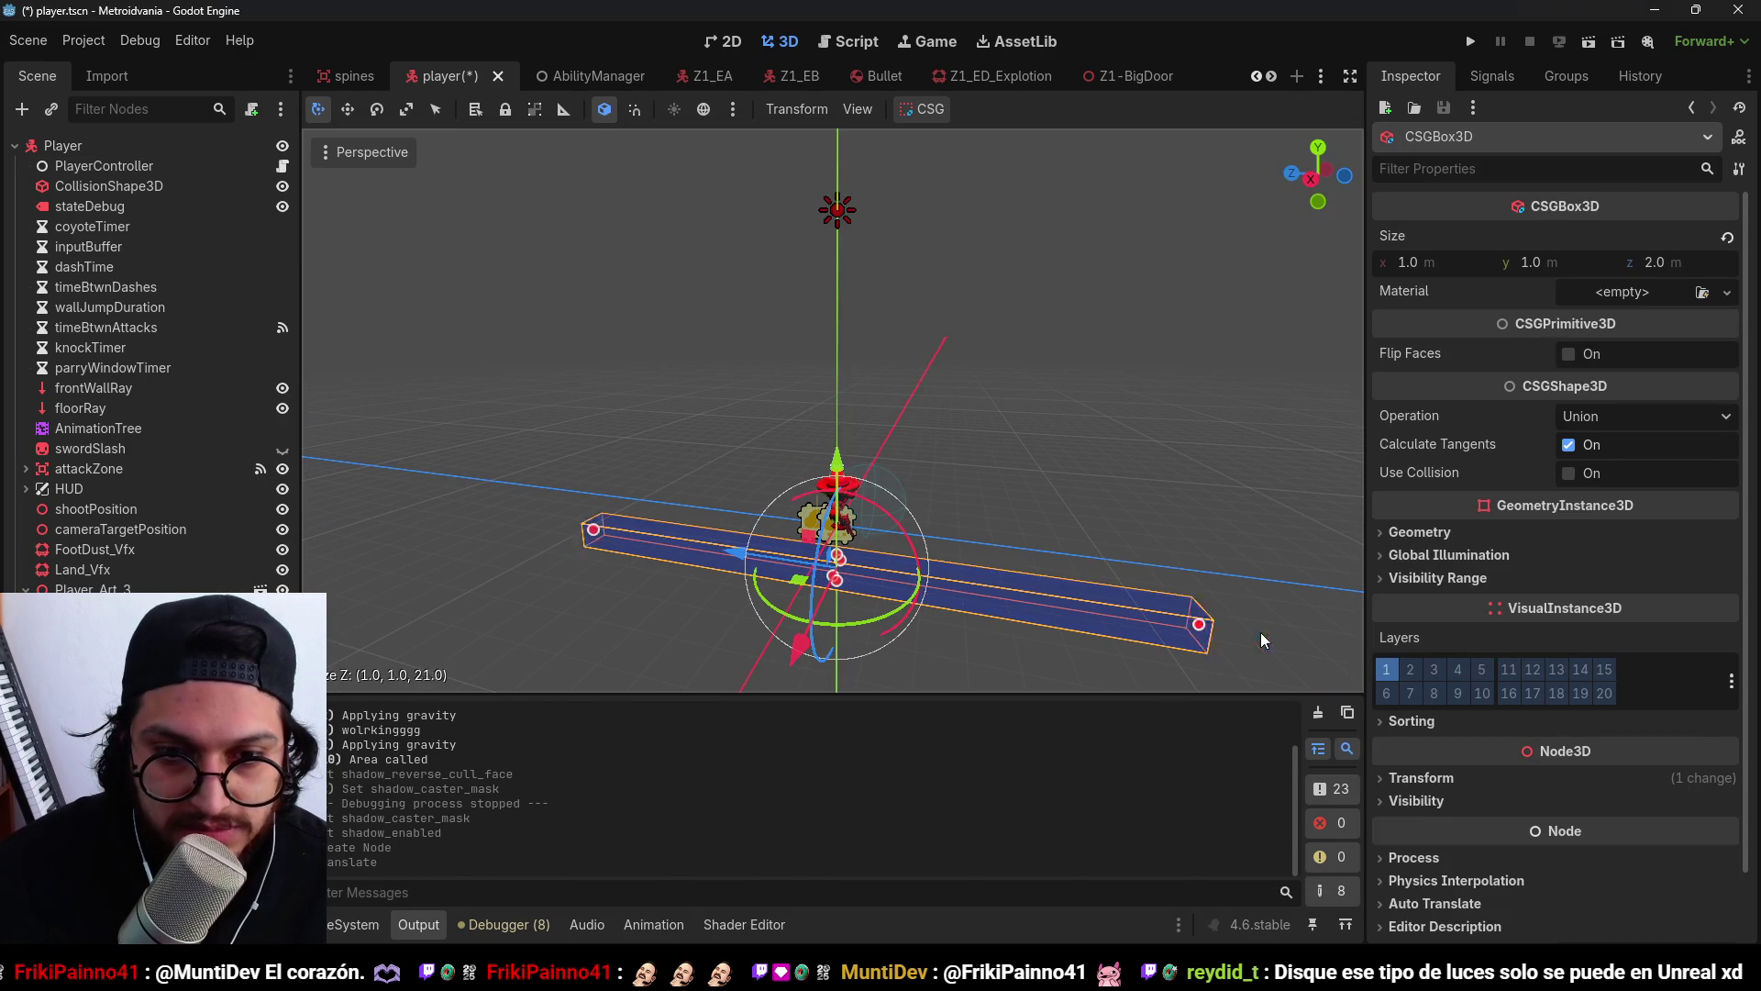
left_click_drag(835, 578, 751, 602)
scroll(857, 433, "up", 5)
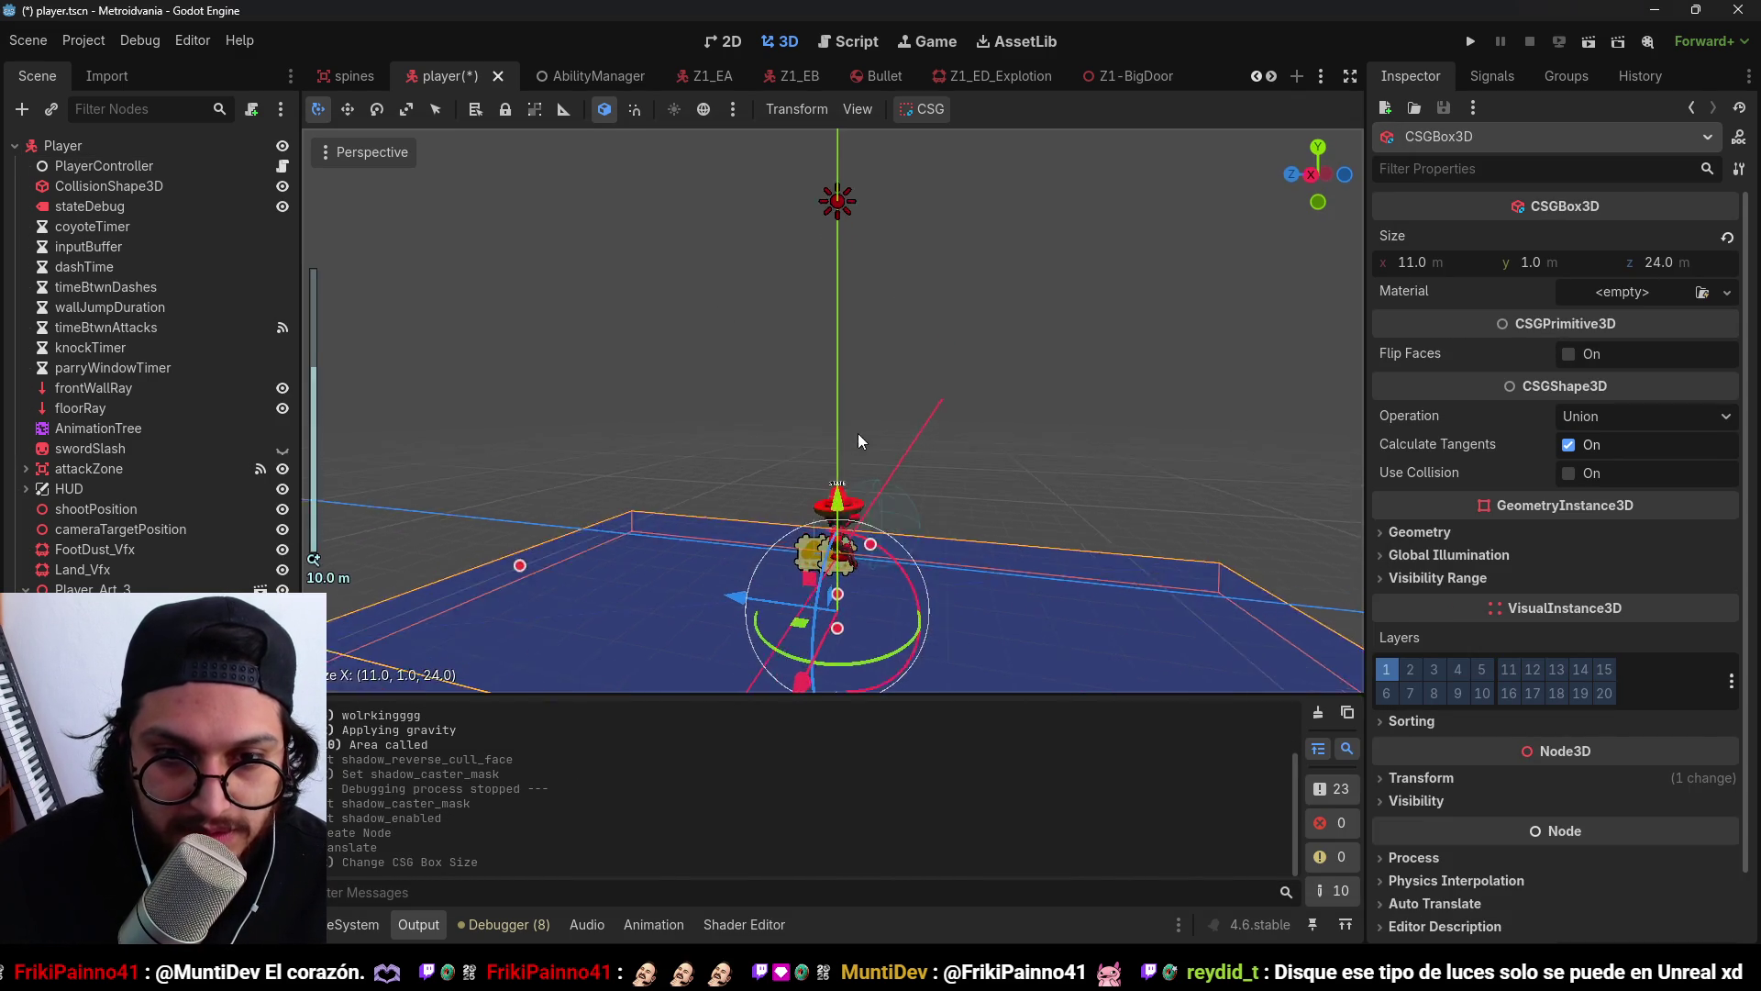
left_click_drag(879, 441, 879, 394)
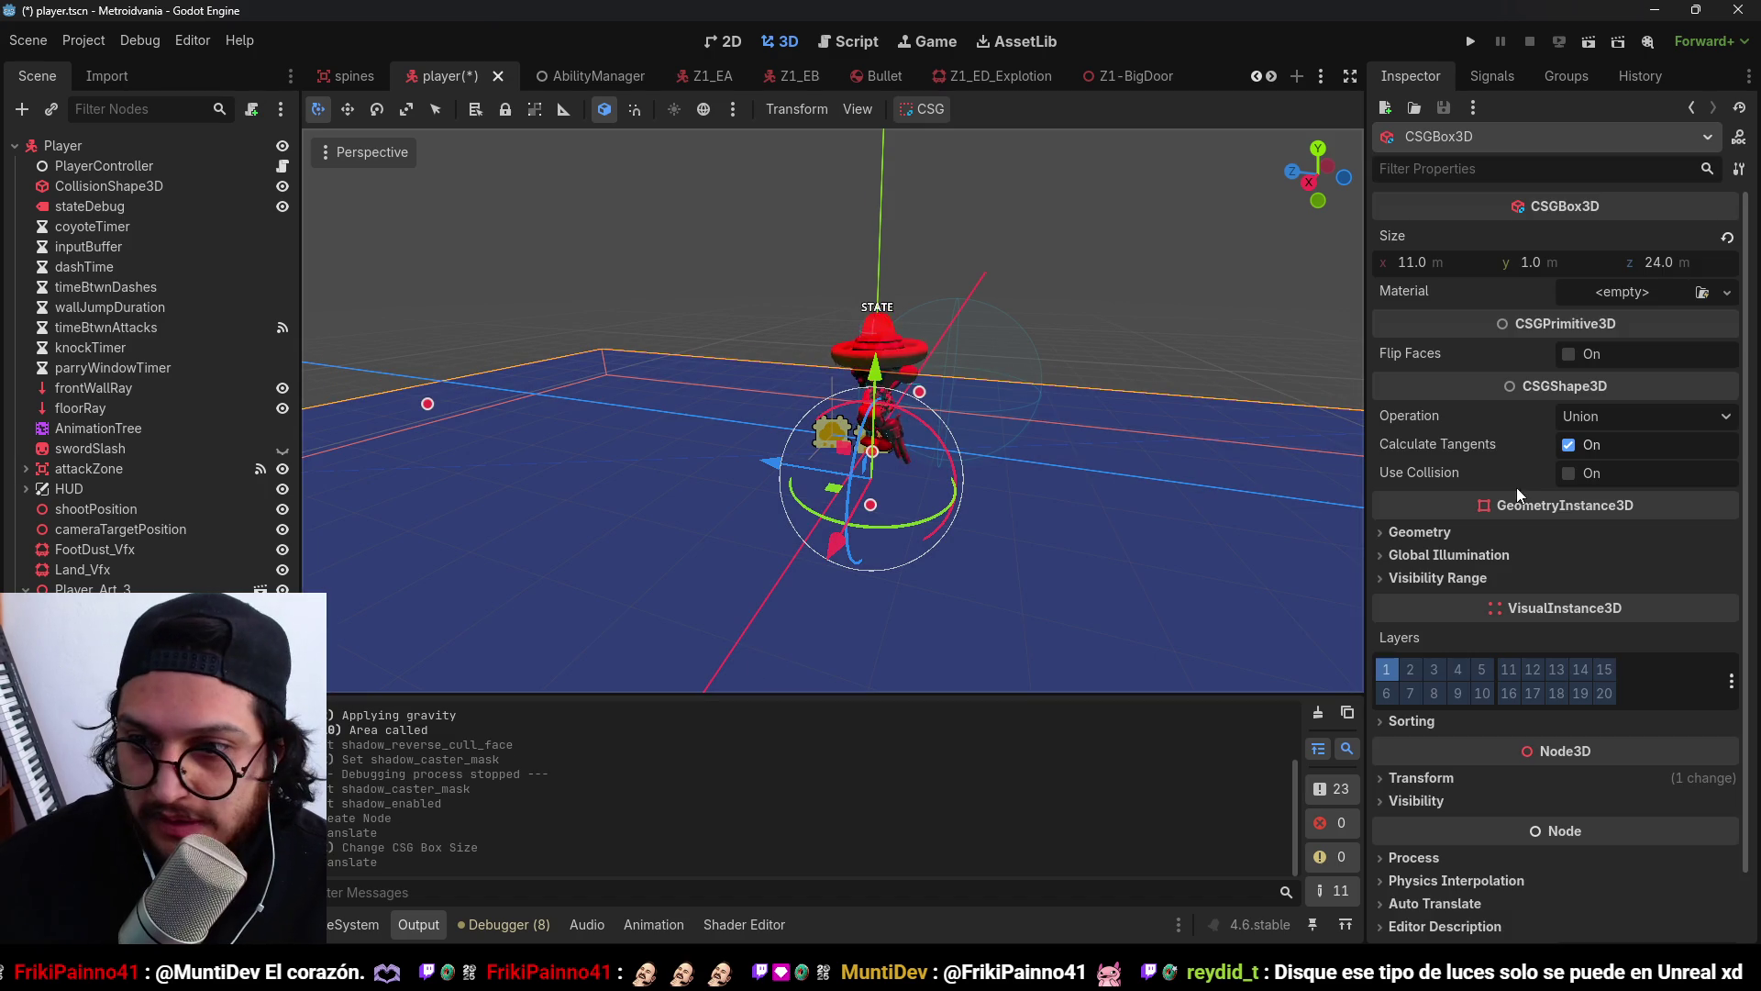
key("Delete")
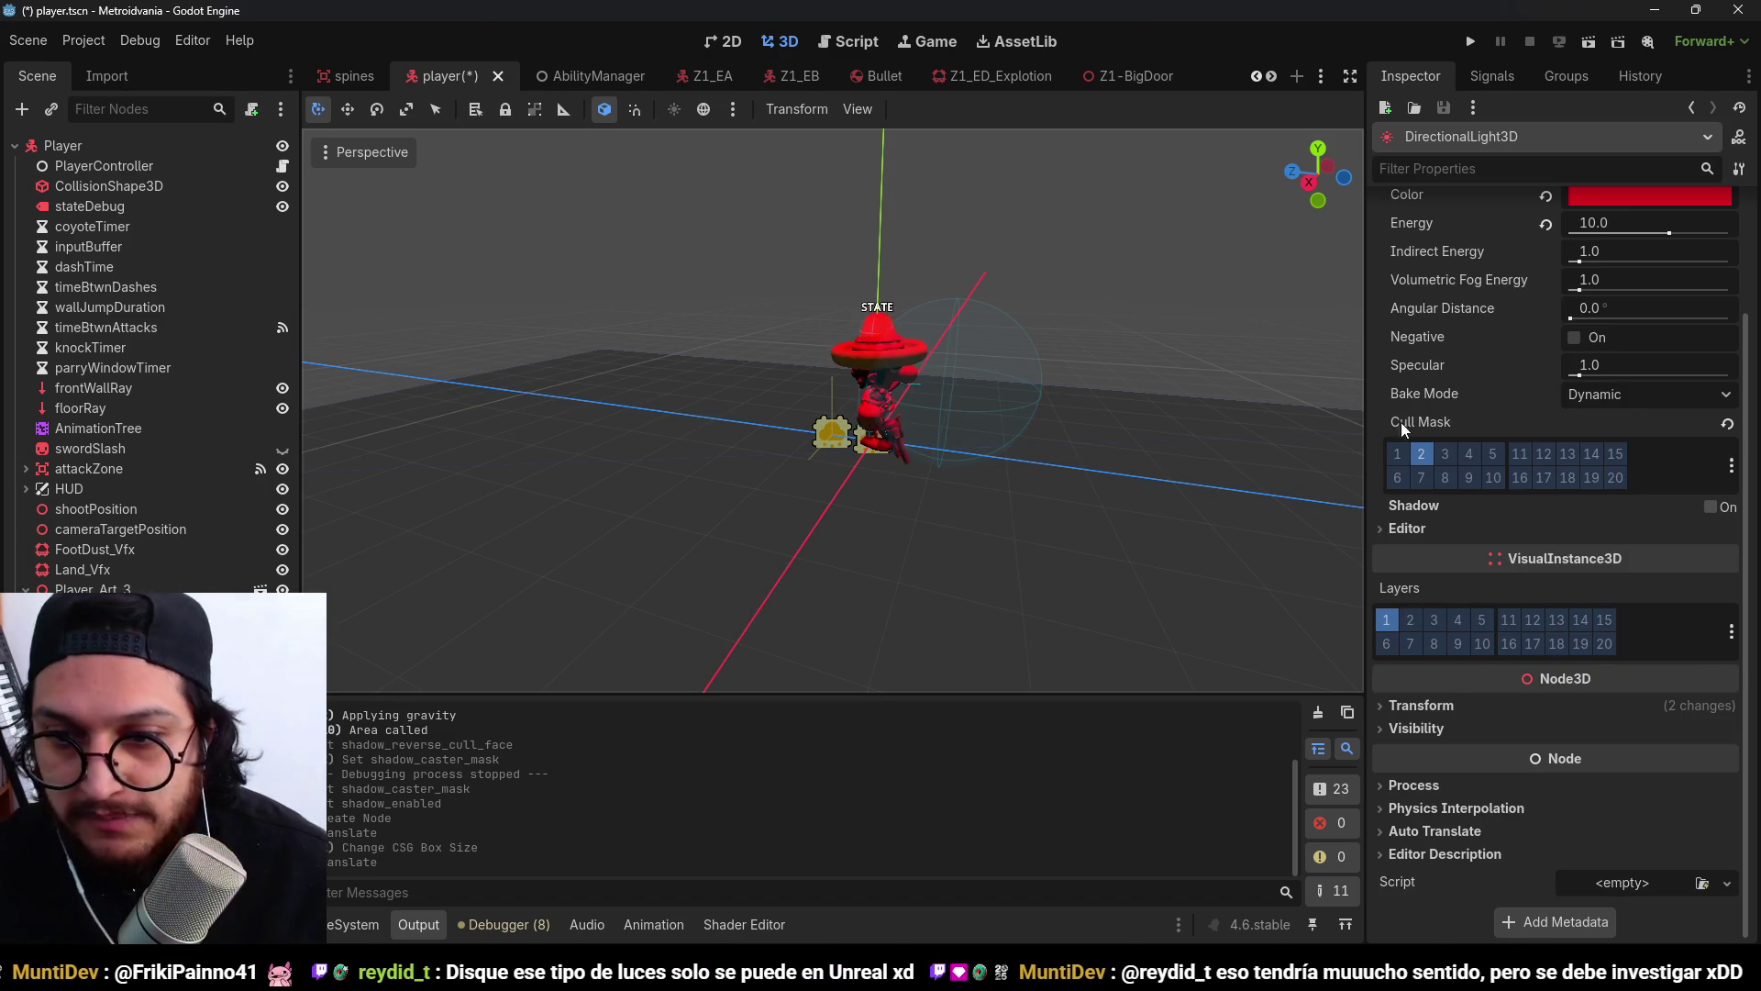
Toggle Cull Mask layer 1 on and off to test it, then re-enable the light's shadows.
scroll(1559, 449, "up", 2)
left_click(1406, 600)
left_click(1406, 599)
left_click(1405, 598)
left_click(1405, 598)
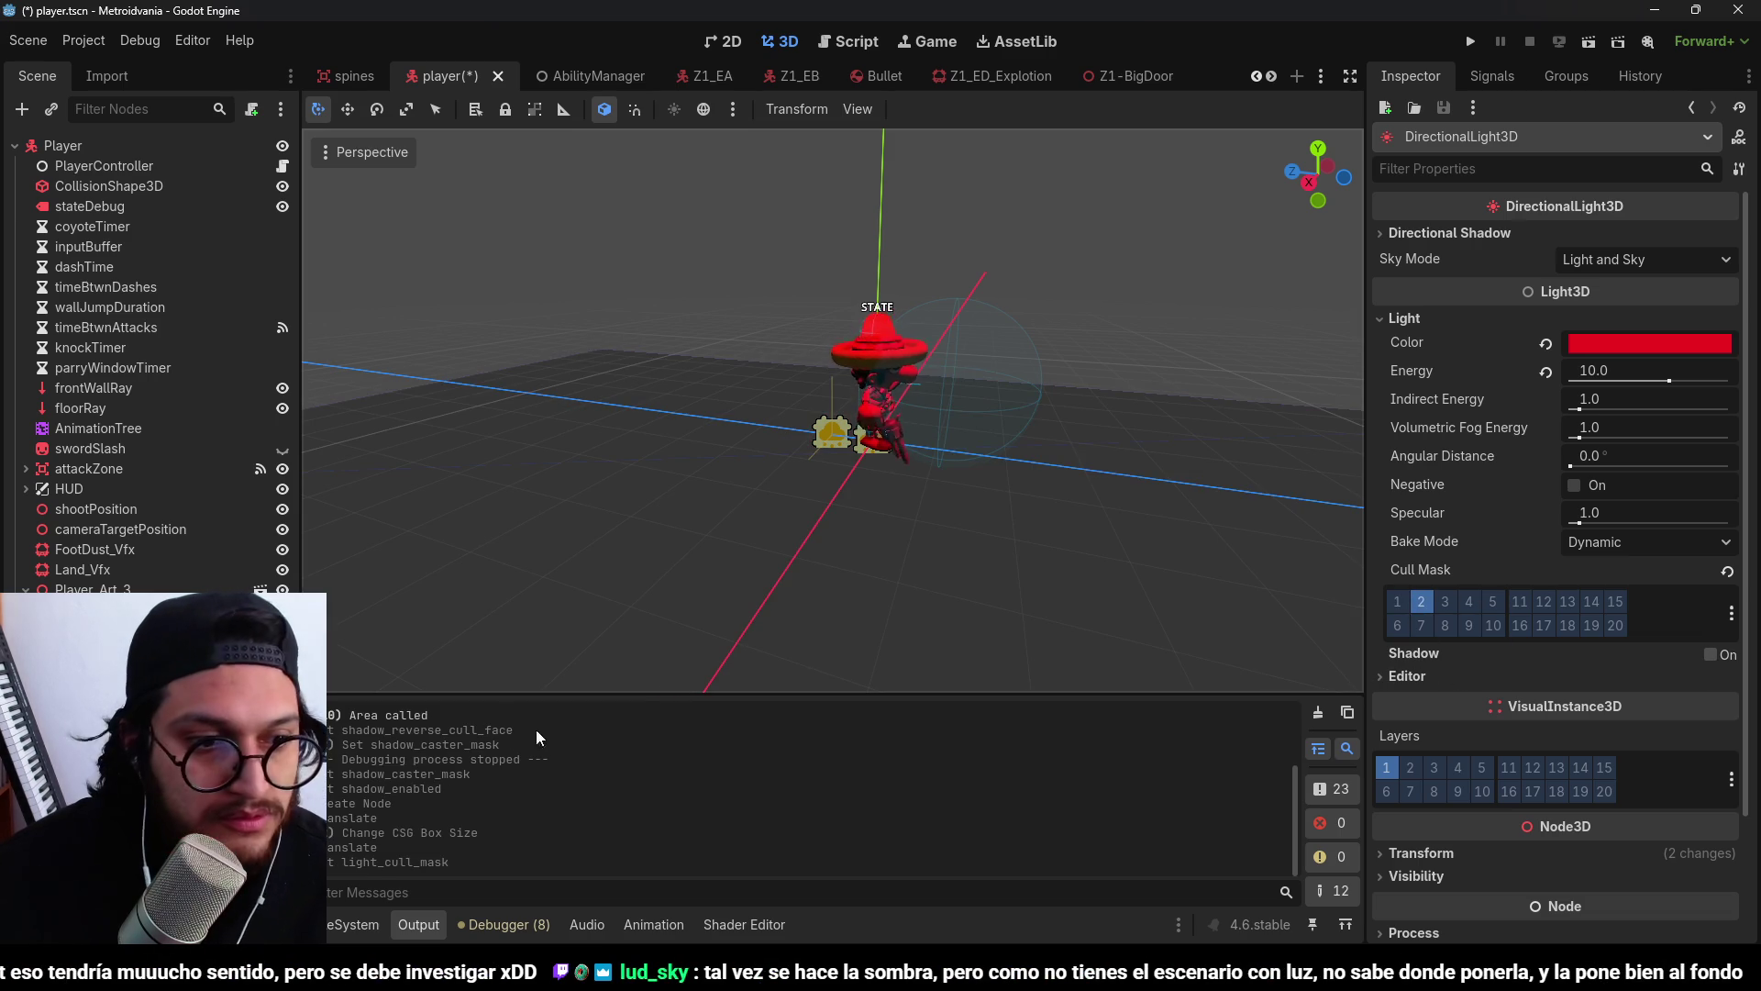
left_click(1711, 654)
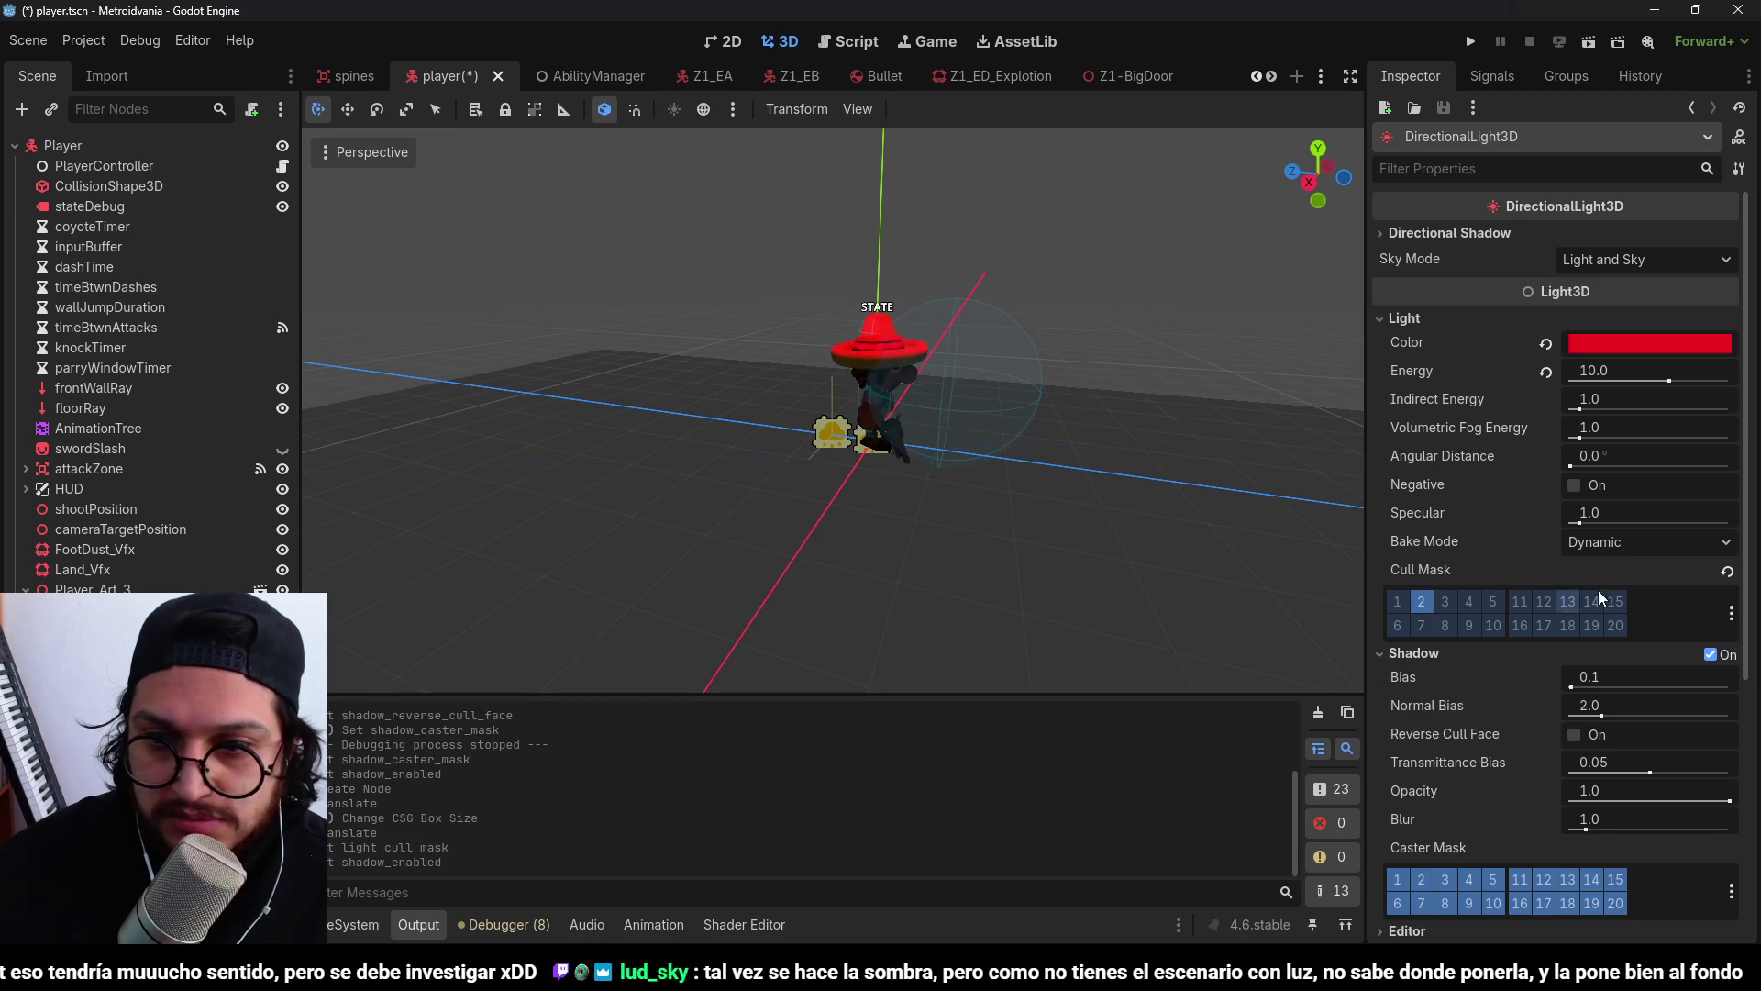
Toggle the preview environment lighting on and off while viewing the player from a low angle.
scroll(1431, 761, "down", 2)
mouse_move(993, 374)
left_mouse_down()
mouse_move(698, 446)
mouse_move(706, 465)
mouse_move(776, 334)
mouse_move(895, 259)
mouse_move(961, 338)
mouse_move(995, 442)
mouse_move(777, 189)
left_mouse_up()
scroll(776, 189, "down", 2)
left_click(706, 118)
left_click(706, 116)
left_click(706, 116)
left_click(706, 115)
Reset the light colour to white, then undo it to restore red.
scroll(977, 440, "up", 2)
mouse_move(981, 427)
left_mouse_down()
mouse_move(842, 236)
mouse_move(894, 427)
left_mouse_up()
scroll(1136, 460, "up", 5)
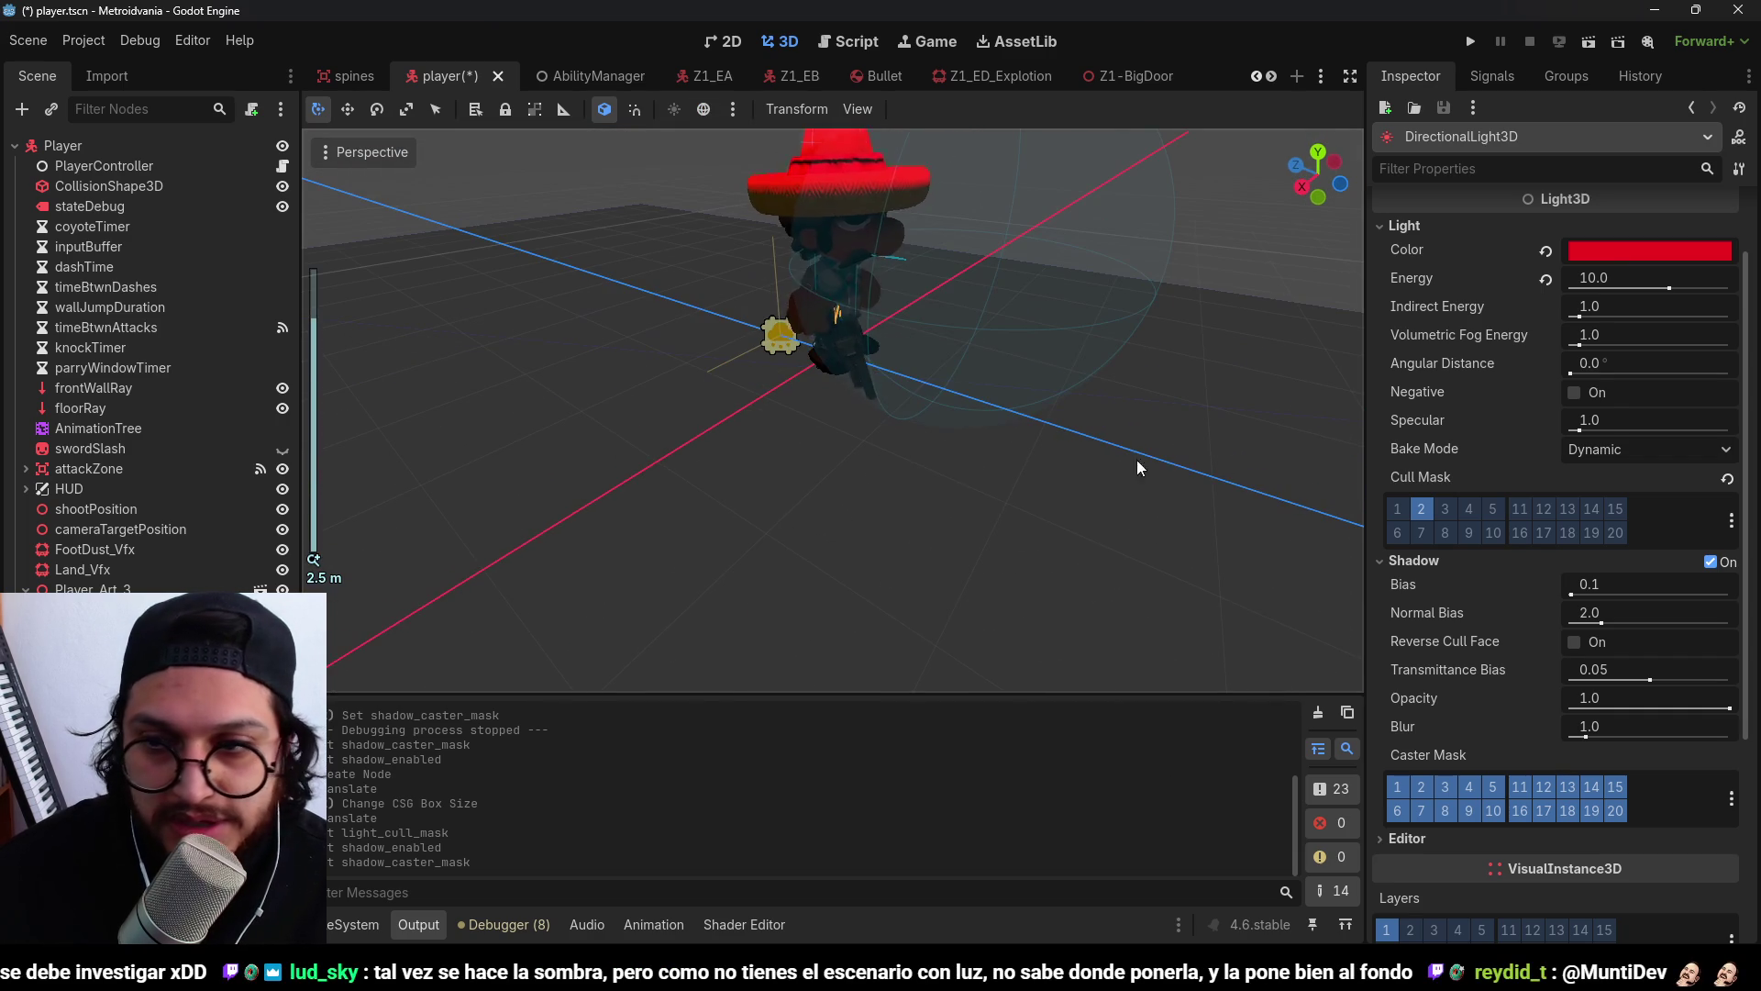
scroll(1510, 350, "up", 2)
left_click(1545, 342)
scroll(1065, 305, "down", 5)
mouse_move(1066, 305)
left_mouse_down()
mouse_move(763, 422)
mouse_move(1307, 458)
left_mouse_up()
key("ctrl+z")
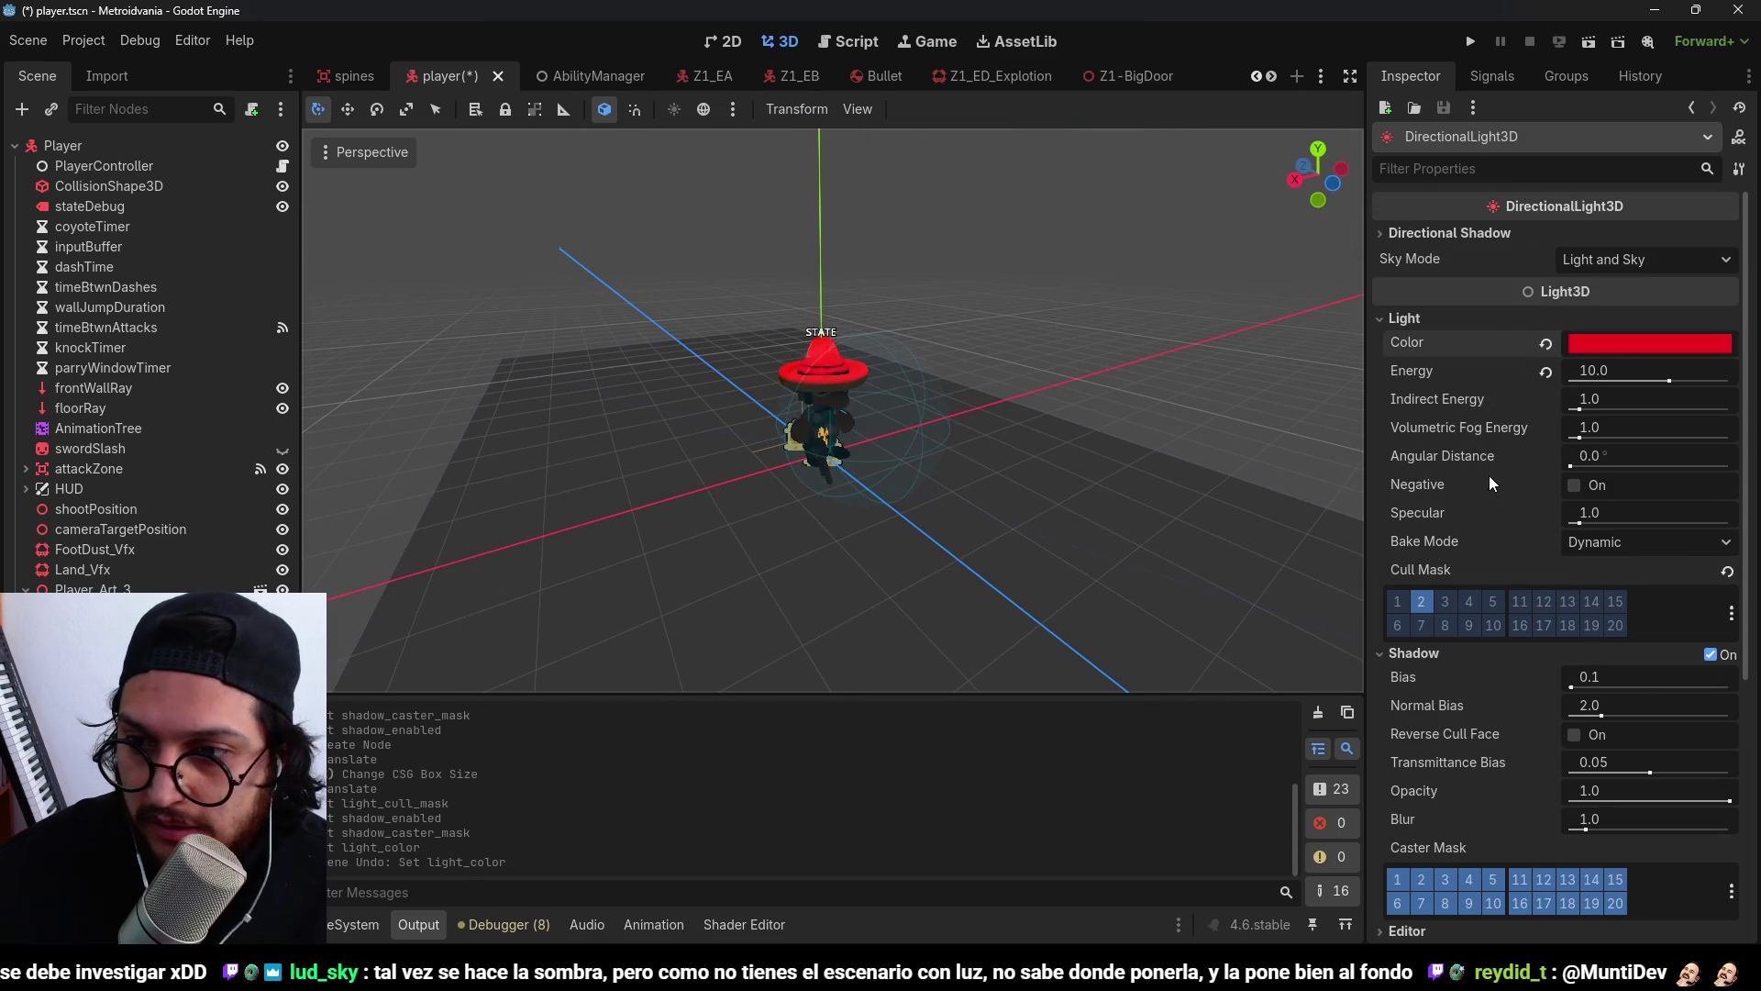
Switch the light's Cull Mask from layer 2 to layer 1.
scroll(1456, 583, "down", 2)
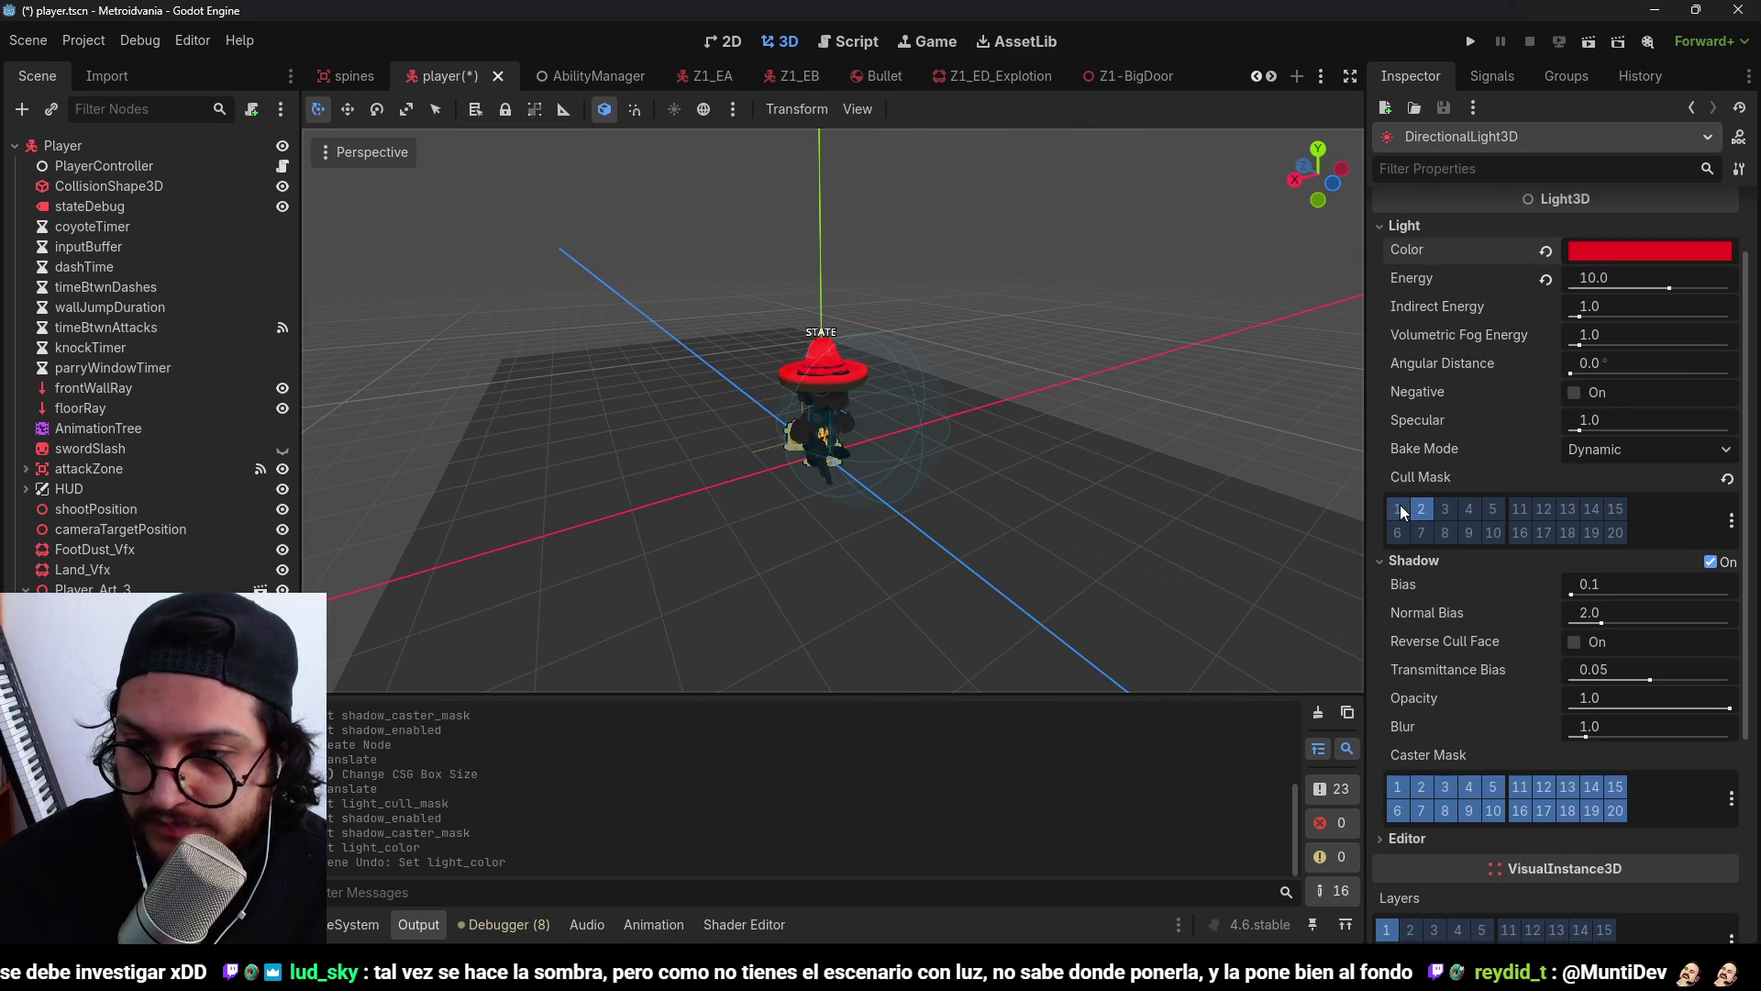
left_click(1397, 508)
left_click(1422, 510)
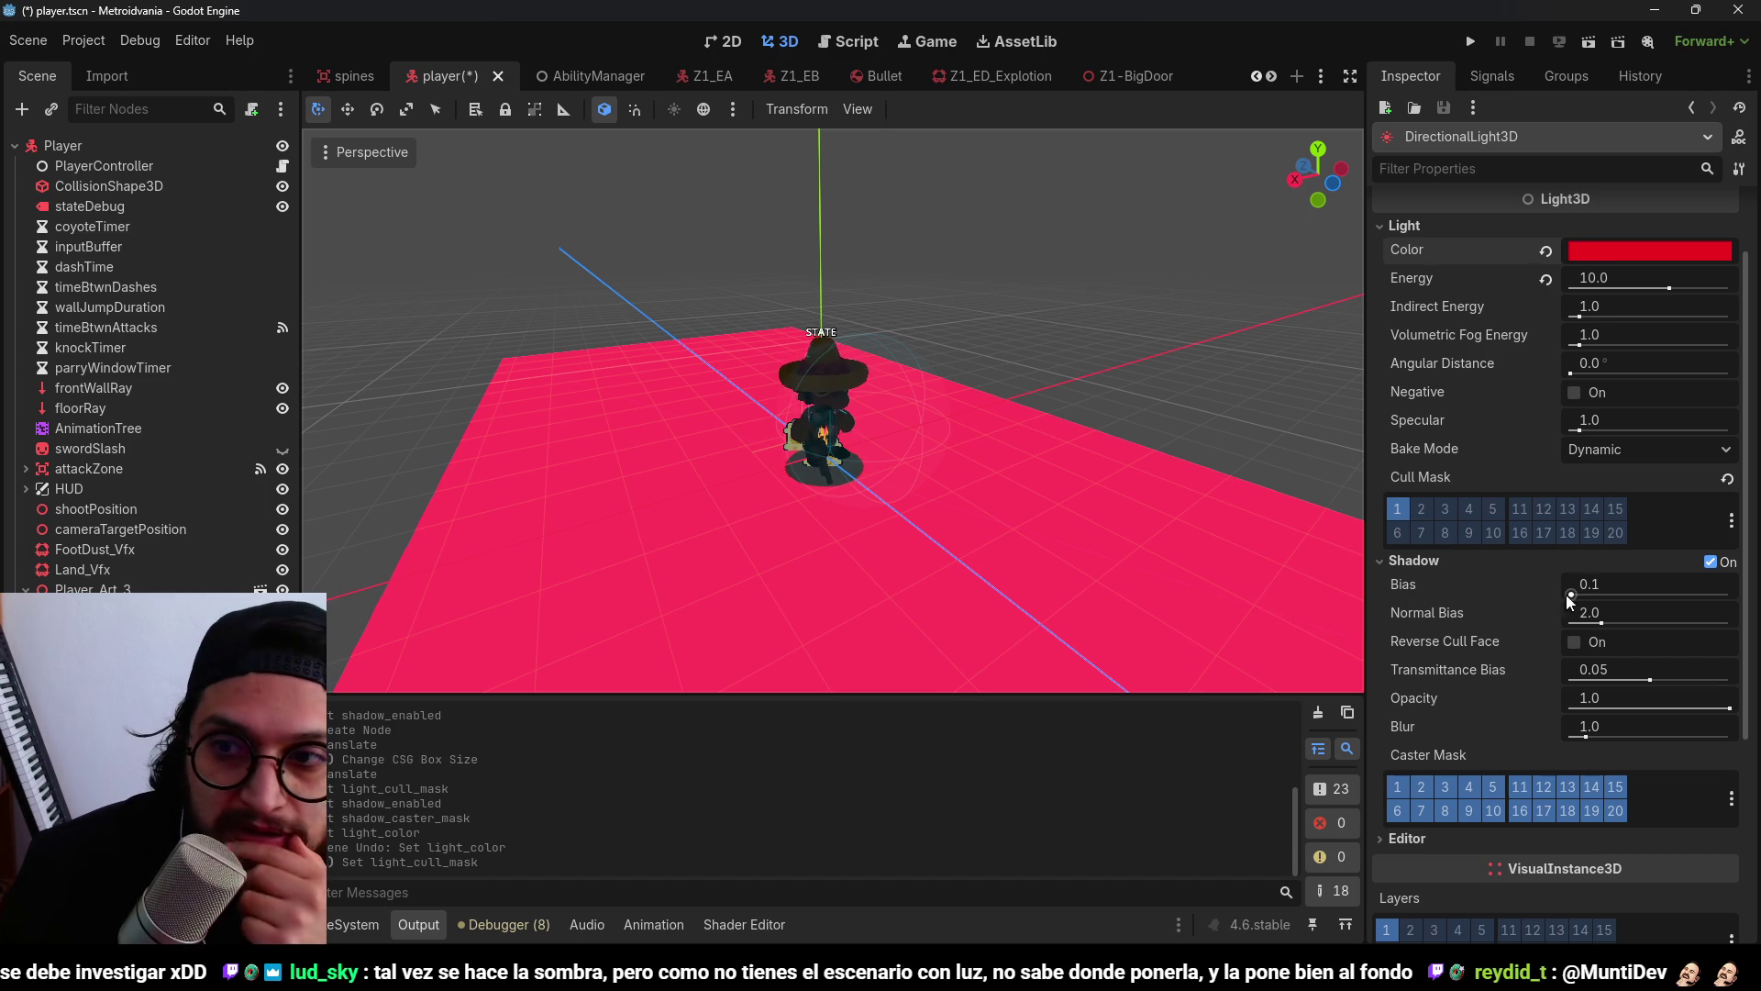
Toggle Cull Mask layers 1 and 6 to compare how the floor is lit.
left_click(1397, 519)
left_click(1396, 515)
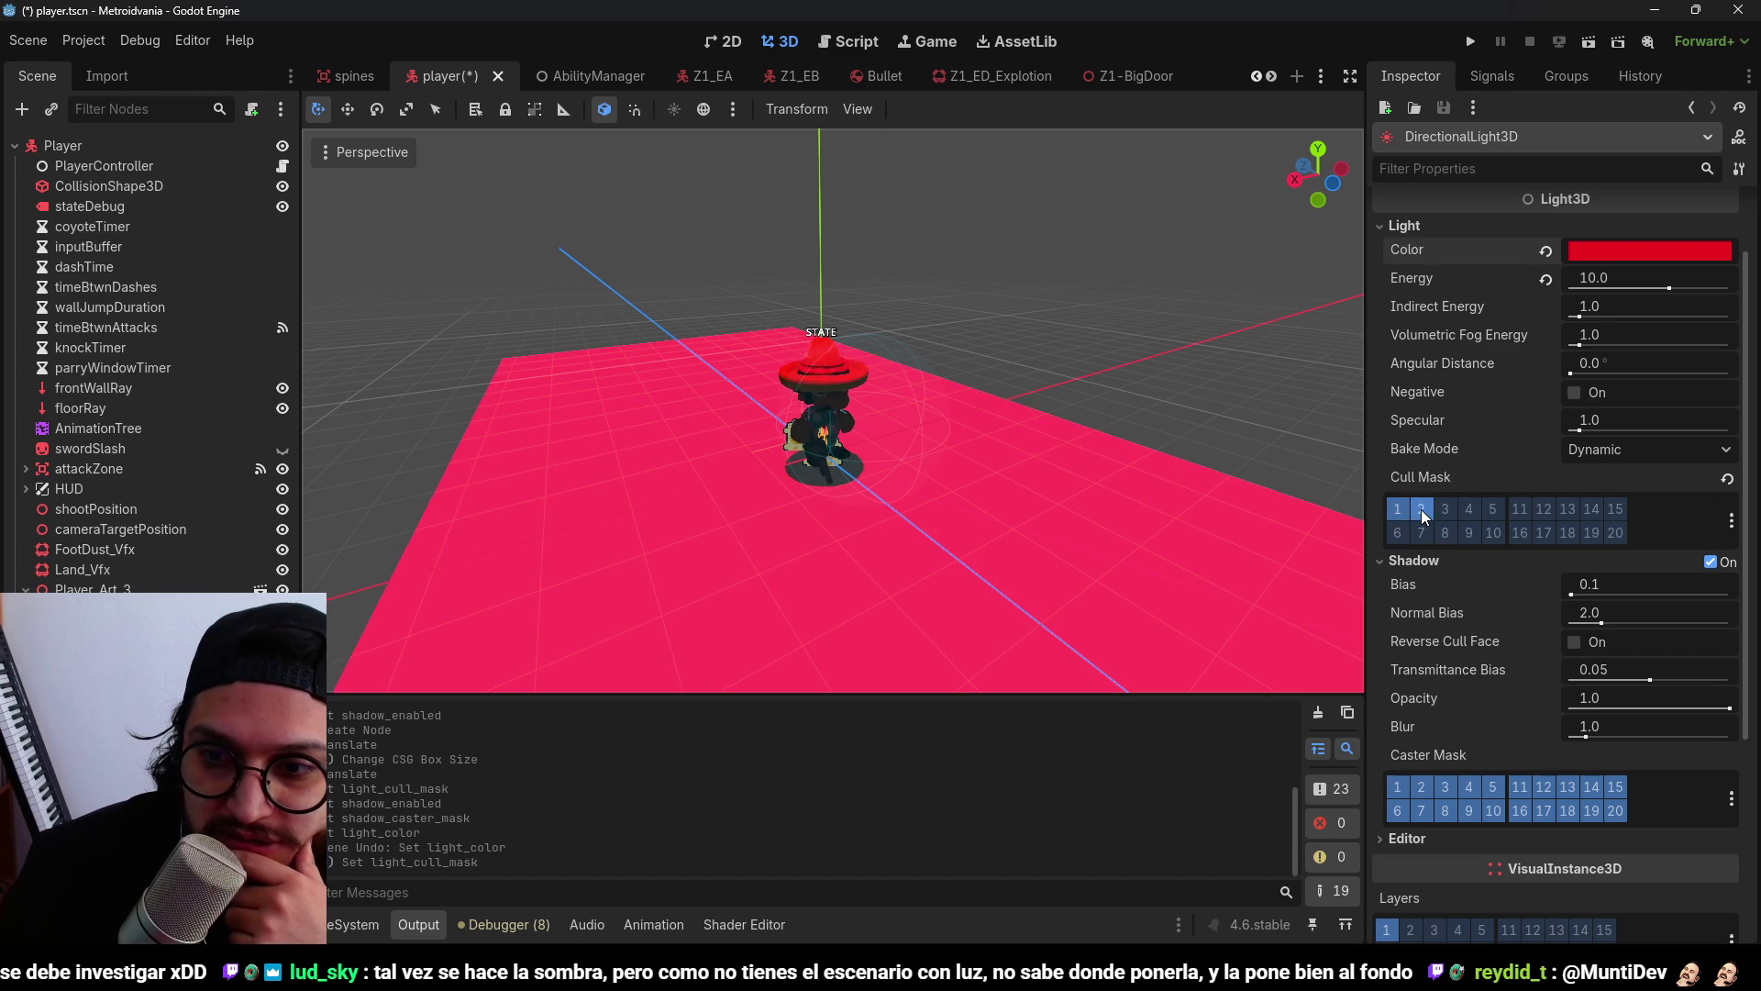
left_click(1421, 509)
left_click(1397, 509)
left_click(1399, 528)
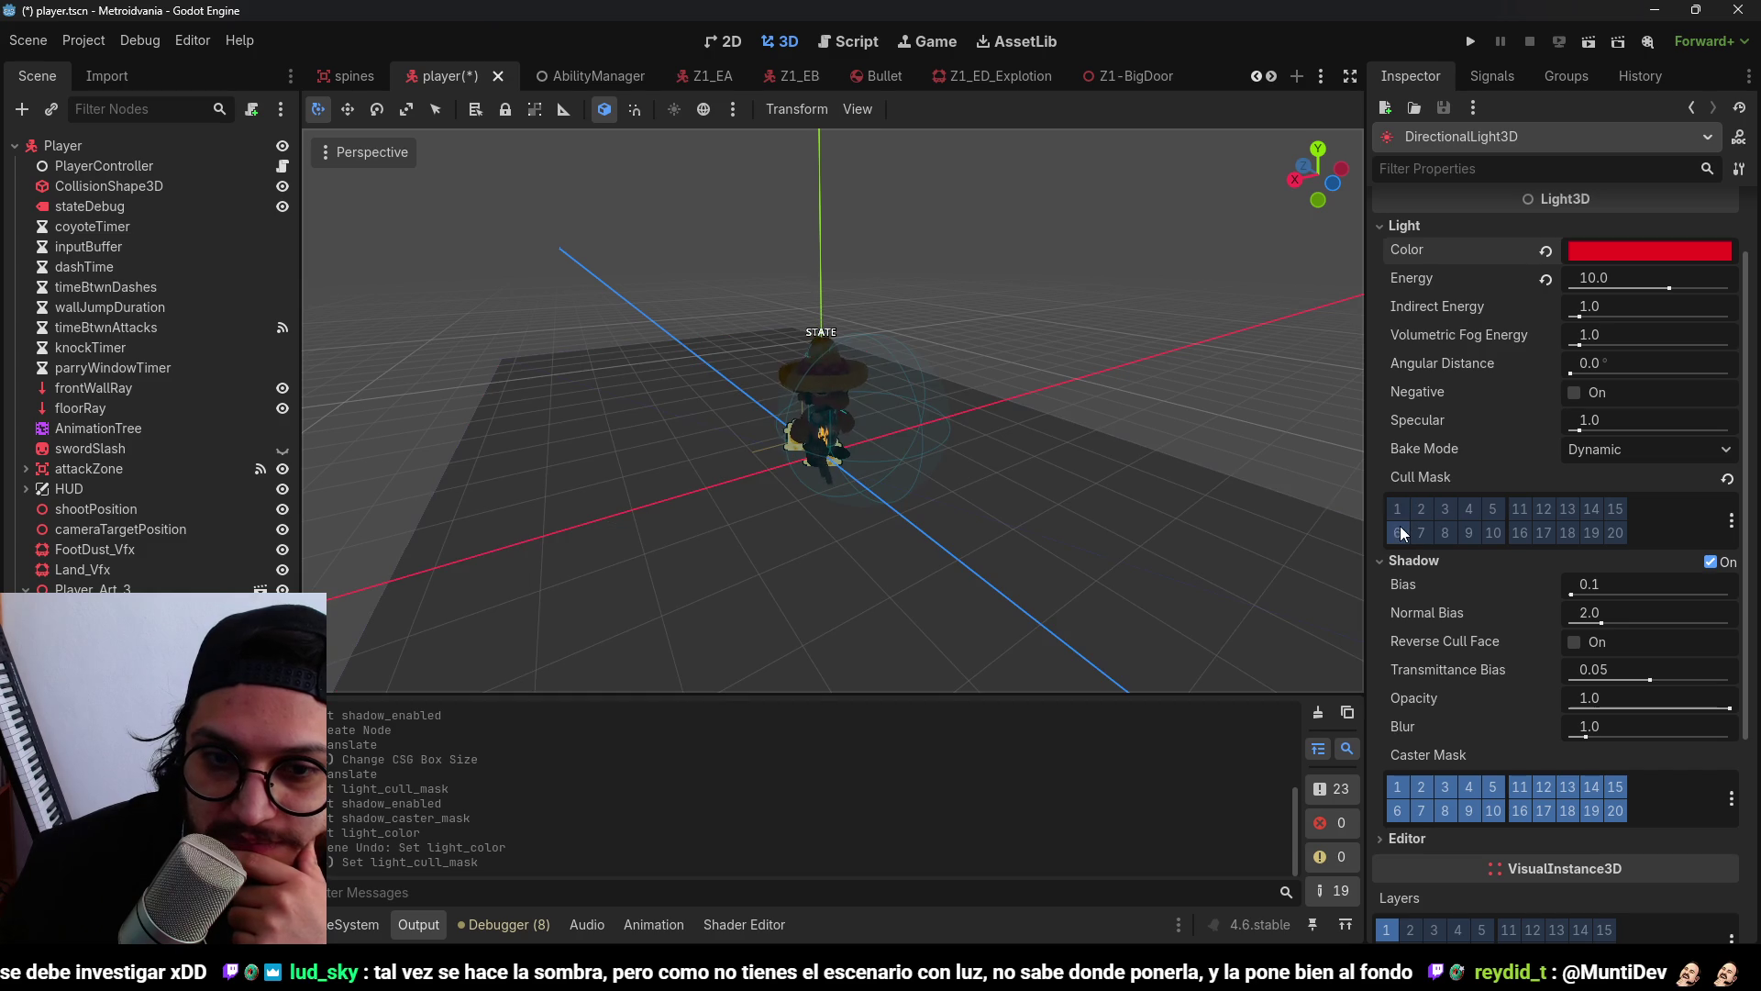
left_click(1399, 508)
left_click(1399, 508)
Remove layer 2 from the Caster Mask and leave only Cull Mask layer 1 enabled.
left_click(1413, 786)
left_click(1398, 510)
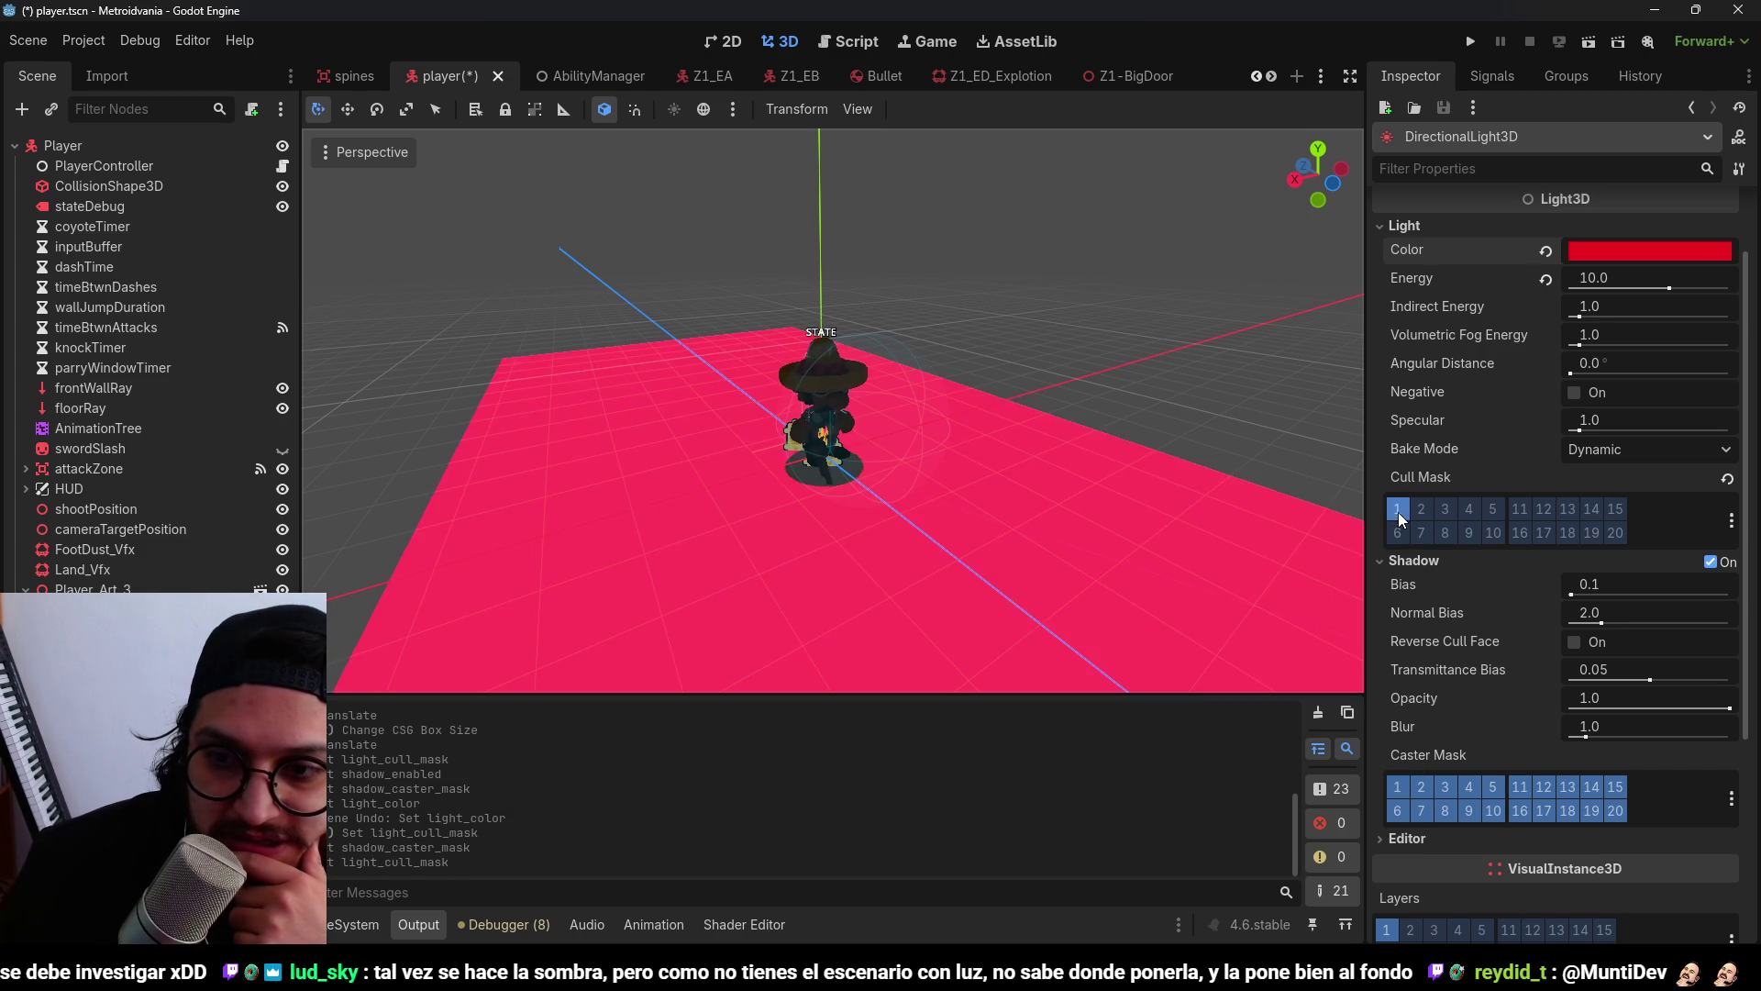
scroll(970, 455, "up", 4)
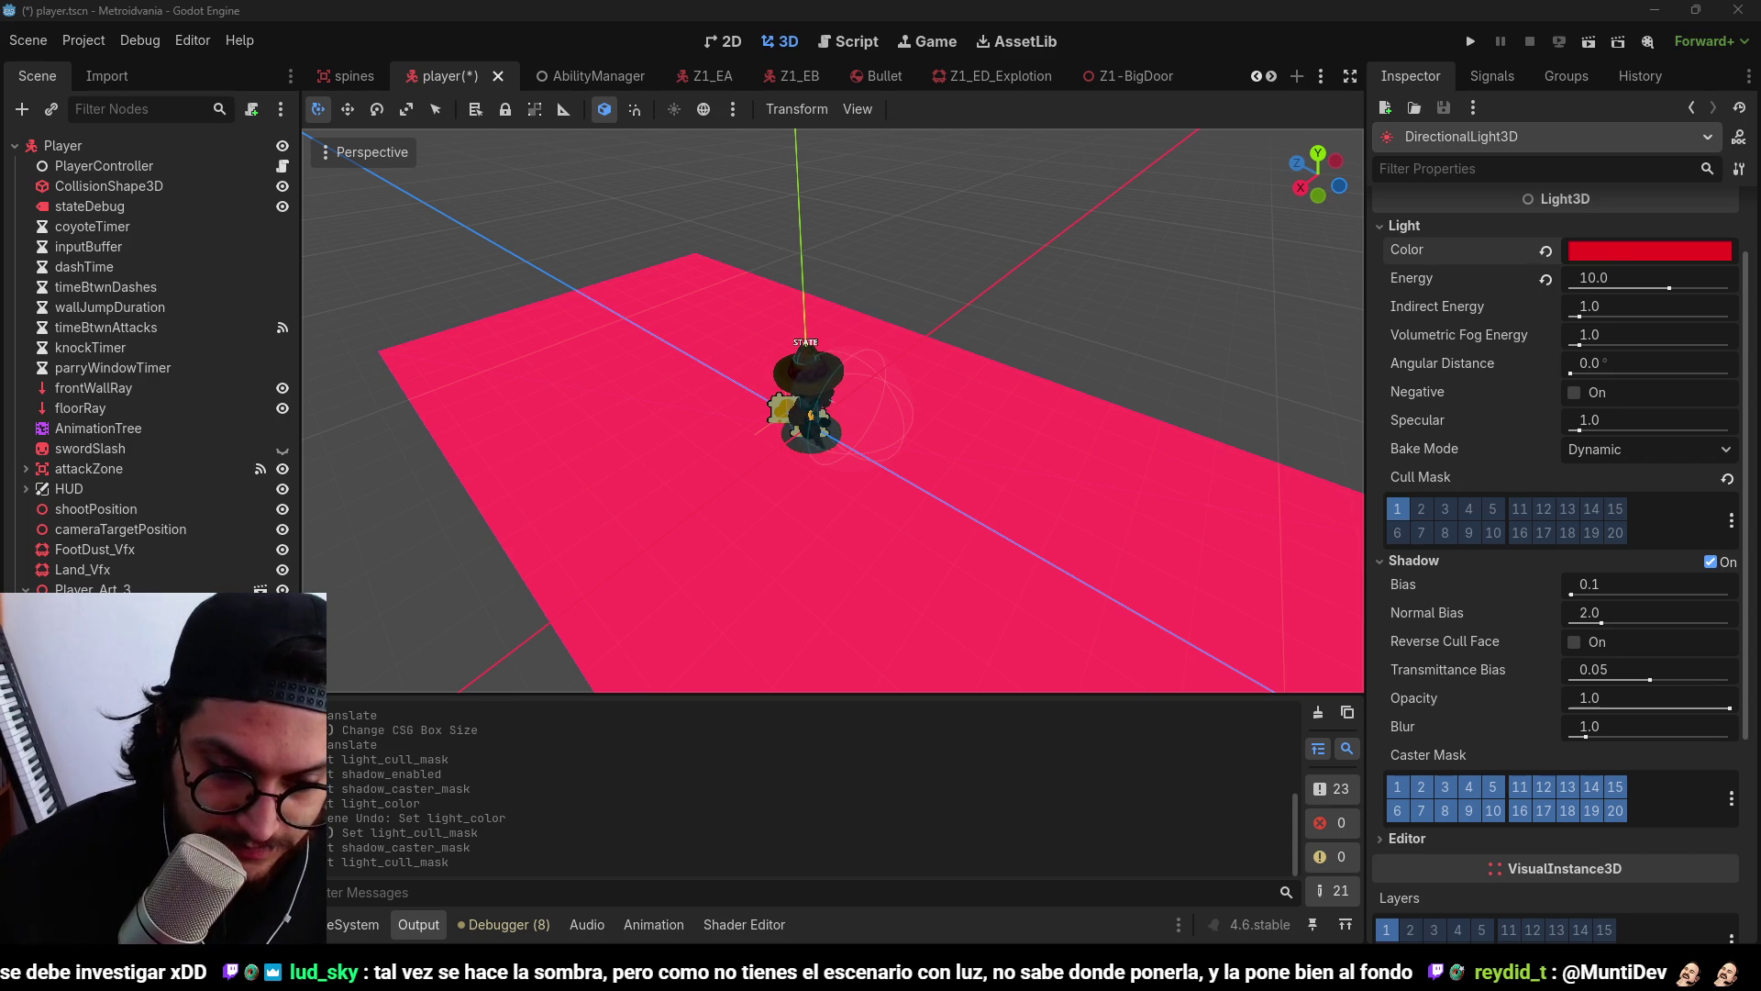
key("alt+Tab")
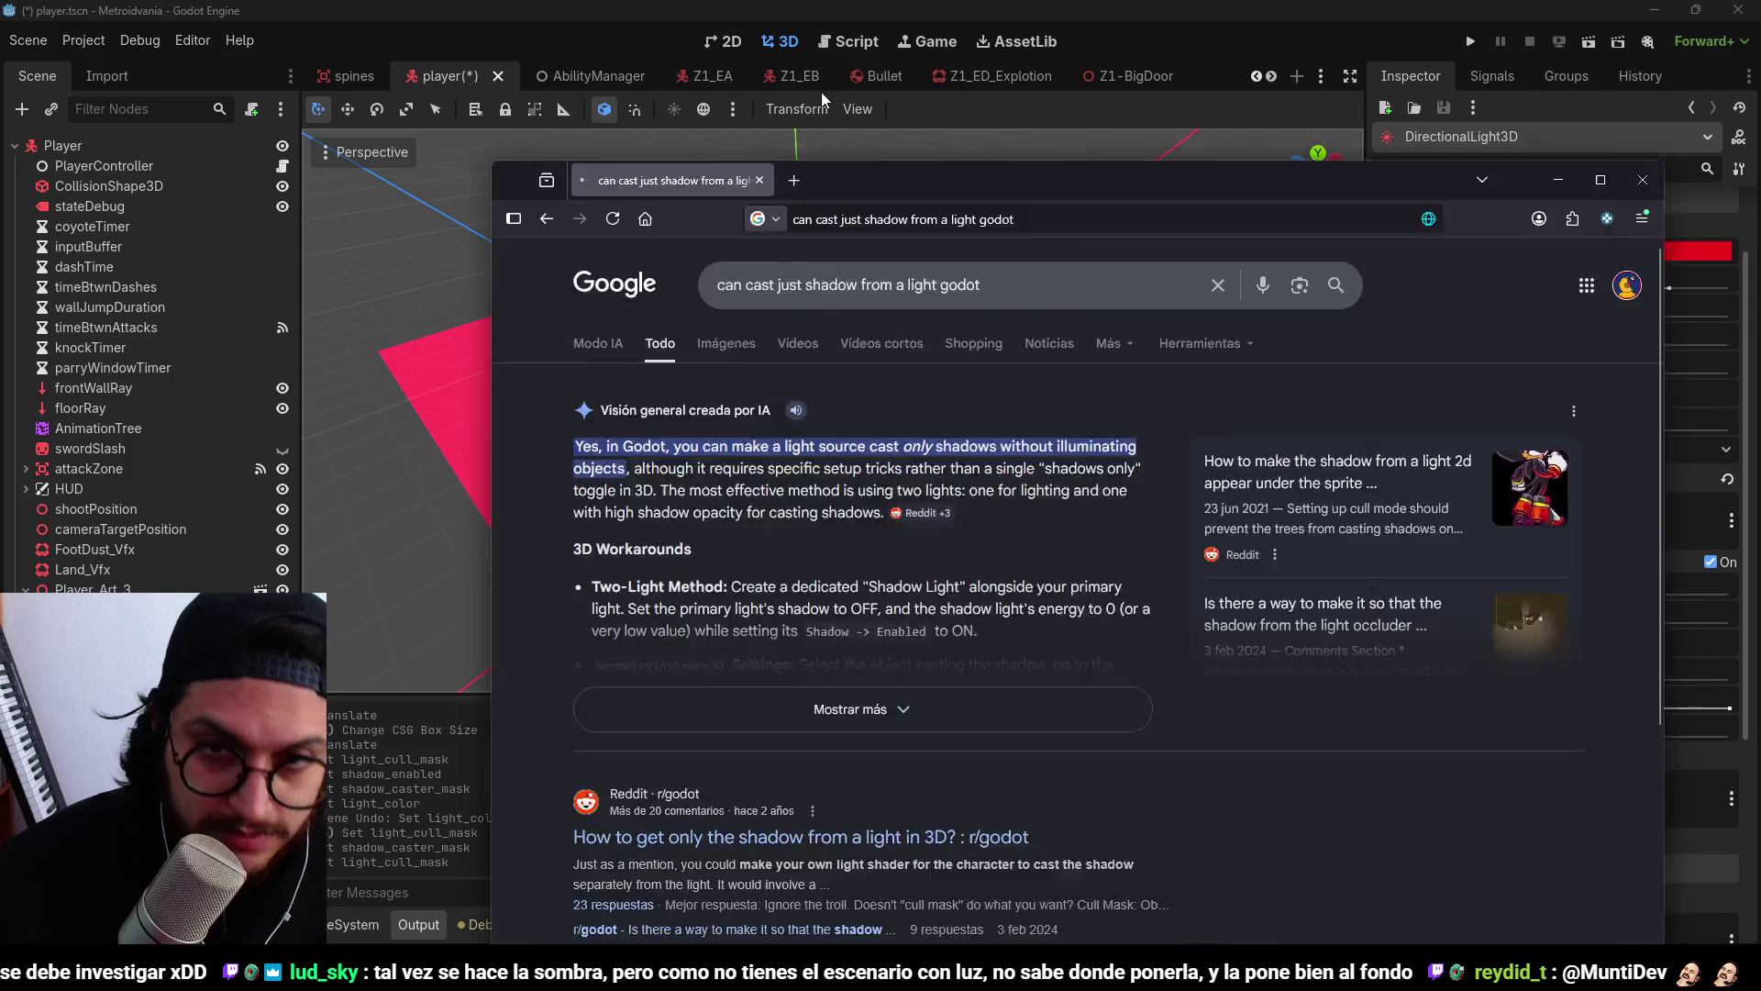
Read the forum thread on shadow-only lights explaining cull masks affect lighting, not shadows, then return to Godot.
scroll(774, 400, "down", 5)
left_click(520, 210)
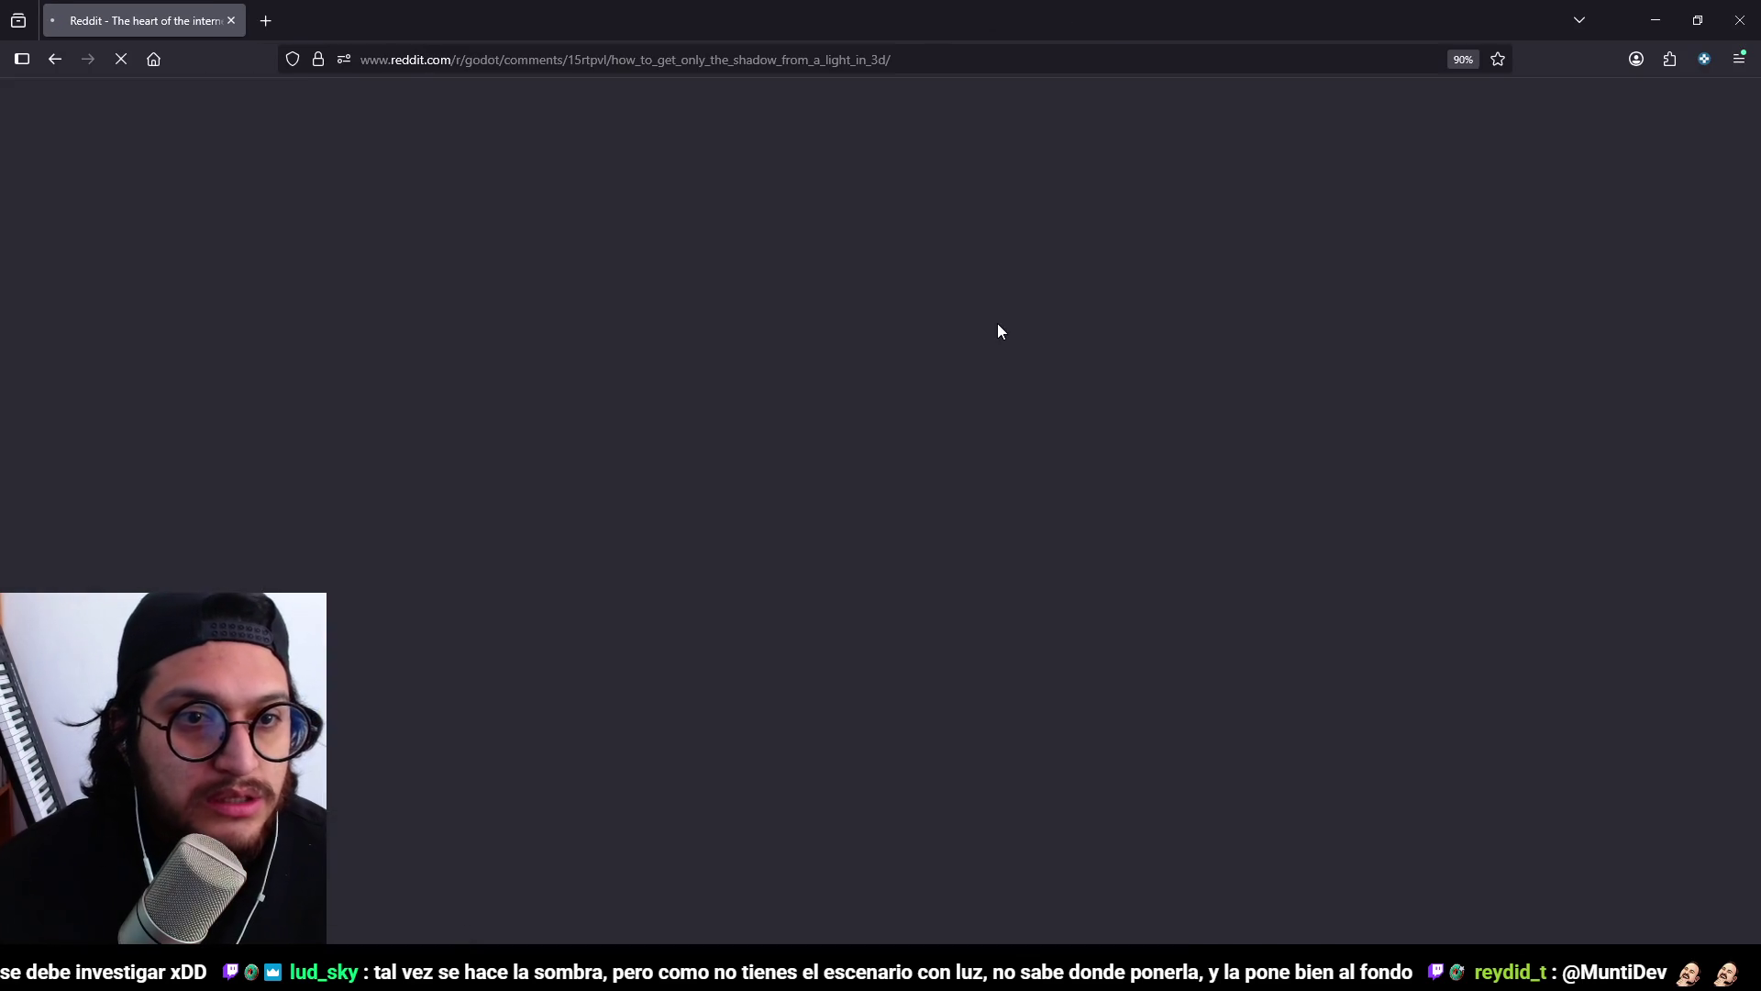
scroll(954, 519, "down", 3)
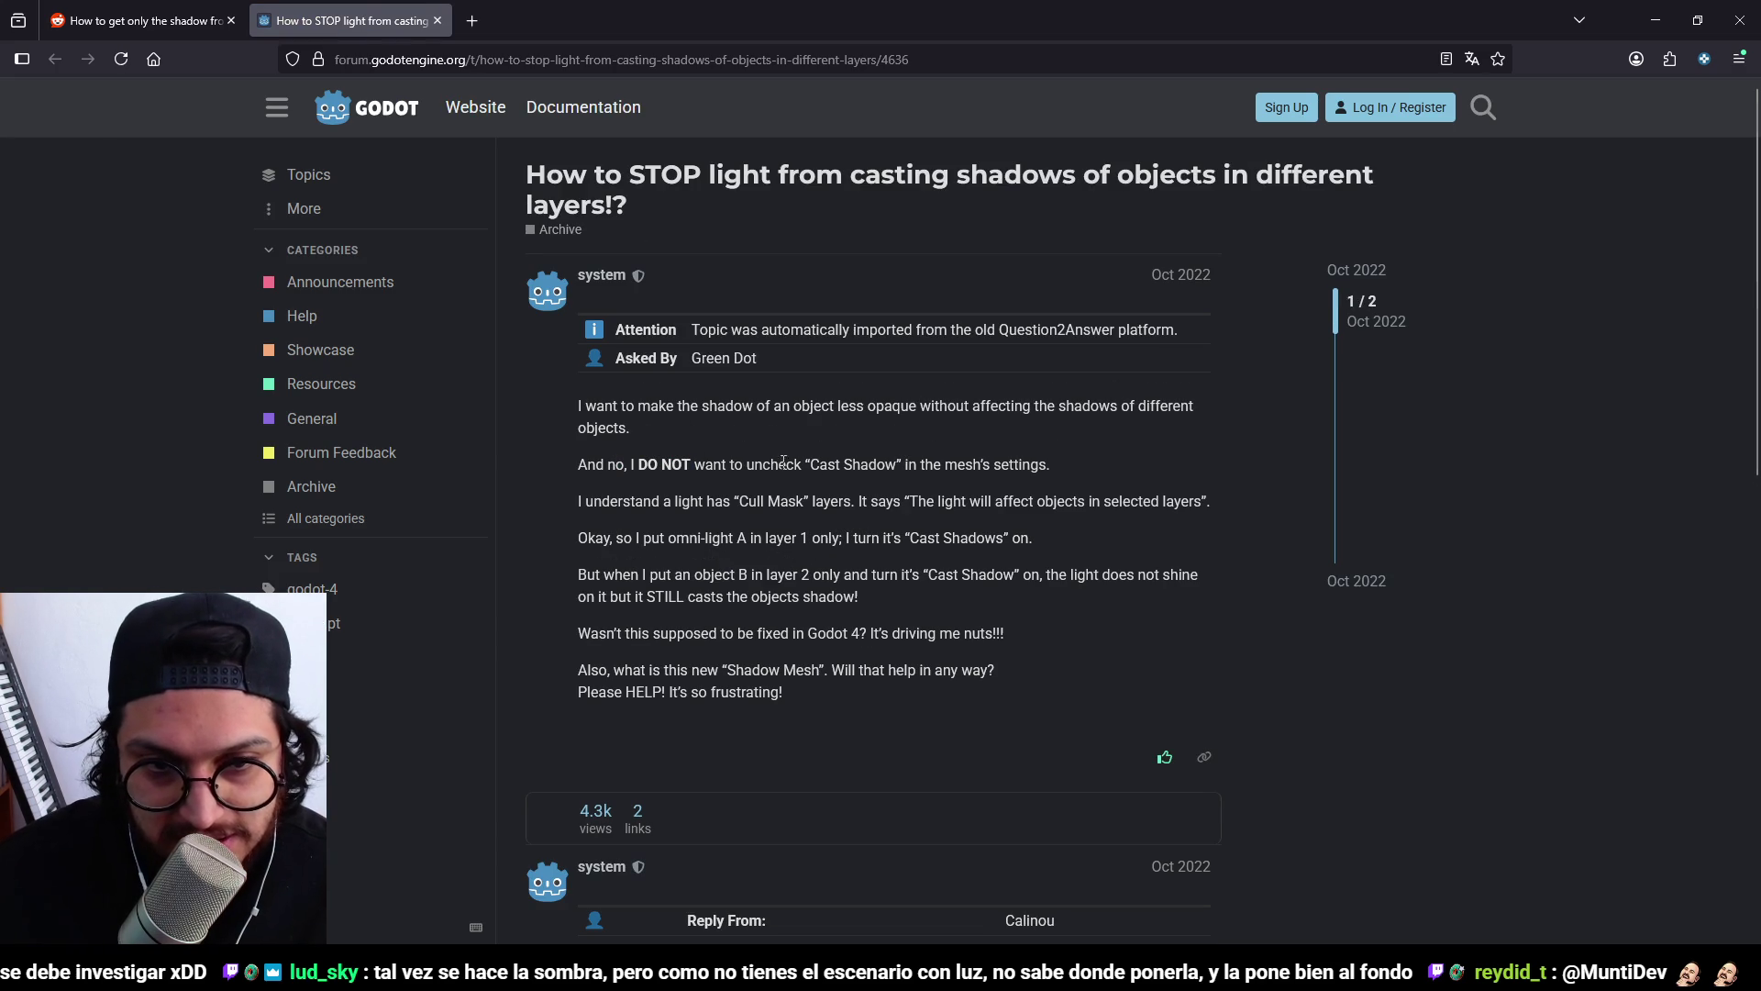
scroll(1107, 578, "down", 5)
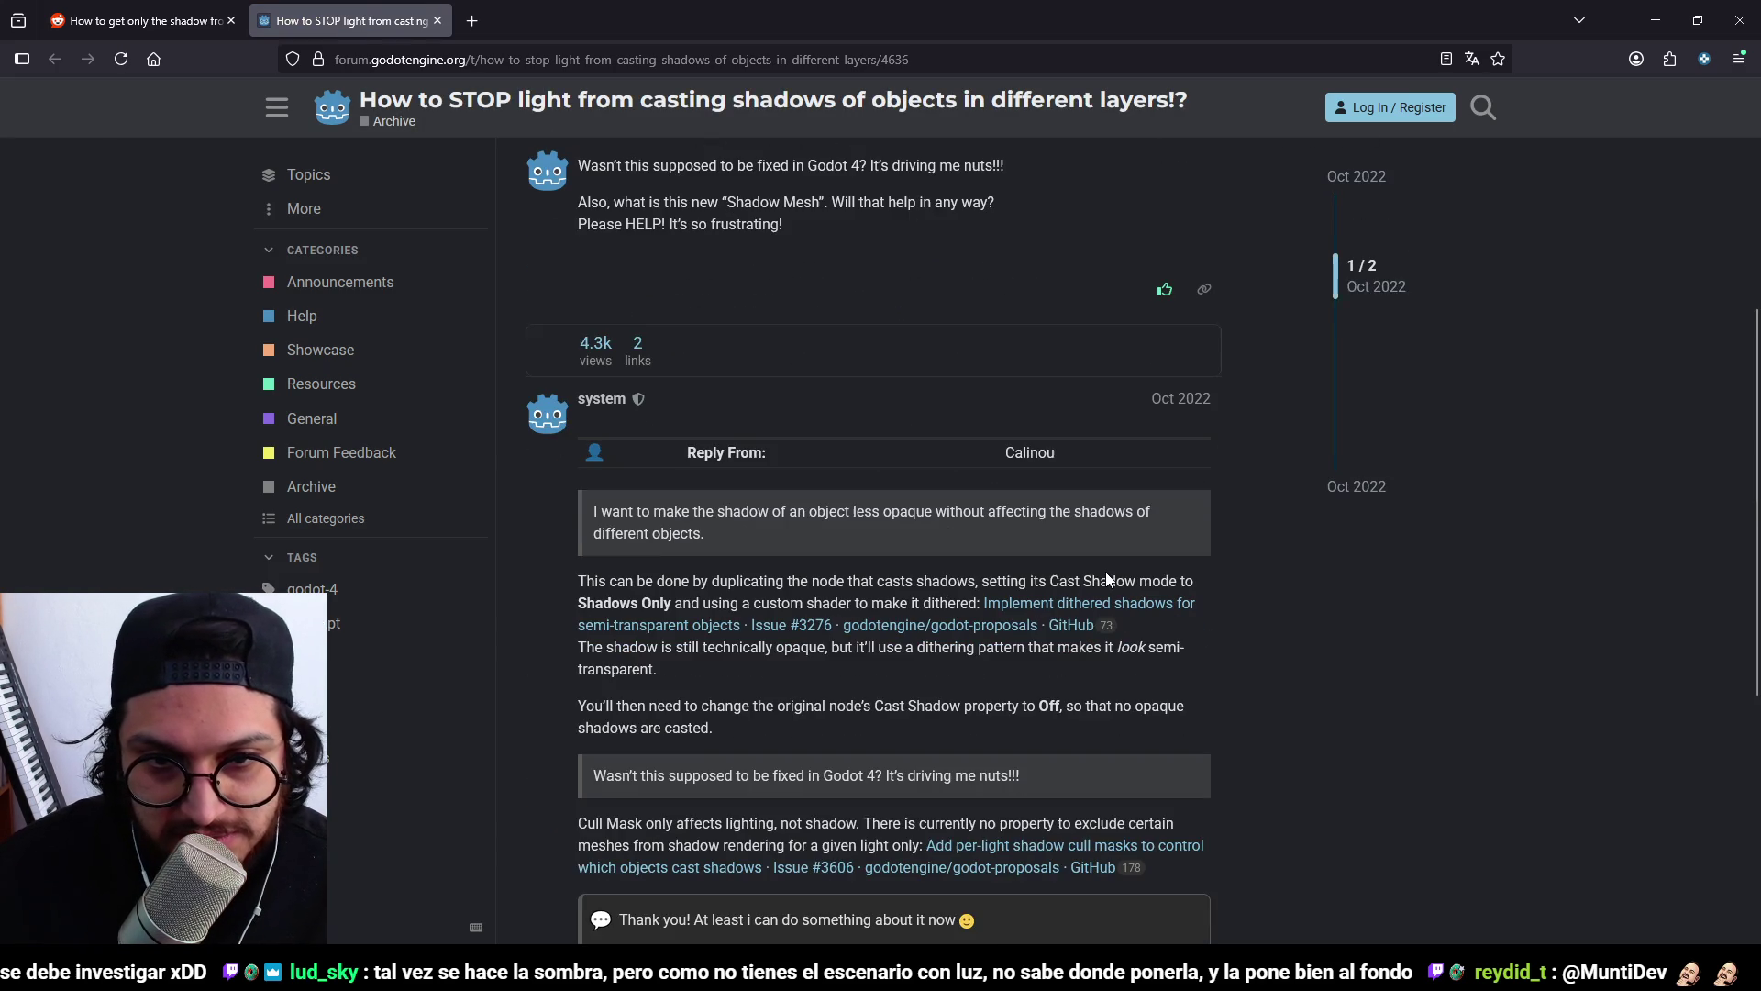
scroll(1107, 578, "up", 4)
scroll(1106, 579, "up", 1)
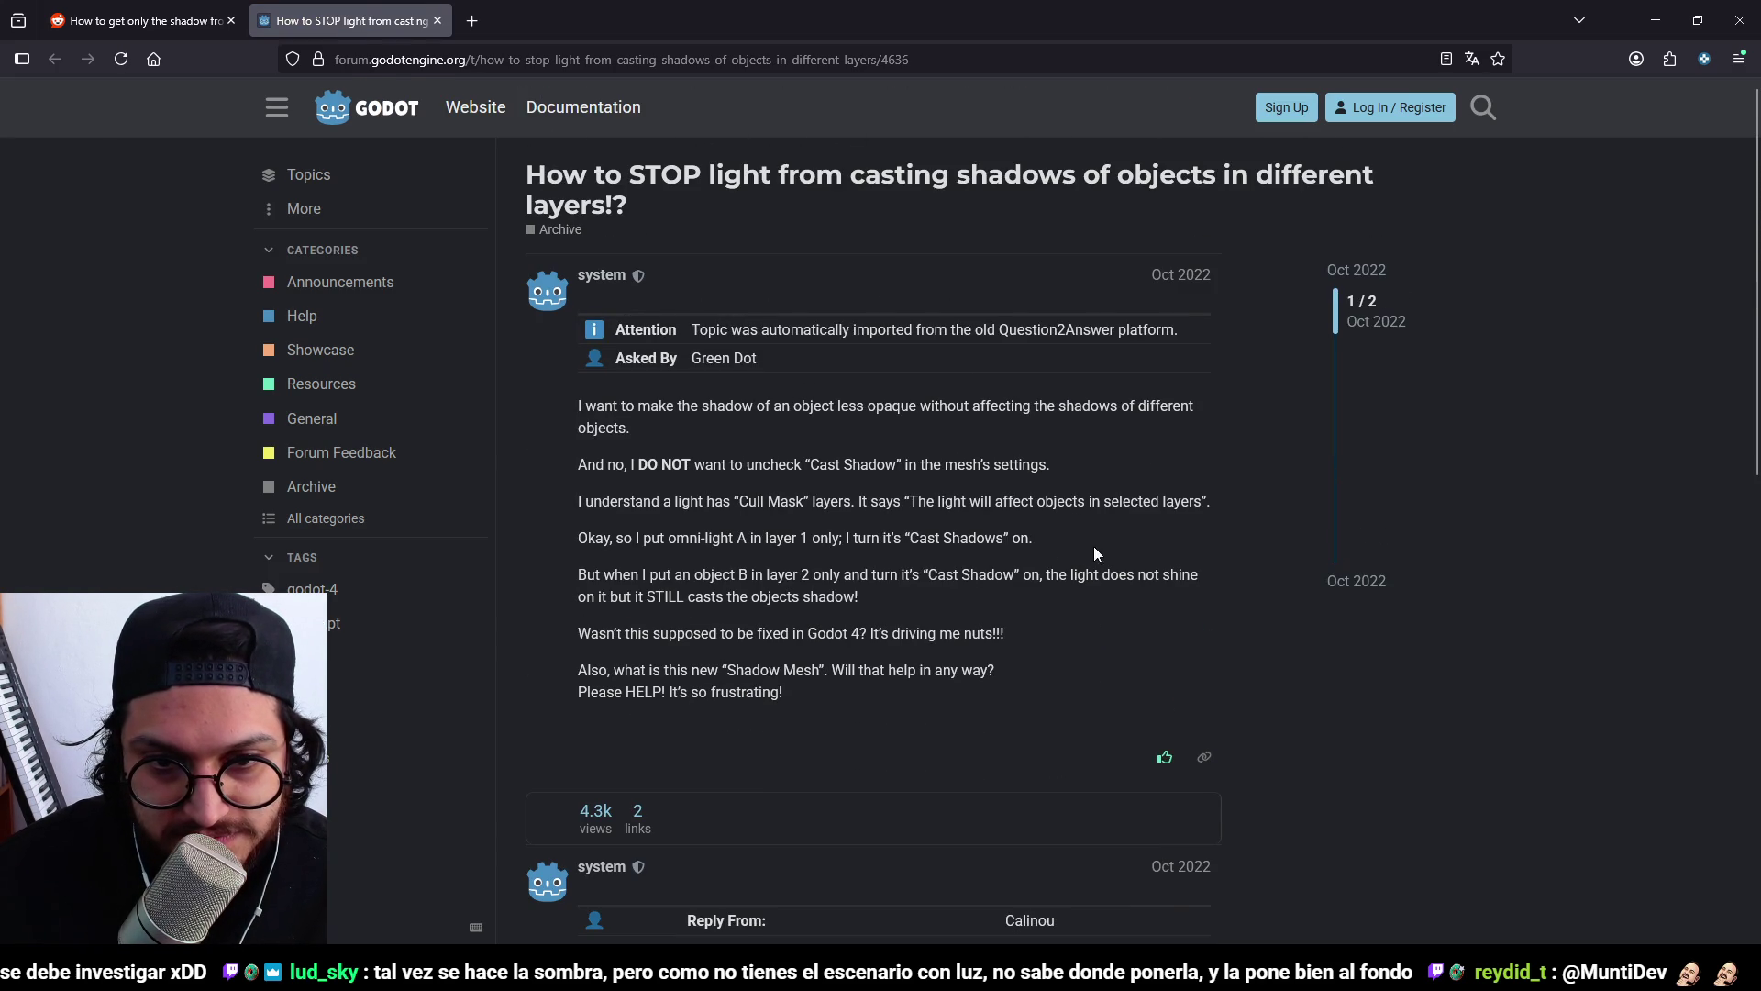
scroll(991, 478, "down", 7)
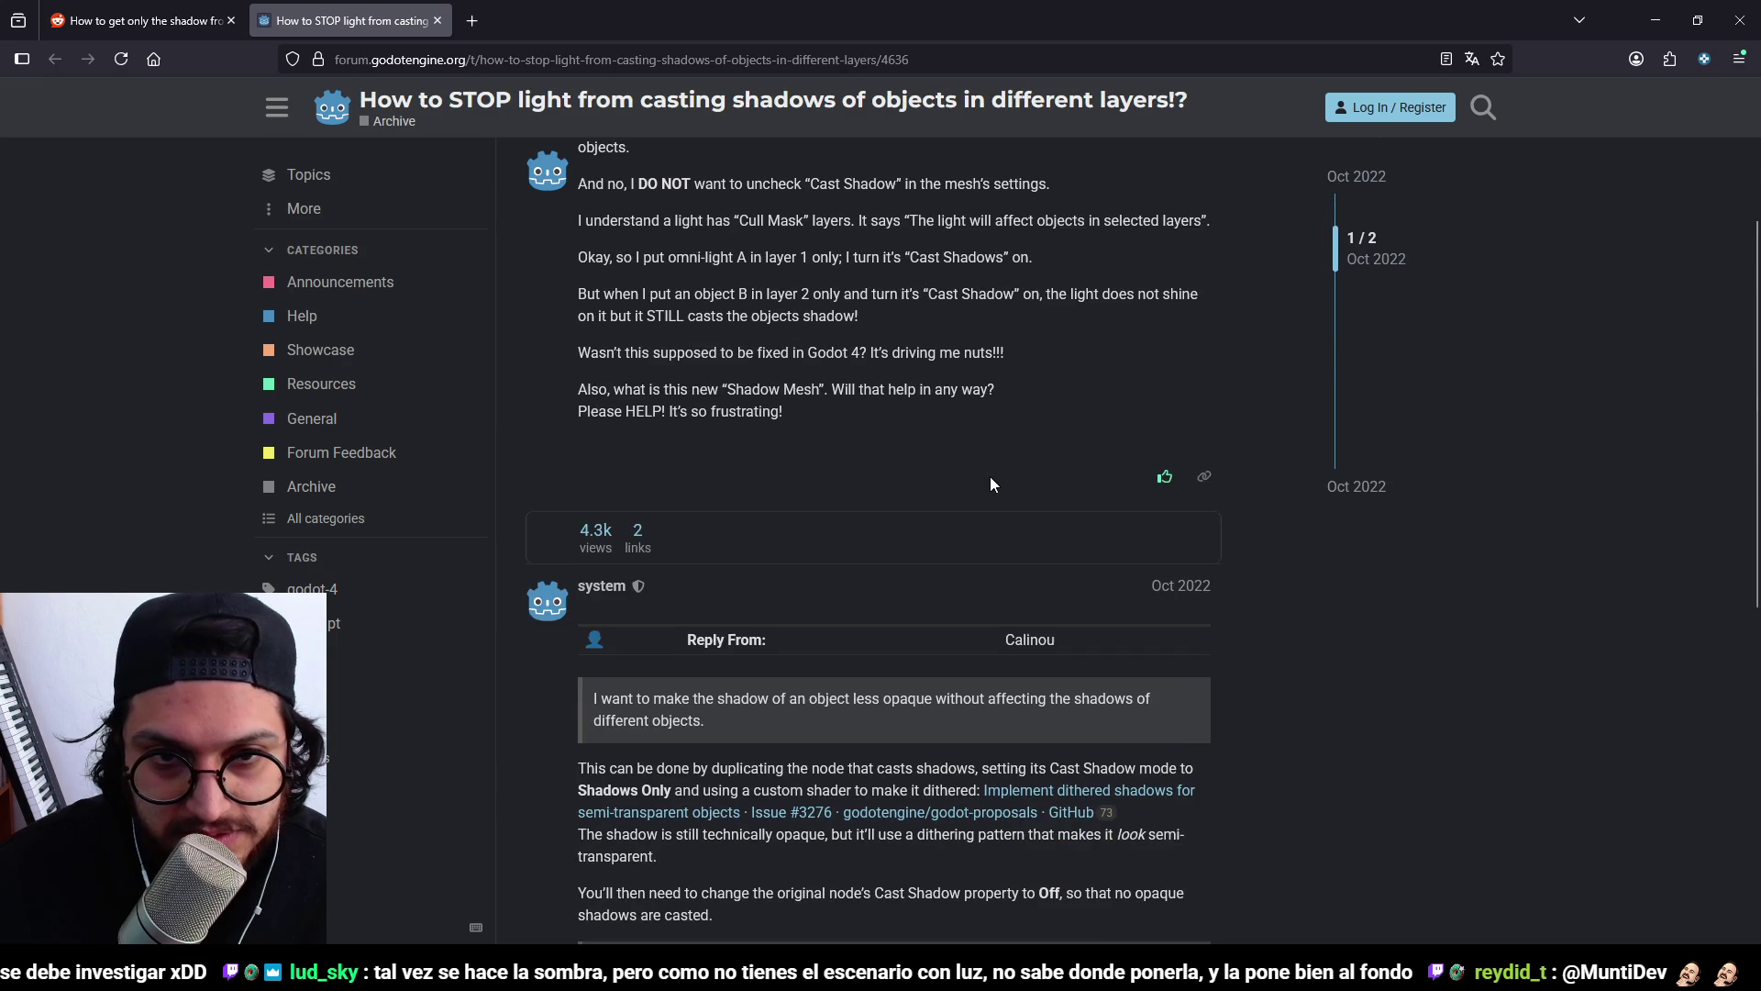
scroll(990, 484, "down", 1)
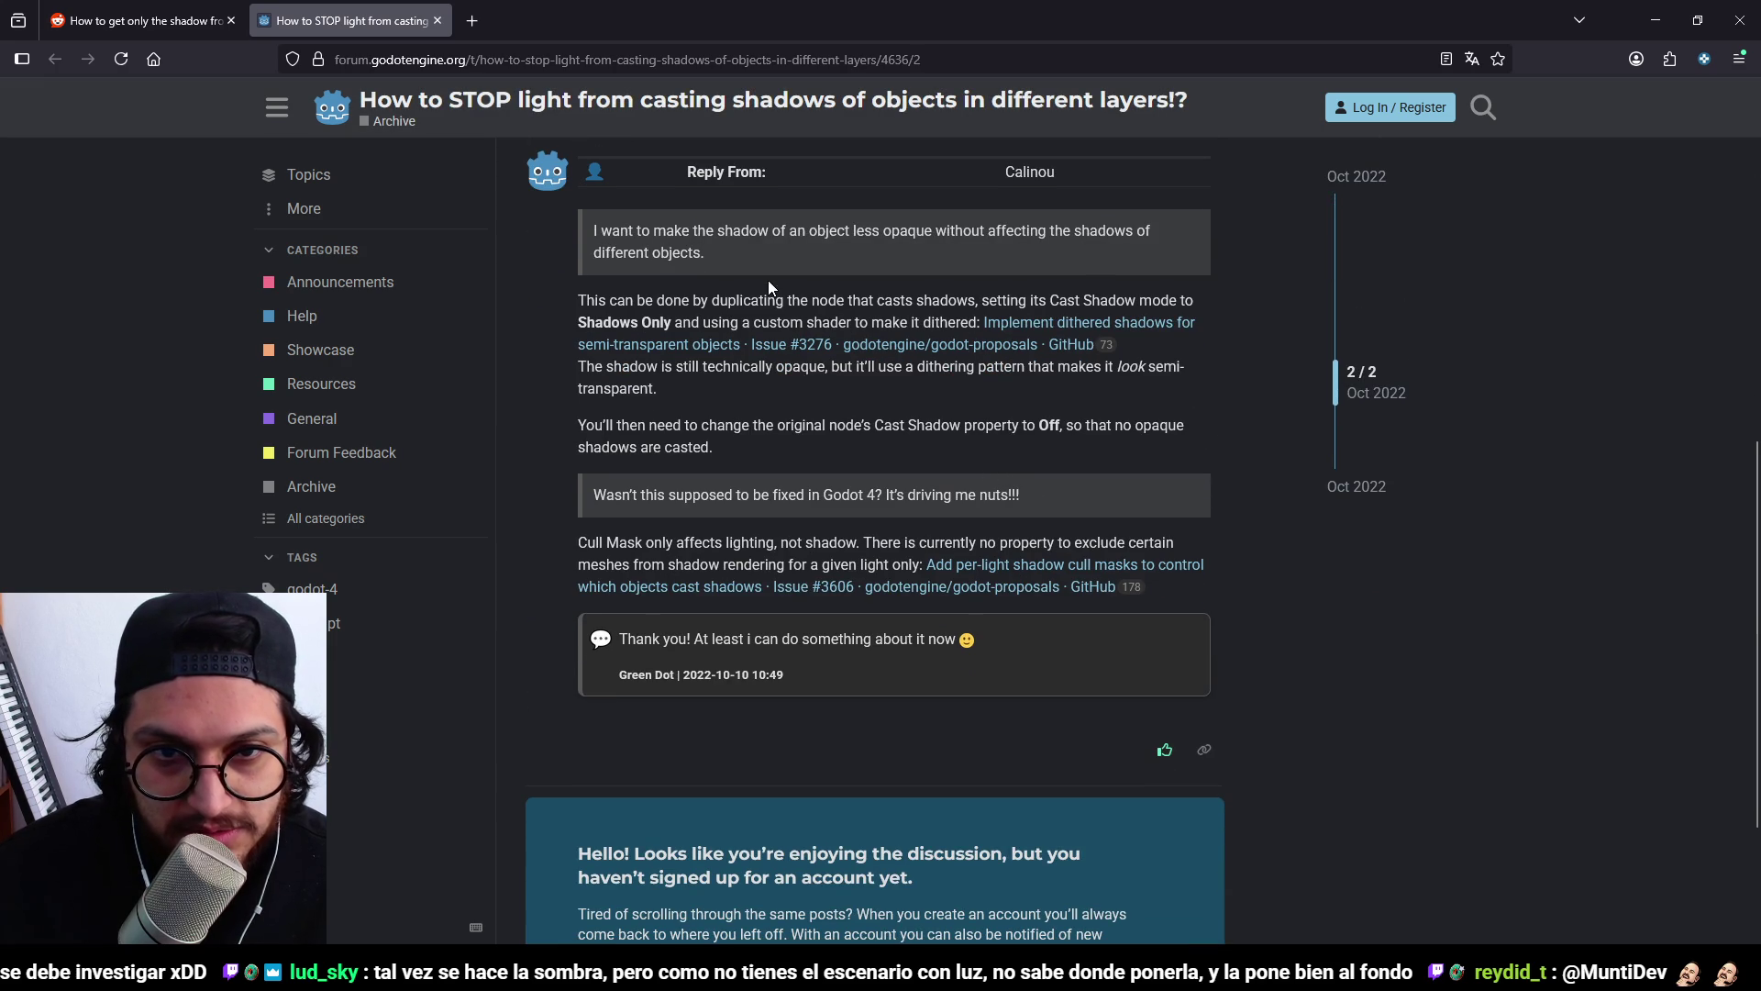
left_click(1157, 309)
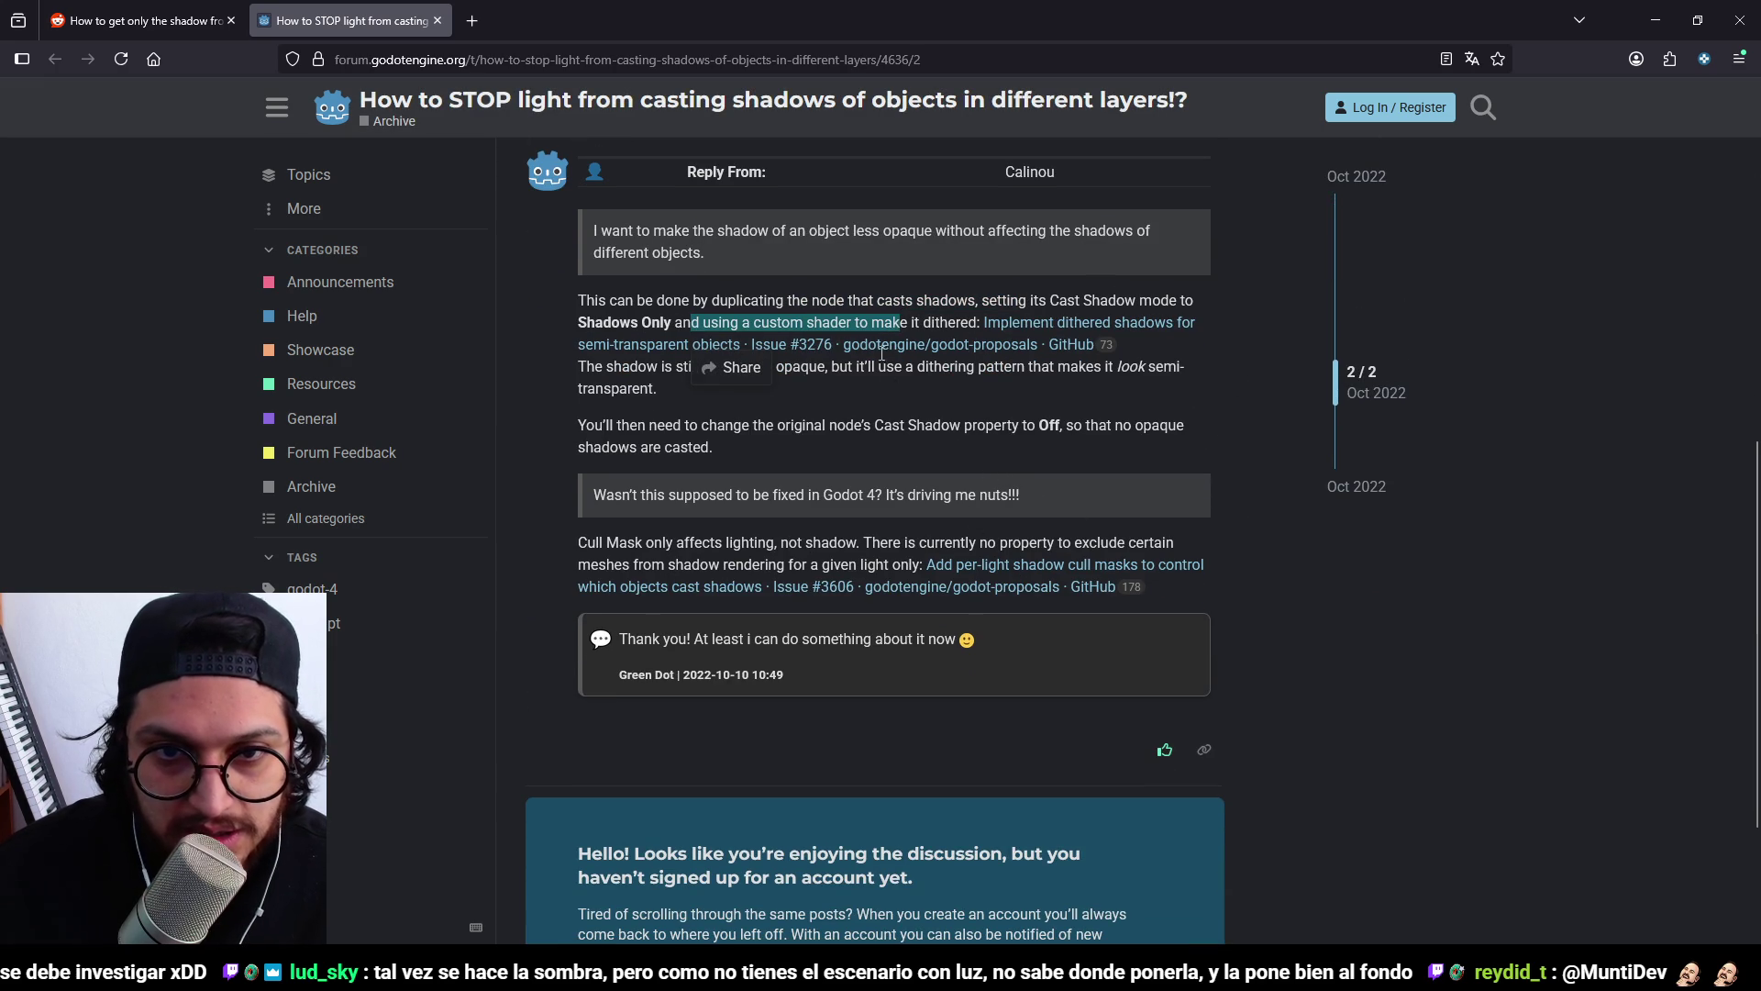
left_click(939, 322)
scroll(1140, 470, "down", 3)
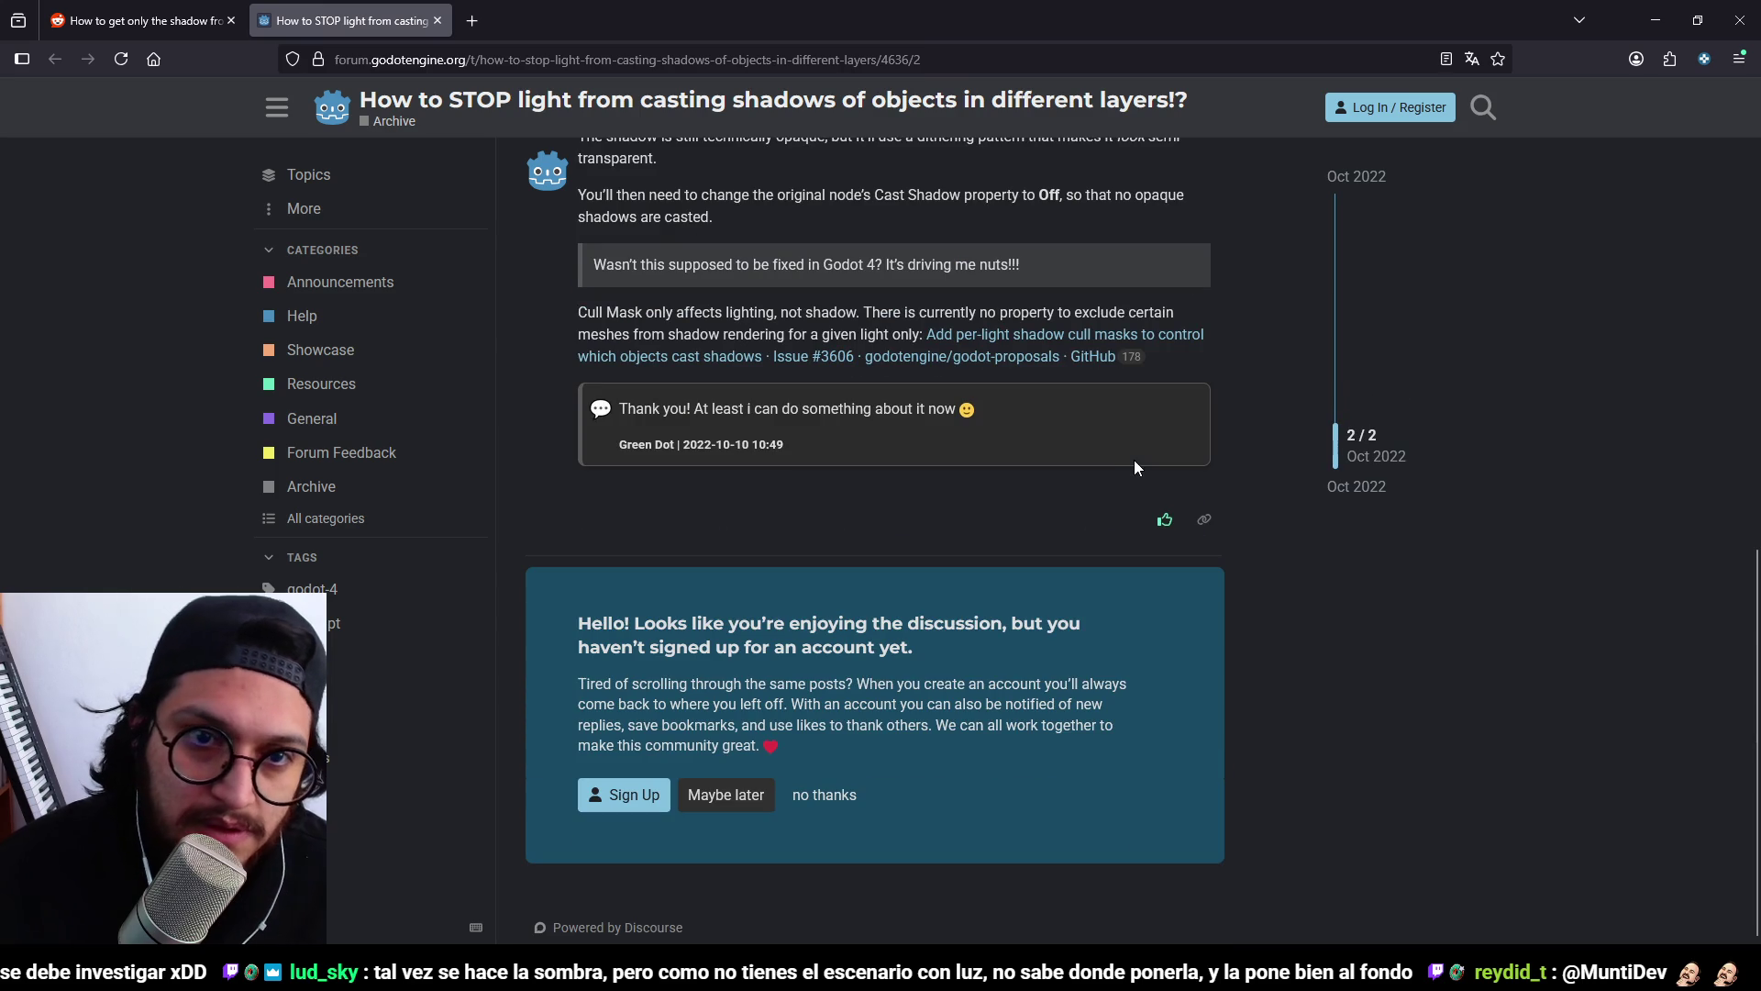
scroll(1128, 467, "up", 7)
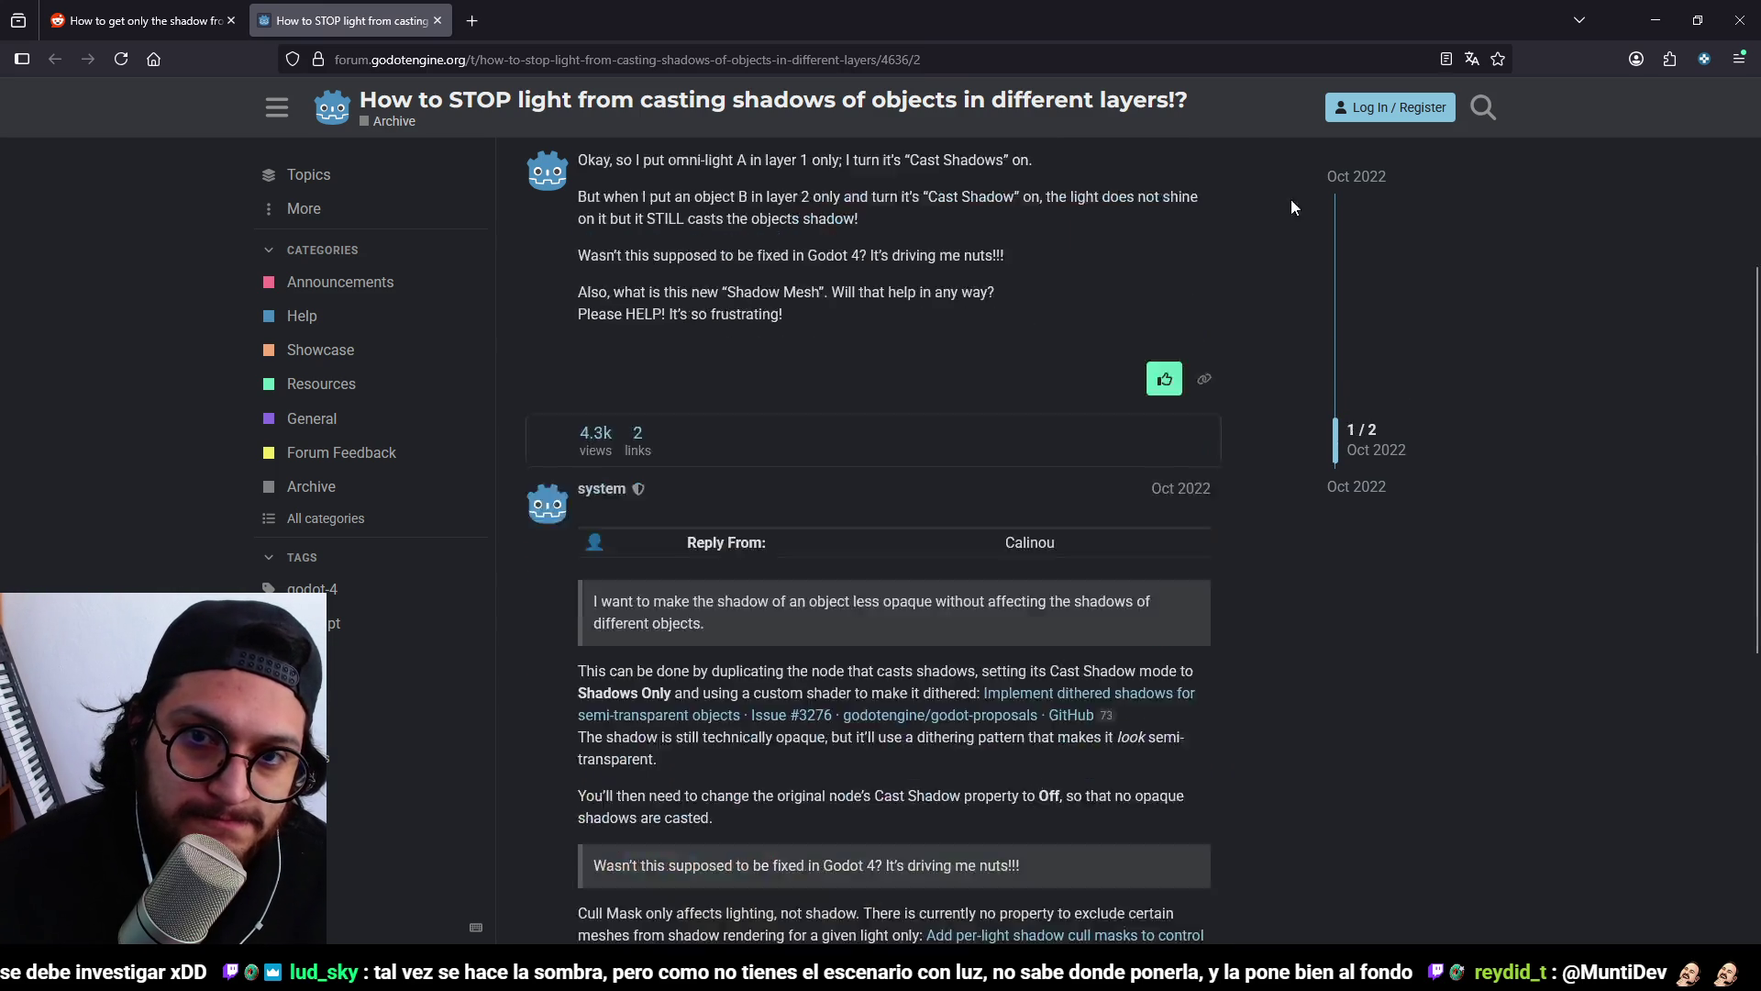
left_click(1656, 20)
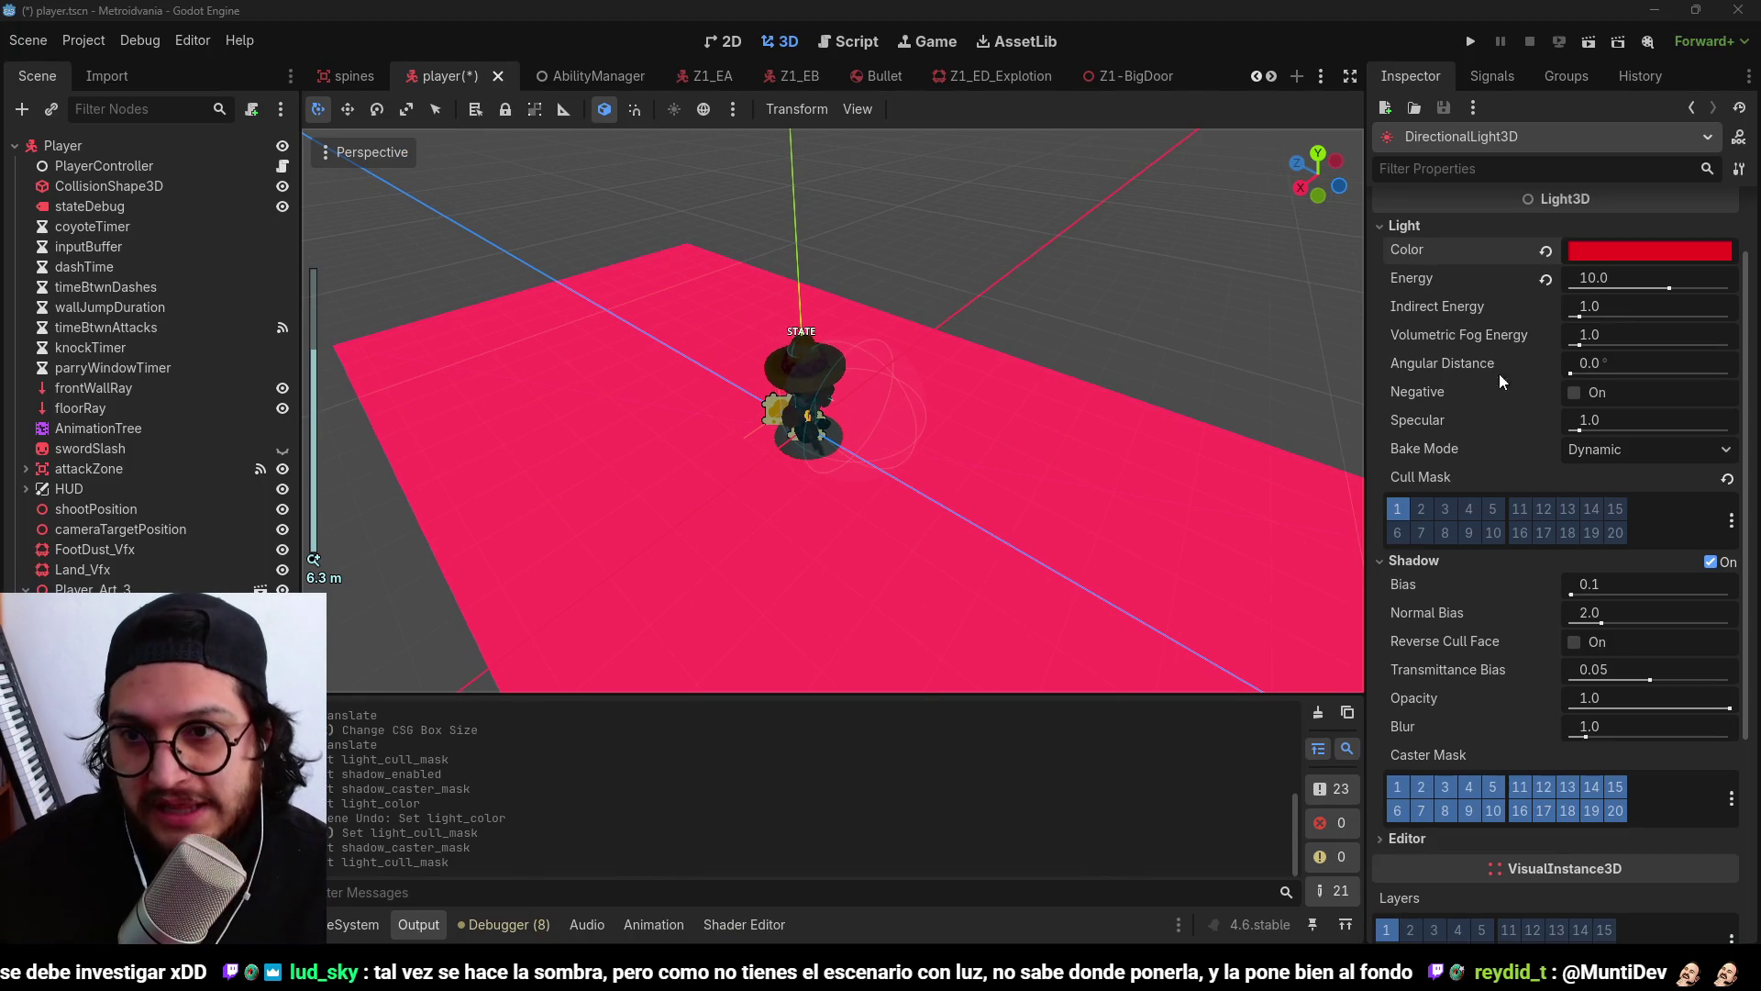
Add and remove the Player layer in the Cull Mask, then edit the Caster Mask.
left_click(1409, 509)
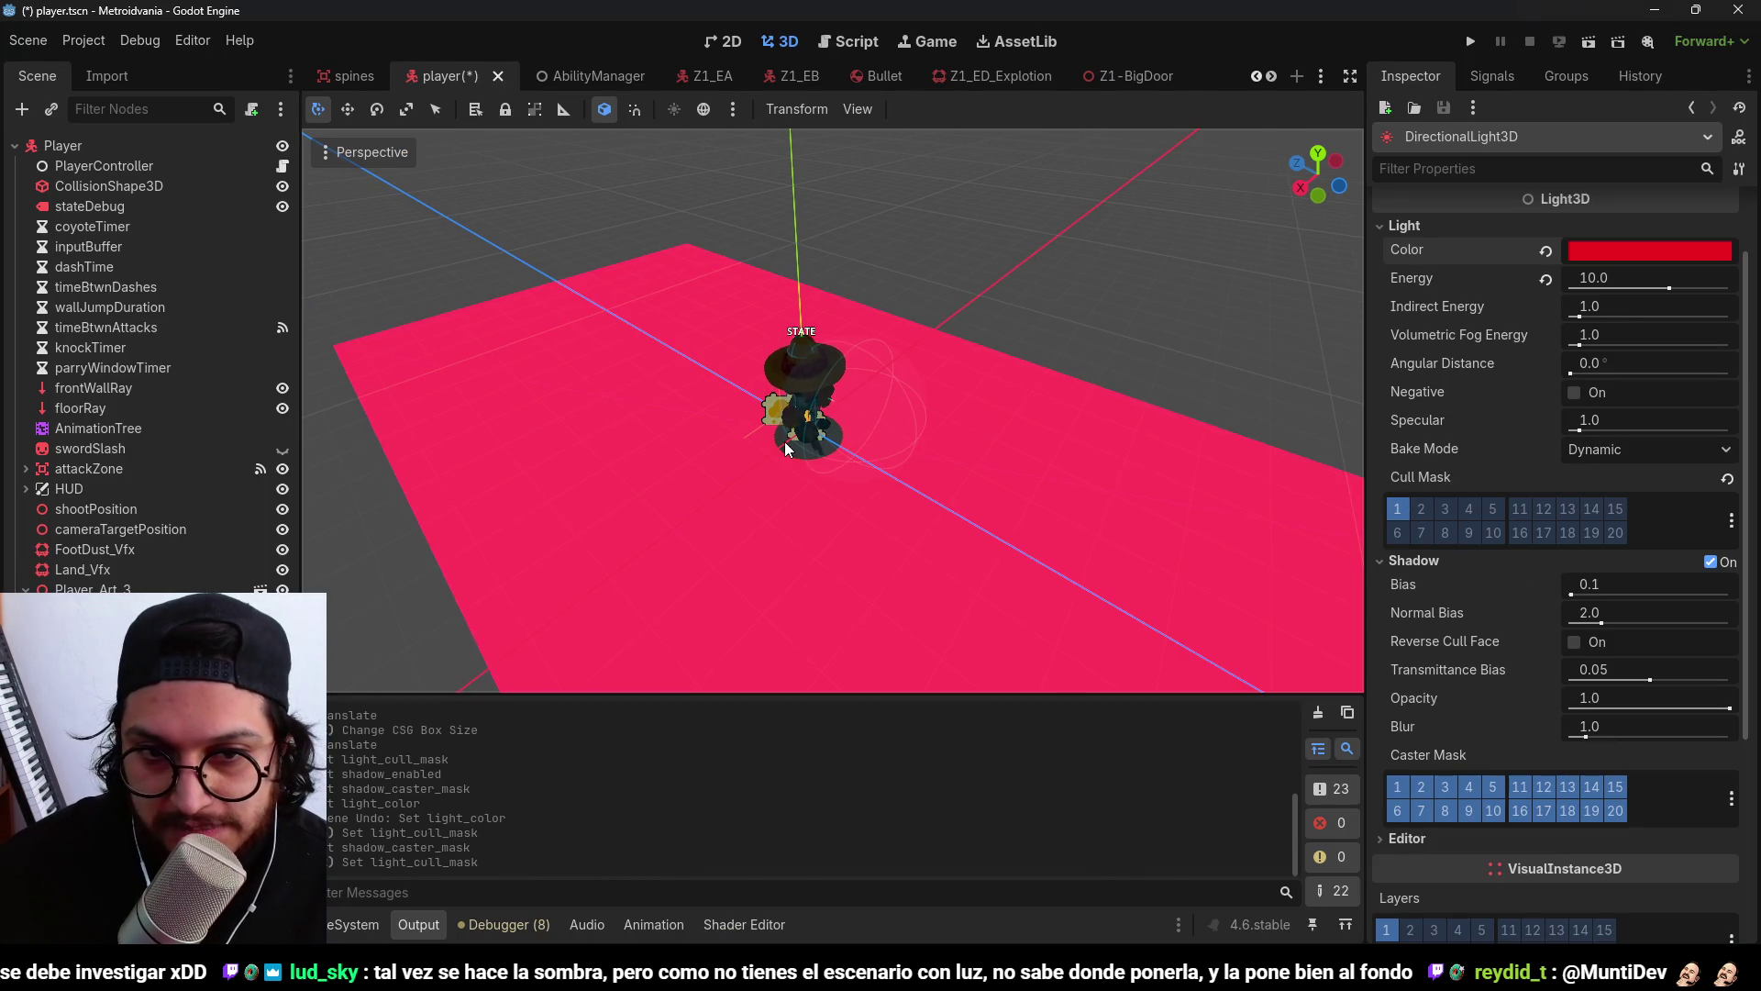
left_click(1421, 509)
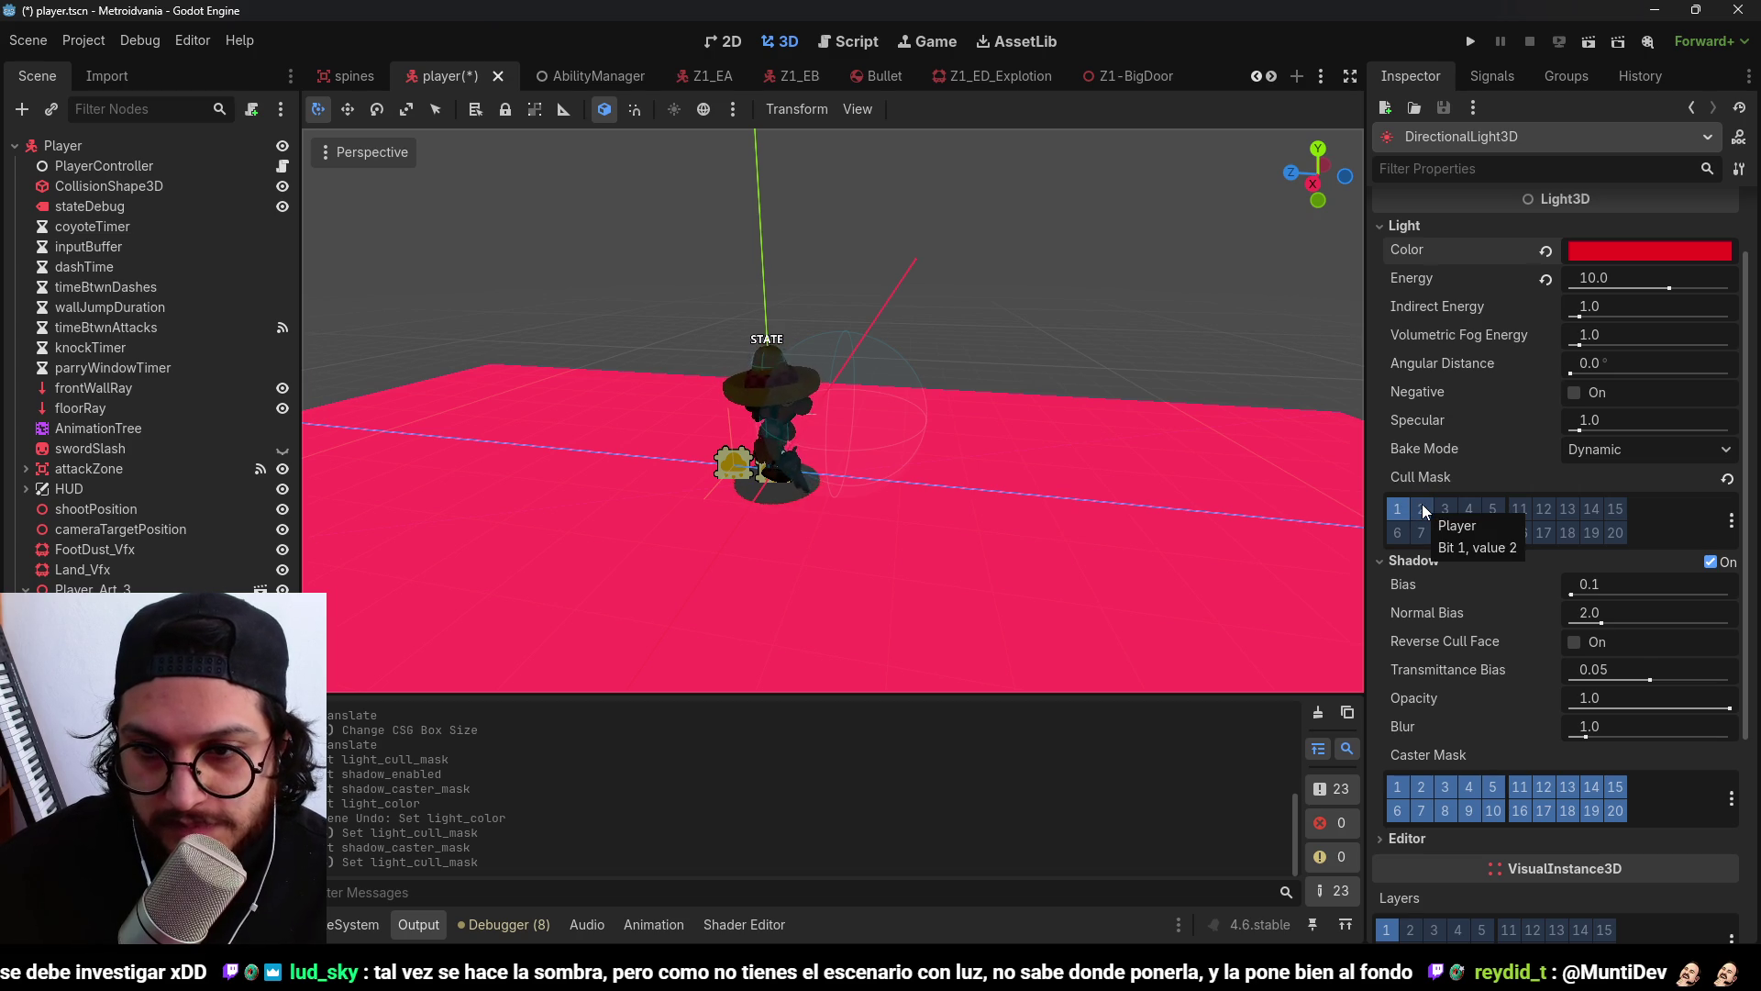
left_click(1417, 505)
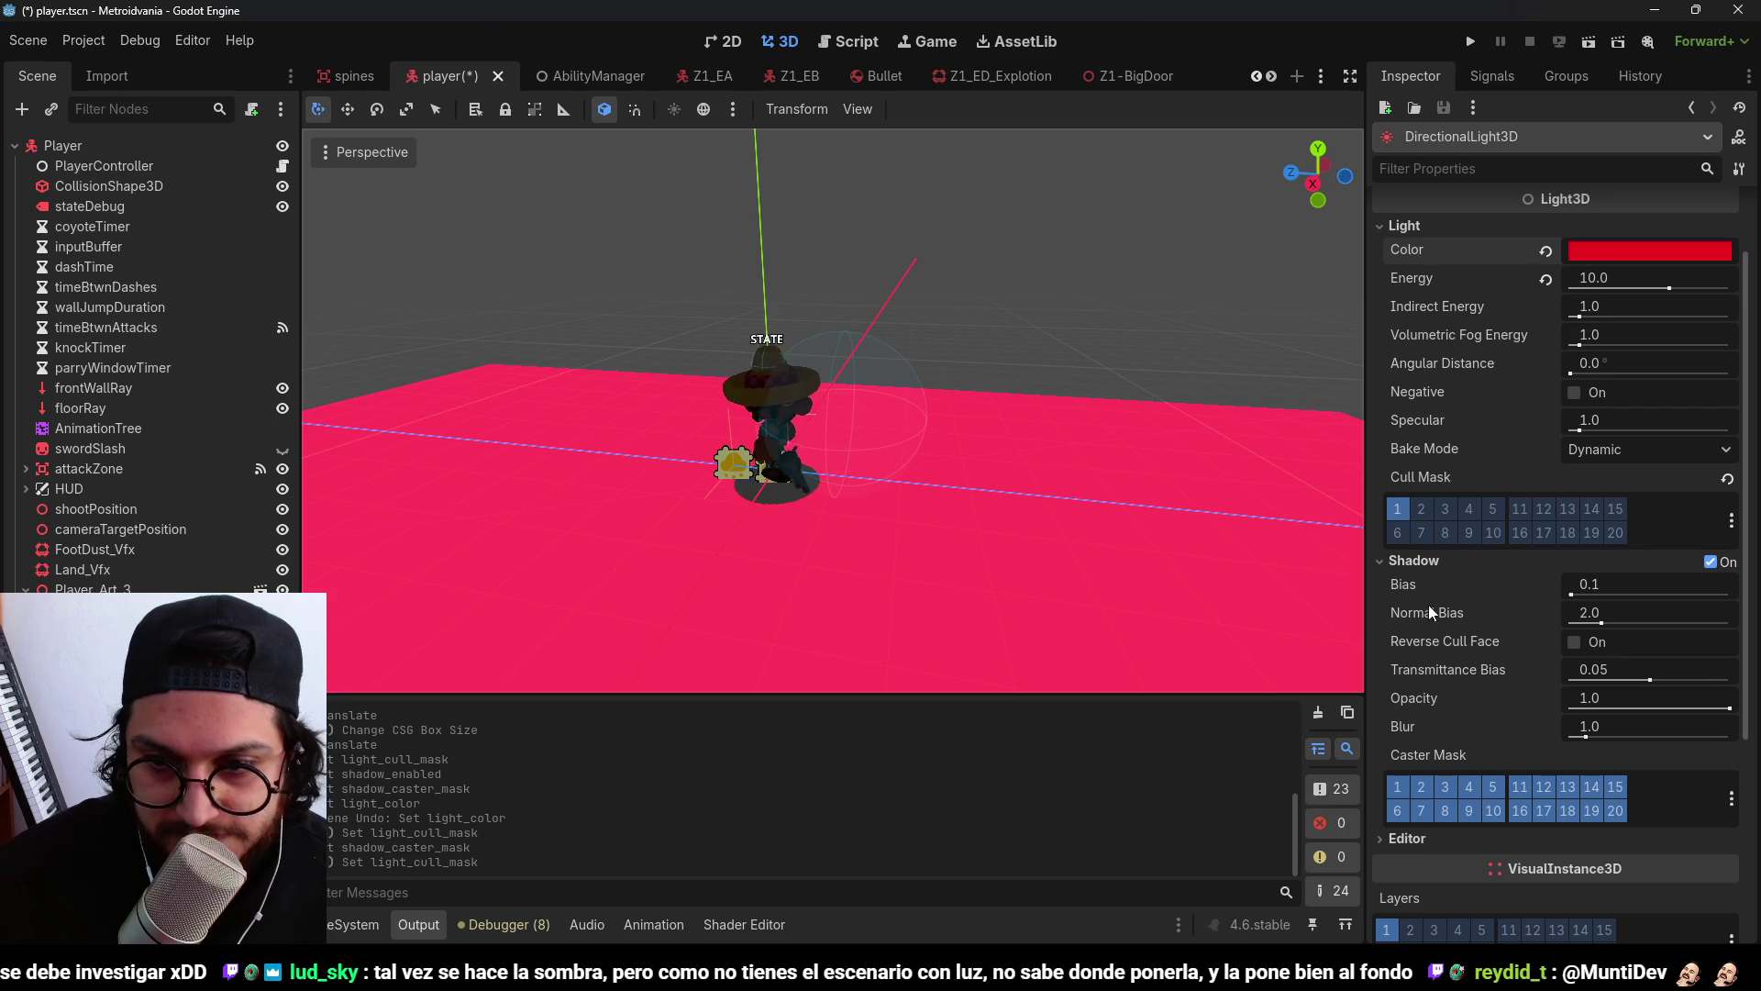
left_click(1405, 785)
Enable the light's Negative option, inspect the character, and save the player scene.
scroll(1438, 625, "up", 1)
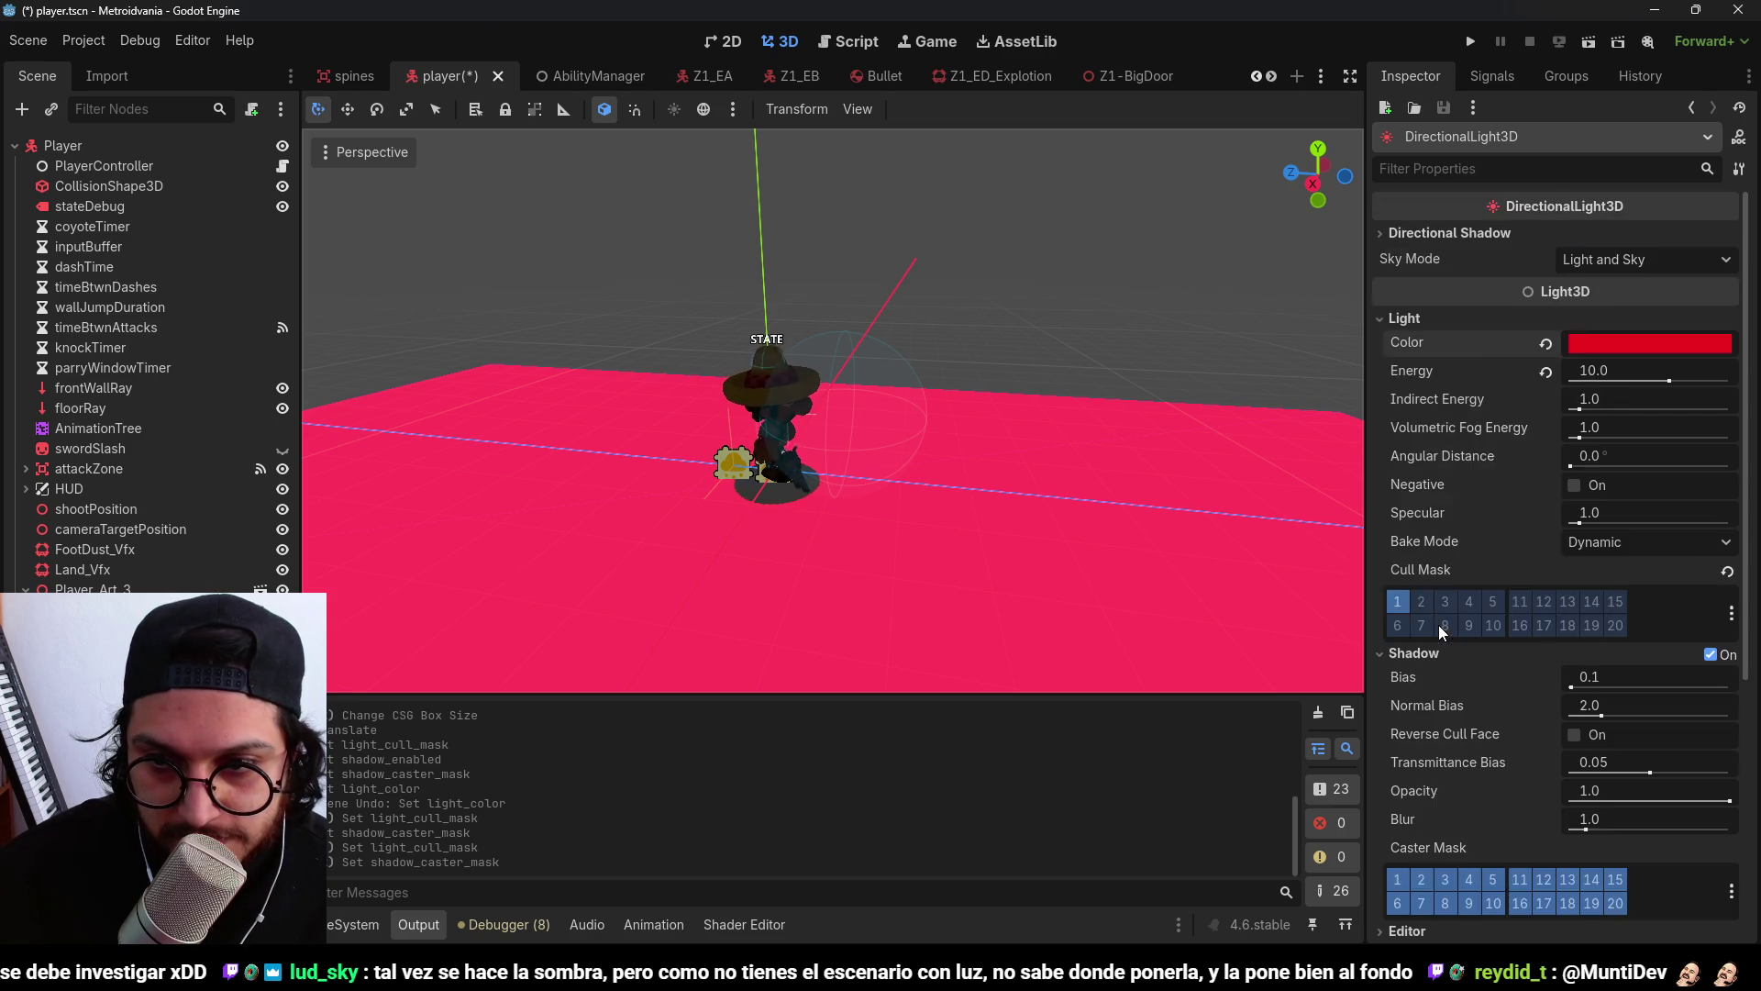
scroll(1438, 624, "down", 5)
scroll(1434, 649, "up", 3)
scroll(1433, 650, "up", 4)
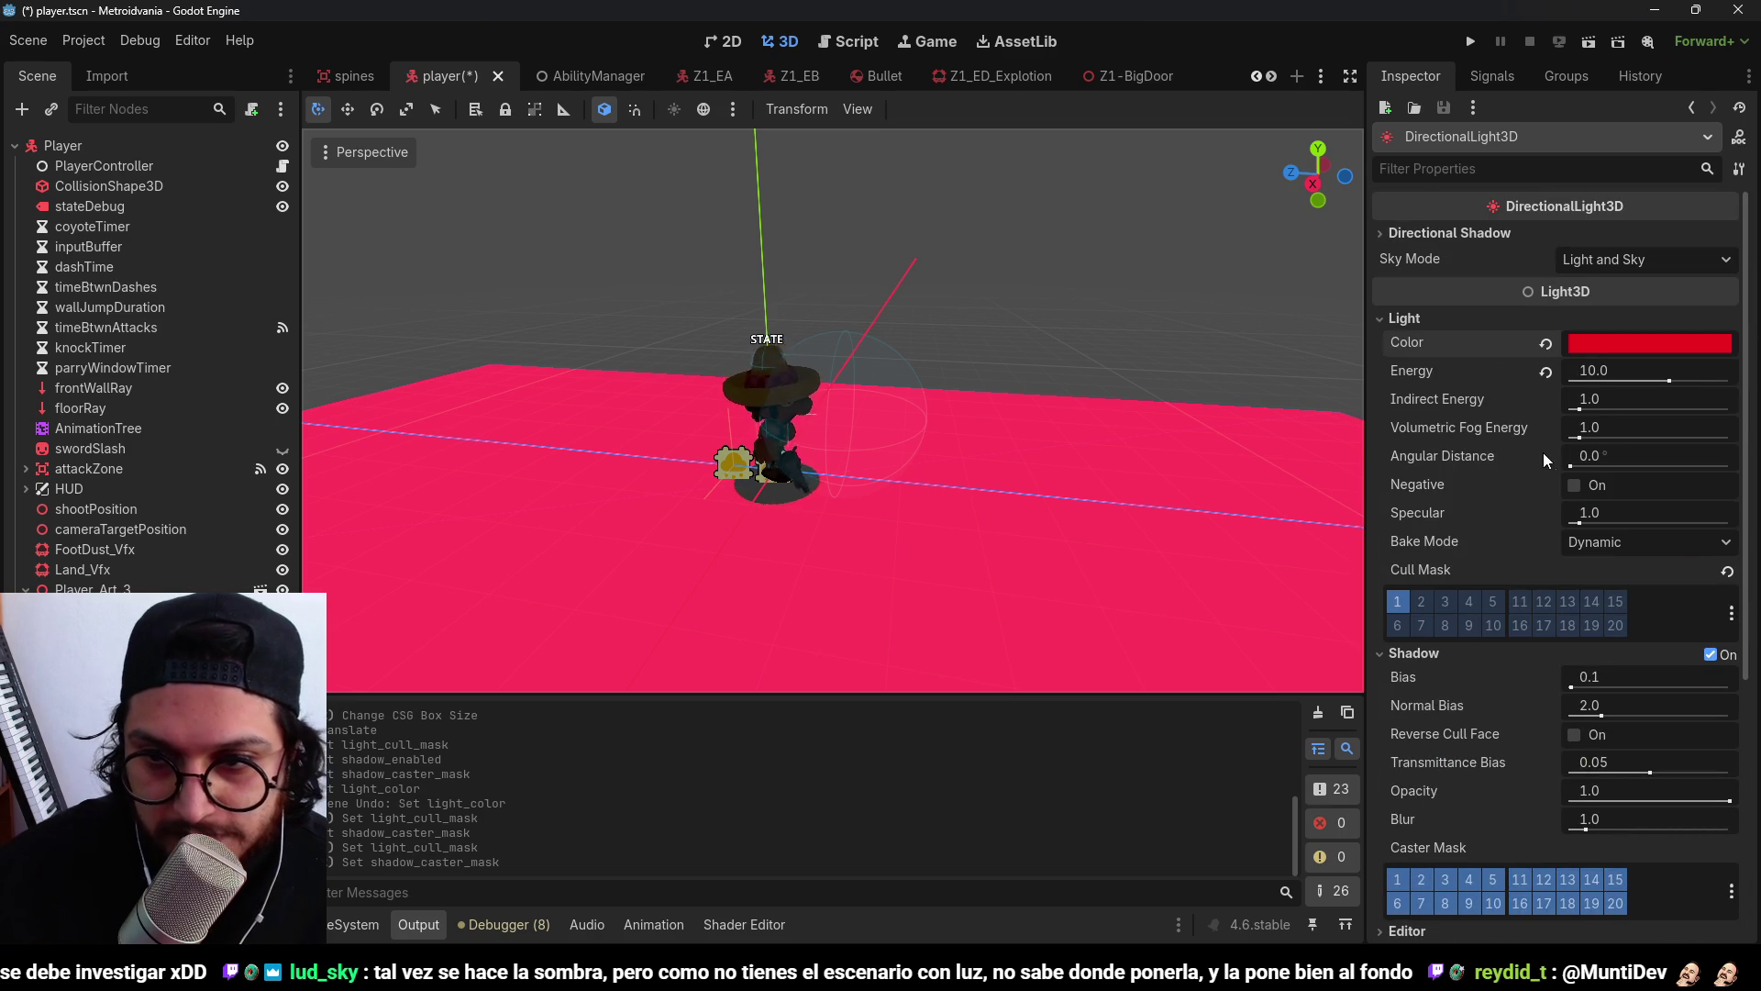
left_click(1575, 486)
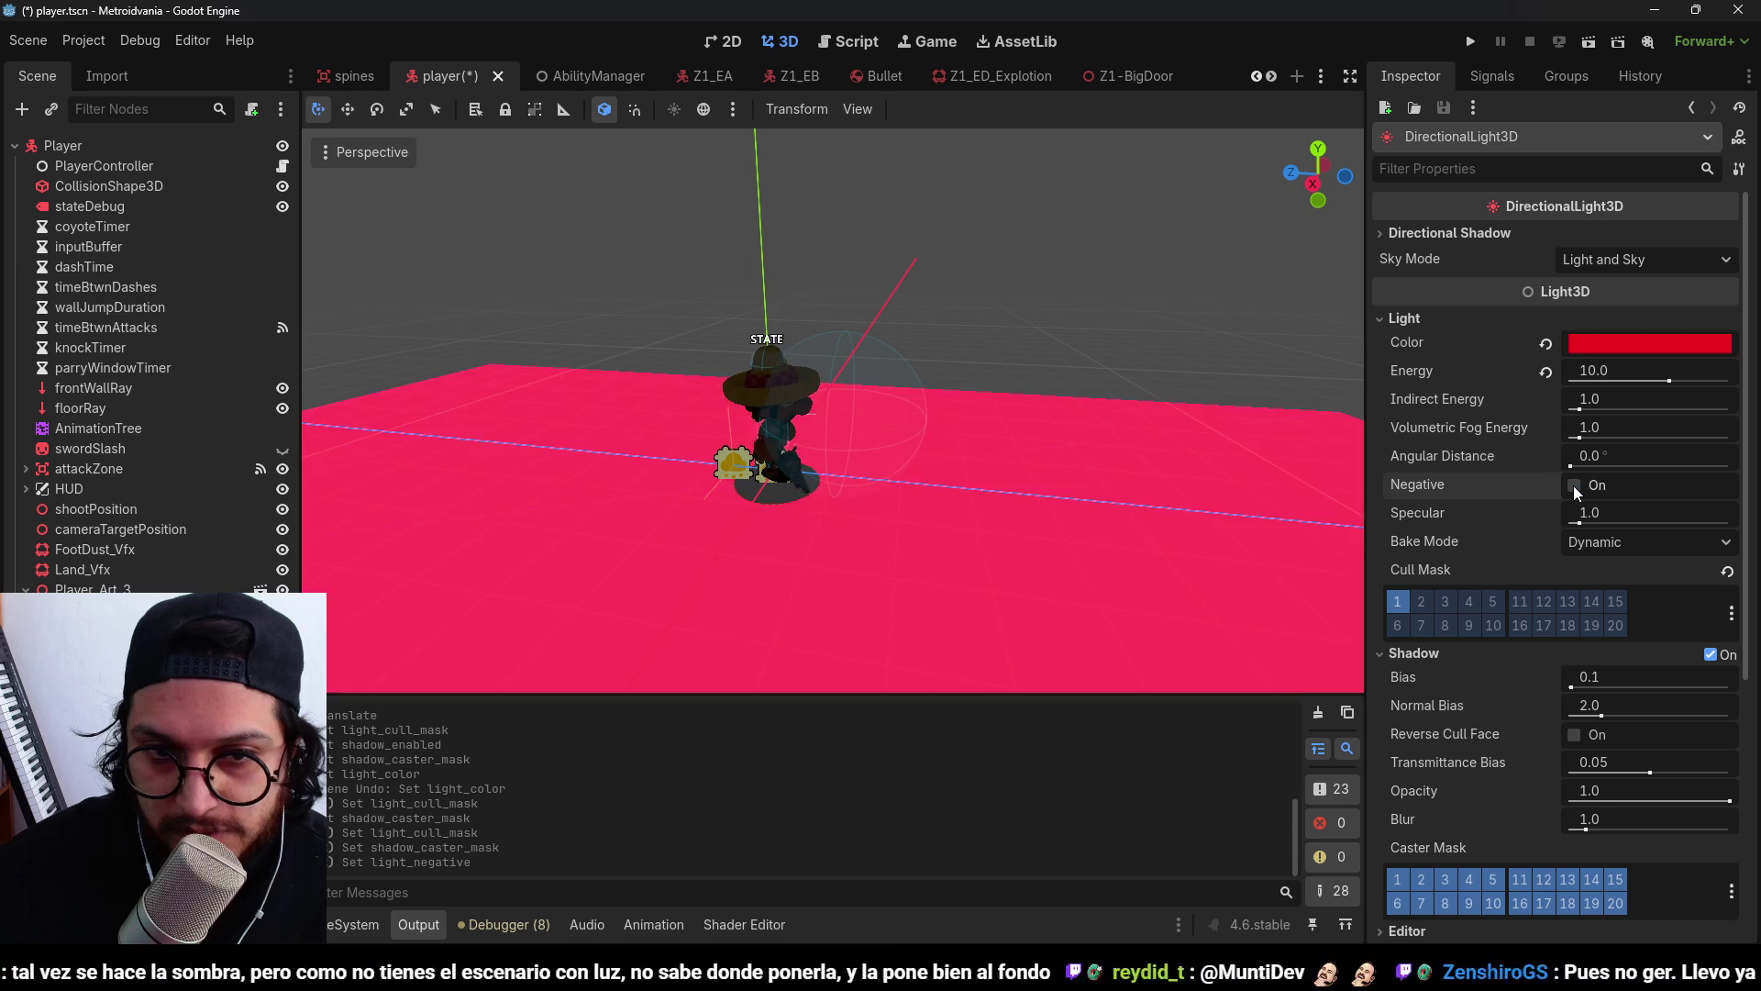
mouse_move(1293, 496)
left_mouse_down()
mouse_move(954, 466)
mouse_move(866, 362)
mouse_move(943, 453)
mouse_move(977, 465)
left_mouse_up()
scroll(976, 457, "up", 5)
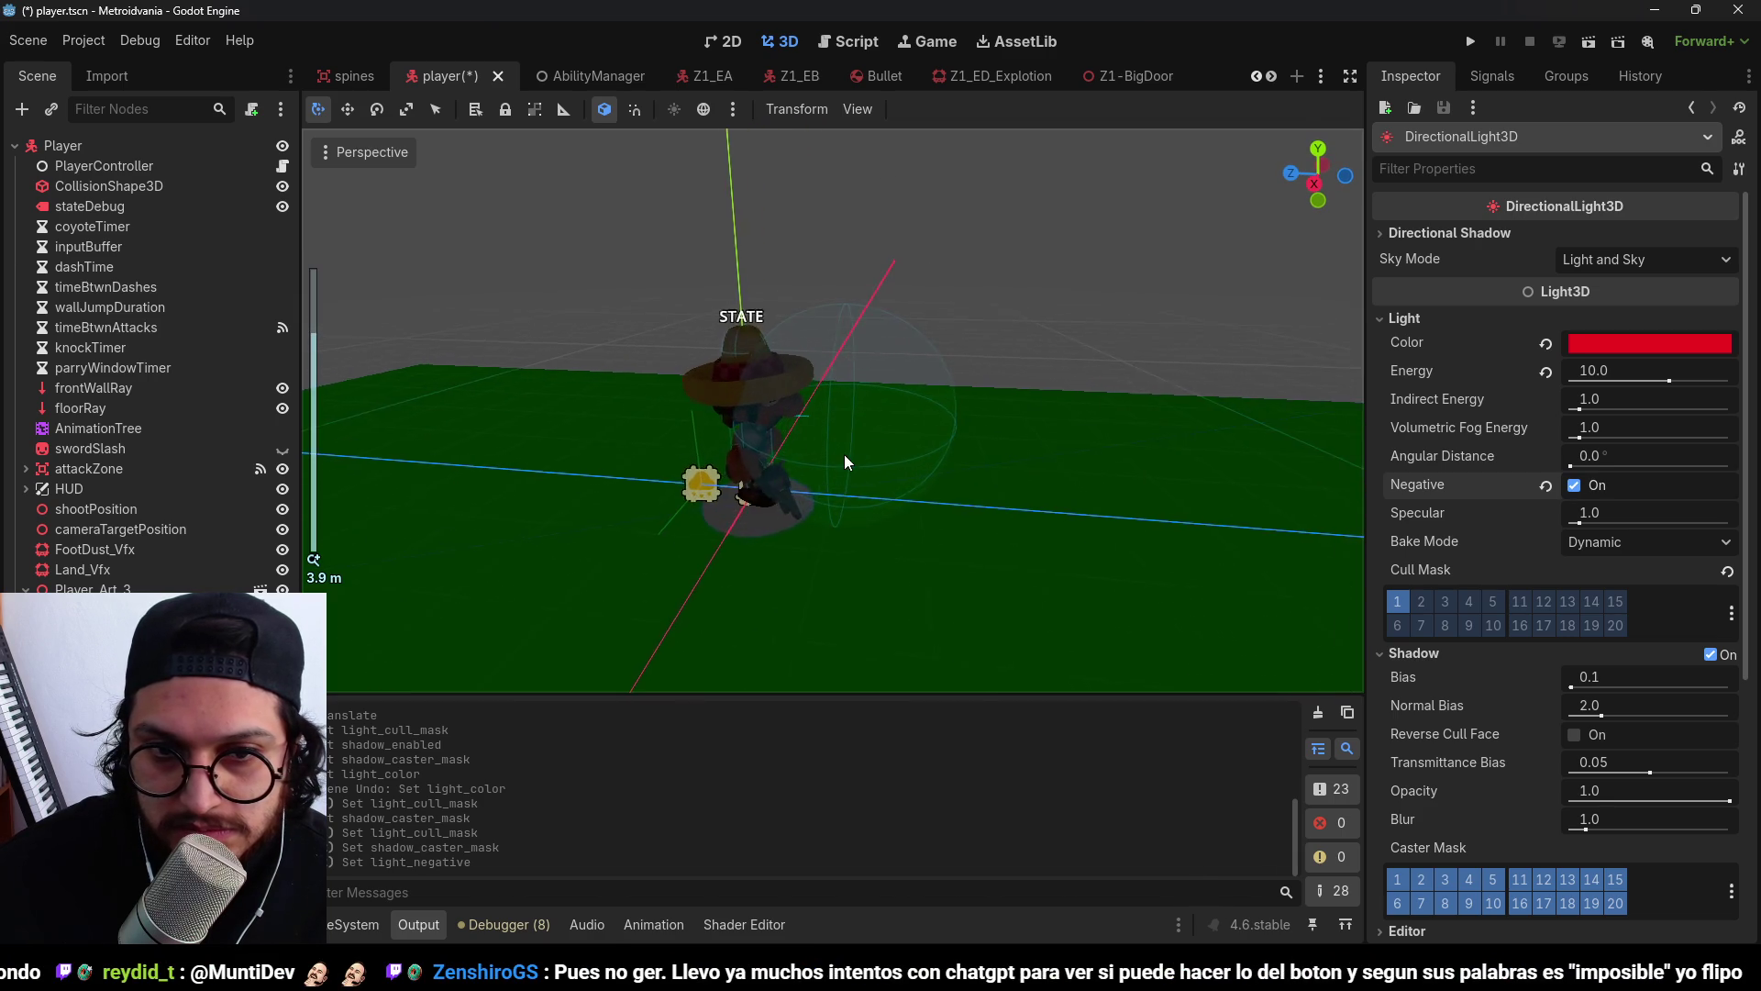
mouse_move(874, 422)
left_mouse_down()
mouse_move(1057, 341)
mouse_move(976, 381)
mouse_move(1014, 442)
mouse_move(912, 427)
left_mouse_up()
scroll(976, 382, "down", 10)
key("ctrl+s")
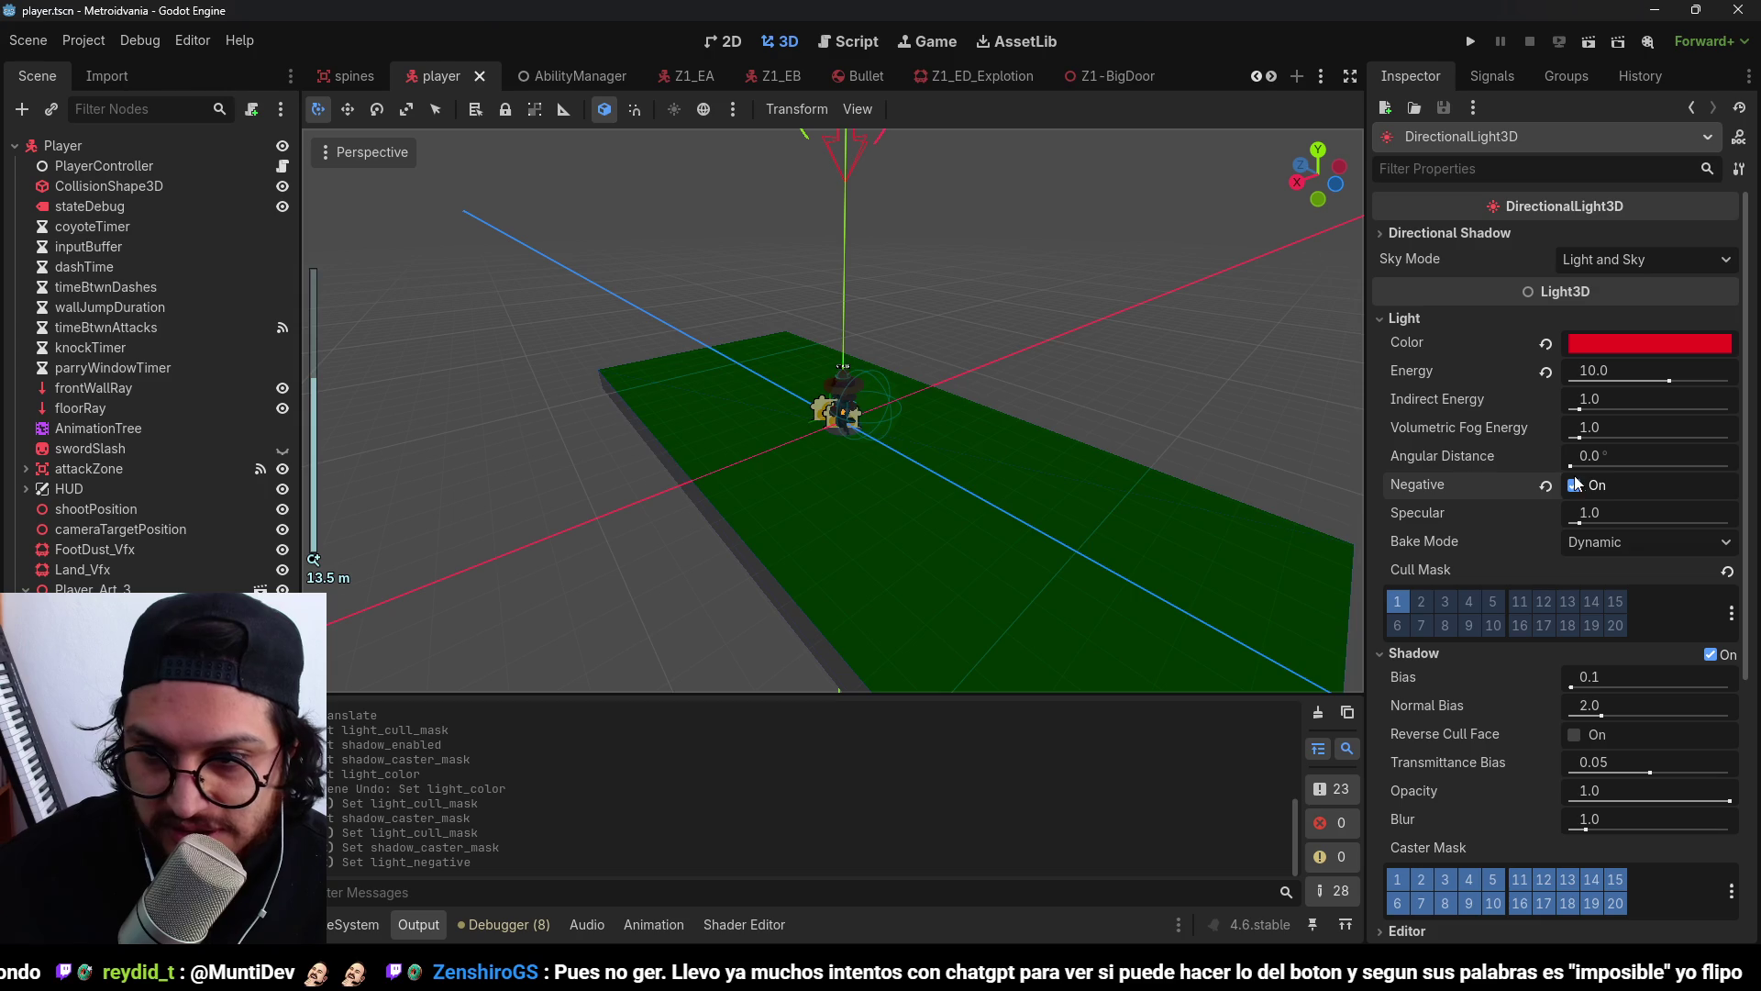
Toggle Negative off and on, leaving it off so the floor is pink again.
left_click(1575, 484)
left_click(1576, 485)
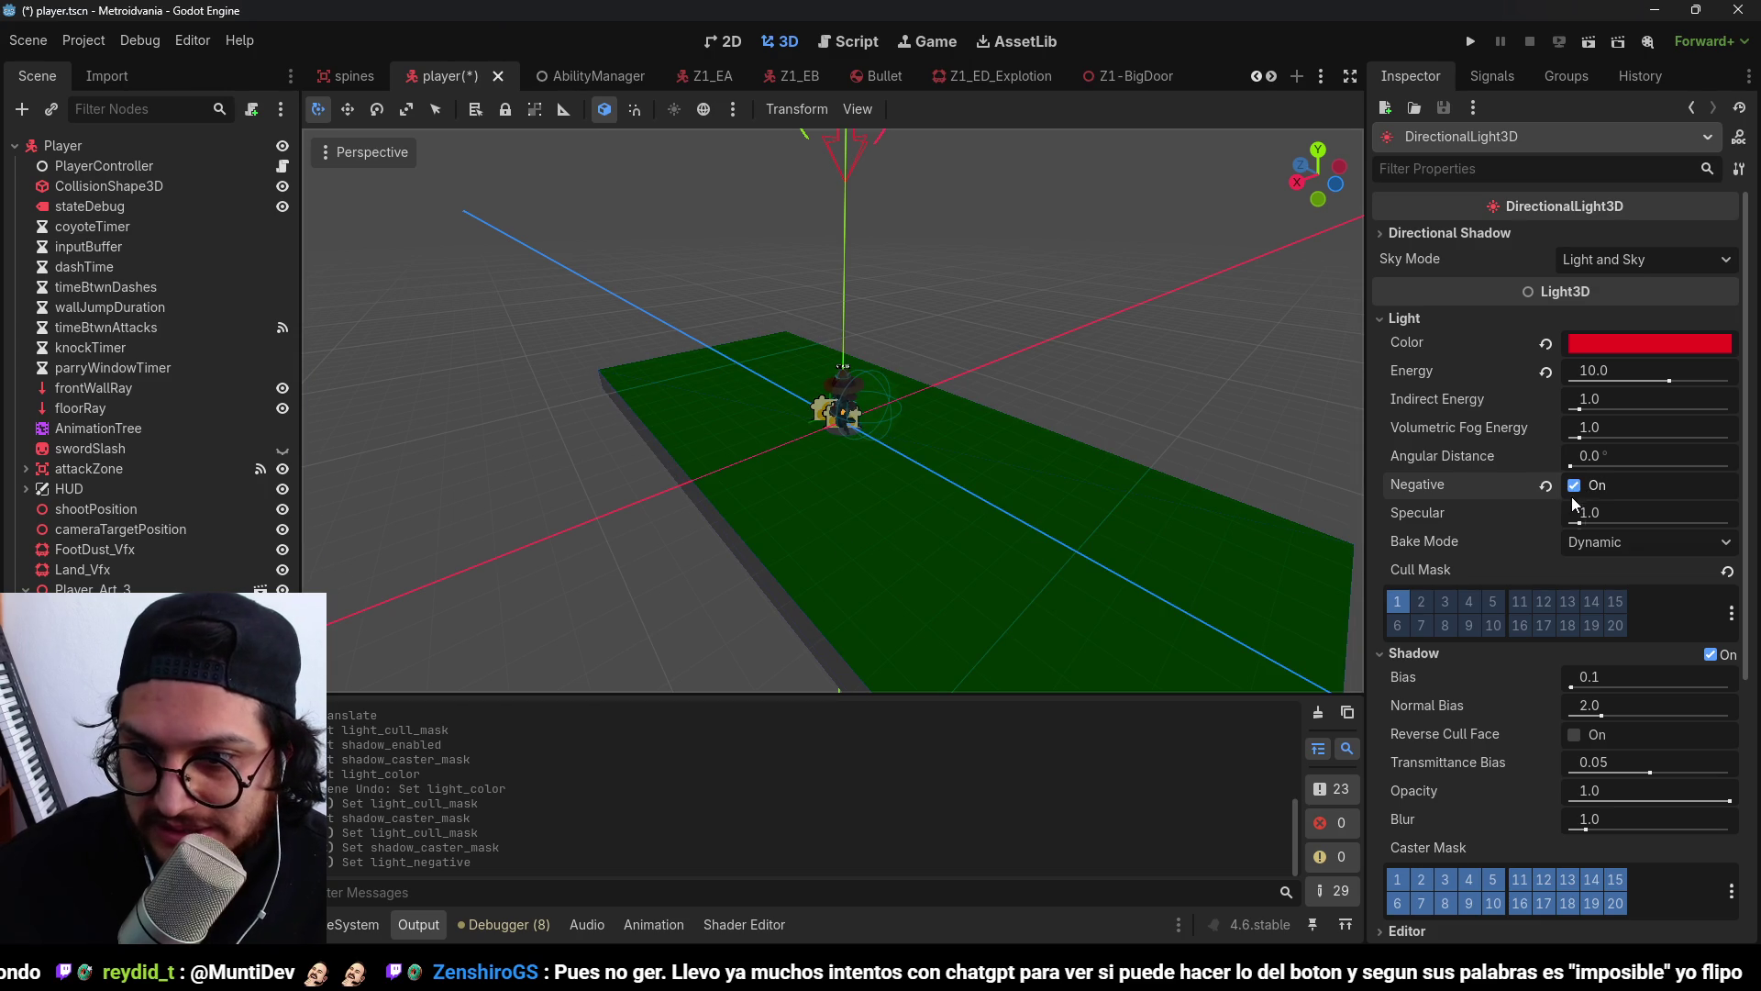
left_click(1575, 486)
scroll(1476, 431, "down", 2)
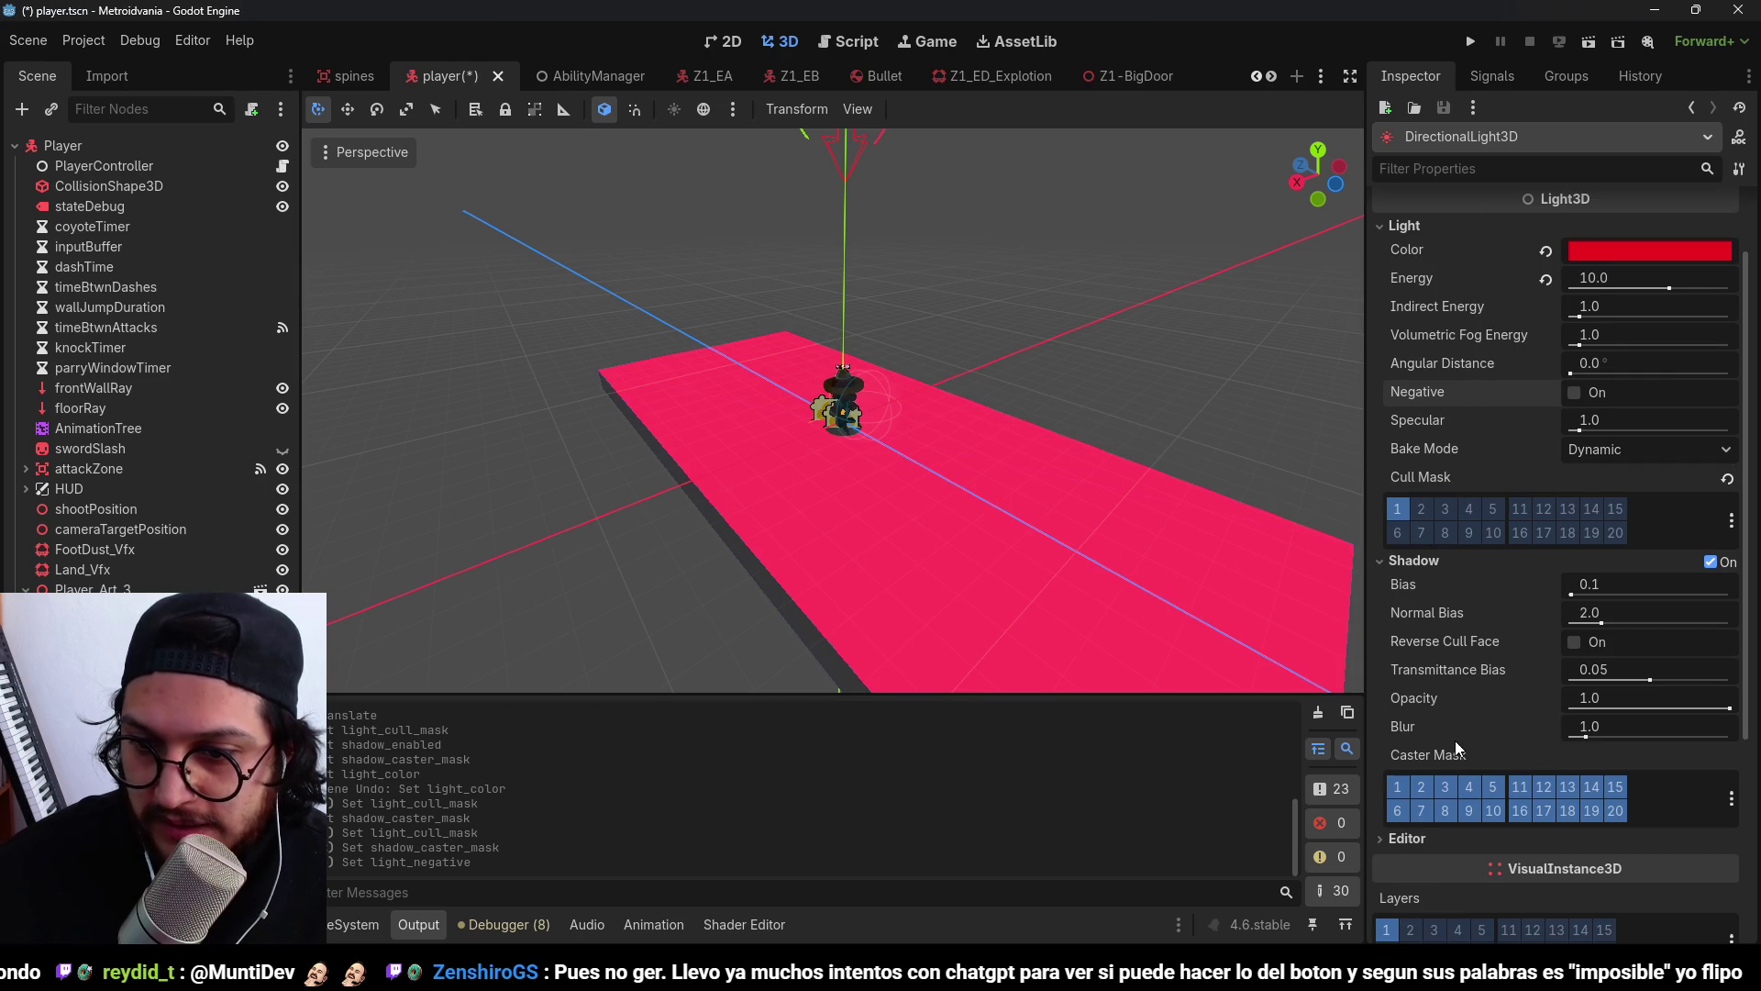
Expand and collapse the Directional Shadow settings to review them.
scroll(1457, 748, "down", 4)
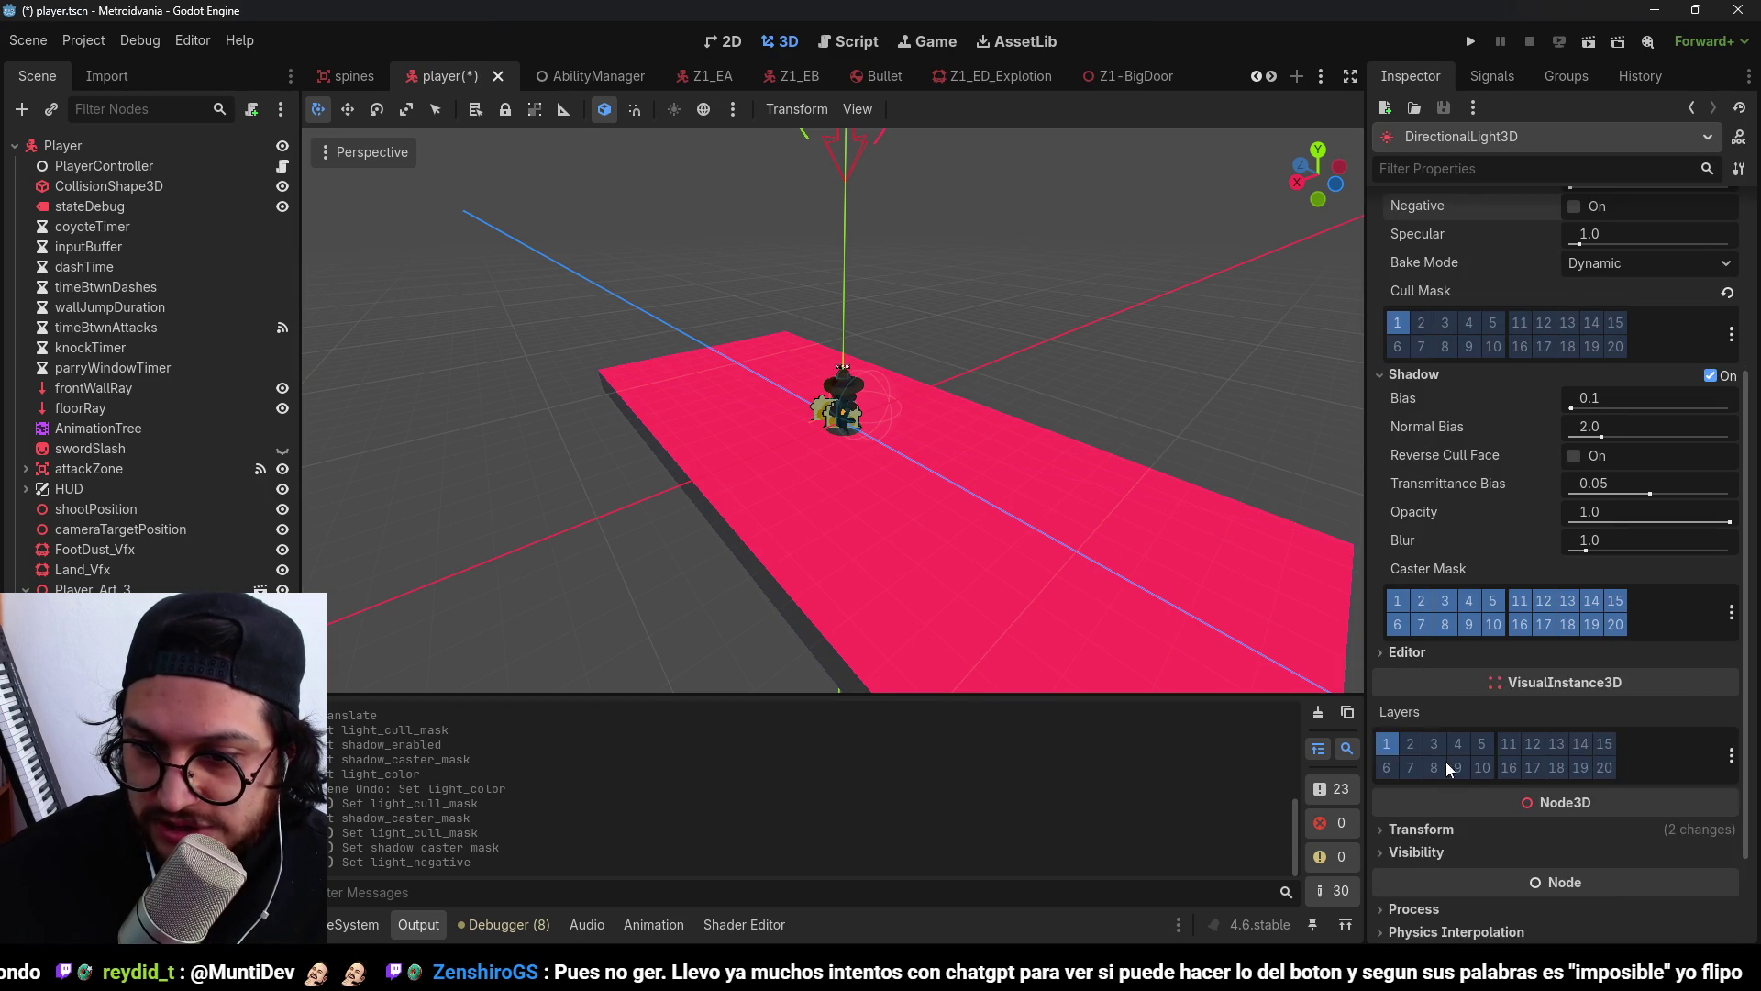
scroll(1448, 769, "down", 2)
scroll(1449, 777, "up", 5)
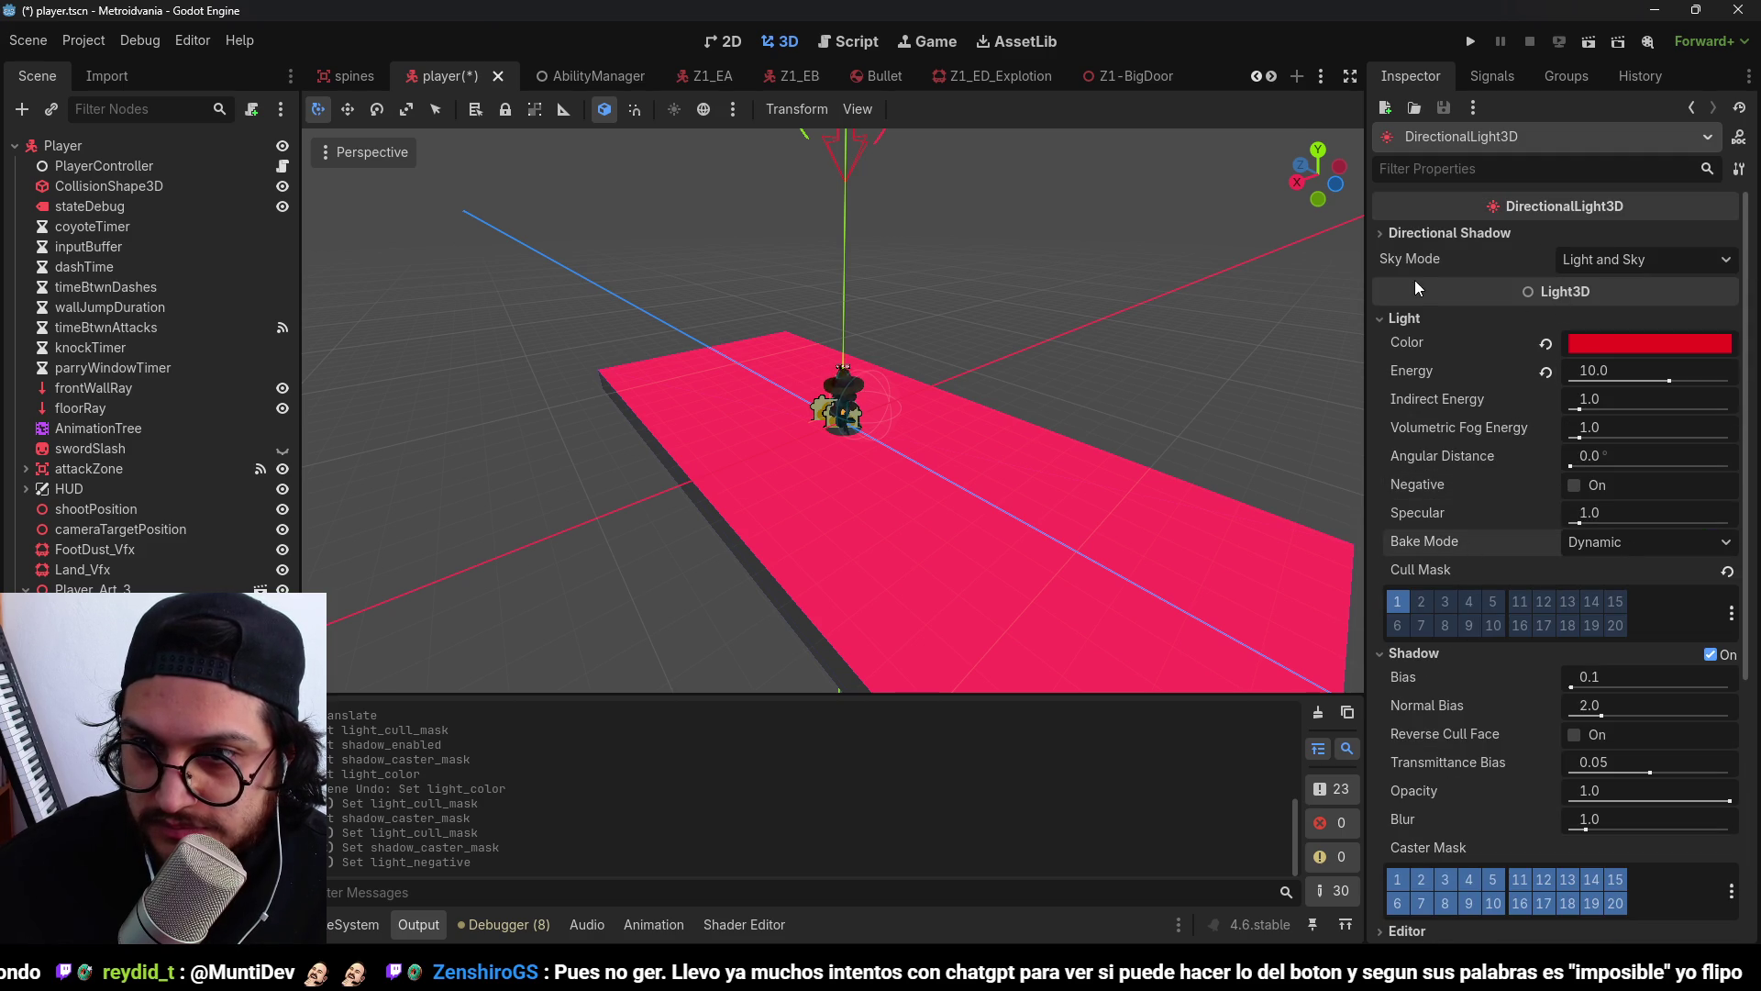
left_click(1416, 240)
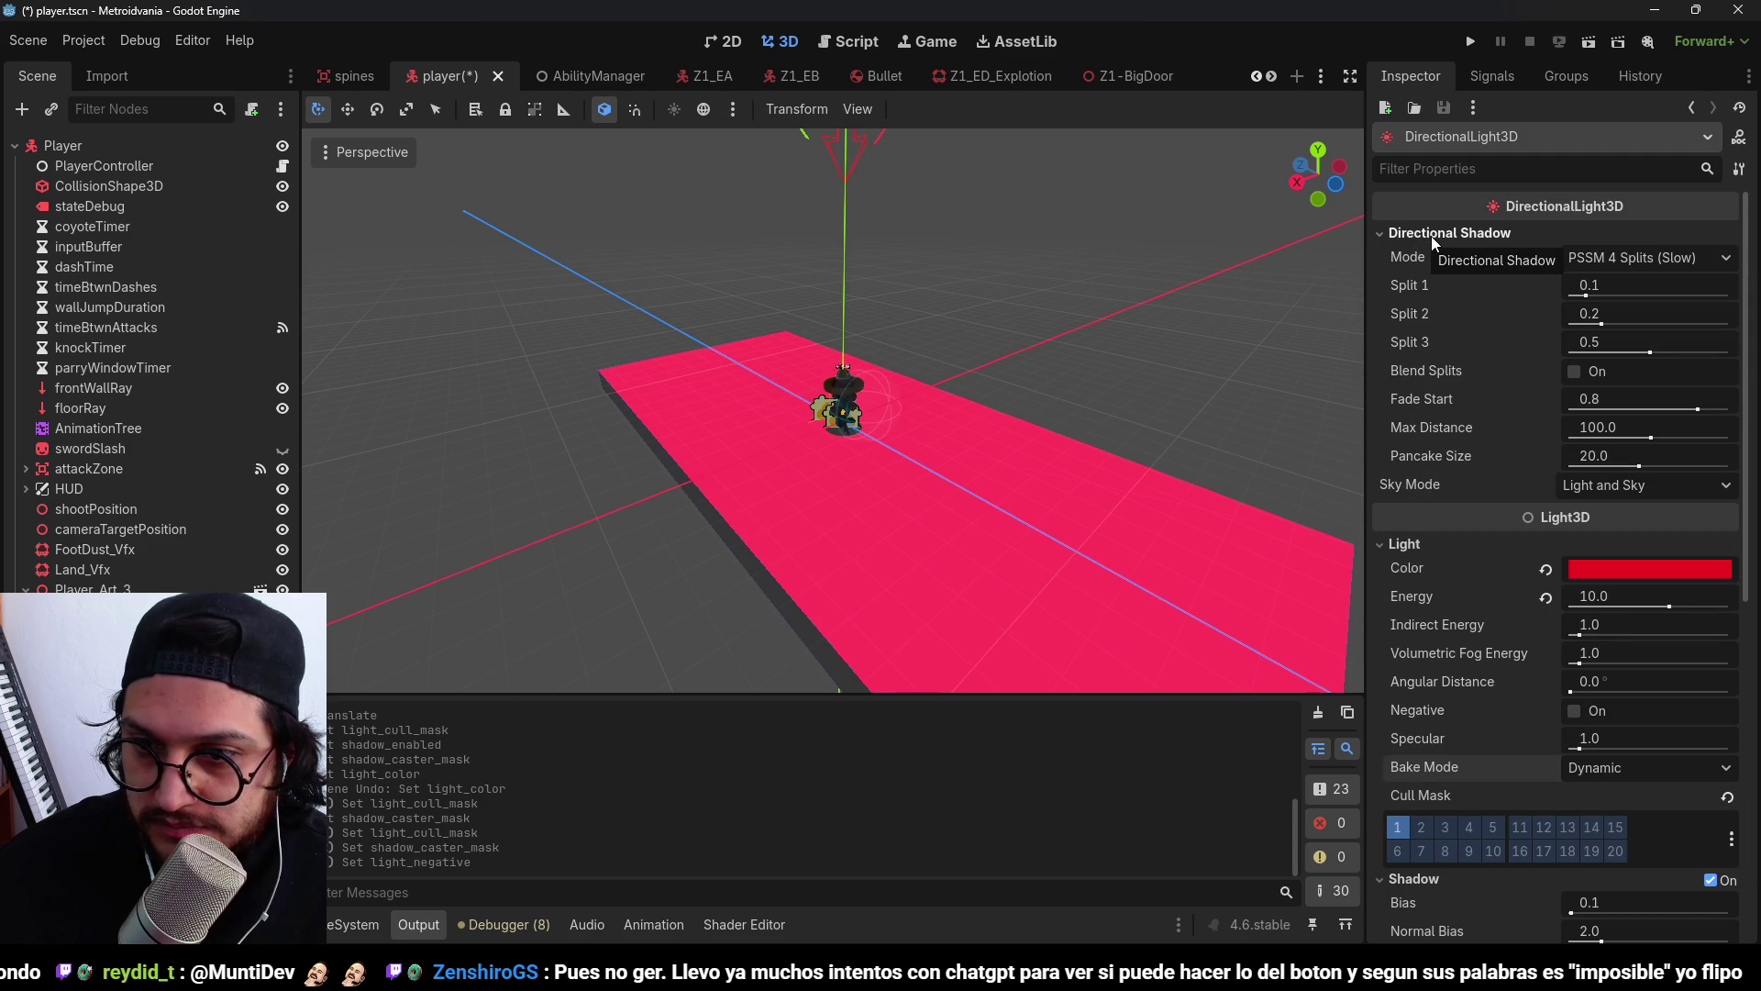
left_click(1431, 235)
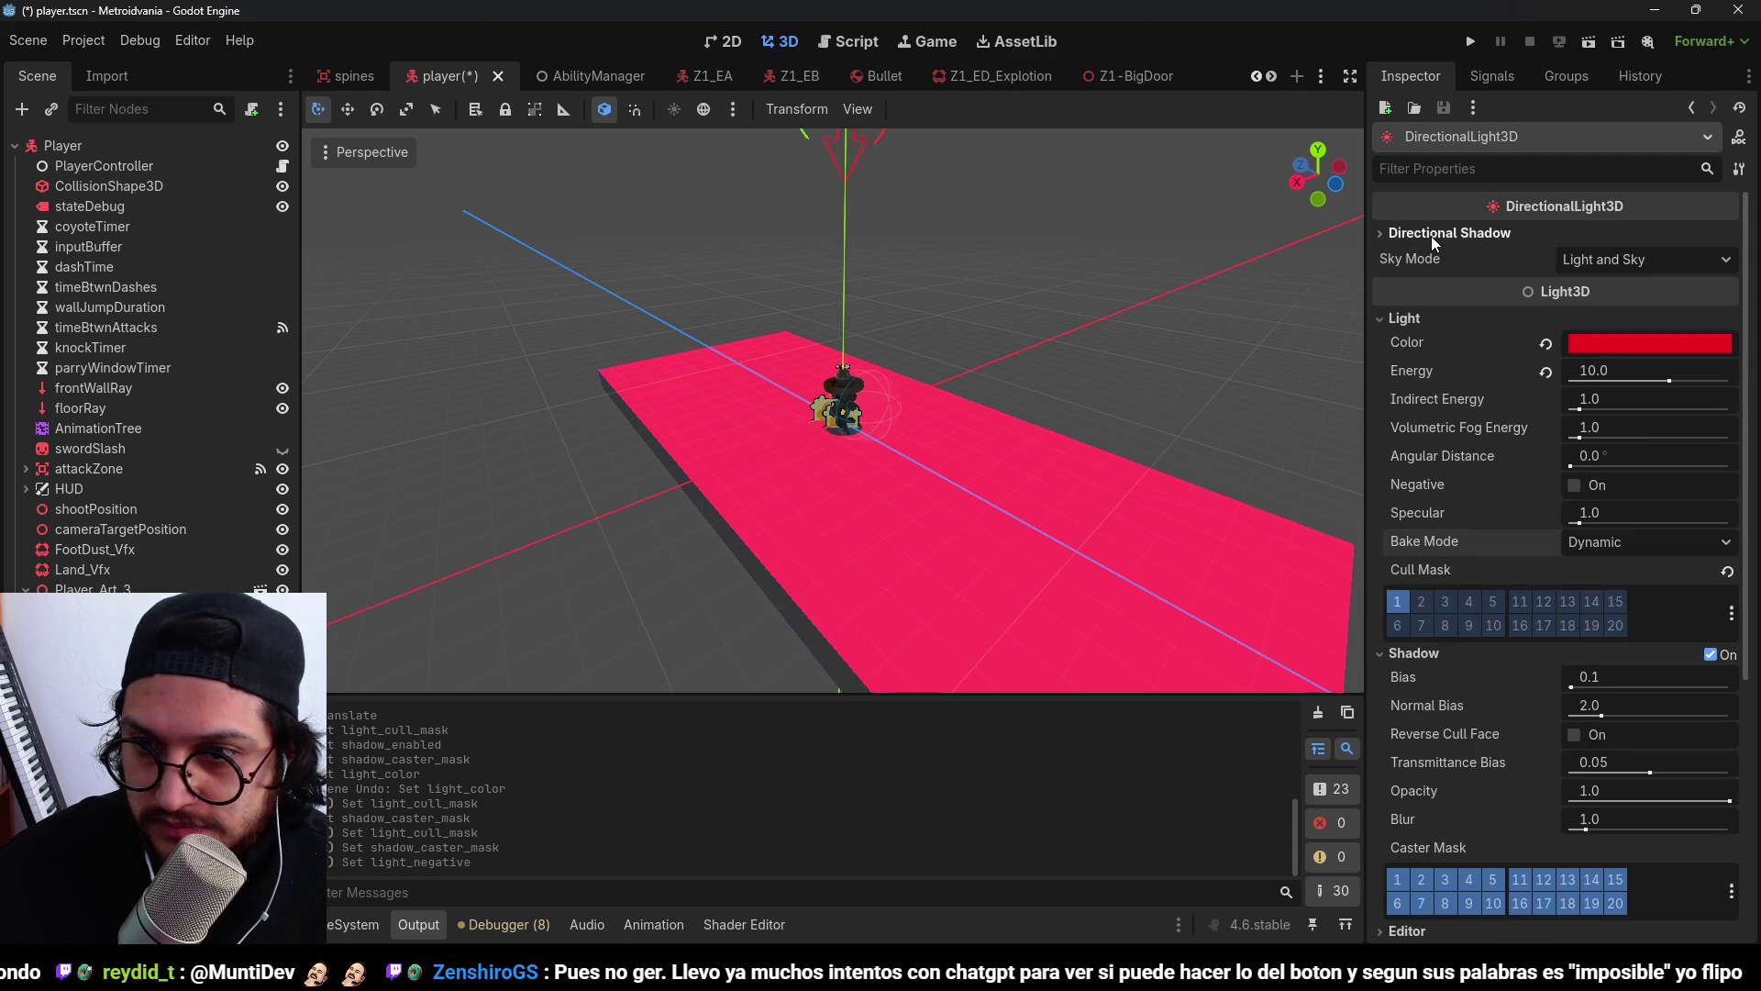
Leave the light's Bake Mode on Dynamic and save player.tscn.
scroll(1457, 622, "down", 2)
left_click(1578, 451)
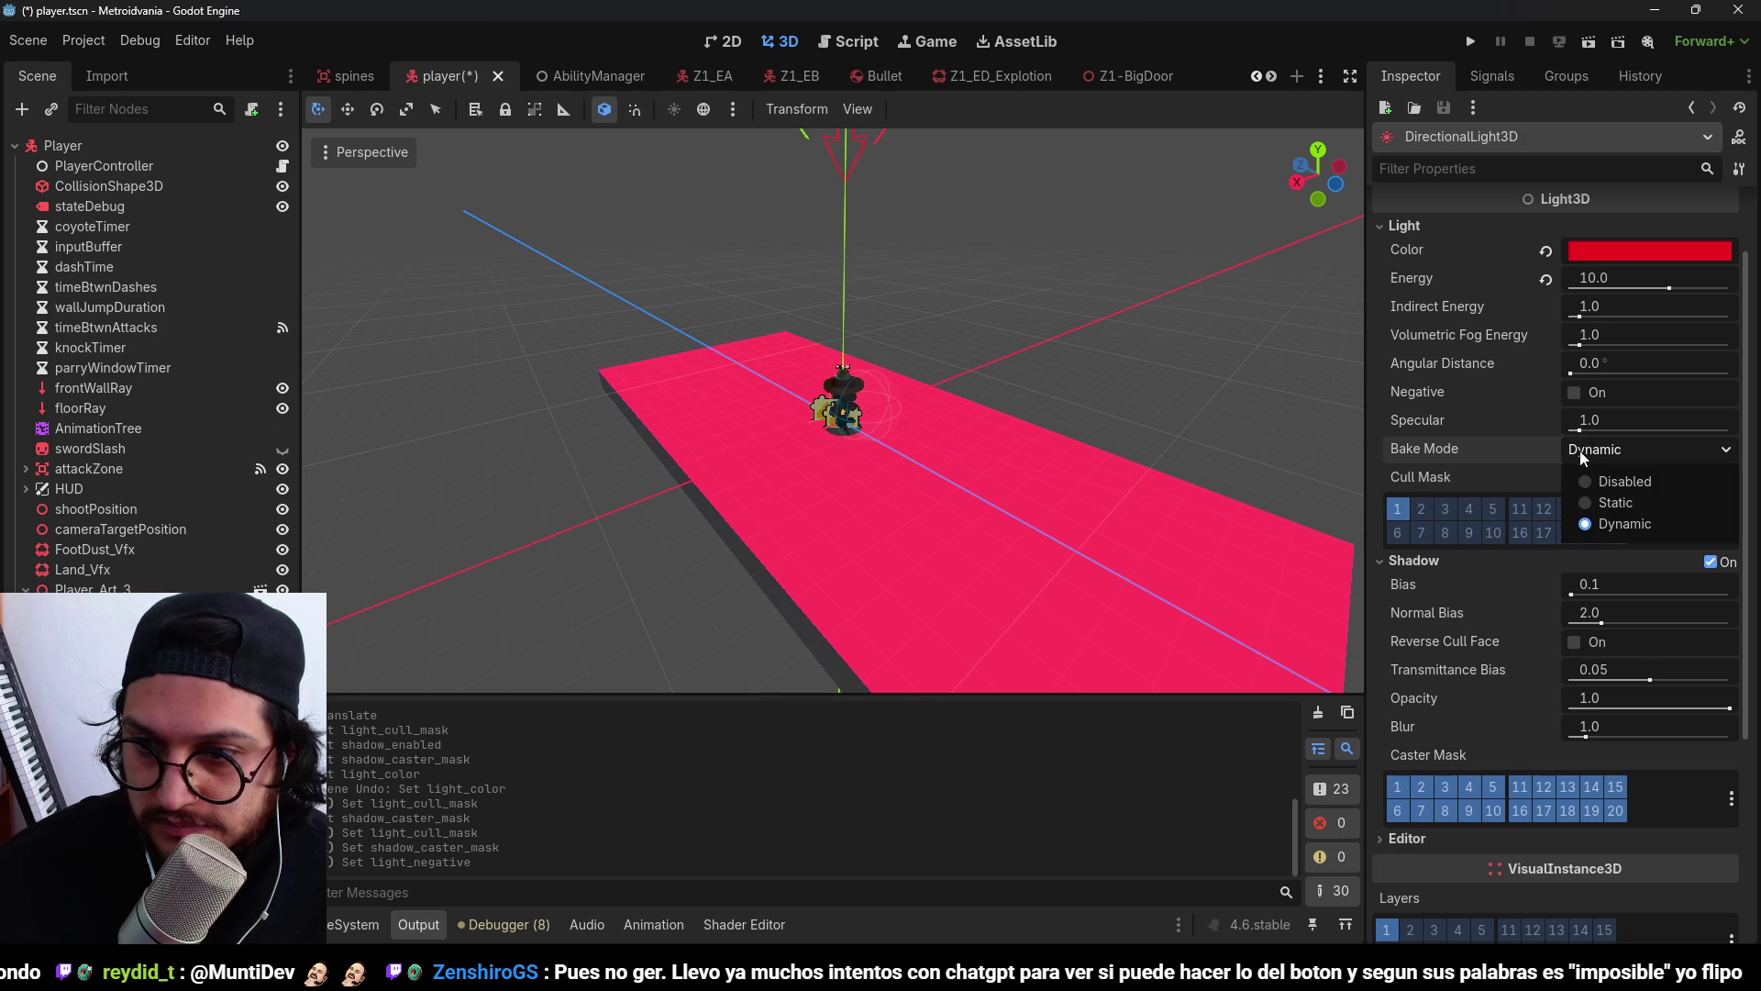
left_click(1621, 480)
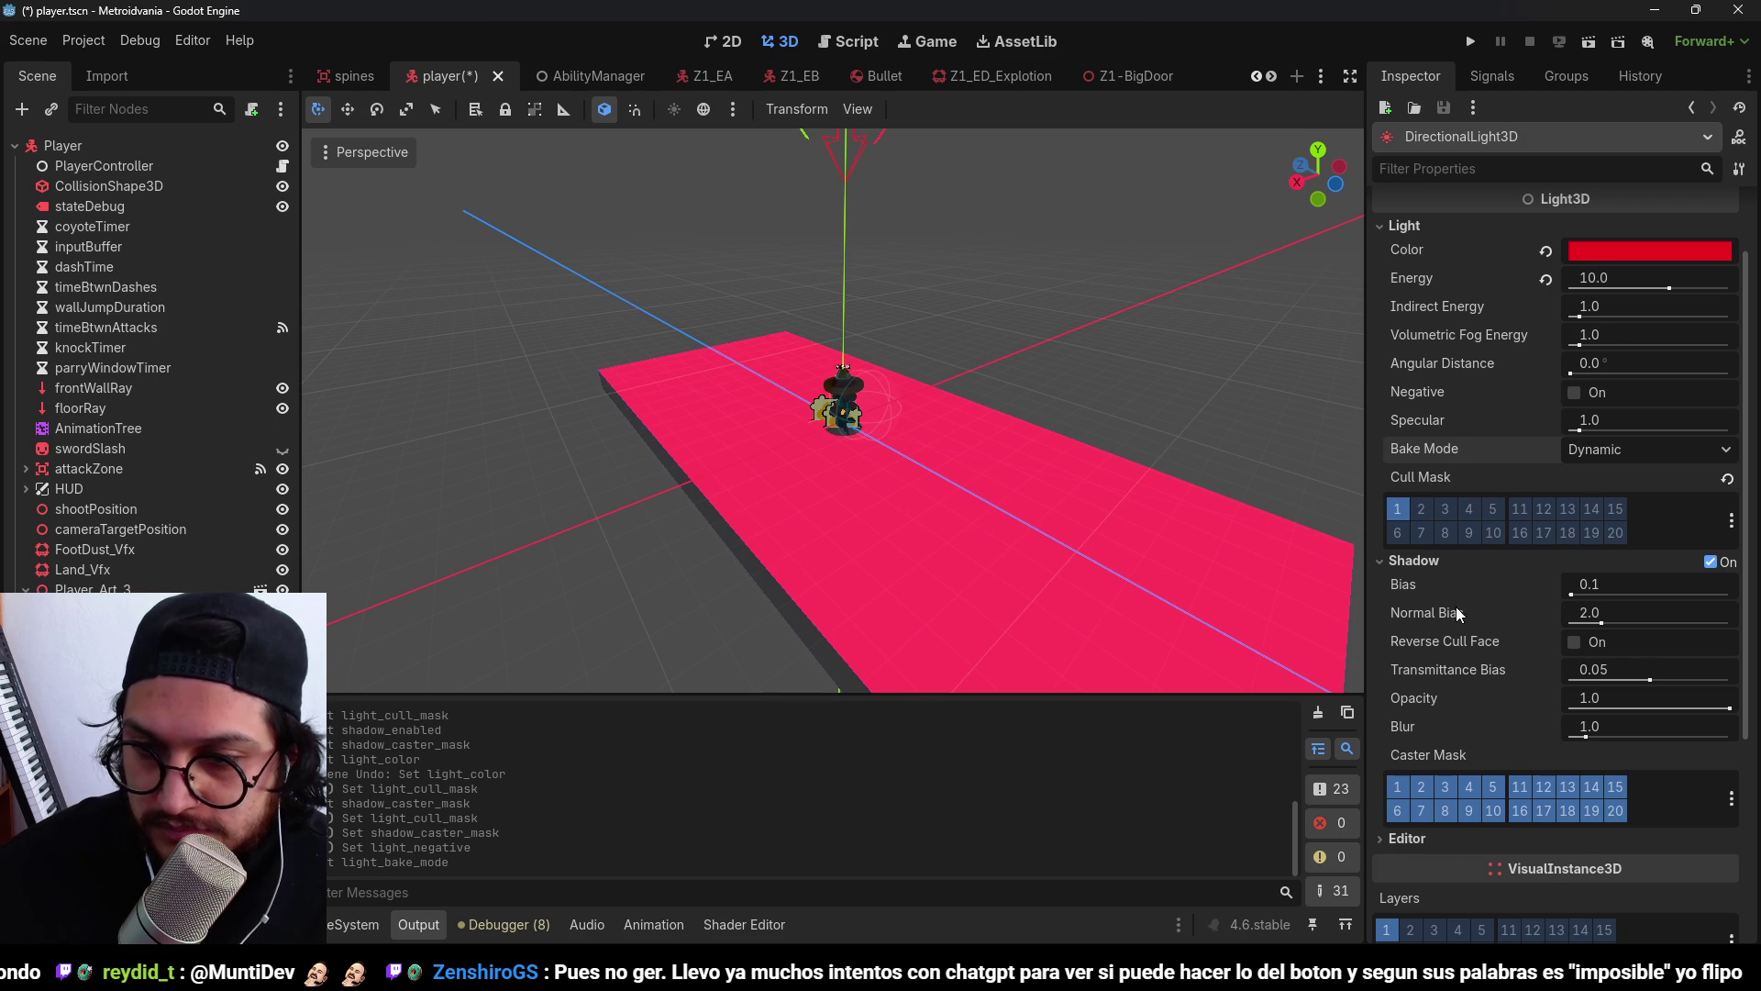
scroll(1456, 607, "down", 1)
scroll(1528, 567, "up", 3)
key("ctrl+s")
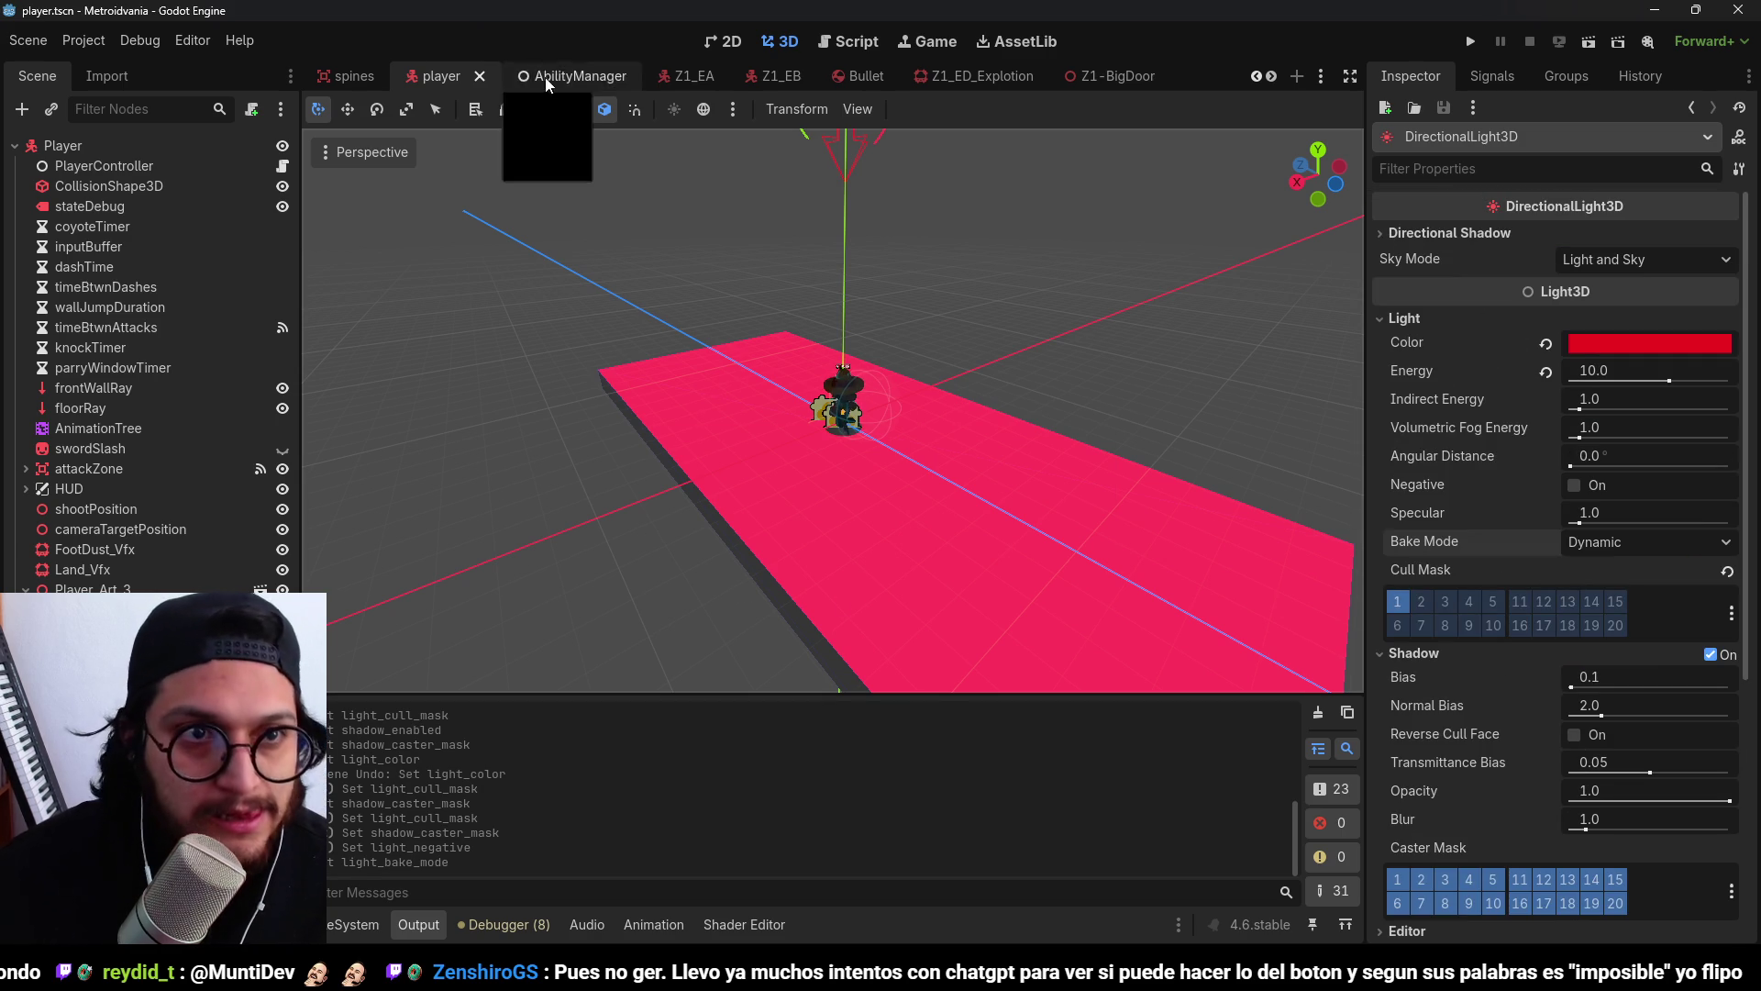
left_click(1321, 76)
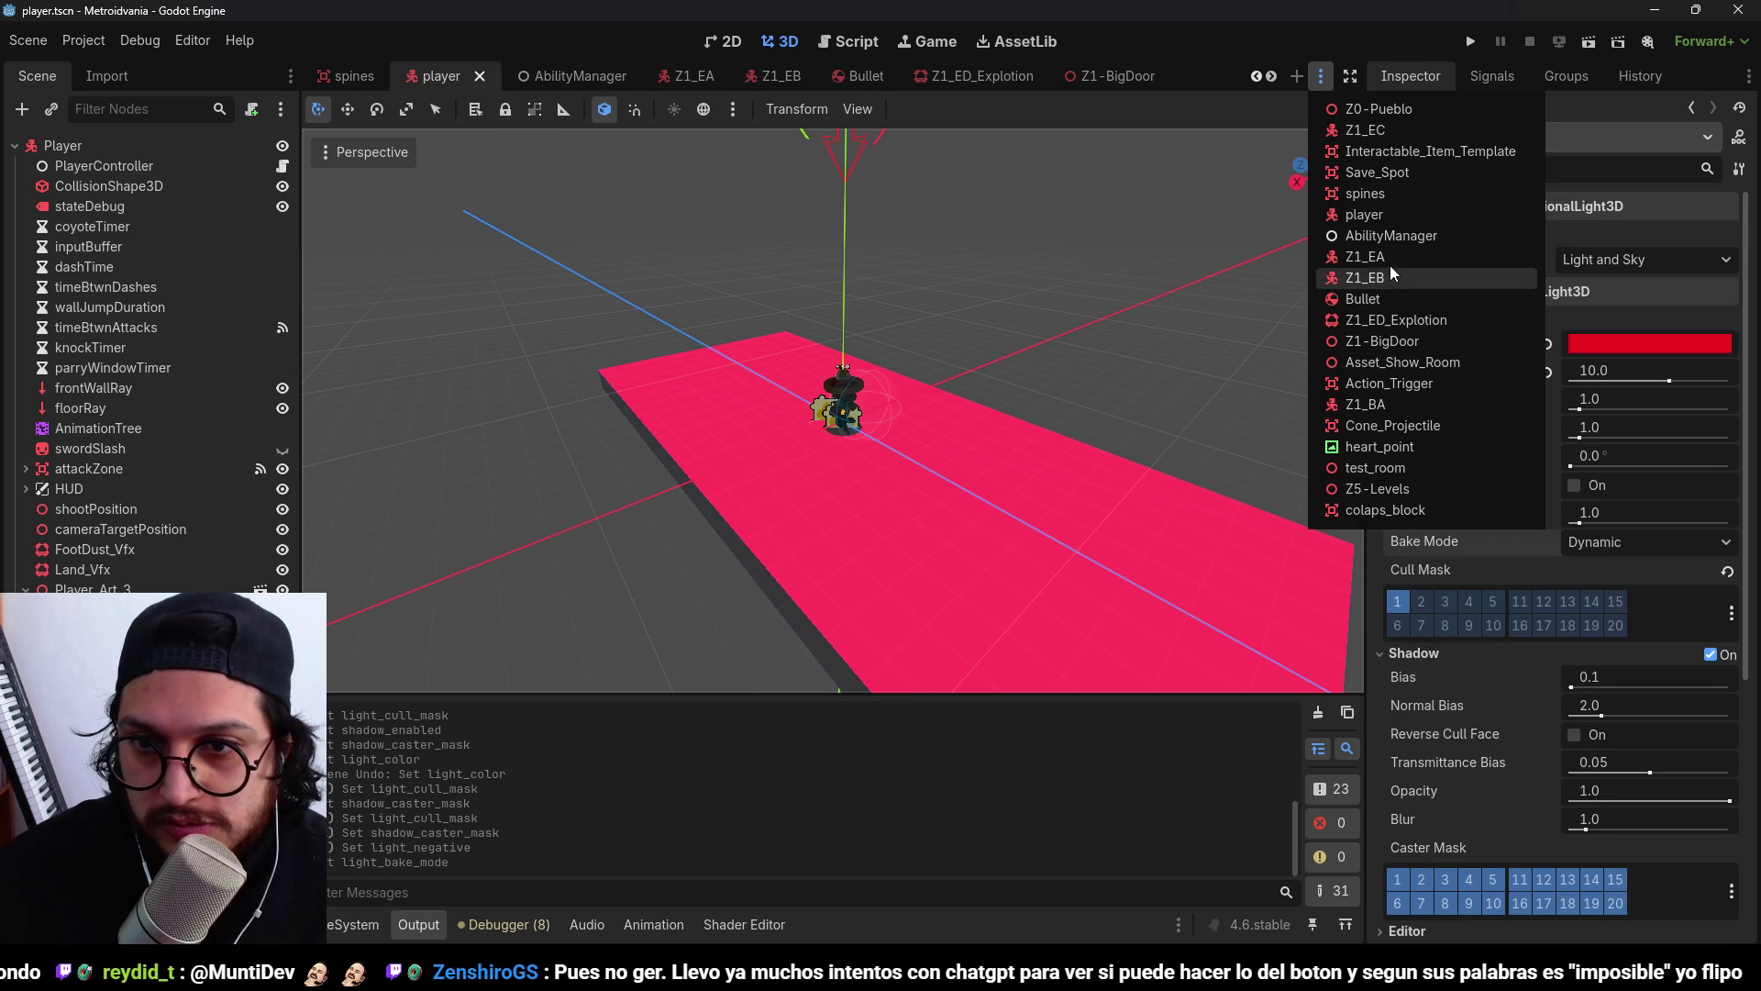
Delete the pink floor box and save the player scene.
left_click(1027, 326)
left_click(1027, 325)
key("Delete")
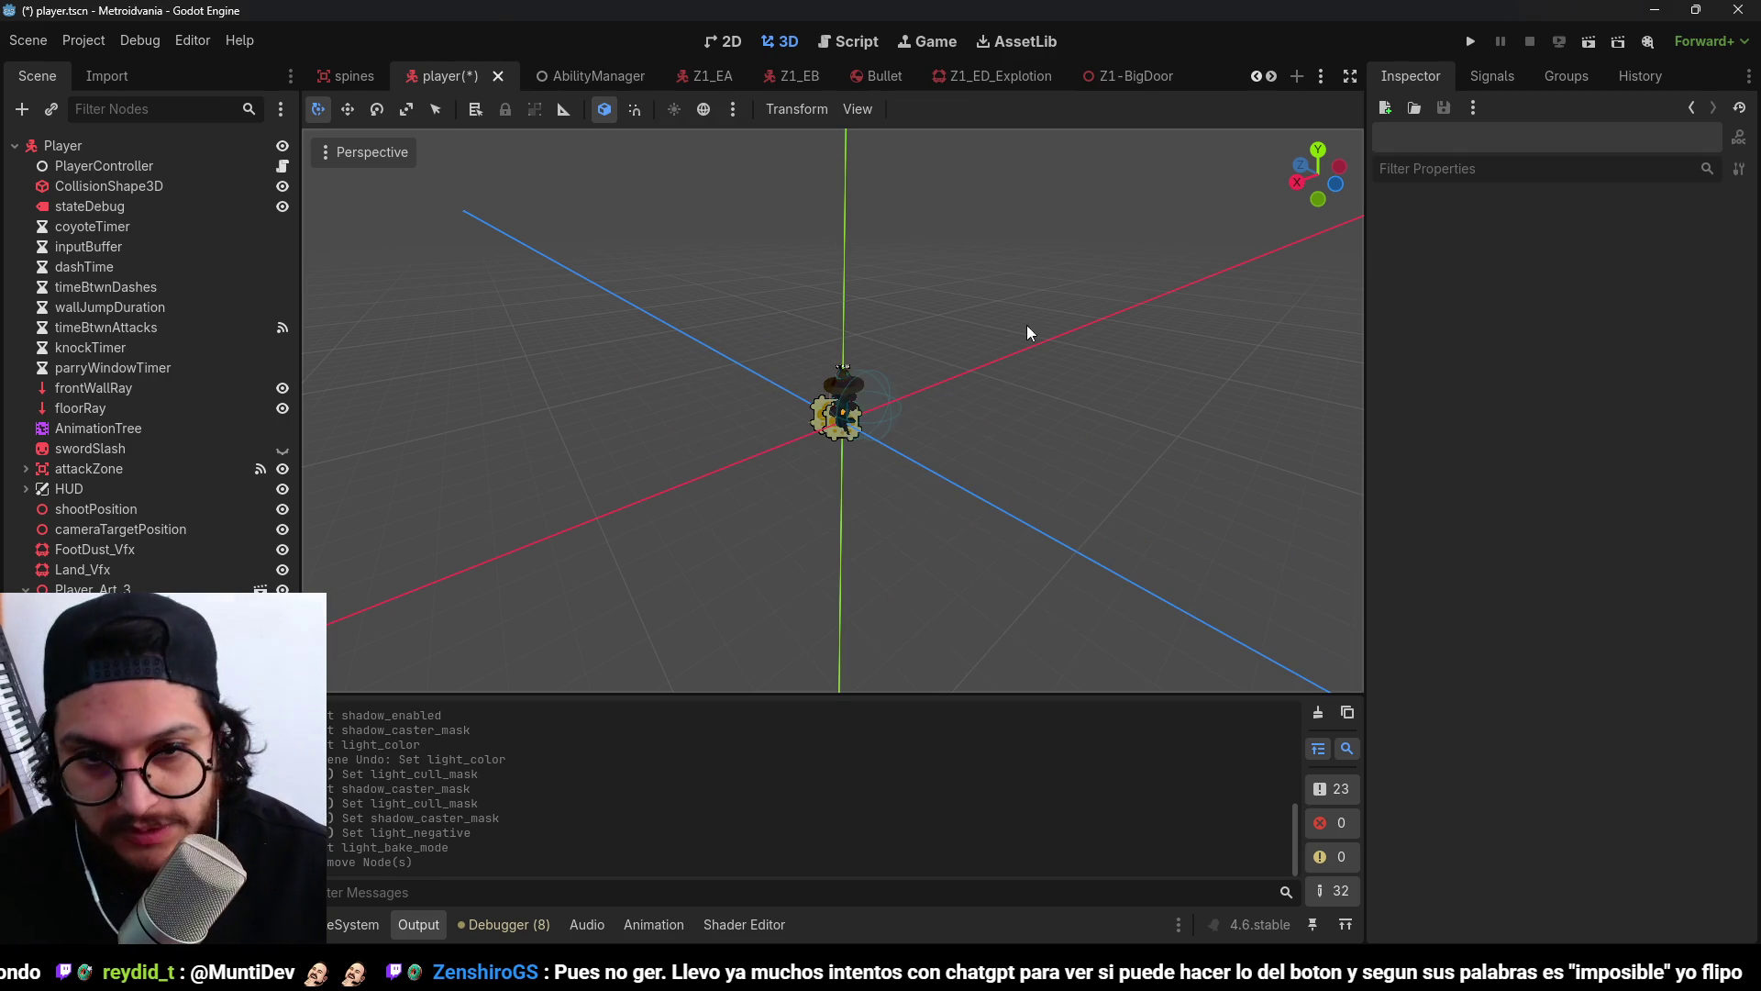
key("ctrl+s")
Switch to the Z5-Levels scene from the open scenes list.
left_click(1321, 76)
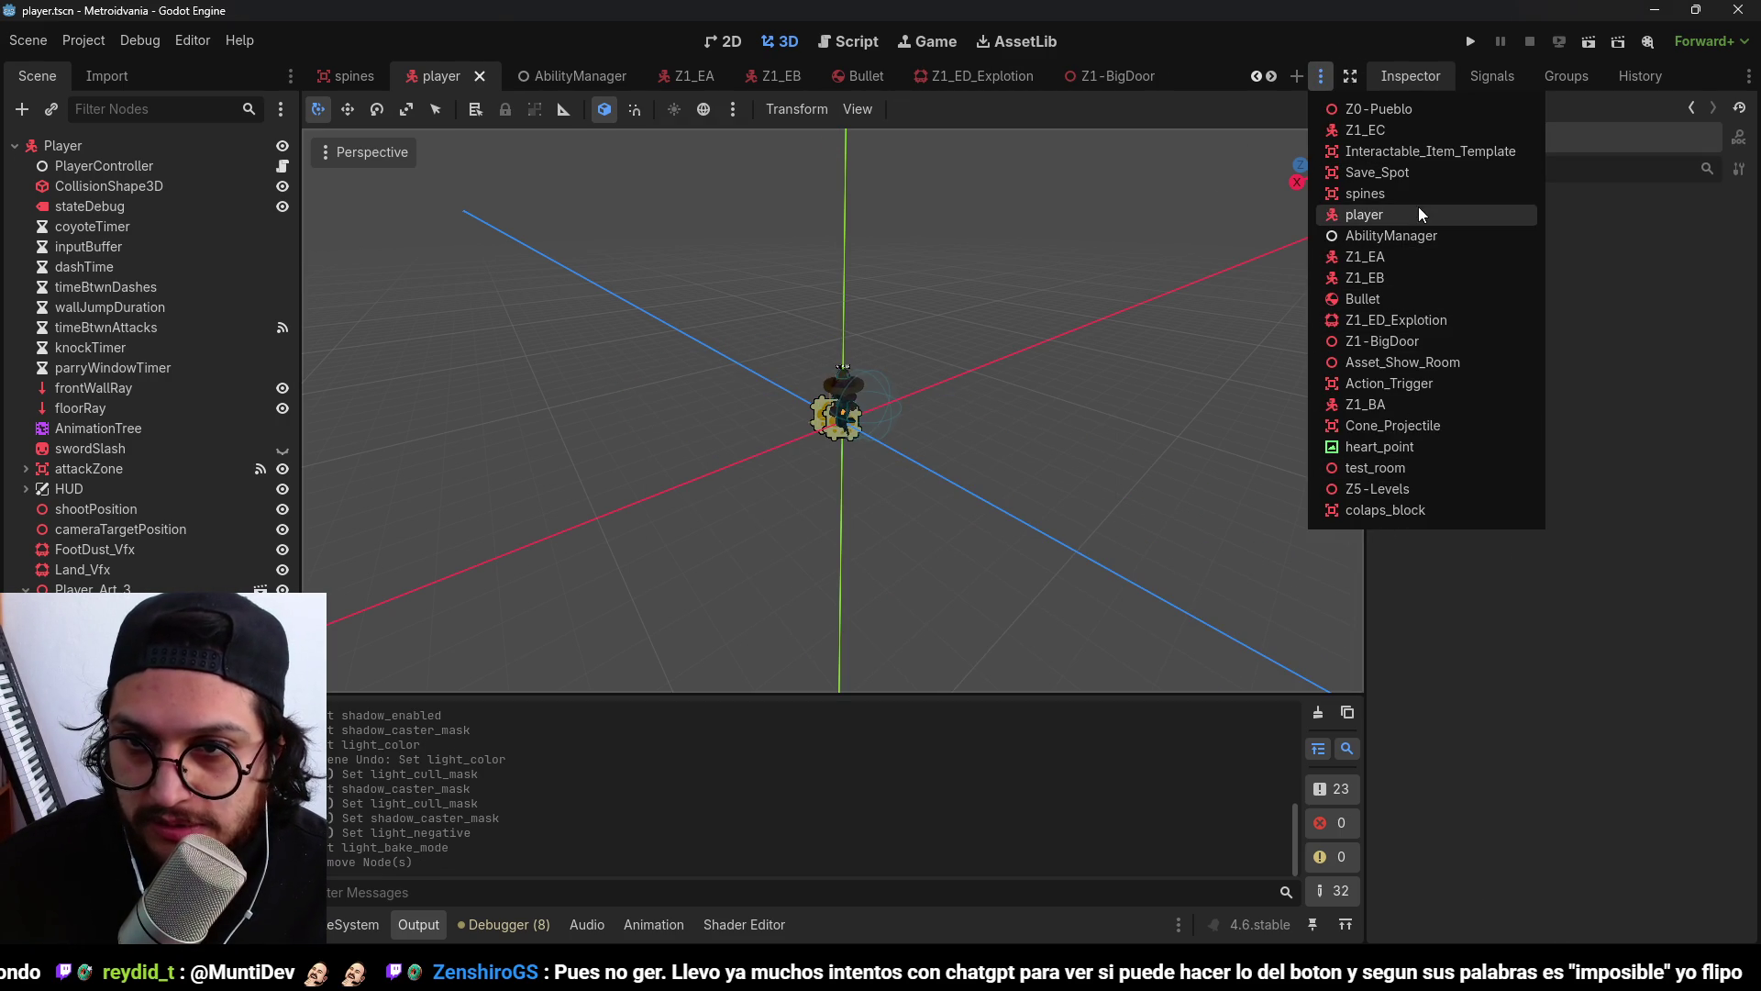
left_click(1394, 214)
left_click(1321, 76)
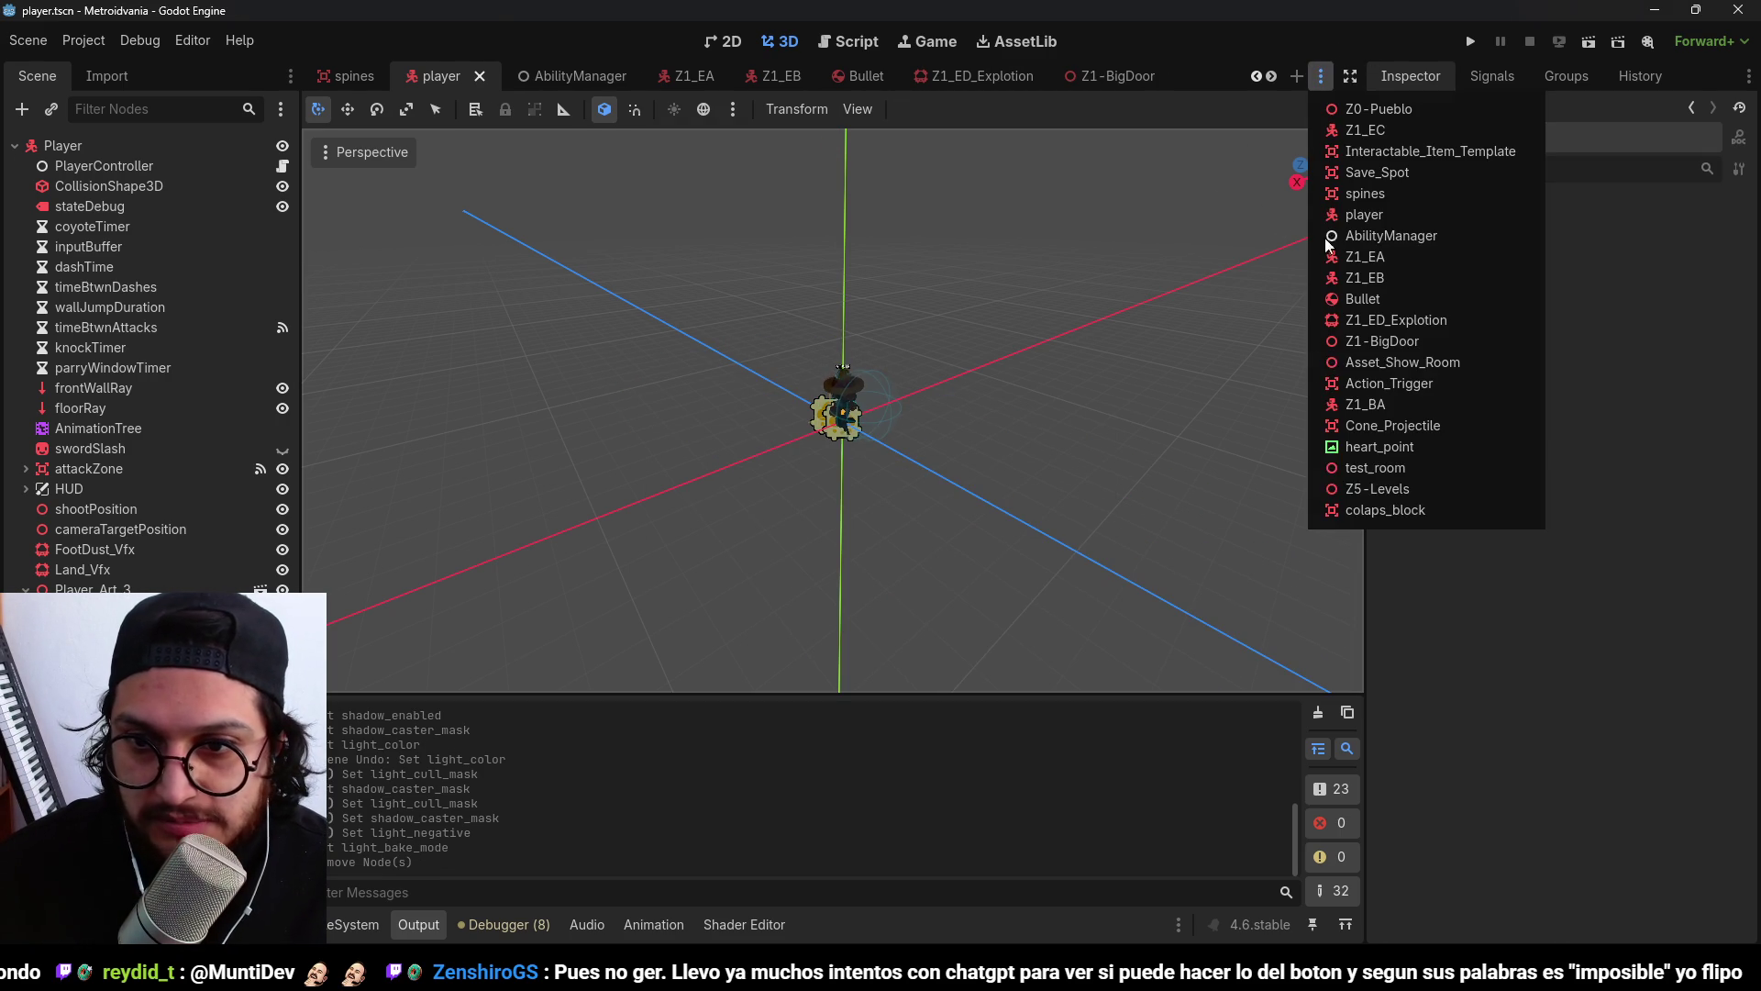
left_click(1372, 503)
scroll(849, 333, "down", 5)
scroll(871, 258, "up", 3)
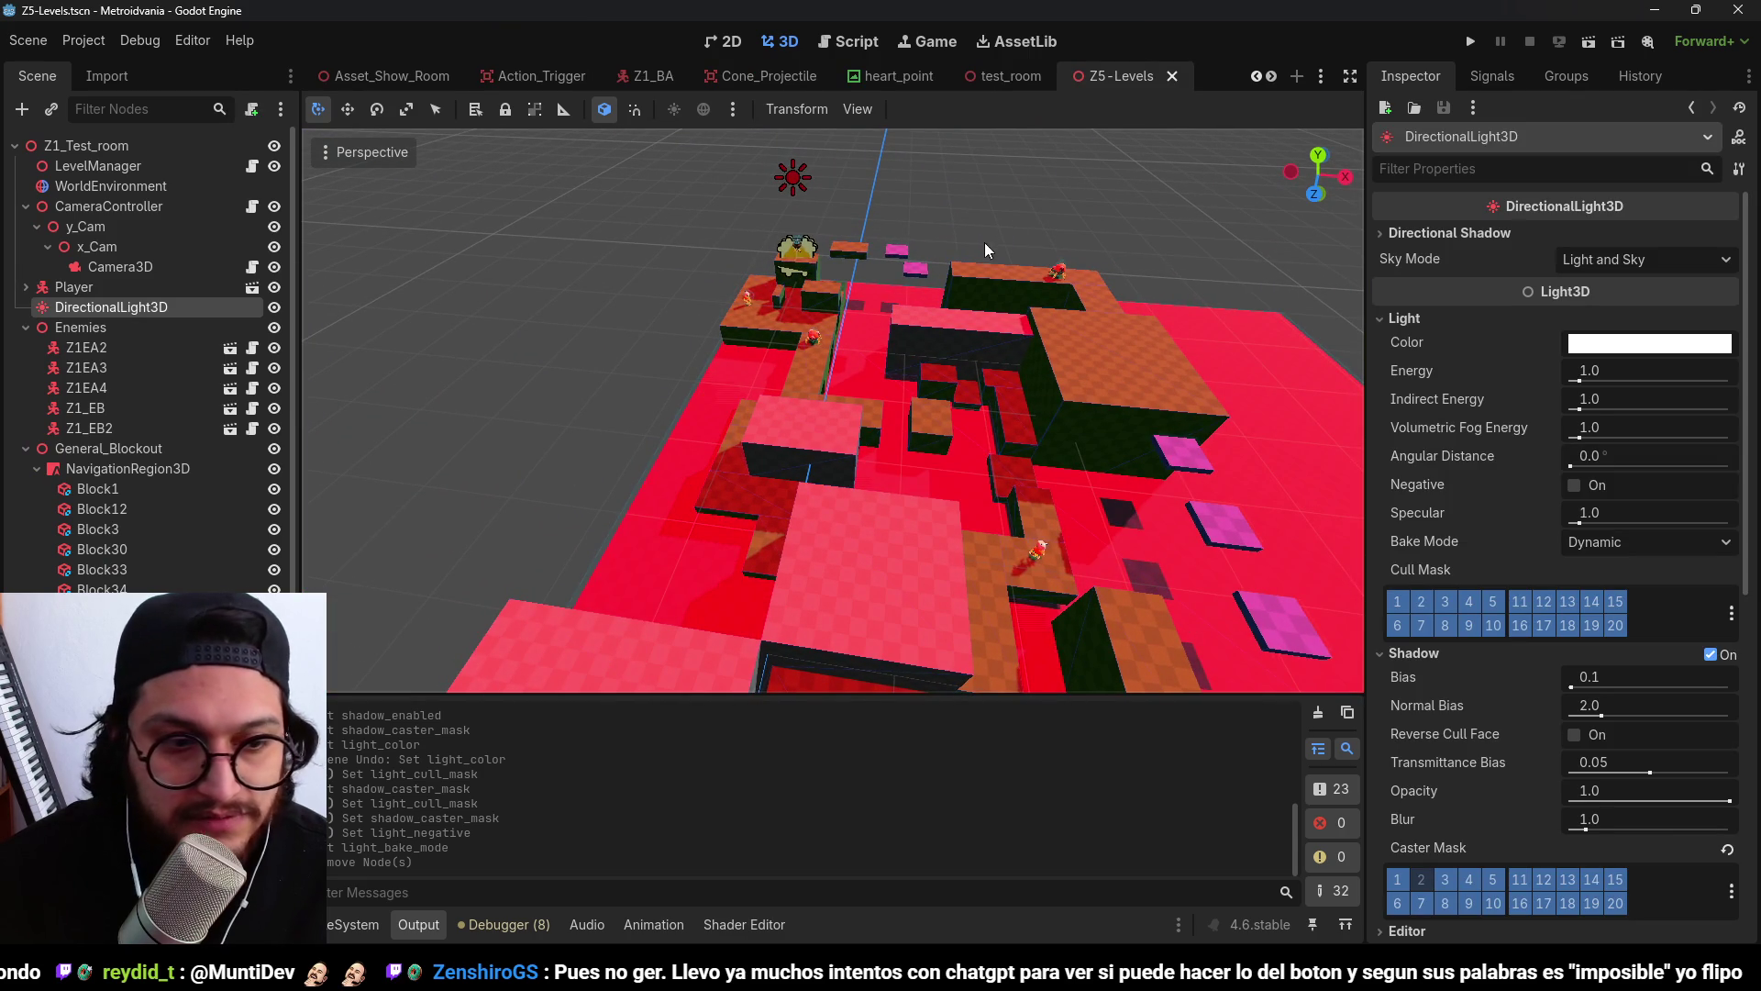
Return to the player scene and delete its DirectionalLight3D.
left_click(1319, 81)
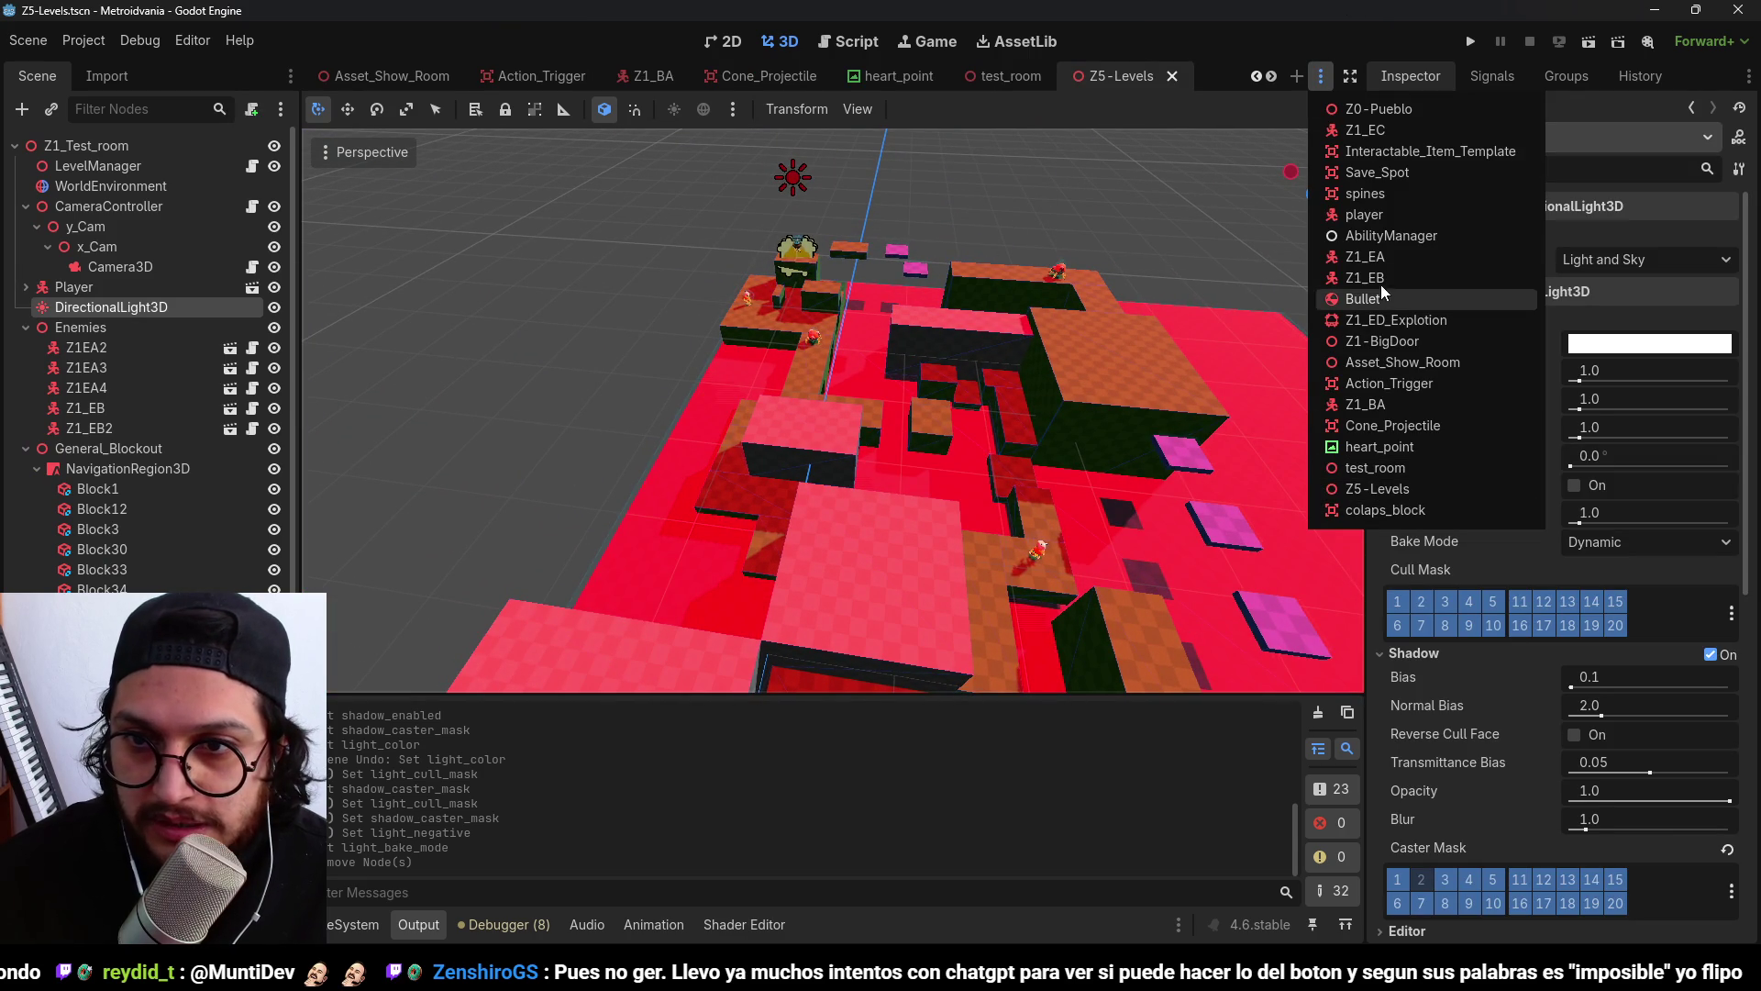
left_click(1376, 214)
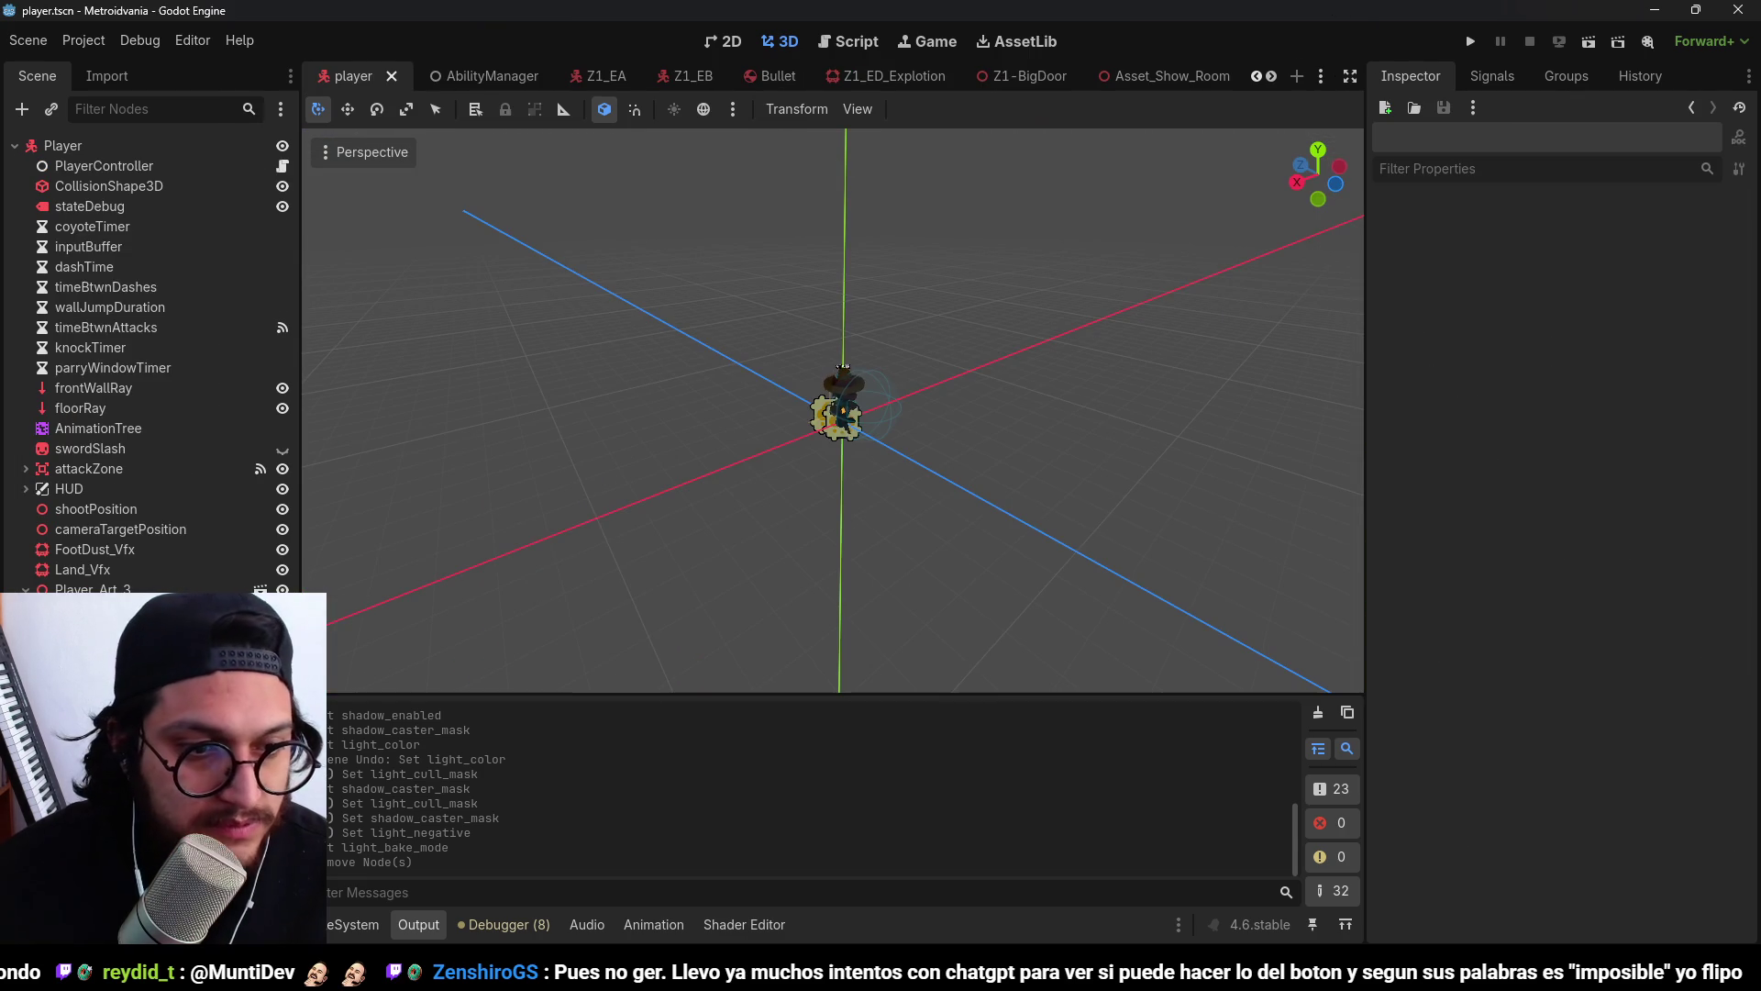
key("Delete")
key("Return")
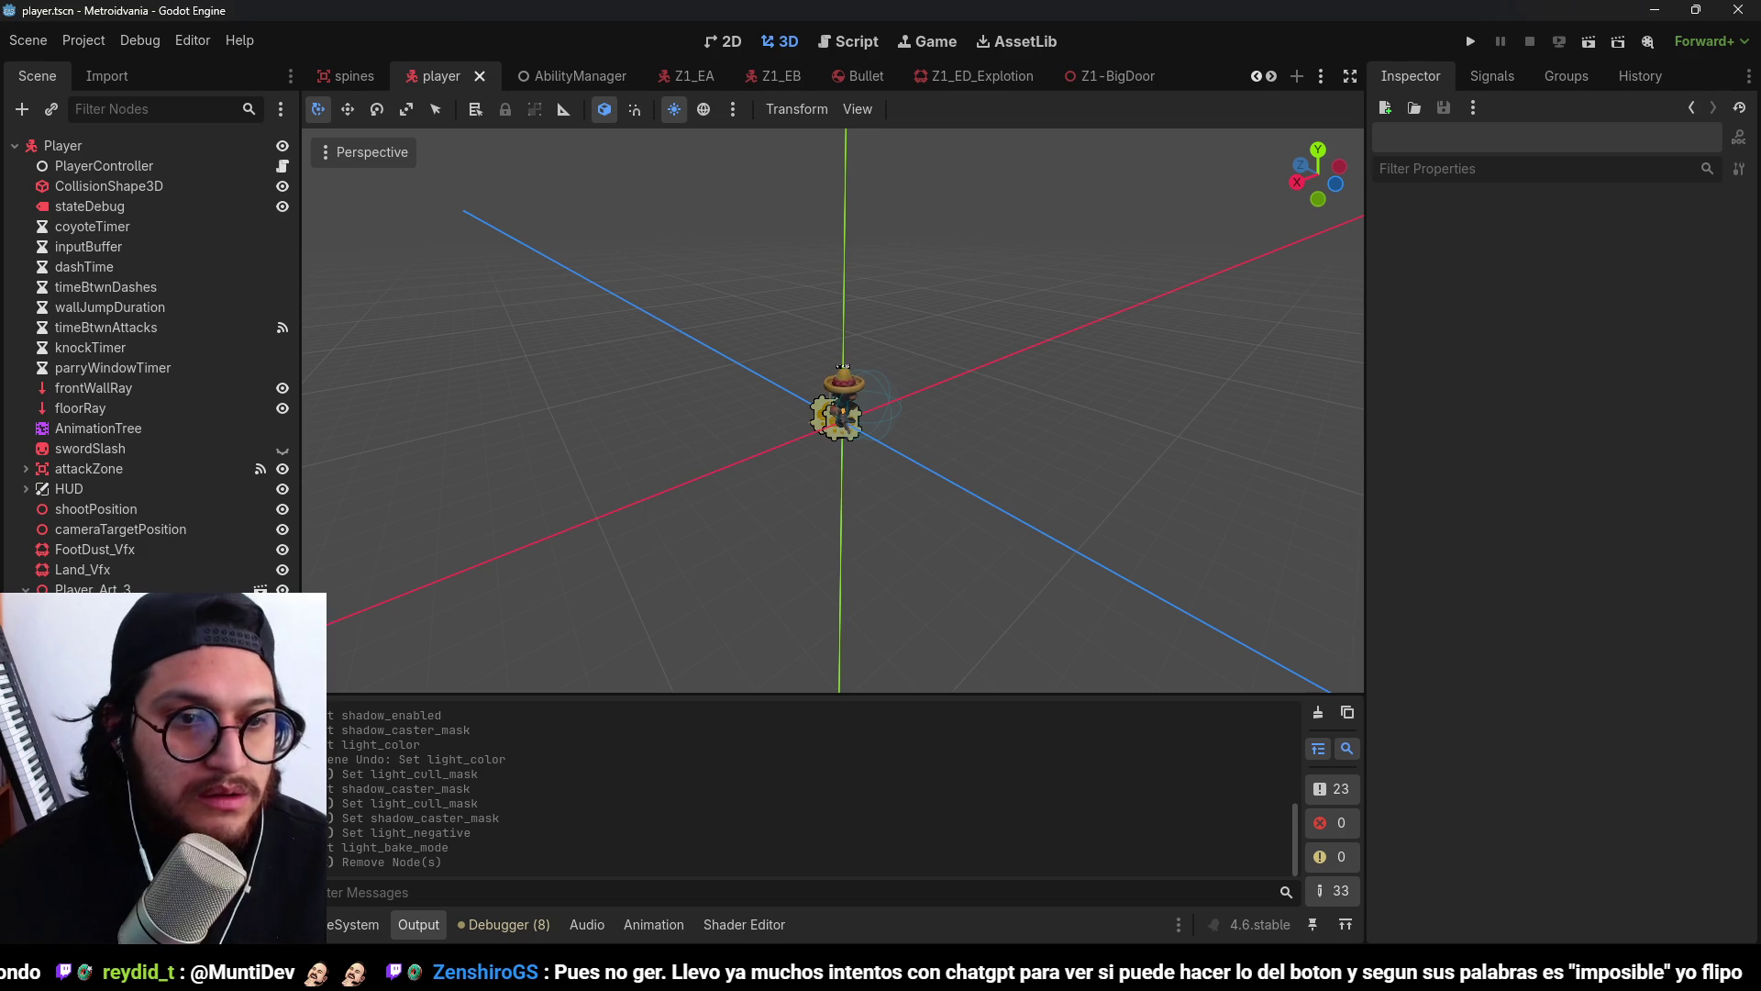
mouse_move(701, 466)
left_mouse_down()
mouse_move(917, 426)
mouse_move(361, 333)
left_mouse_up()
scroll(361, 334, "up", 5)
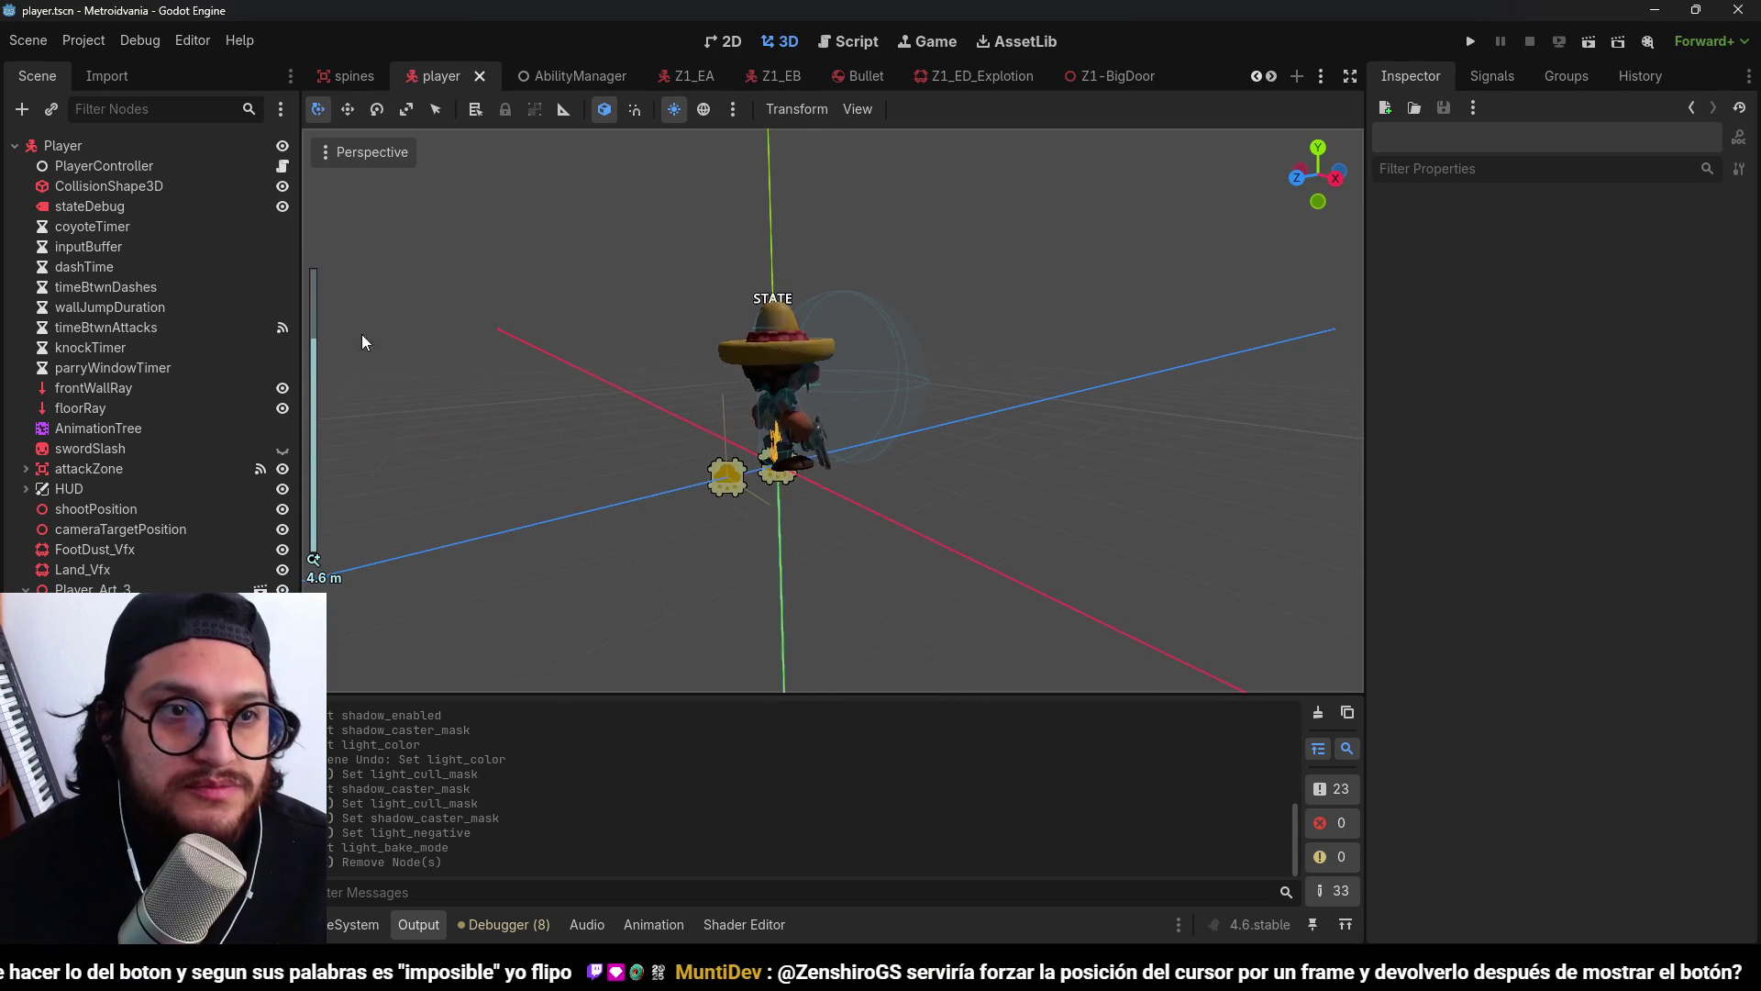
left_click(145, 185)
left_click(154, 139)
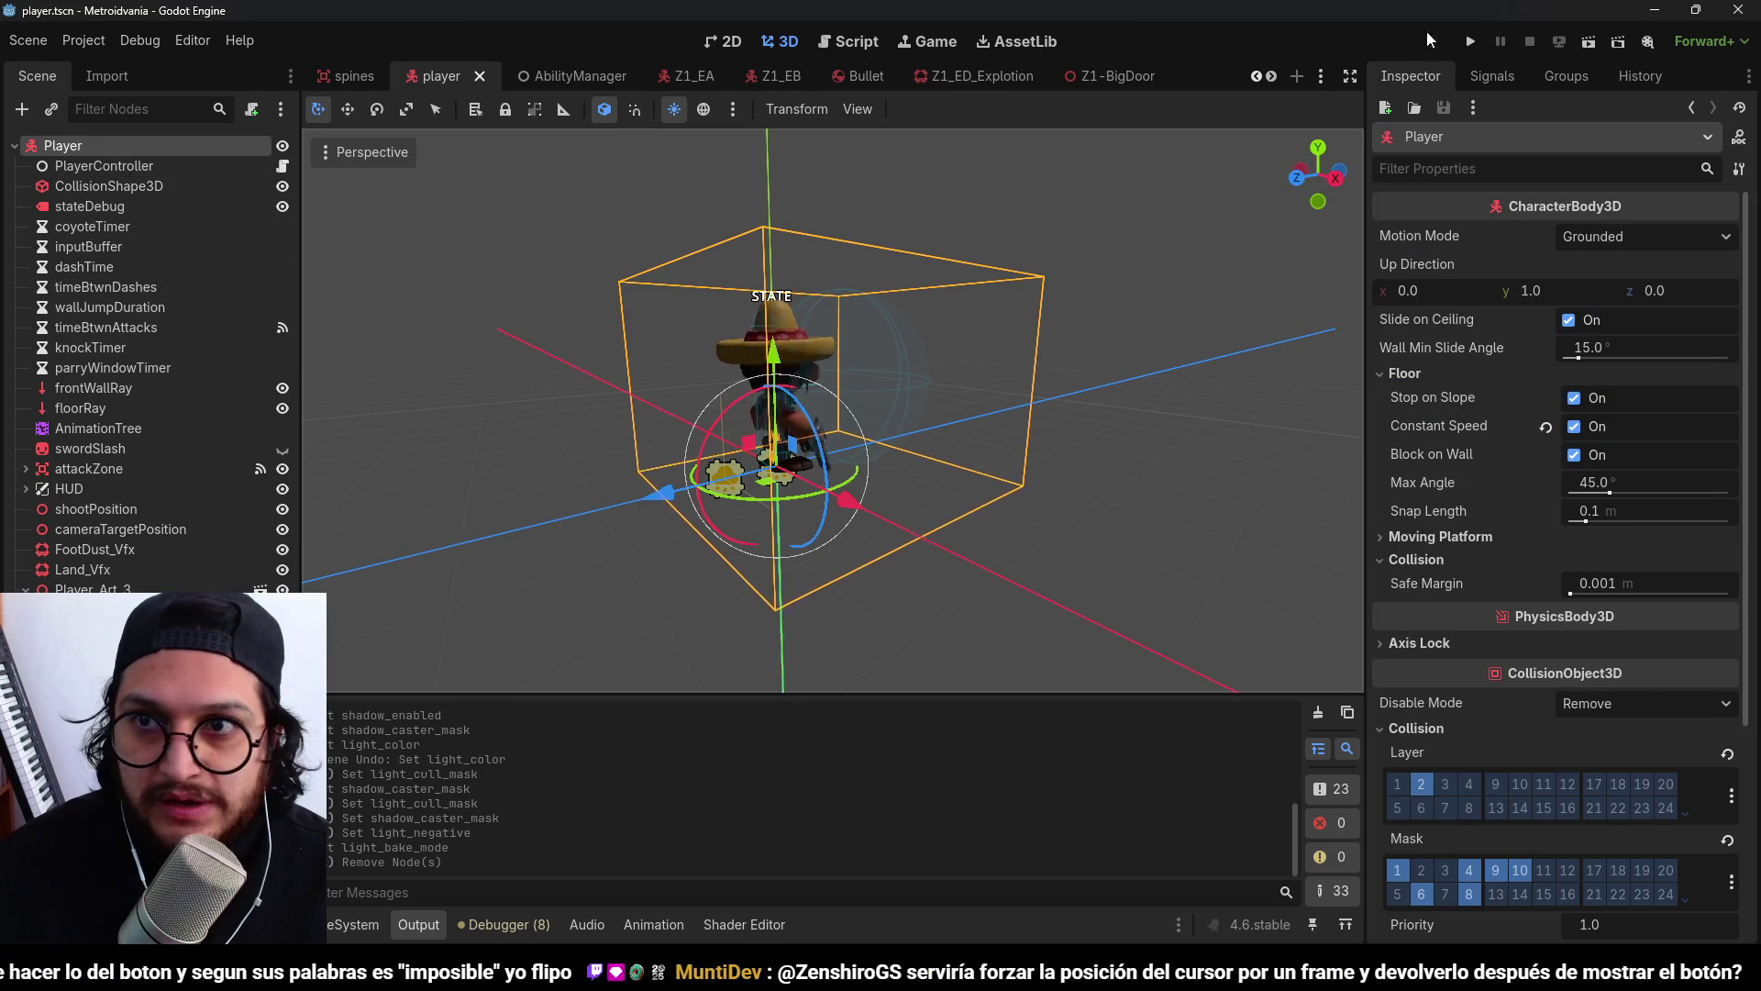
Play-test the game, walking the character onto a higher block, then stop it.
left_click(1472, 42)
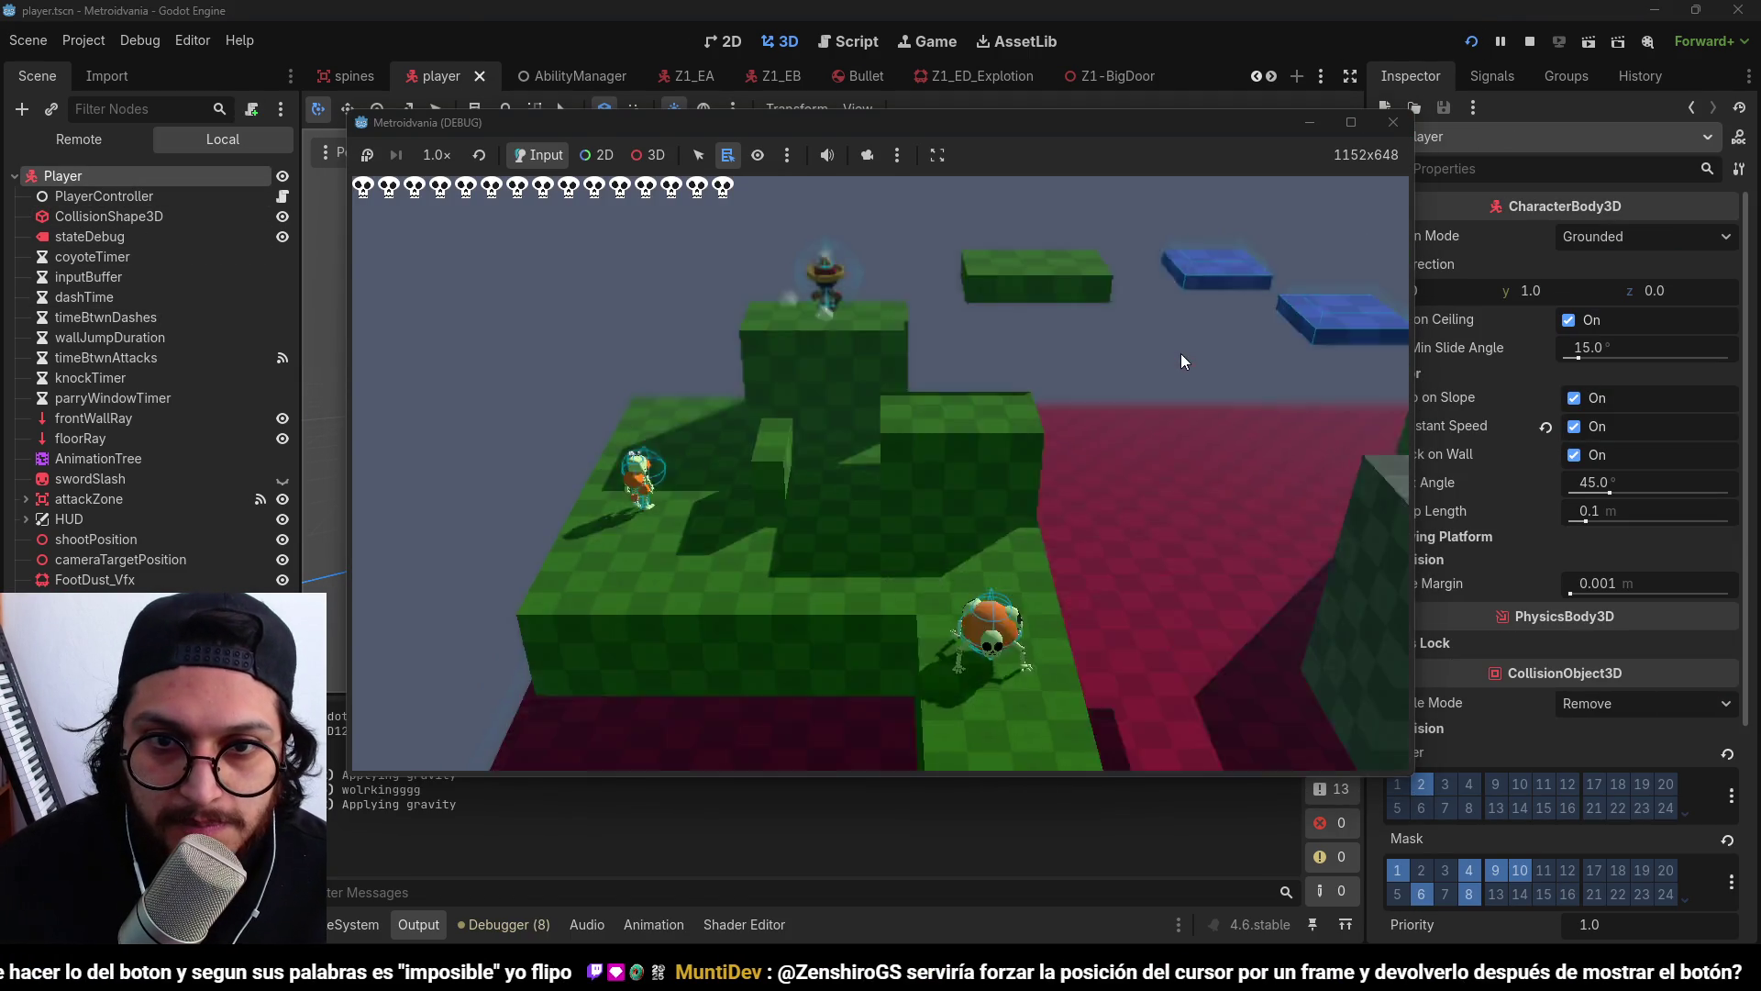
key("s")
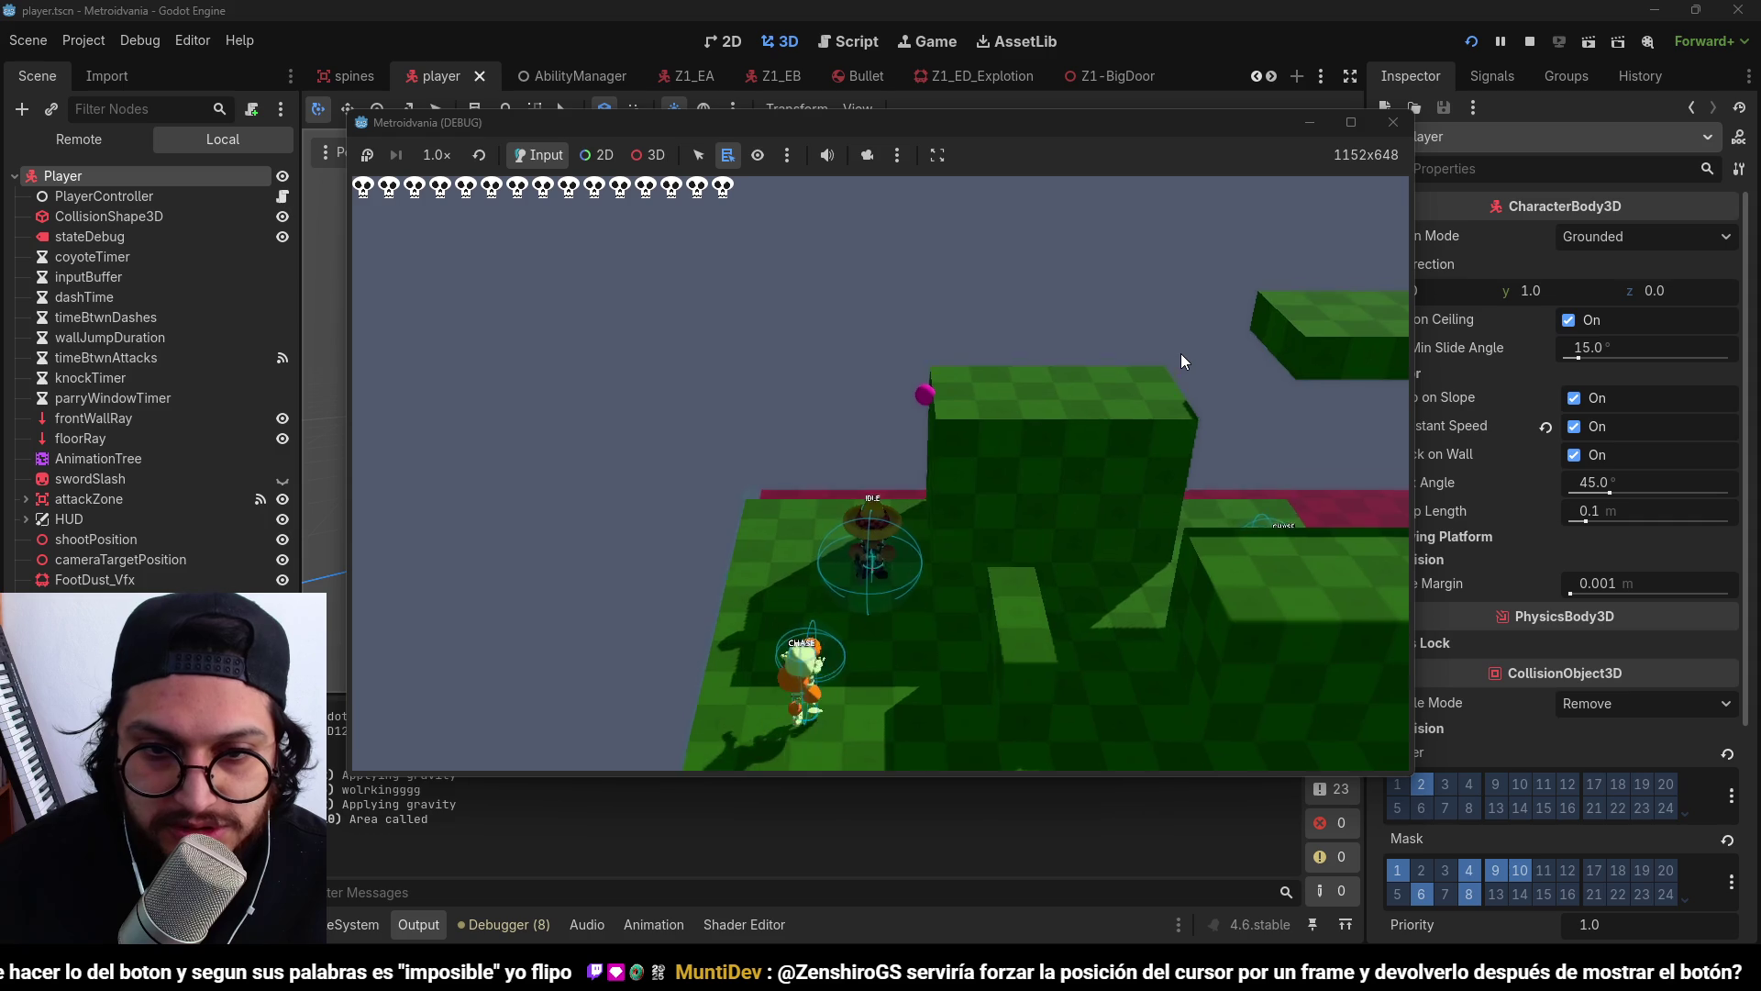
key("w")
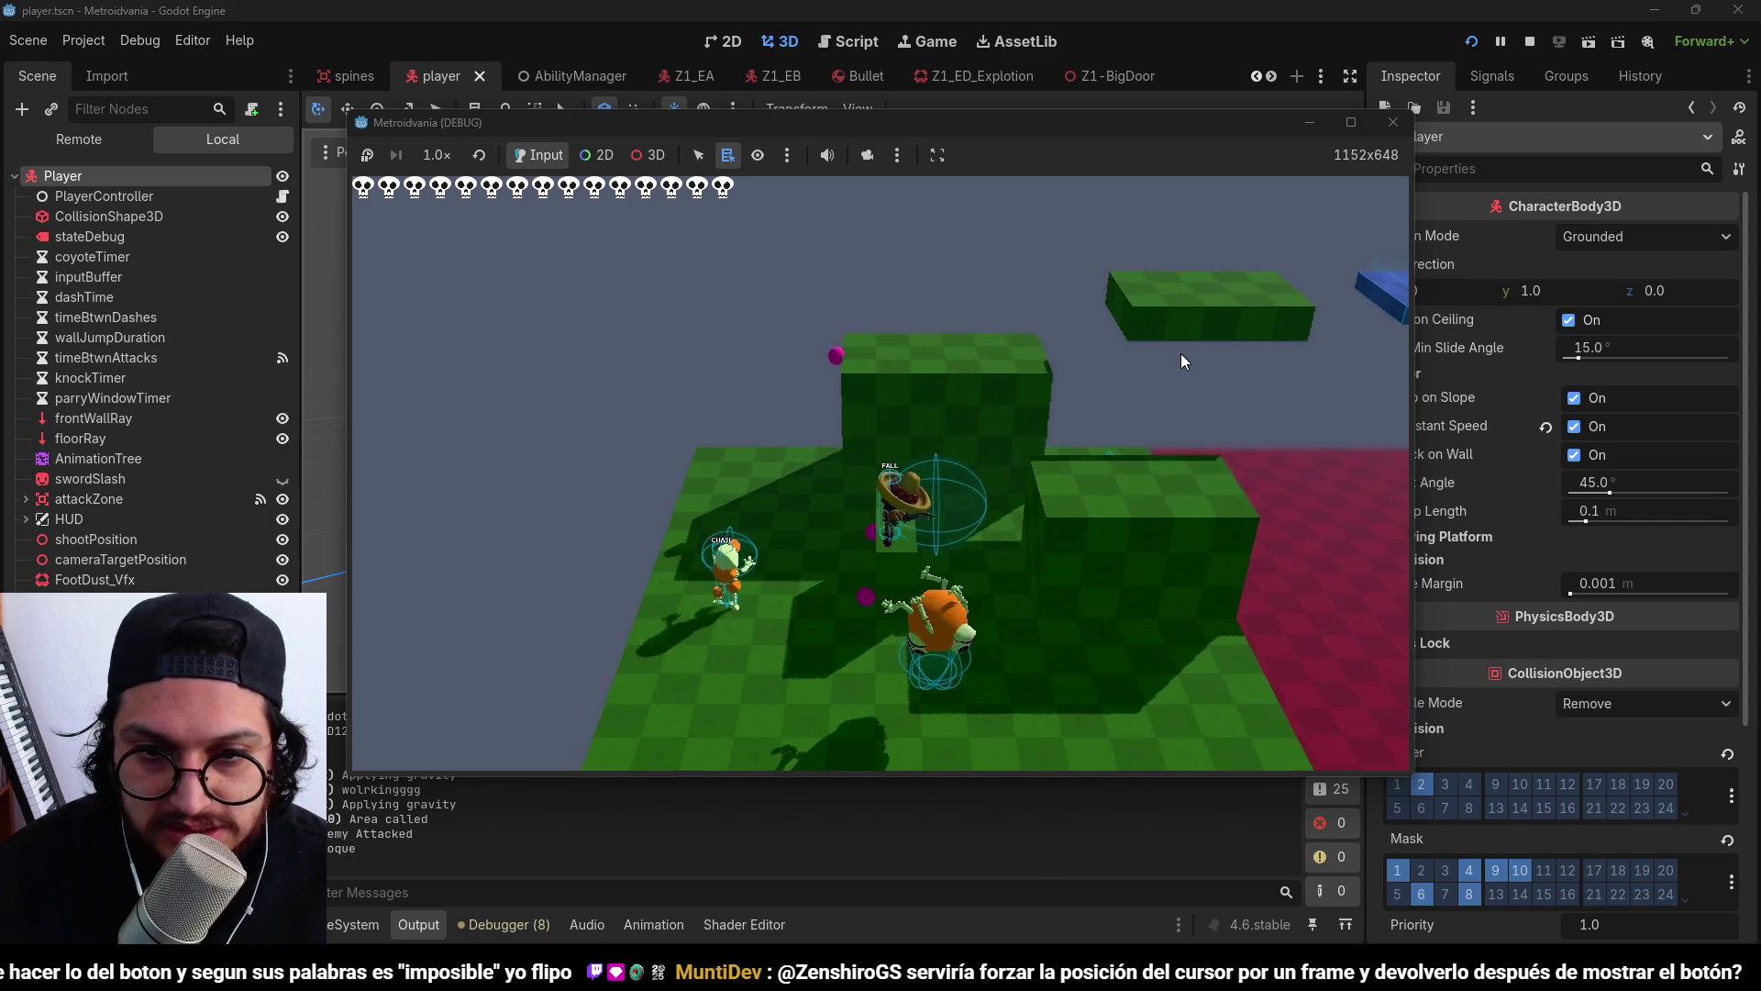
key("w")
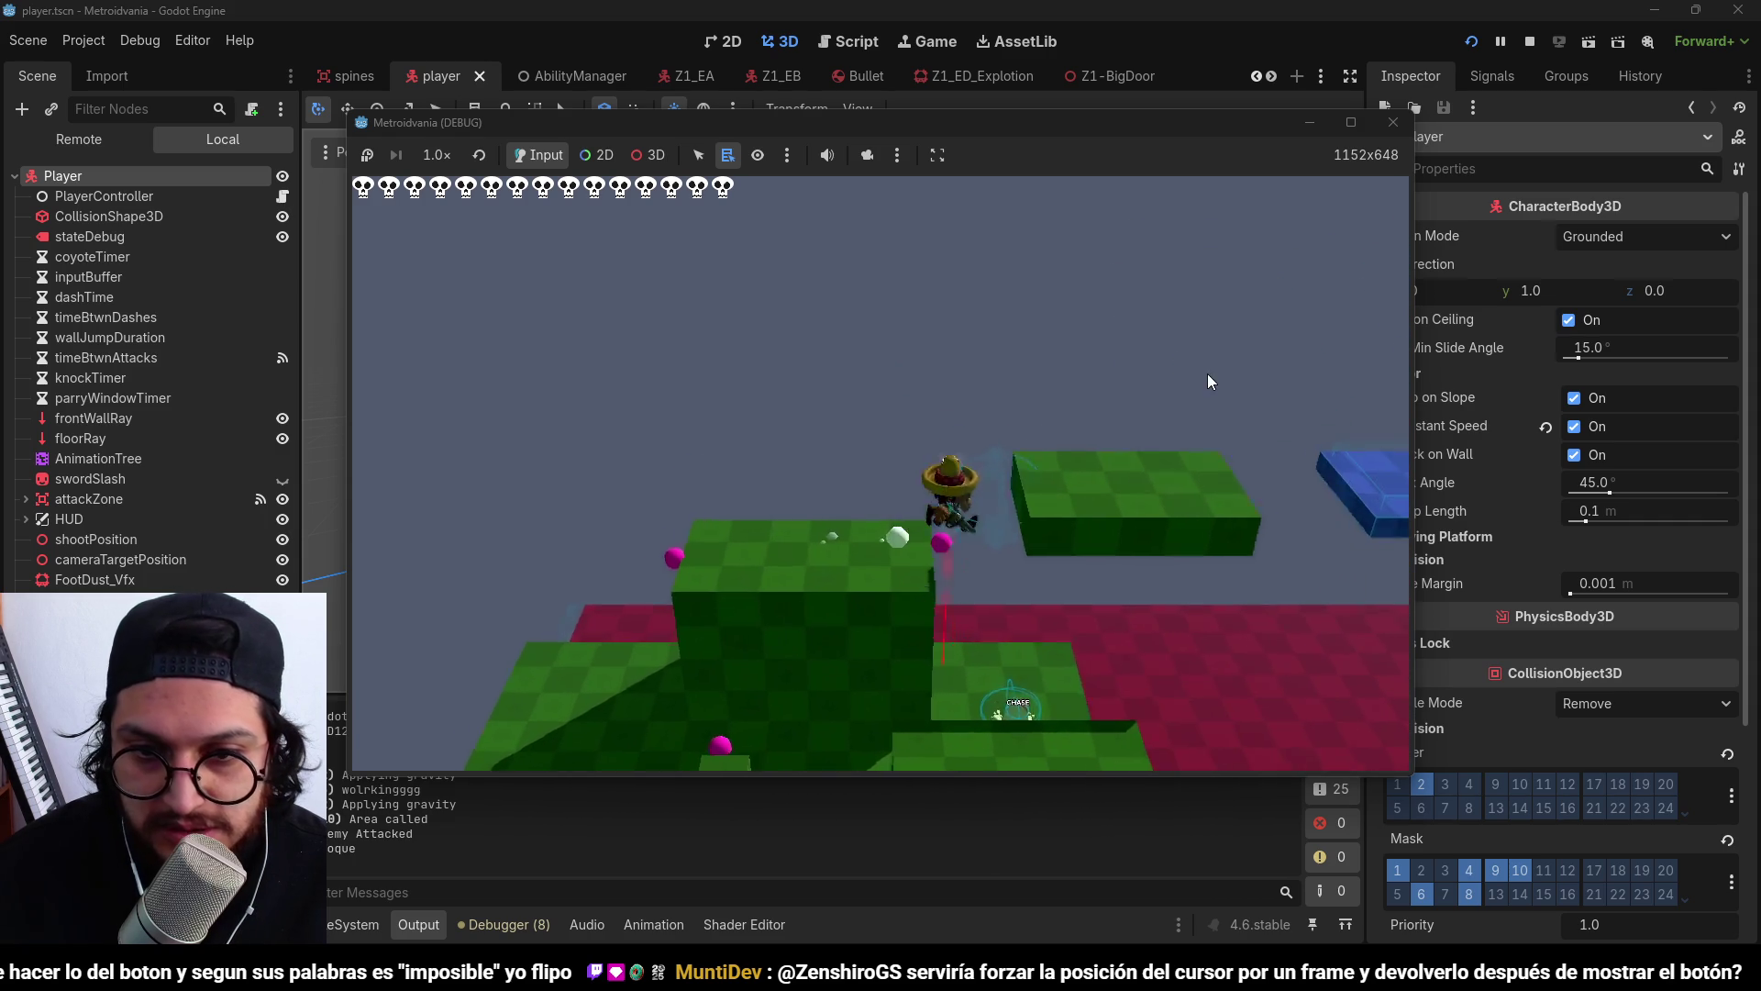
left_click(1527, 44)
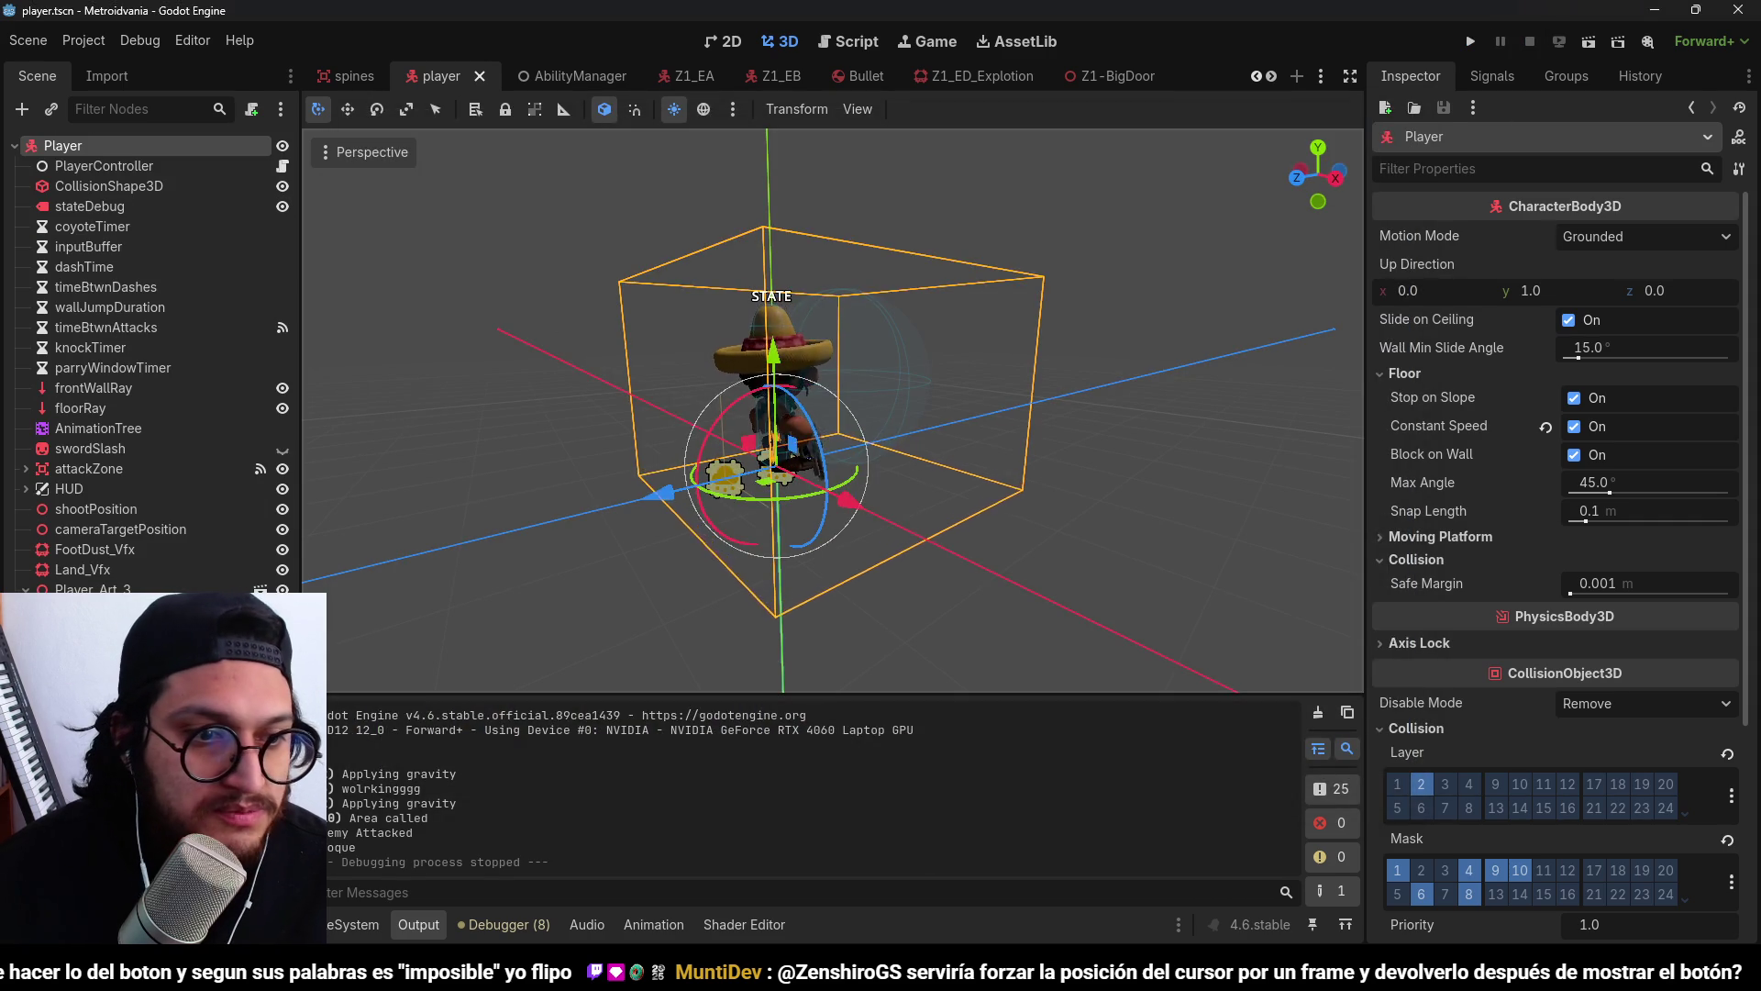
left_click(128, 145)
key("ctrl+a")
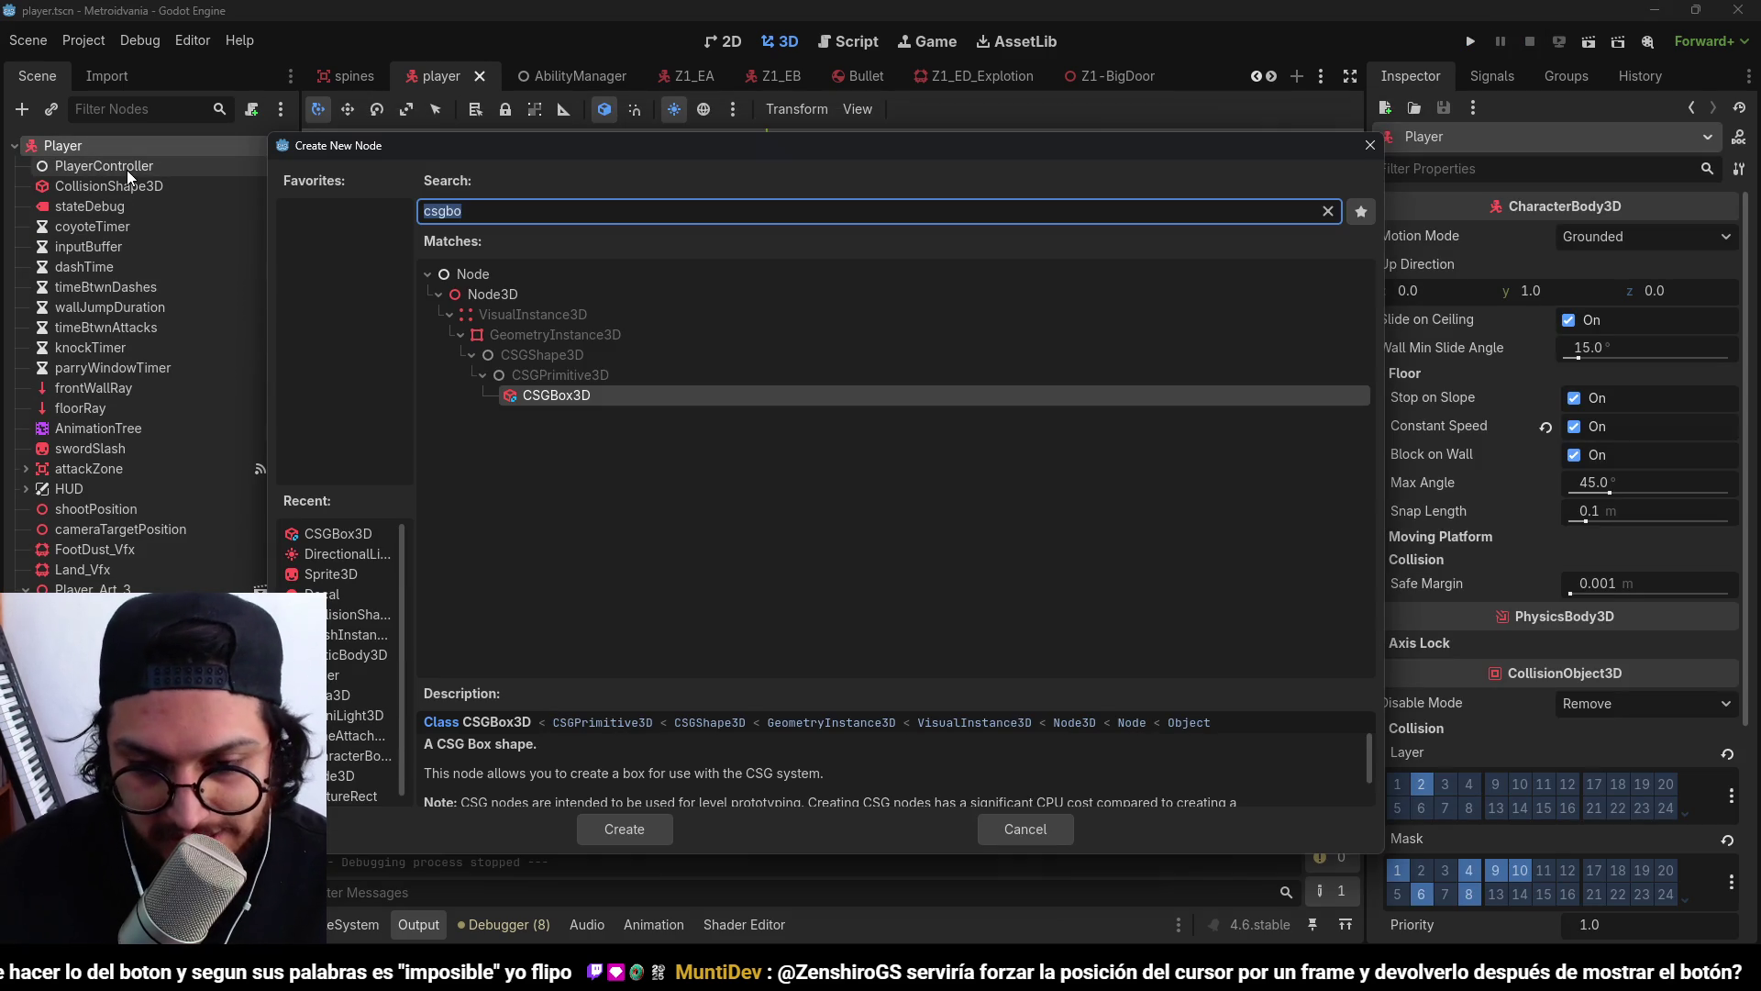
Add a Sprite3D child to Player and name it FakeShadow.
type("sprite")
key("Return")
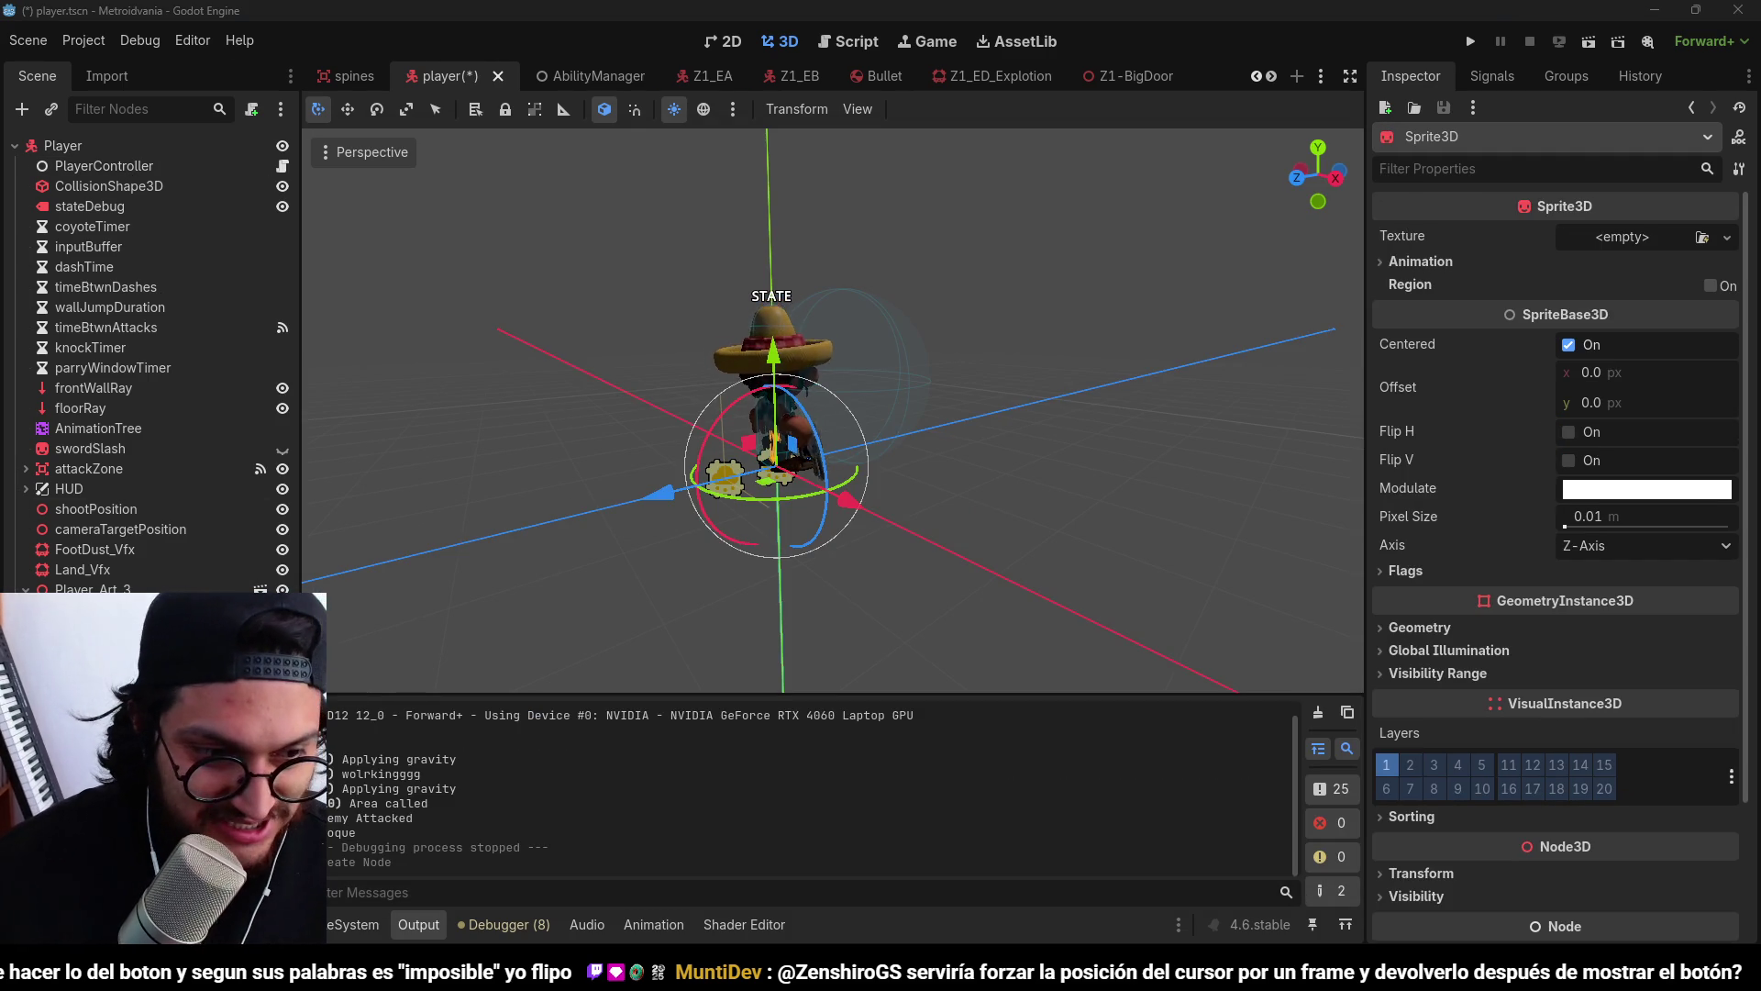
type("FakeShadow")
key("Return")
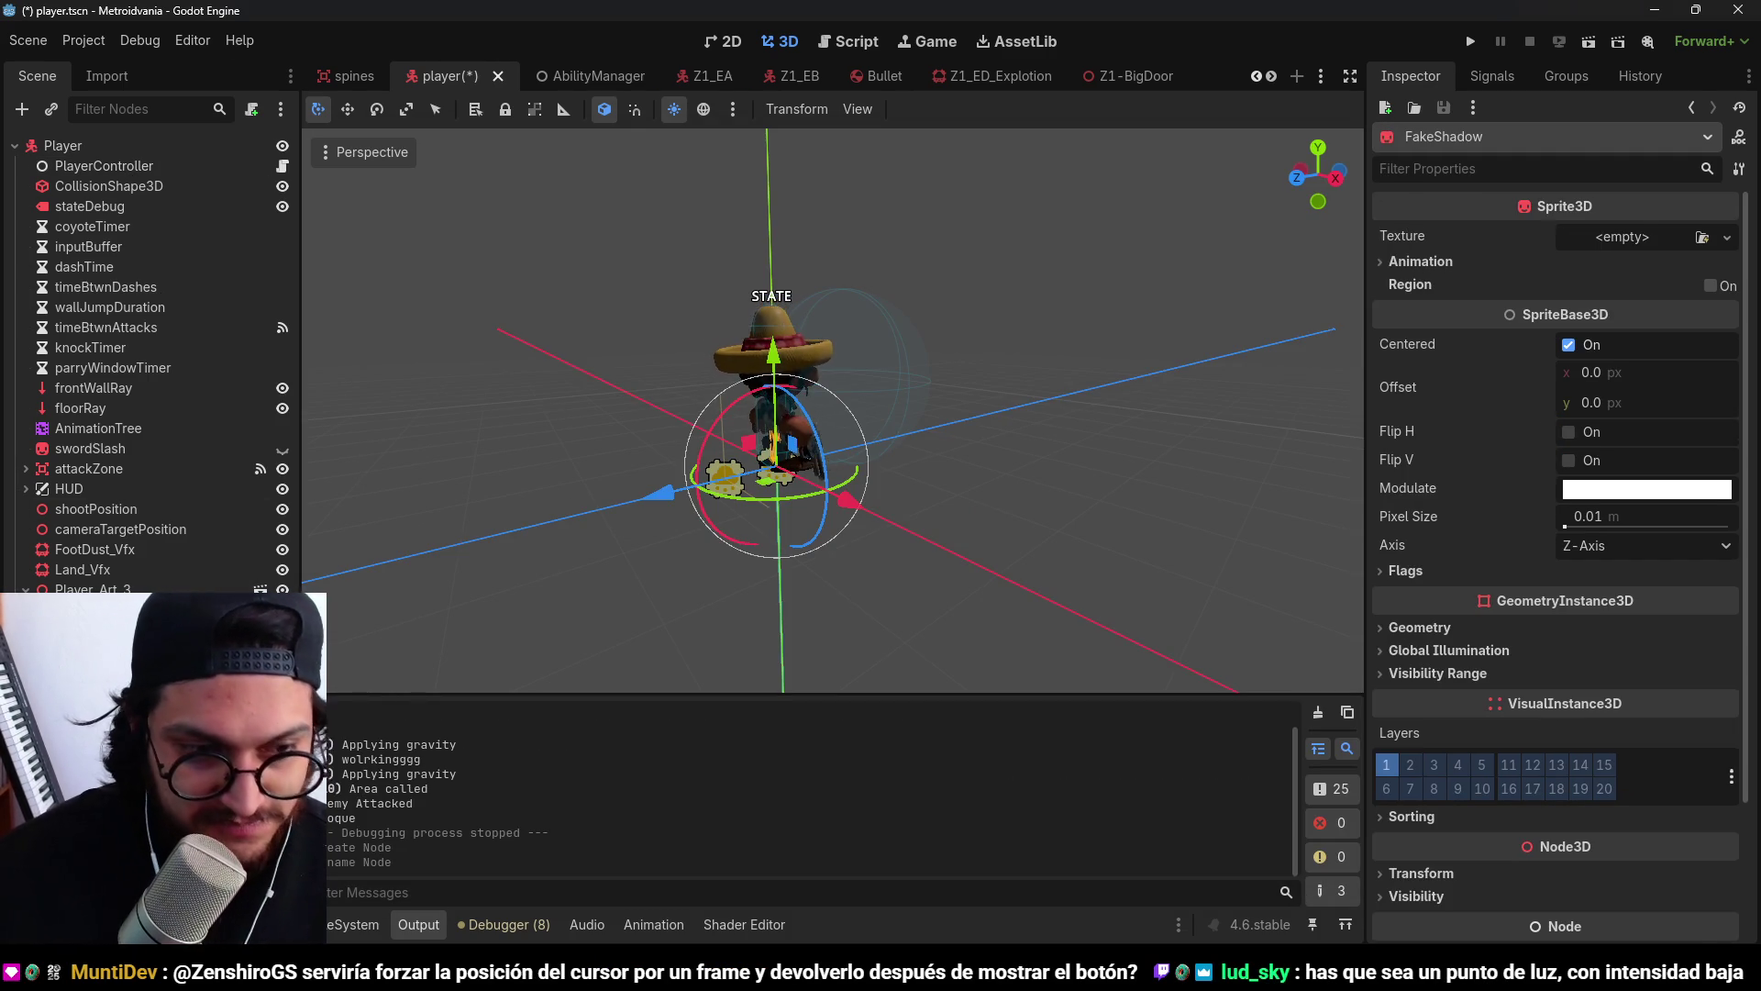
Quick Load the groundPosition circle texture onto the FakeShadow sprite.
left_click(1727, 237)
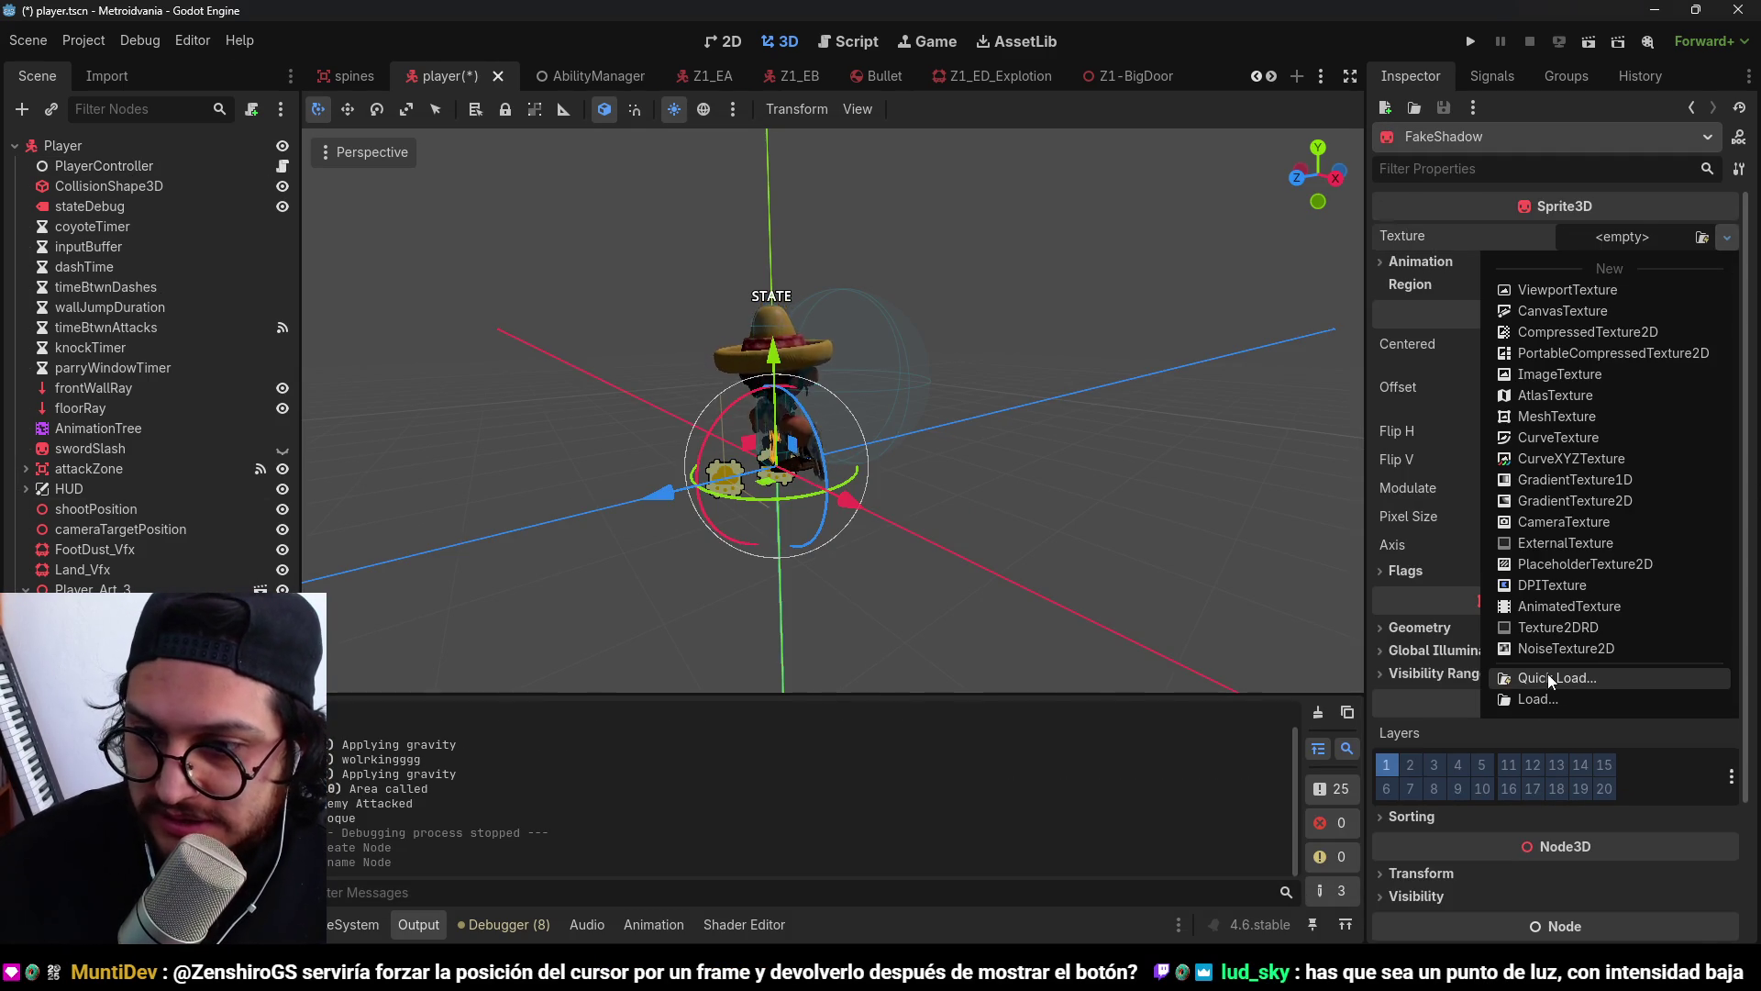
left_click(1548, 677)
scroll(1003, 488, "down", 5)
scroll(1011, 503, "up", 5)
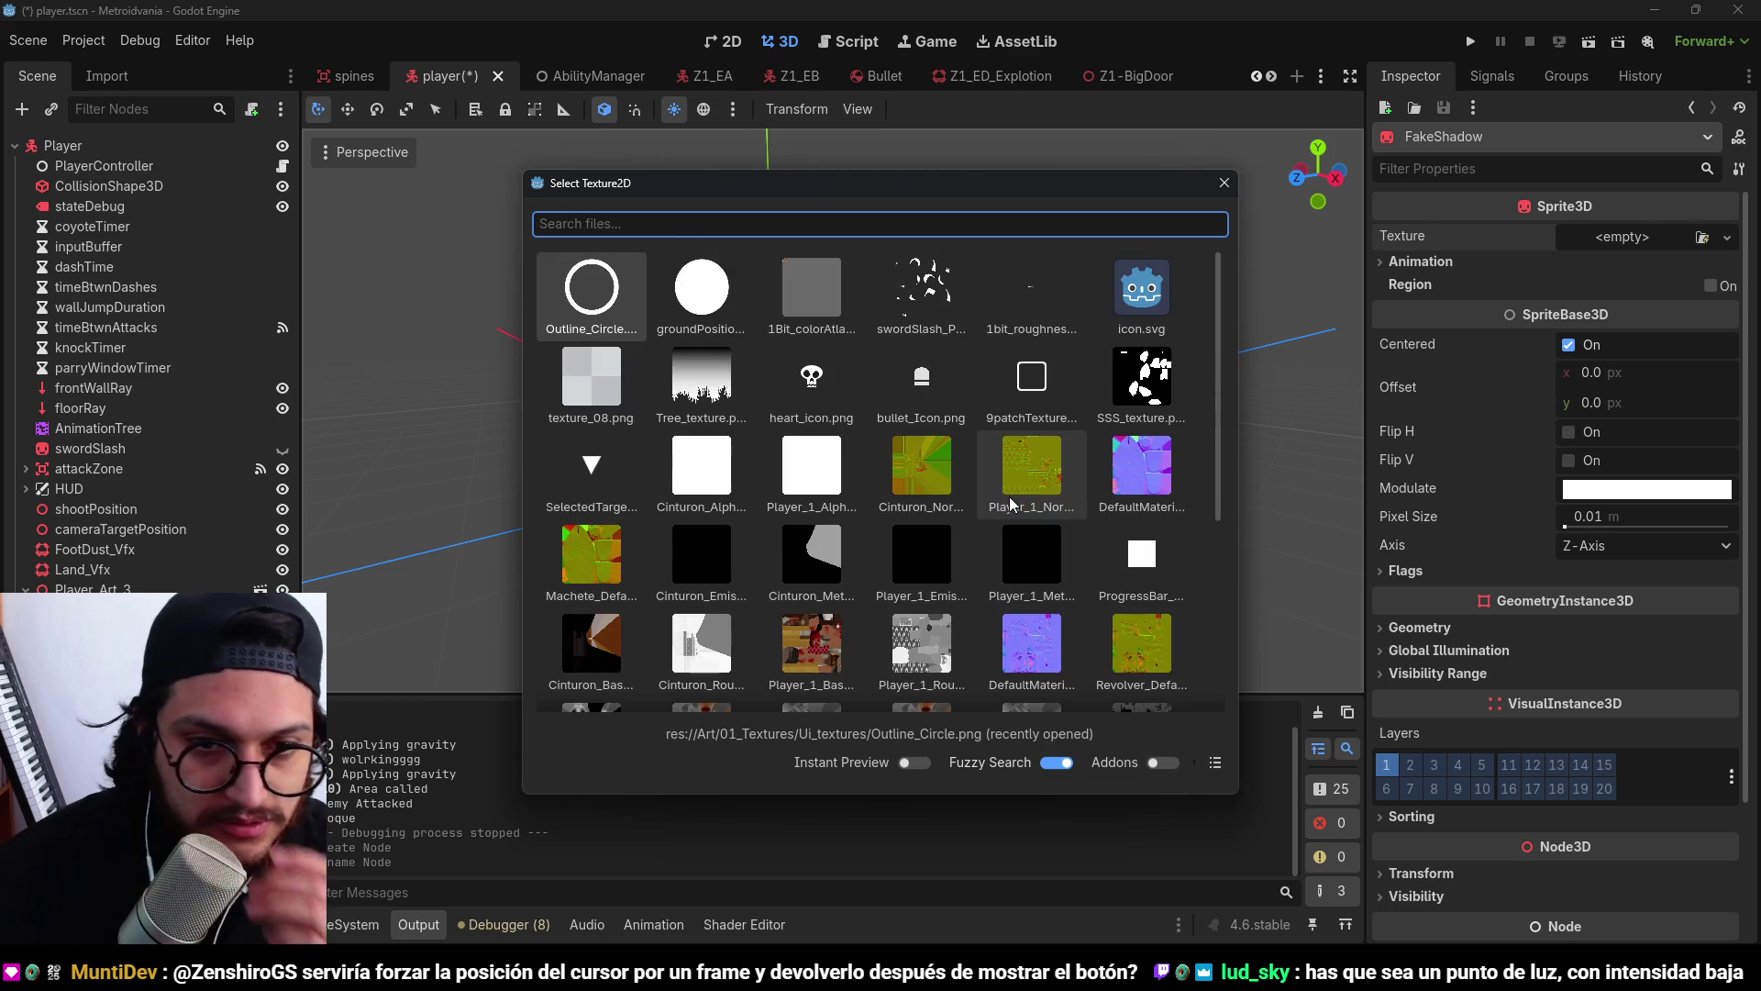
scroll(992, 399, "down", 3)
scroll(869, 368, "up", 3)
double_click(703, 290)
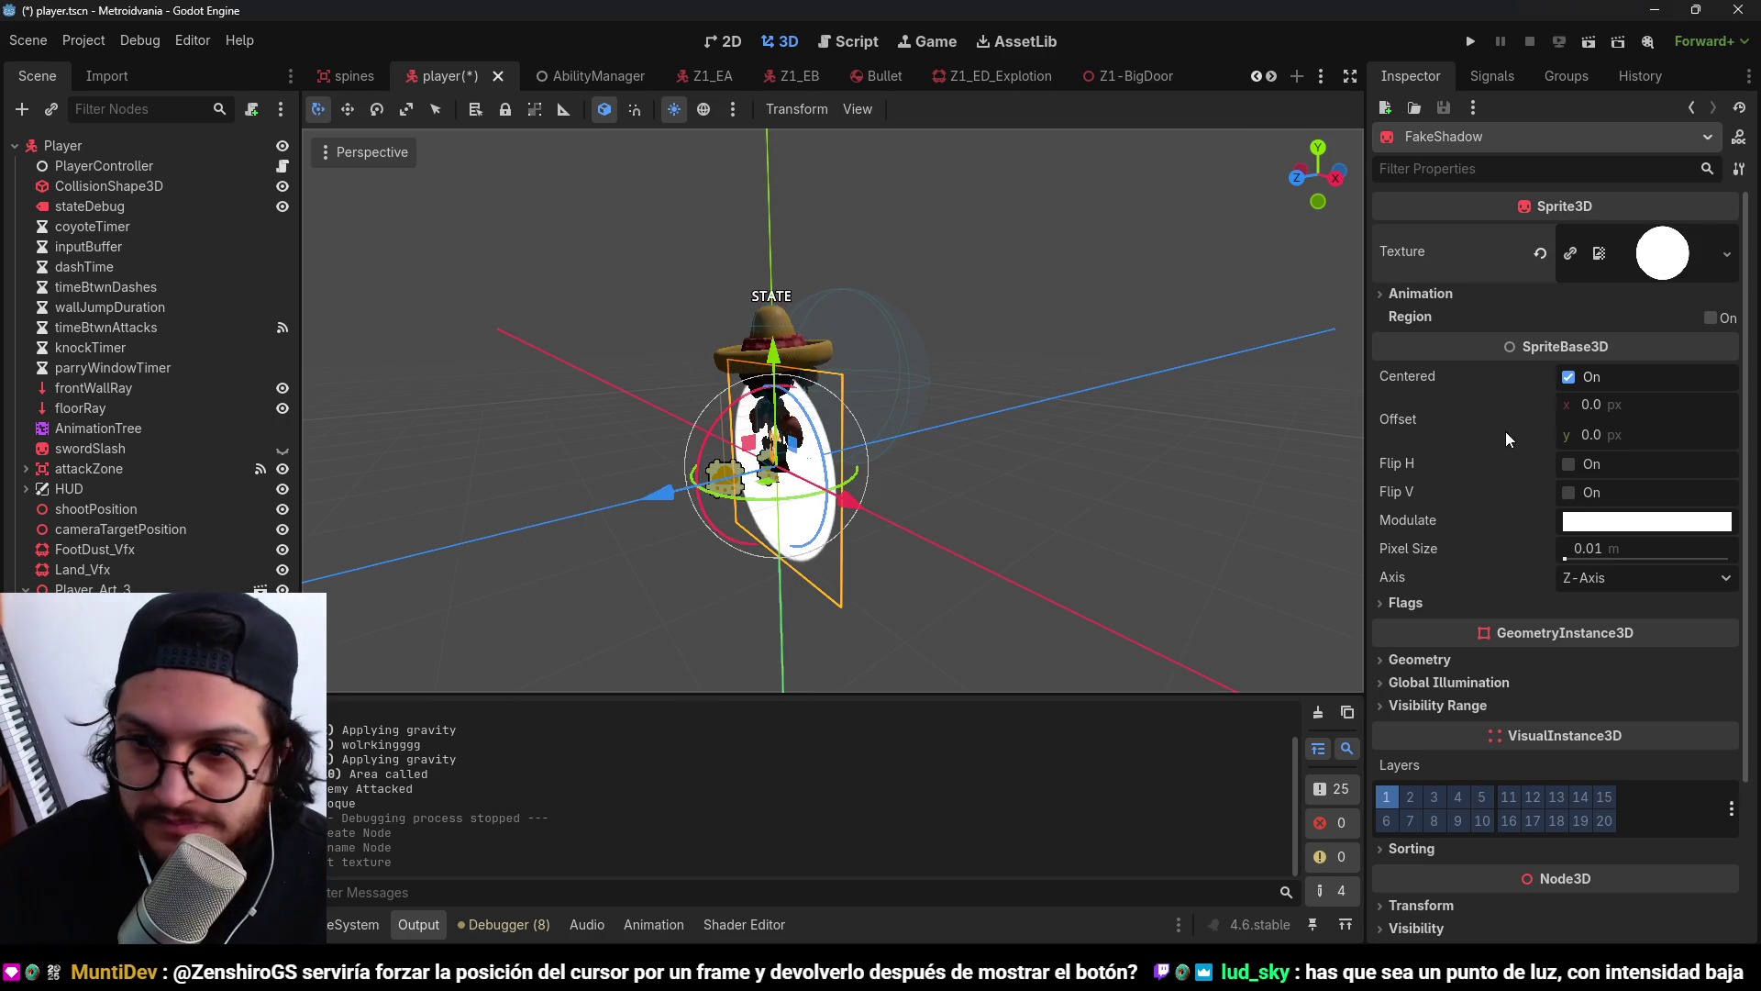
Rotate the sprite -90° on X to lie flat and scale it to 0.5.
left_click_drag(742, 415, 725, 514)
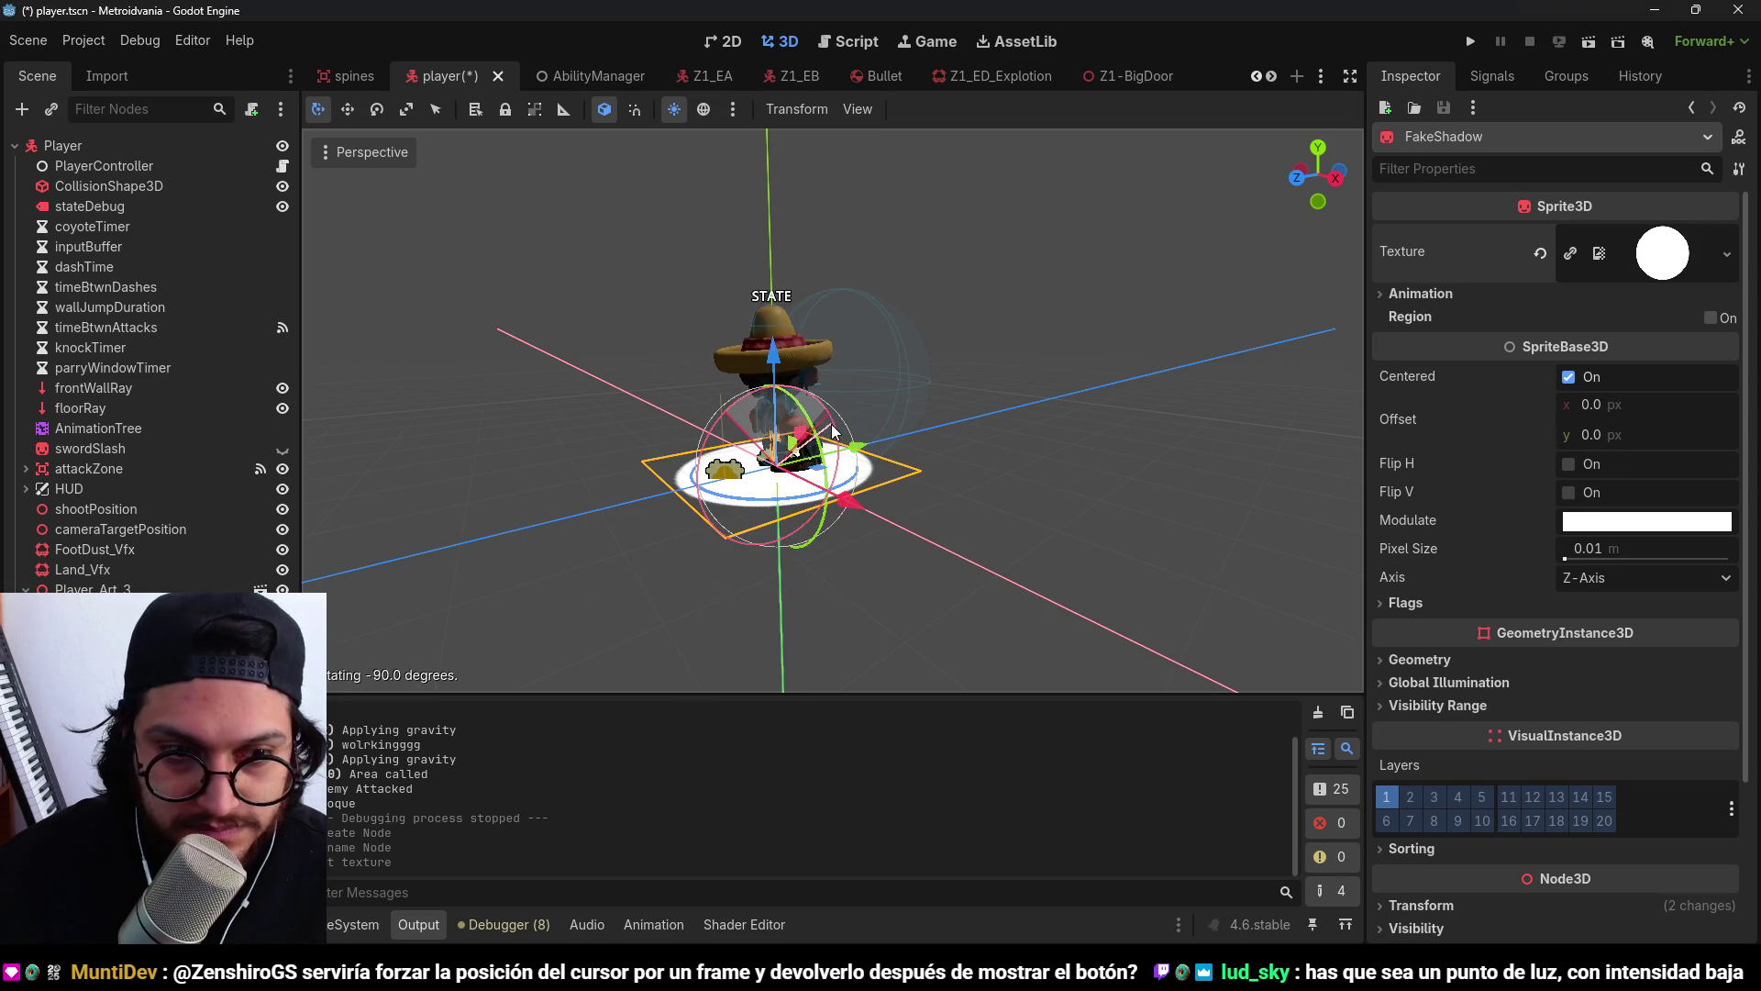
scroll(1444, 697, "down", 3)
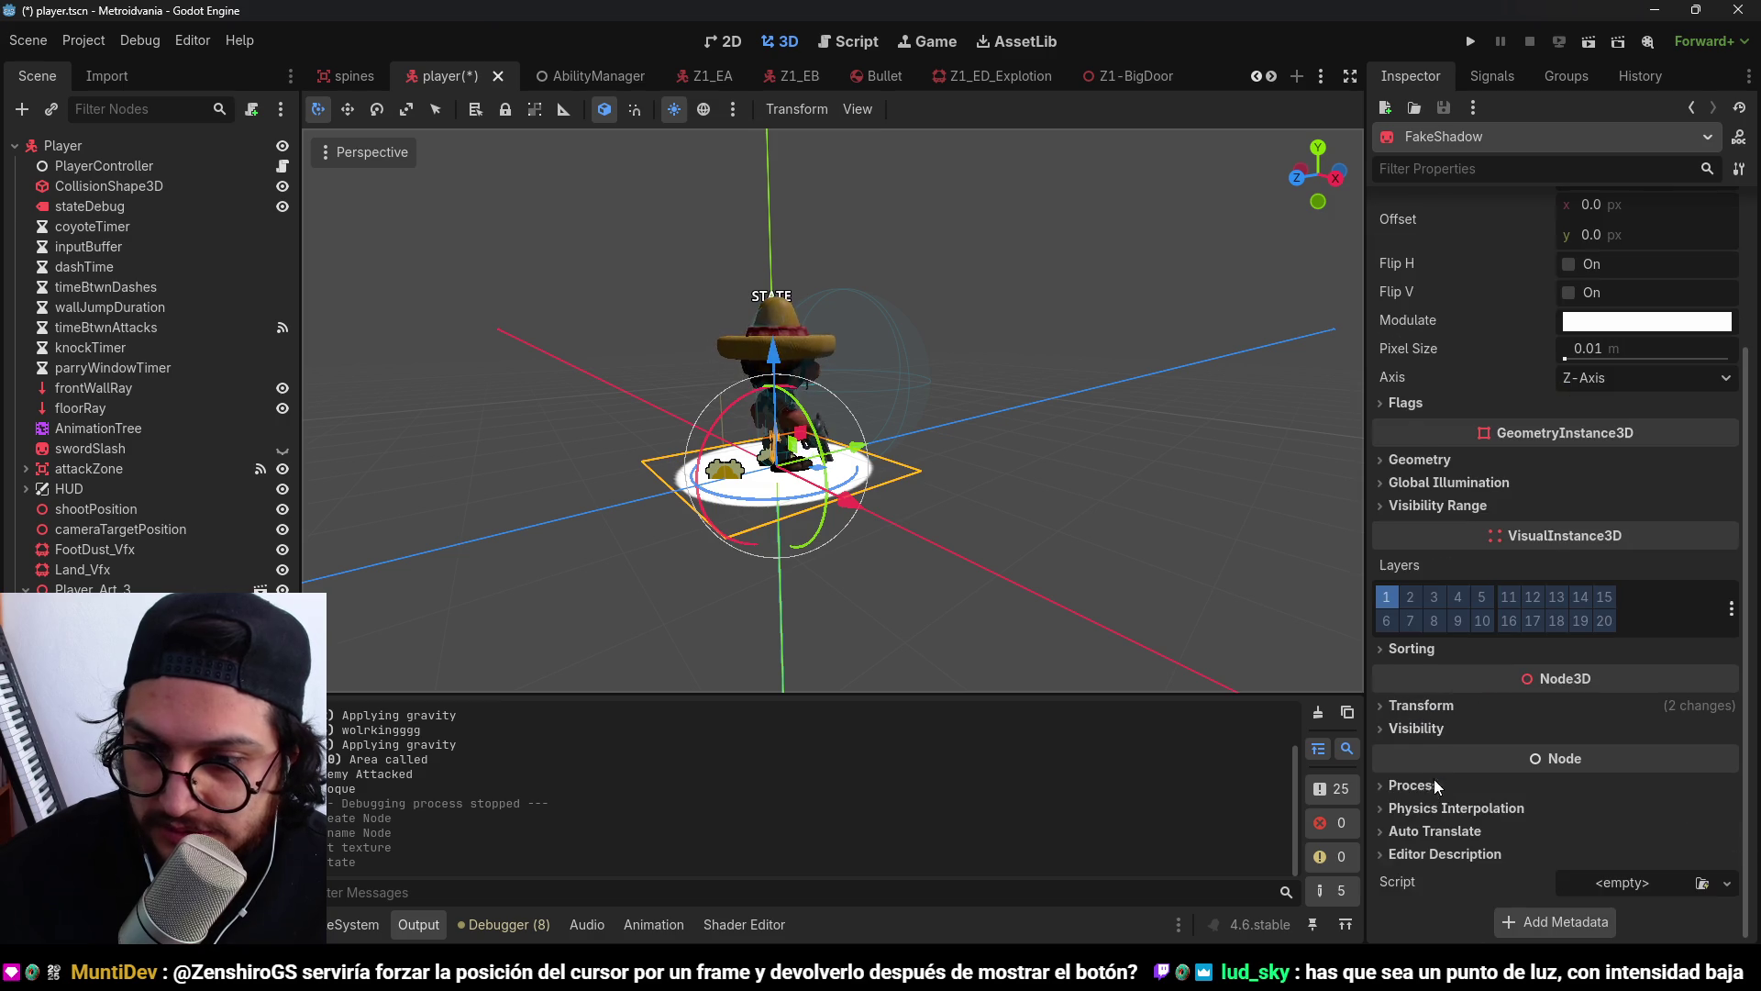
left_click(1422, 708)
left_click(1456, 865)
type("0.5")
key("Return")
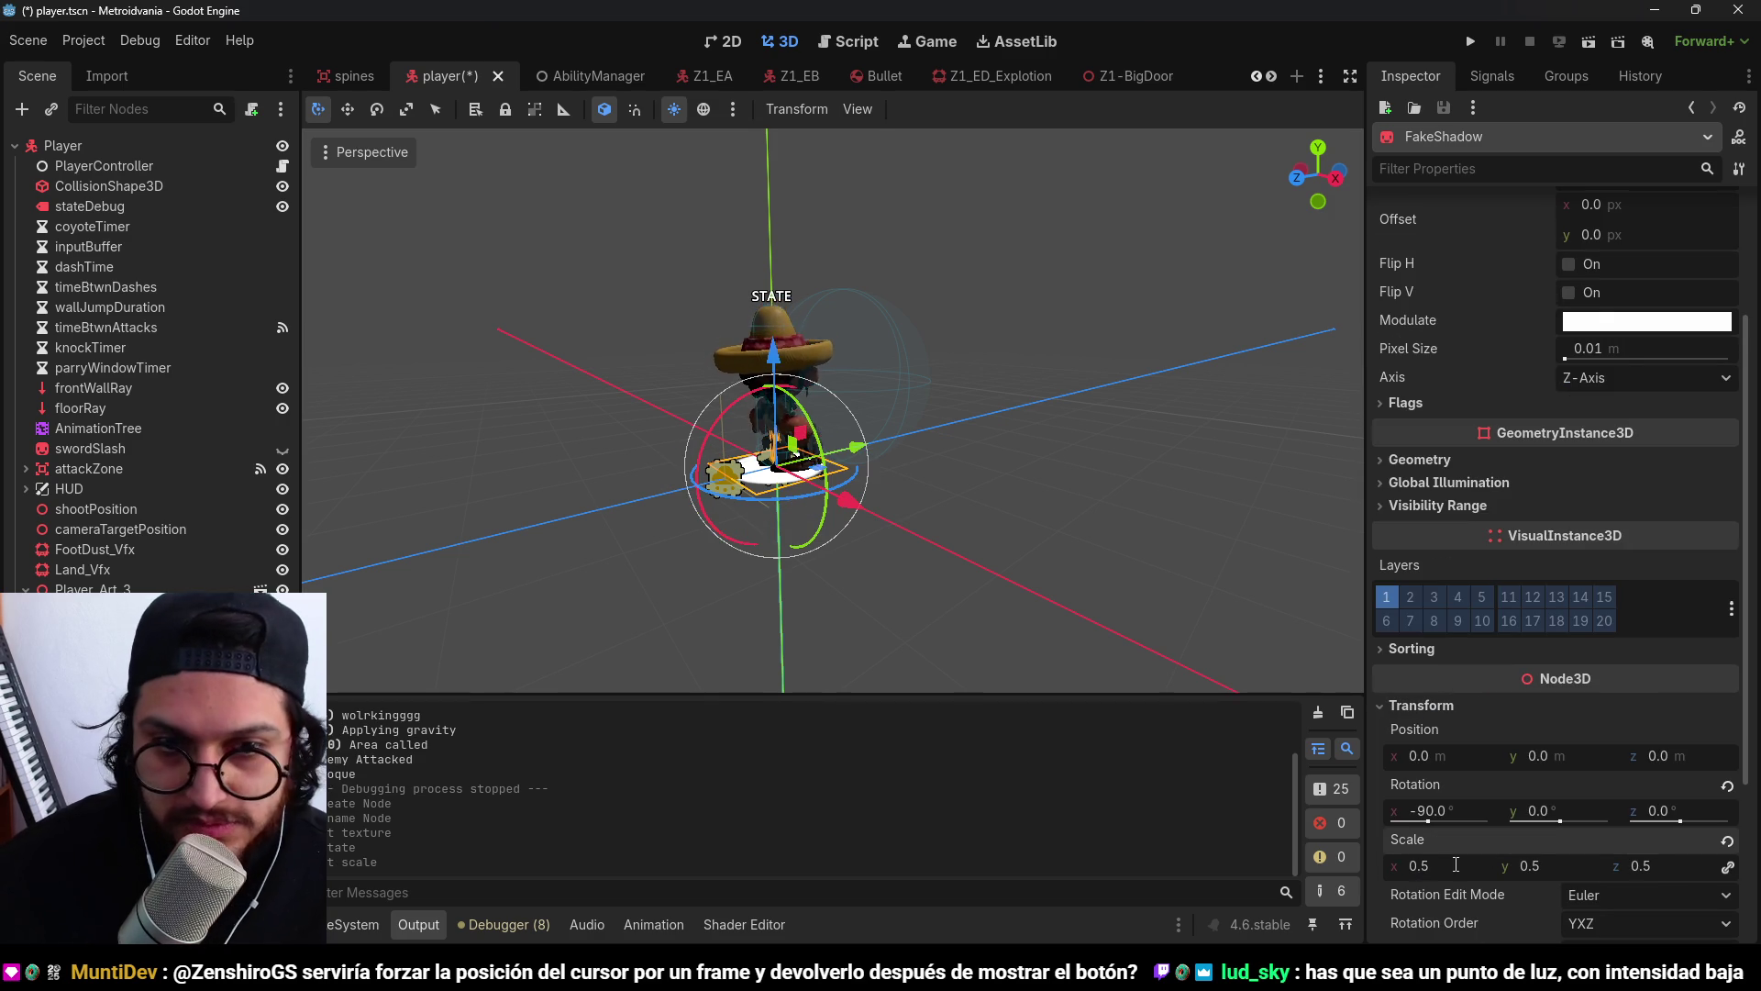
Set the sprite's Modulate colour to semi-transparent black.
left_click(1623, 321)
left_click(1736, 598)
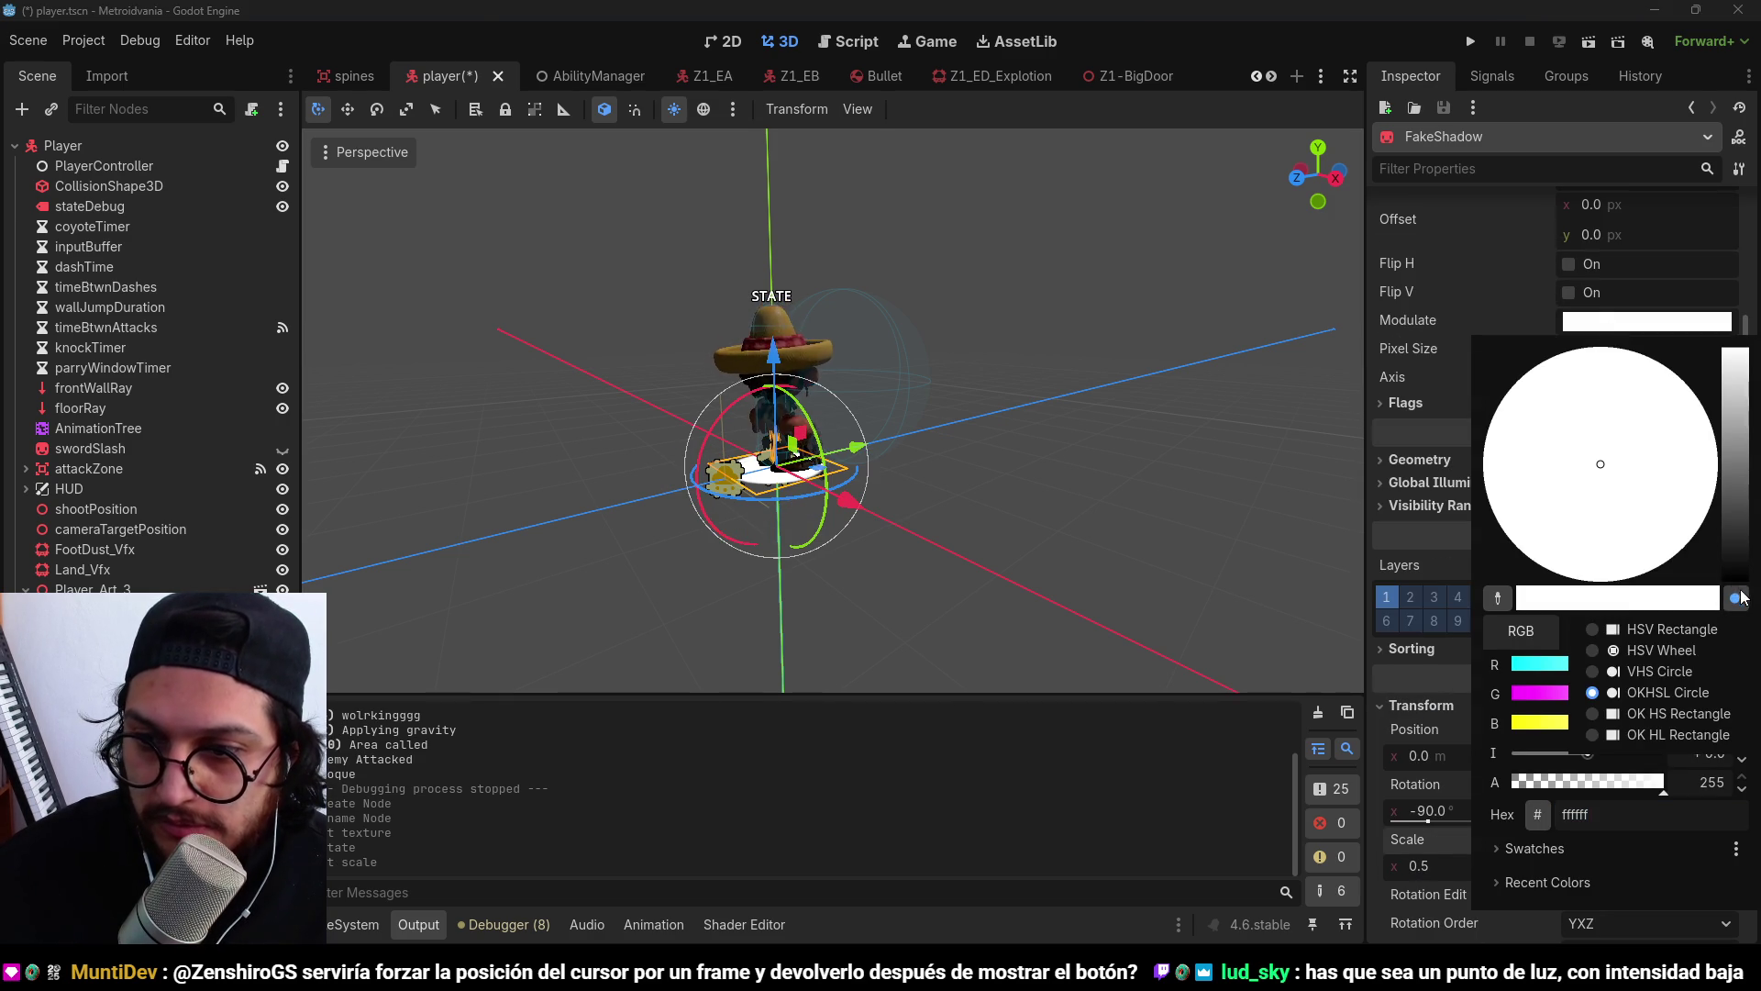
left_click(1736, 598)
left_click_drag(1736, 514, 1734, 596)
left_click(1604, 321)
left_click(1603, 321)
left_click_drag(1599, 779, 1605, 780)
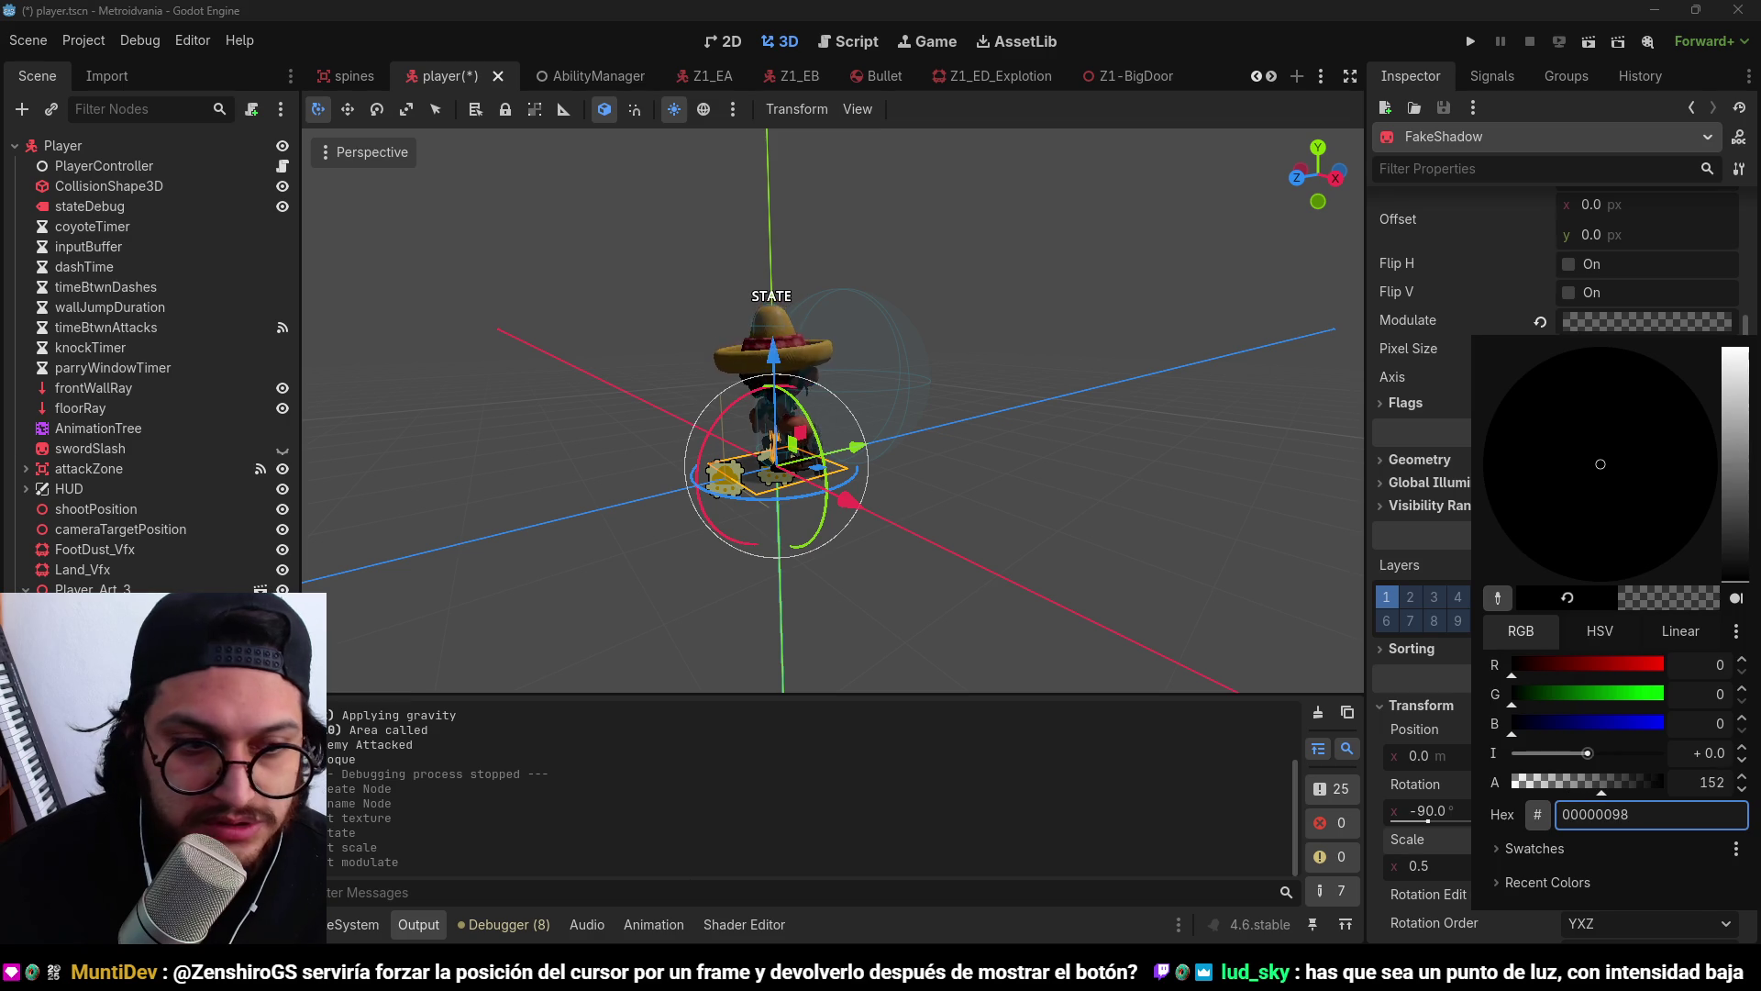
Save the player scene with the new FakeShadow sprite.
scroll(903, 323, "up", 3)
key("ctrl+s")
scroll(850, 414, "up", 3)
scroll(861, 381, "down", 3)
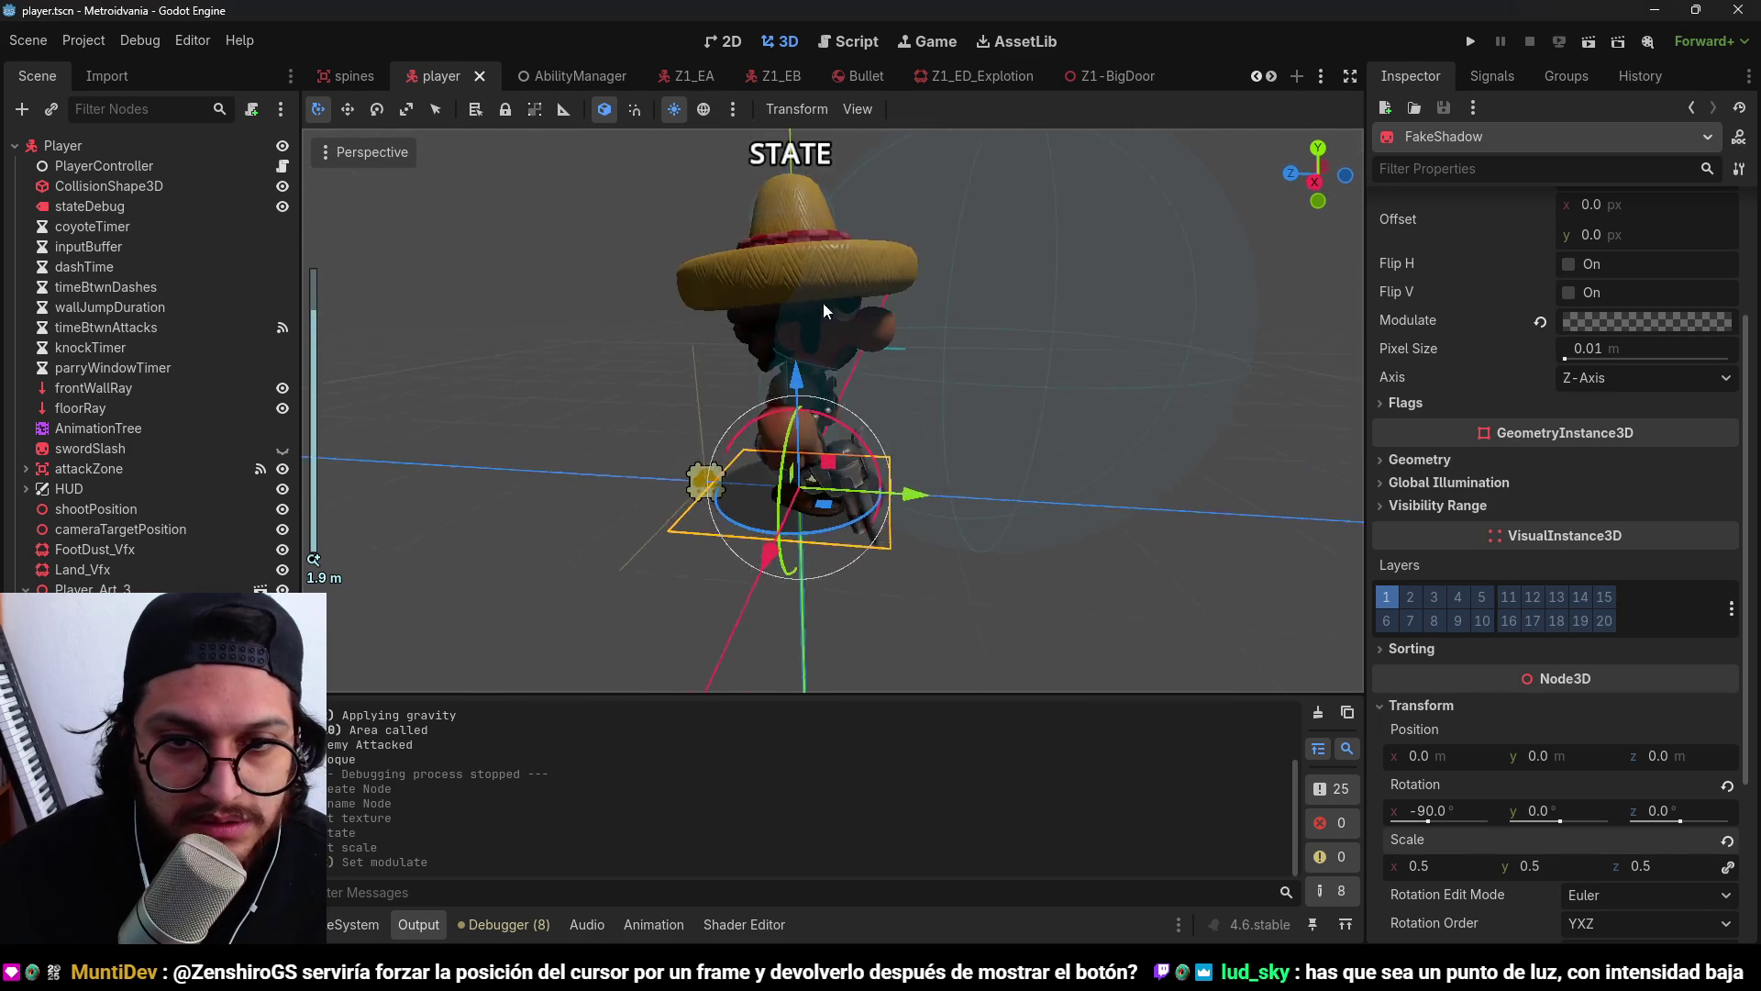
scroll(823, 301, "up", 5)
scroll(928, 501, "down", 2)
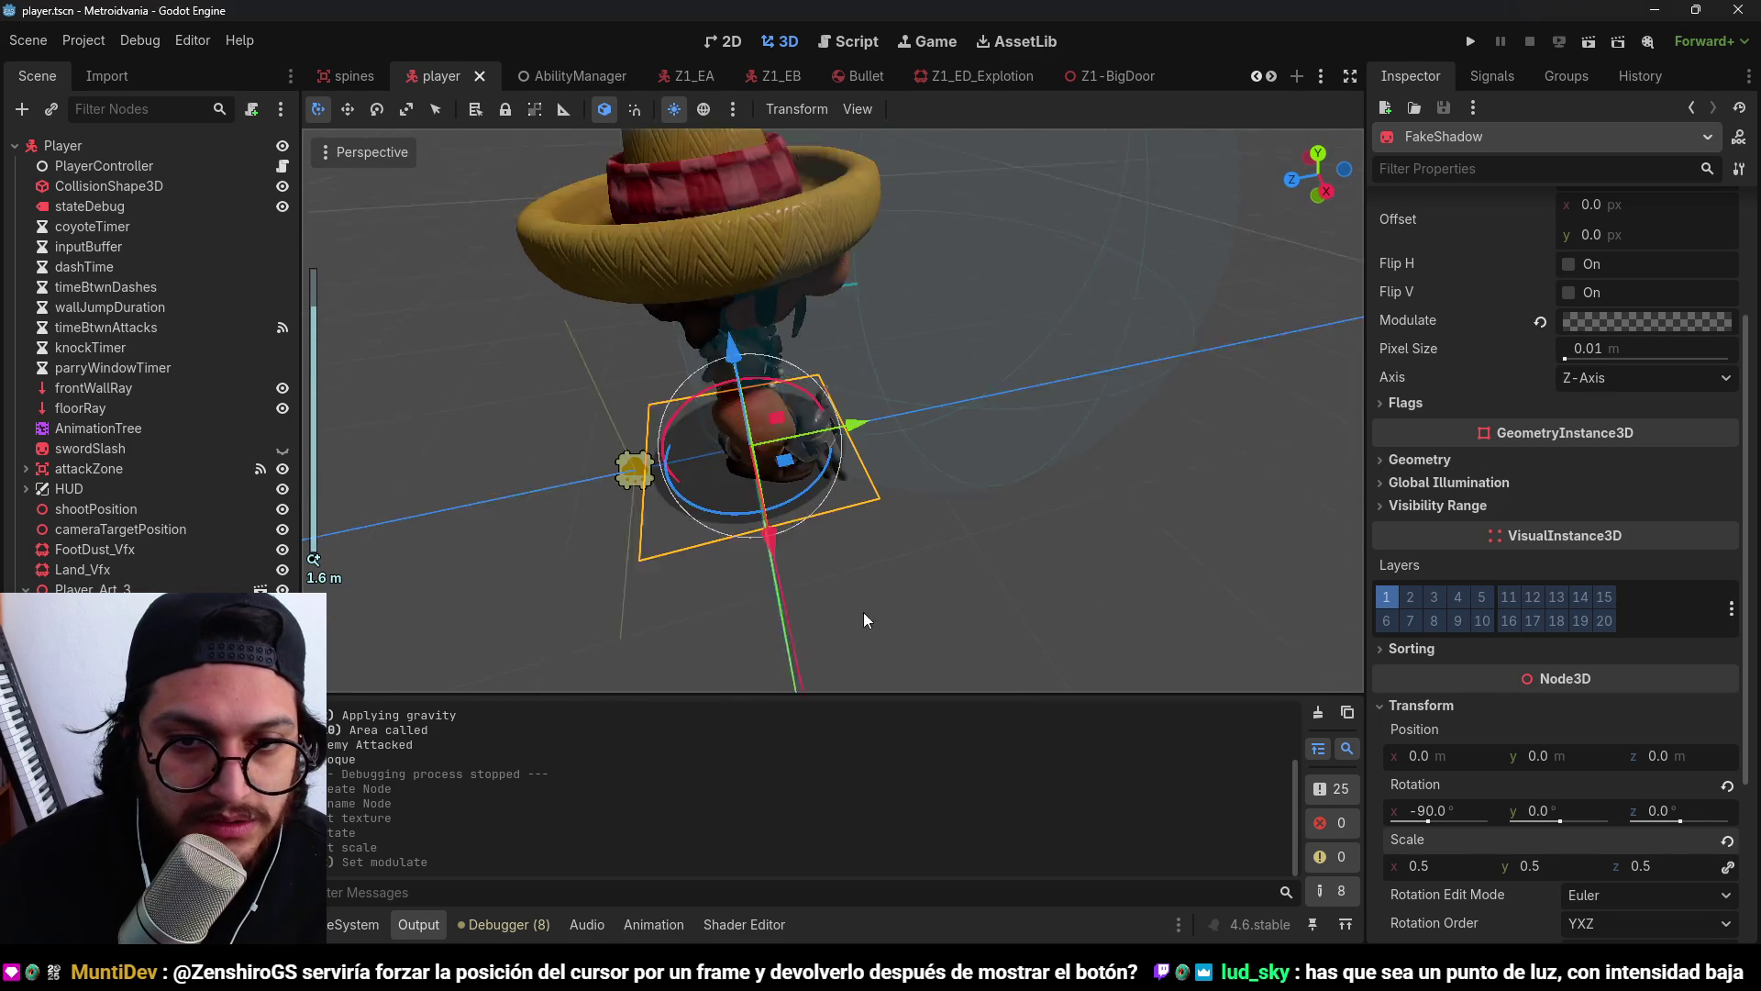
Nudge the shadow along Z, undo the move, and run the game to check it.
left_click(856, 391)
left_click_drag(856, 391, 867, 381)
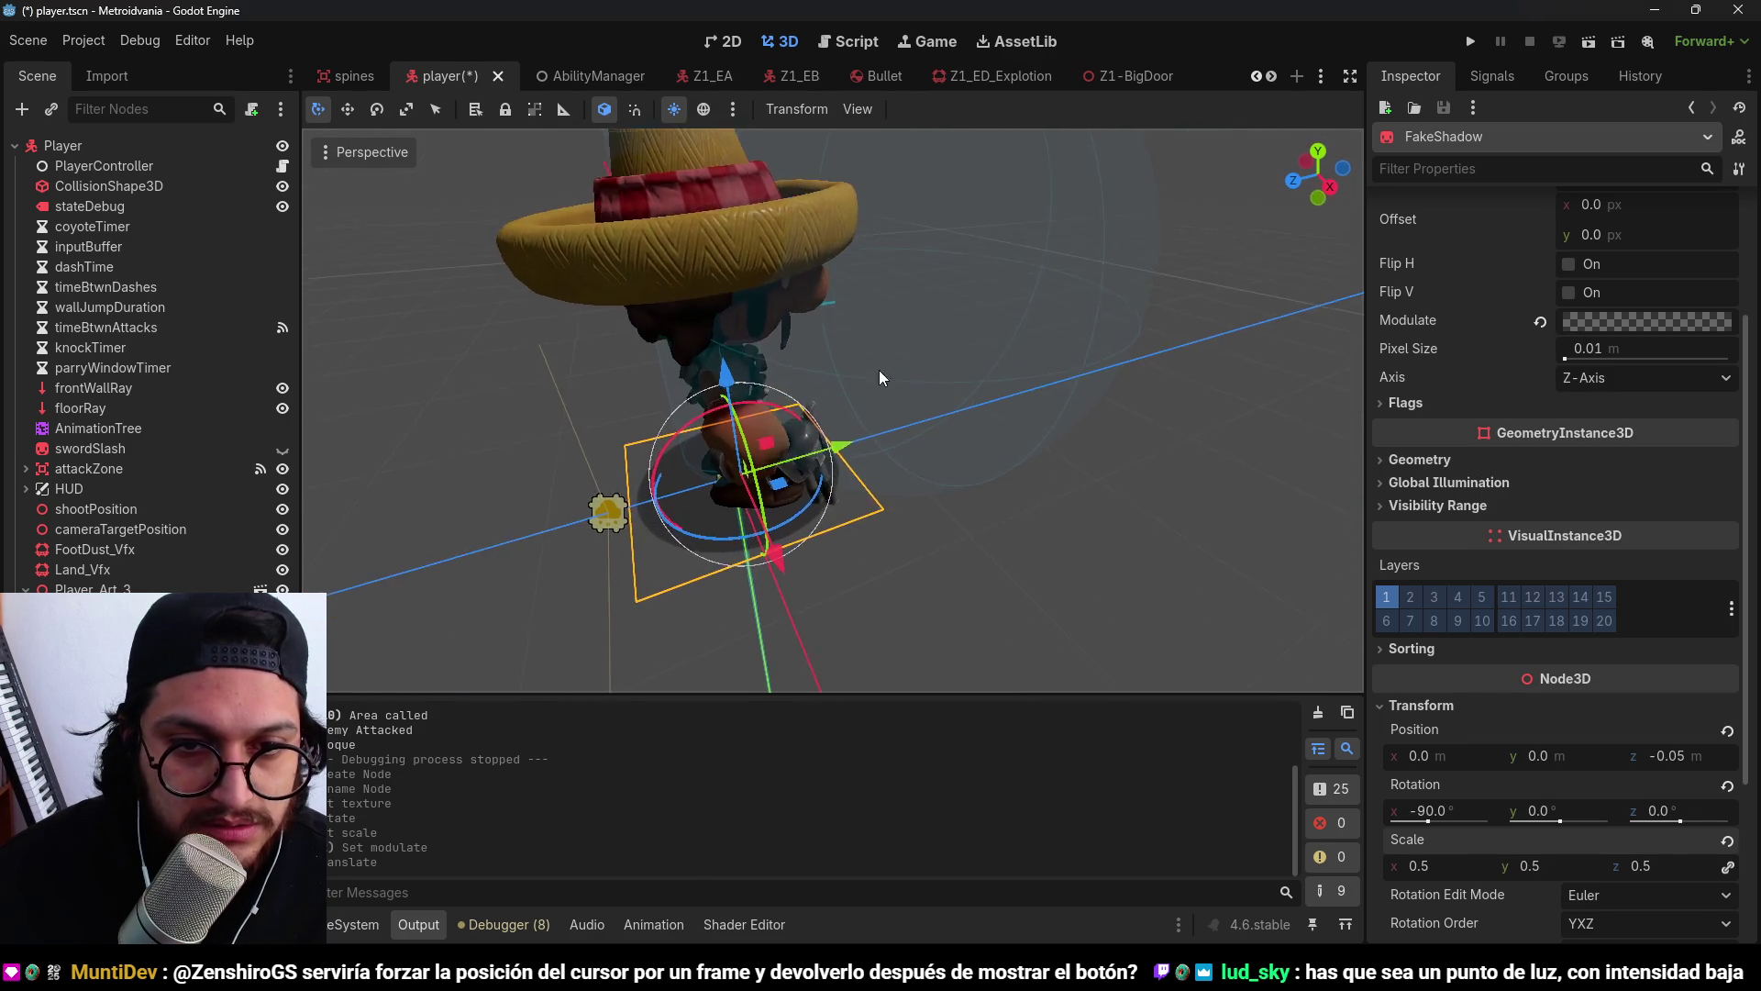
left_click_drag(847, 473, 849, 419)
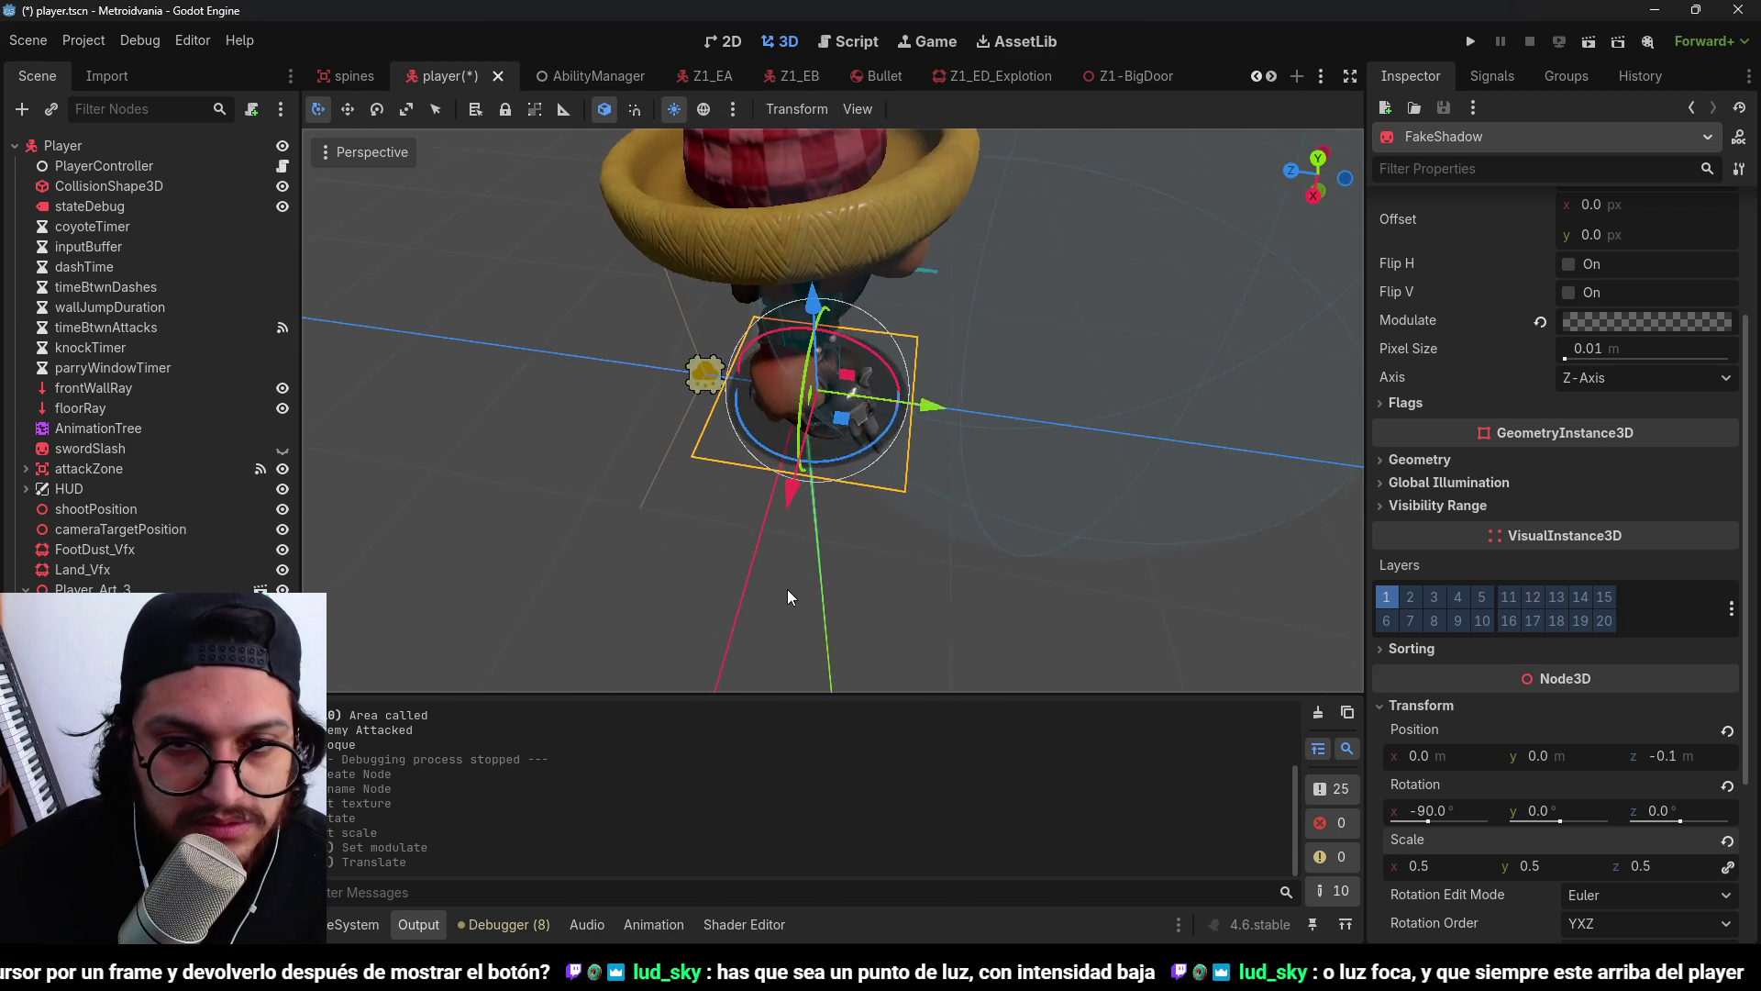
key("ctrl+z")
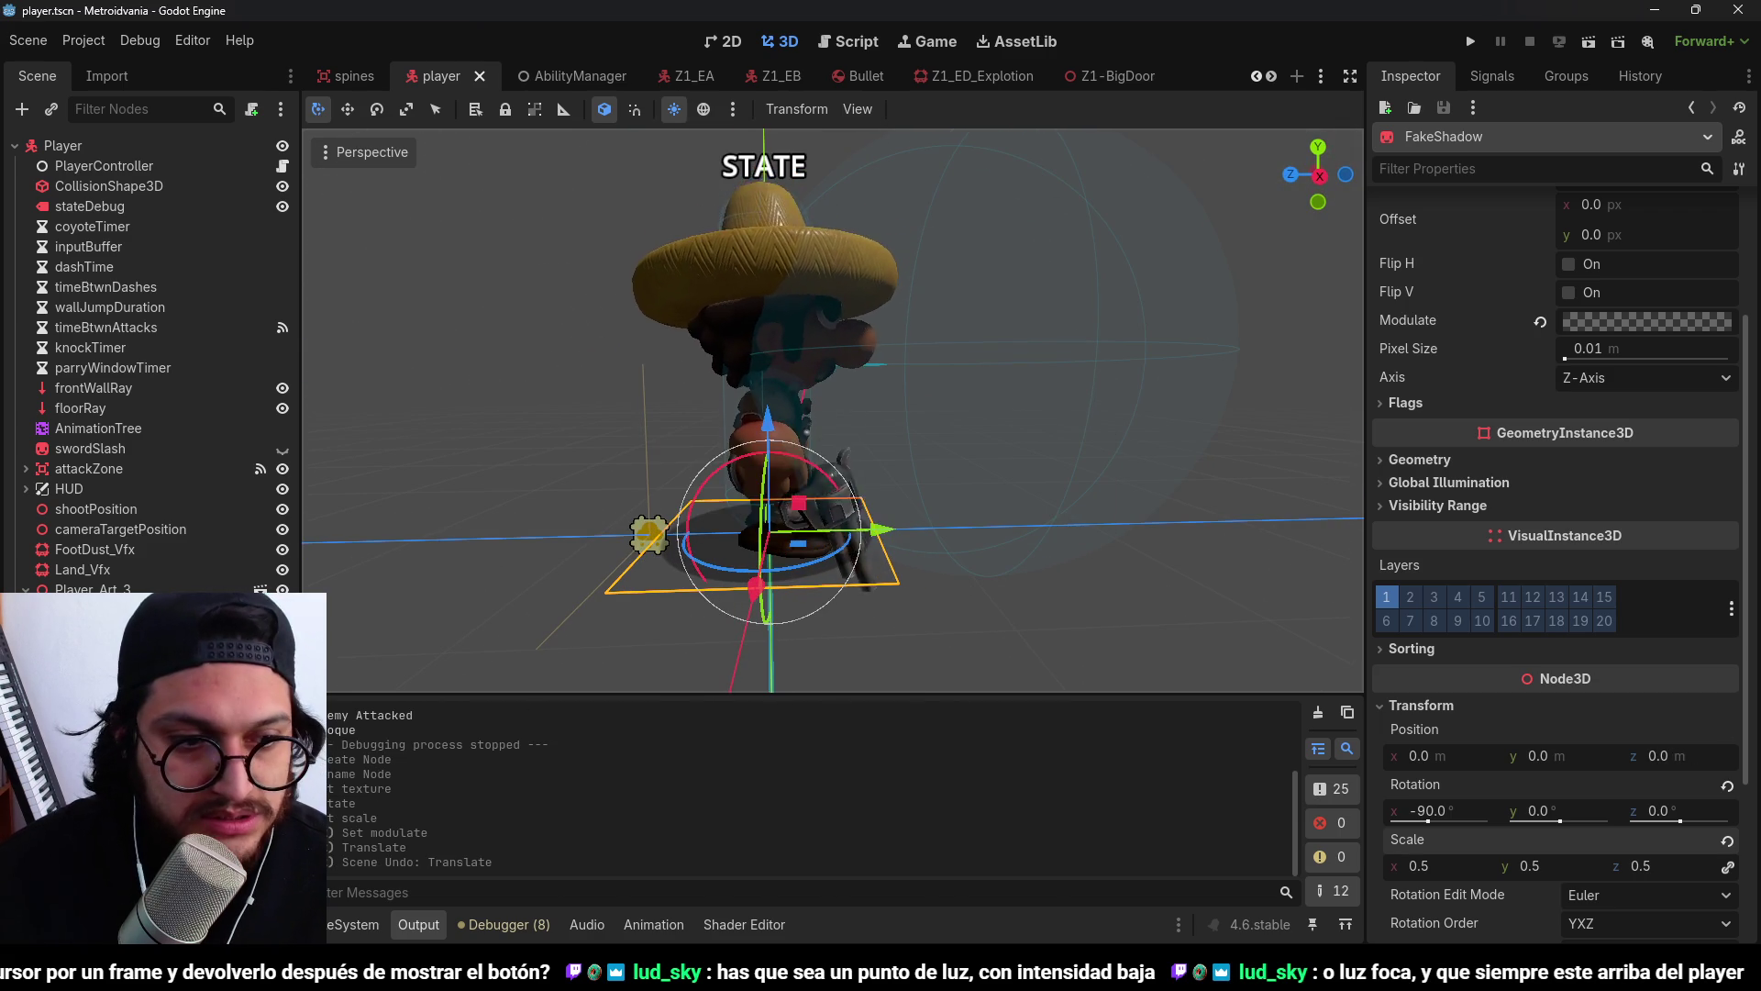
left_click(1472, 46)
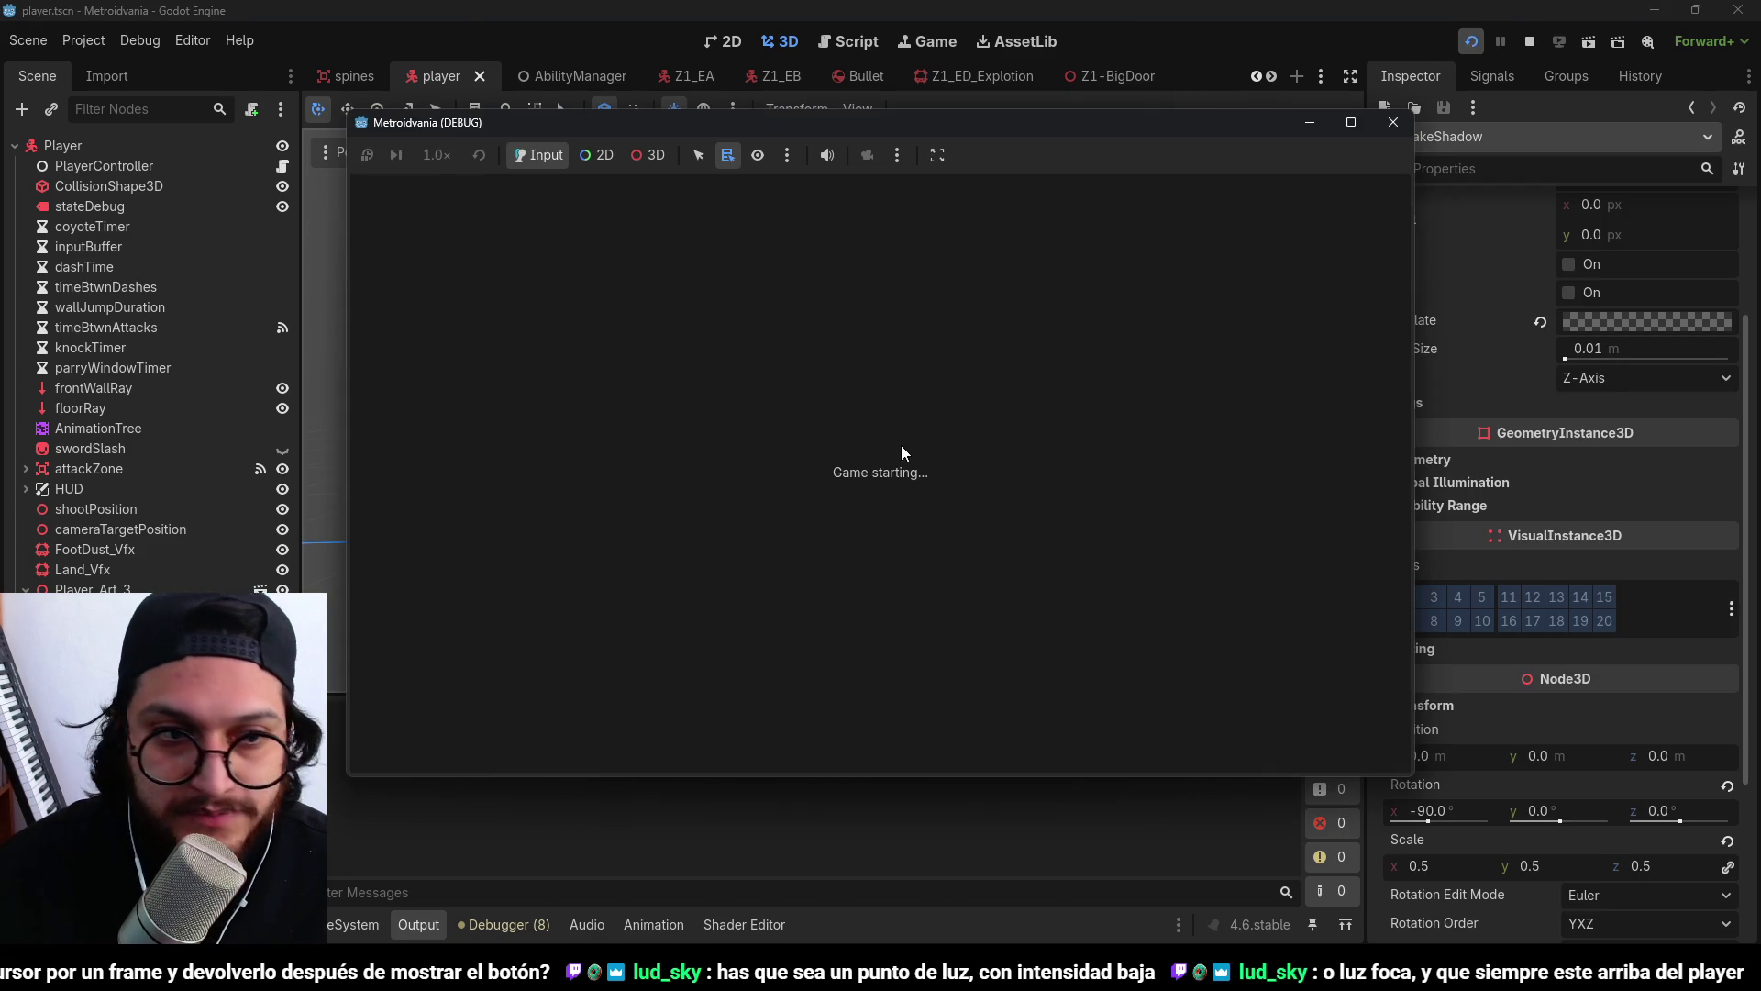
Walk and jump the player right across the platforms, then stop the running game.
key("d")
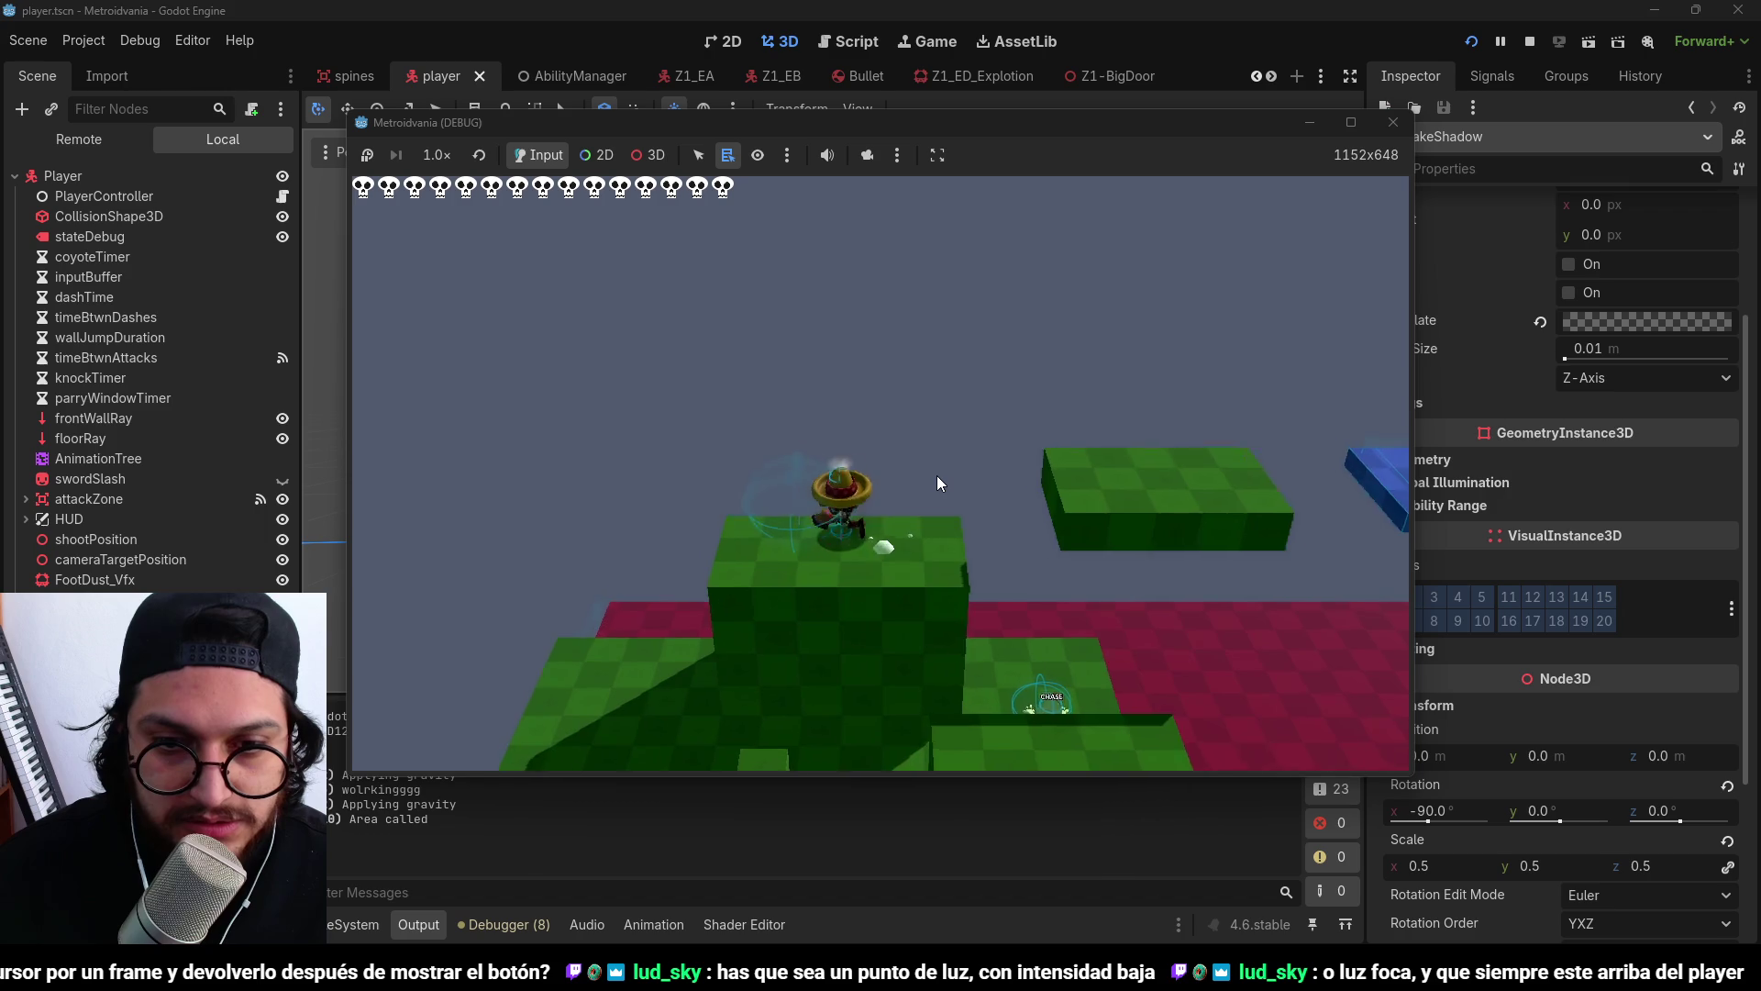
key("space")
key("d")
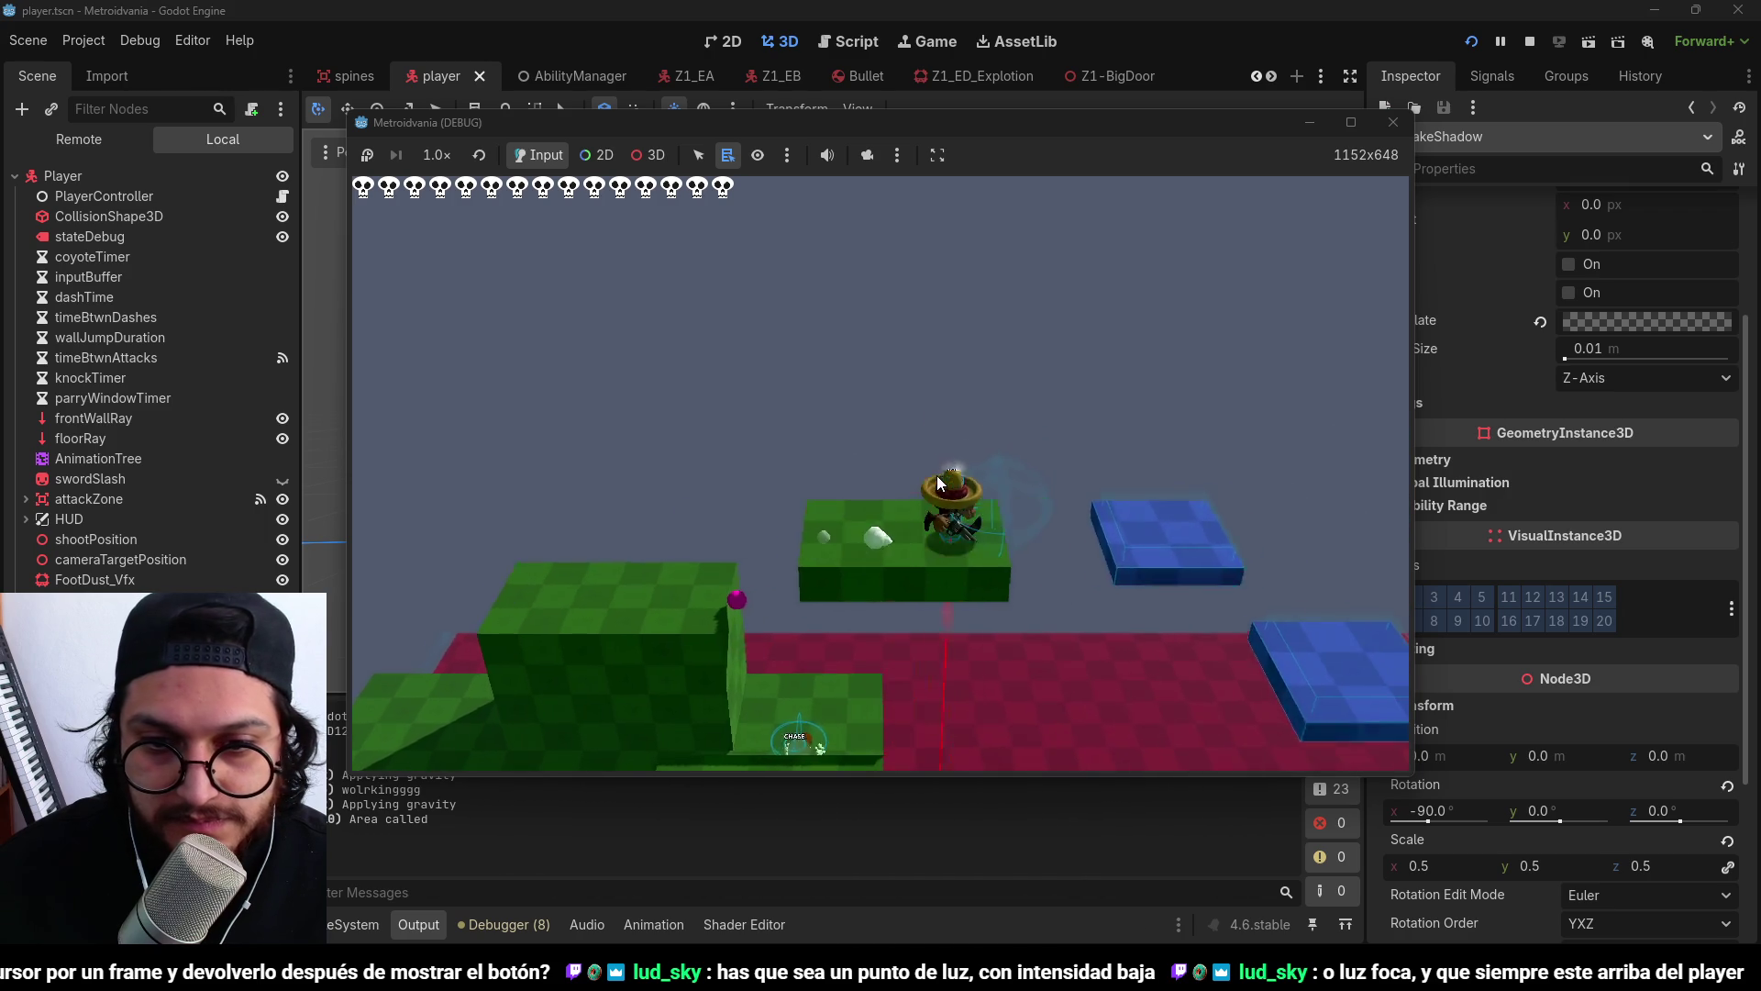
key("space")
key("d")
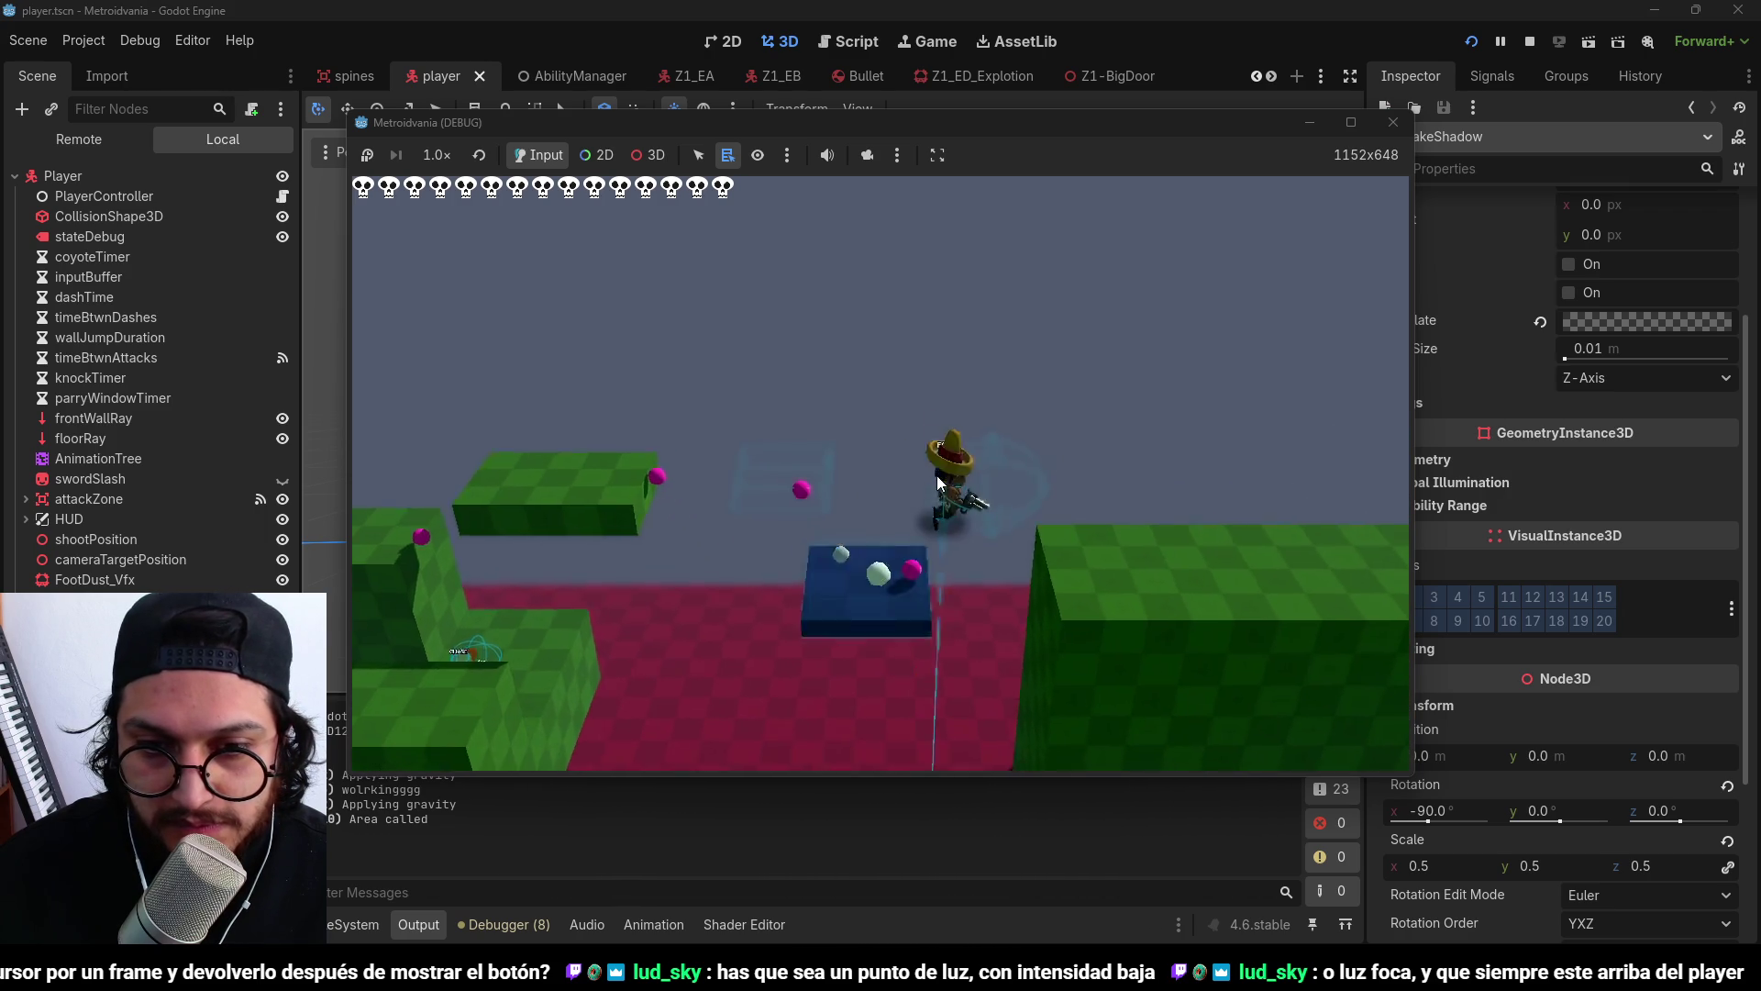
key("space")
key("d")
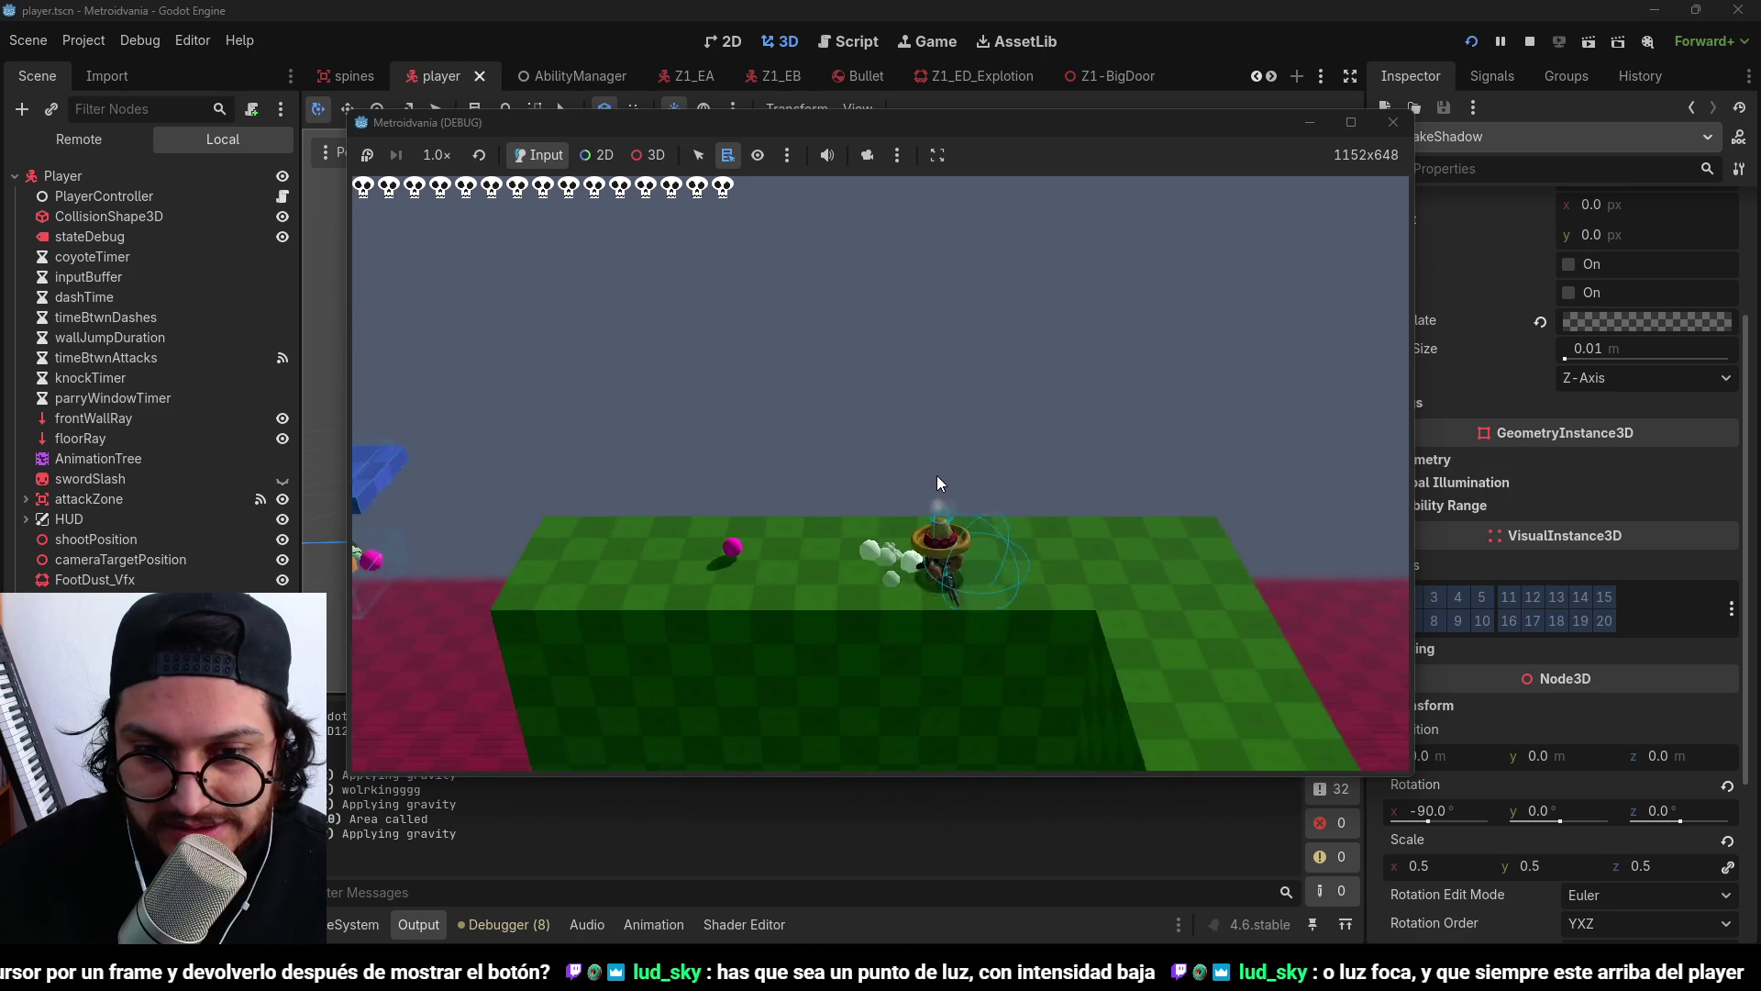
key("d")
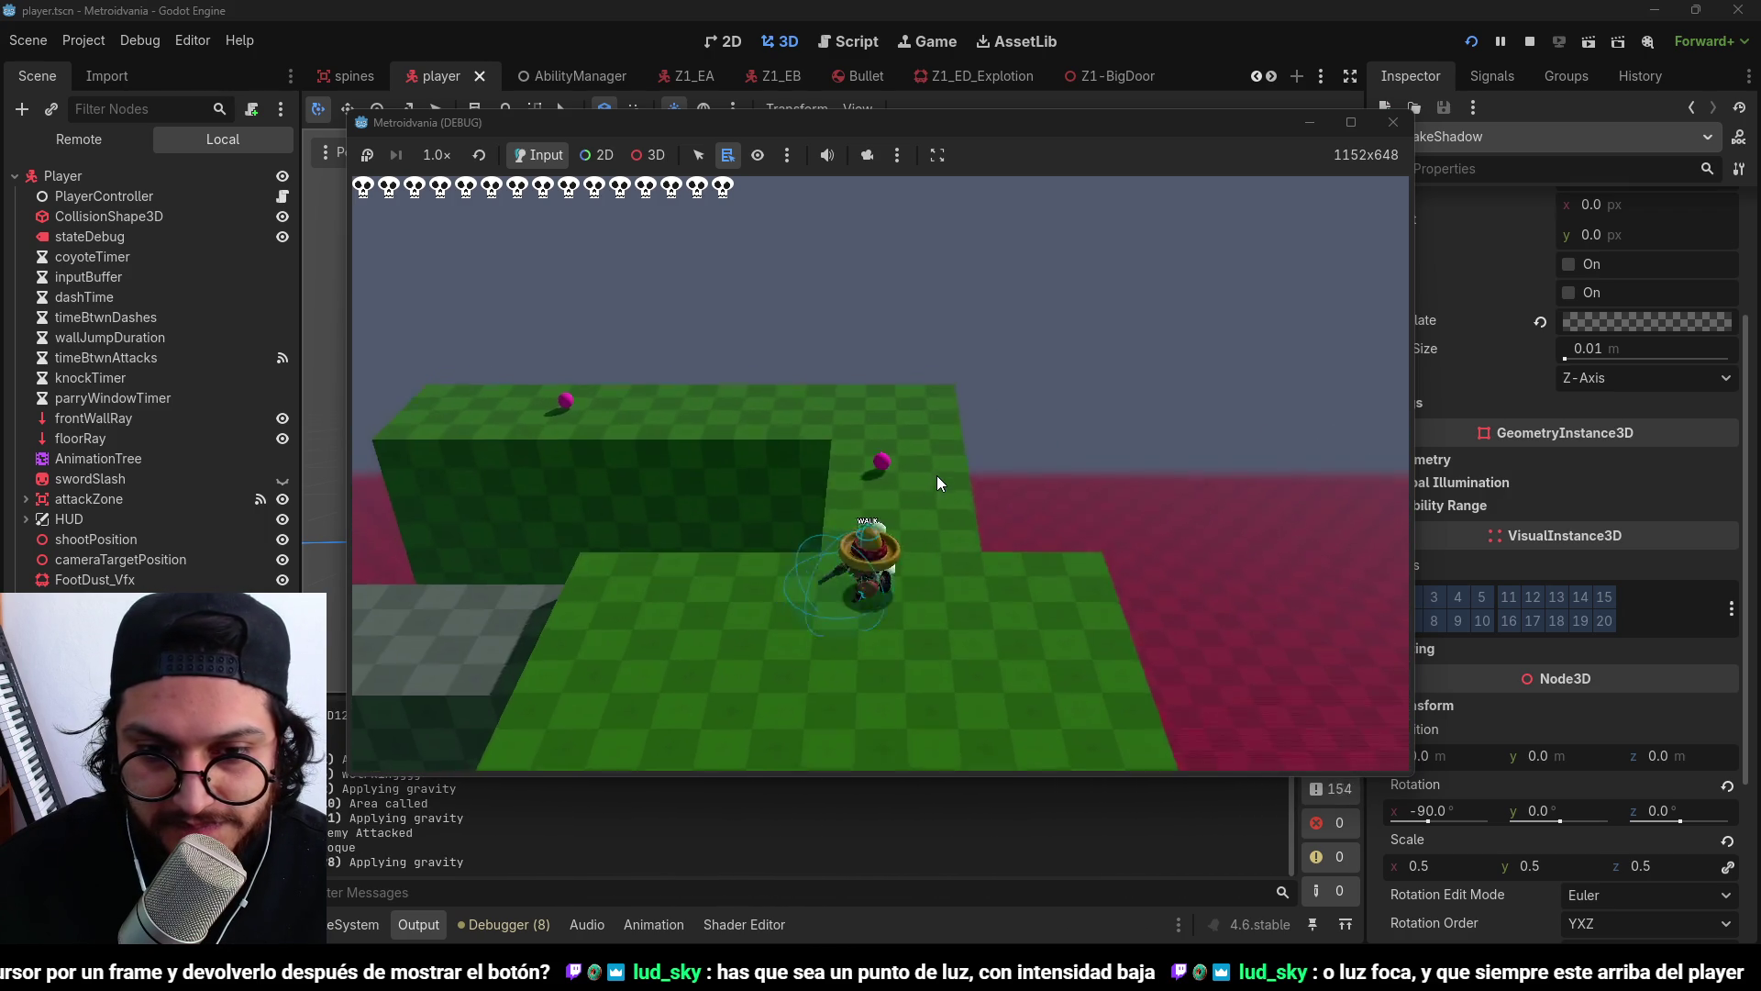
left_click(1529, 41)
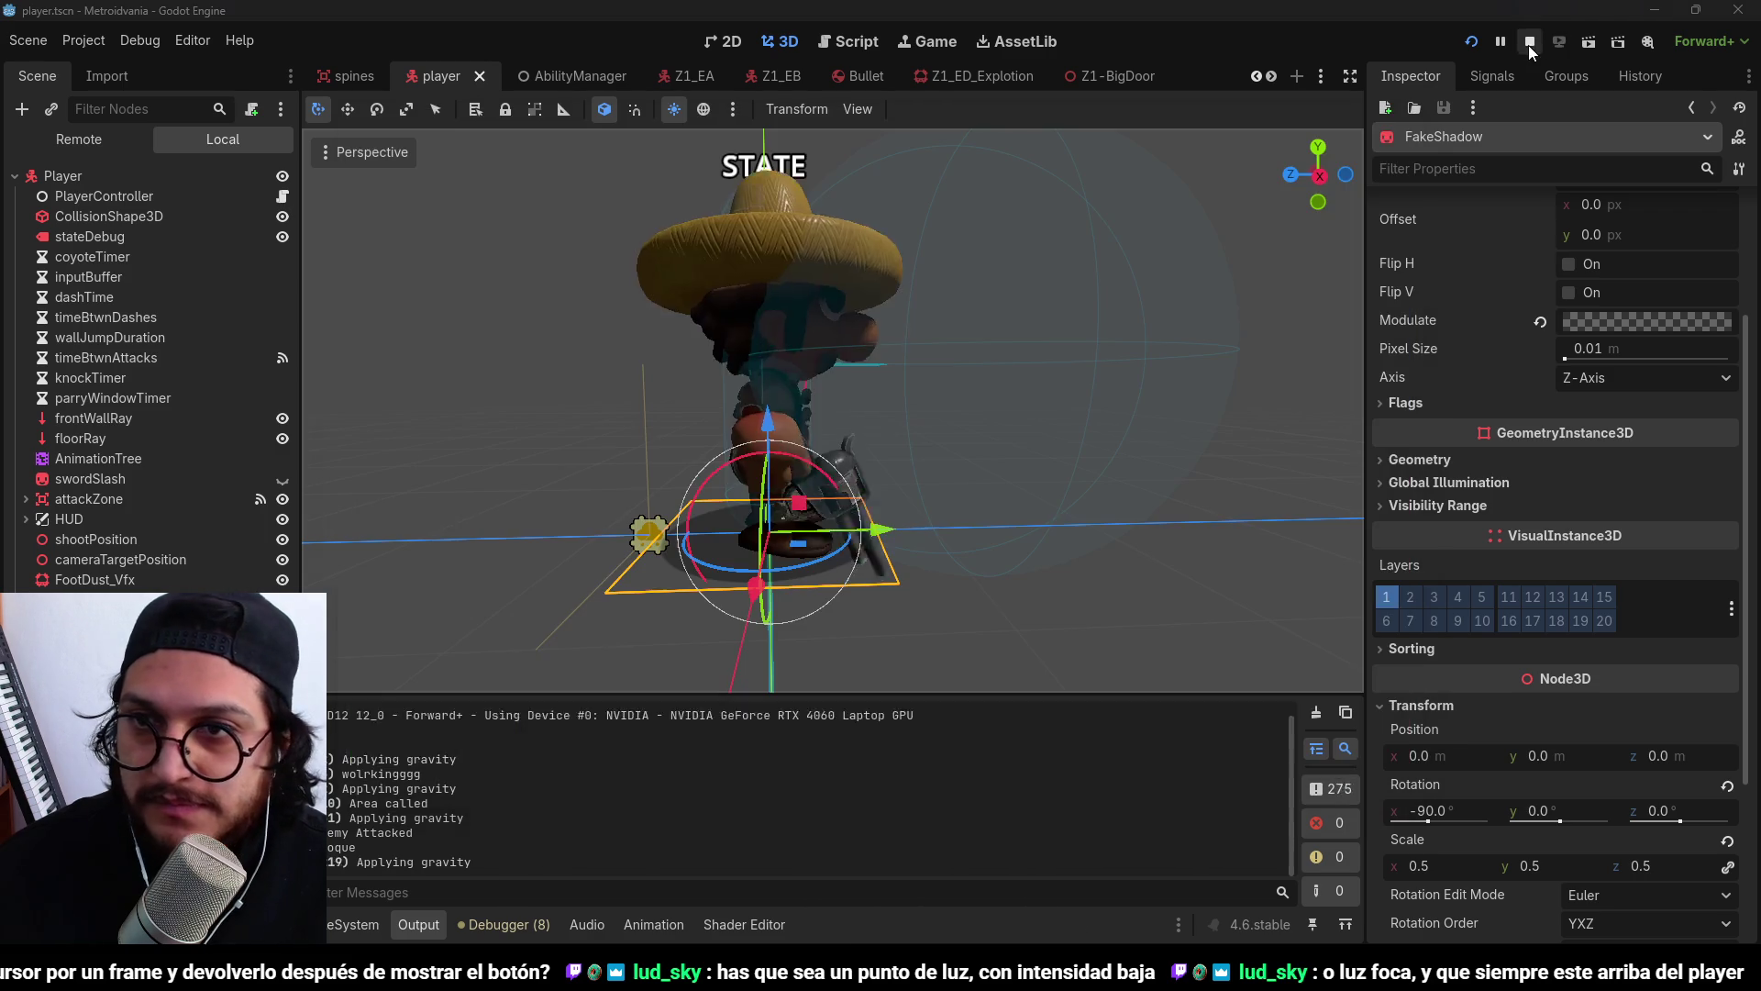
left_click(847, 42)
scroll(1044, 347, "up", 2)
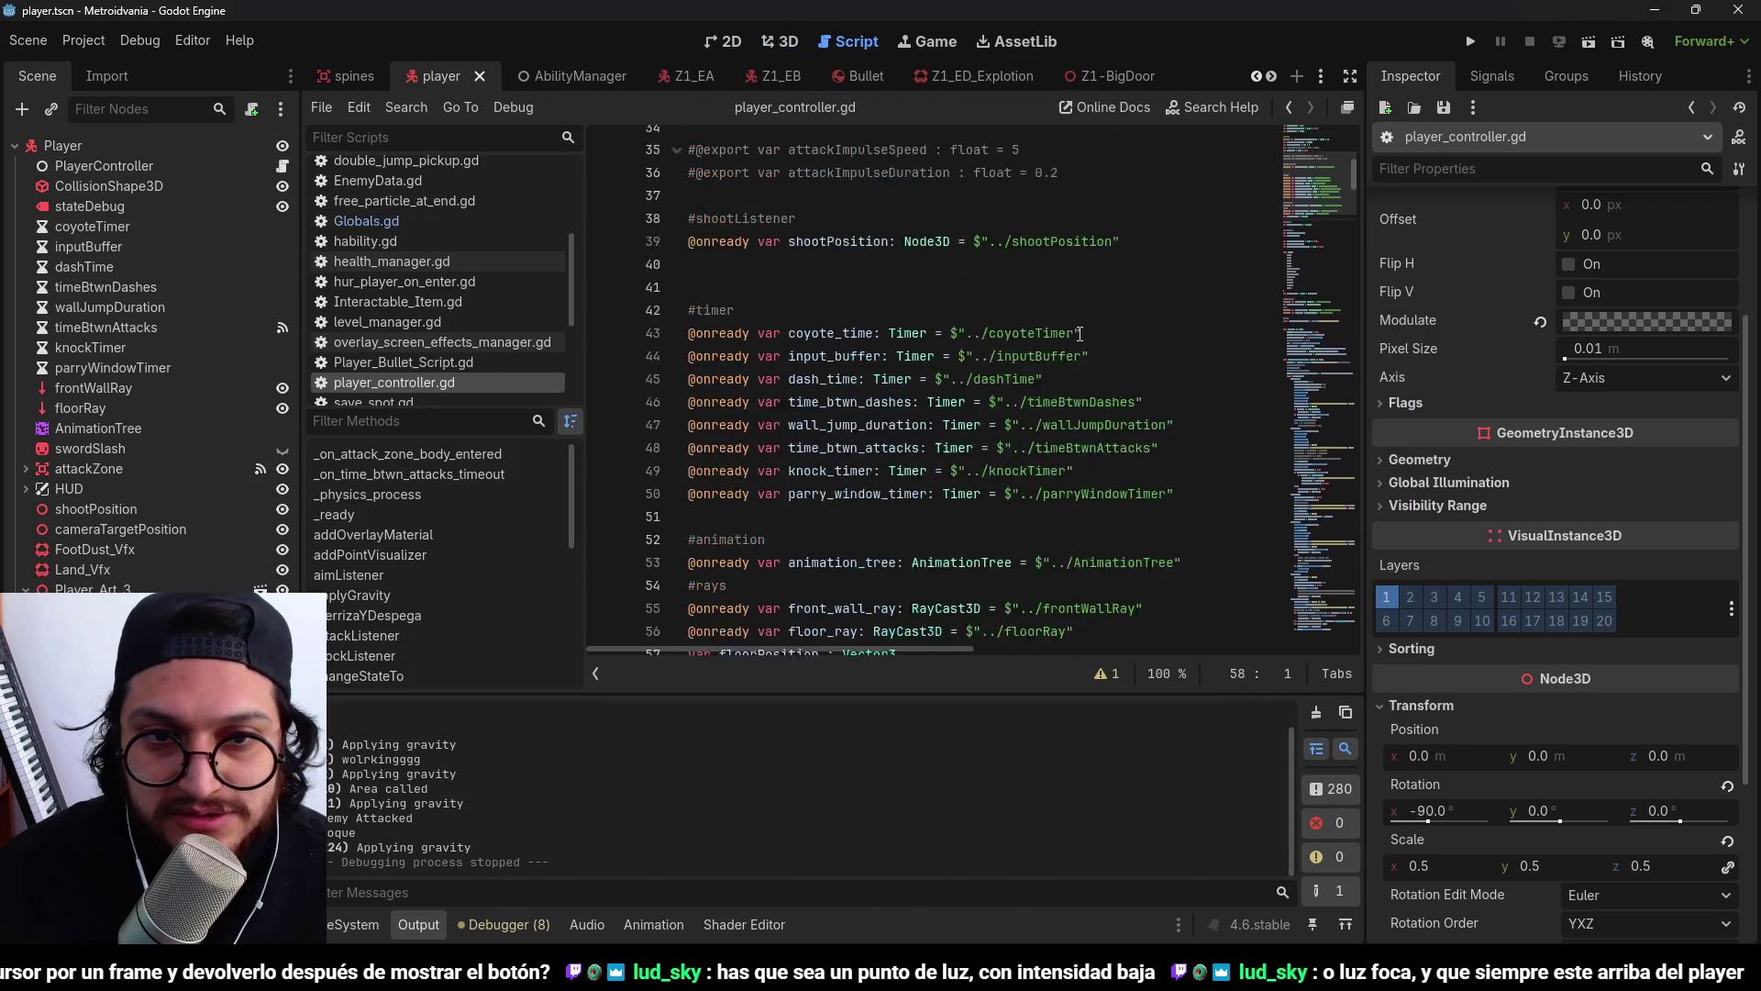
mouse_move(395, 587)
left_mouse_down()
mouse_move(746, 523)
mouse_move(725, 509)
left_mouse_up()
double_click(830, 509)
scroll(1288, 316, "down", 20)
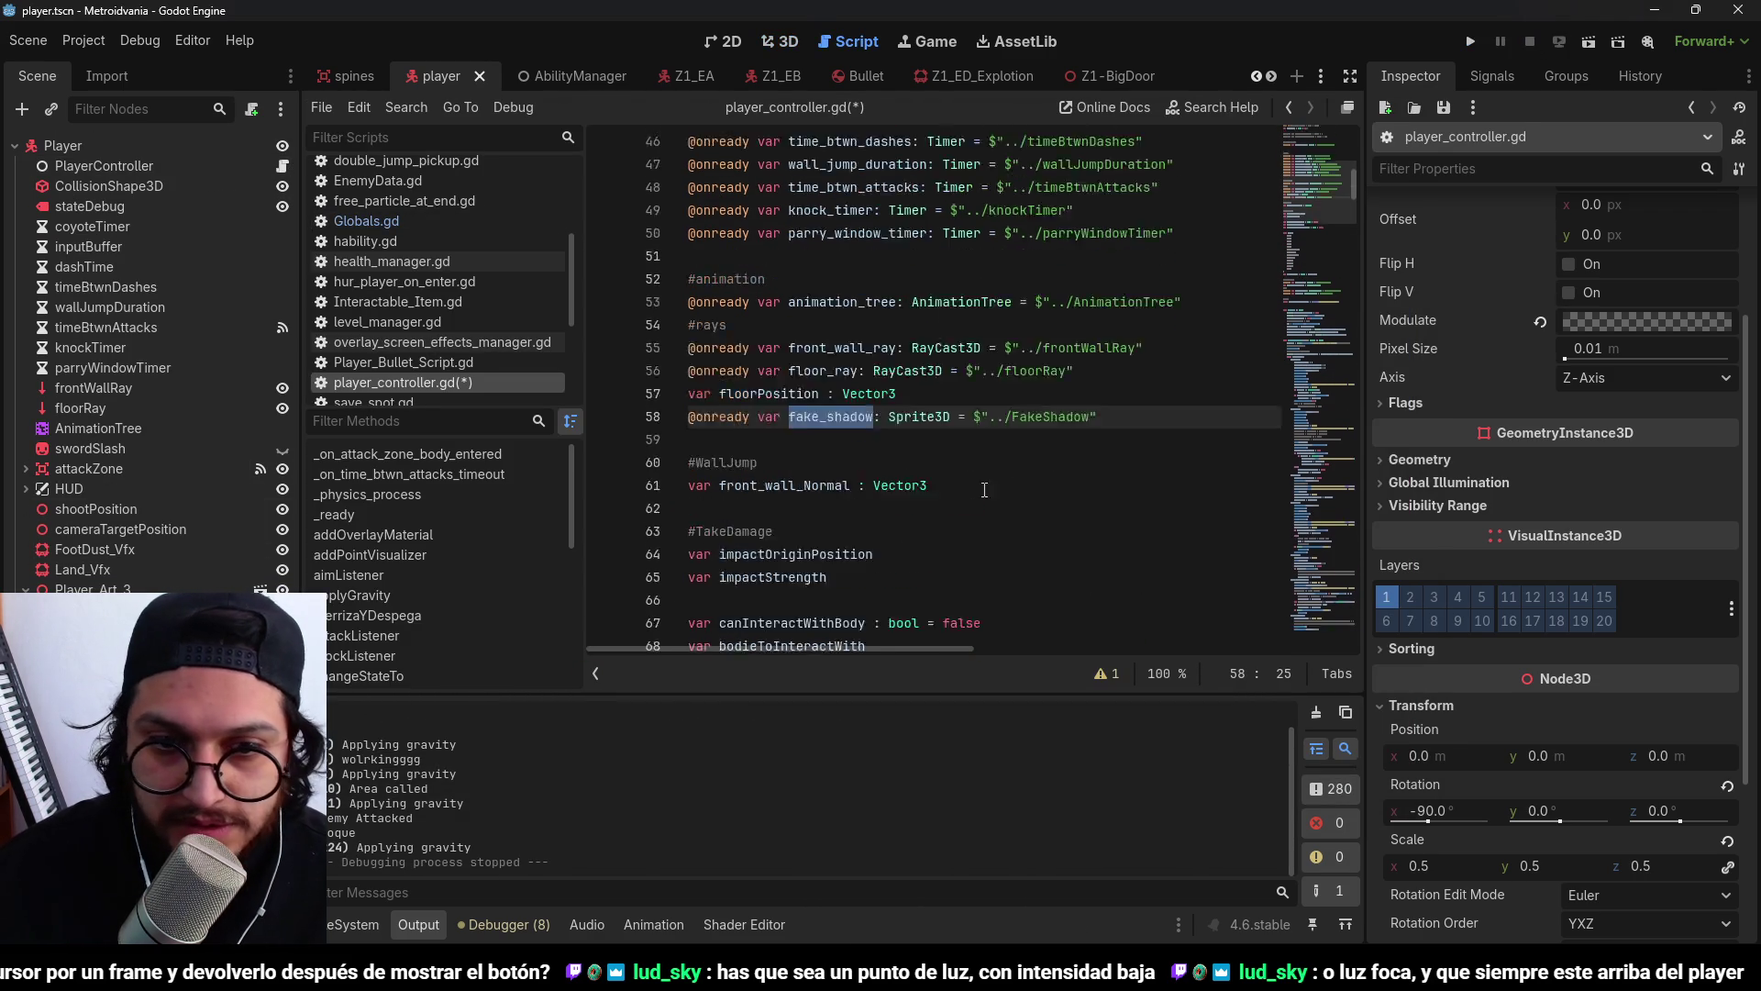
scroll(1308, 382, "down", 20)
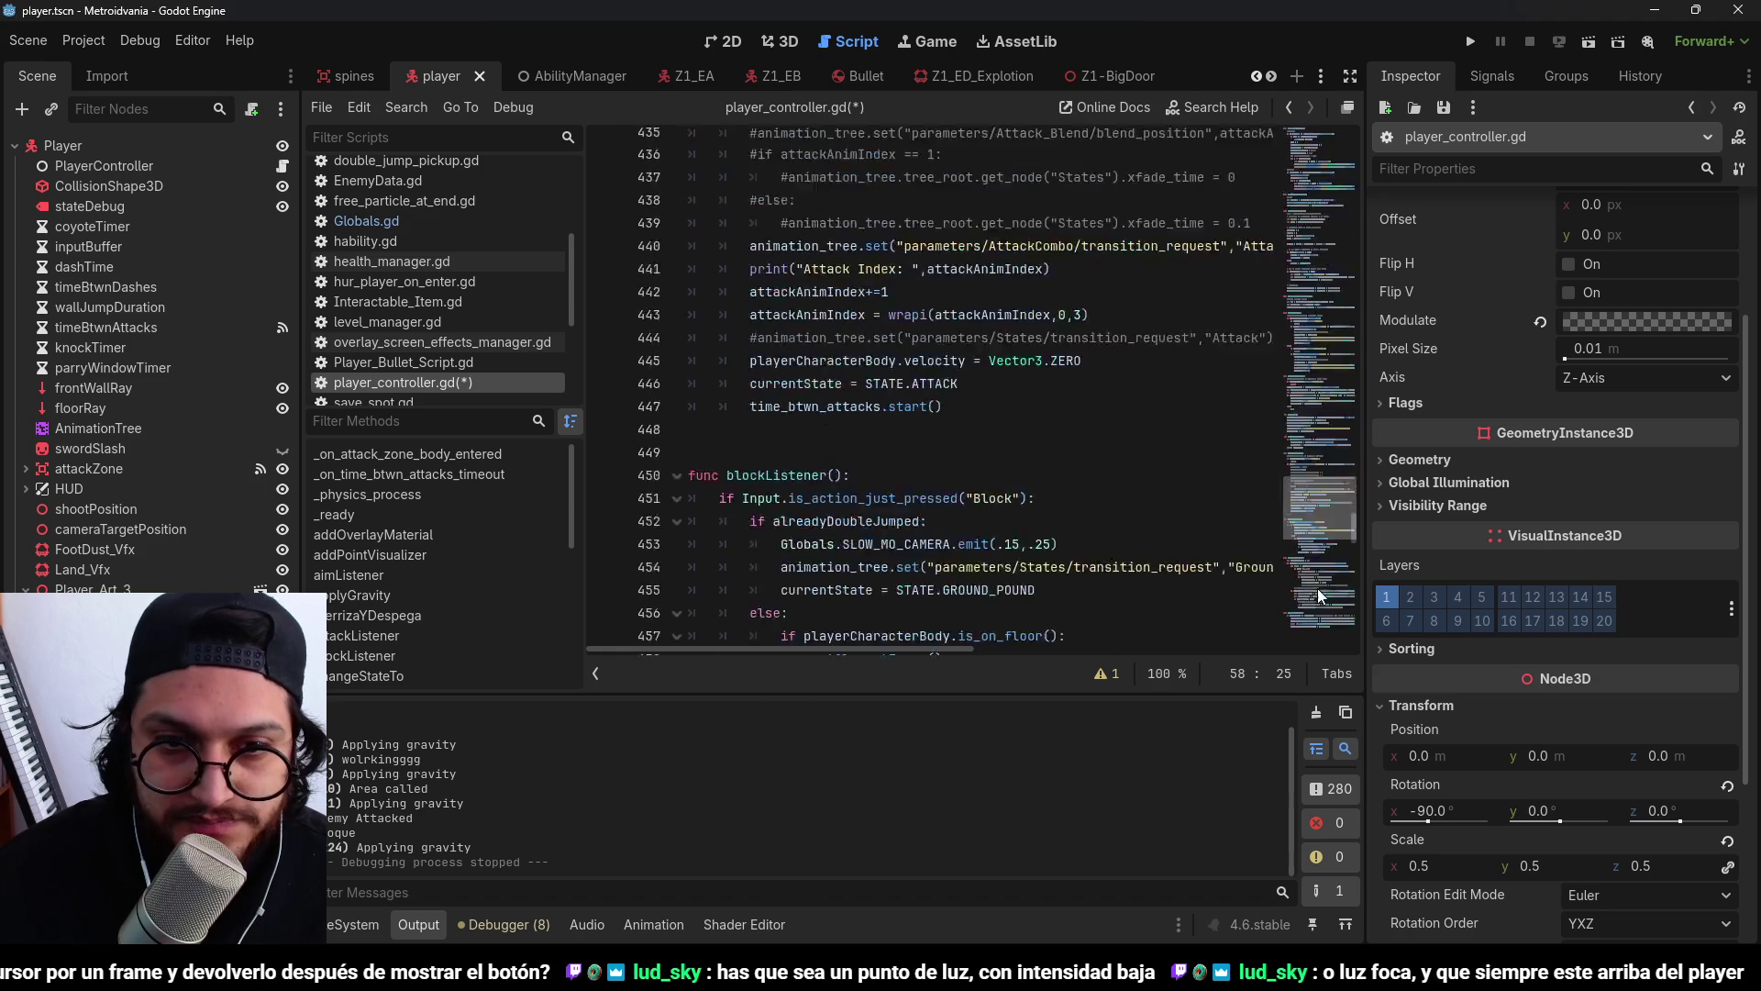
scroll(917, 451, "up", 20)
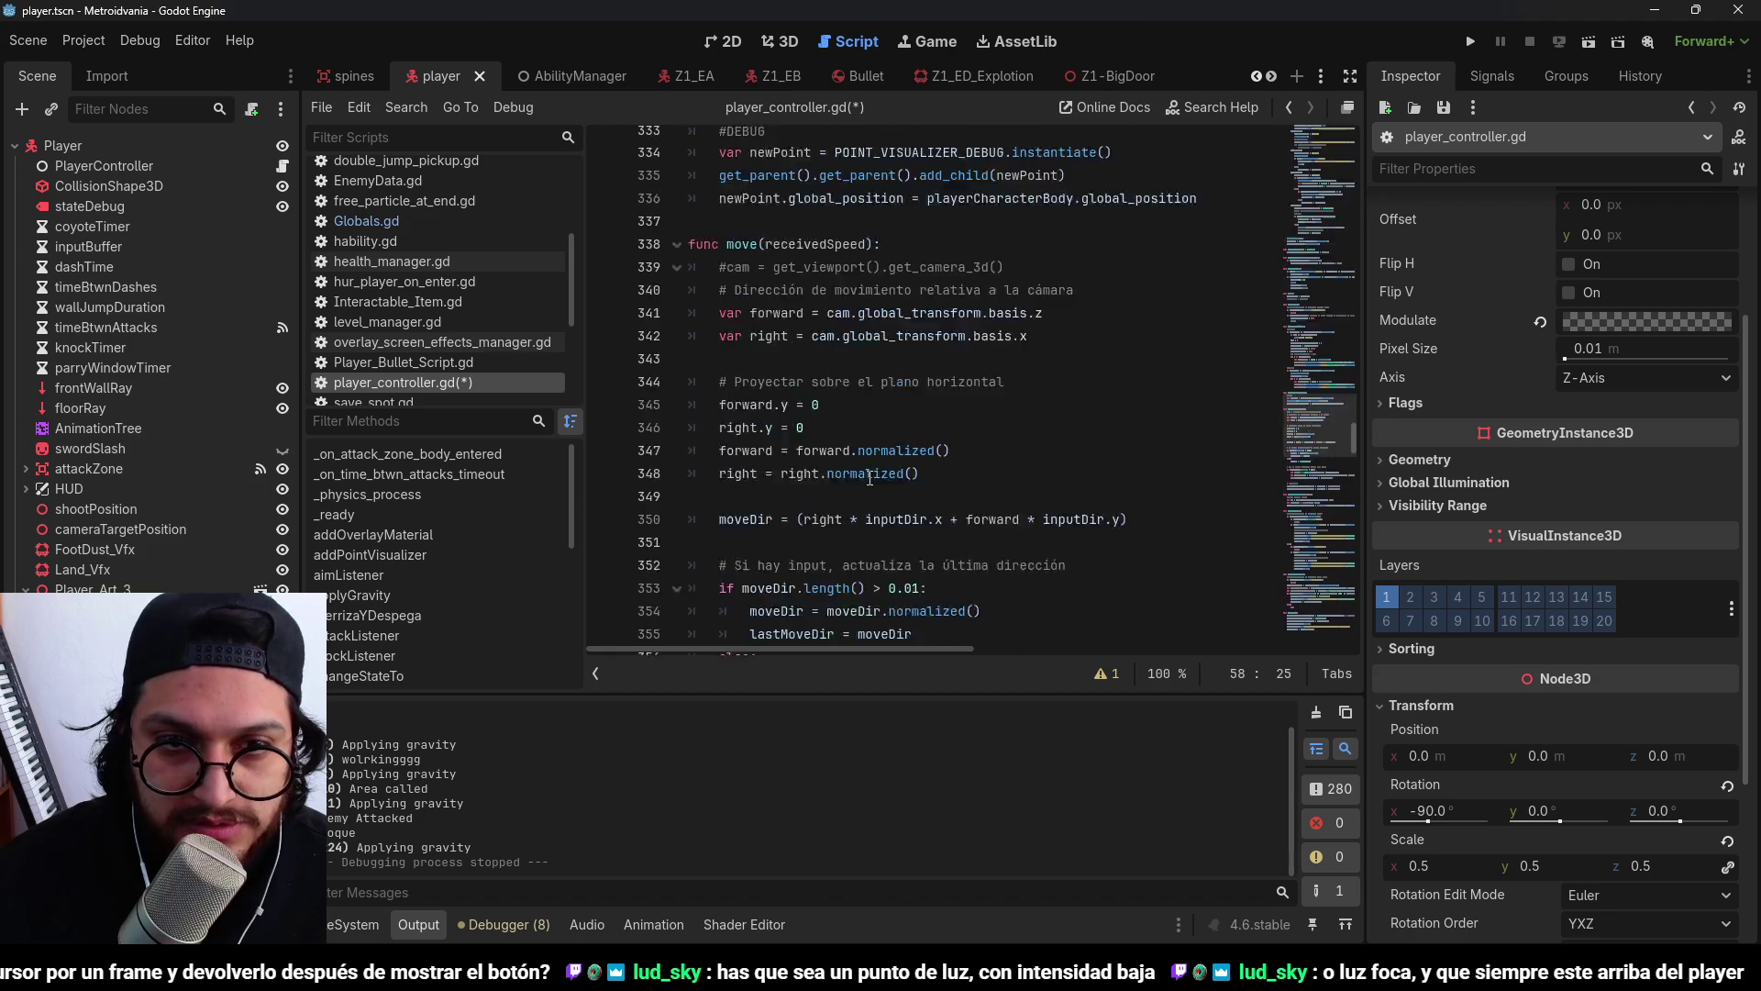
Create a position_fake_shadow() function below the distanceToFloor code, starting a fake_shadow line.
key("ctrl+f")
type("floor_")
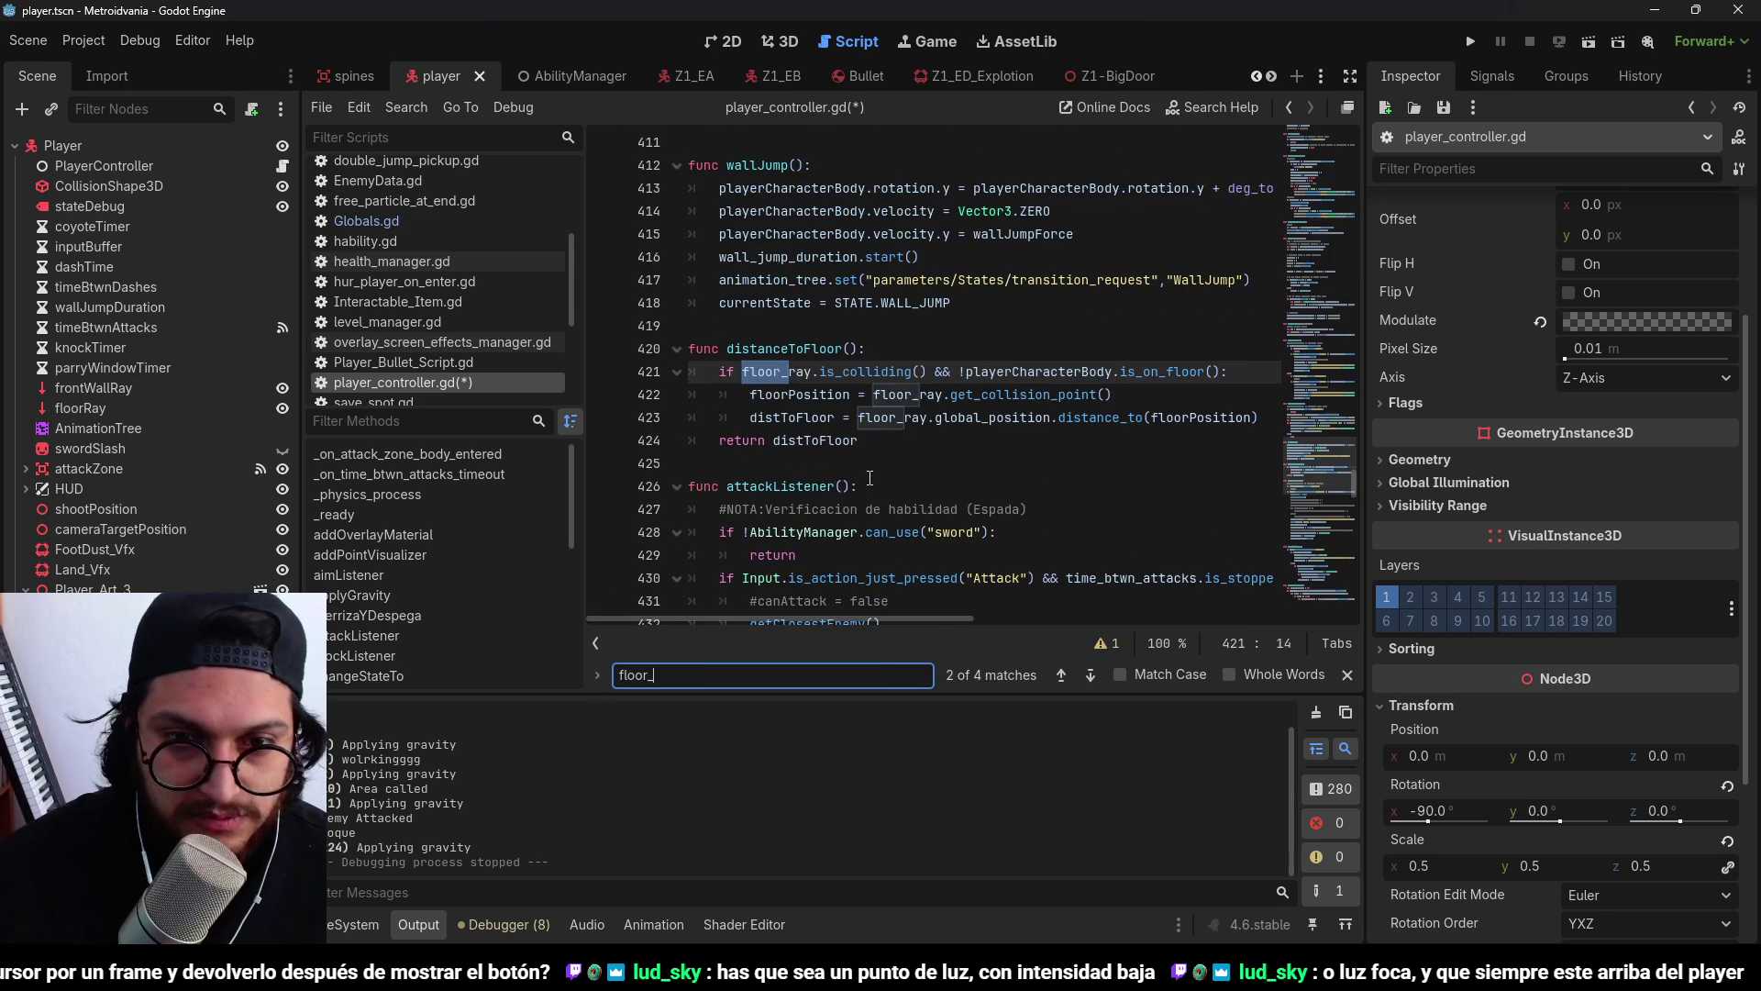
key("Escape")
left_click(716, 465)
key("Return")
key("Up")
key("Return")
type("func position_fake_shadow():")
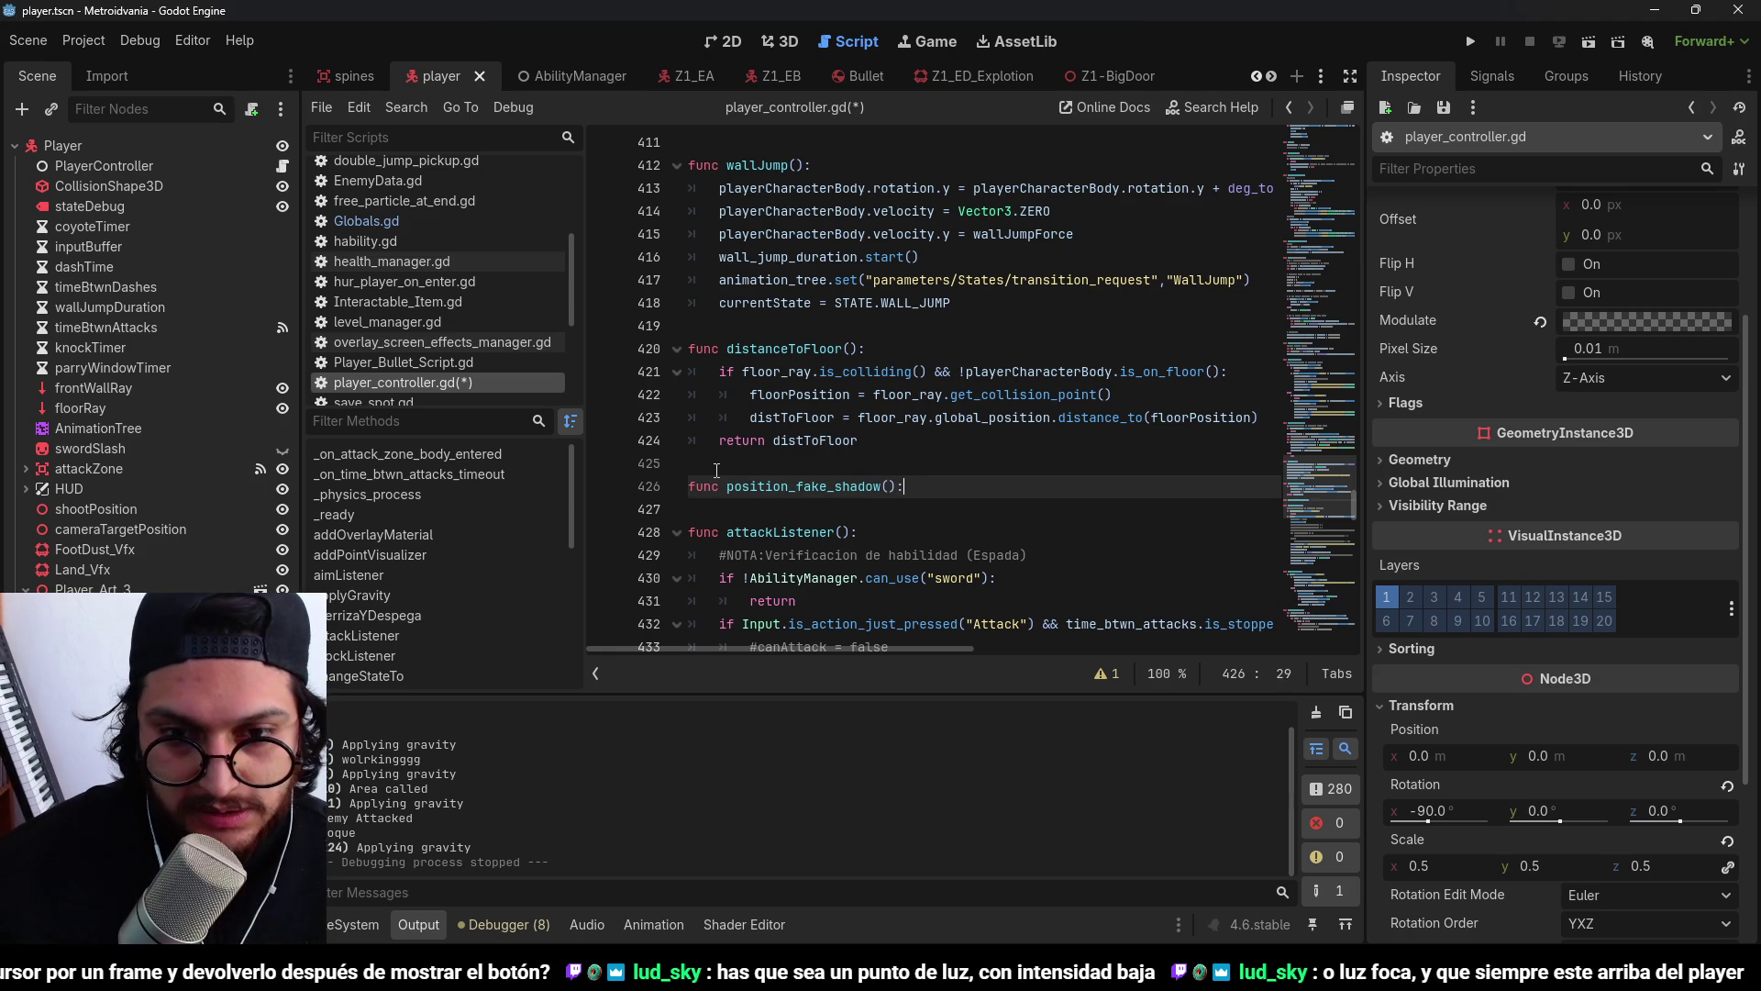
key("Return")
type("fake_shadow.global_position =")
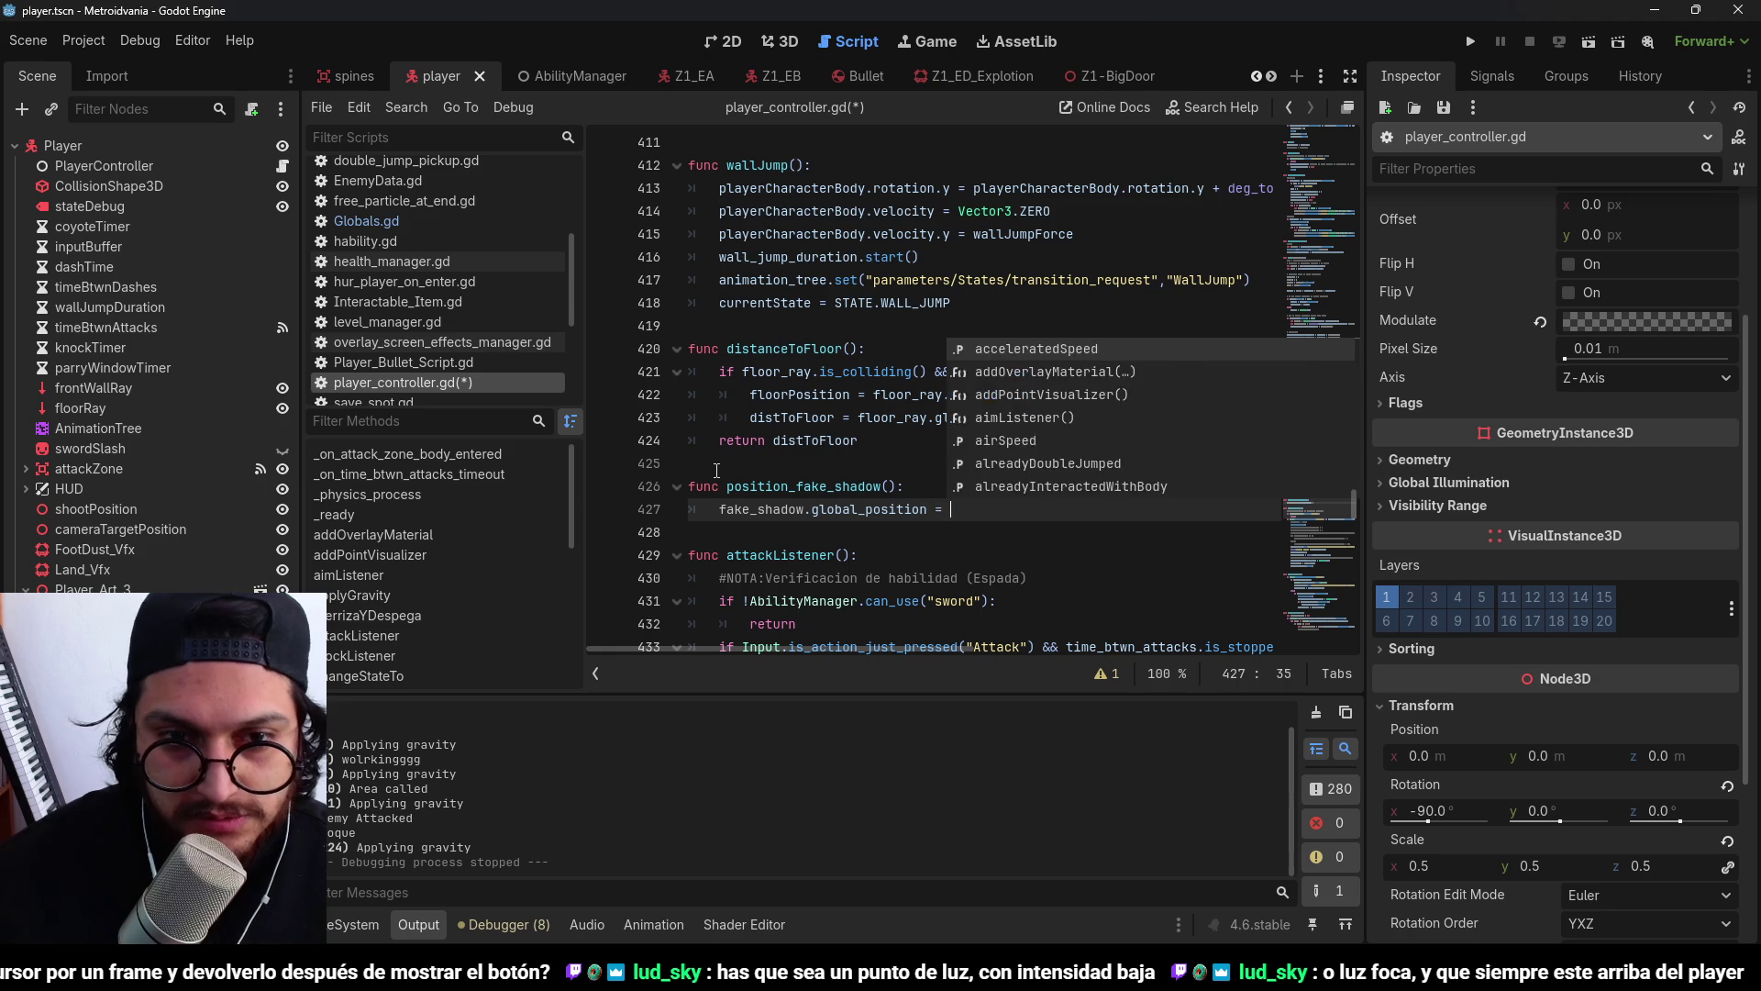
Place fake_shadow at floorPosition - Vector3(0,.1,0), save the script and run the game.
left_click(980, 492)
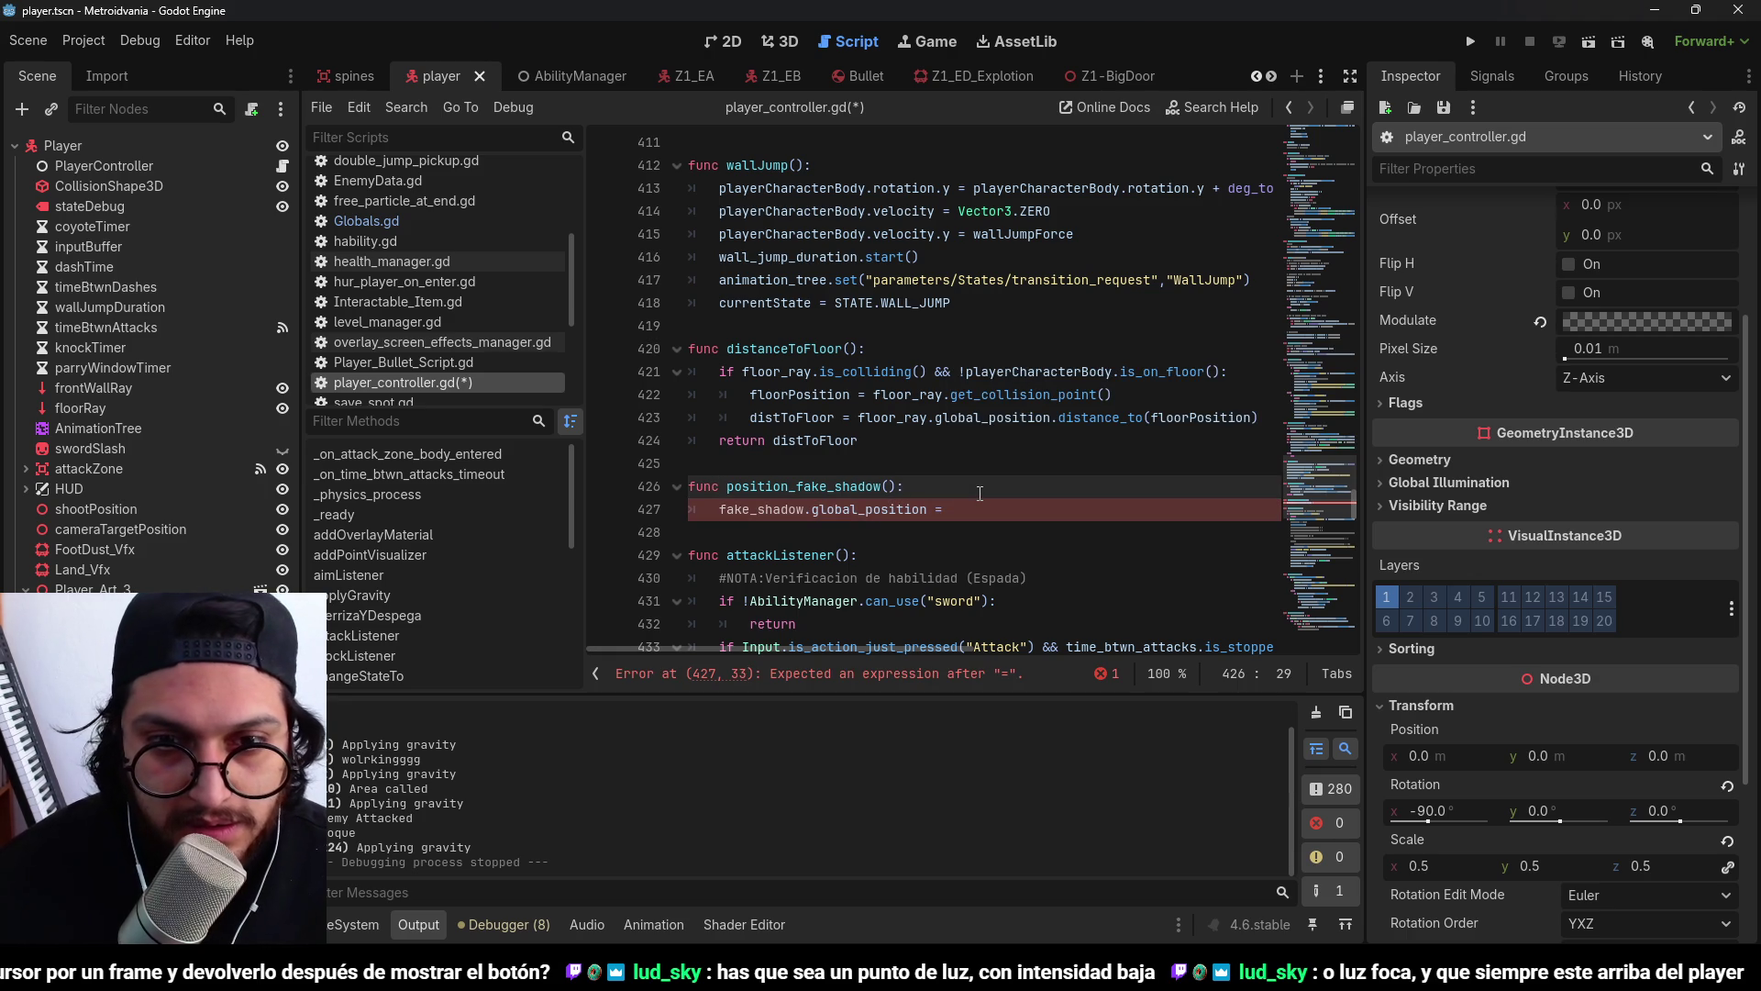
double_click(796, 396)
left_click(998, 514)
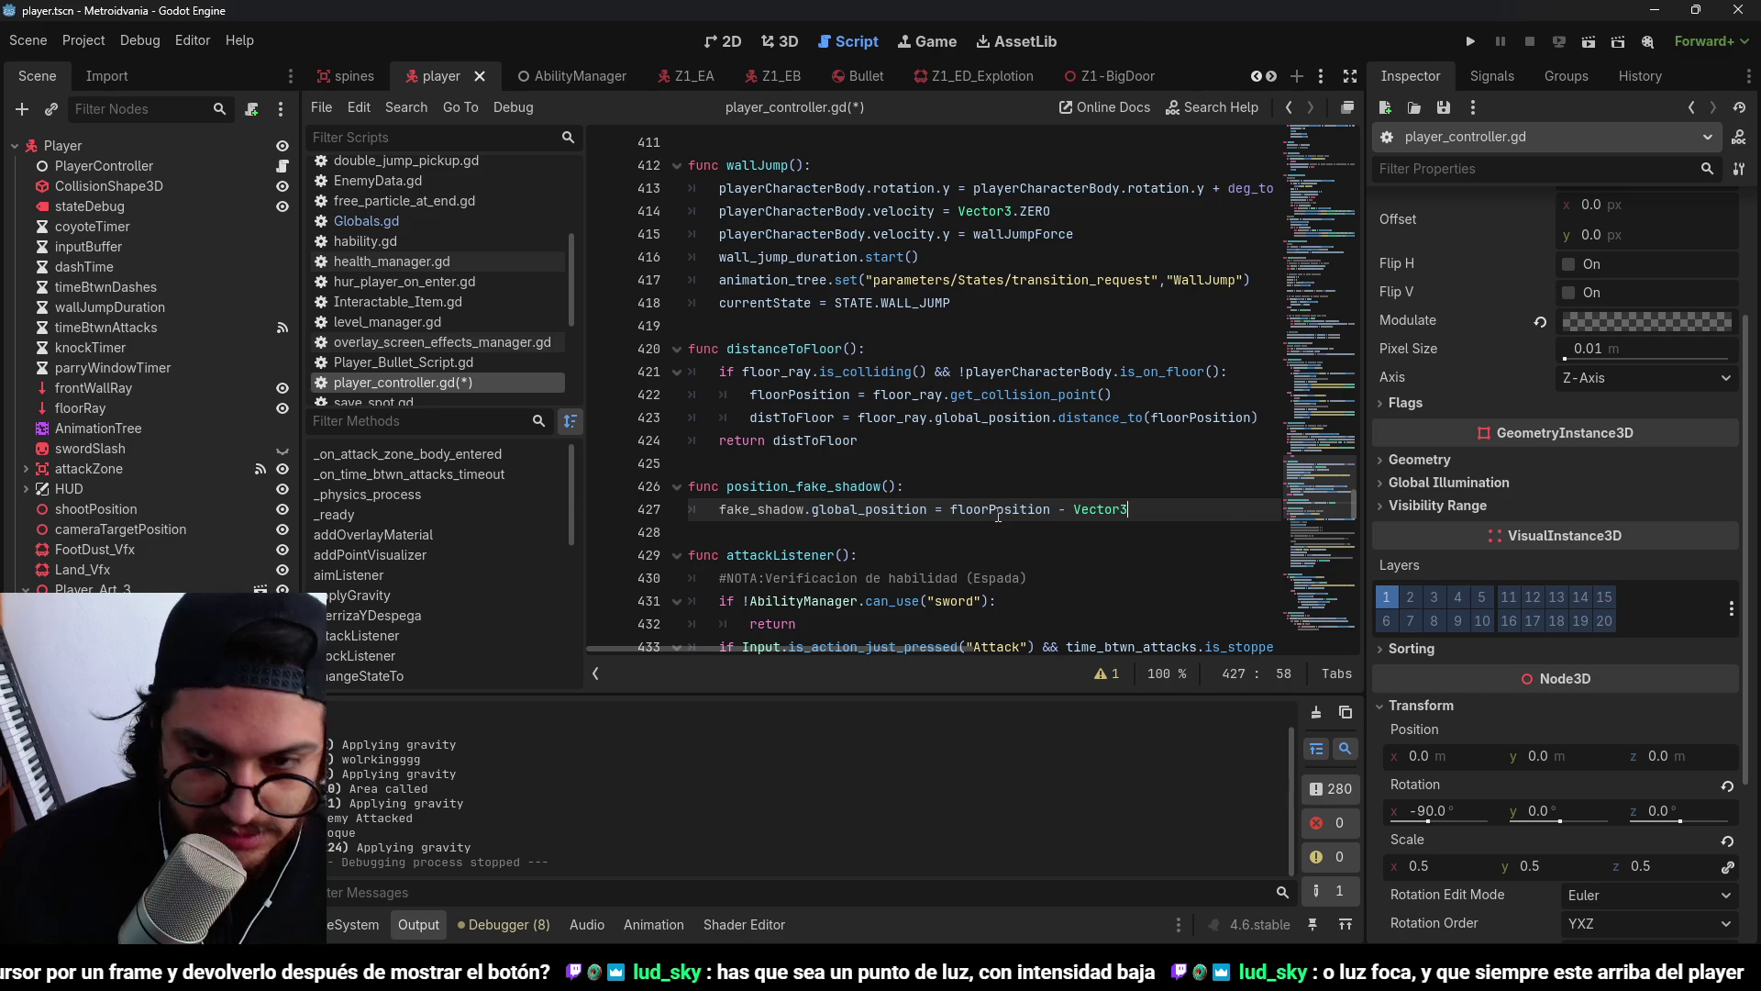
type("(0,.1,0")
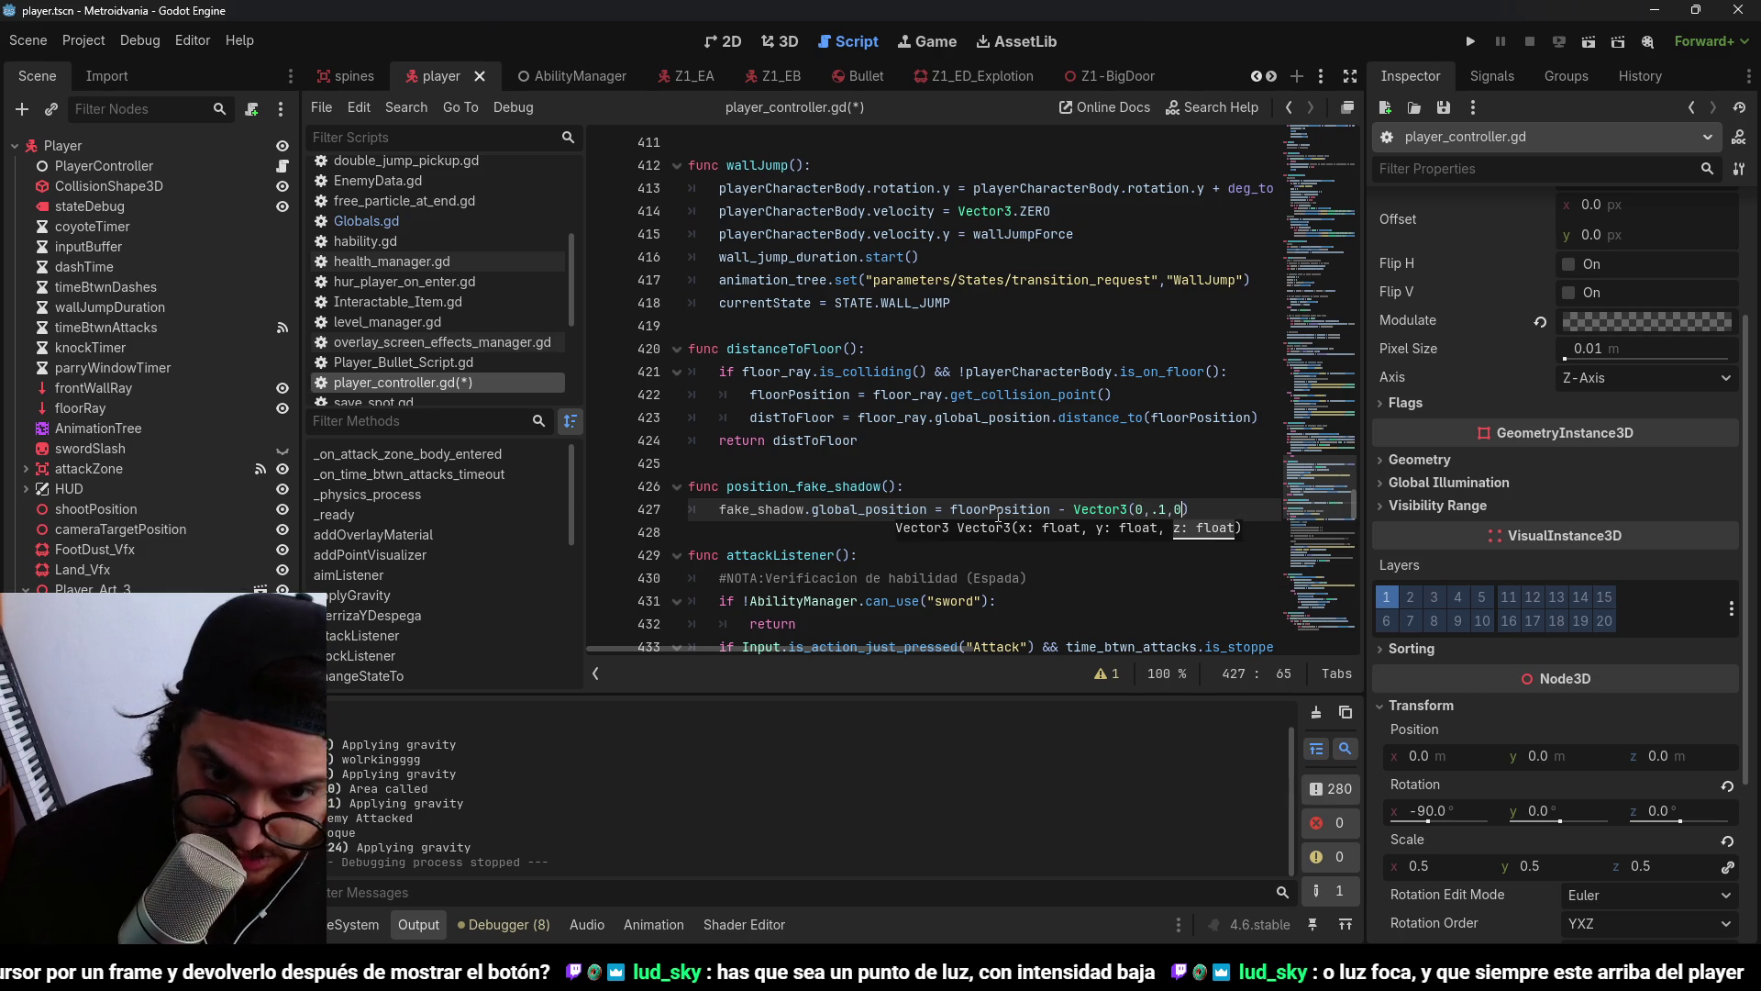
left_click(978, 487)
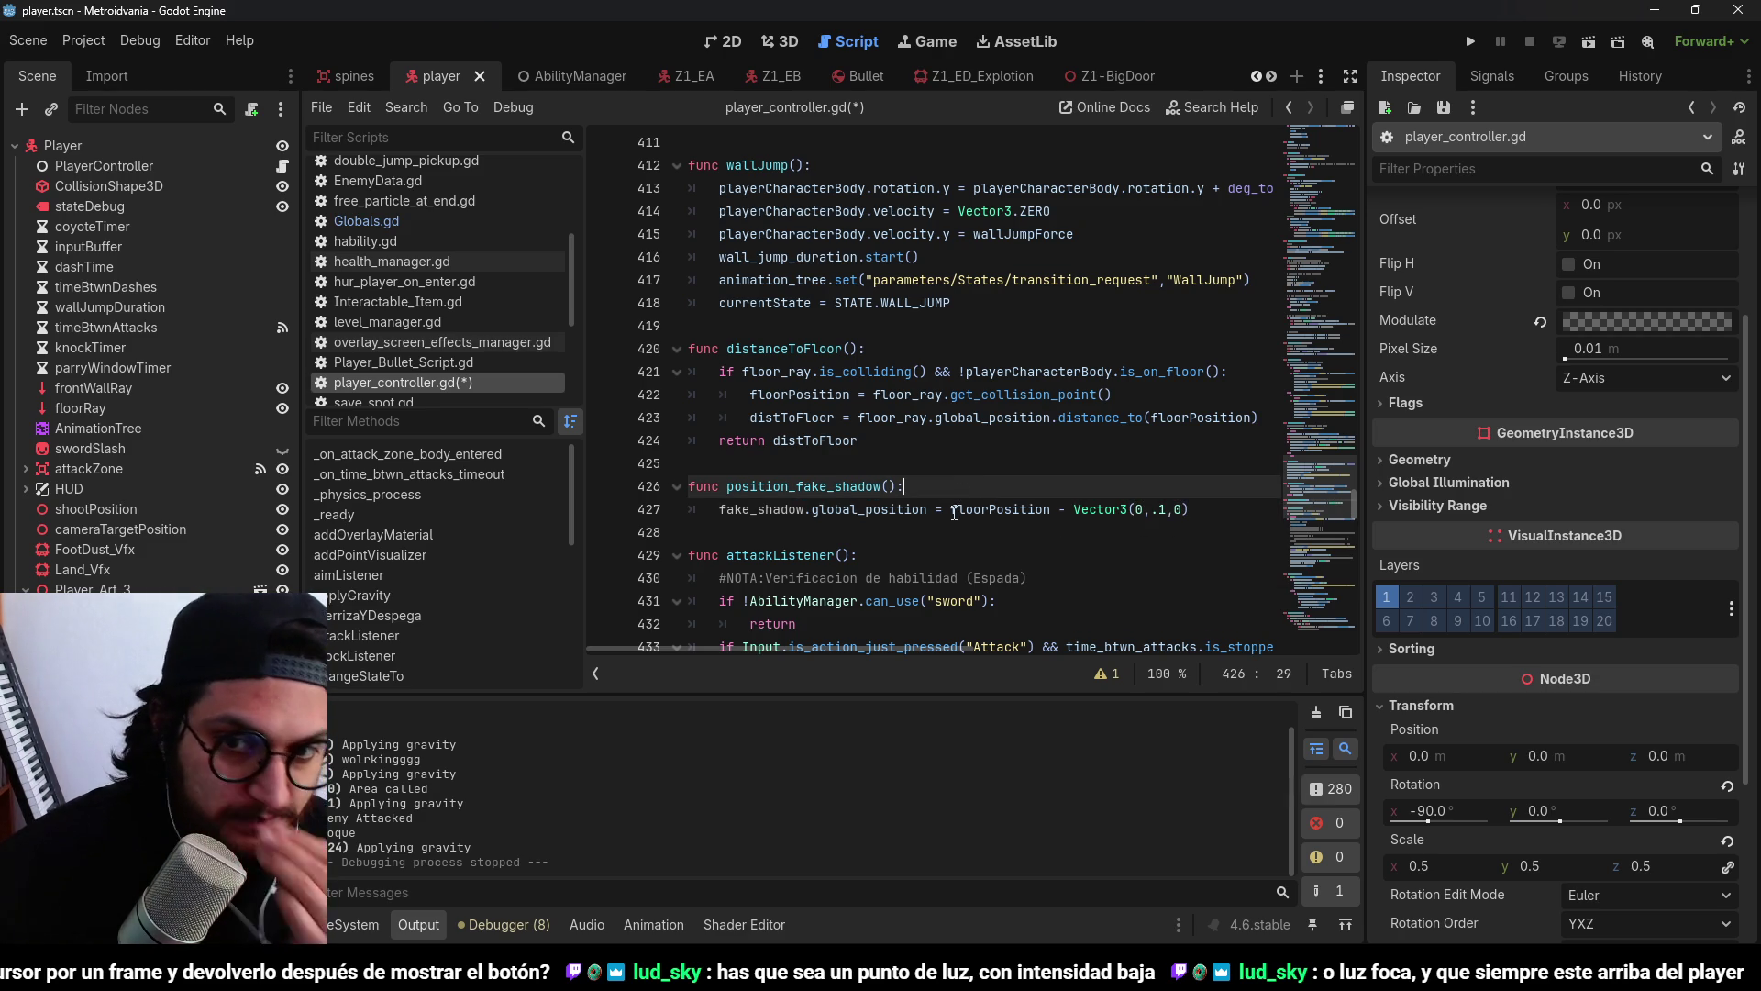
left_click(954, 511)
key("ctrl+s")
left_click(1164, 510)
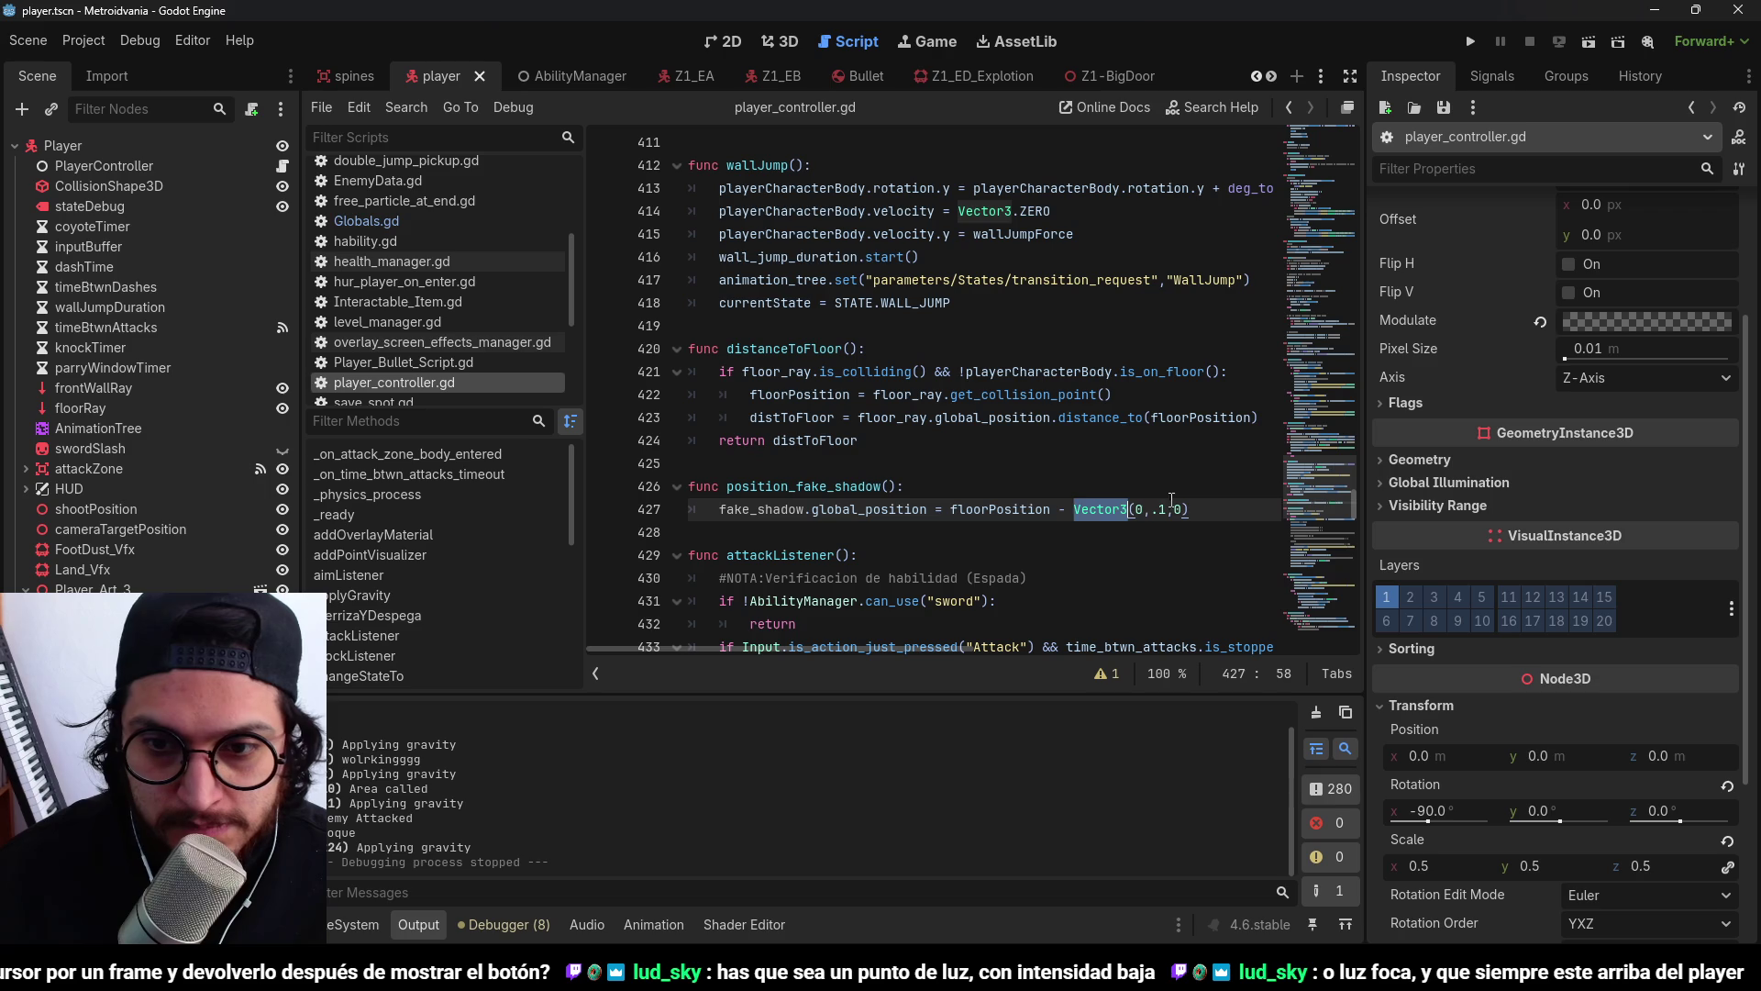
key("F5")
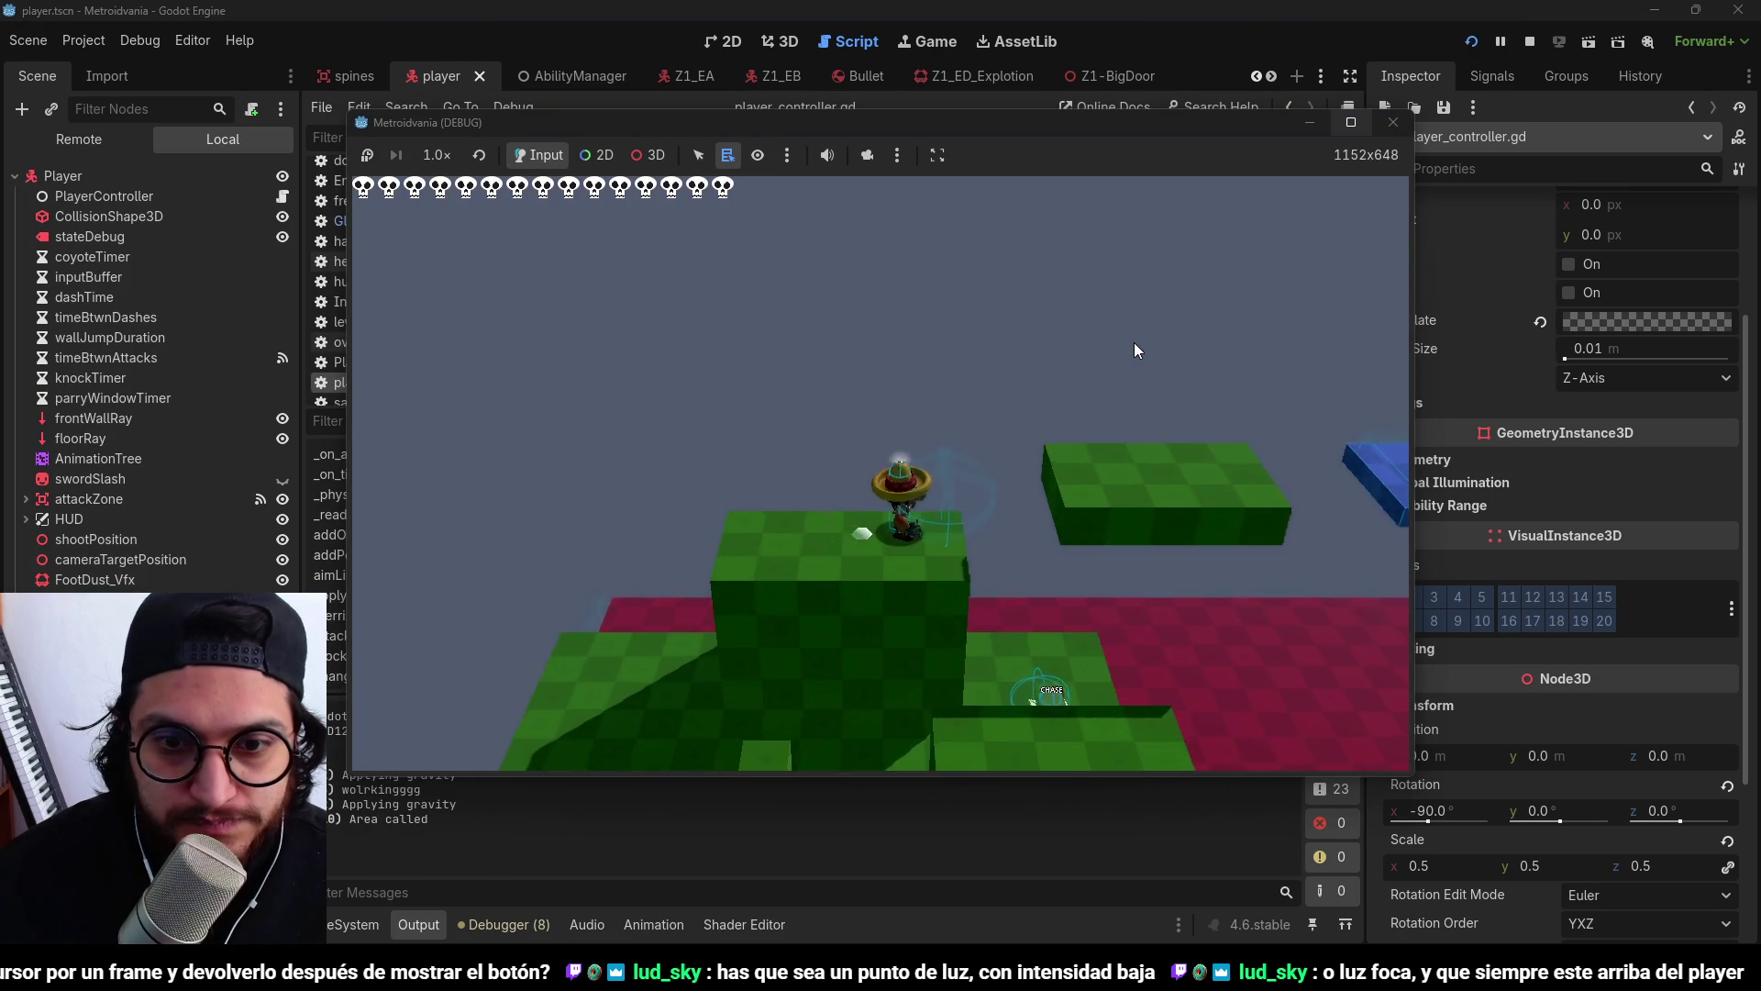
key("Right")
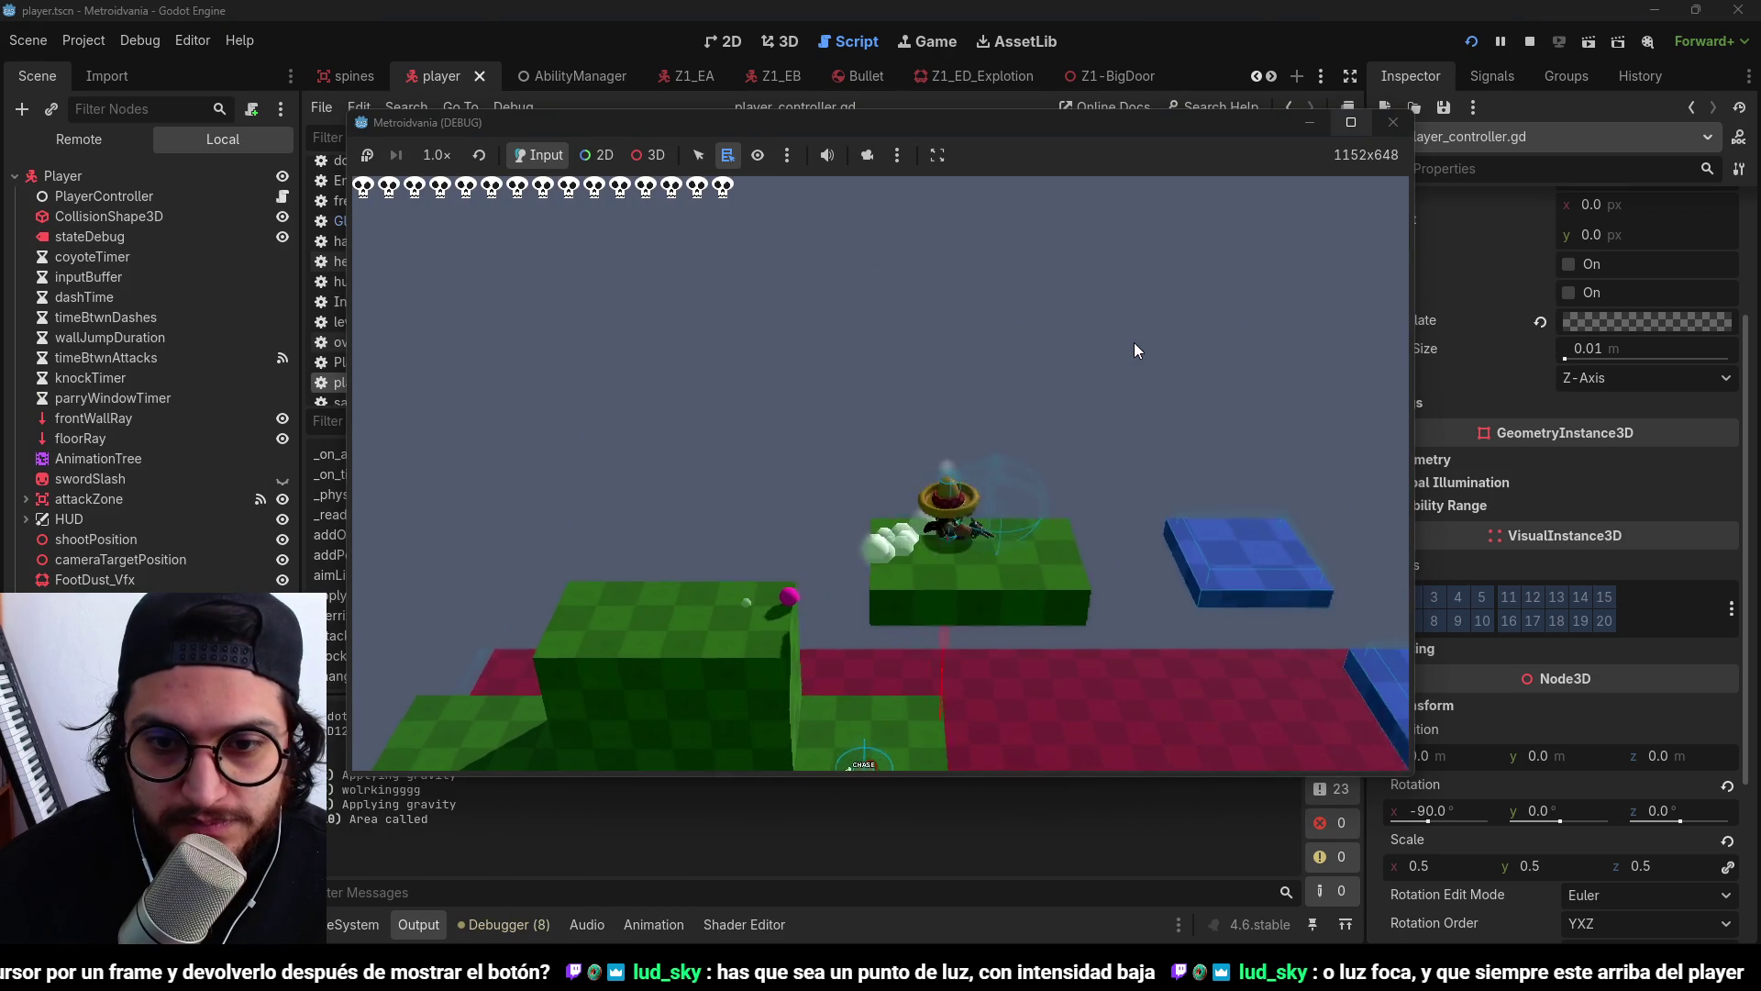
key("Left")
key("space")
key("Right")
key("space")
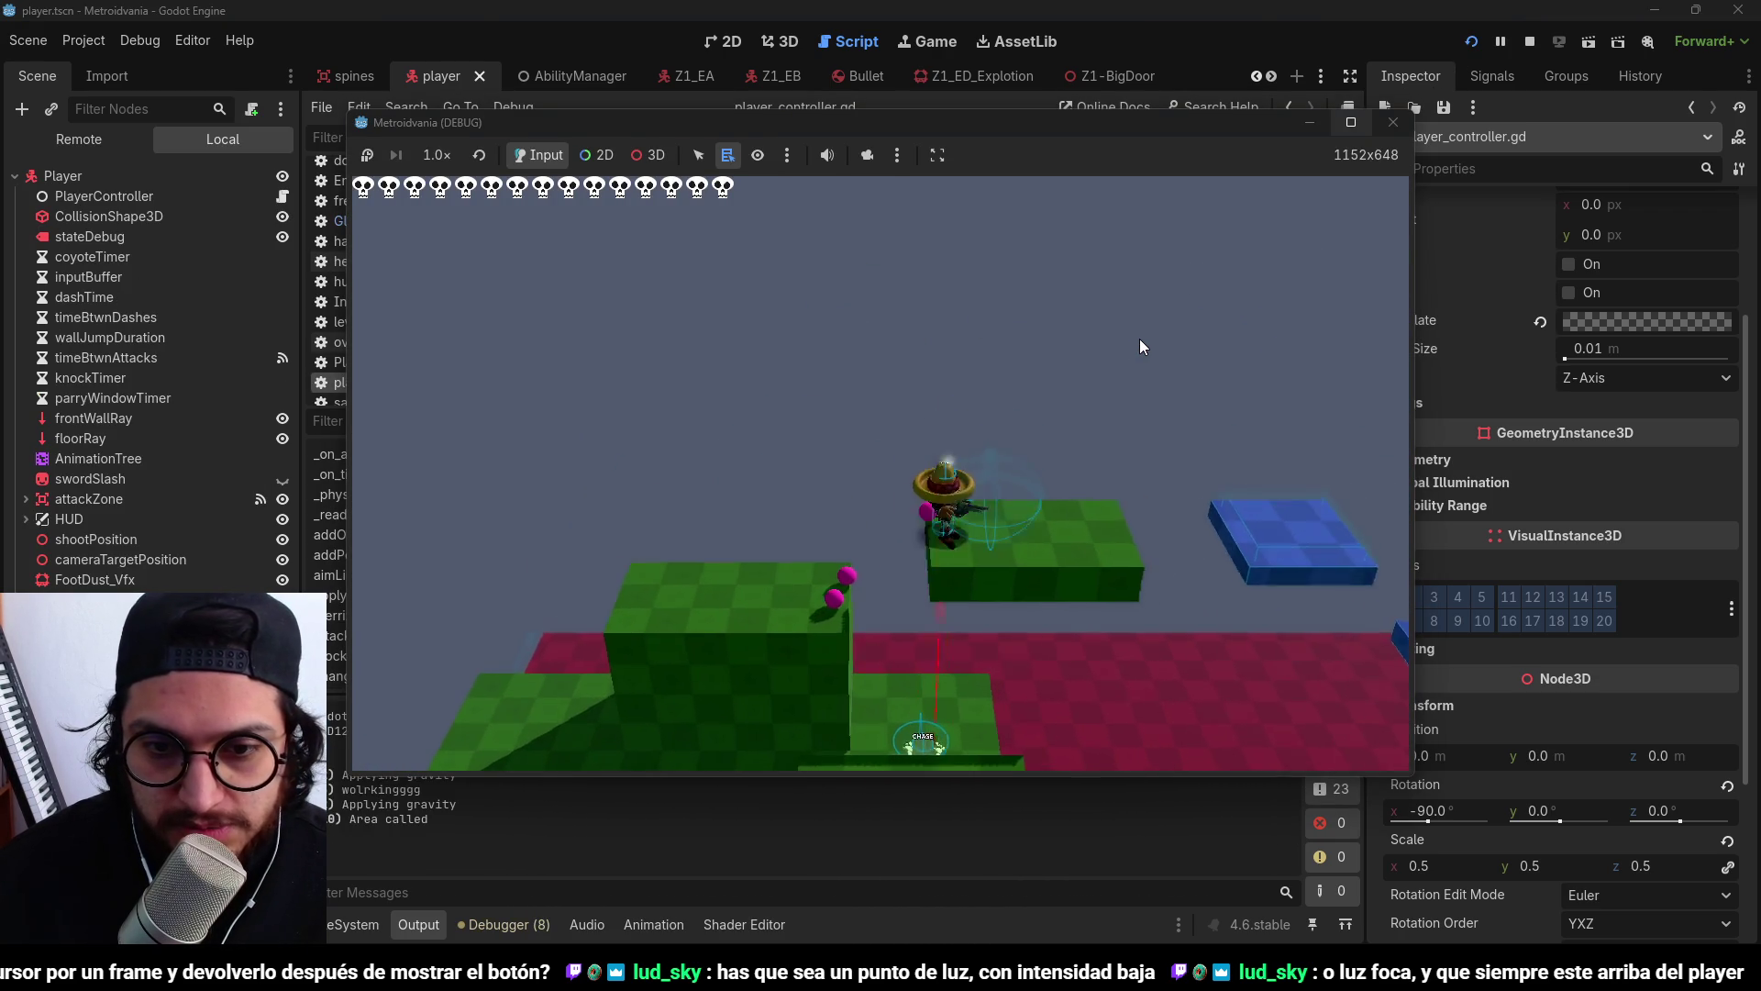
key("Left")
key("space")
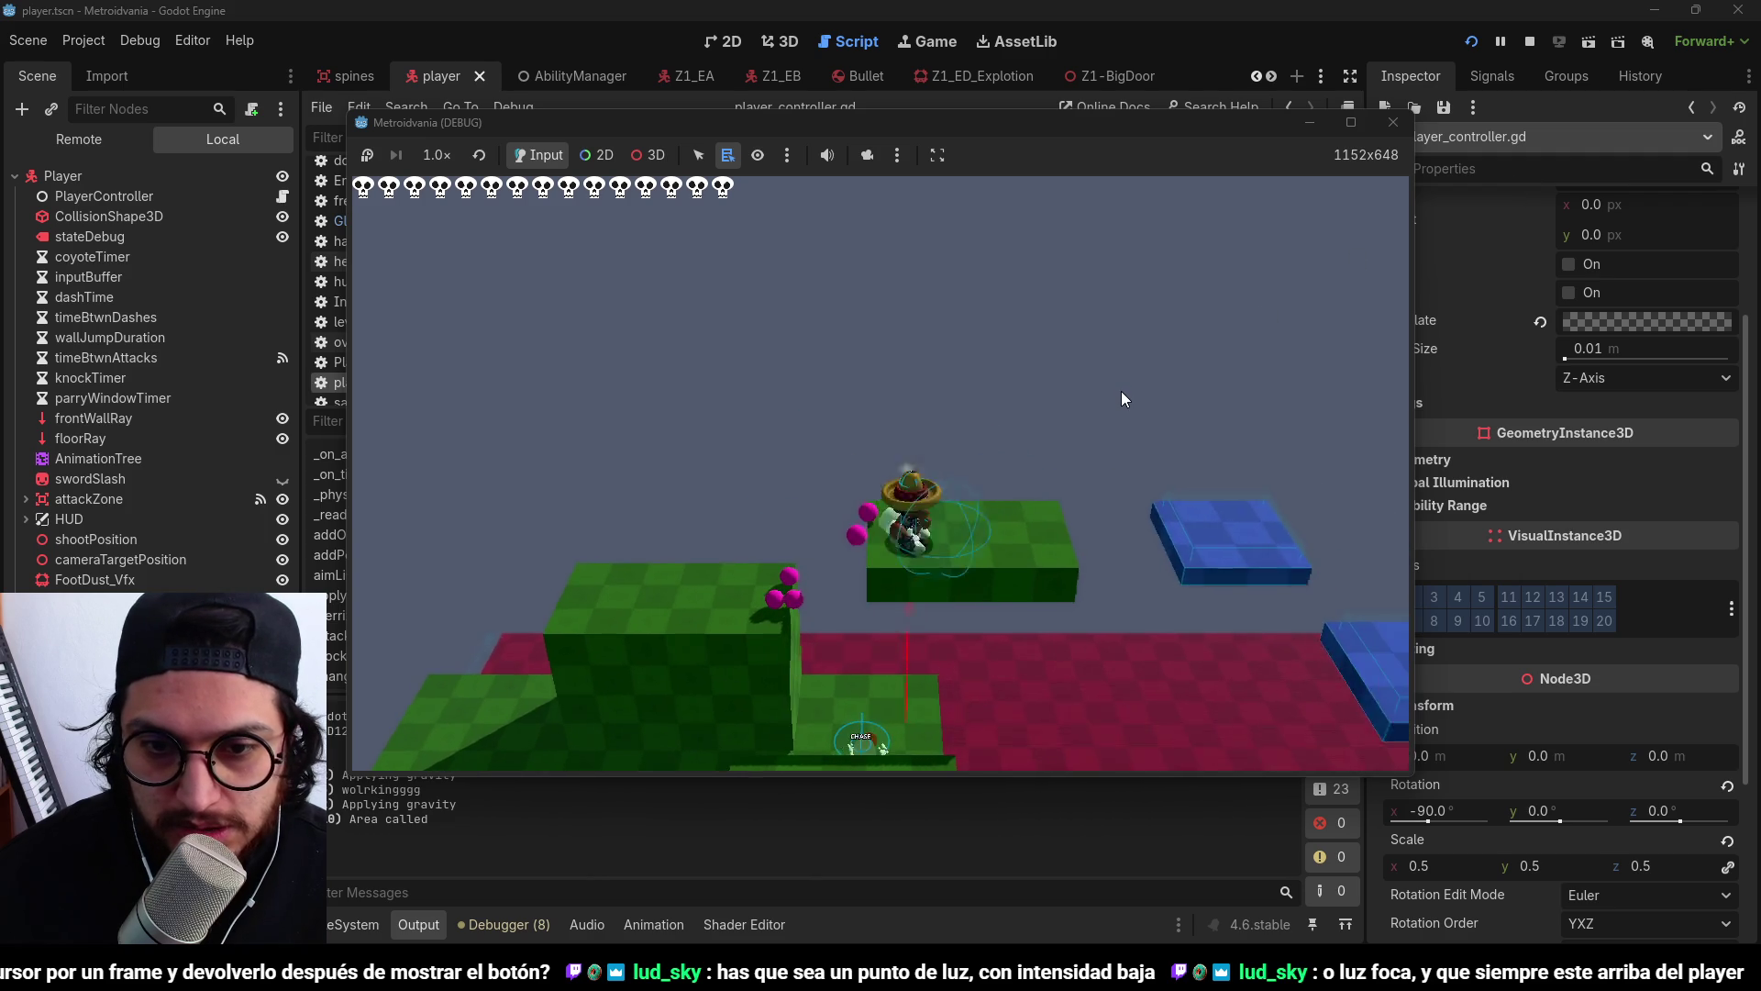
left_click(1532, 42)
left_click(997, 509)
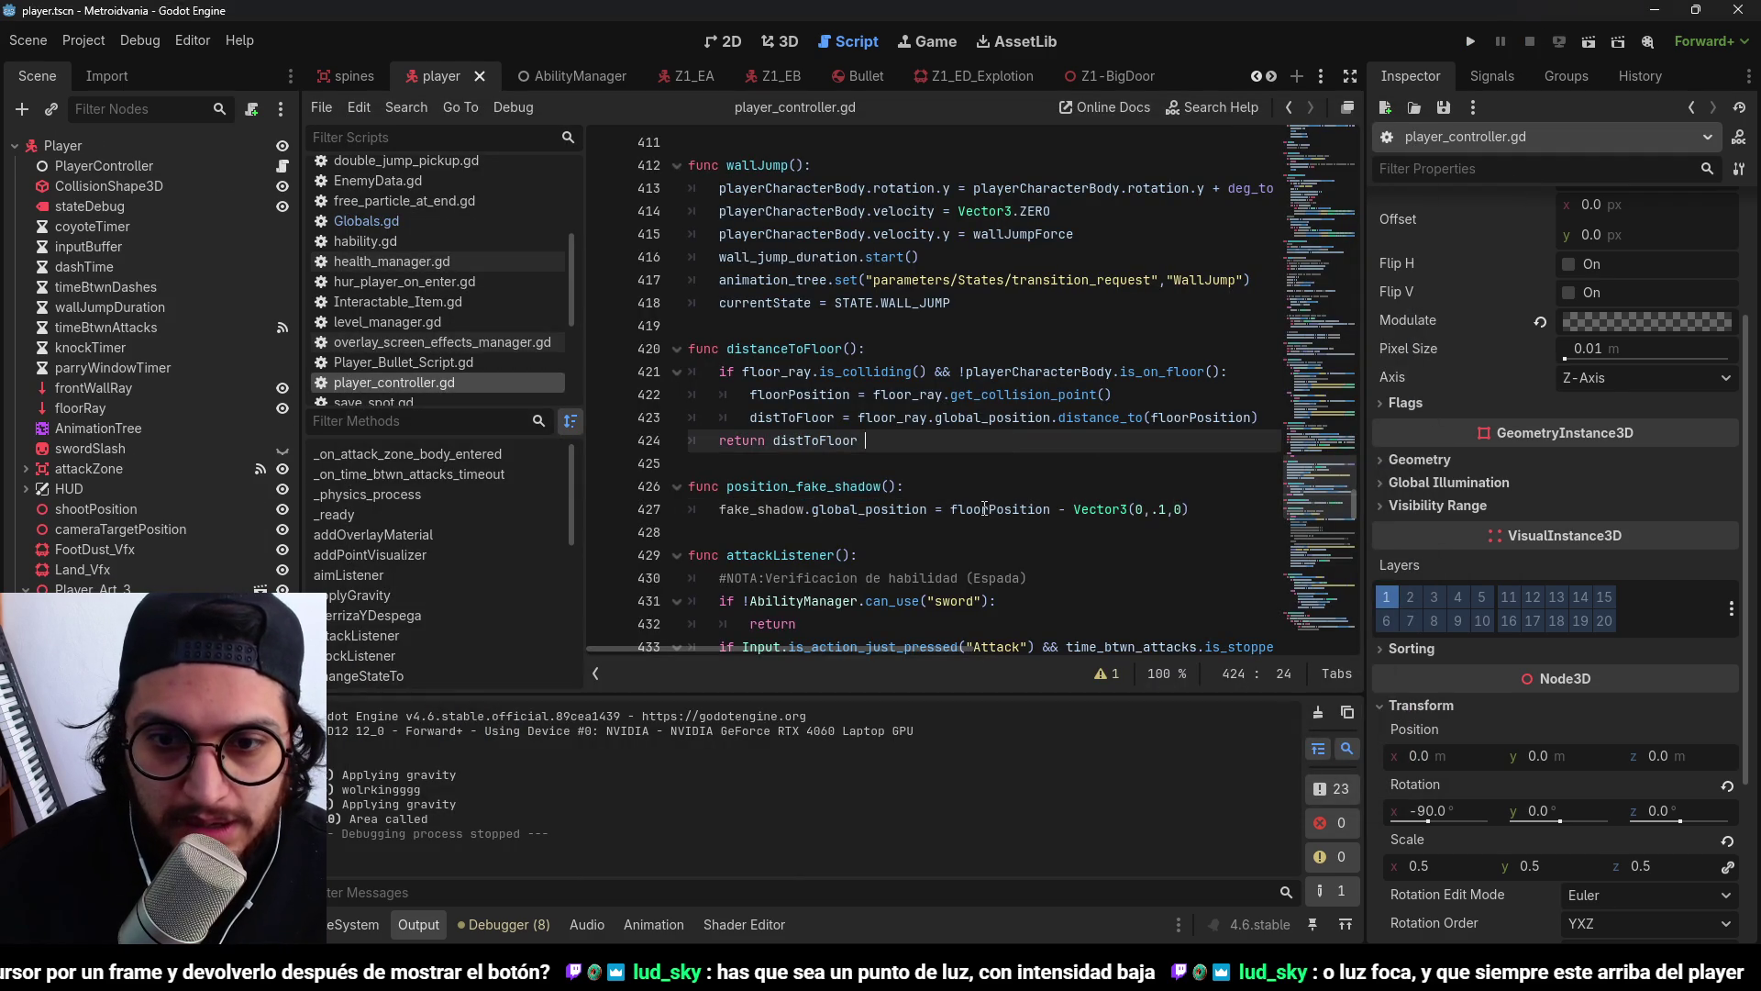
Add 'var floorContactPoint = floor_ray.get_collision_point()' at the start of position_fake_shadow.
double_click(998, 510)
left_click(945, 492)
key("Return")
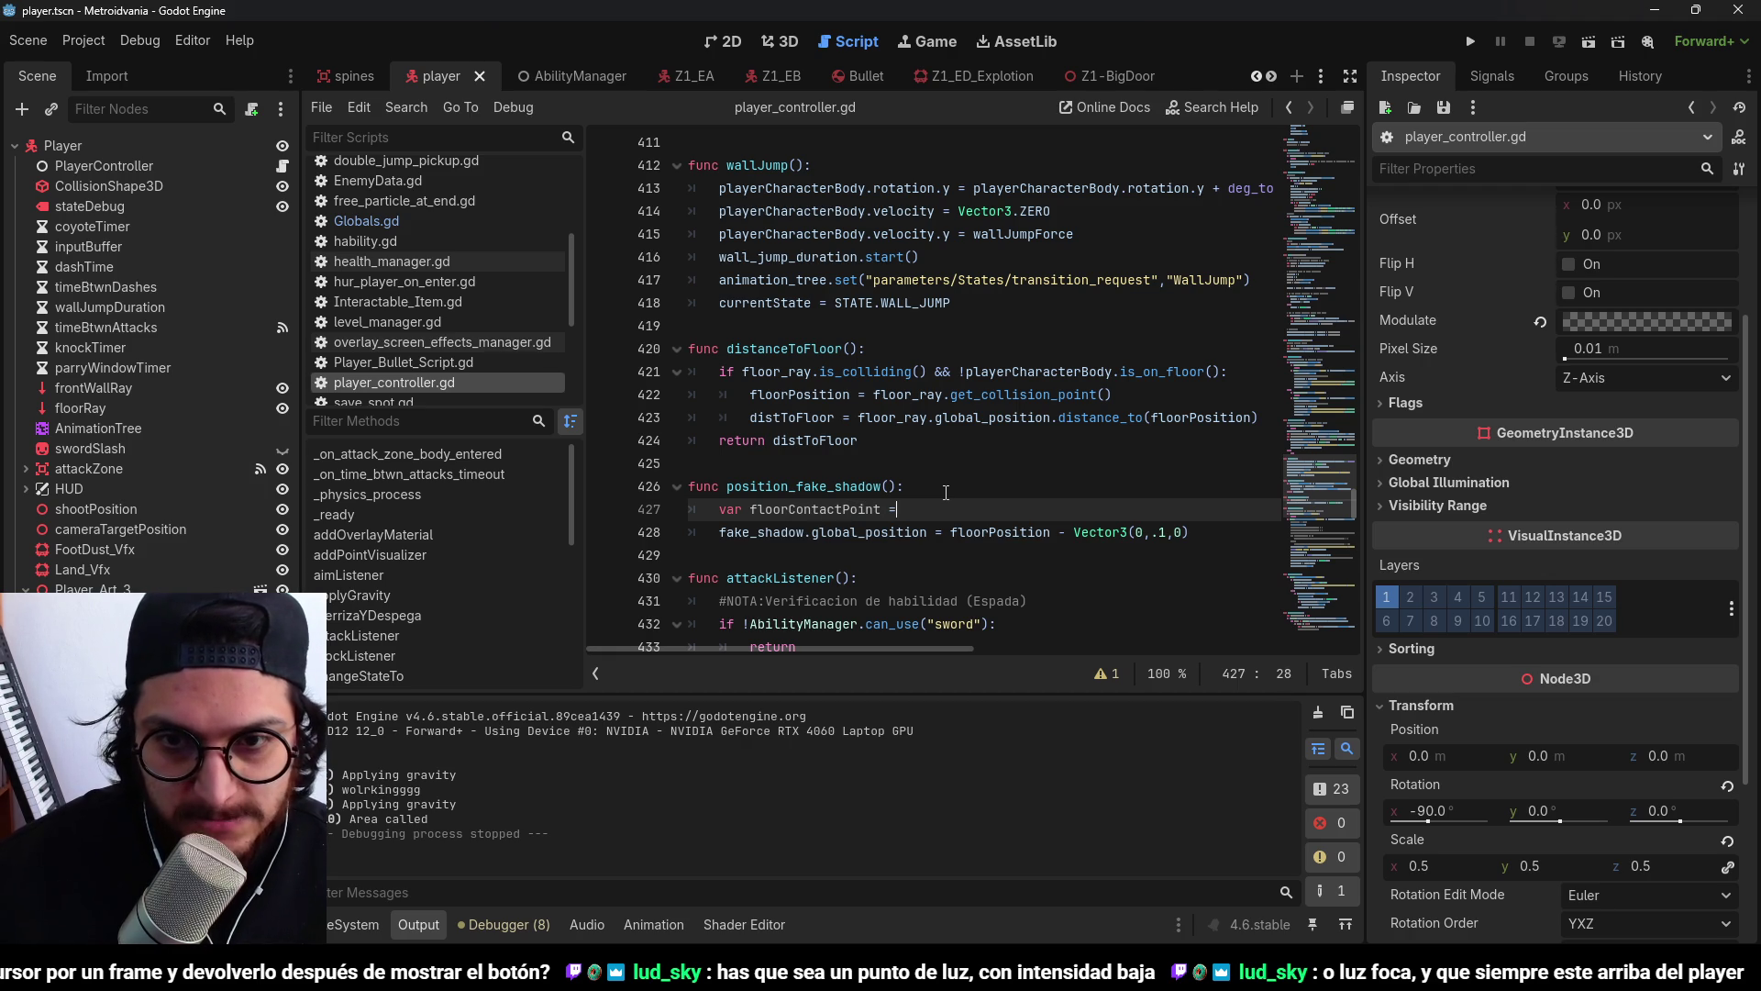
type(" floor_ray.")
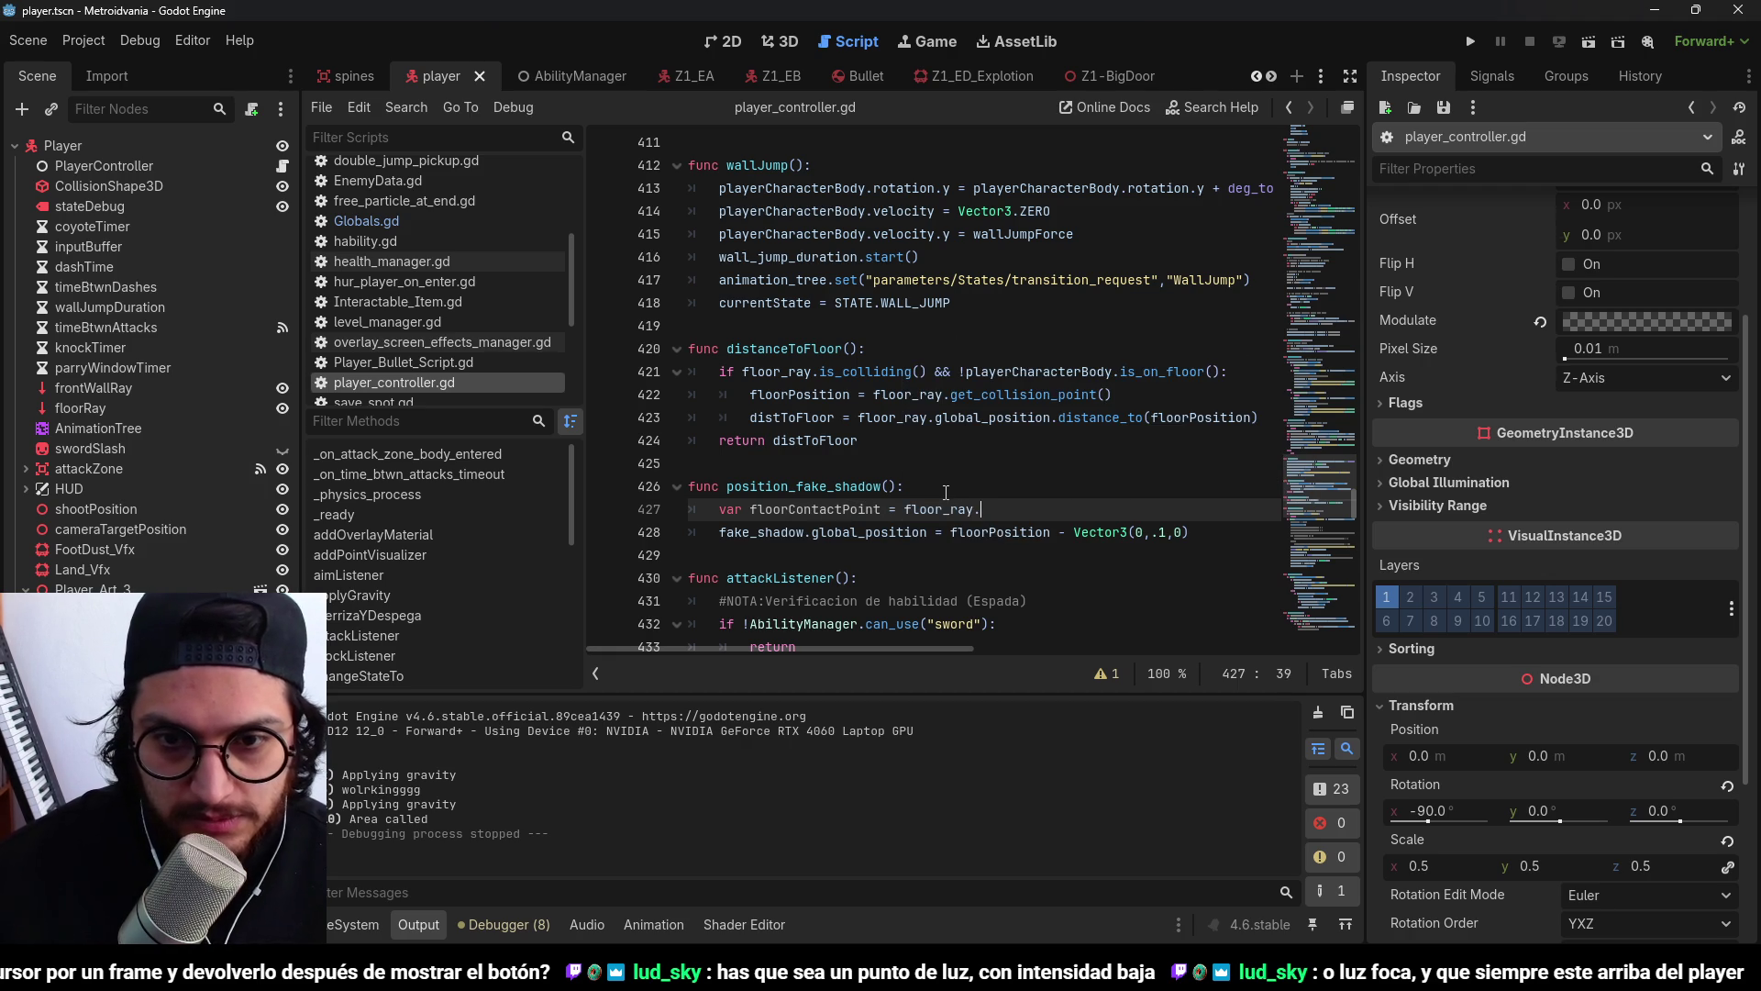
type("get_")
key("Down")
key("Down")
key("Down")
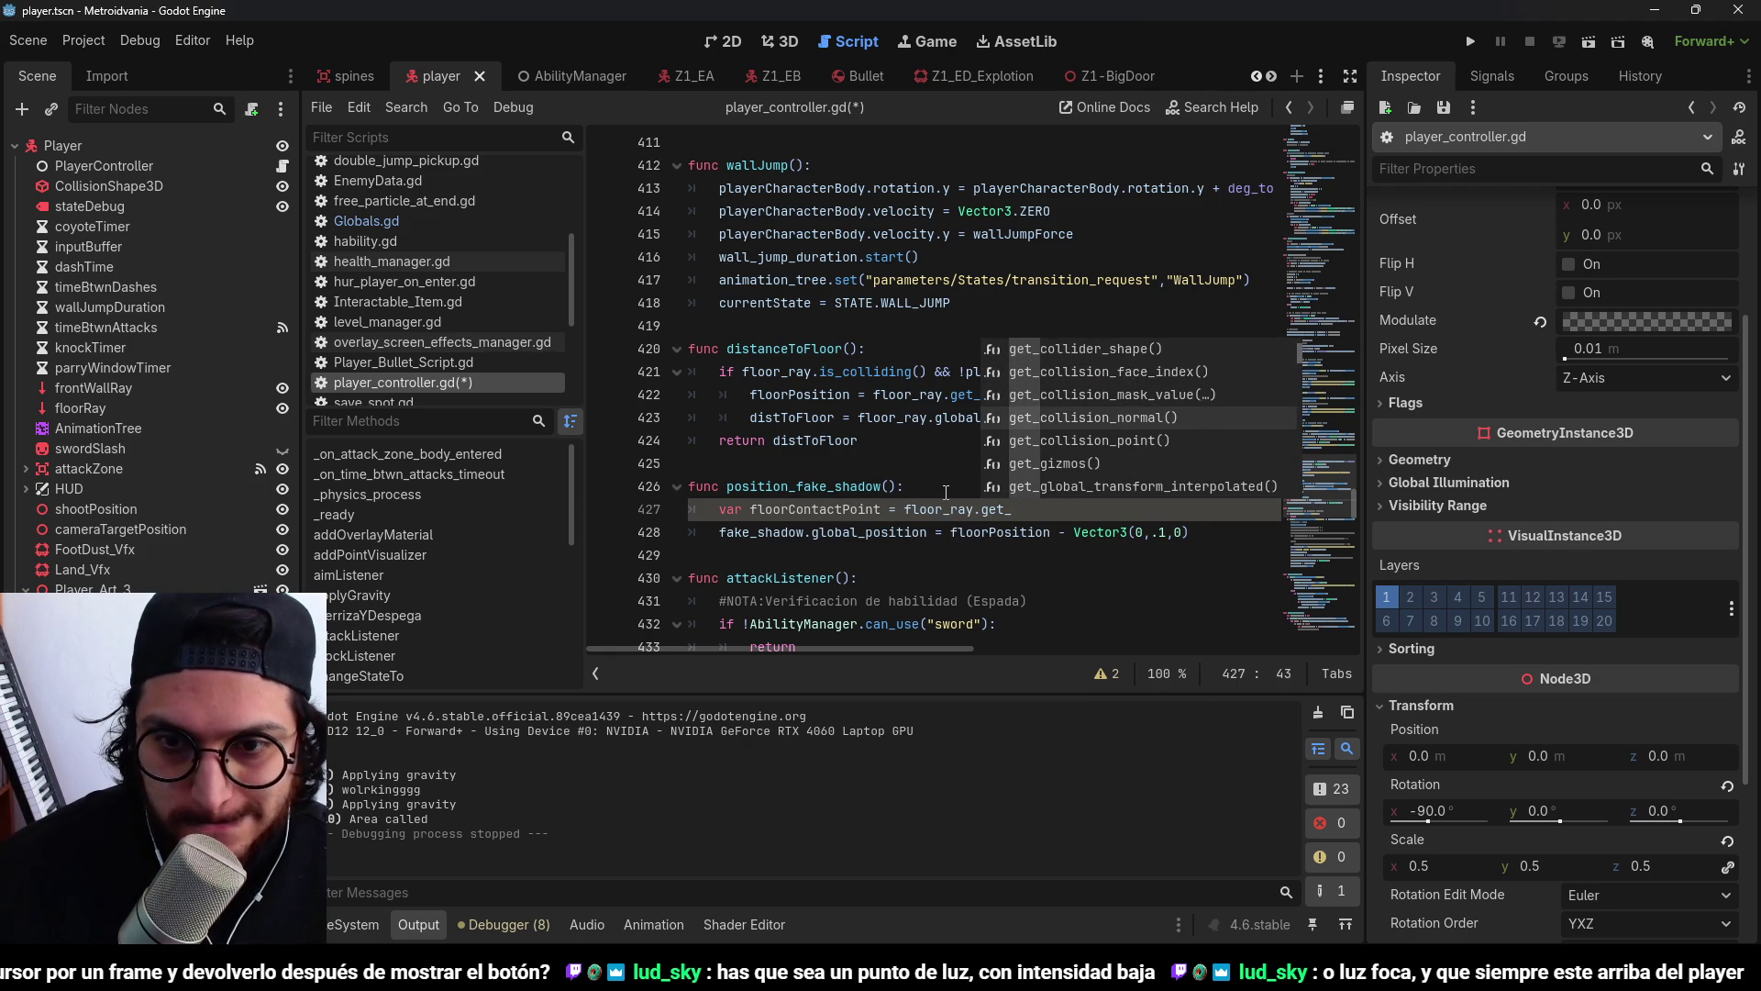
key("Return")
Replace floorPosition with floorContactPoint in the shadow placement line and run the game.
double_click(838, 509)
key("ctrl+c")
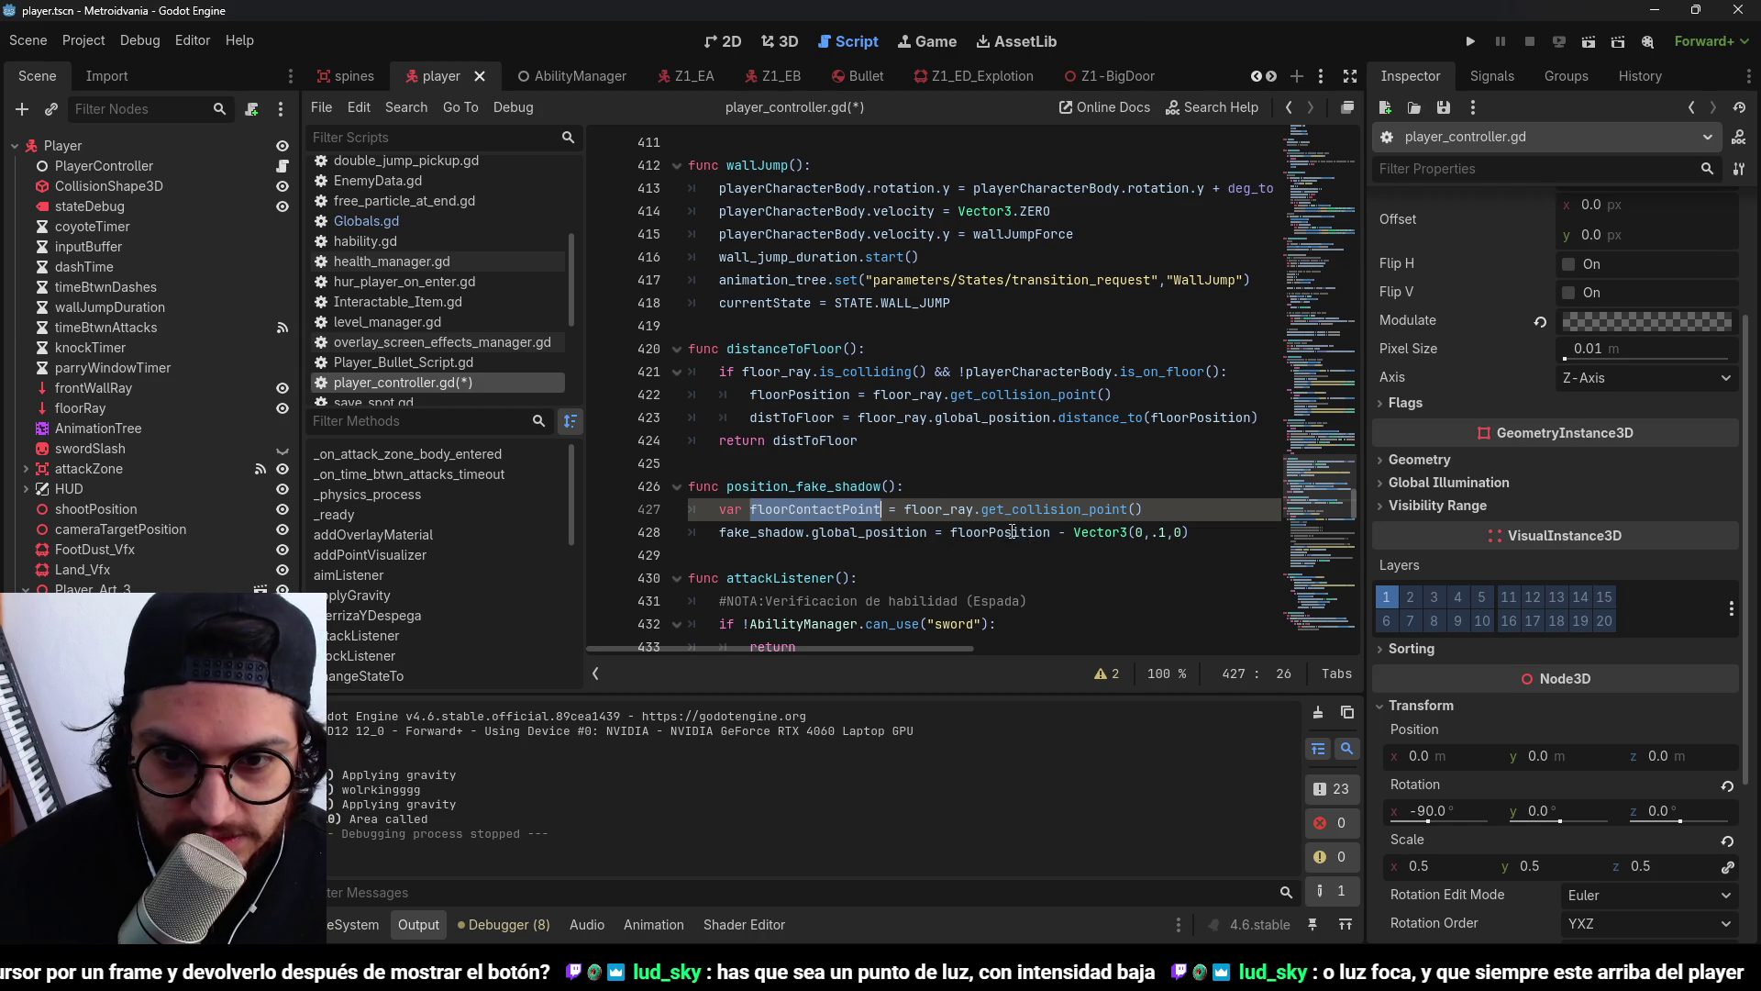
double_click(999, 532)
key("ctrl+v")
left_click(1472, 43)
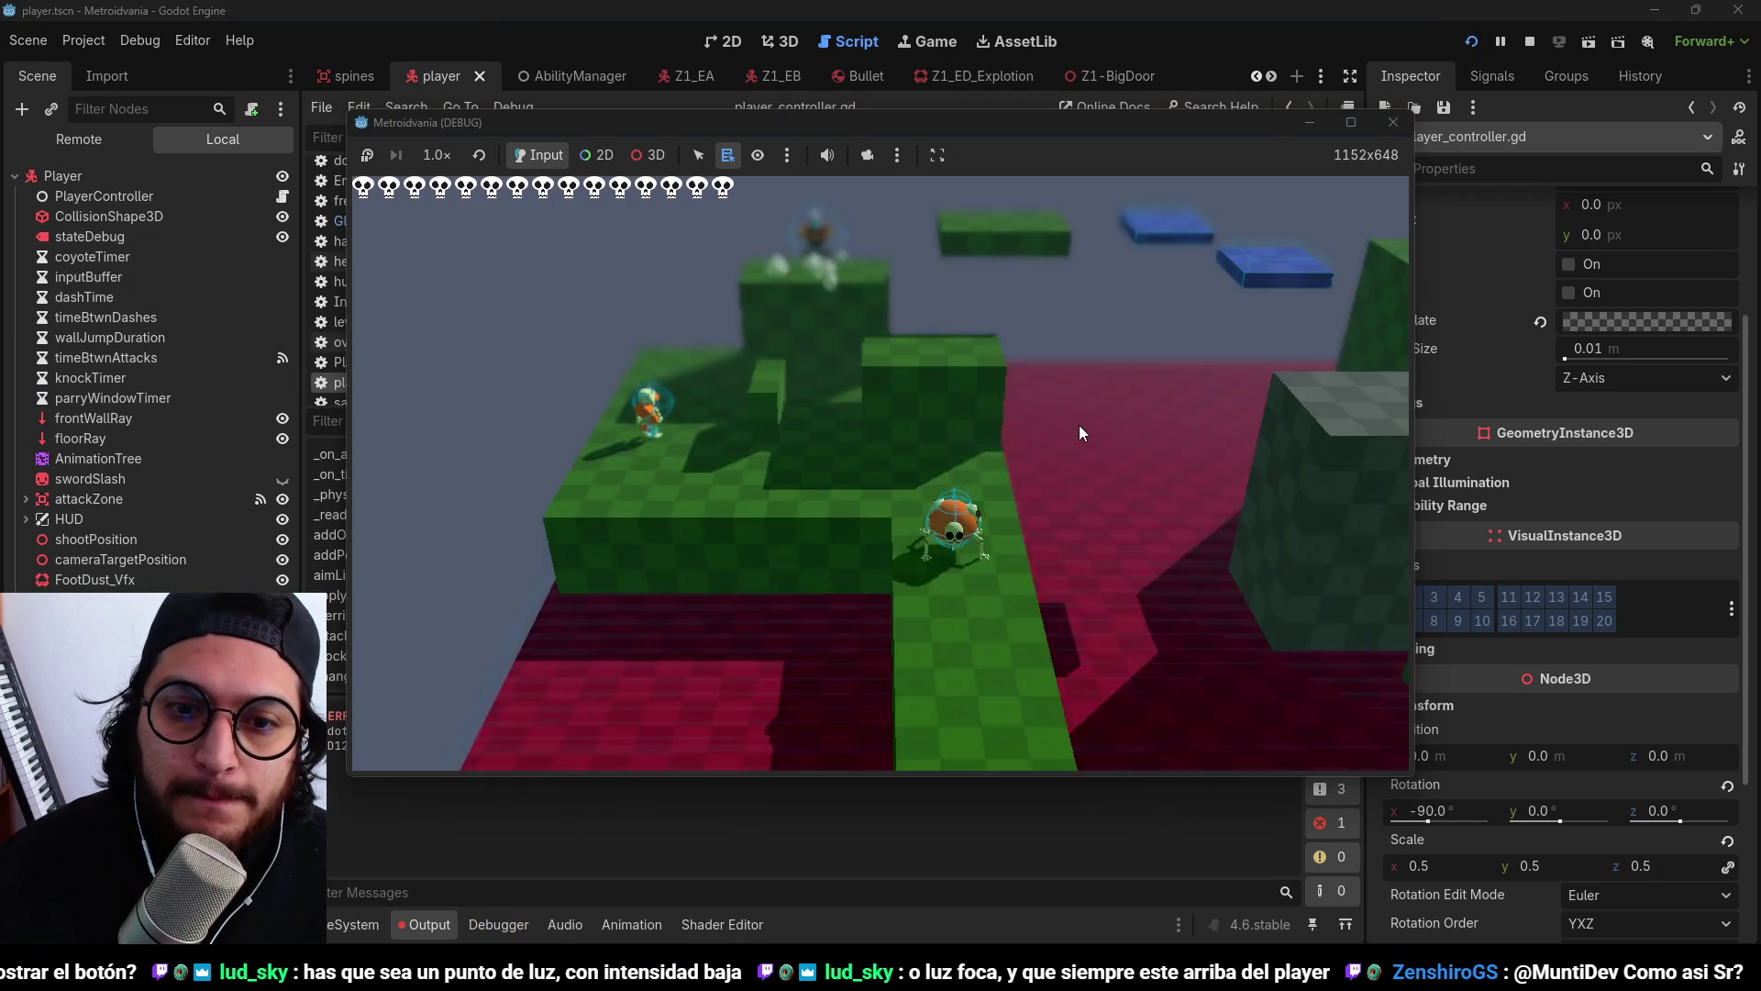
key("d")
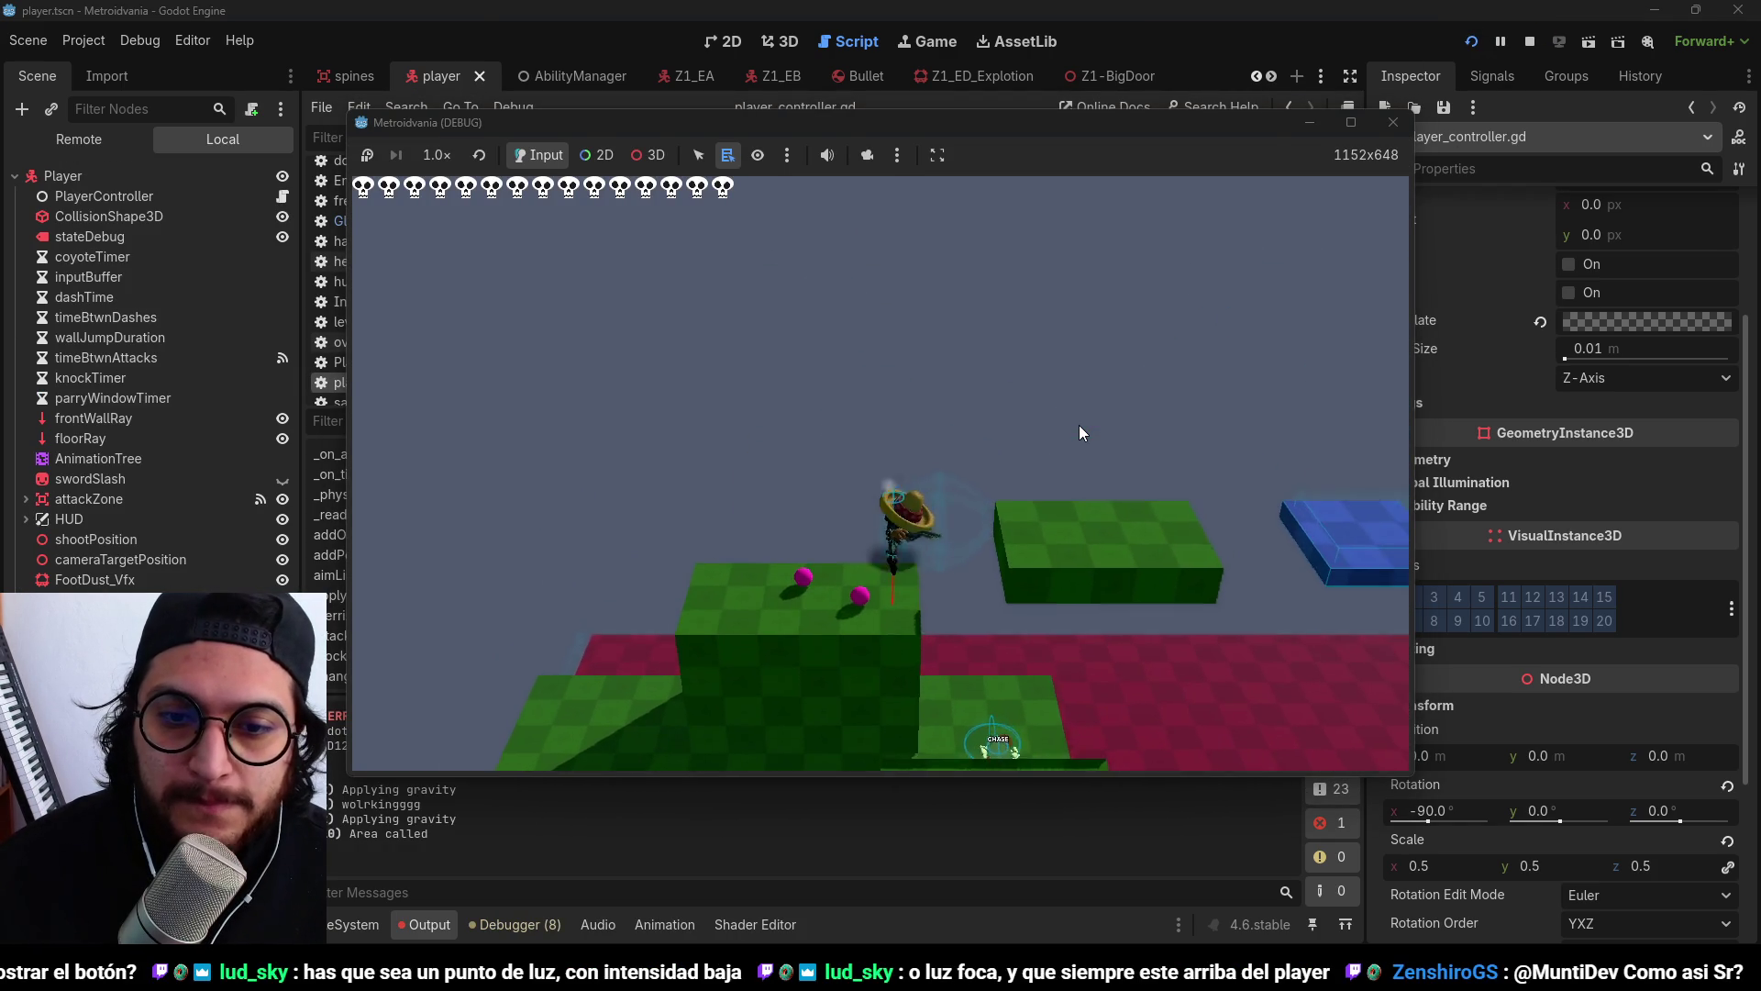
key("space")
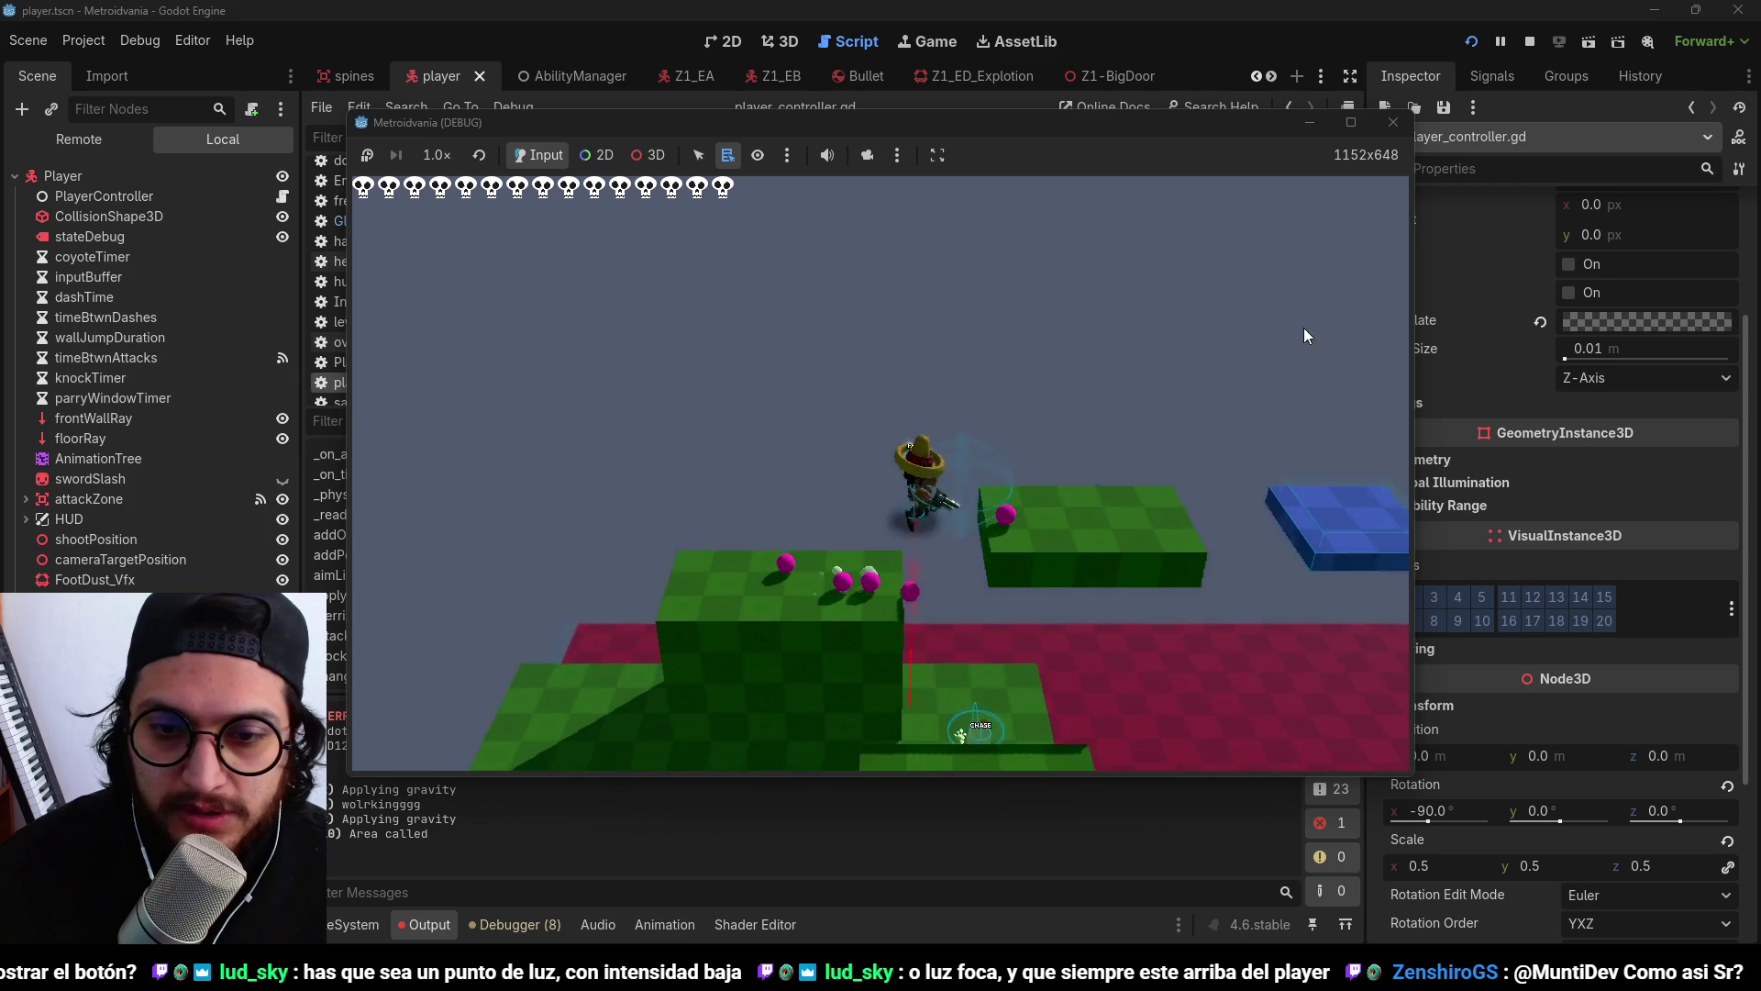
left_click(1529, 42)
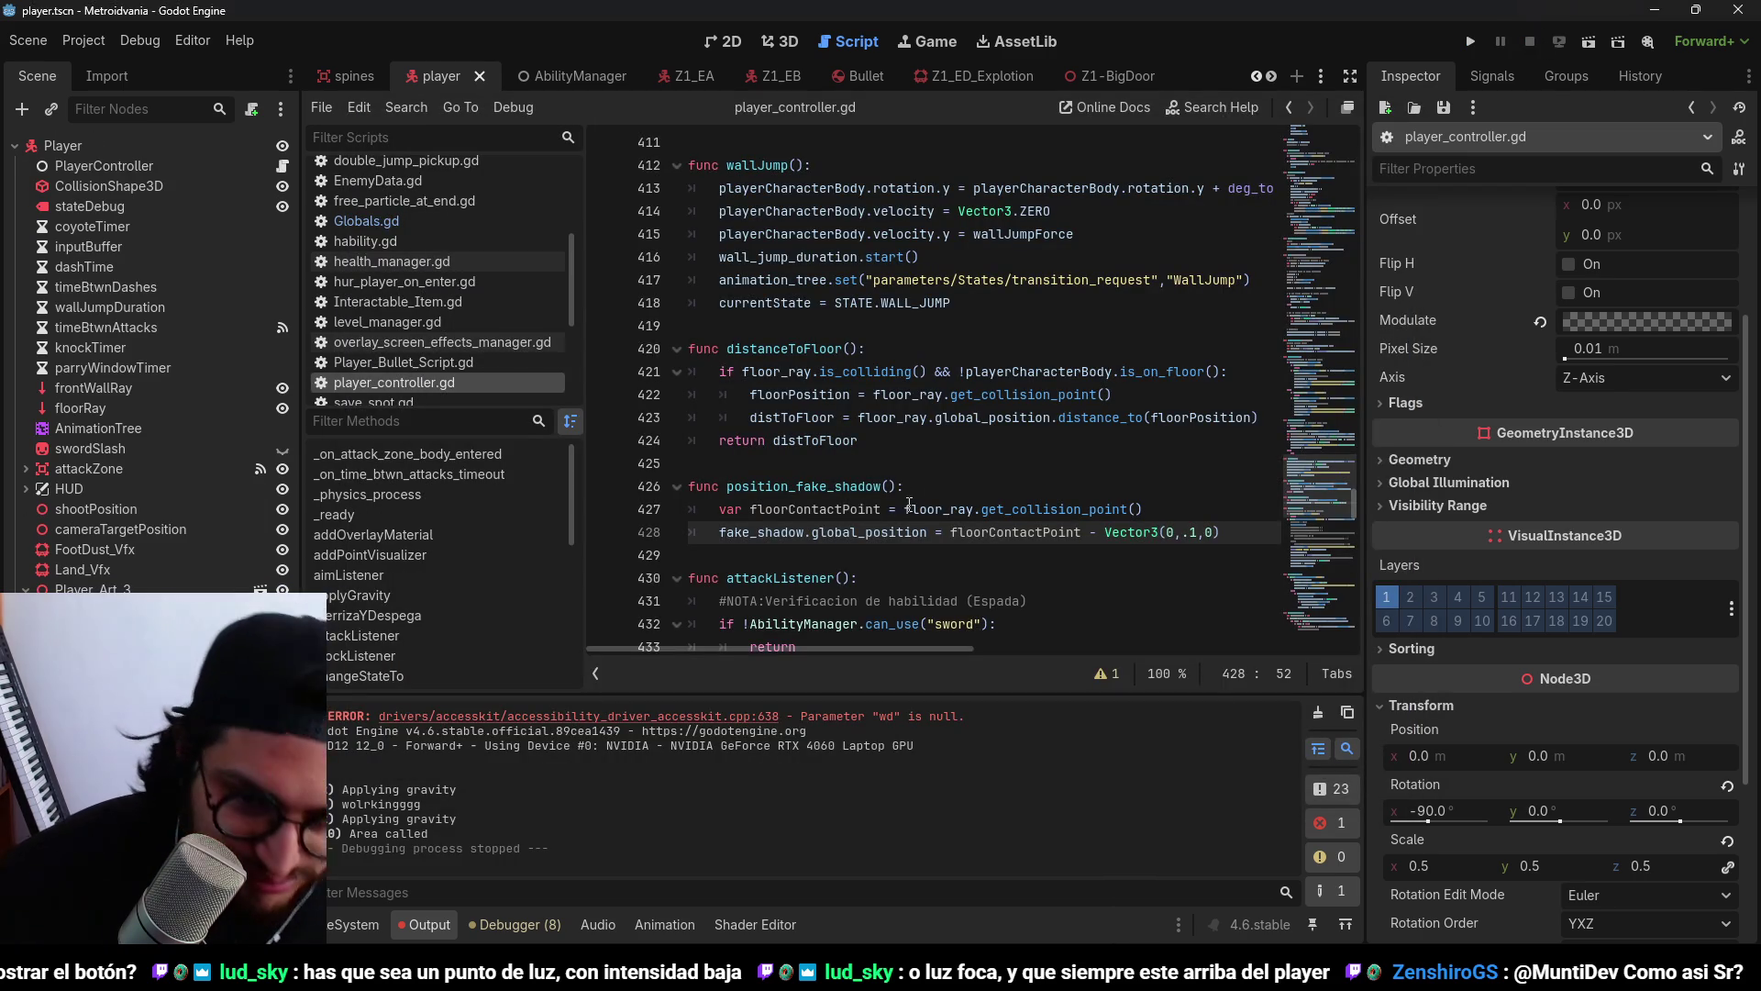
Add a new line after the jumpListener call in _physics_process and run the game.
left_click(850, 509)
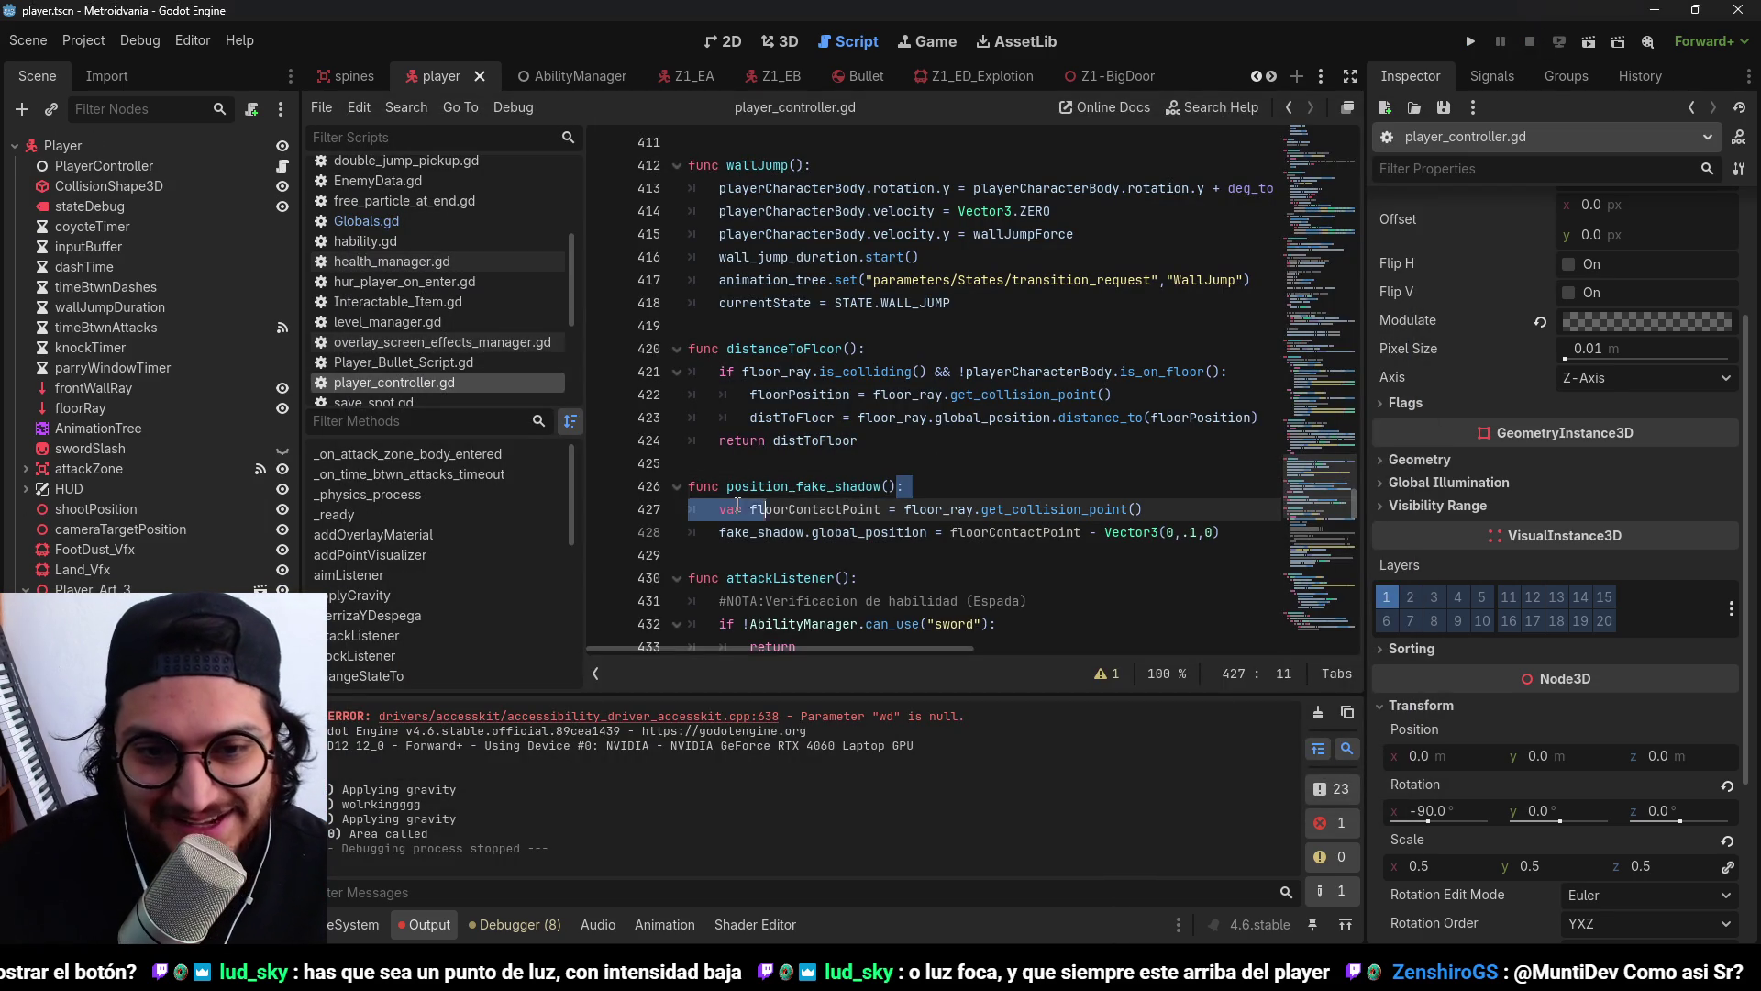
left_click_drag(726, 505, 728, 489)
left_click_drag(1319, 503, 1324, 229)
left_click(921, 236)
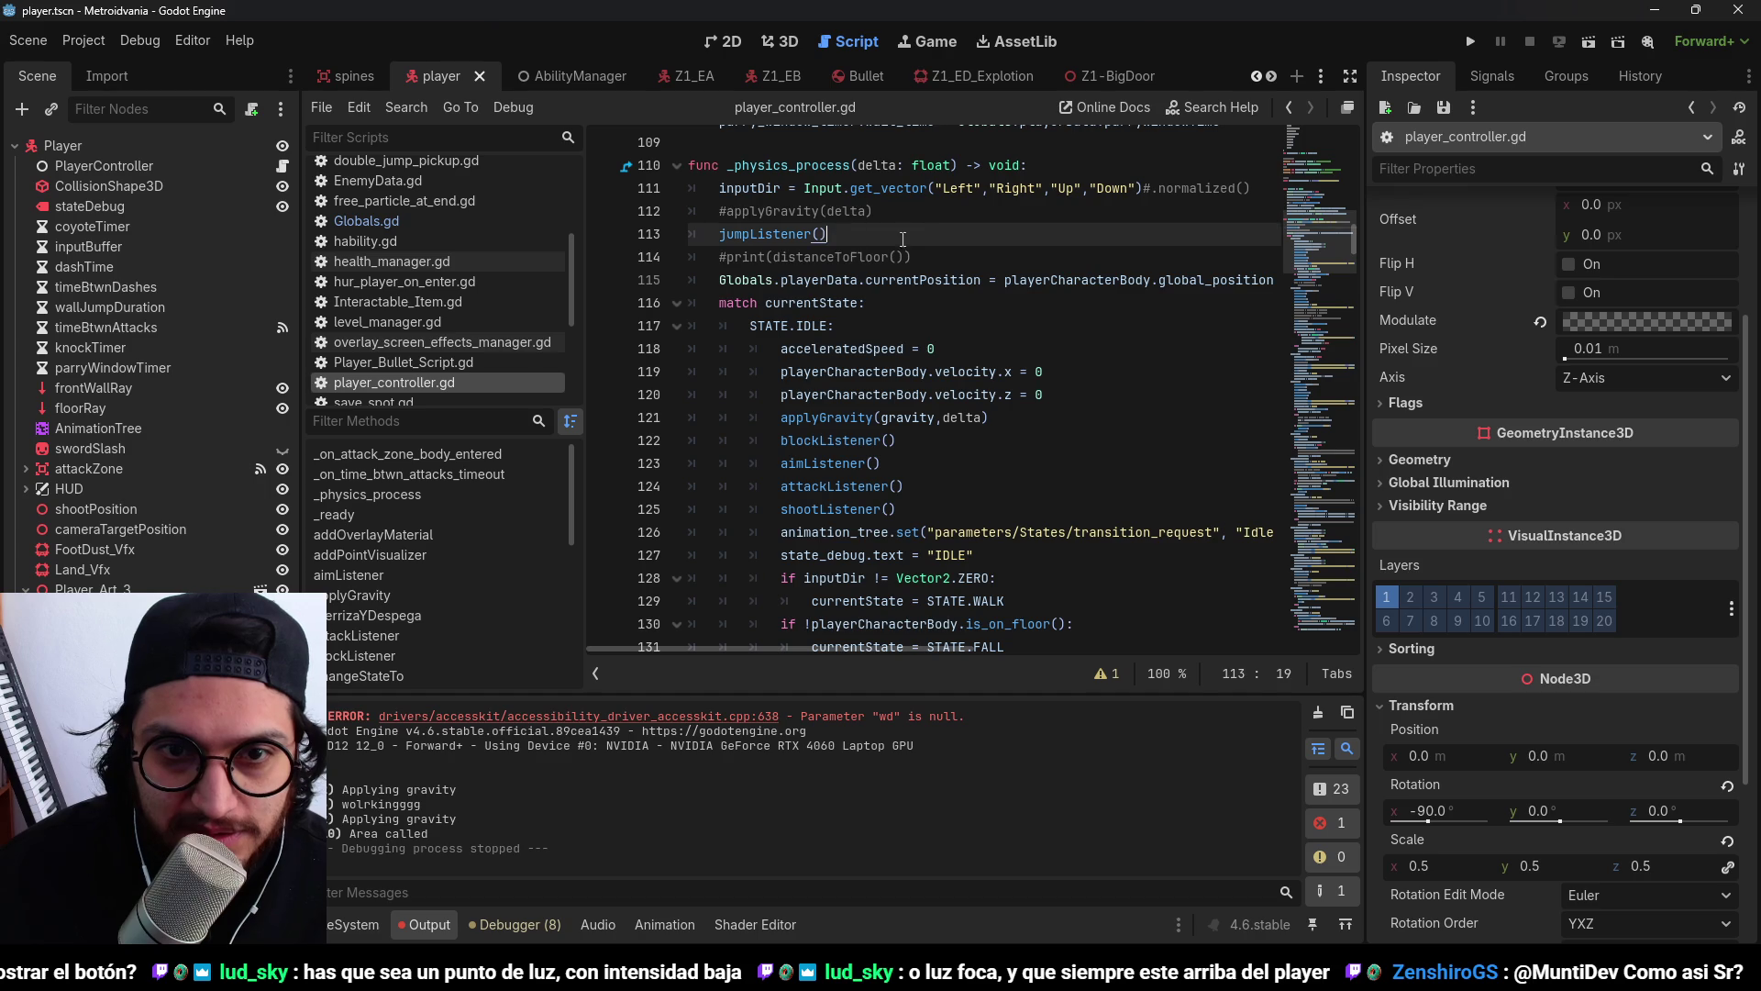
key("Return")
left_click(1471, 43)
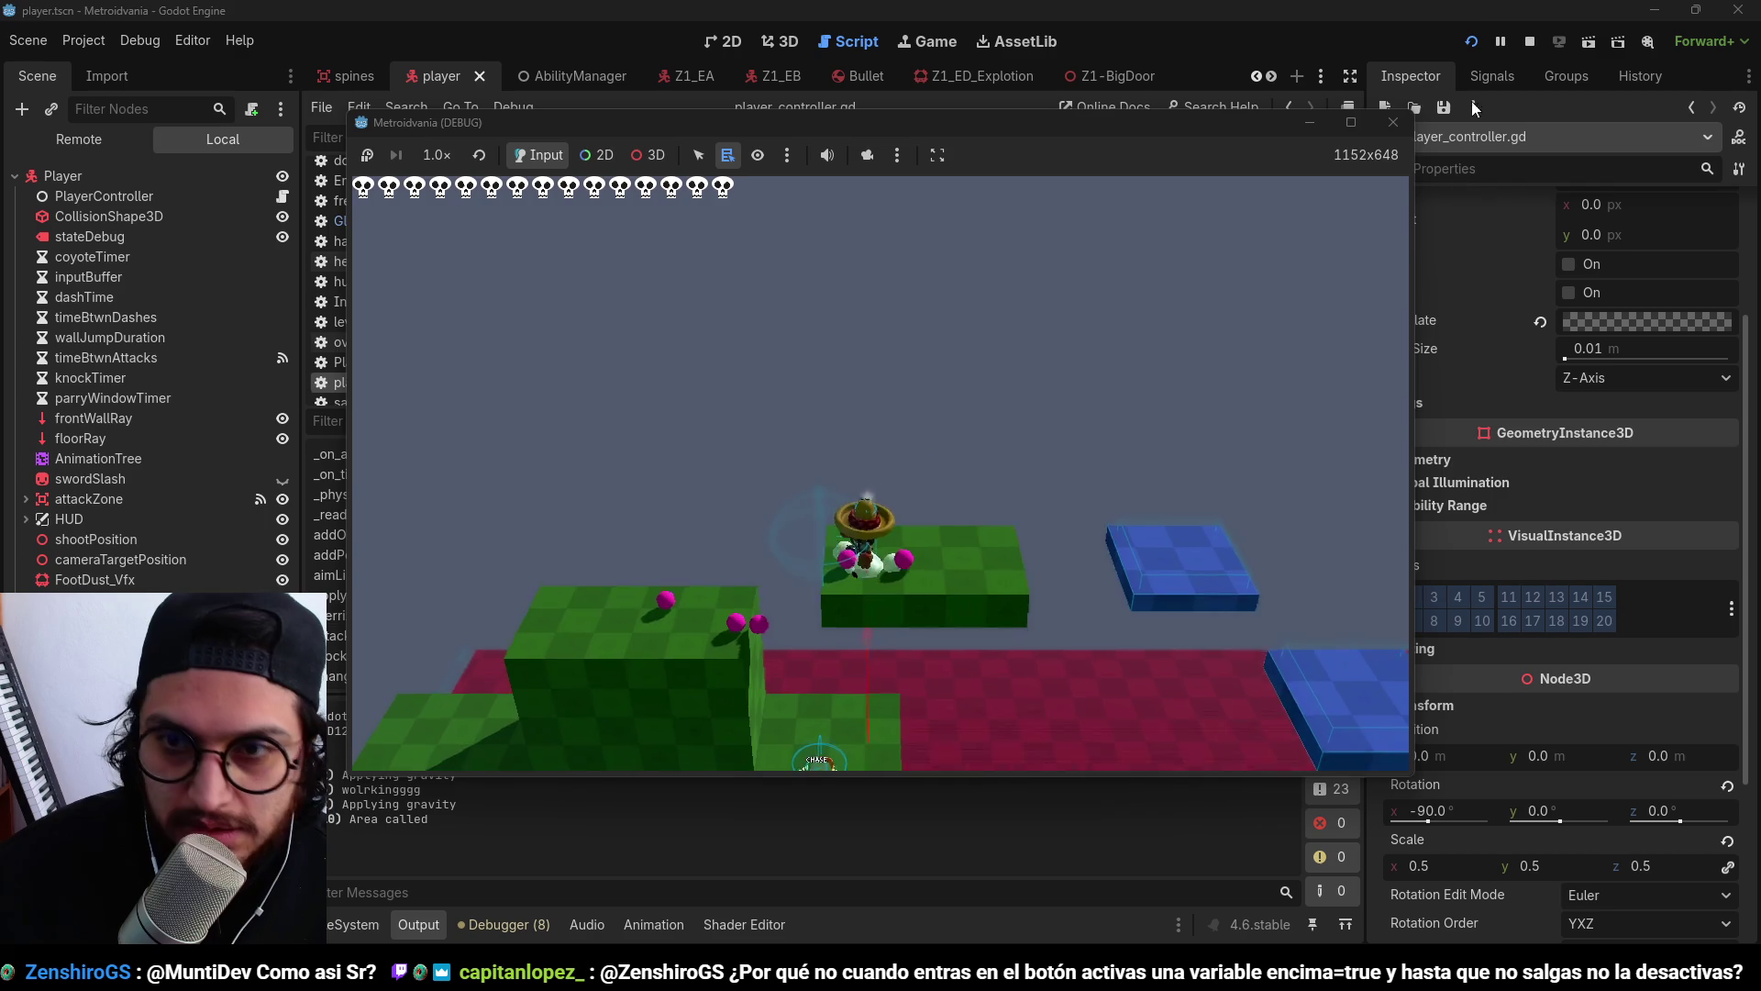
Stop the game and go to position_fake_shadow to edit the shadow's vertical offset.
key("F8")
scroll(958, 269, "down", 5)
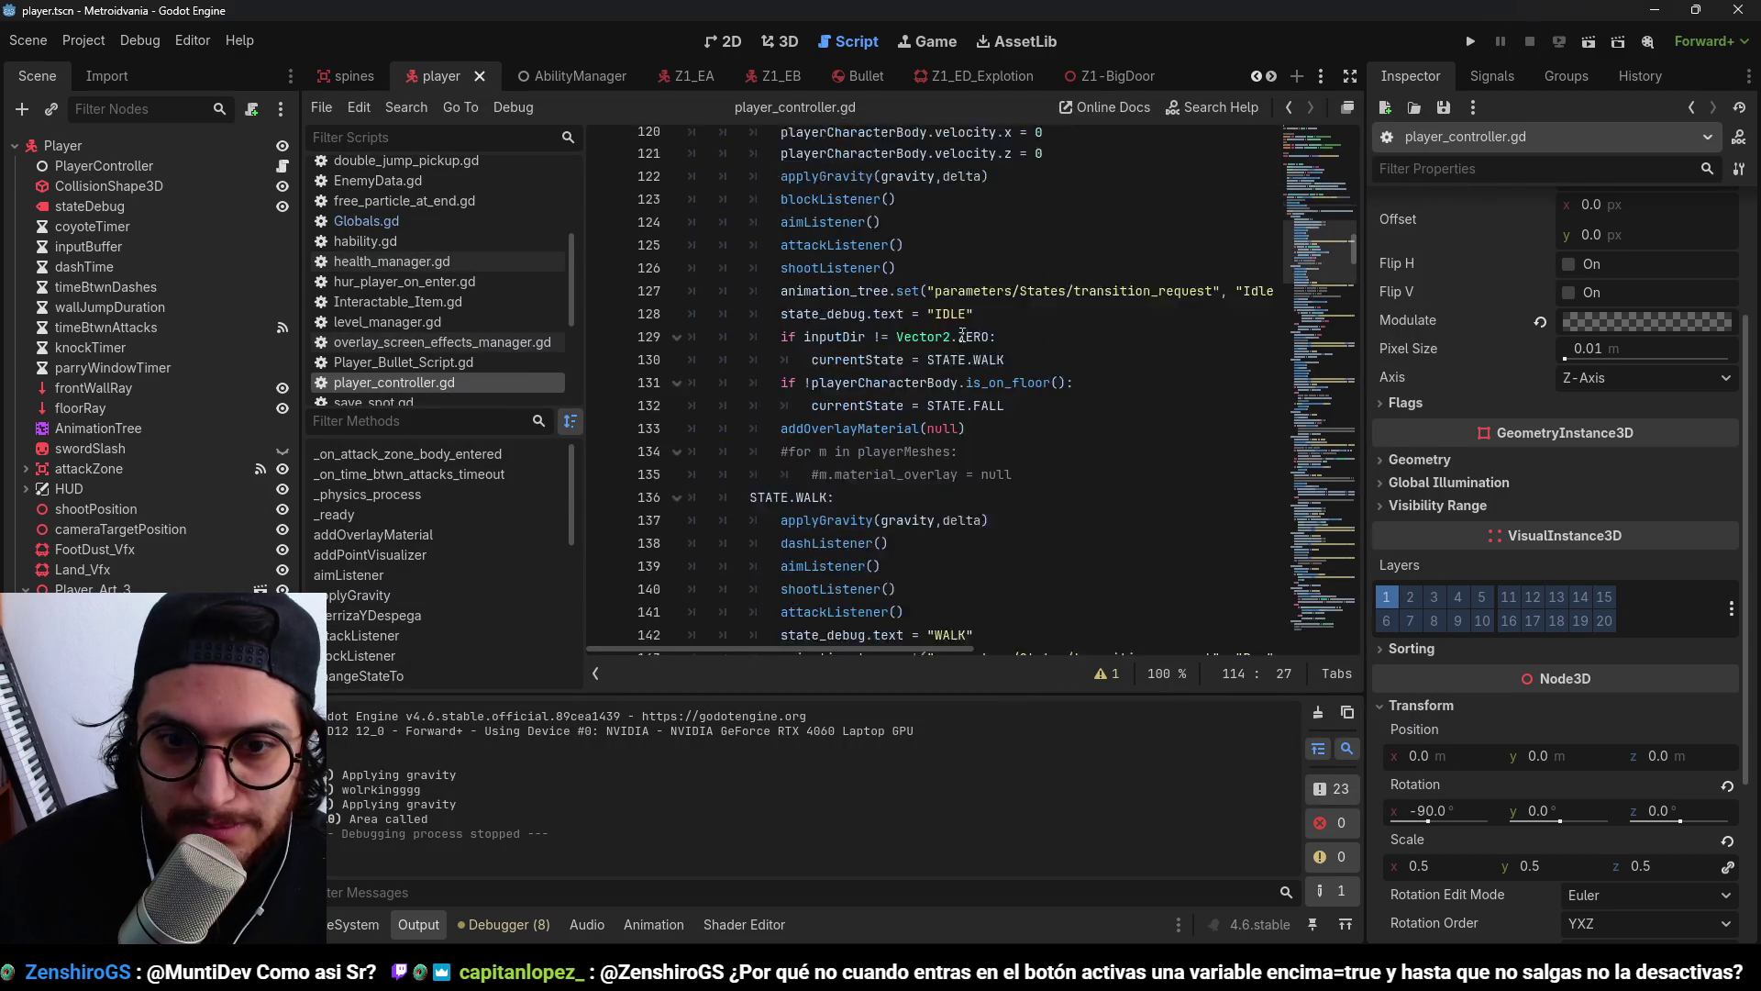
scroll(758, 232, "up", 5)
left_click(768, 261, "ctrl")
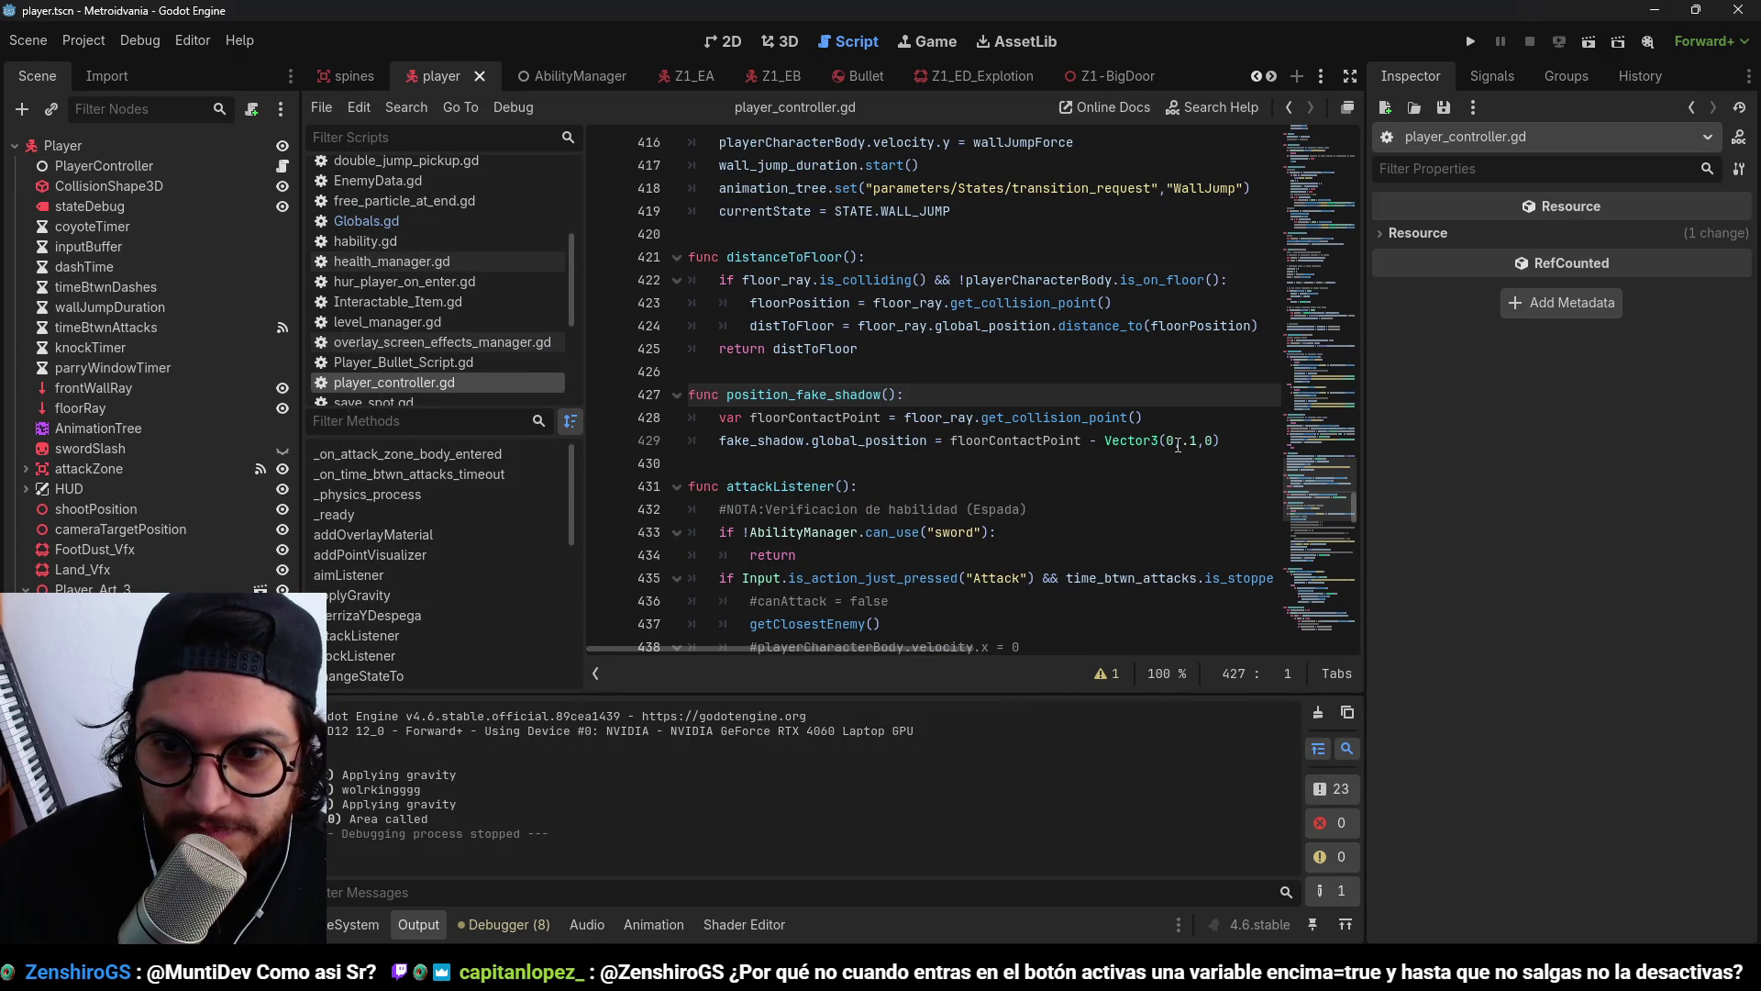
type("+")
left_click(1092, 441)
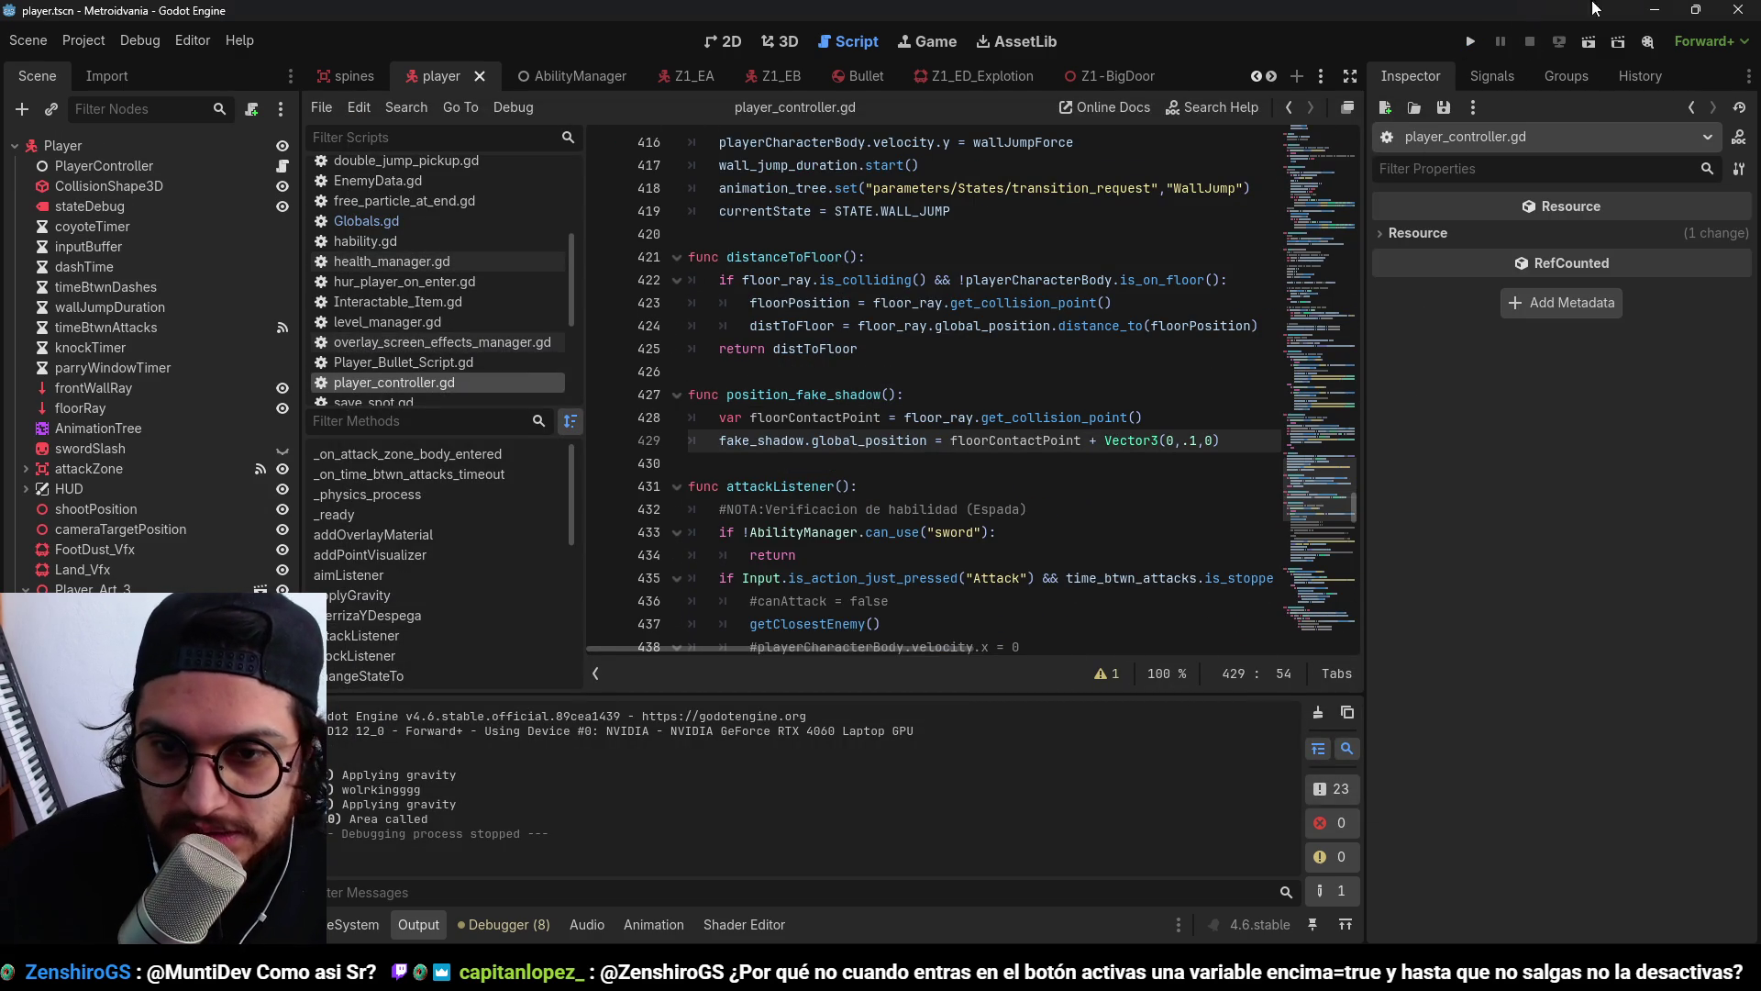
Run the game and jump the character across the blue, green and cyan platforms.
left_click(1468, 43)
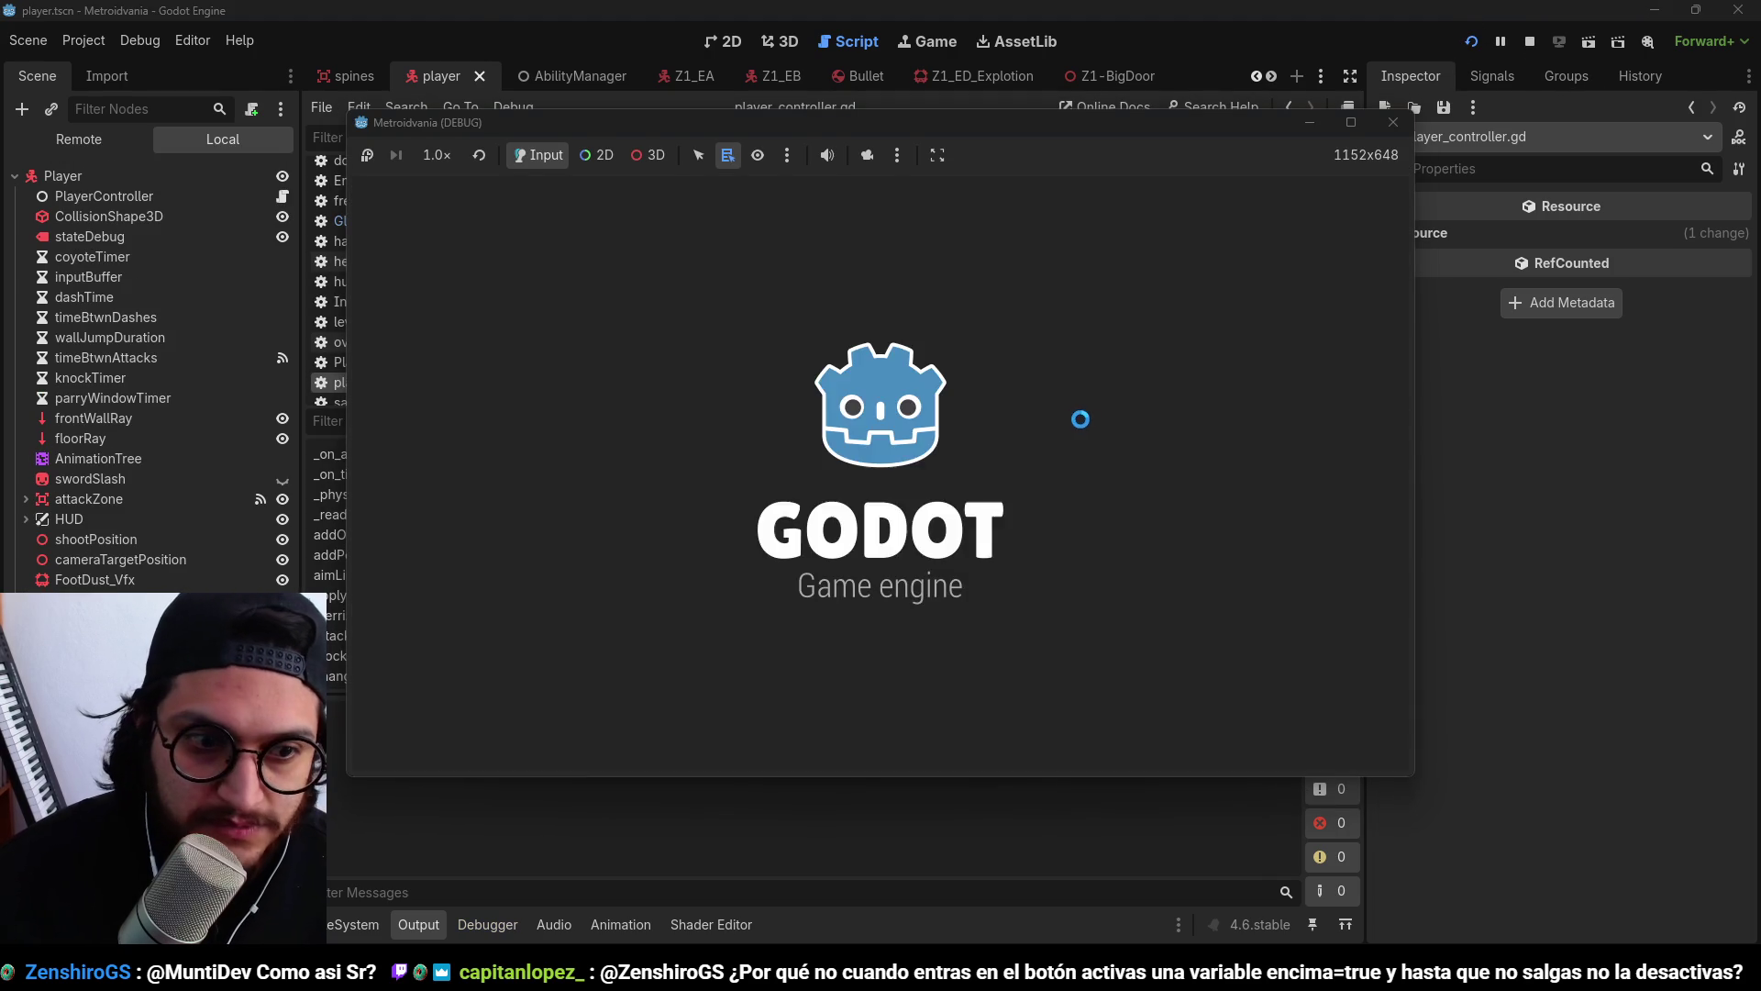
key("d")
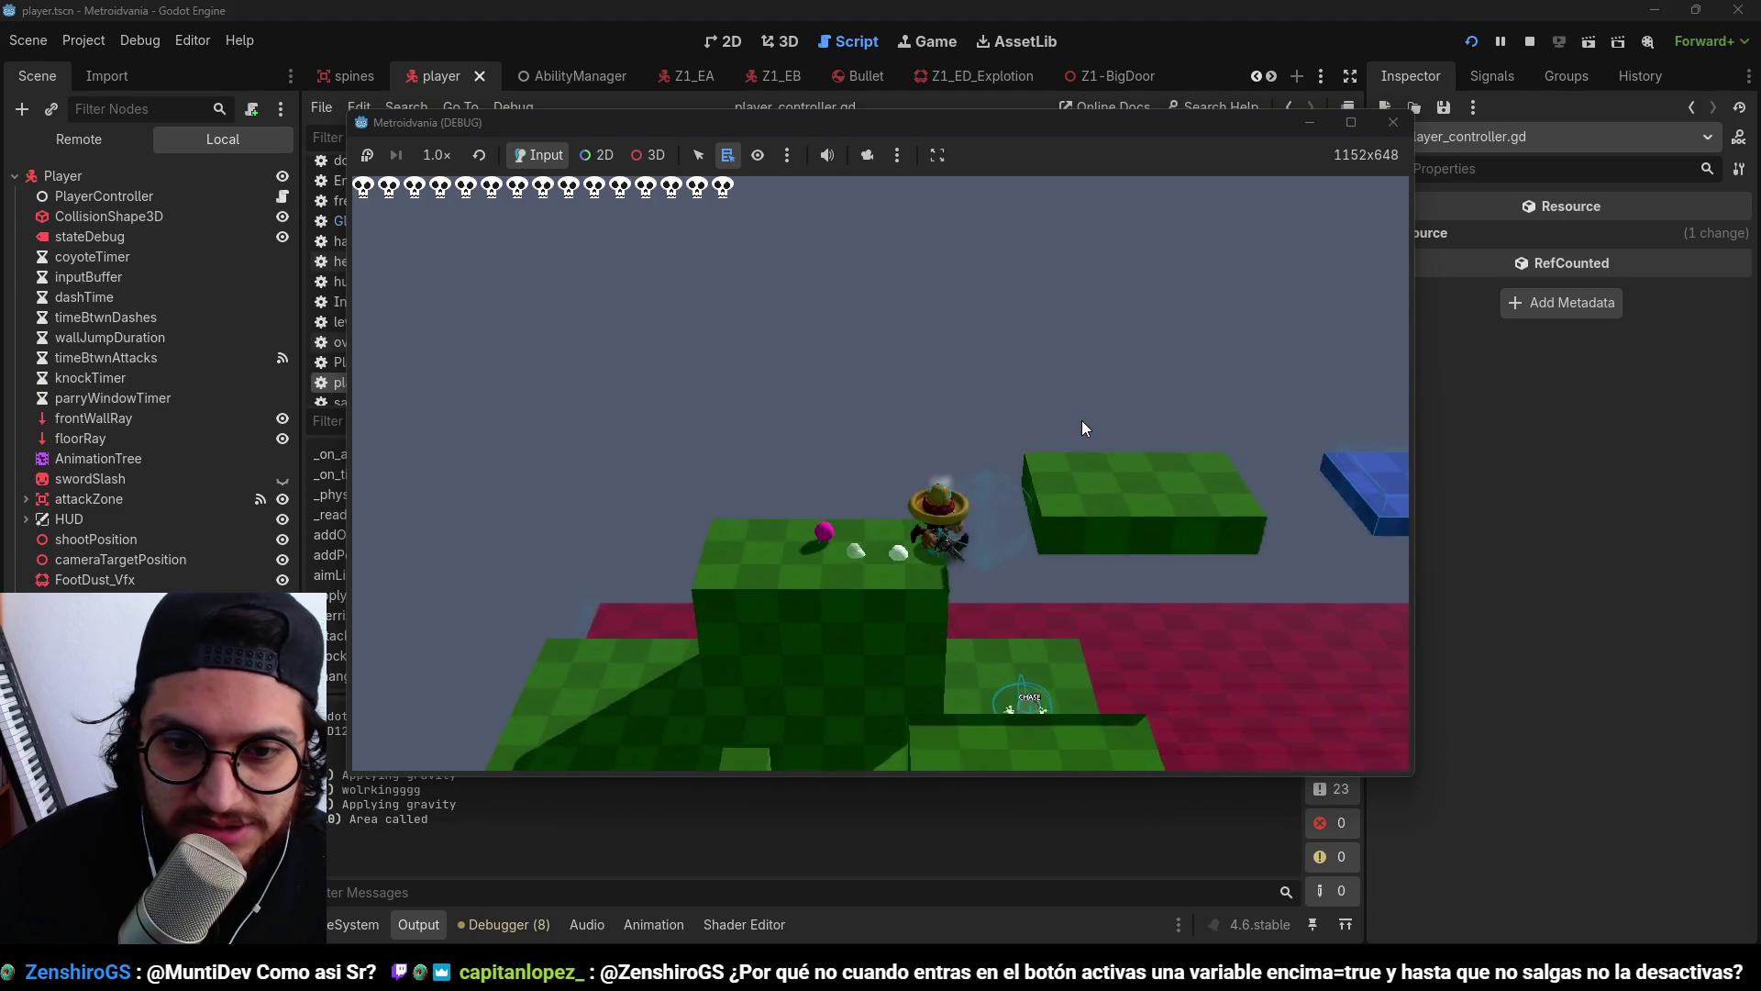
key("space")
key("space")
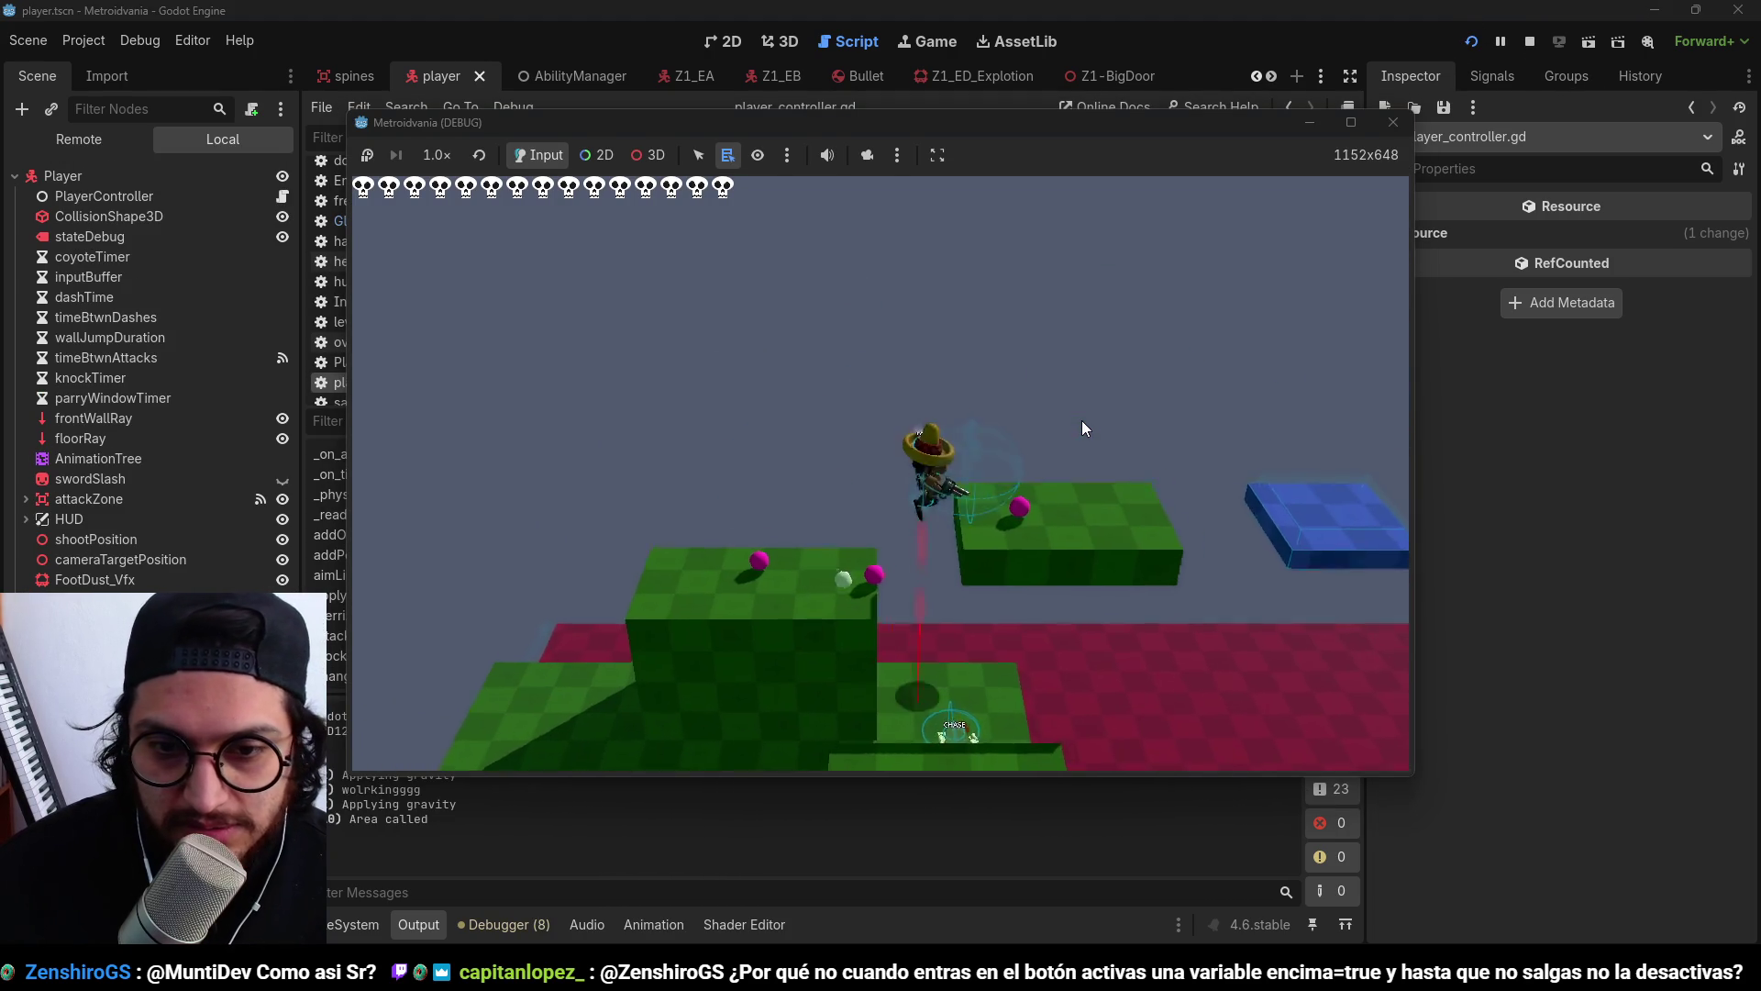
key("space")
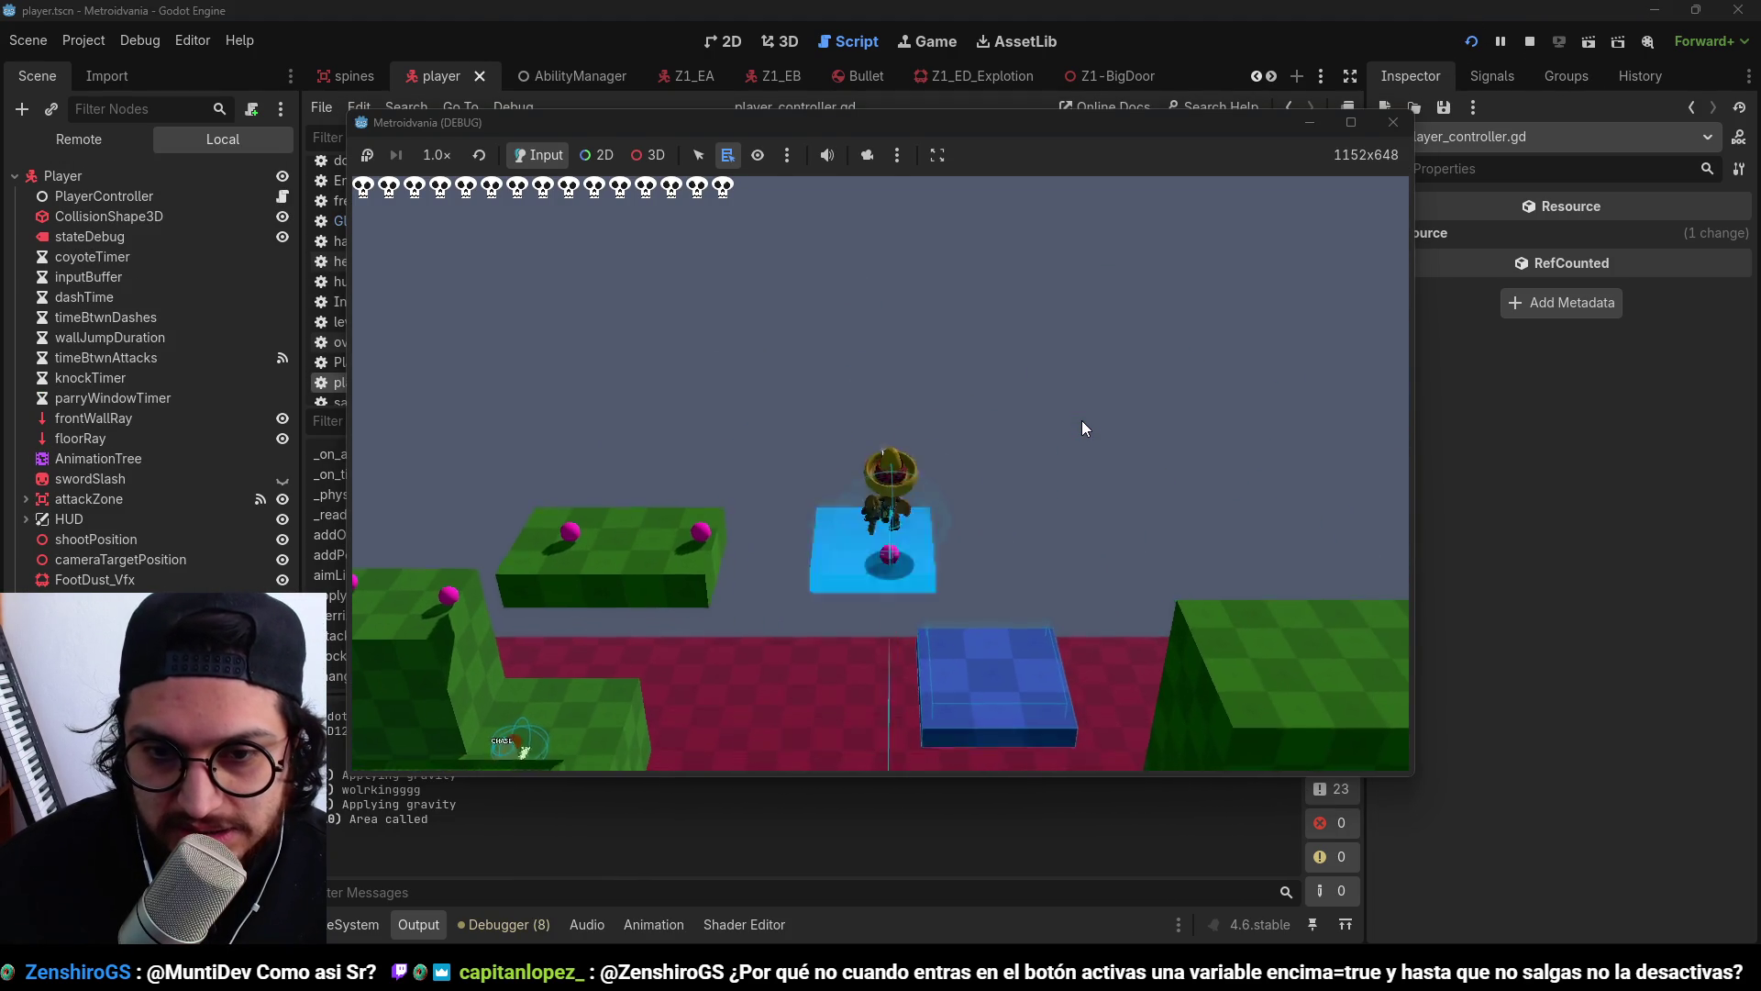
key("space")
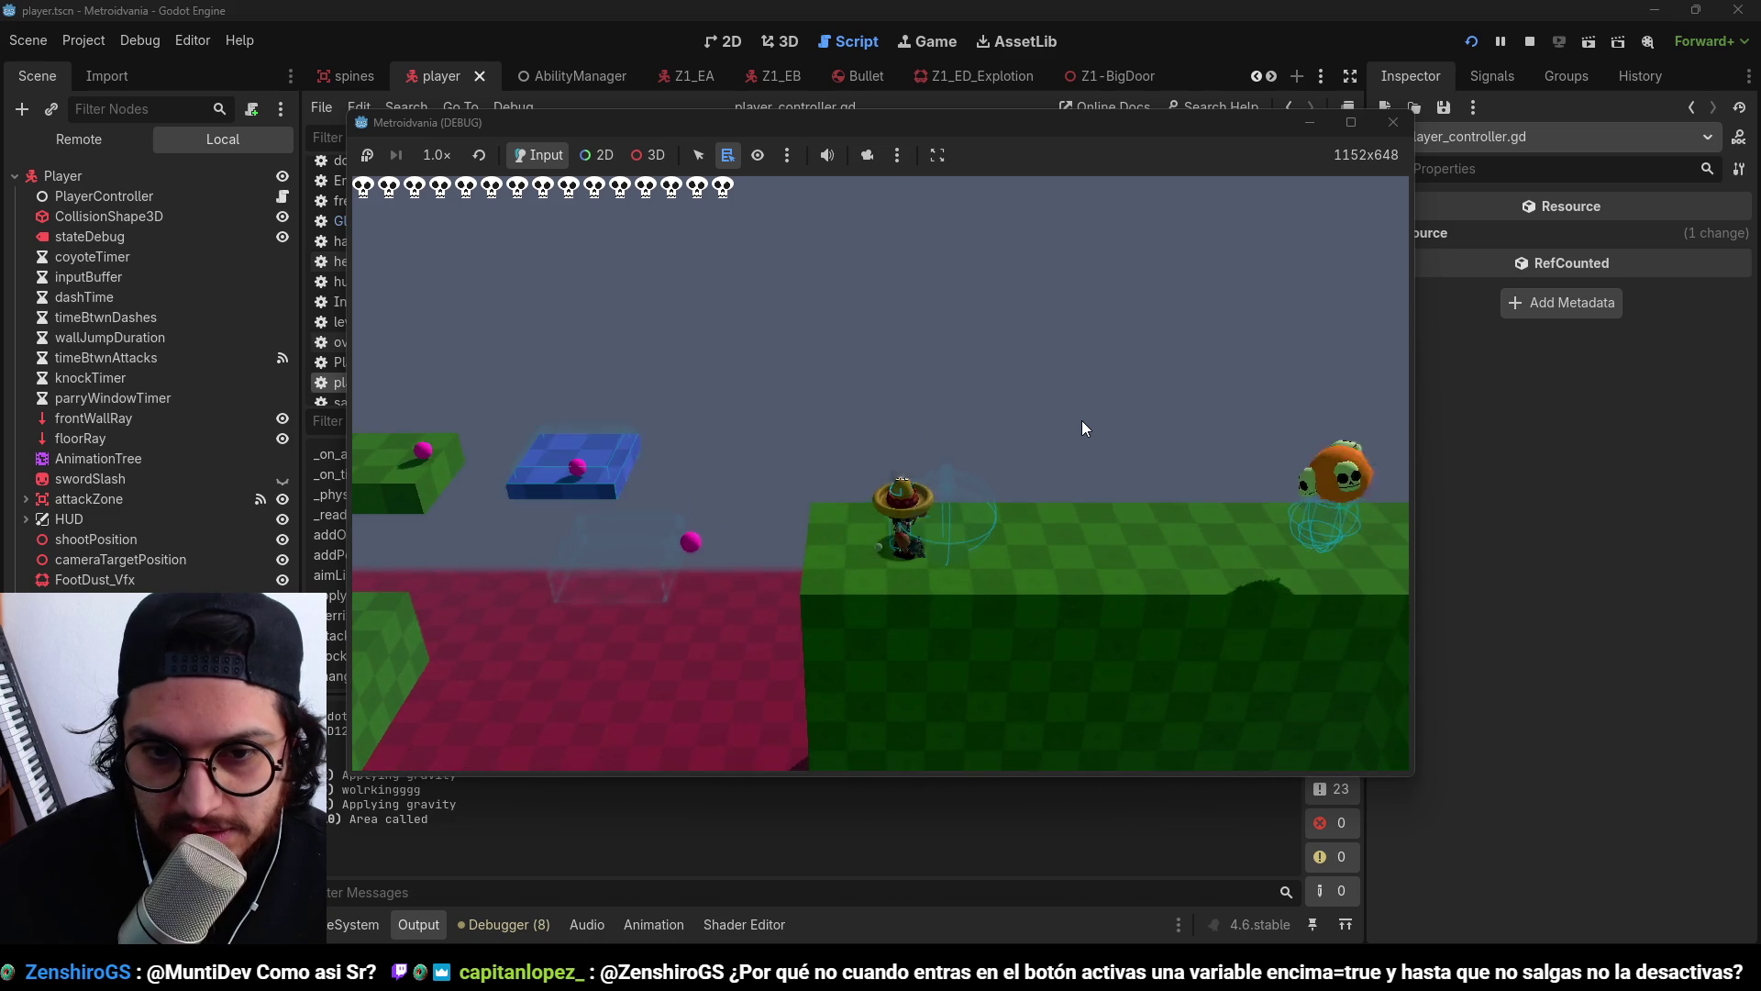
key("space")
key("space")
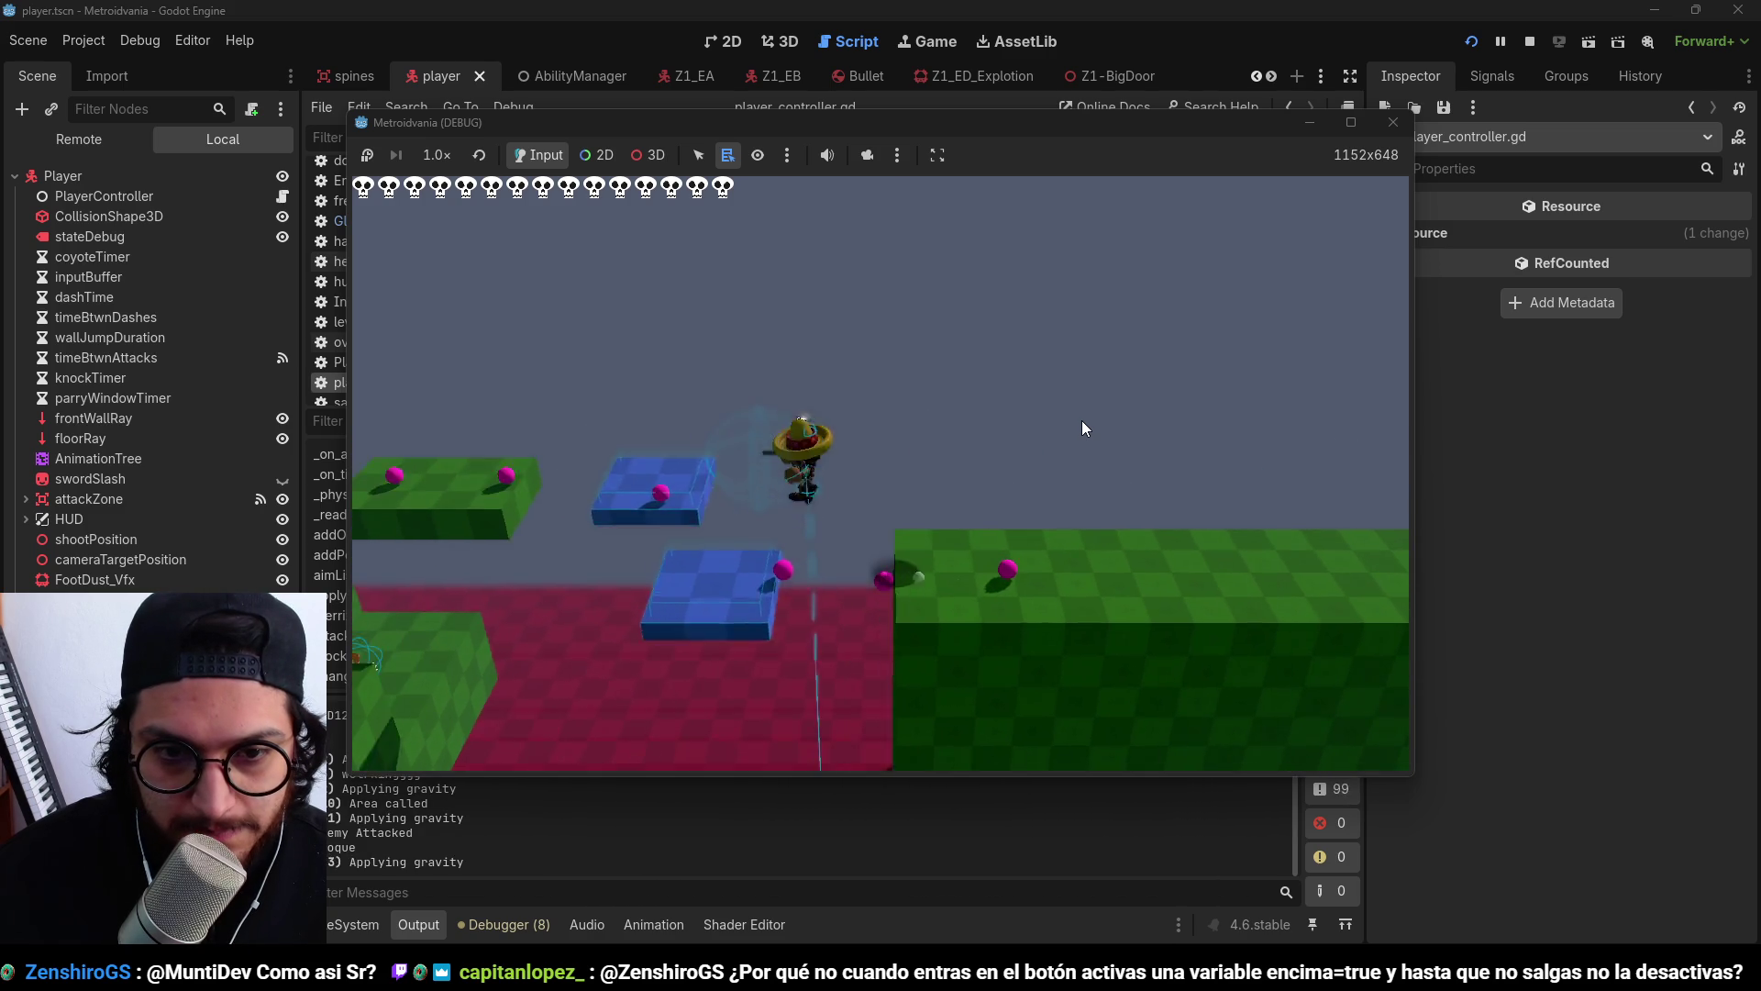
key("space")
key("a")
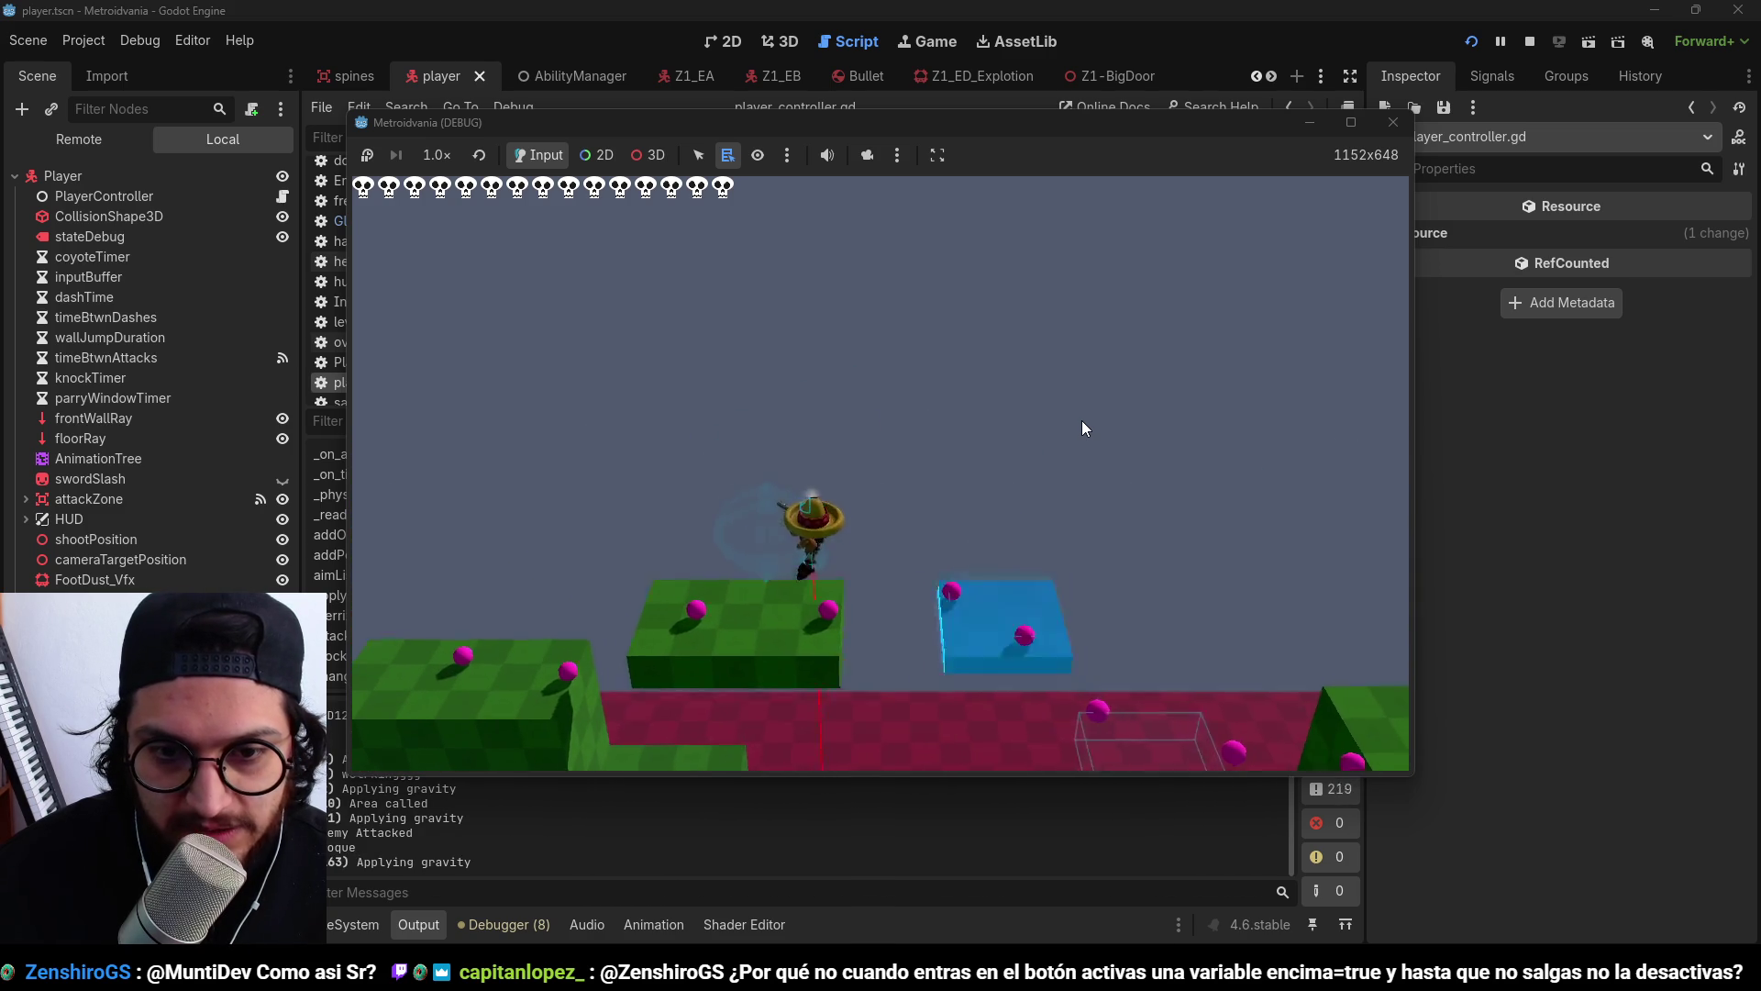
key("d")
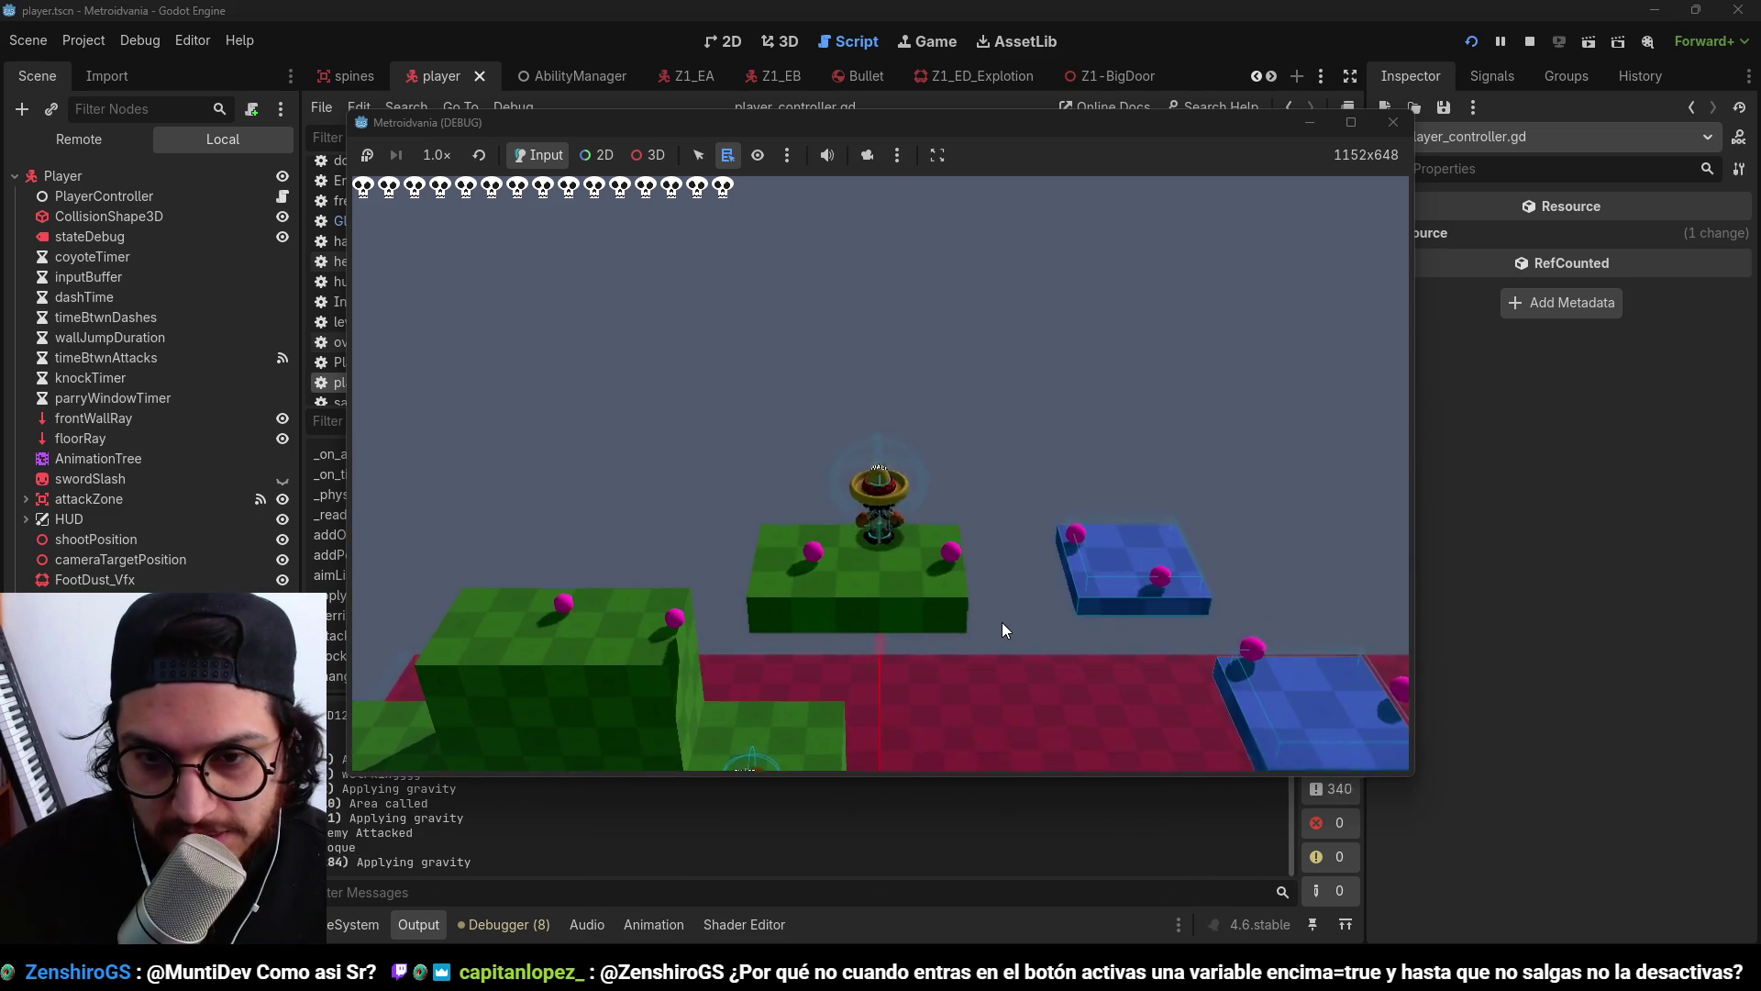
key("space")
key("space")
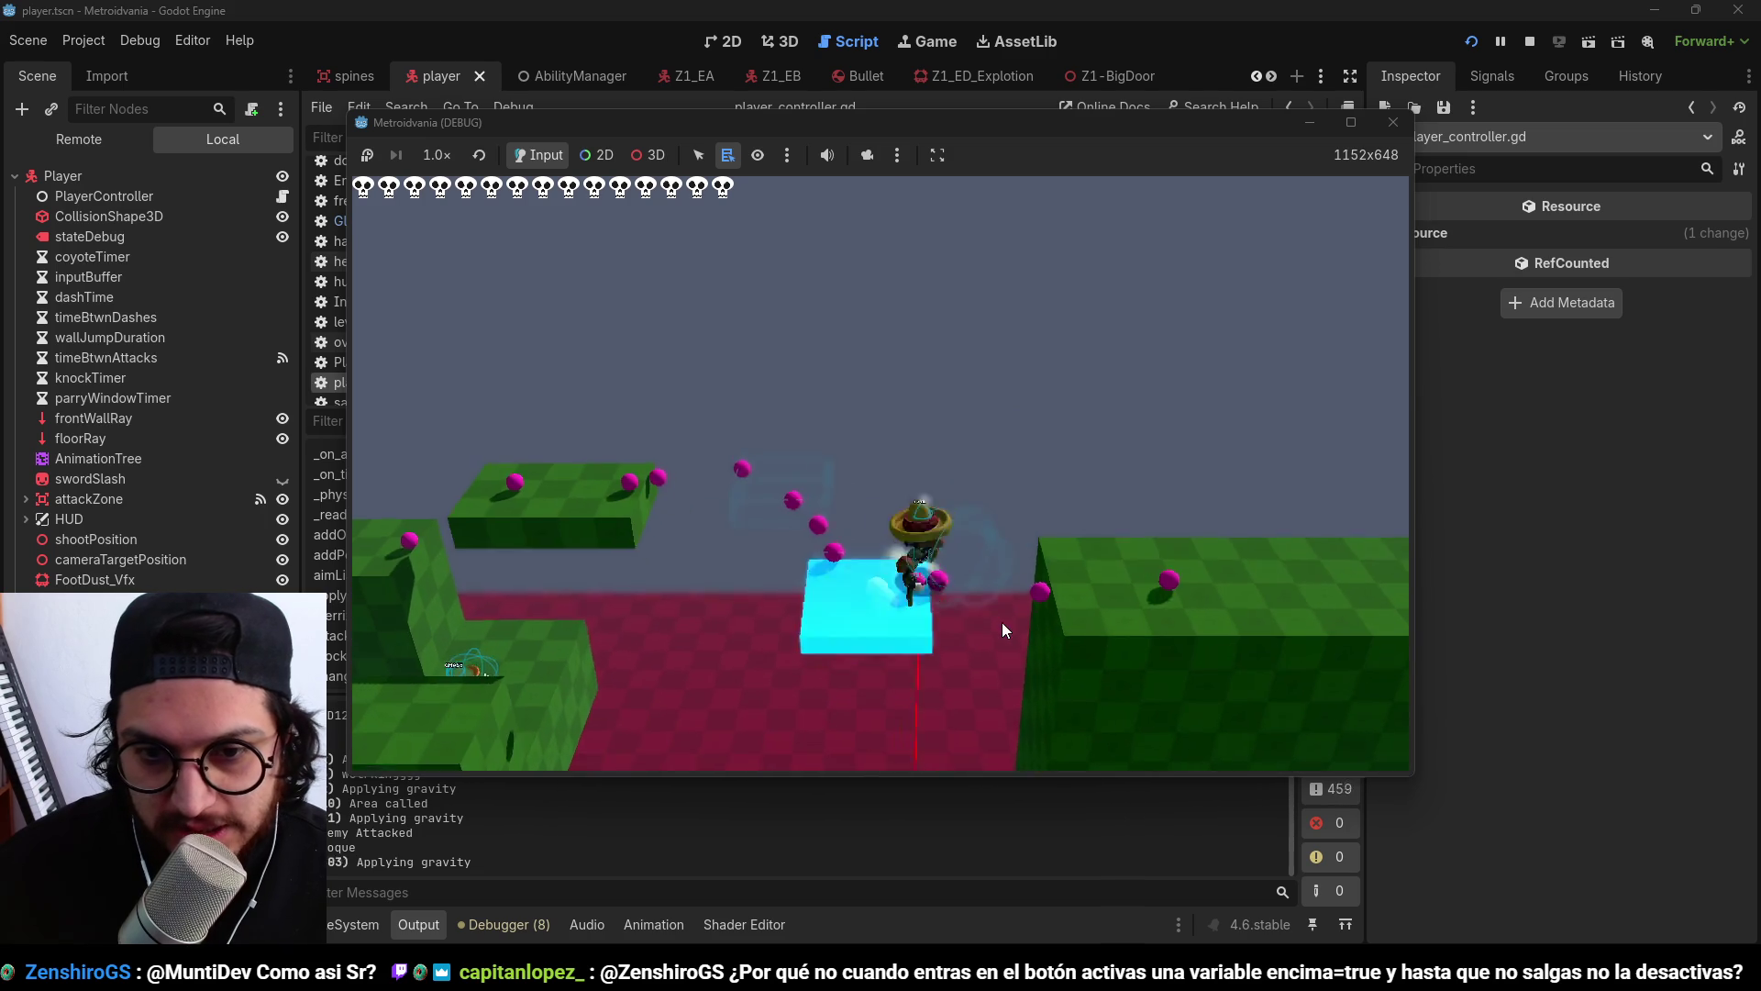
key("d")
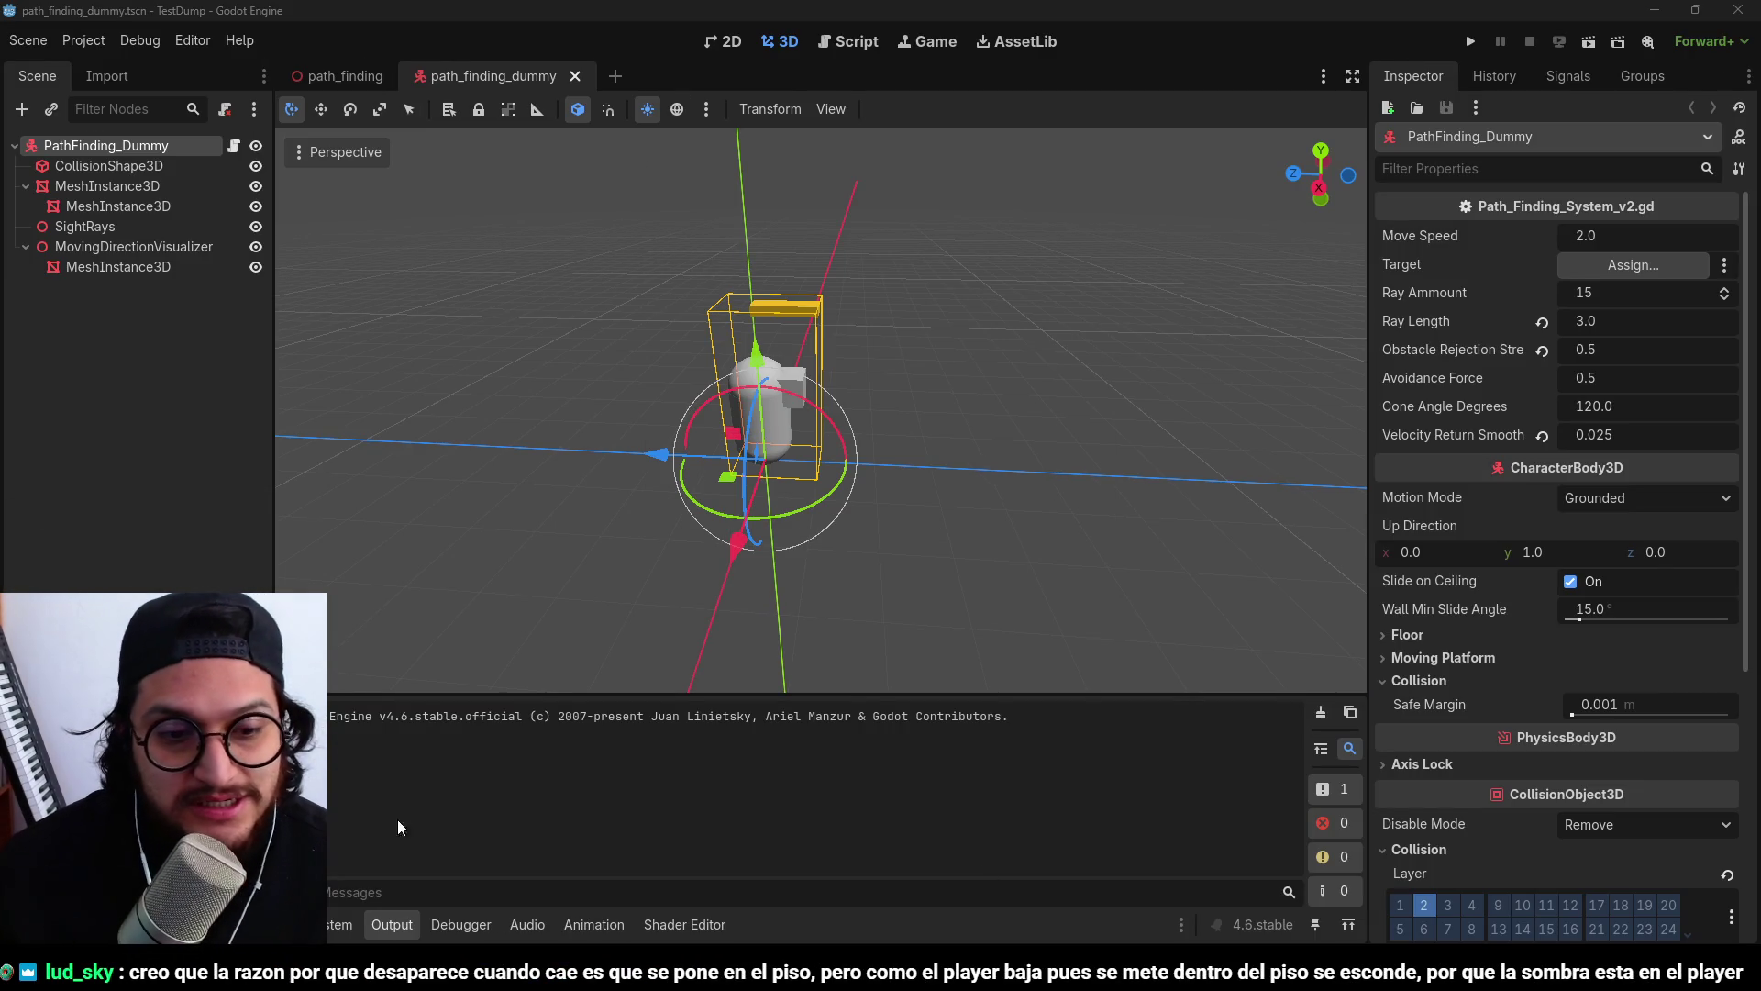
Create a Button_Hover_Scripted folder at res:// in the FileSystem dock and open it.
left_click(336, 924)
left_click(333, 790)
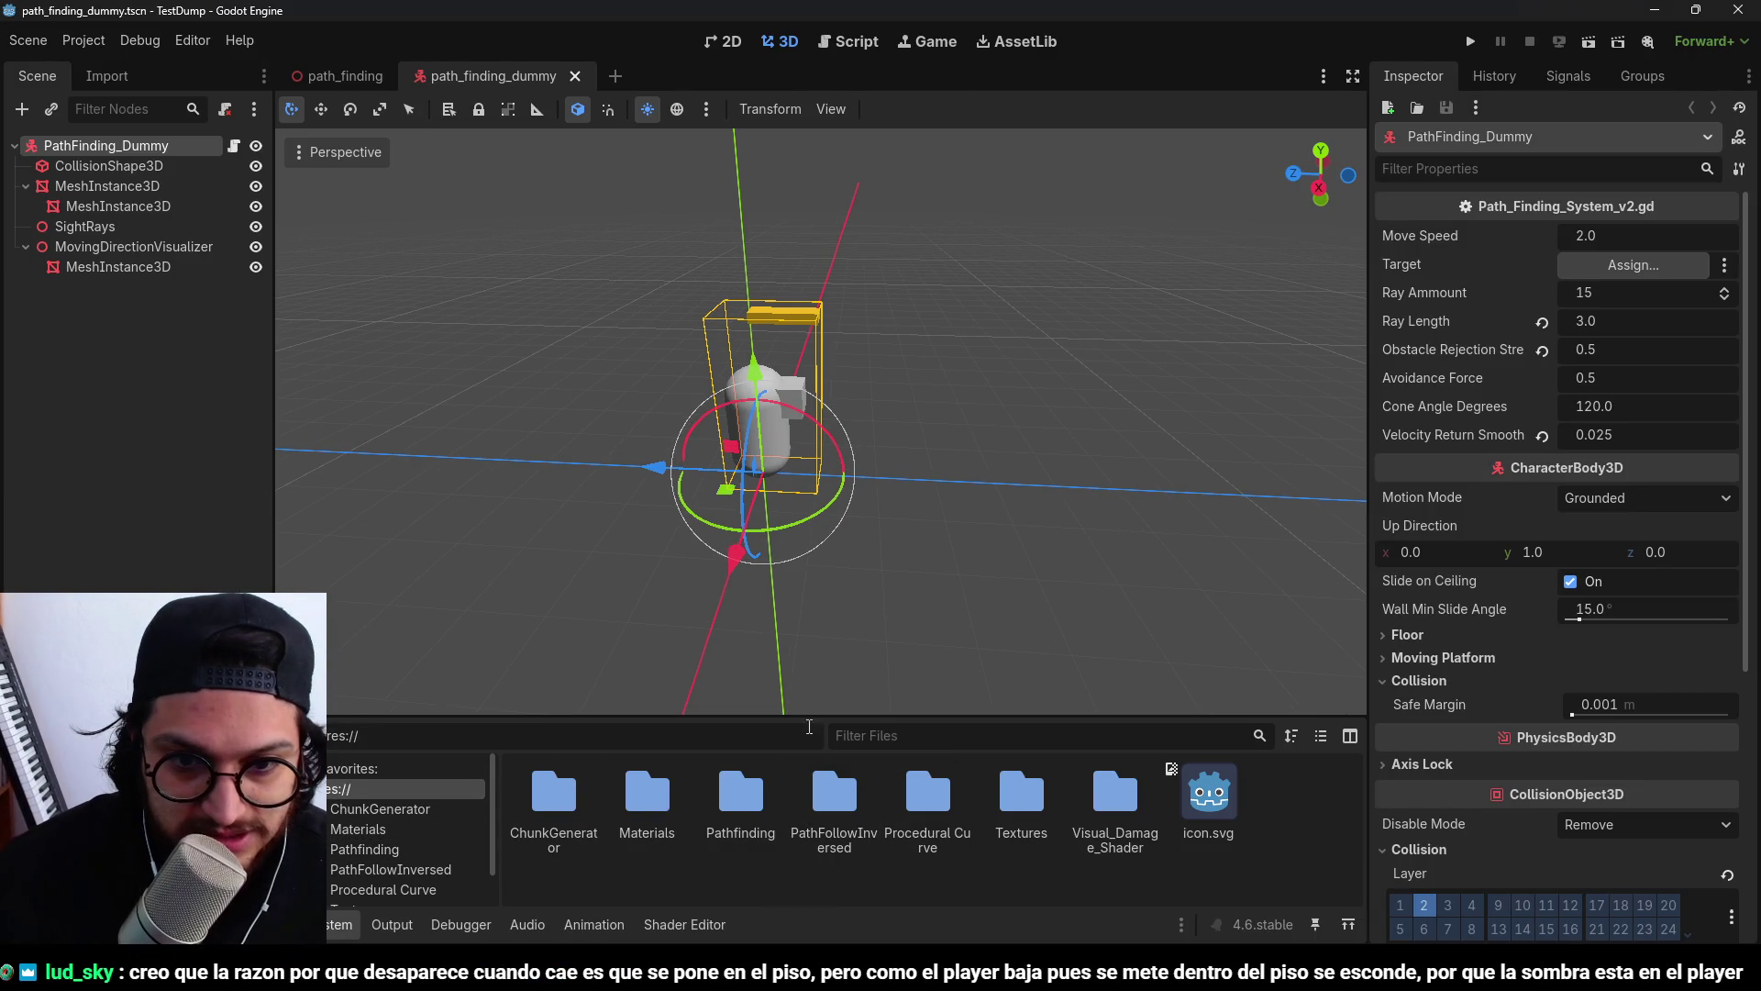
left_click_drag(802, 720, 807, 519)
right_click(738, 737)
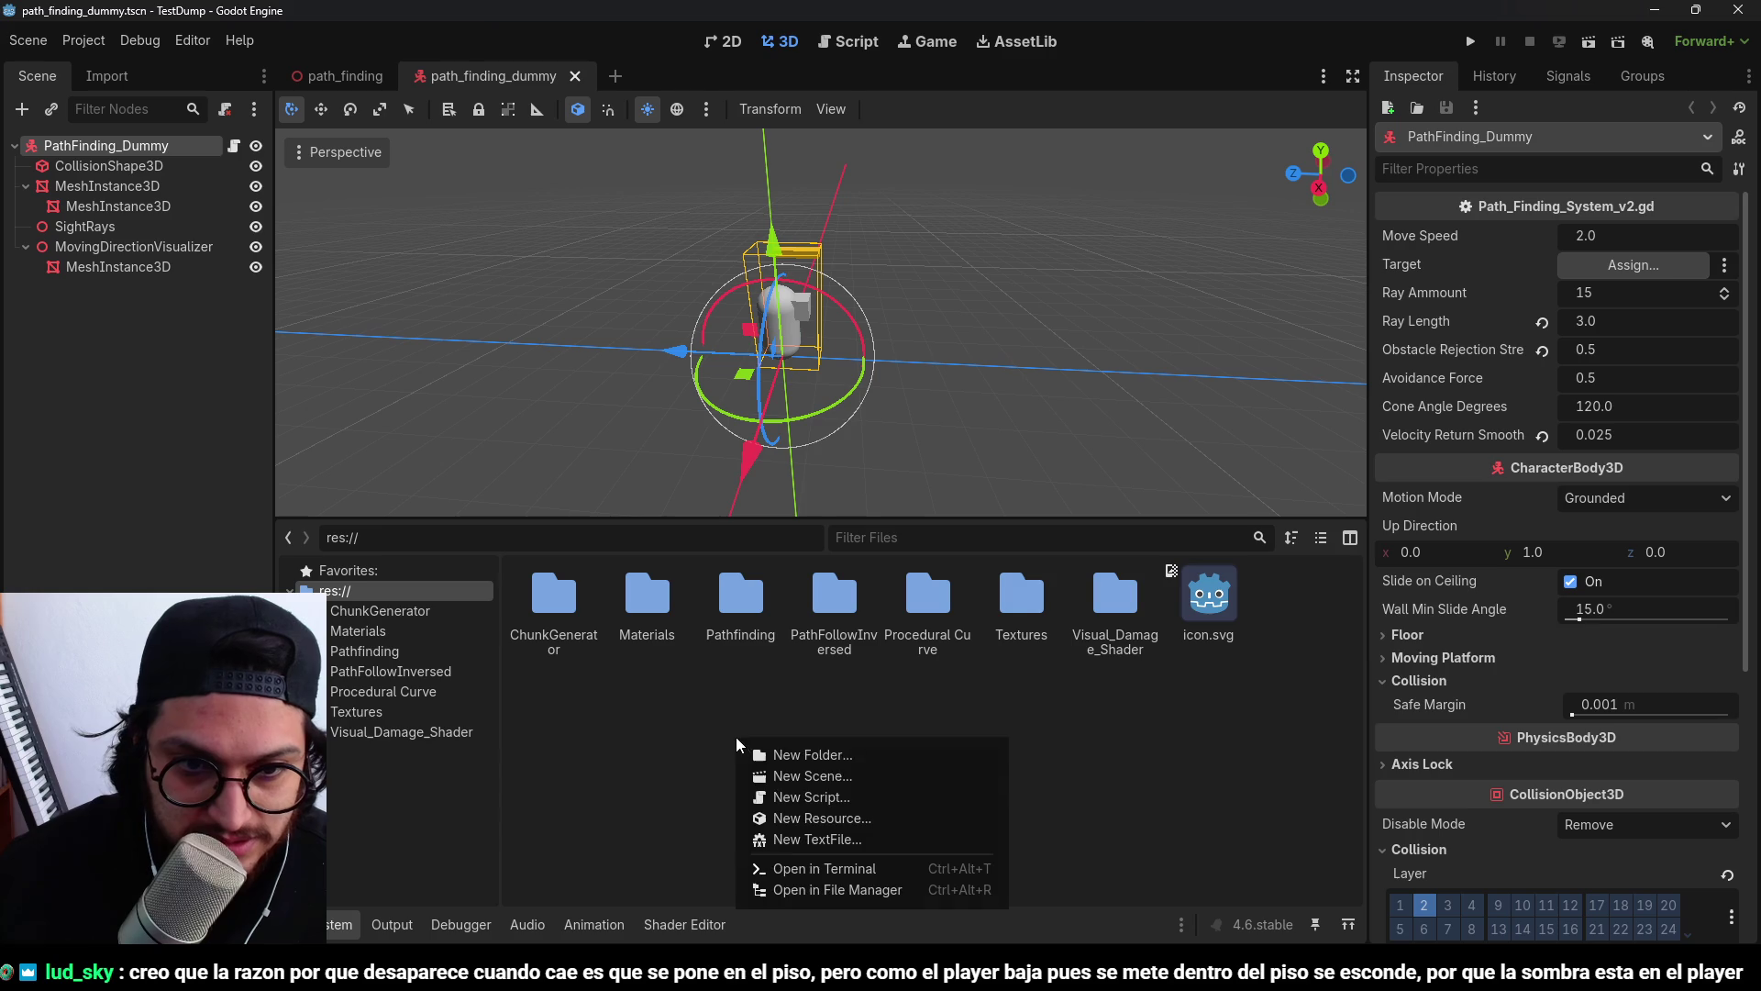
left_click(844, 756)
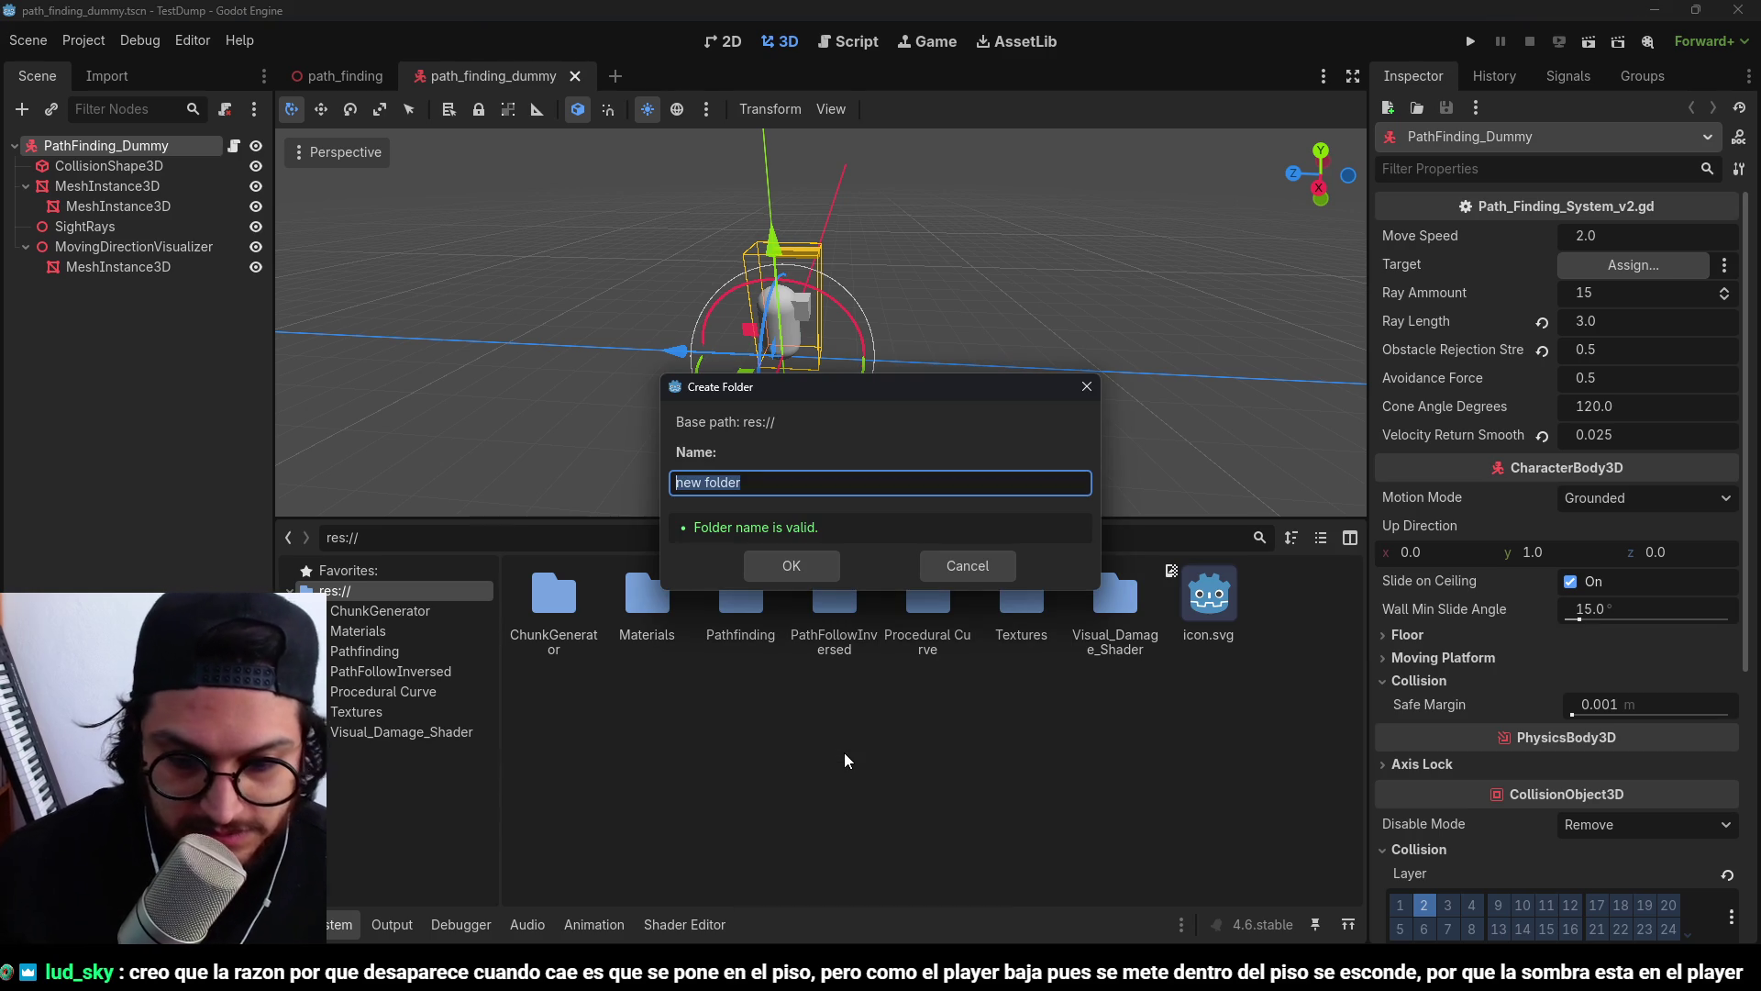
type("Button_")
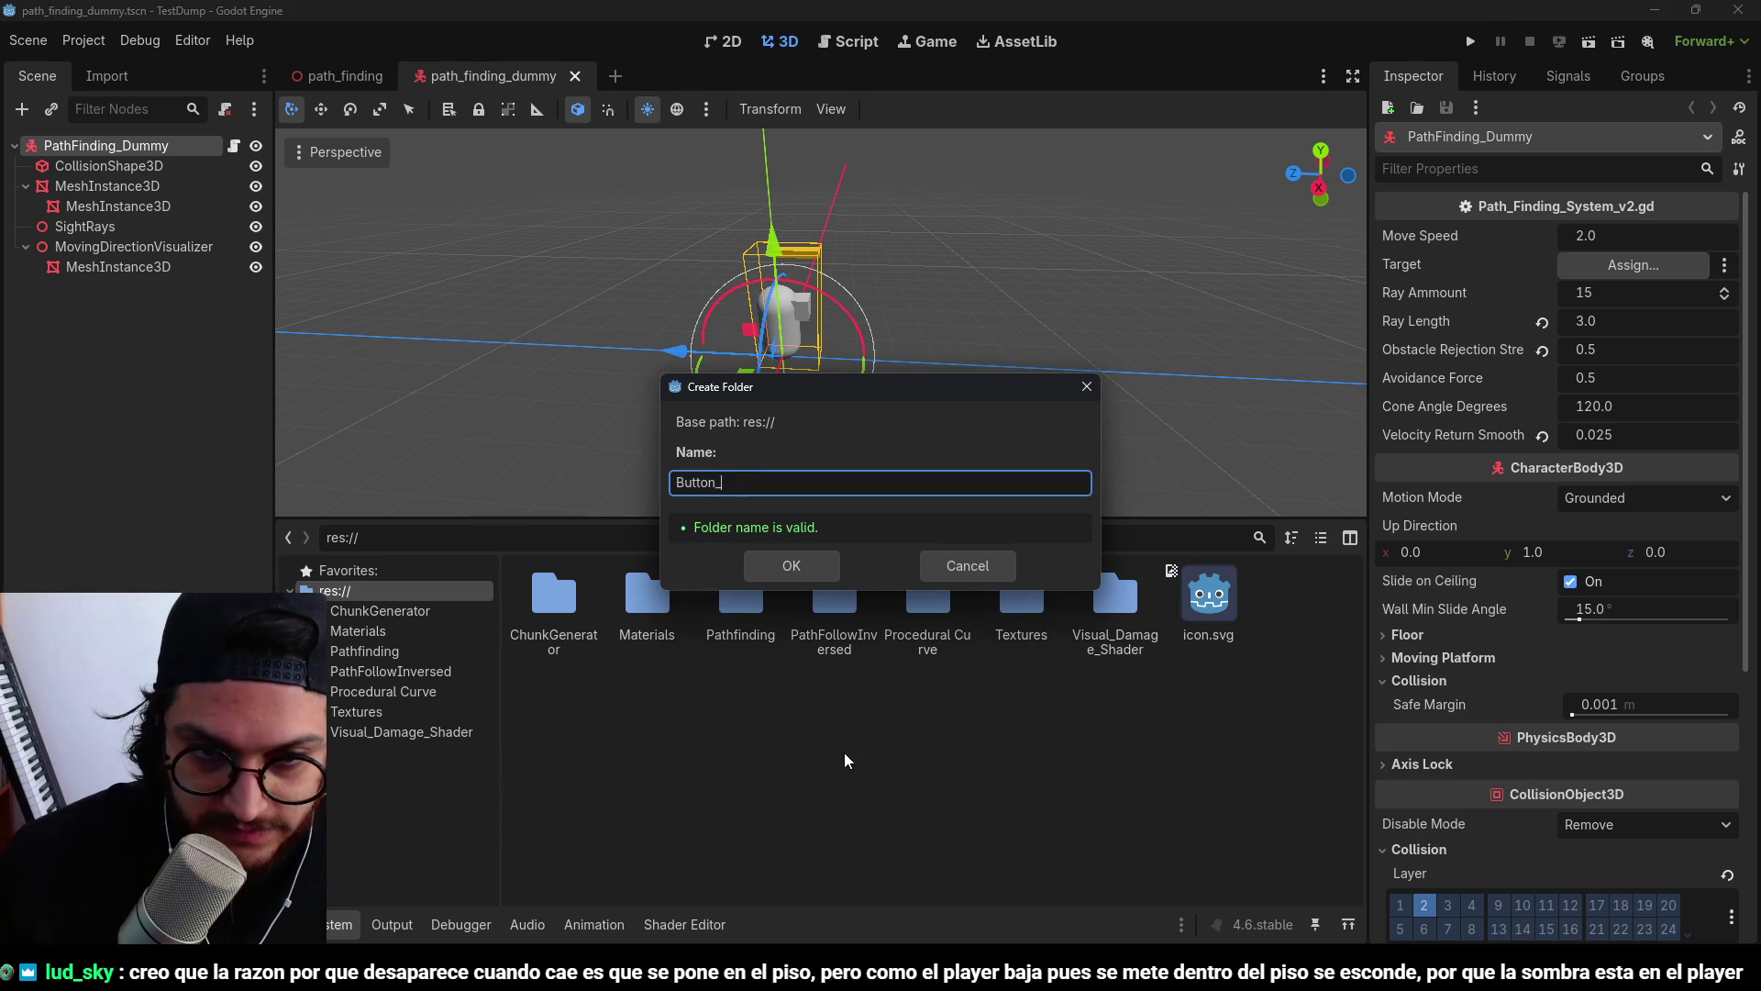
type("Hov")
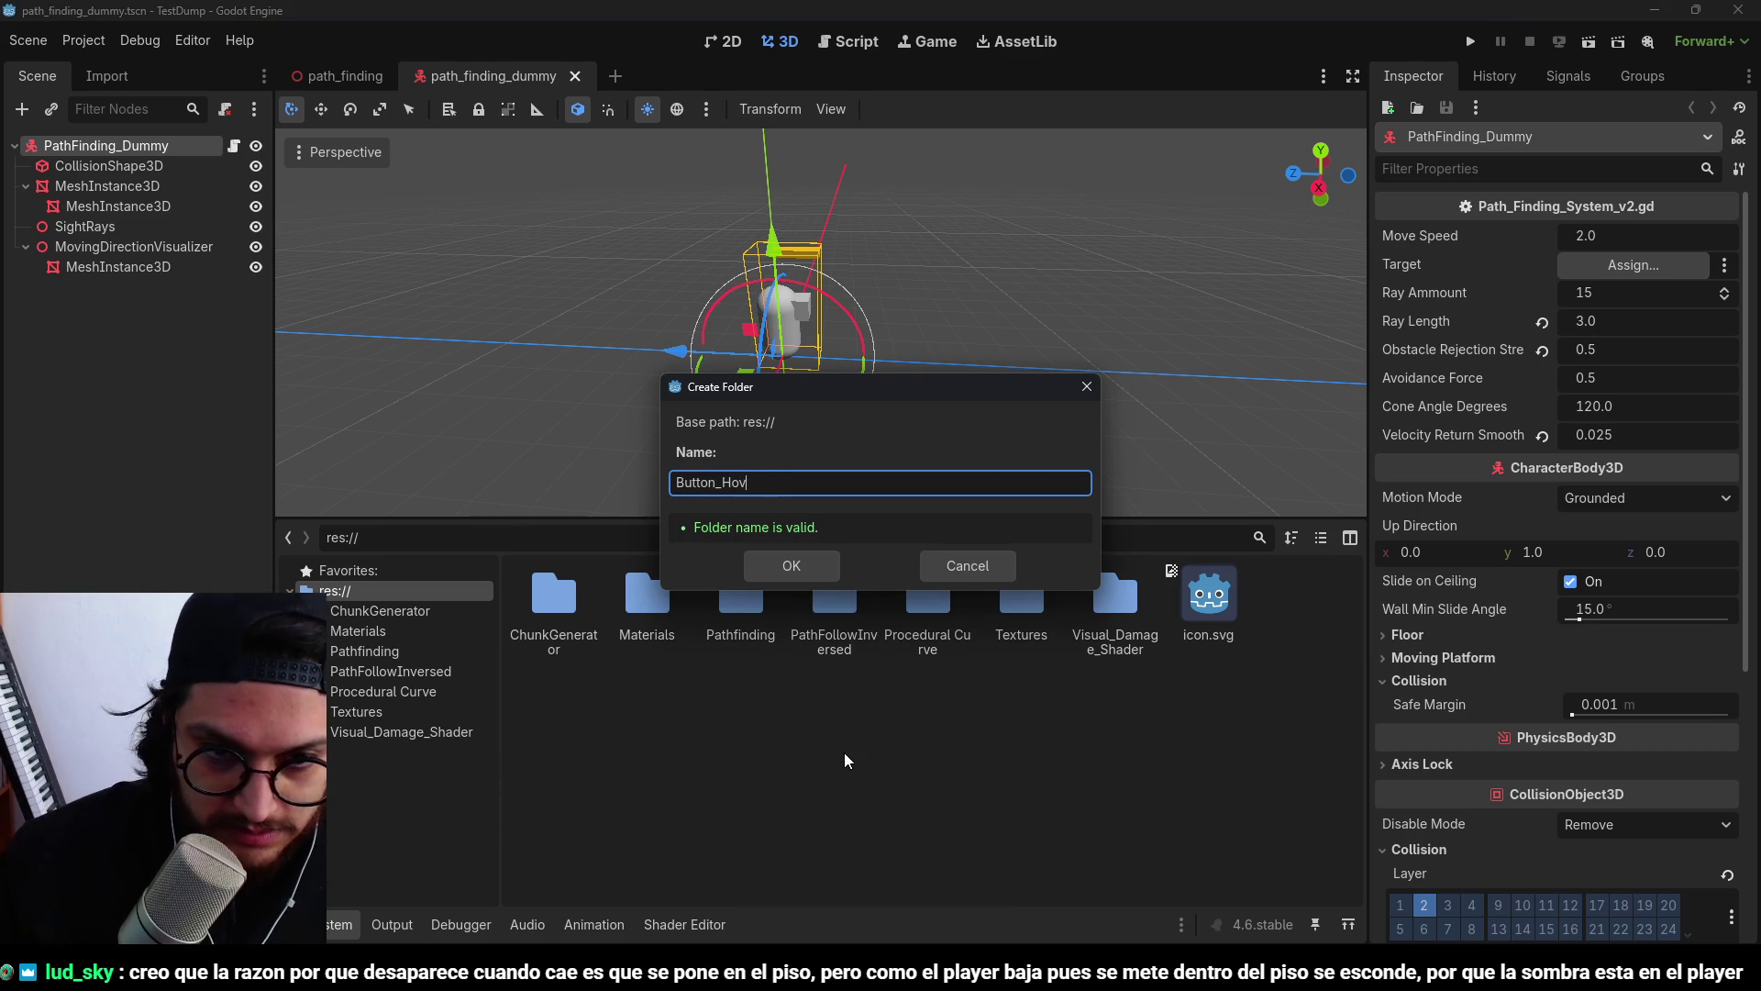
type("er_Scripted")
key("Return")
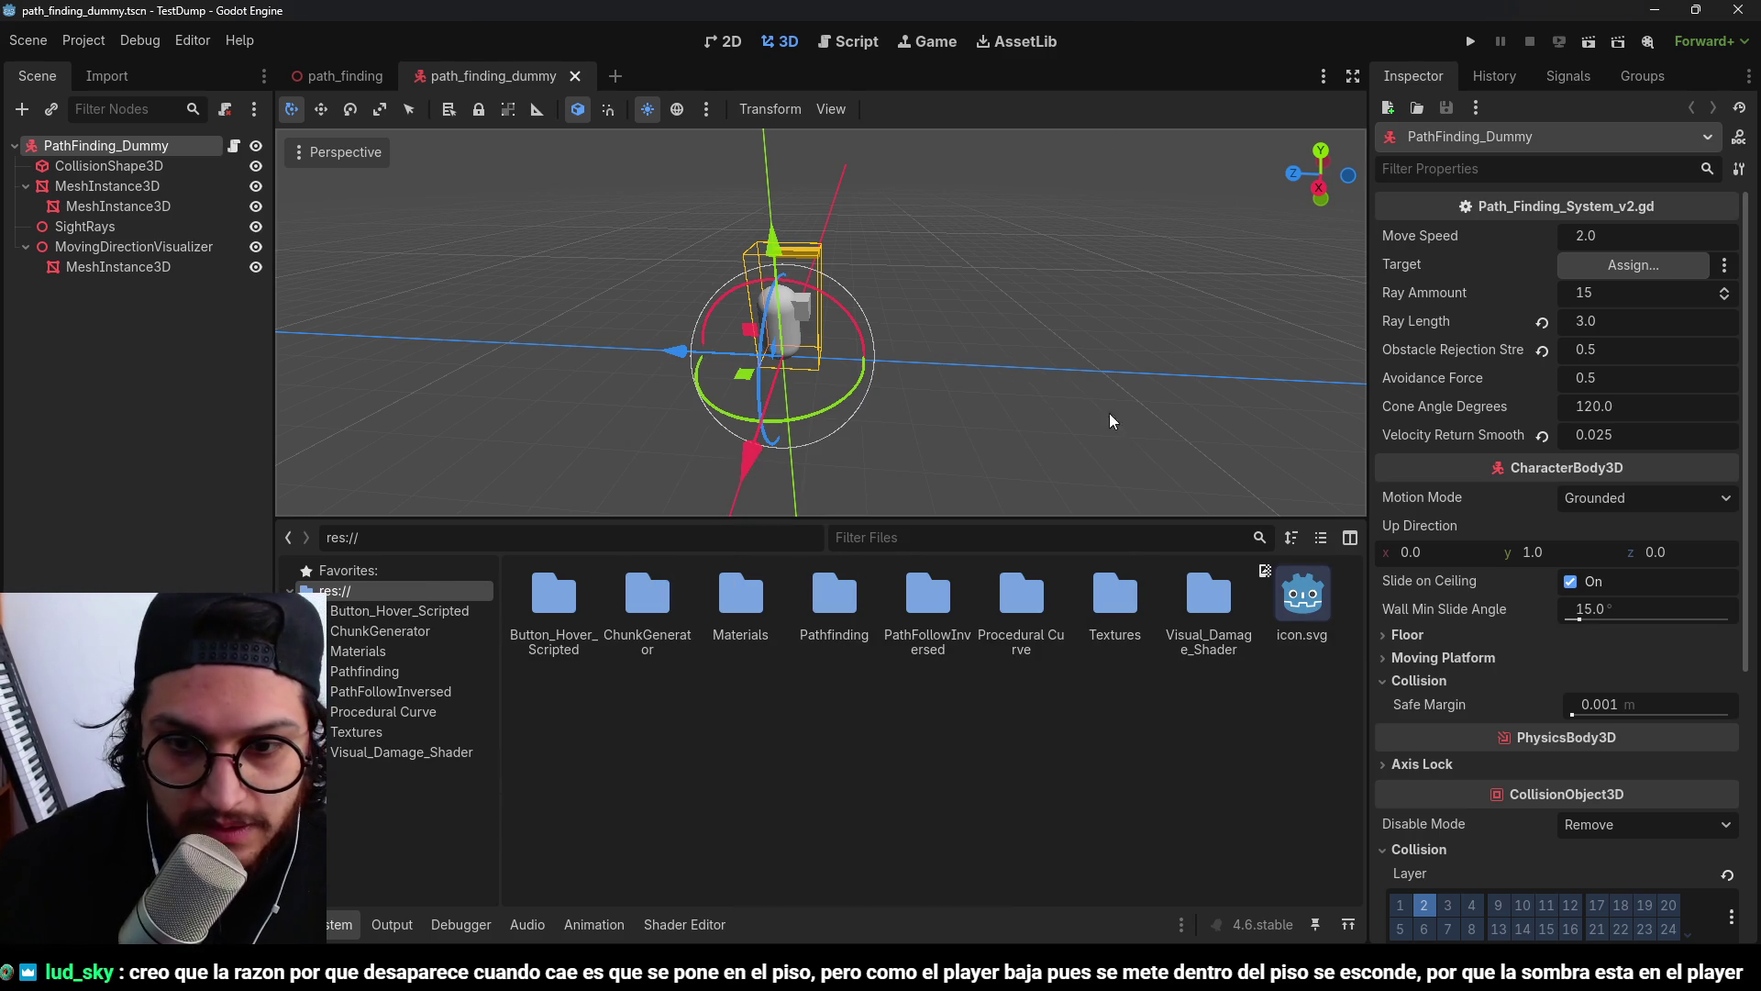
double_click(554, 596)
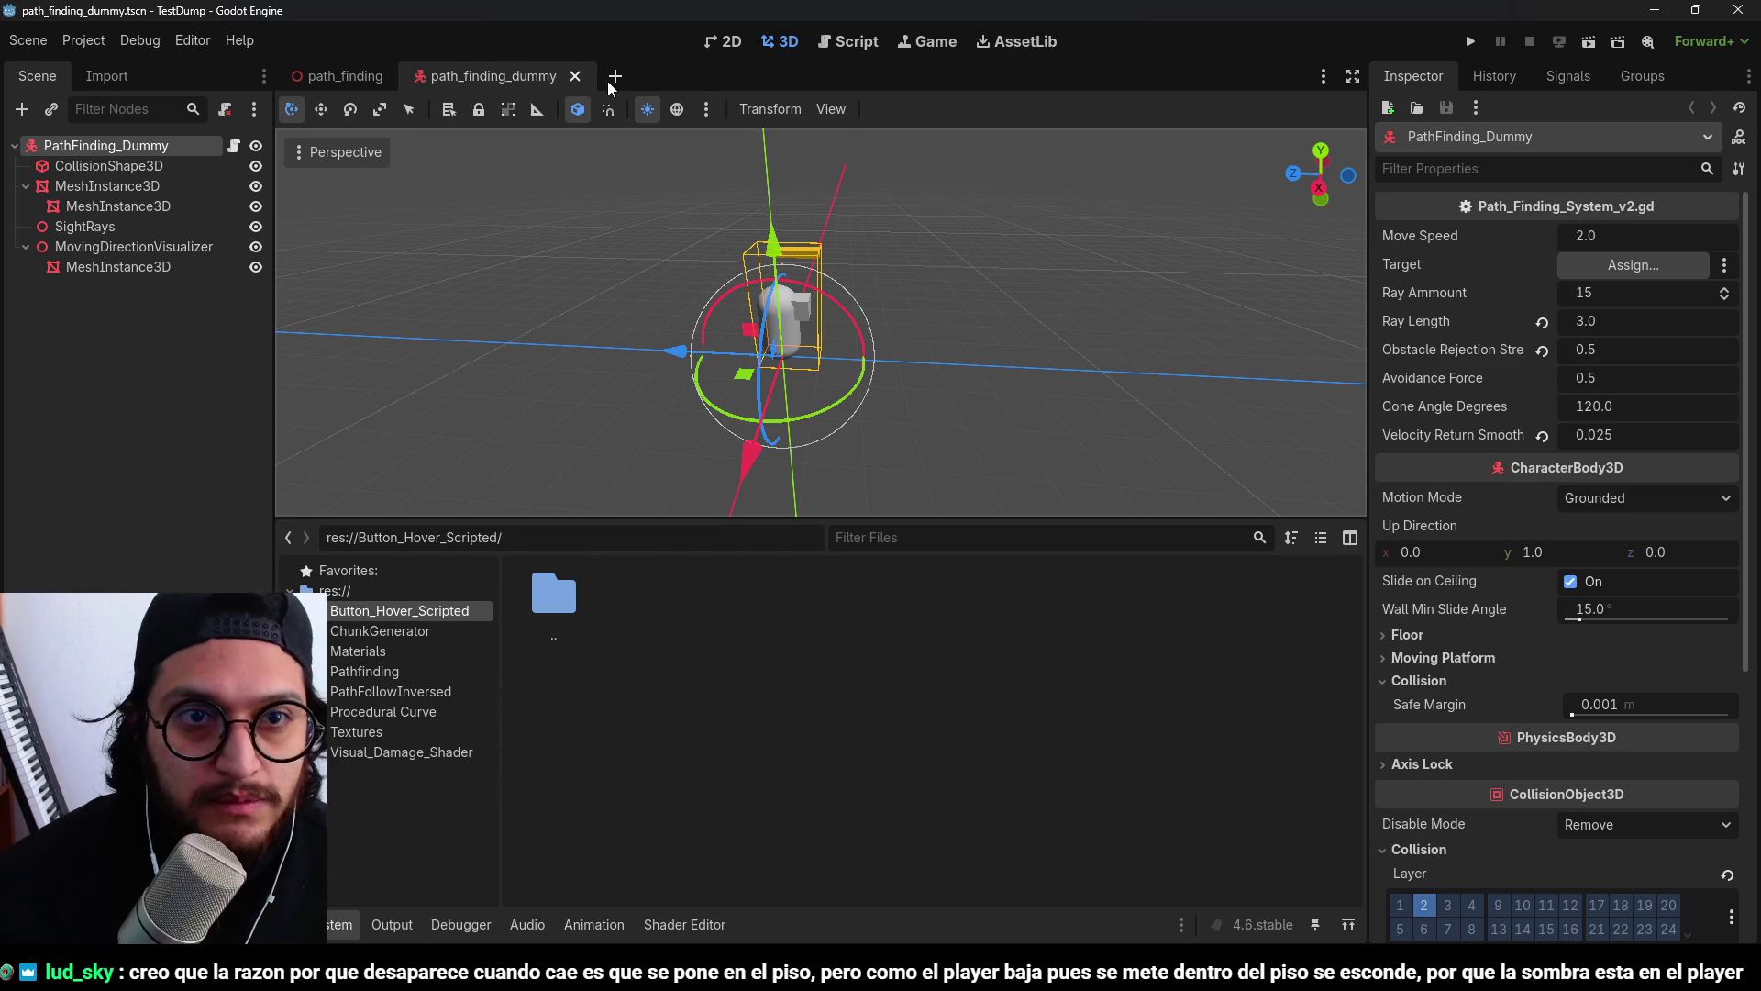
Start a new User Interface scene and add a Button child under the Control root.
left_click(614, 75)
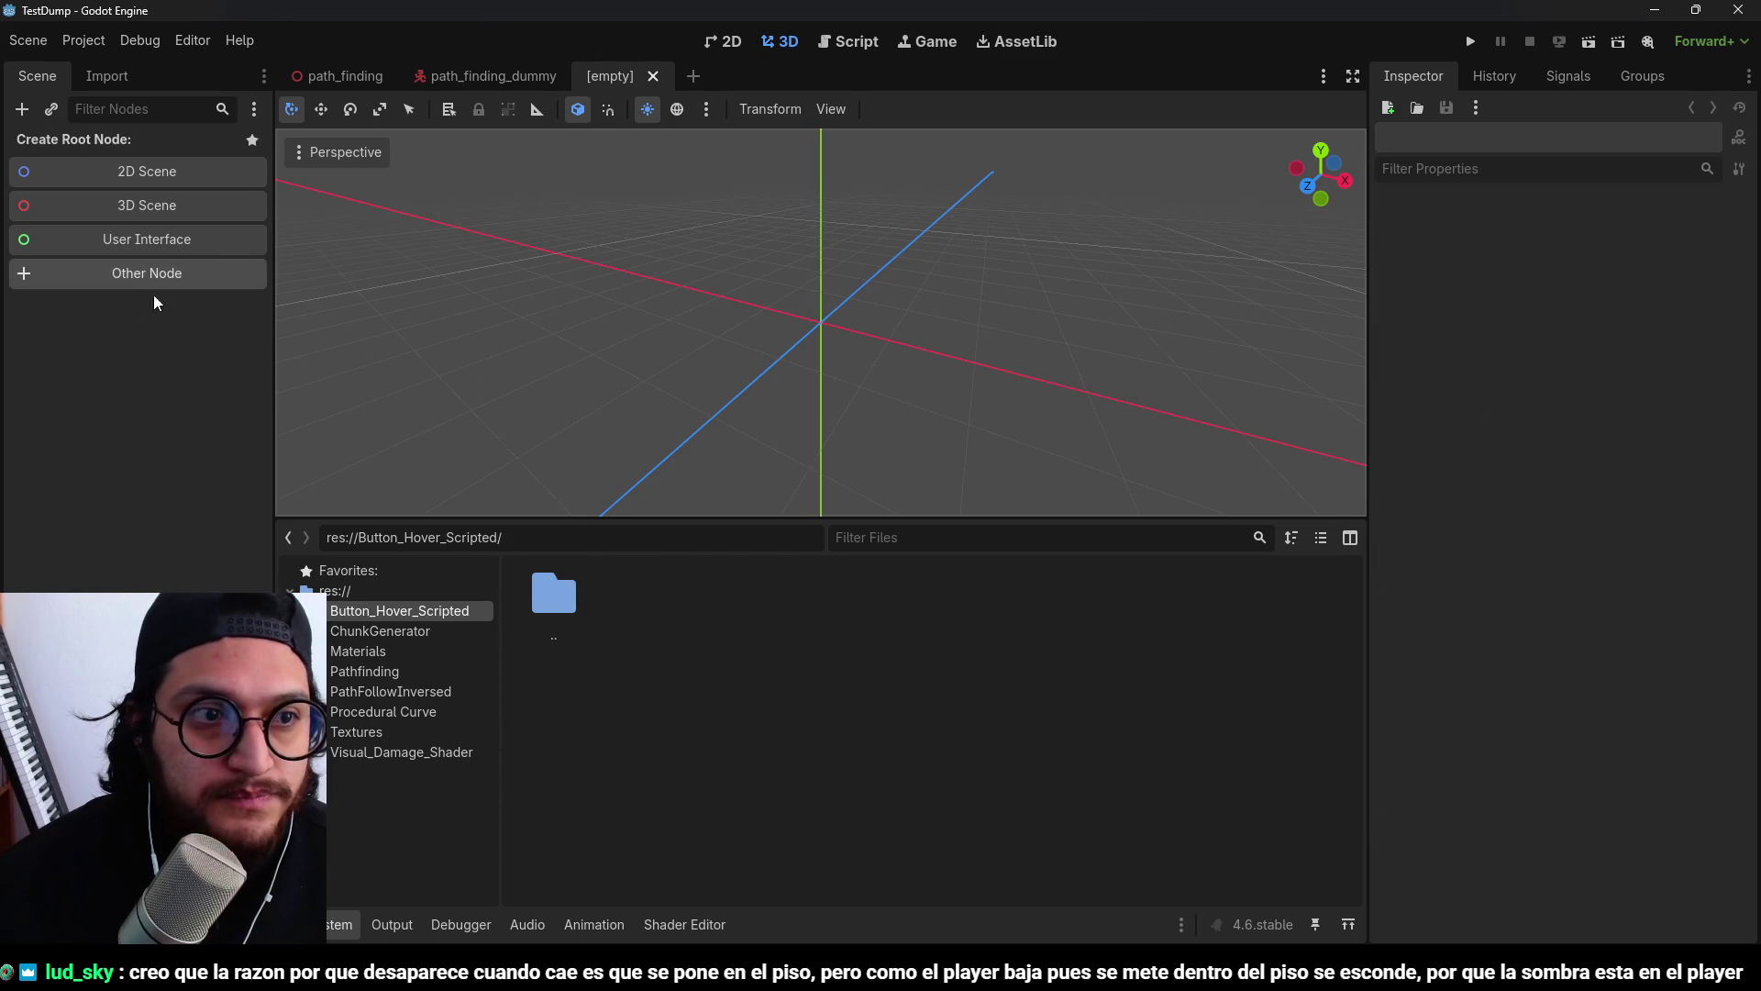
left_click(133, 238)
key("ctrl+a")
type("button")
key("Return")
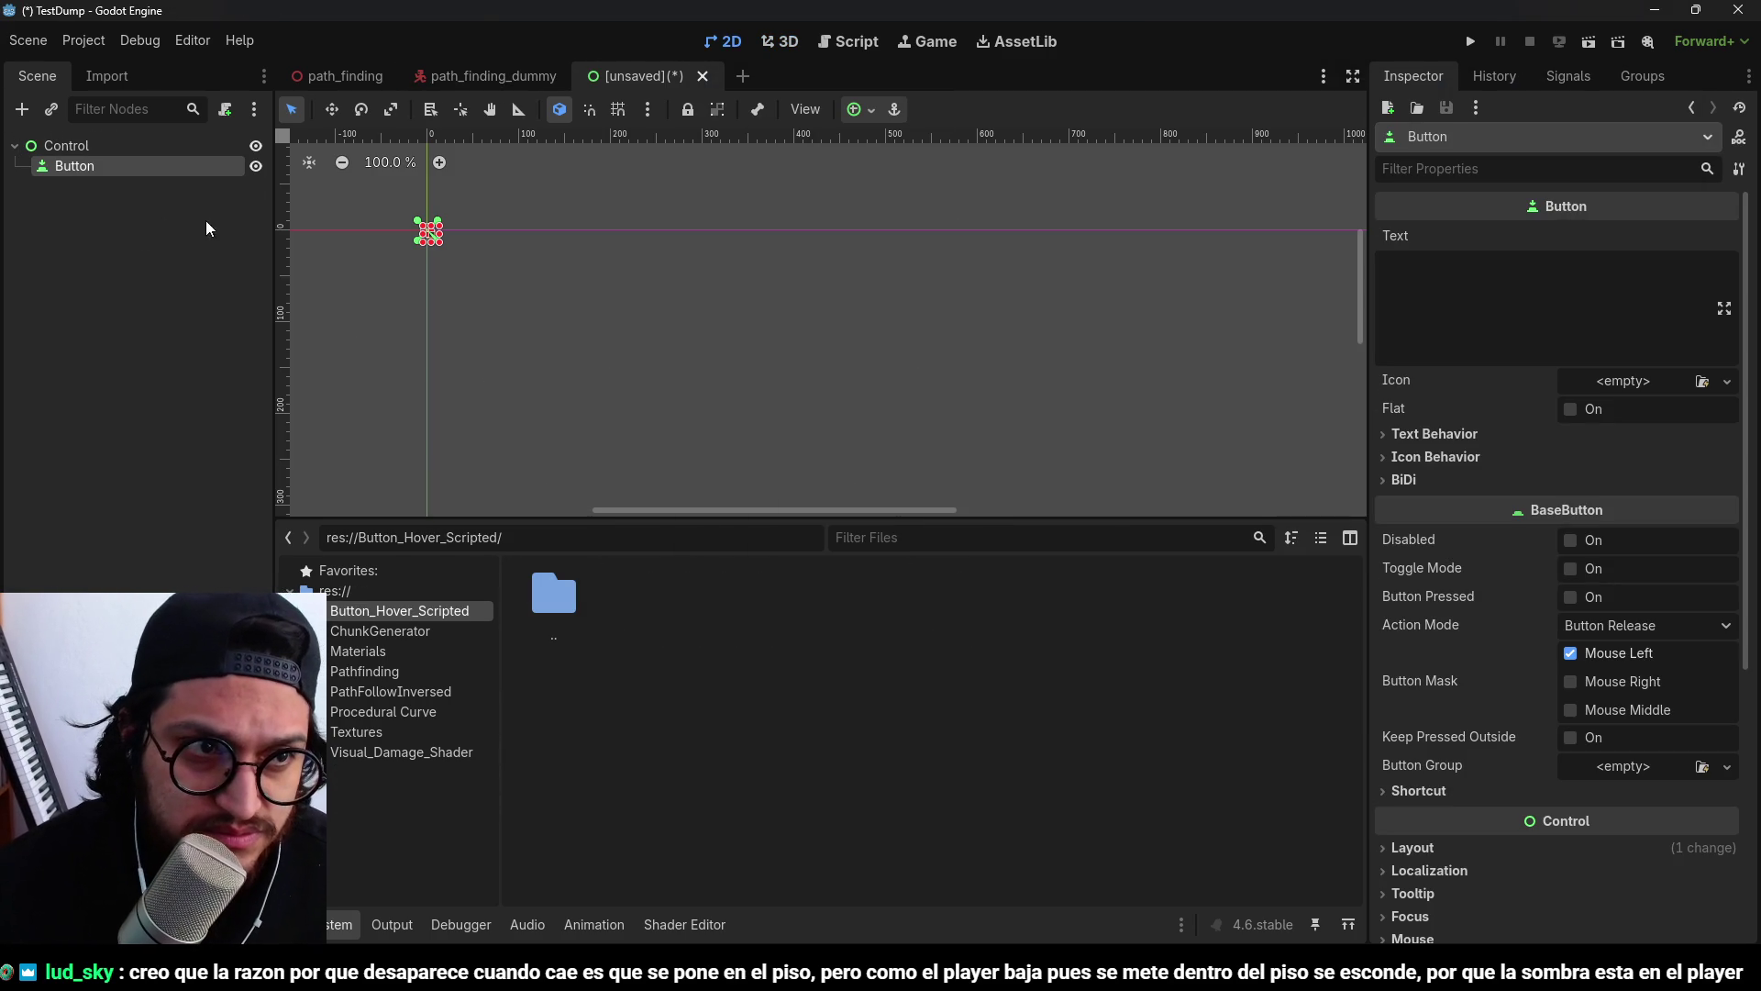
Set the Button's text to TEST BUTTON, select the Control root and run the scene.
scroll(520, 263, "up", 3)
left_click(1523, 298)
type("TEST BUTTONJ")
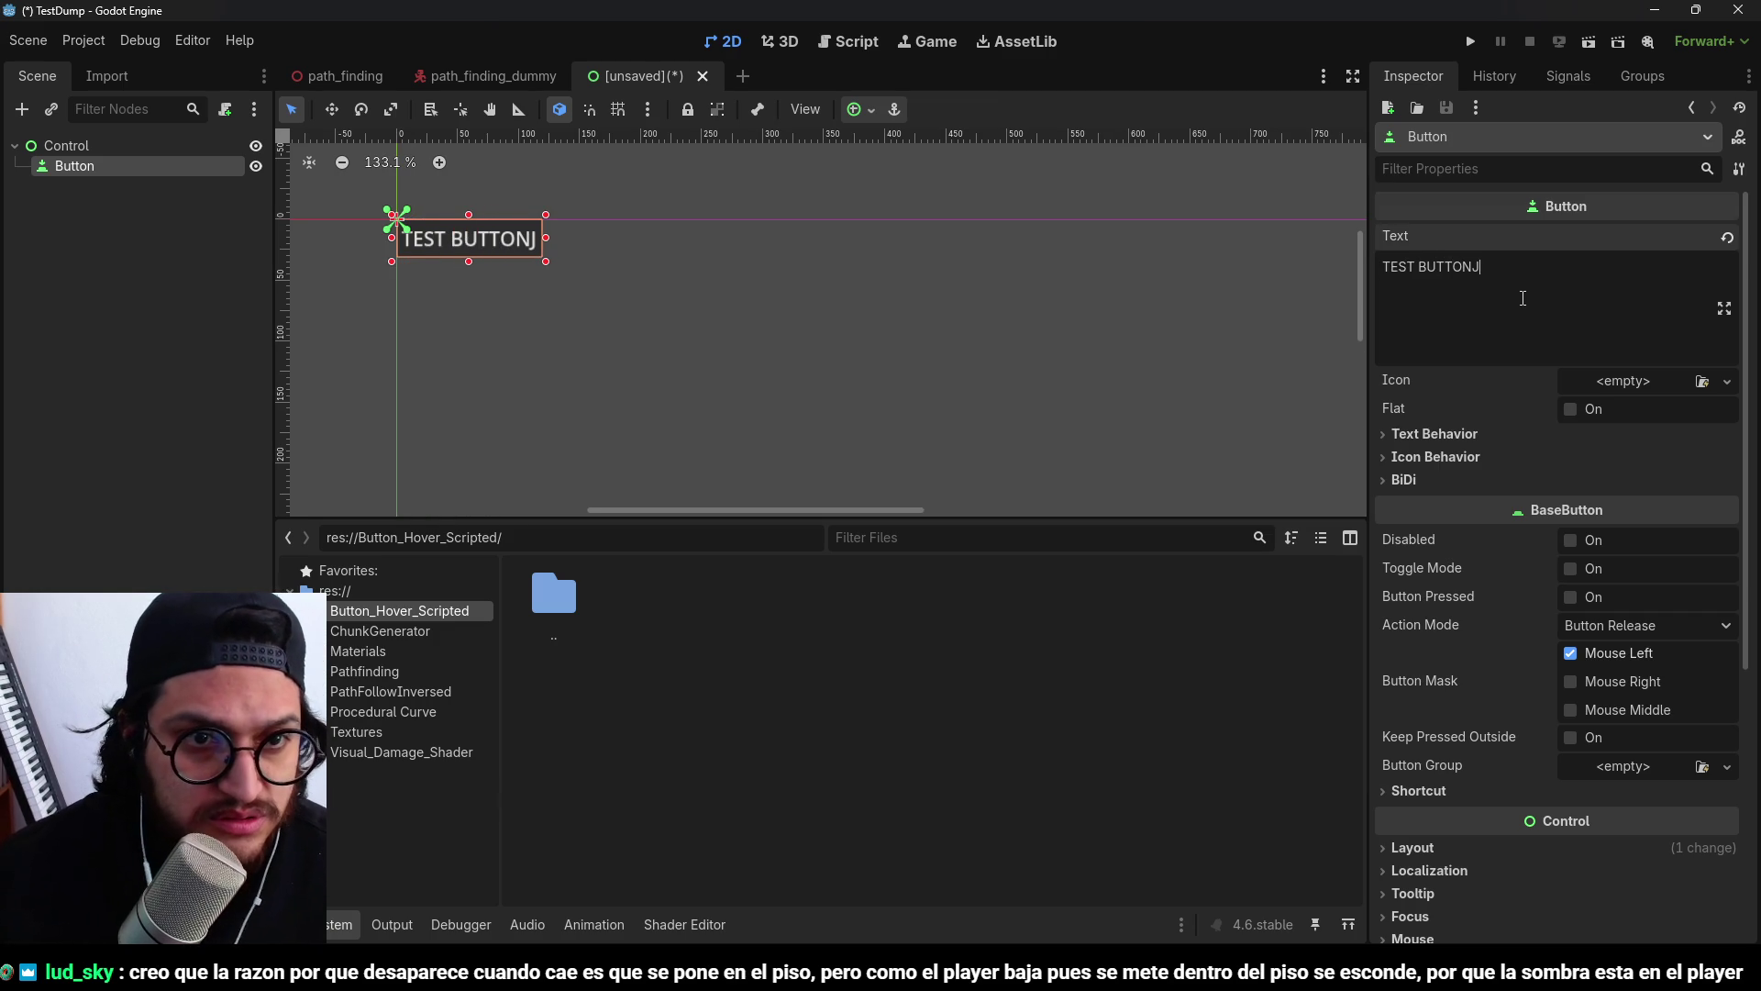
right_click(1522, 299)
key("Escape")
key("BackSpace")
left_click(153, 217)
left_click(138, 148)
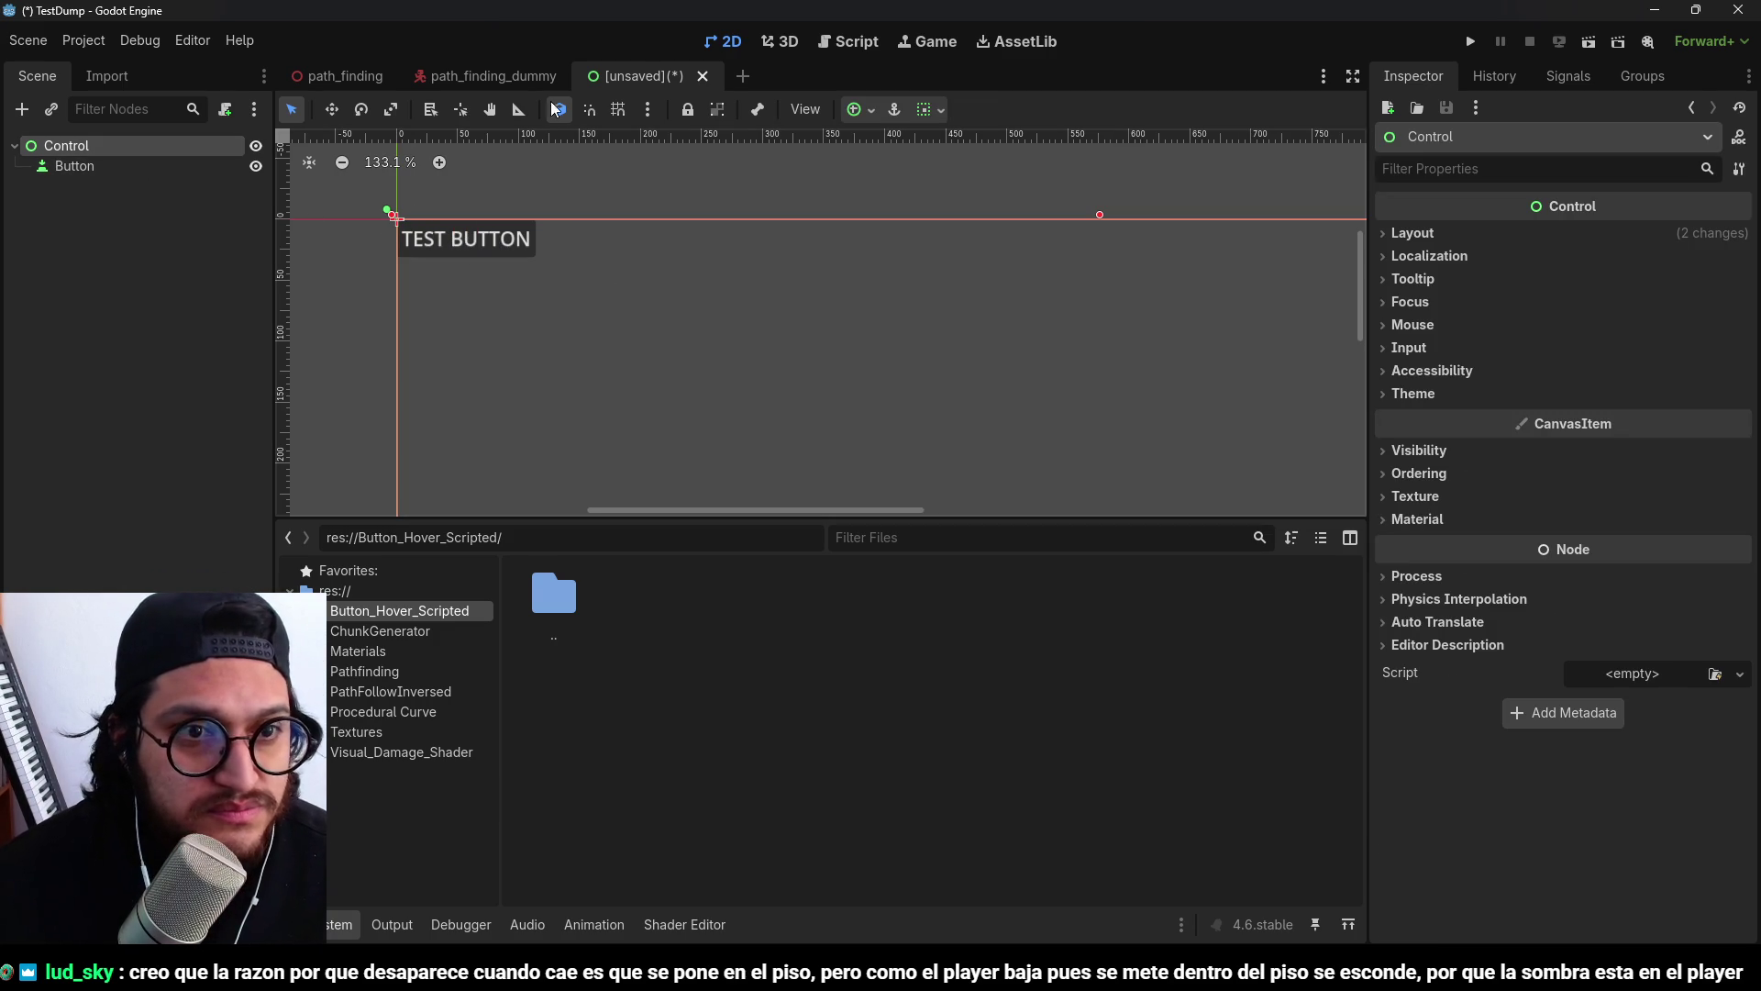
left_click(1588, 41)
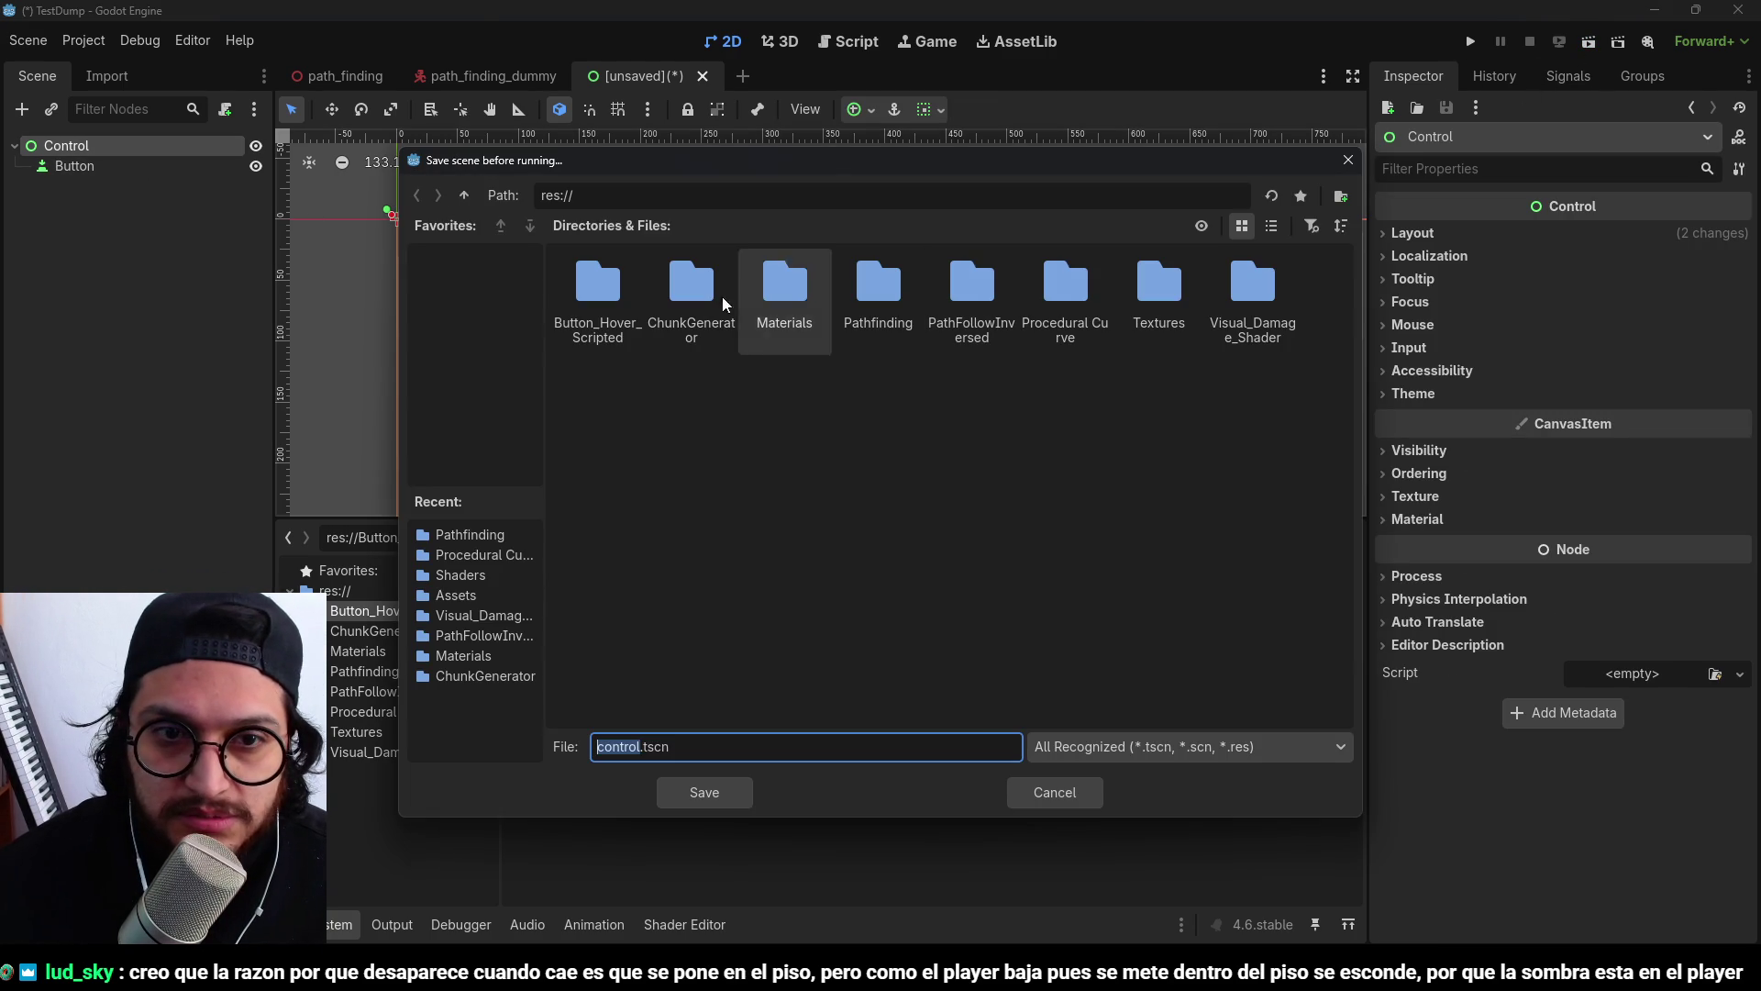
Save the scene as ButtonHover_Test.tscn in Button_Hover_Scripted, then stop its test run.
double_click(616, 307)
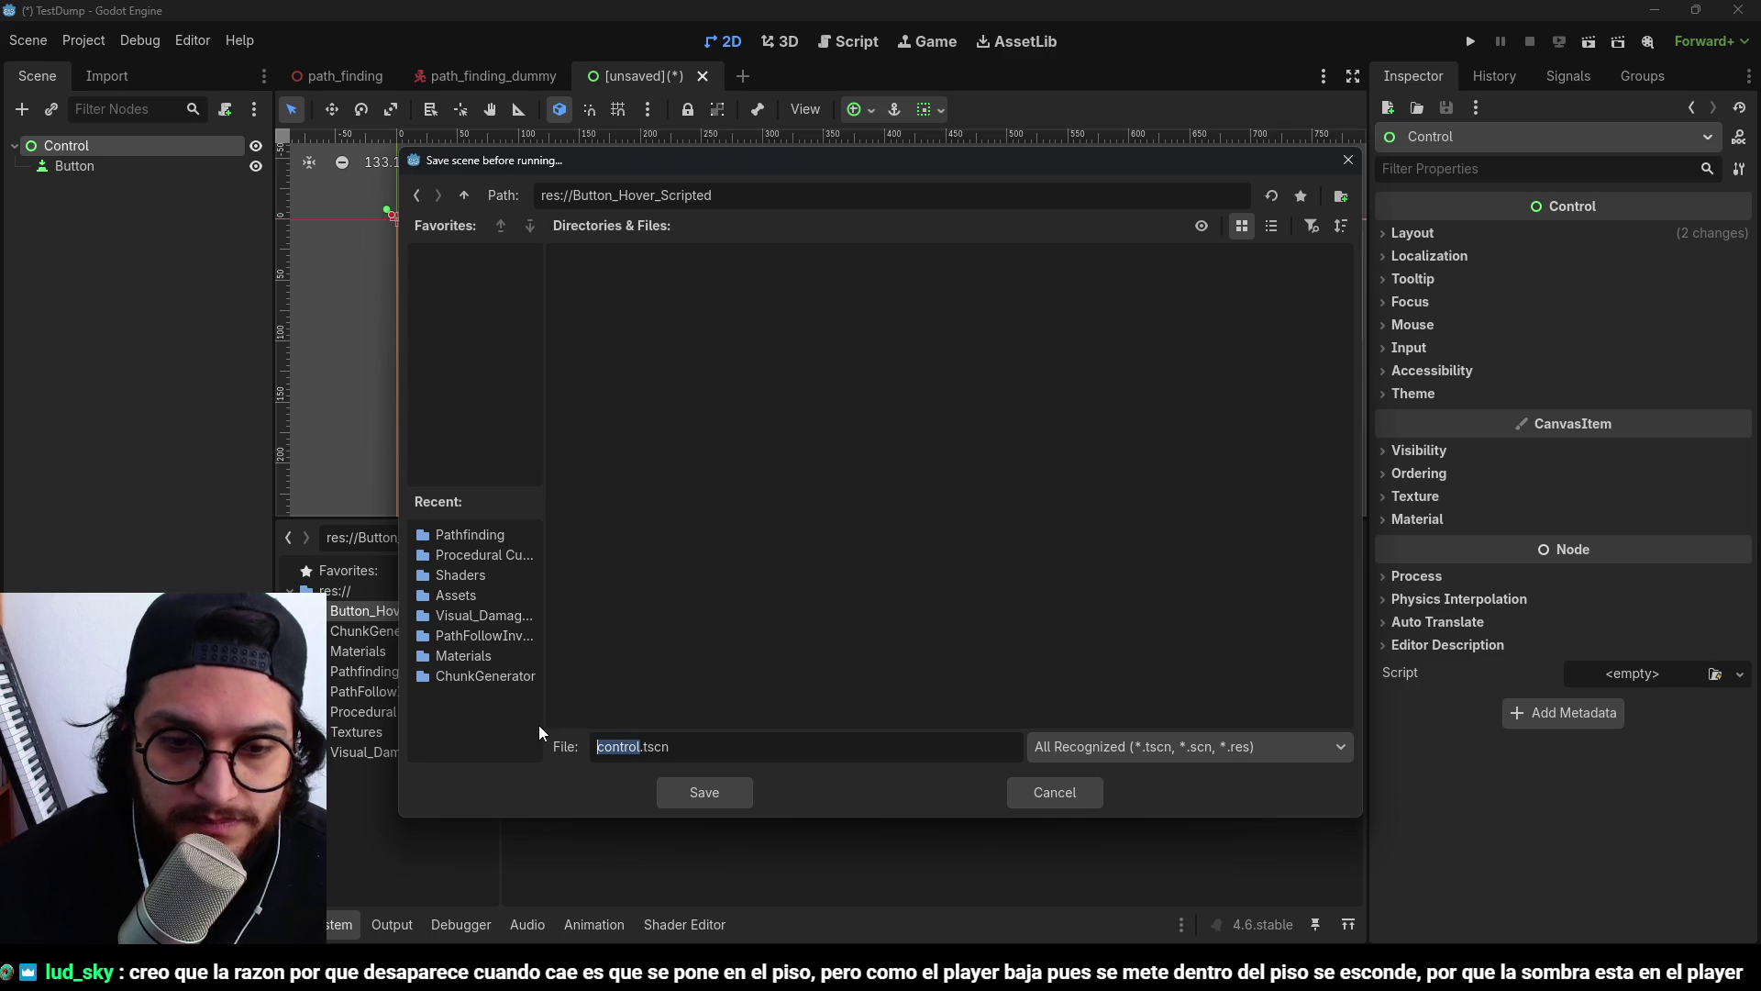
type("bUTTON")
key("BackSpace")
key("BackSpace")
key("BackSpace")
key("BackSpace")
key("BackSpace")
key("BackSpace")
type("ButtonHover_Test")
key("Return")
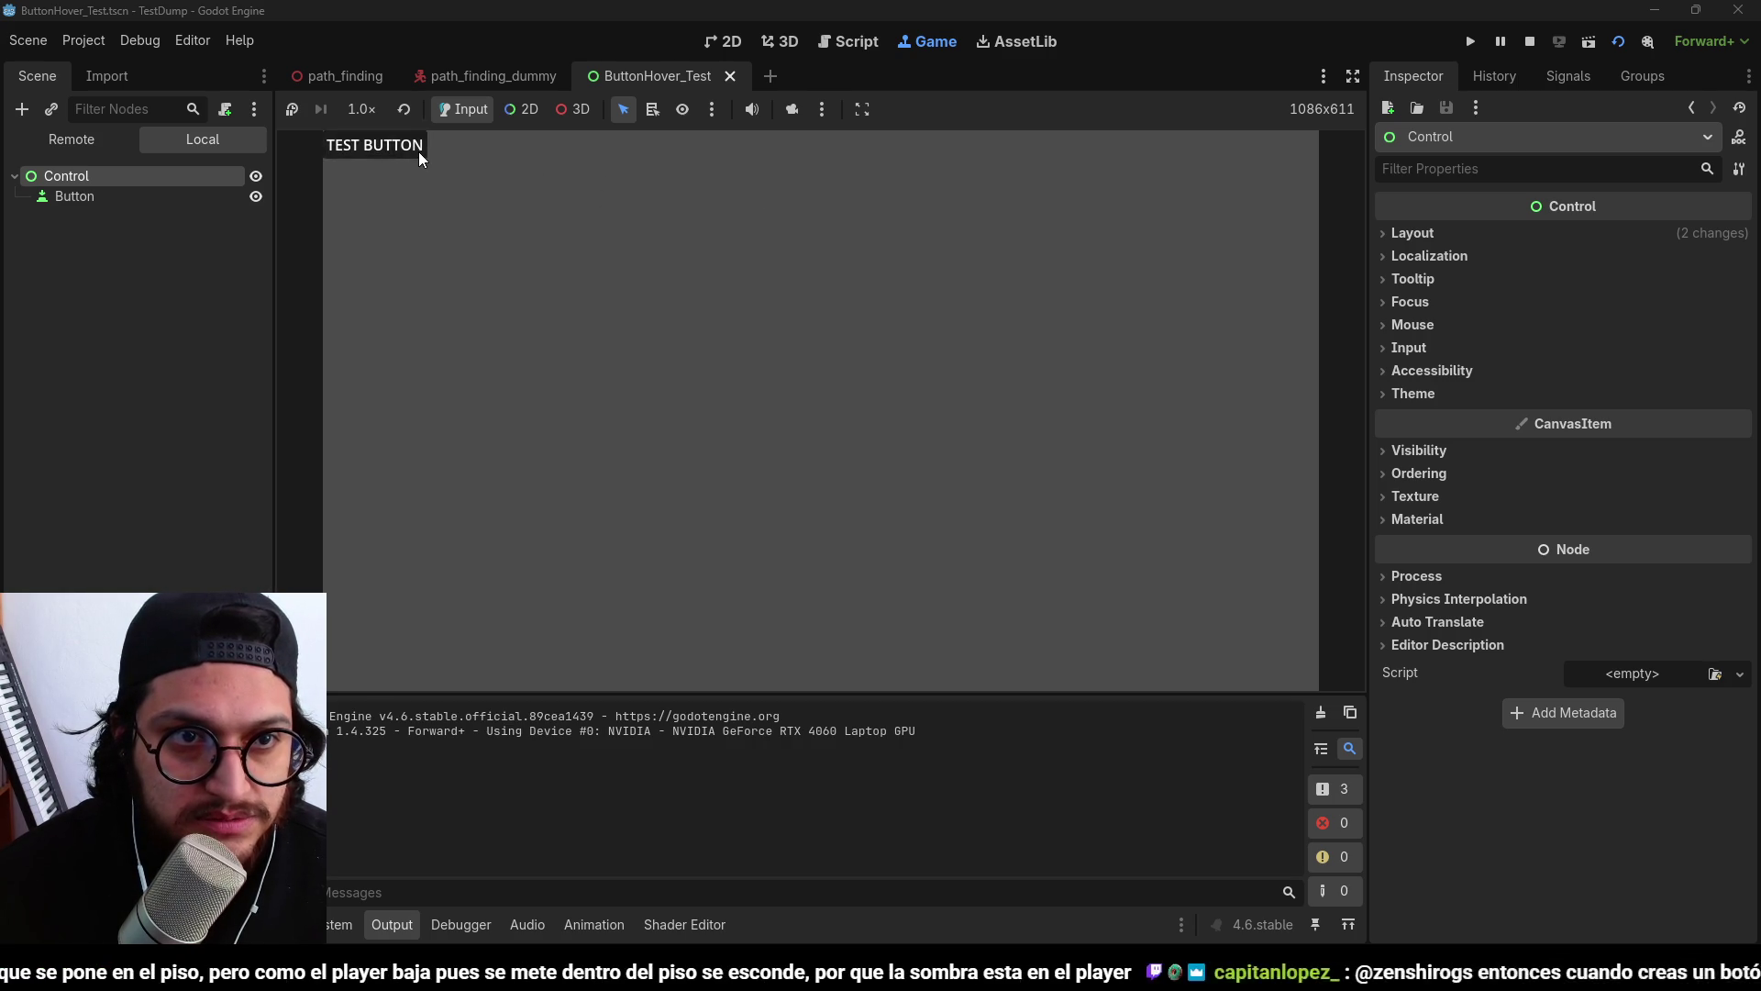
left_click(1529, 42)
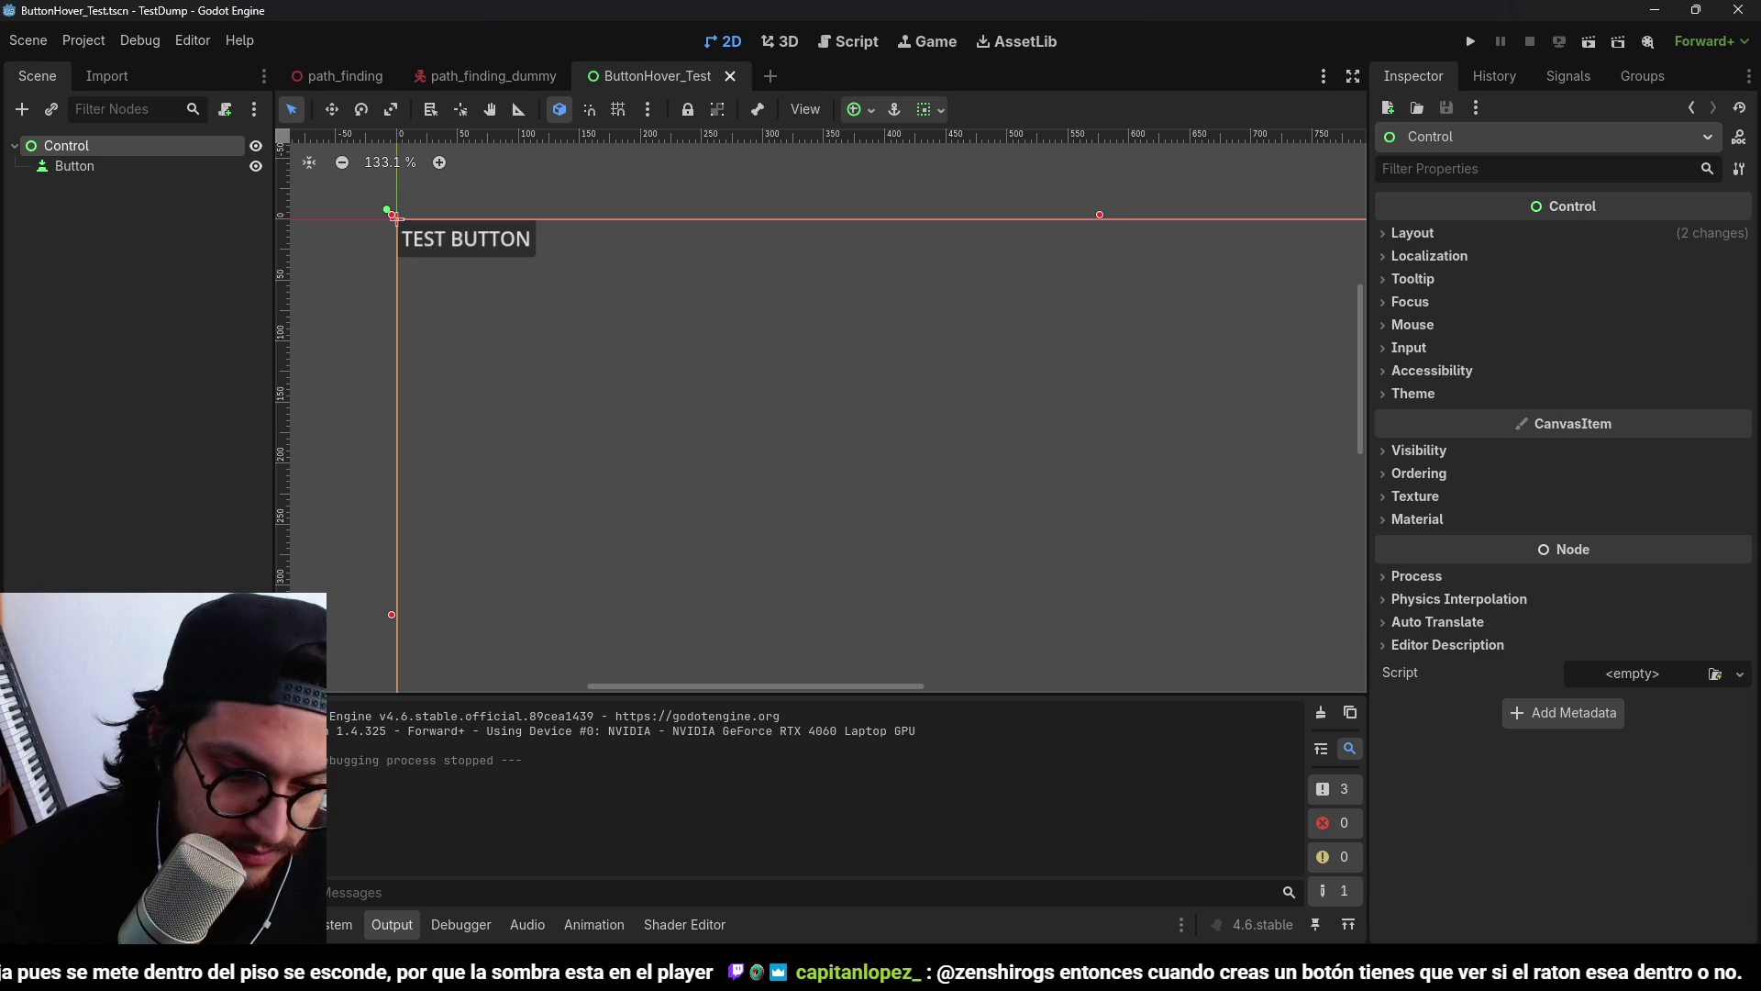
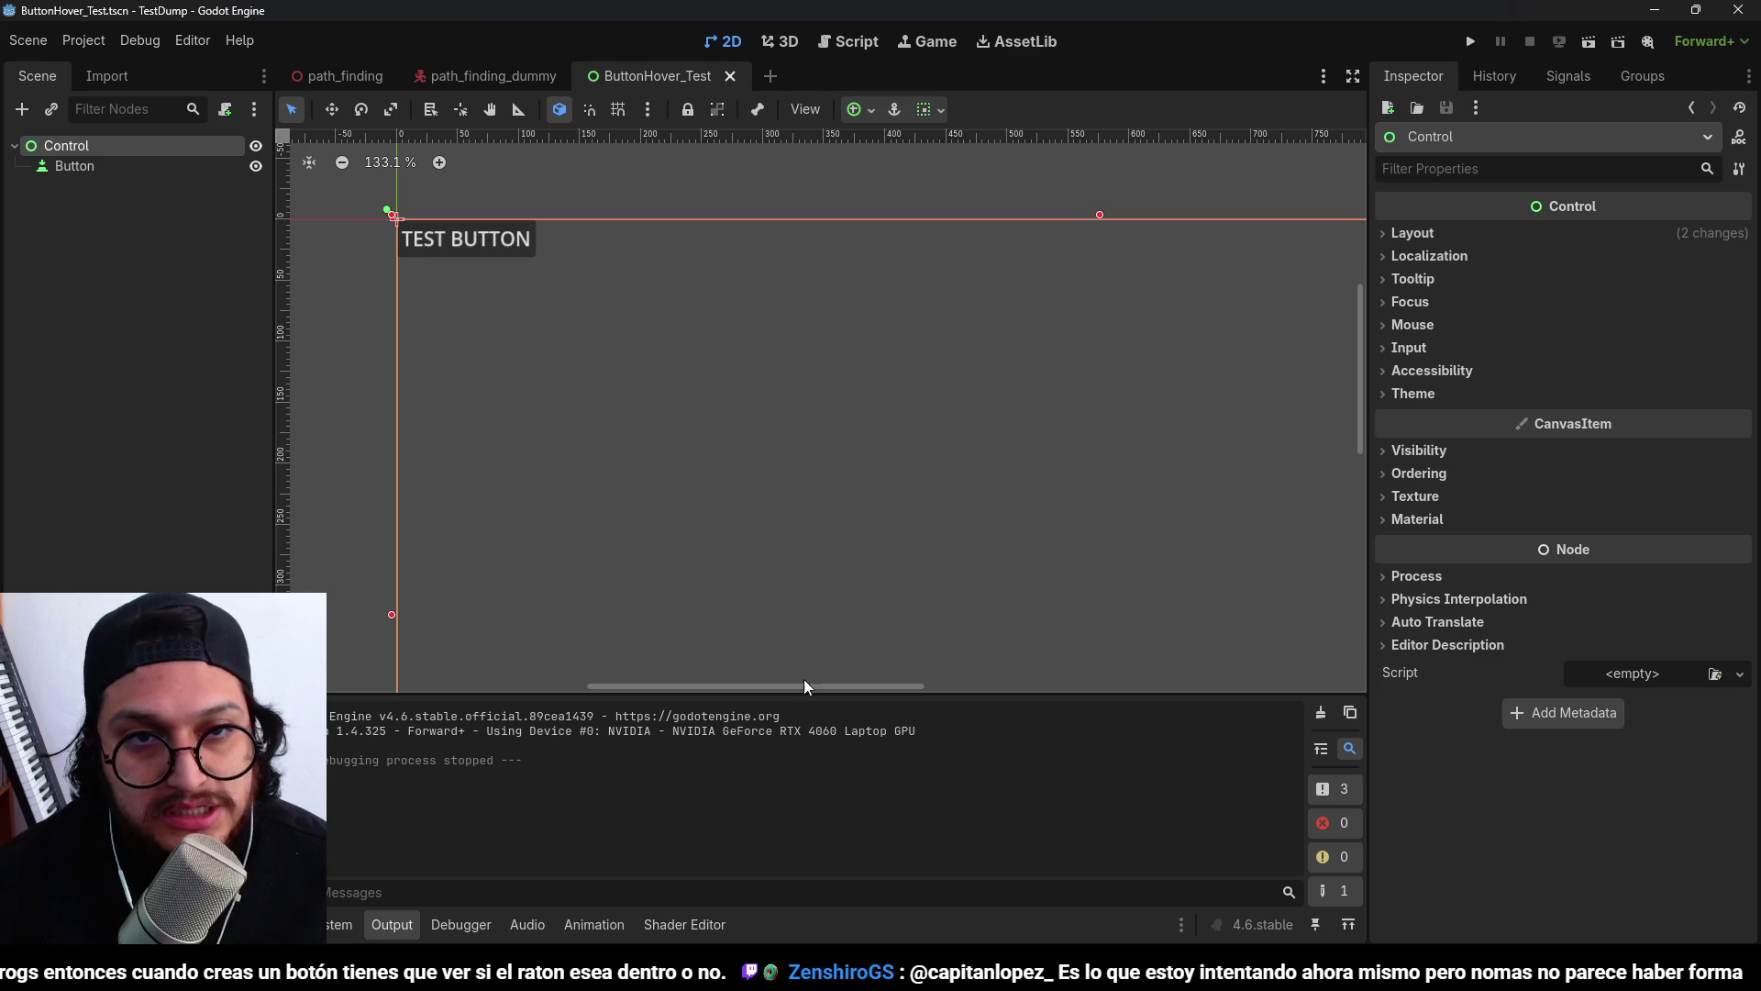
Show the Button's Signals list and move the Signals dock tab ahead of History.
left_click(75, 166)
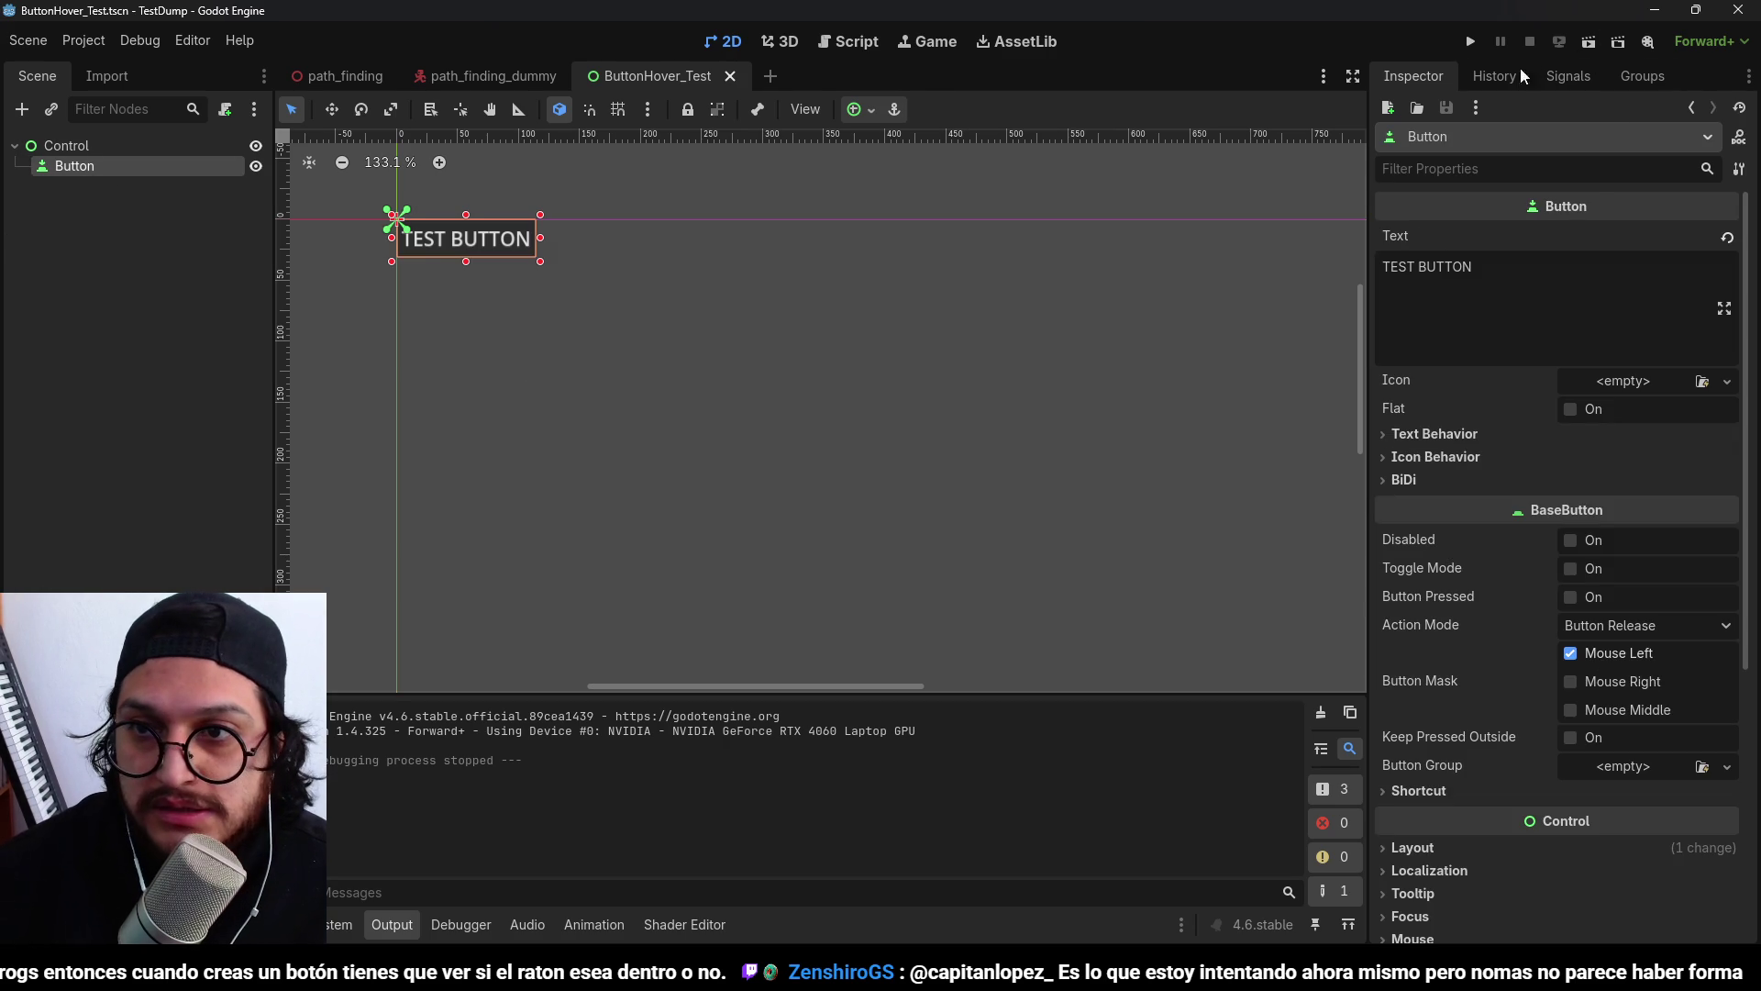
left_click(1515, 73)
left_click(1540, 76)
left_click_drag(1516, 70, 1480, 73)
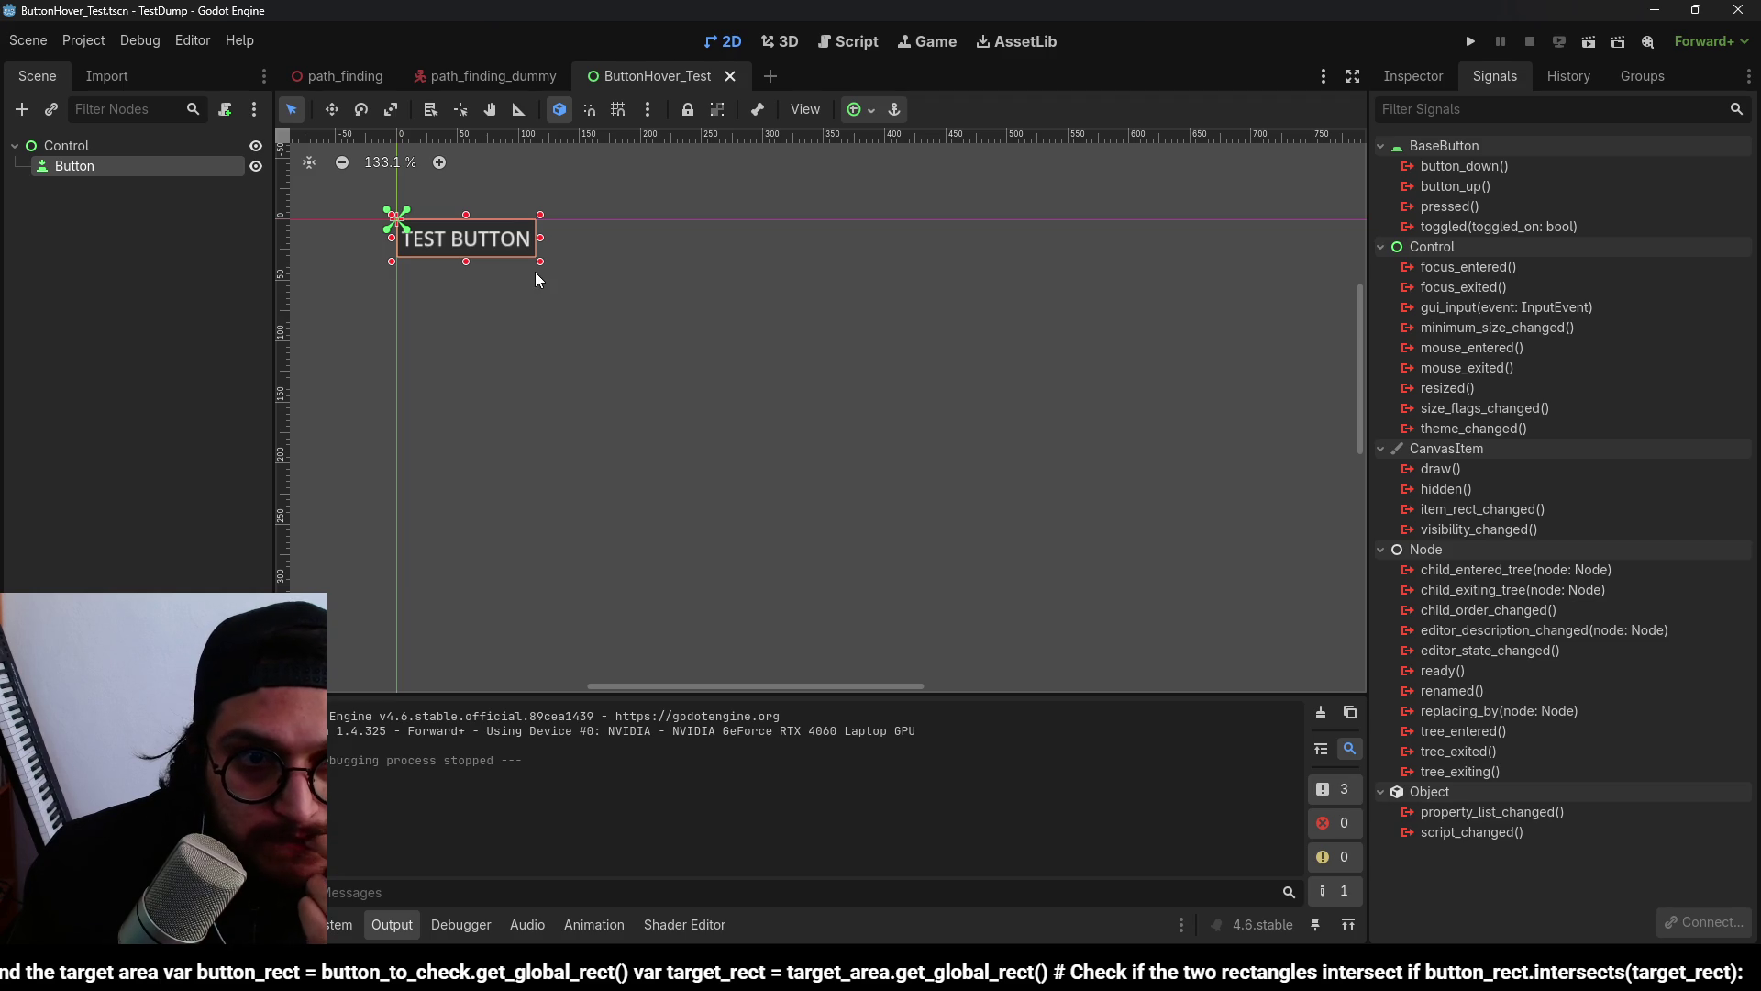
Inspect Button's mouse_entered connection without connecting, select Control, then launch the Metroidvania game.
left_click(151, 246)
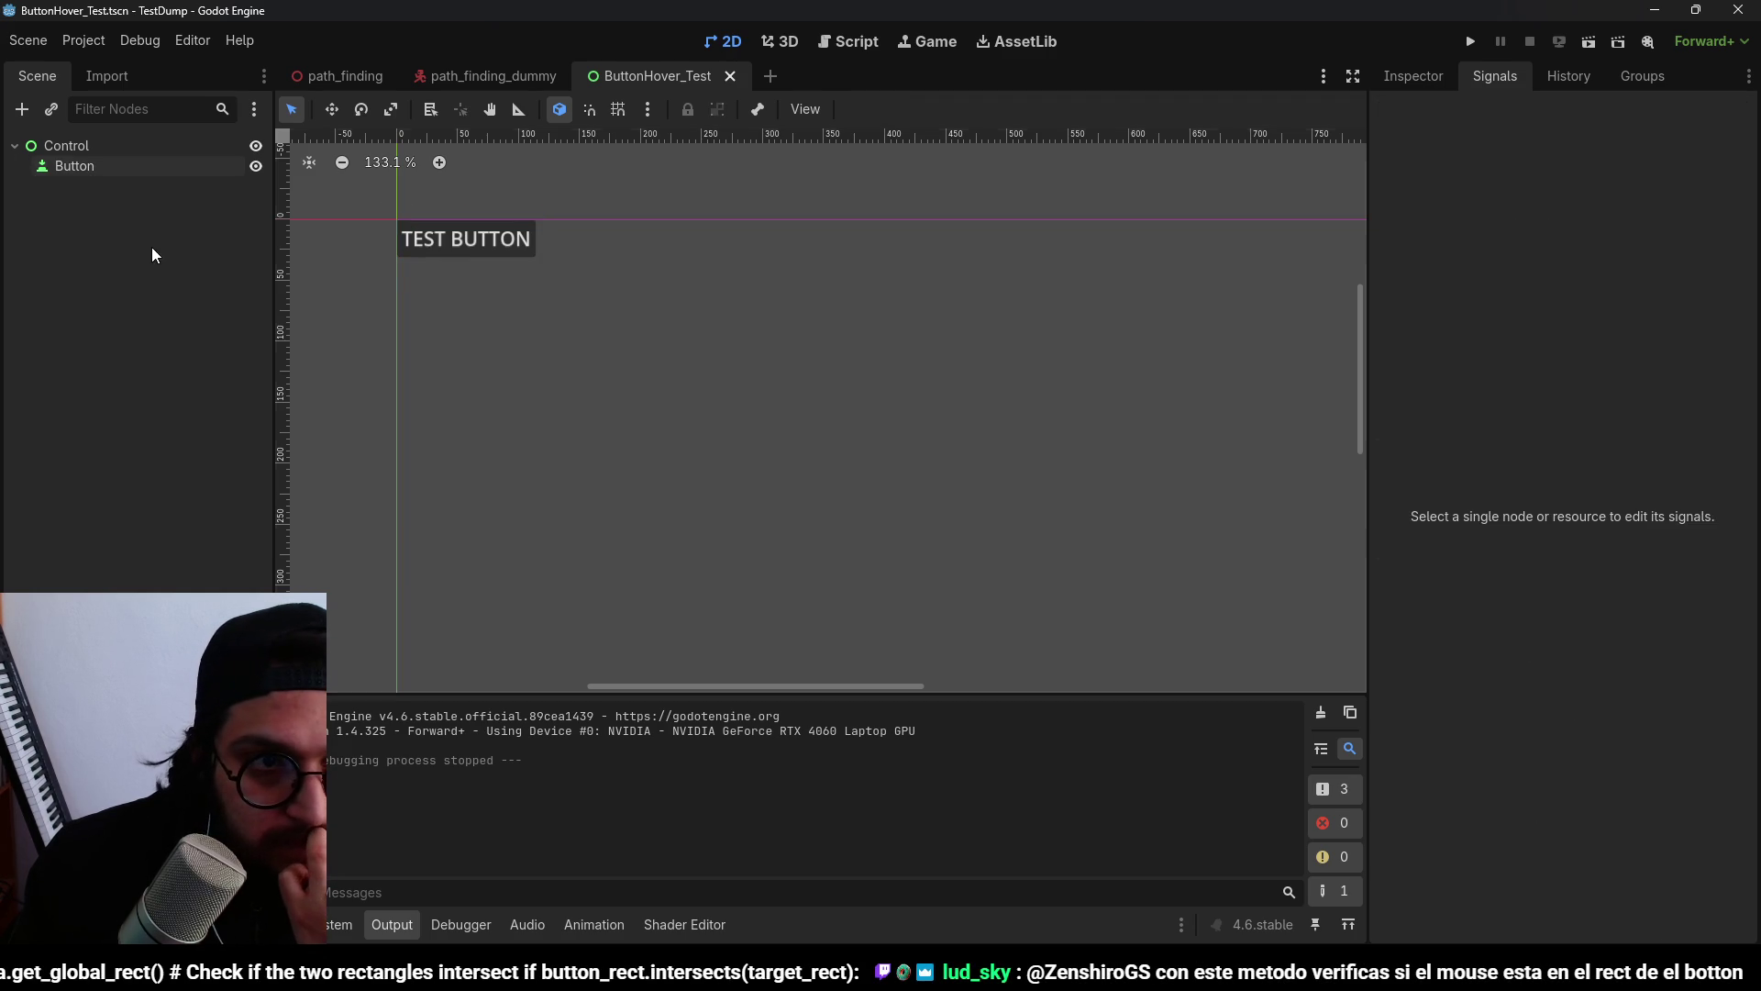
left_click(163, 169)
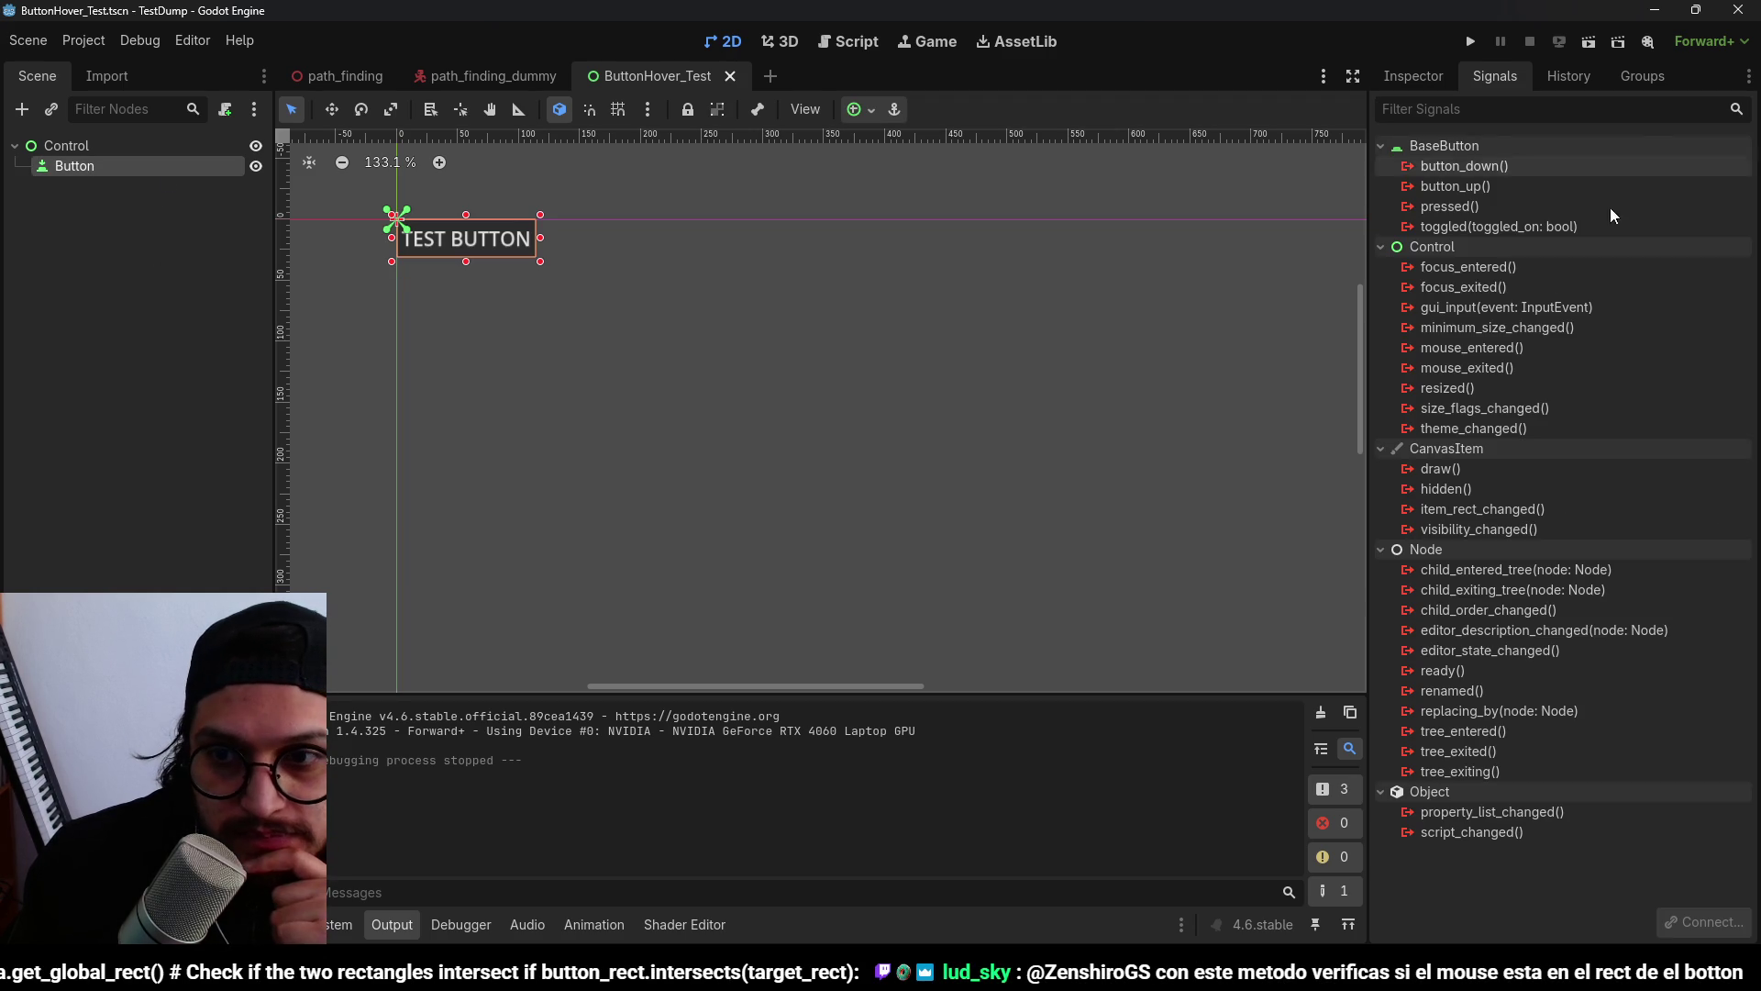
double_click(1503, 348)
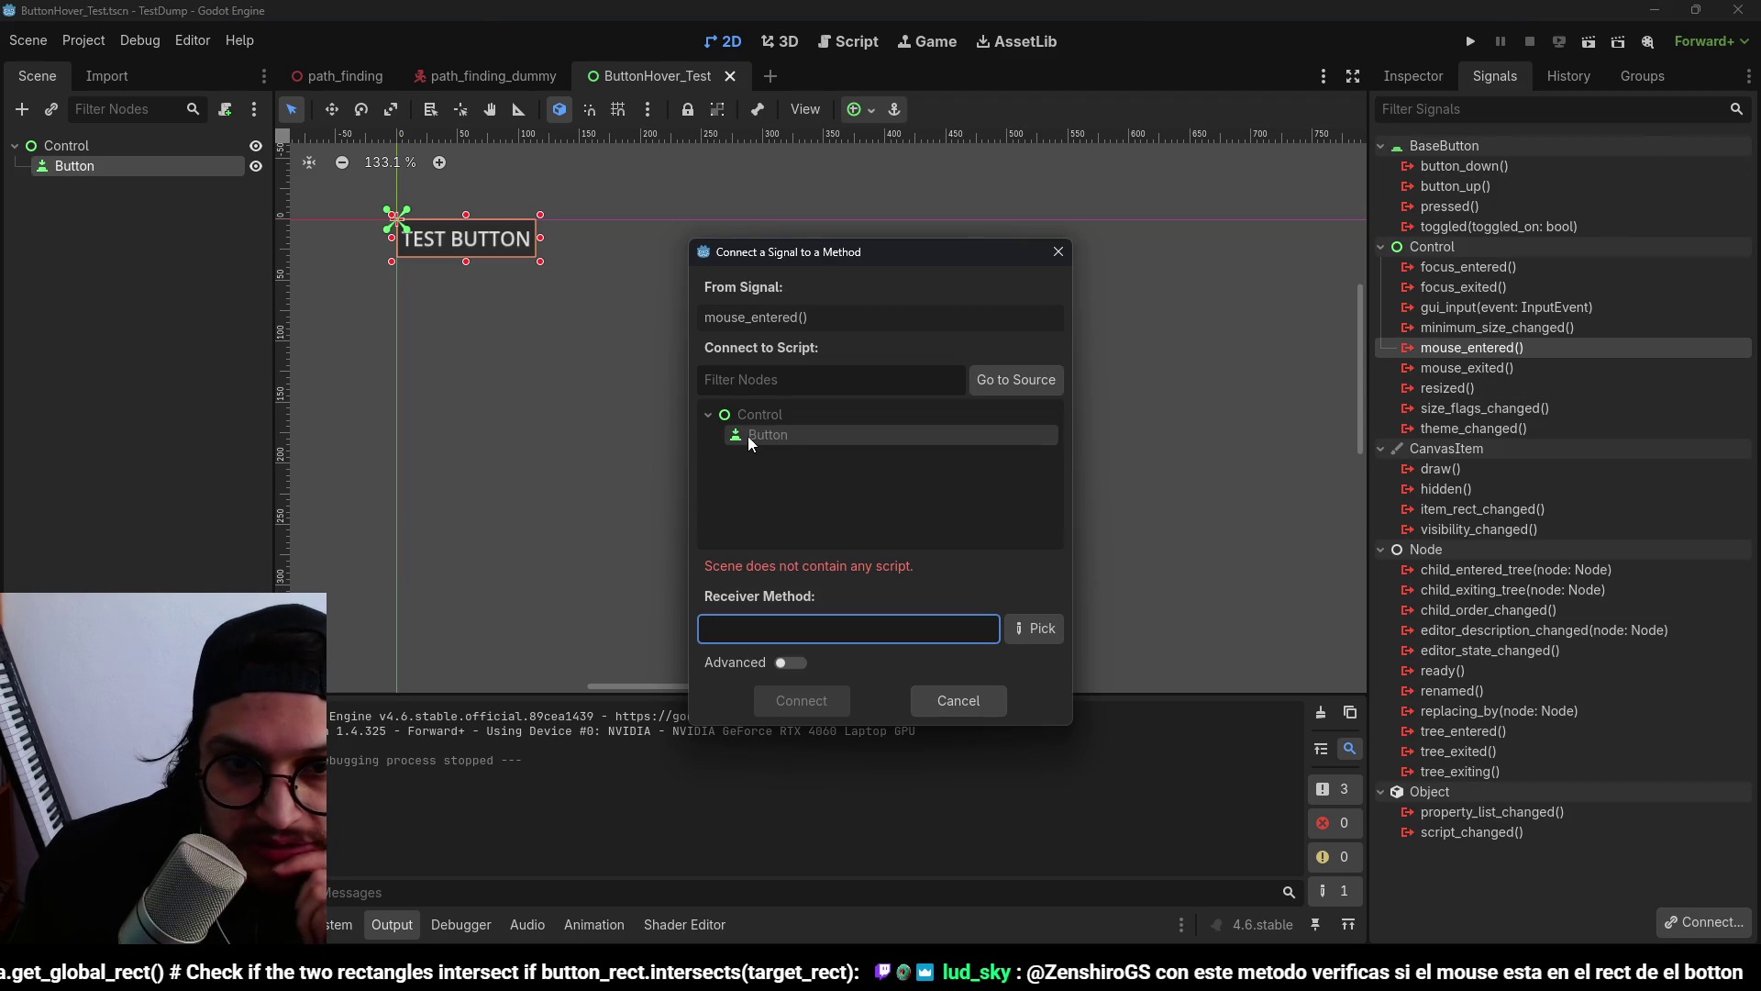
left_click(958, 700)
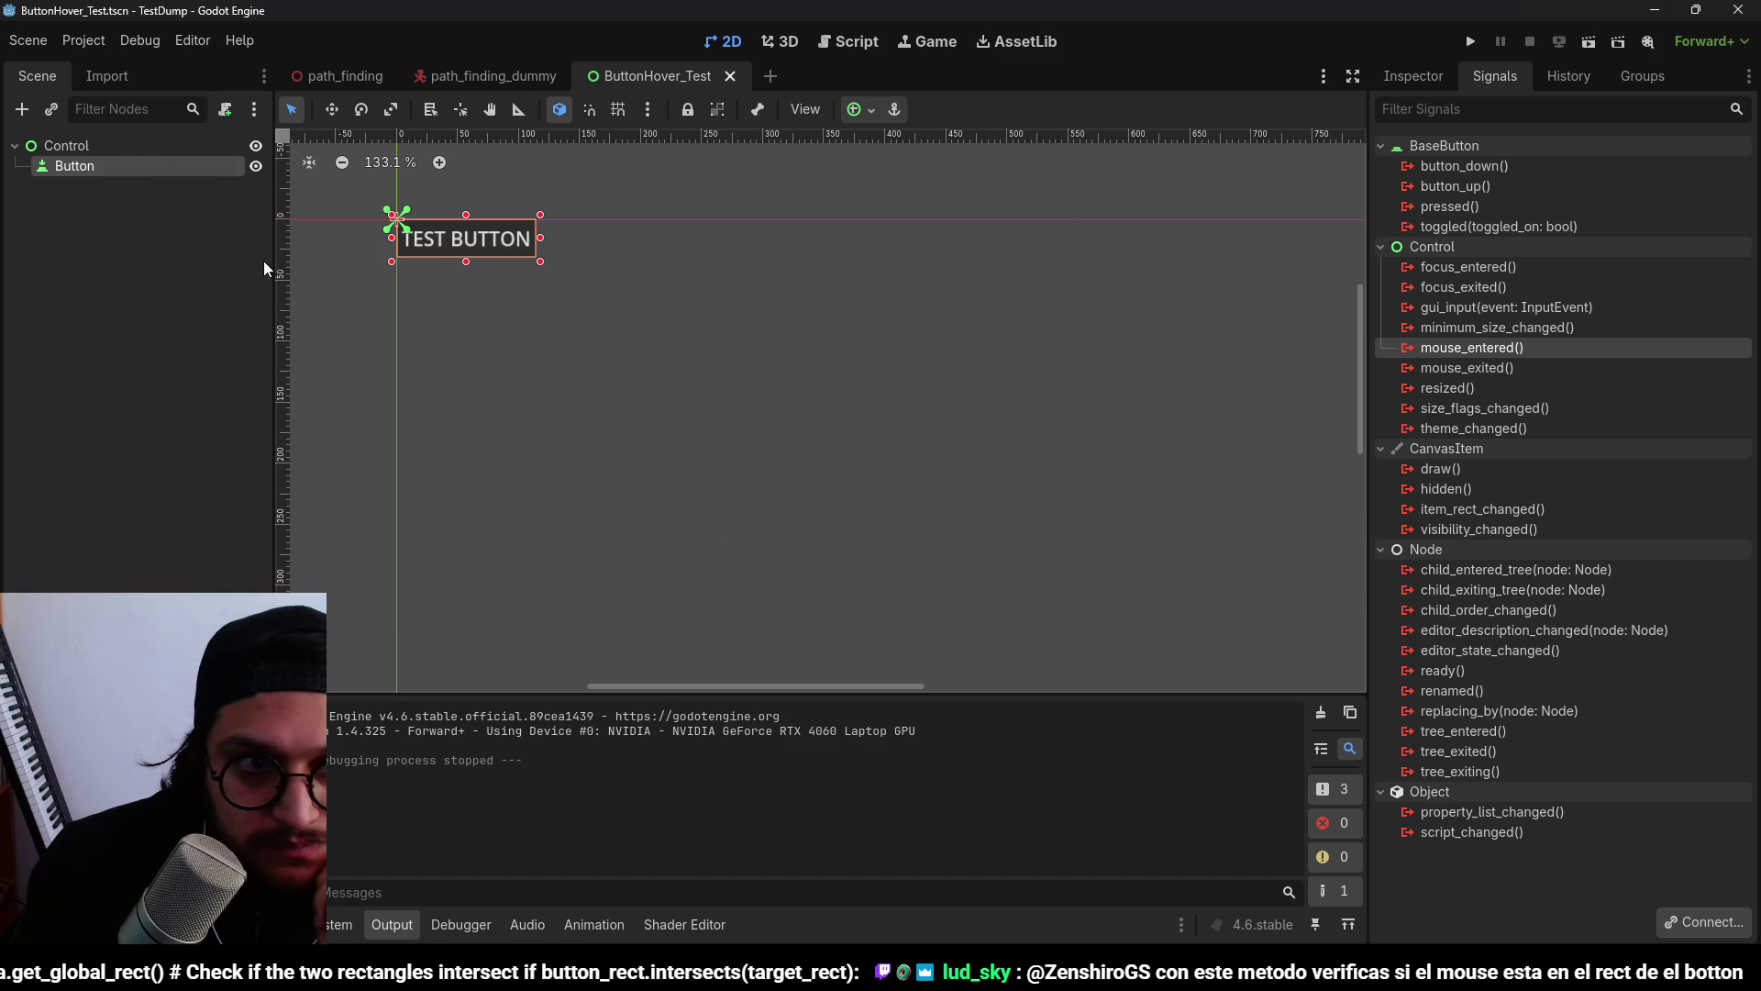
left_click(66, 145)
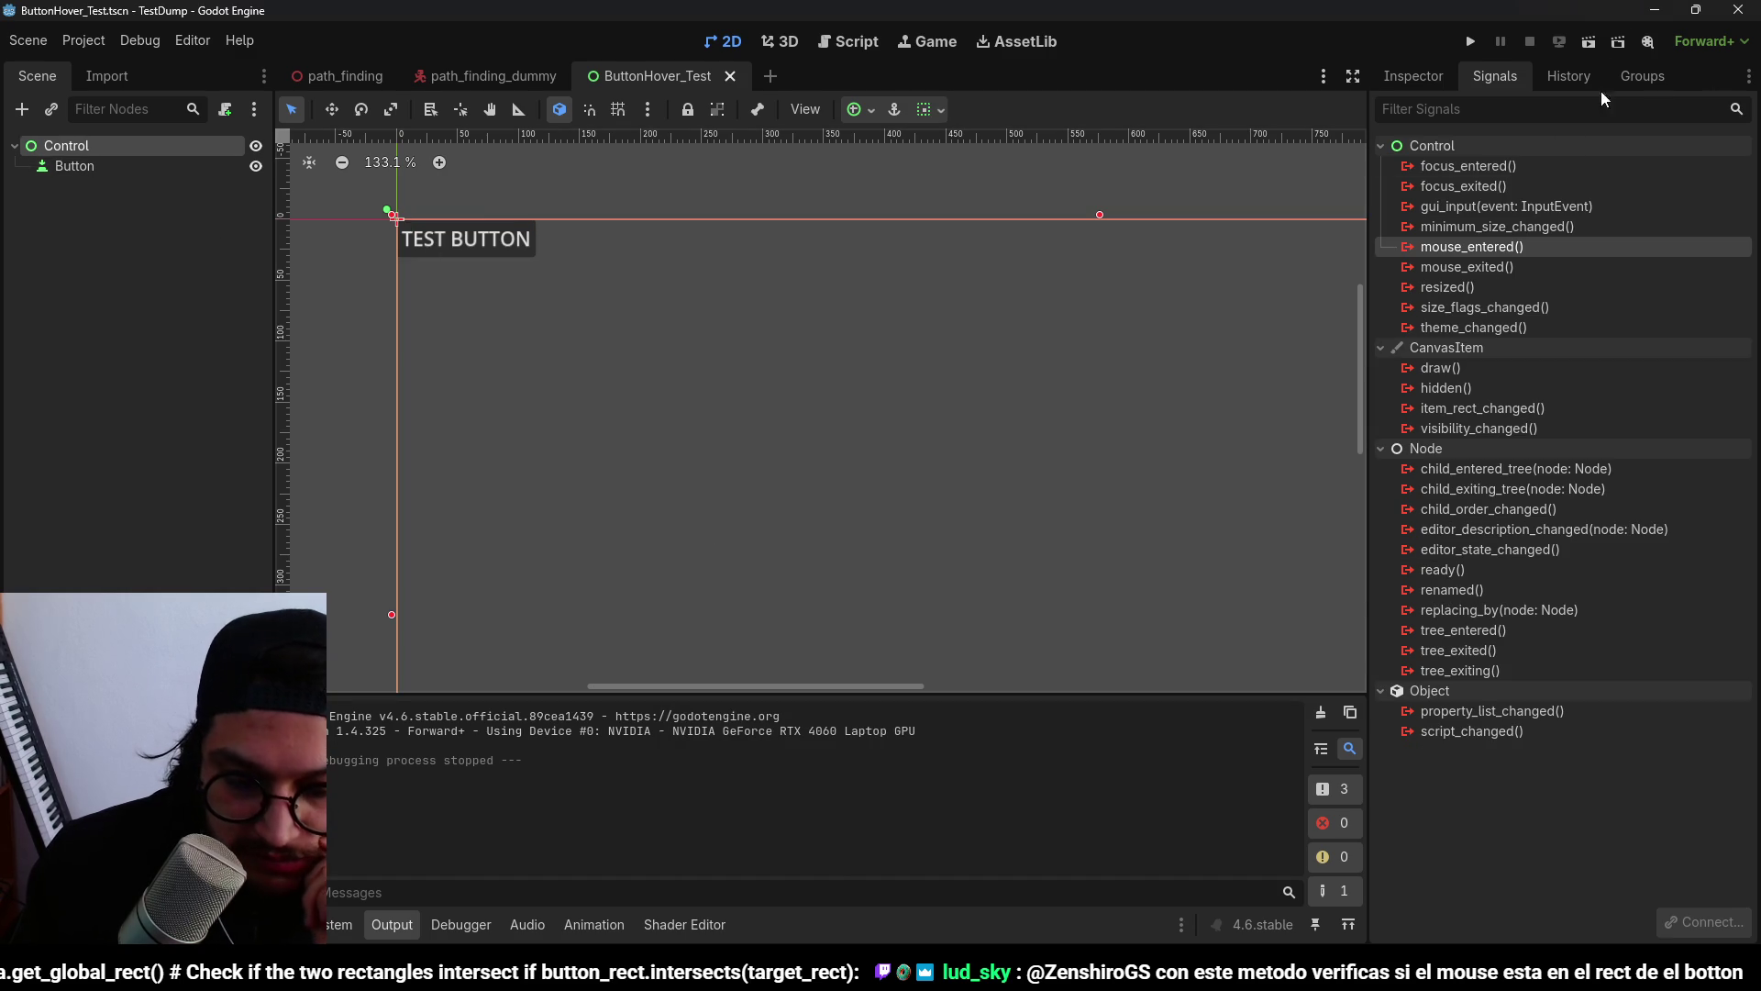
left_click(1727, 20)
left_click(1470, 42)
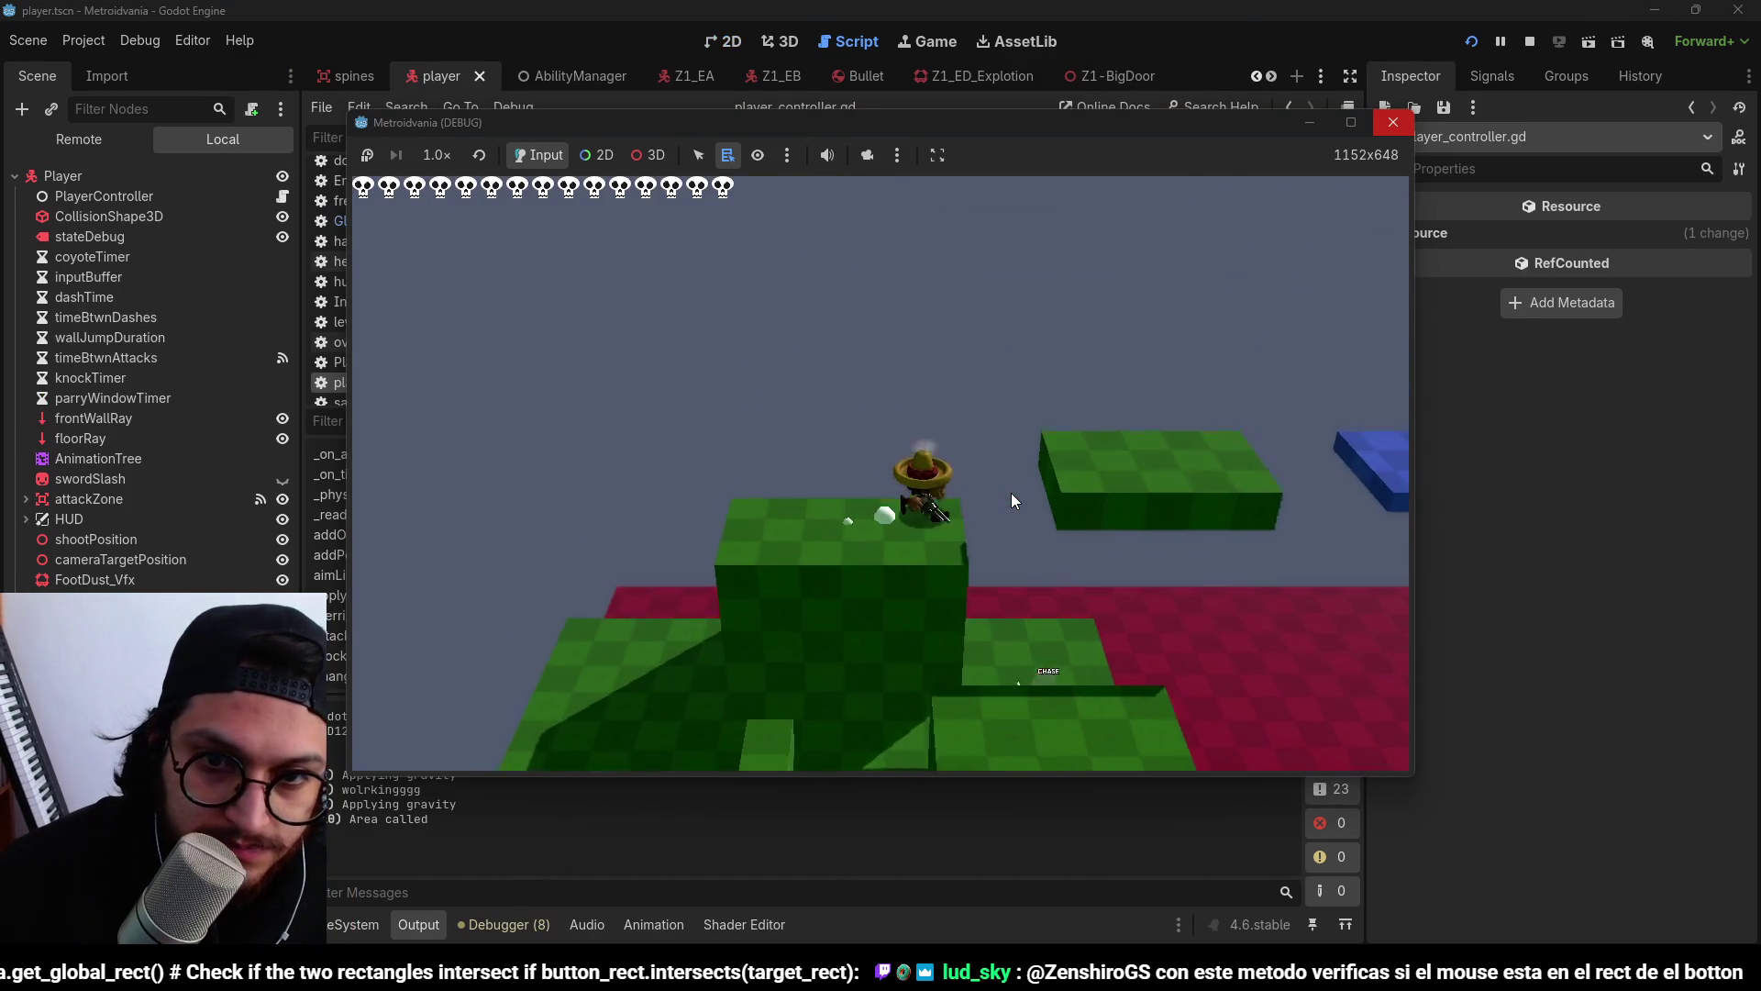
Run right across the blue and green platforms, attack an enemy, run back left, and stop the game with F8.
key("d")
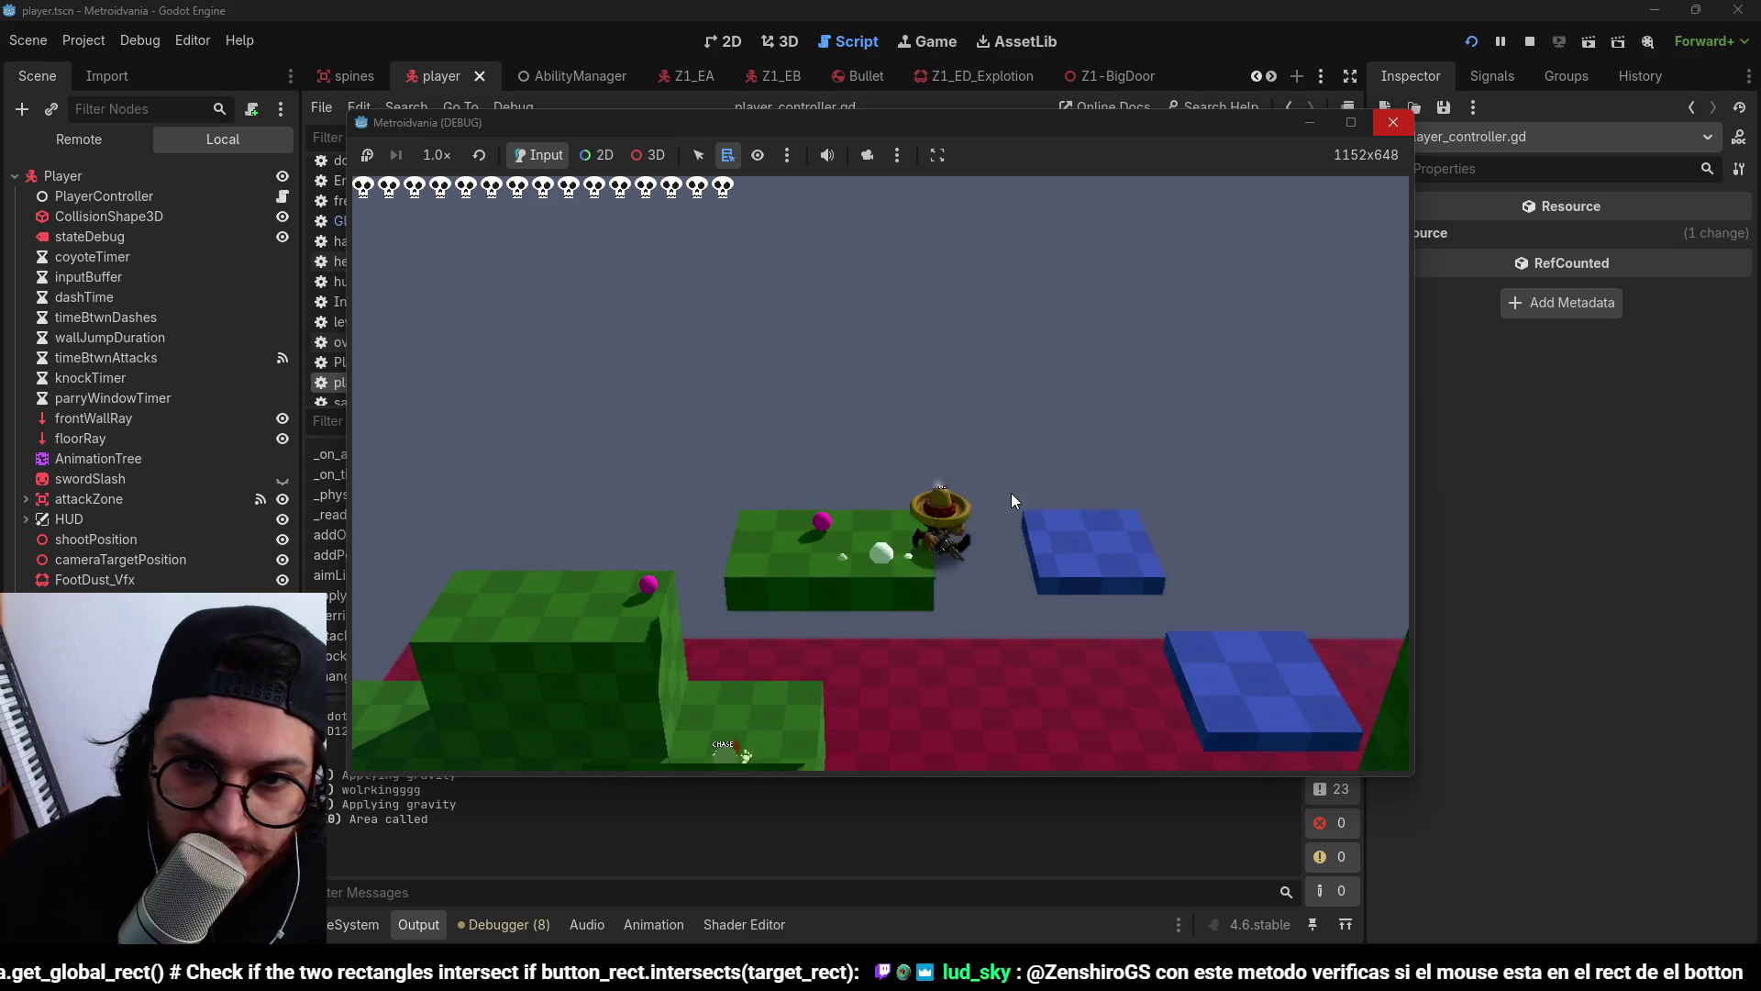
key("d")
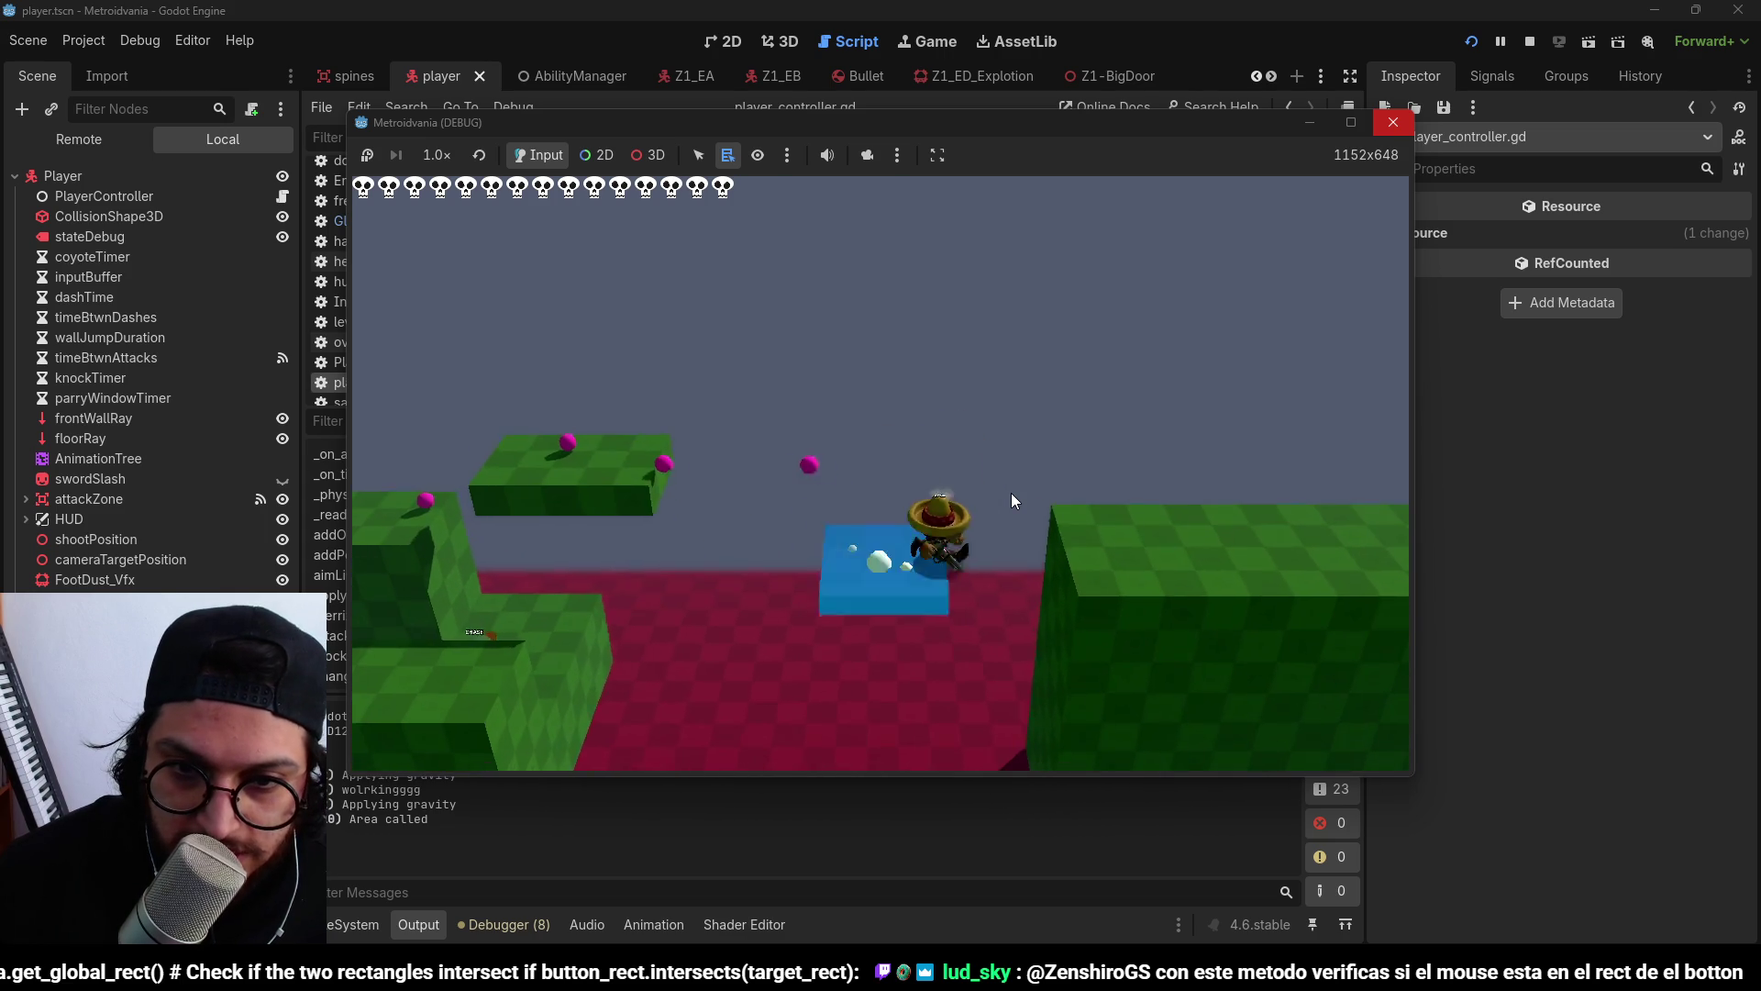
key("d")
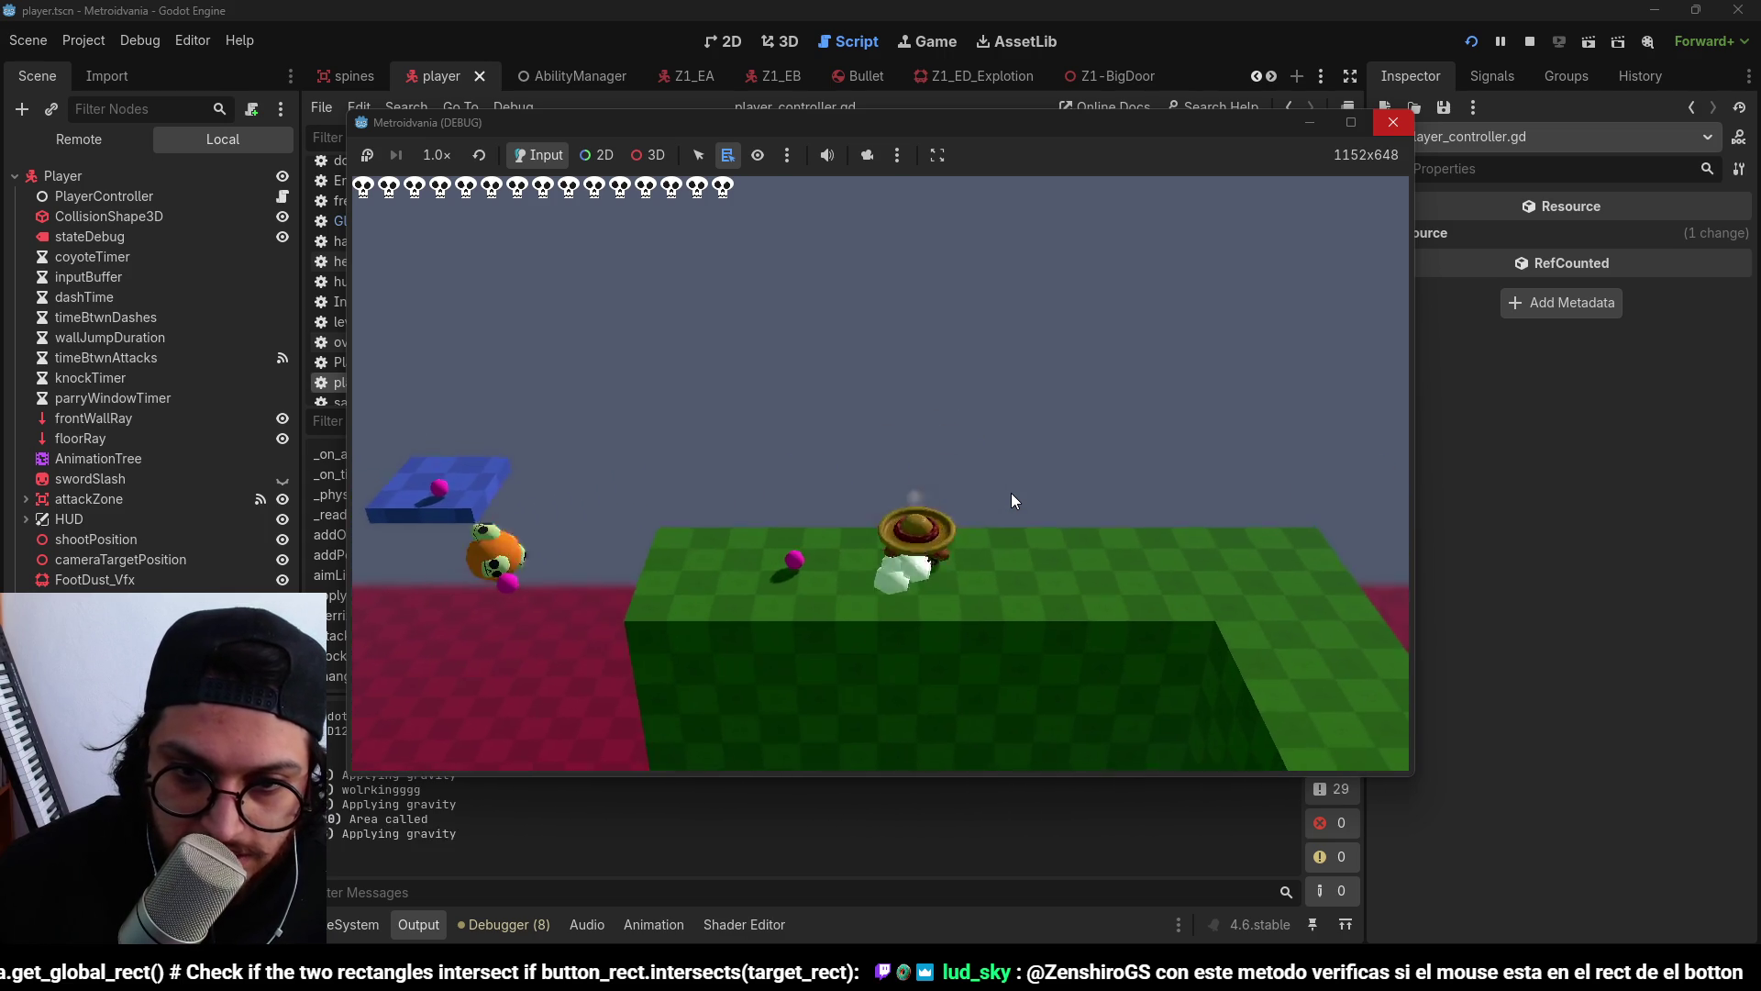
key("a")
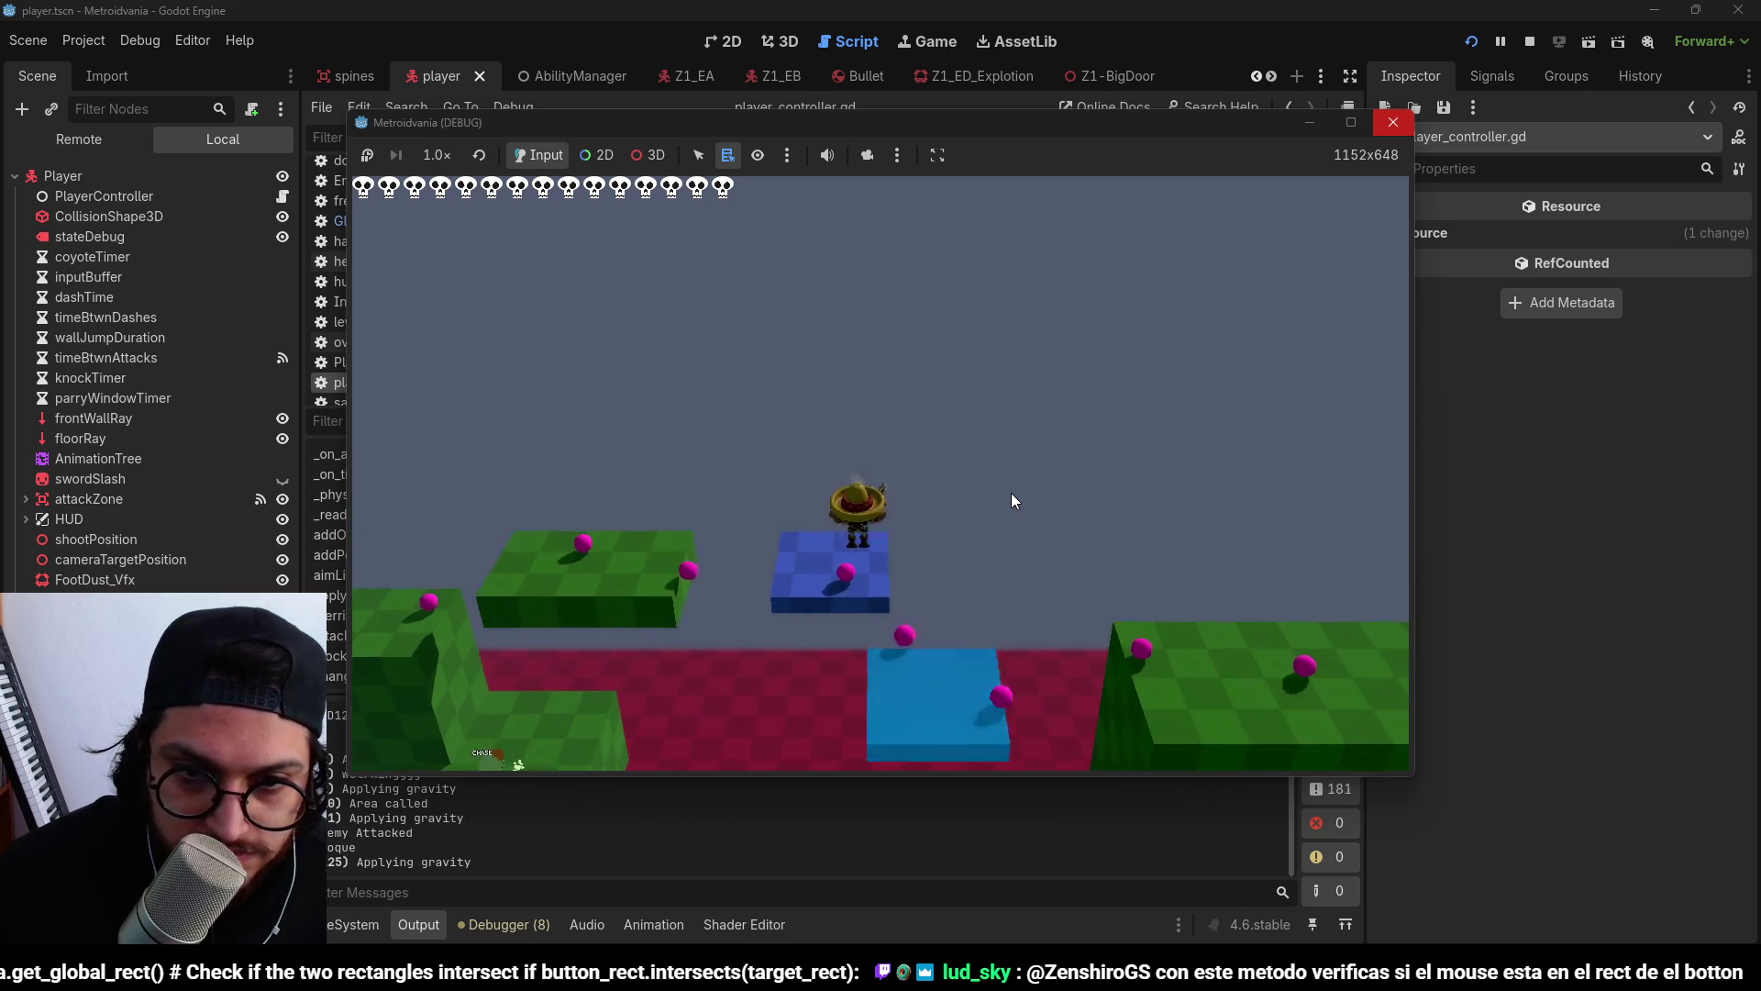
key("a")
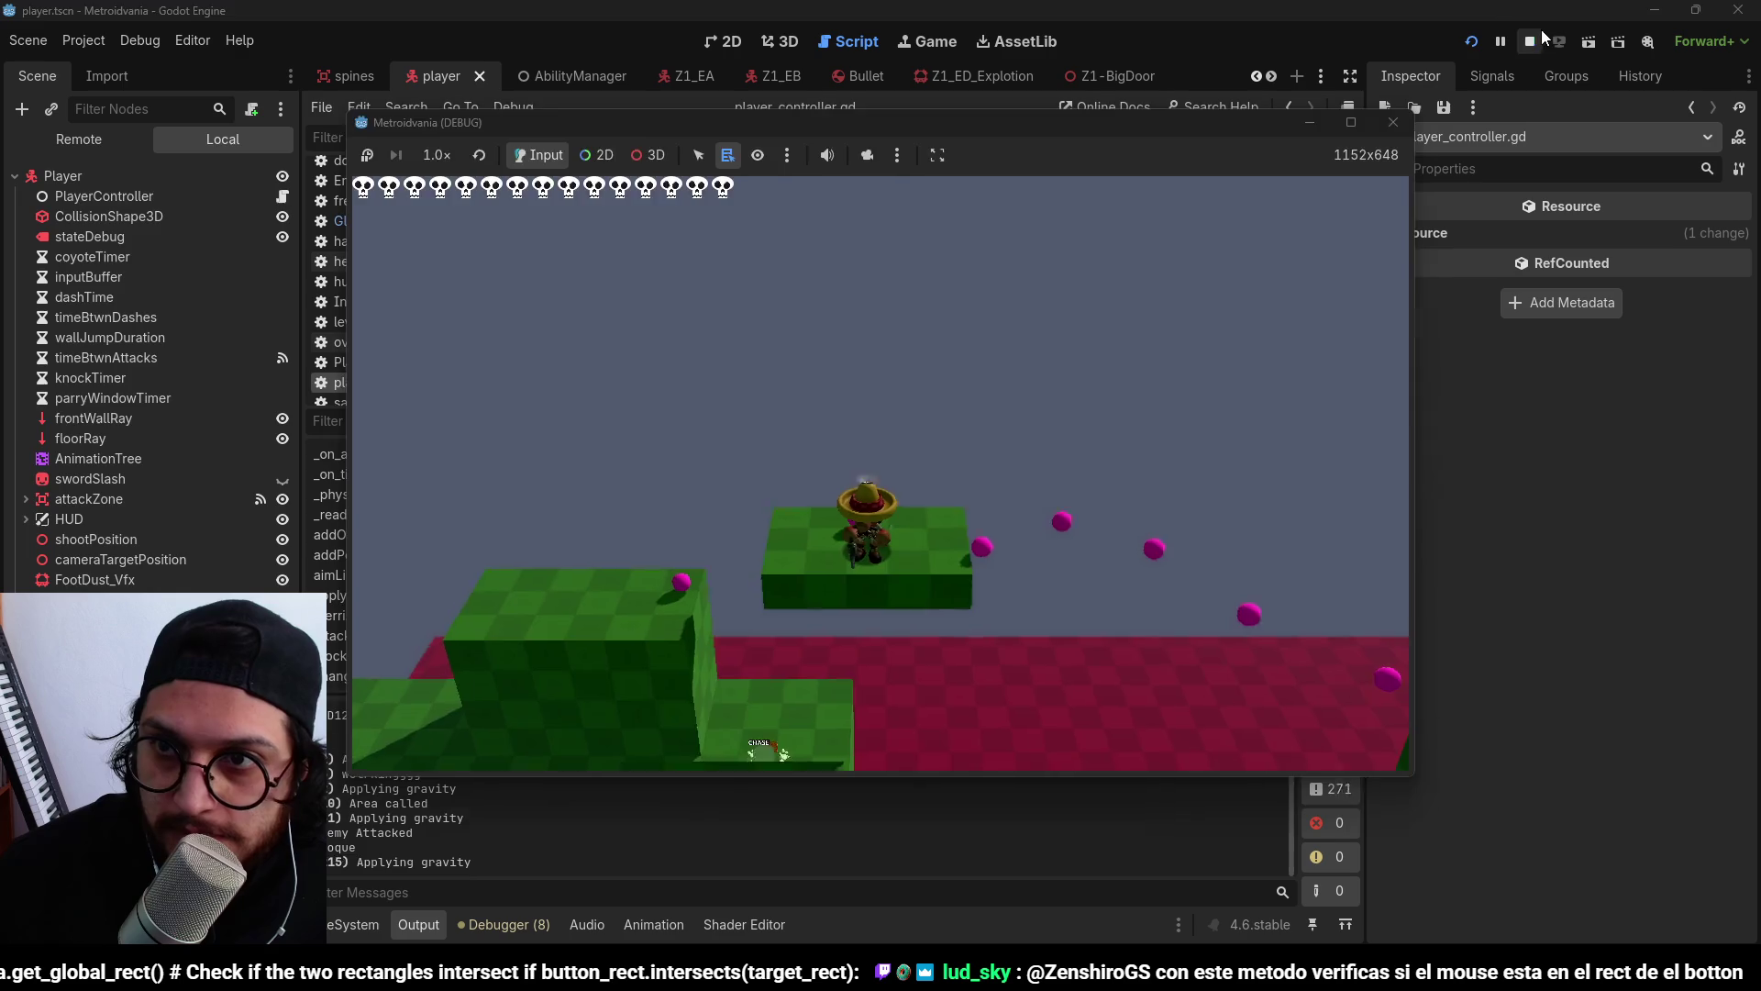
key("F8")
mouse_move(829, 912)
left_click(778, 869)
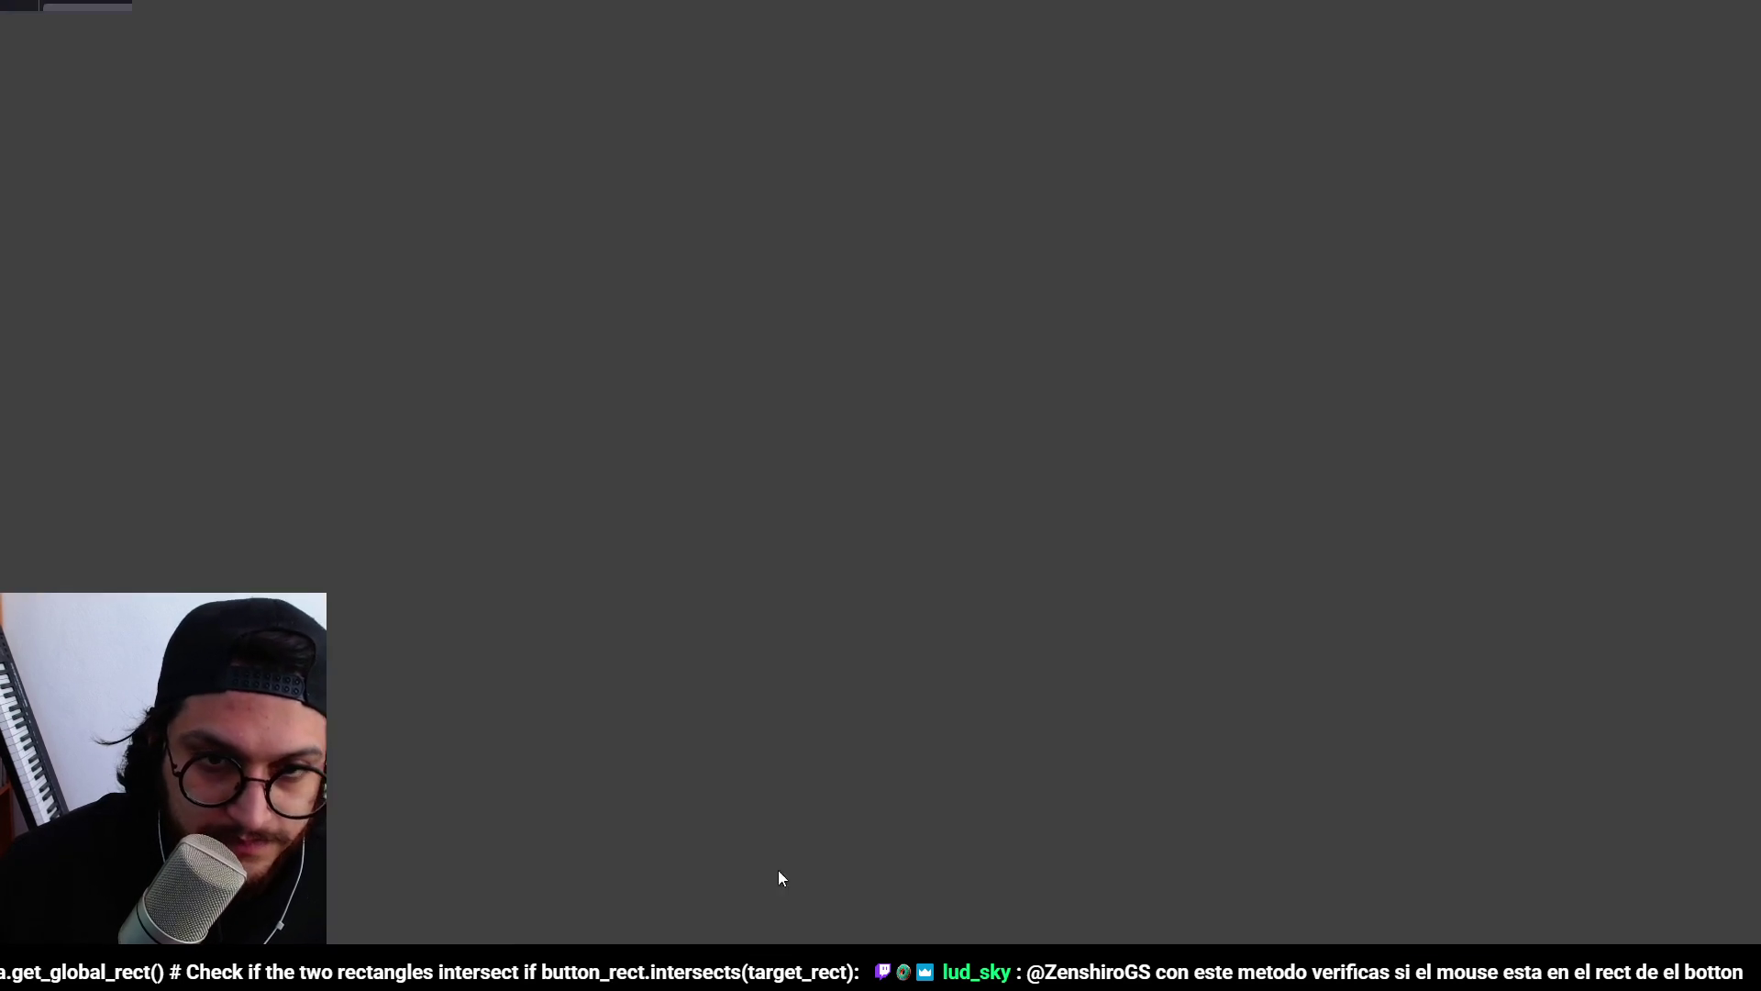
Search YouTube for 'supermeeat boy 3d demo gameplay' and open the first result.
left_click(701, 111)
type("supermee")
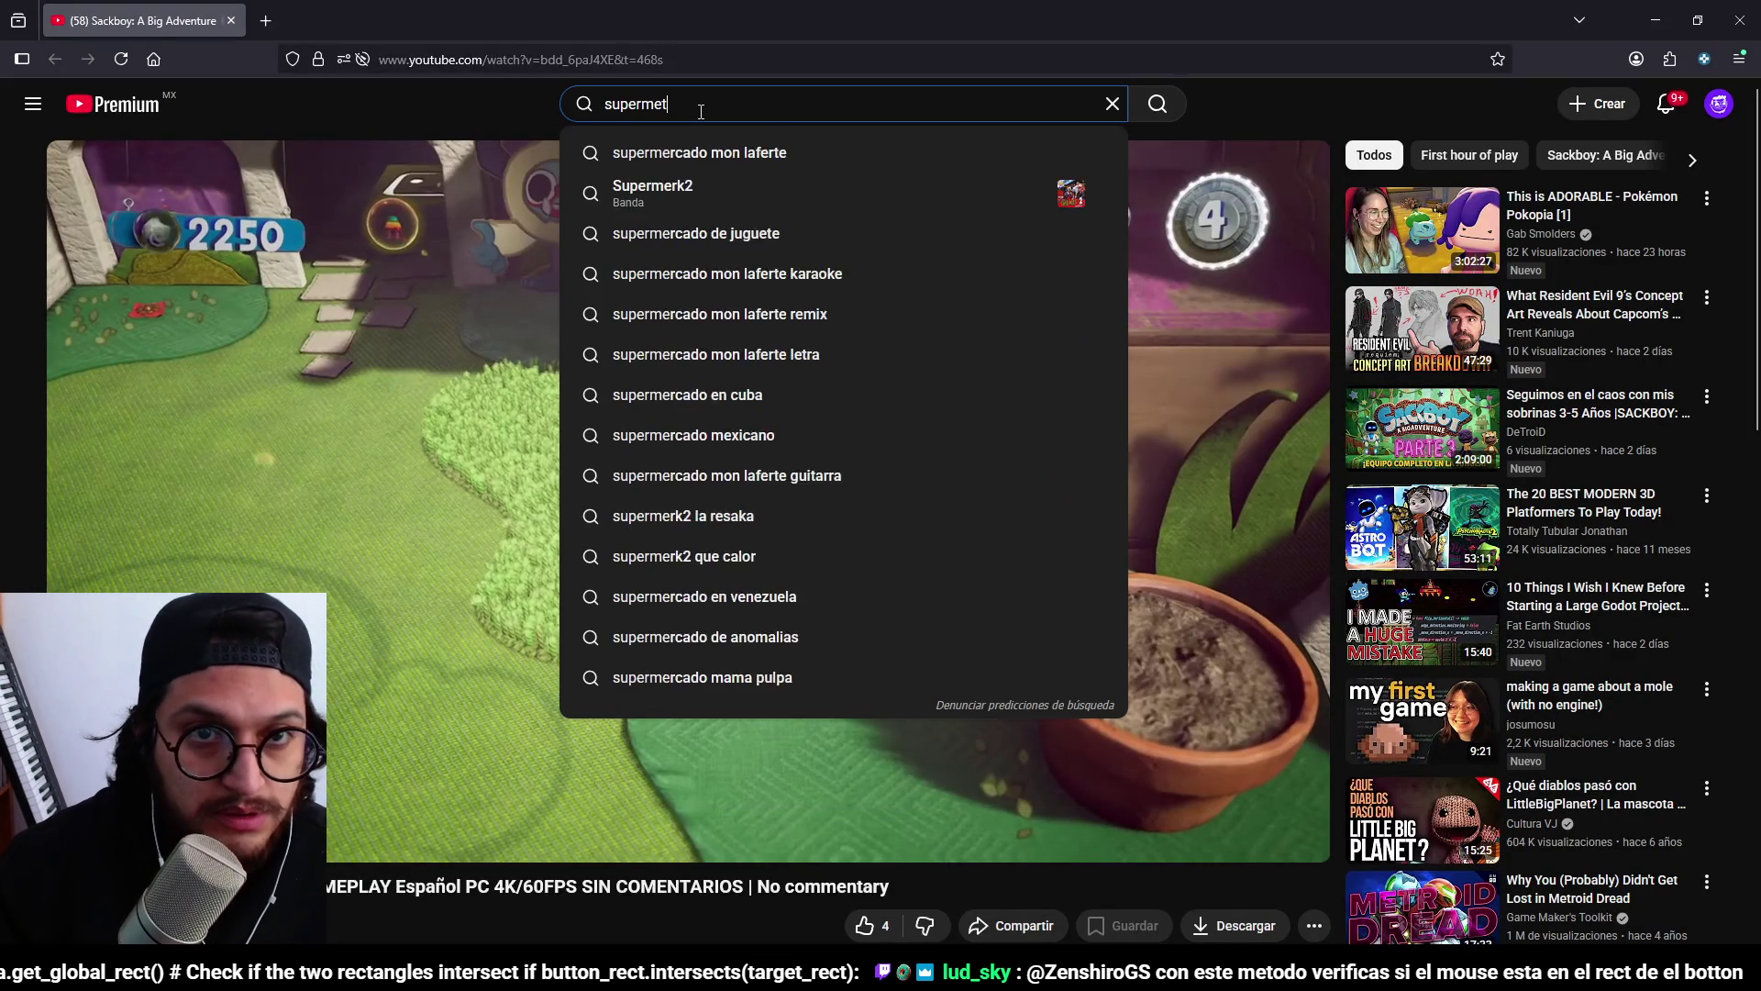
type("at bo")
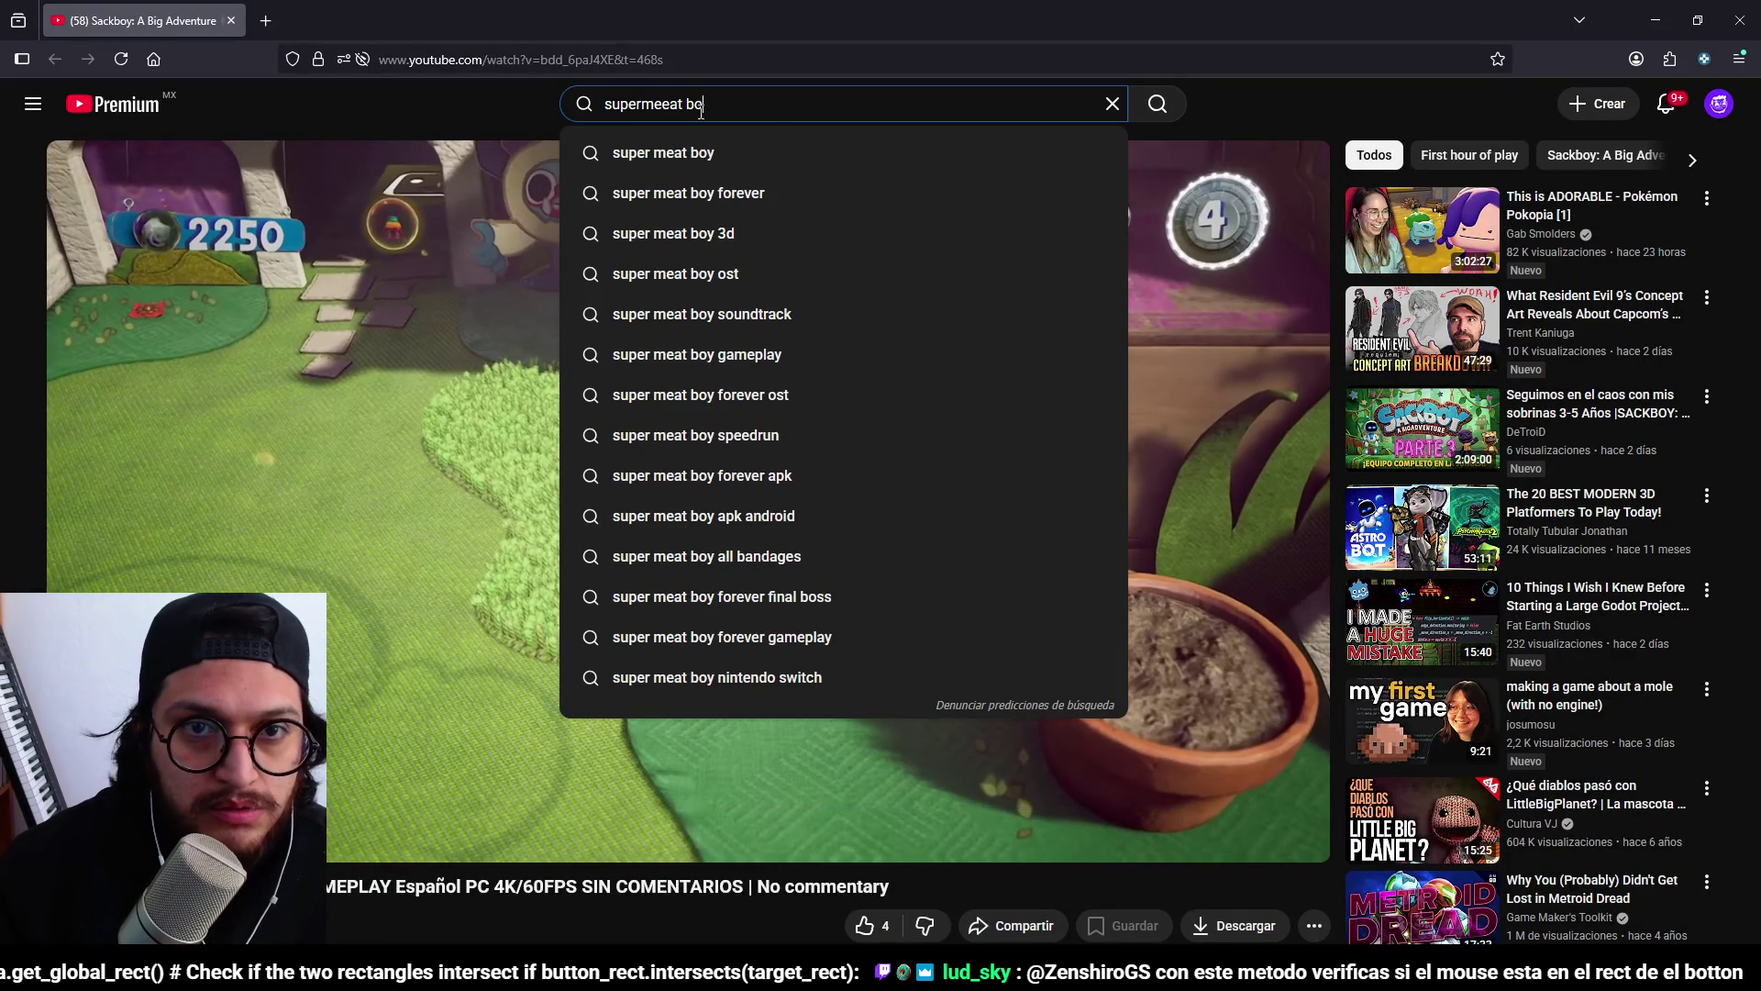
type("y 3d demo gameplay")
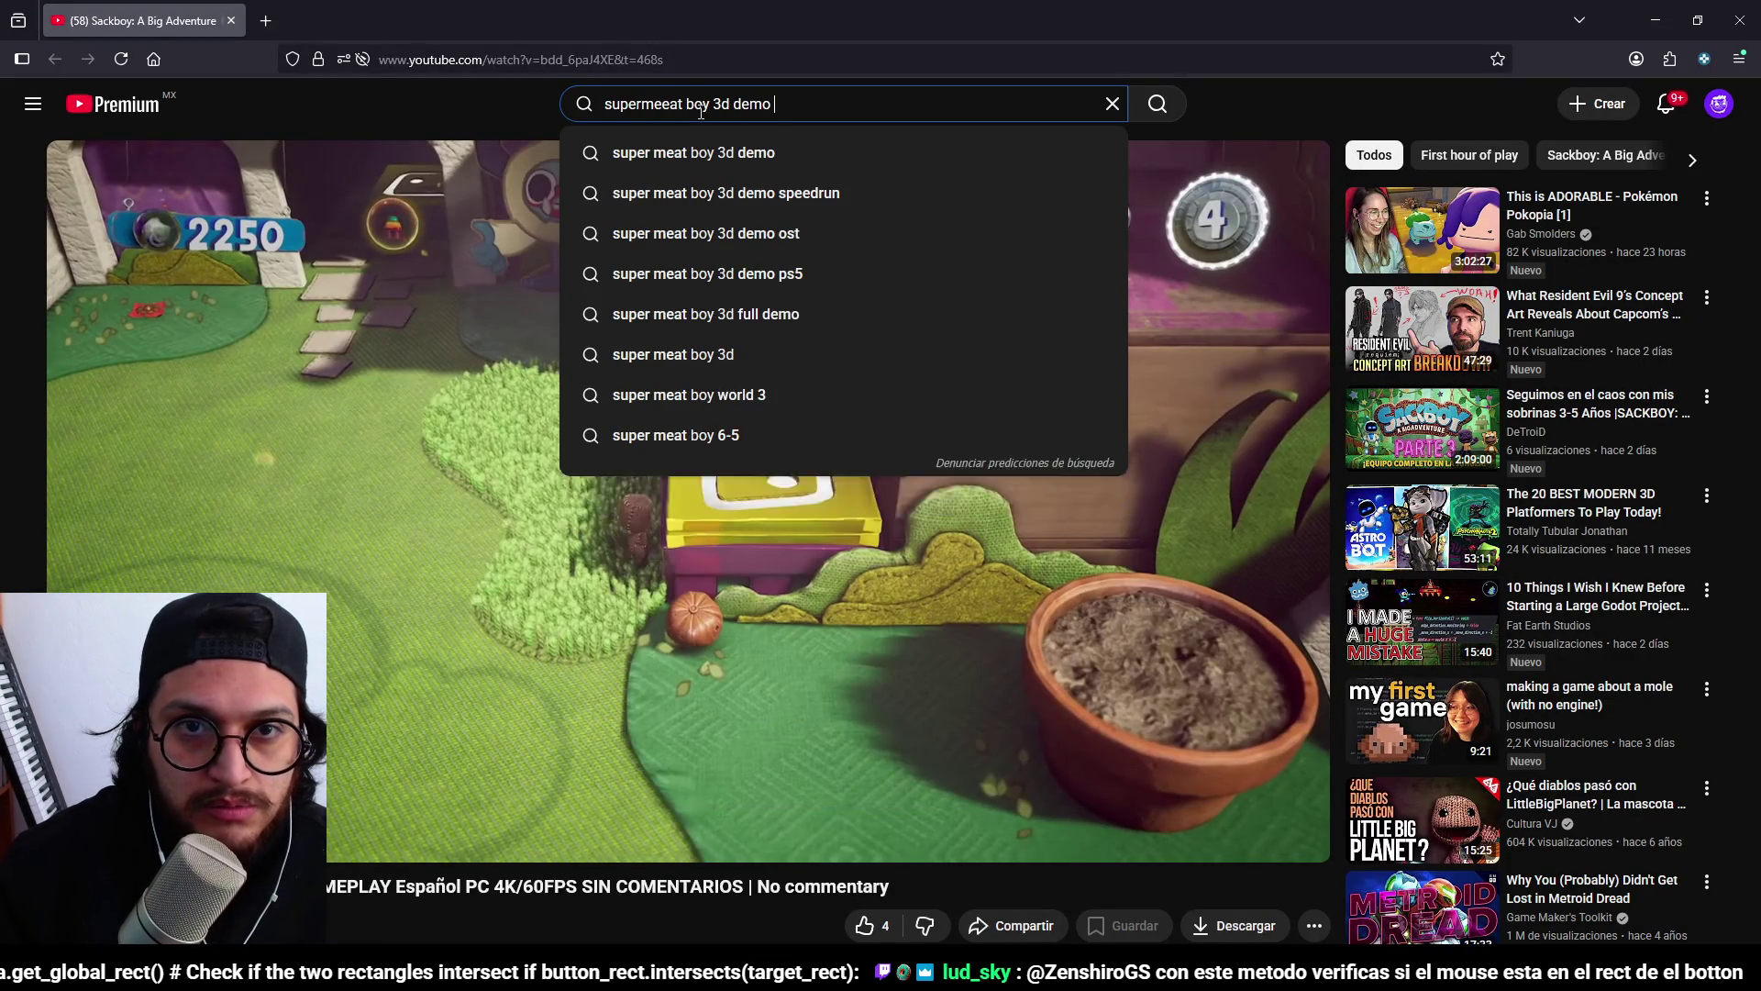
key("Return")
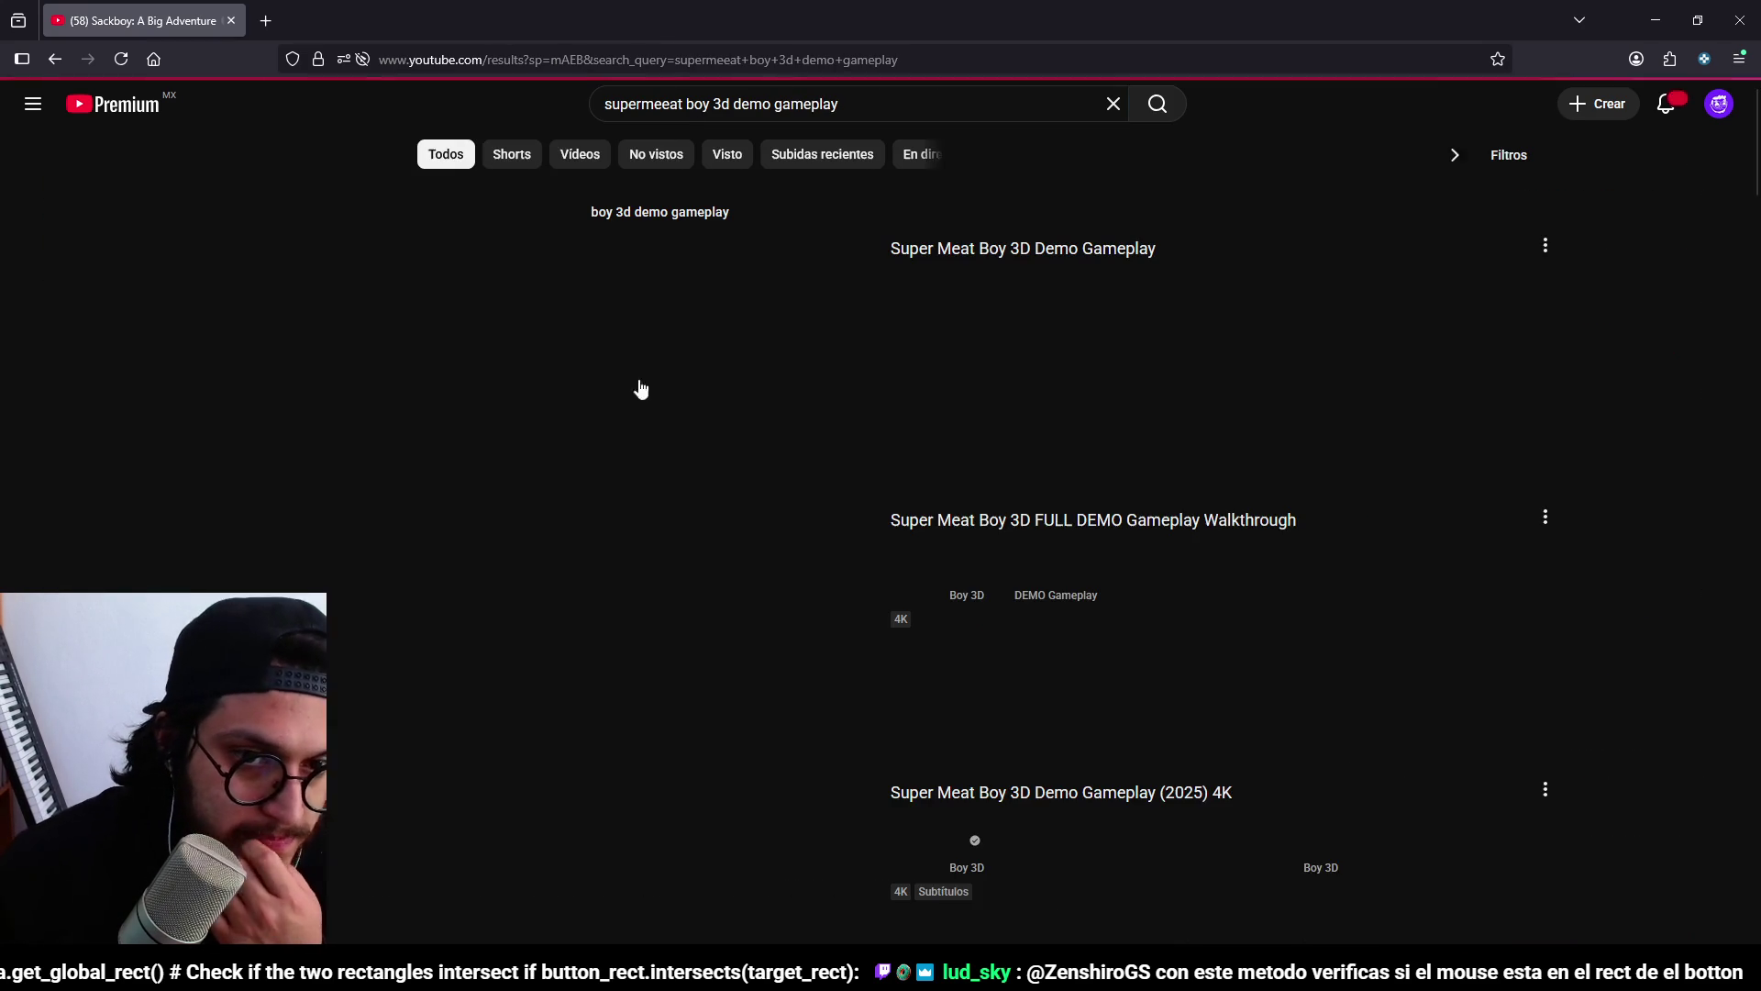
left_click(760, 485)
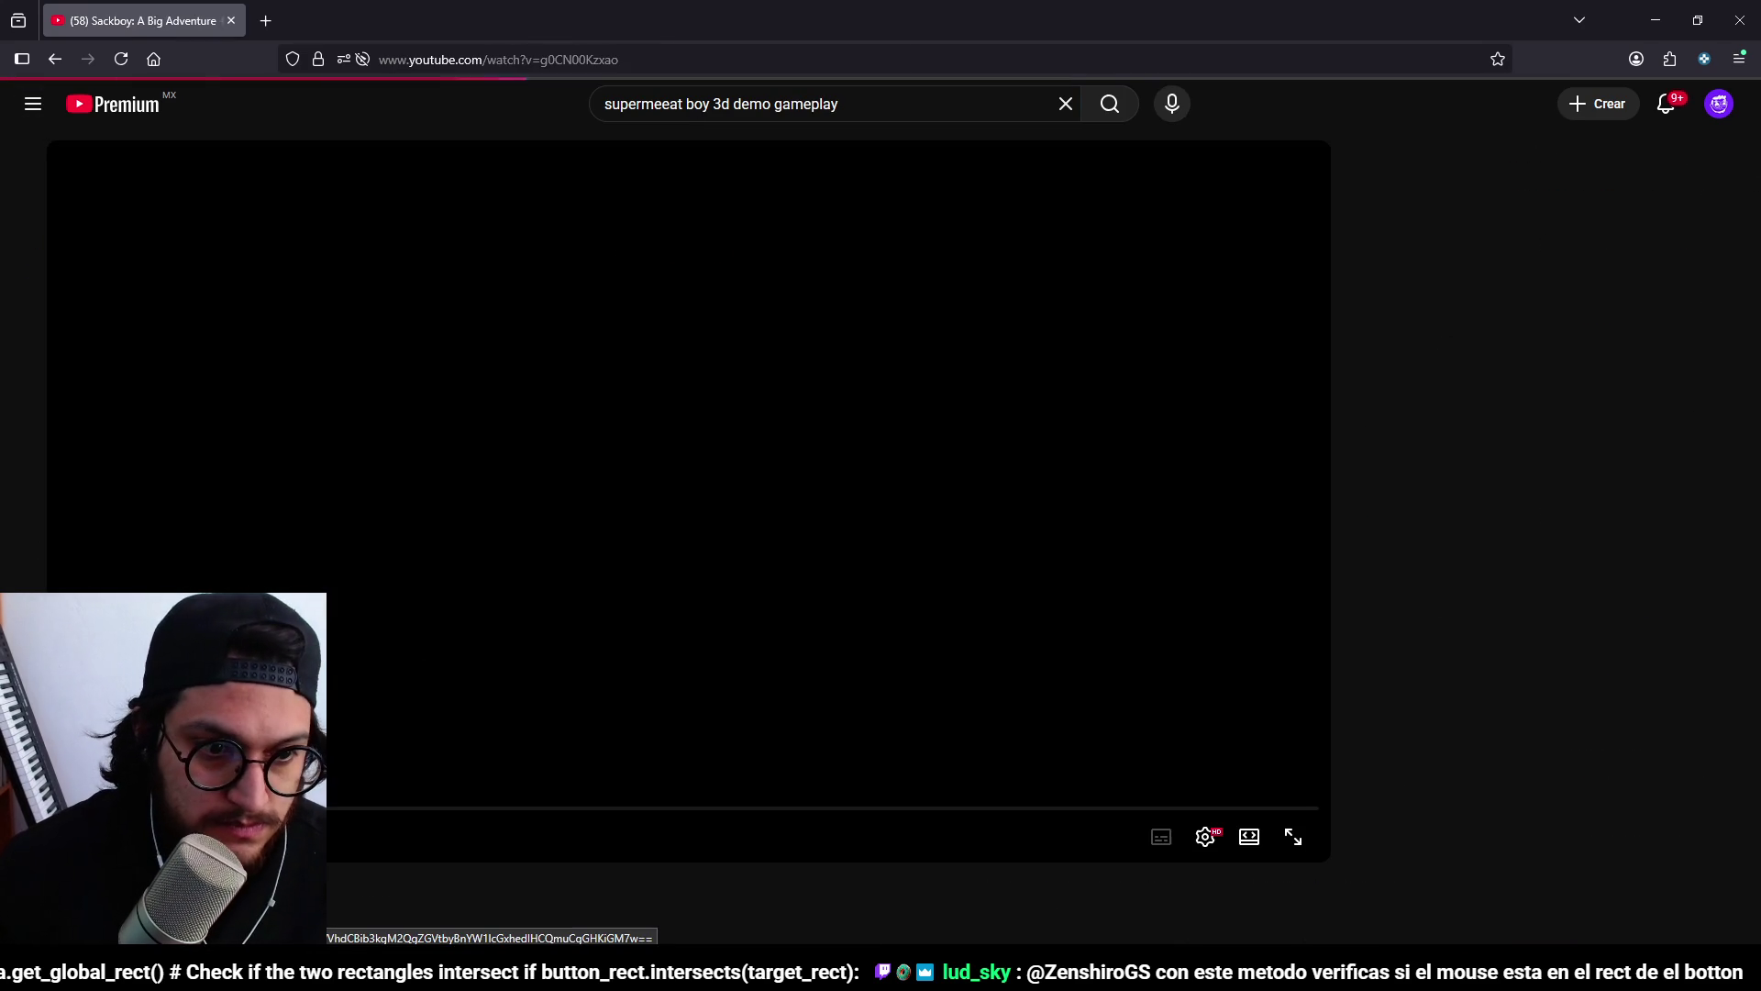
key("Right")
key("Right")
key("Right")
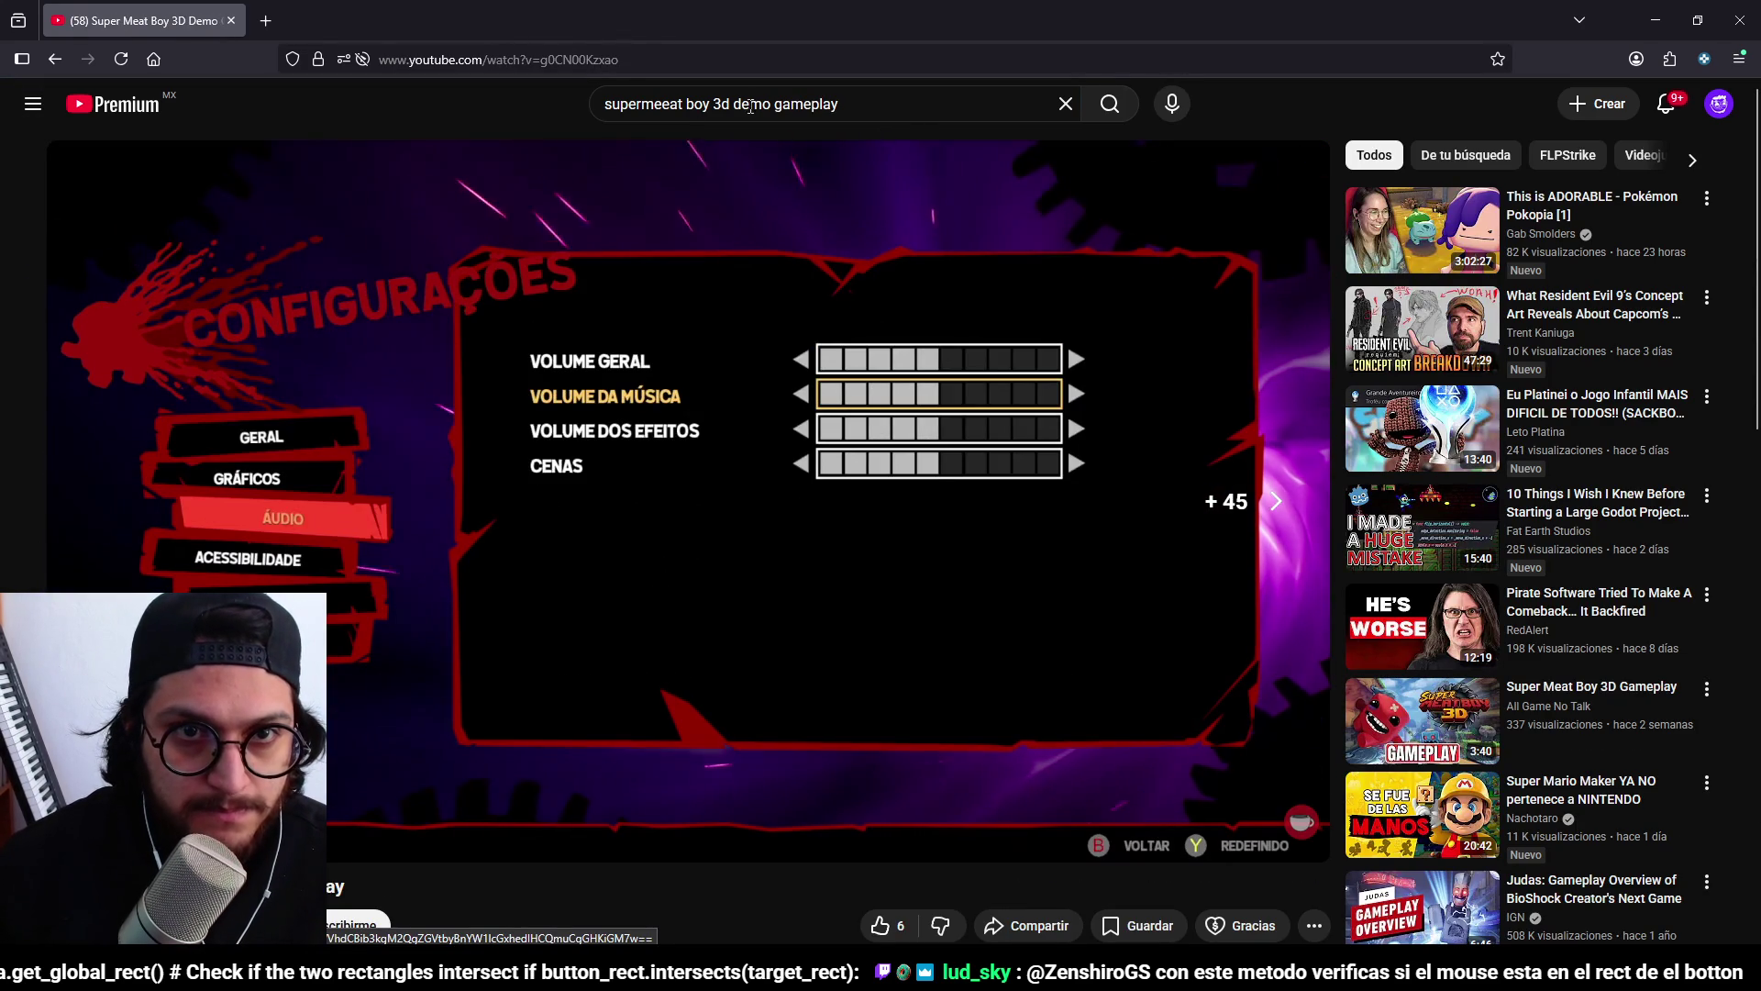
Refine the search with 'no commentary' and open the full-demo walkthrough video.
left_click(855, 107)
type("no commentary")
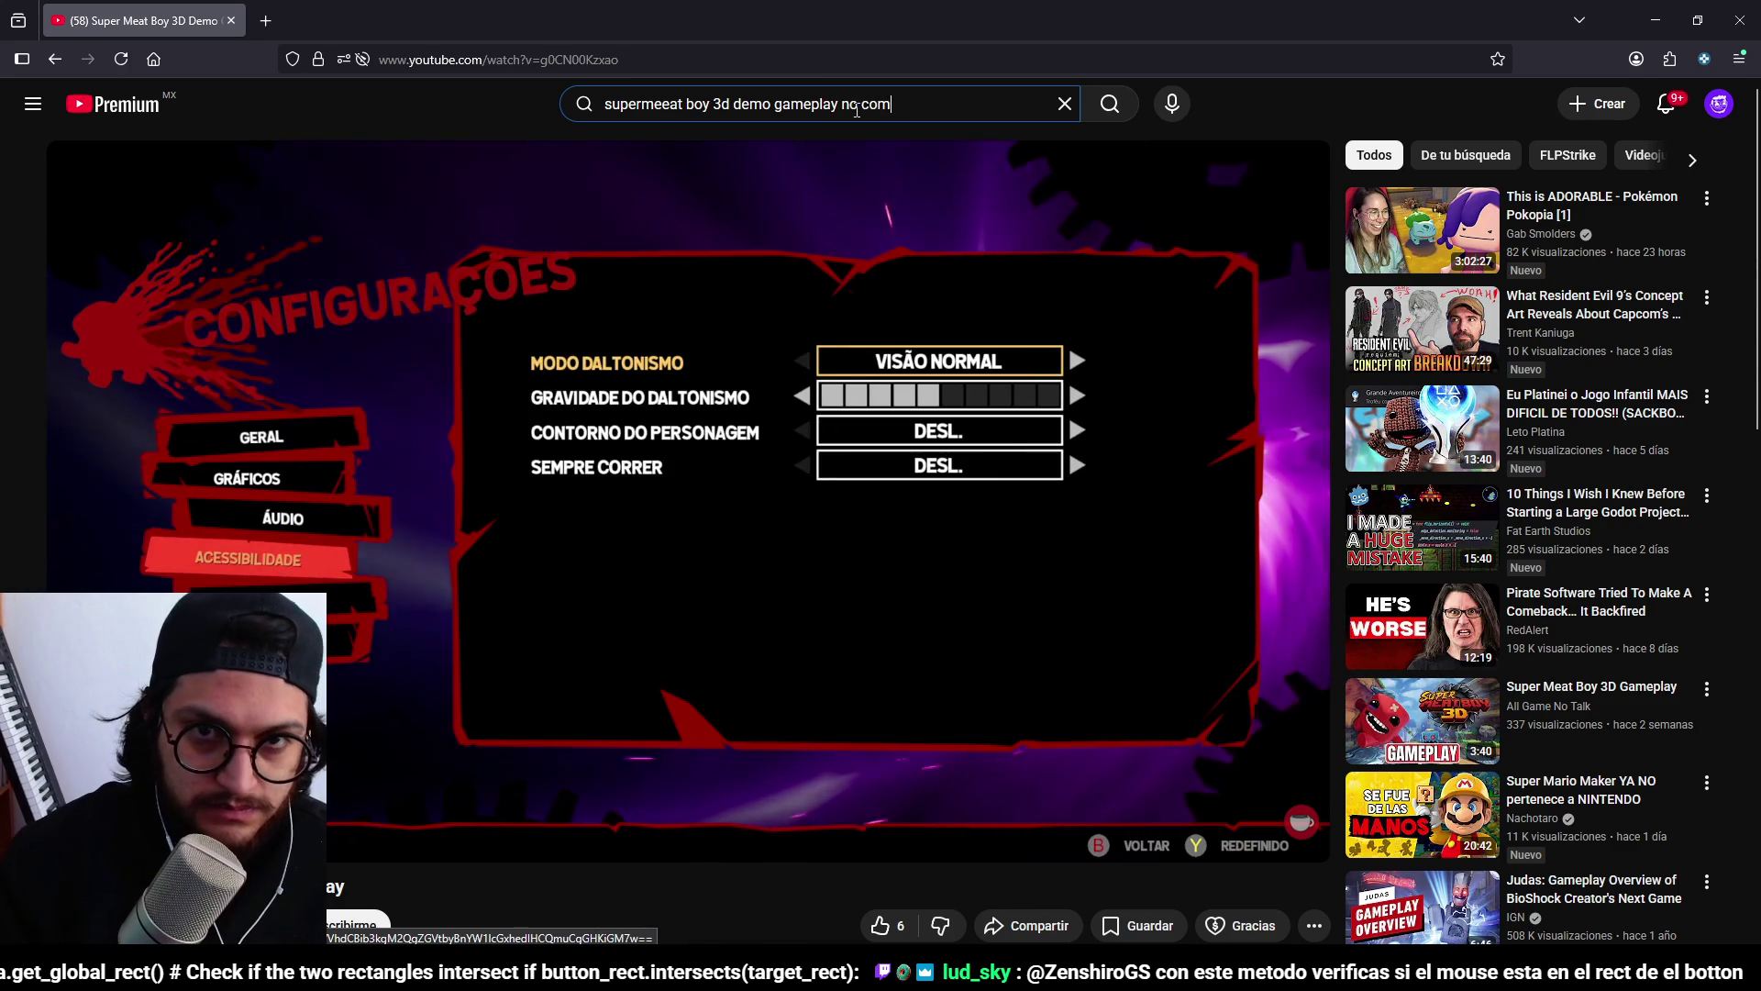
key("Return")
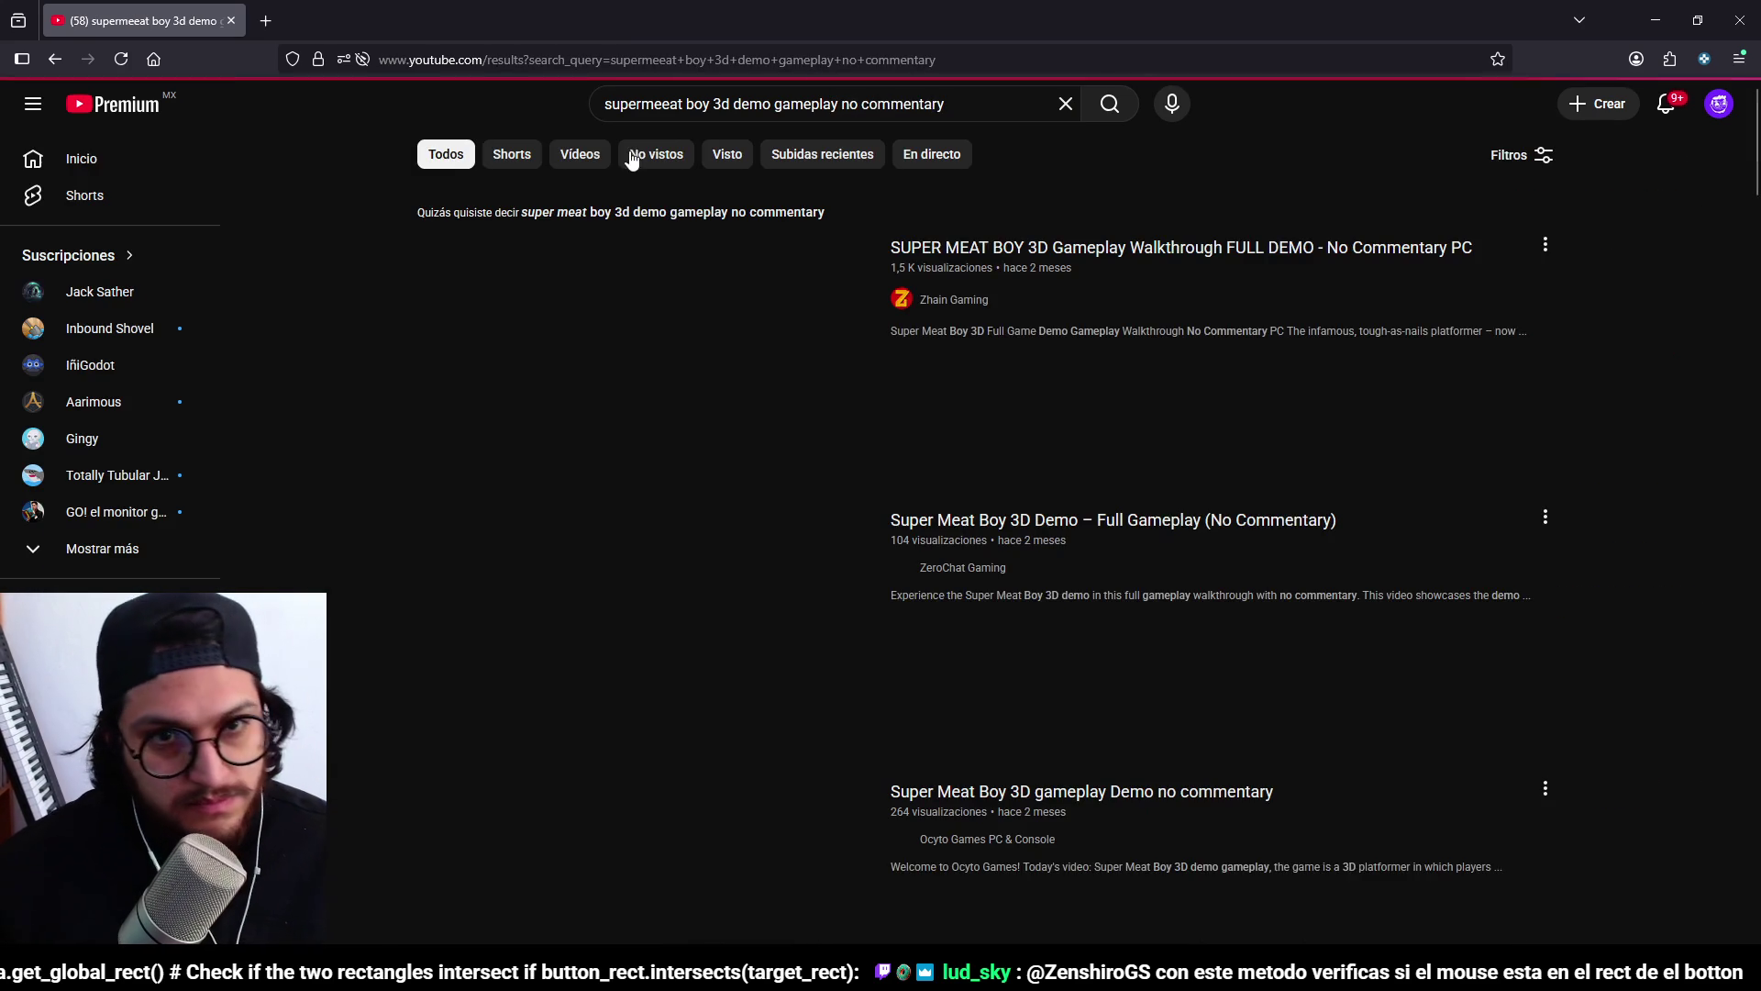
left_click(1083, 417)
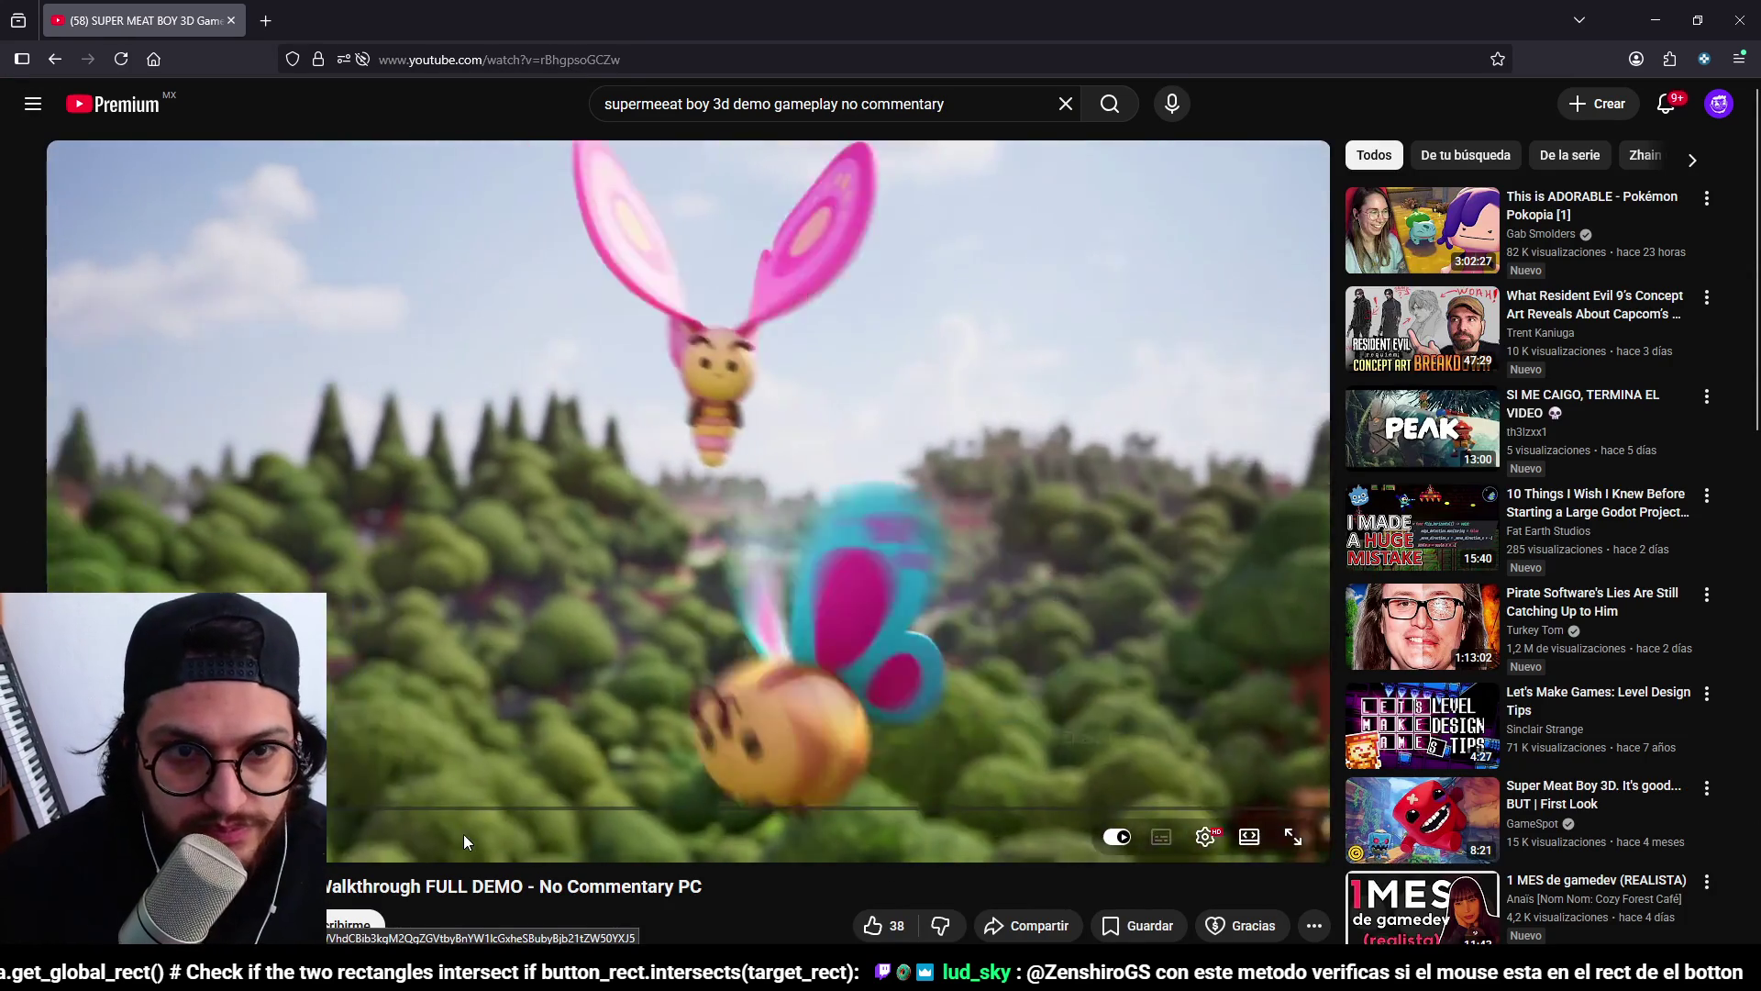
Skip and rewind through the Super Meat Boy 3D demo, pausing on a level scene for reference.
key("Right")
key("Left")
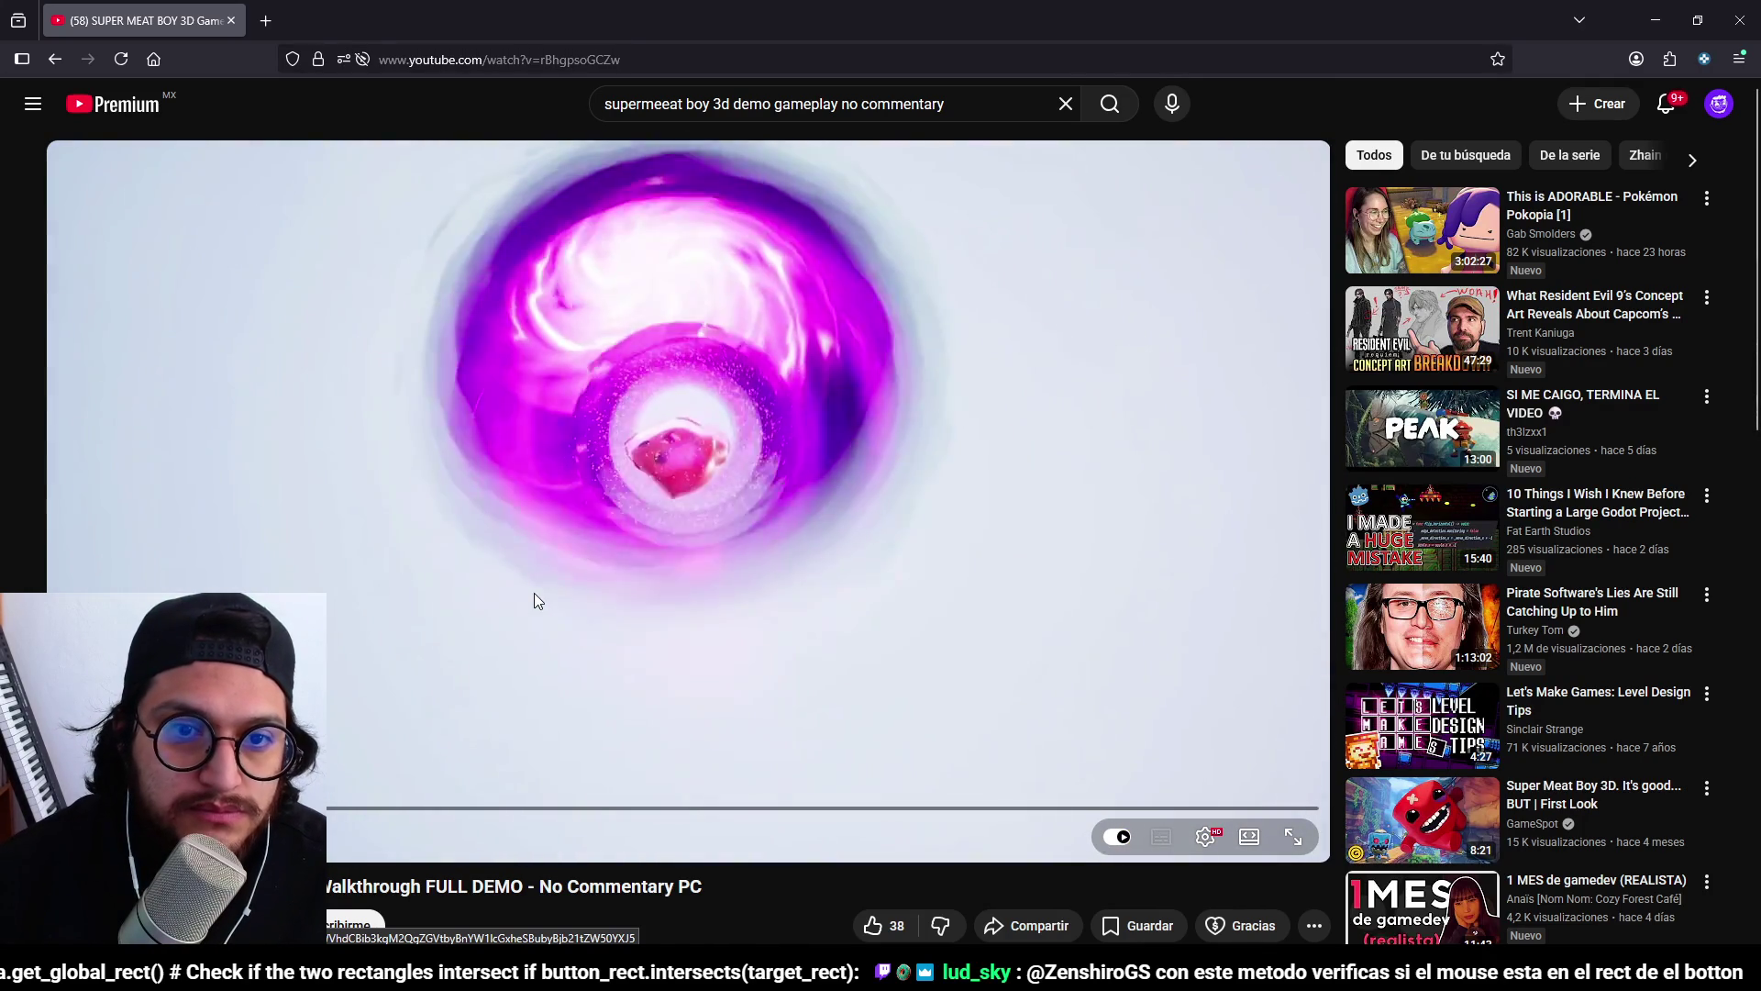
key("Right")
key("Right")
key("Right")
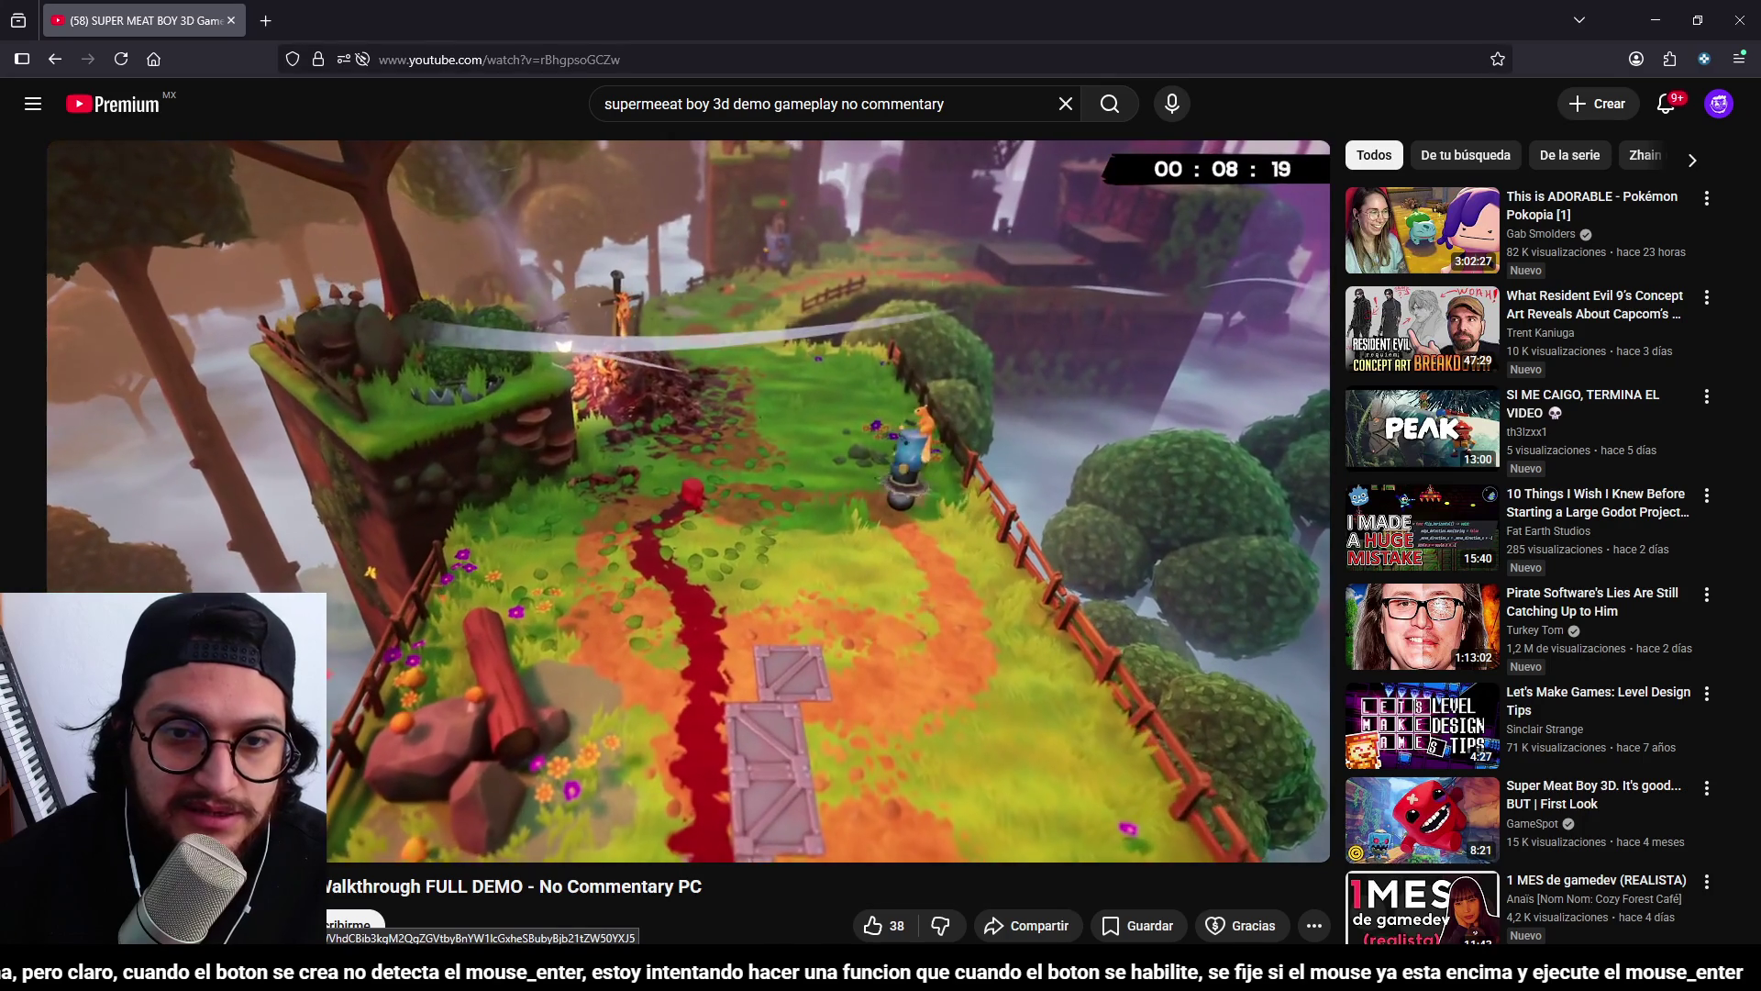
key("Right")
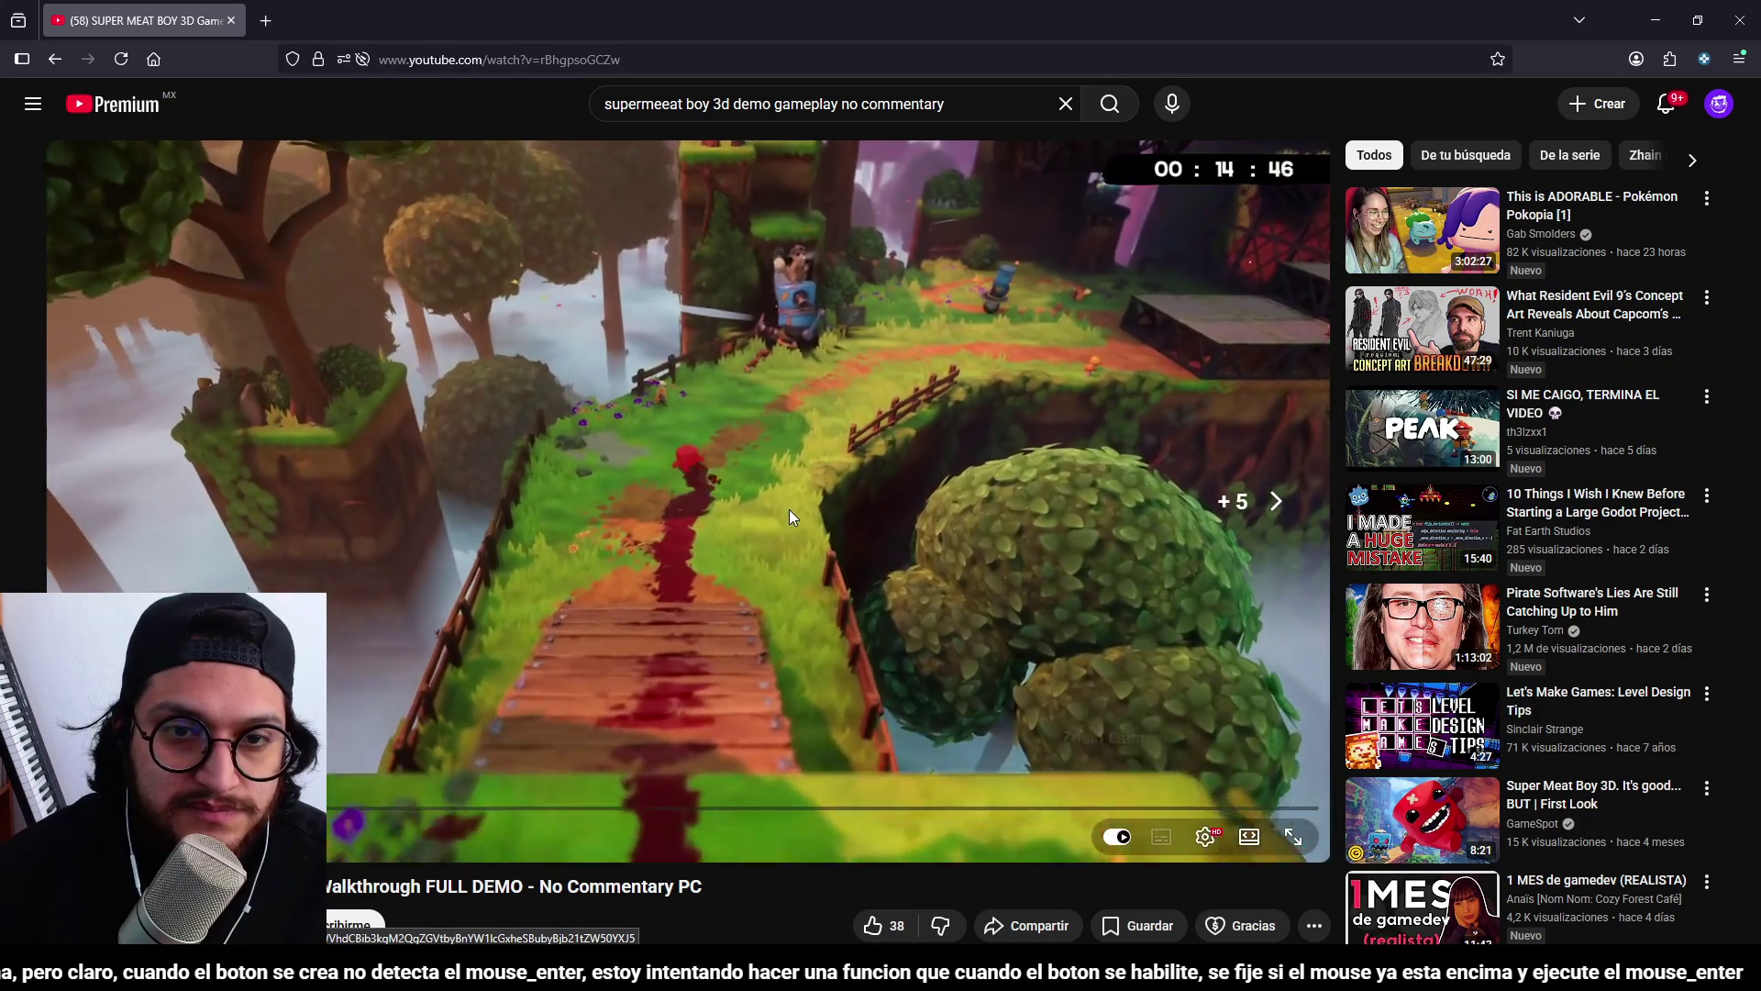
key("Right")
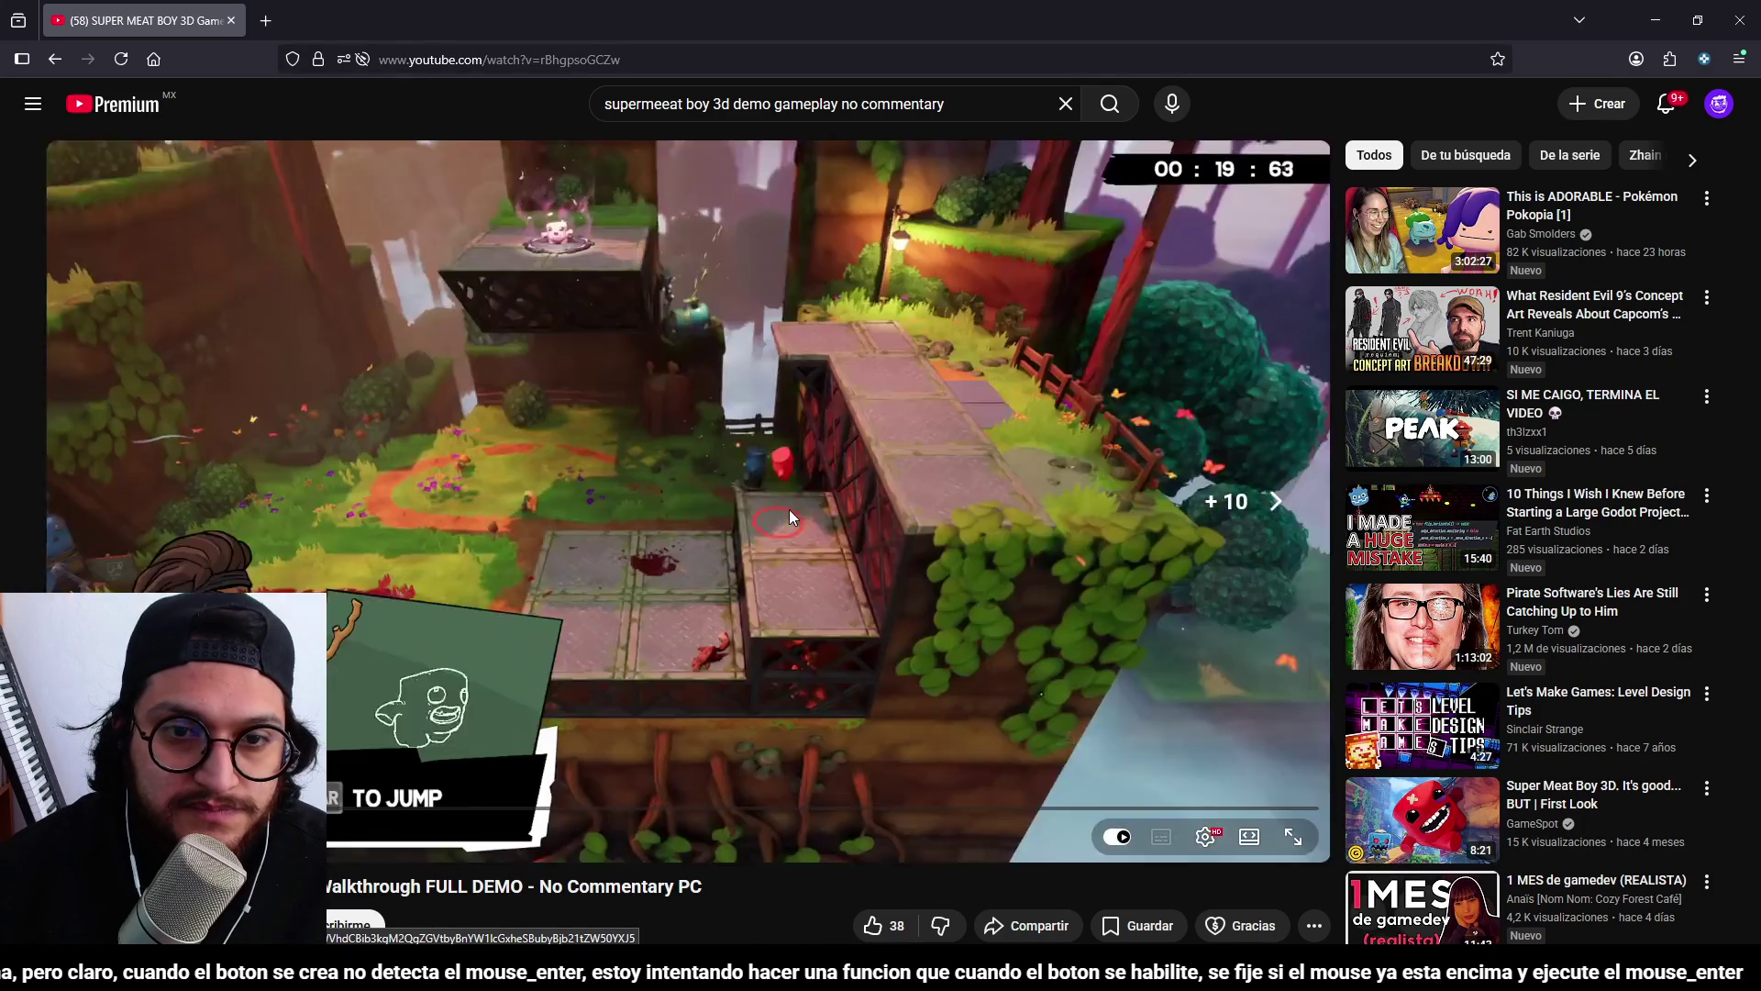
key("Left")
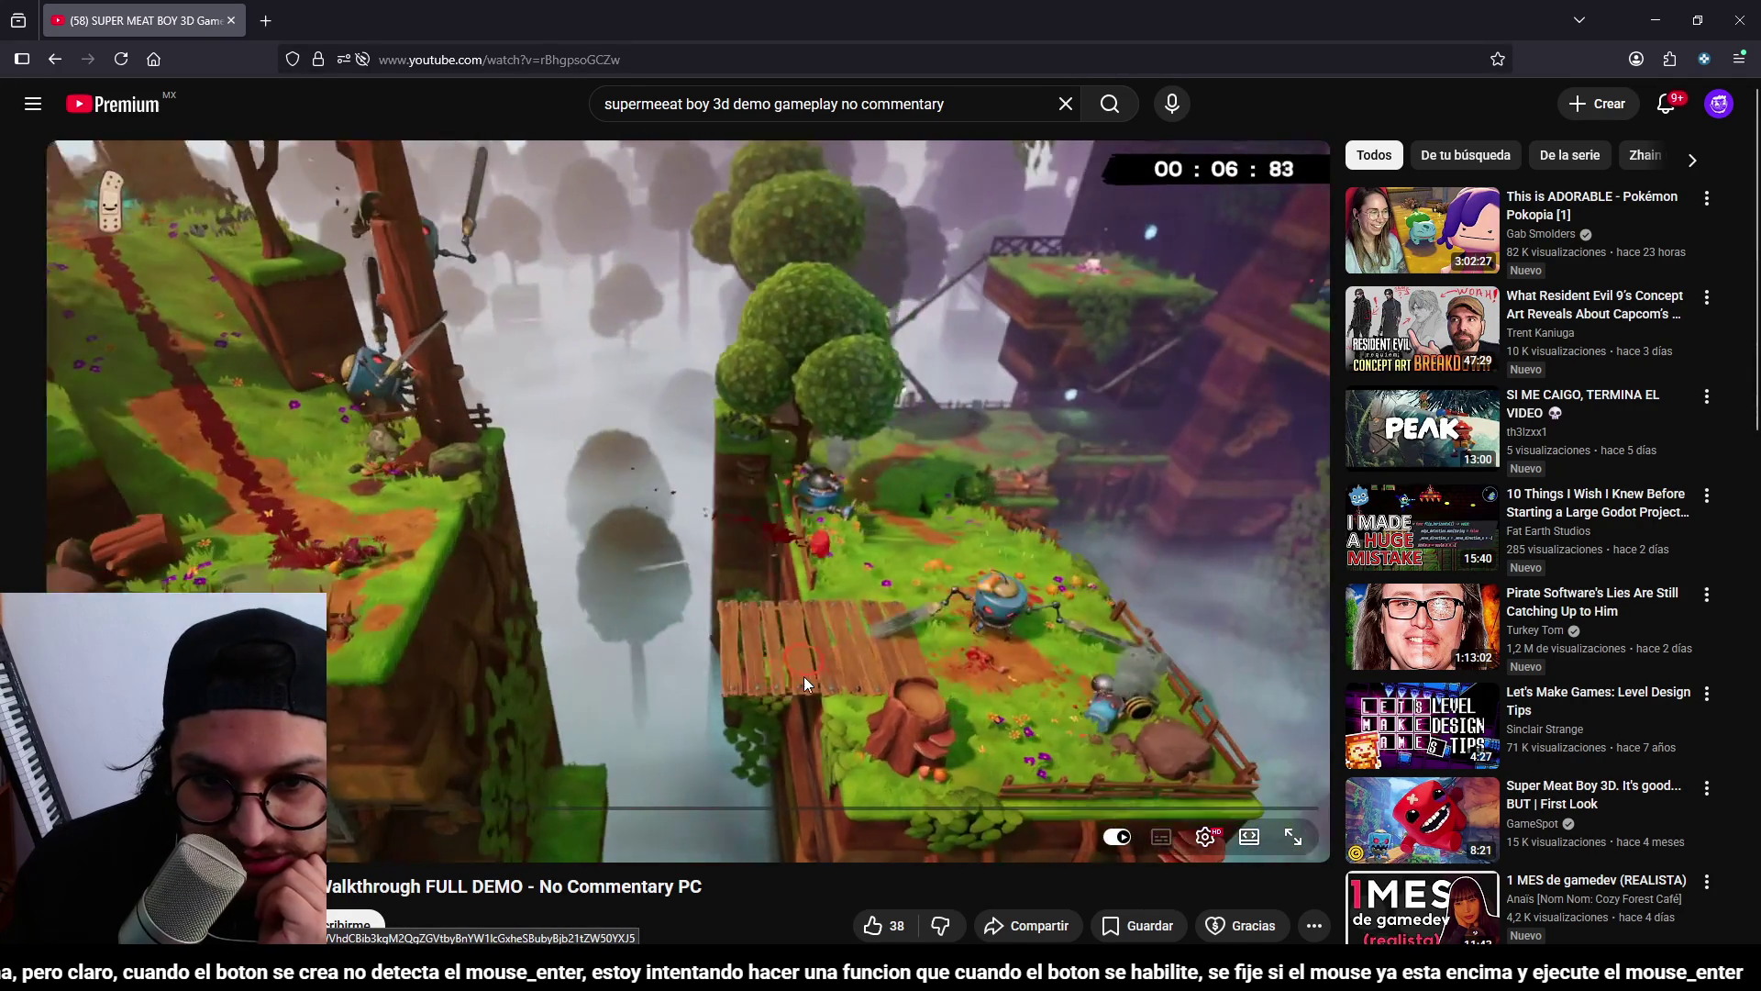
left_click(773, 696)
key("Left")
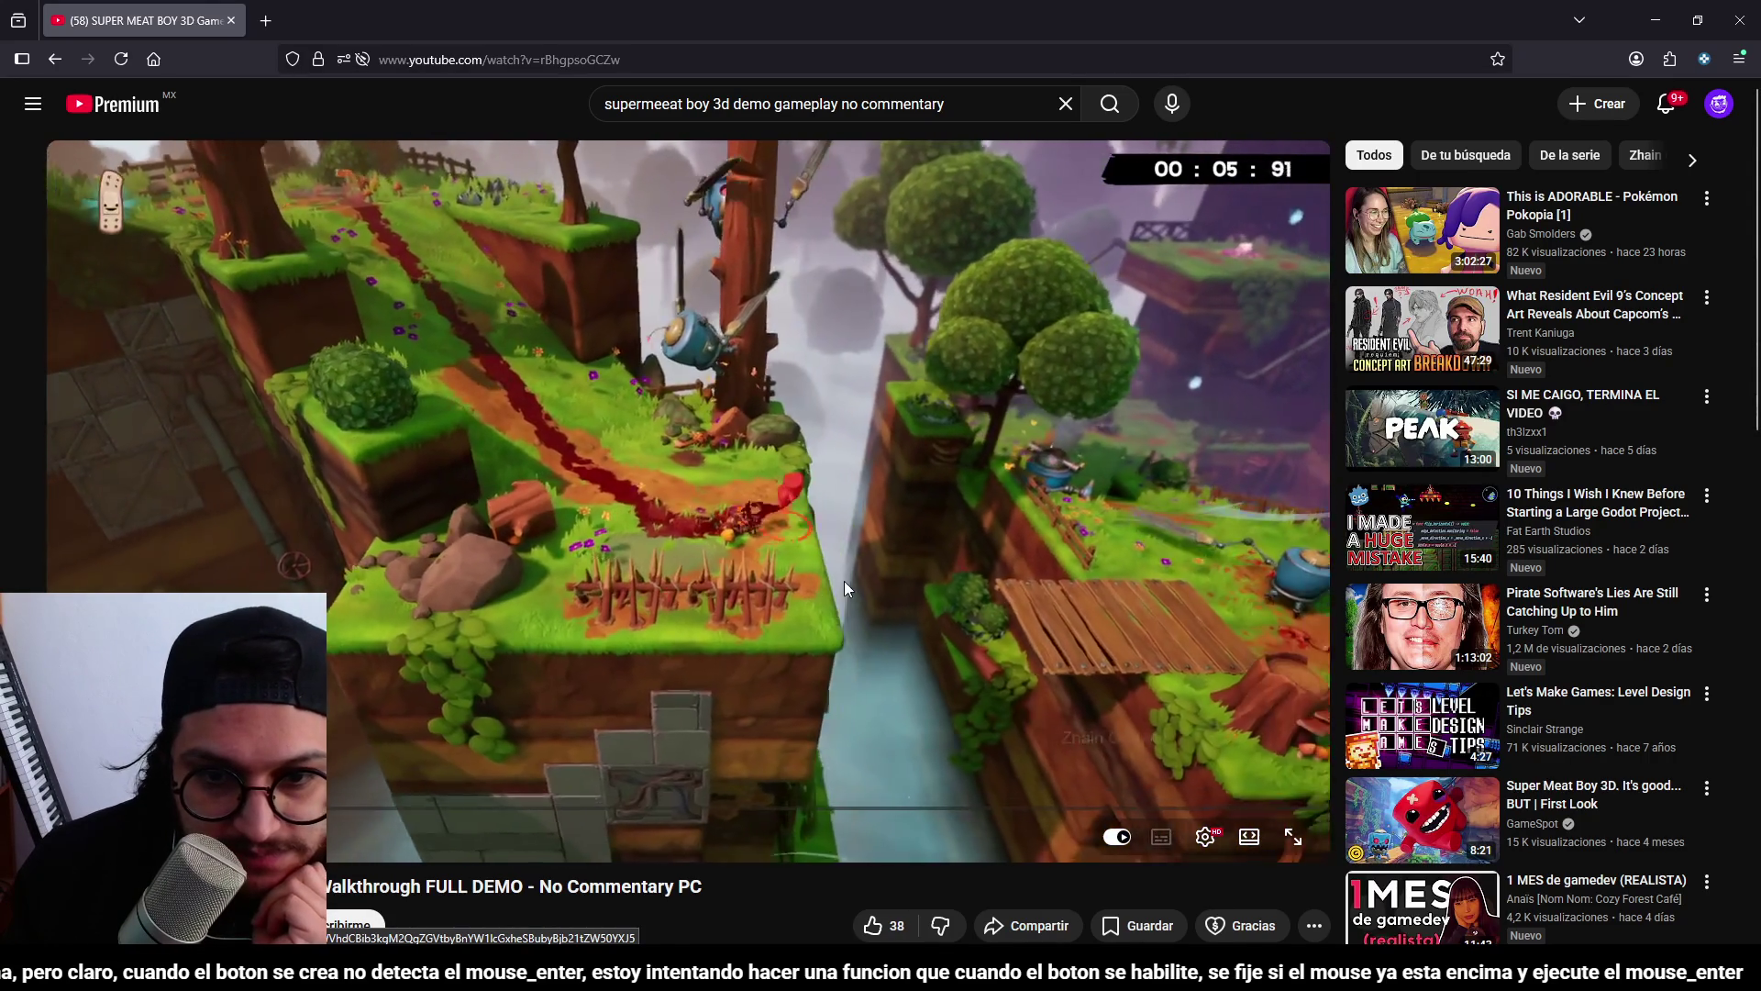
left_click(800, 657)
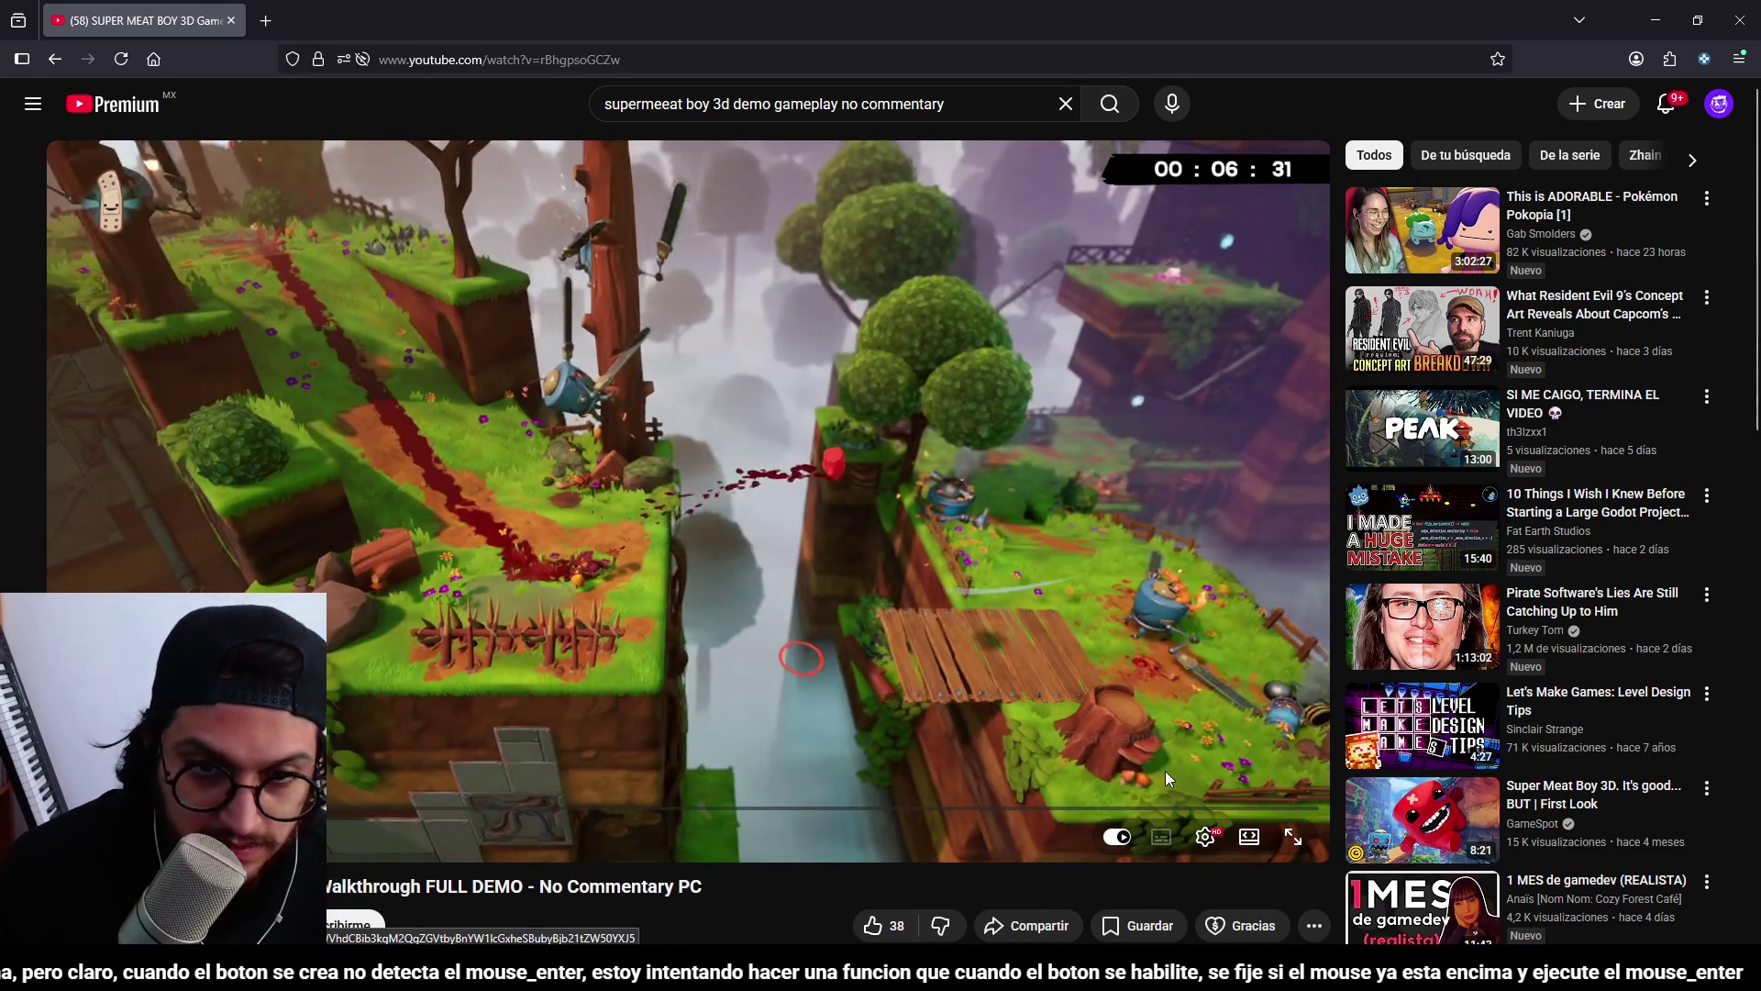
key("Left")
mouse_move(759, 807)
left_mouse_down()
mouse_move(769, 821)
mouse_move(777, 765)
left_mouse_up()
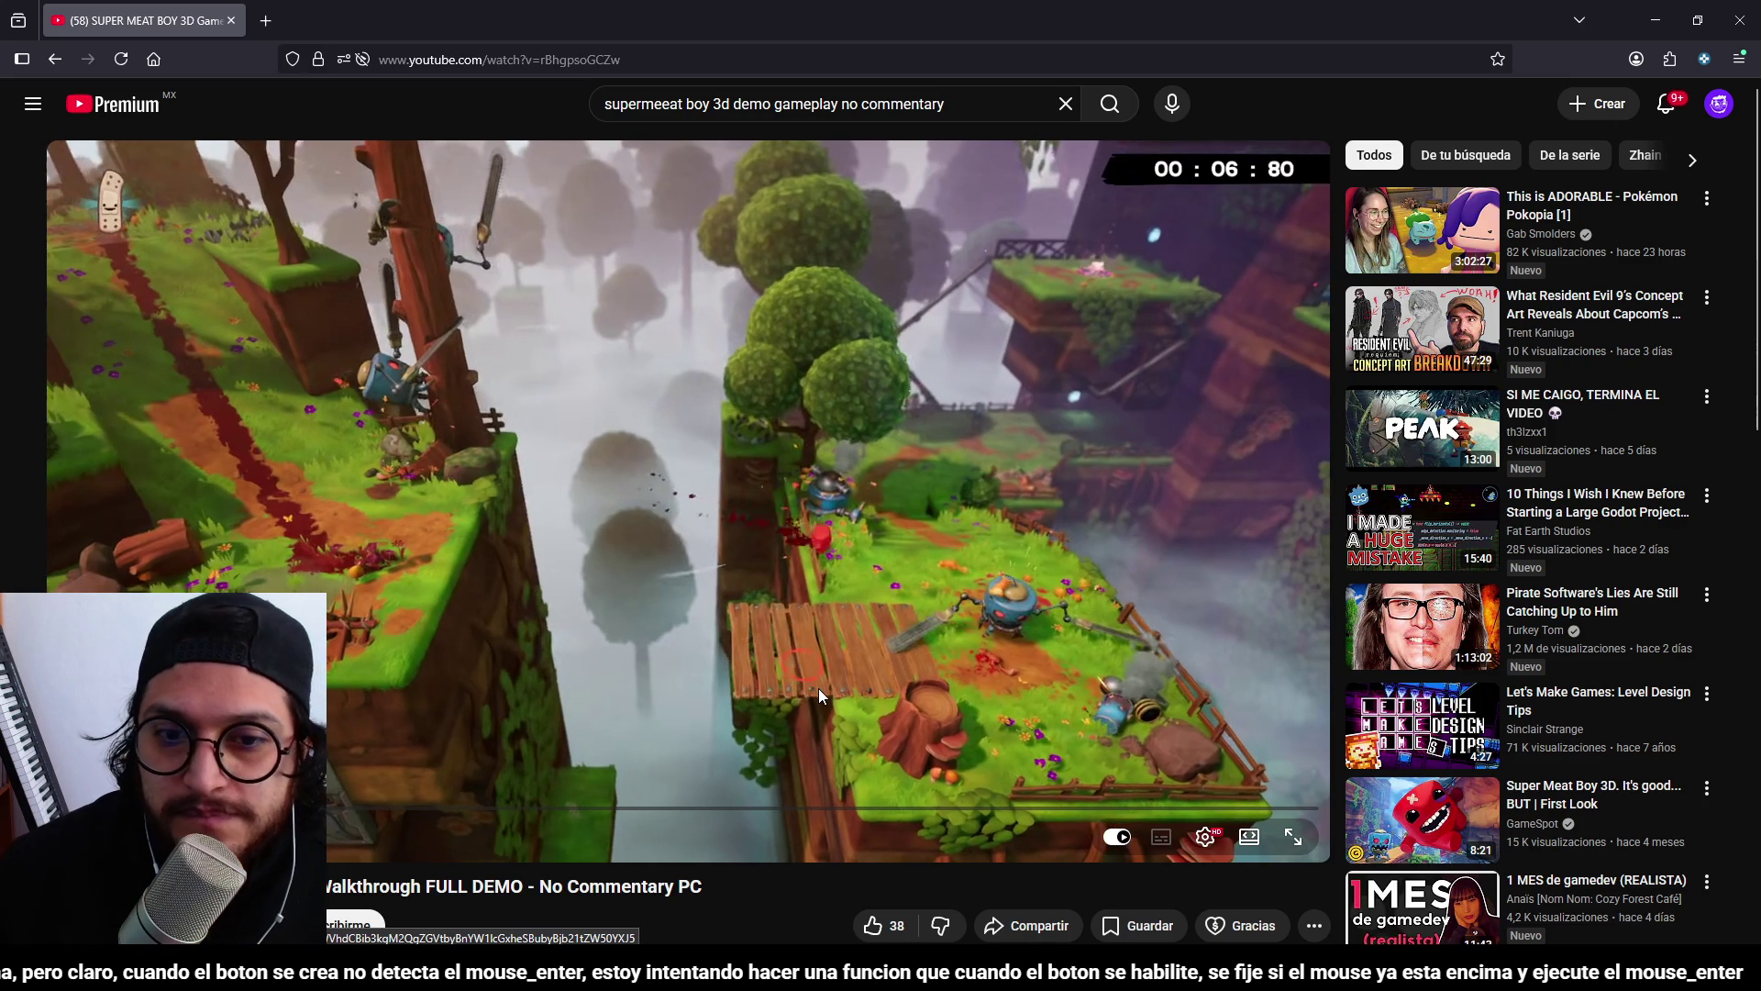
left_click(1740, 20)
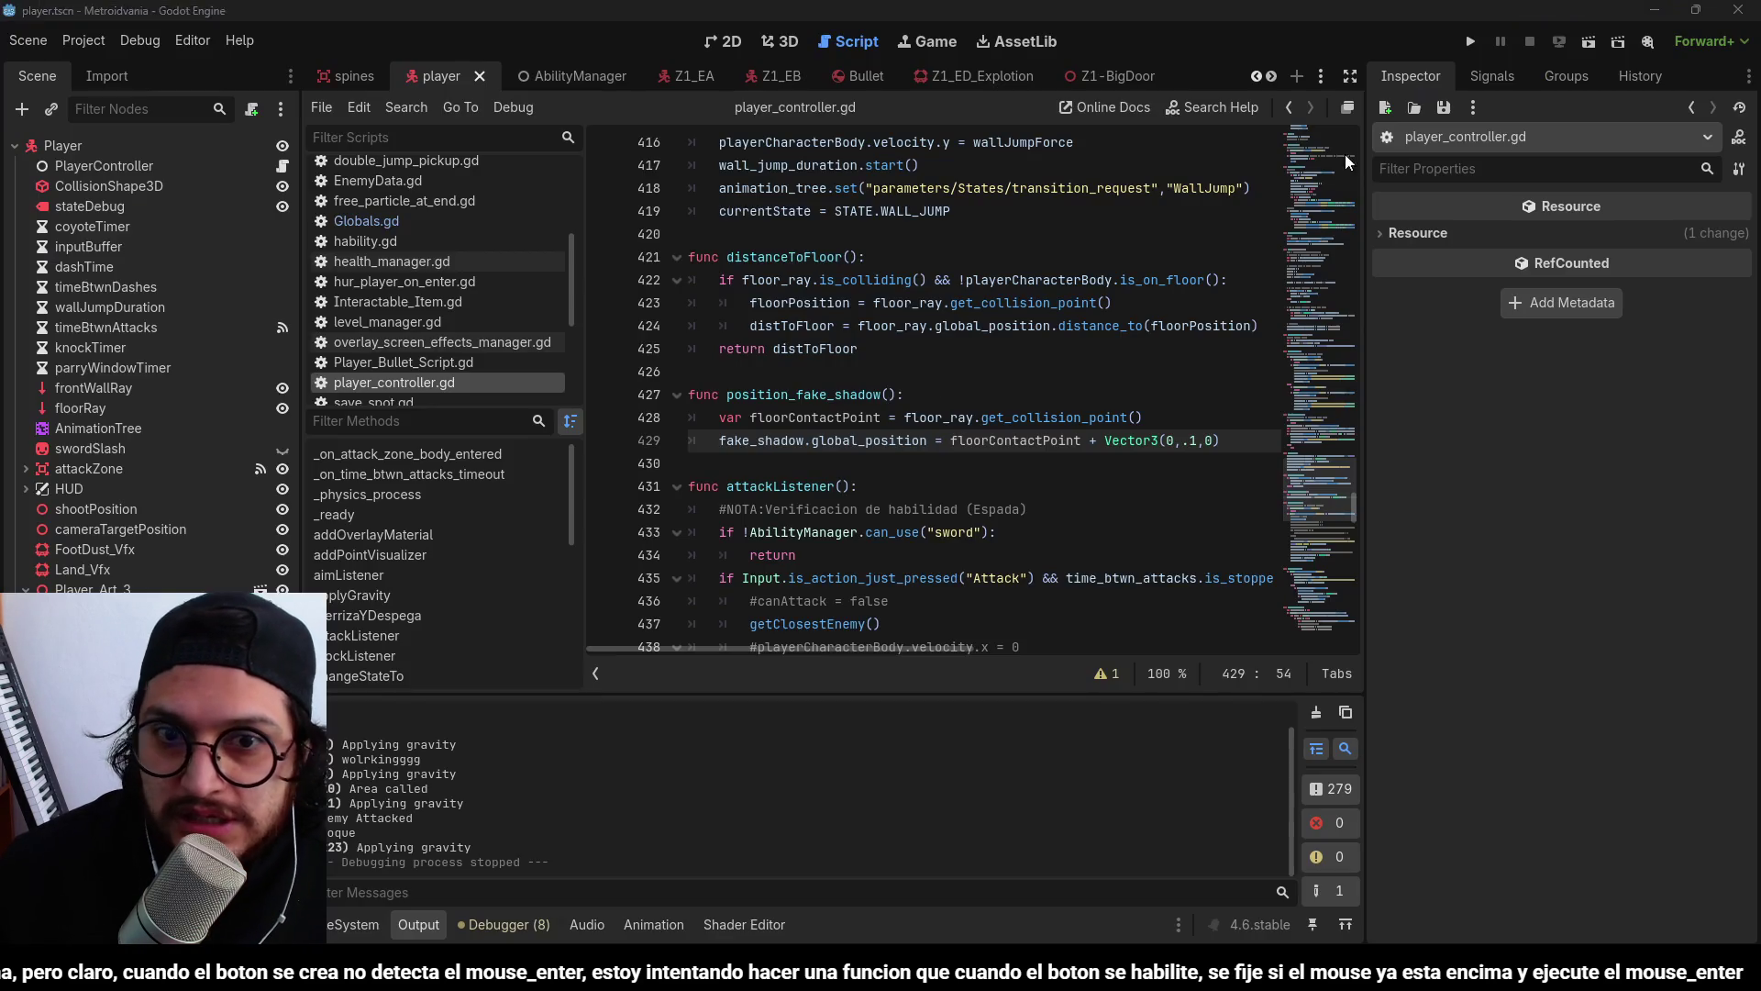
Add 'if floor_ray.is_colliding():' and indent the two shadow positioning lines under it.
left_click(965, 391)
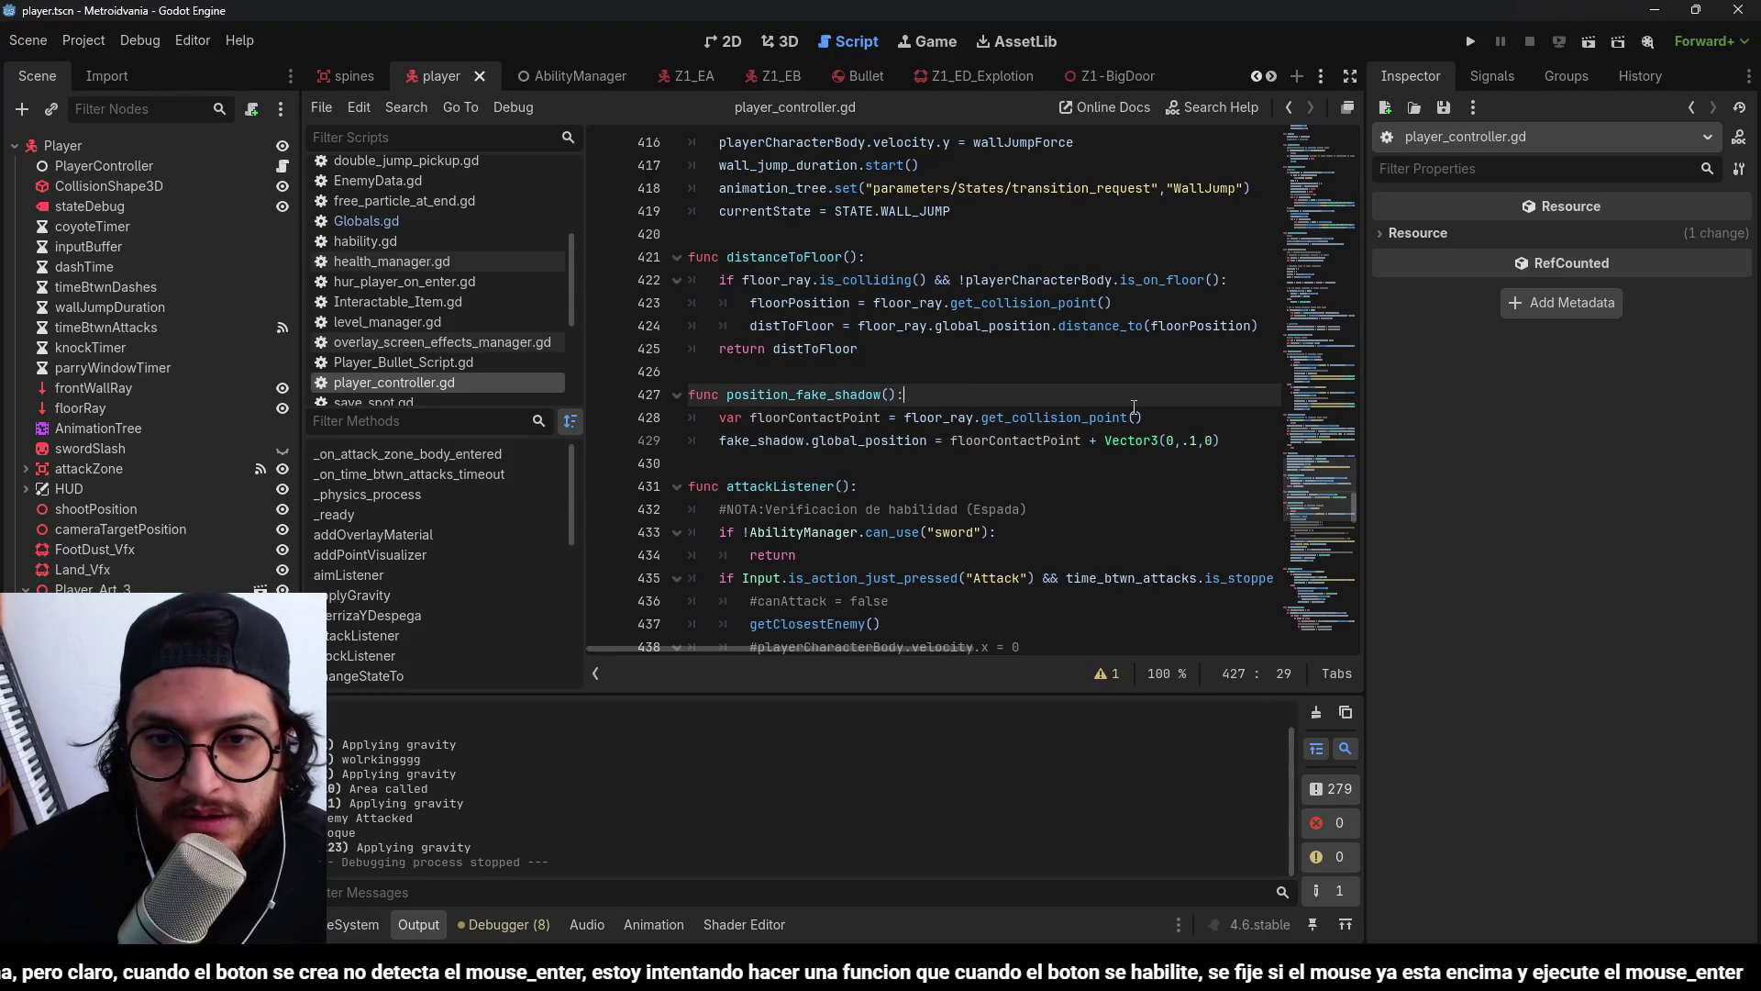
key("Return")
type("if floo")
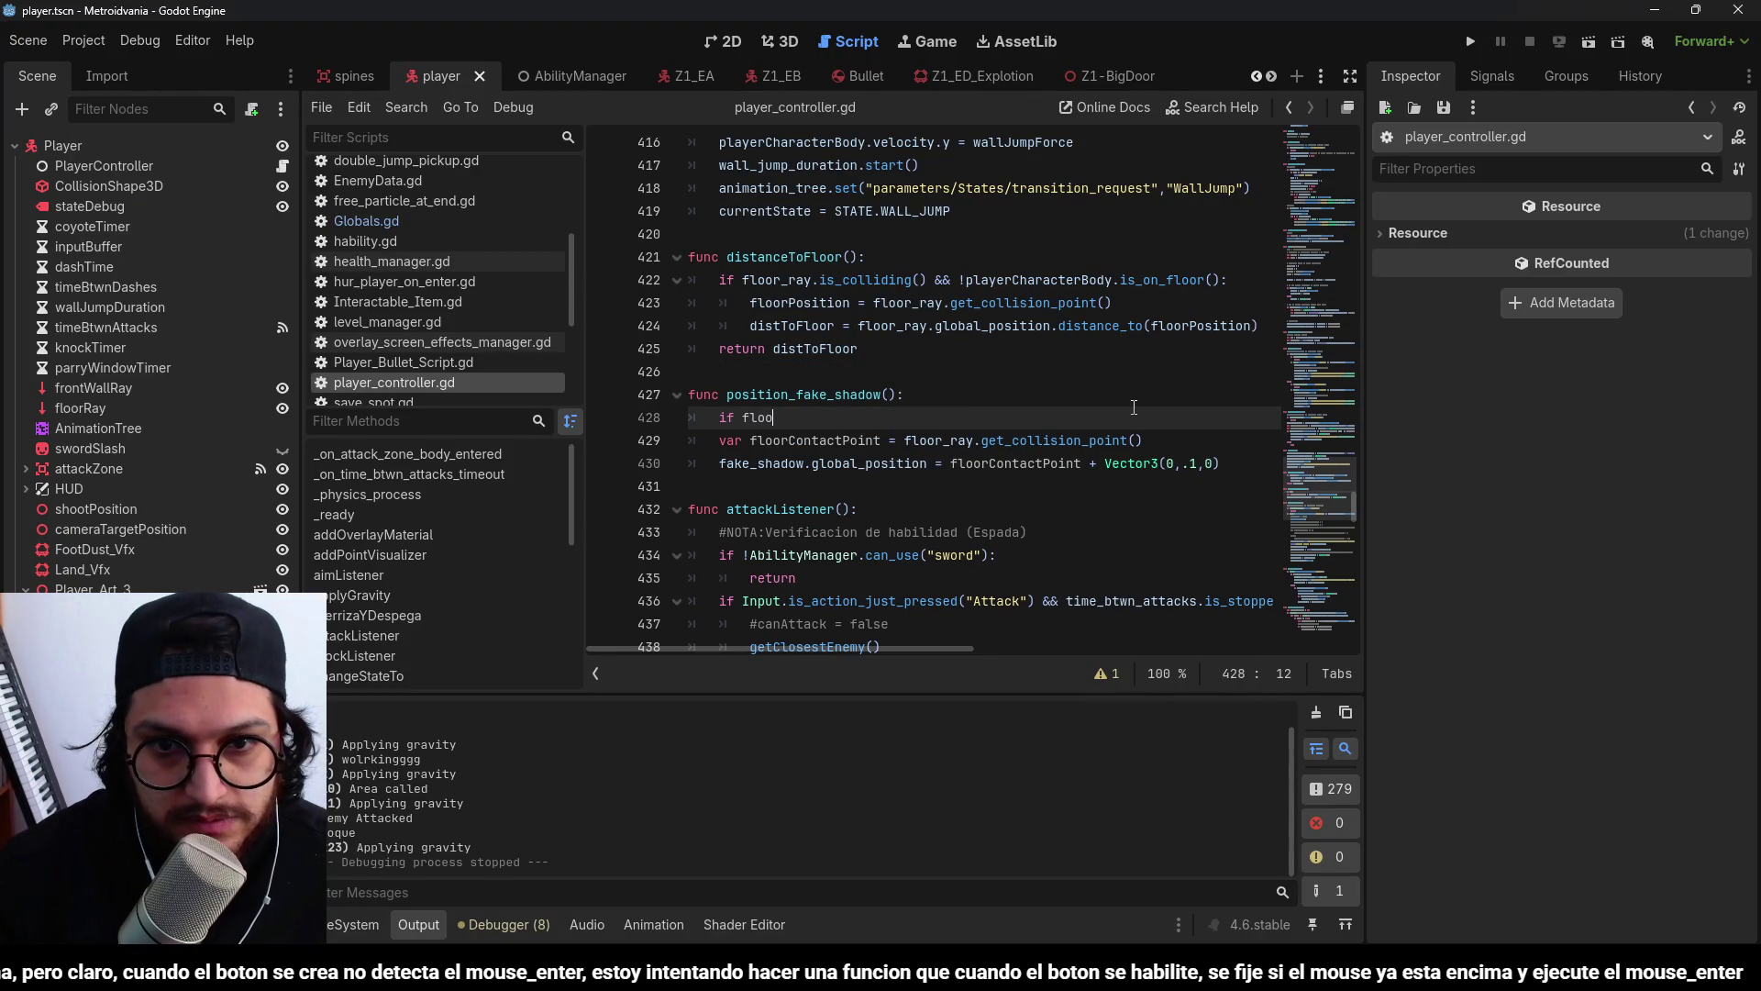
type("r_ray.")
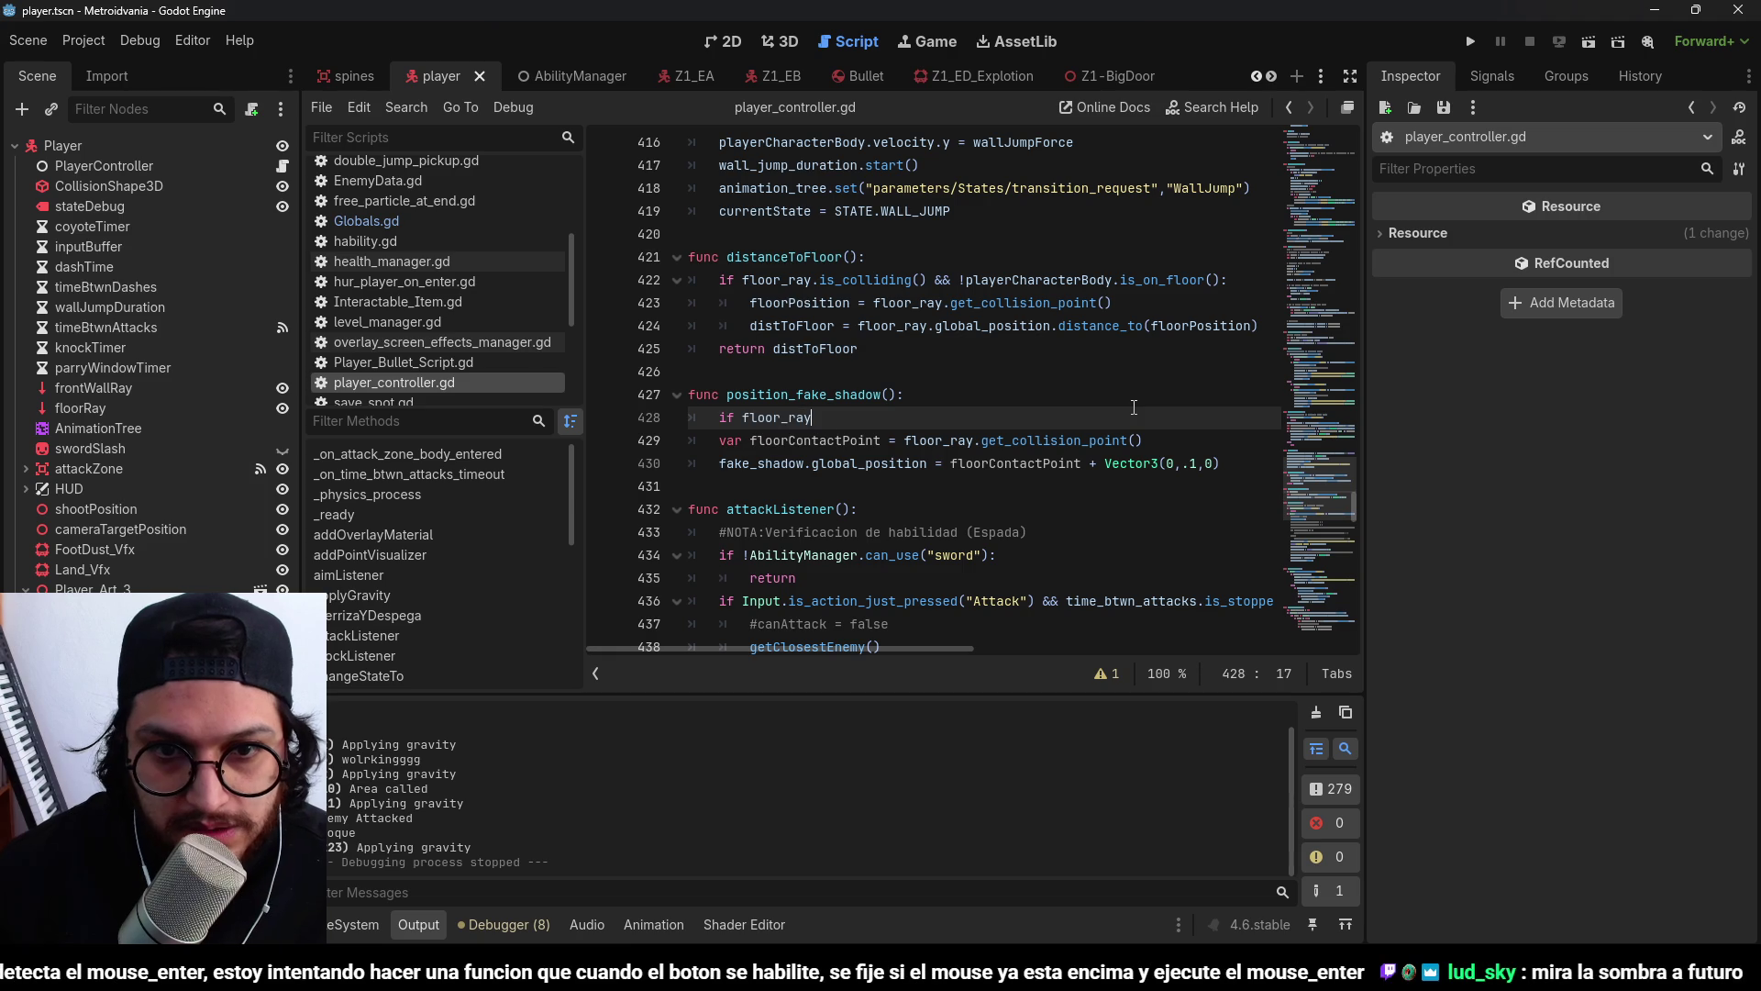
type("is_")
key("Return")
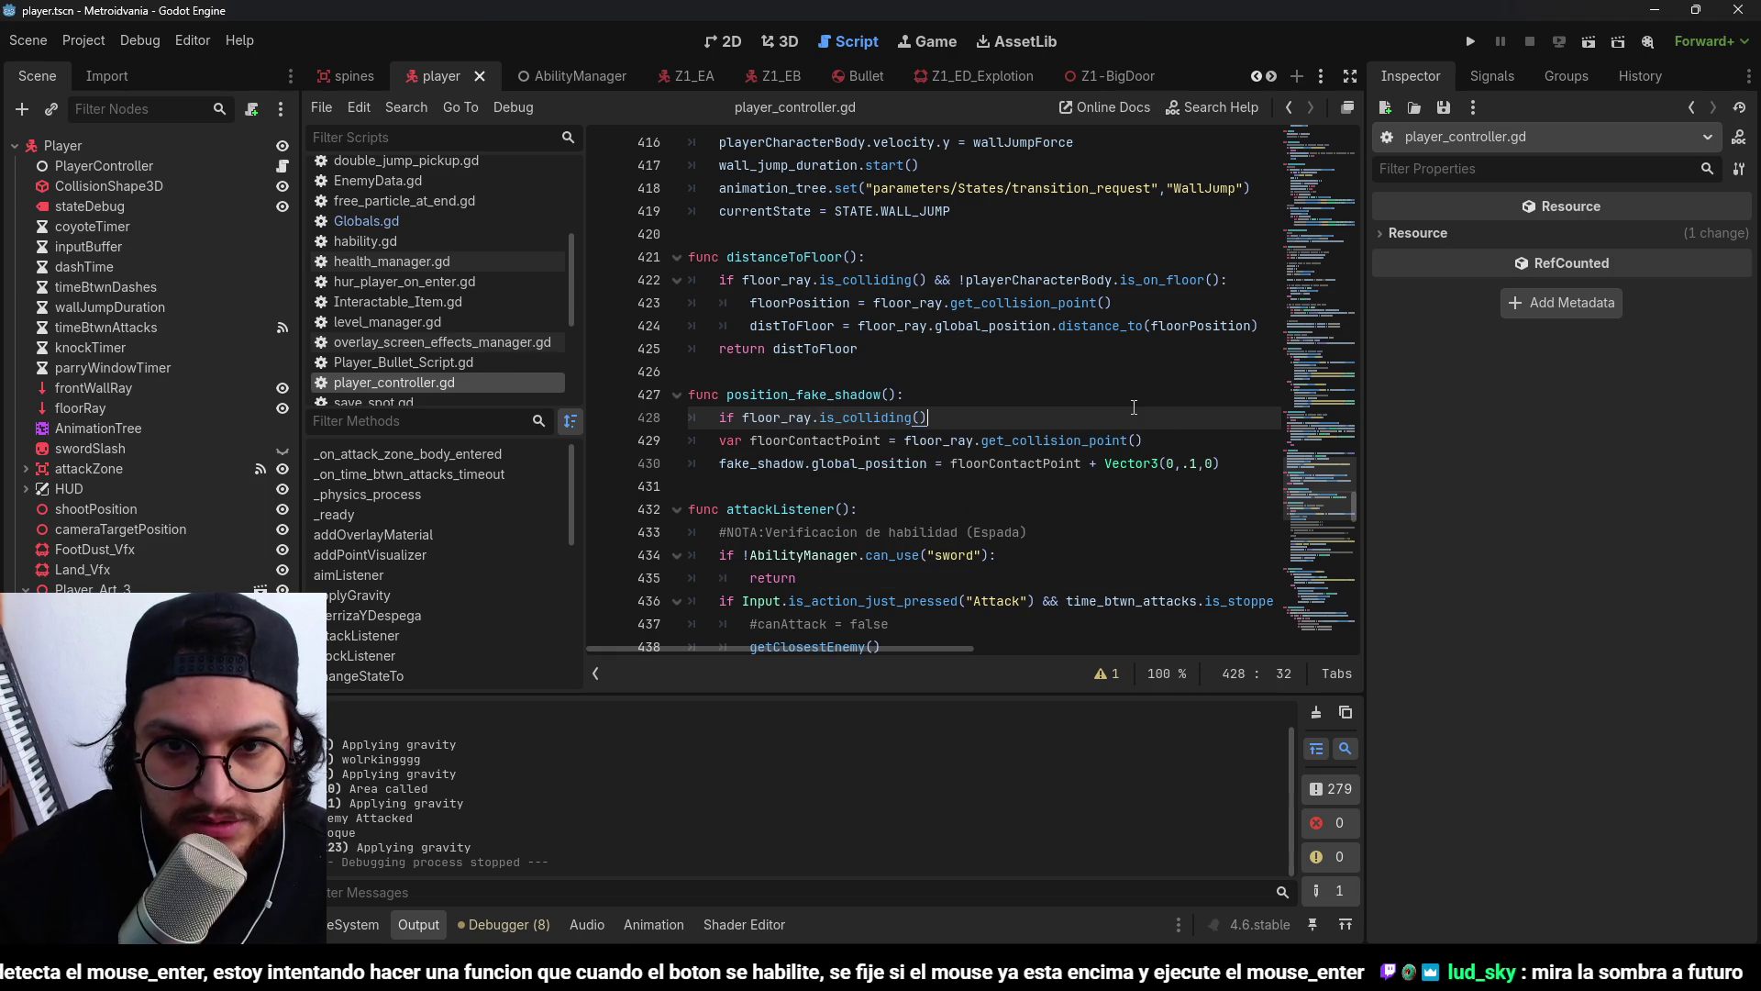
left_click_drag(775, 496, 716, 441)
key("Tab")
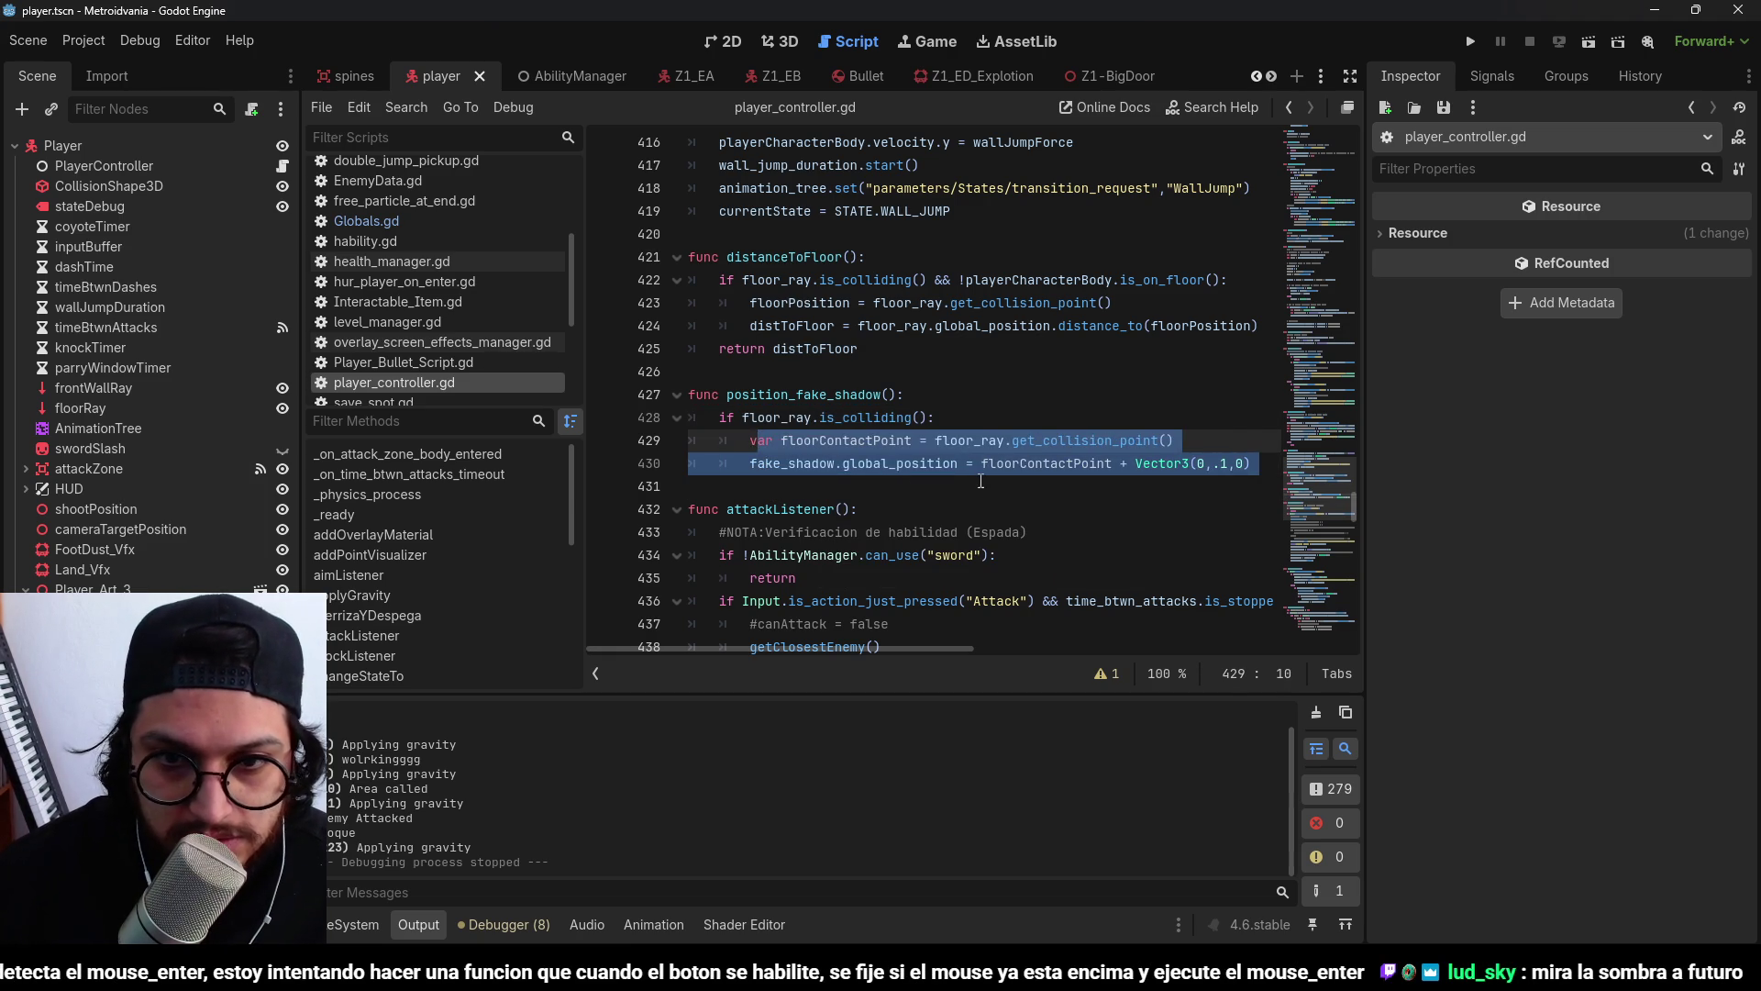
Add an else: branch after the floor-ray if block.
left_click(887, 467)
key("End")
key("Return")
key("BackSpace")
type("else:")
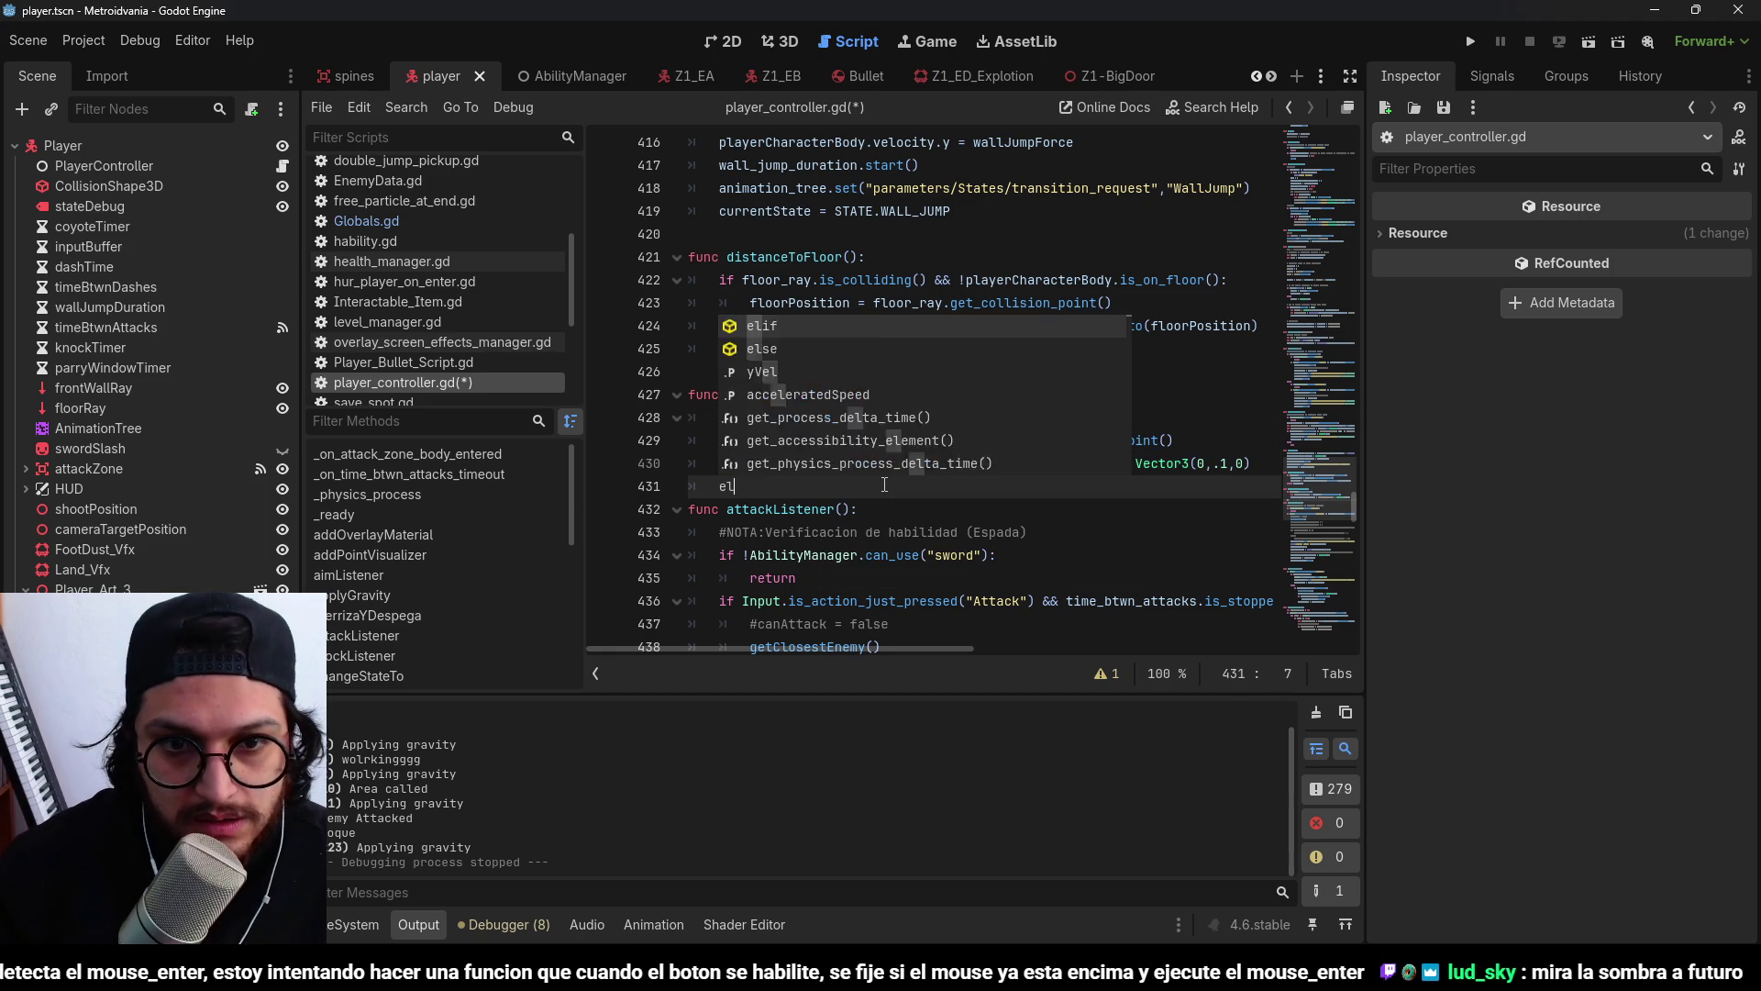
key("Return")
In the else branch, set the shadow to playerCharacterBody.global_position - Vector3(0,2,0).
left_click_drag(956, 463, 756, 465)
left_click(791, 510)
type("fake_shadow.global_positio. =")
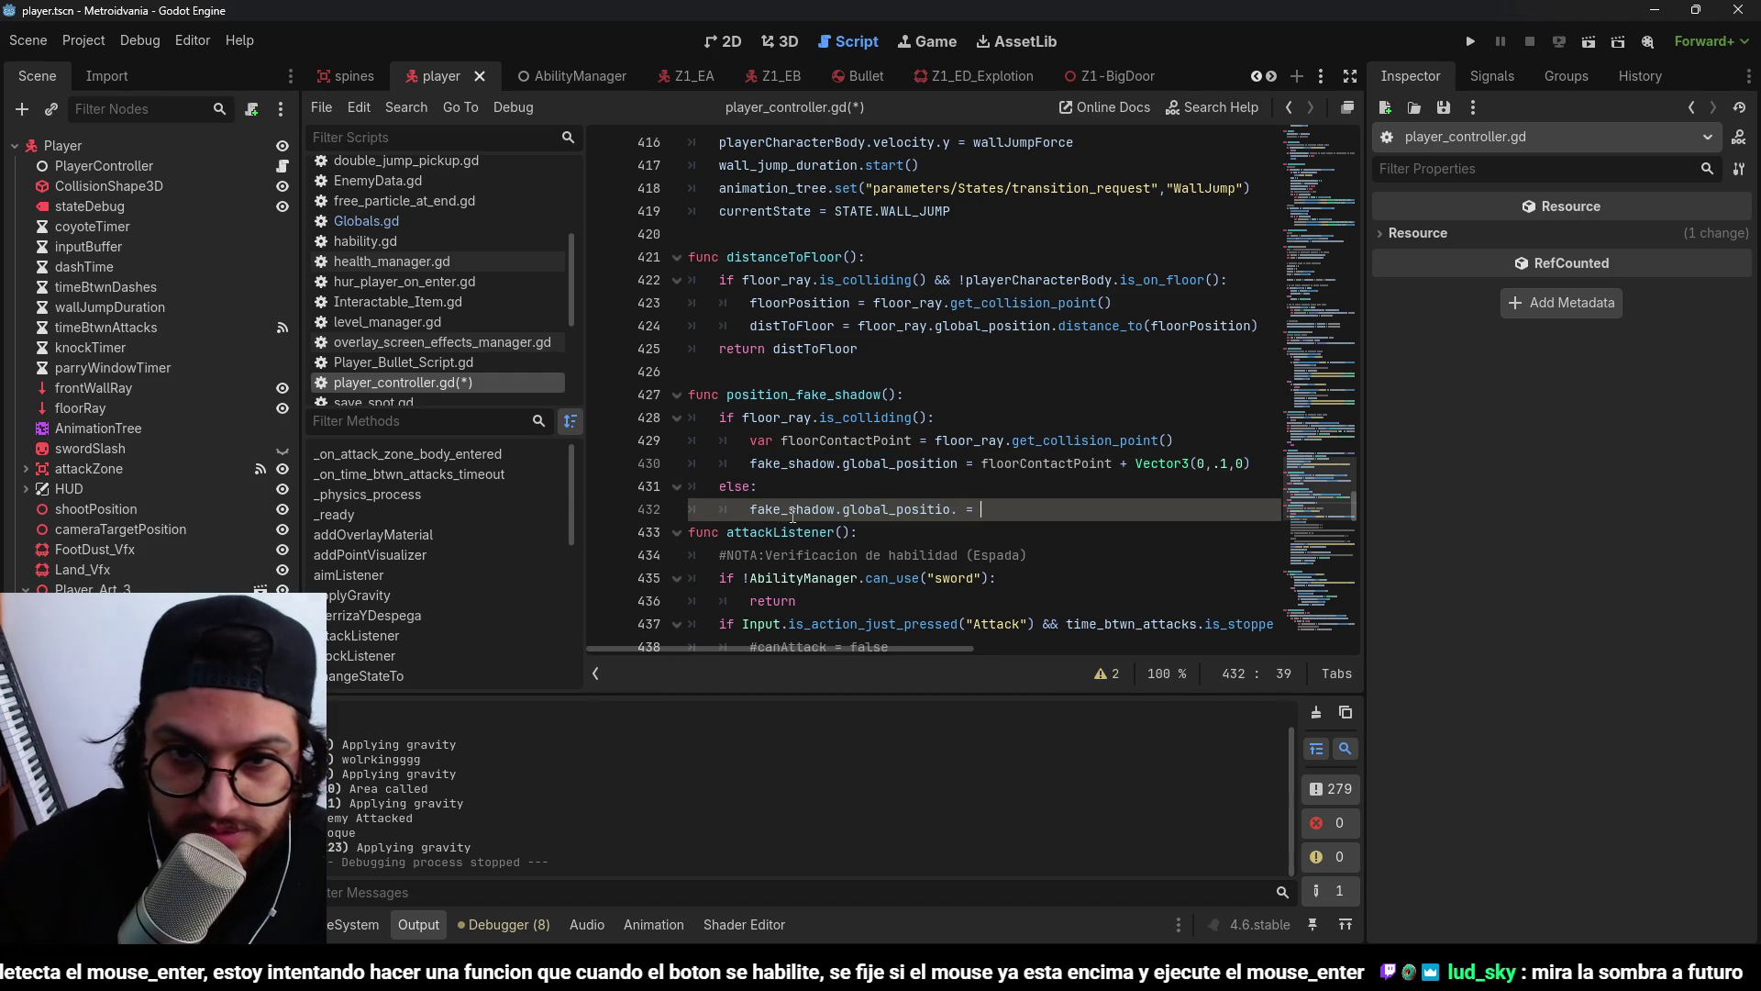
type("player")
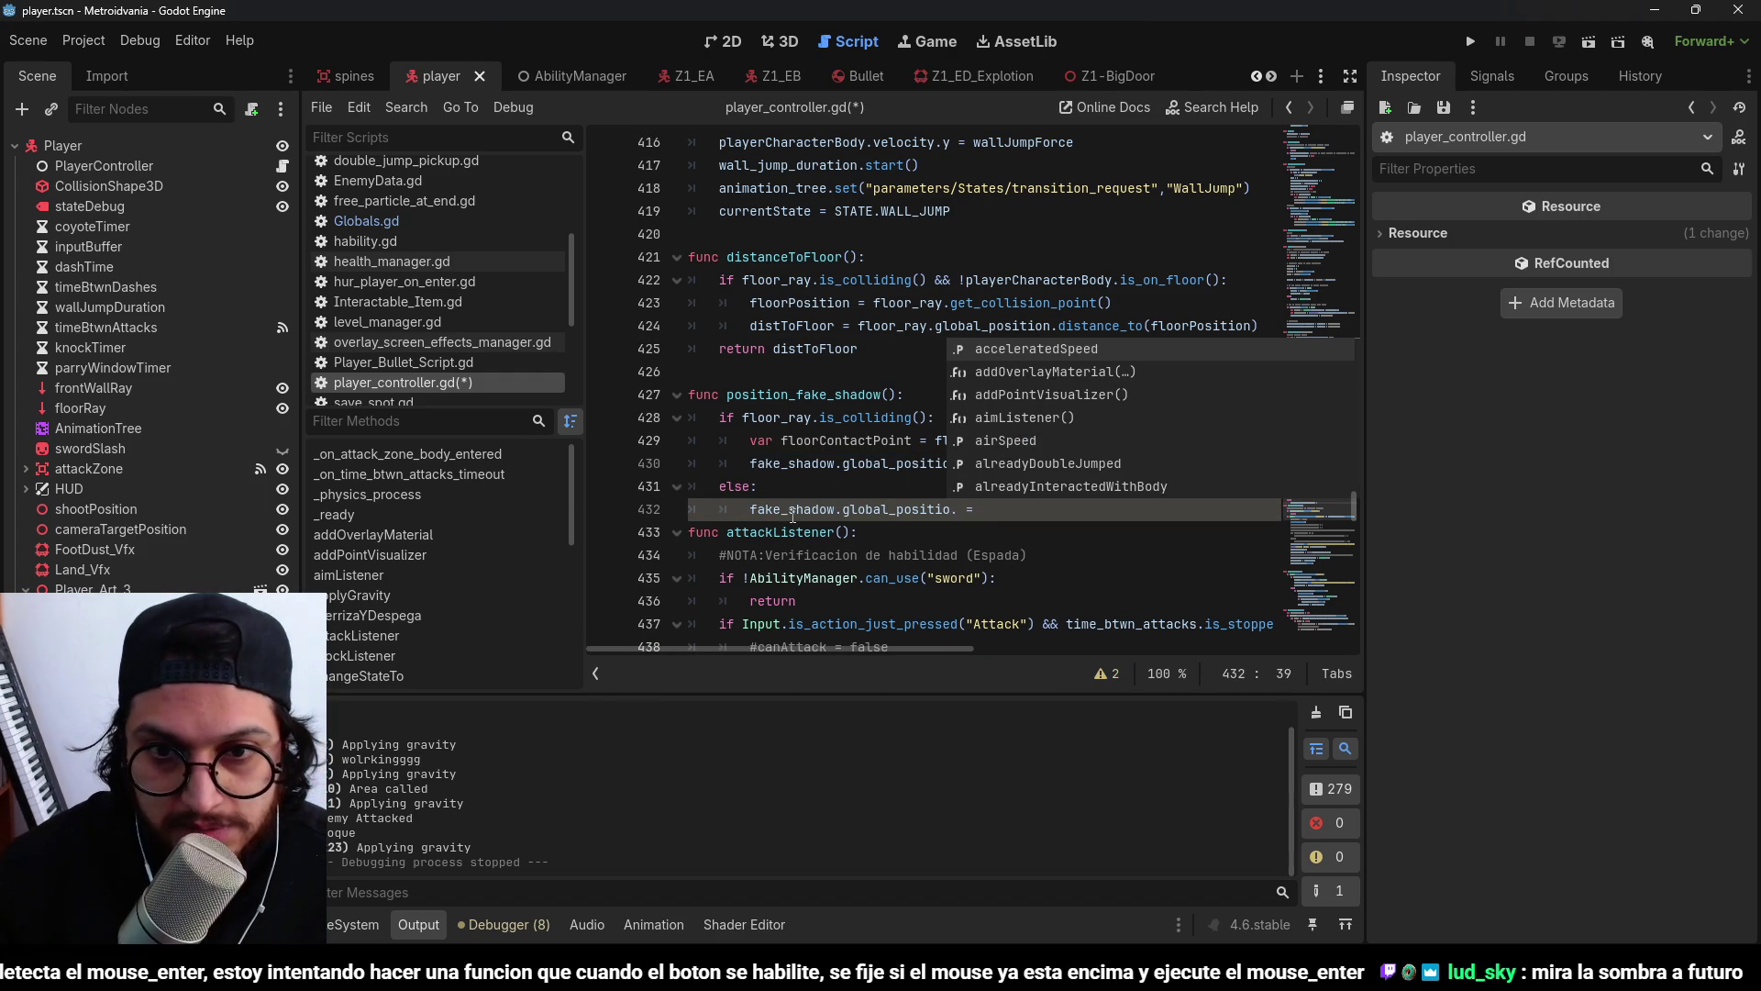
key("Return")
key("BackSpace")
key("BackSpace")
key("BackSpace")
type(".")
type("_p")
key("Return")
type("-")
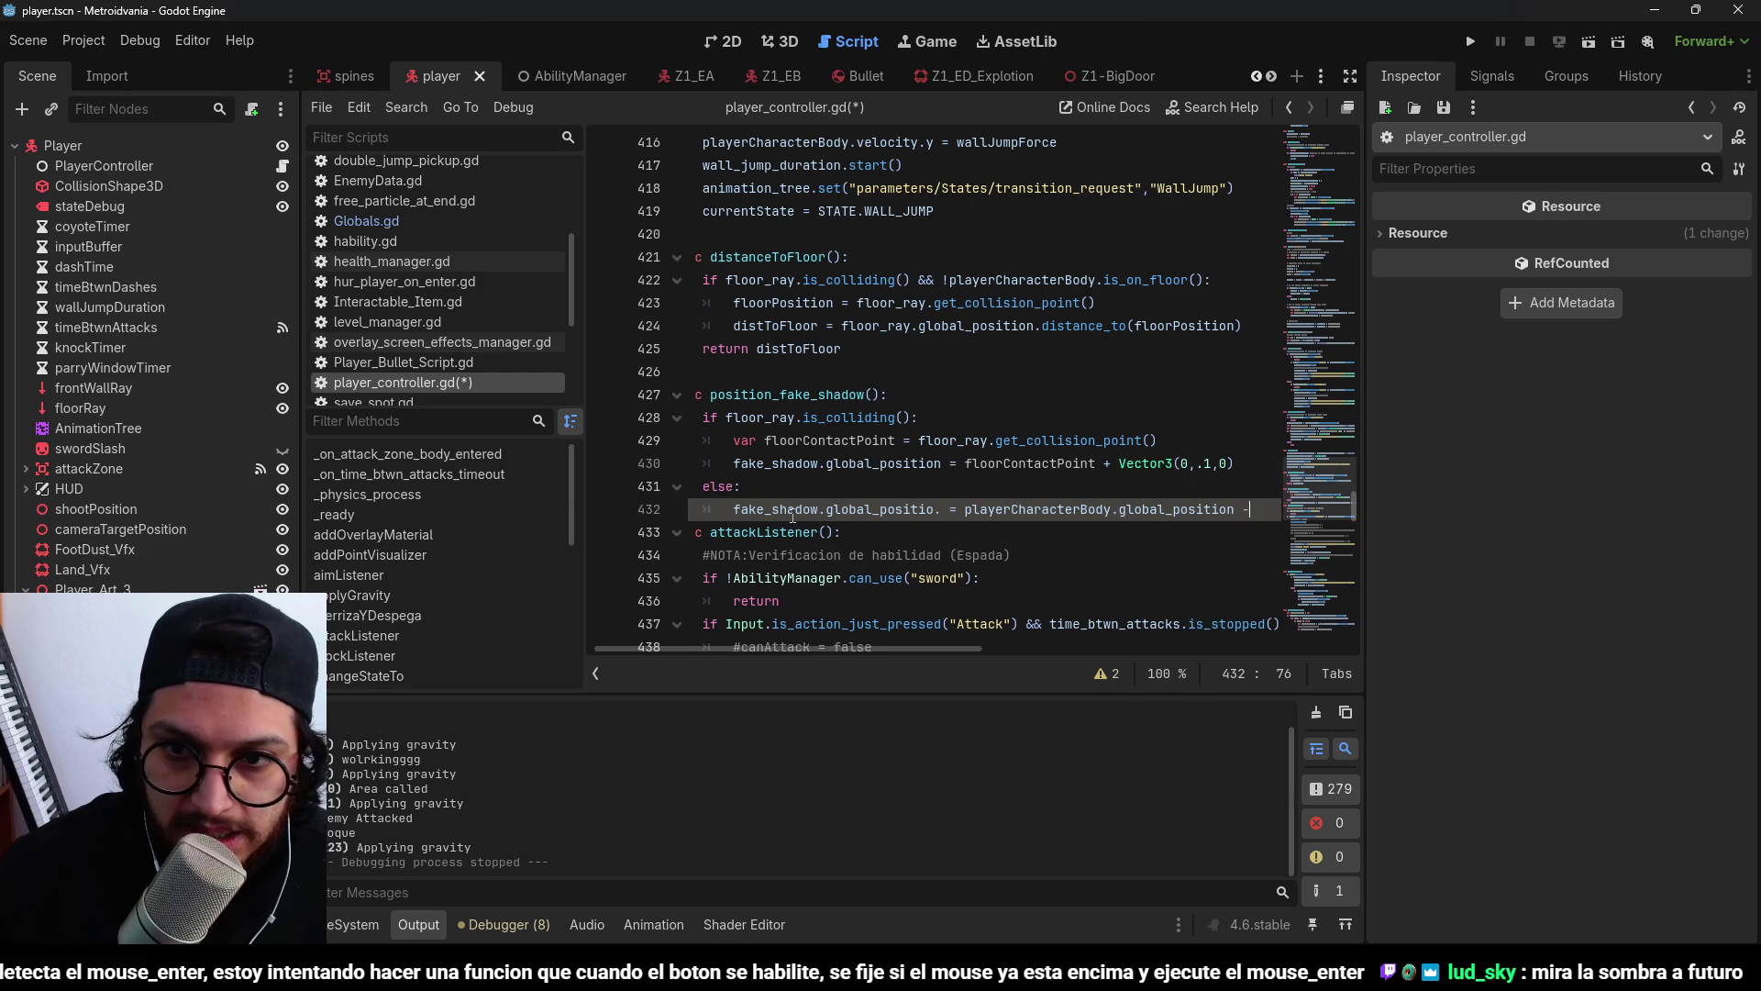
type(" Vector3(0")
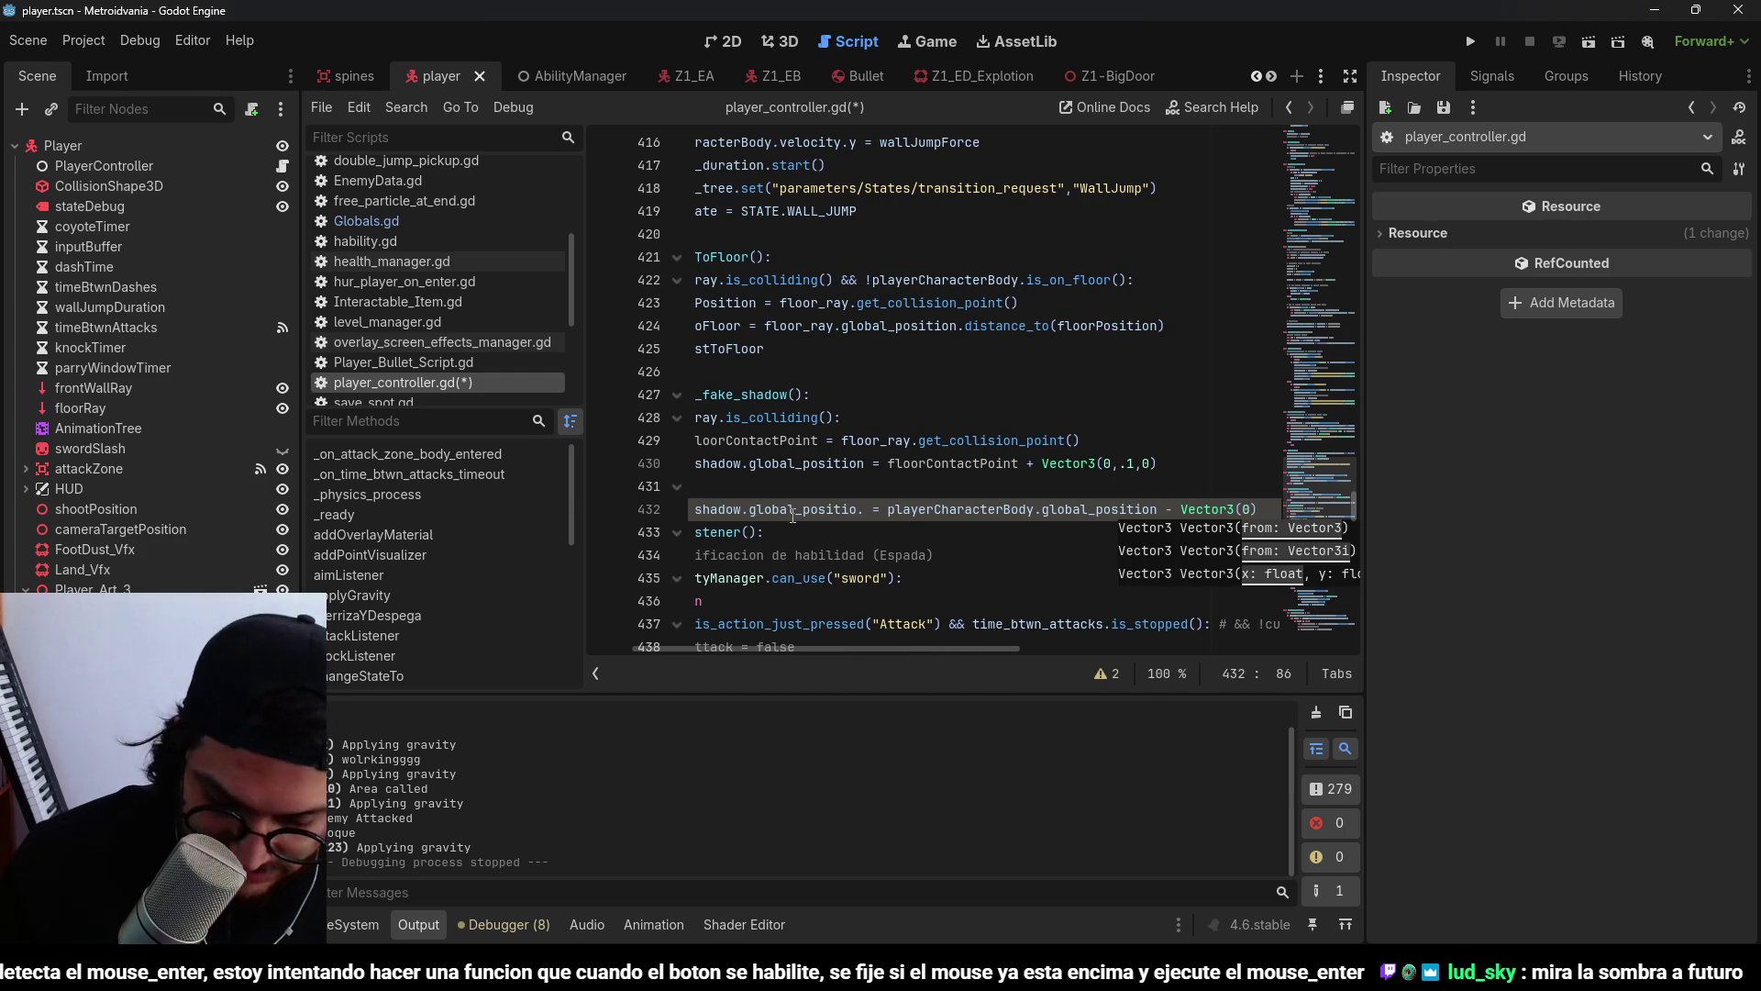
type(",2,0")
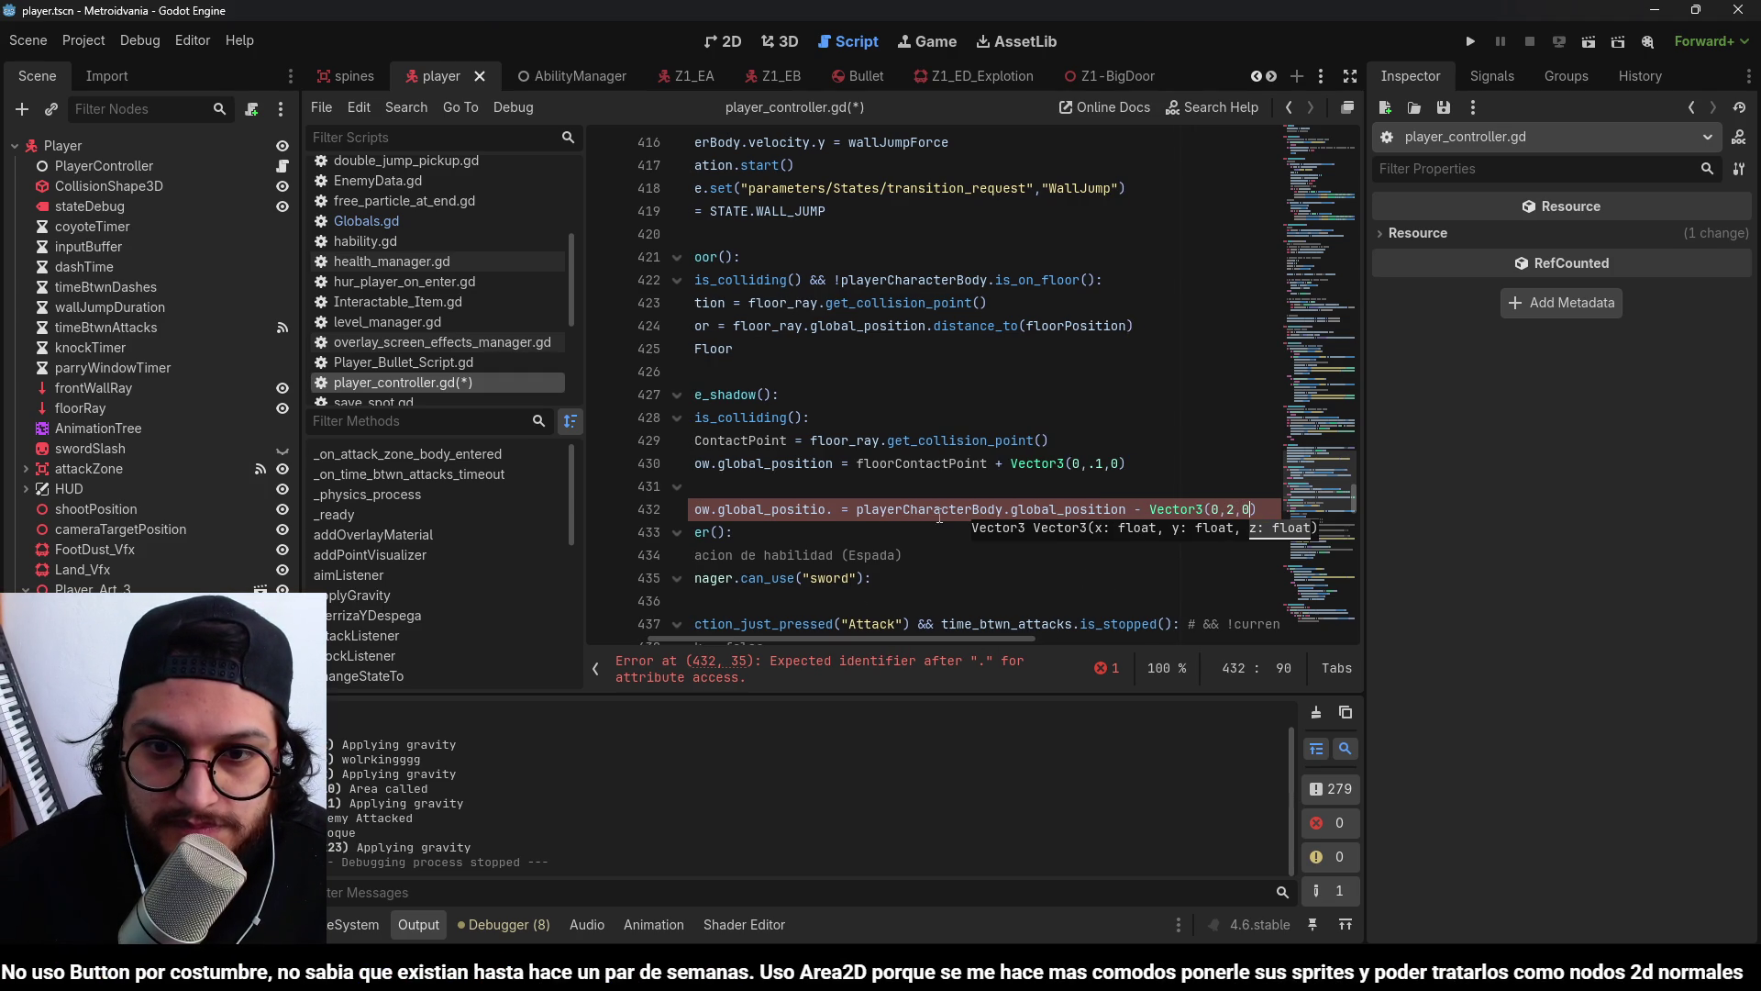
Fix the 'positio.' typo to 'position' and save player_controller.gd.
left_click(1125, 511)
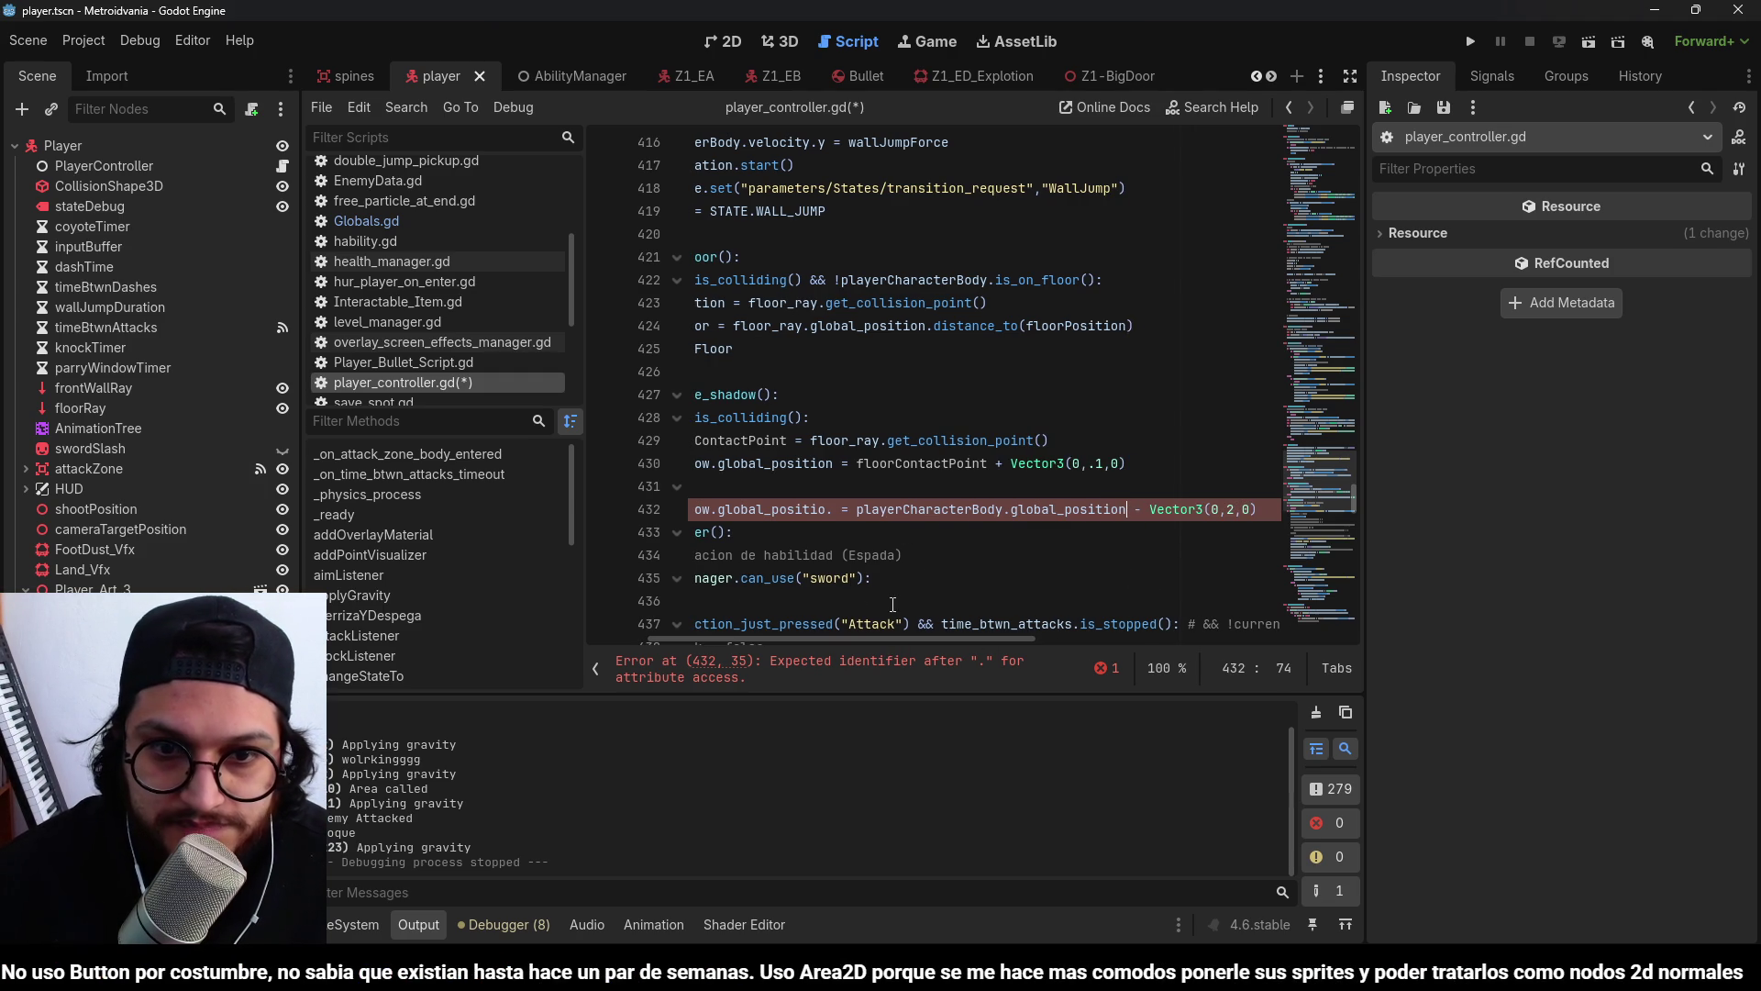
key("BackSpace")
type("n")
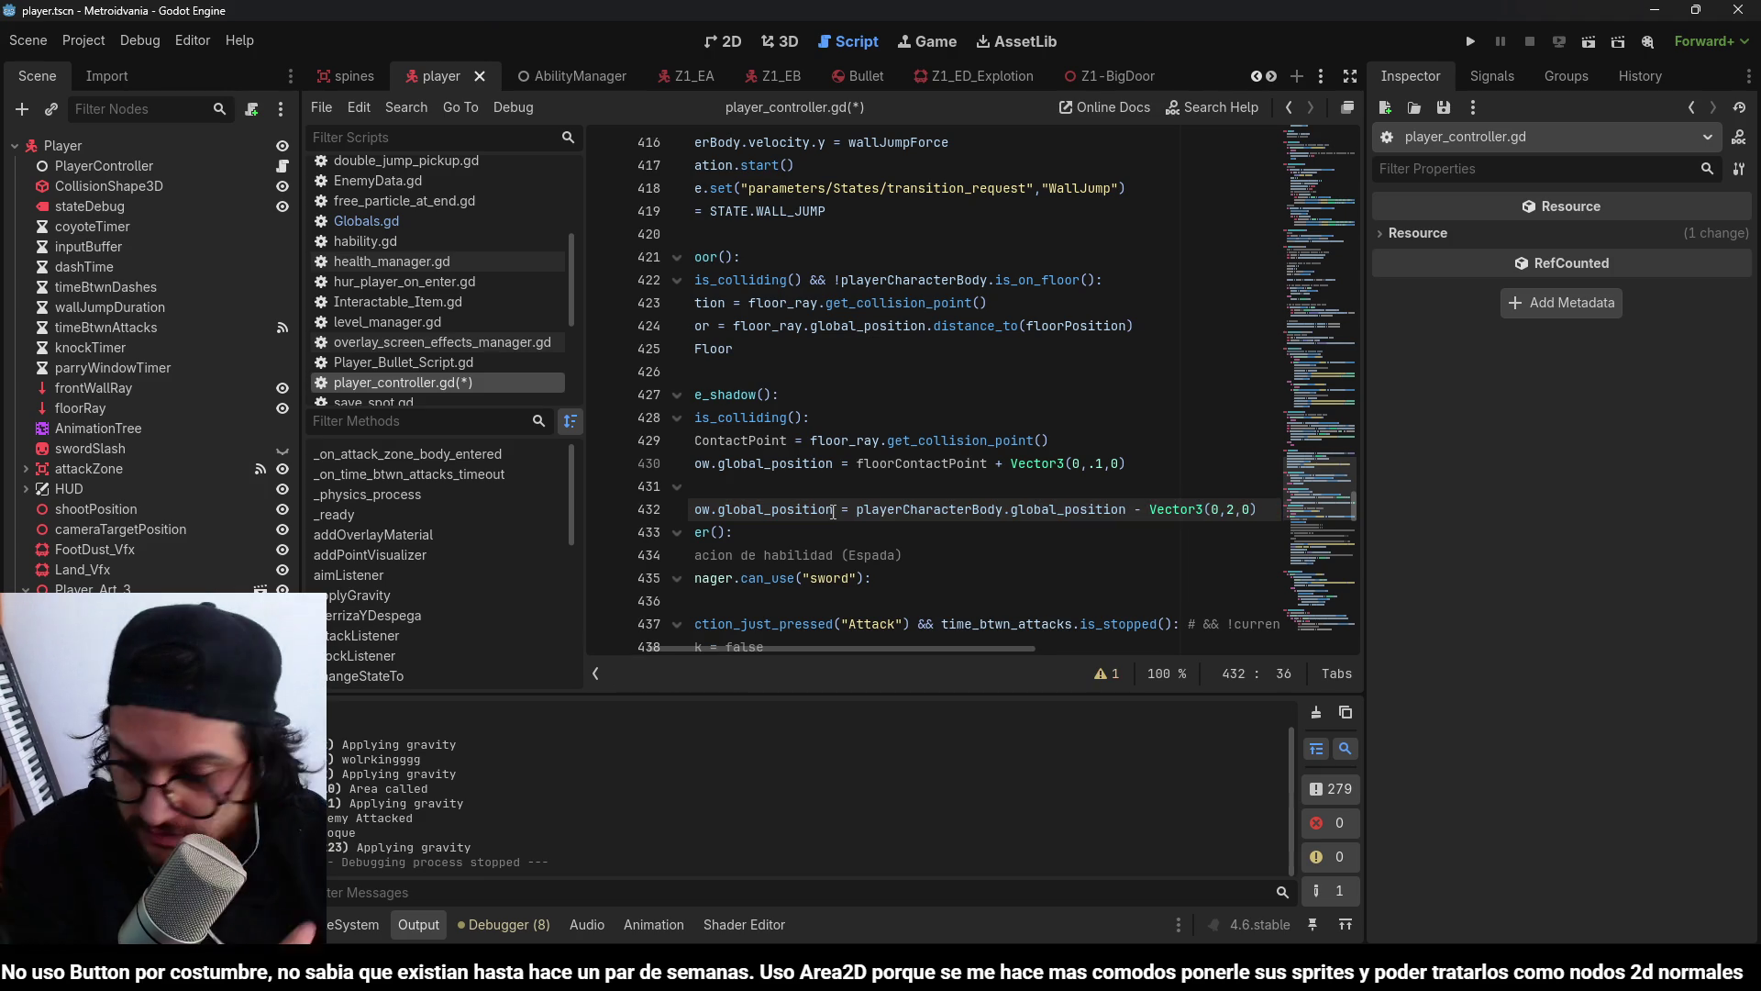
key("ctrl+s")
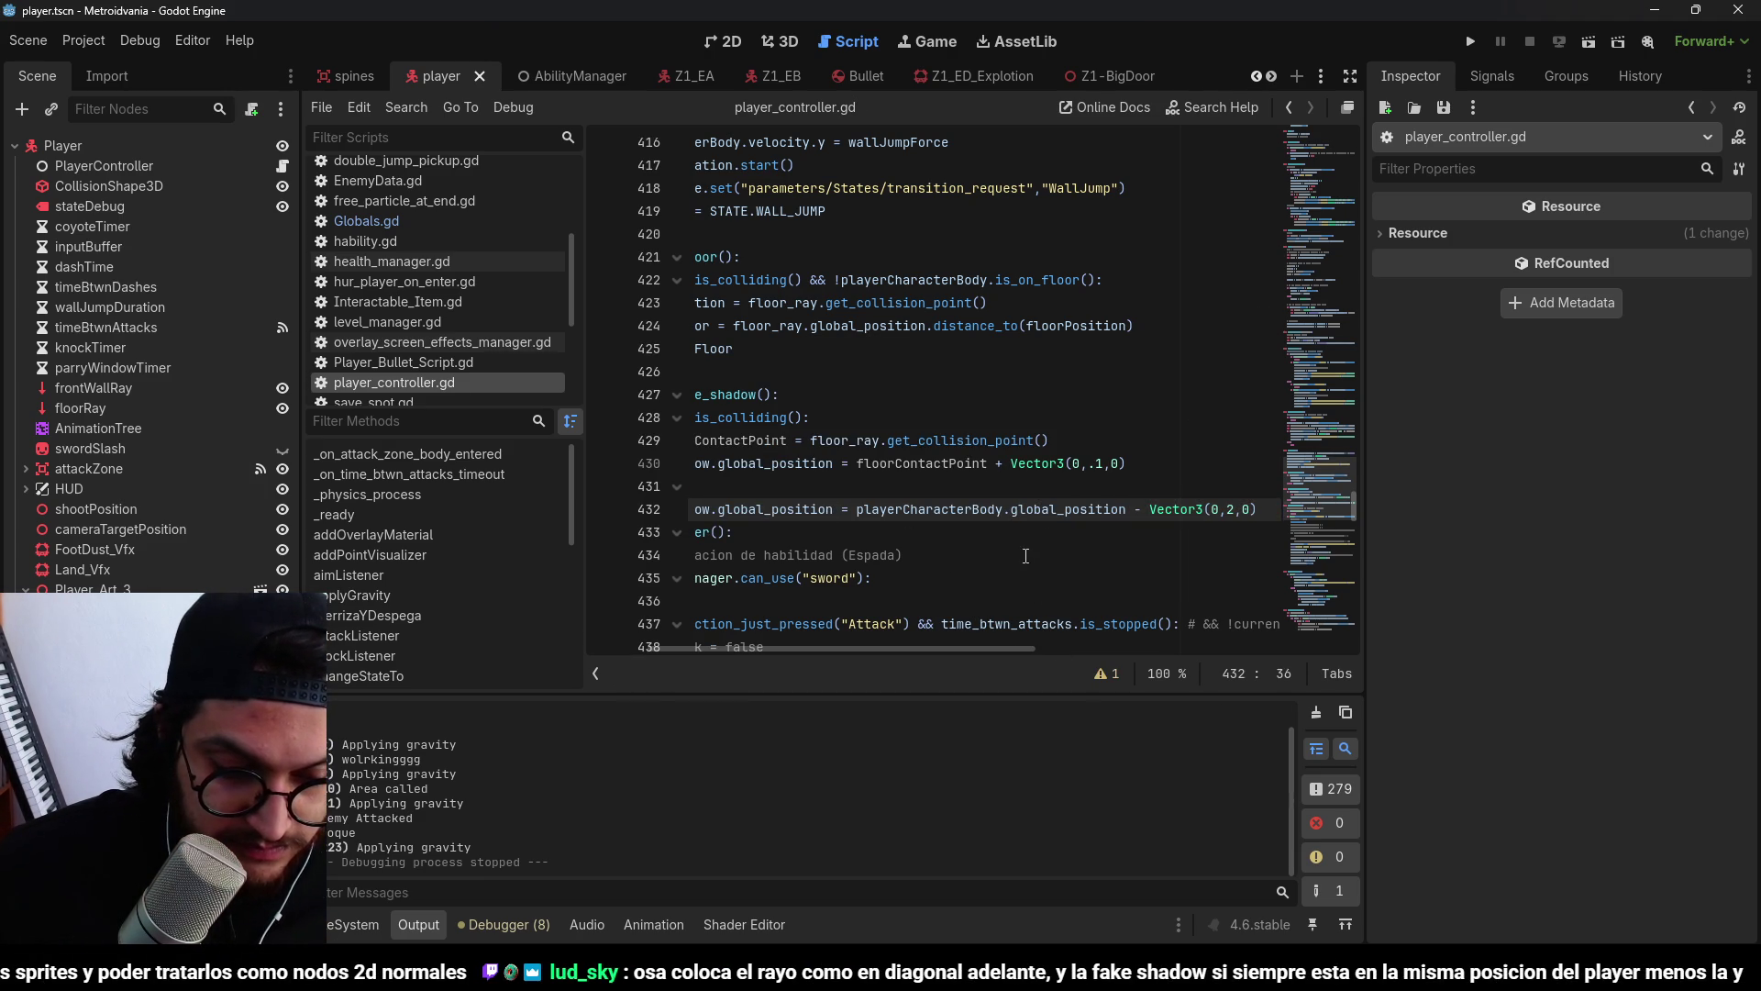
mouse_move(1092, 520)
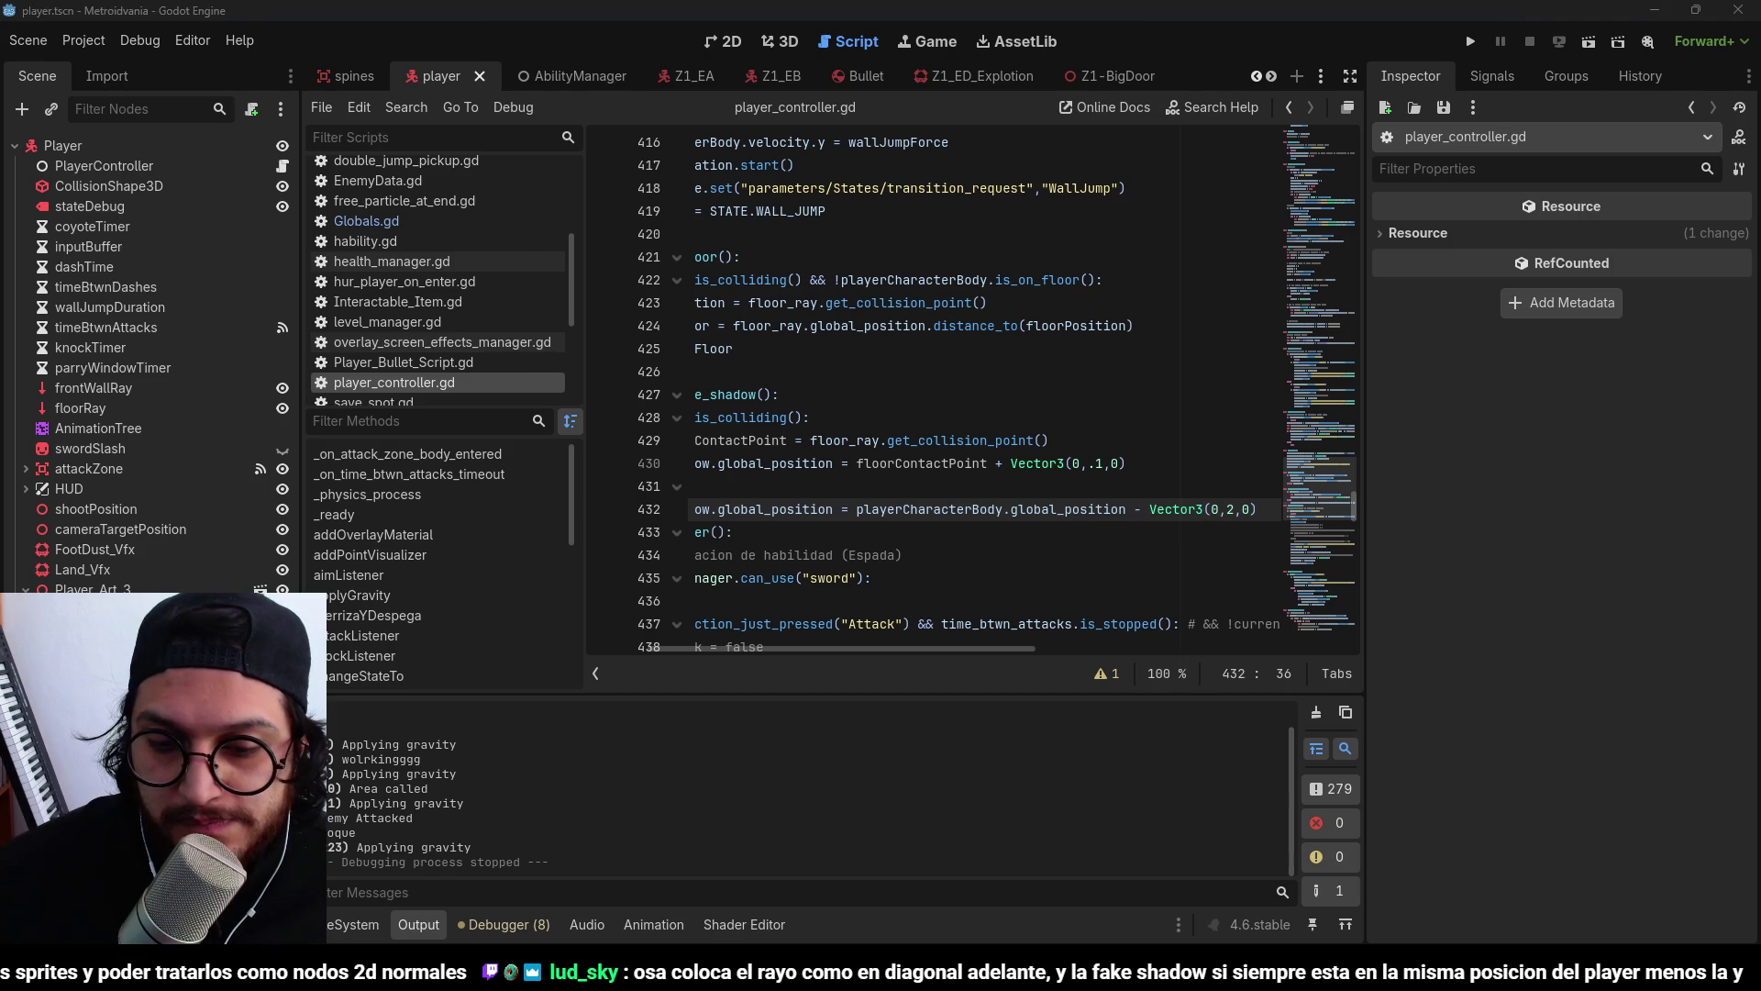
key("alt+Tab")
Delete the Button and add an Area2D under Control named FakeButton.
left_click(91, 165)
key("Delete")
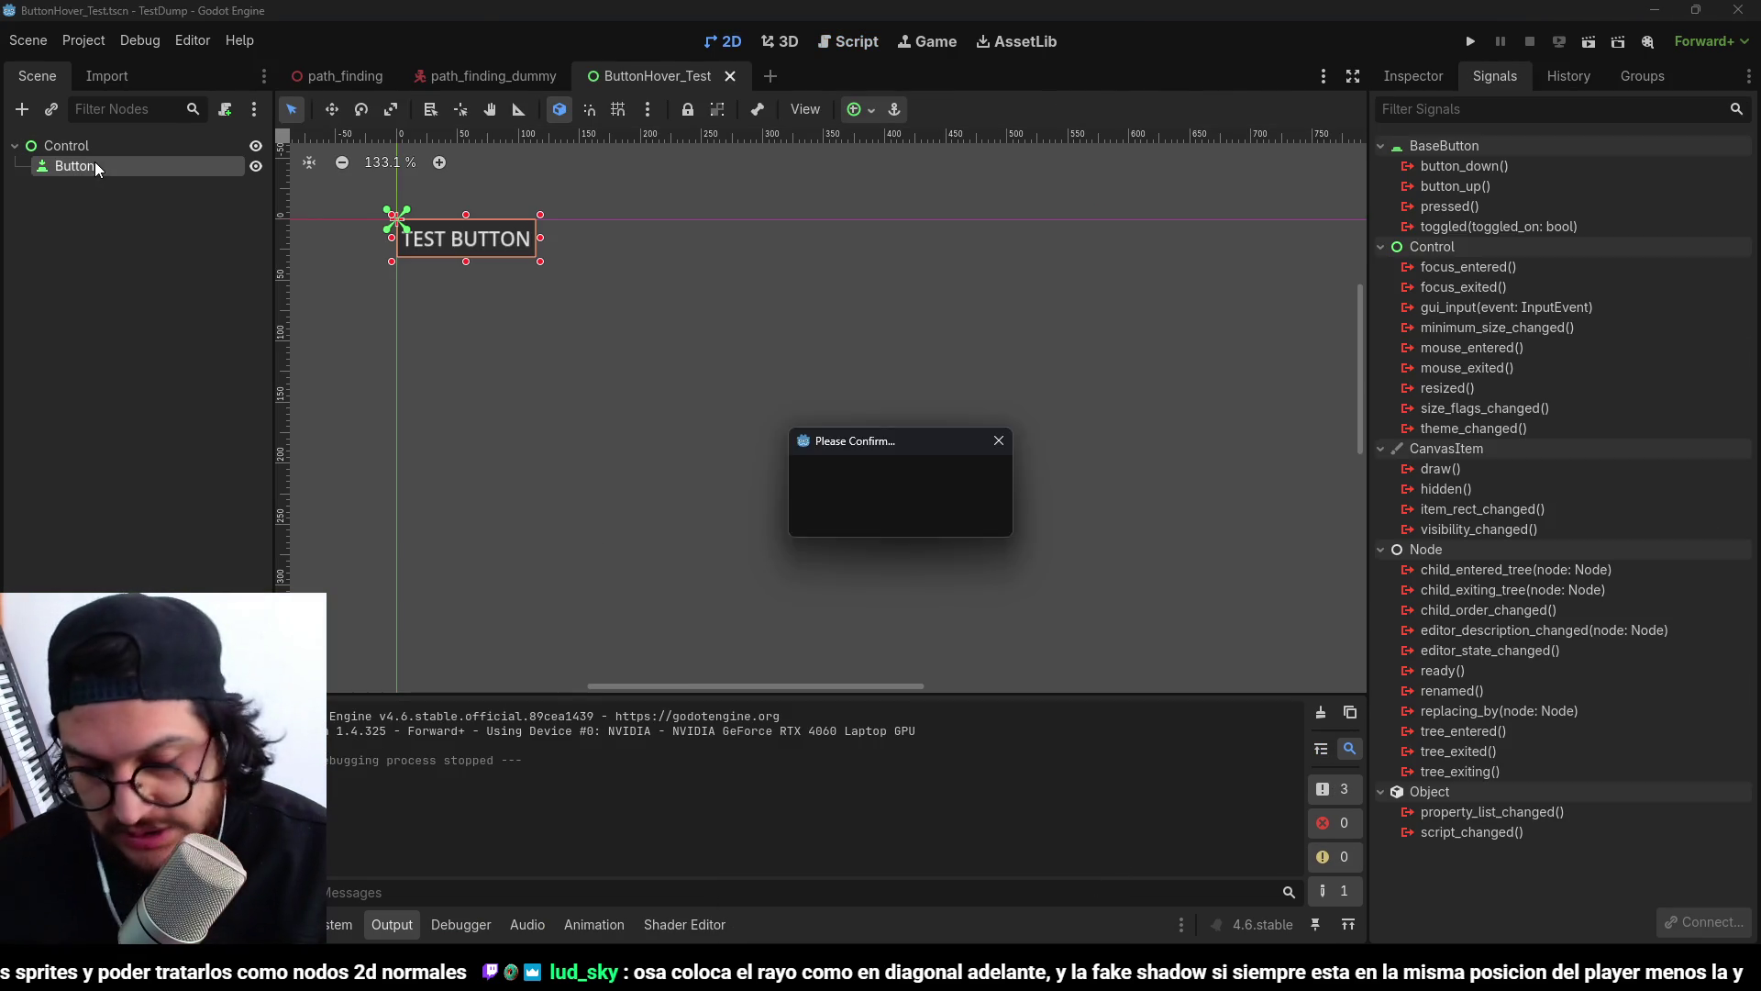
key("Return")
left_click(89, 151)
key("ctrl+a")
type("area2d")
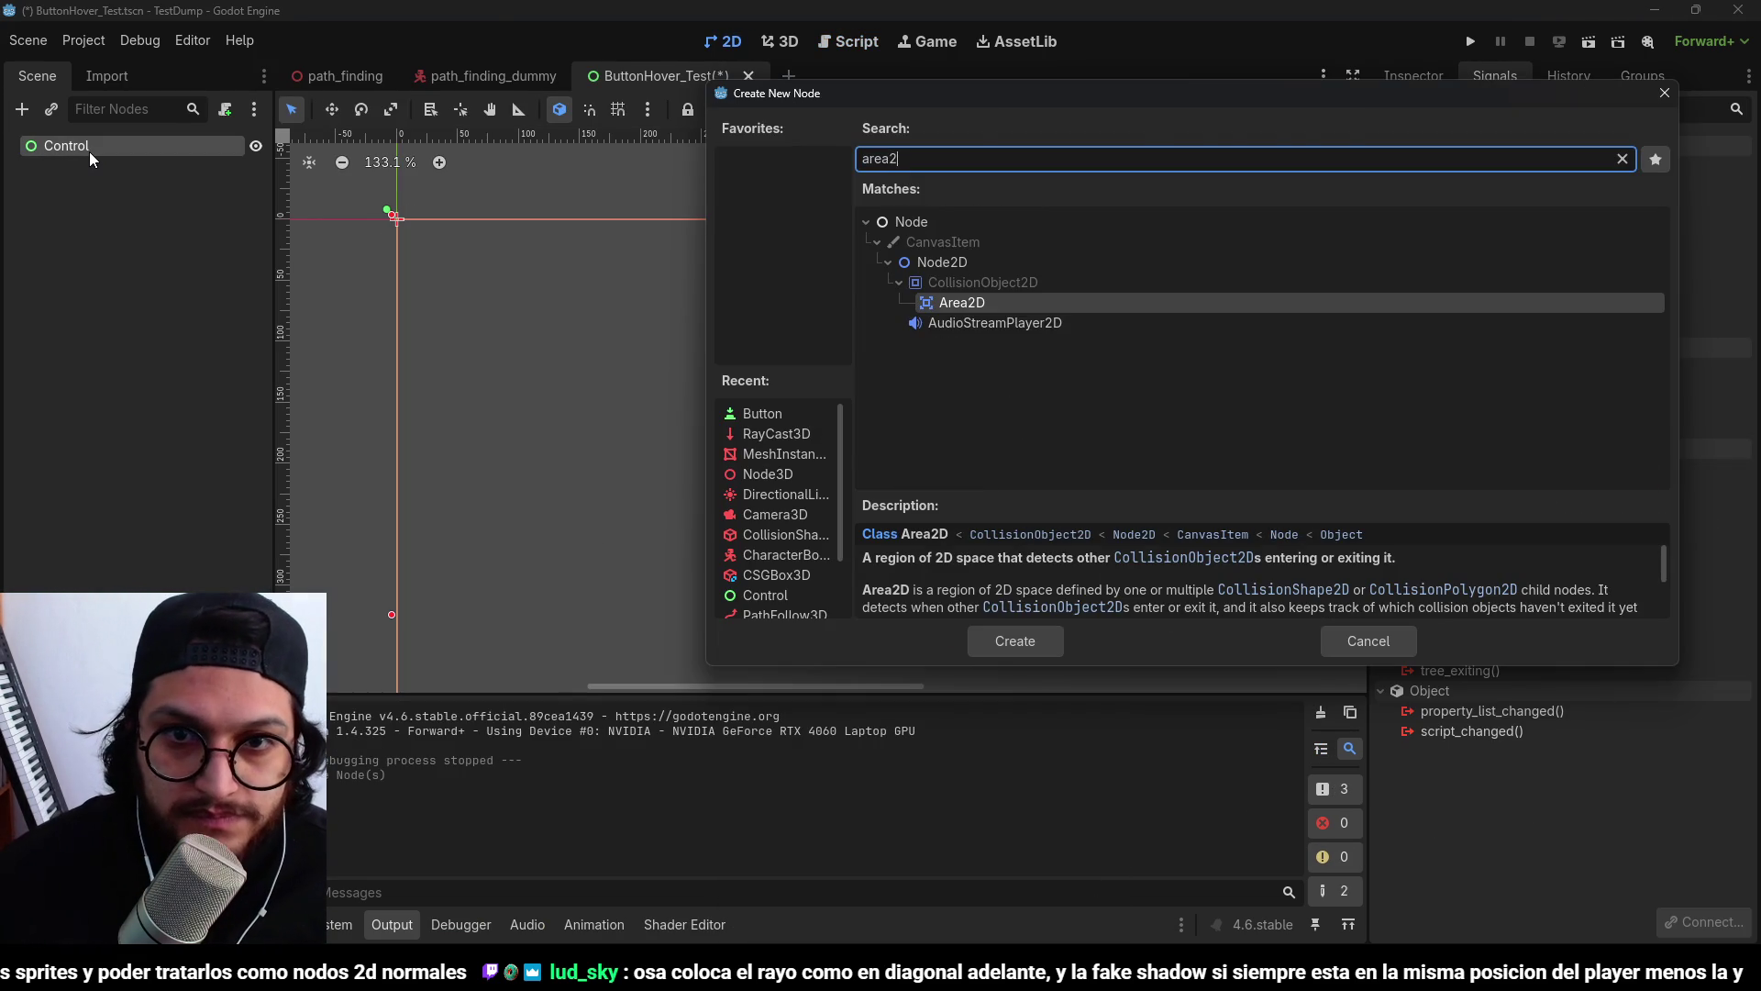
key("Return")
double_click(103, 165)
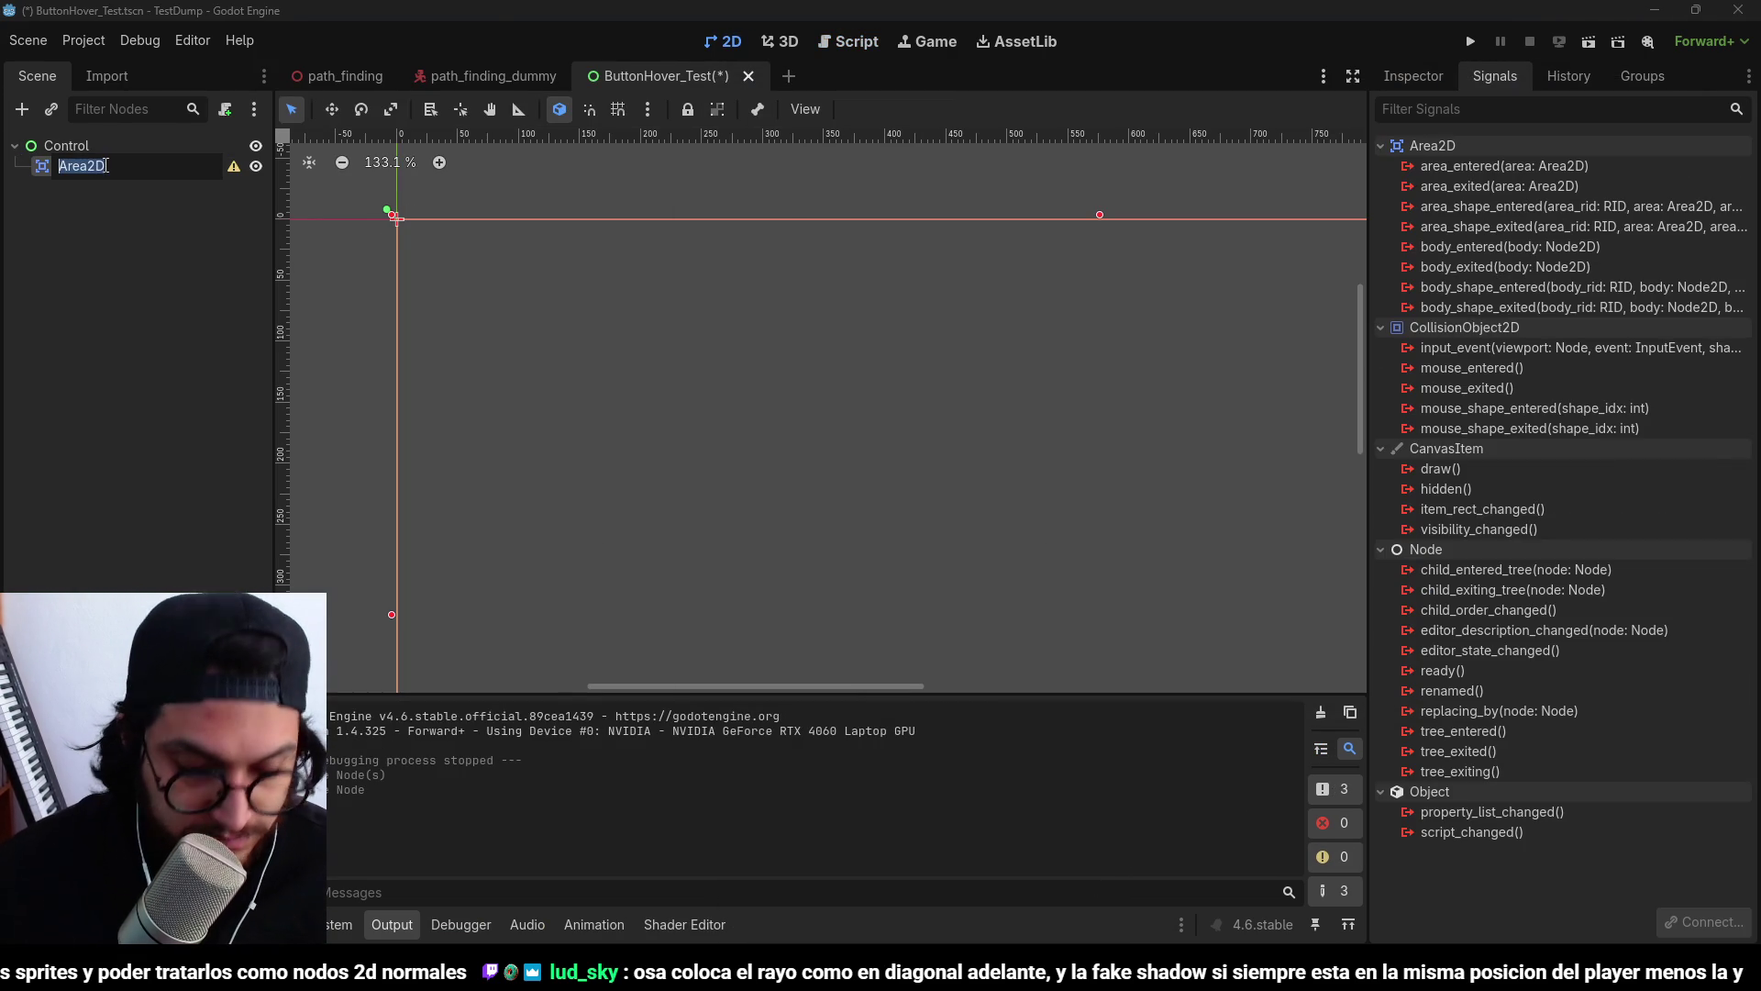
type("FakeButton")
key("Return")
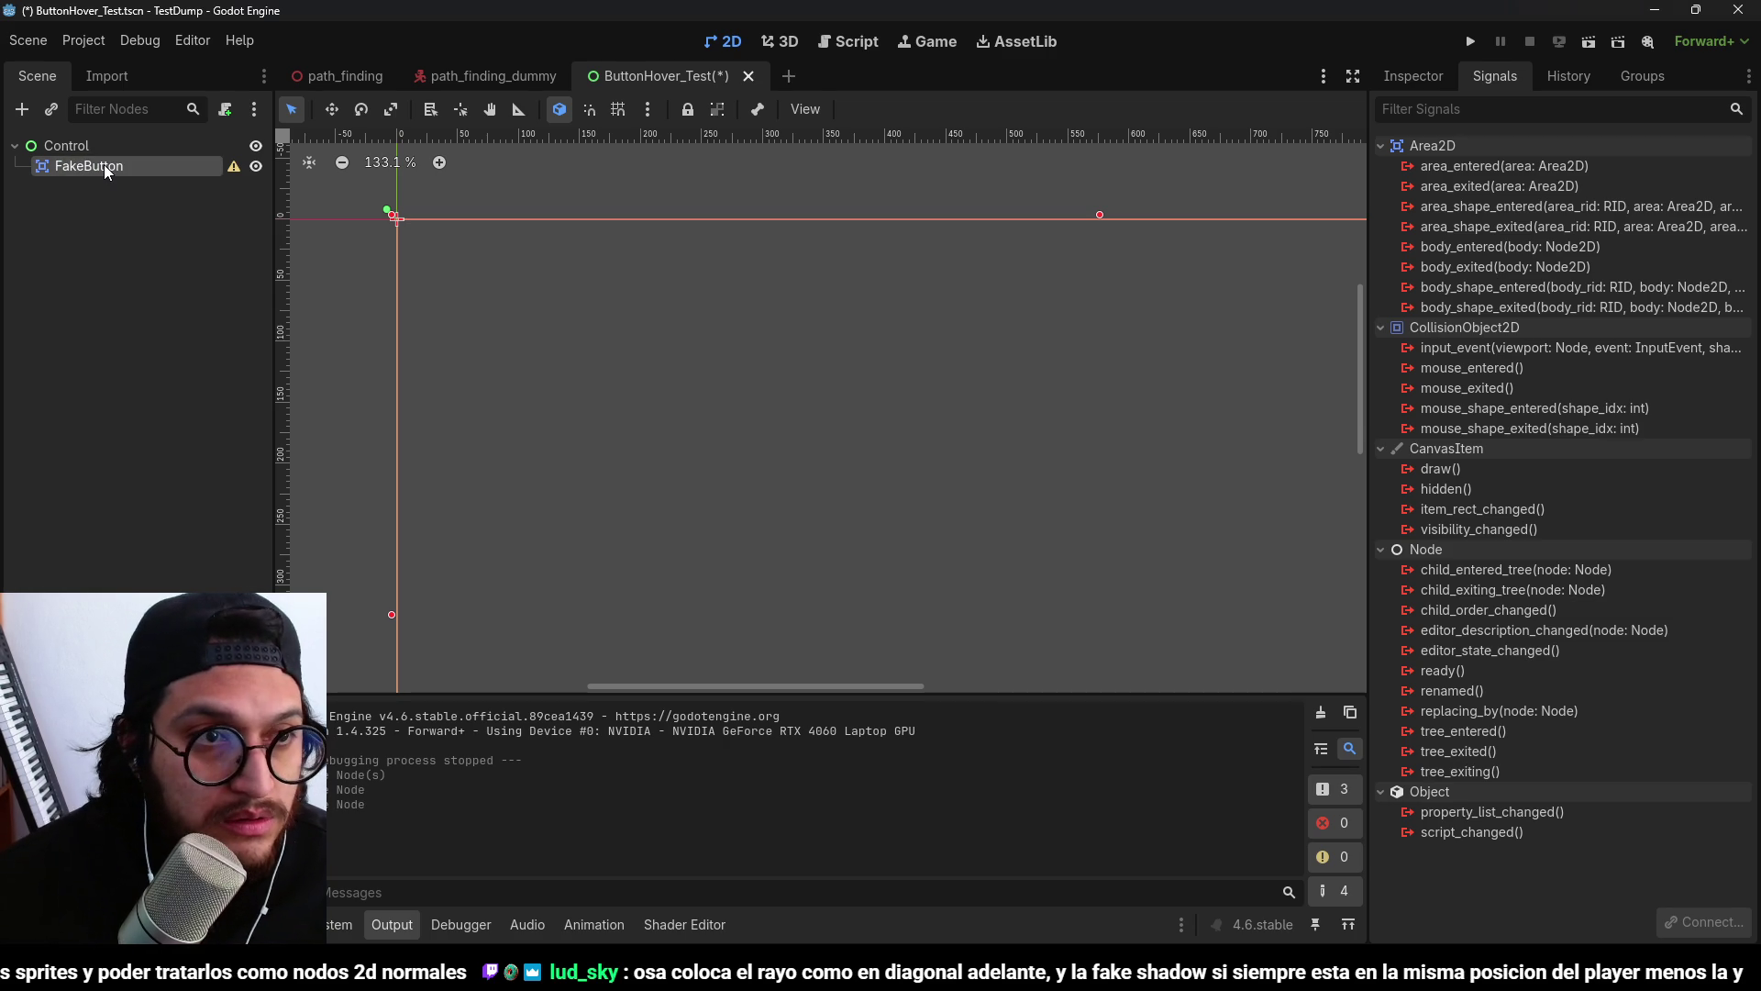
Add ColorRect and CollisionShape2D children under FakeButton.
key("ctrl+a")
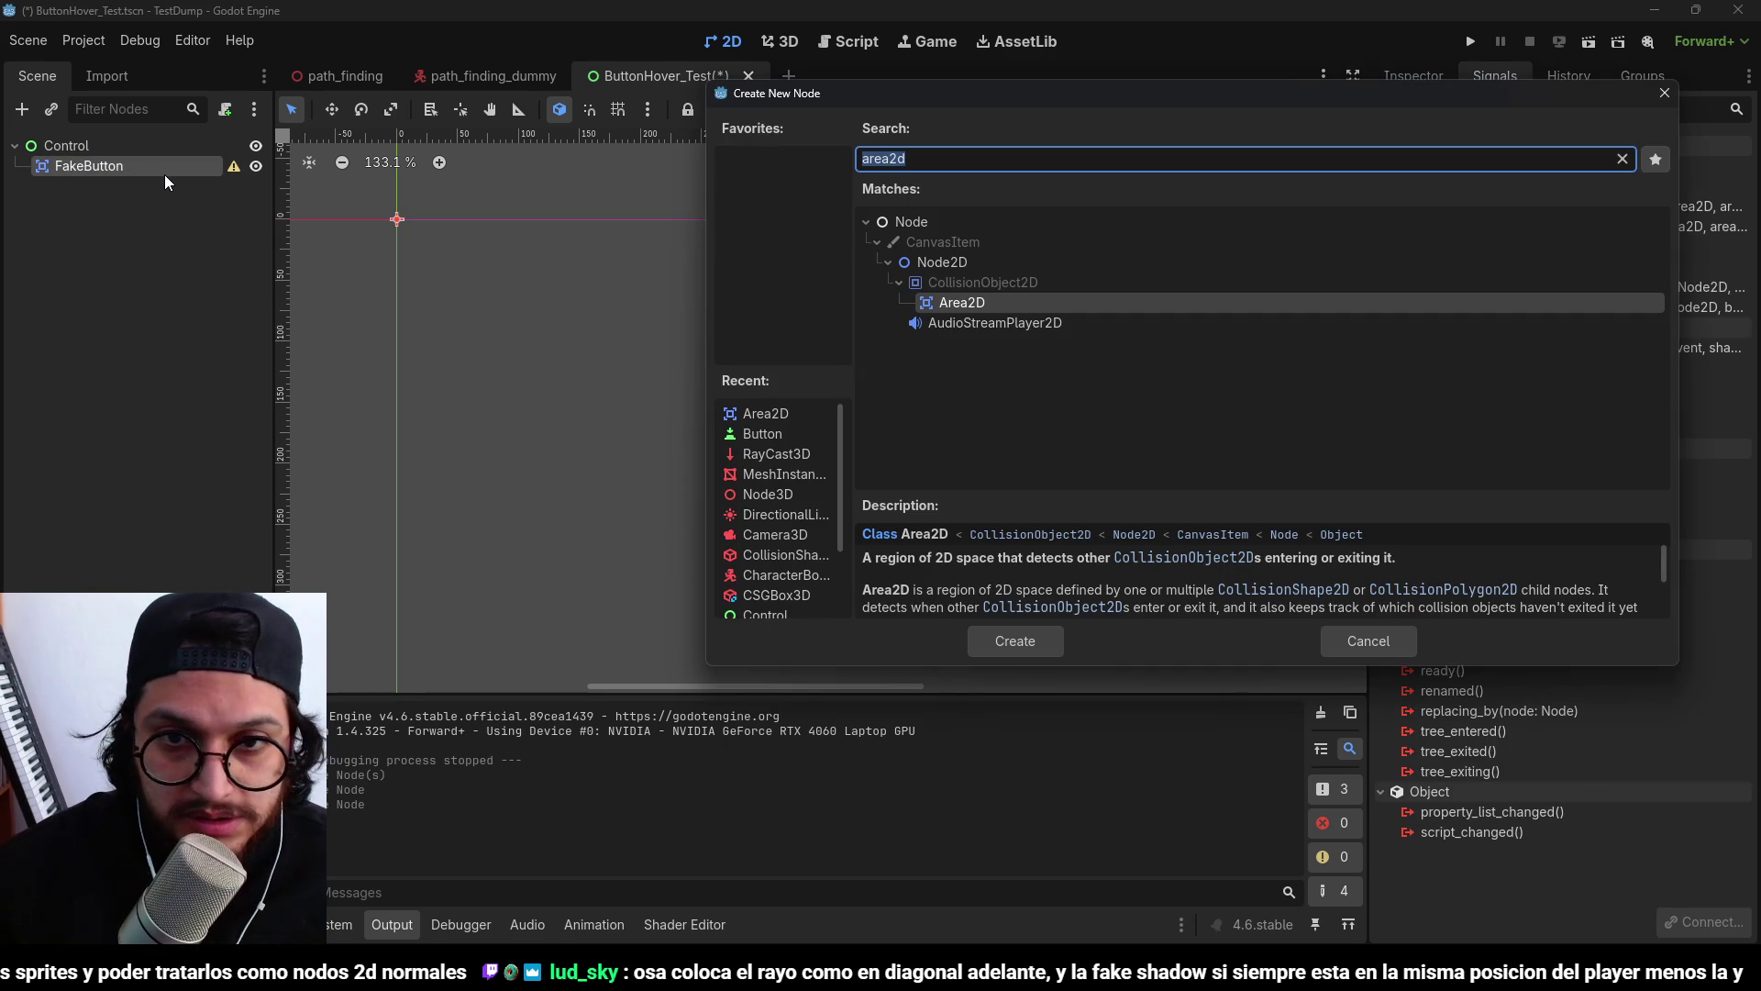
type("color")
key("Return")
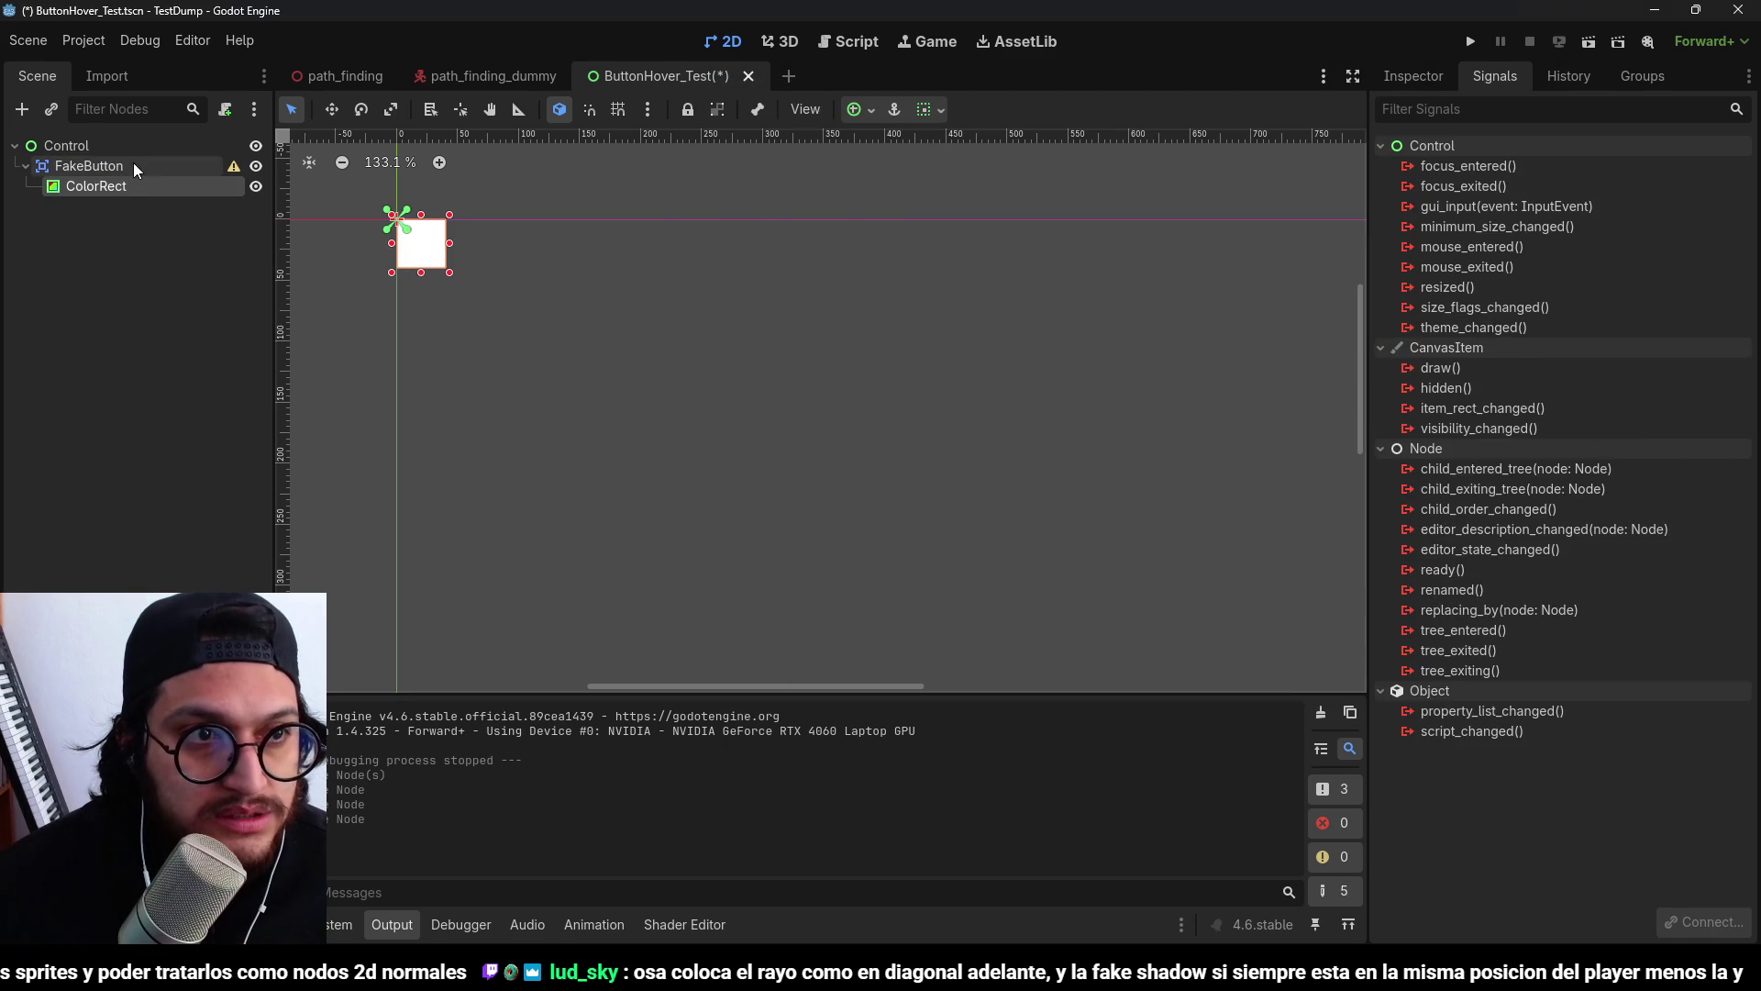
left_click(134, 165)
left_click(1413, 76)
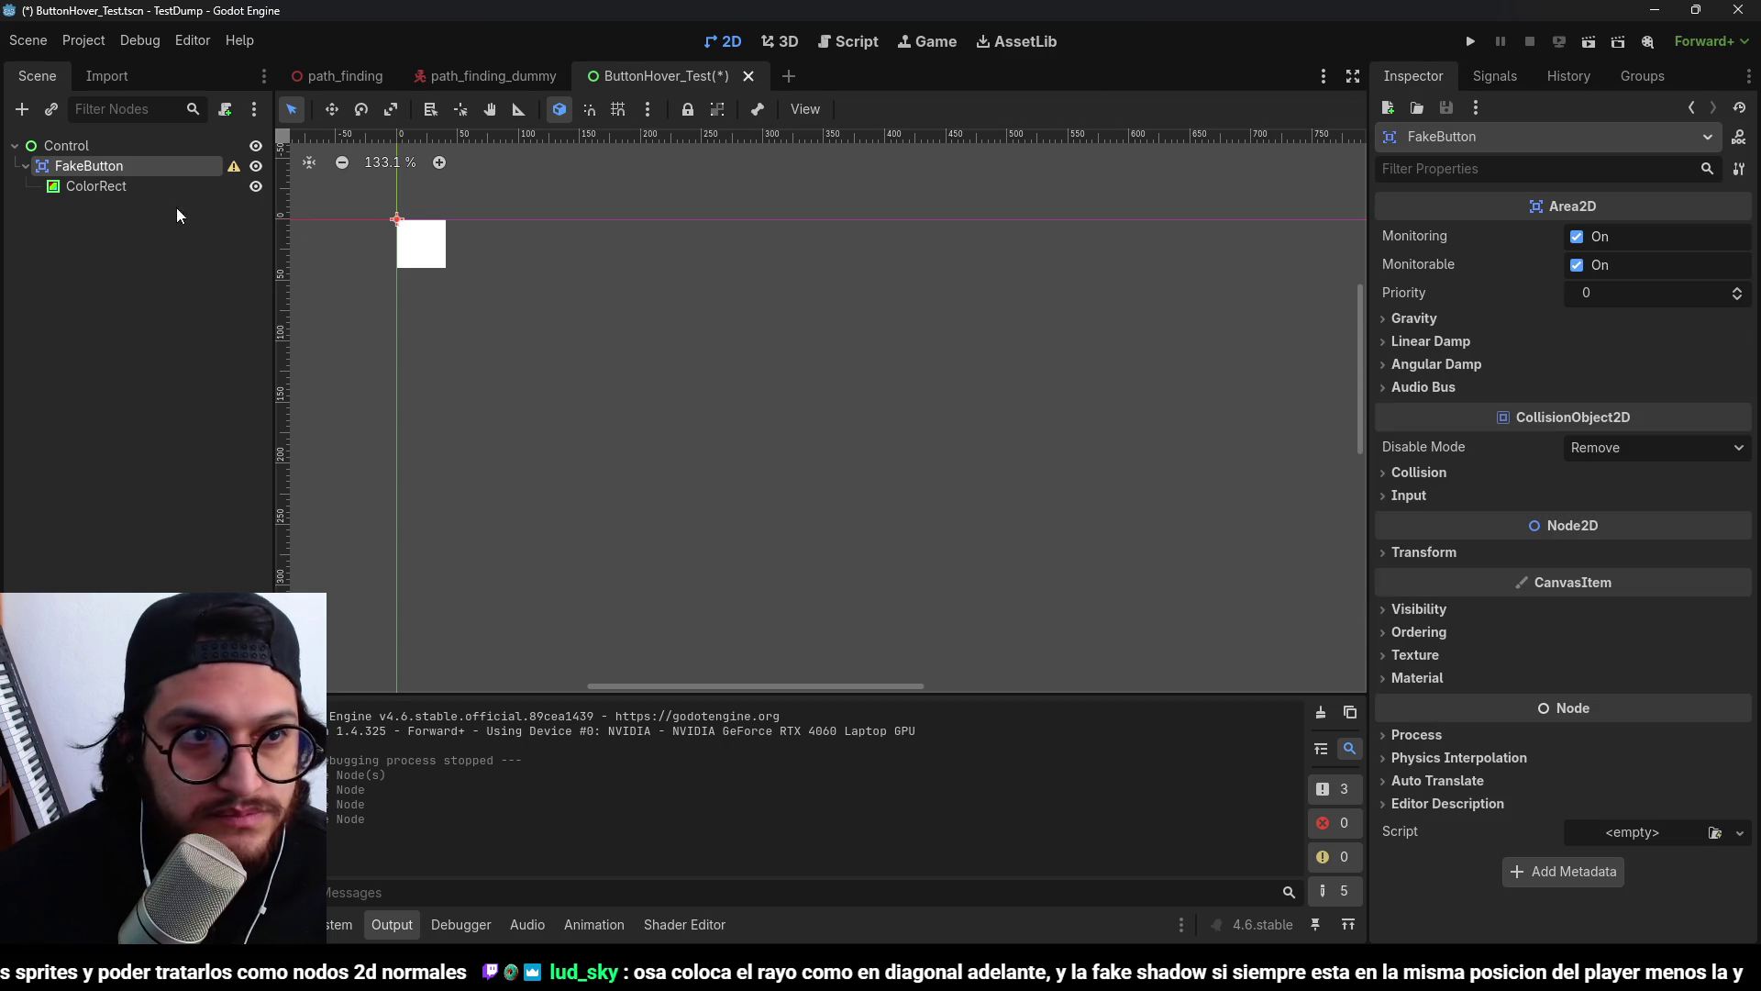
key("ctrl+a")
type("collision")
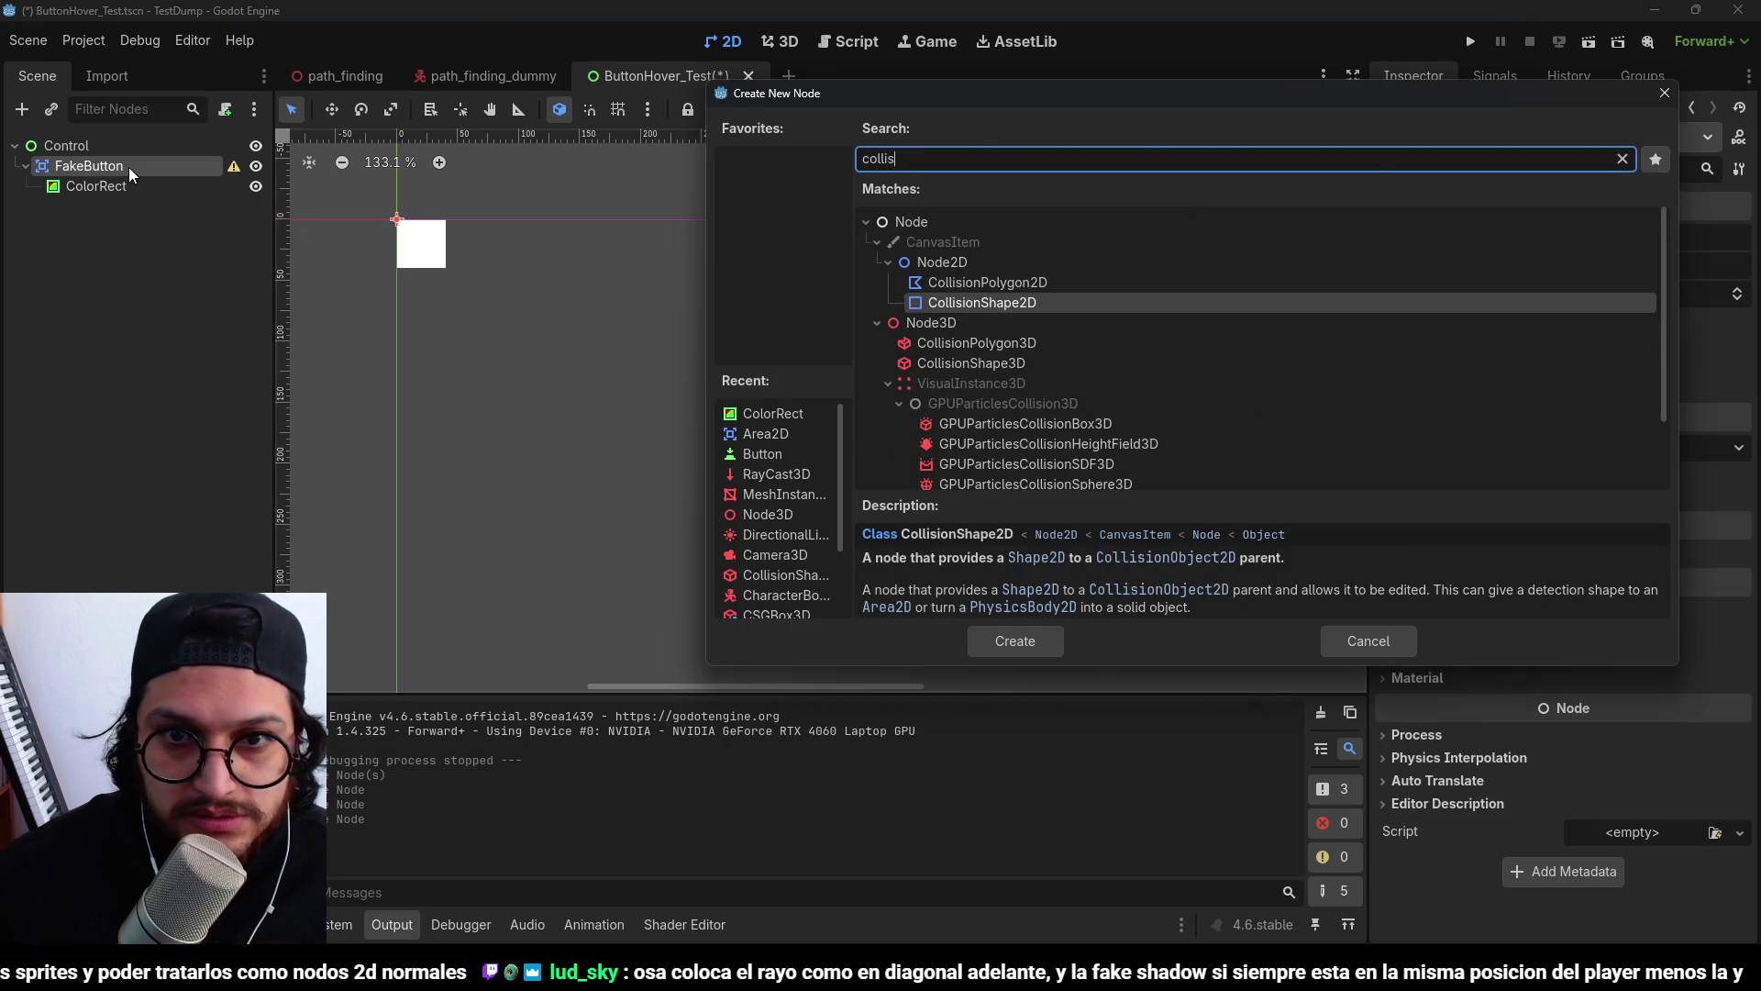
key("Return")
Give the collision a RectangleShape2D and stretch it over the white ColorRect.
left_click(1644, 238)
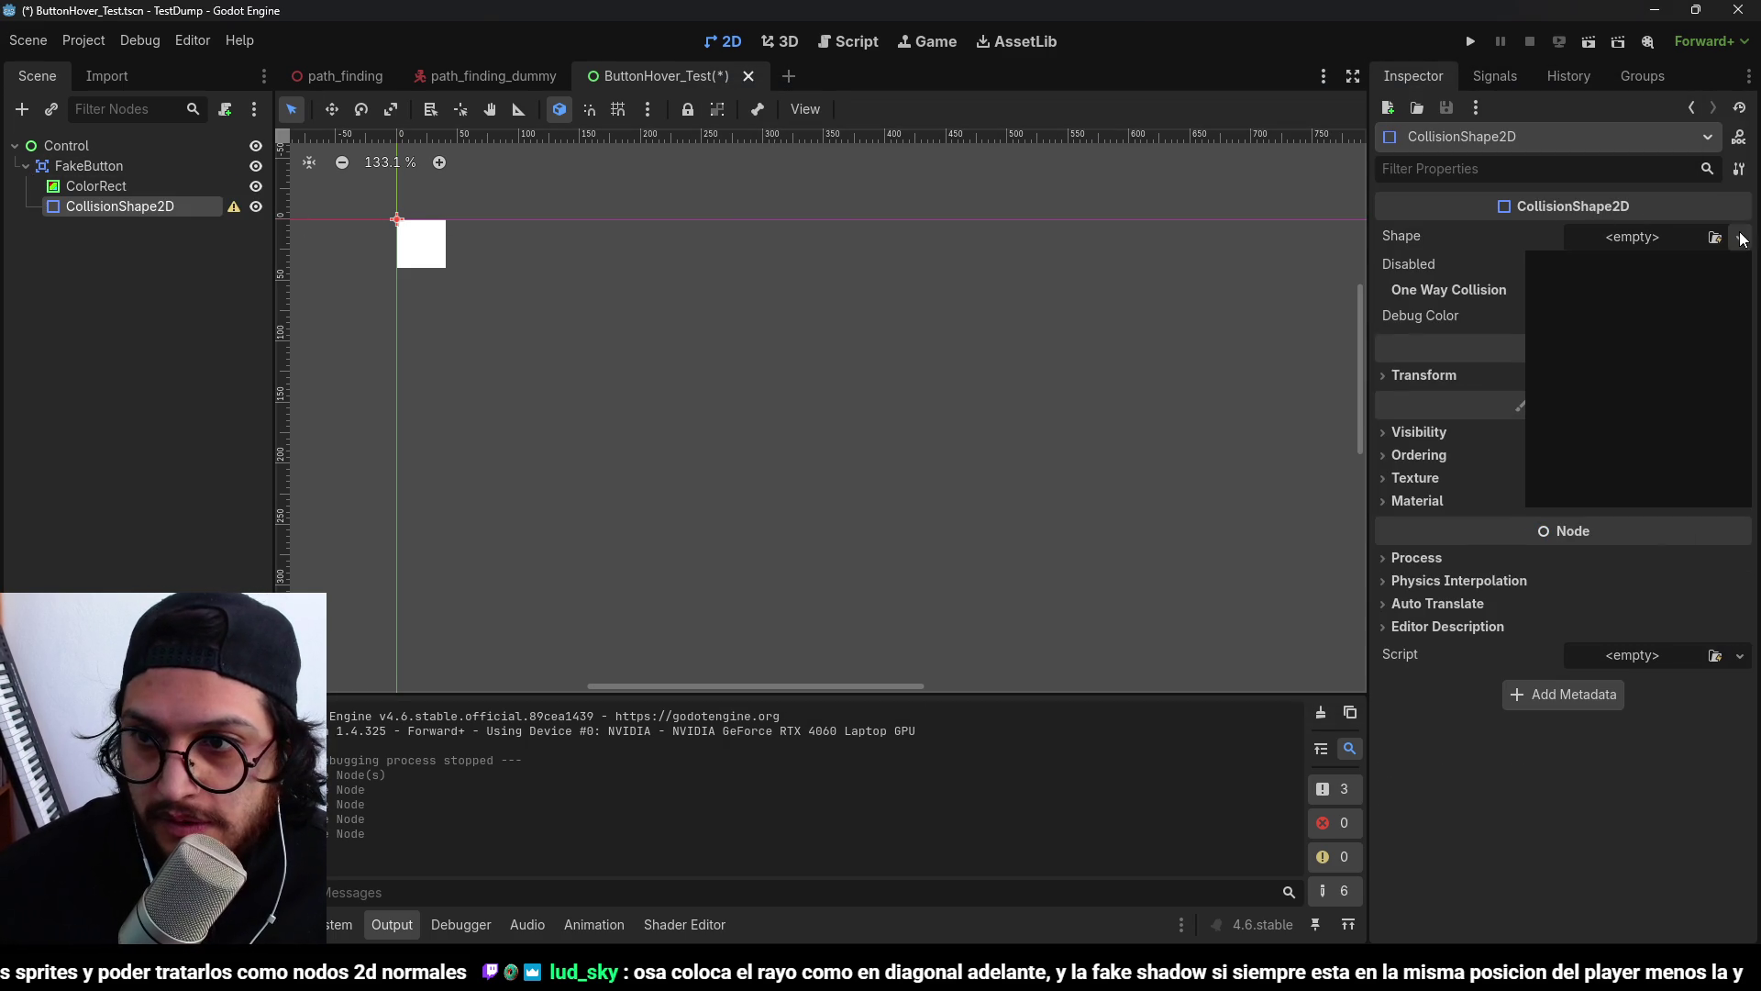
left_click(1624, 376)
left_click_drag(410, 231, 446, 273)
left_click_drag(385, 207, 396, 220)
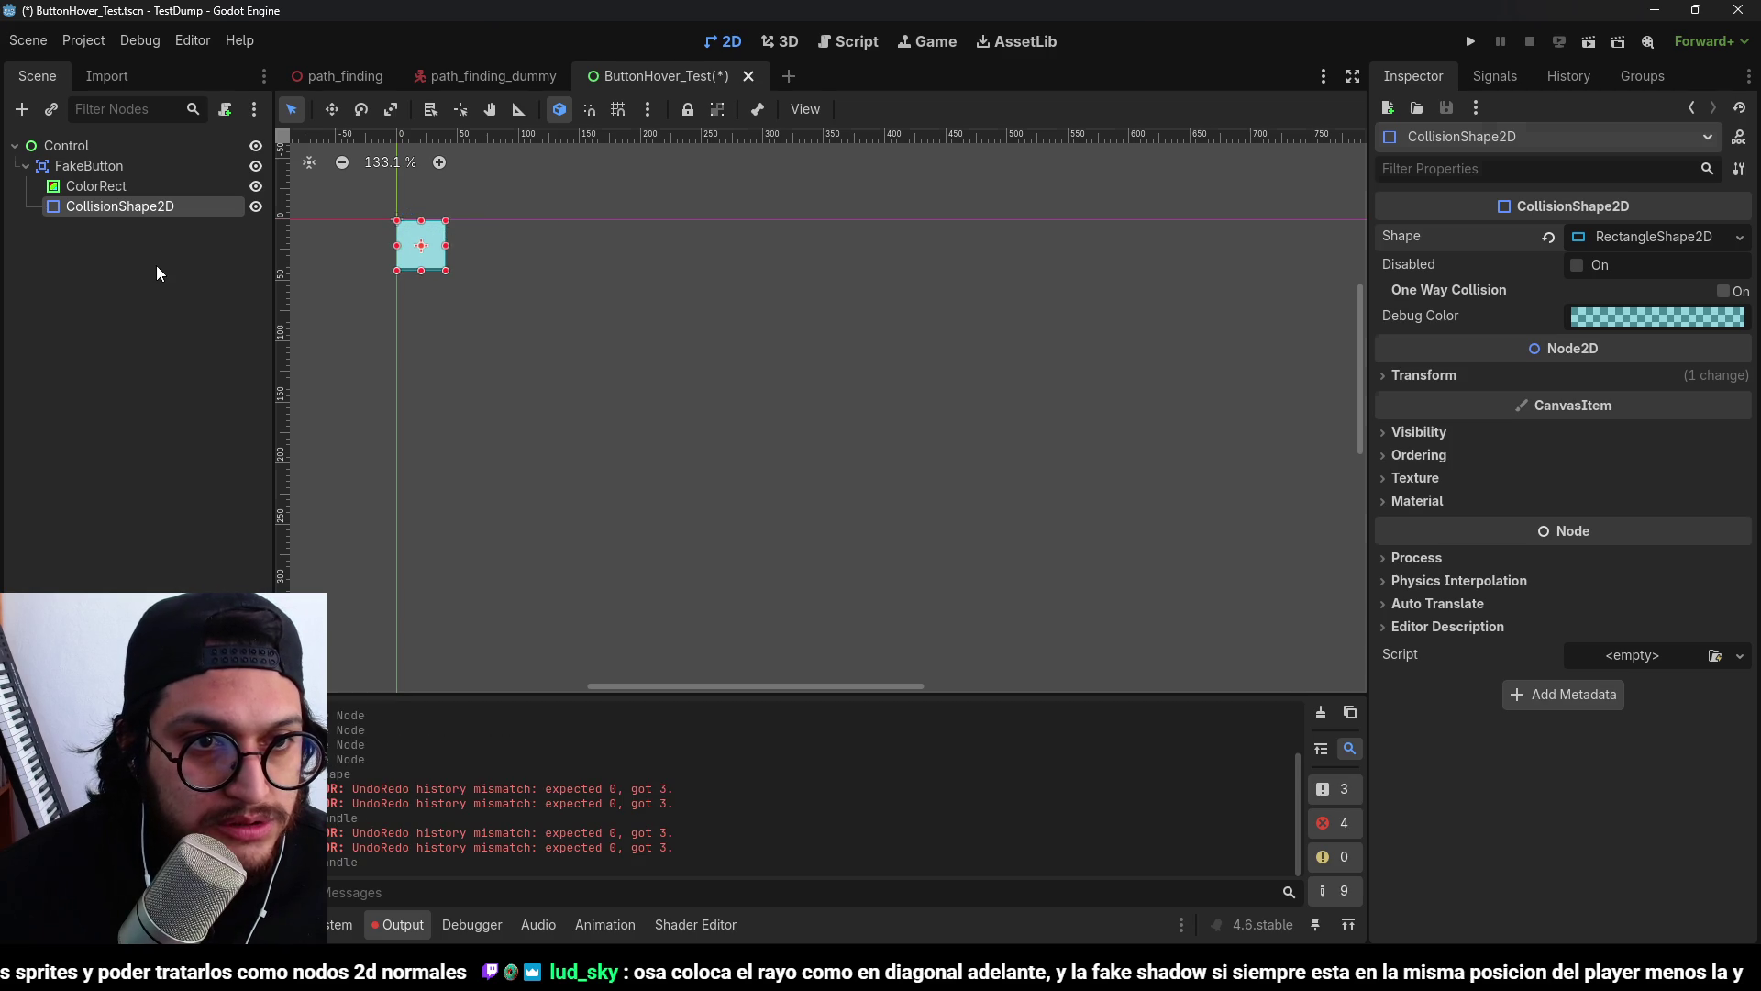
Attach a new fake_button.gd script to FakeButton.
left_click(118, 187)
left_click(114, 204)
left_click(119, 167)
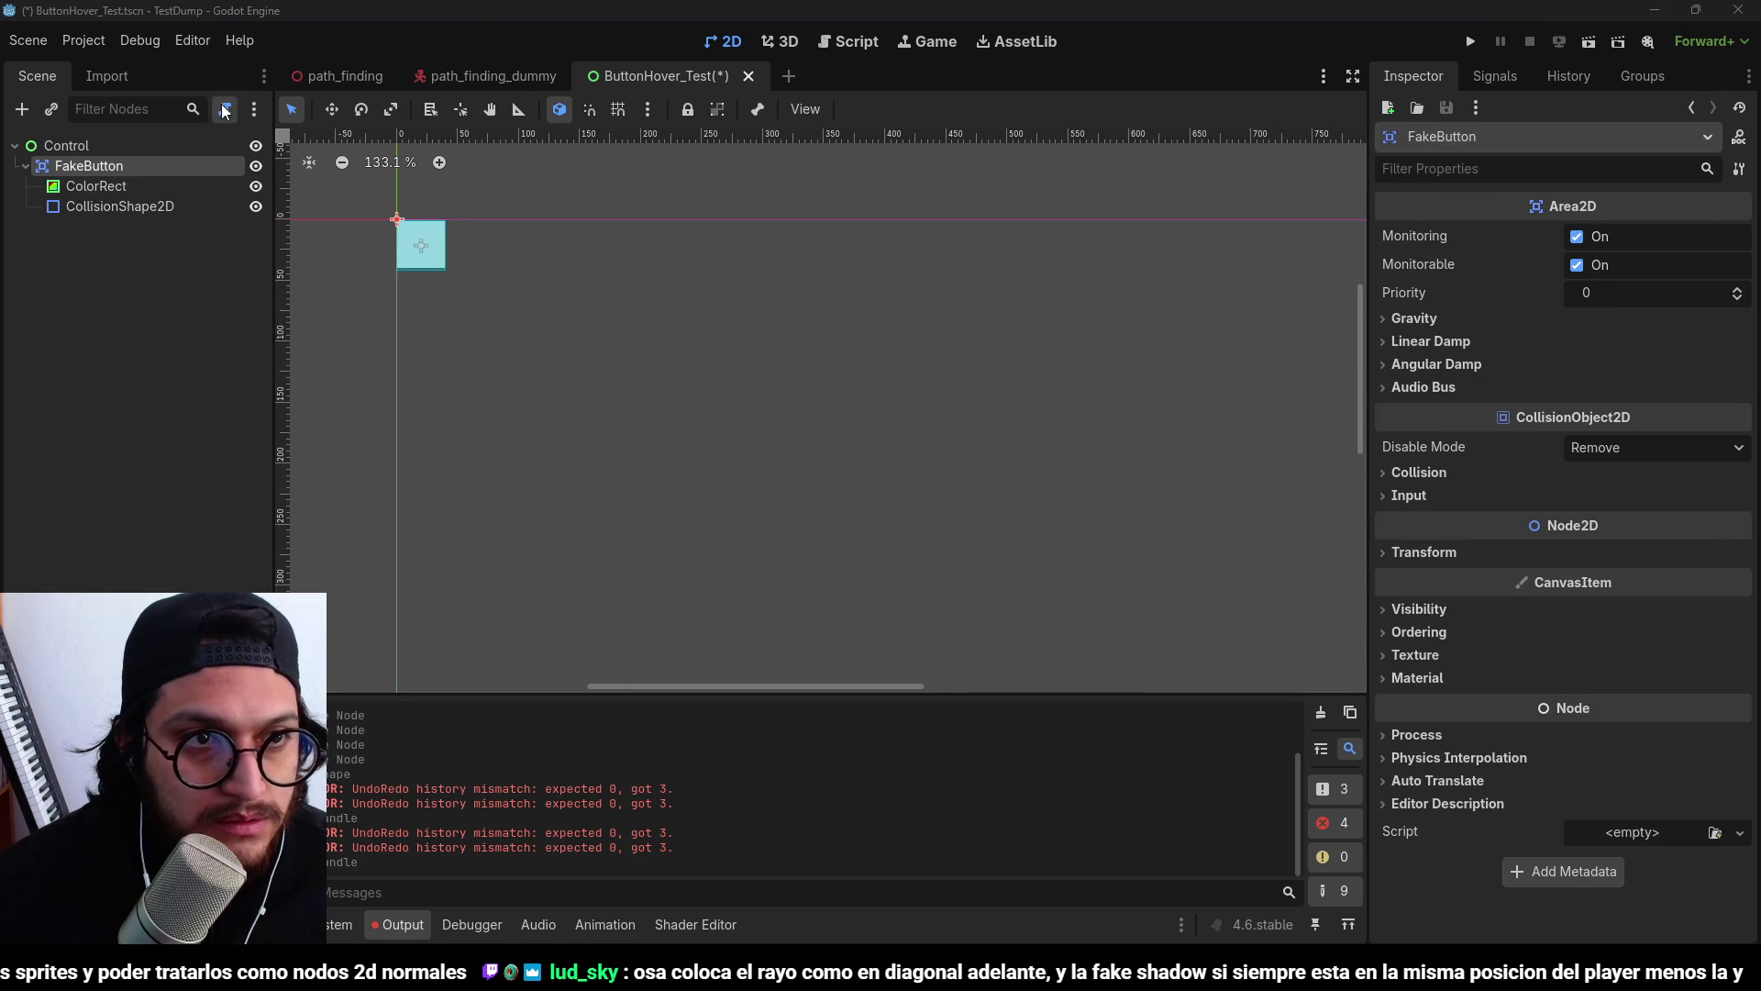
left_click(225, 110)
key("Return")
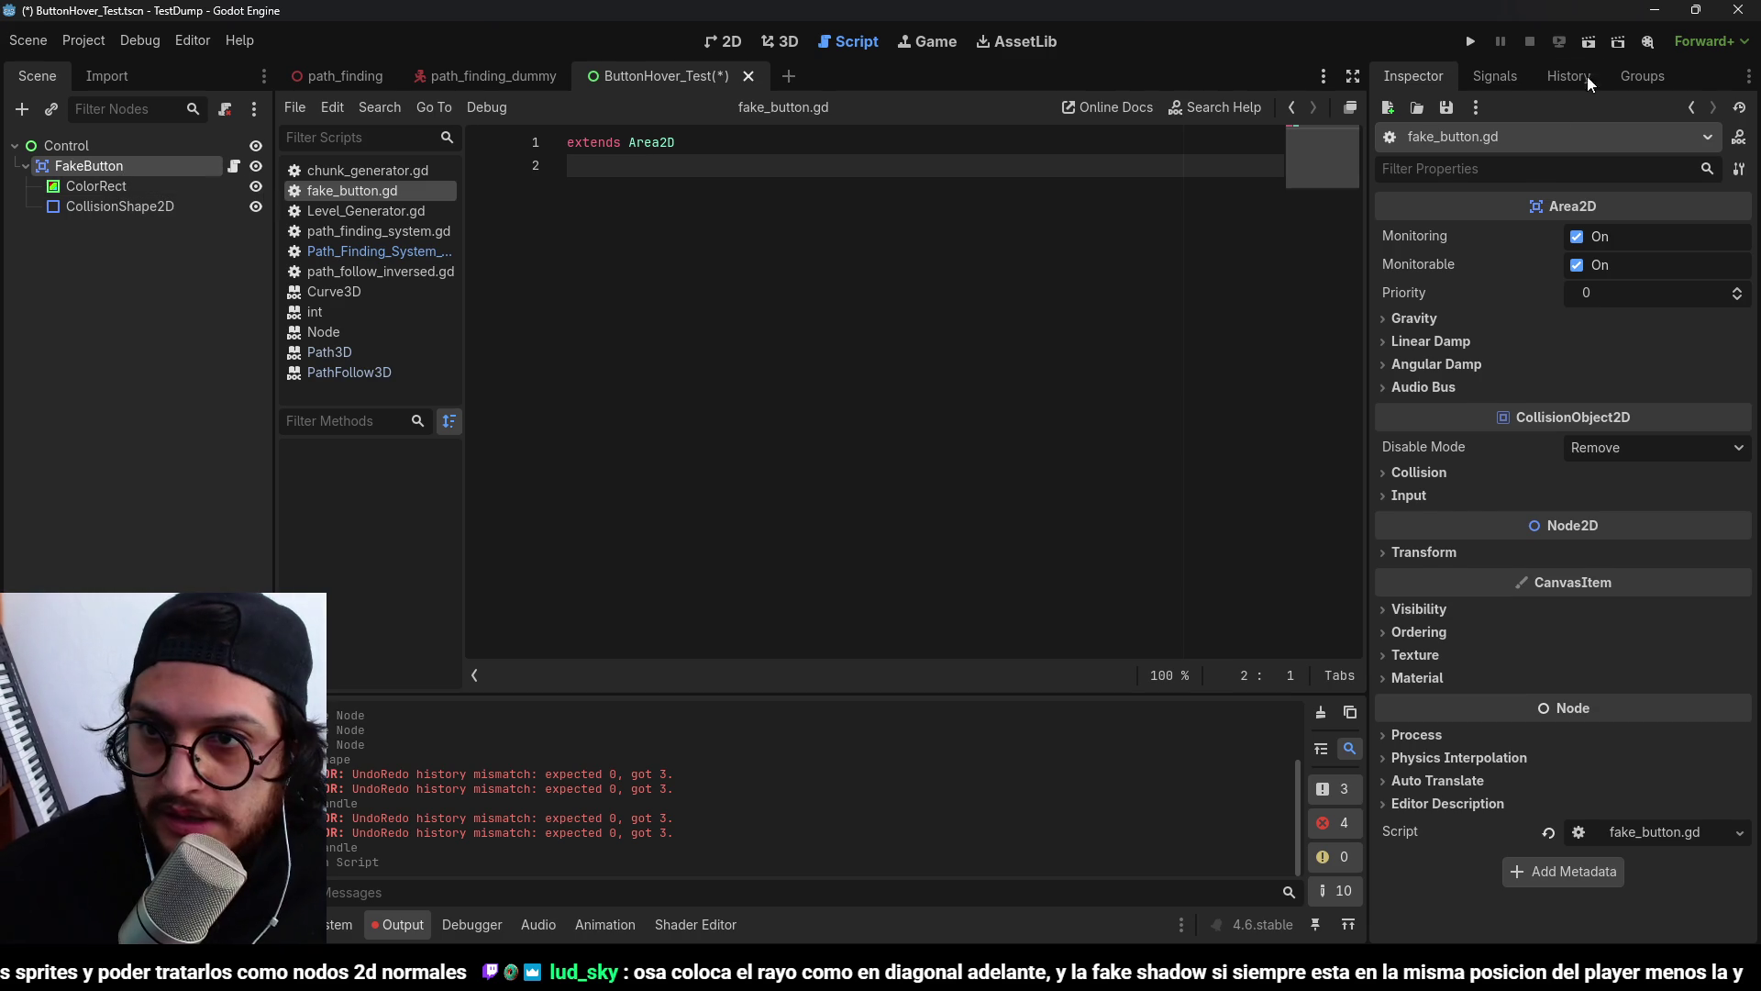
Connect FakeButton's mouse_entered and mouse_exited signals to new _on_mouse_entered and _on_mouse_exited stubs.
left_click(1495, 76)
double_click(1519, 371)
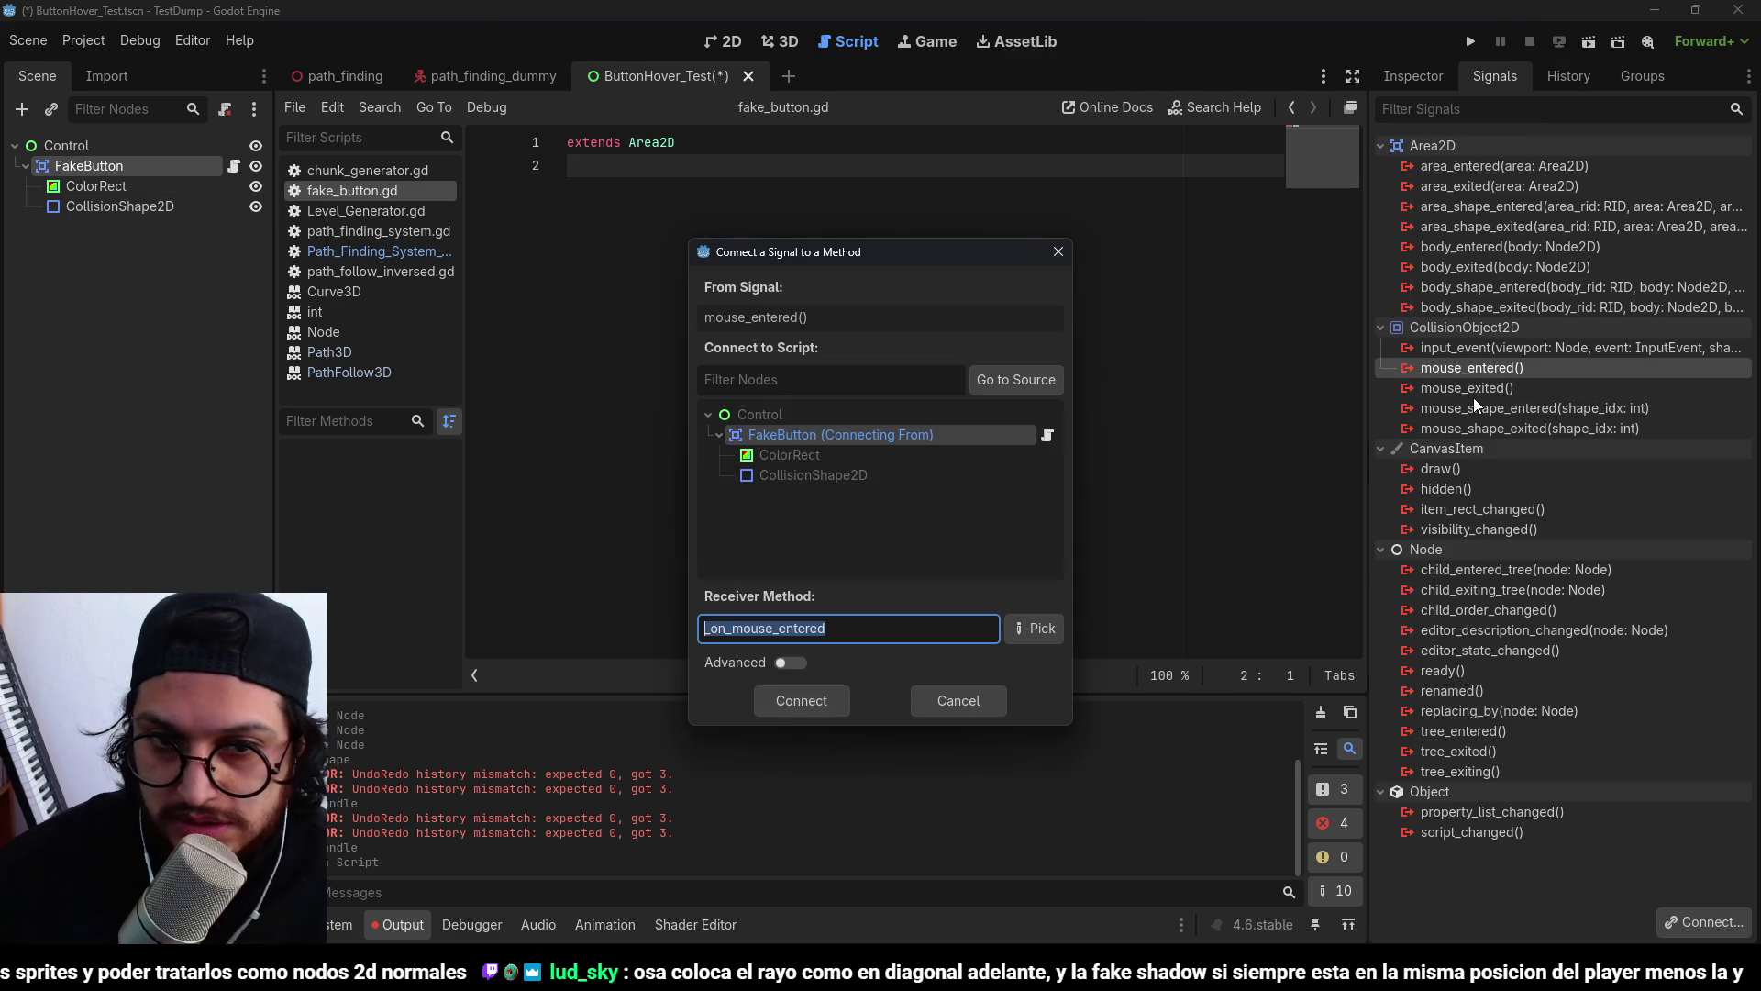
key("Return")
double_click(1519, 407)
key("Return")
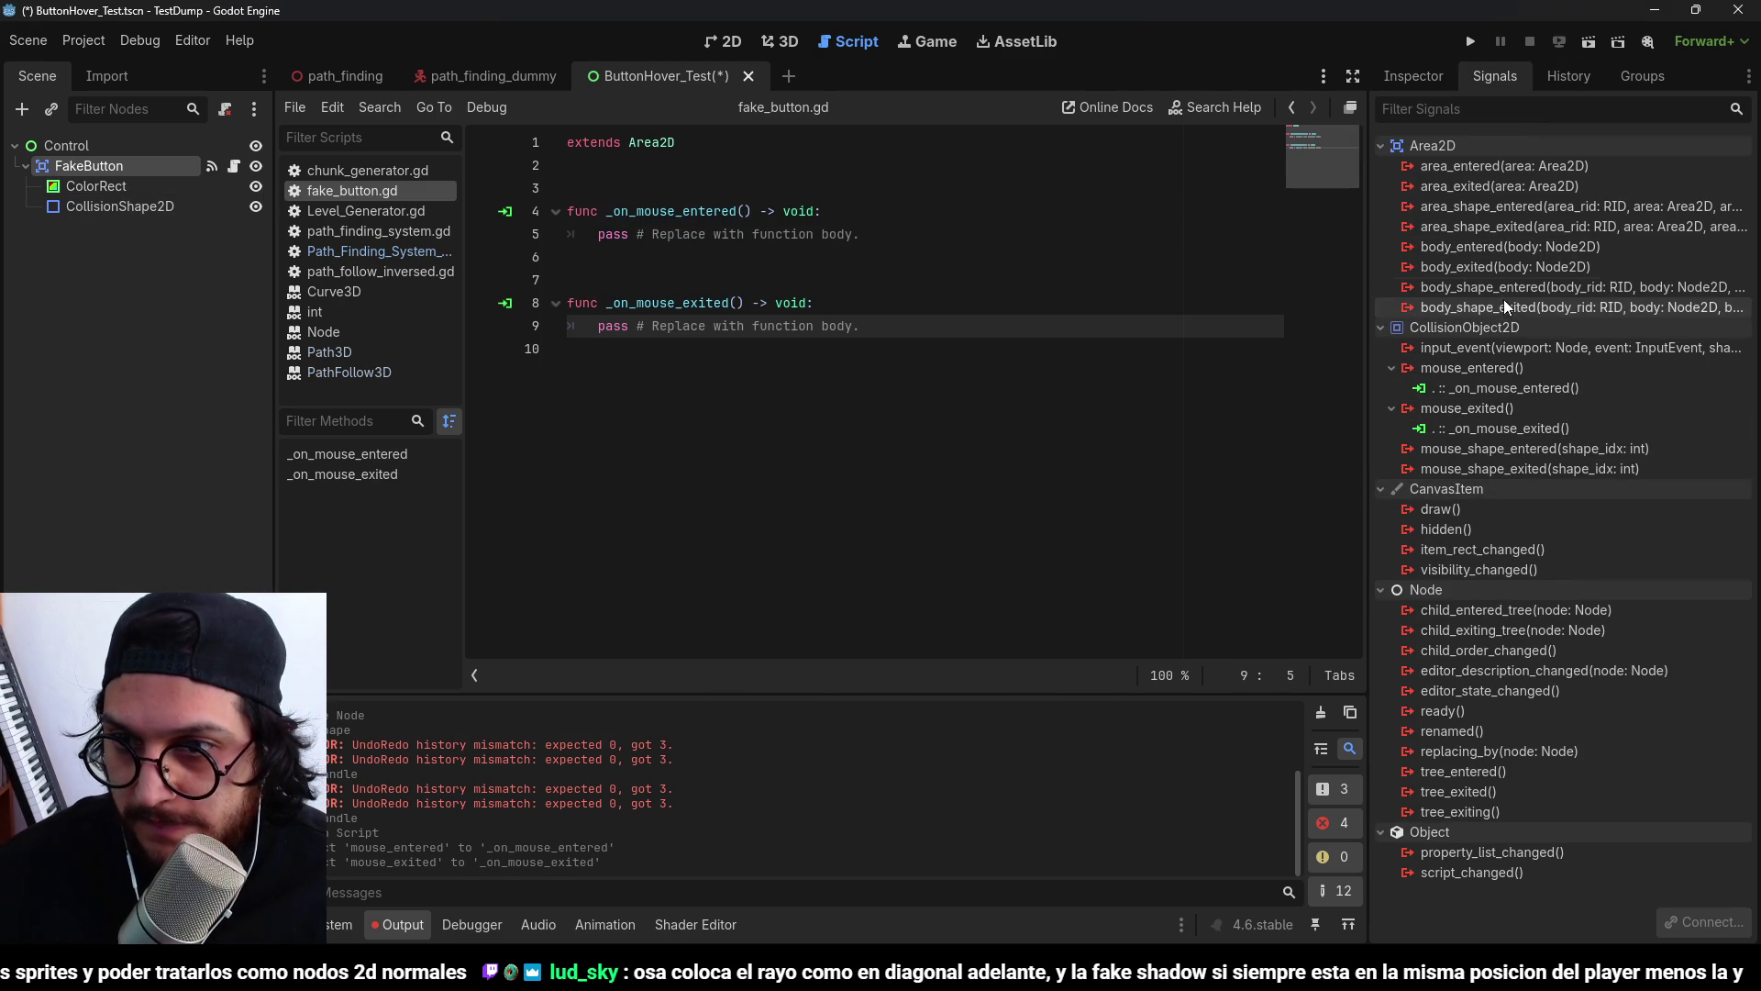
left_click(777, 235)
left_click(733, 172)
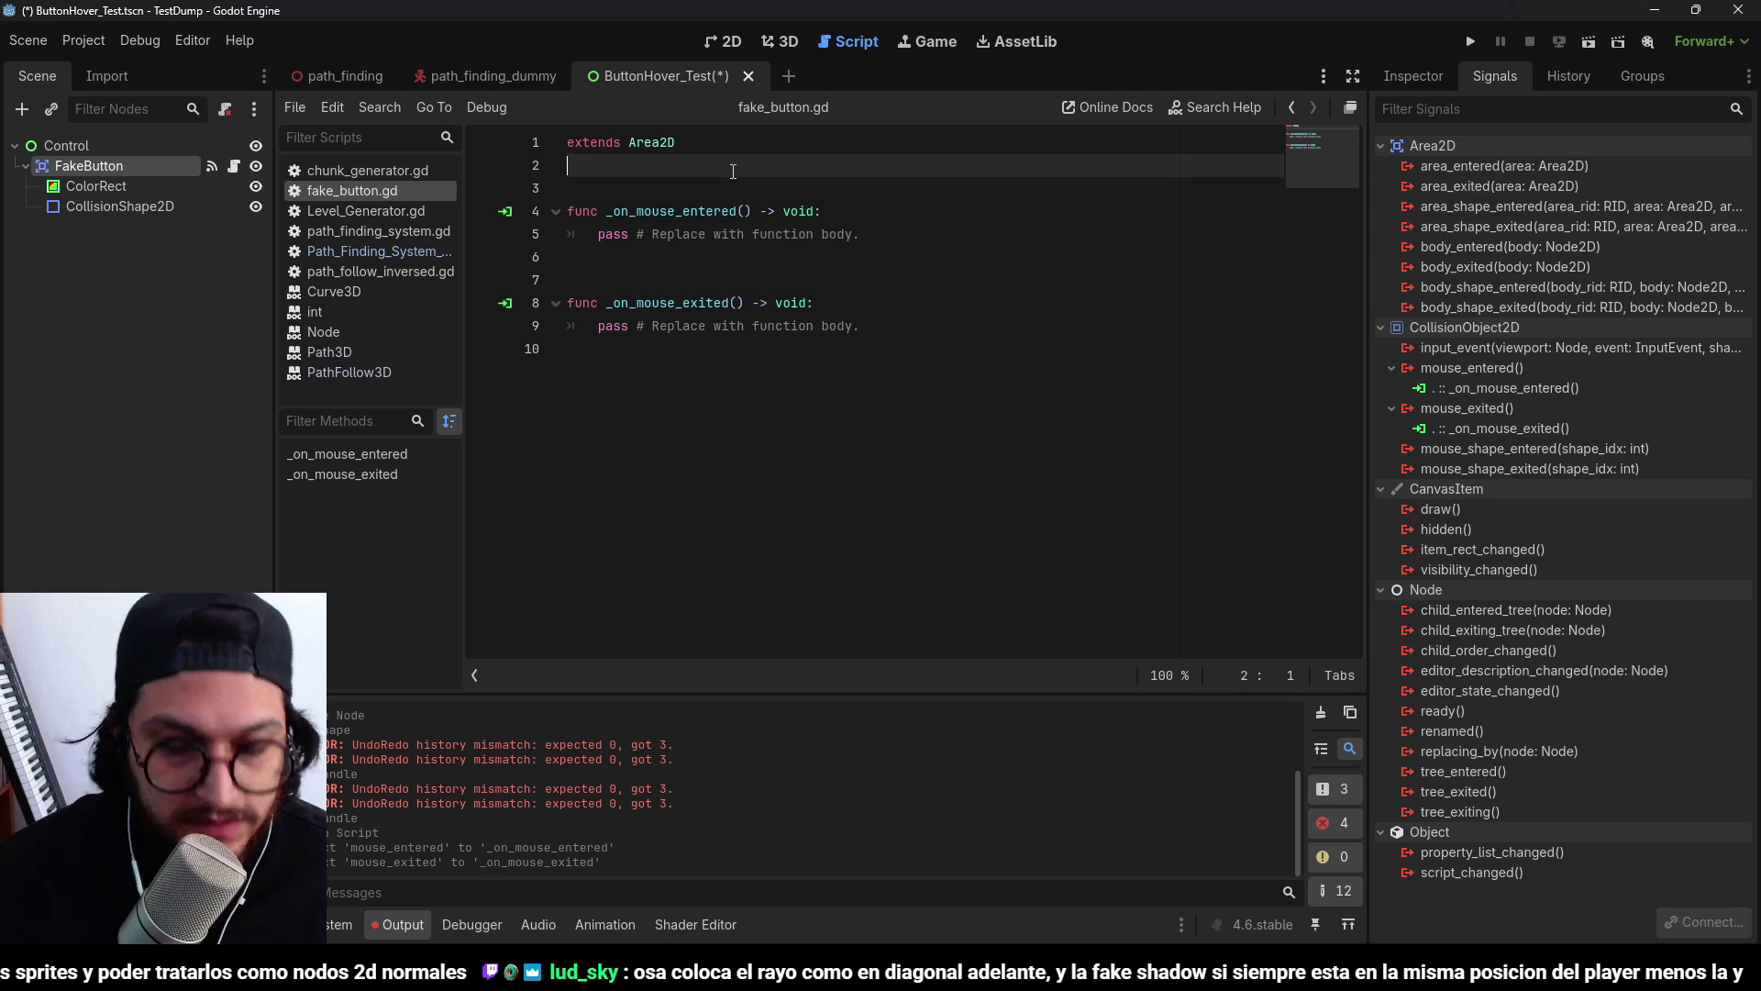
Make the handlers set mousIsInArea to true on enter and false on exit, then save.
key("Return")
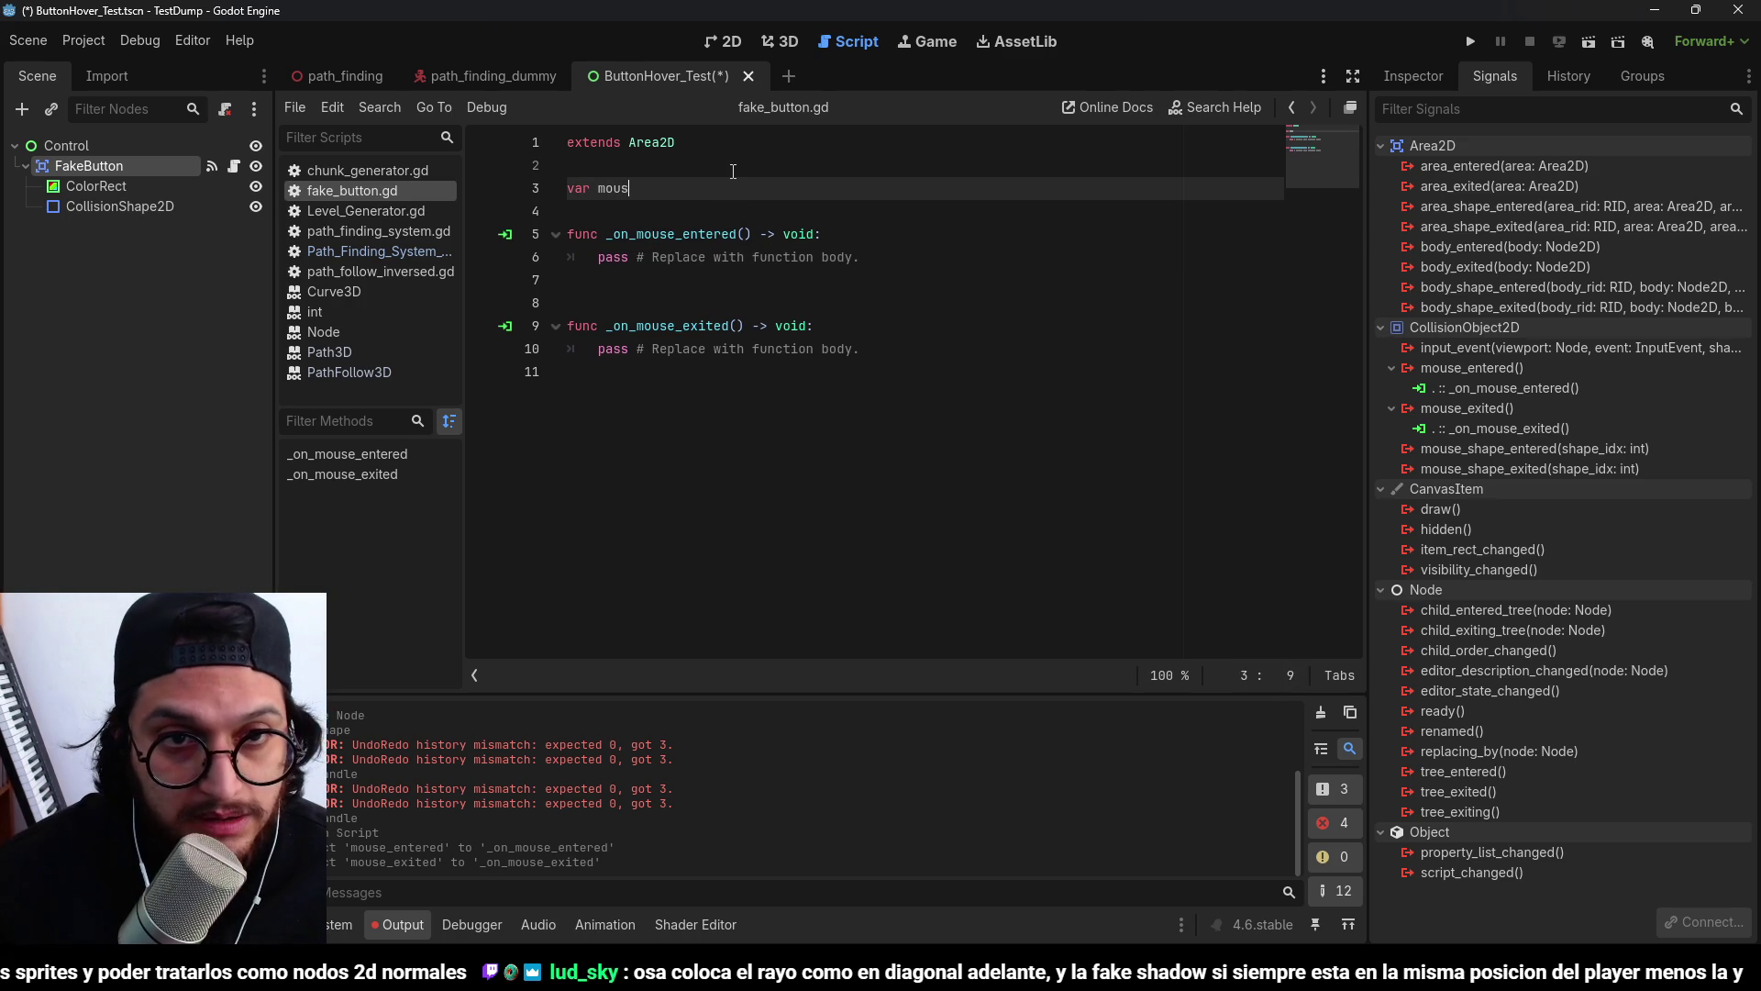
type("var mousIsInArea : bool")
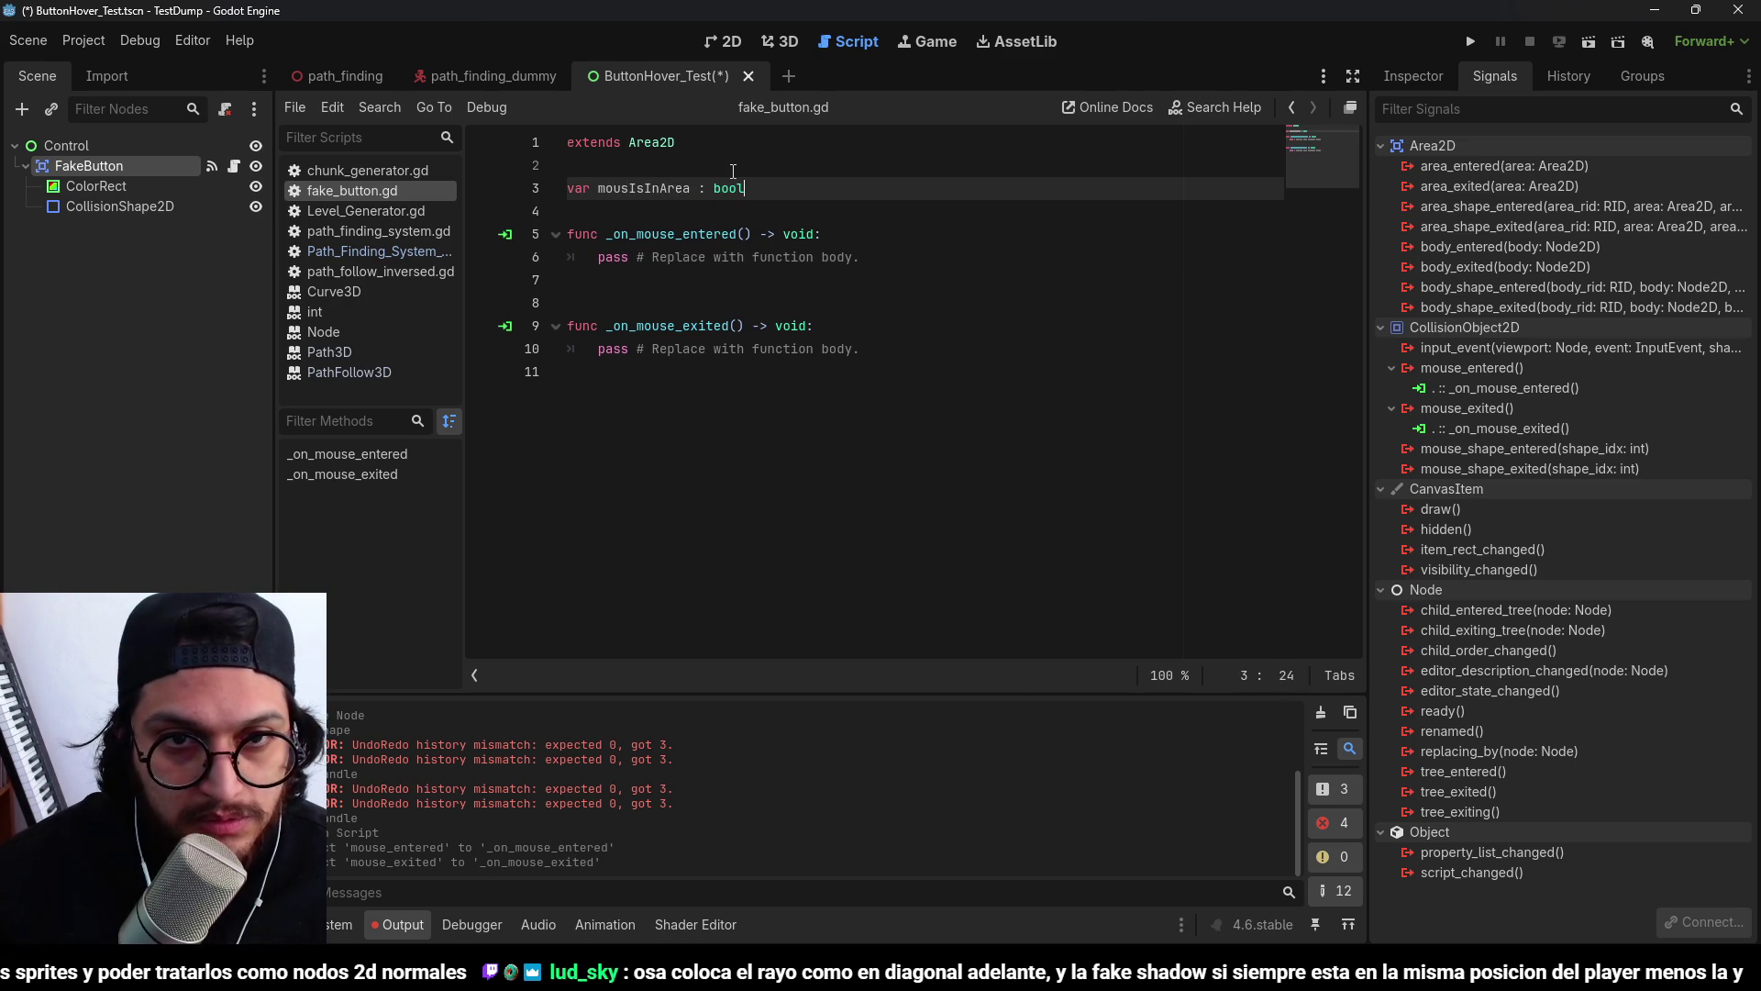
double_click(642, 188)
left_click_drag(862, 257, 598, 257)
type("mousIsInArea = true")
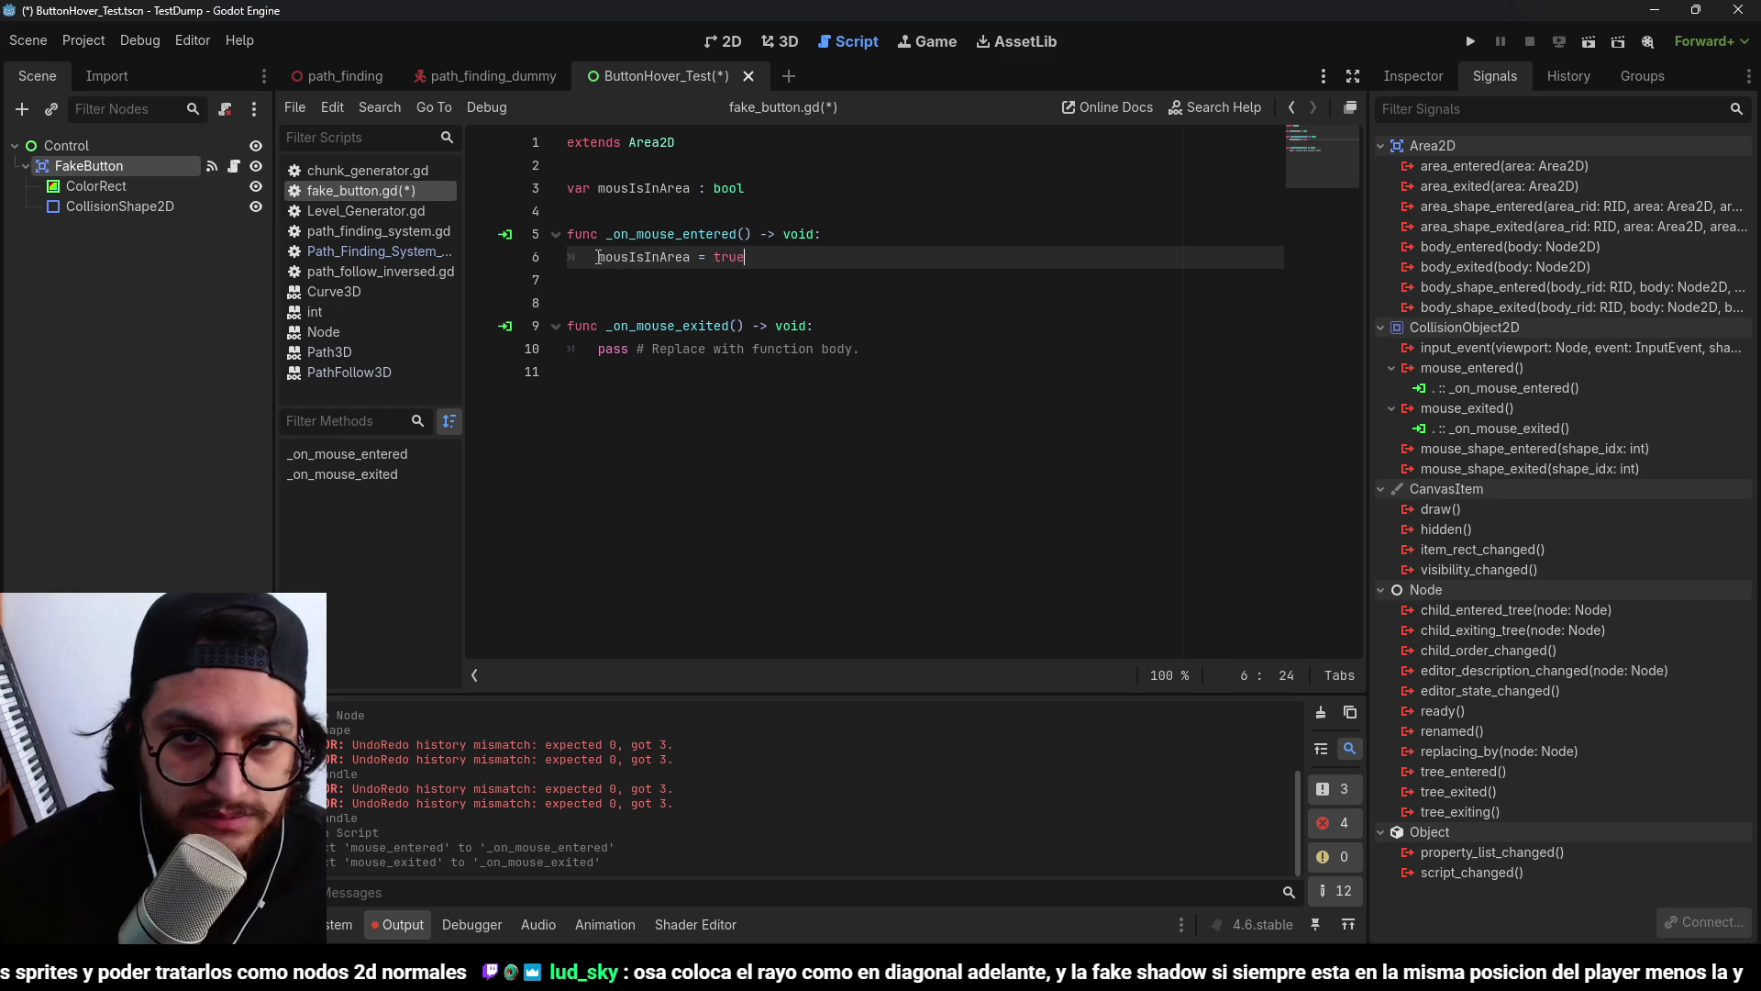
left_click_drag(862, 348, 587, 351)
type("mousIsInArea = false")
left_click(802, 190)
key("ctrl+s")
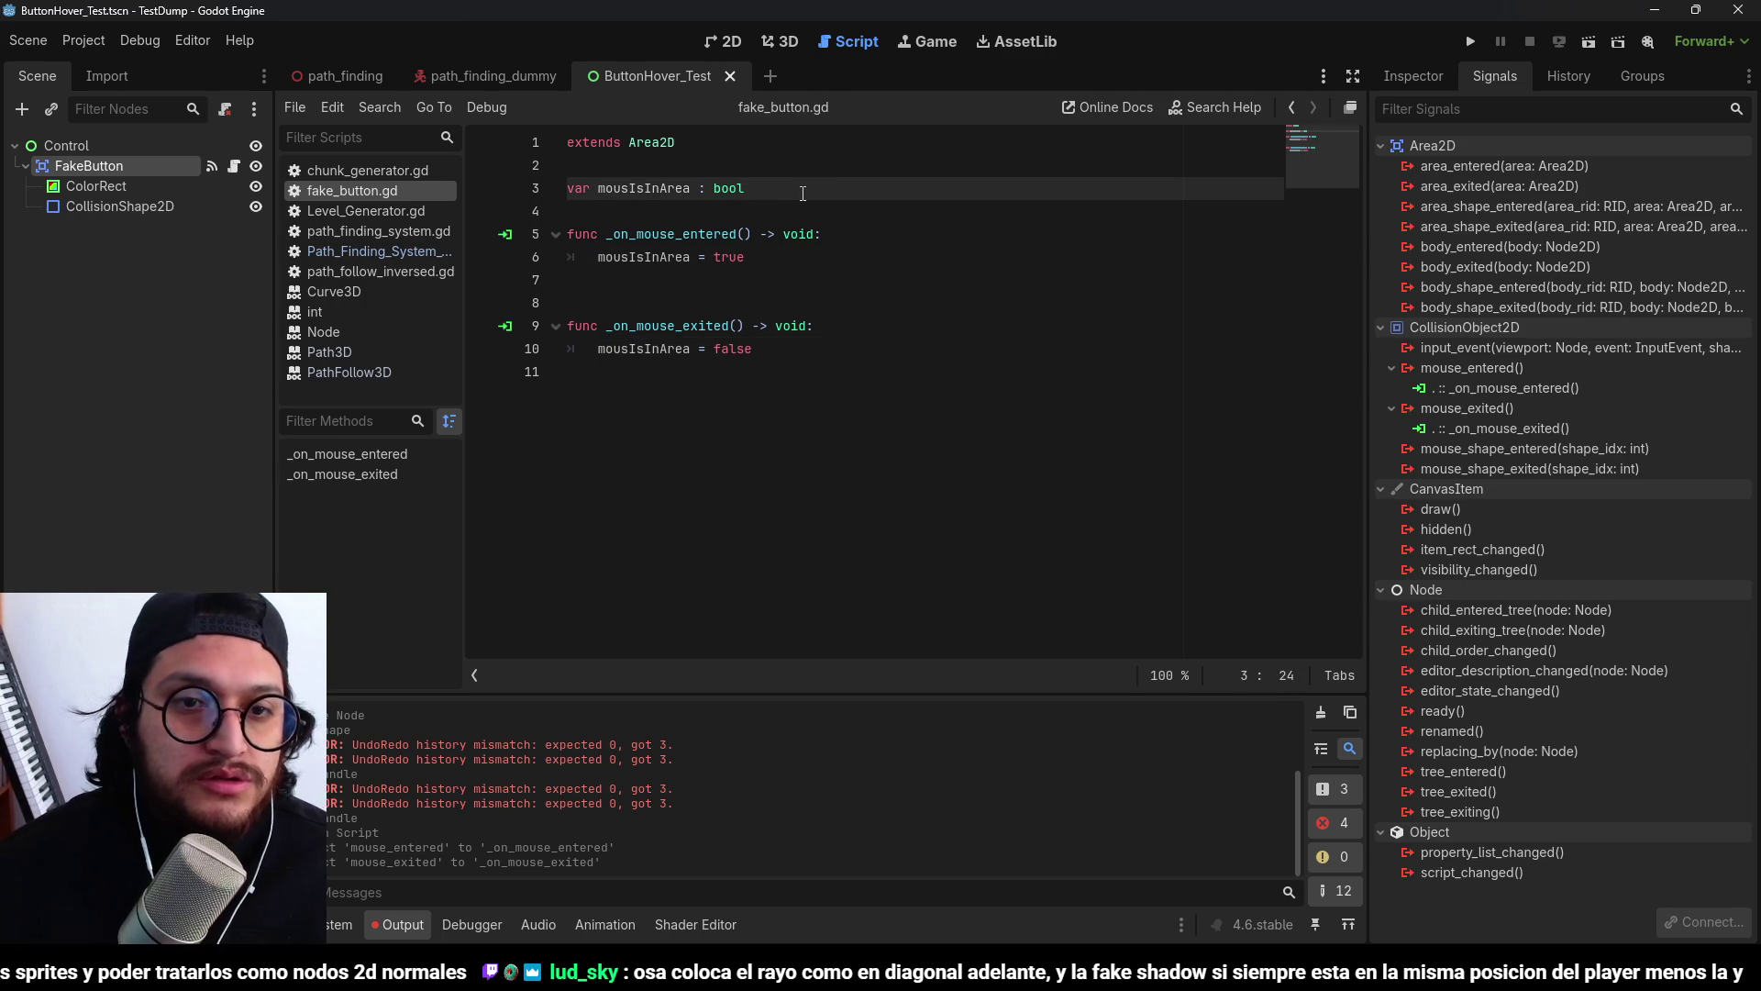
Add a _process function beginning with an 'if mousIsInArea:' check.
key("Return")
key("Return")
type("func pr")
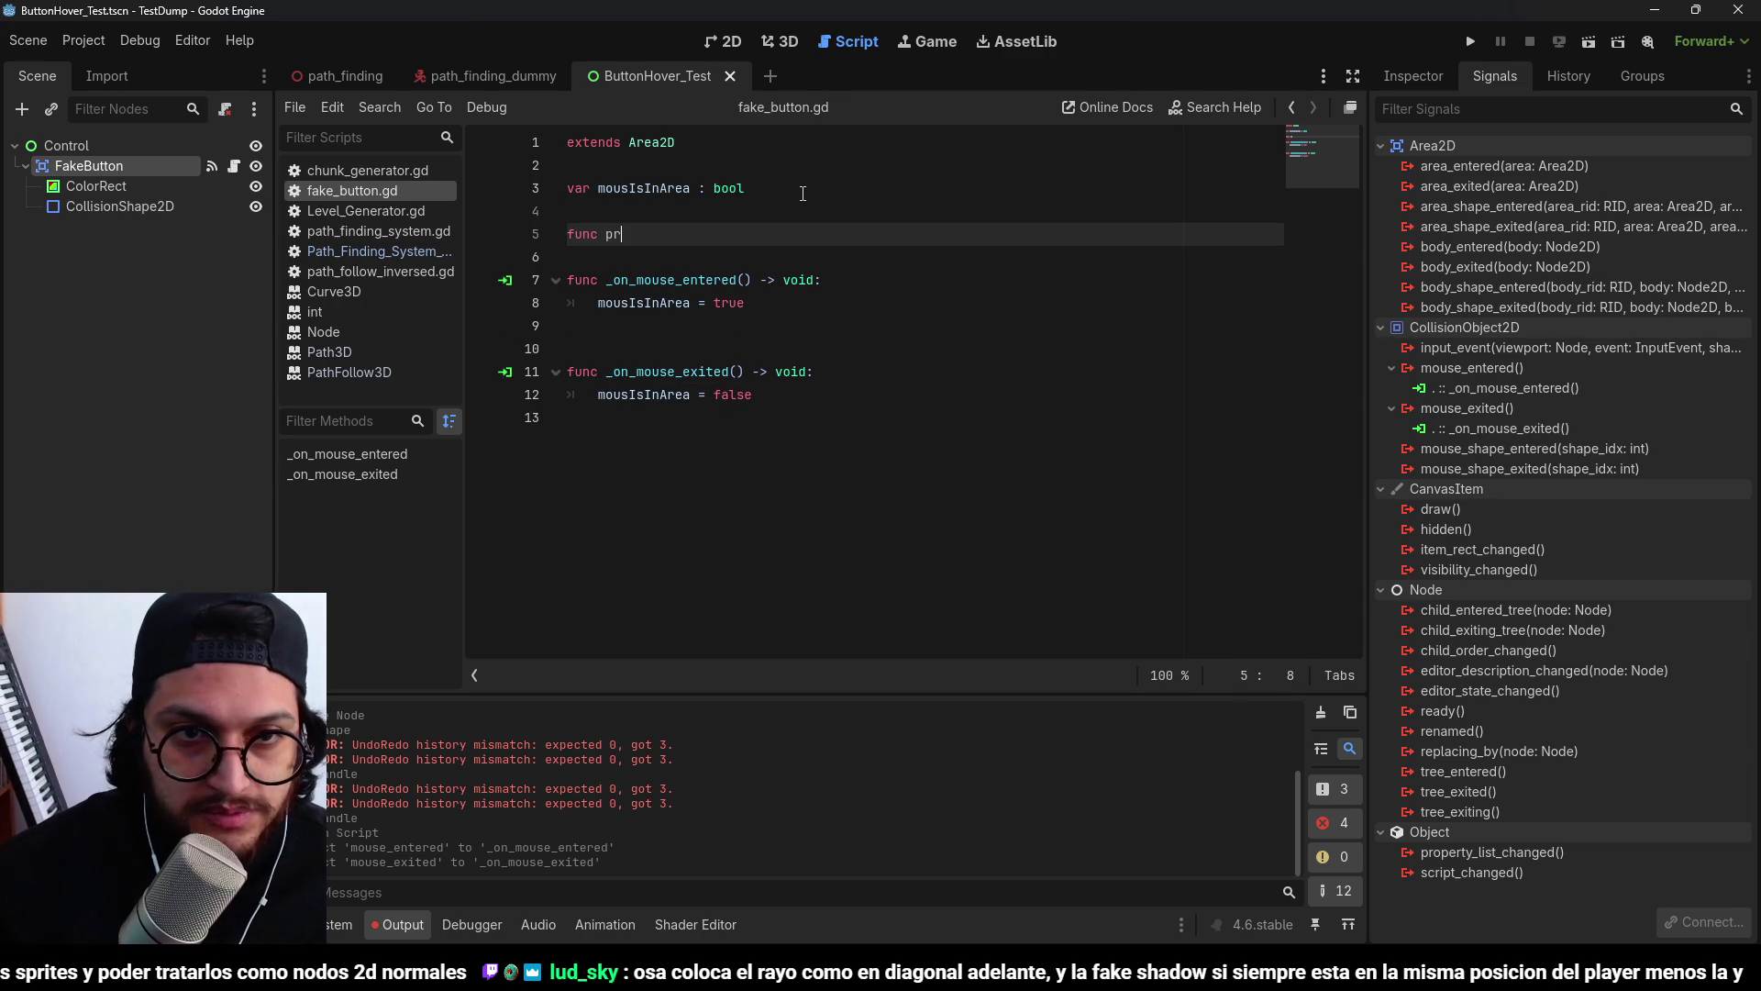
key("Return")
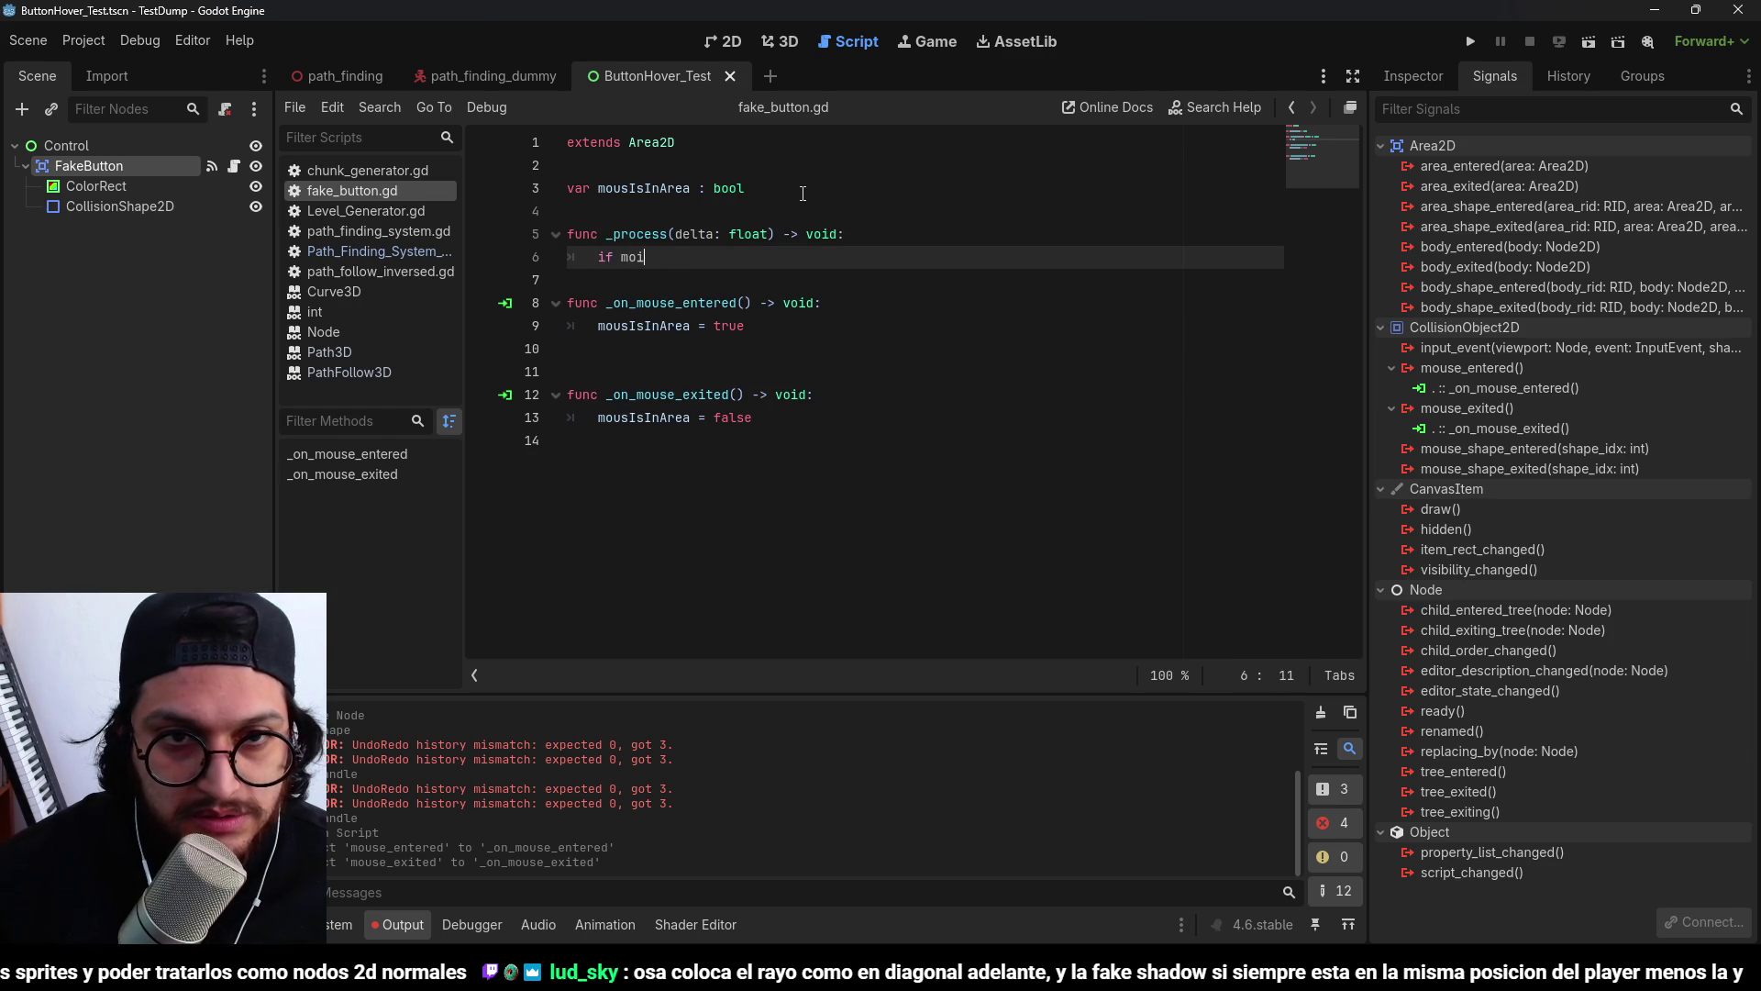
key("BackSpace")
type("use")
key("Down")
key("Down")
key("Down")
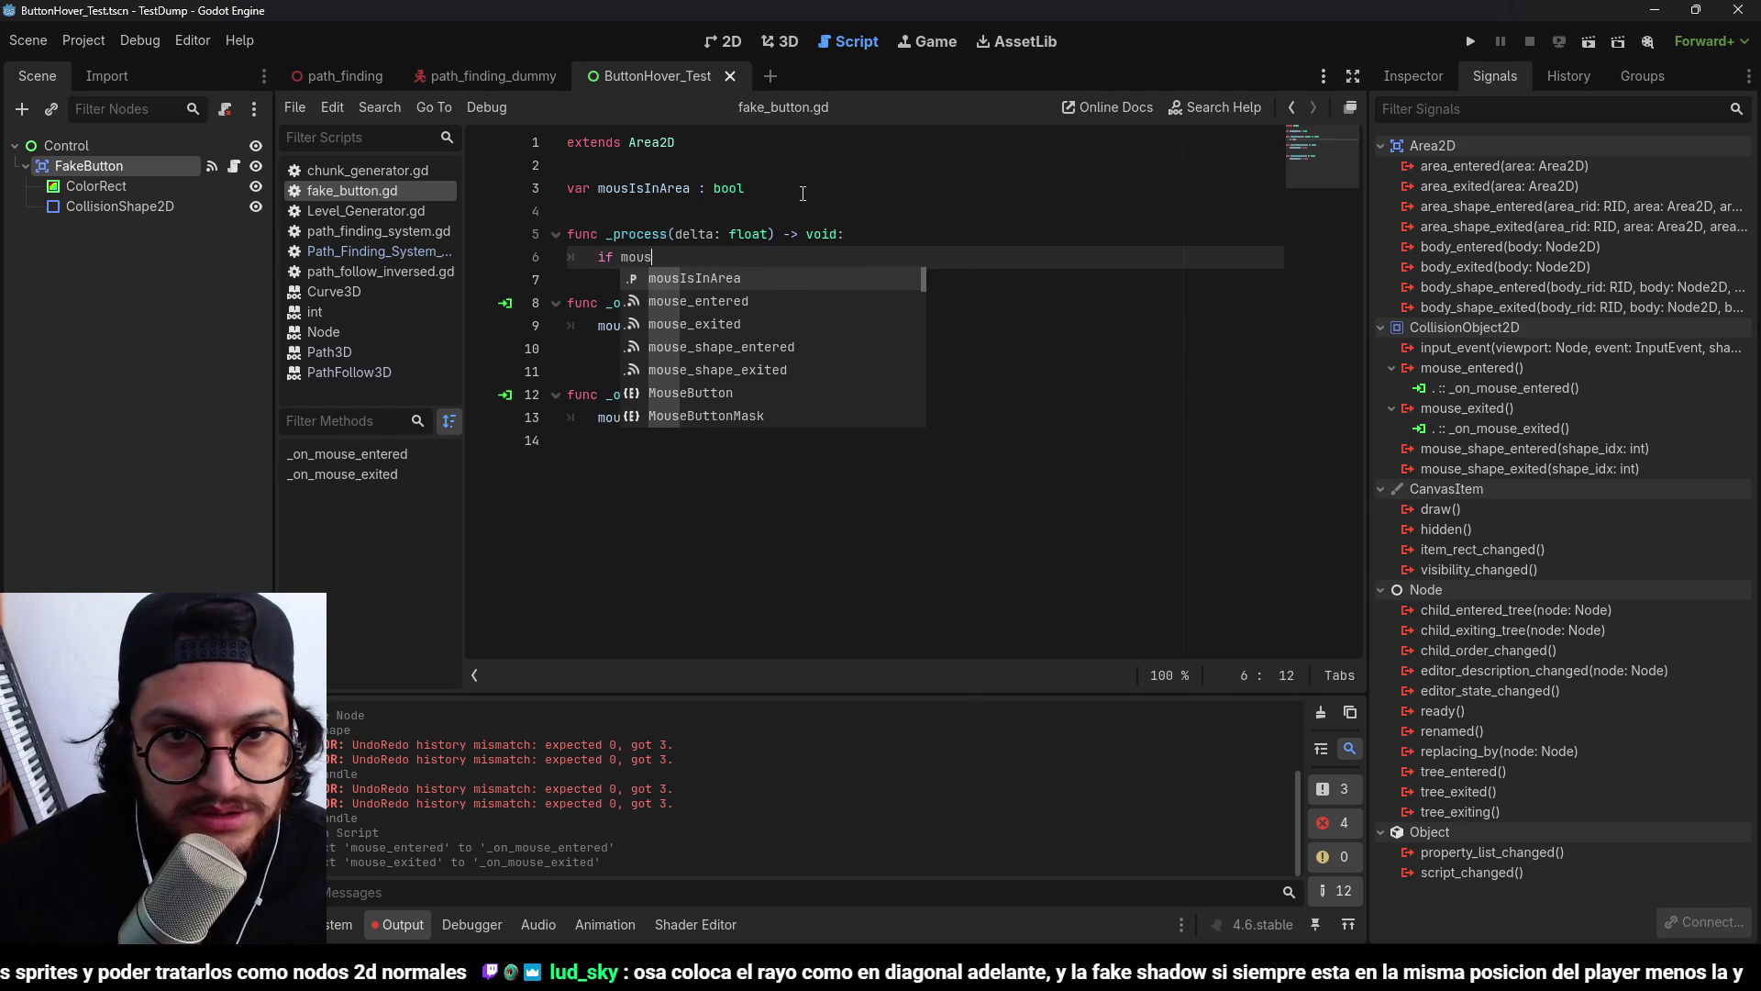
key("Return")
key("Return")
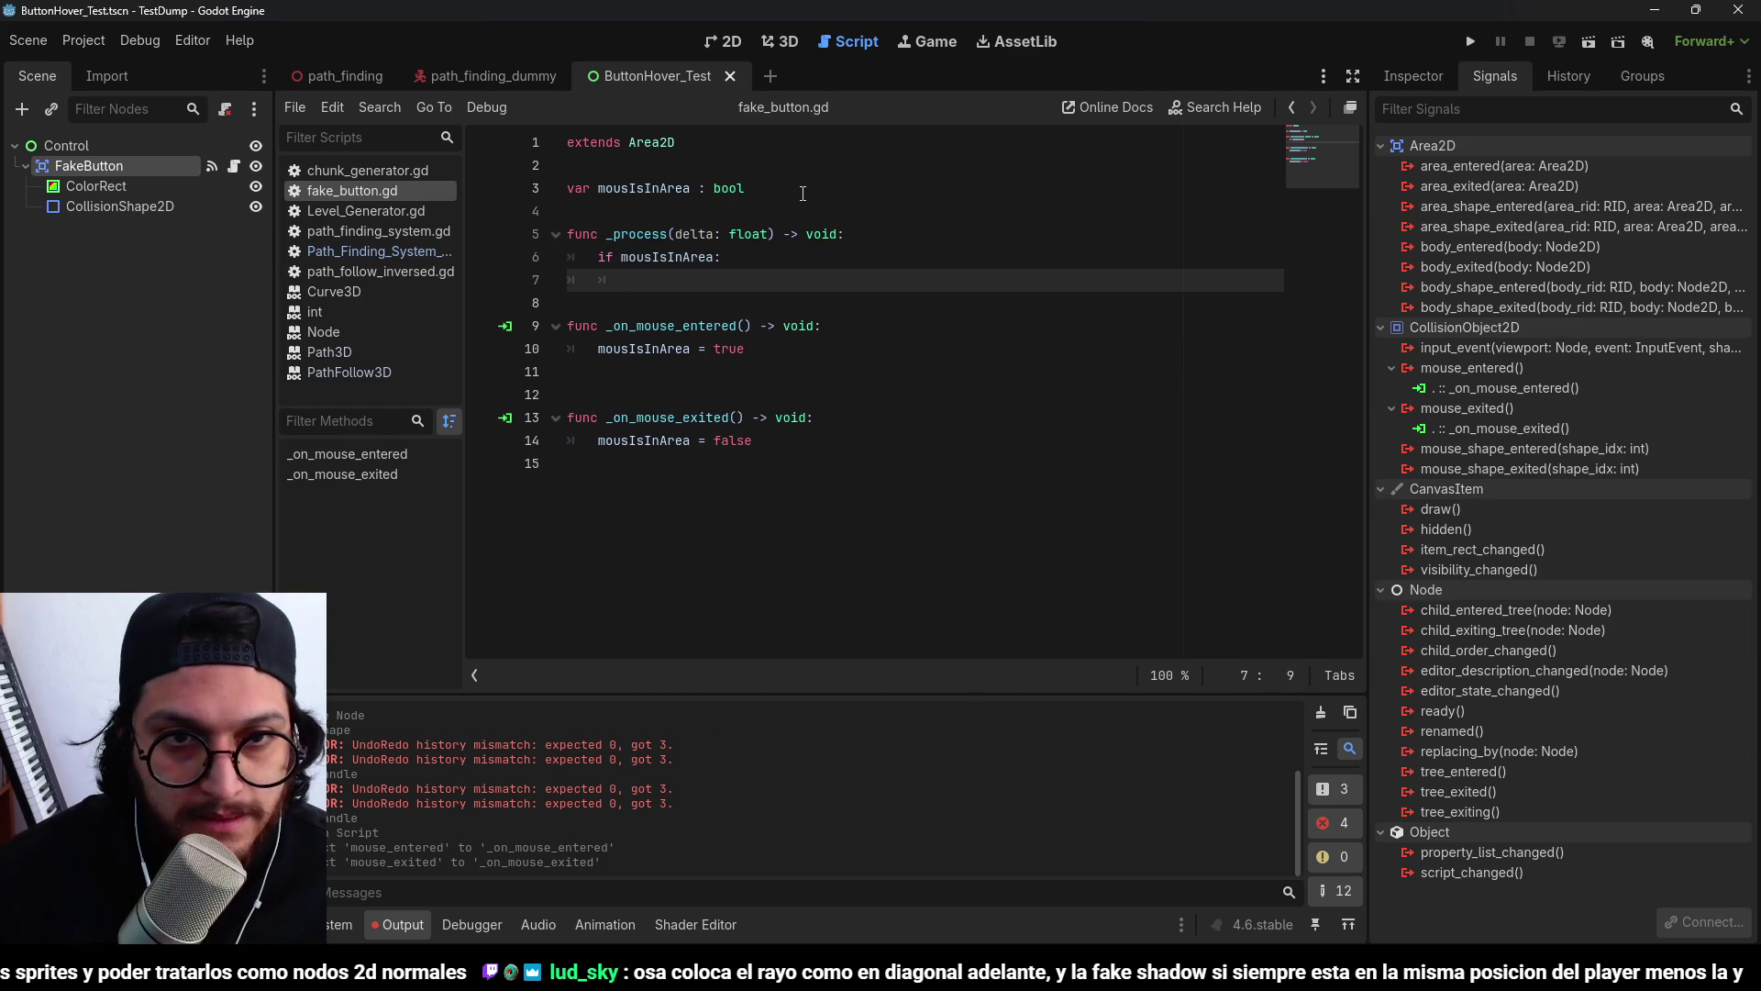
left_click(803, 194)
key("Return")
mouse_move(187, 211)
left_mouse_down()
mouse_move(715, 224)
mouse_move(108, 204)
mouse_move(723, 212)
left_mouse_up()
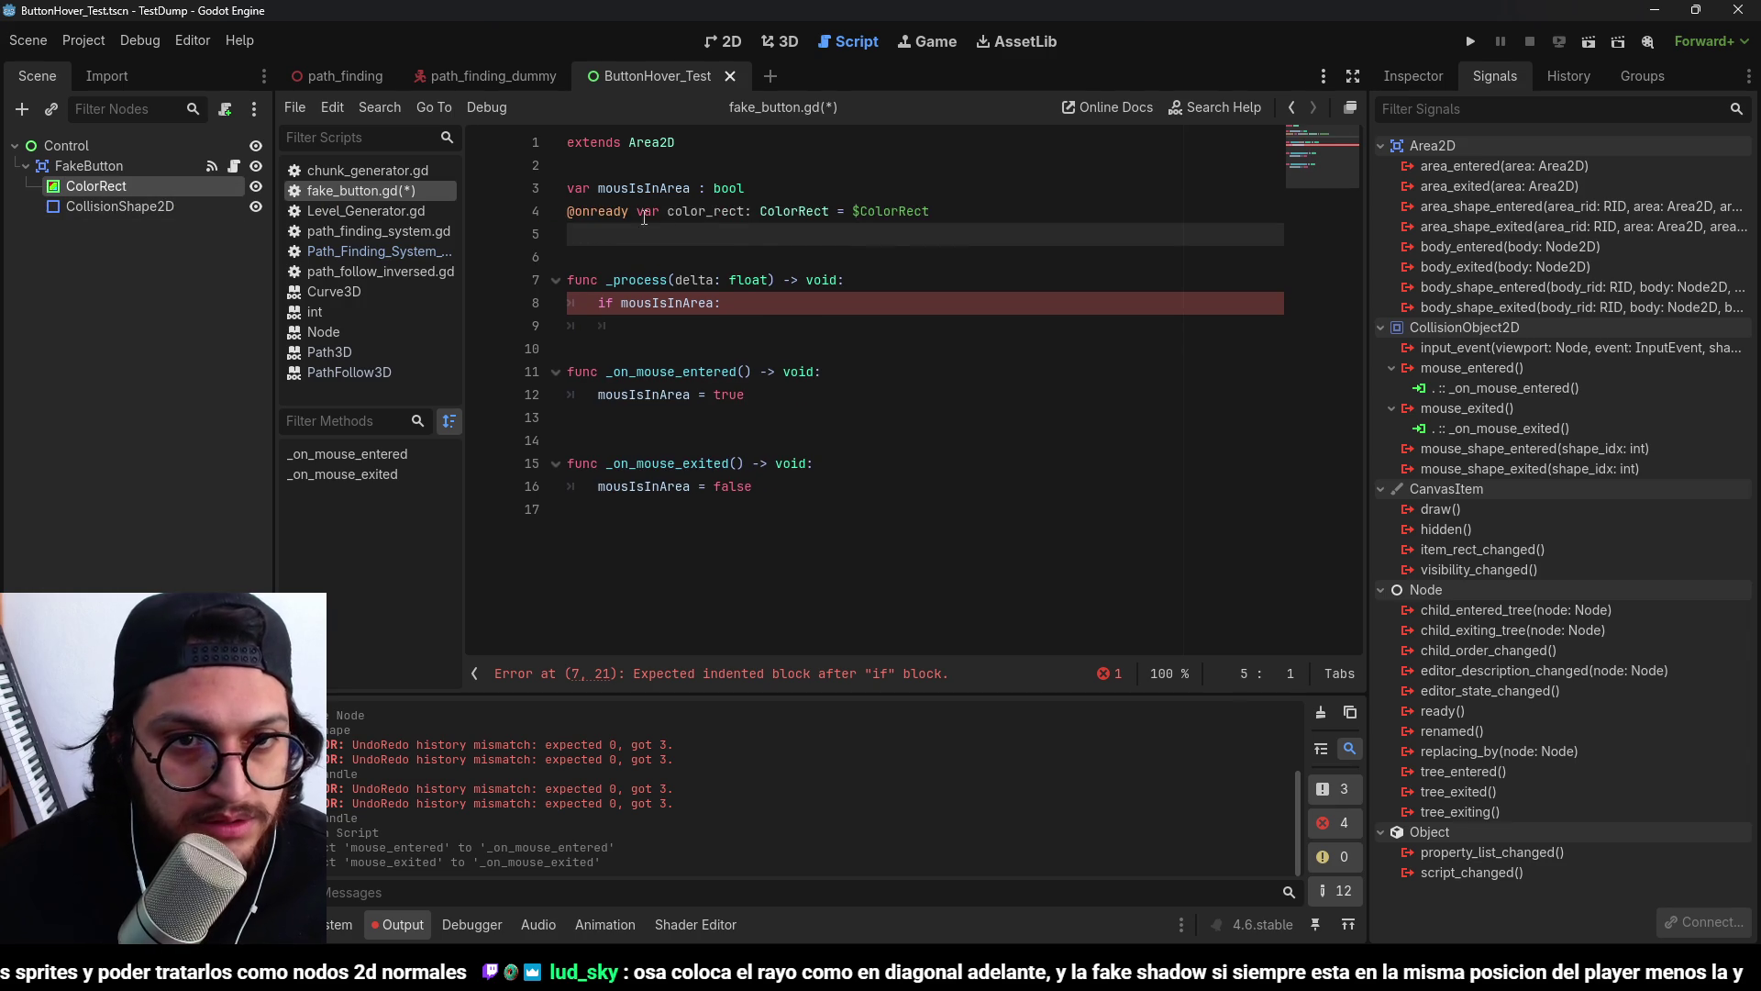
left_click(693, 332)
type("color_rect.c")
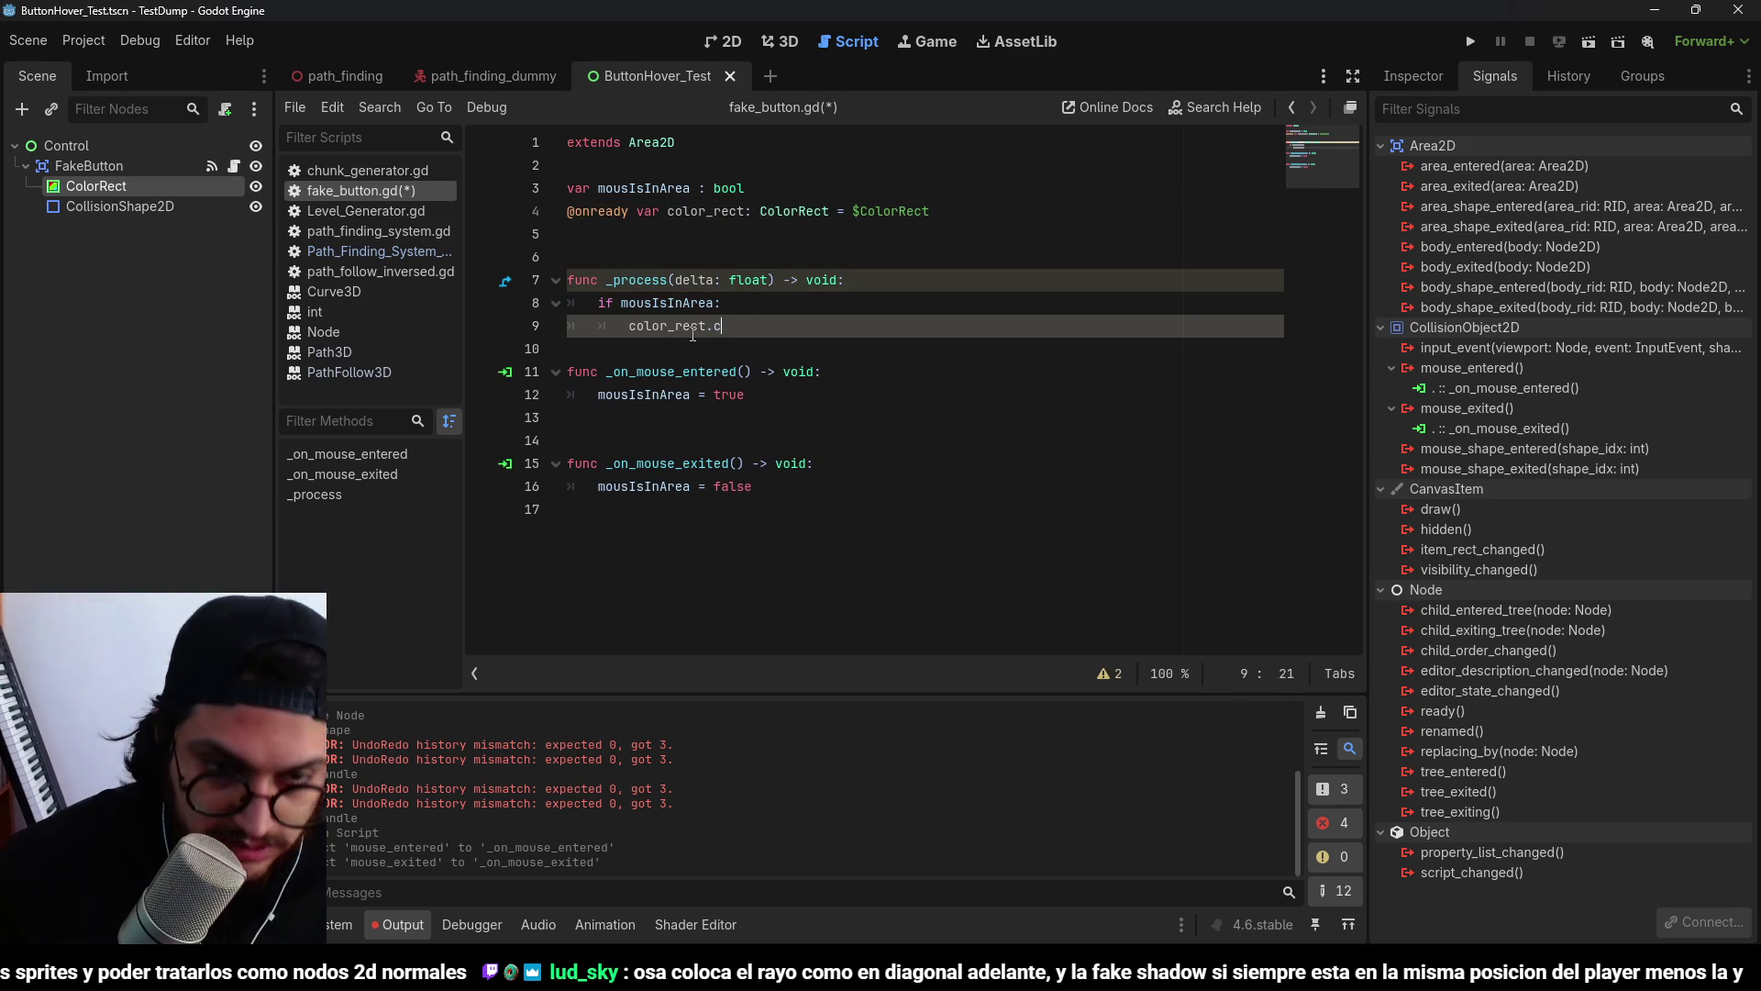
type("olor = Color.GREEN")
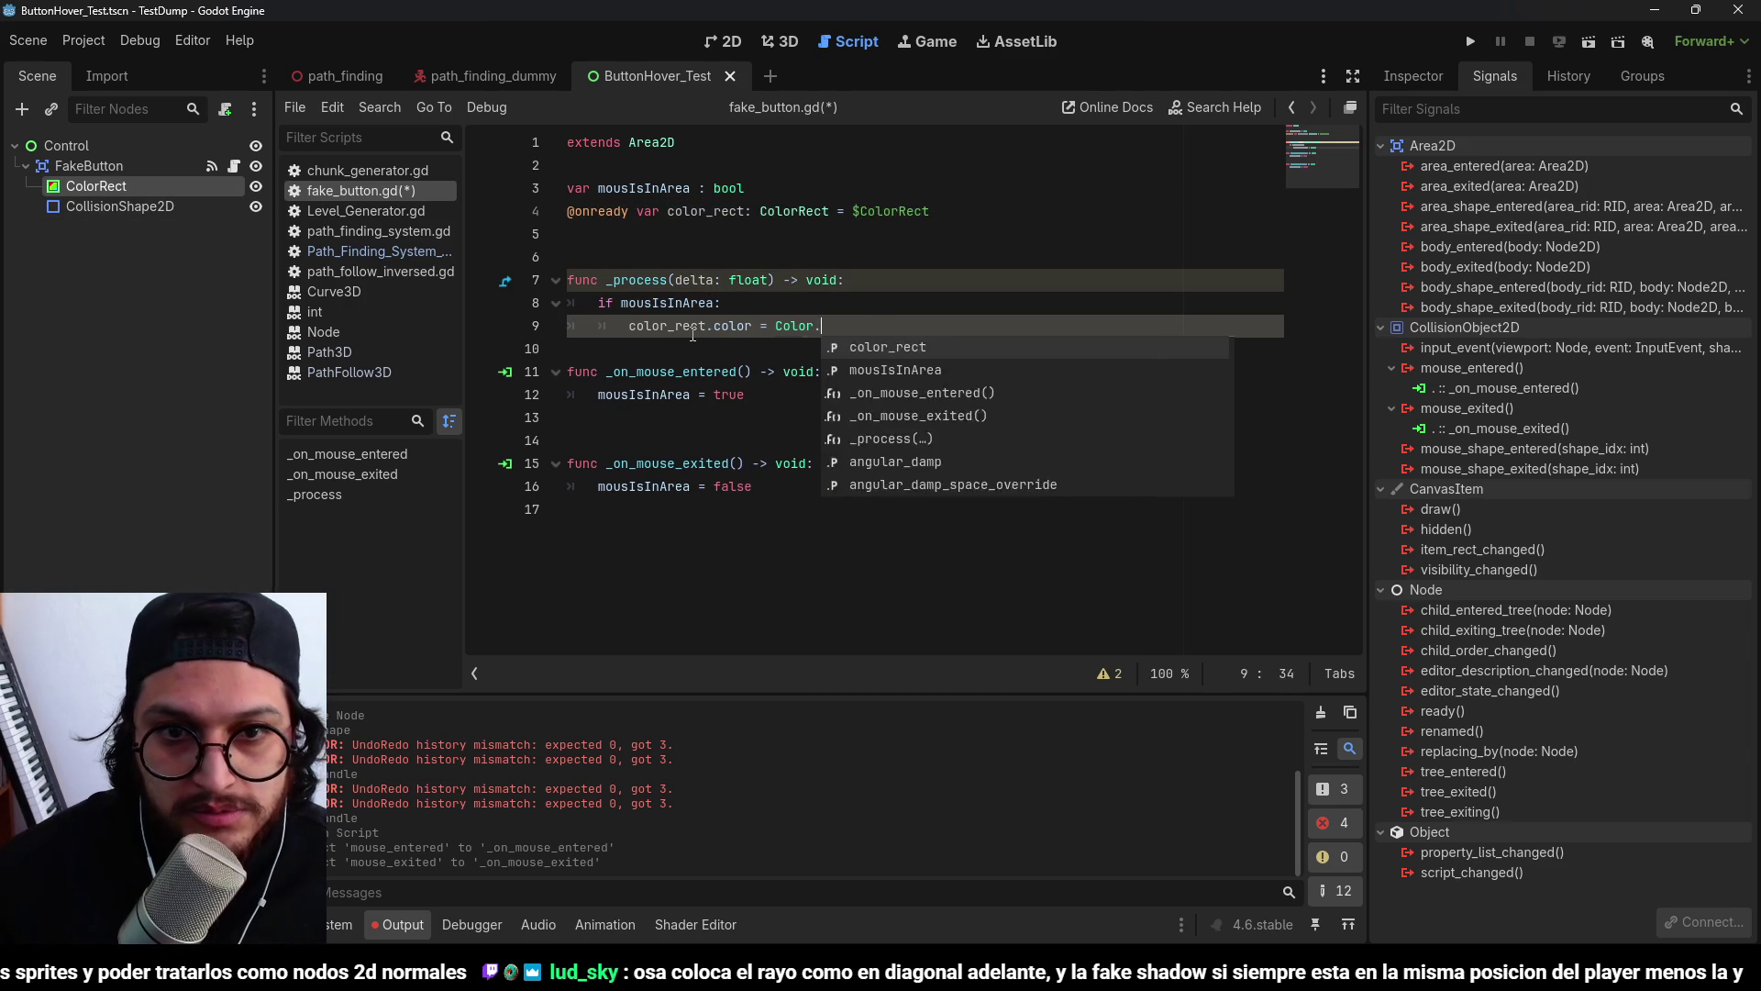
key("ctrl+s")
Add an else branch that sets the colour to Color.WHITE.
left_click(926, 331)
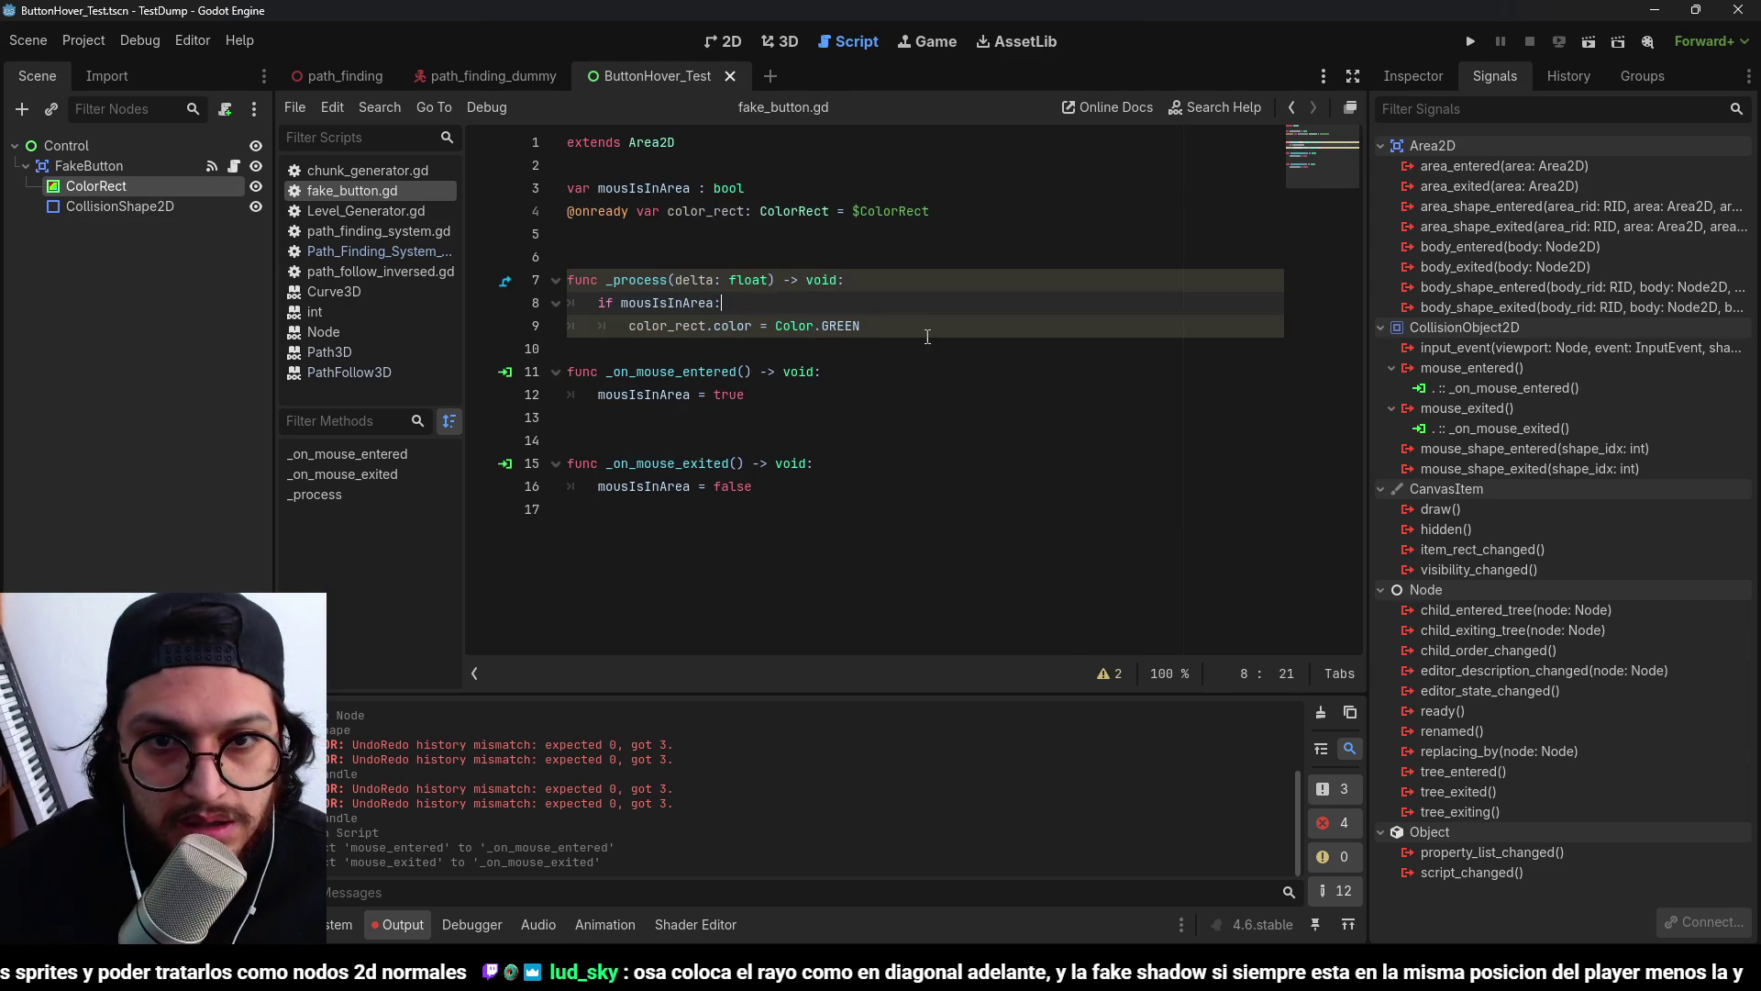
key("Return")
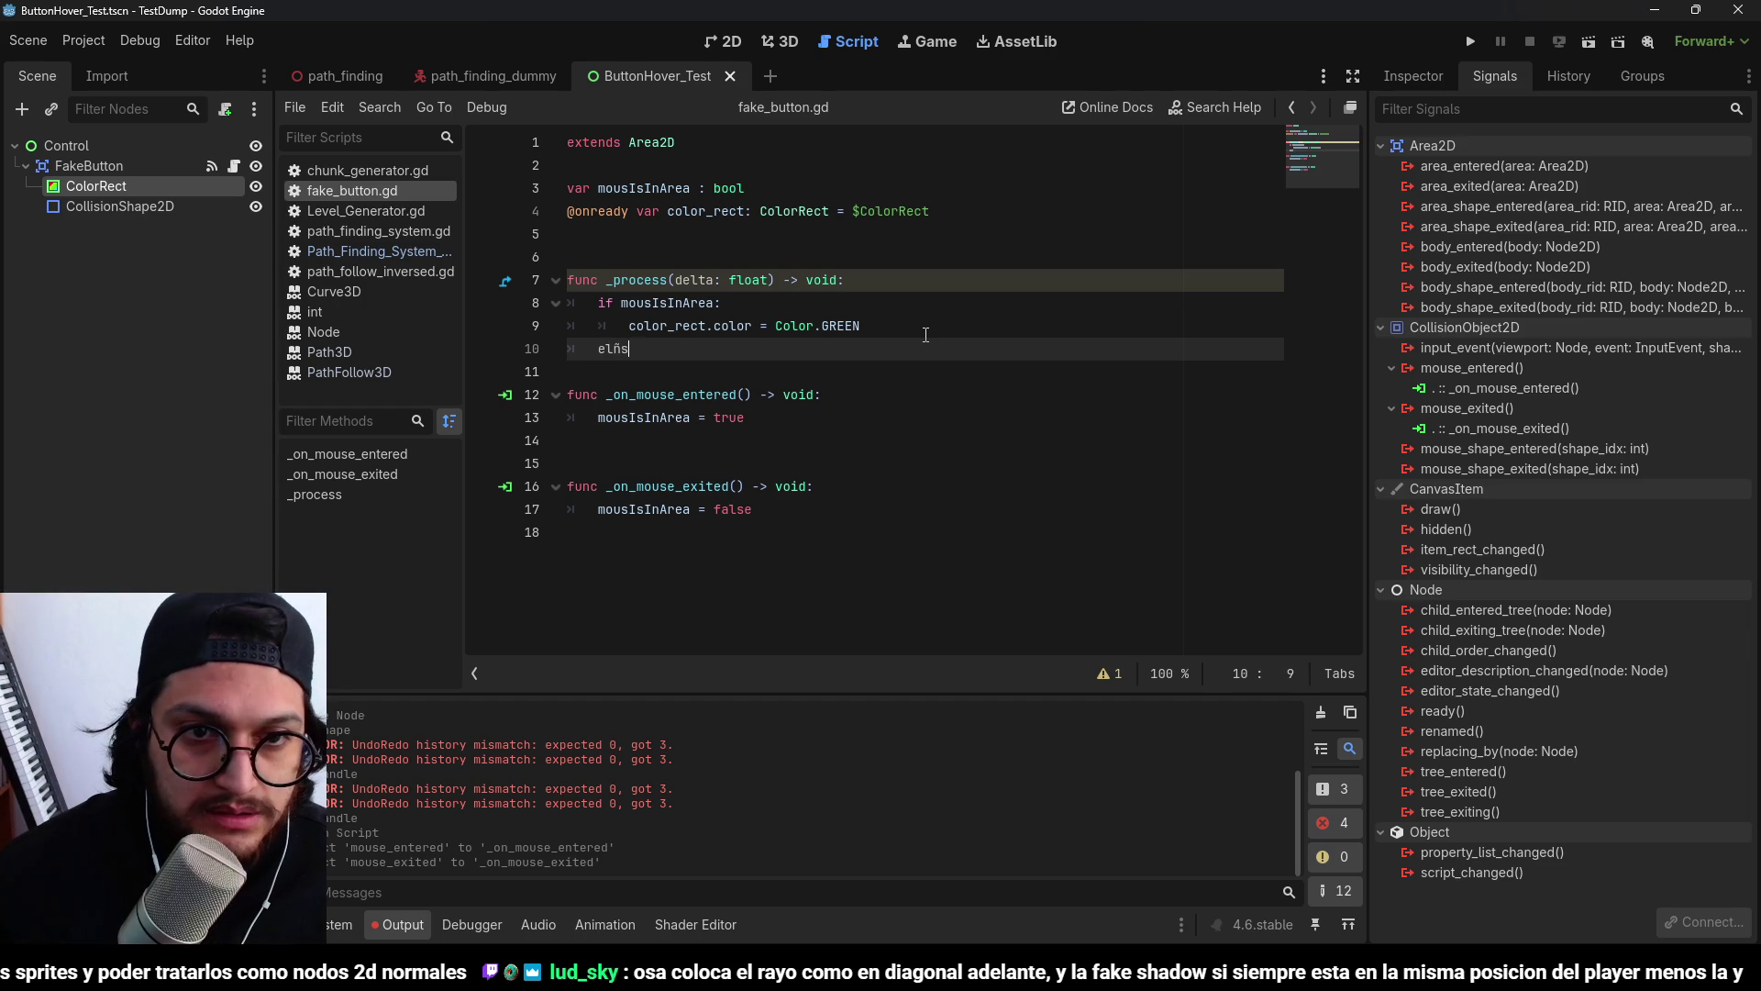
type(":")
key("Return")
type("mous")
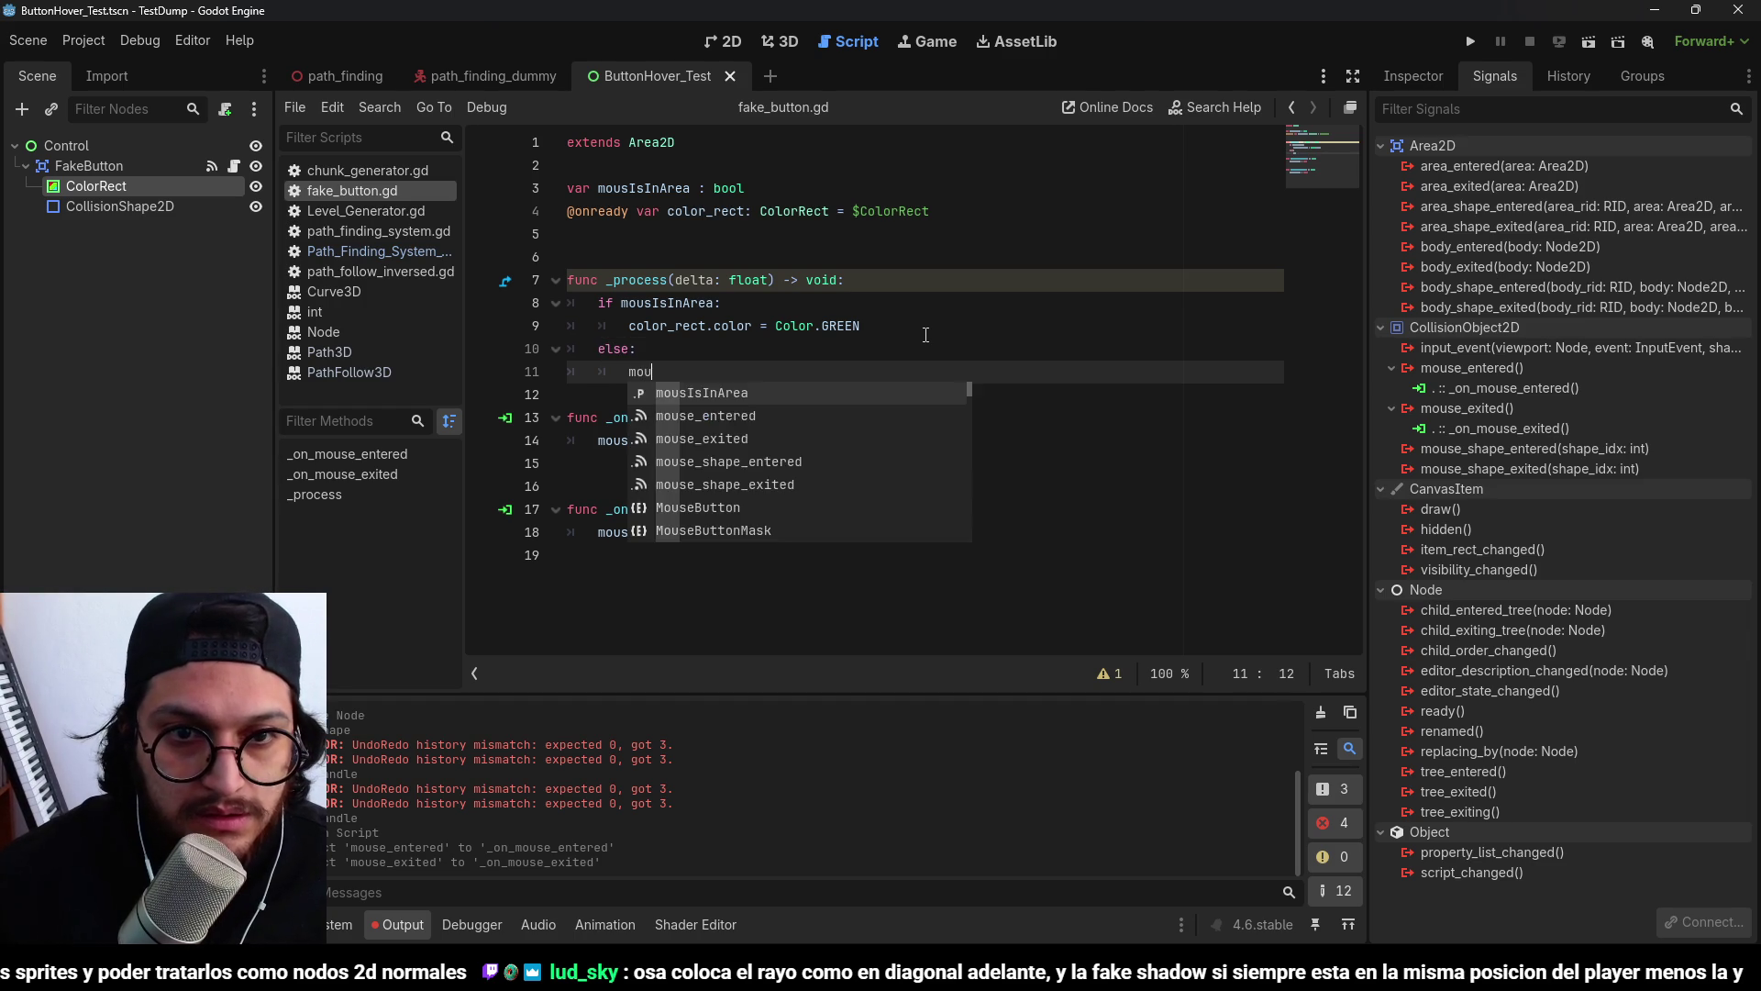
key("Return")
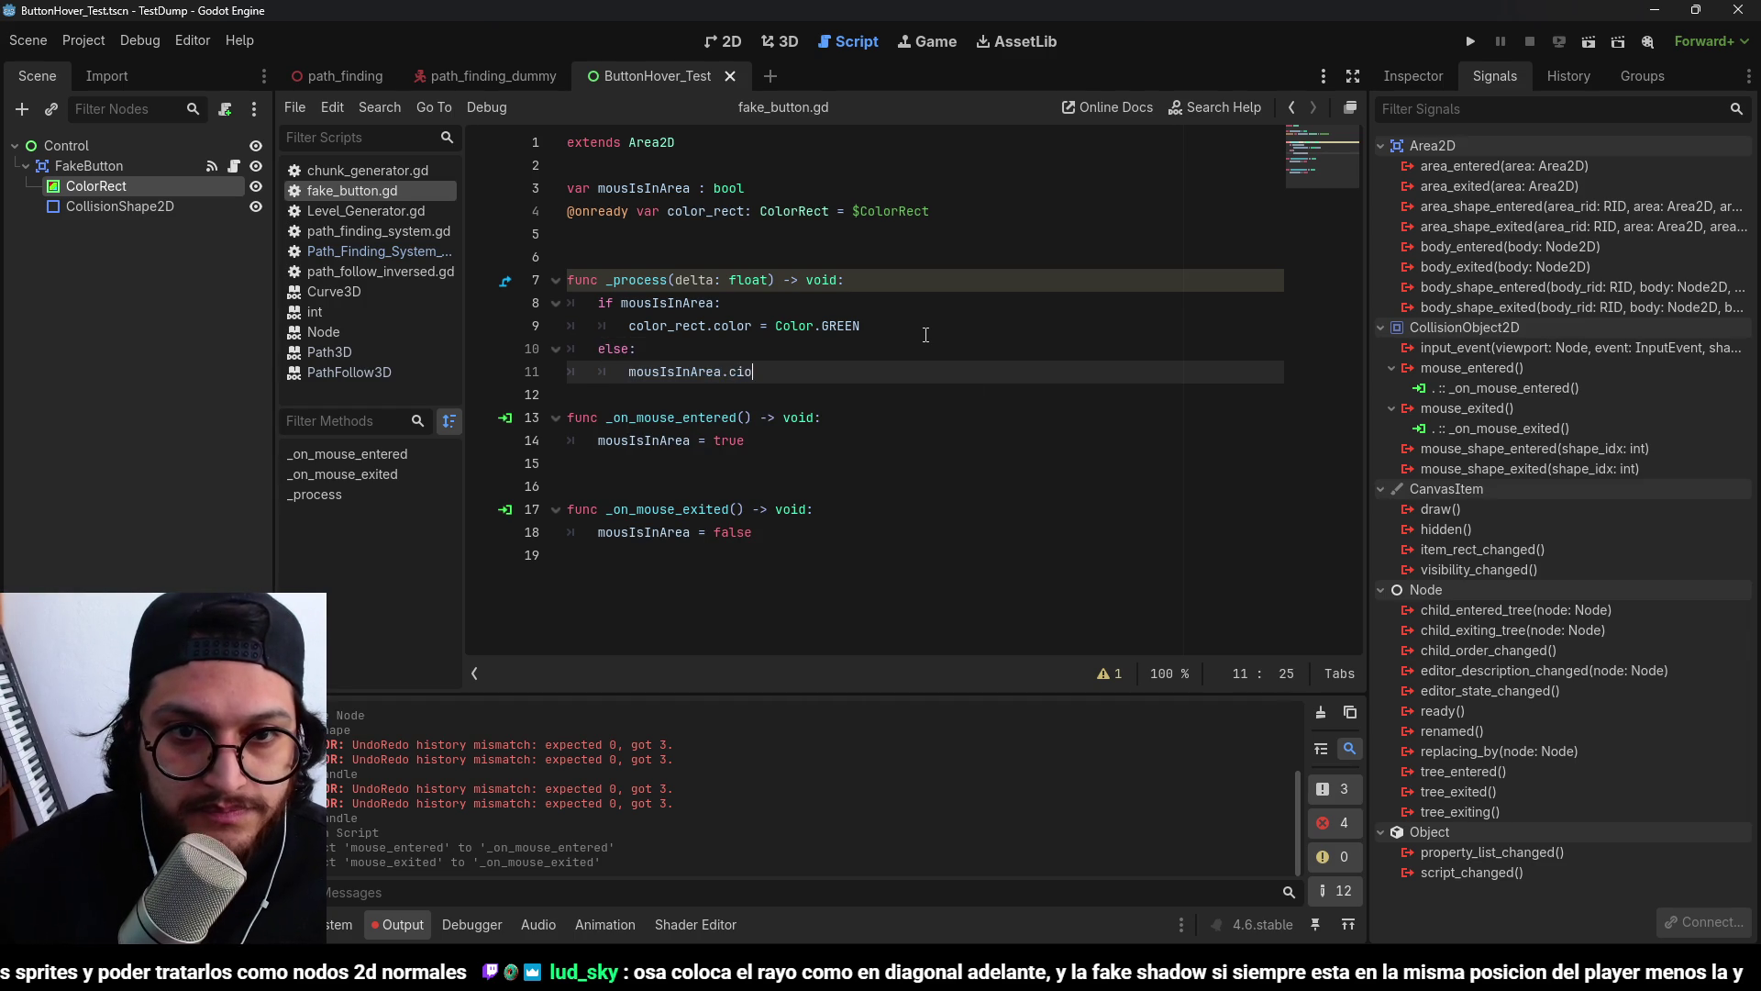
type("Color.WHIO")
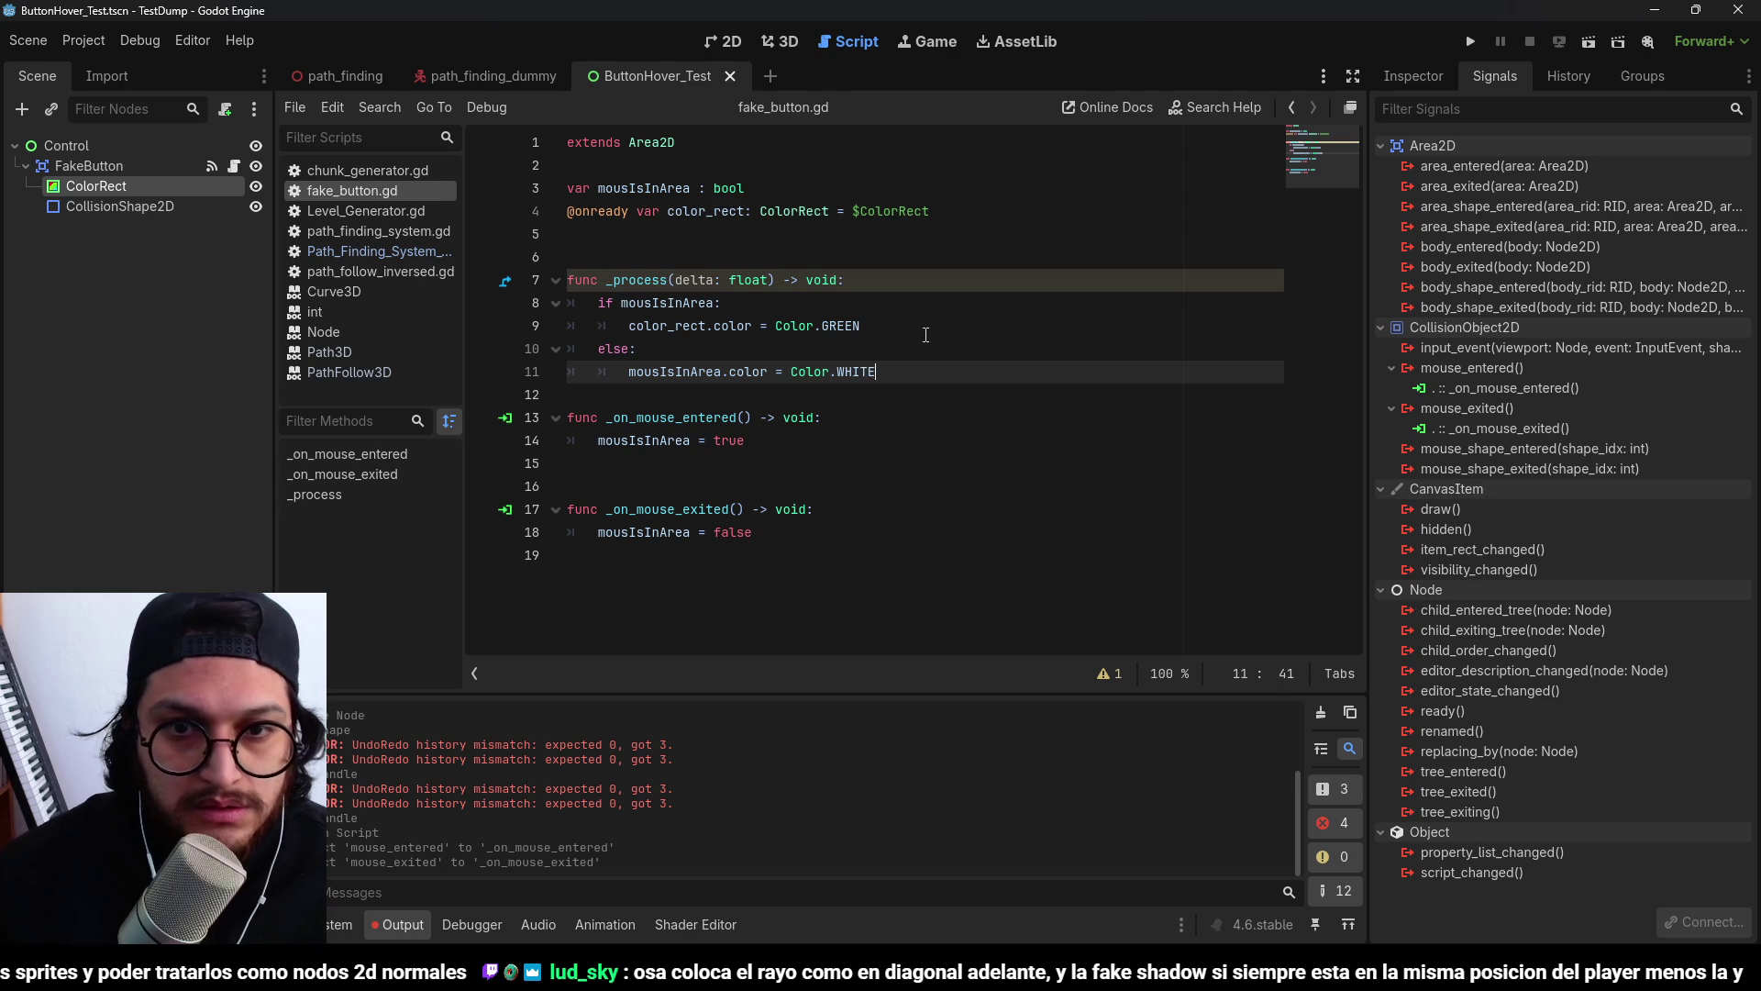
Fix the wrong variable name on line 11 by pasting color_rect over it.
left_click(712, 376)
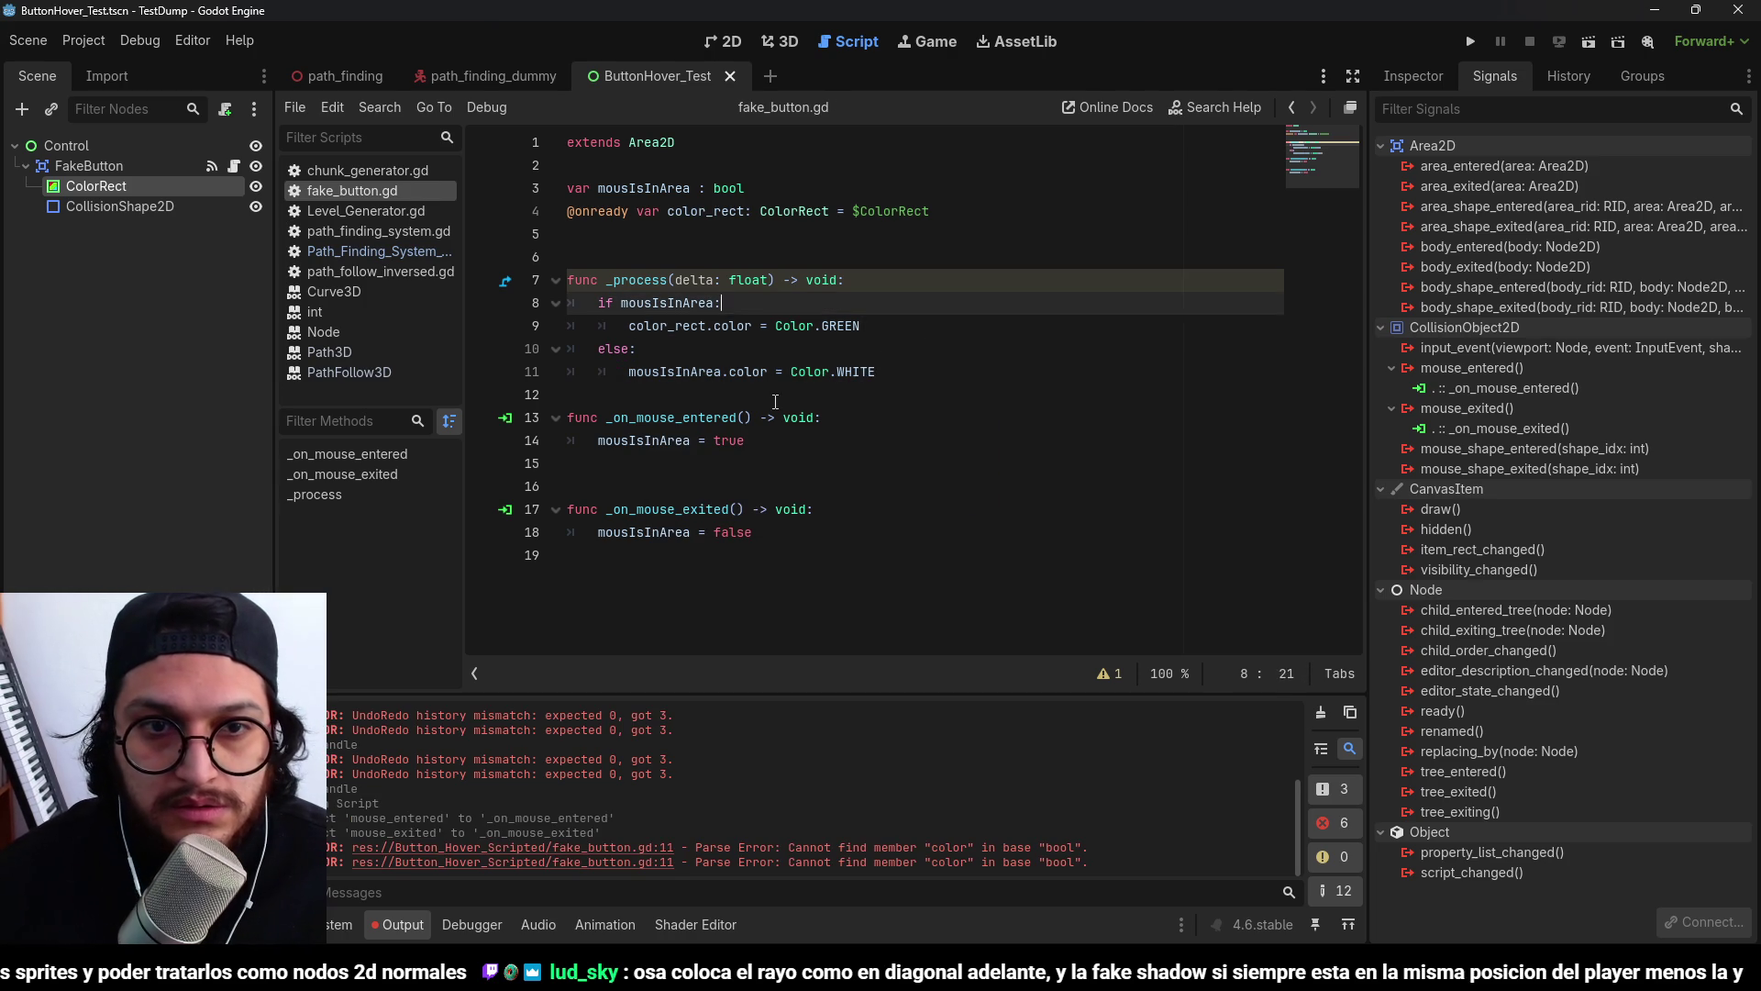
double_click(712, 374)
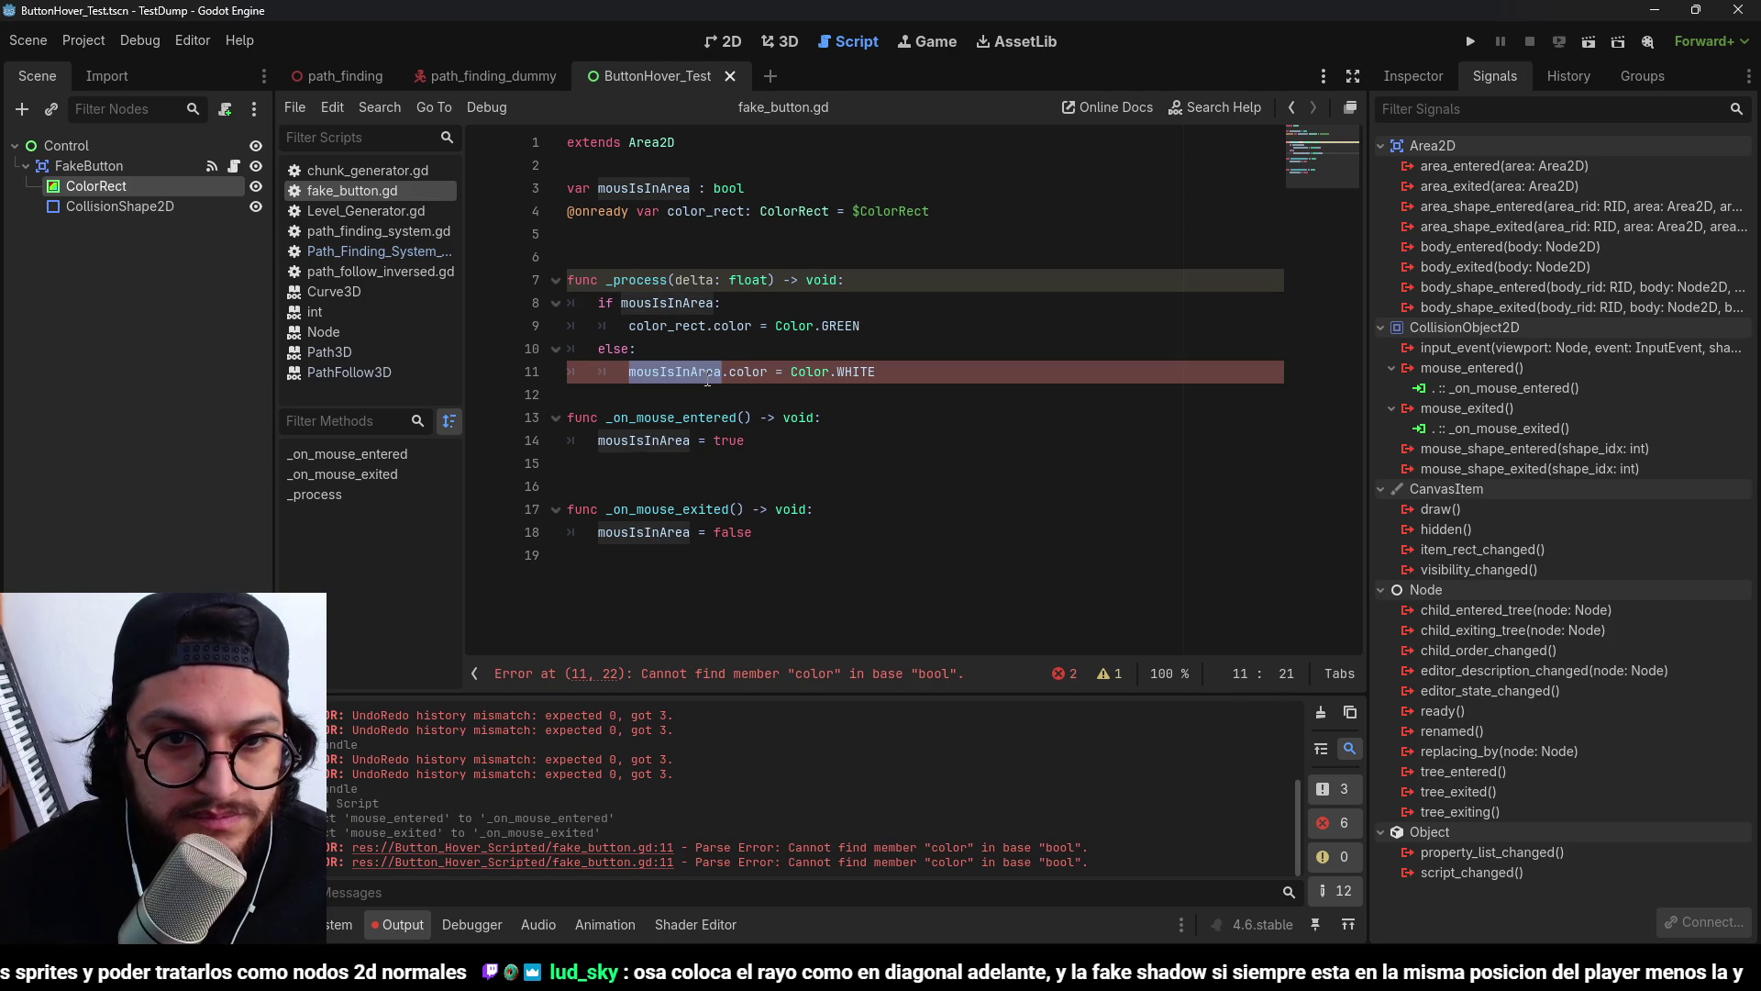
left_click(738, 363)
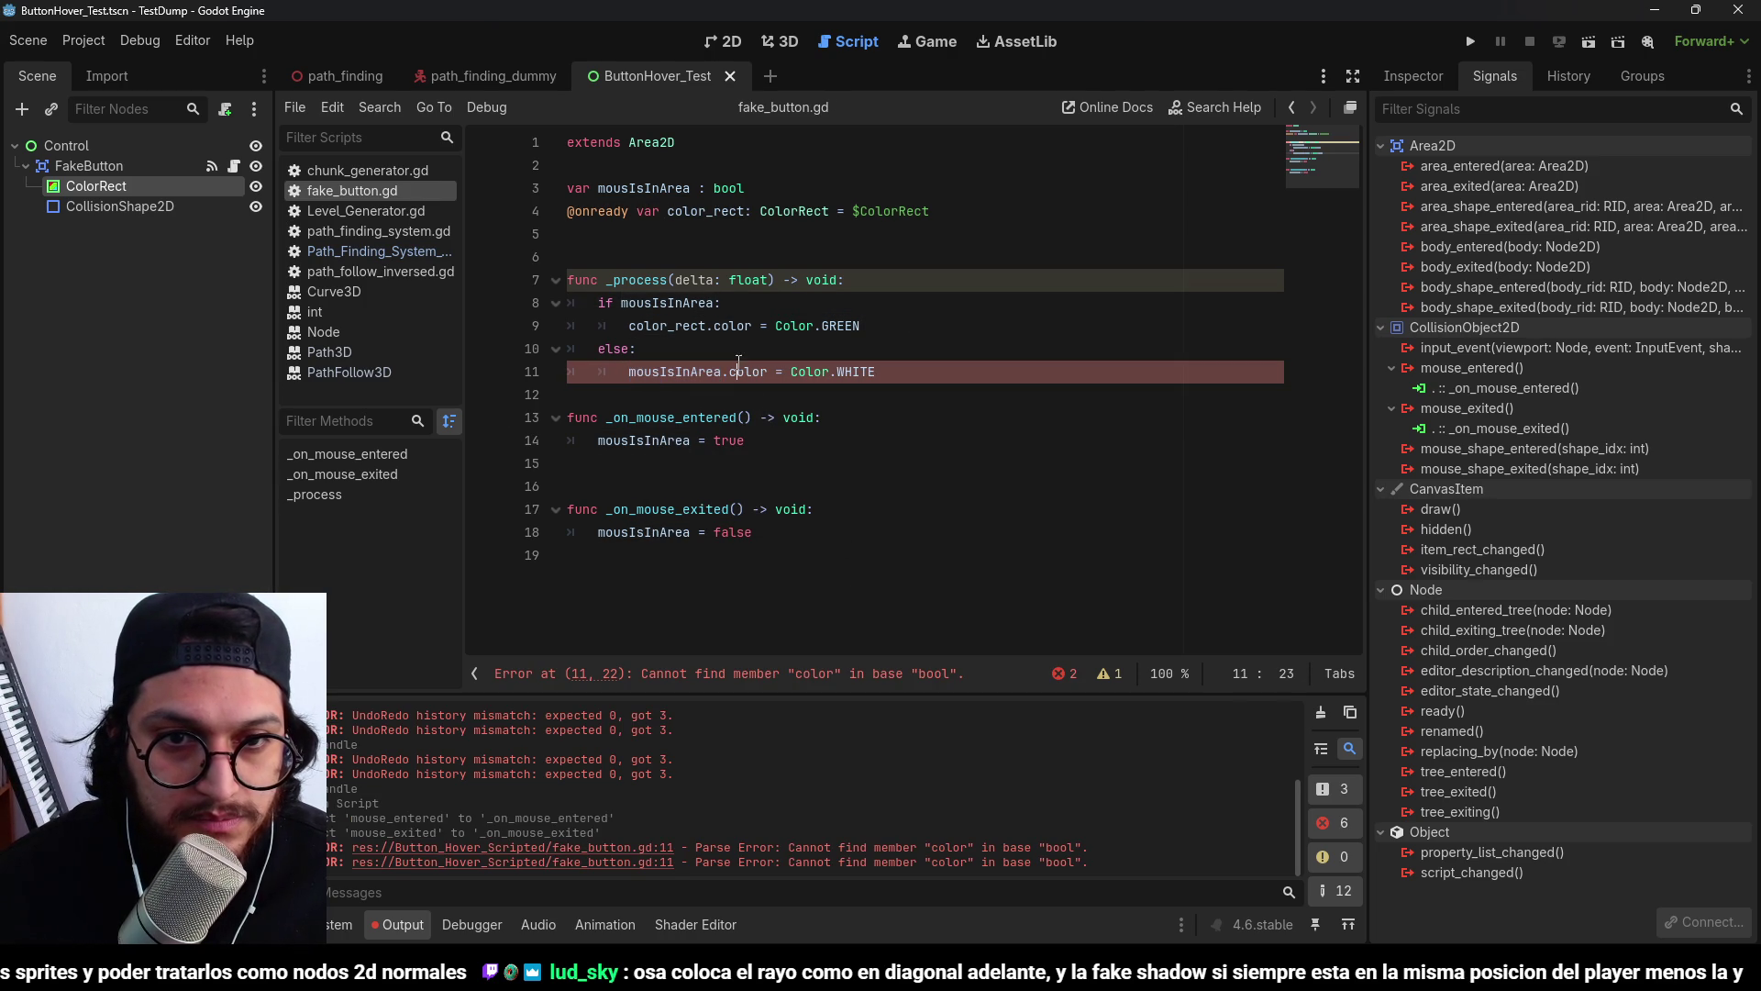
double_click(755, 371)
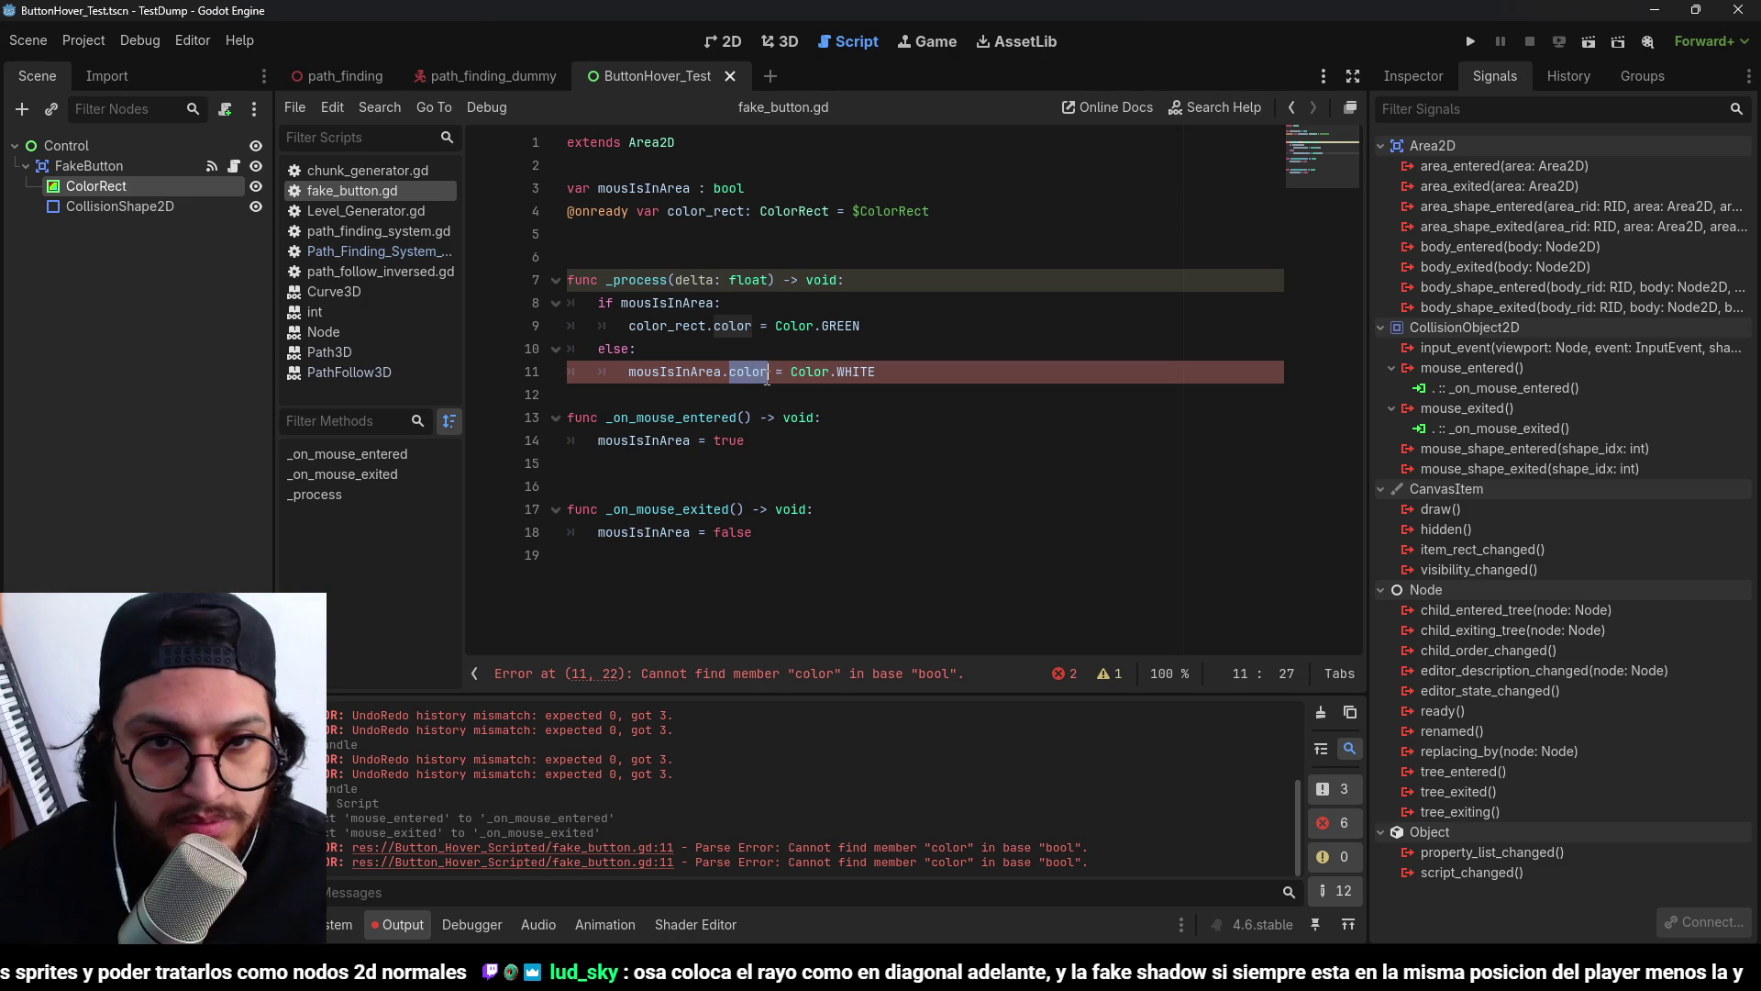
double_click(674, 372)
double_click(662, 326)
key("ctrl+c")
double_click(674, 372)
key("ctrl+v")
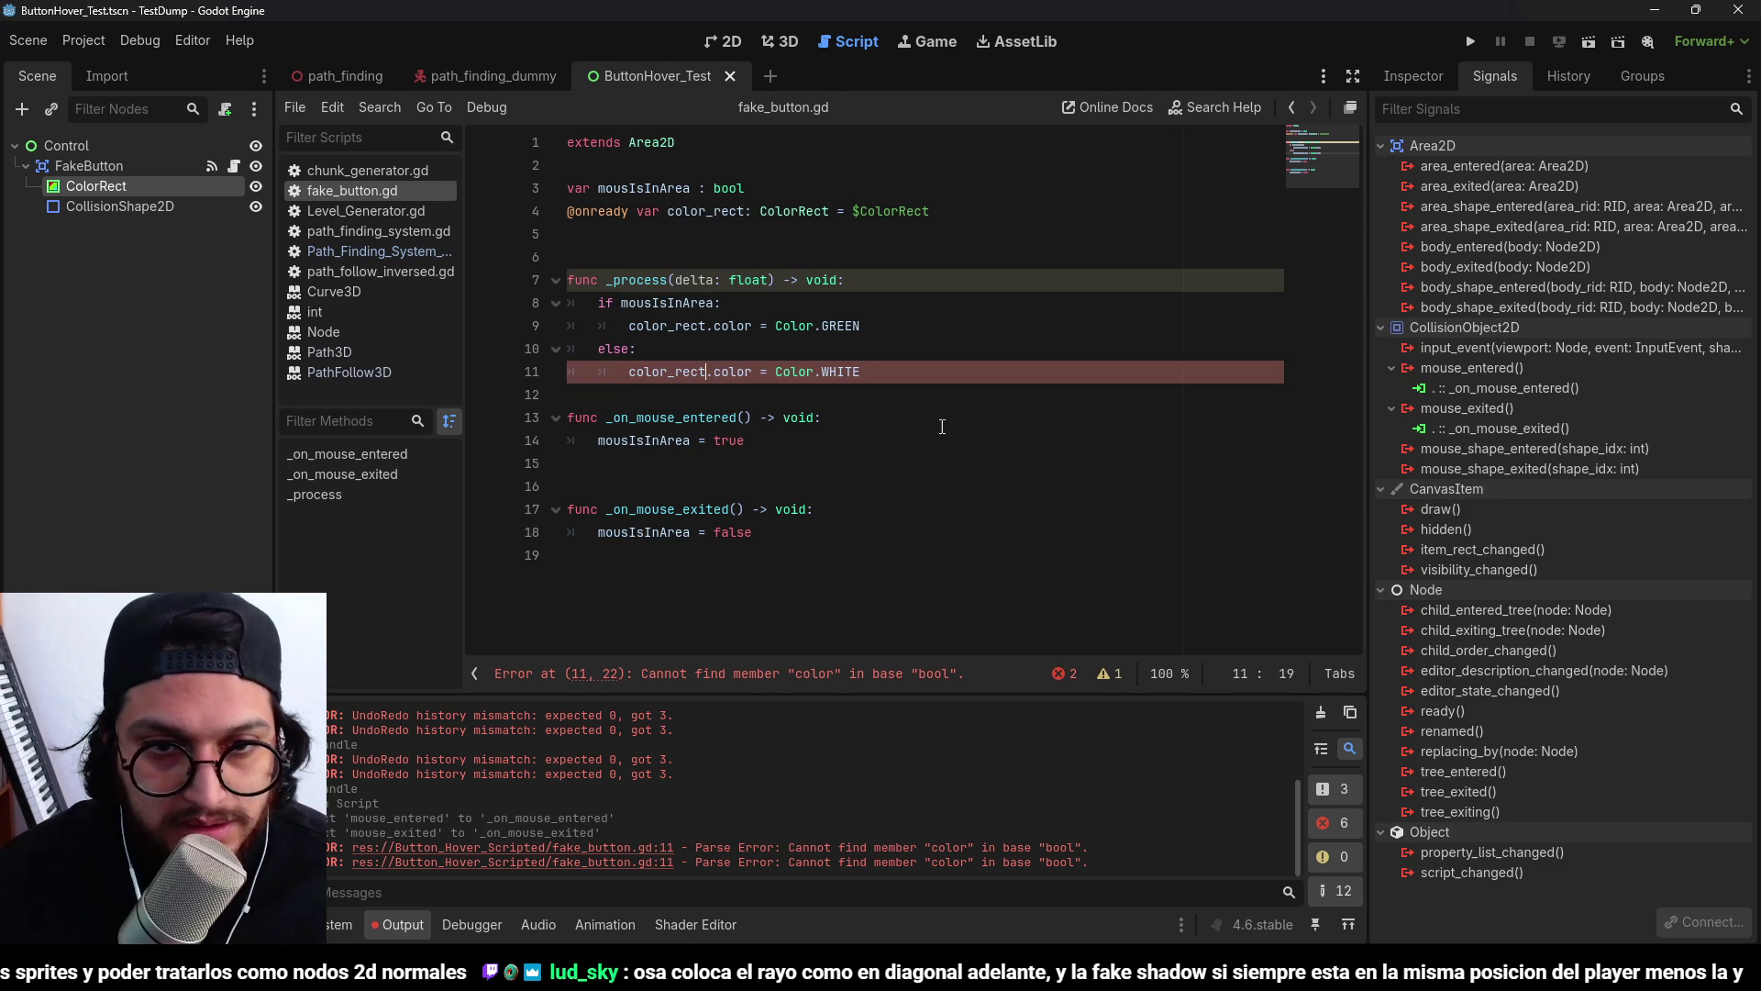
key("Up")
key("Up")
key("Down")
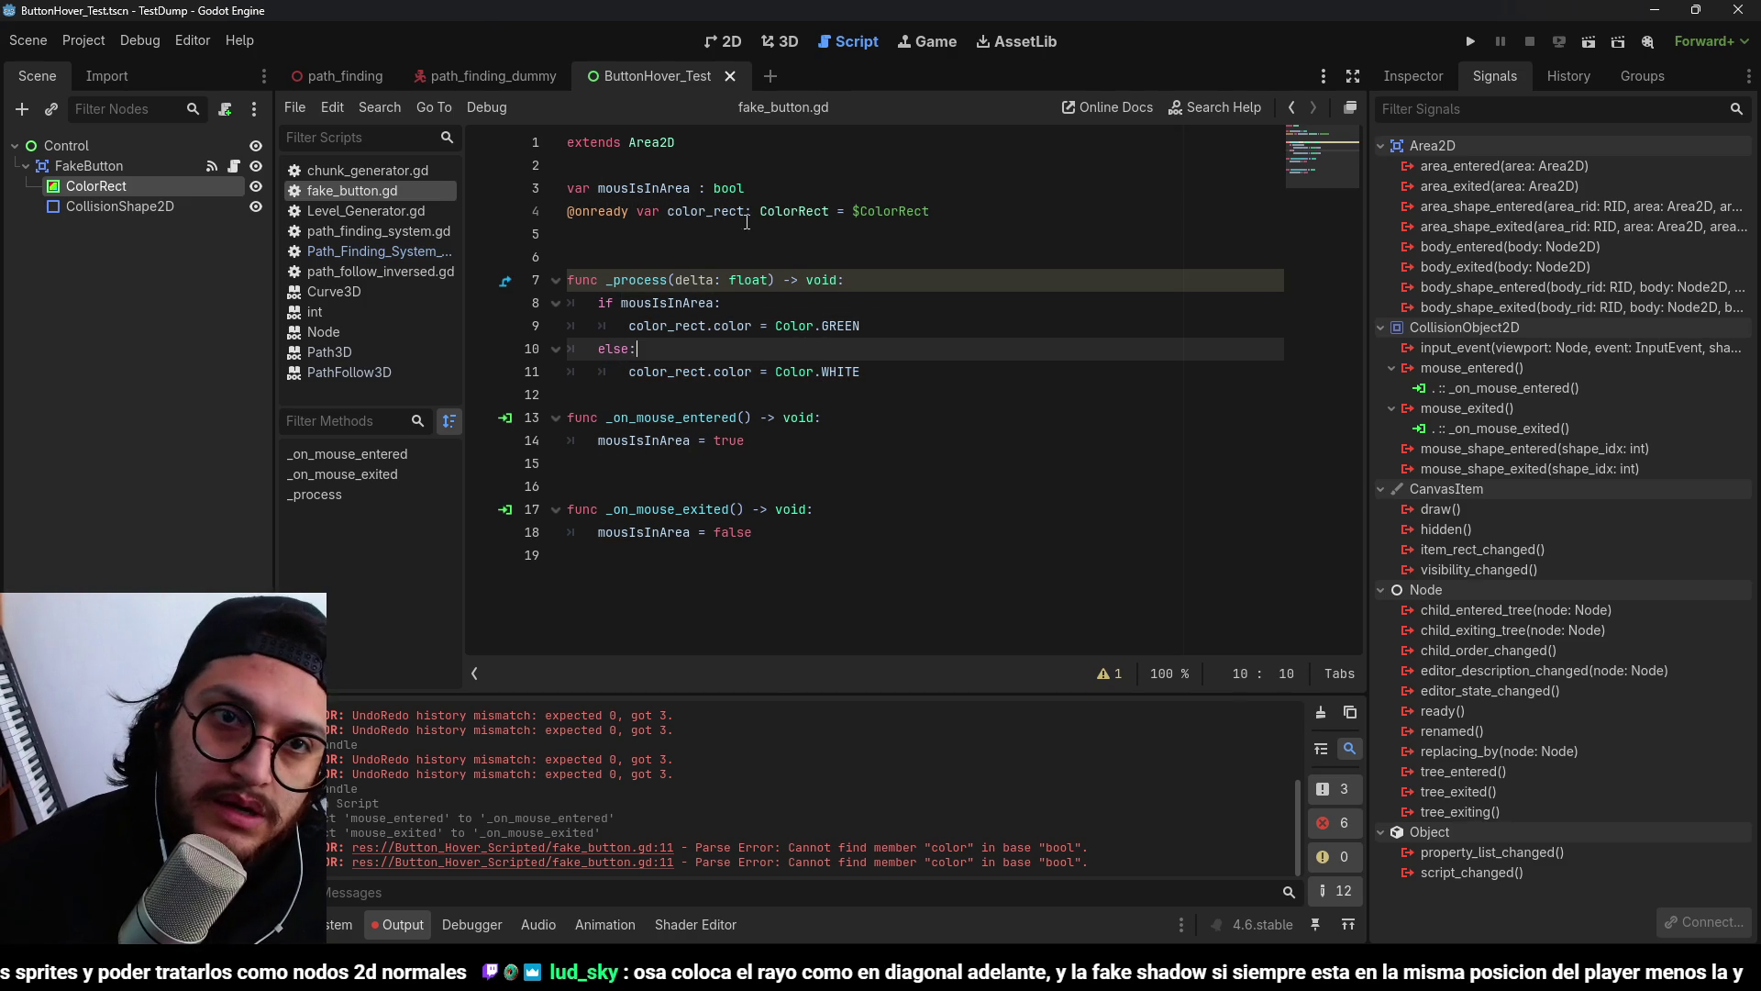
Return to the 2D scene view with the FakeButton node selected.
left_click(174, 227)
left_click(141, 183)
left_click(91, 165)
left_click(107, 147)
left_click(105, 165)
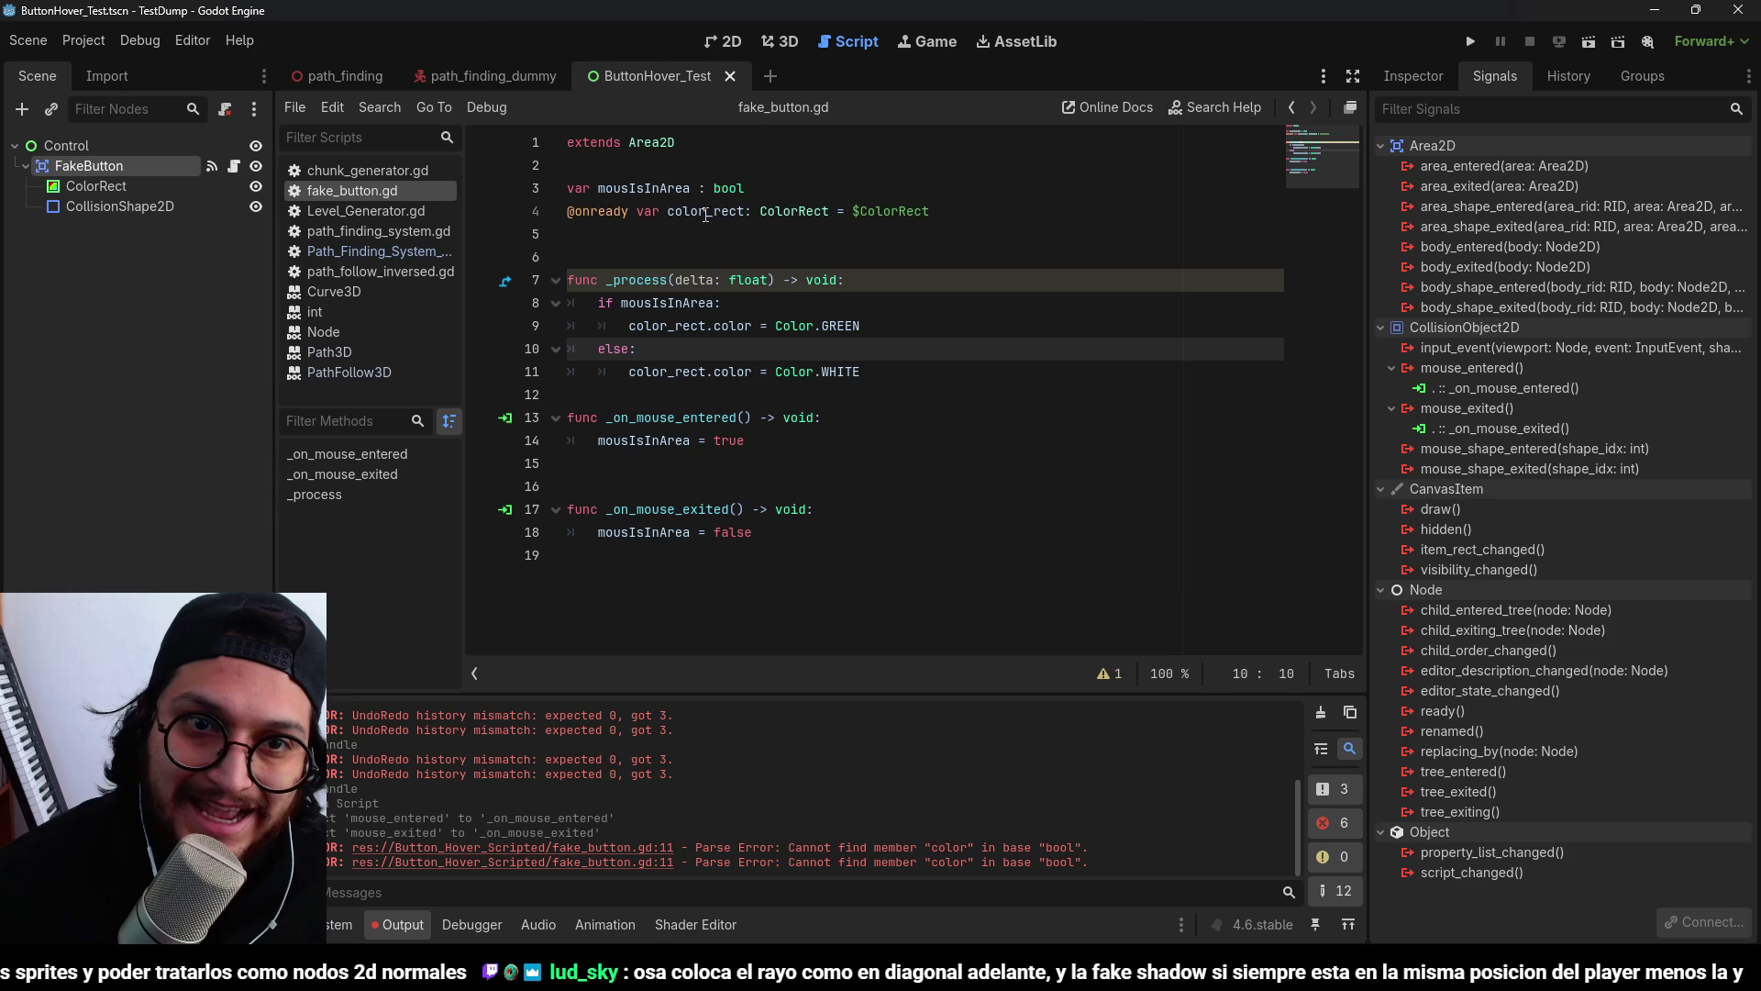
left_click(722, 257)
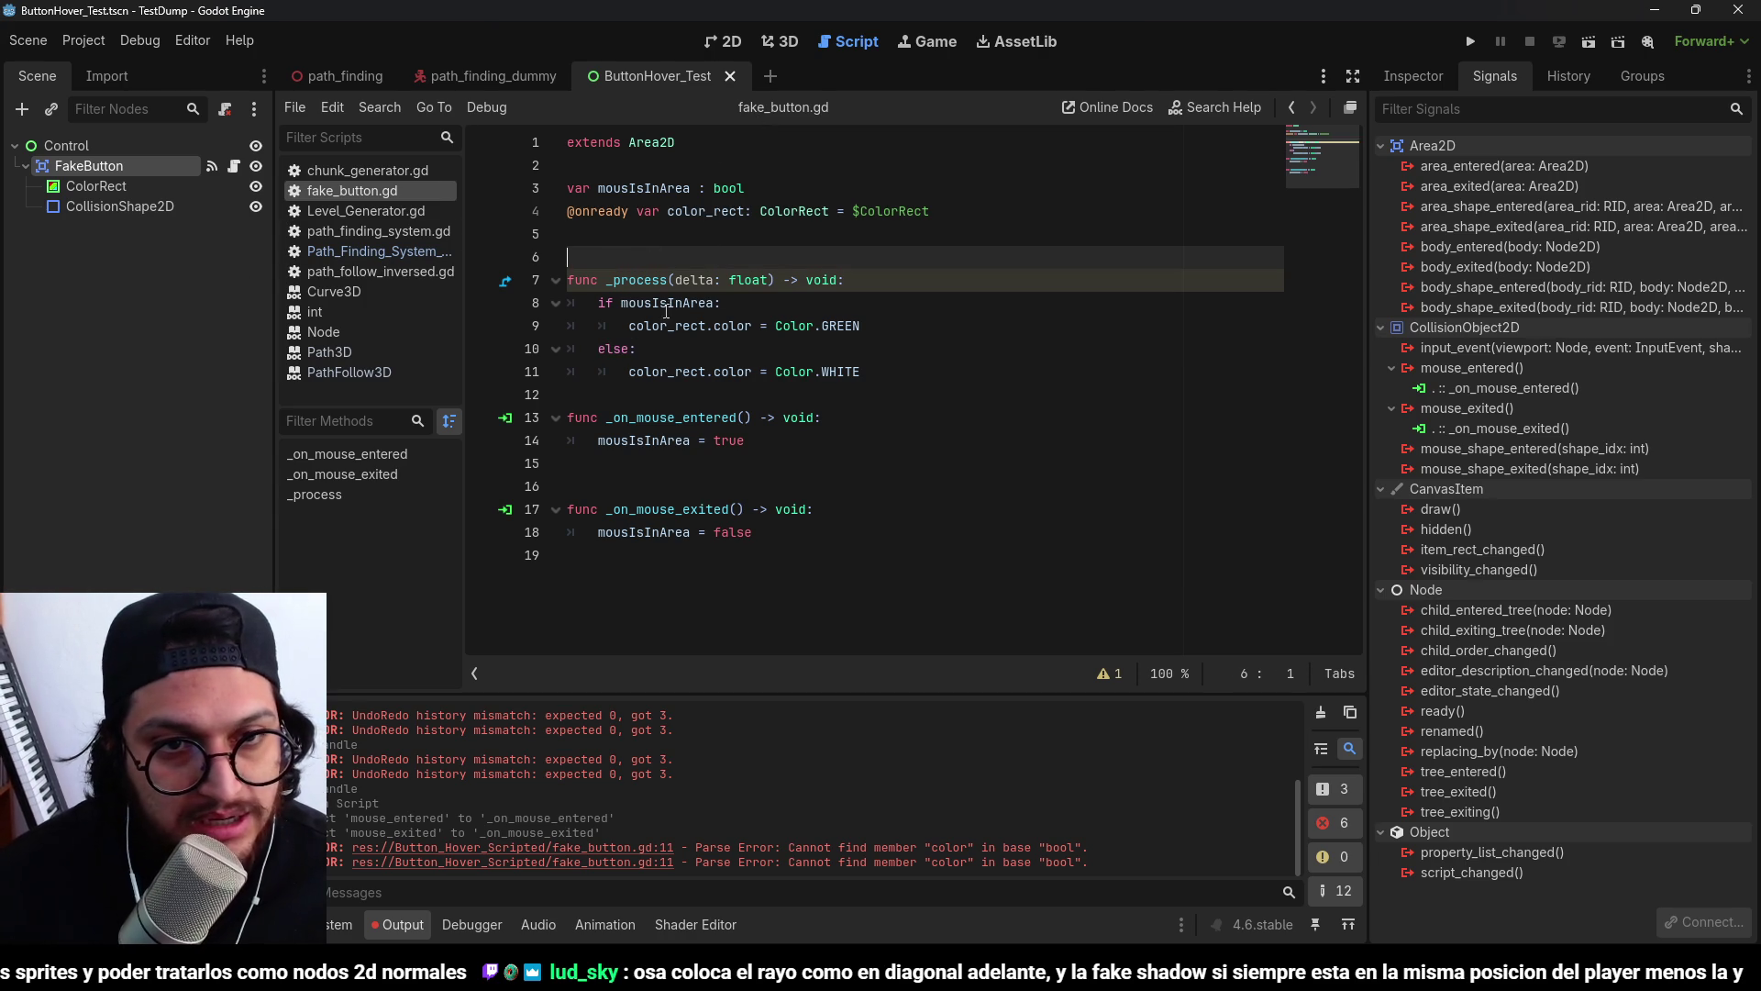
left_click(773, 46)
left_click(79, 146)
left_click(92, 166)
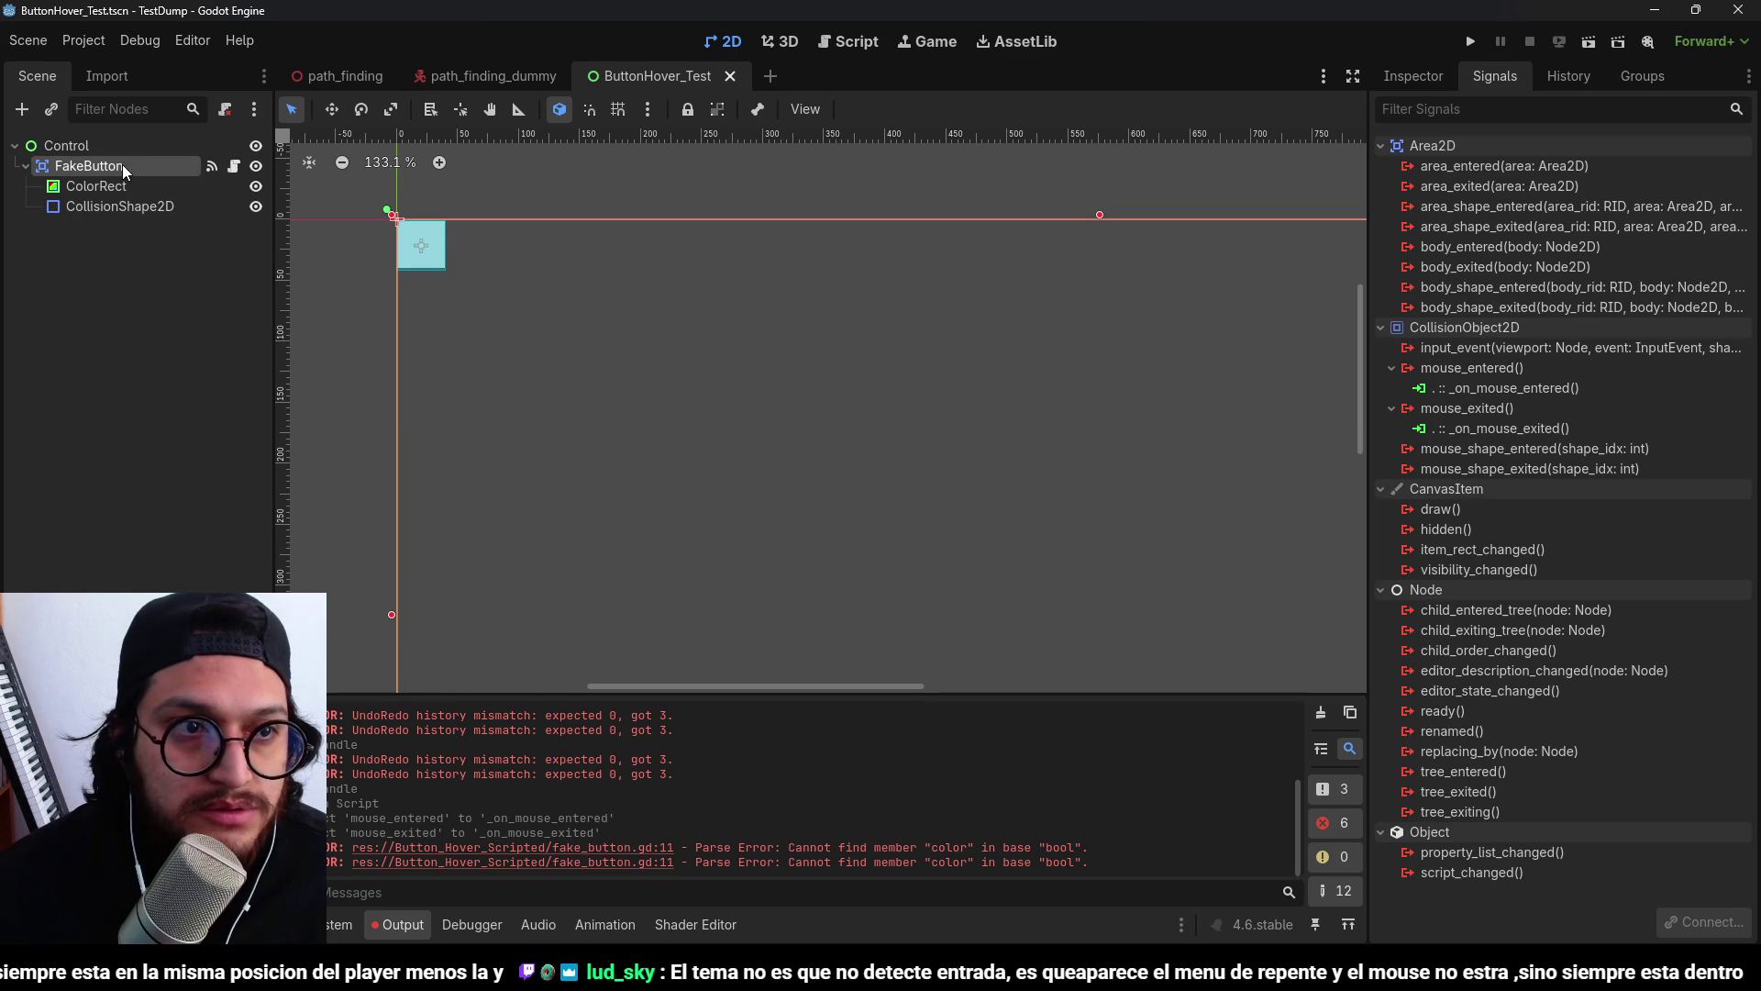
Save the FakeButton branch as its own scene, fake_button.tscn.
right_click(123, 163)
left_click(229, 592)
type("fake")
type("_button")
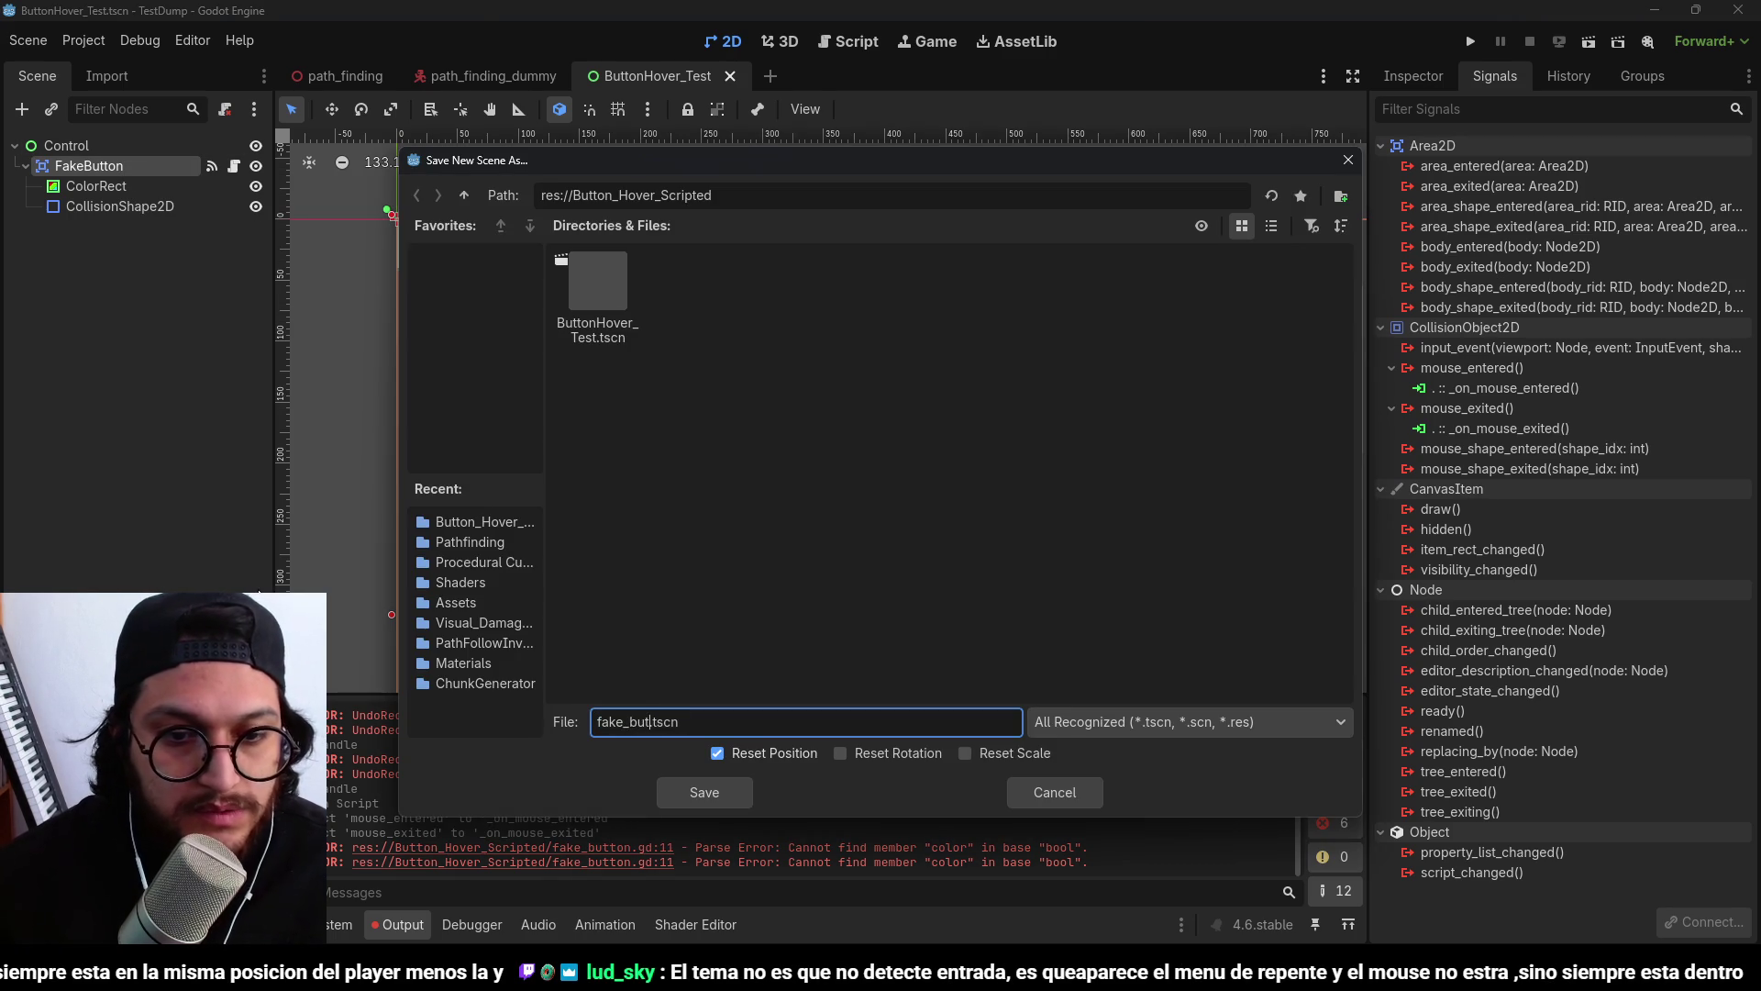
key("Return")
Attach a new script named button_instancer.gd to the Control root.
left_click(222, 117)
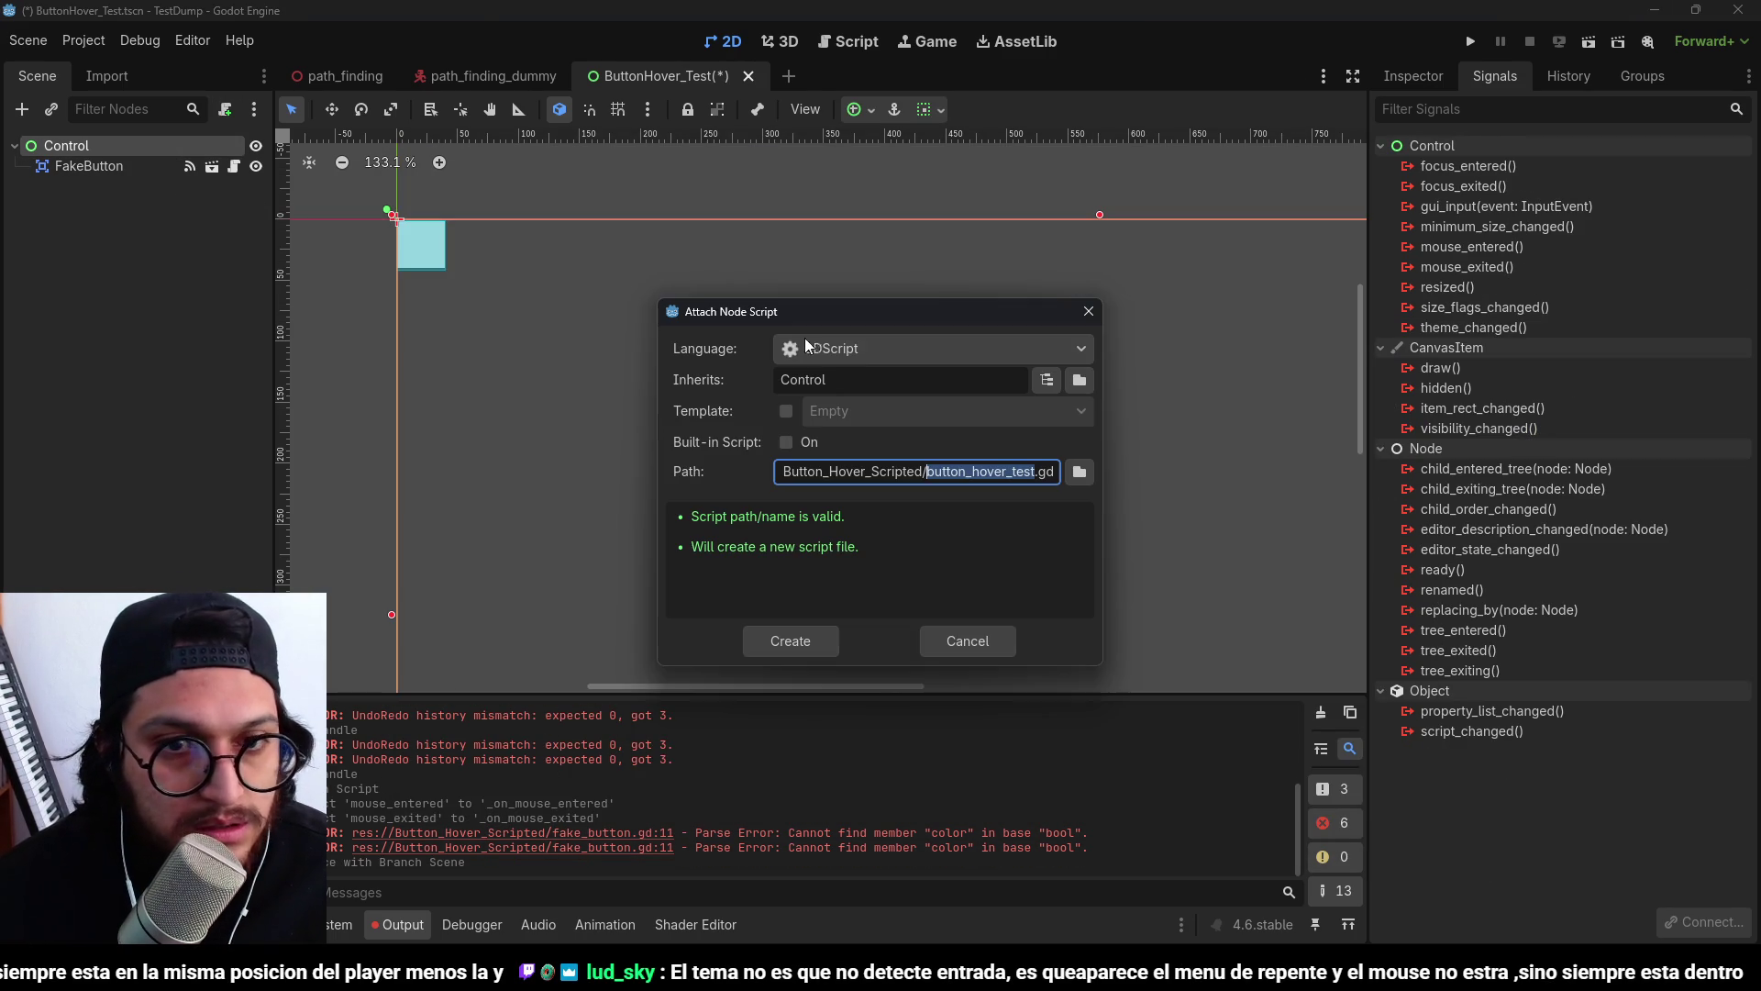
type("button_instancer")
key("Return")
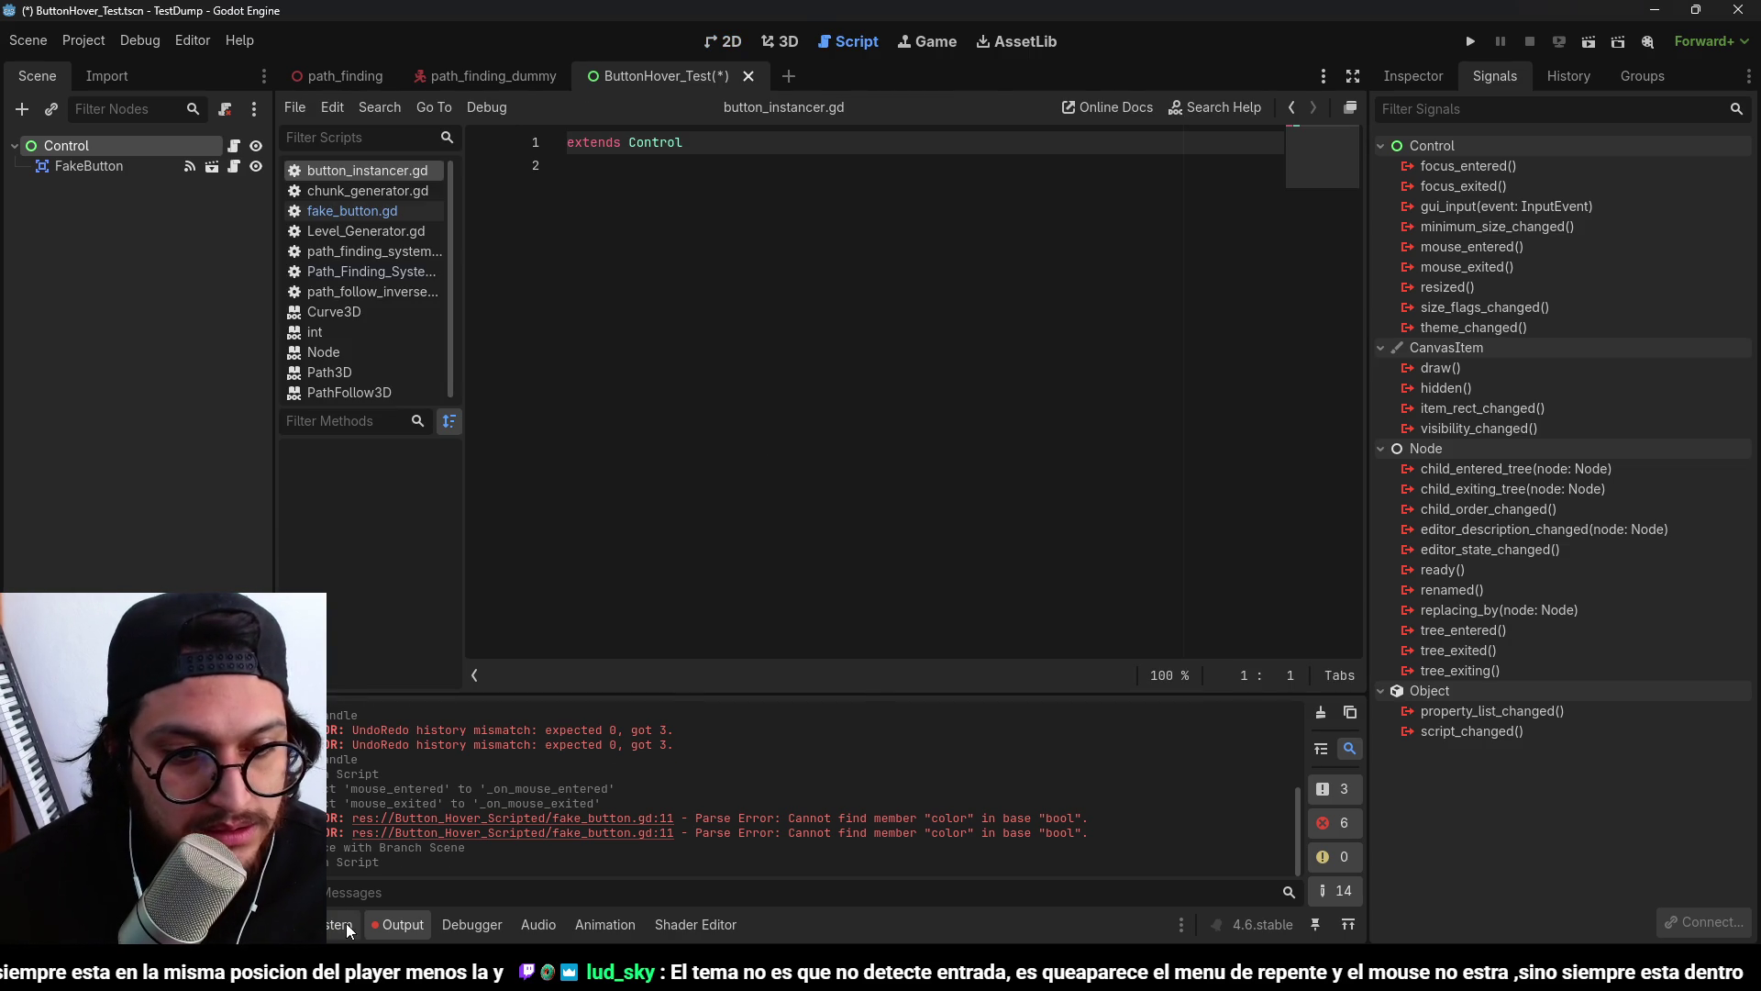
Preload fake_button.tscn into button_instancer.gd as the FAKE_BUTTON constant.
left_click(345, 923)
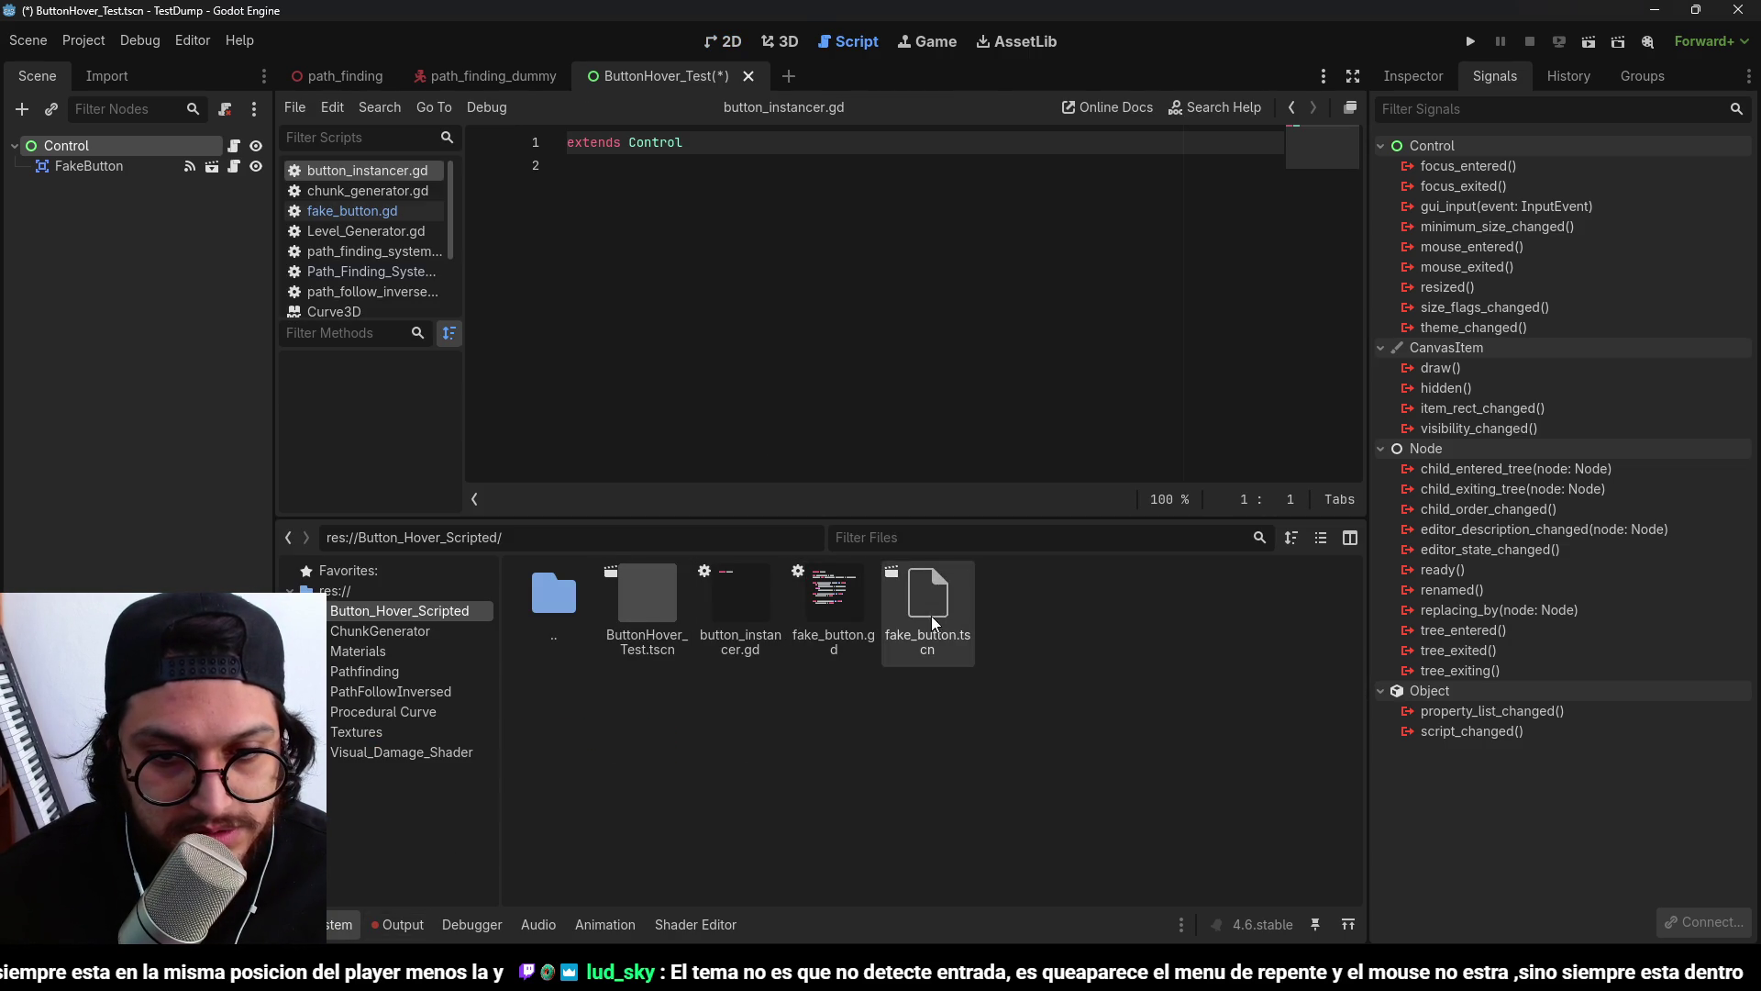
left_click_drag(930, 613, 697, 182)
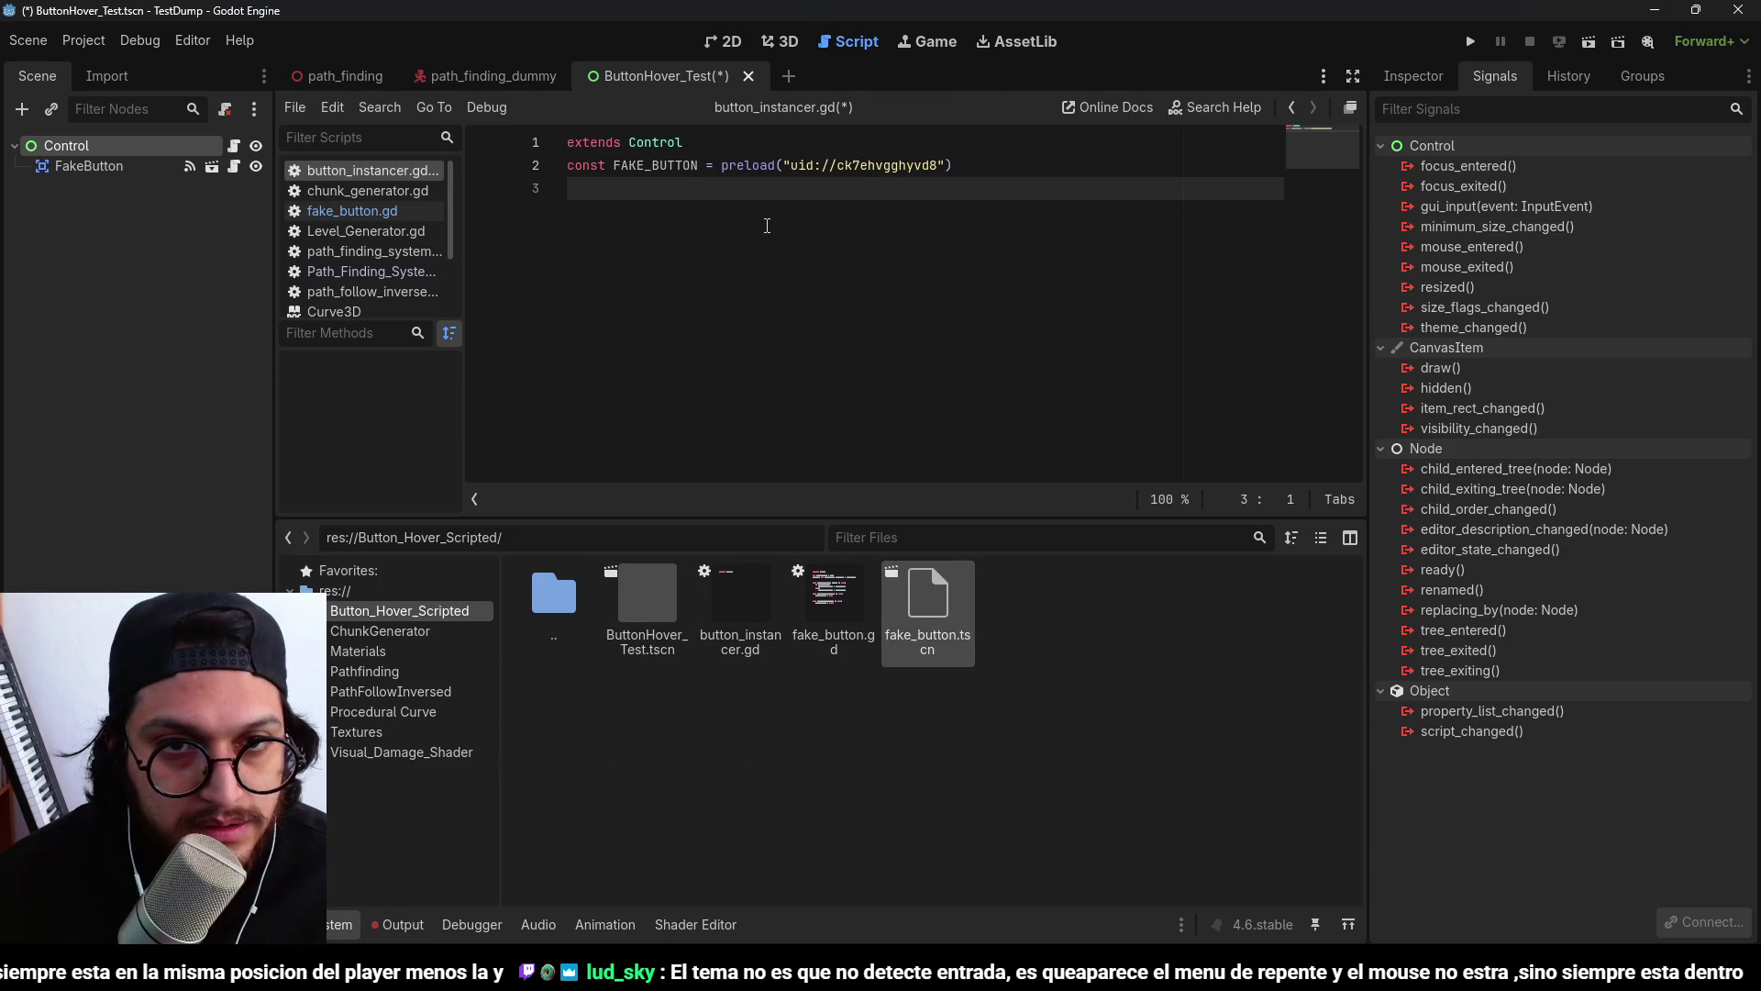
key("Return")
Write func _process with if Input.is_action_just_pressed("Action"): as its check.
type("func _pro")
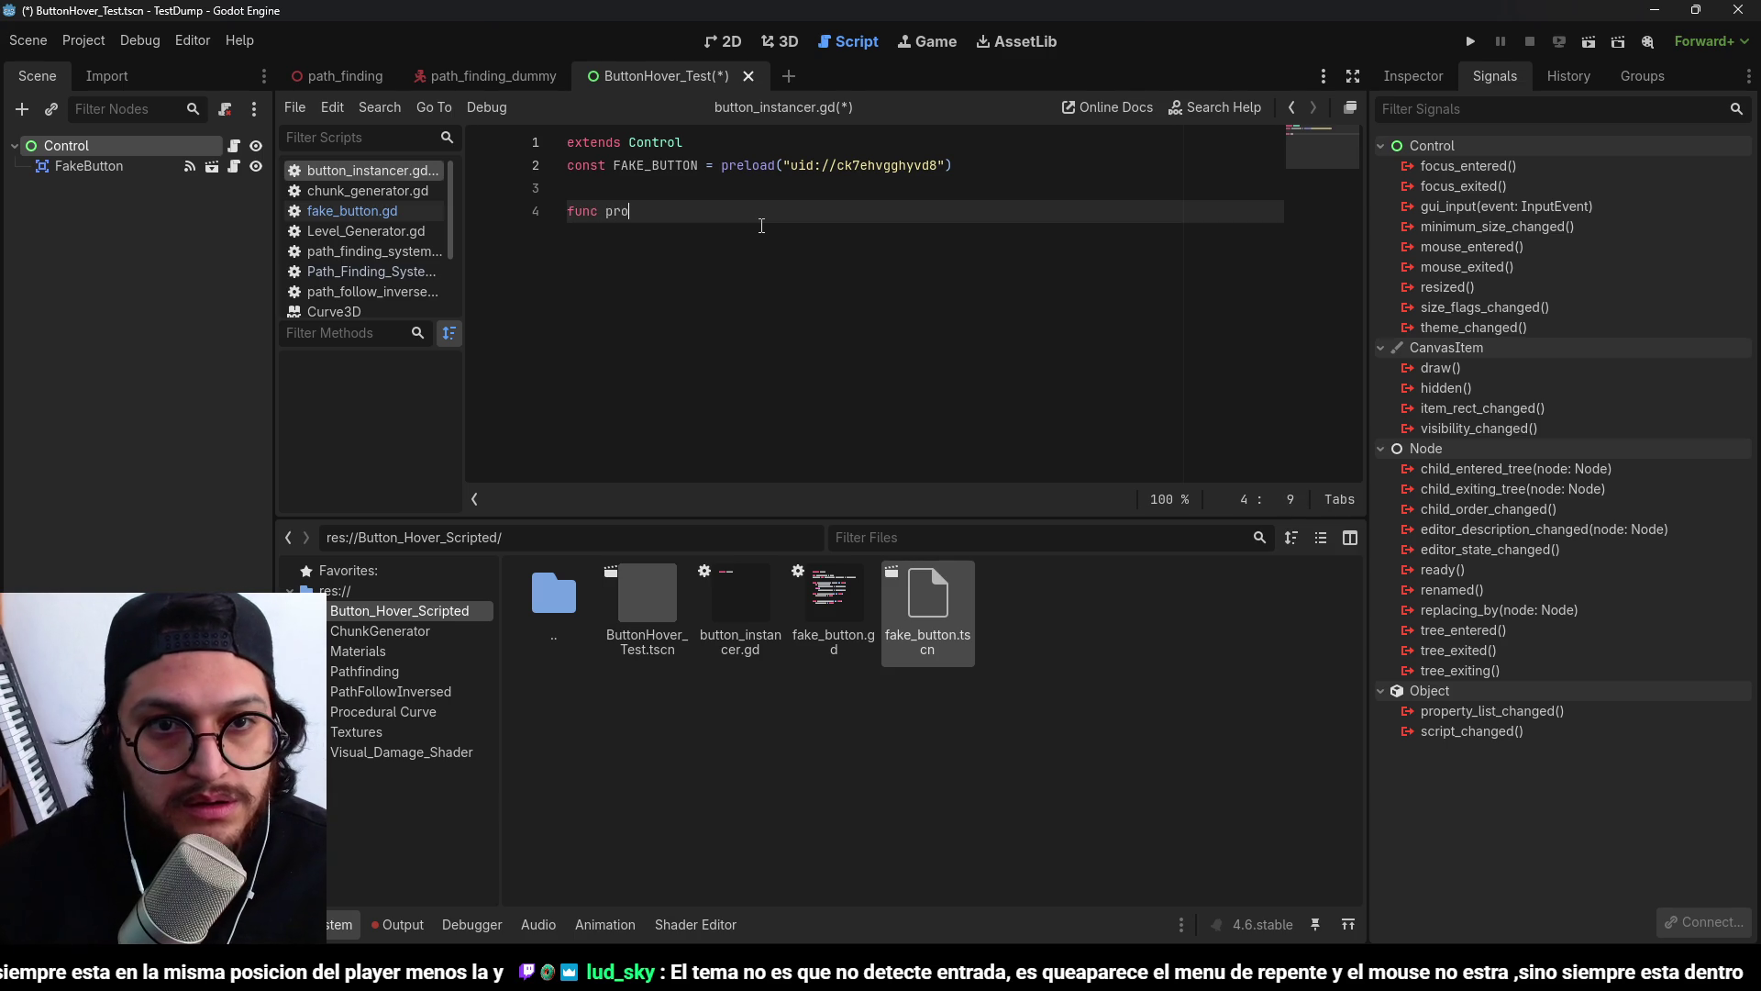
key("Return")
type("if Input.is_action_just_pressed(\"")
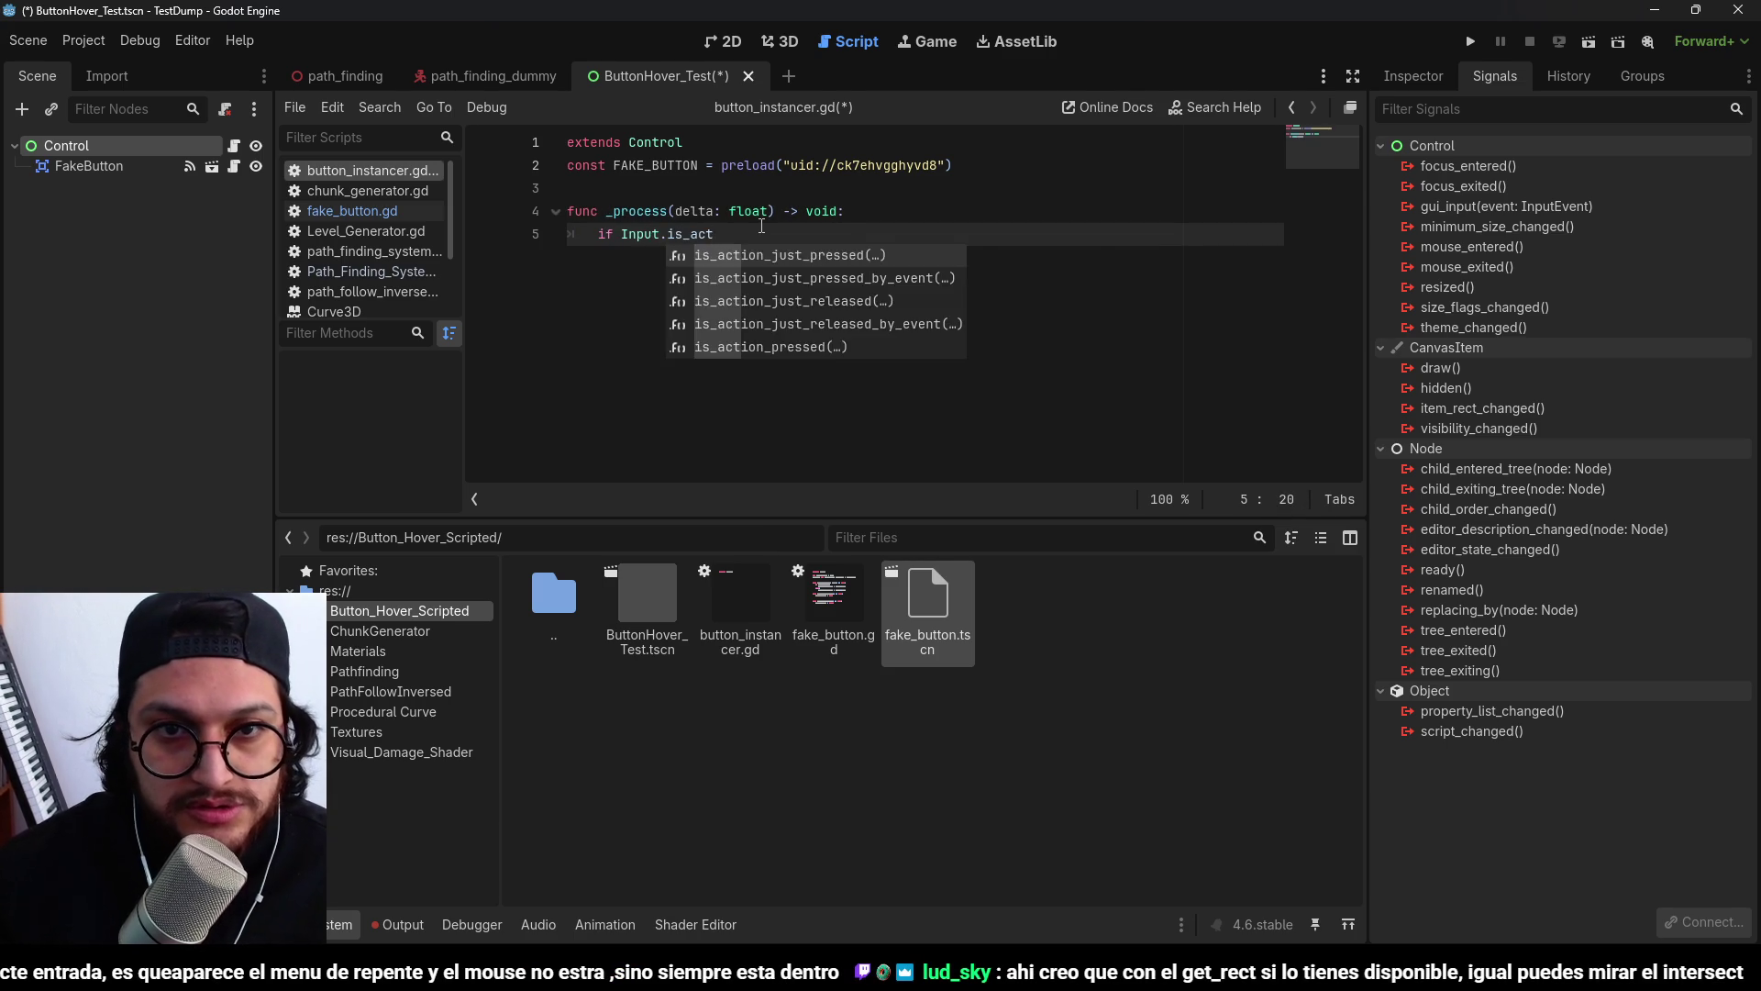
key("Return")
type("\"")
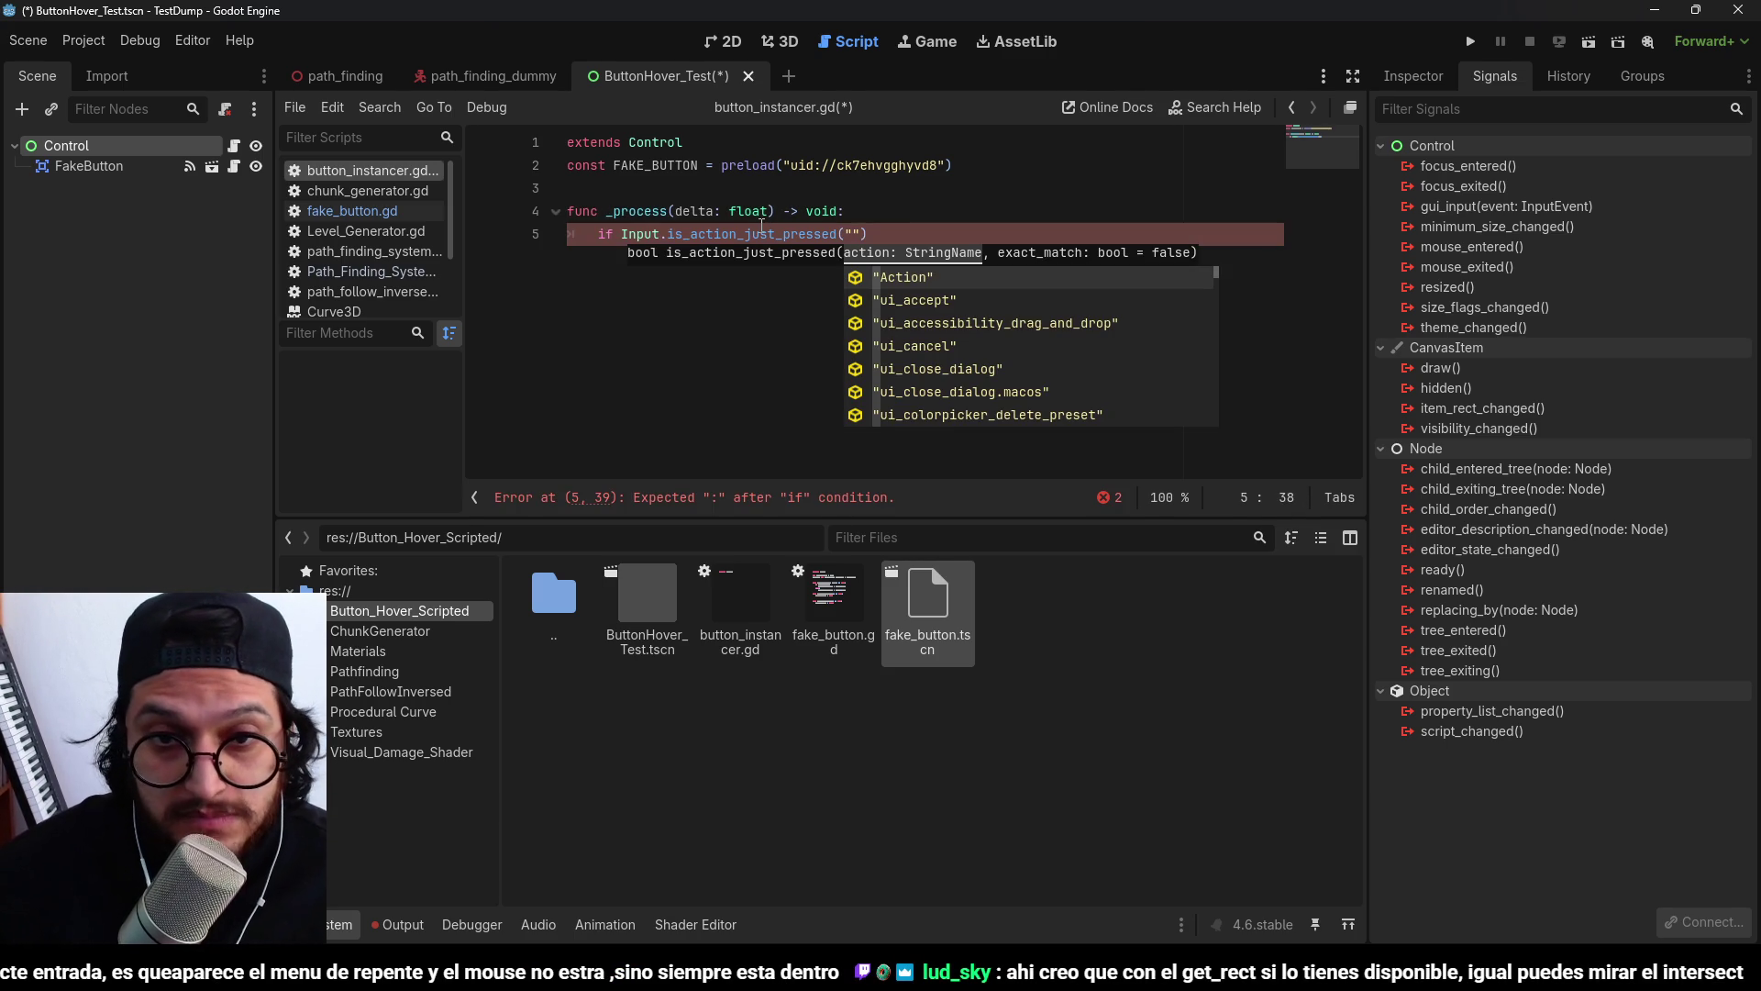
key("Return")
type(":")
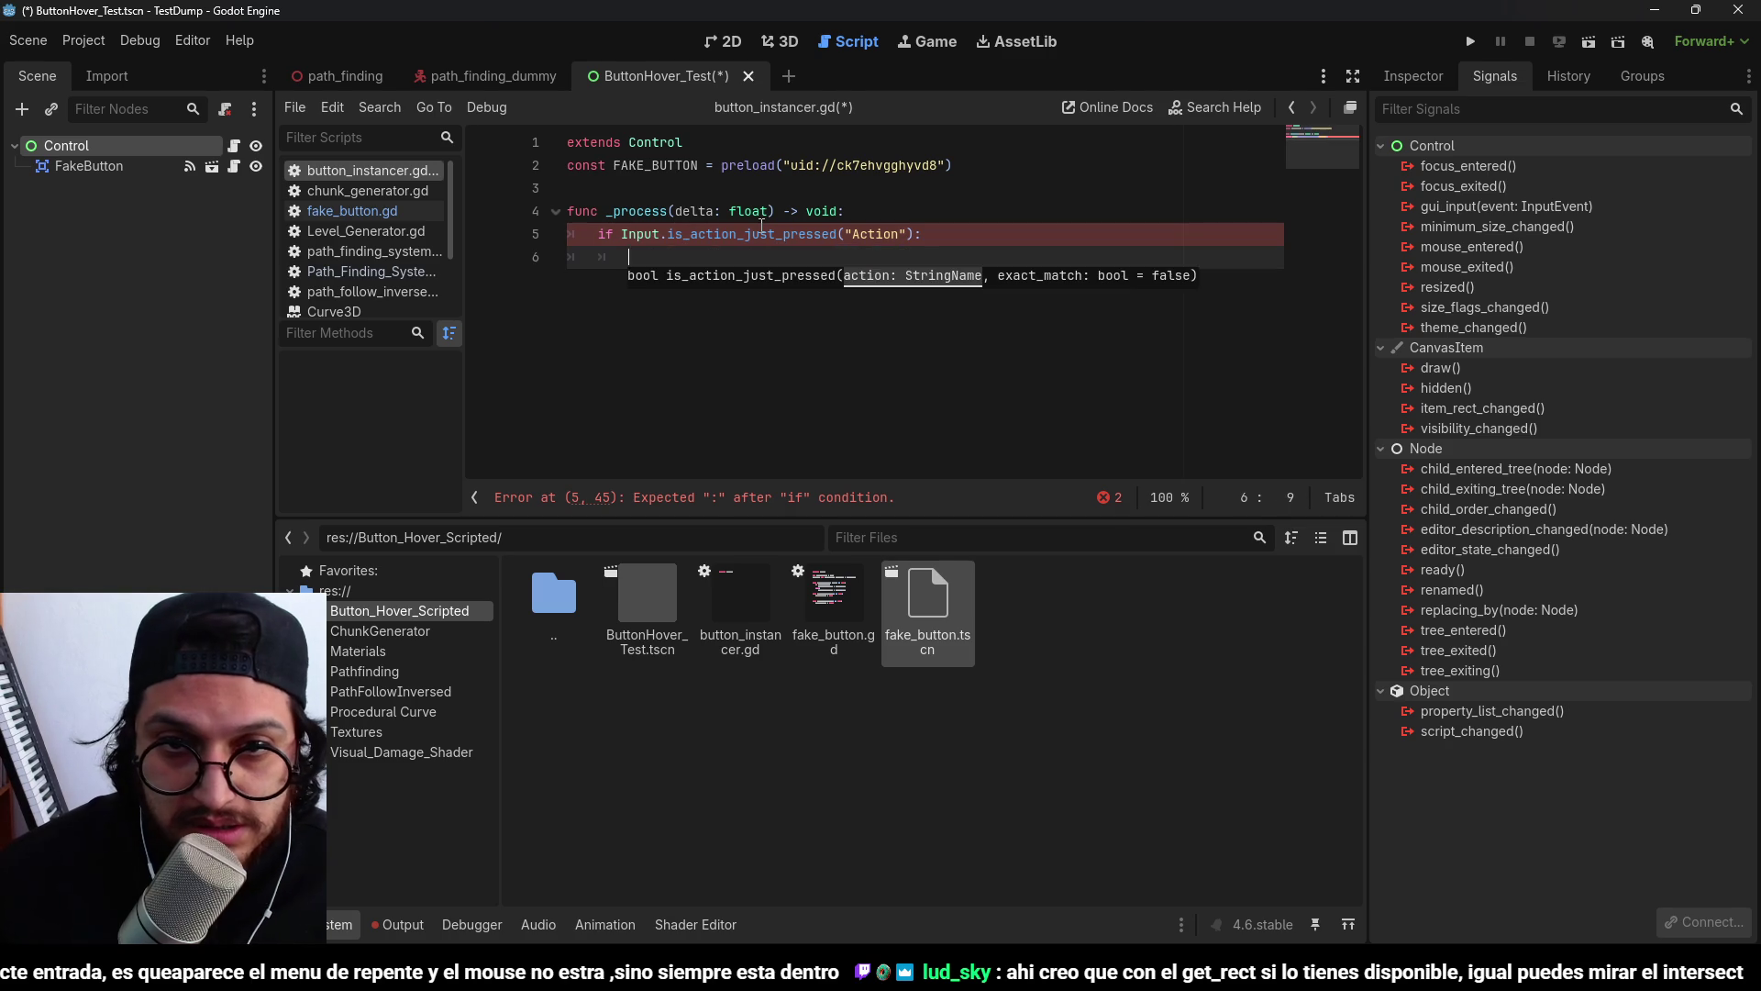
key("Return")
mouse_move(741, 225)
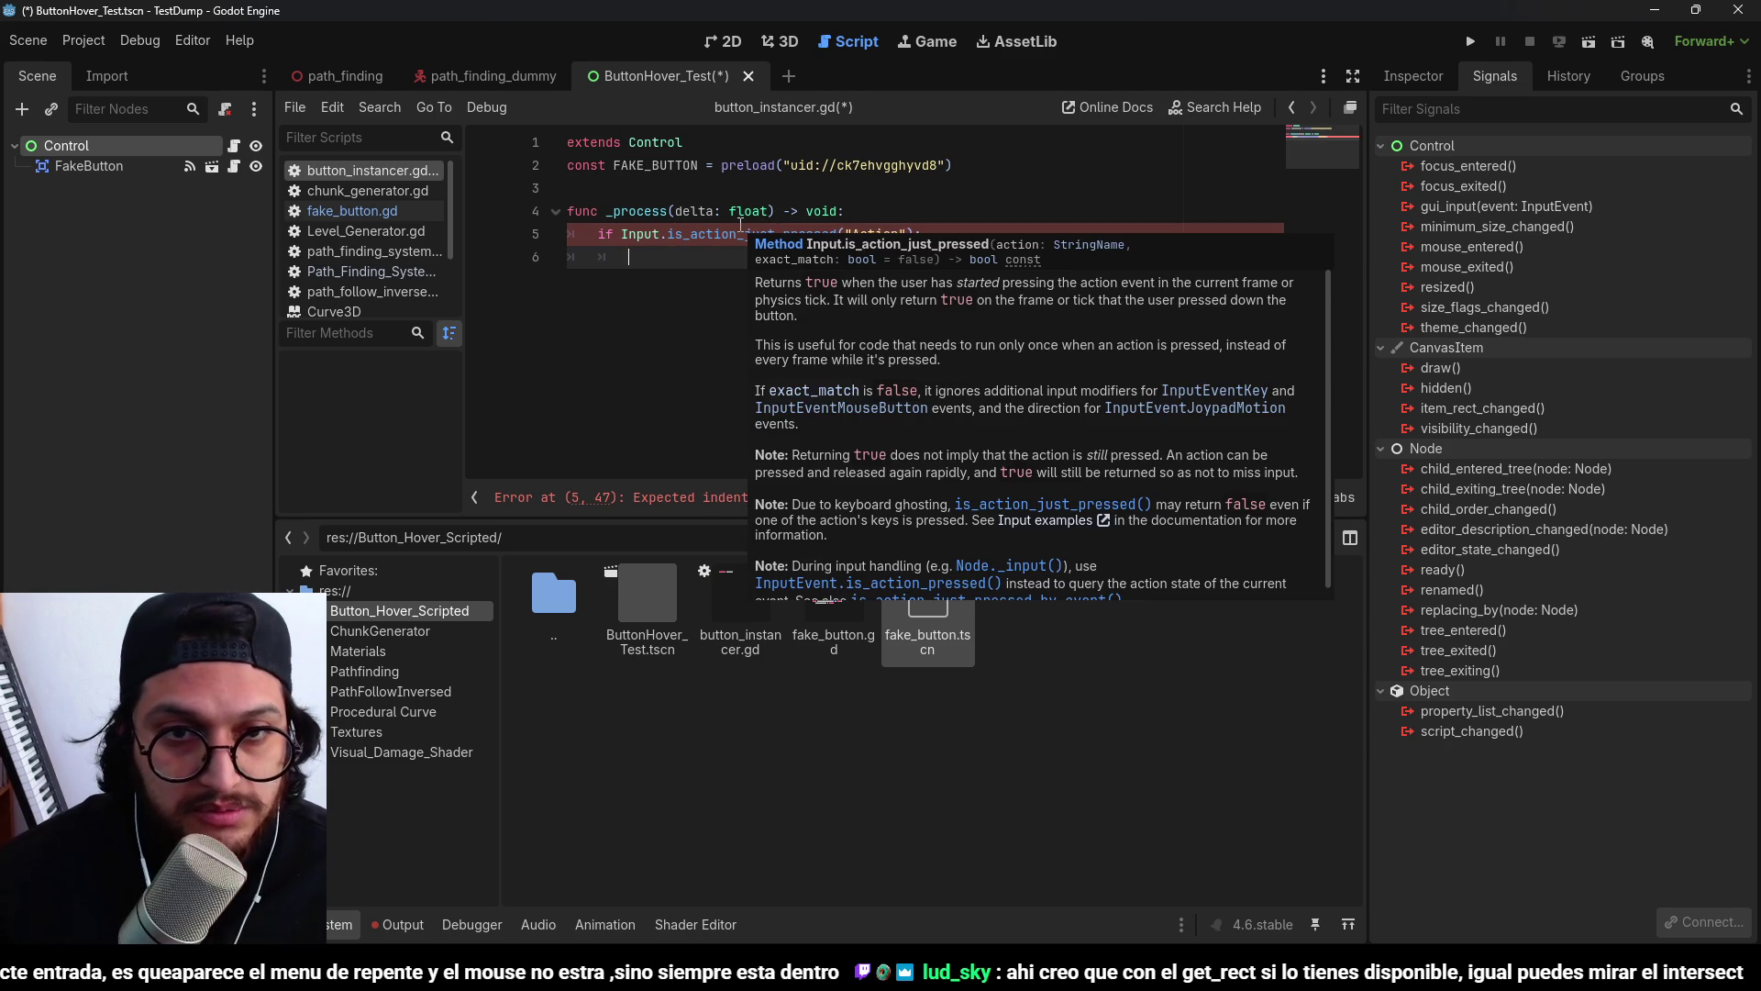
left_click(780, 42)
left_click(729, 41)
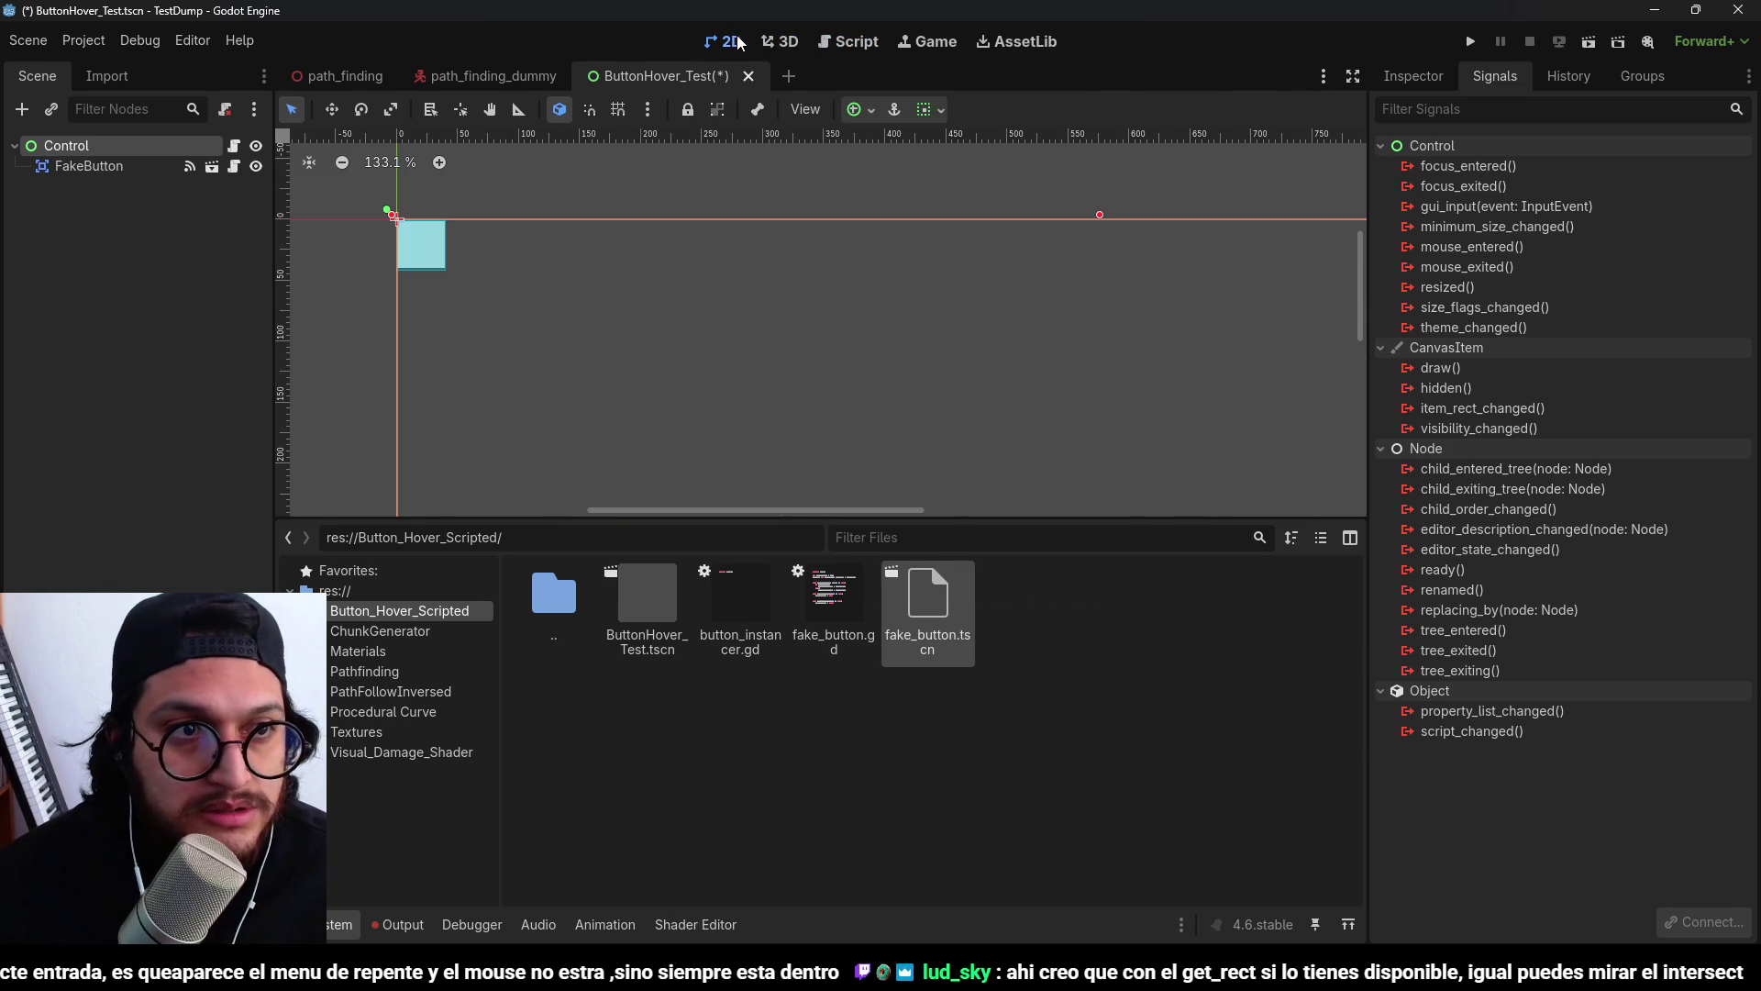
Add a VBoxContainer node as a child of Control.
left_click(81, 209)
left_click(77, 151)
key("ctrl+a")
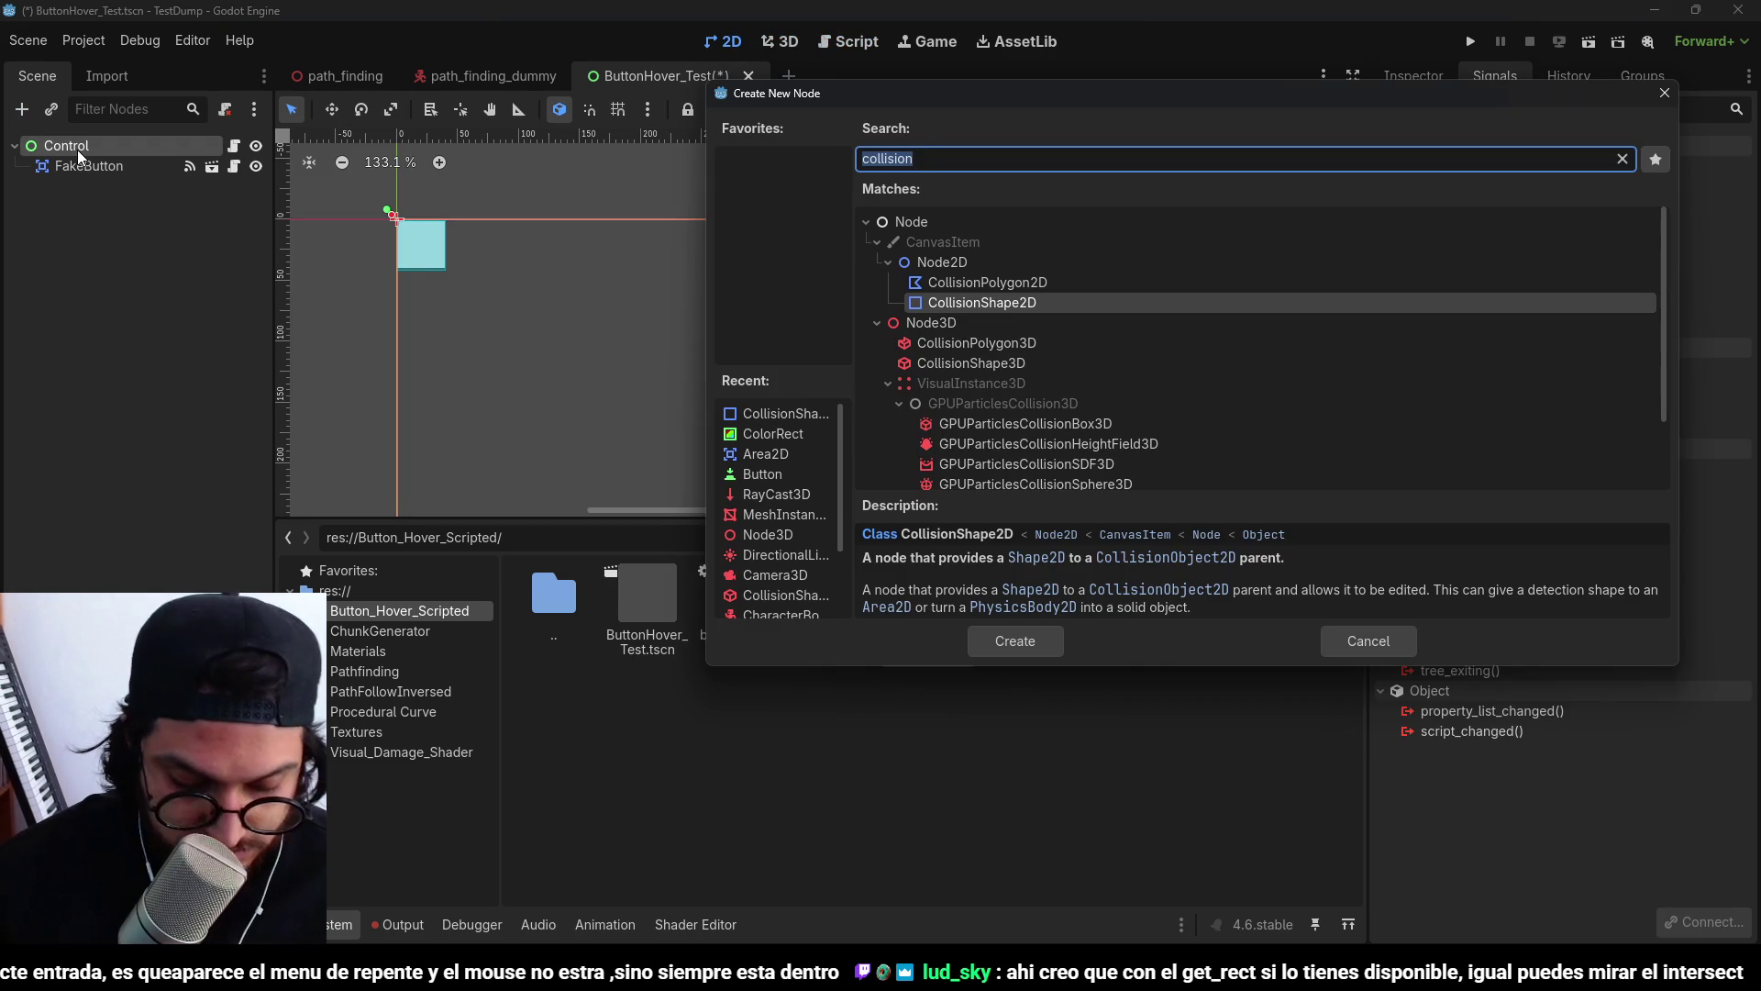
type("vbox")
key("Return")
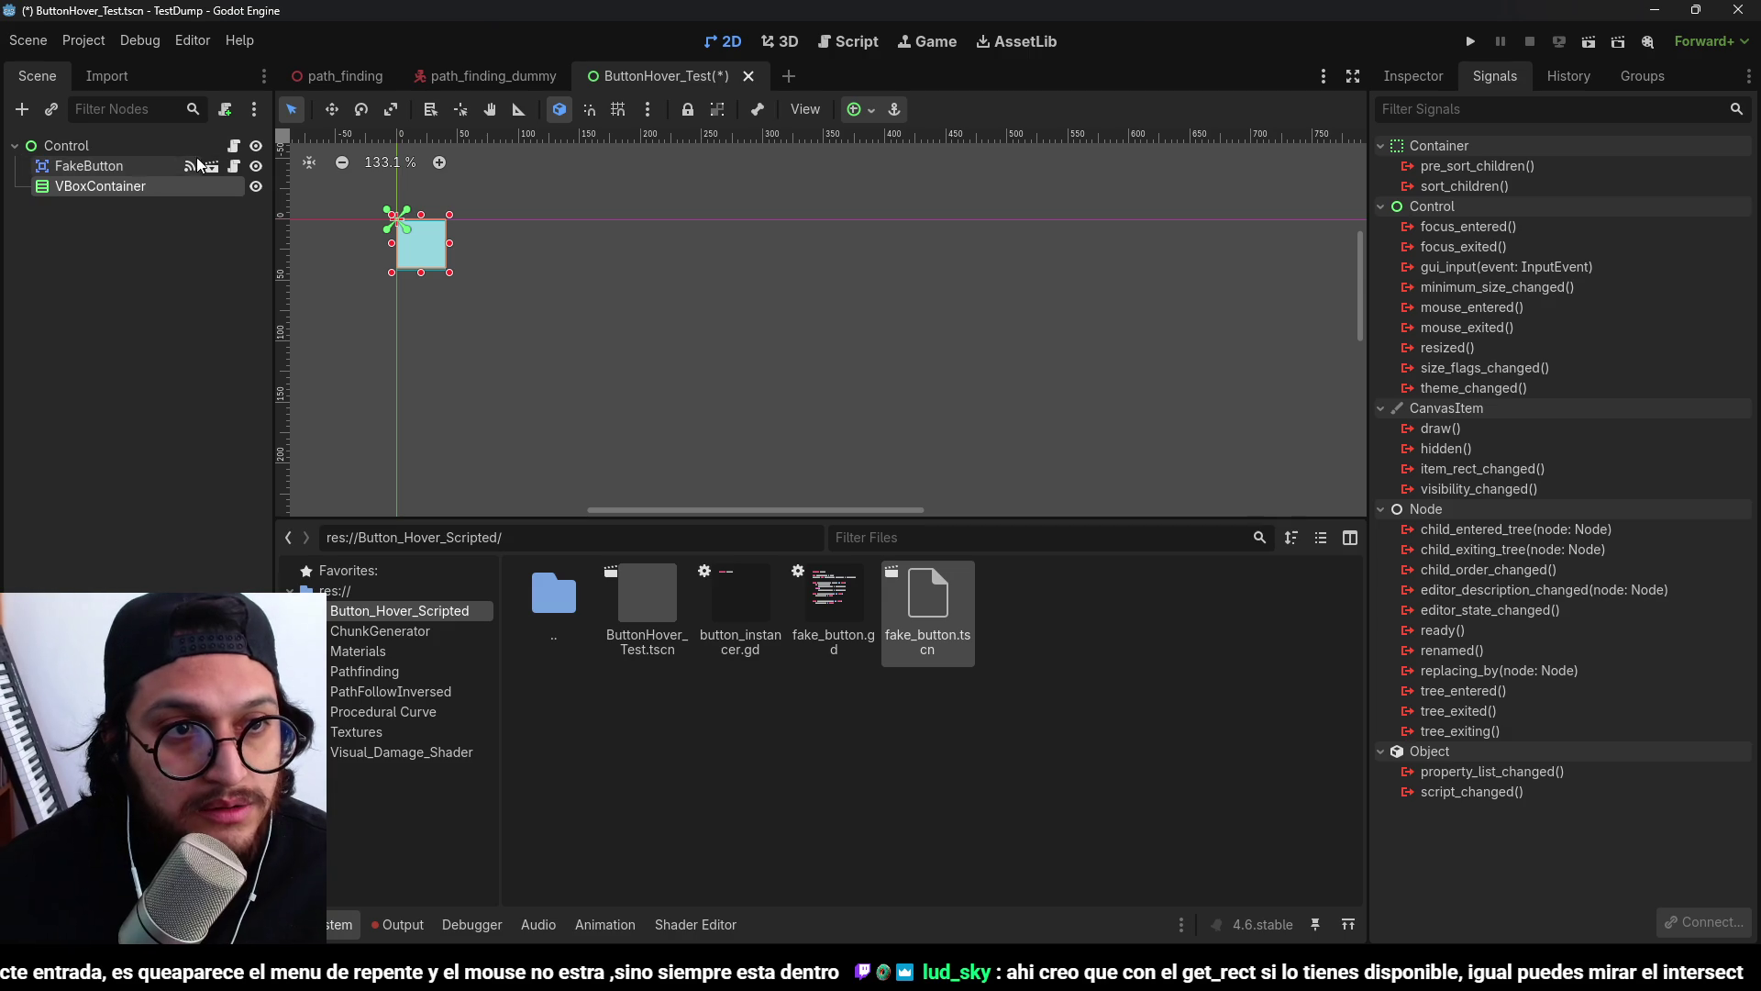
left_click(859, 109)
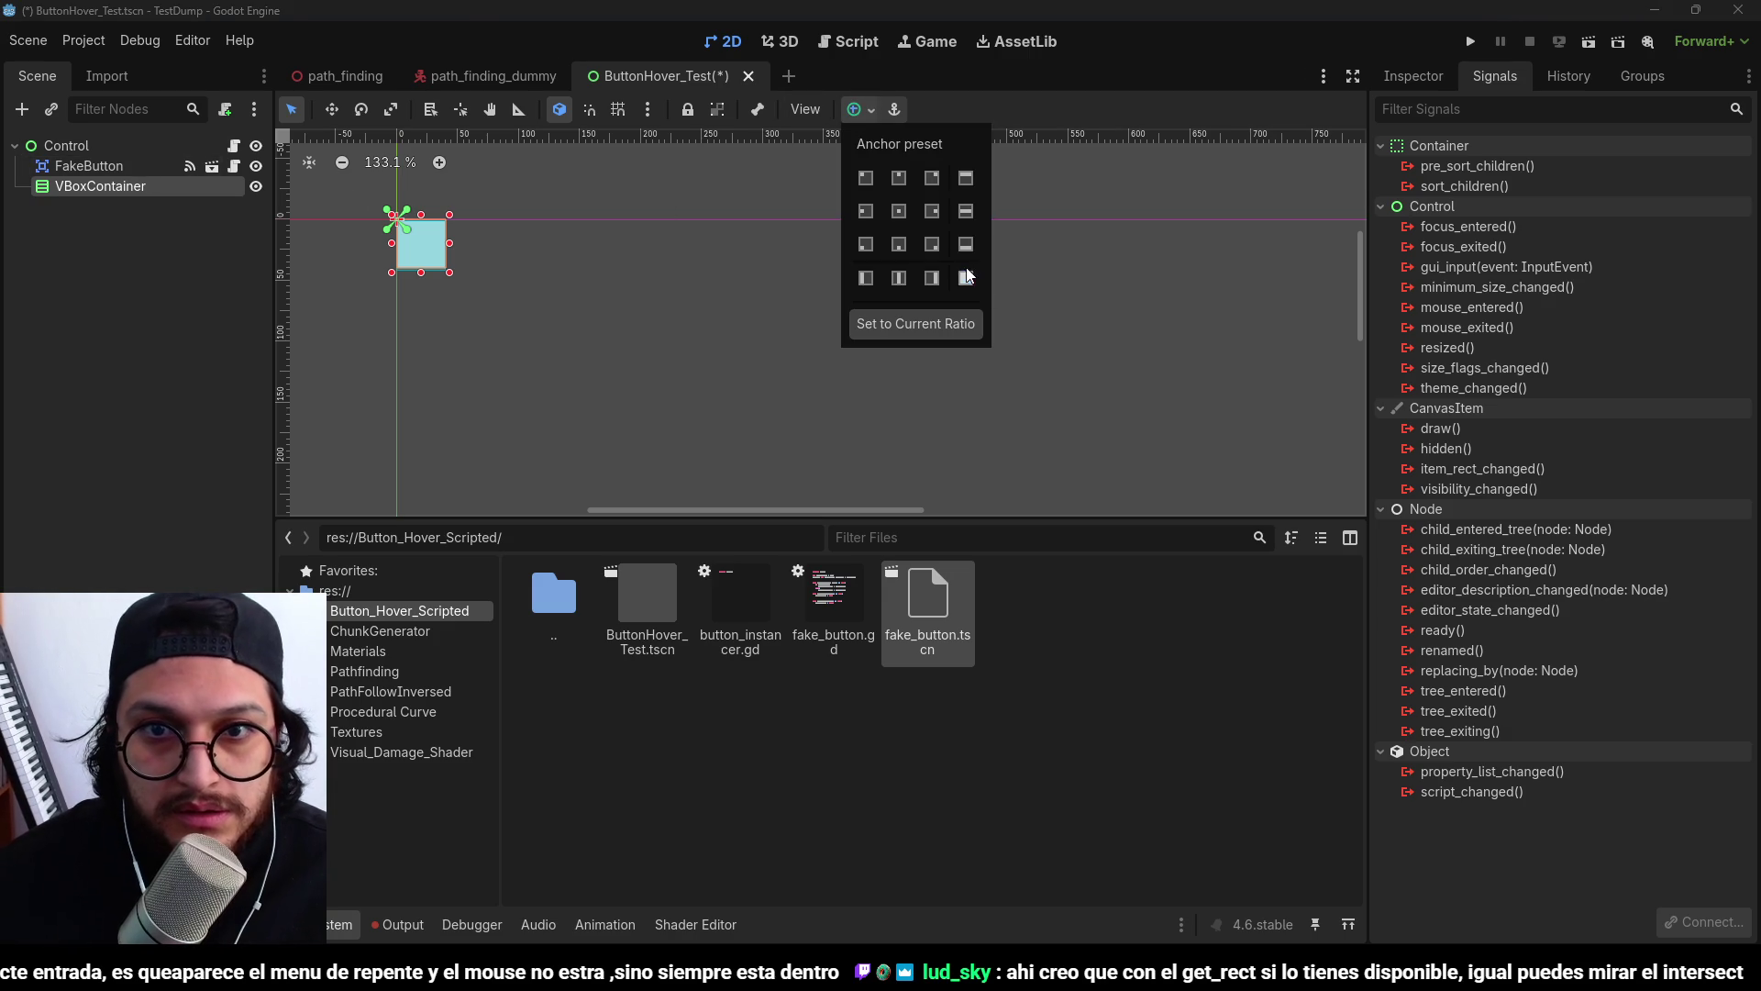
left_click(81, 313)
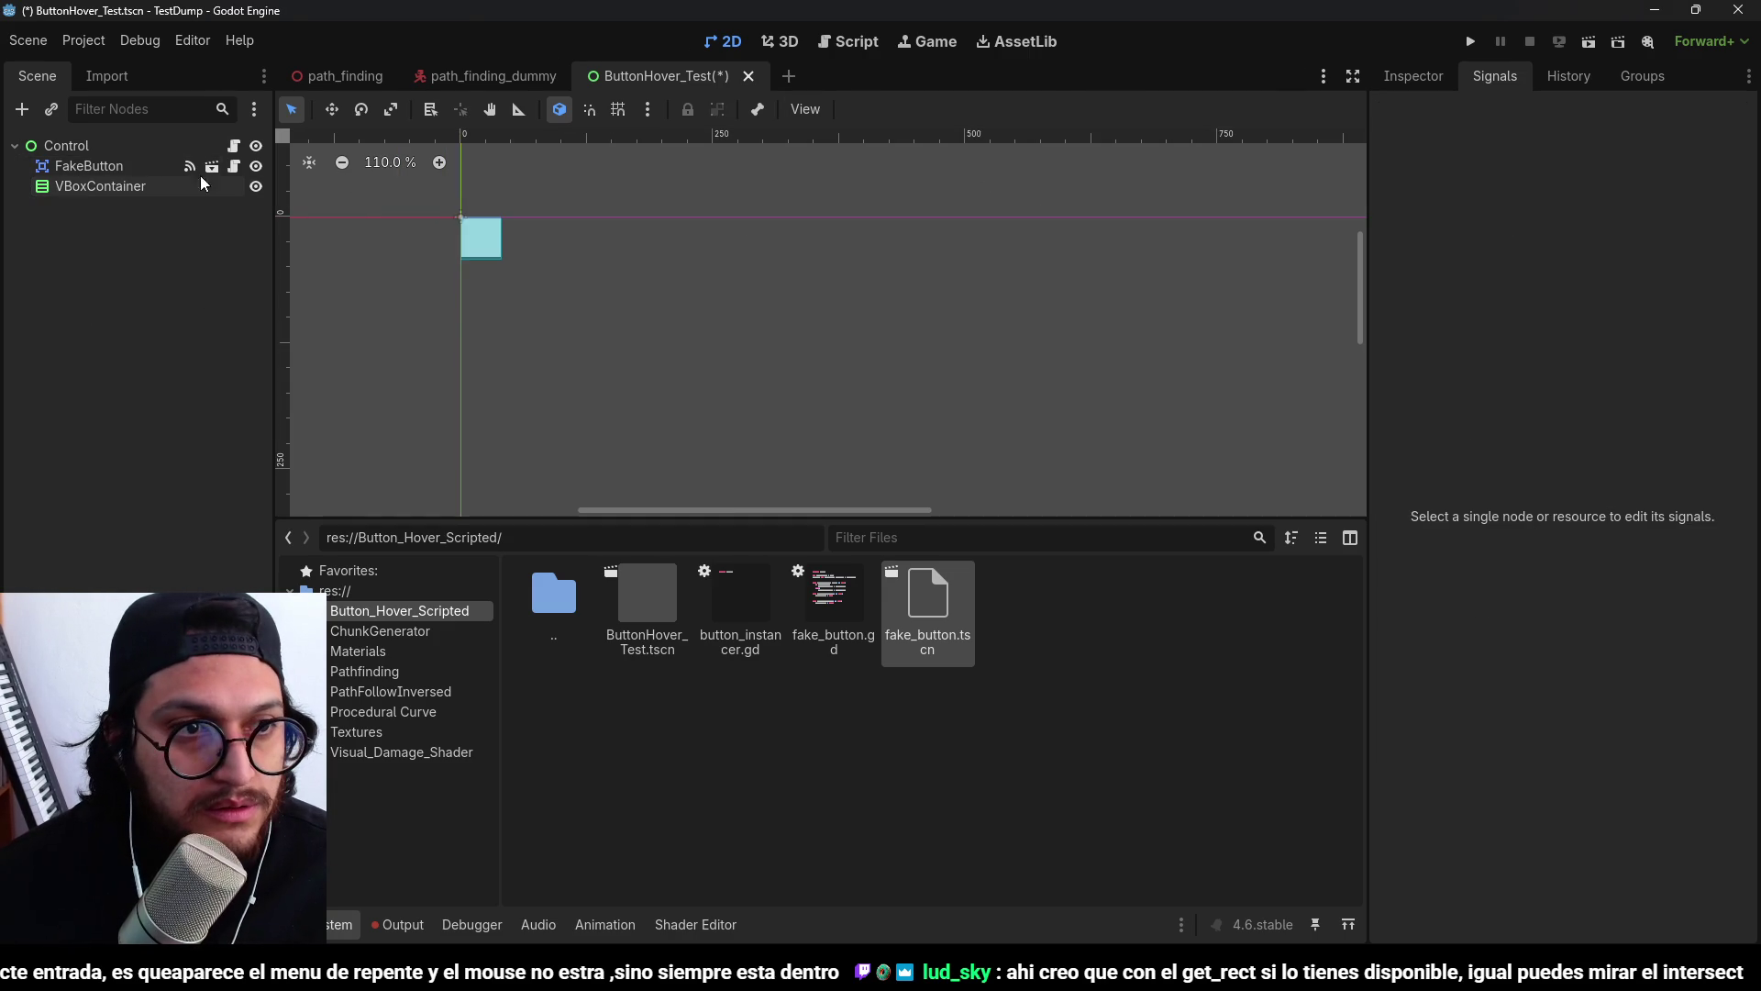
left_click(234, 146)
left_click_drag(146, 186, 720, 195)
double_click(720, 195)
Instantiate FAKE_BUTTON into newButton and add it to v_box_container, then save.
left_click(698, 286)
type("v")
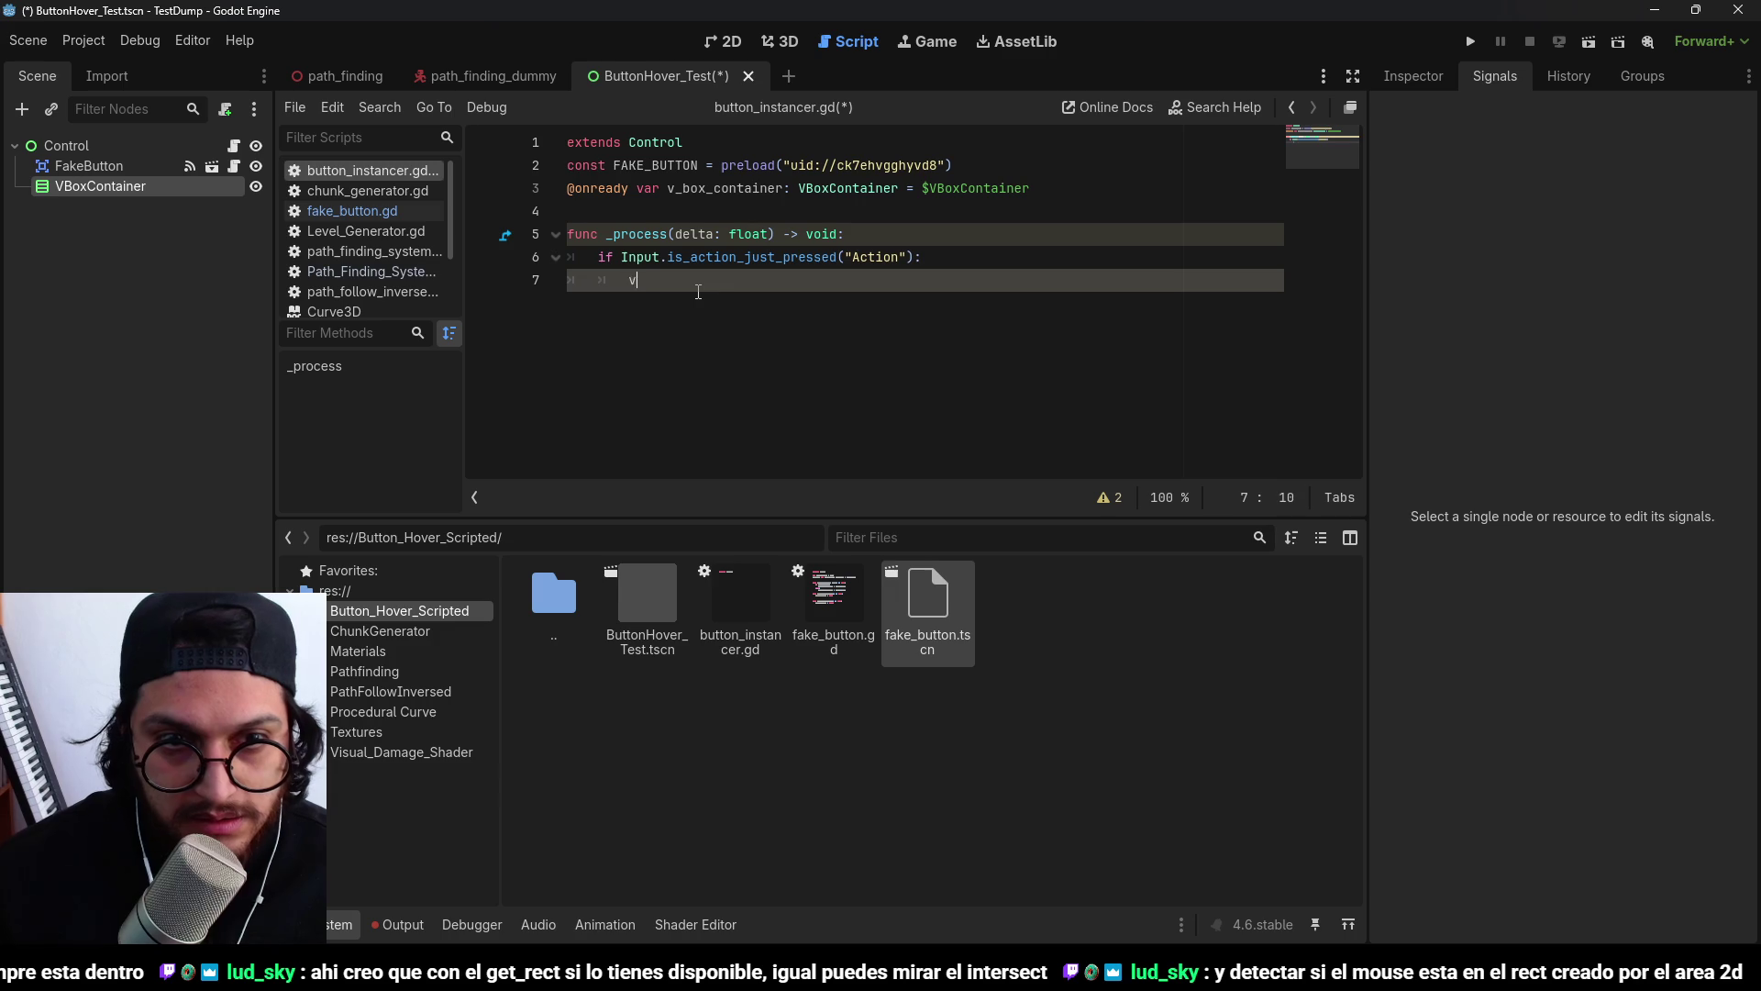
type(" FAKE_BUTTON")
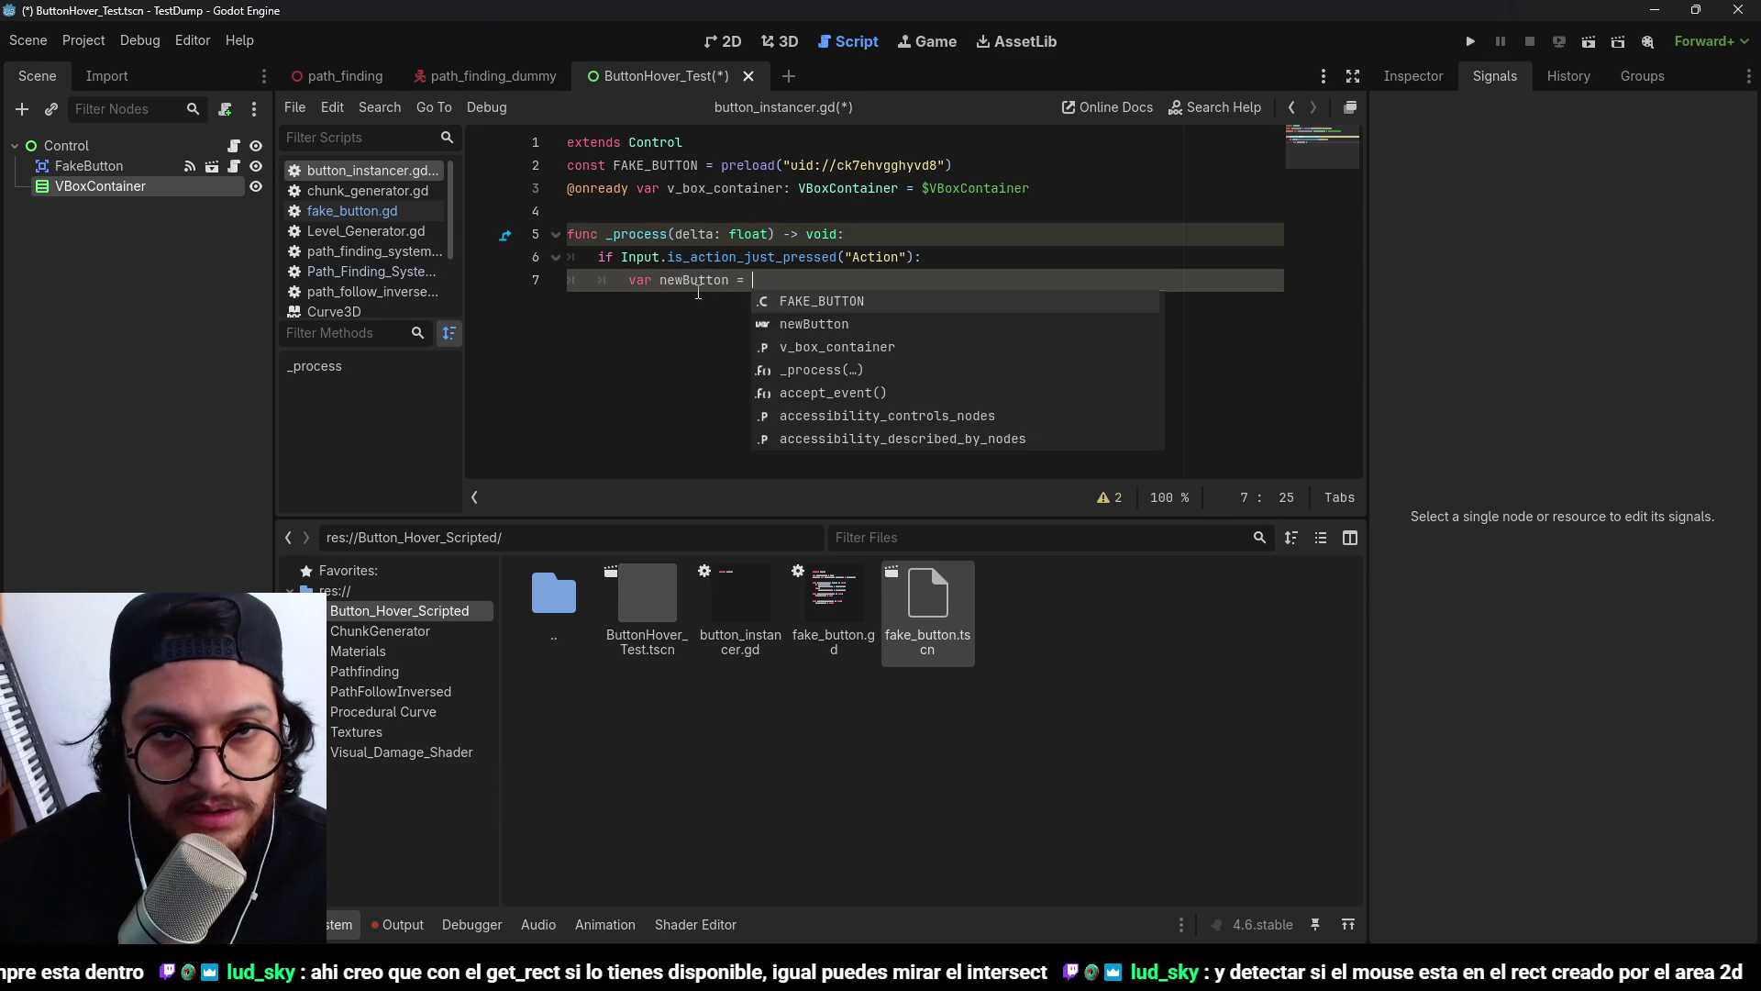
type(".inst")
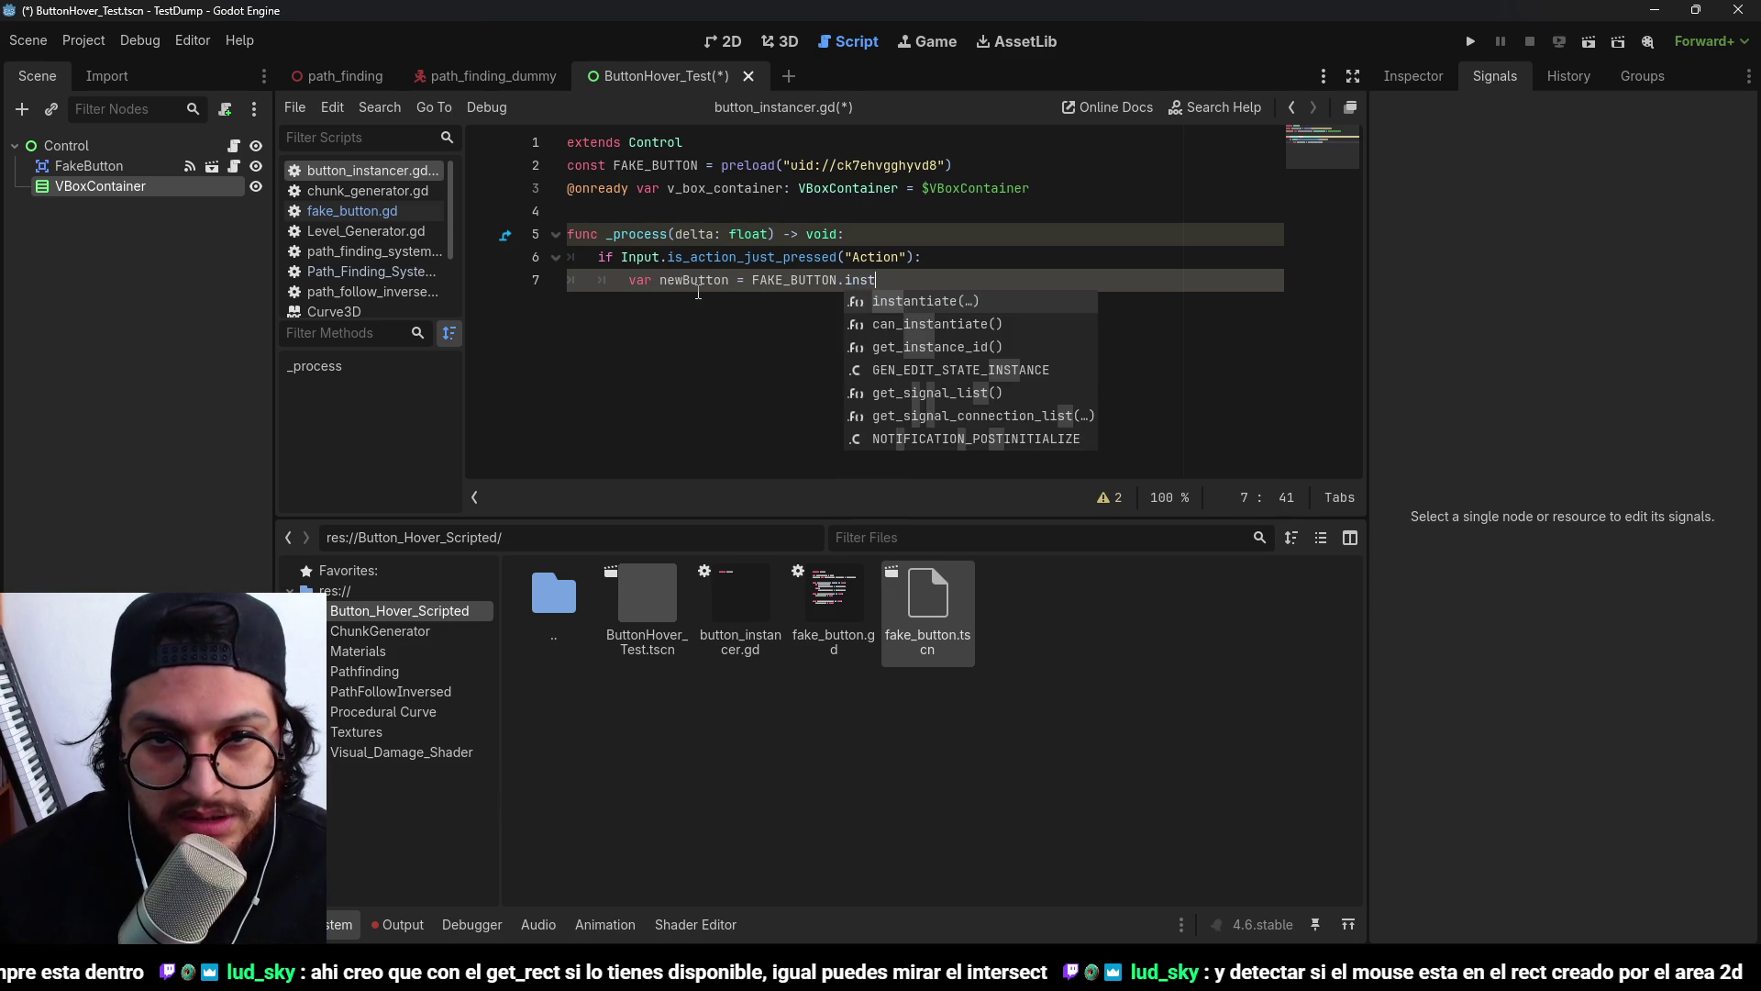
key("Return")
key("Escape")
key("Right")
key("Return")
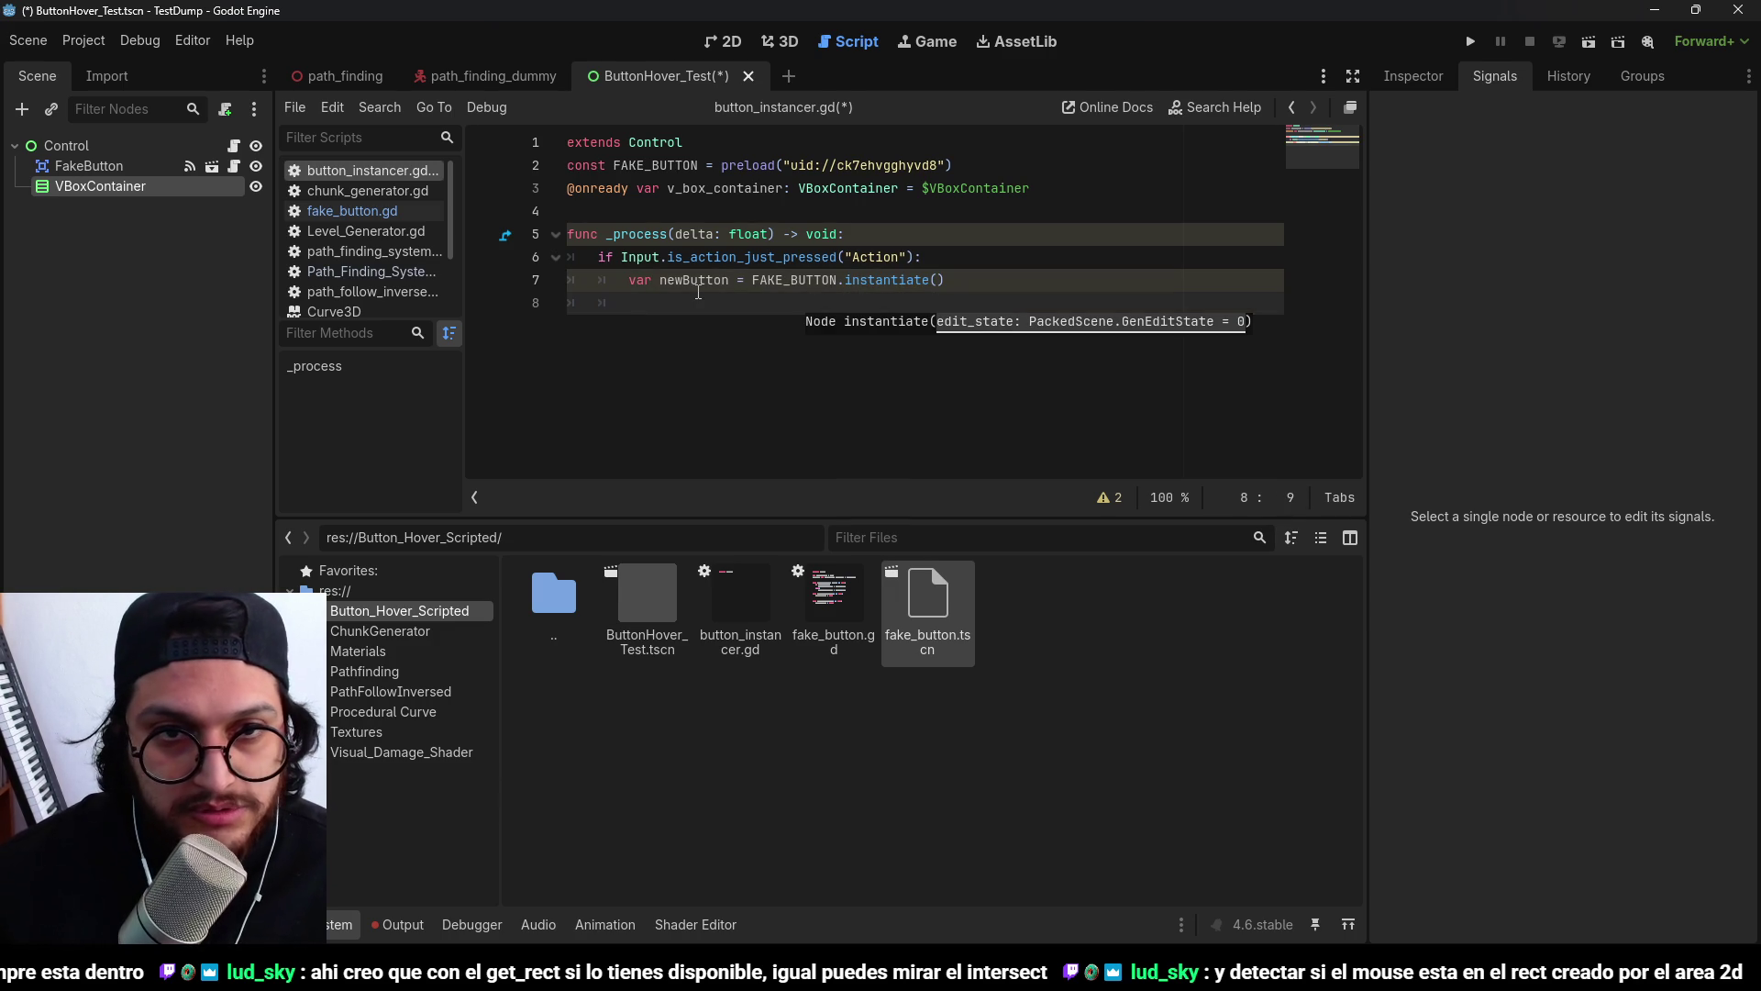
key("BackSpace")
key("BackSpace")
type("v_")
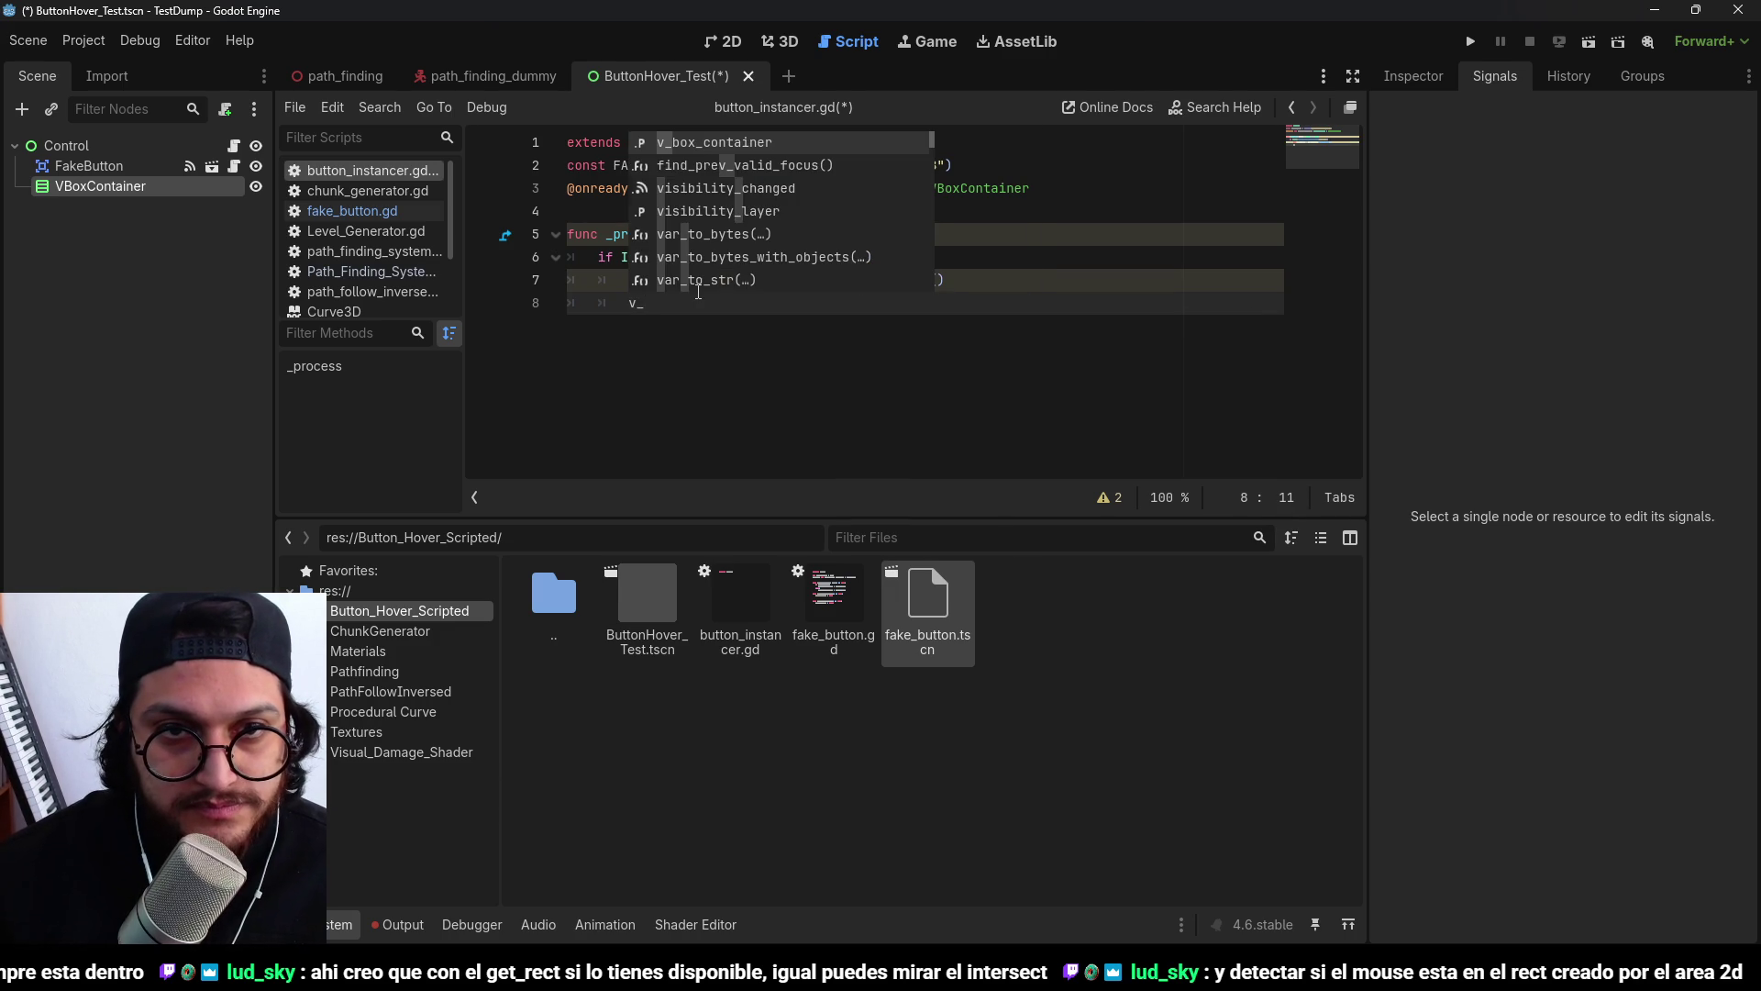
key("Return")
type(".add_child(")
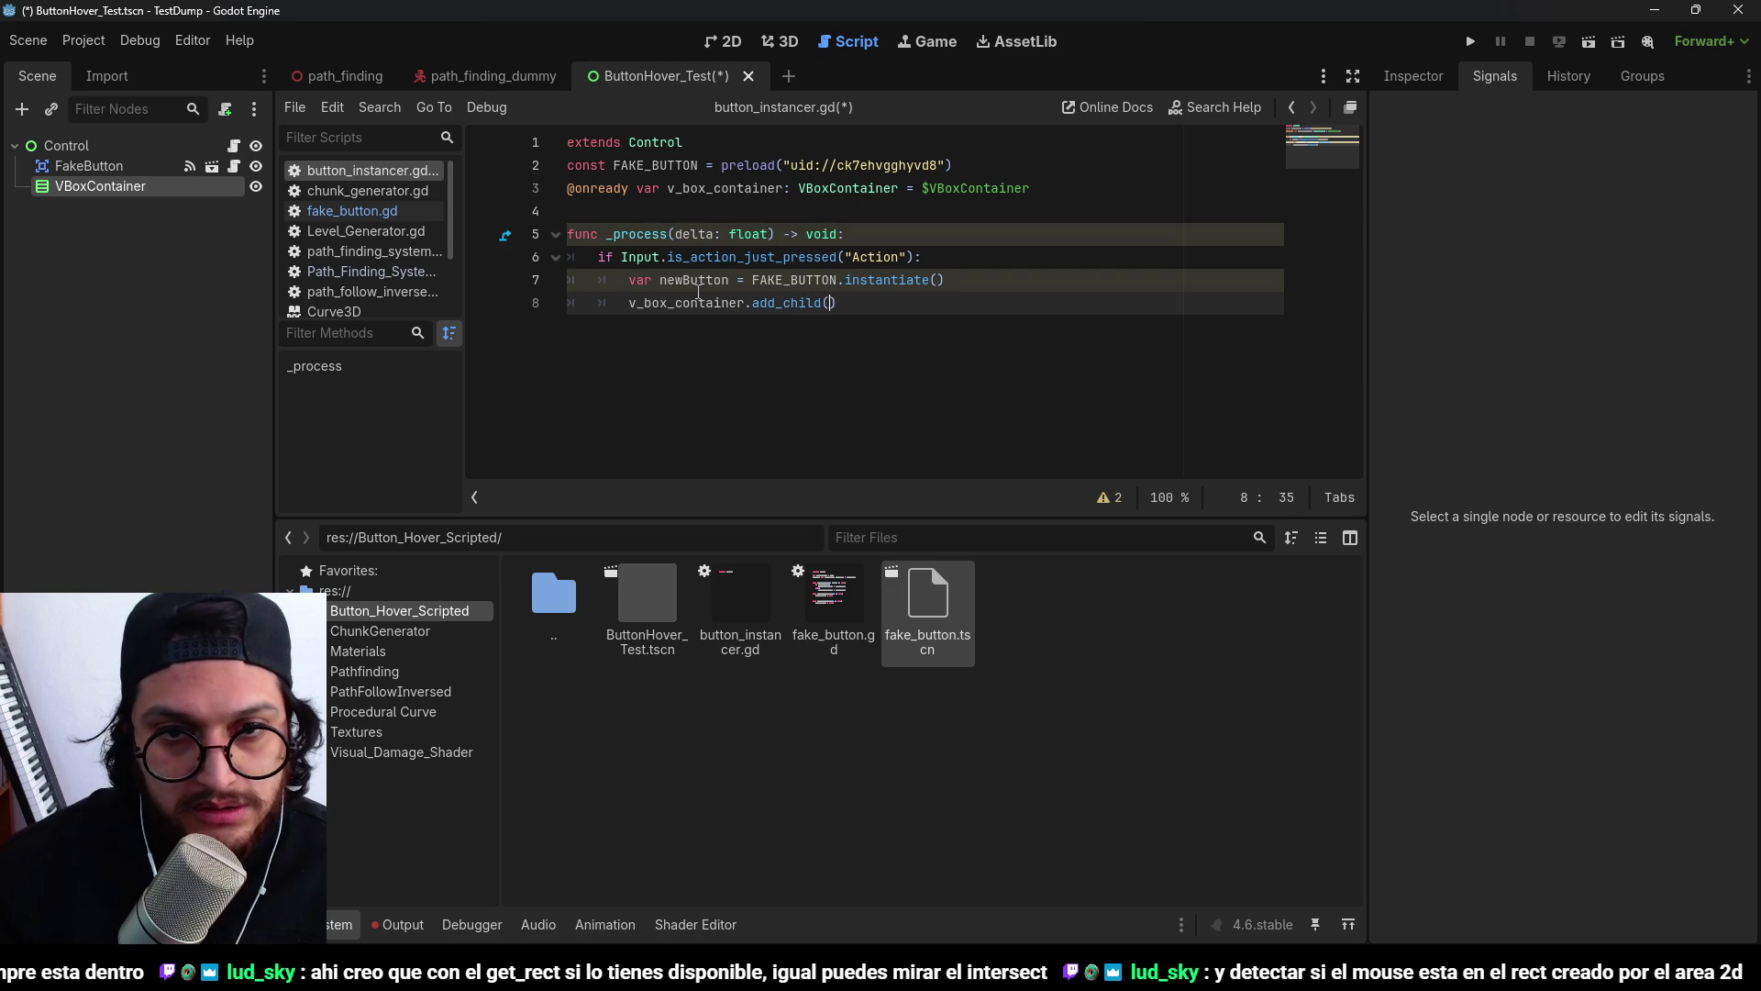
key("Return")
type("newButton")
key("ctrl+s")
Delete the original FakeButton node from the scene.
double_click(733, 258)
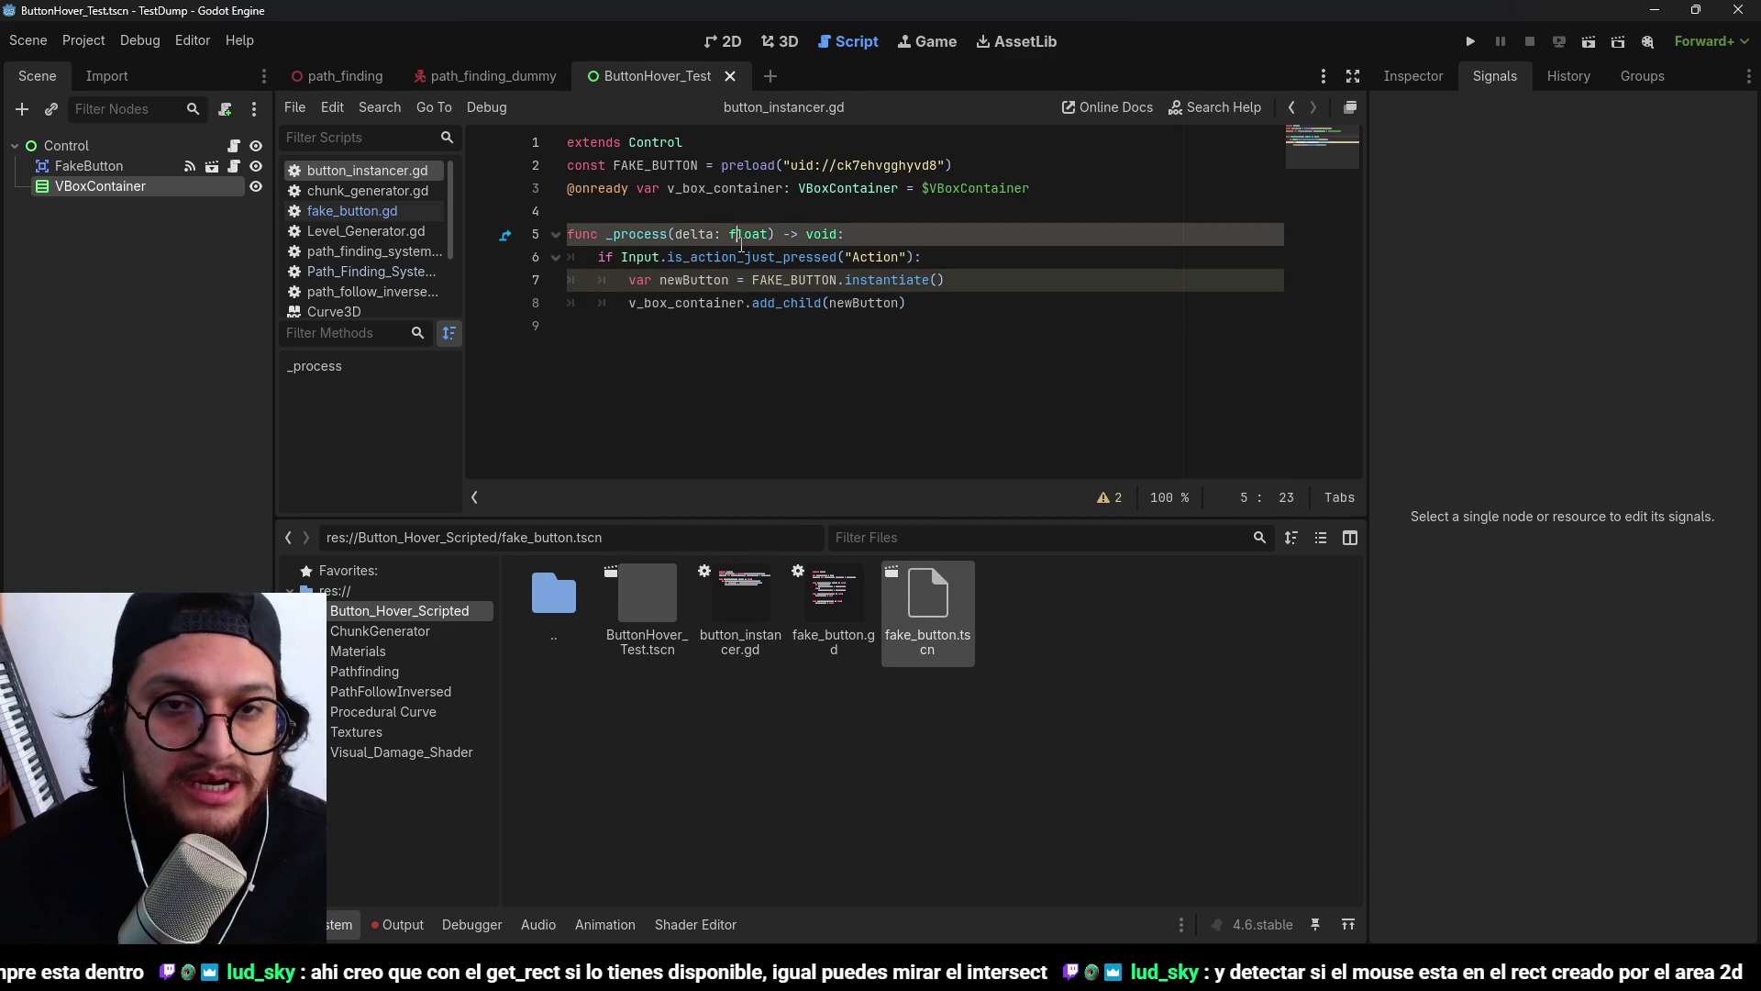
double_click(748, 234)
left_click(165, 273)
left_click(146, 161)
key("Delete")
key("Return")
key("End")
left_click(147, 147)
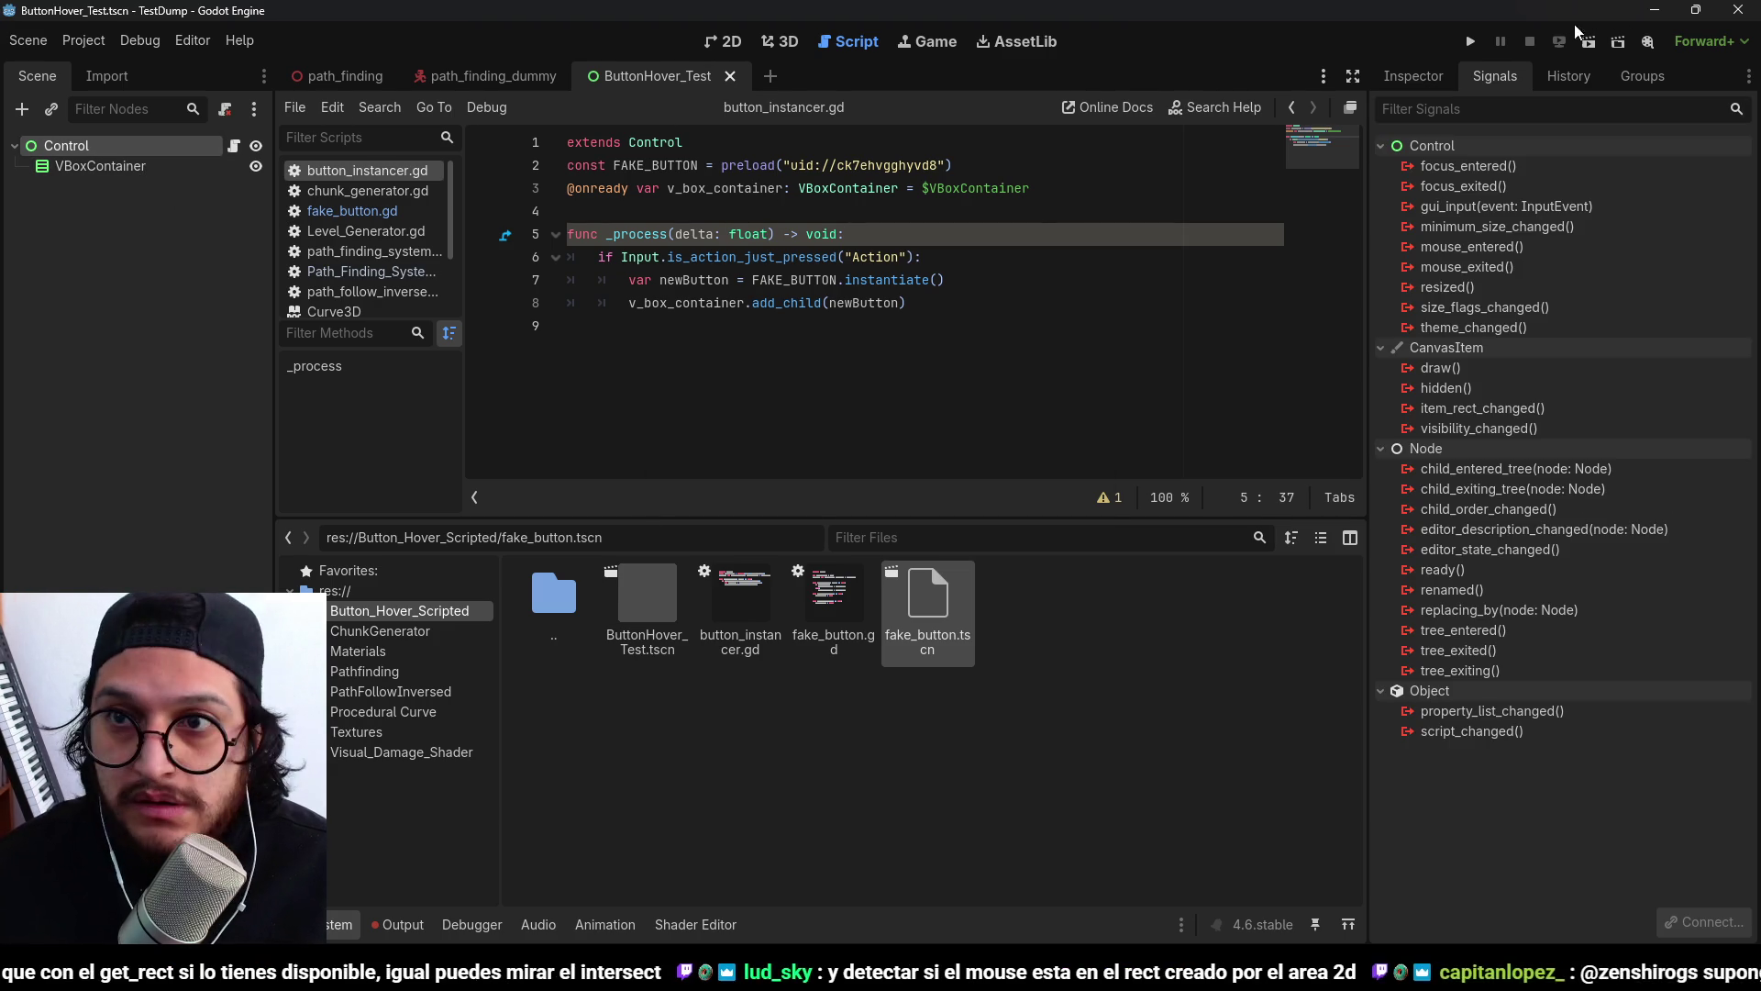
Check the Input Map in Project Settings, then test-run the current scene.
left_click(94, 44)
left_click(109, 76)
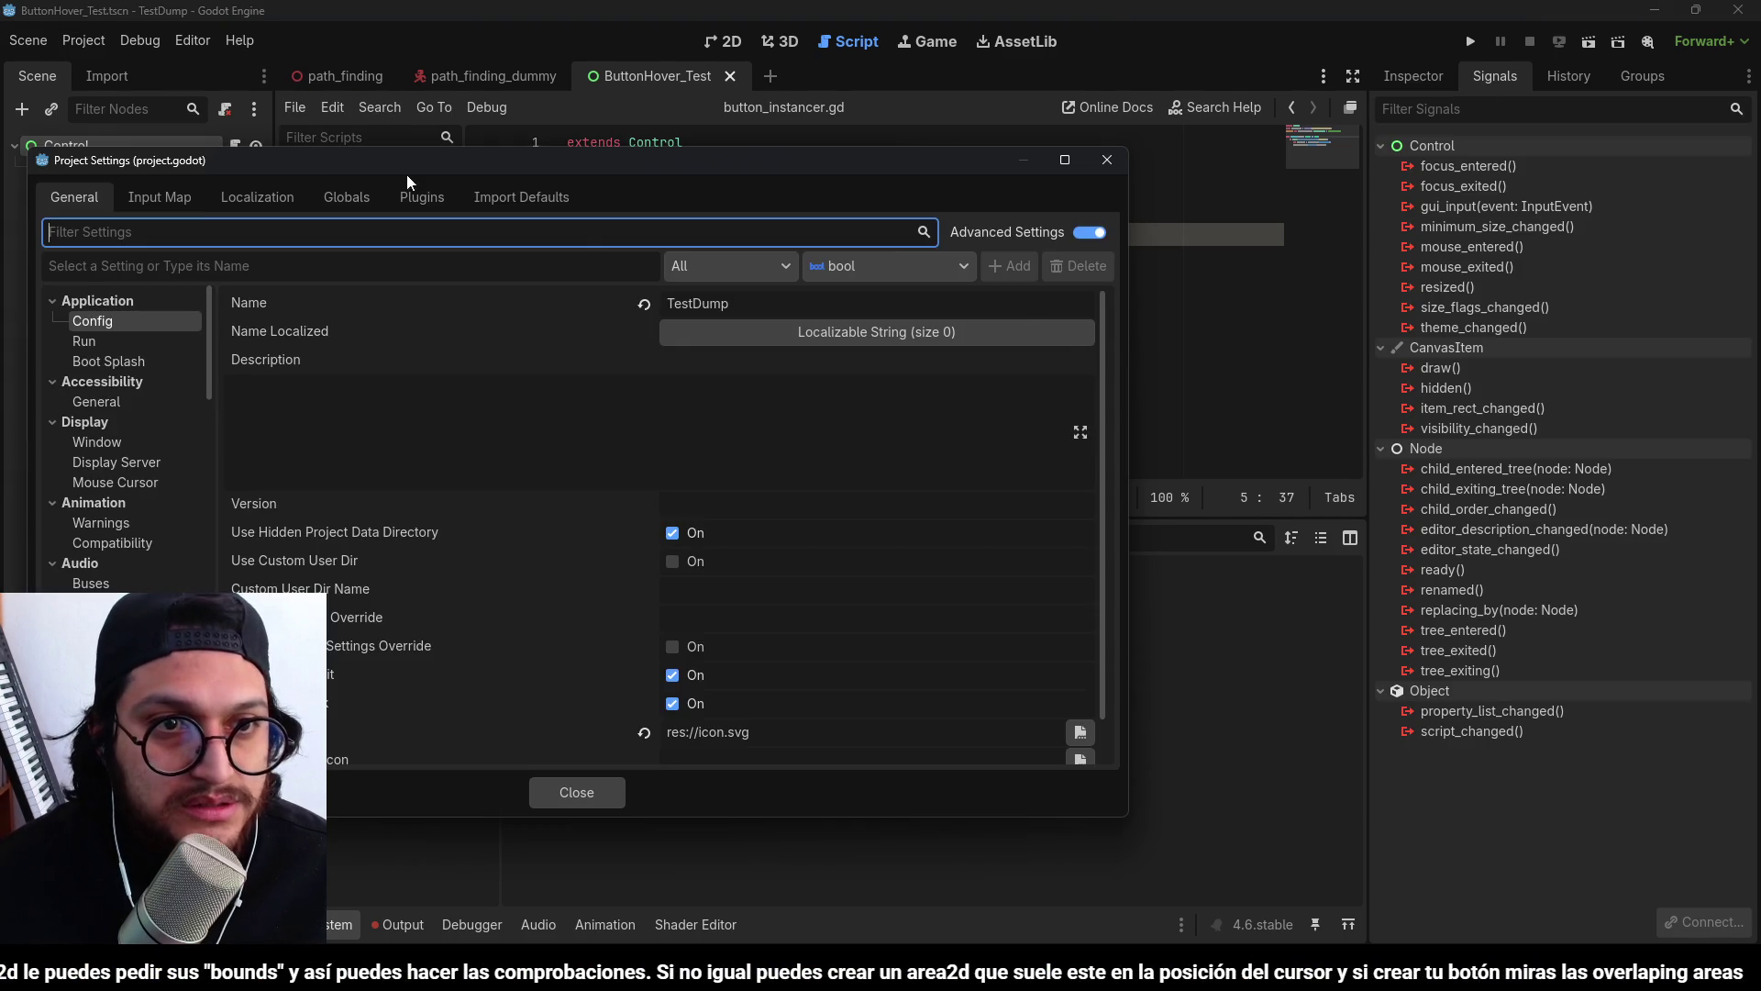
left_click(147, 196)
left_click(577, 791)
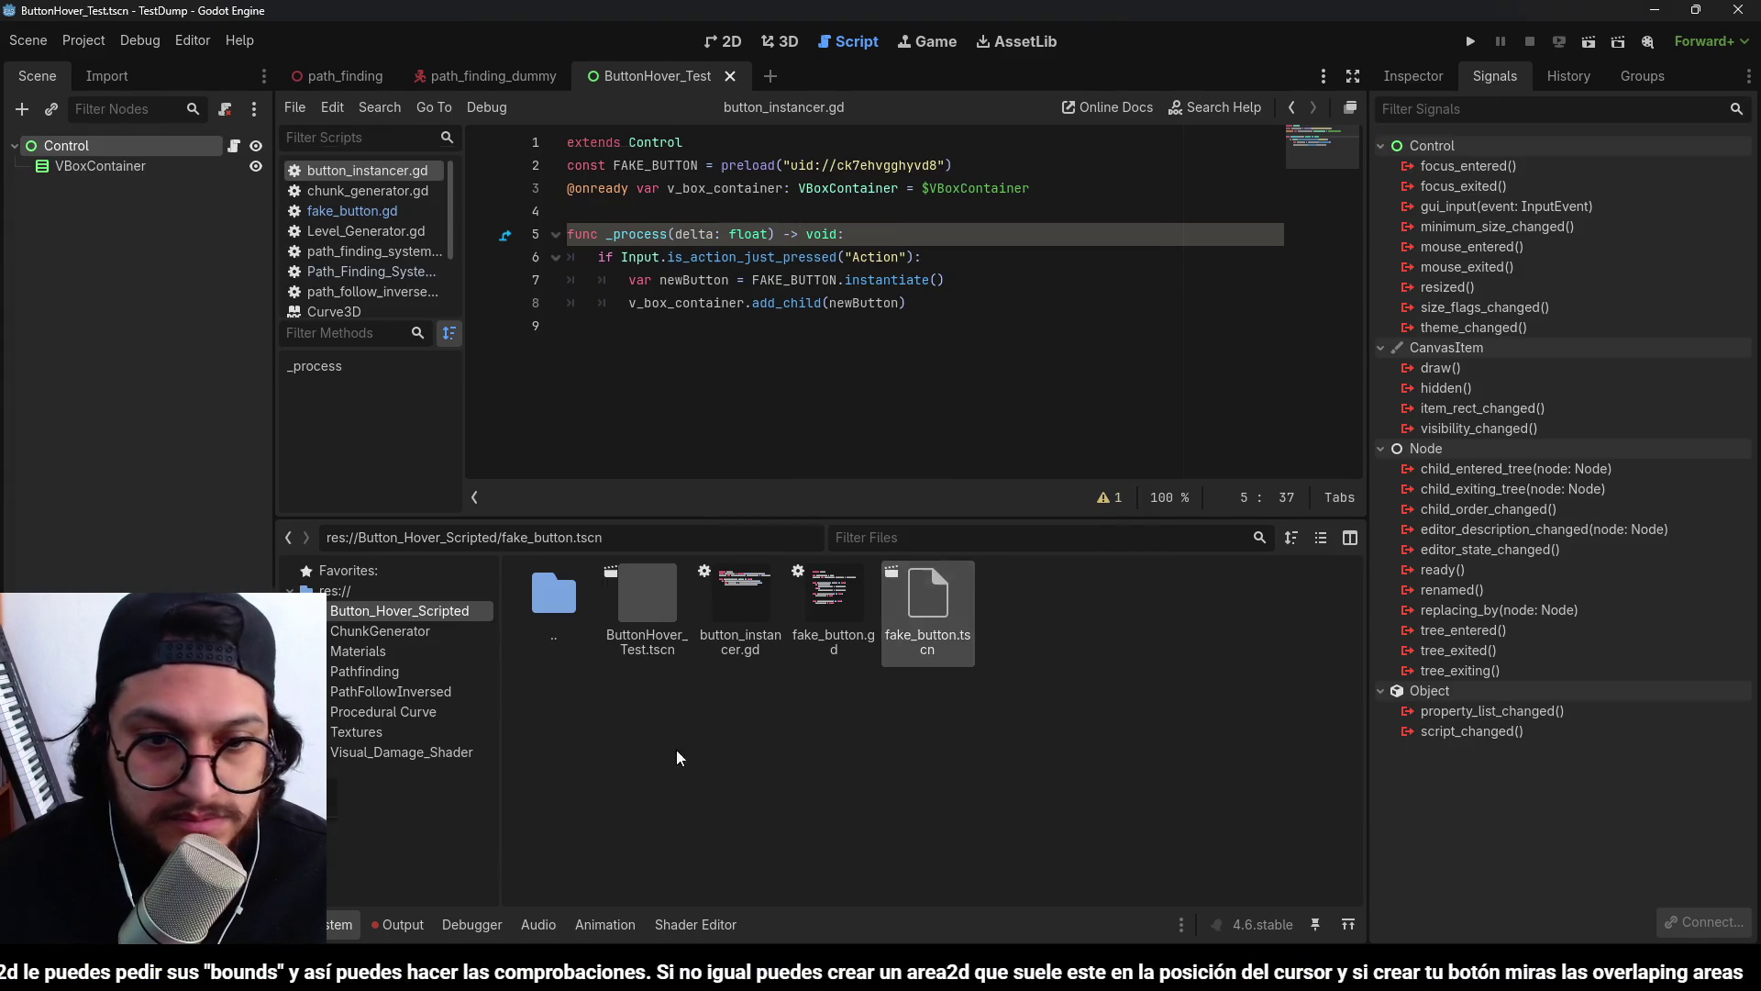
left_click(1580, 38)
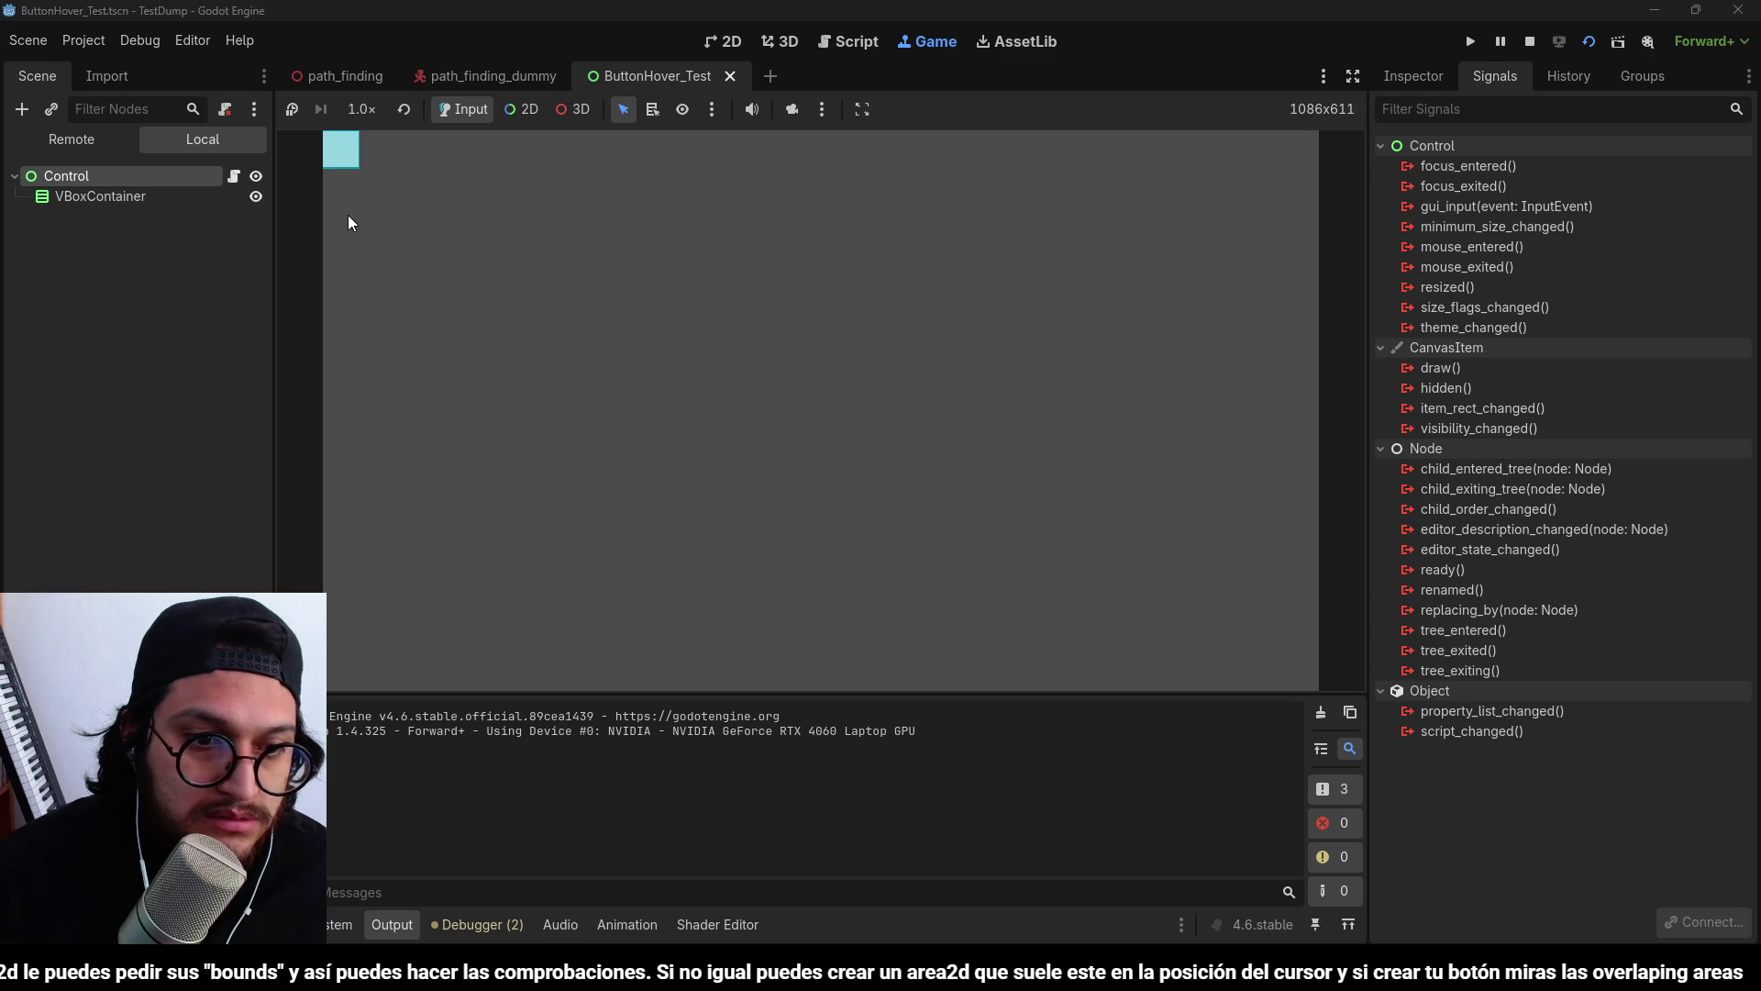
key("F8")
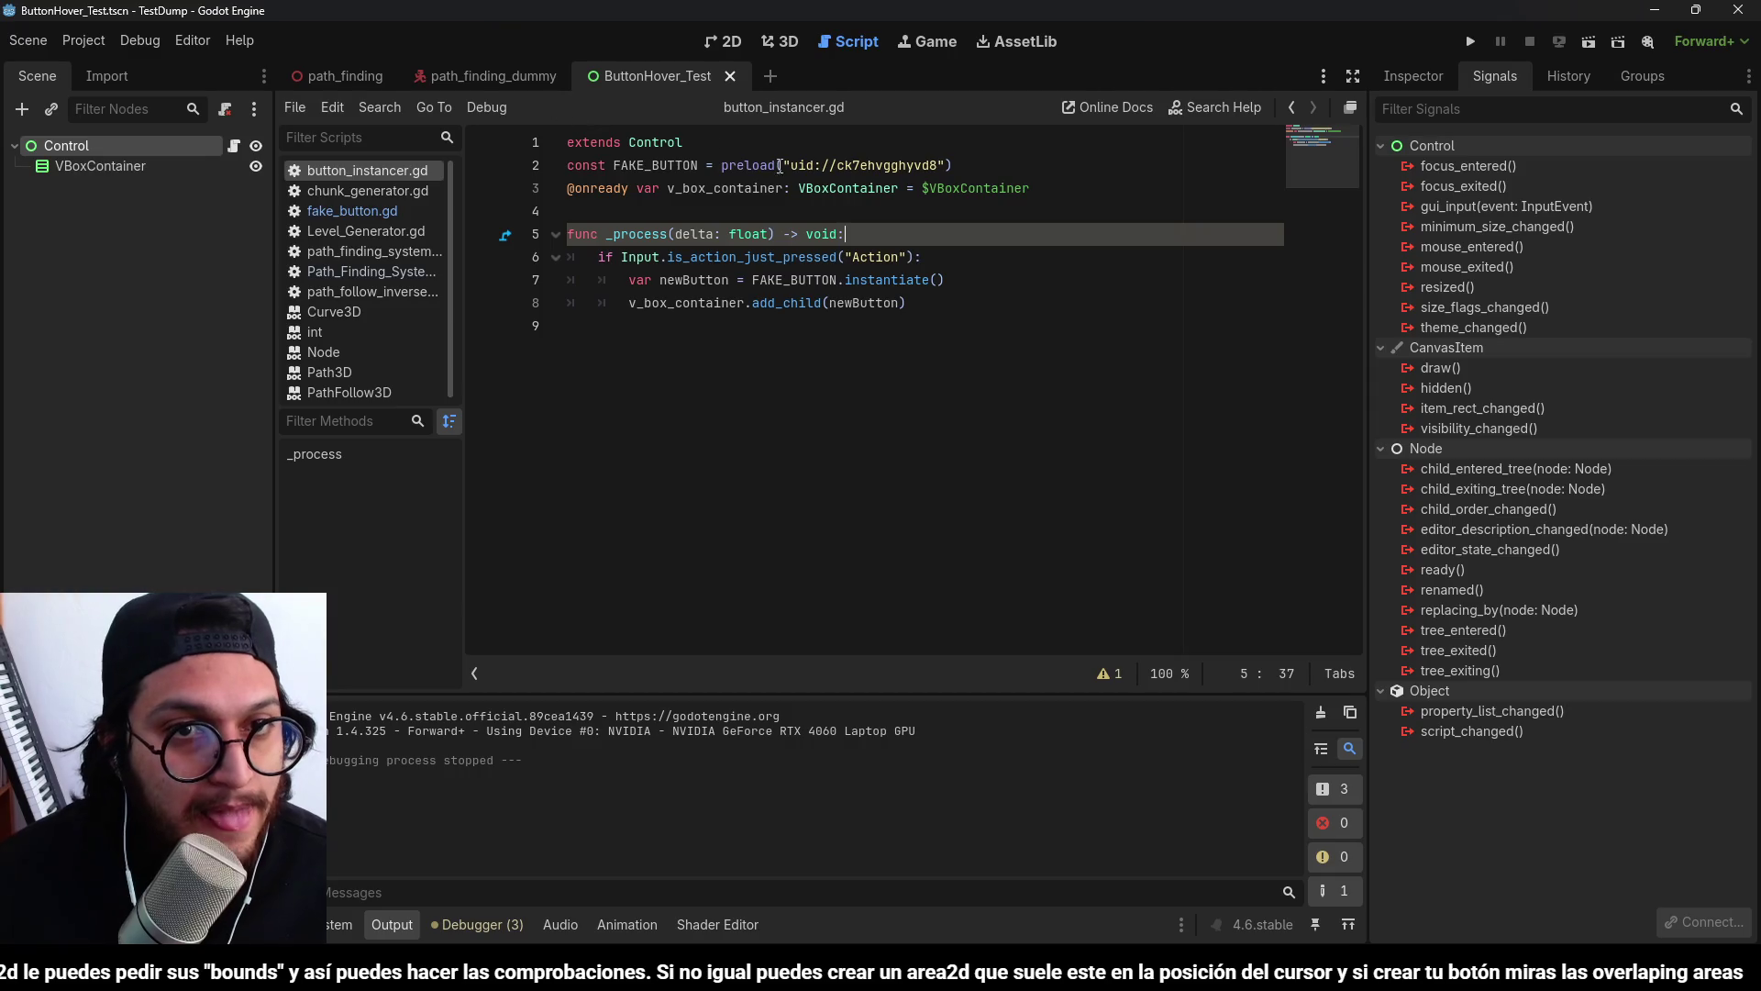
Set ButtonHover_Test.tscn as the main scene and run the project.
left_click(846, 190)
key("alt+f")
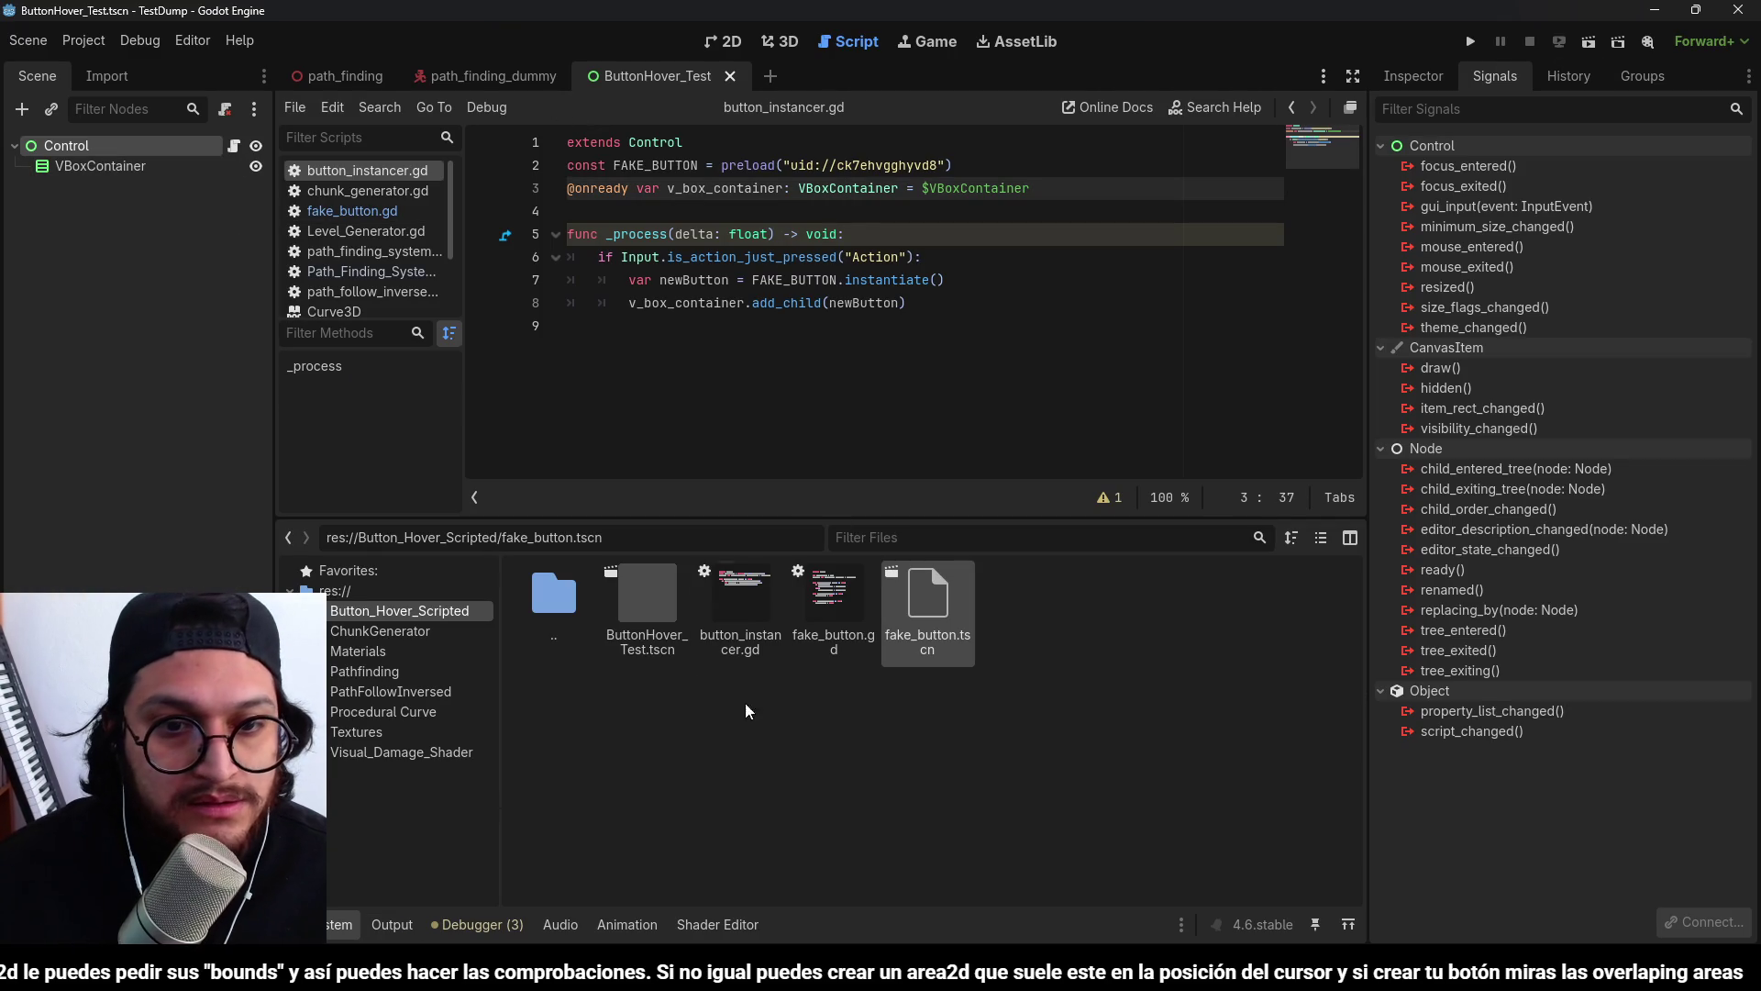
right_click(630, 594)
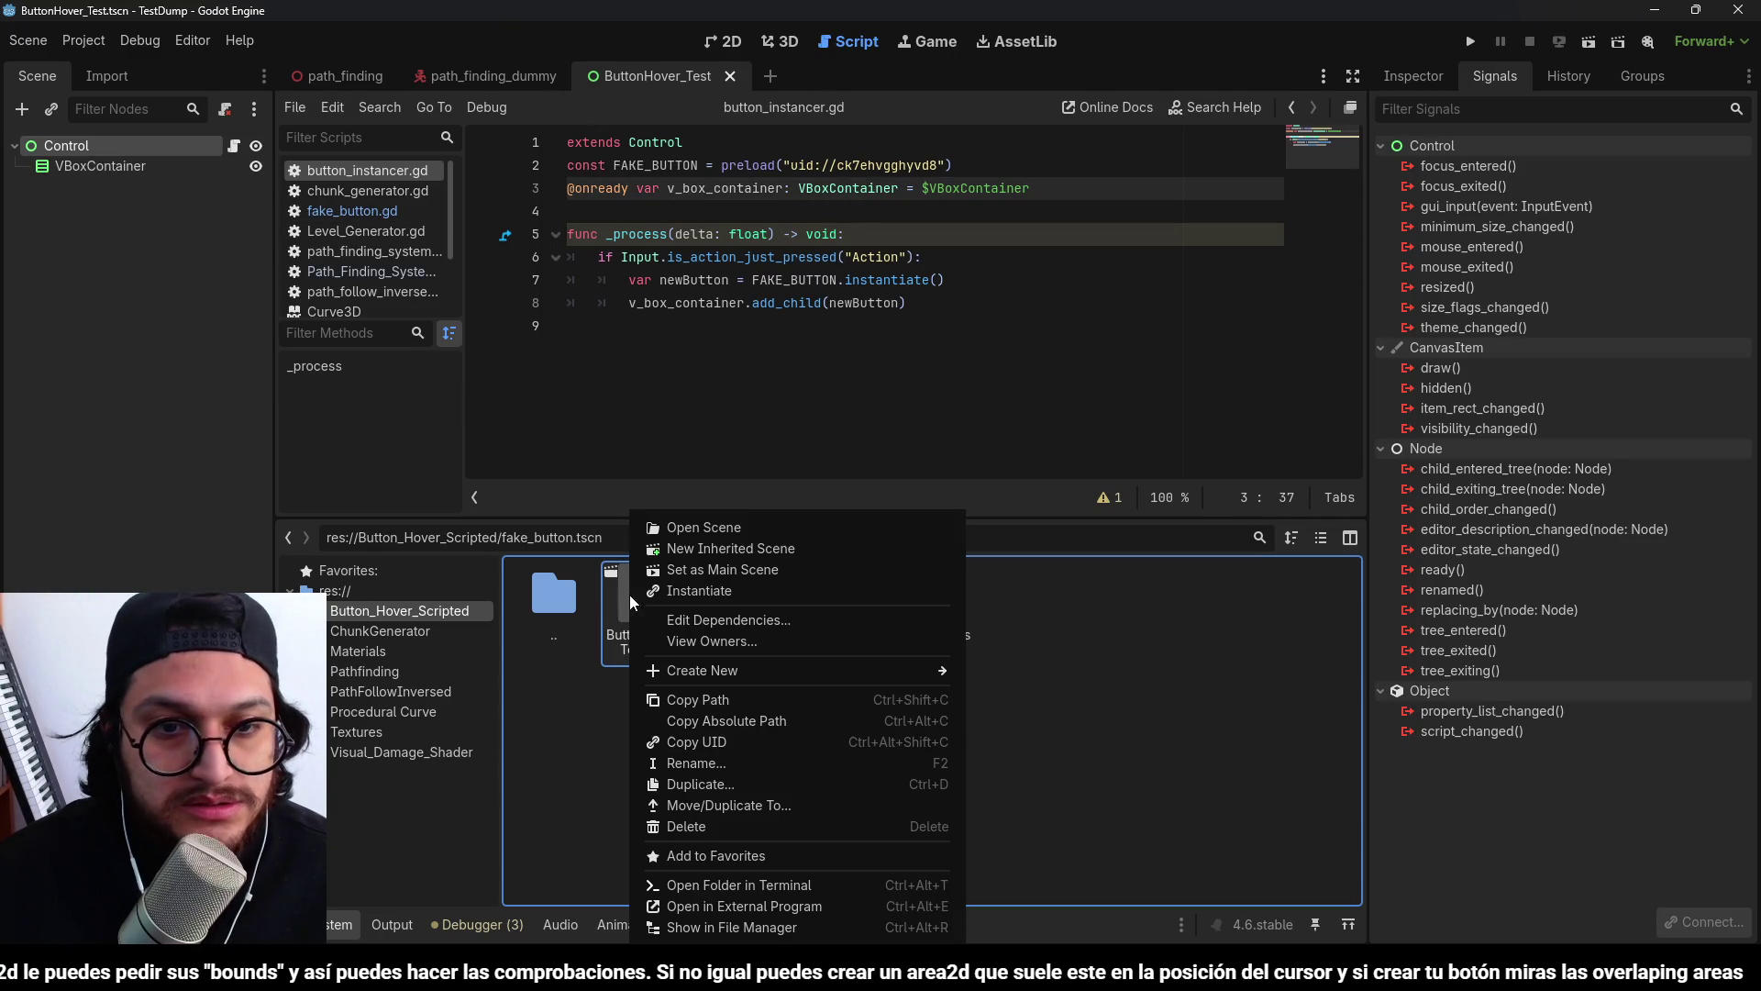
left_click(726, 572)
left_click(1473, 43)
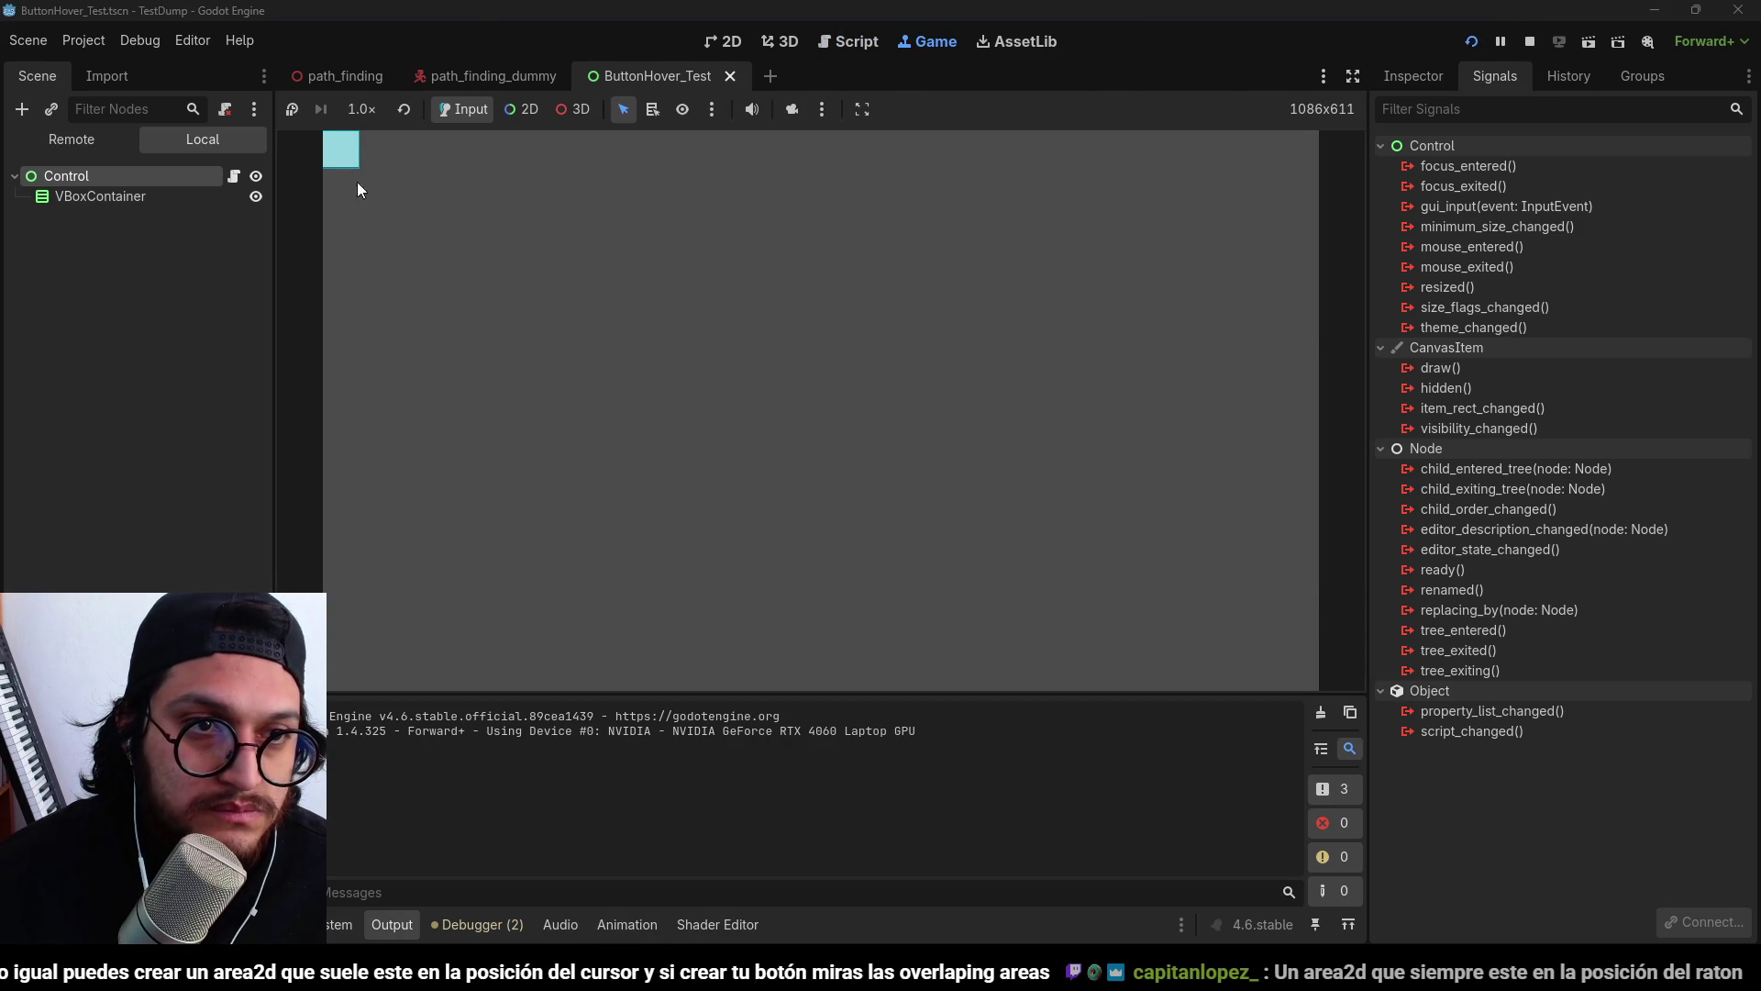
key("F8")
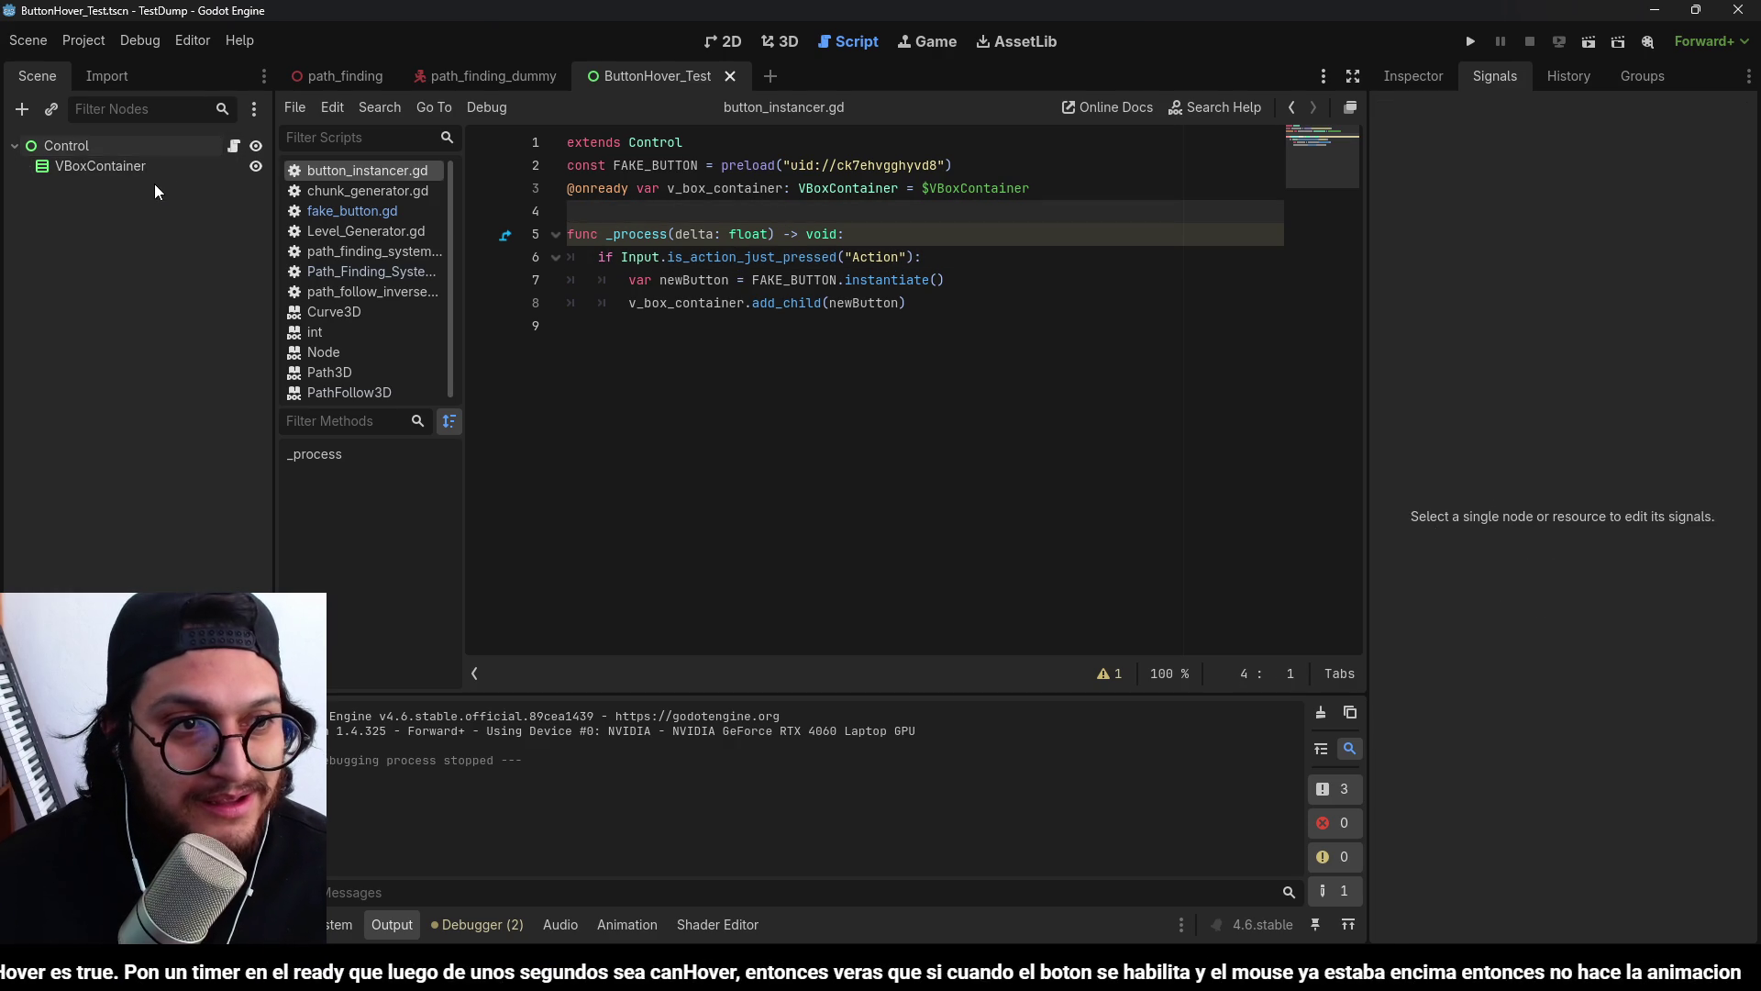
Instance fake_button.tscn inside VBoxContainer, run again, and open fake_button.gd.
left_click(128, 166)
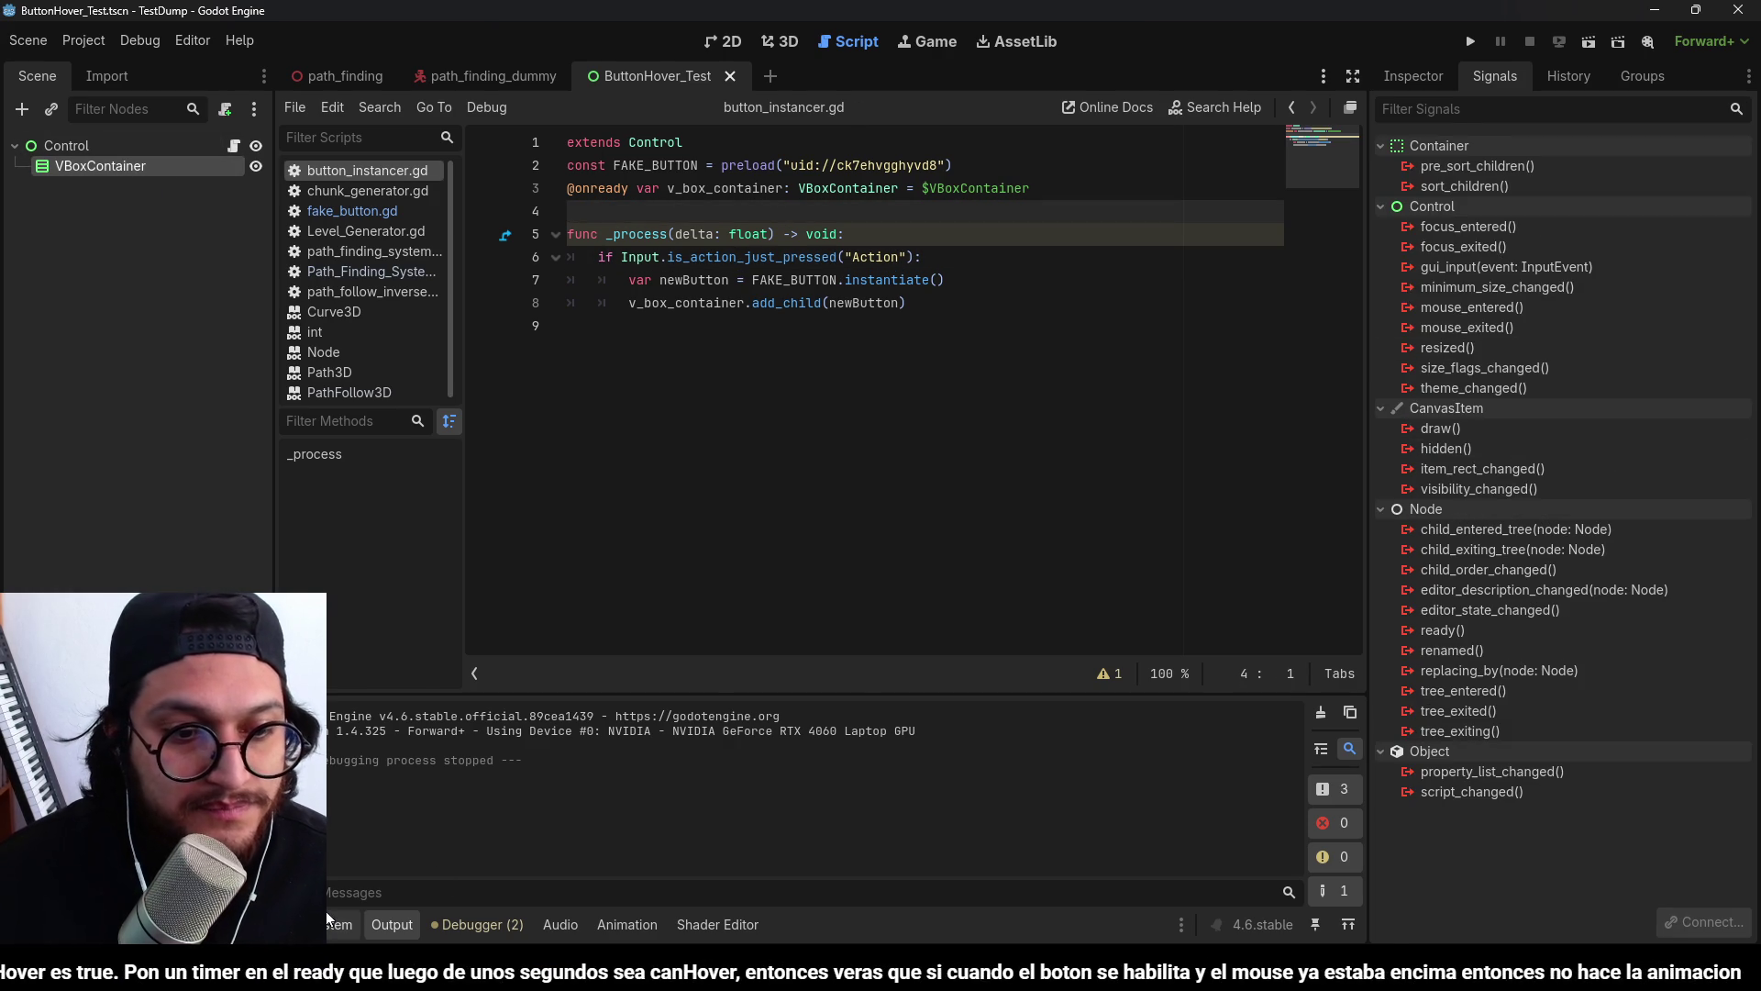
left_click(335, 923)
mouse_move(928, 596)
left_mouse_down()
mouse_move(642, 413)
mouse_move(101, 166)
left_mouse_up()
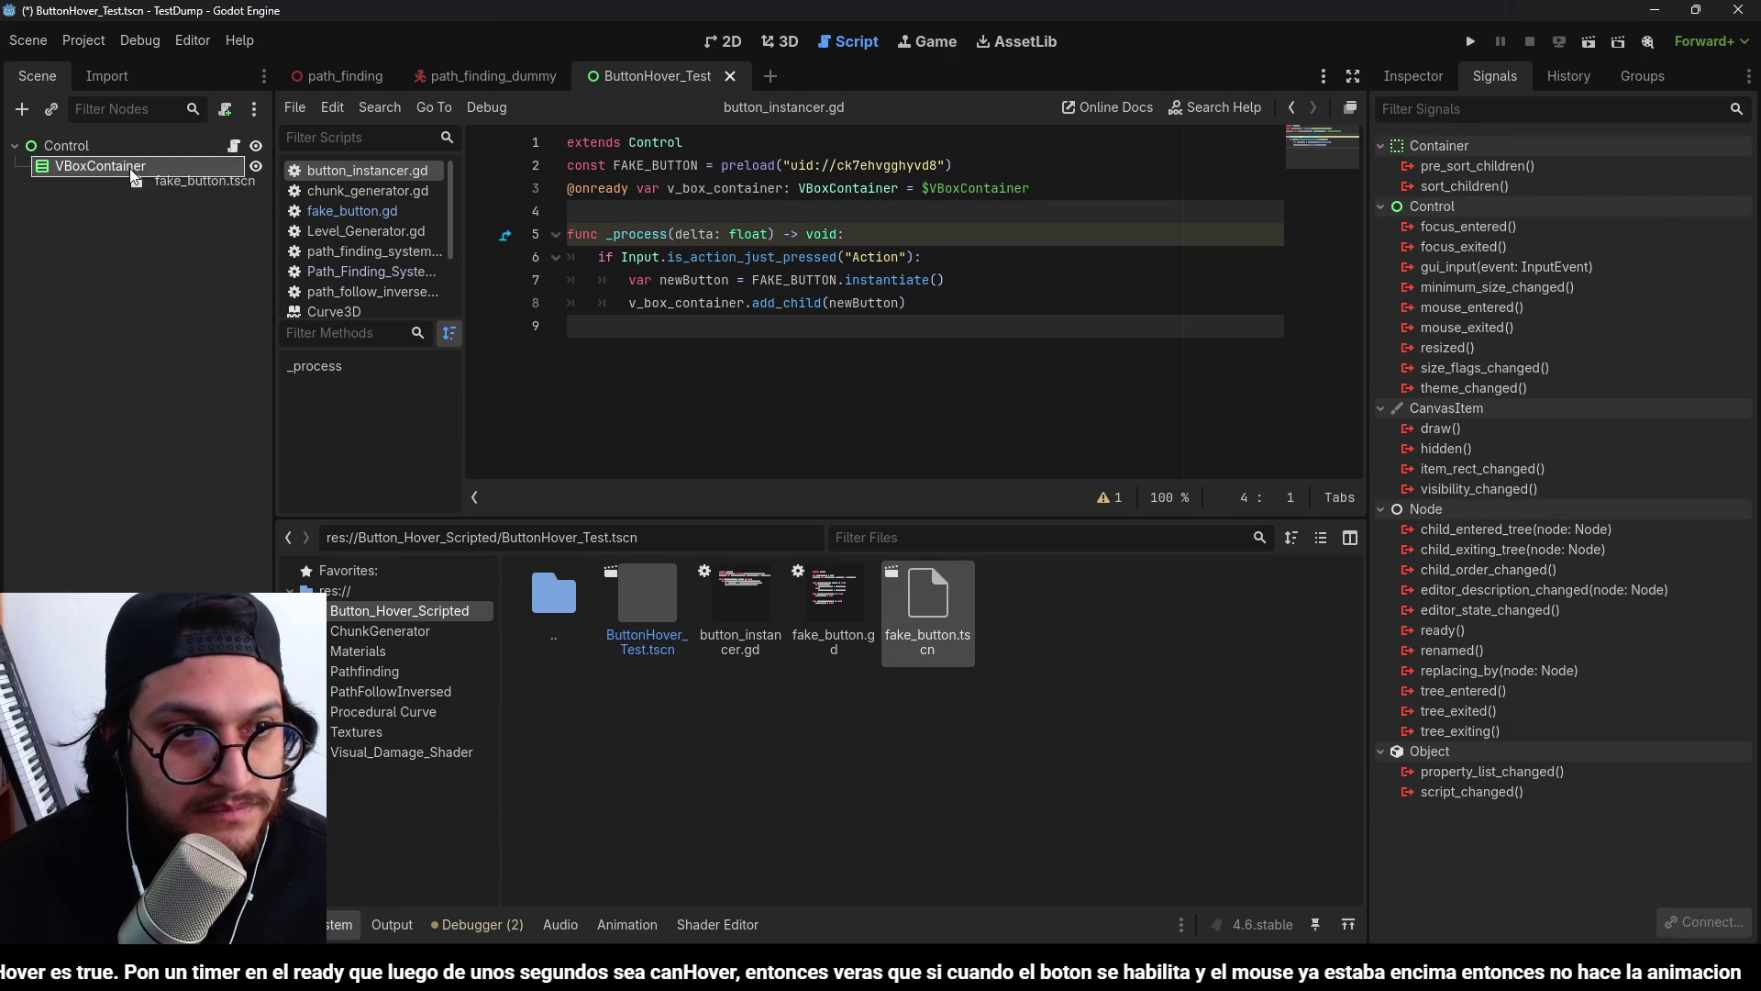
left_click(1470, 41)
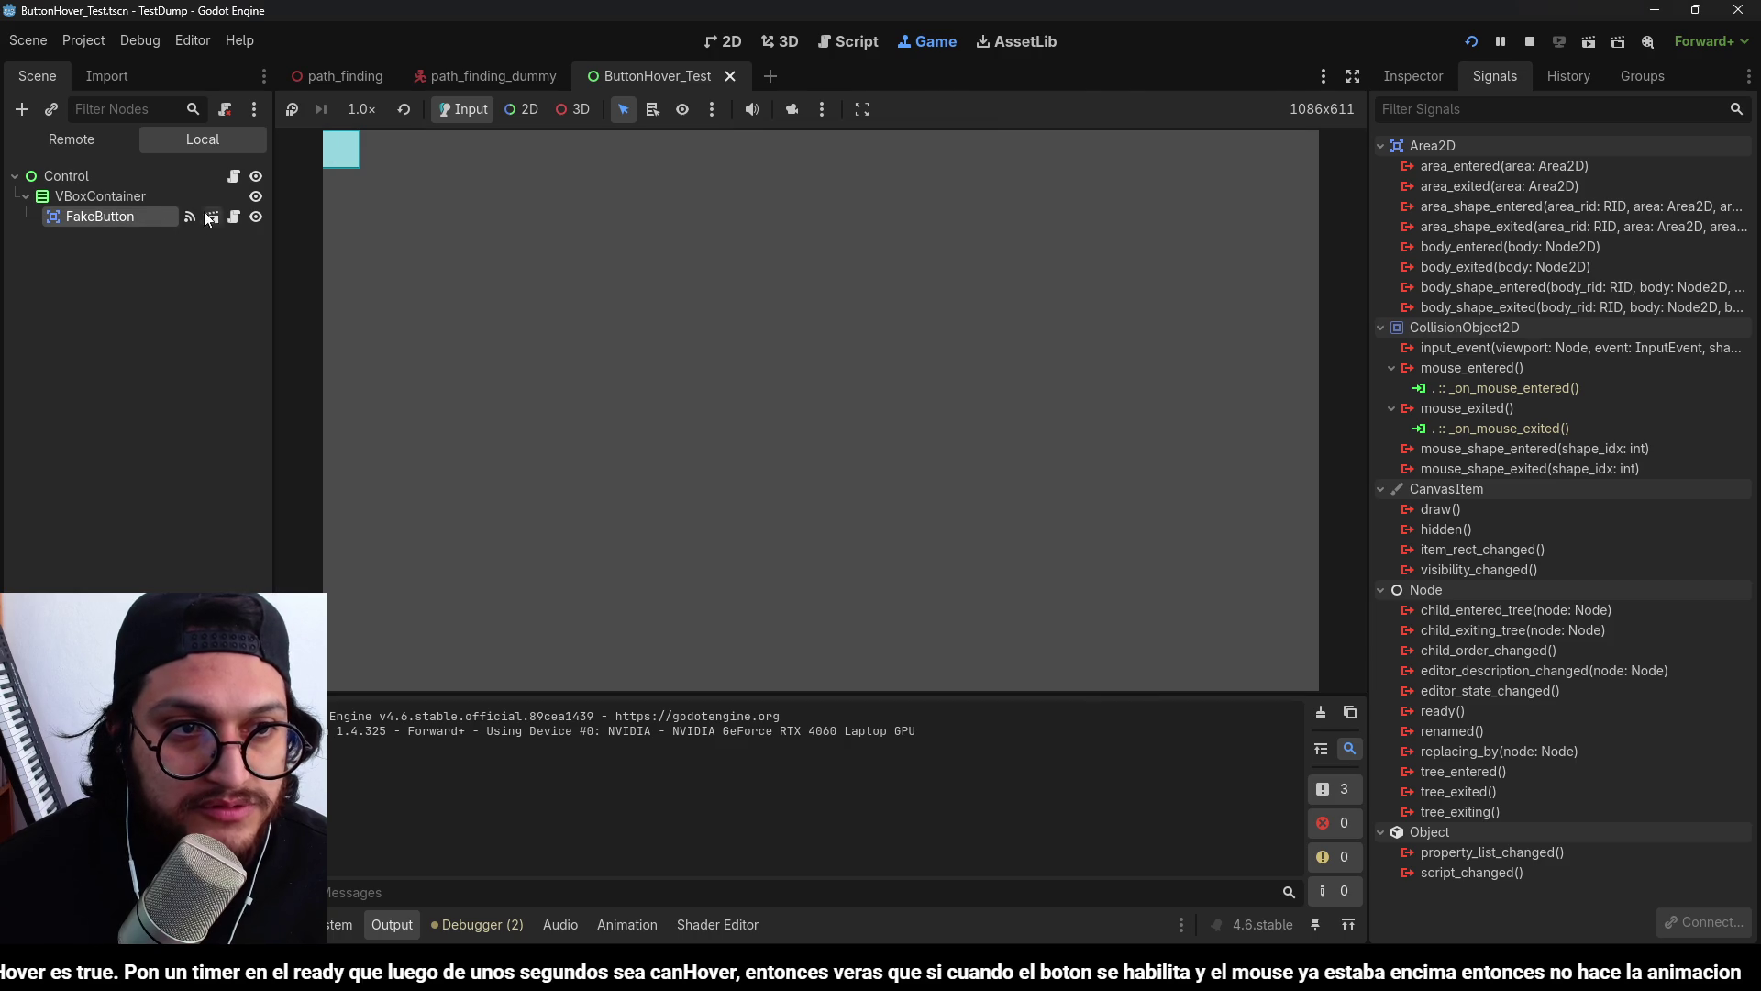
left_click(233, 217)
left_click(803, 442)
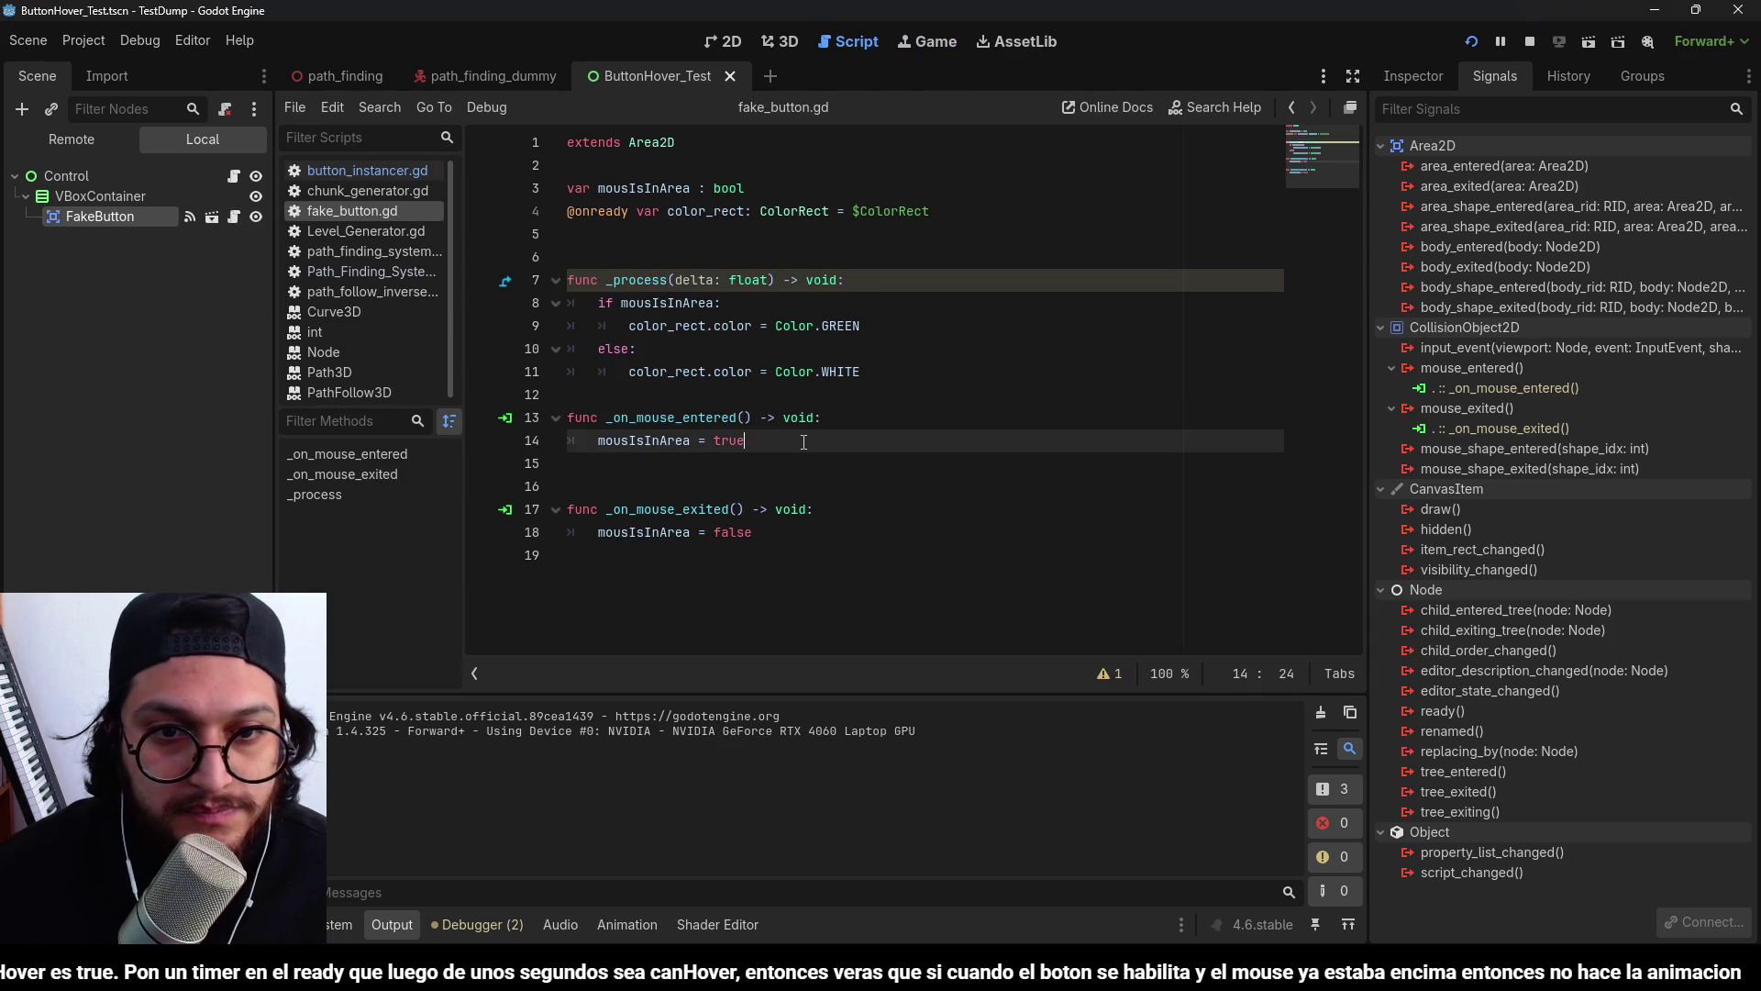
Add print("mouse entered") and print("mouse exited") to the two mouse handlers, save, and relaunch.
key("Return")
type("print")
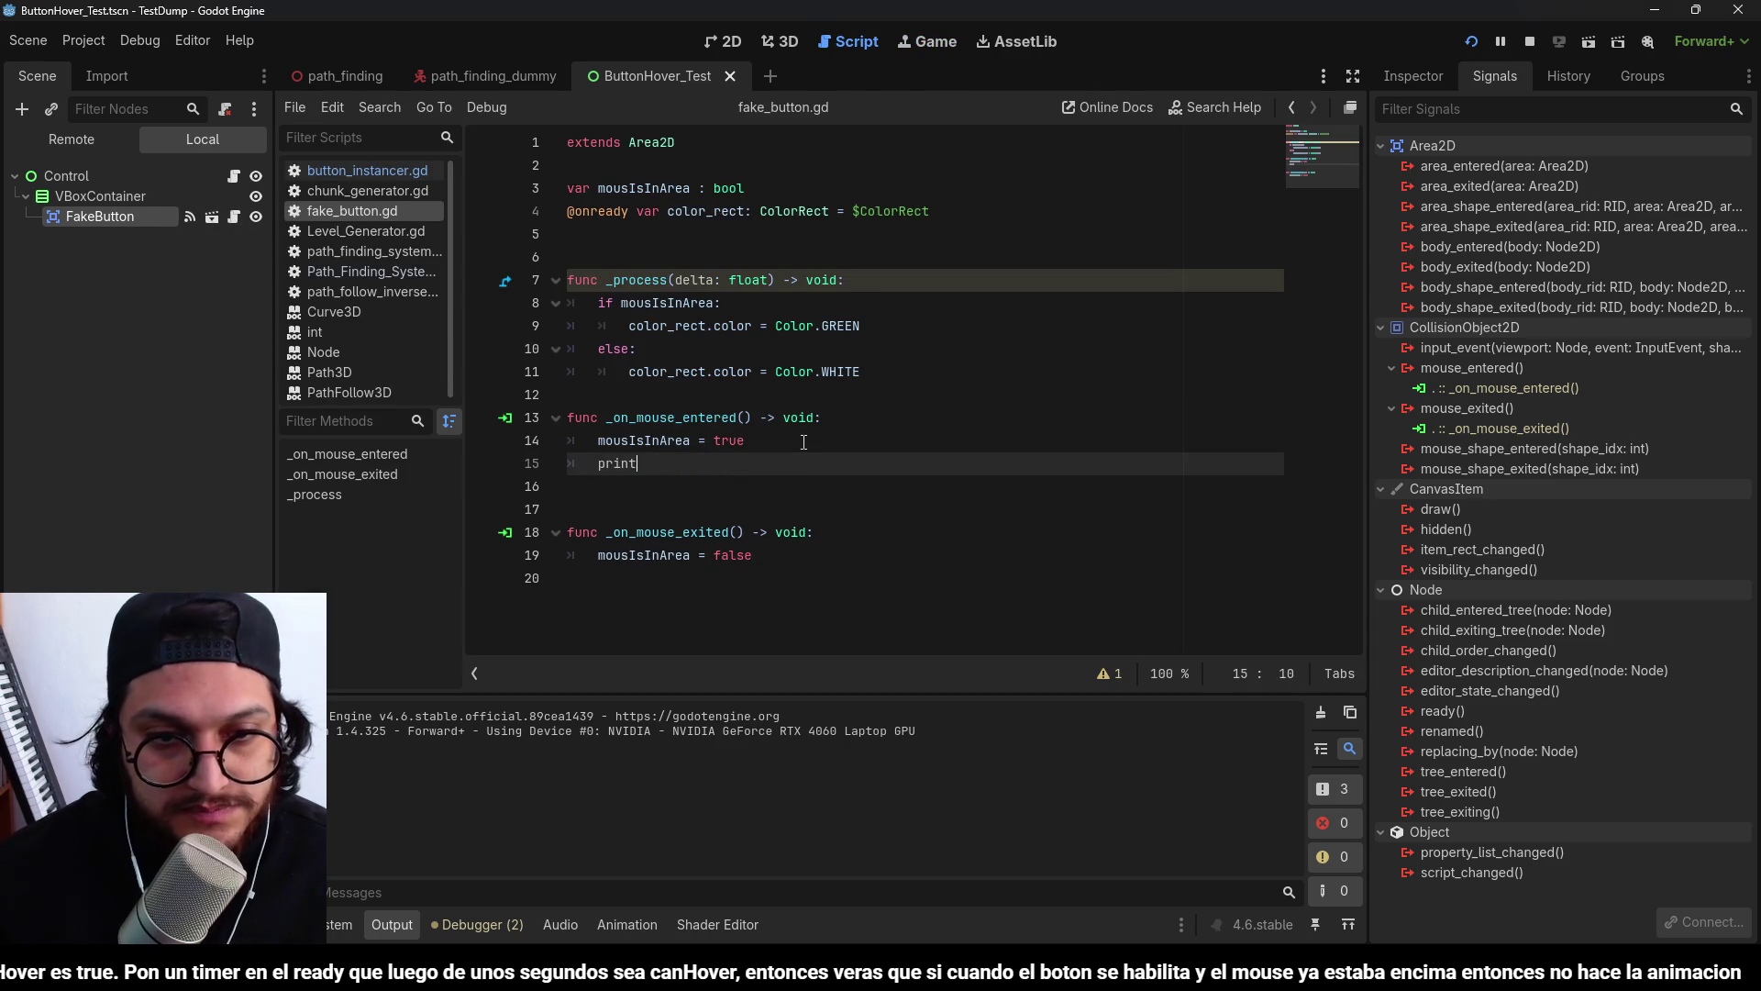
type("(\"mouse entered")
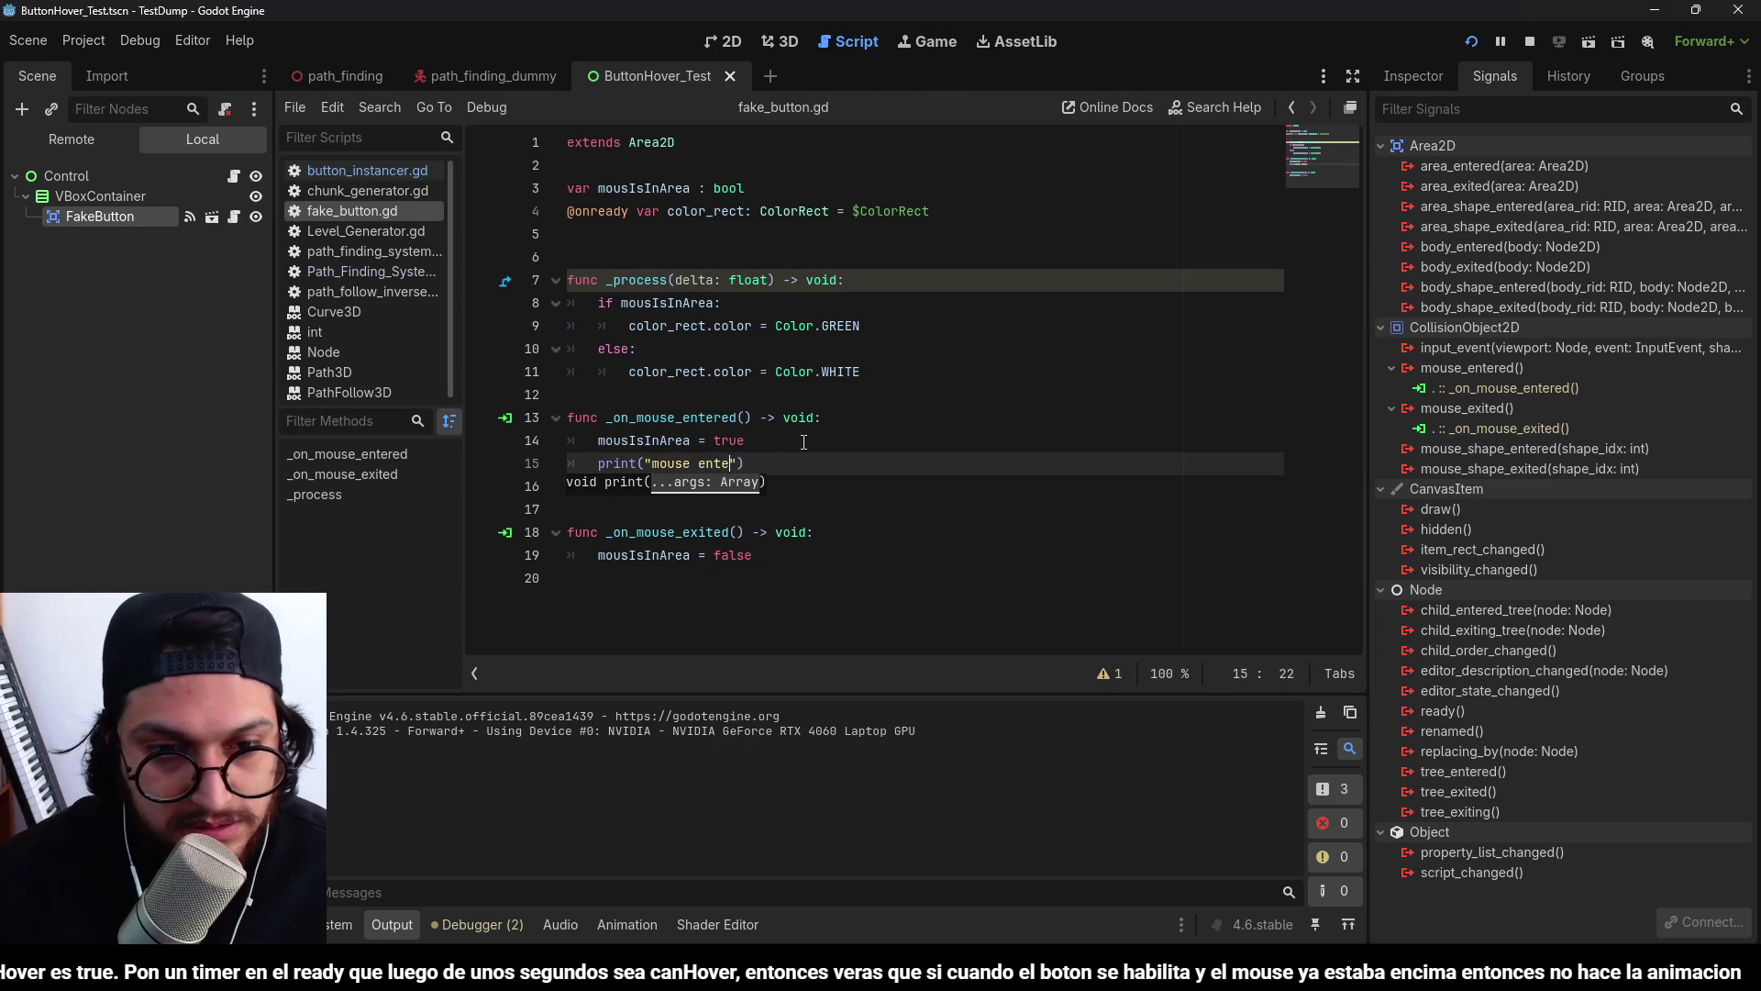
key("shift+Home")
key("ctrl+c")
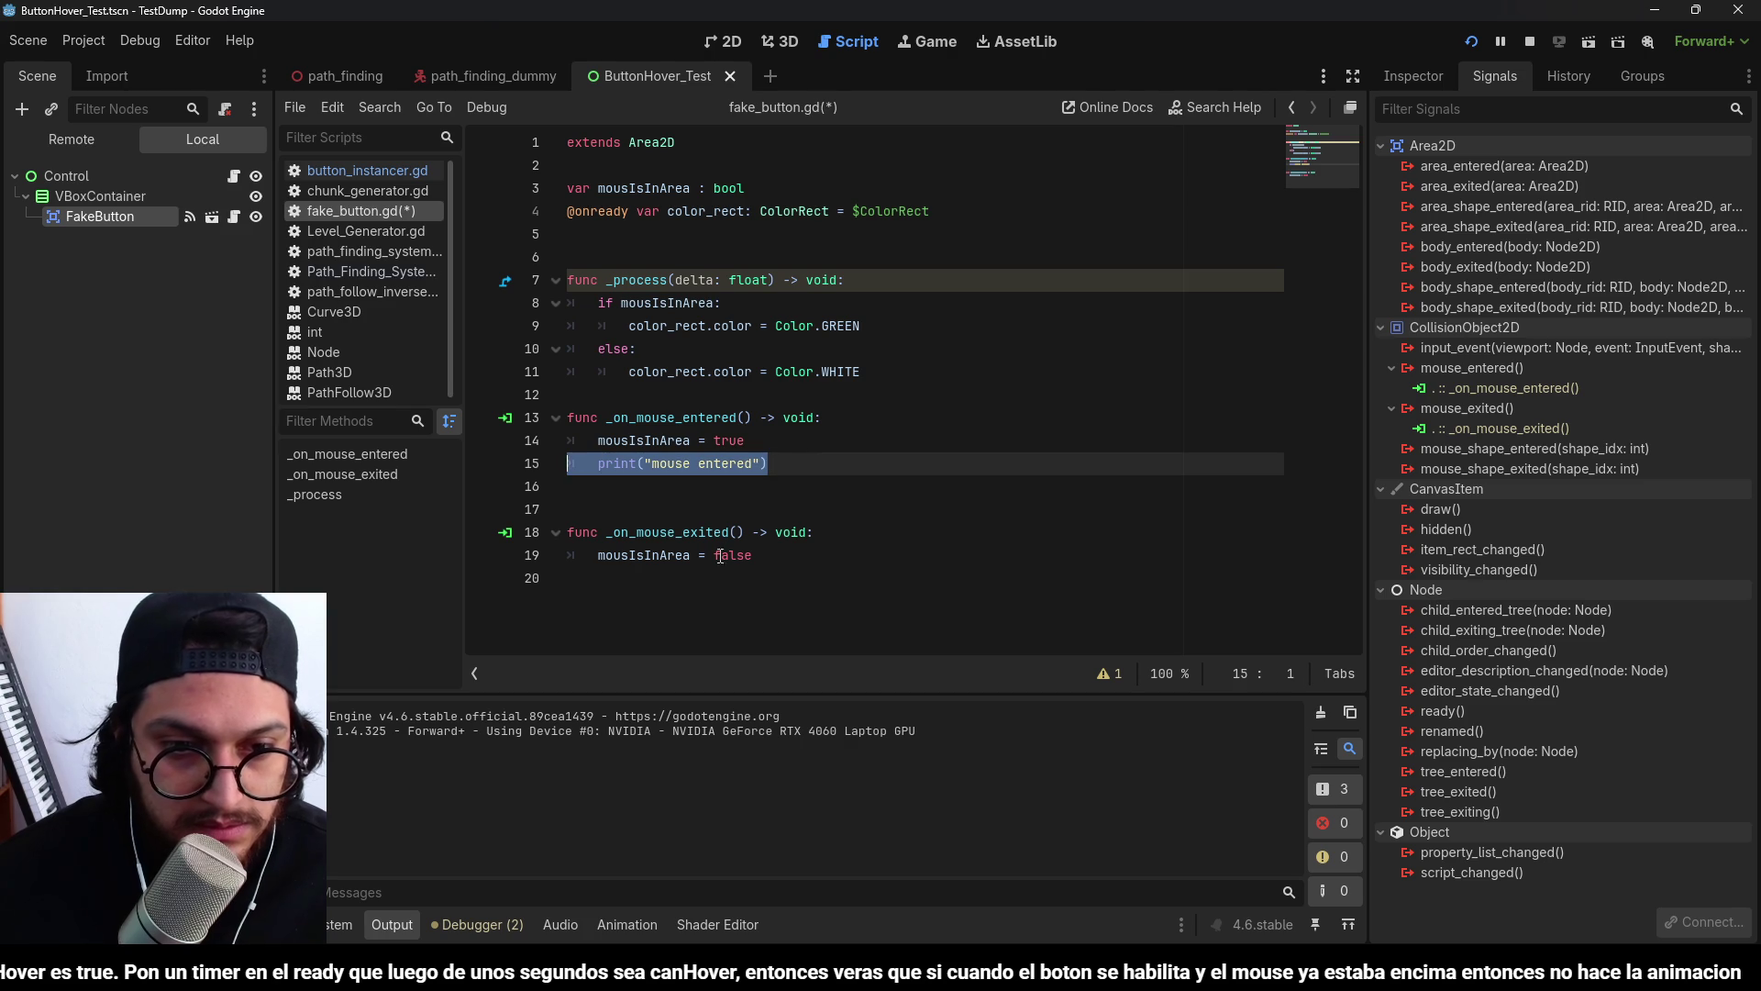
left_click(730, 587)
key("ctrl+v")
double_click(727, 578)
type("exited")
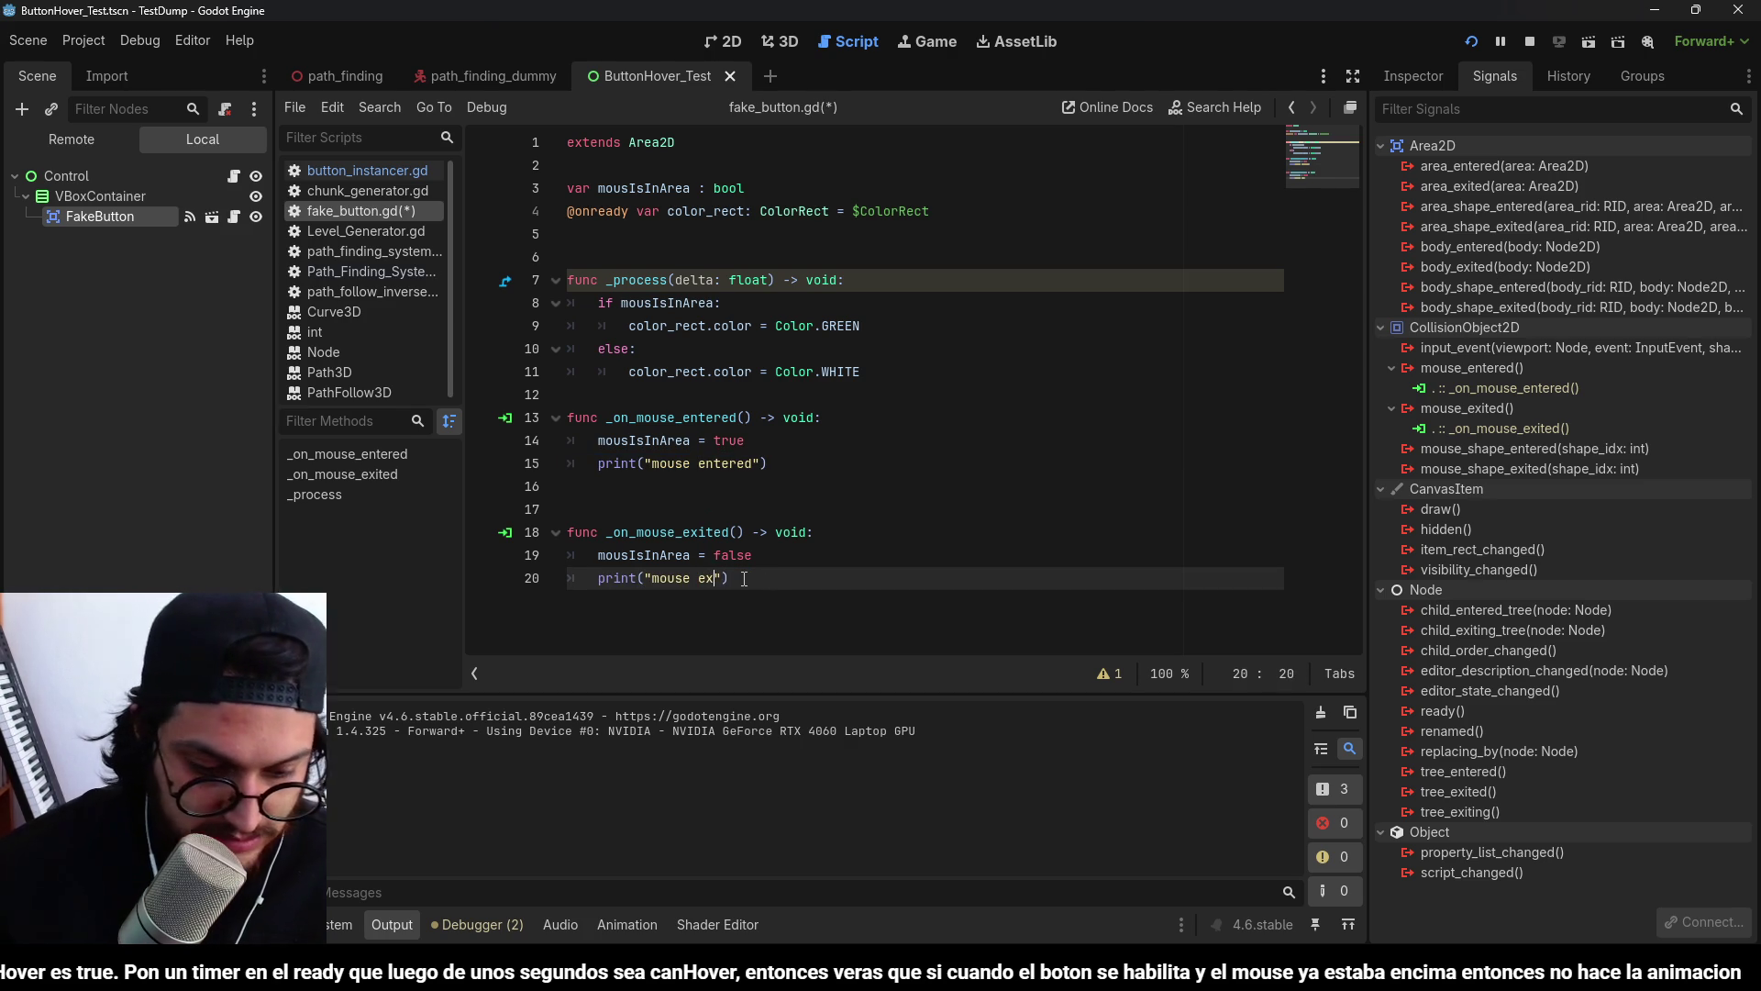
key("ctrl+s")
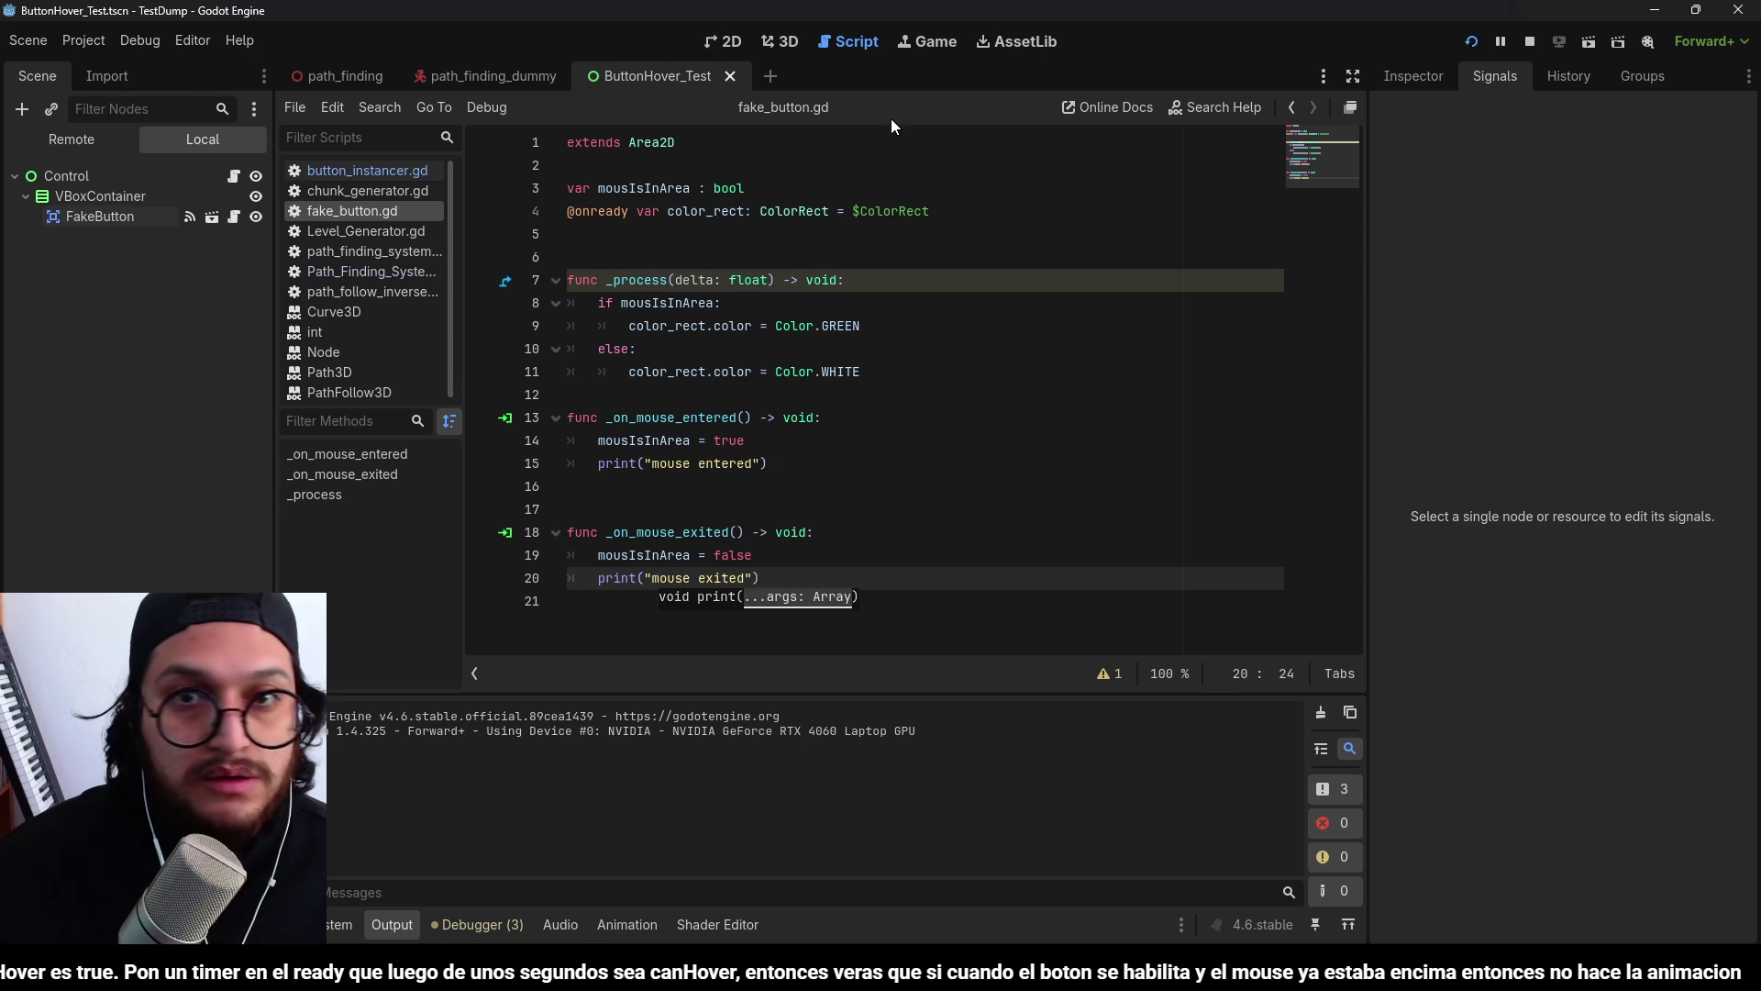
left_click(1471, 42)
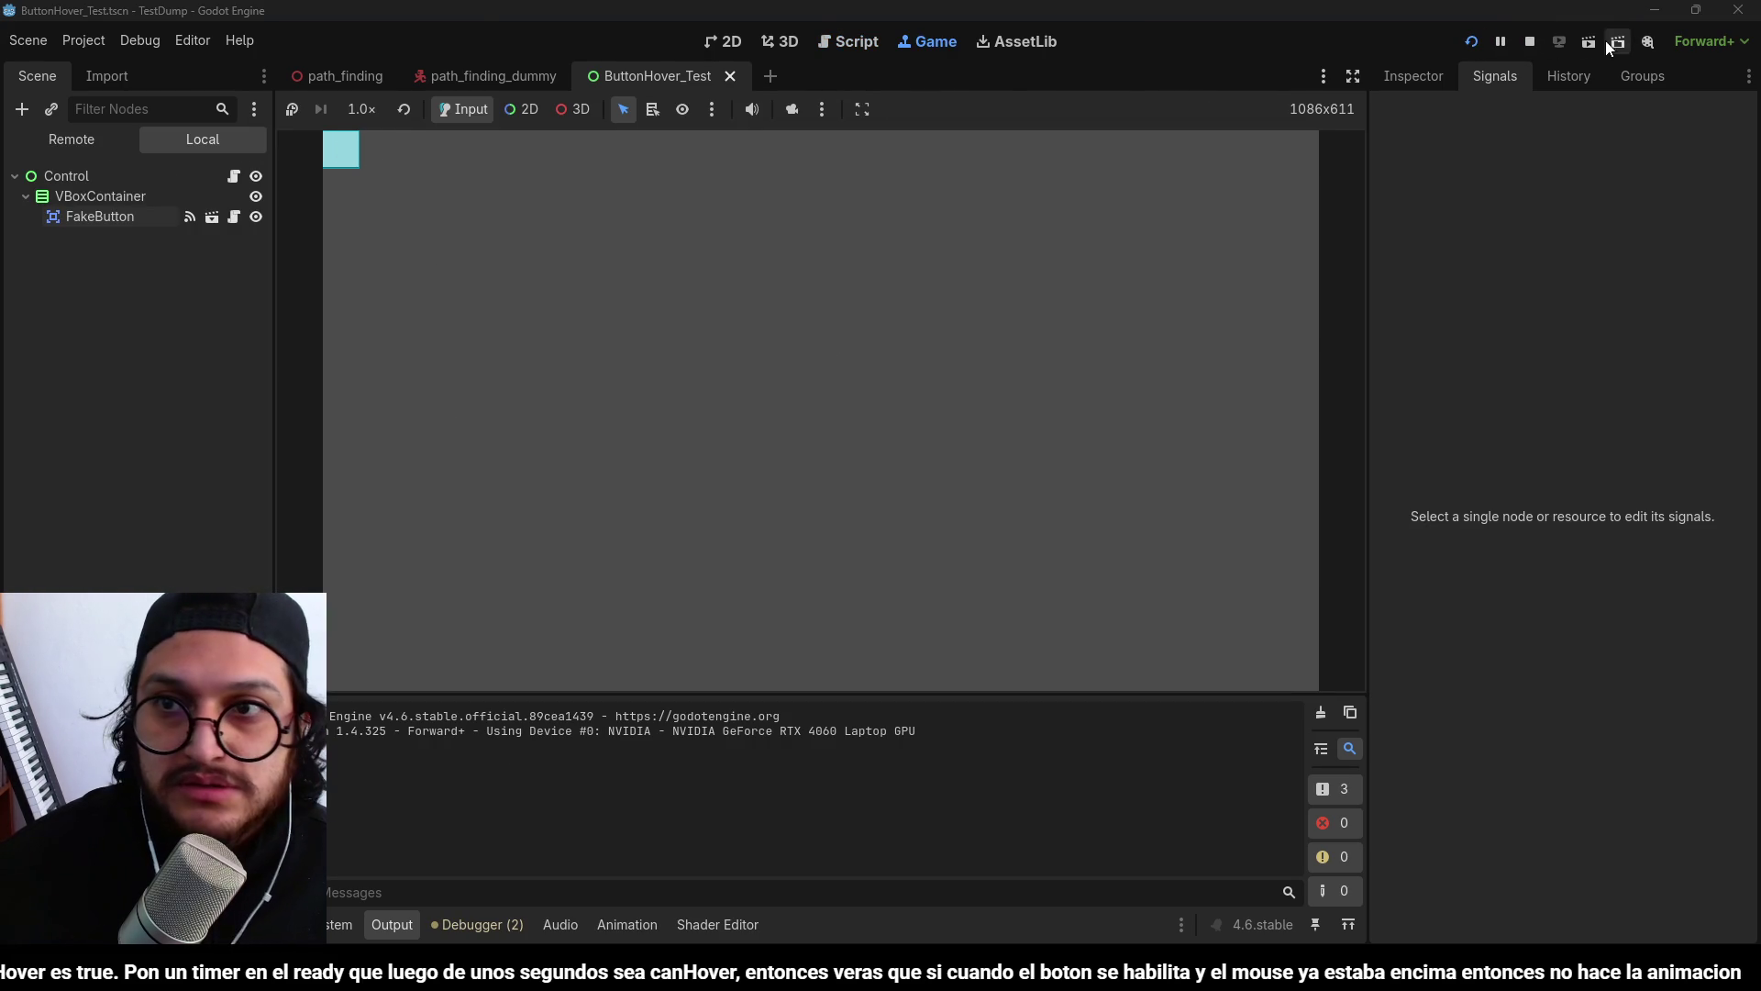
Set Mouse Filter to Stop on Control and VBoxContainer and test-run the project.
left_click(1529, 42)
left_click(99, 166)
left_click(96, 147, "ctrl")
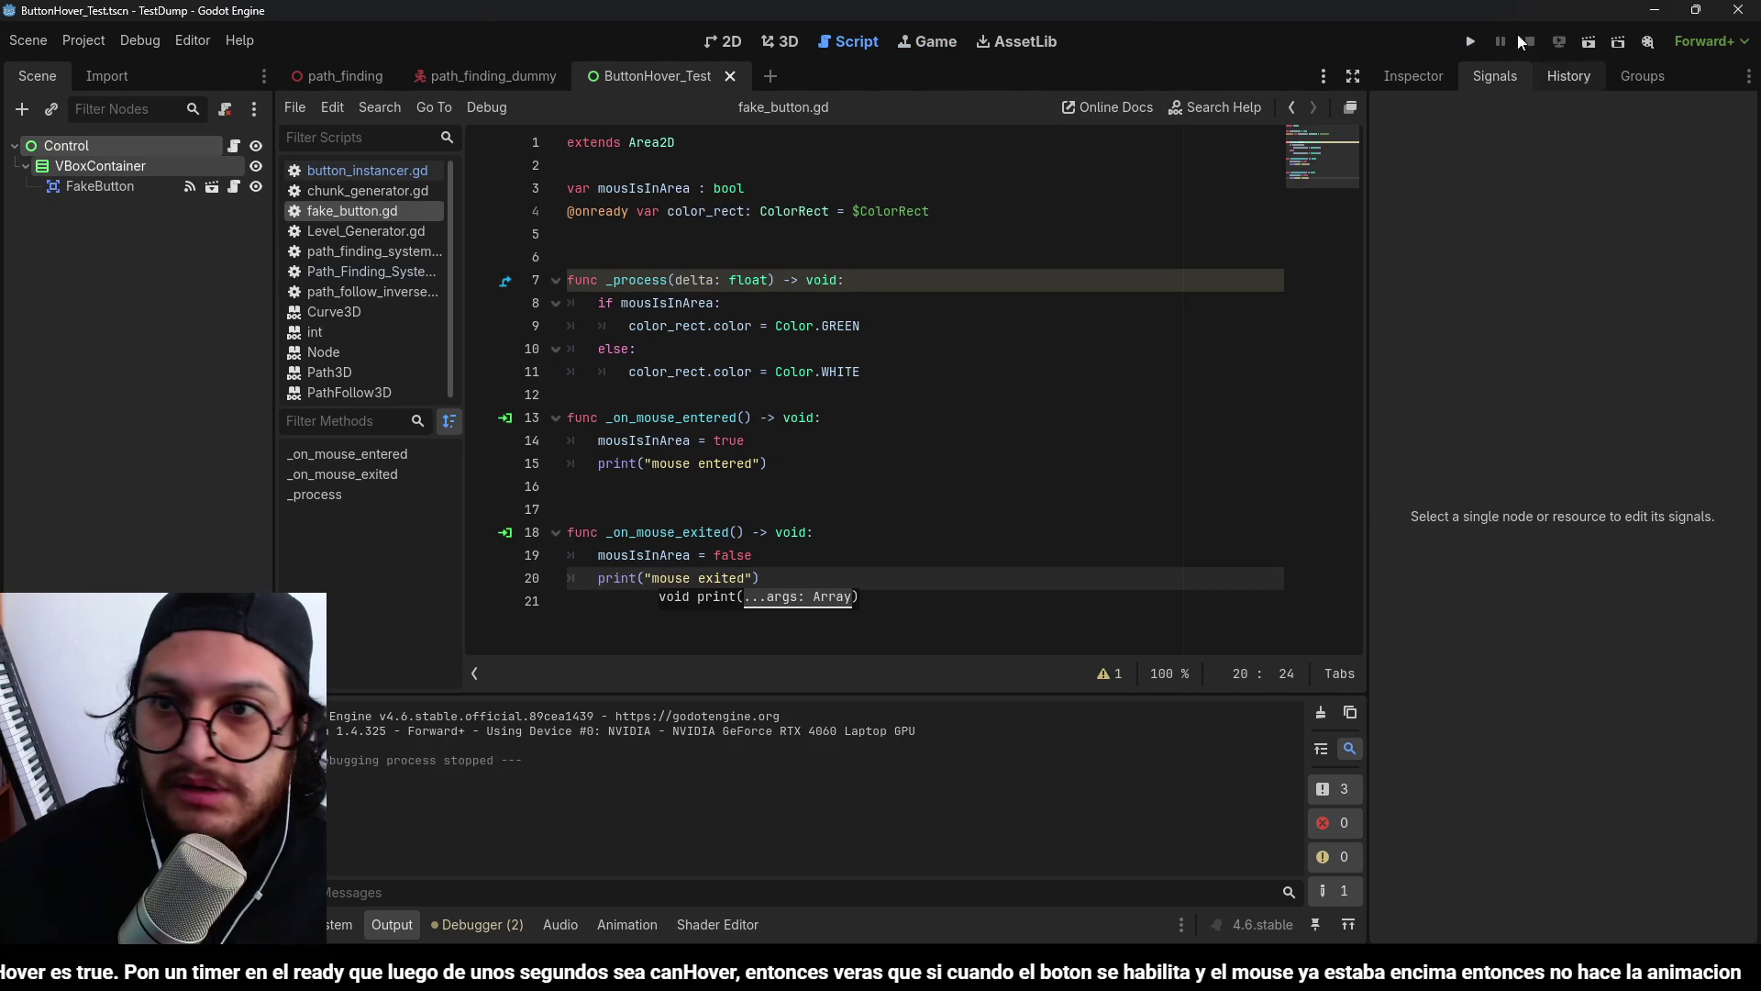
left_click(1413, 75)
left_click(1446, 328)
left_click(1598, 356)
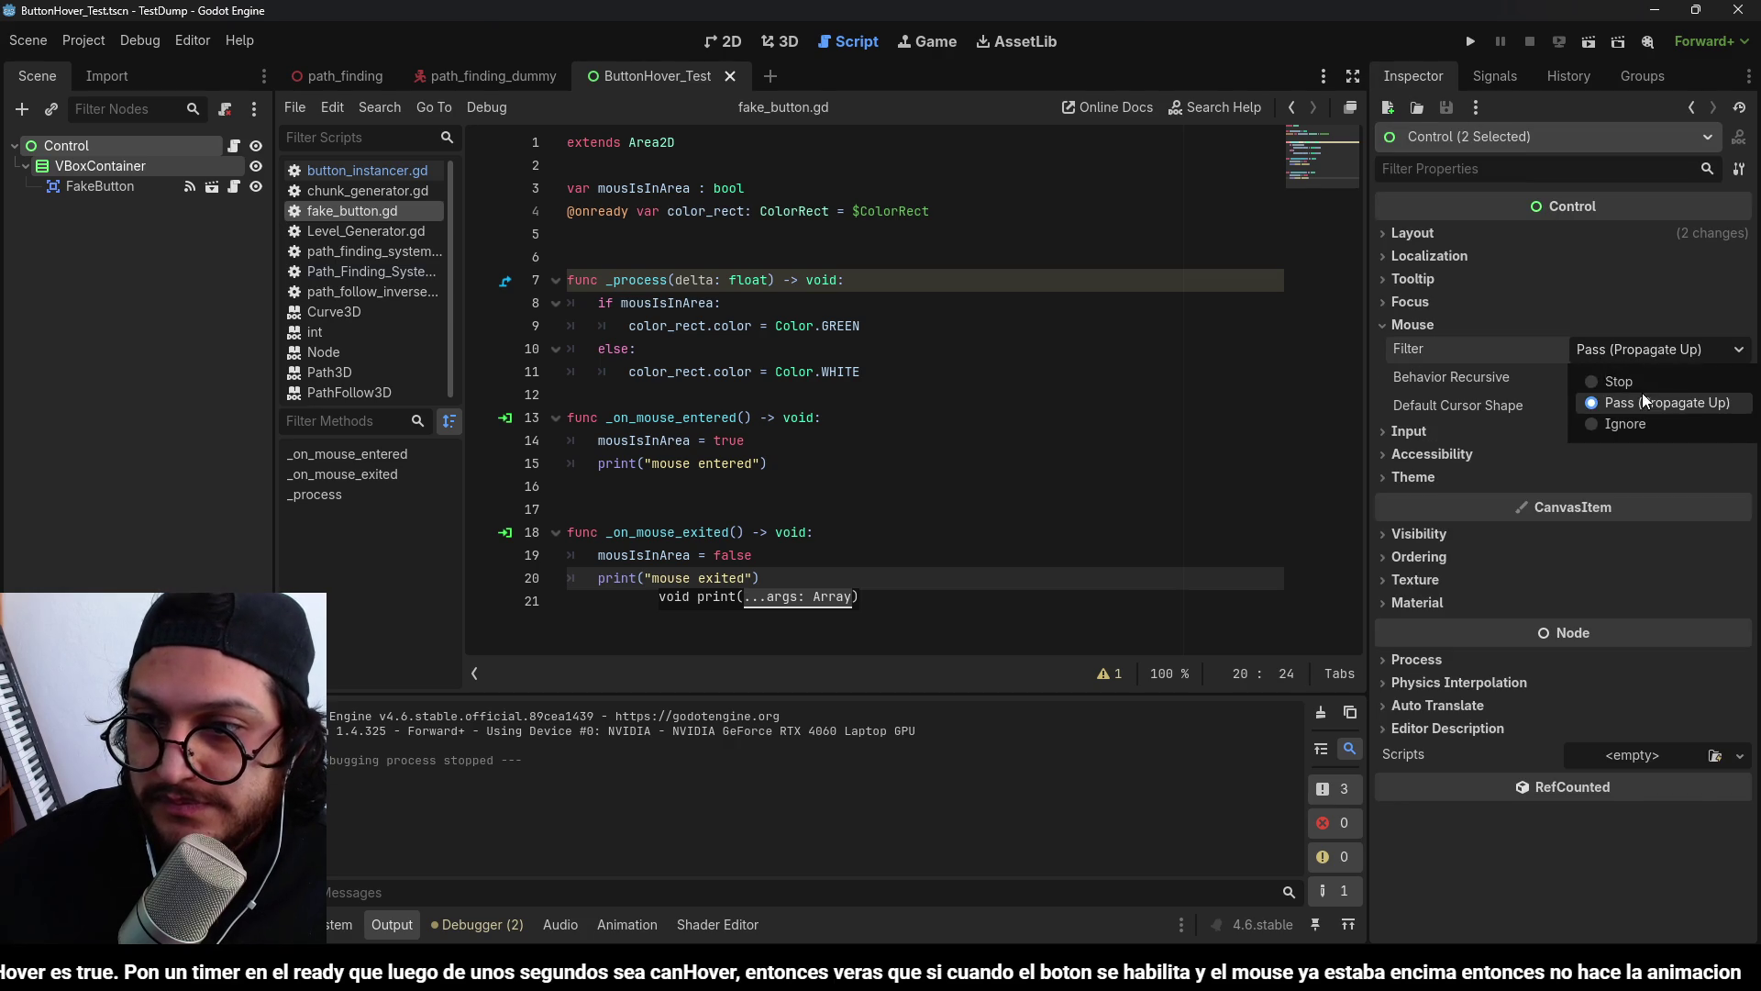
left_click(1632, 376)
left_click(1472, 42)
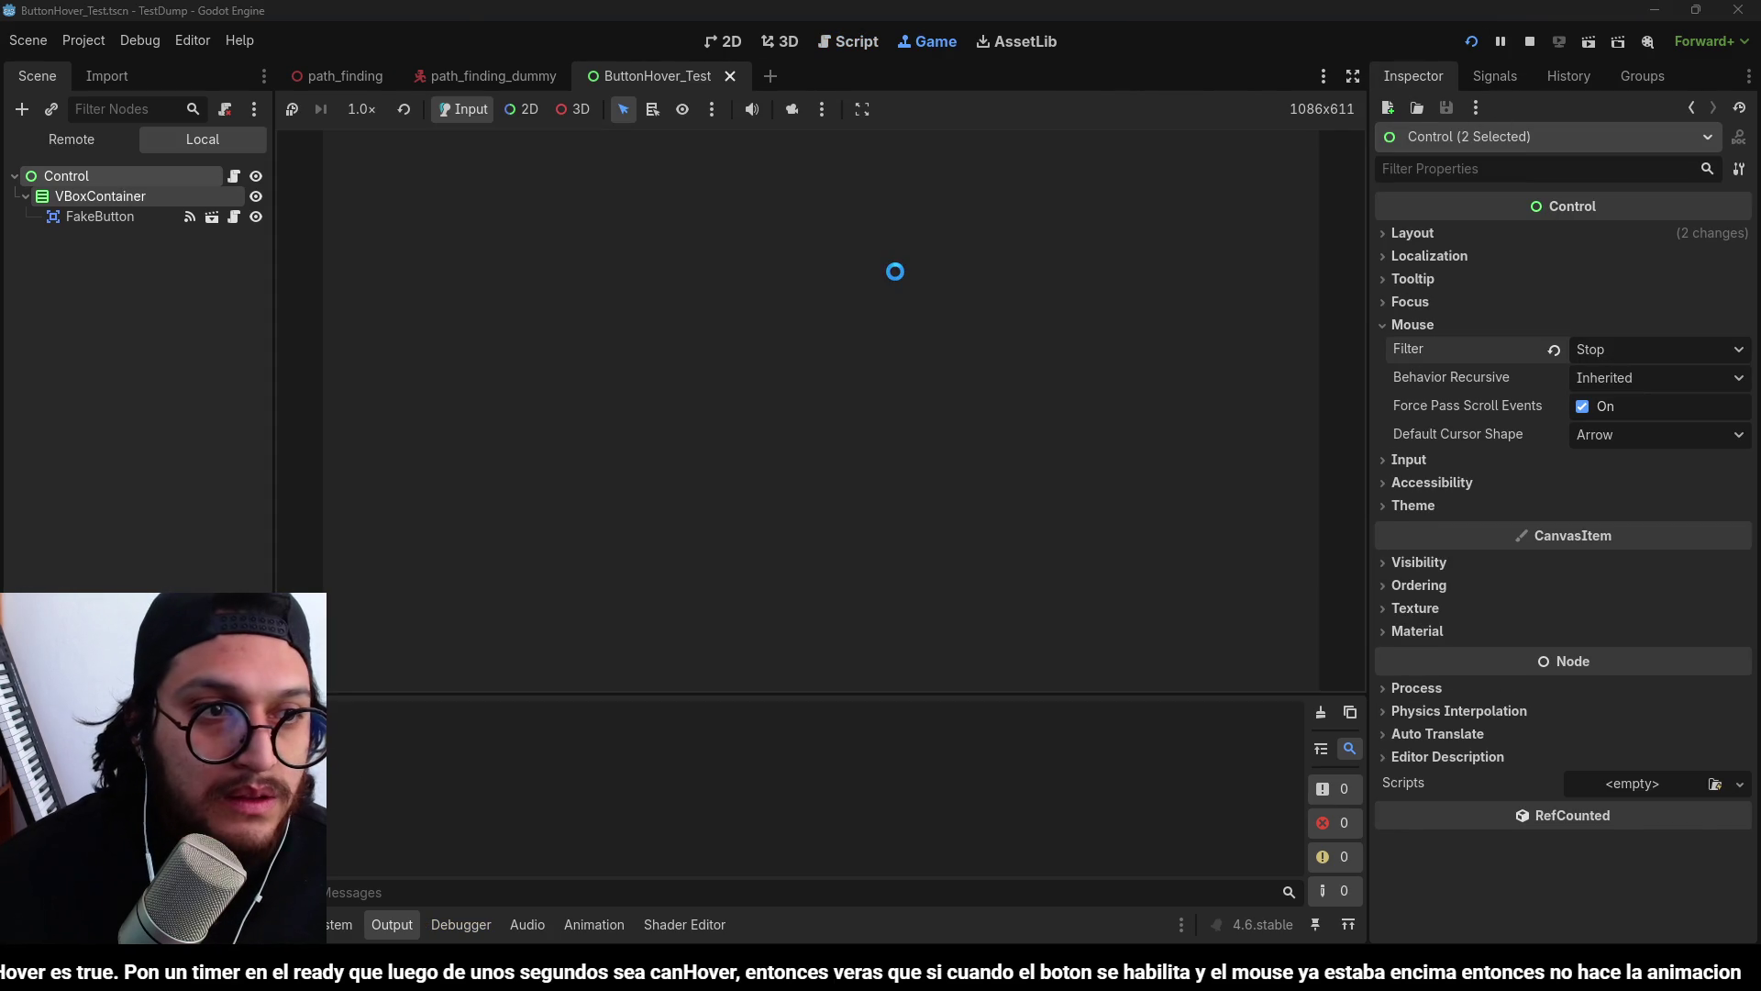
key("F8")
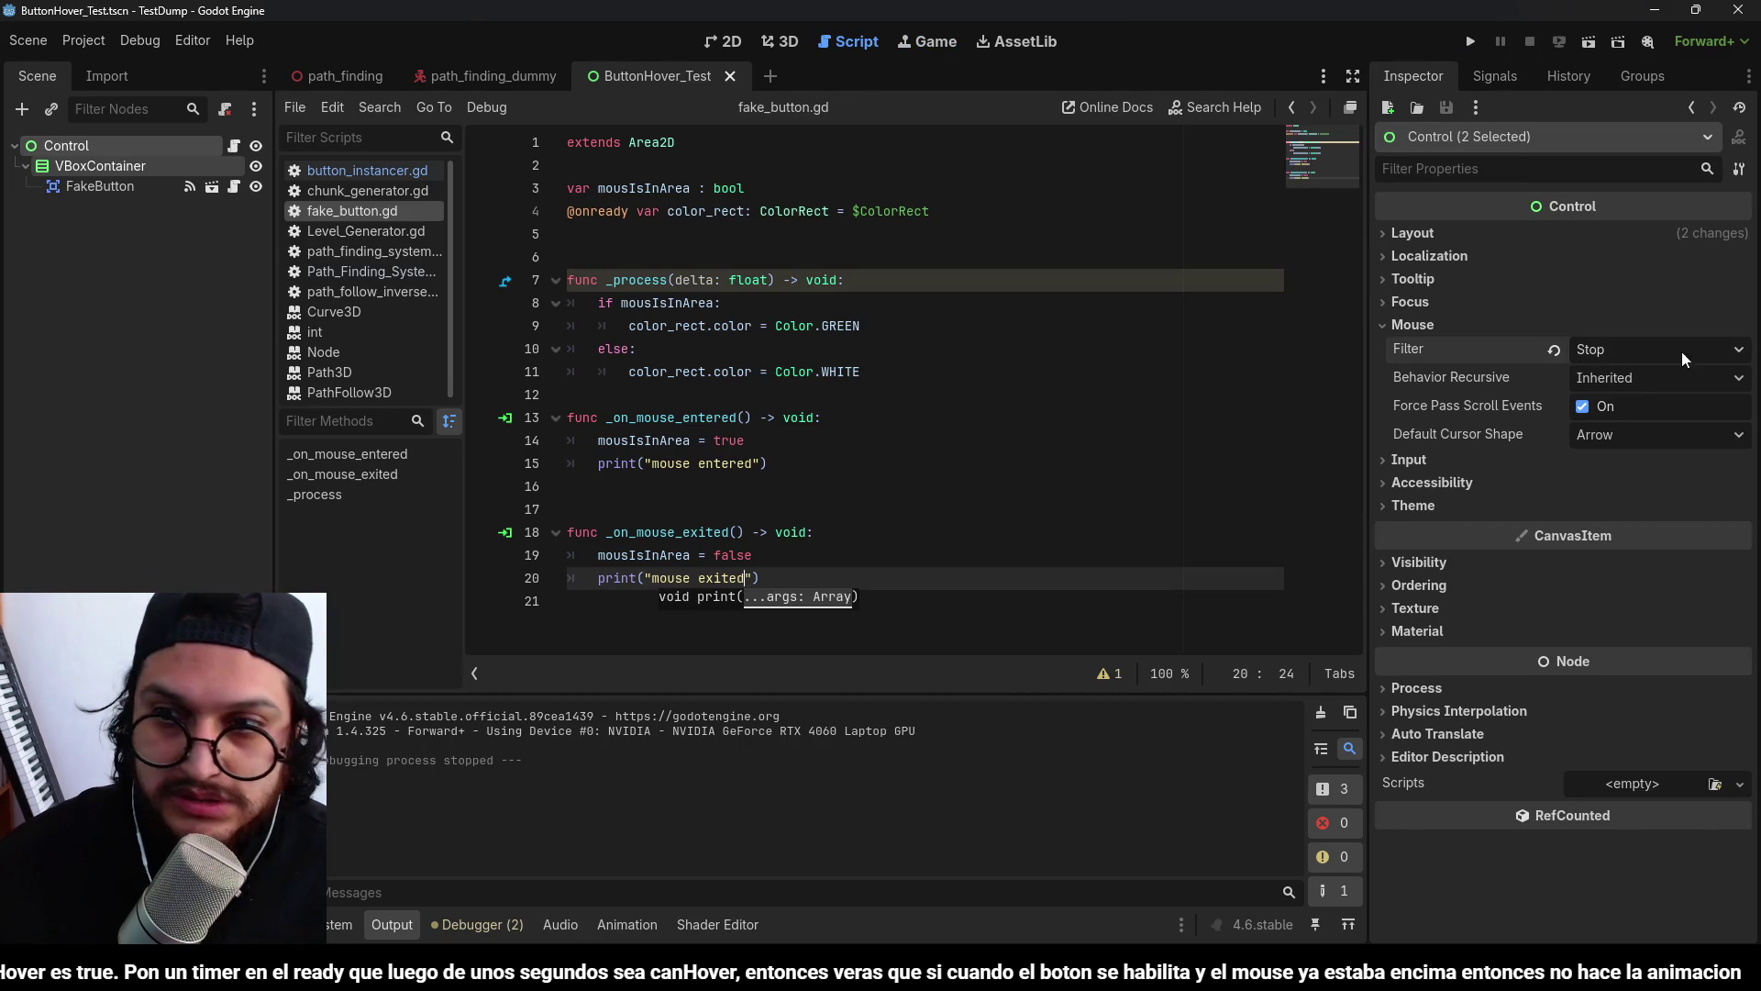
Change their Mouse Filter to Ignore and test hovering again.
left_click(1681, 350)
left_click(1621, 424)
left_click(1471, 44)
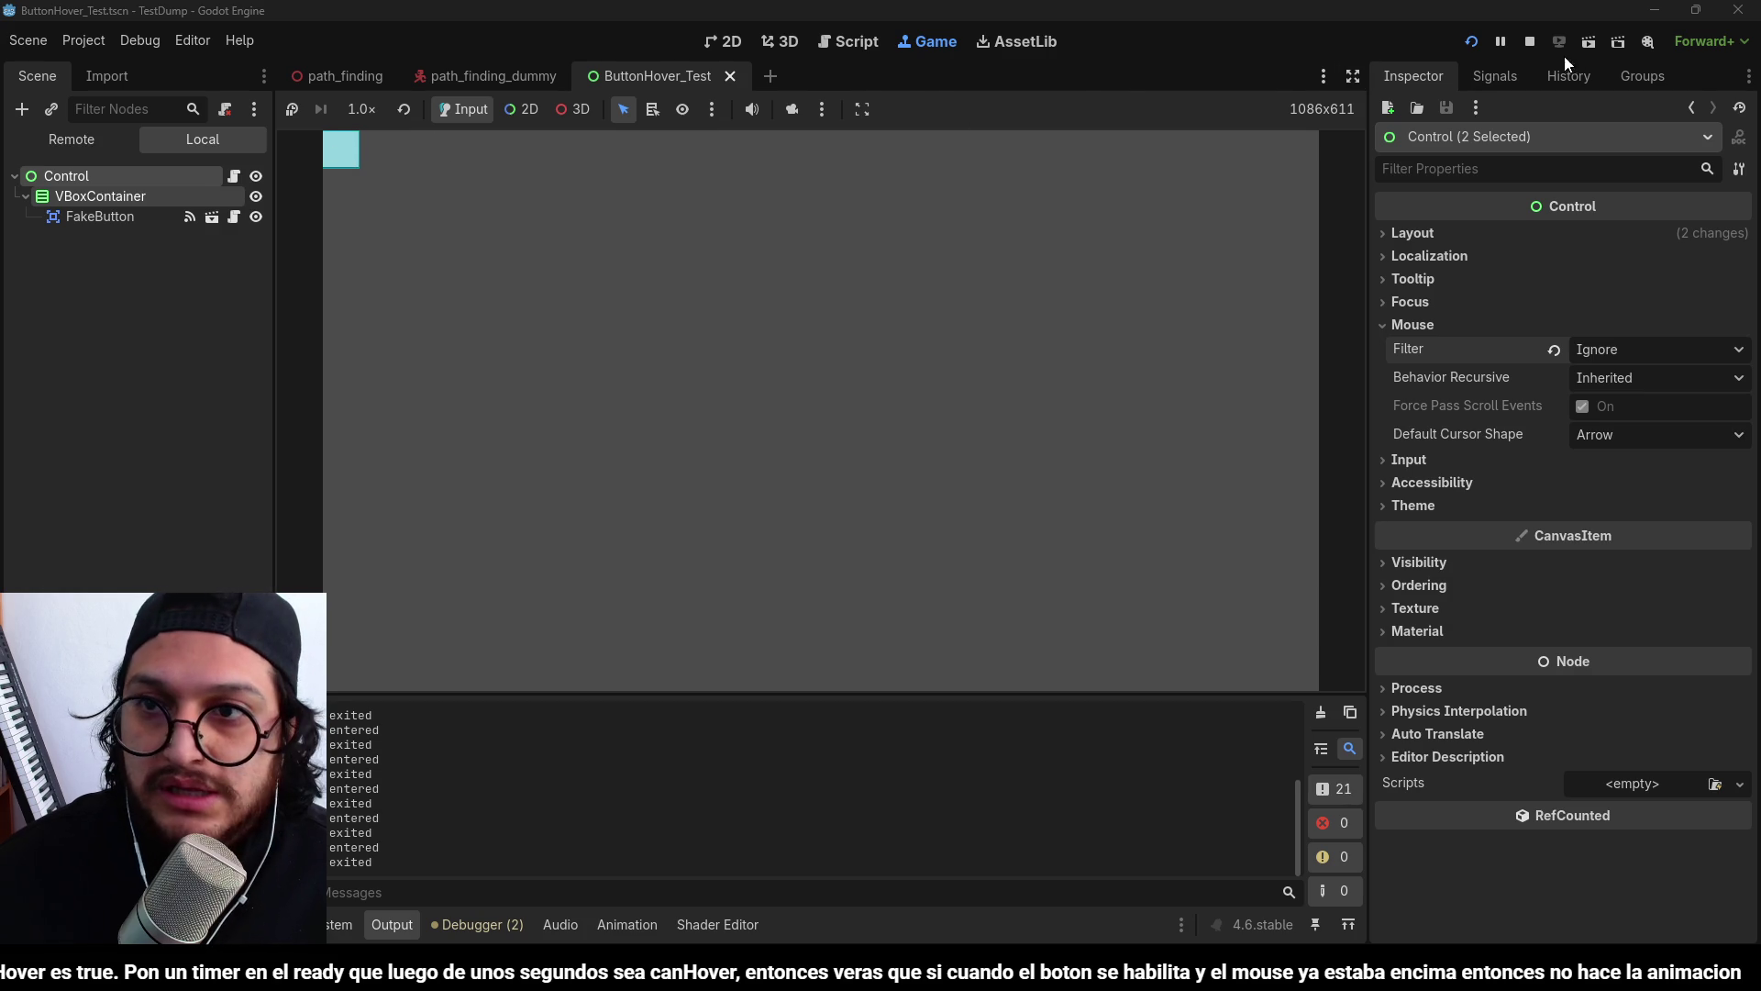
left_click(1529, 41)
left_click(775, 46)
left_click(212, 187)
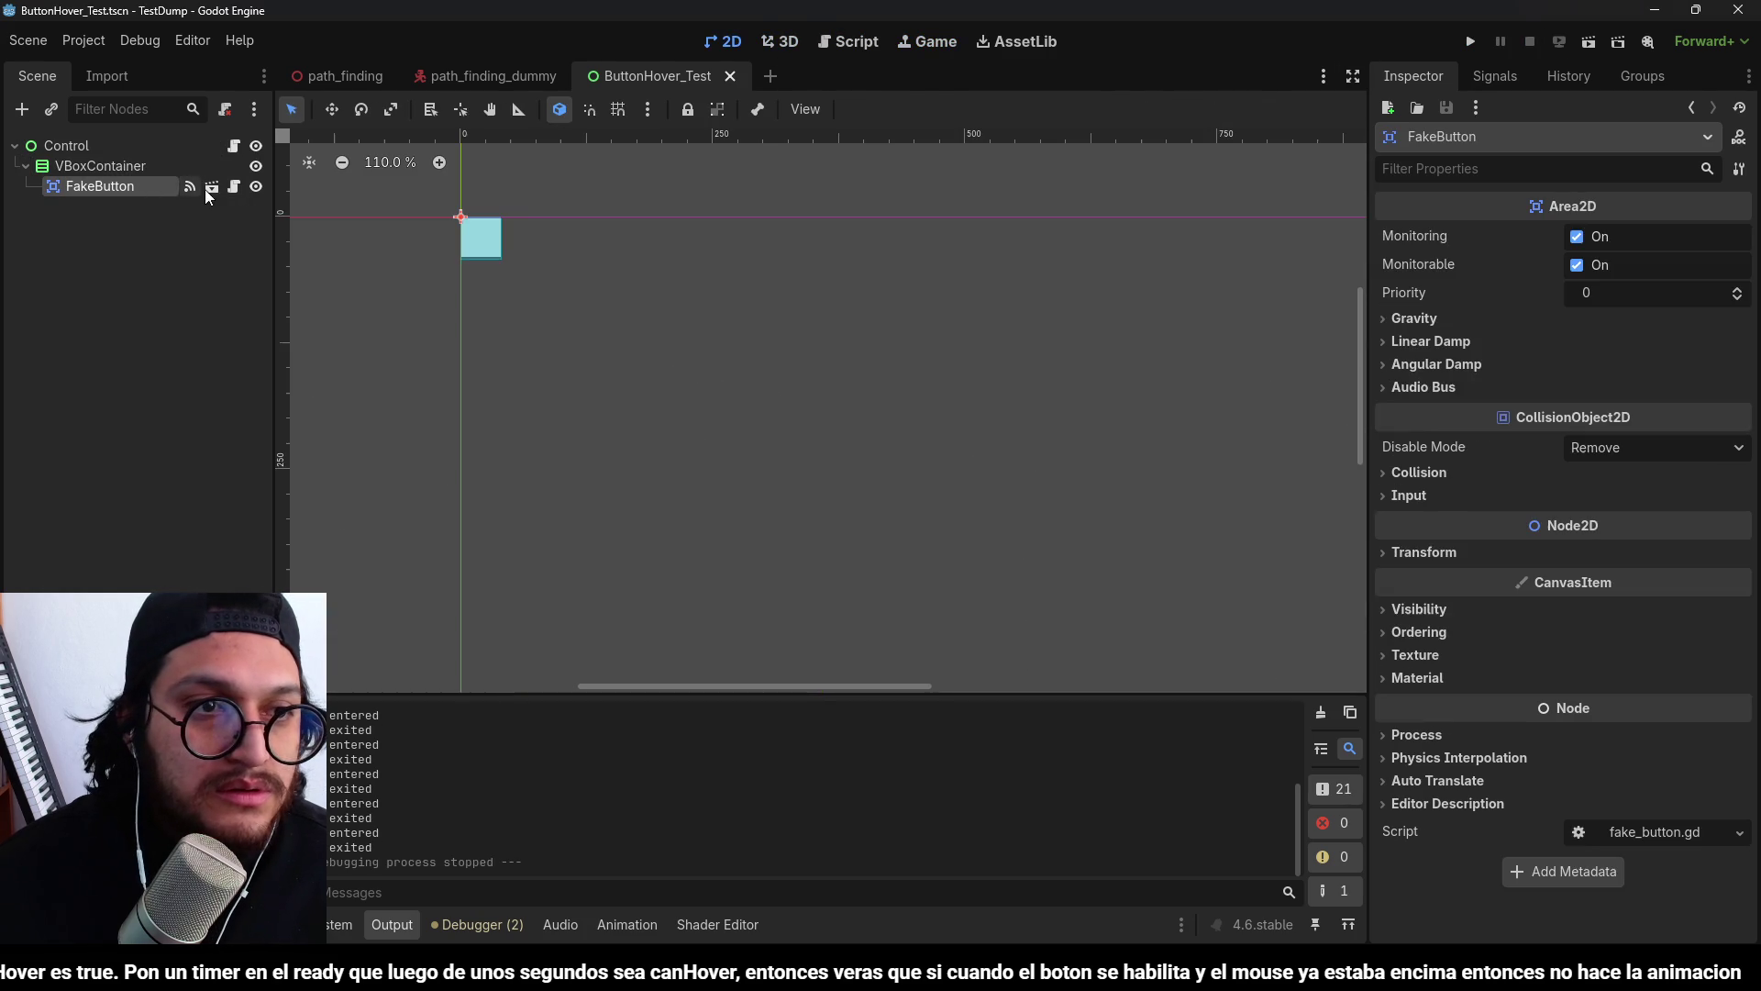
Try an anchor preset on the ColorRect, then undo the change.
left_click(101, 184)
left_click(90, 147)
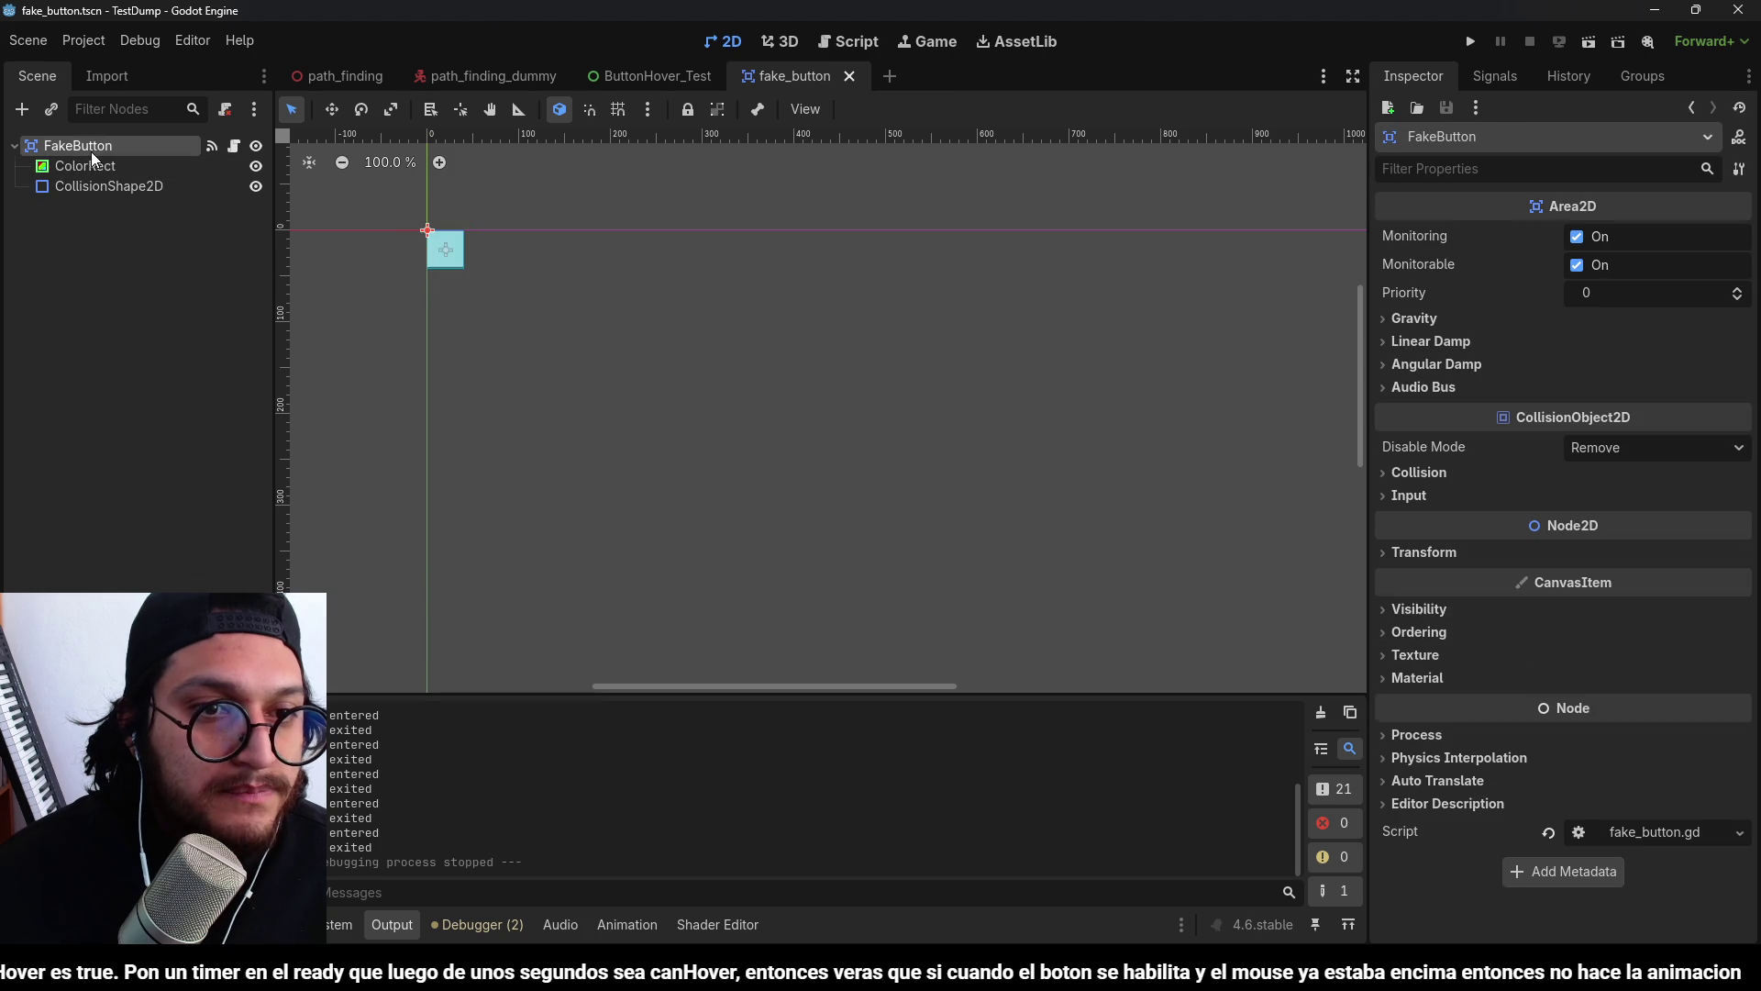
left_click(94, 165)
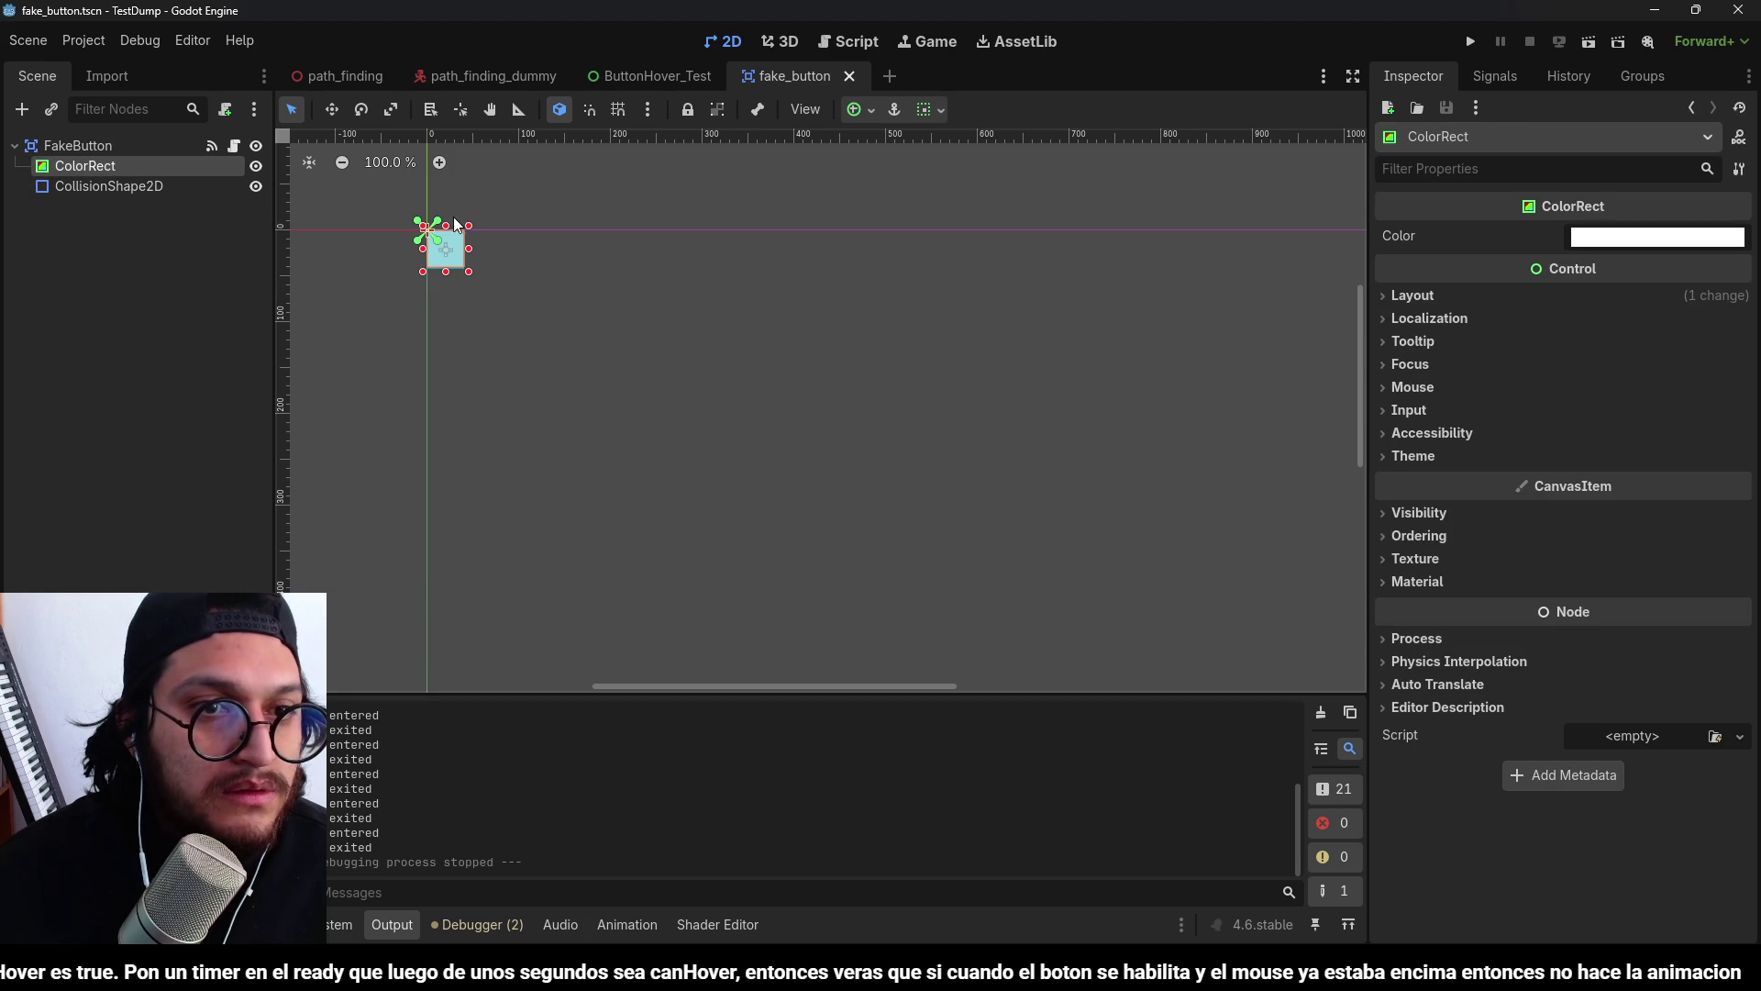
key("ctrl+z")
left_click(140, 169)
left_click(870, 110)
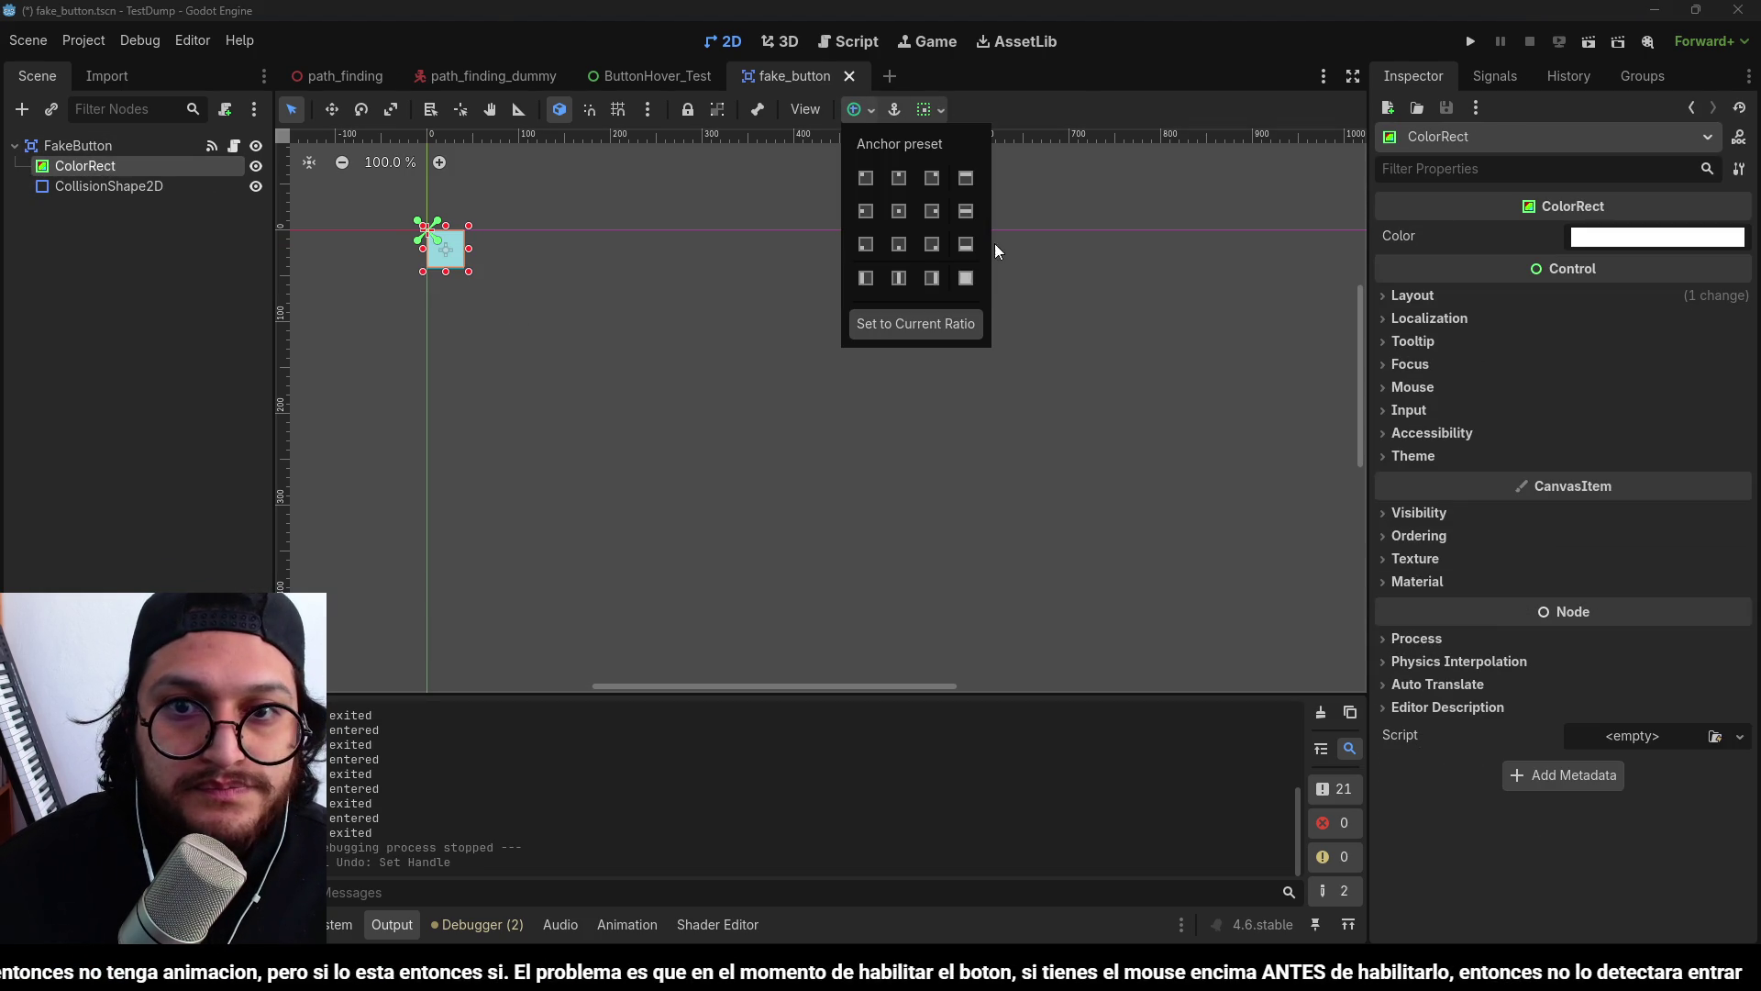
left_click(965, 277)
left_click(97, 160)
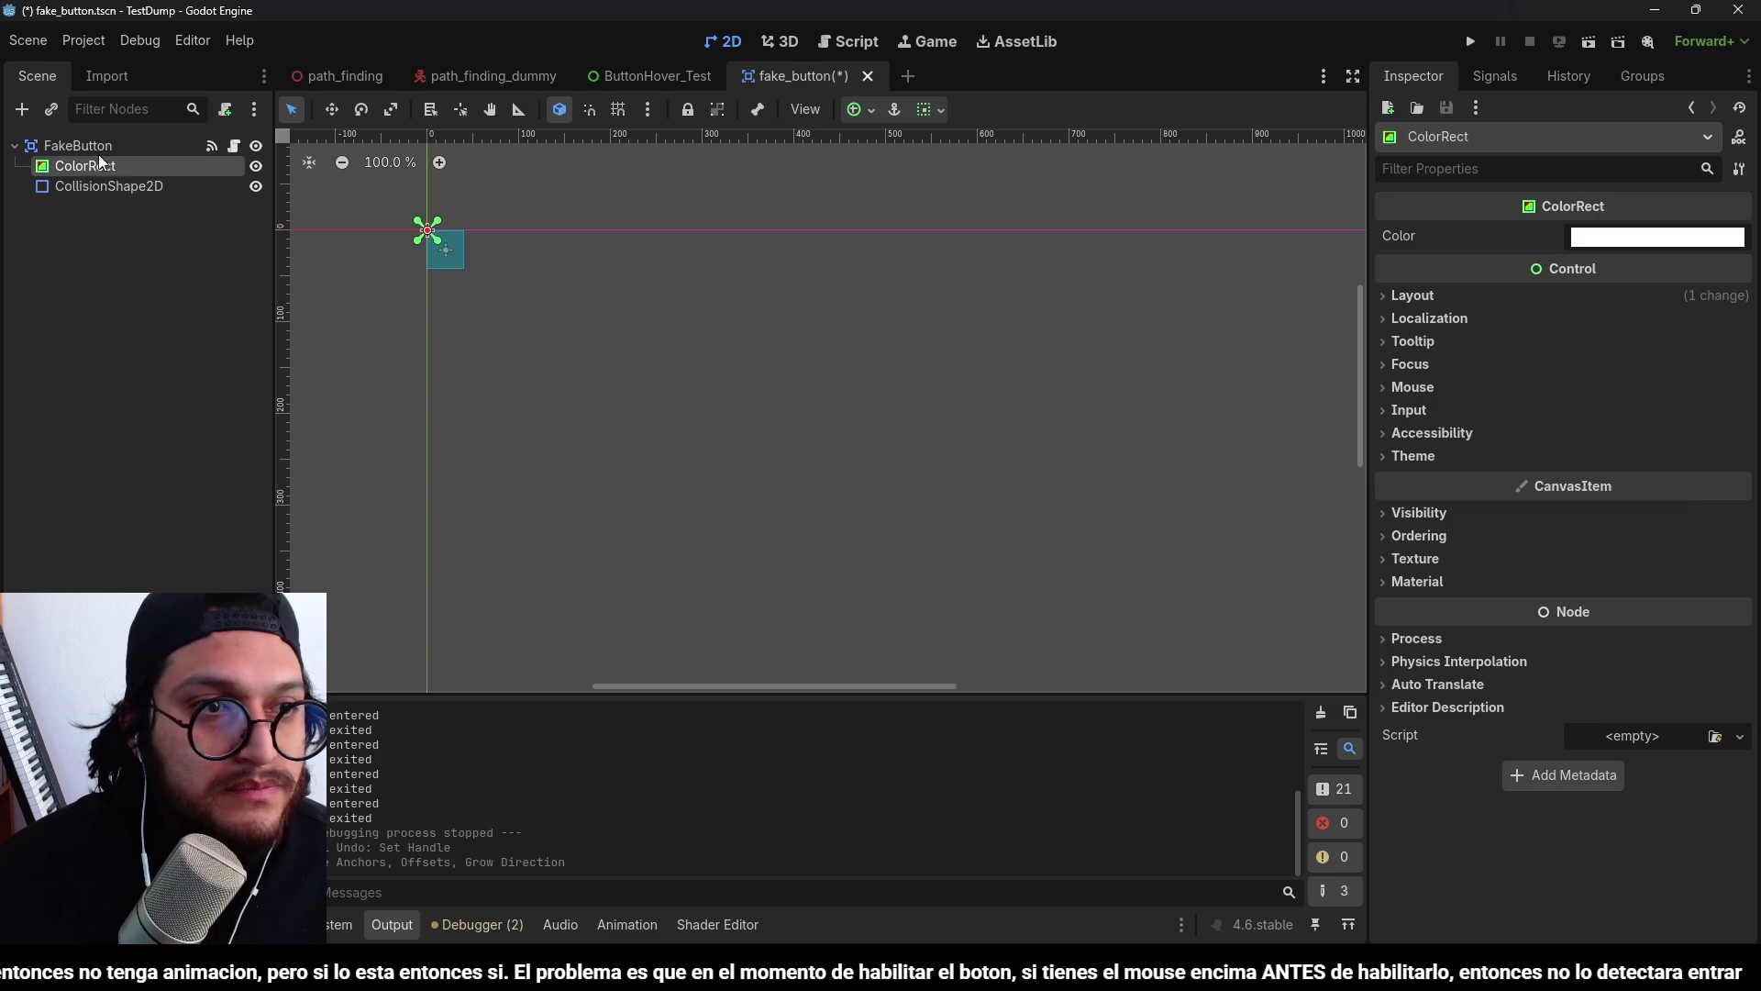
left_click(101, 149)
key("ctrl+z")
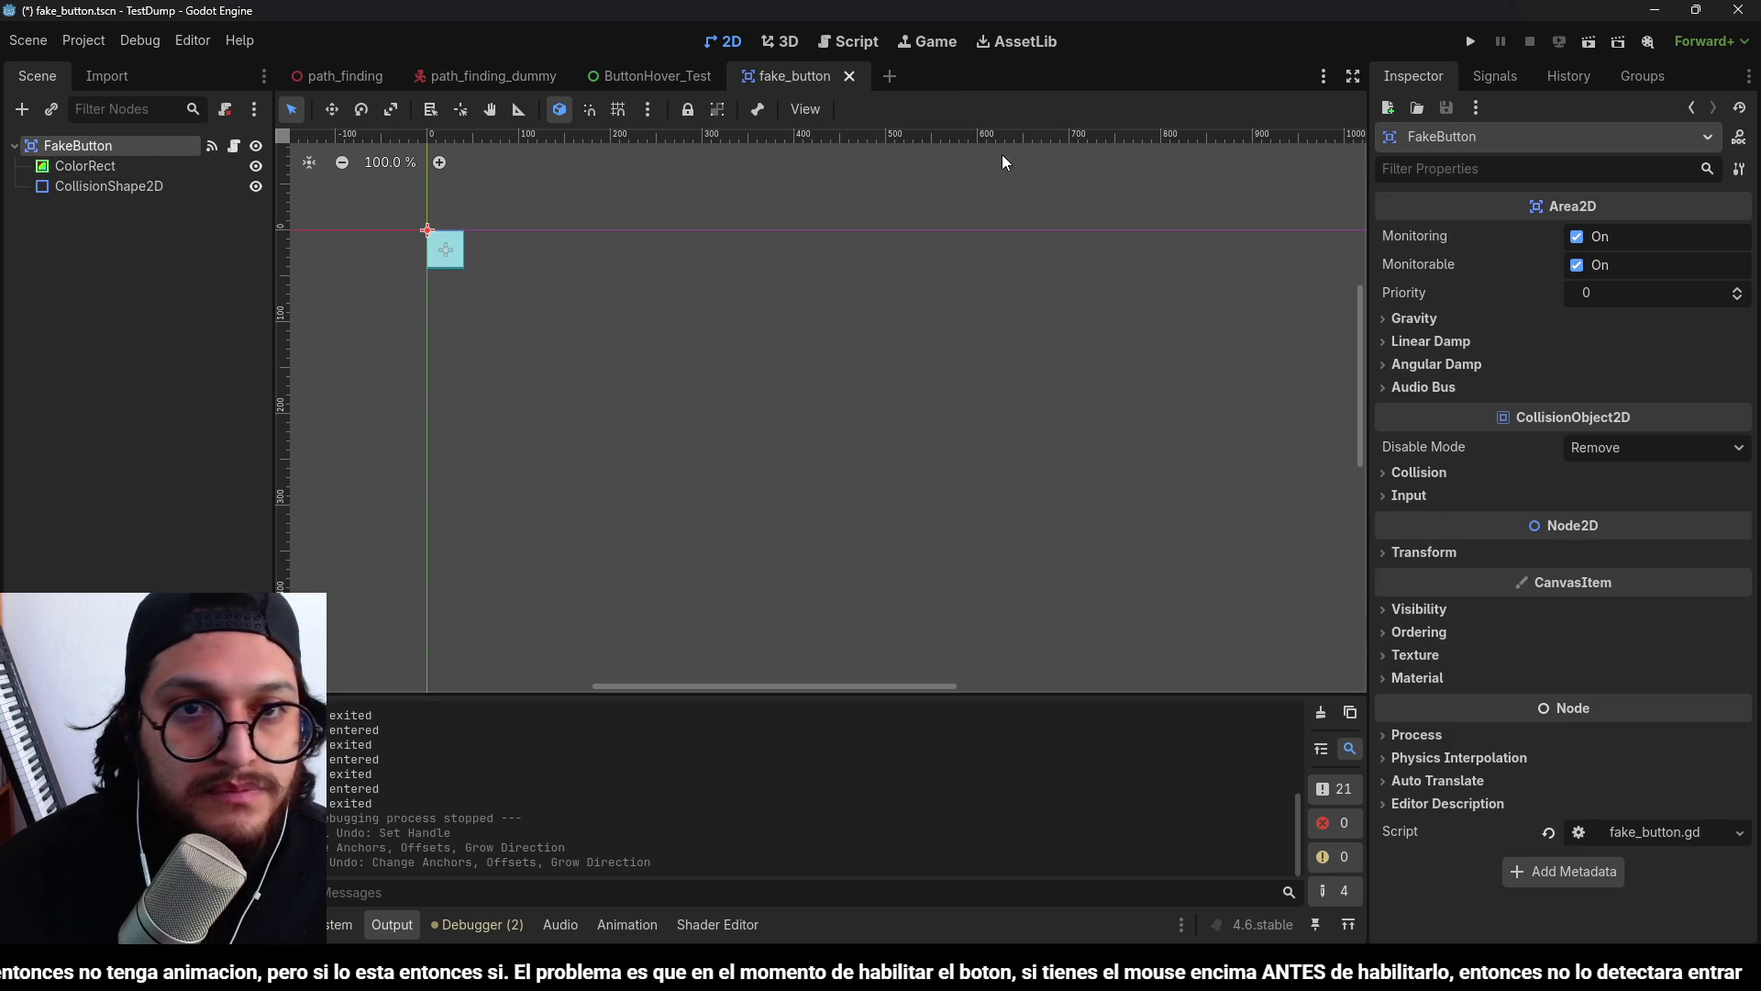
Place the ColorRect's pivot at its centre, (20, 22), using Pivot Mode.
left_click(87, 186)
left_click(87, 166)
left_click(92, 147)
left_click(102, 190)
left_click(92, 143)
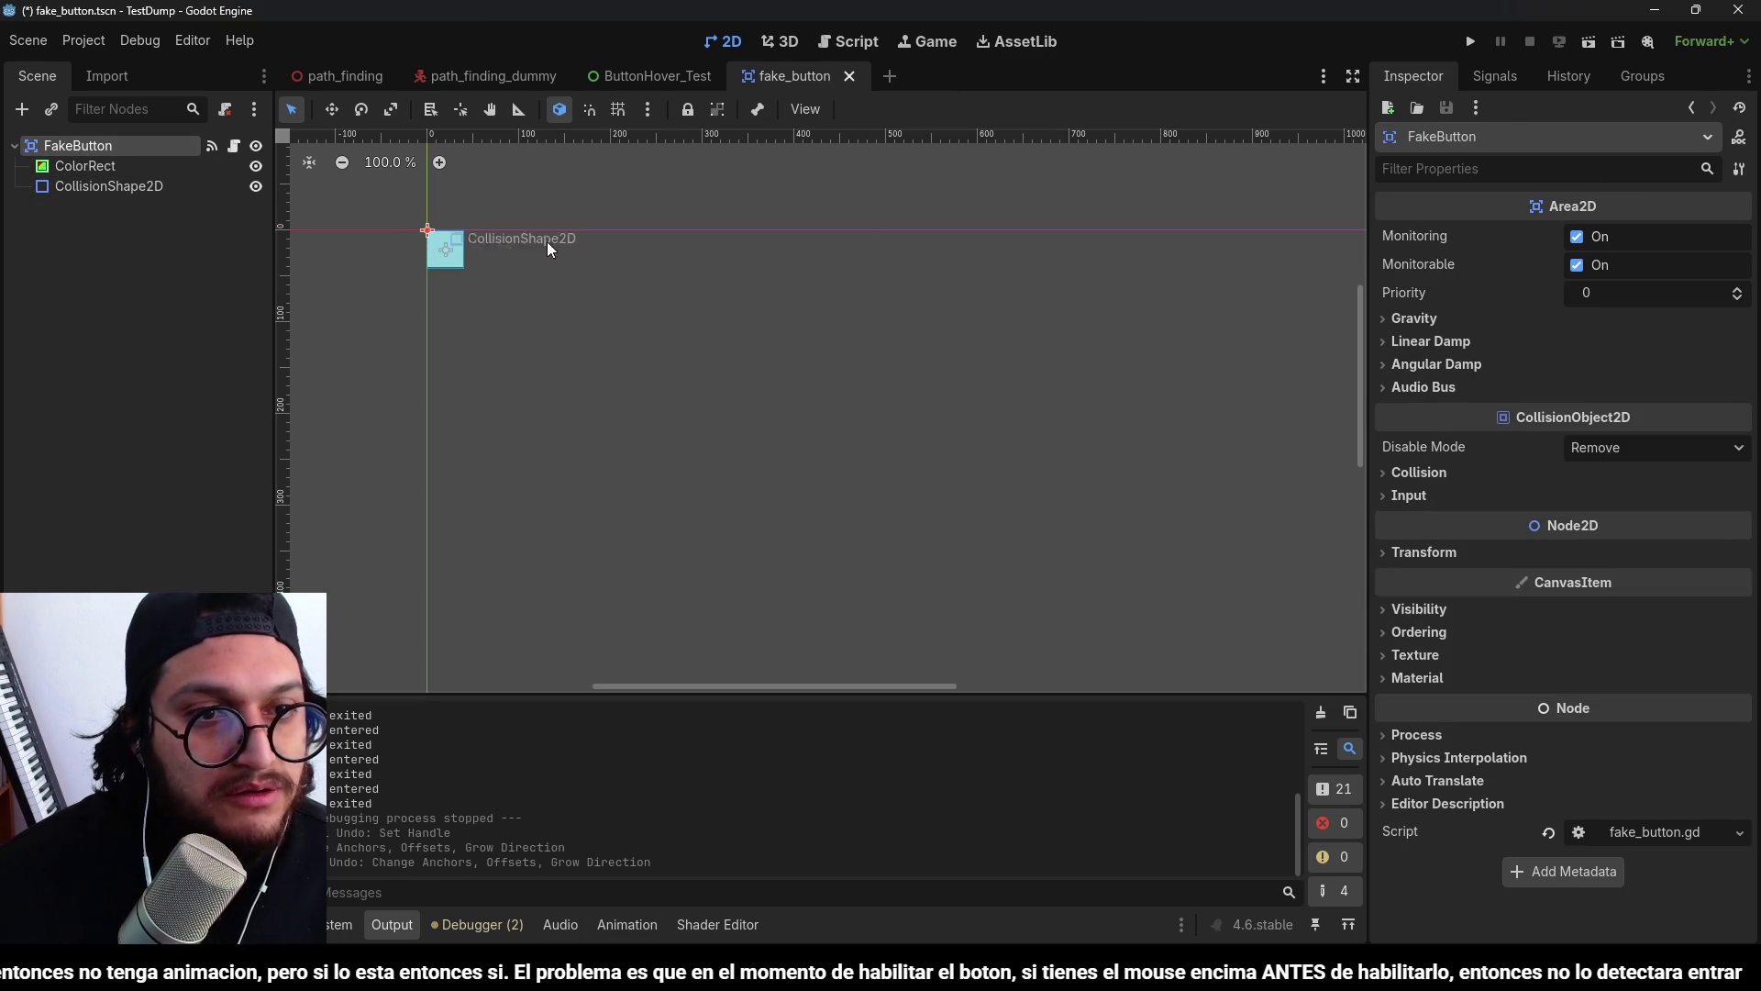
left_click(92, 168)
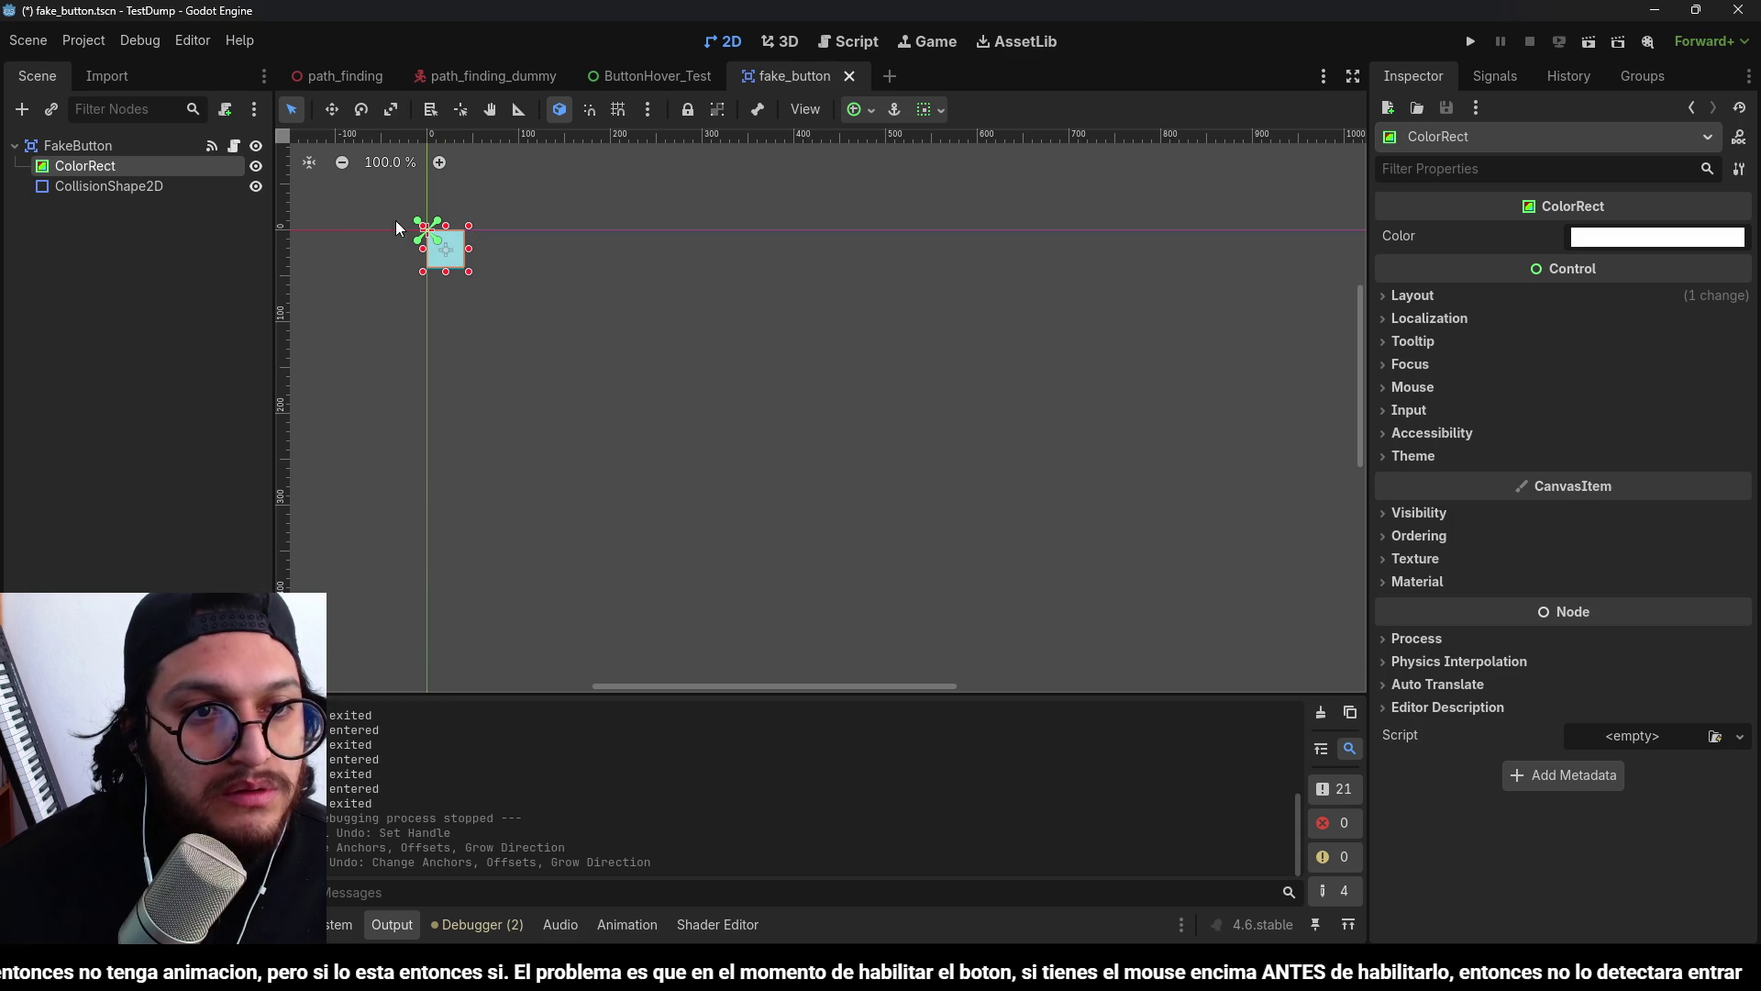
left_click(464, 110)
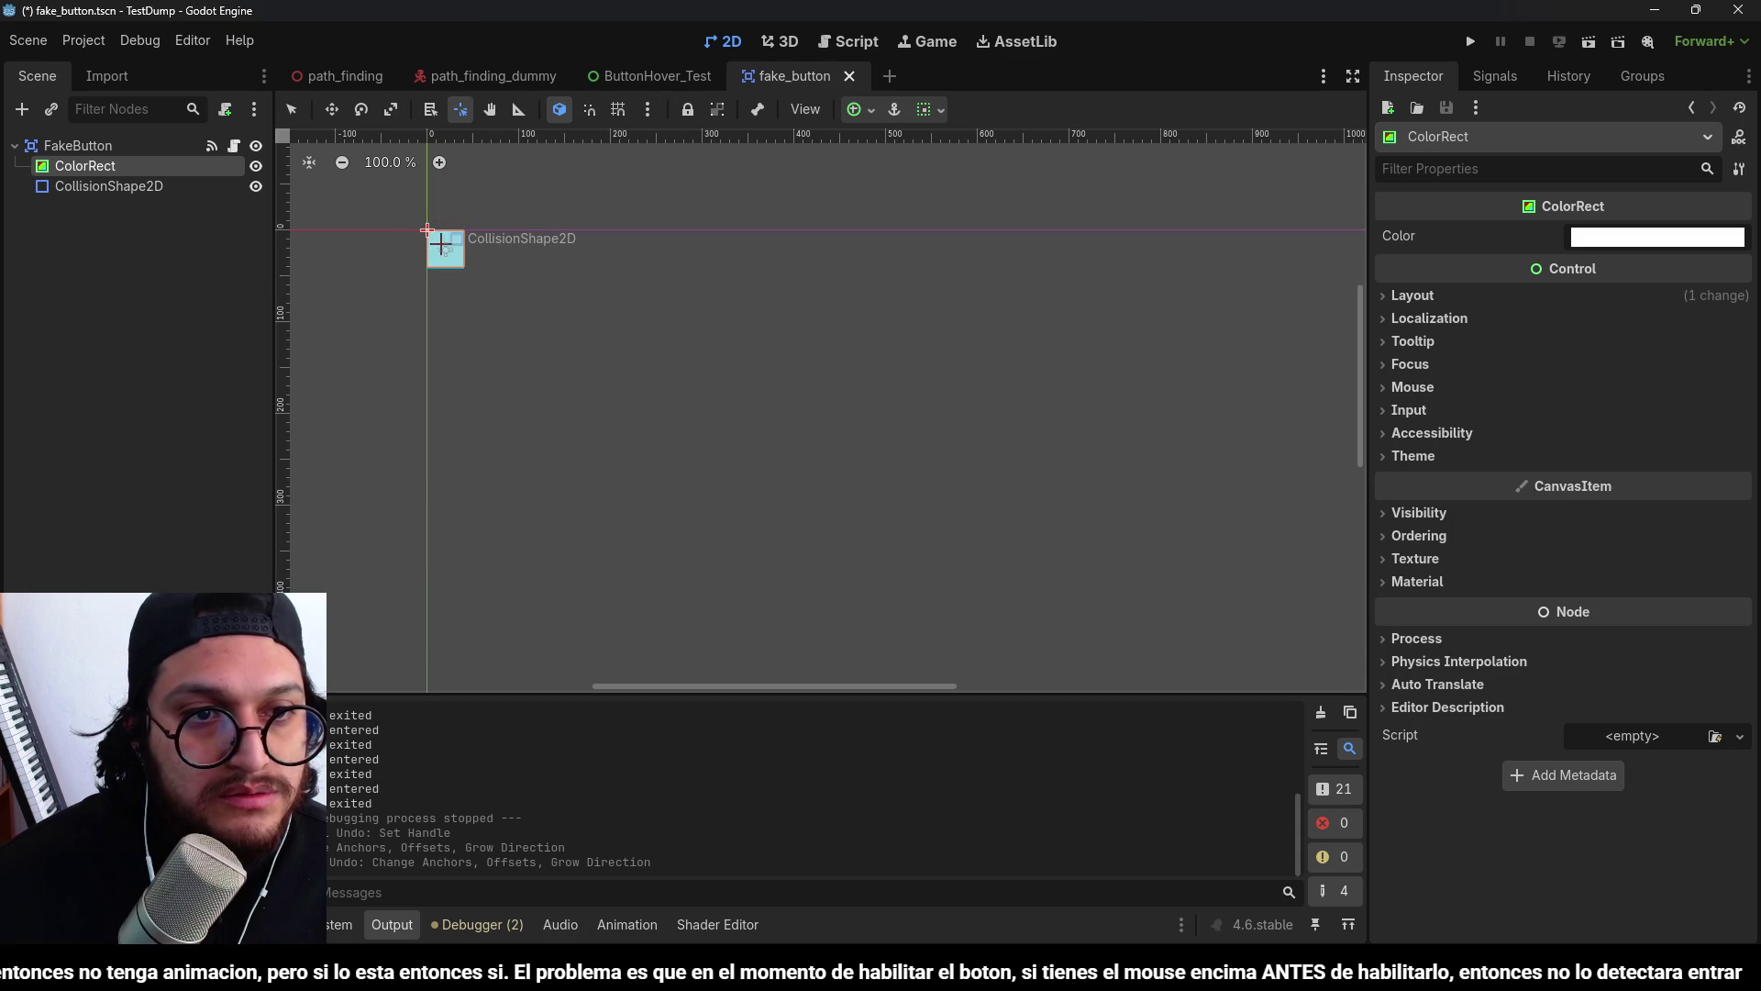
left_click(445, 250)
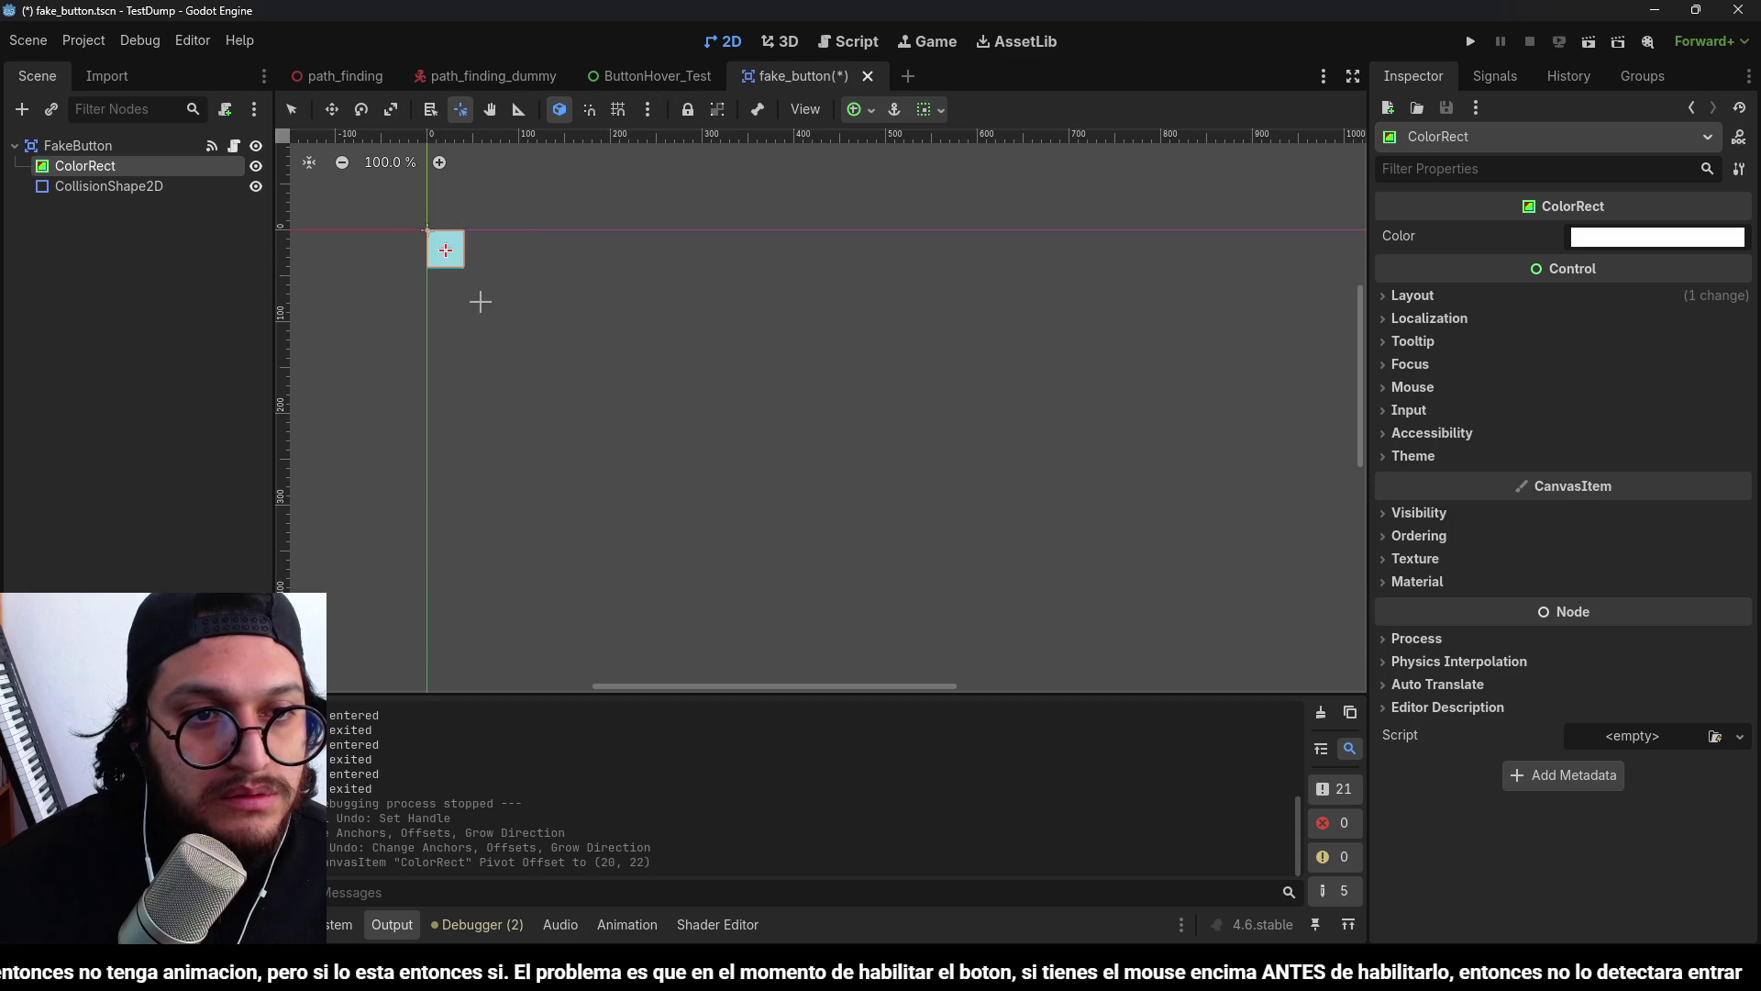
Save the fake_button scene and run it to test hovering.
left_click(84, 159)
left_click(77, 145)
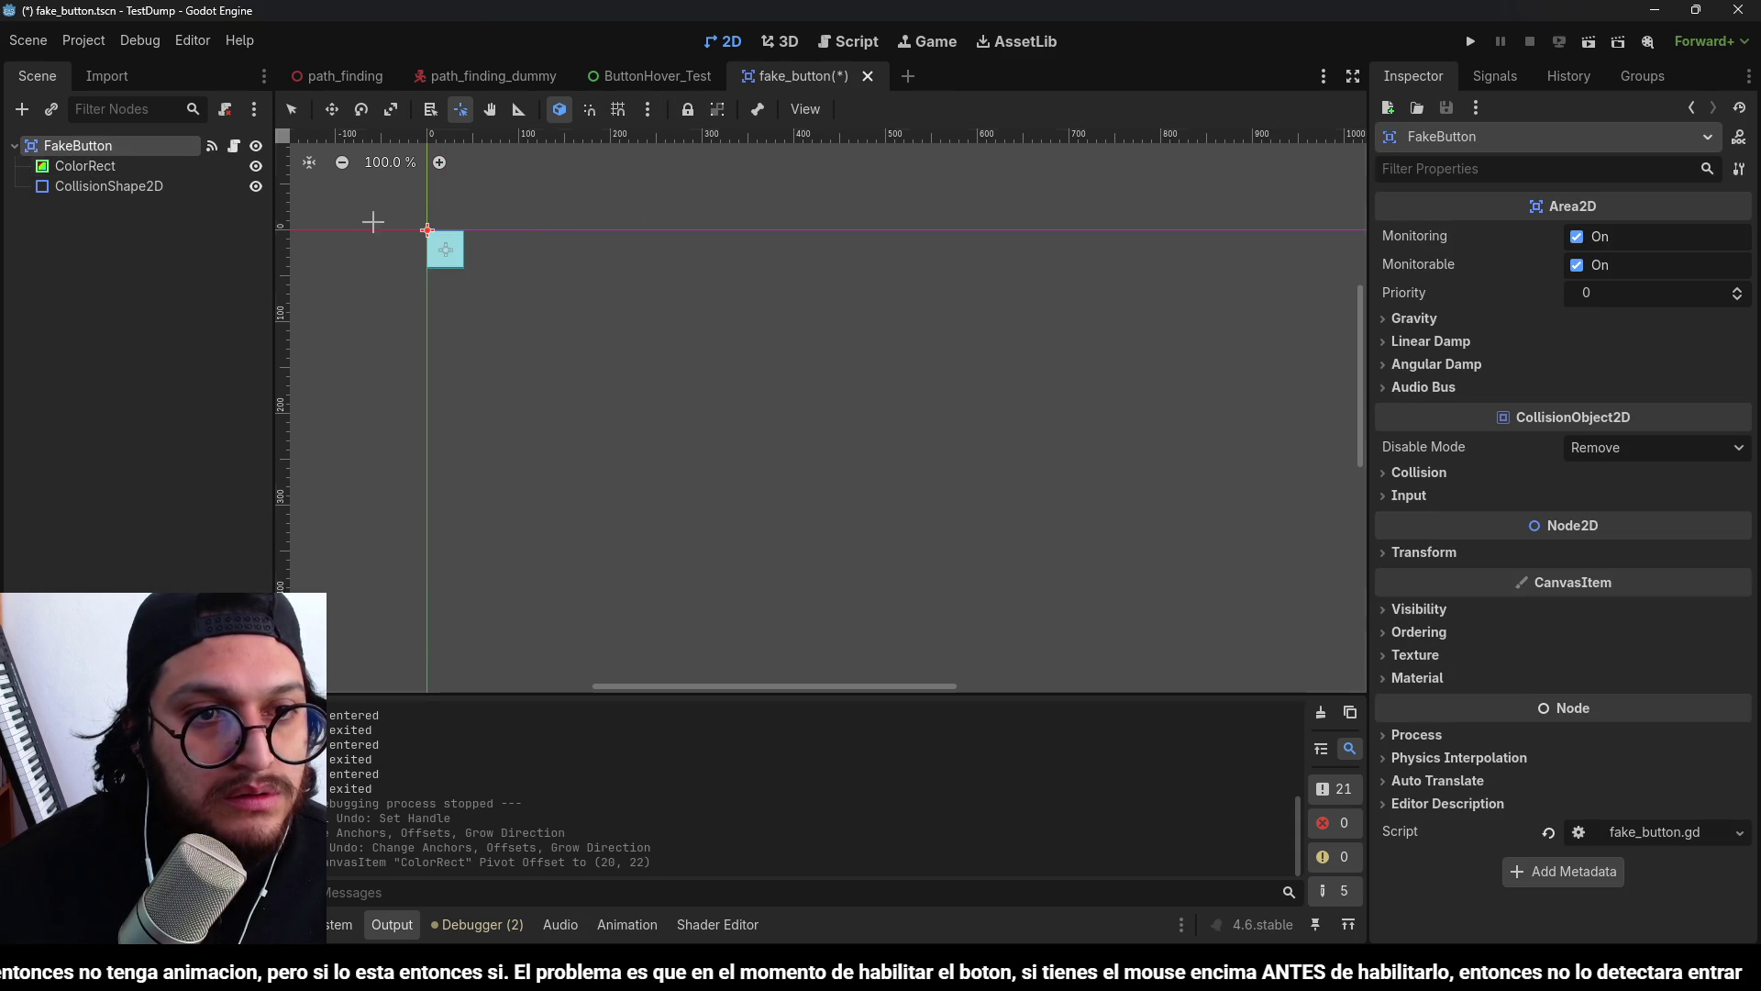
left_click(82, 187)
key("ctrl+s")
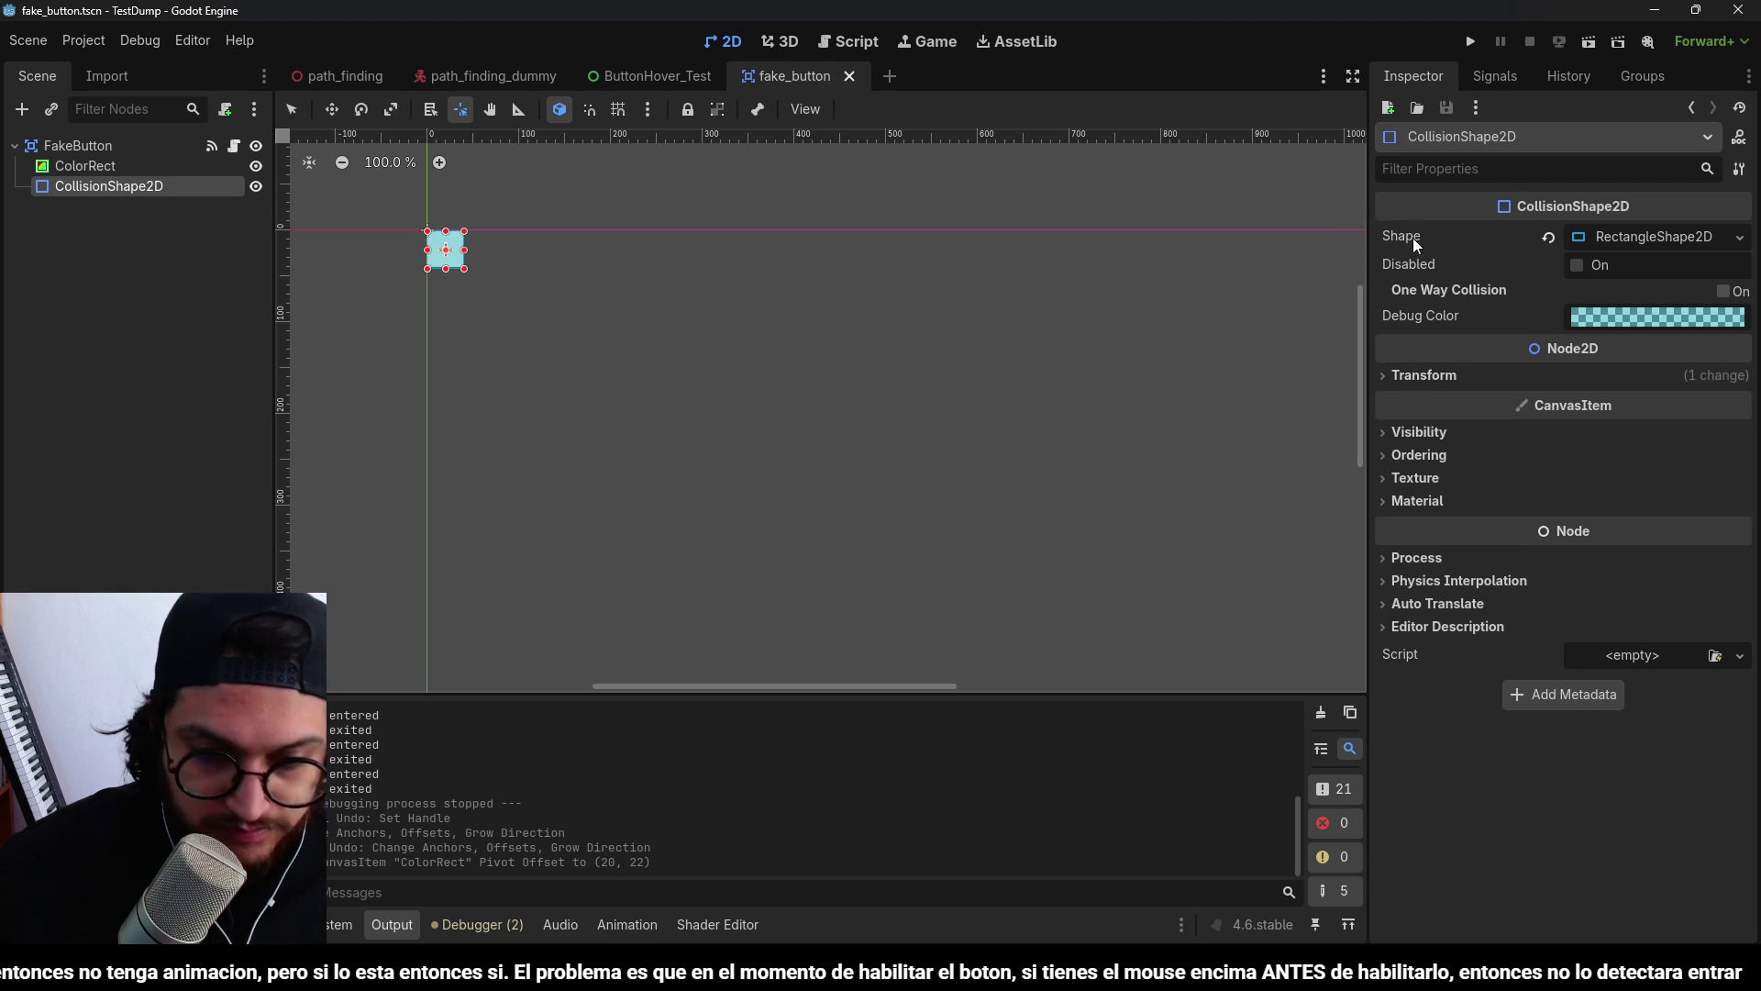
left_click(1472, 41)
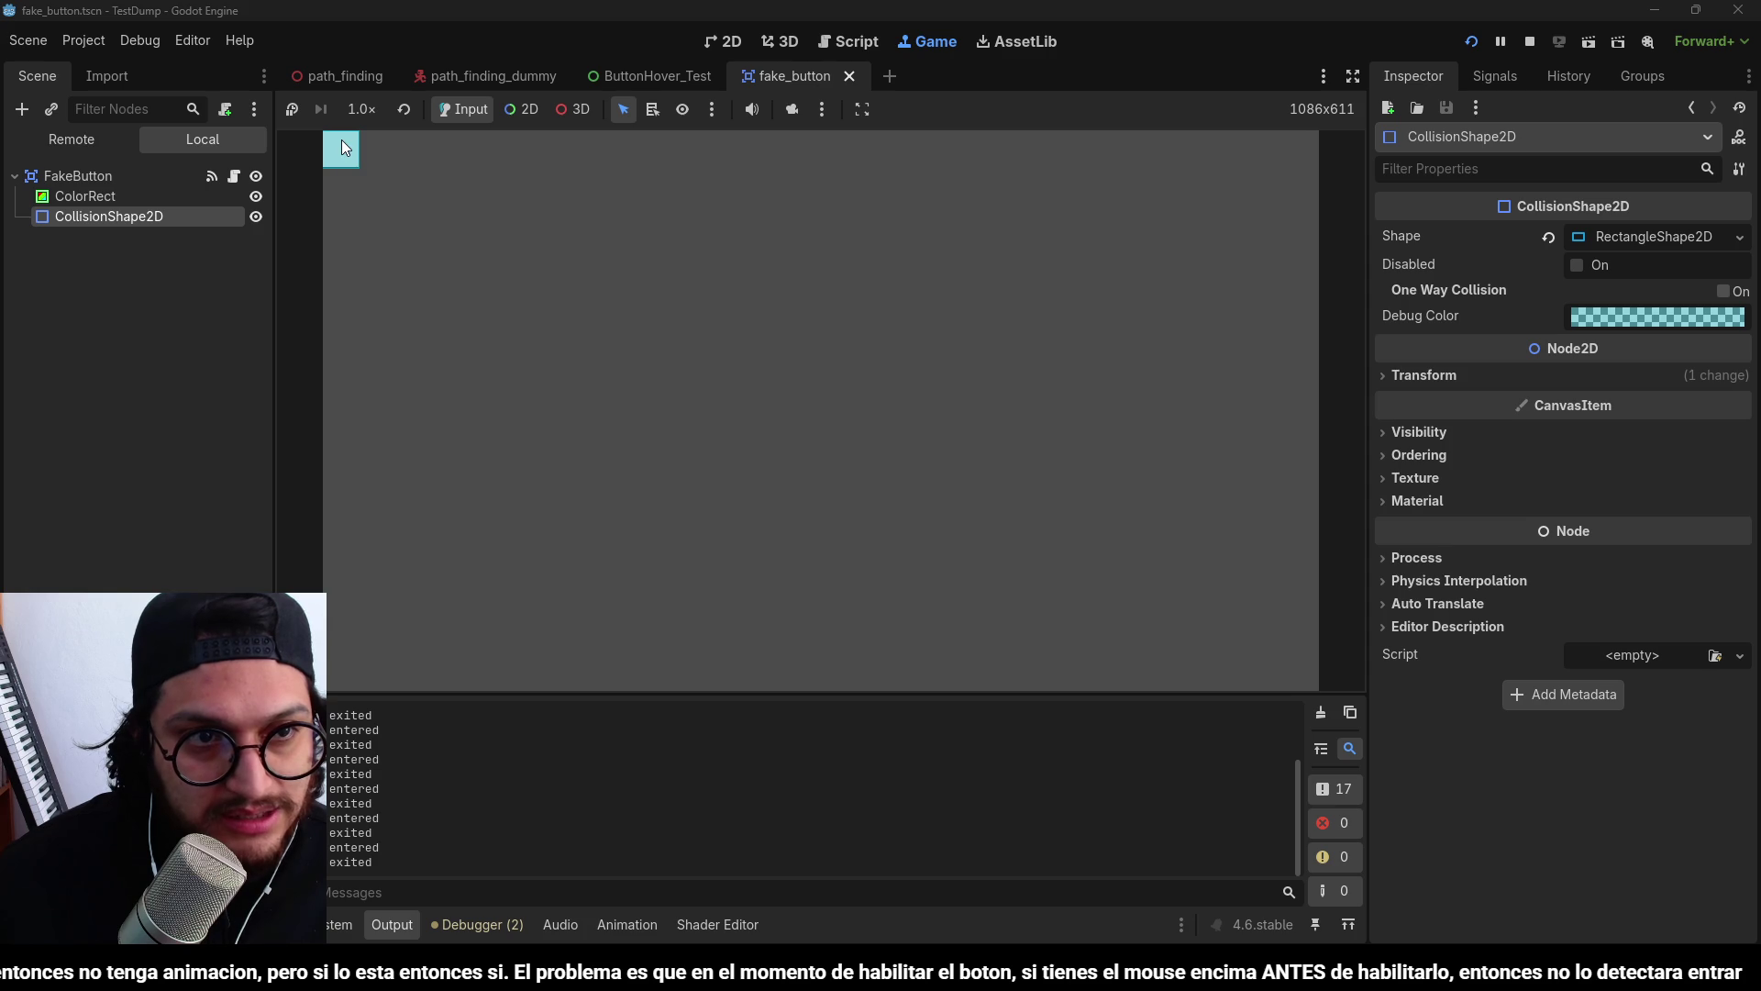
Stop the game and review the mousIsInArea code in fake_button.gd.
key("F8")
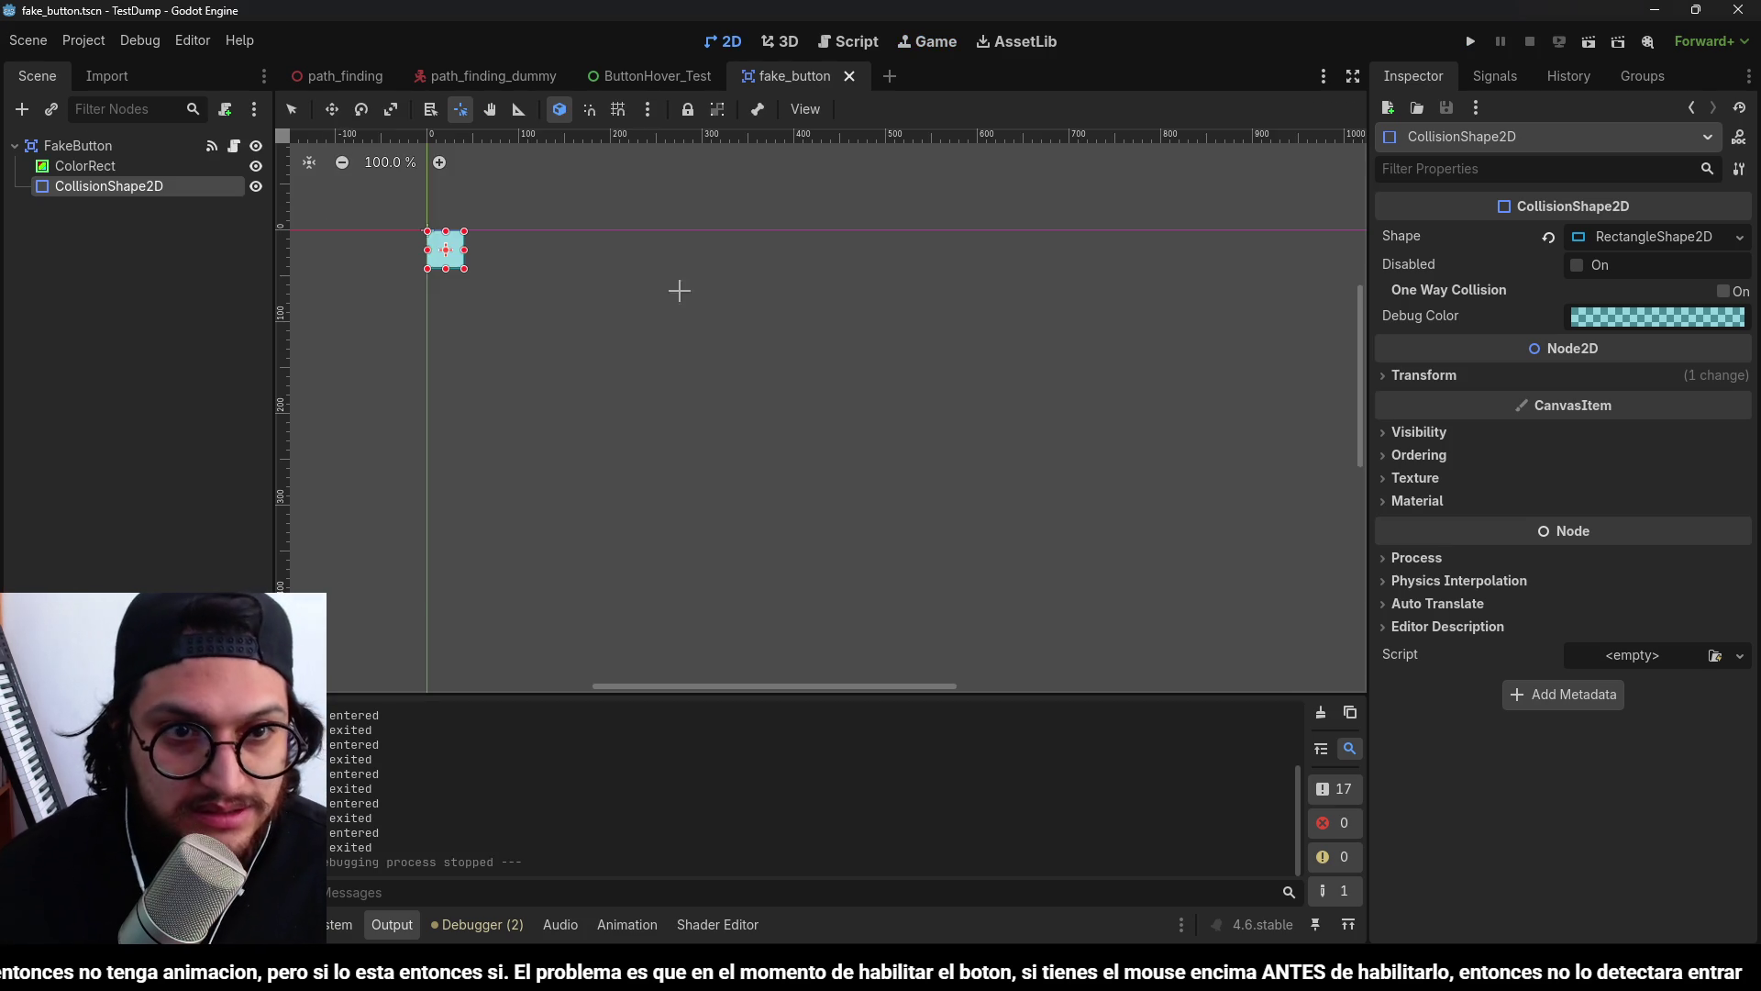
left_click(848, 50)
key("Up")
key("Up")
key("Up")
key("Down")
key("Down")
key("Down")
key("Down")
key("Down")
key("Left")
key("Left")
key("Left")
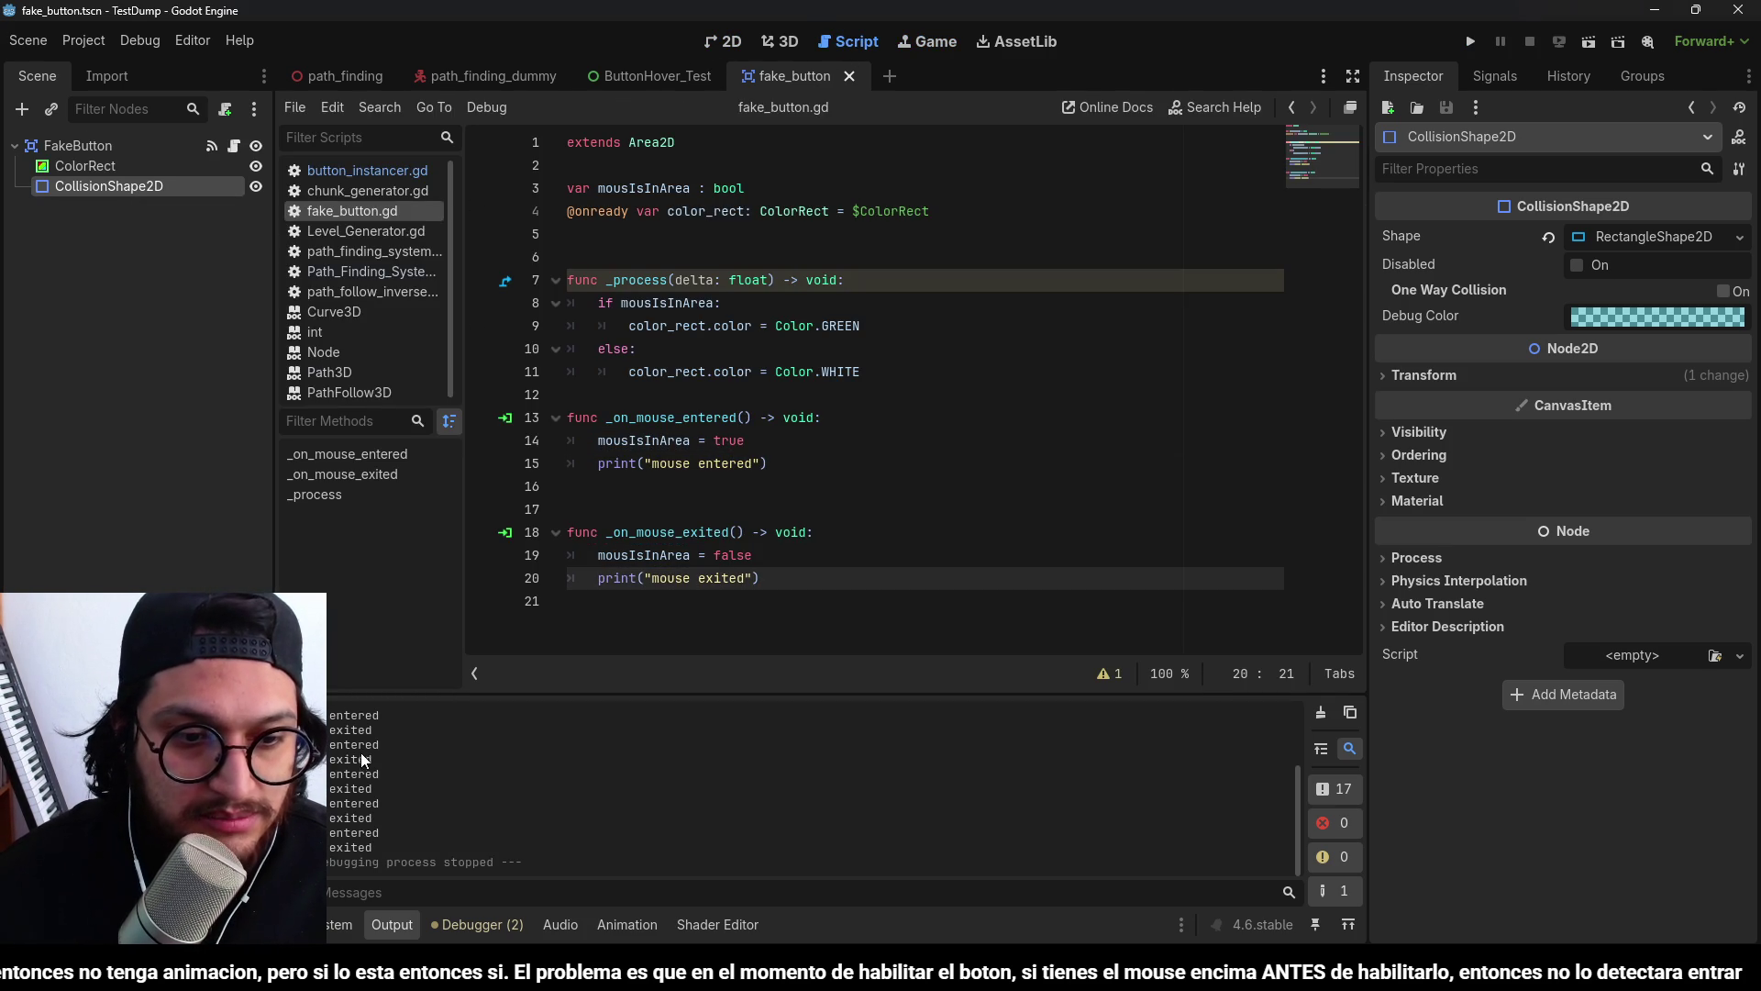
key("Up")
key("Up")
key("Up")
key("Down")
key("Down")
key("Down")
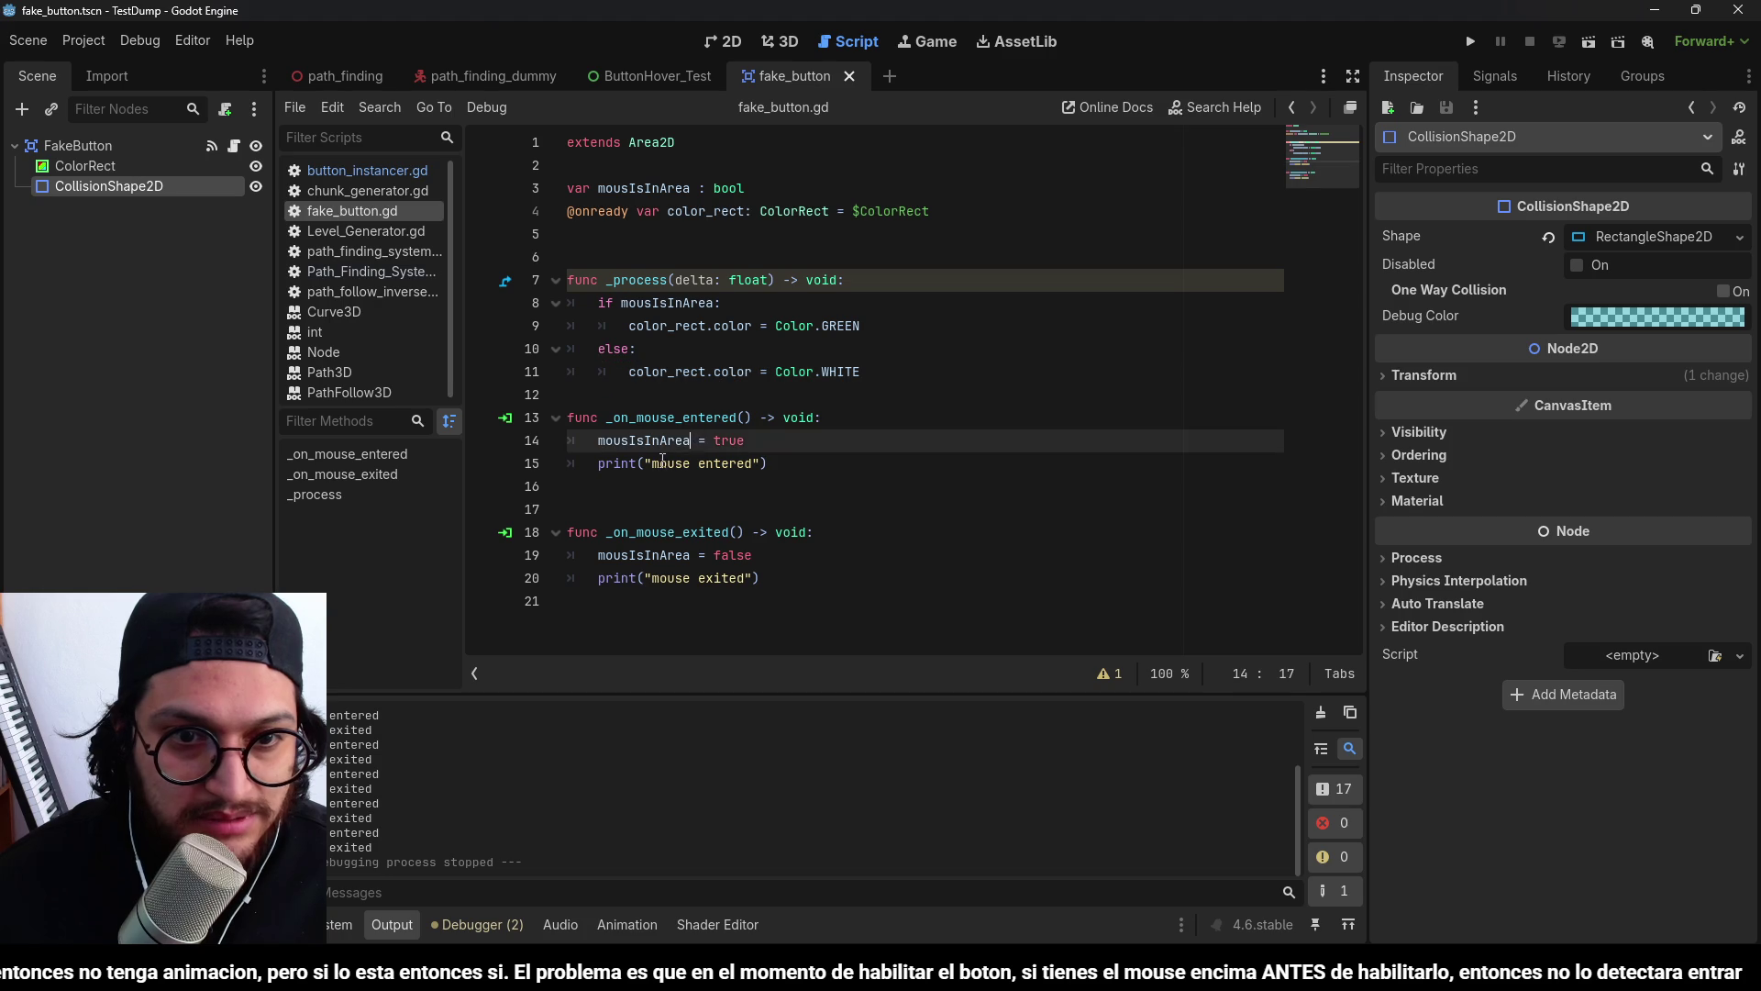
key("Home")
key("ctrl+shift+Right")
left_click(642, 385)
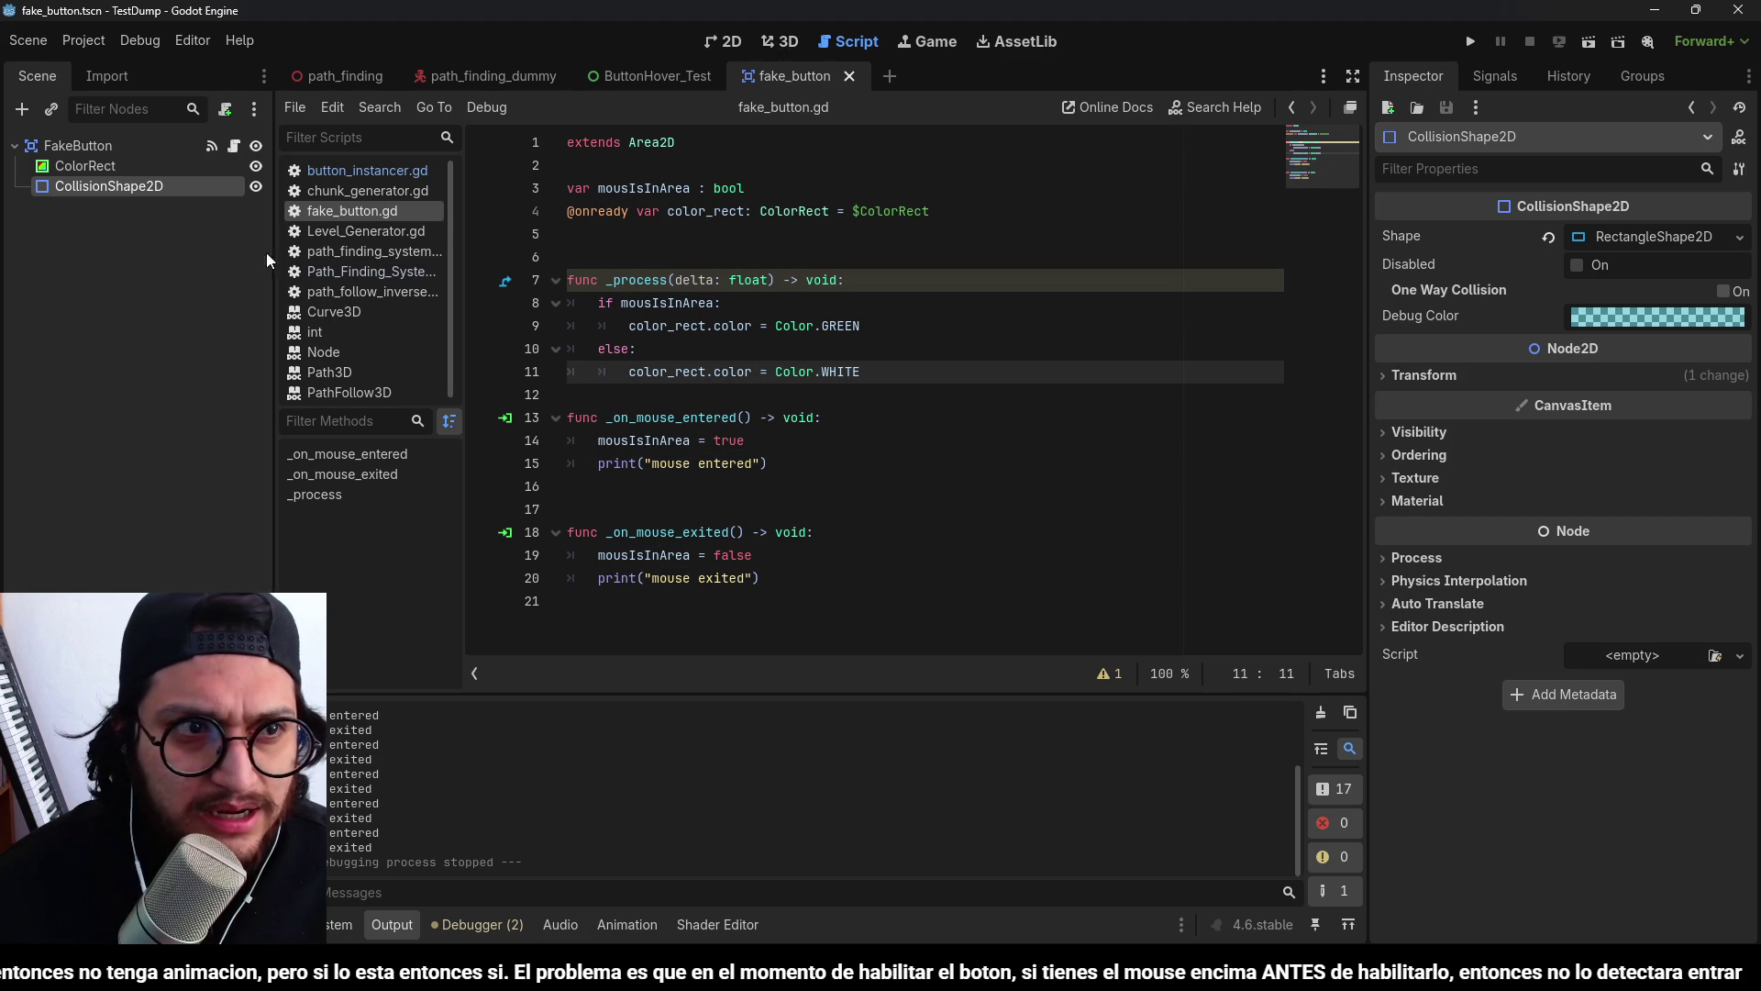
Return to the ButtonHover_Test scene and reselect the FakeButton instance.
left_click(812, 73)
left_click(778, 42)
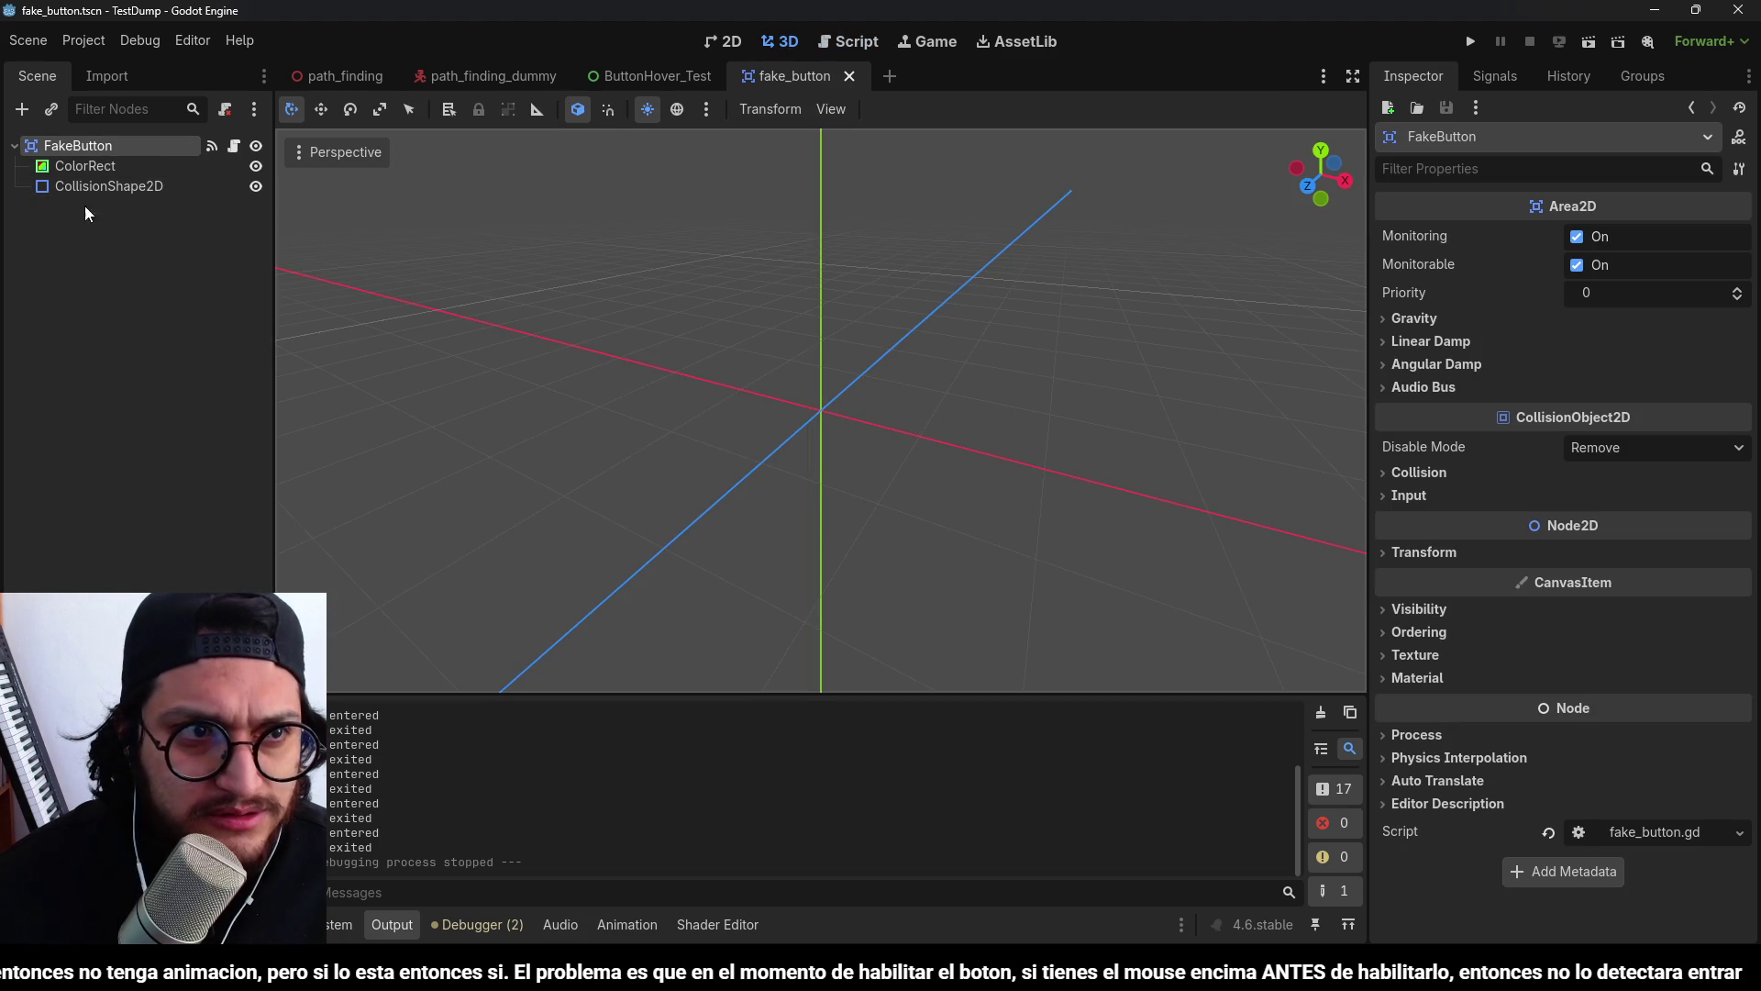
left_click(657, 76)
left_click(85, 183)
left_click(110, 166)
left_click(116, 188)
key("Up")
key("Down")
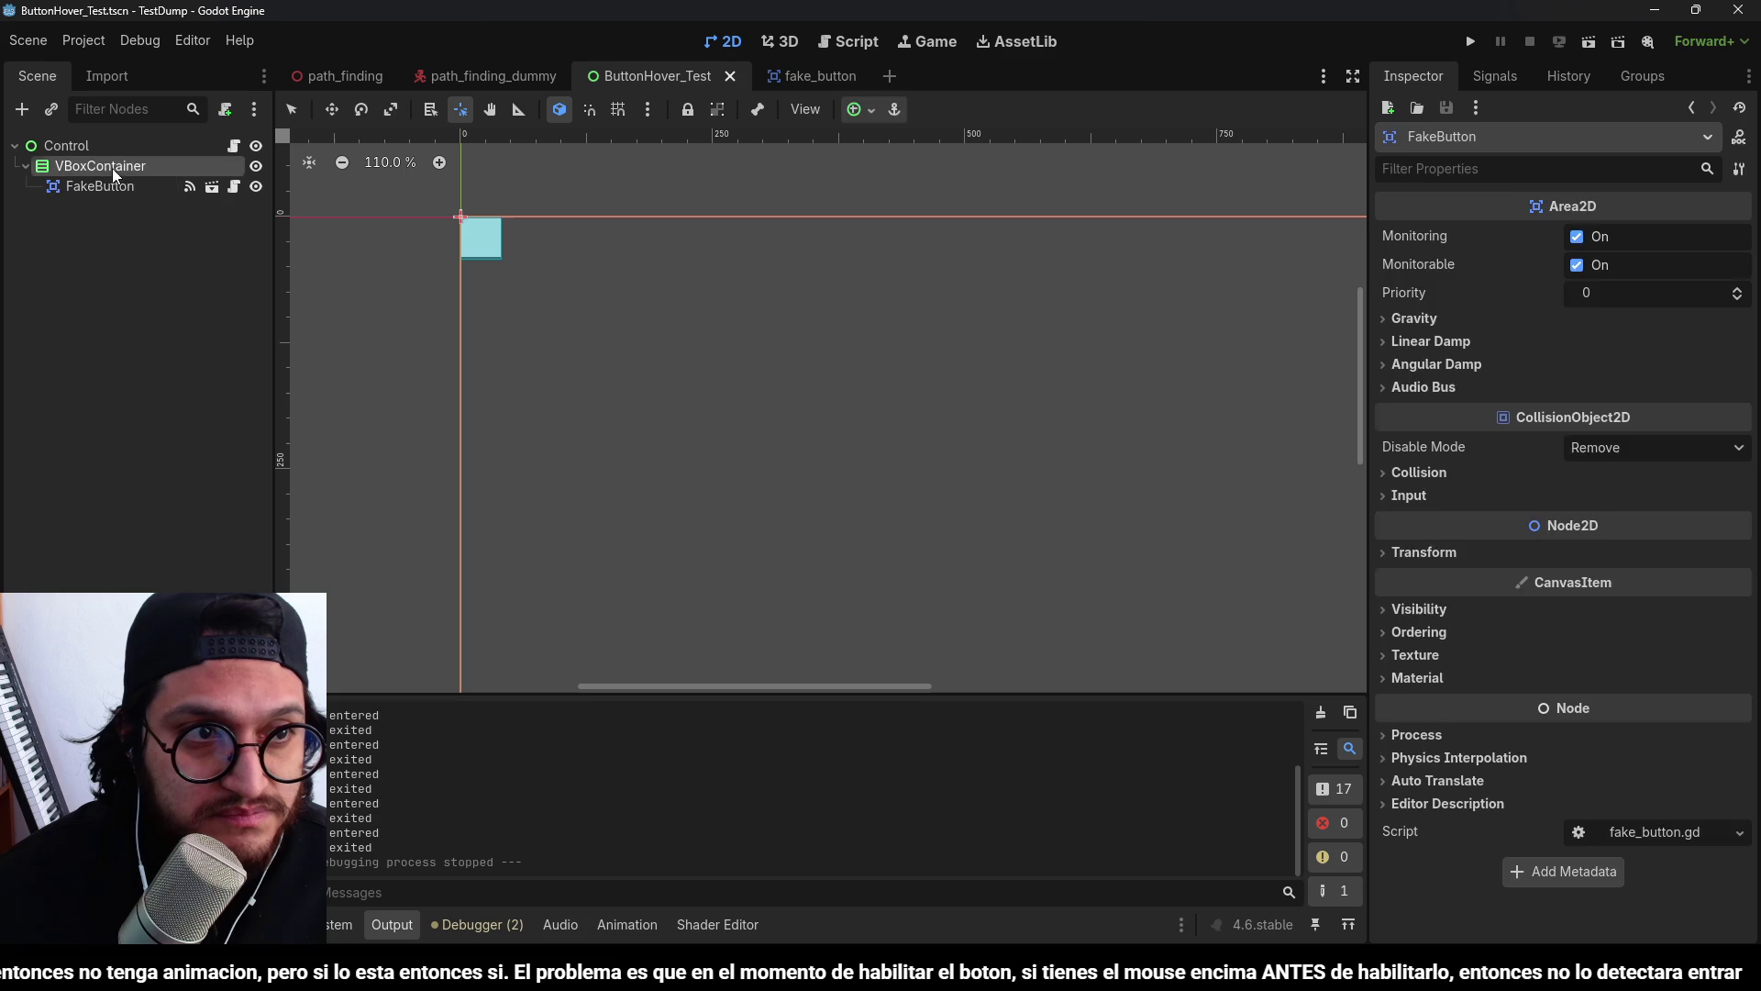
Apply an anchor preset to both the Control root and the VBoxContainer.
key("Up")
key("Down")
left_click(101, 165)
left_click(101, 165)
left_click(101, 141)
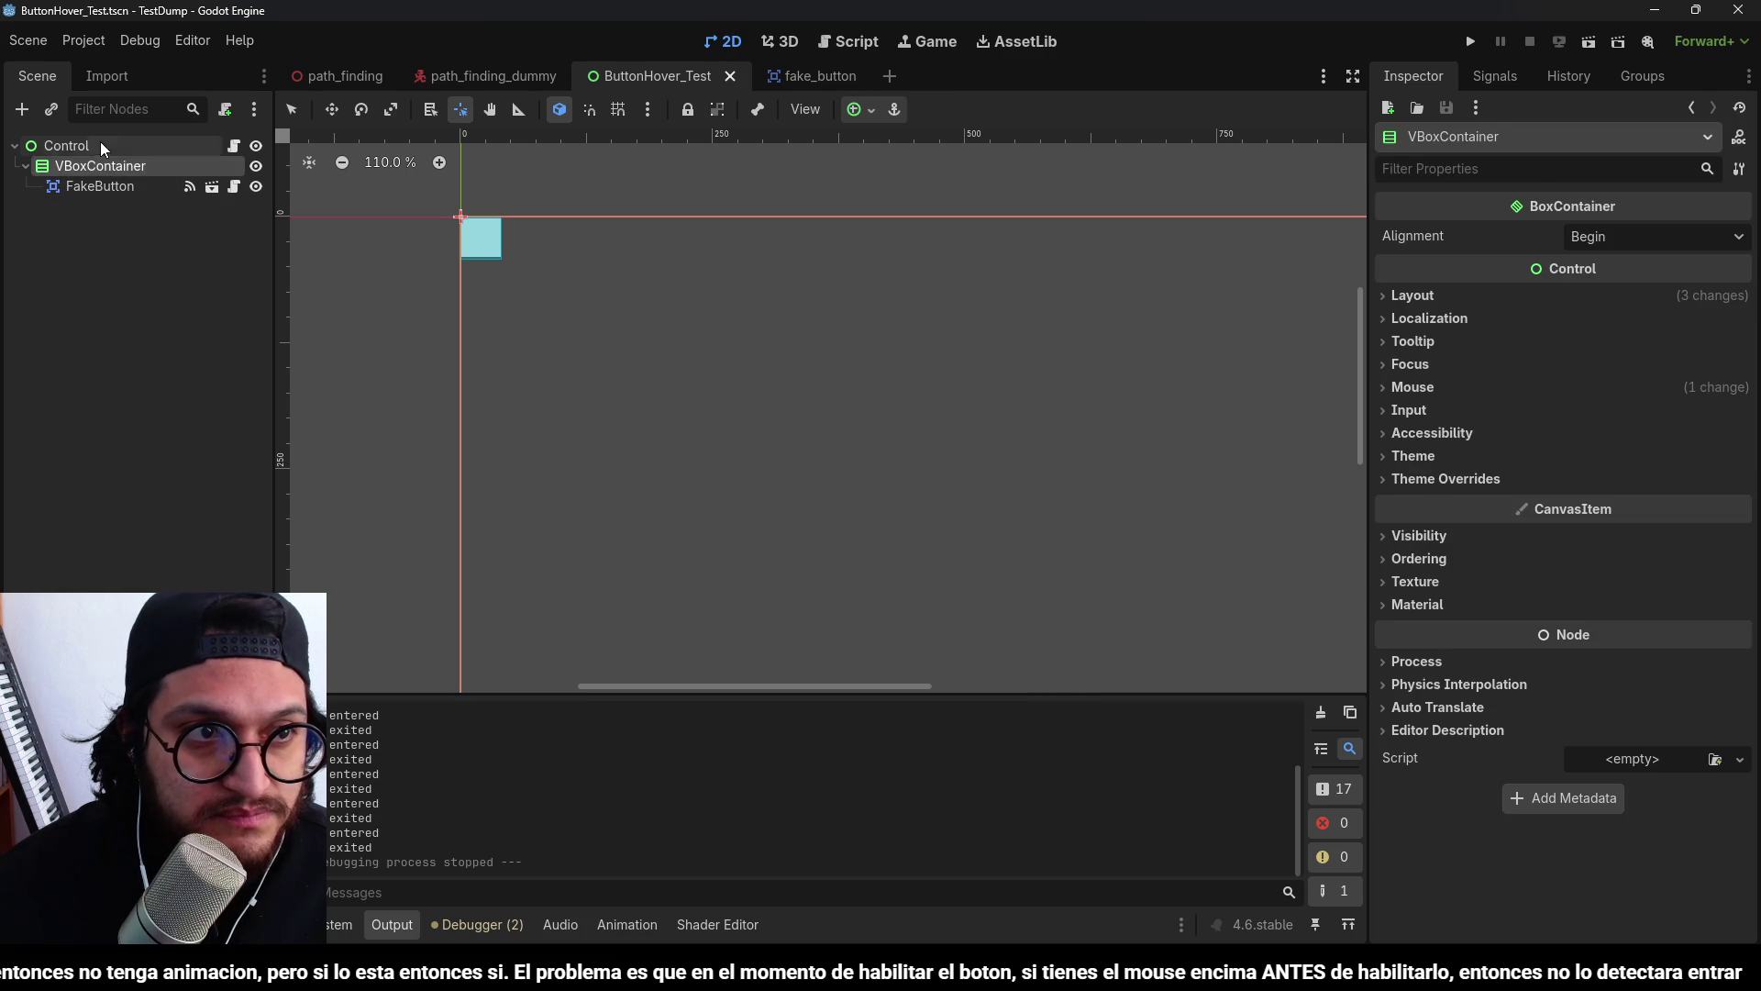
left_click(853, 109)
left_click(966, 281)
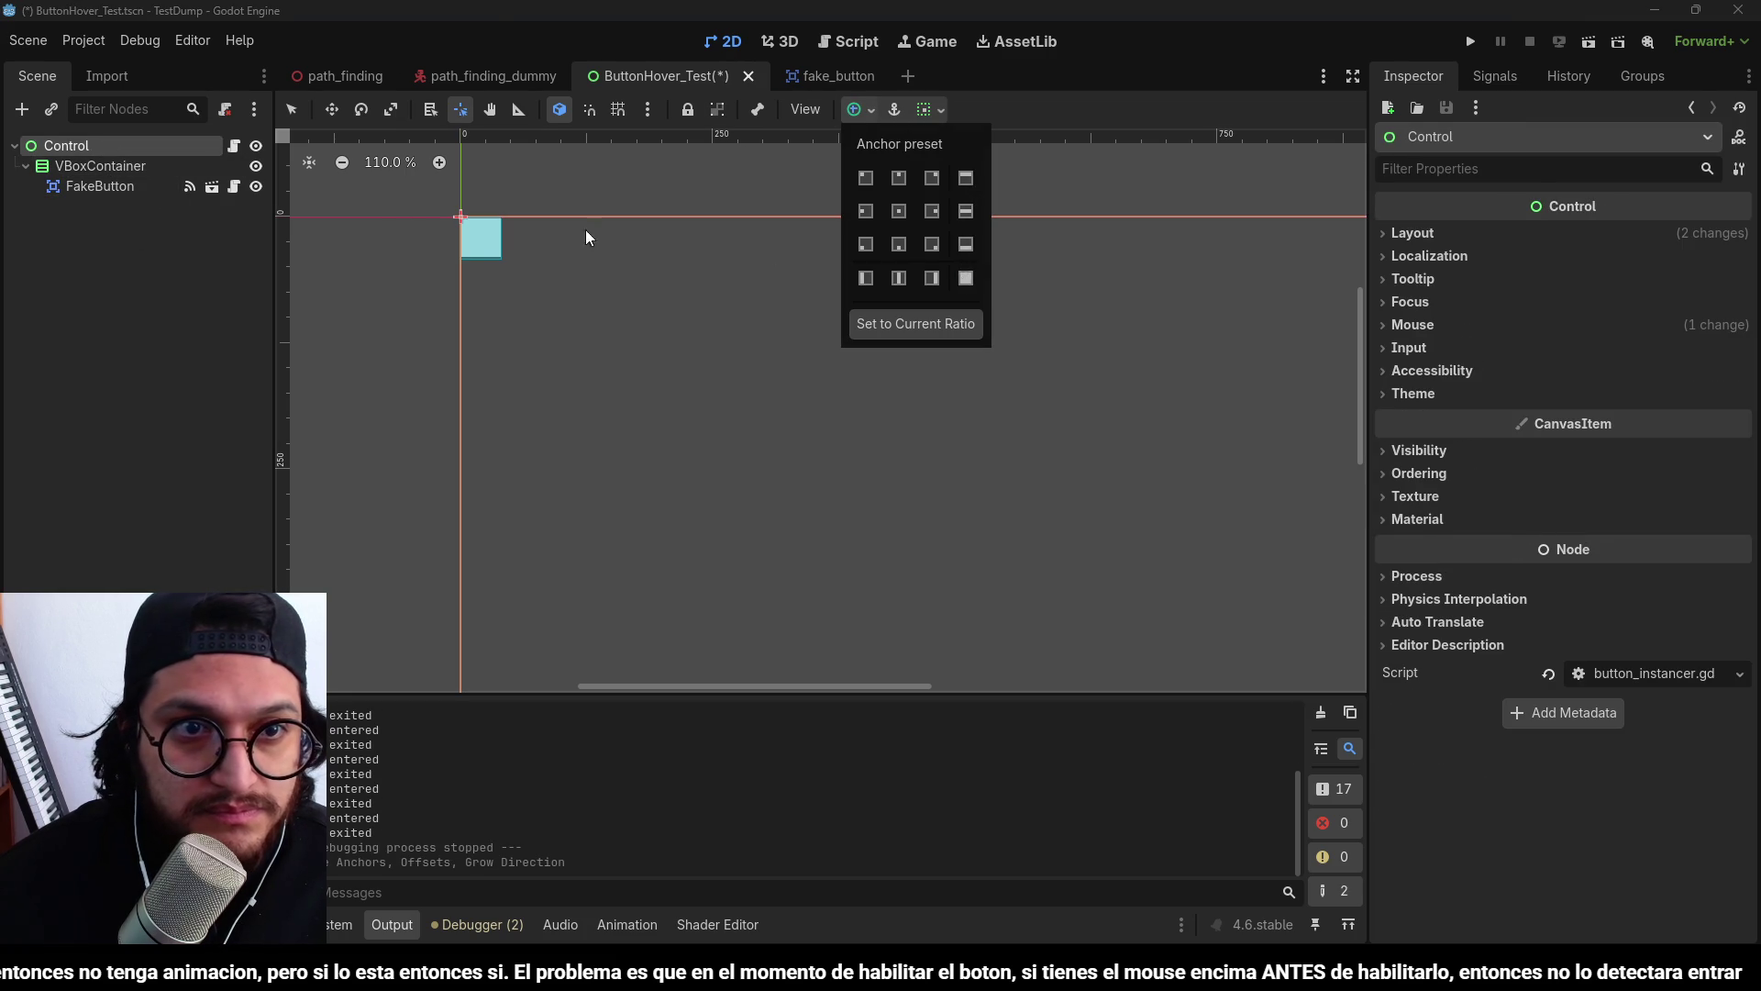
left_click(129, 167)
left_click(856, 108)
left_click(973, 277)
left_click(103, 195)
Set the VBoxContainer's alignment to Center, discarding an accidental FakeButton duplicate.
left_click(103, 193)
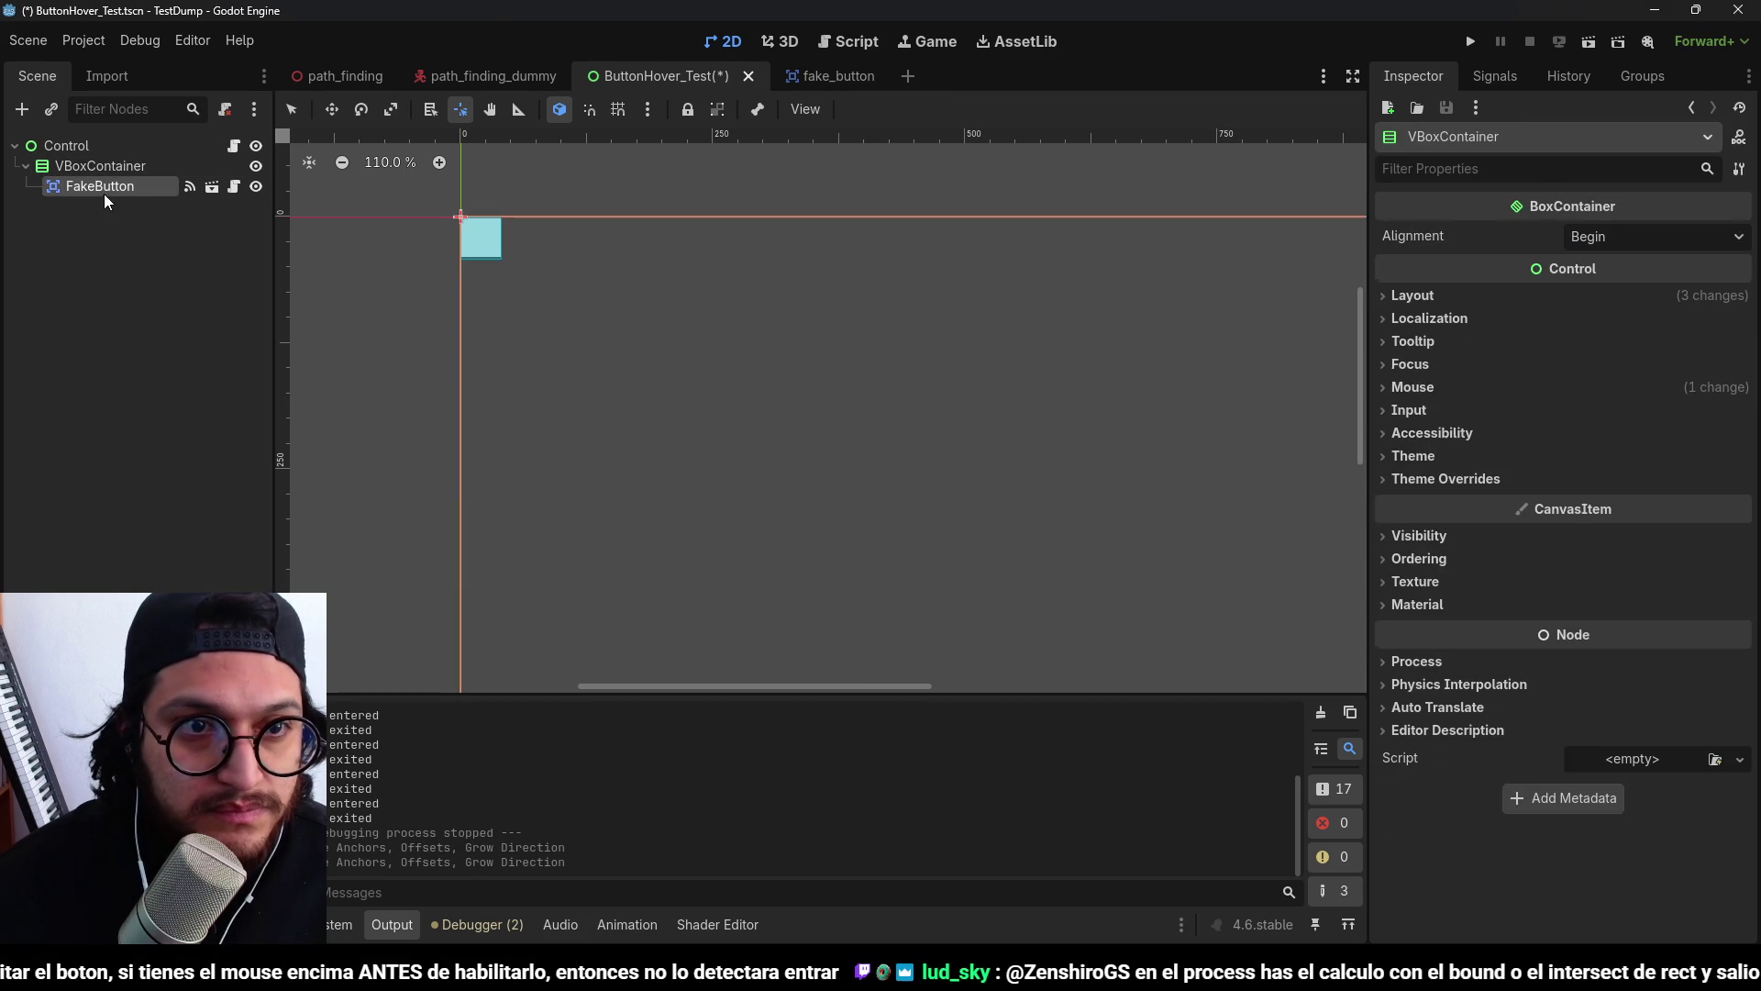
key("ctrl+d")
key("ctrl+d")
key("ctrl+z")
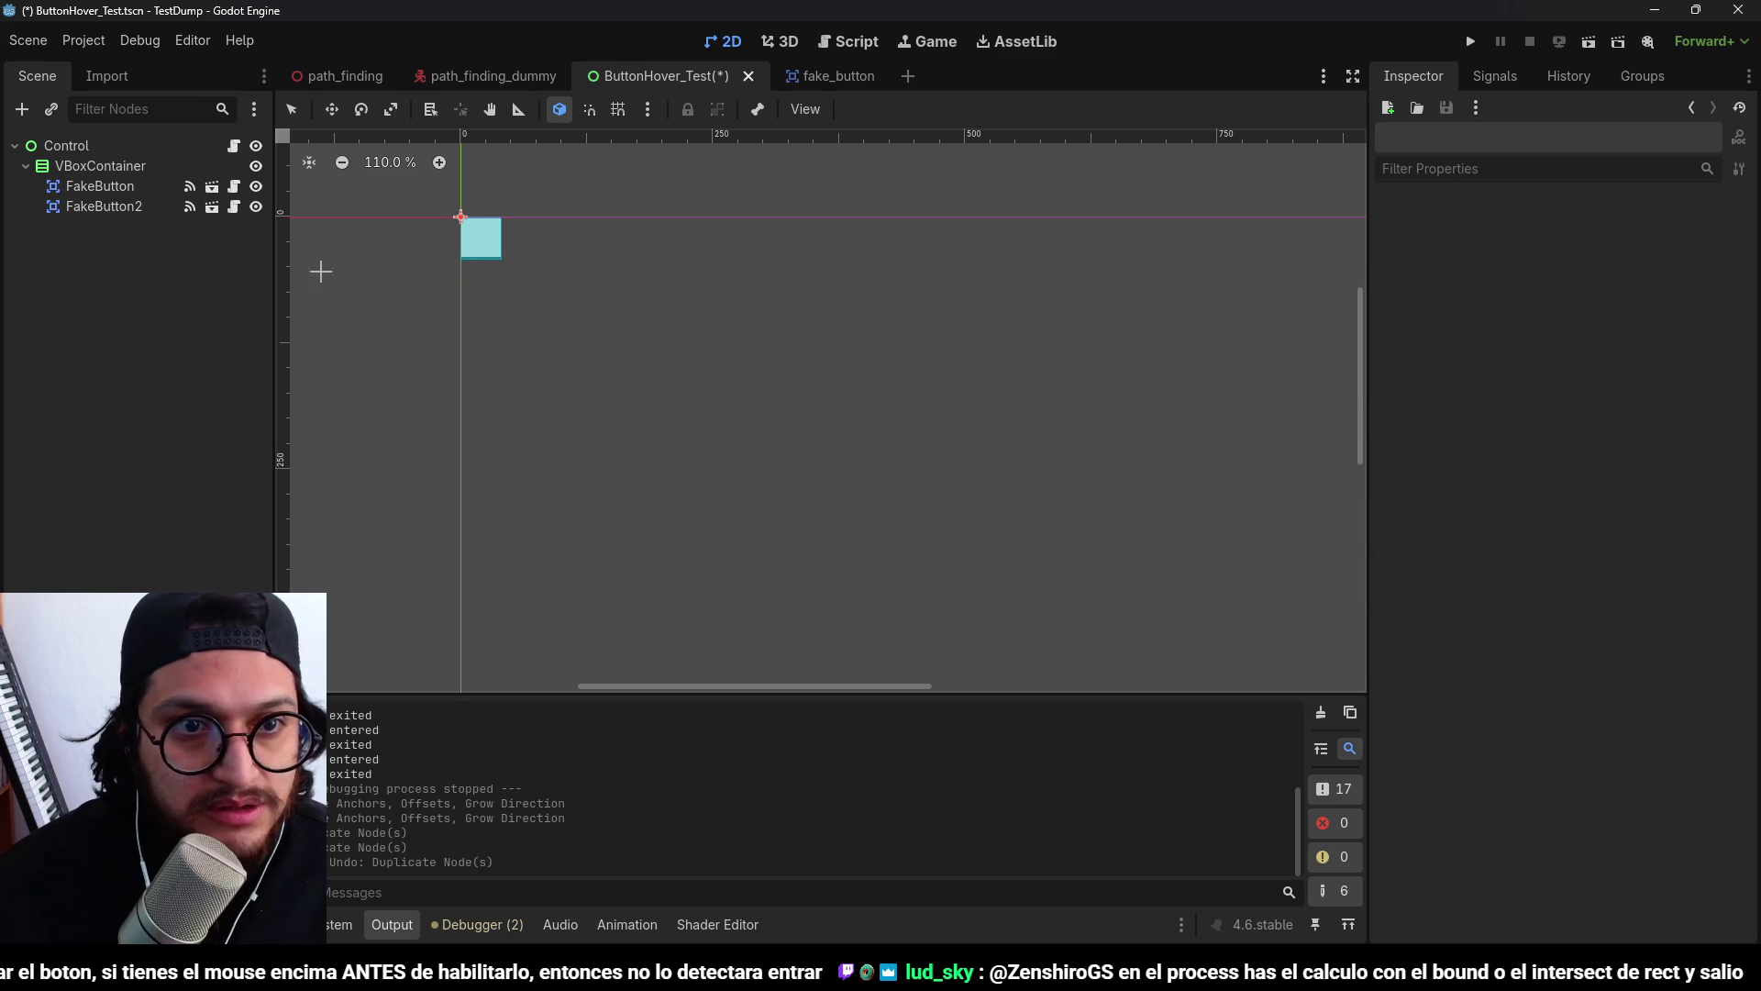
key("ctrl+z")
left_click(117, 186)
left_click(100, 166)
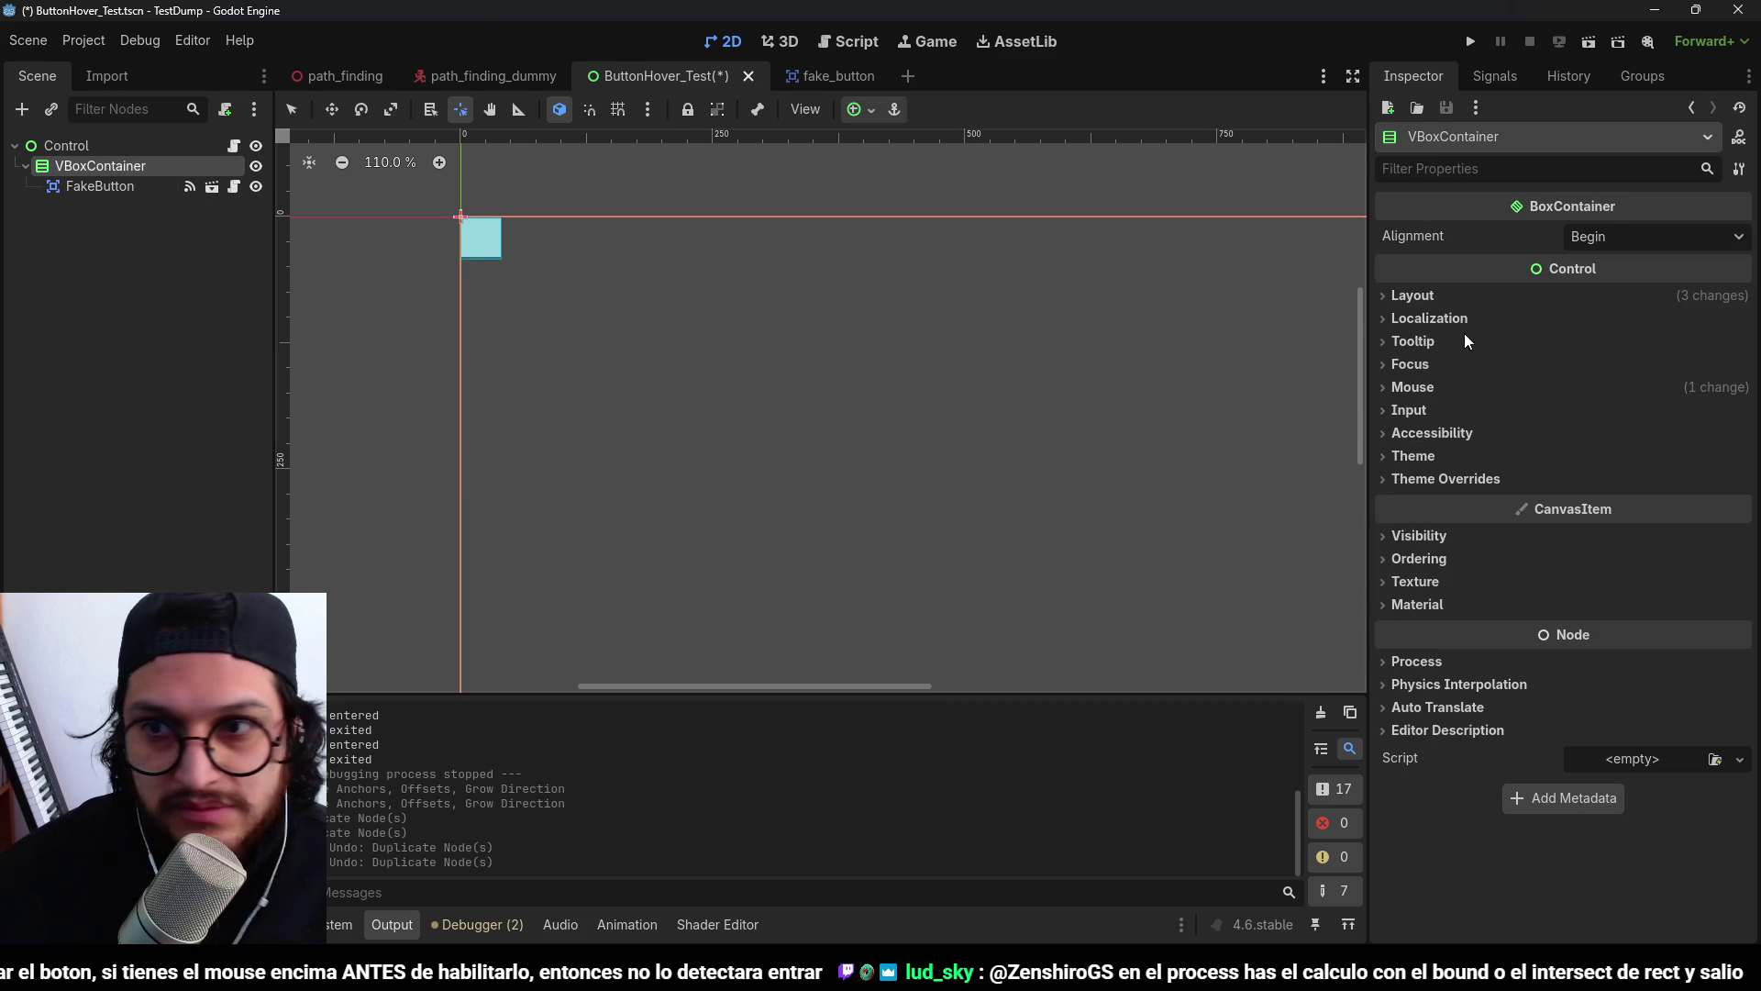
left_click(1636, 237)
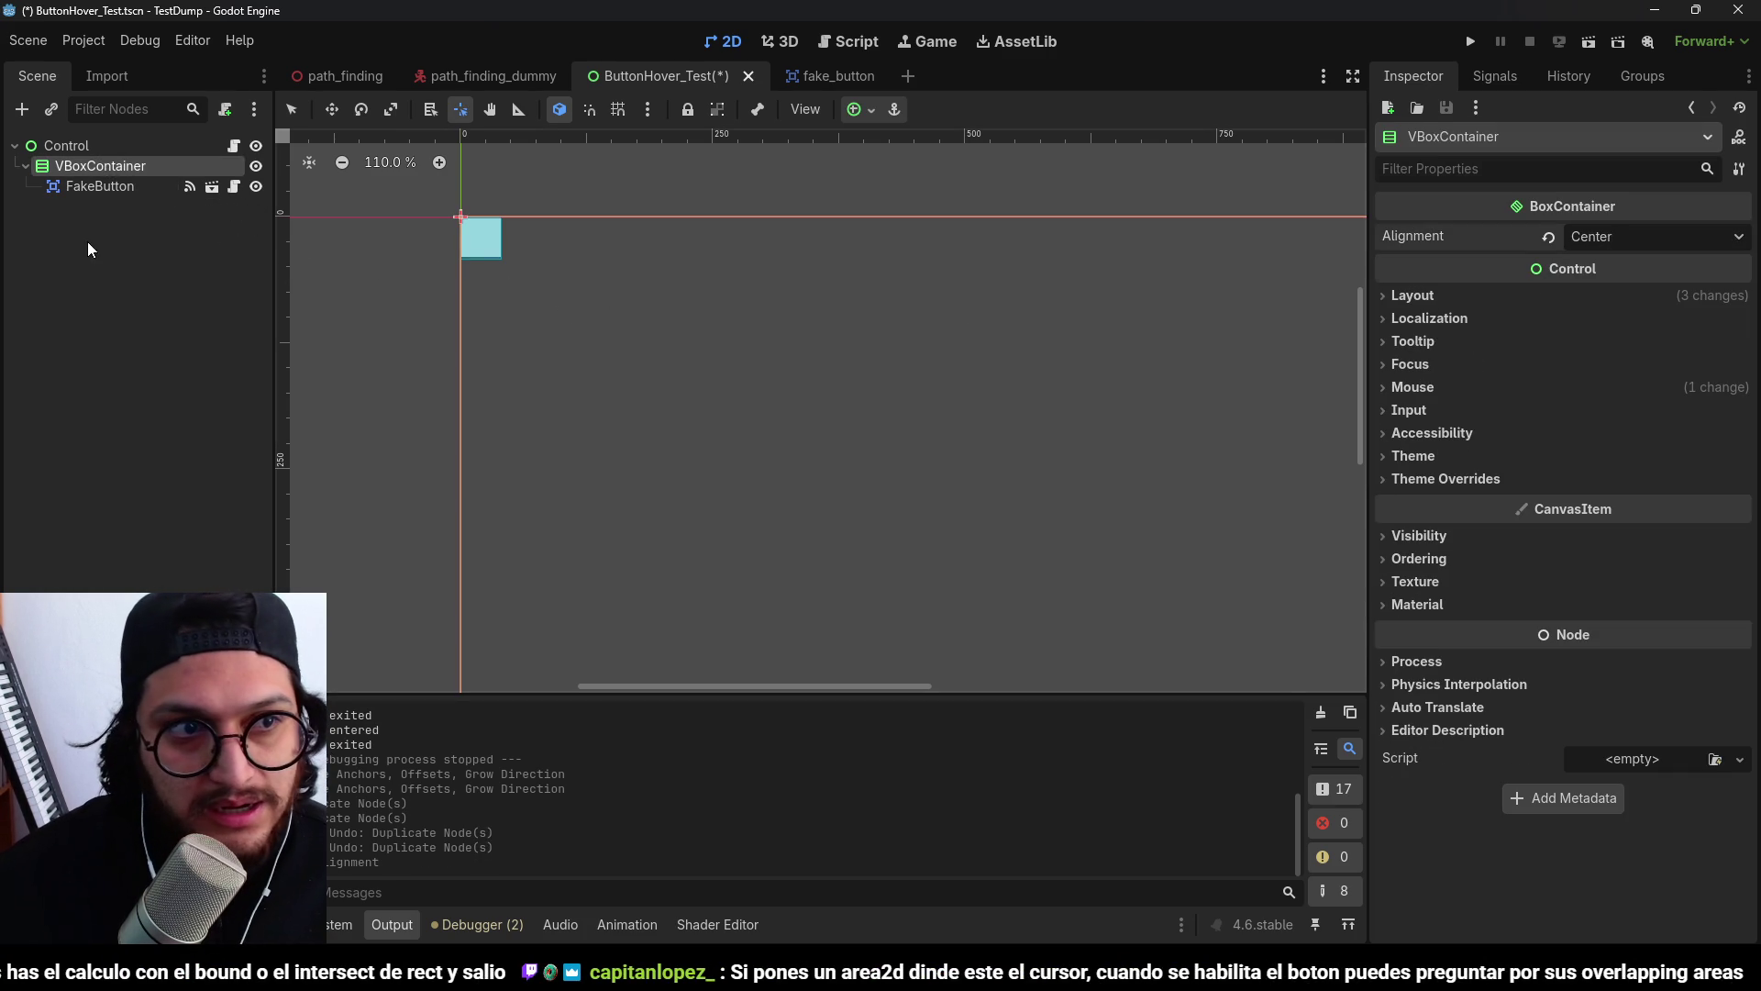
left_click(90, 182)
Move the FakeButton node directly under the Control root.
left_click(91, 168)
left_click(92, 191)
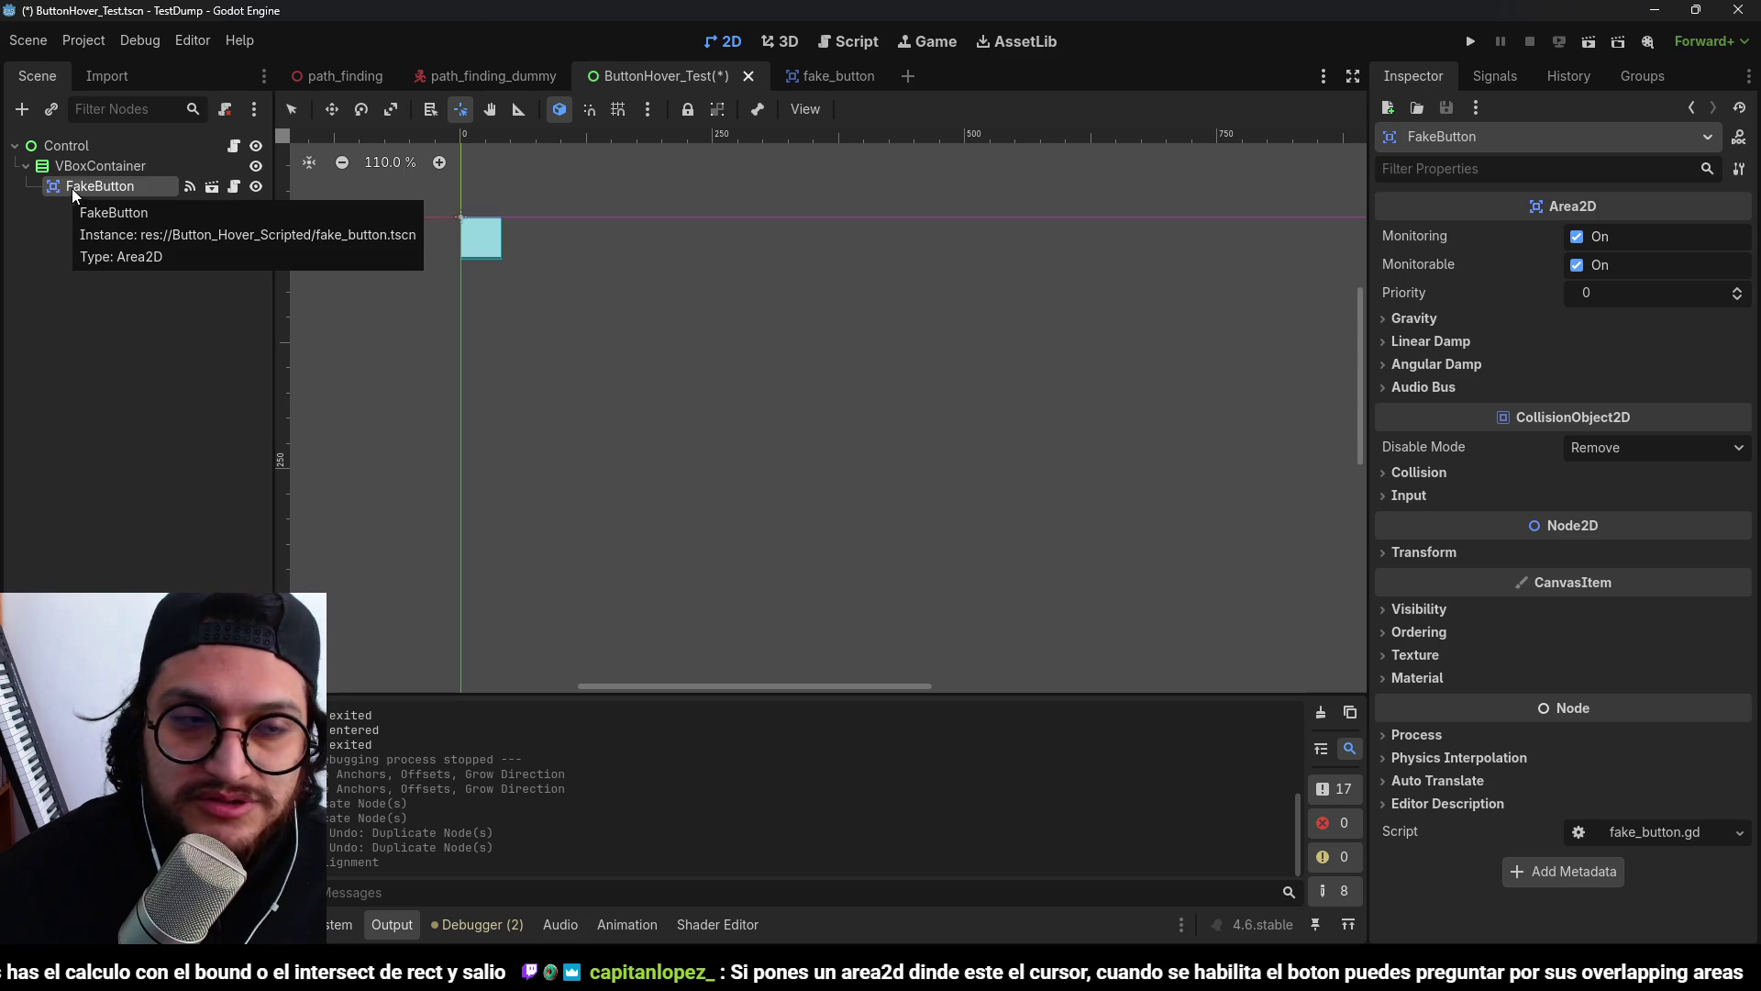
left_click(87, 169)
left_click(102, 203)
left_click(92, 186)
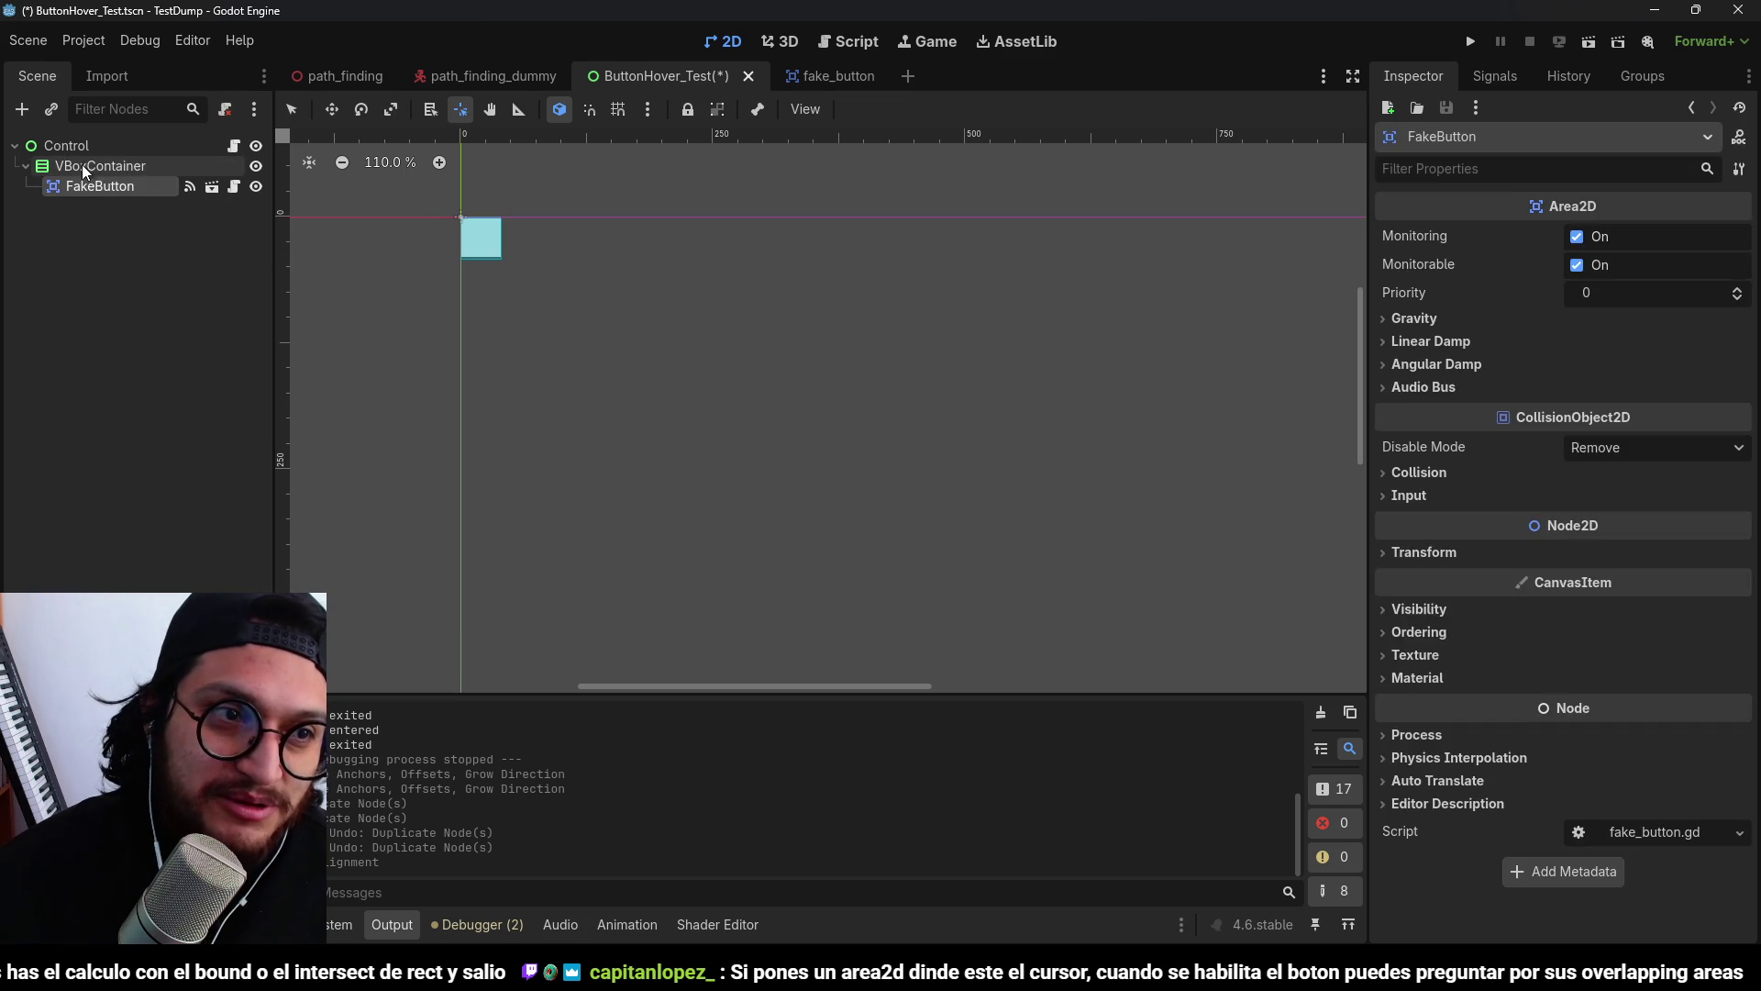
left_click(81, 165)
left_click_drag(90, 189, 84, 145)
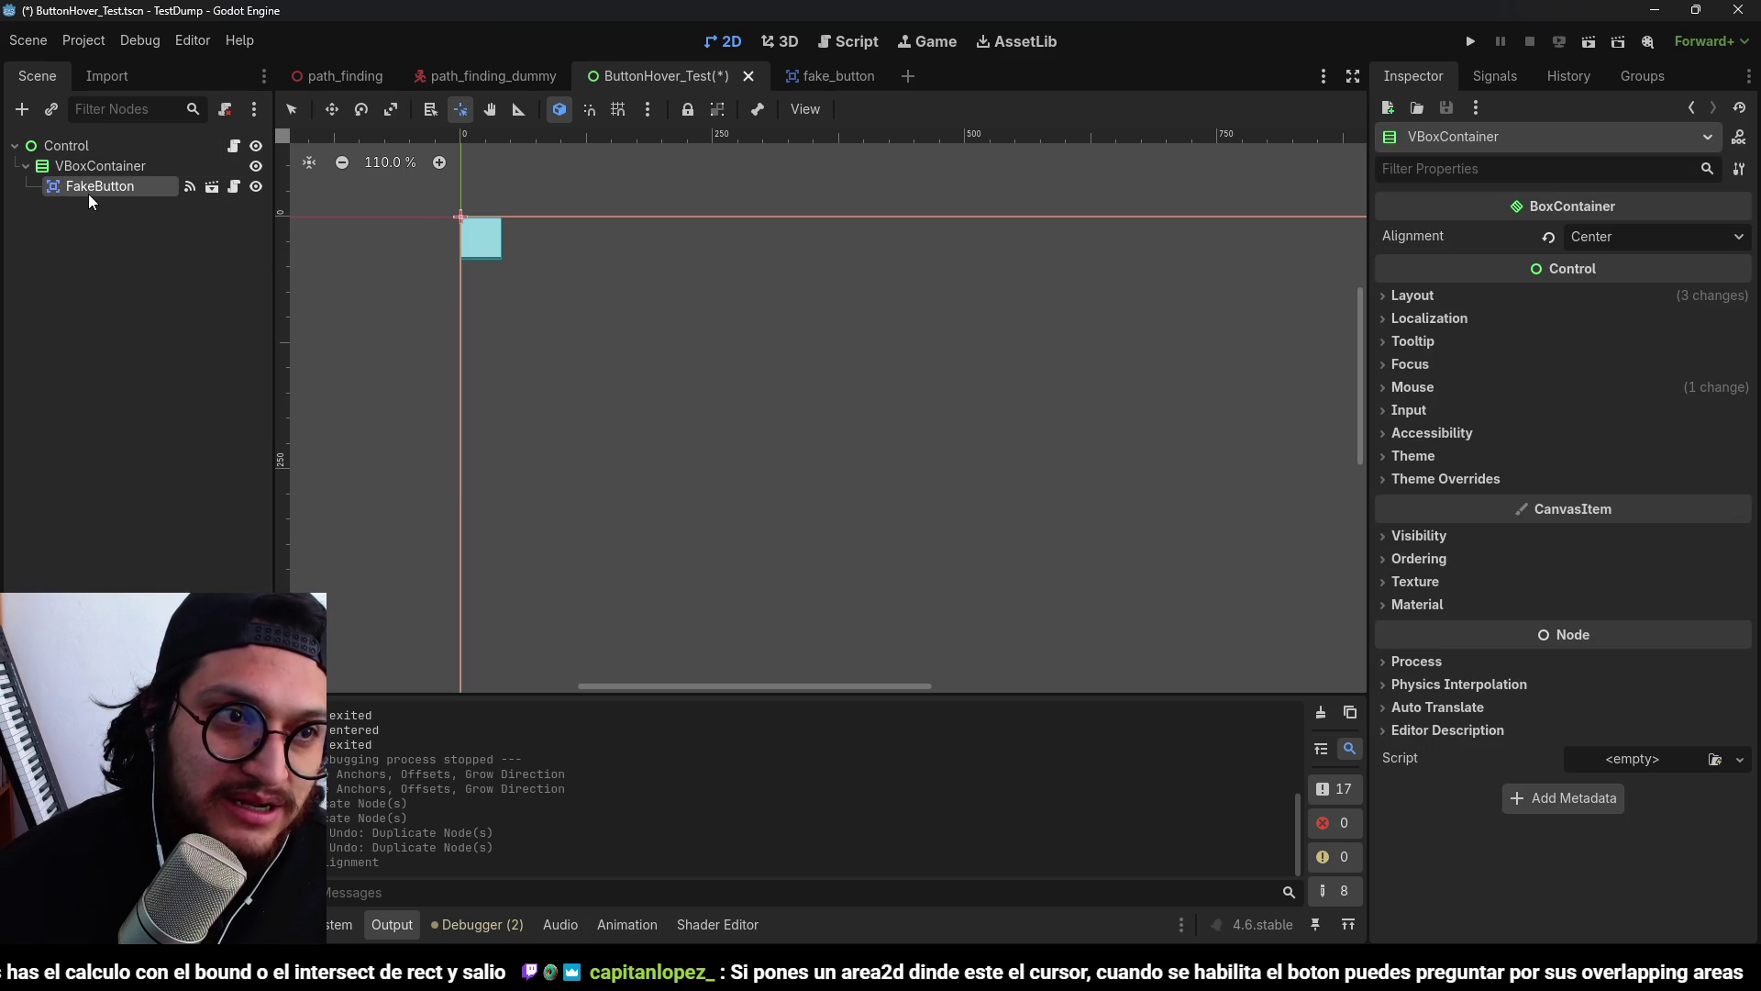
left_click(70, 147)
Change the root to Node2D, delete the VBoxContainer, and save the scene.
right_click(69, 147)
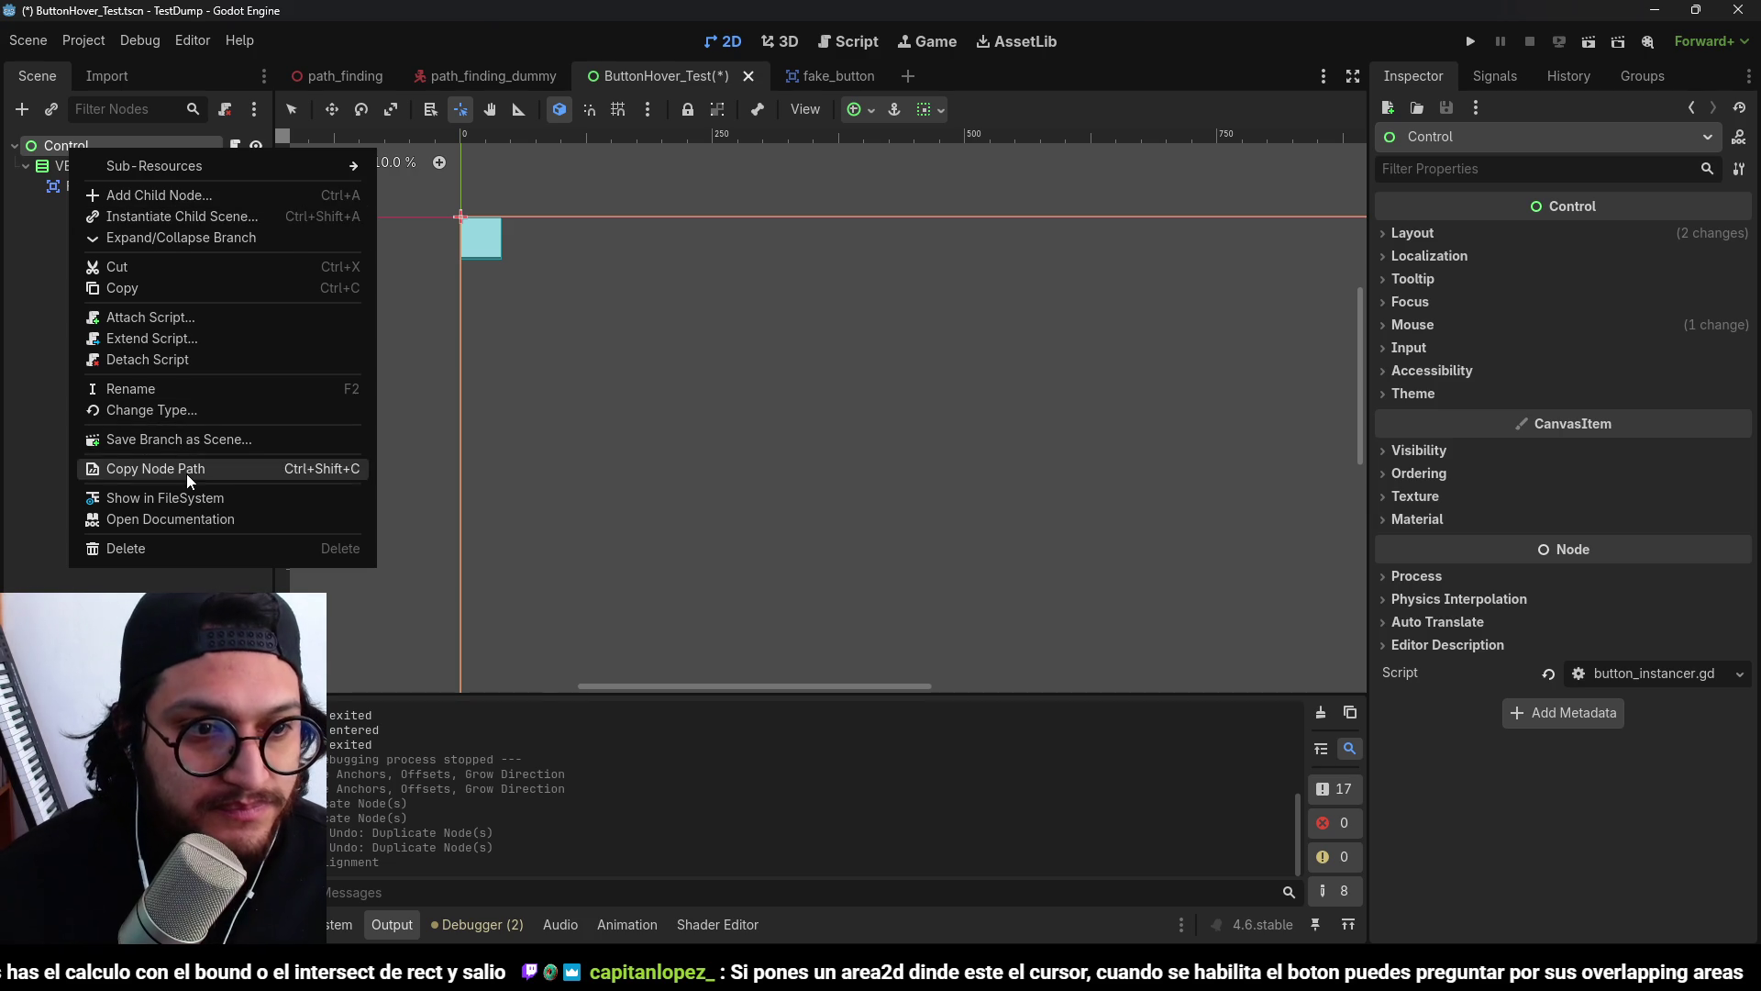
left_click(175, 407)
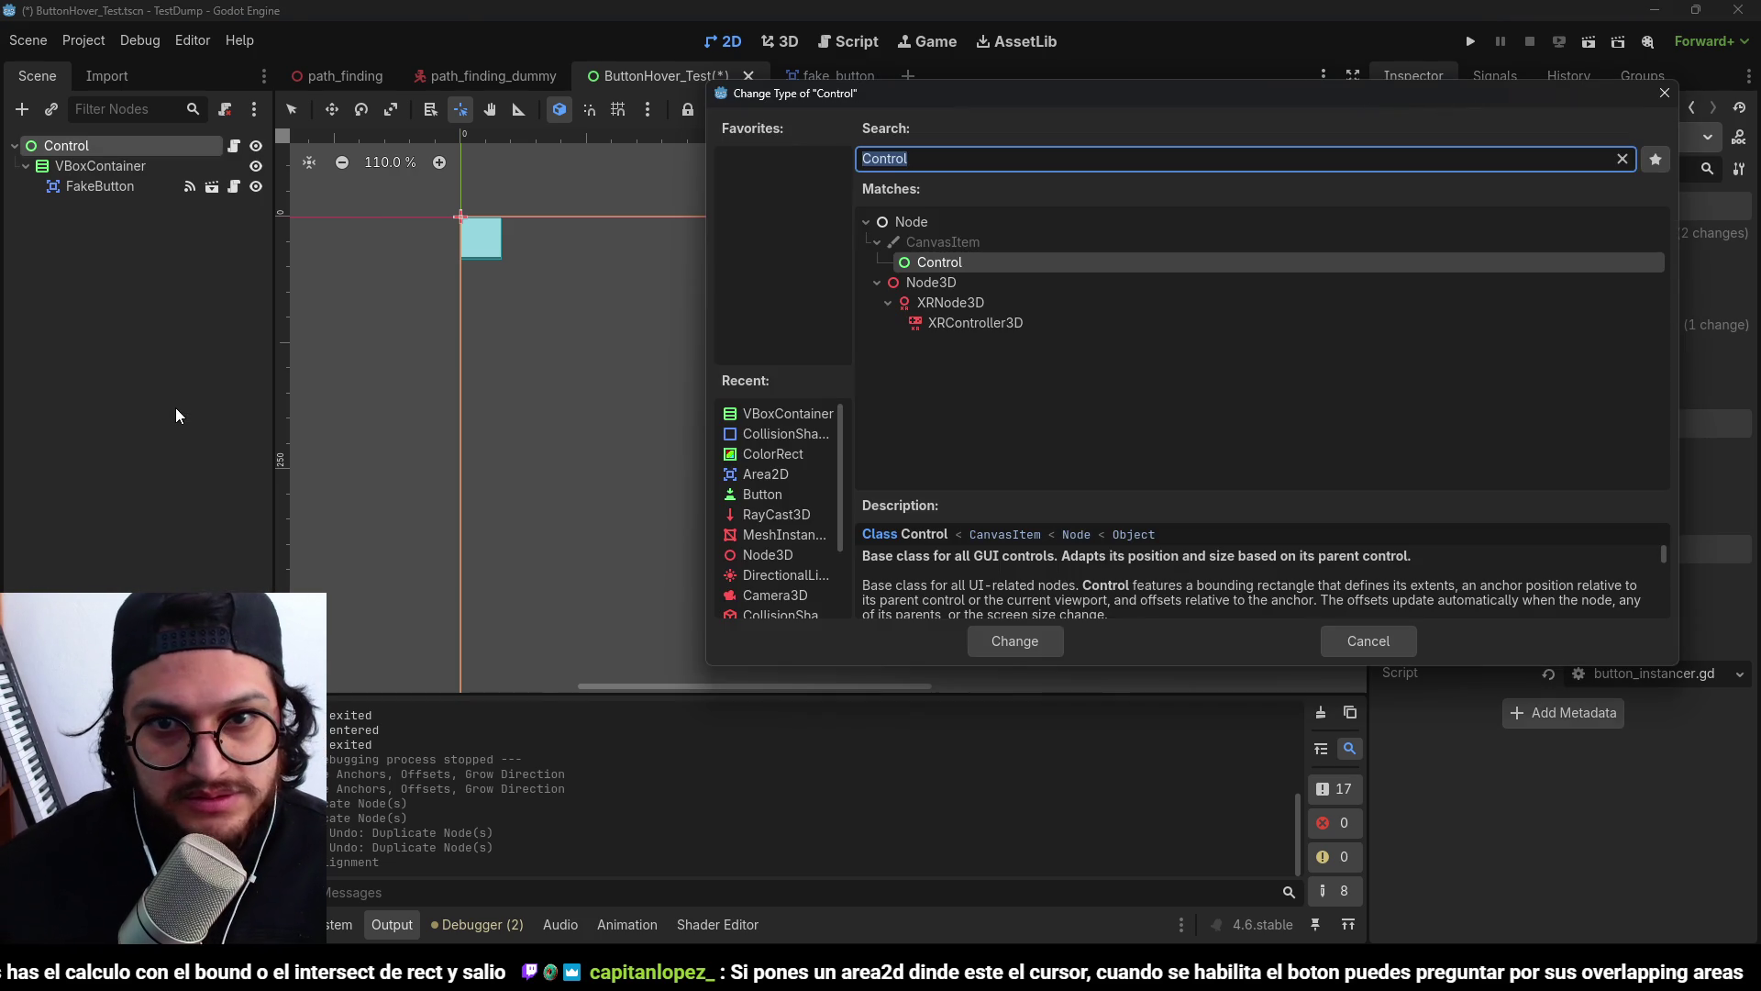
type("node2d")
key("Return")
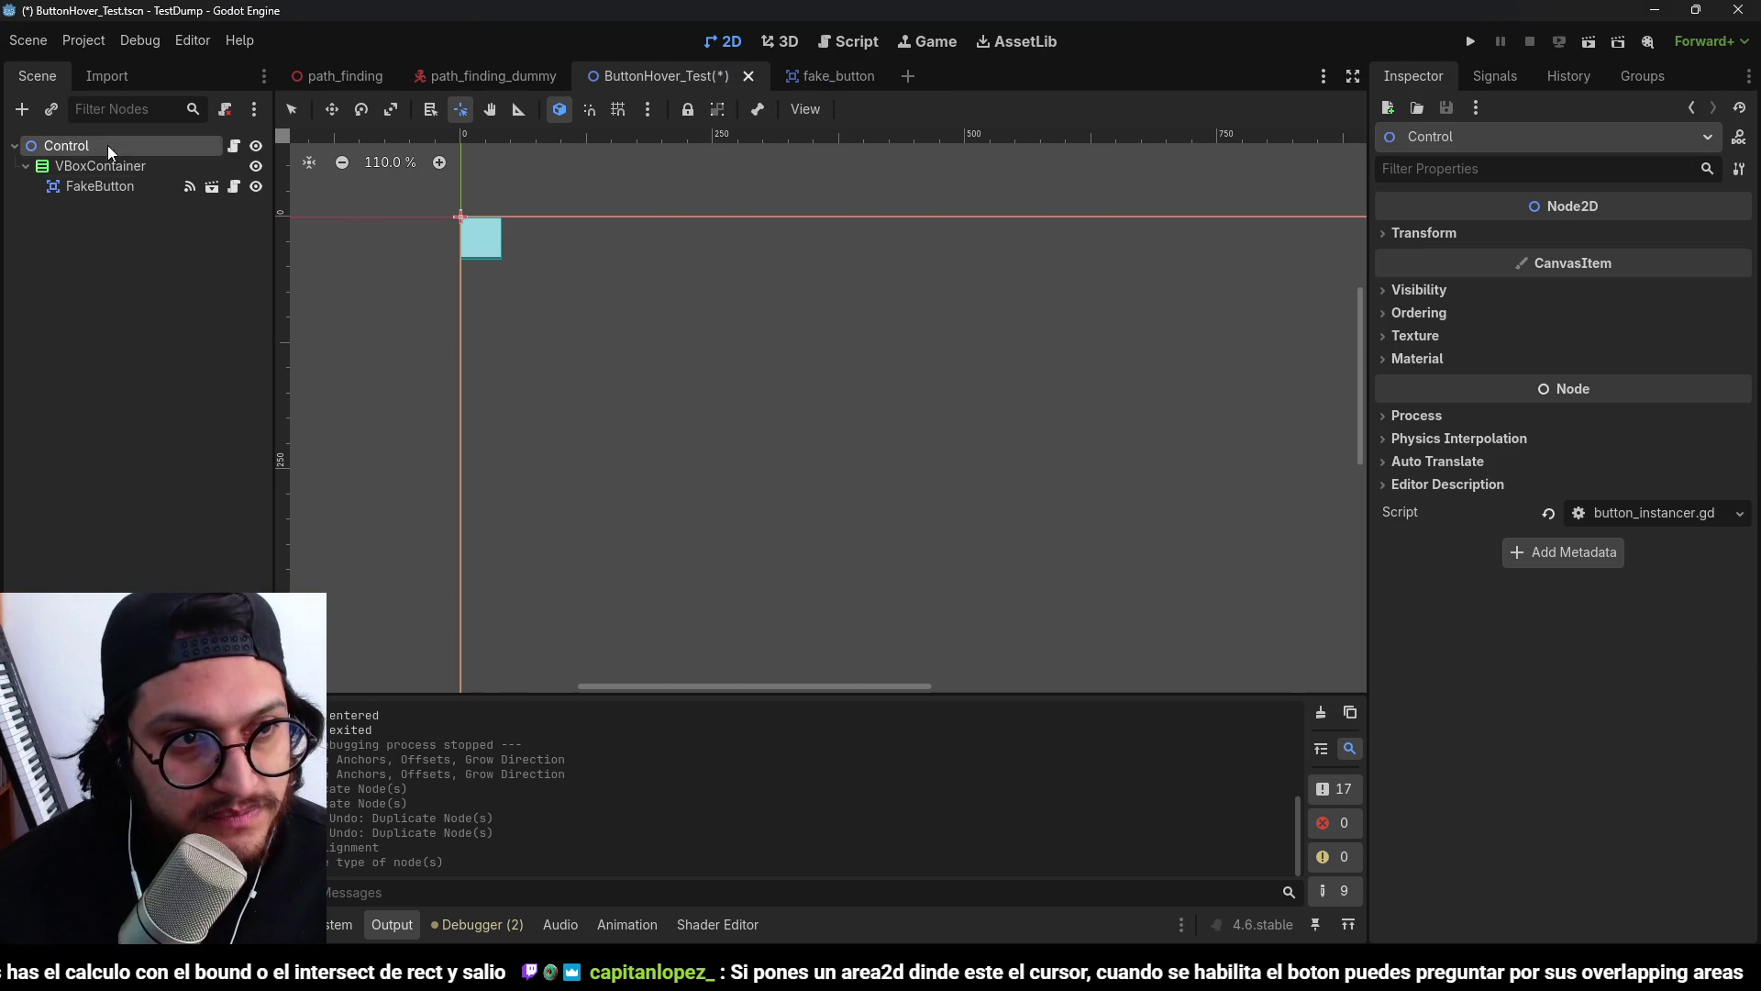
left_click_drag(92, 156, 92, 158)
left_click(97, 180)
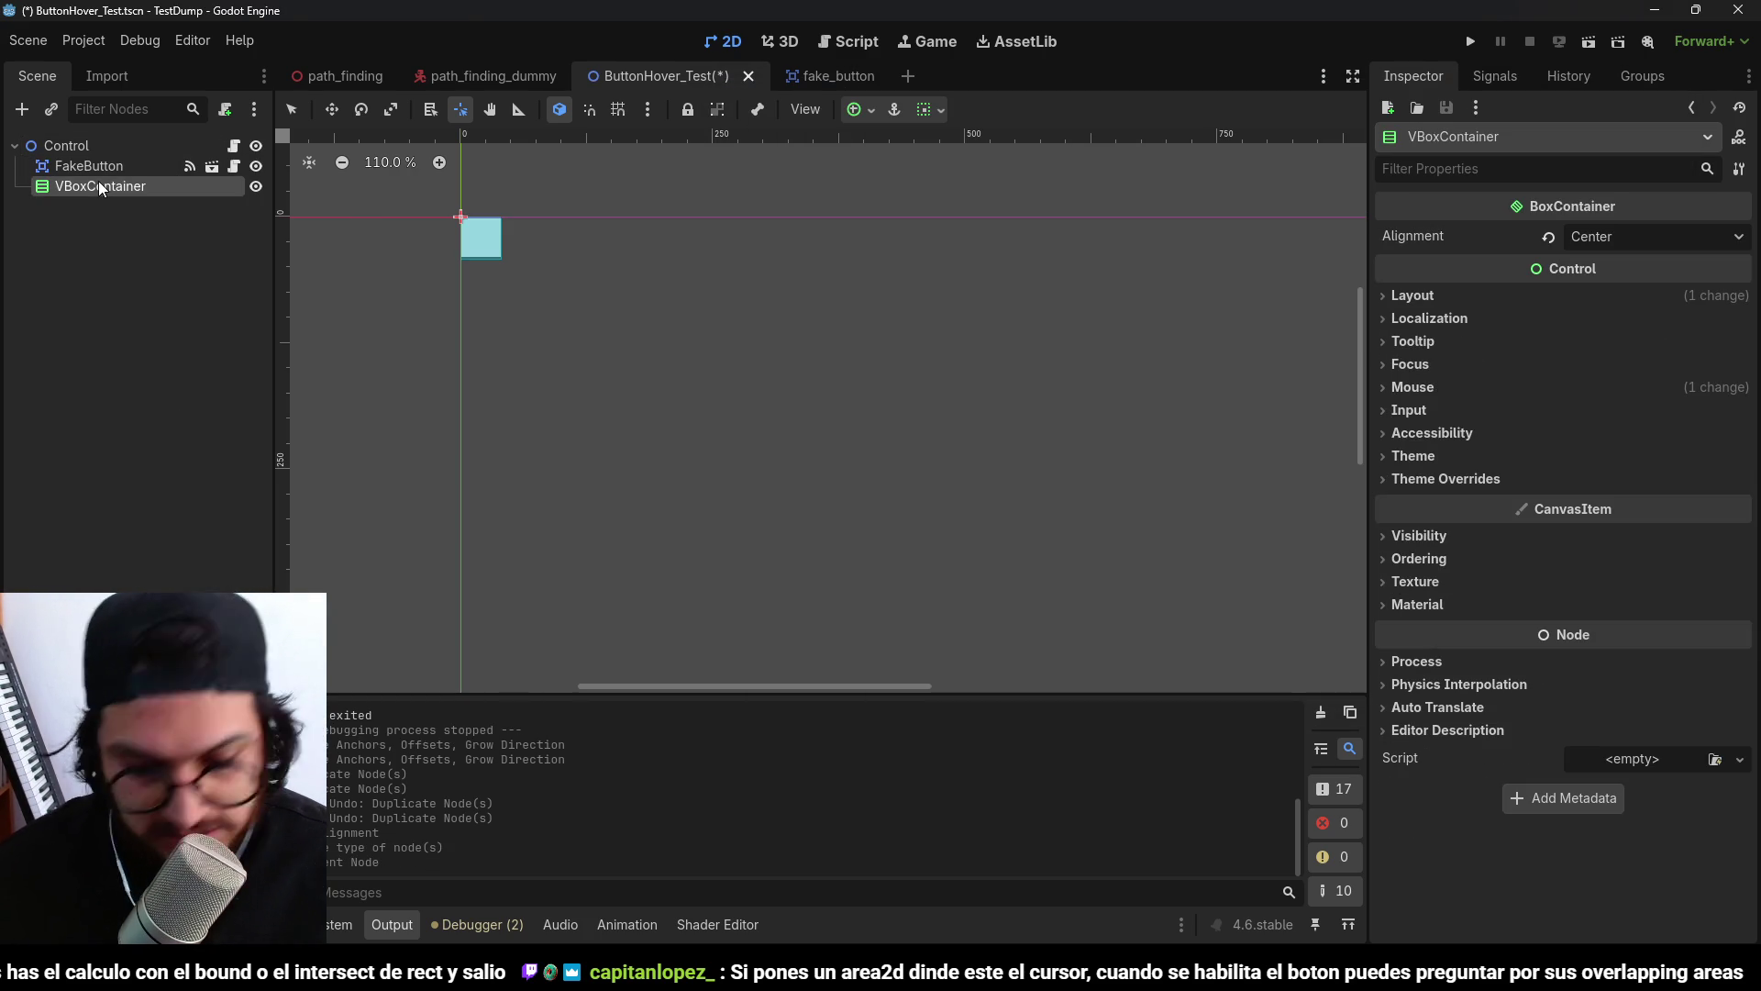
key("Delete")
key("Return")
left_click(91, 145)
key("ctrl+s")
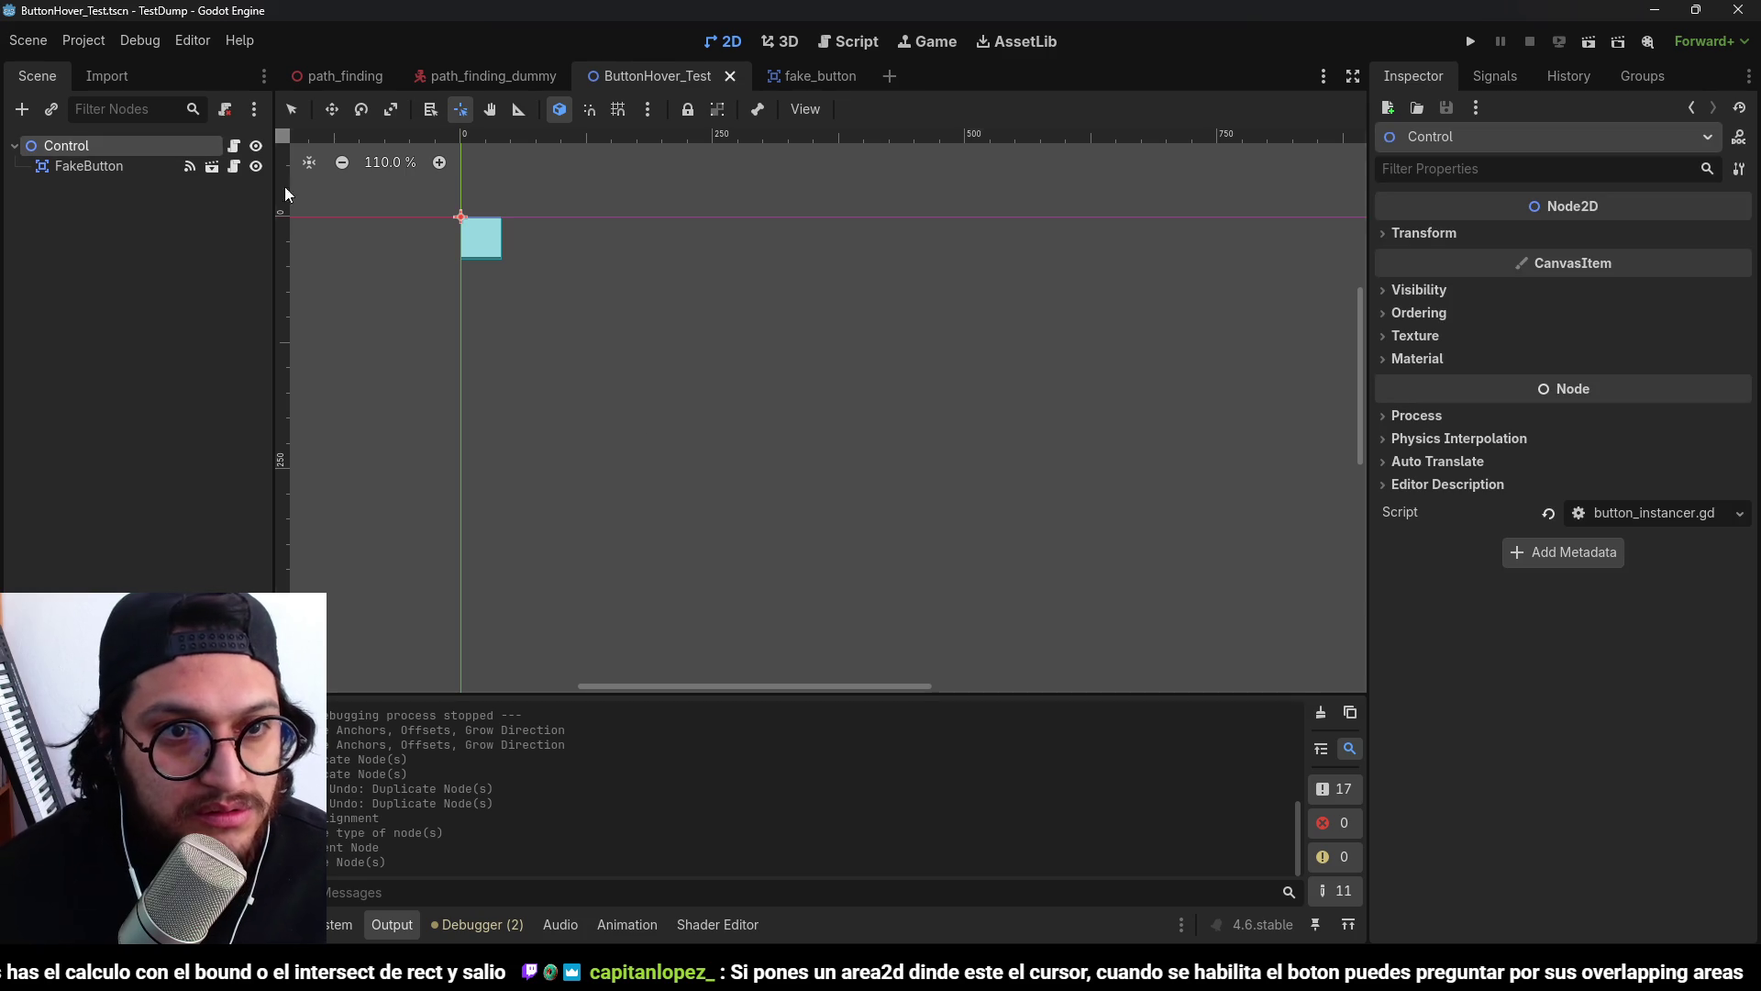
Move FakeButton to (20, 22) and make button_instancer.gd add children to self.
left_click(110, 166)
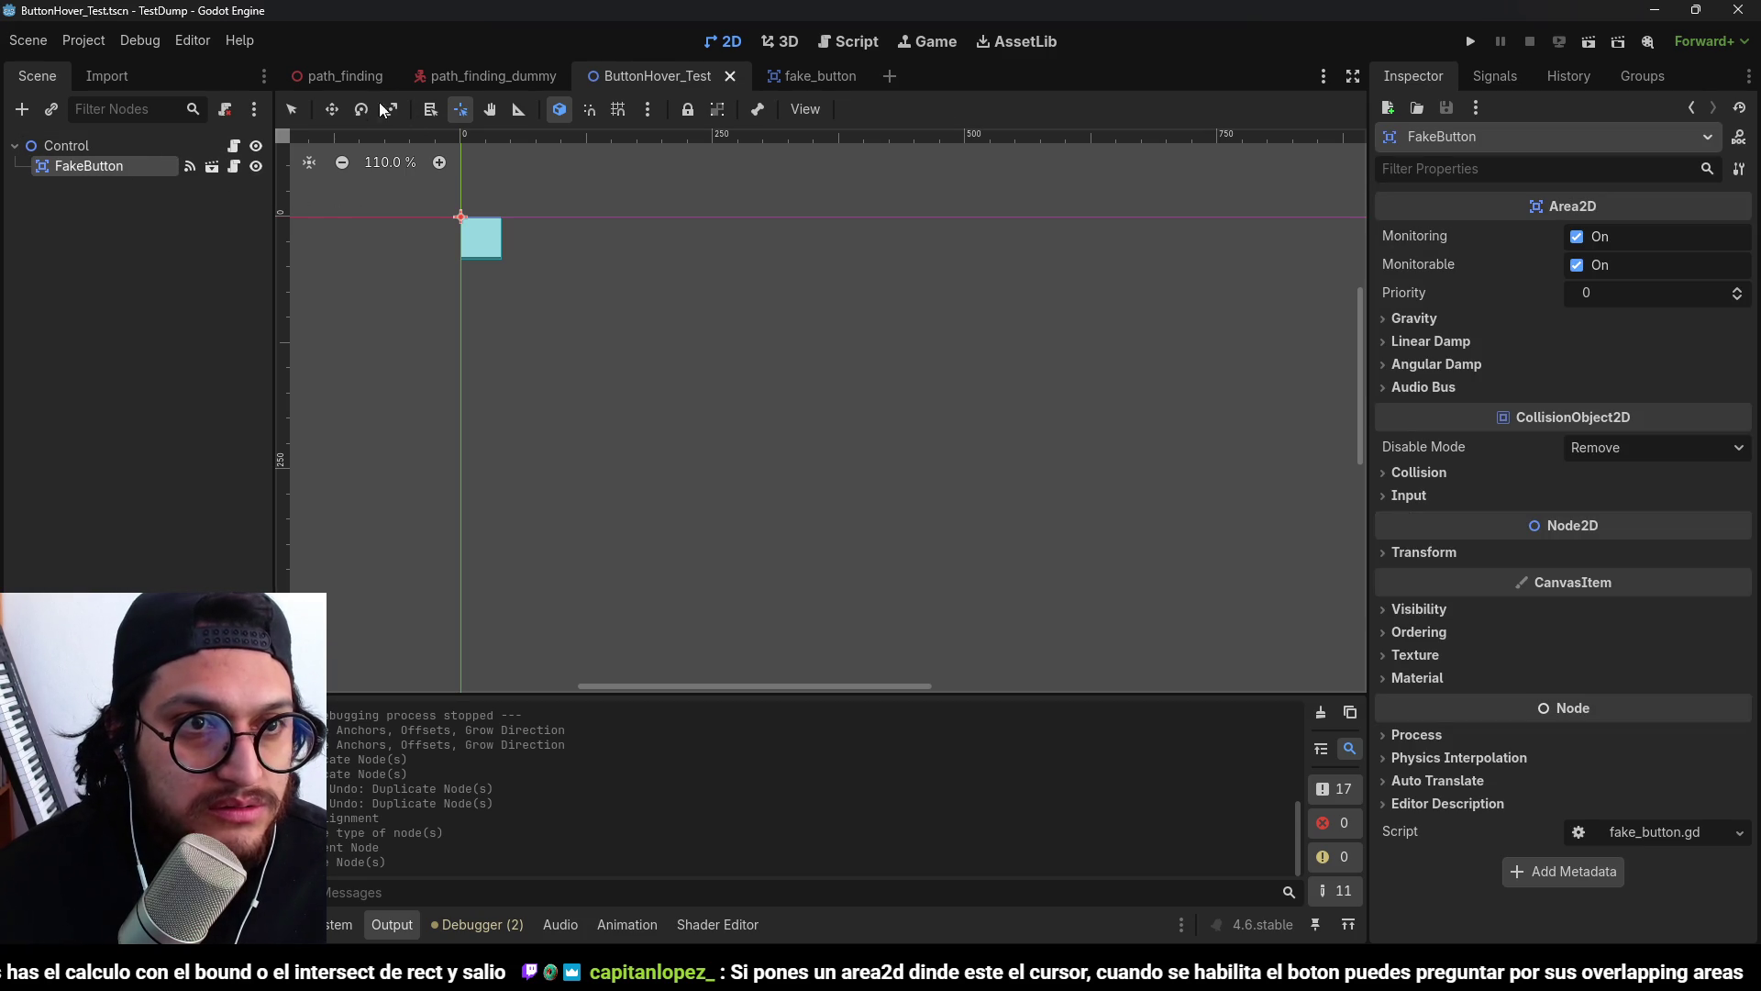
left_click_drag(481, 239, 501, 259)
left_click(161, 209)
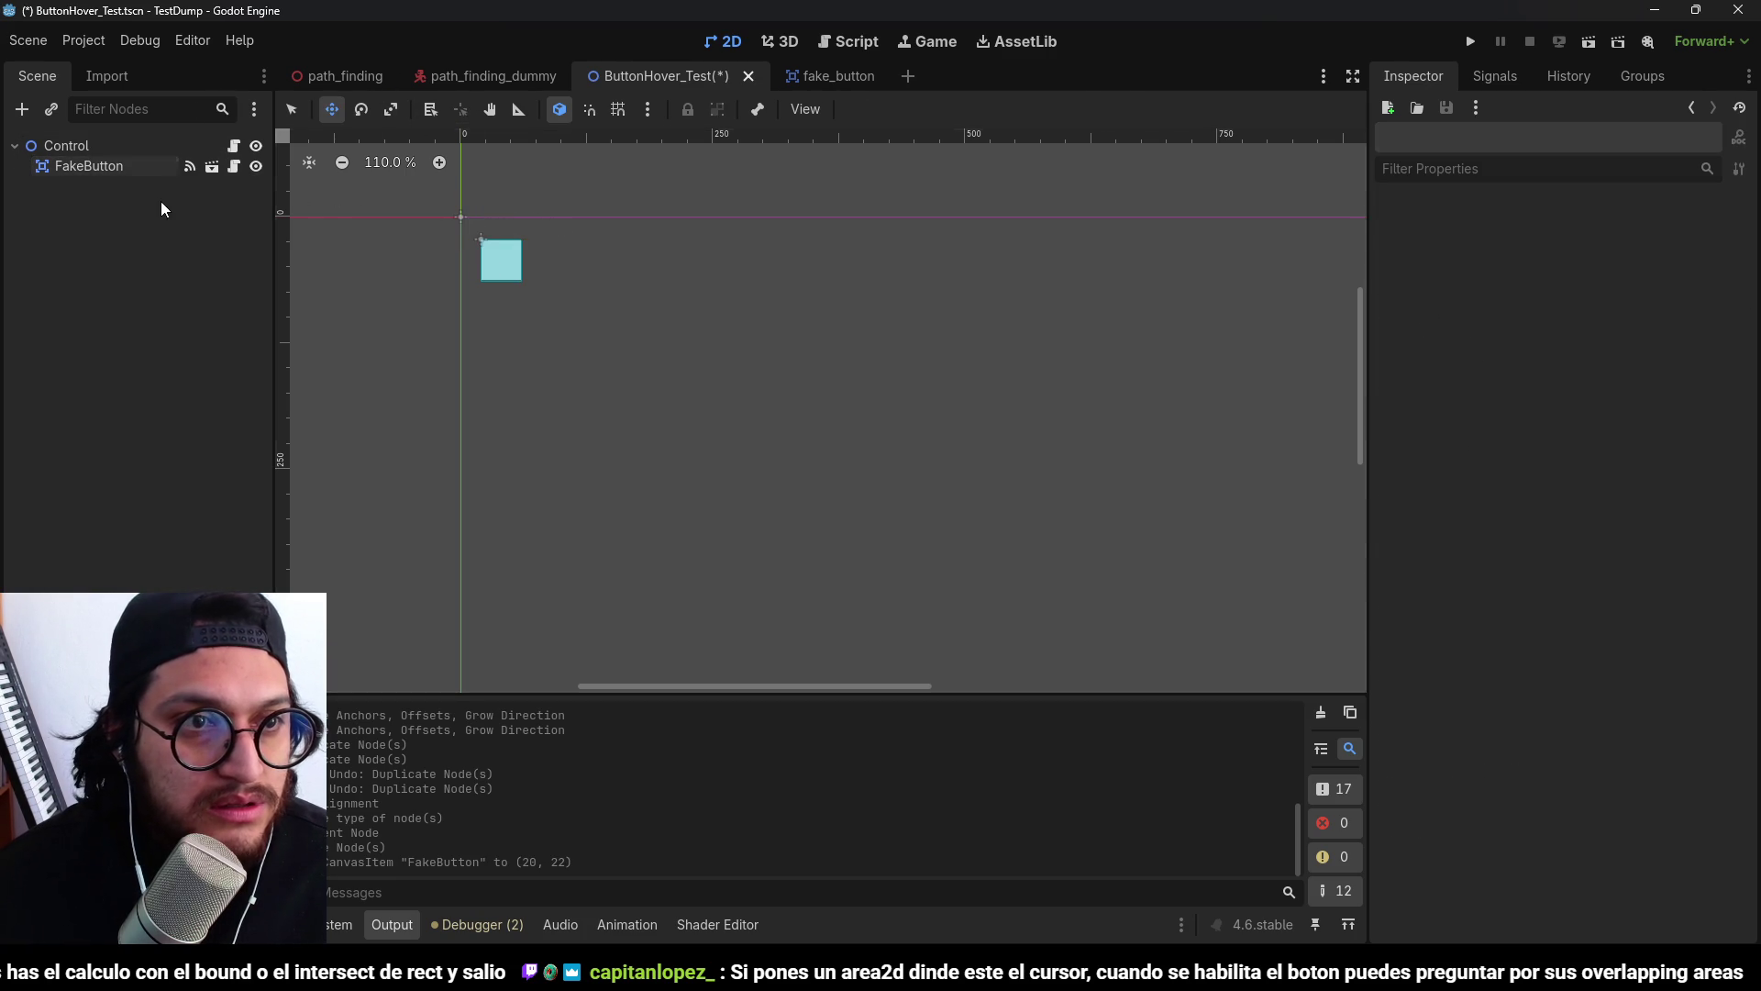
left_click(233, 146)
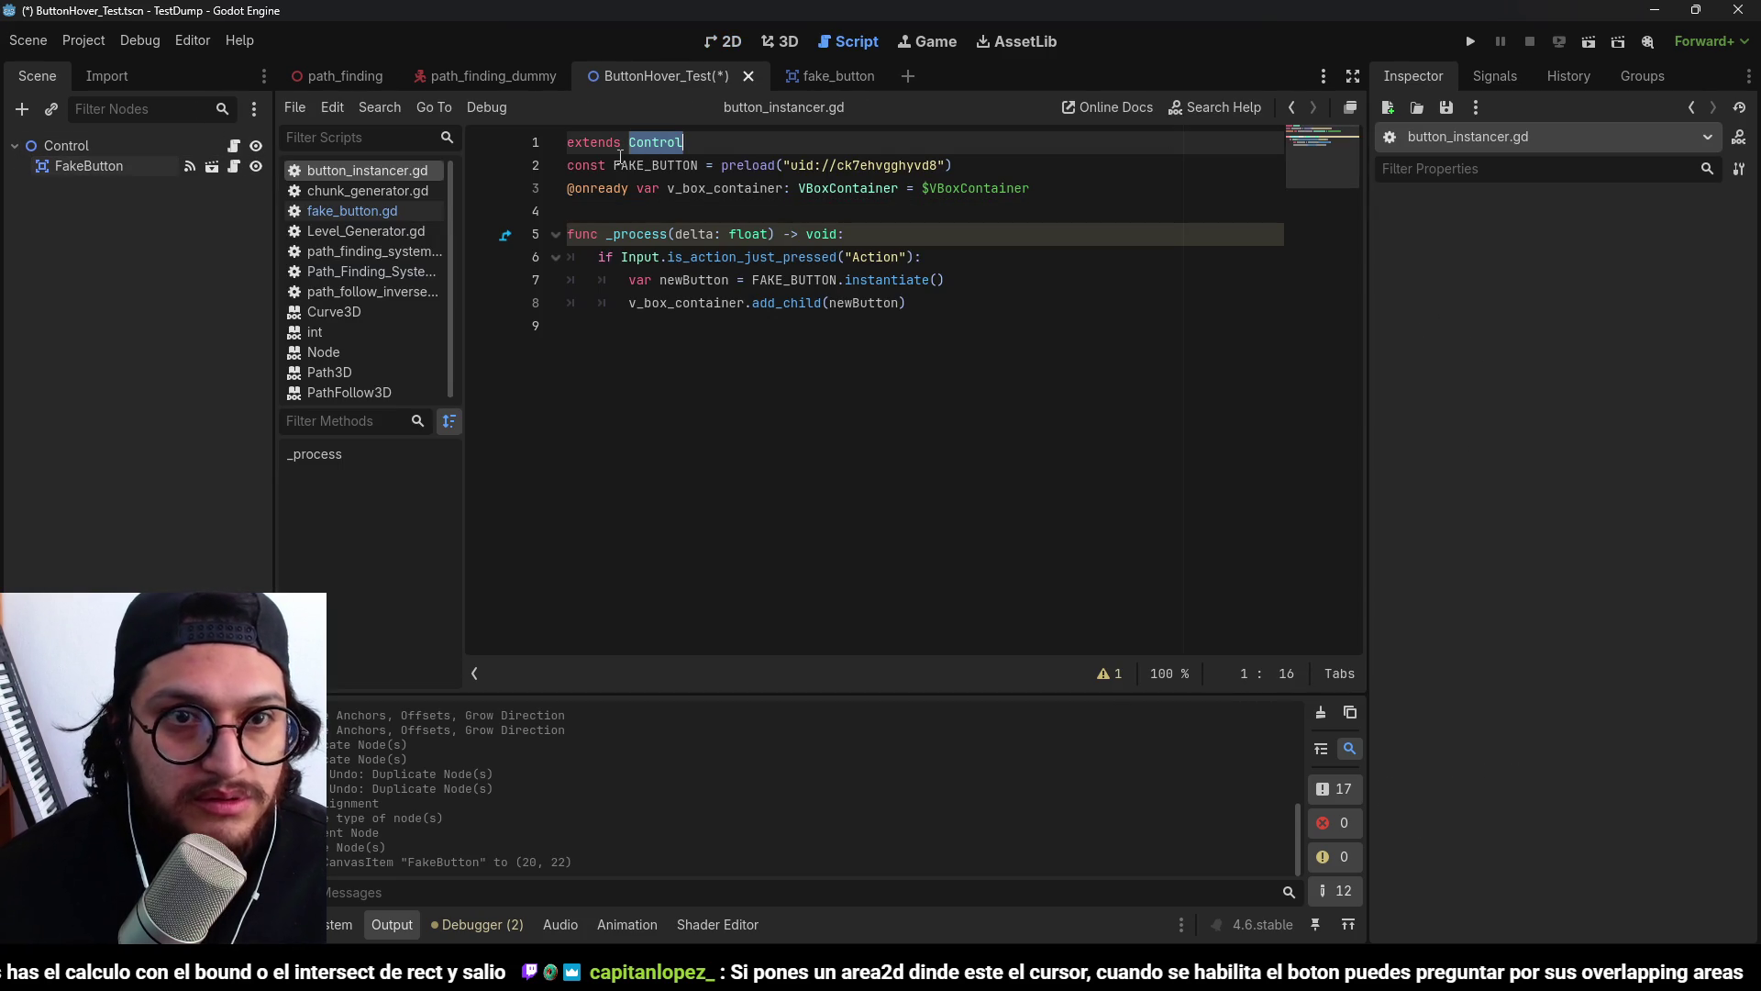
type("Node2D")
key("ctrl+s")
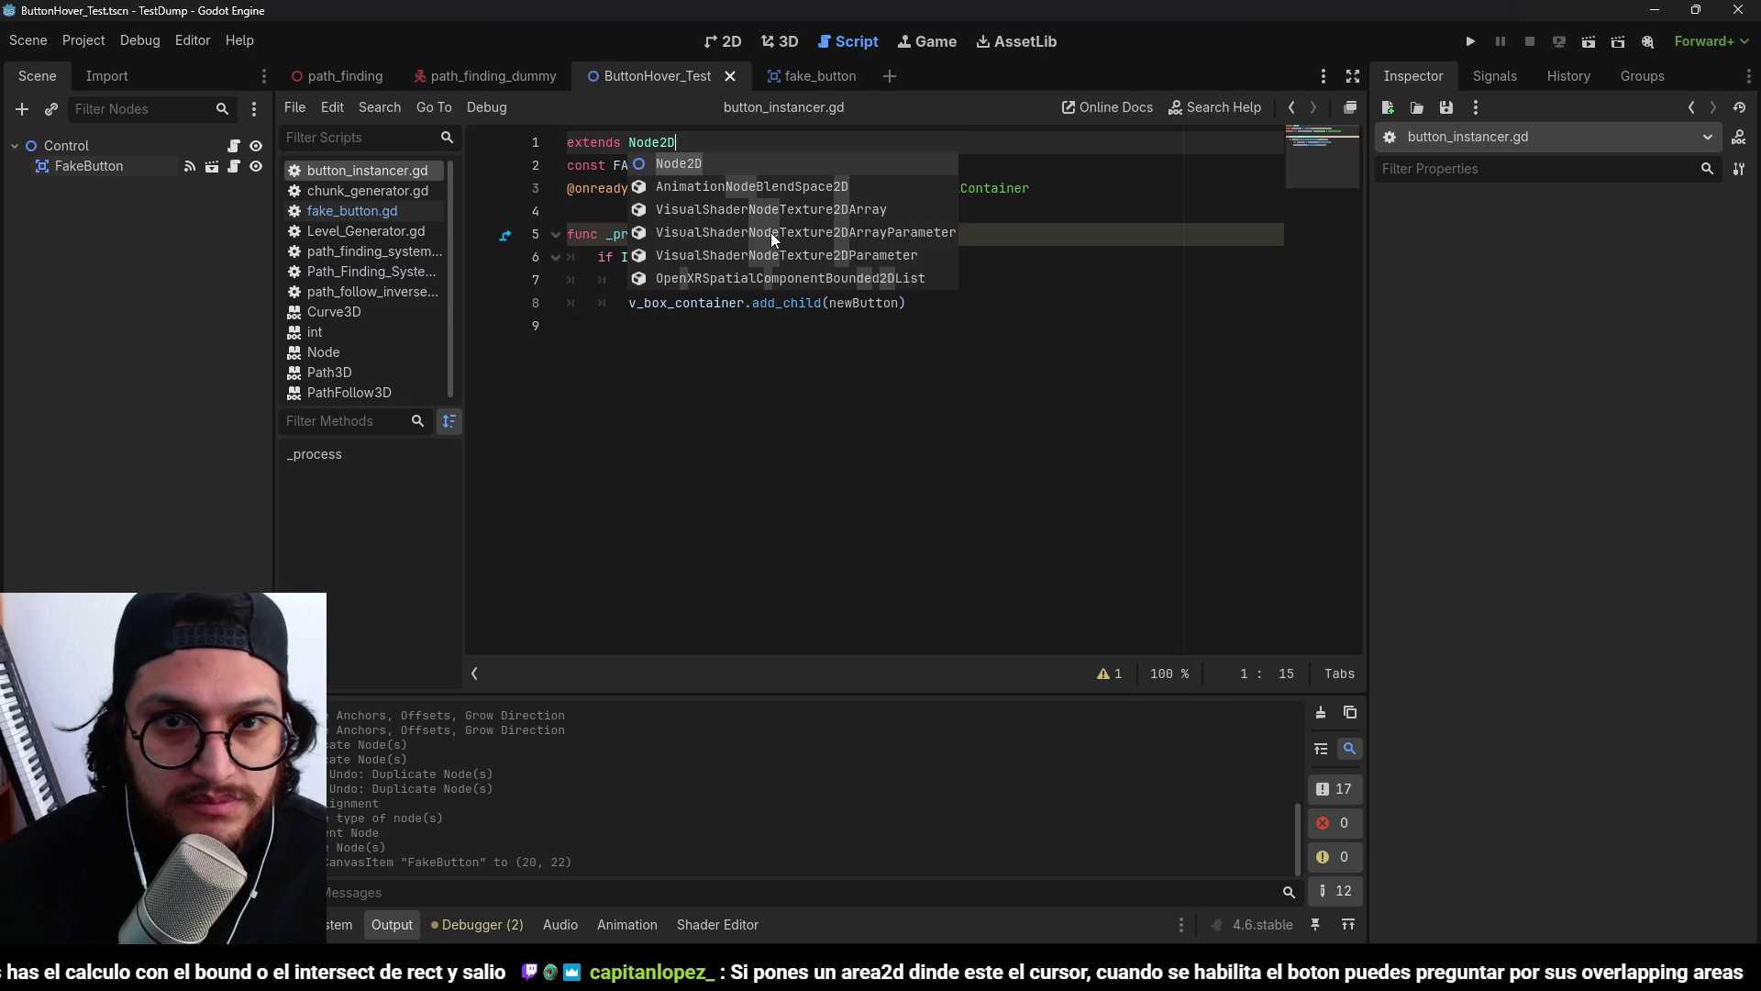
left_click(986, 259)
left_click(692, 305)
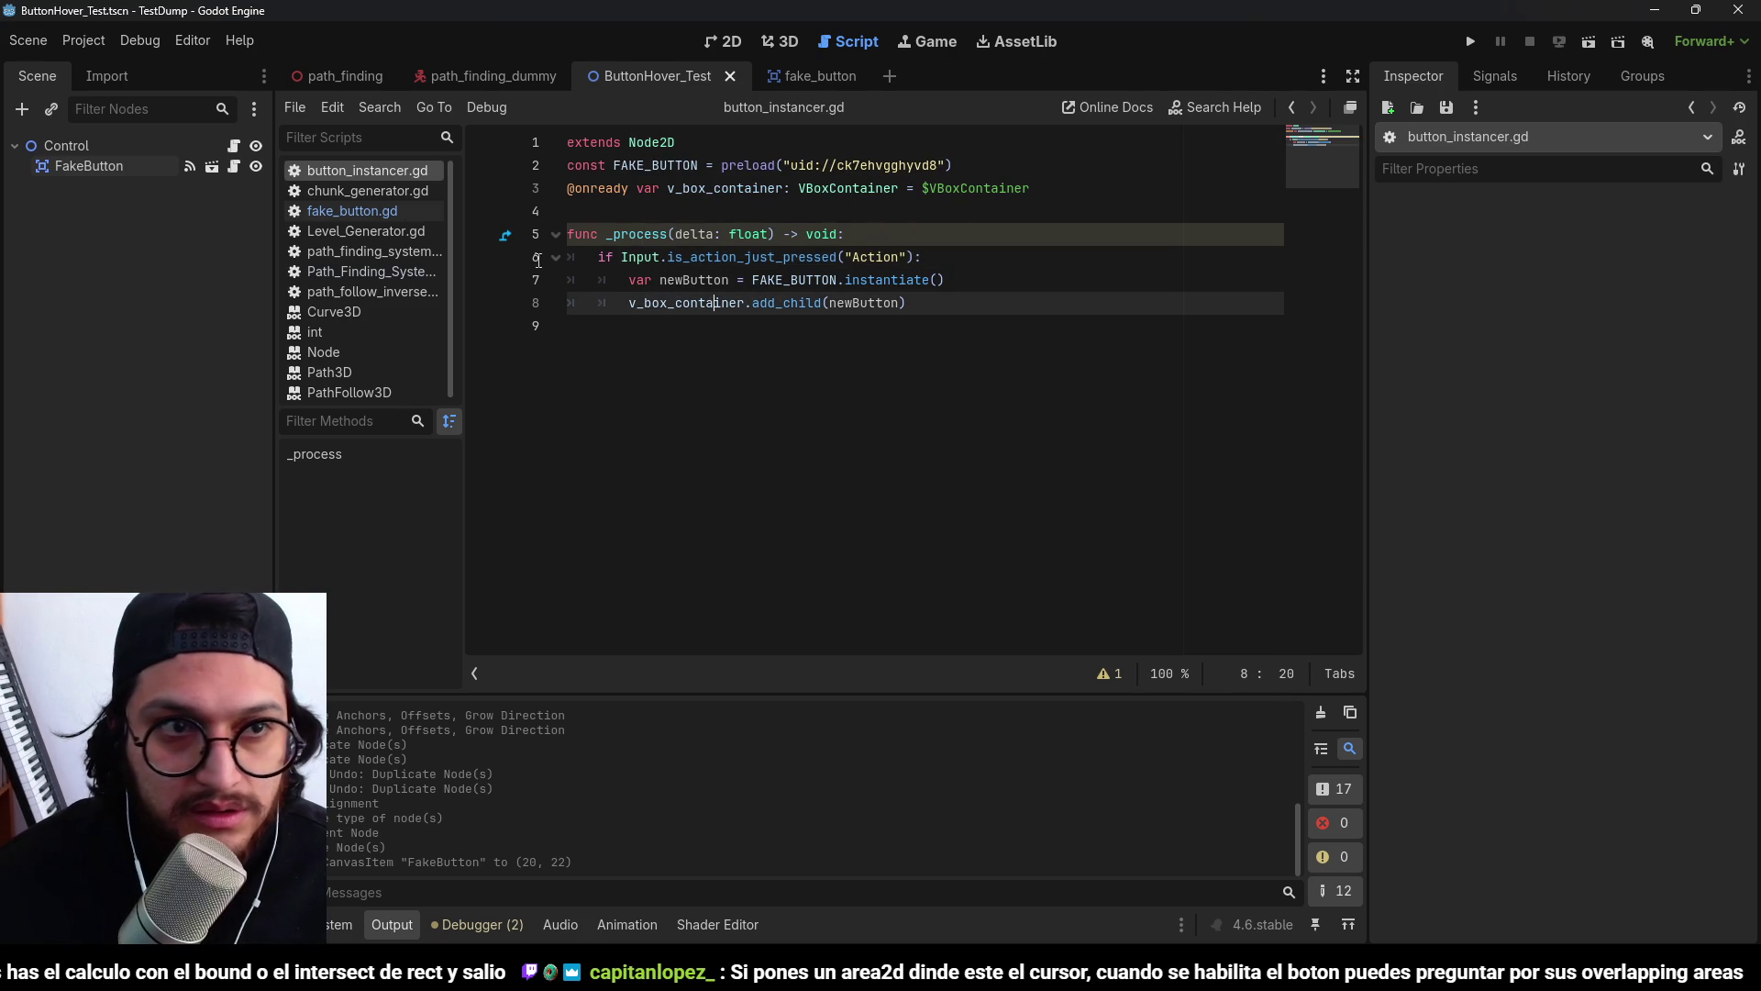
type("self")
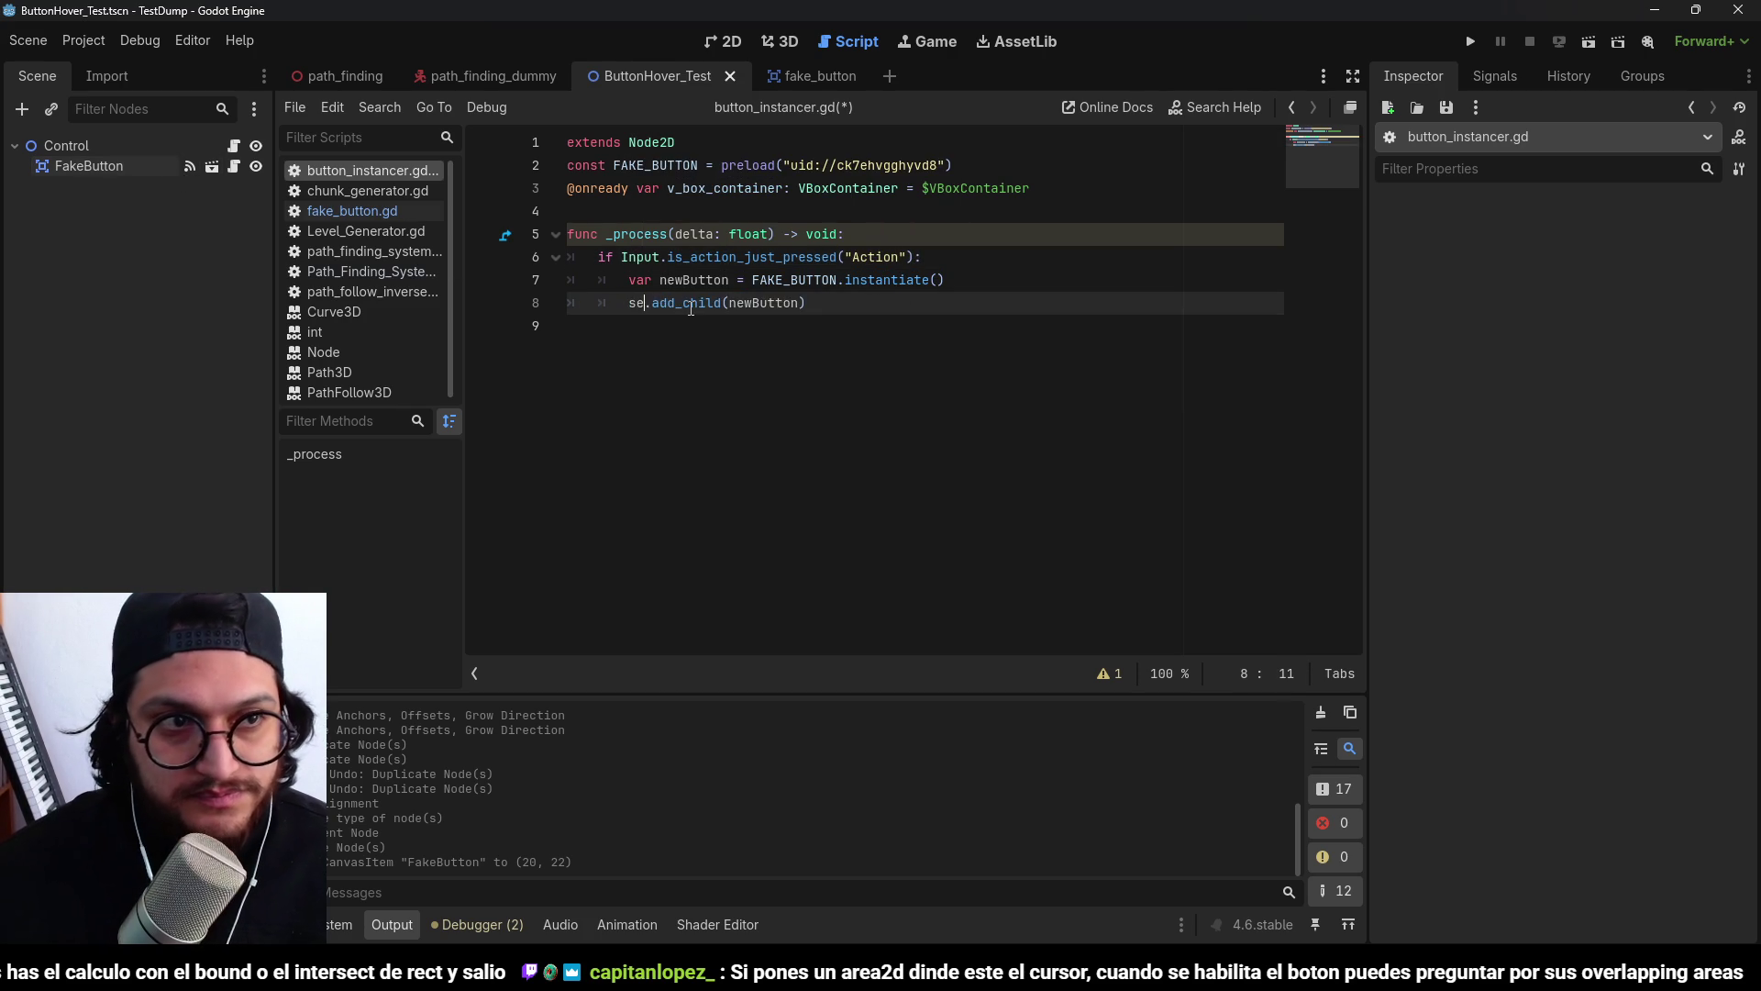
key("Right")
key("Right")
key("Right")
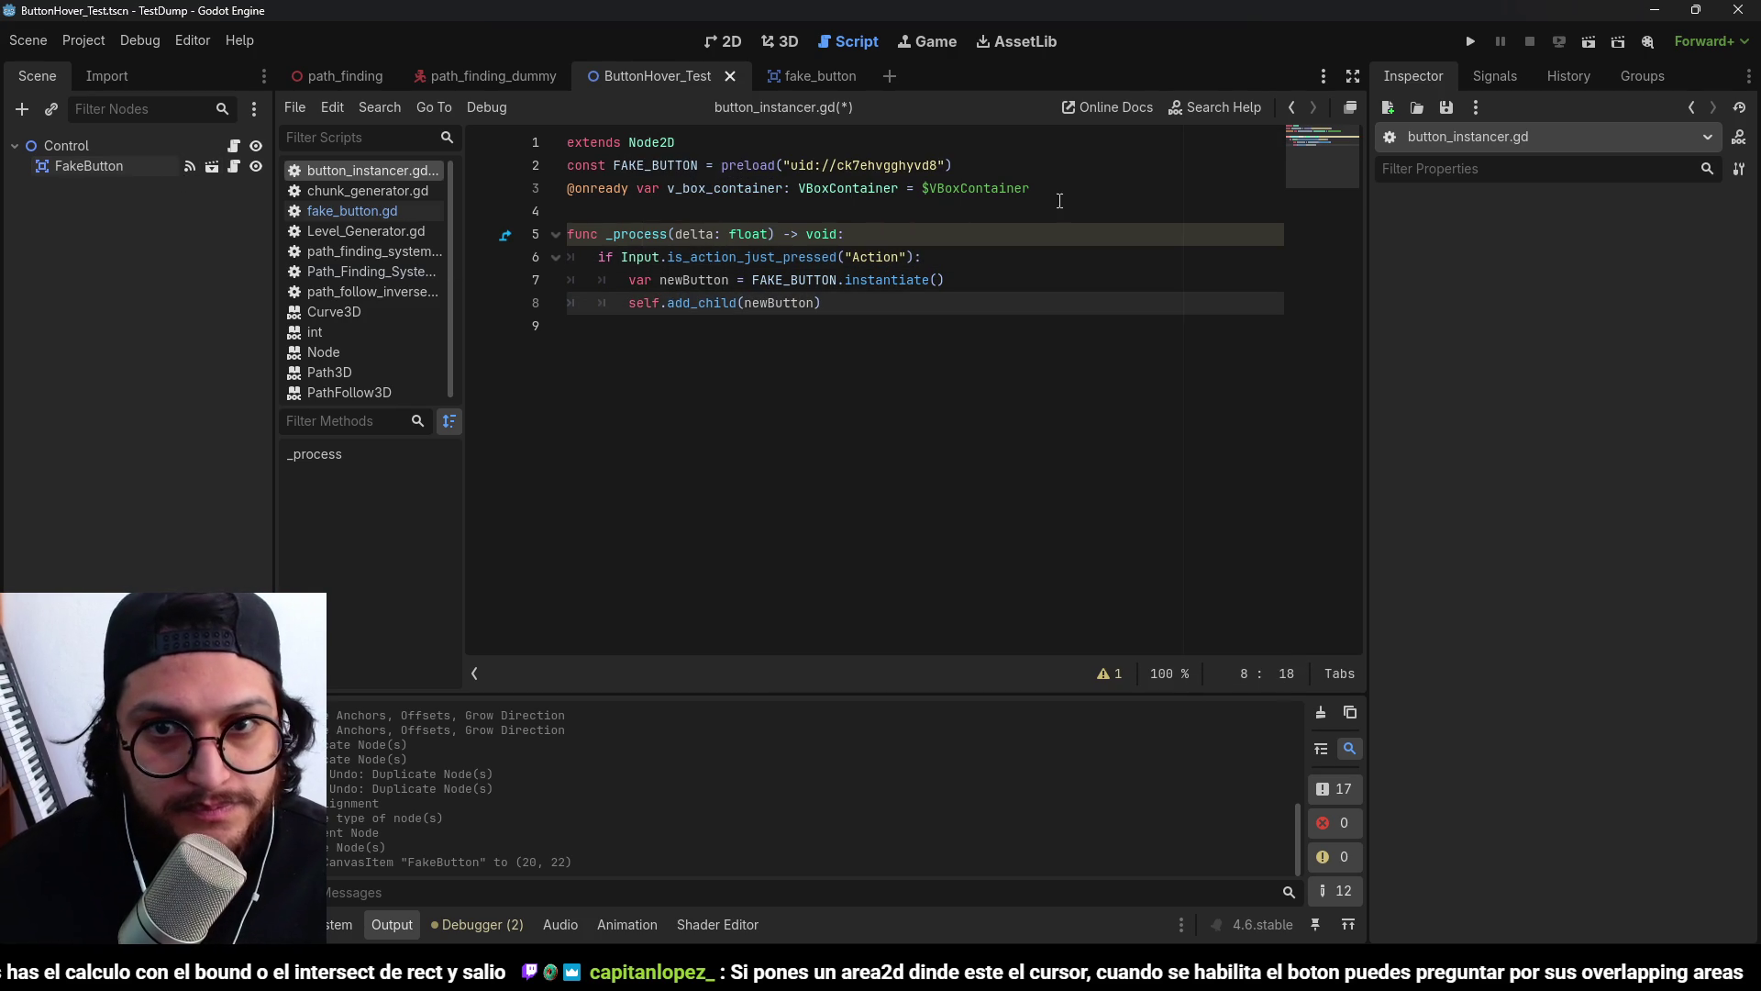
triple_click(653, 189)
key("BackSpace")
key("BackSpace")
Test-run the scene, then launch the Metroidvania game from its editor.
key("F5")
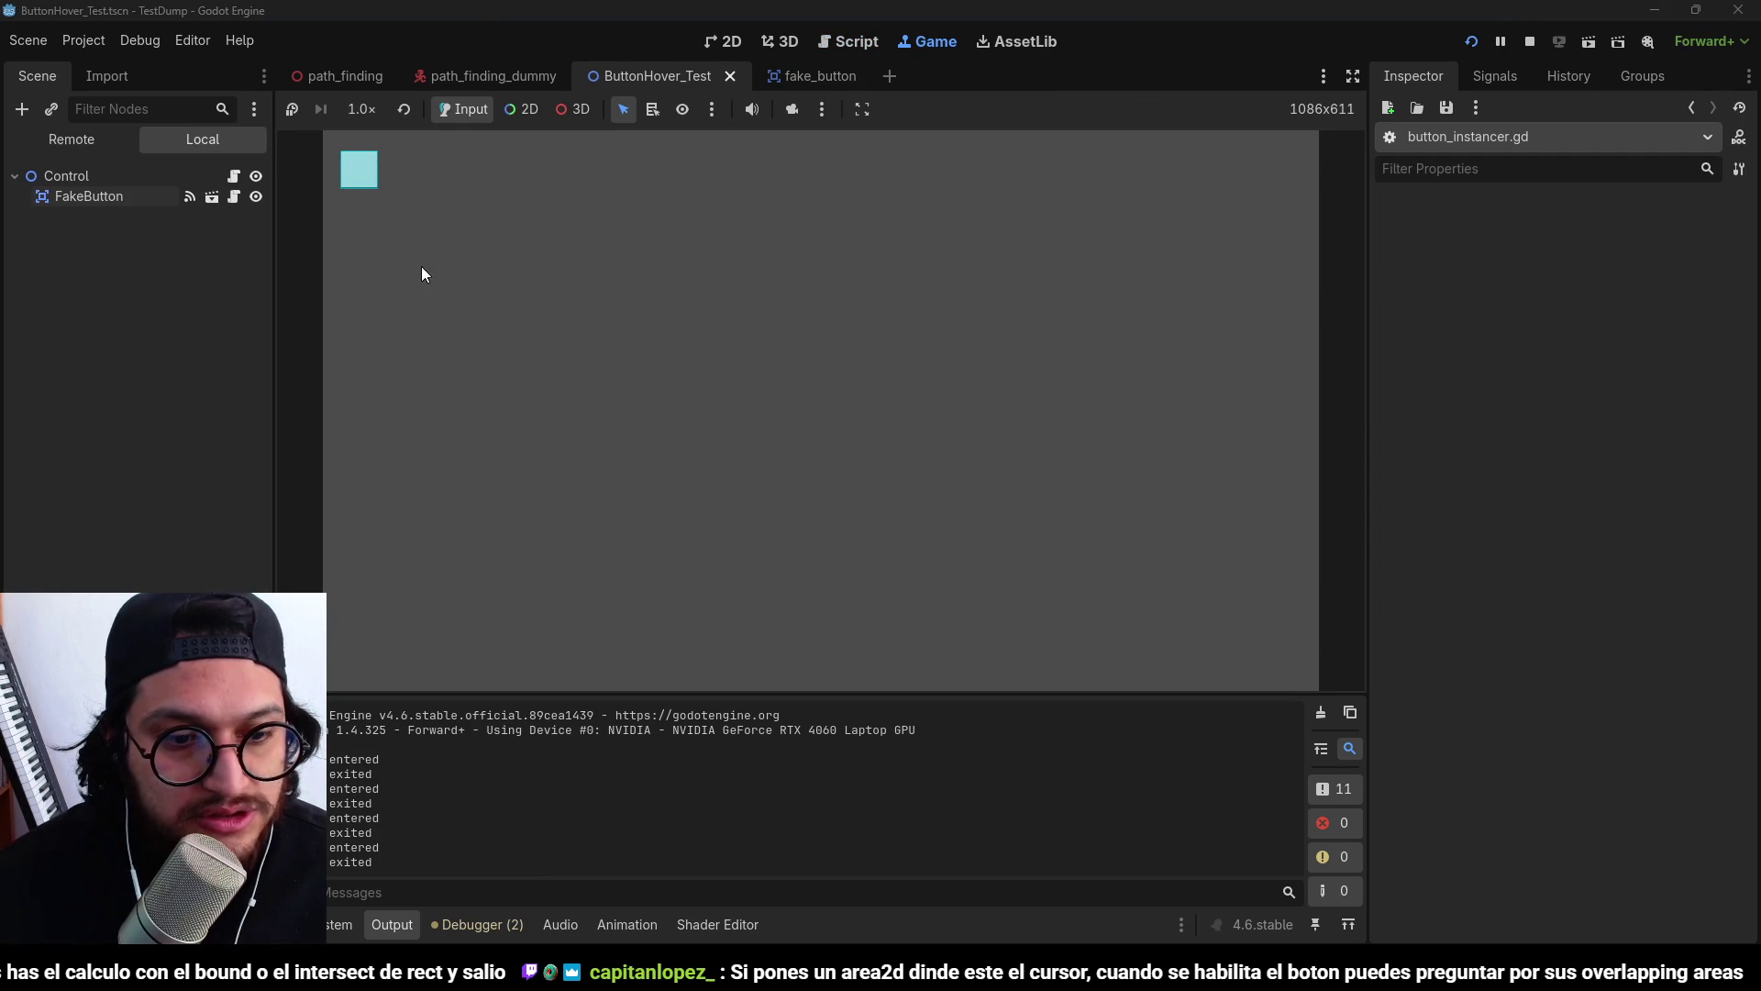
left_click(1535, 41)
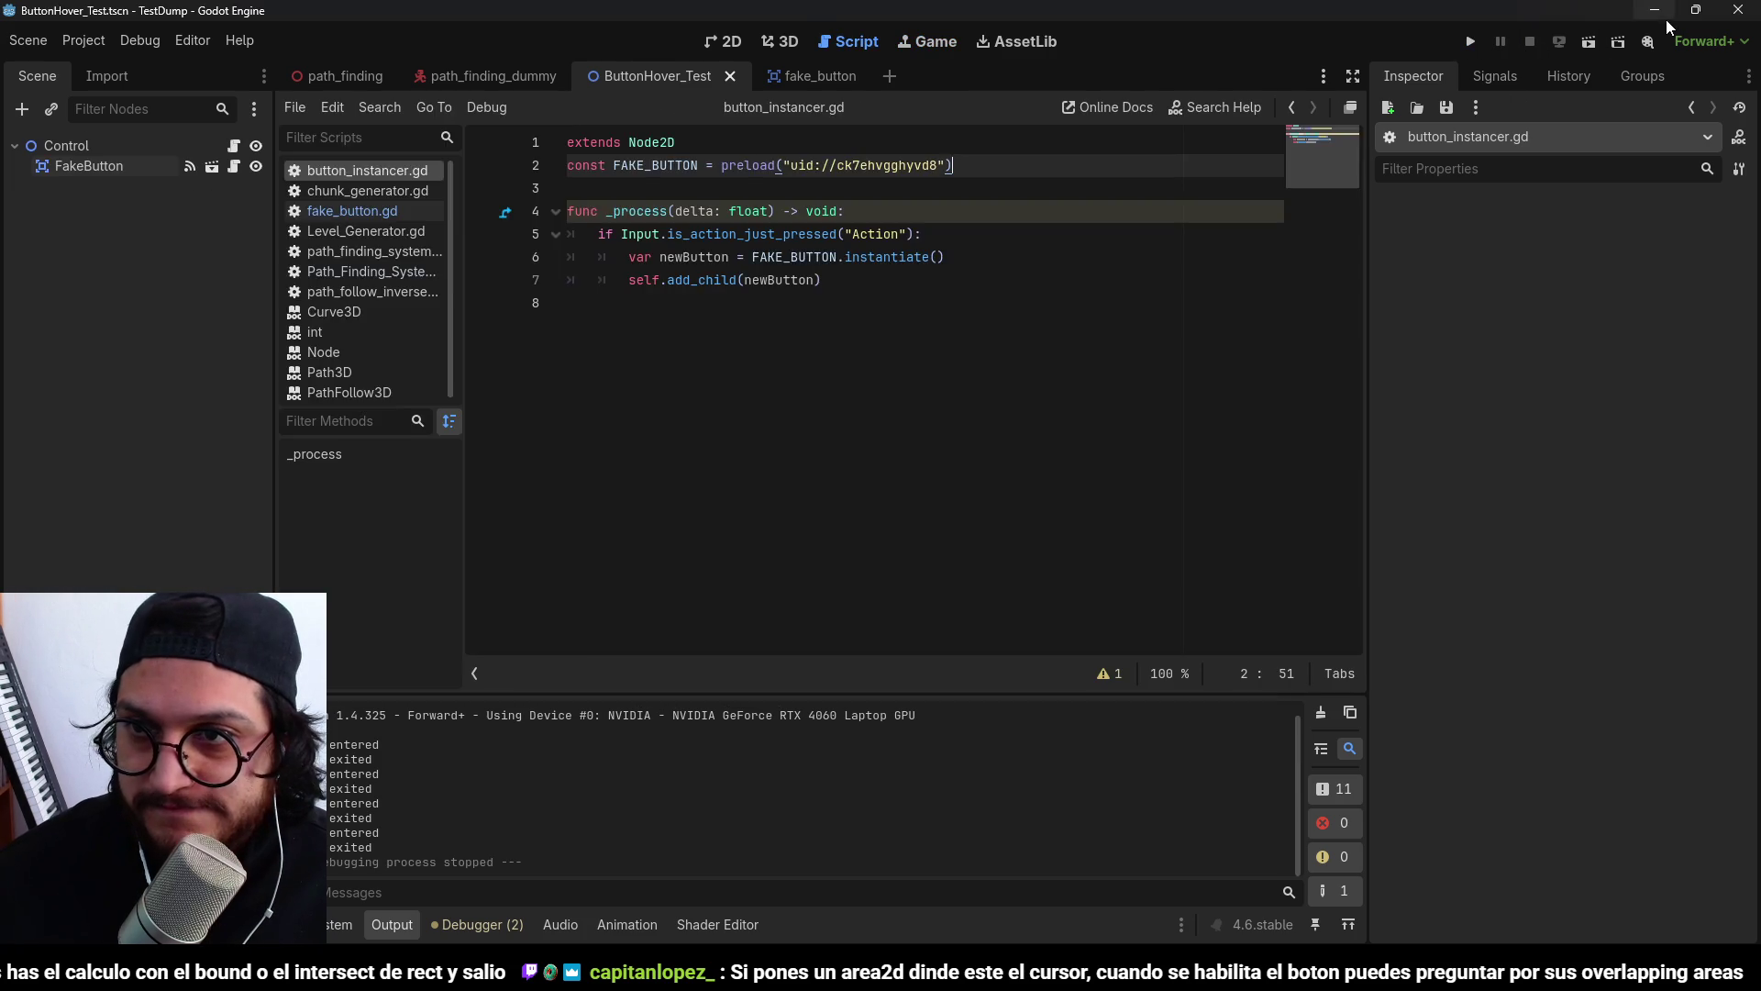
left_click(1655, 10)
left_click(1046, 41)
left_click(929, 41)
left_click(846, 42)
left_click(784, 41)
left_click(1470, 42)
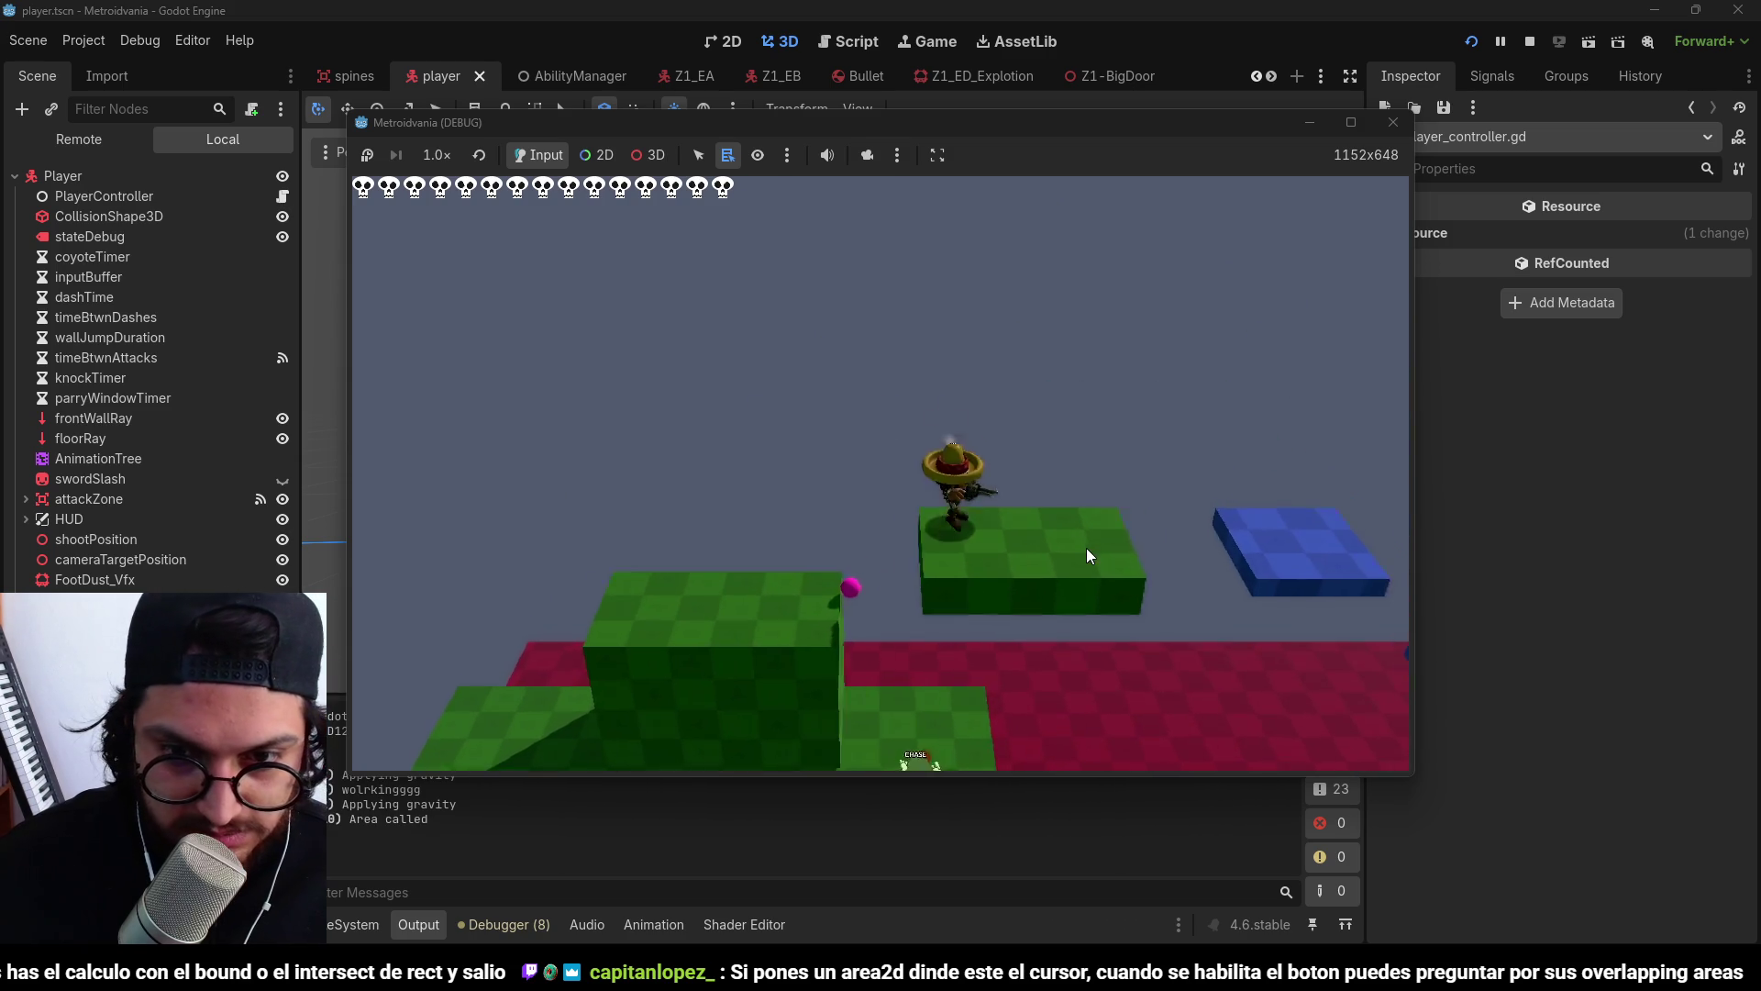
Move the player across the green platforms and blue blocks onto the big green platform.
key("d")
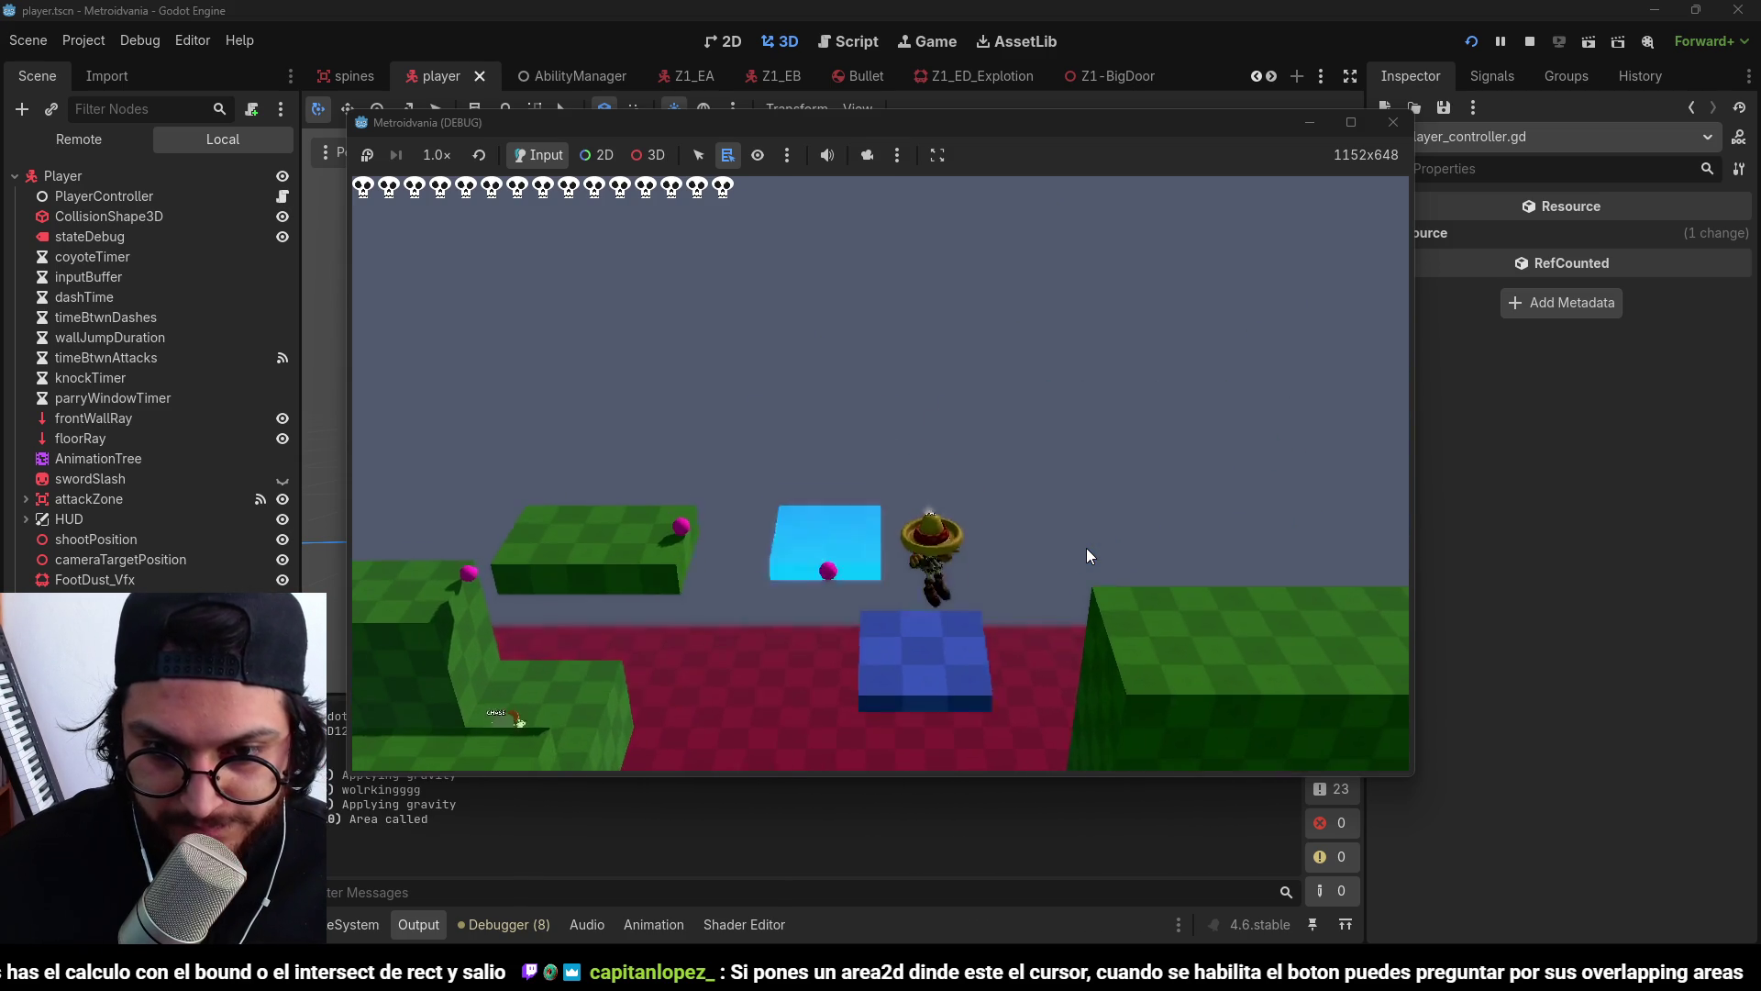
key("d")
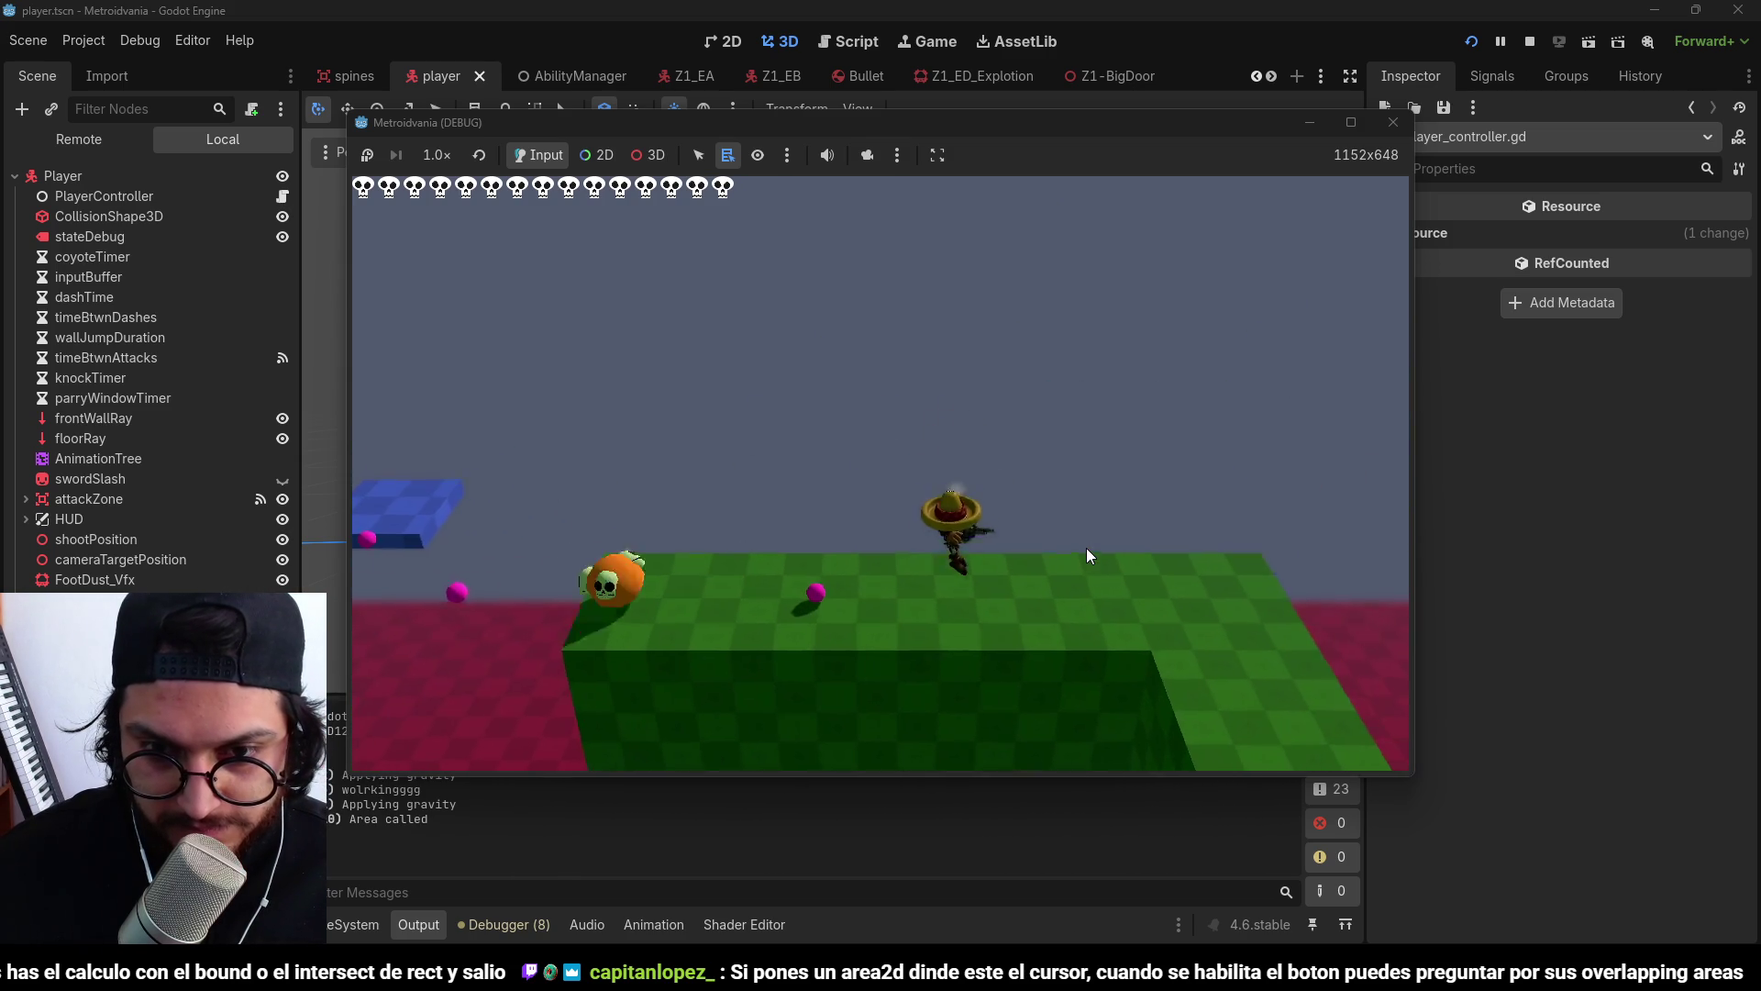
key("d")
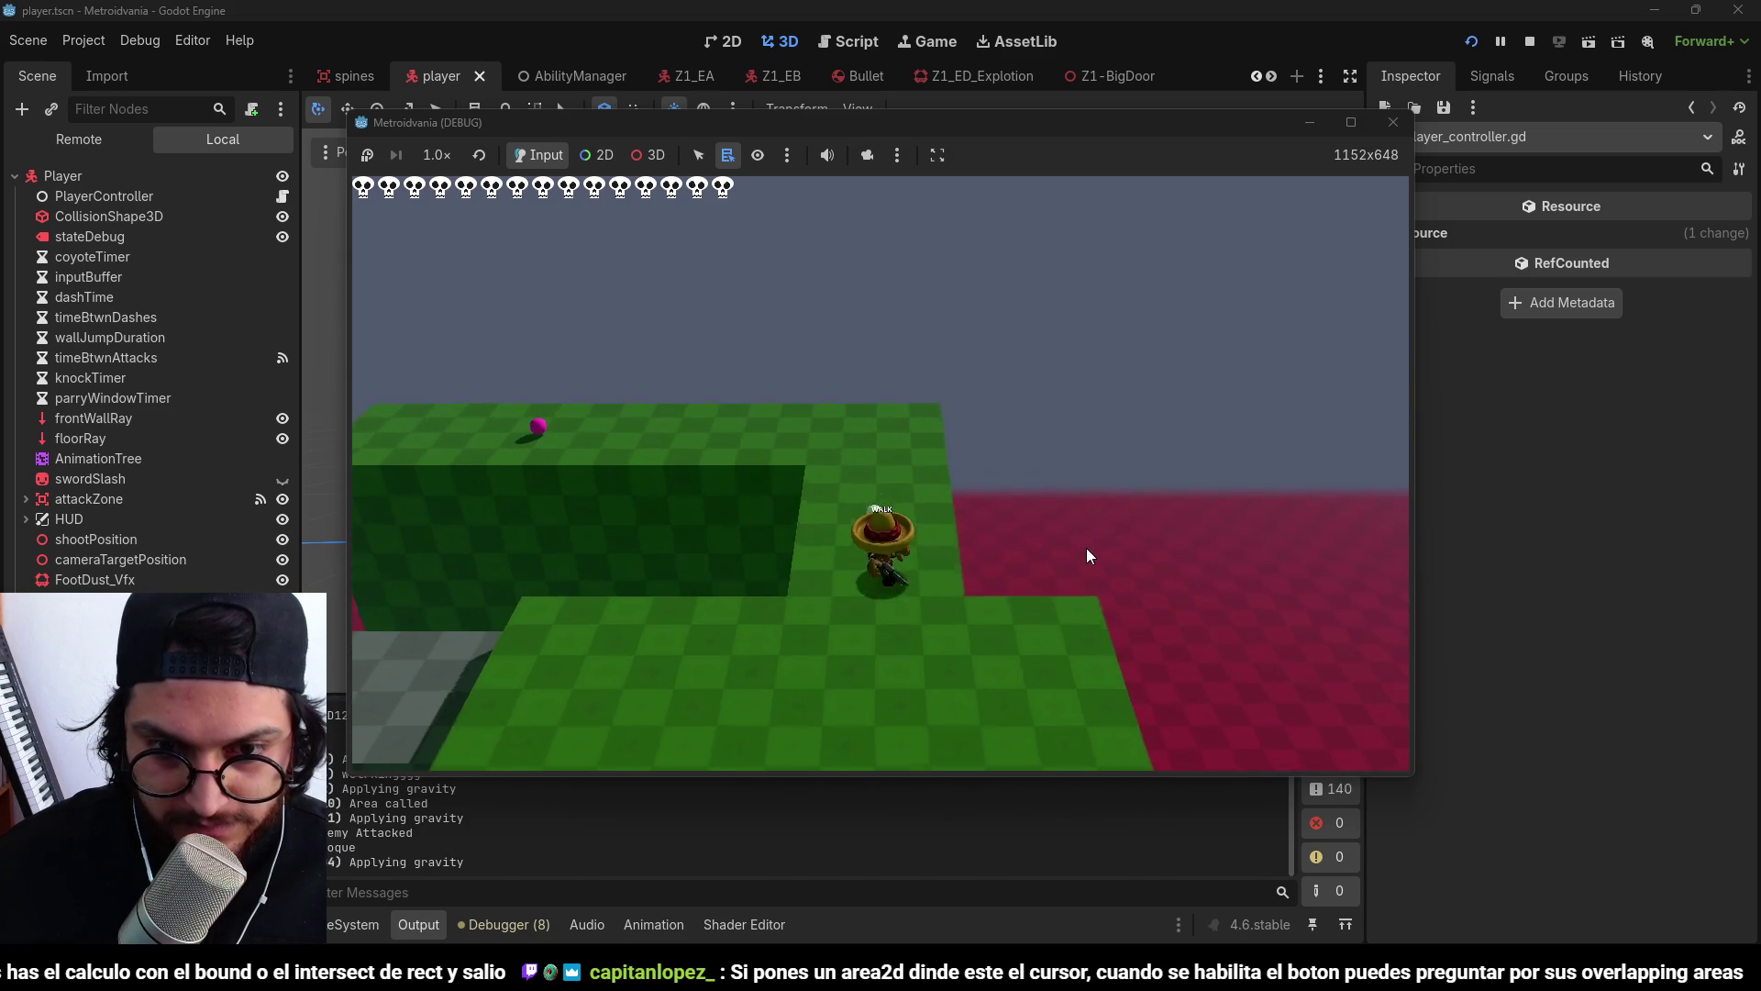
key("d")
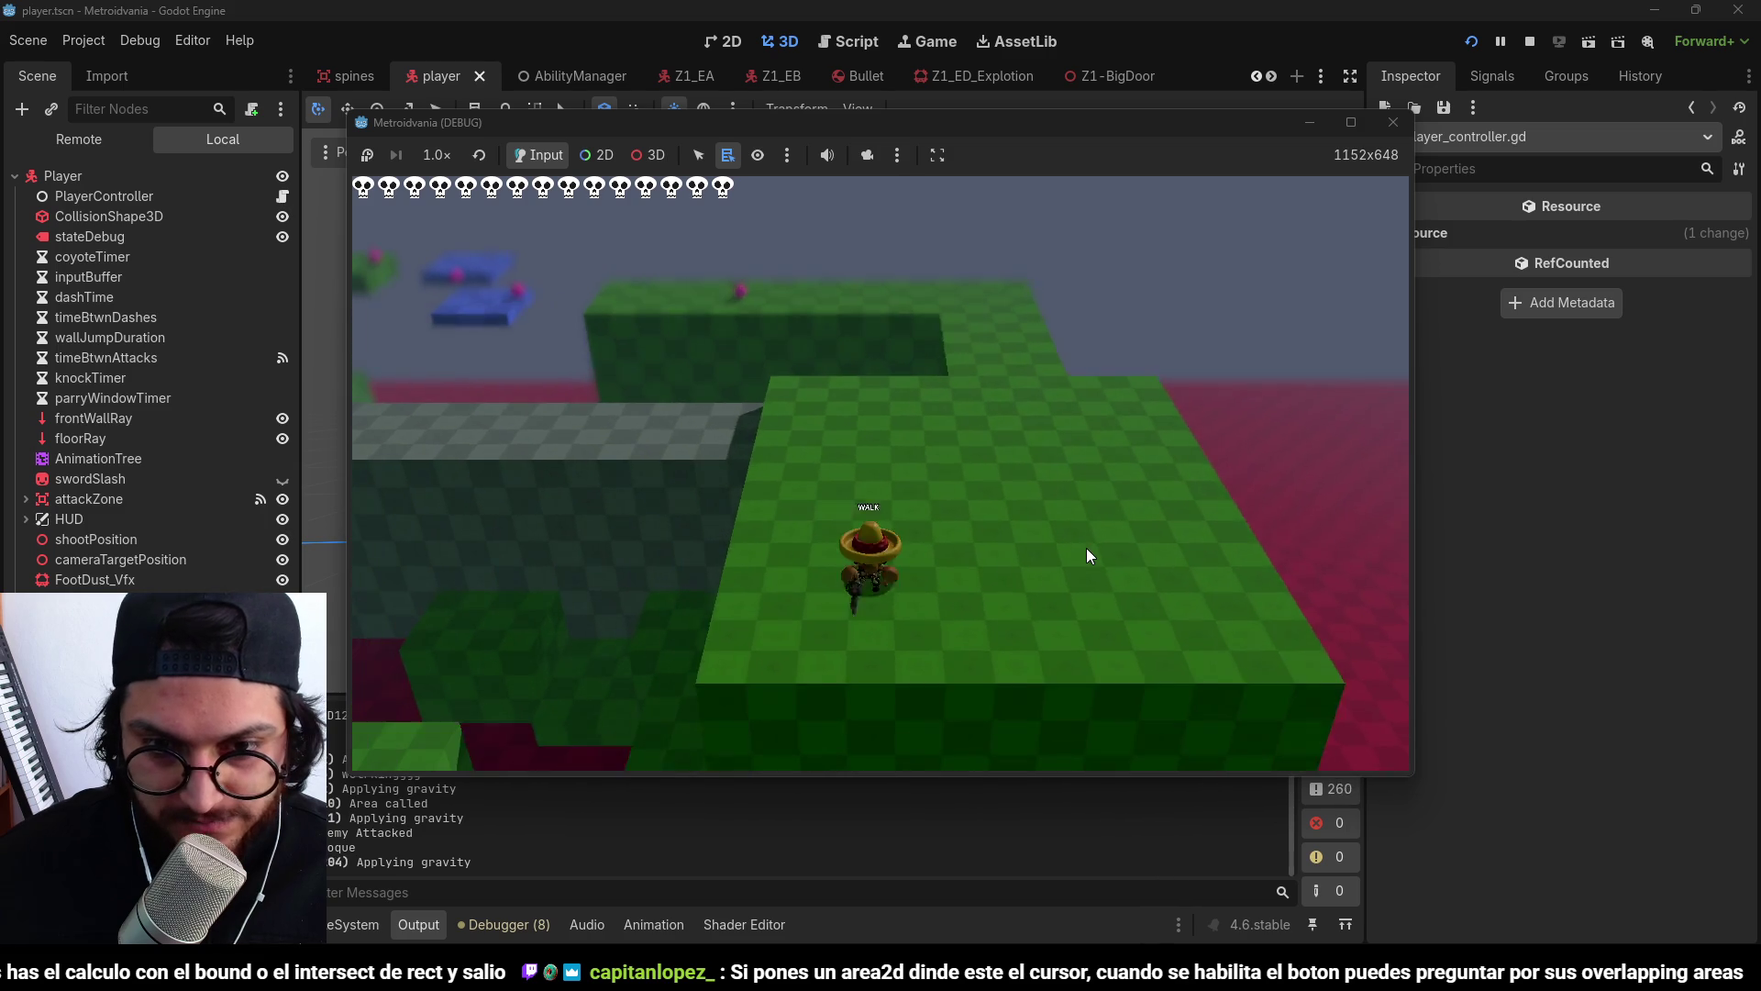
key("d")
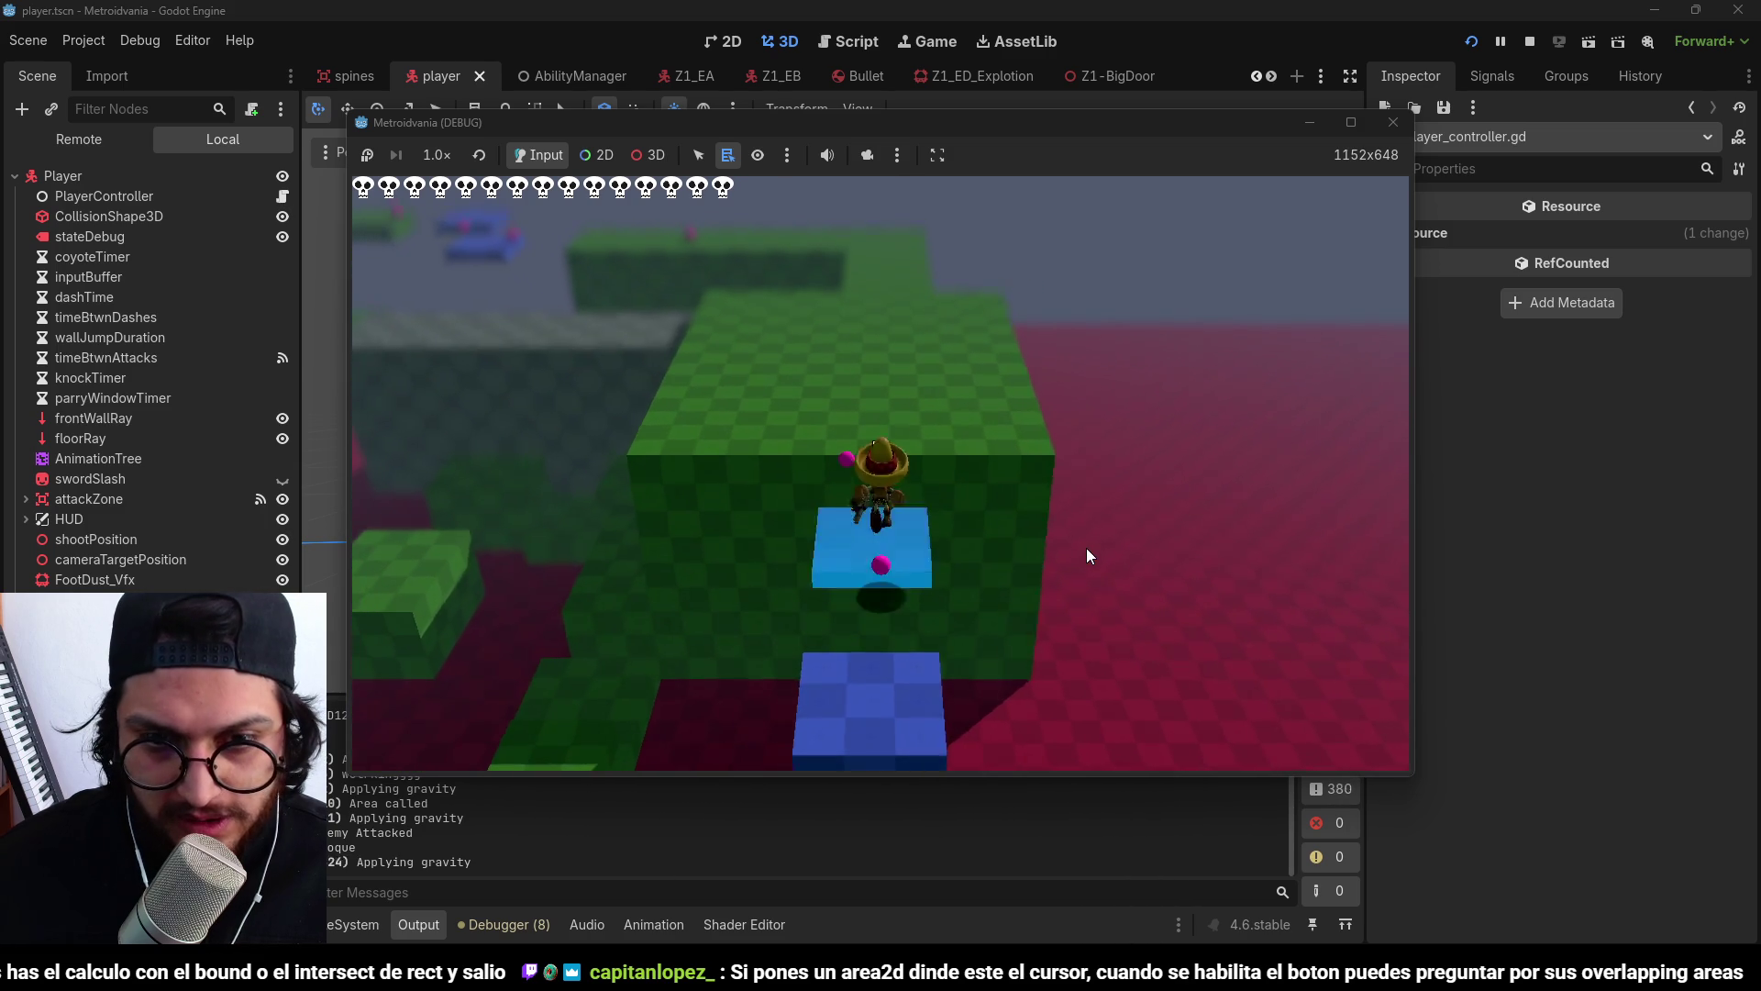
key("space")
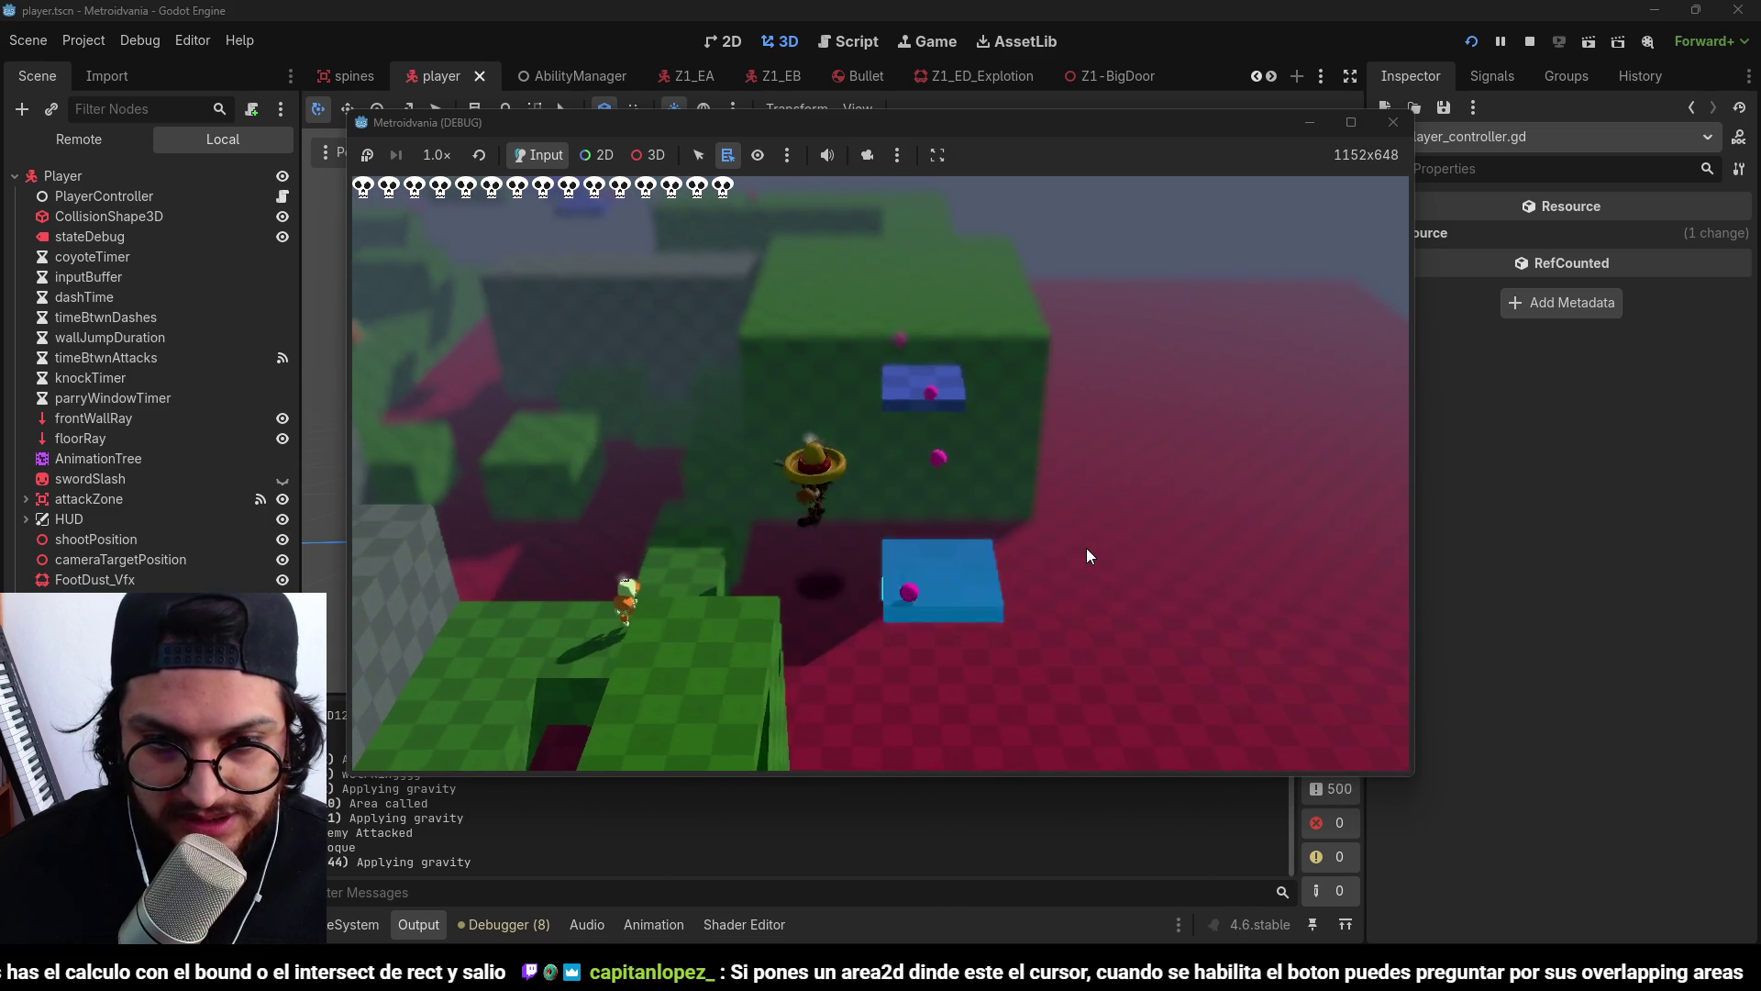
key("d")
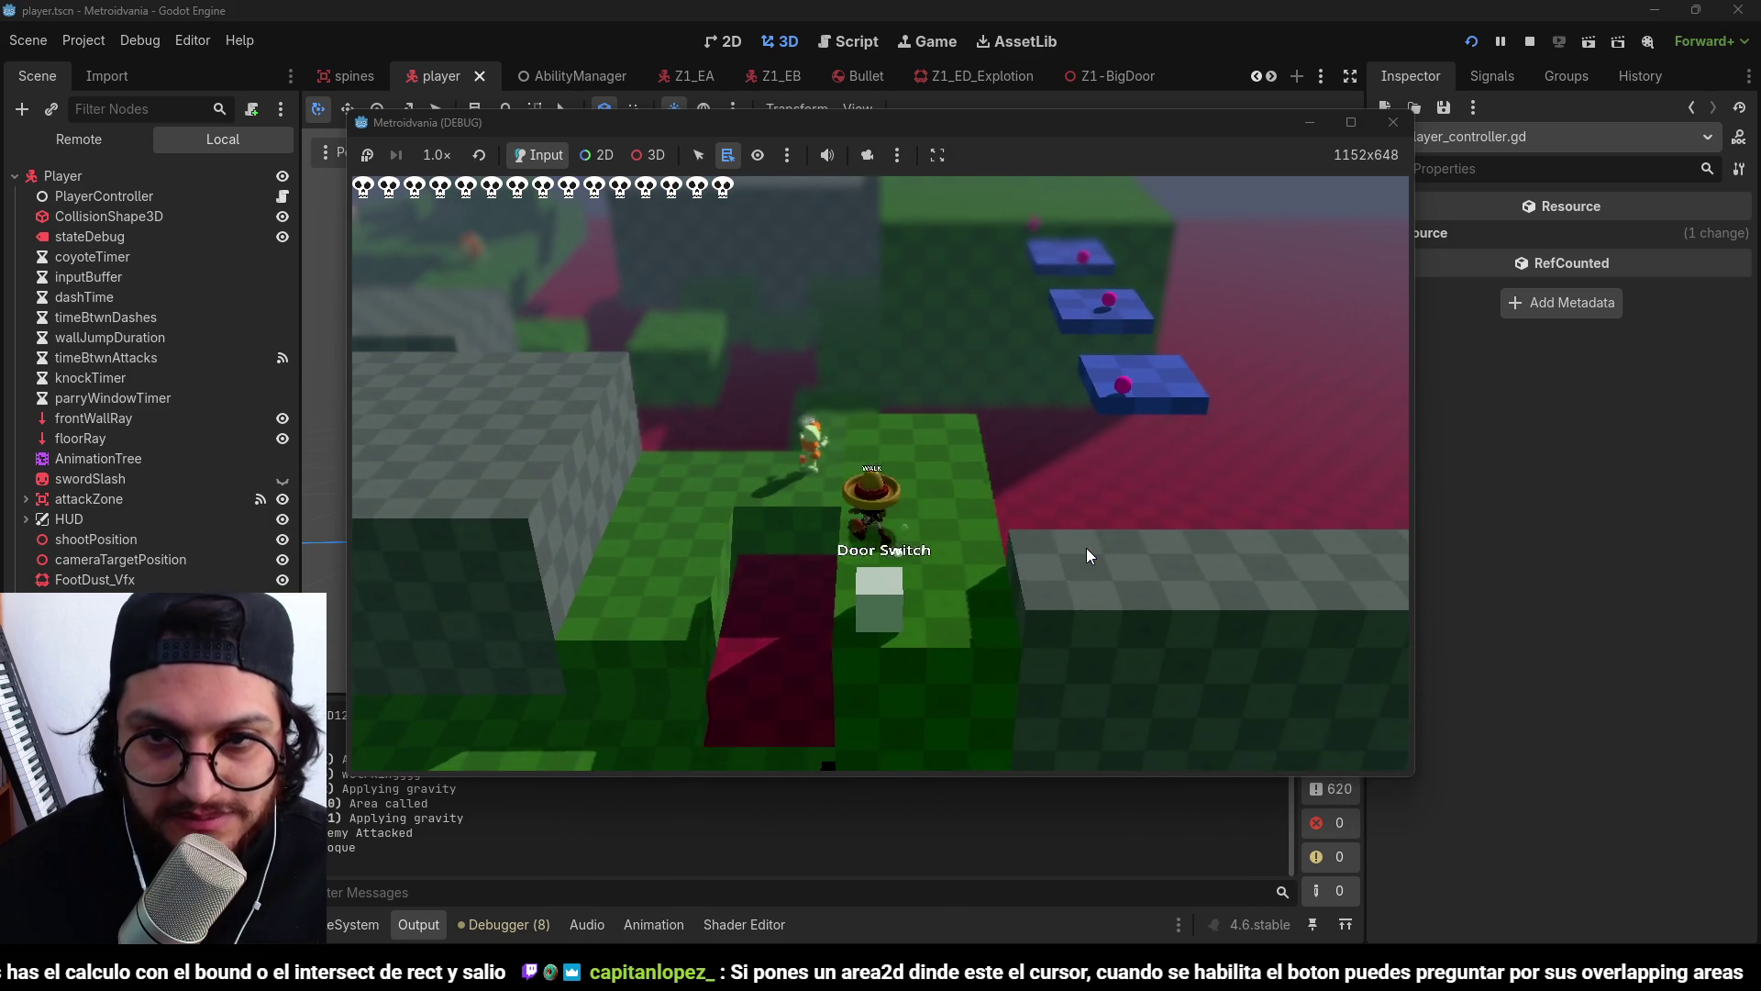
key("space")
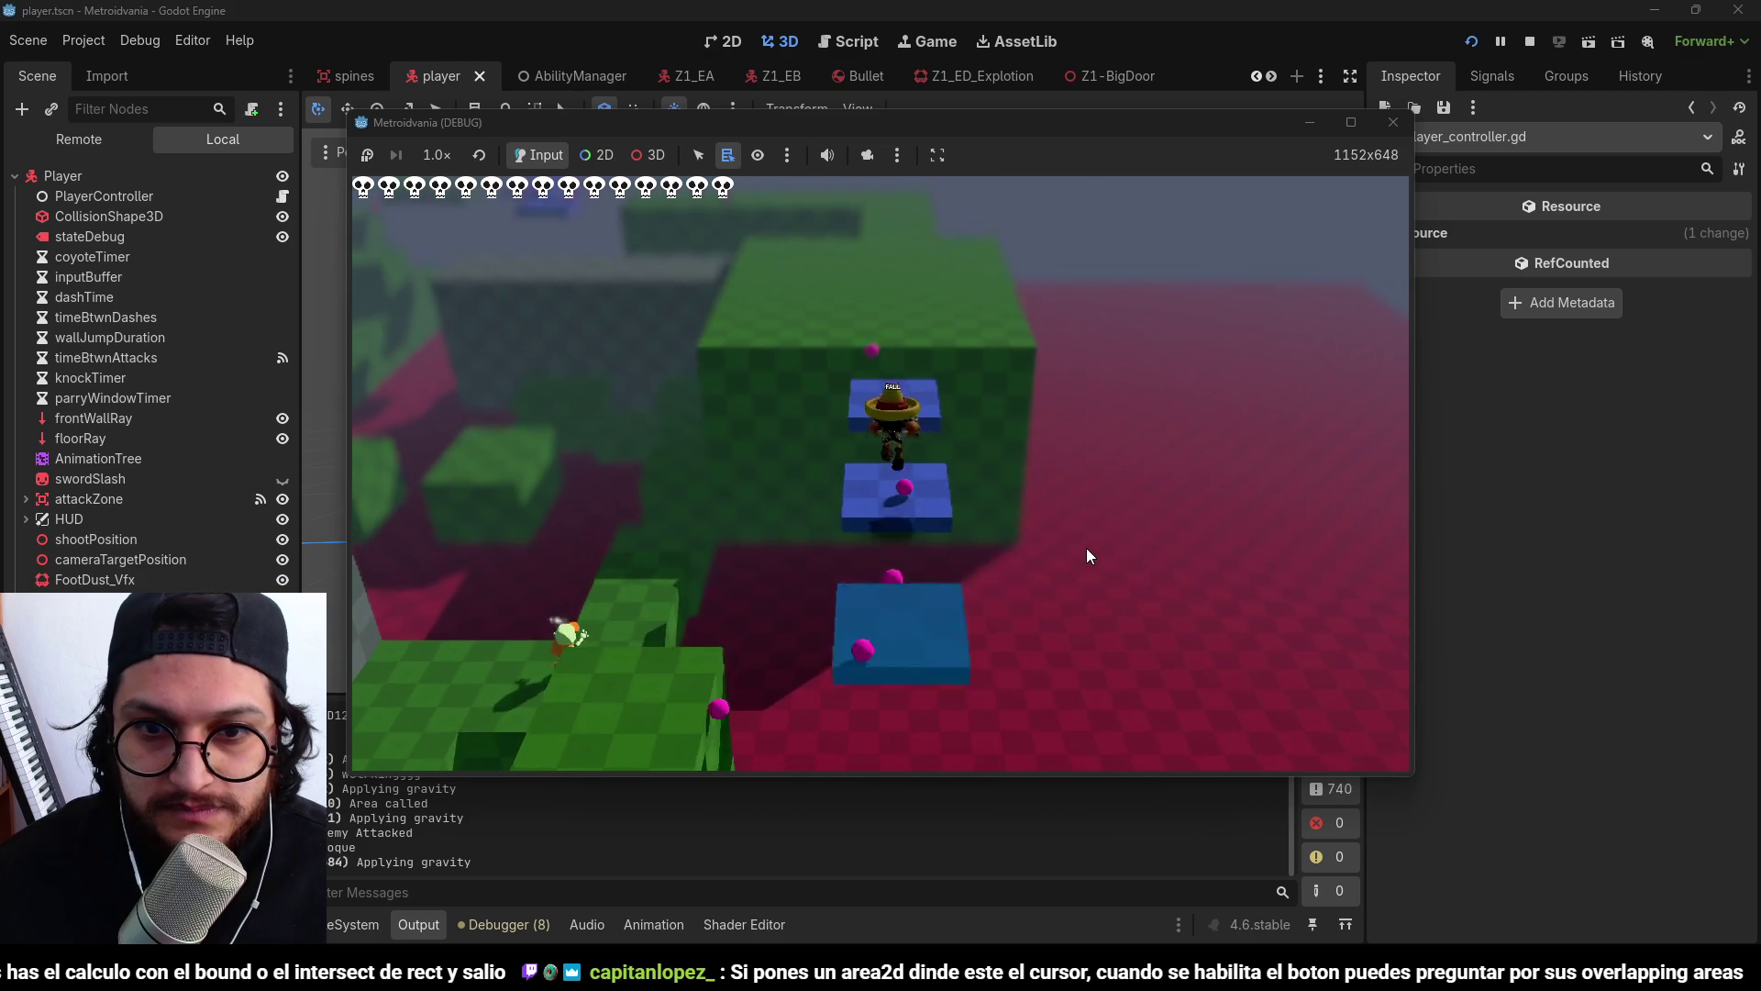
key("space")
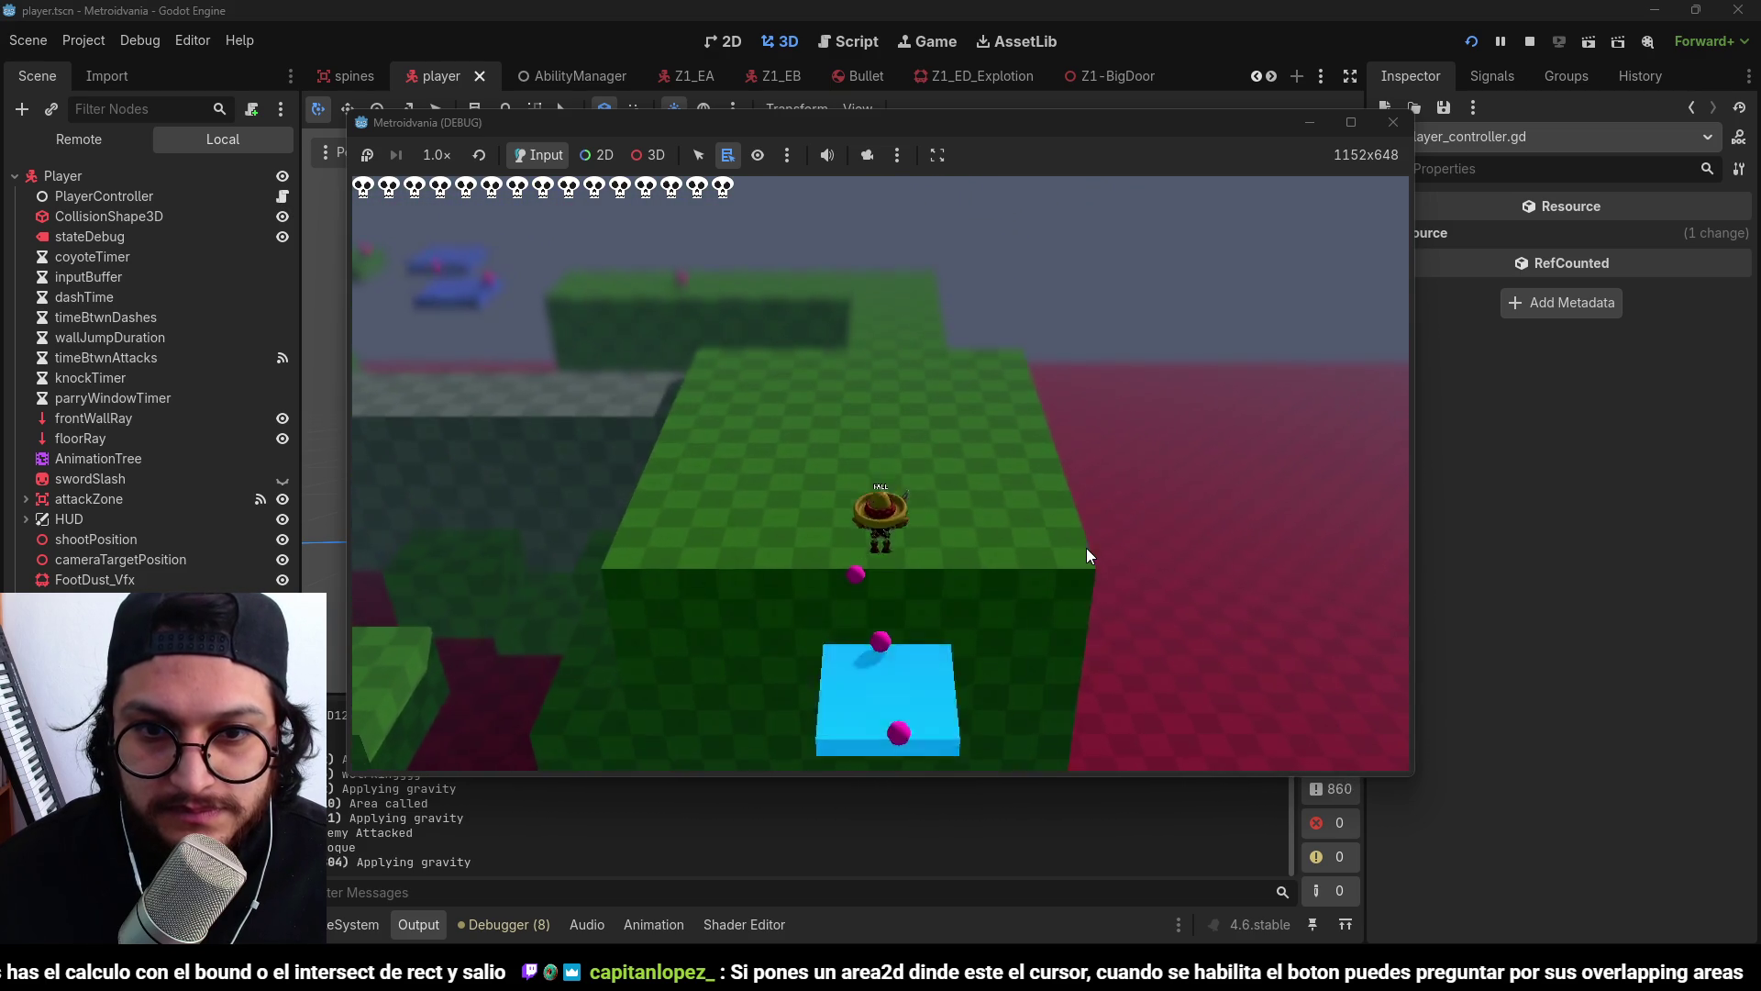
Walk back down toward the Door Switch past the orange enemy, then stop the game.
key("w")
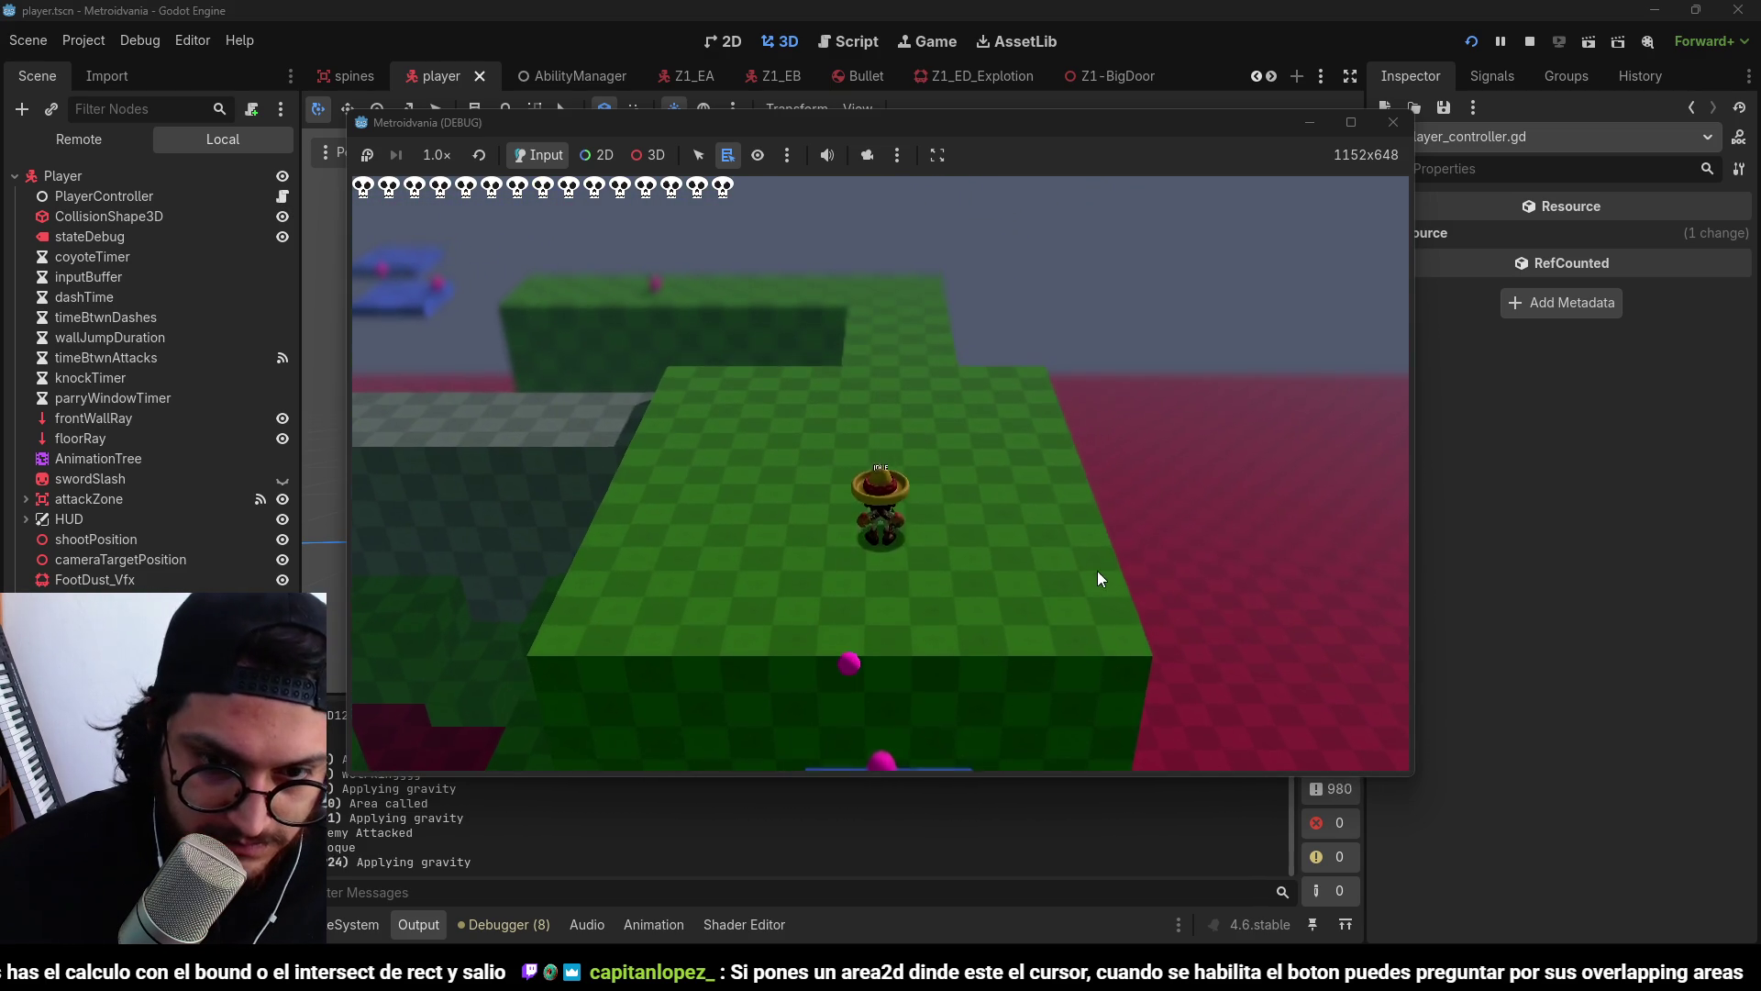
key("s")
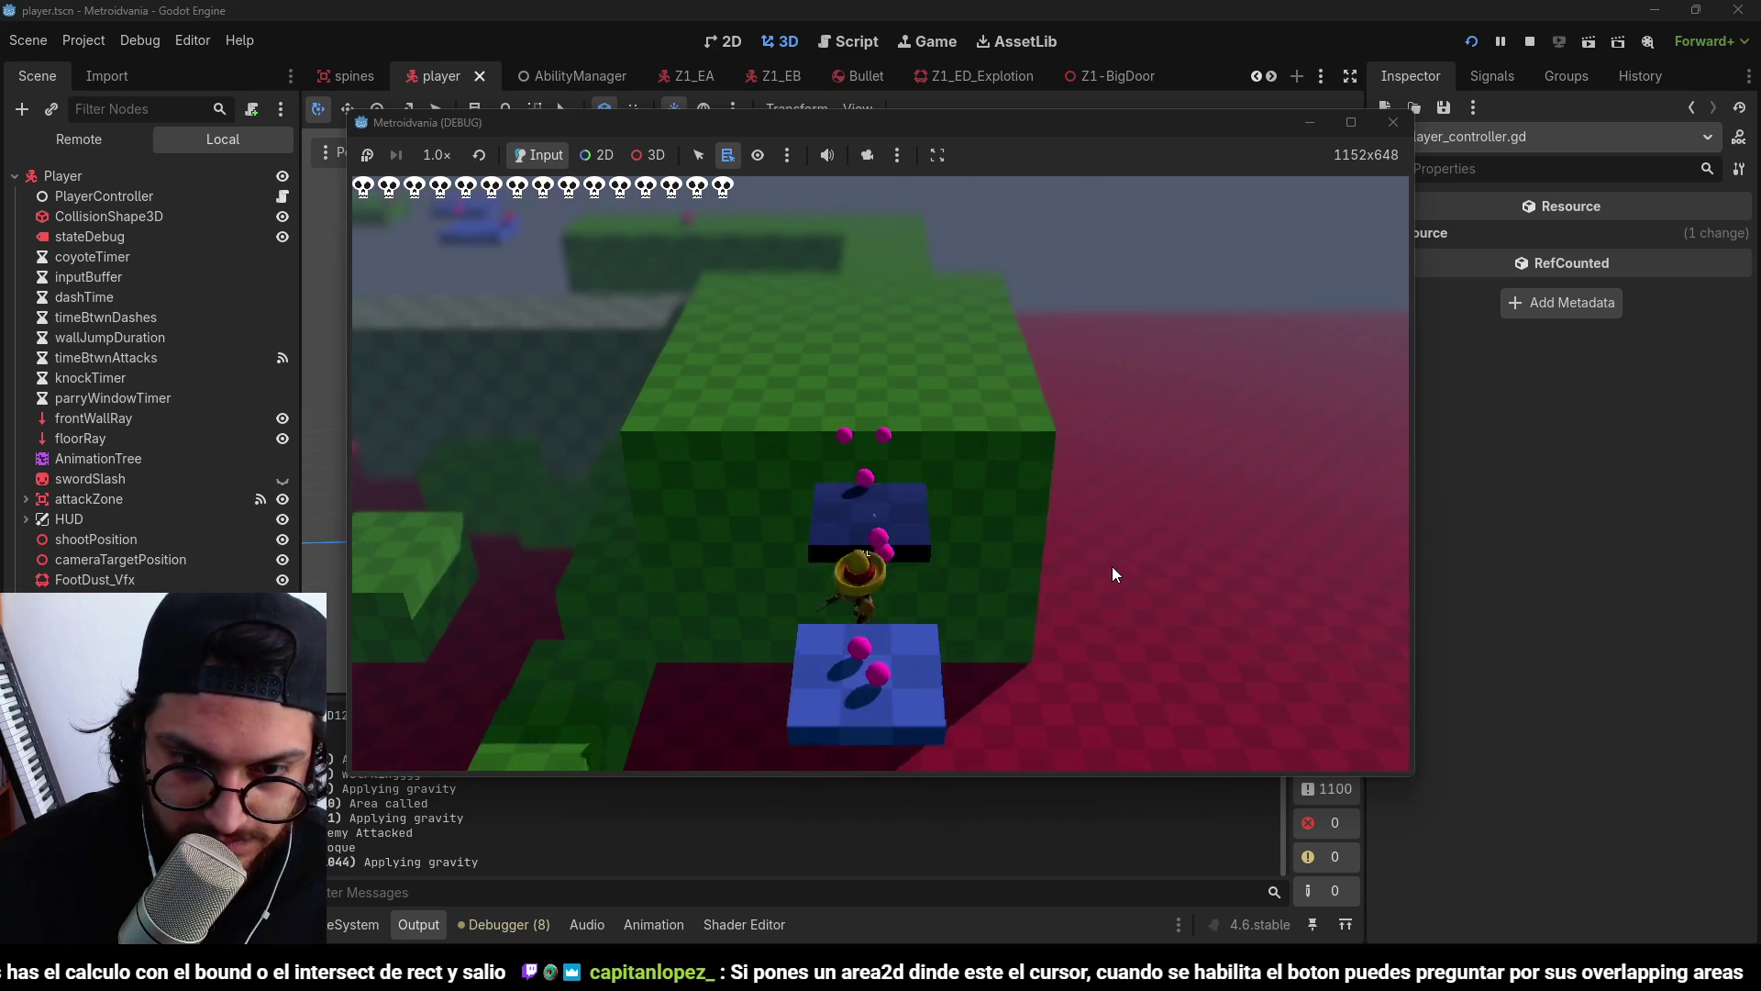
key("s")
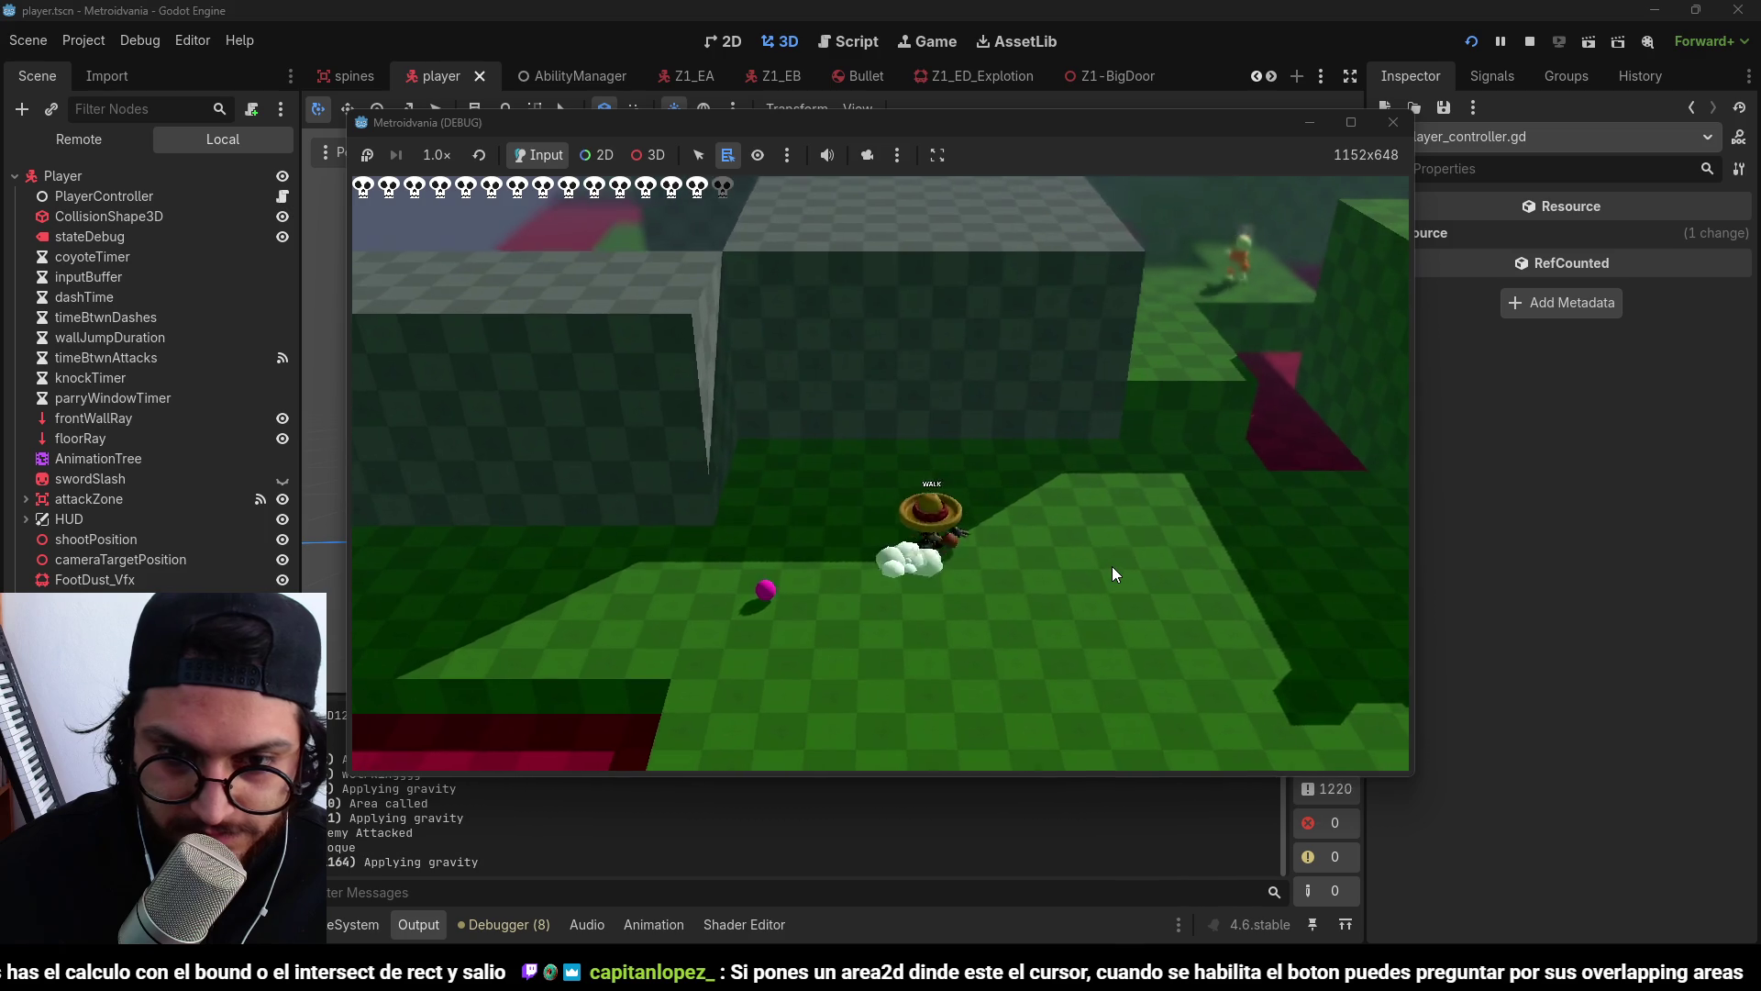
key("w")
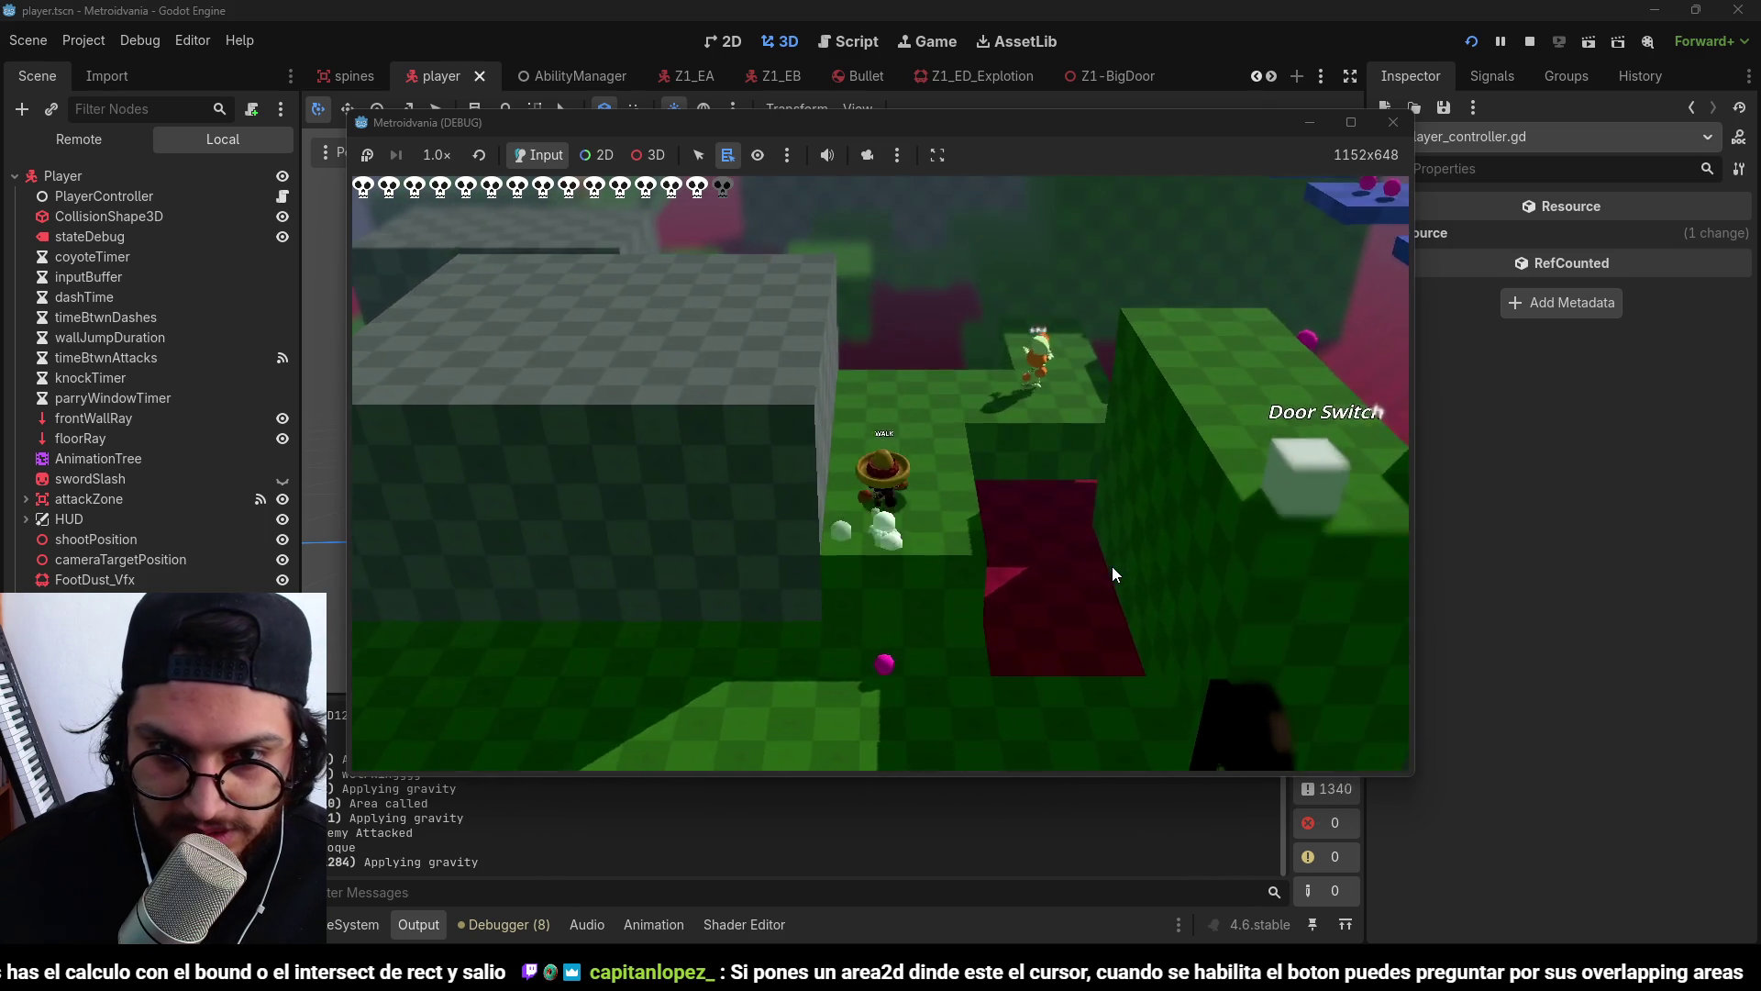
key("w")
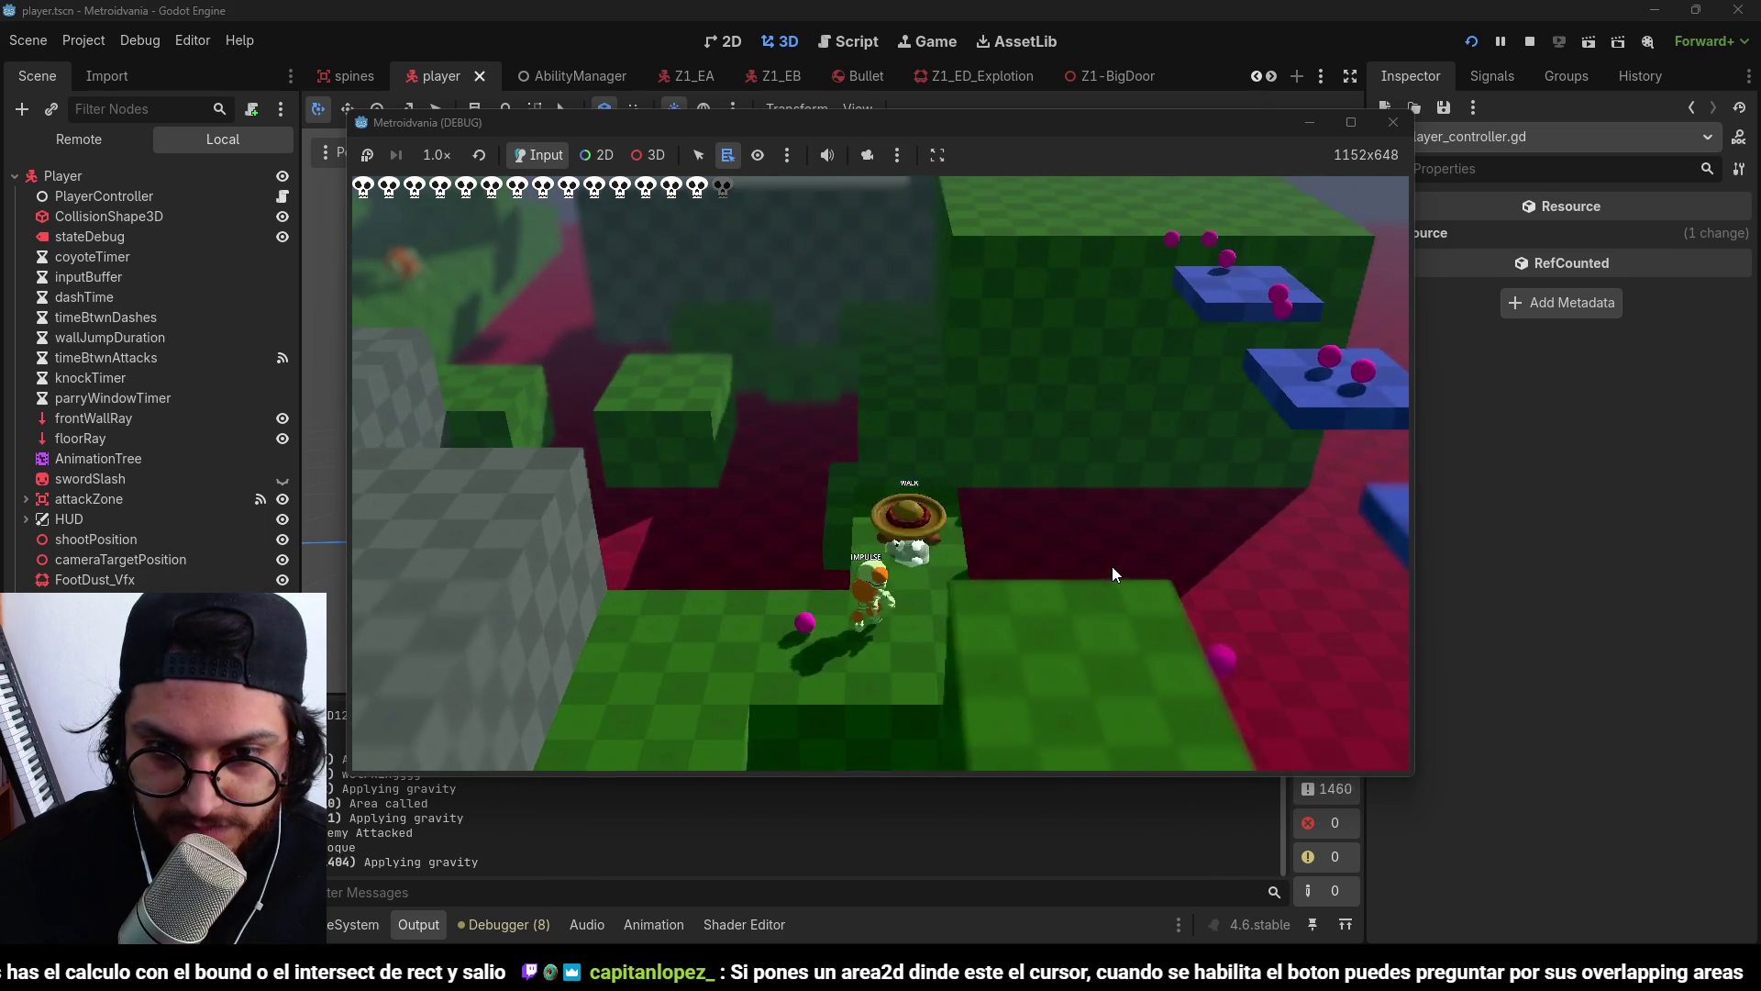
key("w")
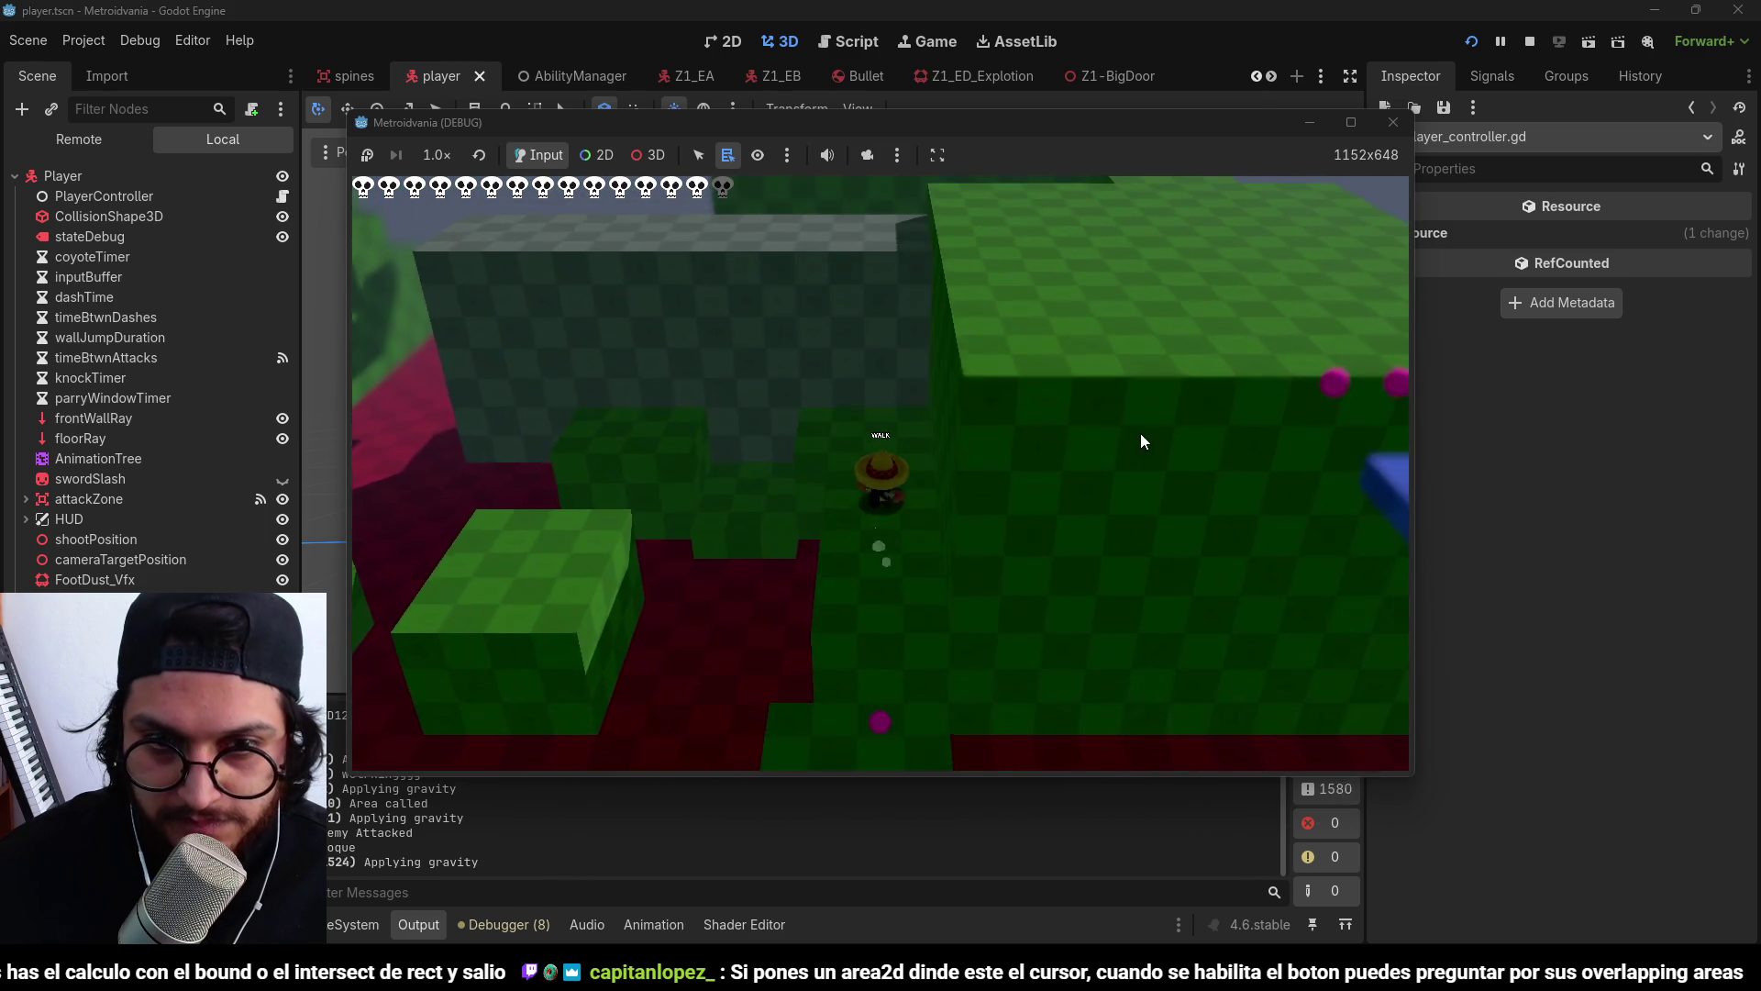
left_click(1529, 41)
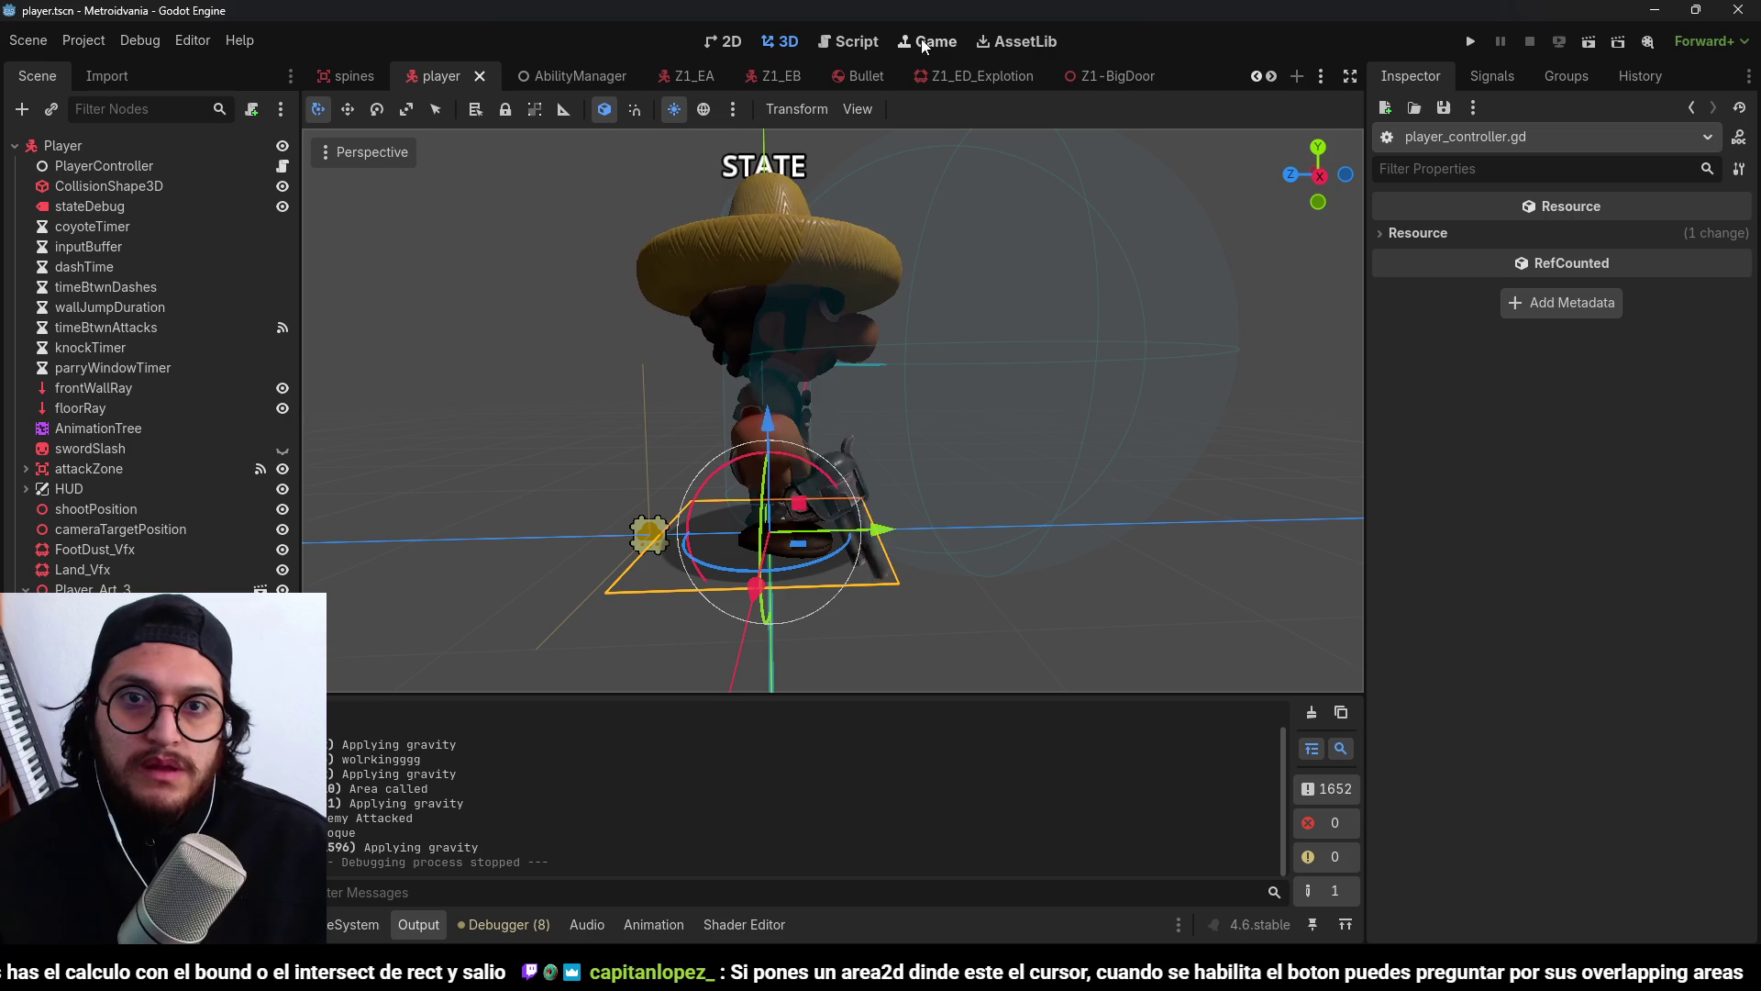
Switch to Z5-Levels, orbit to a top-down view, and select the middle blue collapsing block.
left_click(1271, 79)
left_click(1412, 481)
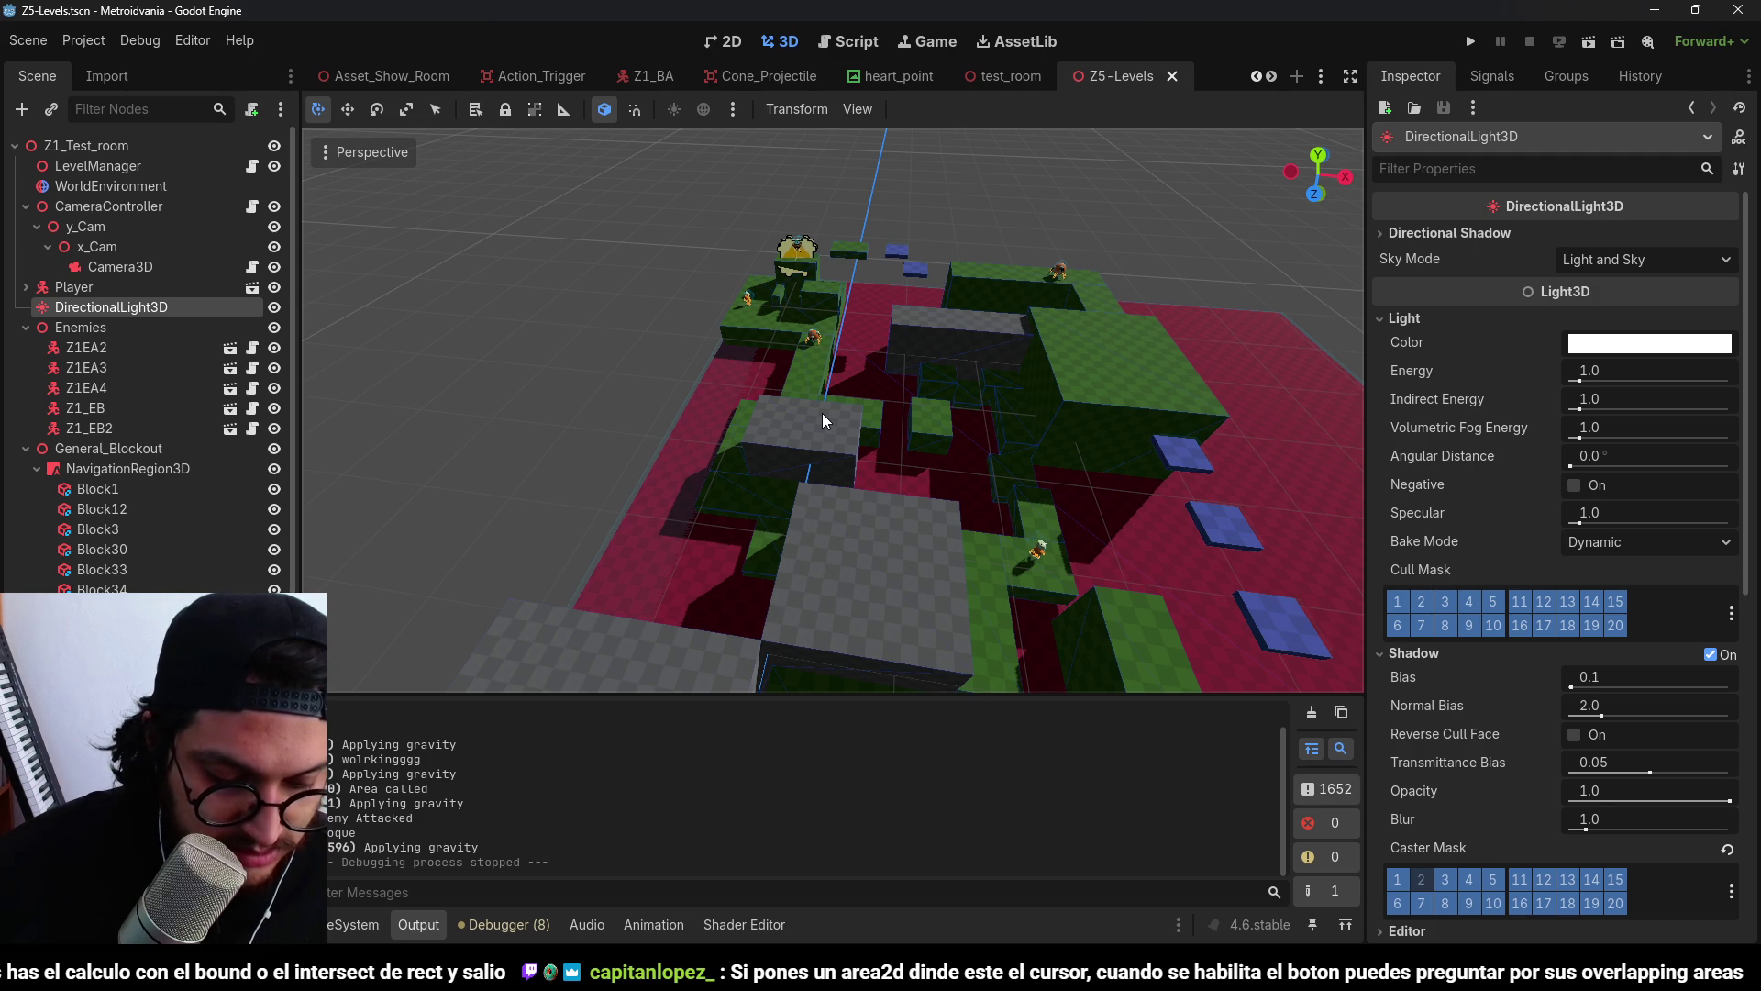
mouse_move(1128, 183)
left_mouse_down()
mouse_move(1067, 318)
mouse_move(862, 293)
mouse_move(1015, 433)
mouse_move(884, 284)
mouse_move(817, 302)
mouse_move(966, 355)
mouse_move(806, 306)
left_mouse_up()
scroll(930, 358, "up", 3)
scroll(931, 366, "down", 3)
mouse_move(1137, 333)
left_mouse_down()
mouse_move(784, 439)
mouse_move(972, 345)
mouse_move(998, 444)
mouse_move(822, 323)
mouse_move(819, 299)
mouse_move(860, 383)
left_mouse_up()
scroll(816, 300, "up", 2)
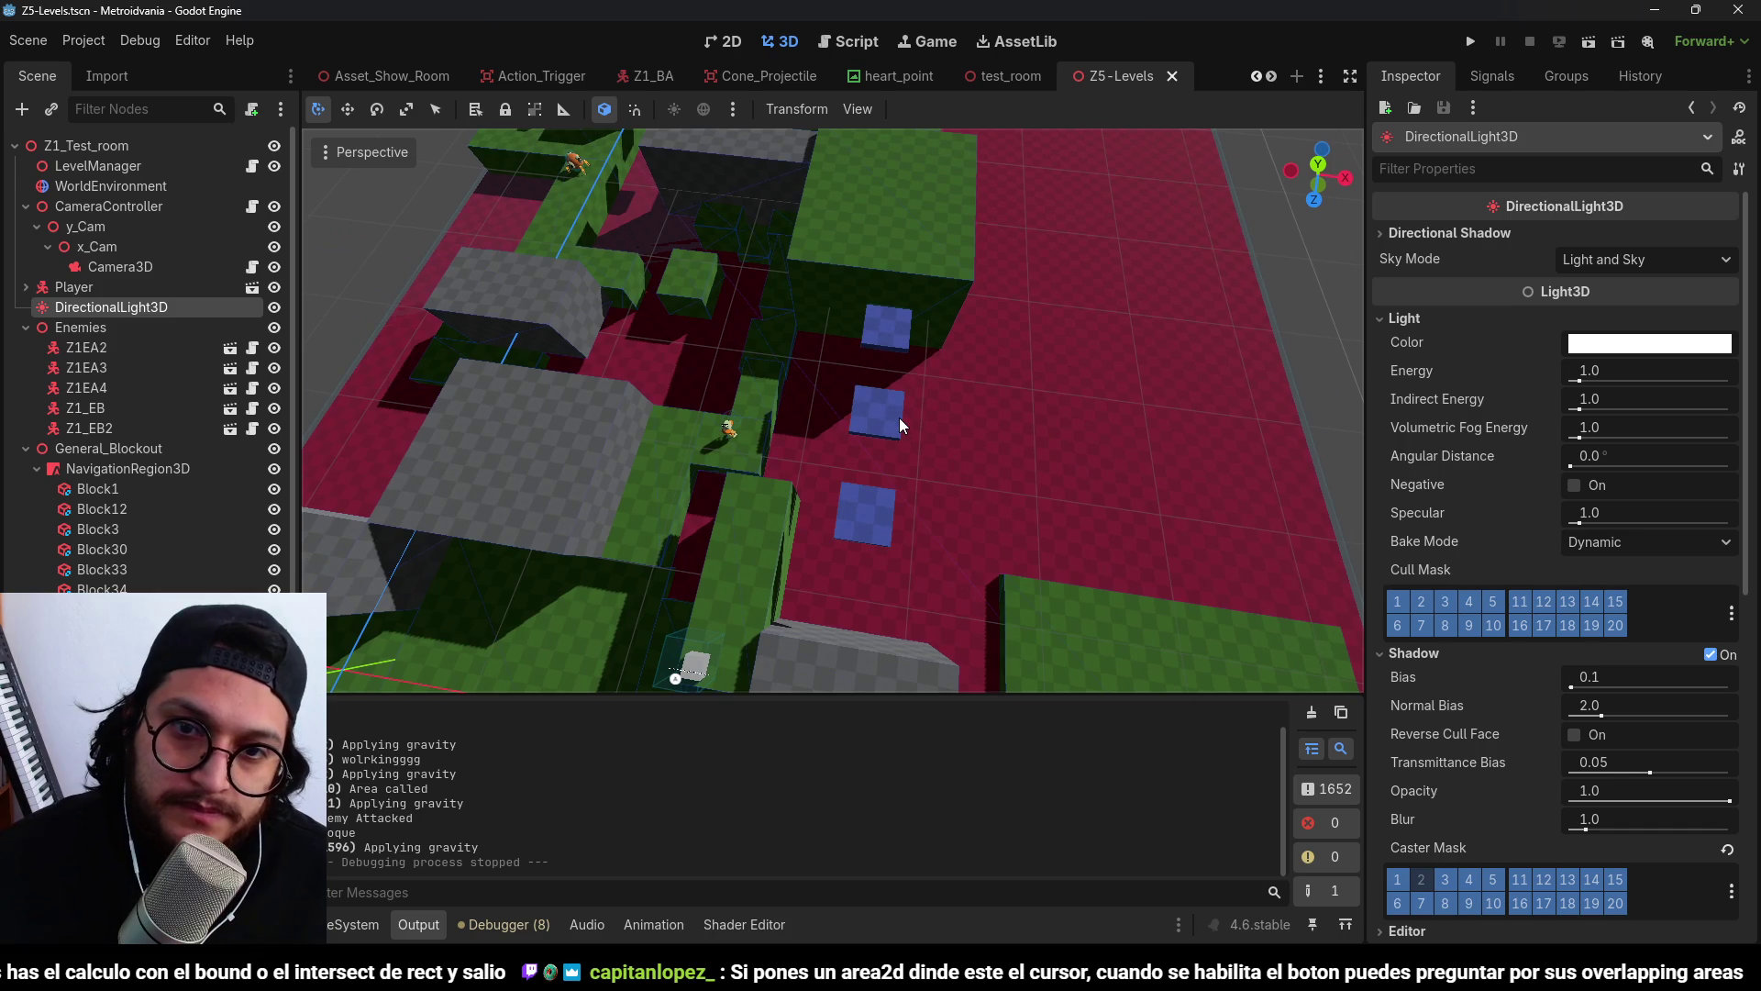
left_click(899, 423)
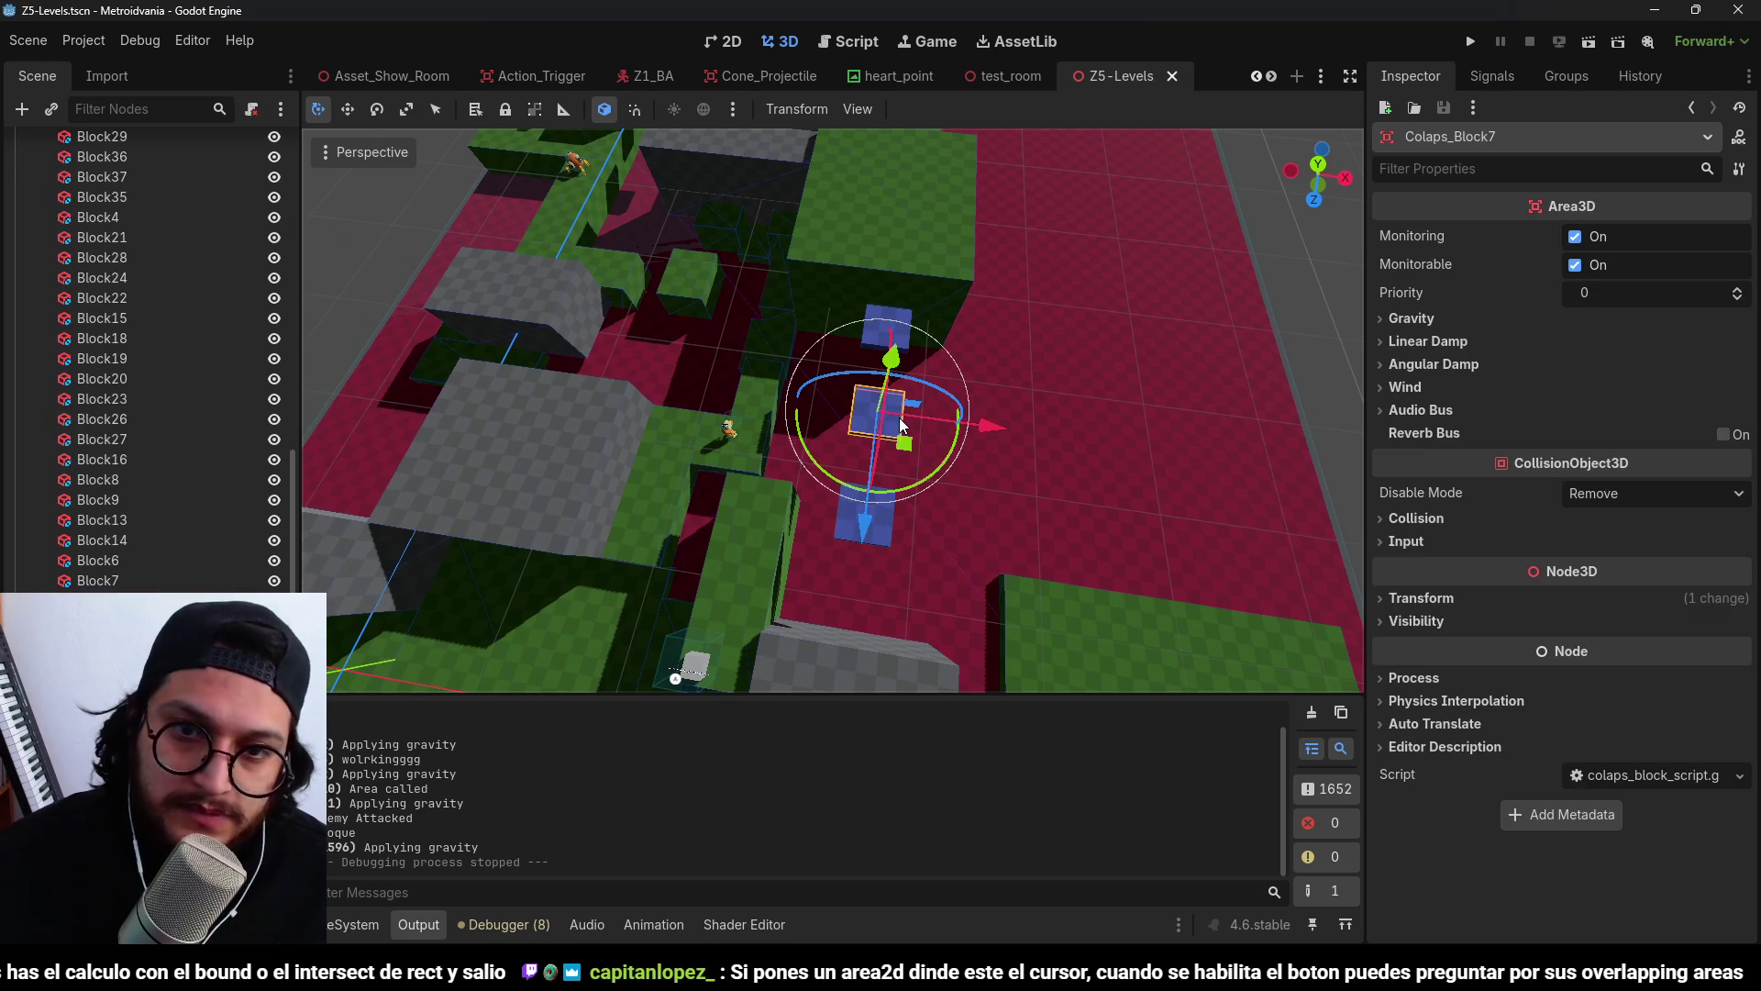
key("KP_7")
left_click(908, 389)
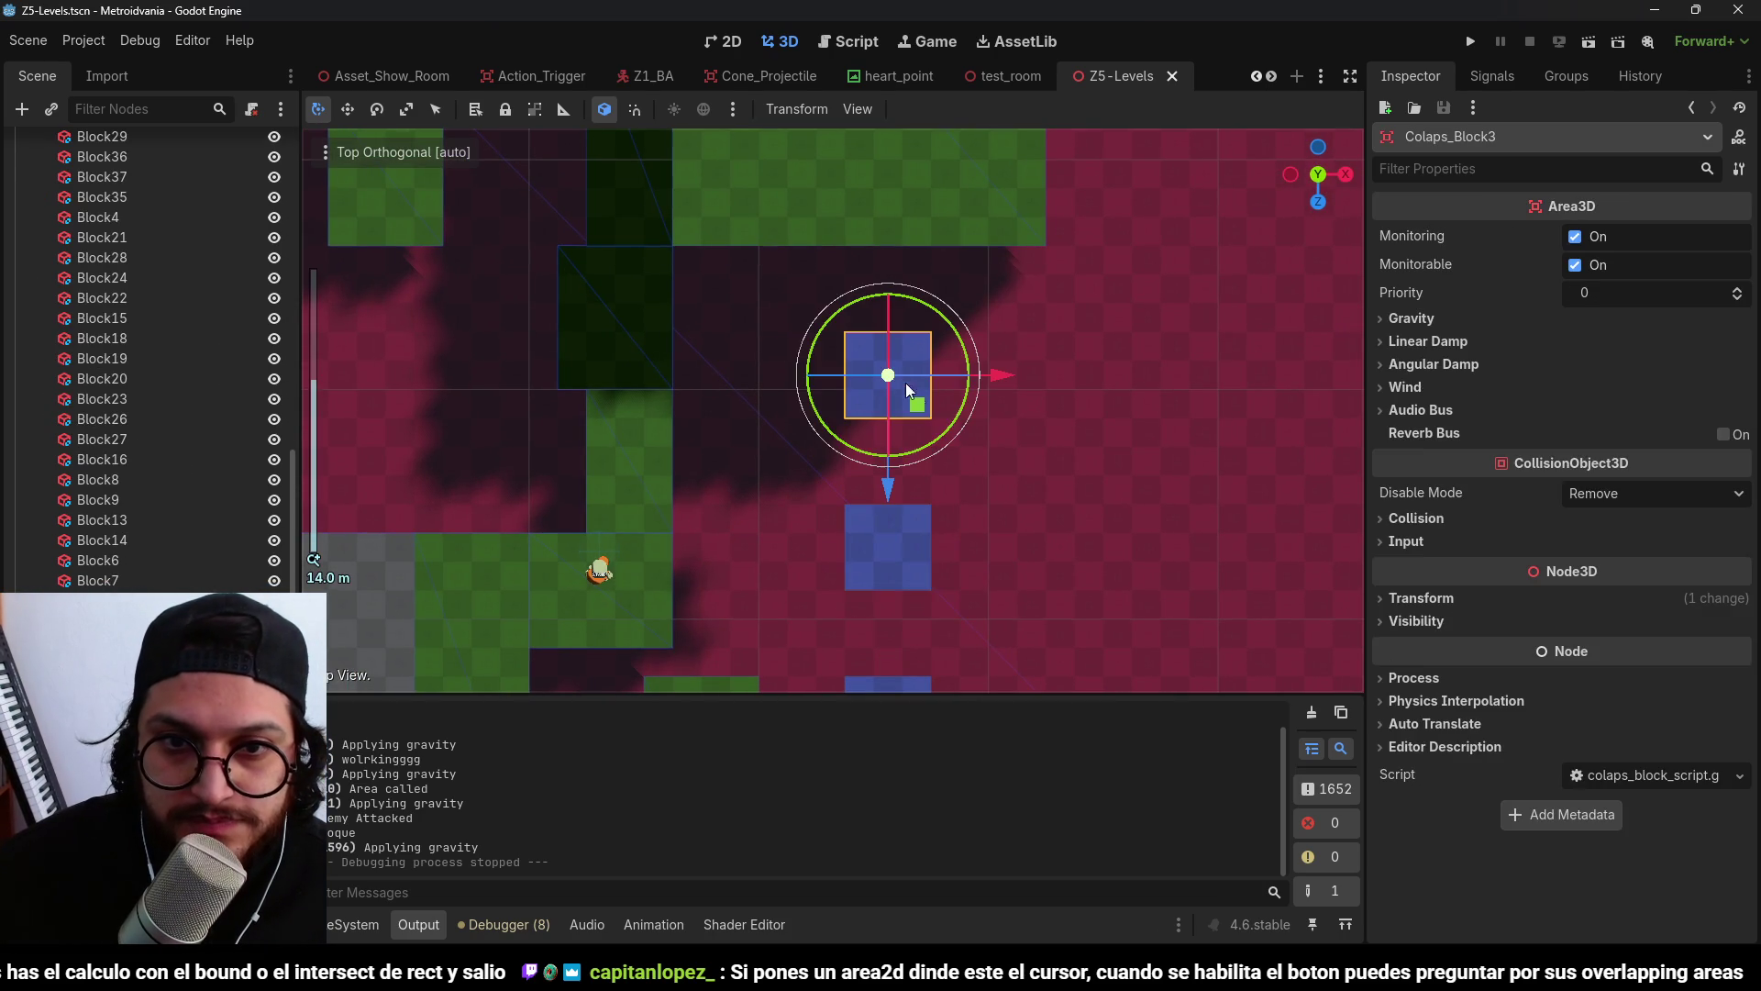
mouse_move(903, 550)
left_mouse_down()
mouse_move(1024, 470)
mouse_move(1075, 500)
mouse_move(1088, 491)
mouse_move(1065, 466)
mouse_move(1086, 461)
left_mouse_up()
scroll(933, 629, "down", 1)
left_click(903, 674)
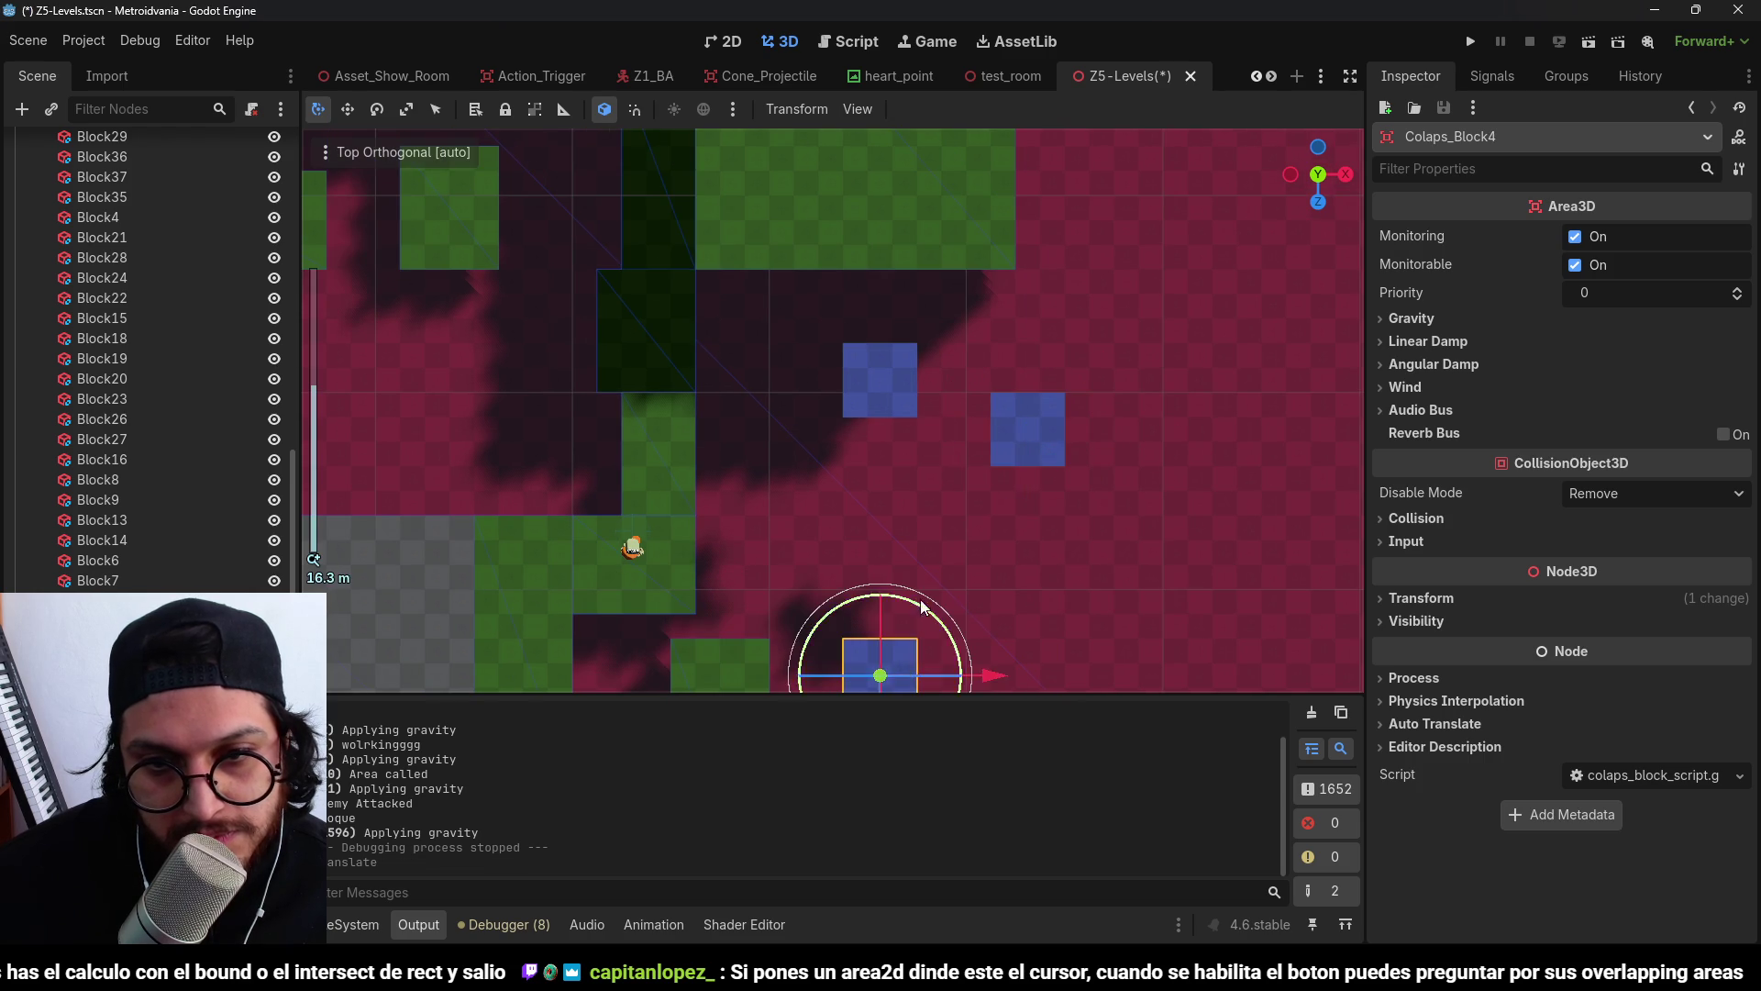
scroll(922, 605, "down", 1)
left_click_drag(854, 653, 840, 497)
left_click_drag(974, 395, 1009, 415)
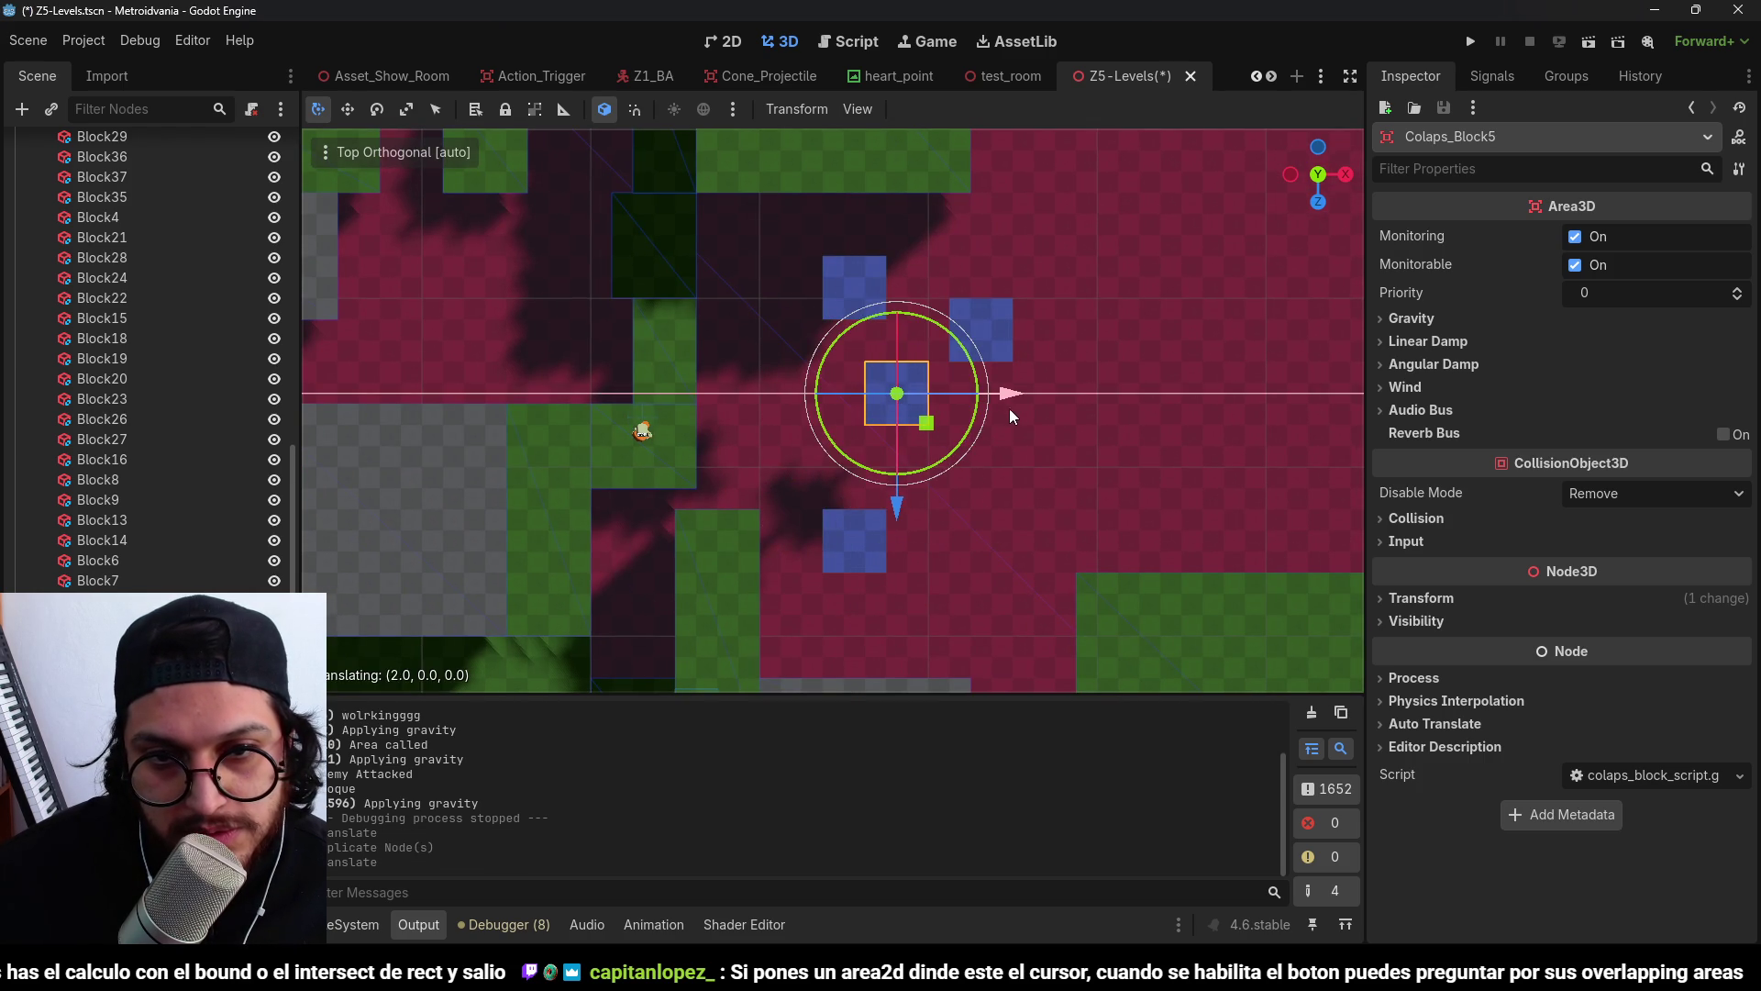
left_click_drag(898, 500, 904, 536)
left_click_drag(1010, 437, 1048, 442)
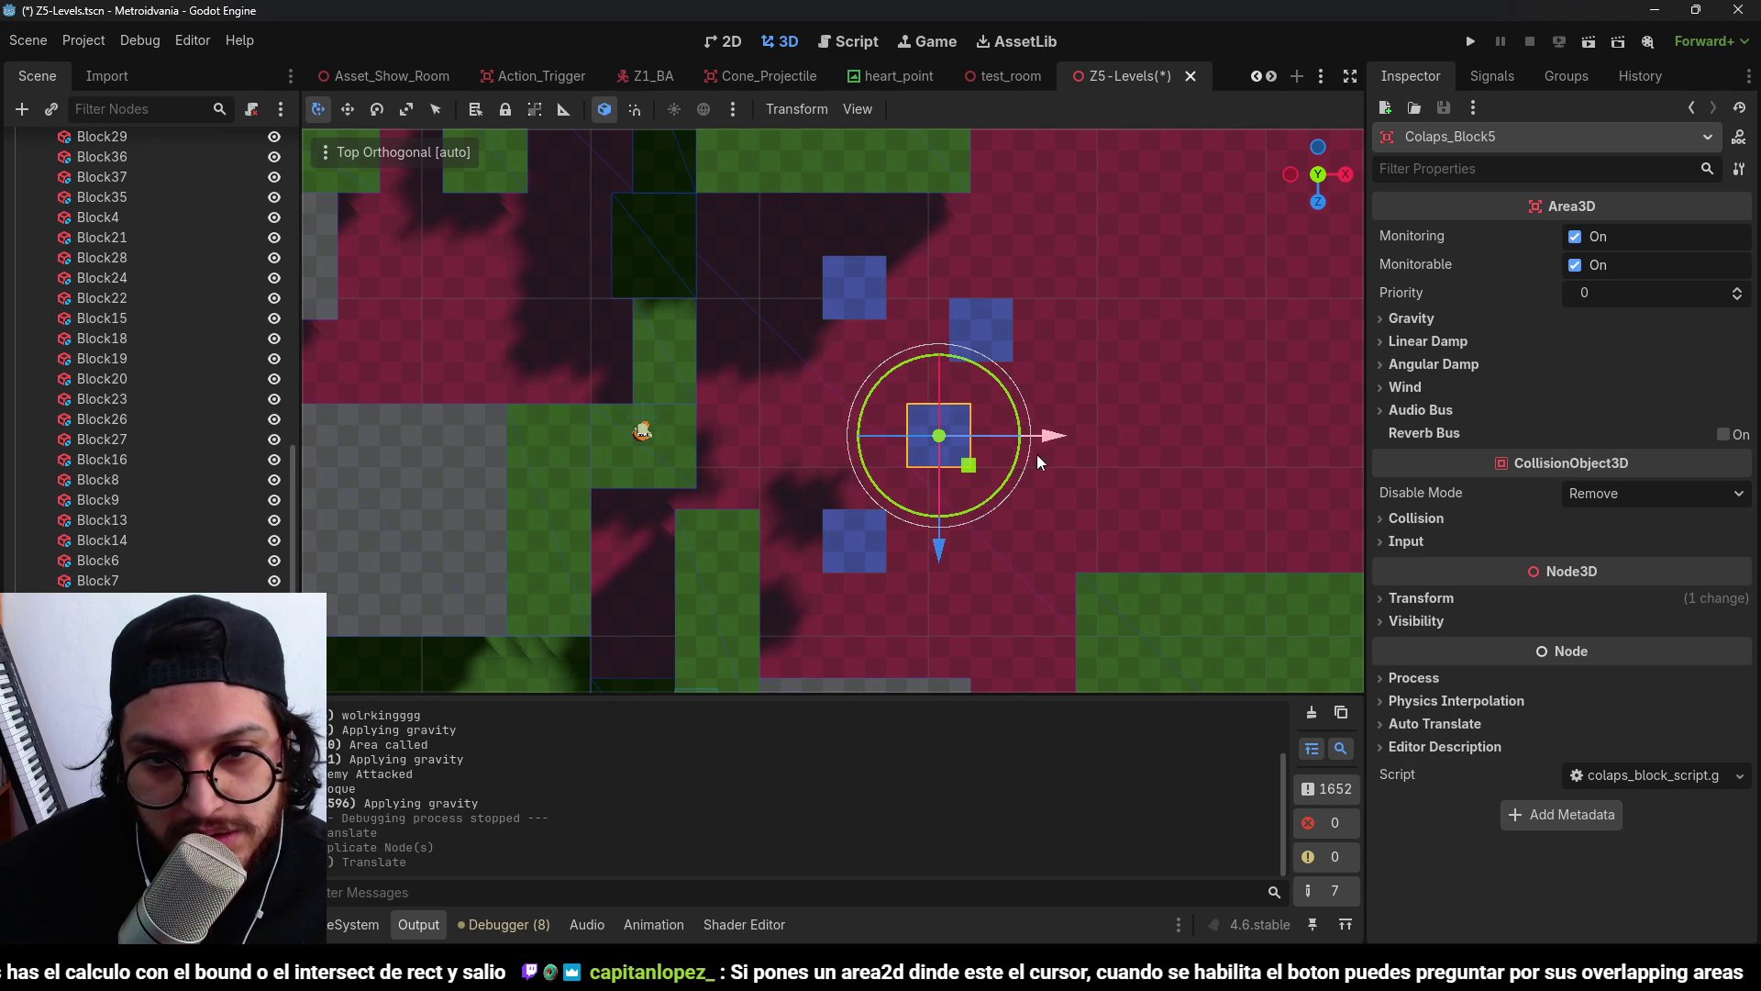
mouse_move(957, 548)
left_mouse_down()
mouse_move(955, 564)
mouse_move(950, 539)
left_mouse_up()
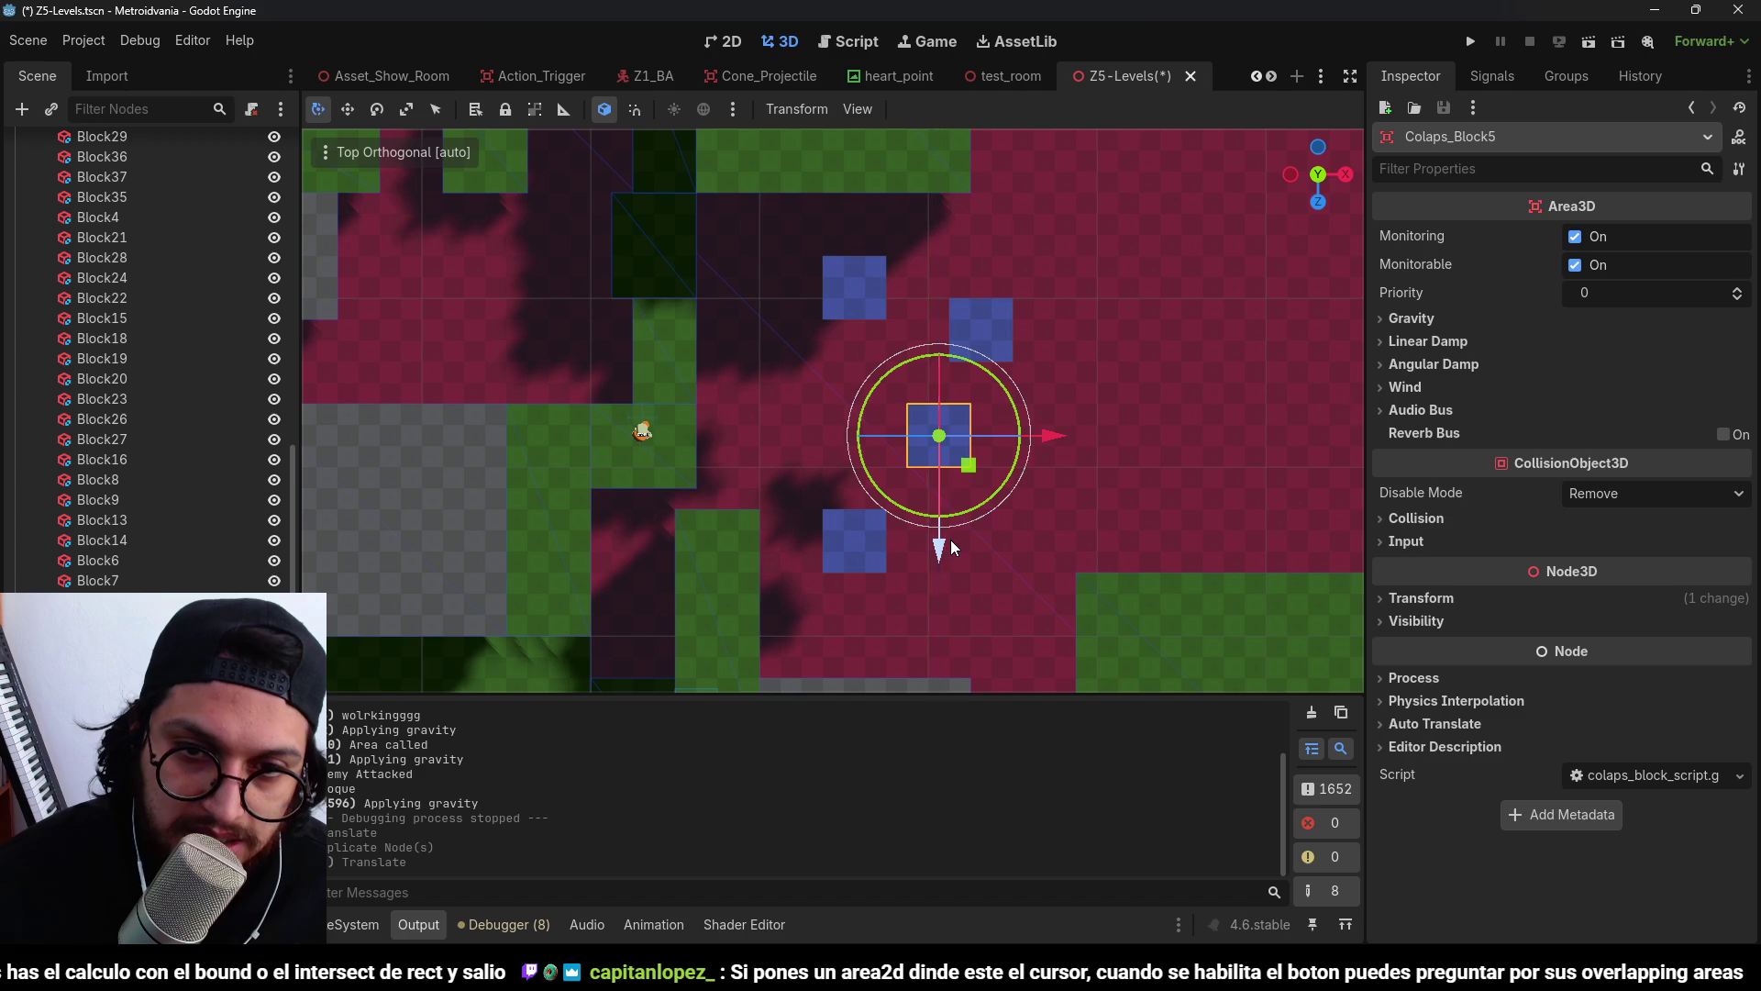
left_click_drag(1071, 437, 1047, 436)
key("ctrl+z")
key("ctrl+z")
key("ctrl+z")
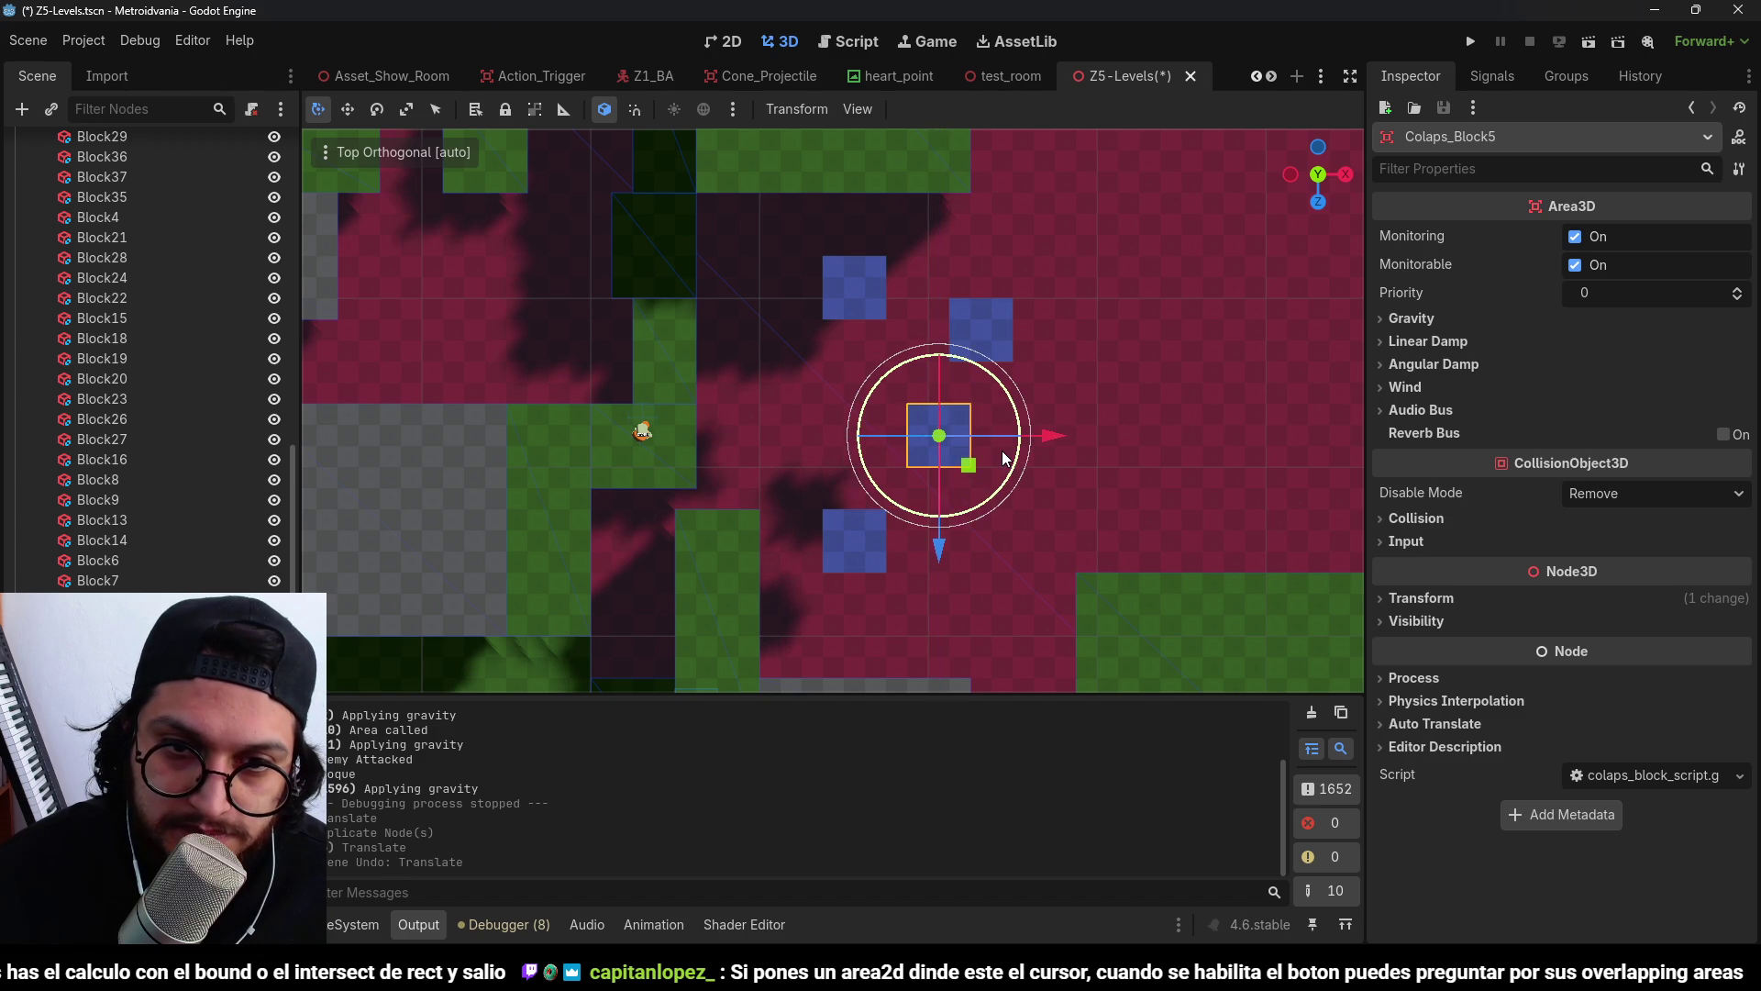
key("ctrl+z")
key("ctrl+z")
key("ctrl+z")
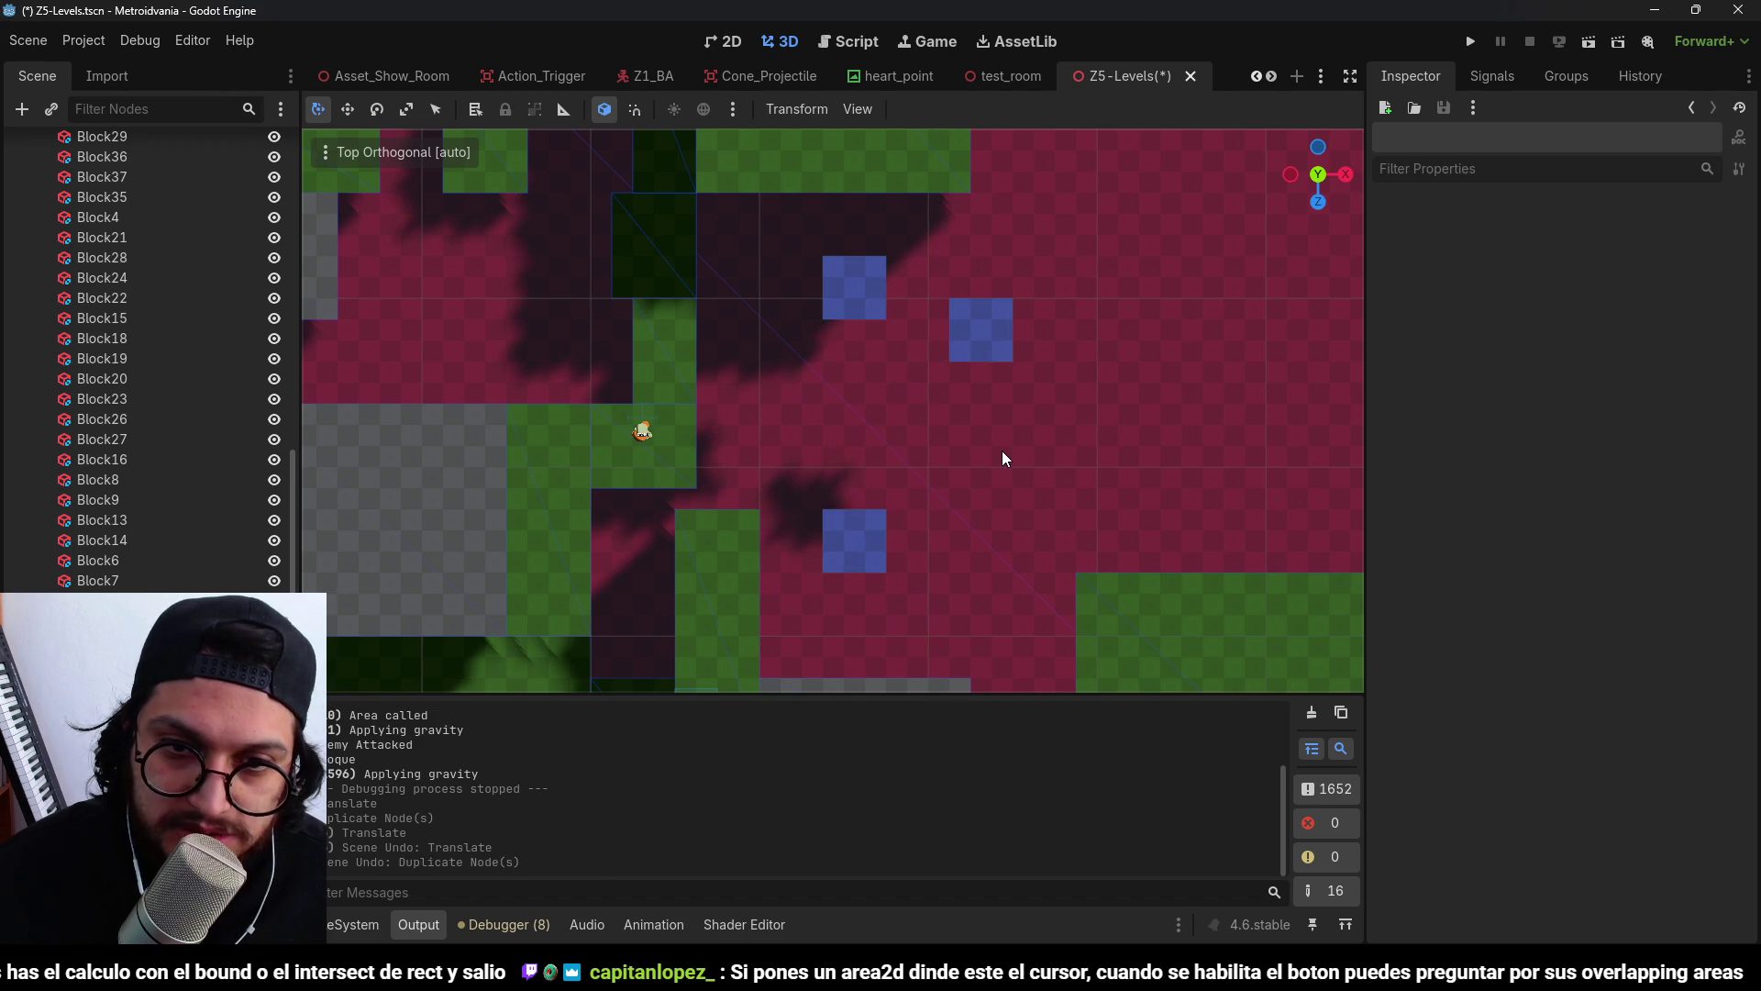
key("ctrl+shift+z")
key("ctrl+shift+z")
key("ctrl+z")
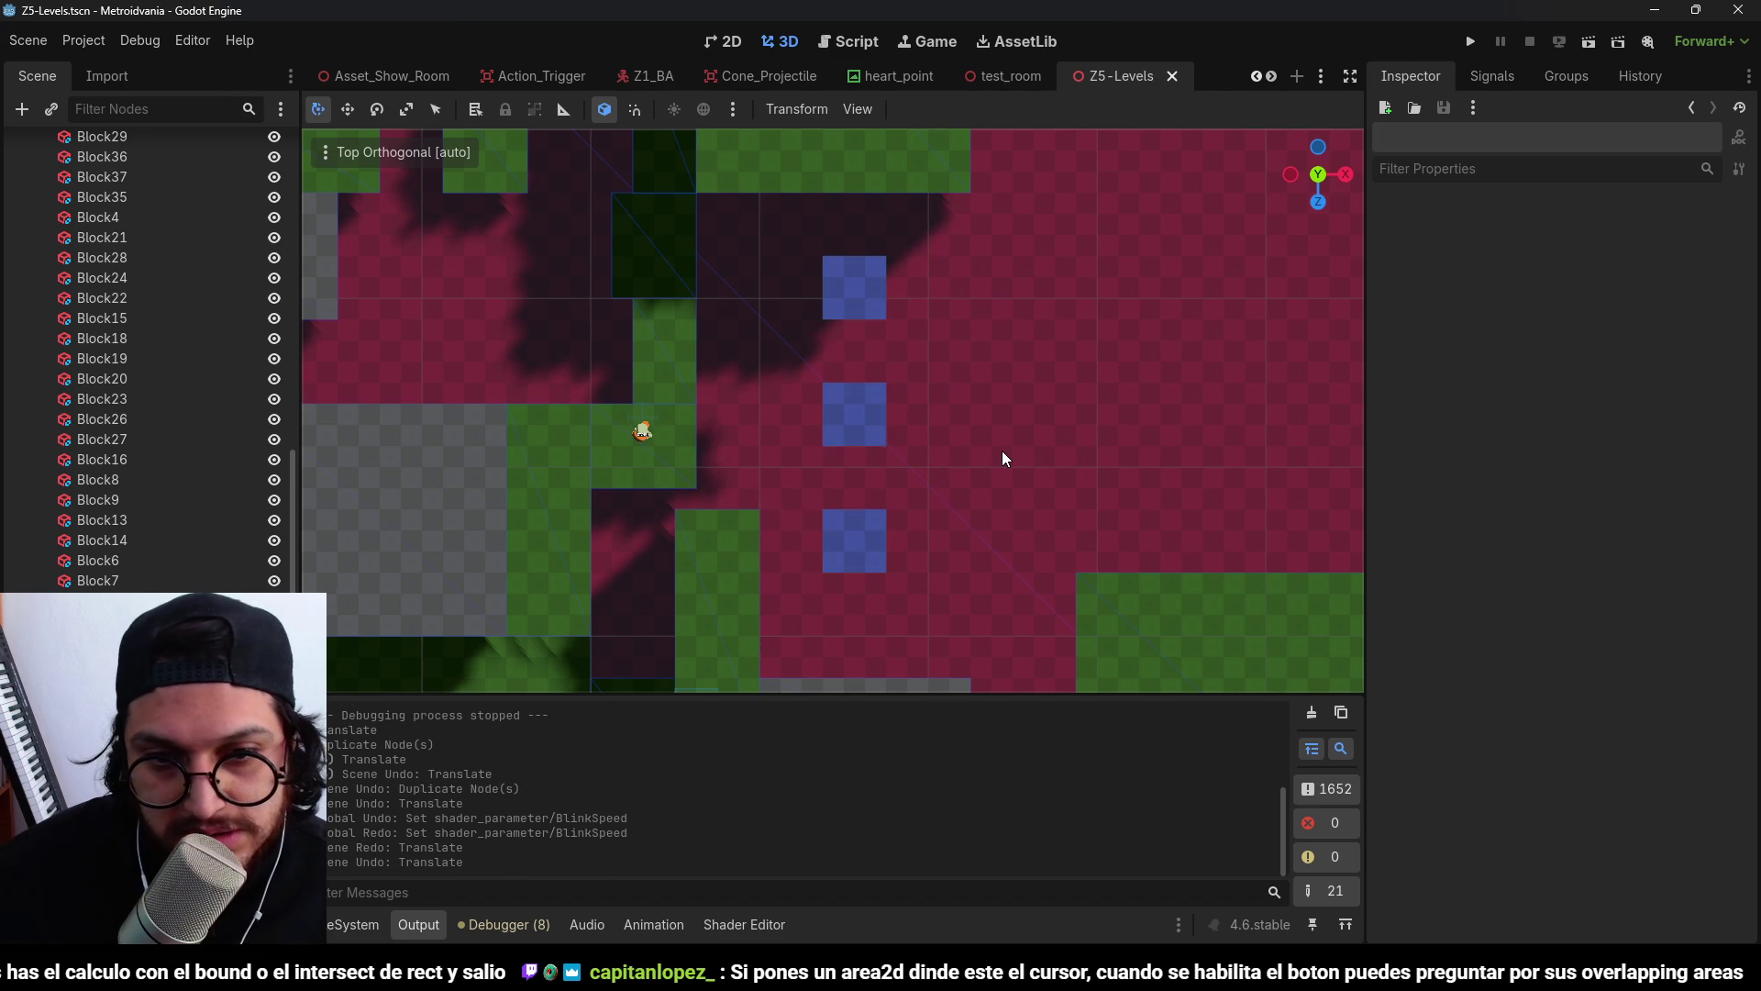
mouse_move(855, 498)
left_mouse_down()
mouse_move(860, 318)
mouse_move(1097, 437)
mouse_move(1164, 593)
mouse_move(824, 409)
mouse_move(695, 569)
mouse_move(526, 389)
mouse_move(723, 372)
mouse_move(839, 425)
mouse_move(881, 516)
mouse_move(1070, 495)
mouse_move(857, 511)
mouse_move(800, 345)
mouse_move(920, 480)
mouse_move(756, 317)
mouse_move(936, 413)
mouse_move(751, 356)
mouse_move(925, 414)
mouse_move(898, 396)
left_mouse_up()
scroll(800, 345, "up", 2)
scroll(800, 347, "up", 1)
scroll(750, 356, "down", 2)
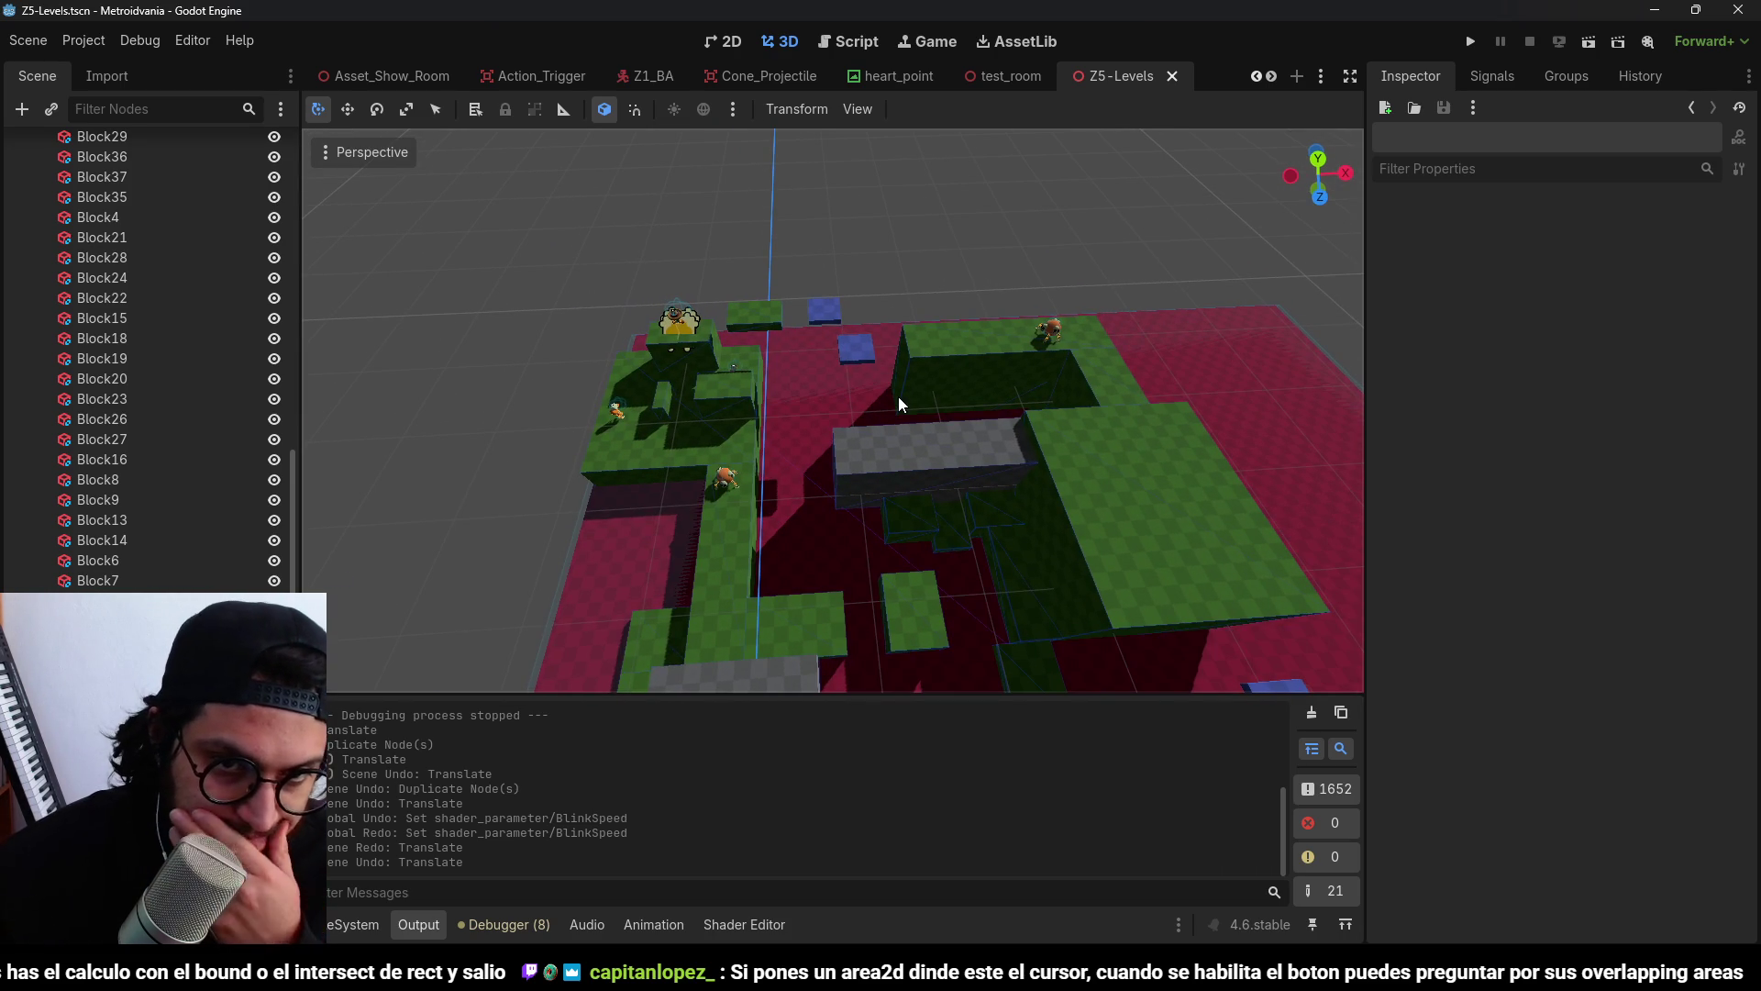
scroll(932, 393, "down", 3)
mouse_move(987, 294)
left_mouse_down()
mouse_move(1037, 404)
mouse_move(1004, 369)
mouse_move(1076, 431)
mouse_move(943, 437)
mouse_move(889, 349)
mouse_move(924, 325)
left_mouse_up()
scroll(1022, 286, "up", 3)
mouse_move(1022, 286)
left_mouse_down()
mouse_move(901, 512)
mouse_move(994, 442)
mouse_move(867, 335)
mouse_move(855, 205)
left_mouse_up()
scroll(994, 442, "up", 3)
scroll(855, 205, "down", 5)
mouse_move(881, 332)
left_mouse_down()
mouse_move(893, 371)
mouse_move(981, 442)
mouse_move(1001, 416)
mouse_move(973, 376)
mouse_move(862, 378)
left_mouse_up()
scroll(972, 376, "up", 1)
left_click(863, 378)
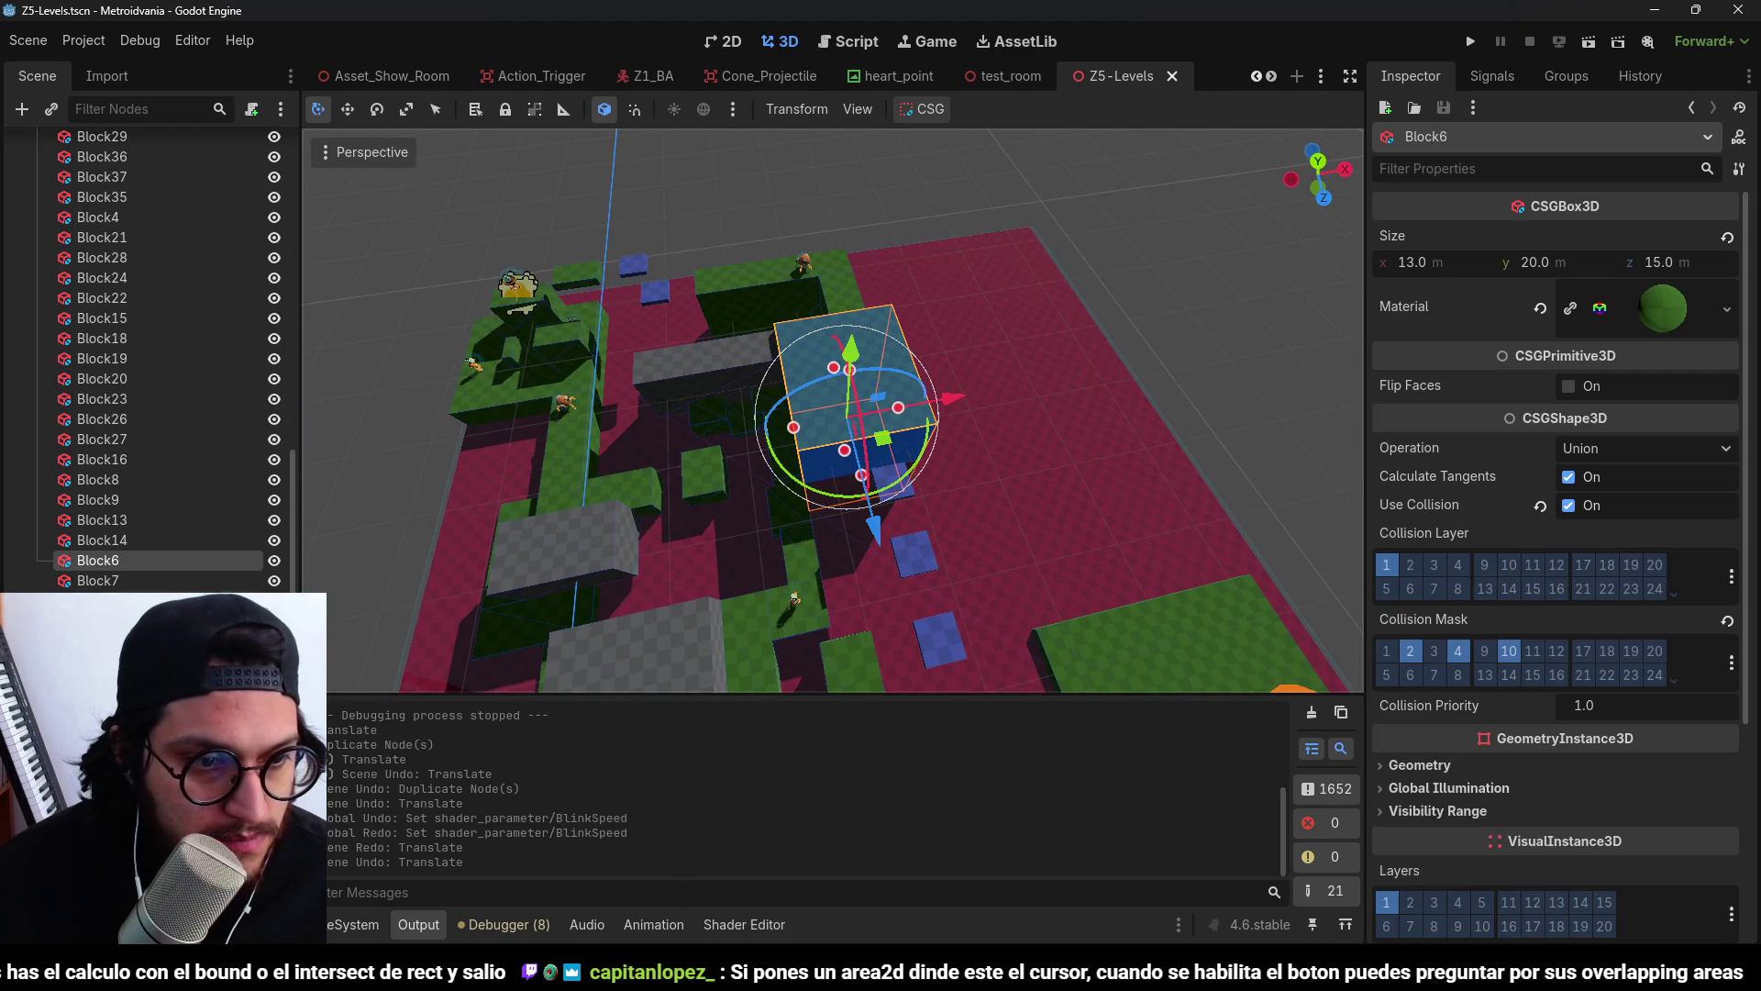
scroll(147, 367, "up", 10)
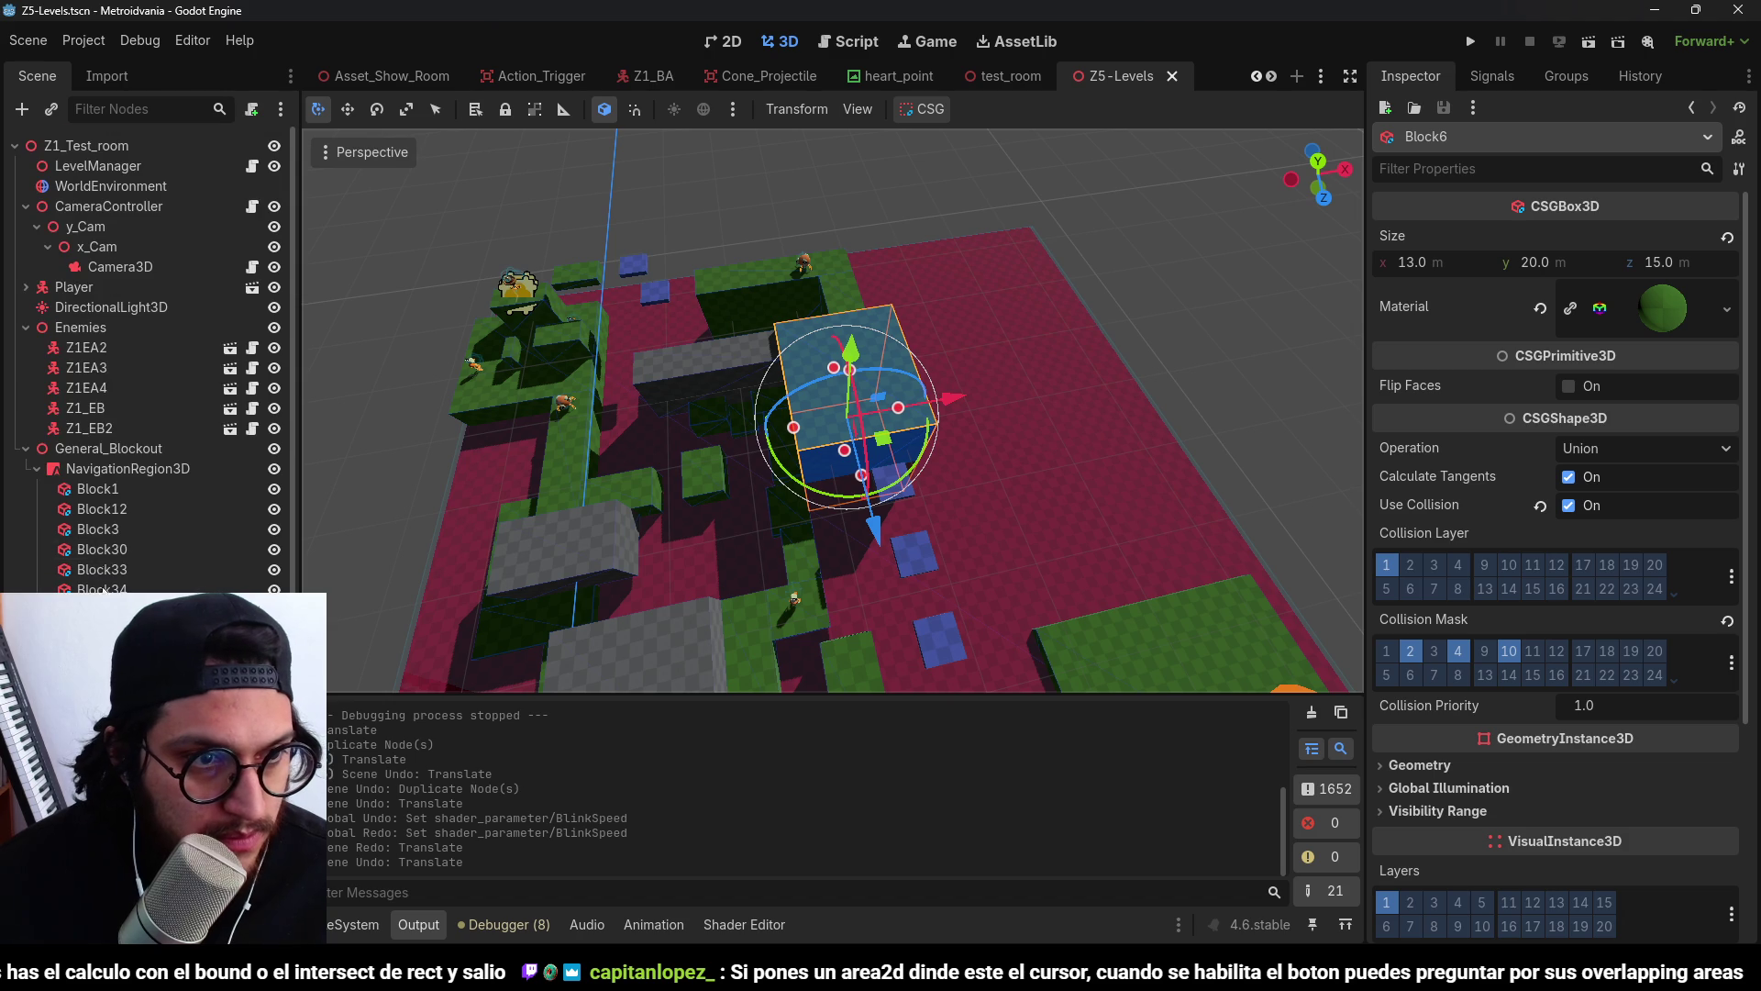
left_click(80, 328)
left_click(353, 925)
Drag a Z1_EA enemy from the 00_Z1EA folder into the level.
scroll(415, 751, "down", 6)
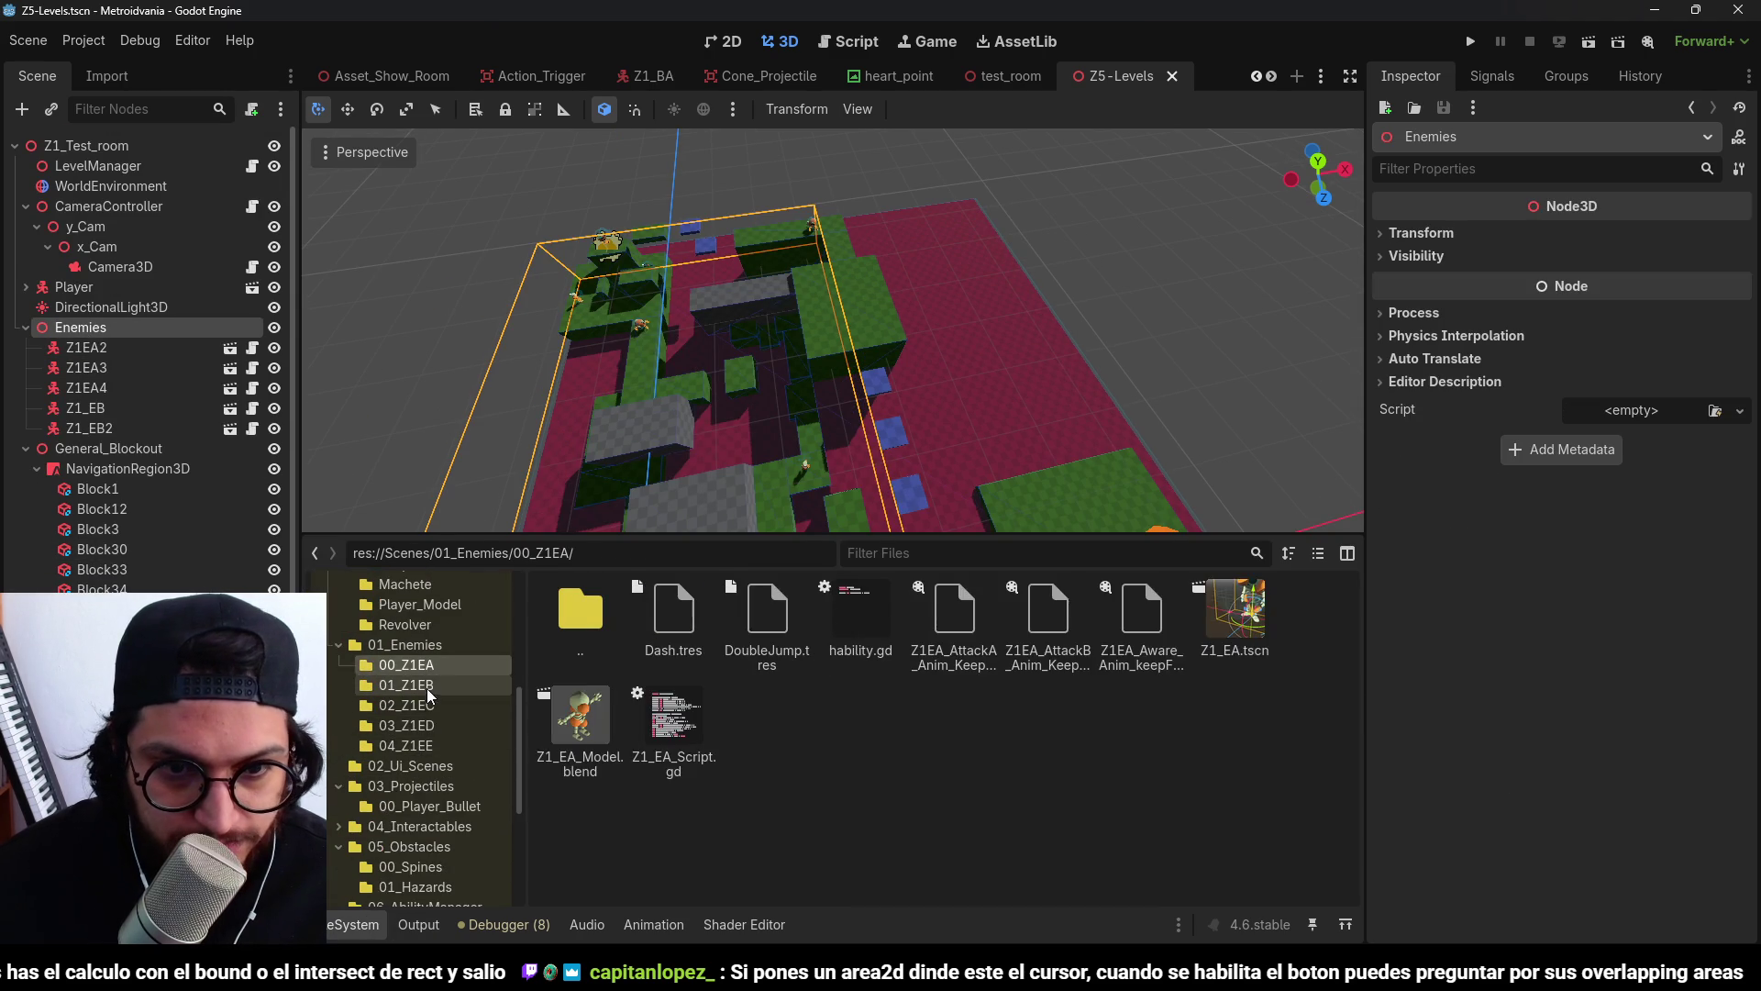
left_click(435, 669)
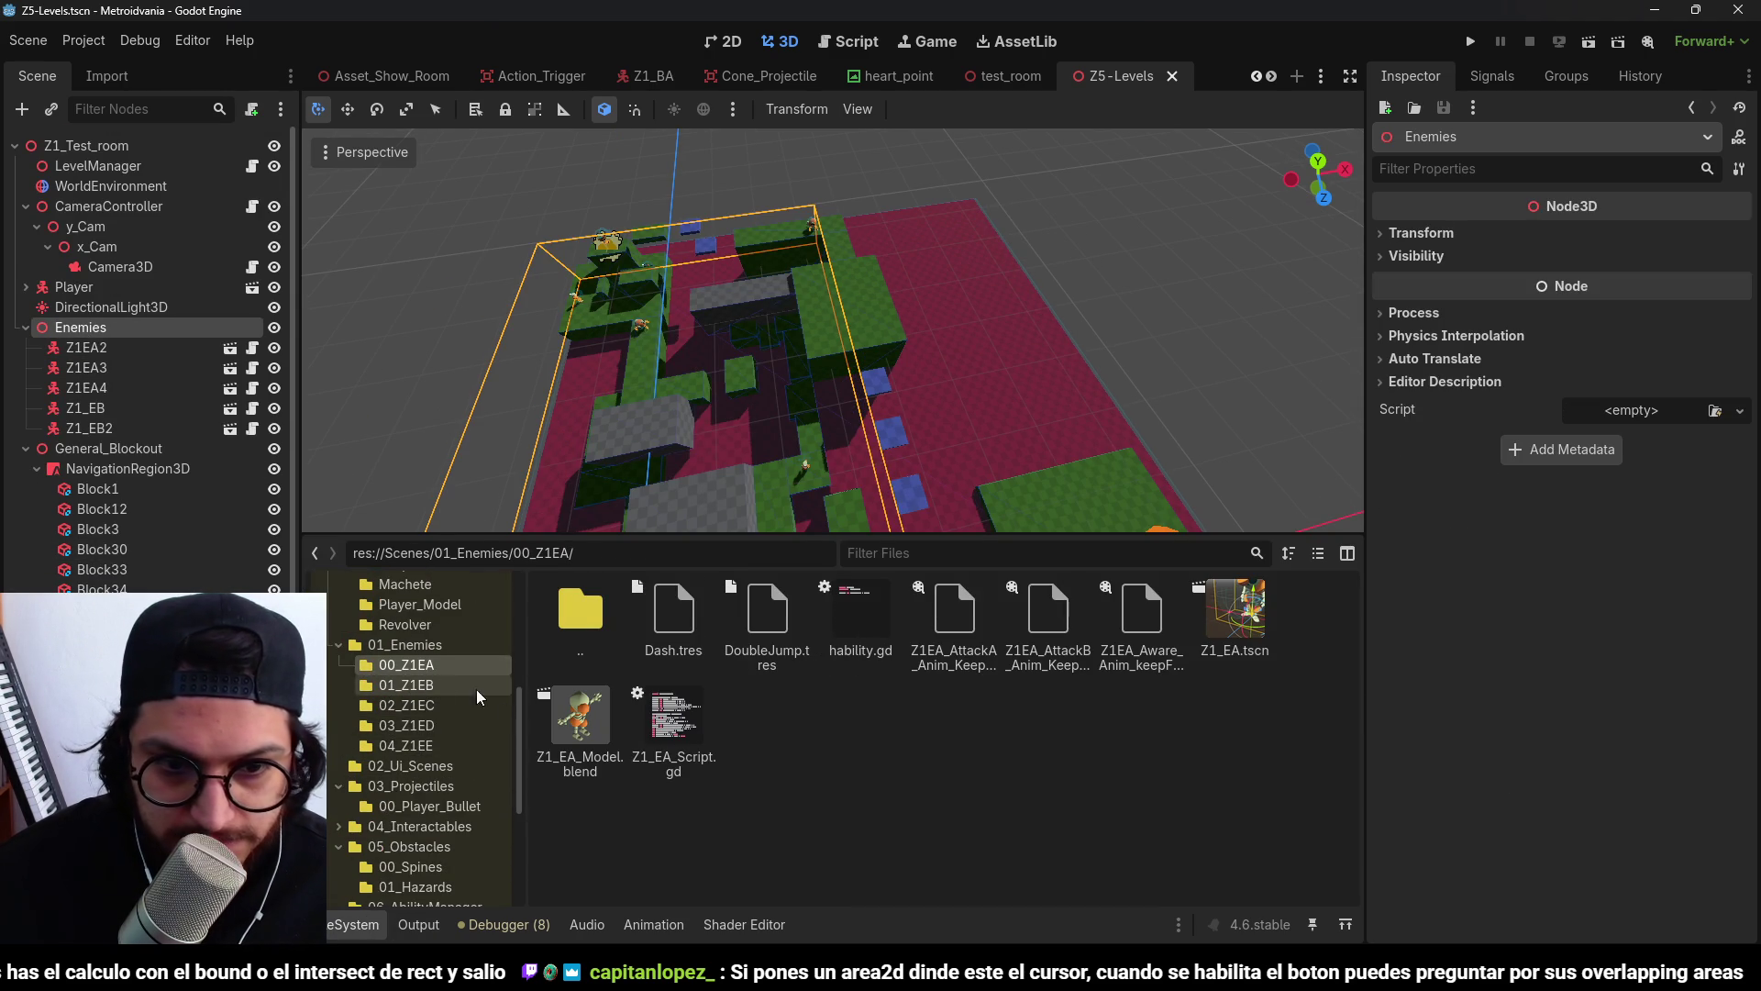
left_click_drag(1234, 613, 821, 320)
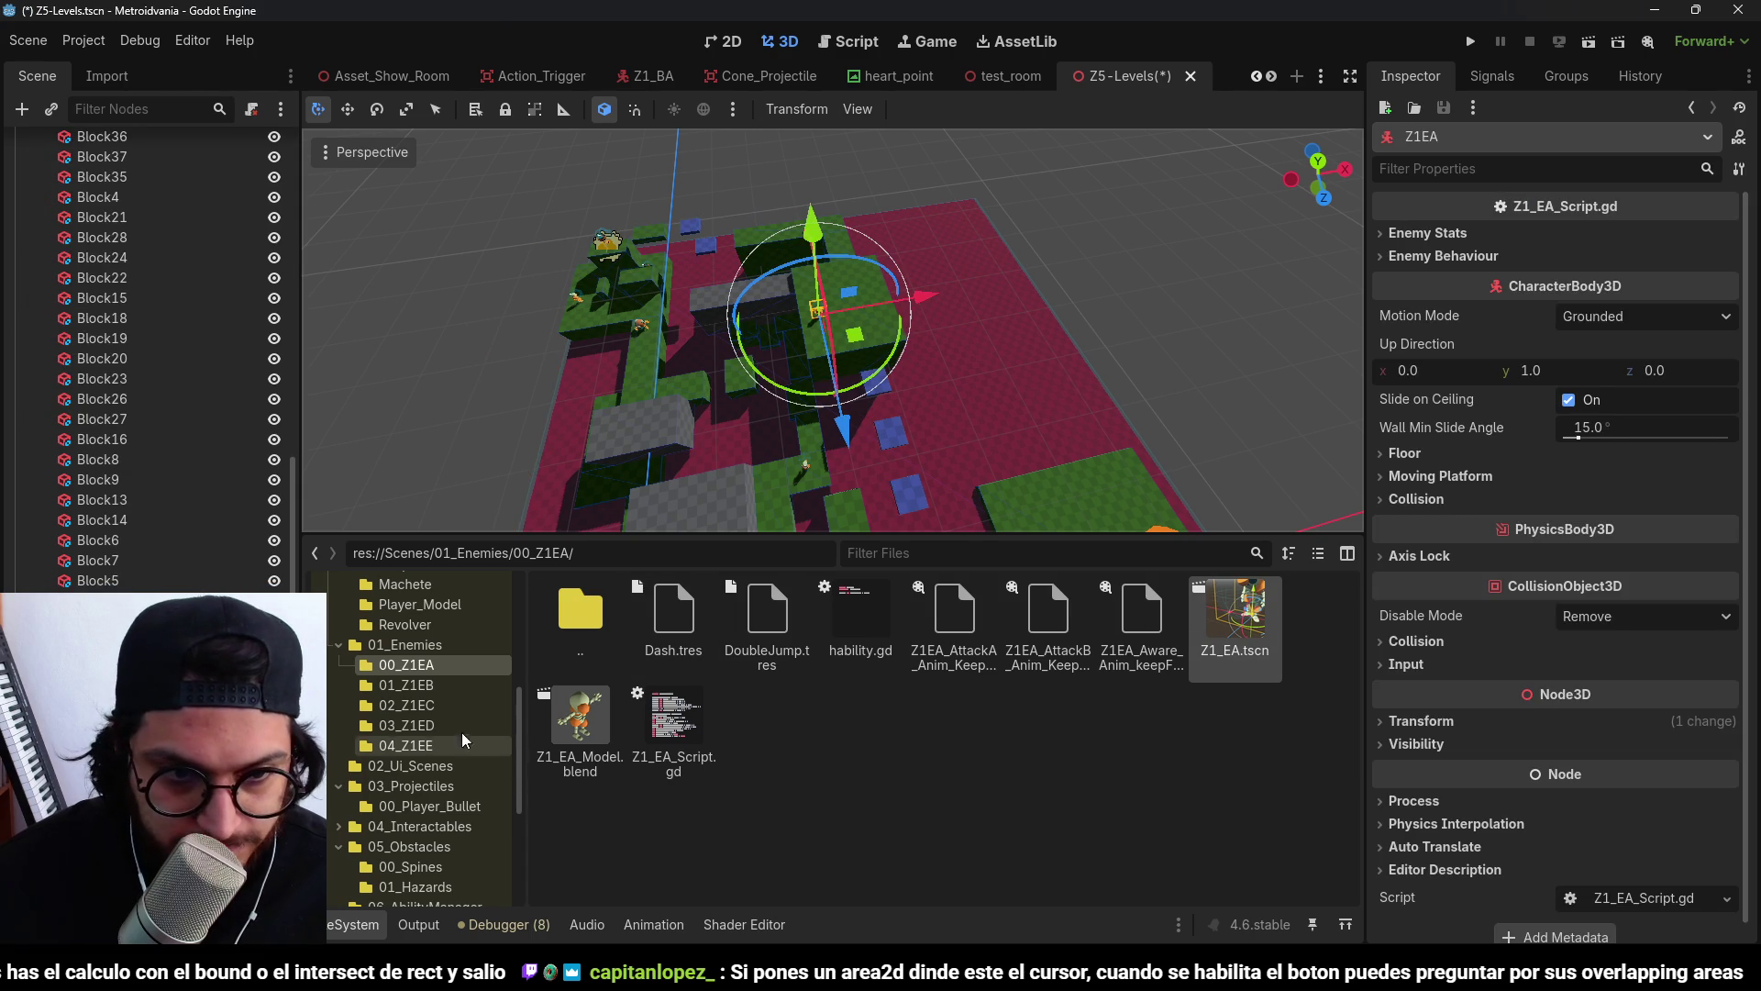
Browse the enemy folders through 04_Z1EE and settle on 02_Z1EC.
left_click(432, 686)
left_click(438, 704)
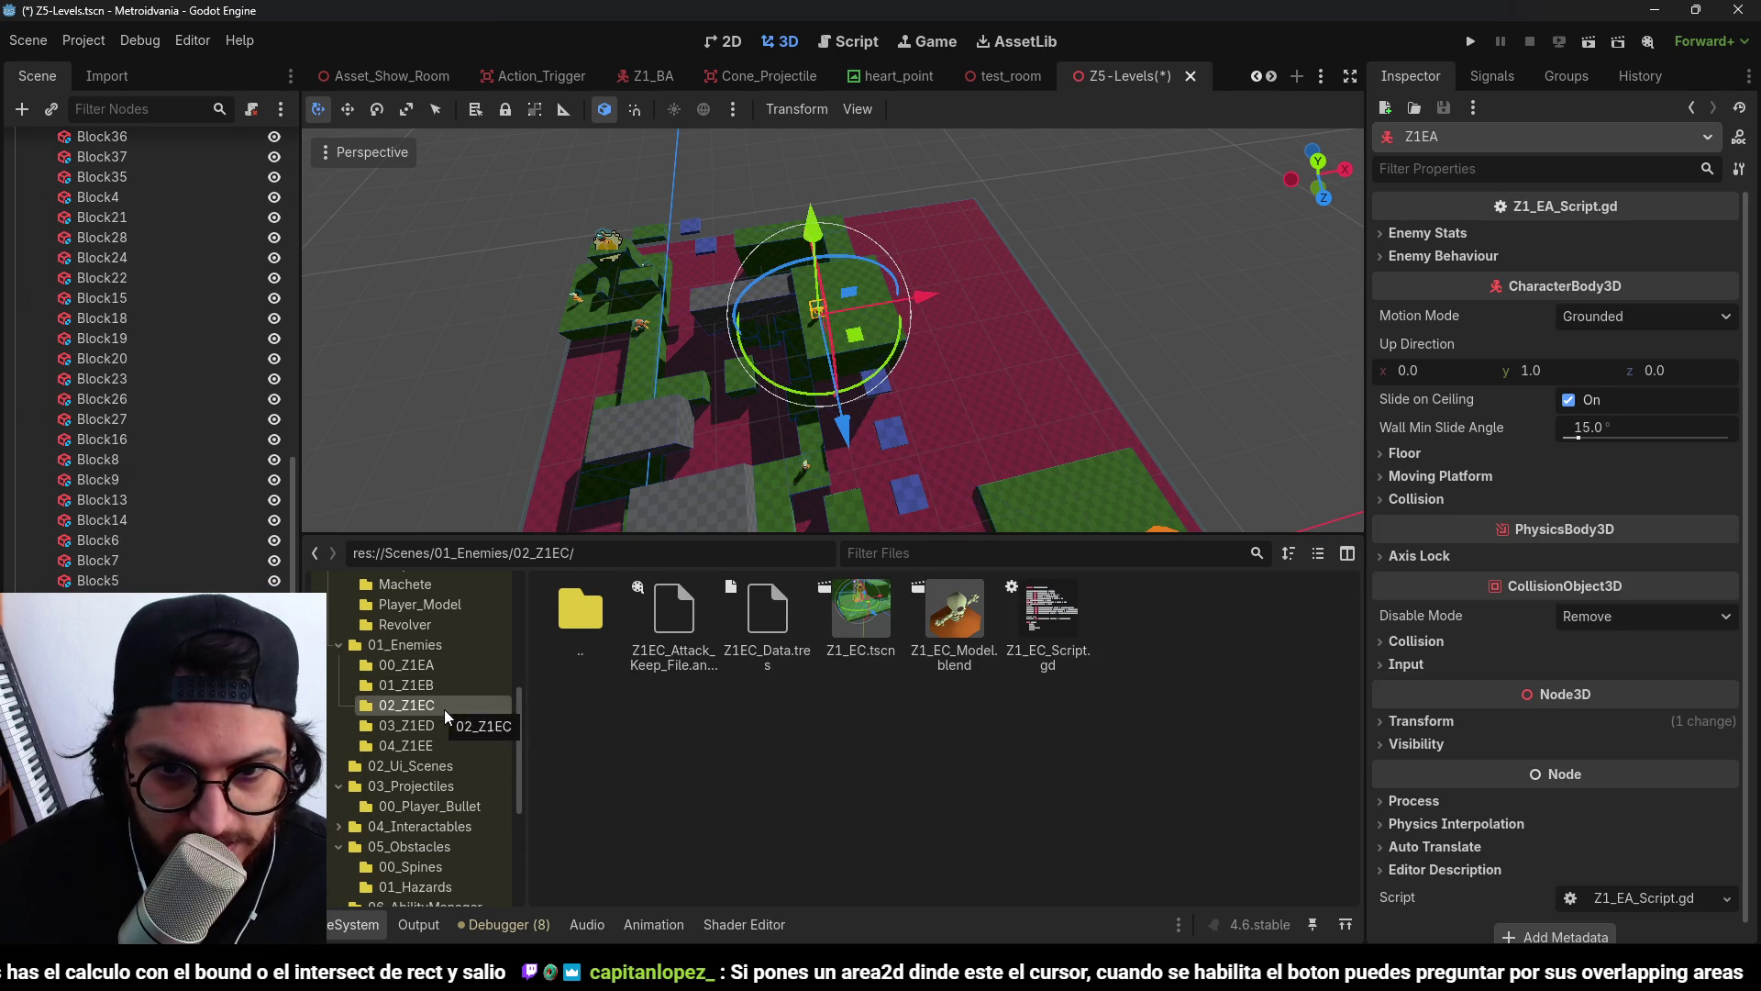
left_click(449, 724)
left_click(448, 740)
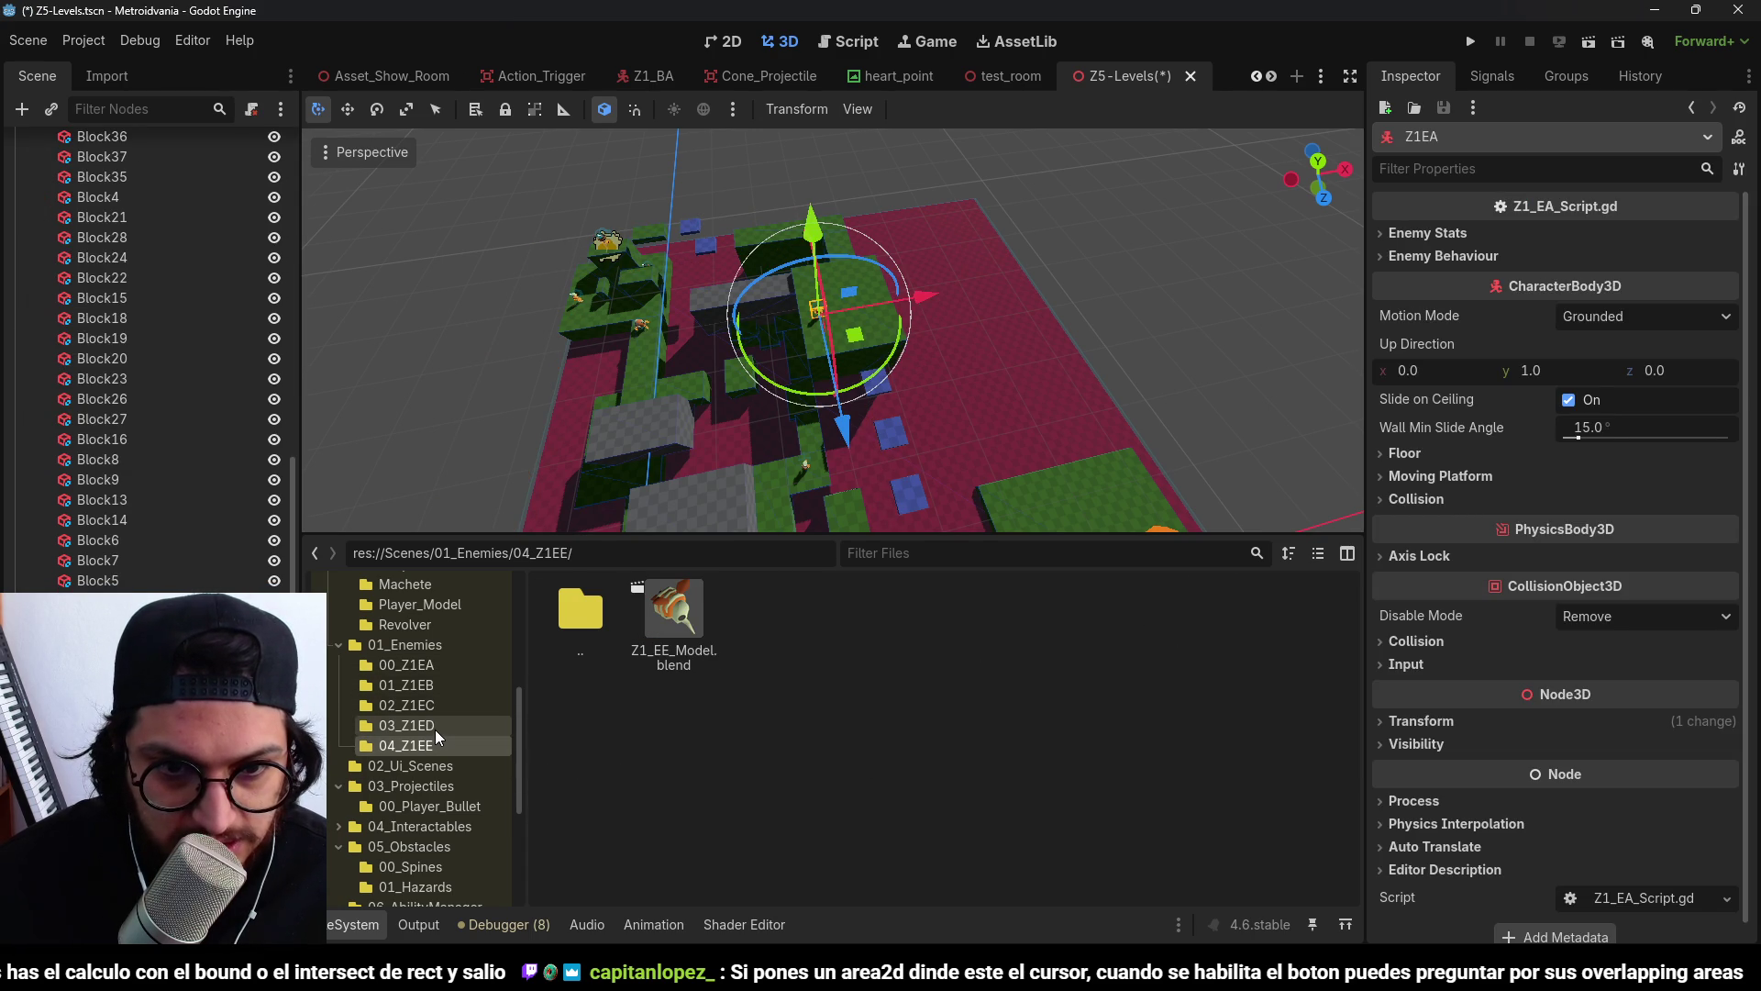
left_click(437, 730)
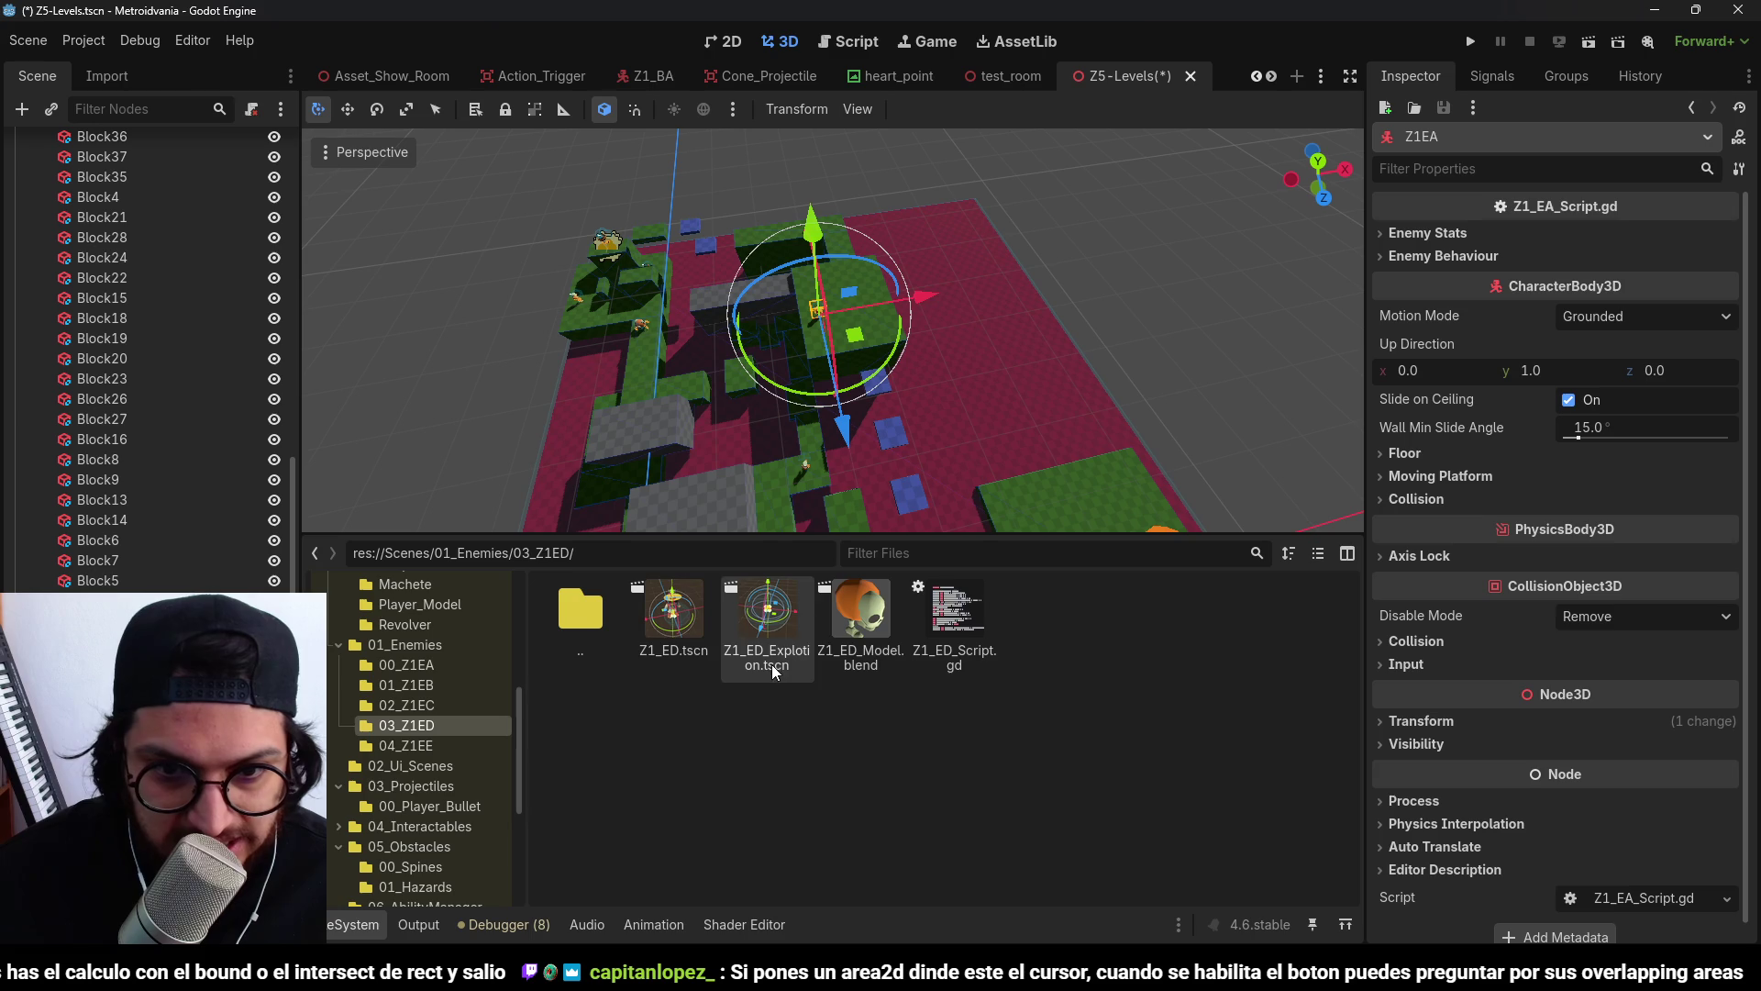
left_click(383, 707)
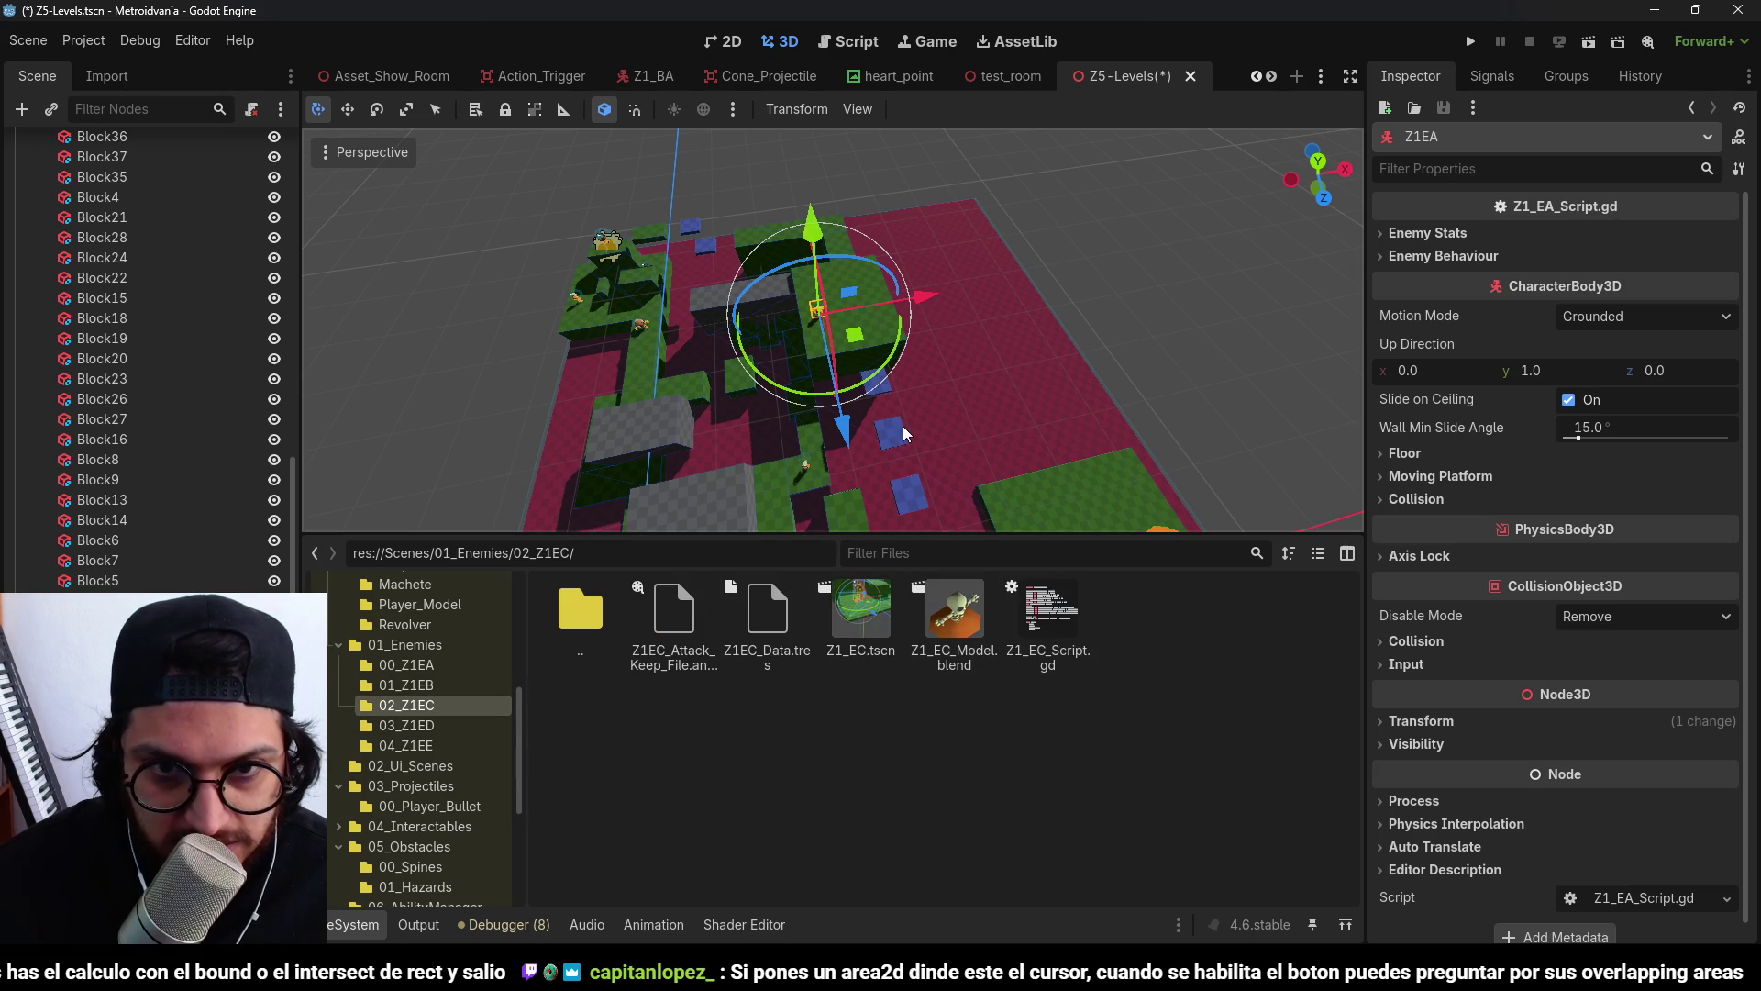
Delete the Z1EA enemy and drop a Z1_EC.tscn instance onto the green platform.
scroll(905, 421, "up", 5)
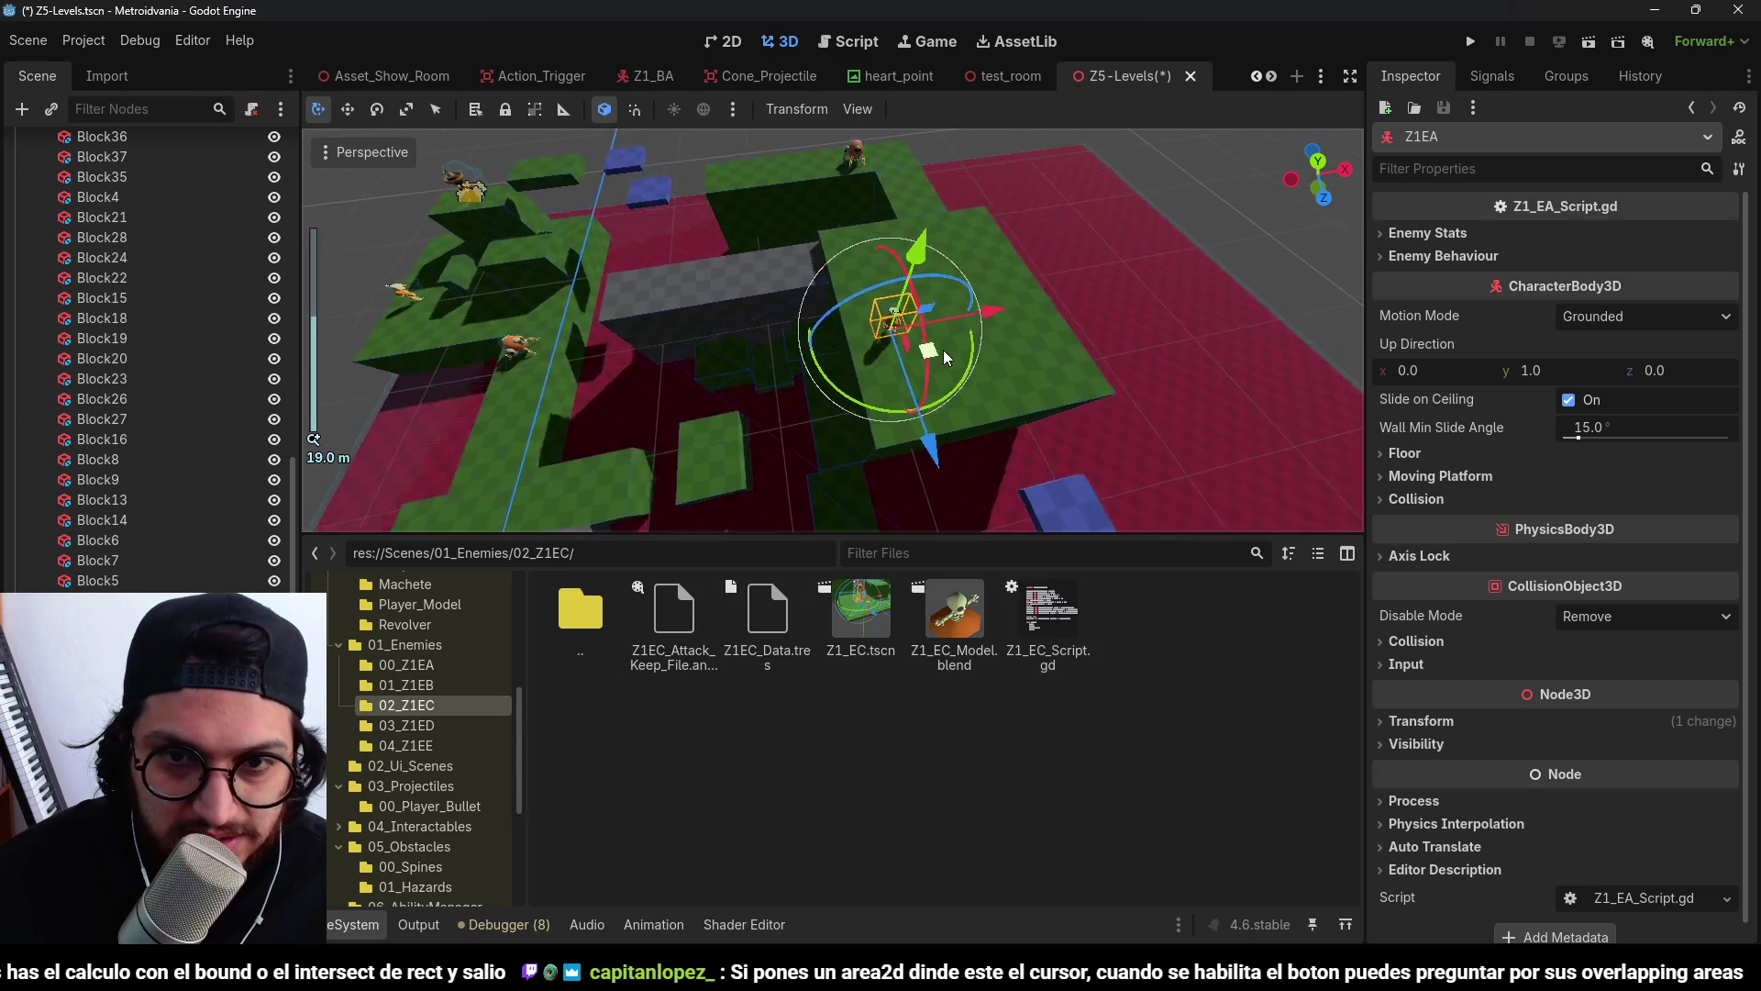
scroll(910, 276, "down", 3)
mouse_move(911, 276)
left_mouse_down()
mouse_move(915, 505)
mouse_move(871, 372)
mouse_move(858, 426)
mouse_move(788, 244)
mouse_move(726, 335)
mouse_move(652, 336)
mouse_move(669, 260)
mouse_move(918, 275)
mouse_move(839, 285)
left_mouse_up()
scroll(912, 505, "down", 2)
scroll(876, 354, "down", 3)
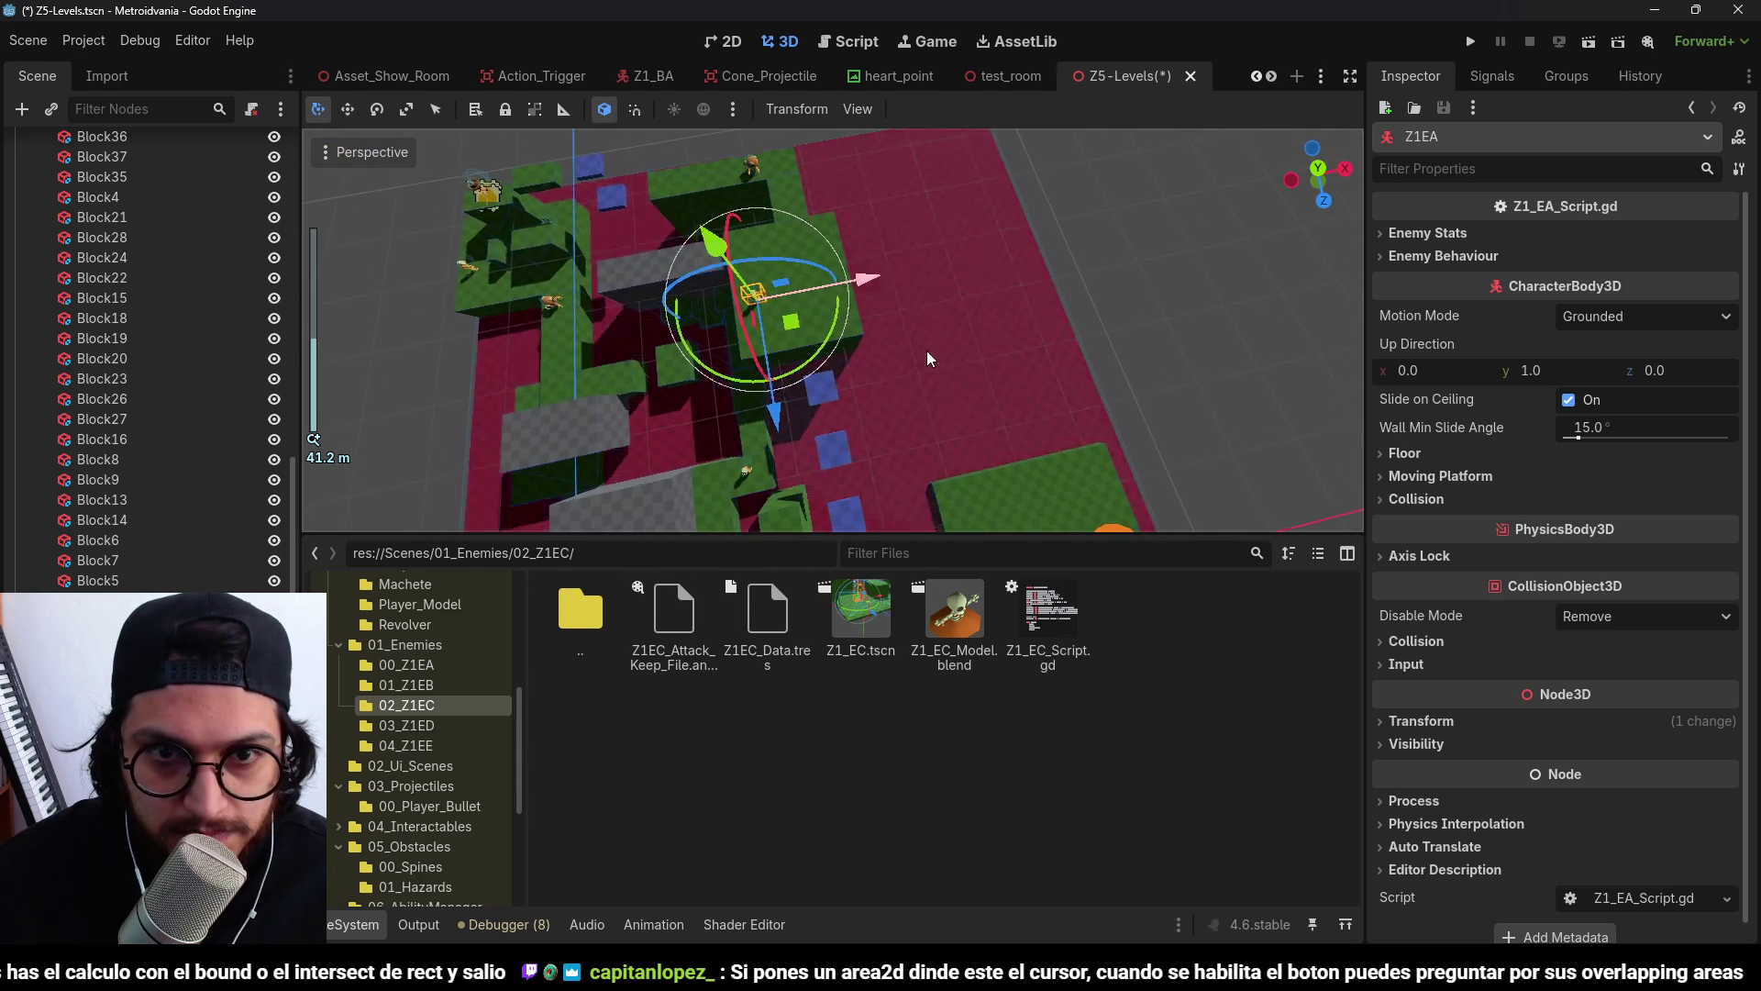
scroll(926, 358, "up", 5)
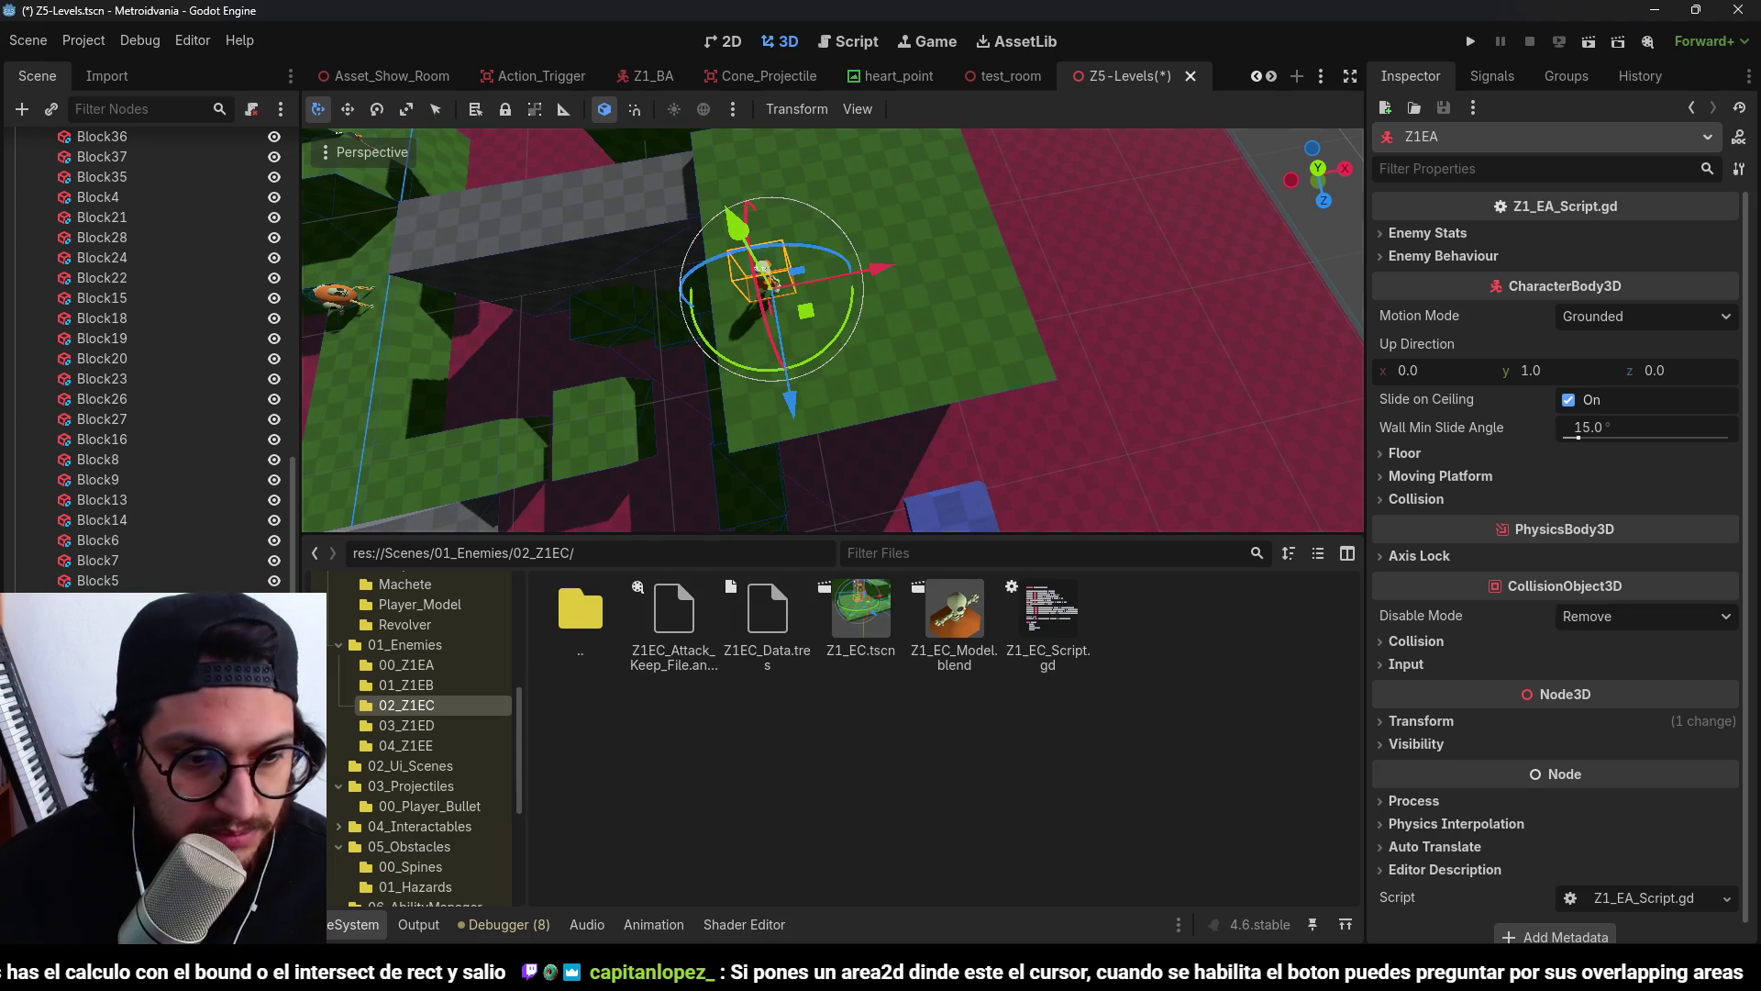
key("Delete")
key("Return")
left_click_drag(904, 626, 862, 225)
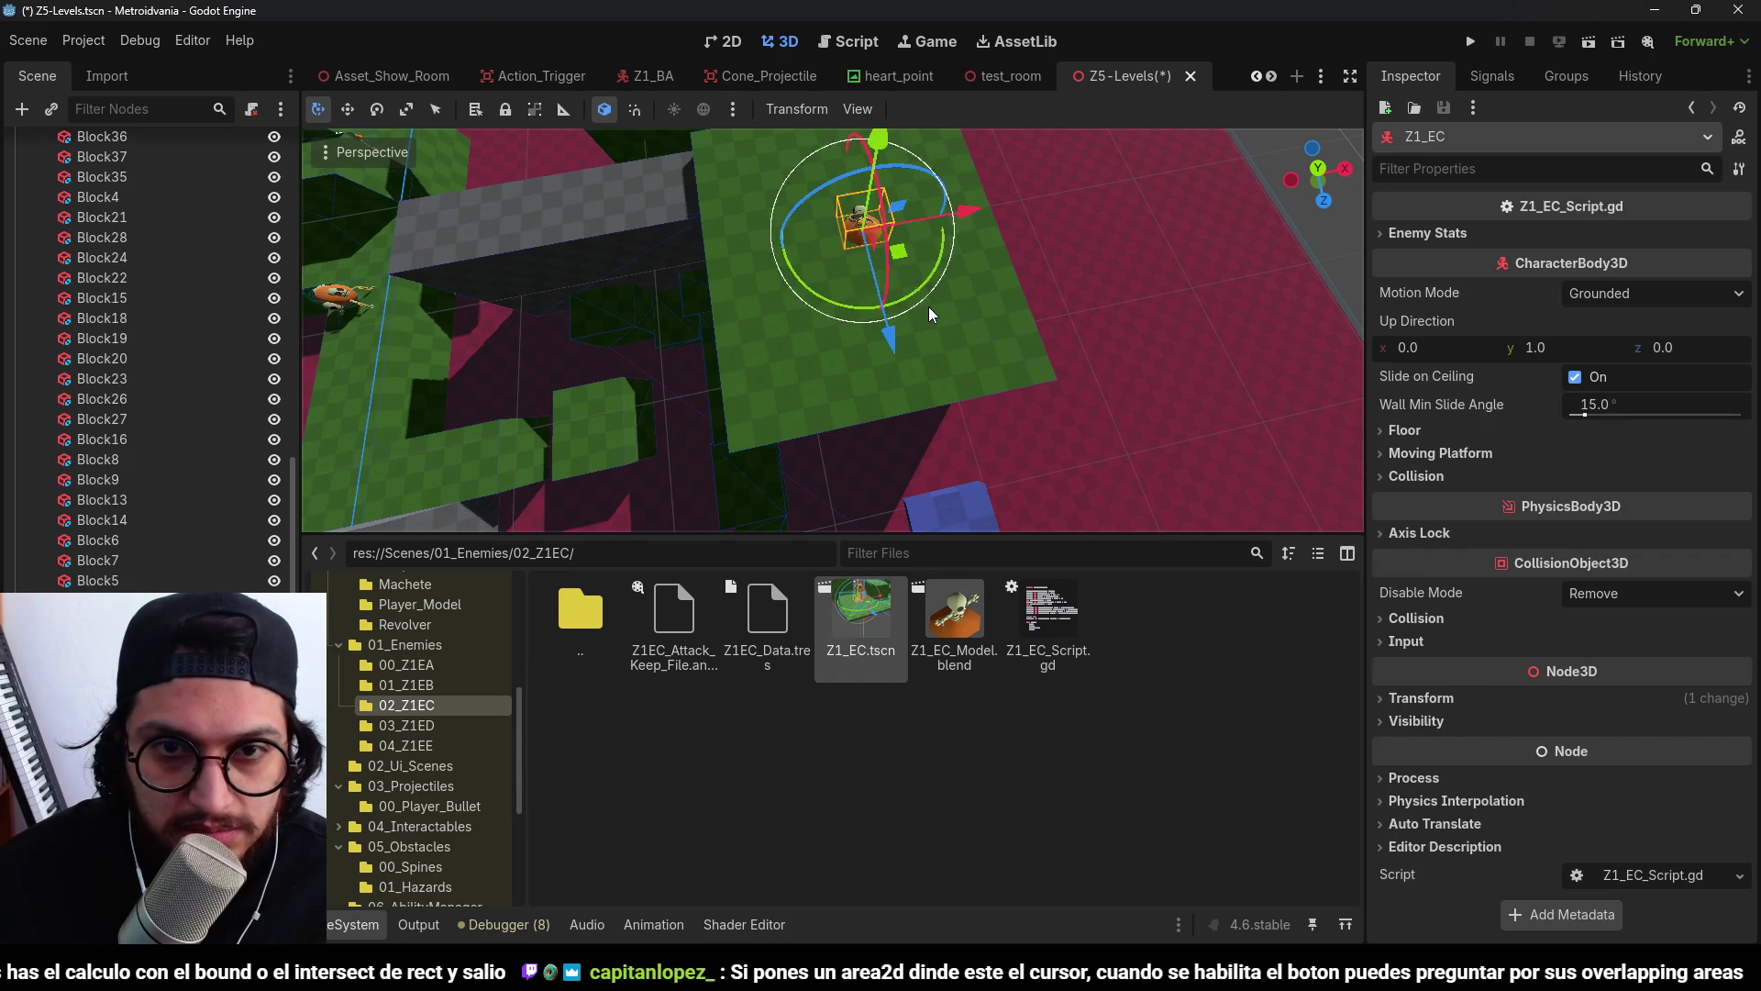
Save the level and view it from directly above in Top view.
scroll(929, 314, "down", 3)
key("ctrl+s")
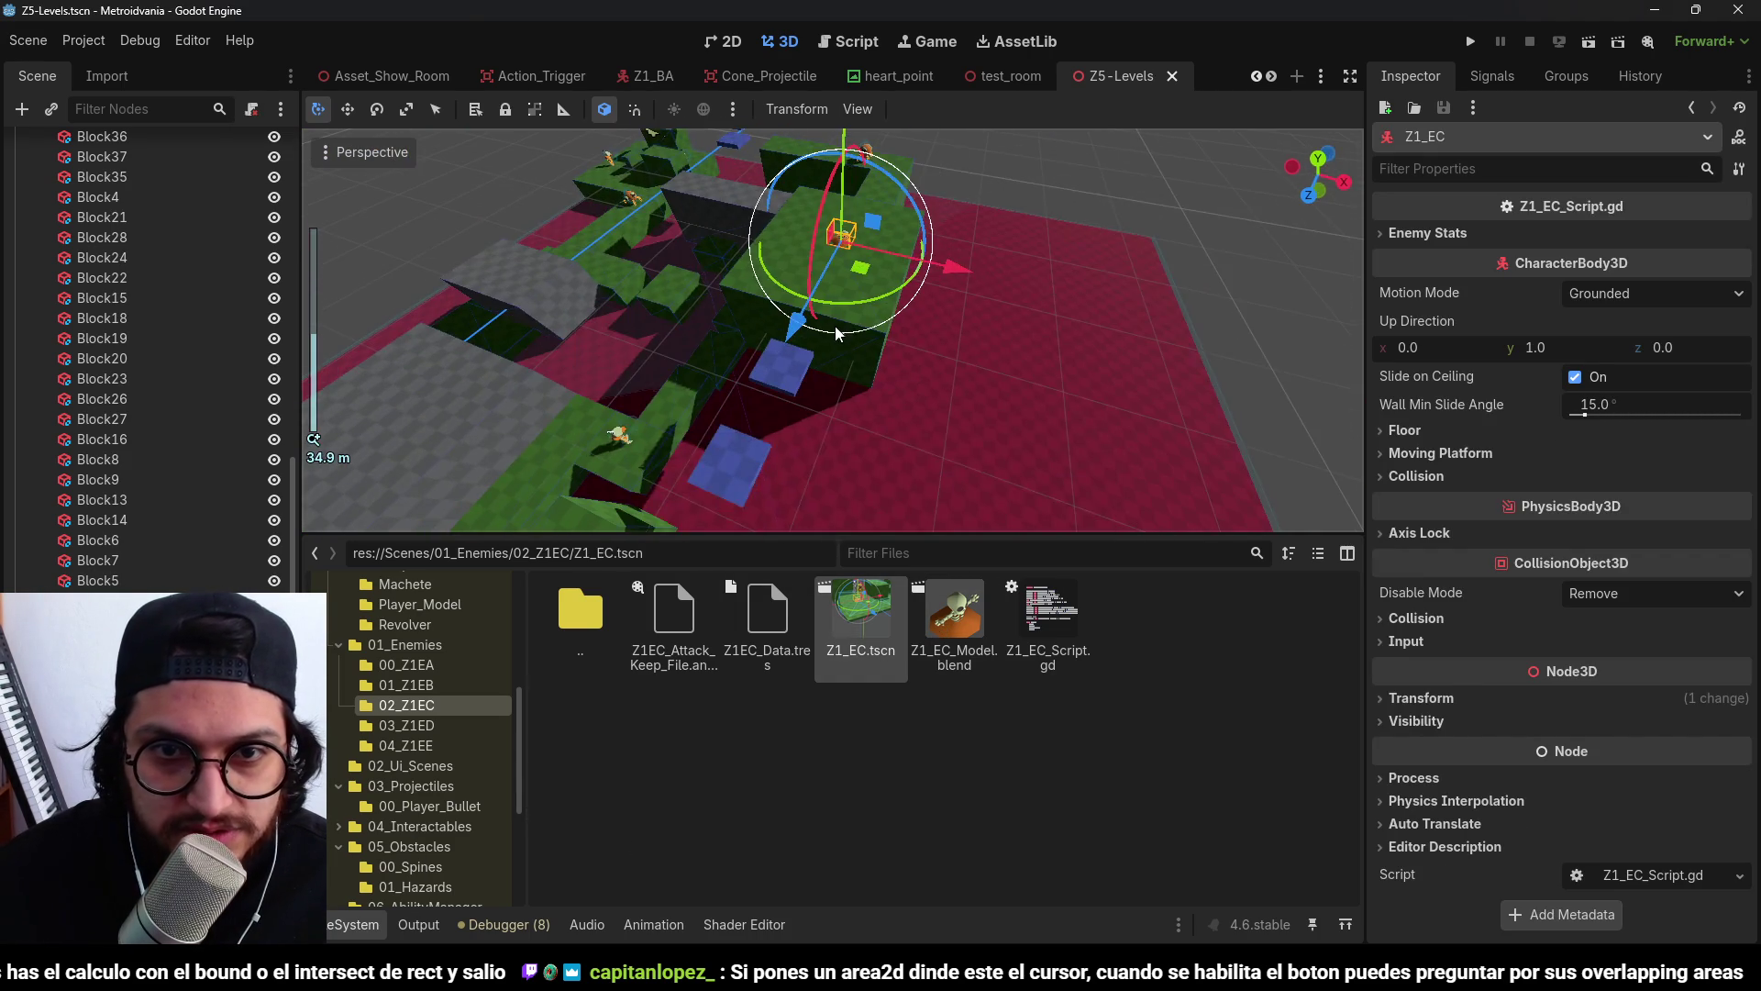
left_click_drag(834, 327, 892, 420)
scroll(871, 382, "down", 3)
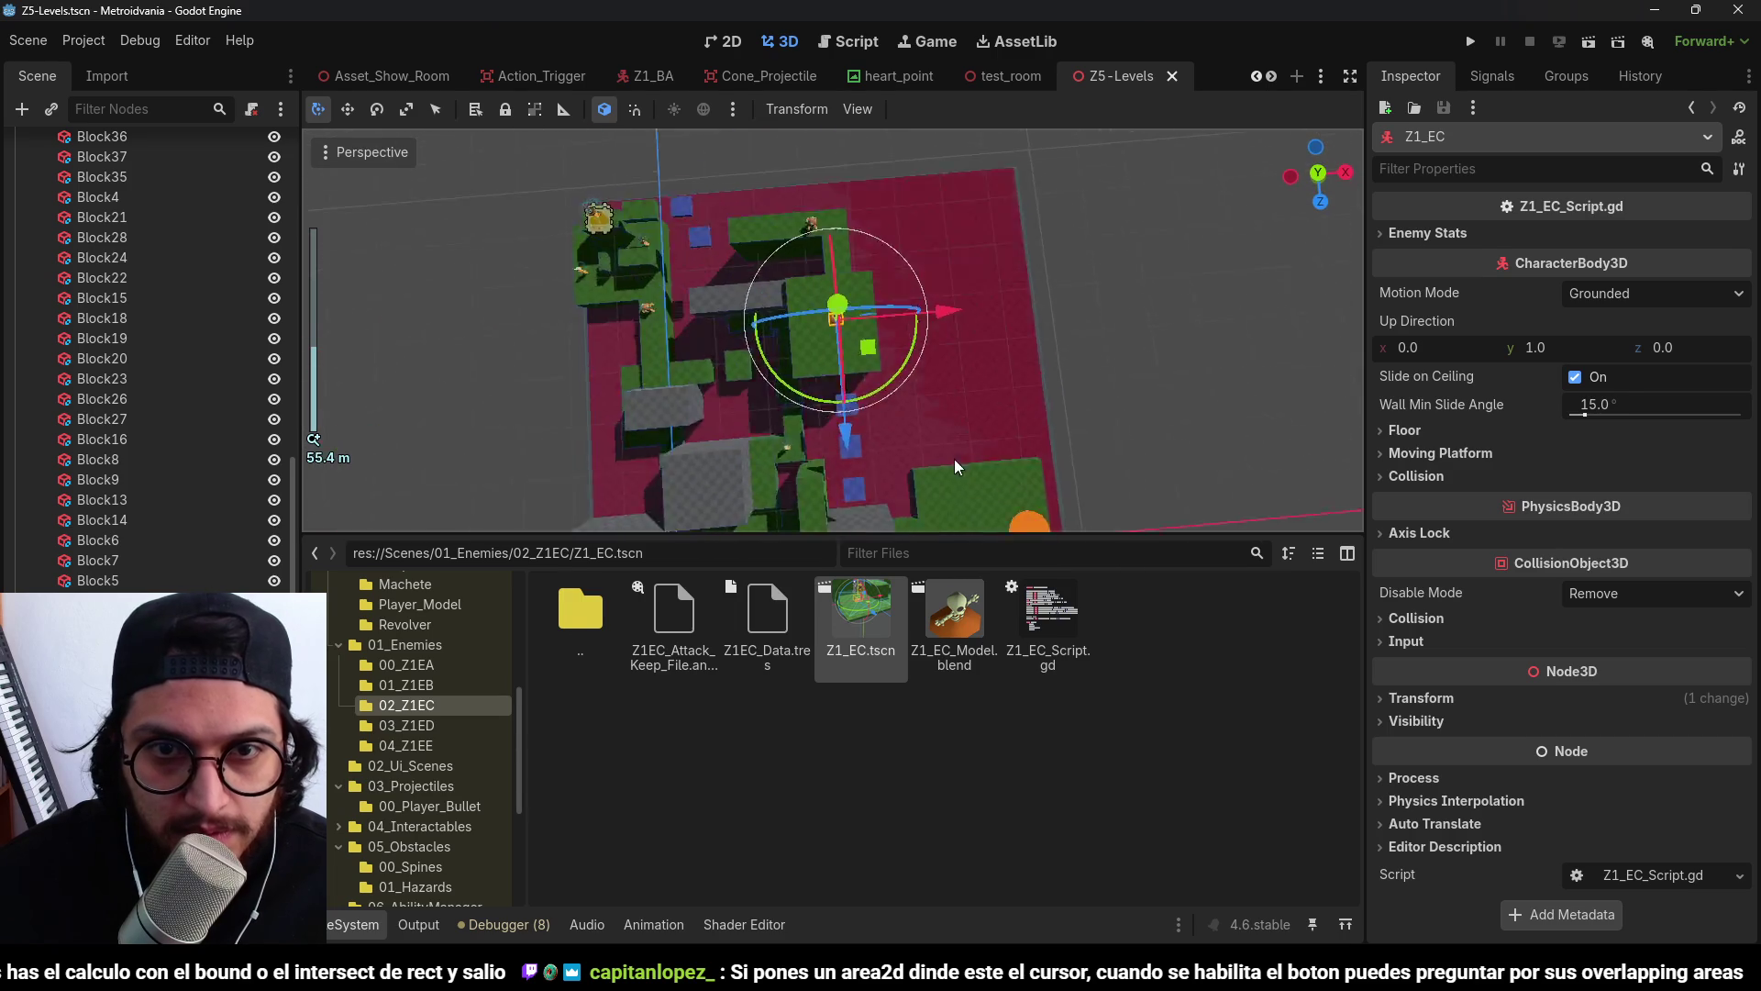
scroll(896, 355, "up", 2)
key("KP_7")
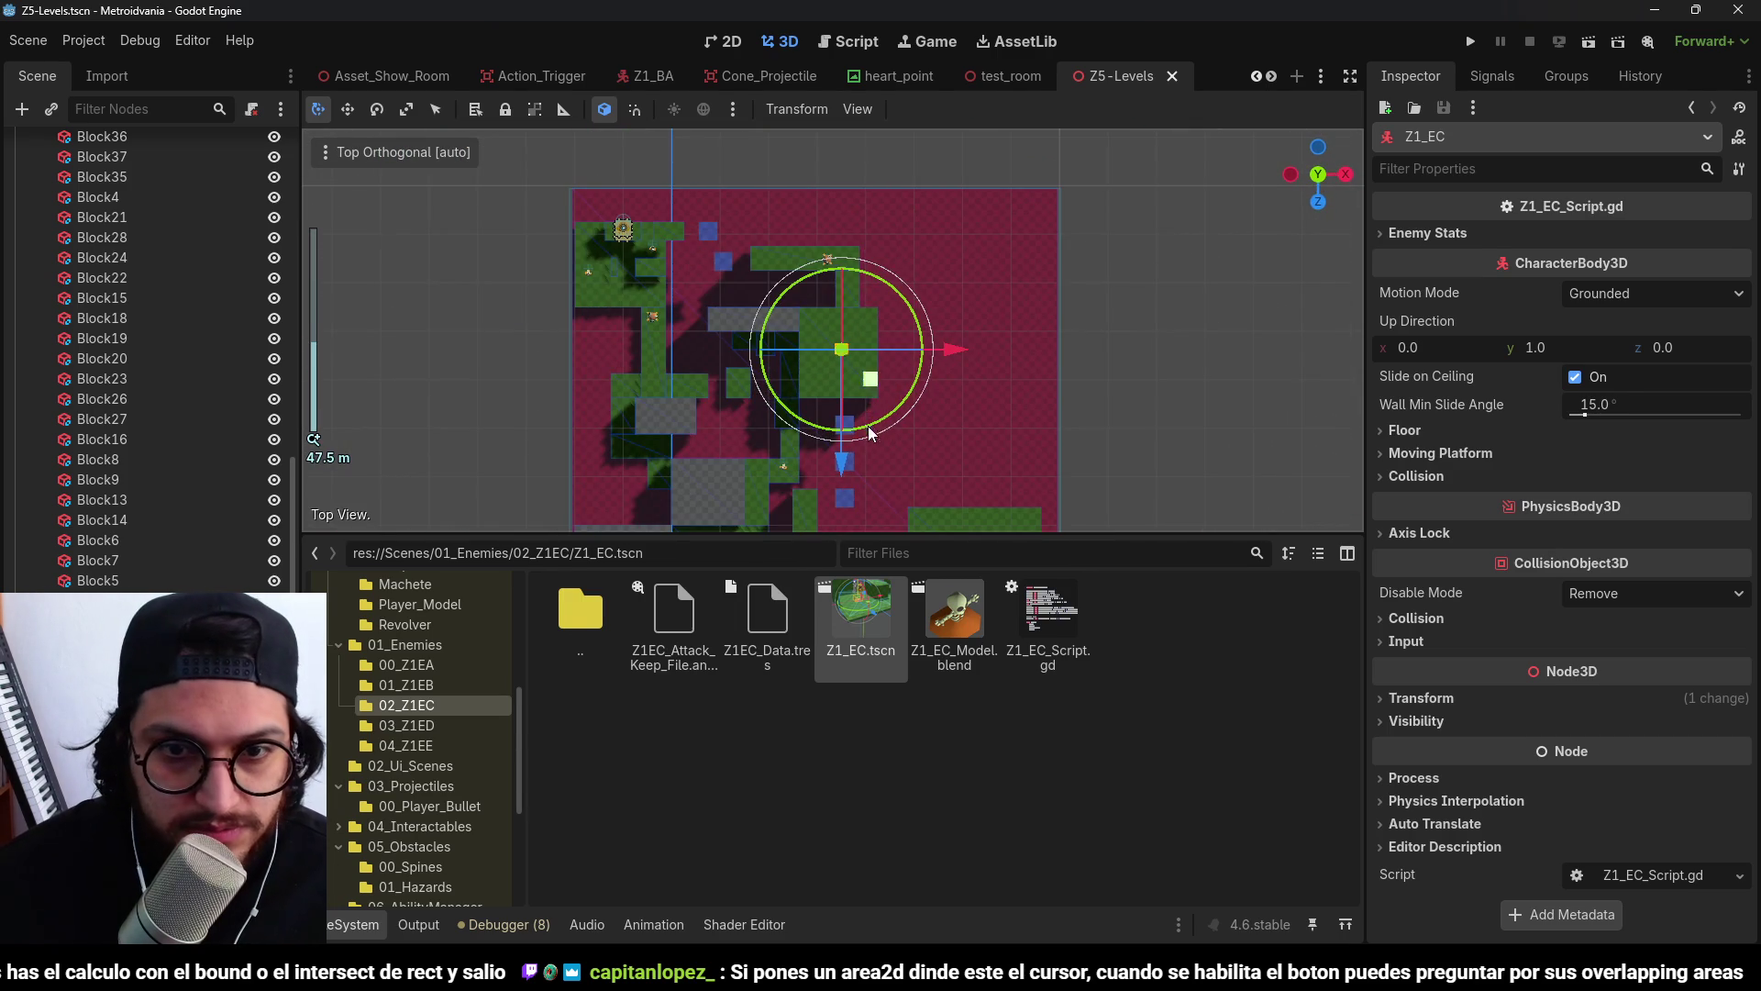
Move Colaps_Block3 18 units and Colaps_Block7 15 units up the level.
scroll(888, 306, "up", 8)
left_click(804, 360)
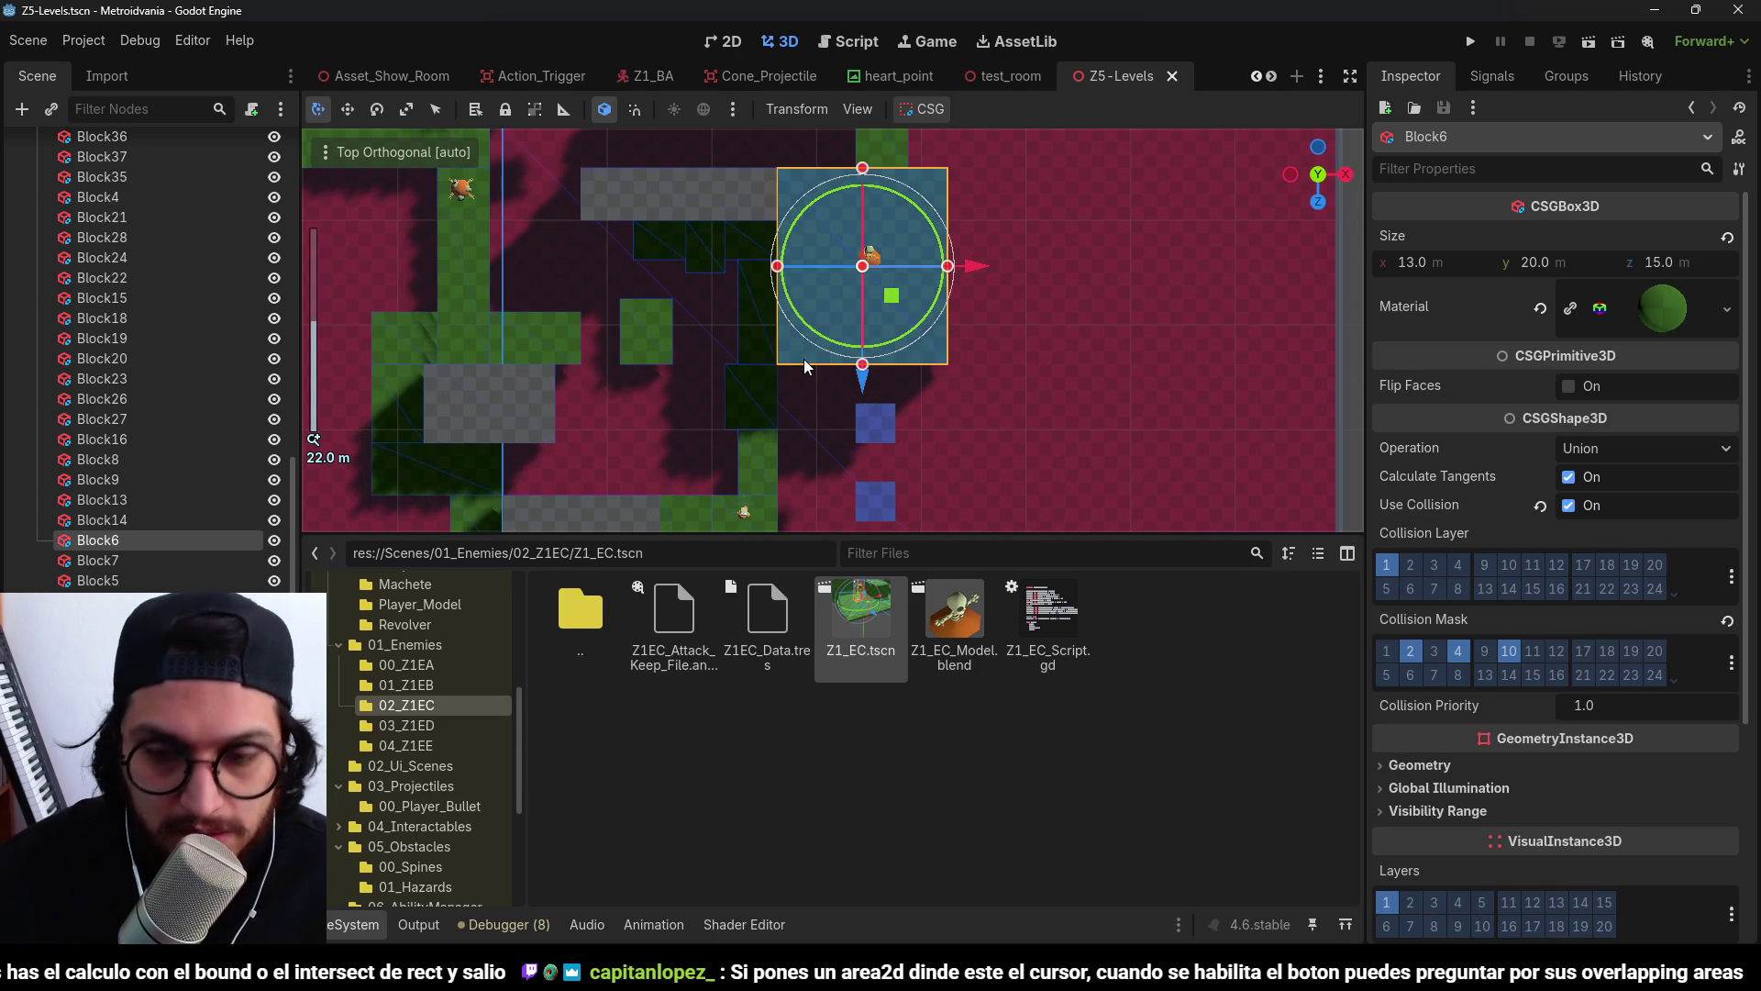
left_click(905, 453)
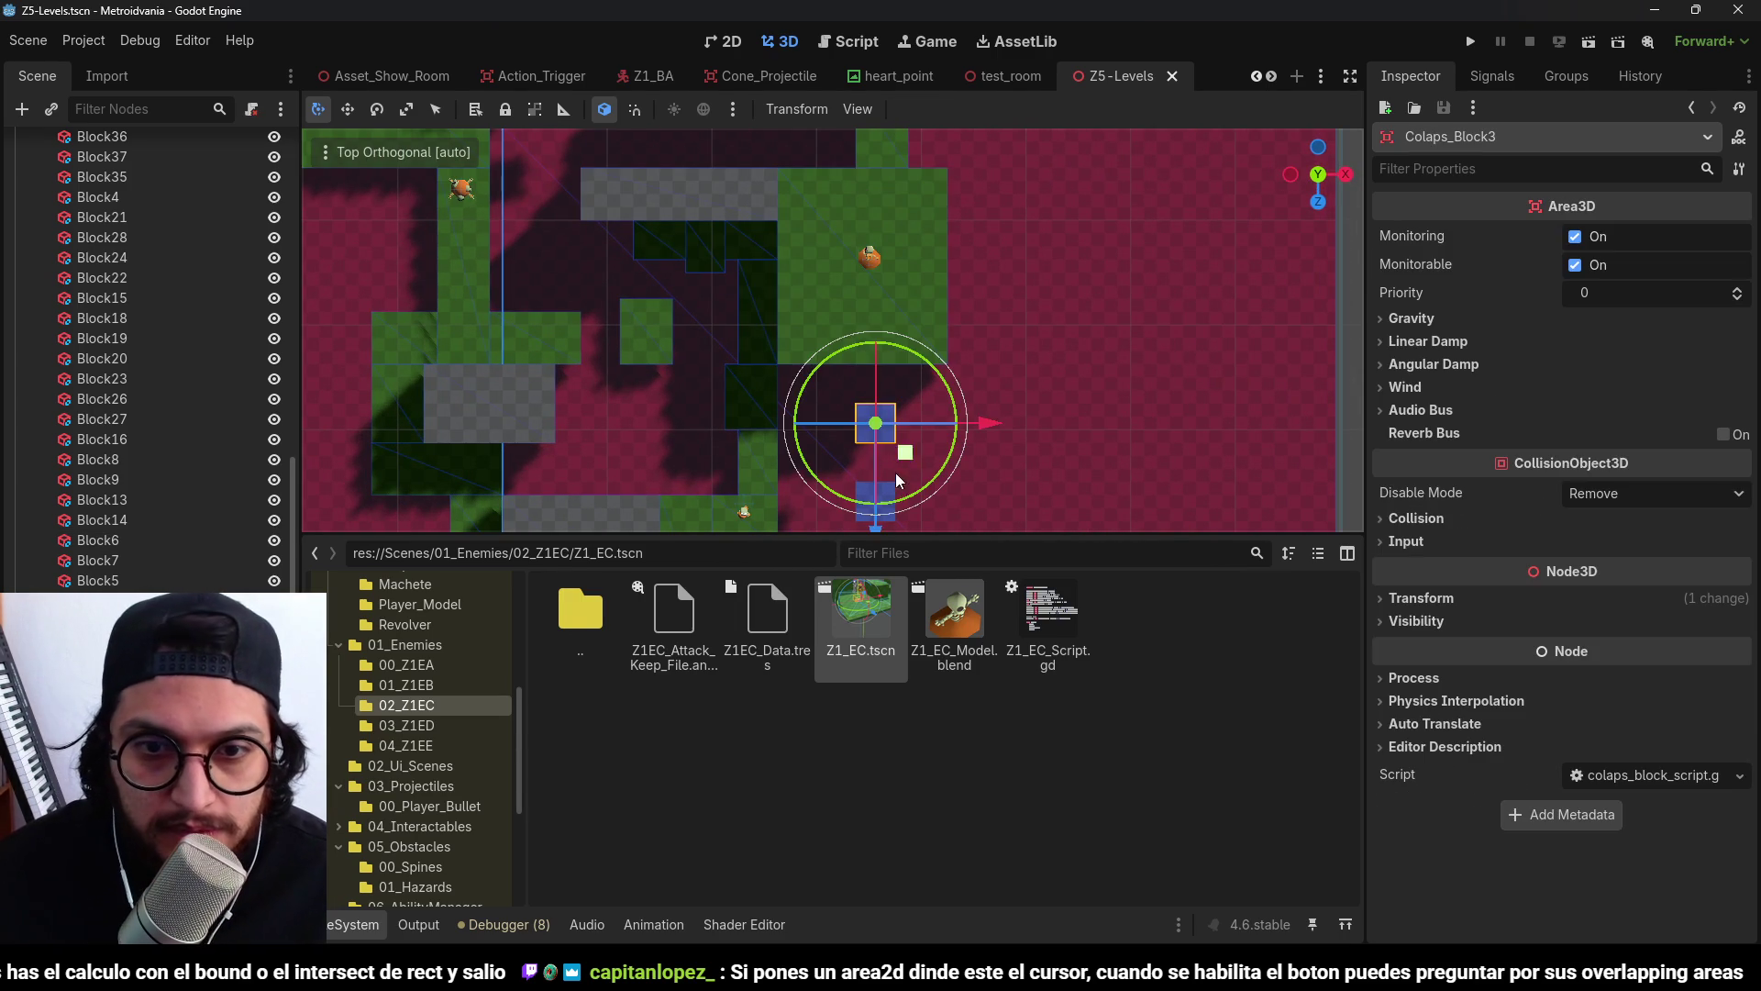
scroll(882, 501, "down", 1)
left_click_drag(873, 513, 864, 312)
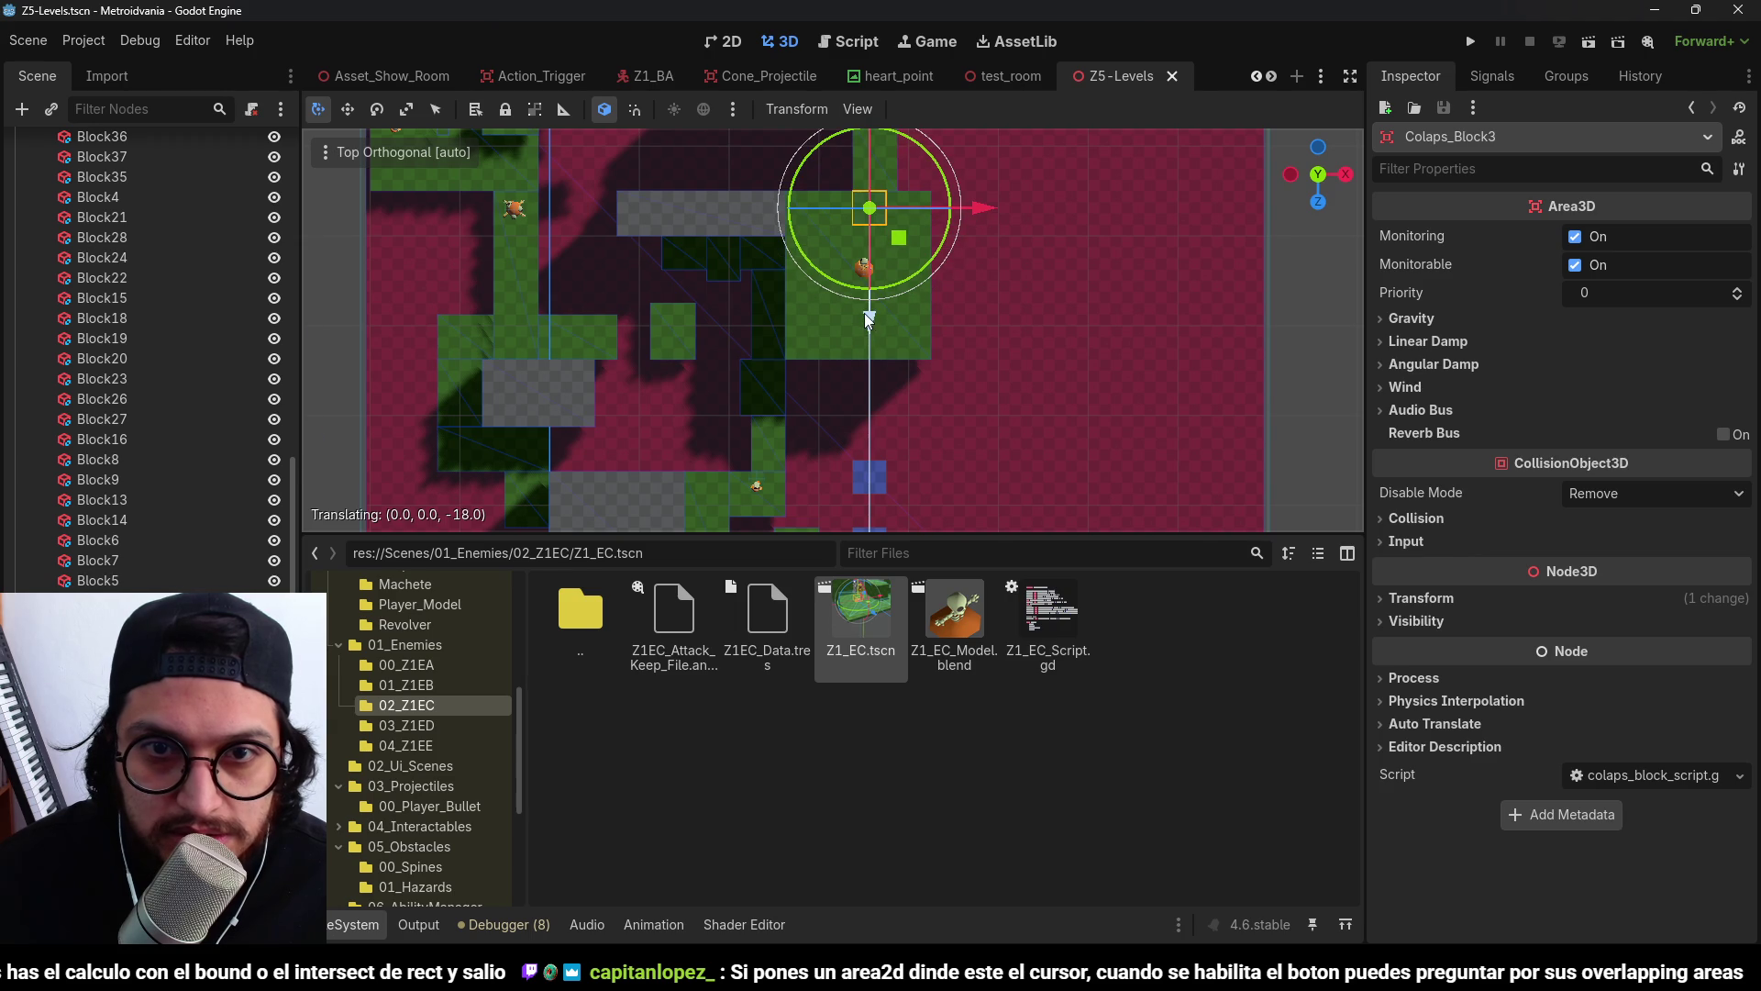
scroll(866, 486, "down", 2)
left_click(861, 448)
scroll(866, 475, "down", 3)
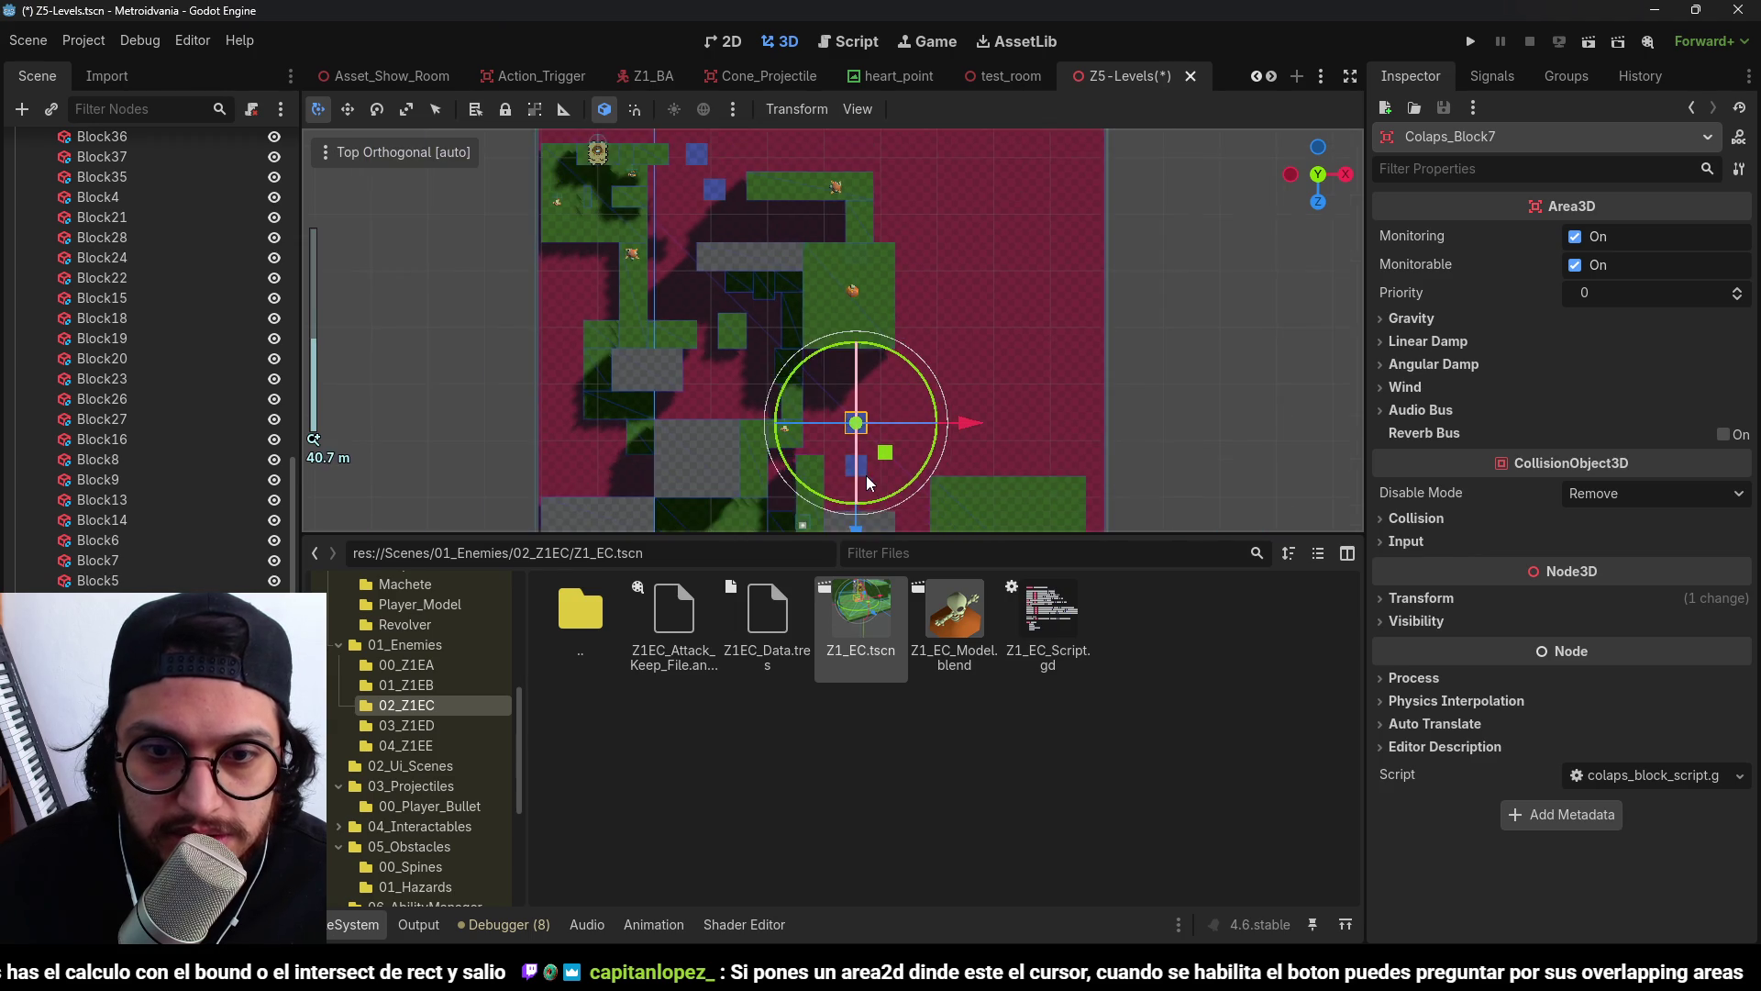
left_click_drag(859, 525, 861, 449)
scroll(861, 450, "up", 4)
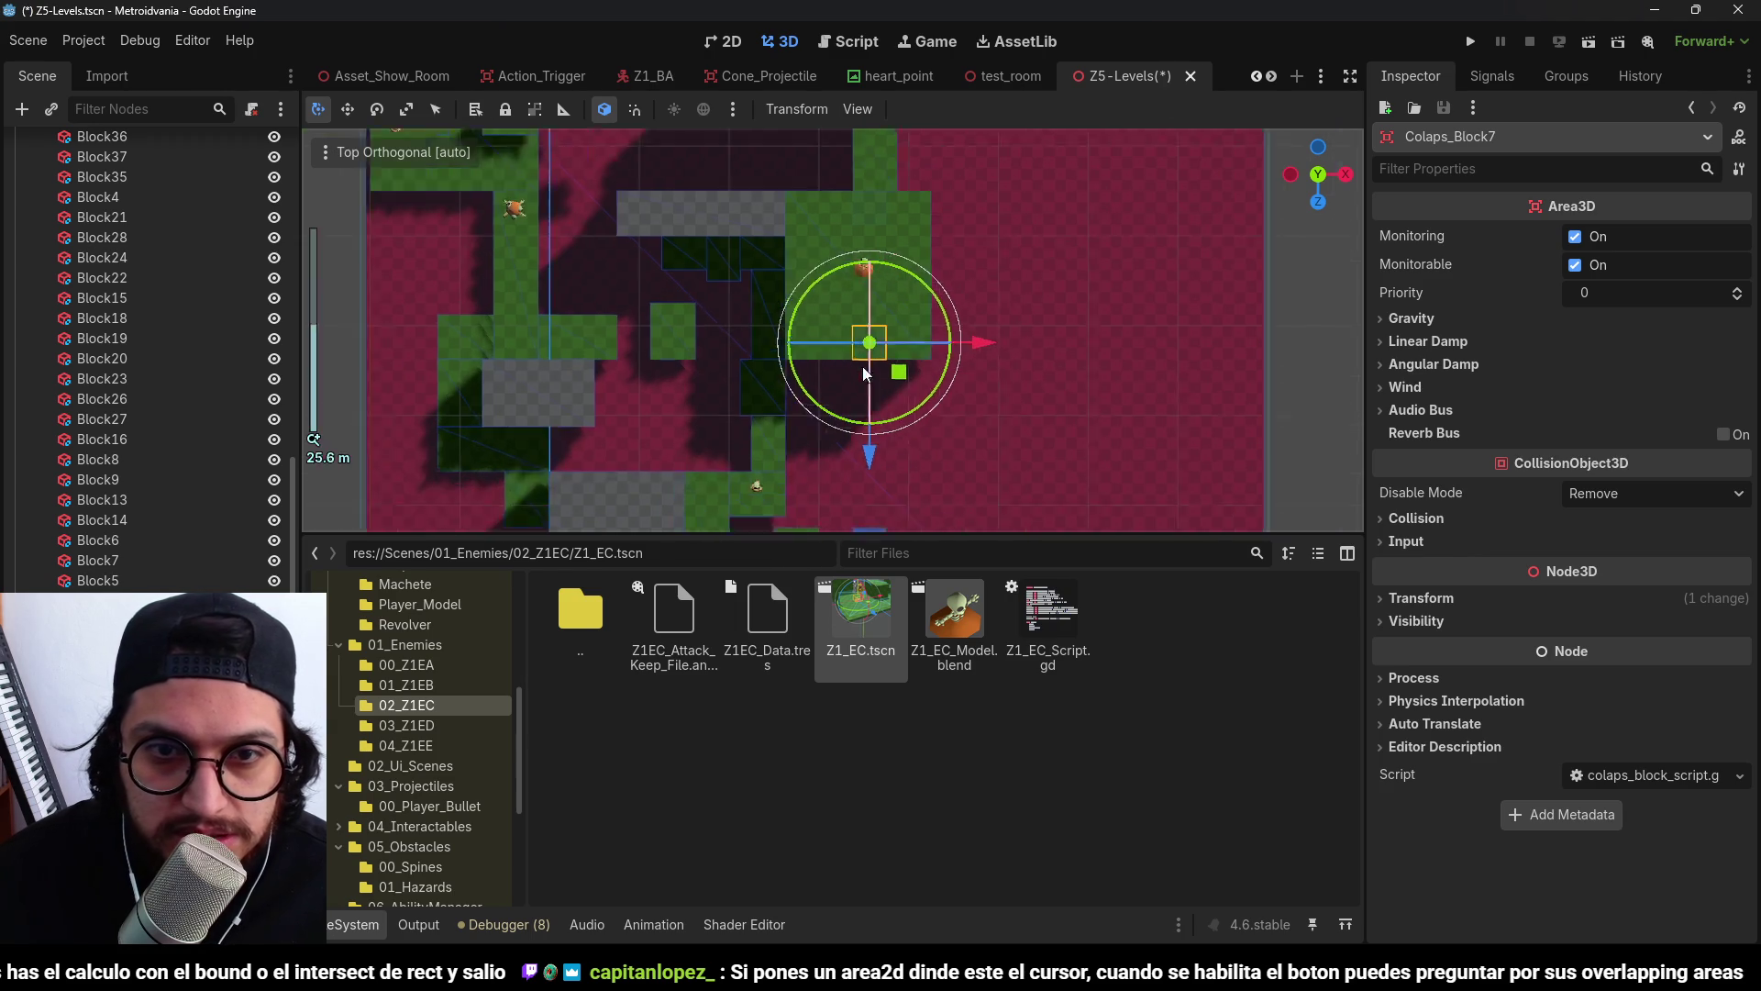
Delete green Block6, then undo to restore it.
left_click(800, 241)
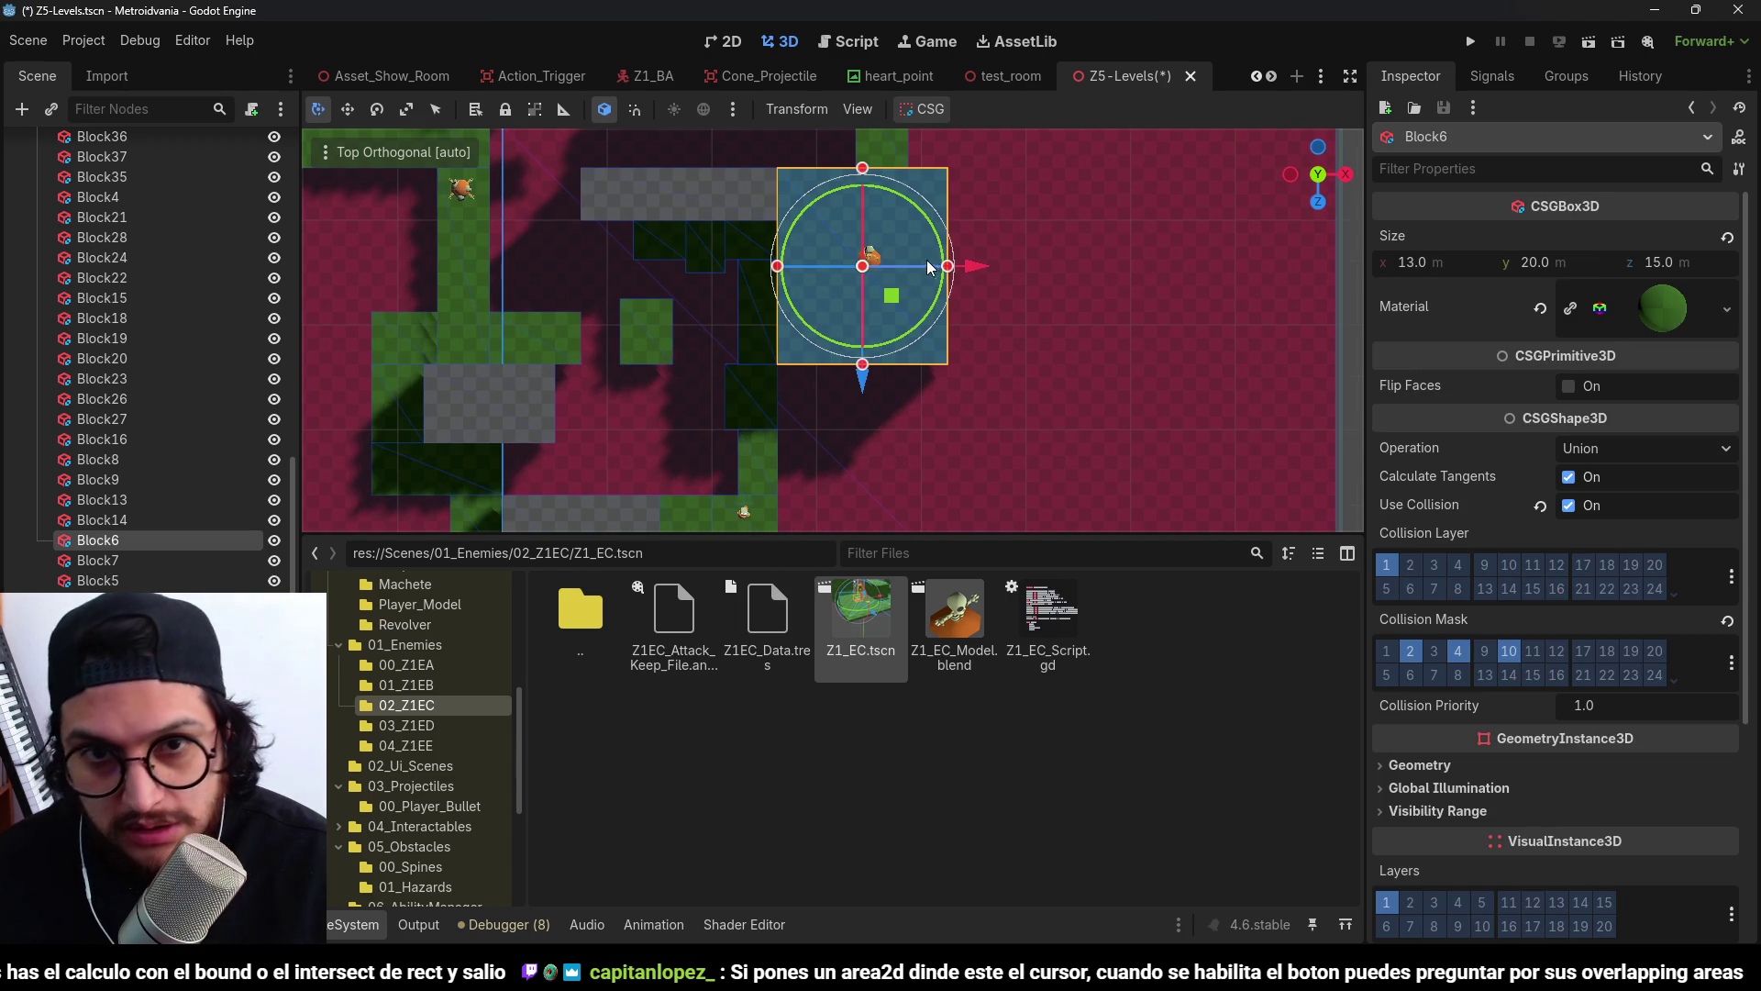
key("Delete")
key("Escape")
key("Delete")
key("Return")
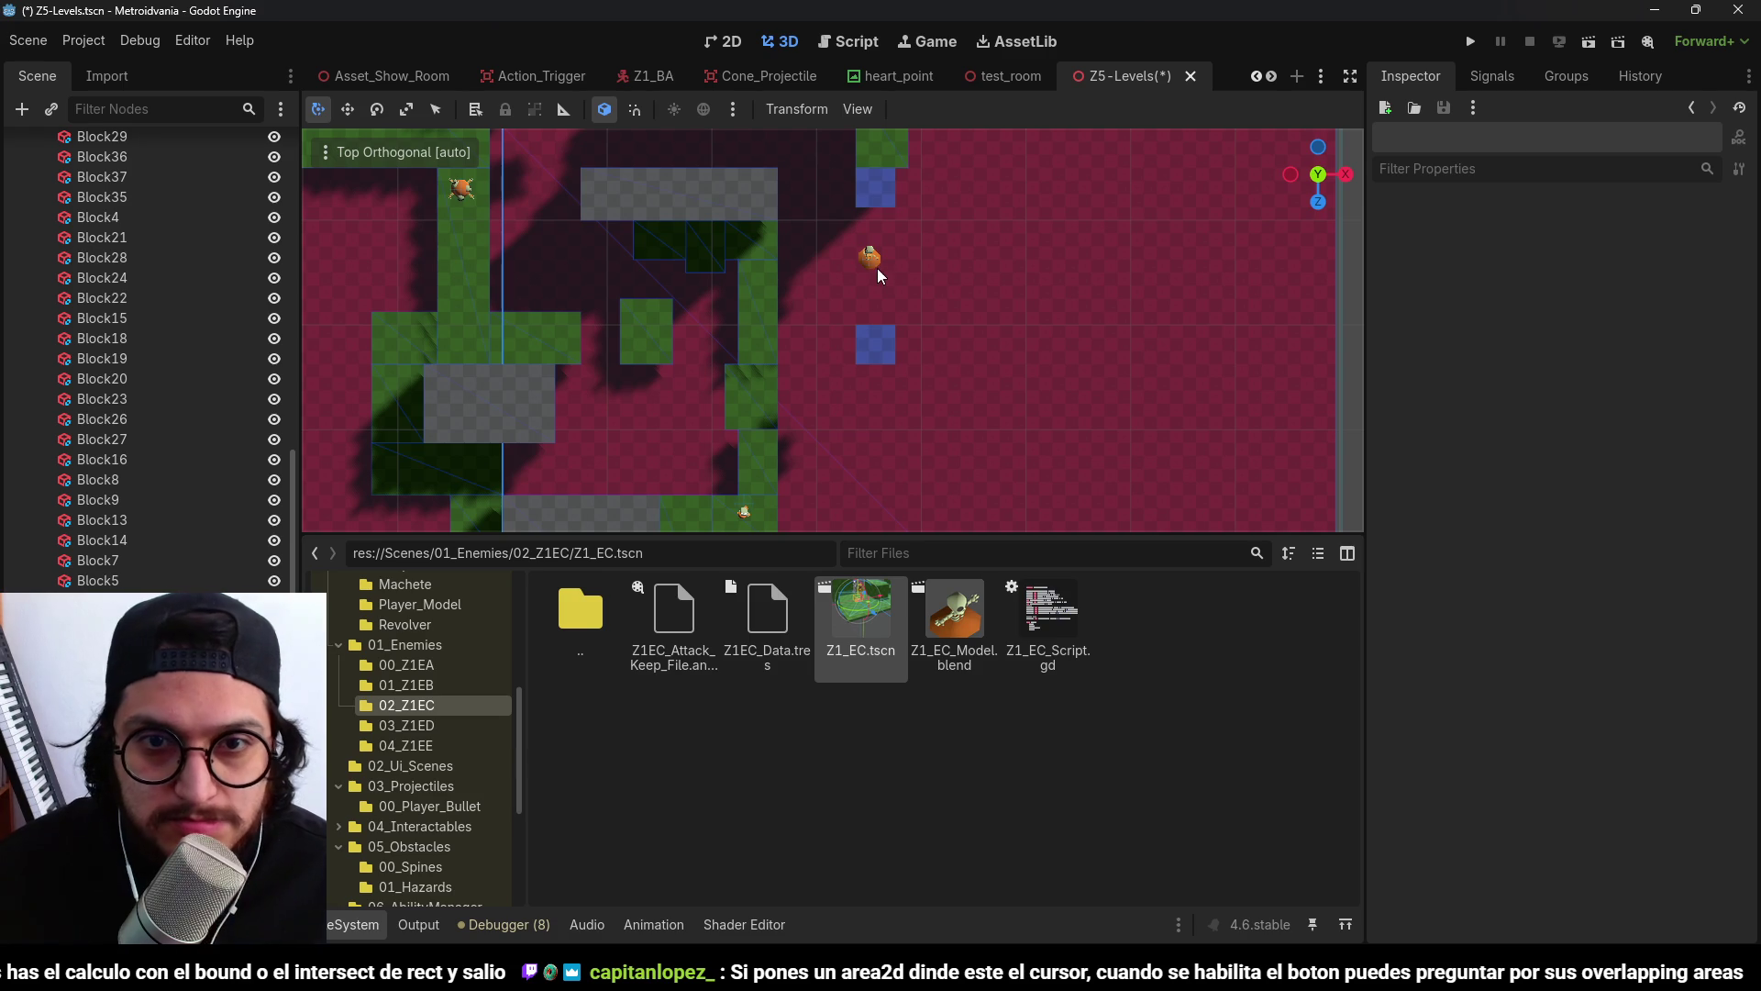
left_click(873, 261)
key("ctrl+z")
Shrink Block6 to a 3×20×3 m size and shift it down along Z.
left_click(932, 347)
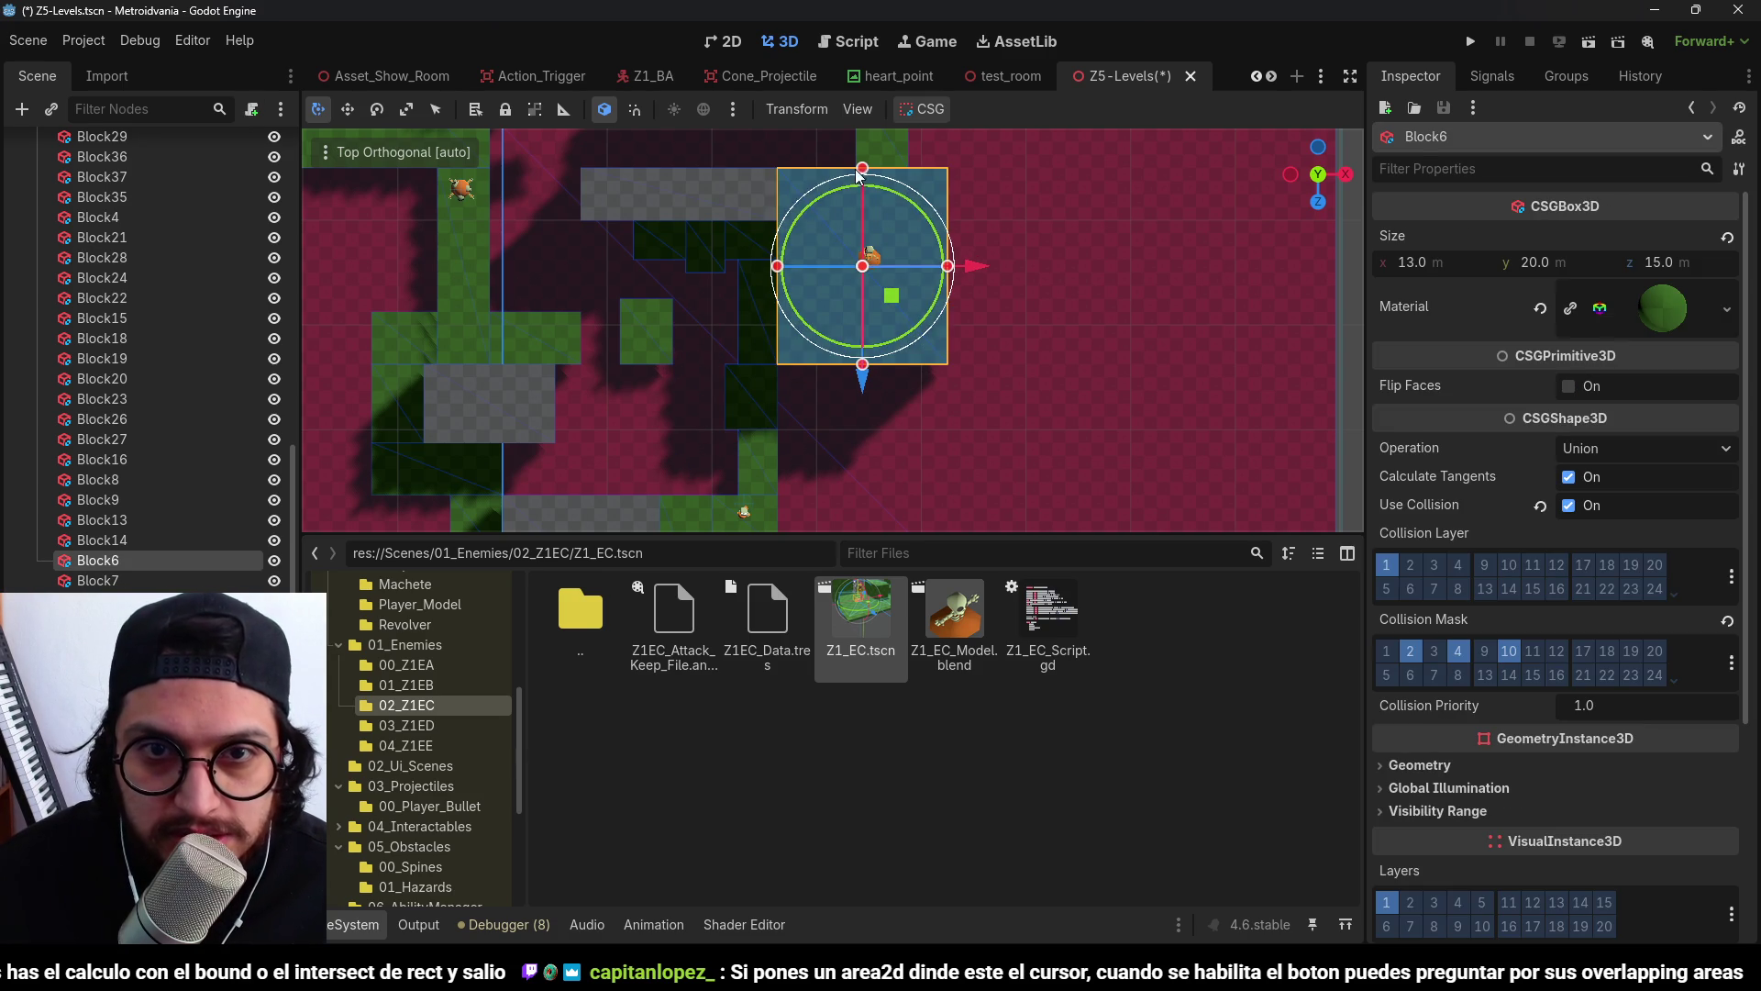
mouse_move(865, 375)
left_mouse_down()
mouse_move(833, 257)
mouse_move(894, 264)
left_mouse_up()
scroll(888, 276, "up", 2)
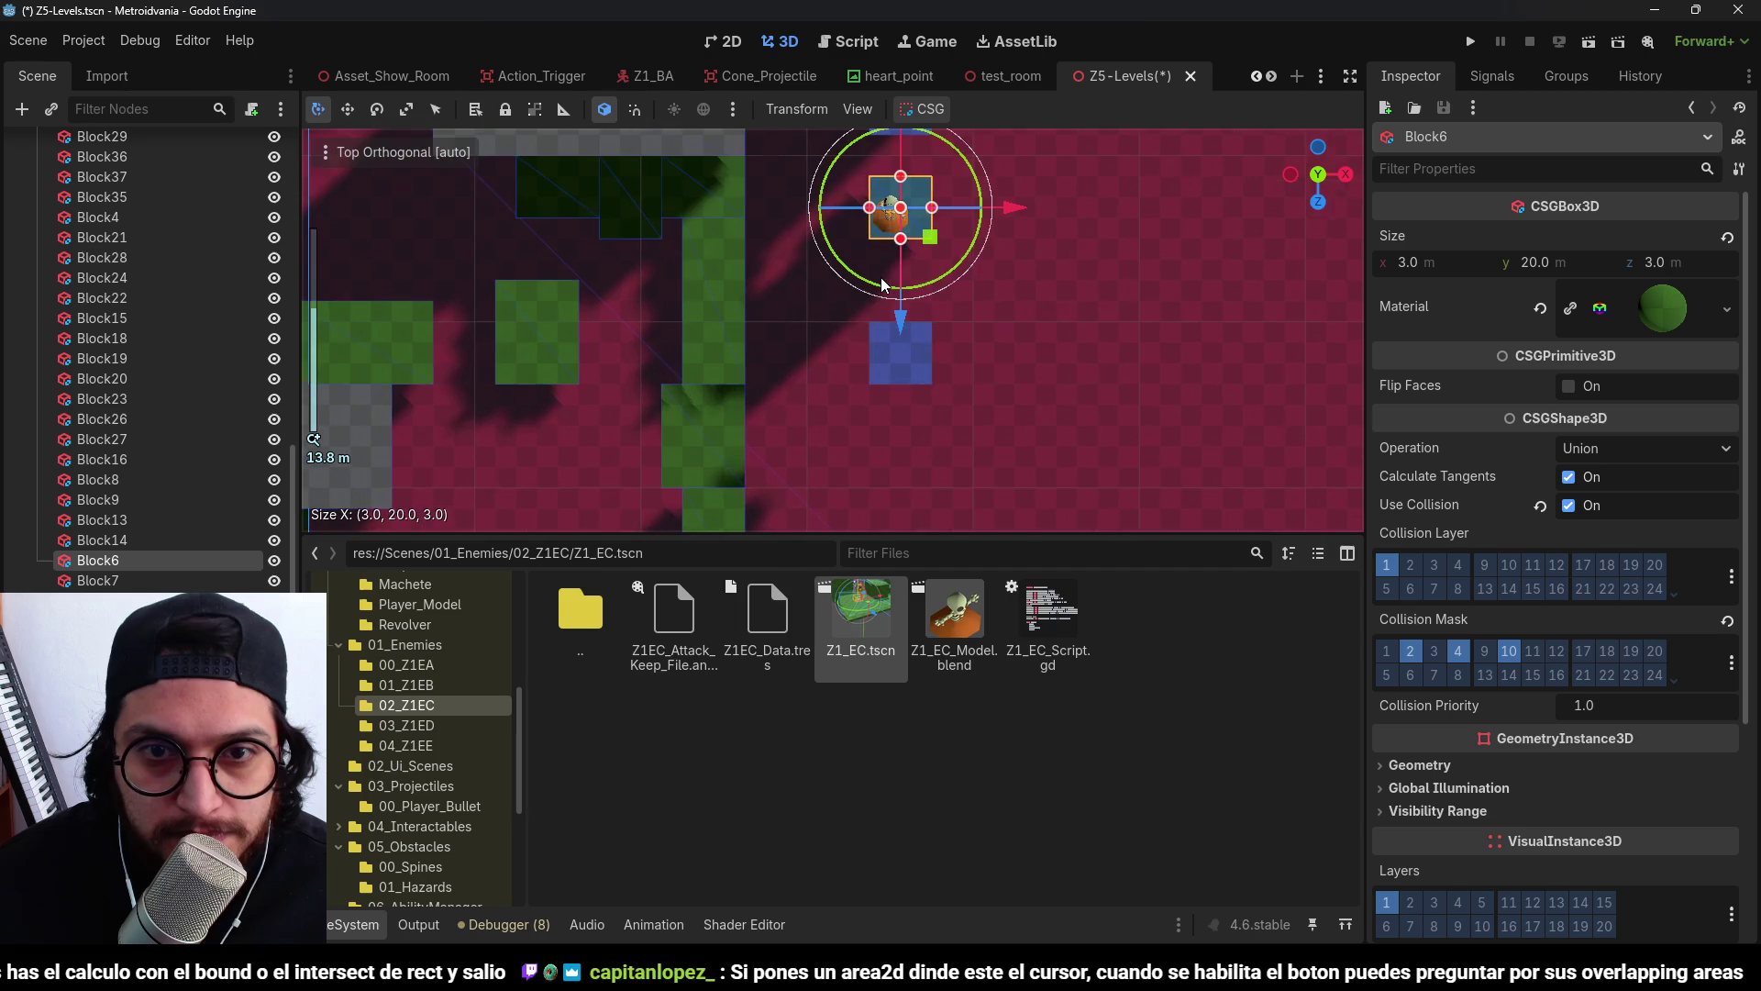
scroll(976, 253, "down", 2)
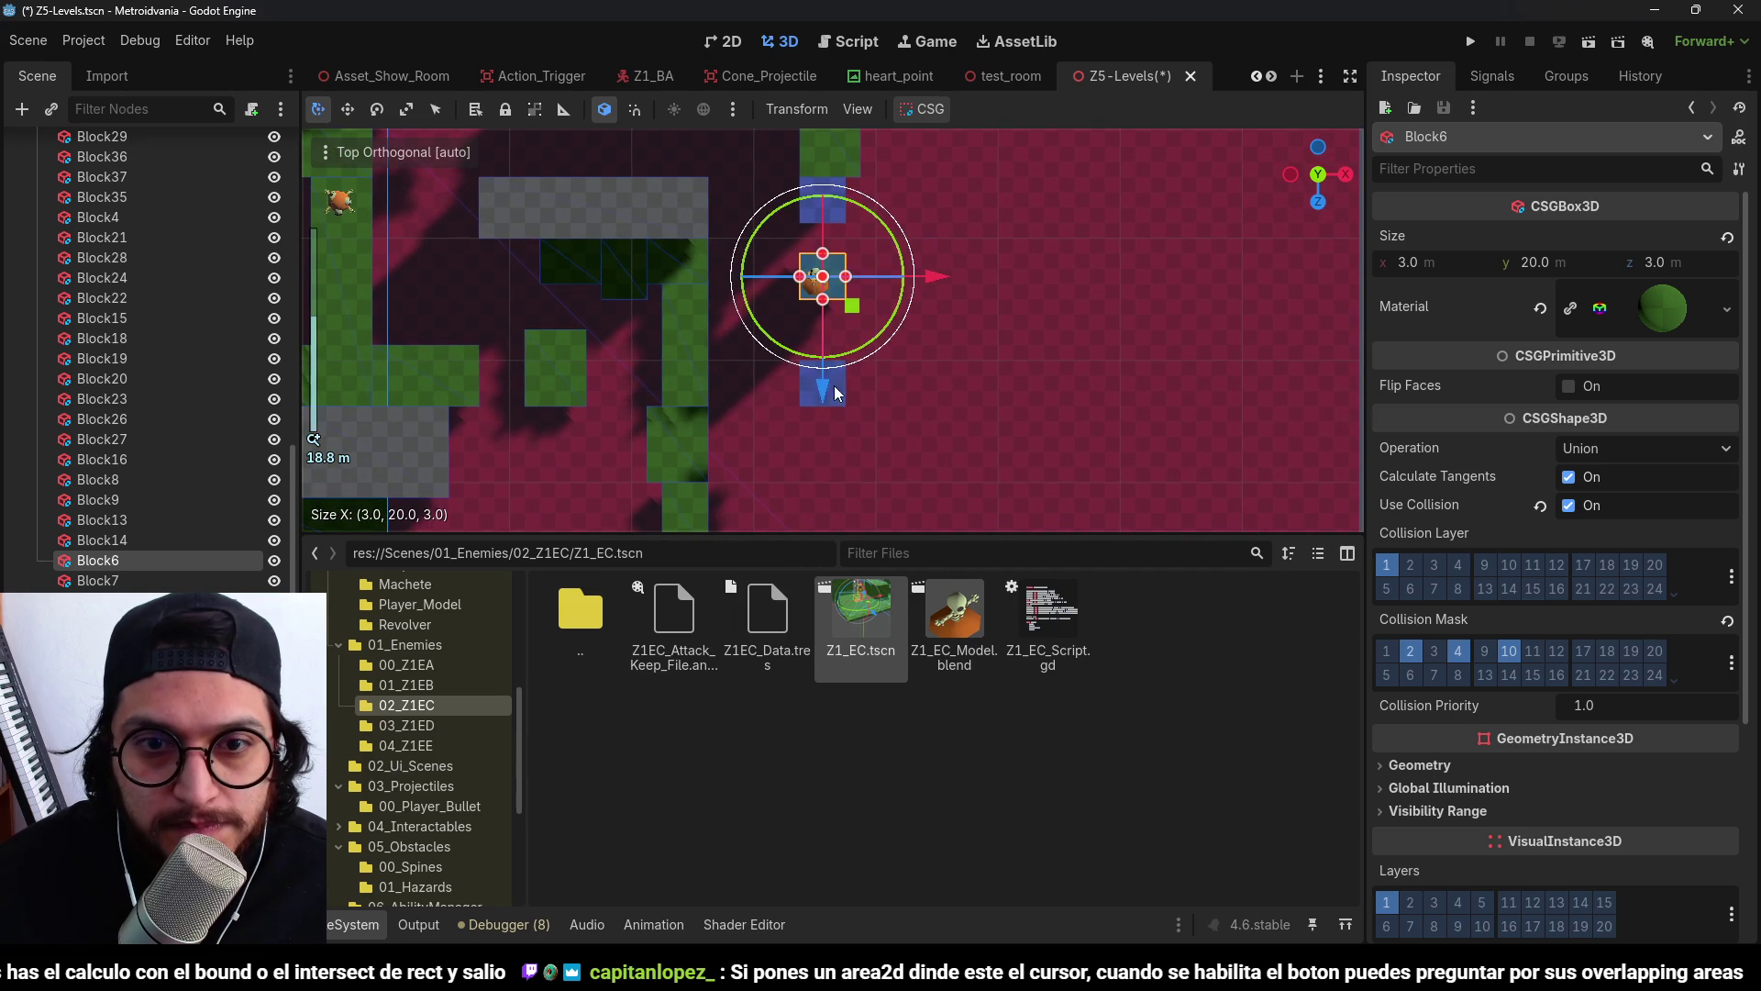
left_click_drag(822, 391, 822, 396)
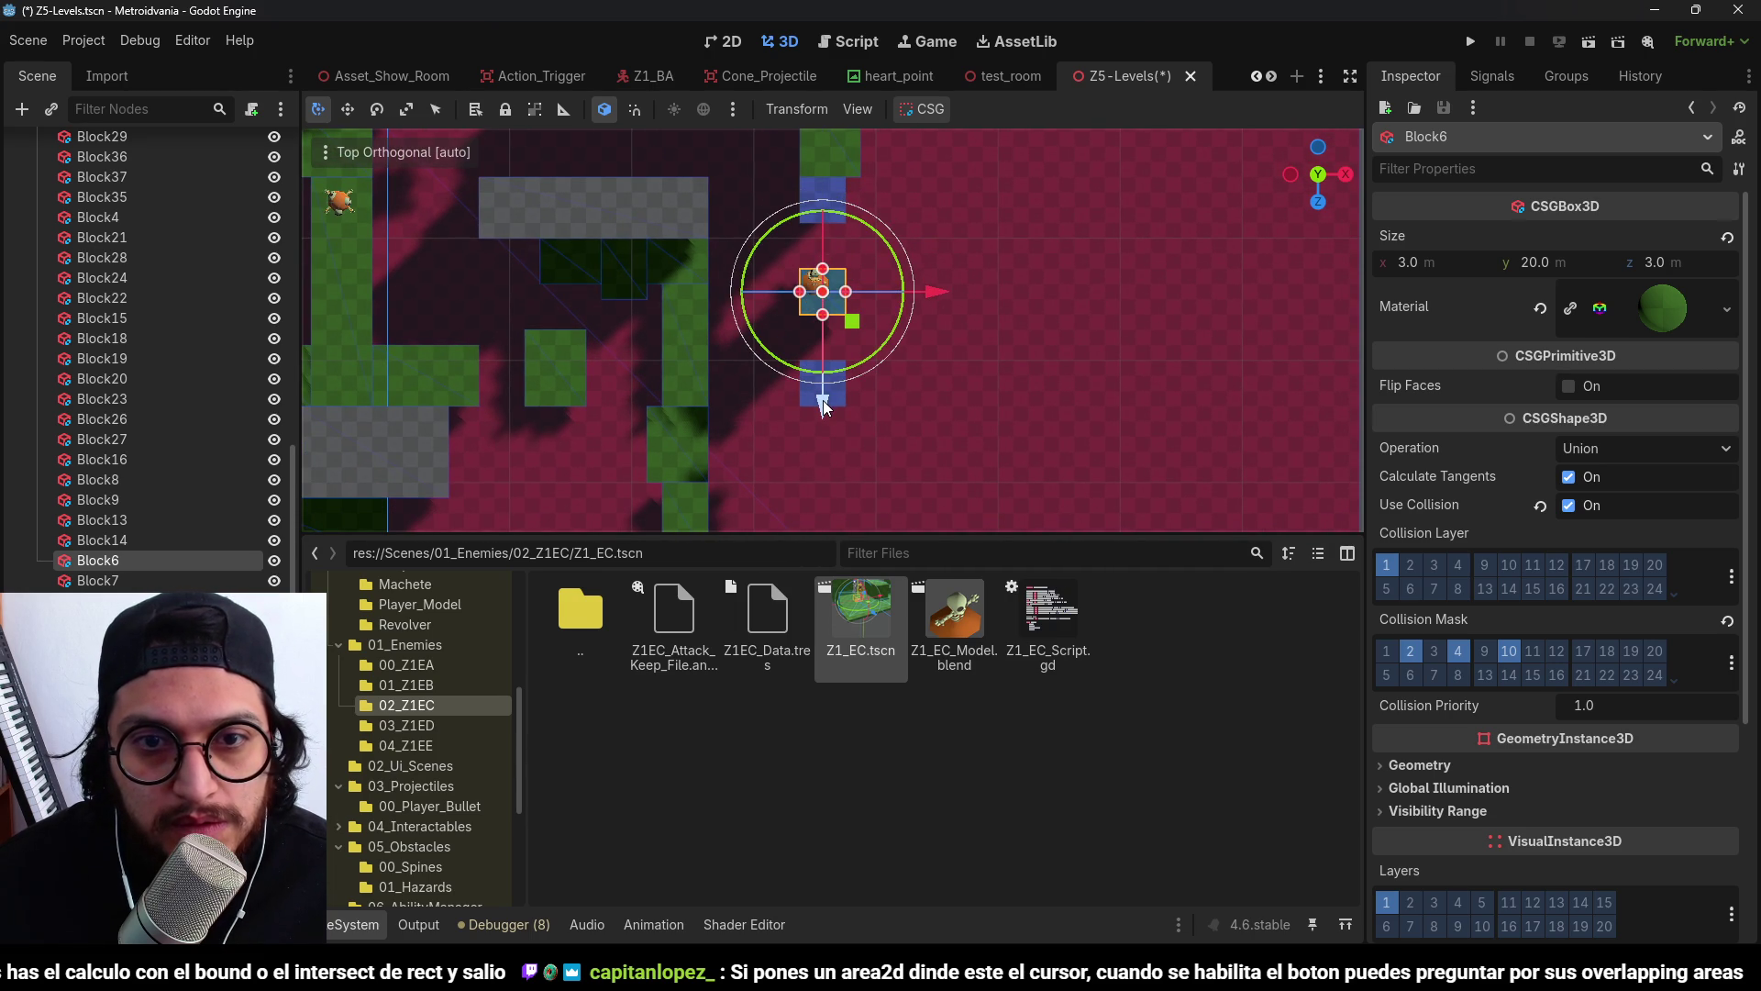
left_click_drag(827, 404, 823, 427)
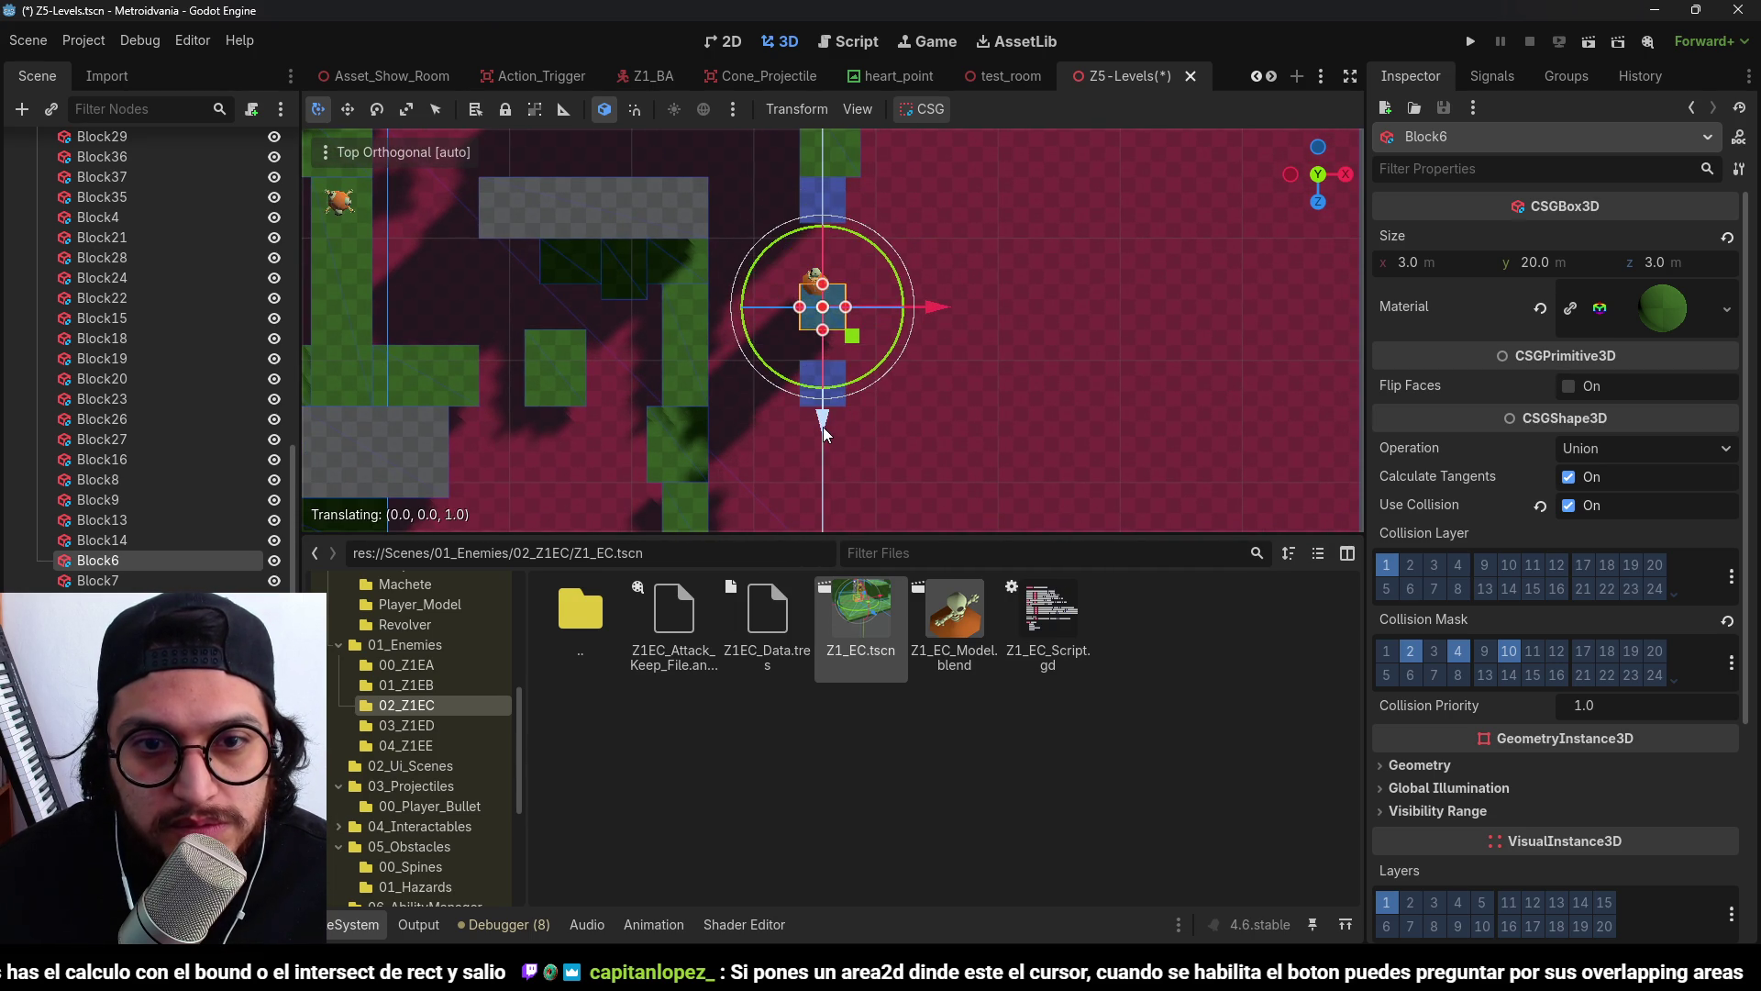
Shift the blue collapsing block Colaps_Block7 along Z.
left_click(827, 377)
left_click(828, 385)
scroll(831, 413, "down", 4)
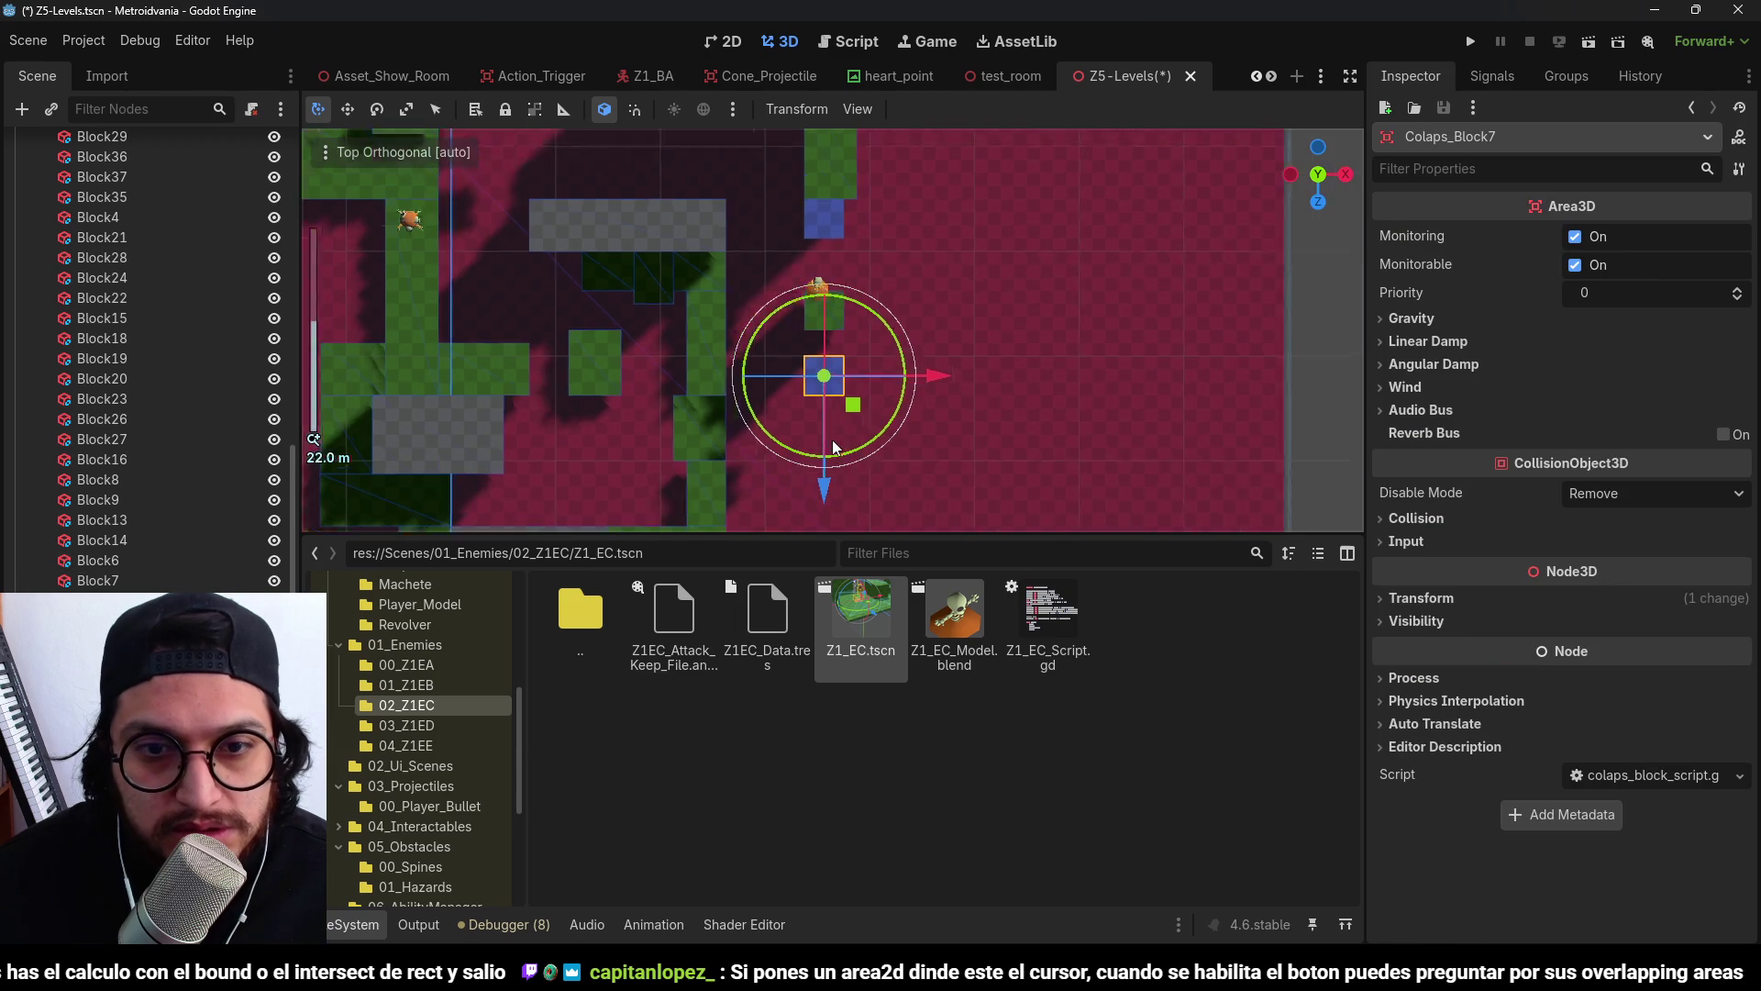
left_click_drag(827, 491, 825, 503)
left_click(1028, 365)
Move the Z1_EC enemy onto the green block and save the scene.
scroll(828, 273, "up", 3)
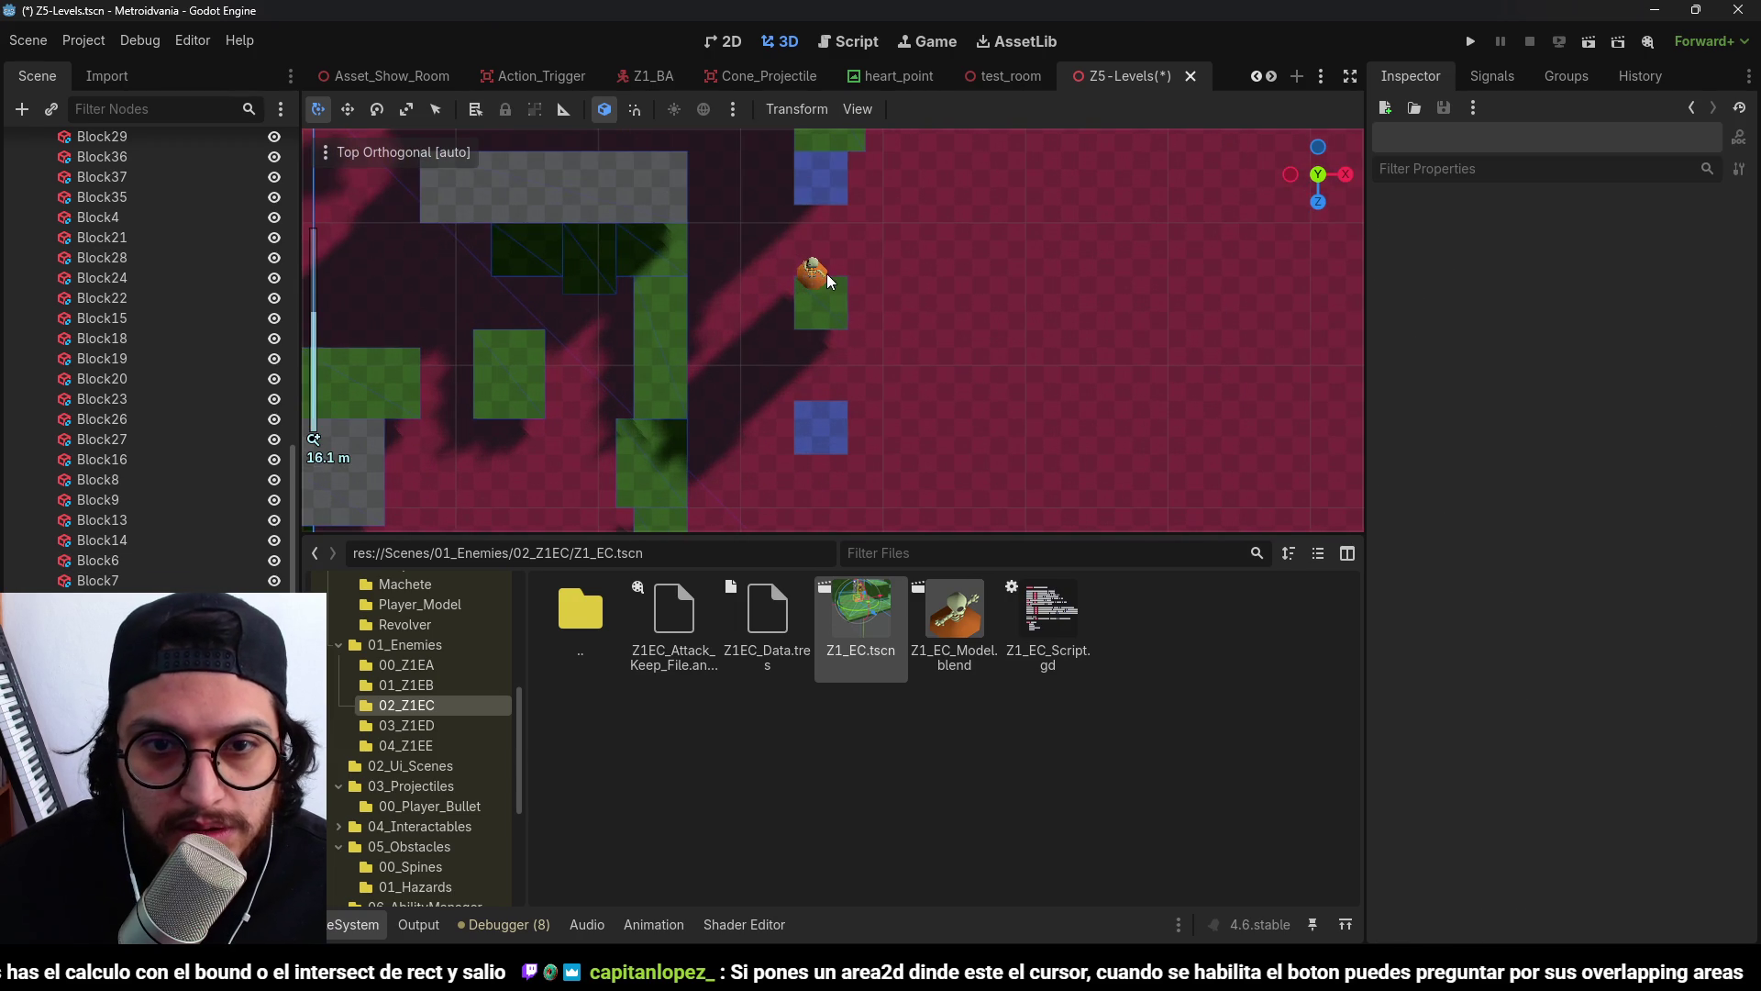
left_click(824, 273)
scroll(824, 273, "up", 2)
left_click_drag(834, 289, 844, 328)
key("ctrl+s")
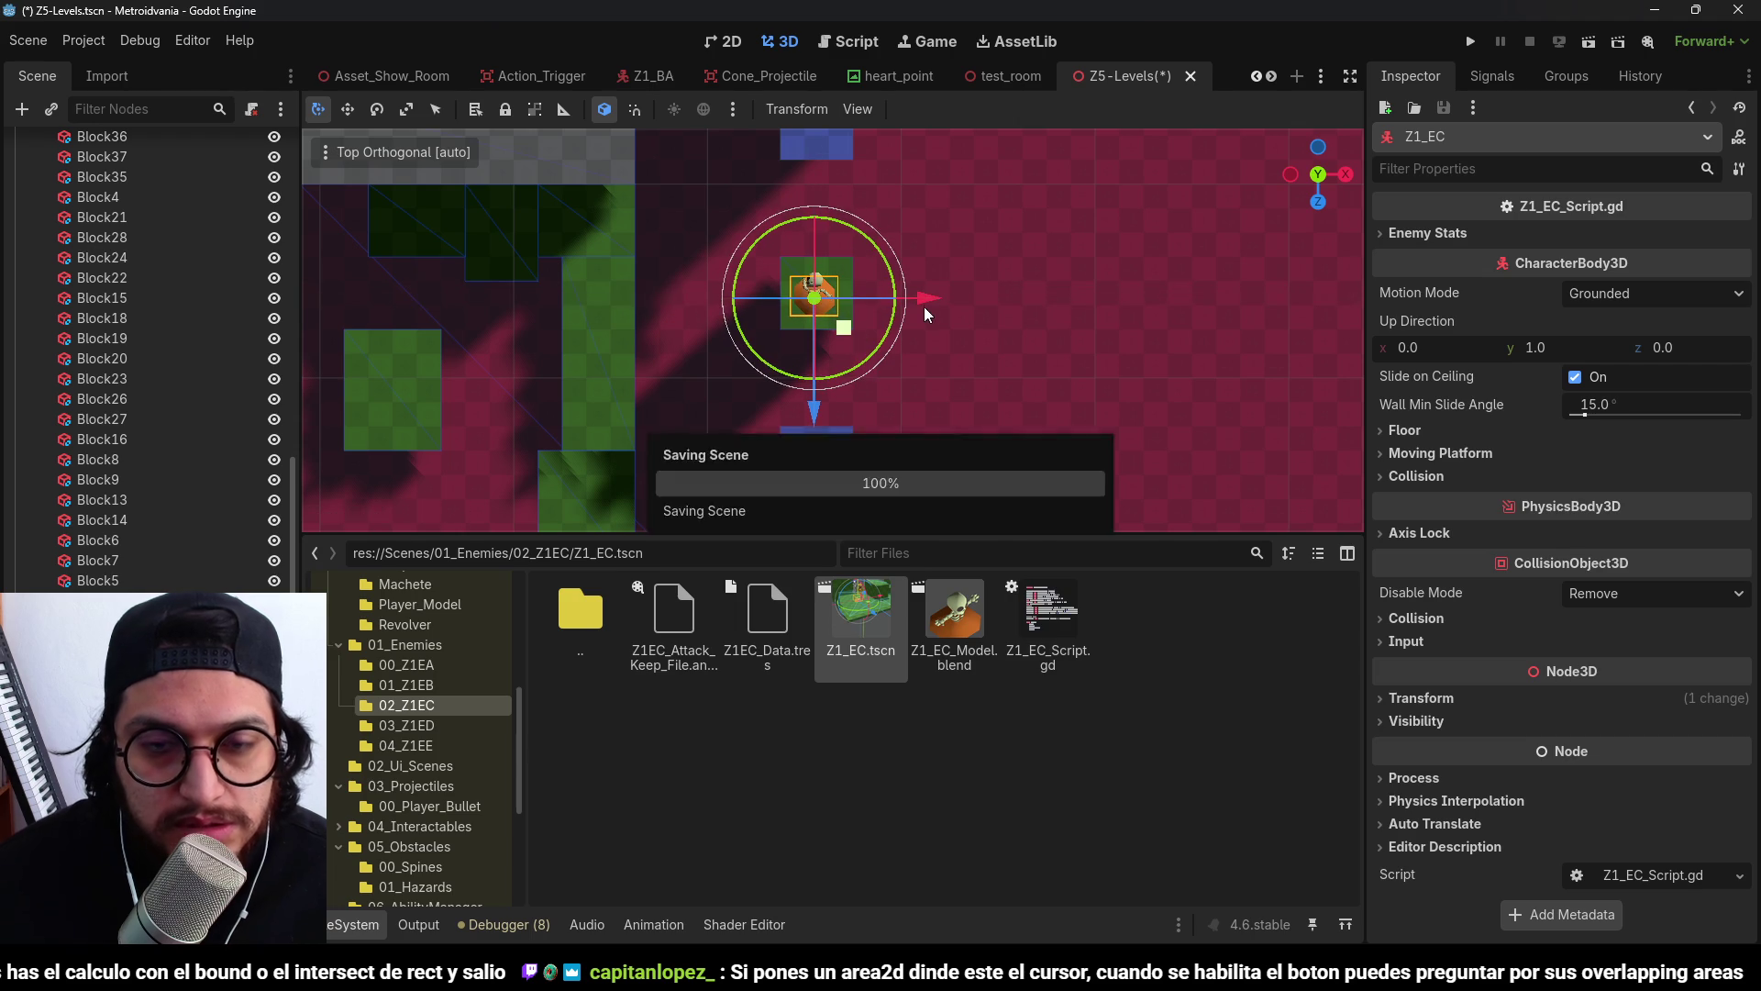
Move Colaps_Block3, the green block and one more piece right along X together.
scroll(924, 314, "down", 3)
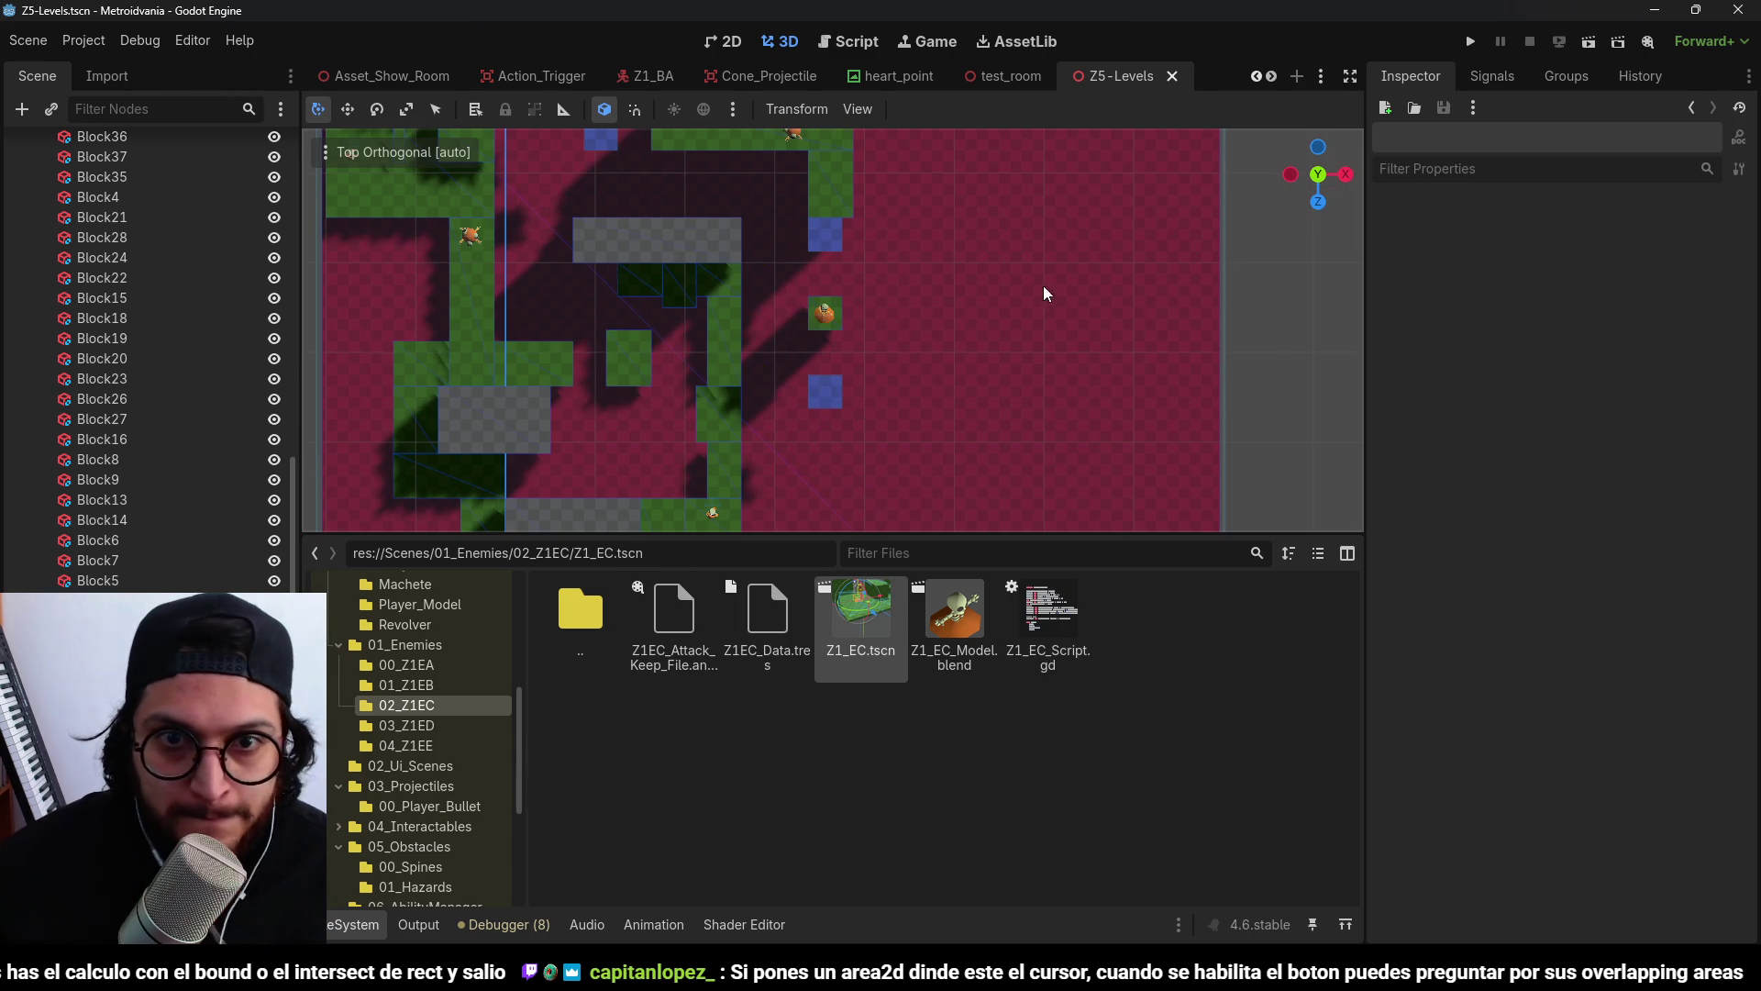
scroll(846, 224, "up", 3)
left_click(830, 200)
scroll(829, 296, "up", 3)
scroll(829, 296, "up", 1)
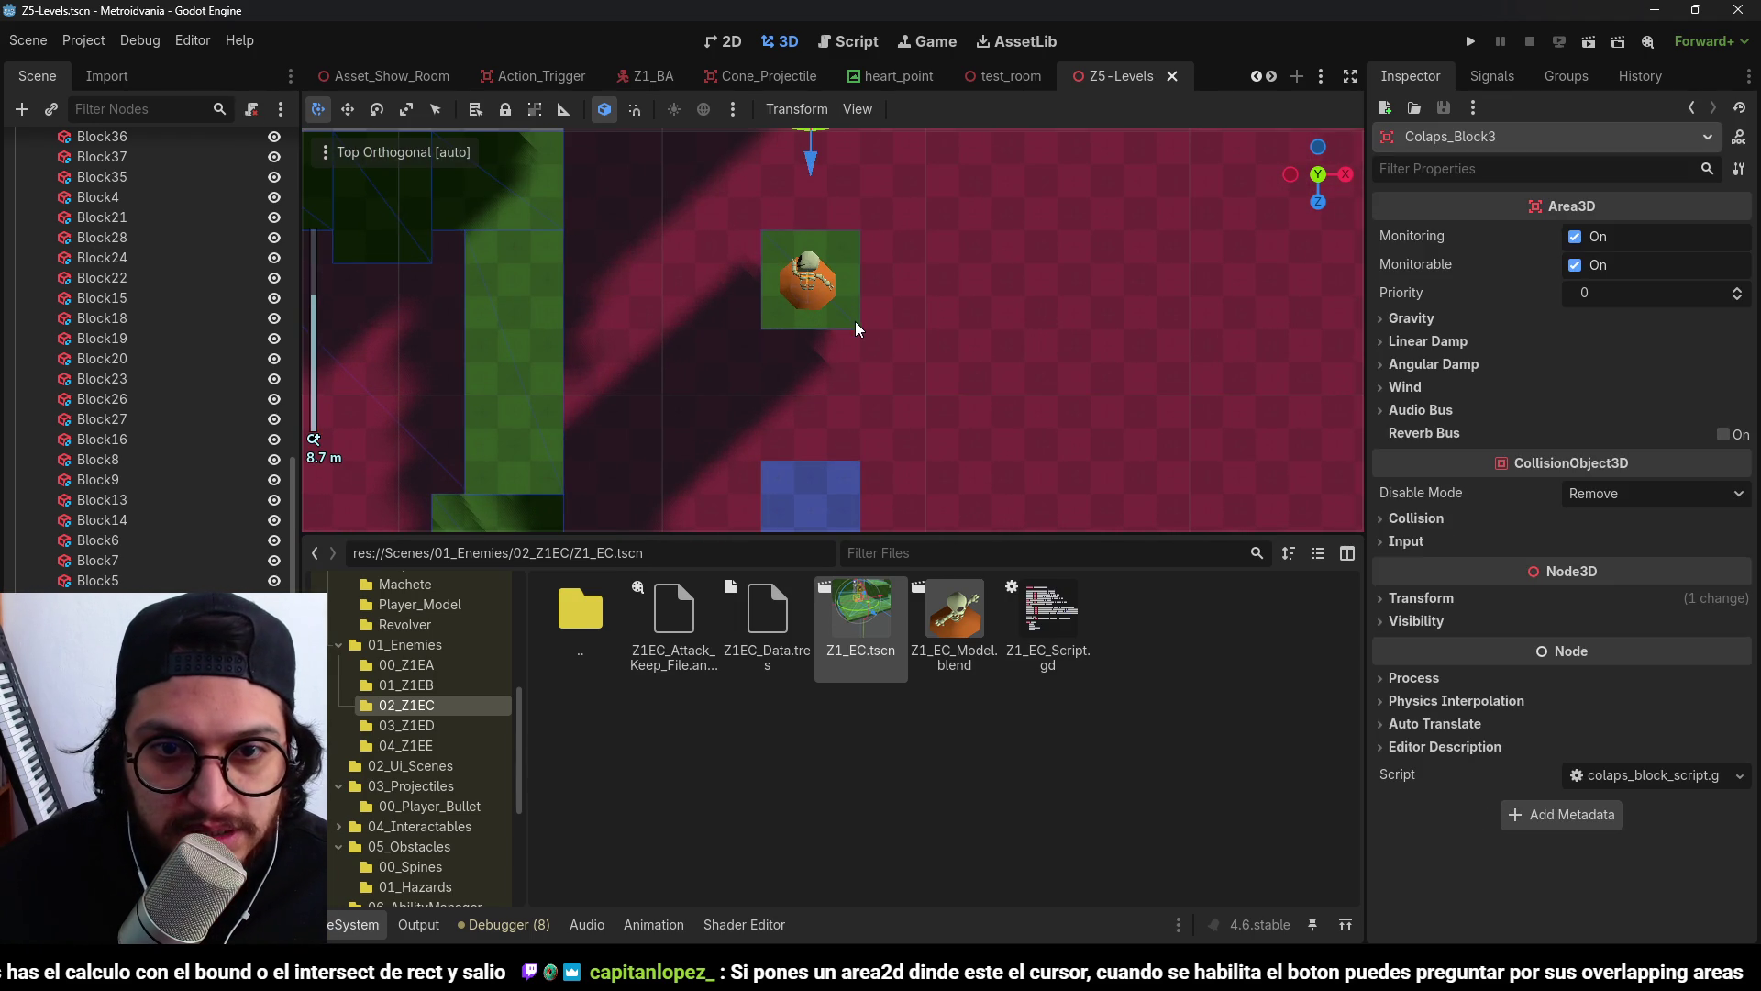
left_click(853, 321, "shift")
left_click(833, 466, "shift")
left_click_drag(921, 277, 948, 284)
Shift the enemy right to stay on the green block, then save the scene.
left_click(820, 314)
left_click(811, 293)
scroll(948, 286, "down", 3)
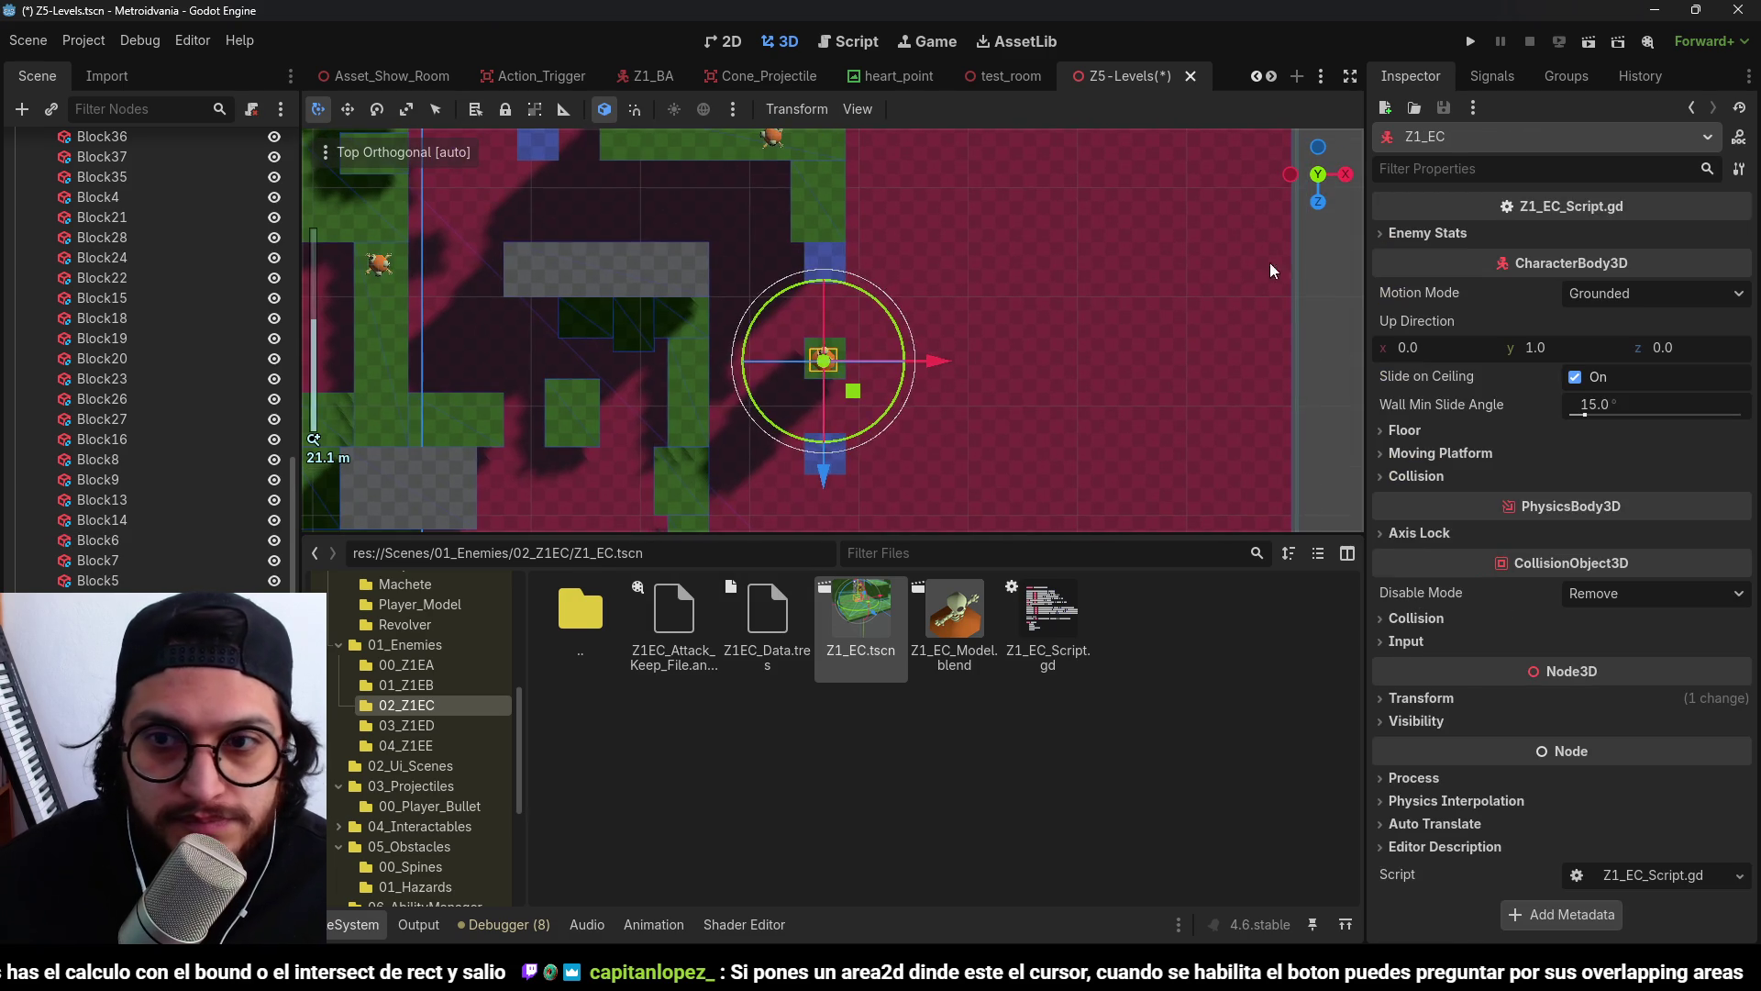
left_click(1147, 259)
key("ctrl+s")
Duplicate Colaps_Block3 and move the copy 8 units along X and 7 along Z.
scroll(866, 295, "down", 2)
scroll(866, 295, "up", 2)
left_click(826, 262)
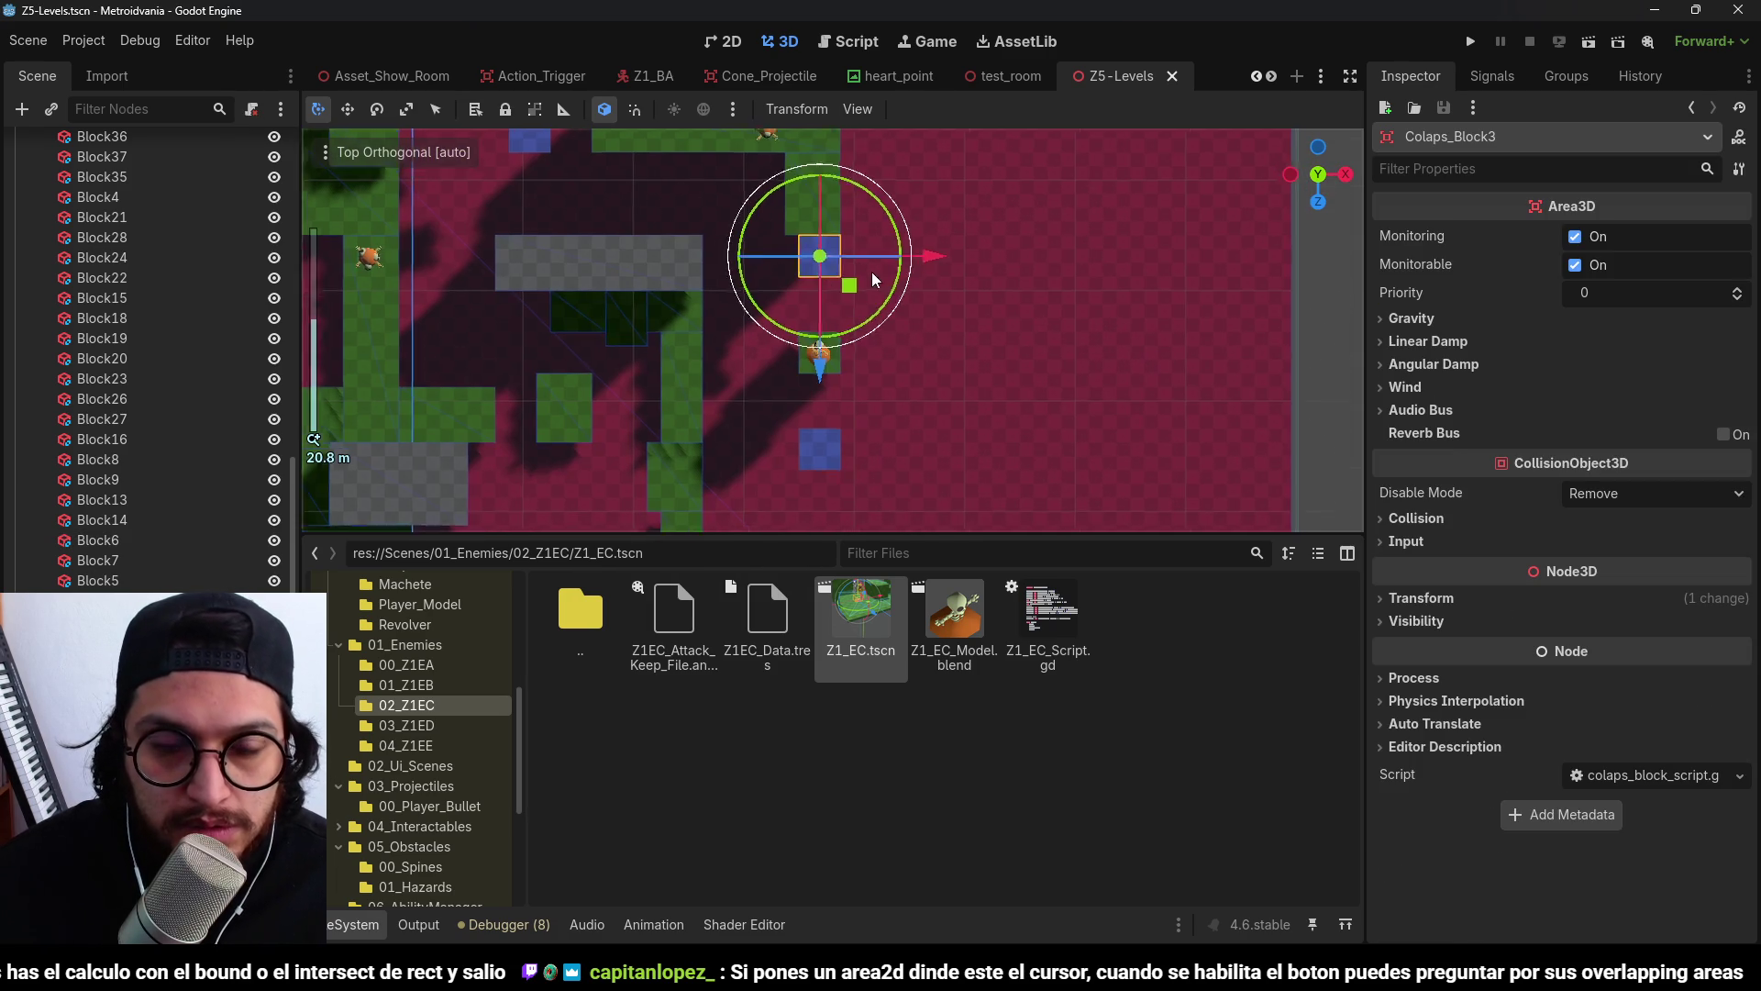
scroll(871, 272, "up", 3)
key("ctrl+d")
mouse_move(833, 241)
left_mouse_down()
mouse_move(932, 323)
mouse_move(942, 356)
mouse_move(715, 357)
mouse_move(903, 383)
left_mouse_up()
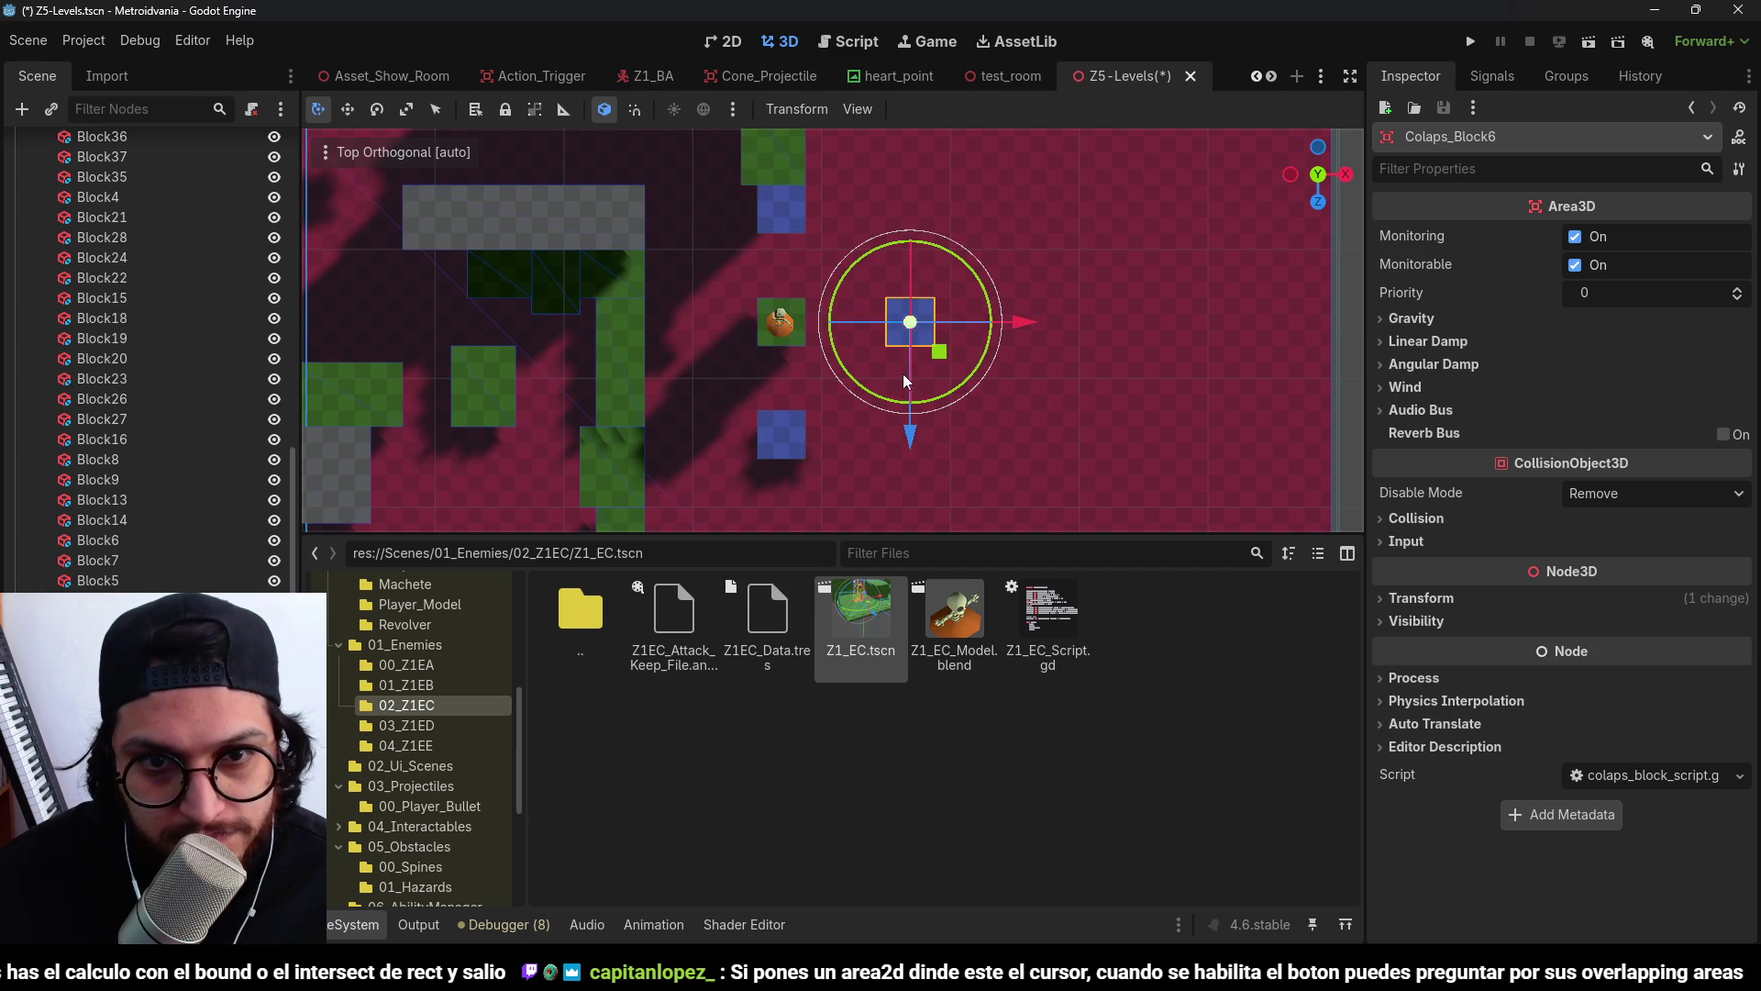
Move Colaps_Block4 up 11 units, then back down 2 units.
scroll(772, 378, "down", 2)
scroll(806, 404, "up", 2)
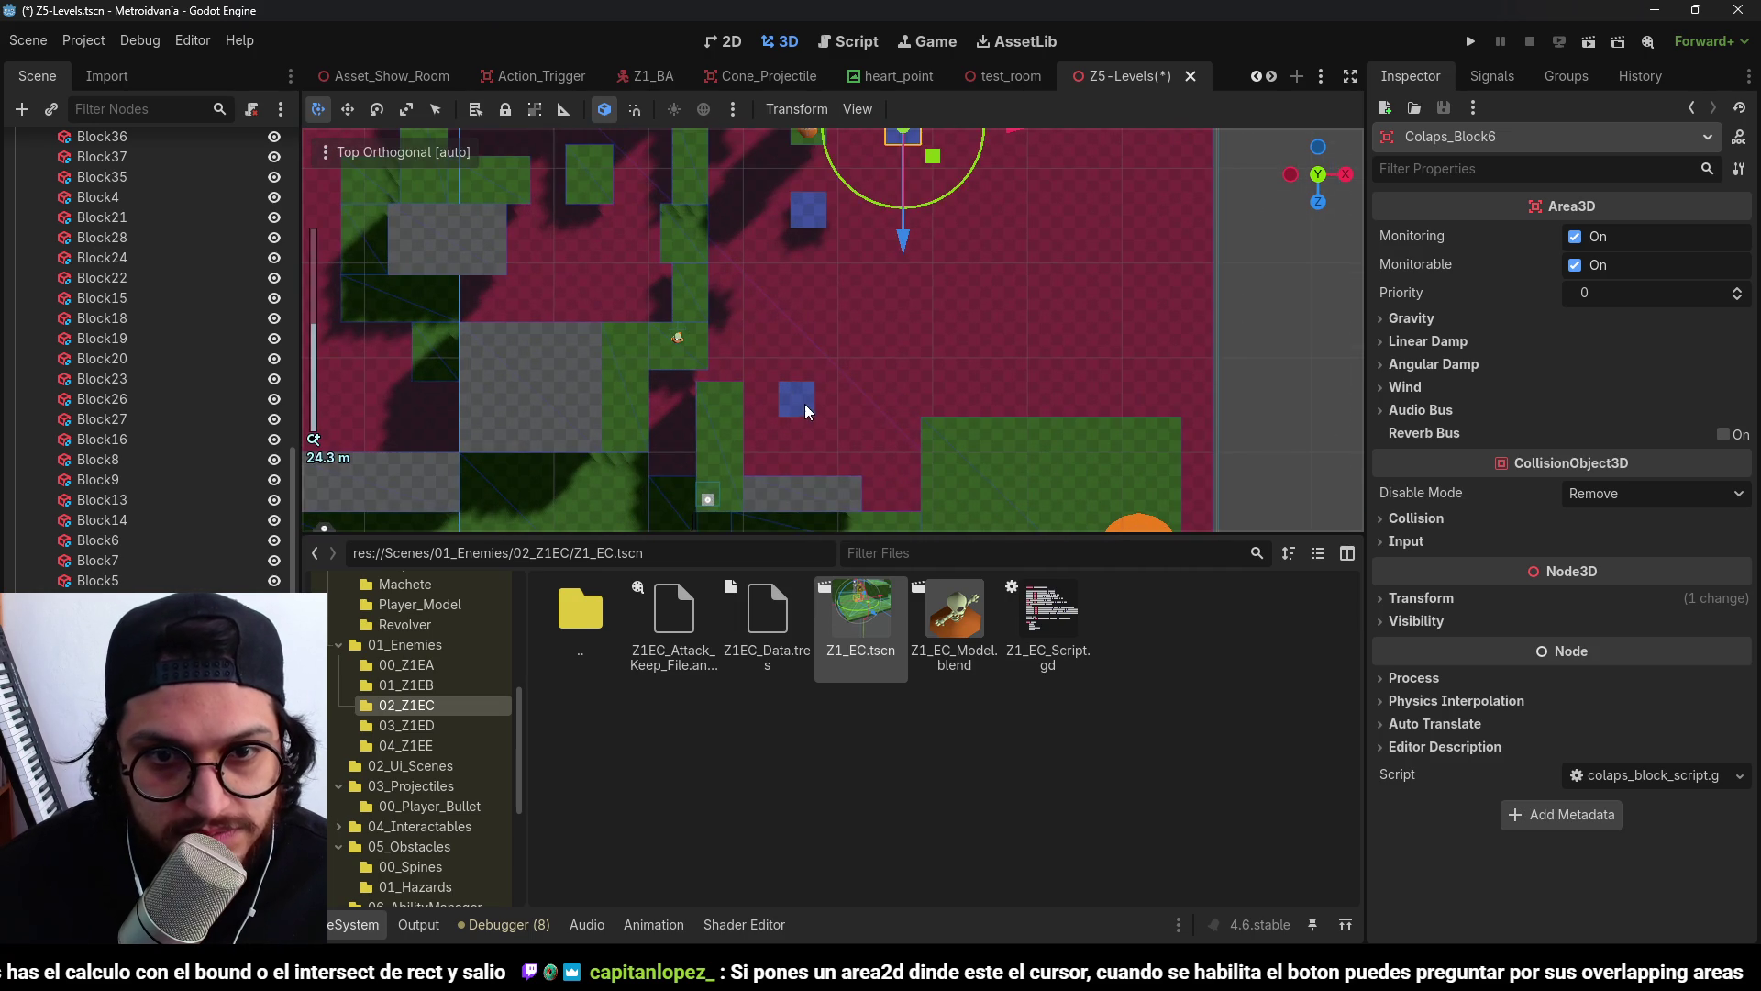
left_click(804, 404)
mouse_move(826, 424)
left_mouse_down()
mouse_move(855, 296)
mouse_move(838, 298)
left_mouse_up()
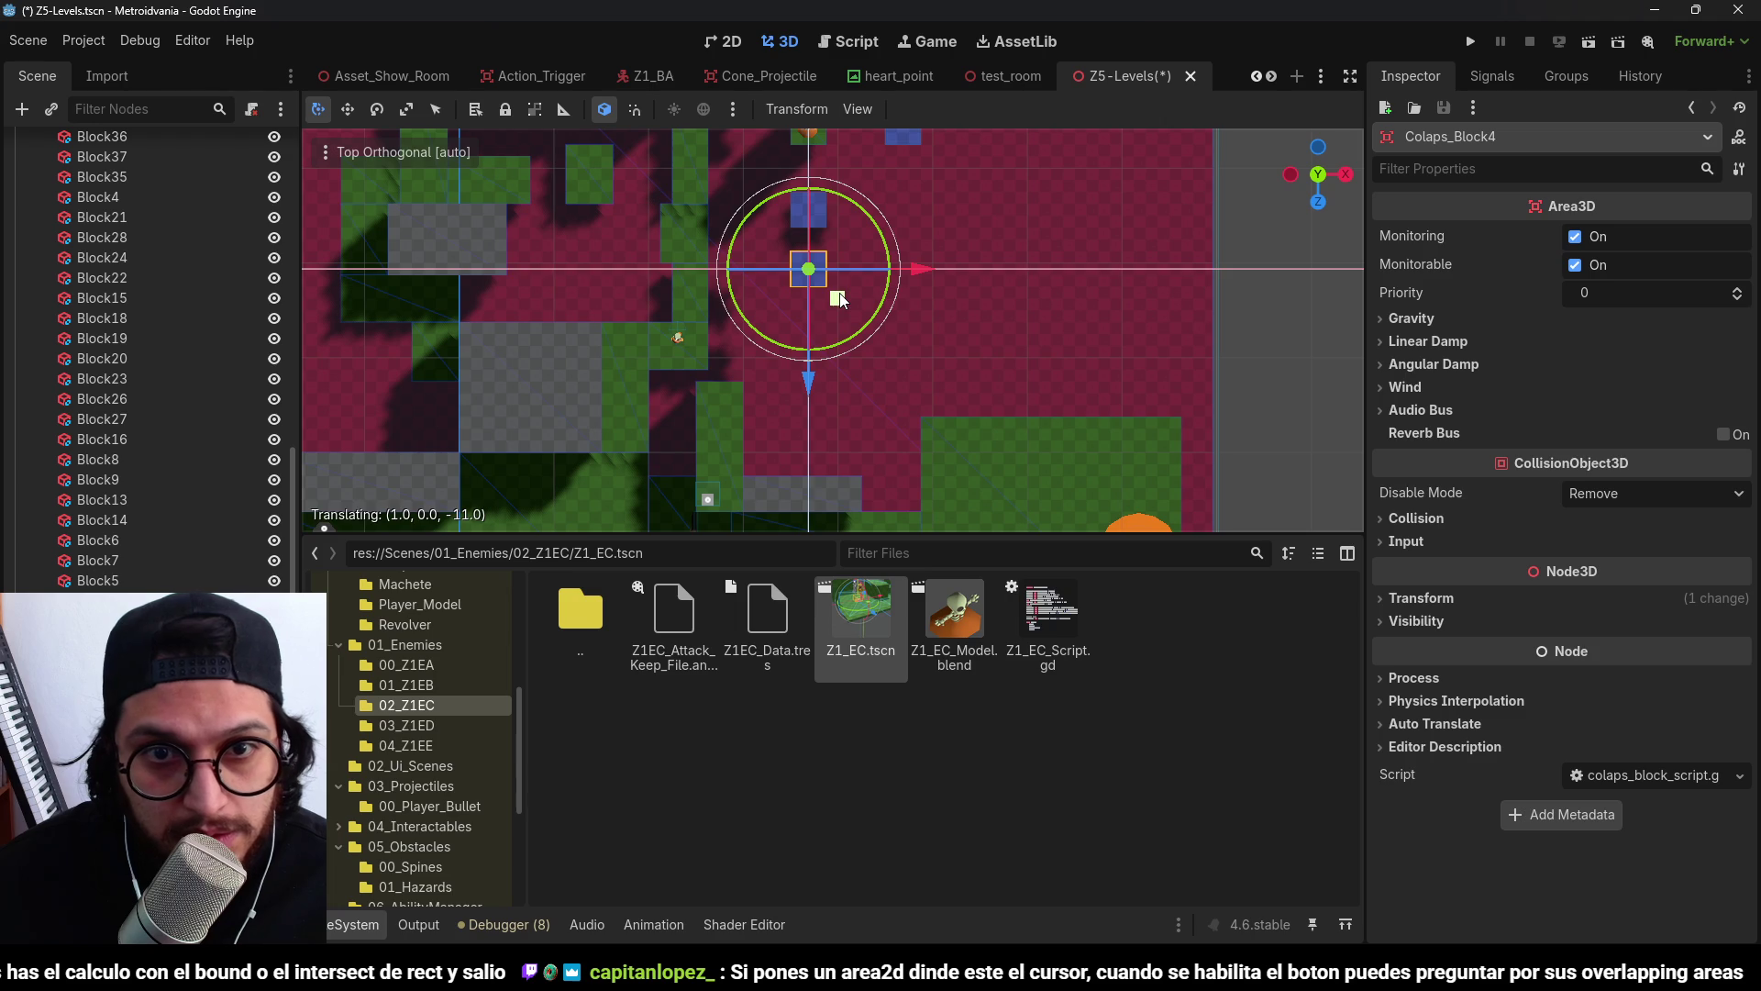
left_click_drag(809, 380, 815, 406)
Shrink Block7's depth from 11 to 4 m, then move Block17 up and narrow it to 3 m.
left_click(727, 427)
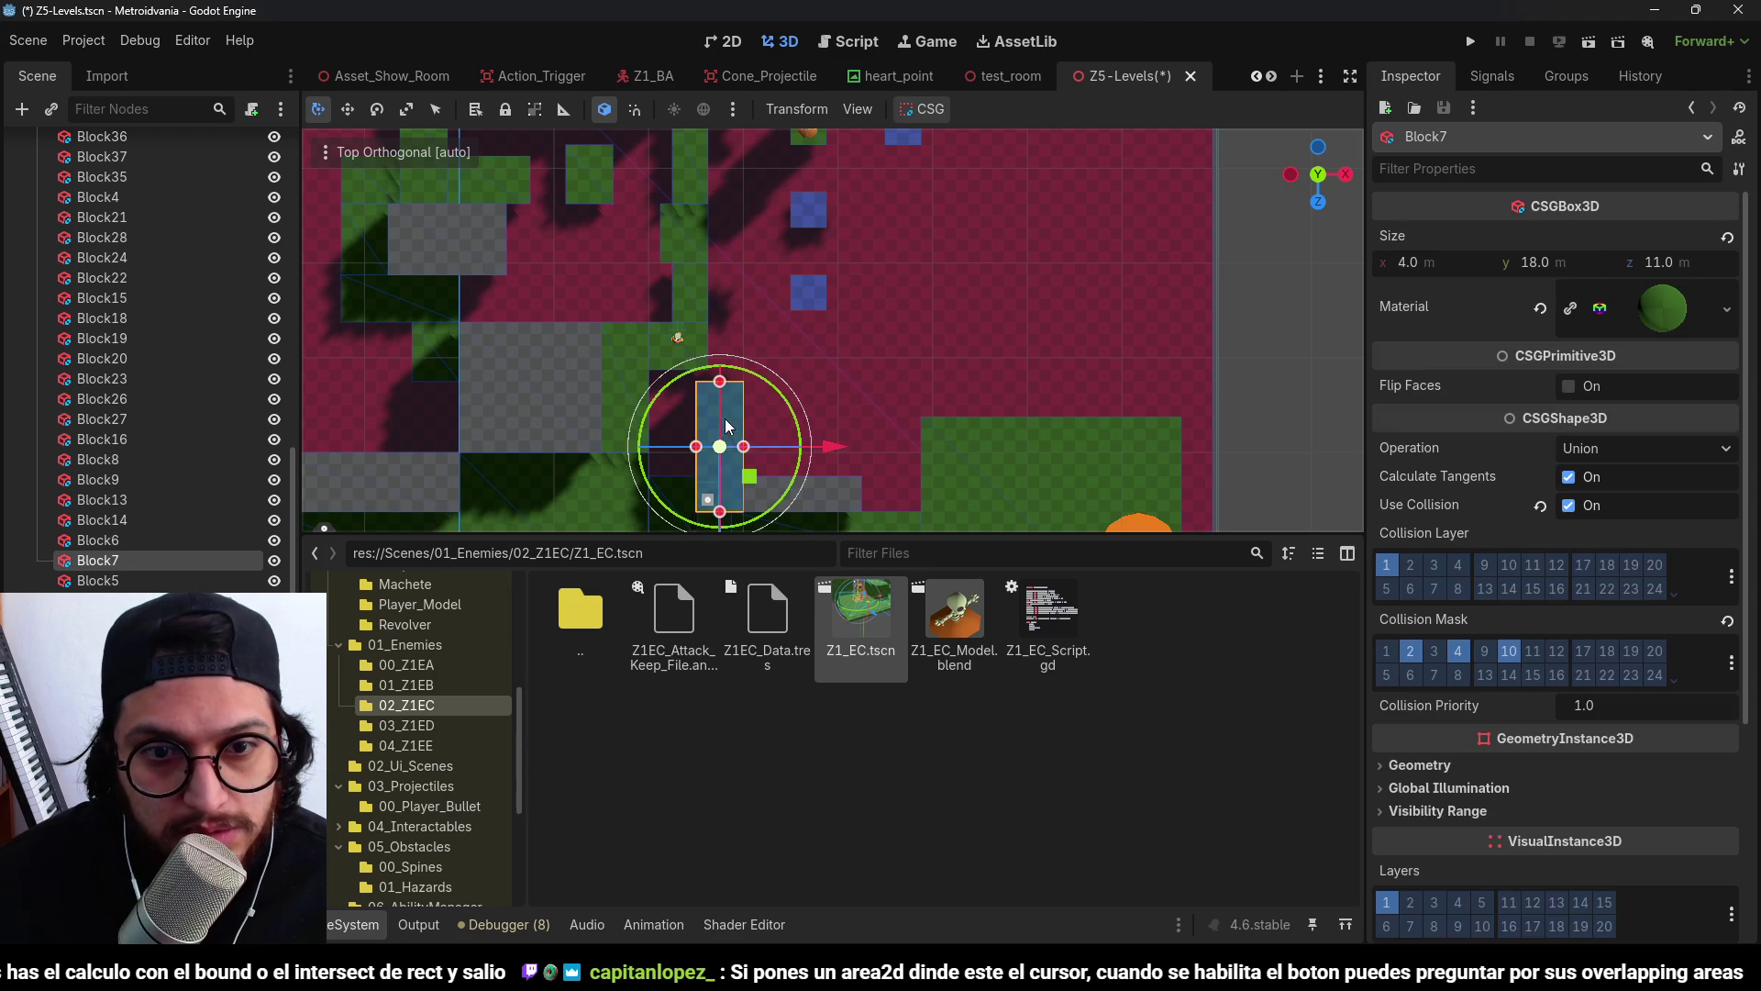
mouse_move(727, 487)
left_mouse_down()
mouse_move(724, 437)
mouse_move(869, 404)
mouse_move(784, 417)
left_mouse_up()
left_click(796, 409)
scroll(798, 405, "down", 1)
scroll(772, 471, "down", 1)
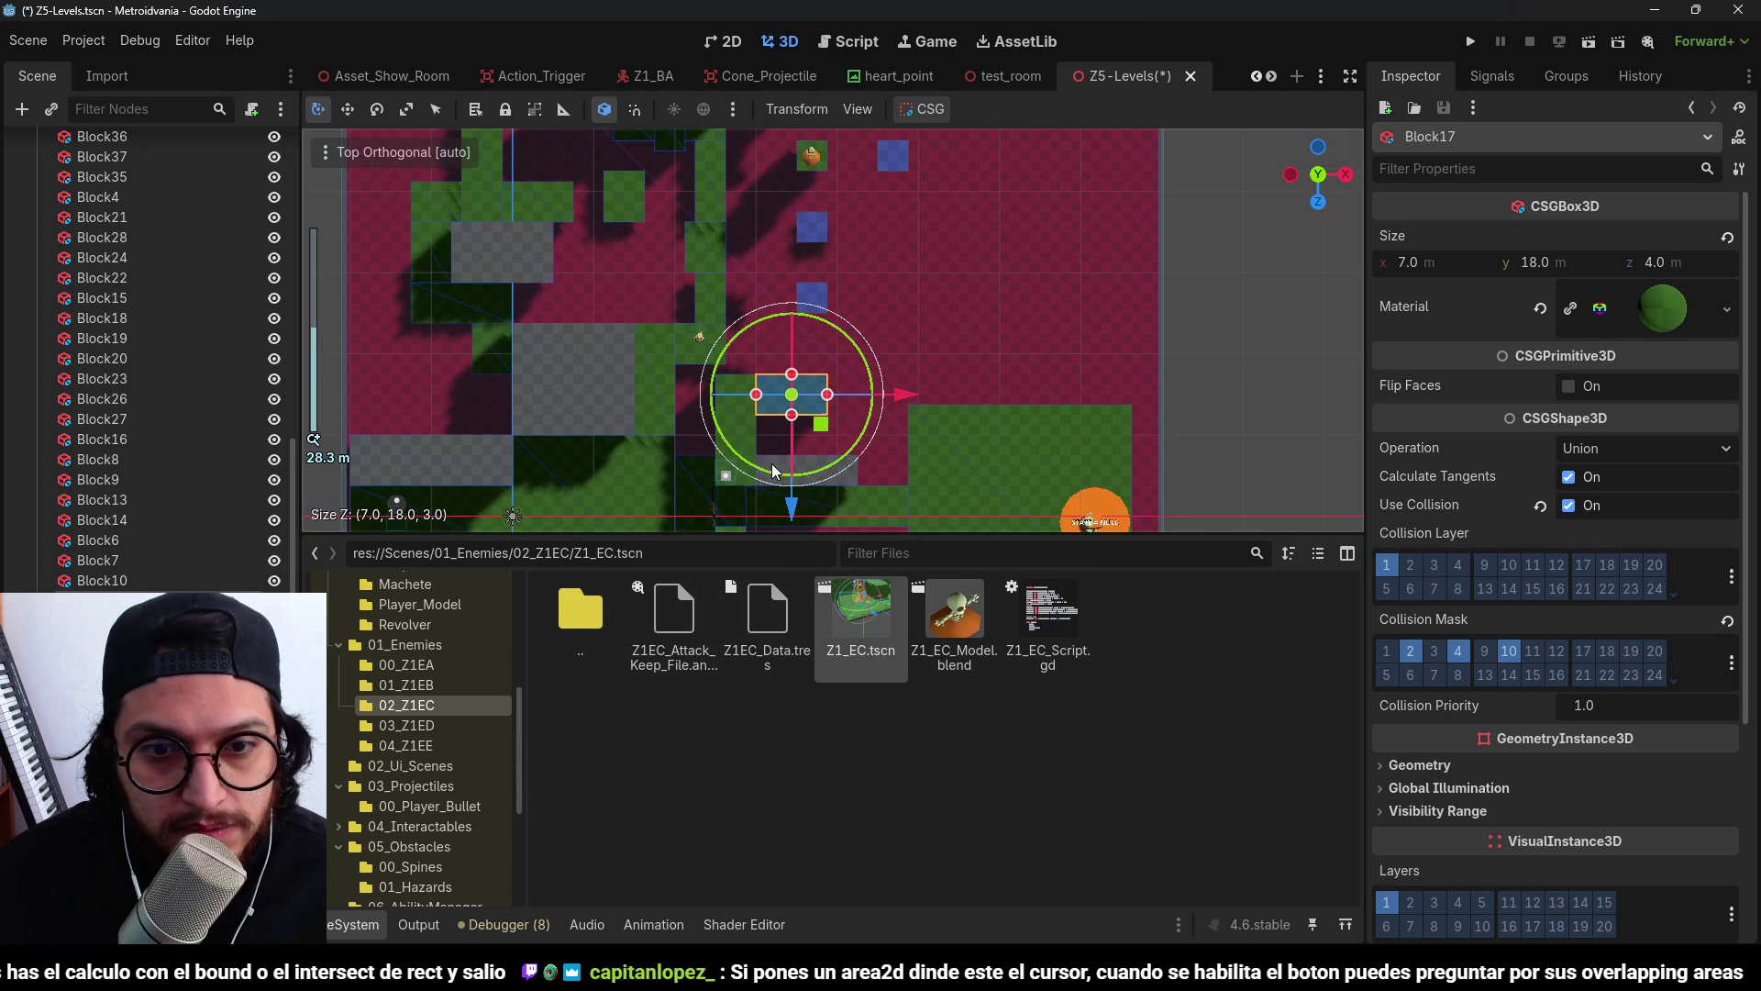
left_click_drag(772, 470, 794, 453)
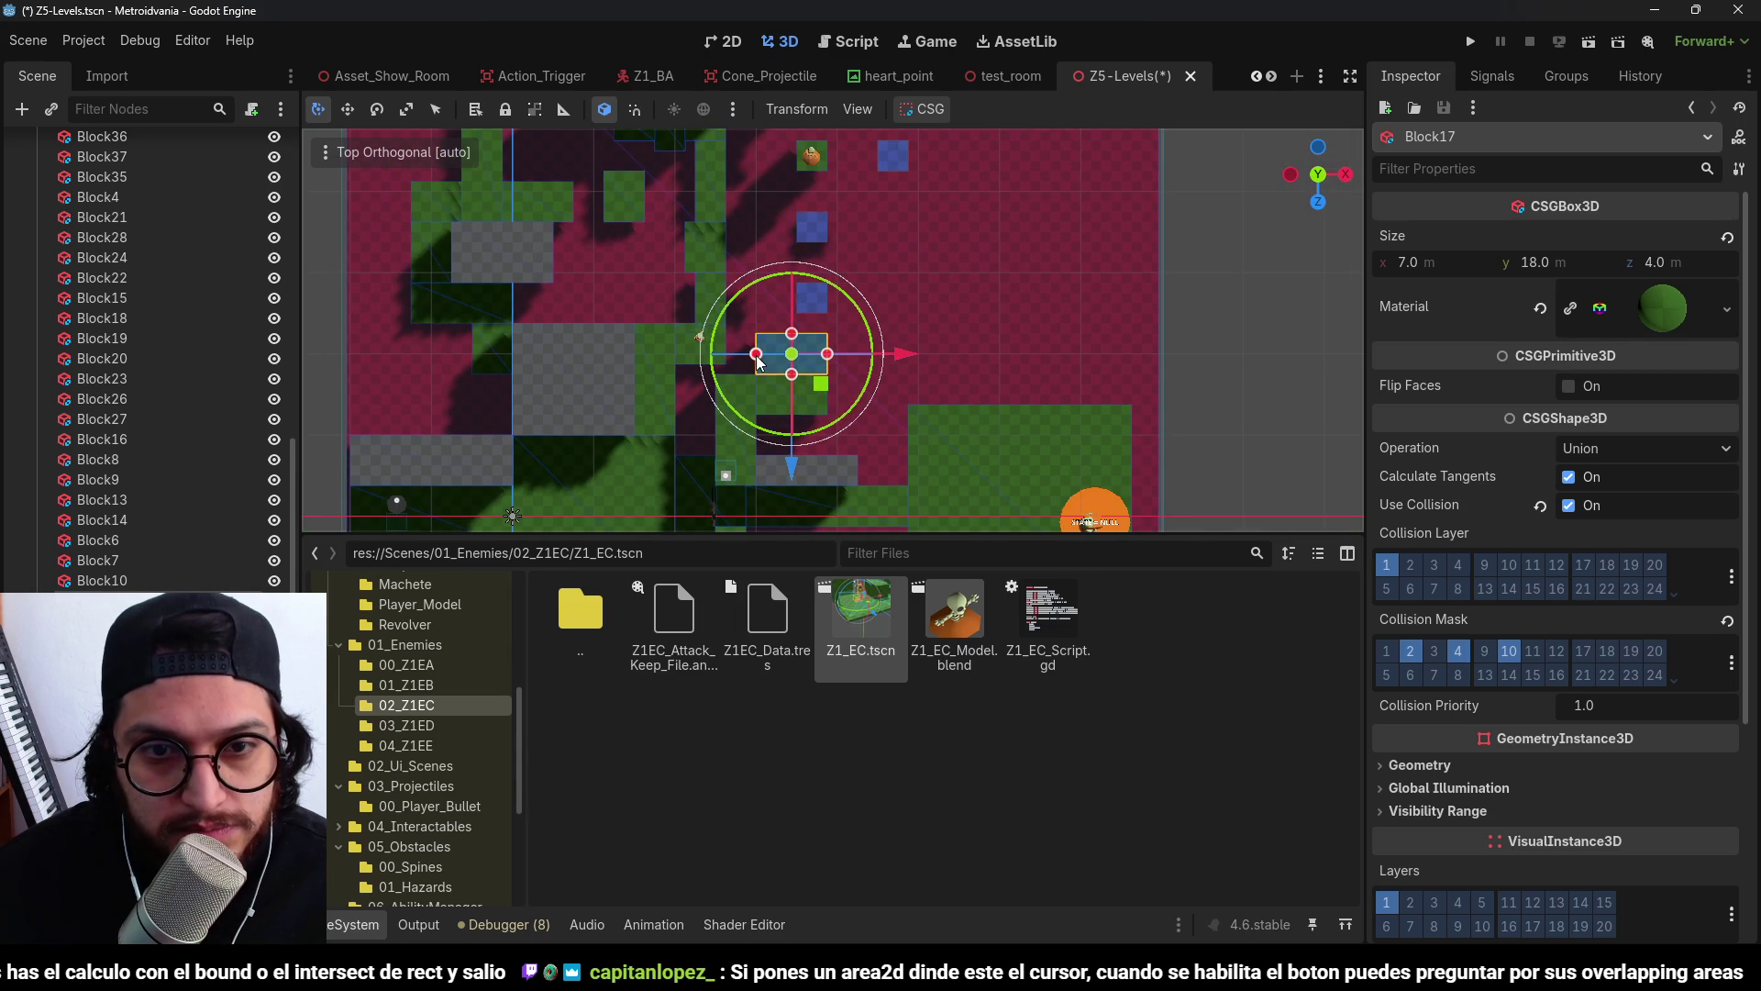
left_click_drag(757, 355, 796, 364)
Save the scene and run the project to playtest it in perspective.
scroll(814, 356, "up", 3)
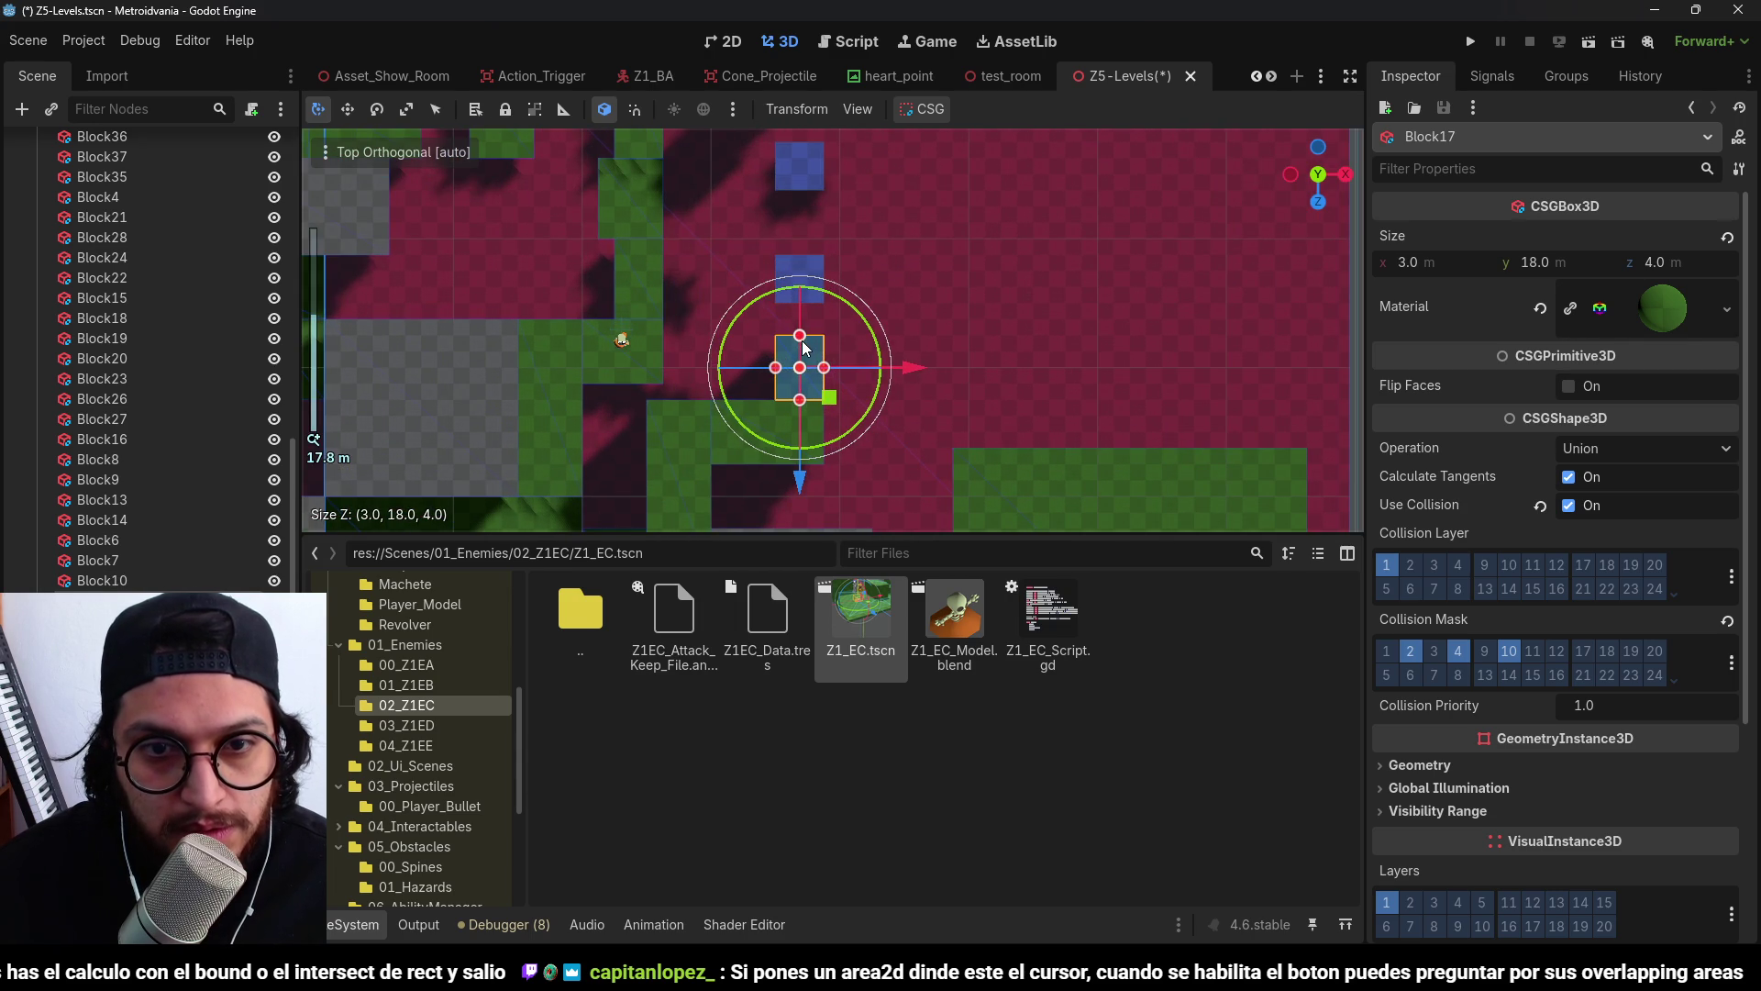
key("ctrl+s")
scroll(816, 349, "down", 5)
mouse_move(815, 345)
left_mouse_down()
mouse_move(660, 180)
mouse_move(783, 271)
mouse_move(956, 275)
mouse_move(842, 196)
mouse_move(908, 402)
mouse_move(650, 336)
mouse_move(752, 367)
mouse_move(881, 290)
mouse_move(923, 396)
mouse_move(839, 380)
mouse_move(822, 340)
mouse_move(915, 403)
mouse_move(688, 369)
mouse_move(685, 293)
mouse_move(845, 282)
left_mouse_up()
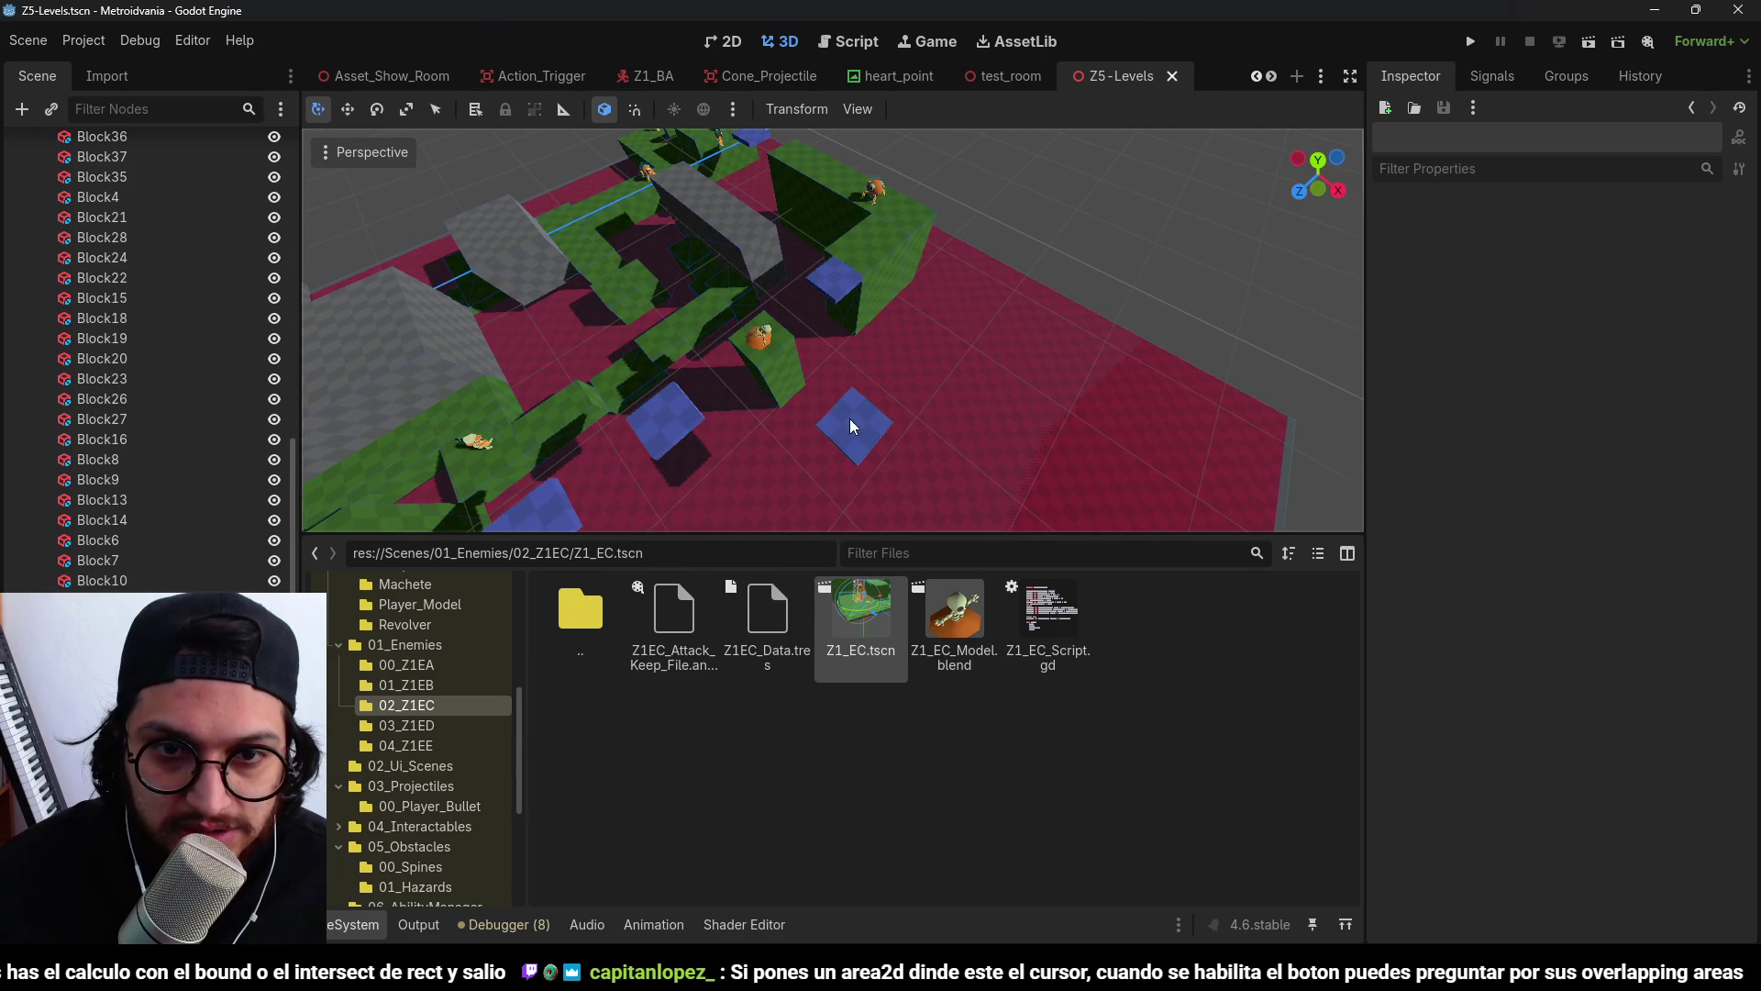
left_click(1471, 43)
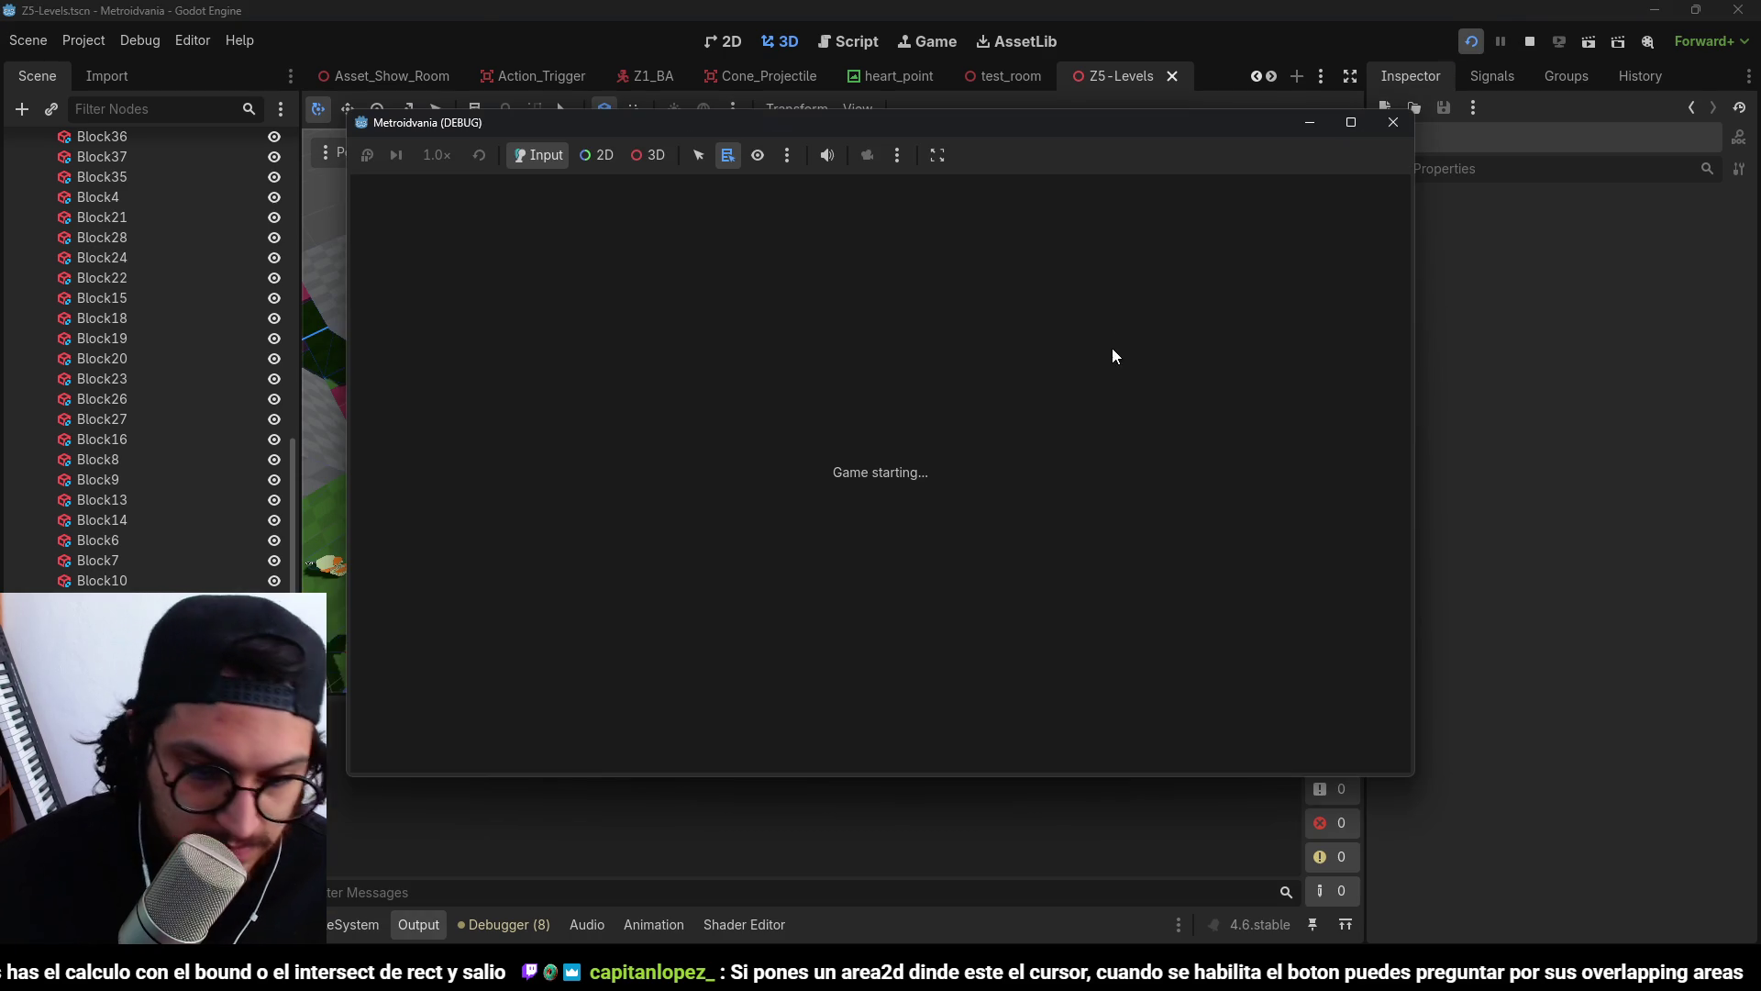
Run right and jump across the blue blocks past the enemy, then stop the game with F8.
key("Right")
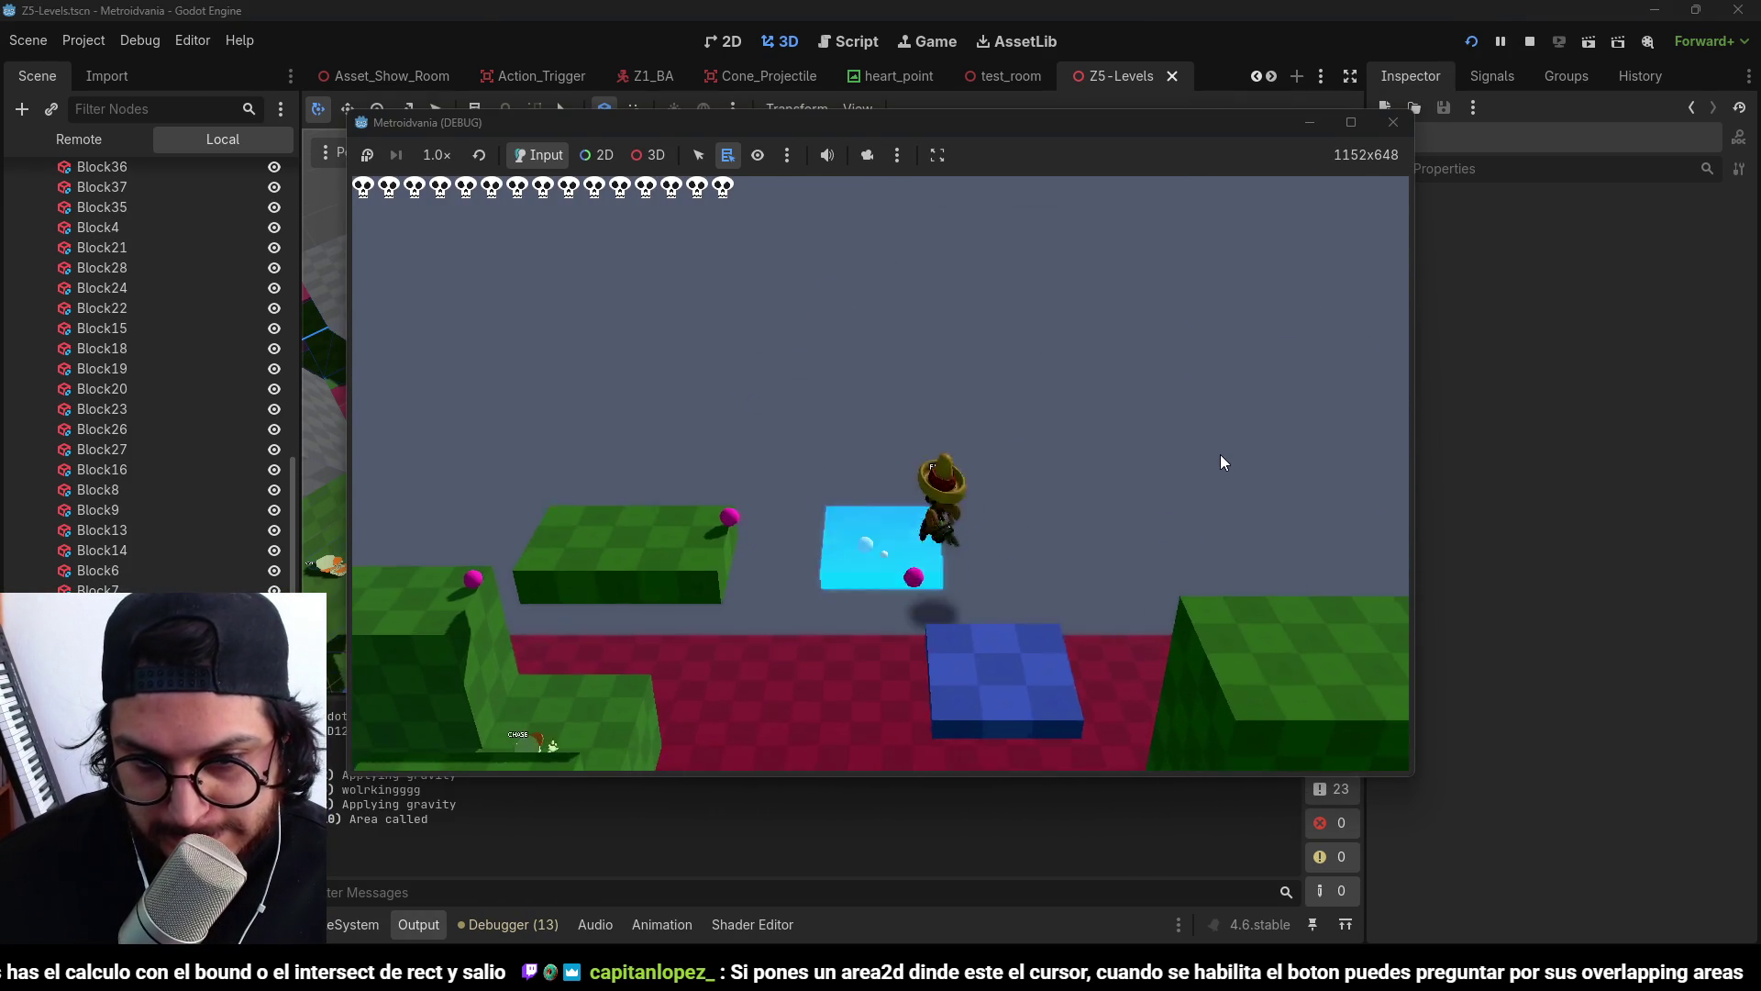
key("space")
key("Right")
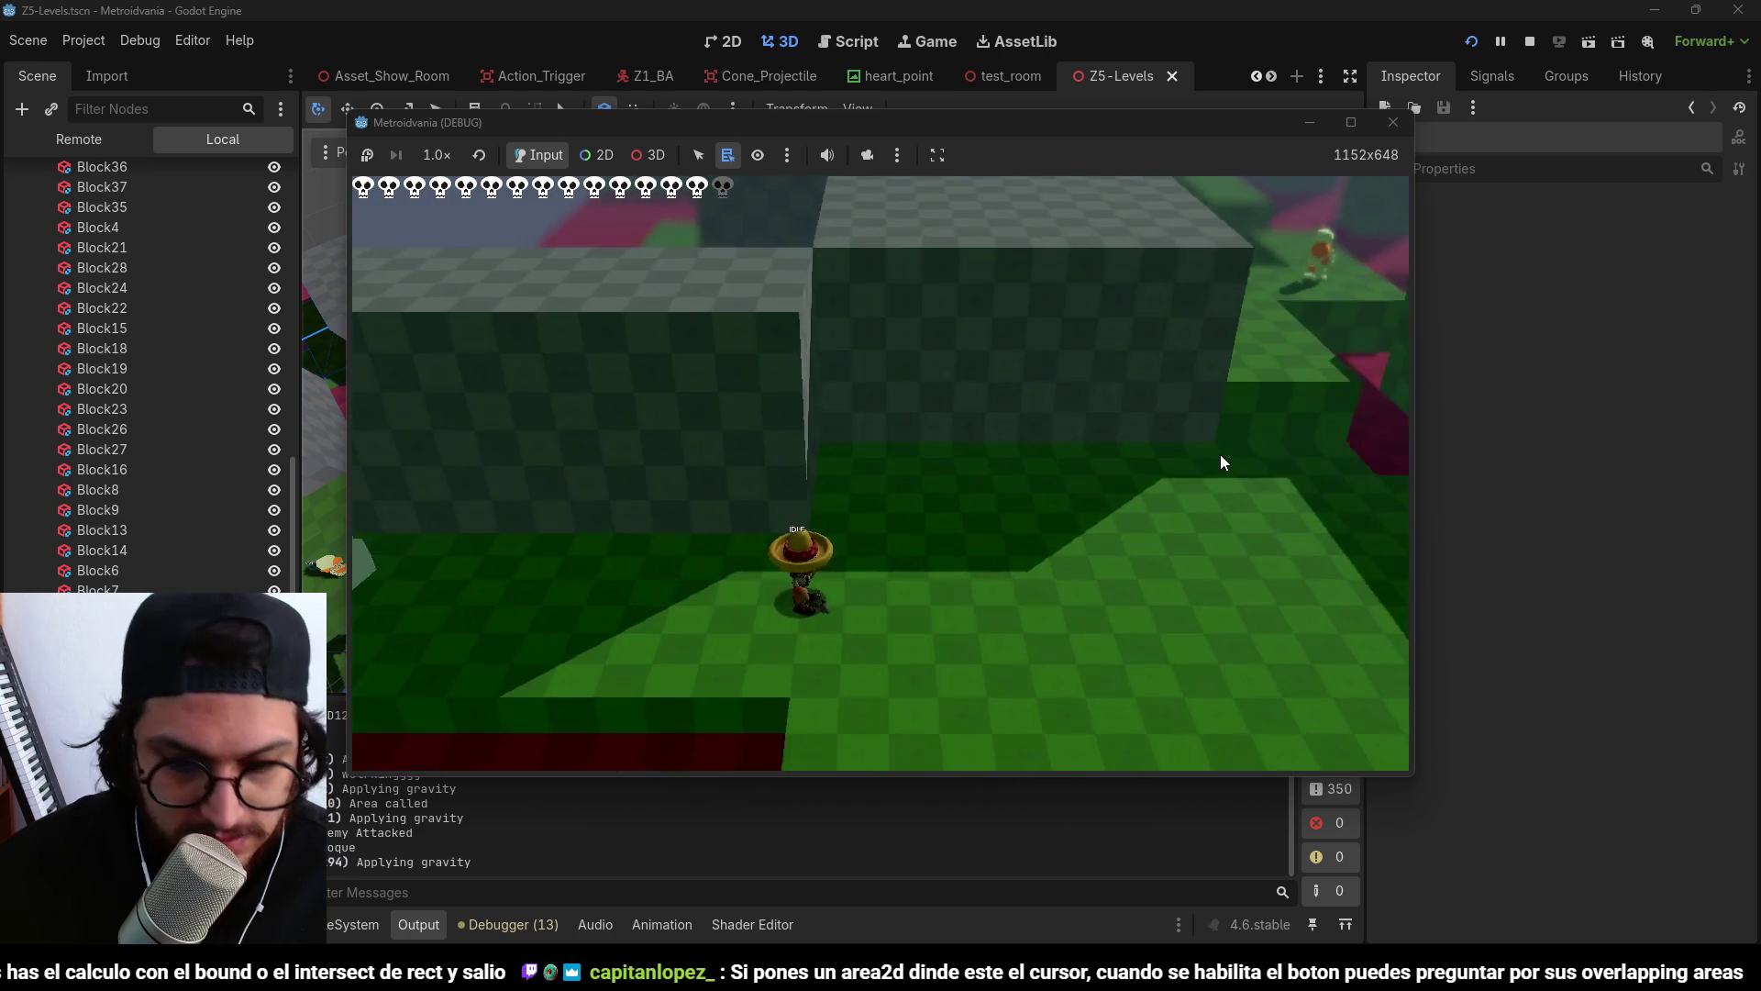
key("F8")
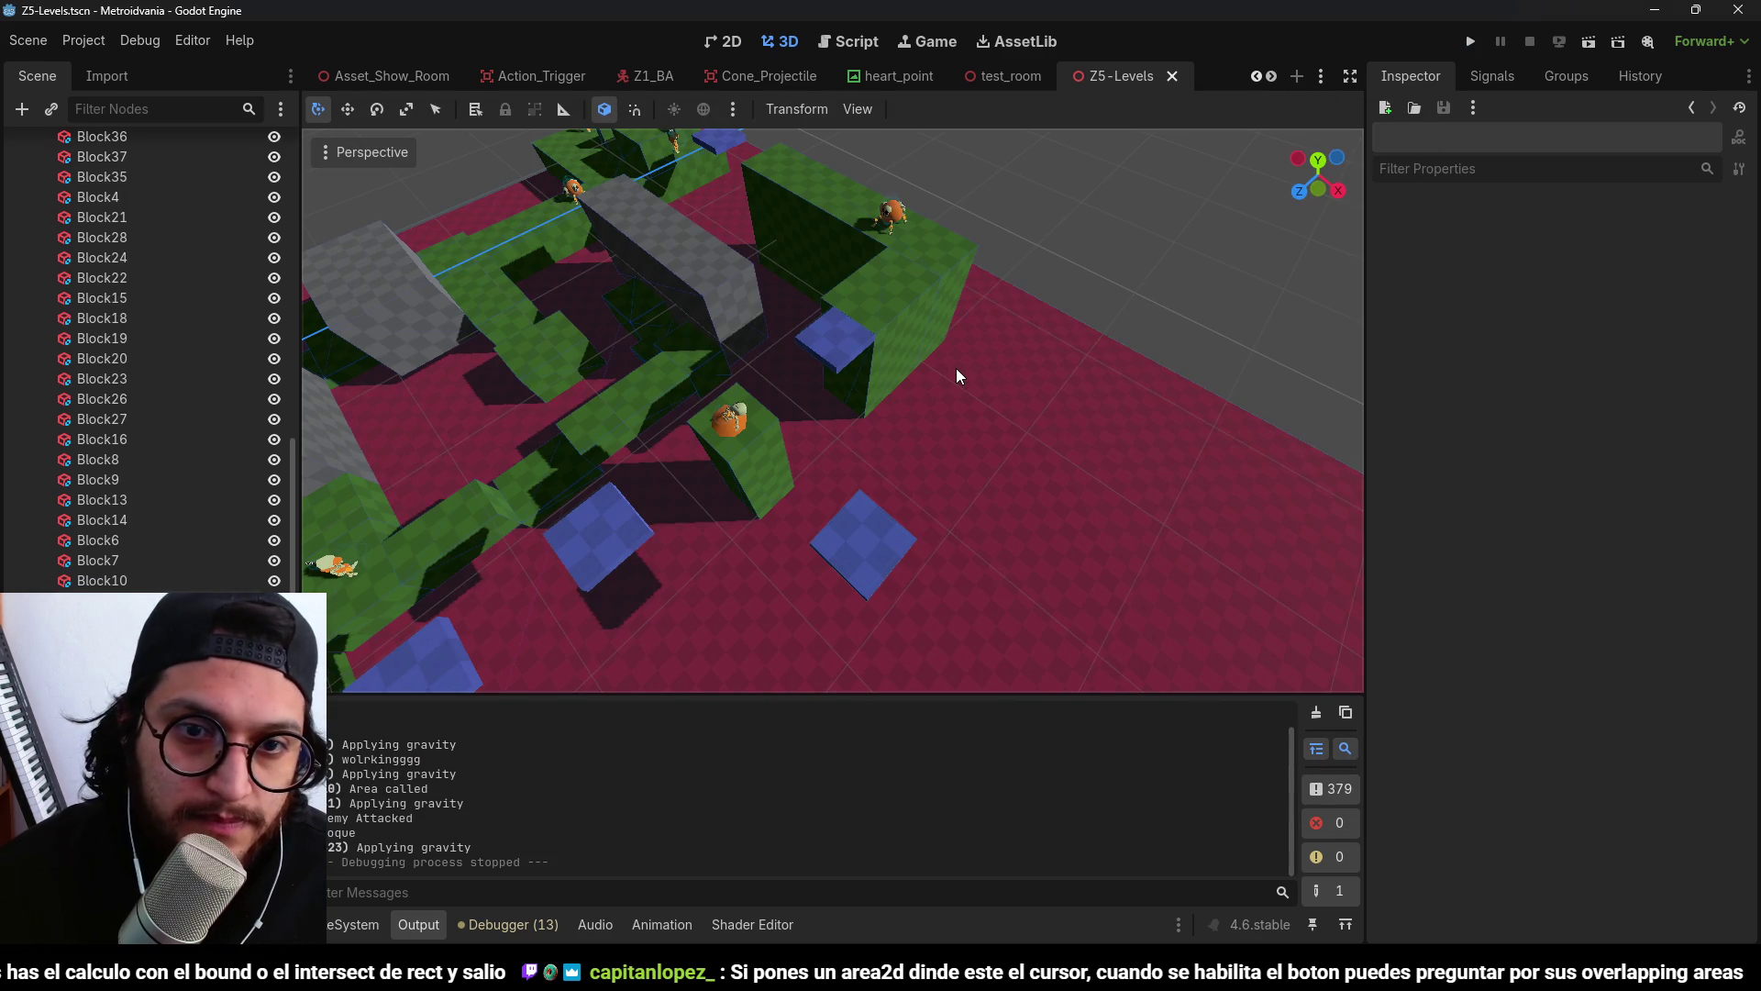
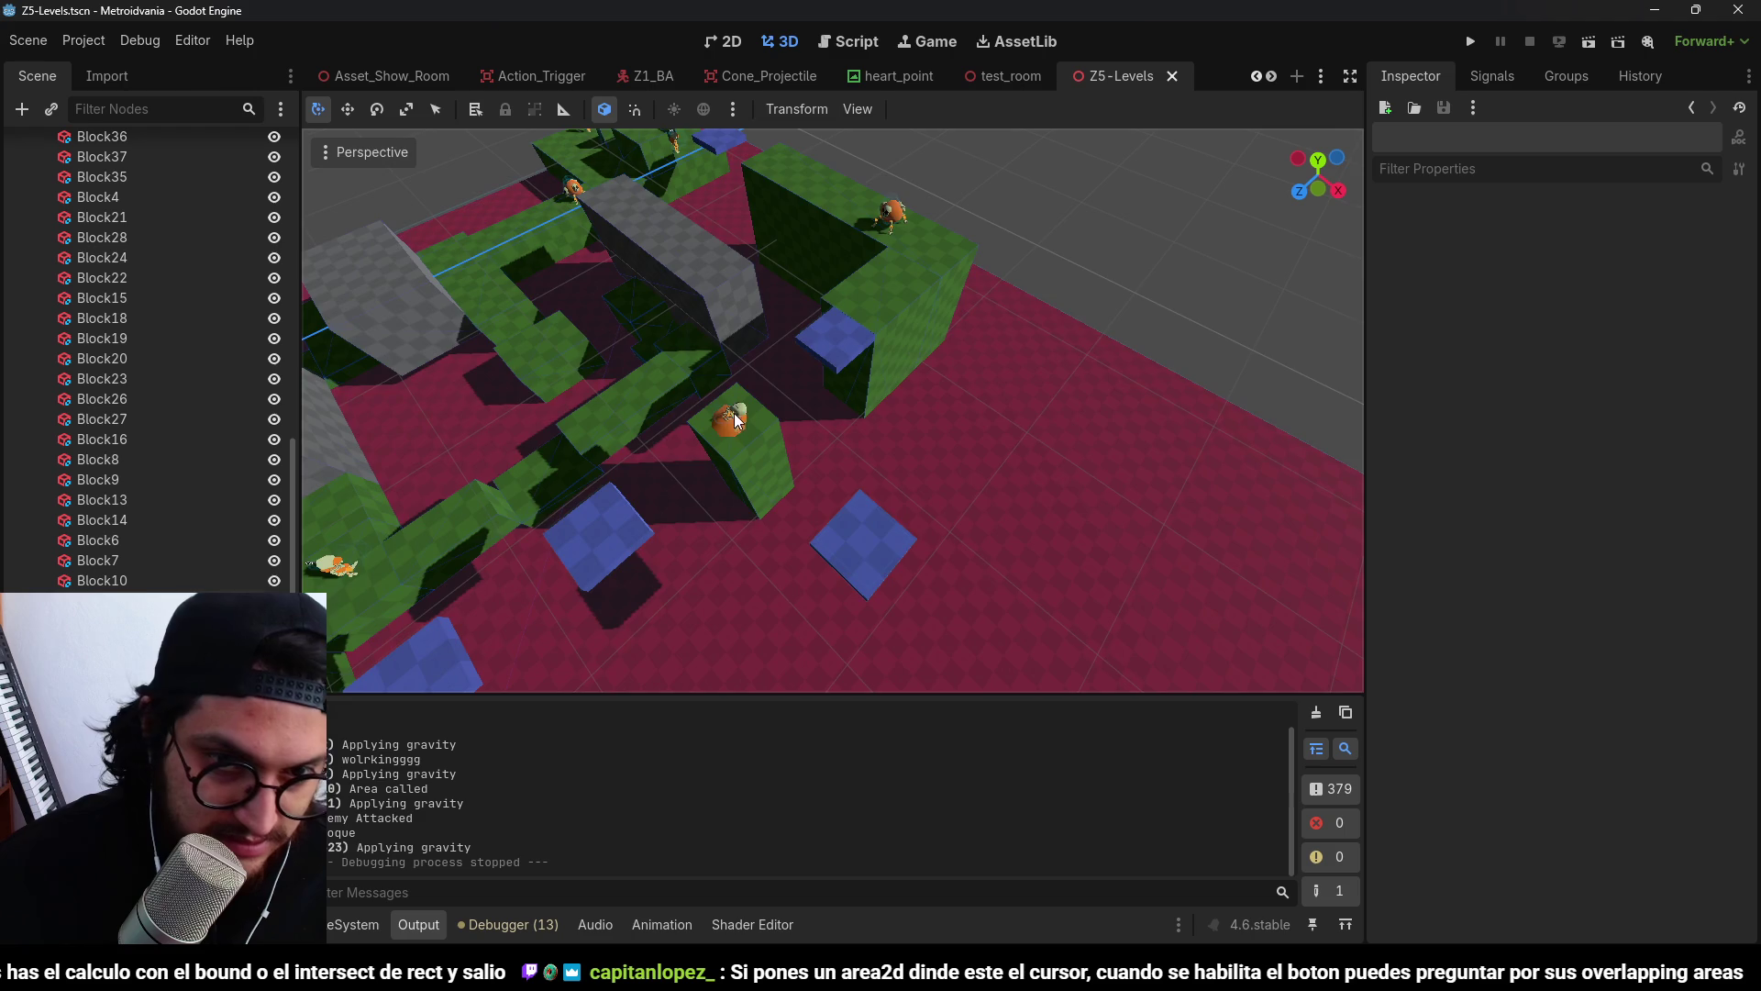
Delete the Z1_EC enemy from the level.
scroll(733, 413, "down", 3)
scroll(818, 285, "up", 5)
scroll(823, 280, "down", 3)
mouse_move(992, 360)
left_mouse_down()
mouse_move(844, 360)
mouse_move(999, 349)
mouse_move(908, 378)
mouse_move(784, 323)
left_mouse_up()
scroll(908, 378, "down", 2)
scroll(786, 332, "up", 5)
mouse_move(912, 440)
left_mouse_down()
mouse_move(975, 444)
mouse_move(869, 364)
left_mouse_up()
left_click(828, 310)
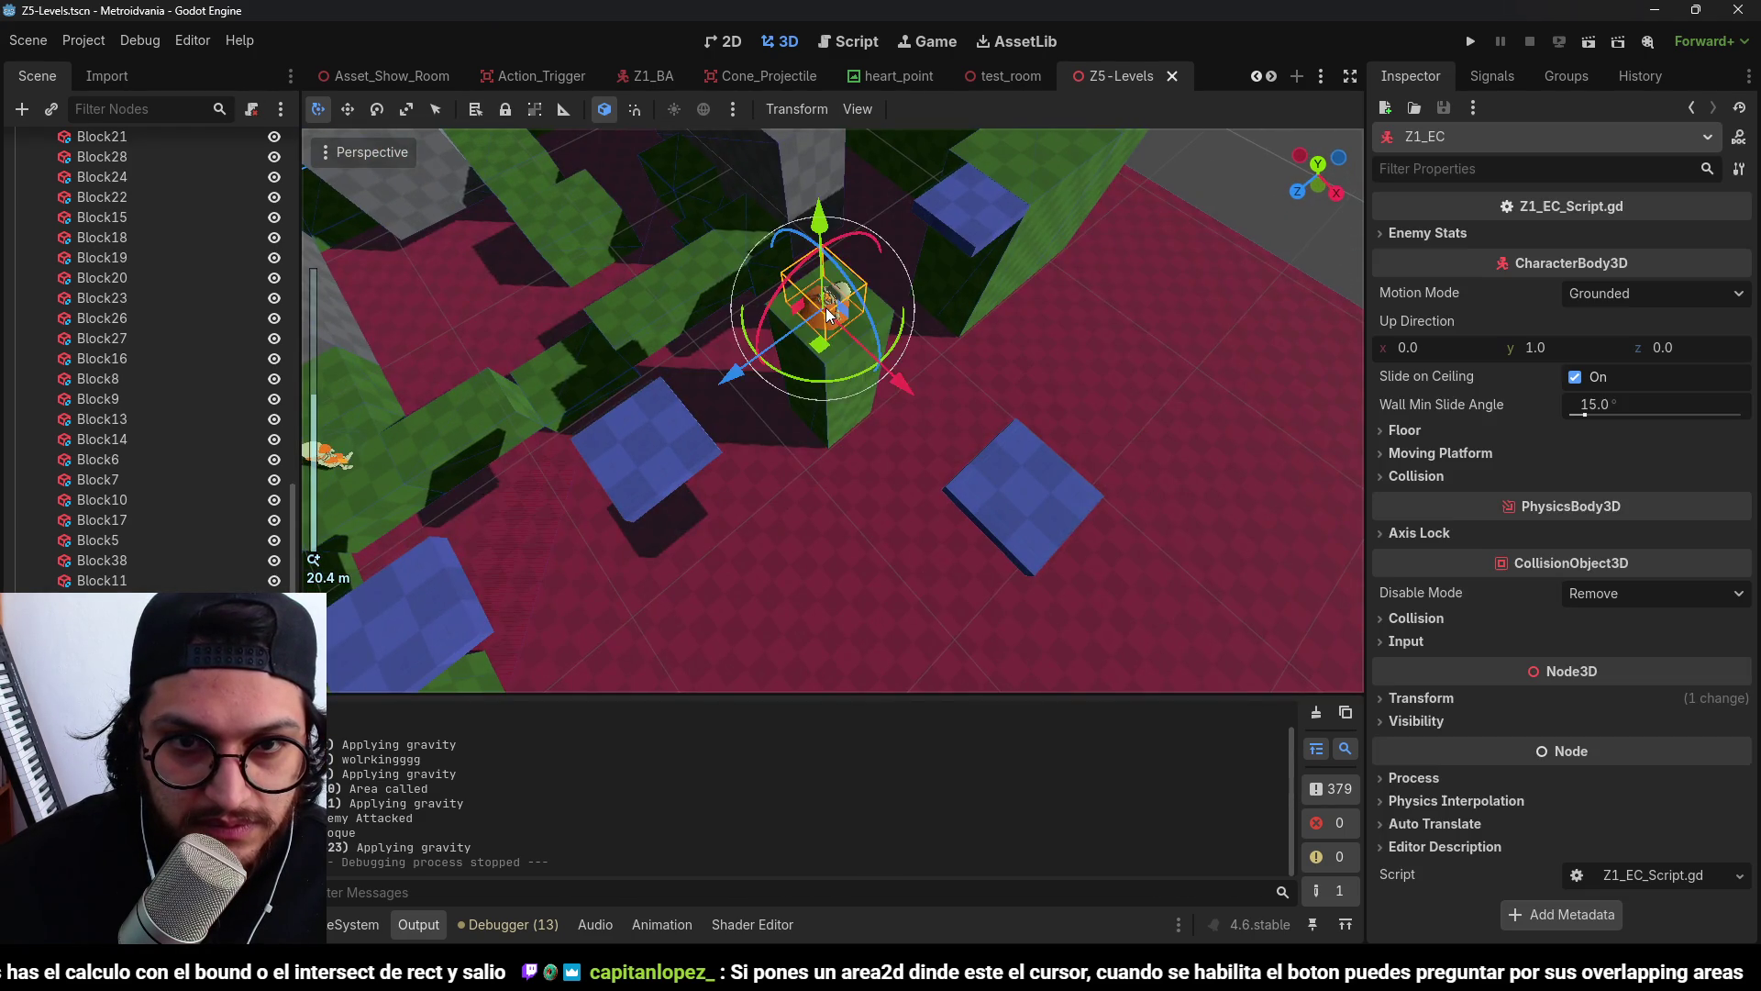
scroll(855, 347, "down", 4)
key("Delete")
key("Return")
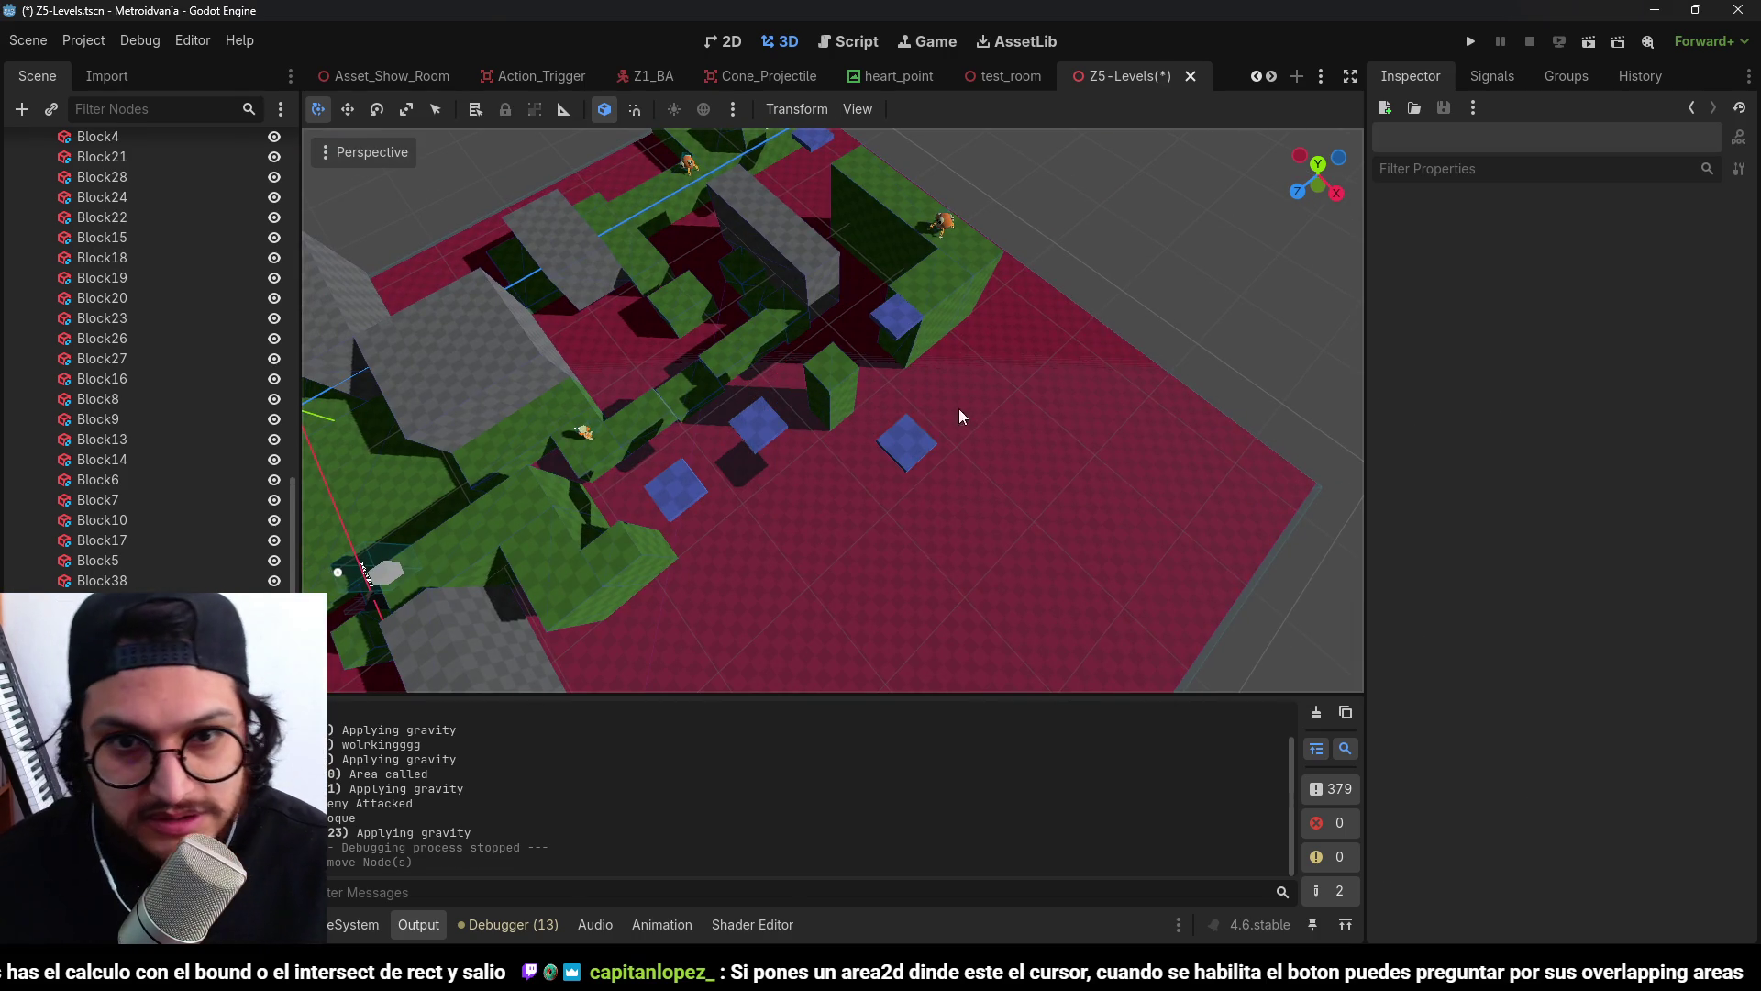
In top orthogonal view, widen Block6 to 8 m and slide Colaps_Block6 2 units along X.
scroll(850, 411, "up", 4)
key("KP_7")
left_click(843, 407)
left_click_drag(858, 406, 950, 408)
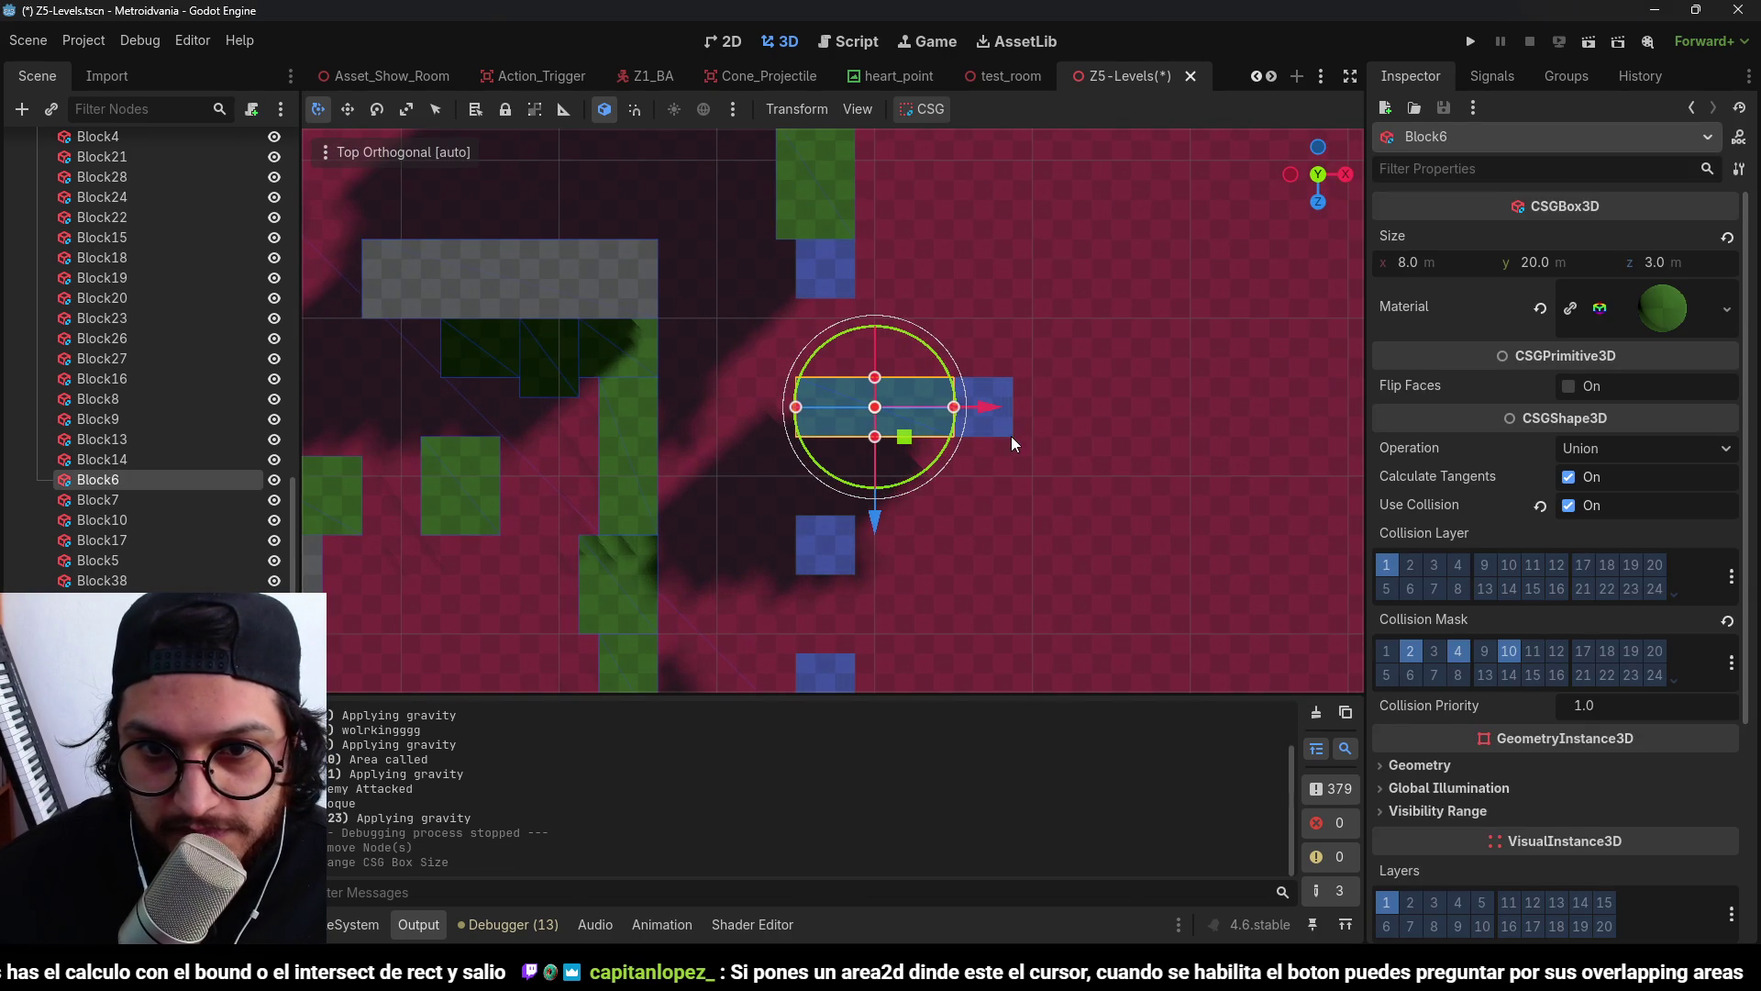
left_click(1009, 431)
left_click_drag(1100, 407, 1182, 406)
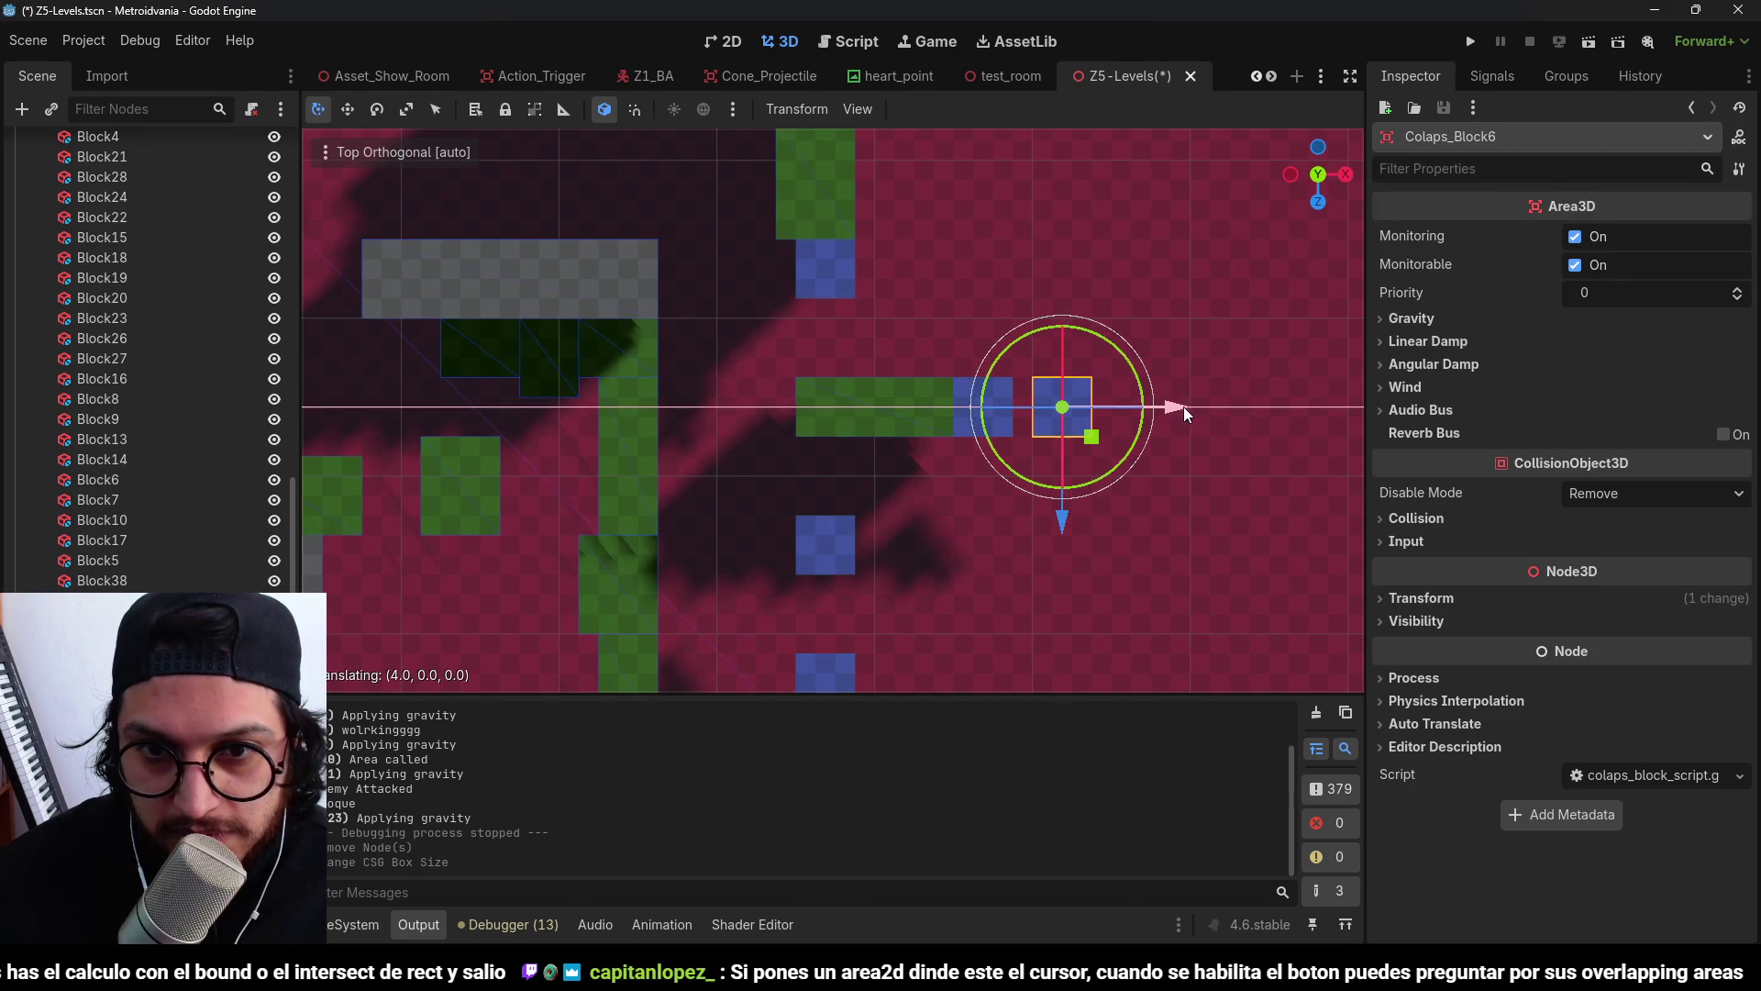
Delete the extra collapsing block beside Block6, save, and undo a stray nudge.
left_click(977, 418)
left_click(1003, 429)
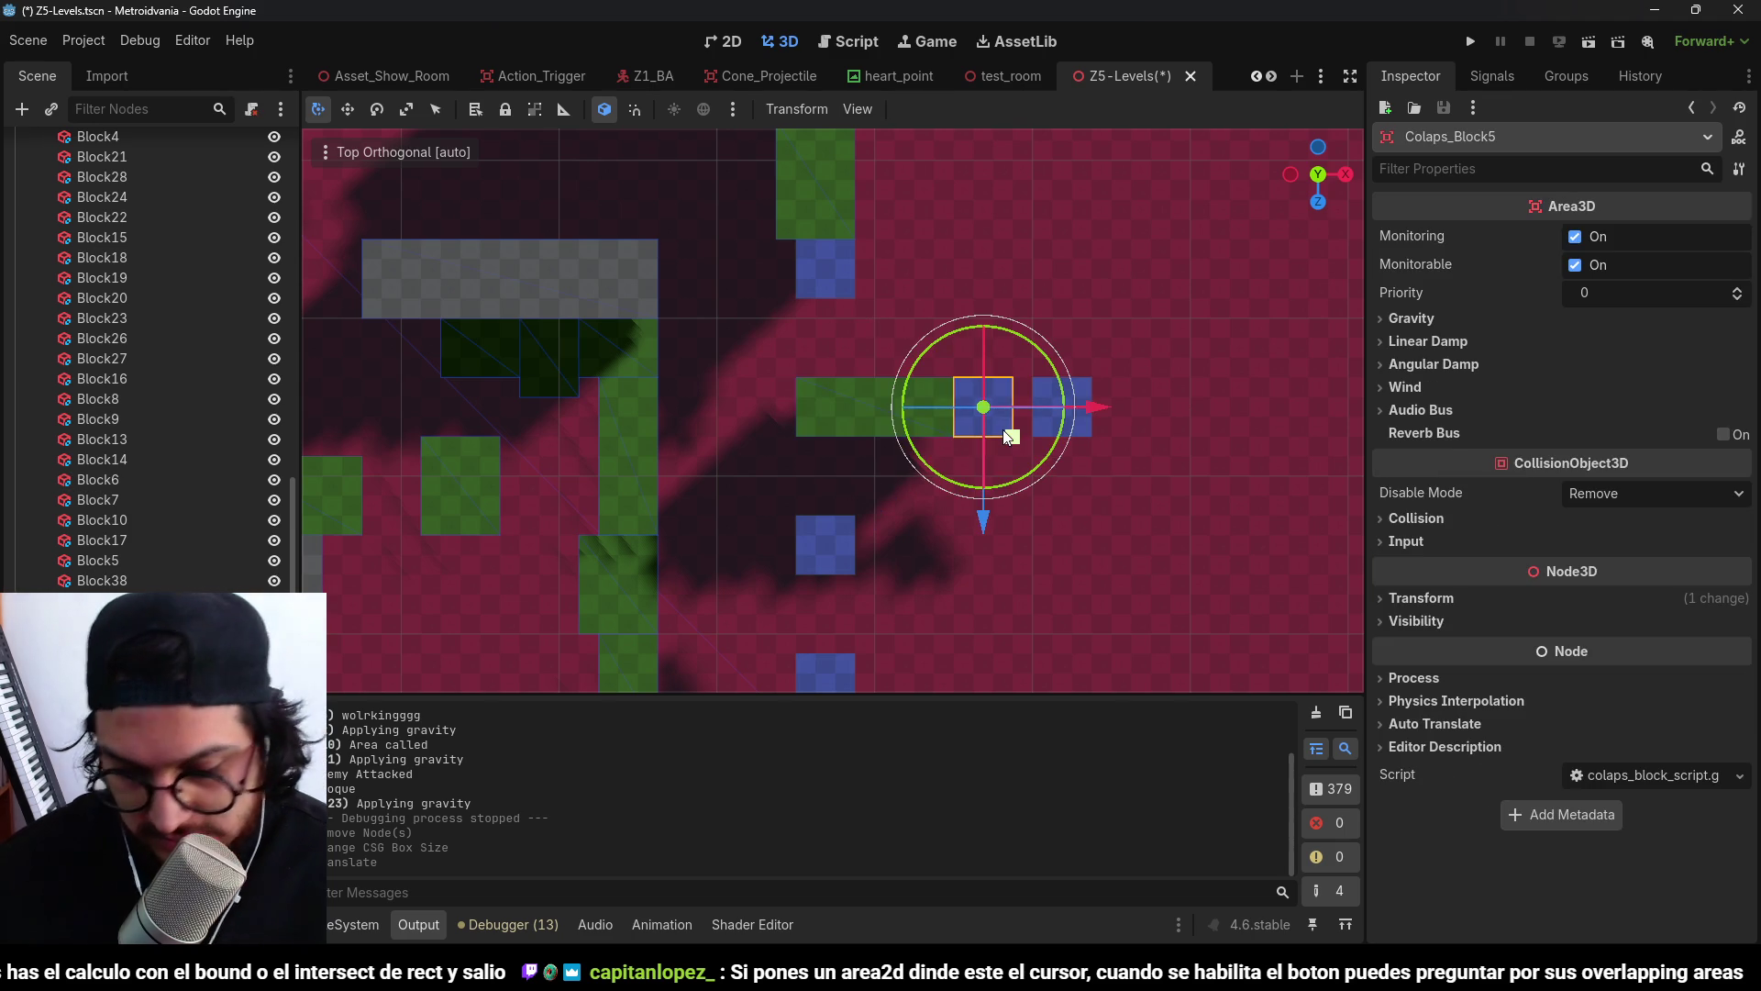
key("Delete")
key("Return")
key("ctrl+s")
left_click(1062, 414)
left_click_drag(1158, 411, 1138, 412)
scroll(910, 329, "down", 3)
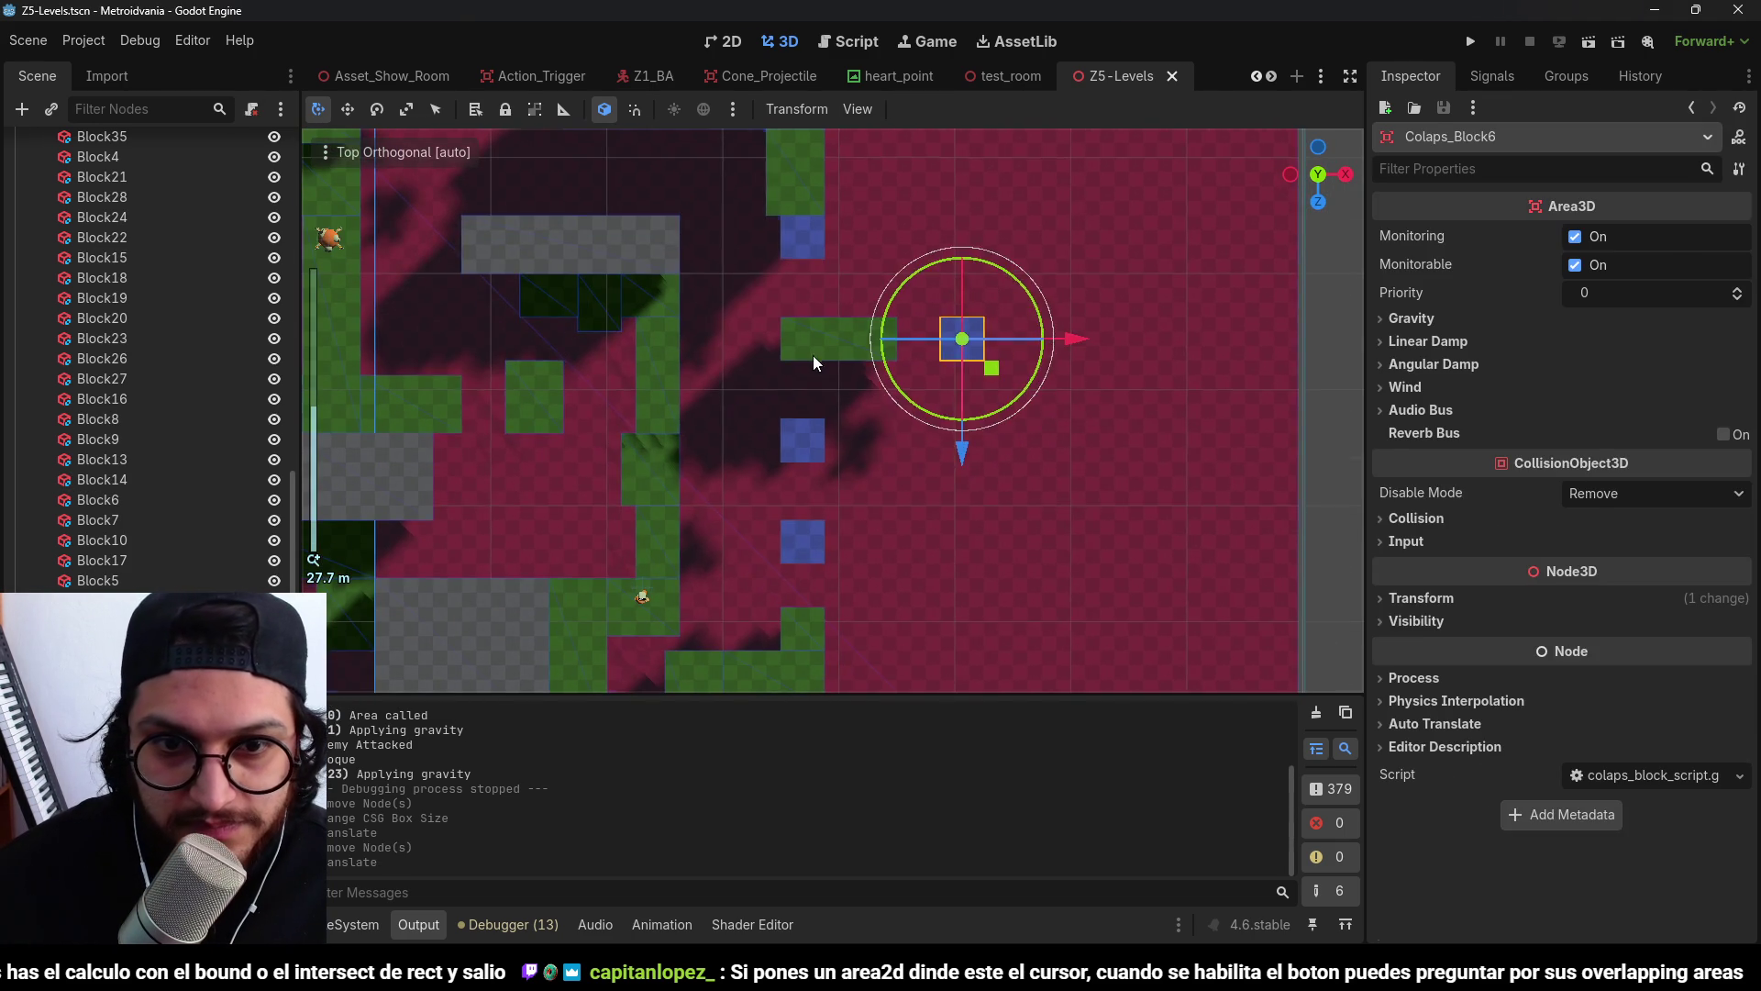
left_click(863, 336)
key("ctrl+z")
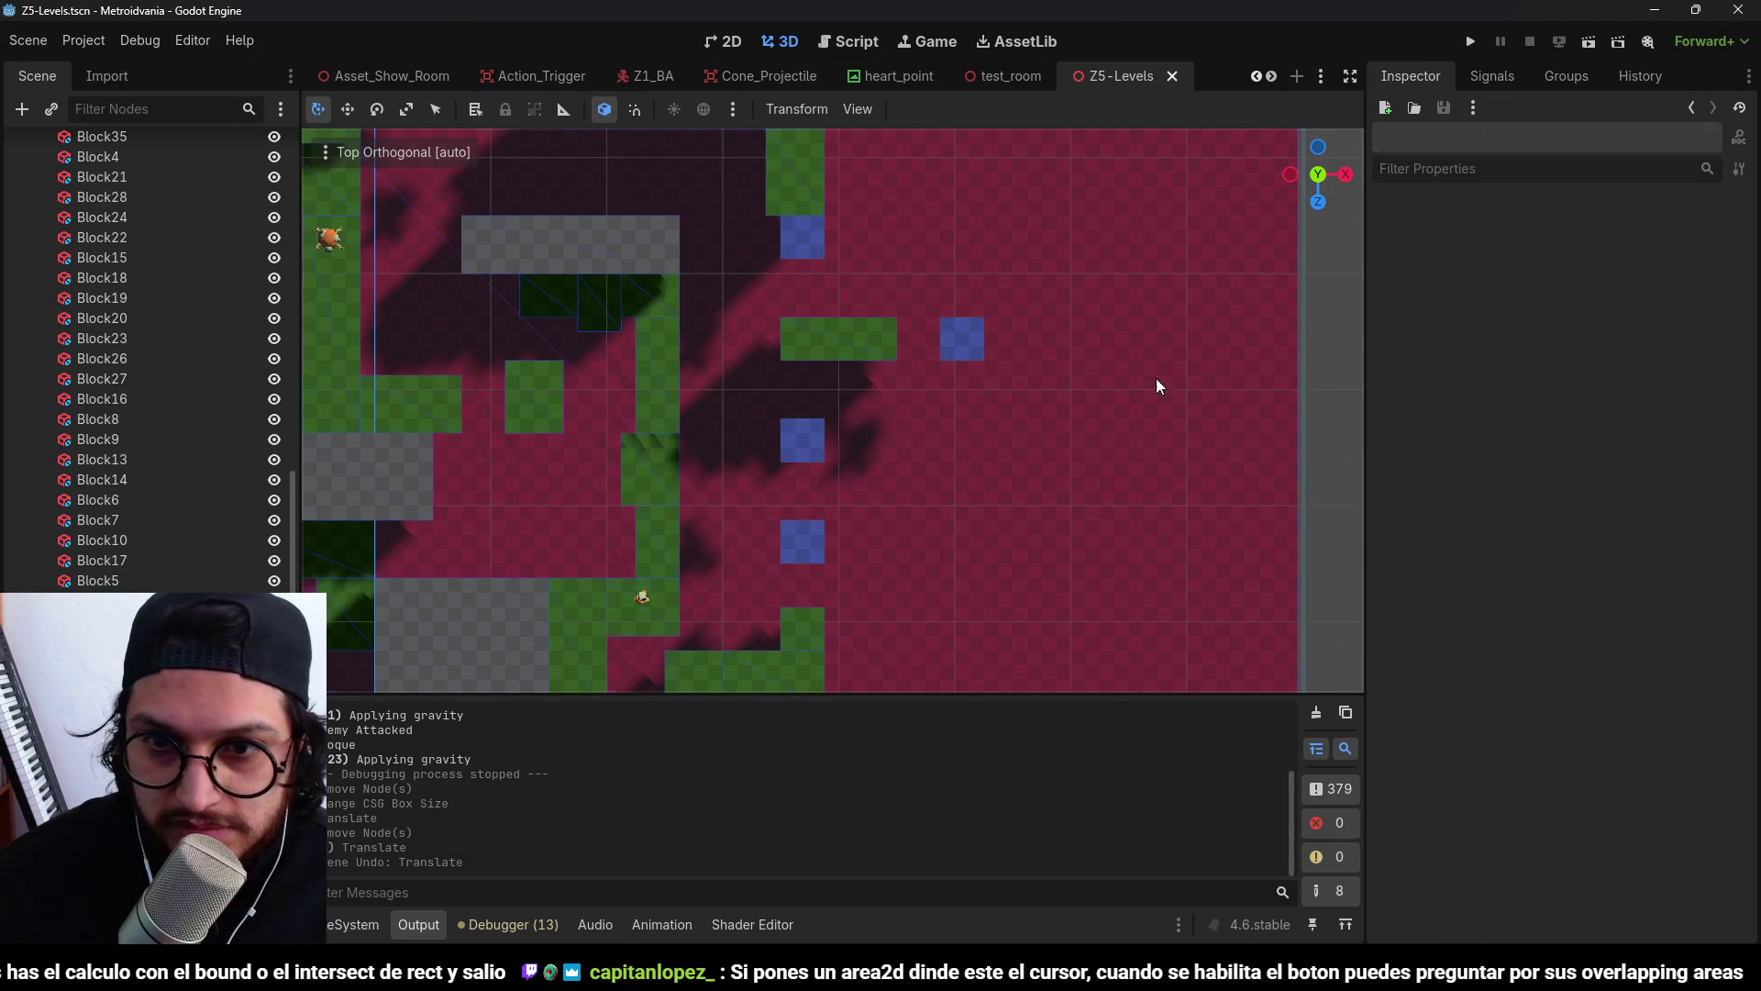
Duplicate Block6 as Block39, shift it right and 2 units along Z, and save.
left_click(849, 344)
key("ctrl+d")
mouse_move(867, 378)
left_mouse_down()
mouse_move(1028, 442)
mouse_move(983, 424)
mouse_move(962, 436)
mouse_move(966, 481)
left_mouse_up()
left_click_drag(965, 552, 965, 575)
left_click(1304, 449)
key("ctrl+s")
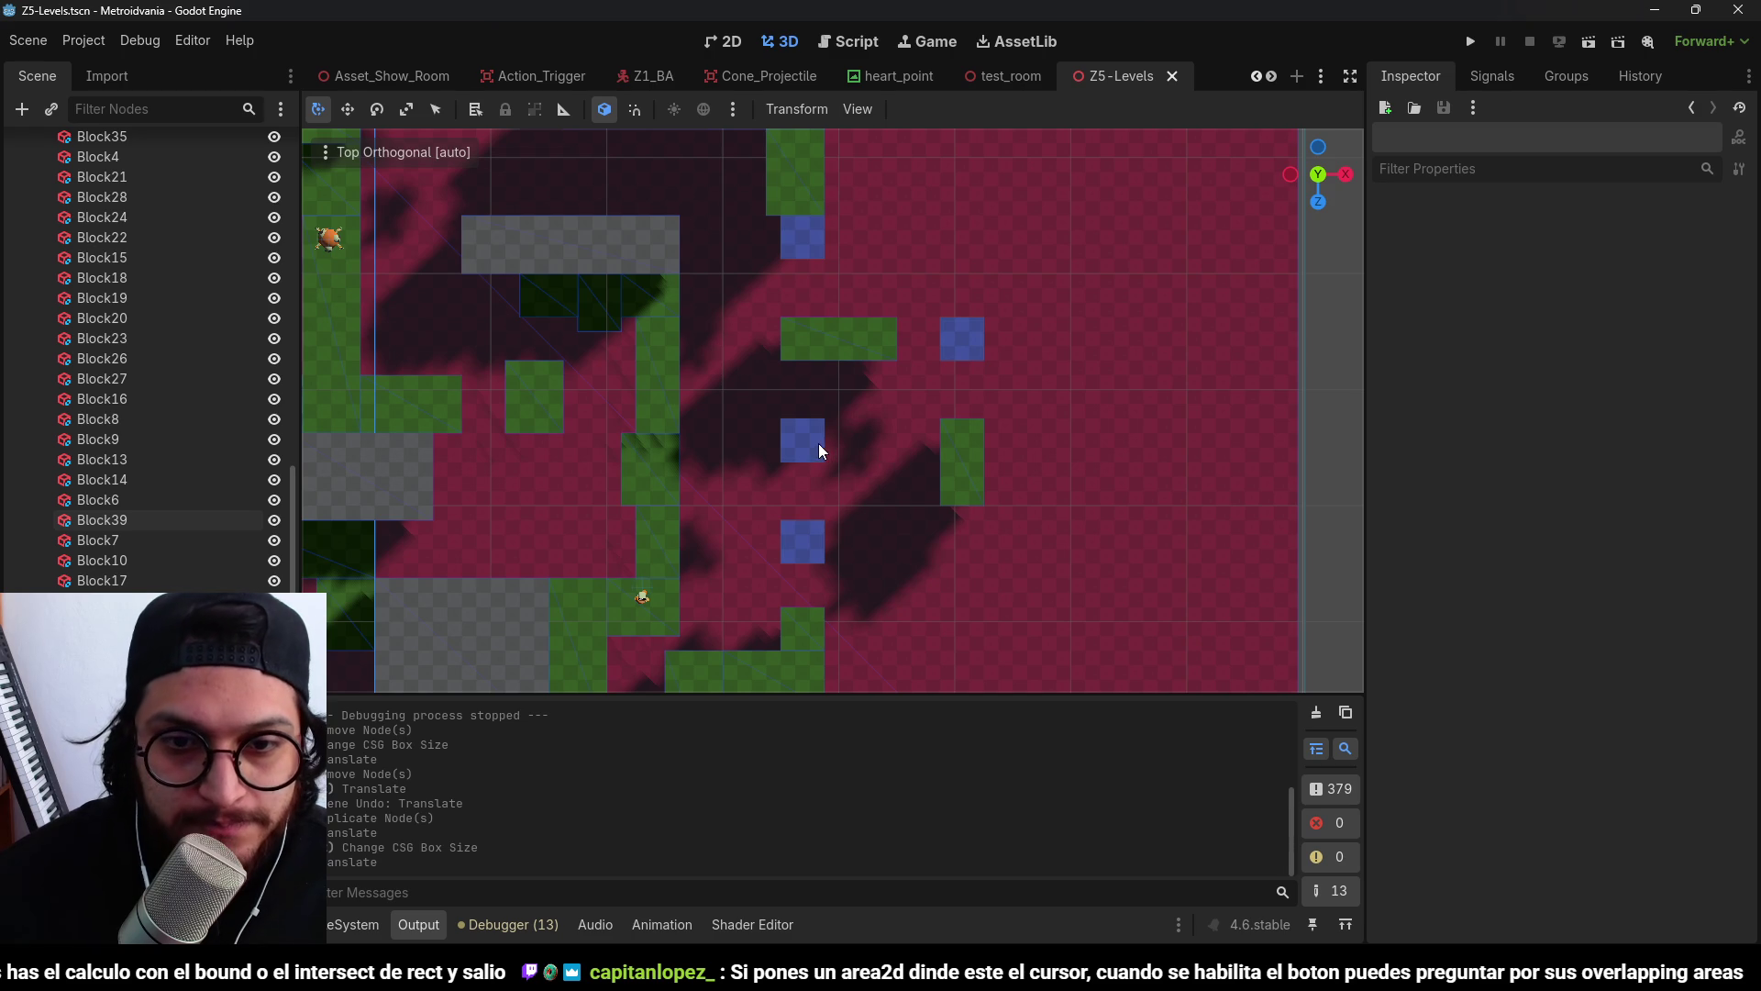
Move Colaps_Block7 to (5, 0, 3) and show the 03_Z1ED folder in FileSystem.
left_click(814, 443)
mouse_move(829, 483)
left_mouse_down()
mouse_move(945, 556)
mouse_move(926, 521)
mouse_move(901, 520)
left_mouse_up()
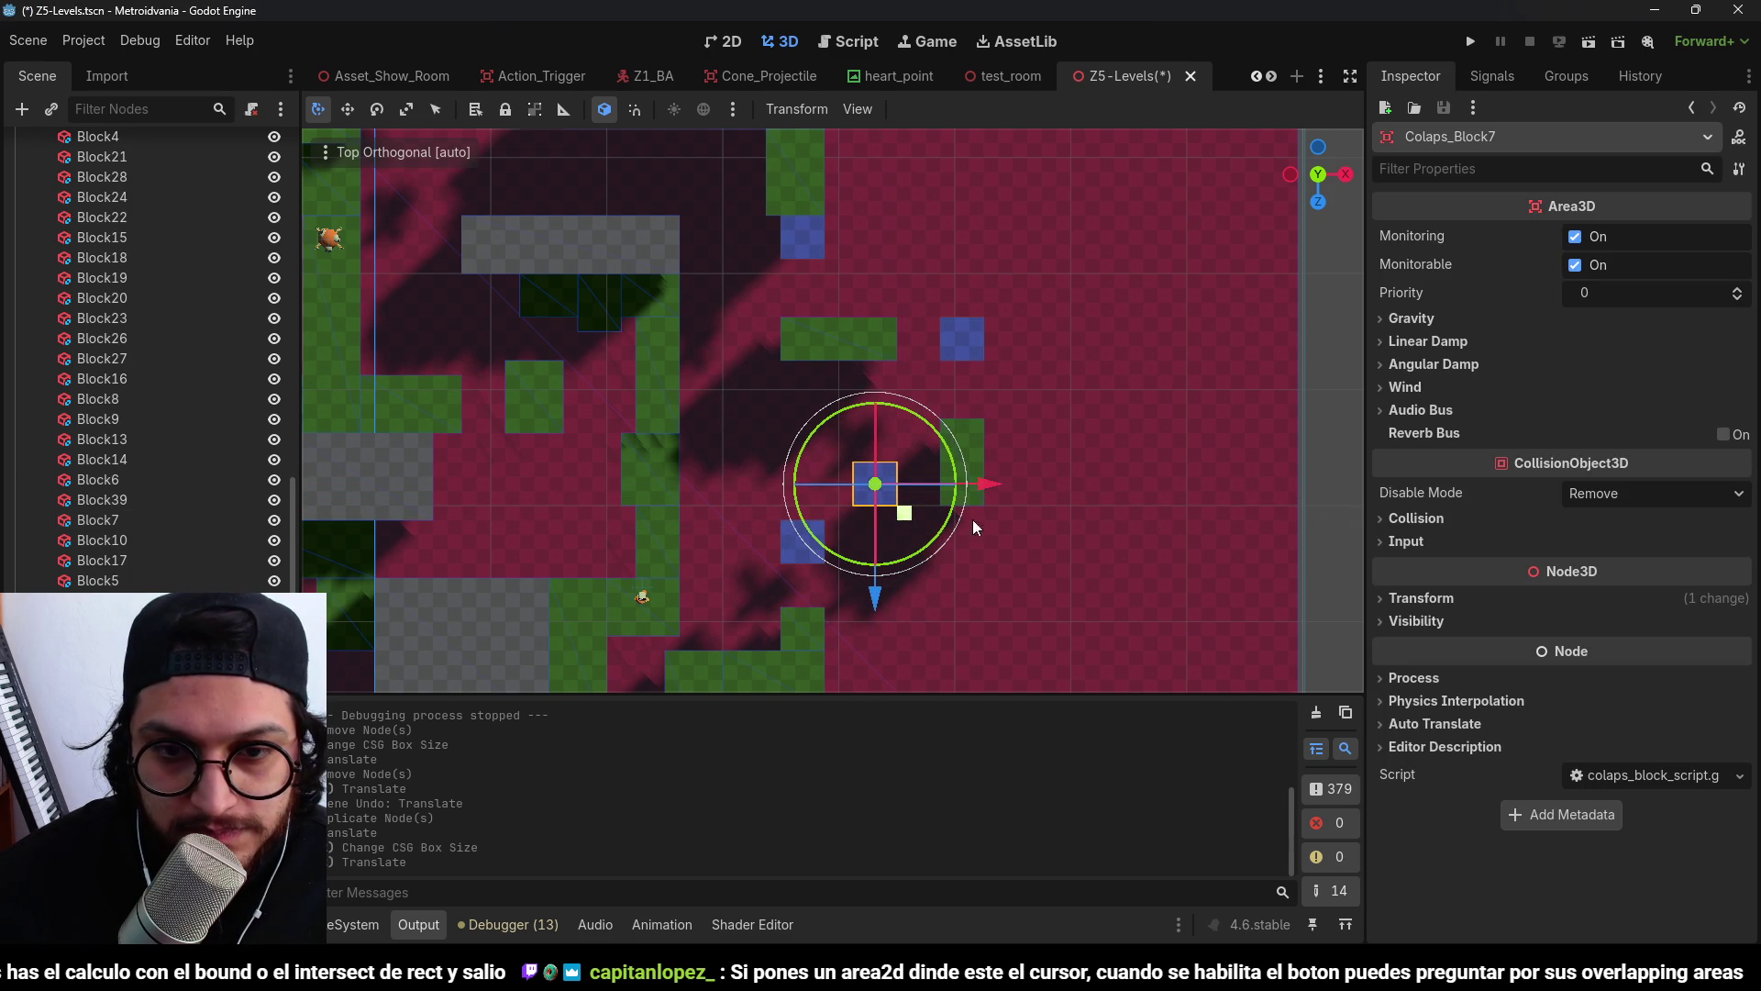
left_click(1304, 510)
scroll(858, 561, "up", 4)
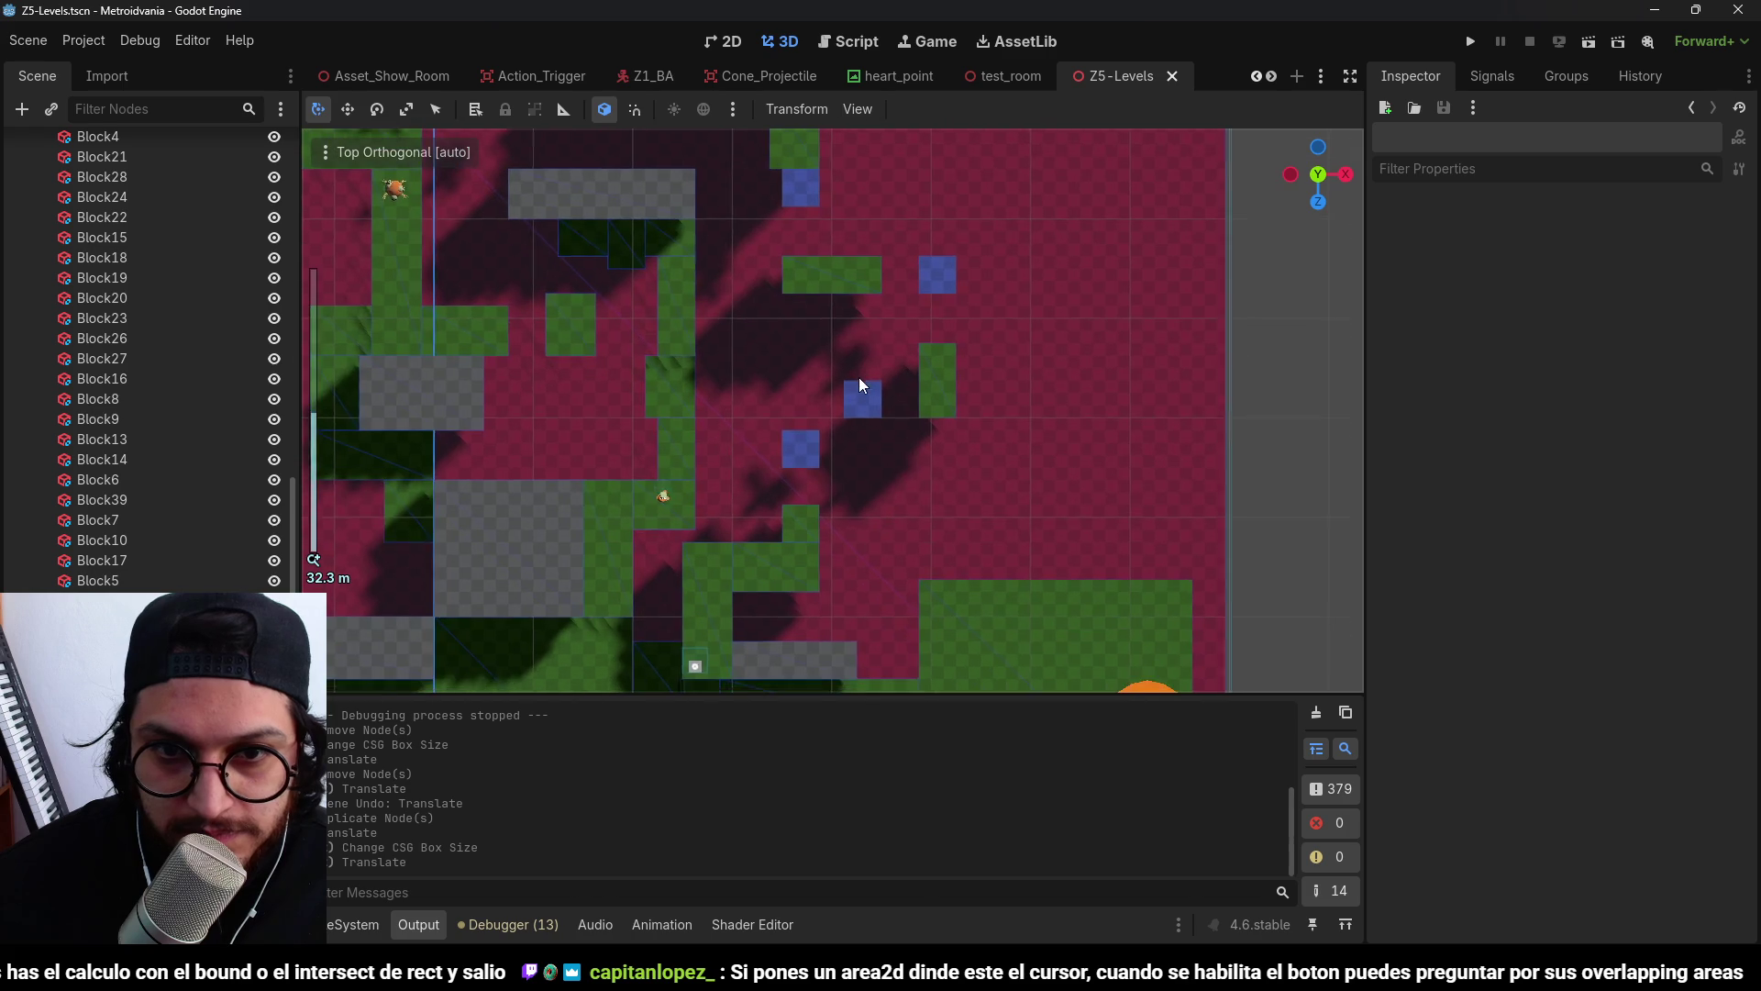
scroll(917, 275, "down", 4)
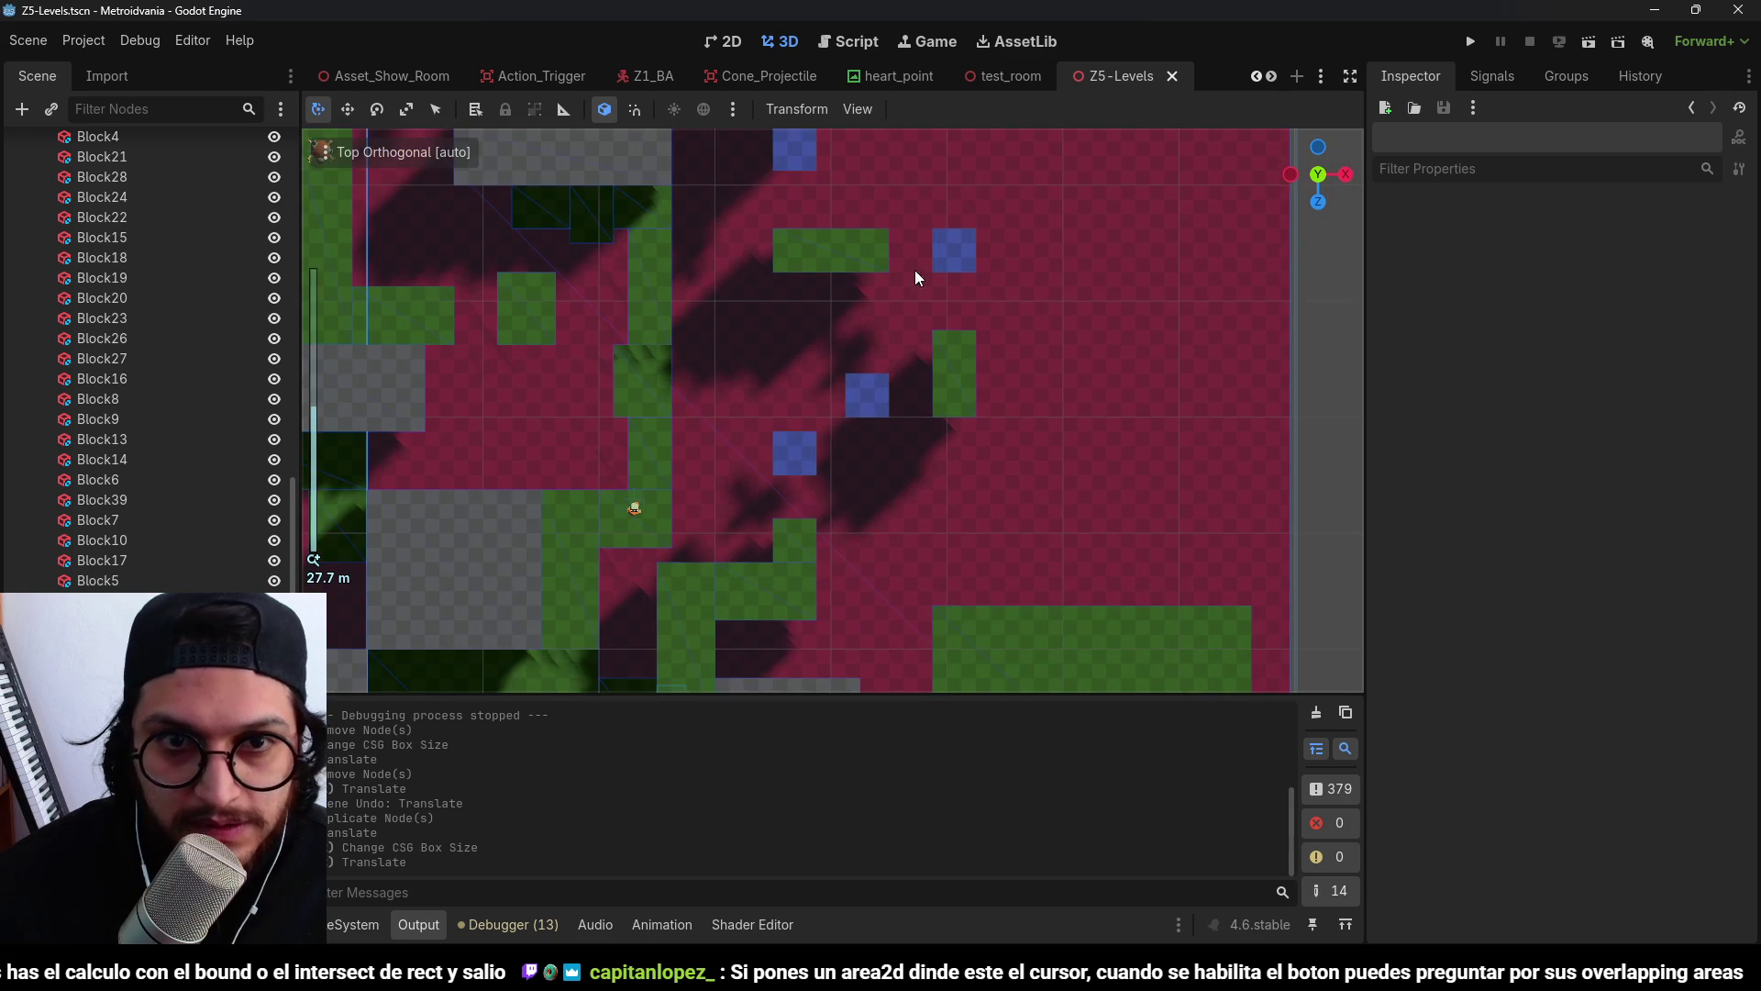
left_click(353, 924)
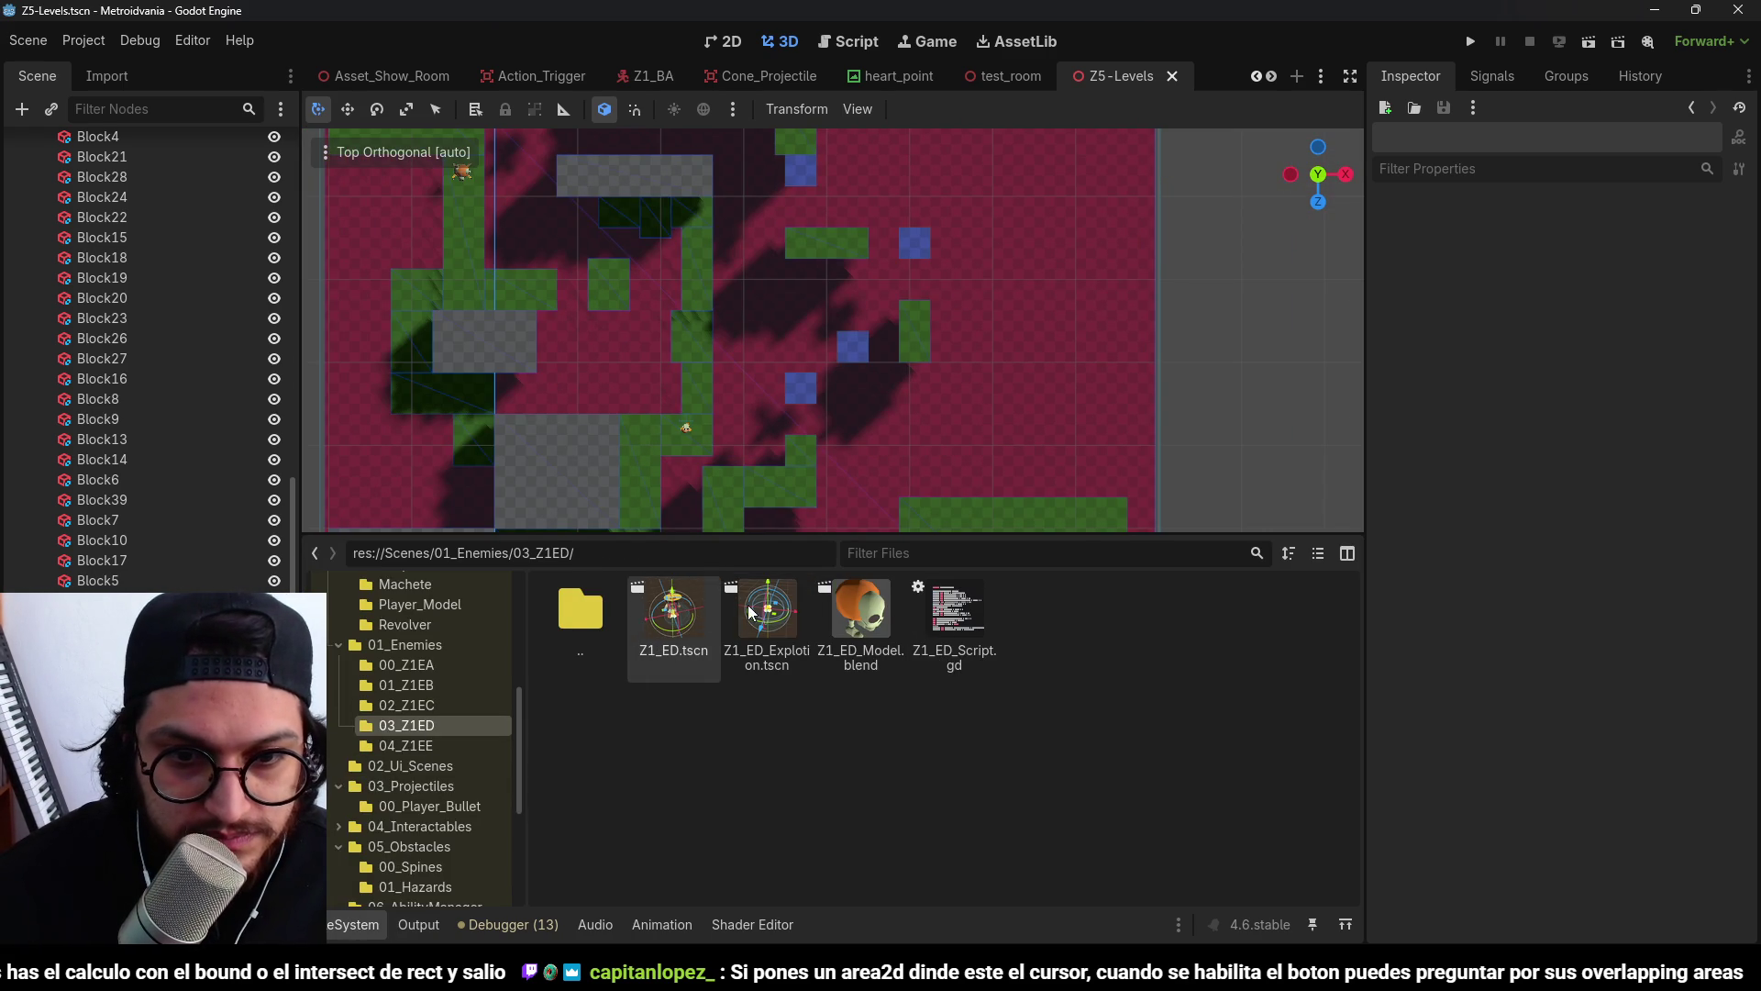
Drop a Z1_ED enemy instance into the level and playtest jumping onto and attacking it.
mouse_move(690, 611)
left_mouse_down()
mouse_move(727, 342)
mouse_move(780, 422)
mouse_move(894, 239)
mouse_move(917, 280)
mouse_move(808, 250)
mouse_move(851, 248)
mouse_move(780, 248)
mouse_move(808, 251)
mouse_move(796, 242)
mouse_move(943, 380)
left_mouse_up()
key("F5")
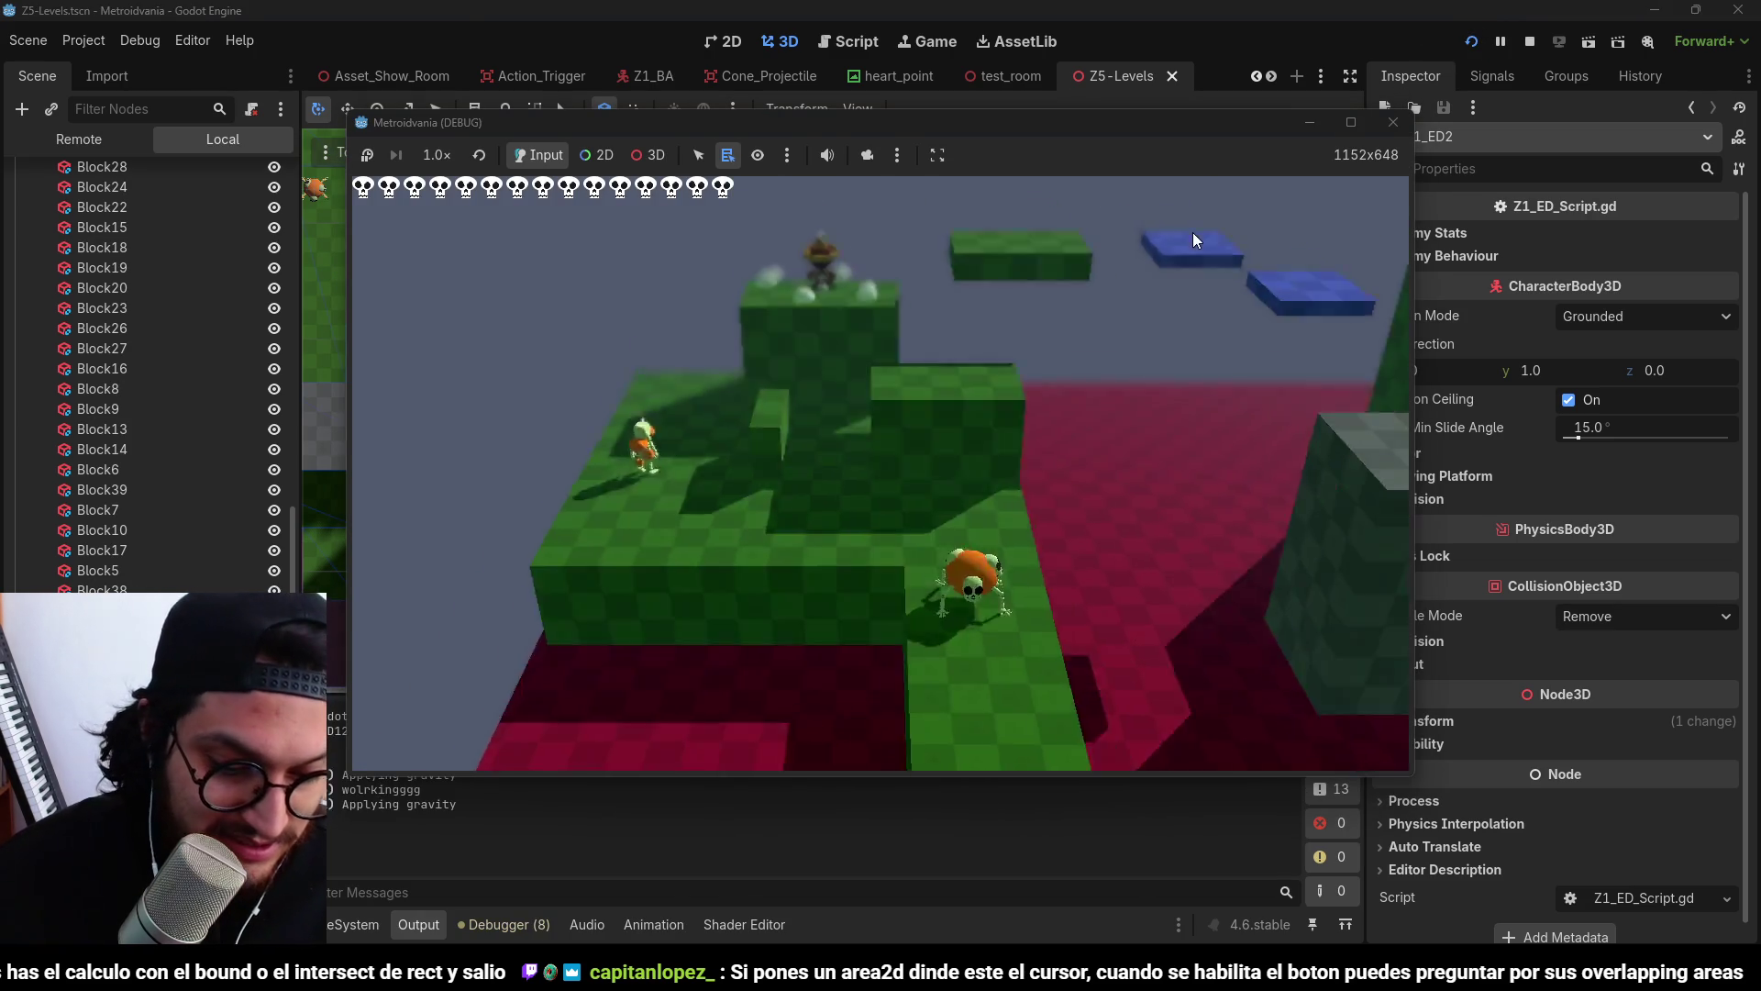
key("d")
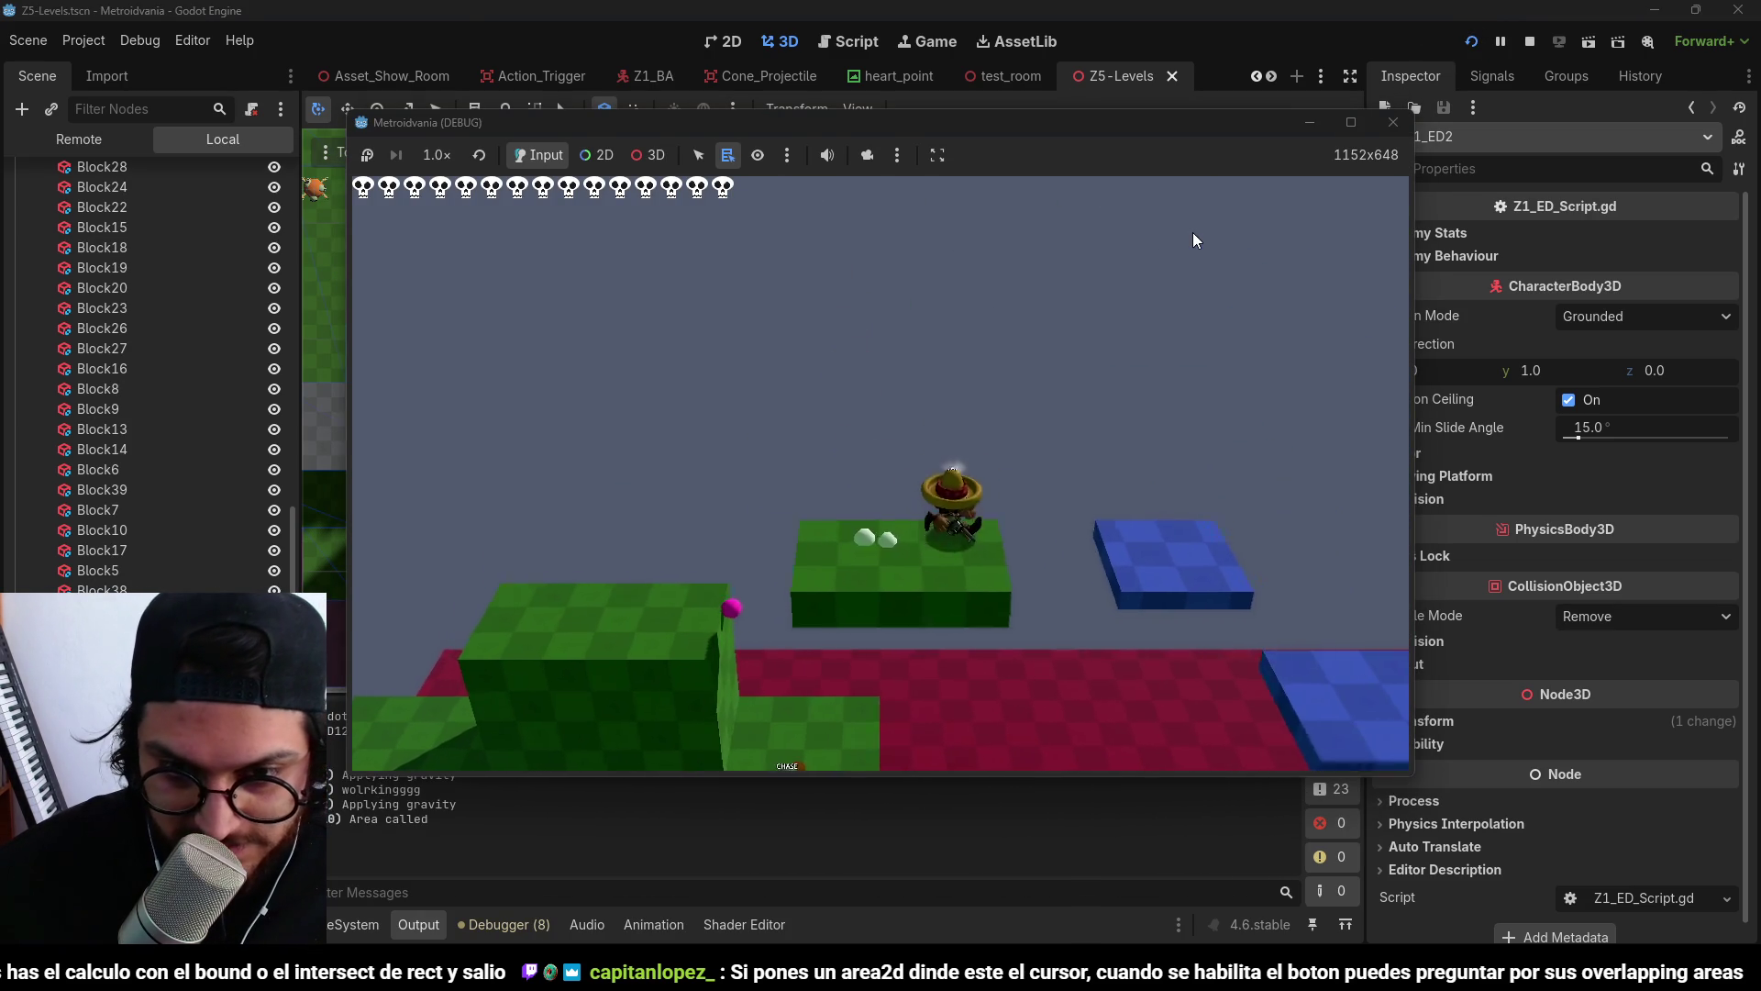
key("space")
key("space")
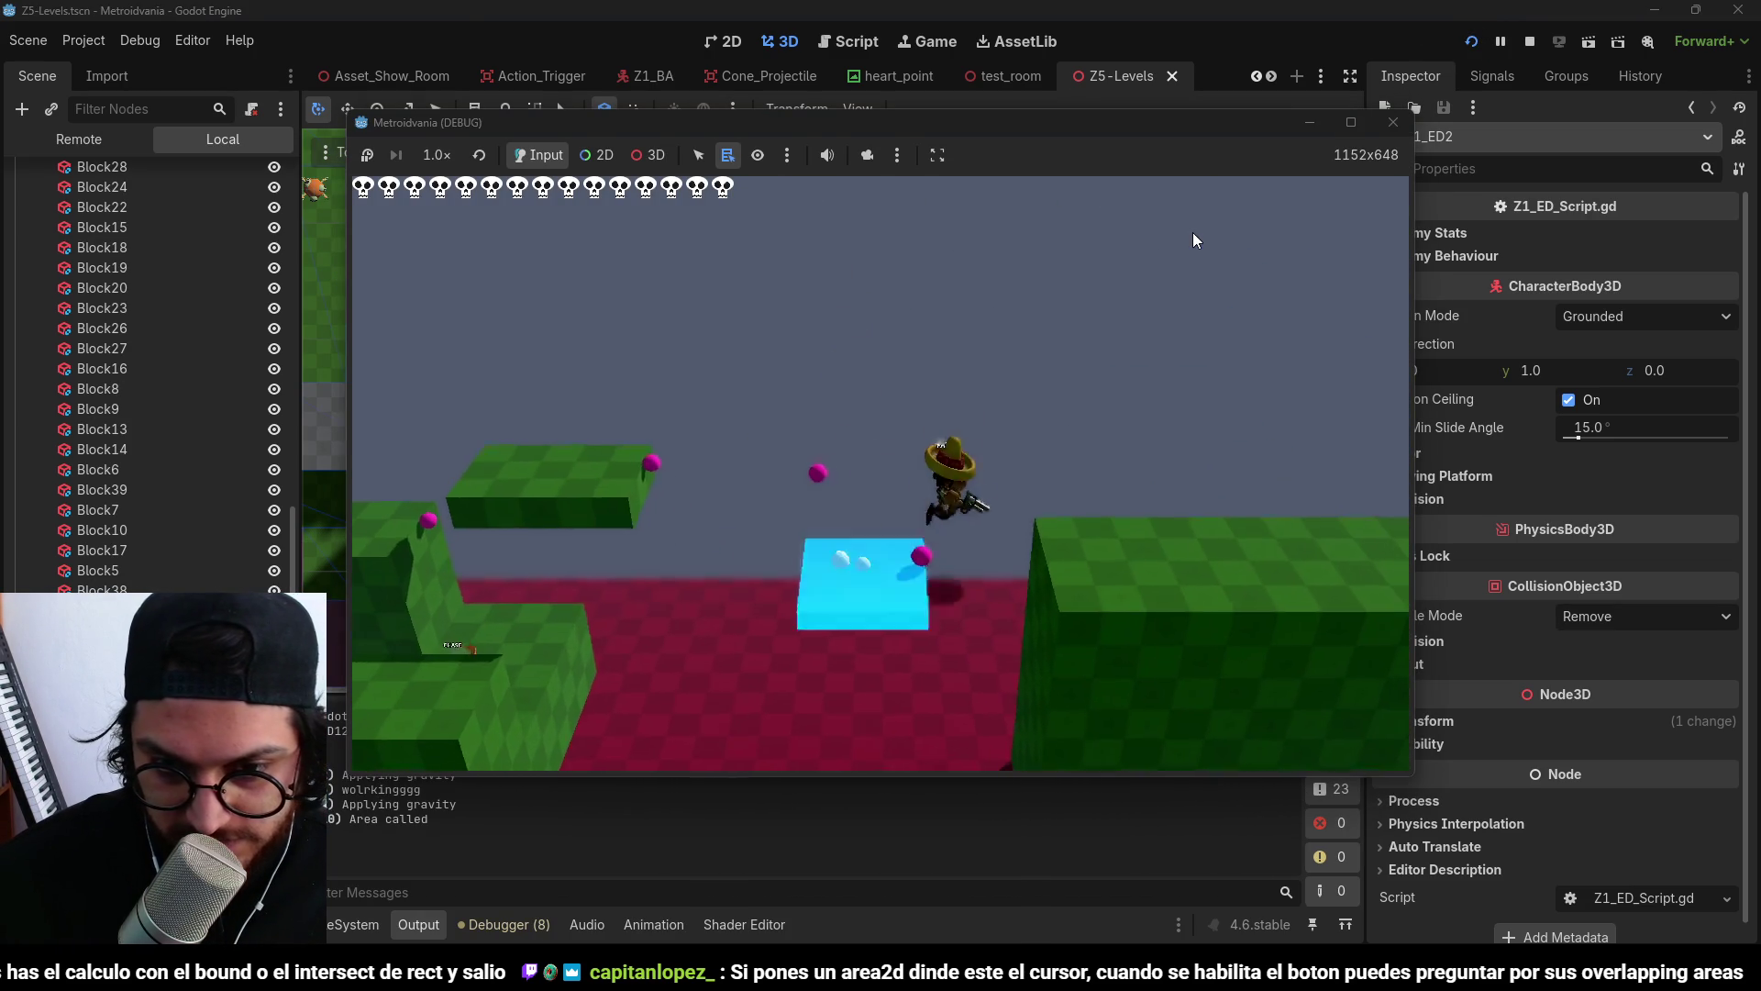
key("space")
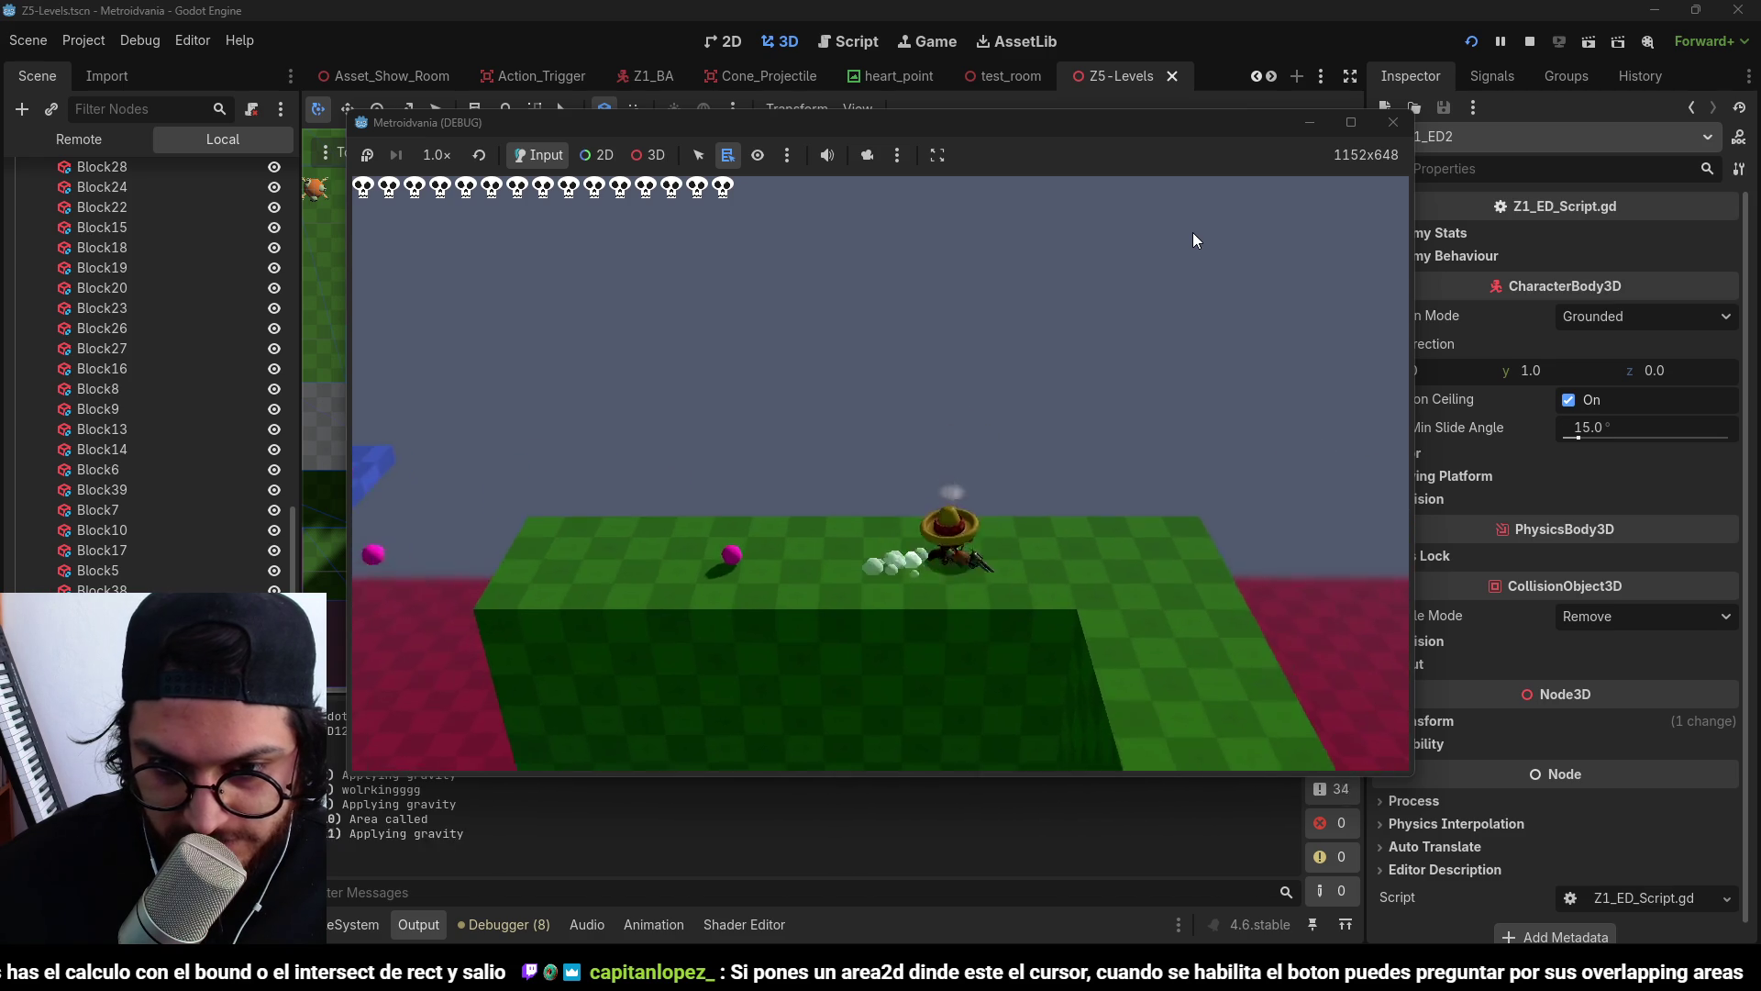
key("s")
key("s")
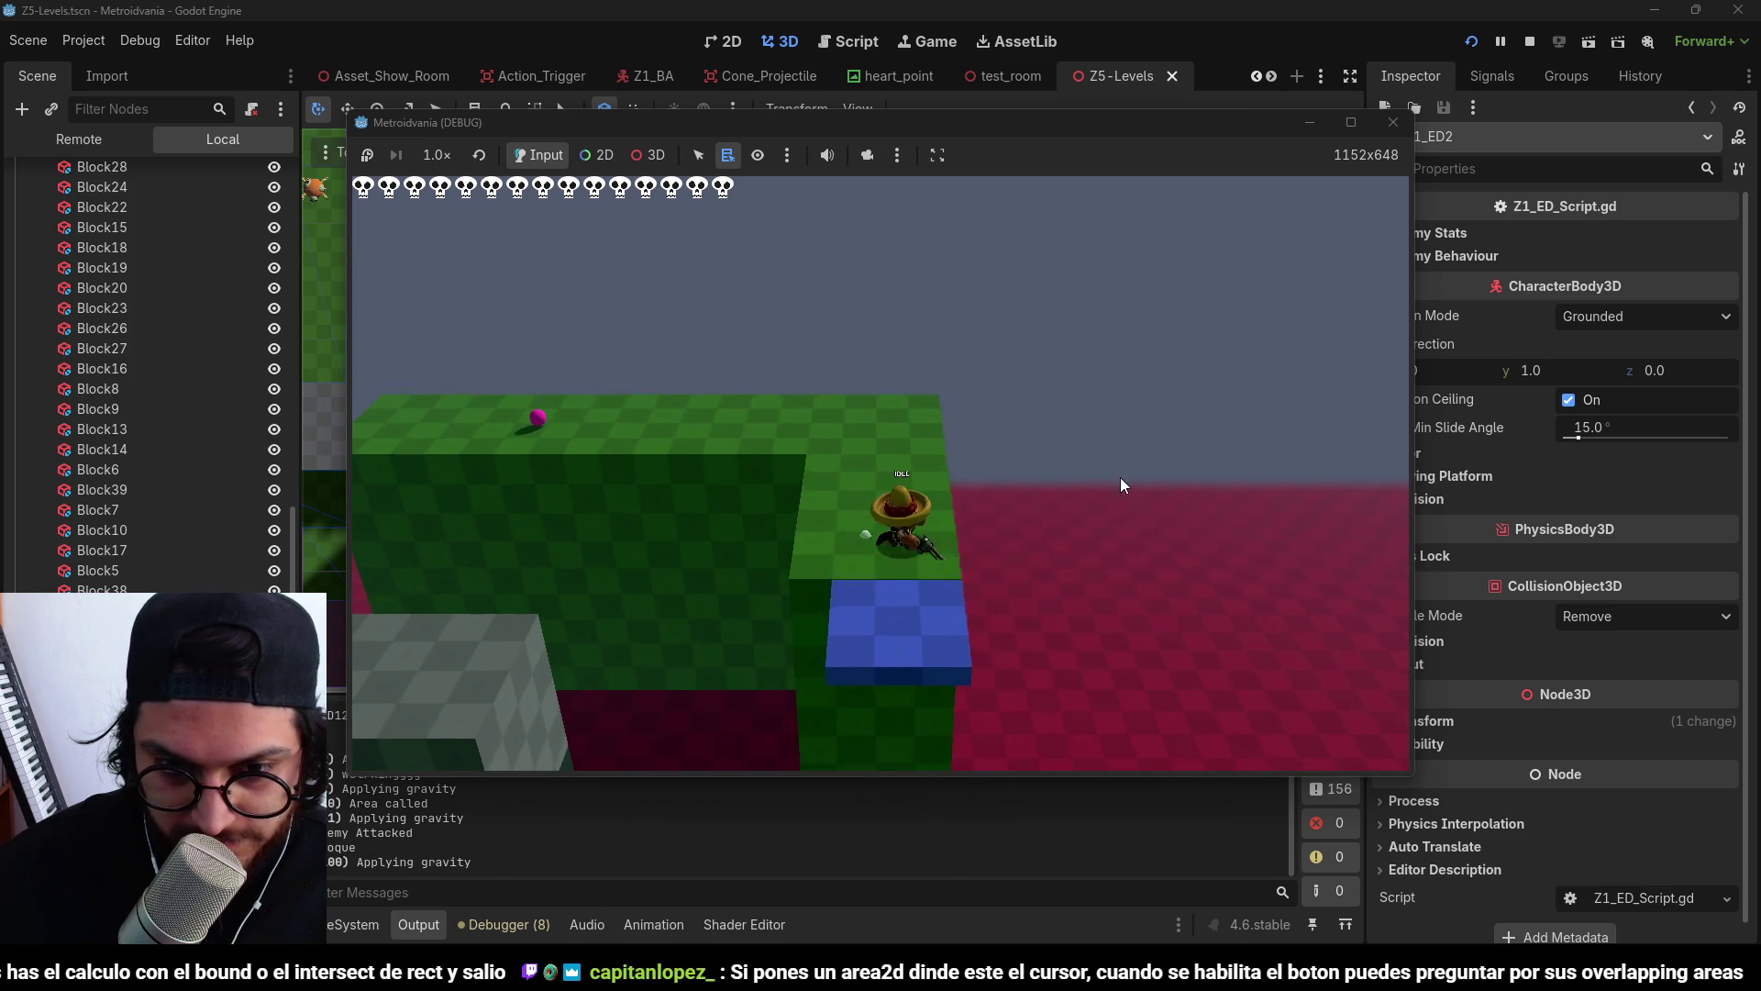
key("w")
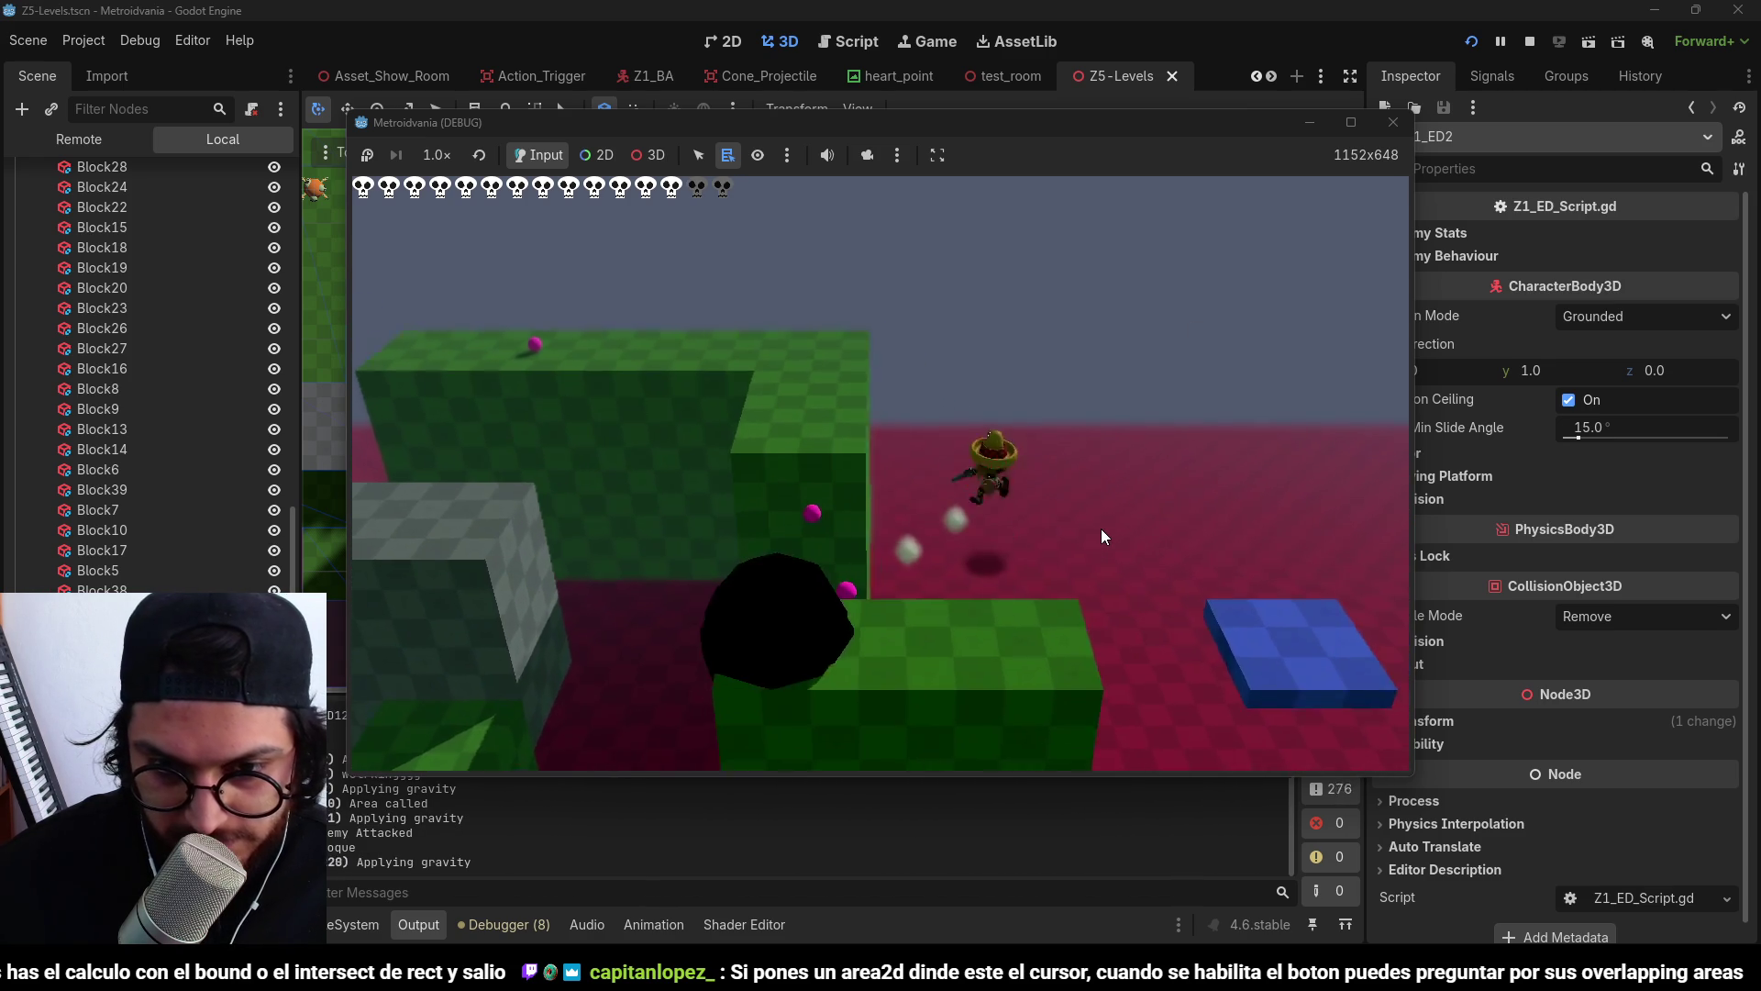
key("F8")
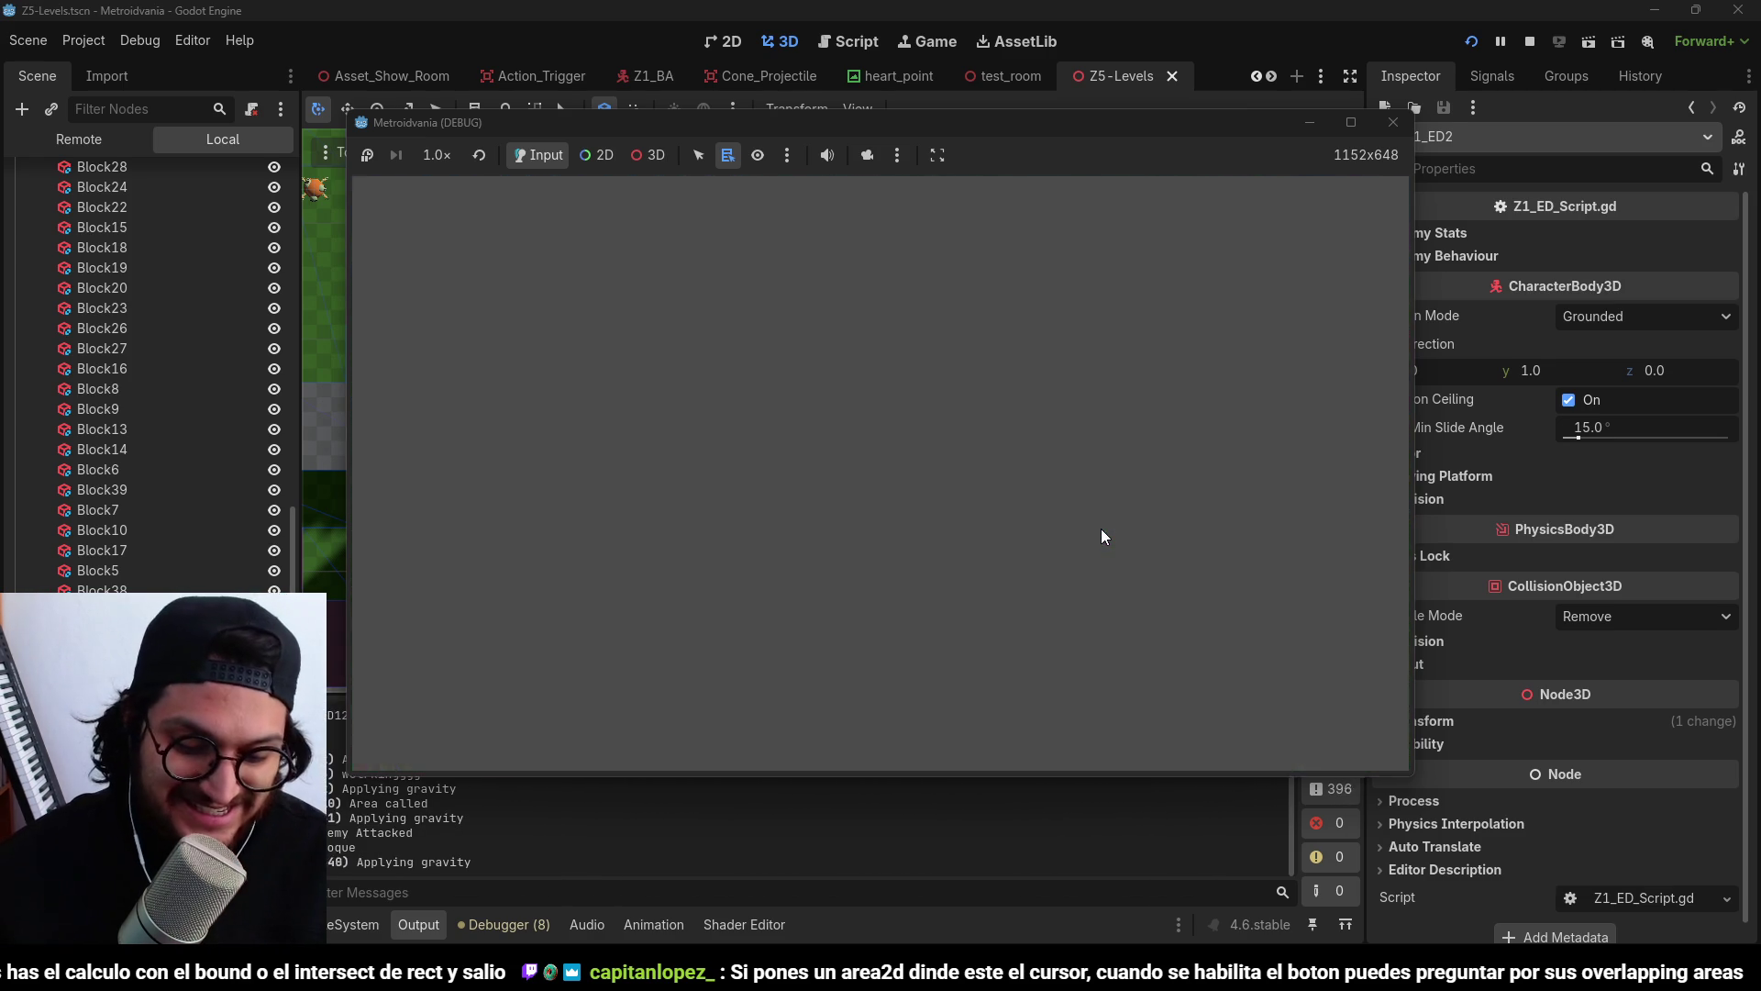
Rerun the game, jump across the blue and green platforms to attack the enemy, then close it.
key("F5")
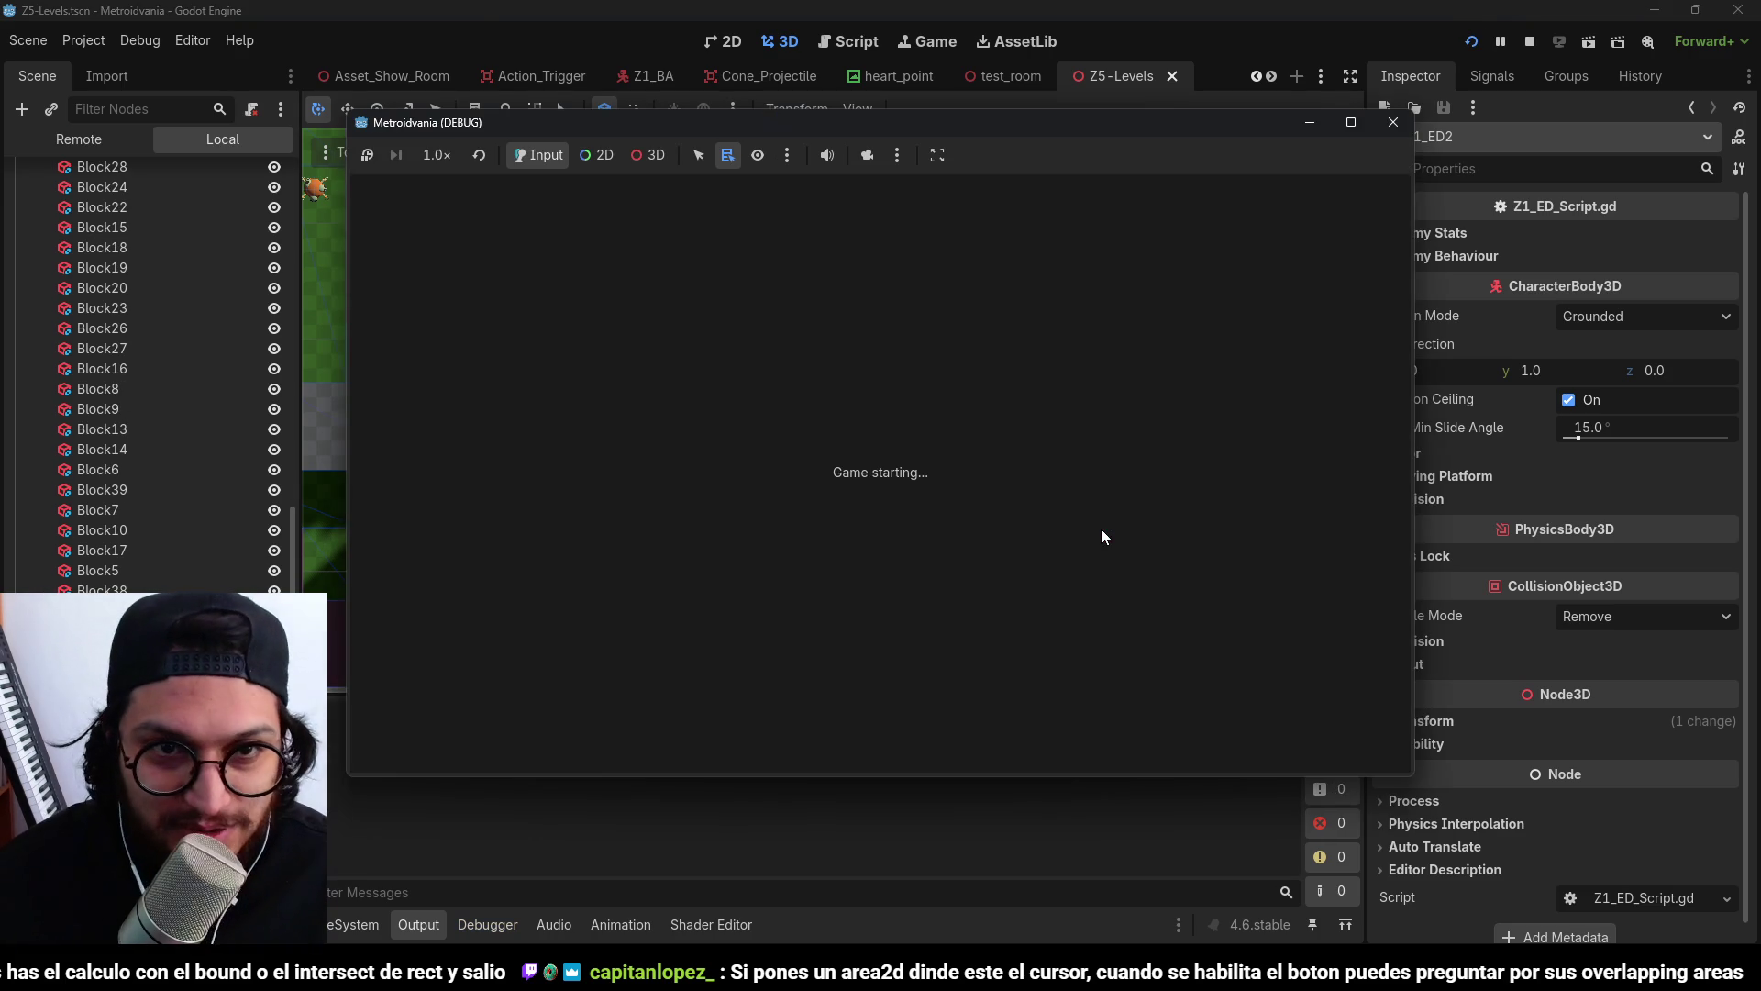
key("d")
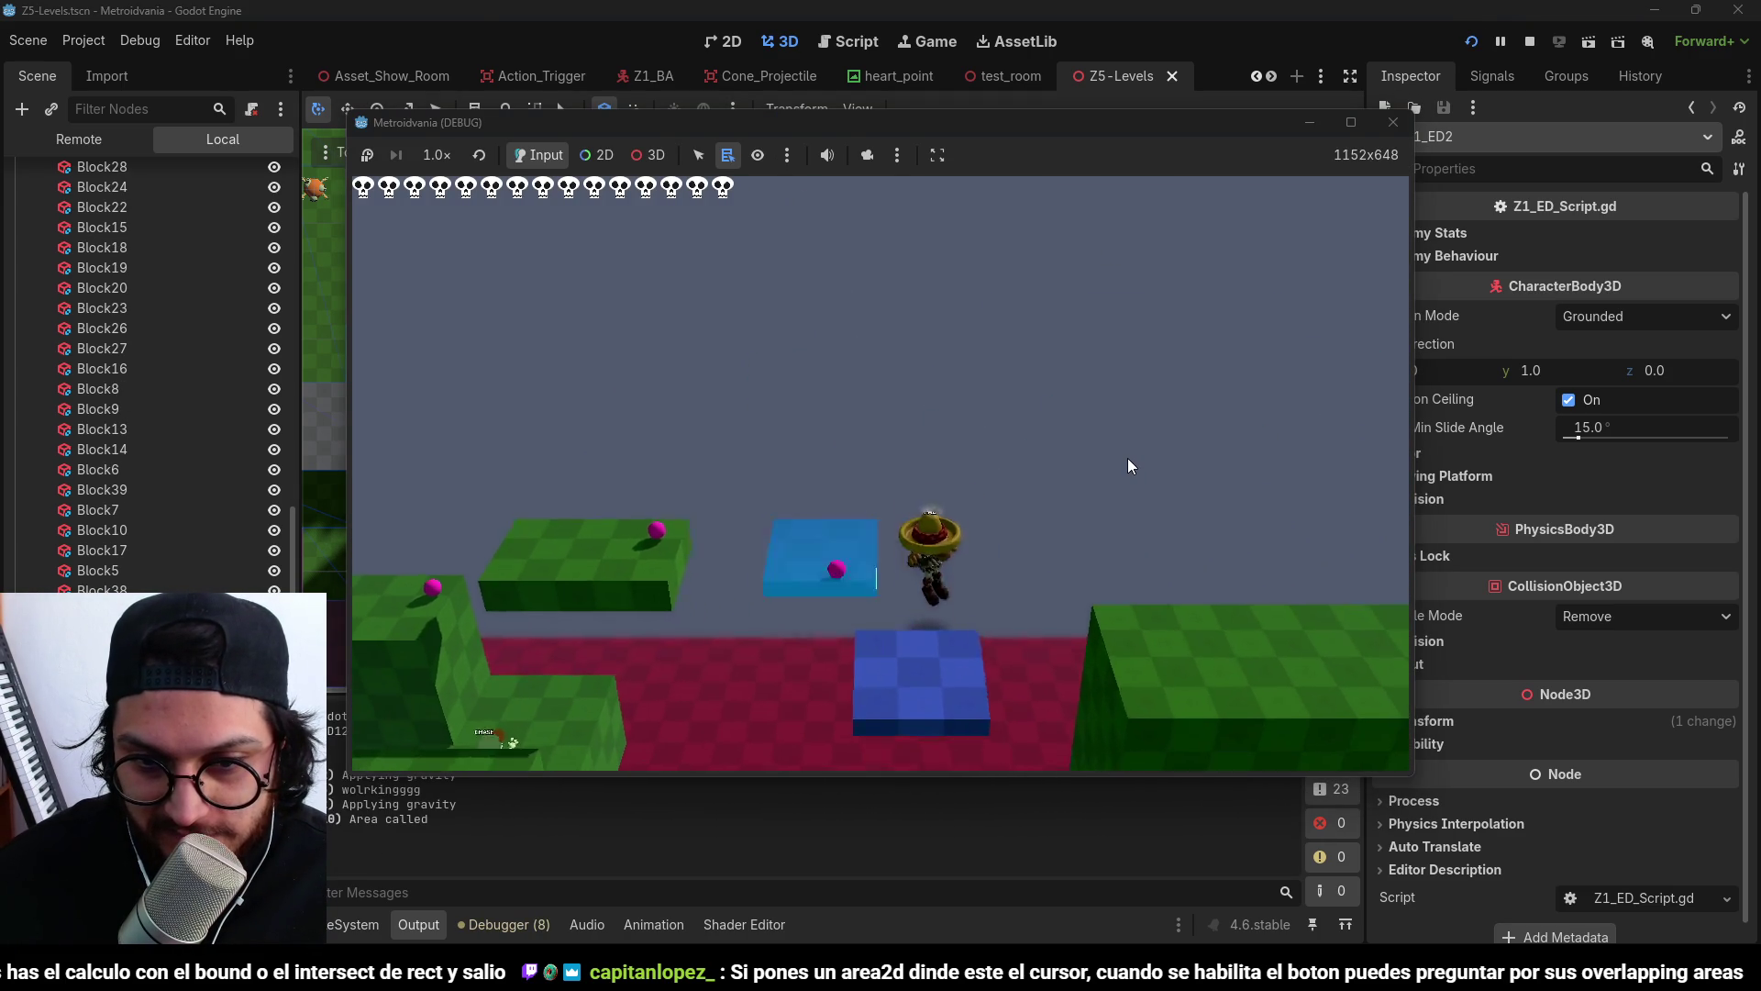
key("space")
key("d")
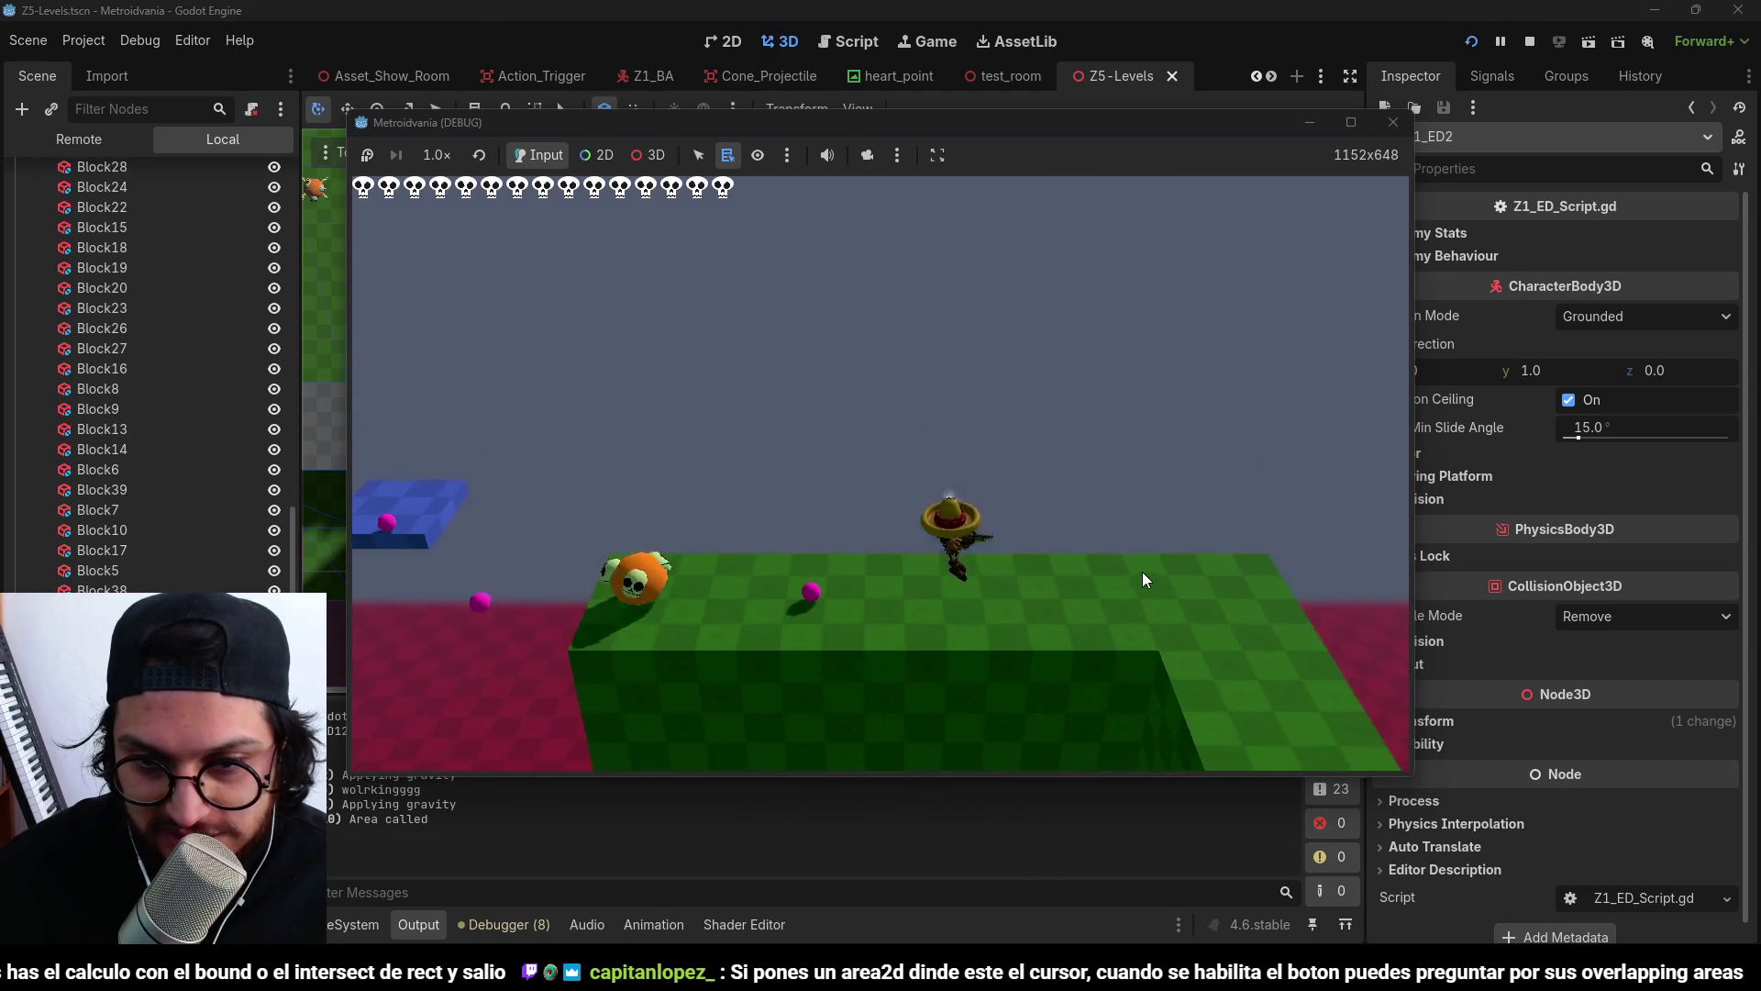
key("d")
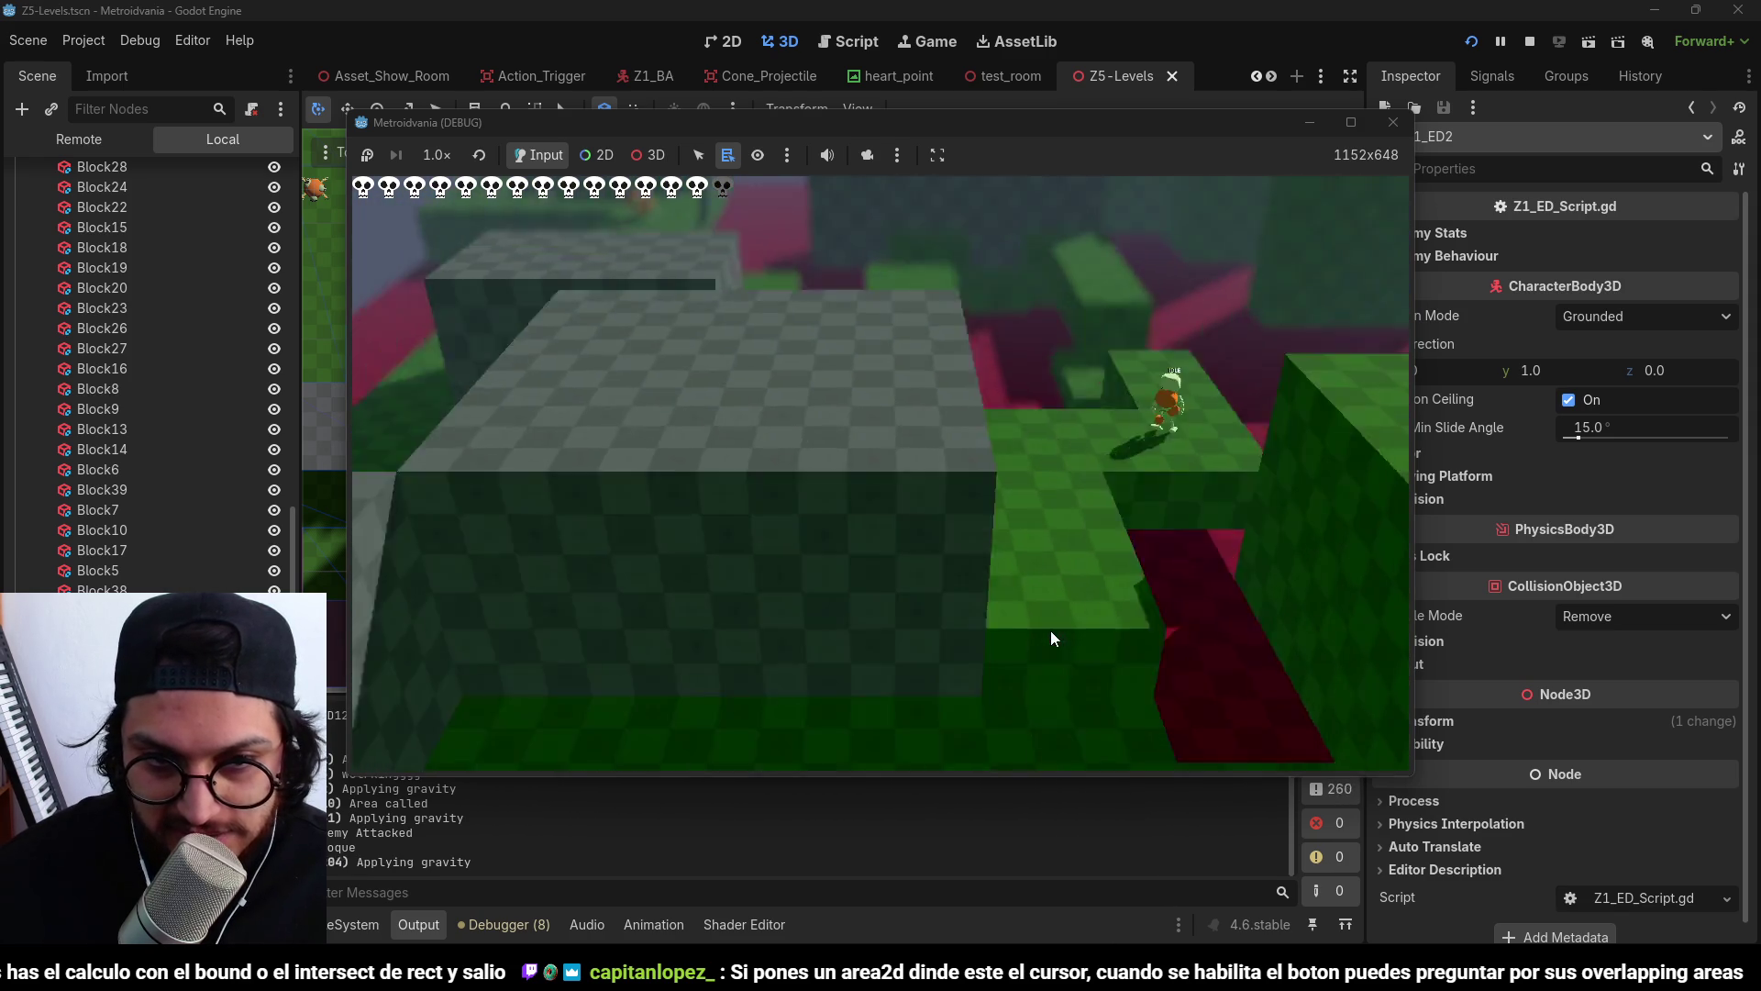
left_click(1530, 41)
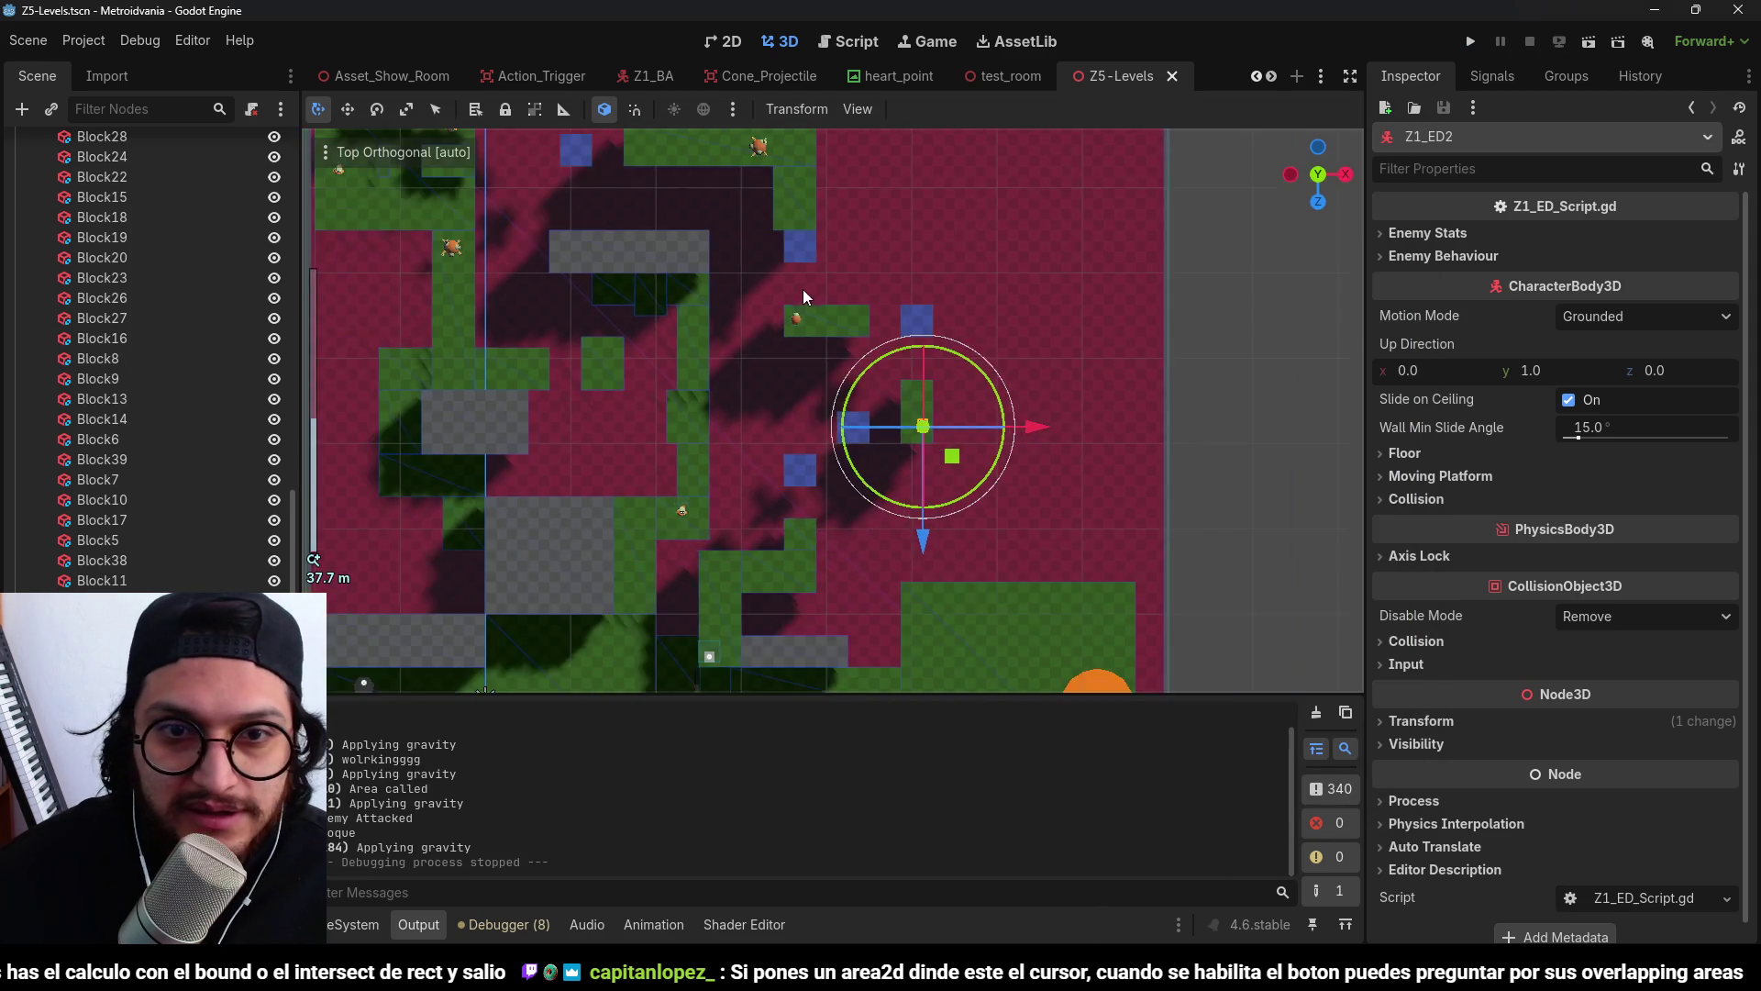
Shift Z1_ED 6 units along X, nudge Z1_ED2 down, and playtest the new placement.
left_click_drag(795, 240, 983, 252)
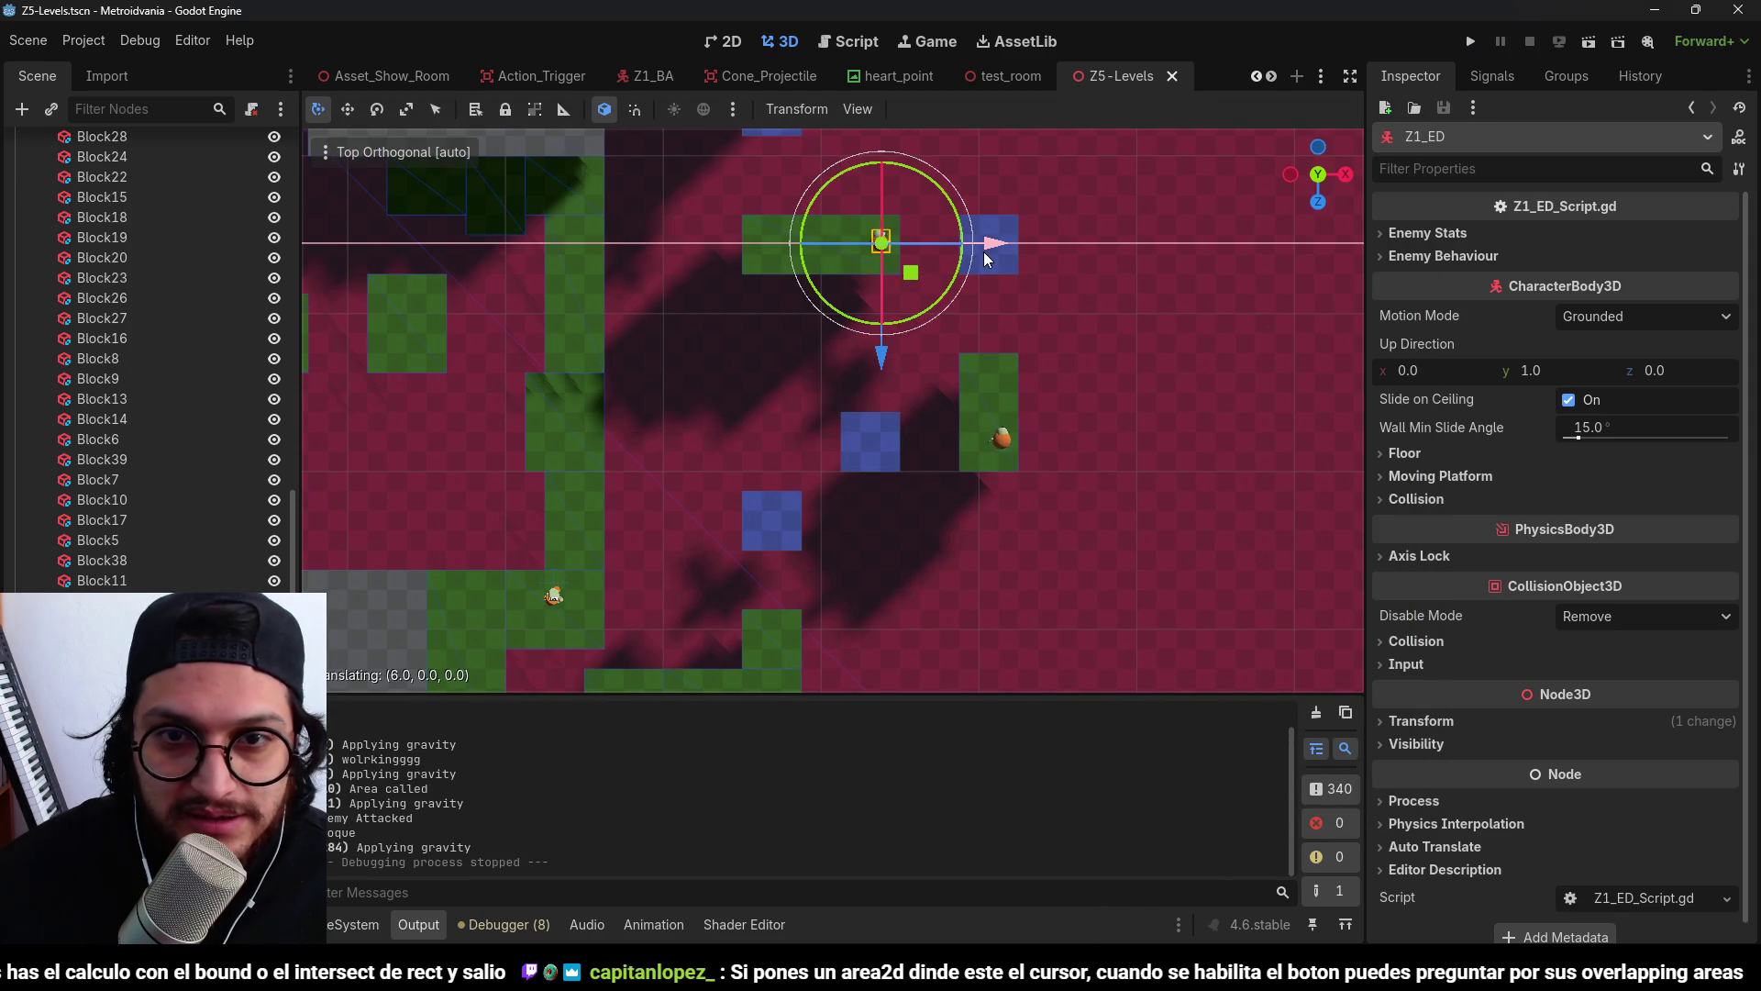
mouse_move(1005, 437)
left_mouse_down()
mouse_move(1014, 487)
mouse_move(1030, 480)
mouse_move(1016, 484)
left_mouse_up()
left_click(1470, 41)
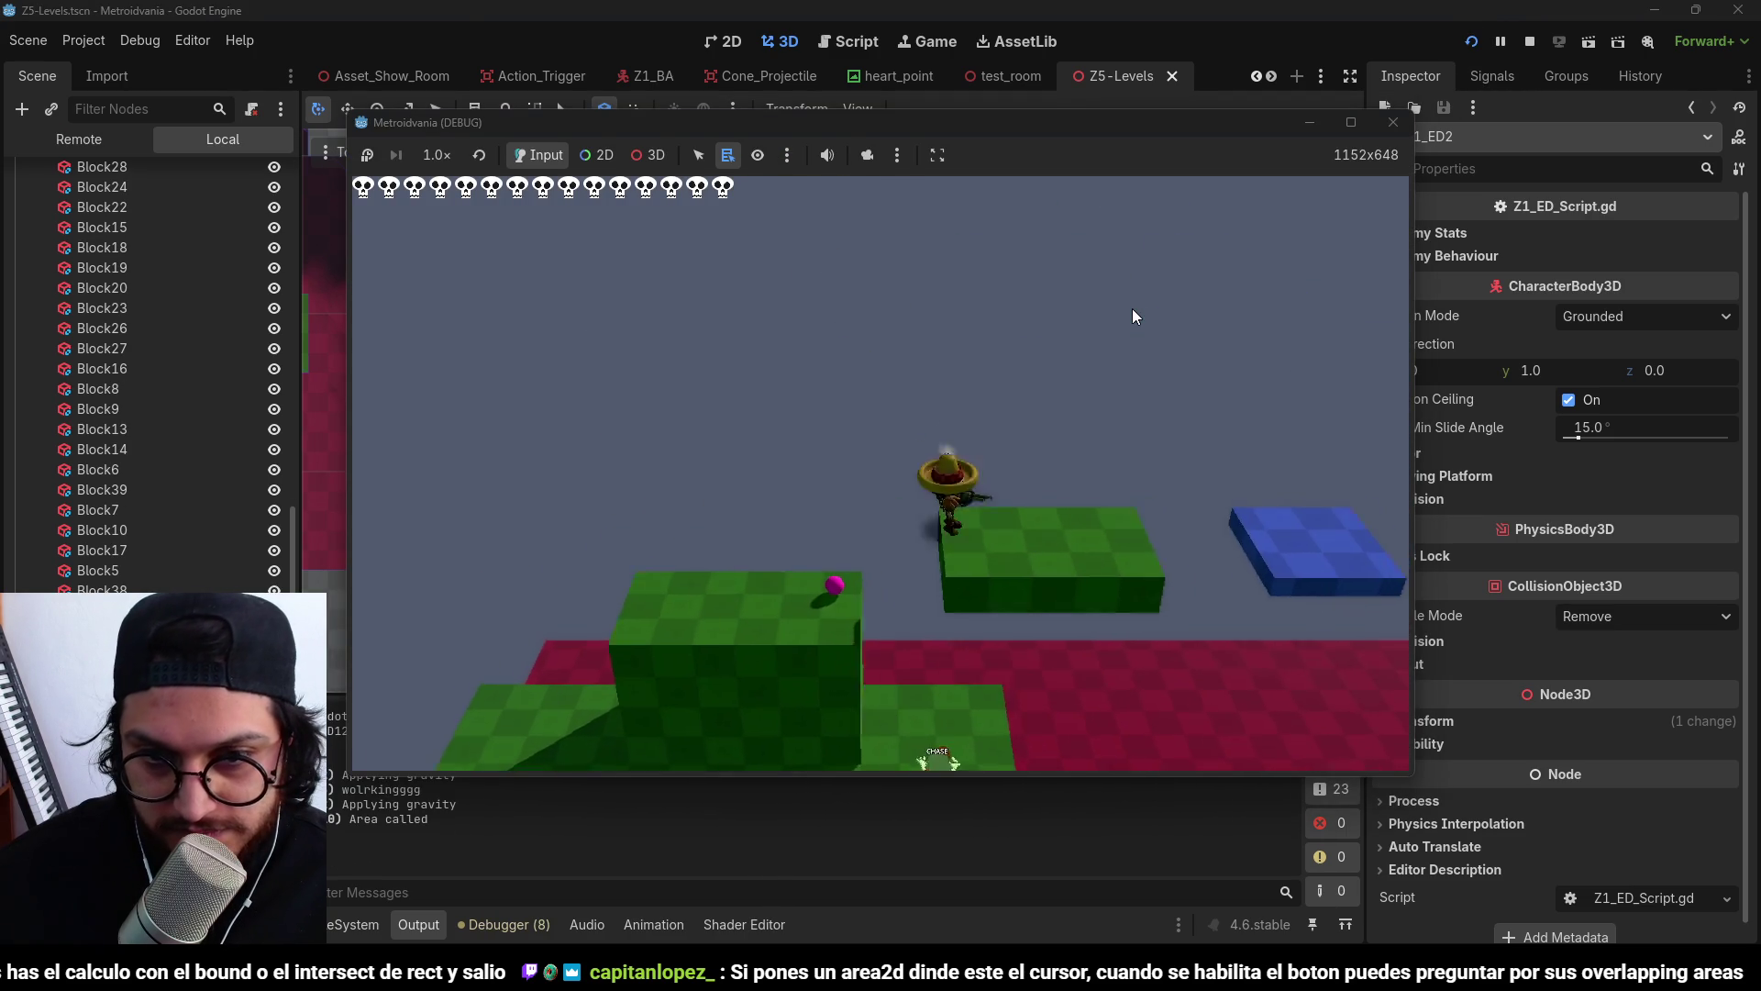
key("d")
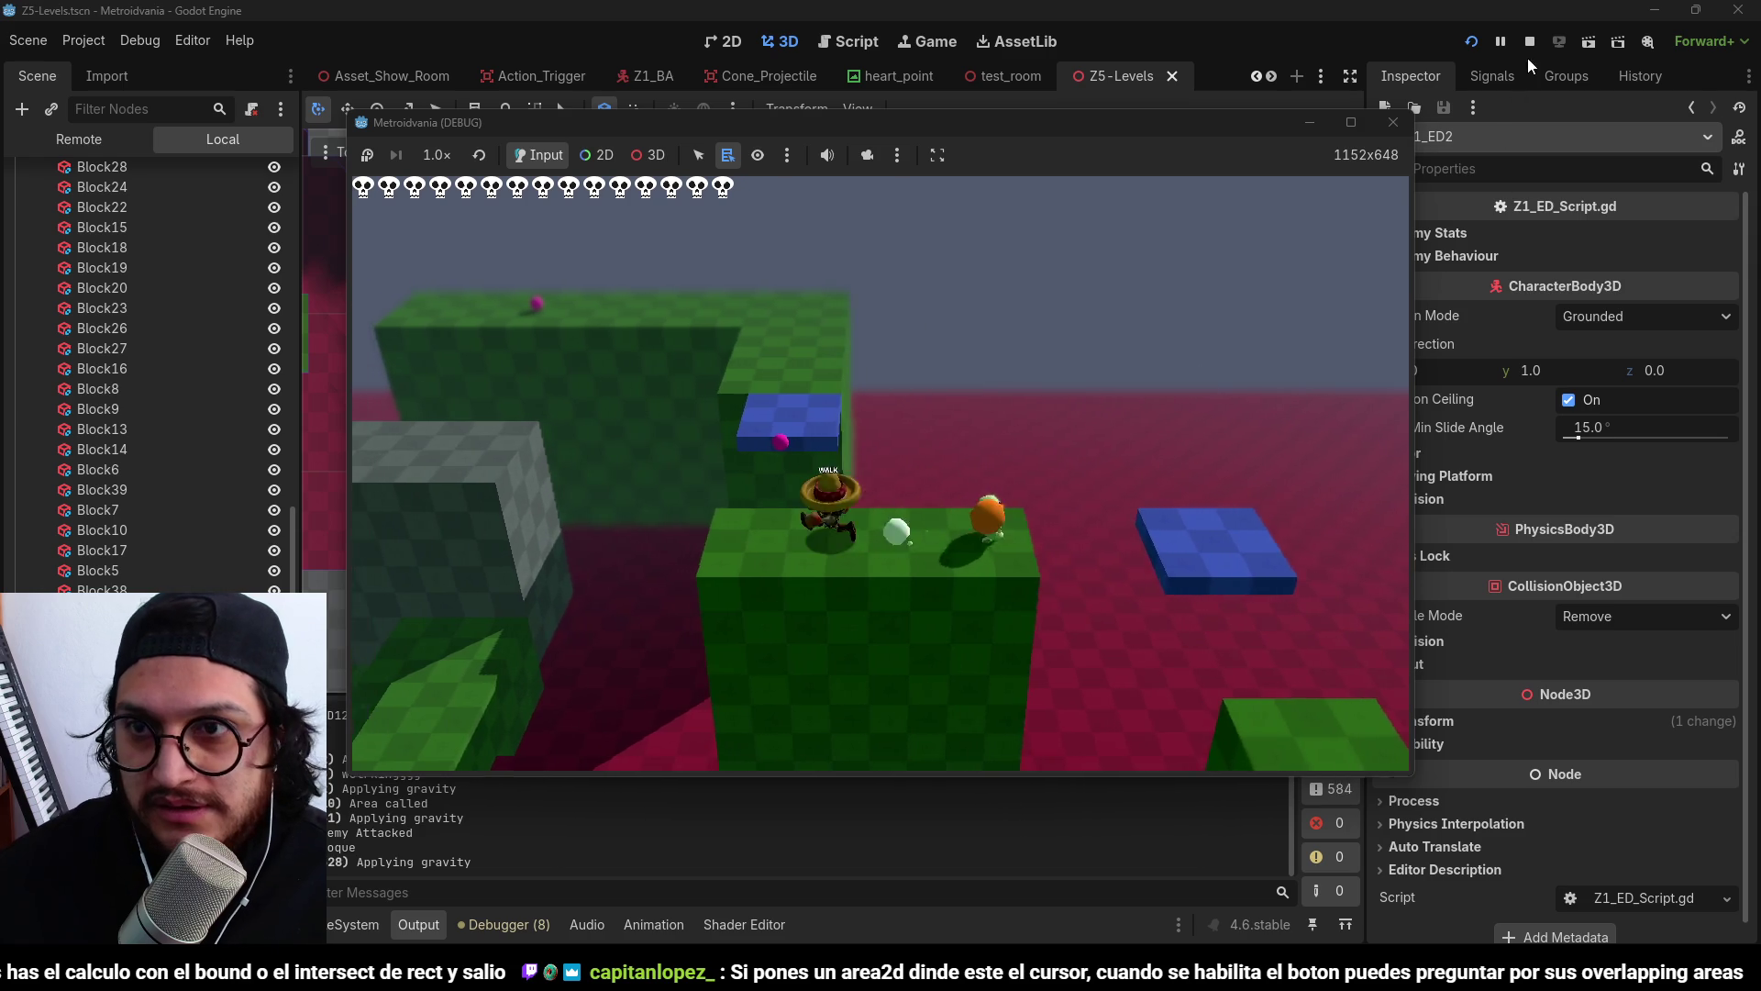
left_click(1529, 41)
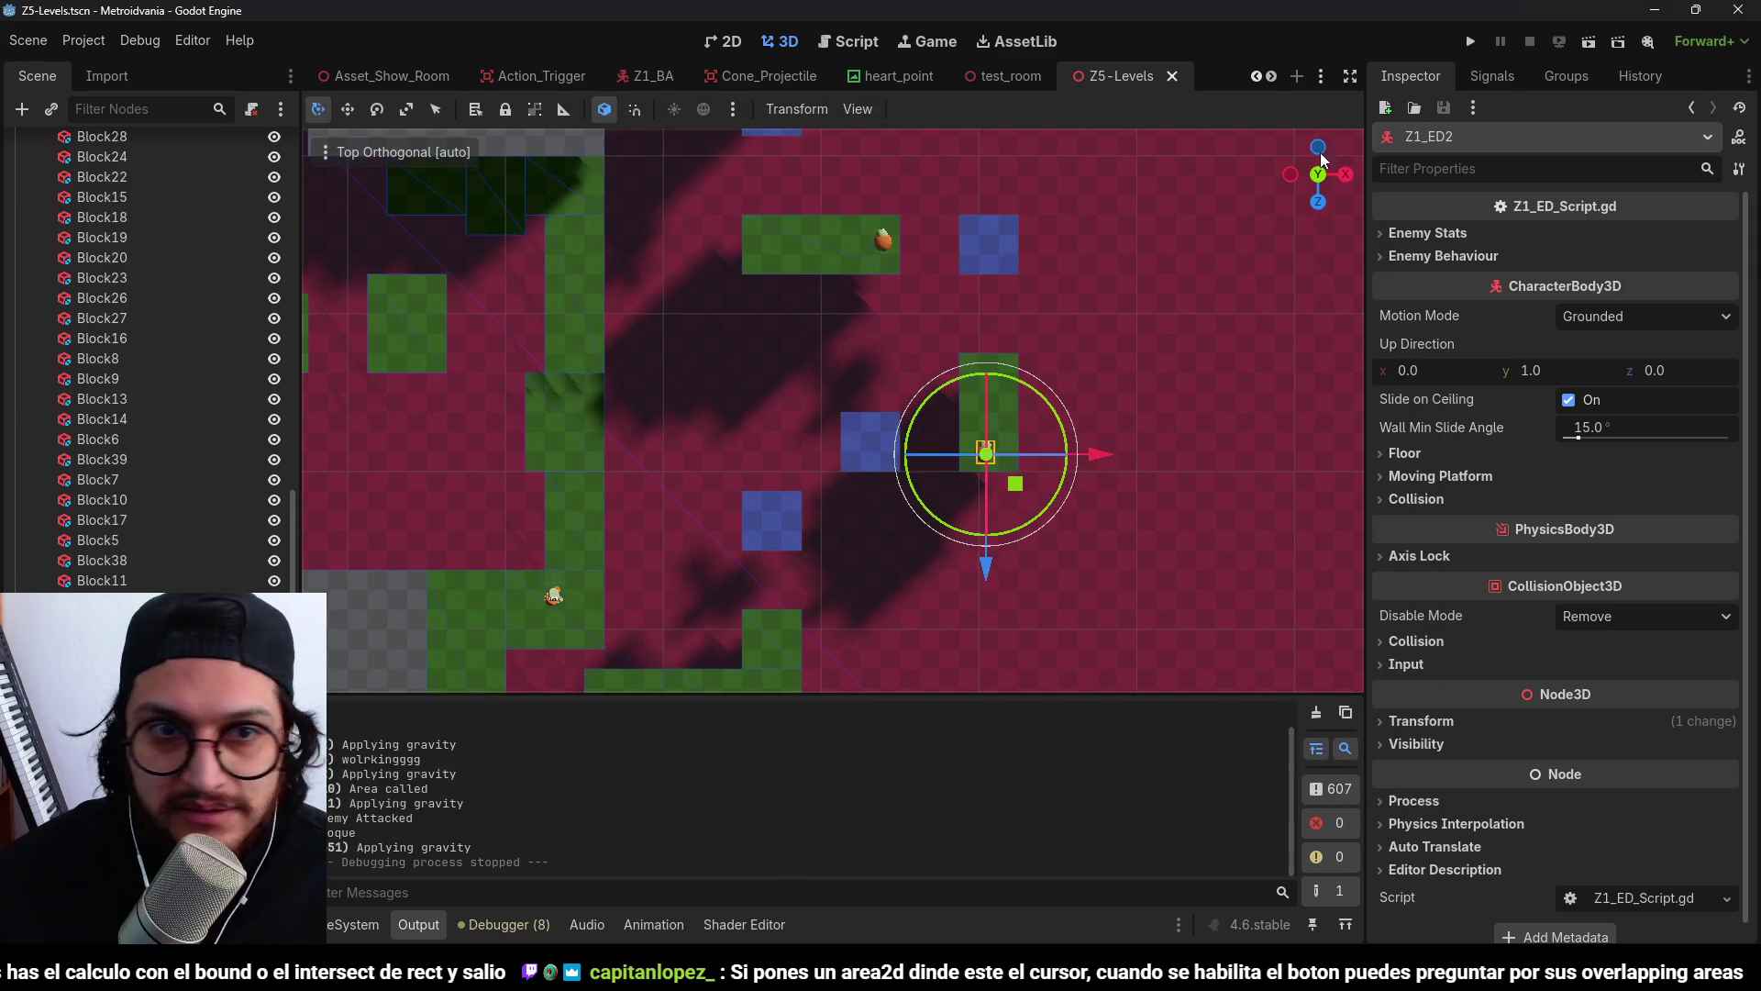
Bake the navigation mesh on the NavigationRegion3D node.
scroll(161, 395, "up", 10)
left_click(122, 470)
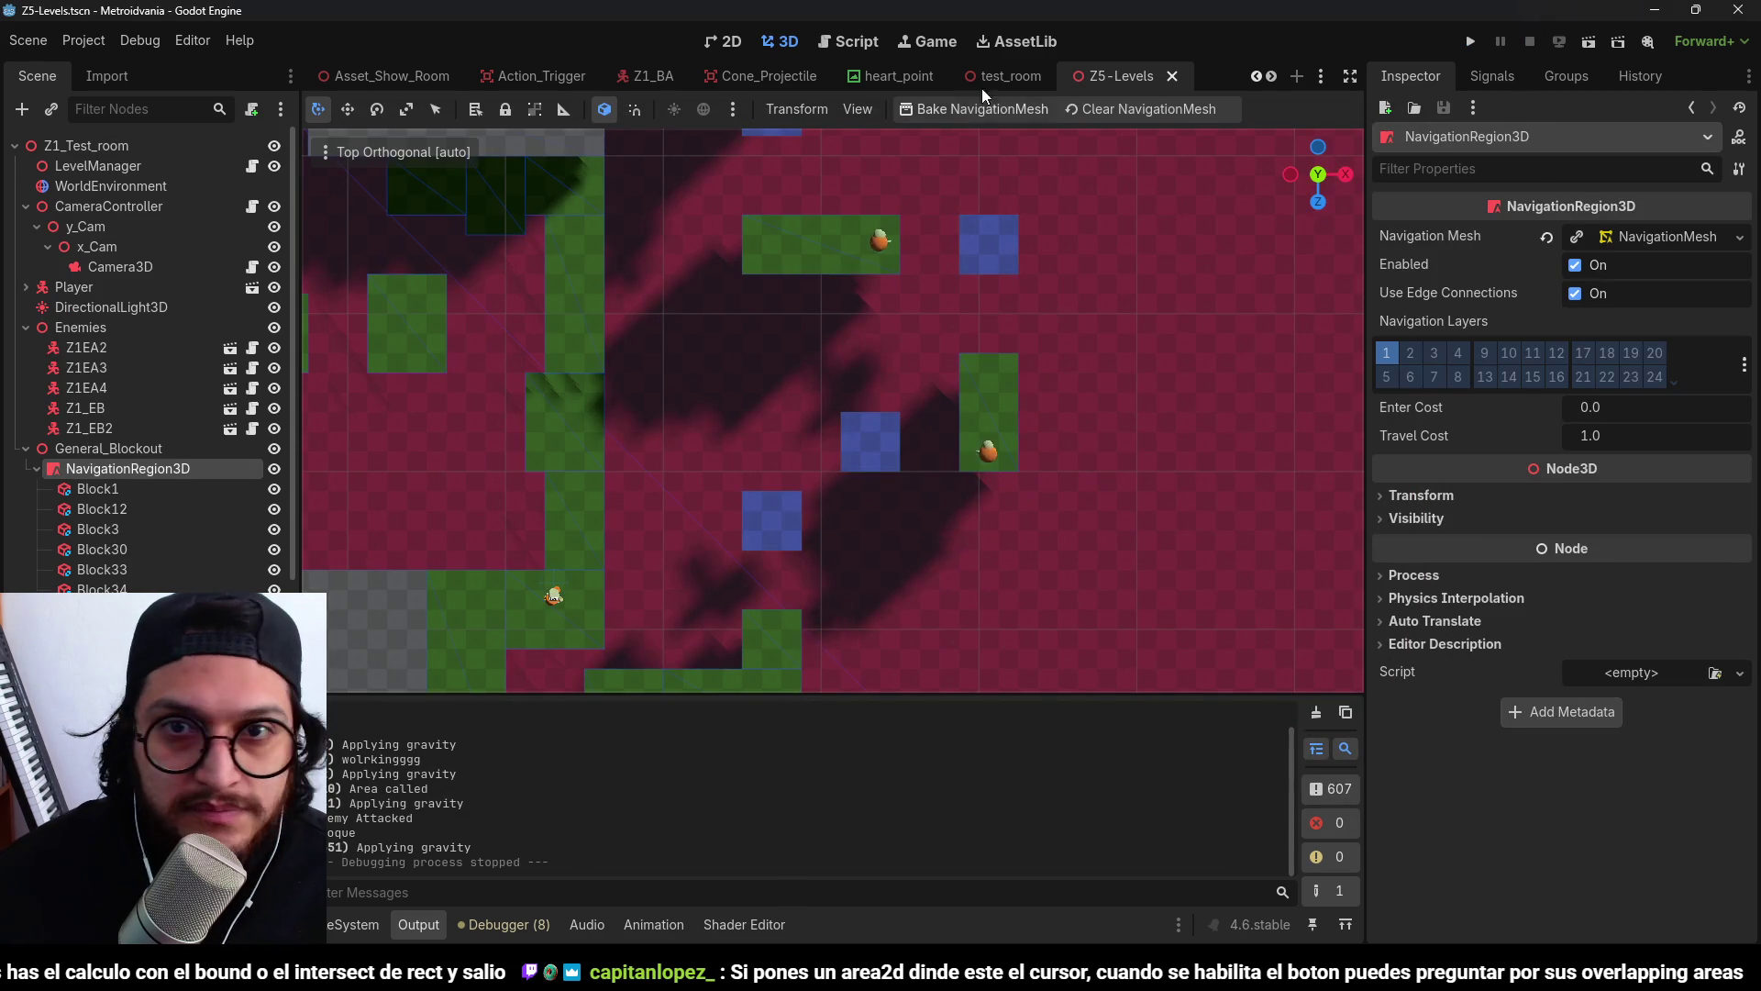
left_click(1013, 111)
Run the game, cross the platforms, attack the orange enemy, then stop it.
left_click(1473, 42)
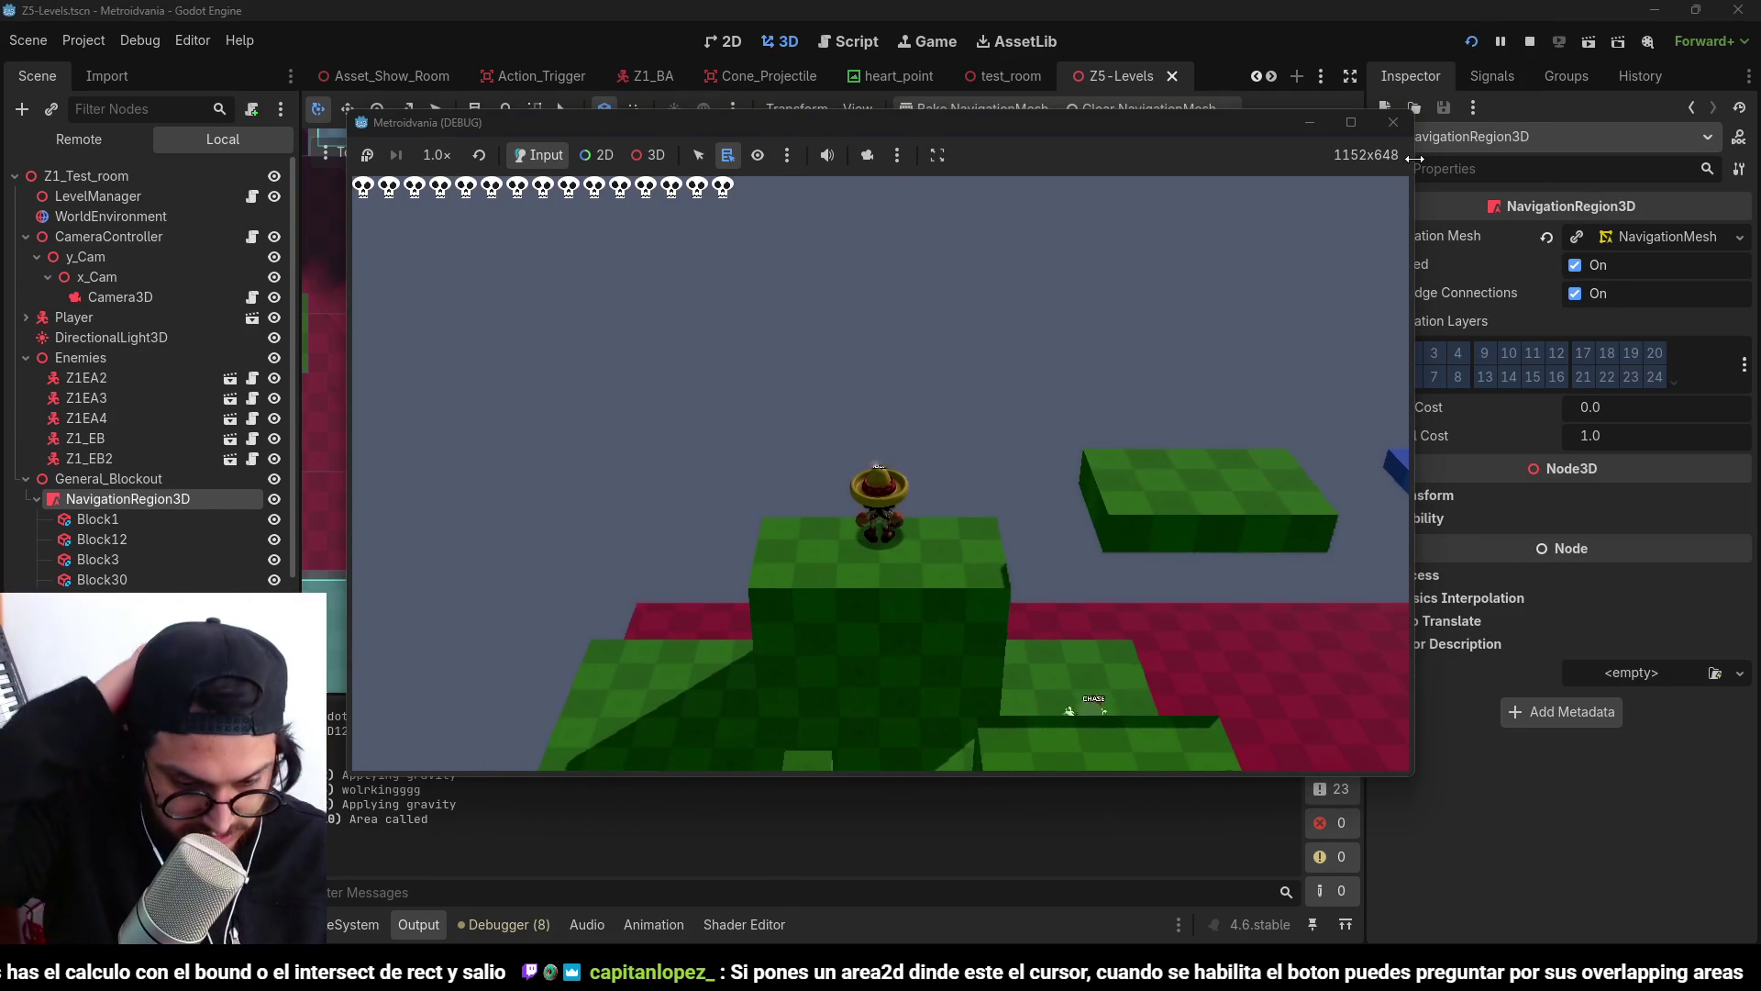
key("d")
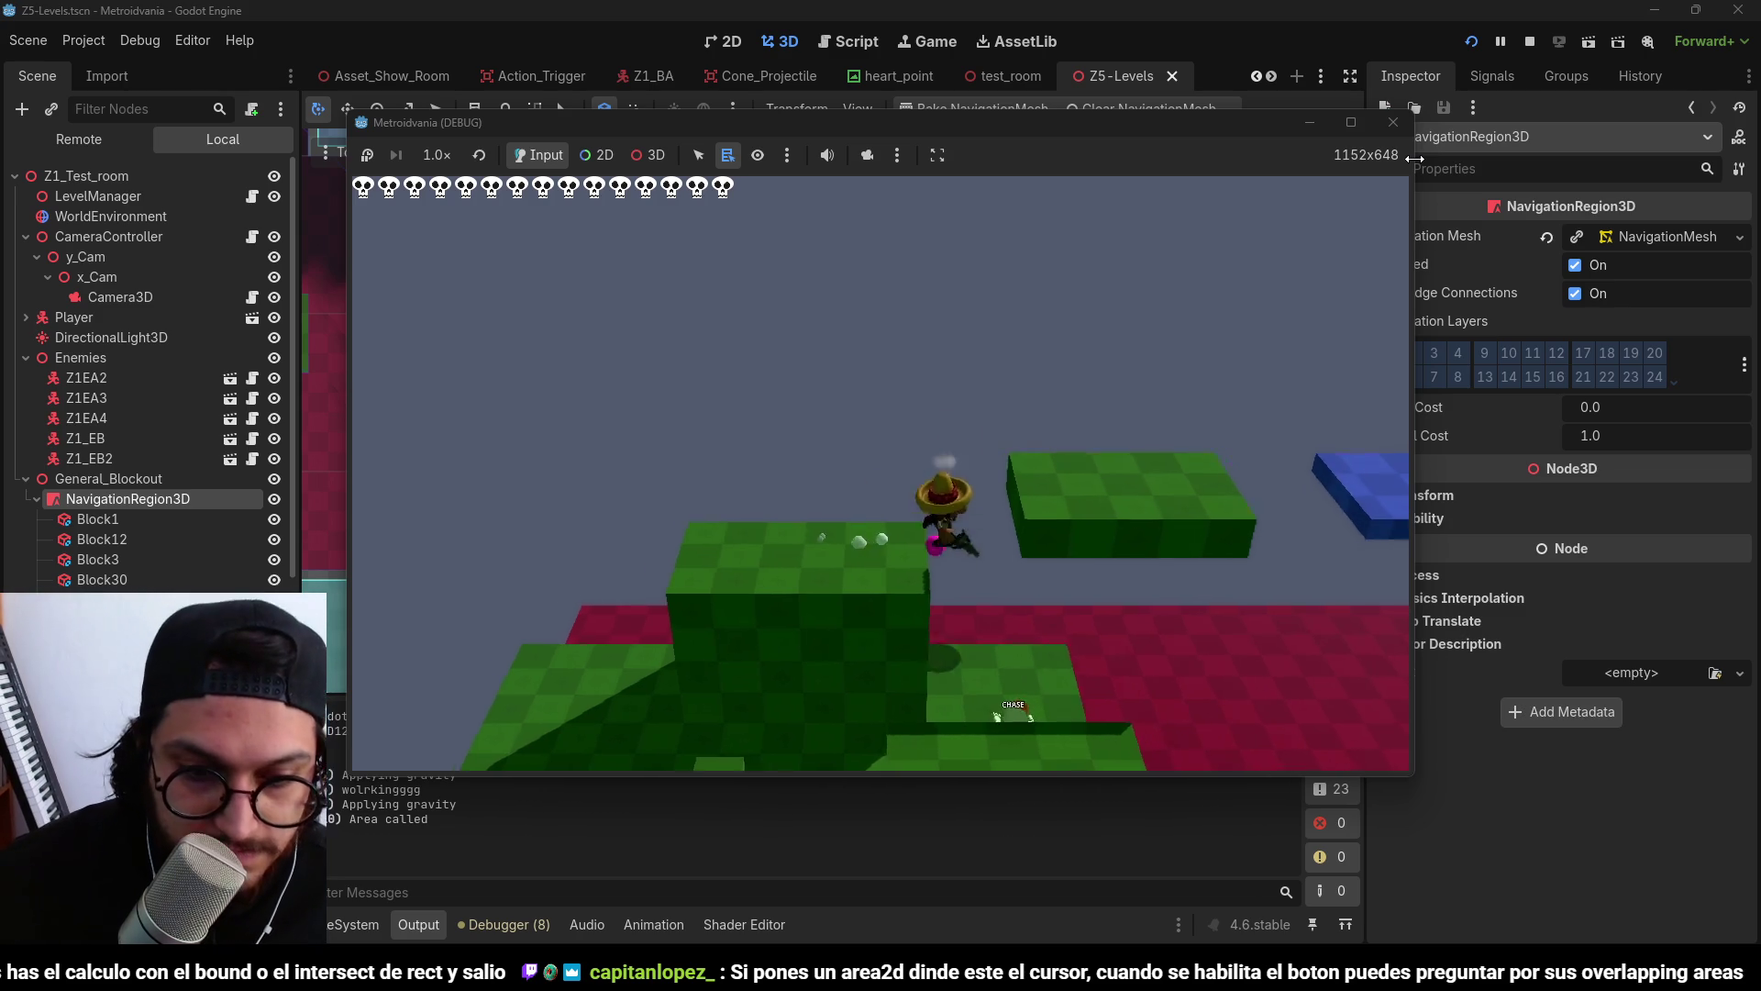
key("d")
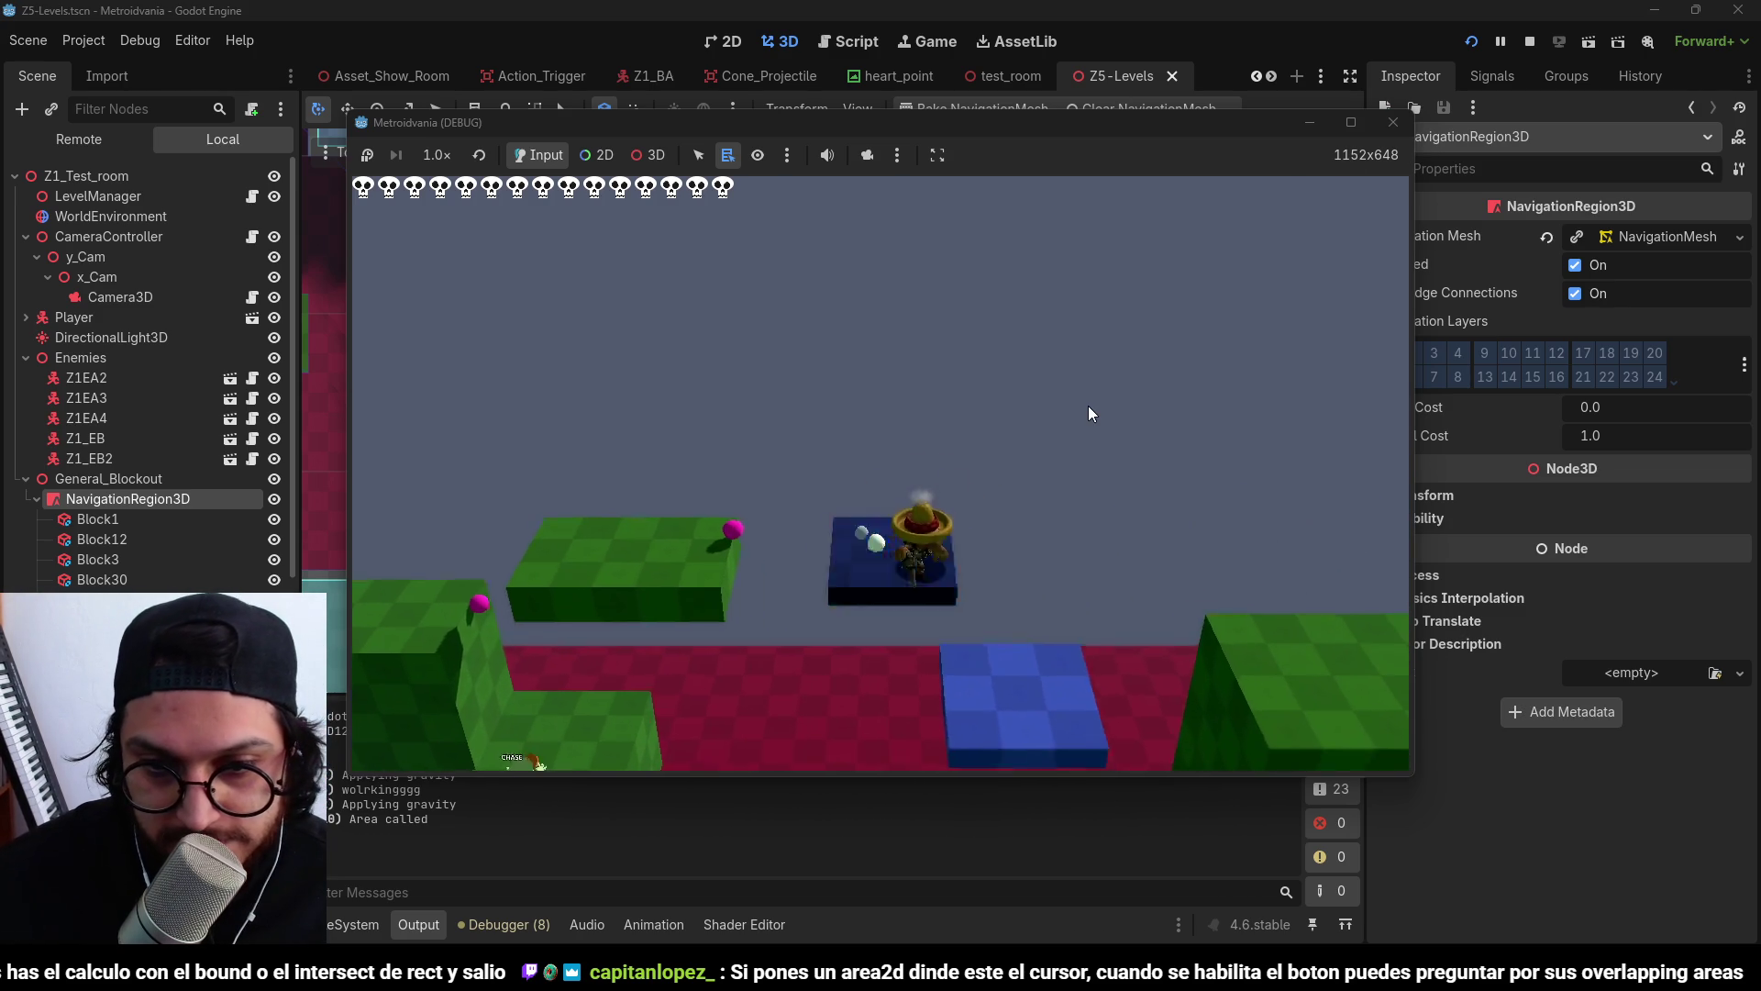
key("d")
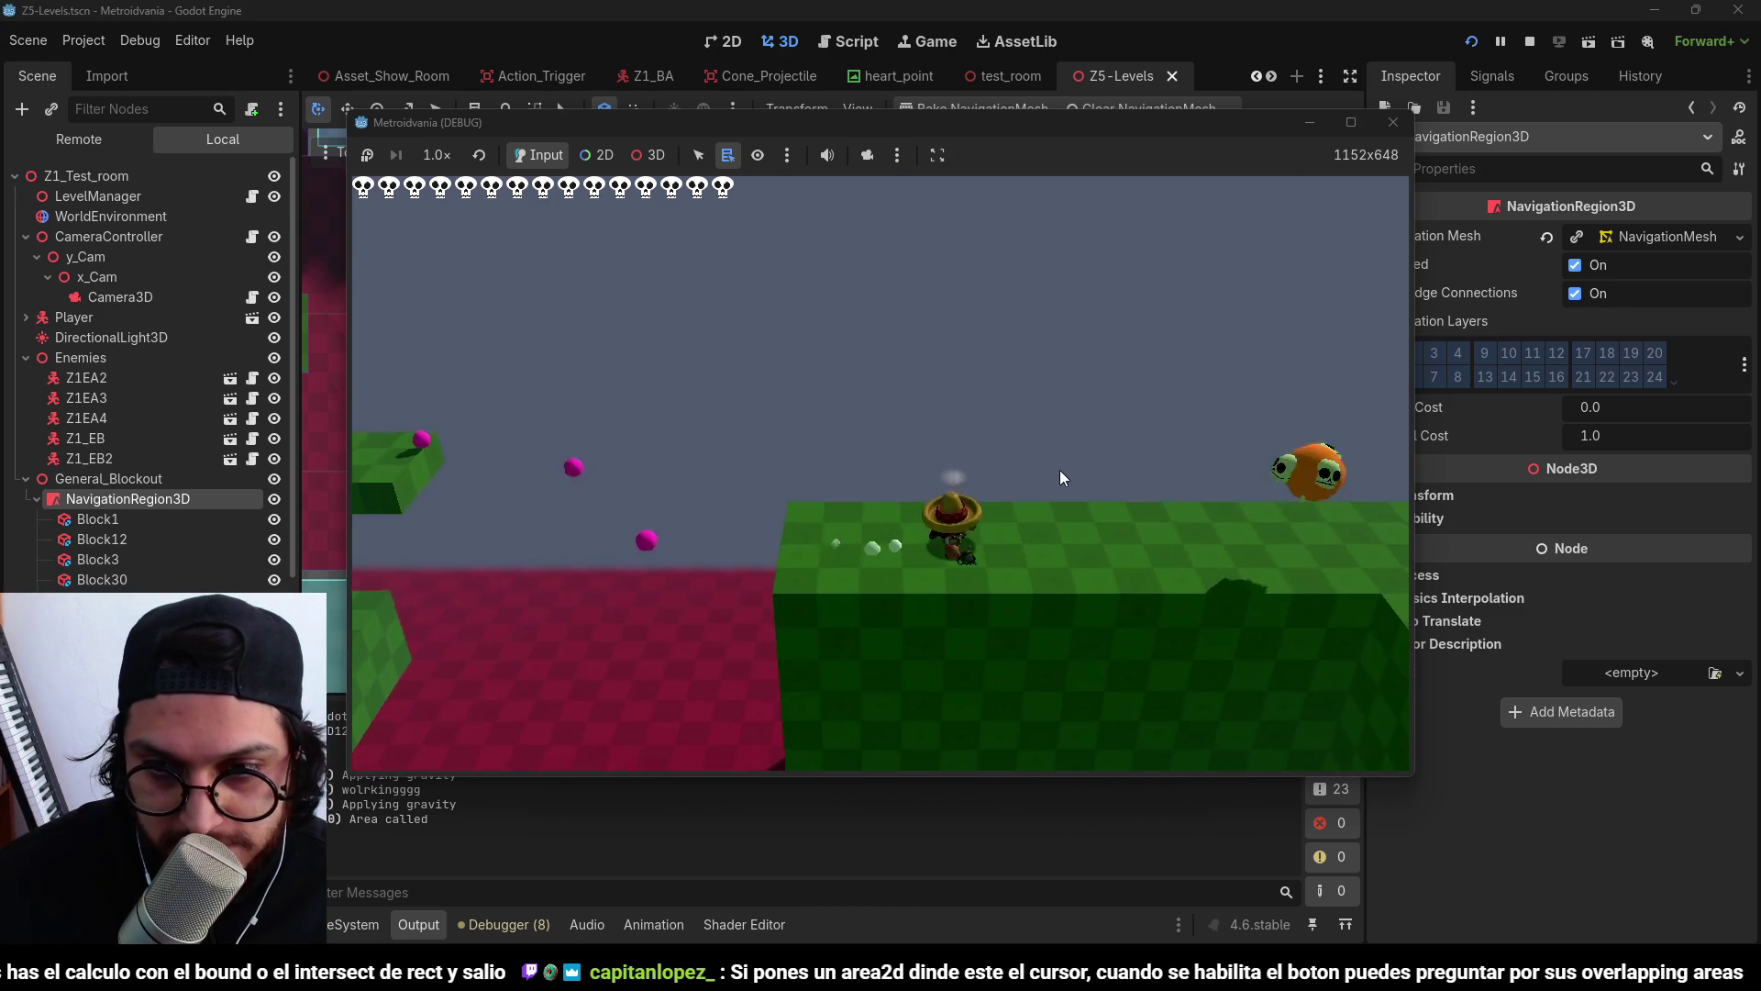
key("d")
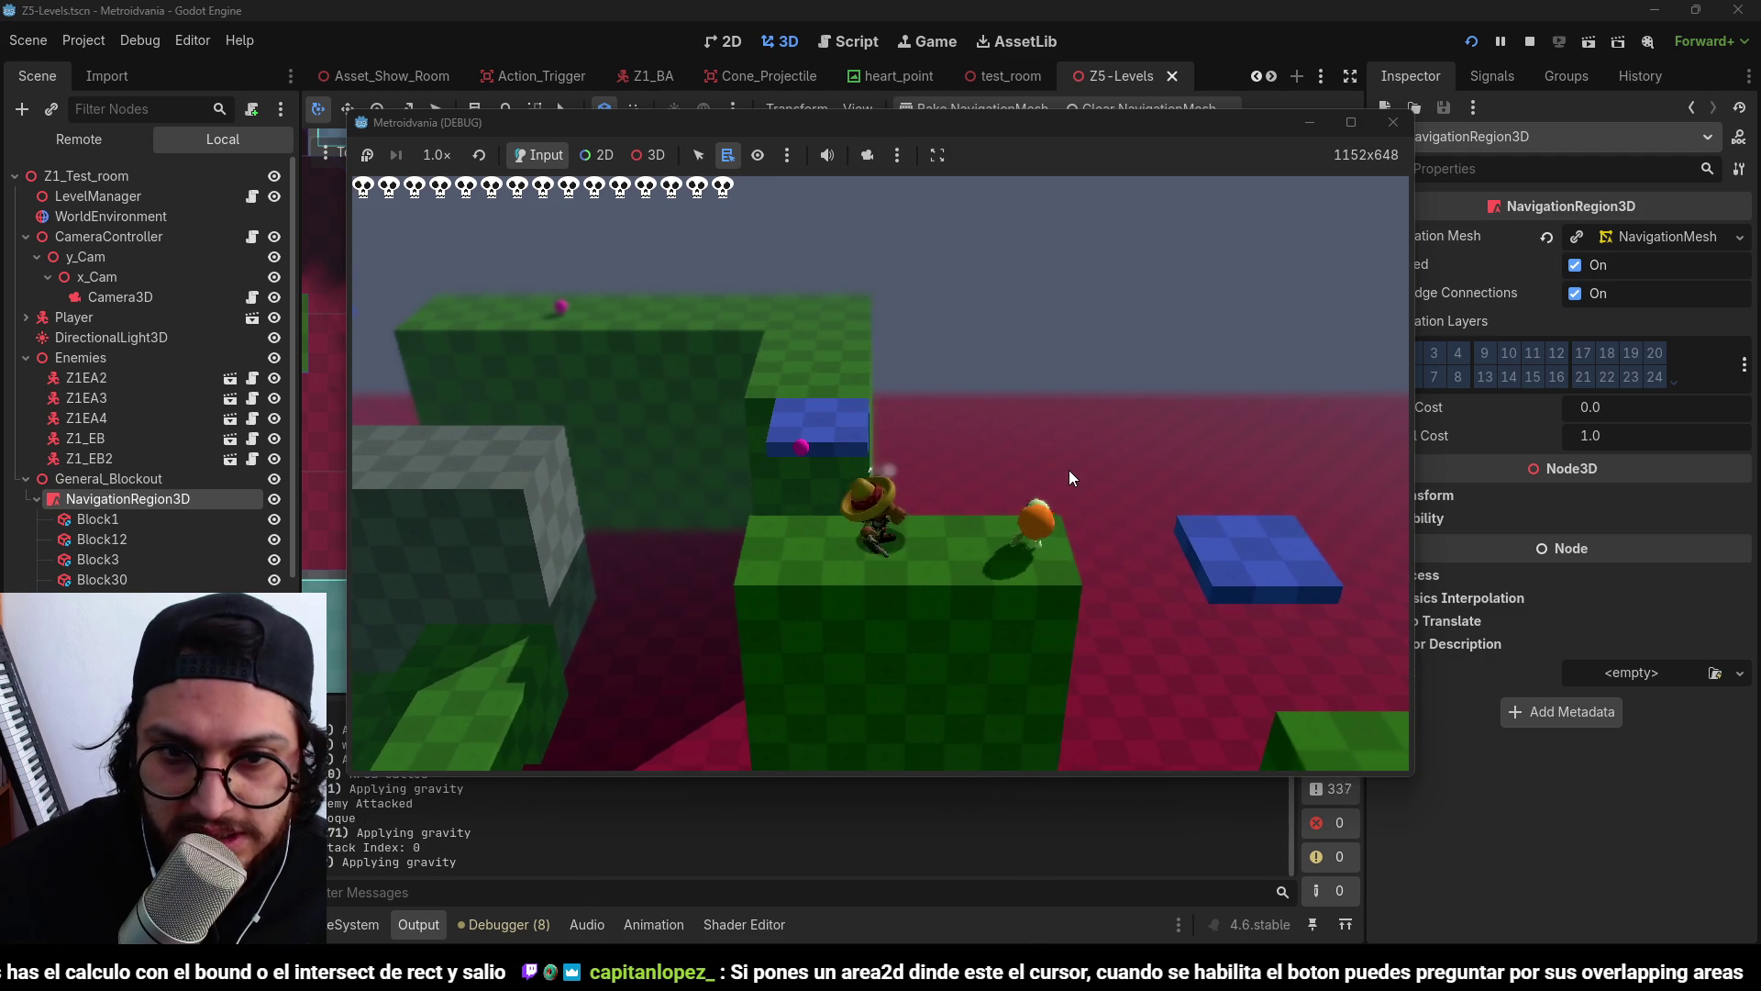
left_click(1070, 470)
key("d")
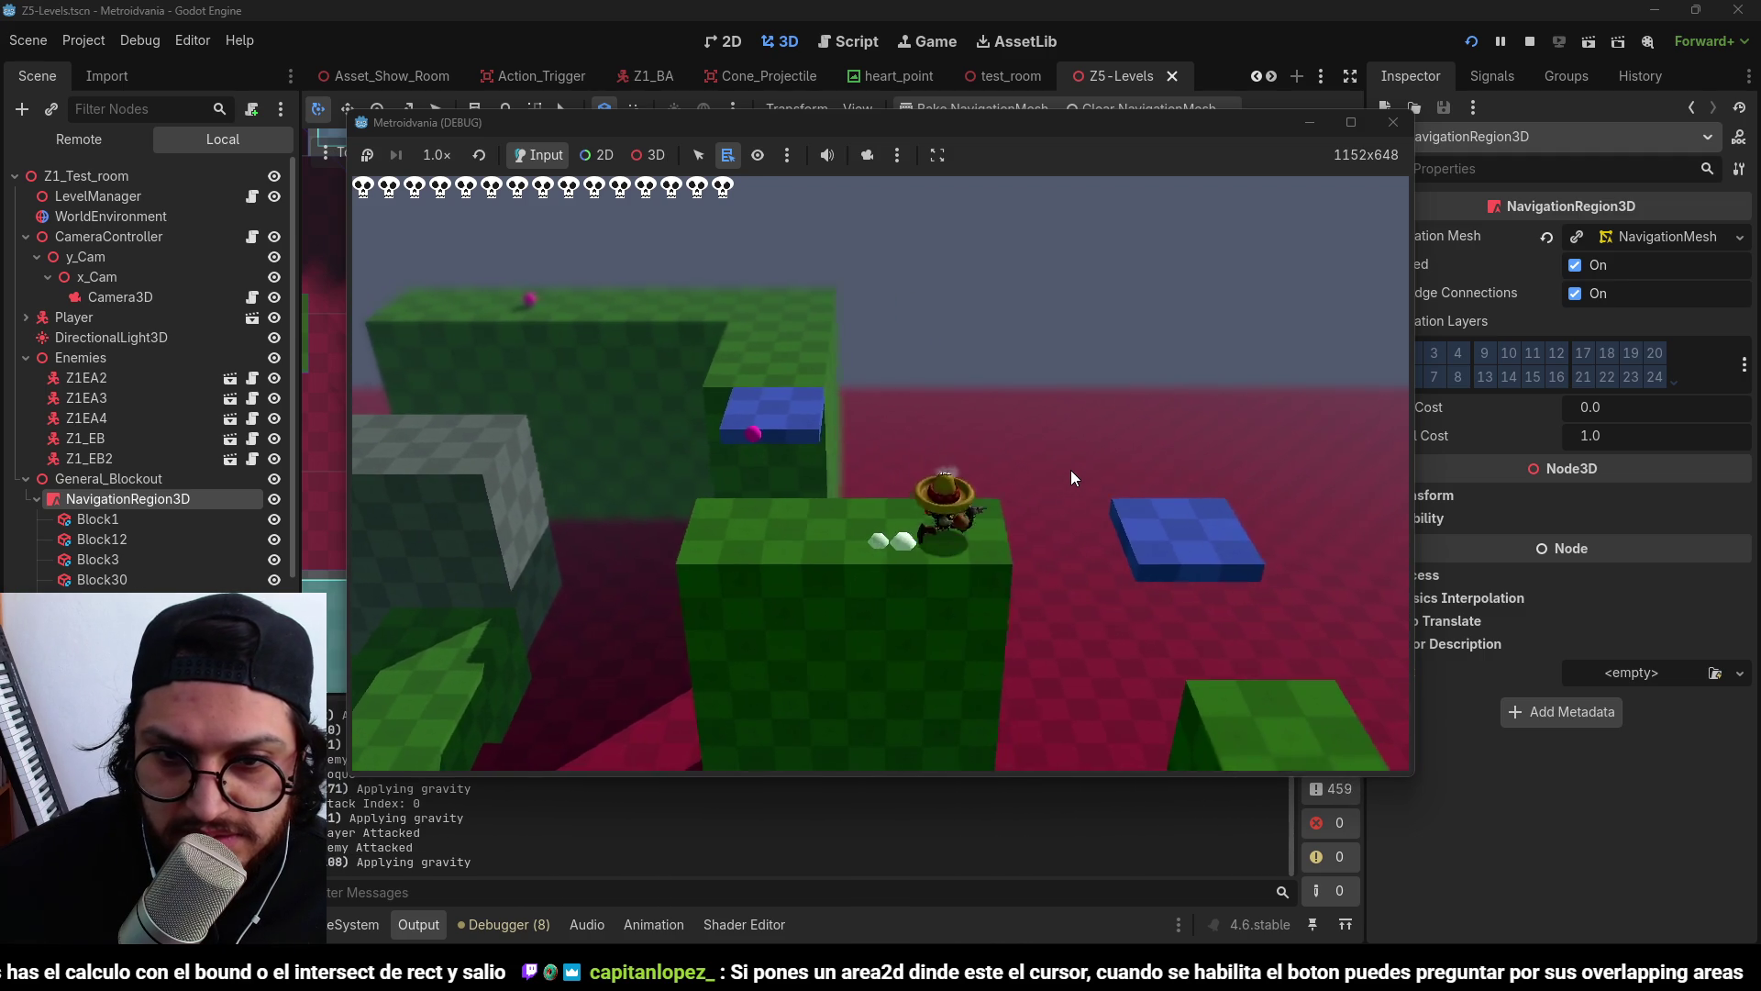
key("s")
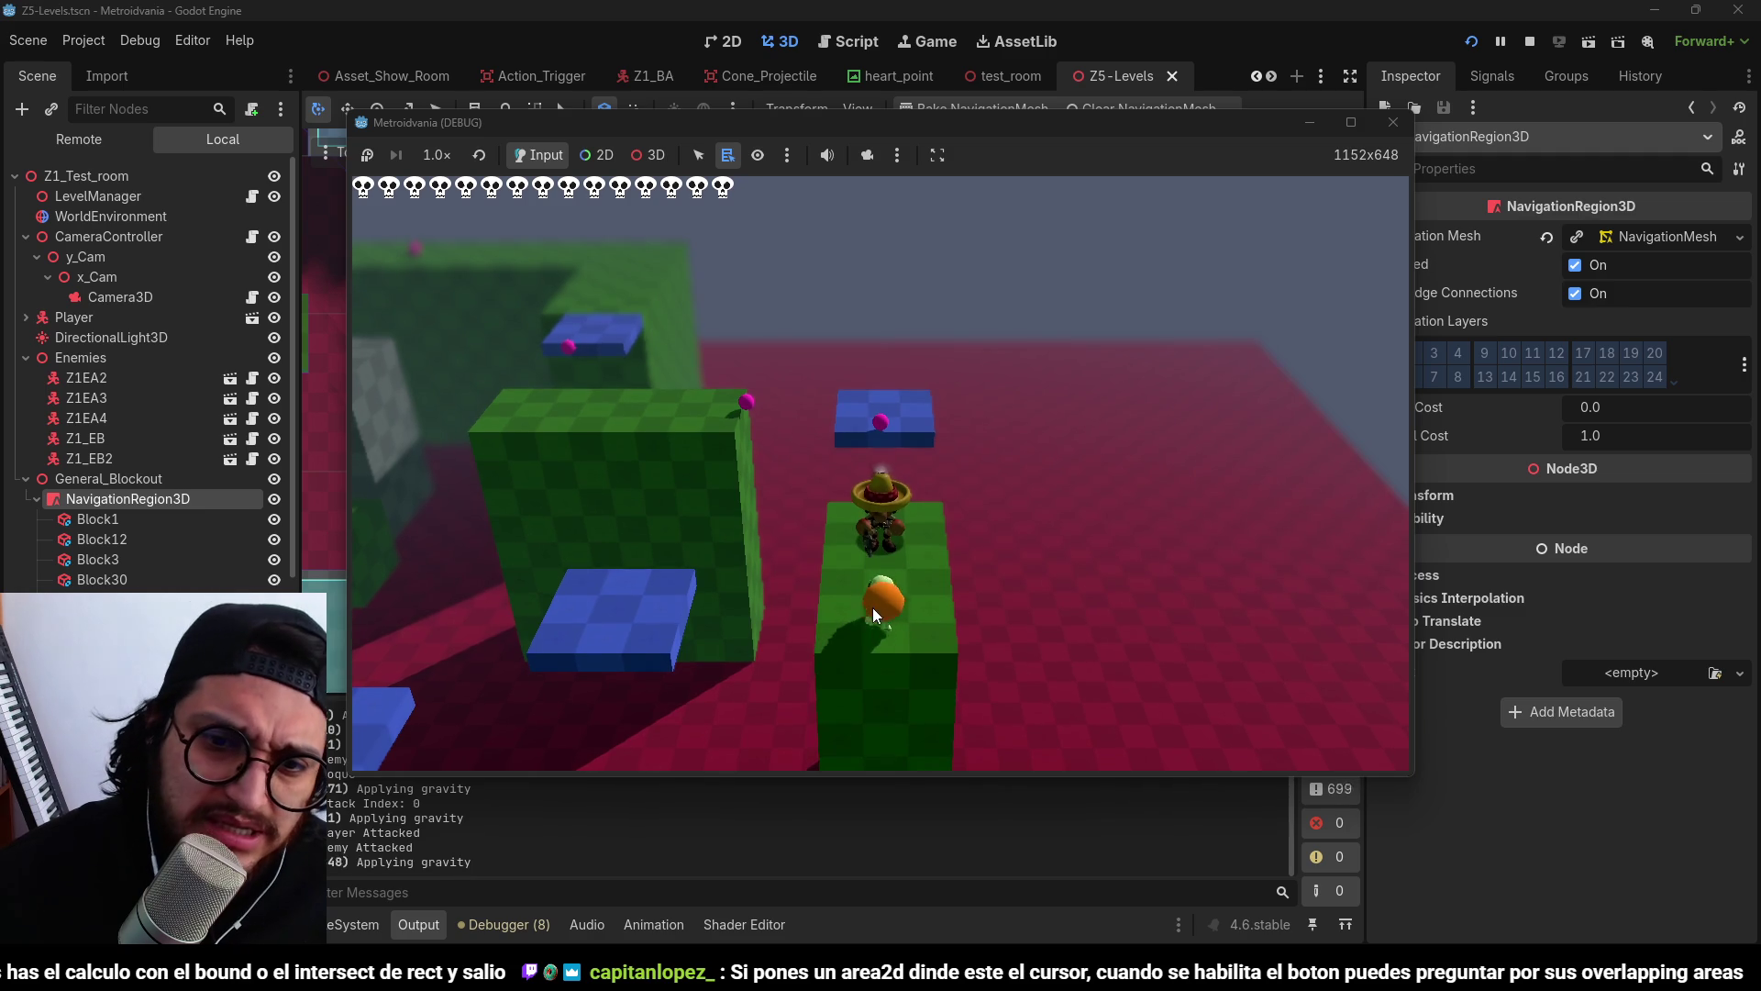
key("w")
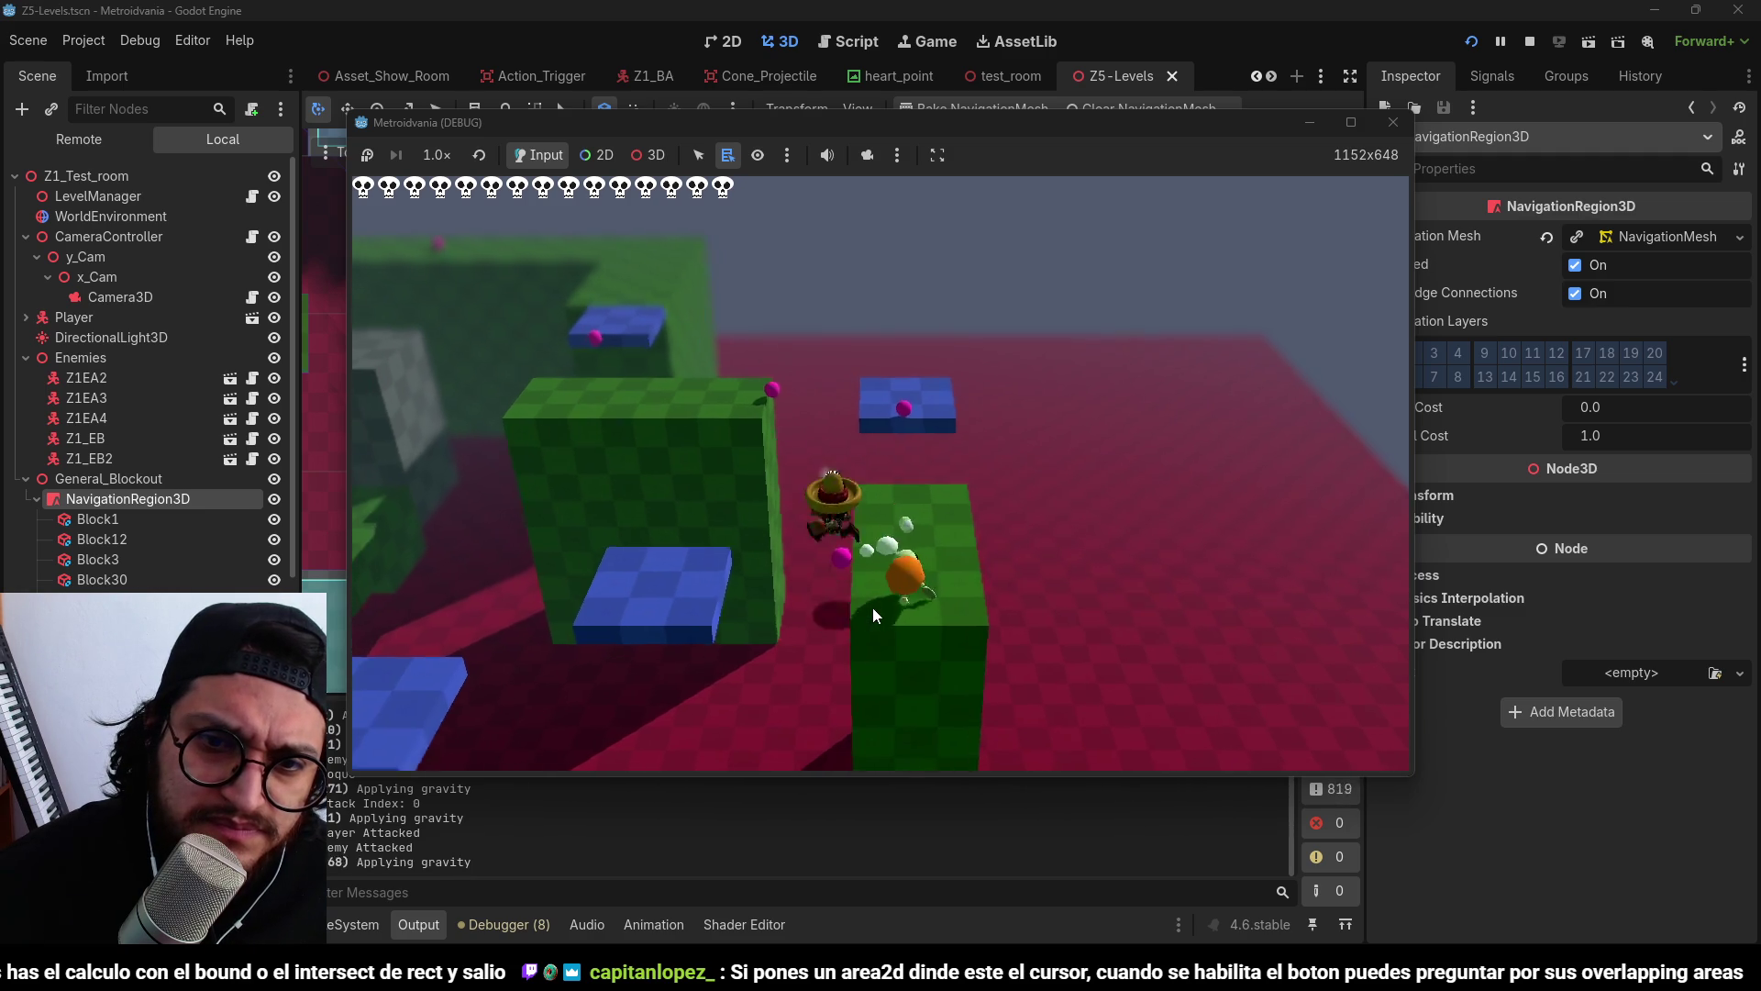
key("s")
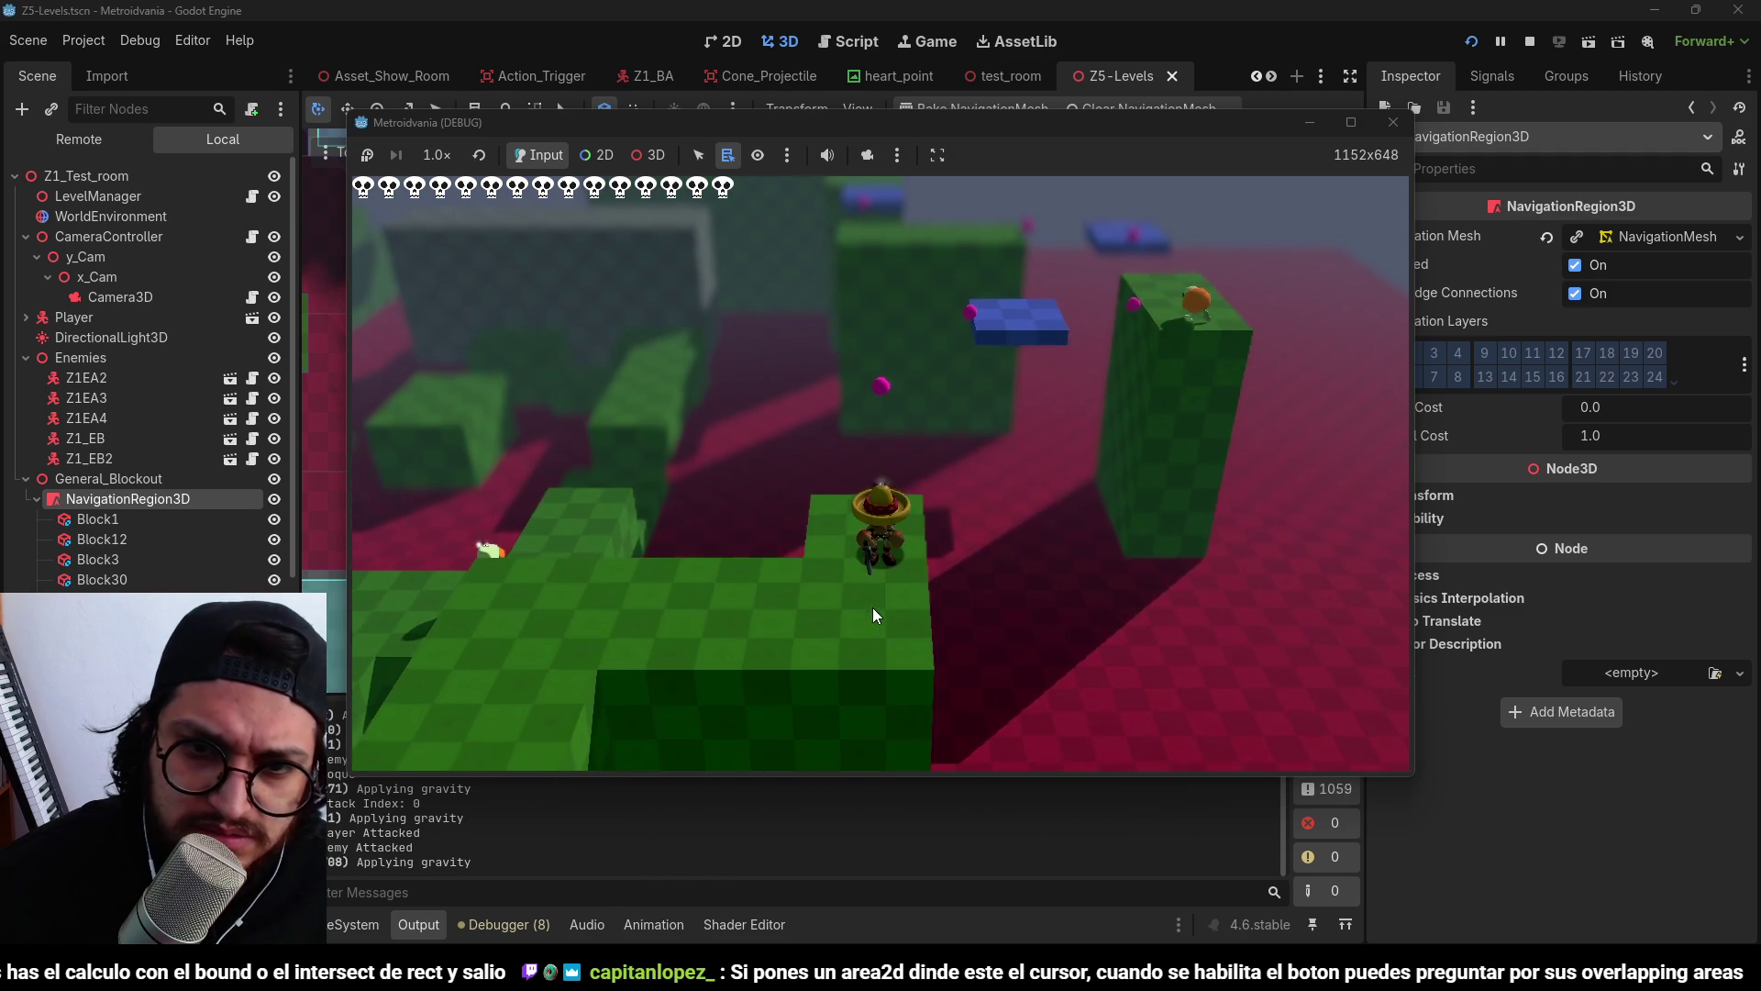
left_click(1531, 41)
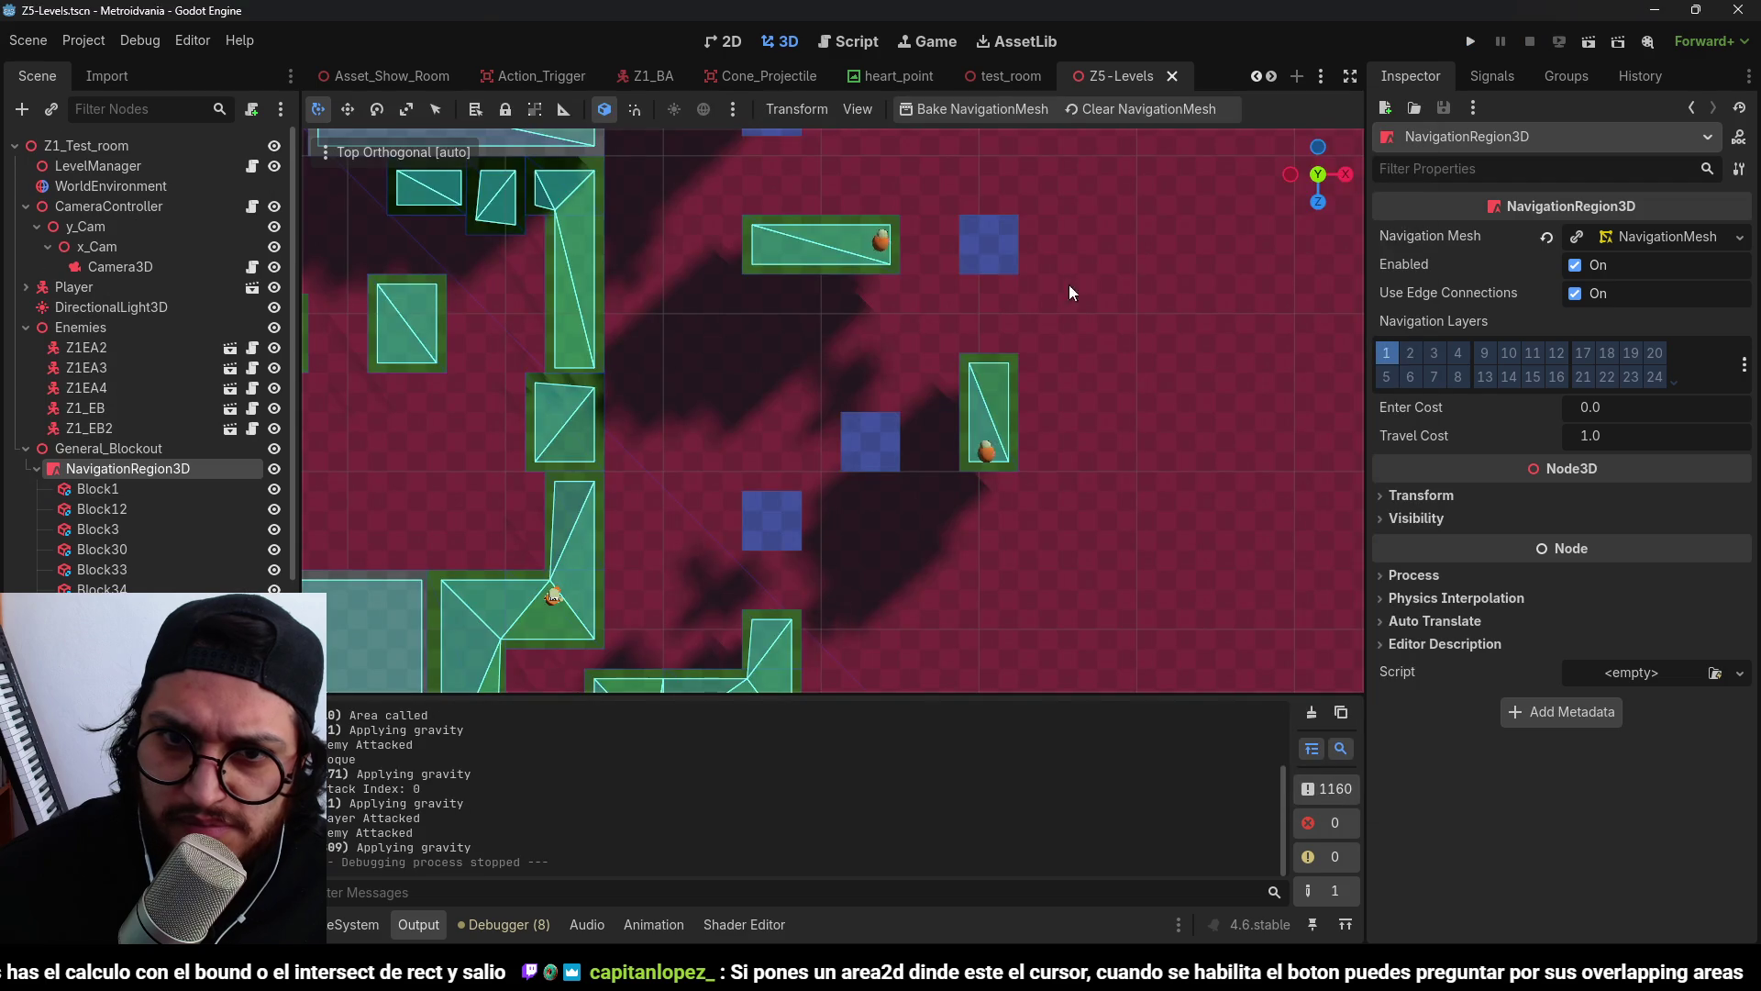
Open the Z1_ED2 enemy's own scene and check its Distance To Chase setting.
mouse_move(993, 499)
left_mouse_down()
mouse_move(1038, 317)
mouse_move(1089, 304)
left_mouse_up()
left_click(1064, 317)
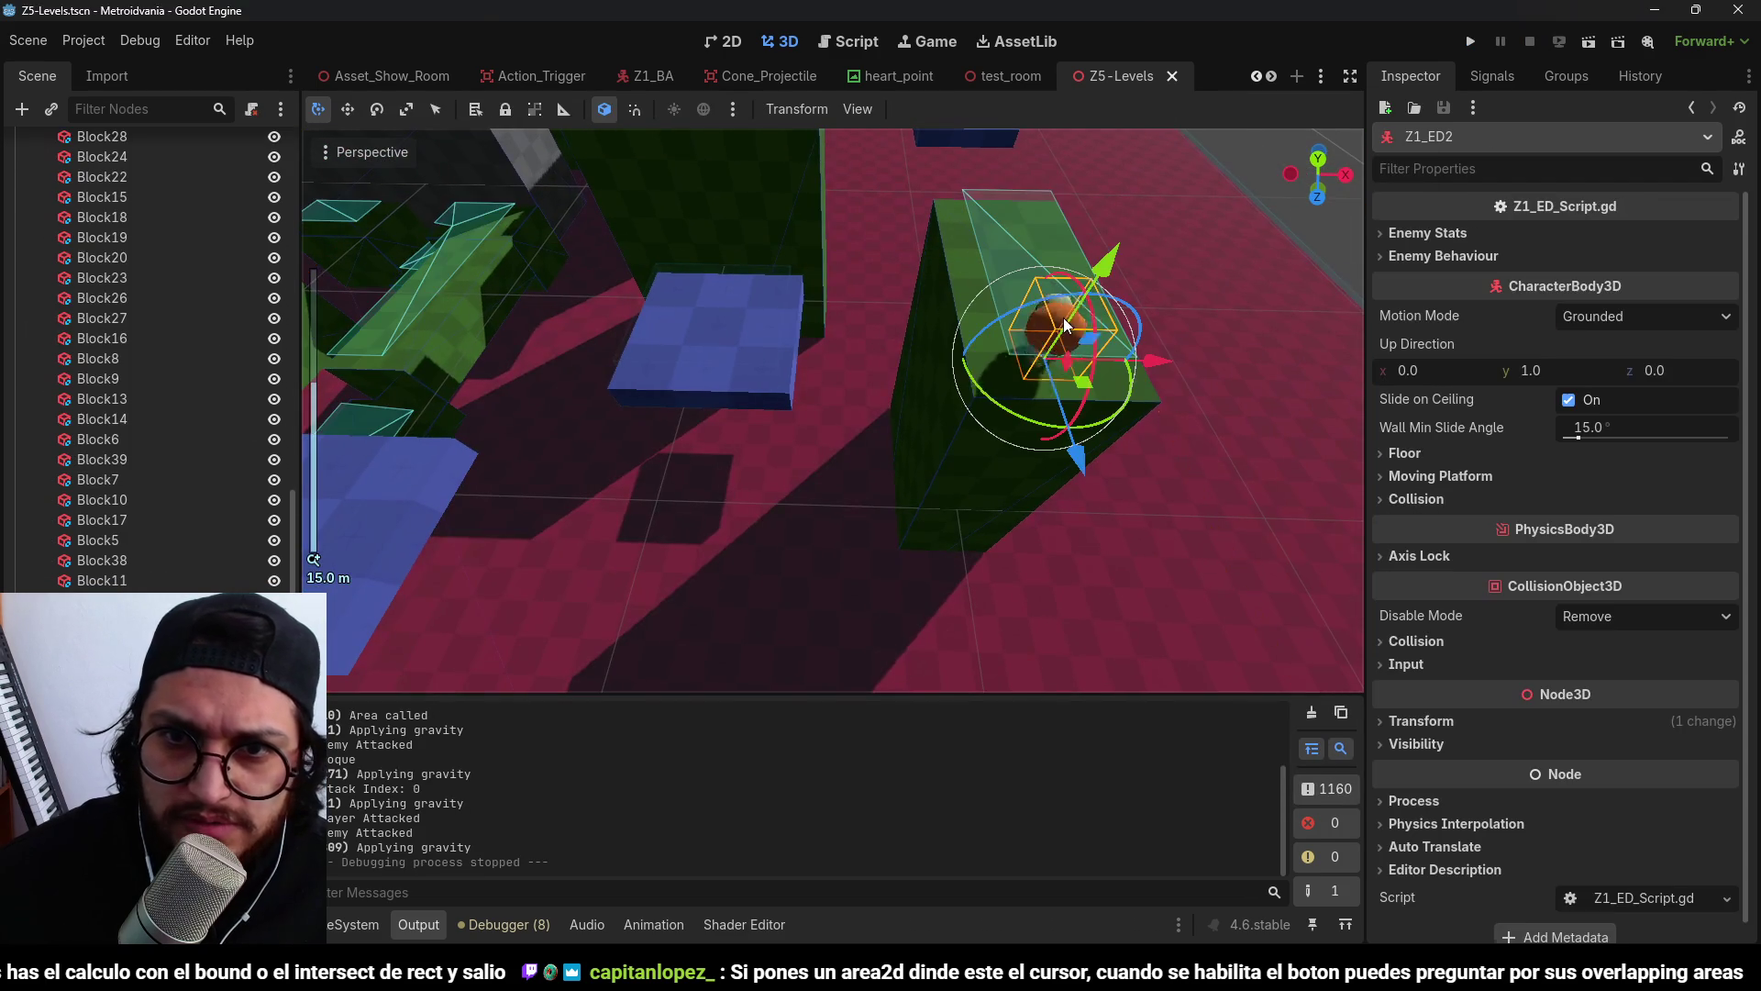
left_click(1738, 136)
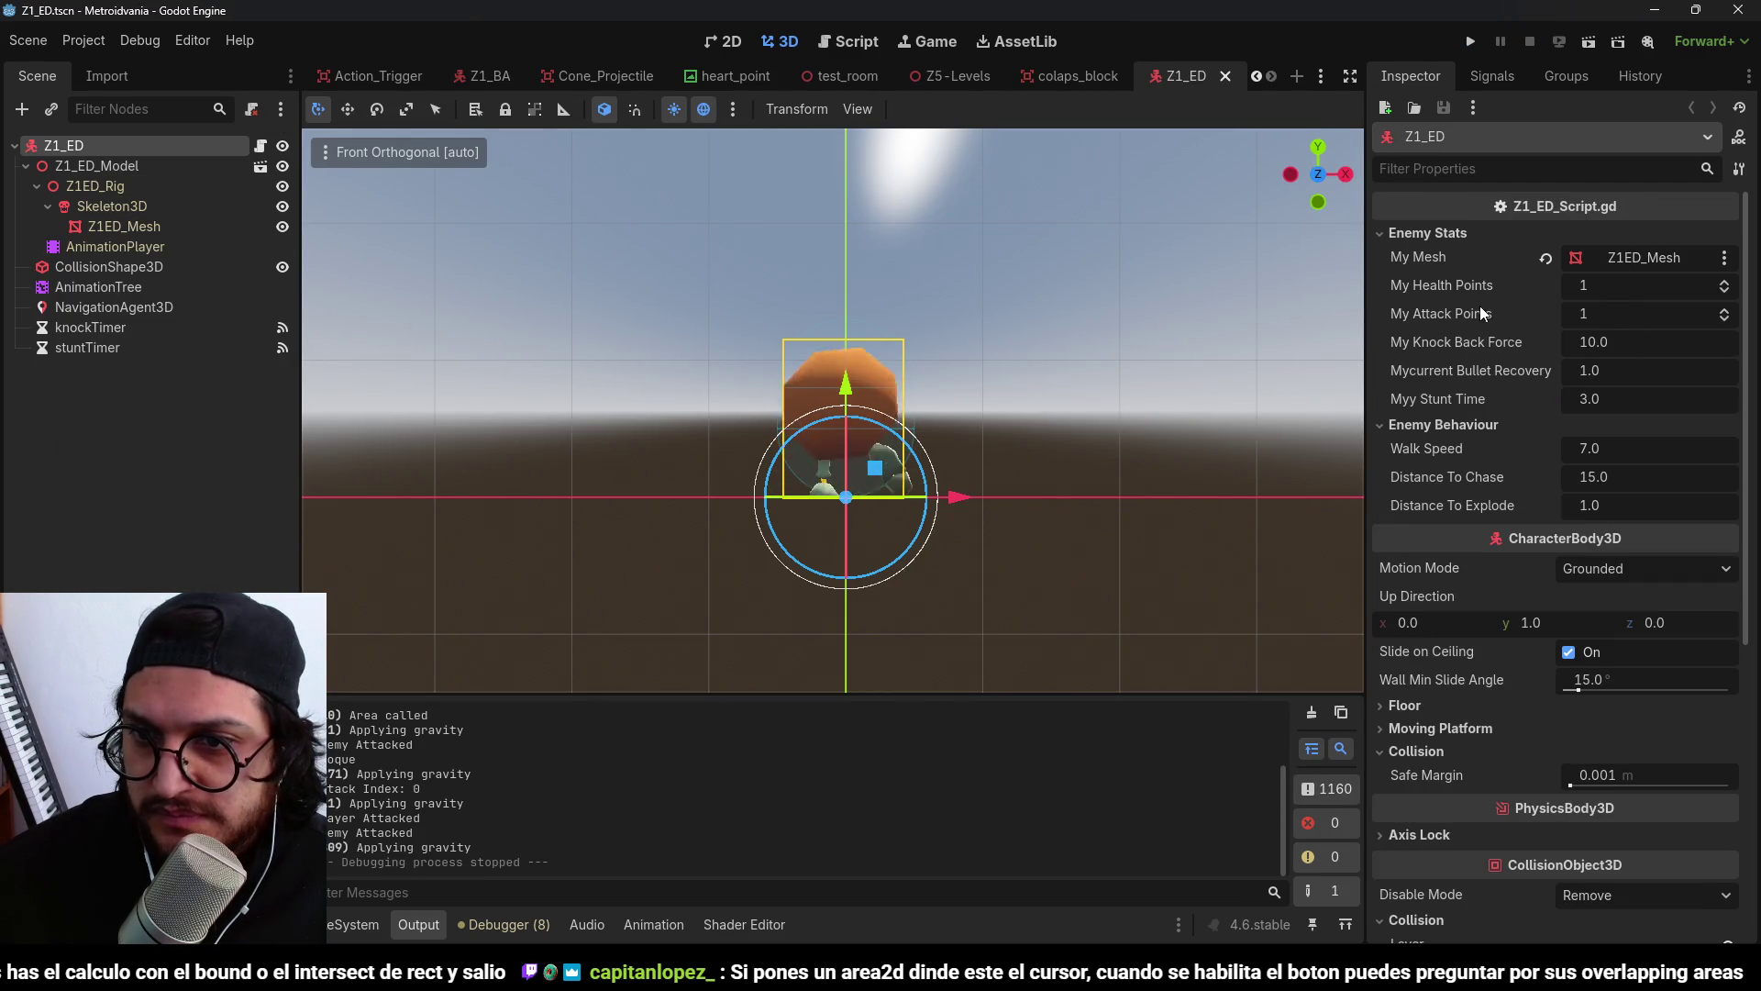
left_click(1484, 481)
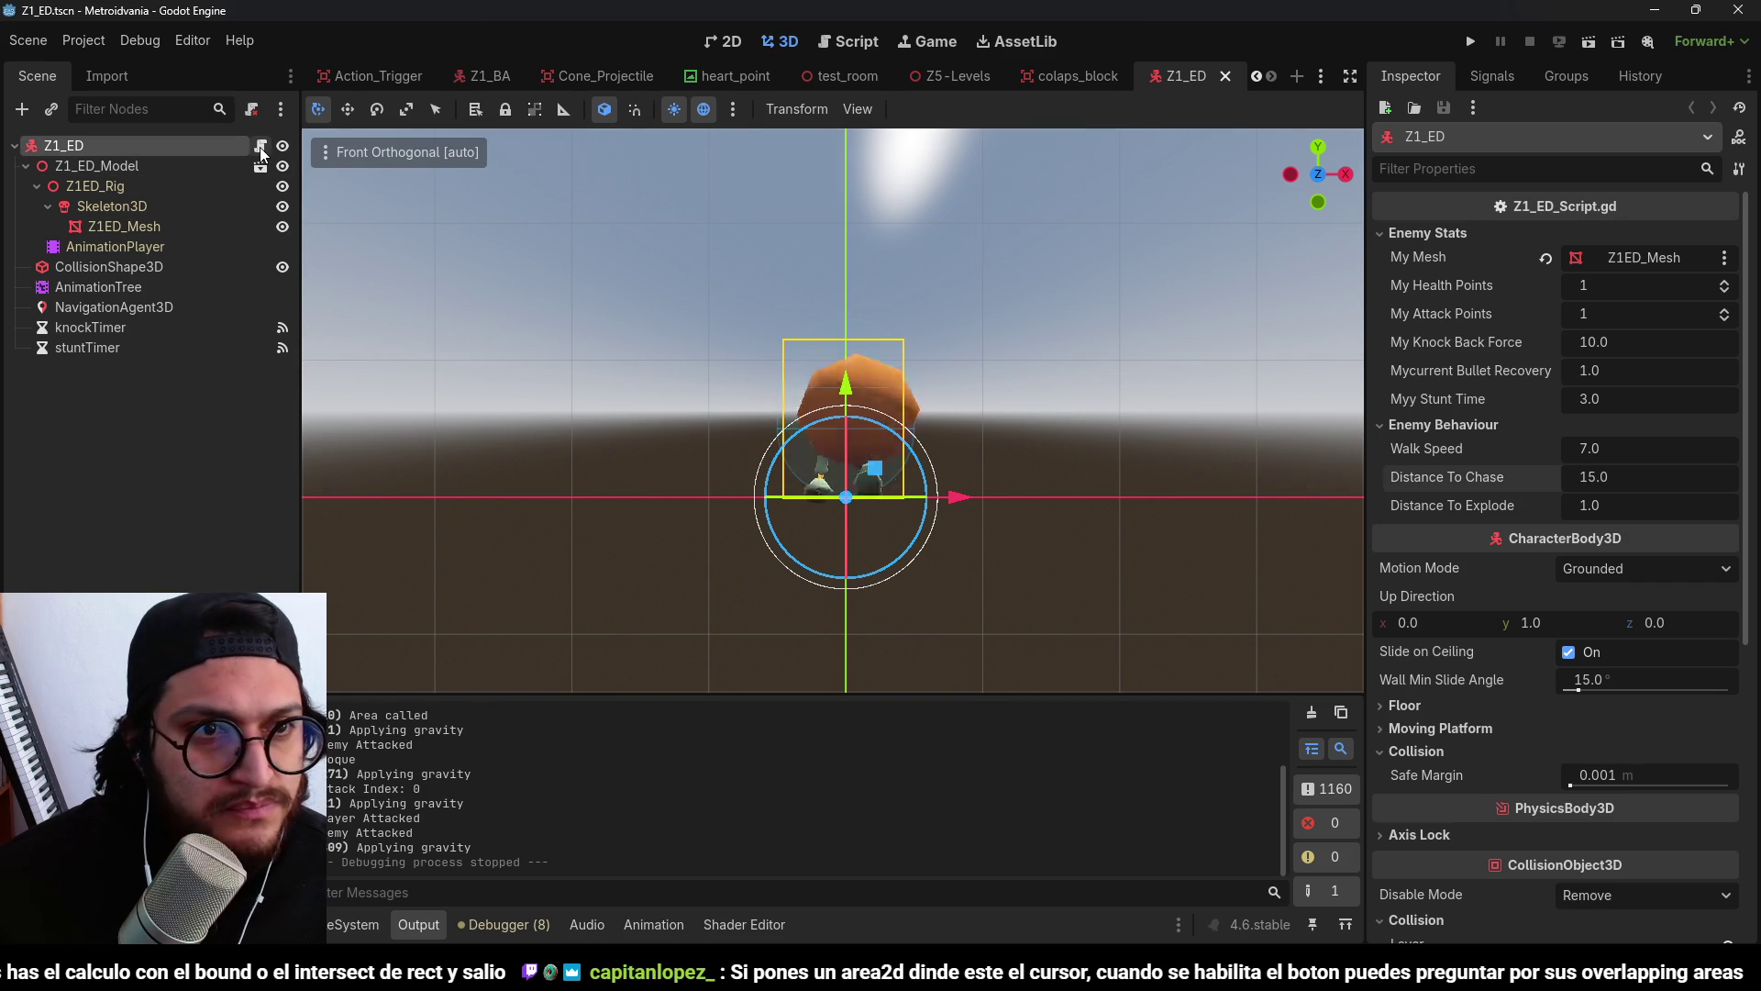
Review the Debugger errors, then bring up Z1_ED_Script.gd.
left_click(505, 926)
scroll(514, 851, "down", 4)
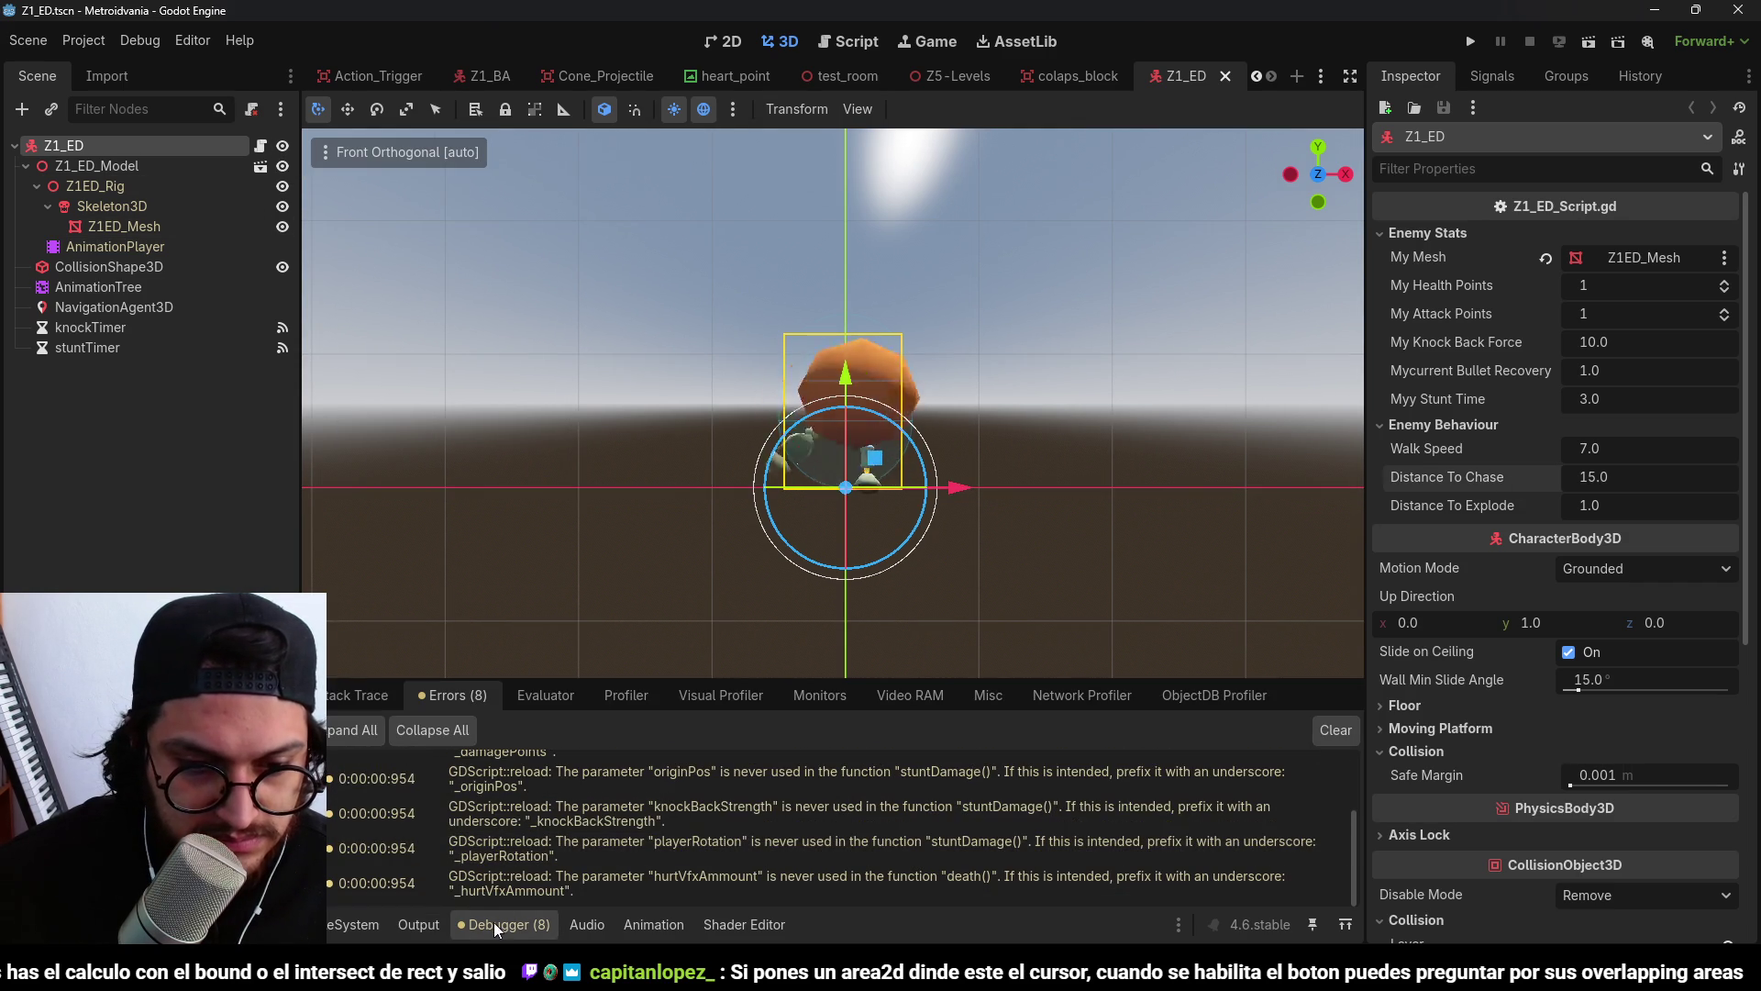
left_click(494, 922)
left_click(261, 145)
scroll(1003, 450, "down", 1)
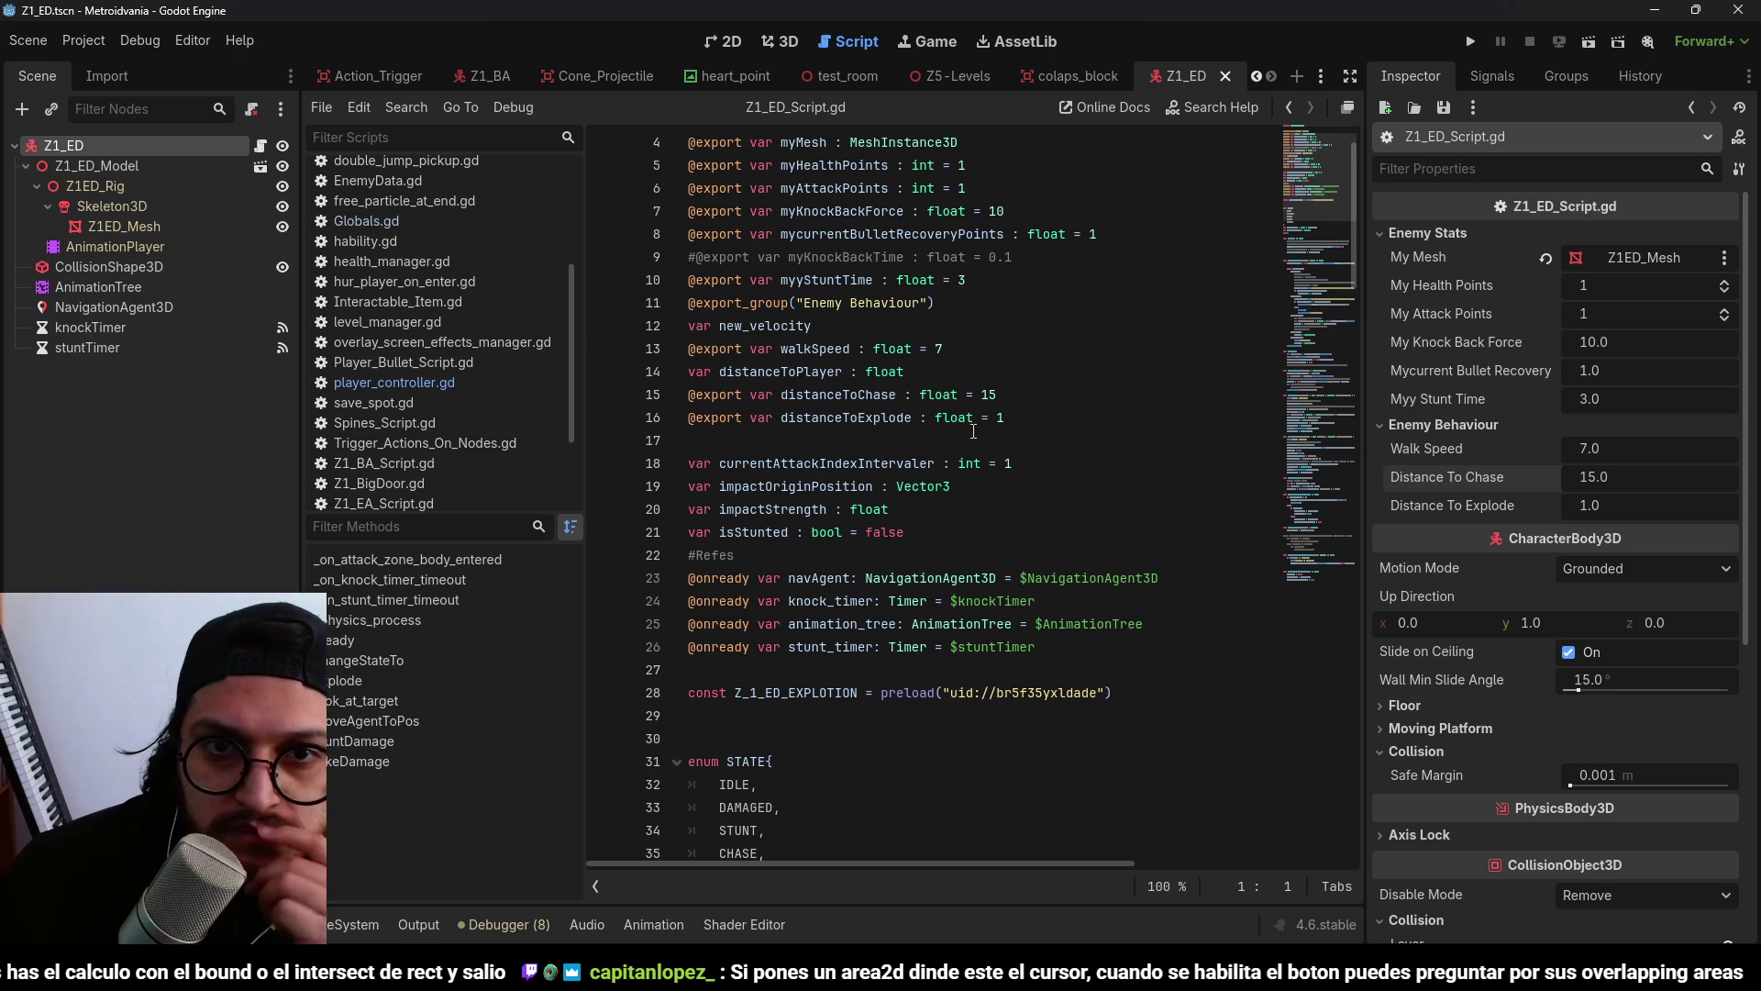
scroll(974, 431, "down", 16)
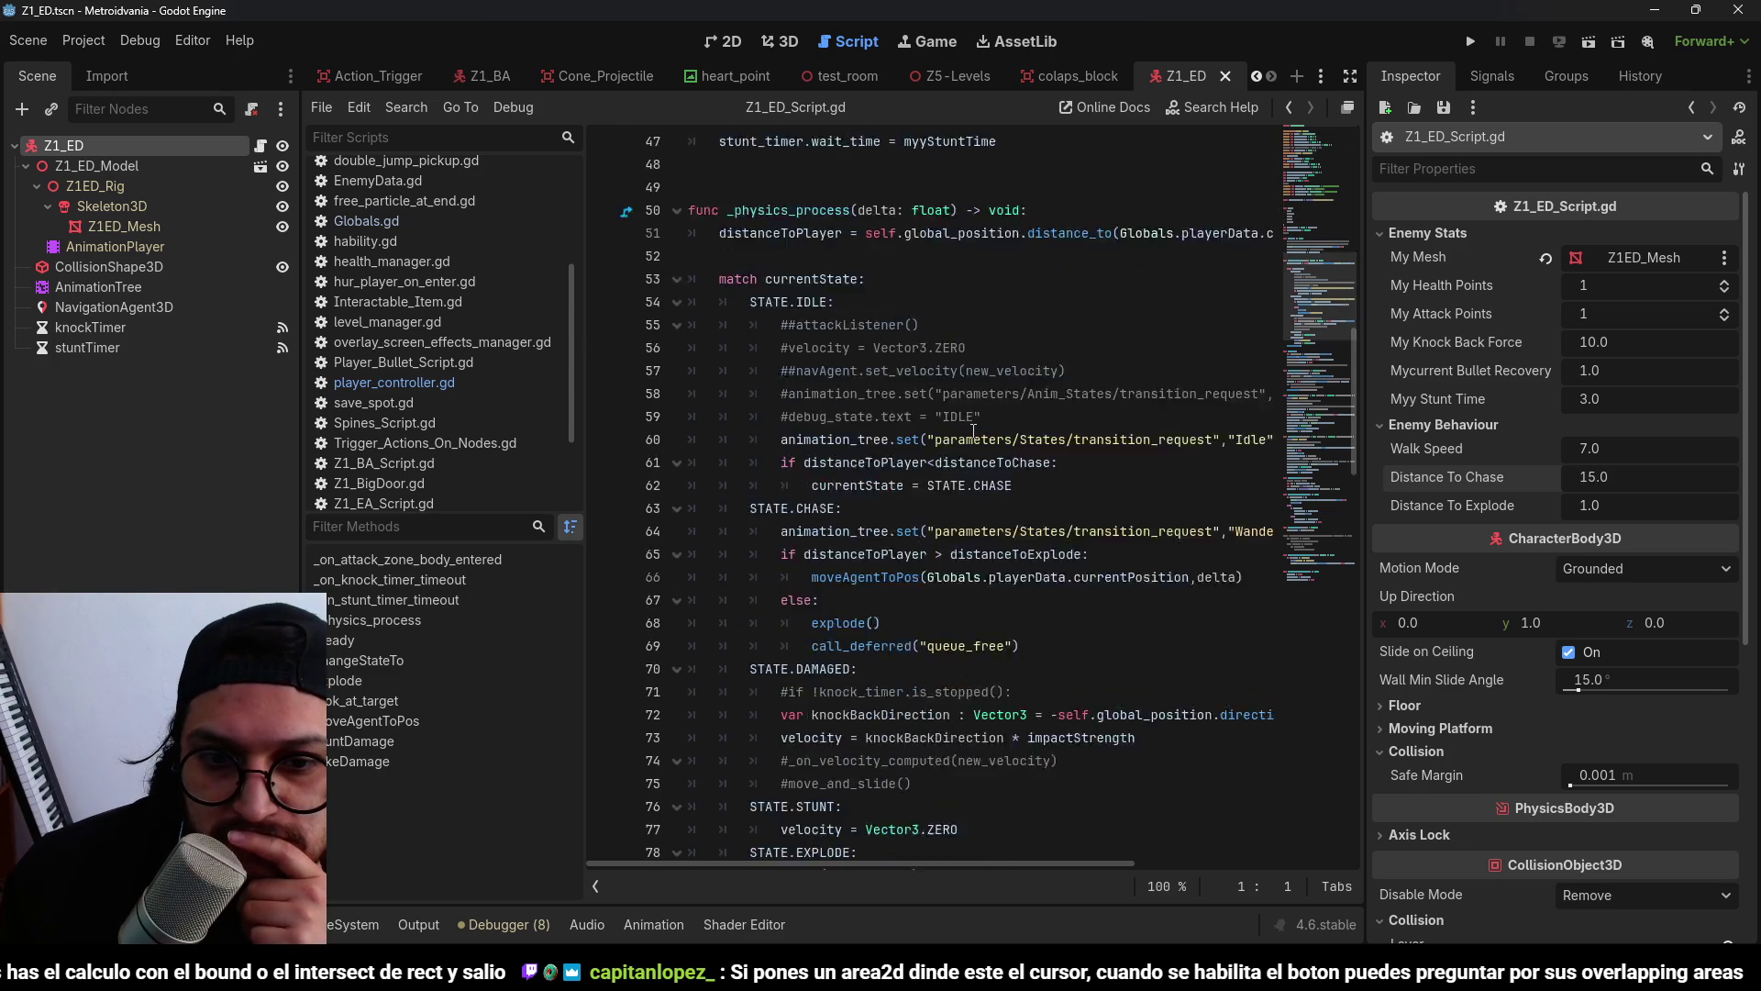
scroll(973, 431, "down", 1)
scroll(973, 431, "down", 20)
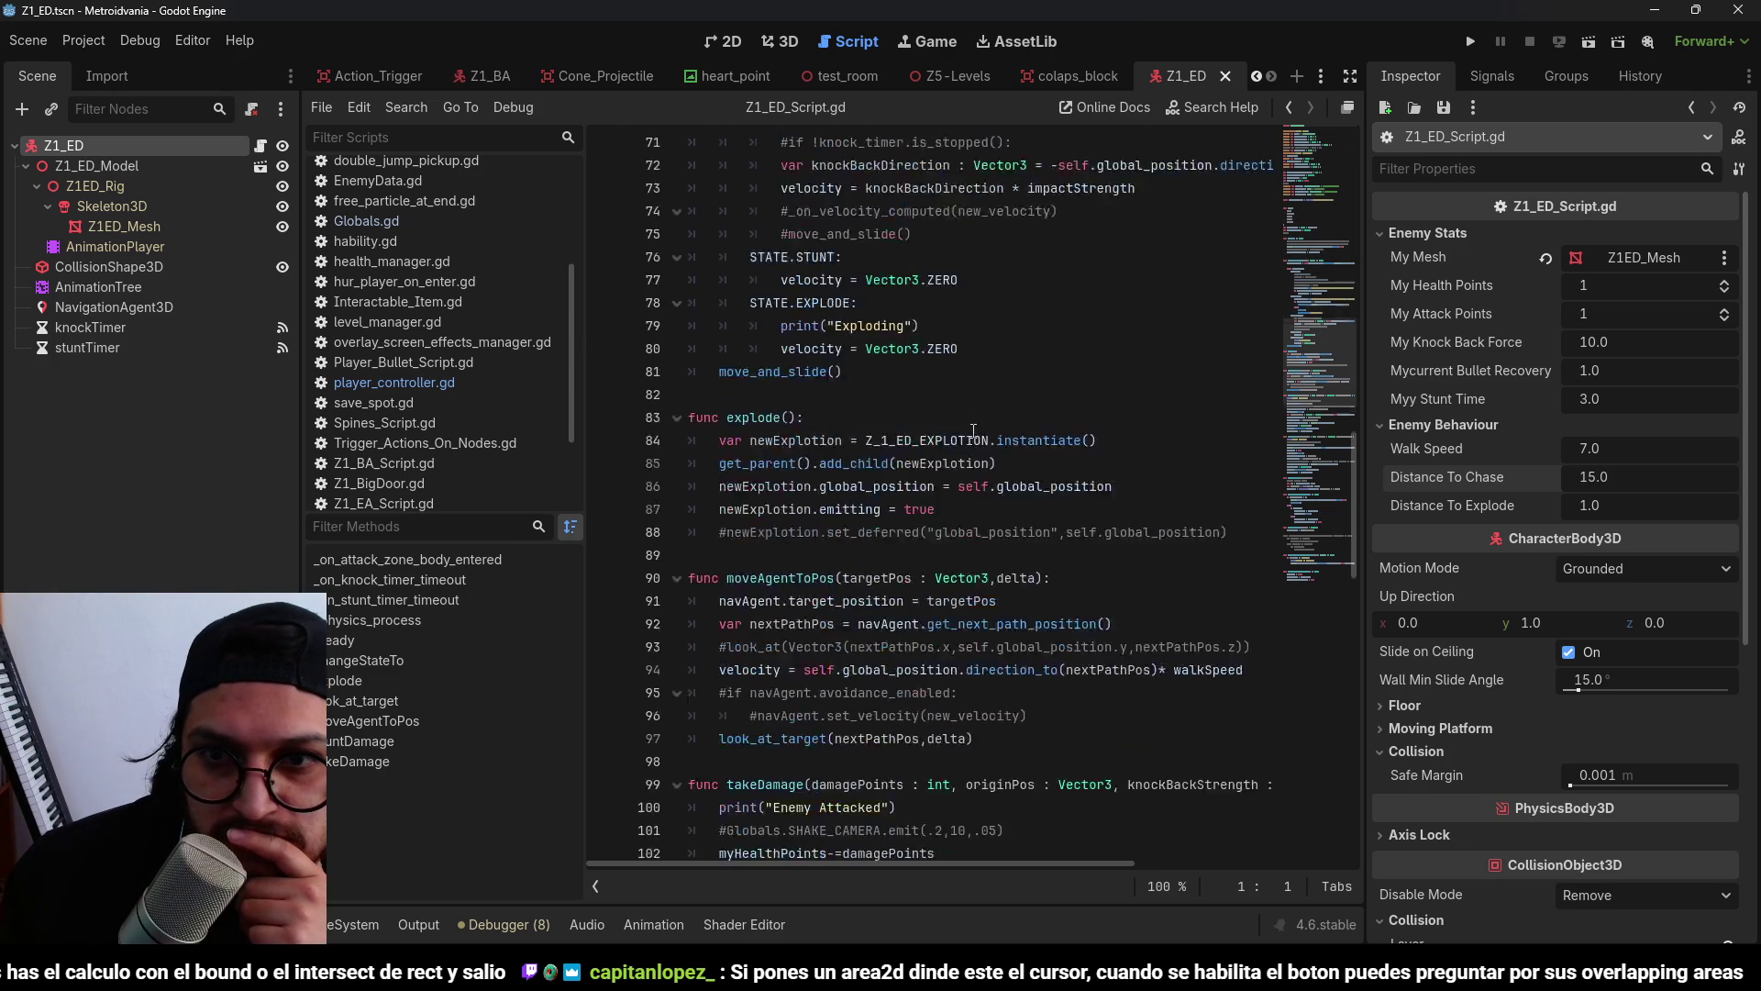
scroll(974, 431, "down", 7)
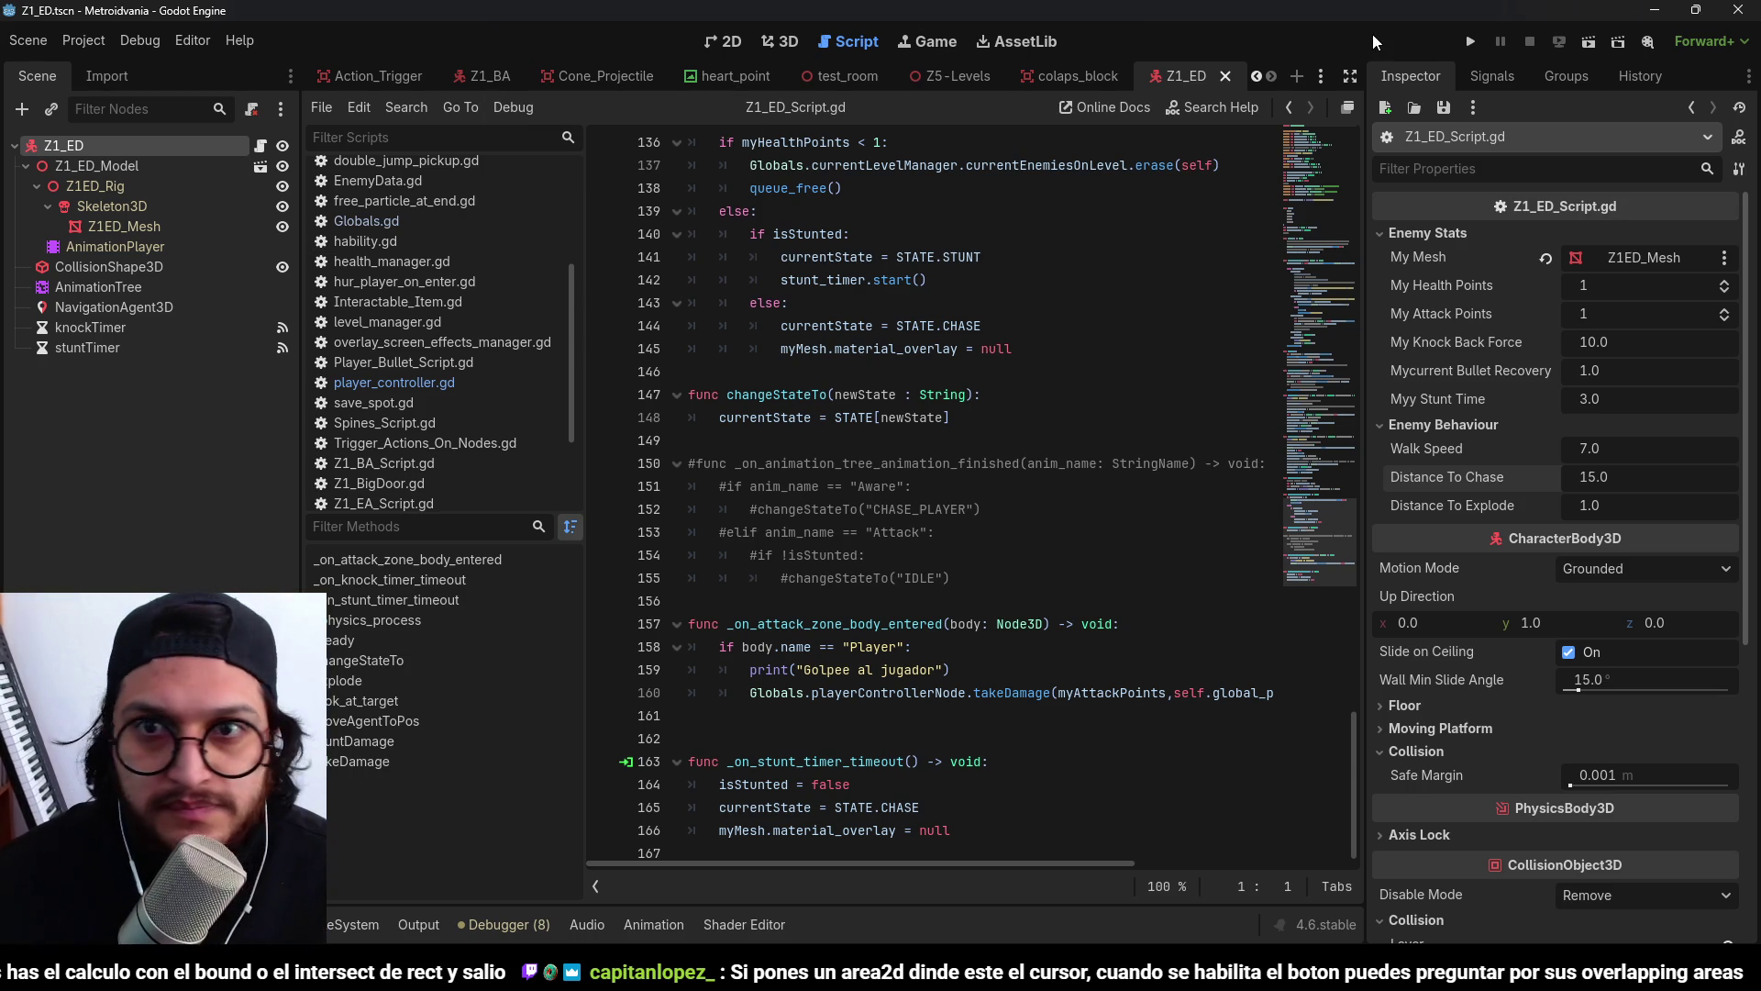
Switch to the Z5-Levels scene in the 3D view.
left_click(775, 42)
left_click(1326, 79)
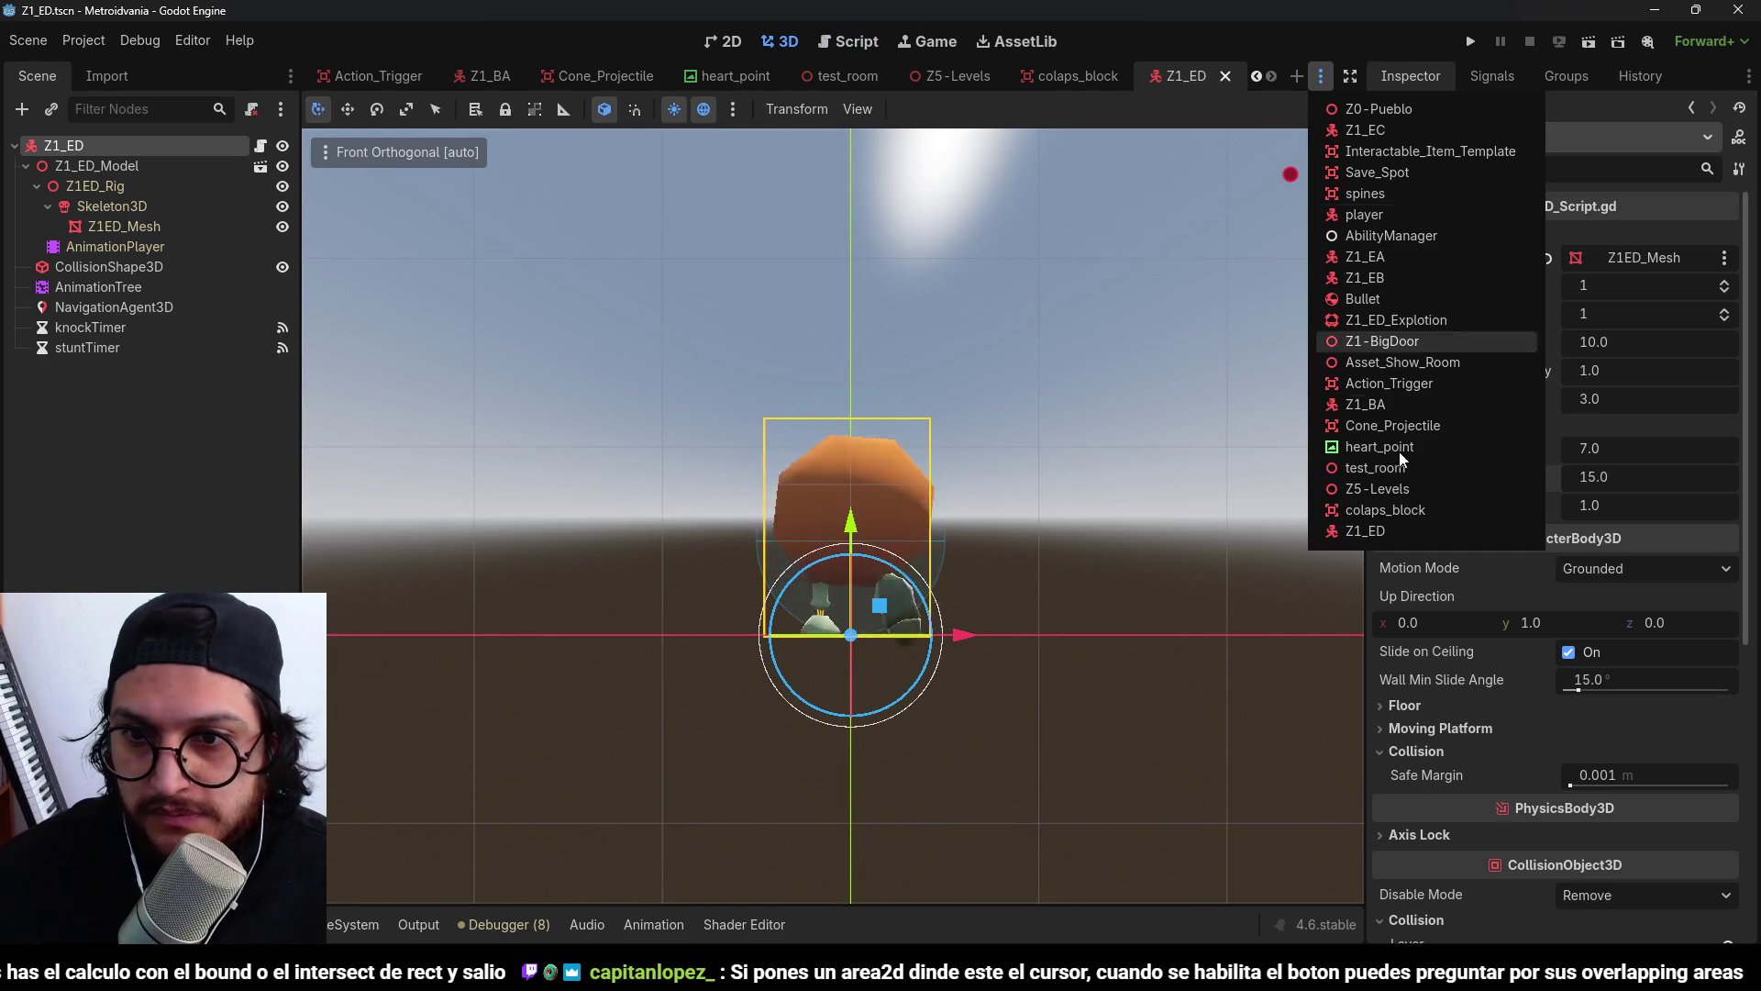
left_click(1389, 488)
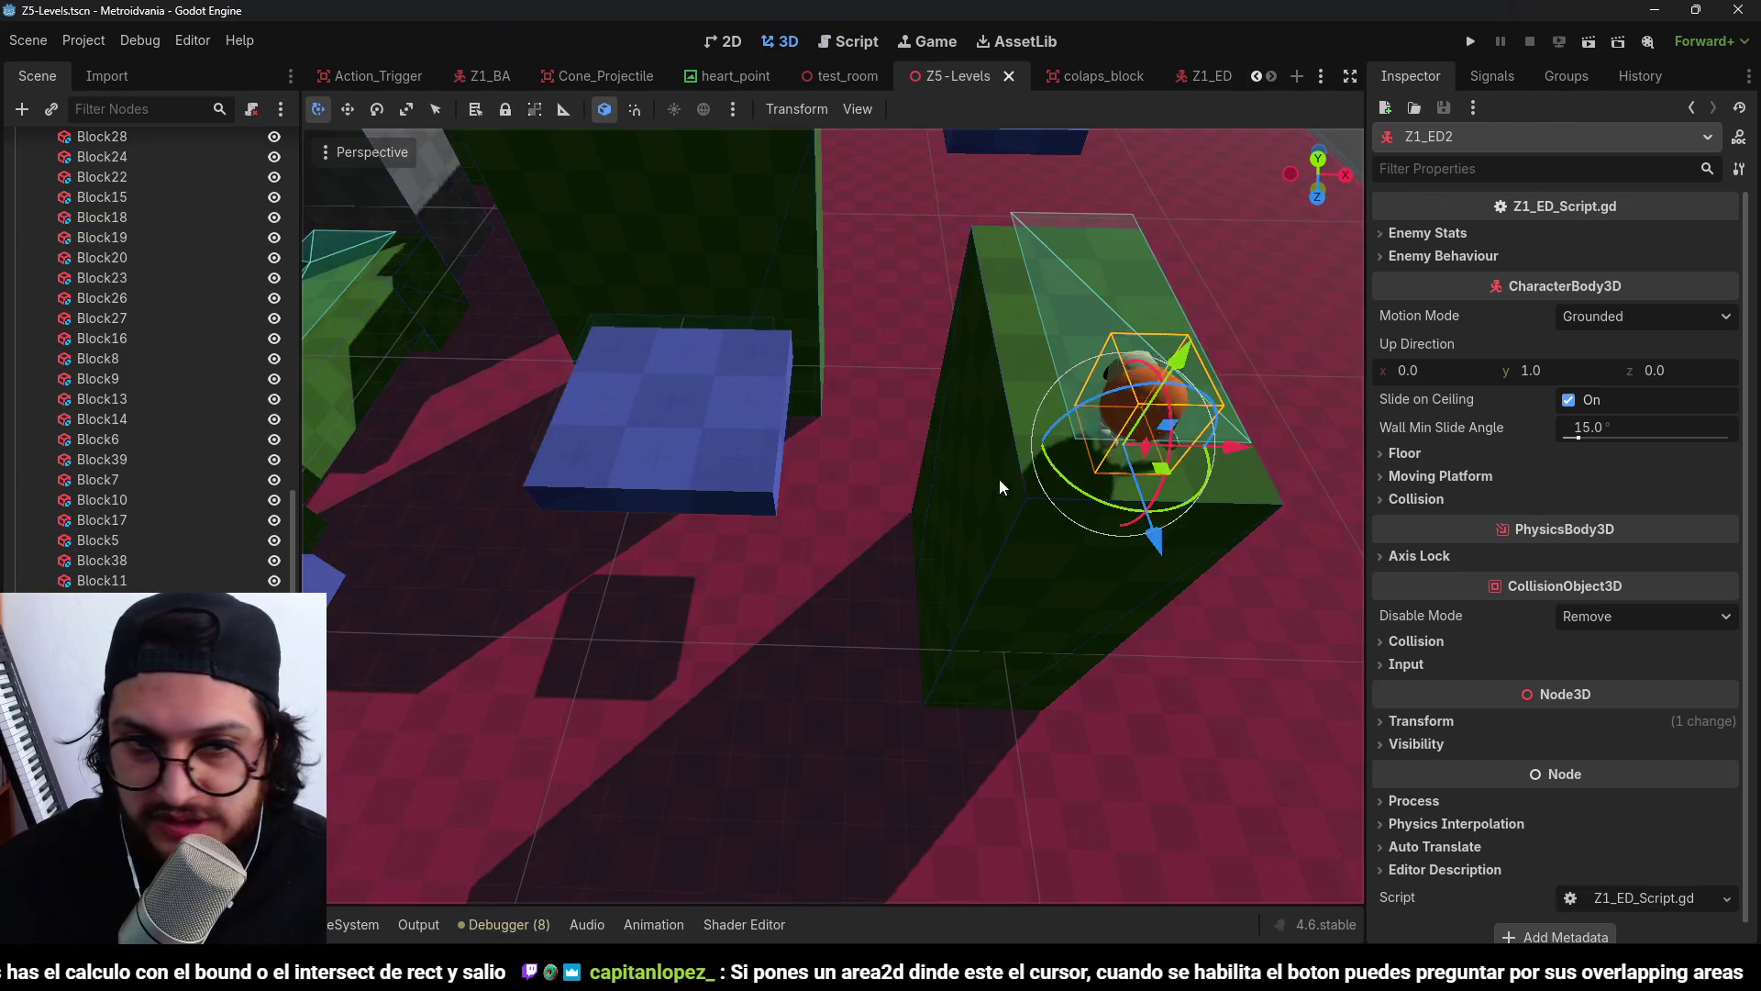
mouse_move(750, 351)
left_mouse_down()
mouse_move(908, 416)
mouse_move(866, 371)
mouse_move(983, 463)
mouse_move(680, 392)
mouse_move(657, 420)
mouse_move(886, 393)
mouse_move(921, 406)
mouse_move(782, 376)
left_mouse_up()
scroll(781, 376, "down", 5)
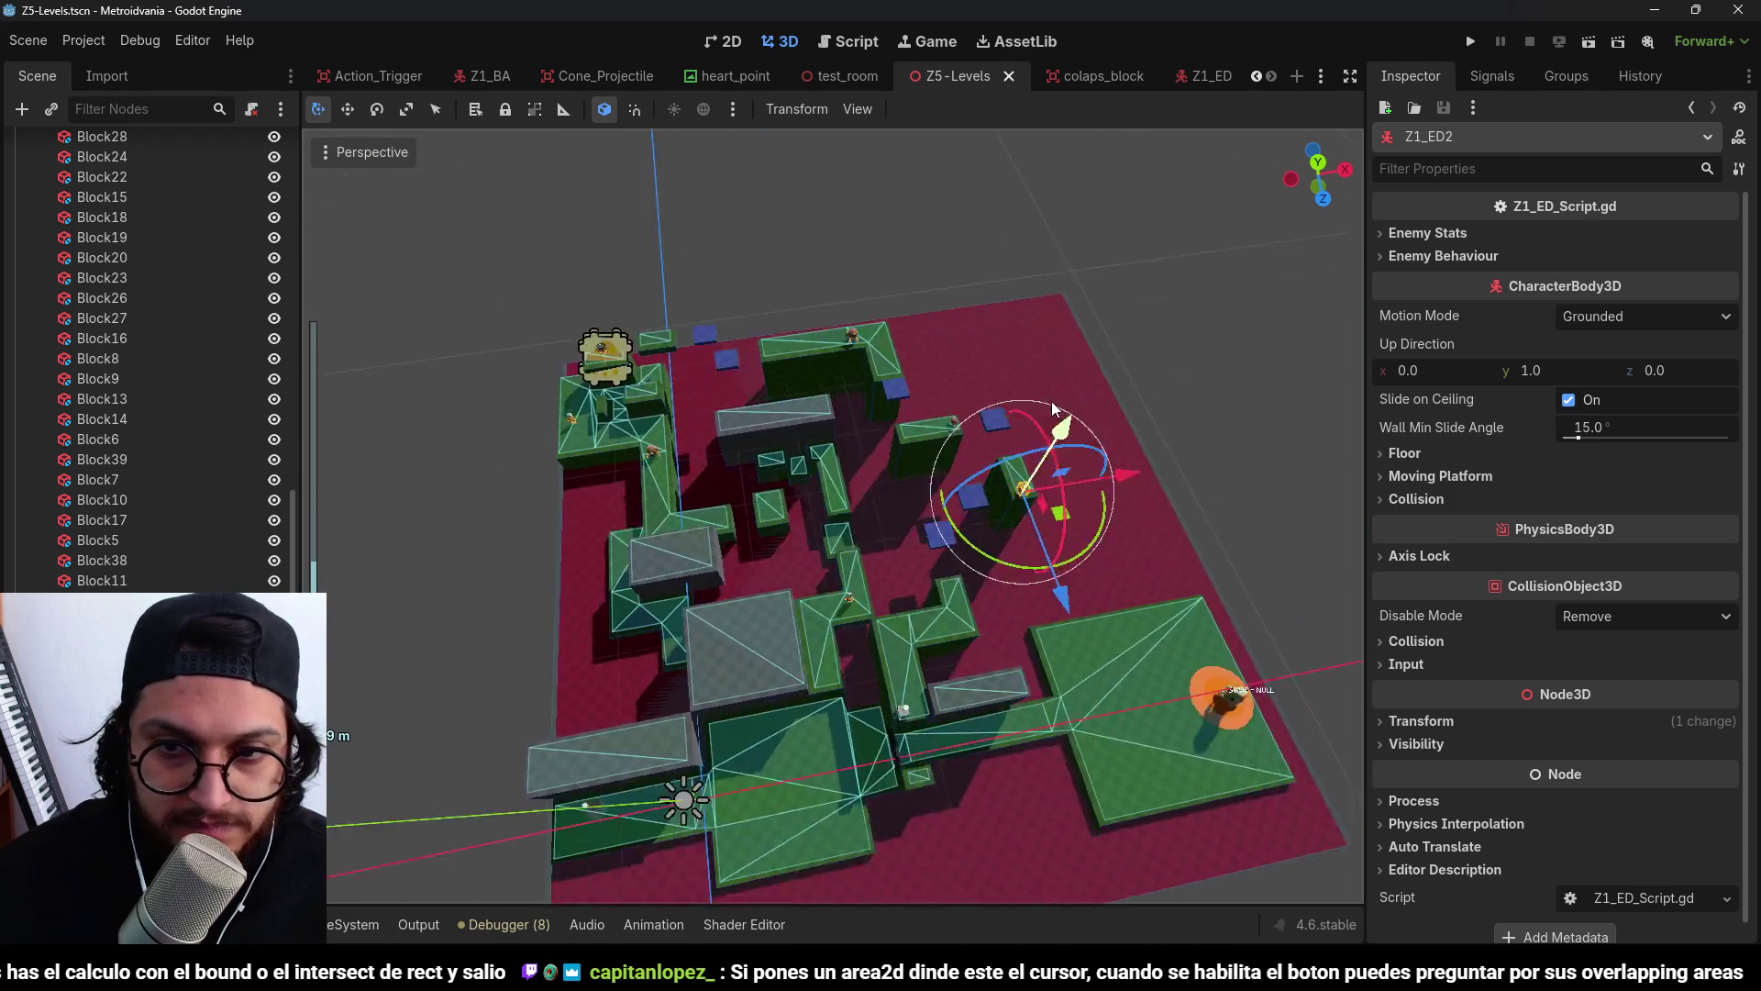
scroll(922, 451, "up", 2)
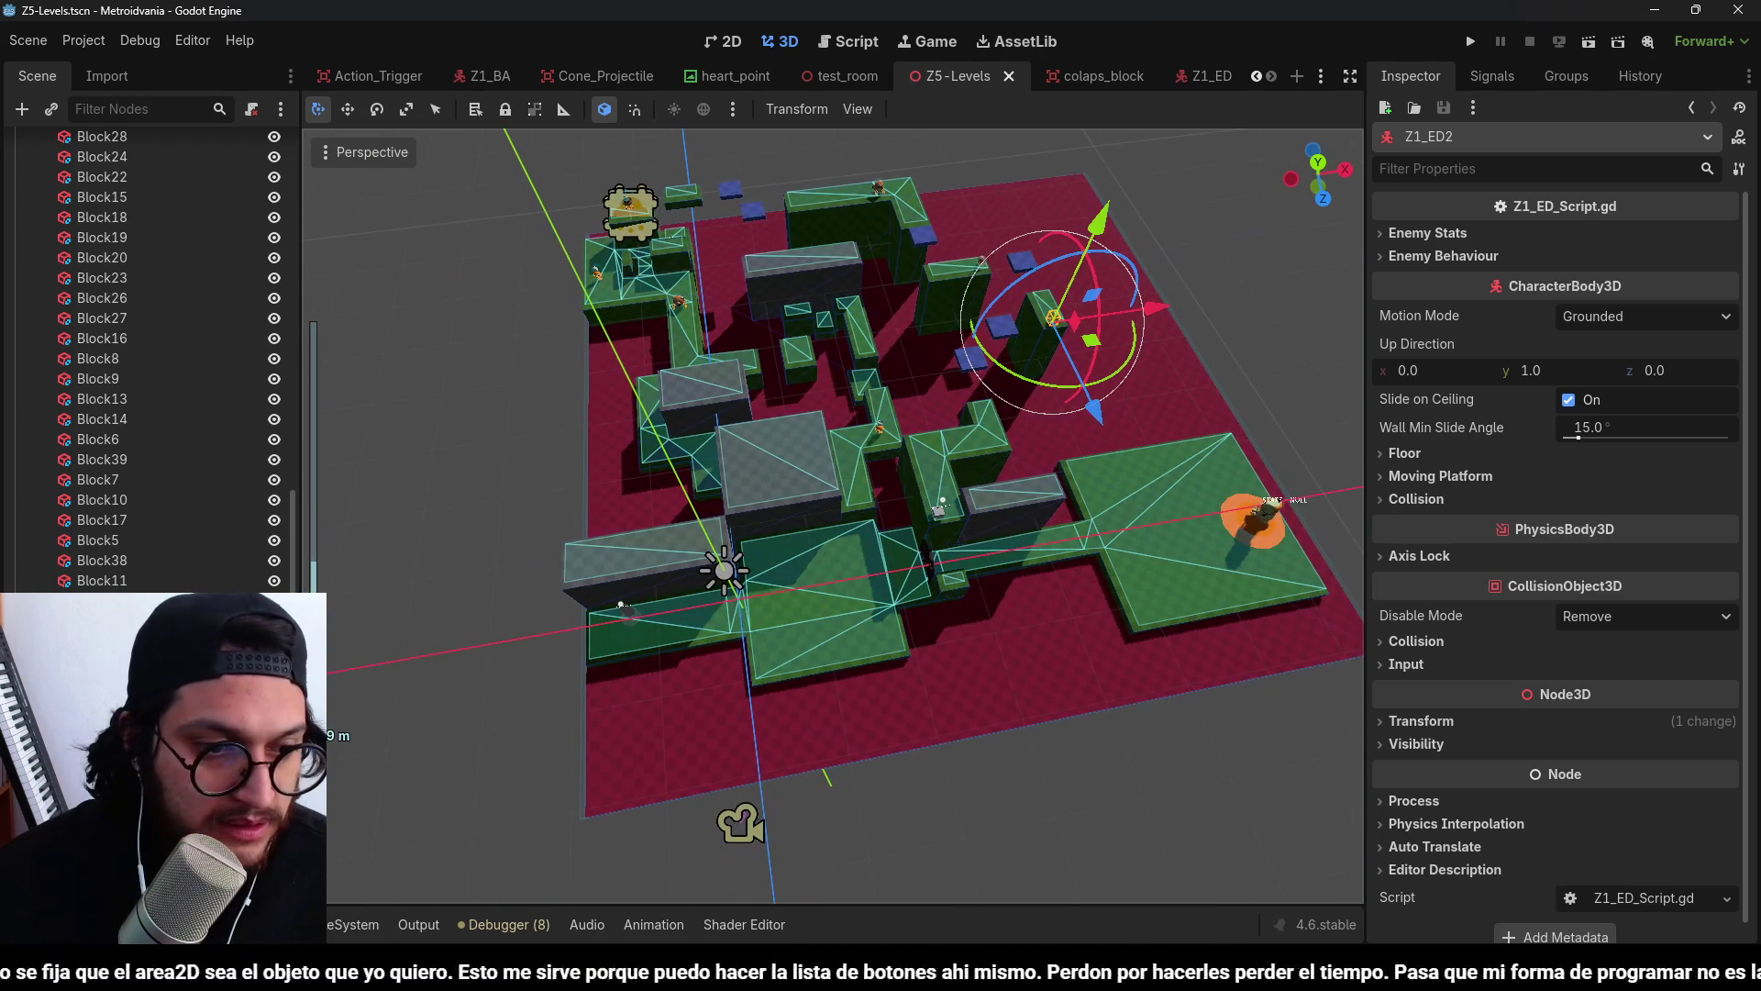
scroll(134, 564, "up", 10)
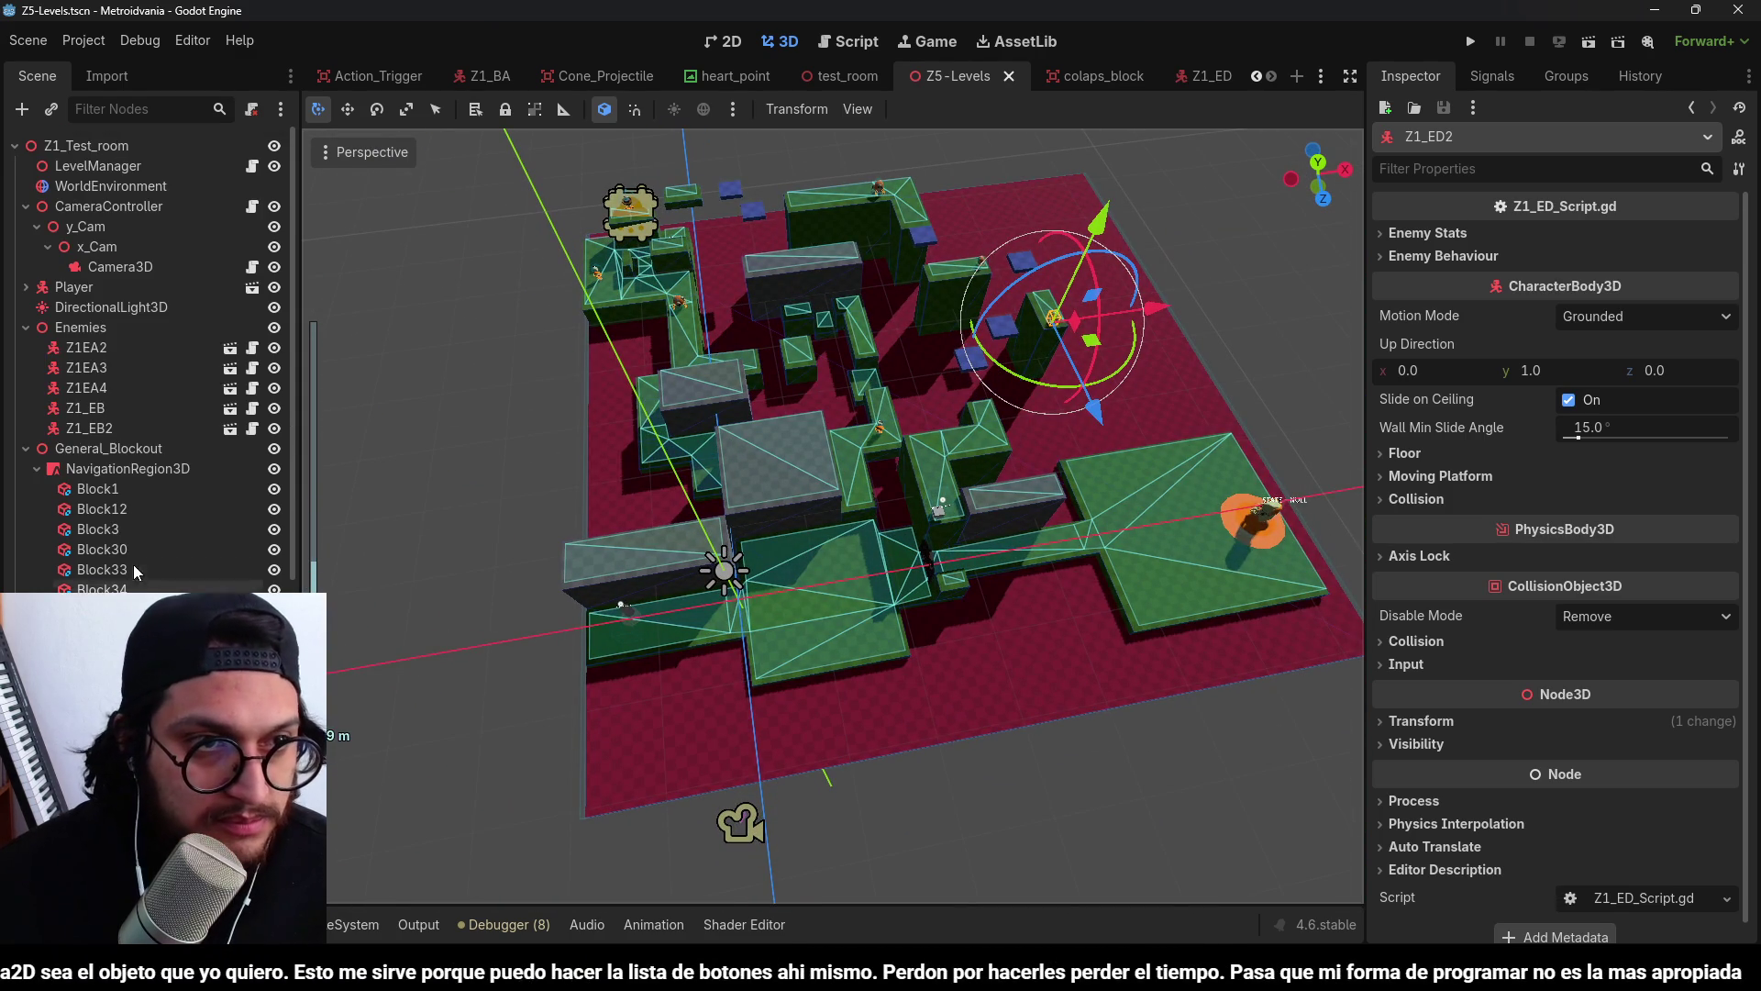
Reset the Player's transform, lower it to 0, -3, 0, and save.
left_click(100, 290)
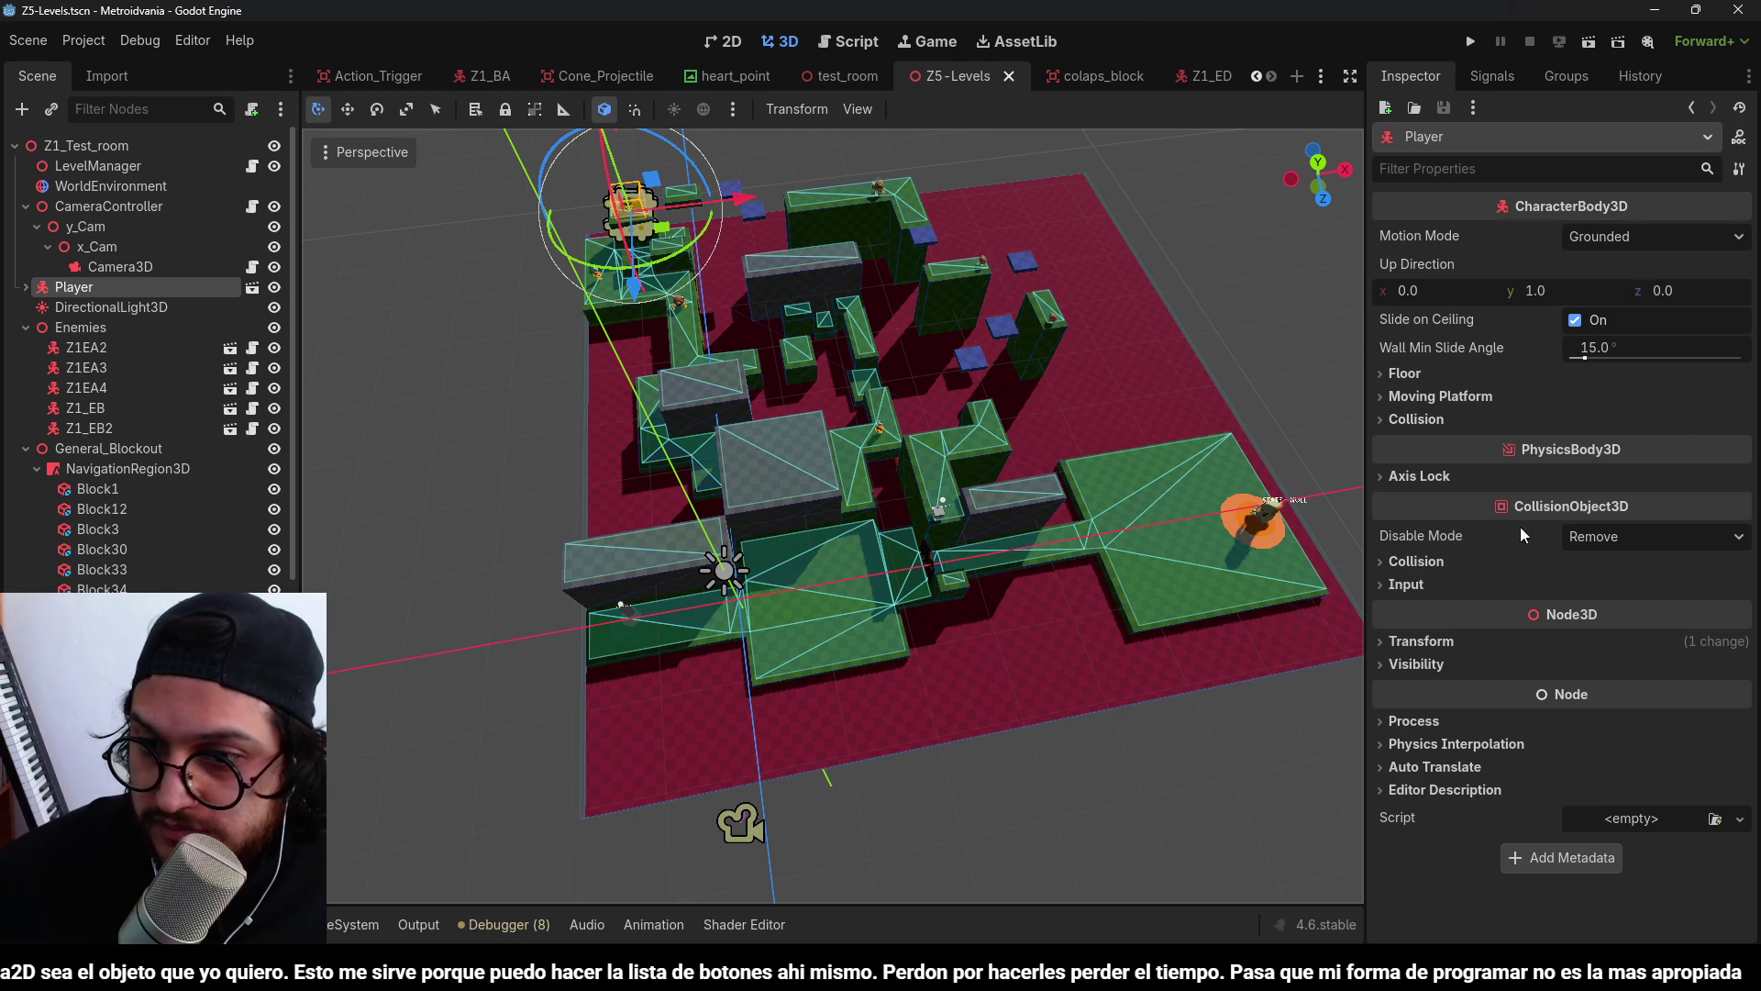
left_click(1459, 640)
left_click(1728, 666)
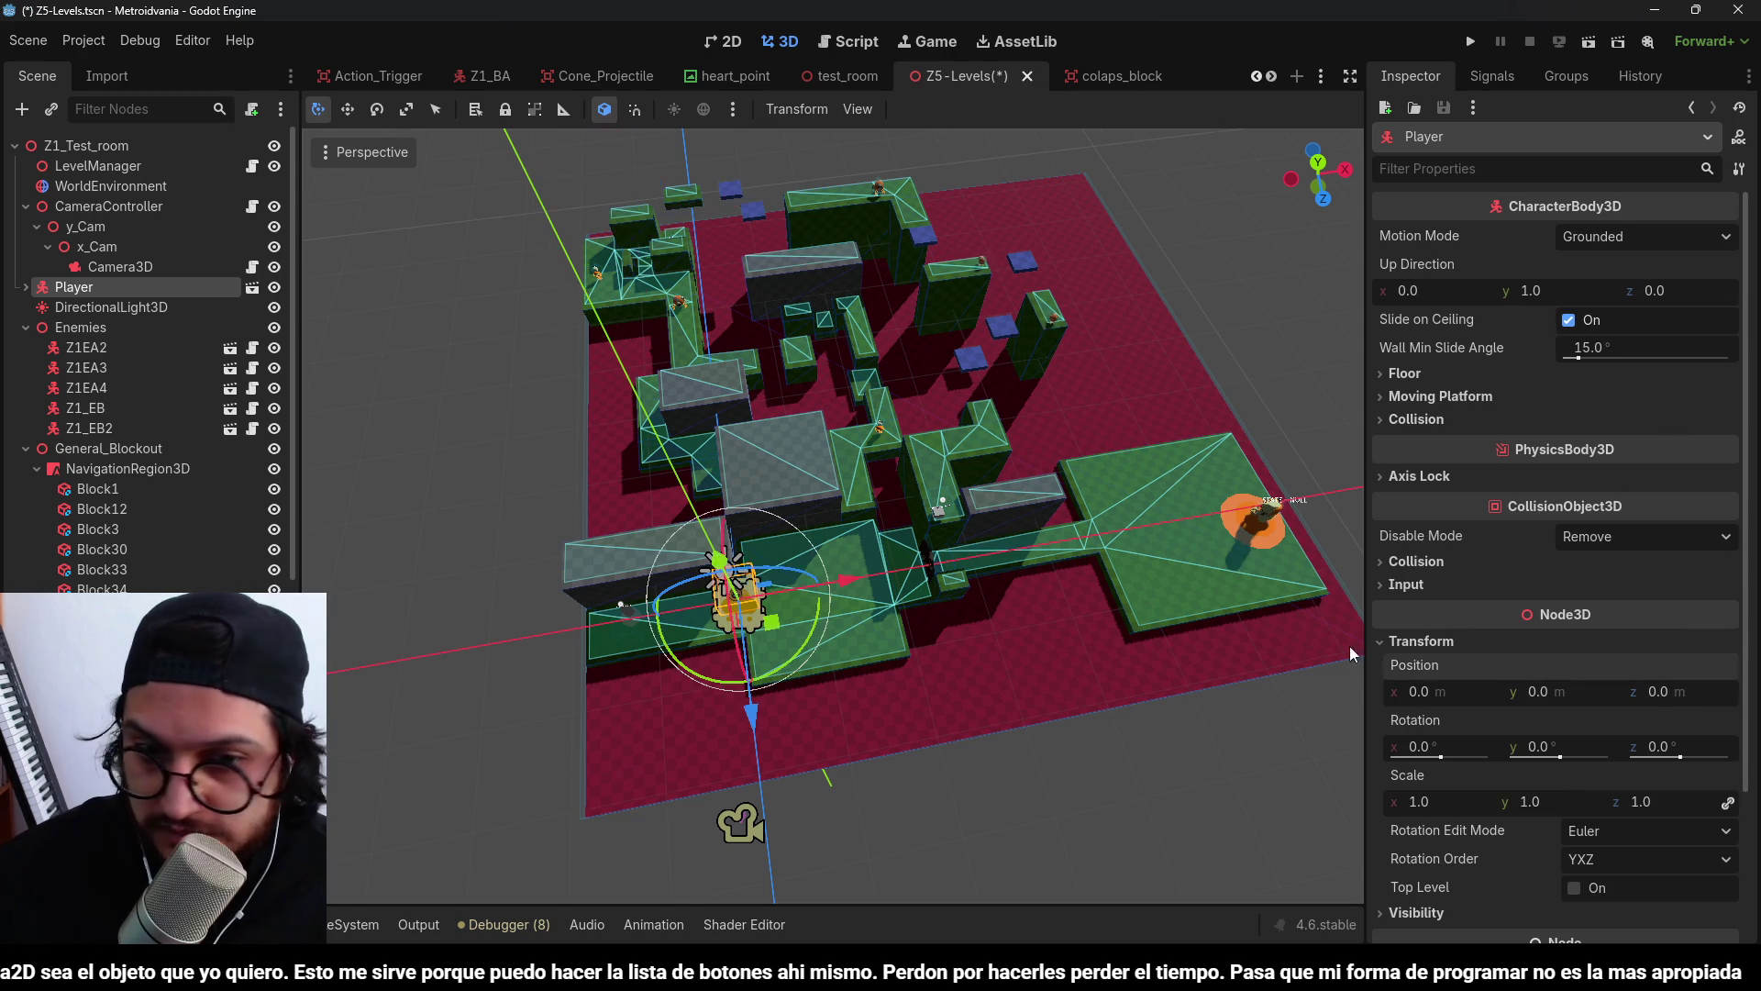
scroll(796, 618, "up", 3)
scroll(790, 617, "up", 4)
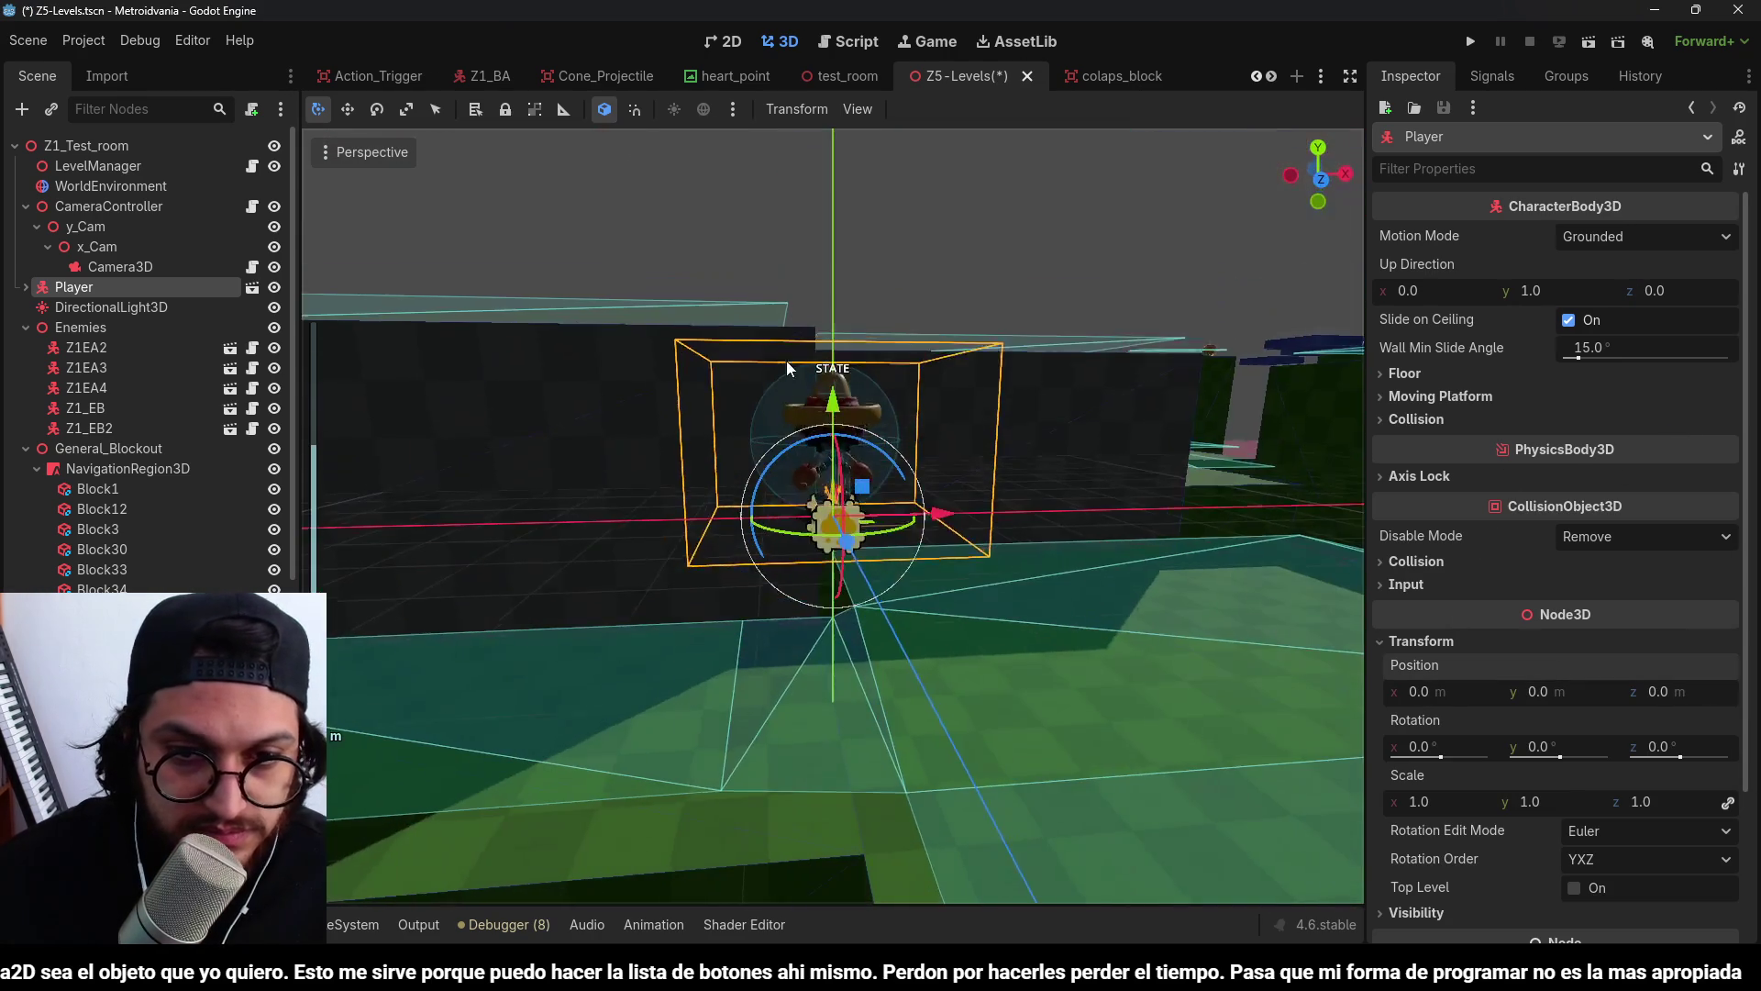
left_click_drag(833, 426, 844, 600)
key("ctrl+s")
Add a Z1_ED enemy instance (Z1_ED3) from FileSystem and run the project.
scroll(844, 601, "down", 6)
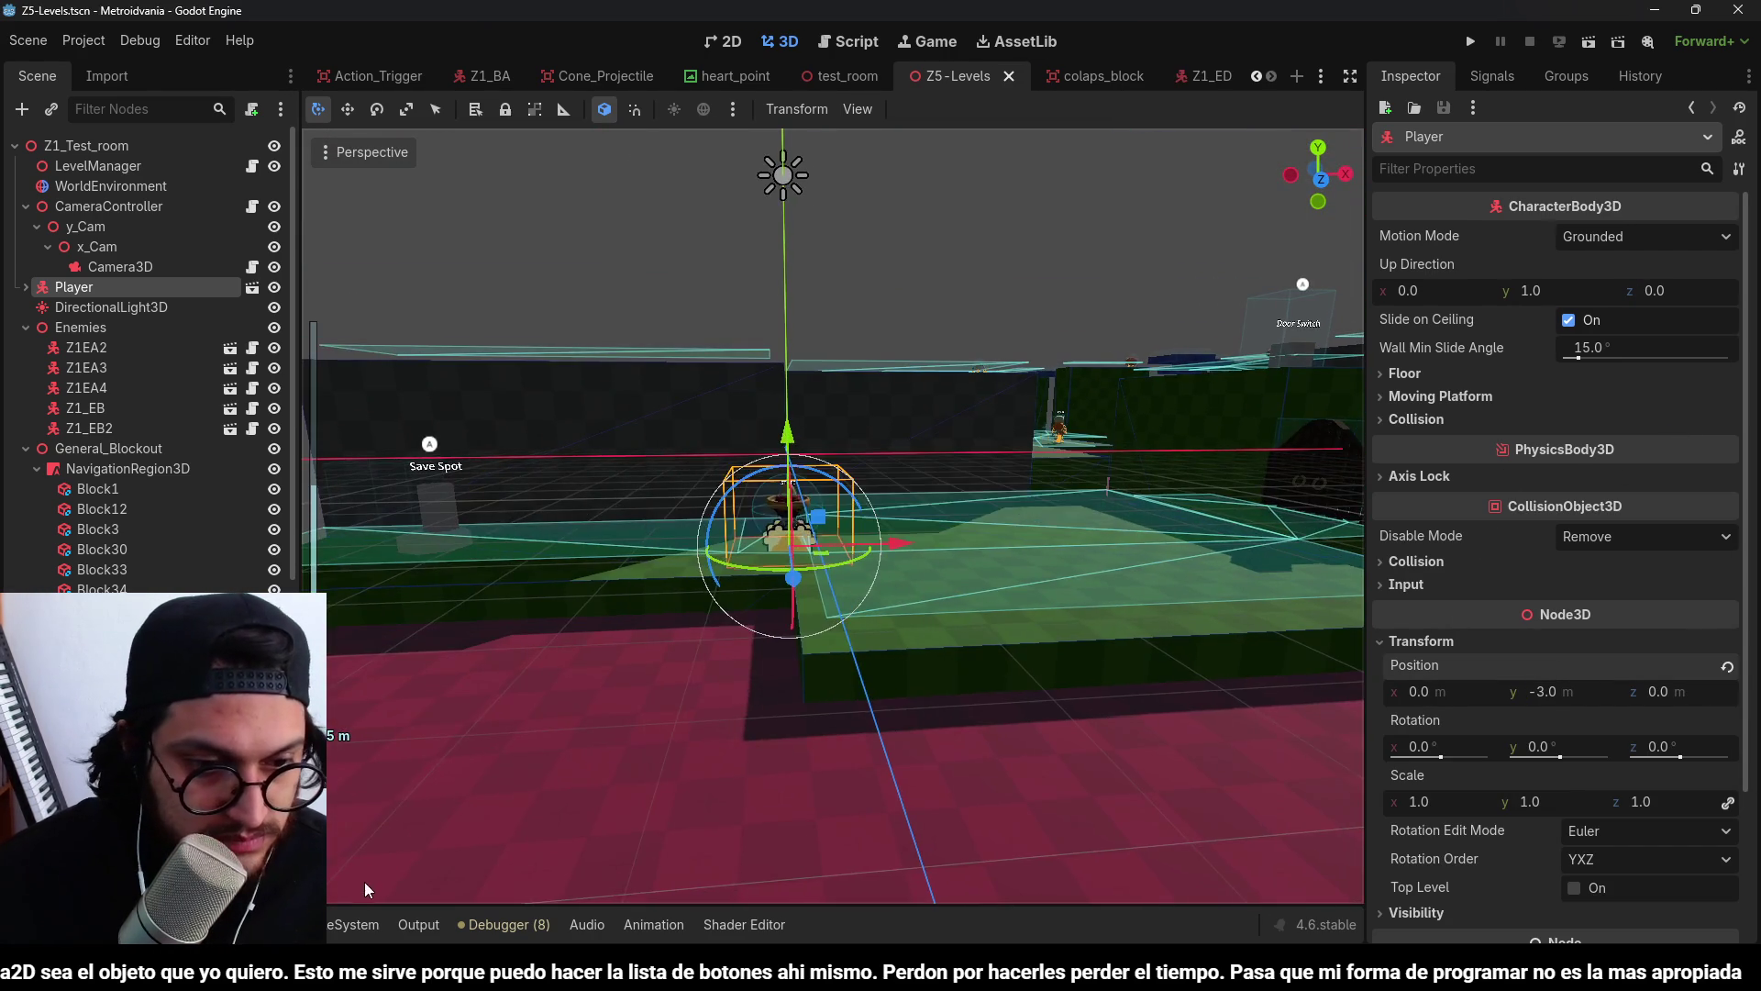
left_click(353, 924)
mouse_move(673, 619)
left_mouse_down()
mouse_move(1073, 422)
mouse_move(1016, 341)
left_mouse_up()
left_click(1470, 41)
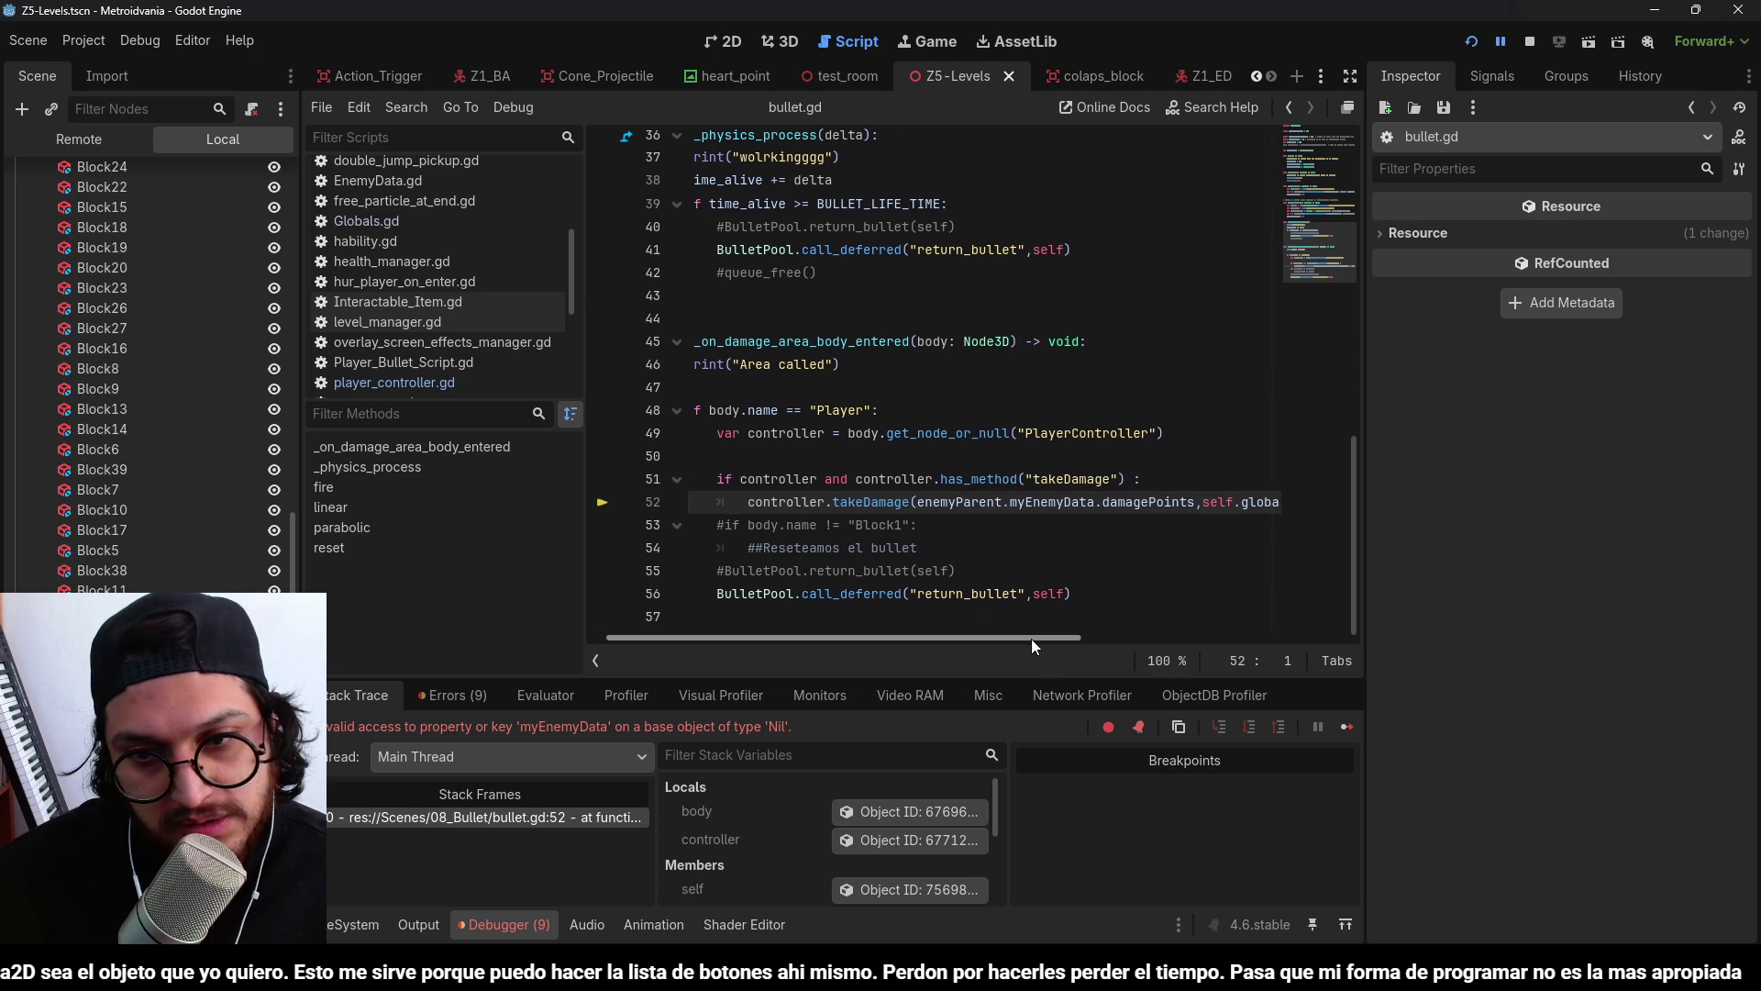
Stop the debug session after the bullet.gd line 52 error.
scroll(790, 469, "up", 1)
scroll(972, 382, "down", 1)
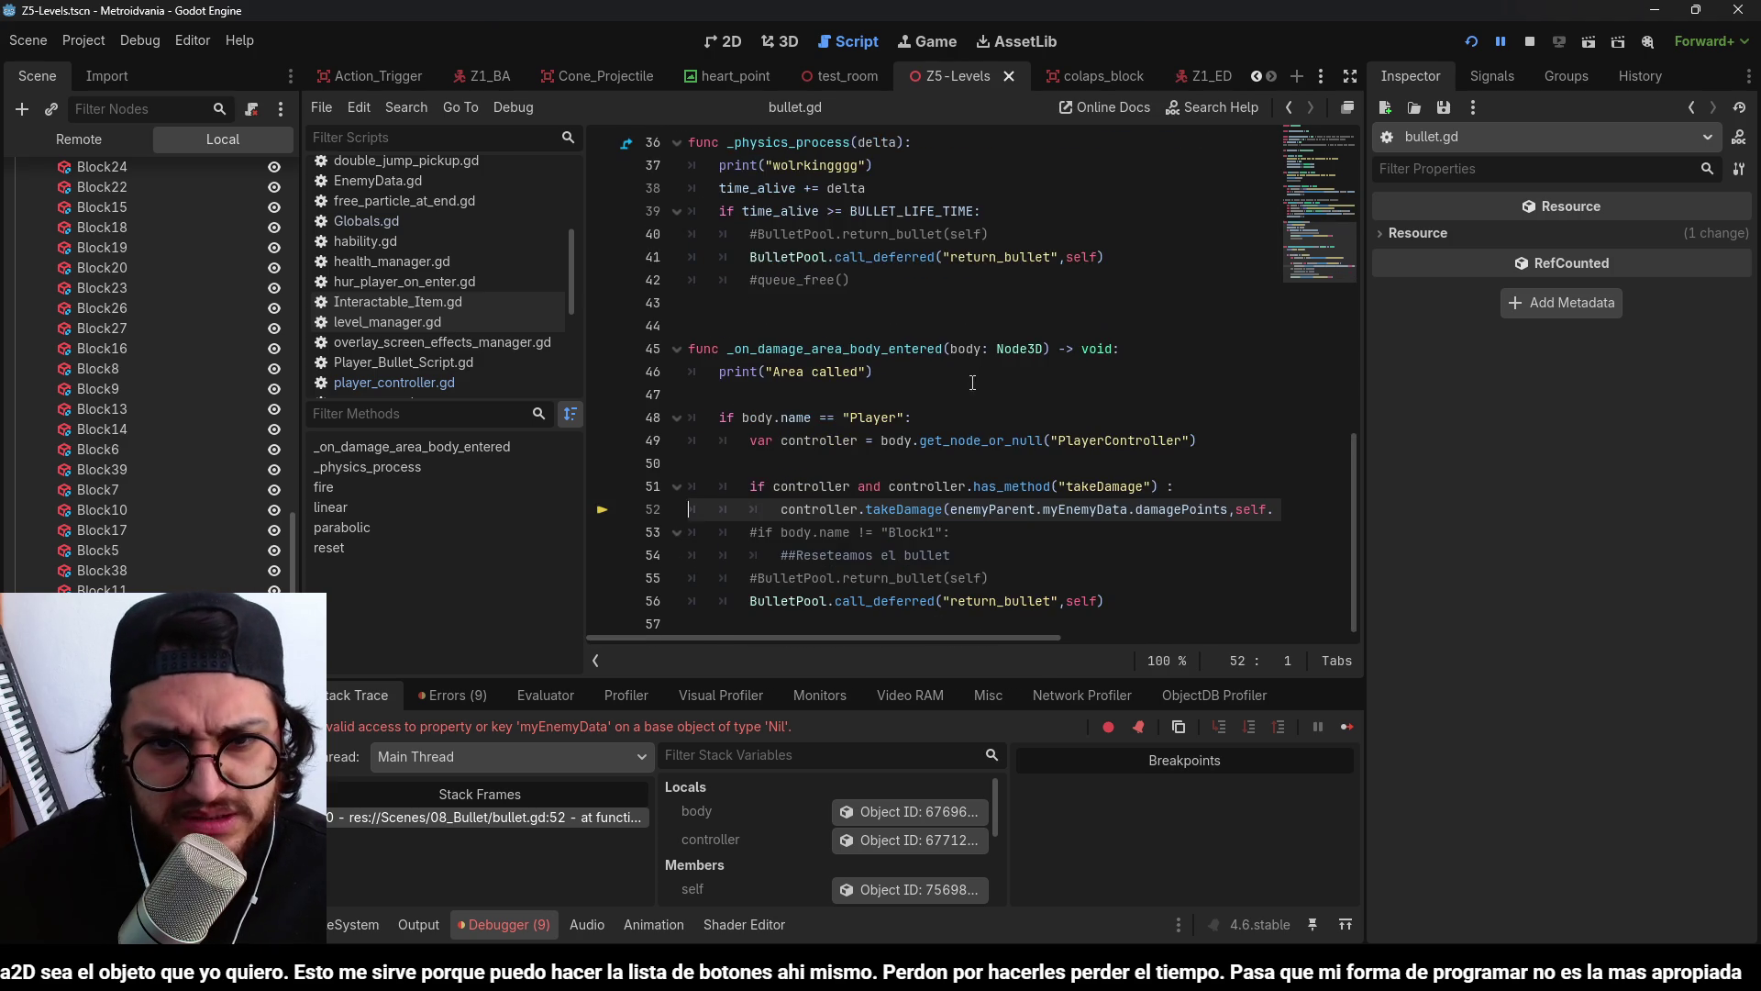
key("F8")
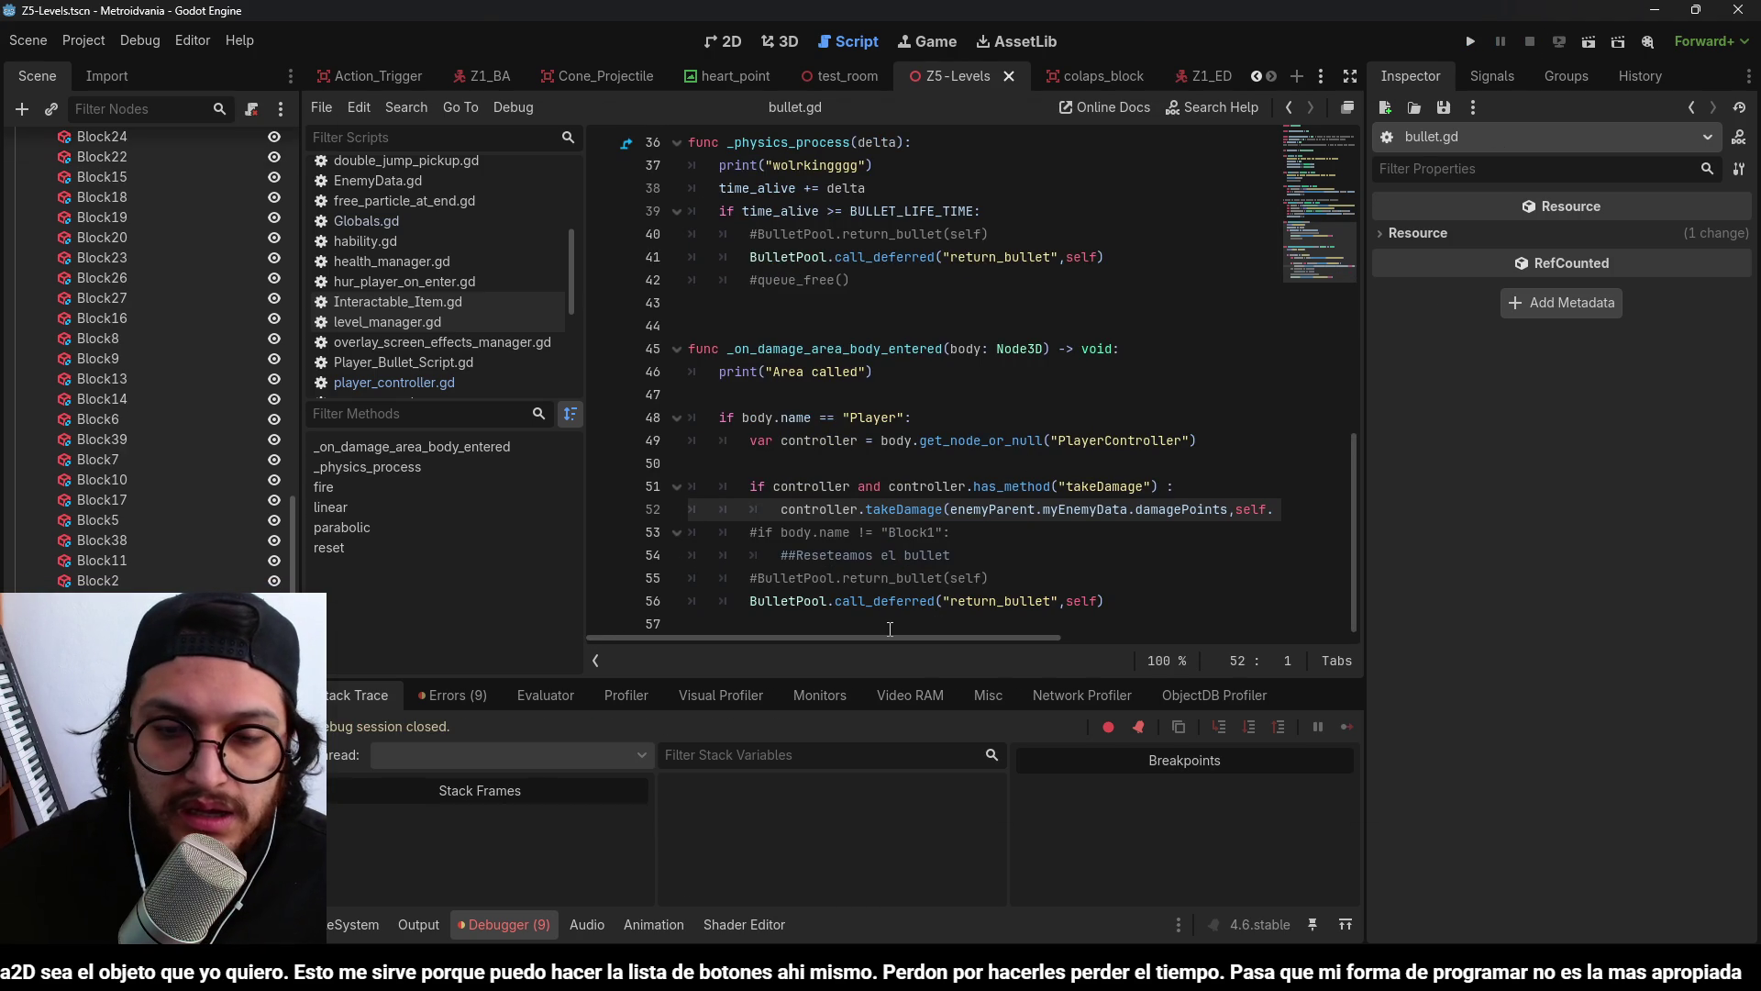
mouse_move(902, 635)
left_mouse_down()
mouse_move(932, 636)
mouse_move(889, 652)
left_mouse_up()
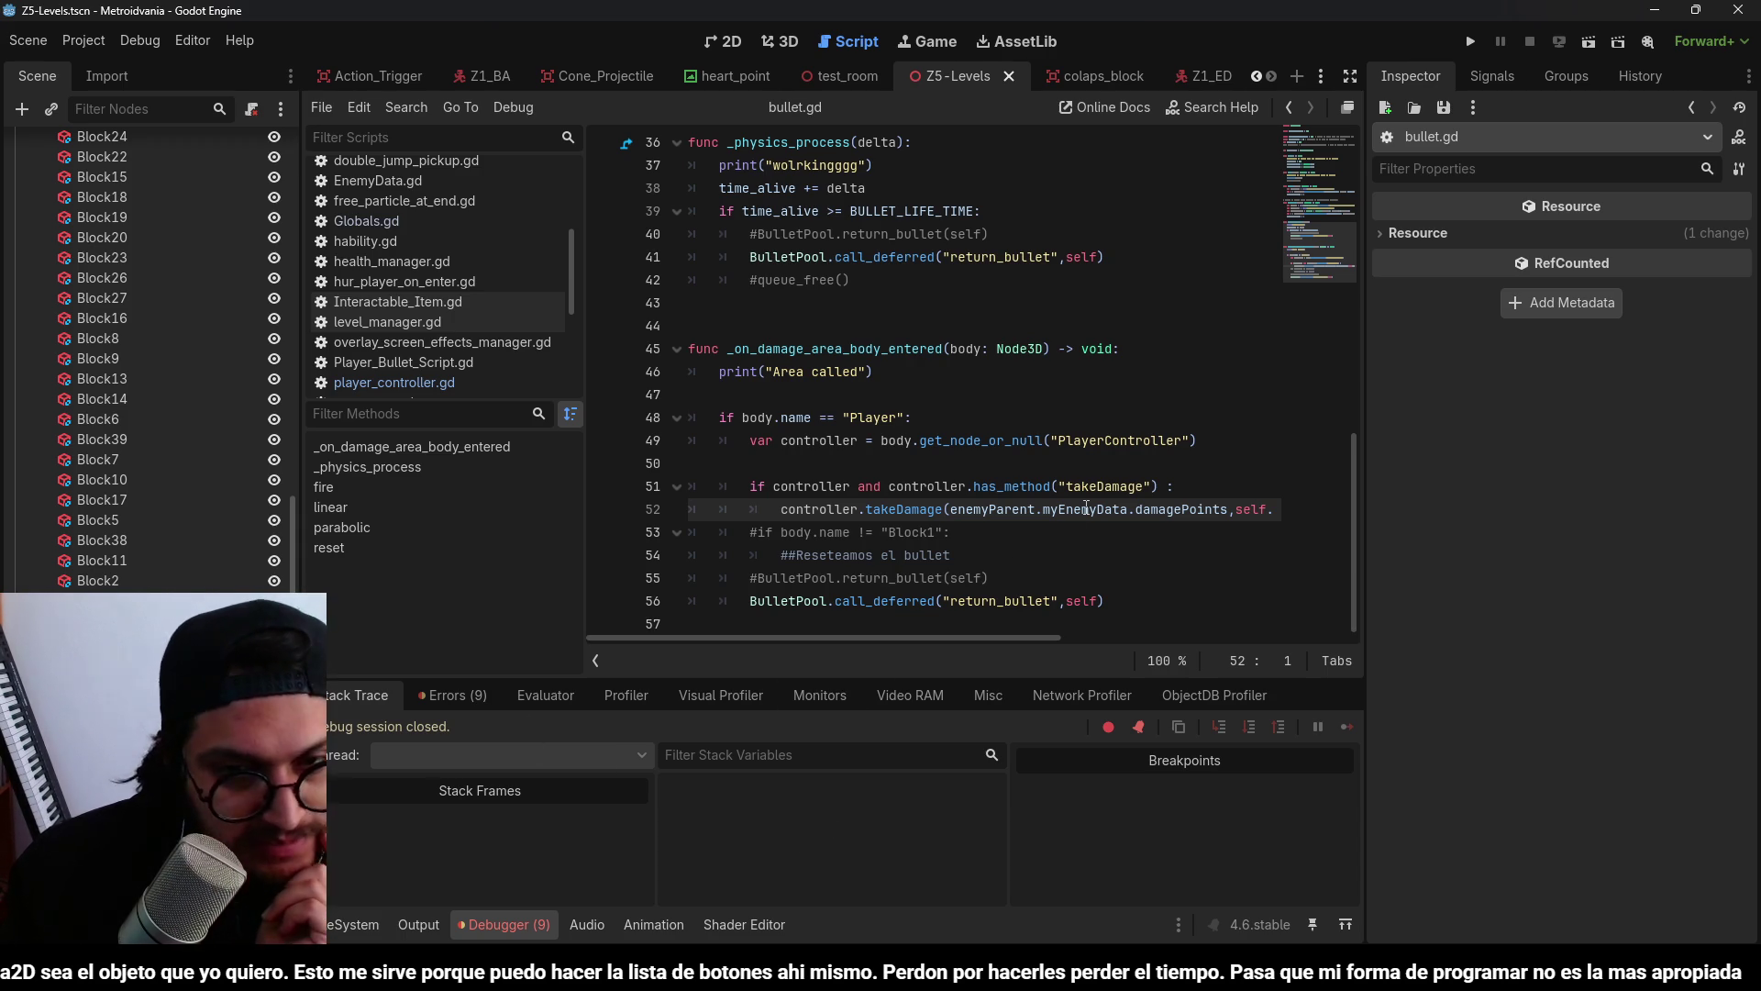
Delete the empty line 50 in bullet.gd's damage-area function.
left_click(1192, 394)
left_click(1116, 507)
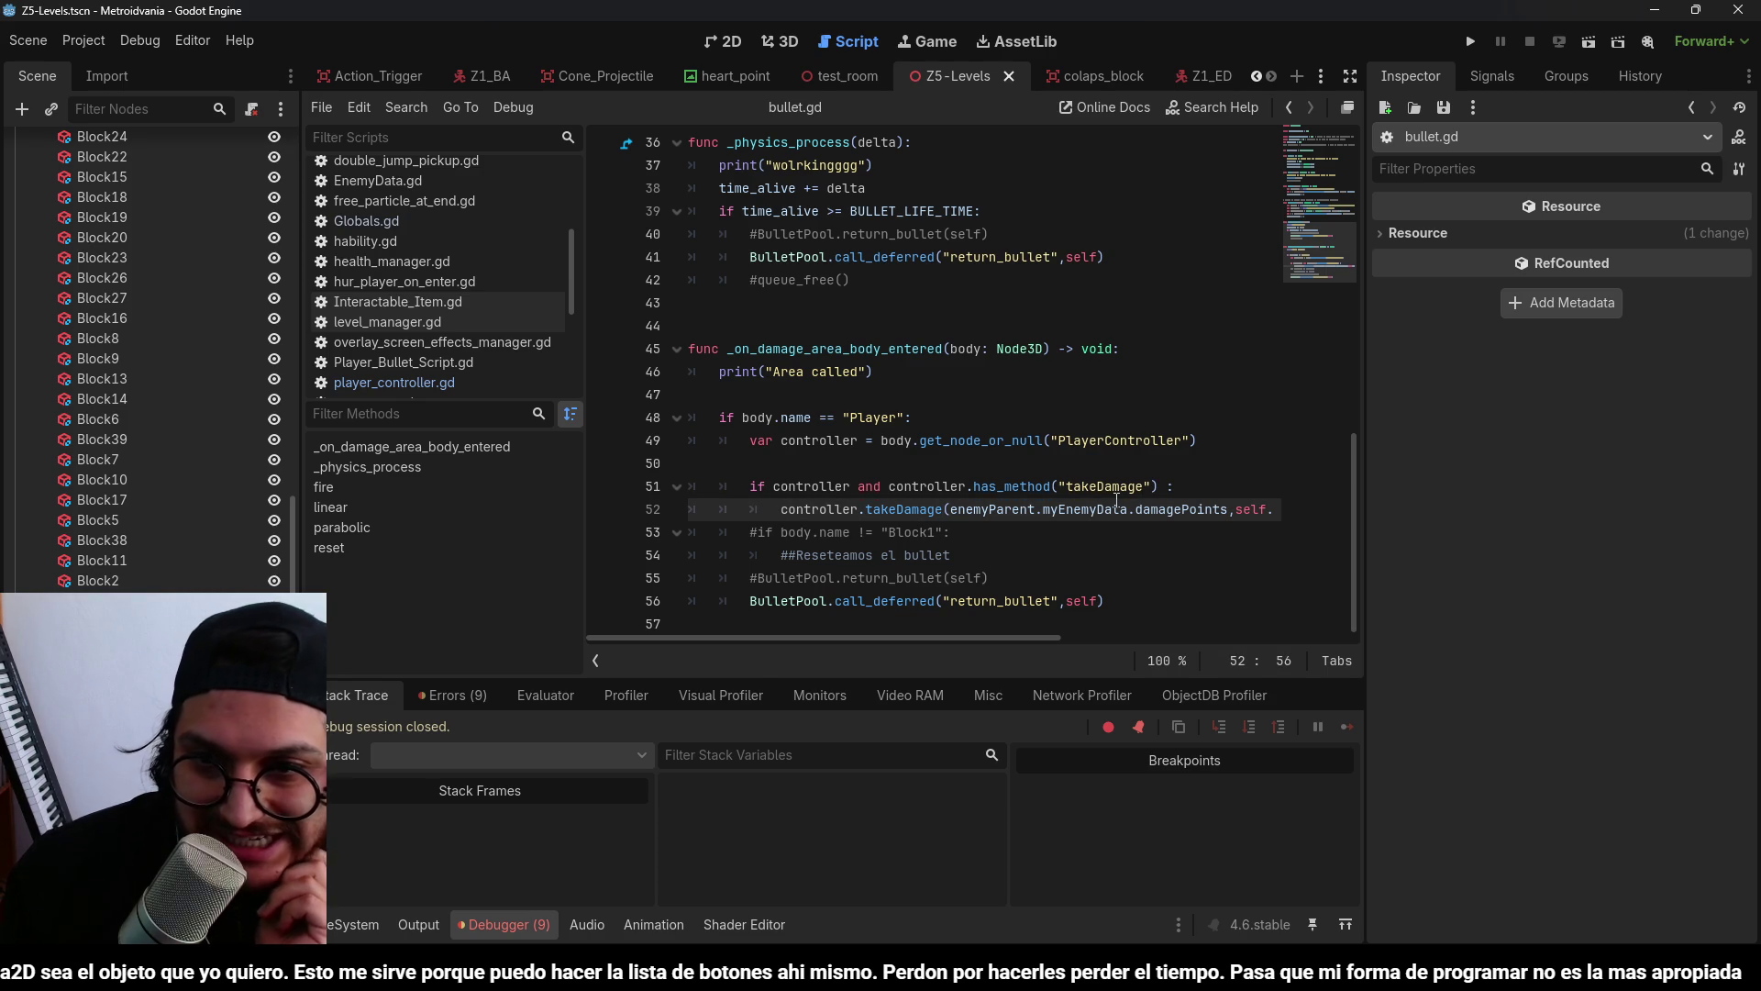
left_click(827, 462)
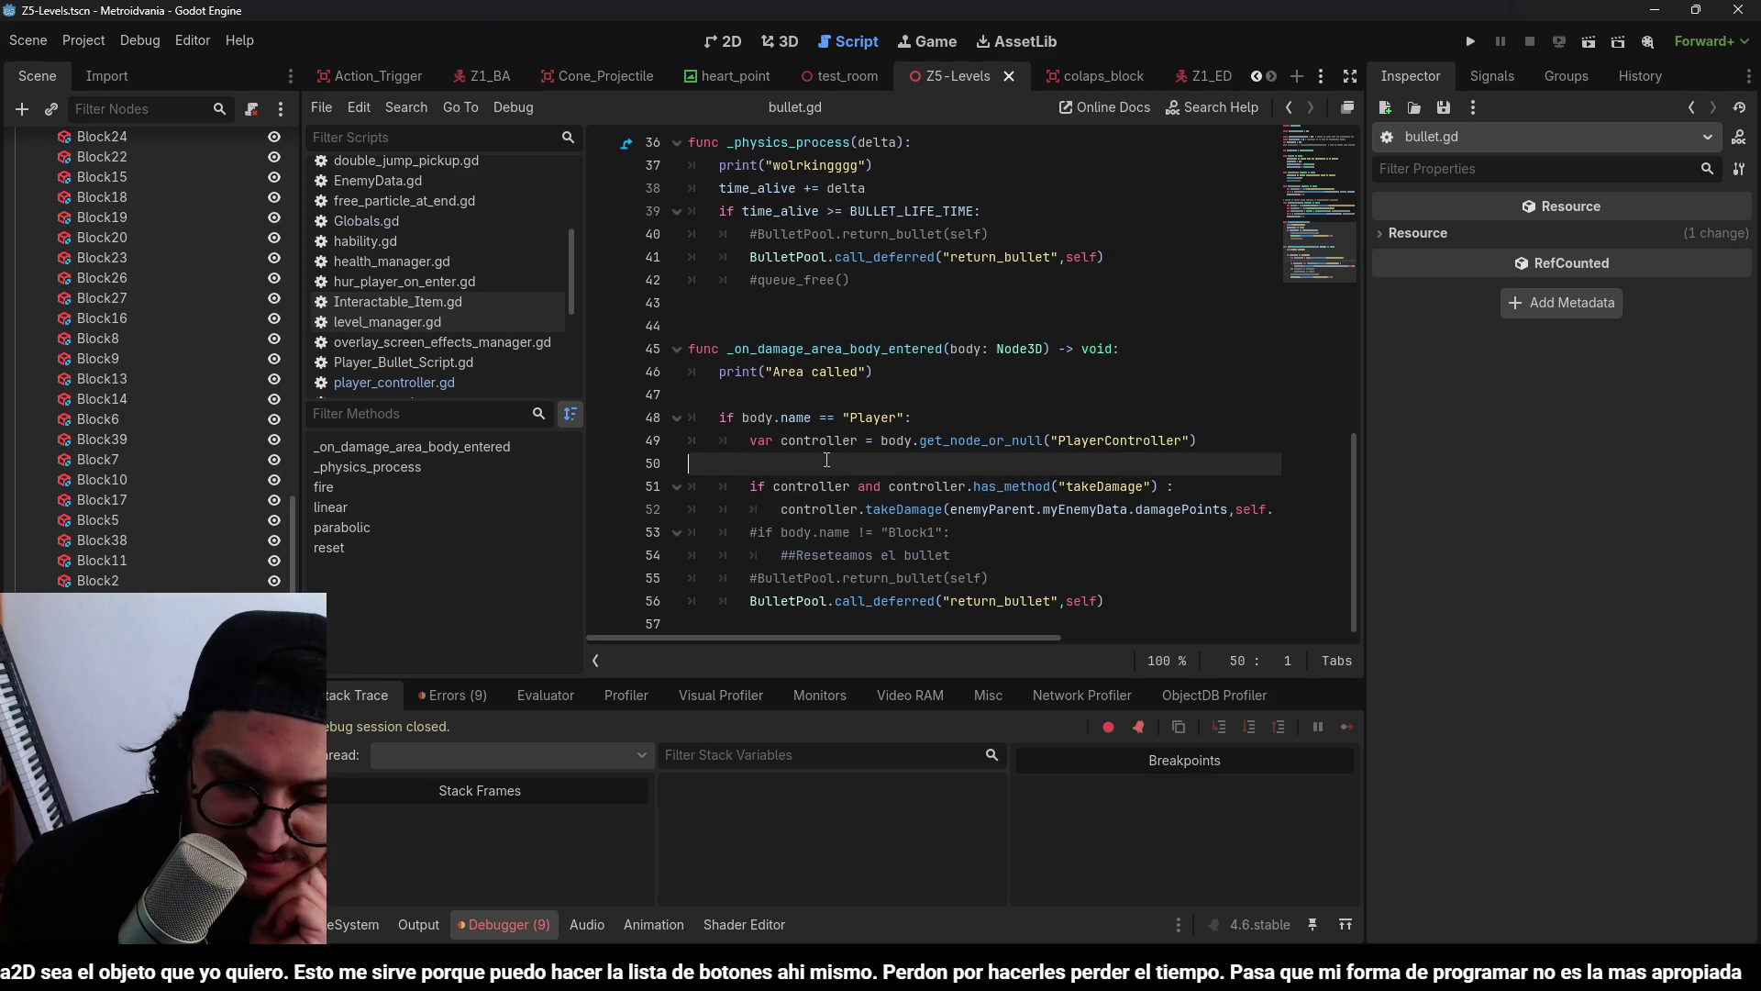
key("BackSpace")
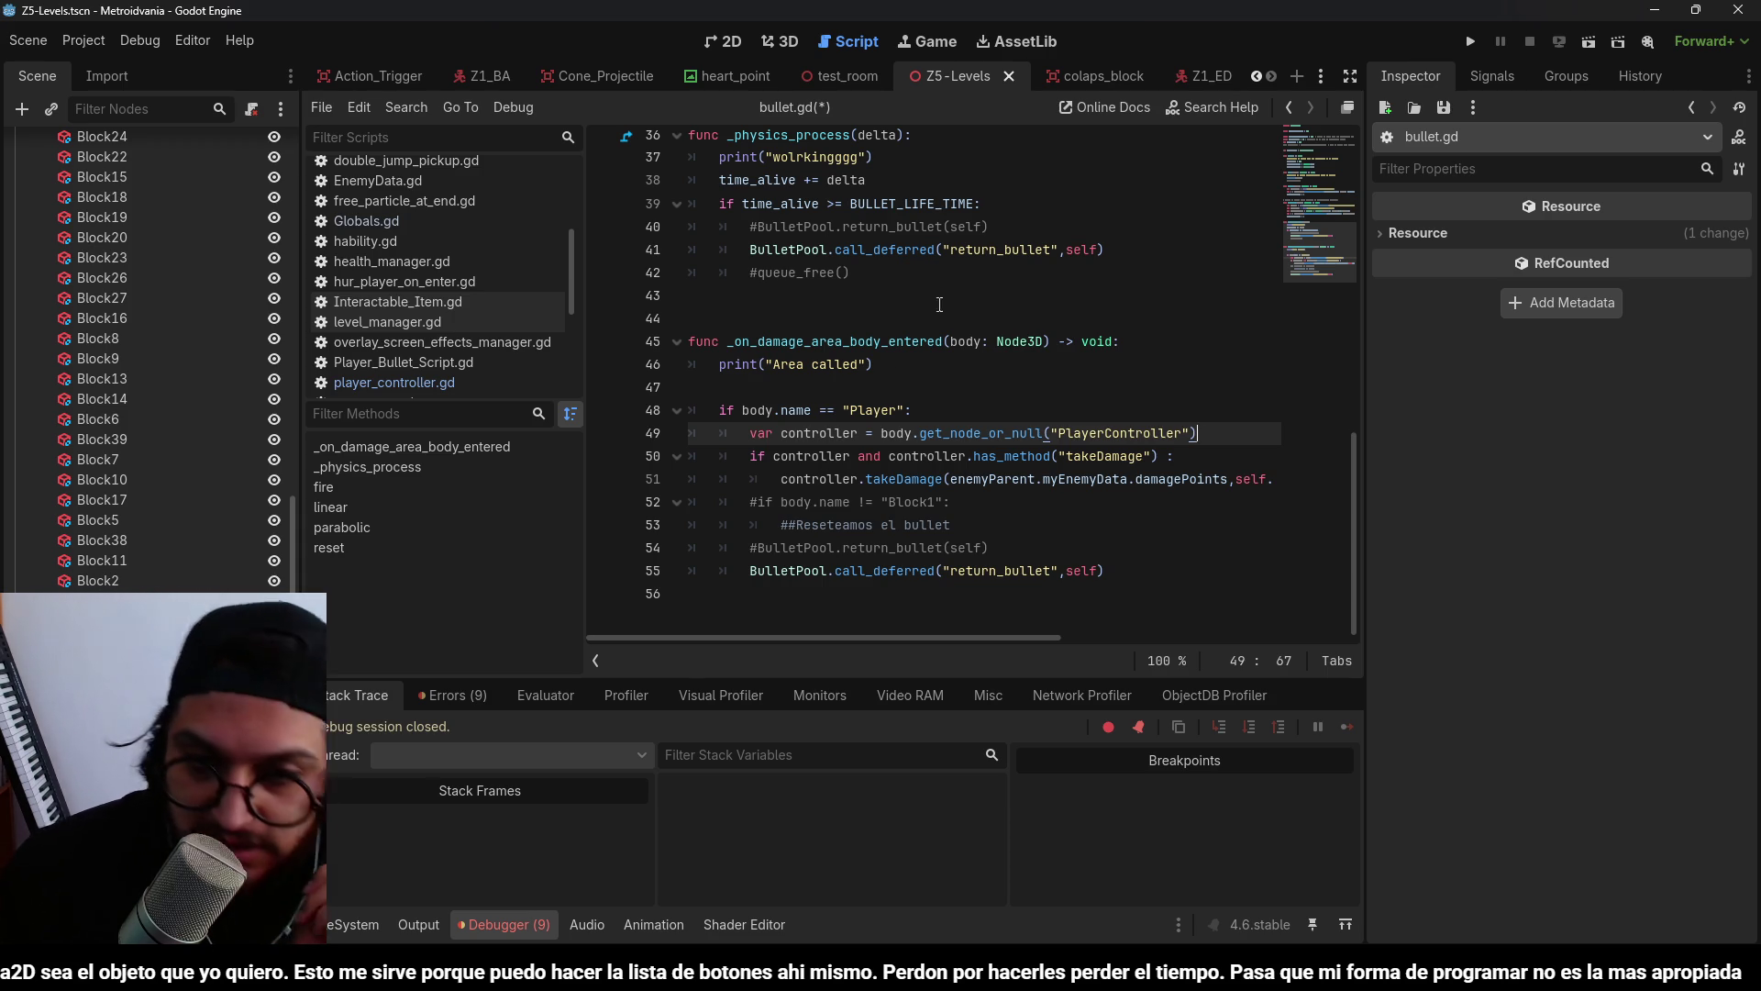
left_click(935, 272)
key("ctrl+s")
key("ctrl+z")
key("ctrl+z")
key("ctrl+z")
left_click(797, 412)
key("BackSpace")
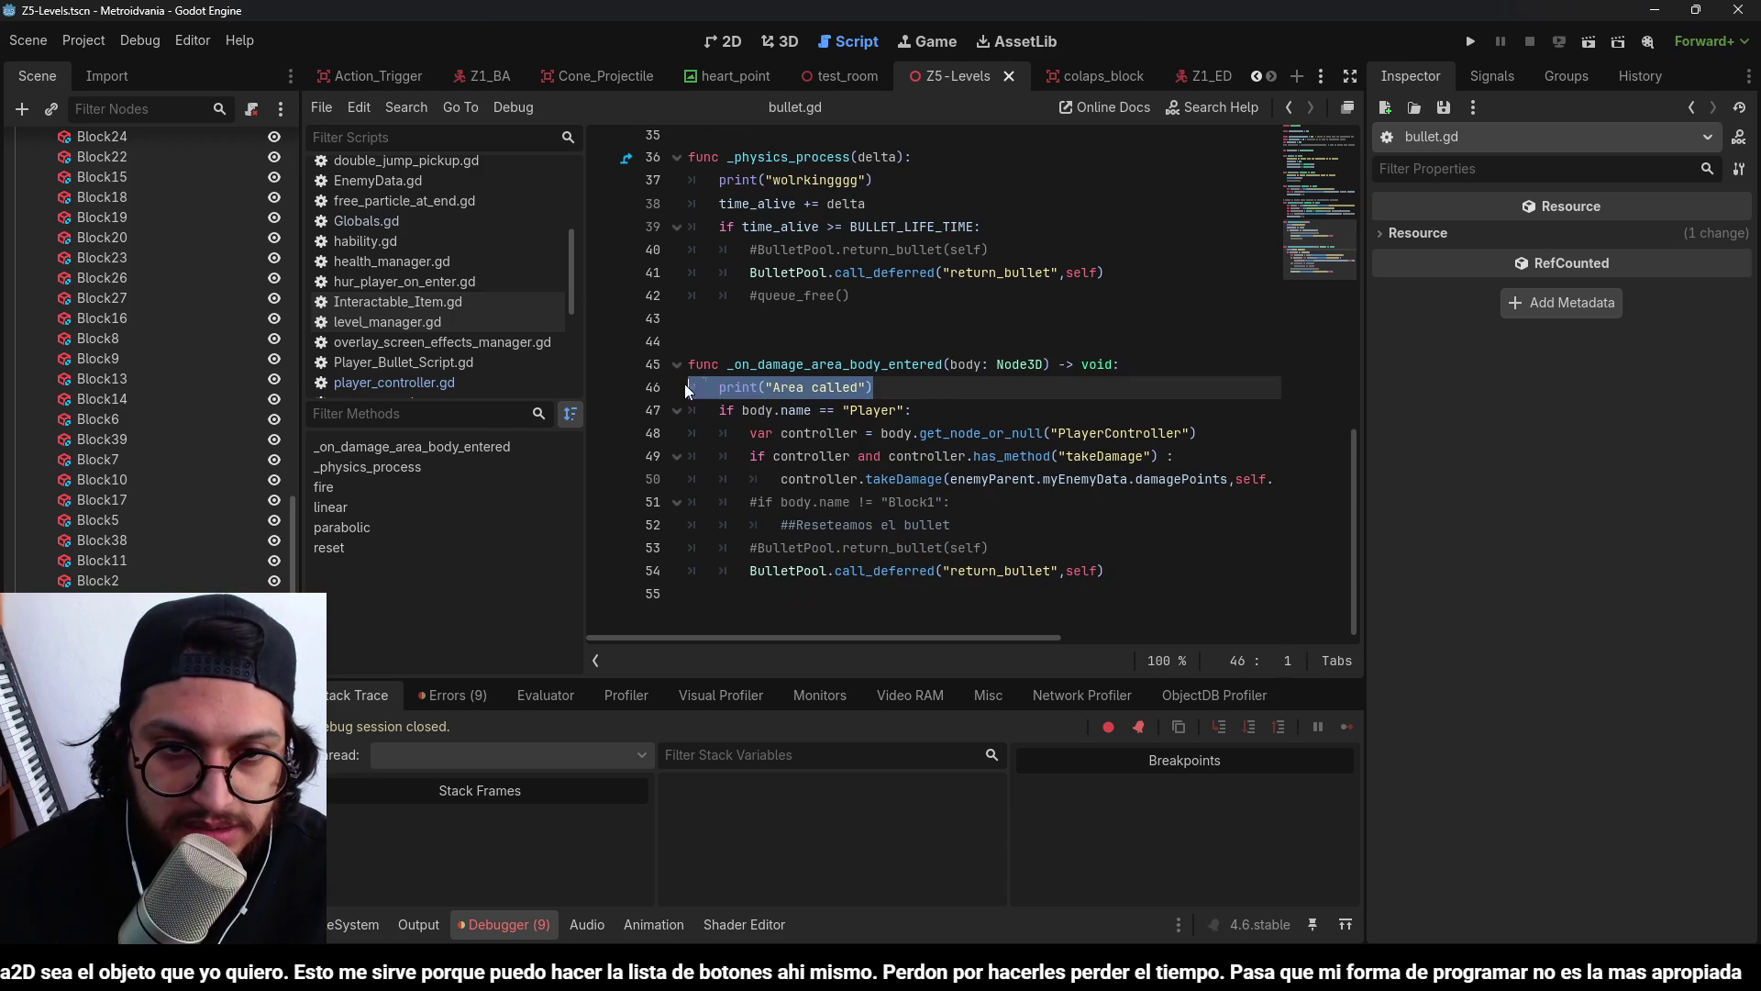
key("BackSpace")
left_click(904, 387)
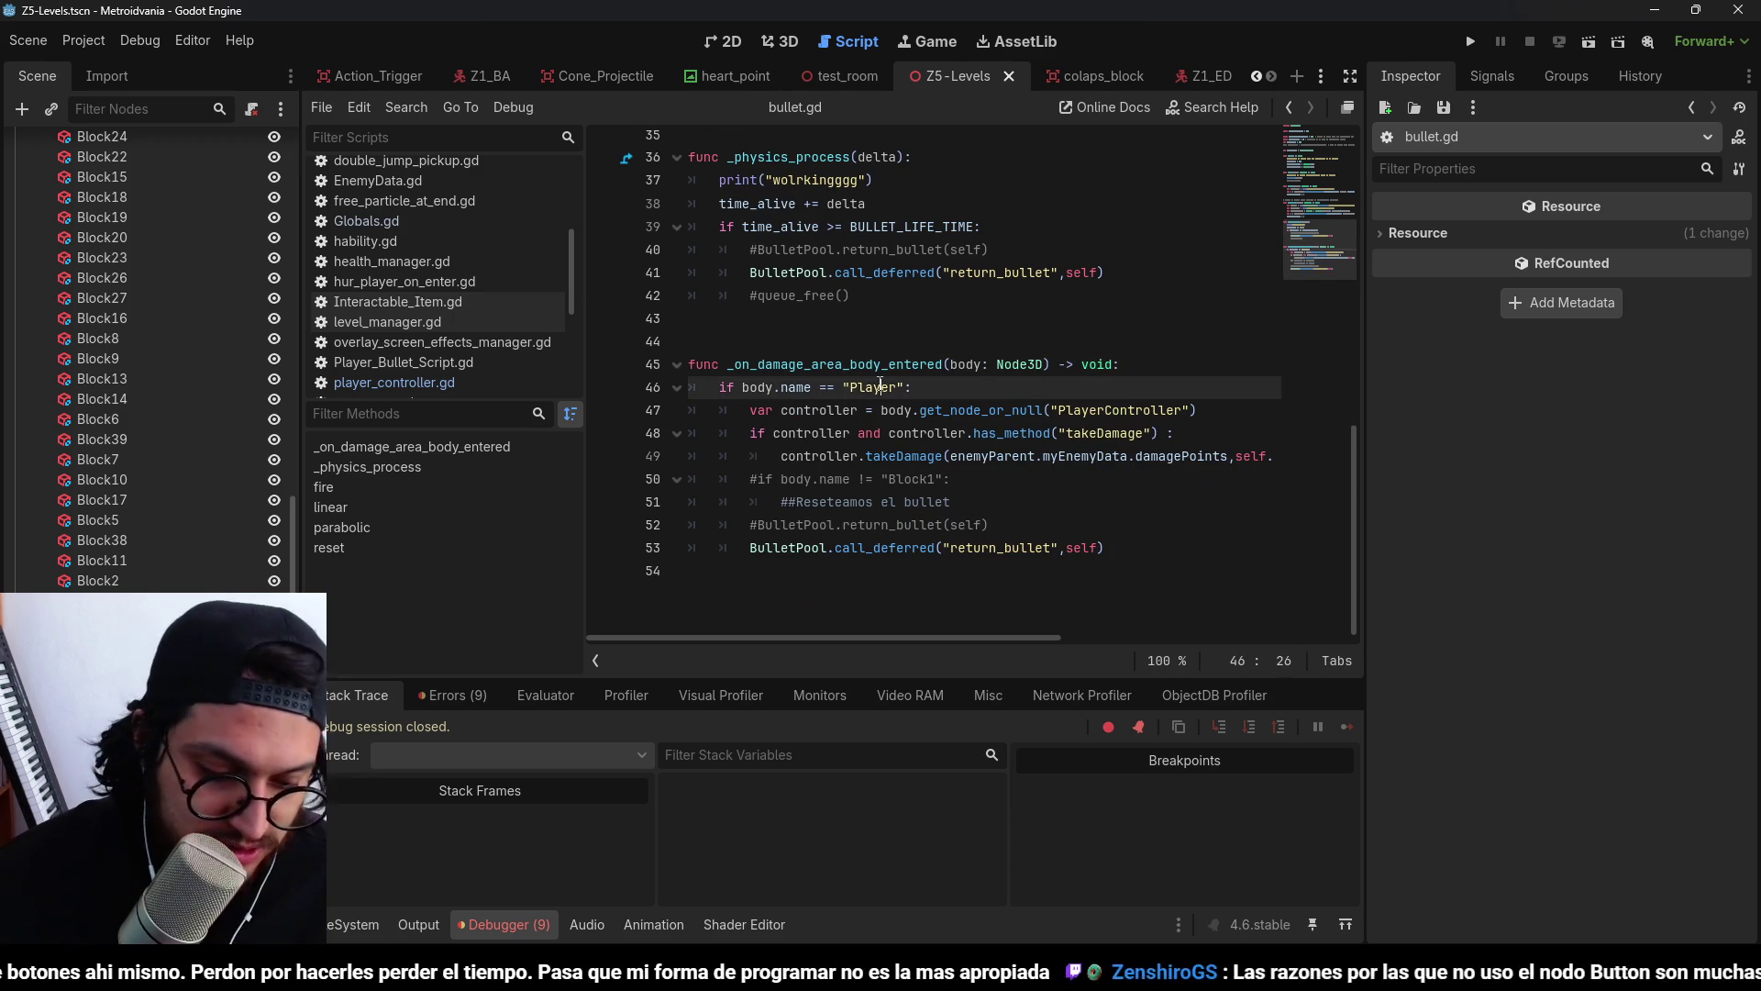
left_click(804, 433)
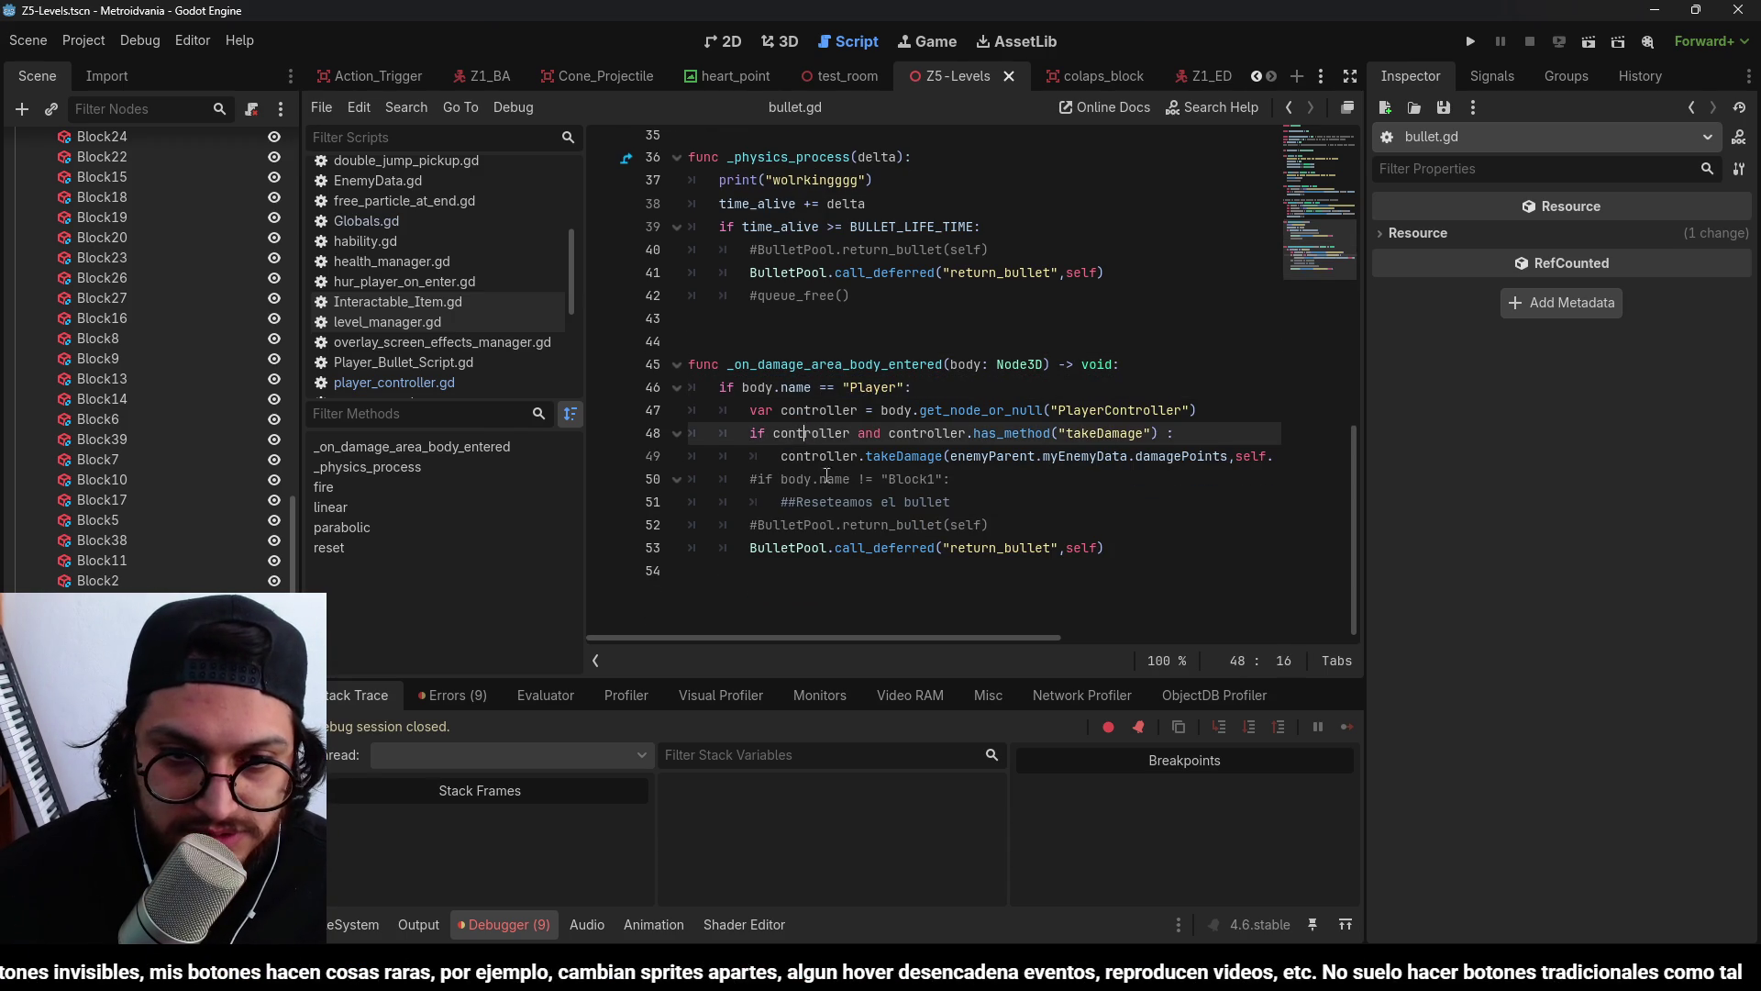
left_click(774, 410)
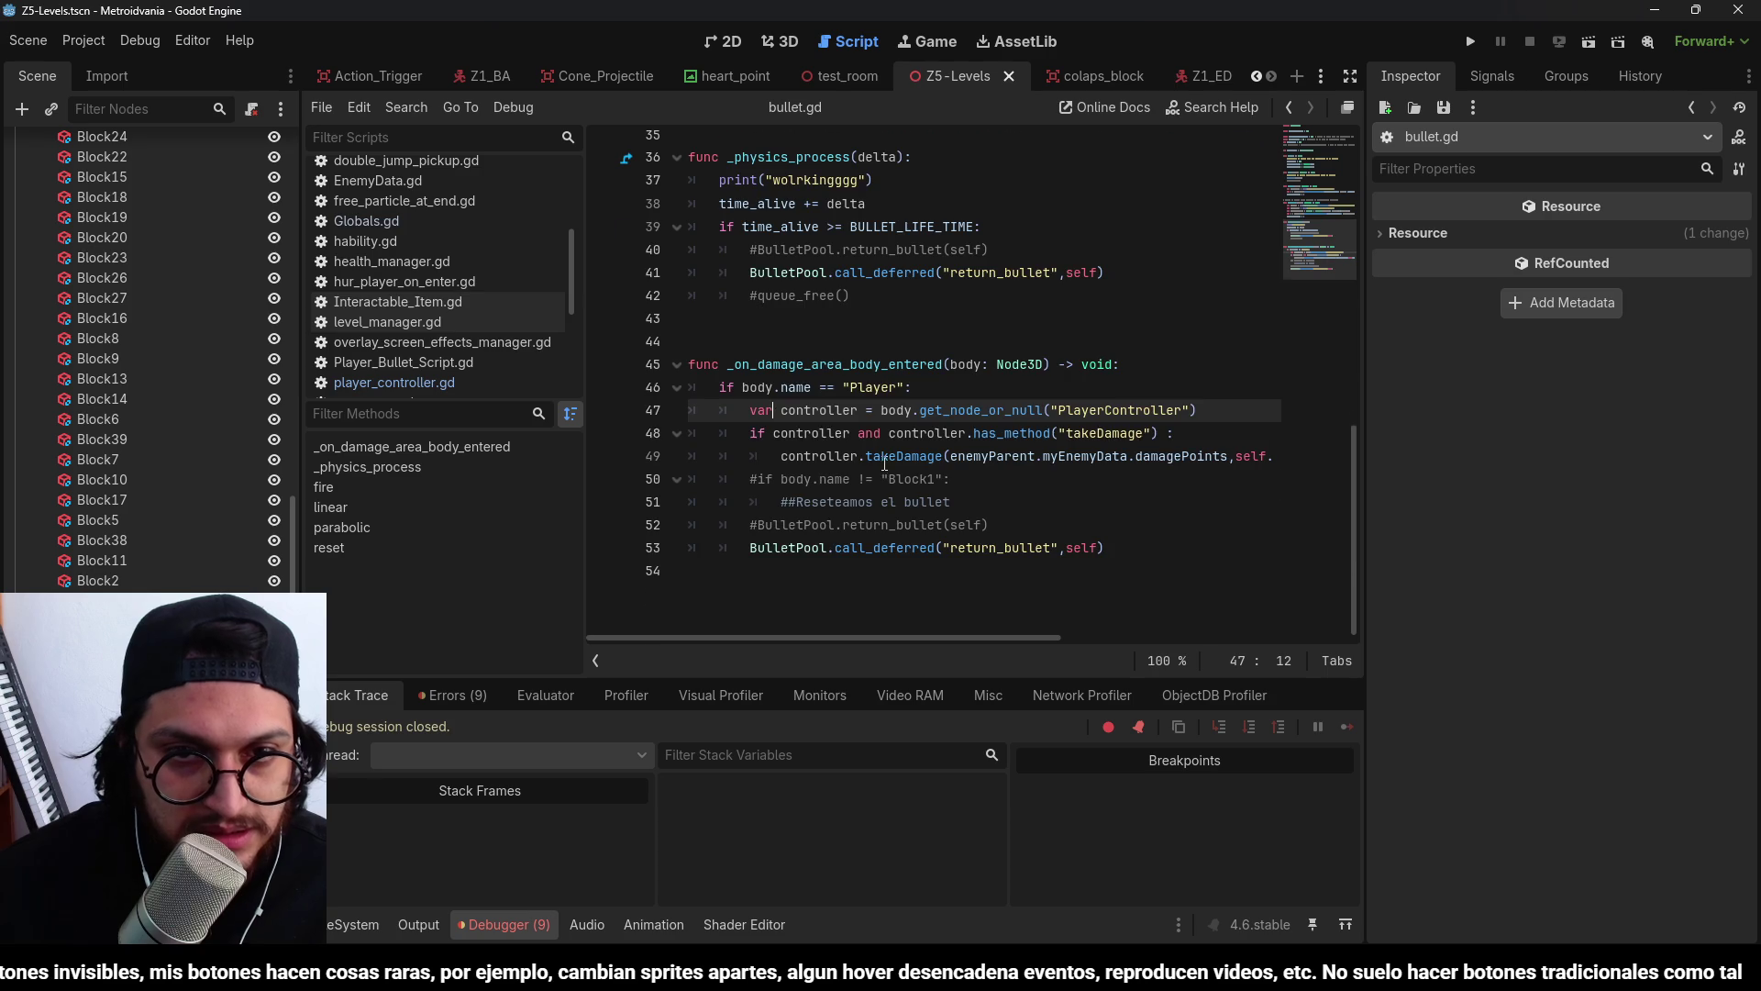
scroll(888, 461, "up", 10)
scroll(889, 461, "down", 10)
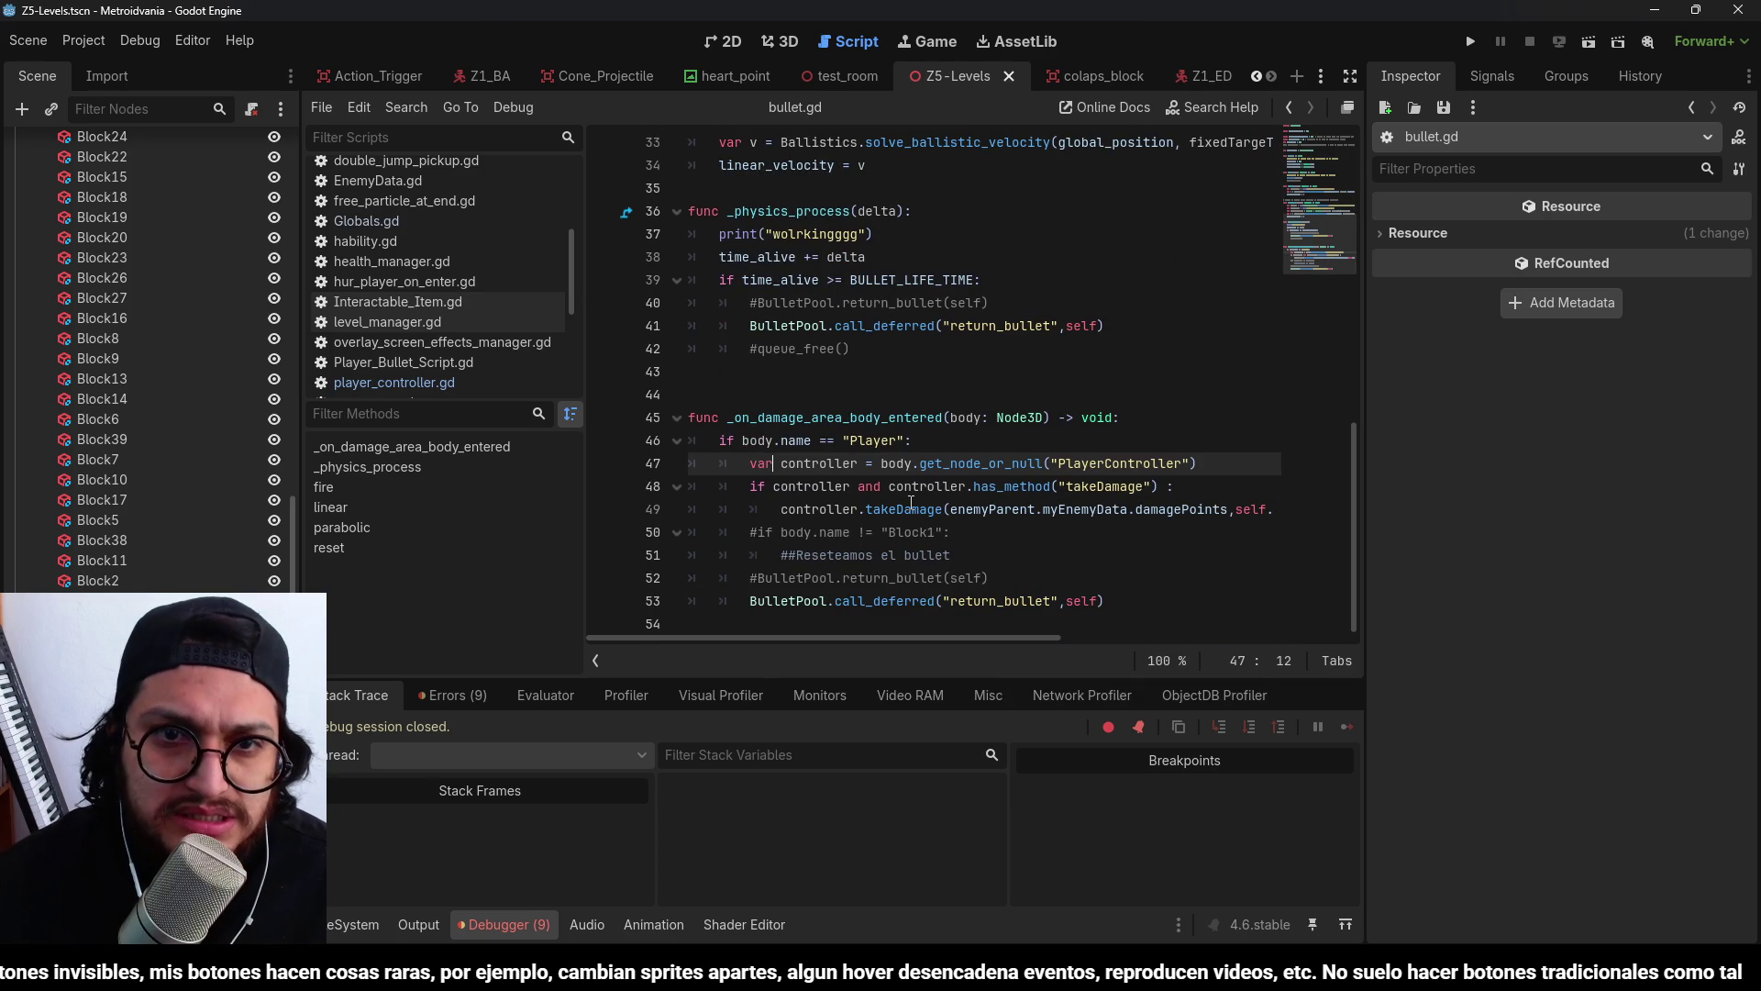
double_click(1006, 506)
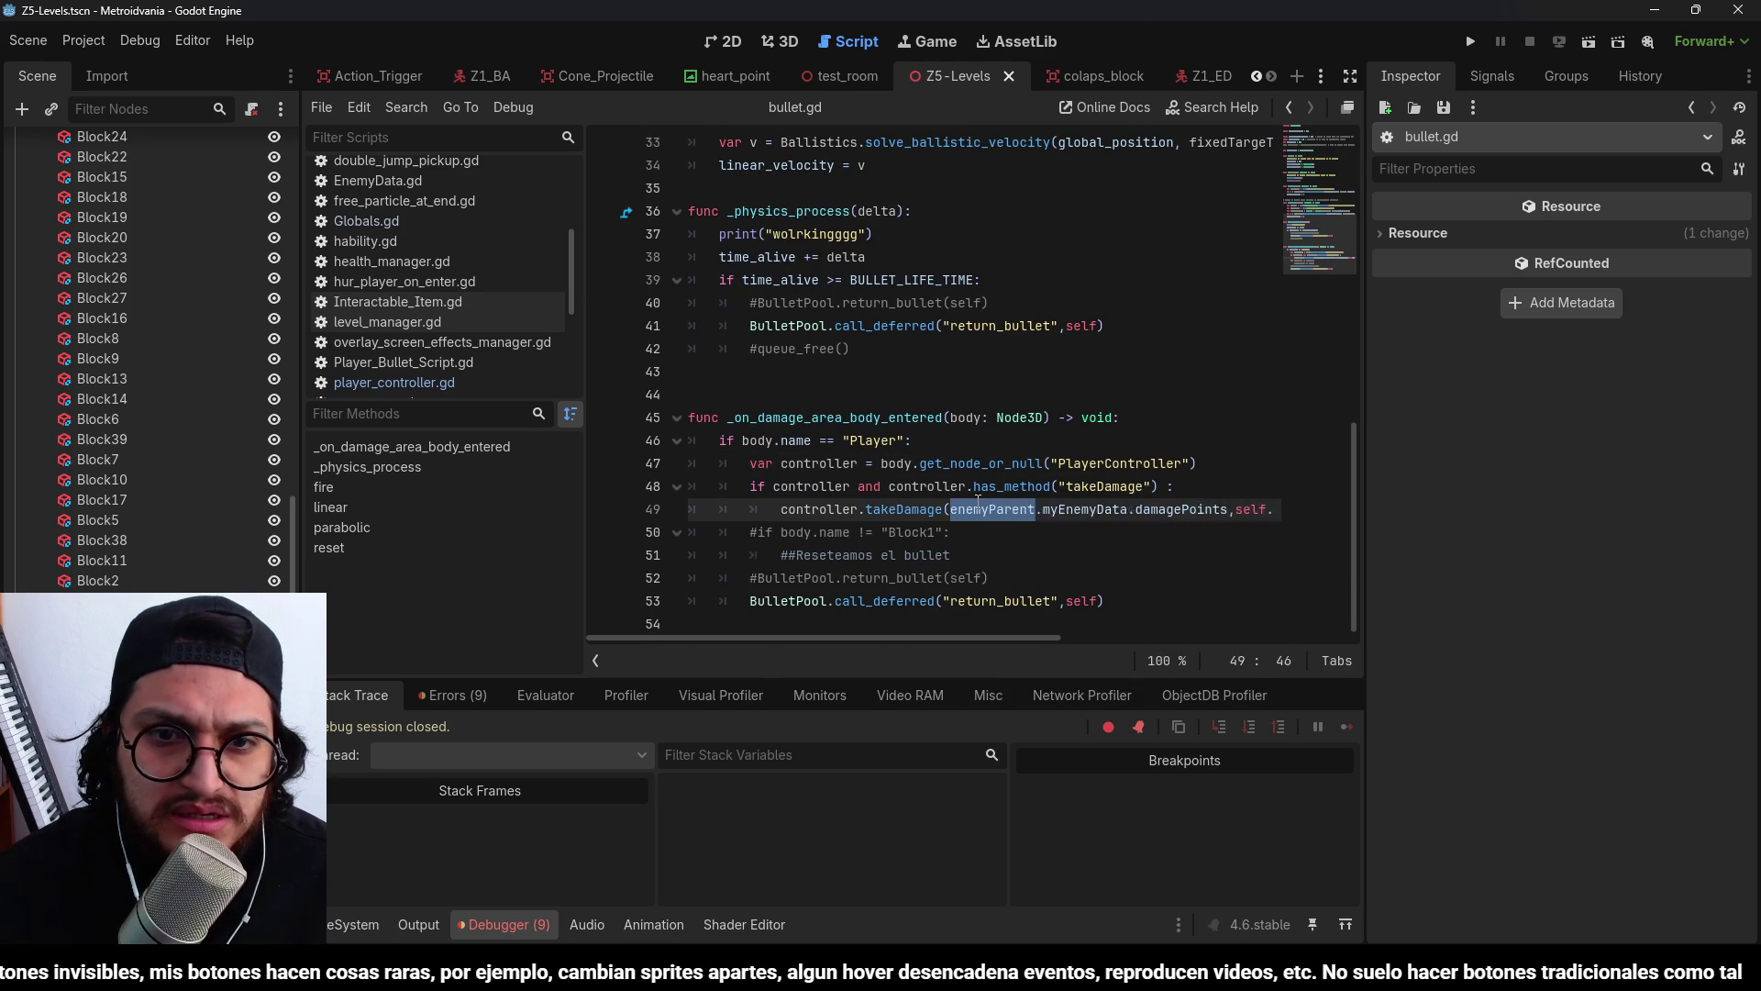
scroll(945, 491, "up", 4)
scroll(900, 471, "down", 3)
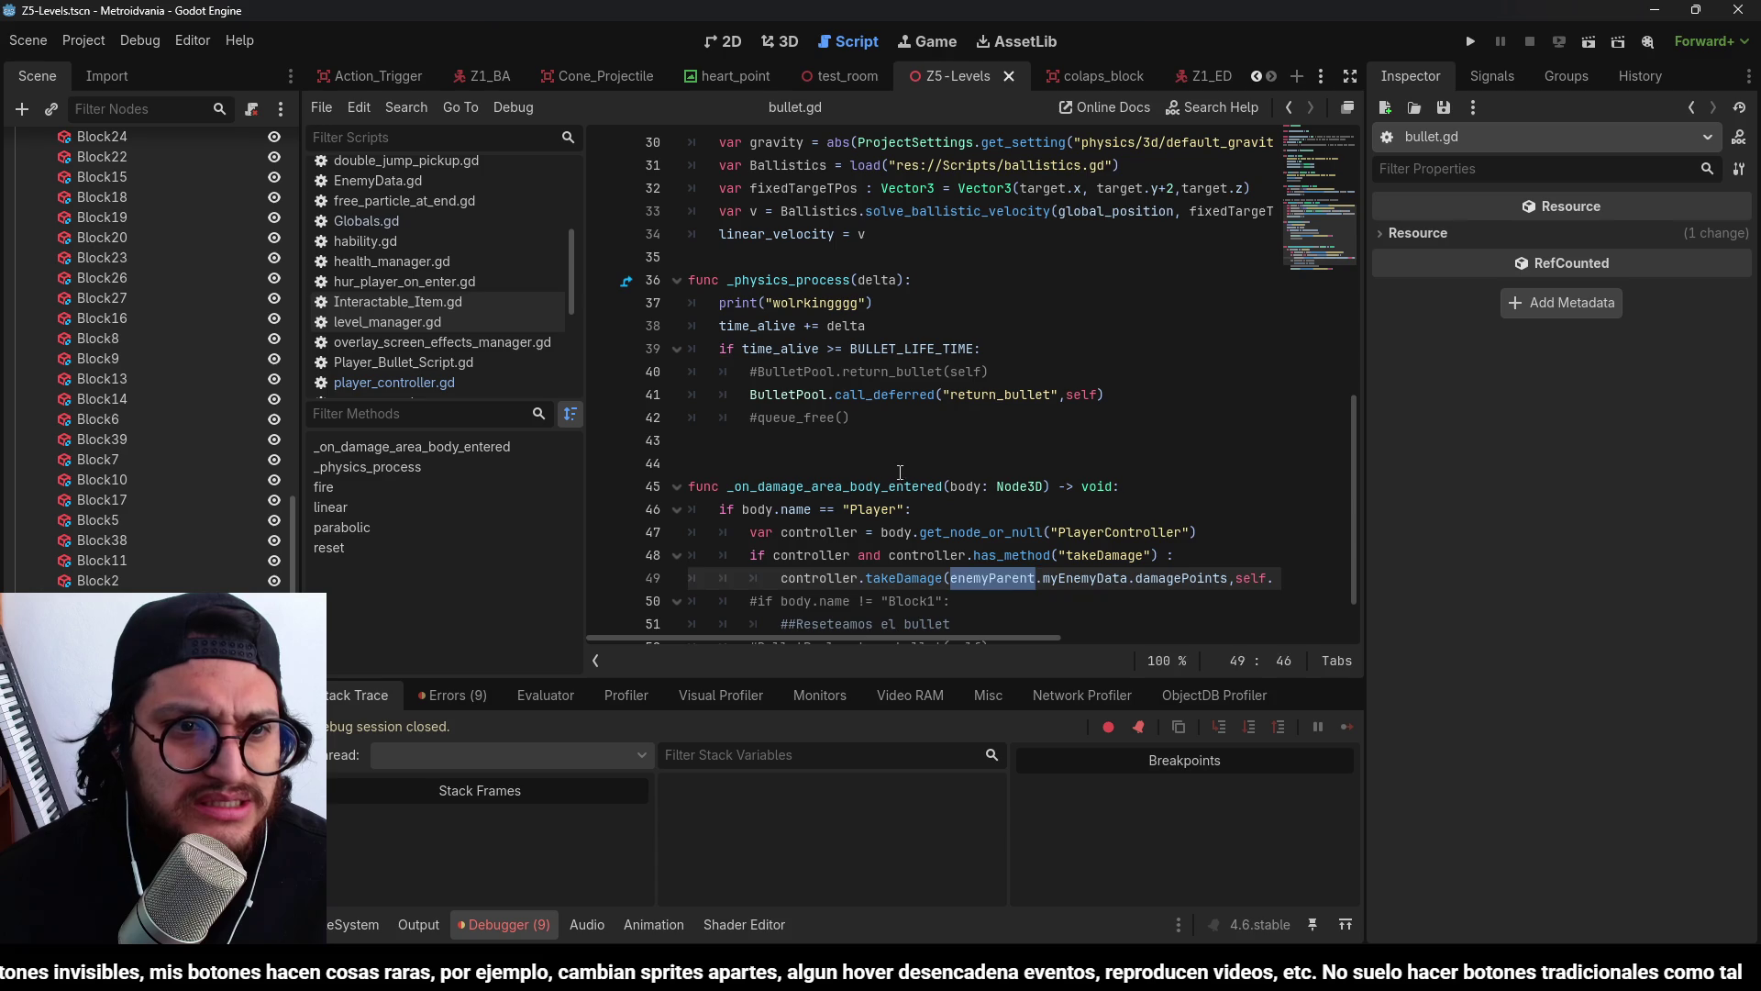
left_click(896, 468)
left_click(889, 527)
scroll(890, 477, "up", 10)
scroll(890, 477, "down", 10)
left_click(346, 929)
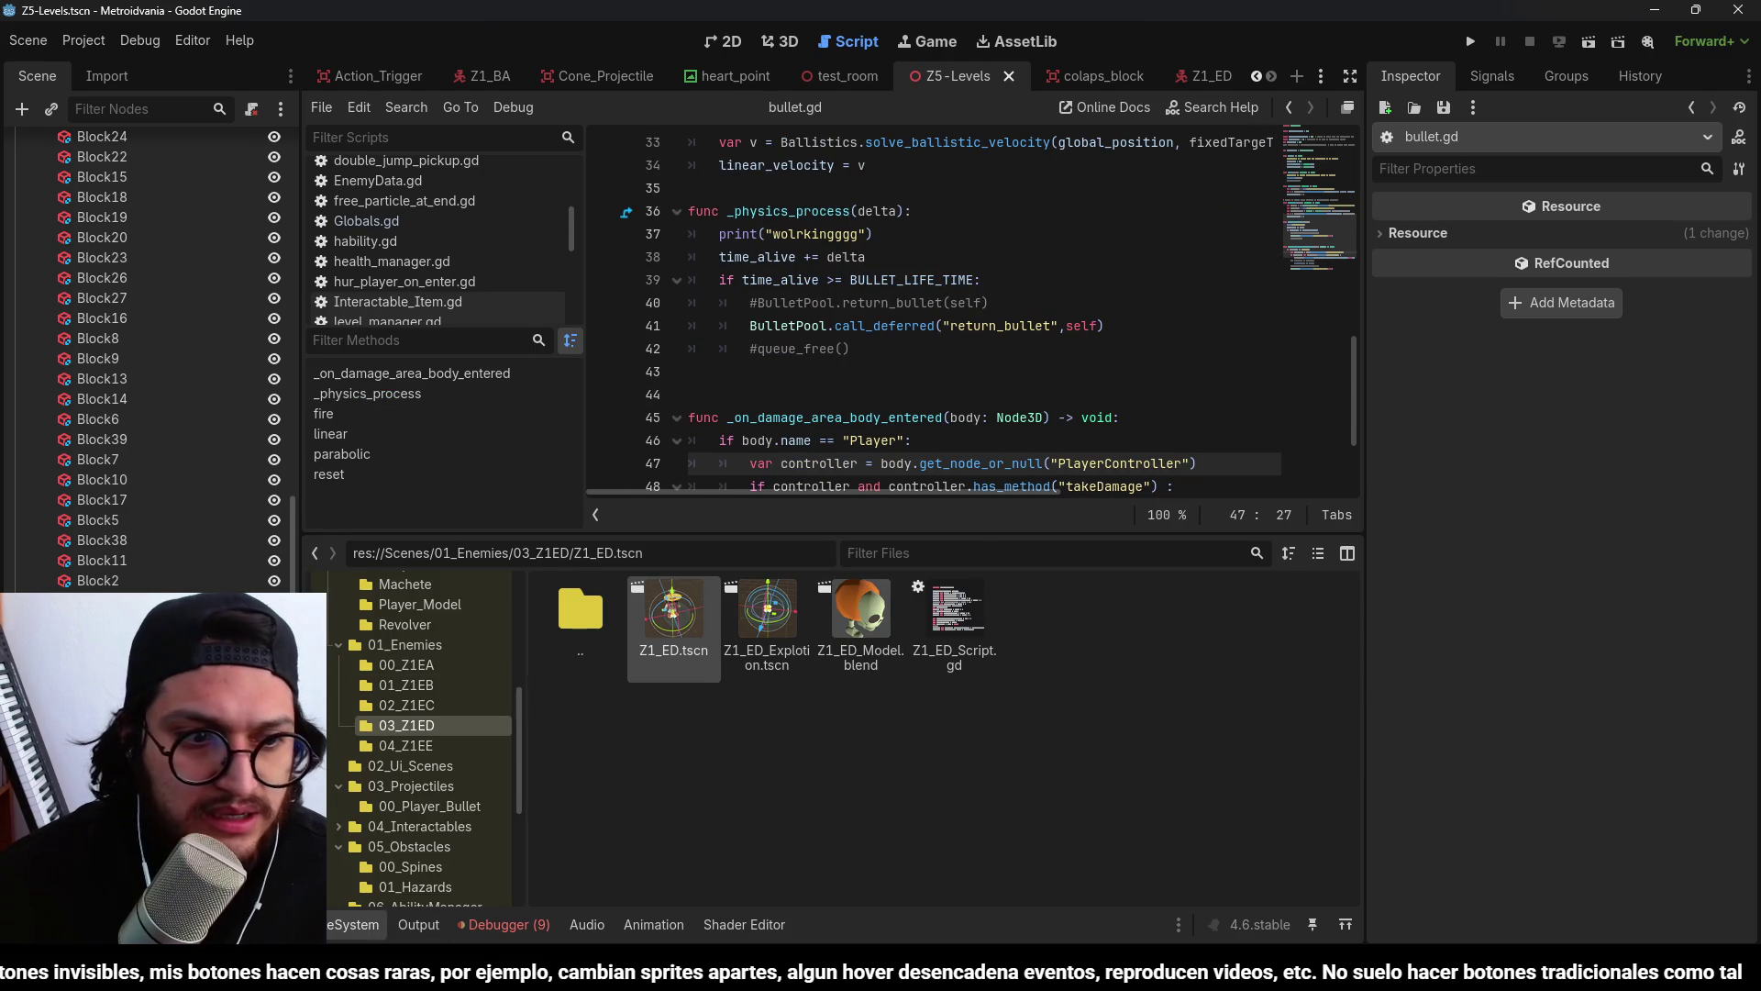
Run the project until the line 49 error appears, then stop it.
left_click(1470, 41)
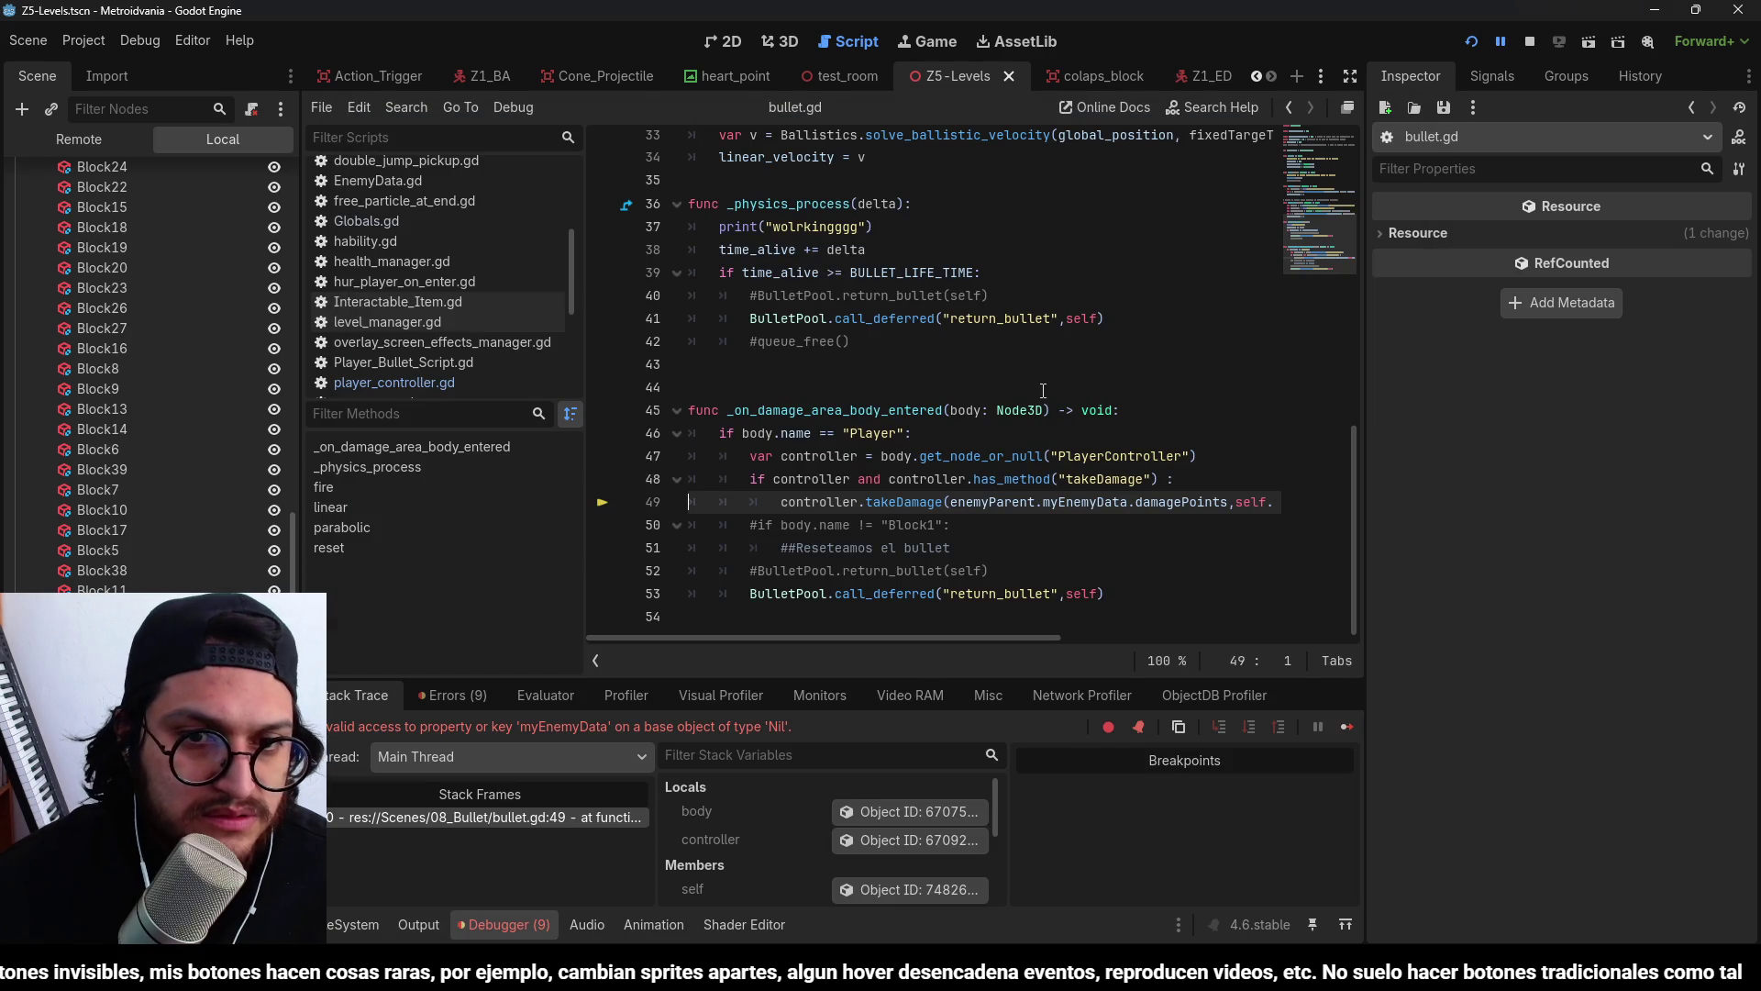
scroll(1137, 404, "up", 1)
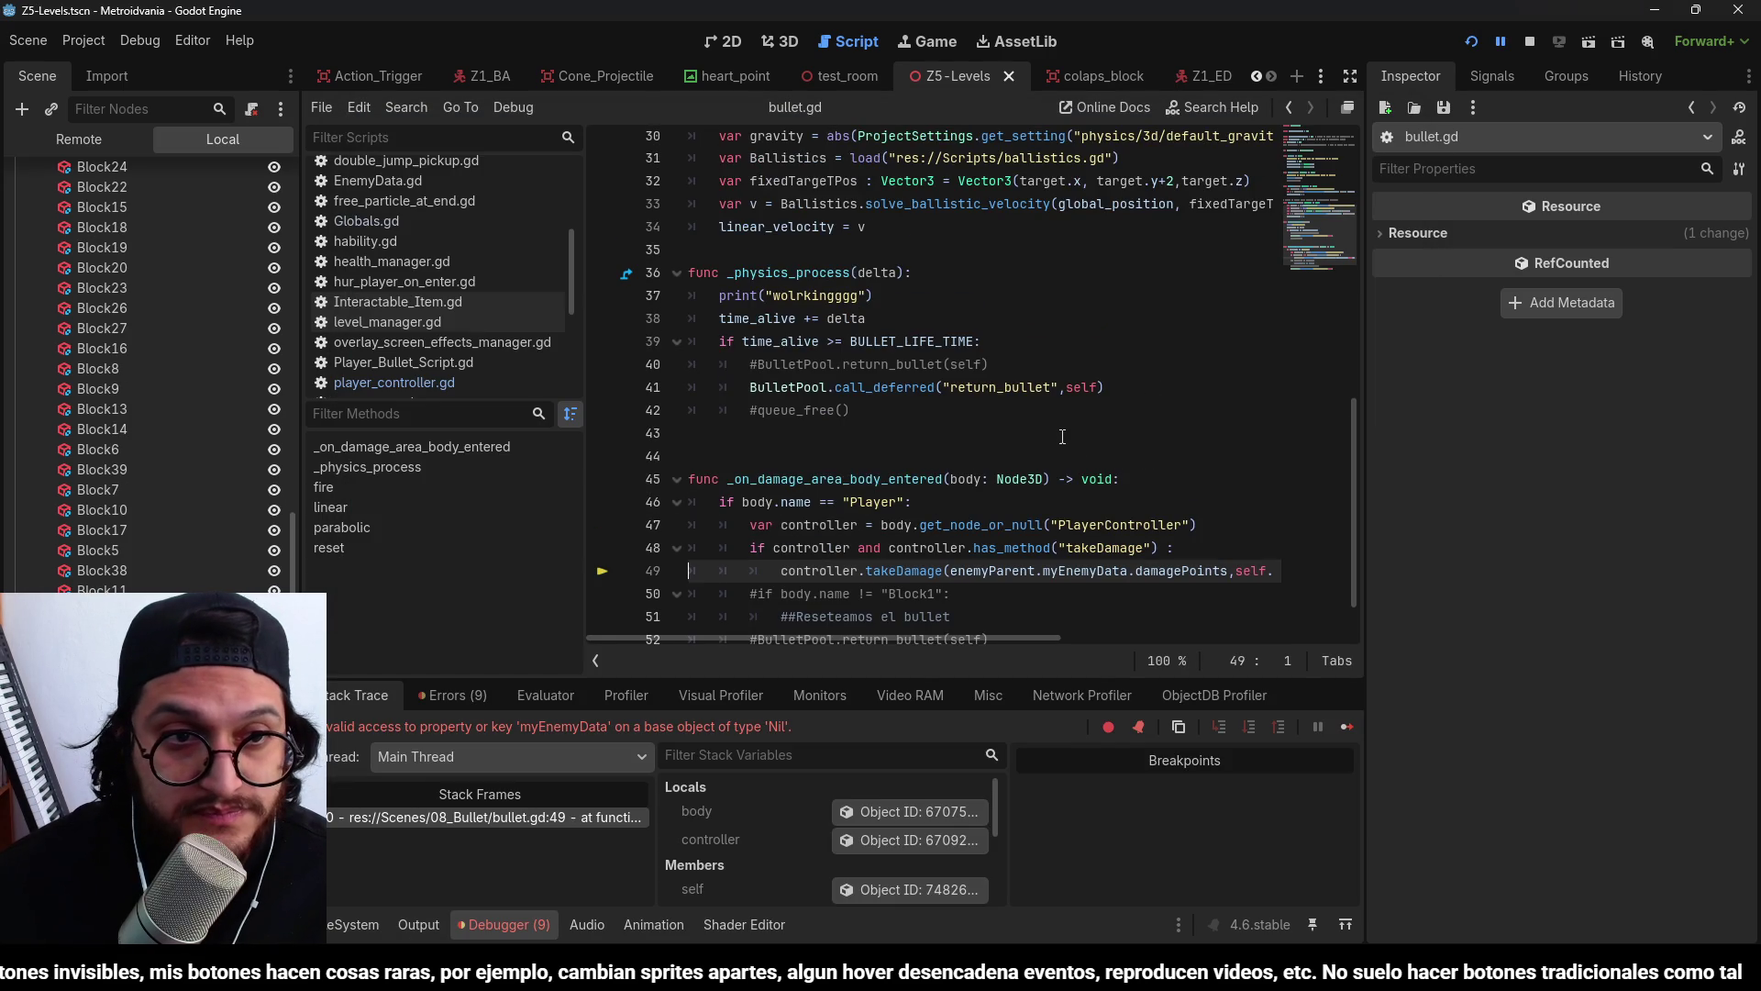
scroll(1062, 437, "up", 1)
scroll(614, 385, "down", 2)
scroll(398, 331, "up", 2)
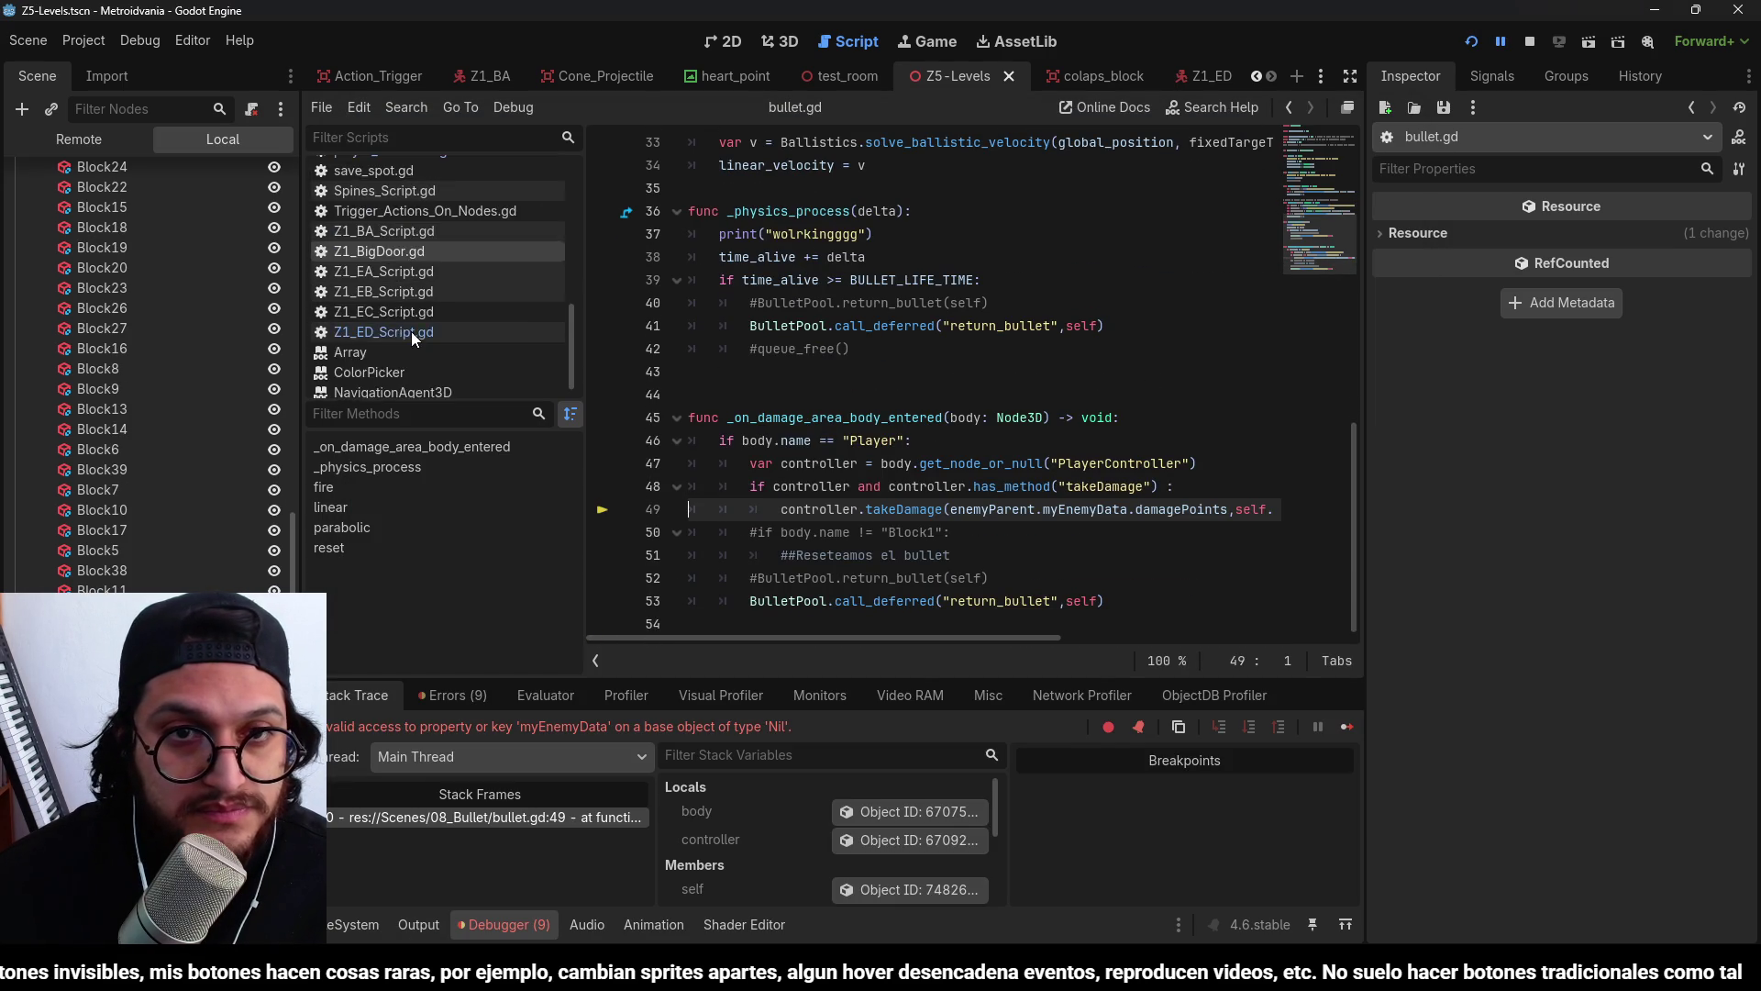
scroll(926, 336, "up", 10)
scroll(926, 335, "down", 1)
scroll(926, 336, "down", 9)
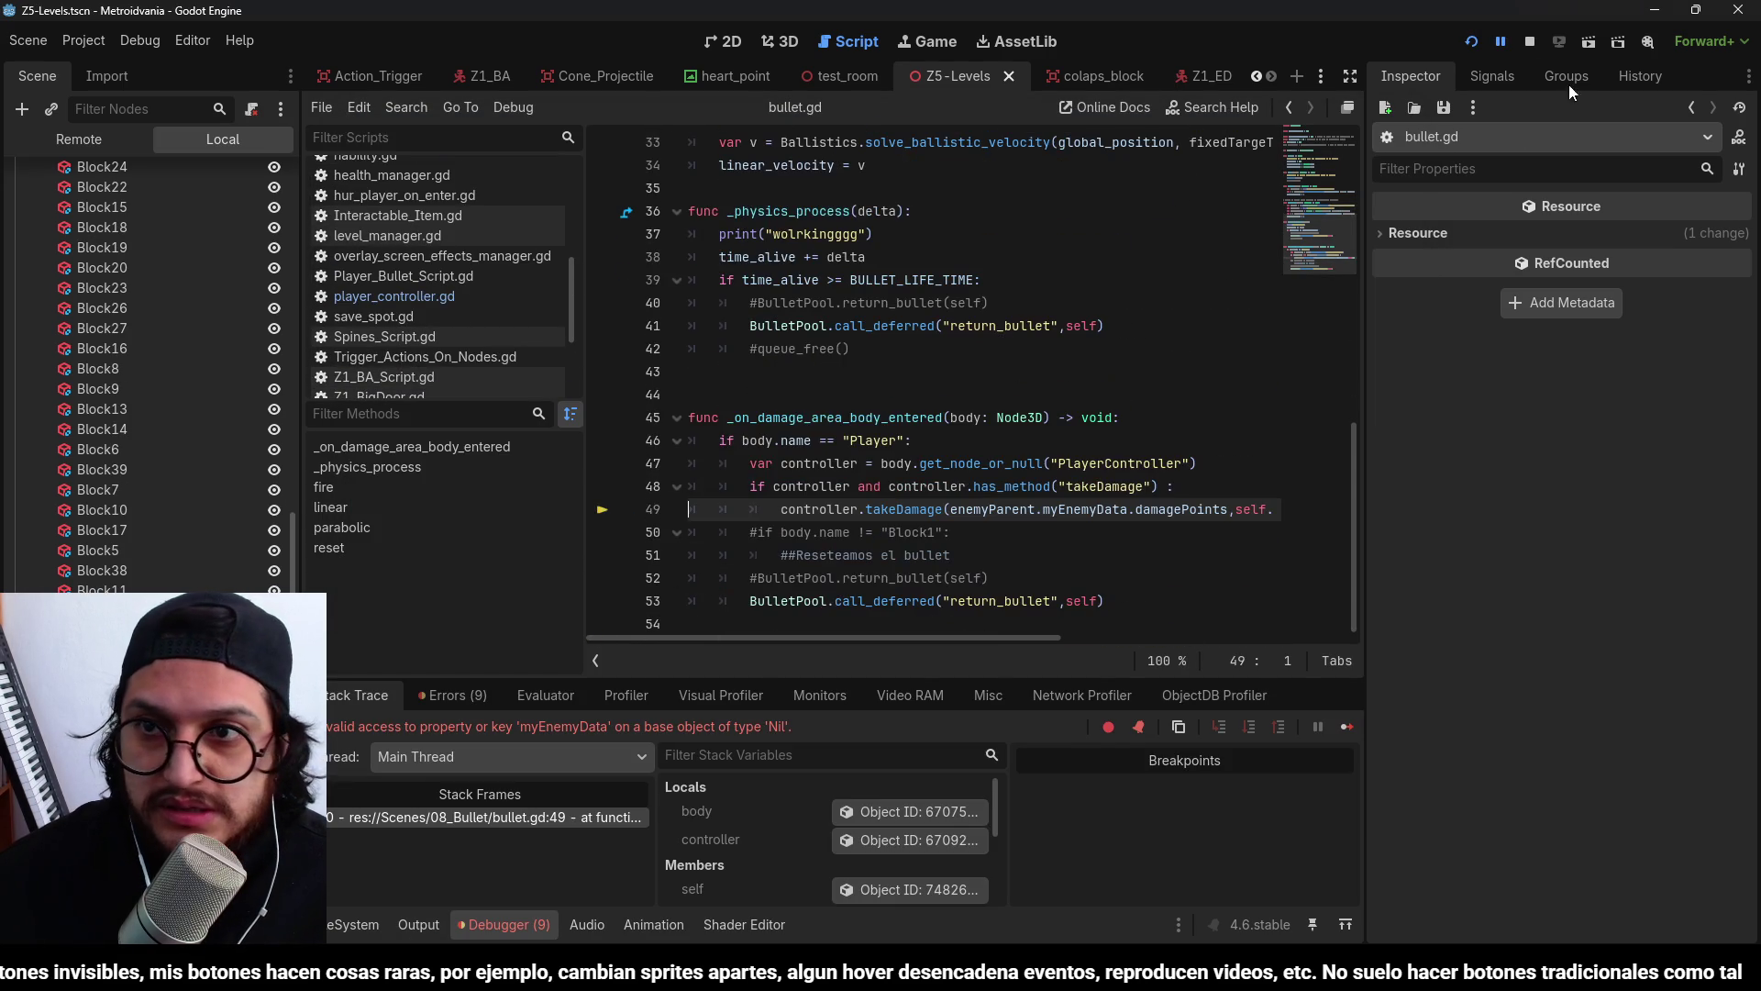
left_click(1530, 40)
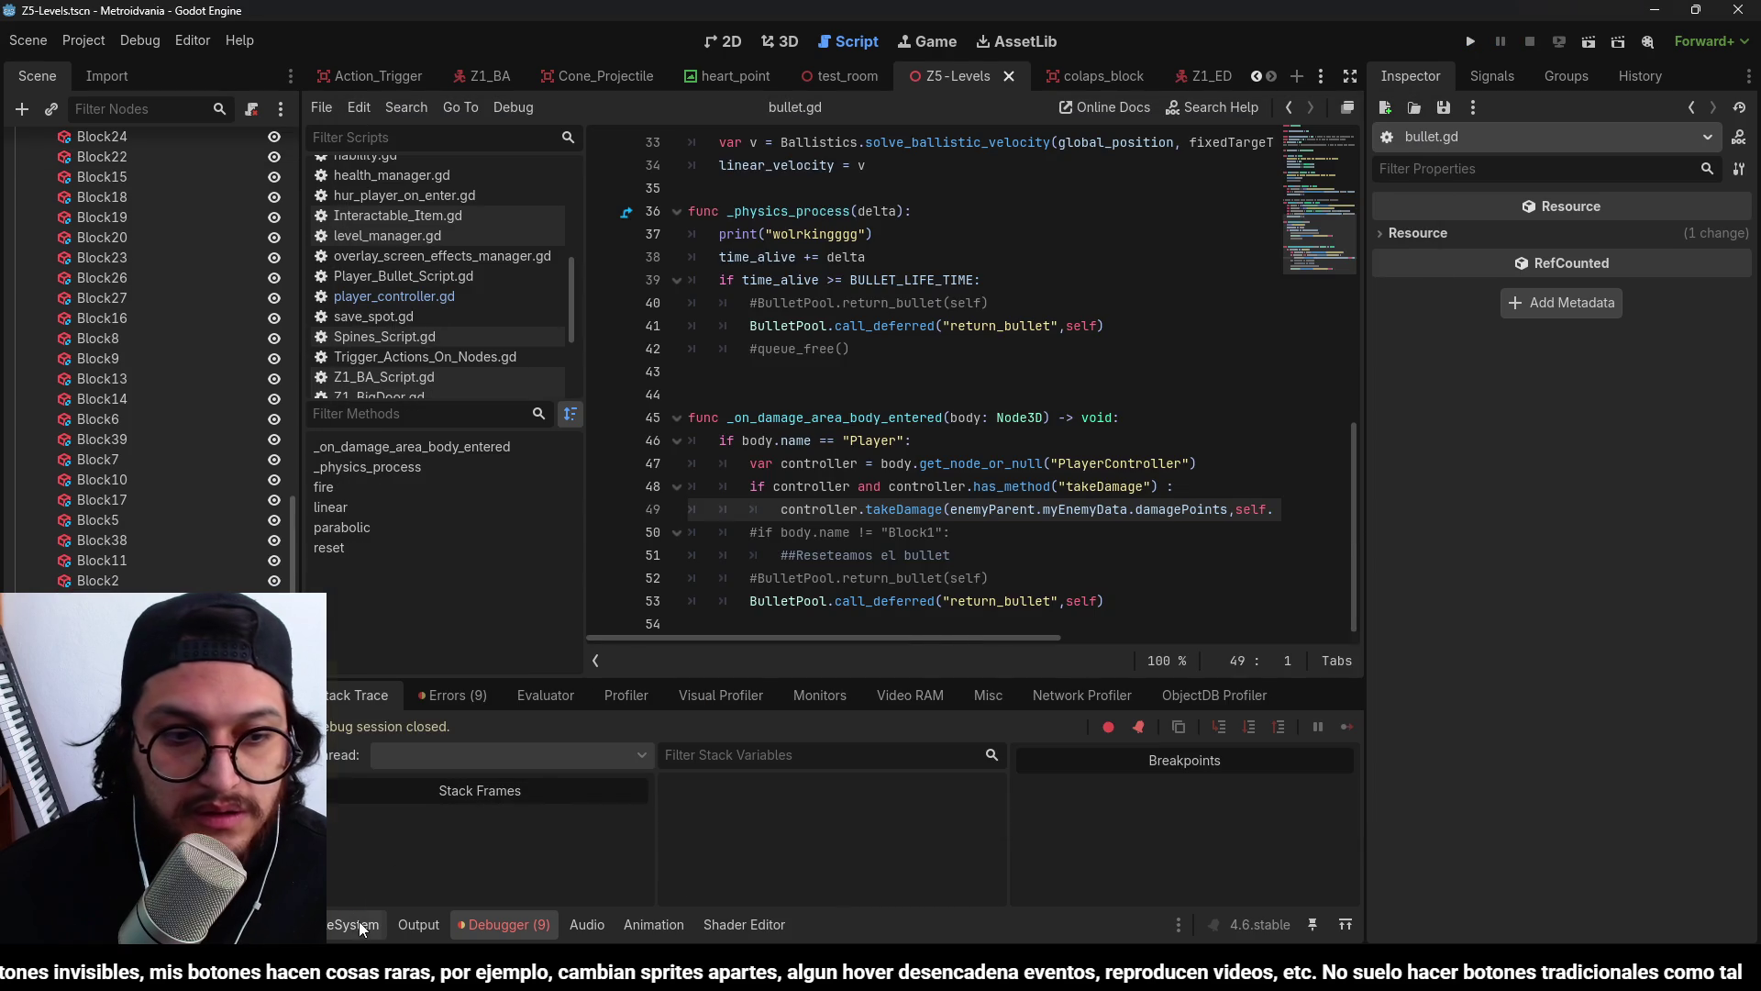
Return to the Z5-Levels level in the 3D view, looking down on it.
left_click(360, 921)
left_click(796, 39)
mouse_move(961, 216)
left_mouse_down()
mouse_move(1024, 377)
mouse_move(1108, 228)
mouse_move(987, 257)
mouse_move(893, 398)
mouse_move(785, 355)
mouse_move(779, 408)
mouse_move(748, 383)
mouse_move(880, 275)
left_mouse_up()
Select the Z1_ED enemies, then jump from the last Debugger error to bullet.gd.
left_click(941, 206)
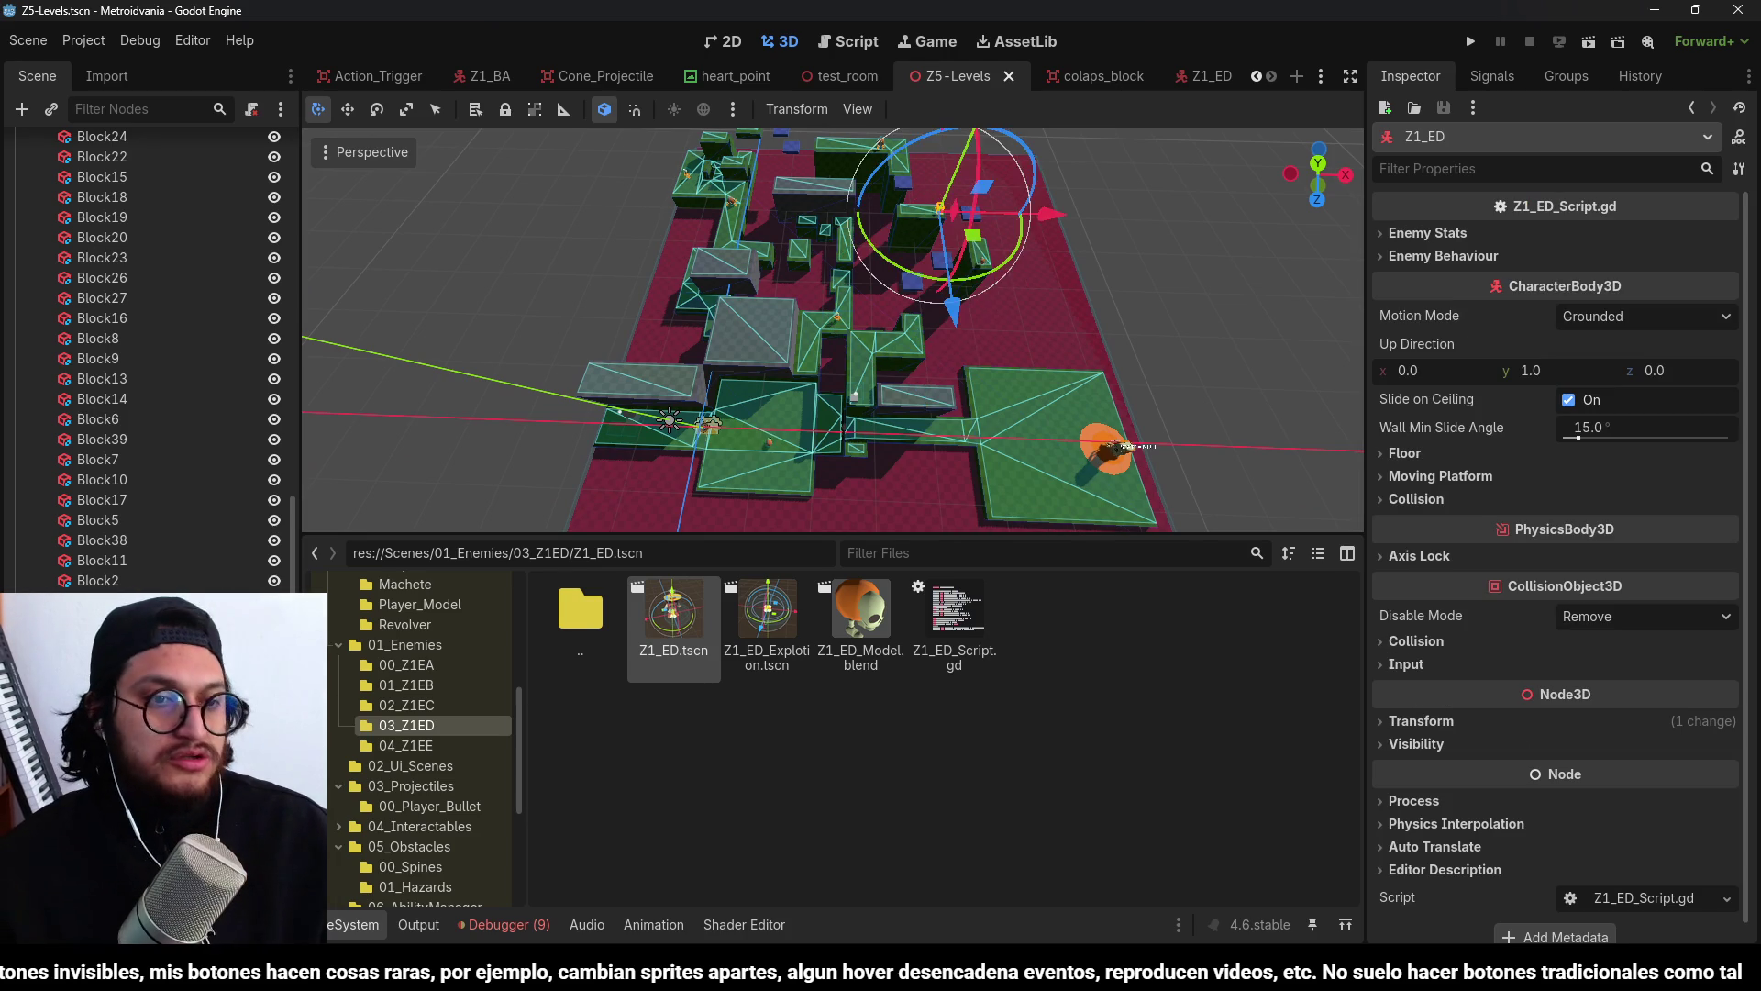
left_click(768, 443)
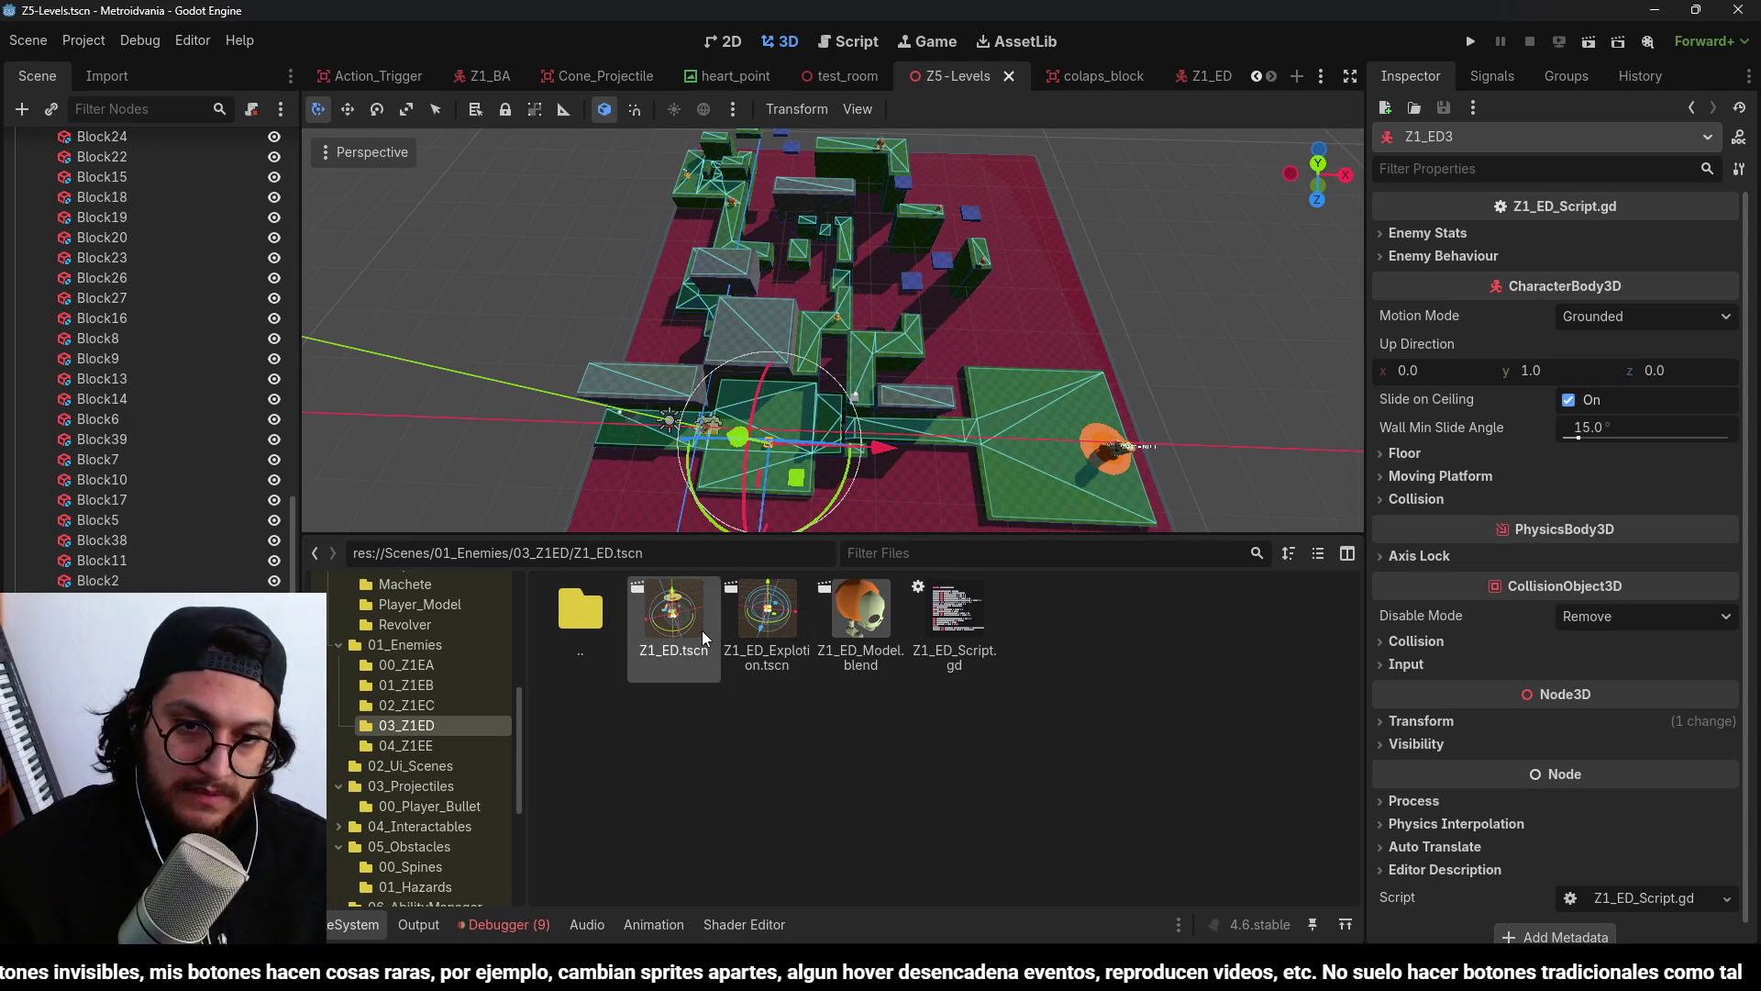
left_click(477, 925)
left_click(459, 696)
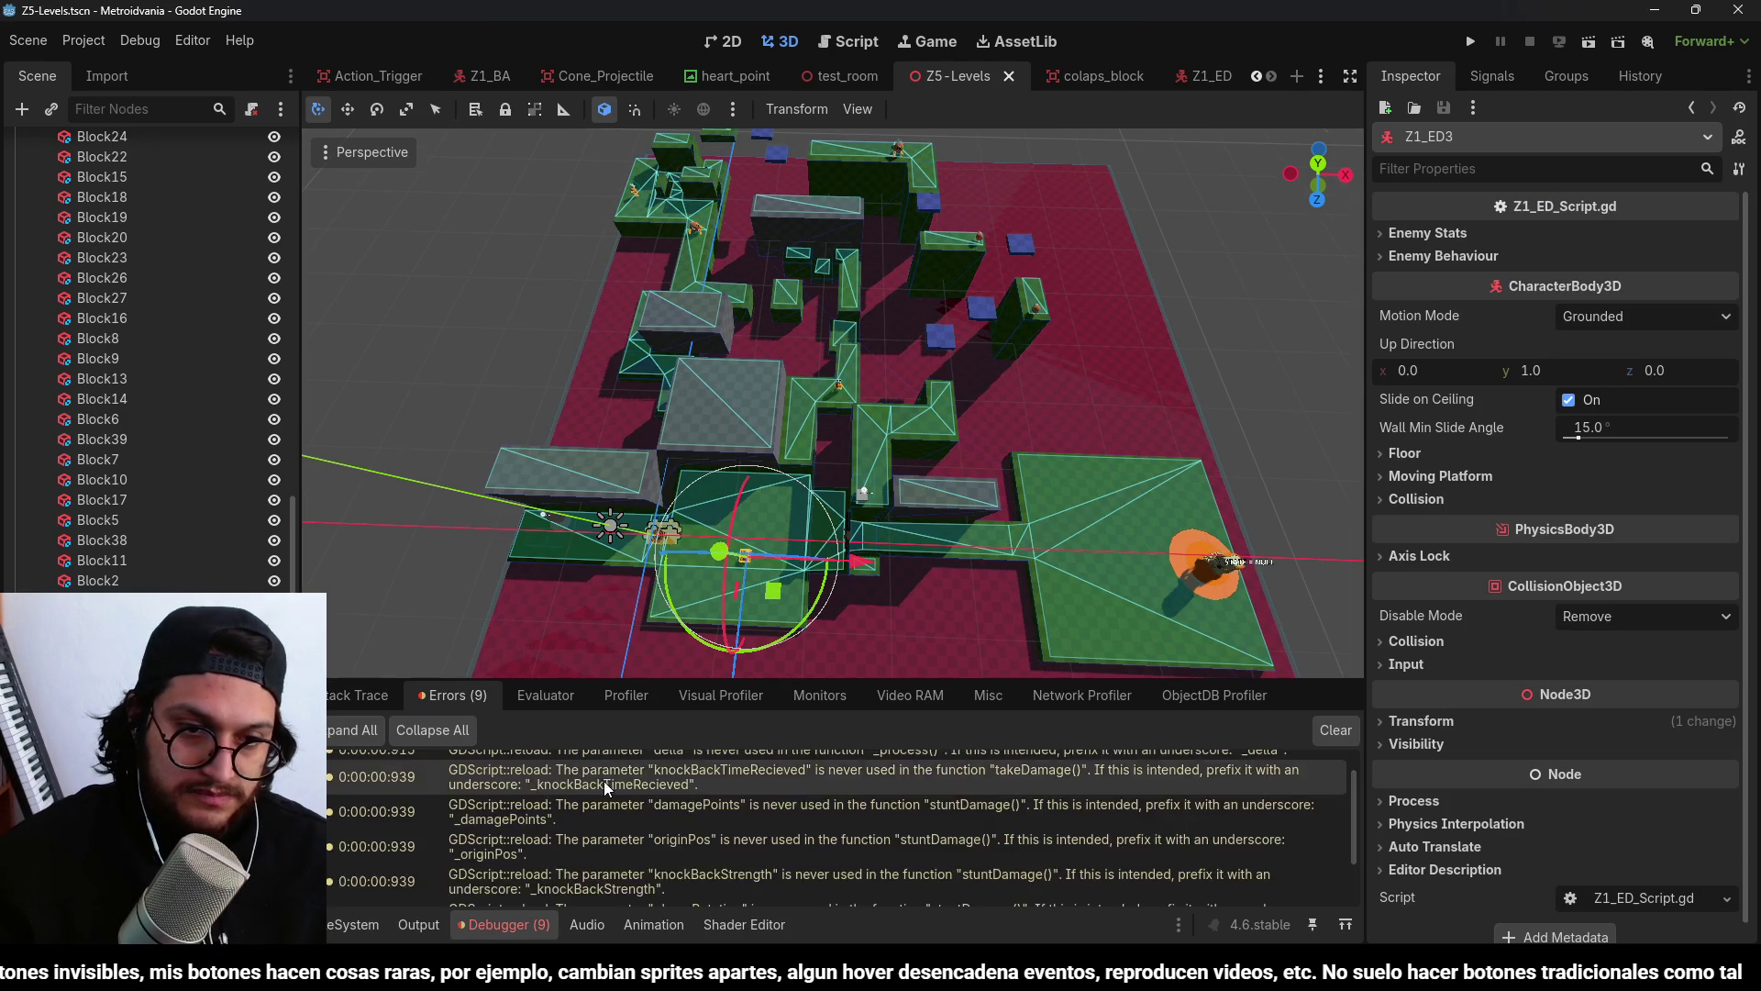
double_click(613, 890)
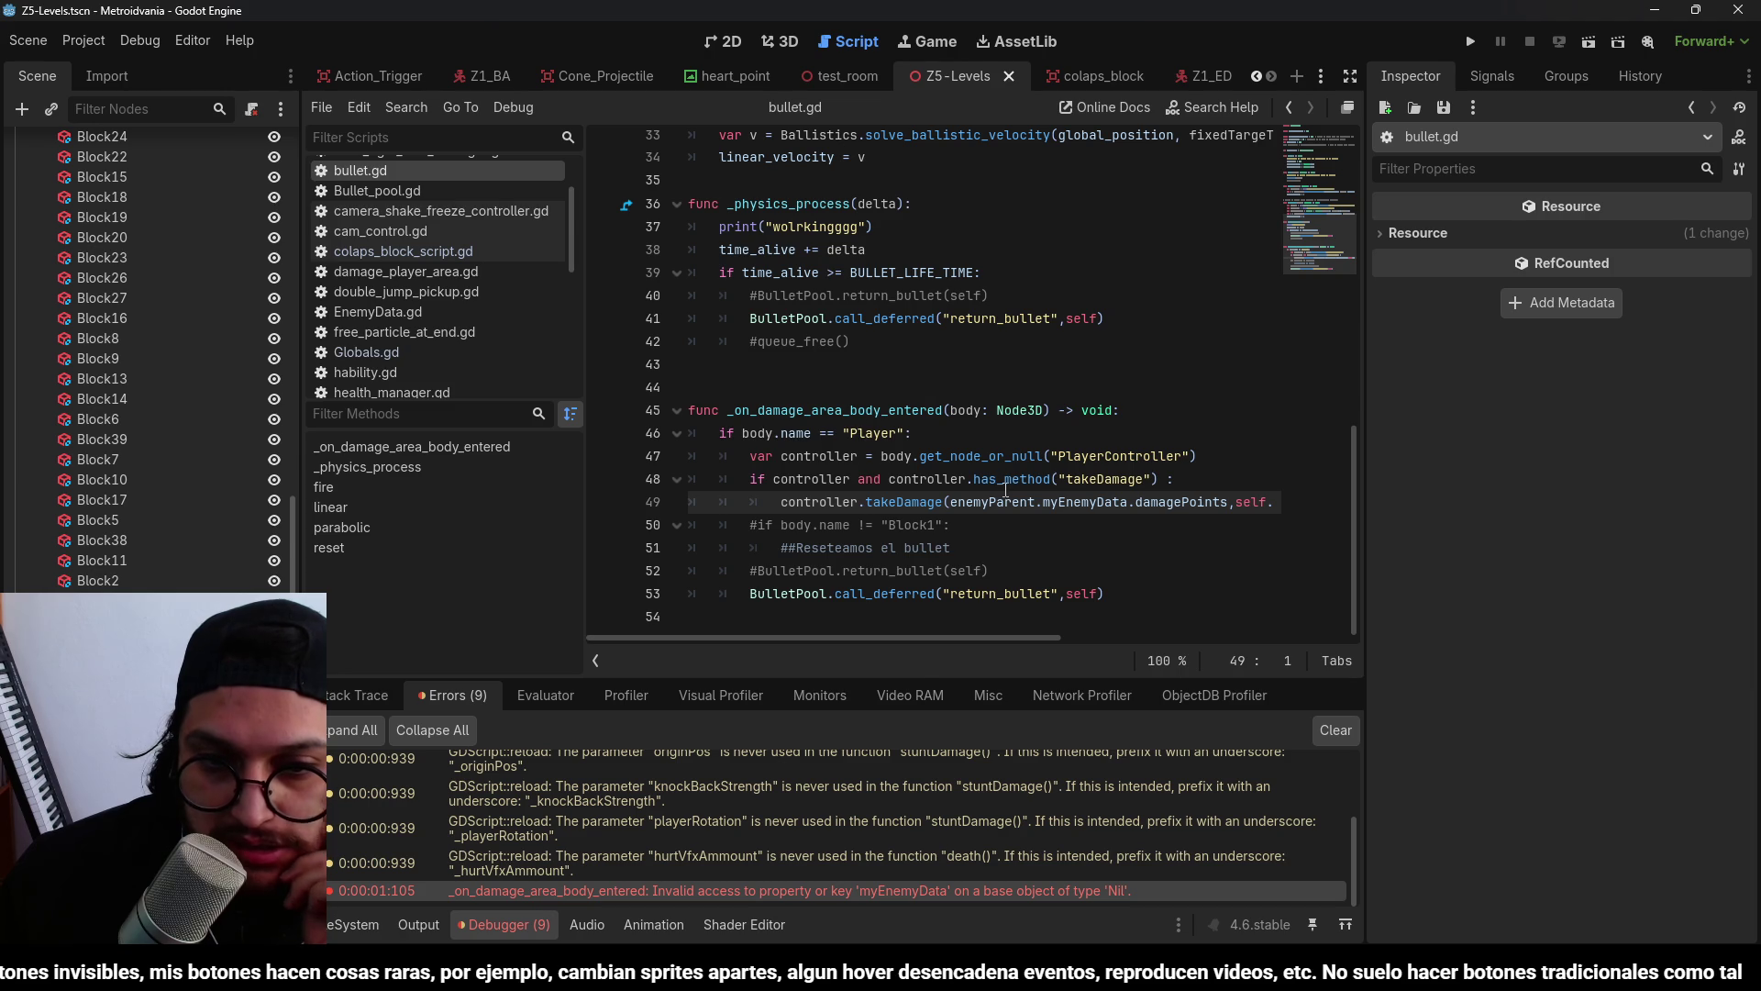
Inspect enemyParent, myEnemyData and damagePoints on line 49 and the _on_damage_area_body_entered function.
double_click(959, 502)
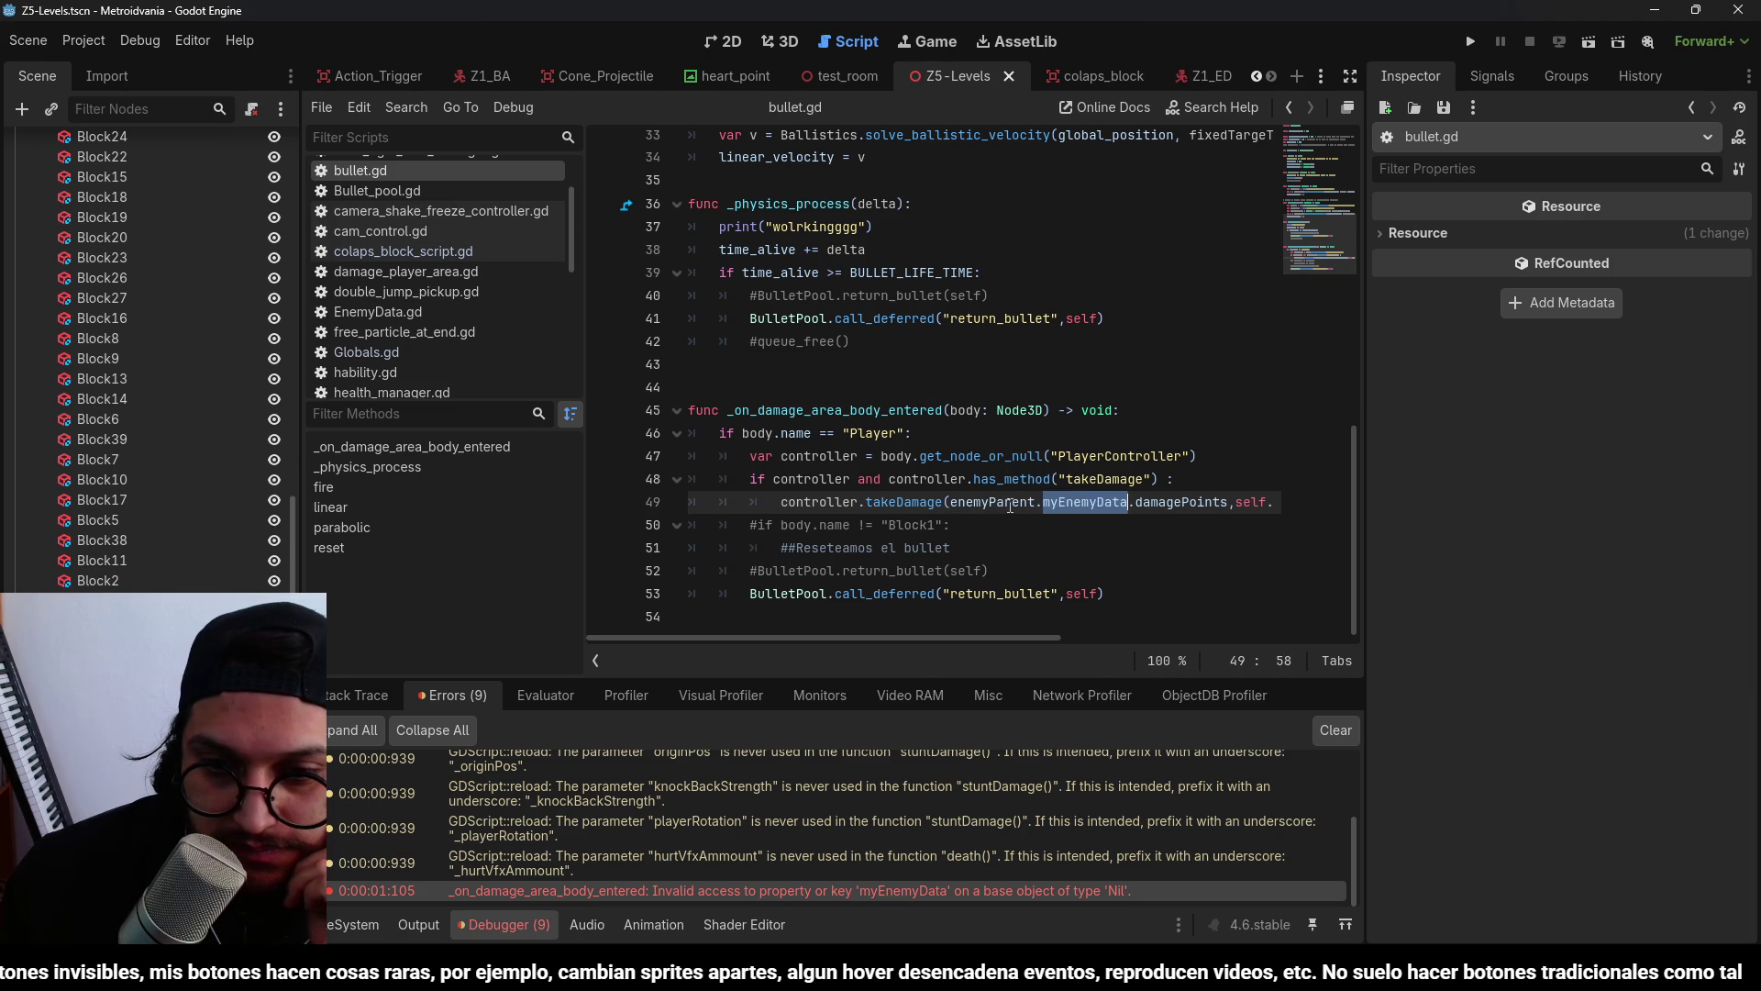
left_click(1112, 502)
double_click(1185, 501)
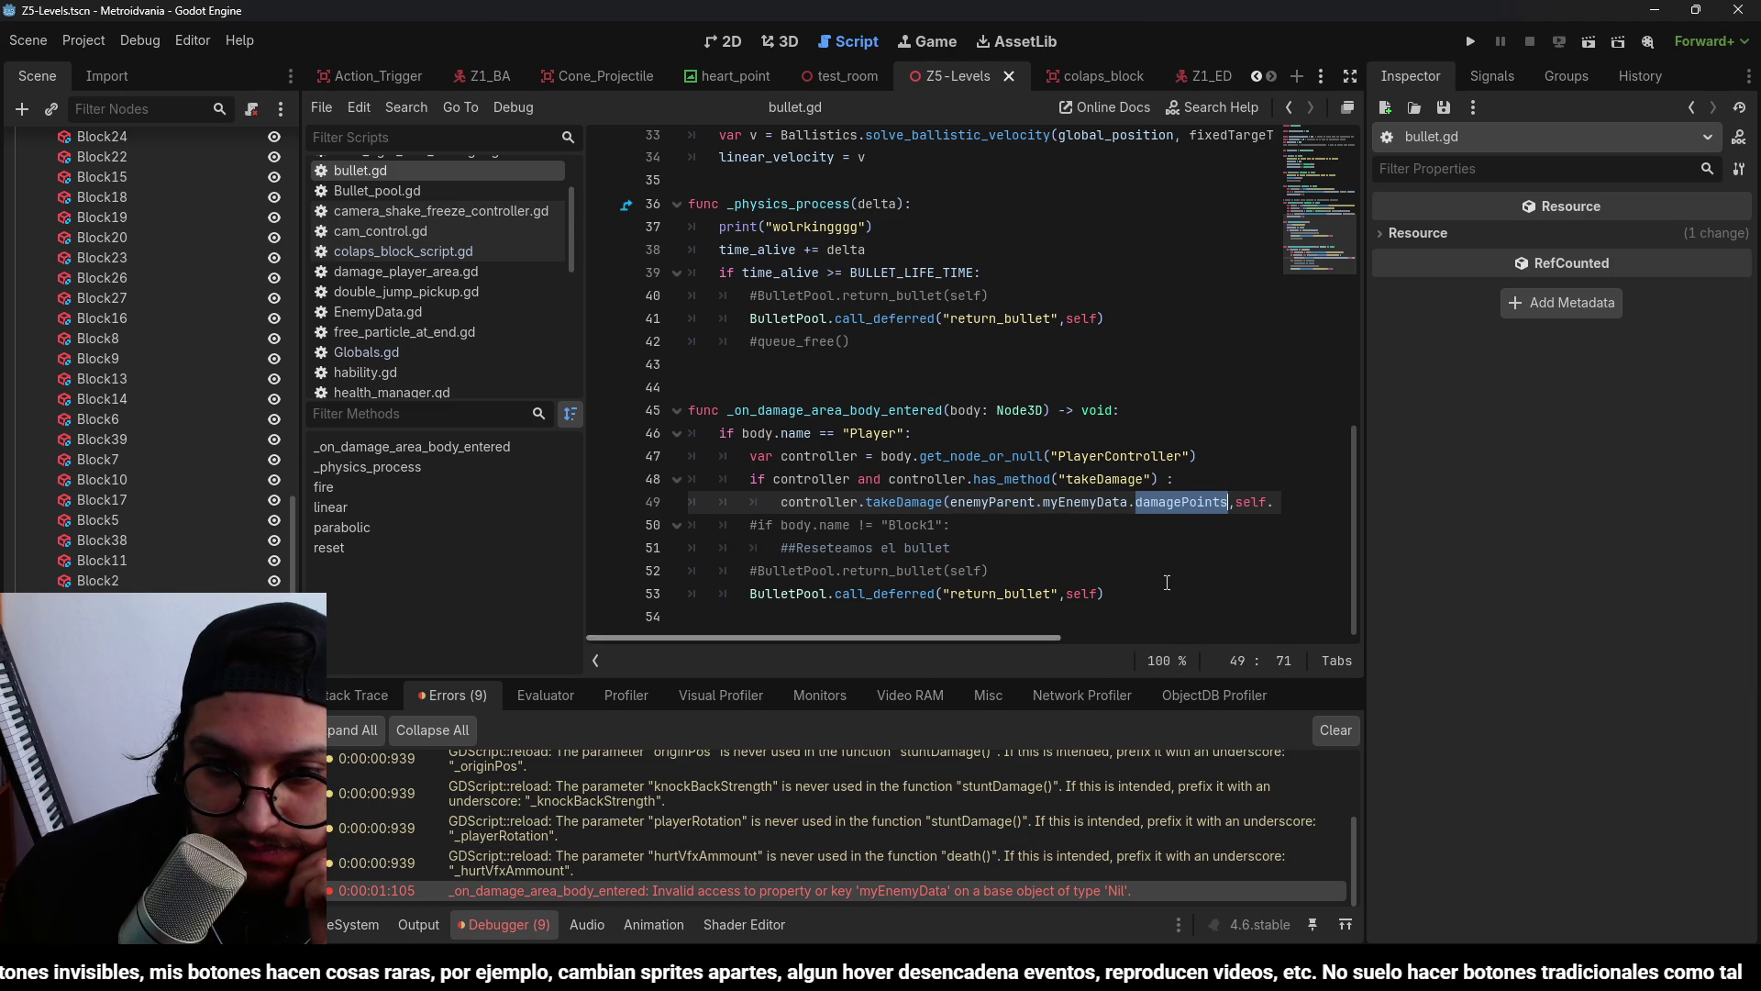
double_click(1042, 502)
double_click(898, 410)
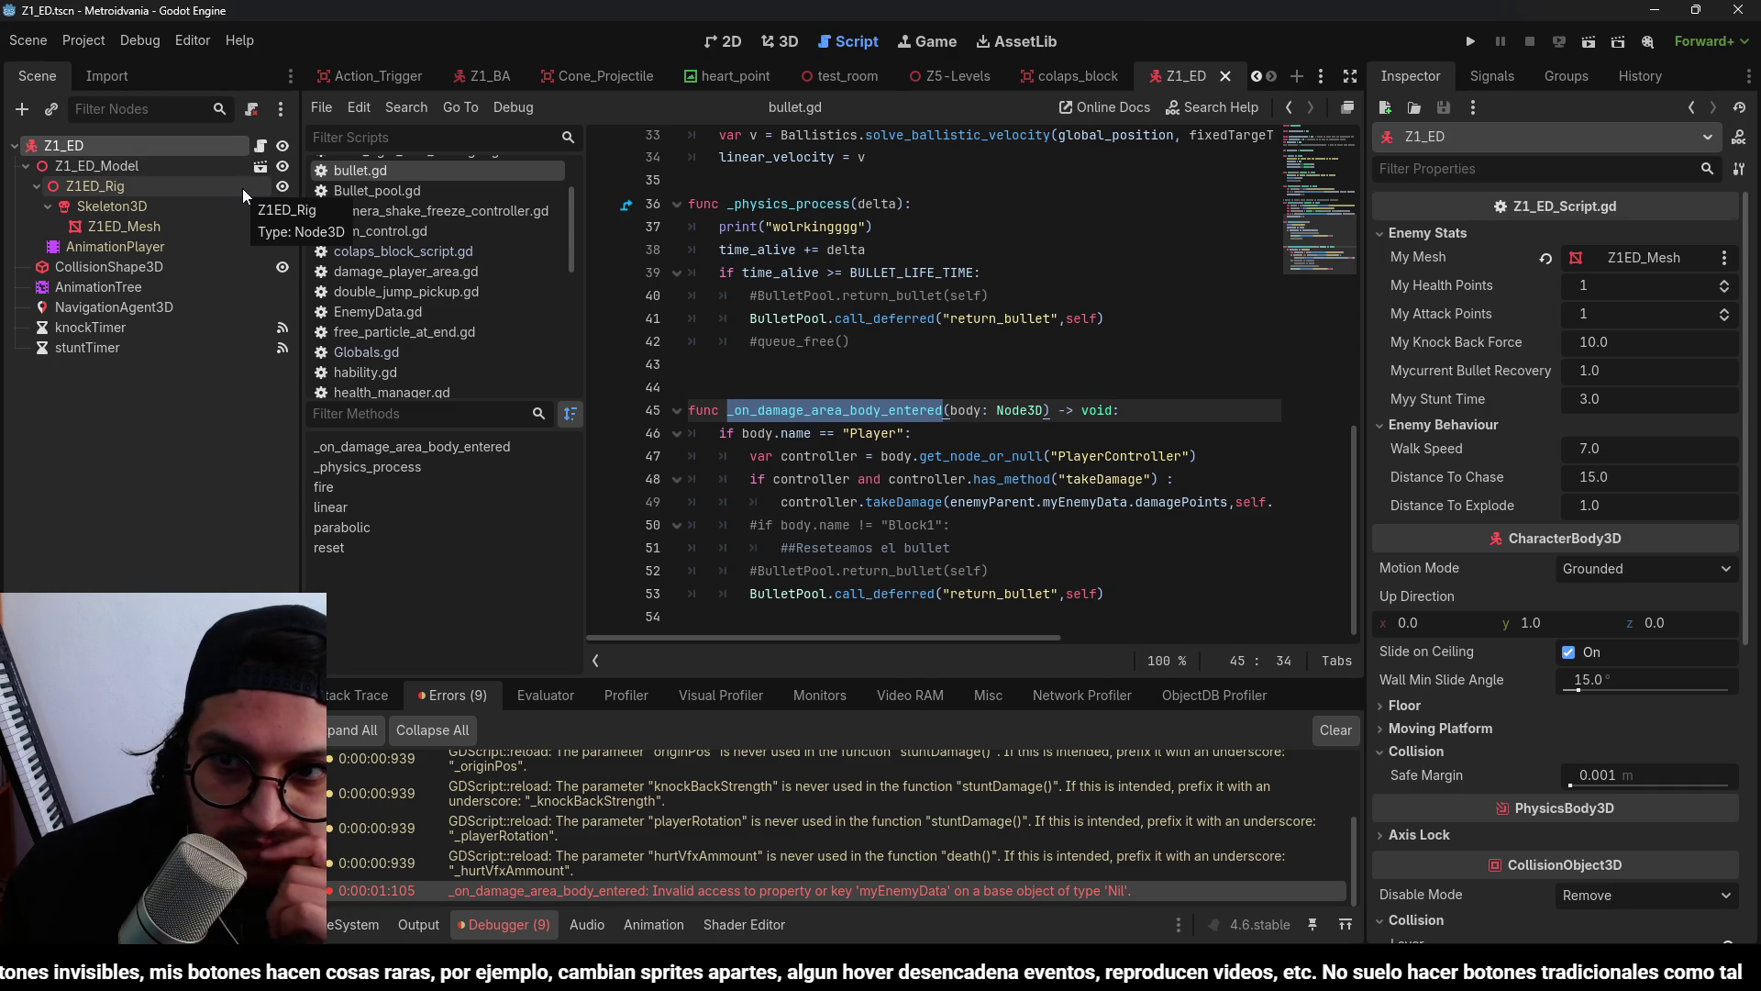
Recheck line 49's identifiers and select the Z1_ED root node in the enemy scene.
double_click(992, 502)
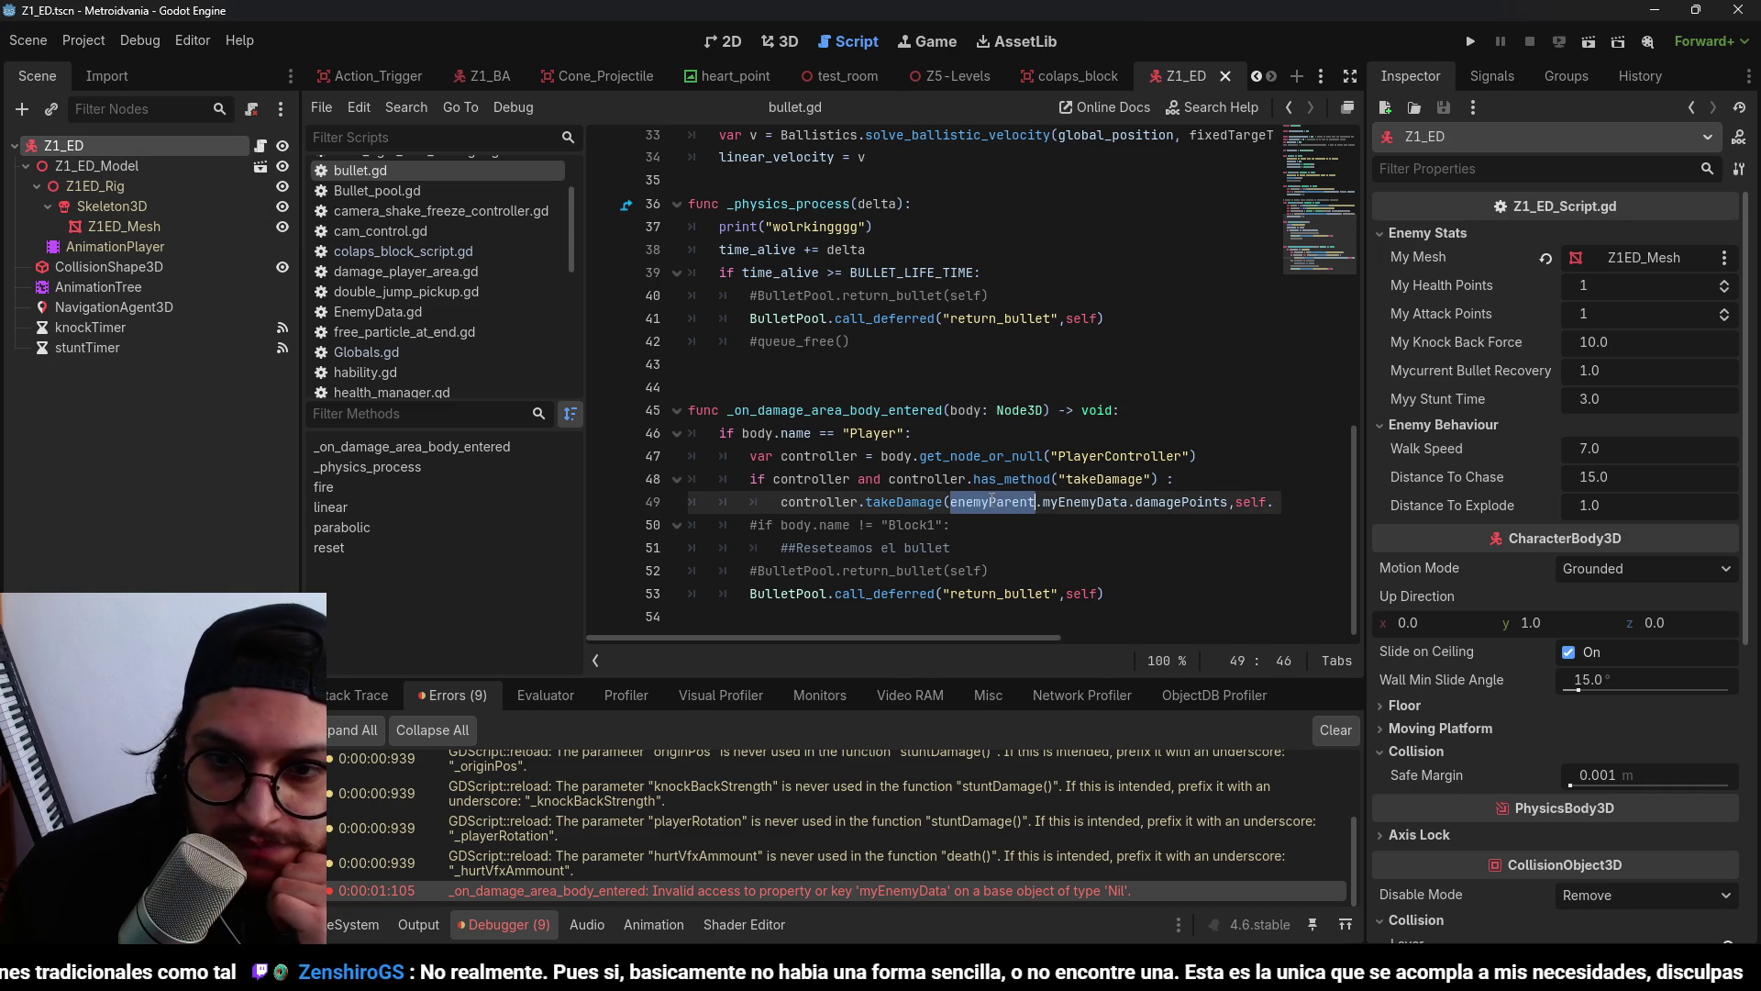
double_click(1085, 501)
left_click(156, 444)
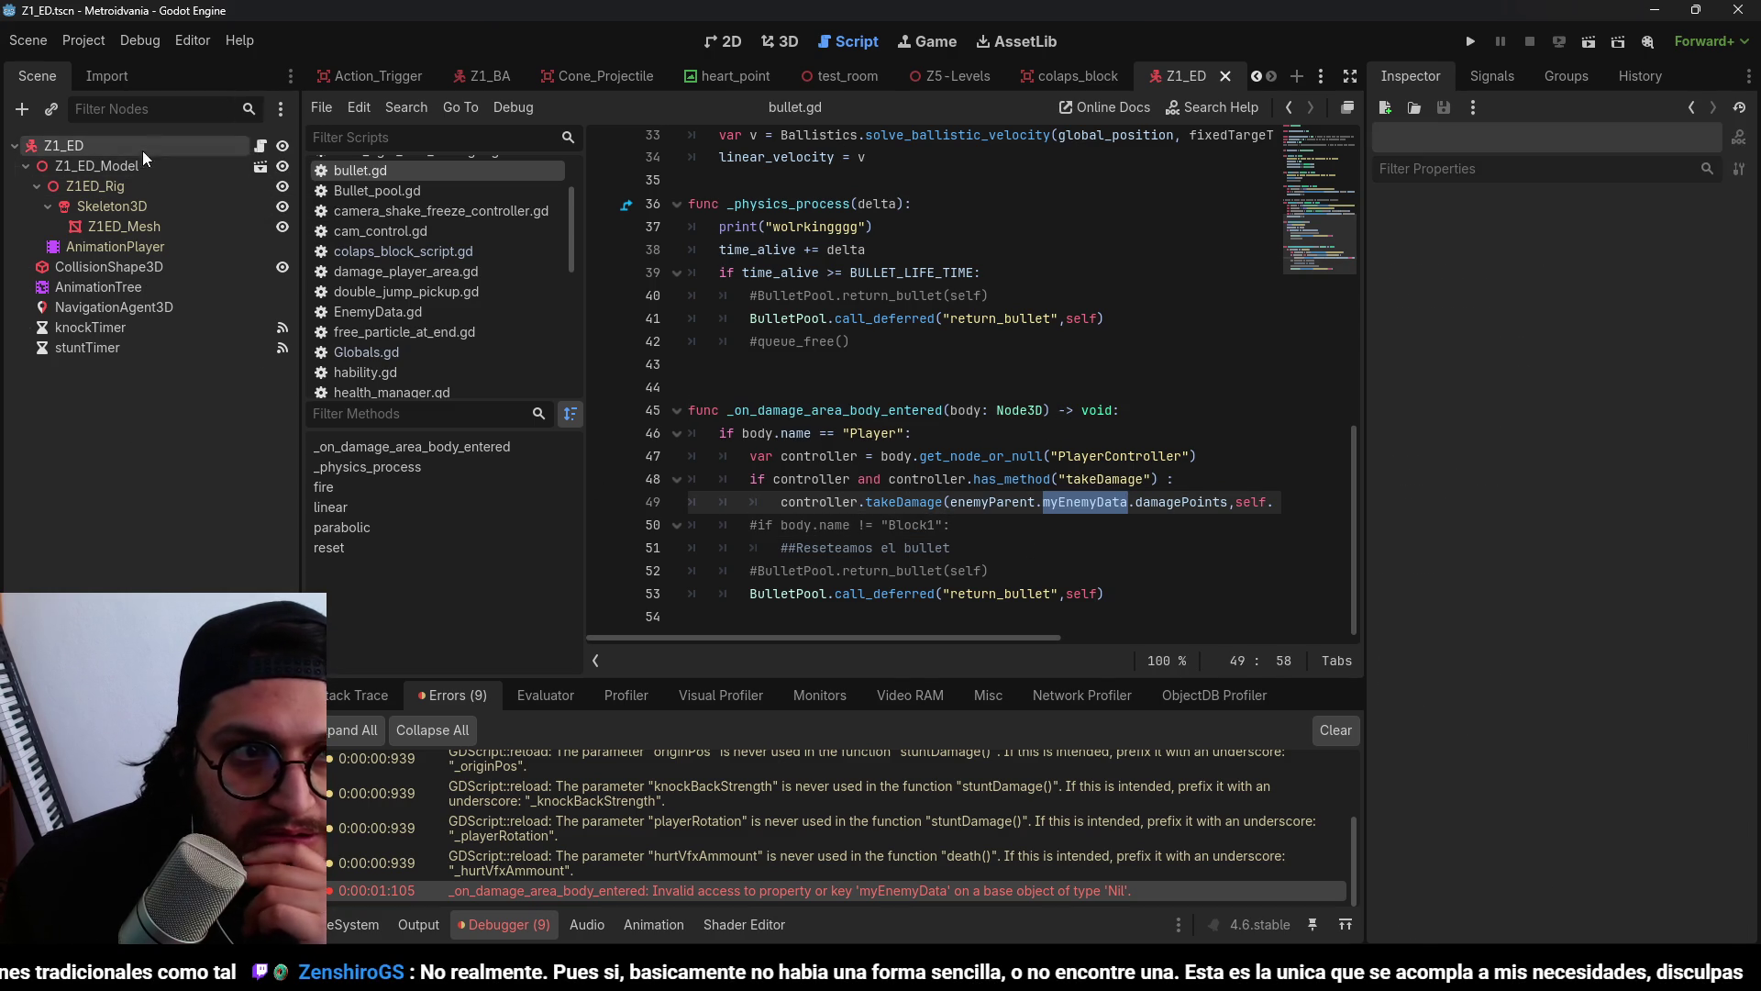
left_click(141, 151)
left_click(791, 40)
left_click(851, 36)
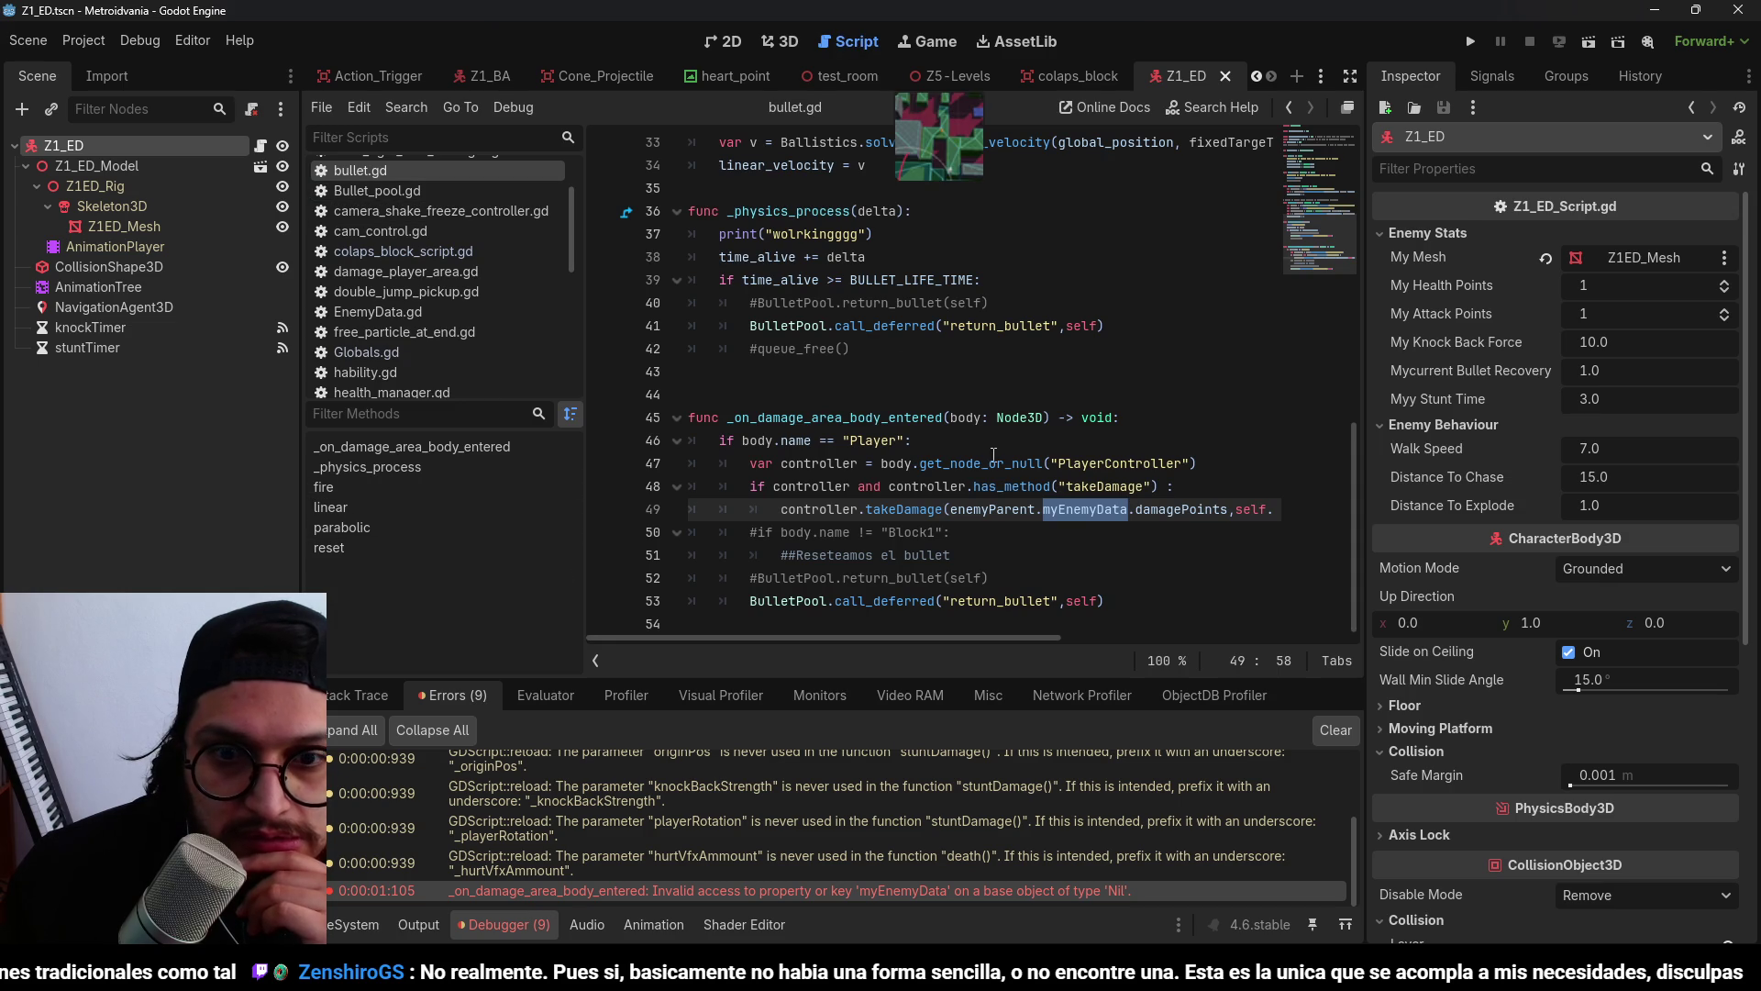
Rerun the game, then switch back to the Z5-Levels scene in 3D.
key("F5")
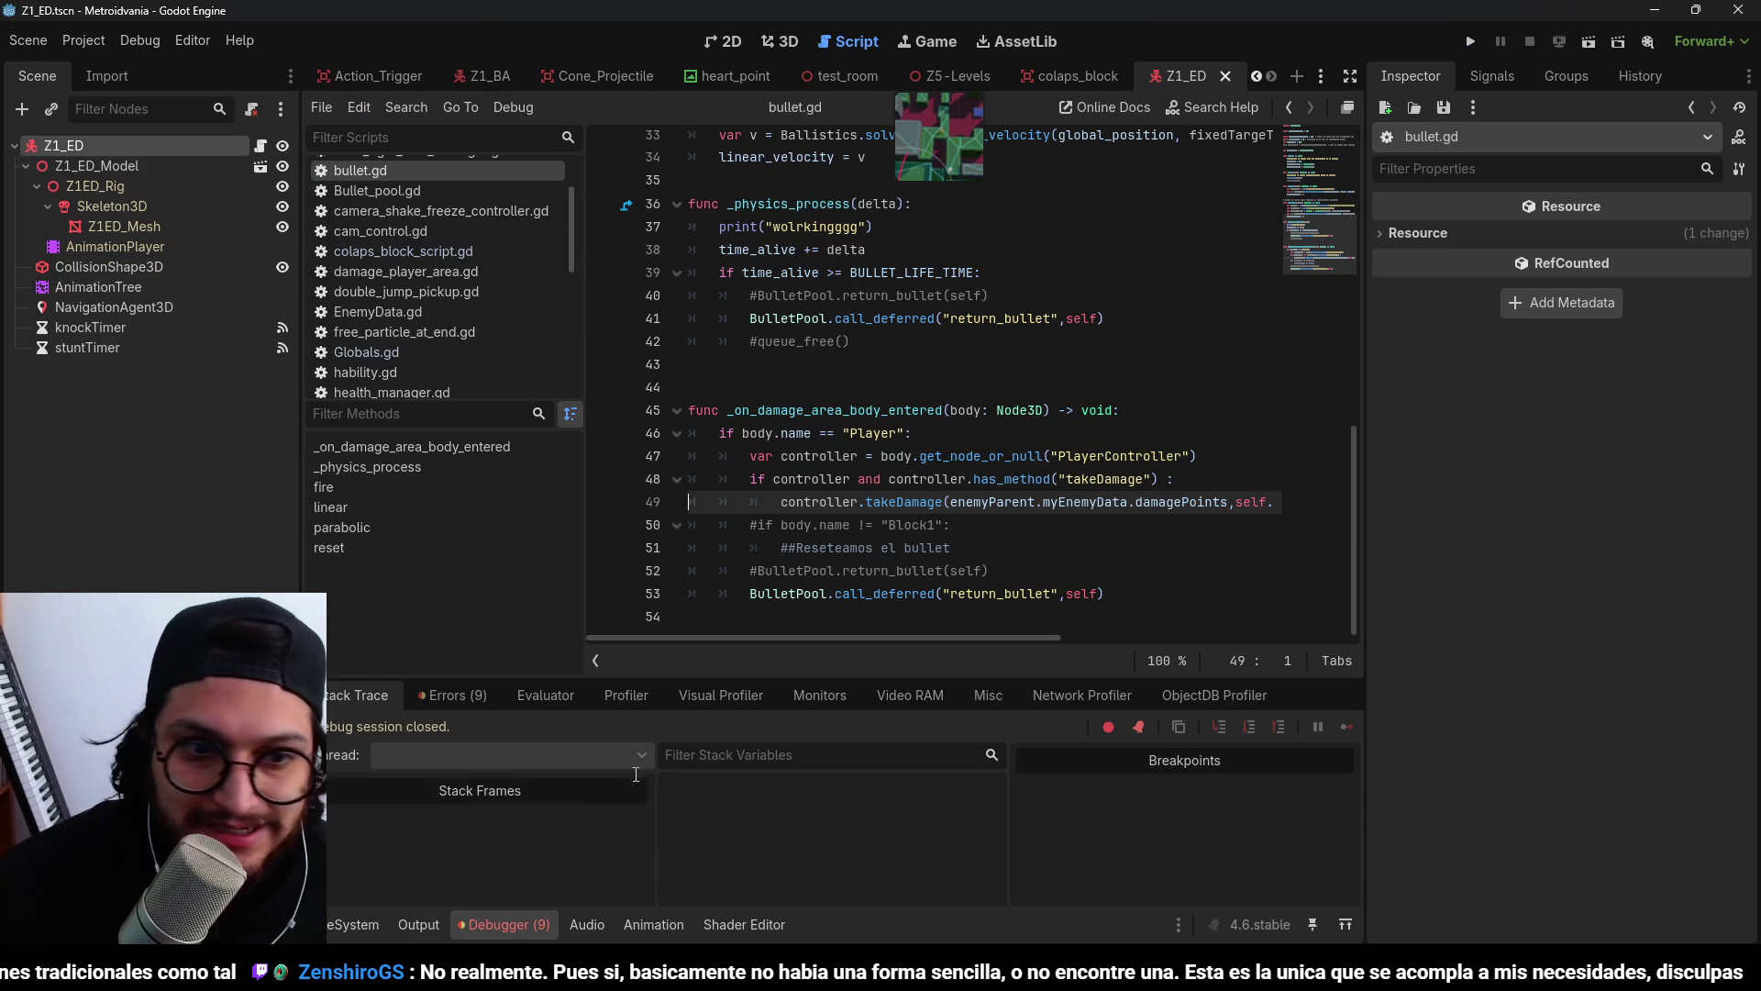
left_click(377, 916)
left_click(772, 39)
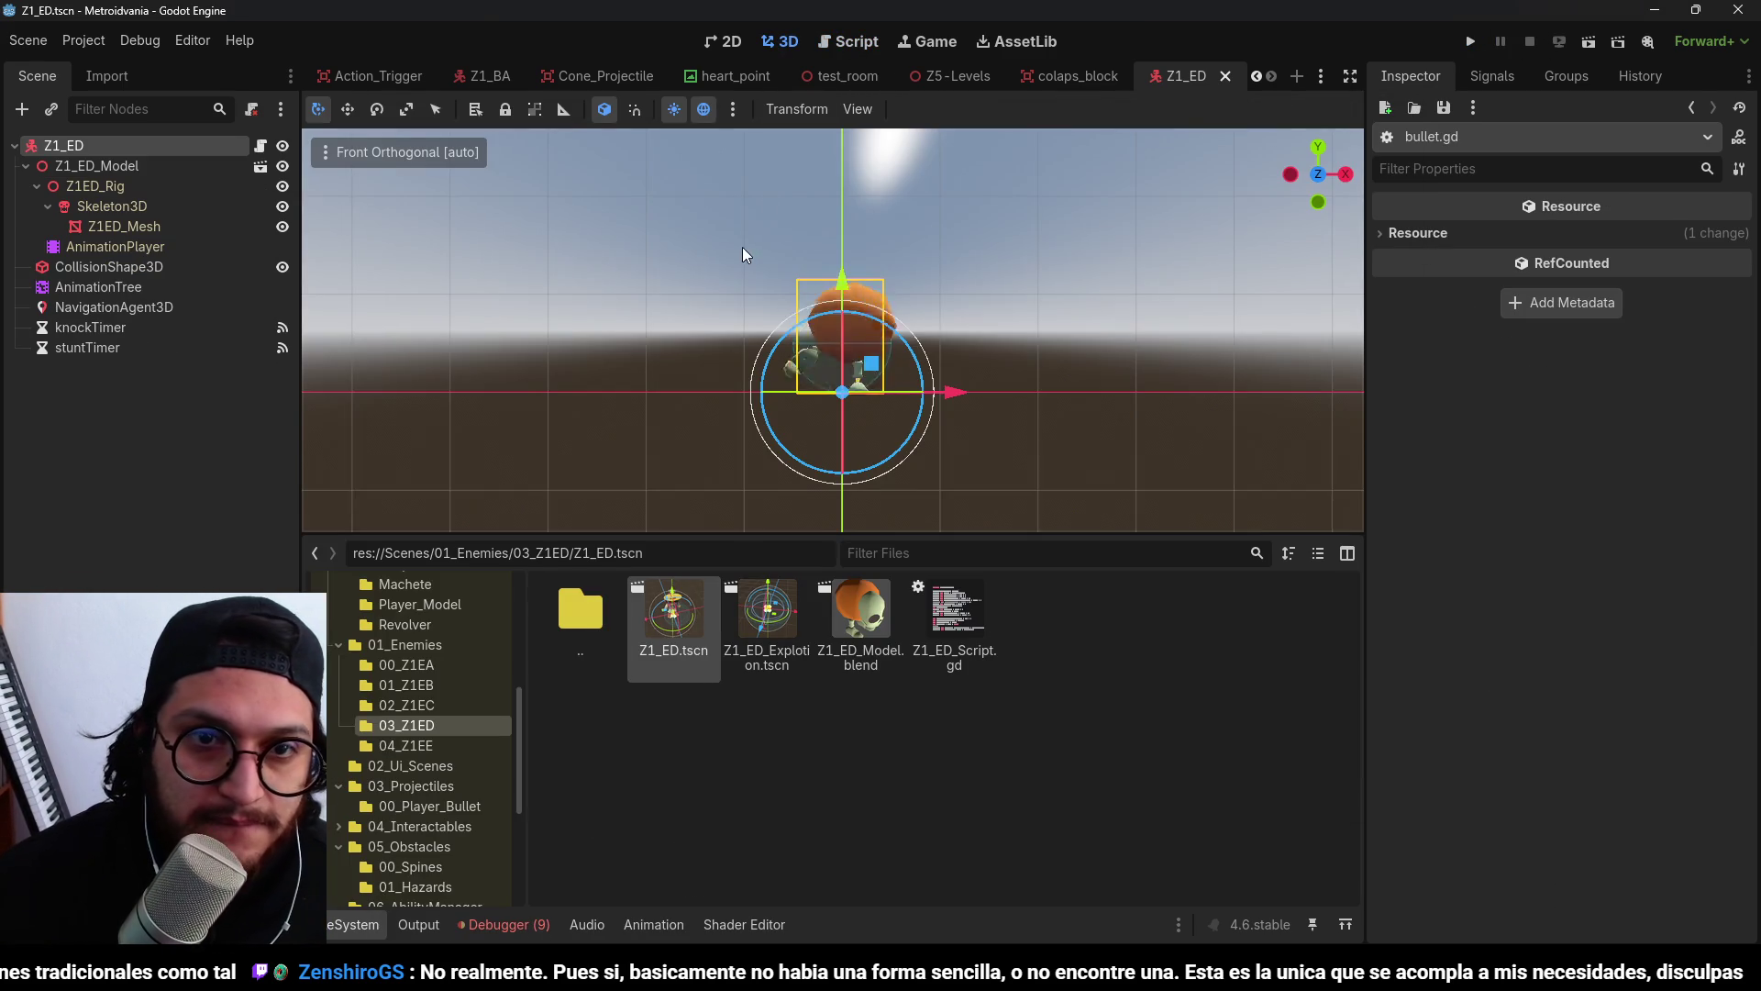
left_click(1321, 76)
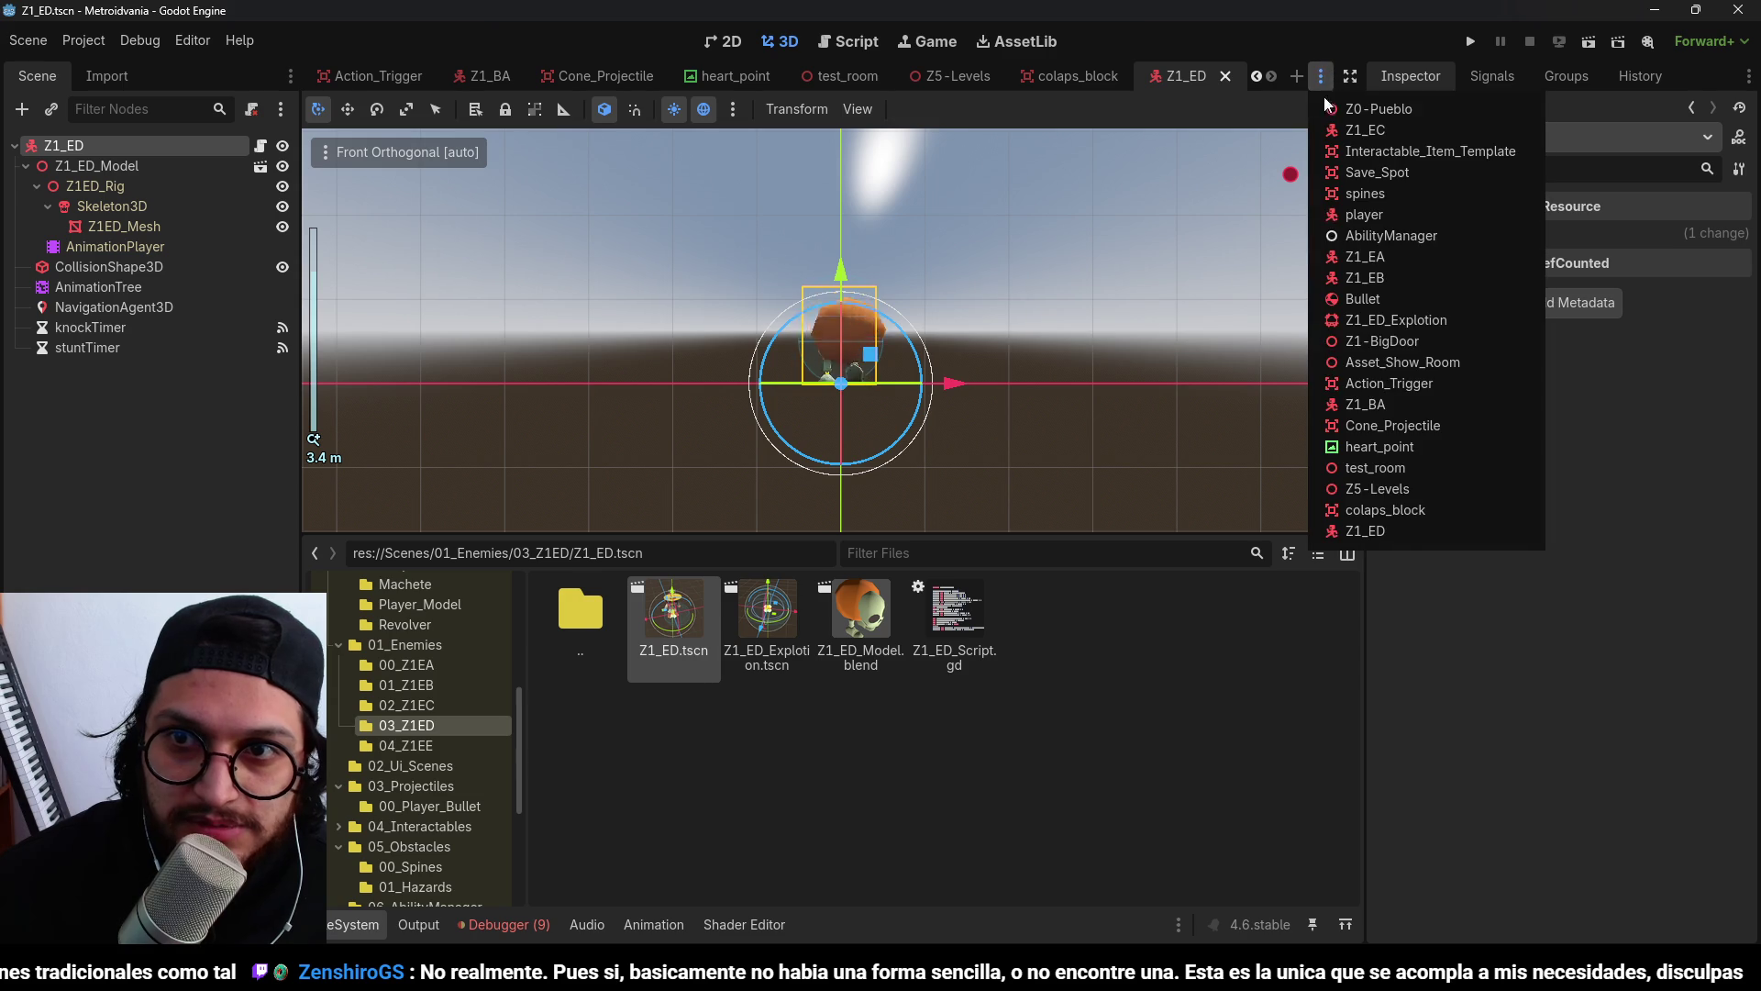
left_click(1383, 489)
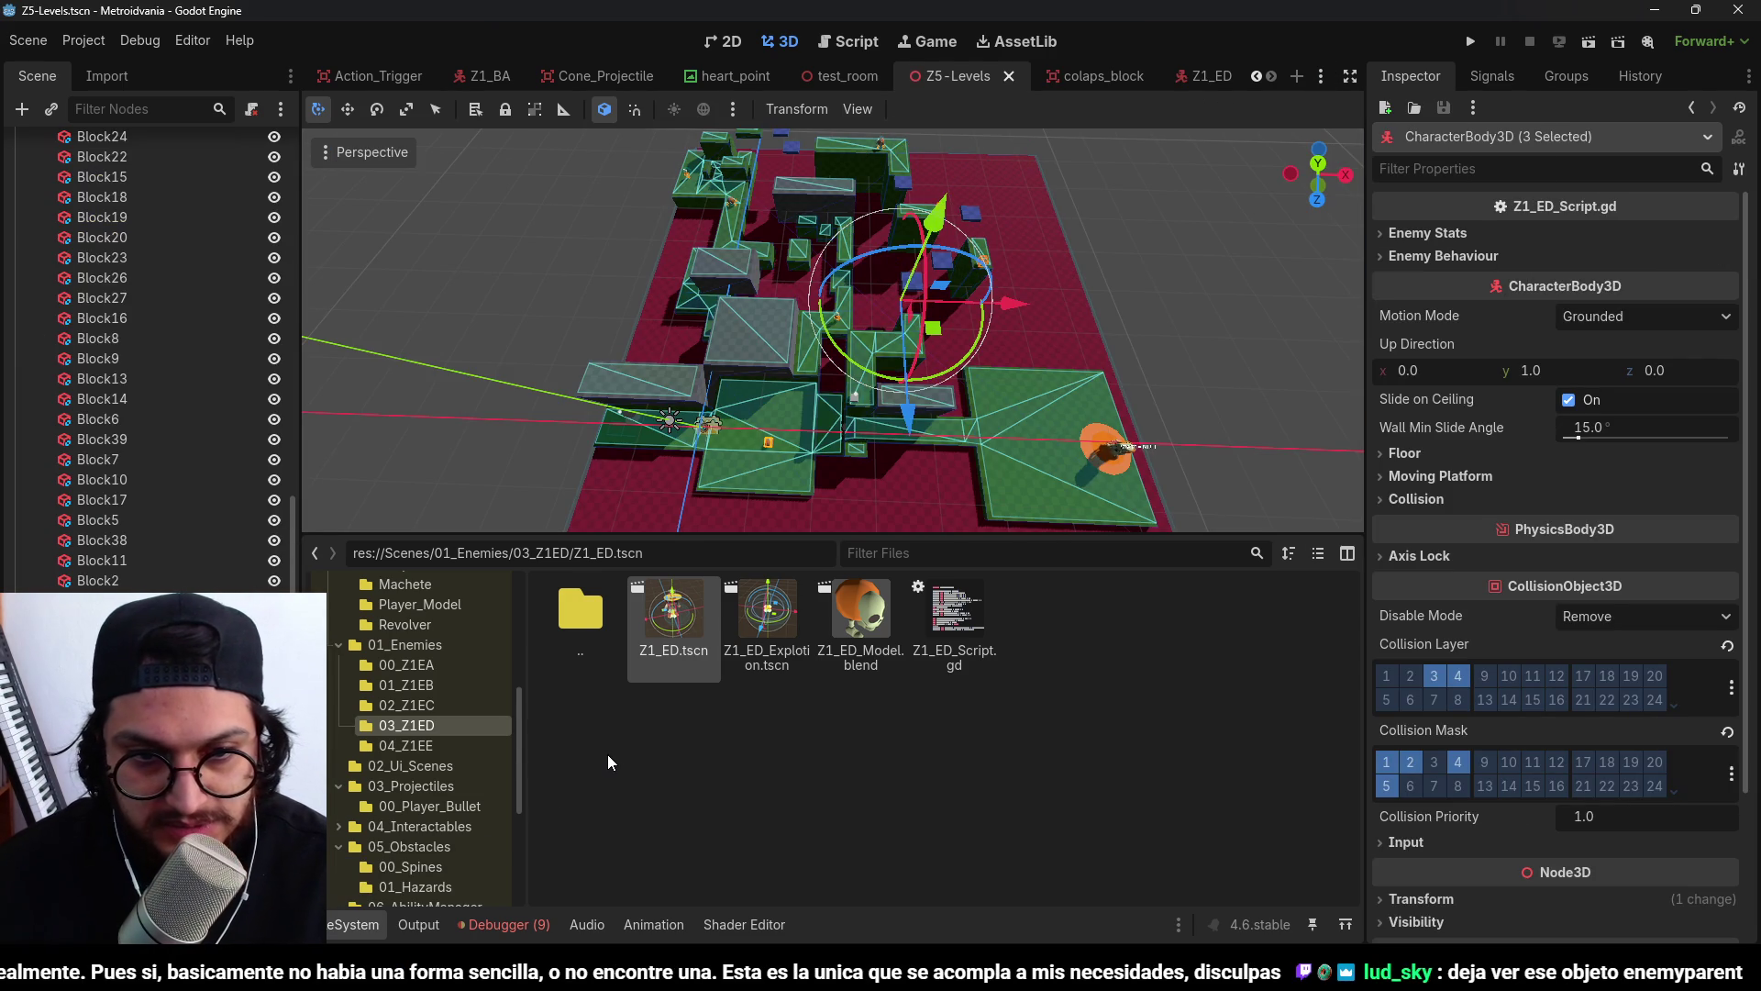
Delete the three selected Z1_ED enemy nodes, rerun and stop the game, then return to 3D.
key("Delete")
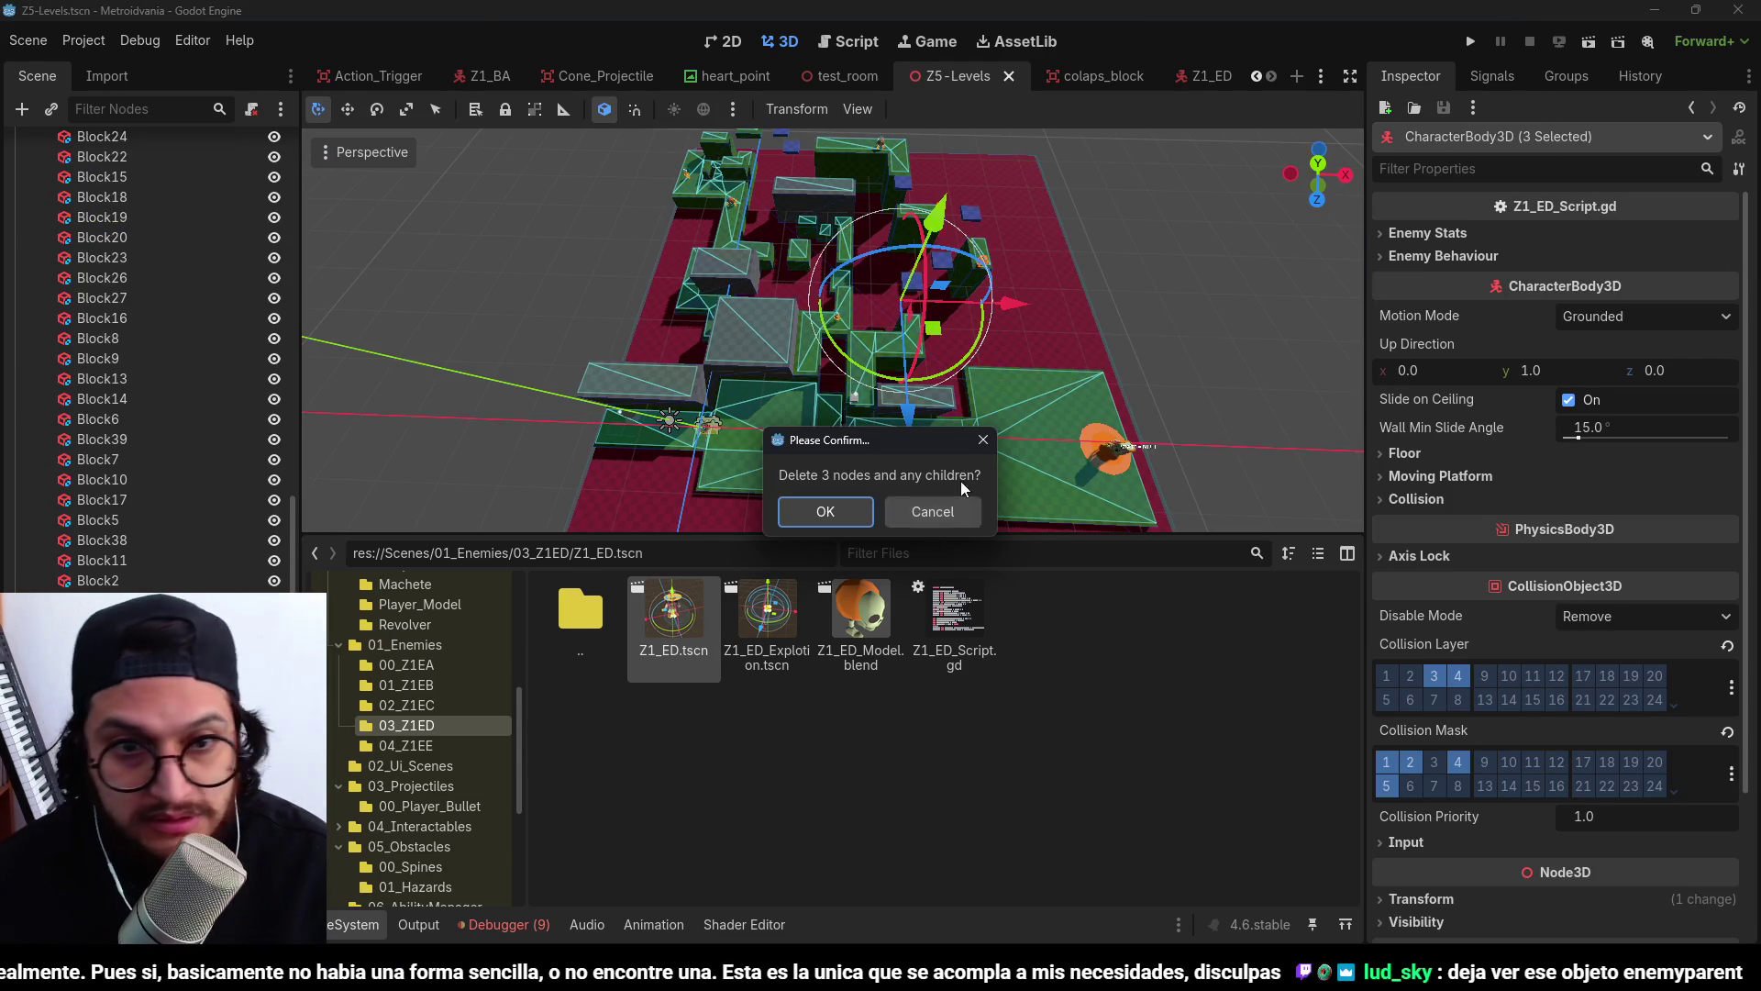
key("Return")
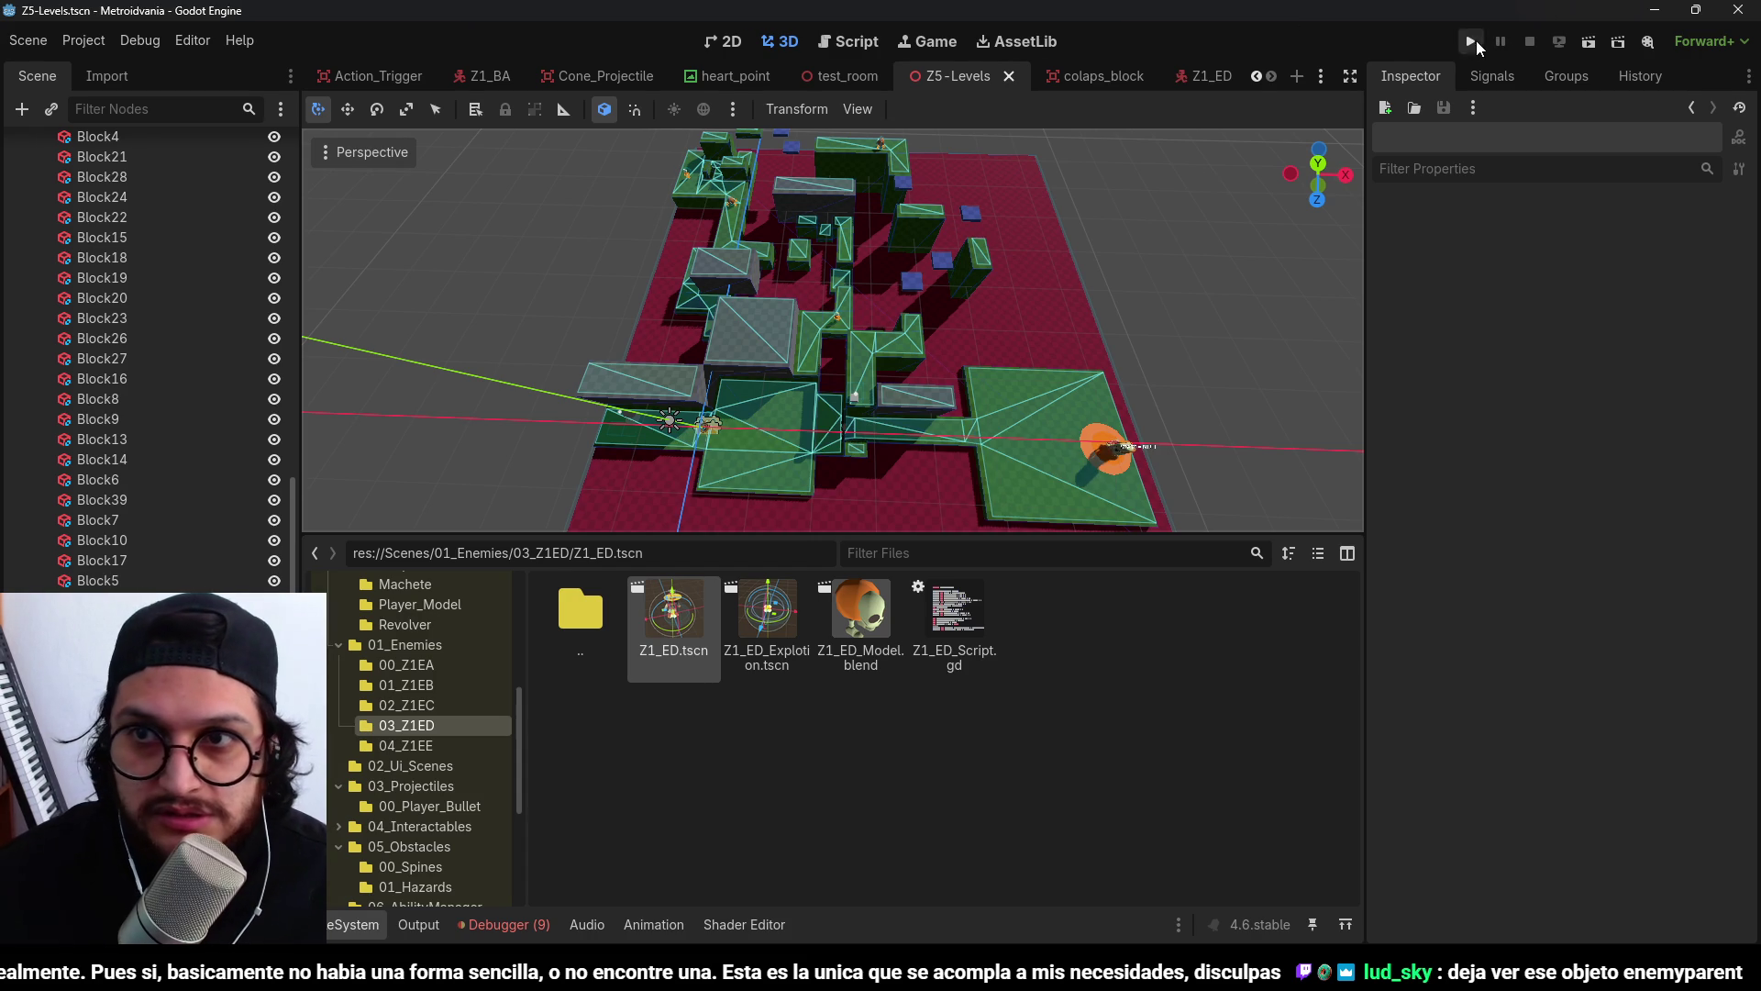
left_click(1472, 42)
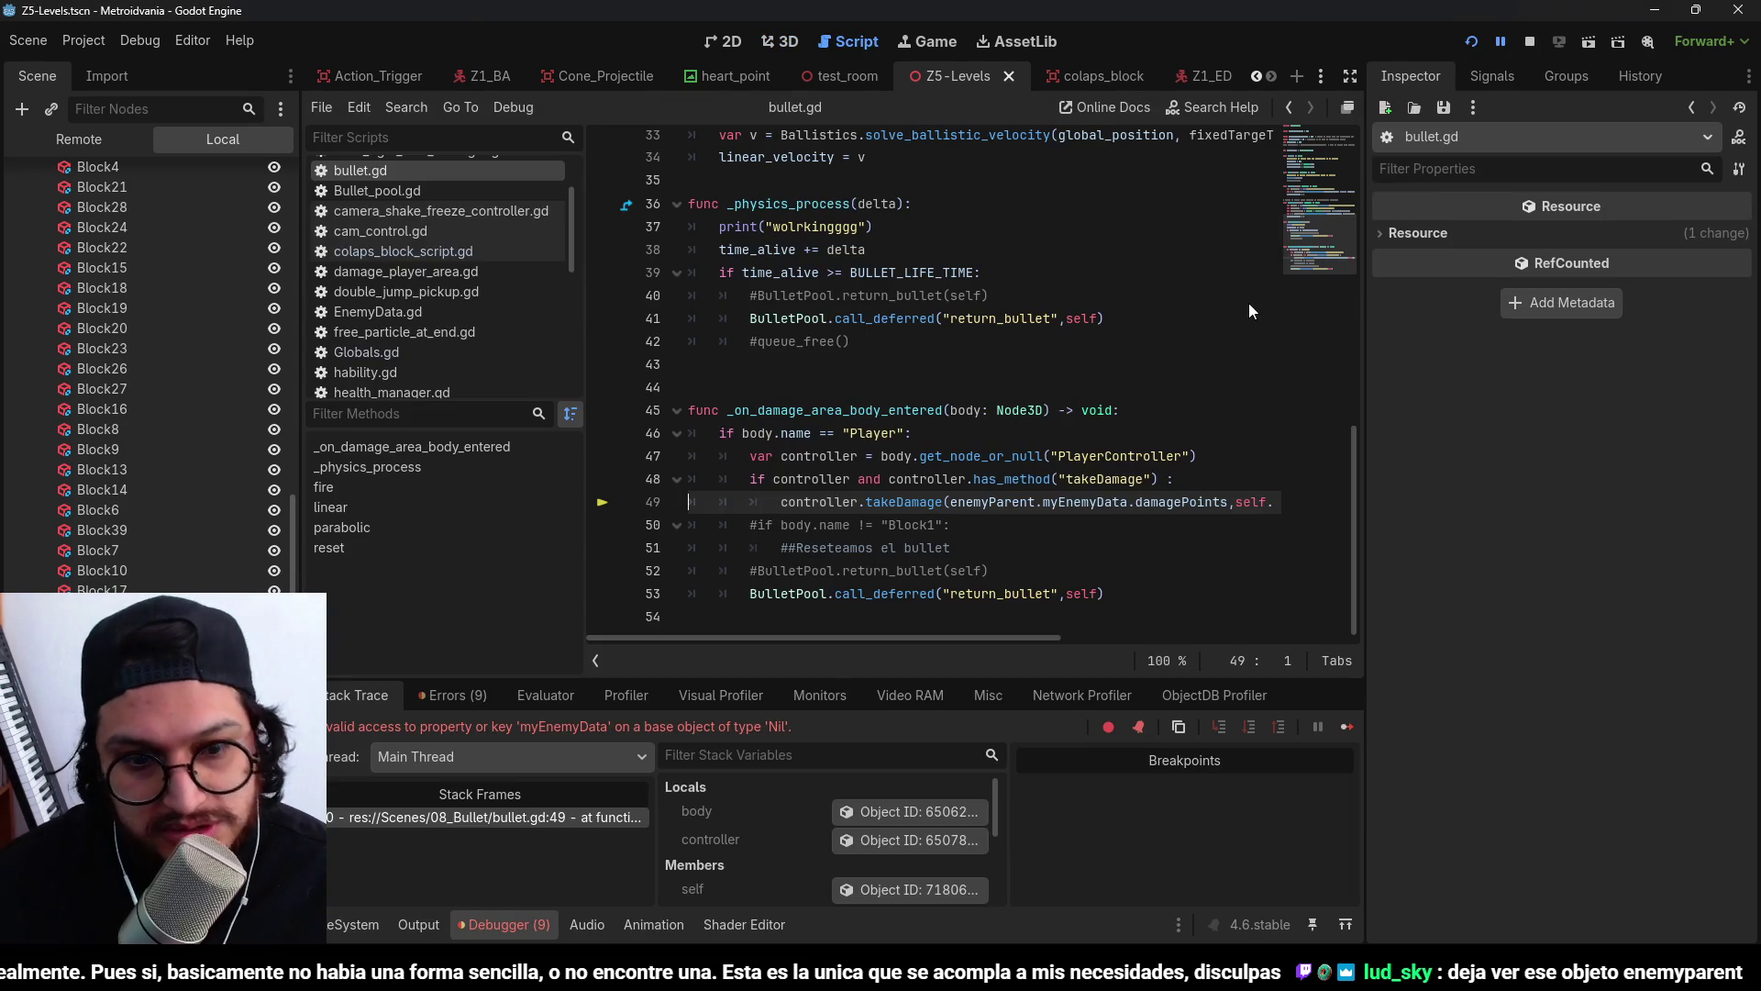
key("F8")
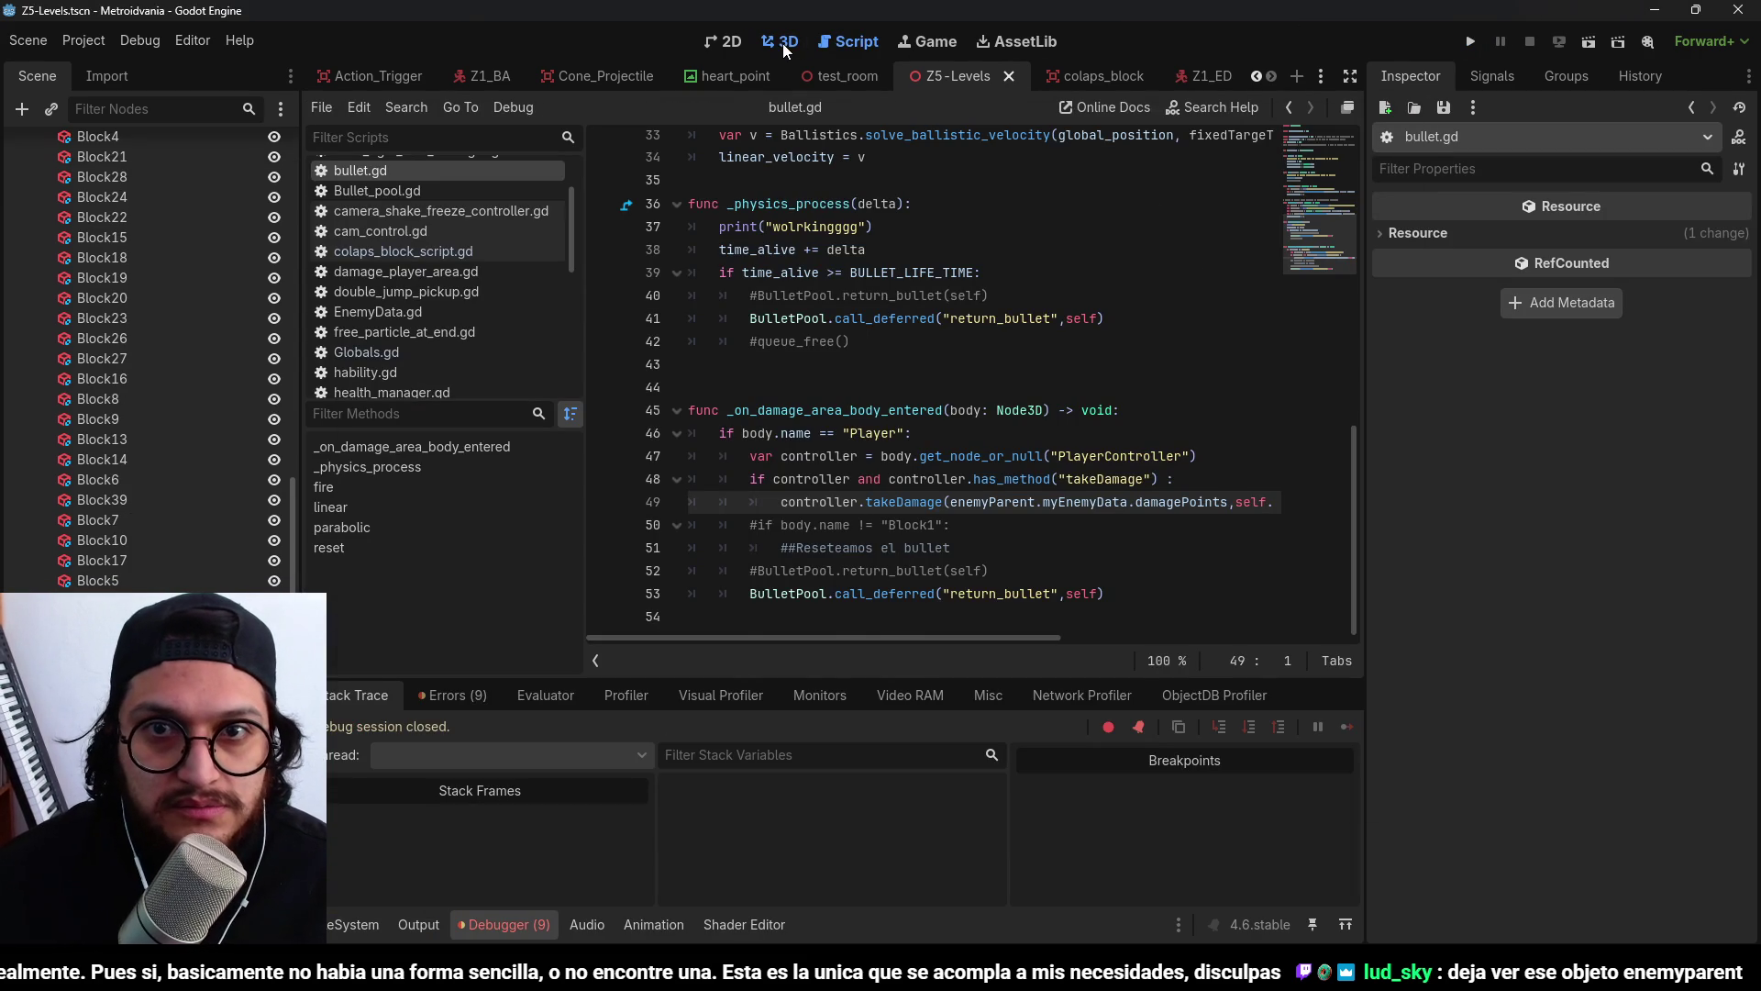
left_click(784, 42)
scroll(1055, 219, "up", 5)
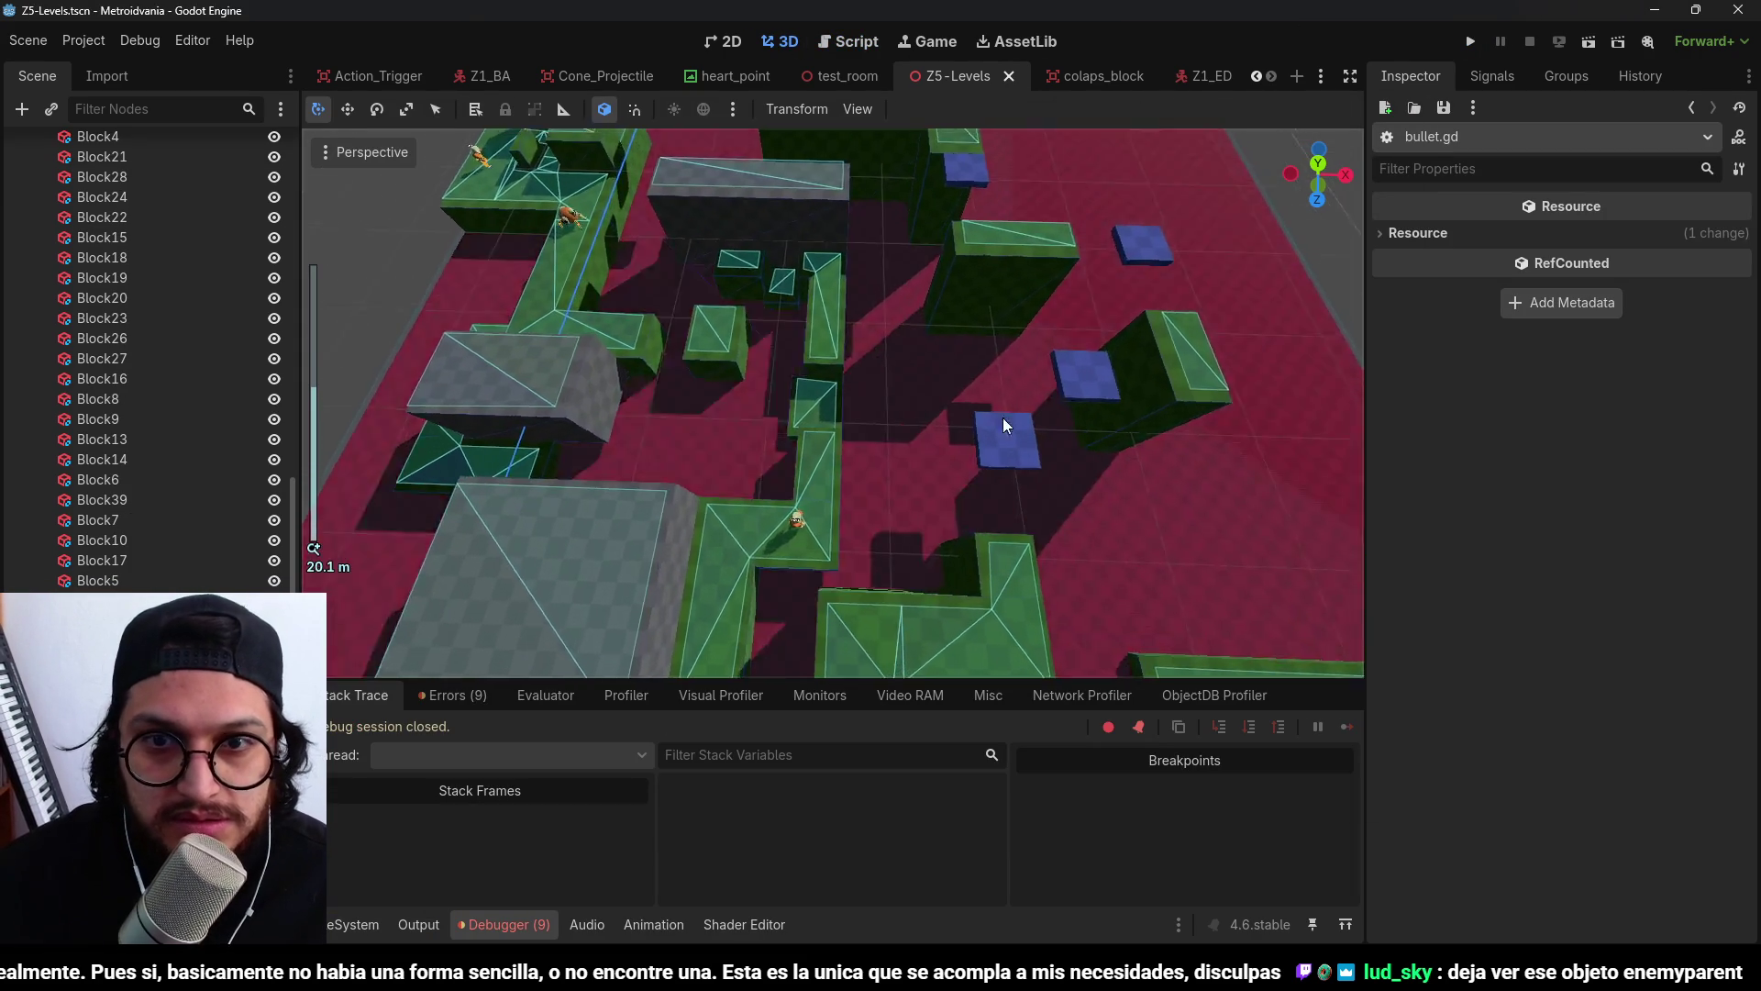
Zoom around the Z5-Levels 3D viewport, then run the project until it breaks at bullet.gd line 49.
scroll(800, 530, "down", 5)
scroll(793, 317, "up", 4)
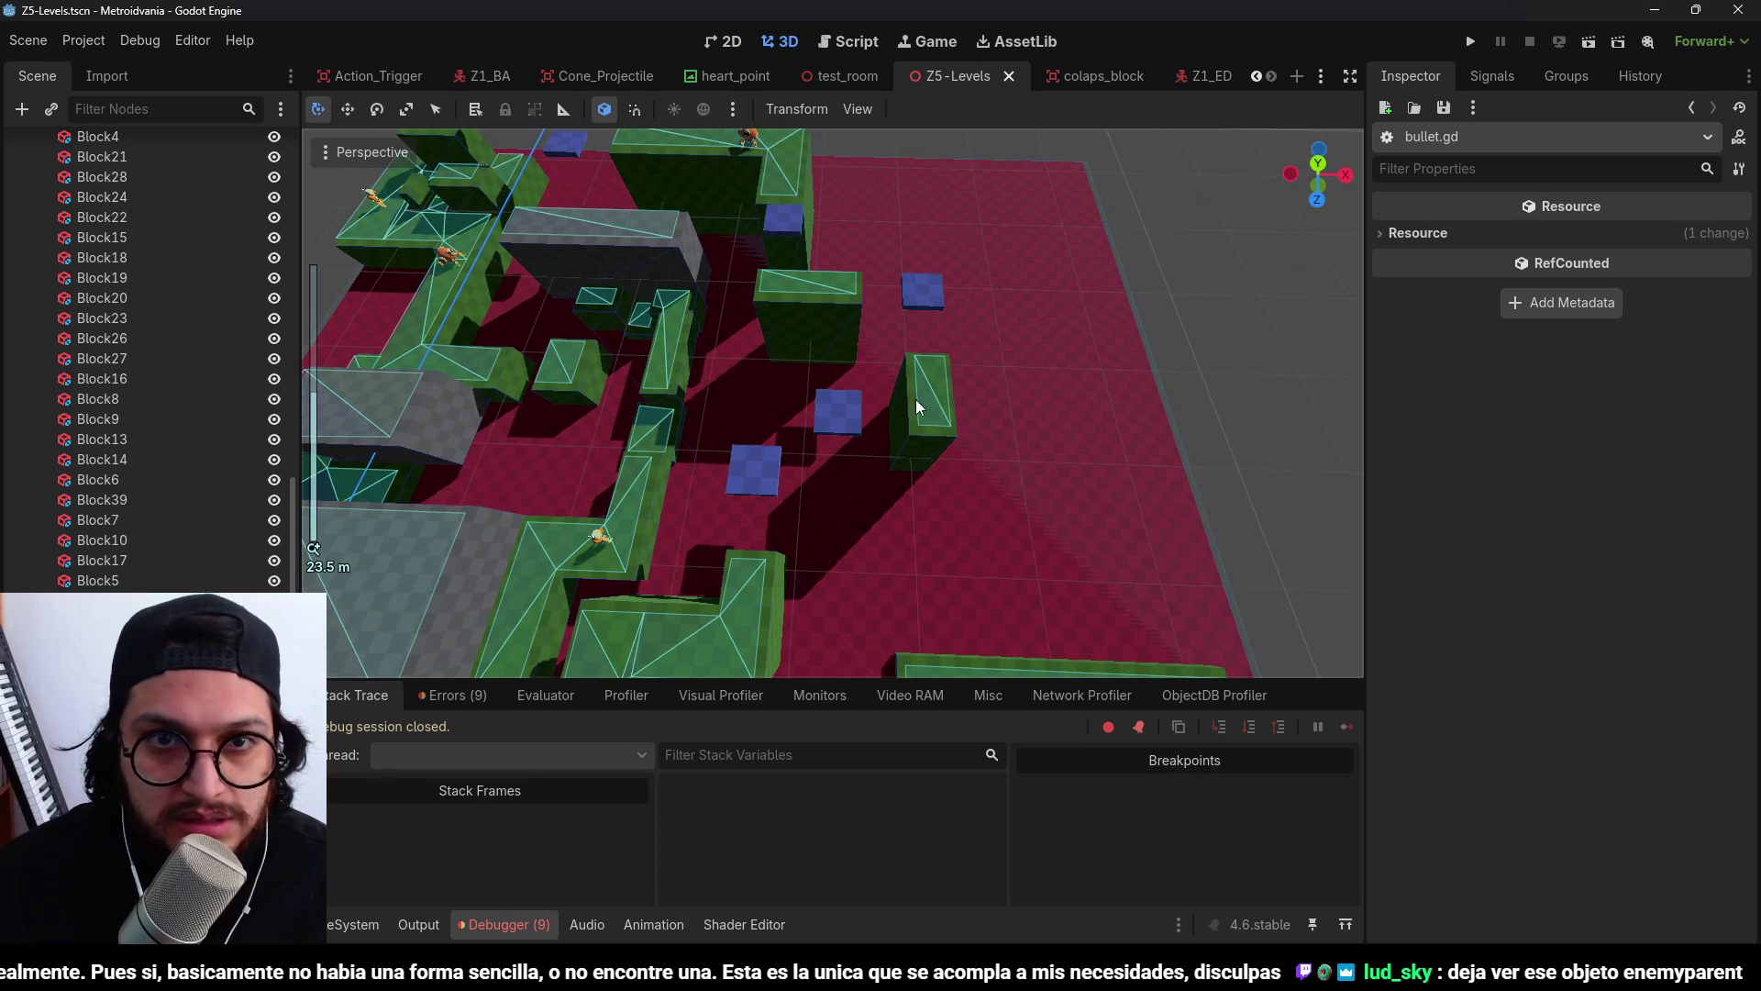
scroll(915, 399, "up", 6)
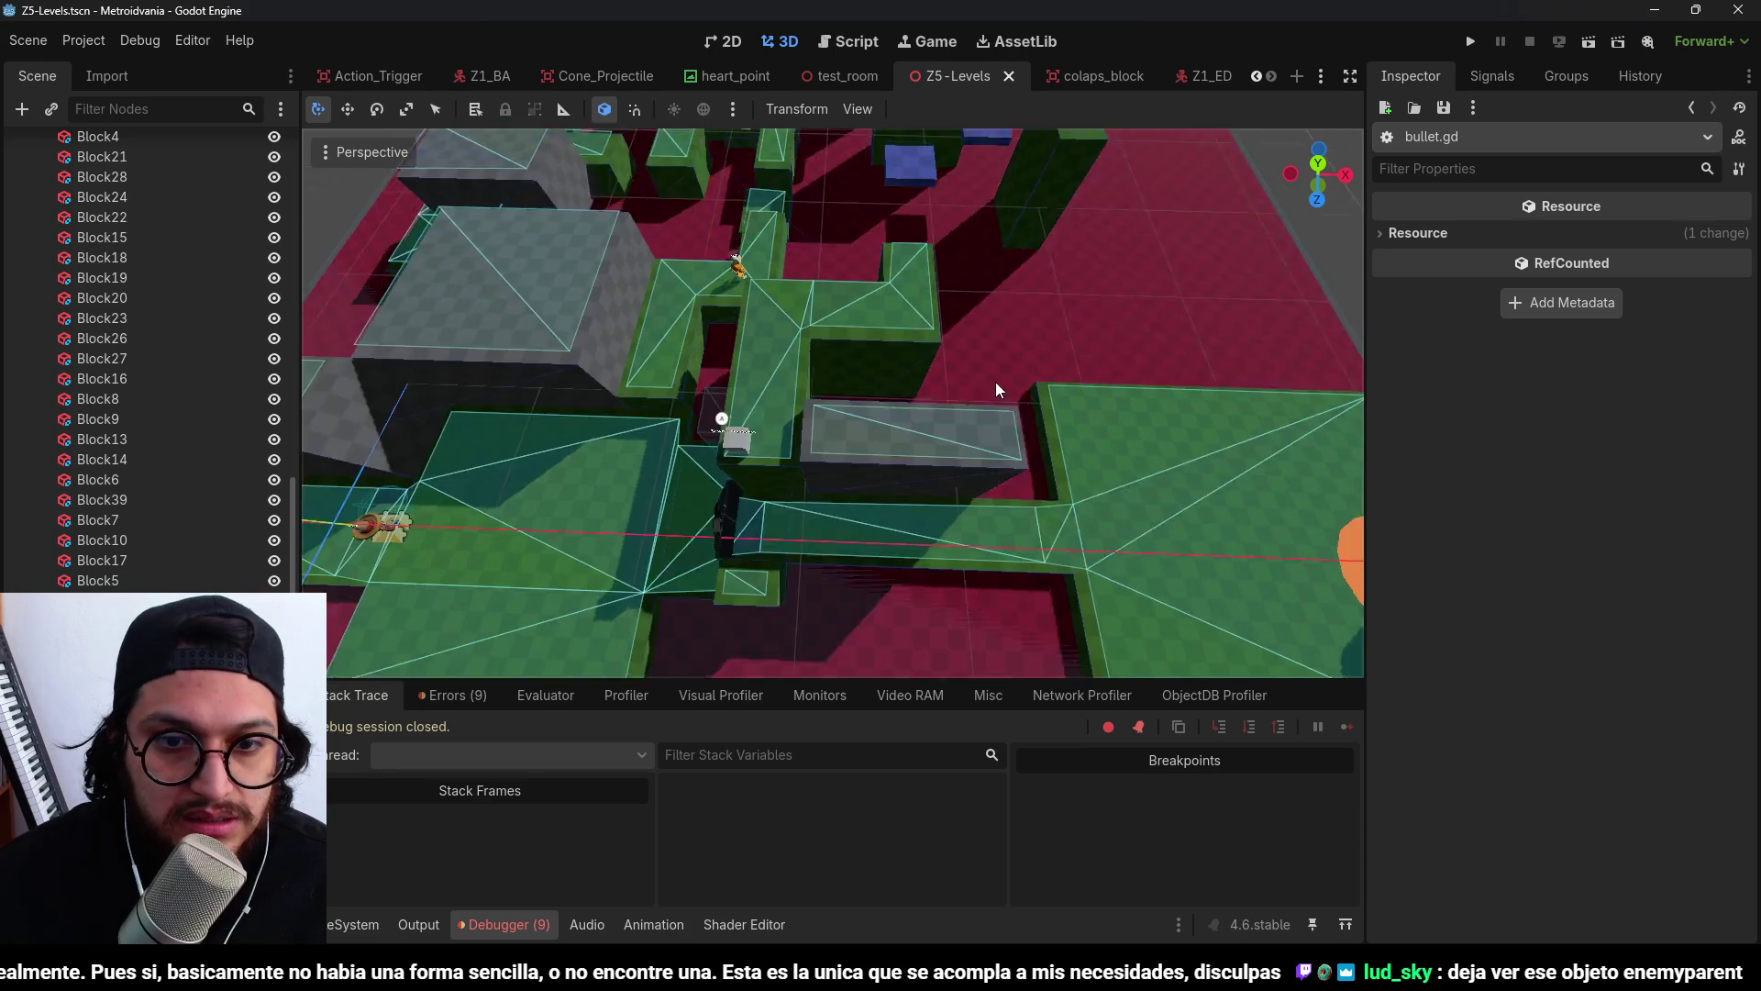
scroll(996, 260, "down", 5)
scroll(840, 422, "up", 5)
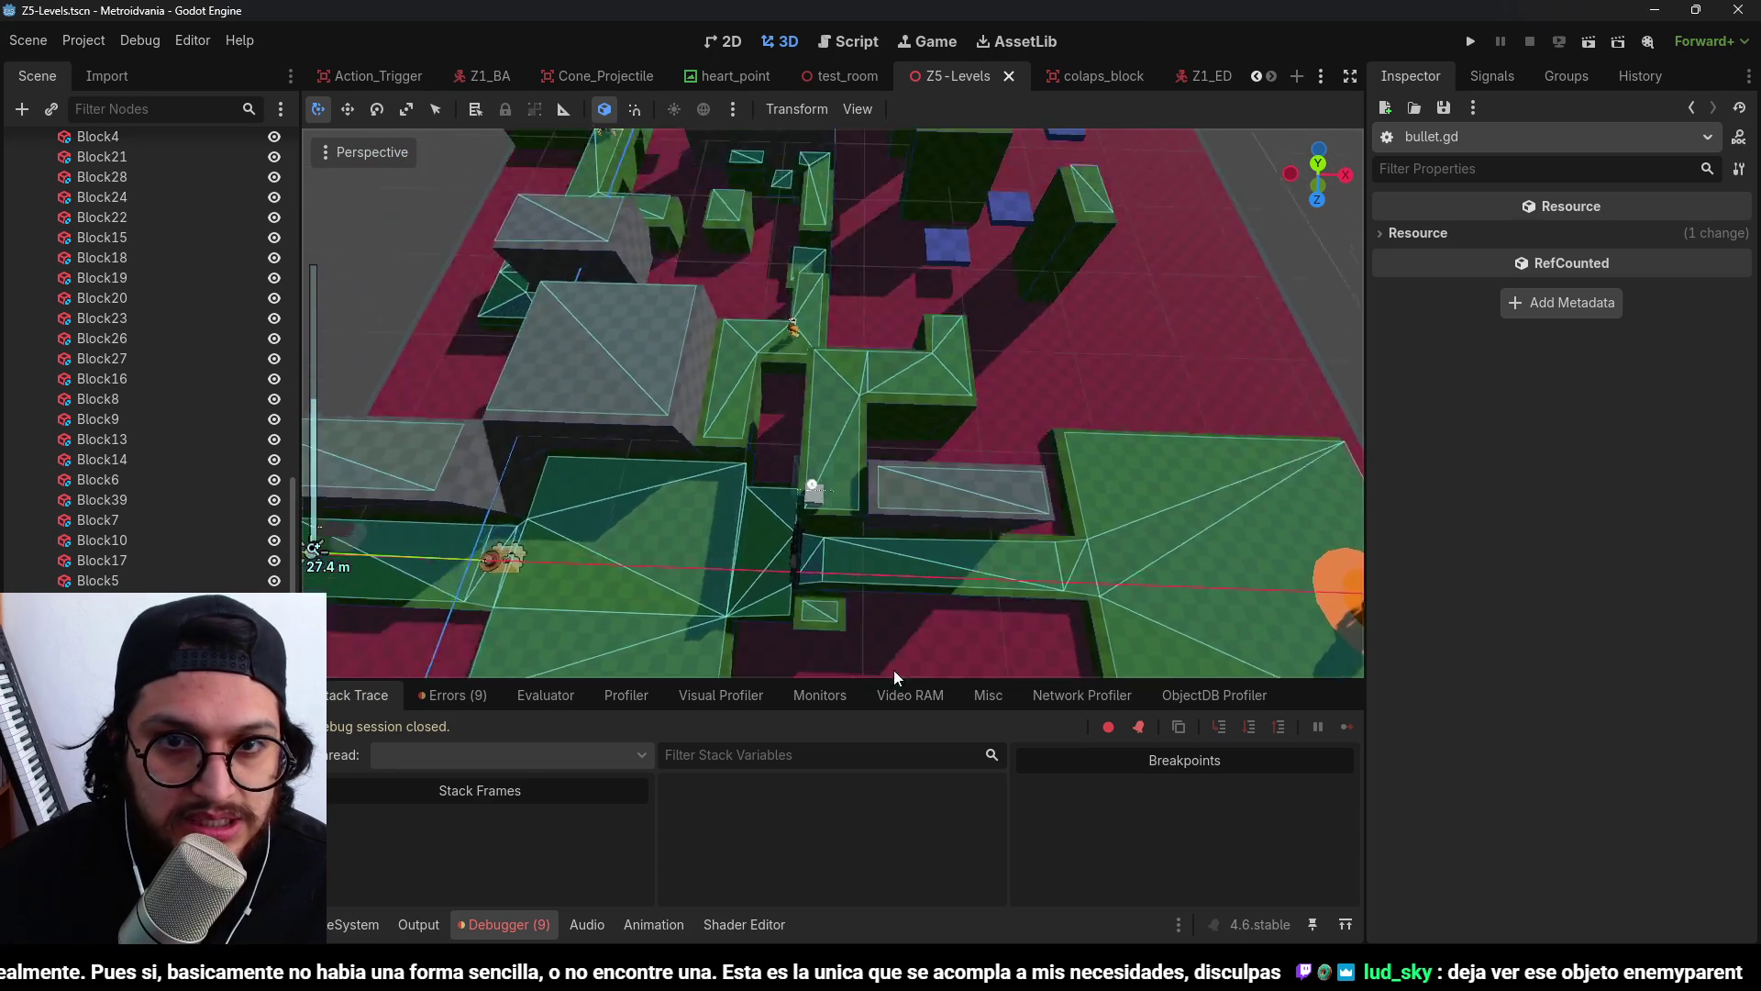
scroll(945, 411, "down", 6)
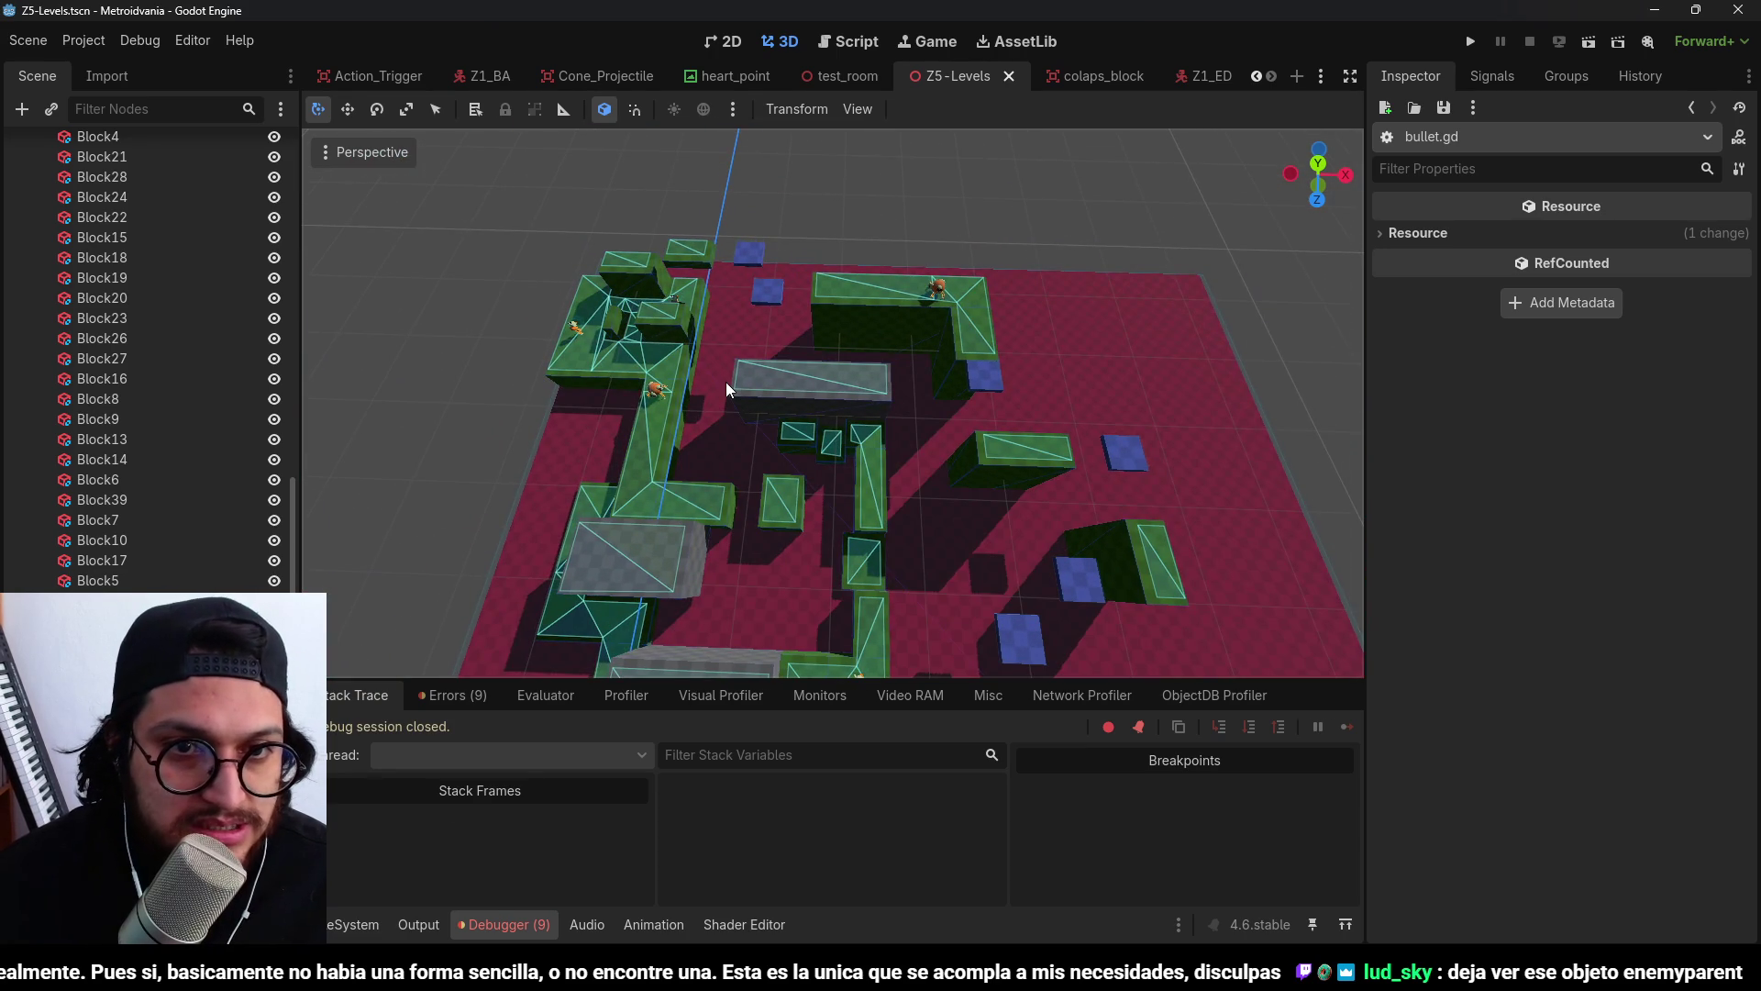
scroll(724, 382, "up", 3)
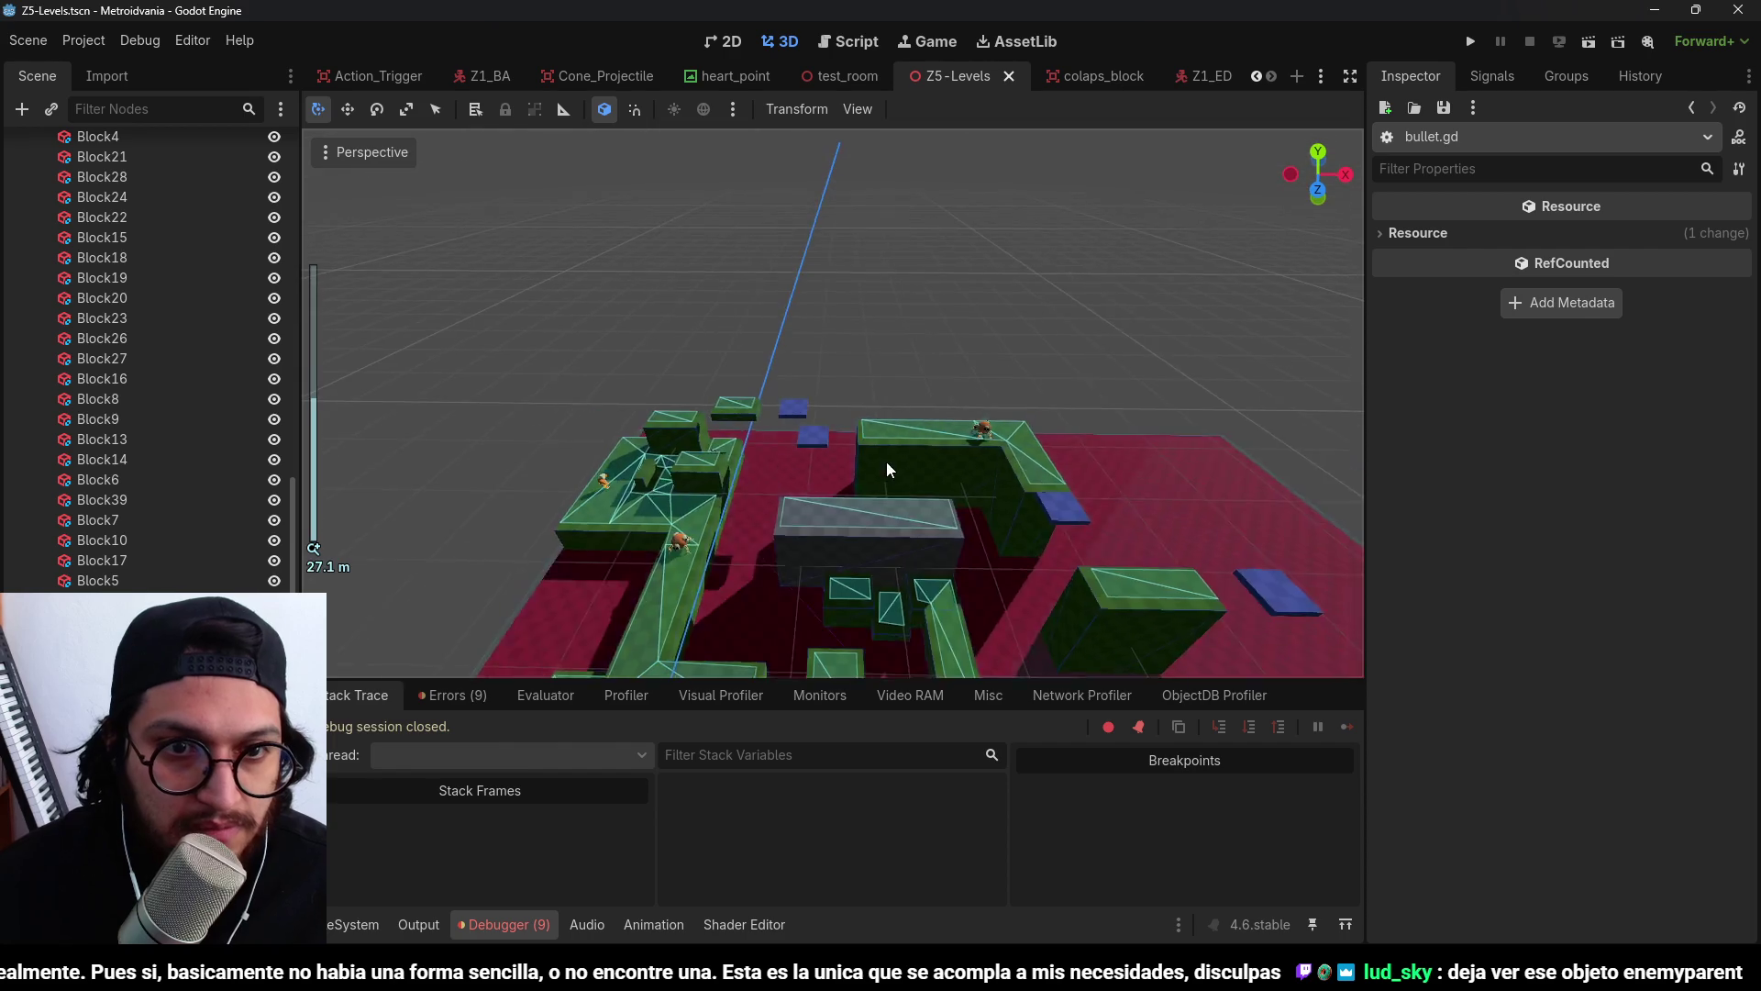
scroll(825, 403, "down", 2)
scroll(894, 275, "up", 4)
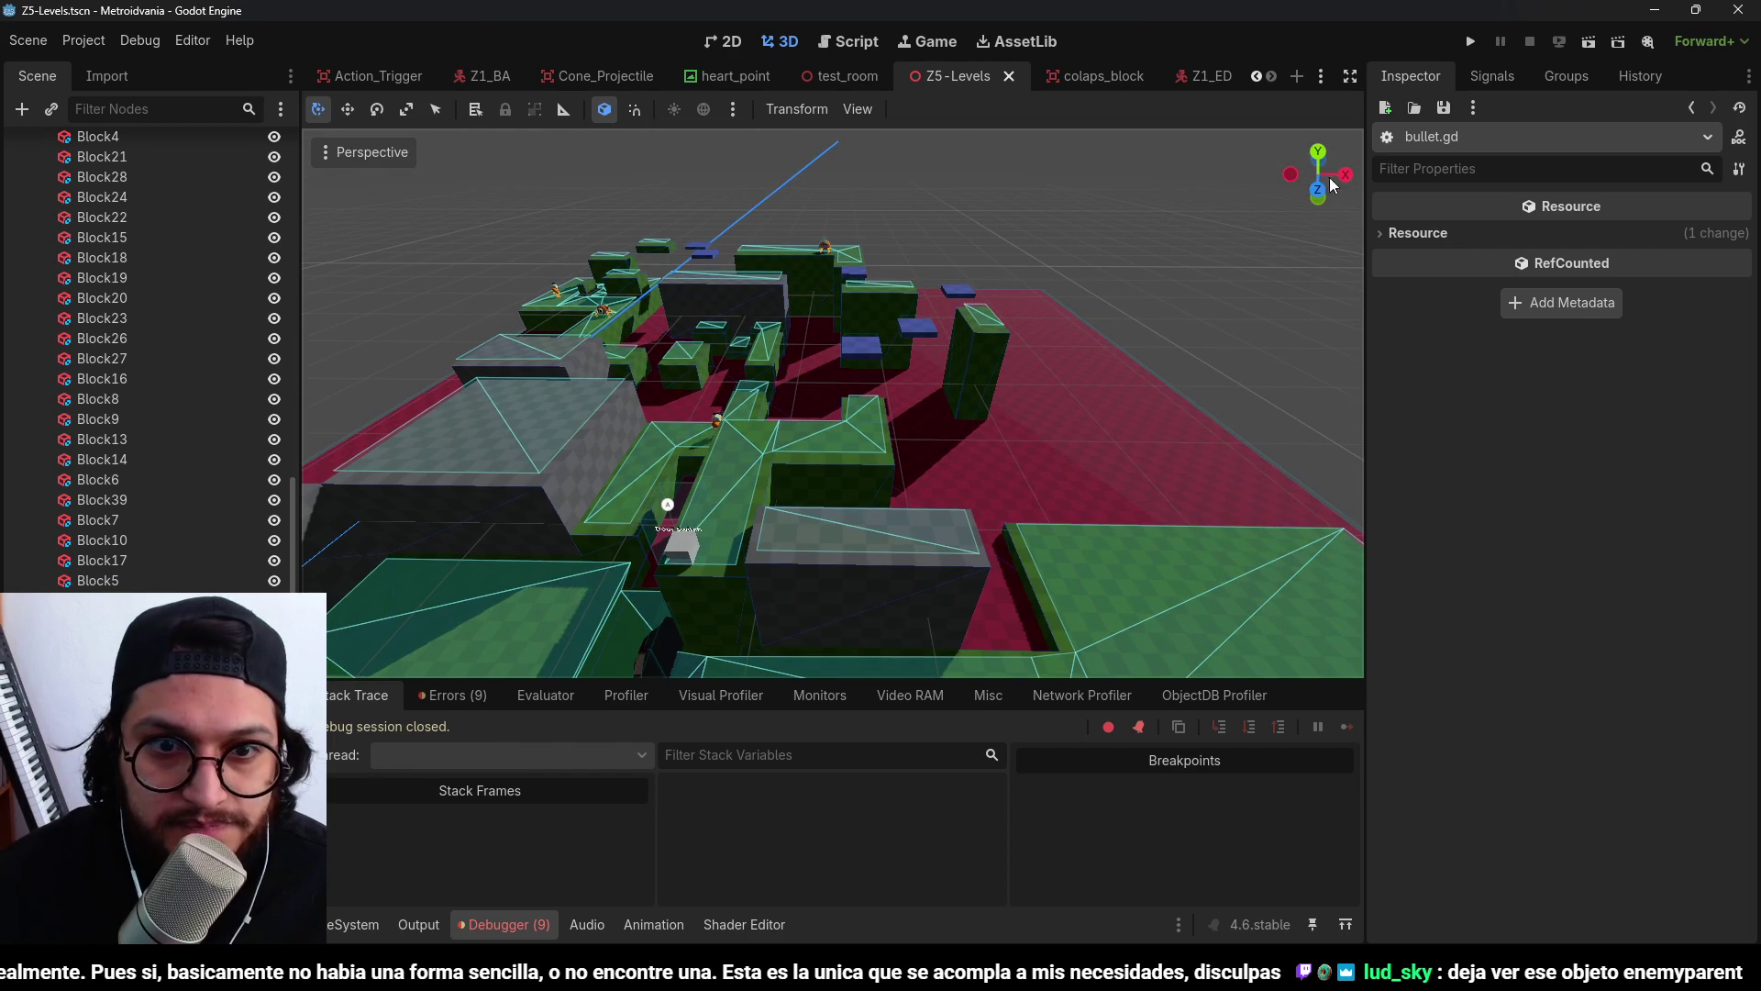
left_click(1466, 41)
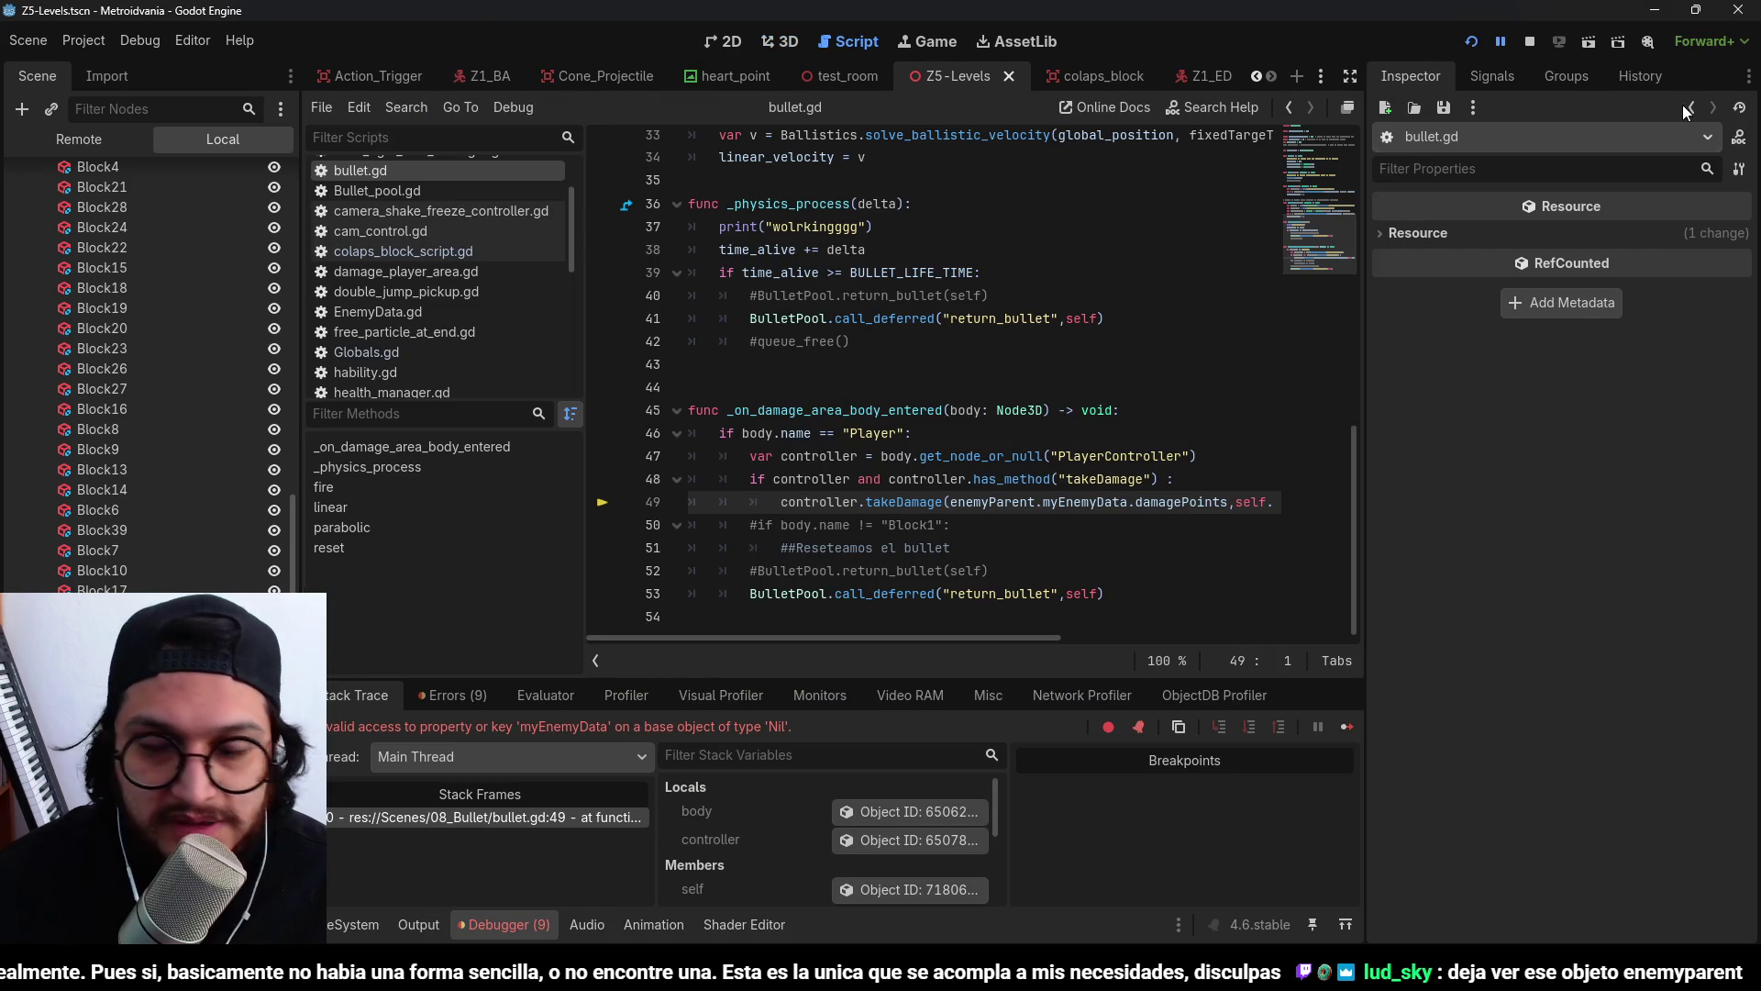
Stop the running game and scroll through bullet.gd's damage code.
left_click(1531, 46)
left_click(959, 364)
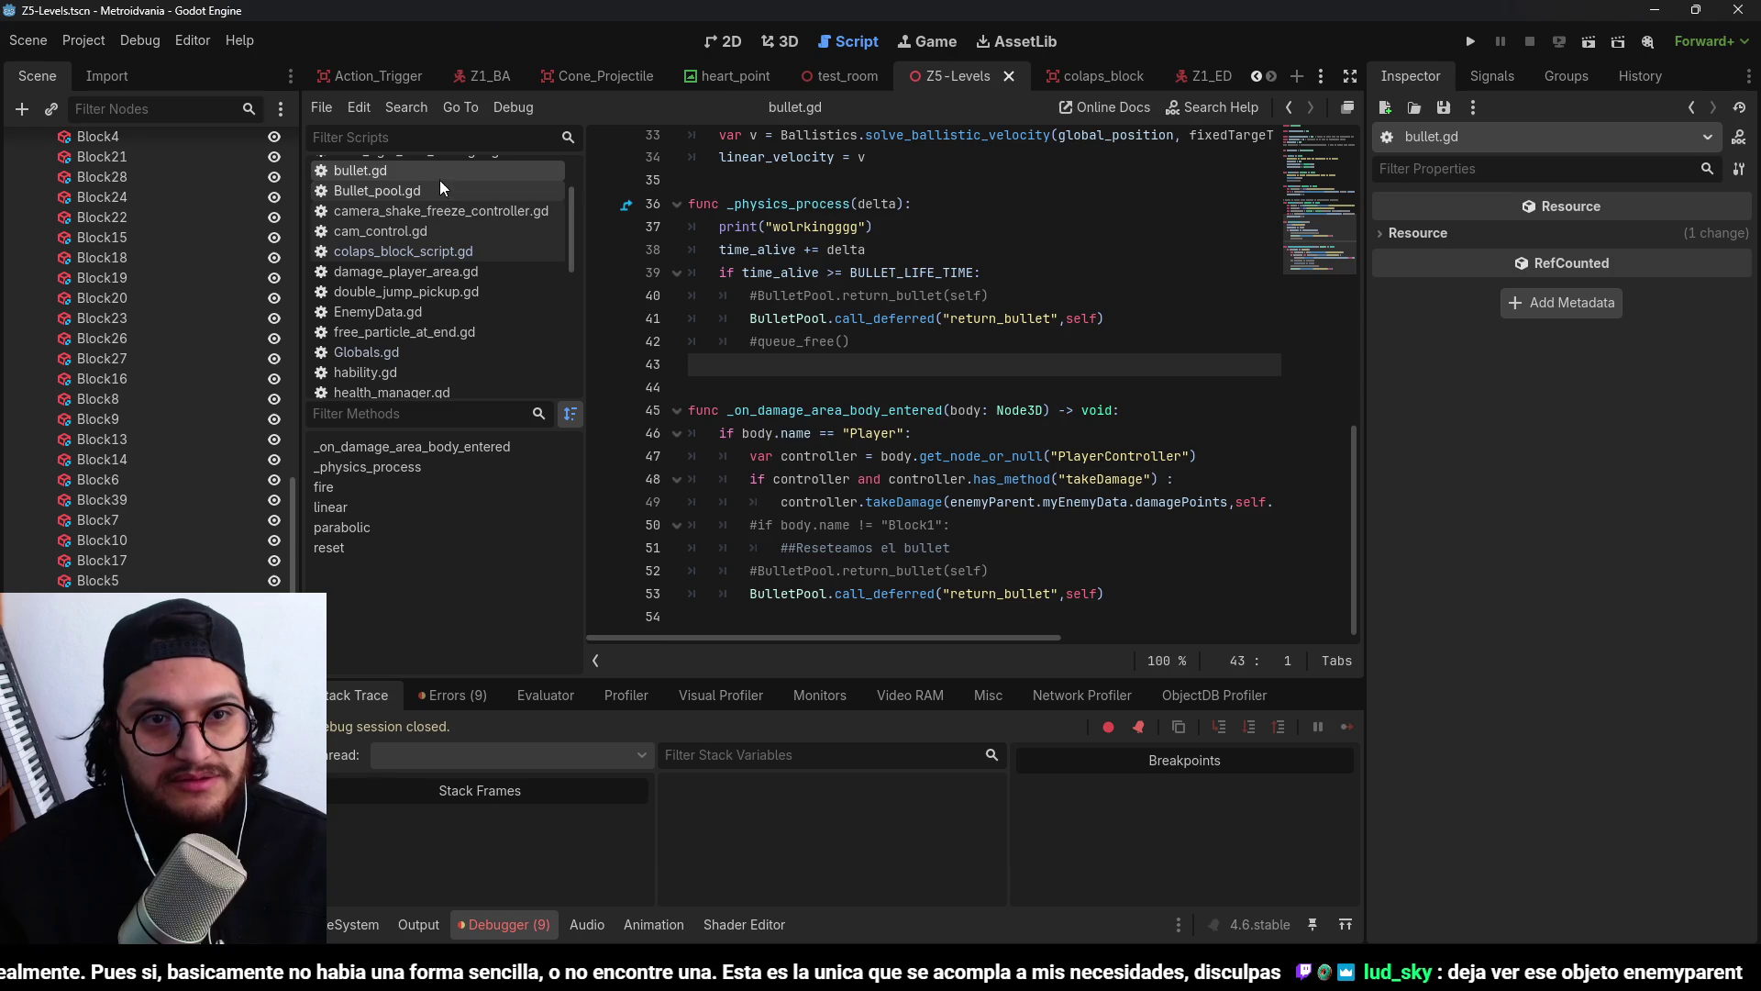
scroll(1055, 369, "up", 10)
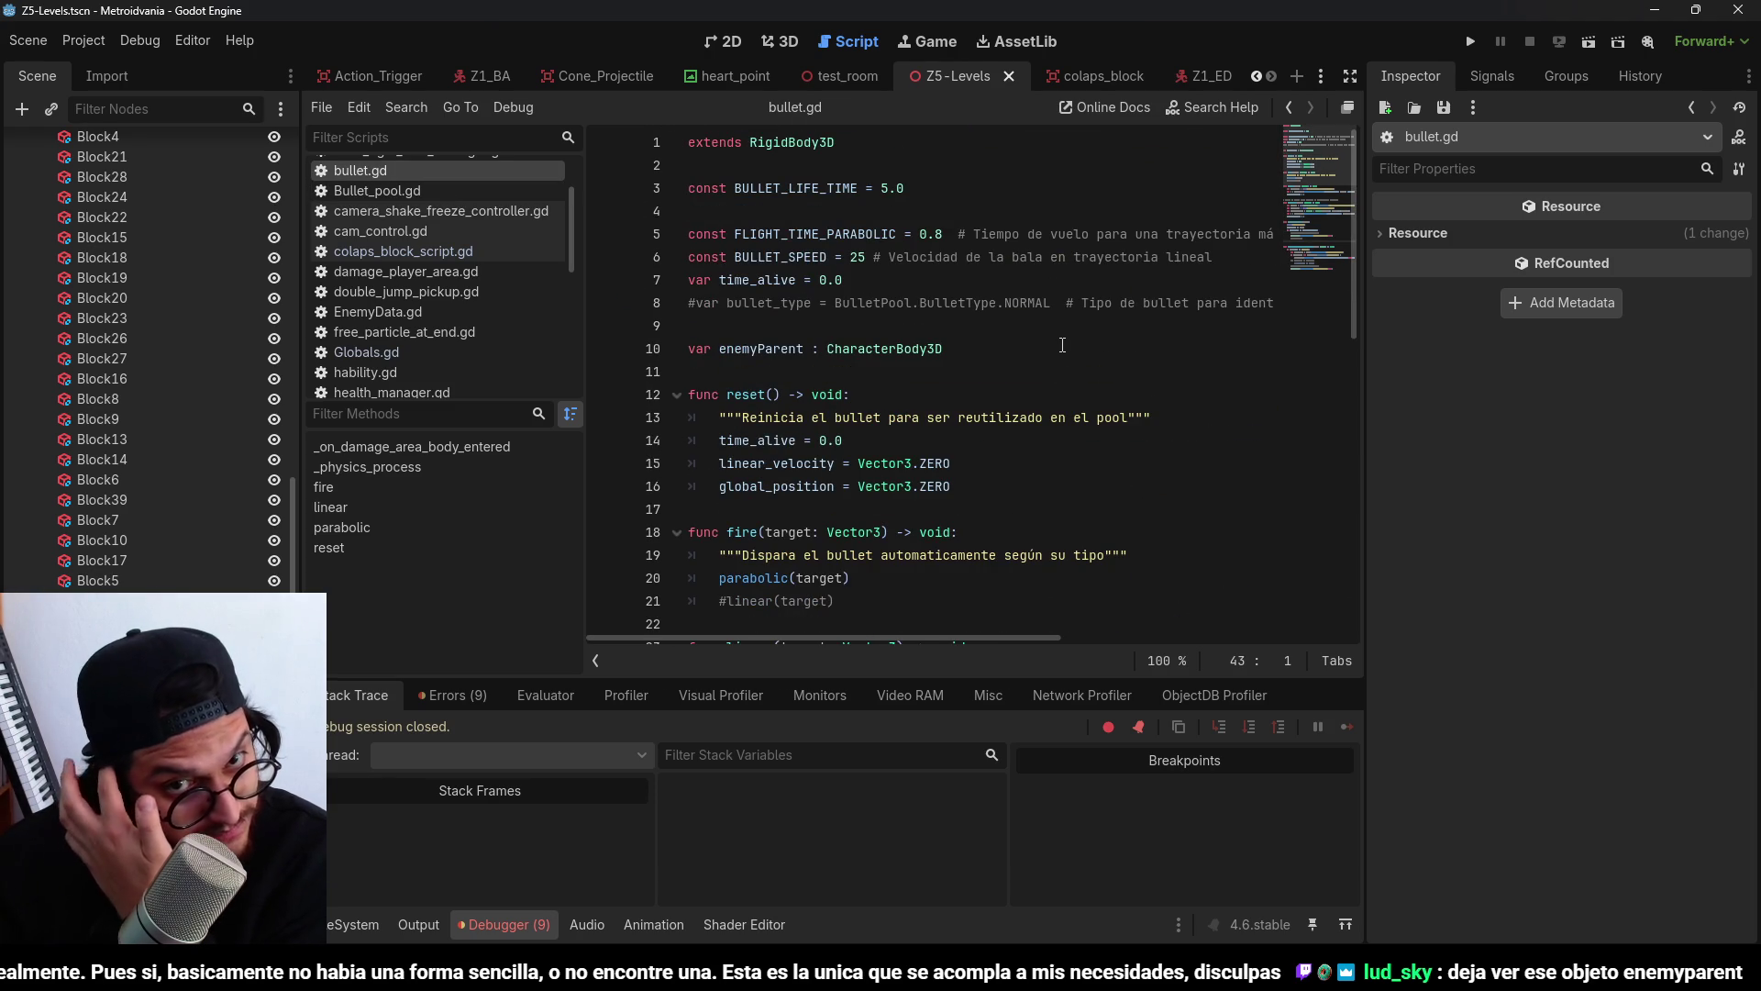
scroll(1062, 345, "down", 5)
scroll(1062, 345, "down", 6)
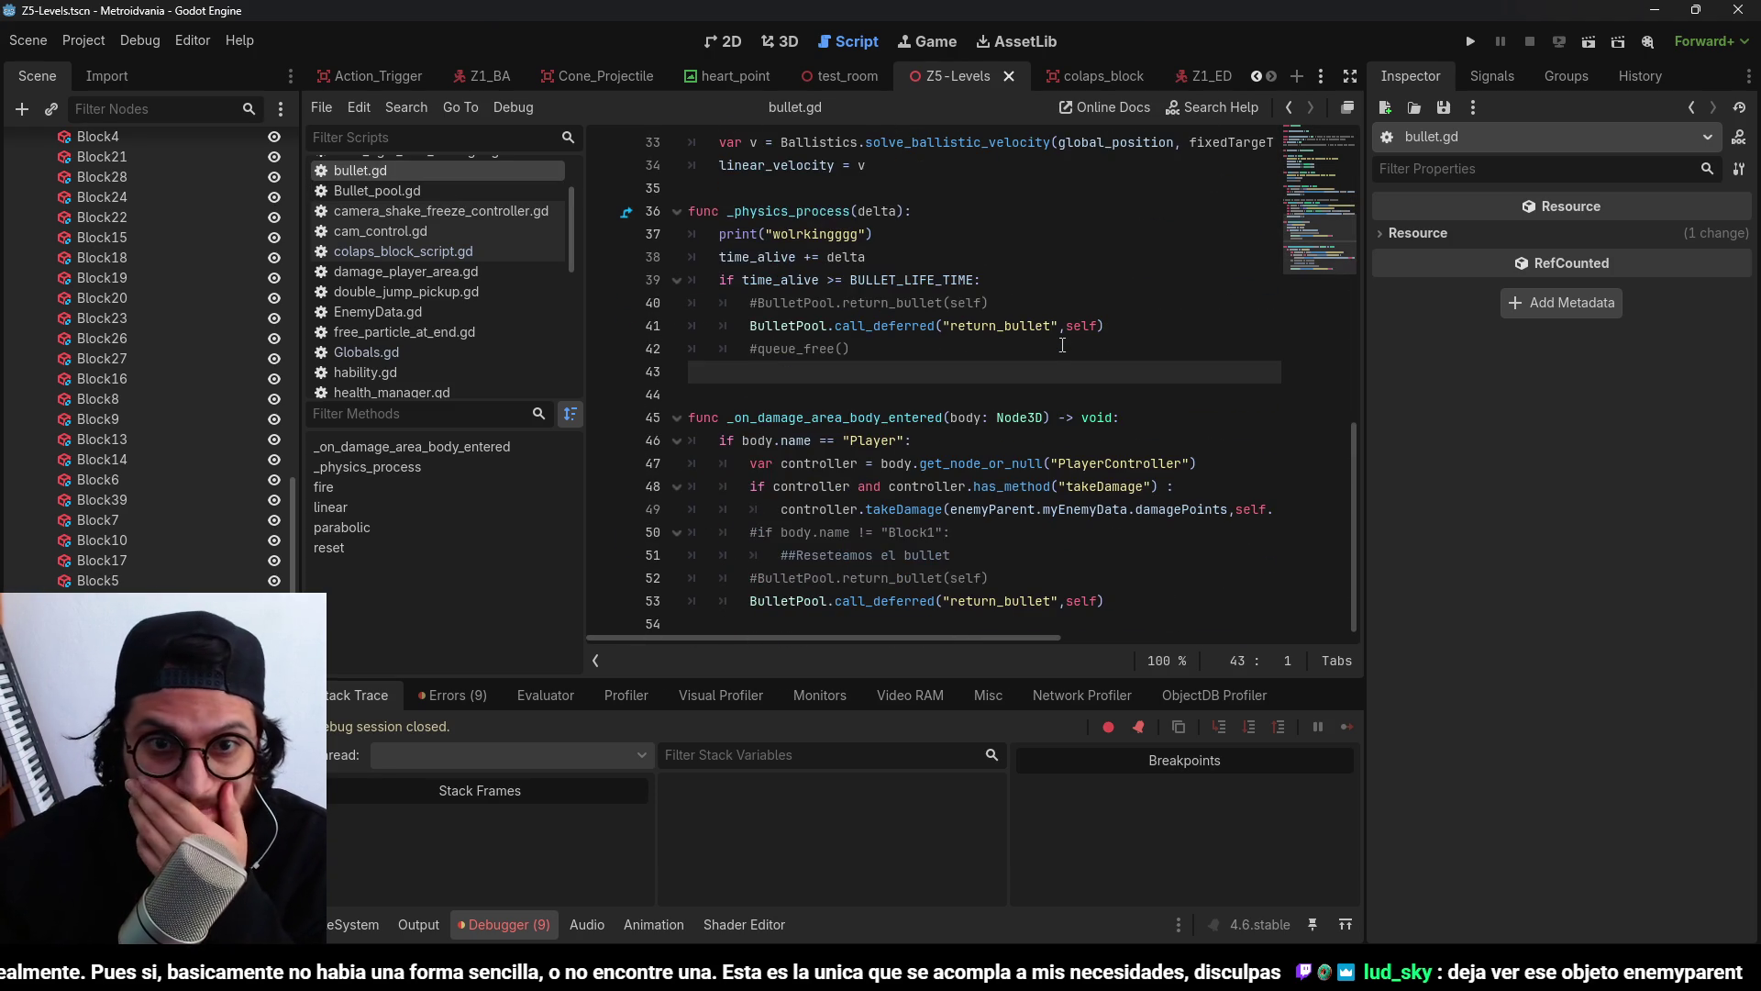
Inspect PlayerController, get_node_or_null and myEnemyData on lines 47–49, then start saving a new enemy resource.
double_click(1119, 463)
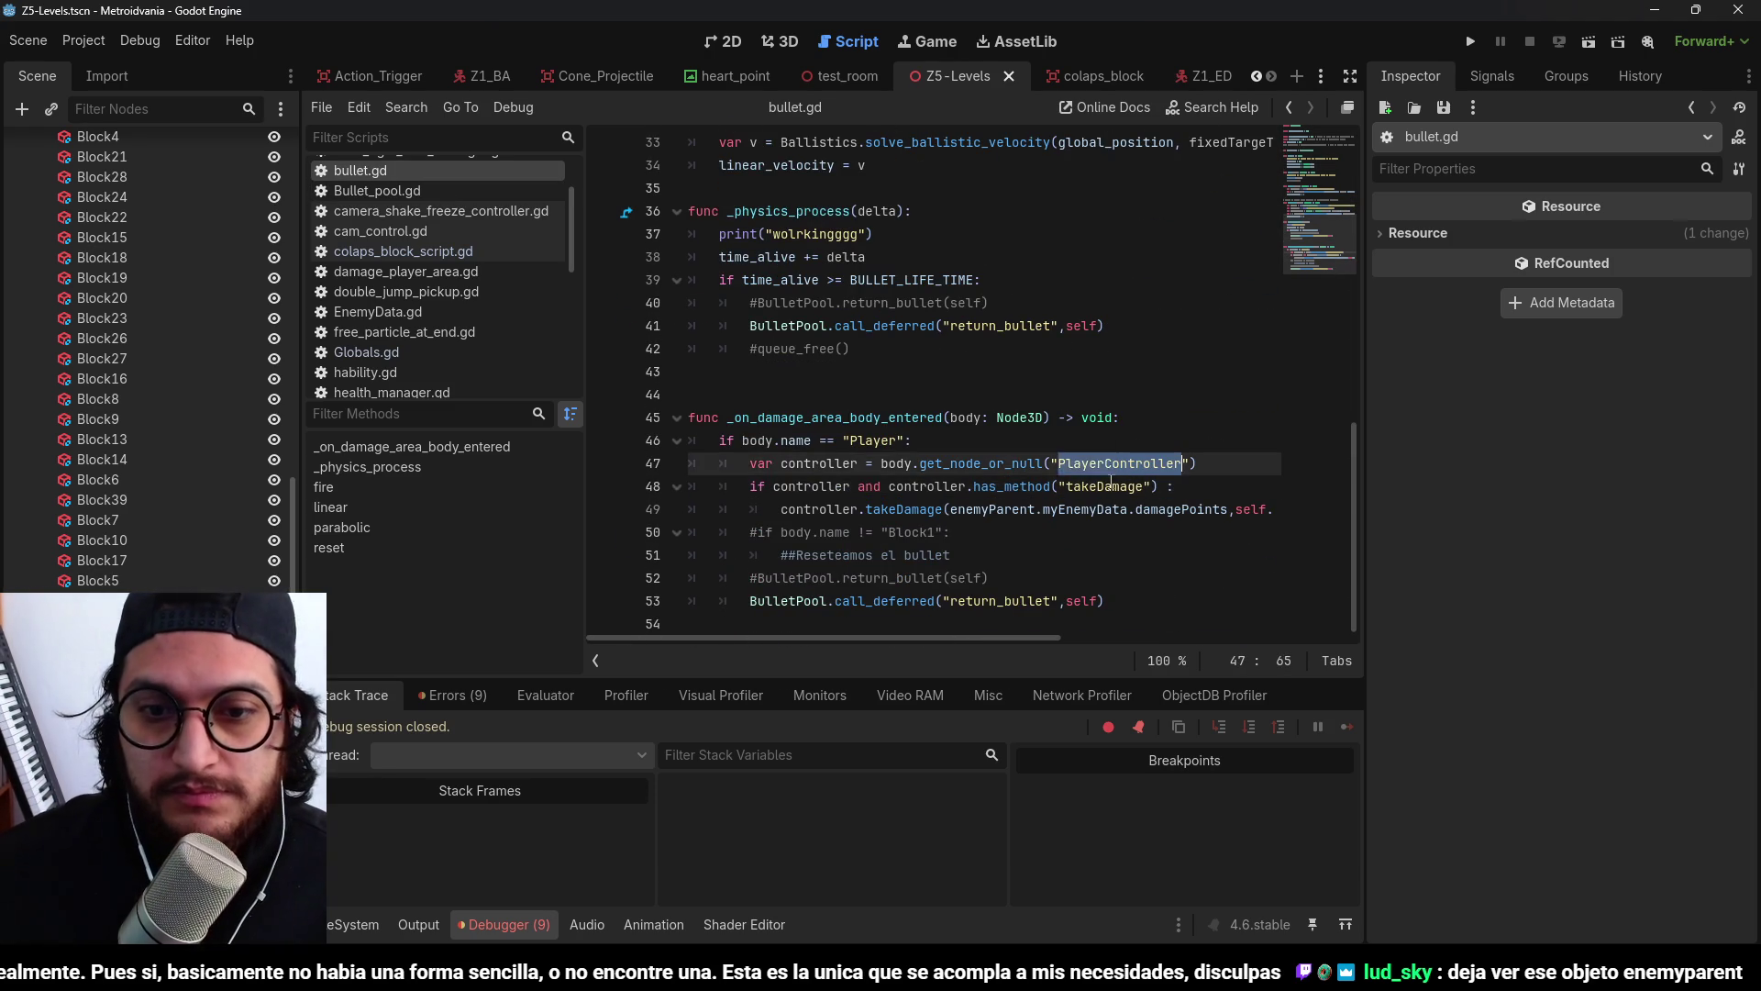
double_click(980, 464)
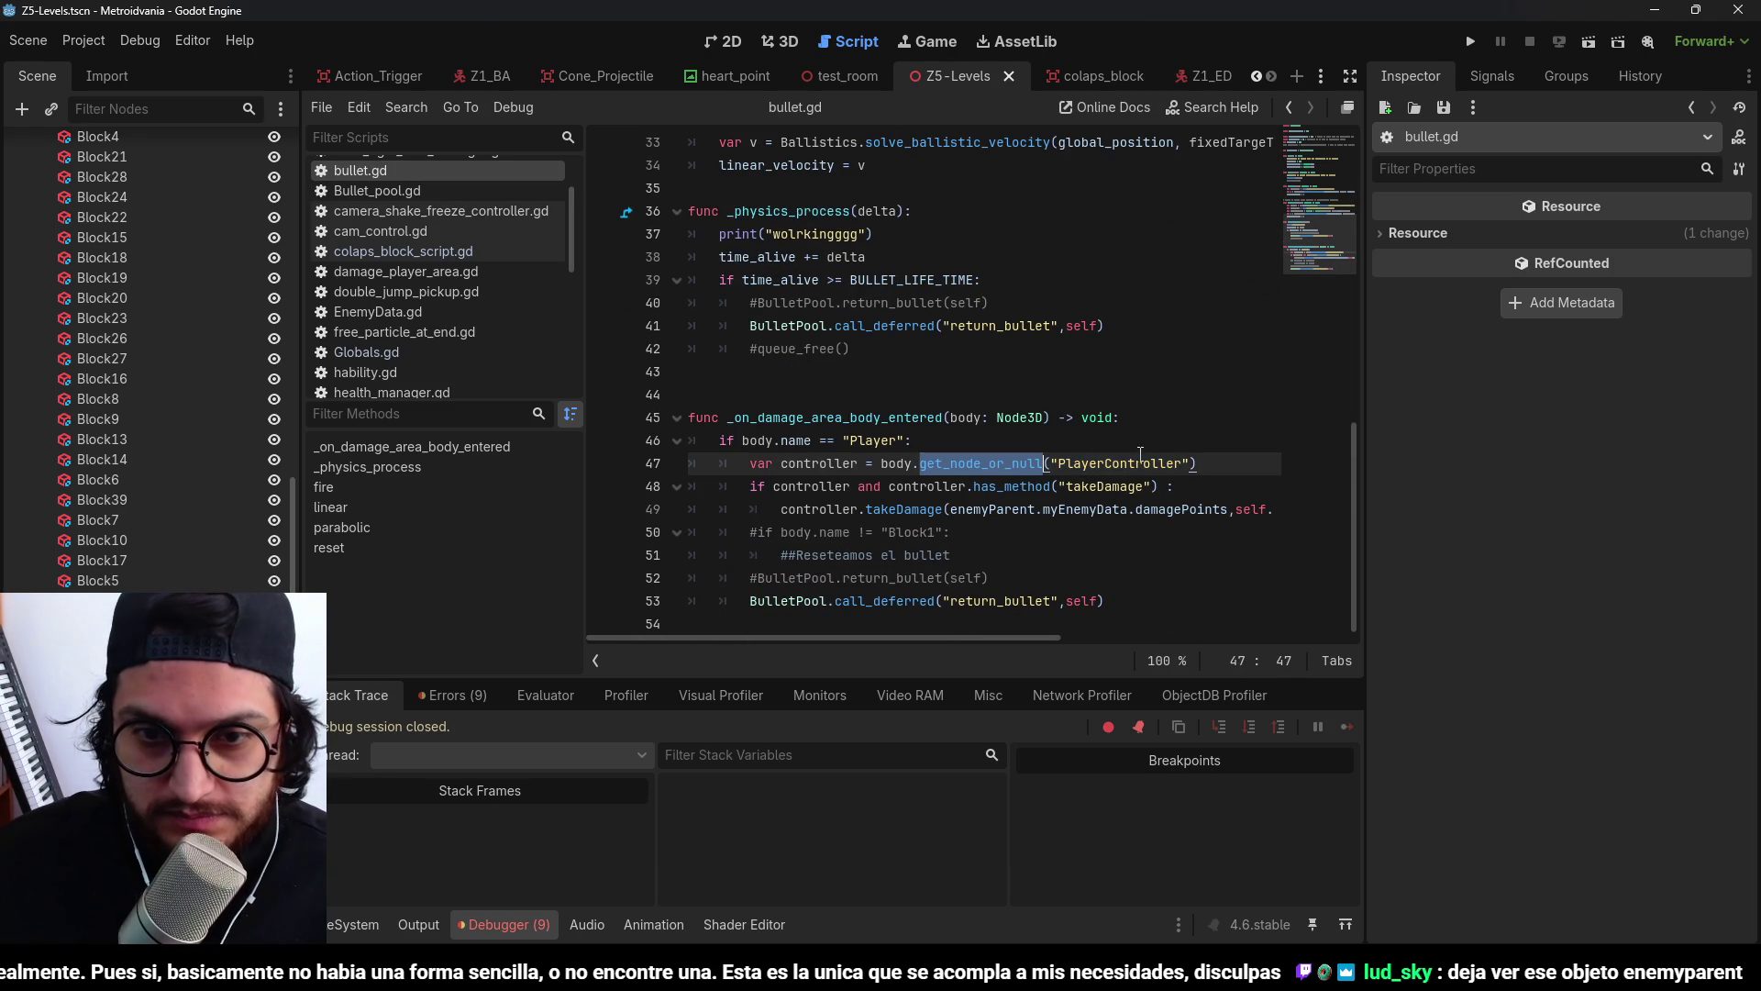
double_click(1085, 509)
double_click(903, 509)
double_click(995, 509)
left_click(1068, 509)
double_click(1068, 510)
double_click(1067, 510)
key("ctrl+s")
Save the new Enemy resource as Z1ED_Data.tres in 03_Z1ED and set its Name to ED.
type("z")
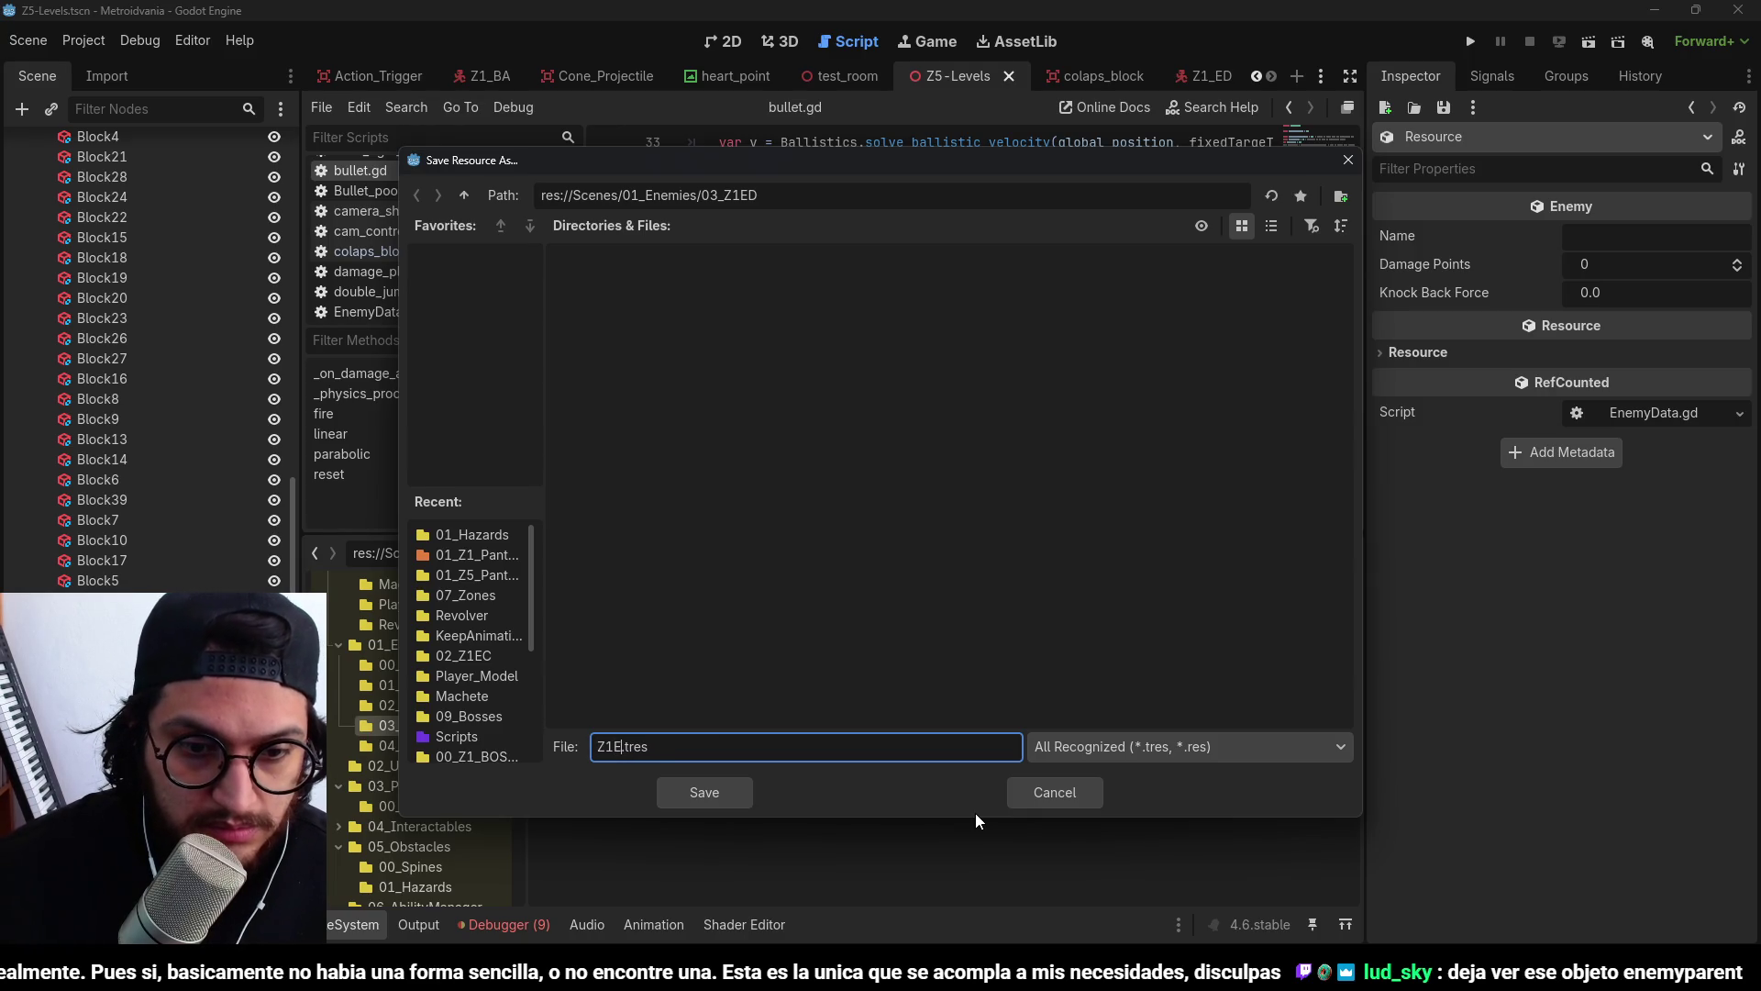
type("Data")
key("Return")
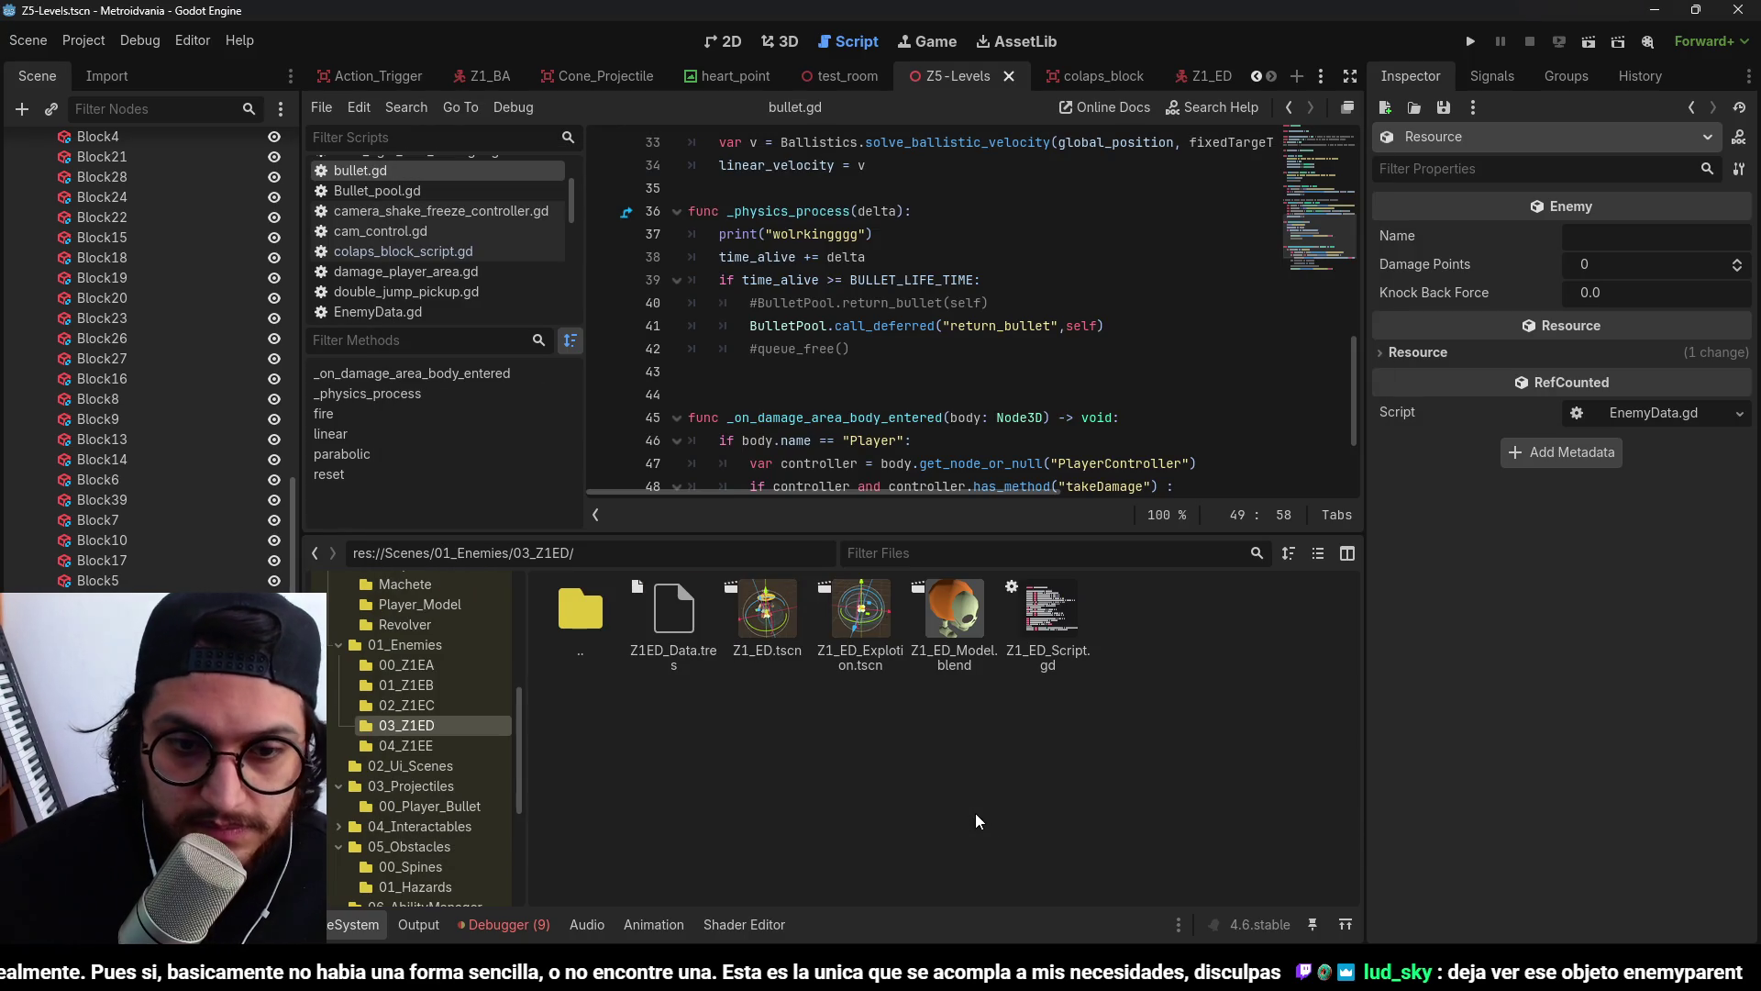
left_click(1631, 233)
type("ED")
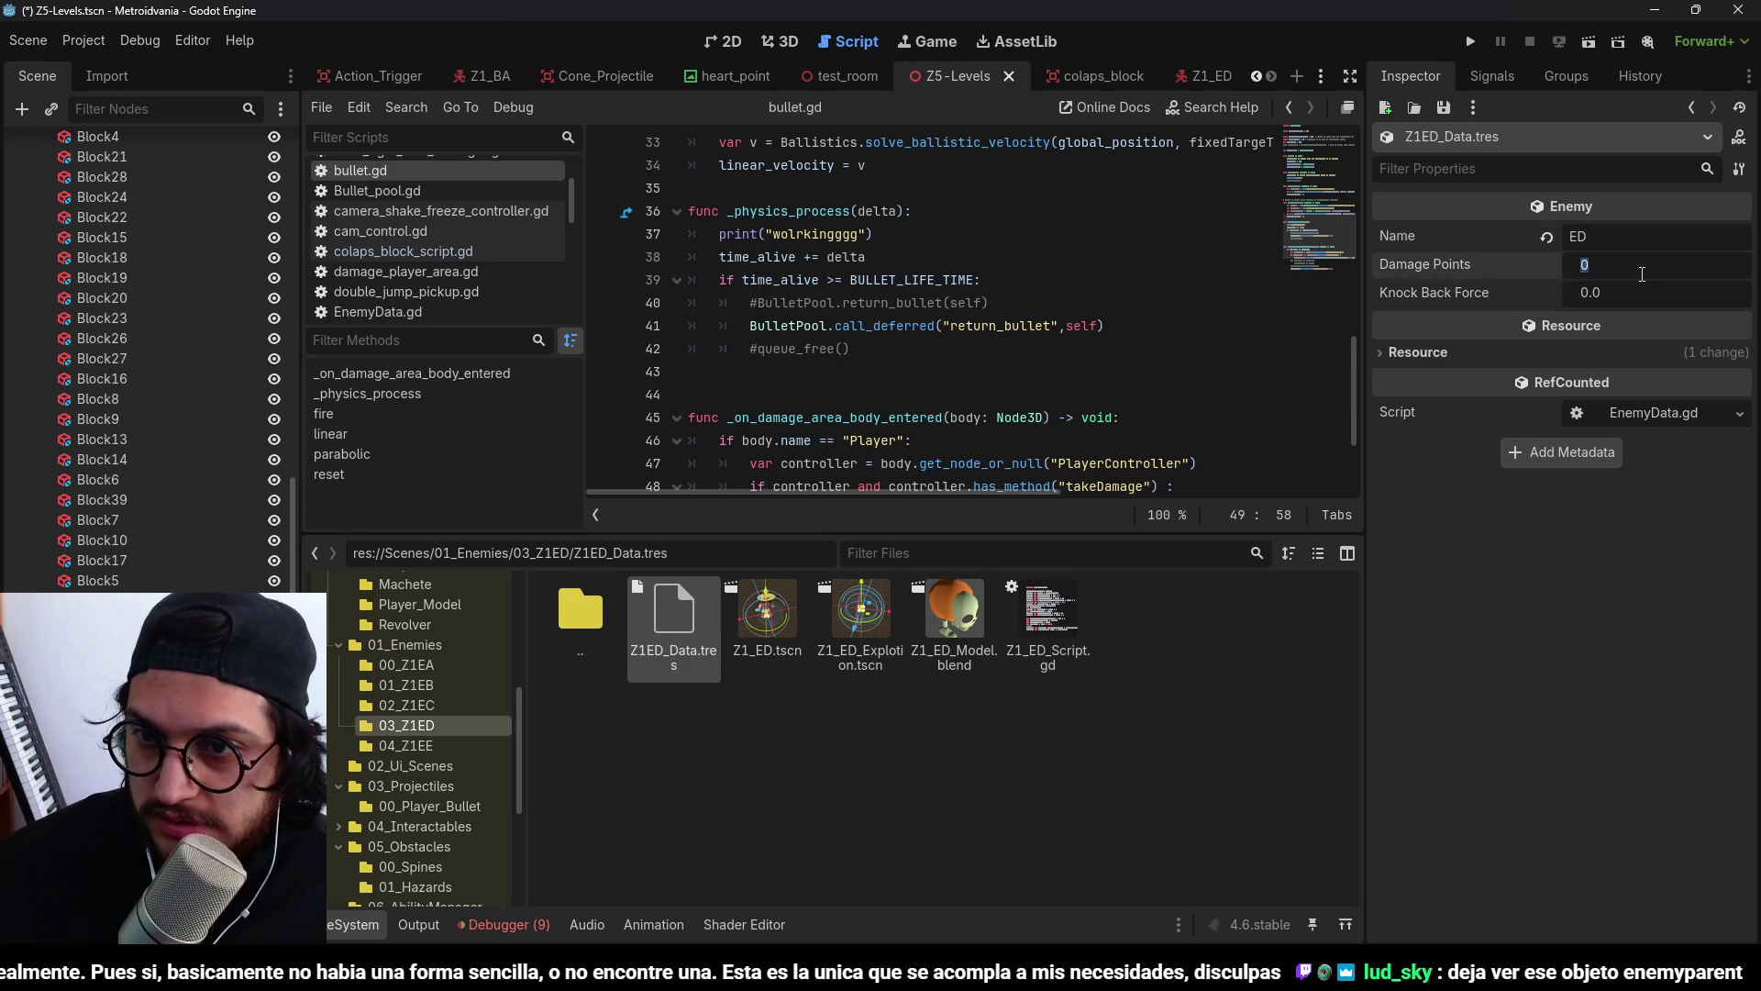
type("3")
Set Knock Back Force to 25.0 with Damage Points 3, save, and open the Z1_ED model's import settings.
left_click(1662, 295)
type("25")
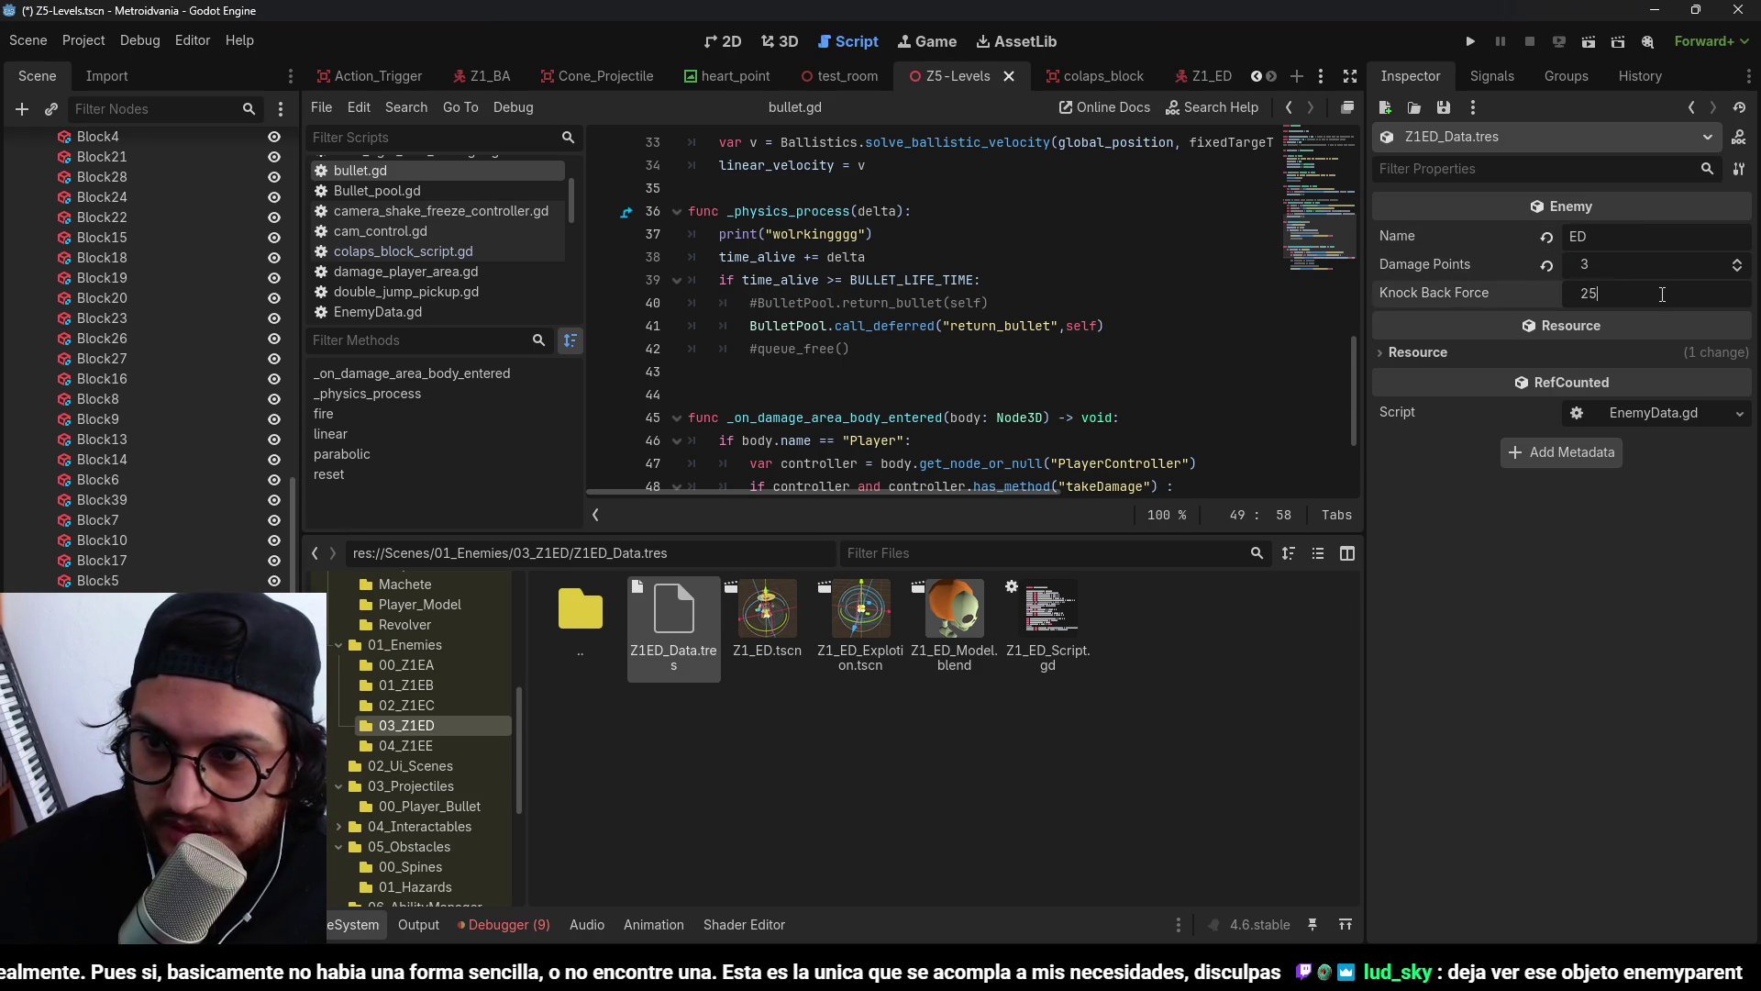
key("ctrl+s")
left_click(956, 639)
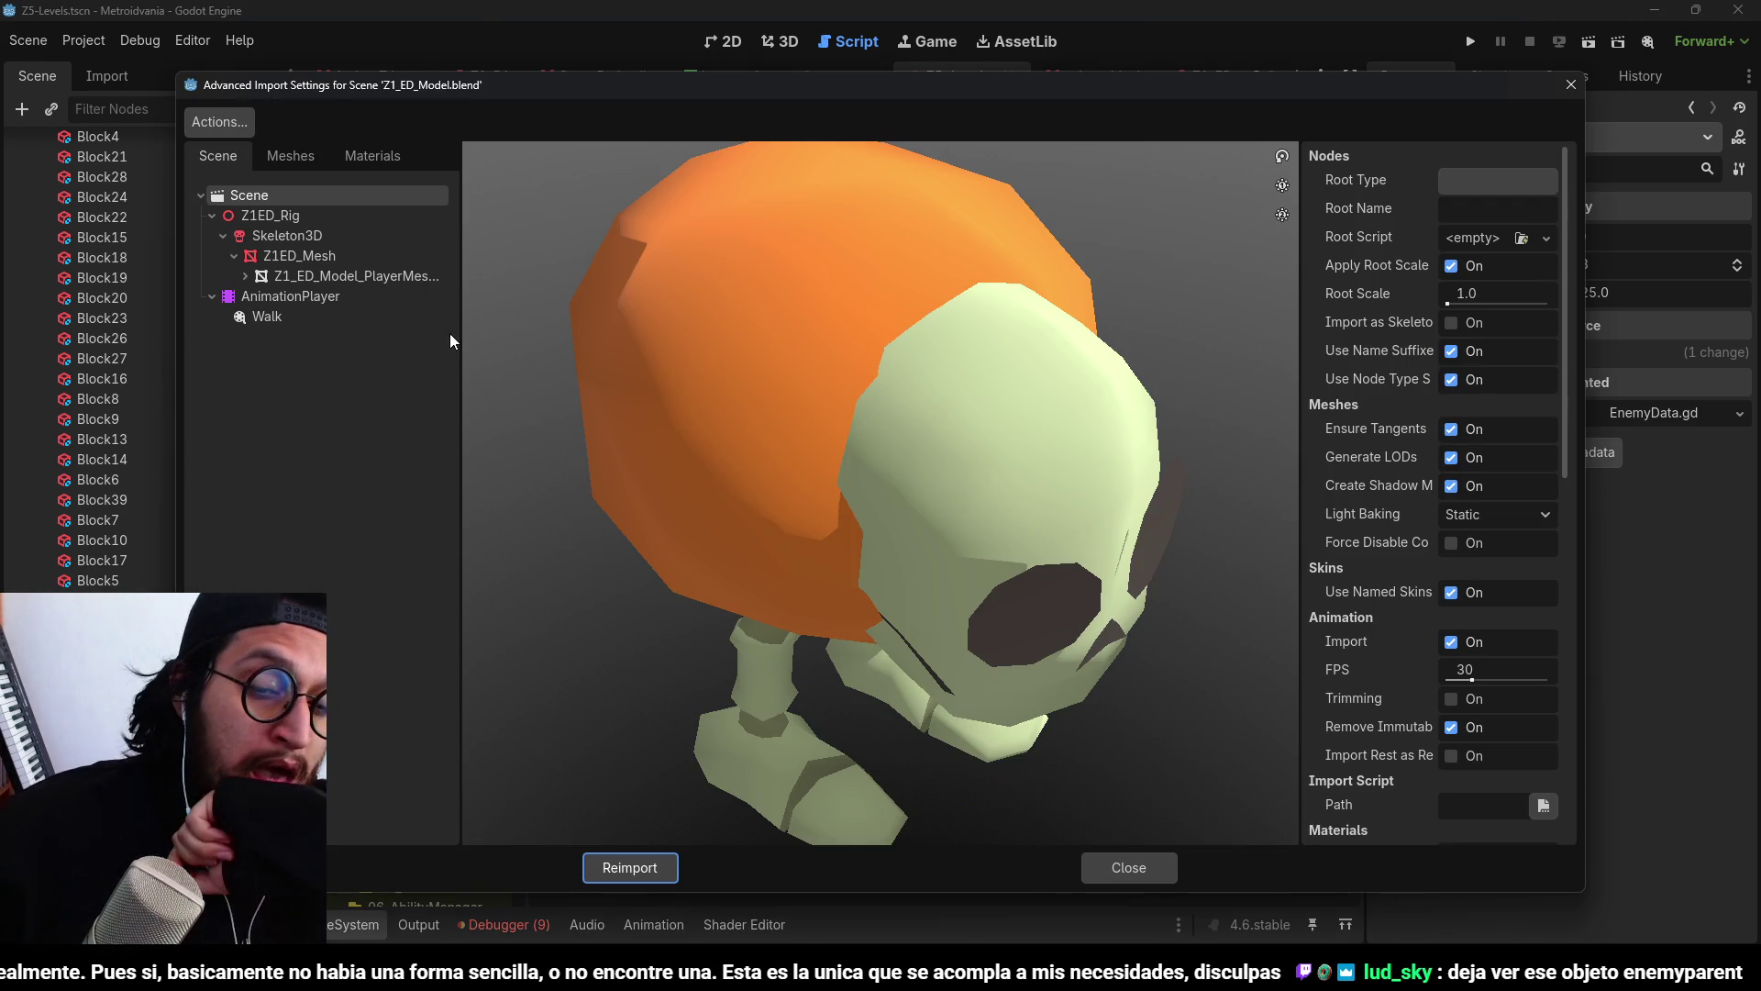
left_click(1149, 879)
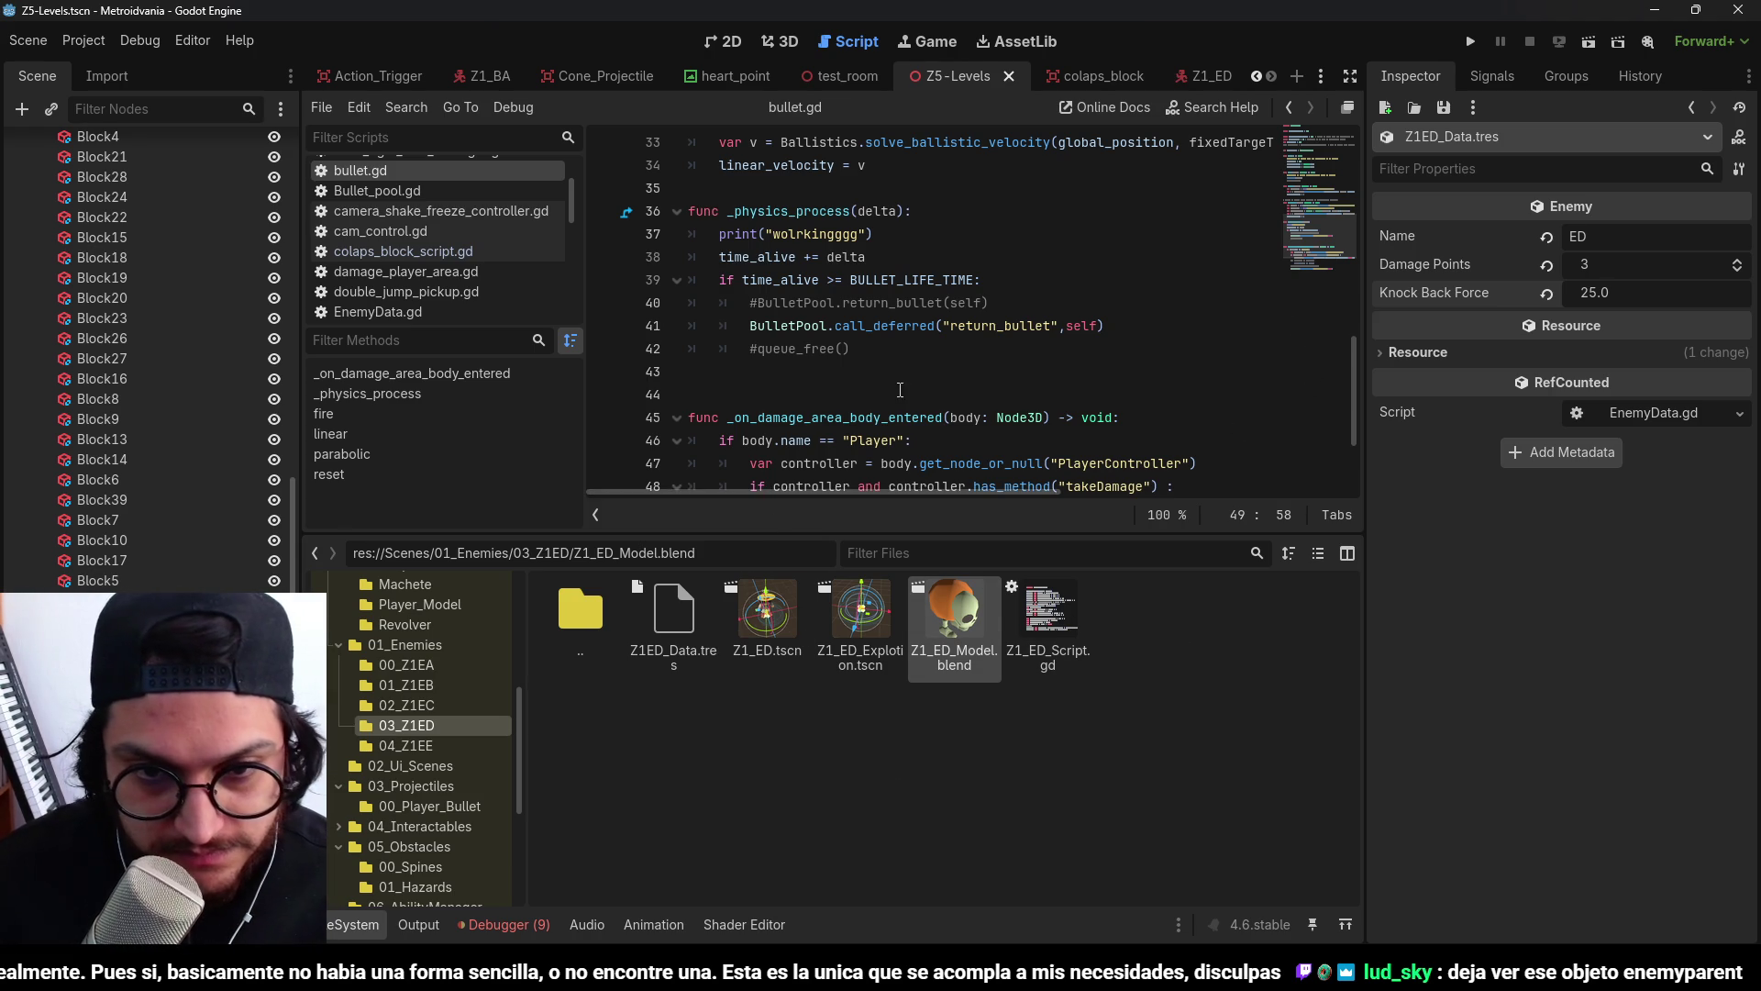
Inspect enemyParent and myEnemyData on line 49 of bullet.gd.
scroll(900, 389, "down", 2)
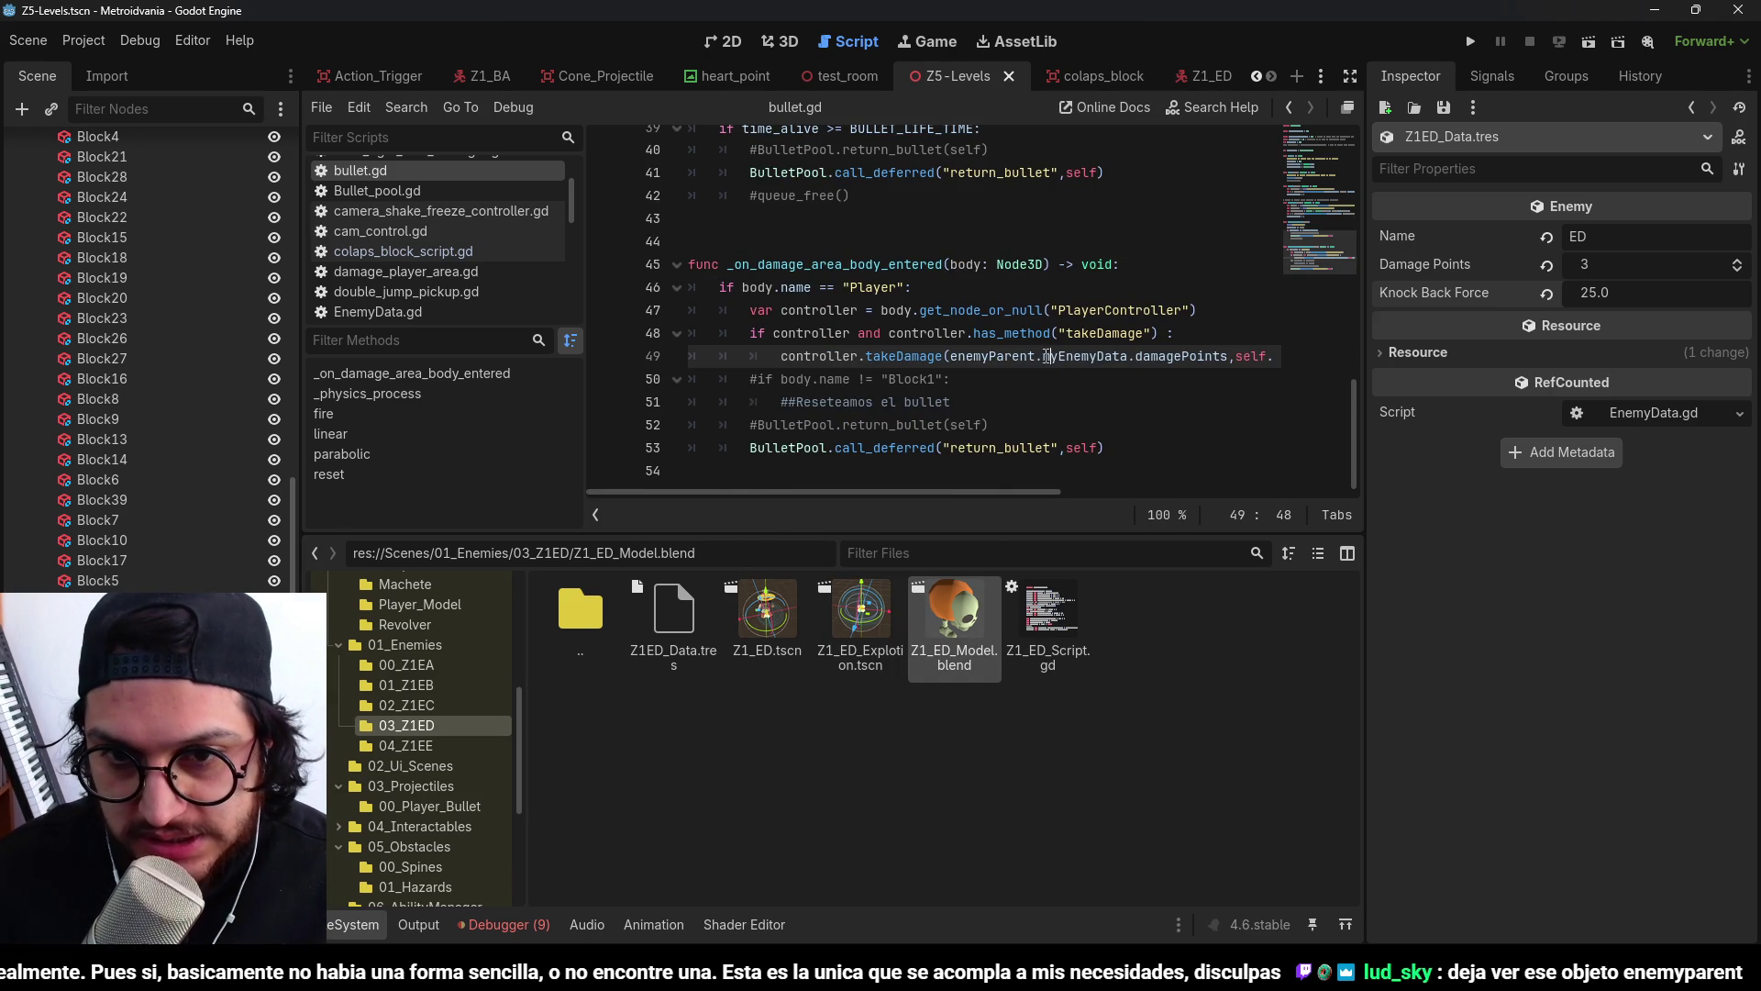
double_click(1018, 356)
double_click(1087, 355)
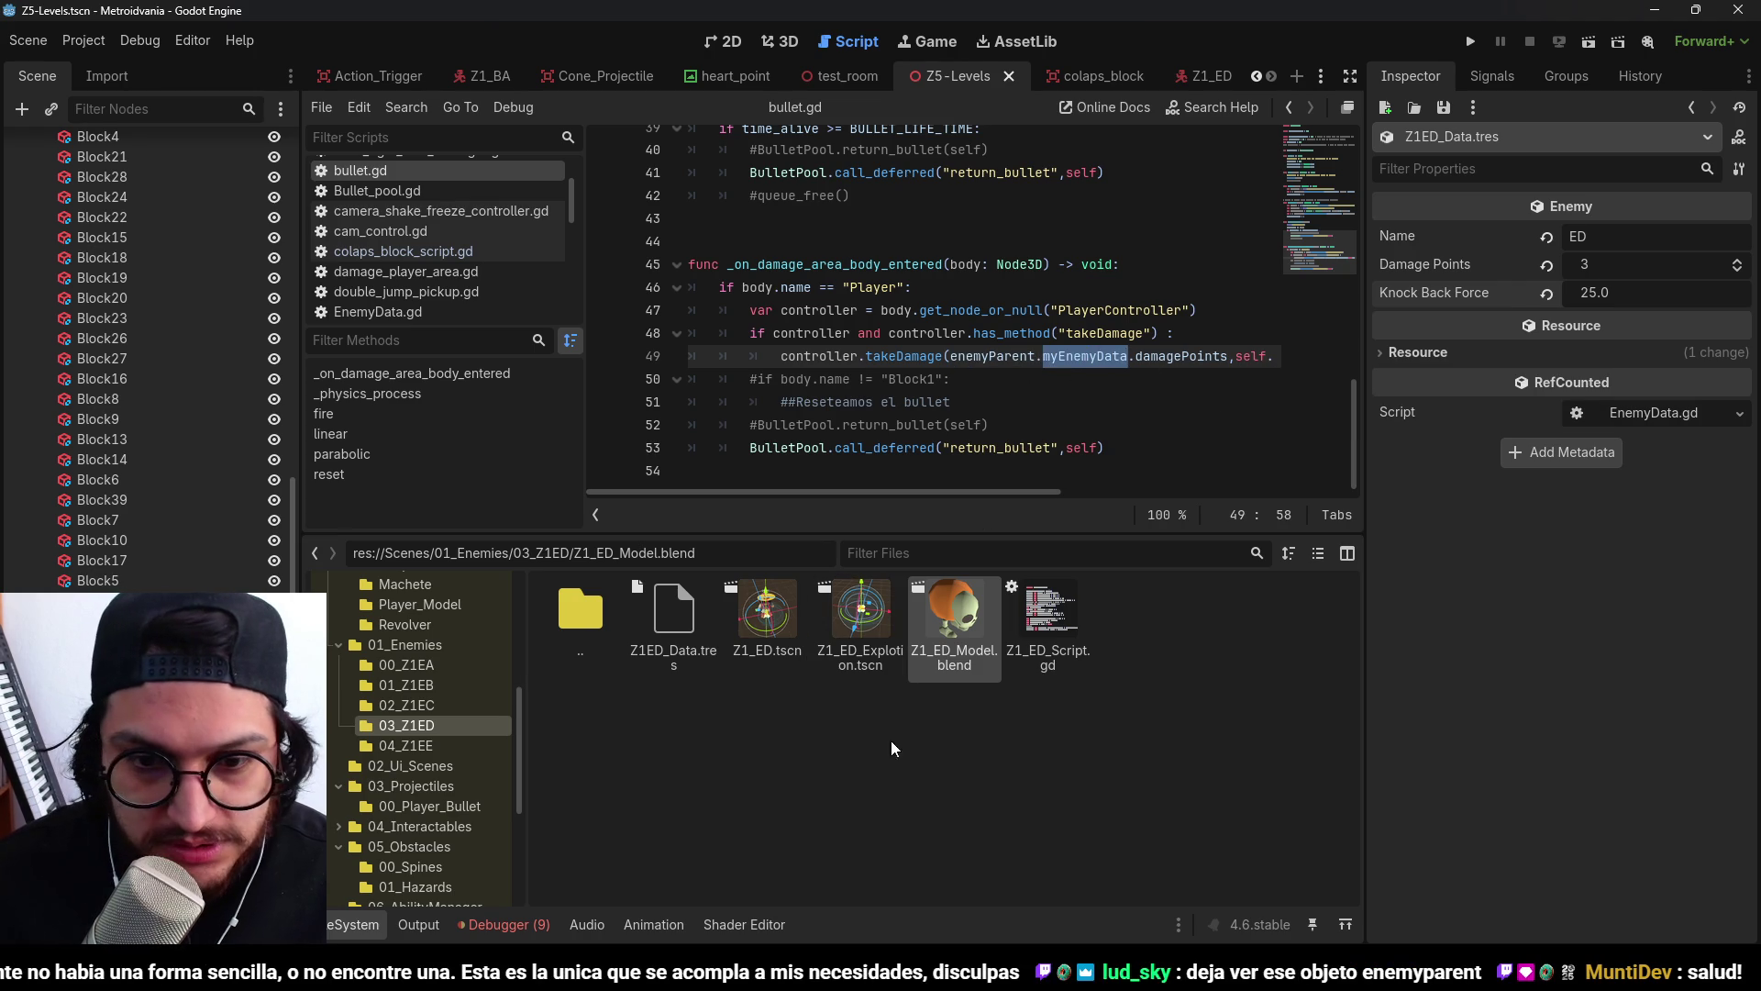
key("Up")
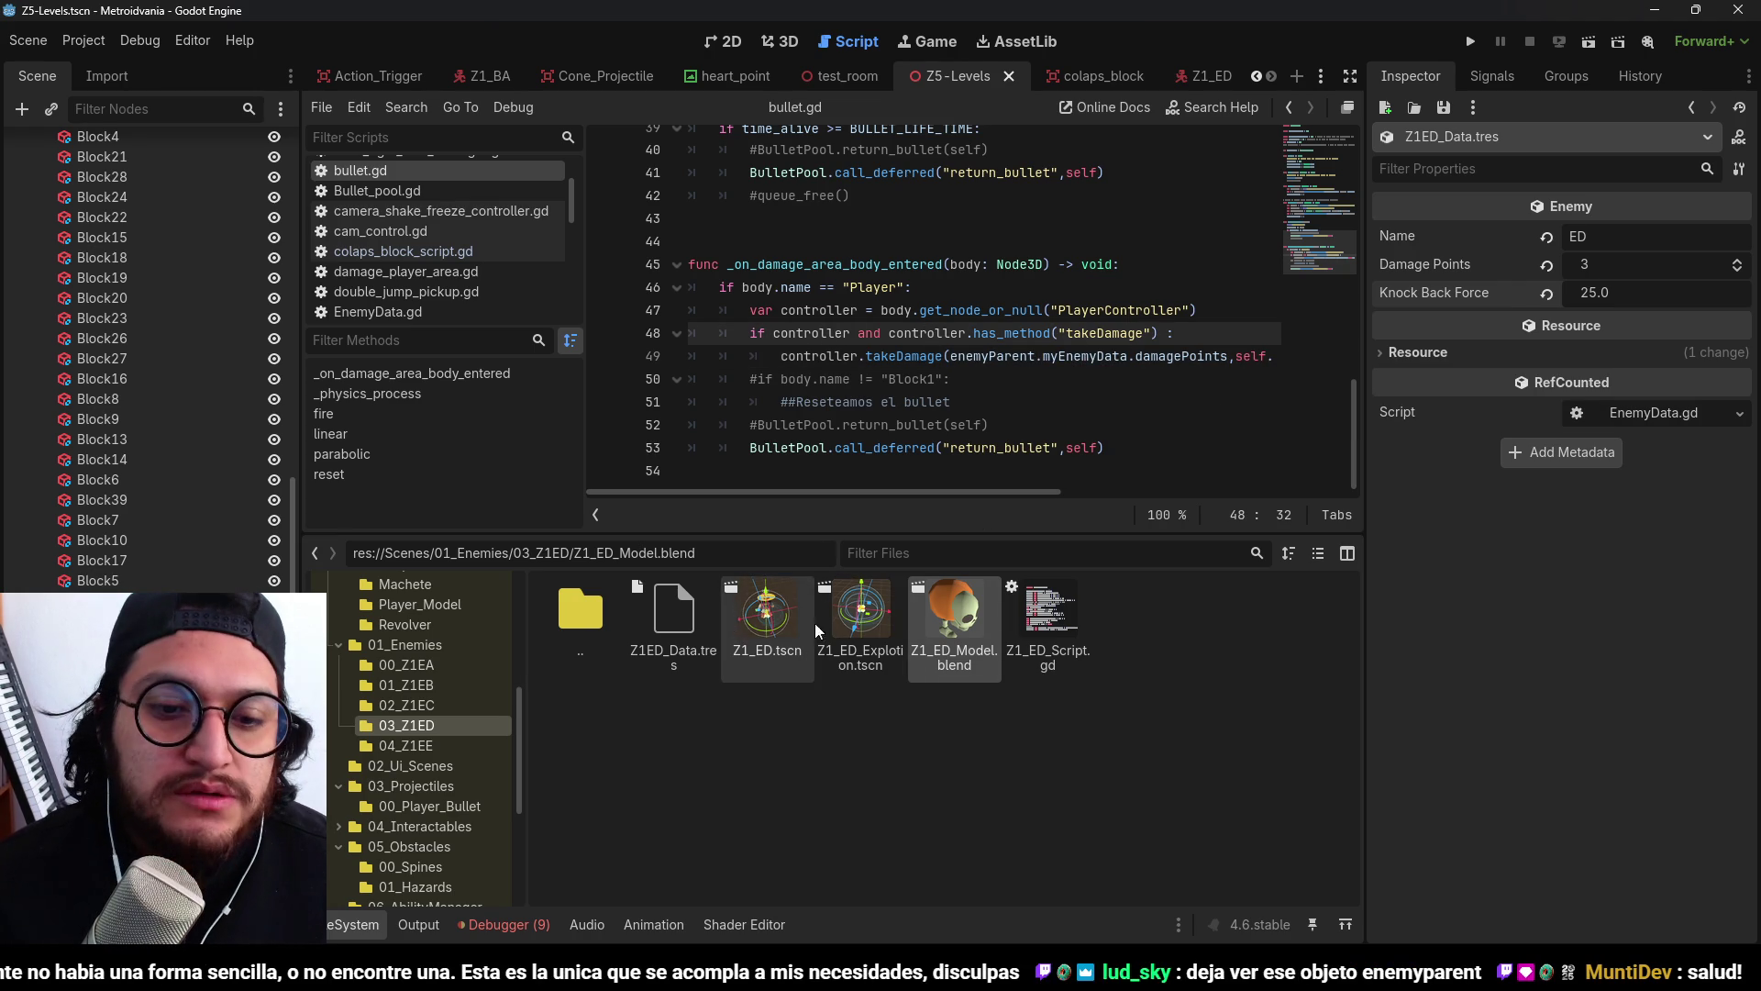
Open Z1_ED_Script.gd and add a new line after line 3 for a variable declaration.
double_click(1049, 612)
scroll(963, 321, "up", 20)
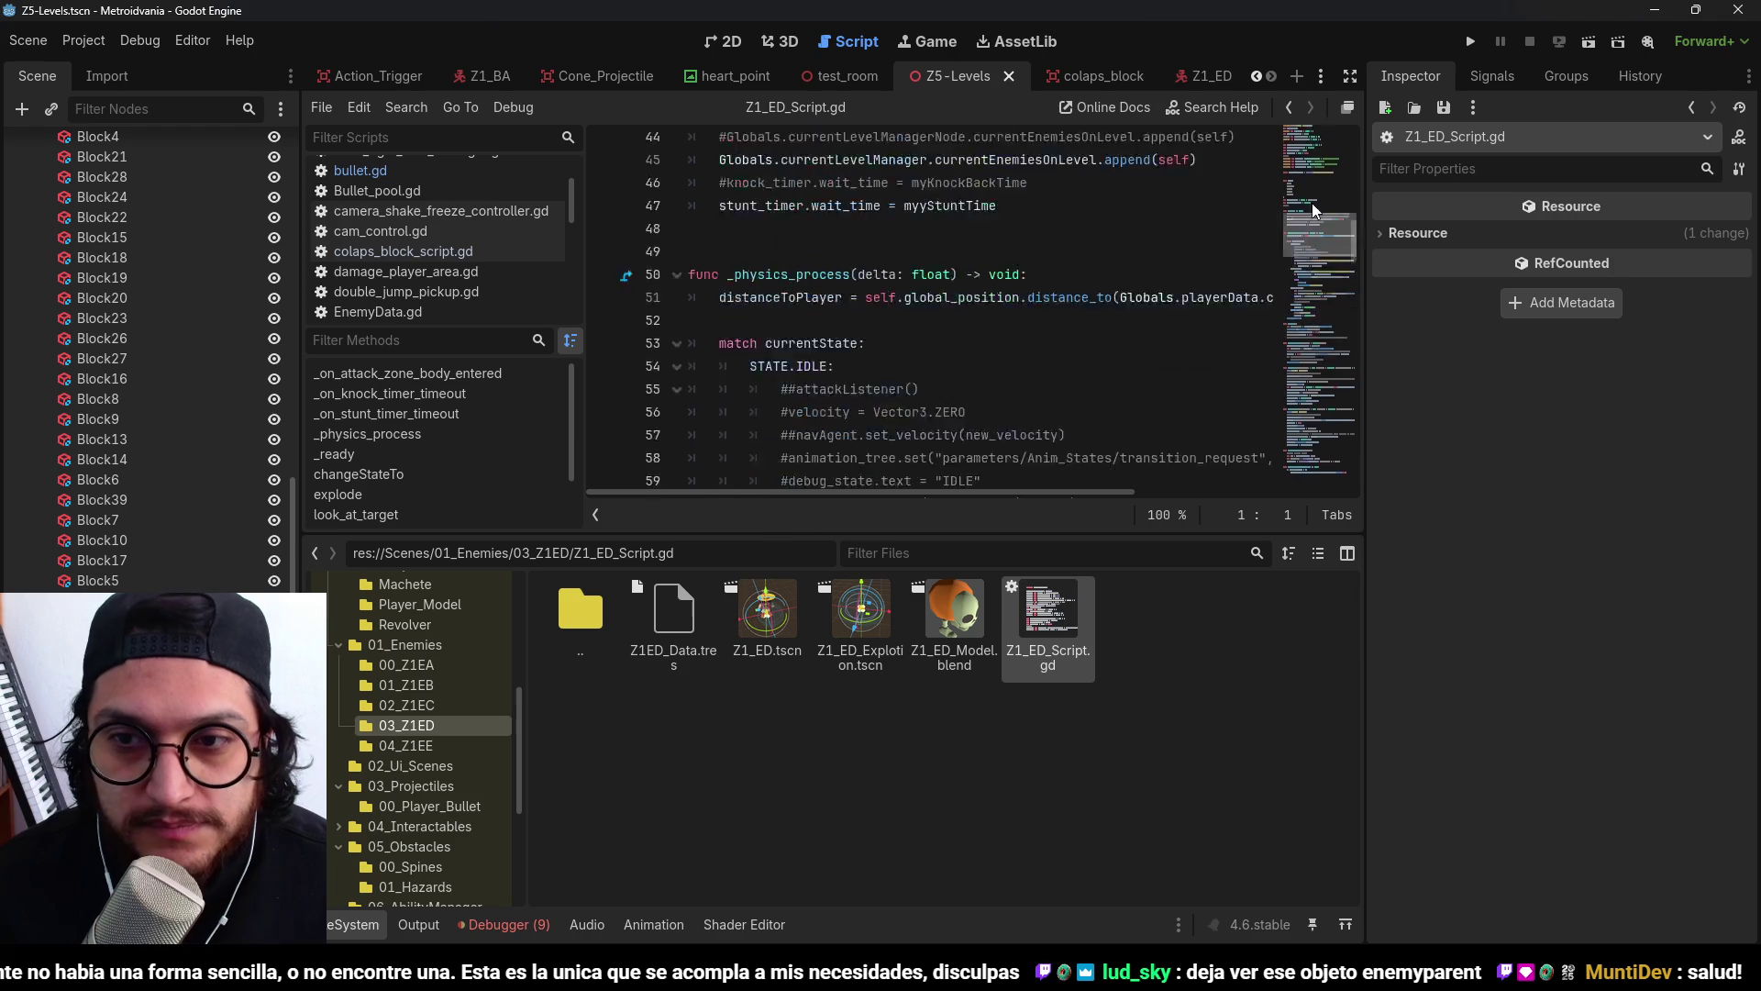
left_click(960, 187)
key("Return")
type("@export var")
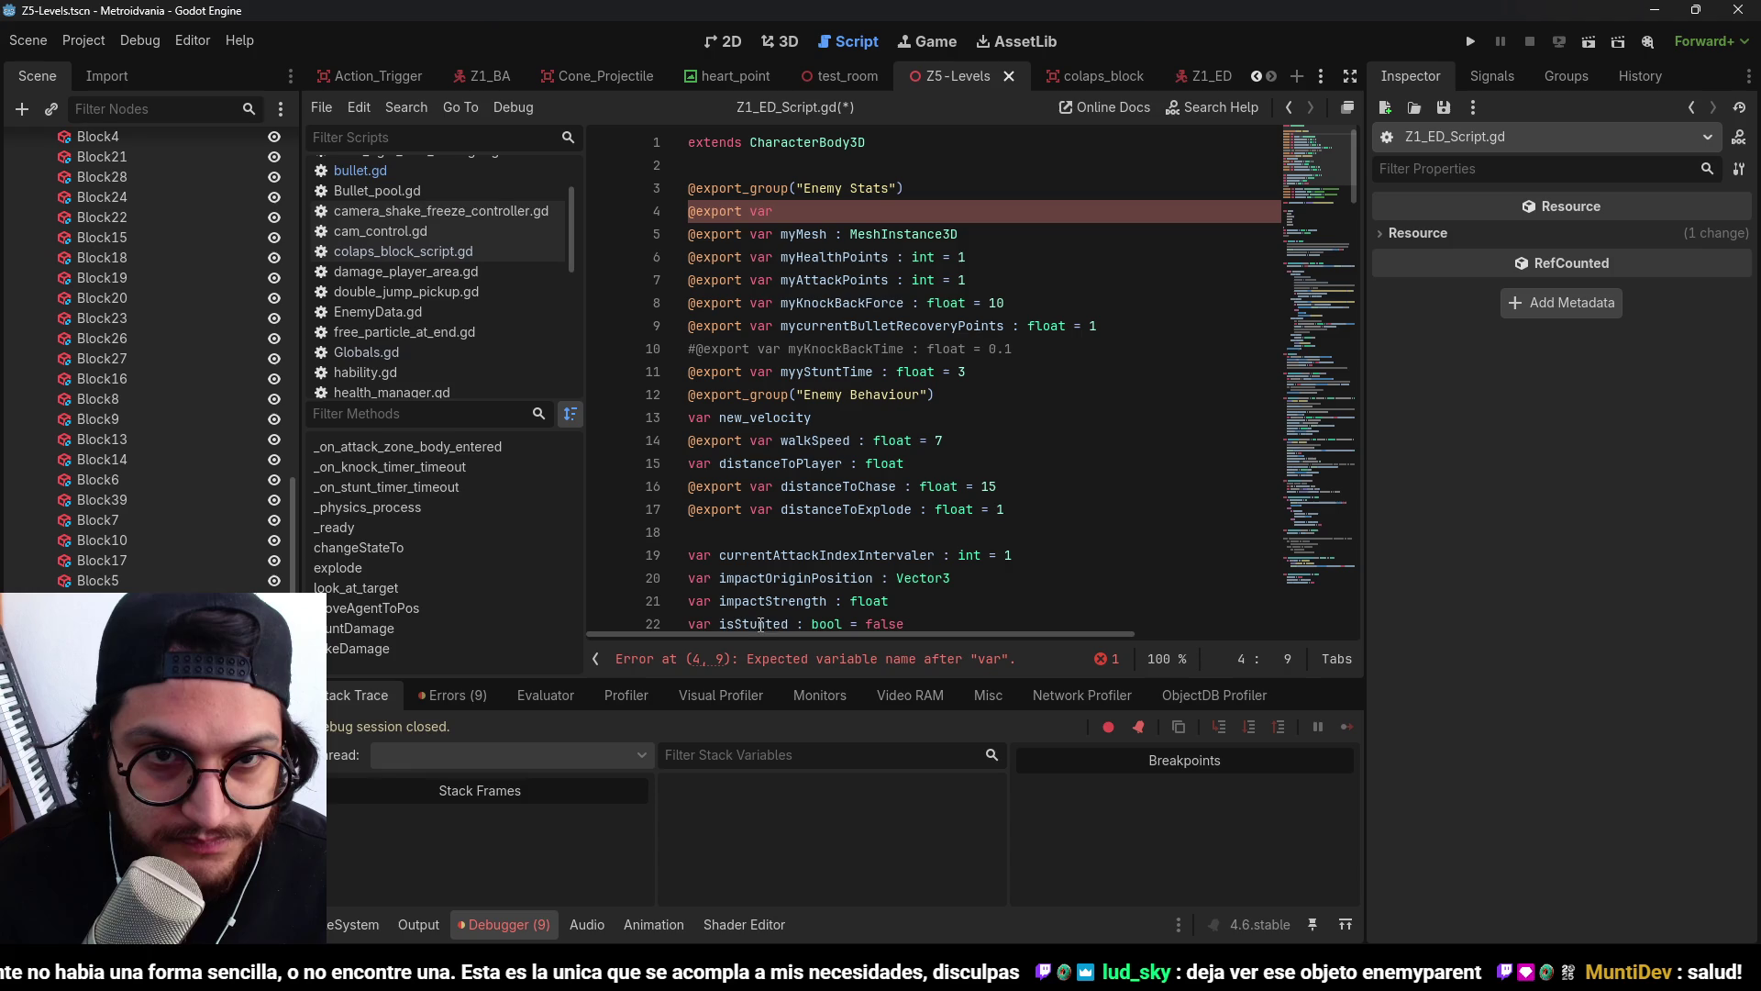
Review the debugger's error list and jump to the invalid-access error in bullet.gd.
left_click(541, 925)
left_click(519, 922)
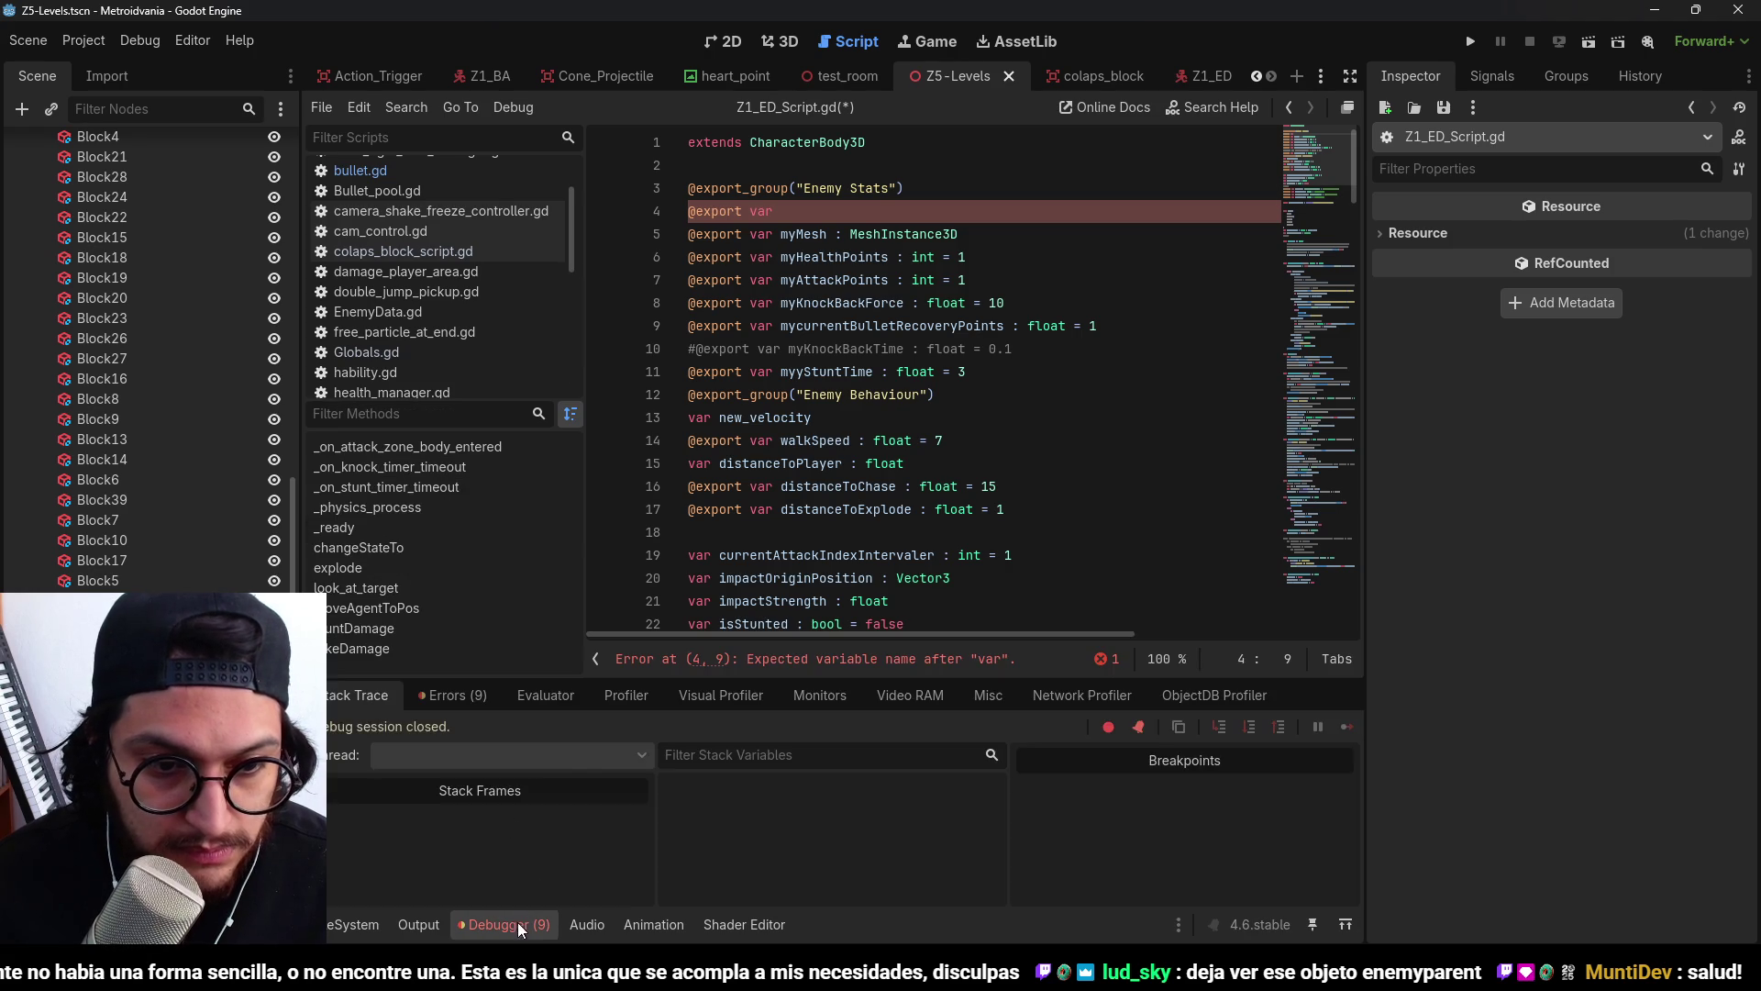
left_click(451, 699)
double_click(850, 888)
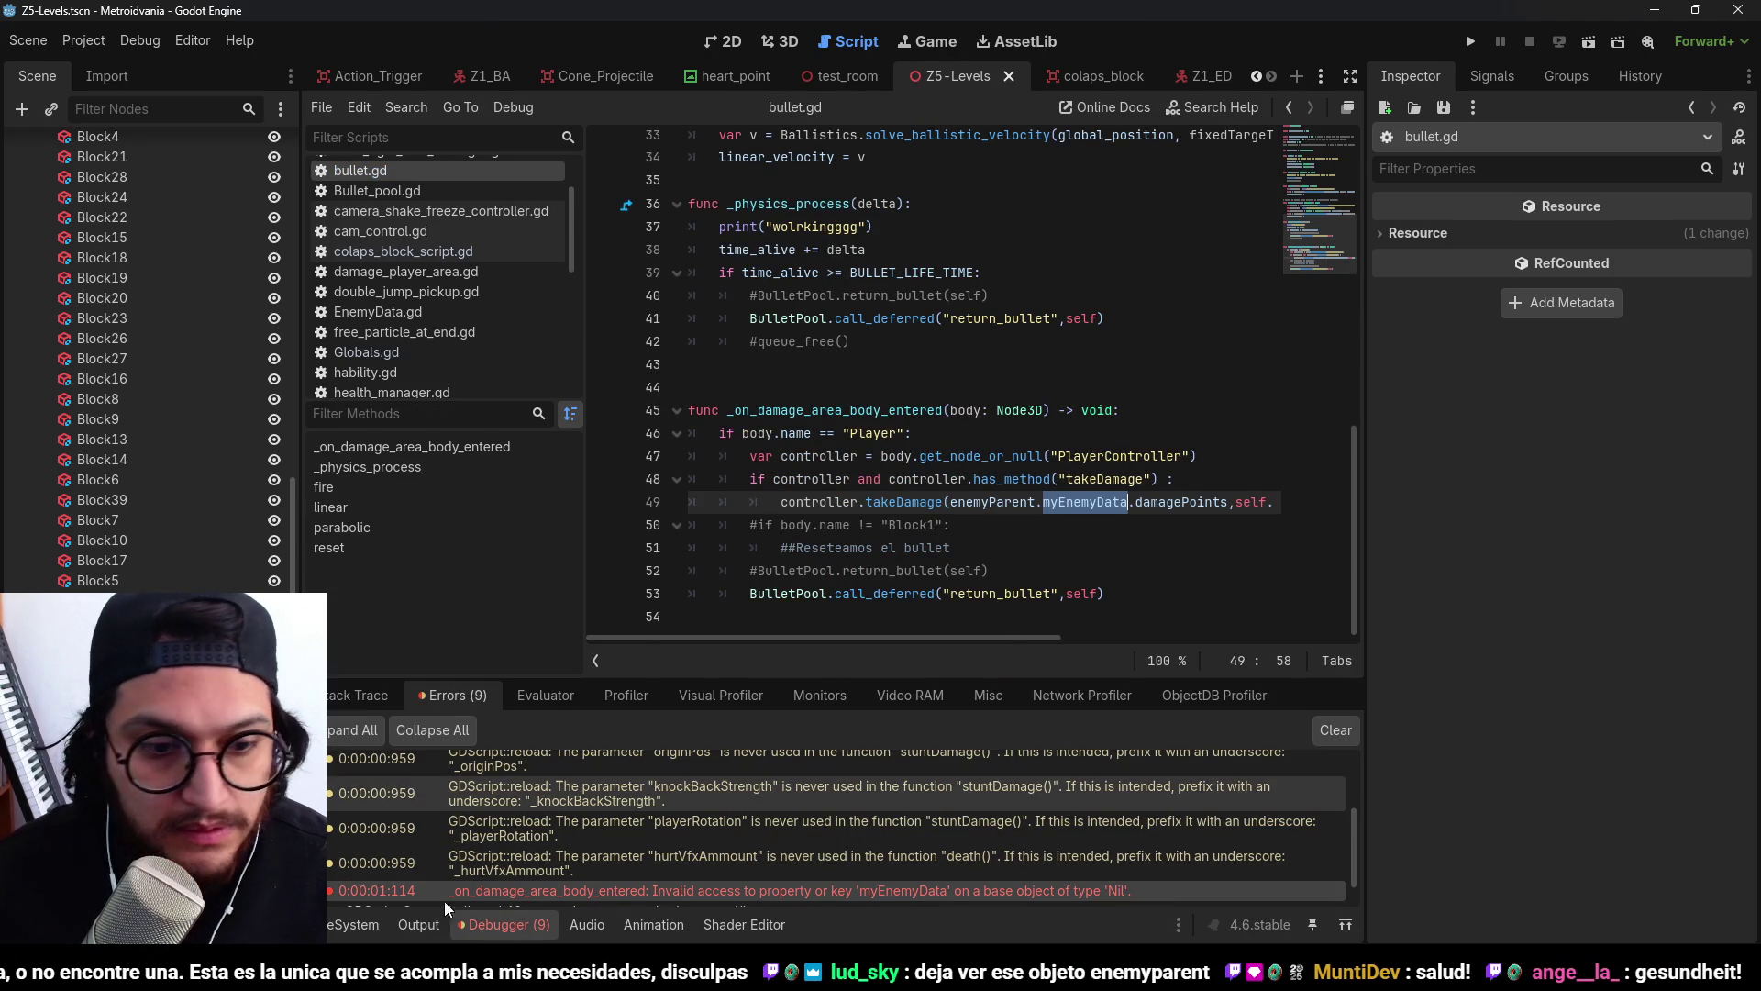
left_click(356, 924)
double_click(1055, 612)
type("@export var my")
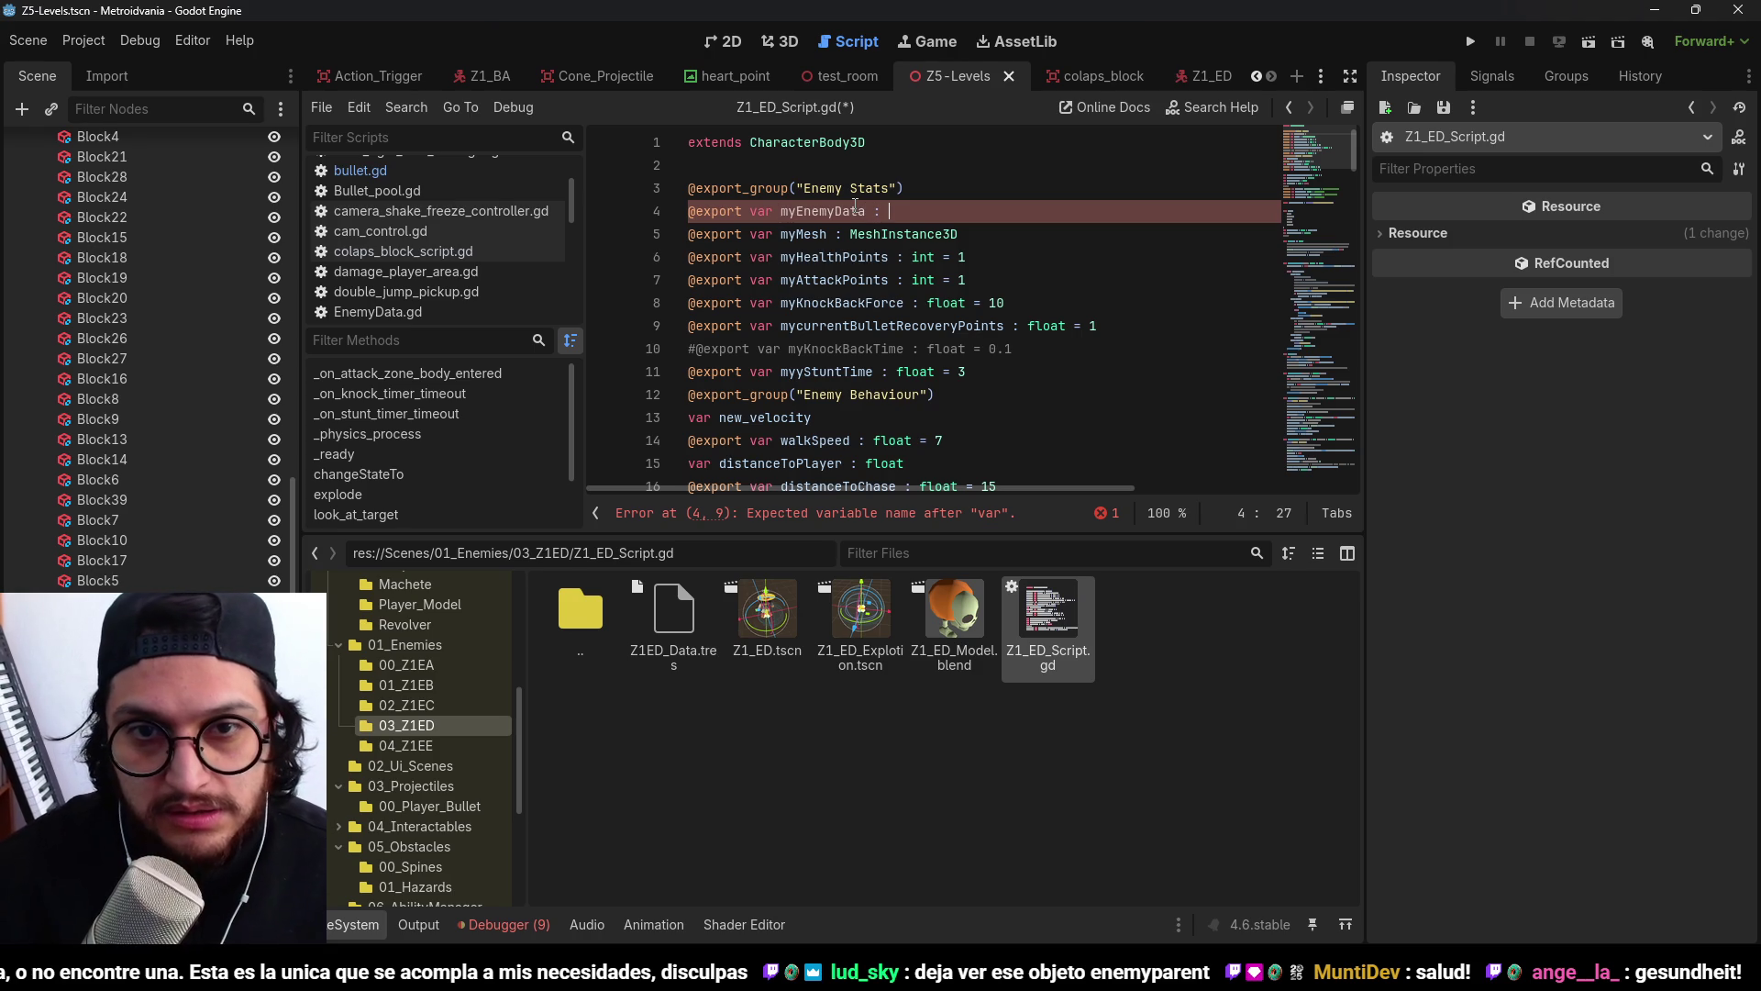
type("EnemyData : En")
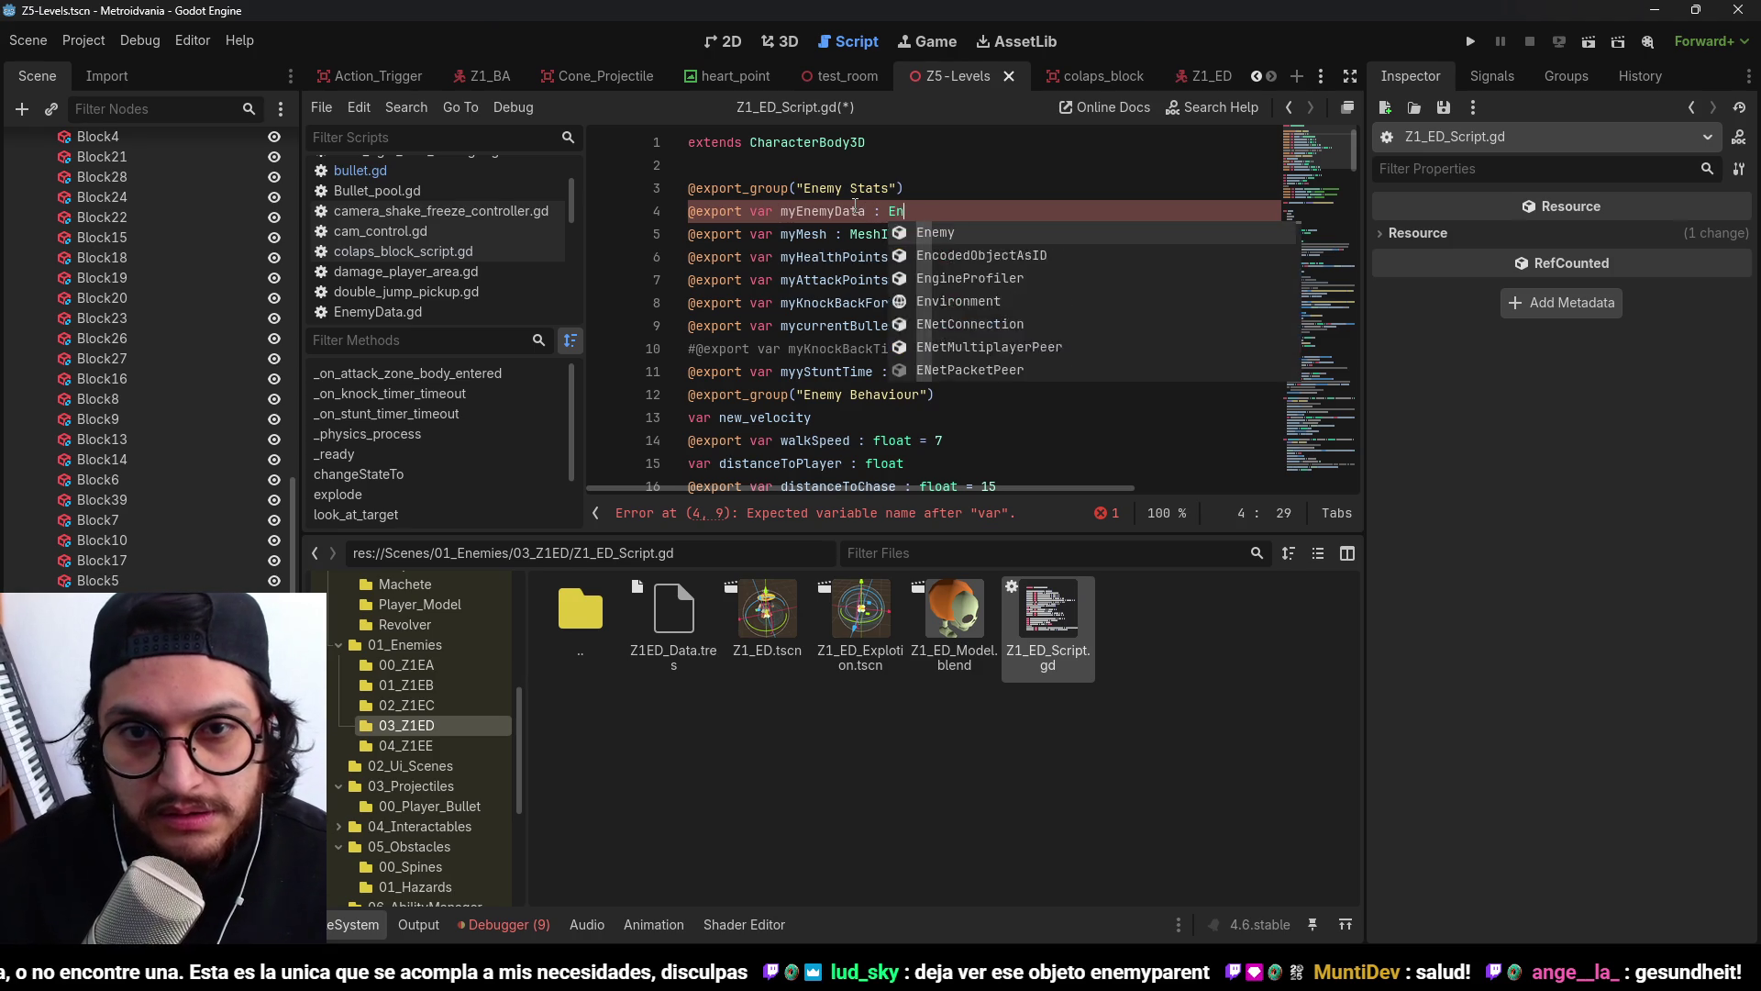
double_click(837, 211)
key("ctrl+s")
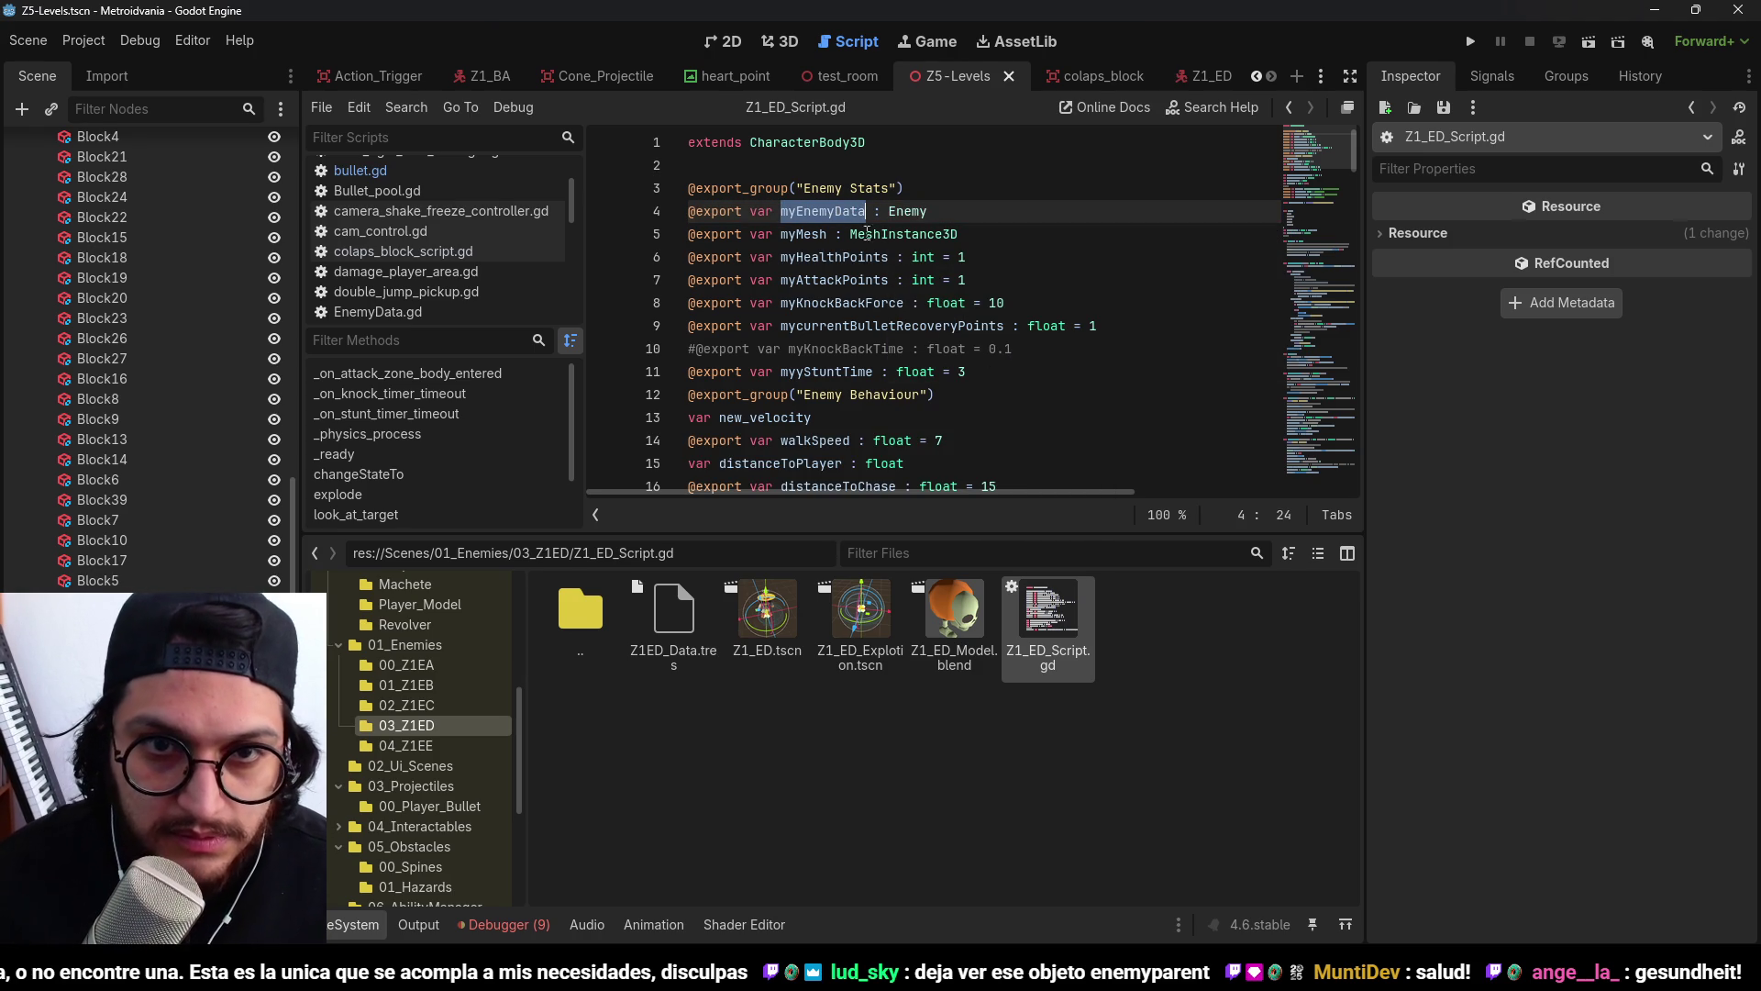
Run and stop the game, then switch to the Z1_ED enemy scene.
key("F5")
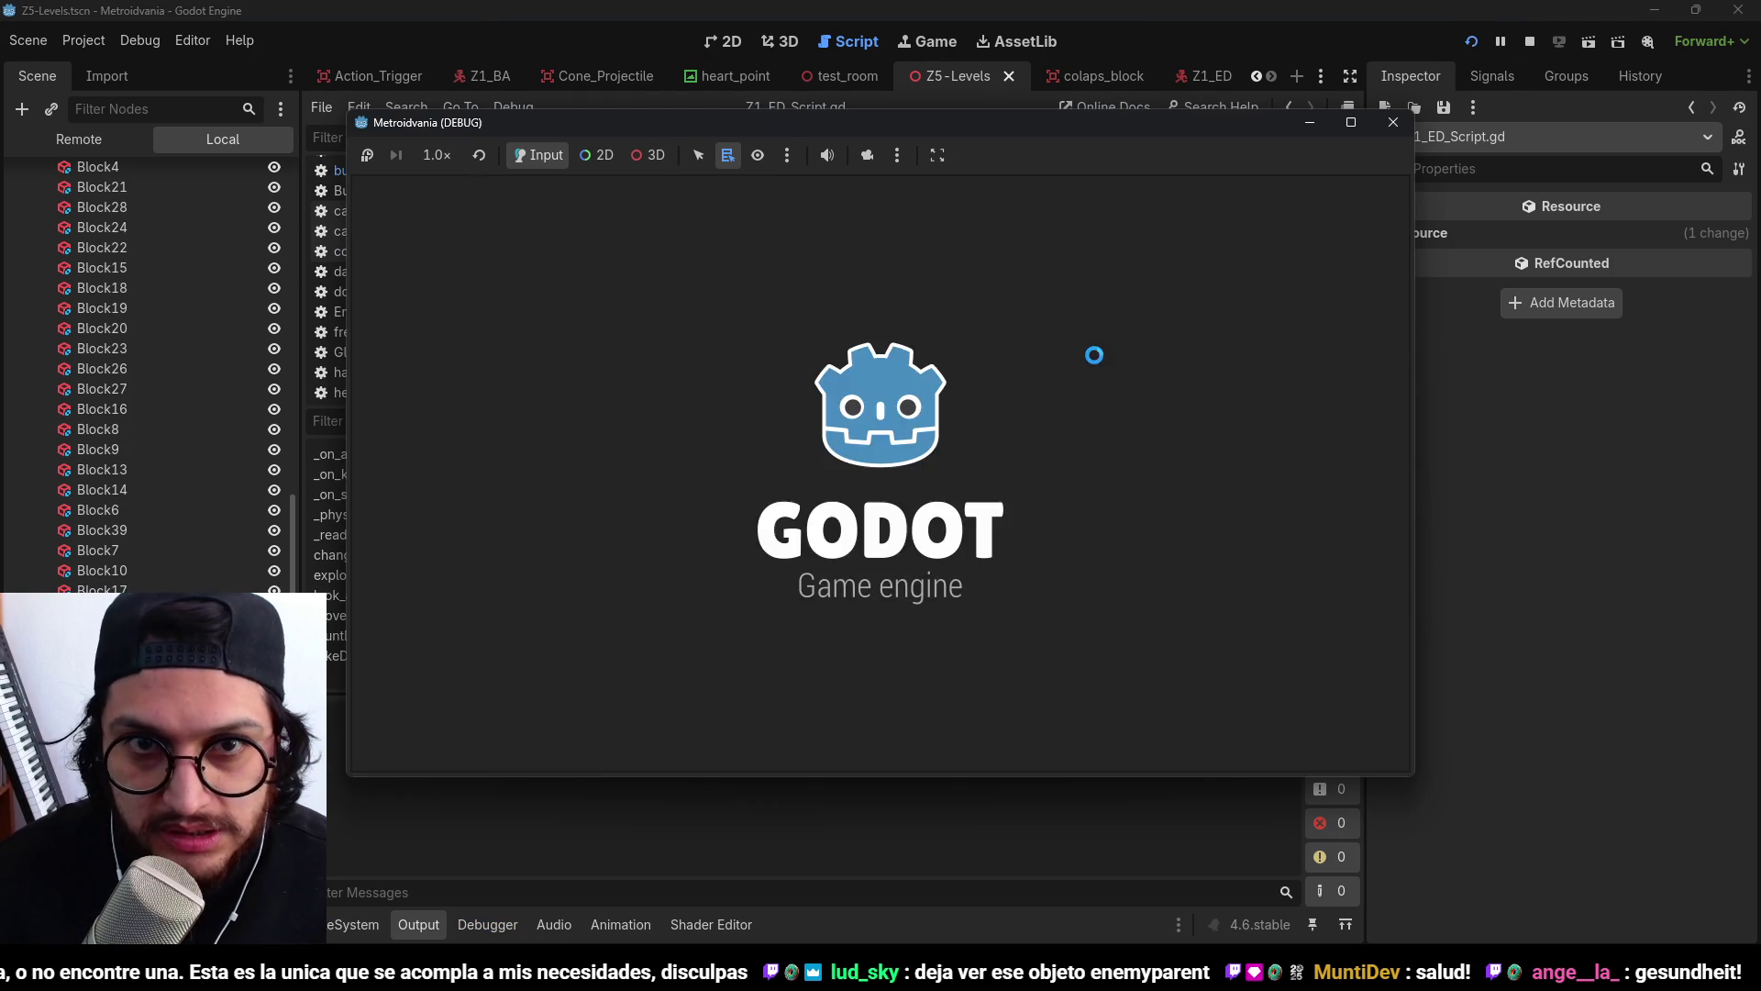
key("F8")
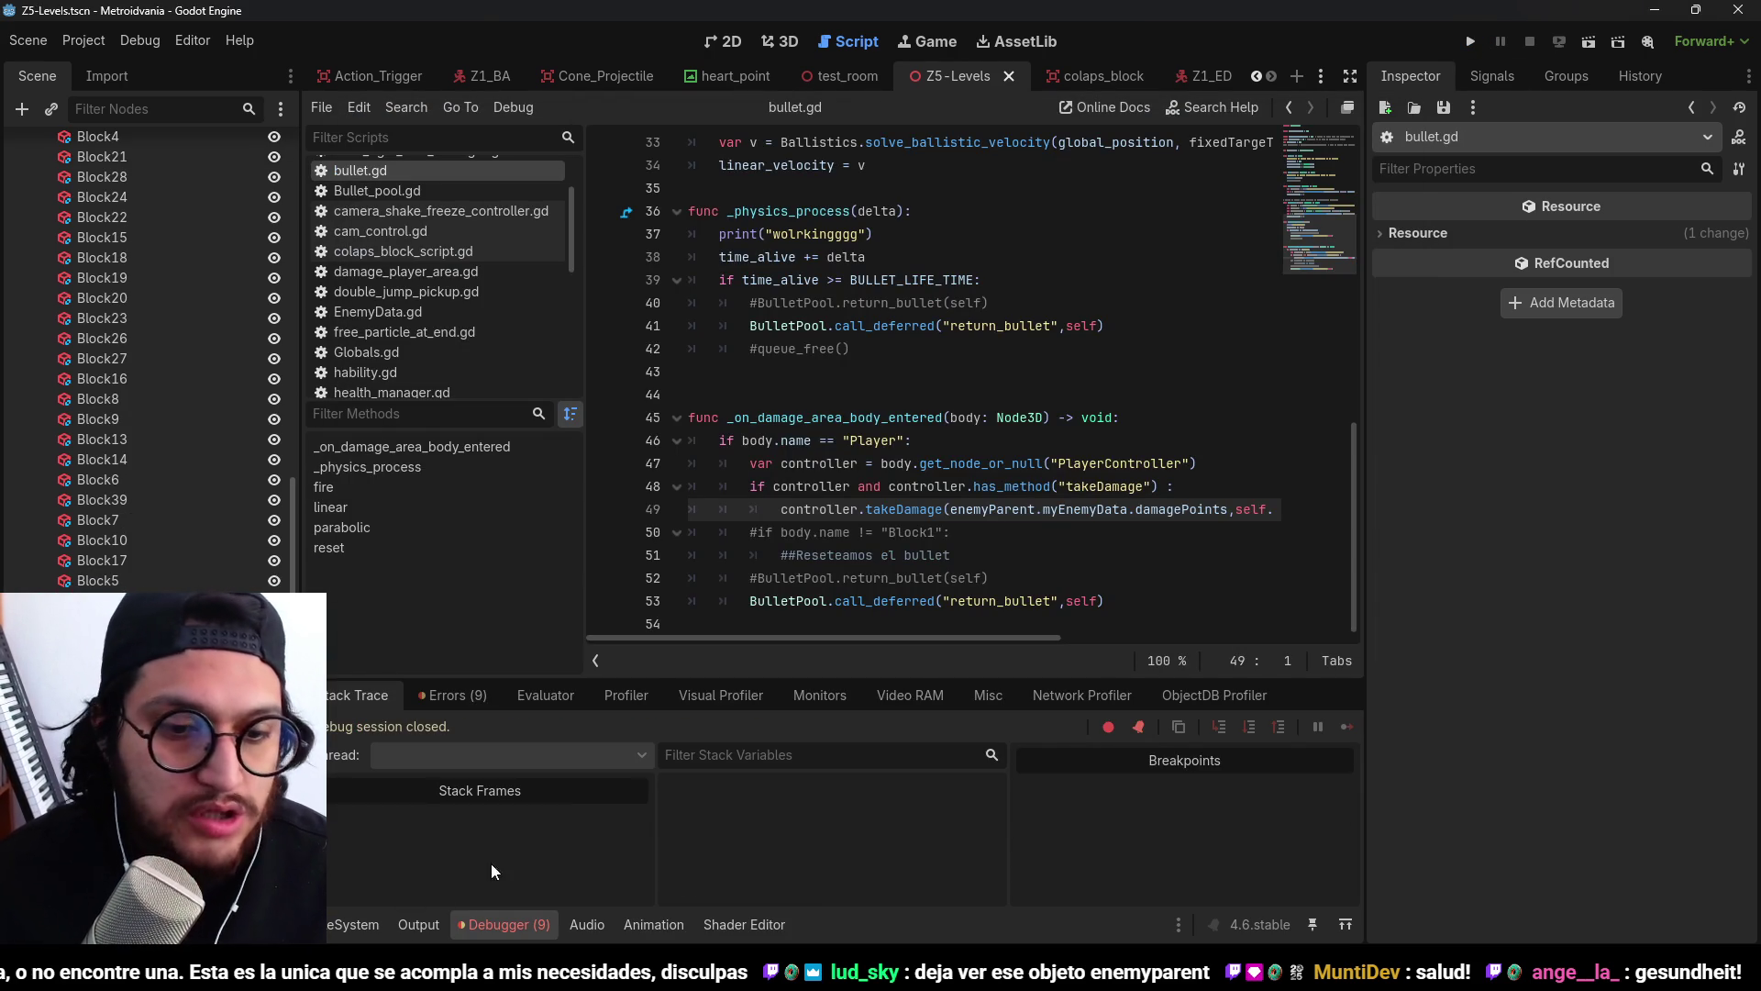
left_click(1231, 74)
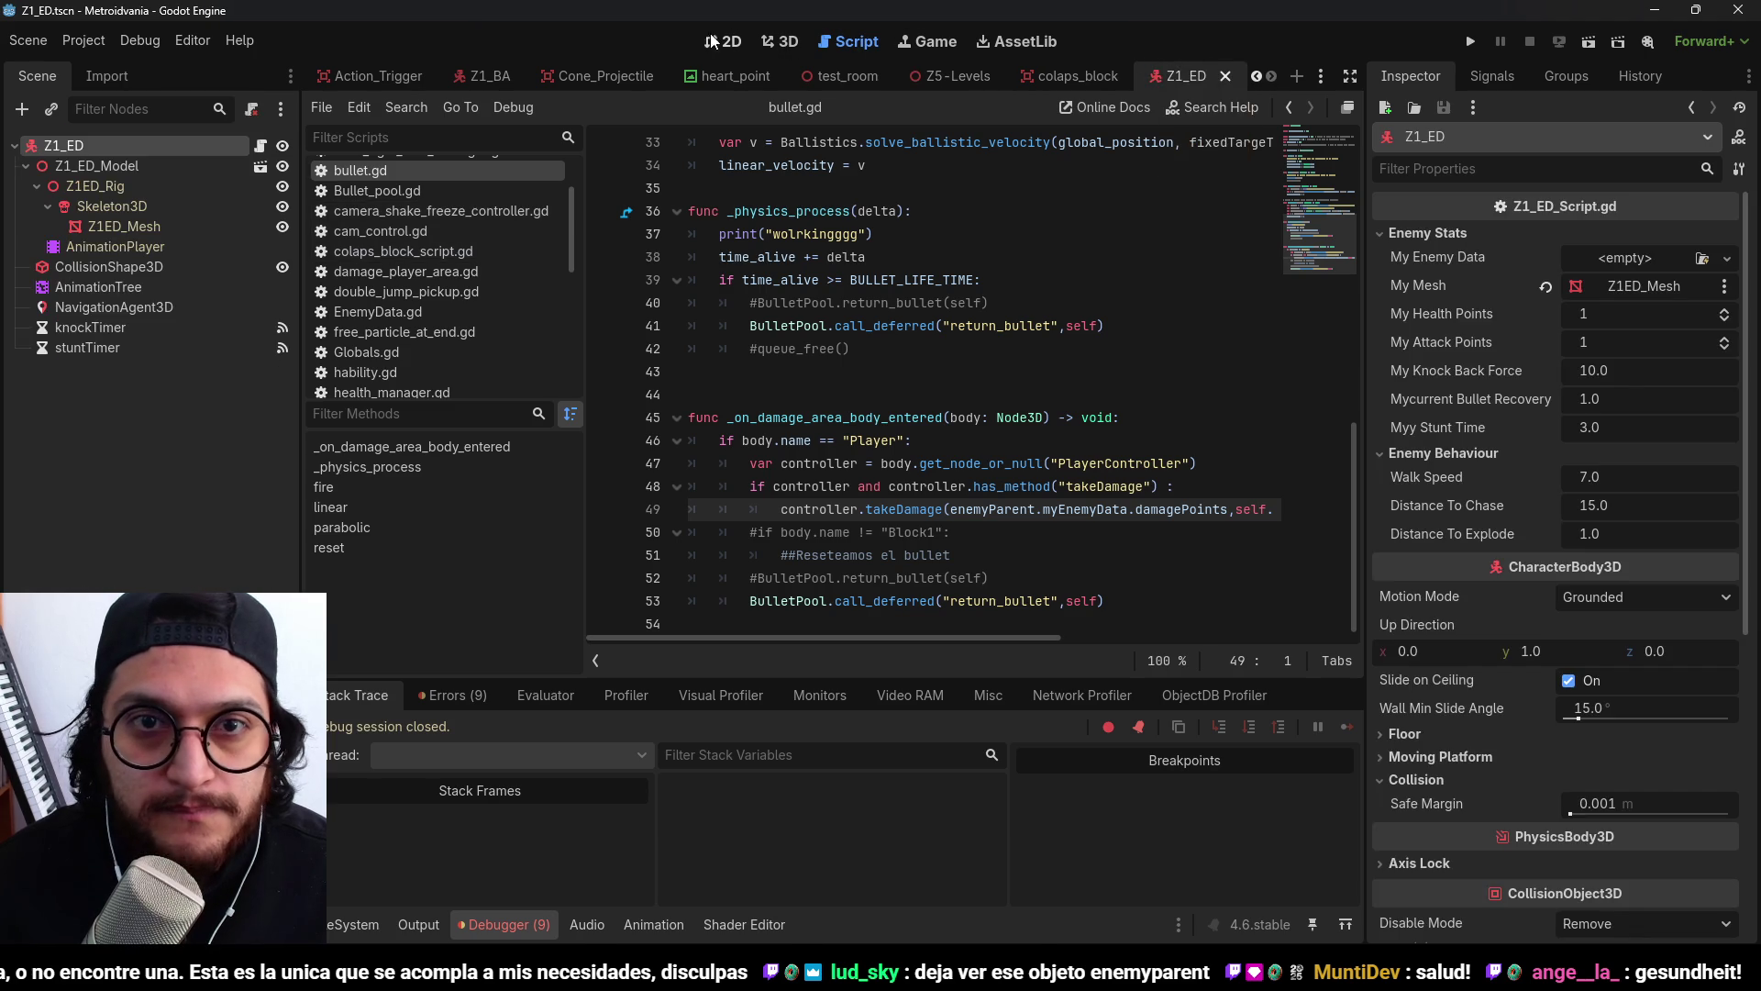
Quick-load Z1ED_Data.tres into the Z1_ED enemy's My Enemy Data property.
left_click(786, 47)
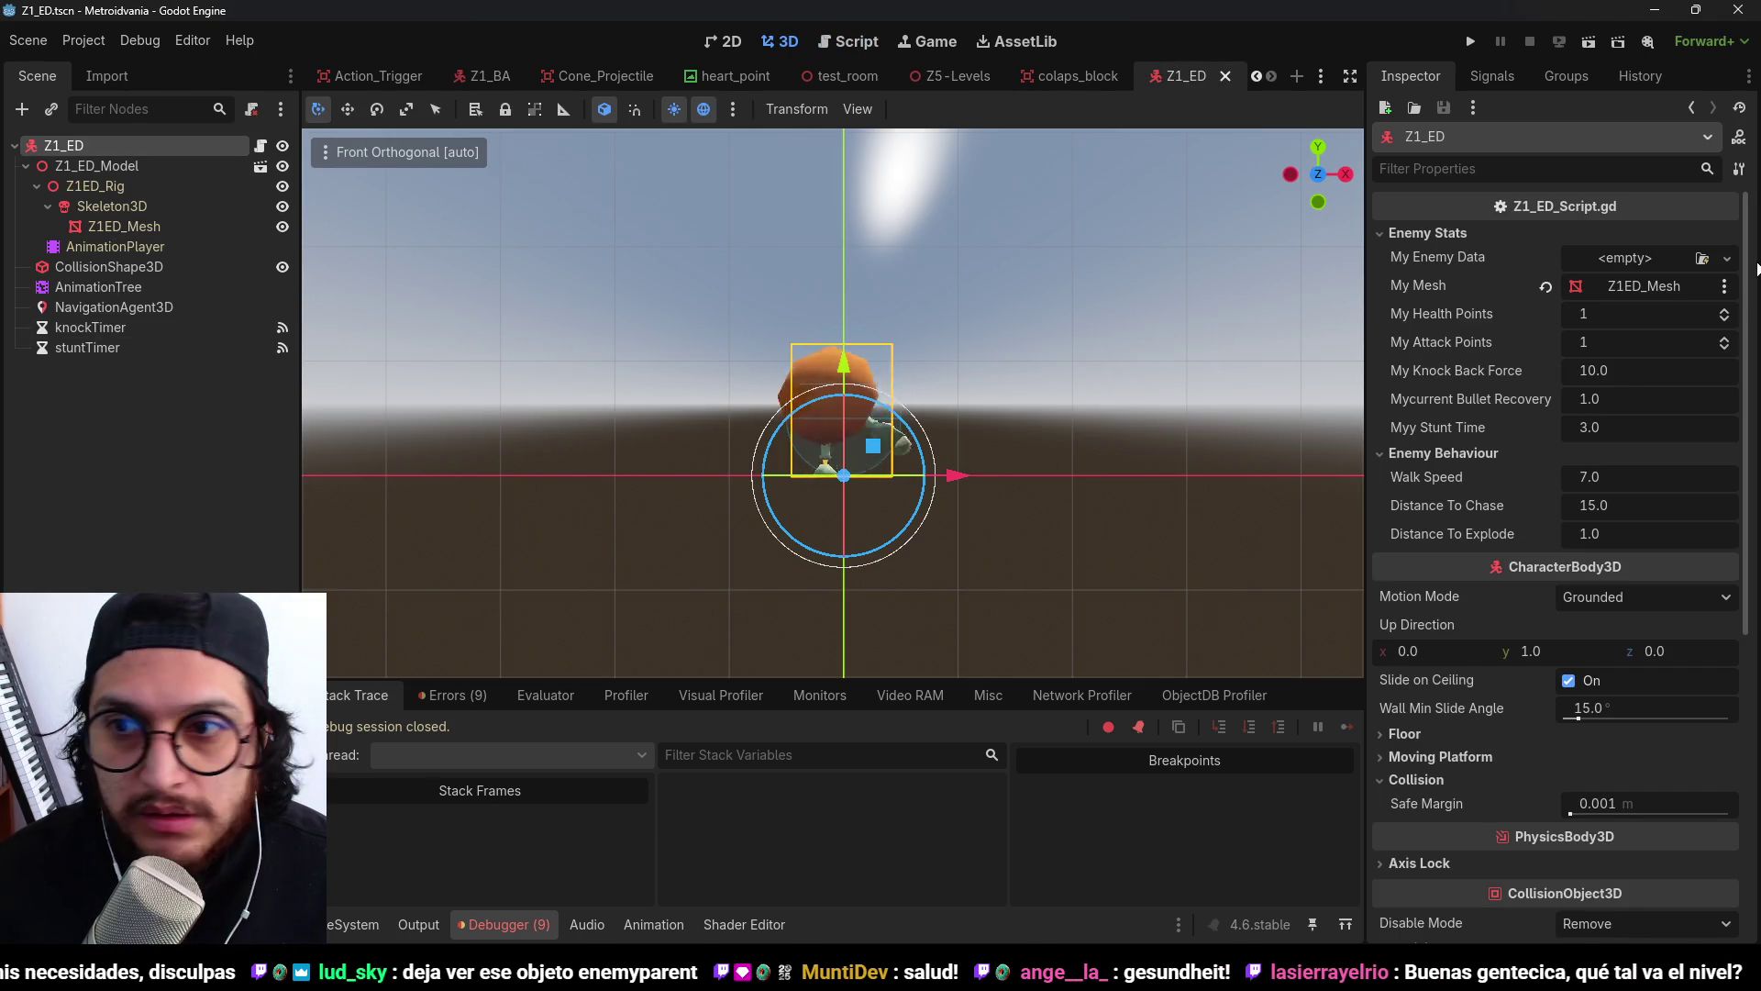
left_click(1727, 258)
left_click(1669, 341)
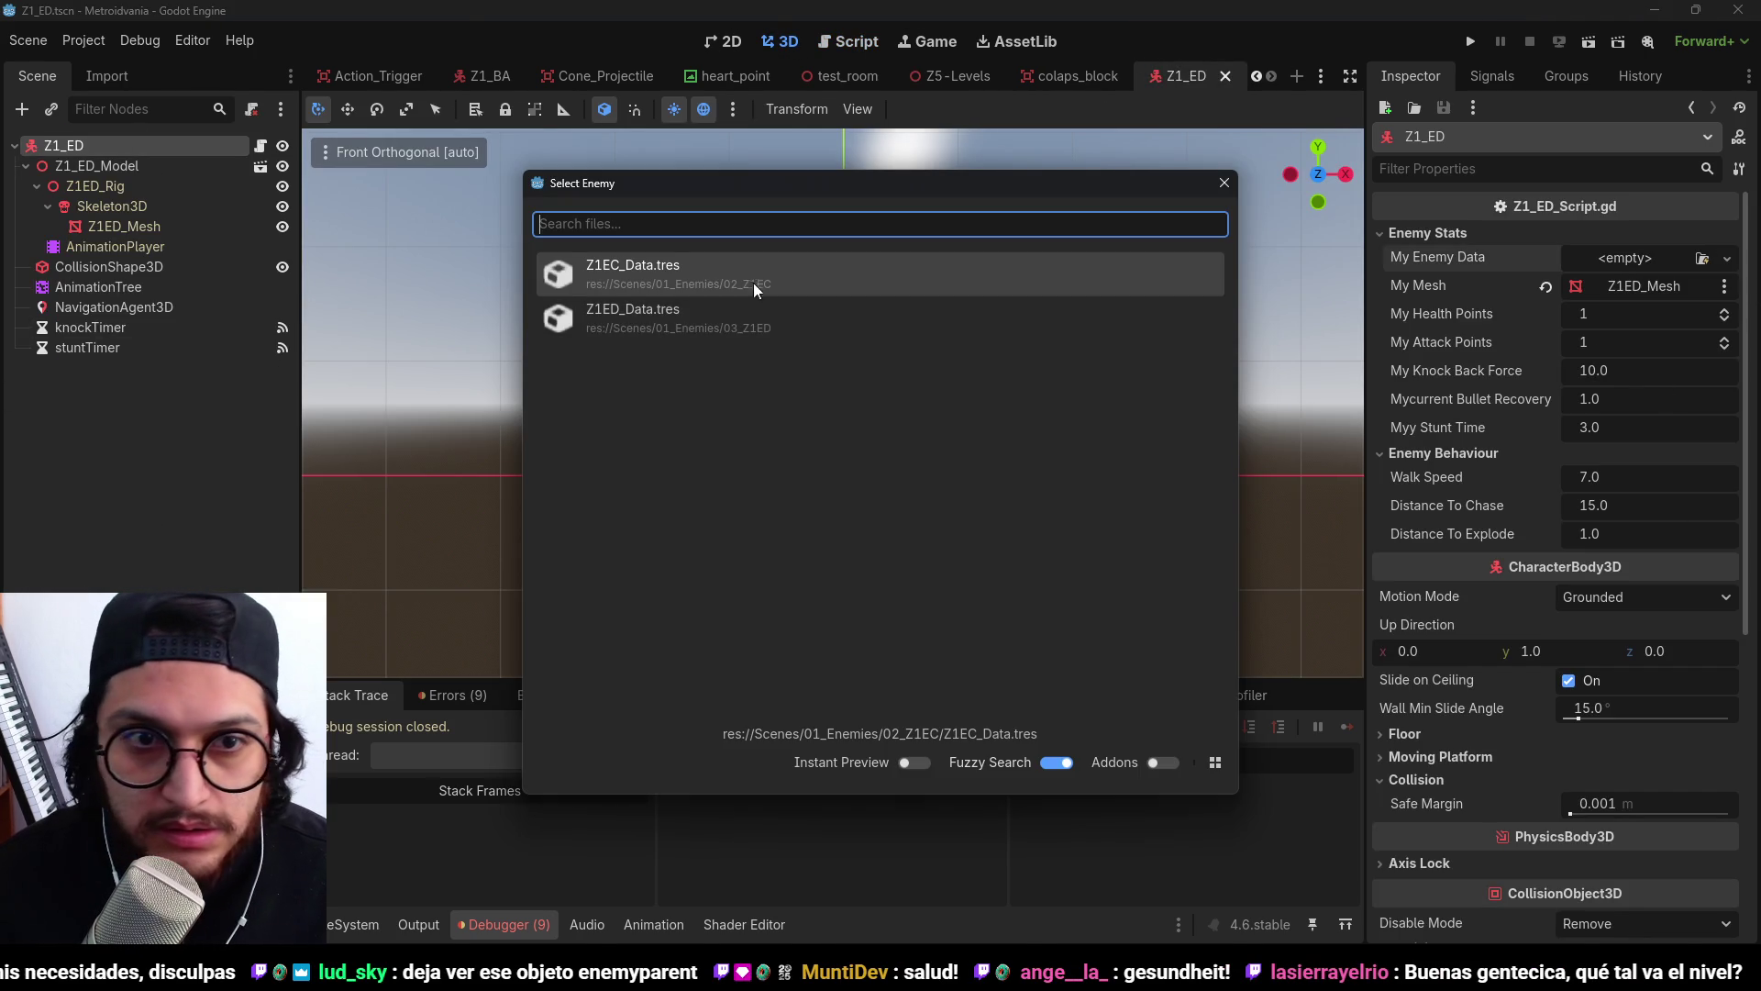
left_click(696, 329)
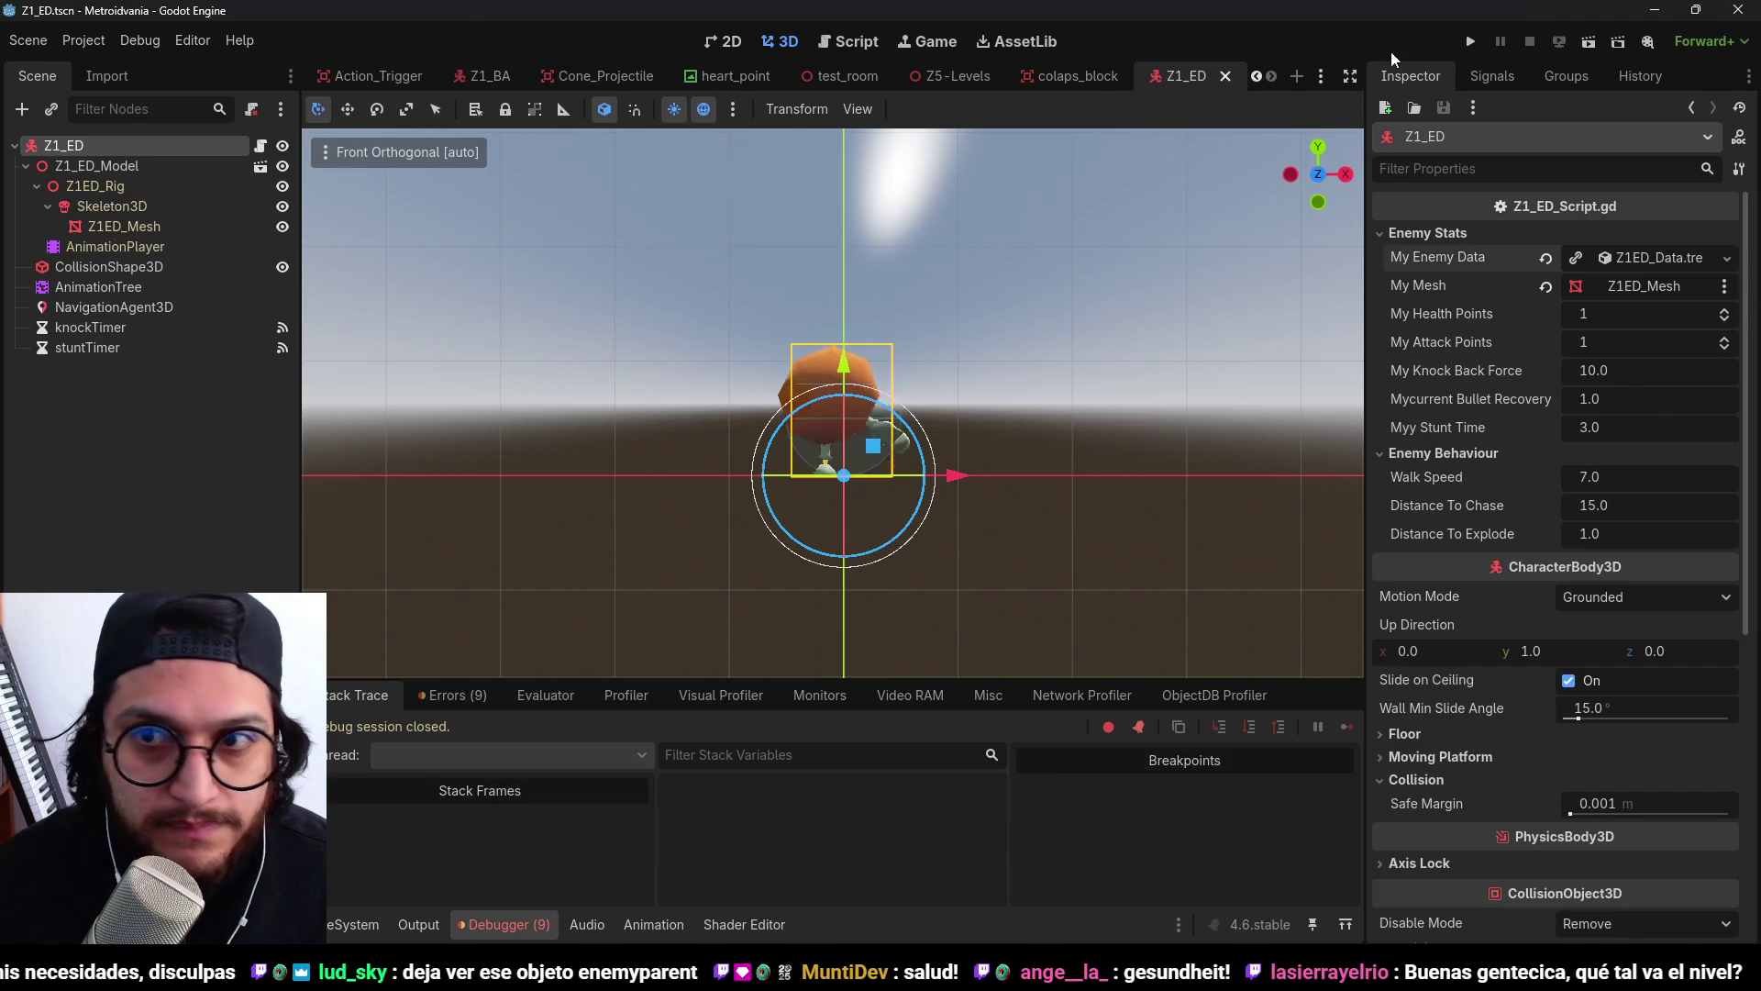
Test-run the game and stop it, landing back in bullet.gd.
left_click(1470, 44)
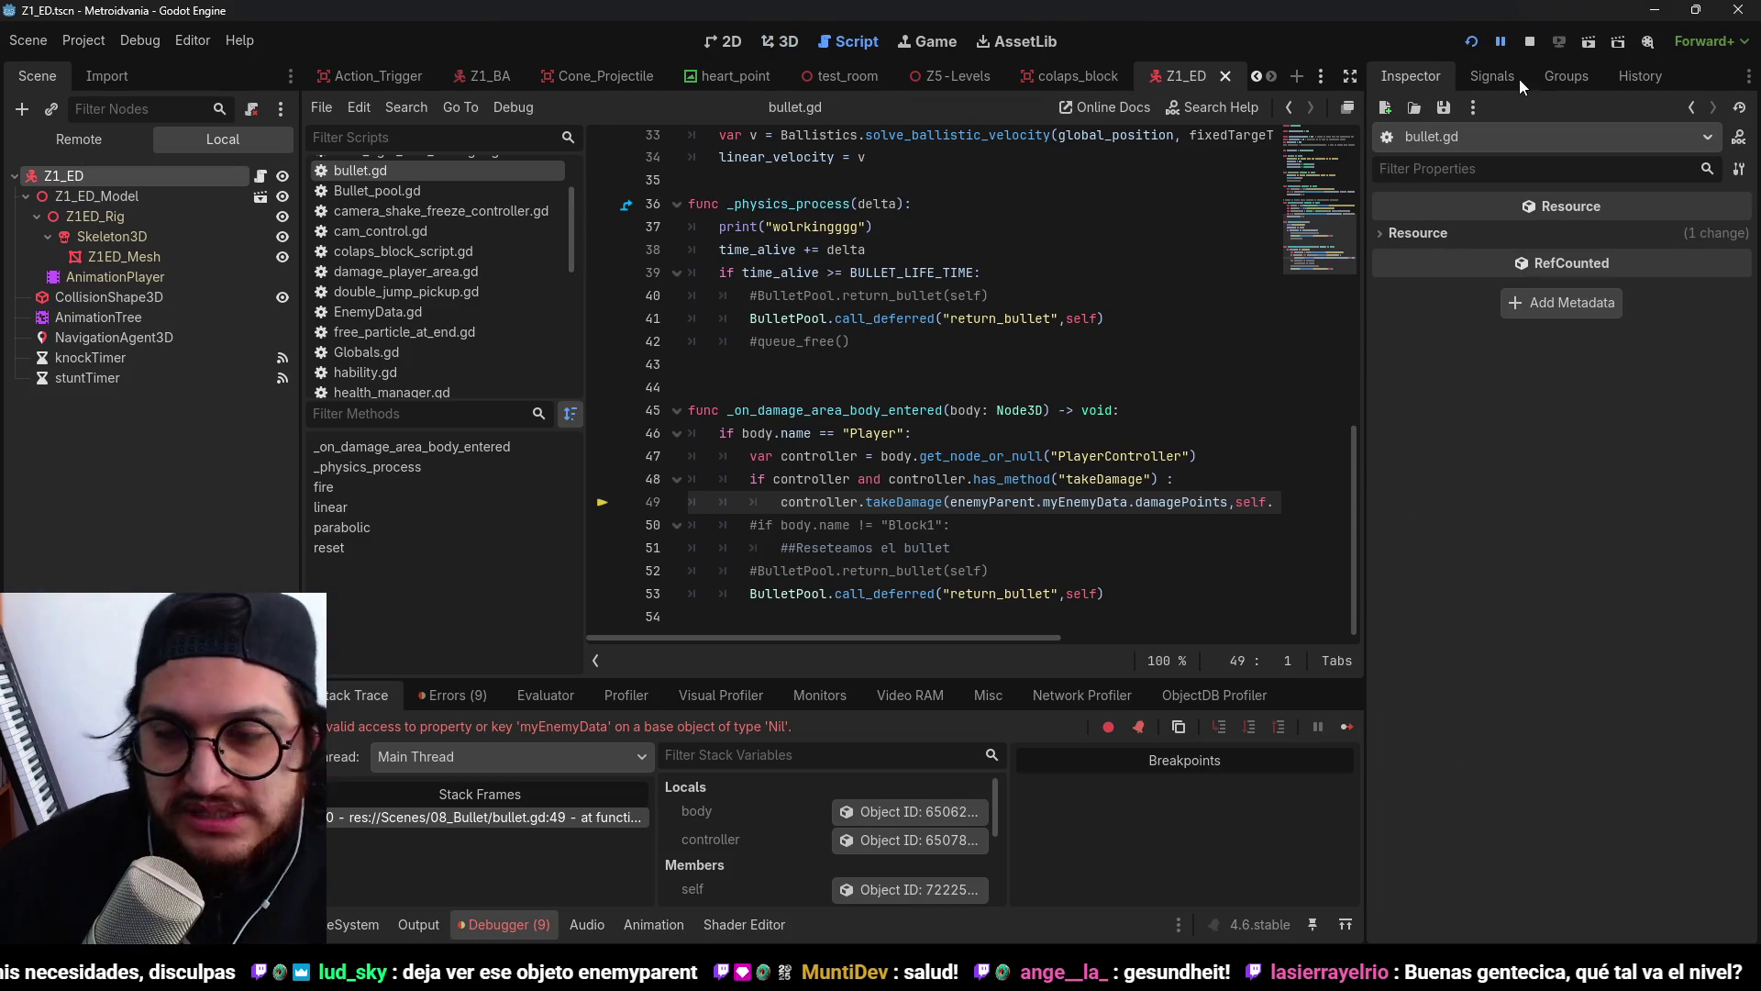
left_click(1529, 41)
key("Up")
key("Up")
key("Up")
key("End")
scroll(972, 514, "up", 2)
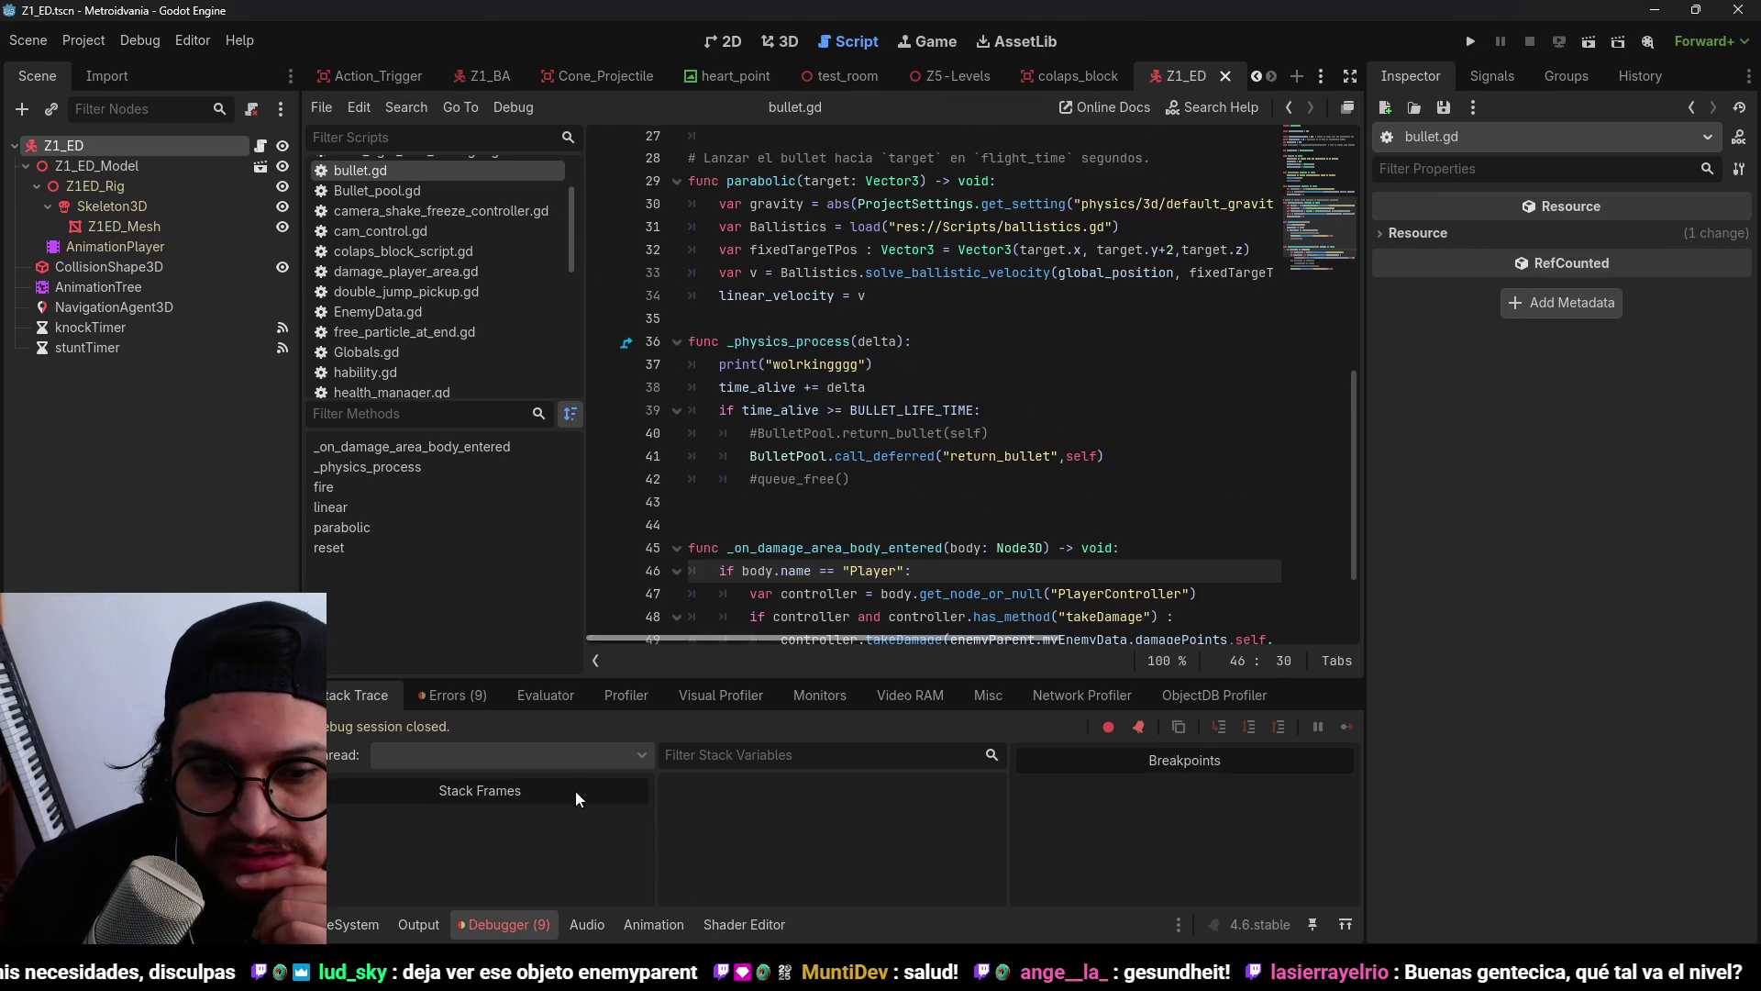
Open the Errors list and jump to the myEnemyData error in _on_damage_area_body_entered.
left_click(500, 925)
left_click(500, 924)
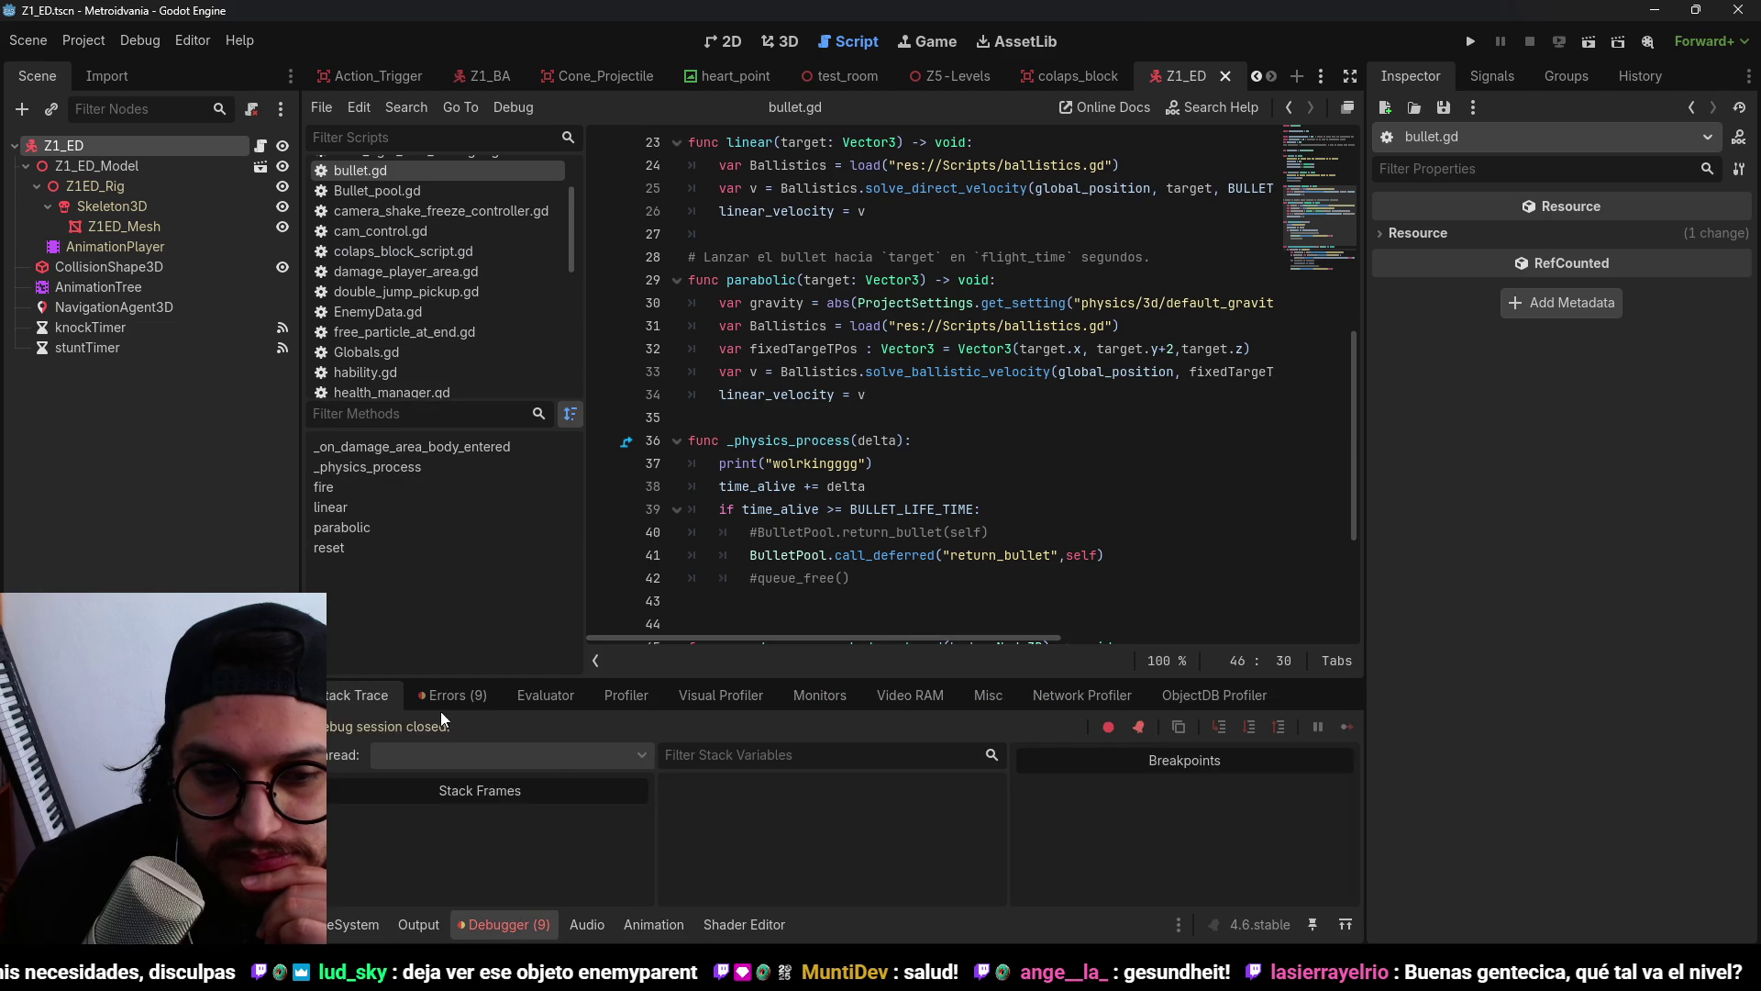
left_click(444, 699)
scroll(685, 882, "down", 3)
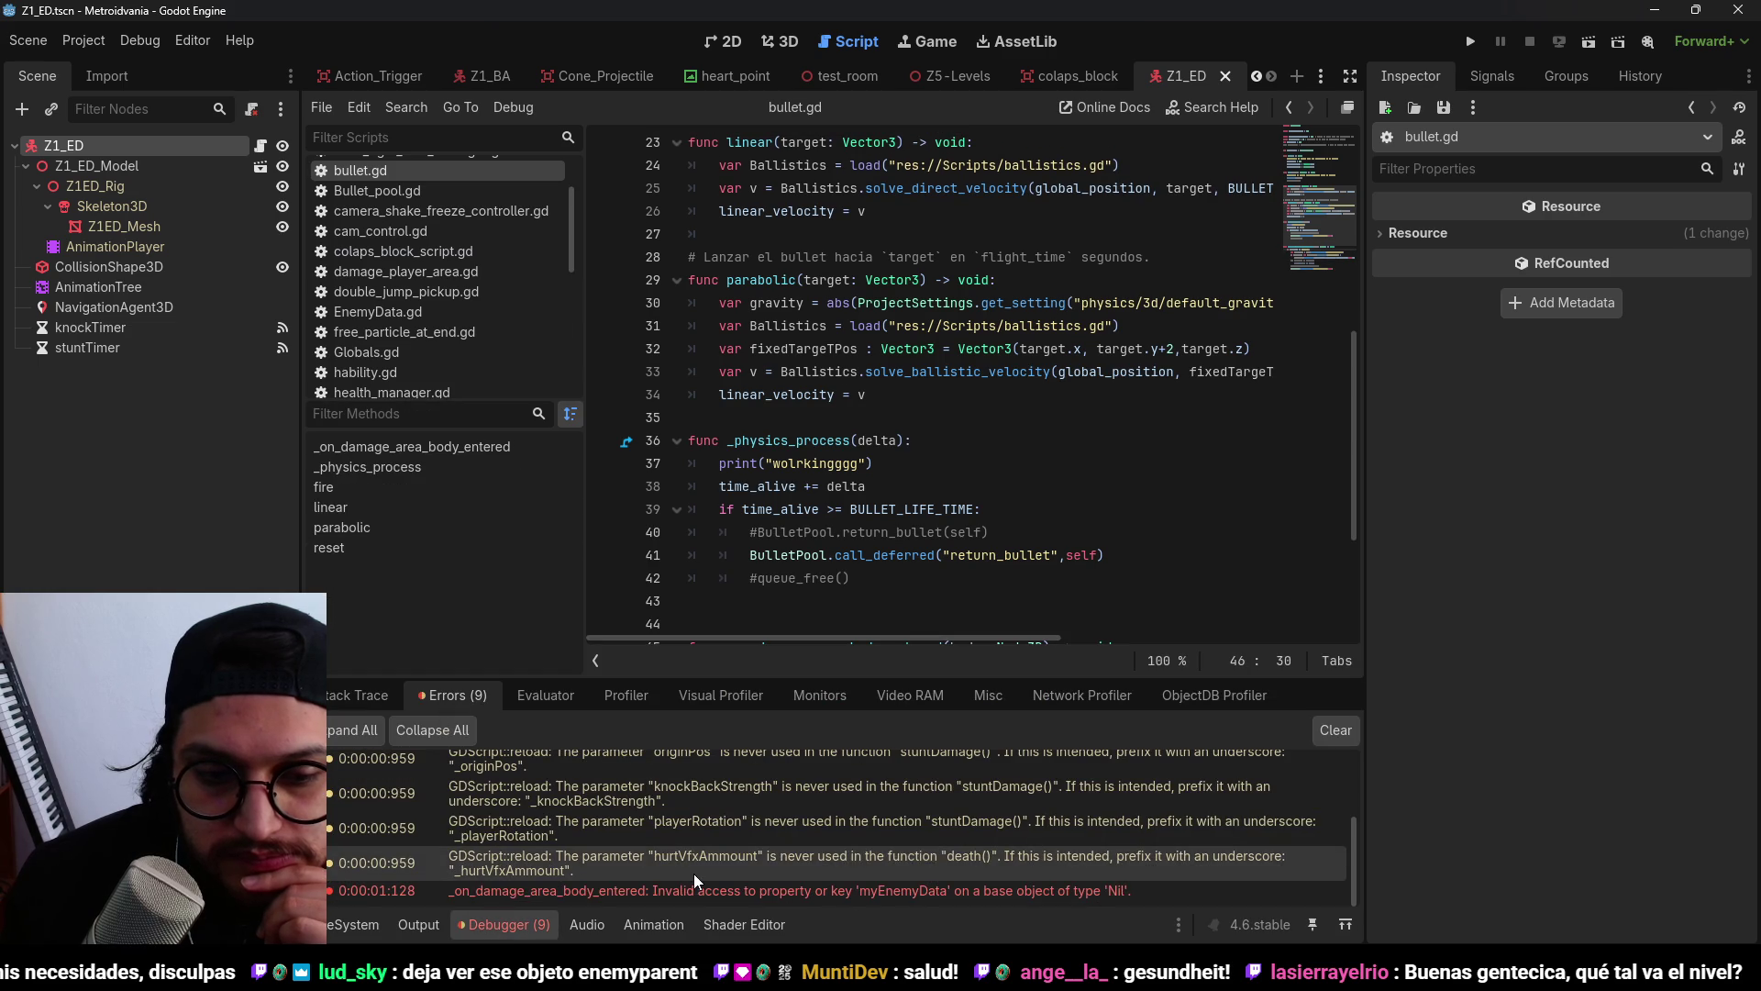
double_click(785, 894)
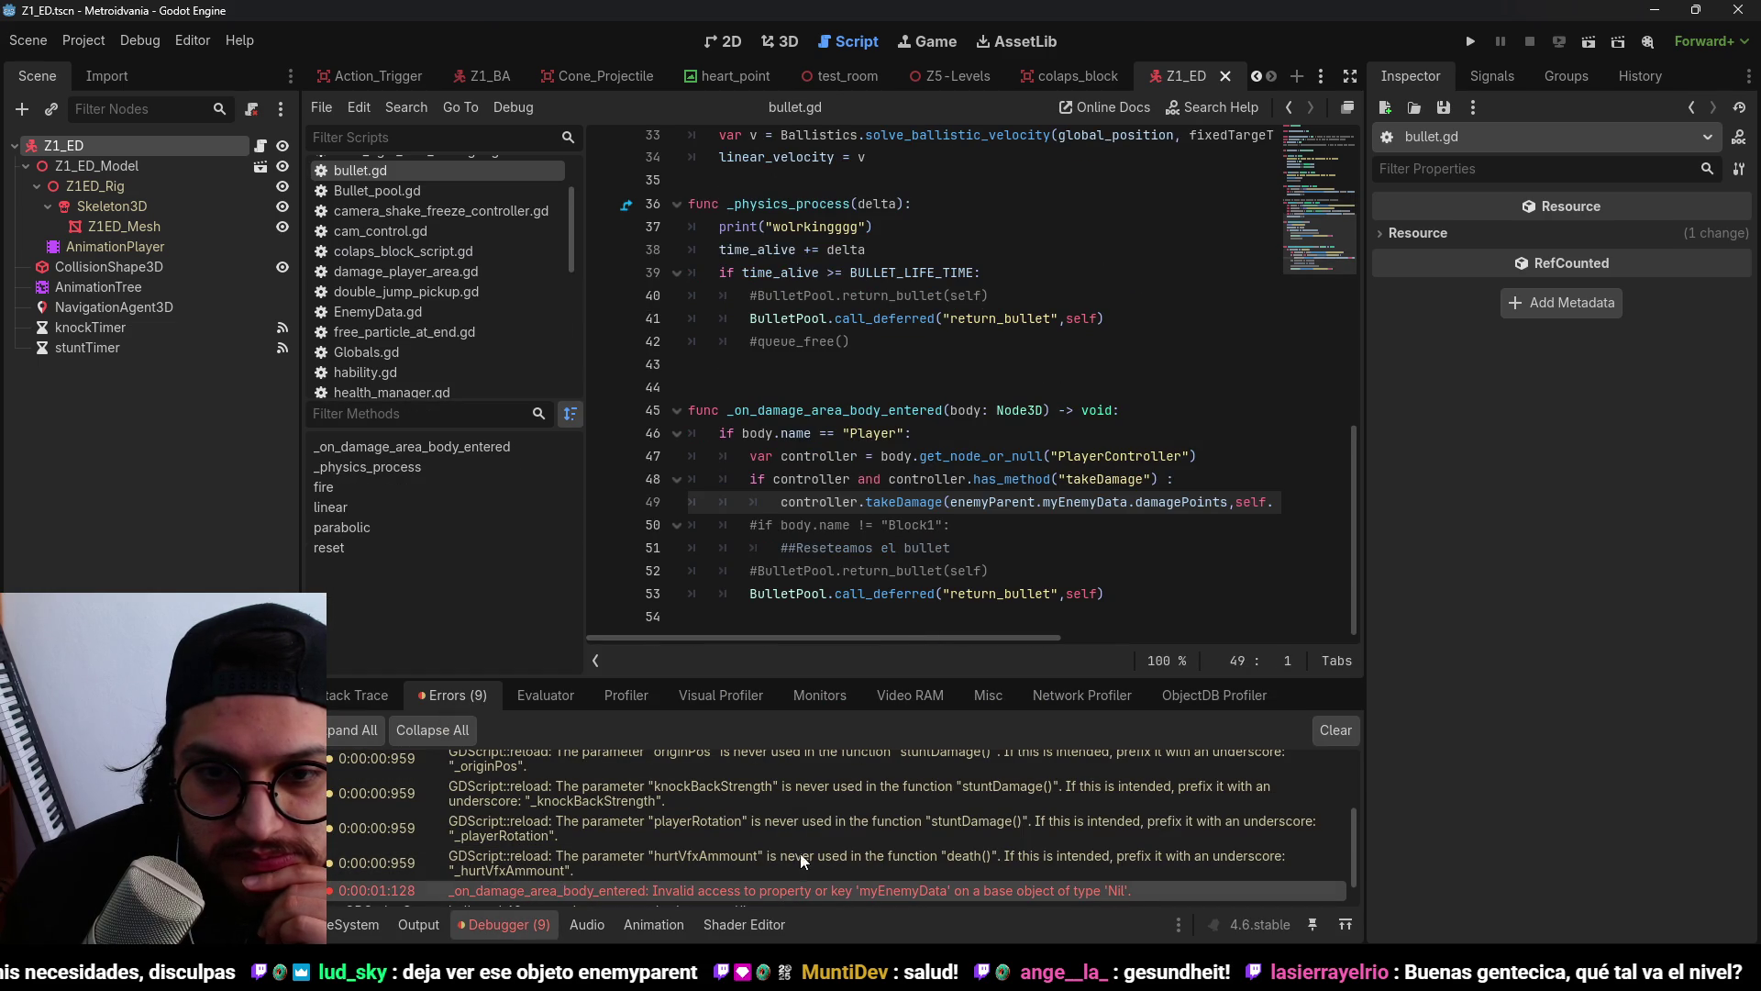
left_click(846, 431)
double_click(842, 410)
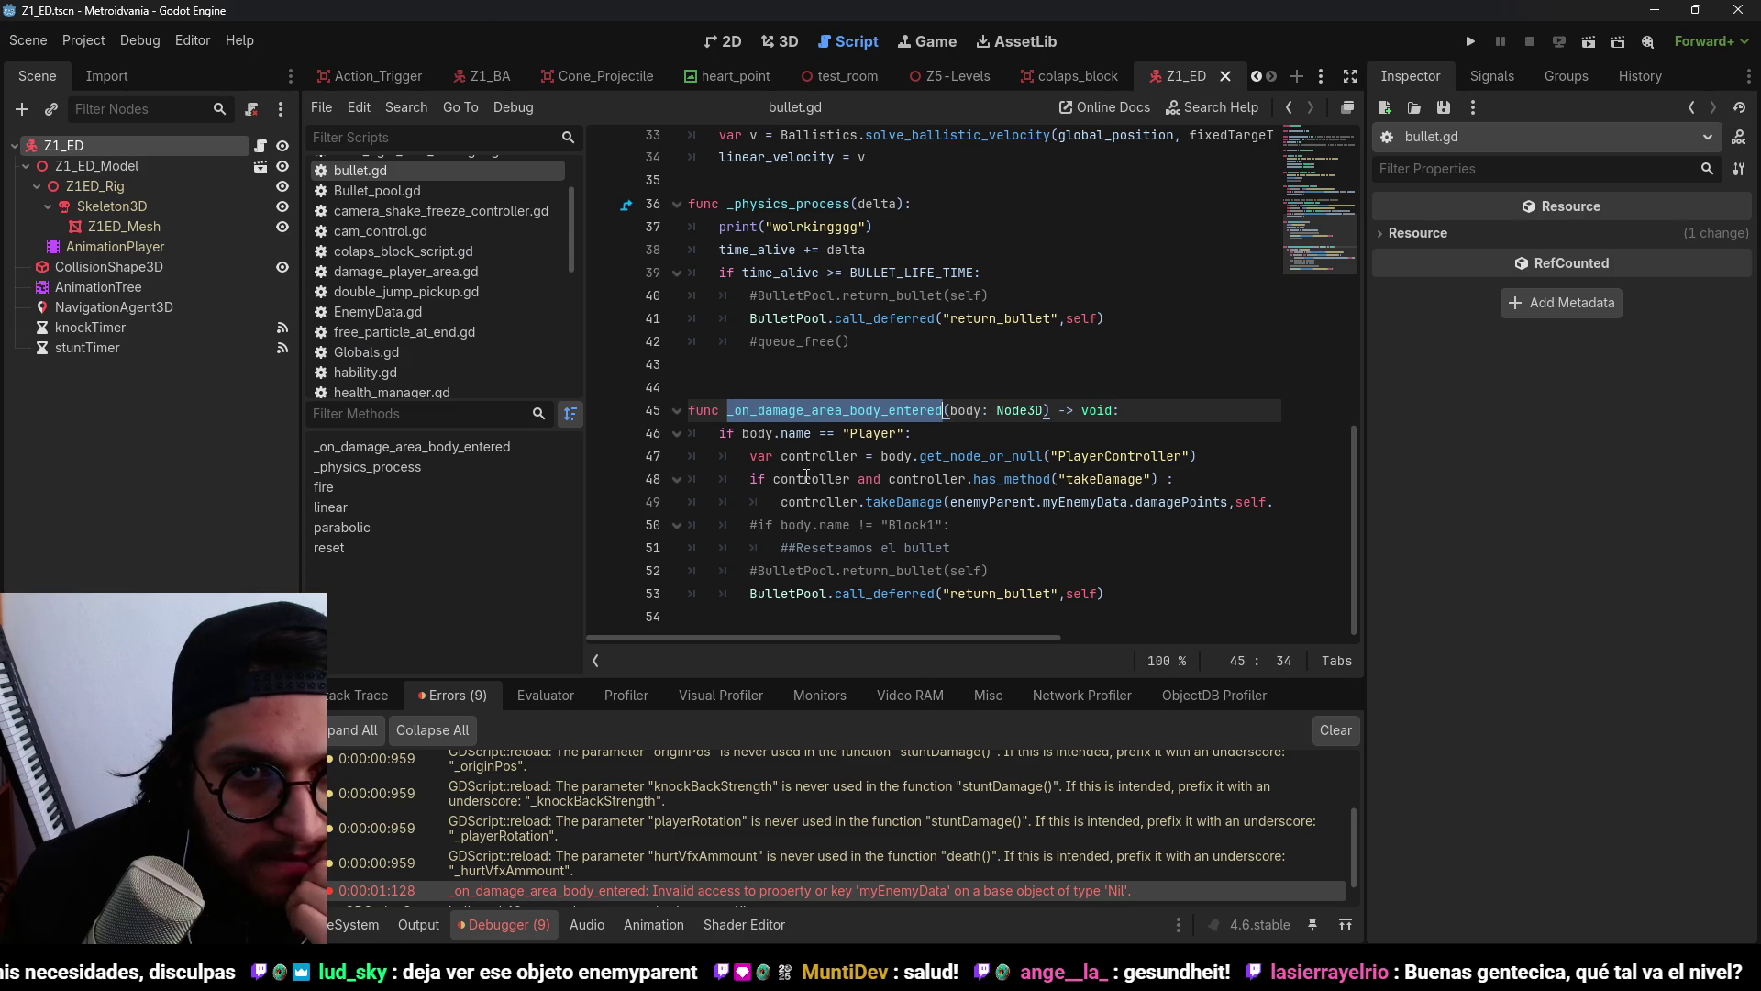
Show the output log and the 03_Z1ED project files, and list the open scenes.
left_click(412, 921)
left_click(354, 925)
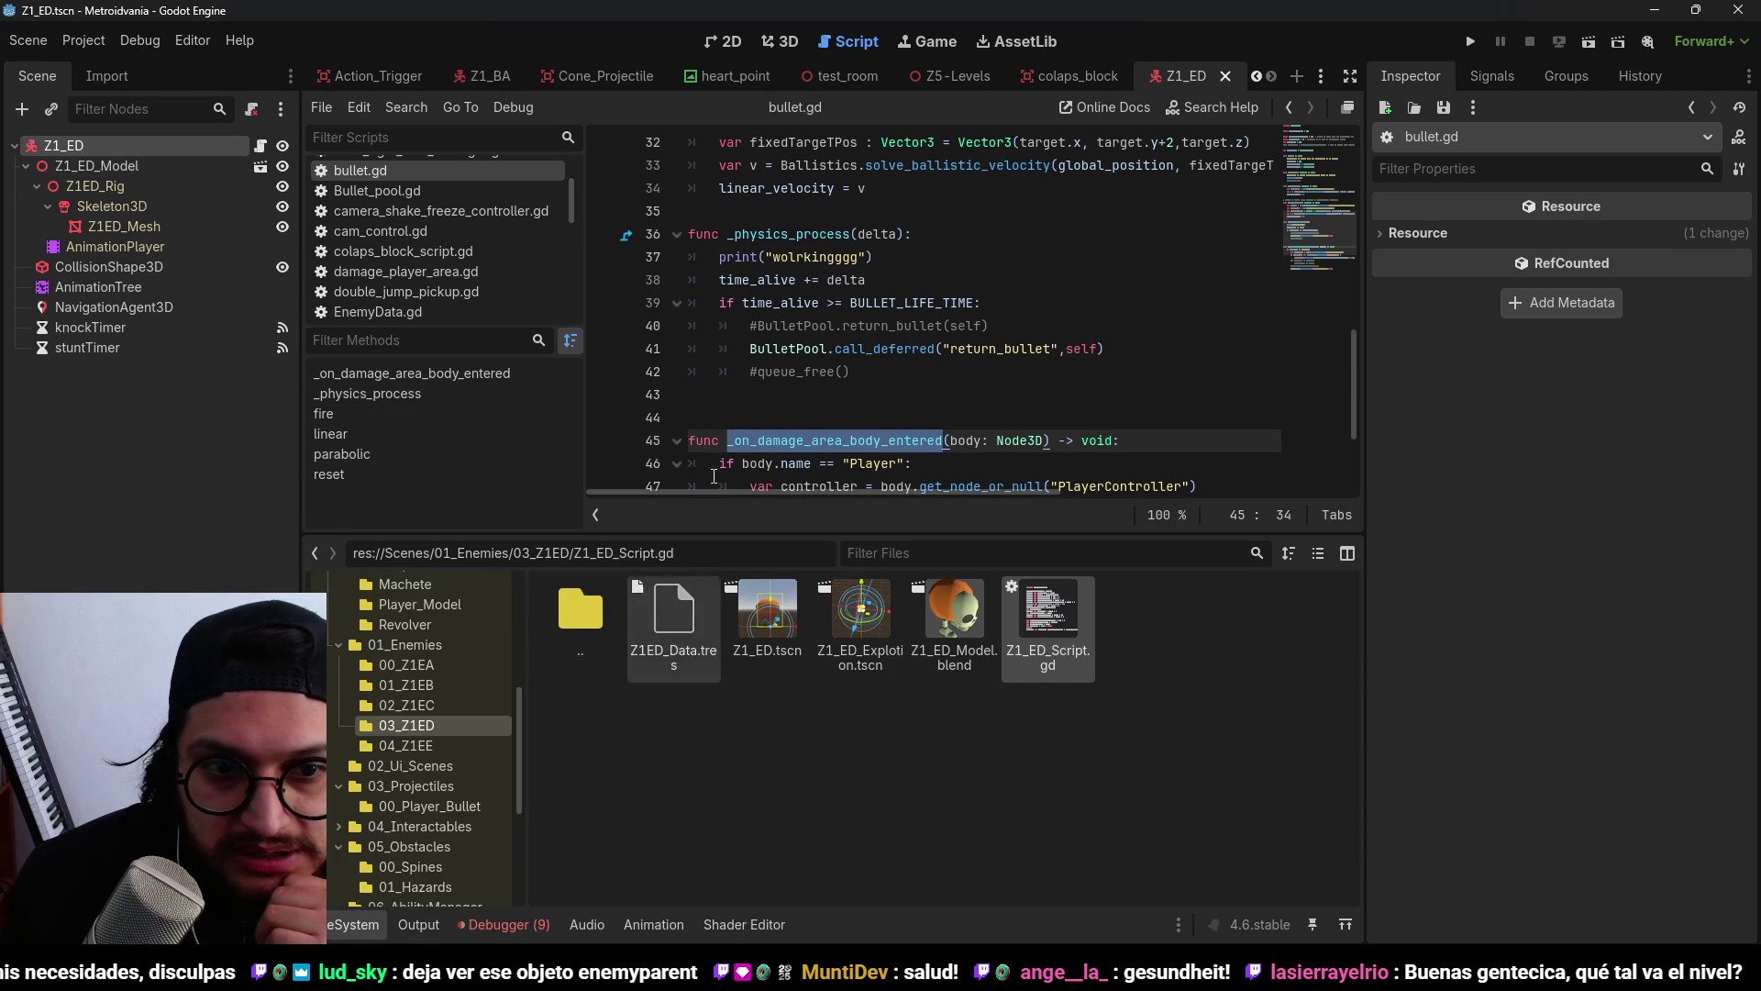
left_click(1321, 76)
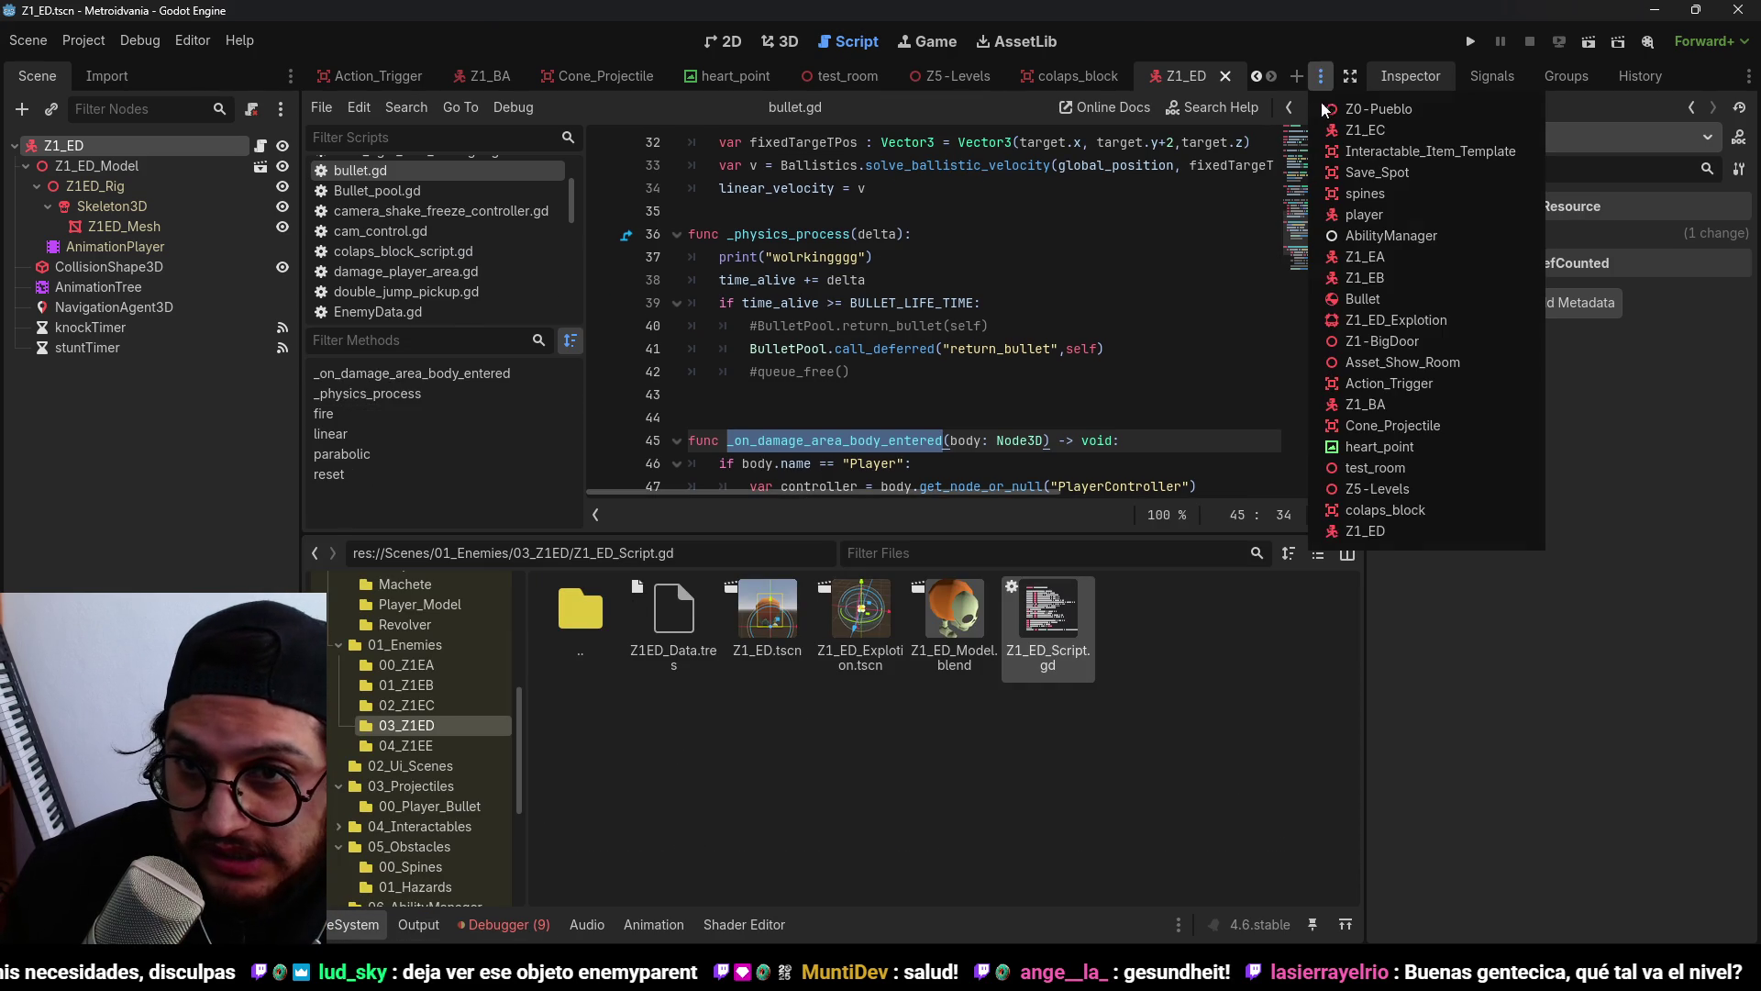
Open Z5-Levels in the 3D view and filter the Scene tree by 'Z'.
left_click(1377, 488)
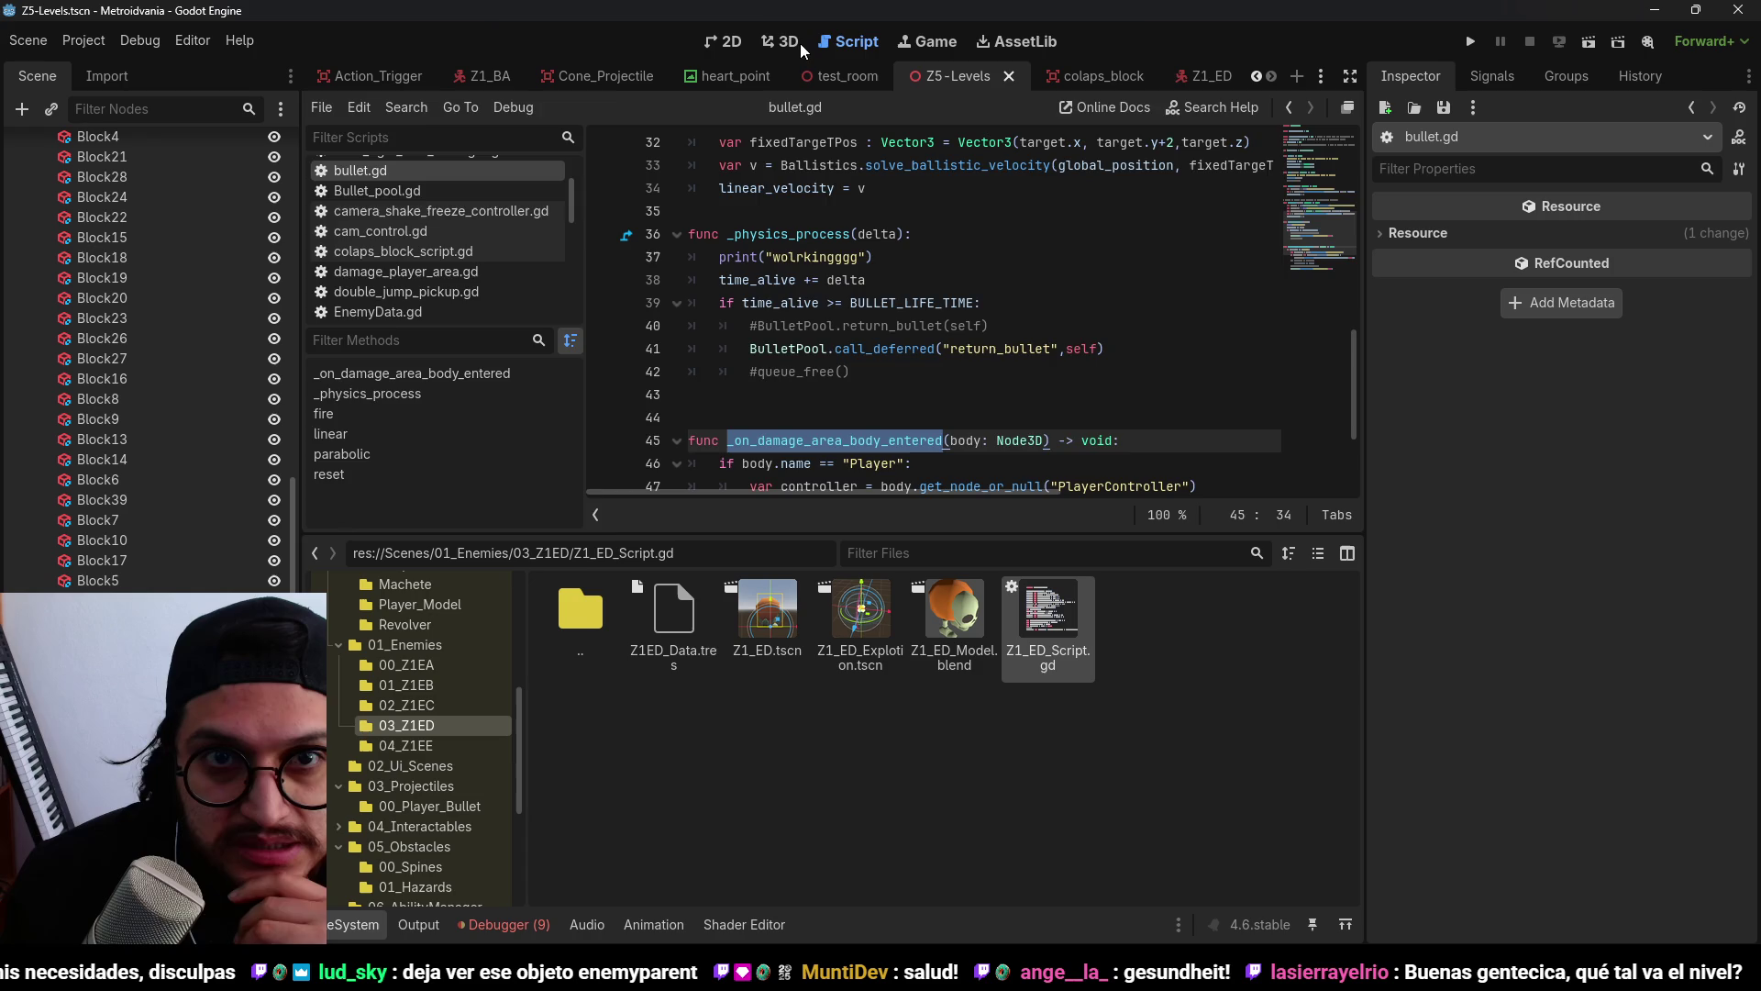
left_click(780, 42)
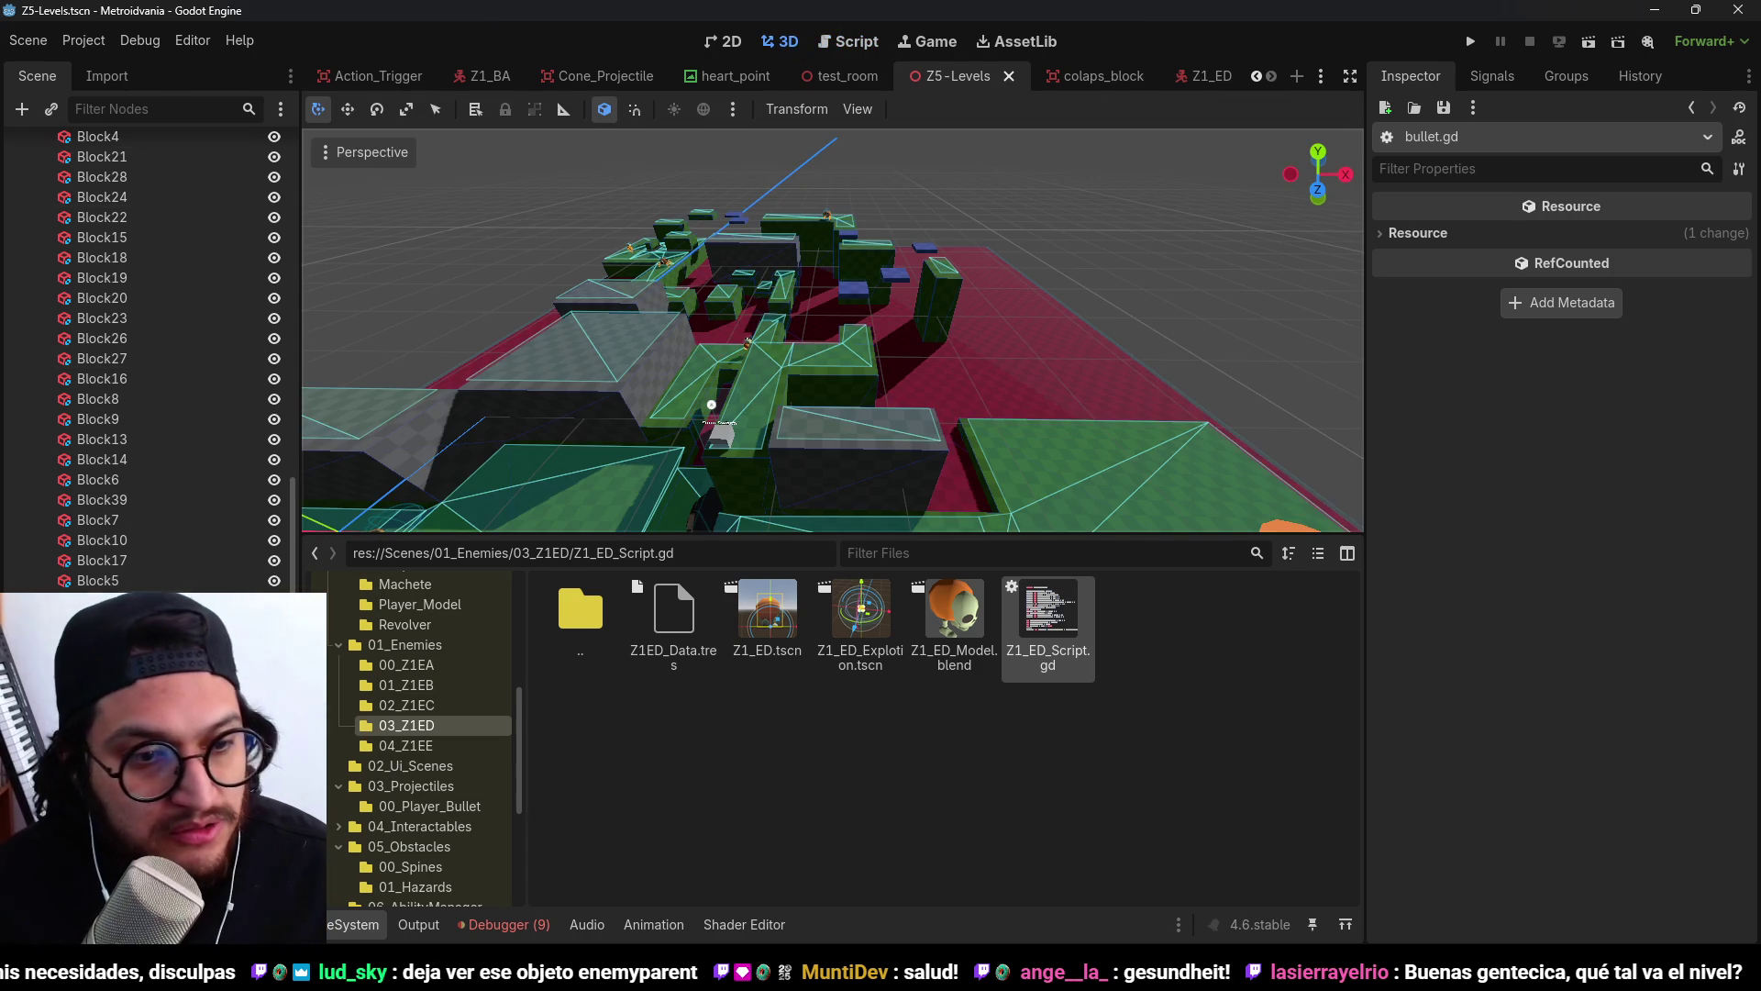
left_click(852, 240)
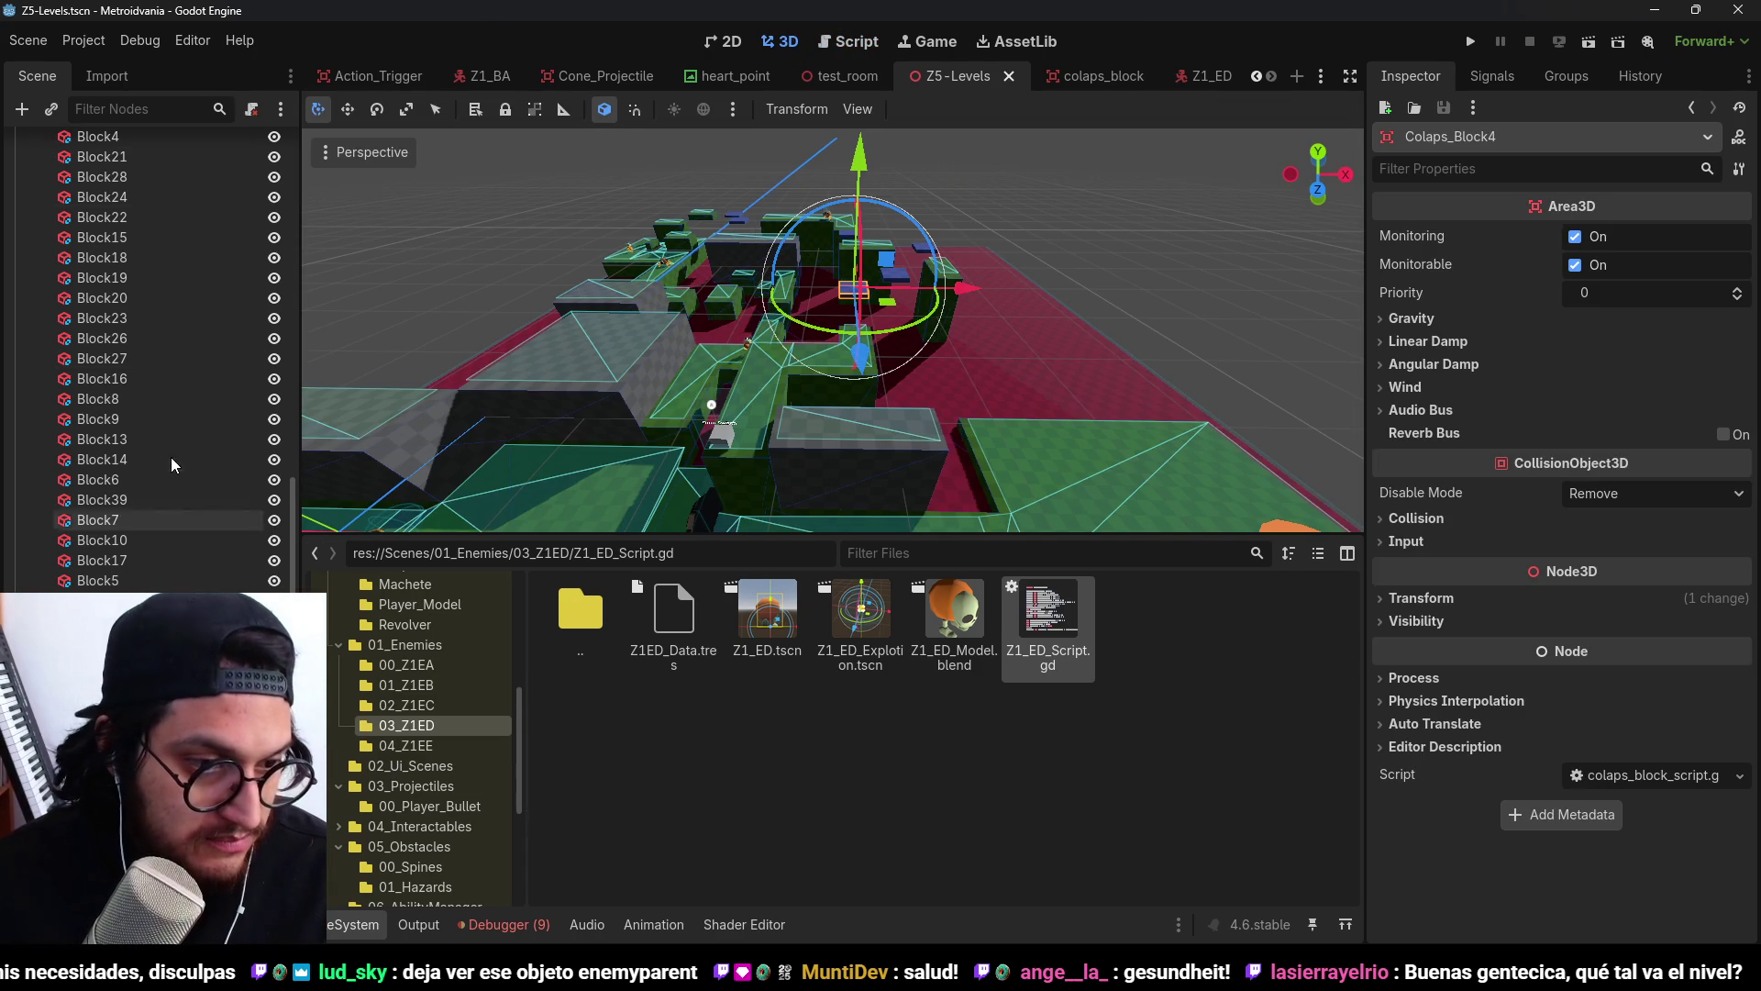
scroll(172, 465, "up", 10)
left_click(133, 110)
type("Z")
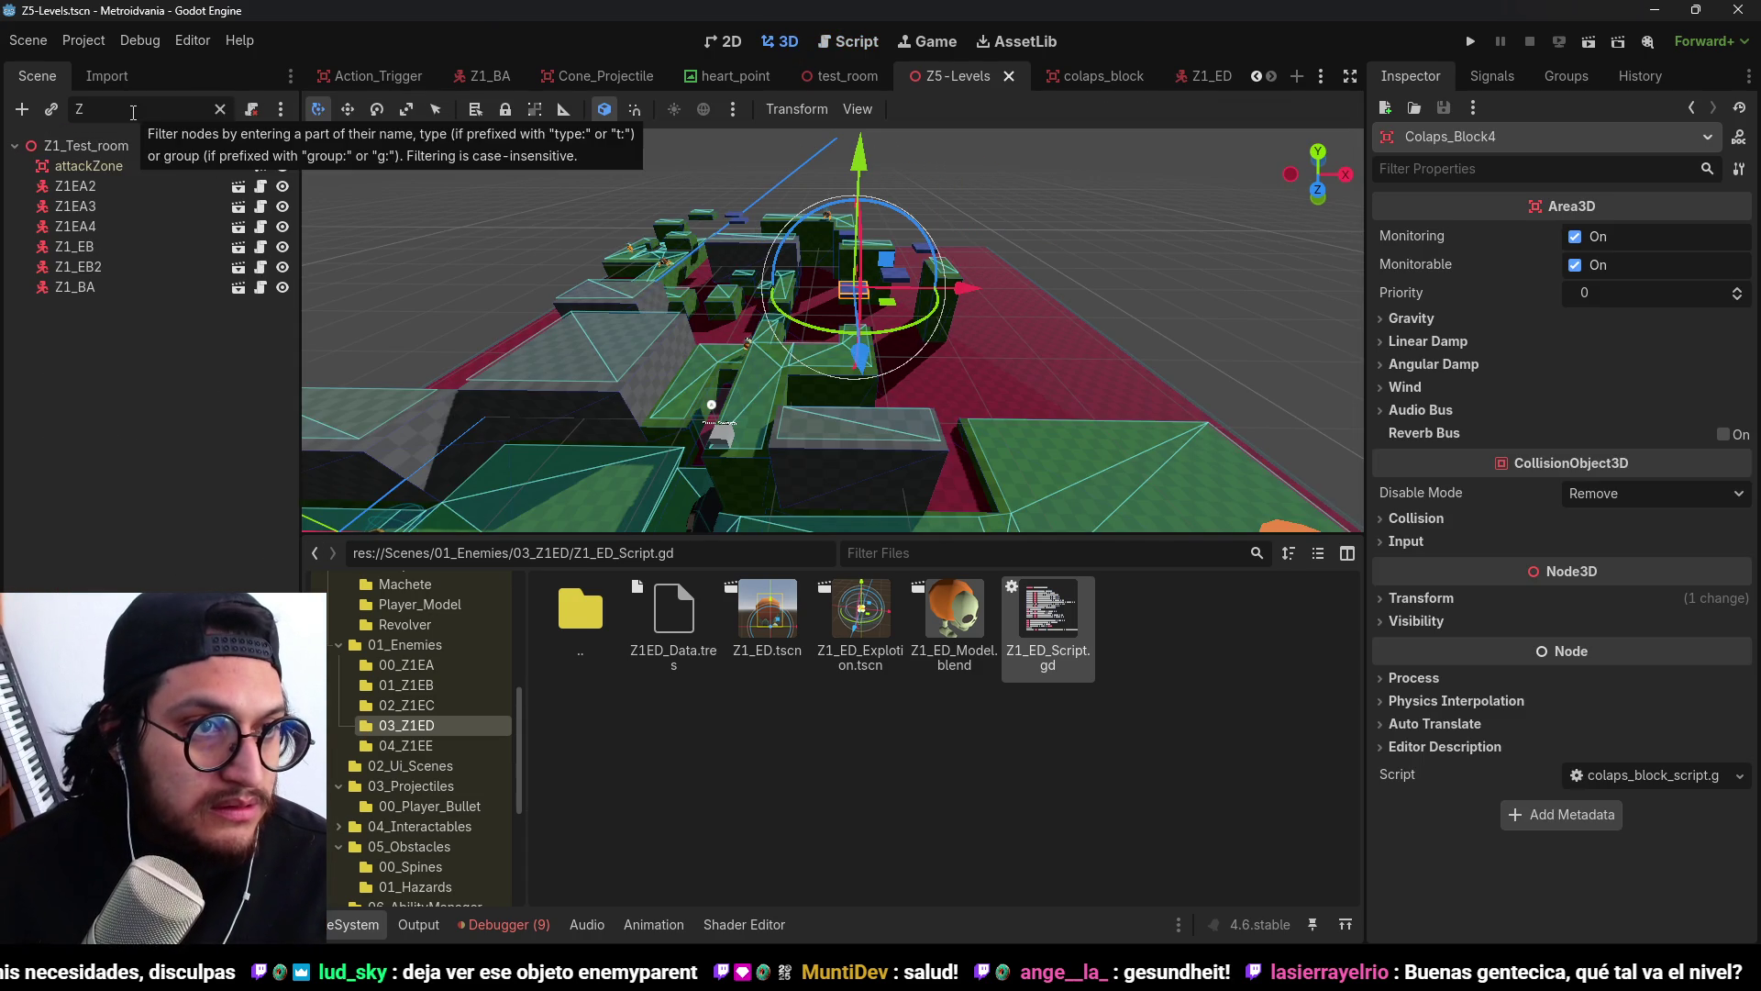
Frame enemies Z1EA2, Z1EA3, Z1EA4, Z1_EB, Z1_EB2 and the Z1_BA boss in the viewport.
double_click(78, 185)
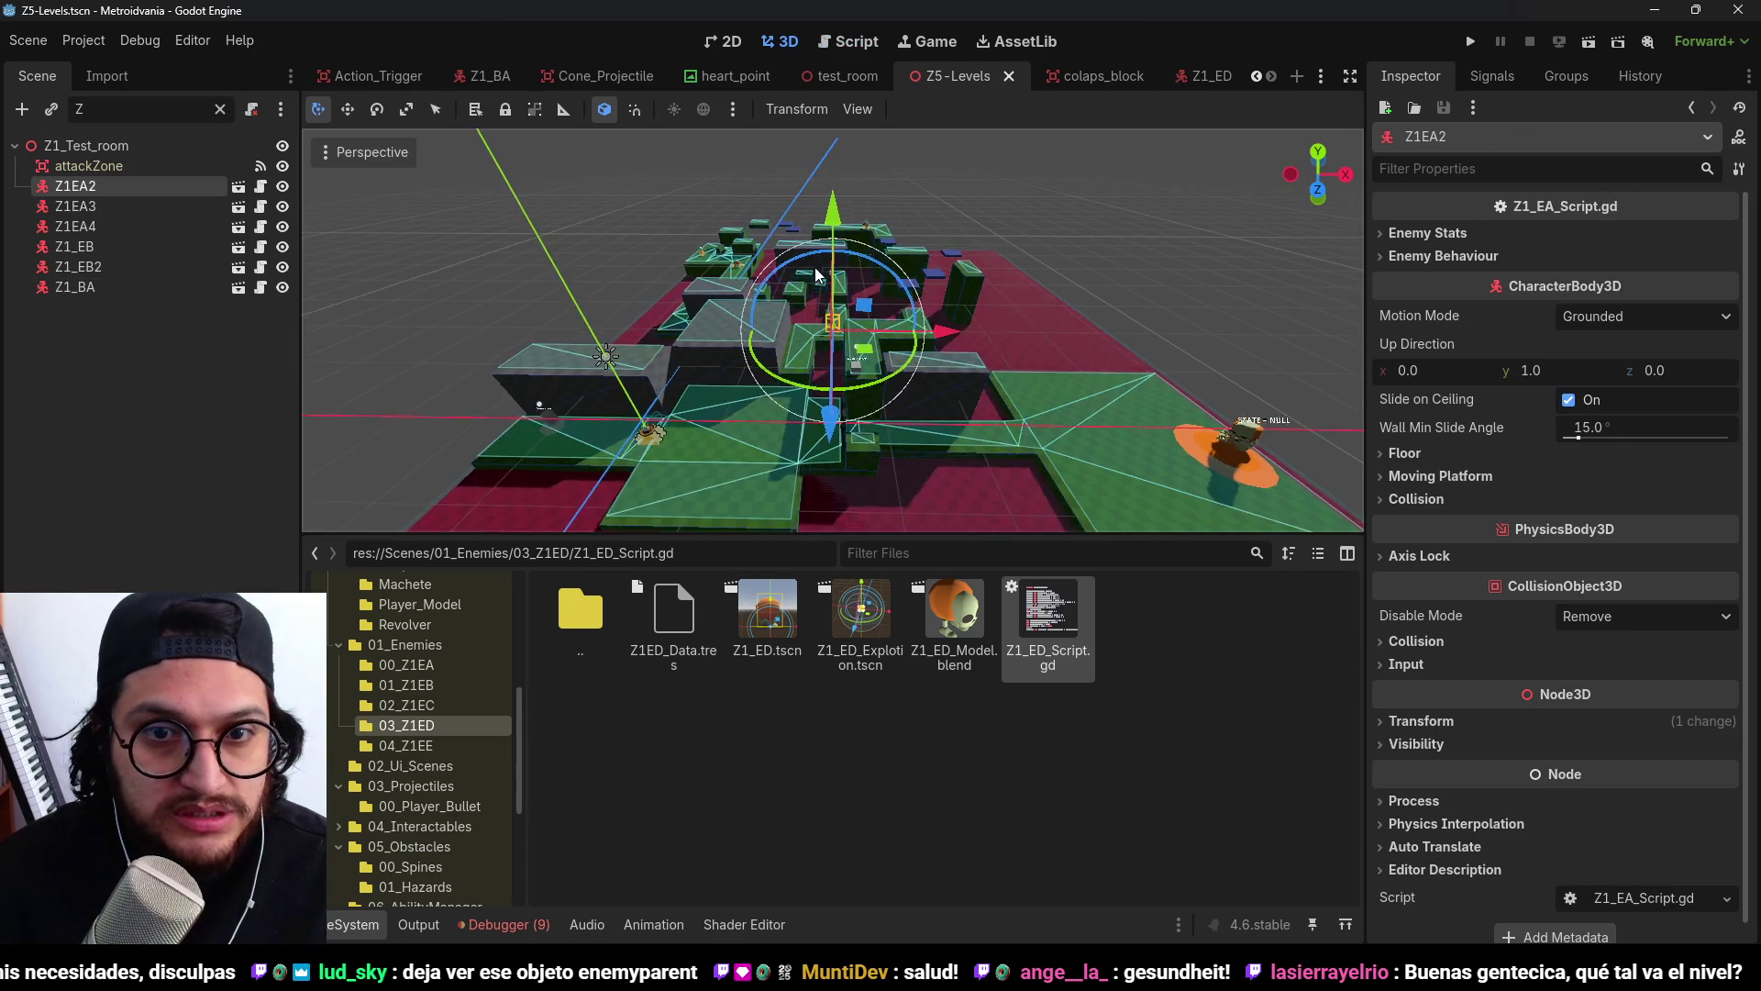
double_click(196, 205)
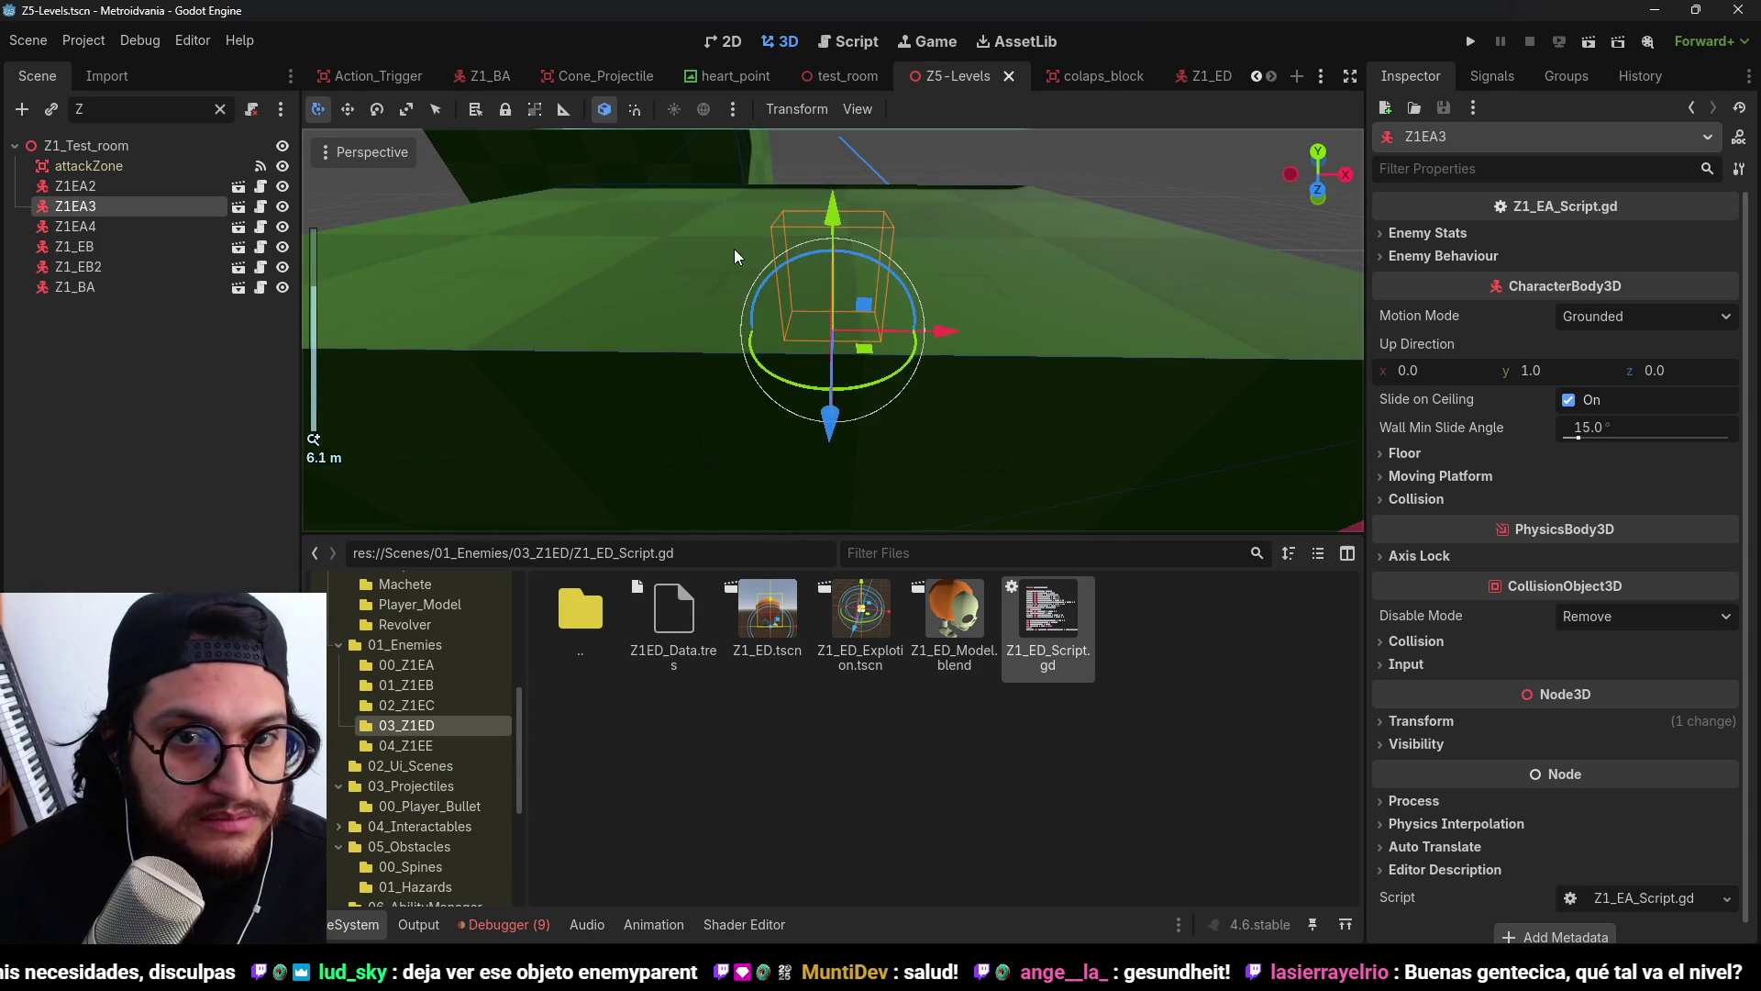
double_click(117, 226)
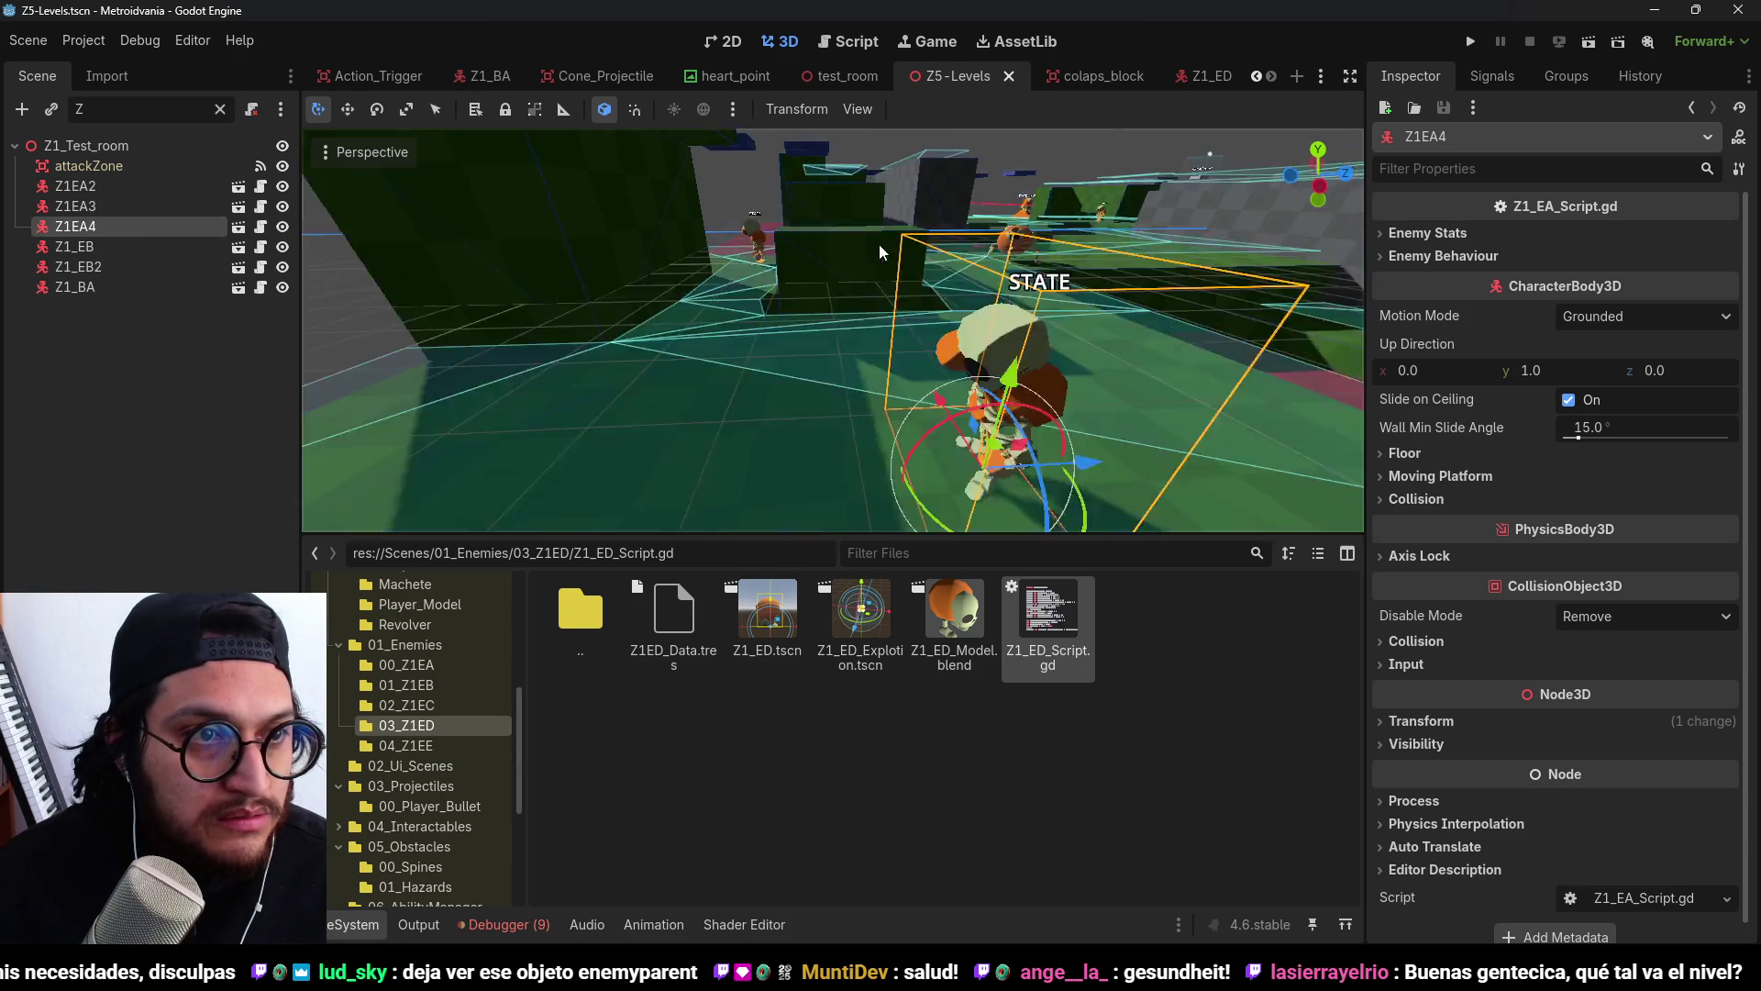
double_click(93, 248)
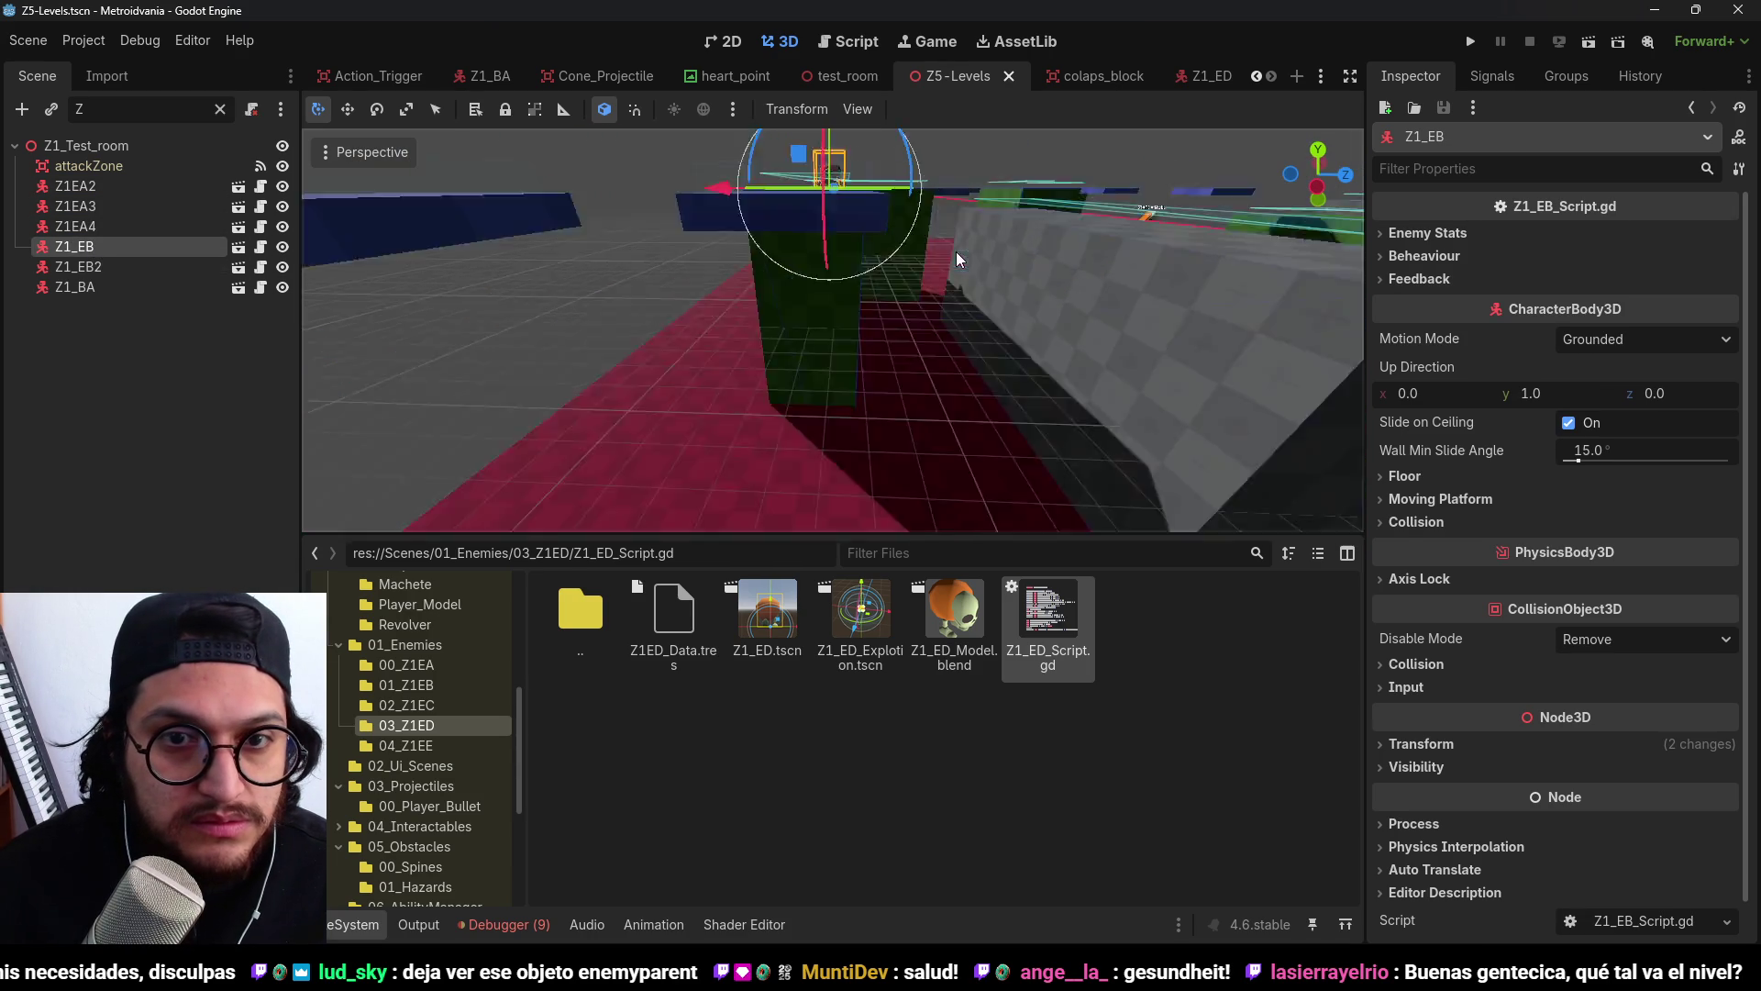
double_click(79, 268)
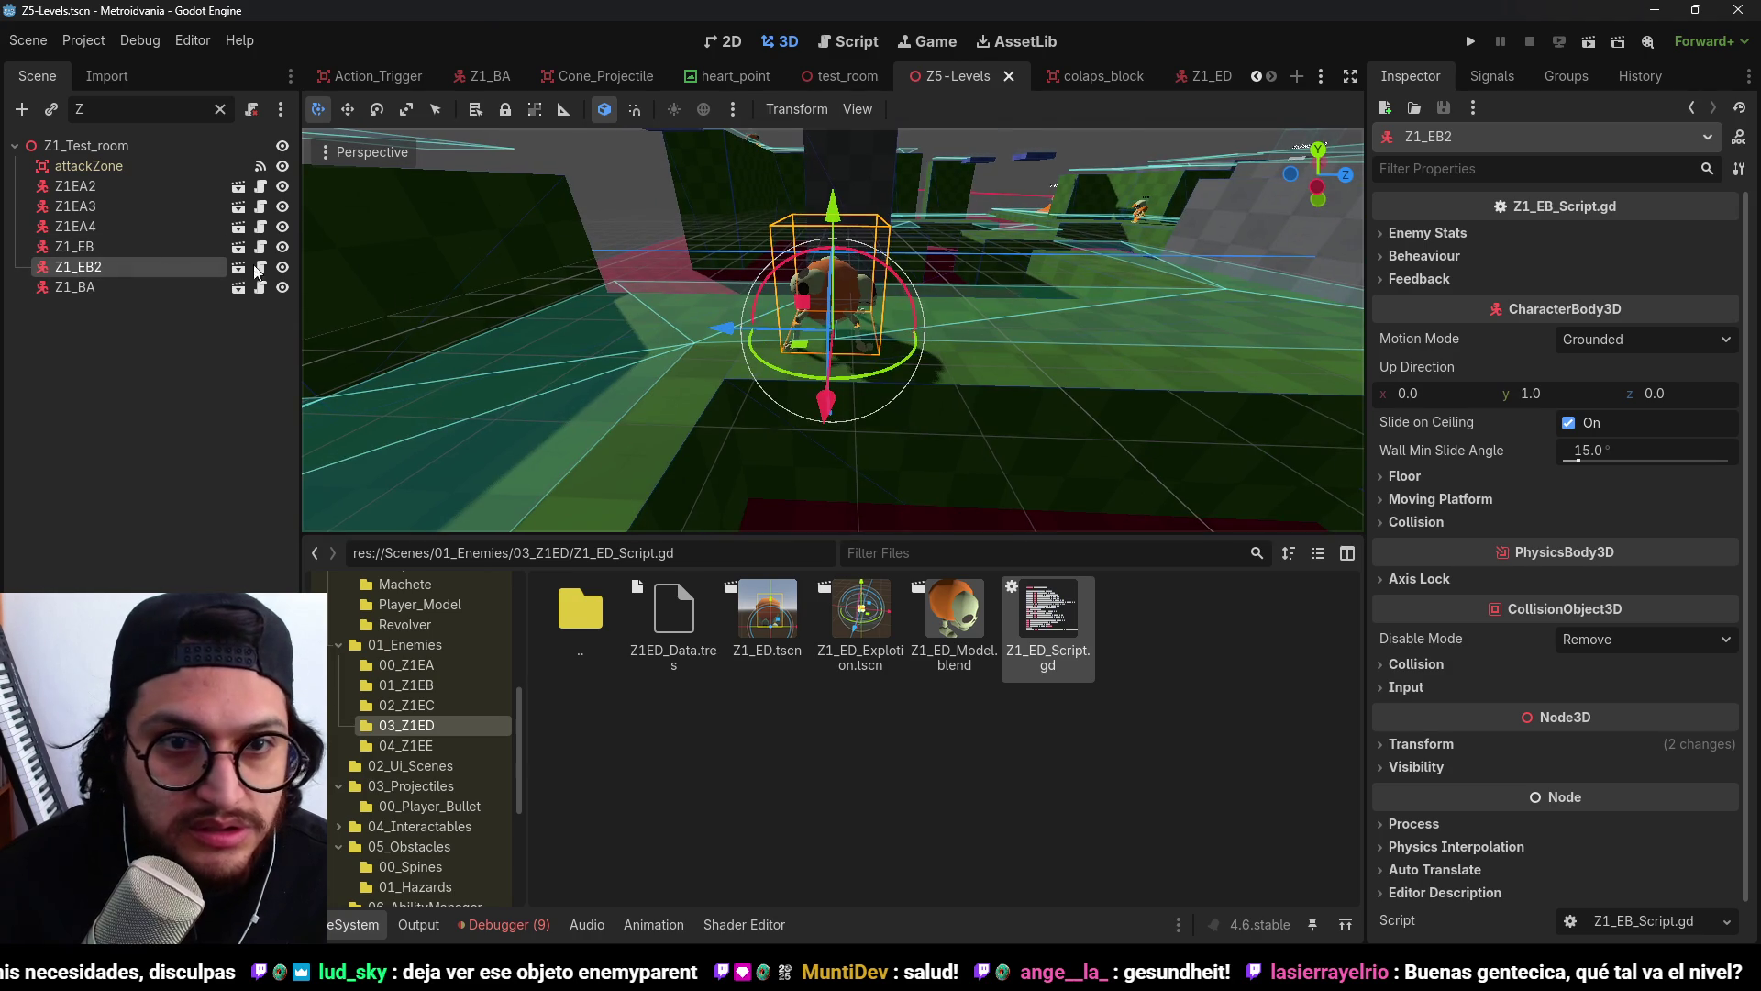
double_click(63, 287)
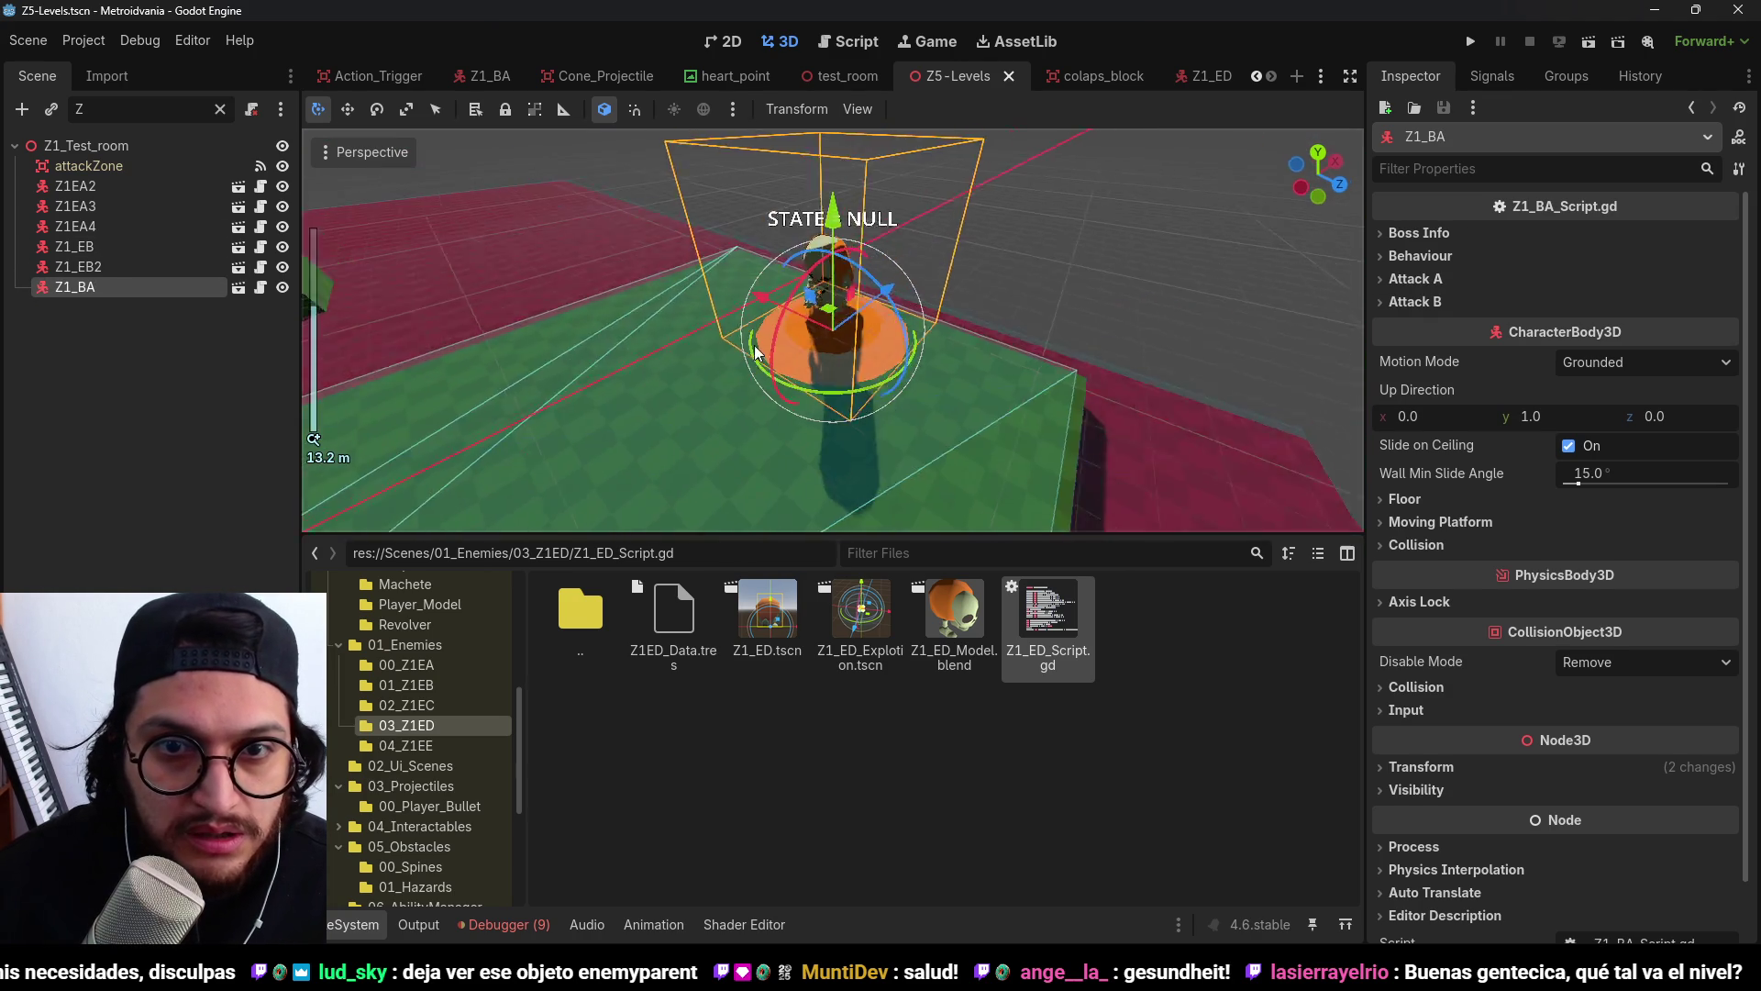
Save the level, inspect the attackZone area, clear the node filter and save again.
scroll(745, 398, "up", 3)
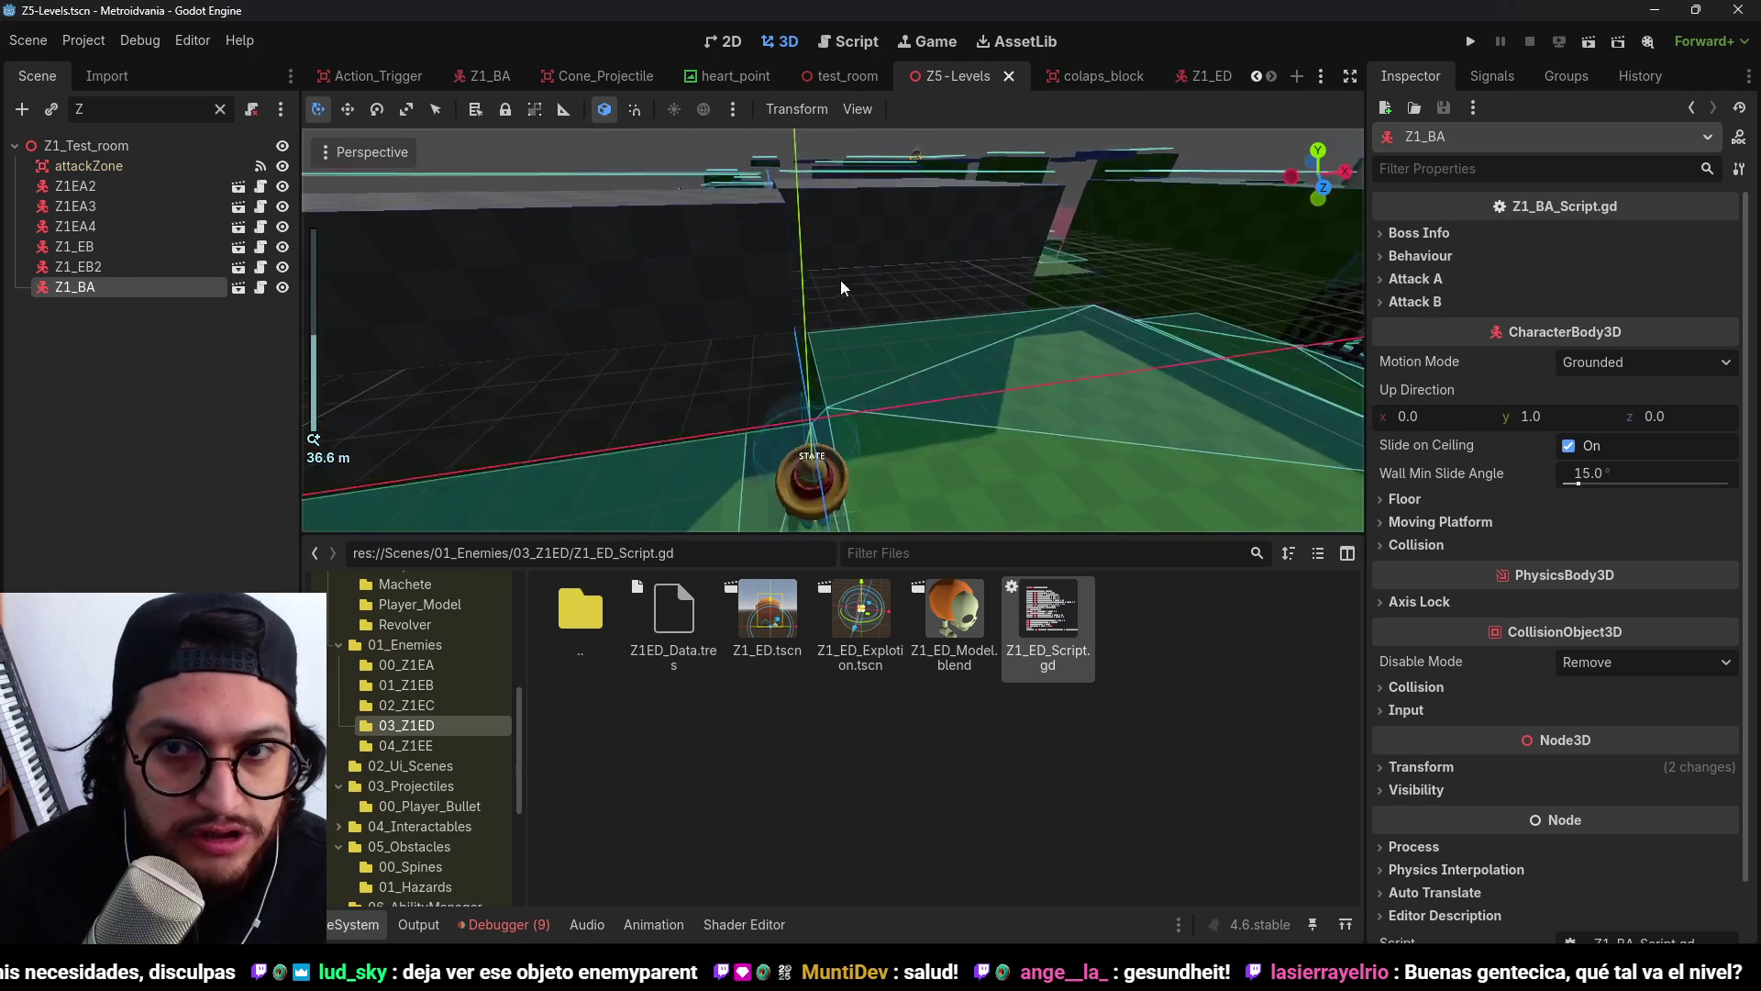
scroll(746, 398, "up", 4)
key("ctrl+s")
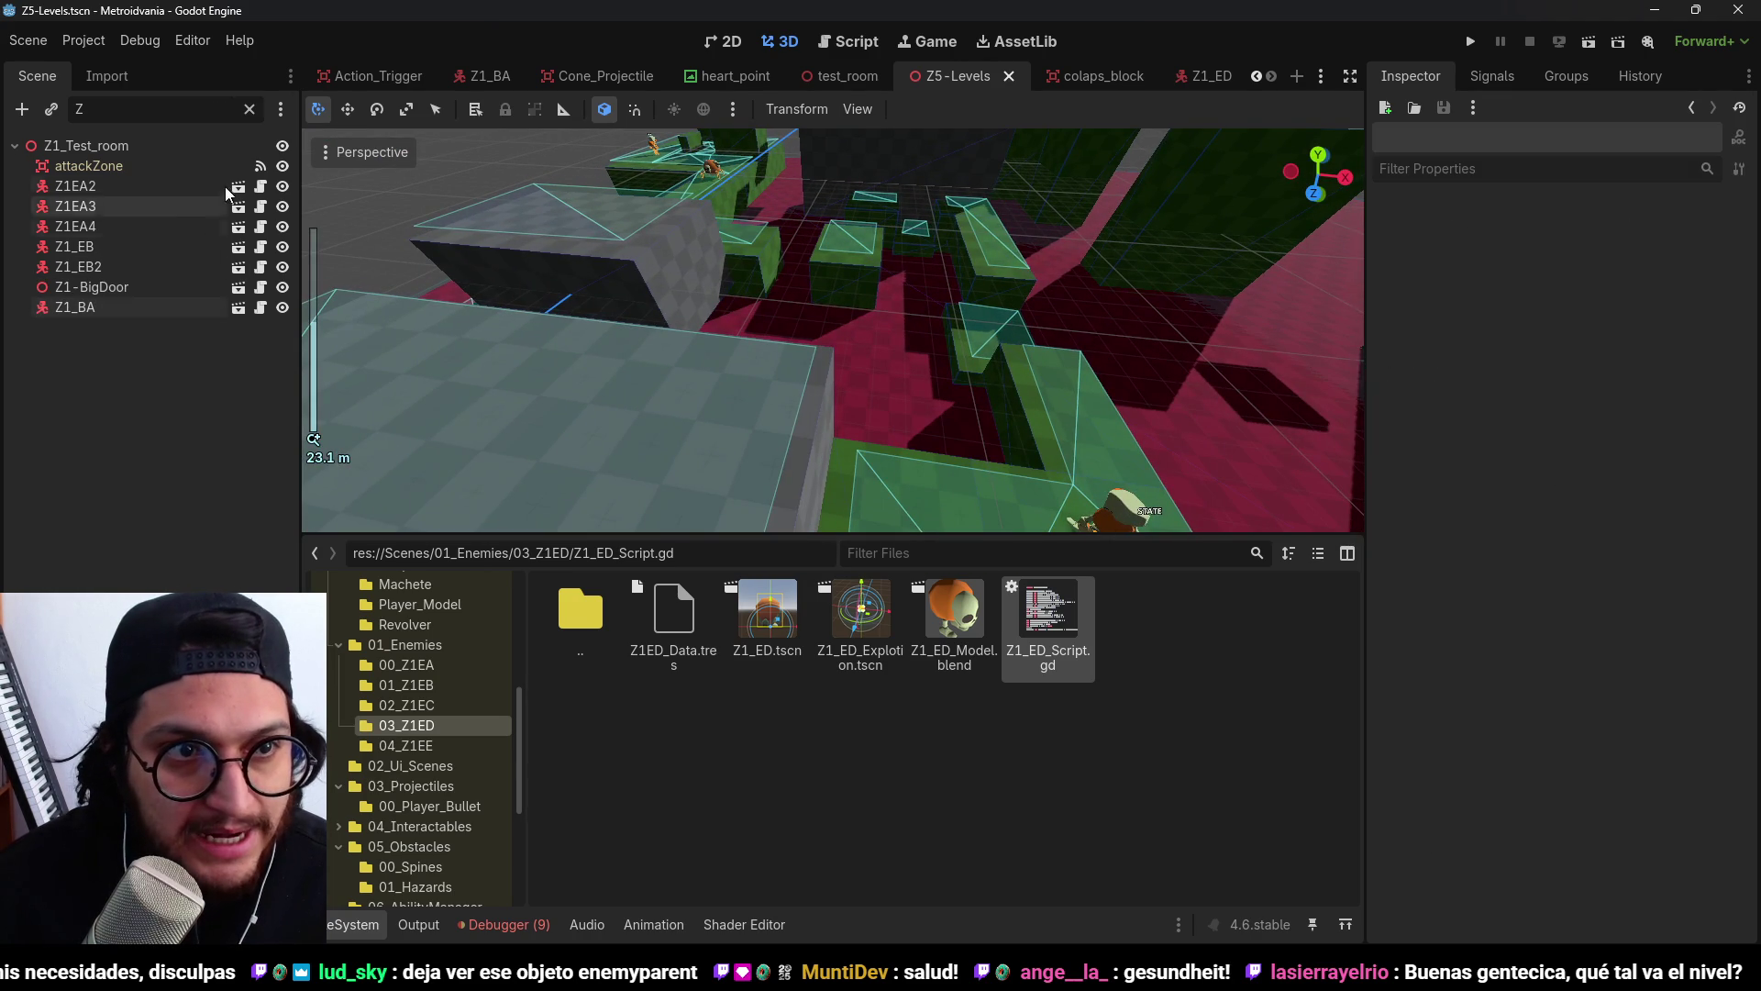
double_click(115, 170)
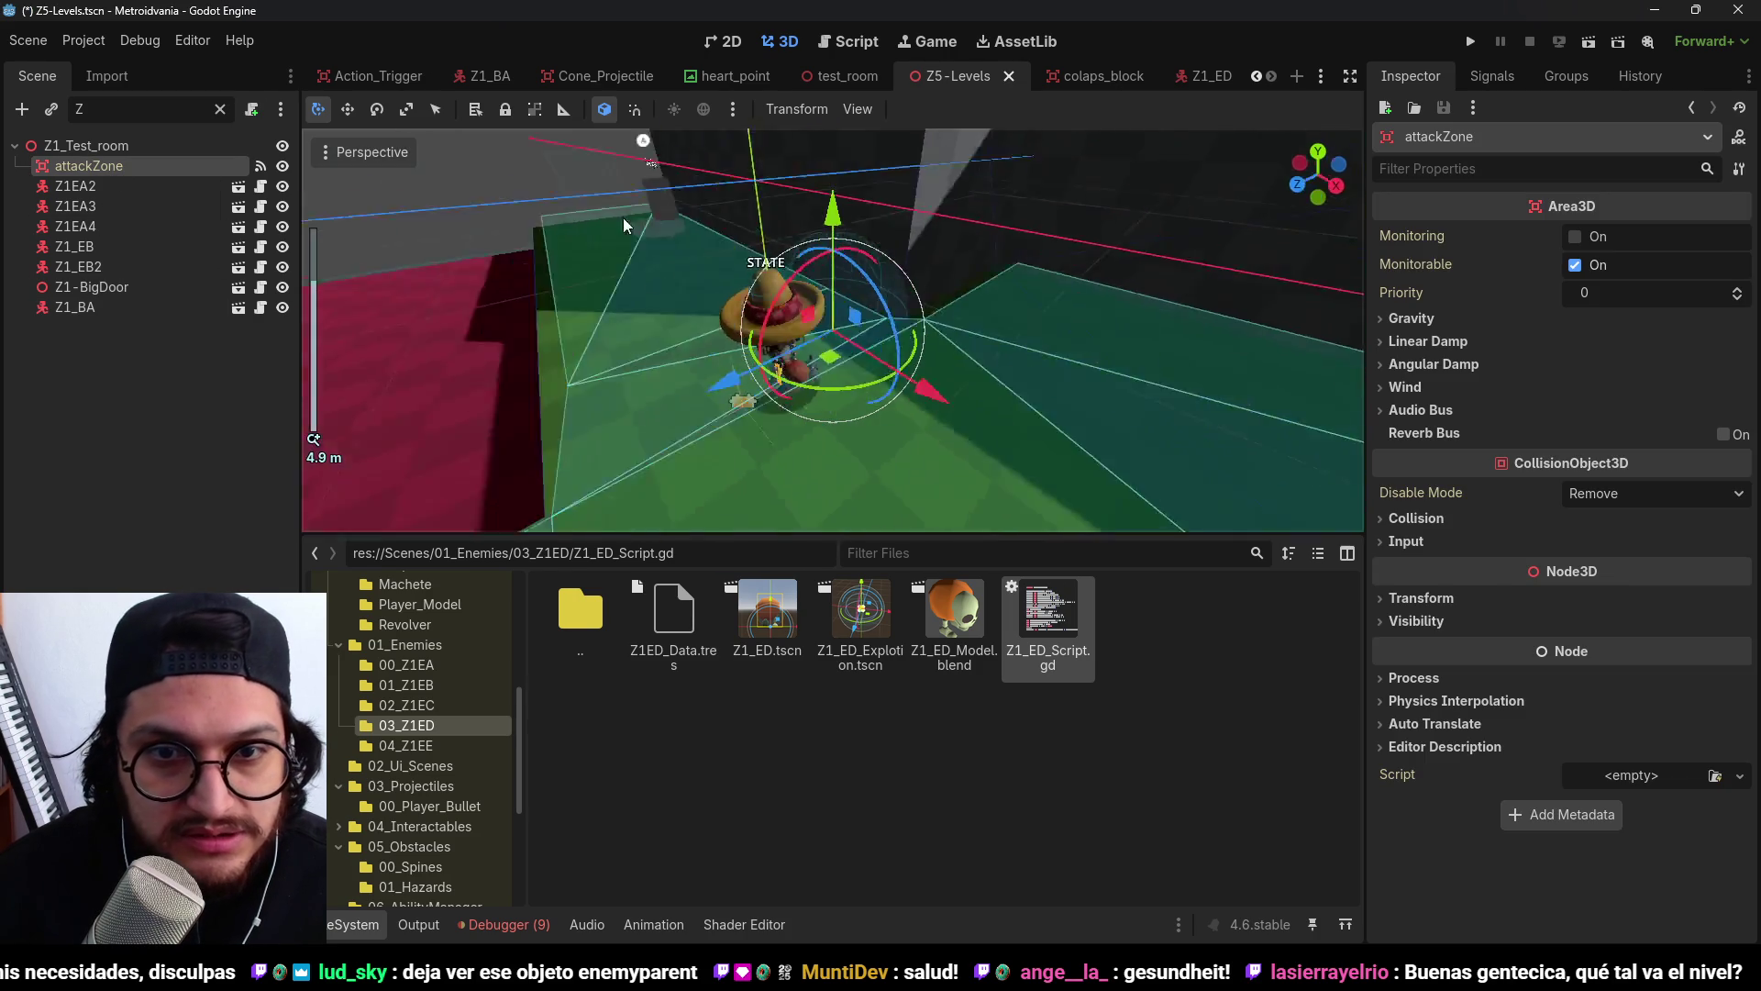
left_click_drag(624, 224, 578, 217)
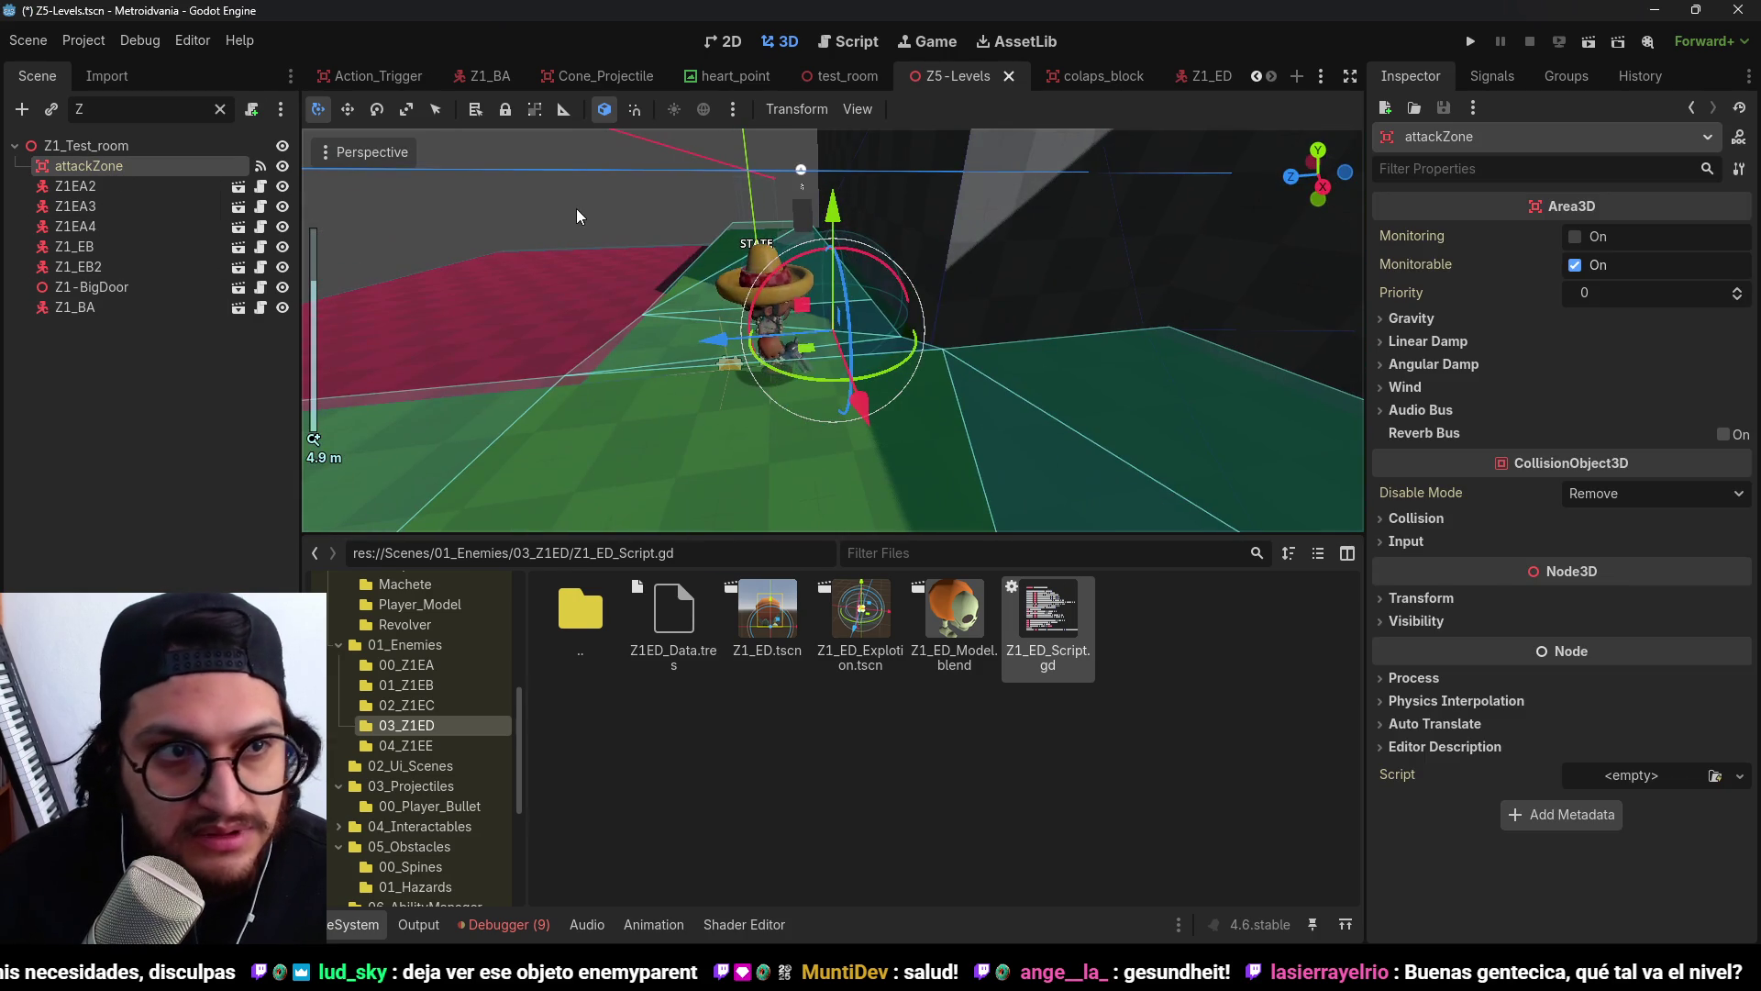
left_click(220, 110)
key("ctrl+s")
scroll(192, 360, "down", 10)
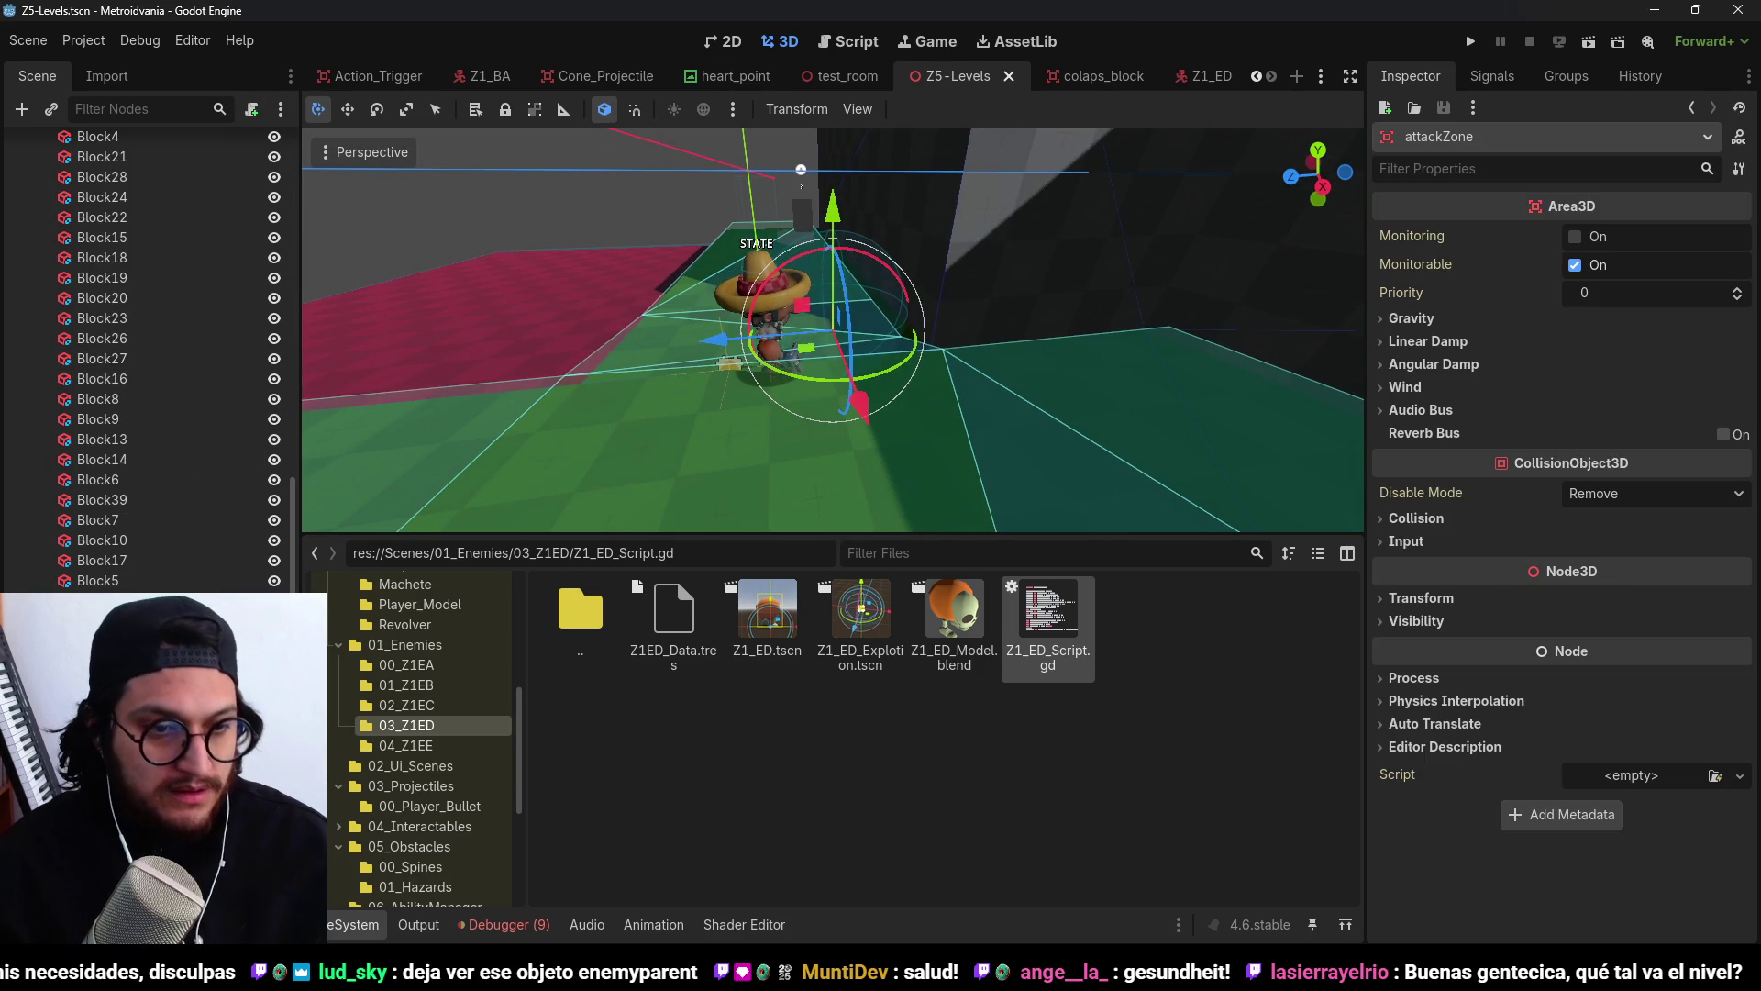
Save and run the level with F5, halting on the myEnemyData error at bullet.gd line 49.
scroll(146, 357, "up", 10)
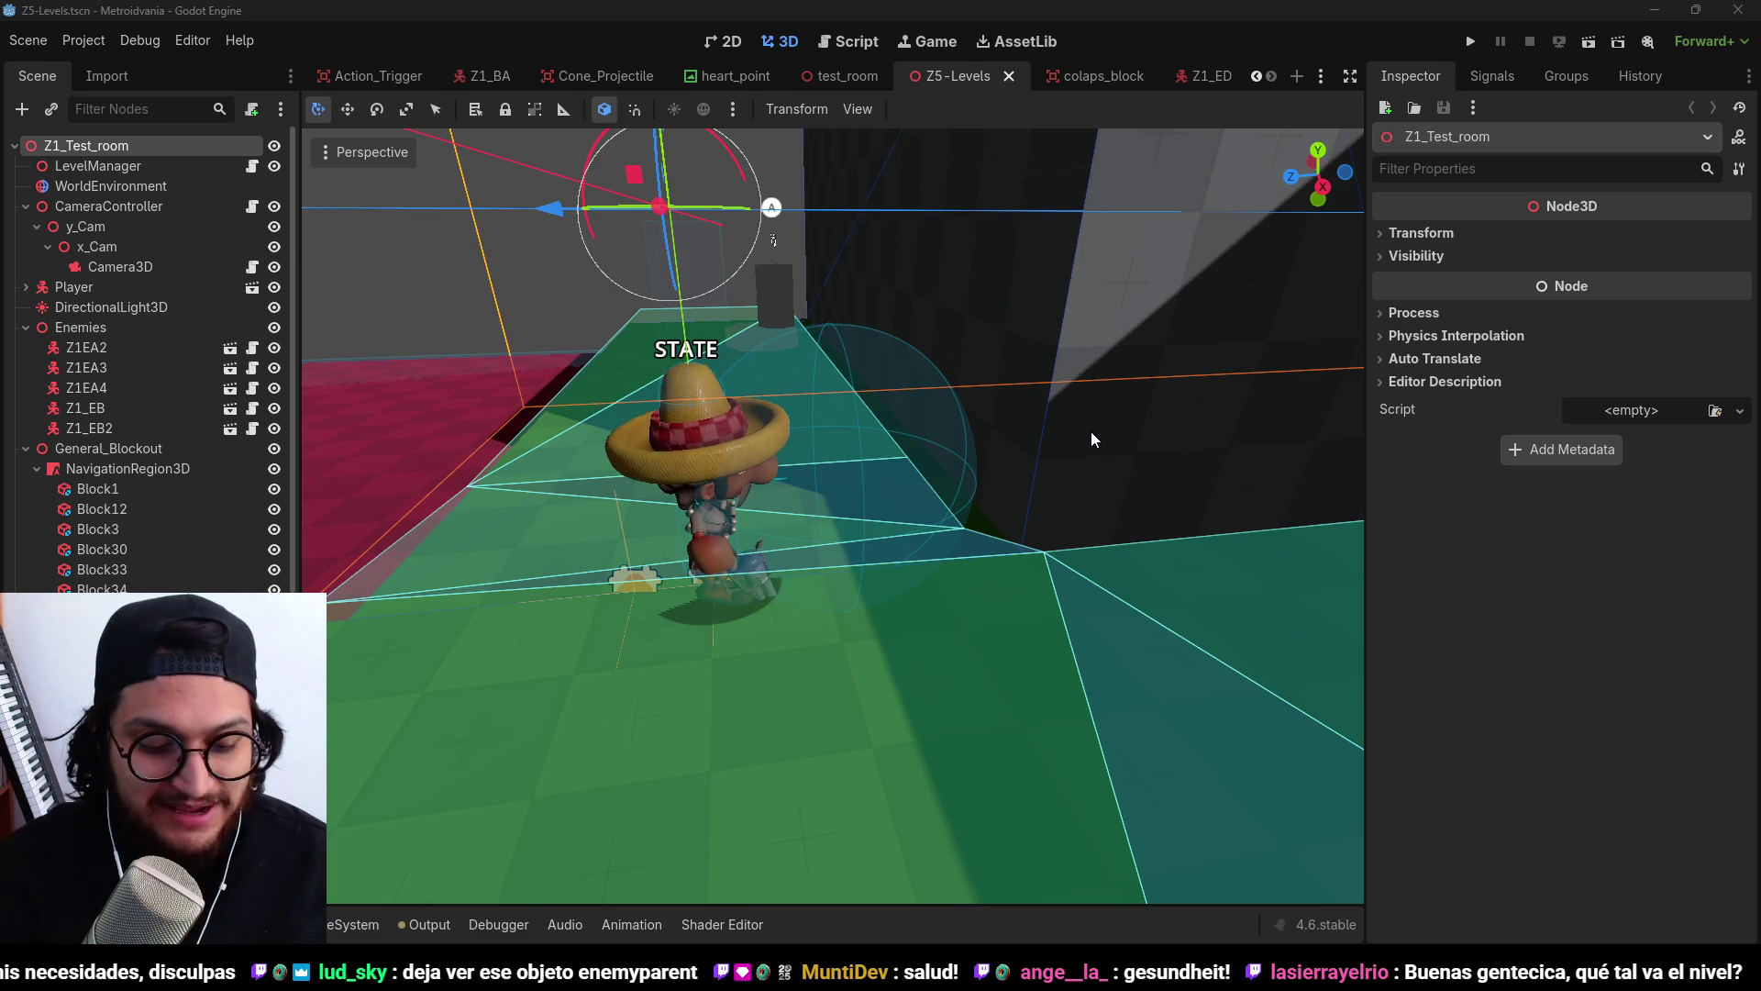
key("F5")
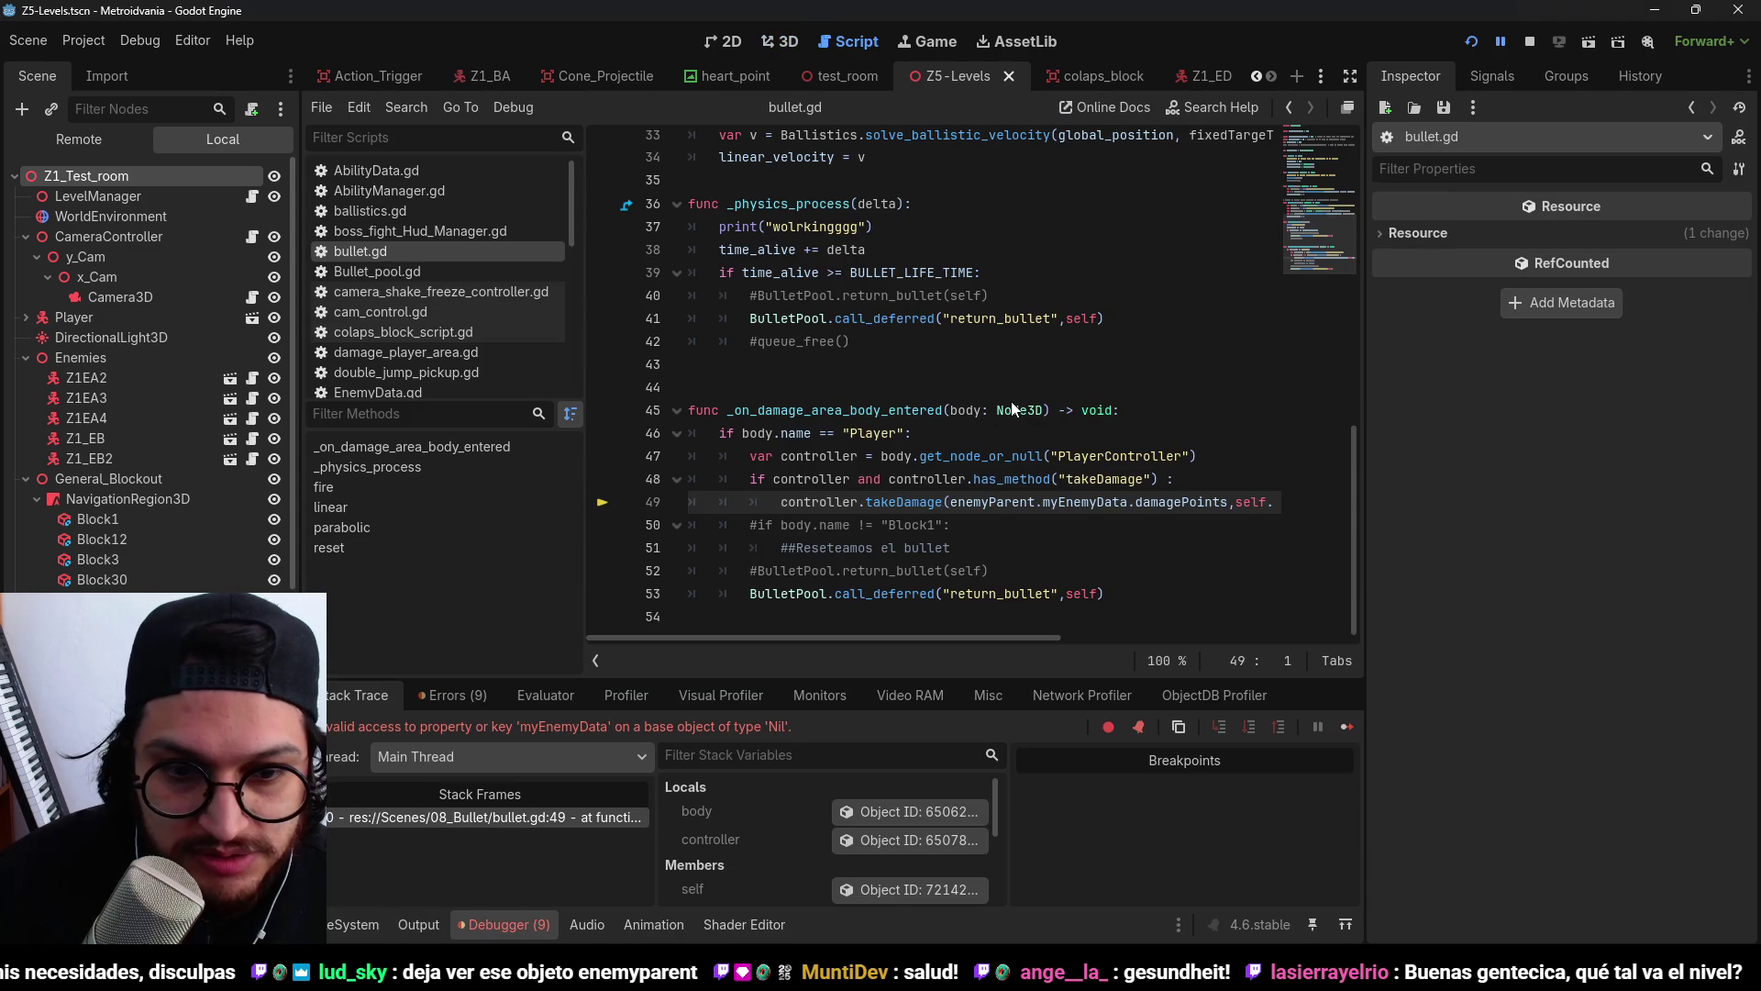
Stop the failed run, review the _on_damage_area_body_entered handler in bullet.gd, then relaunch the game.
left_click(1530, 42)
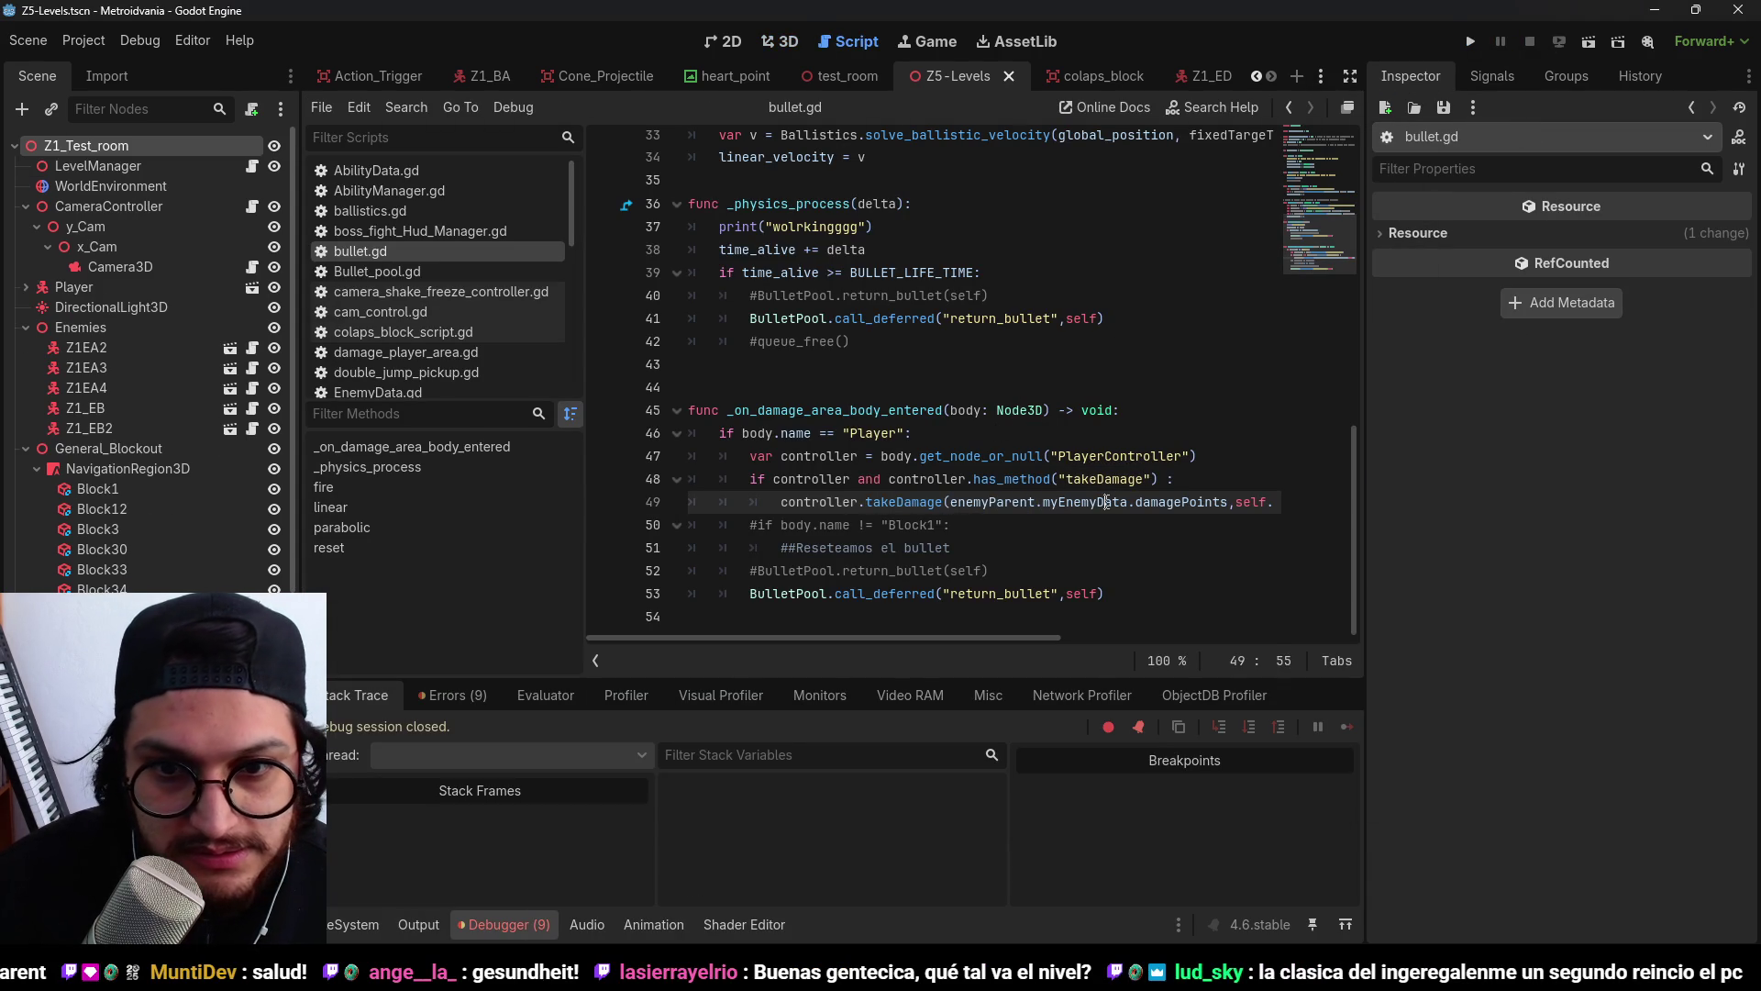
double_click(843, 410)
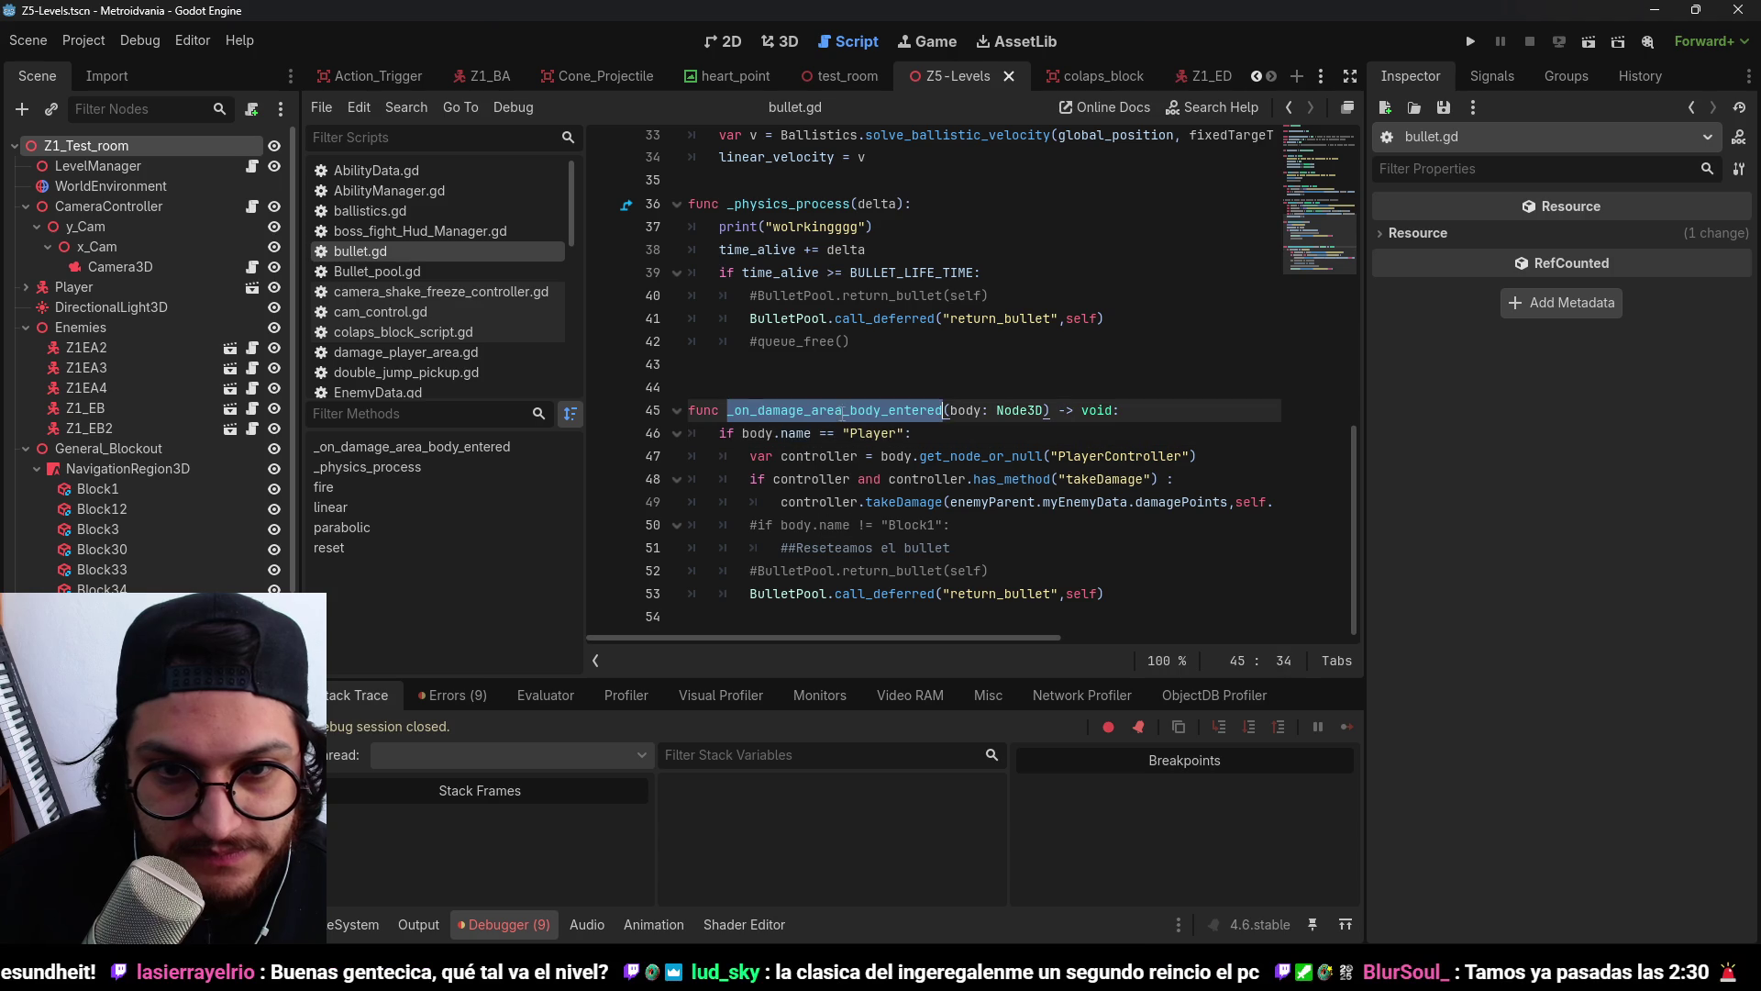
scroll(1034, 594, "up", 3)
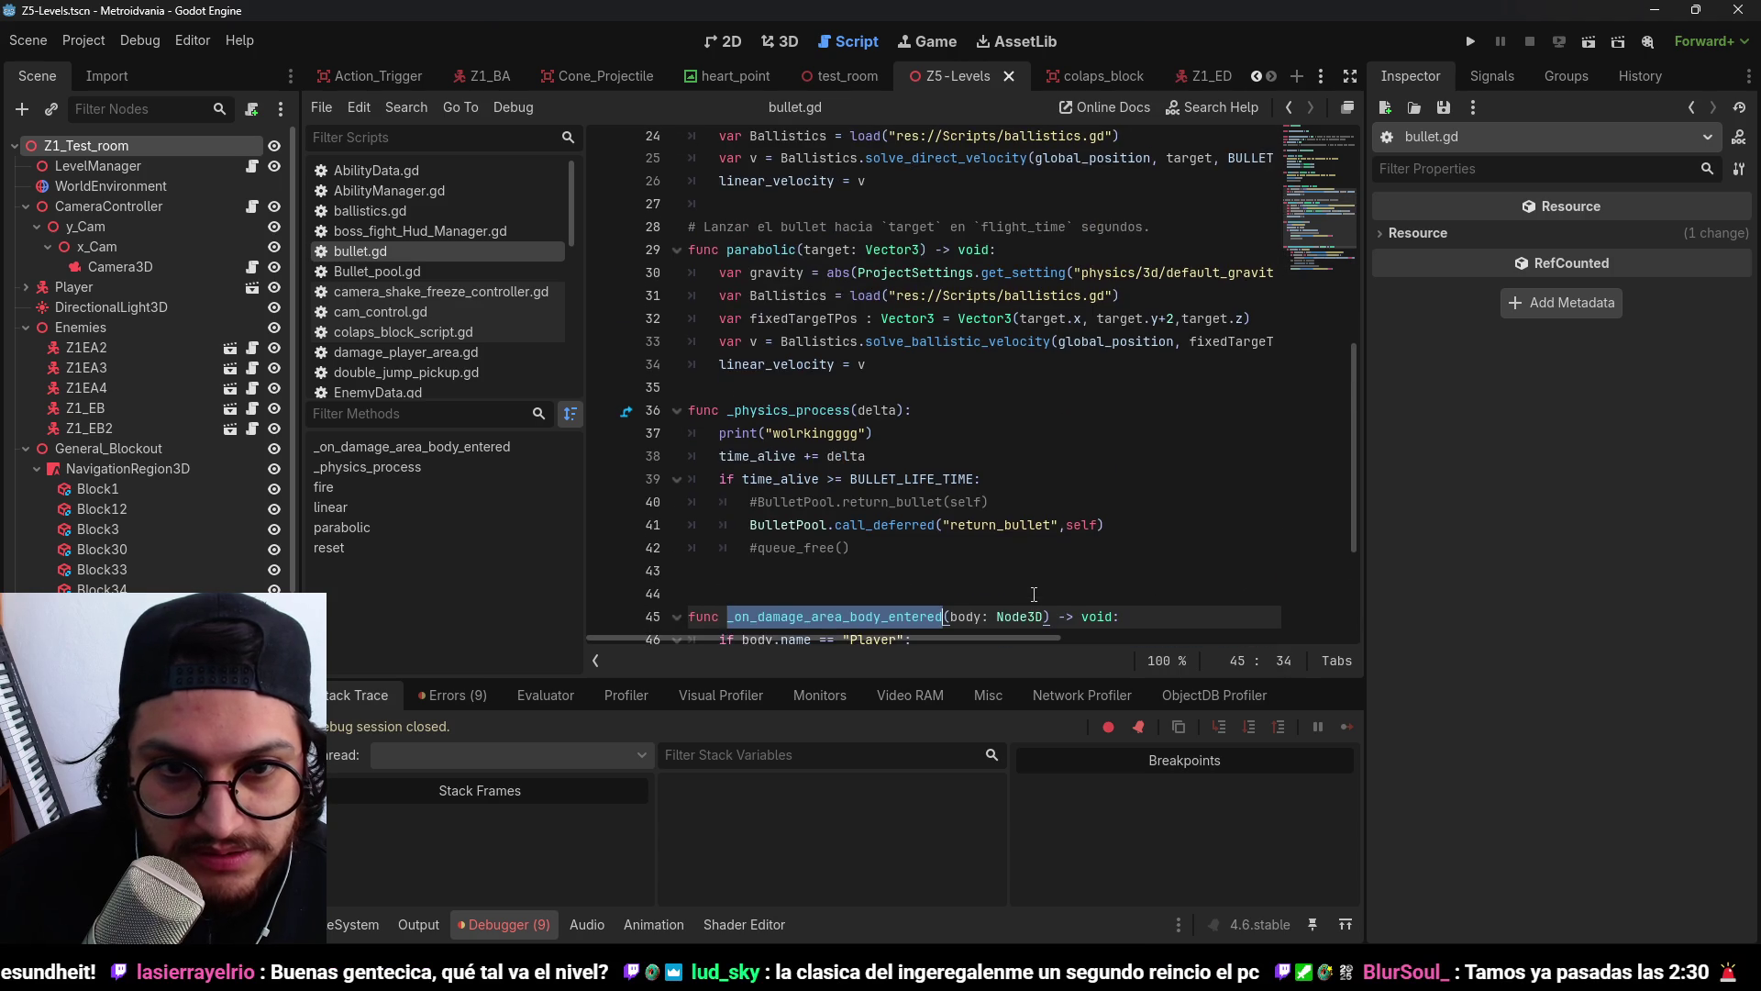
scroll(1033, 595, "down", 3)
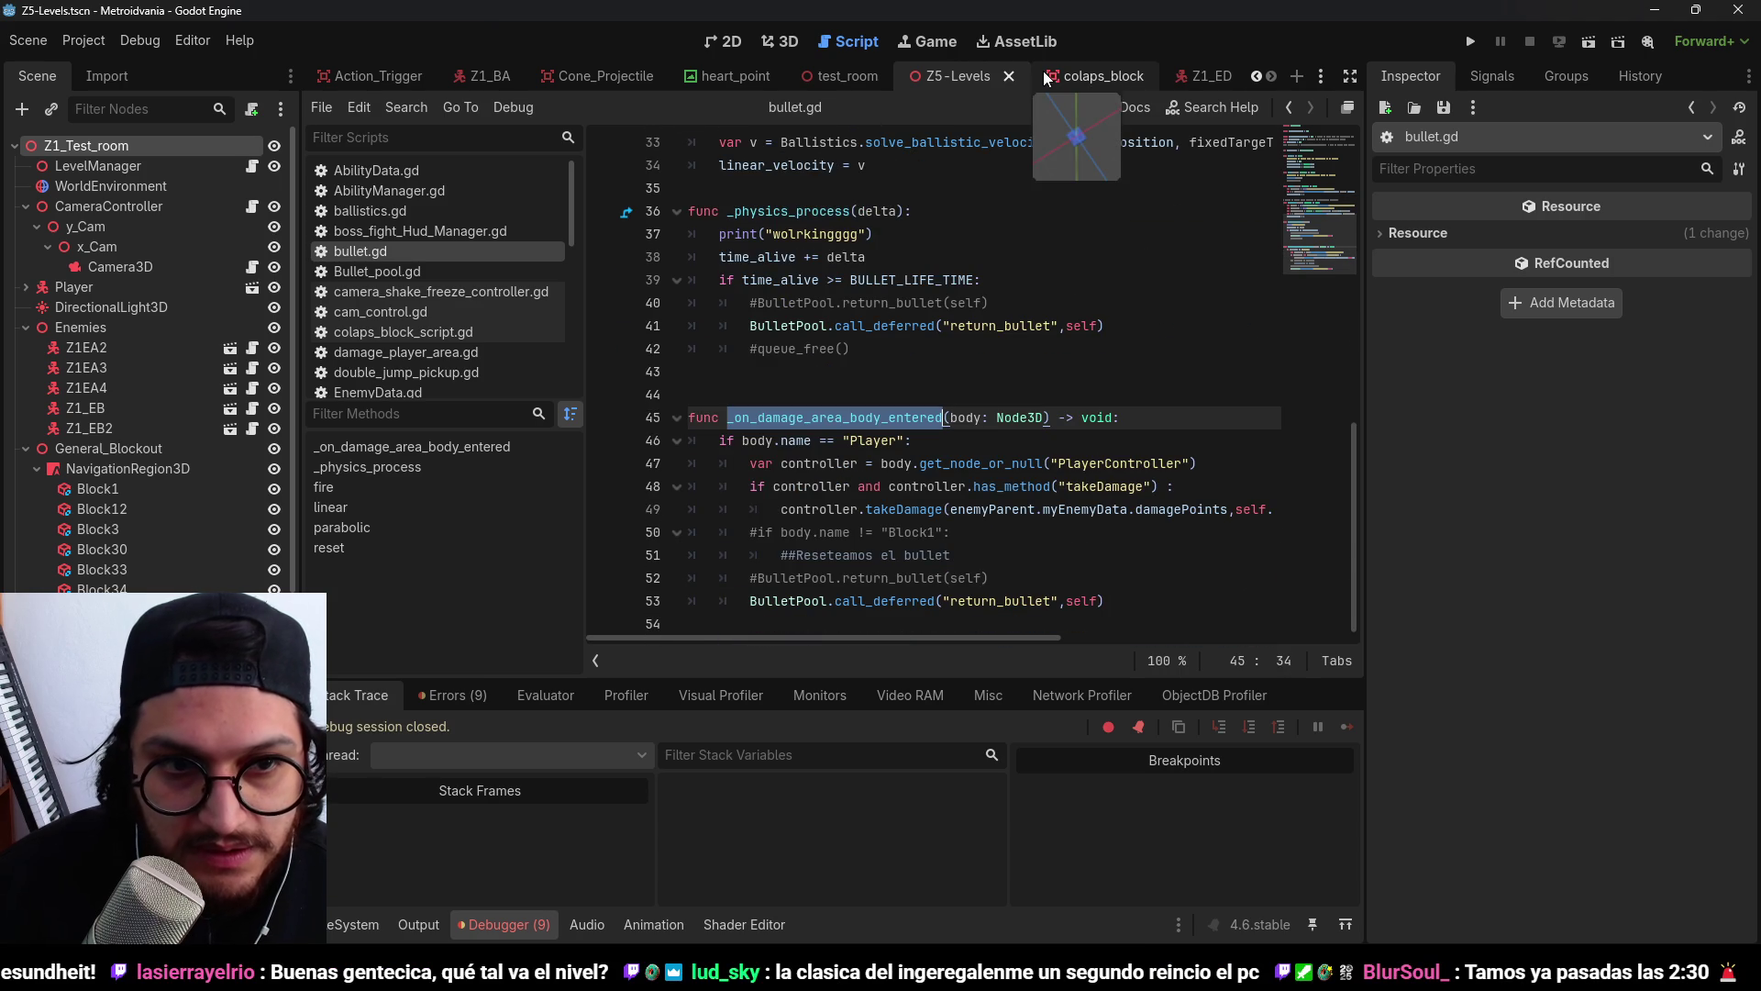
left_click(889, 391)
left_click(1162, 614, "shift")
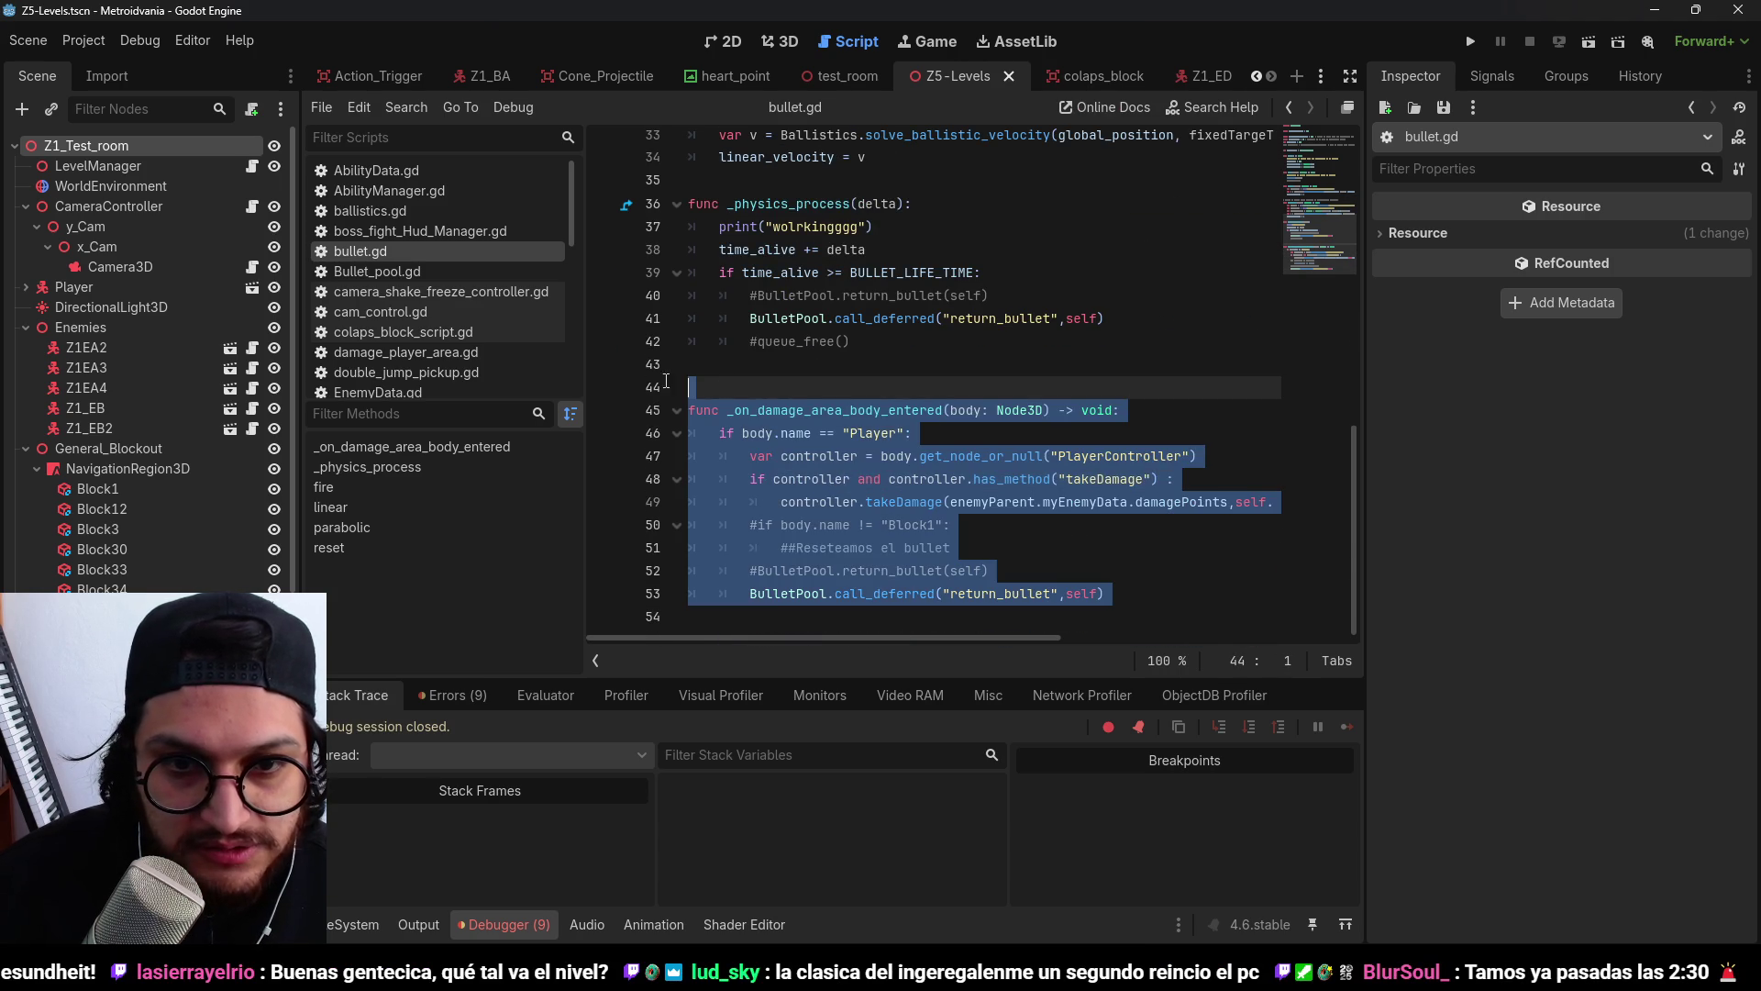
left_click(968, 438)
left_click(843, 433)
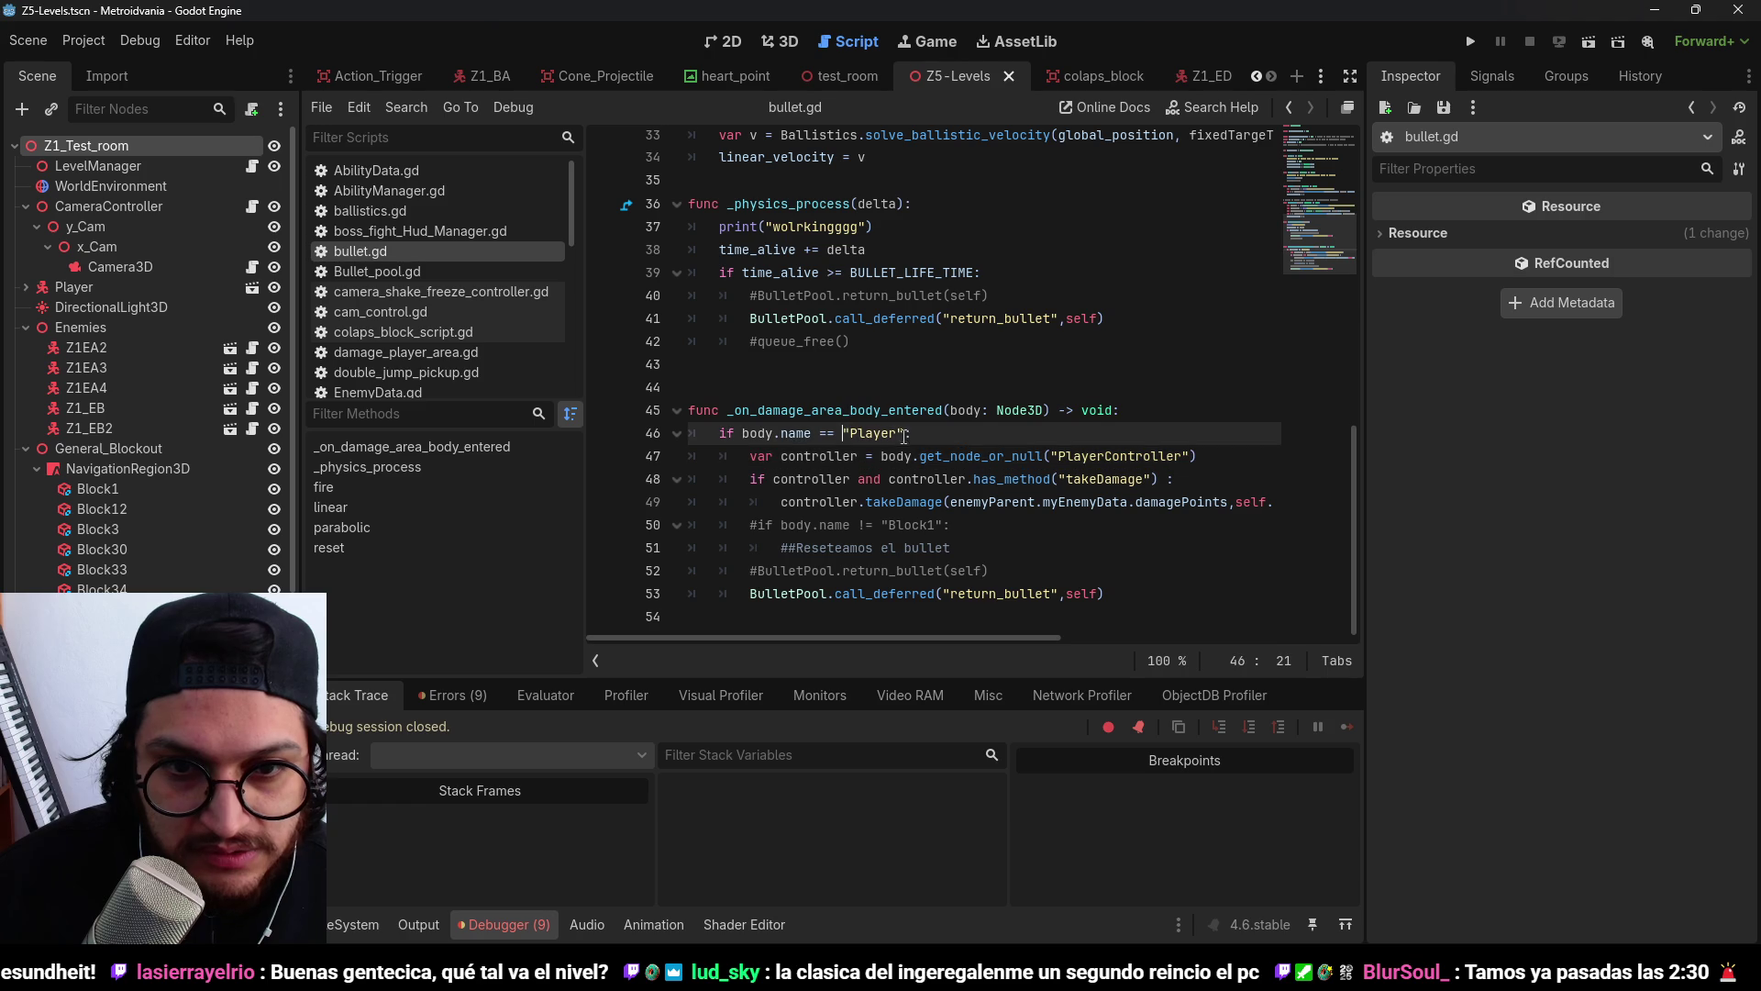
type("1")
left_click(1470, 41)
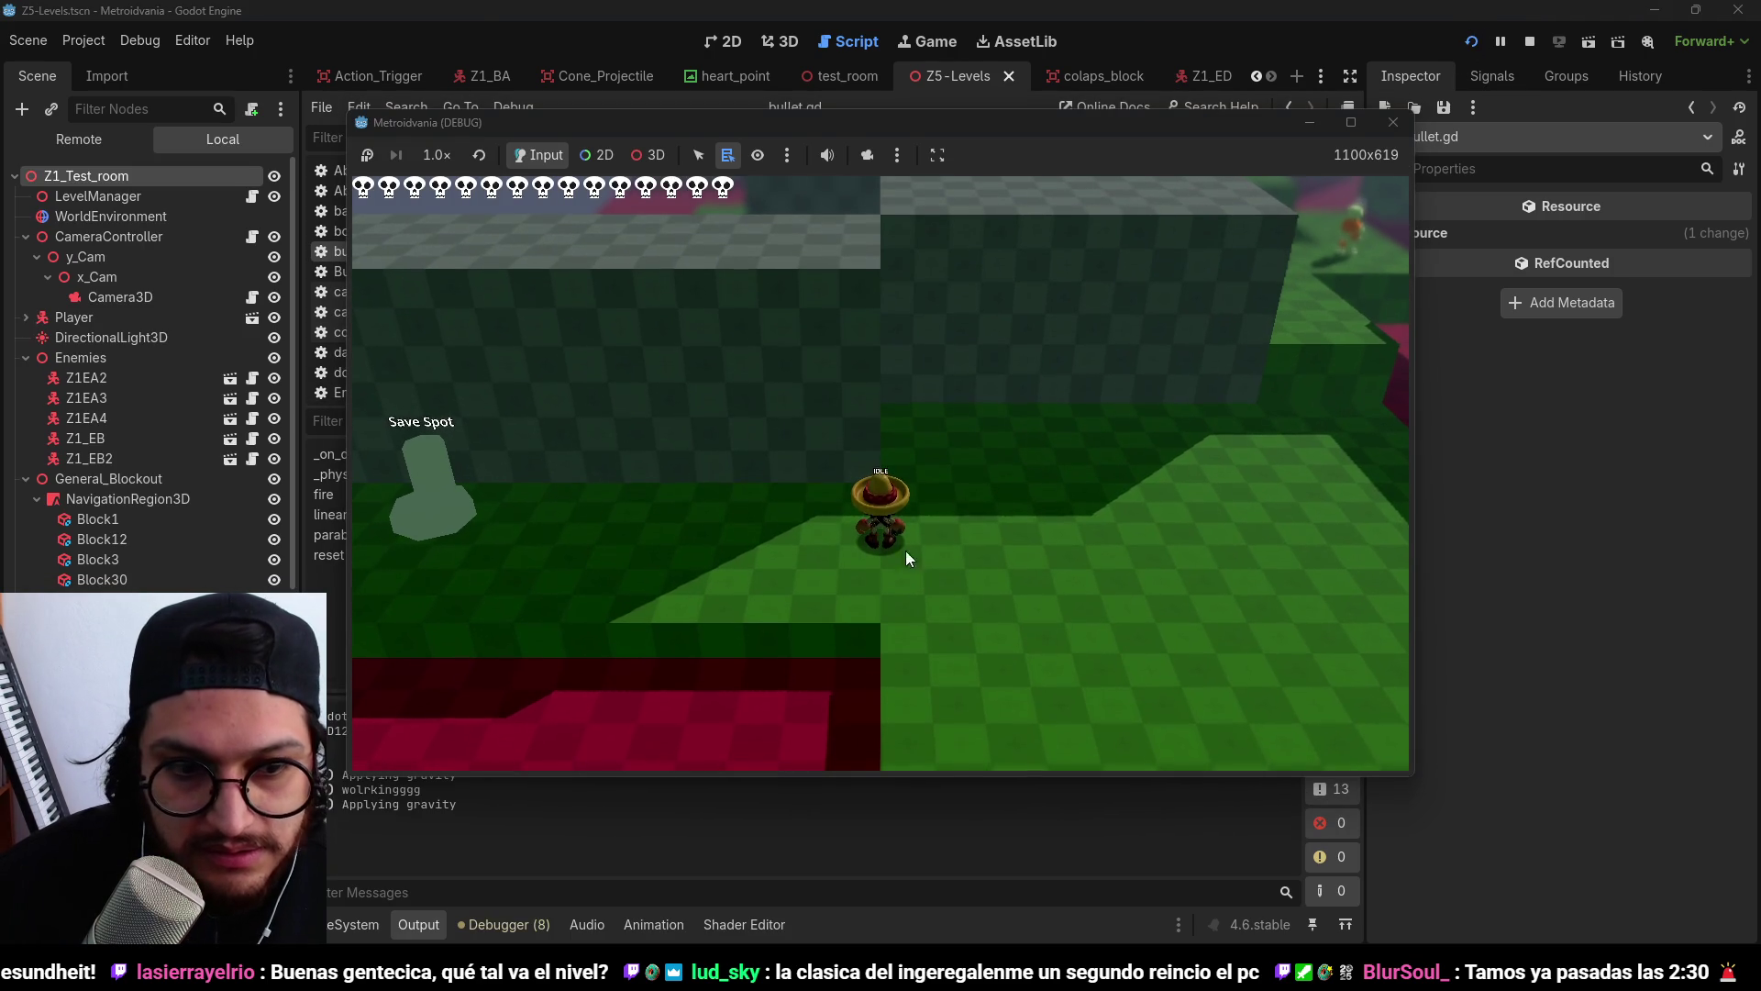
Stop the running game and look over the Debug menu options.
left_click(1530, 43)
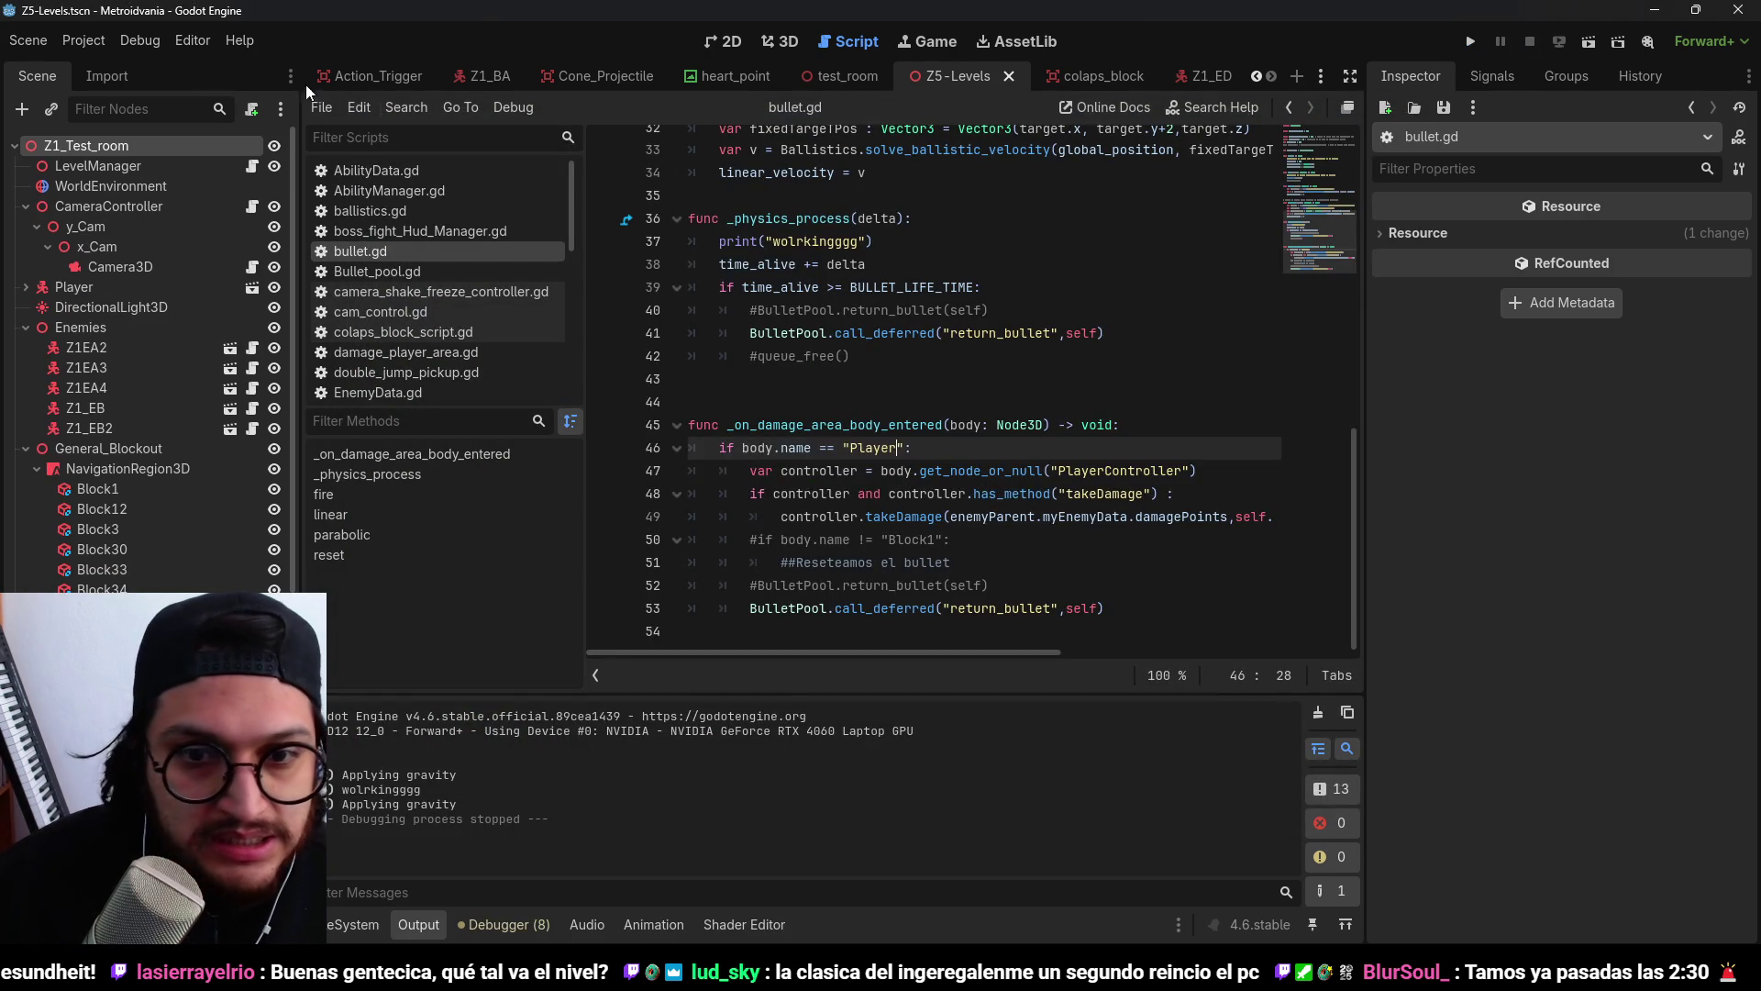
left_click(142, 40)
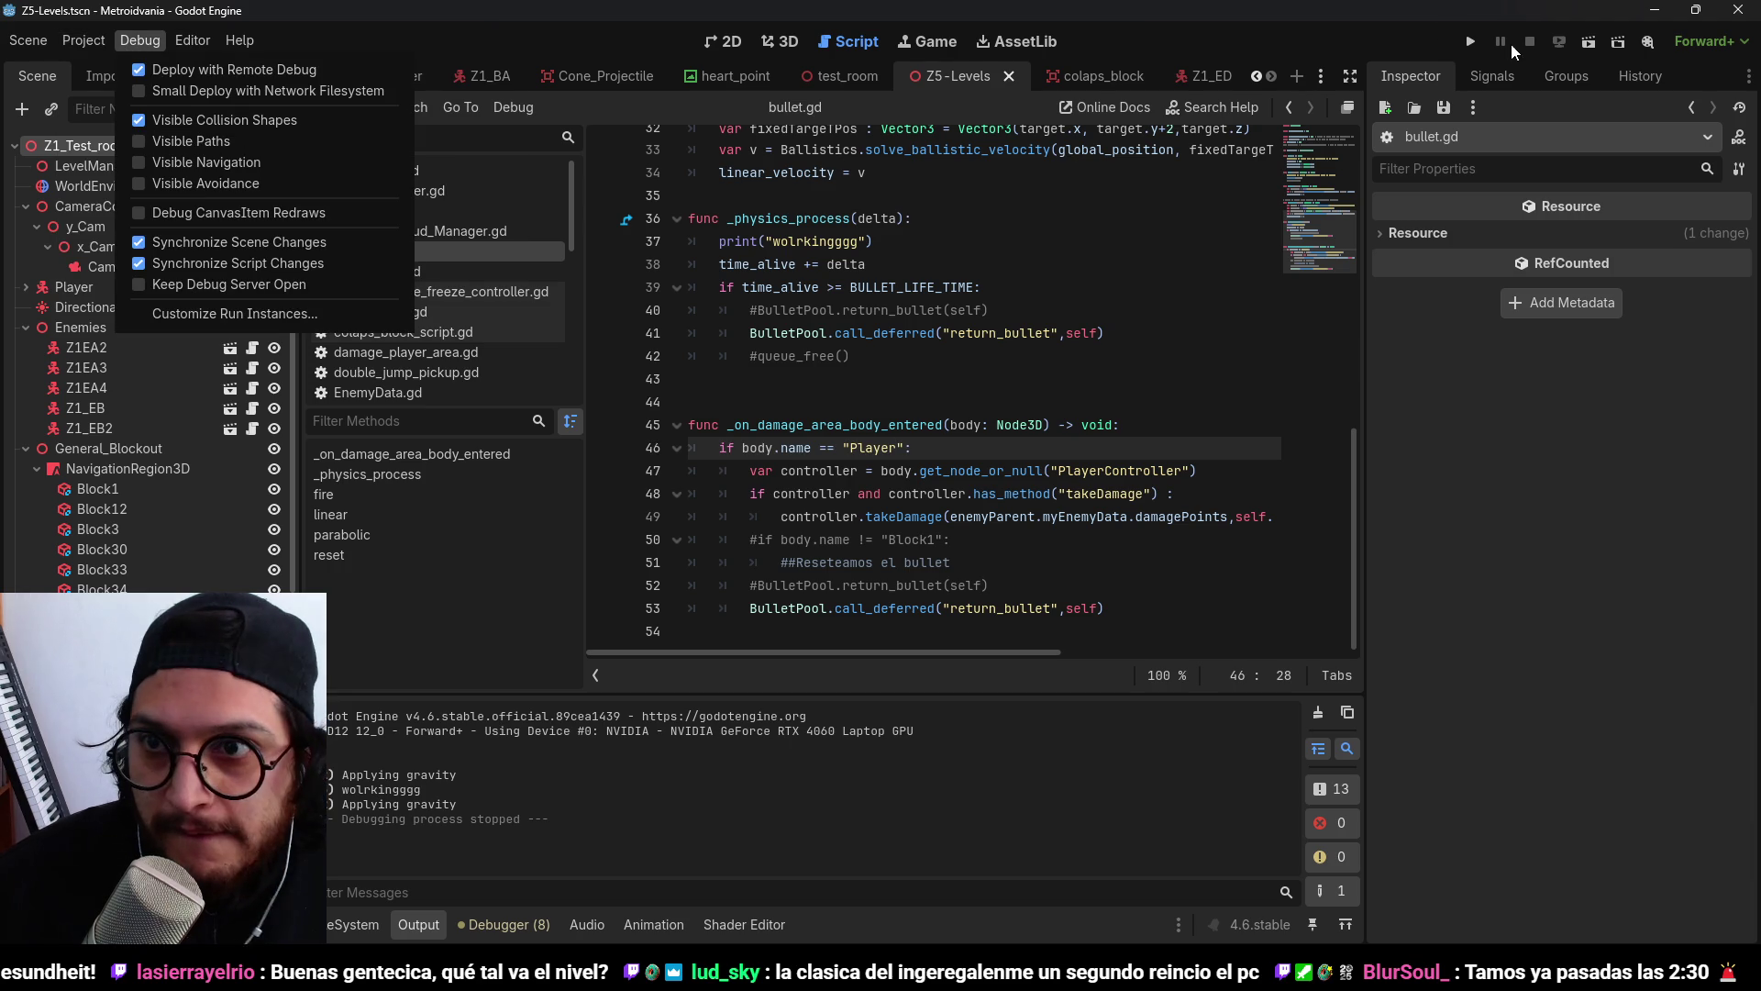
left_click(1471, 48)
Rerun the level until the line-49 myEnemyData error, then end the debug session on the 3D view.
left_click(1471, 43)
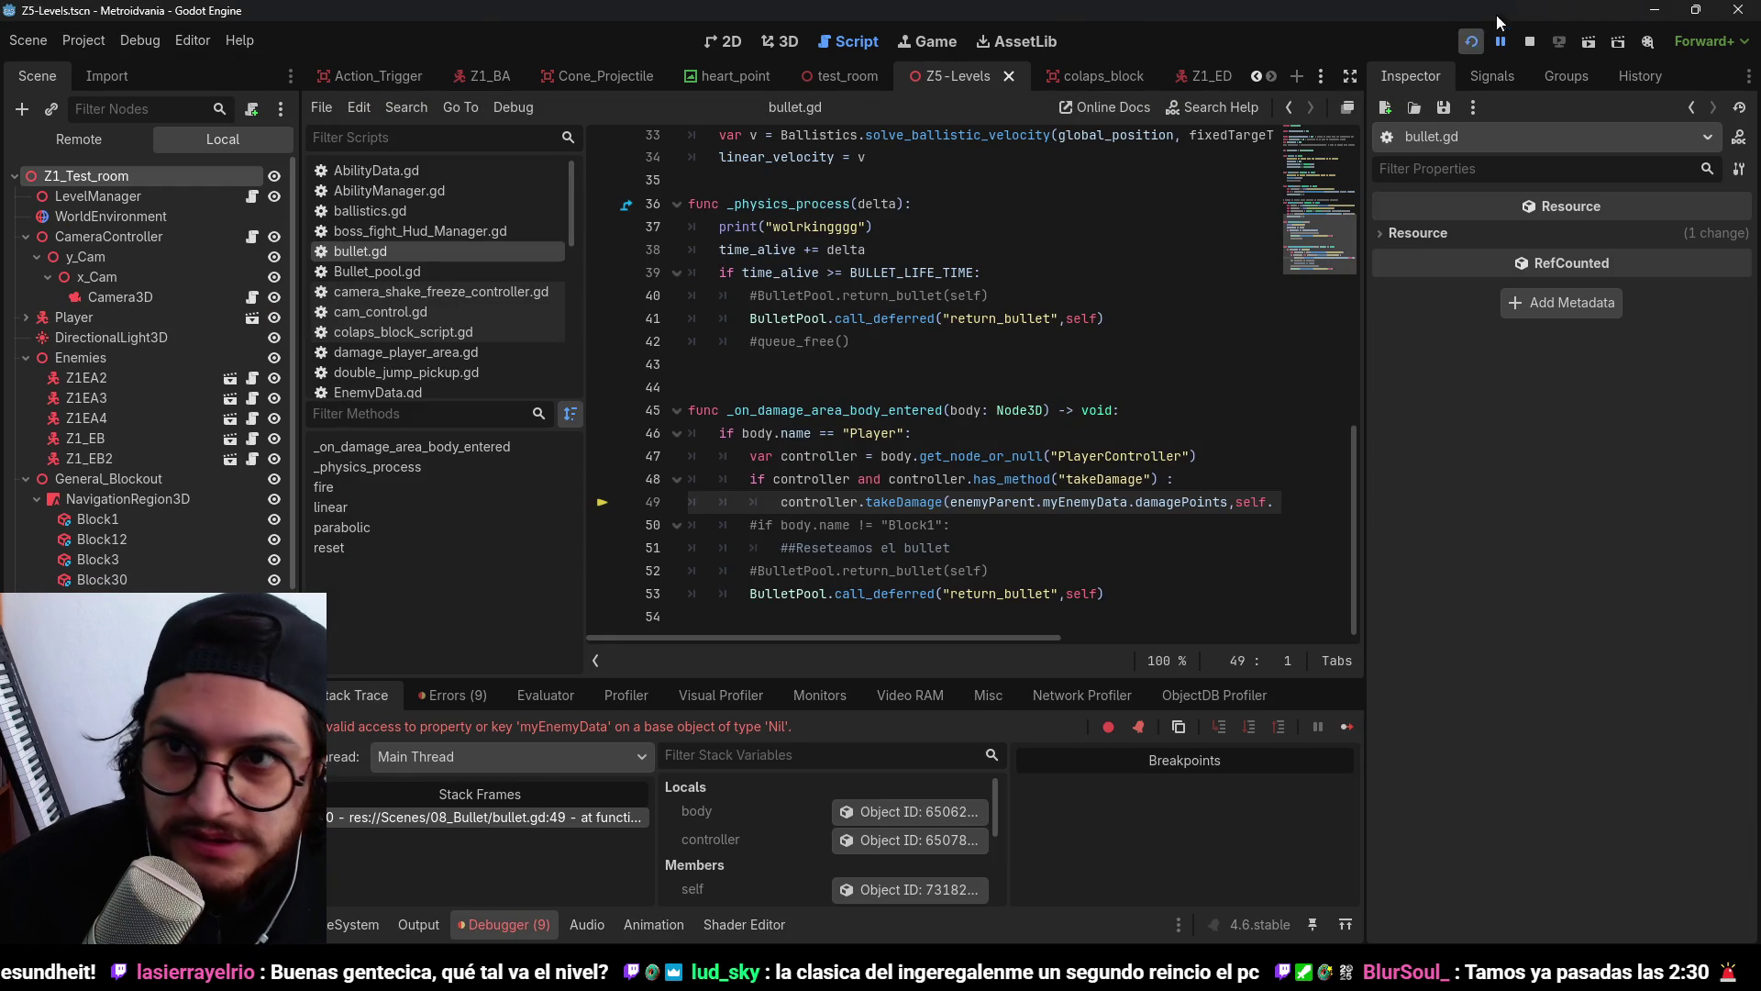
left_click(779, 41)
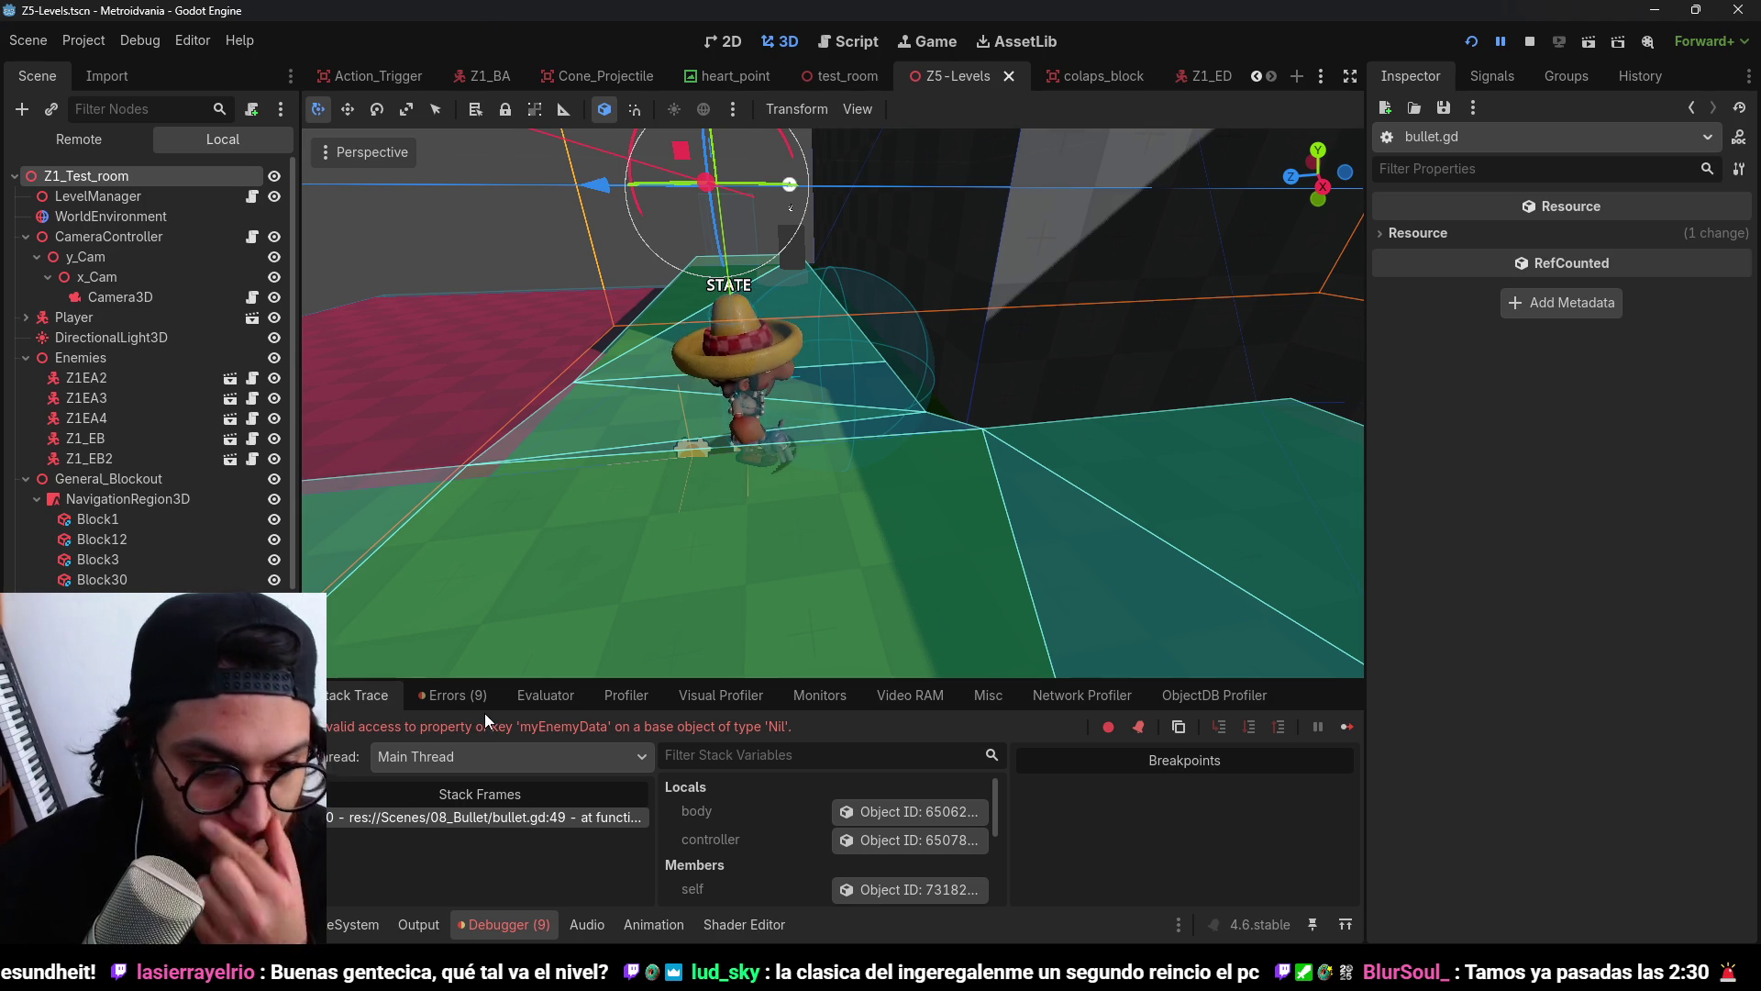
scroll(918, 367, "down", 3)
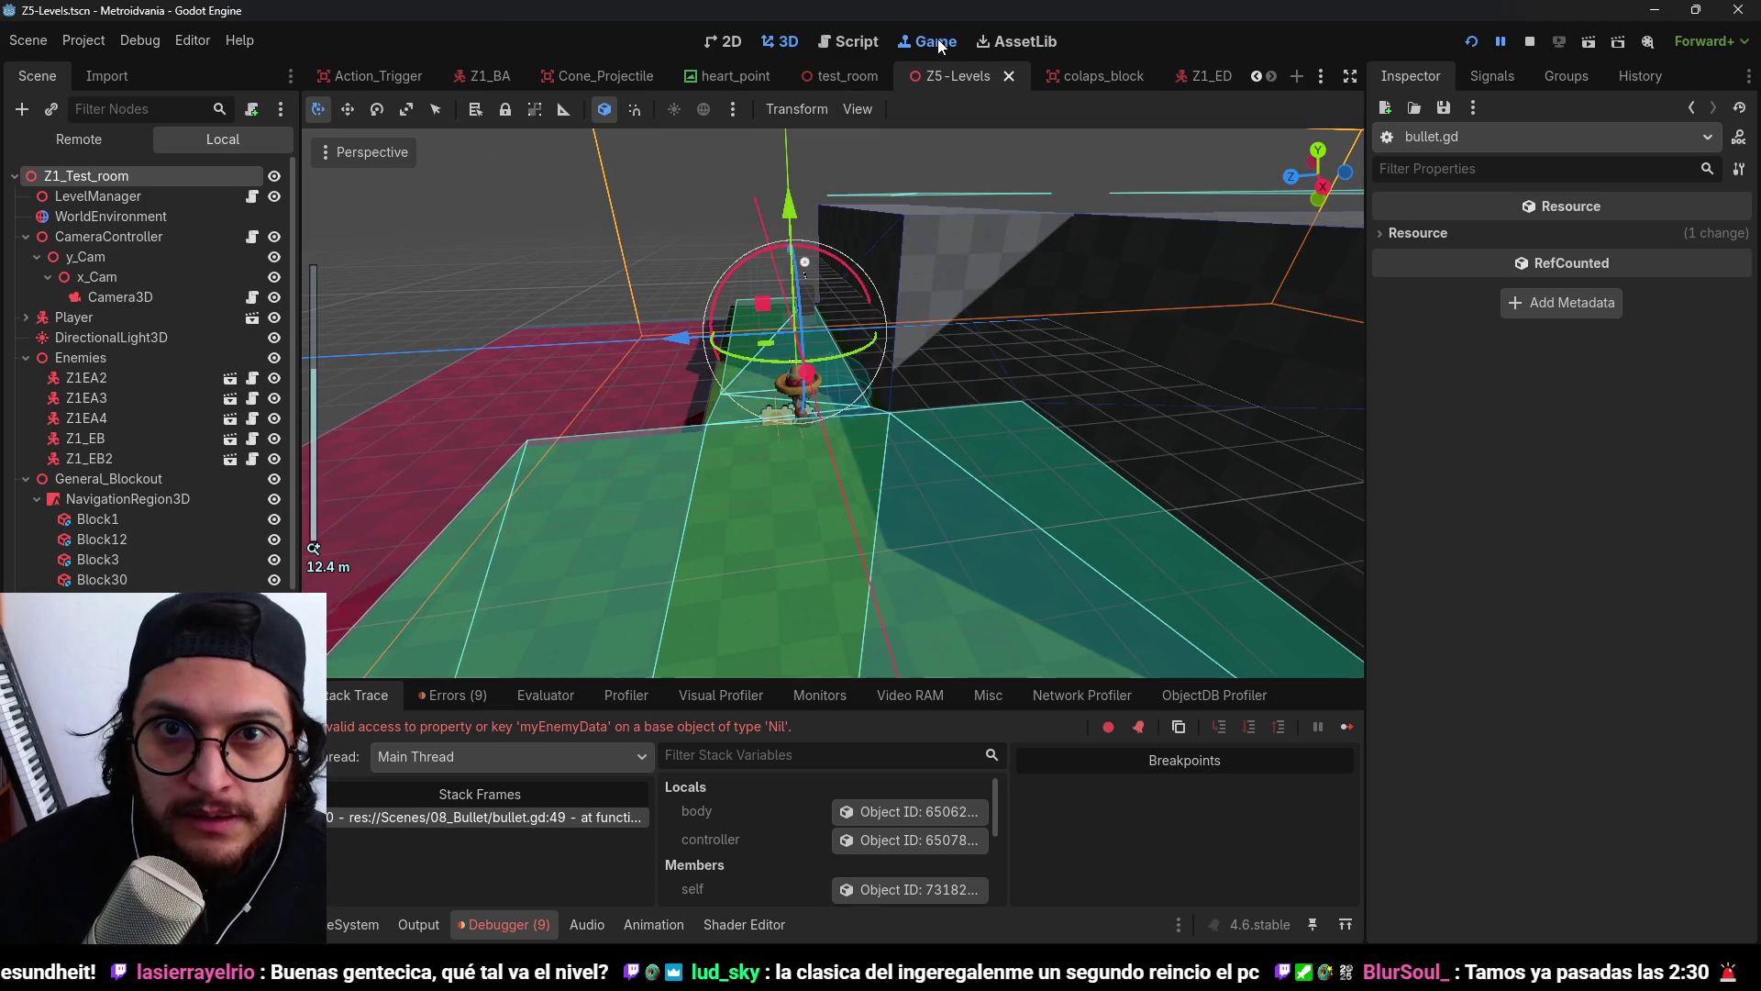
left_click(937, 38)
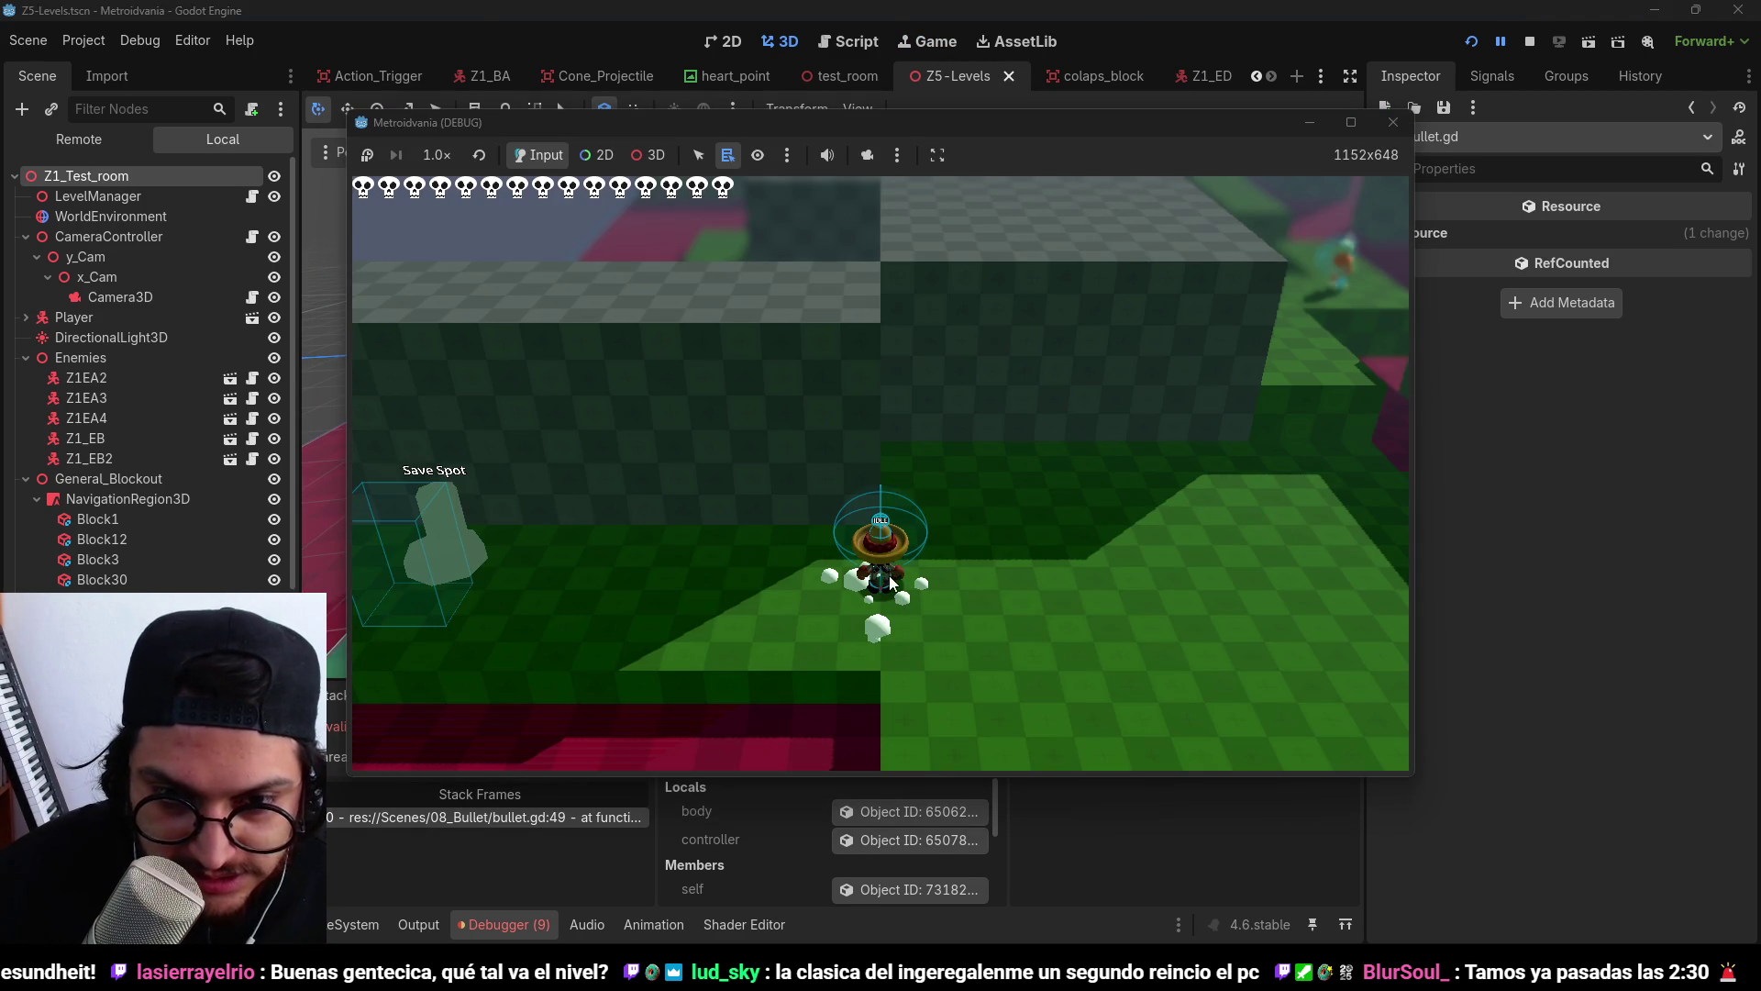
left_click(1527, 41)
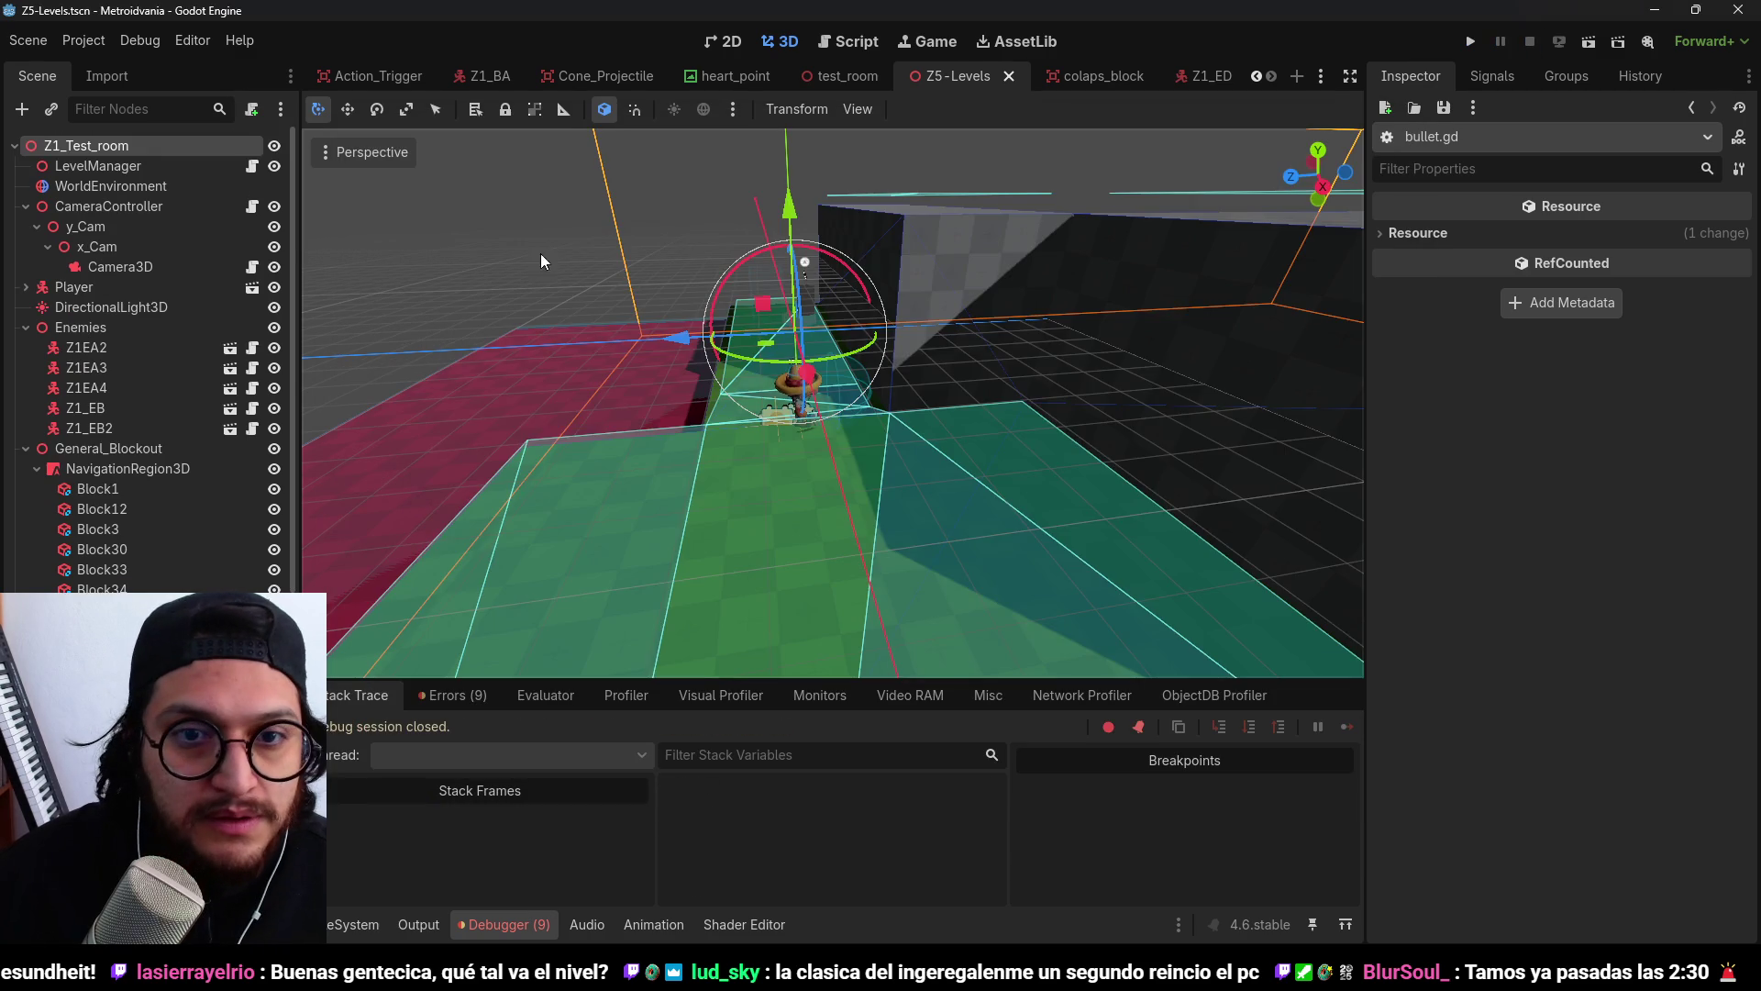
Move the Player node with the gizmo along Z, then to x 6.
scroll(734, 273, "down", 3)
left_click_drag(865, 415, 878, 456)
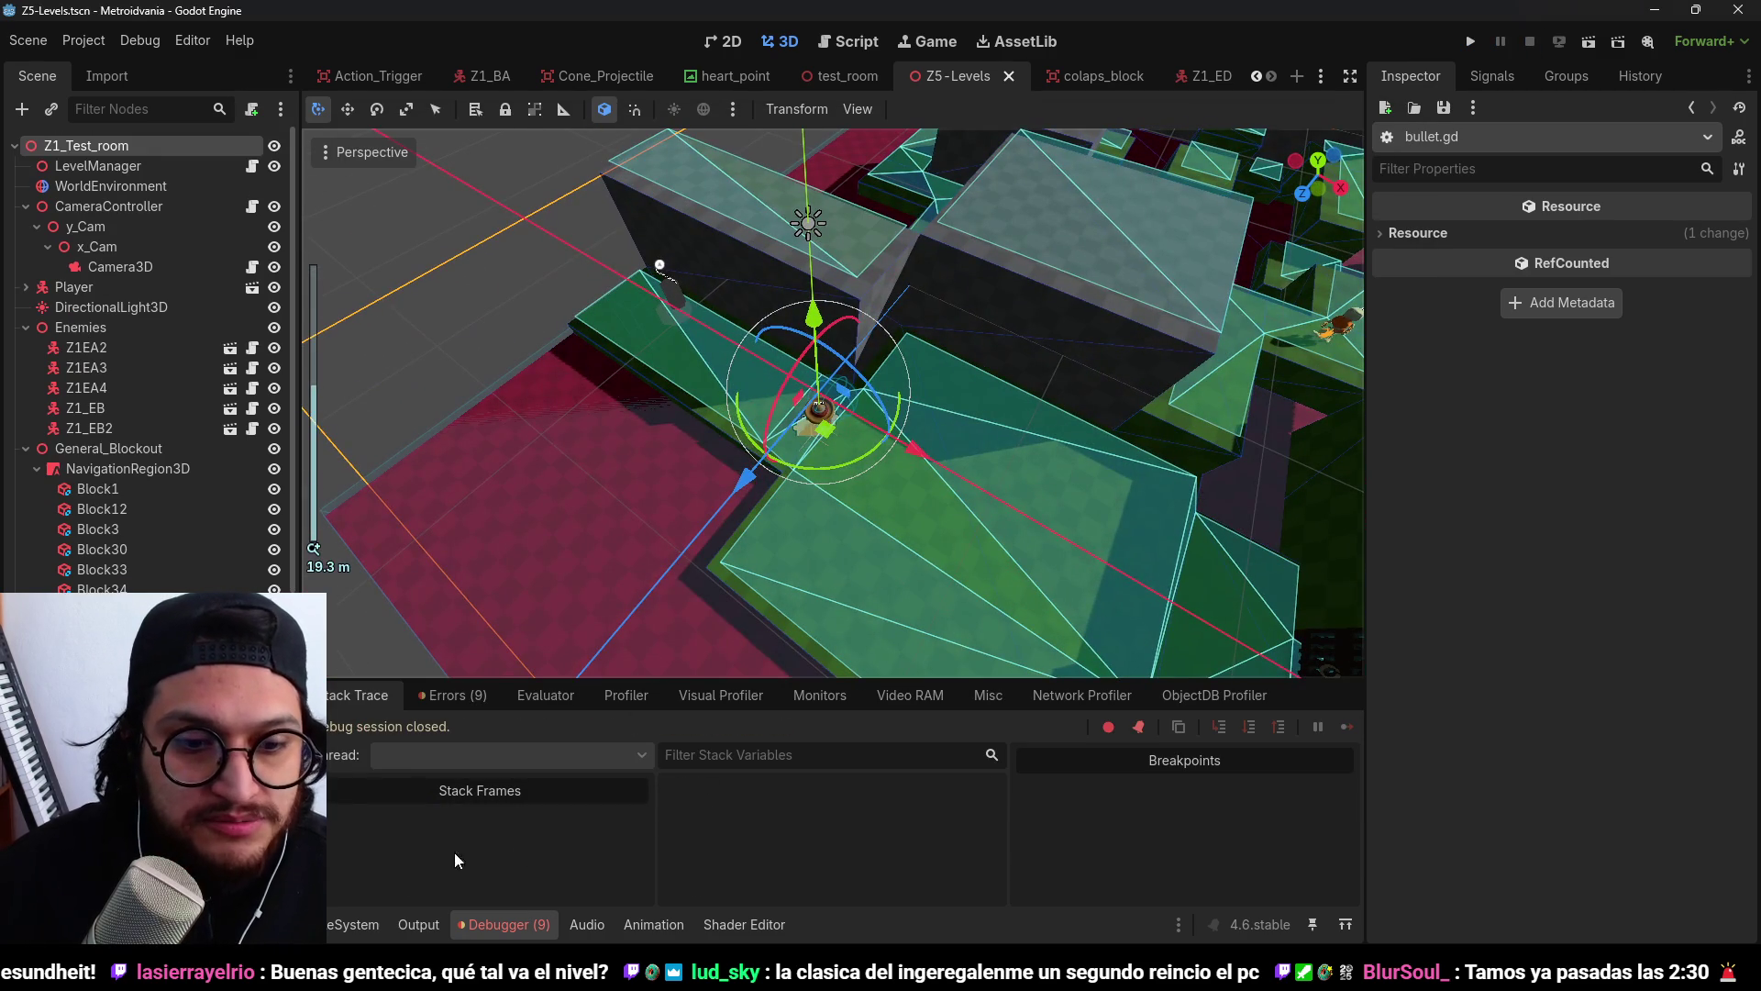
left_click(74, 286)
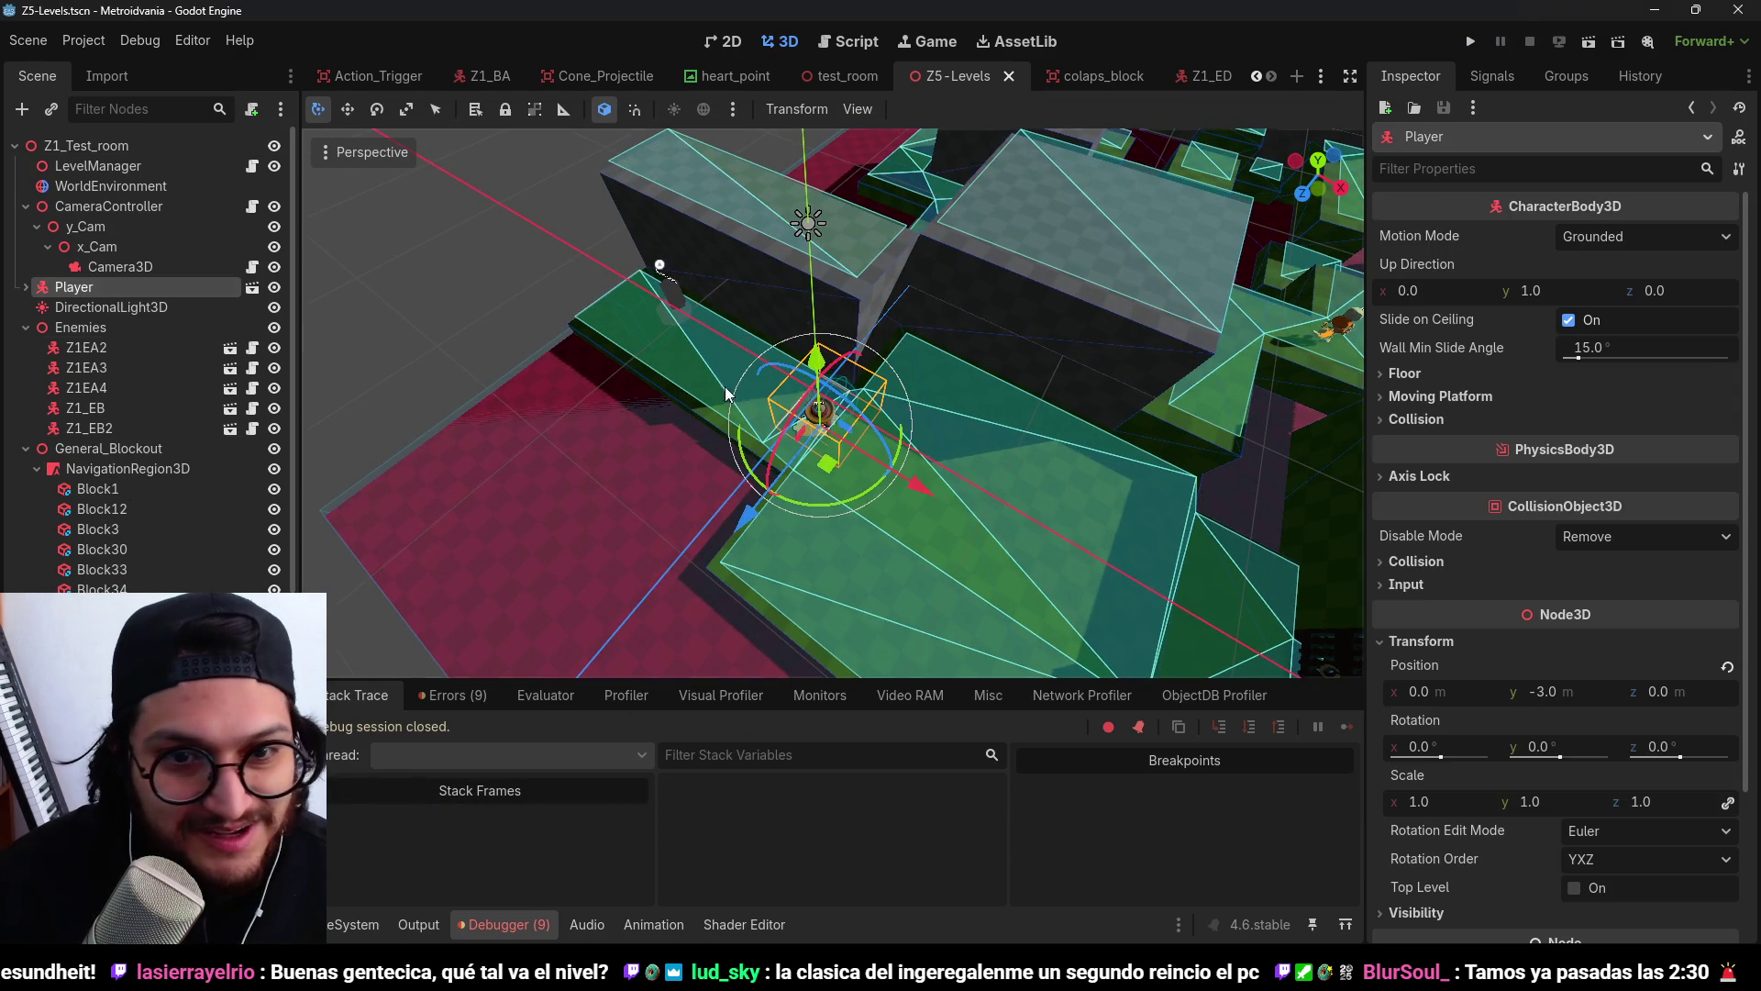
scroll(687, 496, "down", 5)
mouse_move(690, 574)
left_mouse_down()
mouse_move(872, 404)
mouse_move(898, 400)
mouse_move(900, 438)
left_mouse_up()
left_click_drag(860, 546, 905, 615)
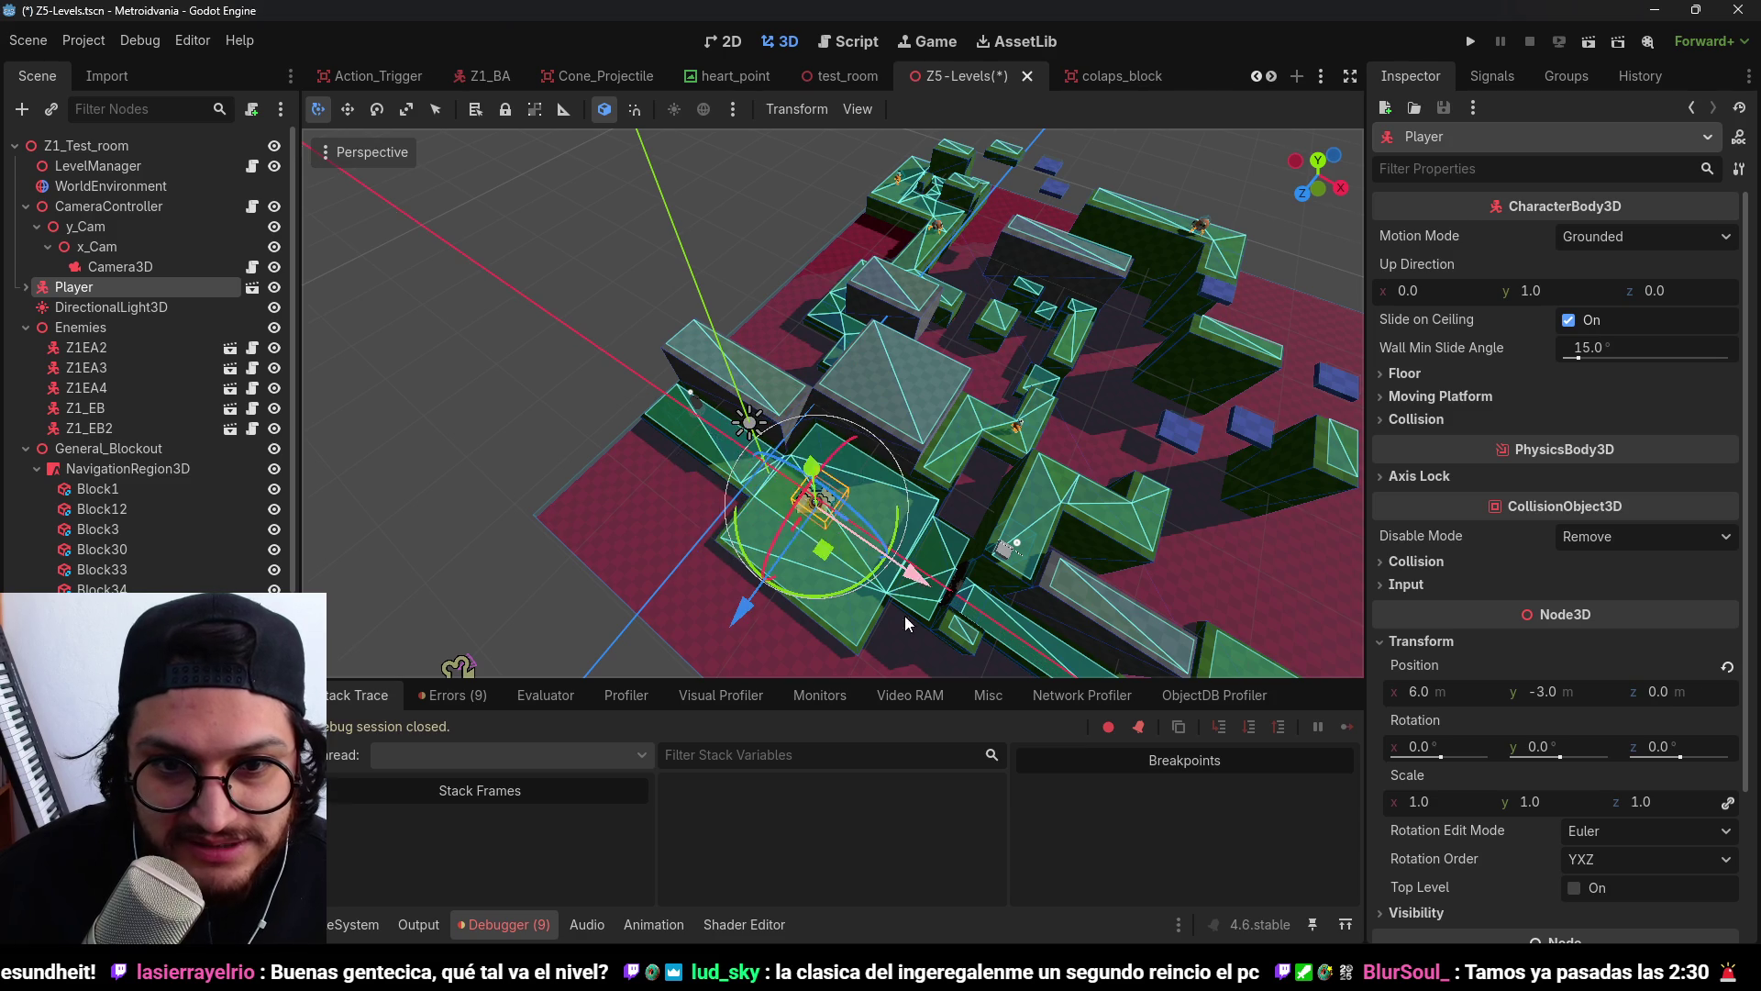
Drop a Z1_ED enemy instance into the level, run a quick playtest, then stop it.
left_click(340, 924)
mouse_move(769, 626)
left_mouse_down()
mouse_move(825, 495)
mouse_move(872, 450)
left_mouse_up()
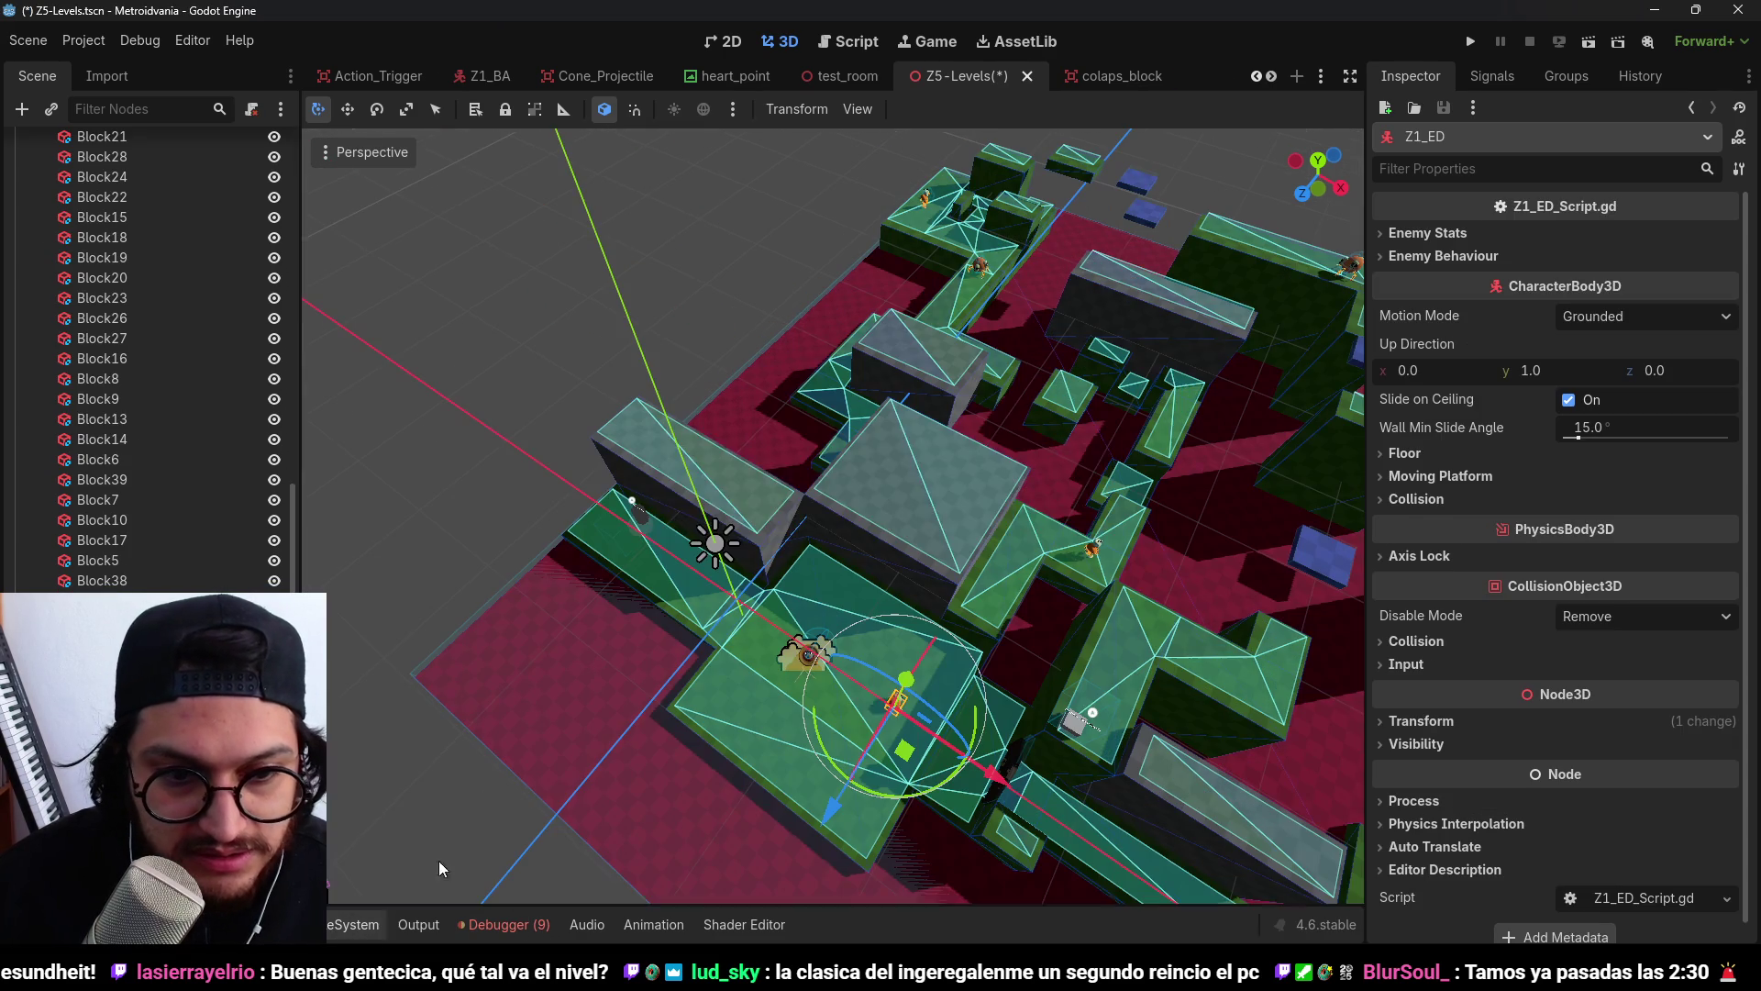
key("F6")
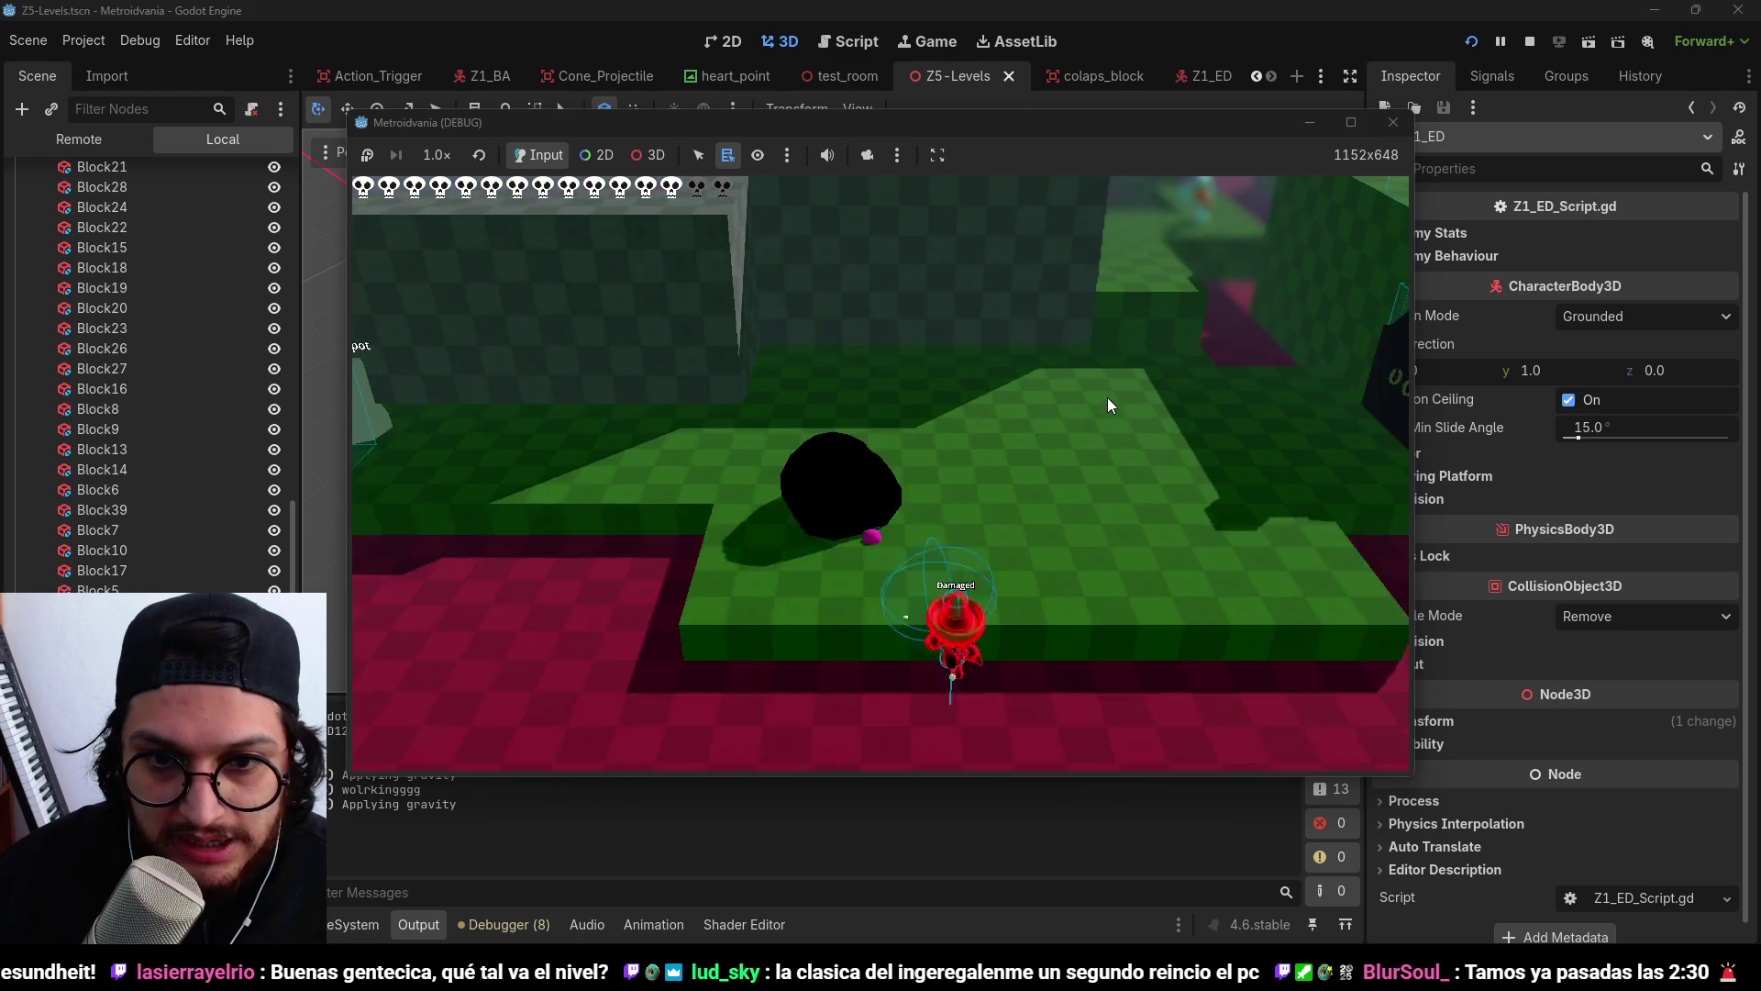
left_click(1530, 40)
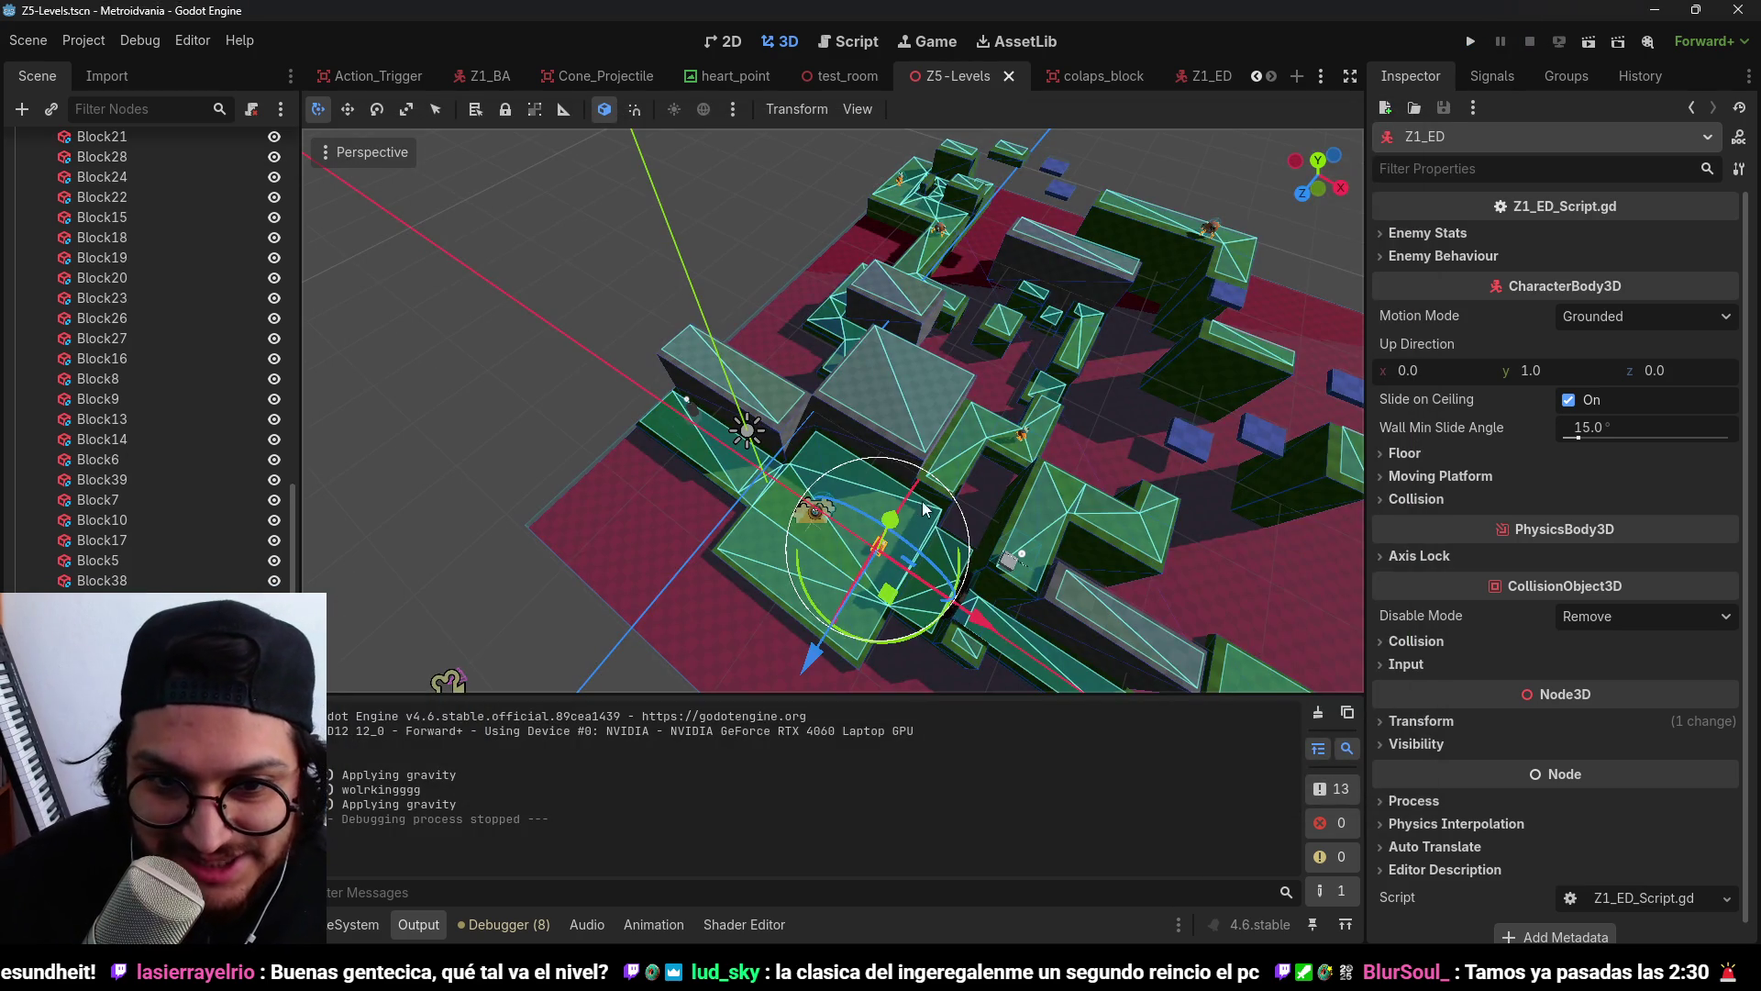
Delete the Z1_ED enemy instance and save the Z5 level.
key("f")
scroll(822, 393, "up", 5)
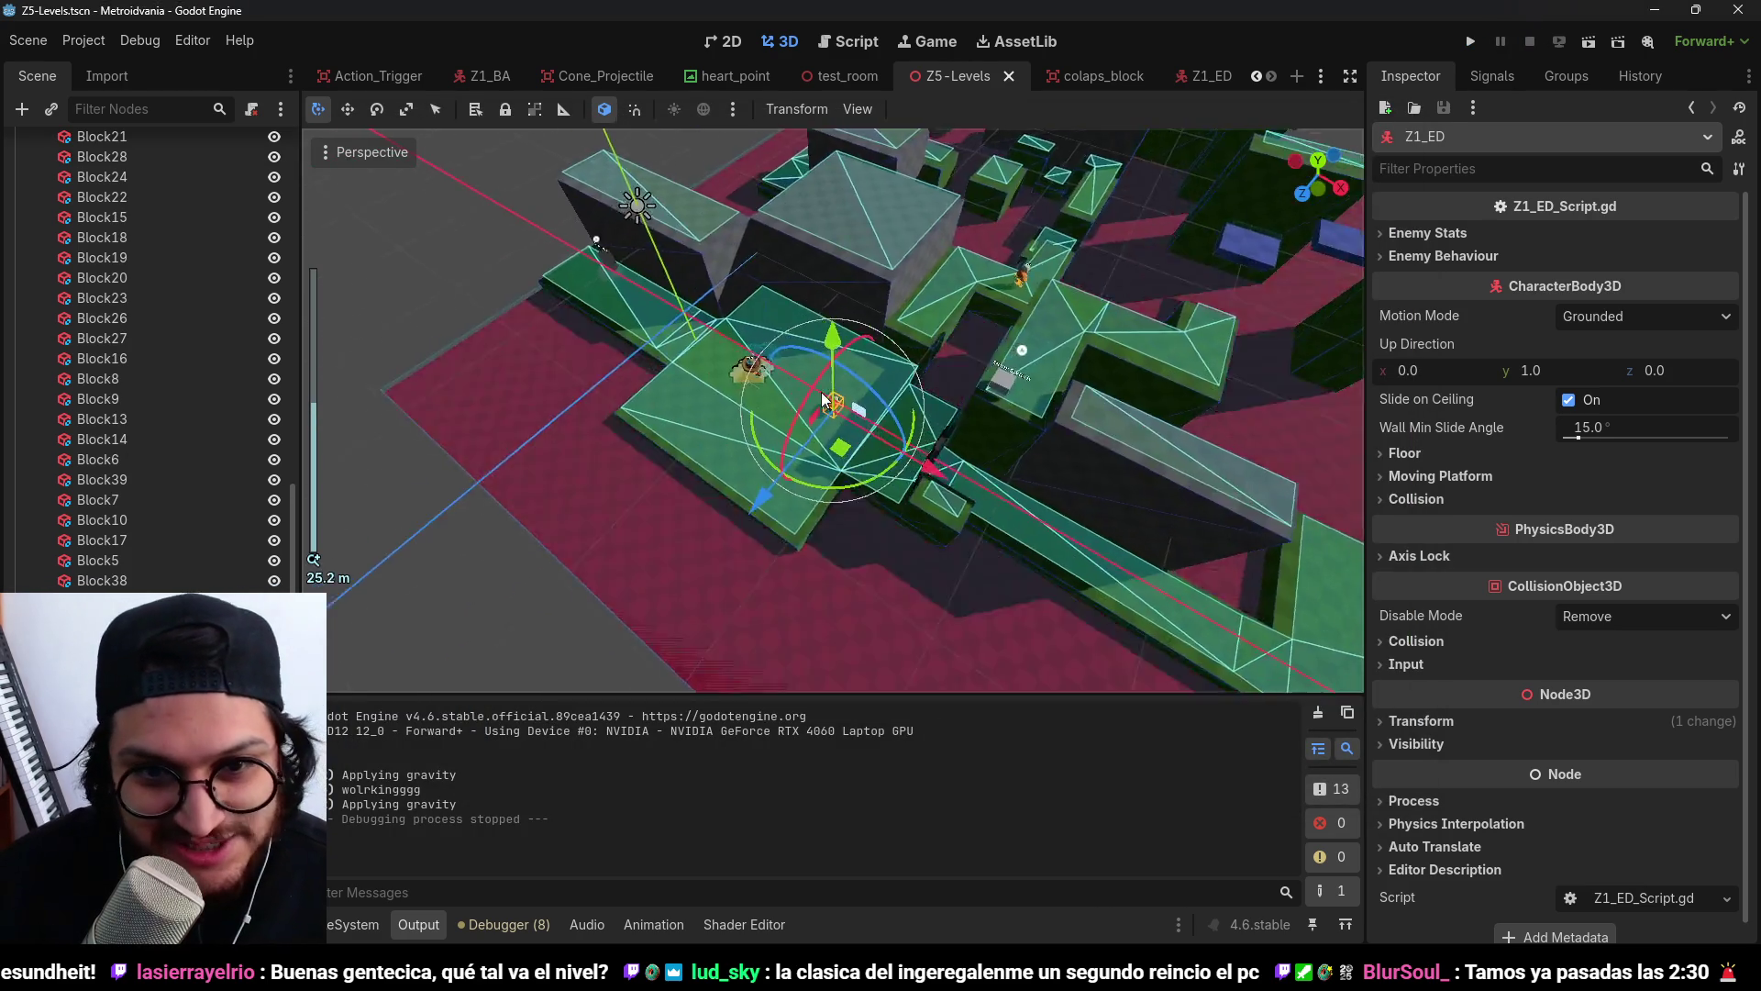
scroll(845, 406, "down", 4)
key("Delete")
key("Return")
scroll(988, 432, "down", 10)
key("ctrl+s")
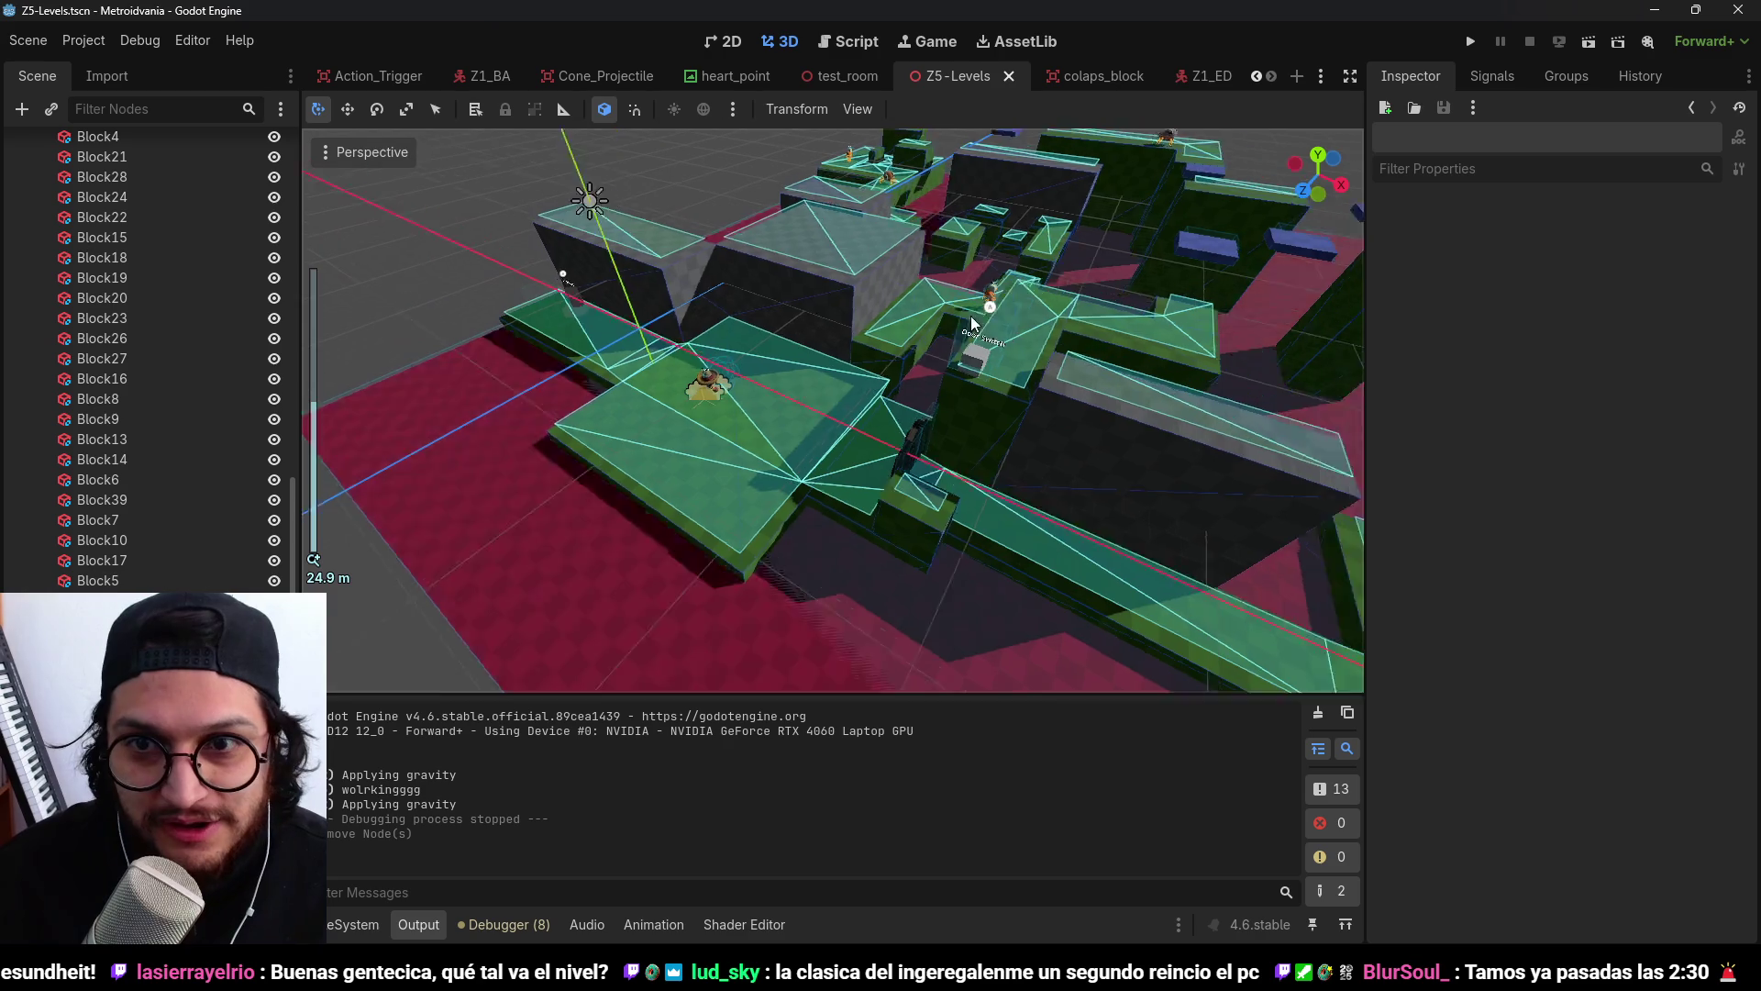
scroll(972, 323, "down", 5)
scroll(867, 424, "up", 3)
left_click(367, 924)
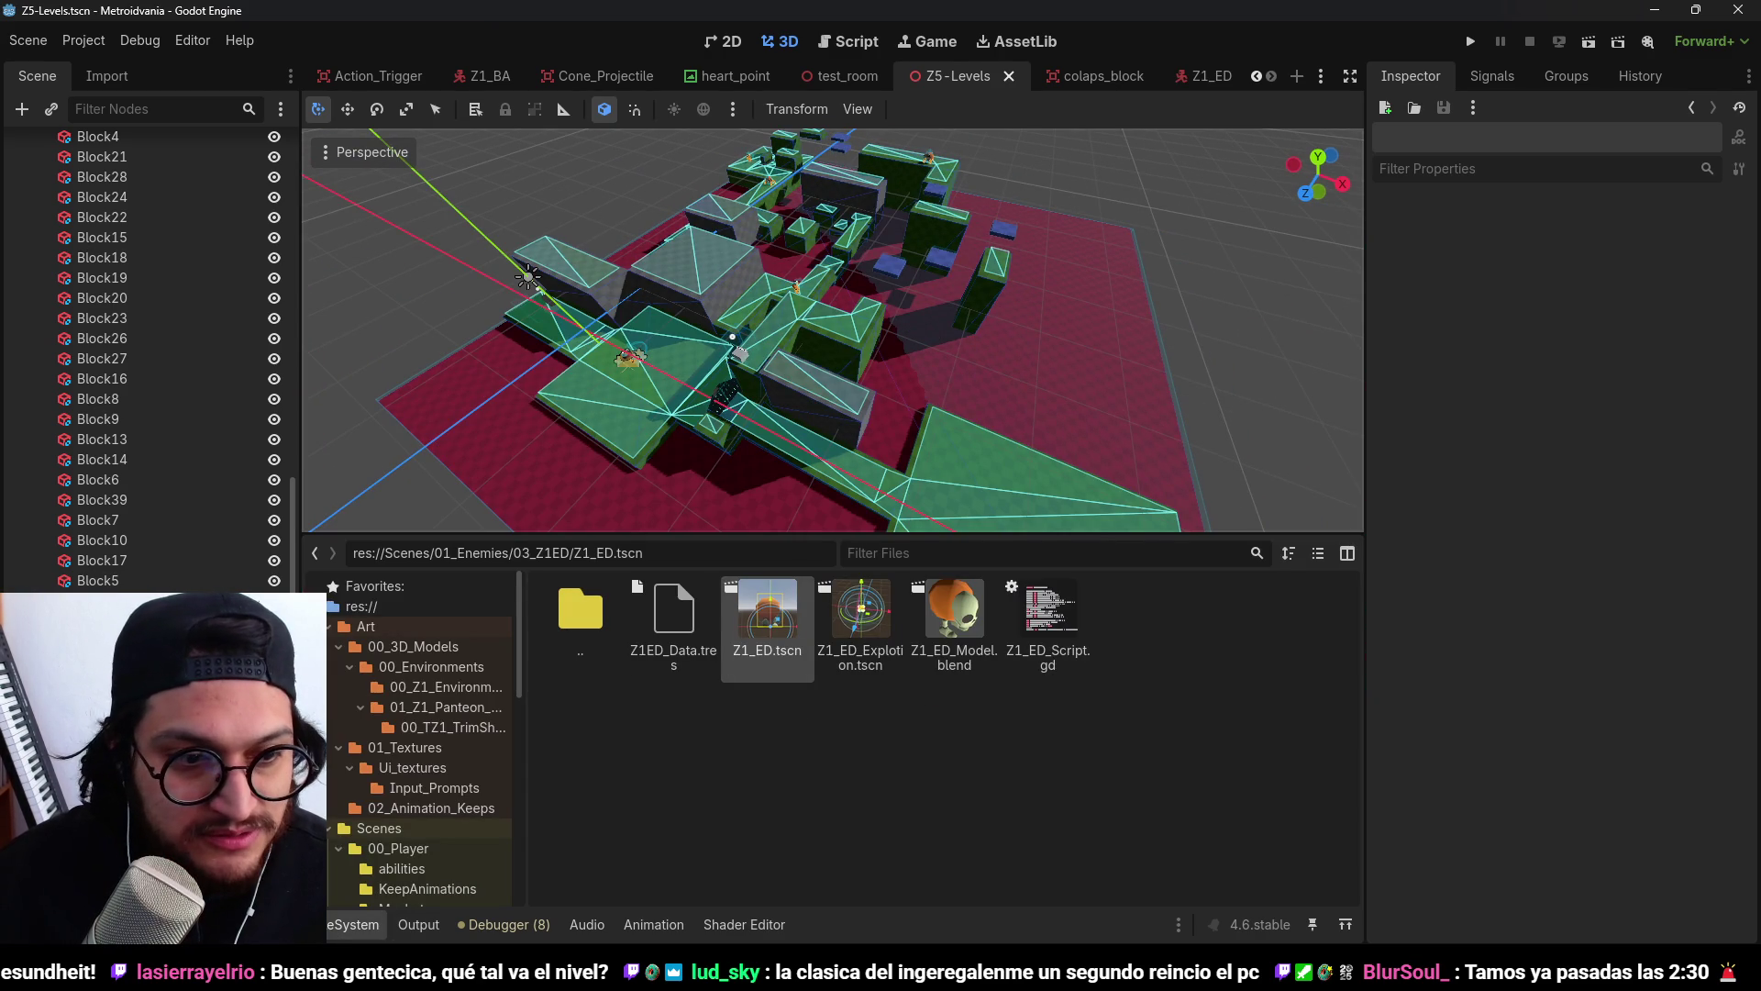
Move the Player far along Z to -58 and frame the view on it.
scroll(147, 358, "up", 10)
left_click(88, 286)
scroll(699, 404, "down", 5)
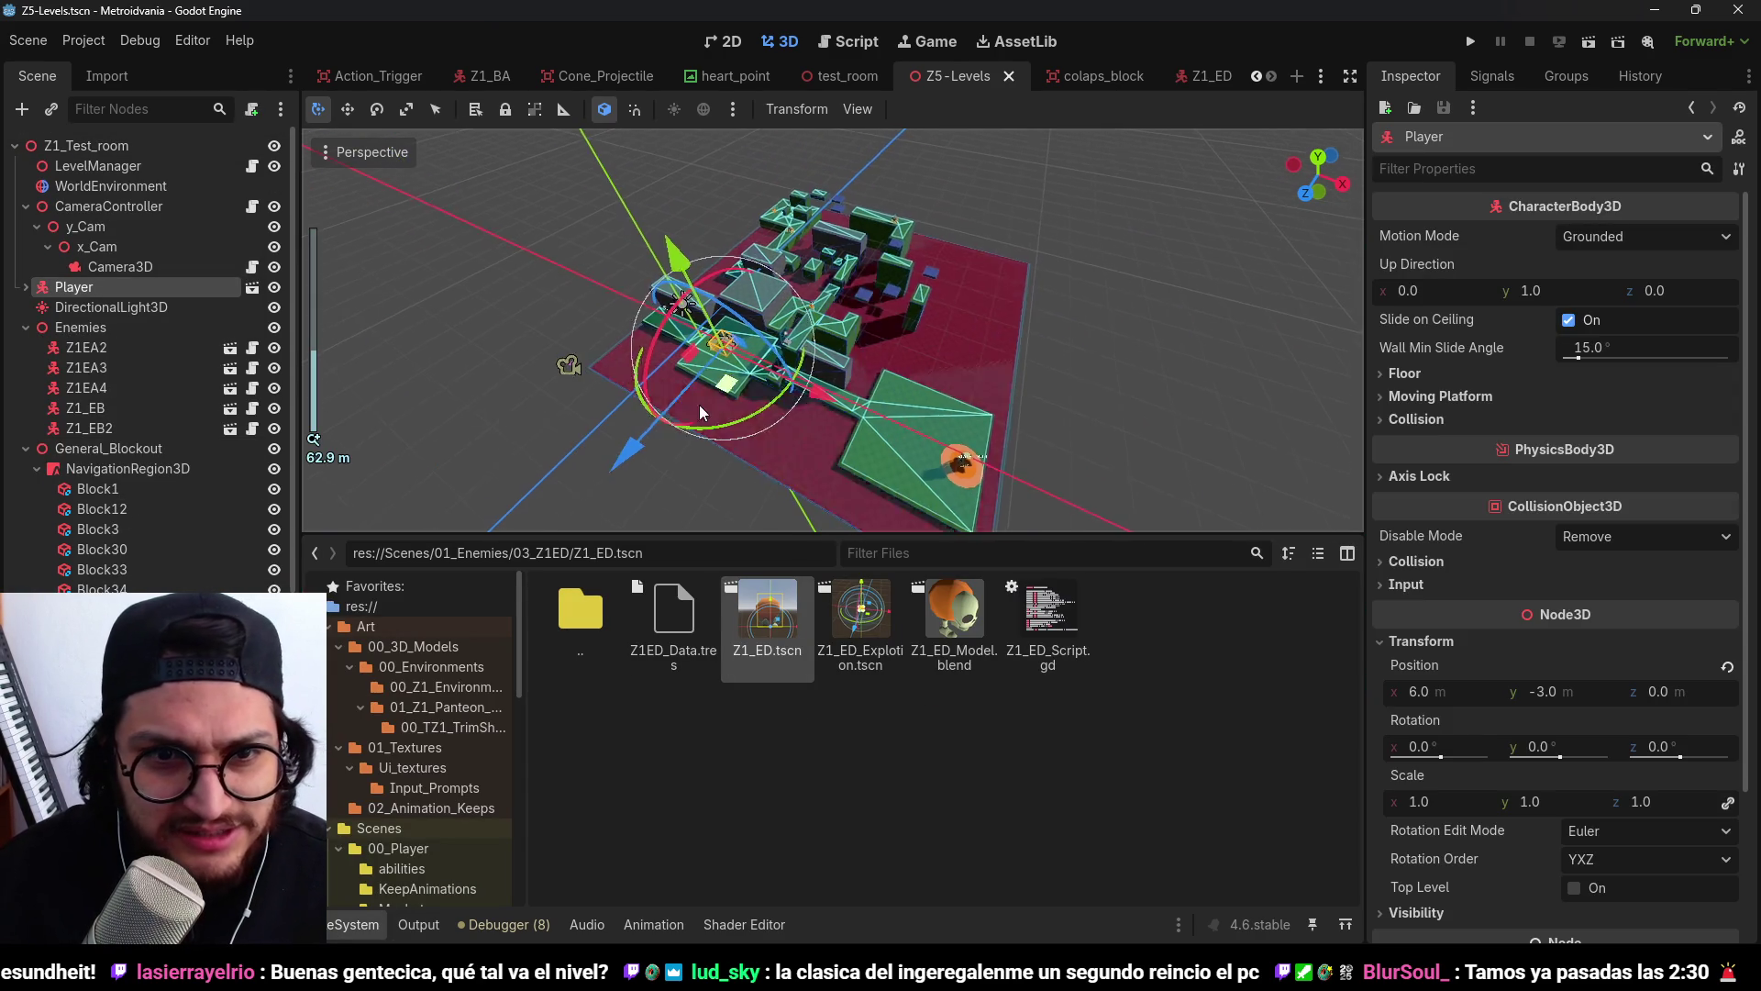
left_click_drag(713, 353, 788, 376)
key("f")
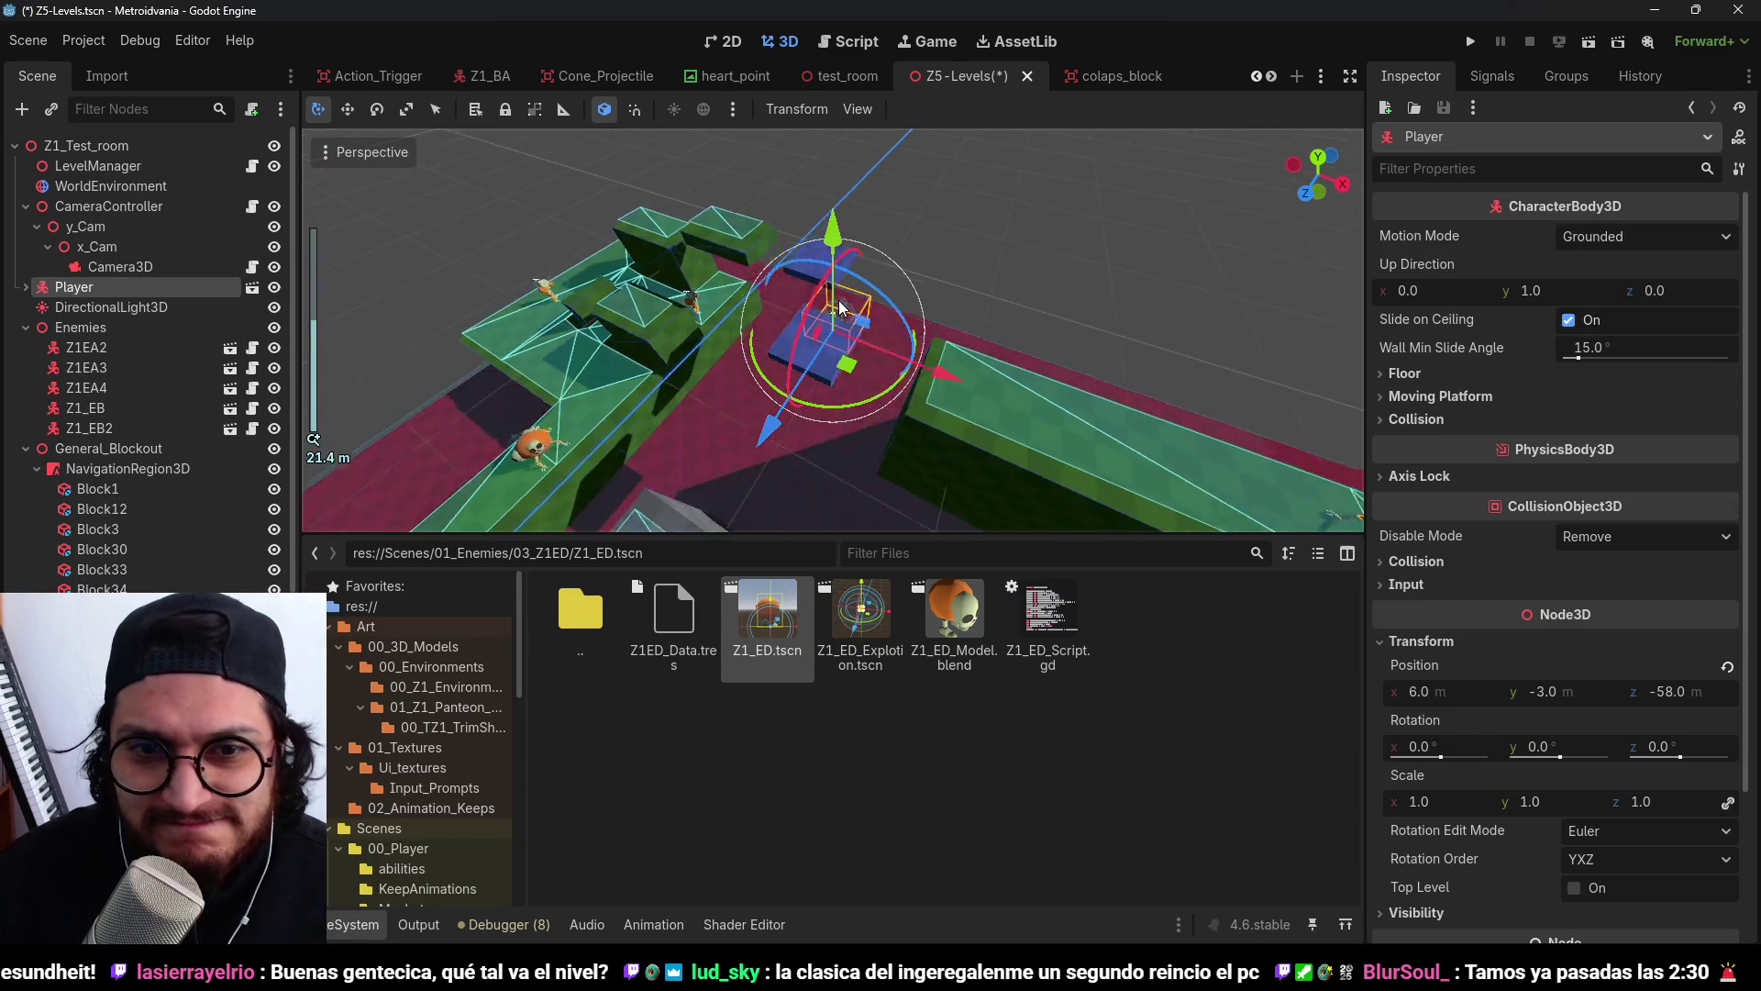
left_click_drag(902, 373, 856, 350)
key("f")
scroll(857, 349, "up", 5)
Reposition the Player to y 3, z -56 and x -1, then save the scene.
left_click_drag(828, 217, 809, 55)
scroll(825, 330, "down", 3)
left_click_drag(800, 211, 799, 211)
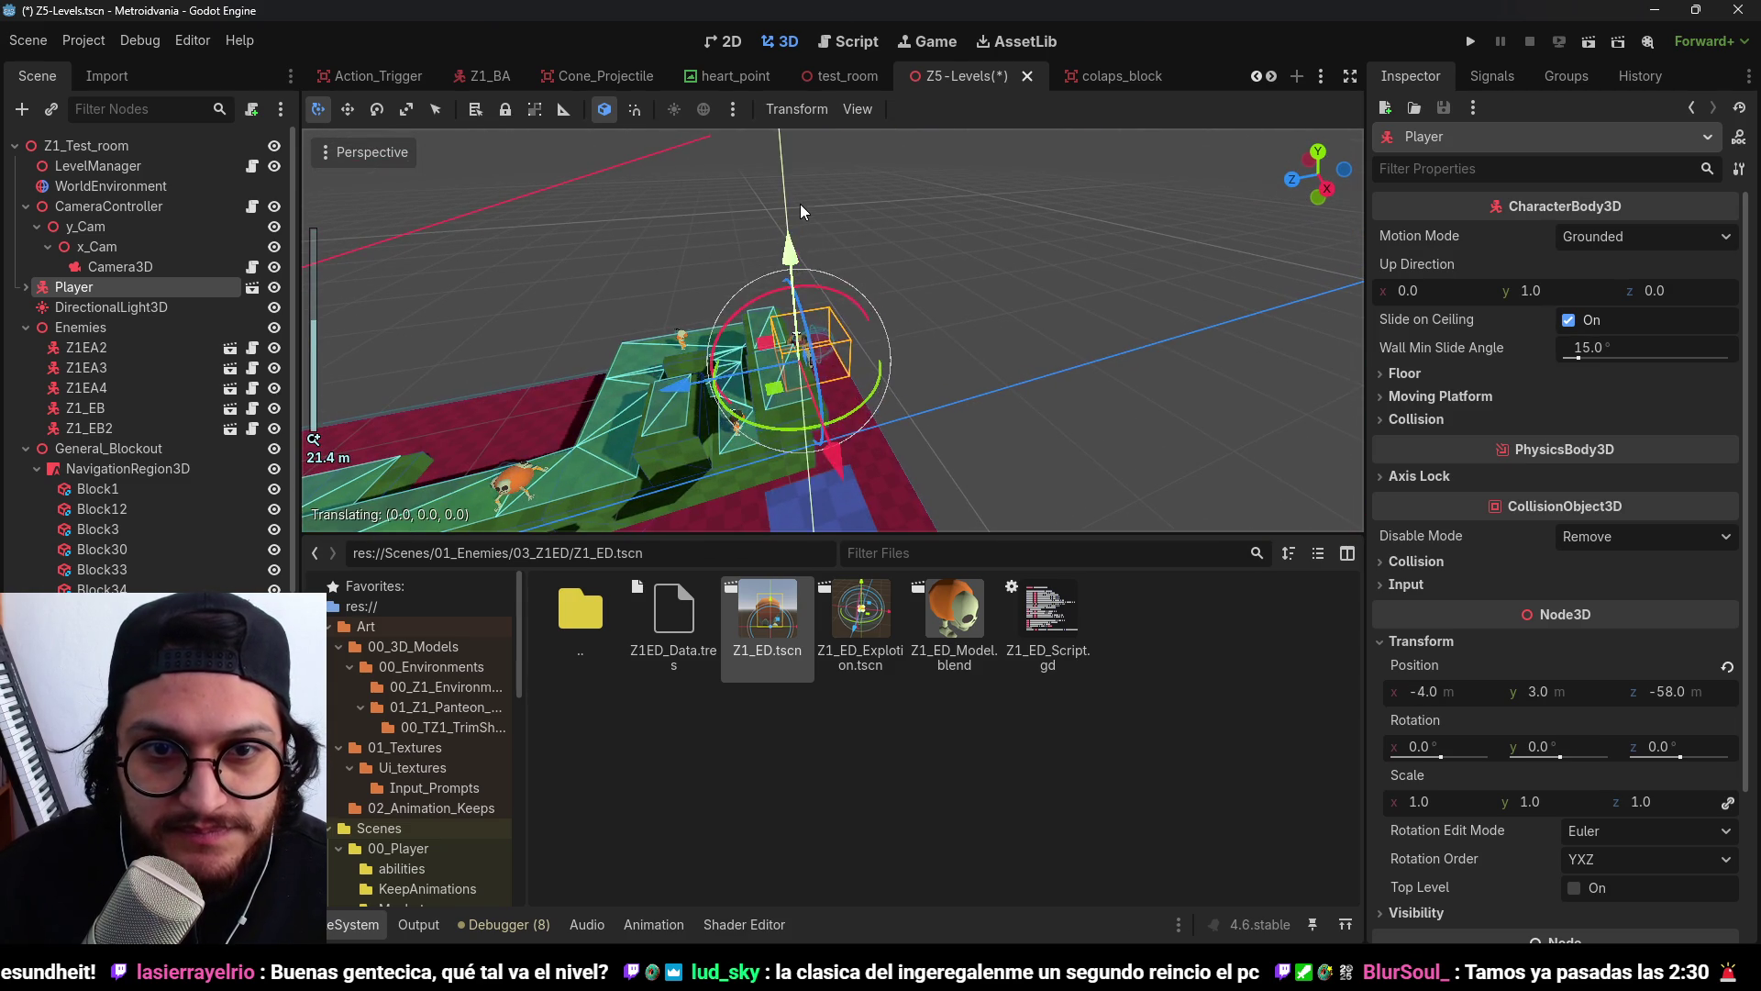
left_click_drag(731, 360, 688, 367)
scroll(954, 356, "up", 8)
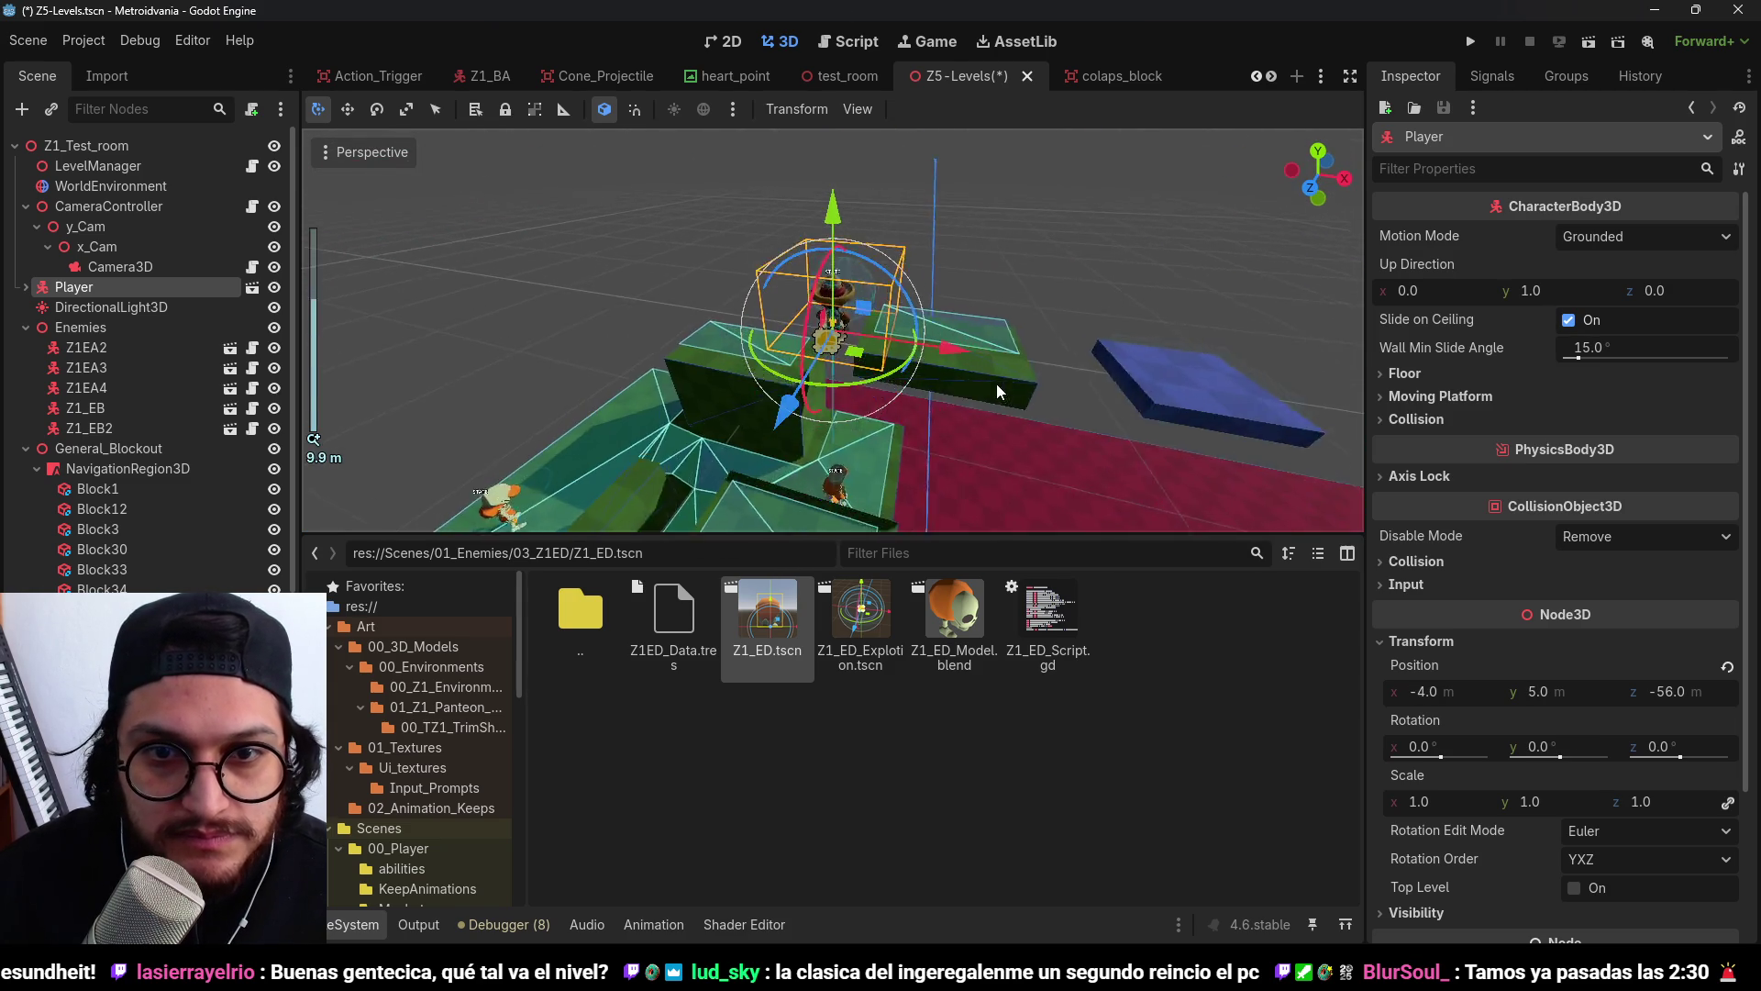
left_click_drag(954, 356, 1221, 373)
key("f")
scroll(1035, 393, "down", 3)
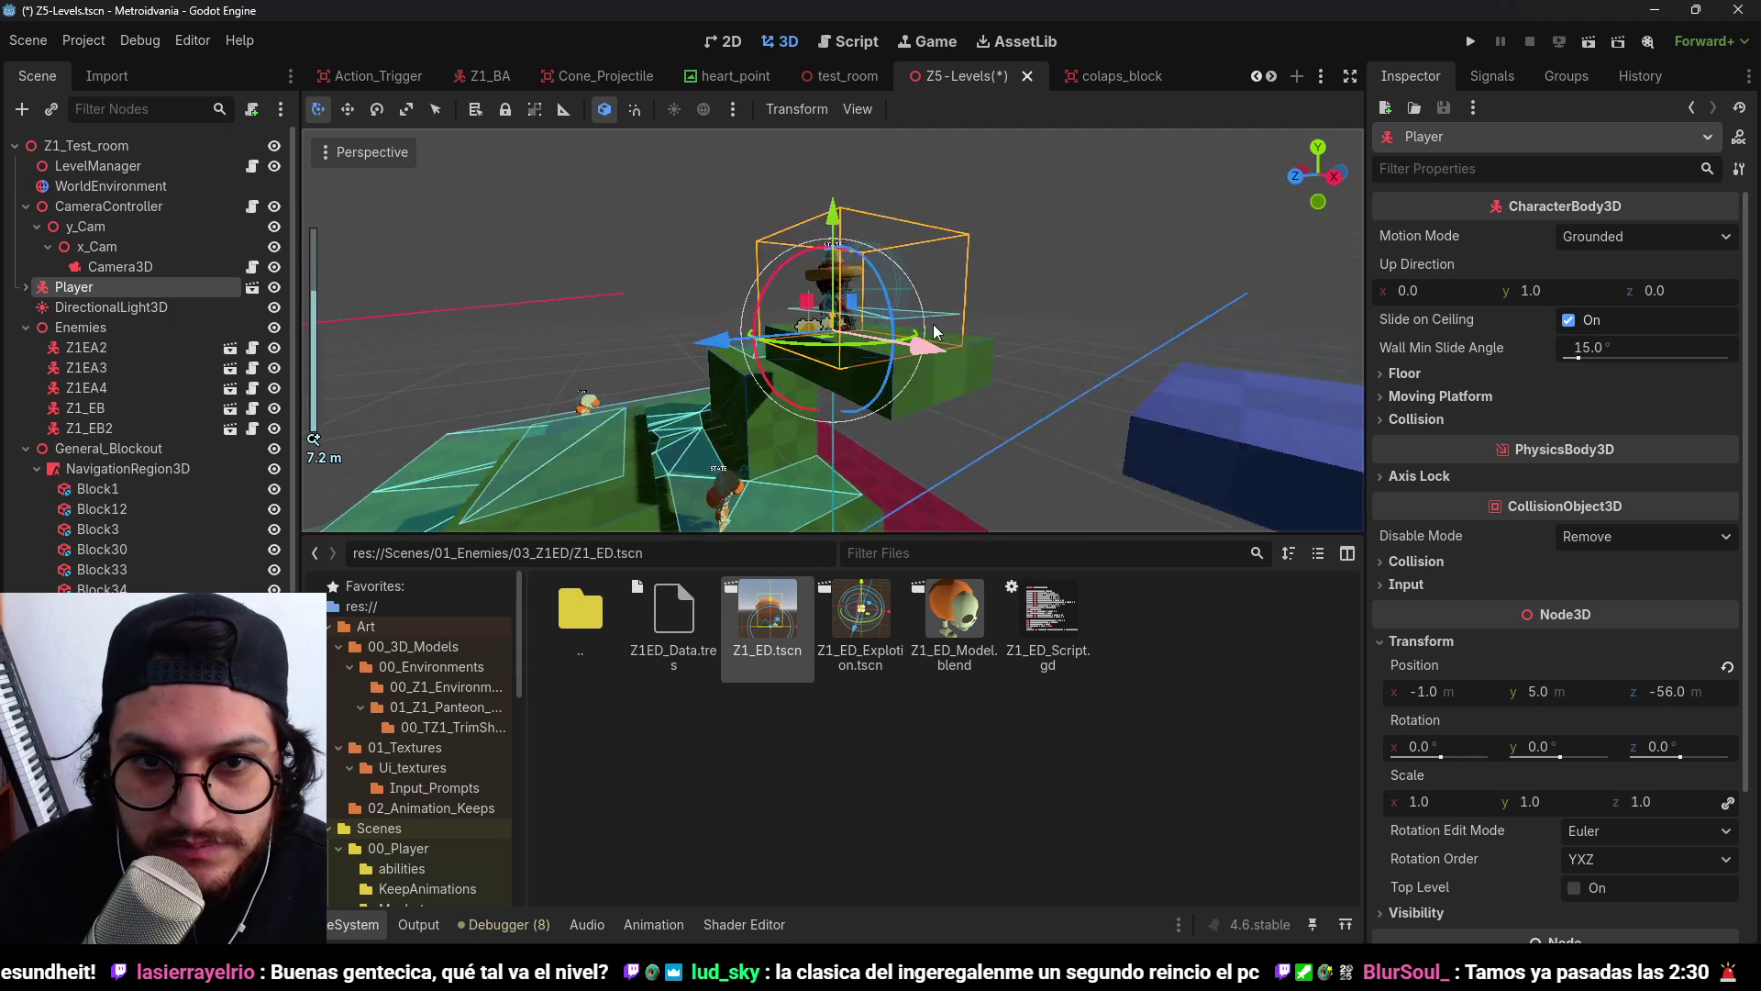
scroll(1003, 411, "down", 15)
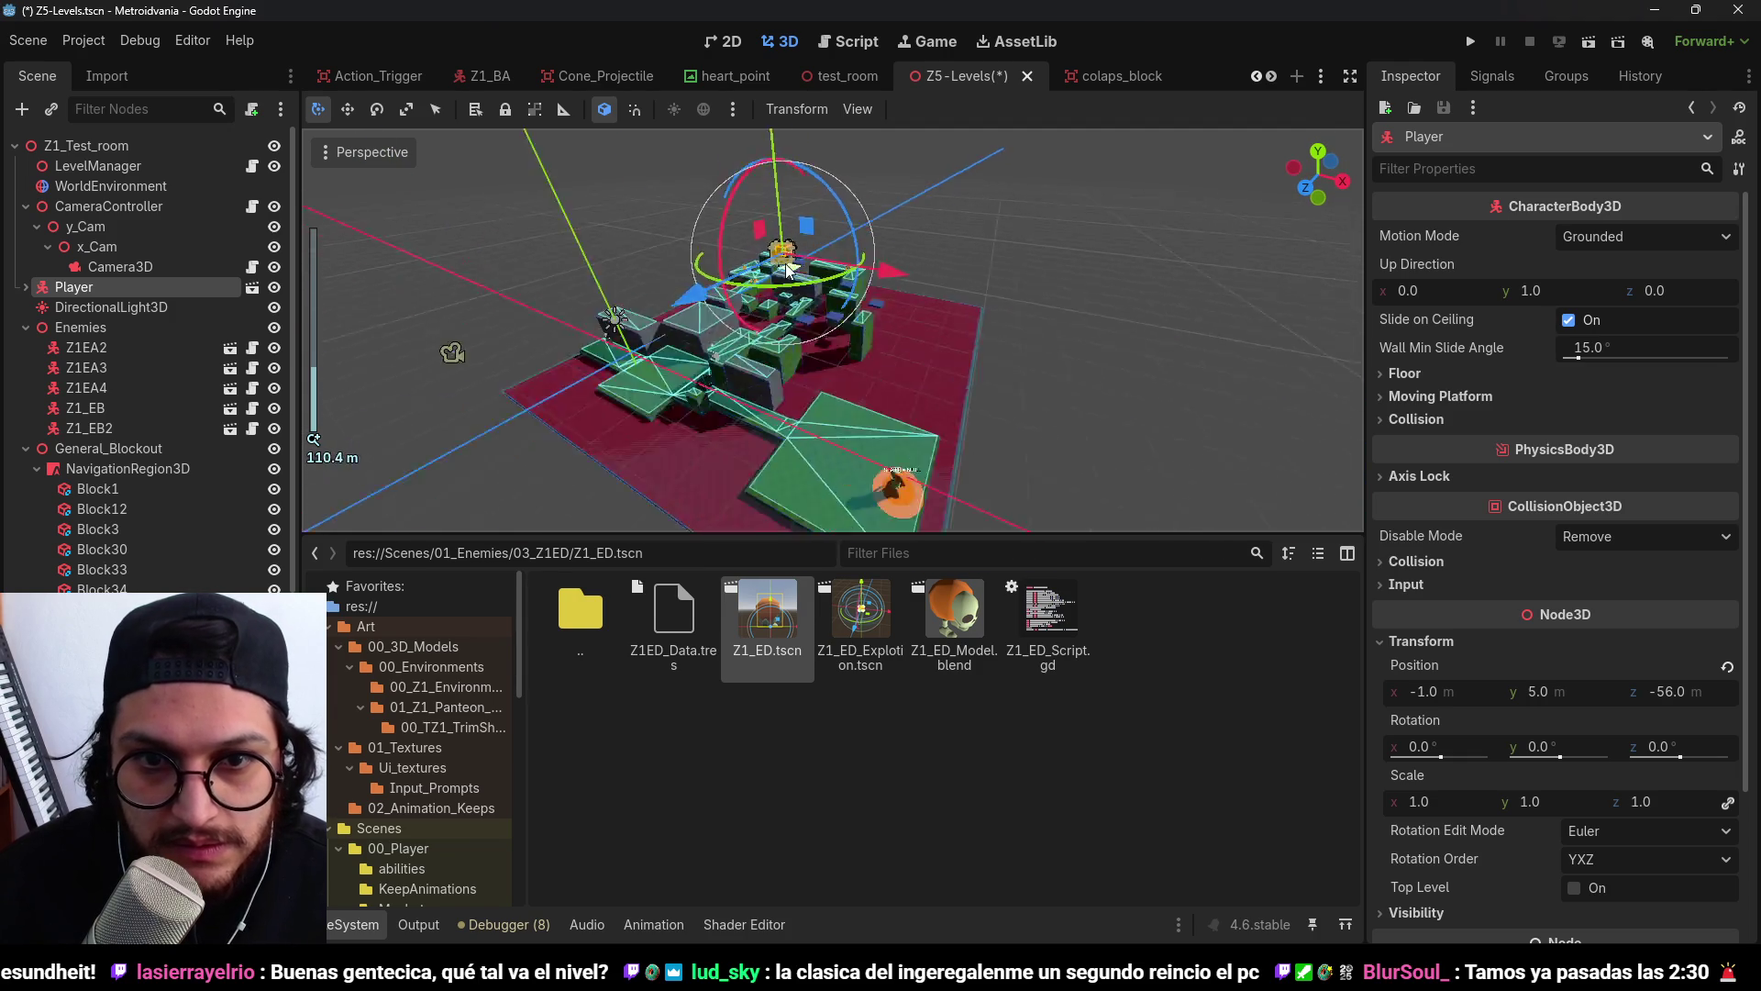
scroll(911, 326, "up", 5)
key("ctrl+s")
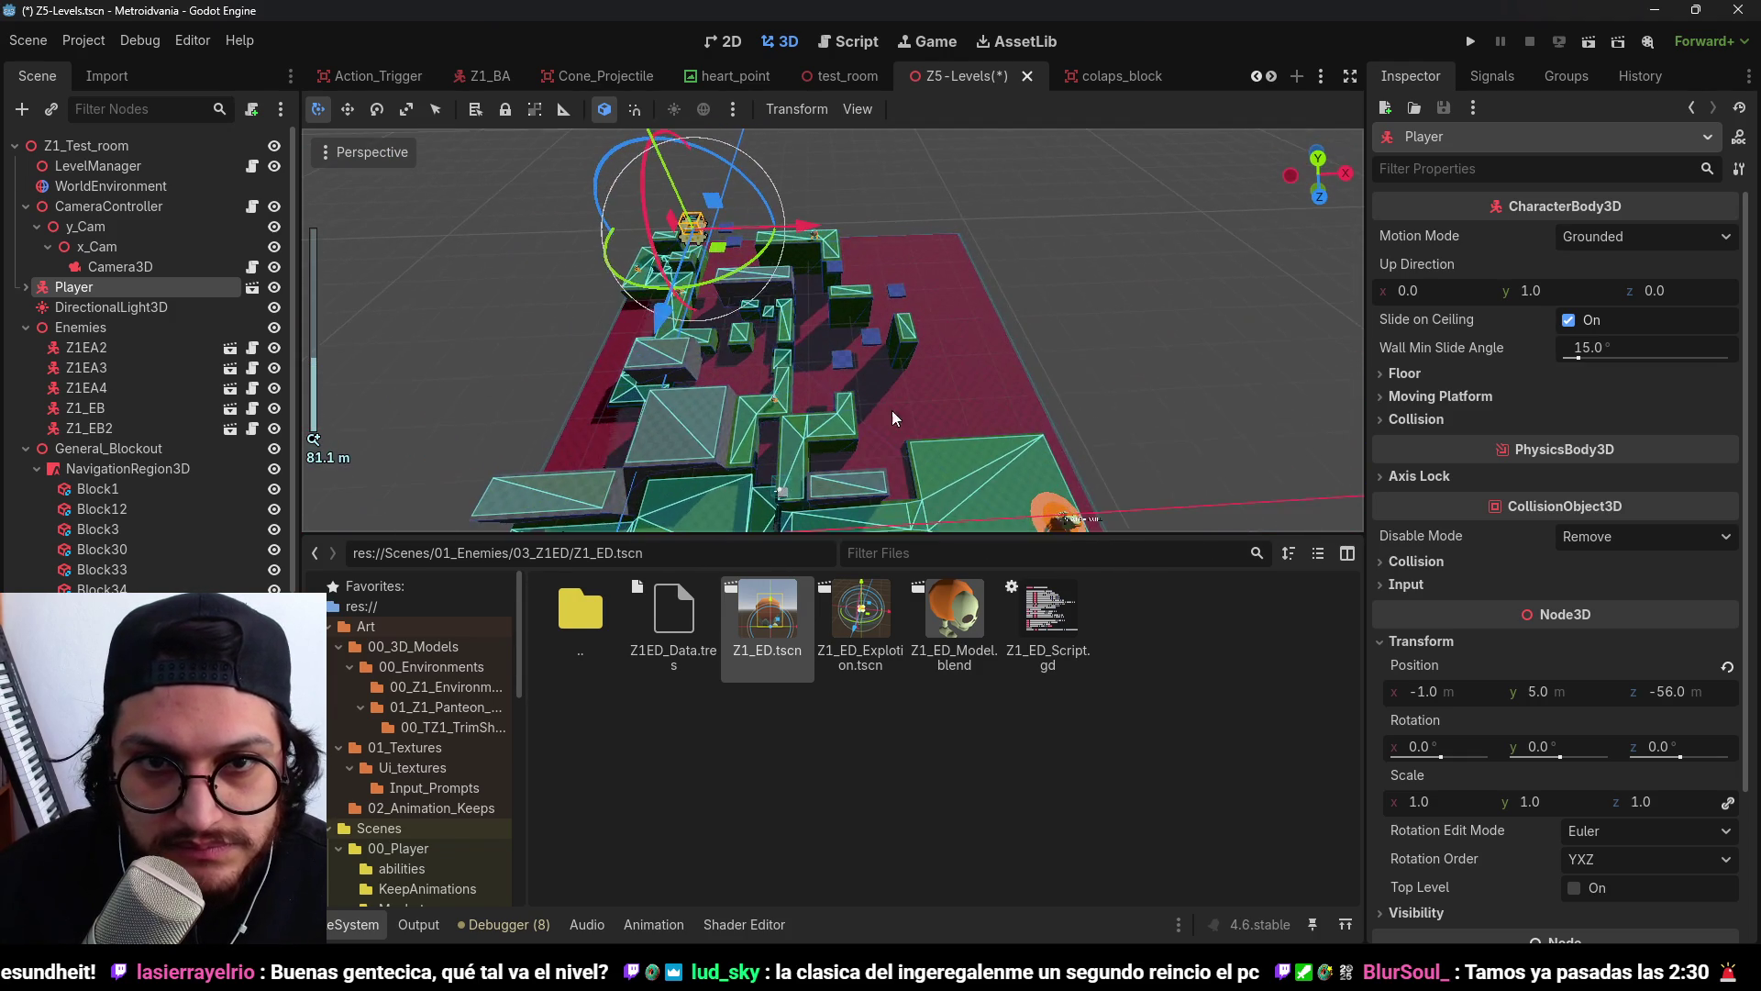
Place another Z1_ED instance and playtest it, jumping across the blue platforms.
left_click_drag(860, 287, 860, 299)
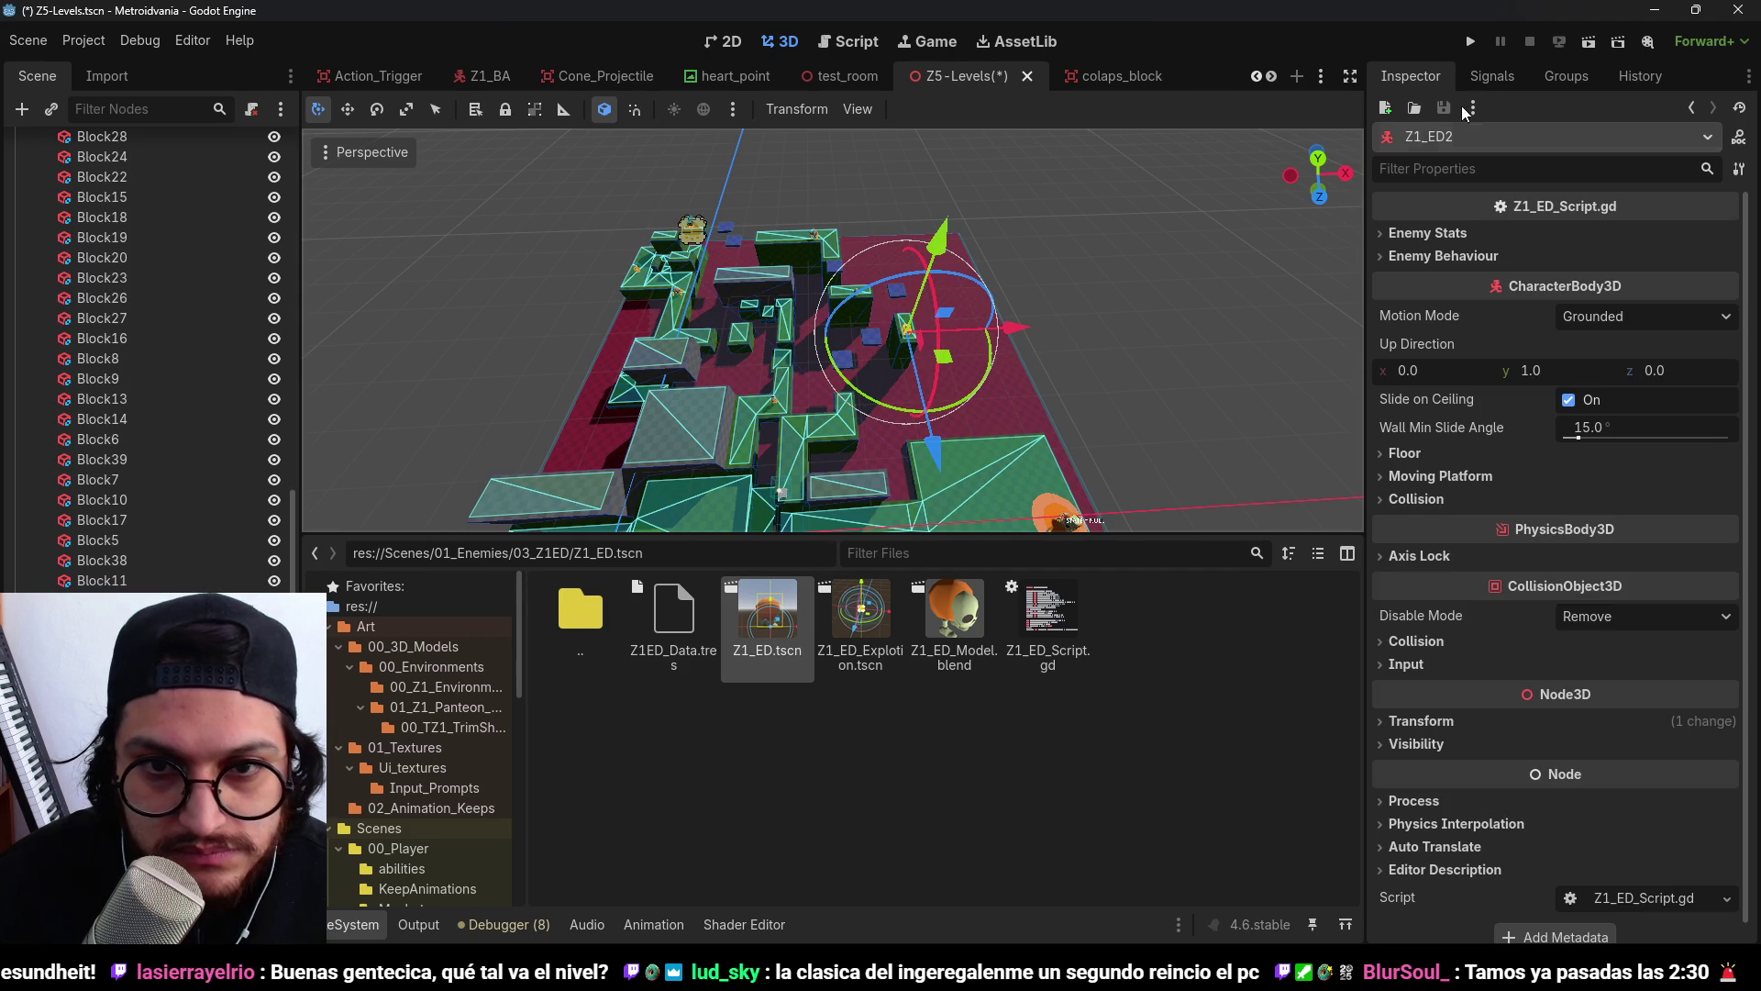
left_click(1472, 42)
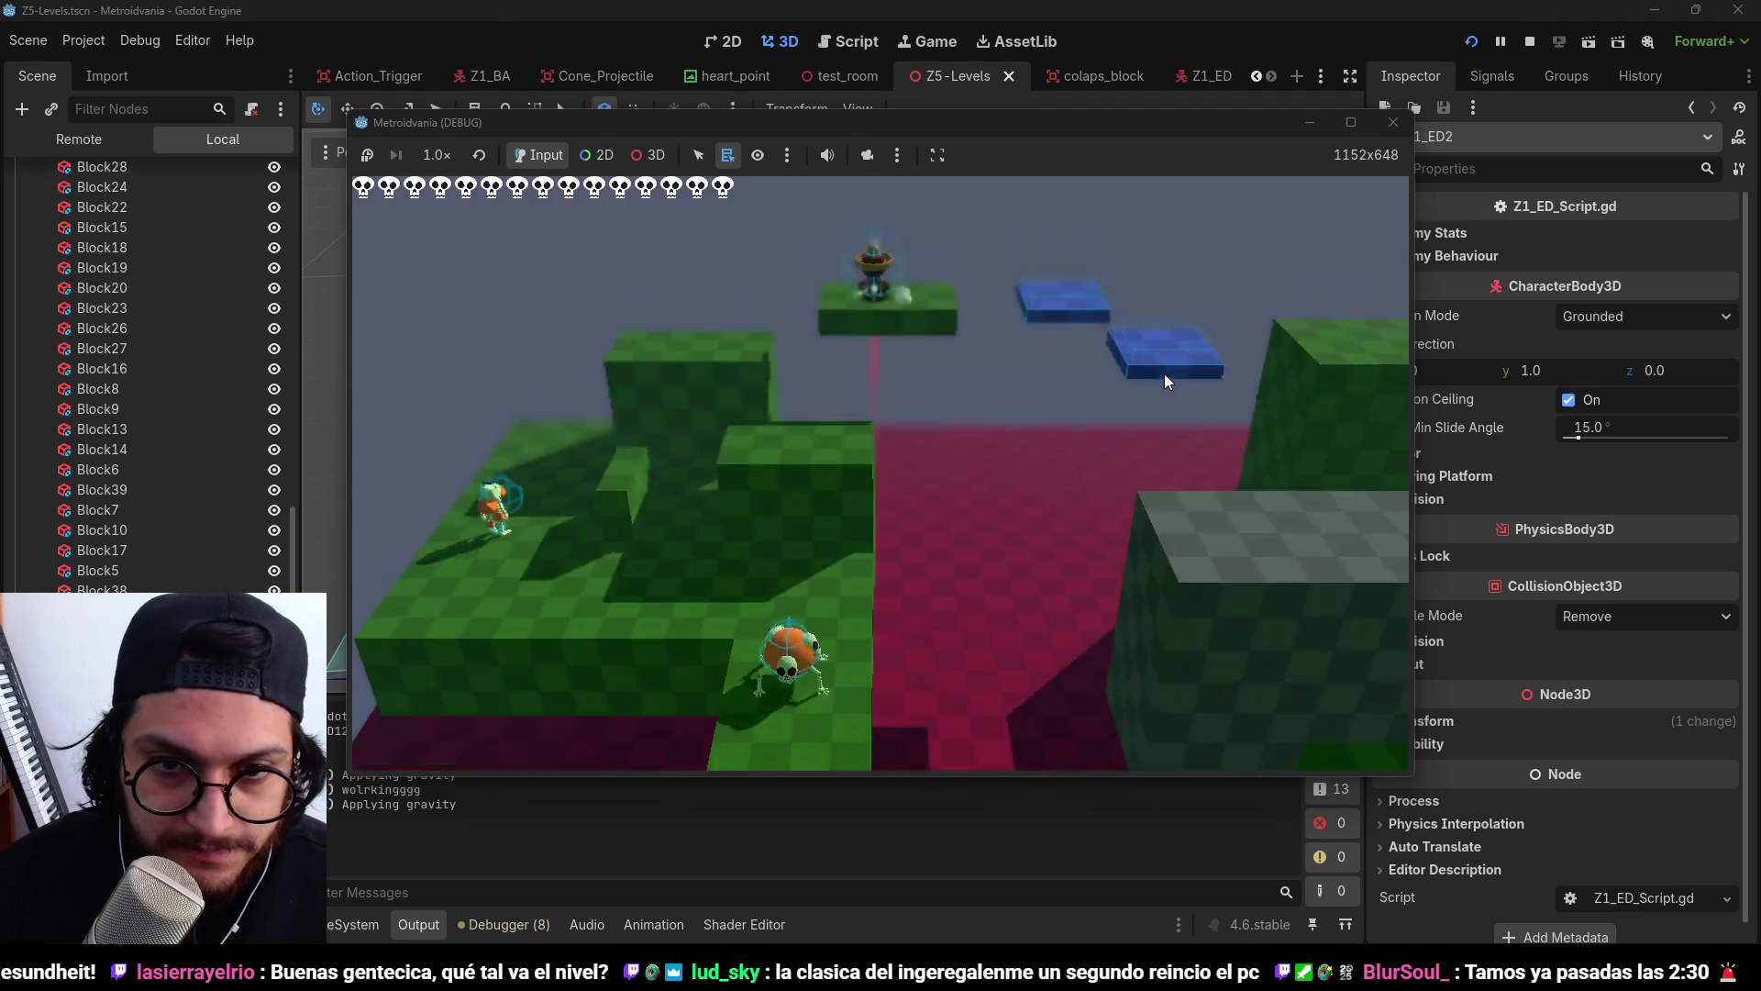
key("space")
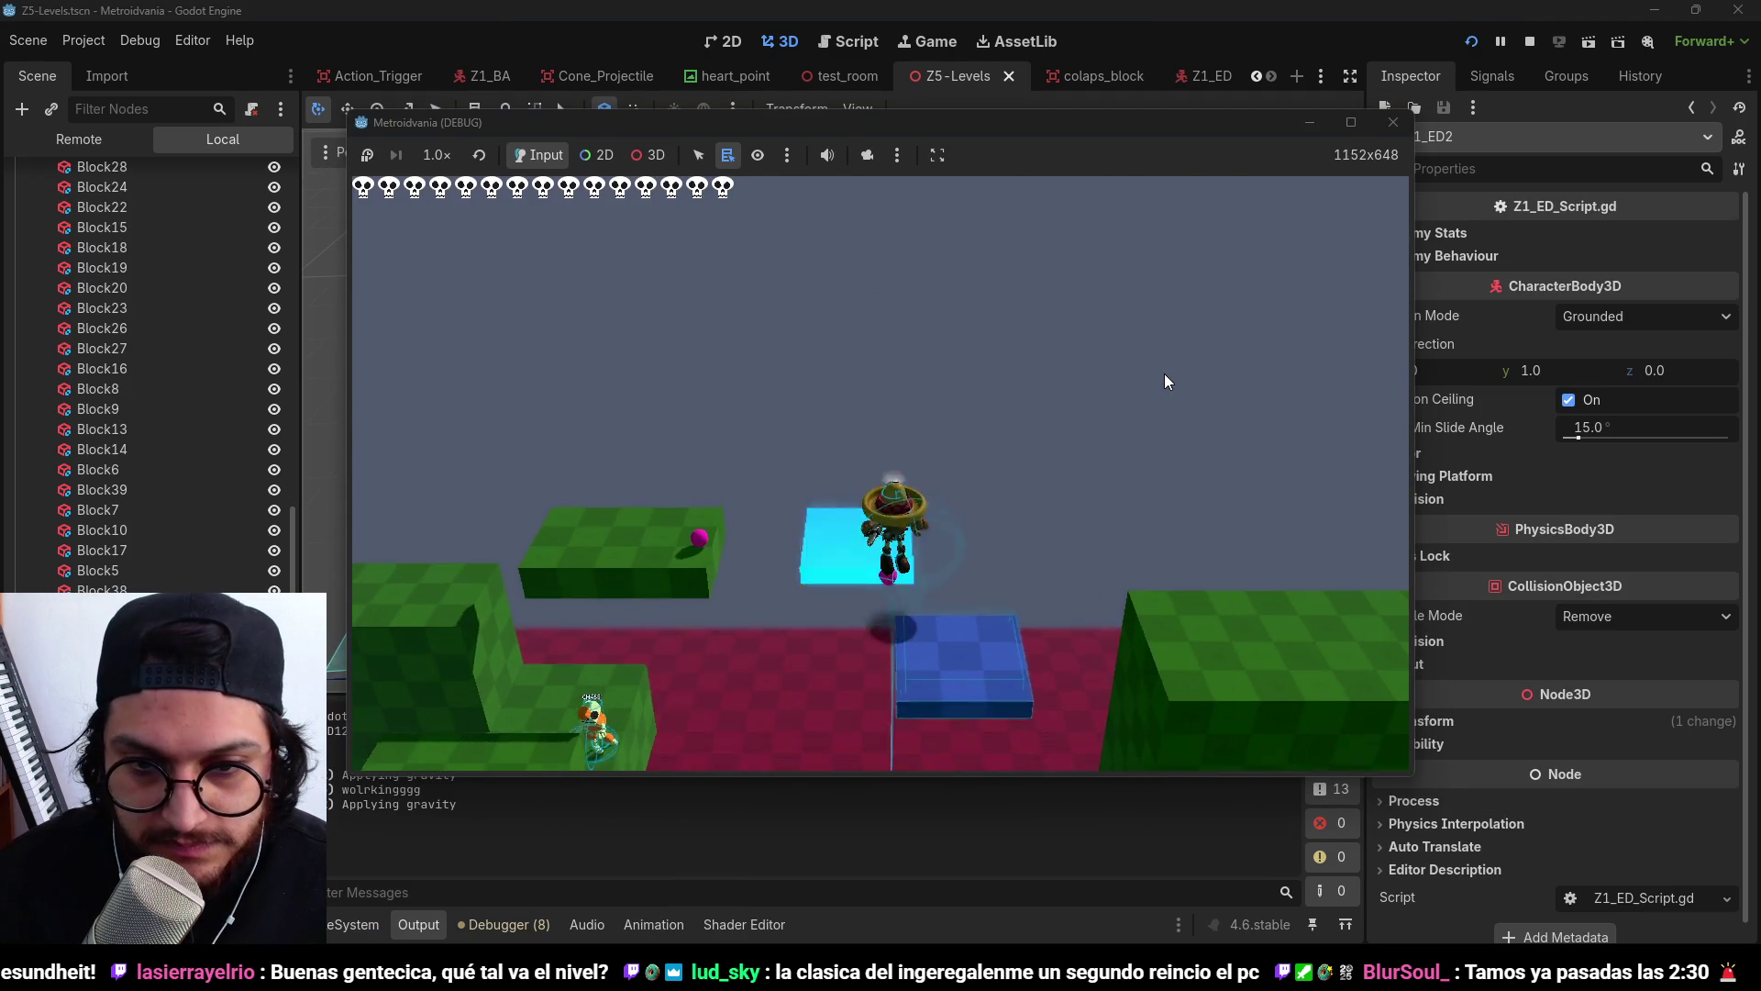
key("d")
key("space")
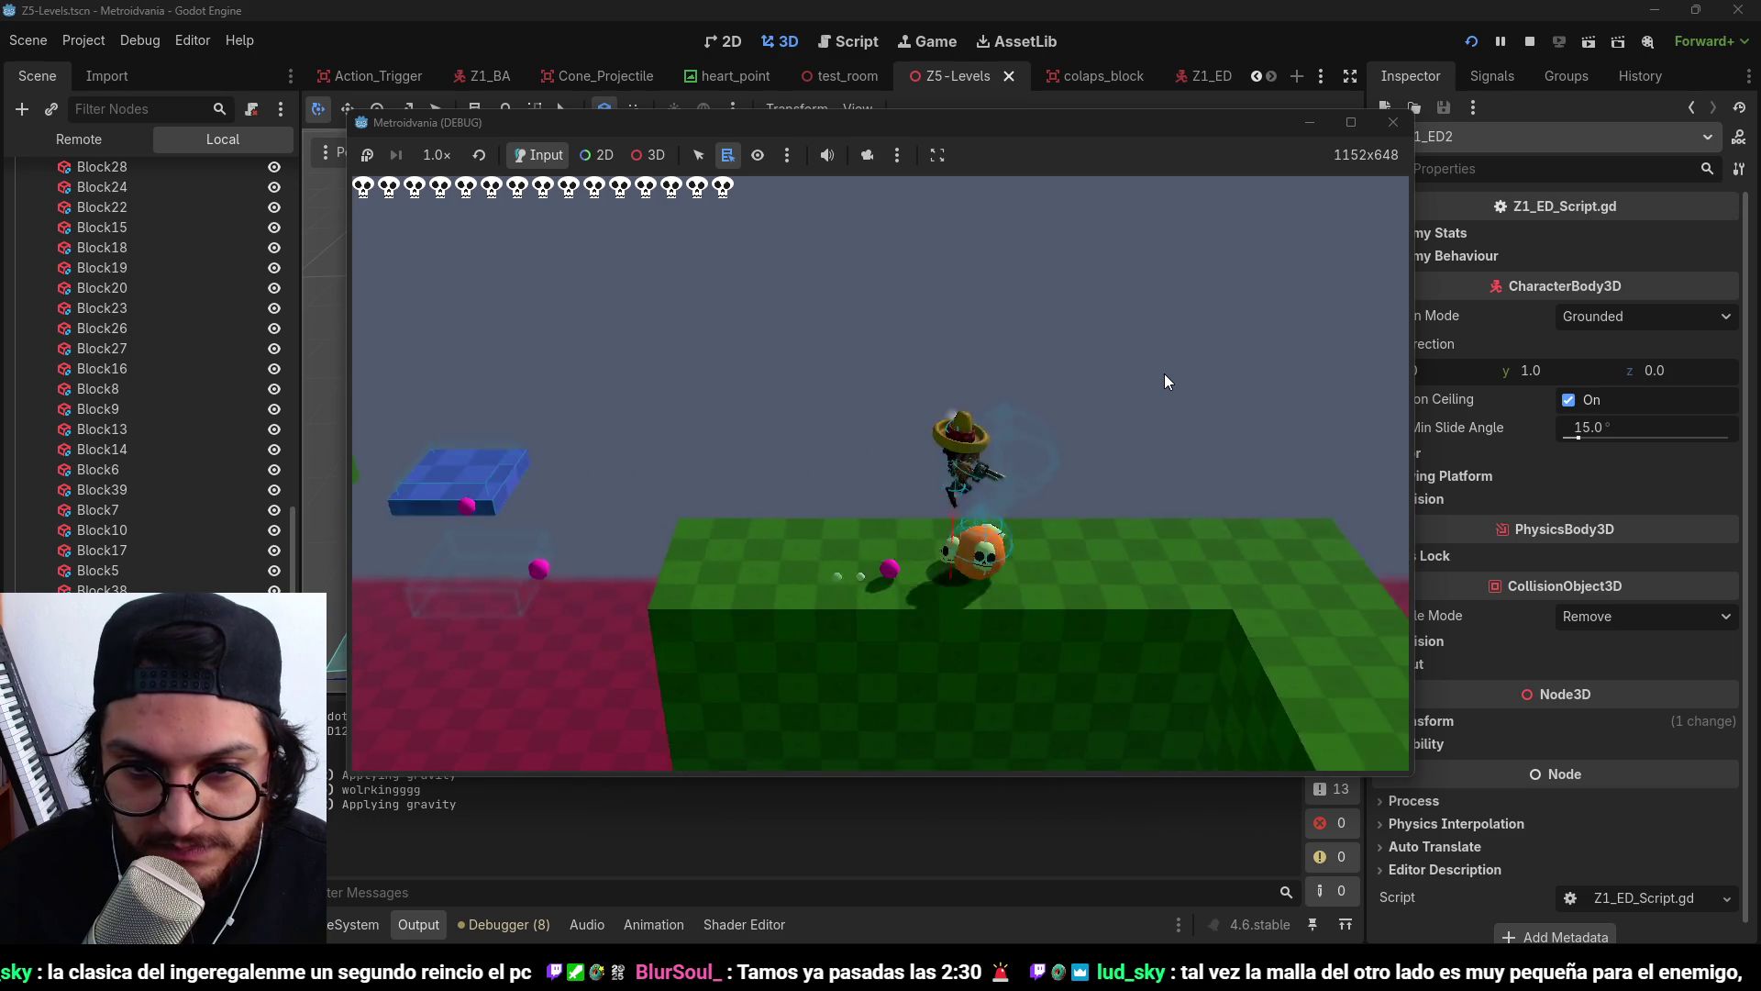
key("a")
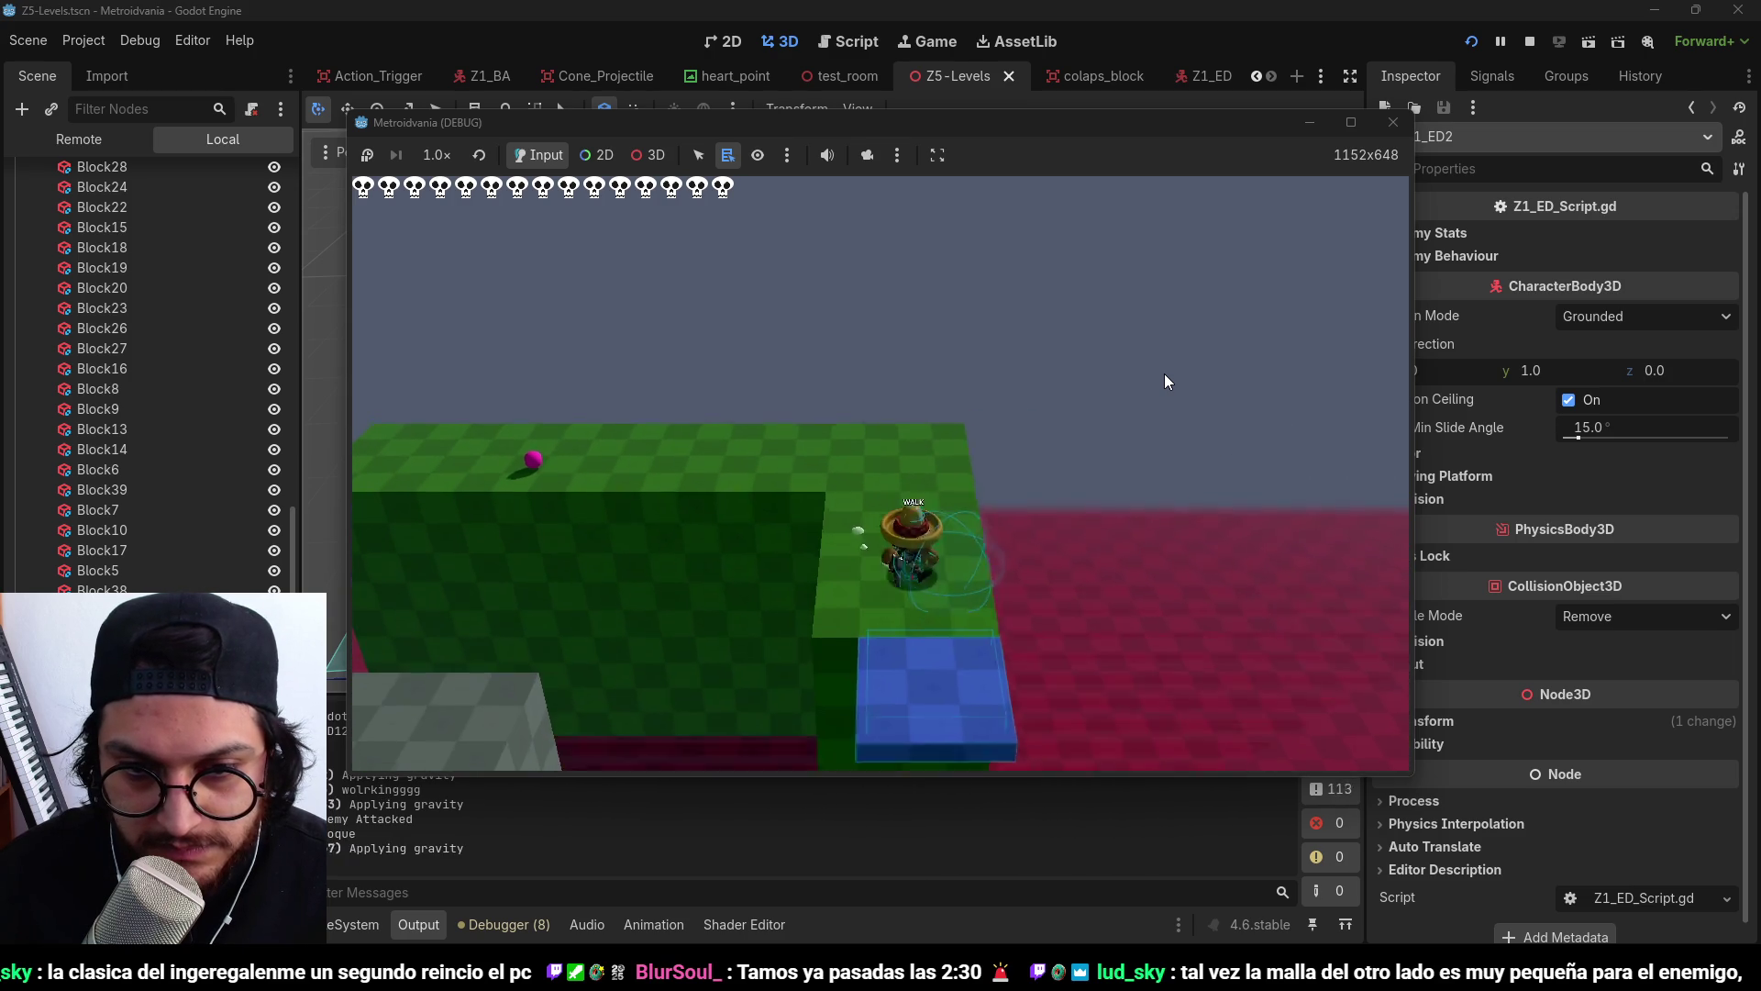
key("a")
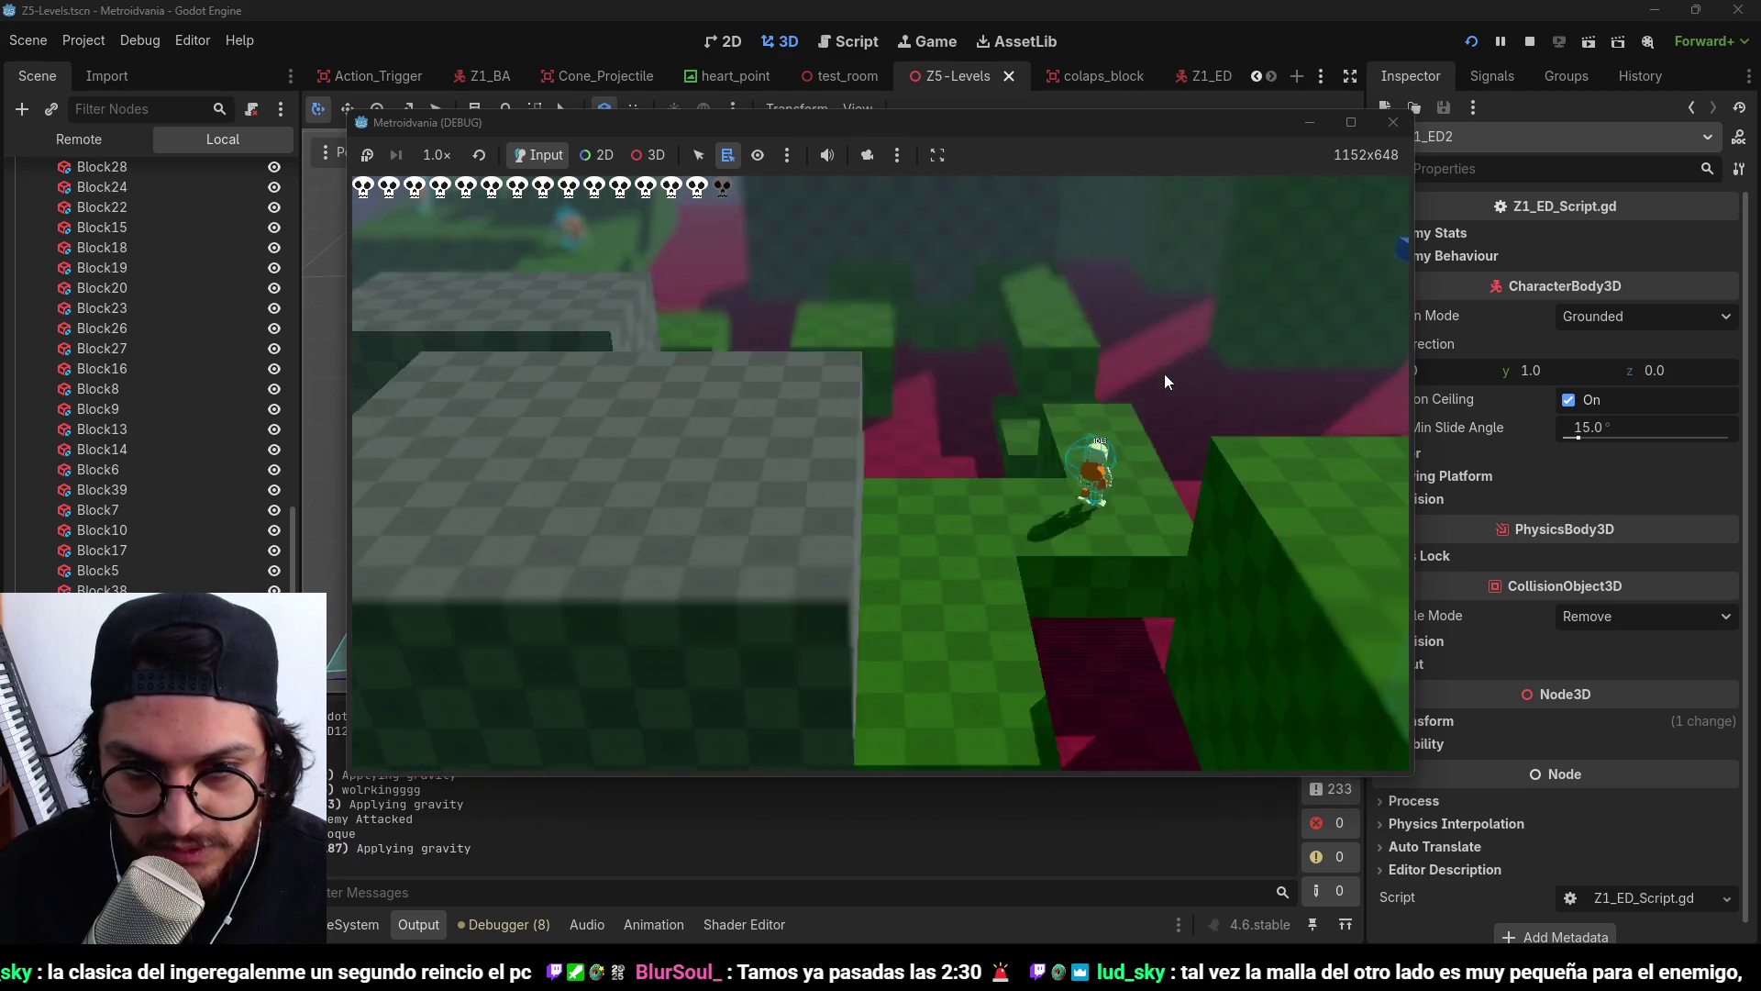
Restart the game, run and jump across the platforms, then stop it.
left_click(1470, 42)
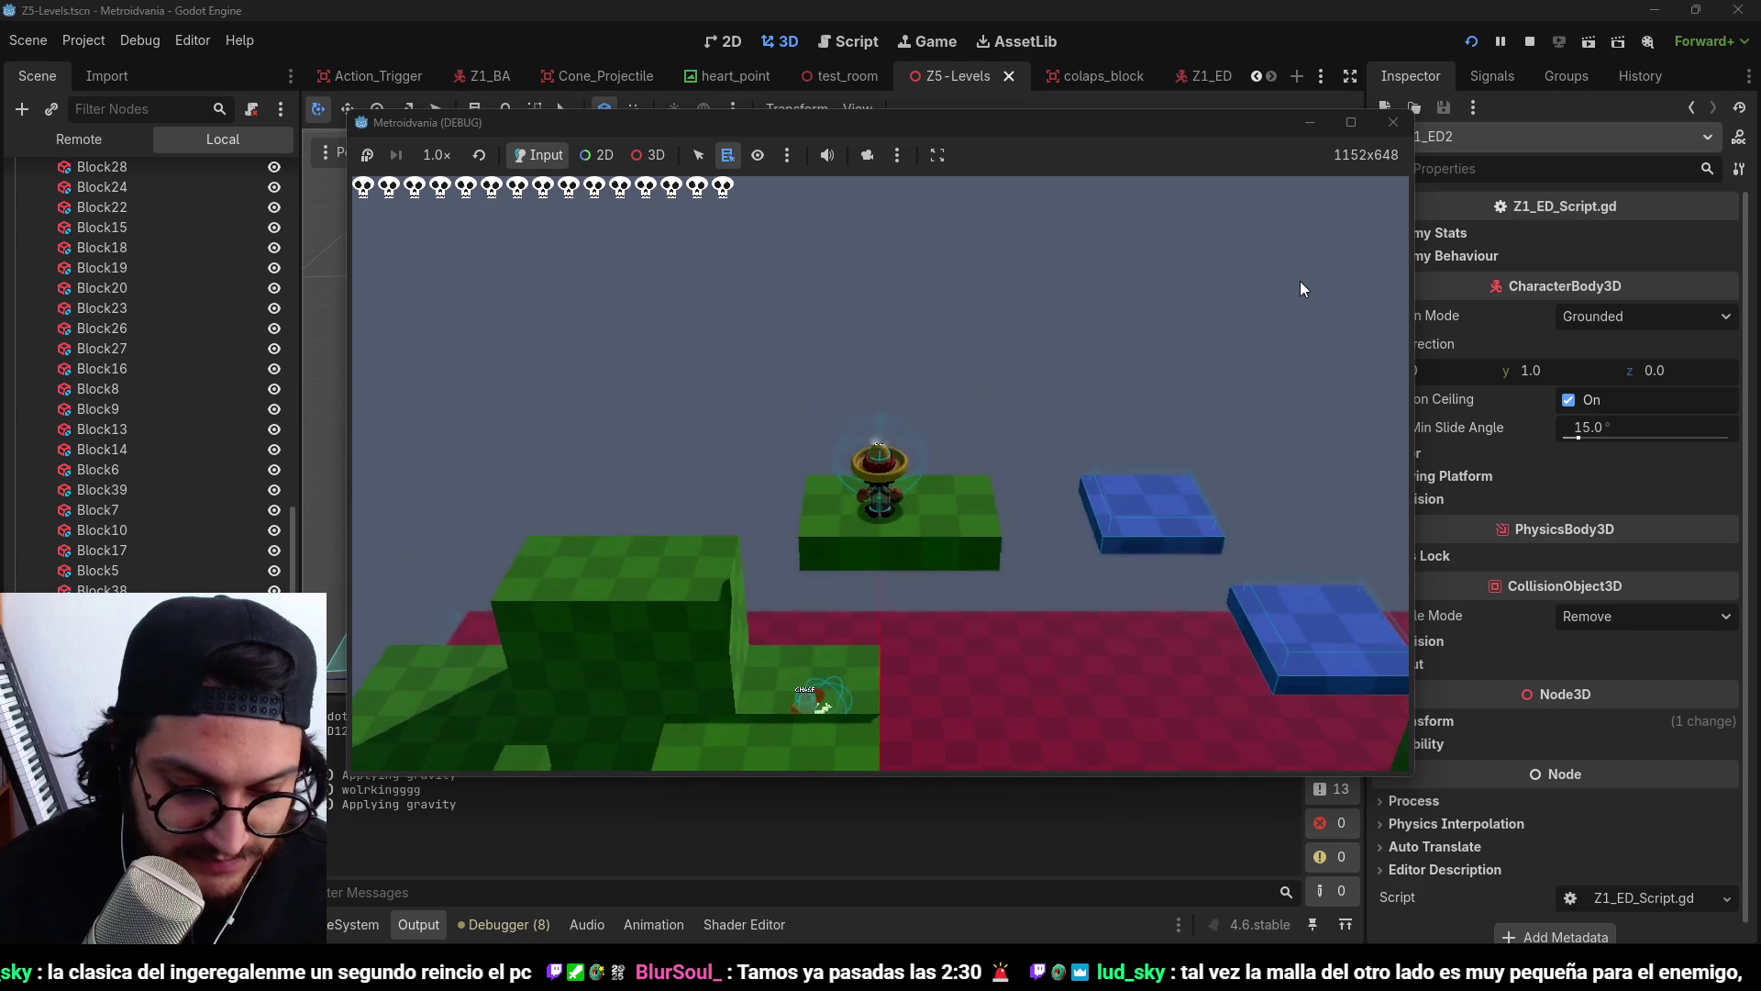
key("d")
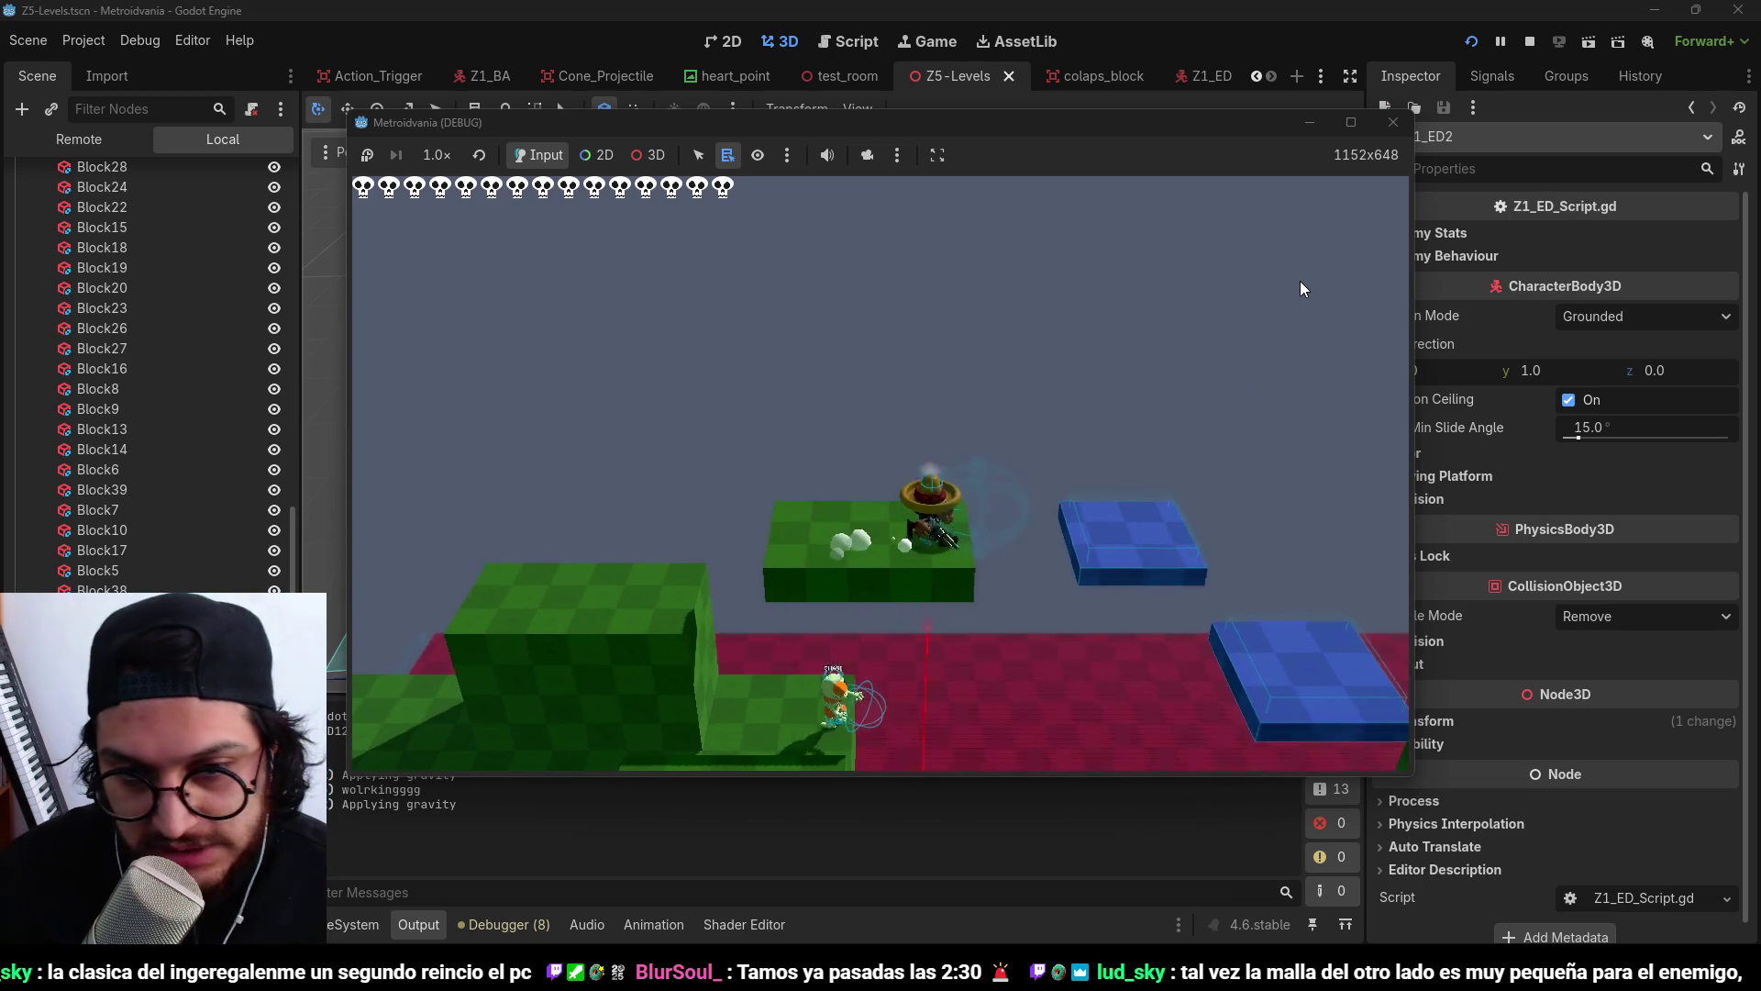
key("space")
key("d")
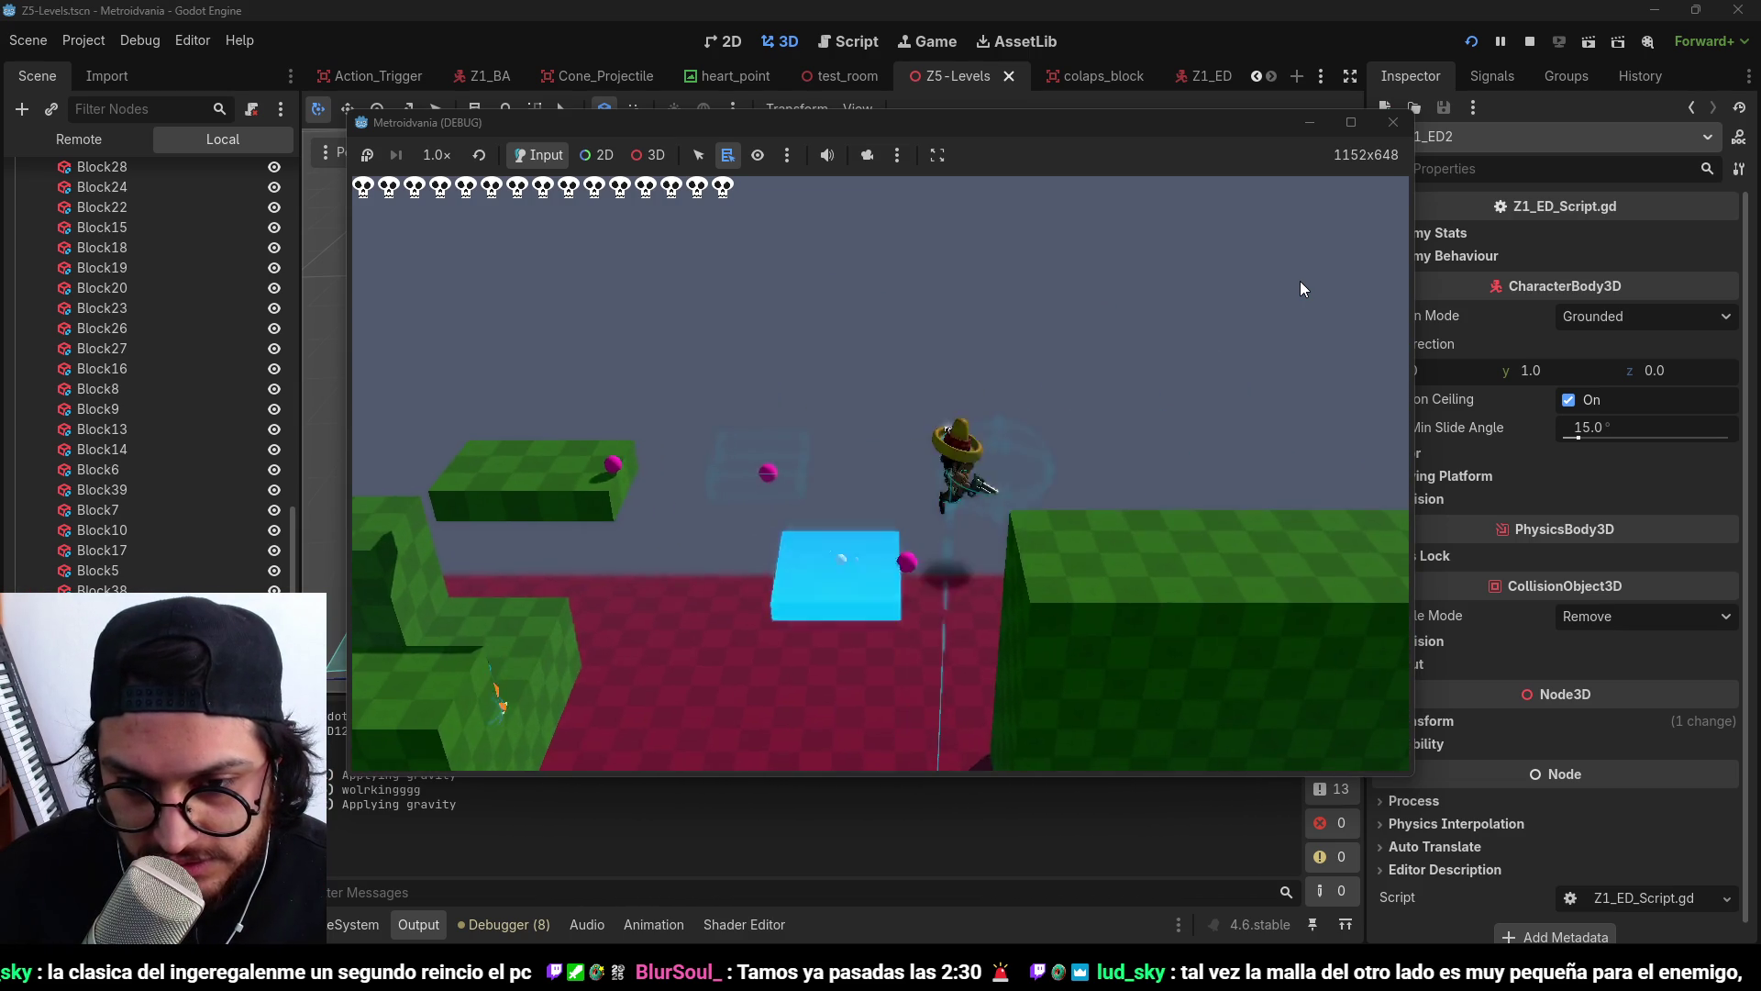
key("space")
key("d")
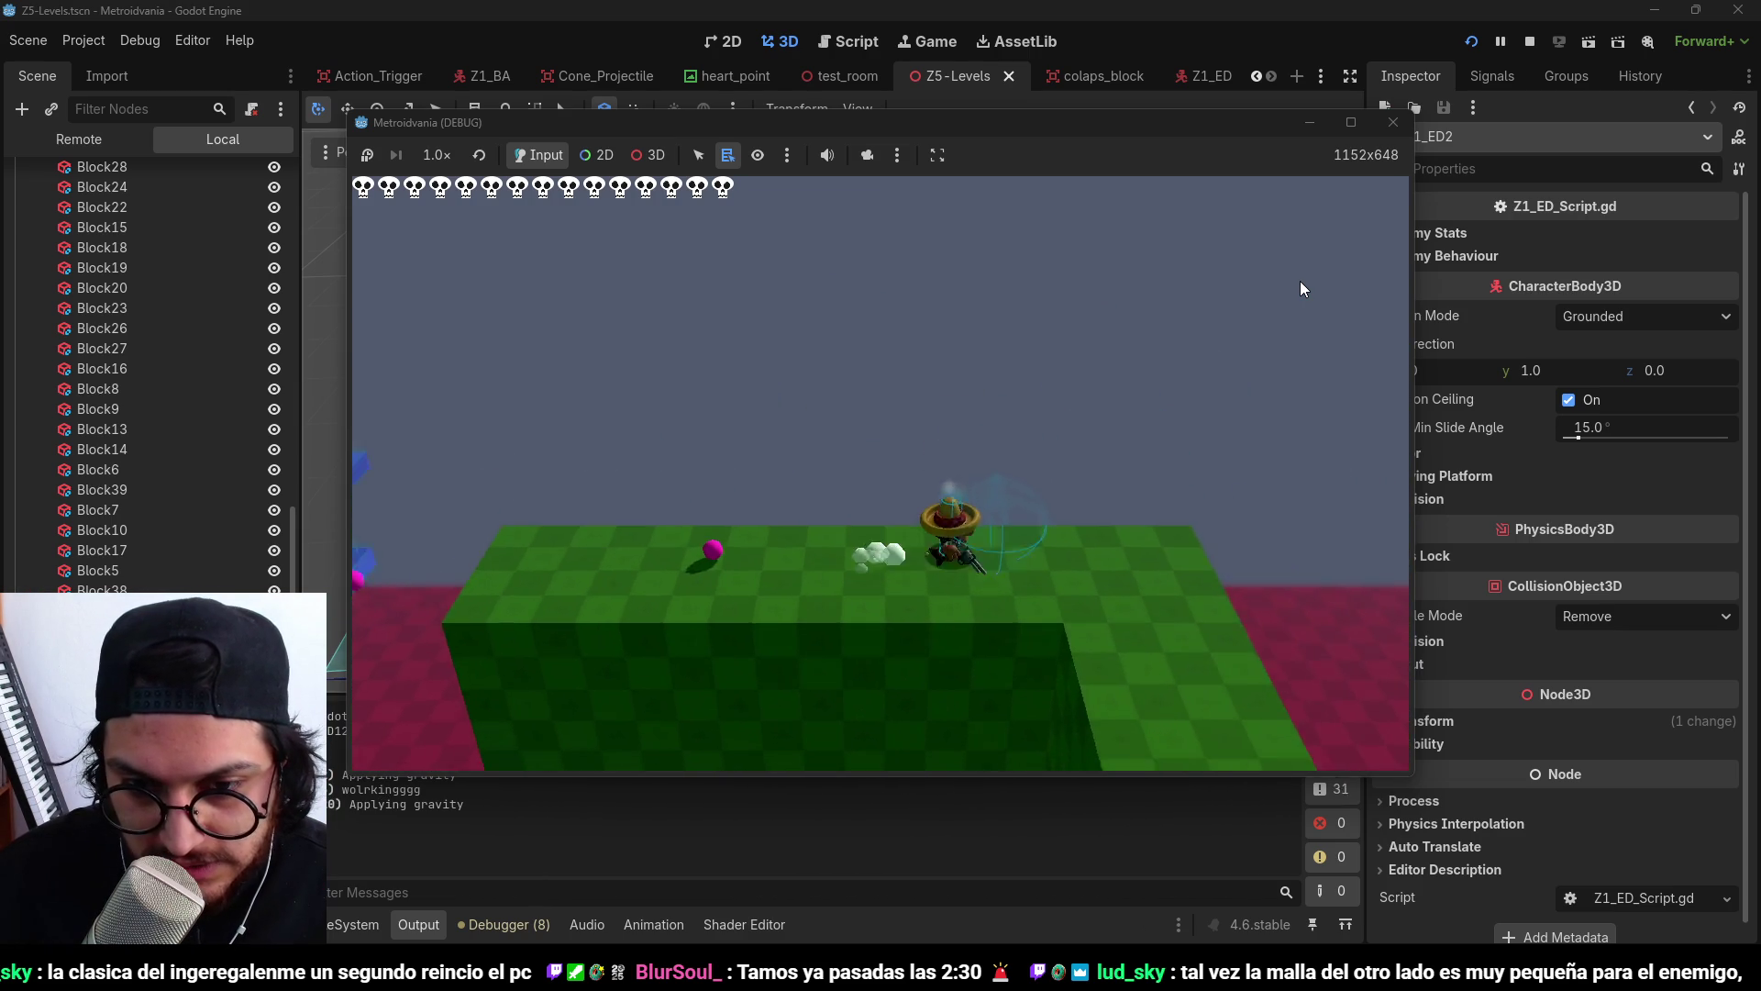
key("d")
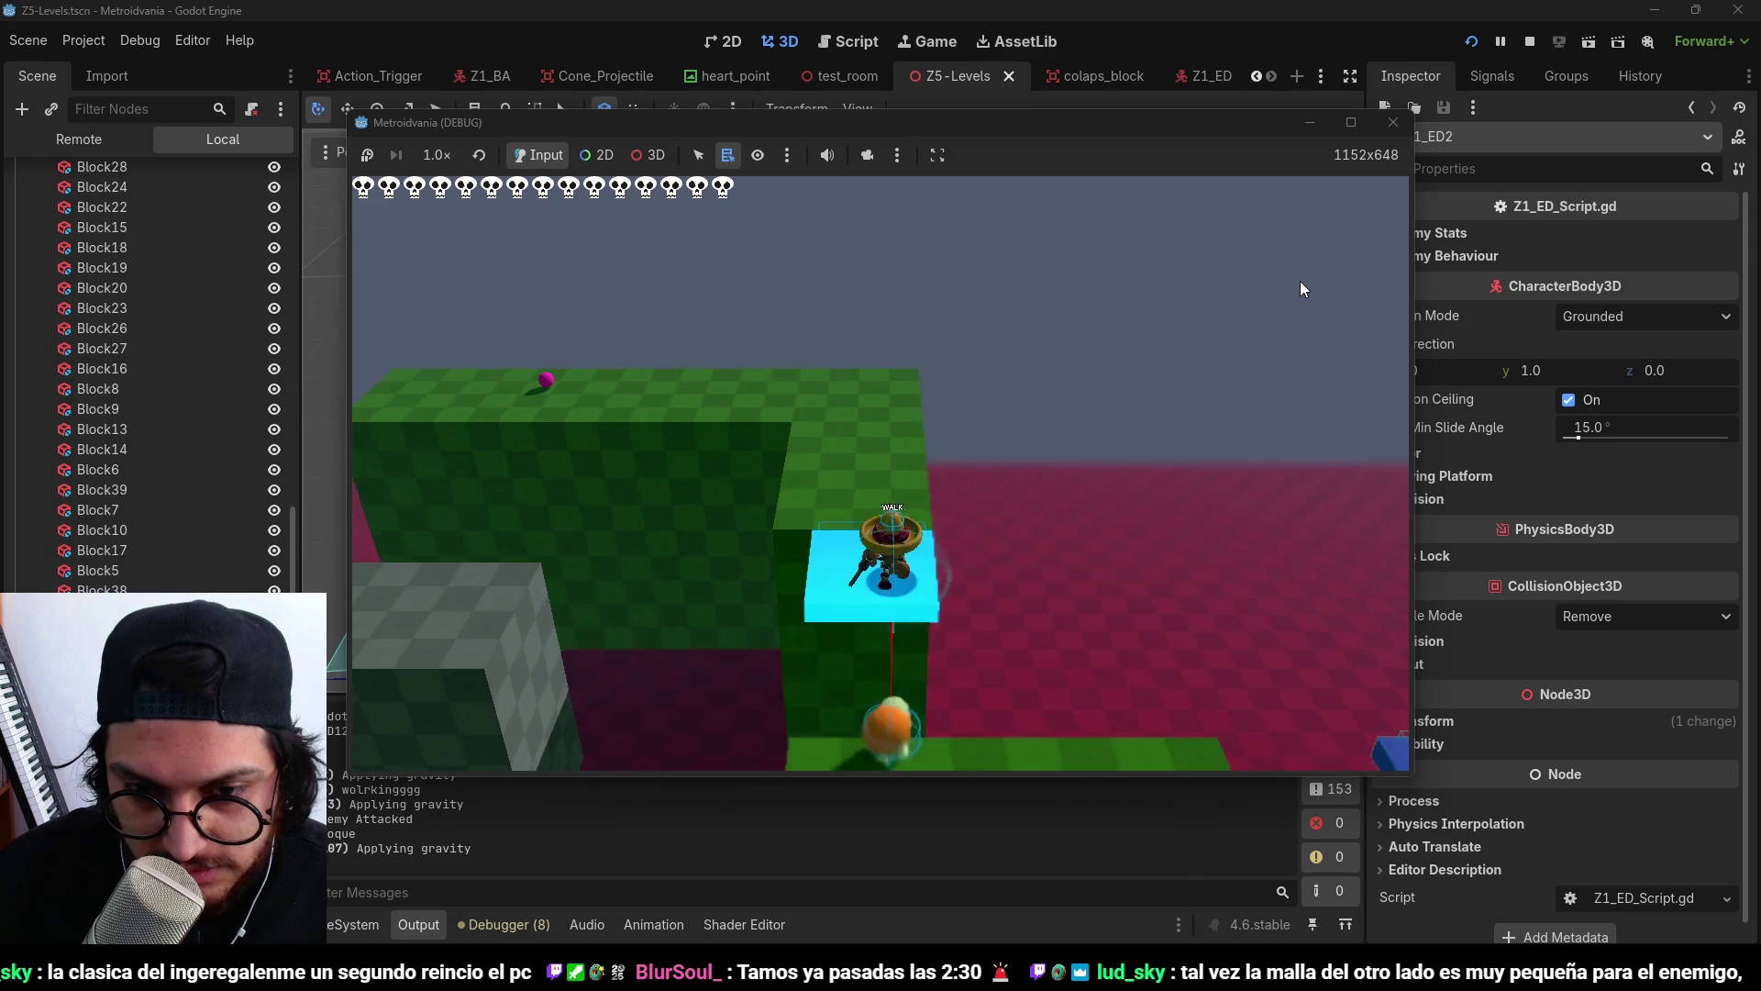
key("space")
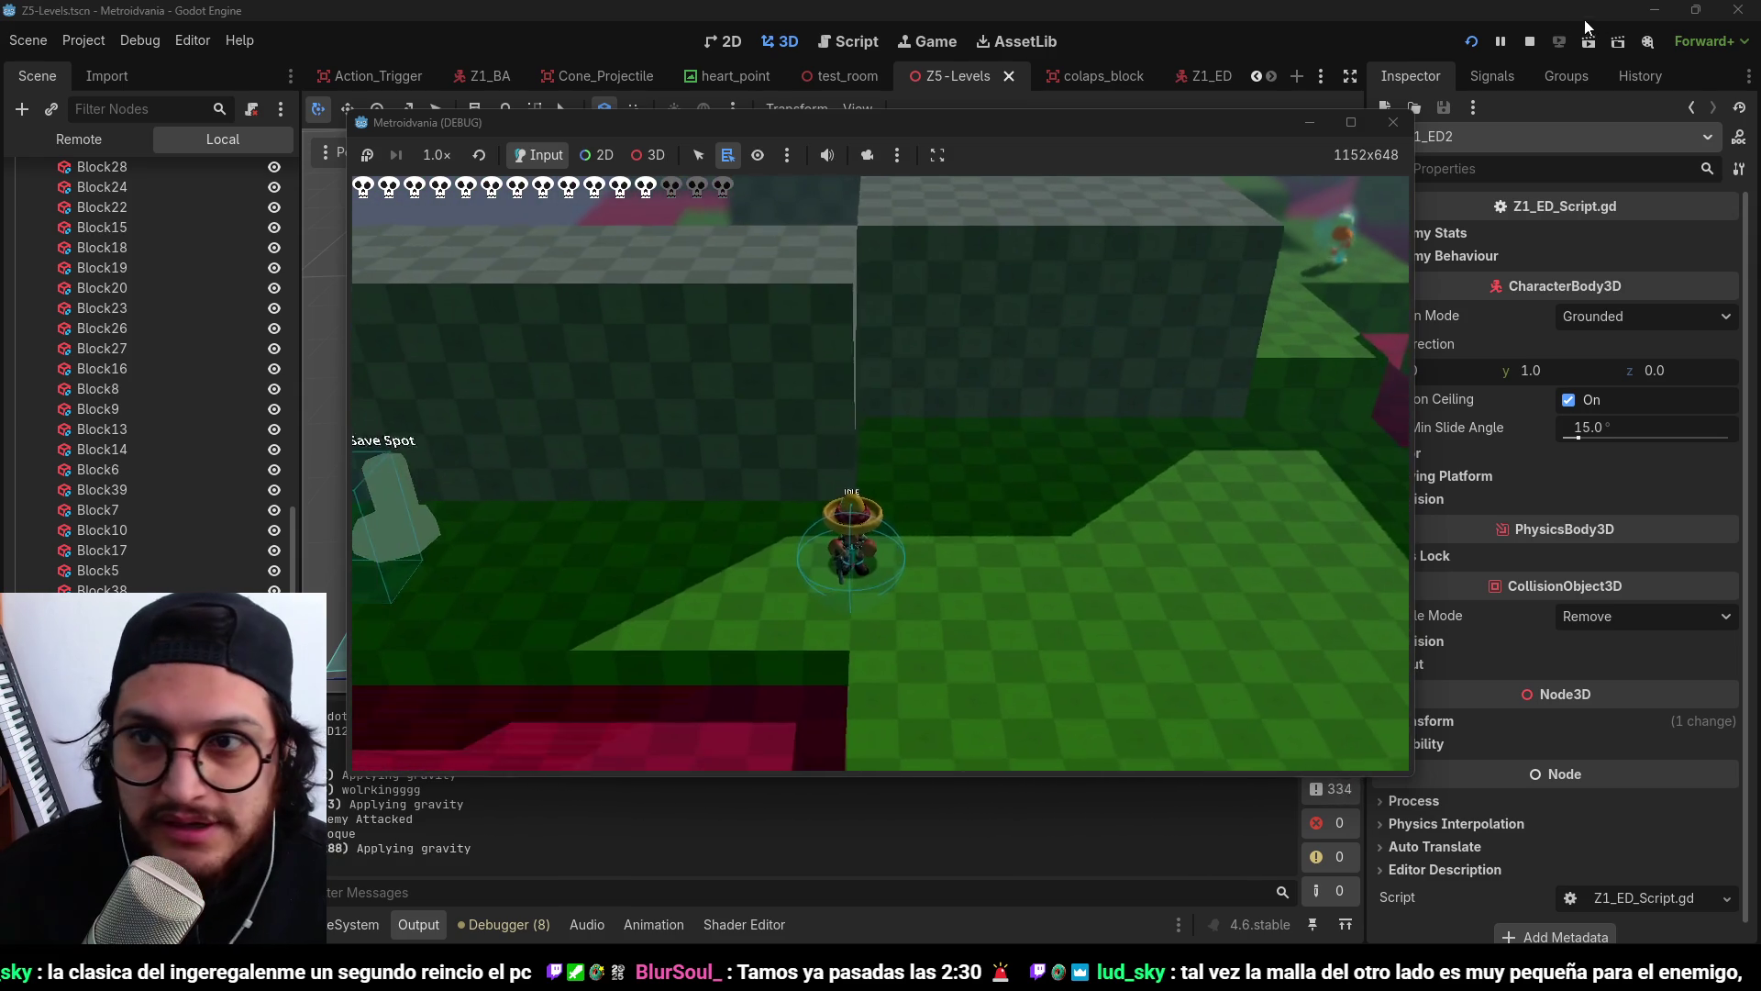
left_click(1528, 42)
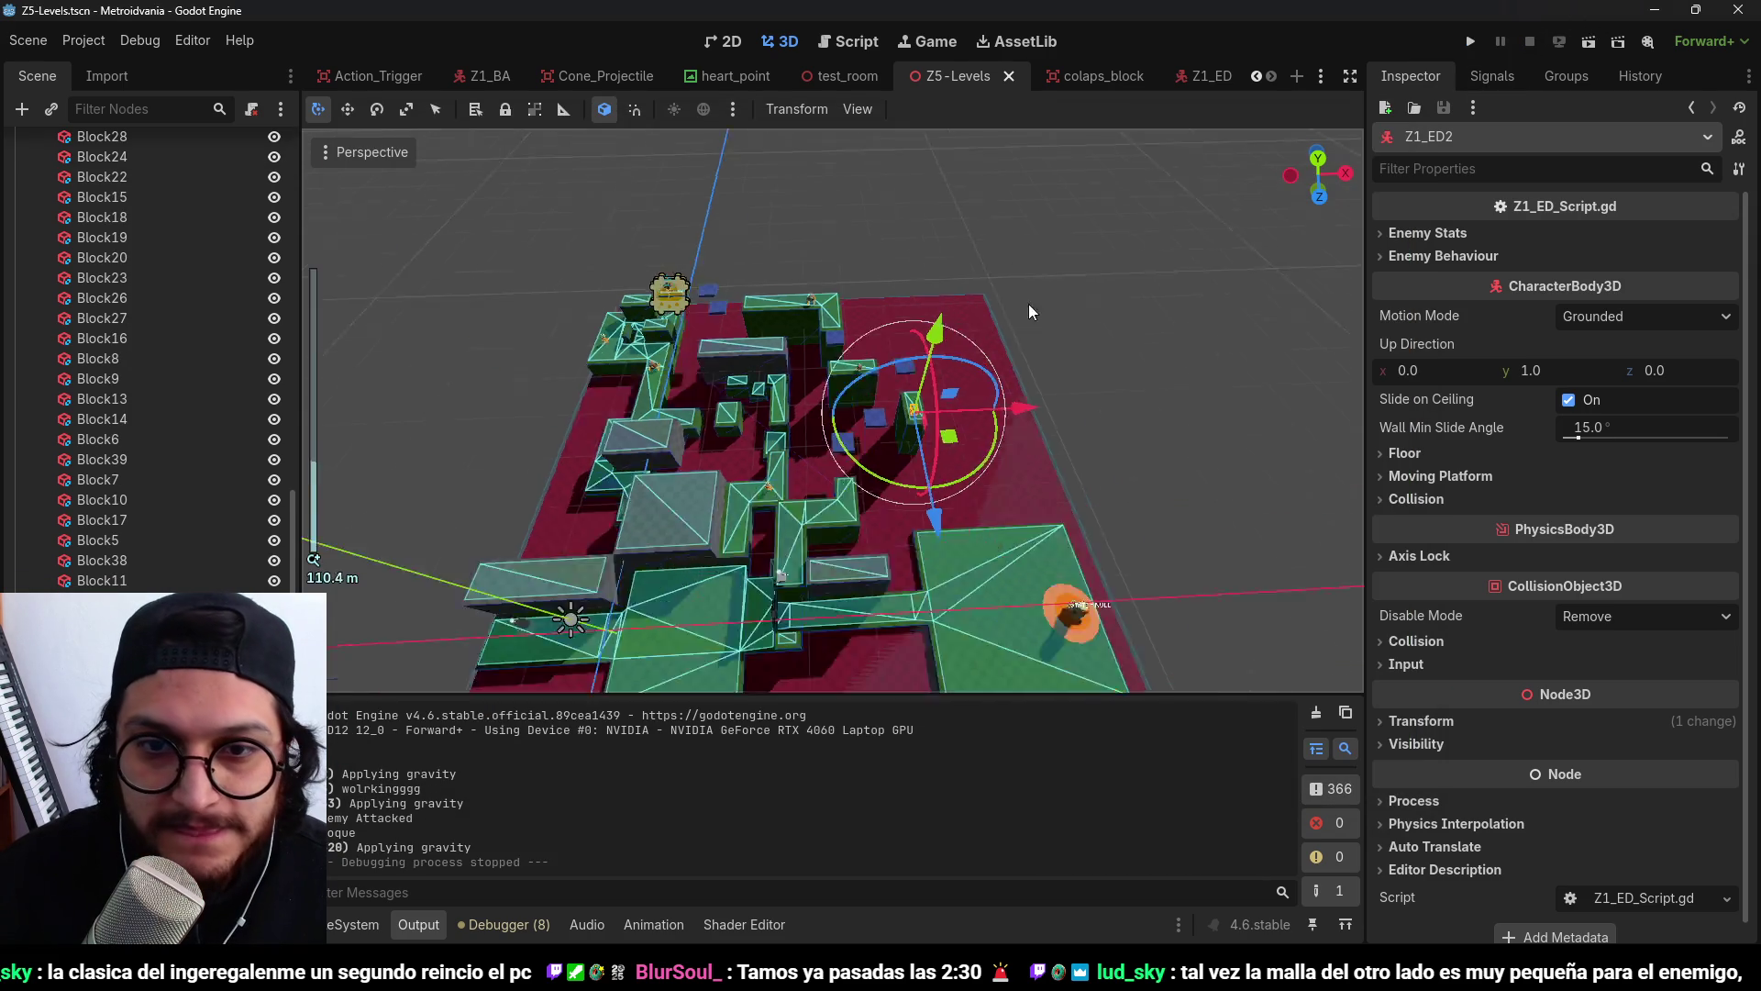
Select both Z1_ED enemies and delete them from the level.
scroll(836, 385, "up", 6)
left_click(785, 409)
left_click(778, 409)
left_click(950, 601, "shift")
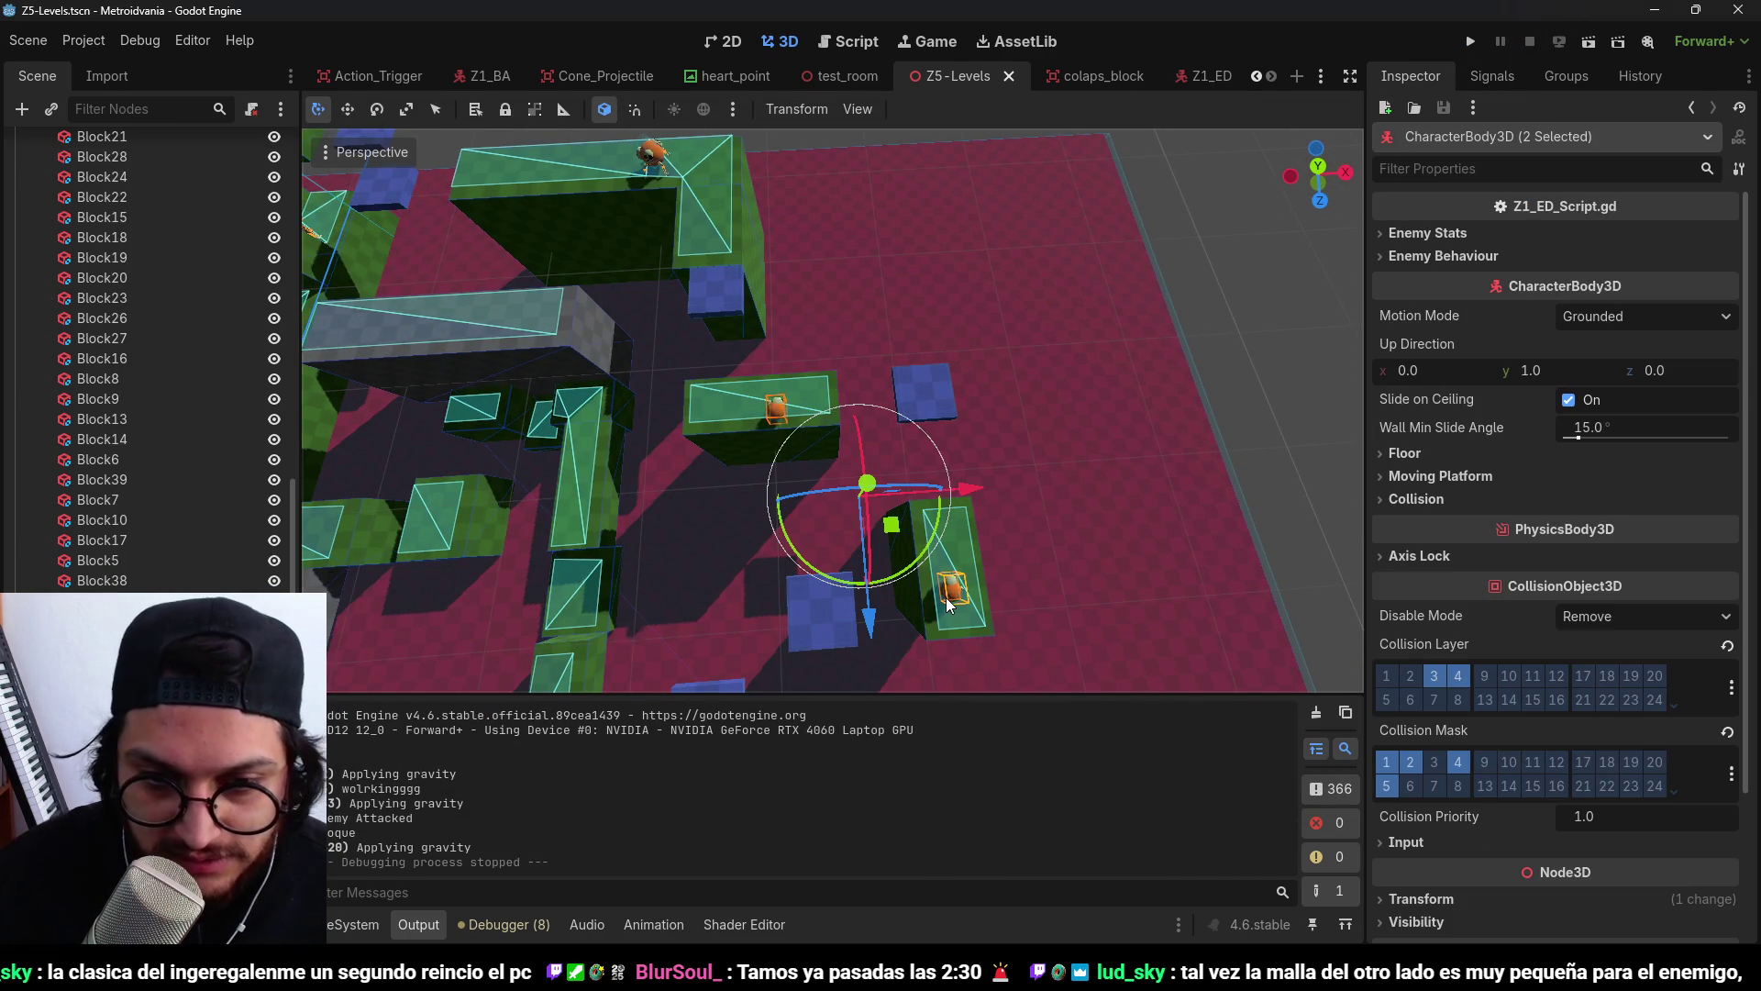
key("Delete")
left_click(830, 507)
Save the Z5 level scene and launch a new playtest.
scroll(841, 459, "down", 10)
scroll(841, 459, "up", 15)
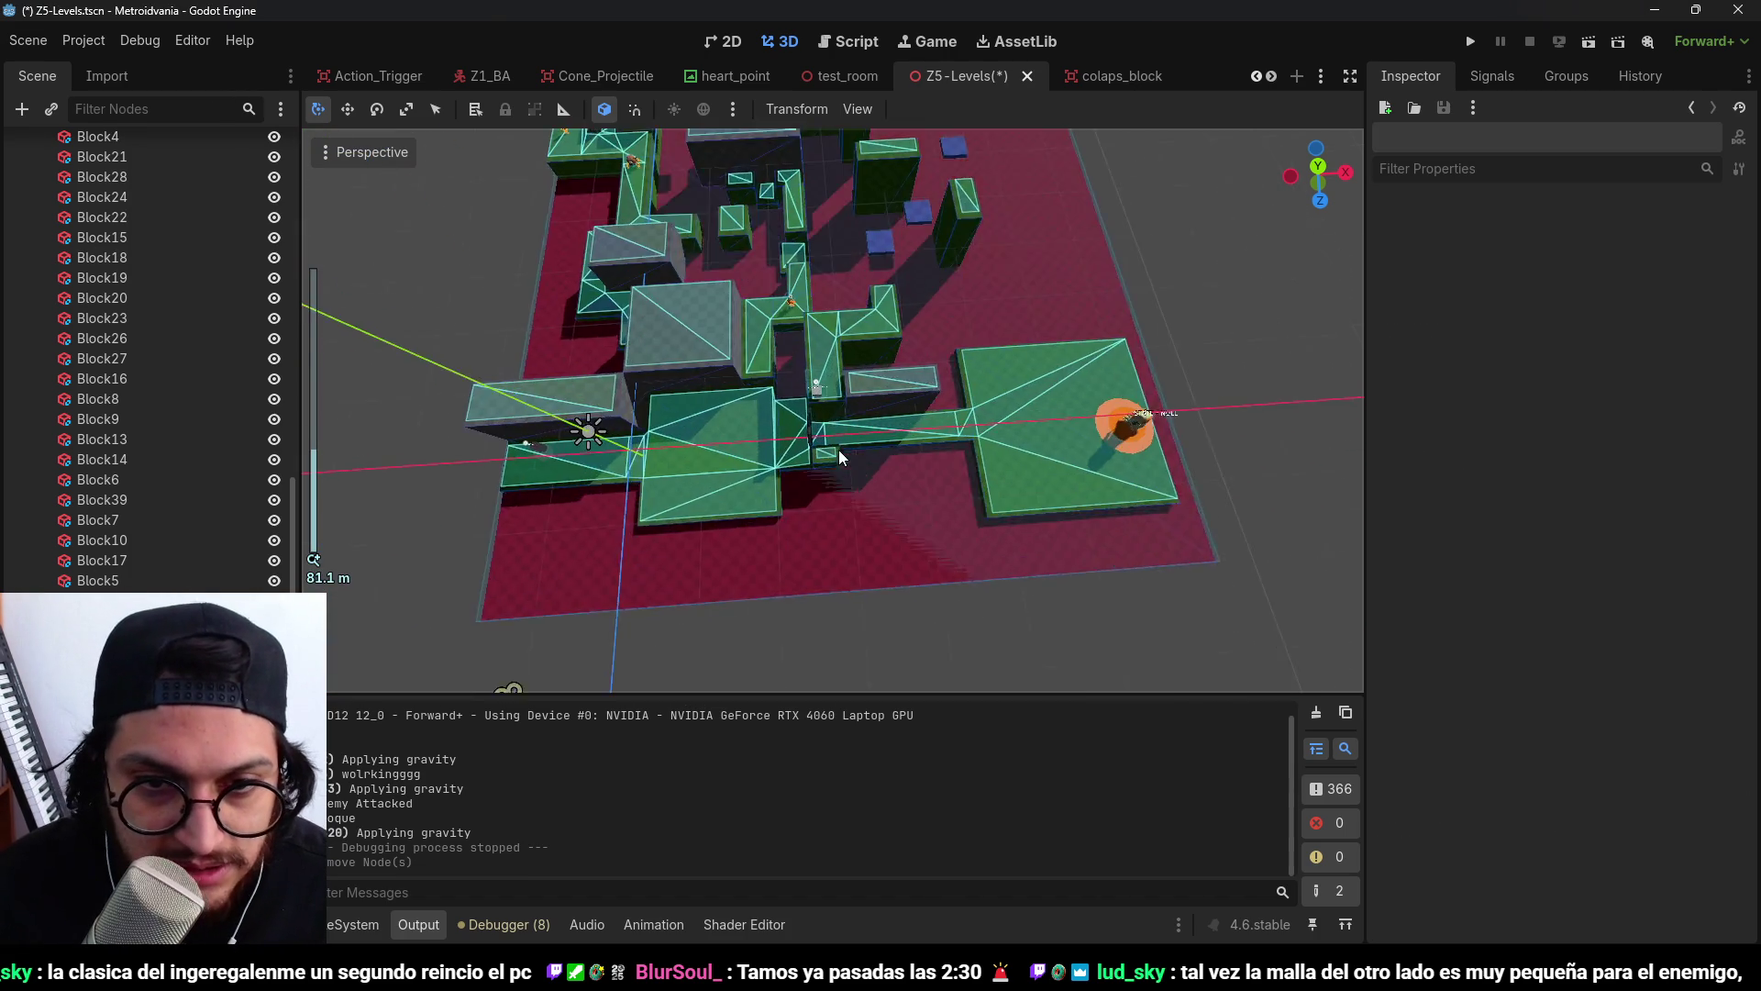
key("ctrl+s")
scroll(911, 474, "down", 4)
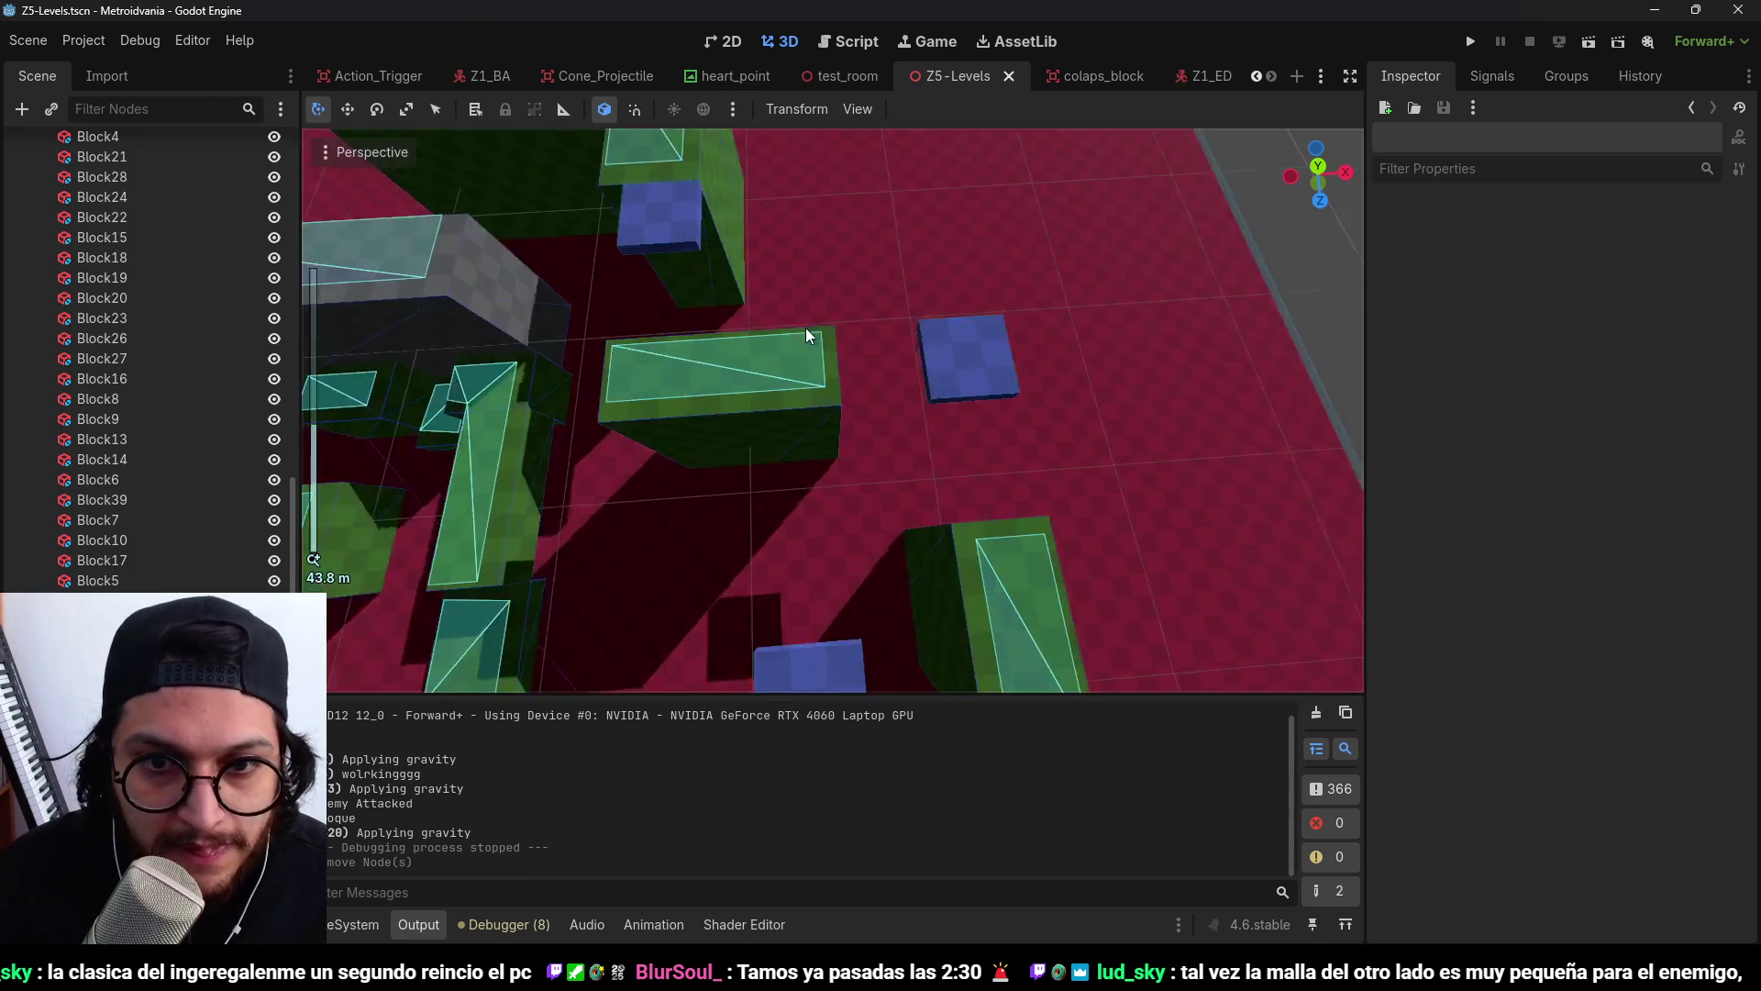
left_click(1462, 44)
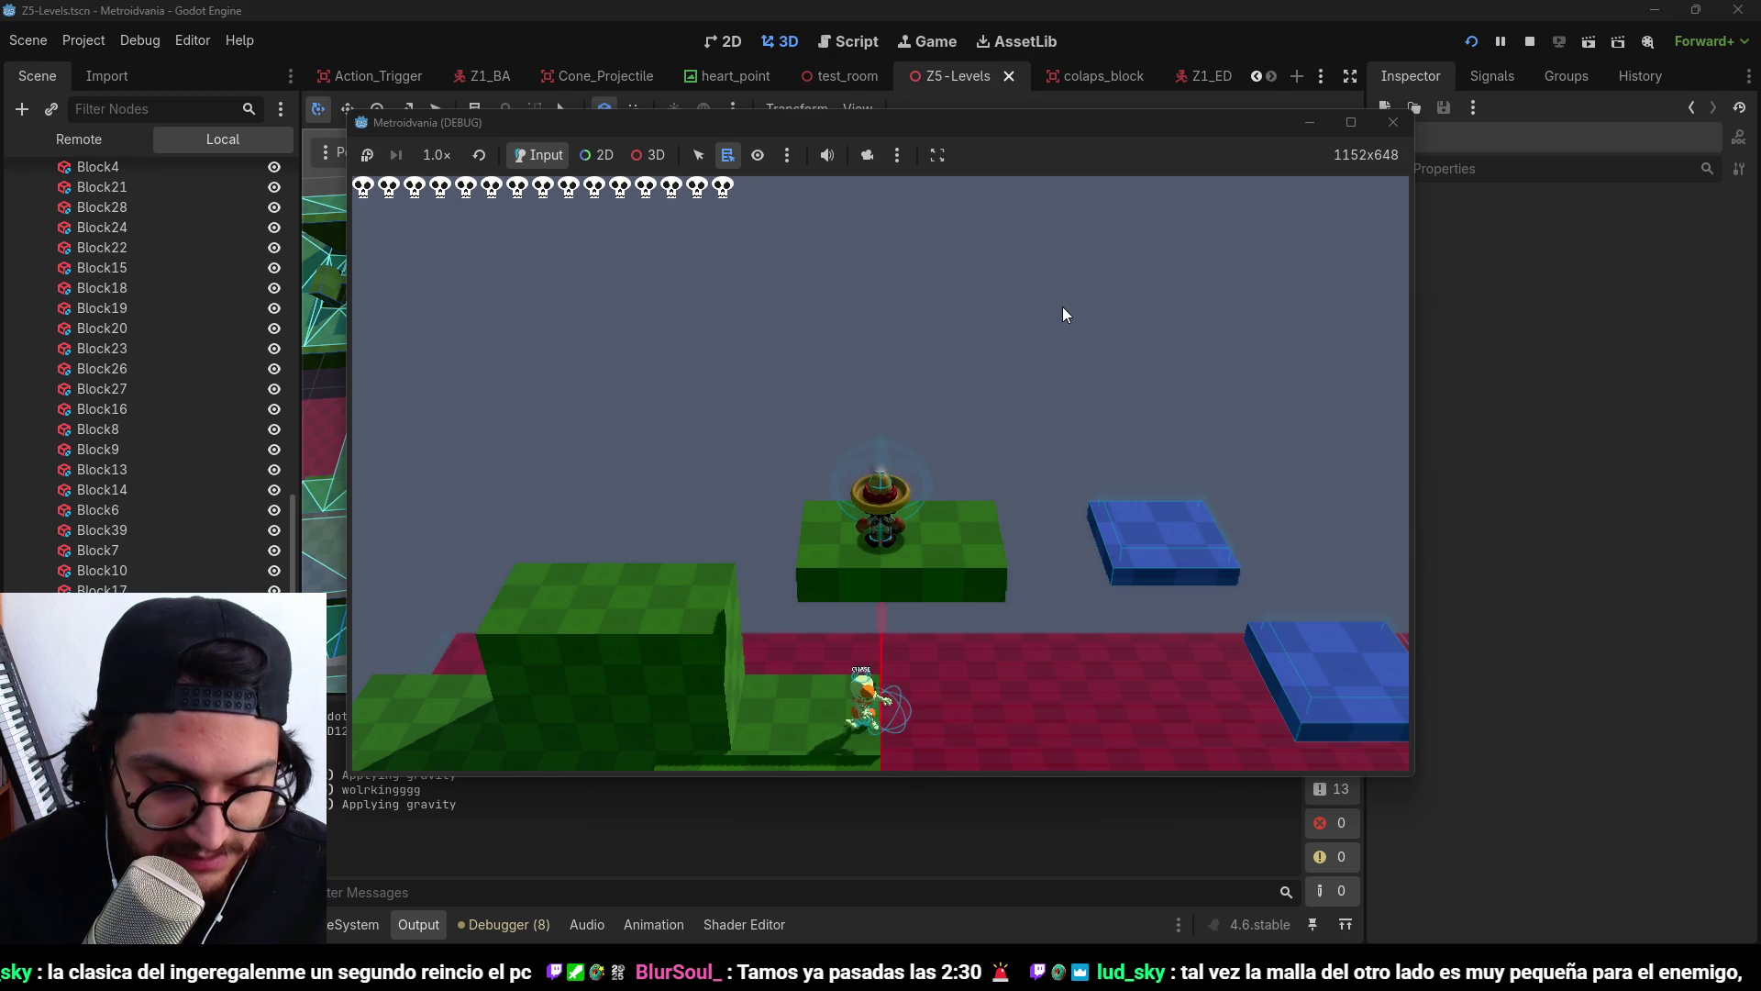
Play the level, jumping onto the cyan block and large green platform and back.
key("d")
key("space")
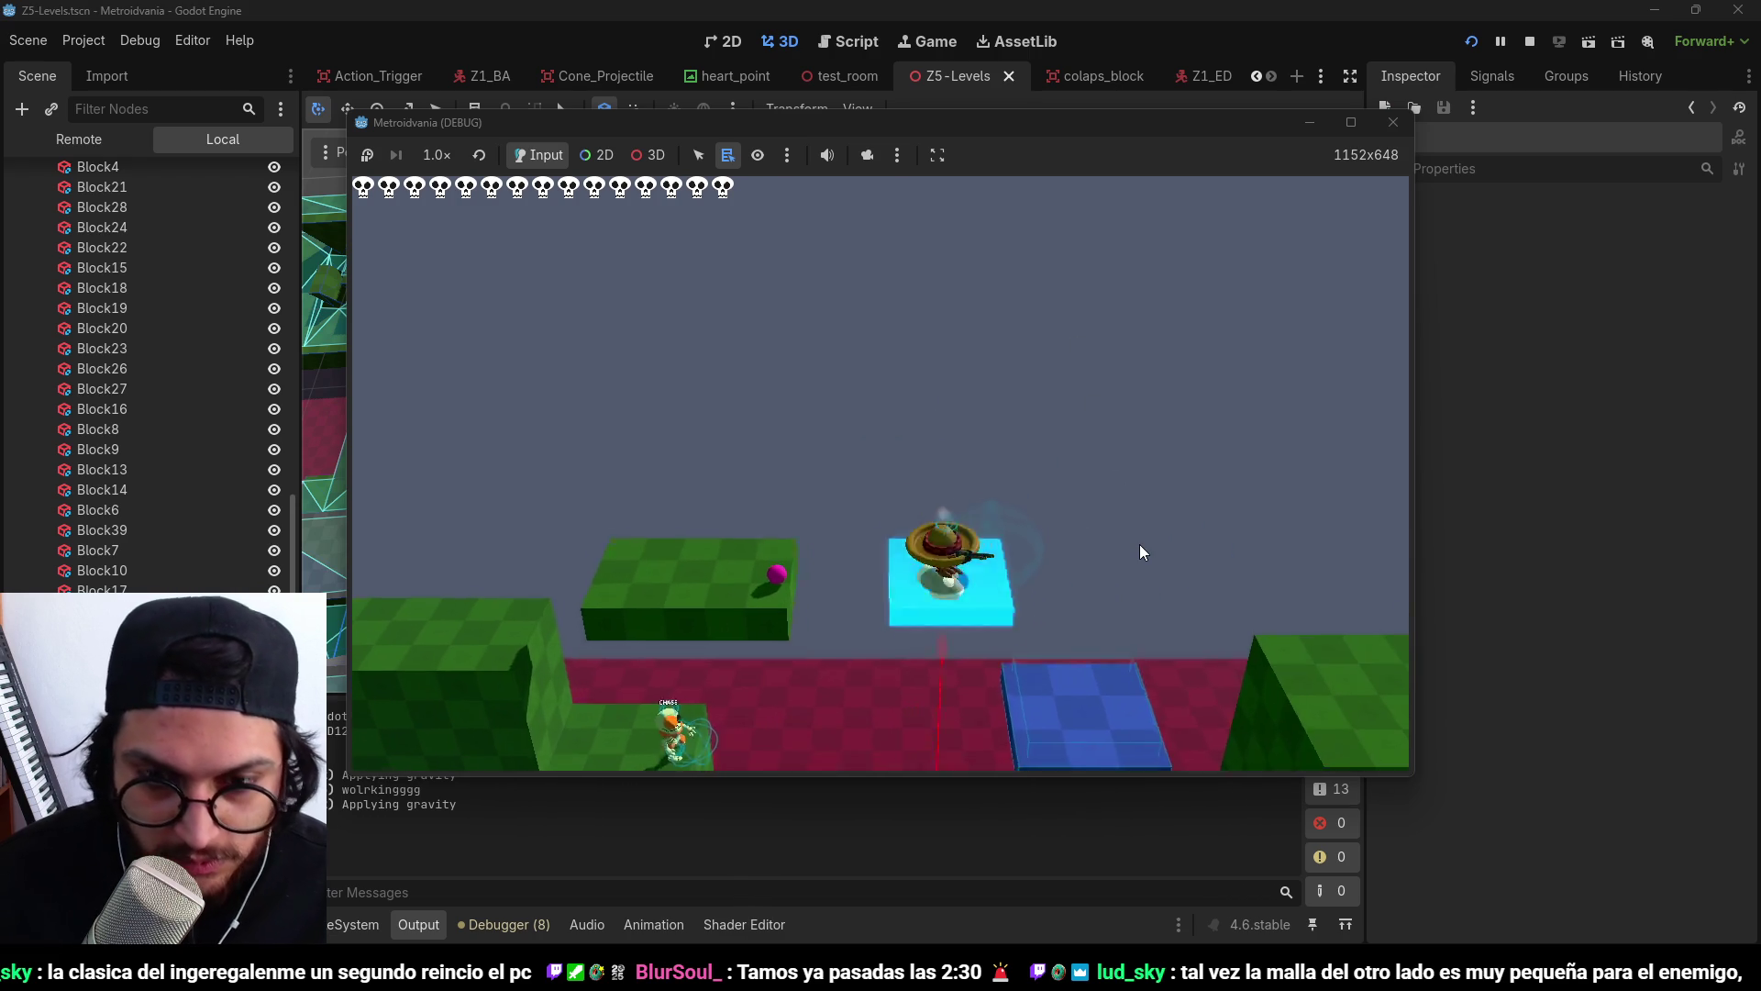
key("d")
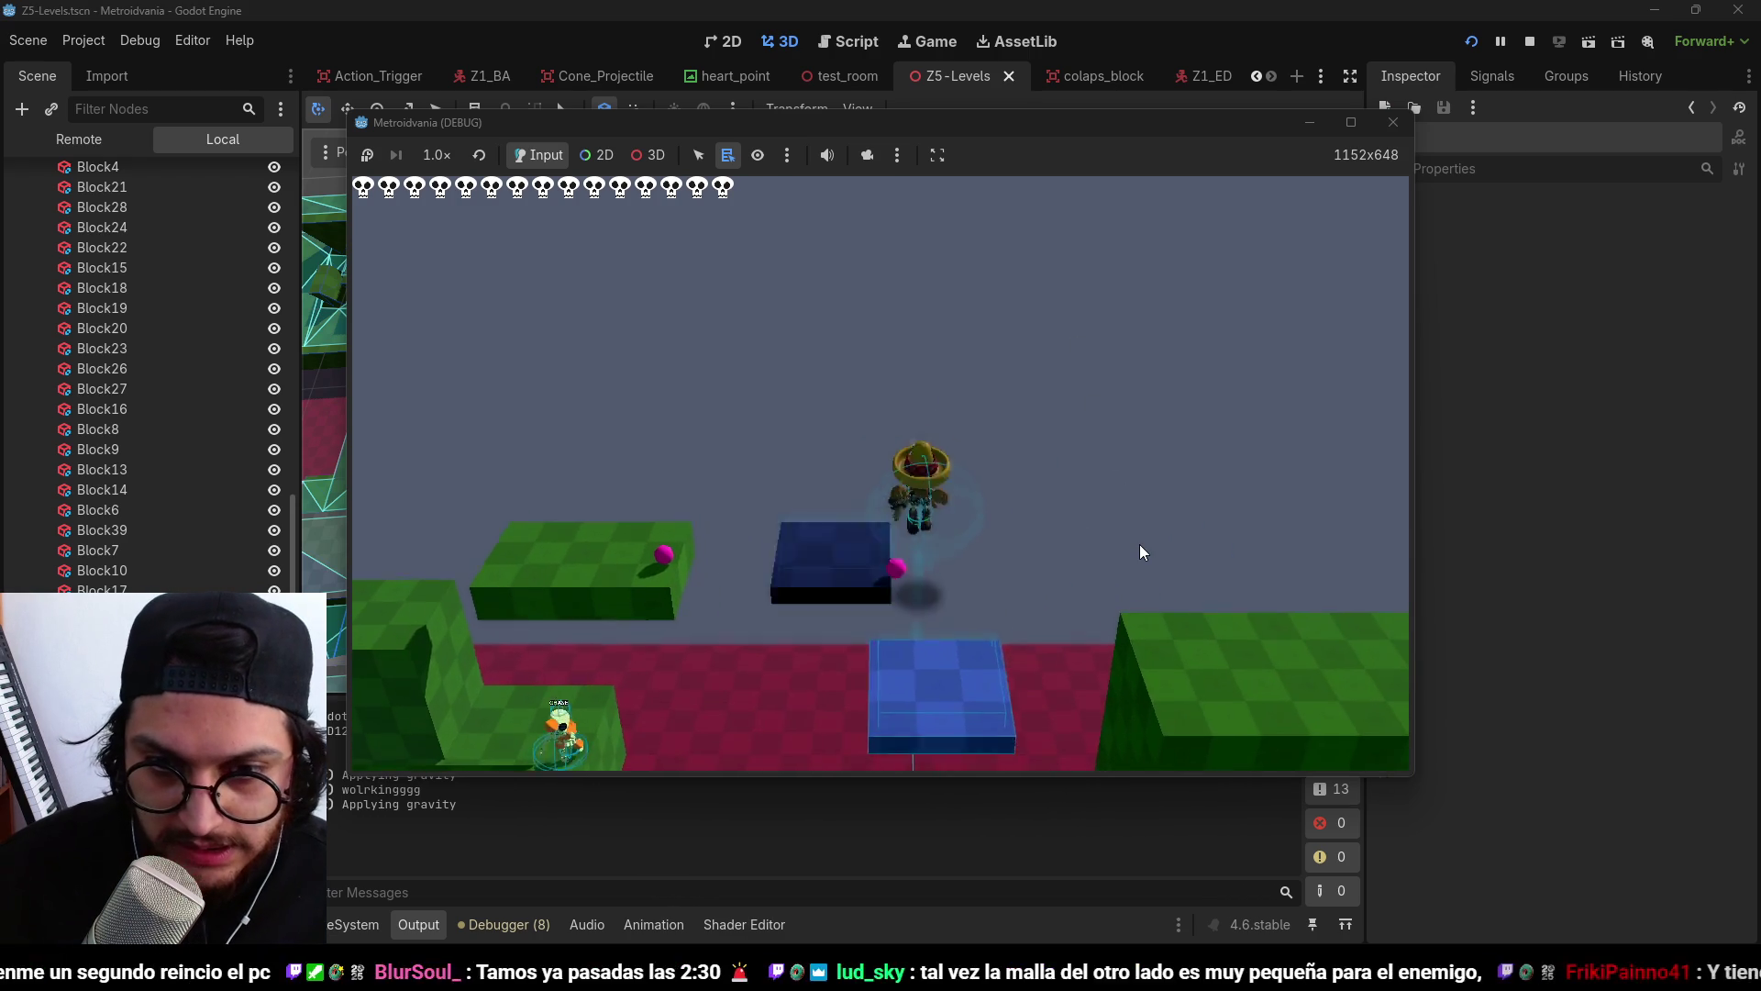
key("space")
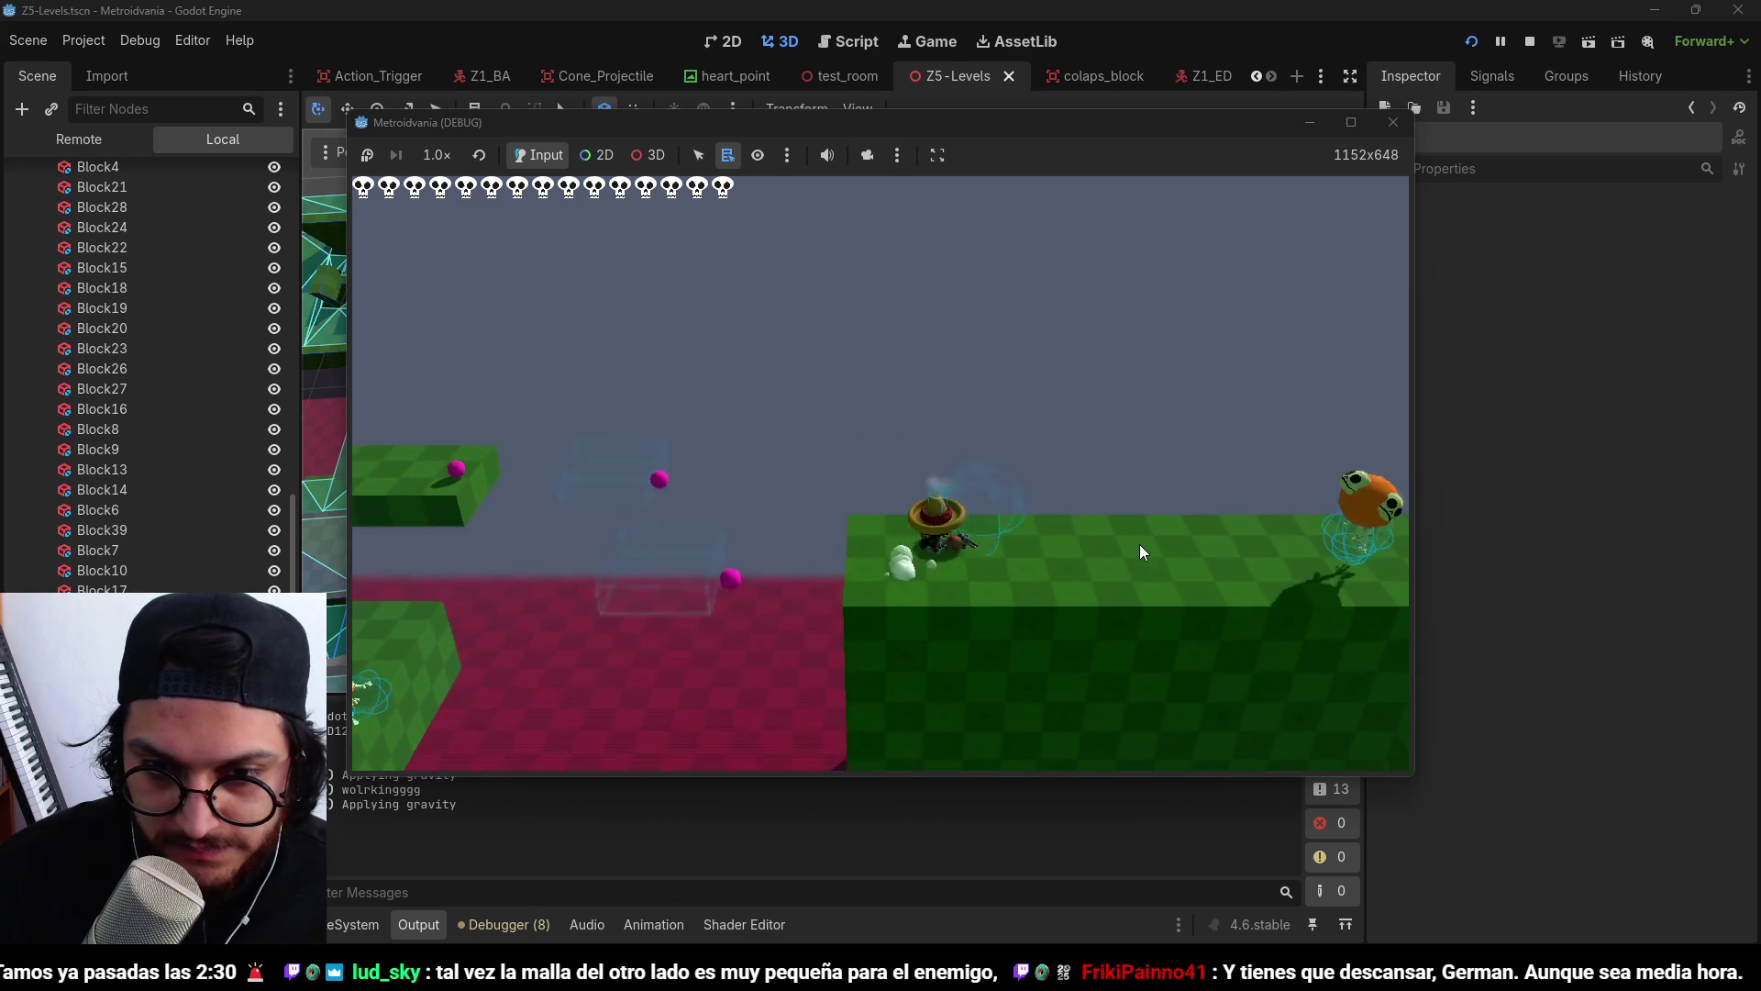
key("a")
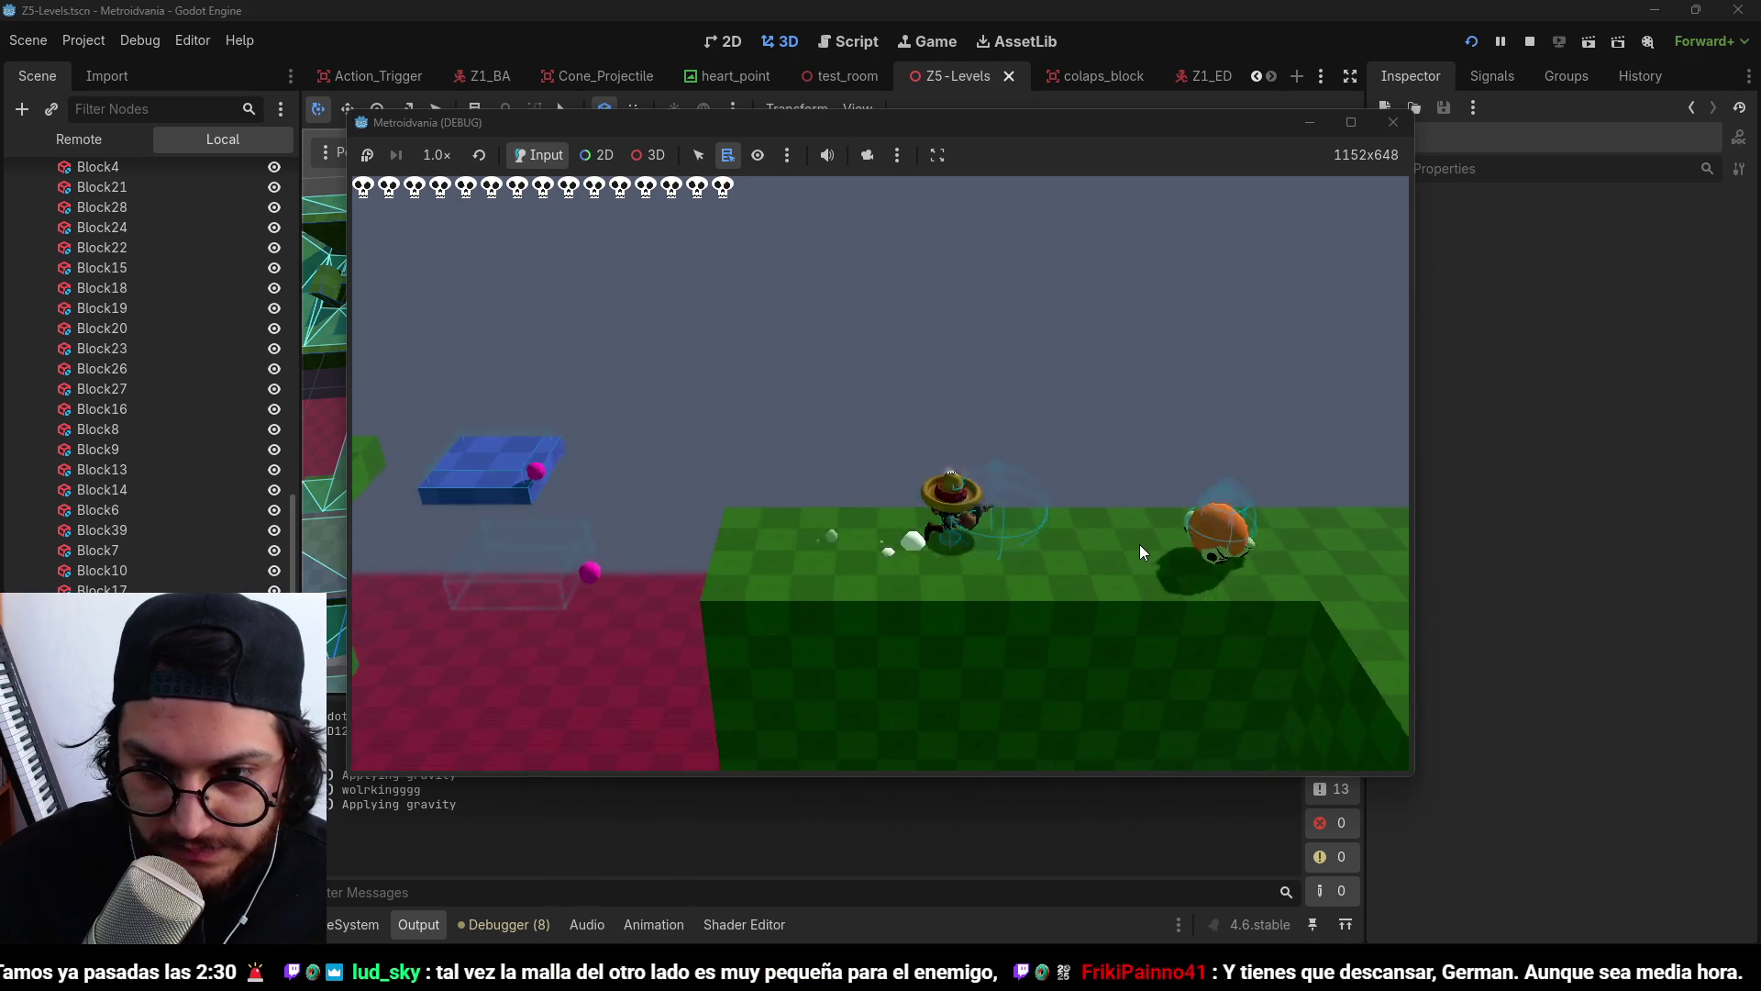
key("a")
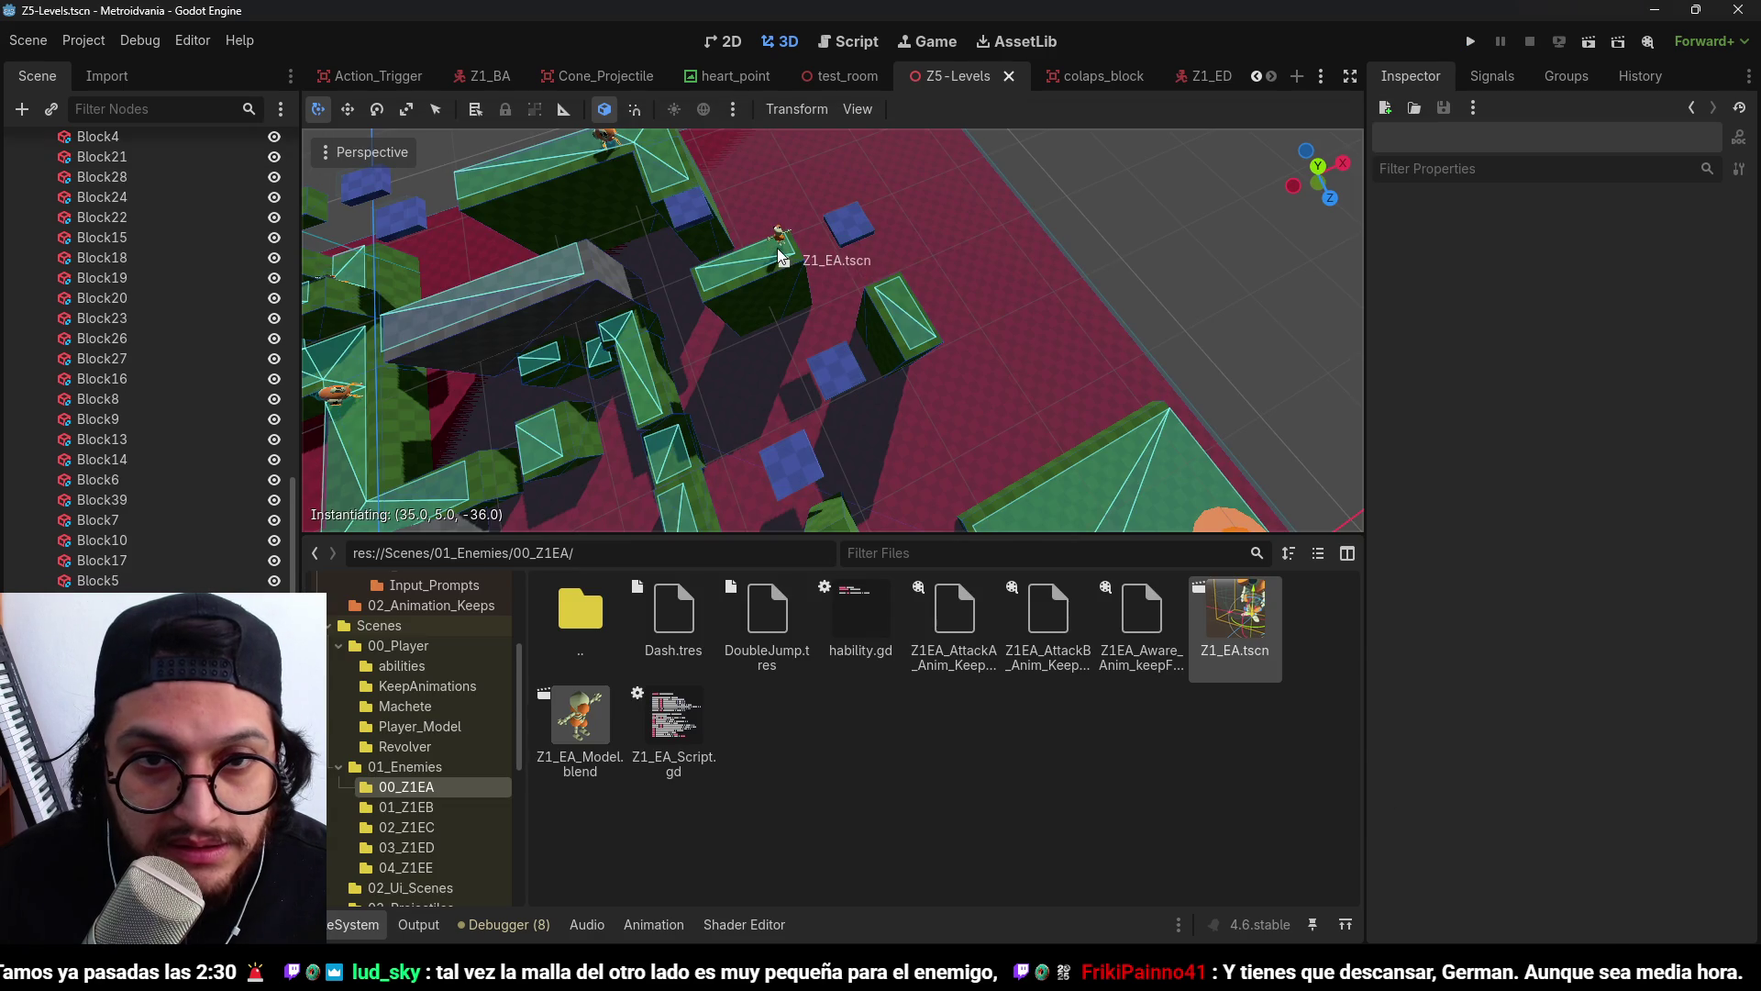
Place a Z1_EA enemy instance in the level and save the Z5 scene.
left_click_drag(778, 257, 779, 257)
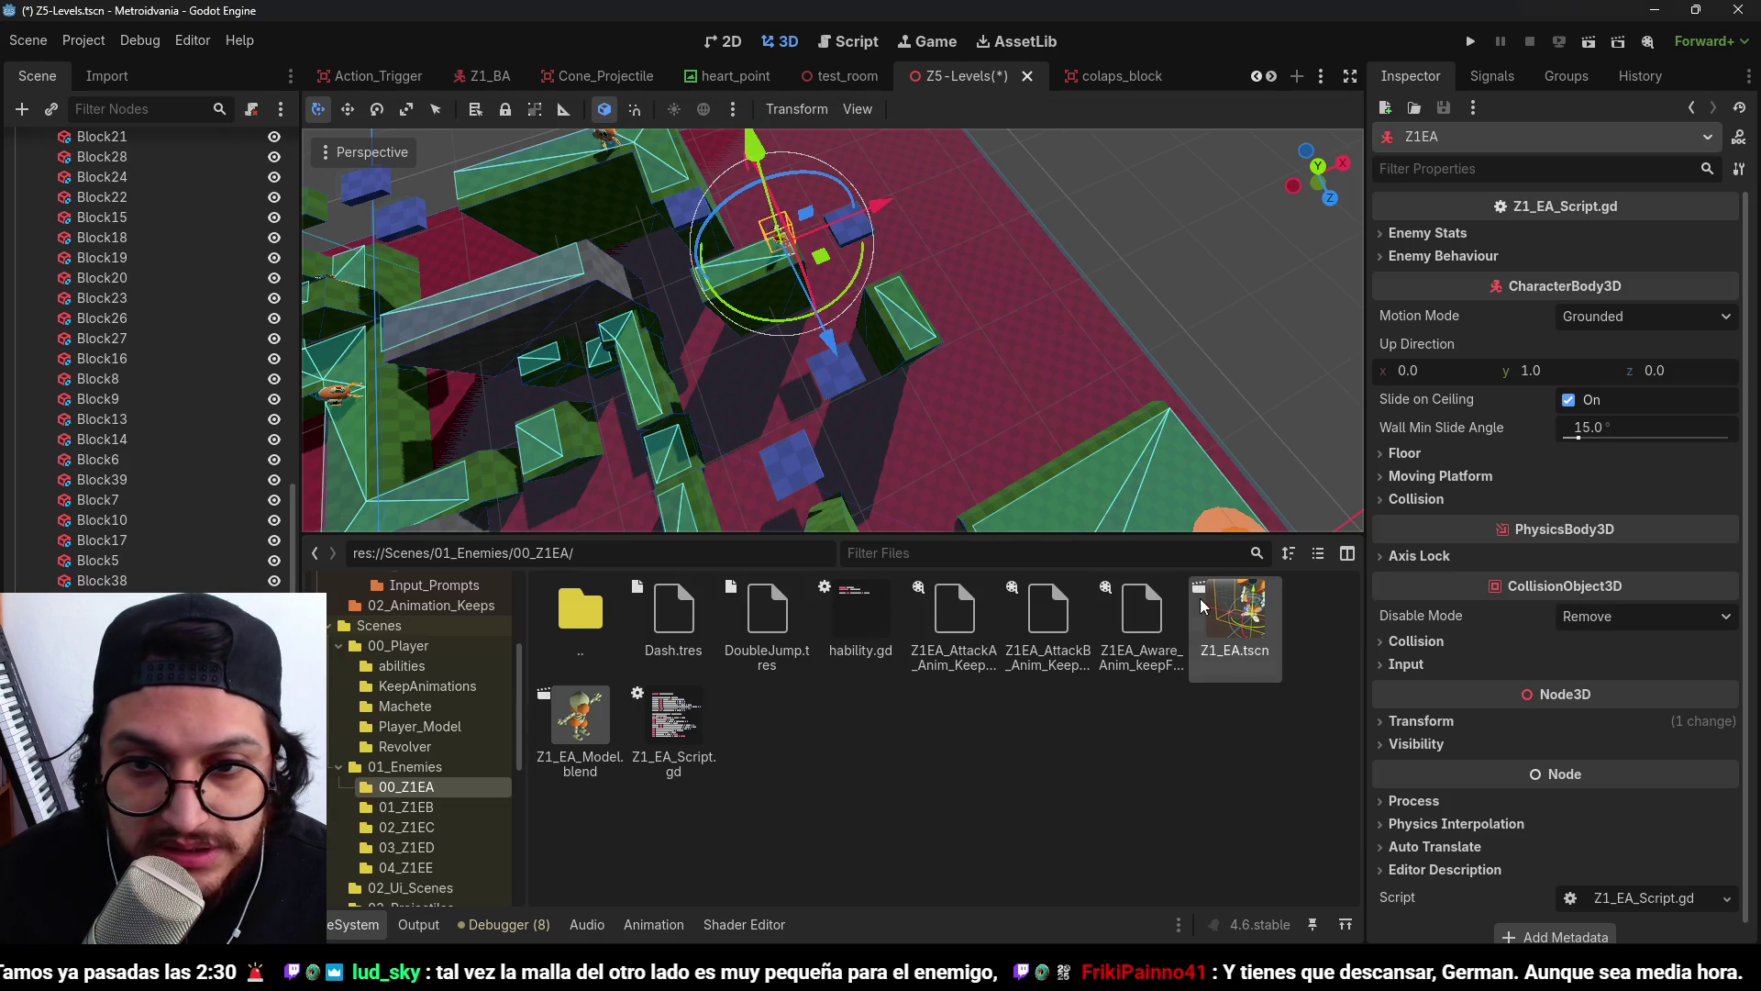
scroll(1049, 316, "down", 3)
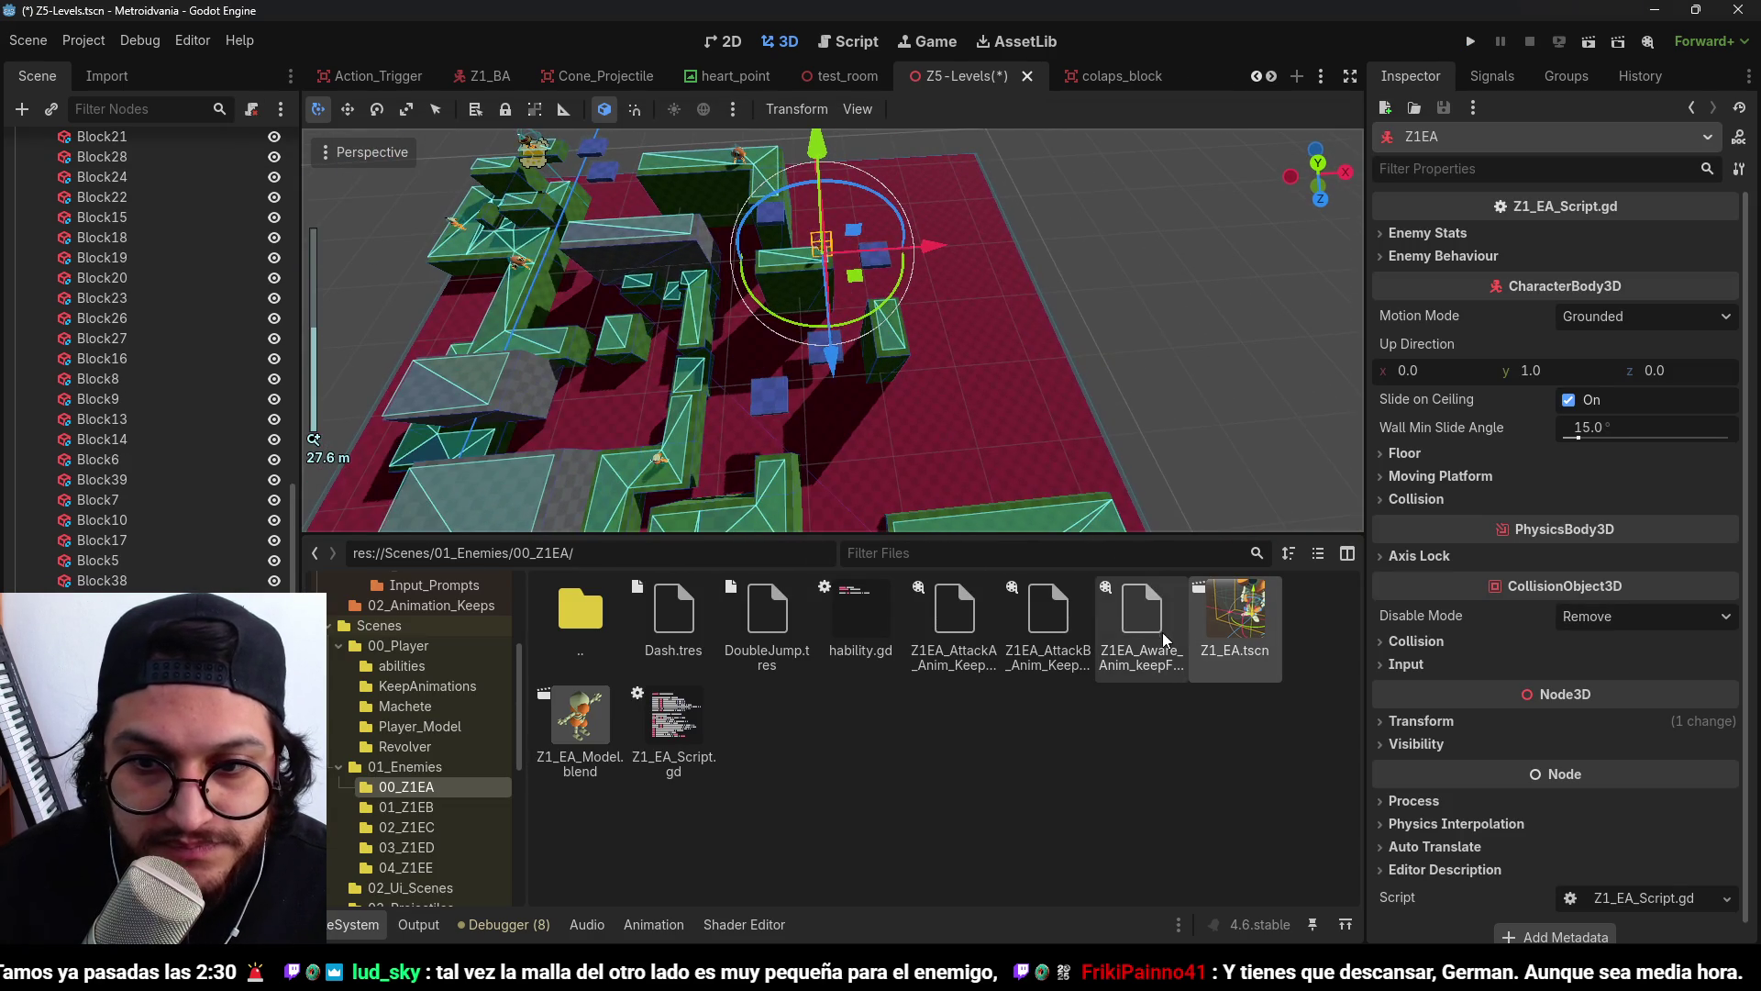
mouse_move(1235, 615)
left_mouse_down()
mouse_move(1249, 610)
mouse_move(894, 334)
left_mouse_up()
key("ctrl+s")
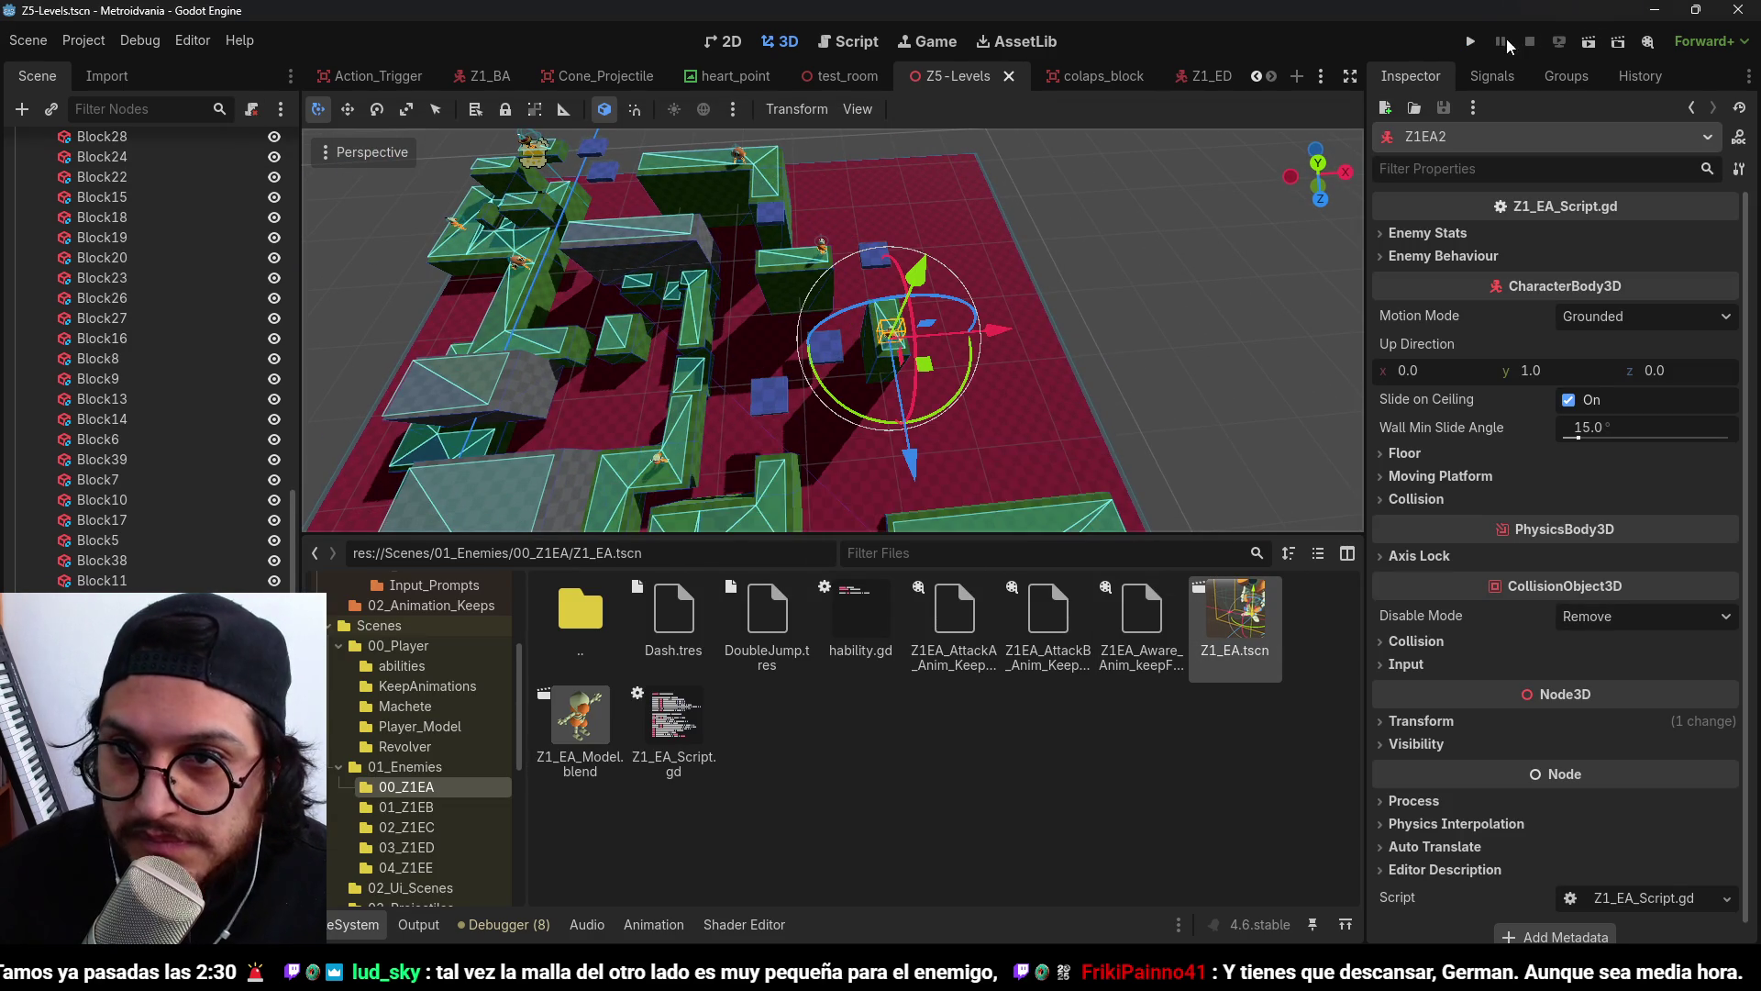
Run the game, walk the player right to drop beside the enemy, then restart with F5.
left_click(1470, 41)
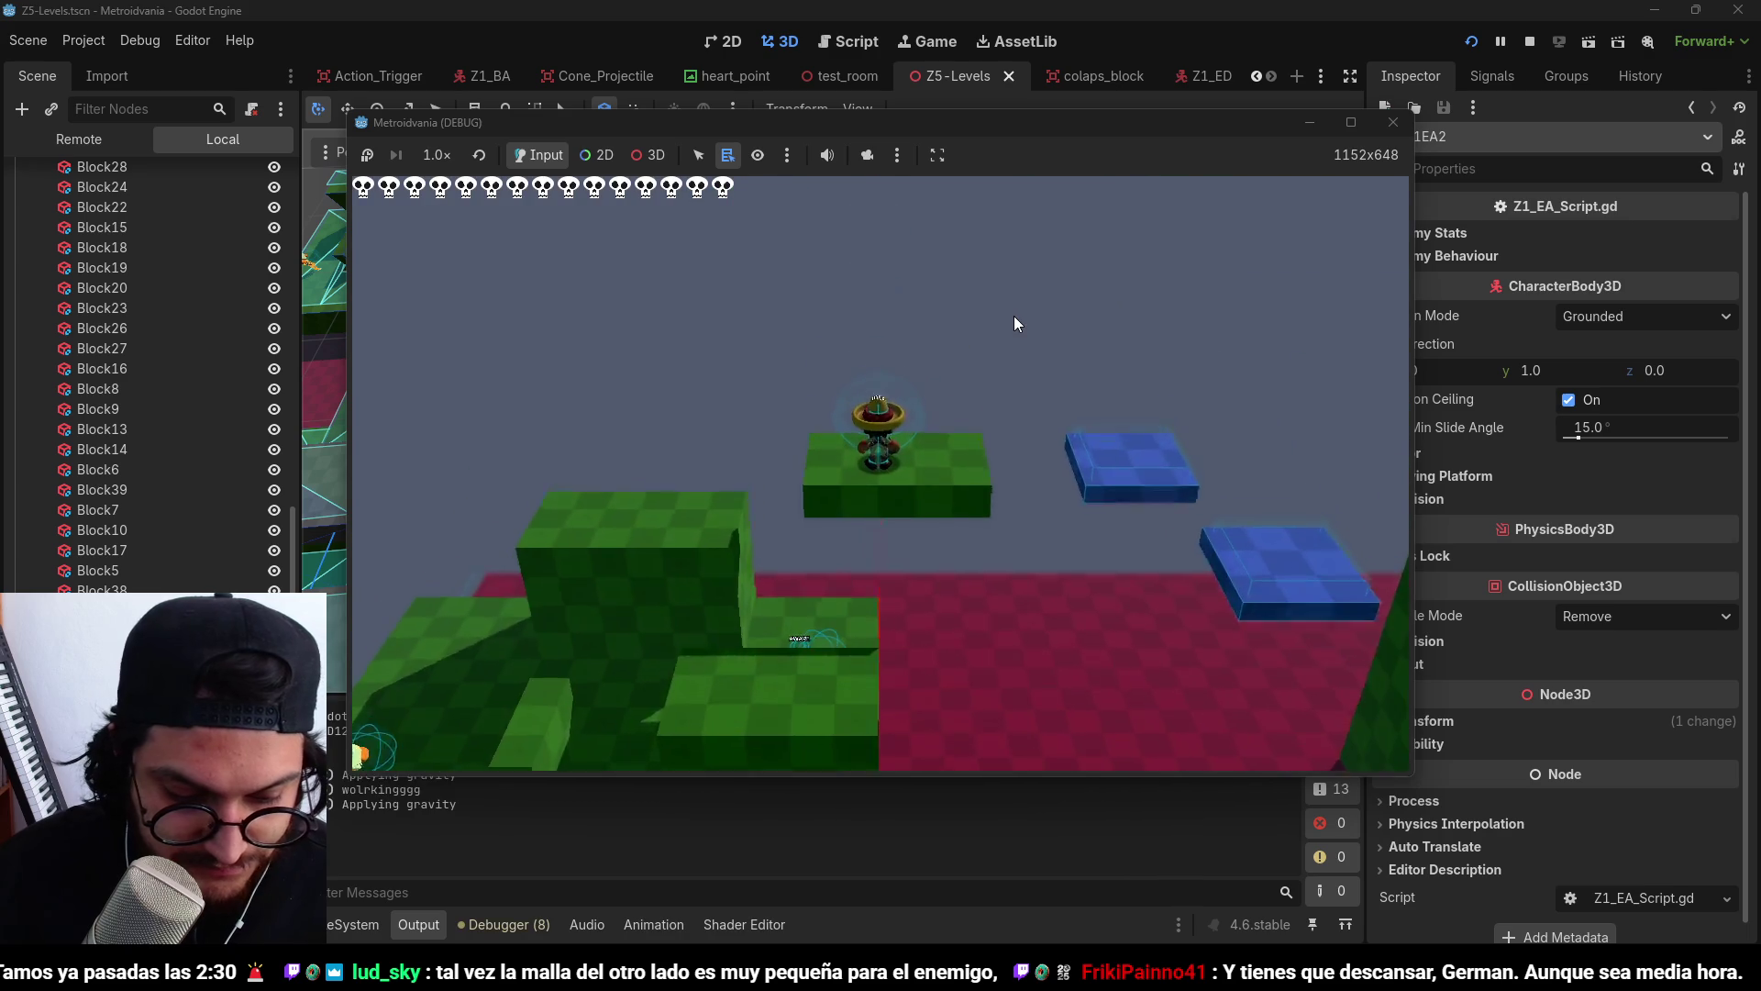
key("d")
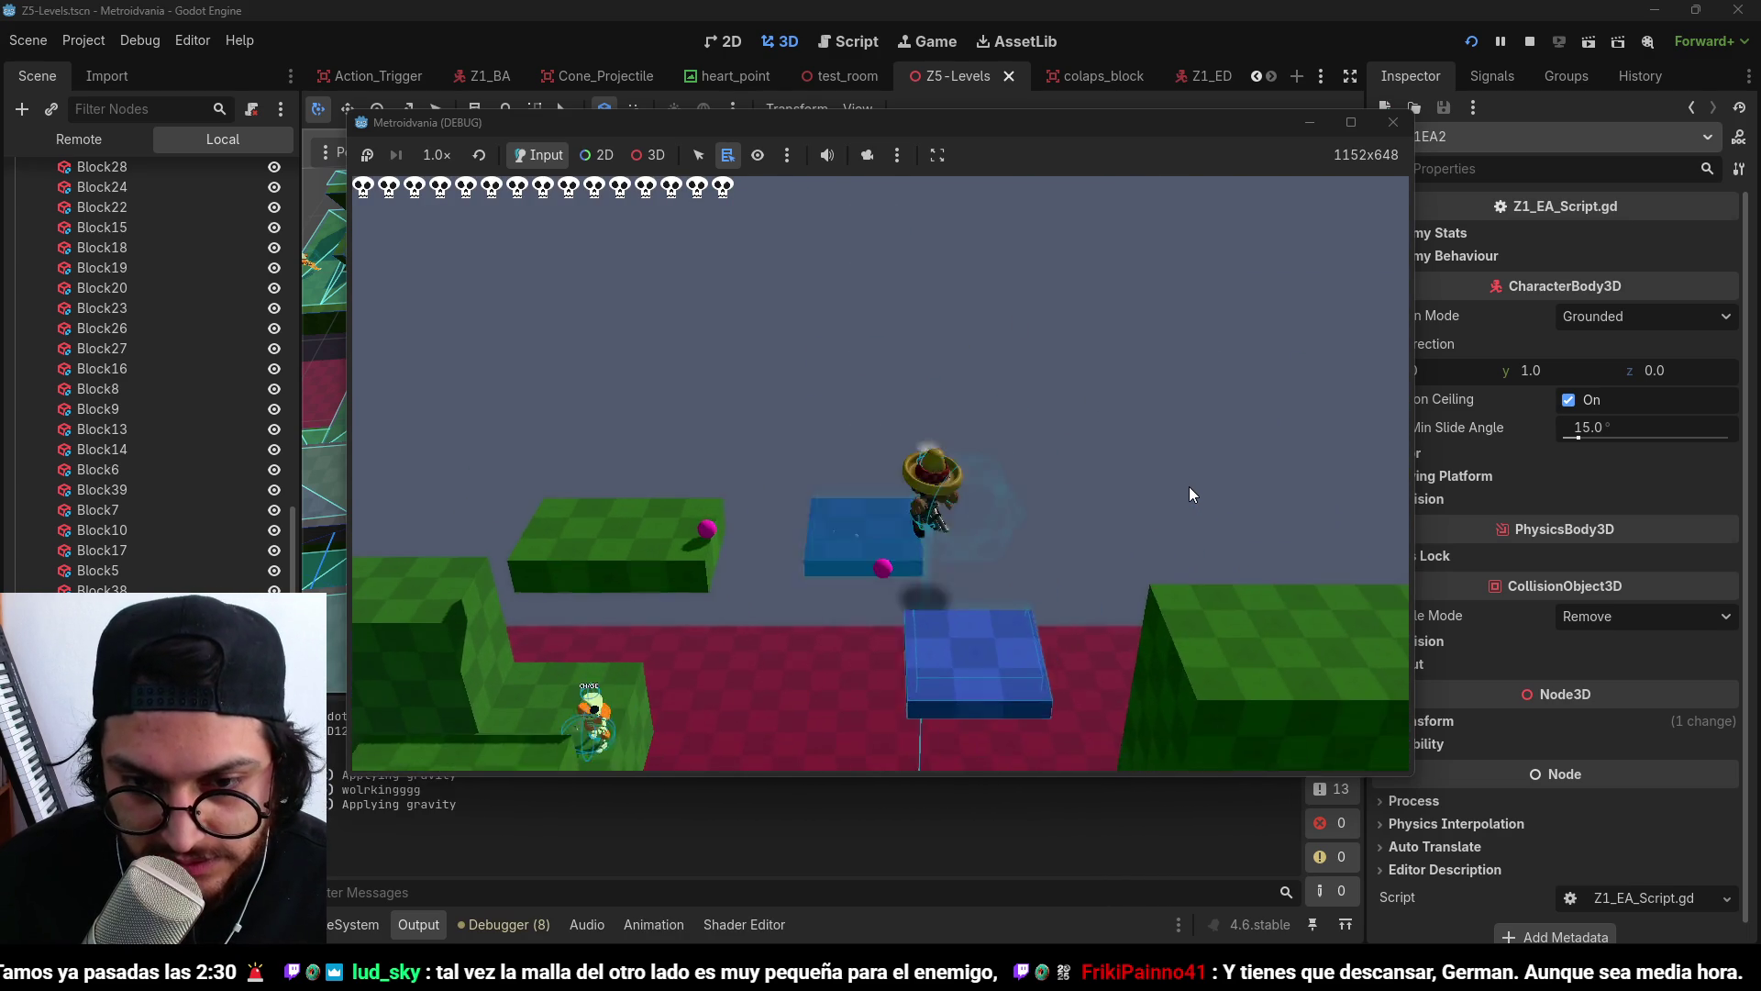
key("d")
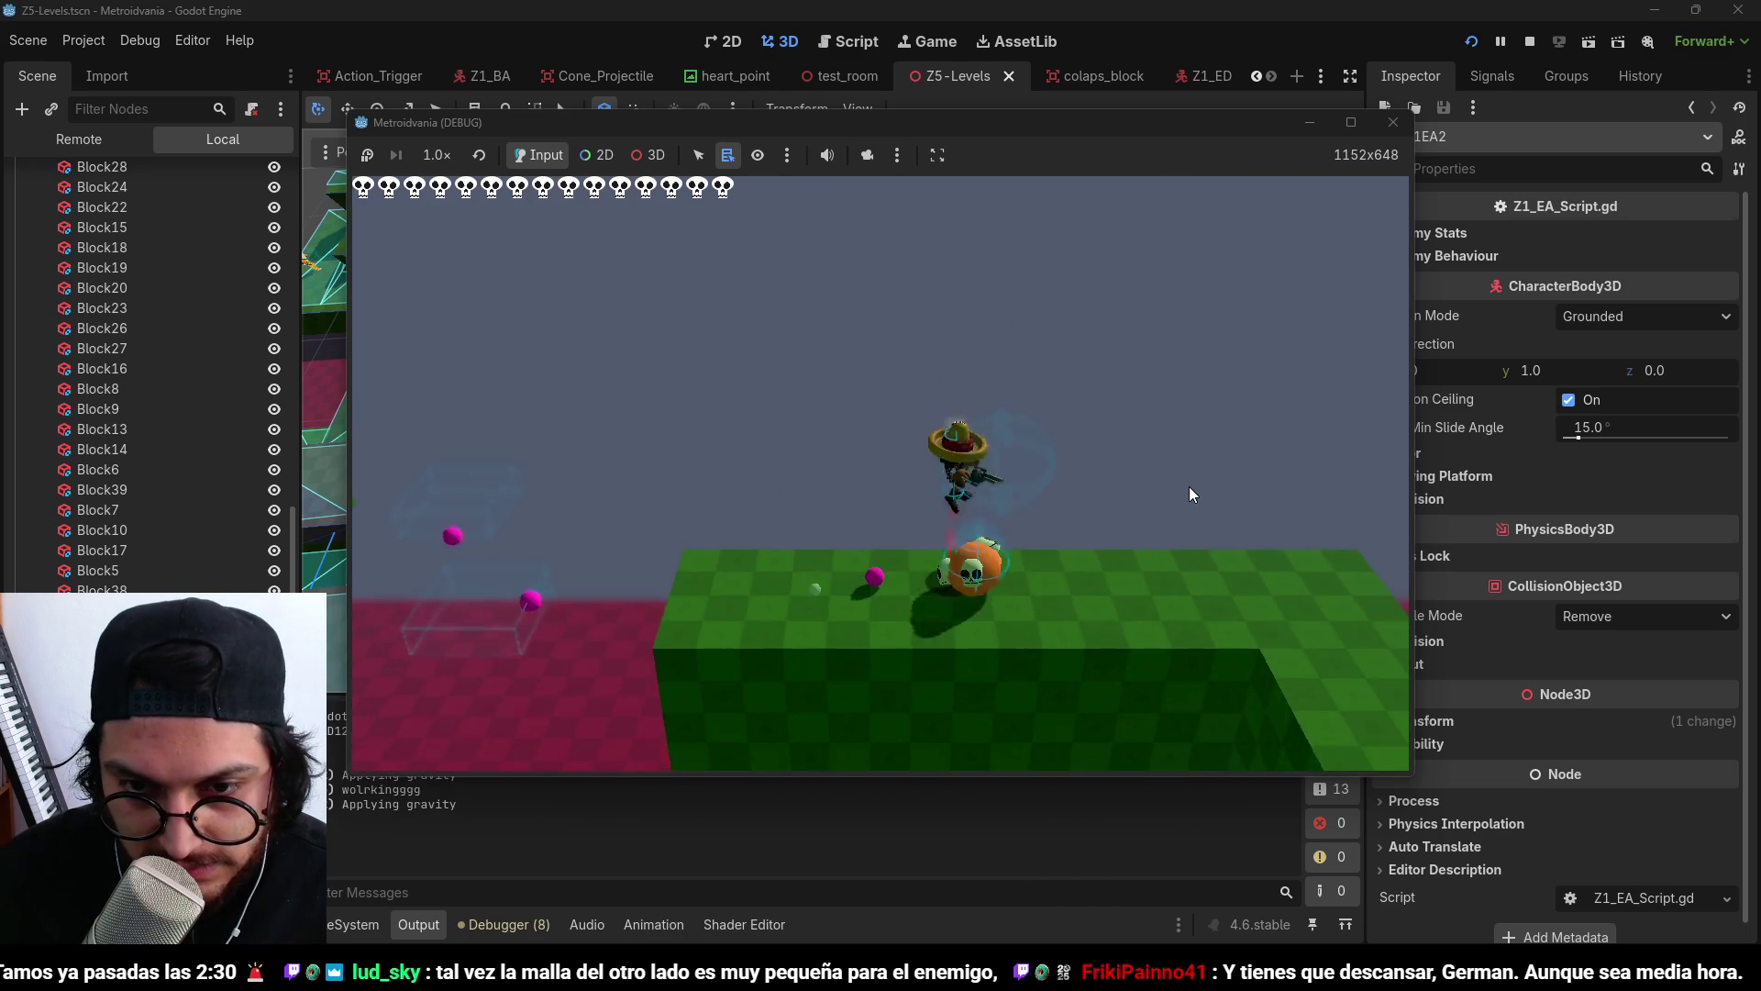
key("d")
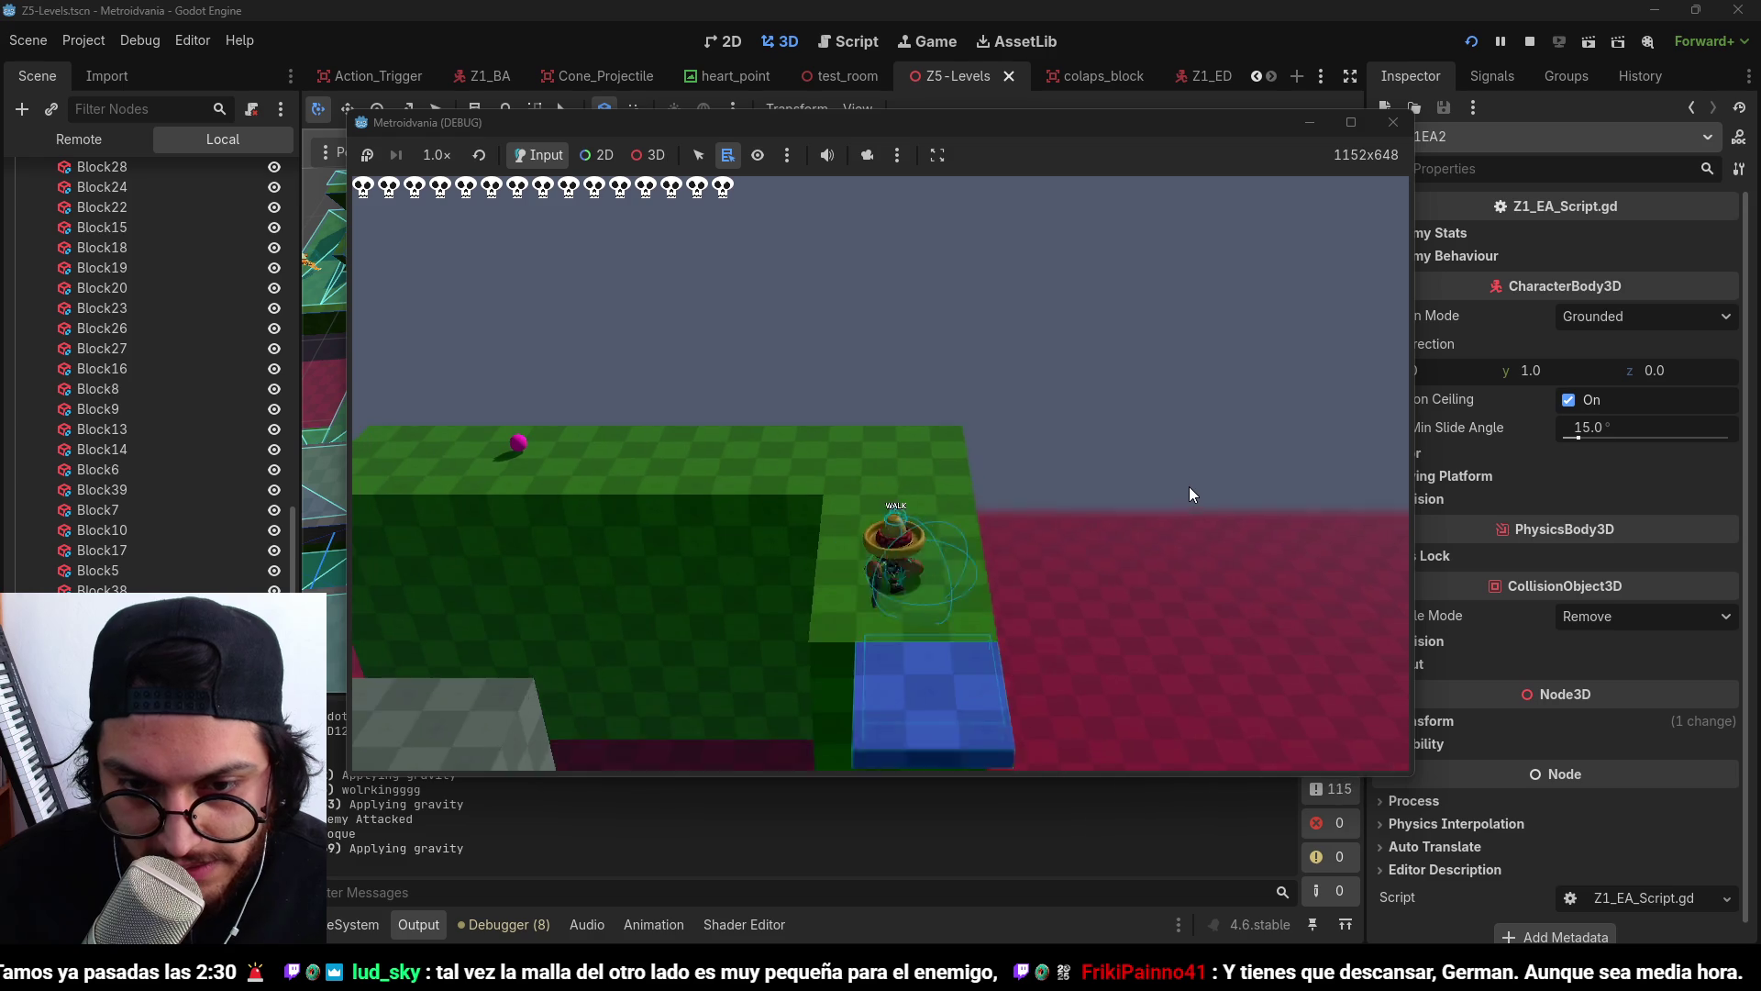
key("d")
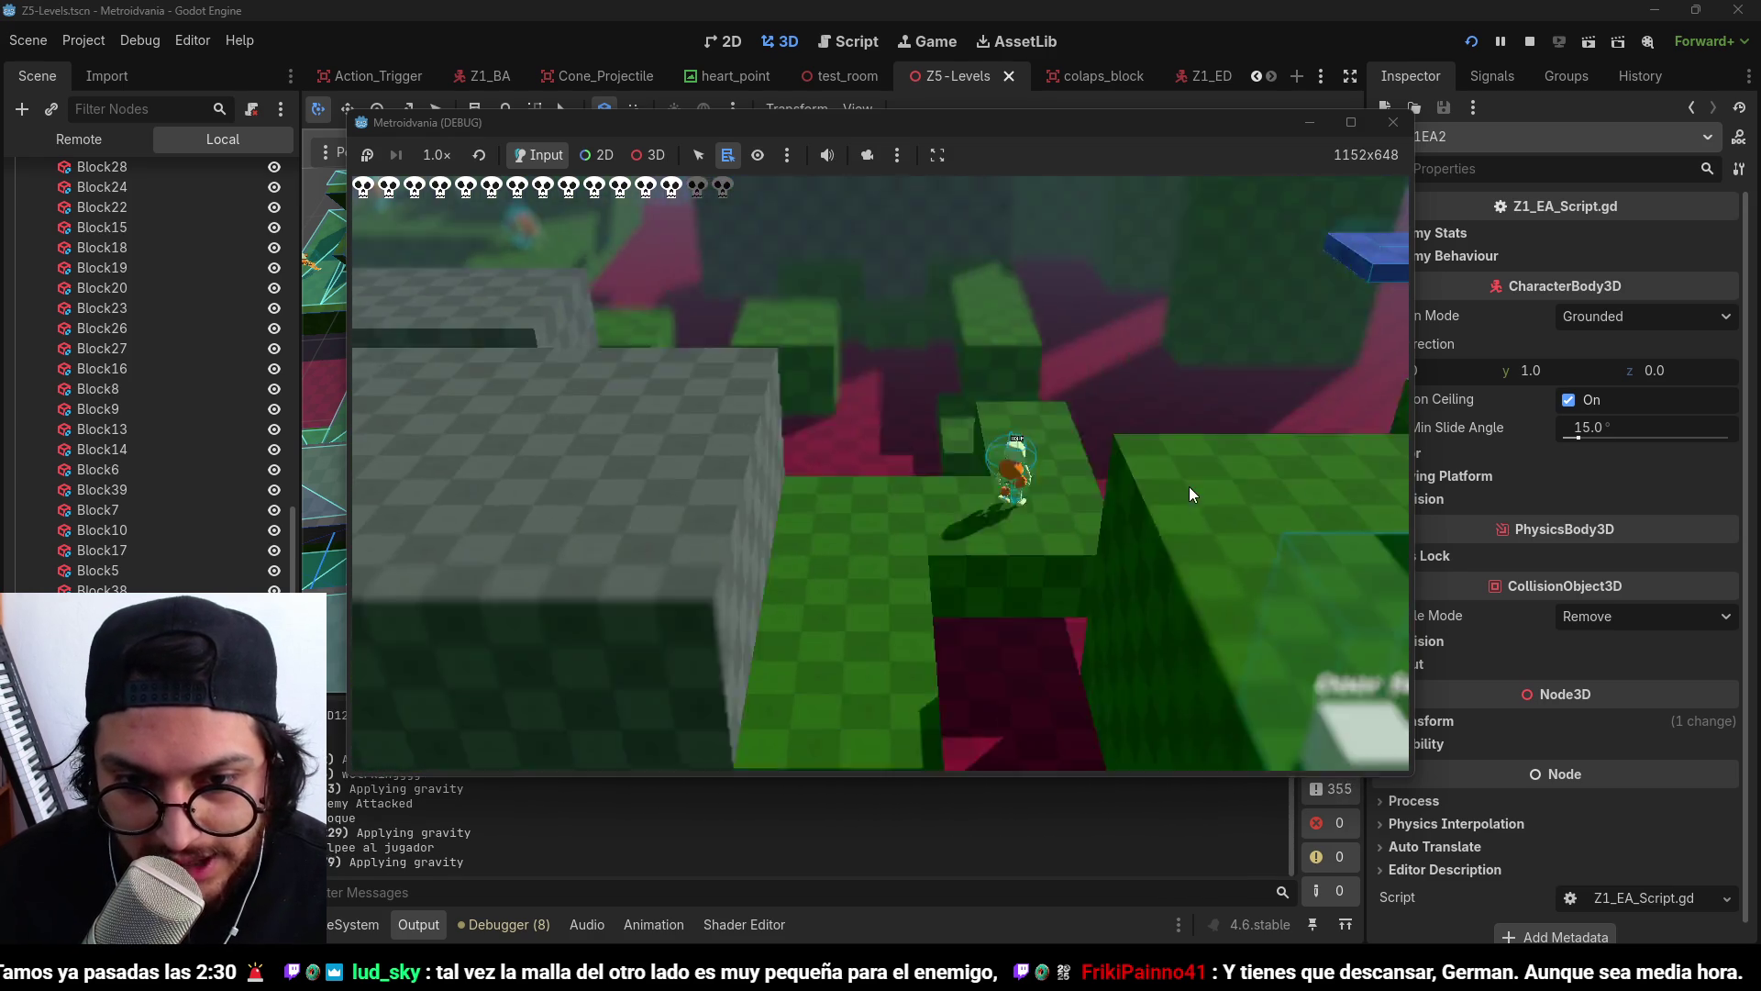
key("F5")
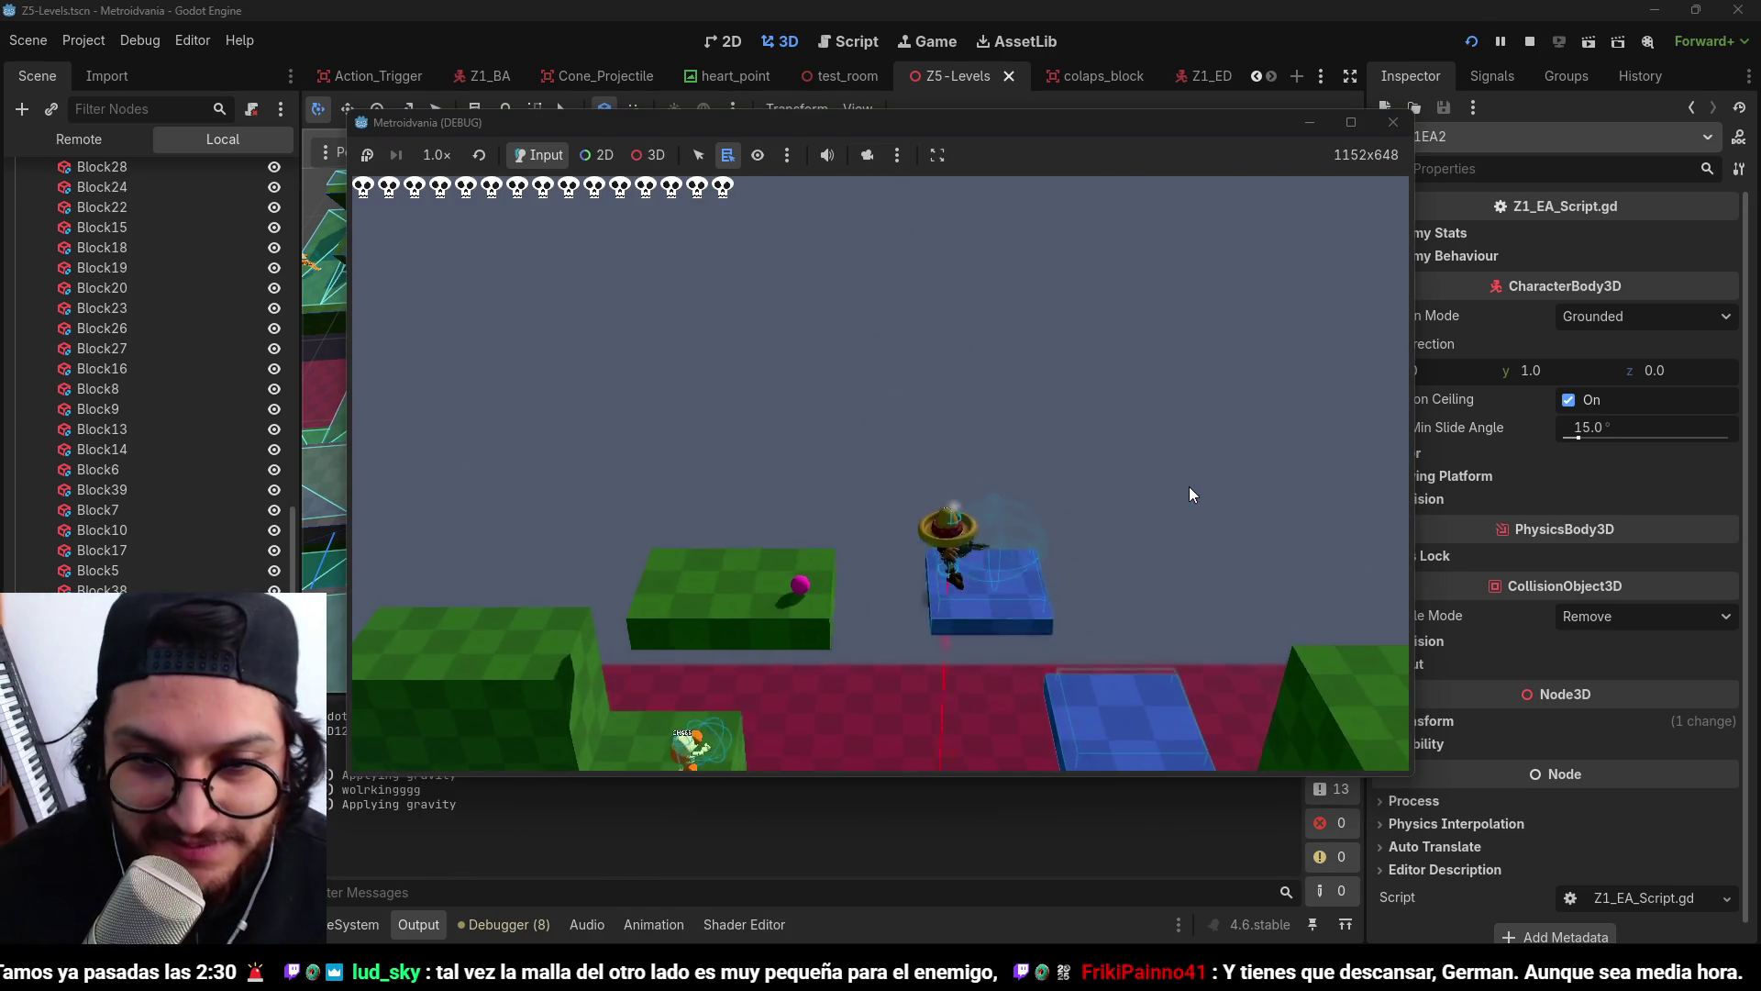
Move off the blue platform, climb onto the raised platform and defeat the red enemy.
key("s")
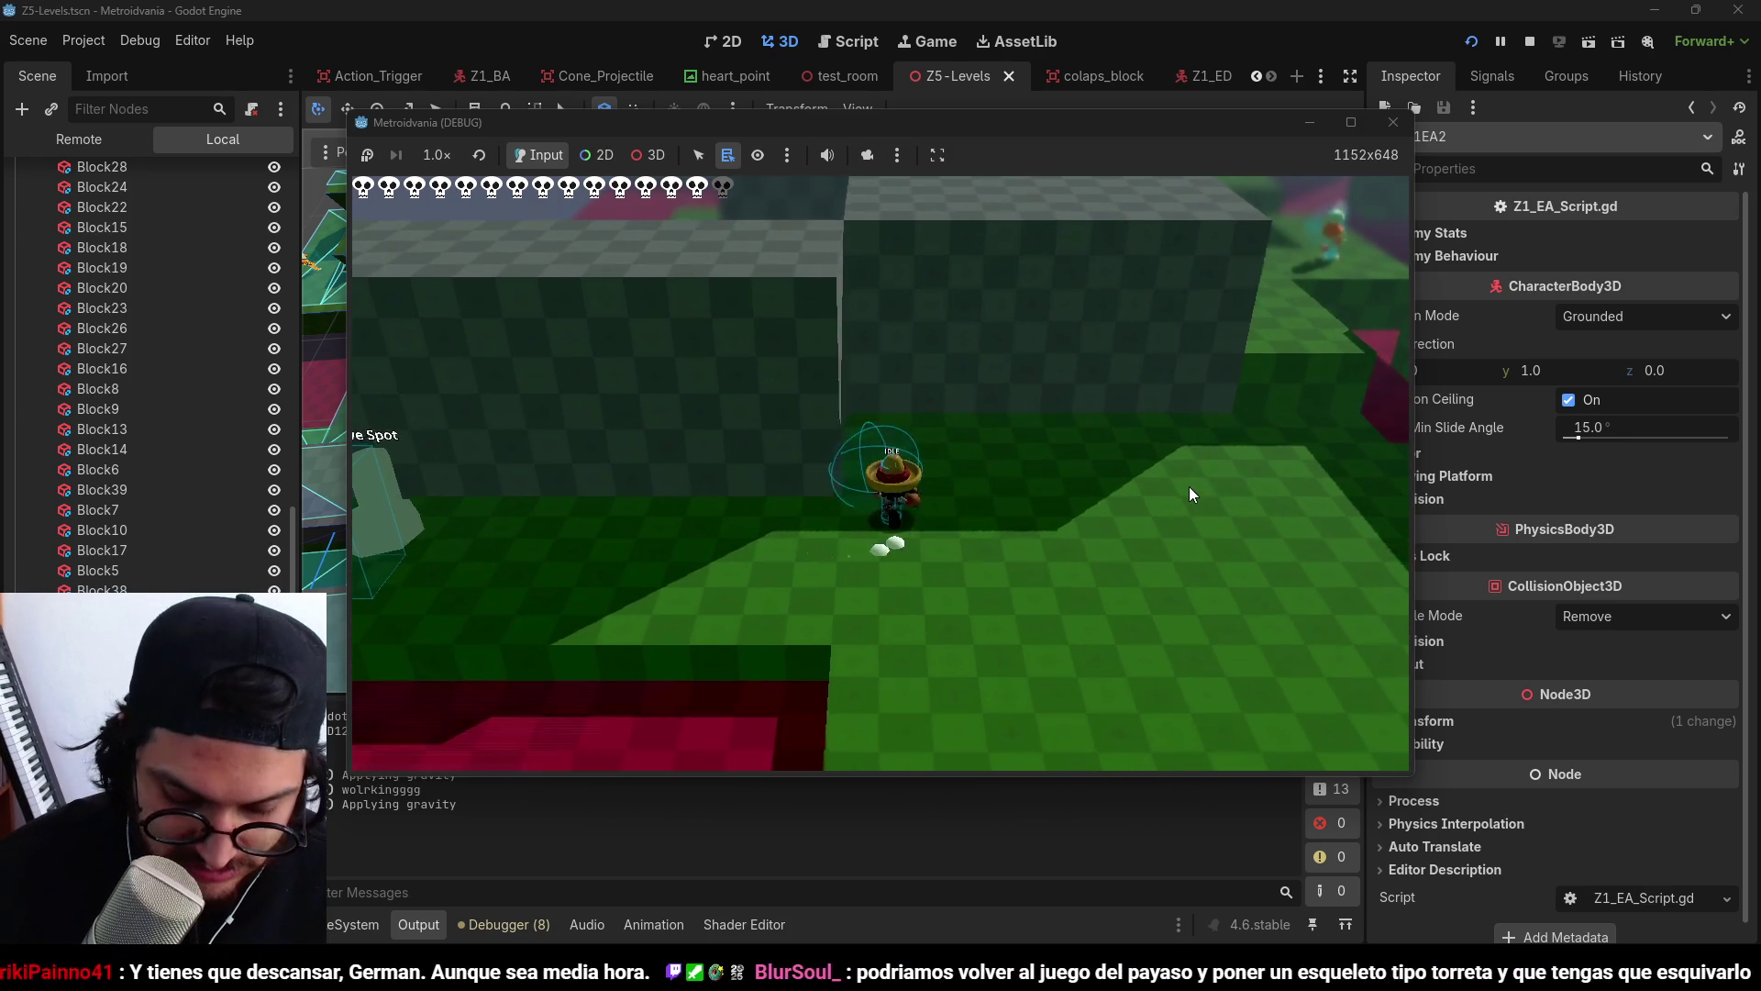
key("d")
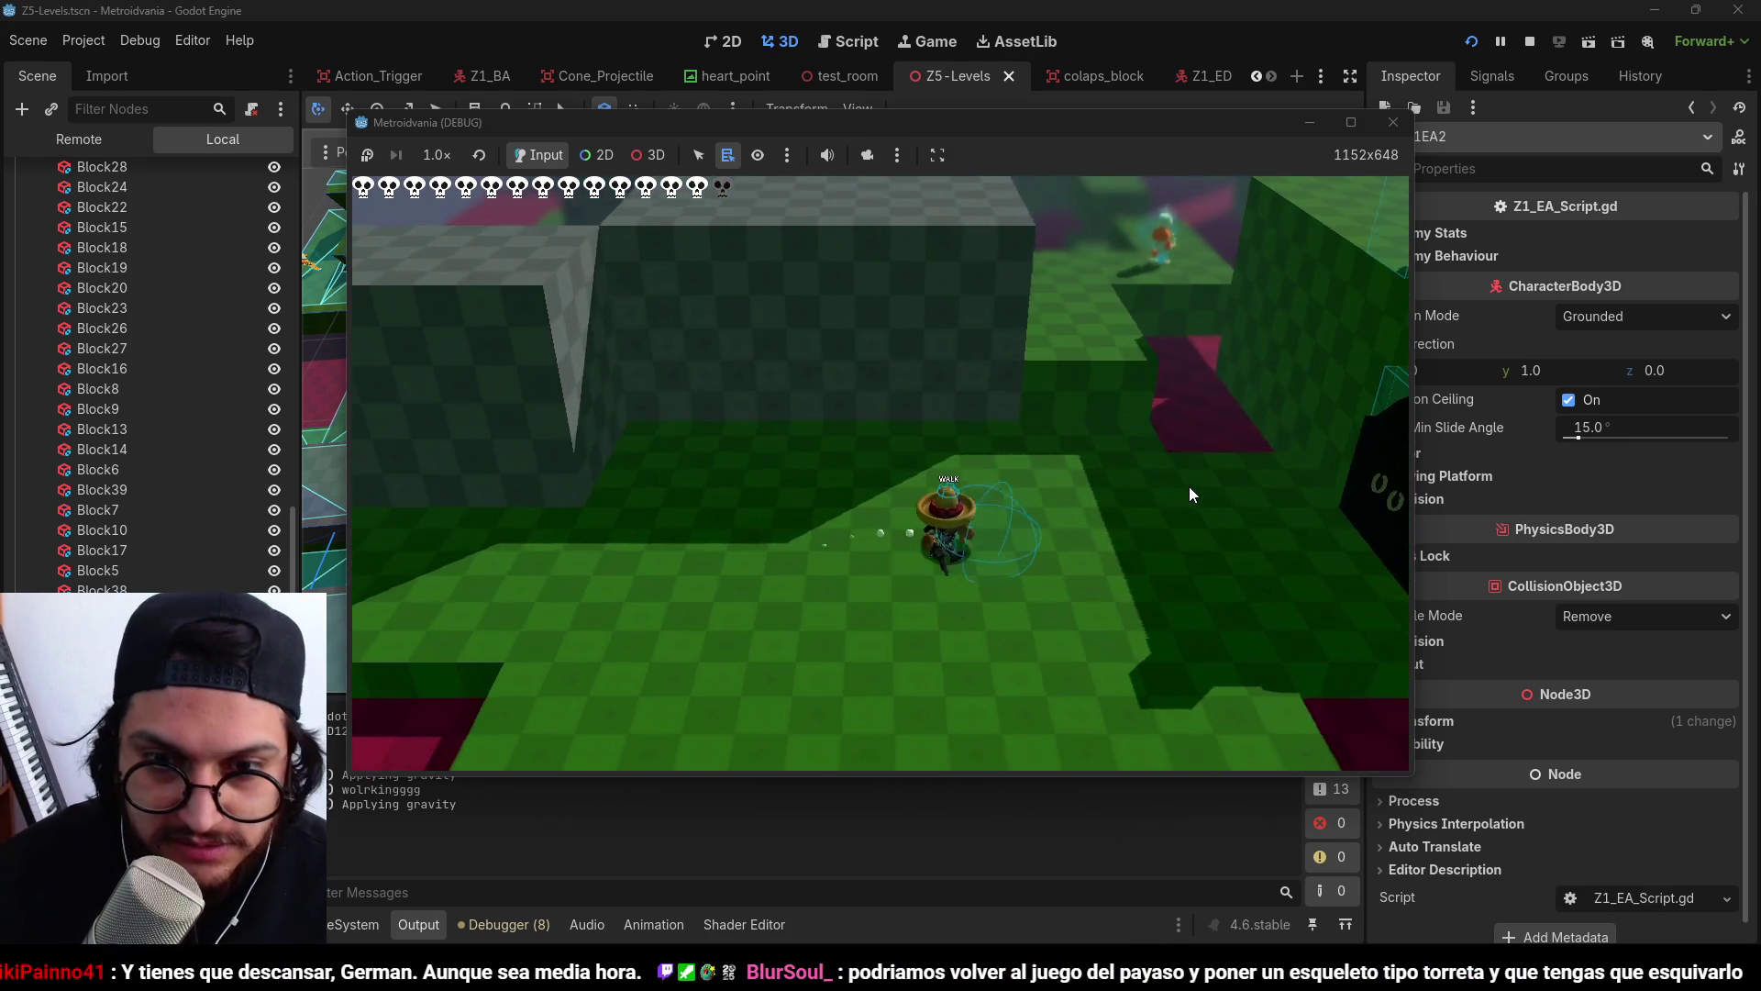
key("space")
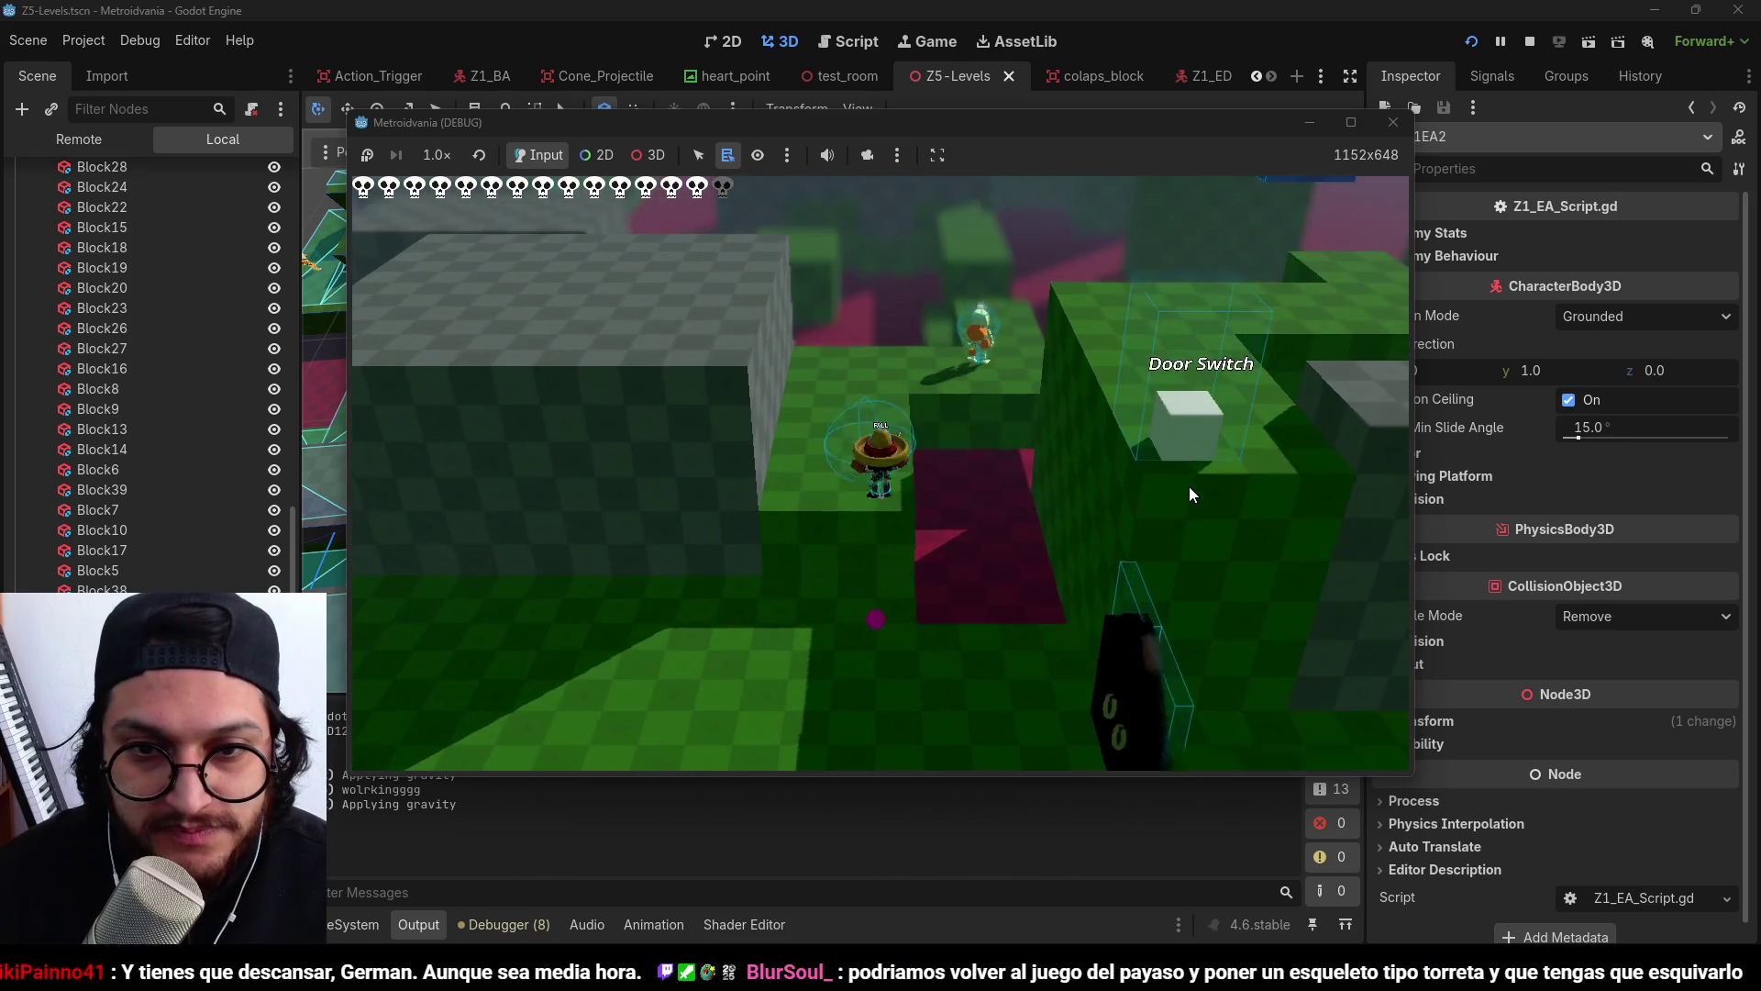
left_click(1189, 495)
left_click(1189, 494)
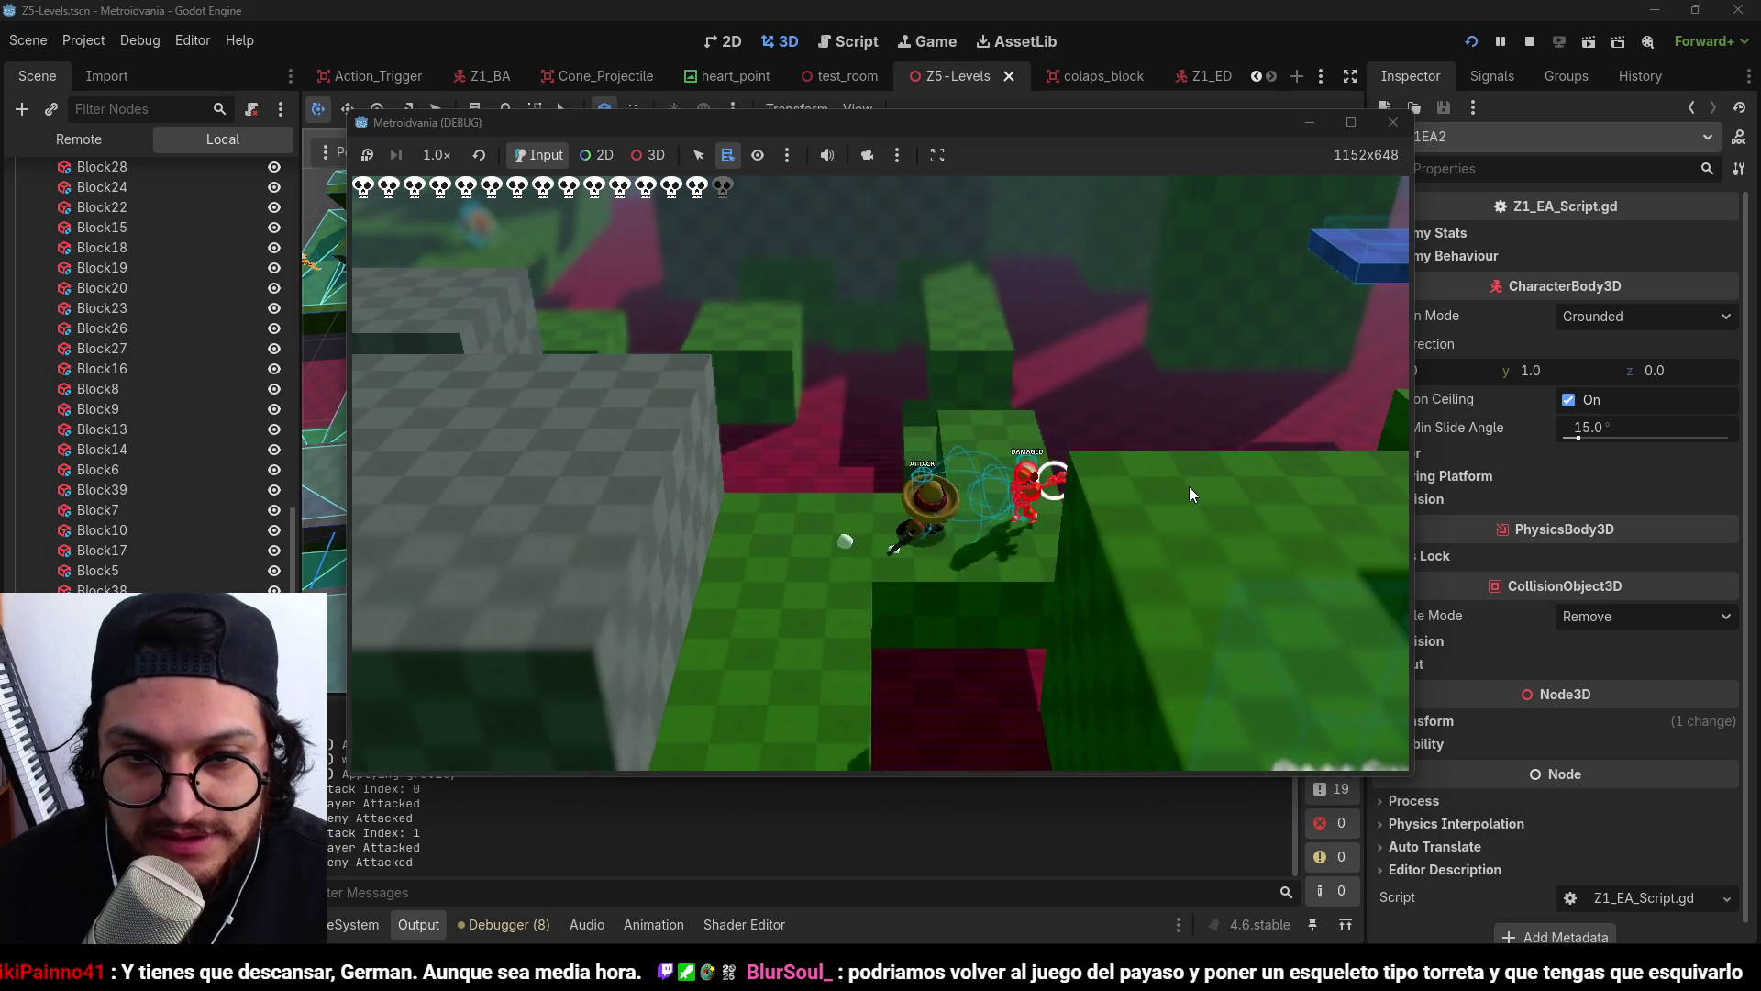
left_click(1188, 488)
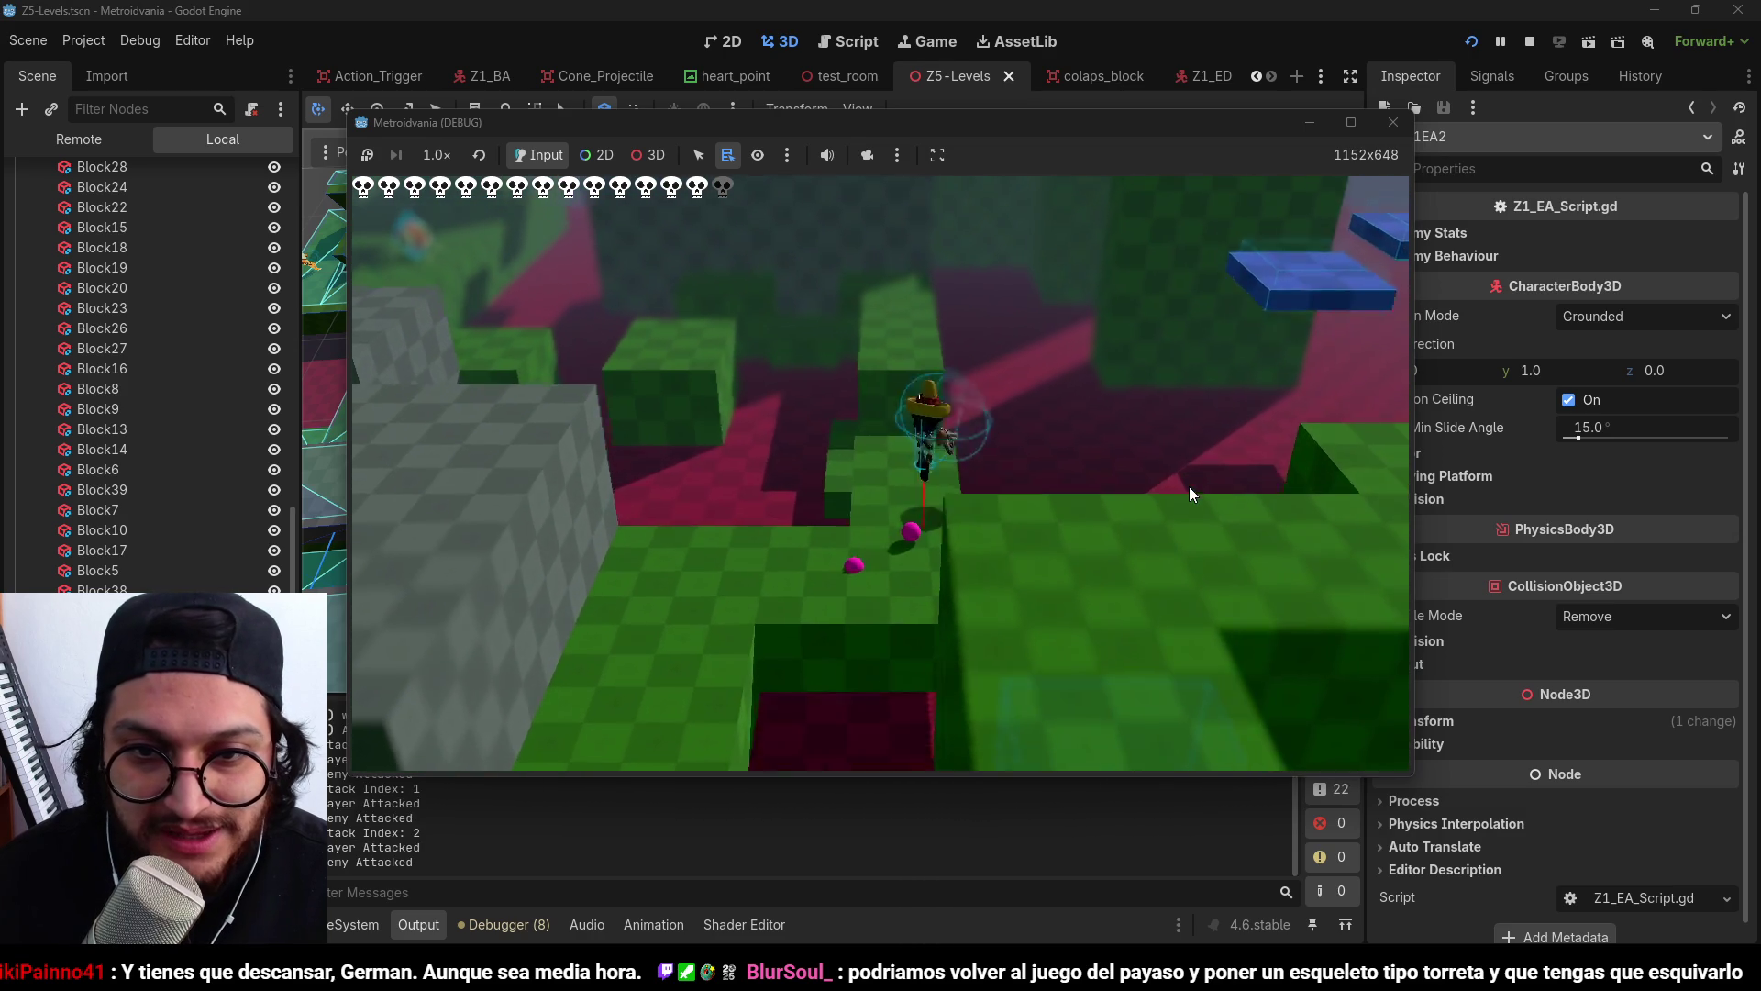
Jump off the narrow platform onto the green block and walk along the green path.
key("space")
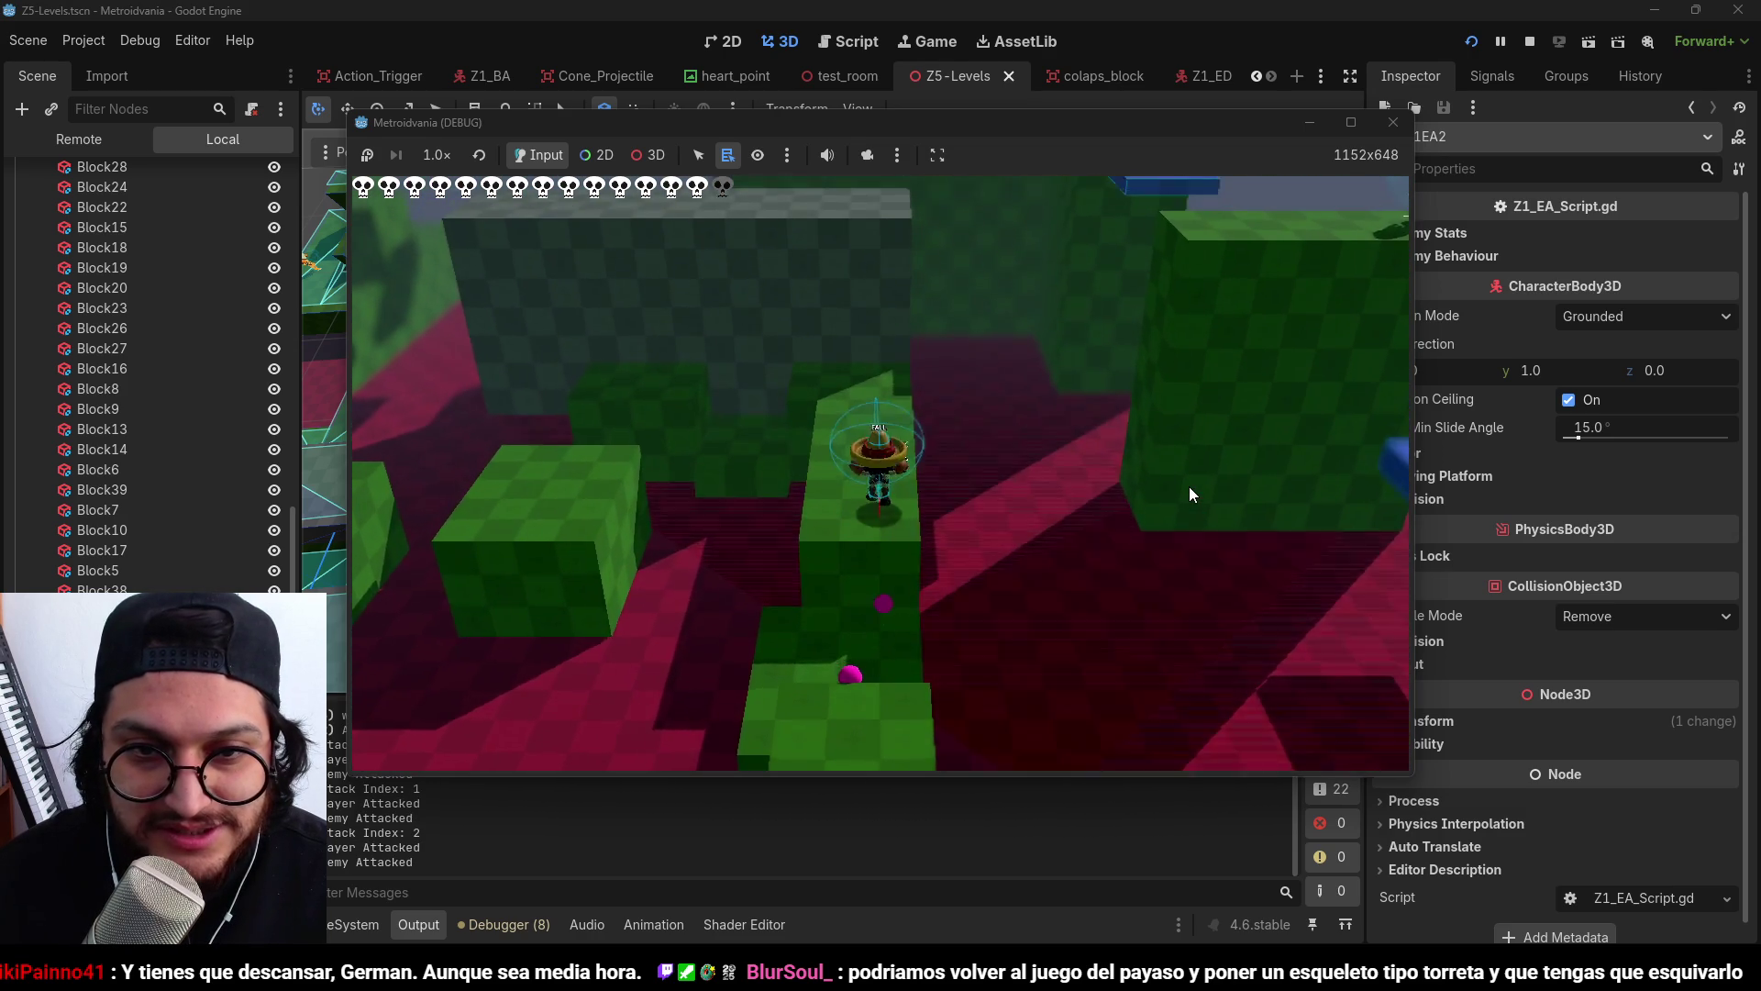
key("w")
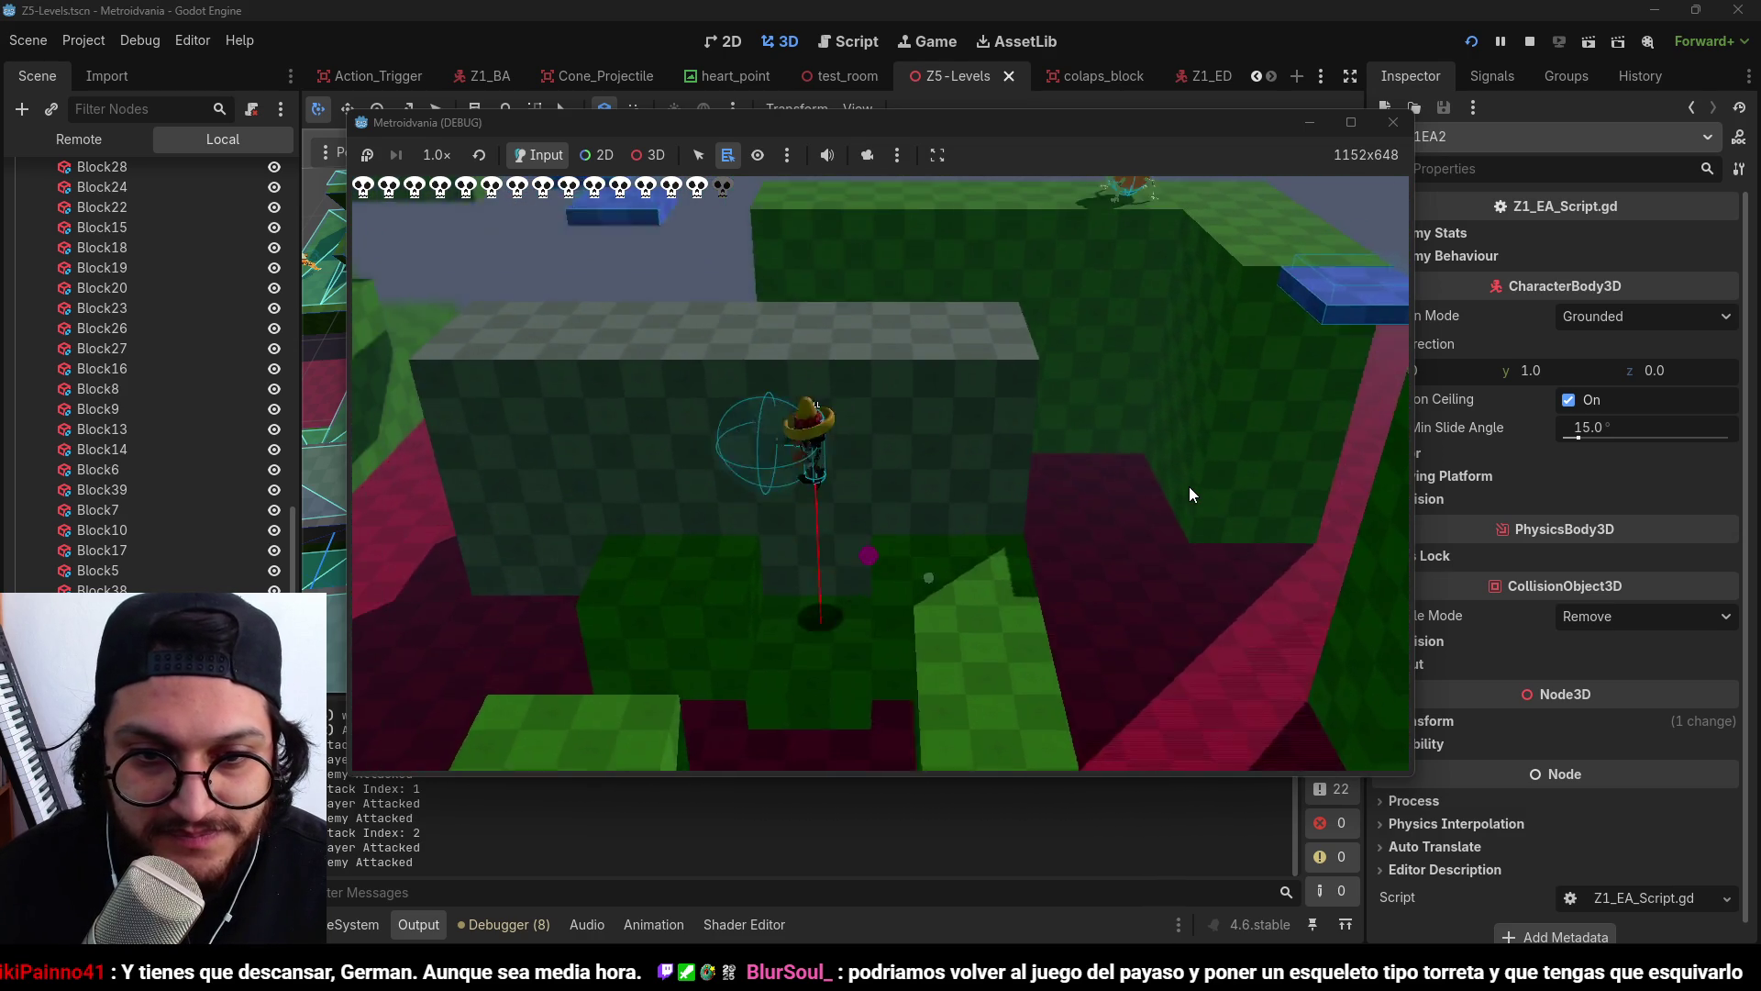
key("w")
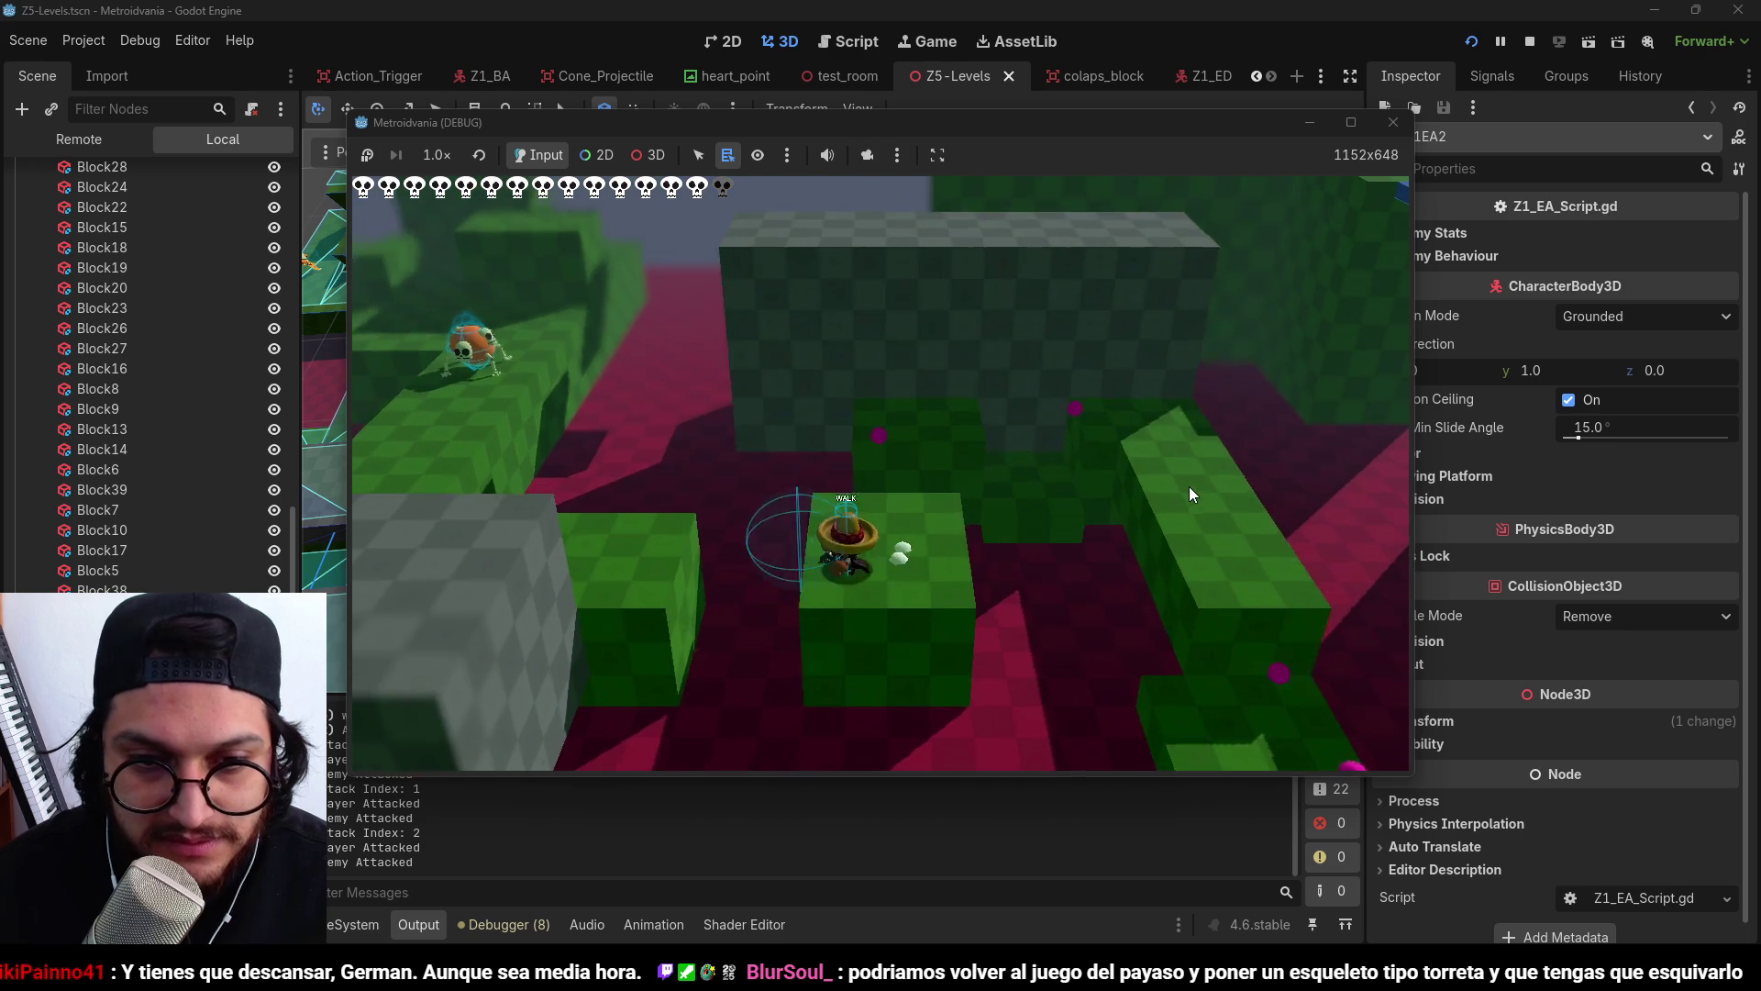
key("w")
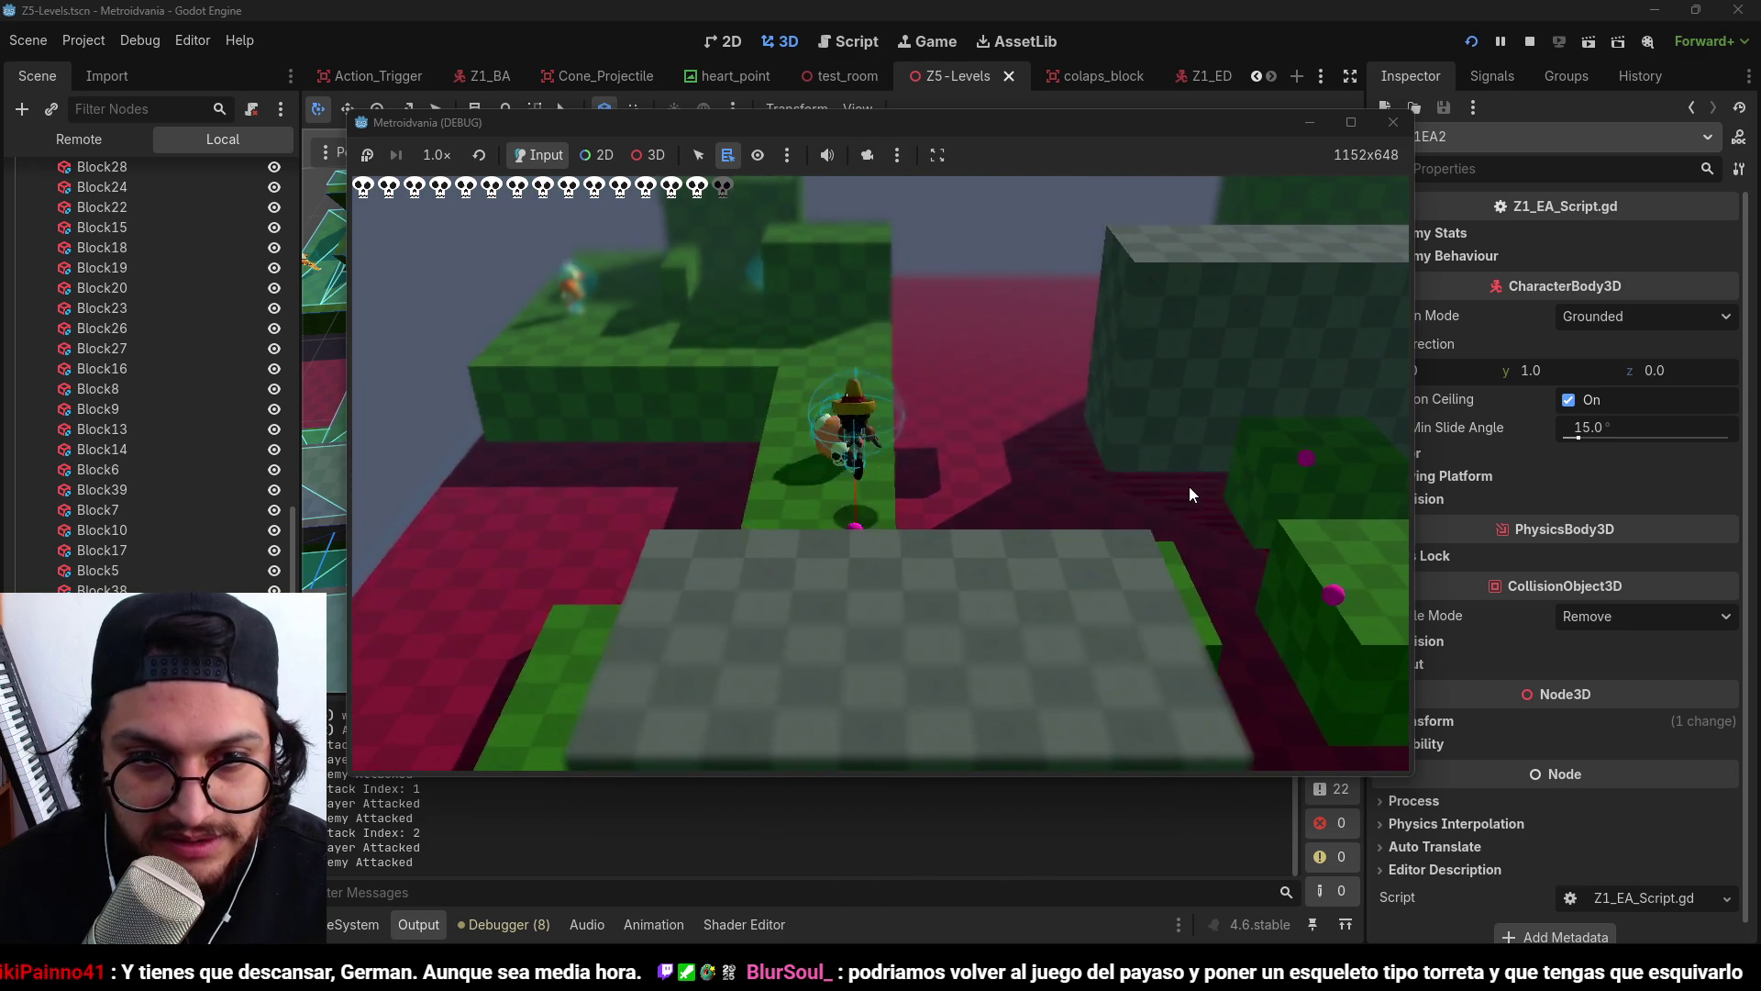
key("w")
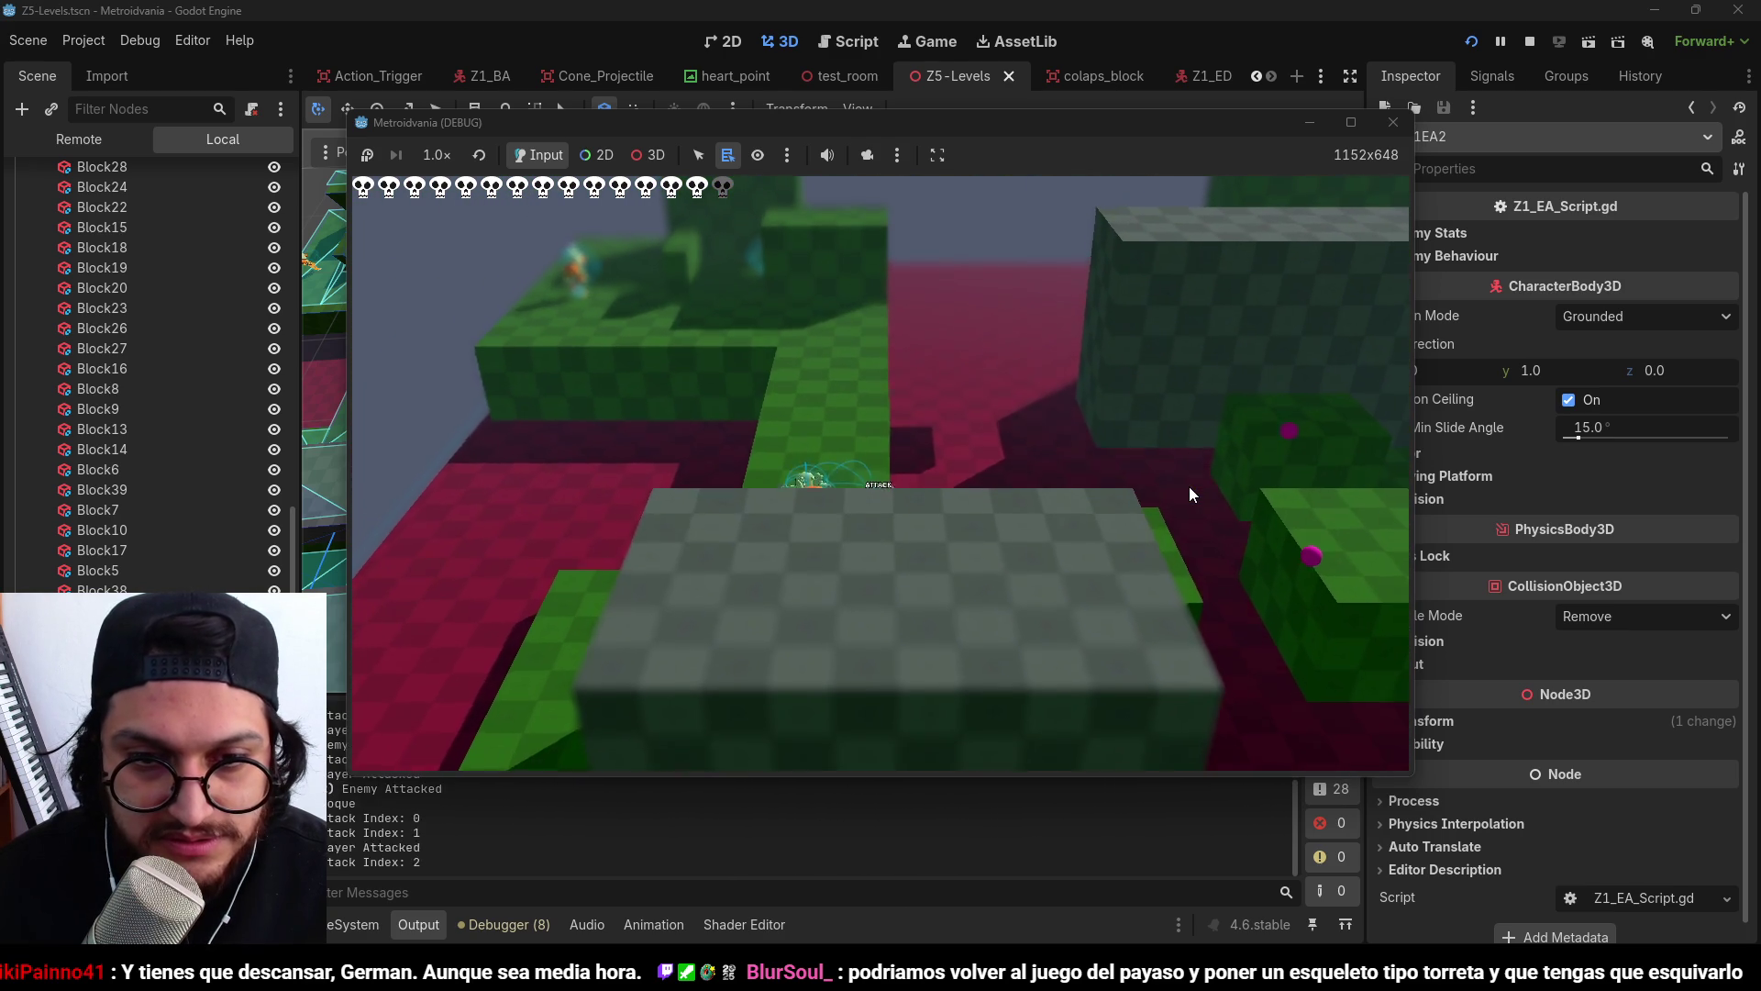
key("w")
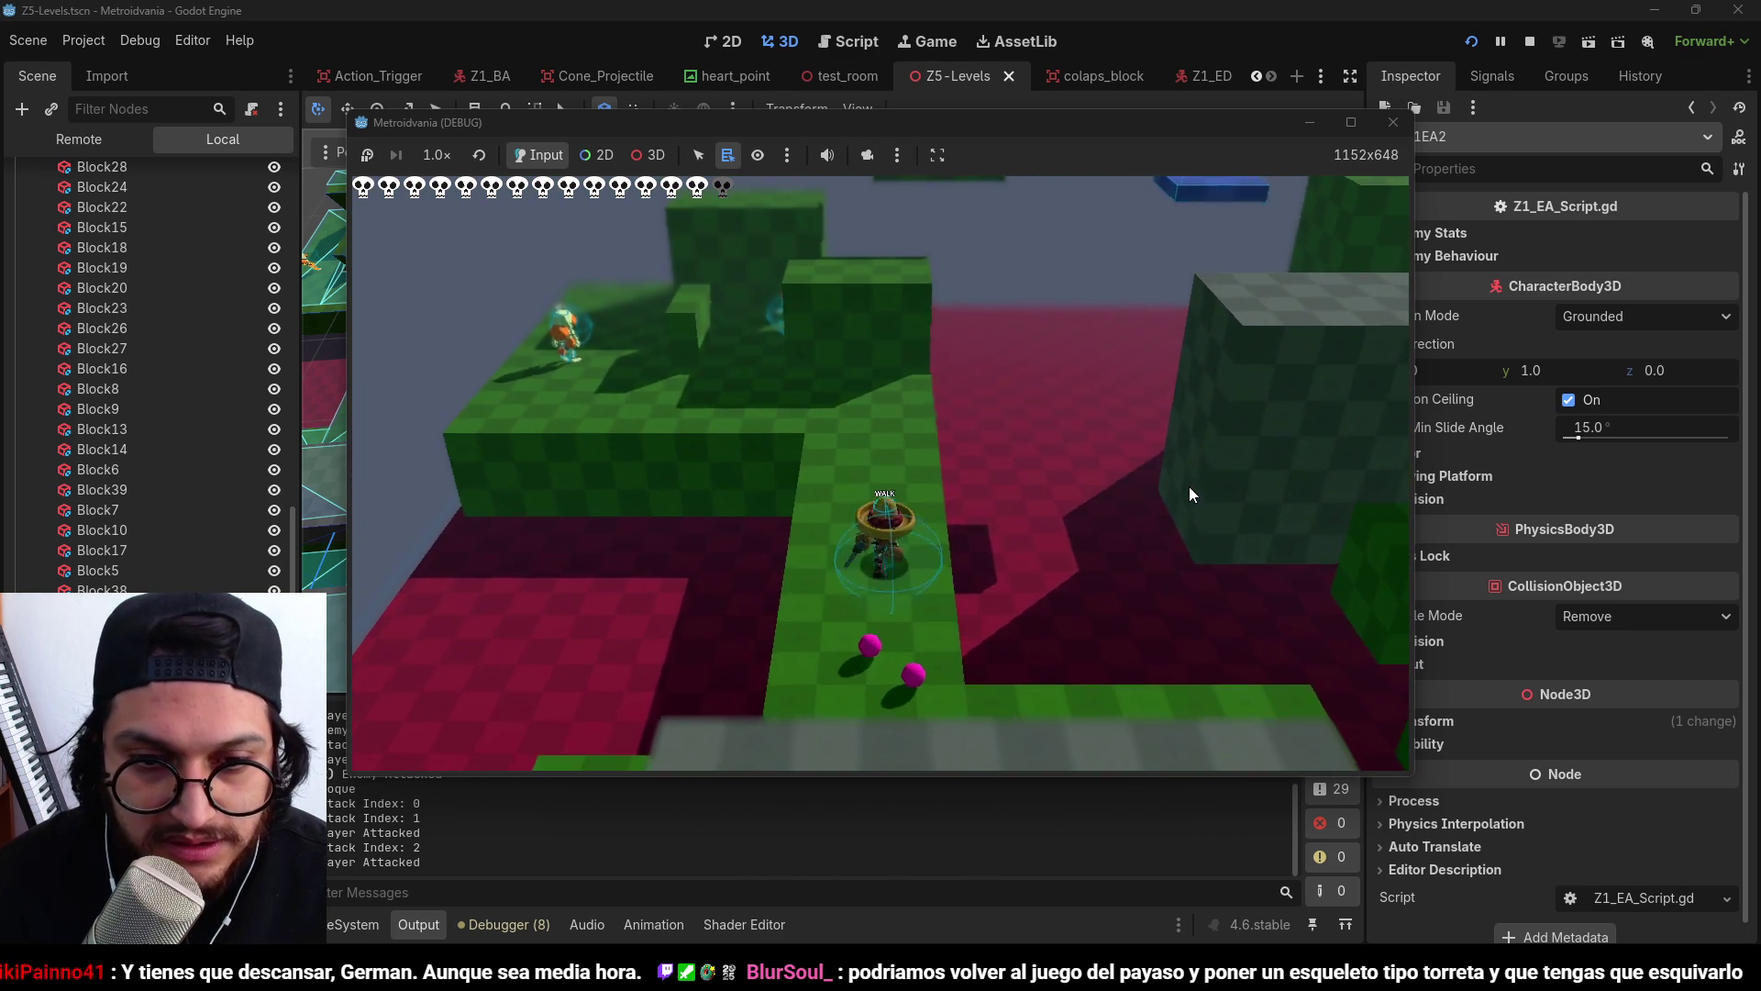
Walk the player past the grey block up the green path toward the wall.
key("w")
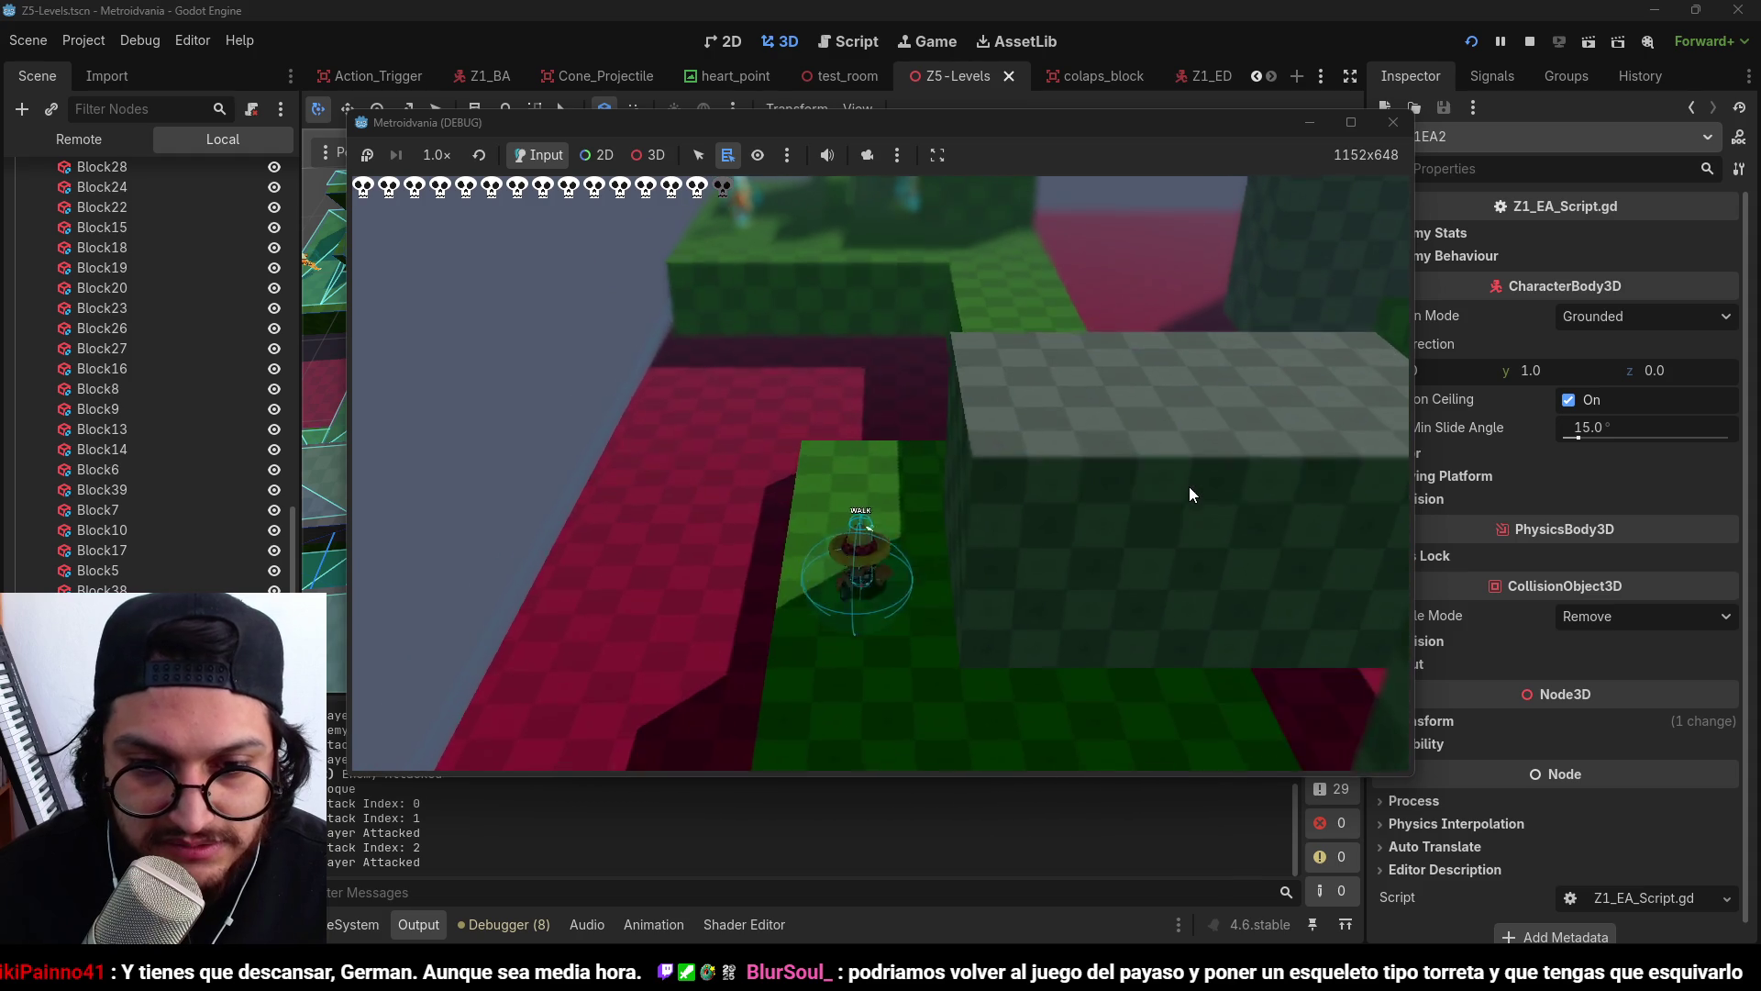
key("w")
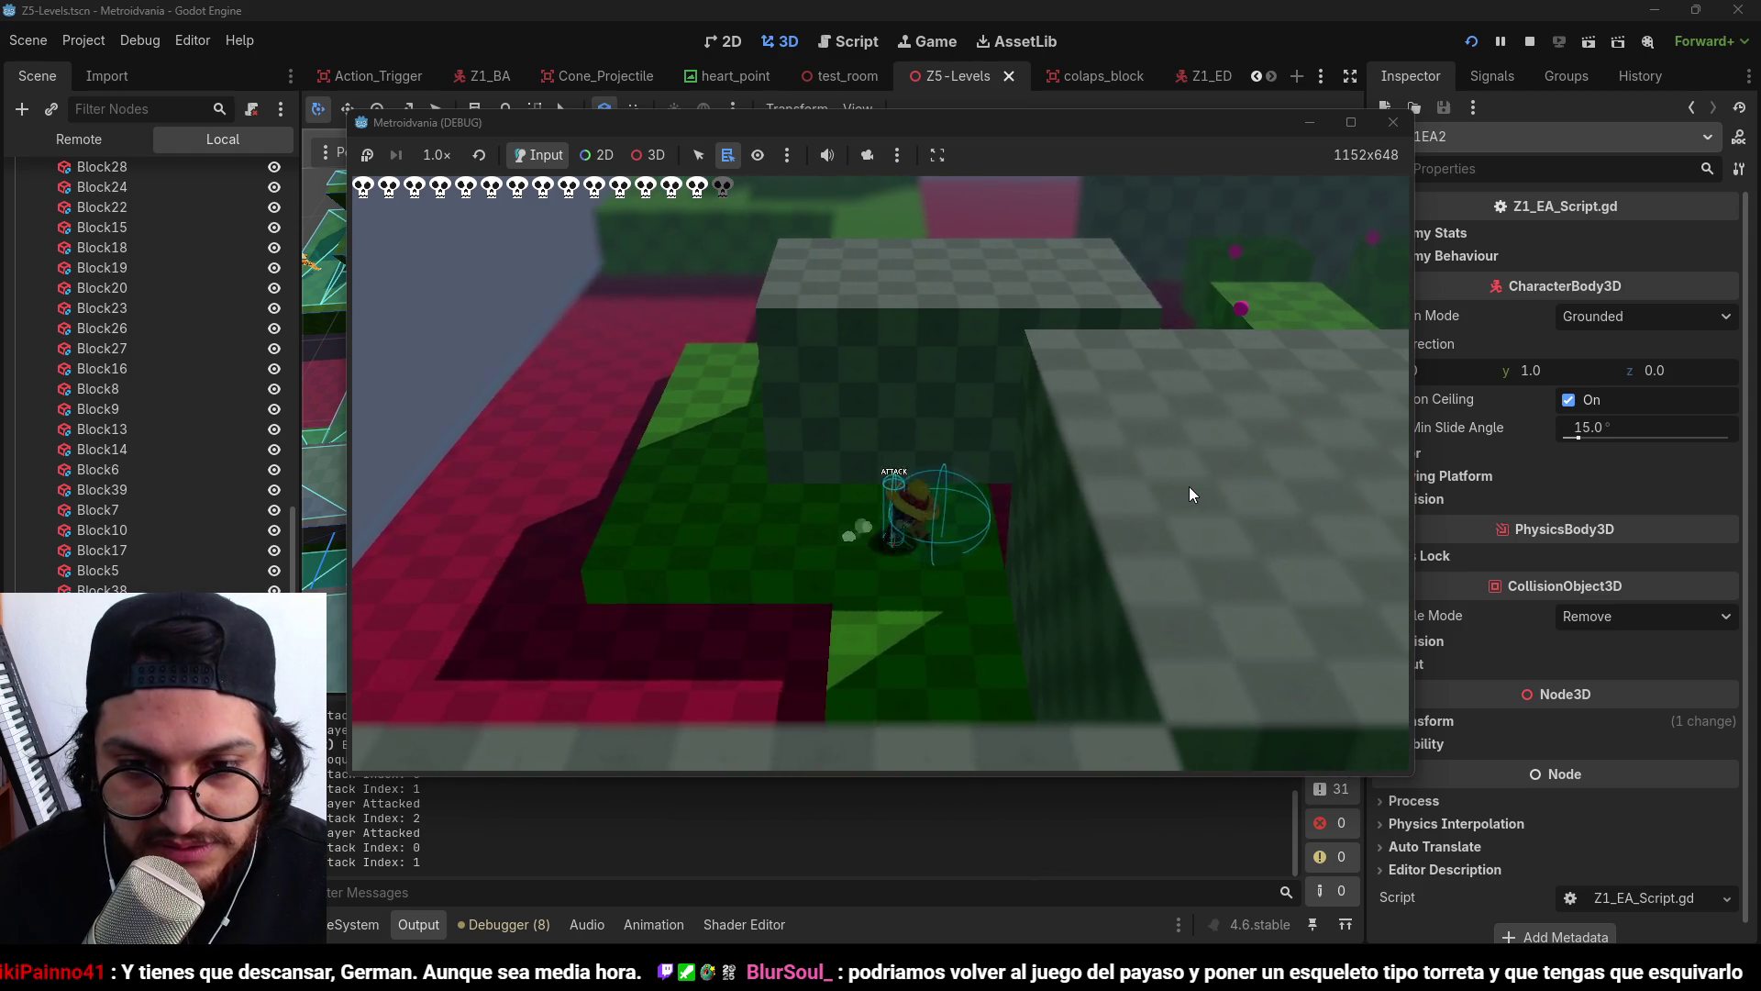
key("w")
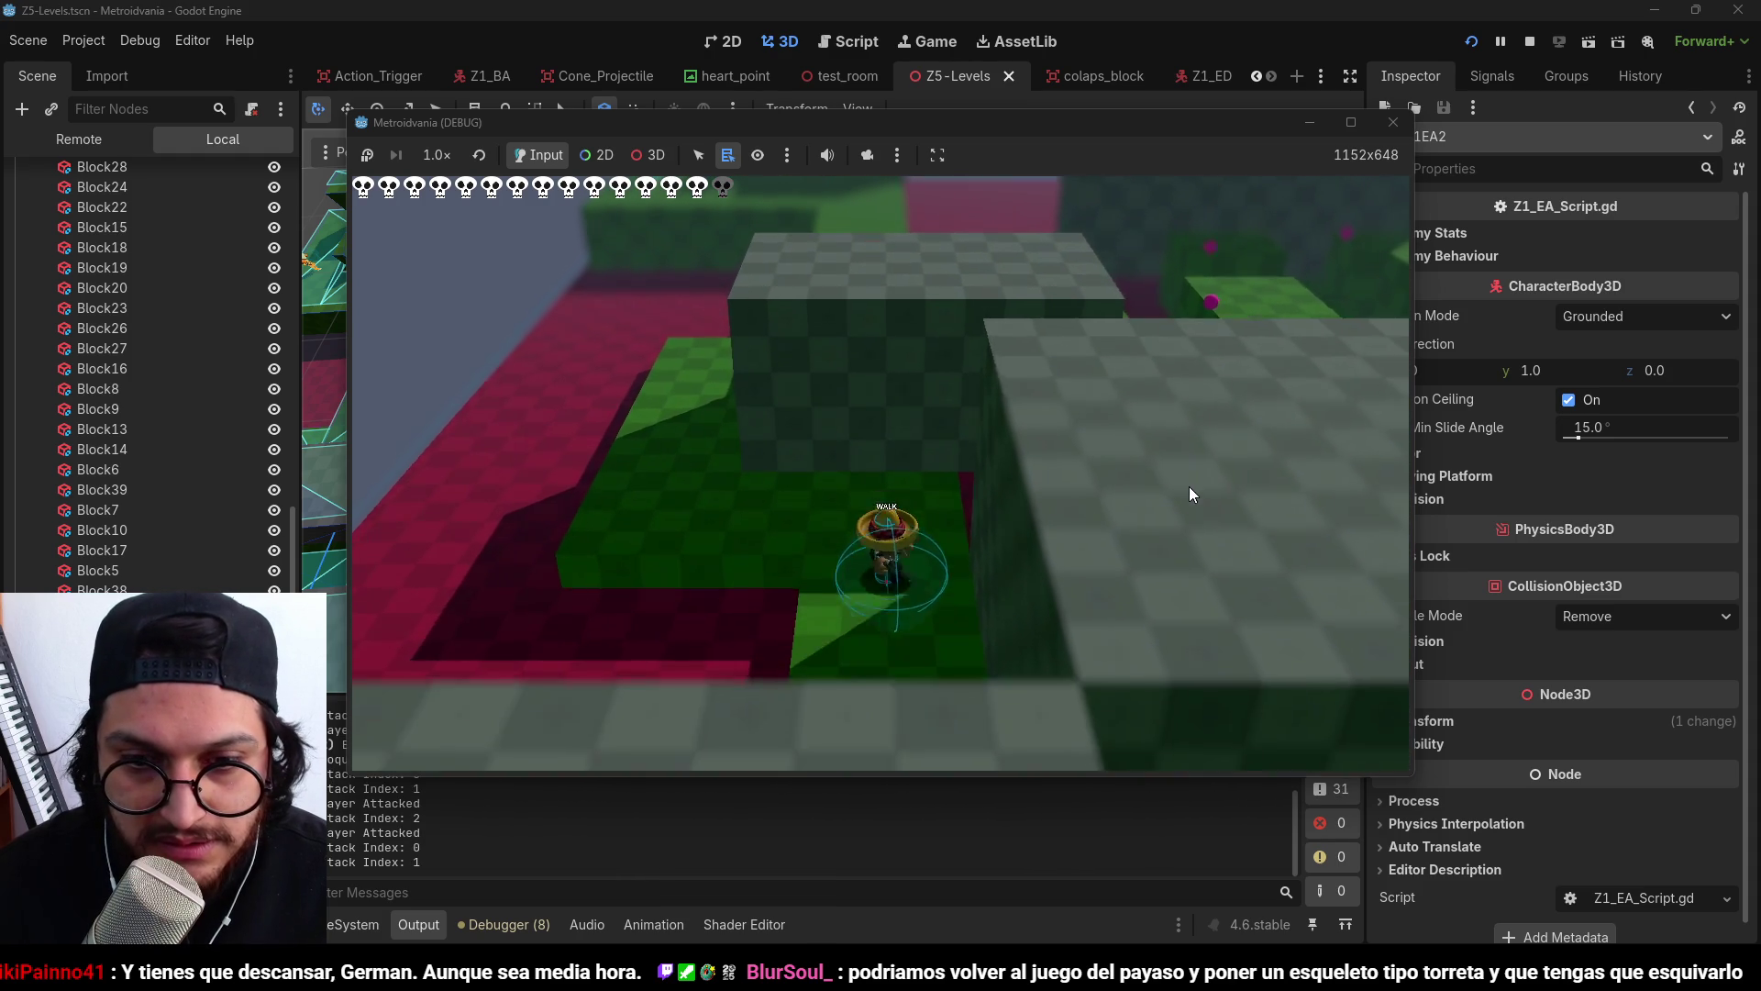
key("w")
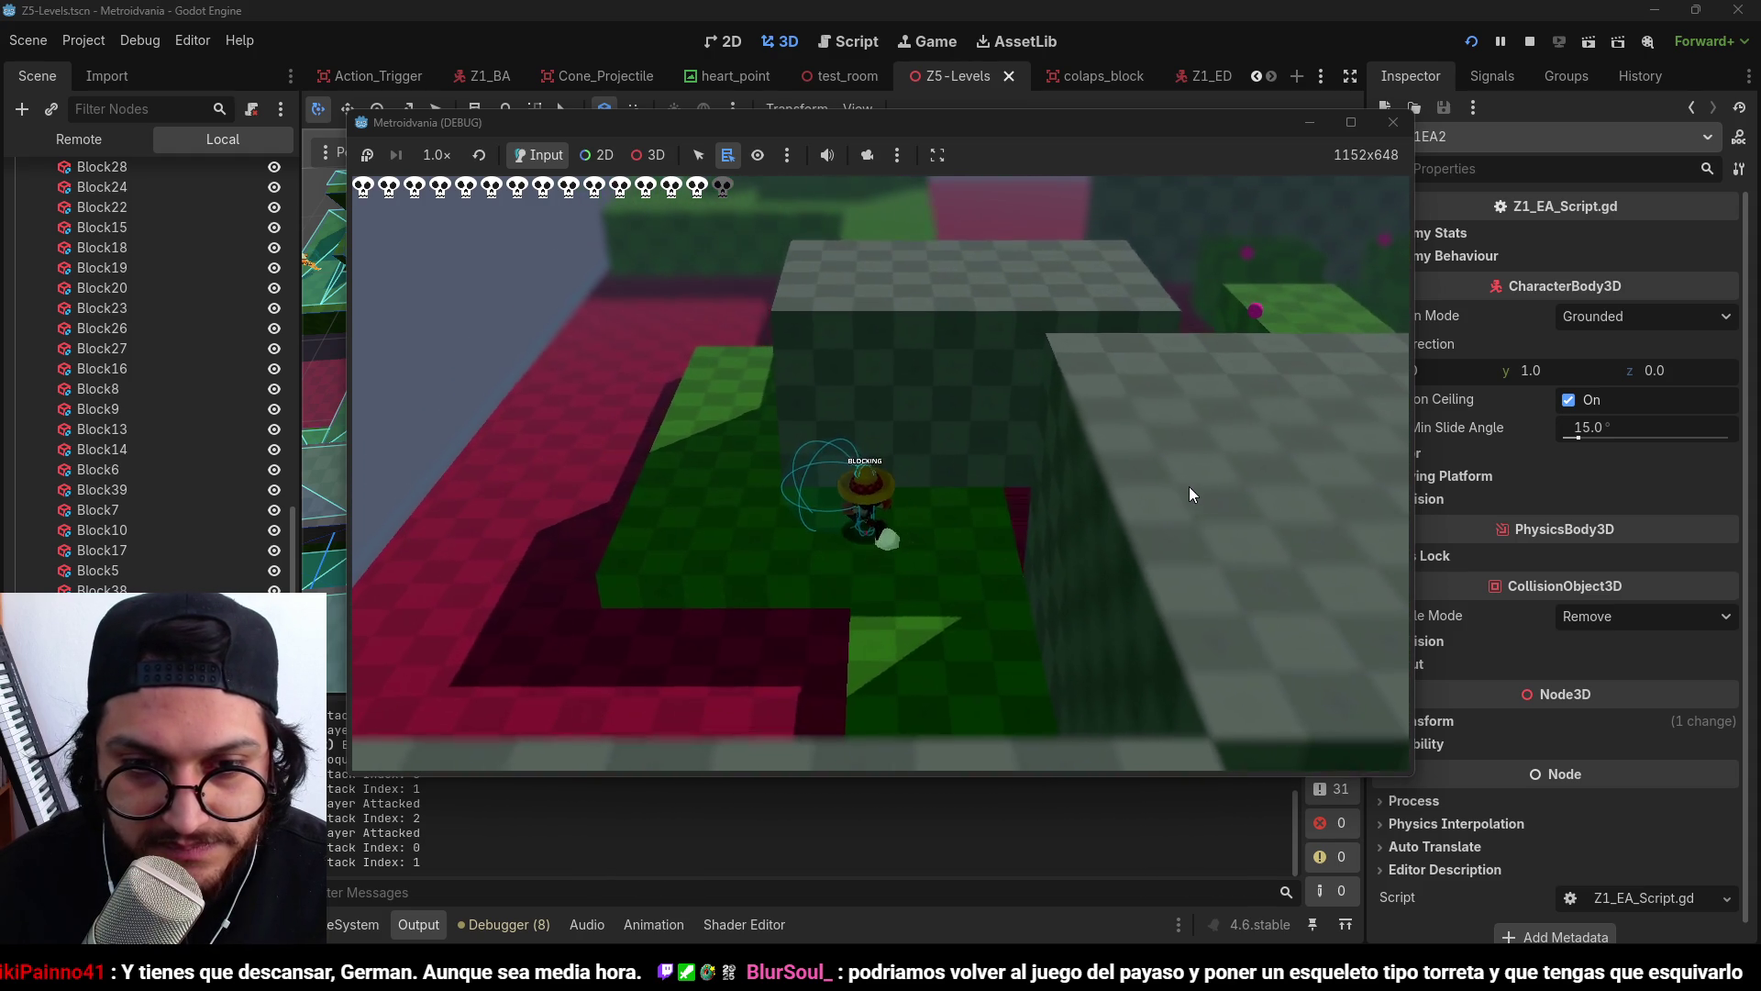
key("w")
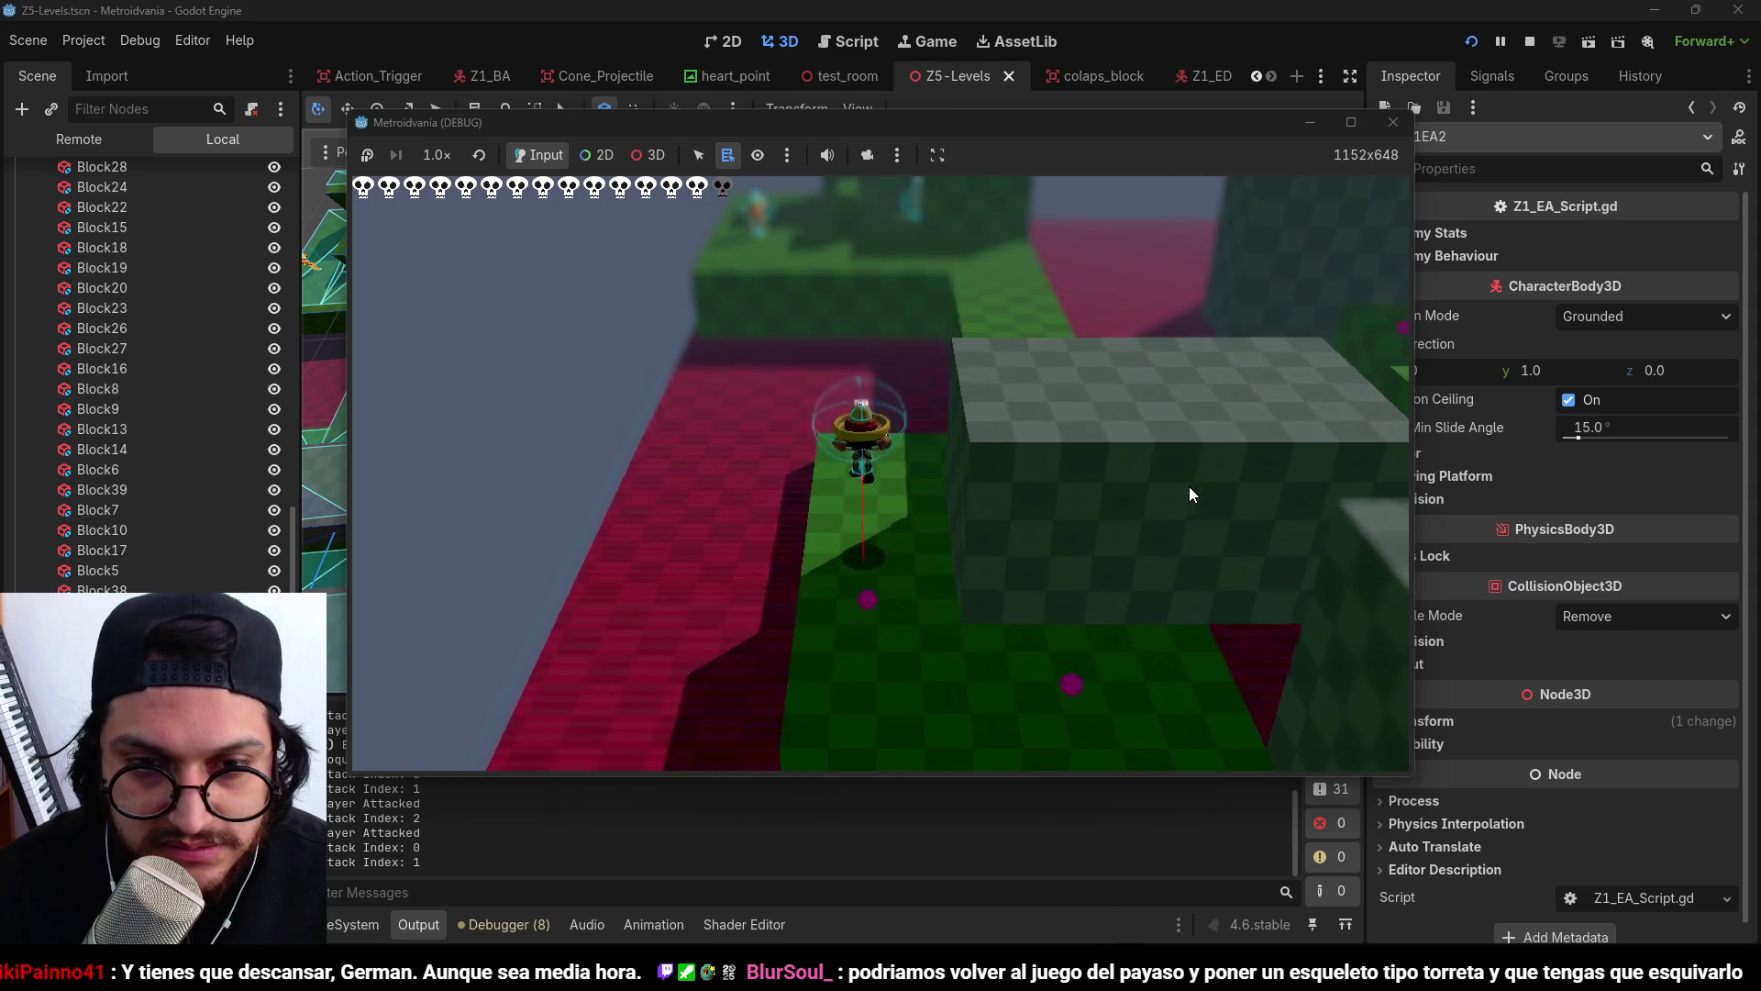
key("w")
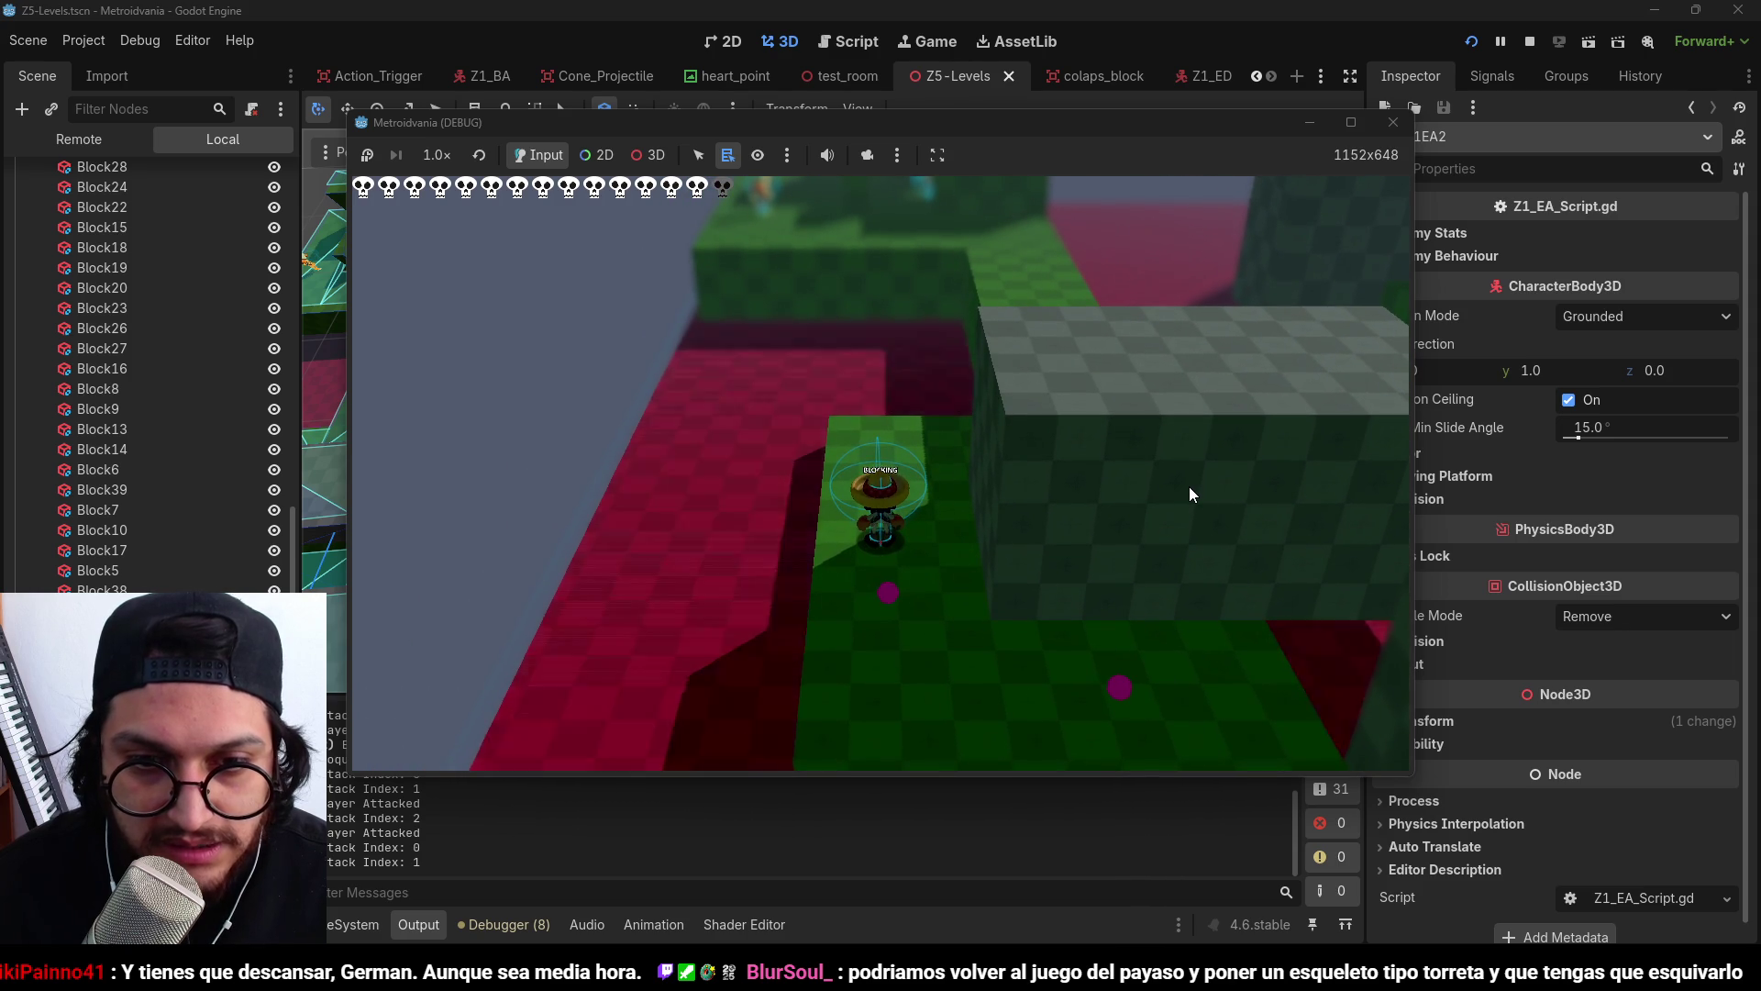
key("w")
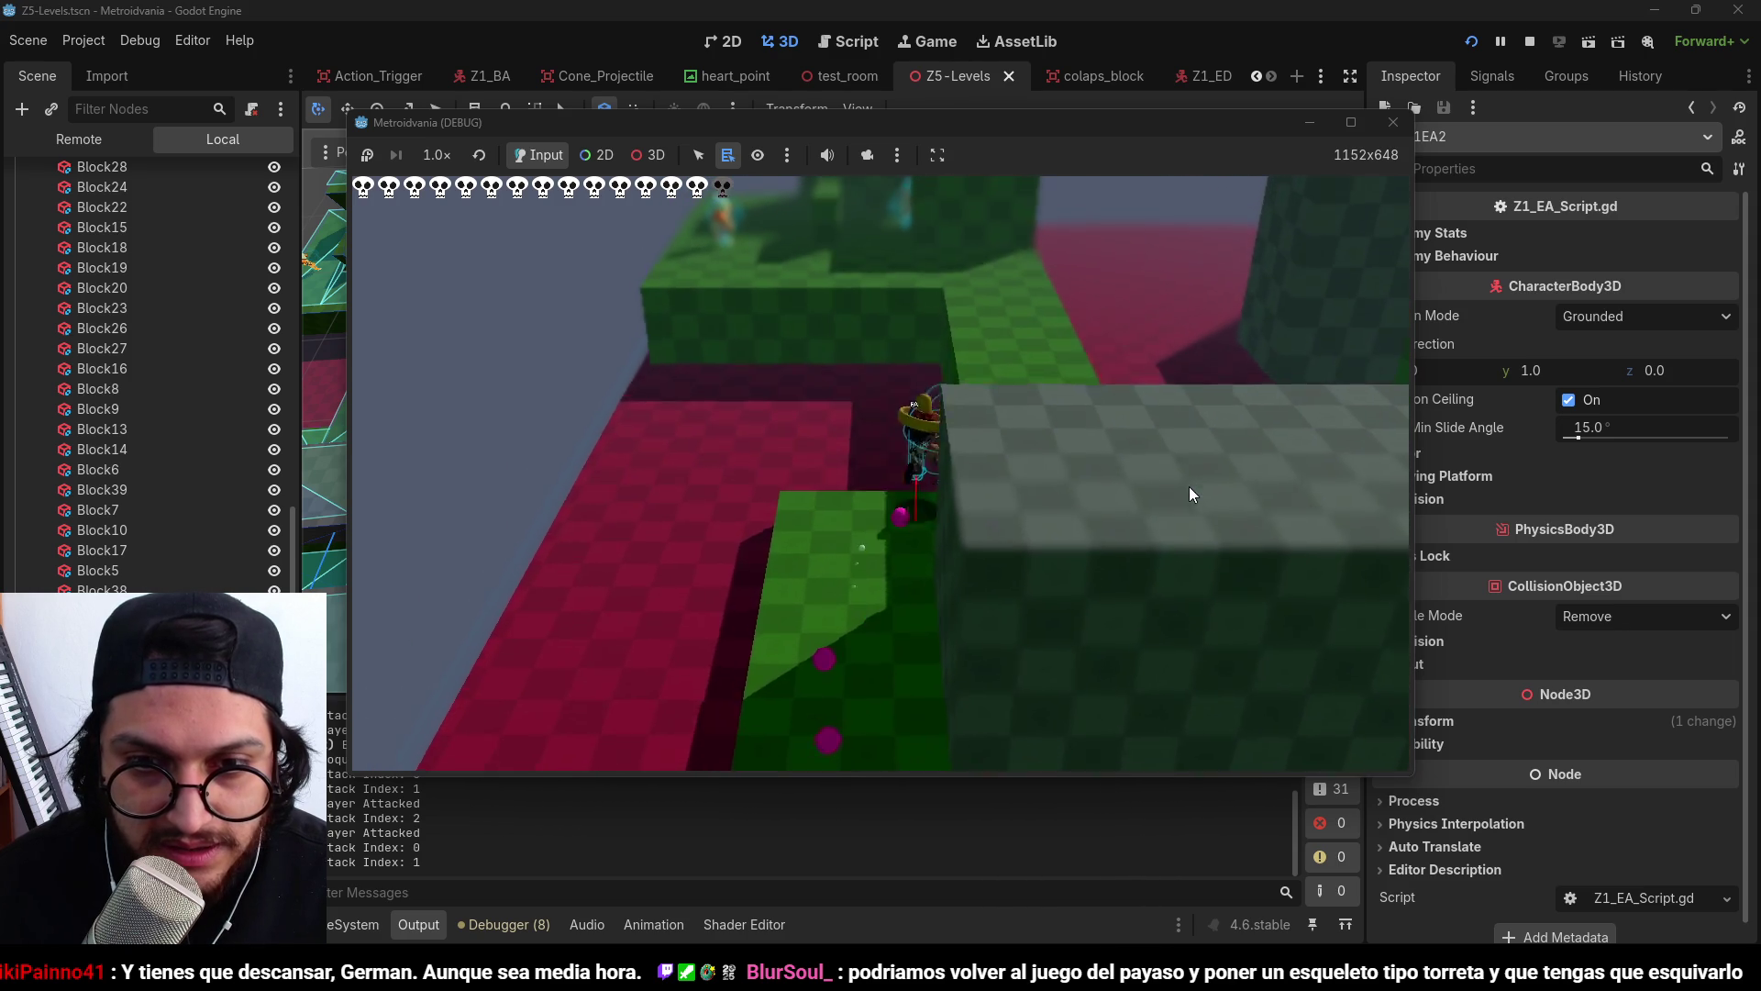
Turn back among the enemies, attack the nearby enemy, and jump onto the tall block.
key("s")
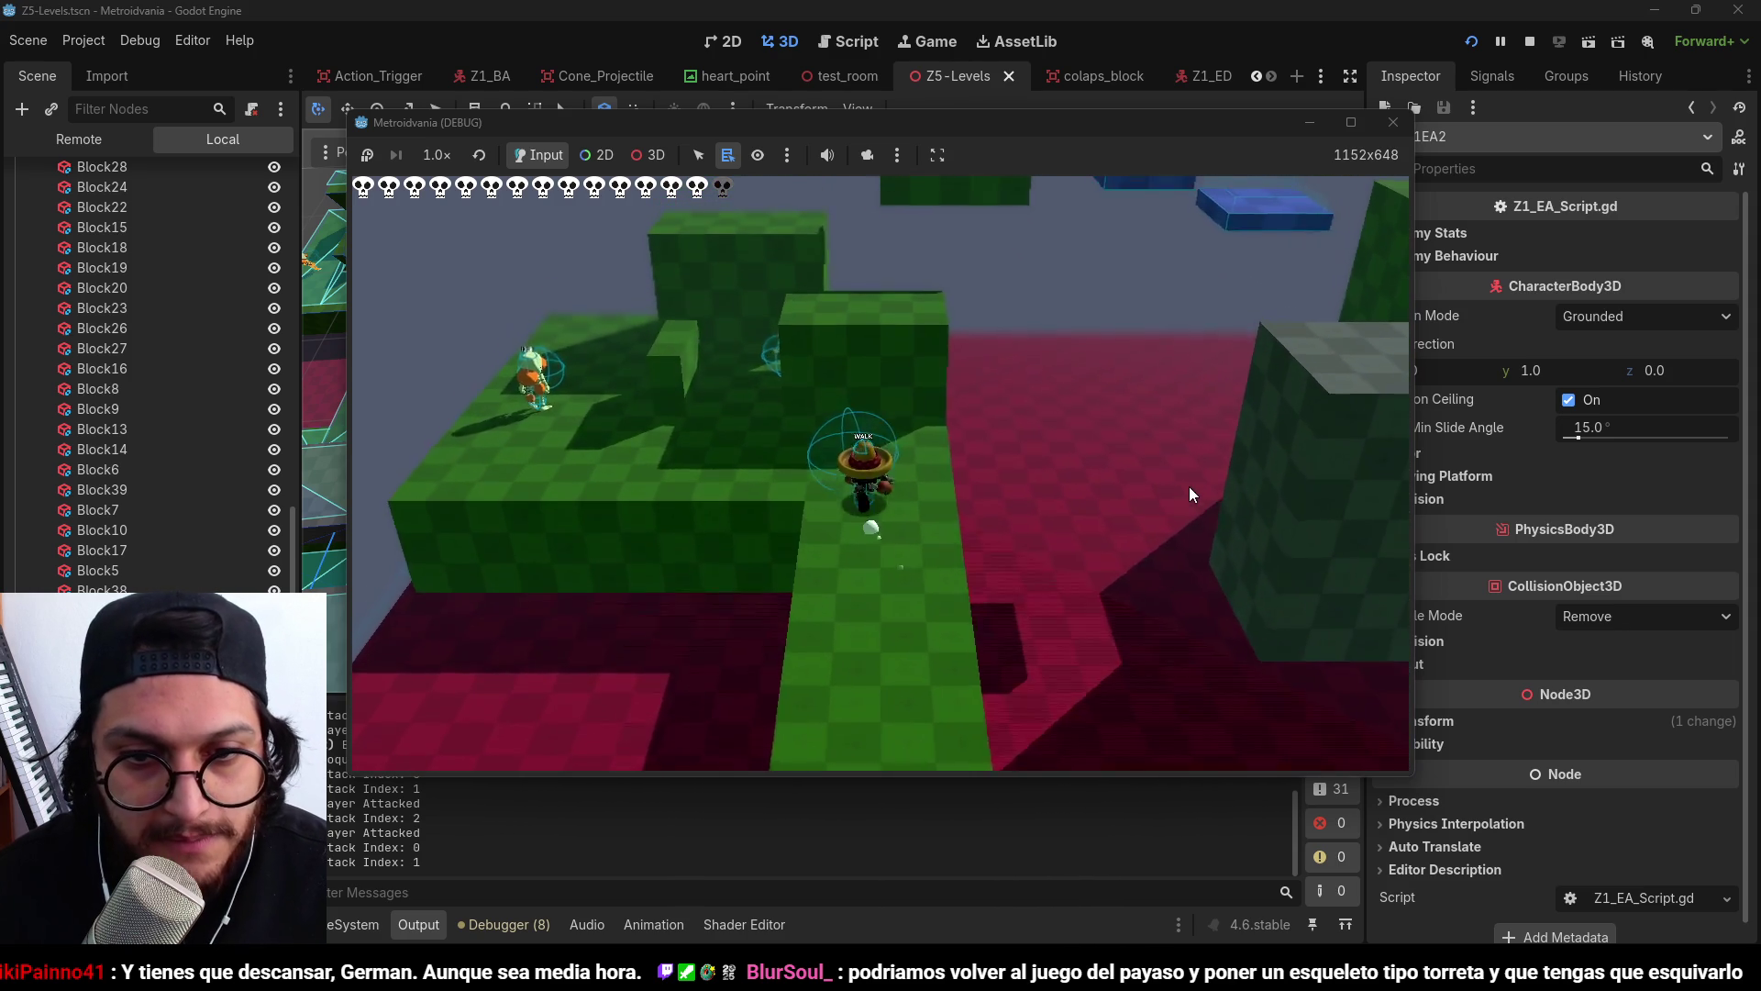
key("s")
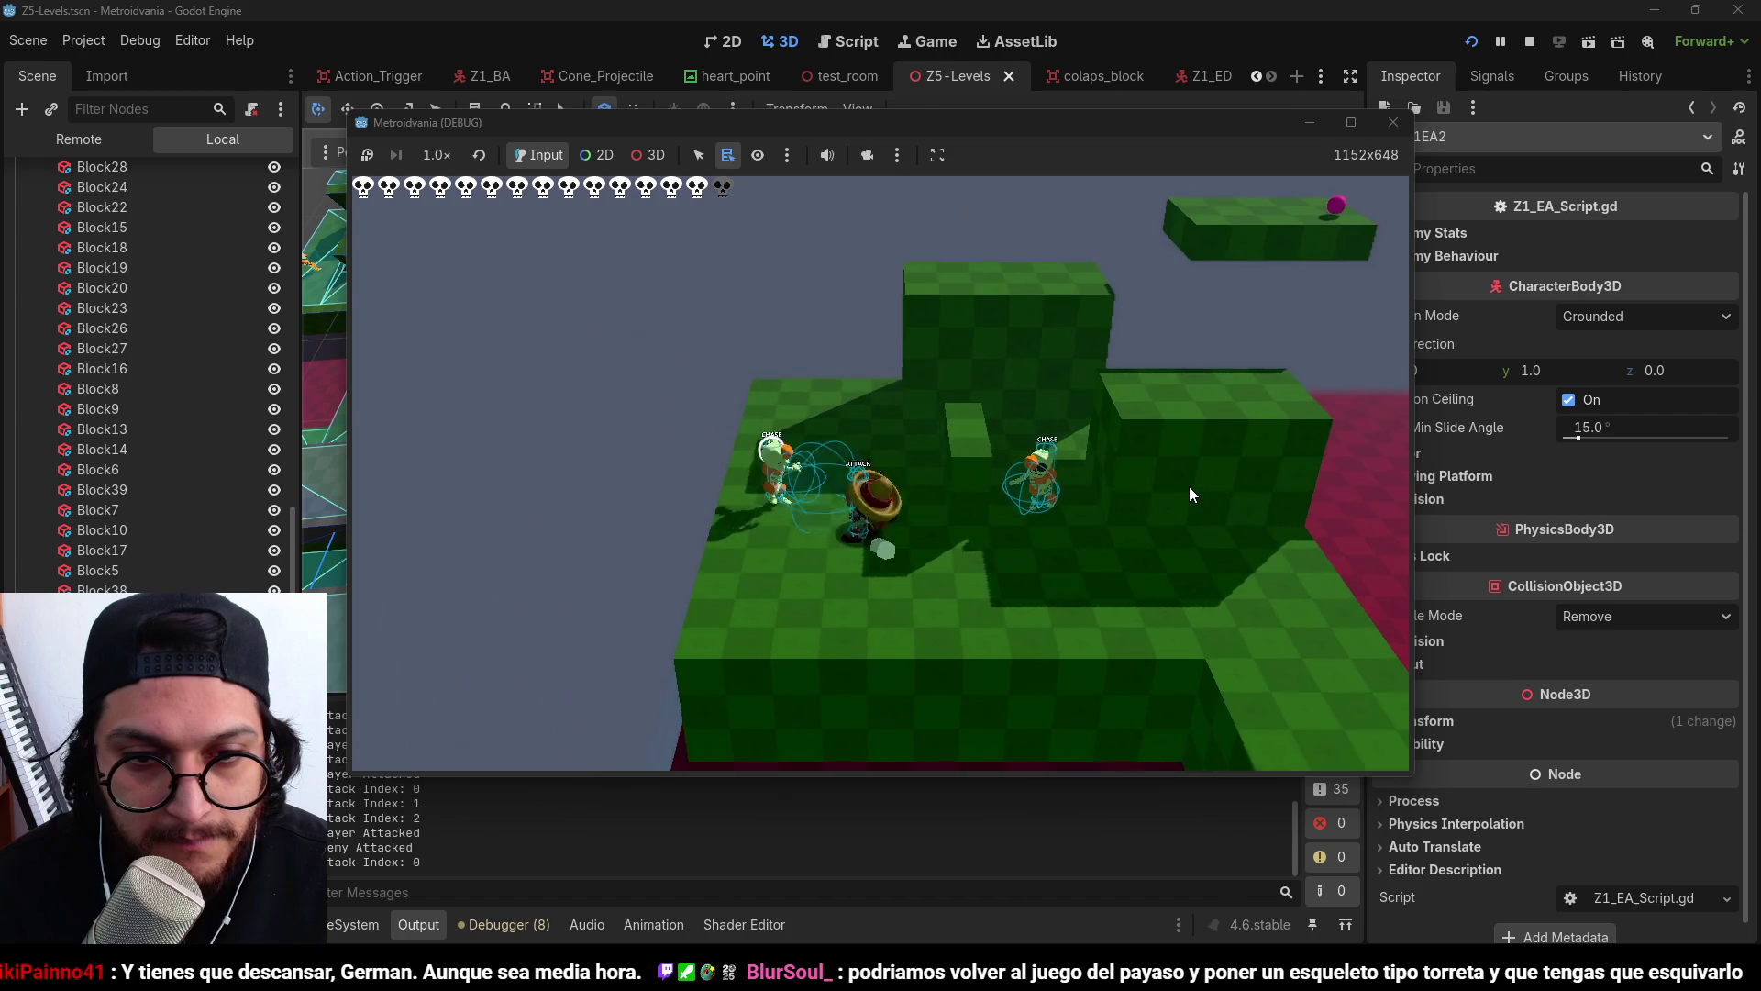
key("w")
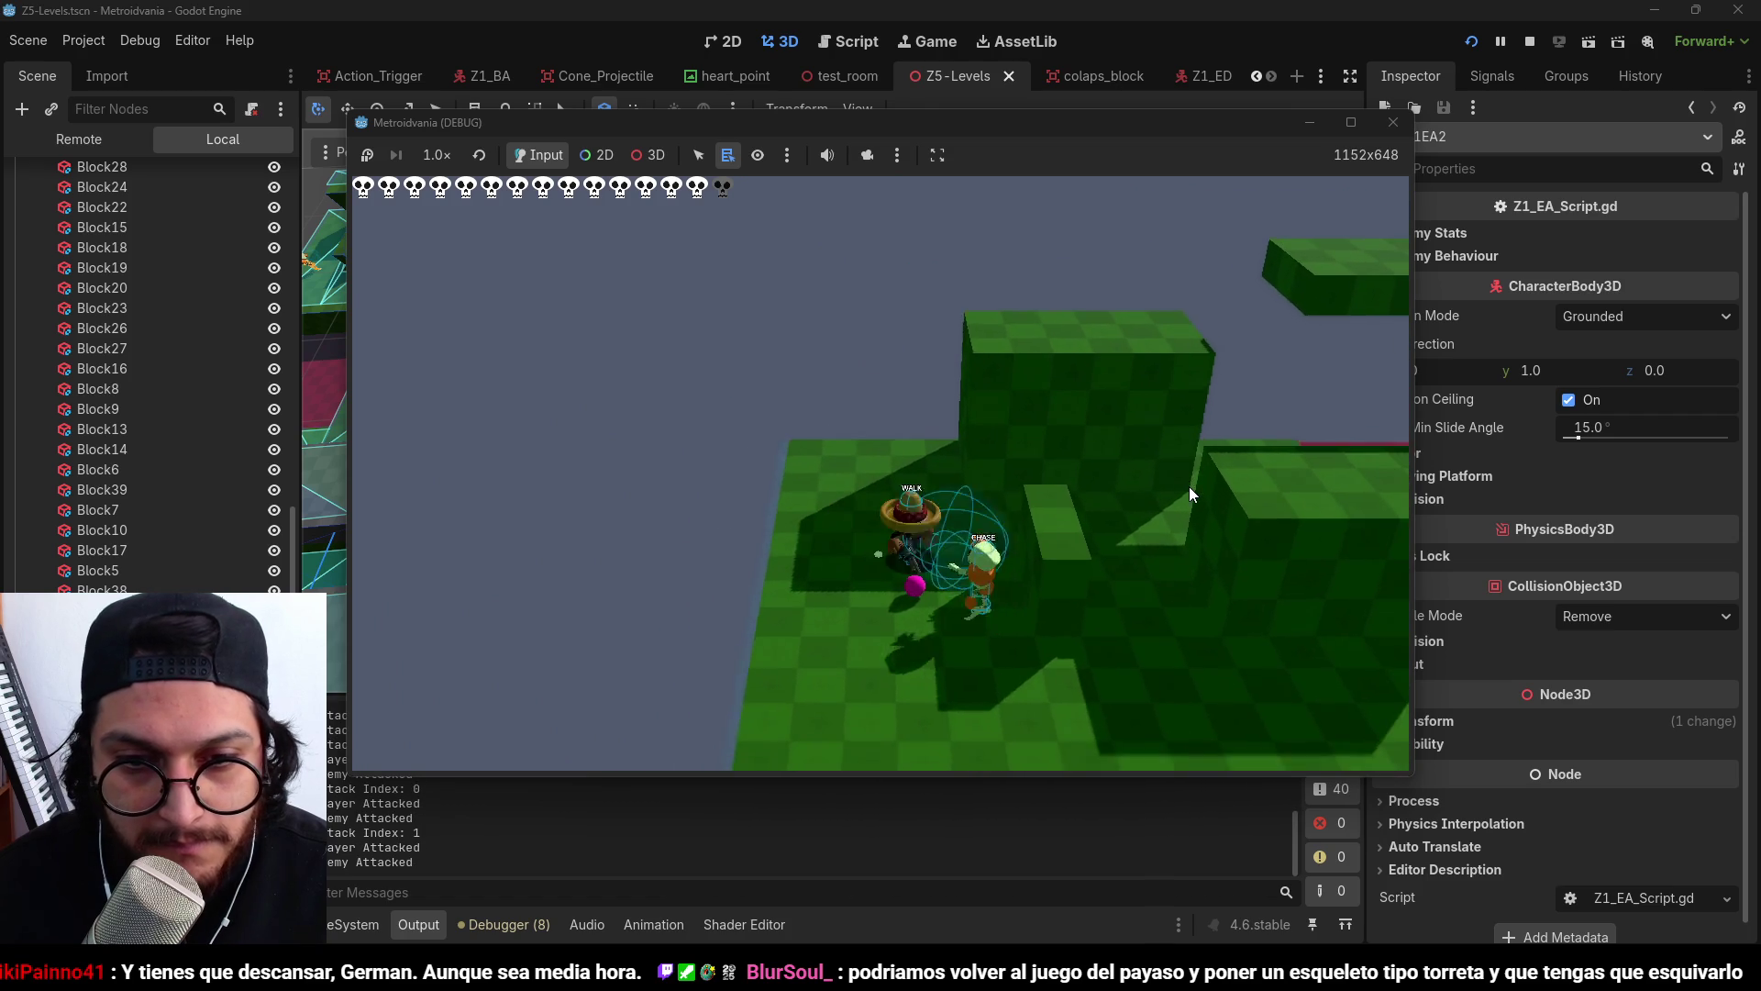
left_click(1189, 487)
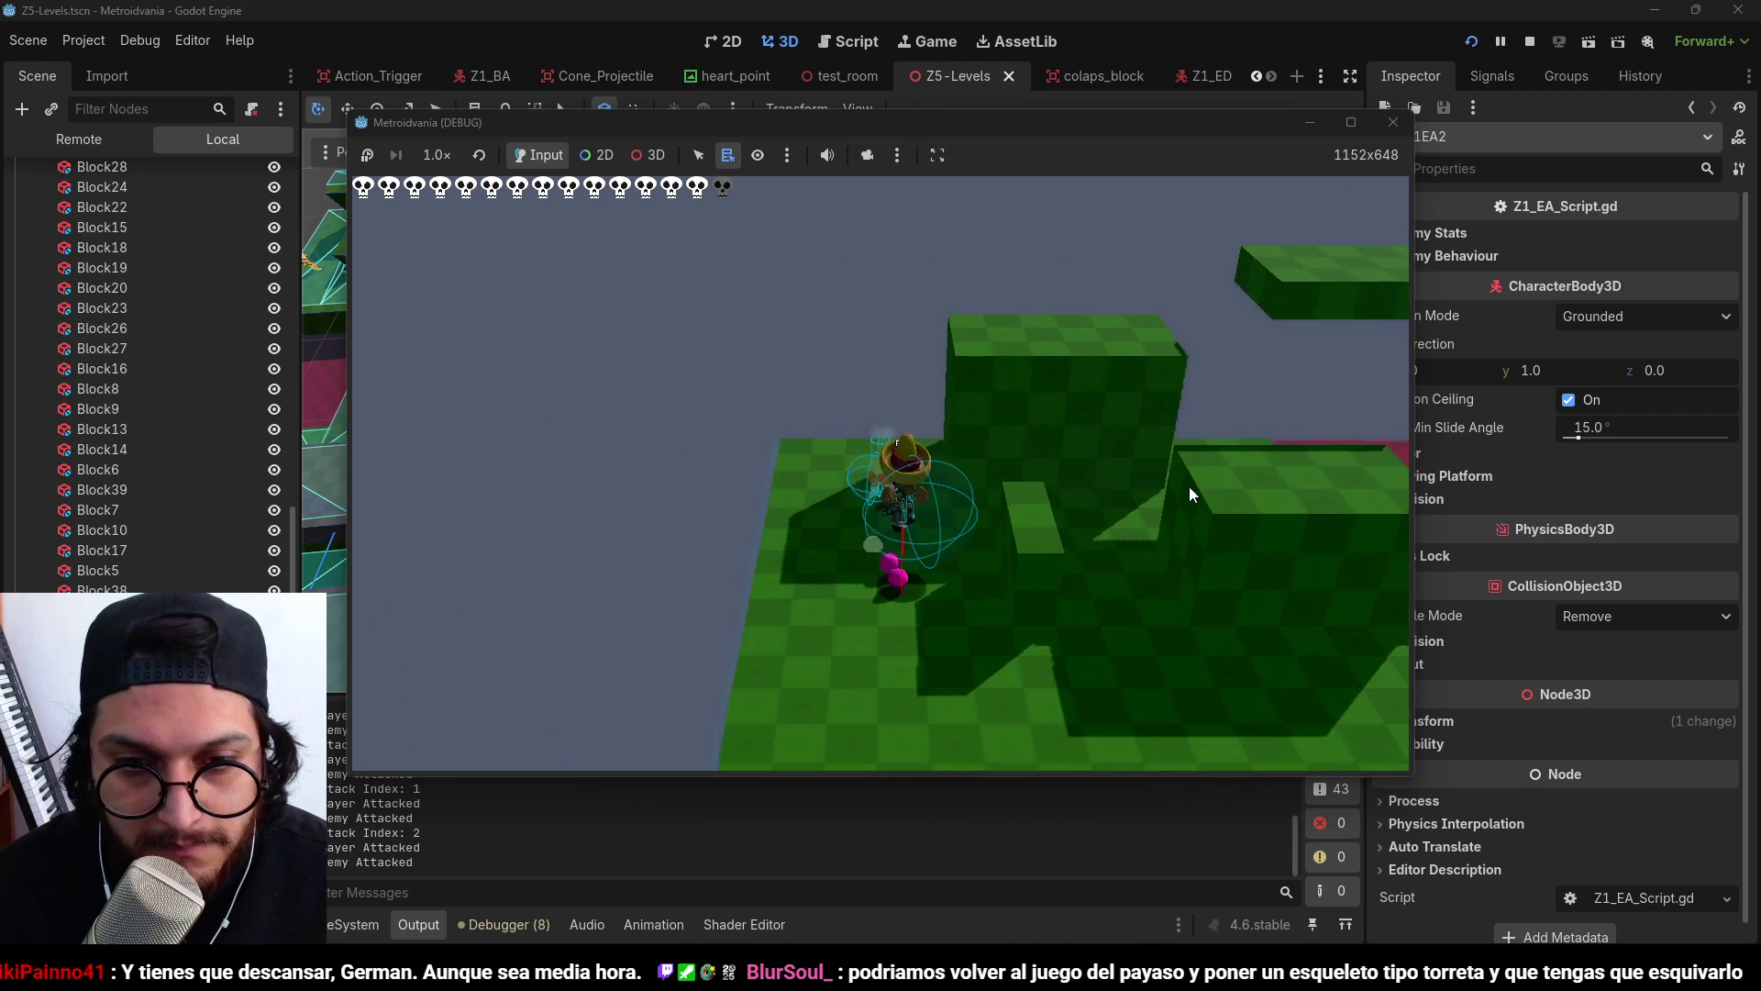
left_click(1189, 486)
left_click(1188, 486)
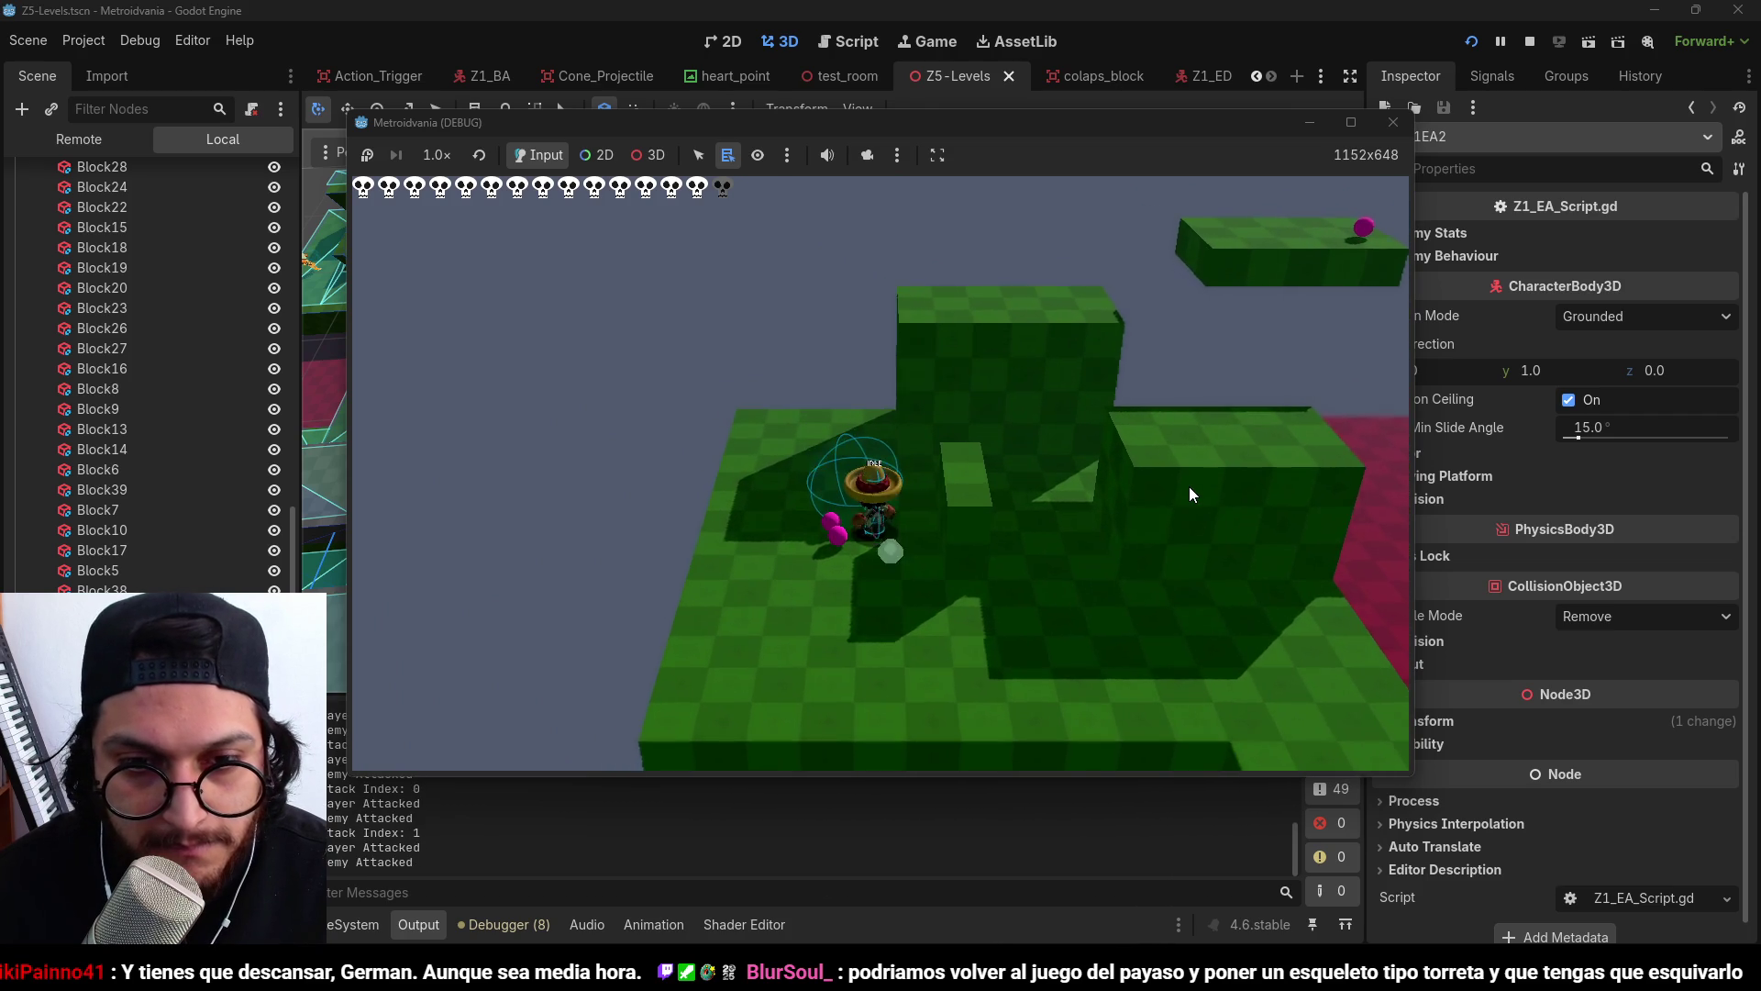
key("w")
key("space")
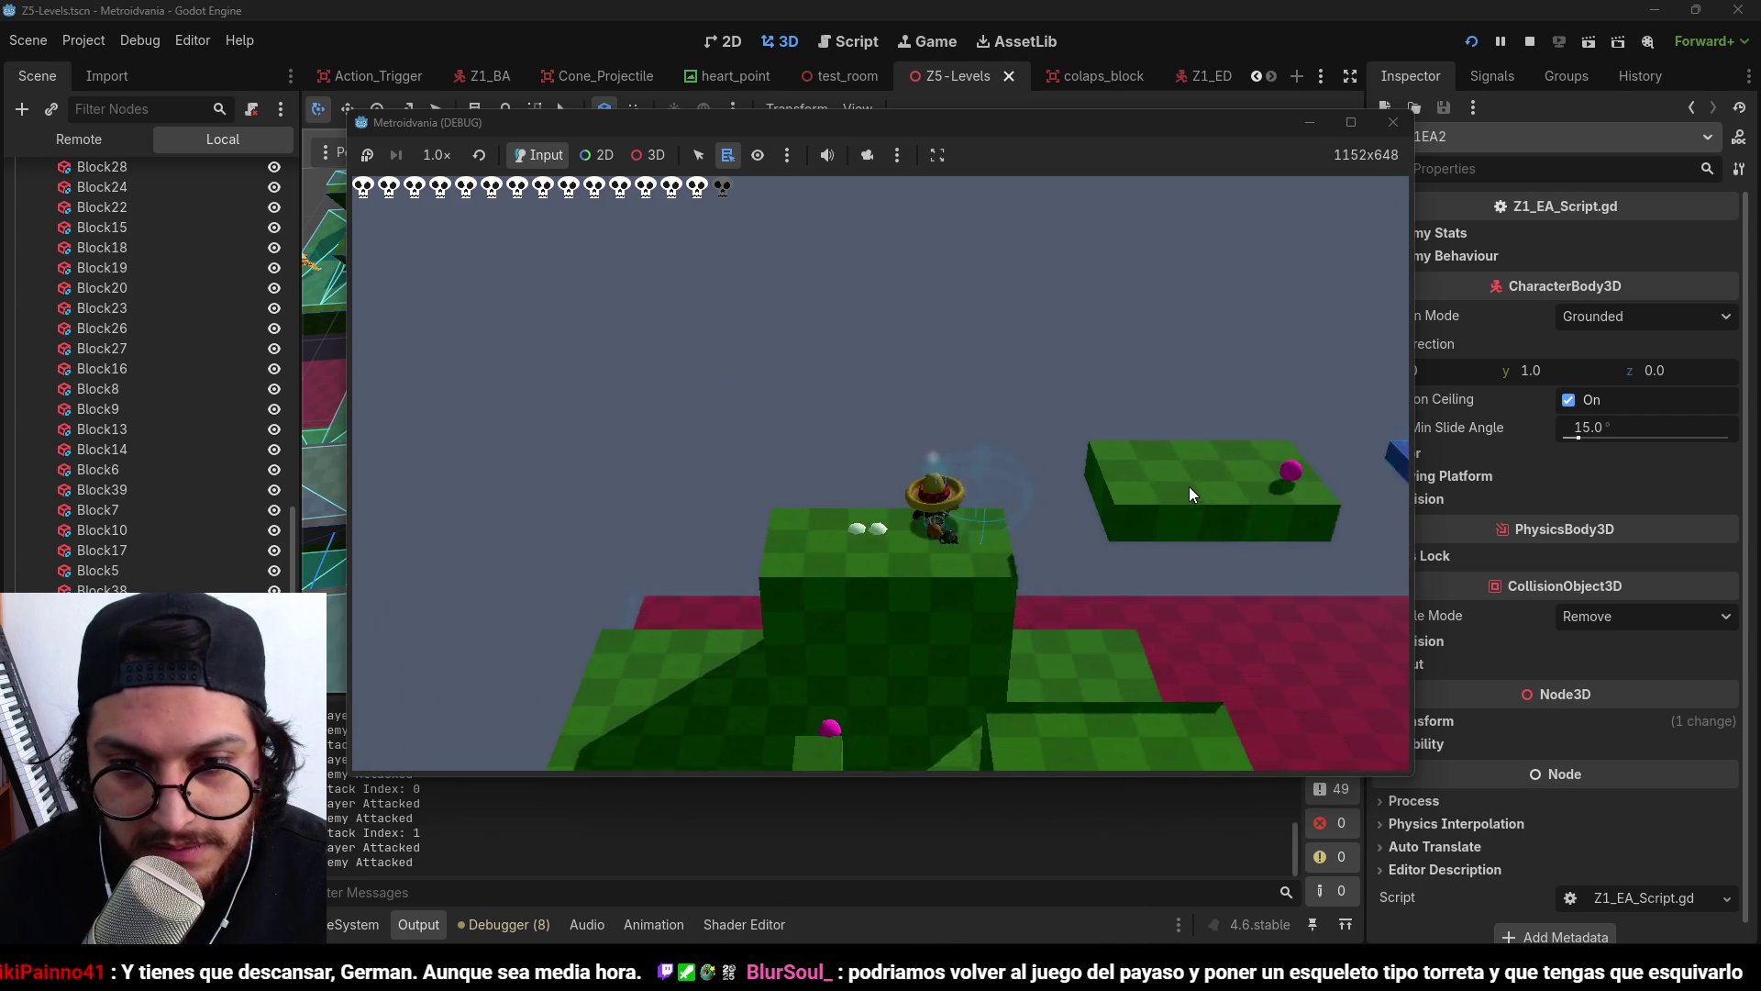
Jump across the blue floating platform down onto the large green floor.
key("d")
key("space")
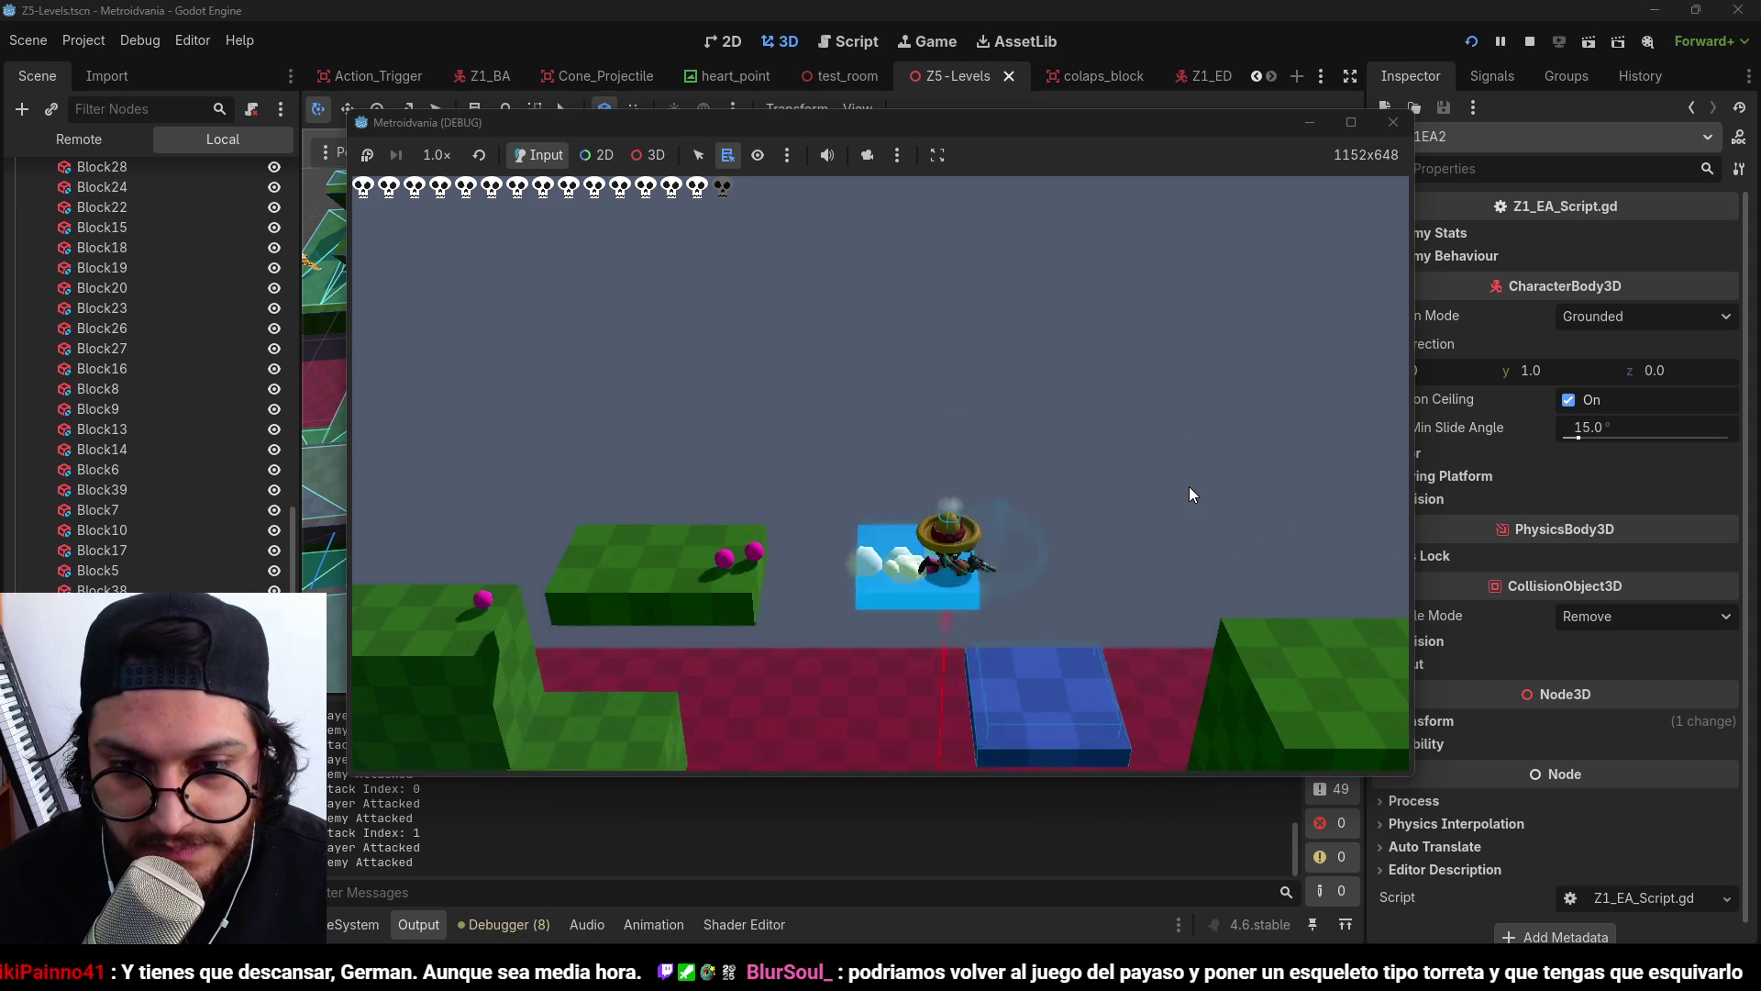
key("d")
key("space")
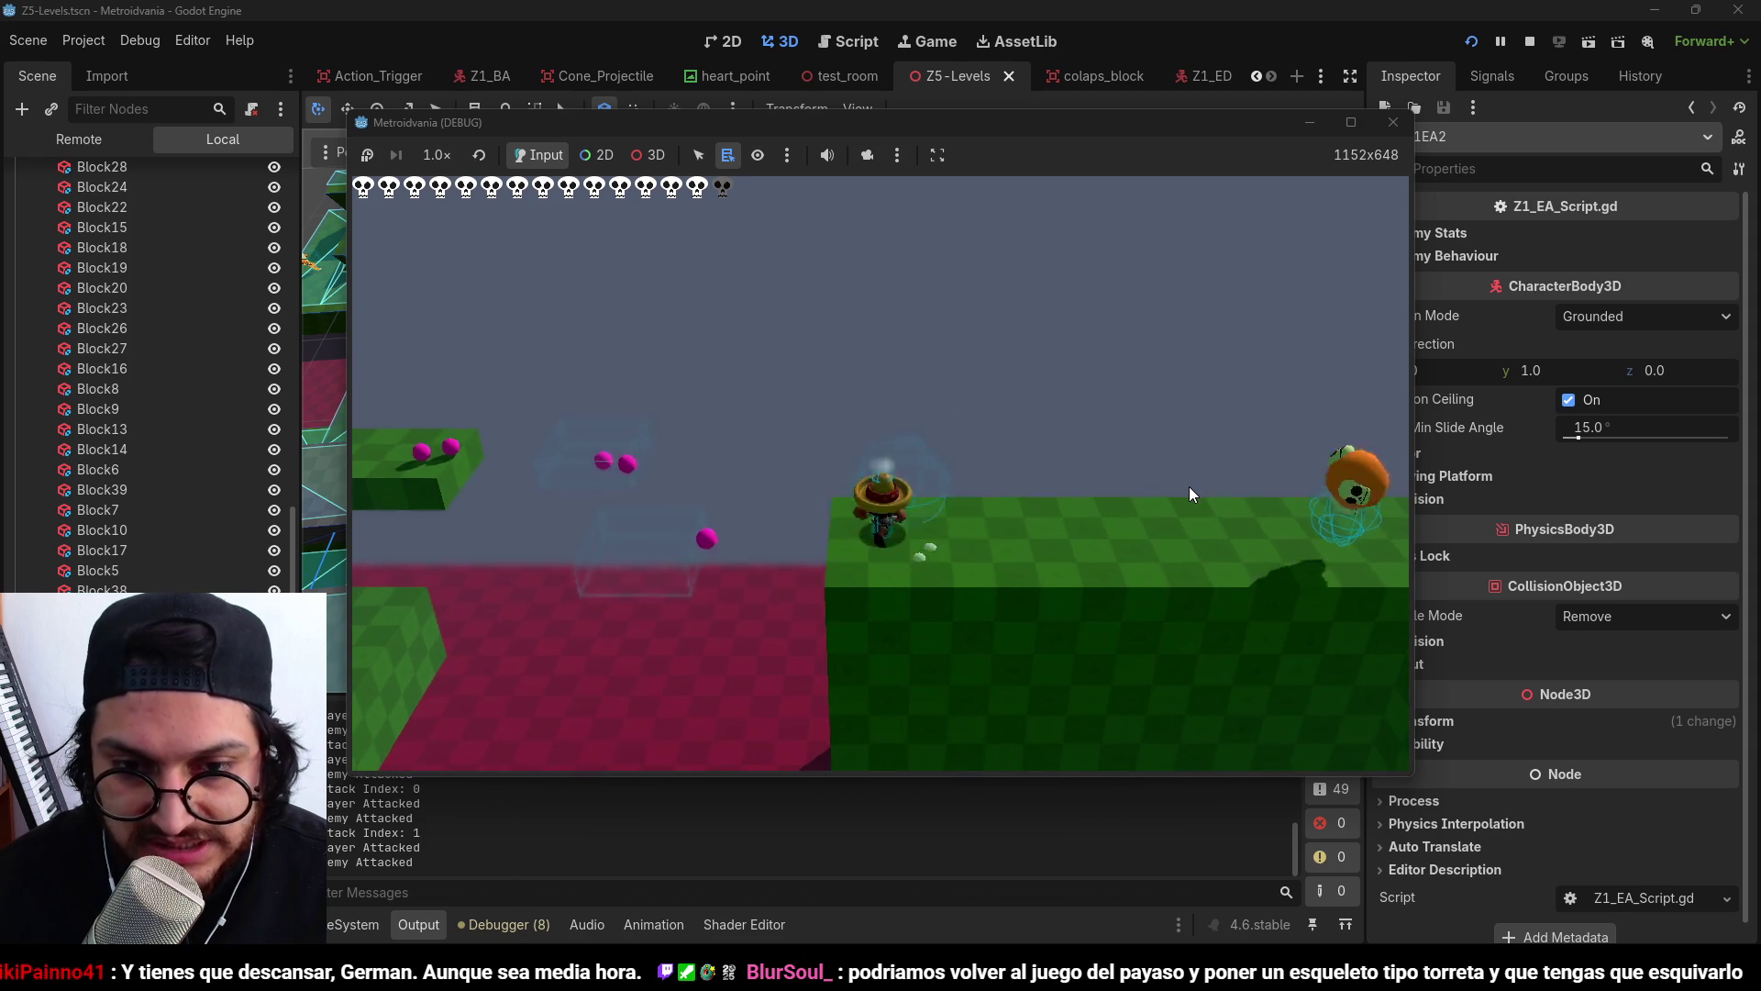
key("space")
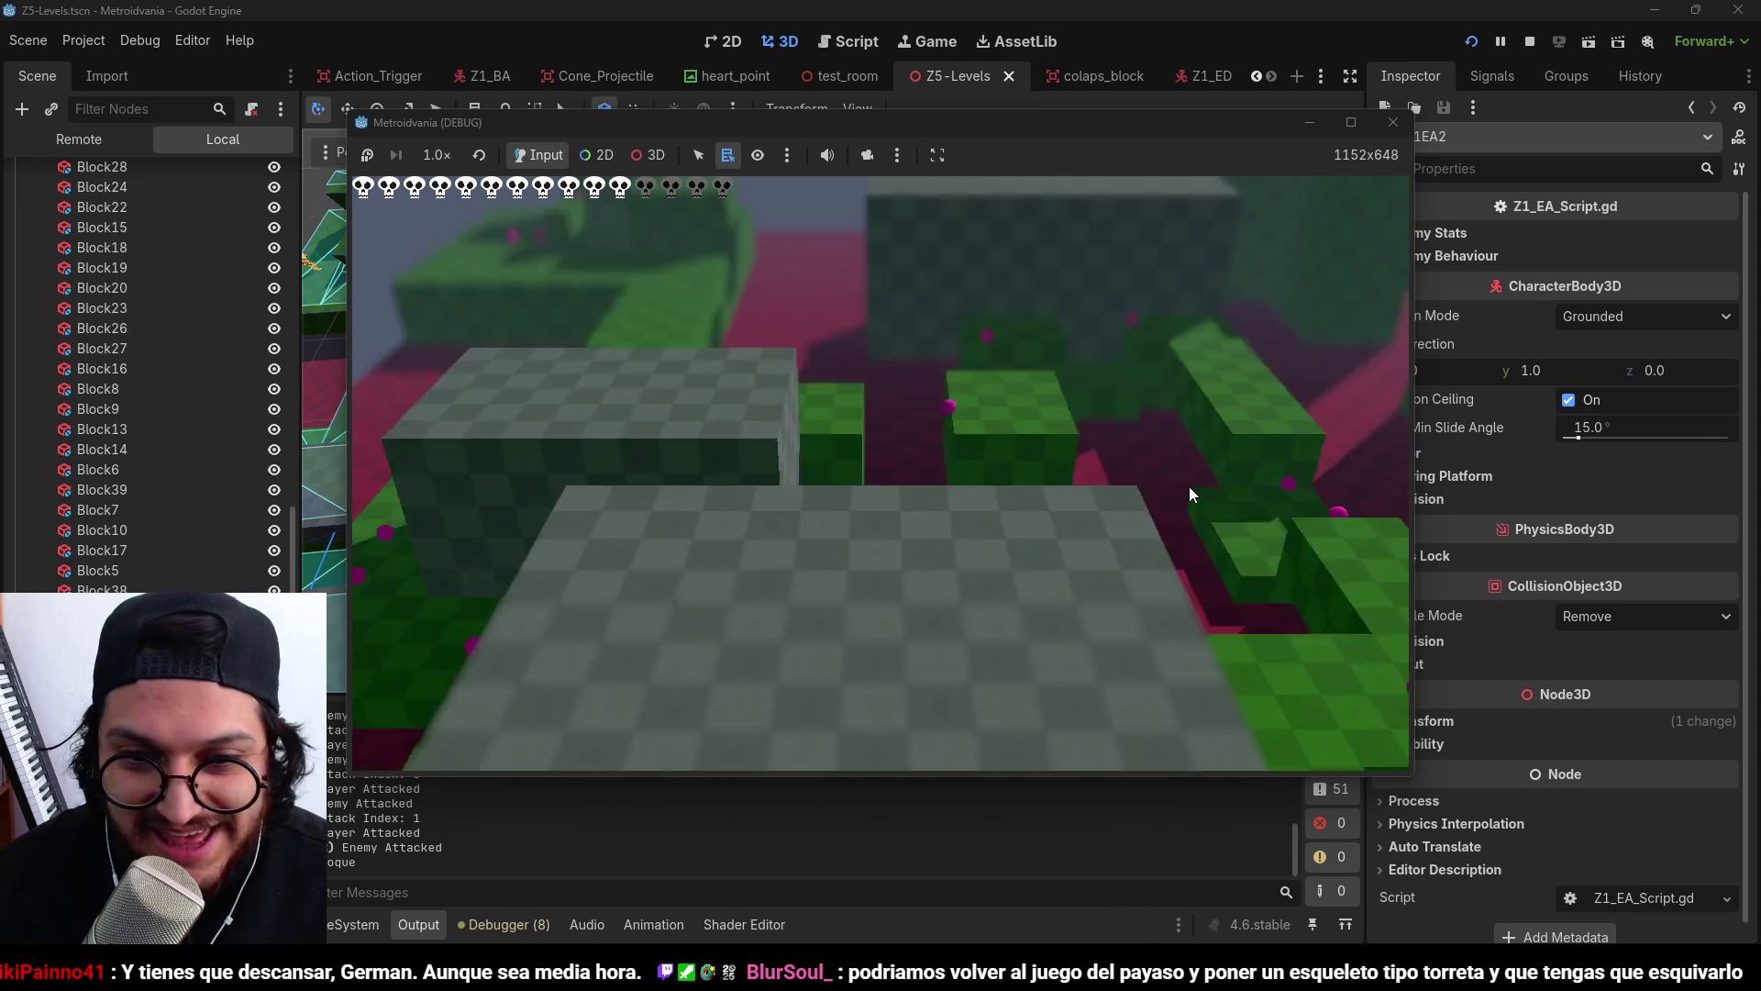
Walk across the green floor, drop down onto the narrow path, and jump onto the taller block.
key("d")
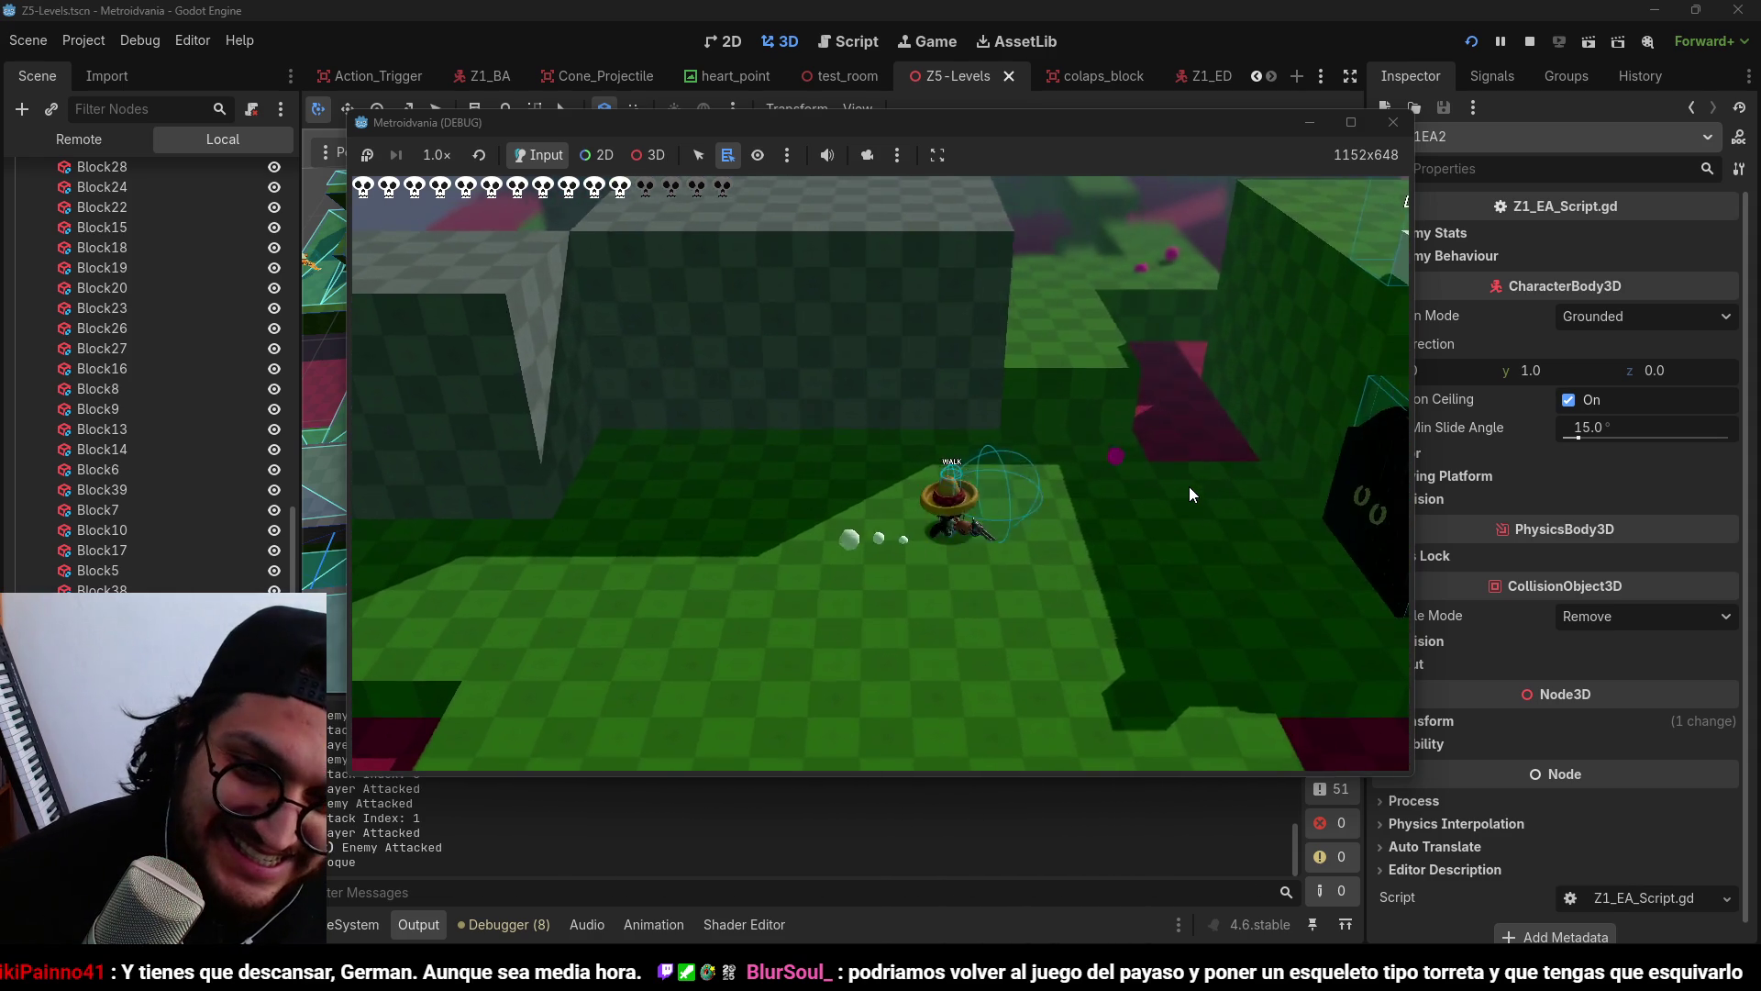
key("d")
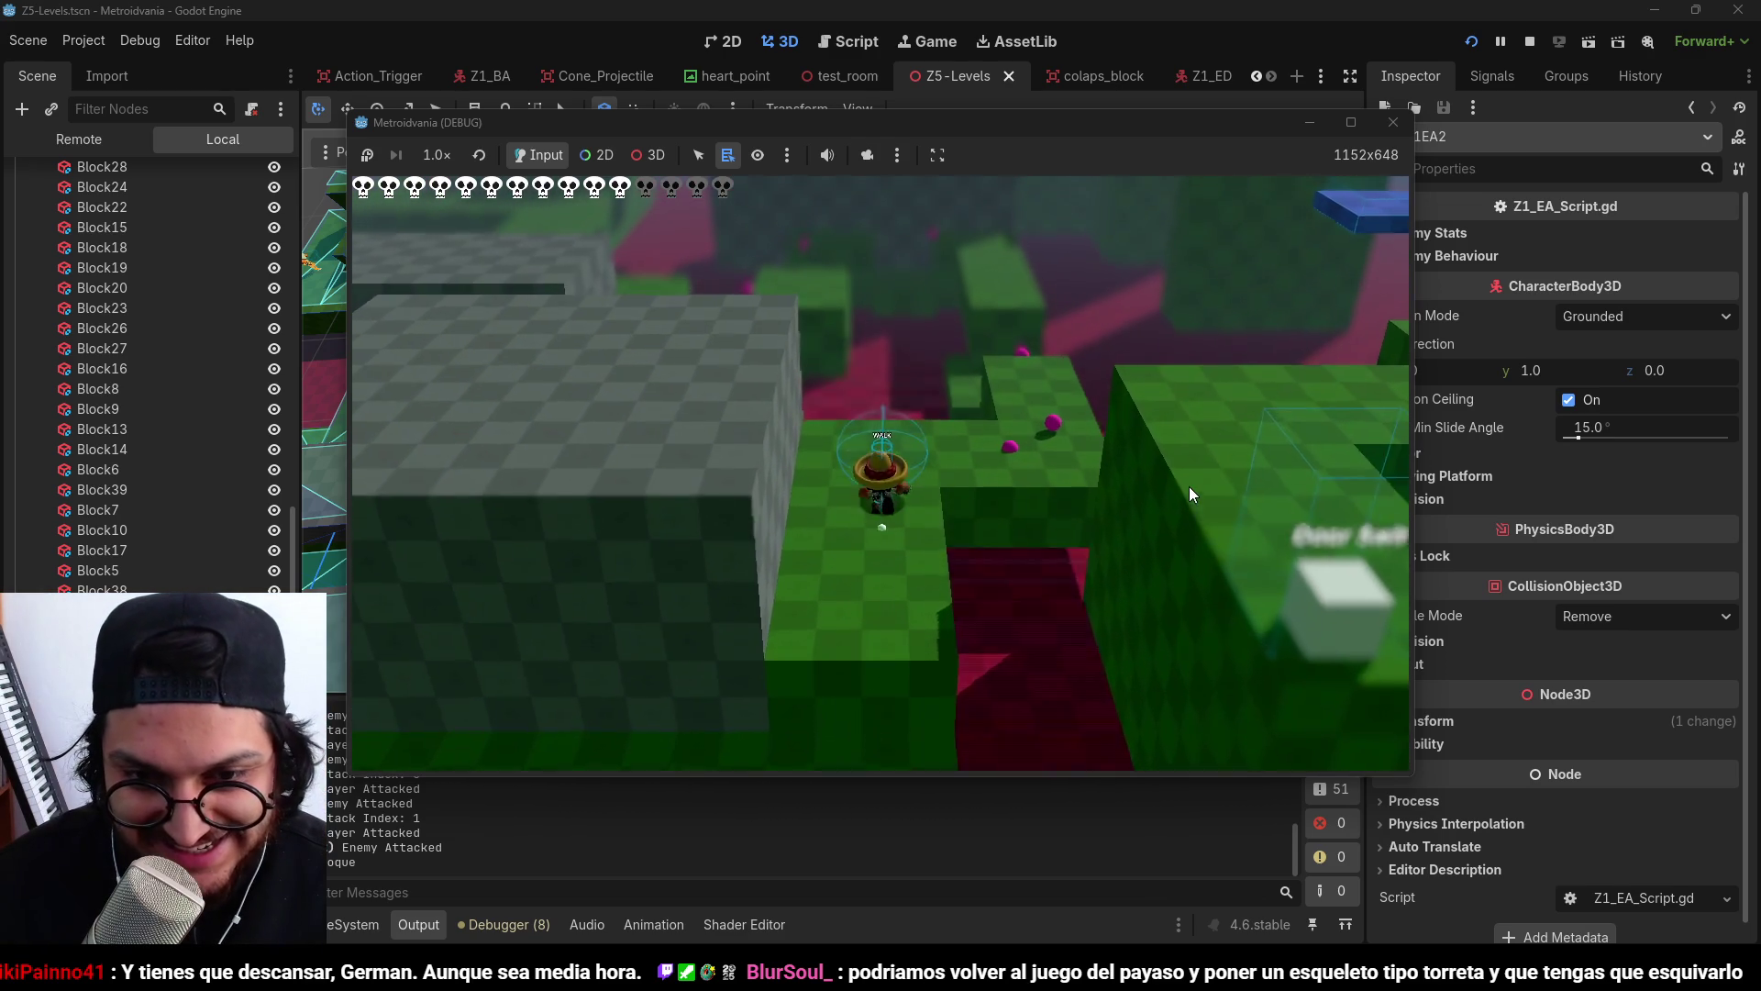
key("d")
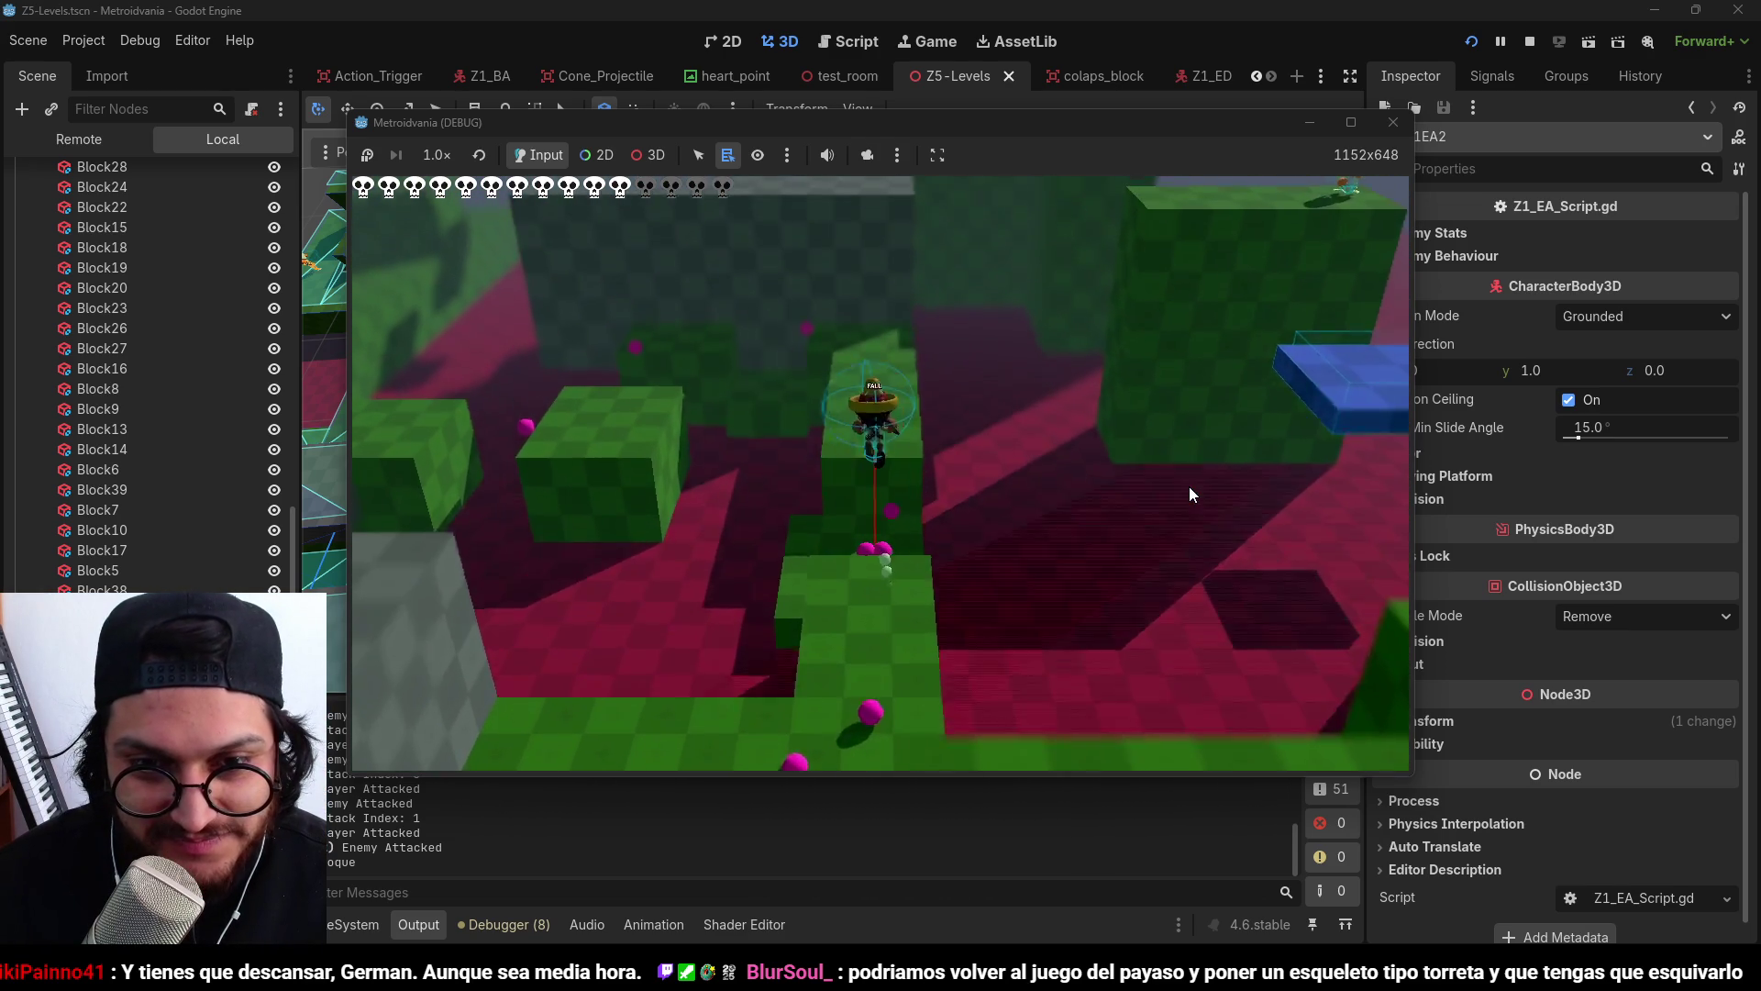
key("d")
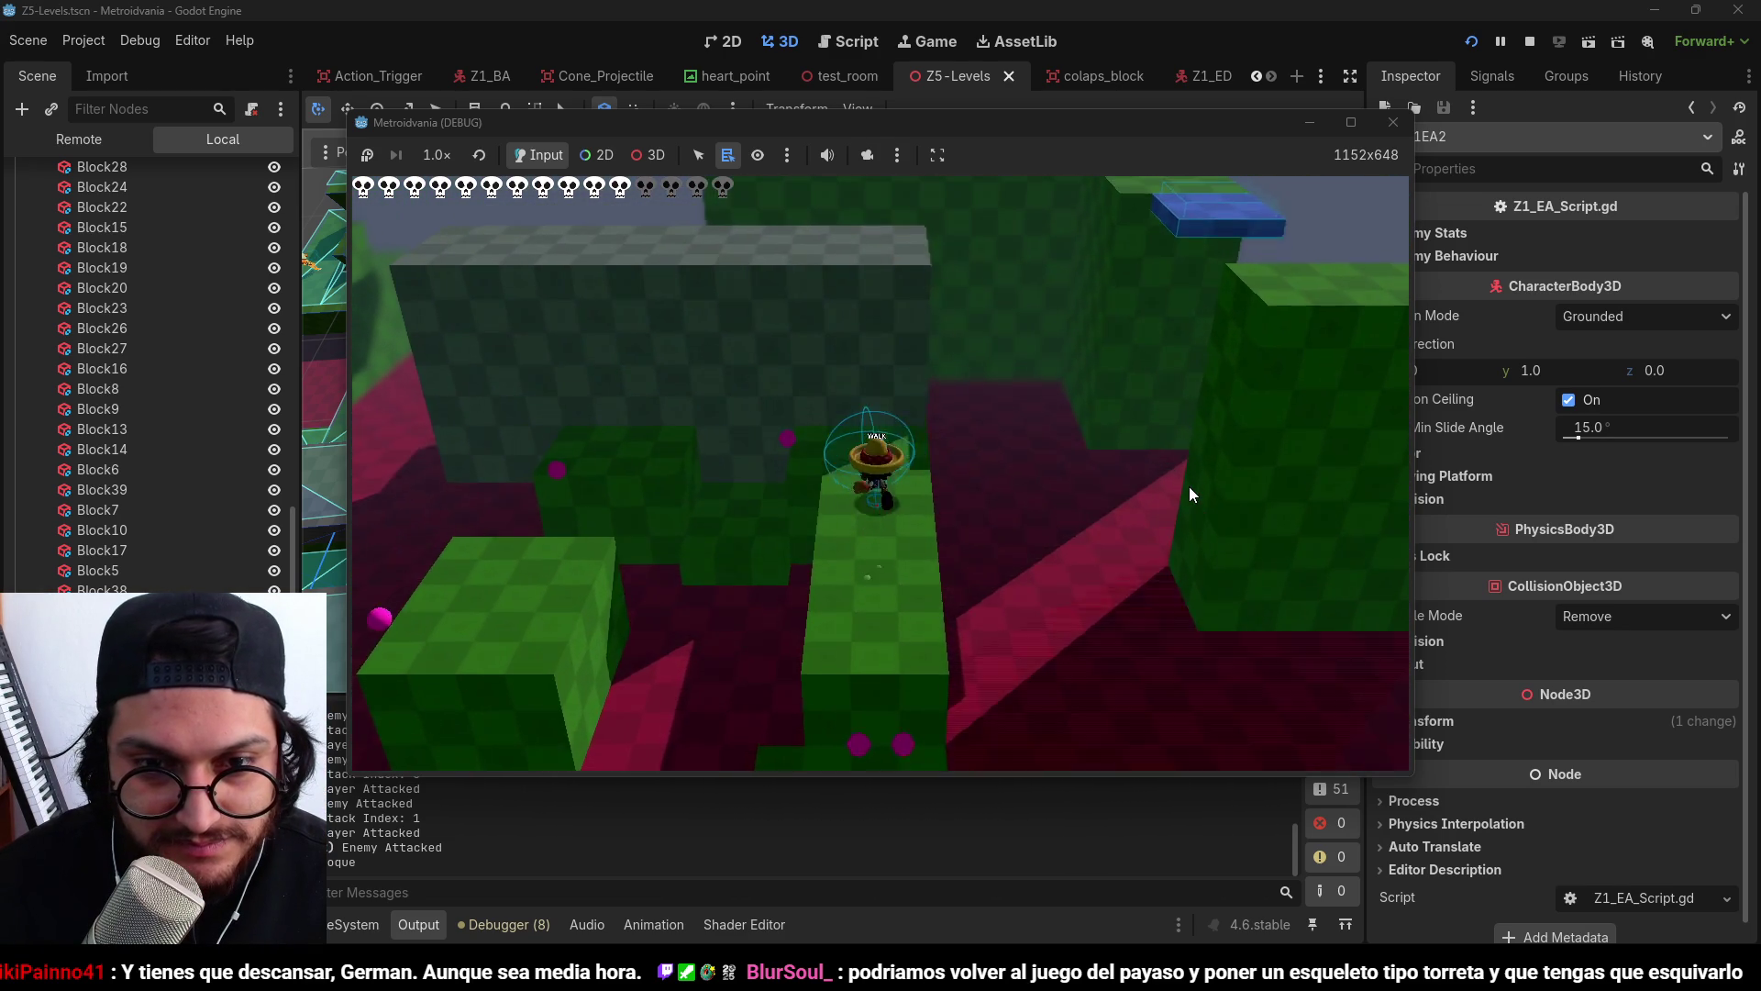
key("d")
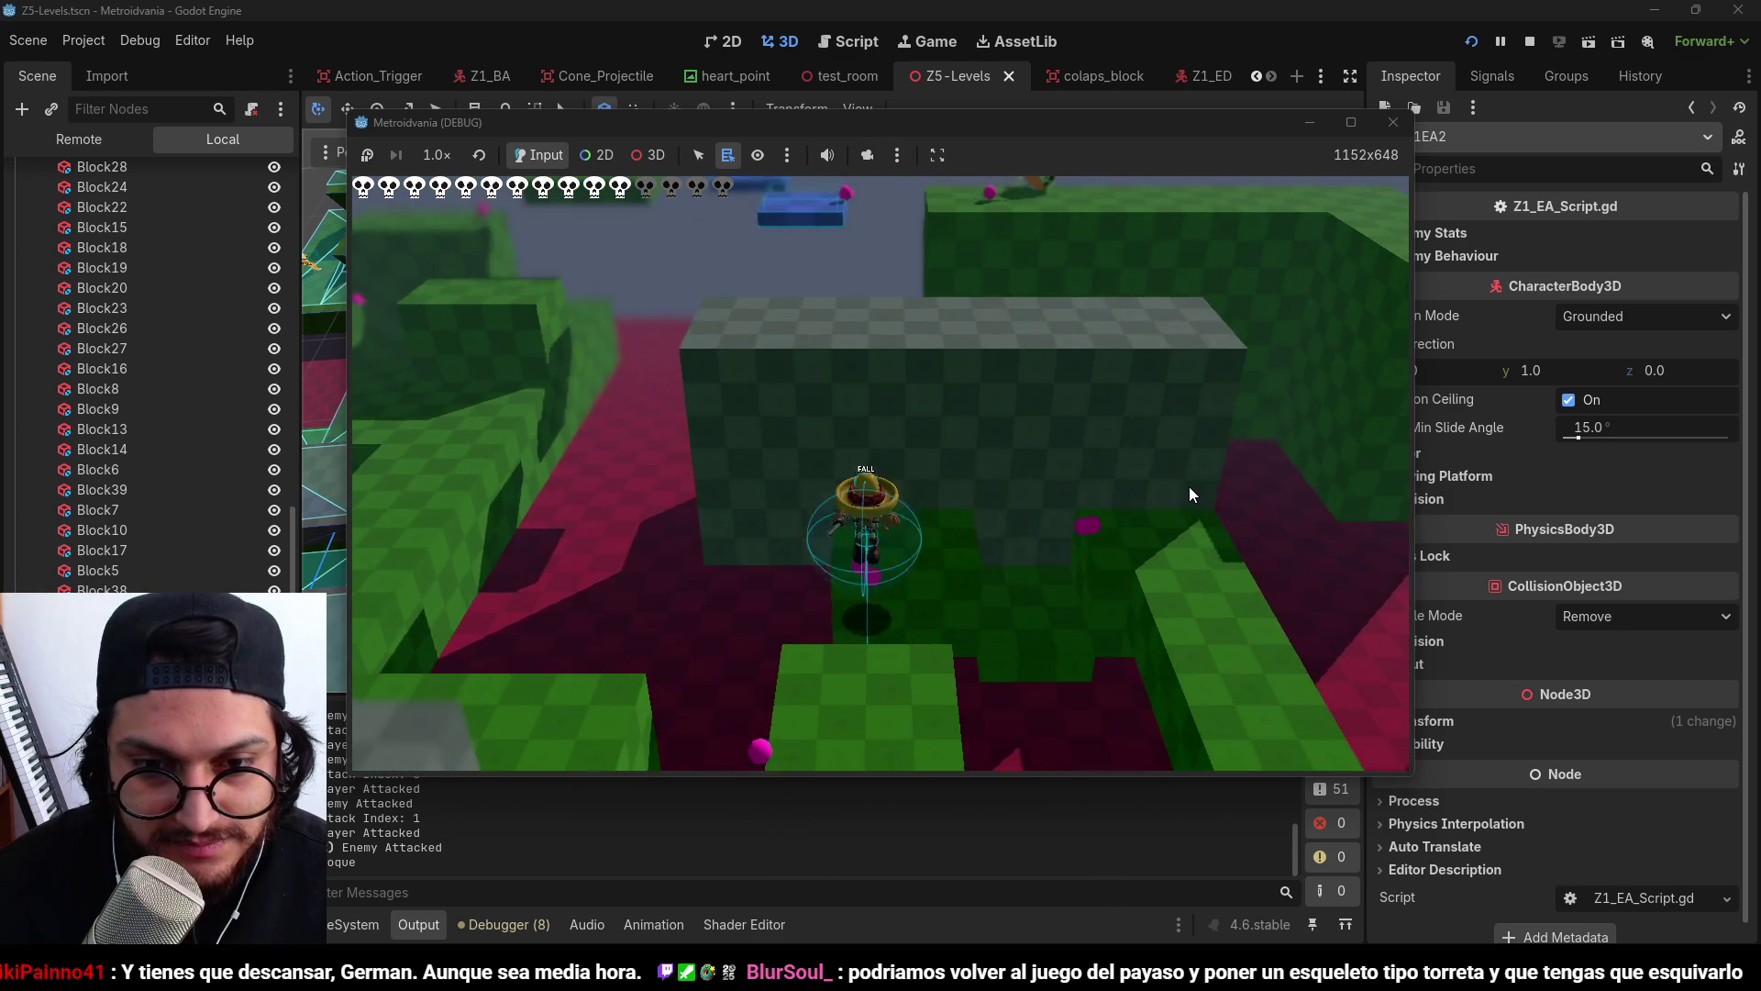
key("d")
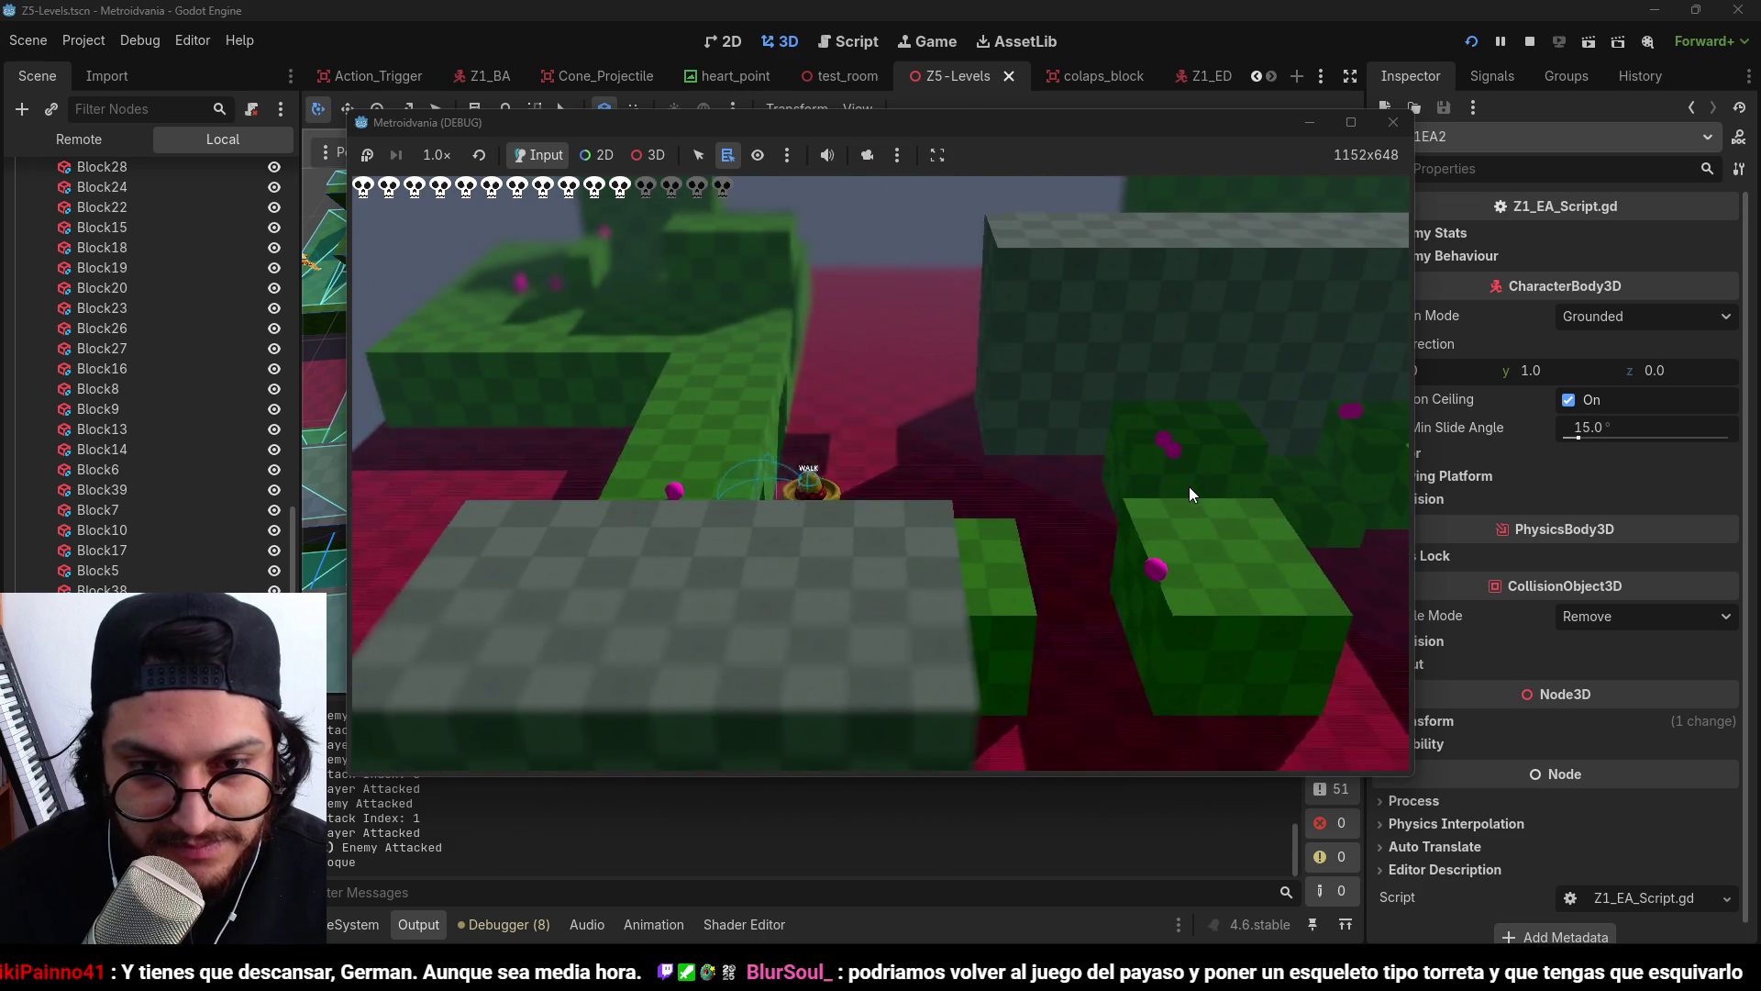
key("d")
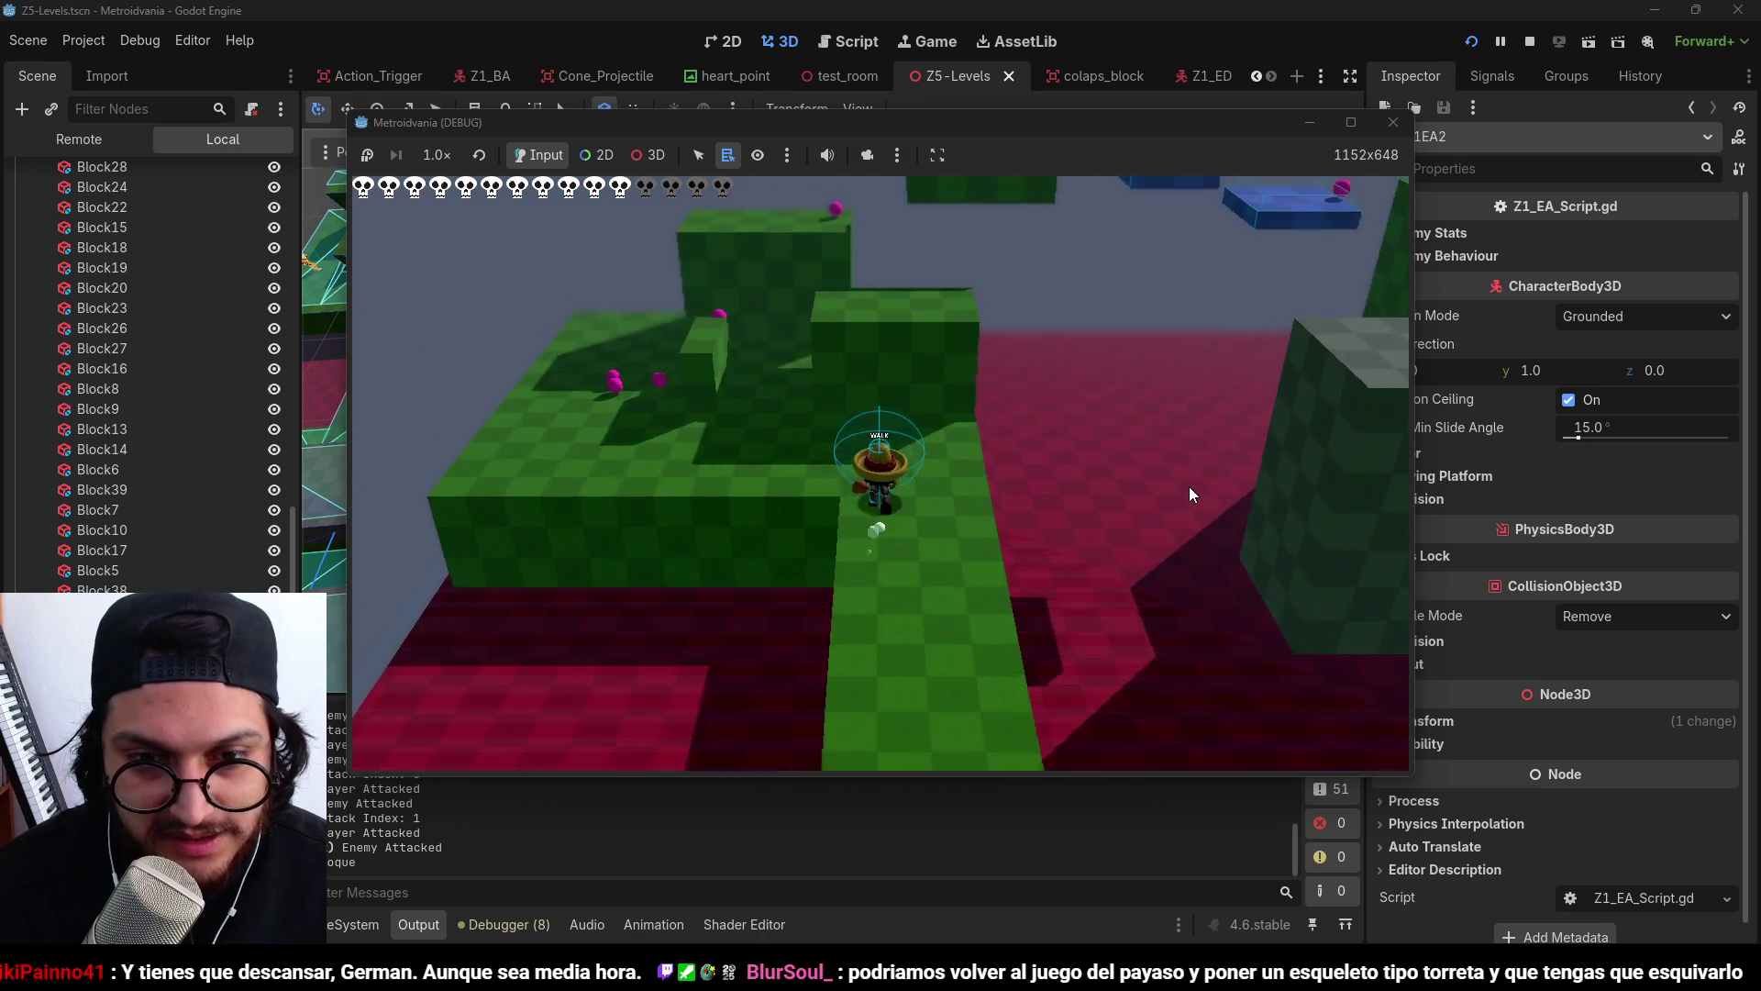
key("d")
key("space")
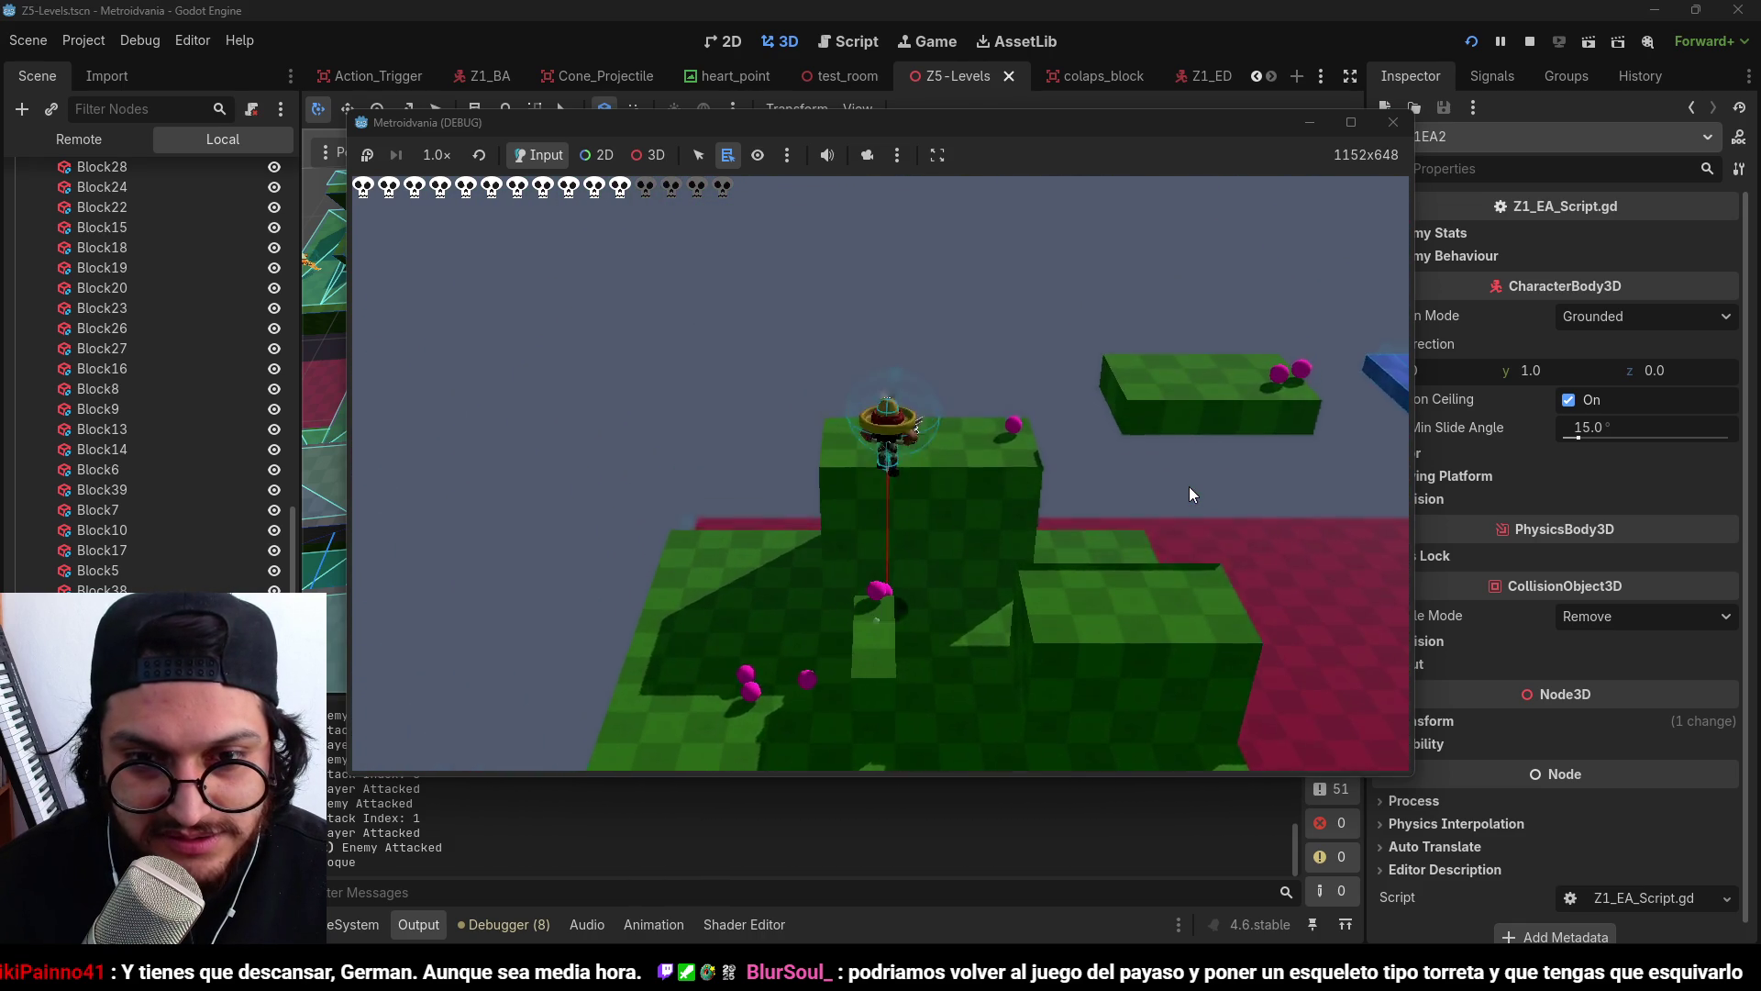
Jump from the higher green block via the blue platform onto the right green block.
key("s")
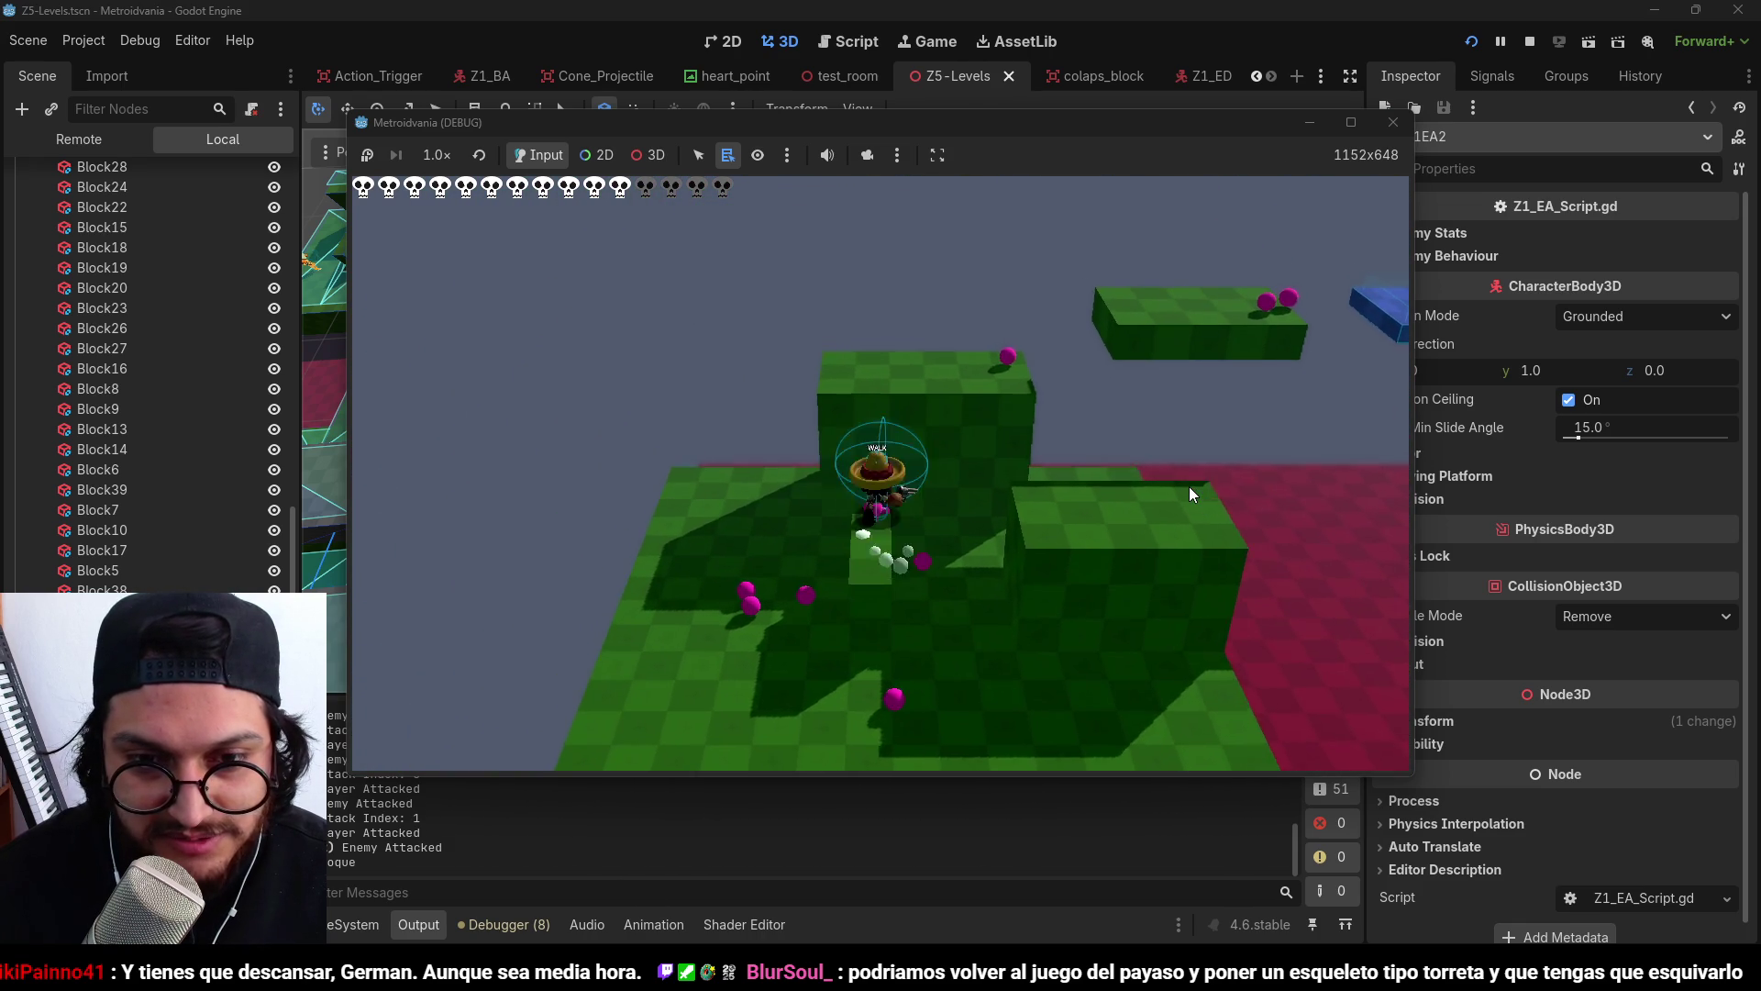
key("w")
key("space")
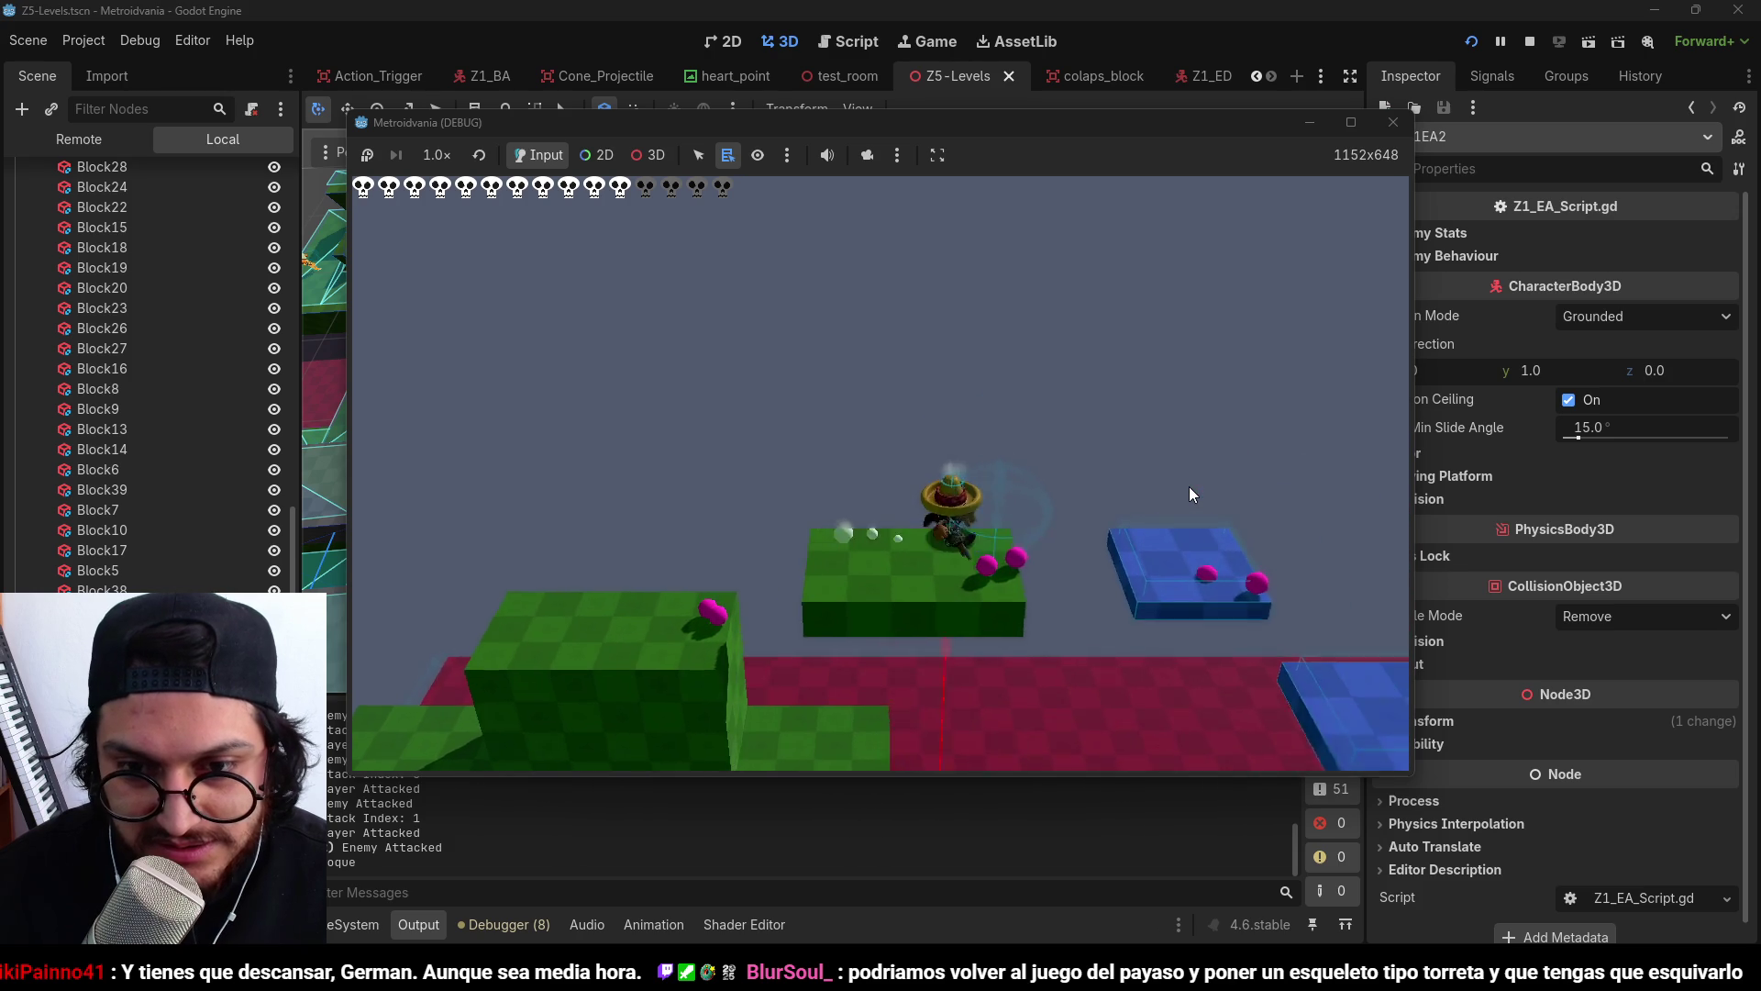
key("d")
key("space")
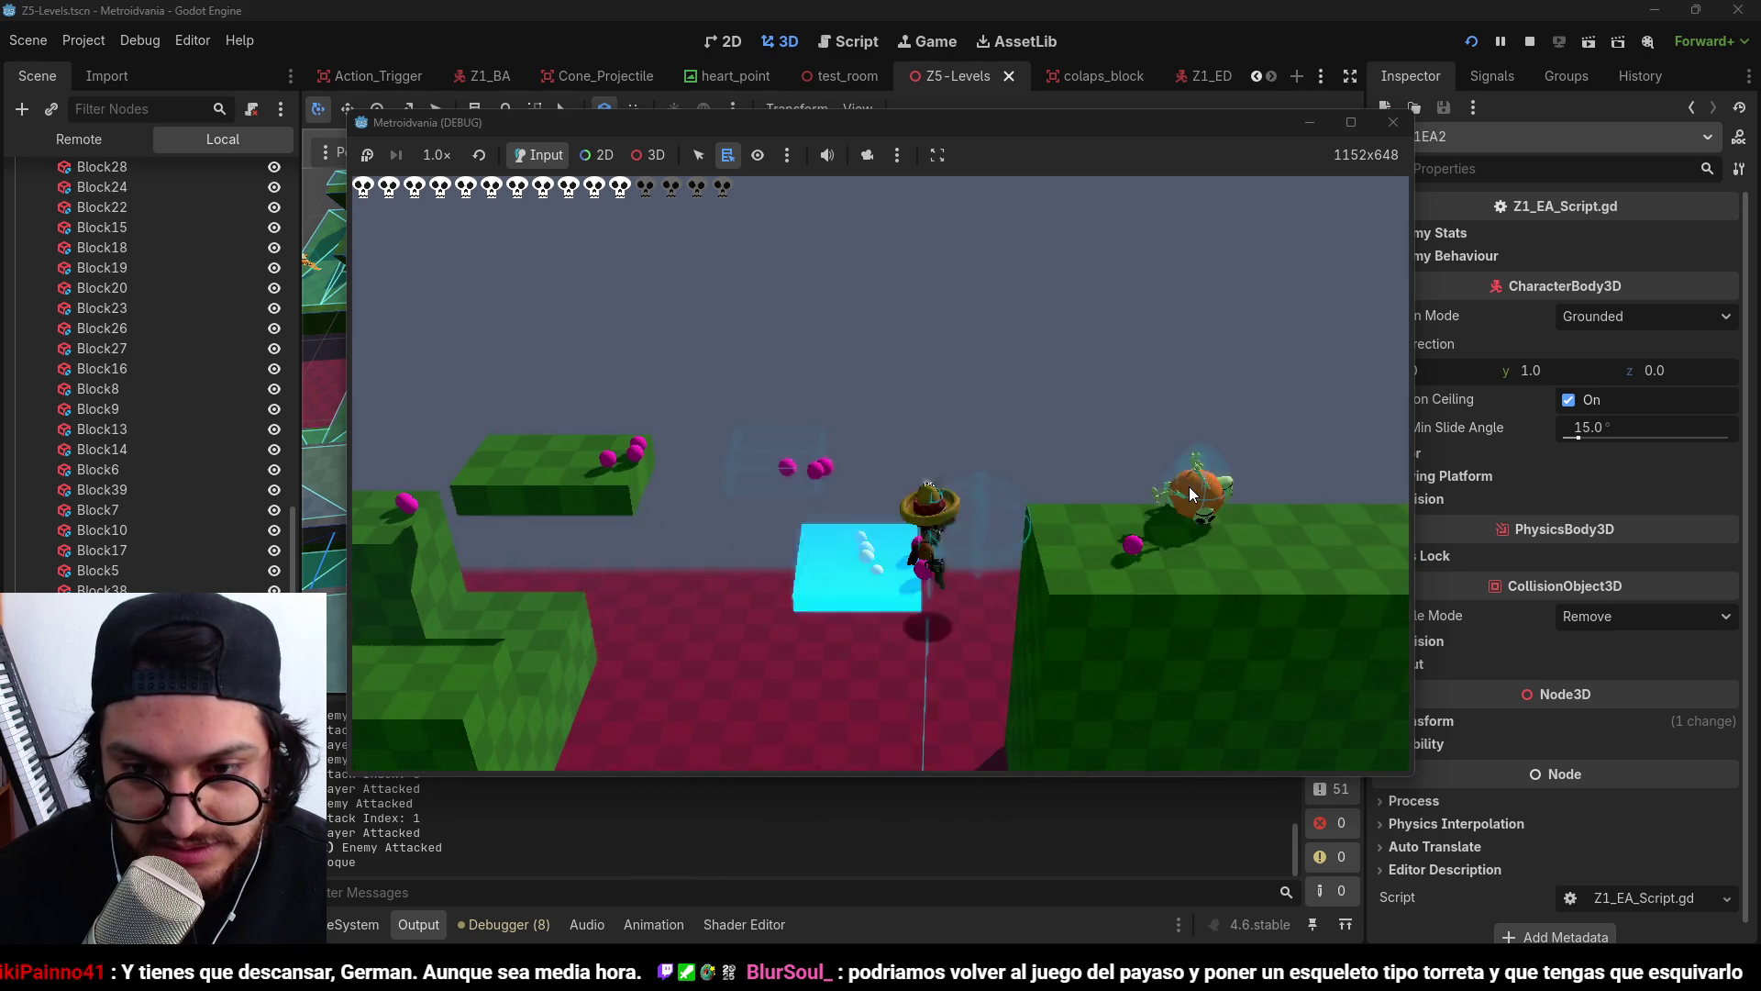
key("d")
key("space")
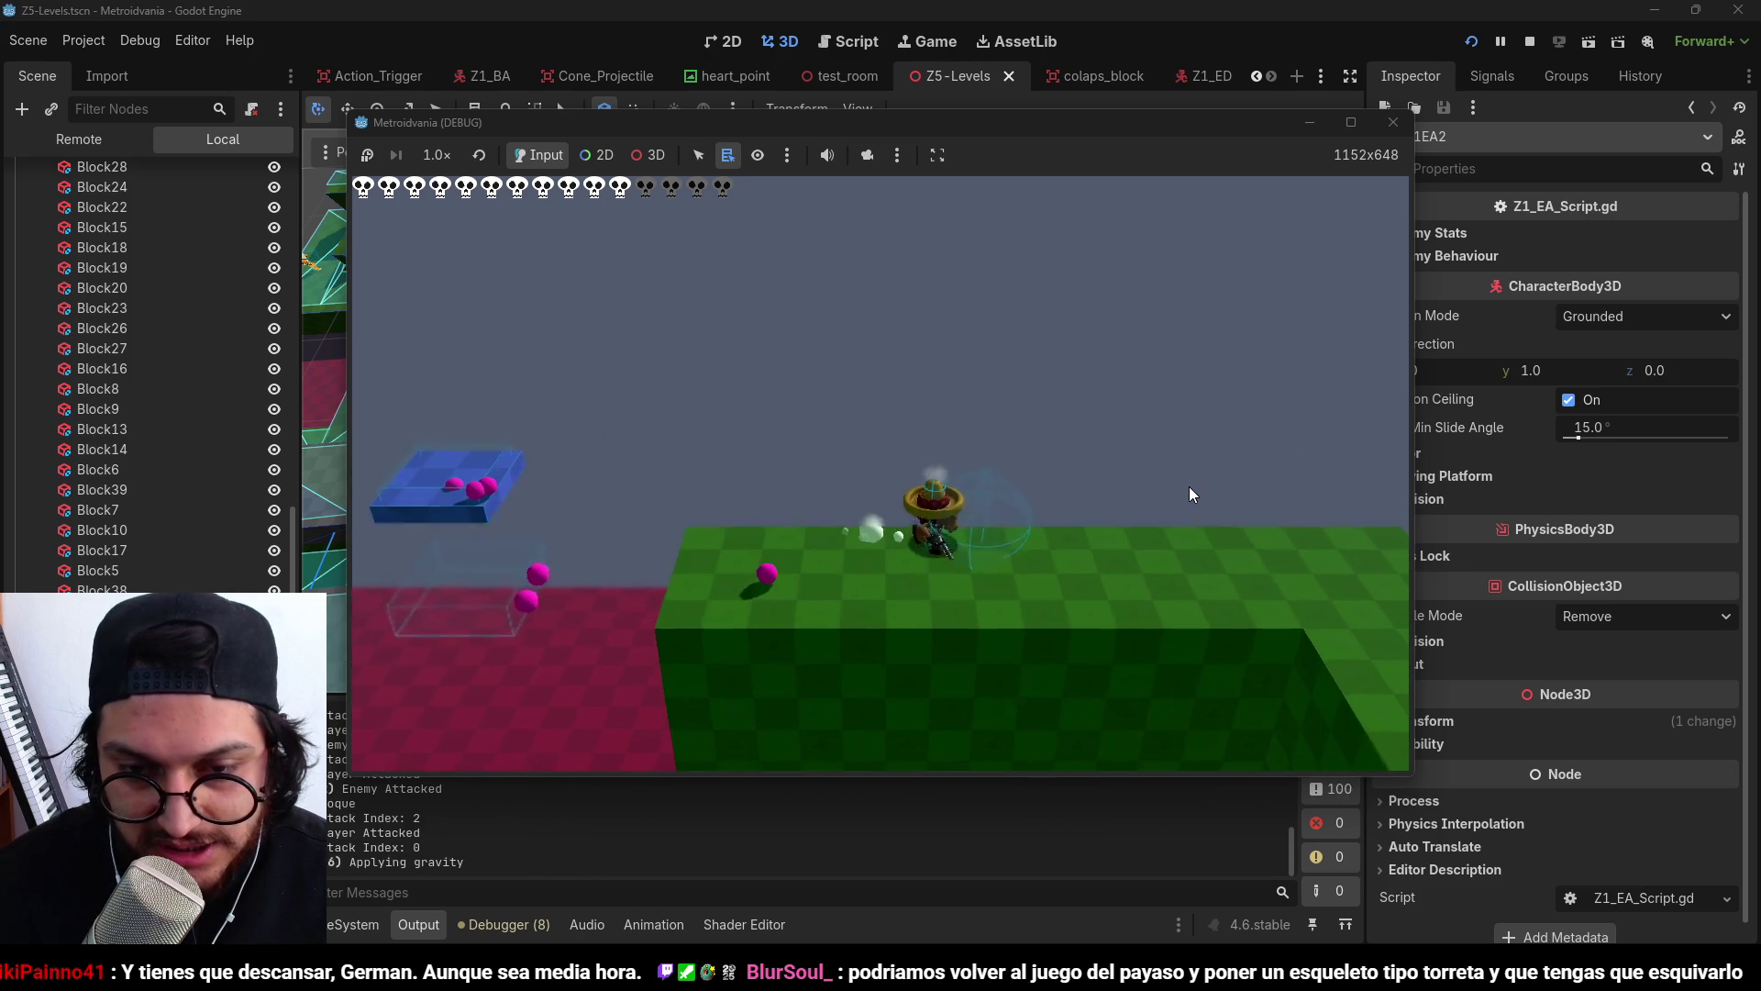
Walk to the enemy on the green ledge, strike it, and cross the blue platform.
key("d")
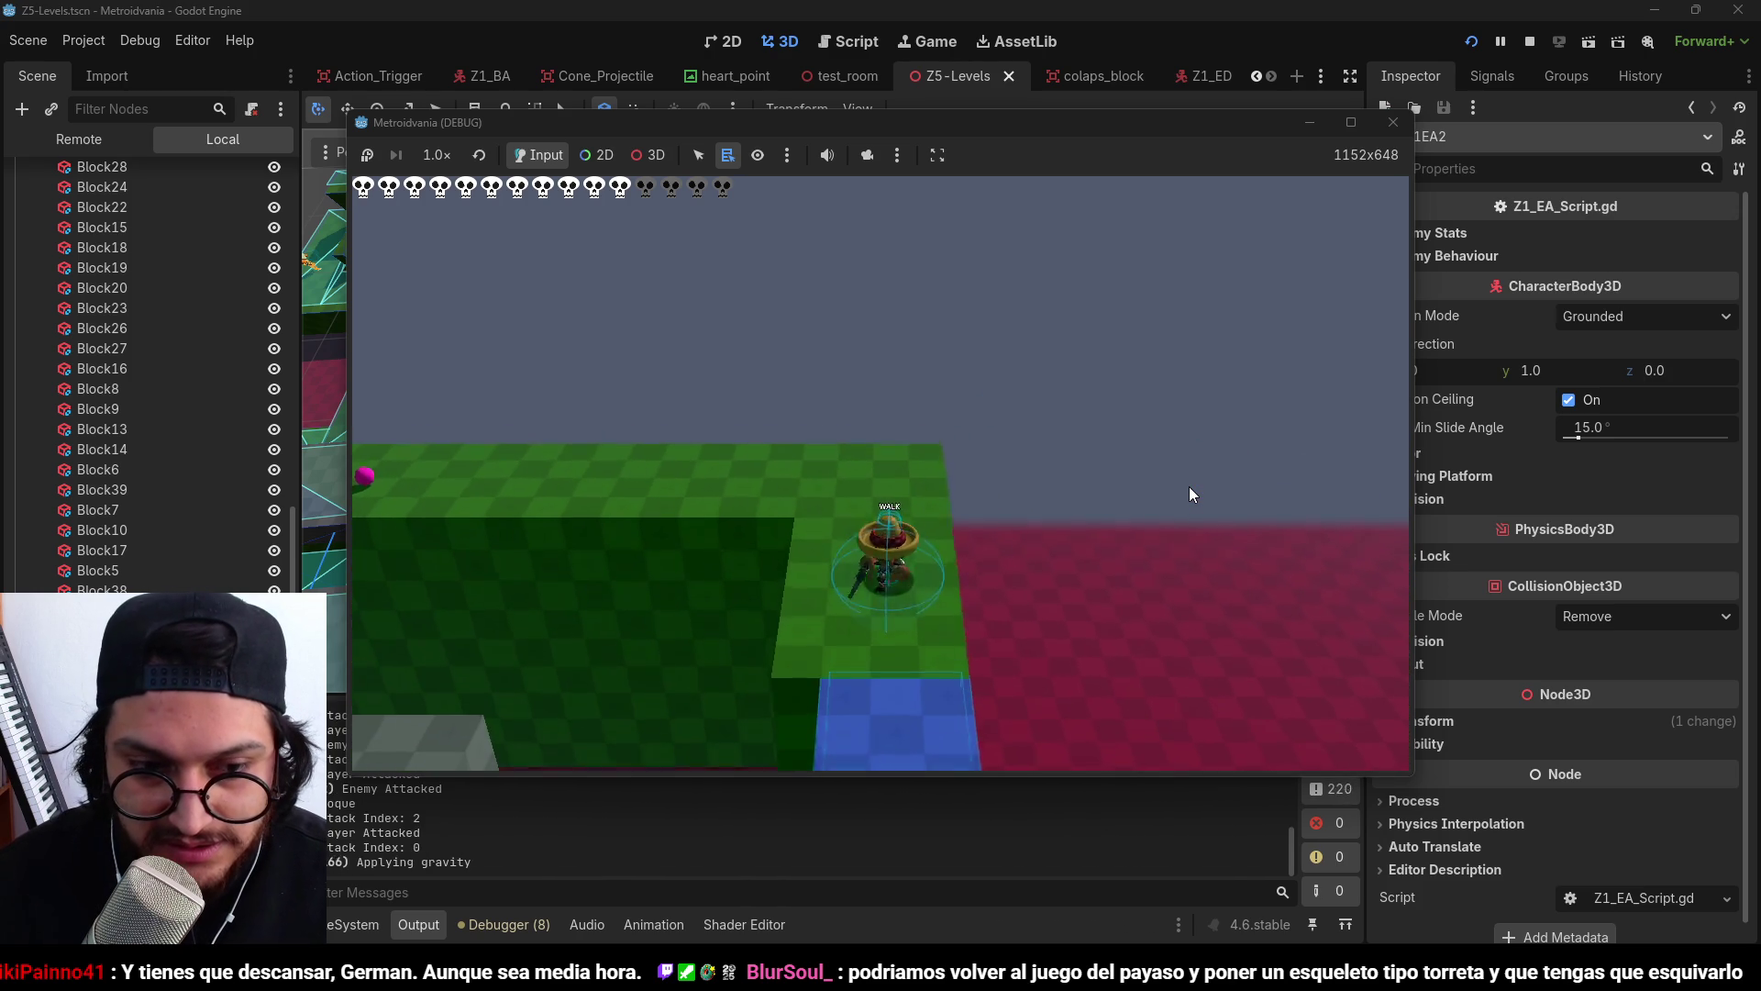
key("d")
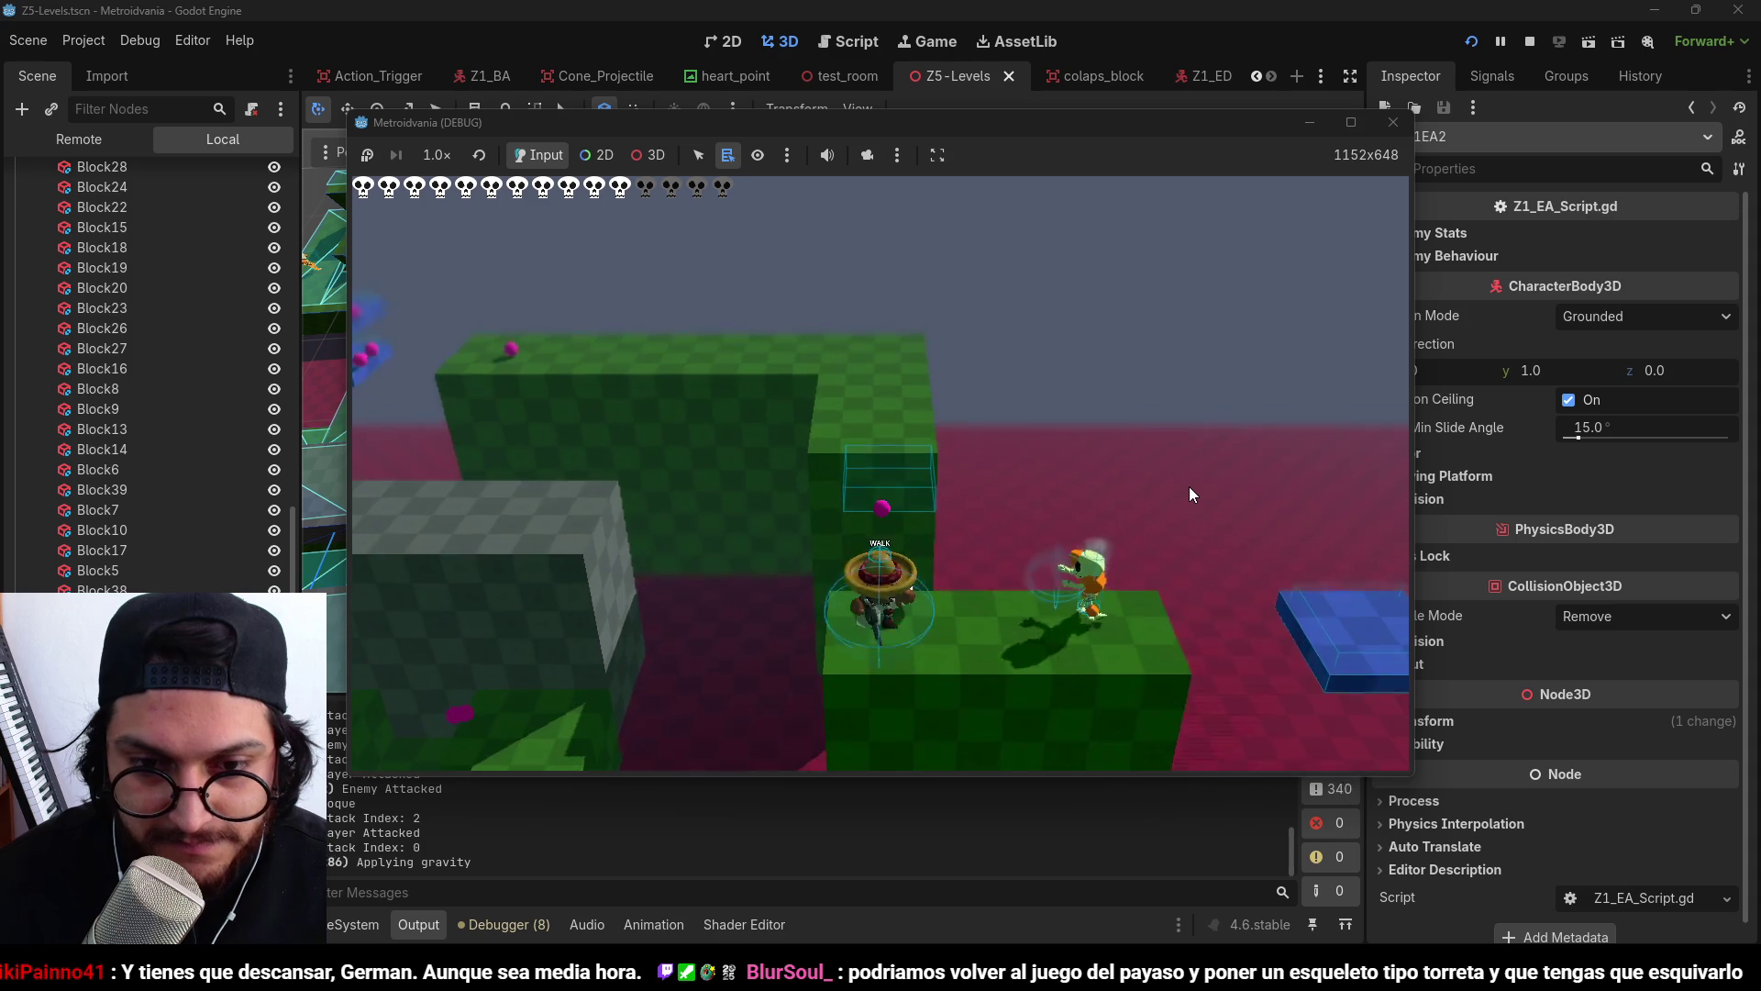
key("d")
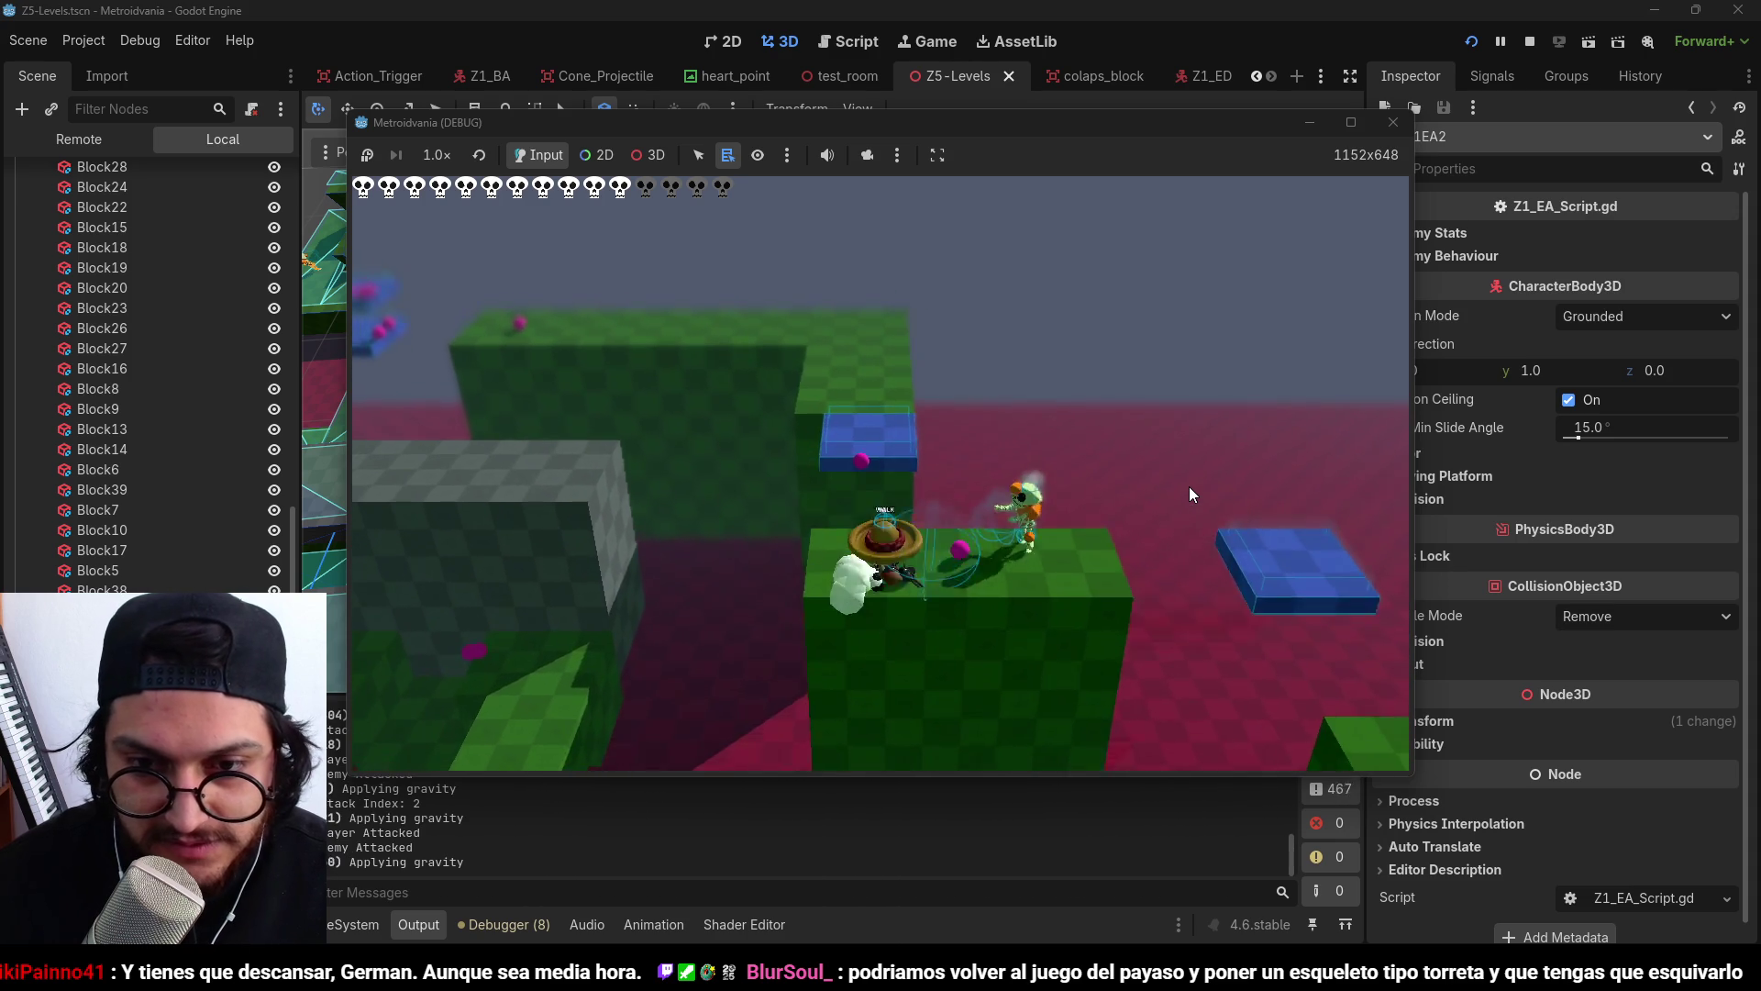
key("d")
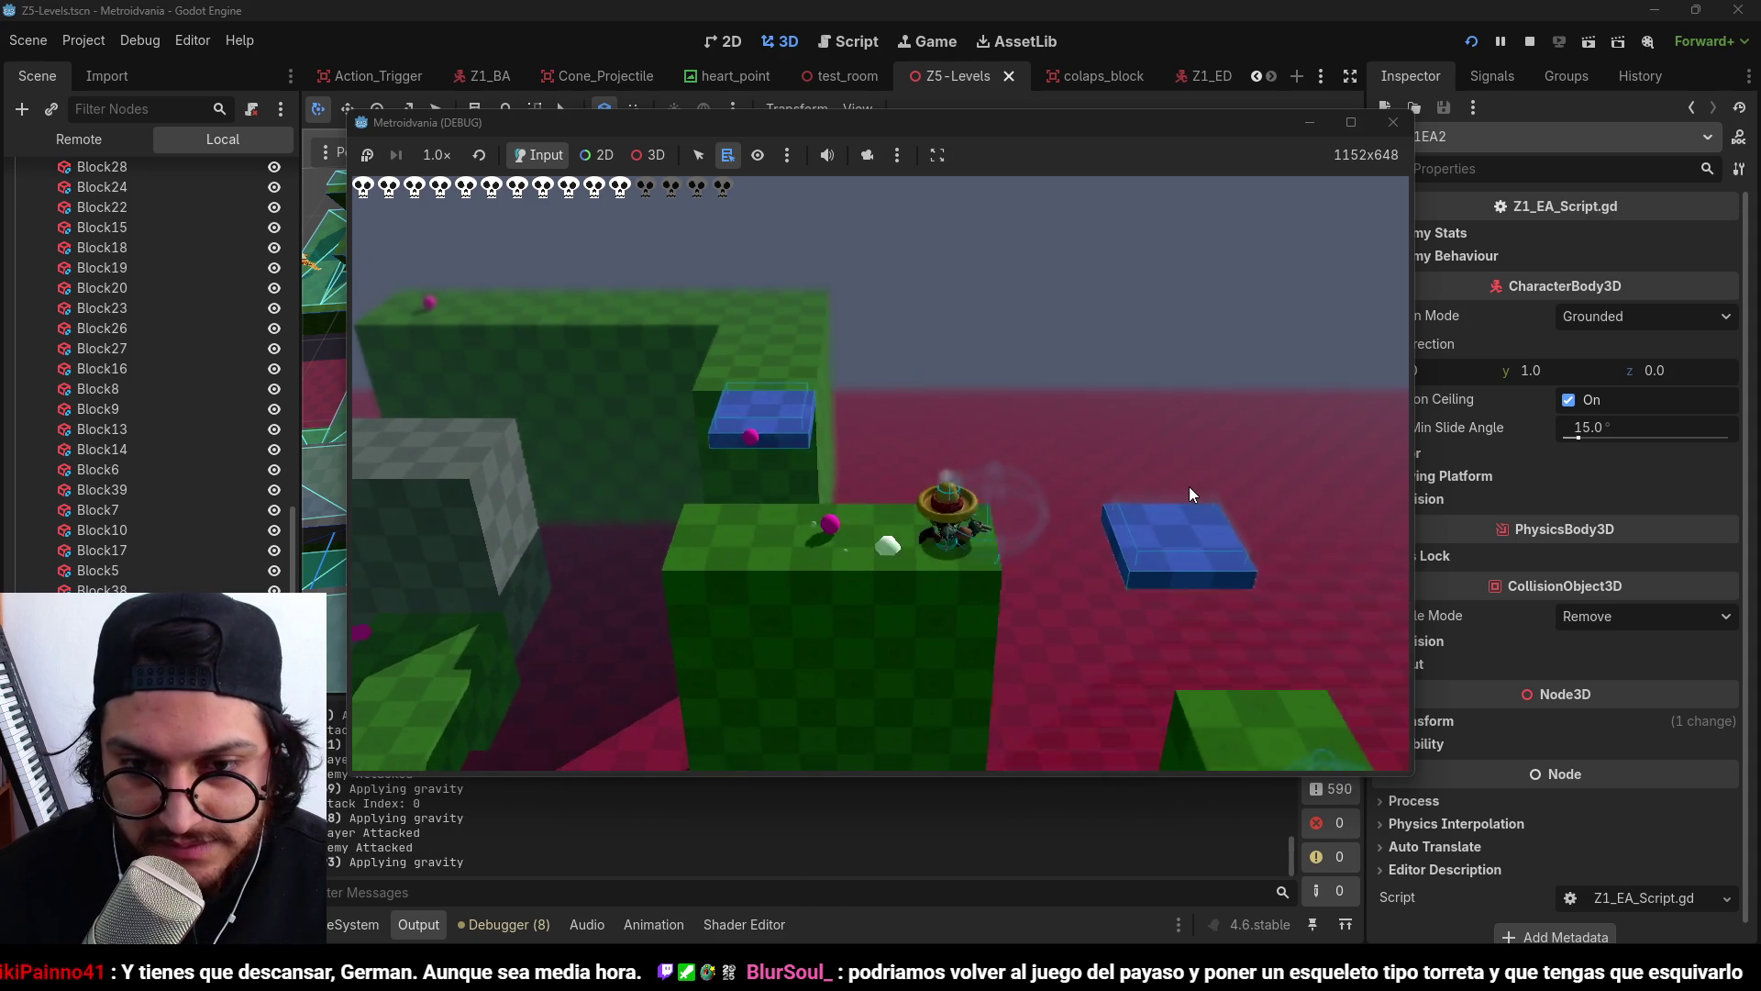
key("space")
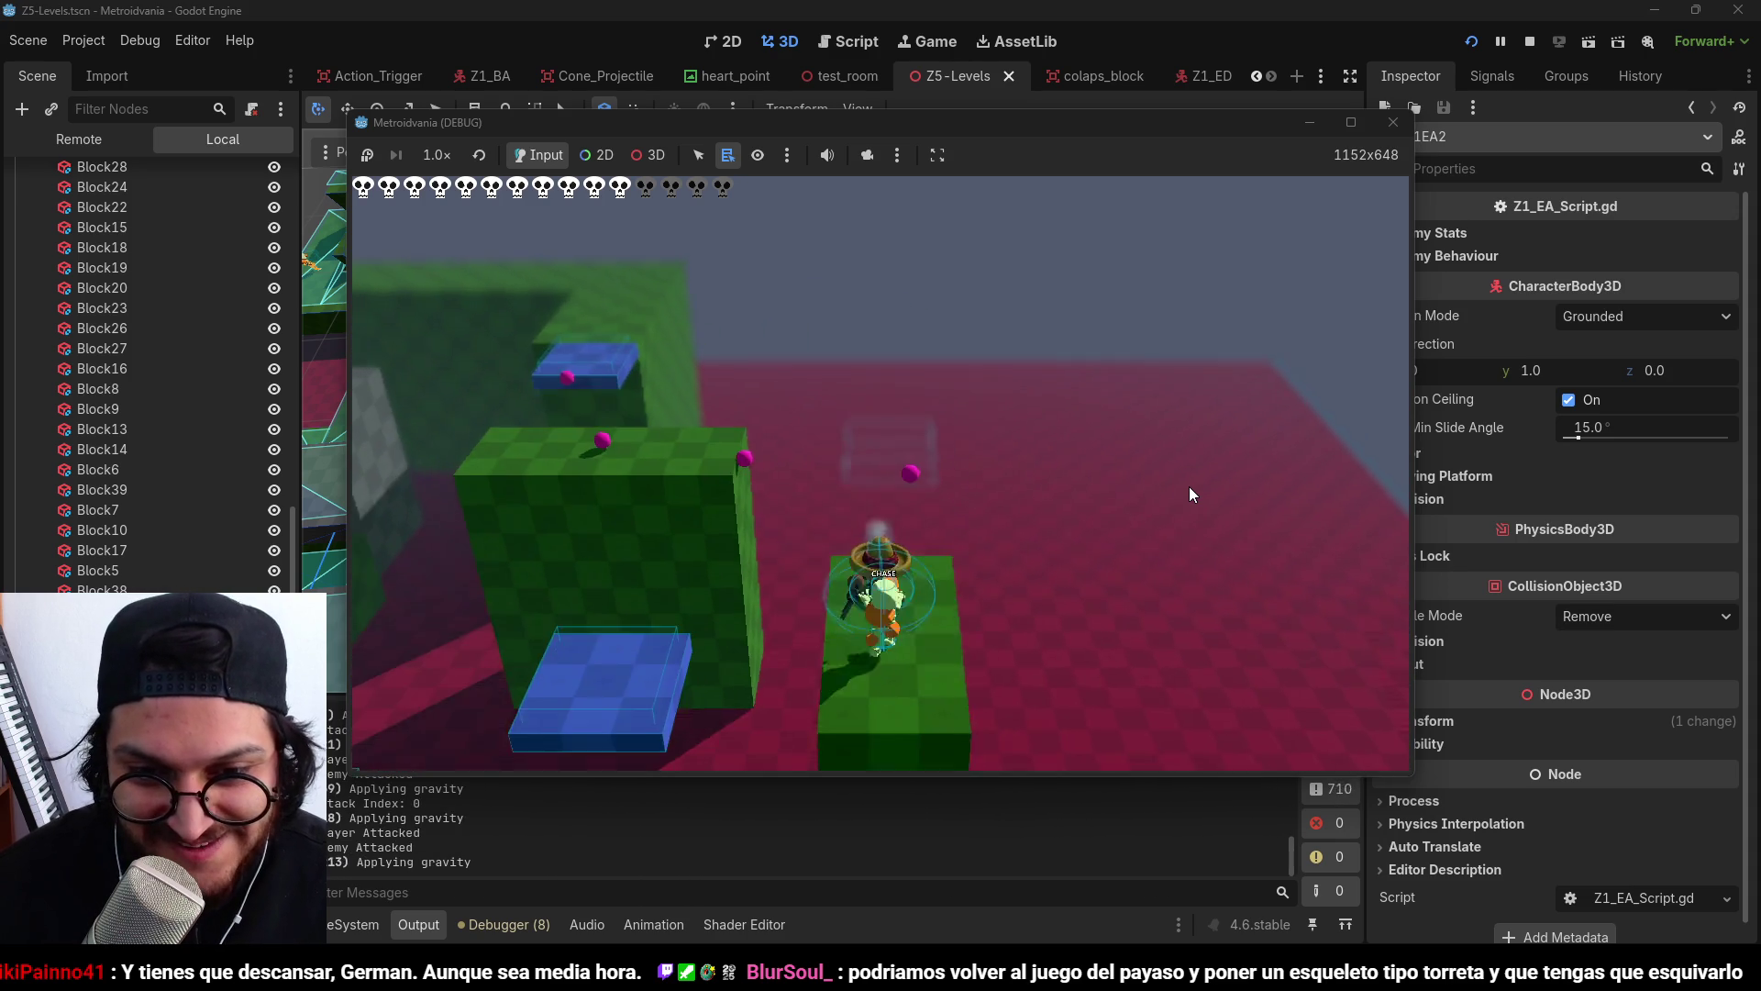
key("j")
key("j")
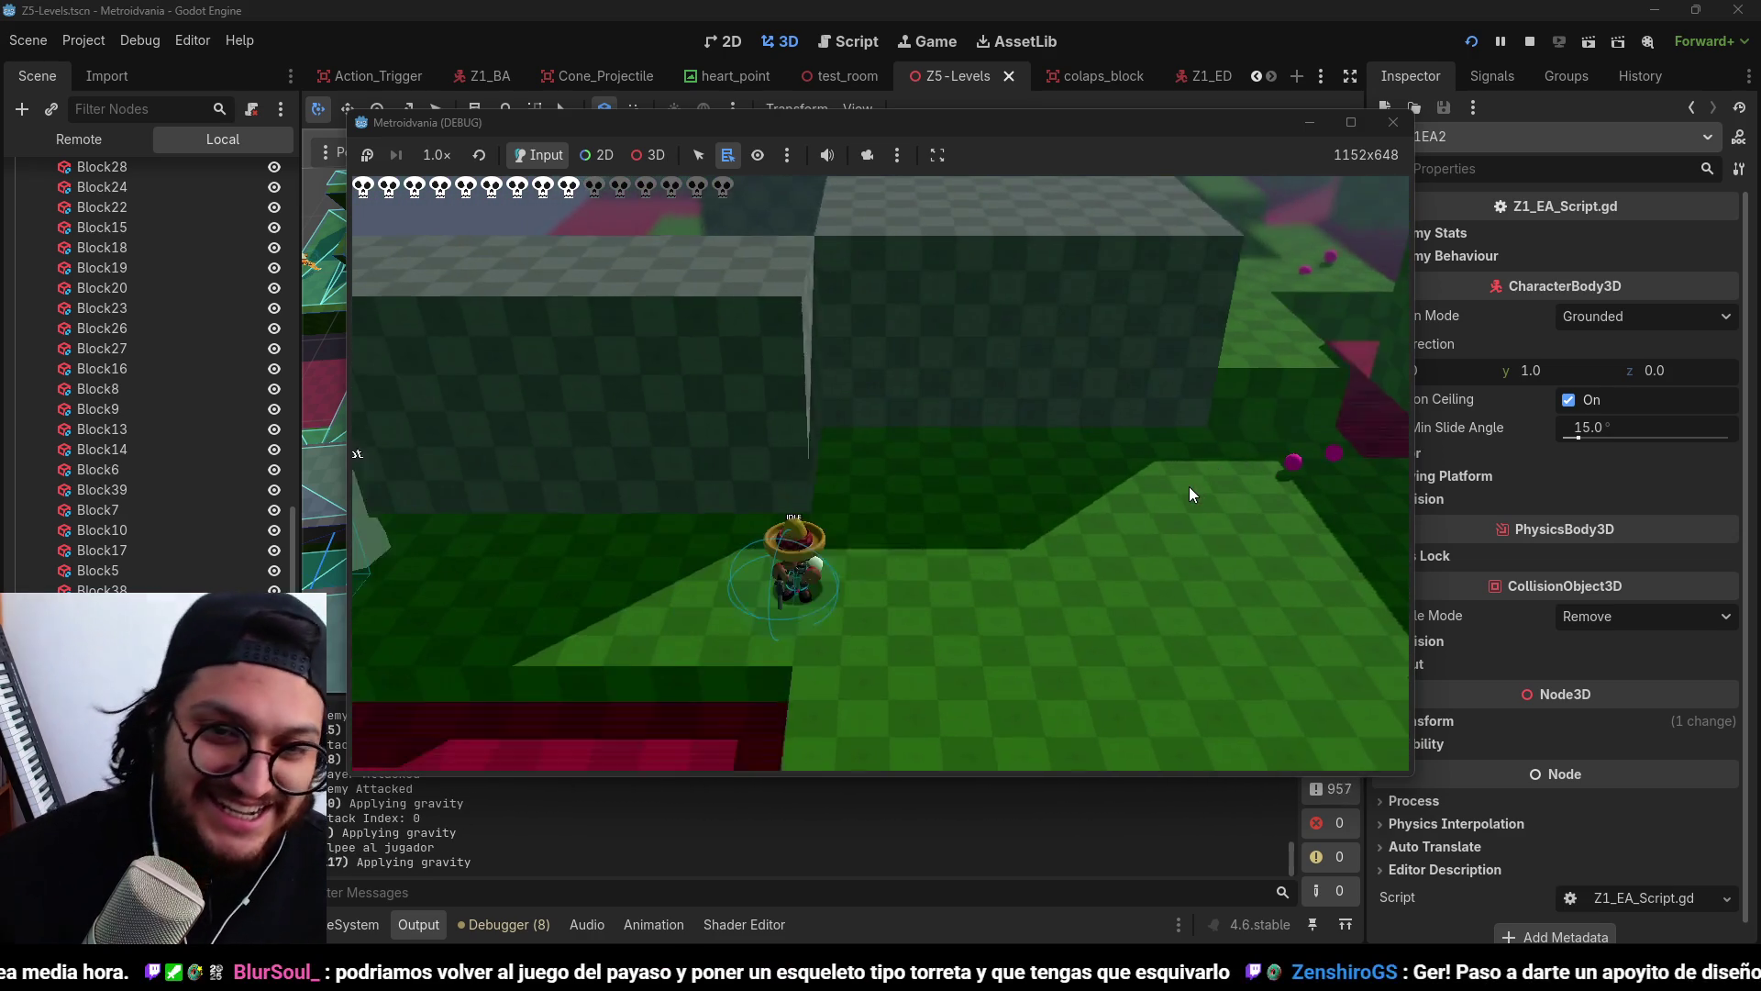
key("d")
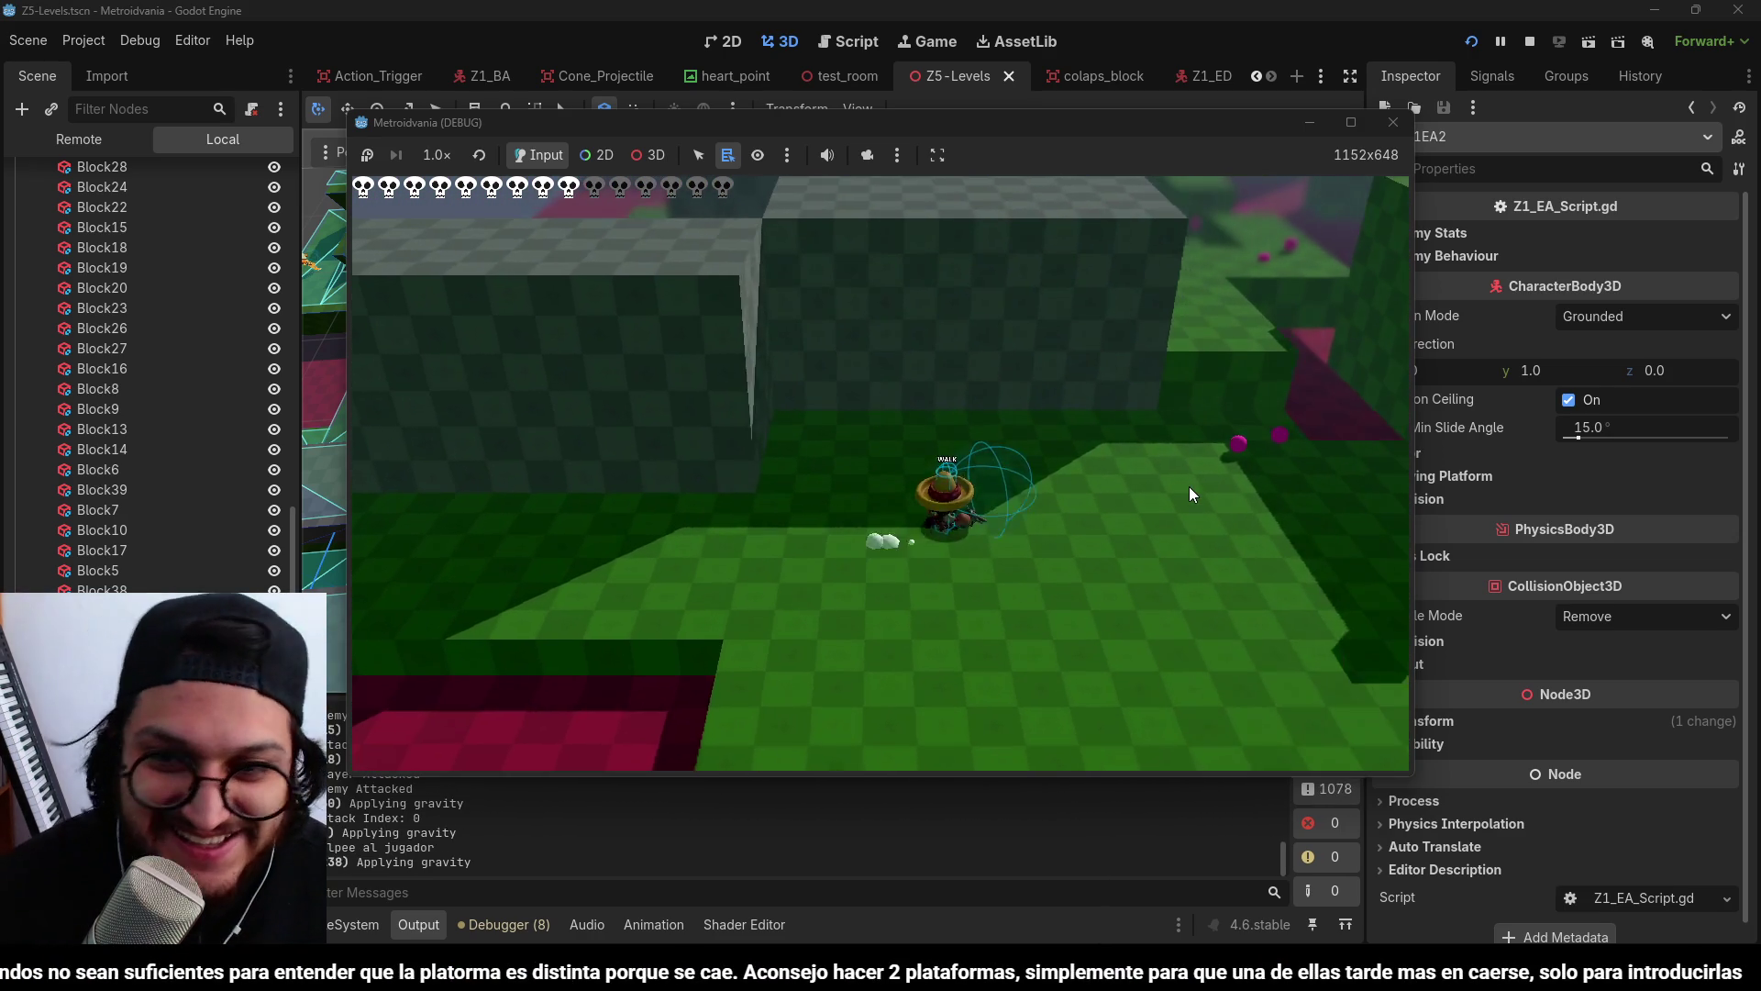
Walk along the new path, jump the gap, and reach the raised green block.
key("w")
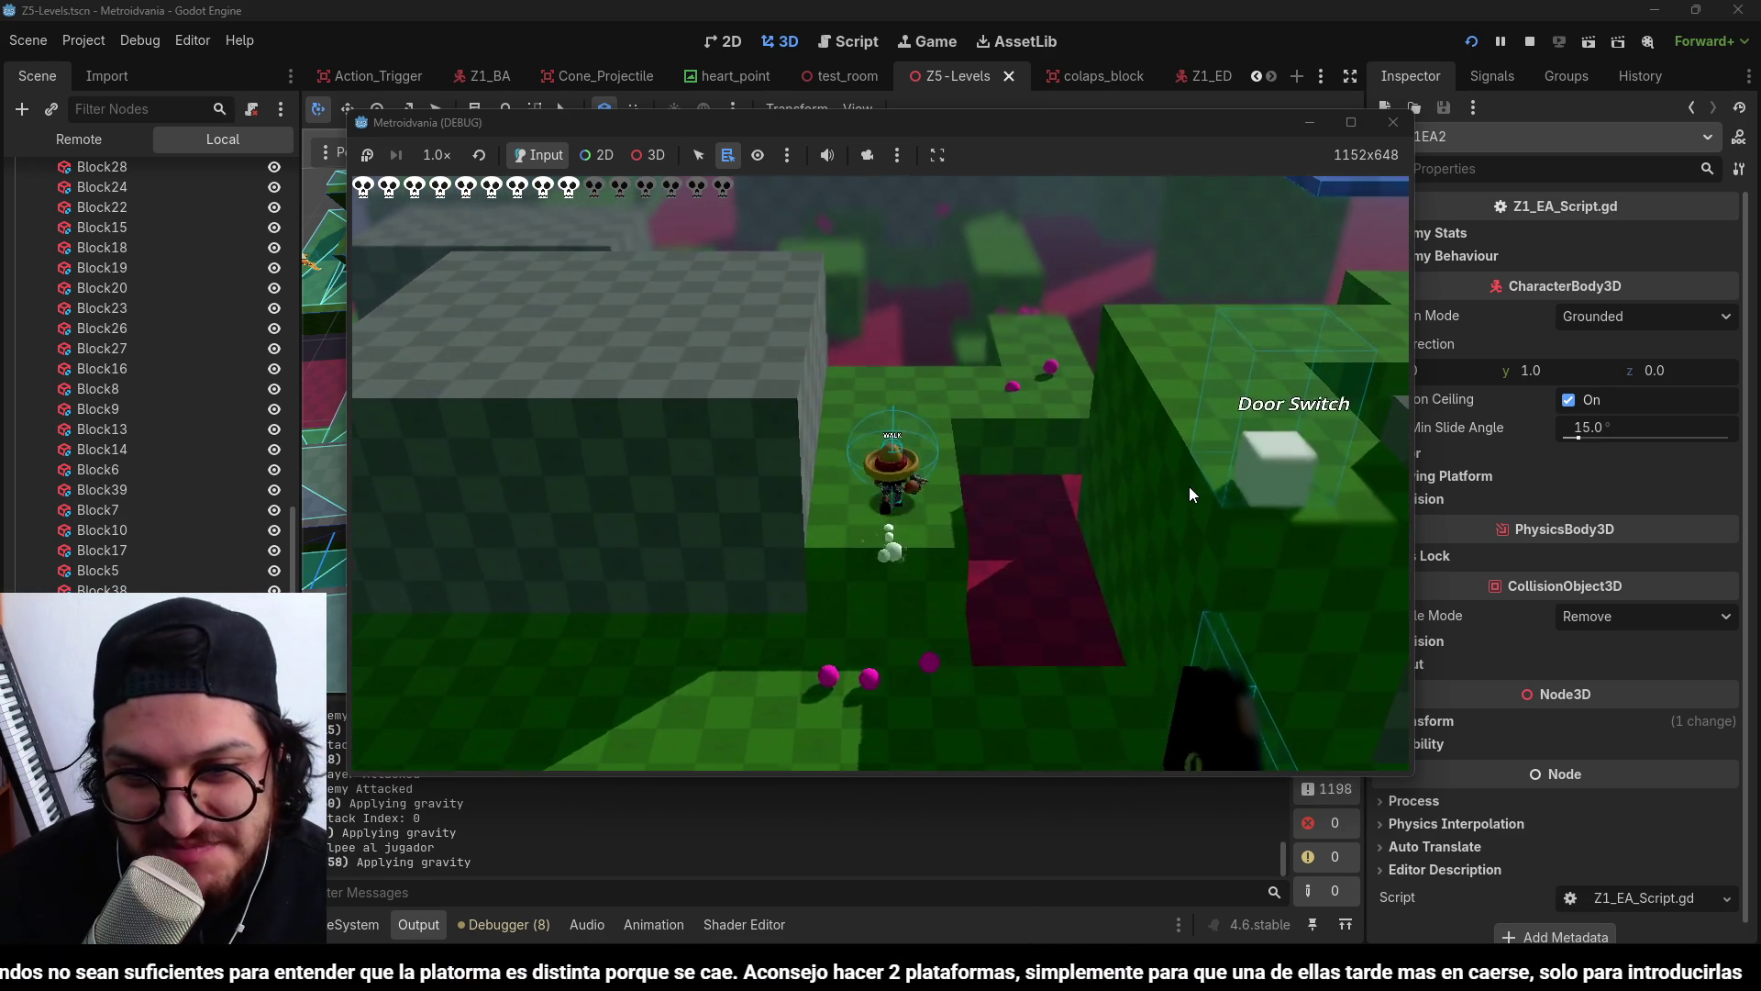
key("w")
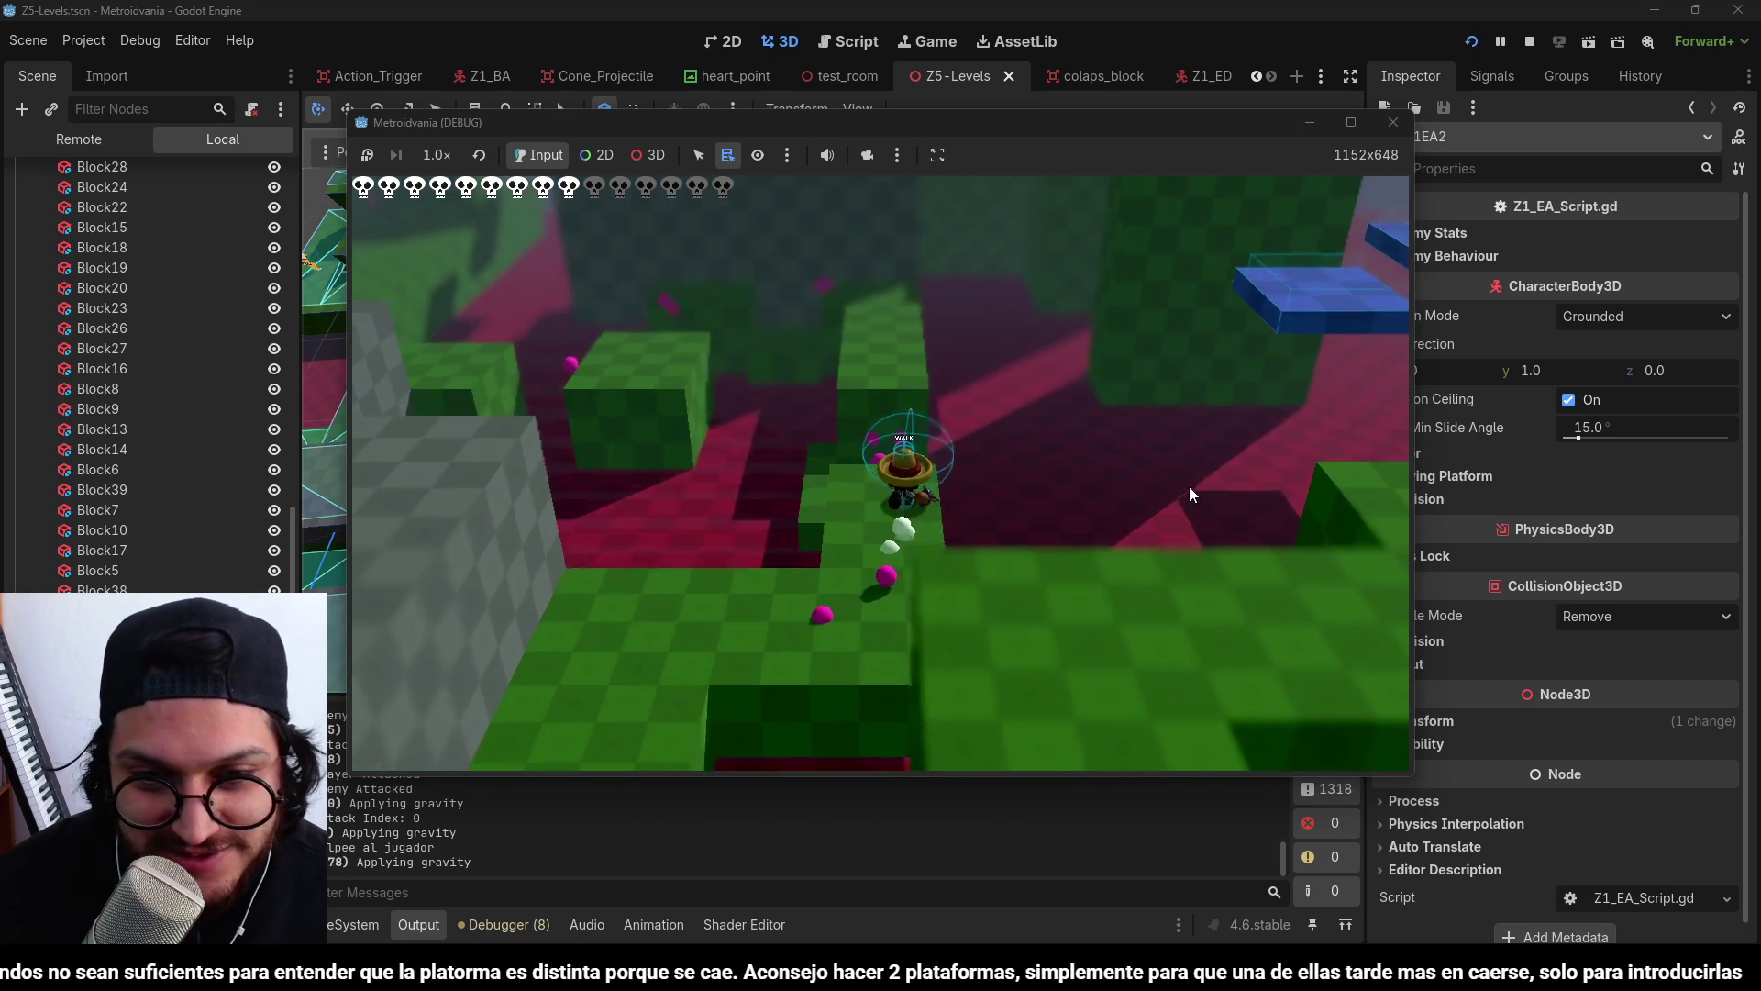
key("w")
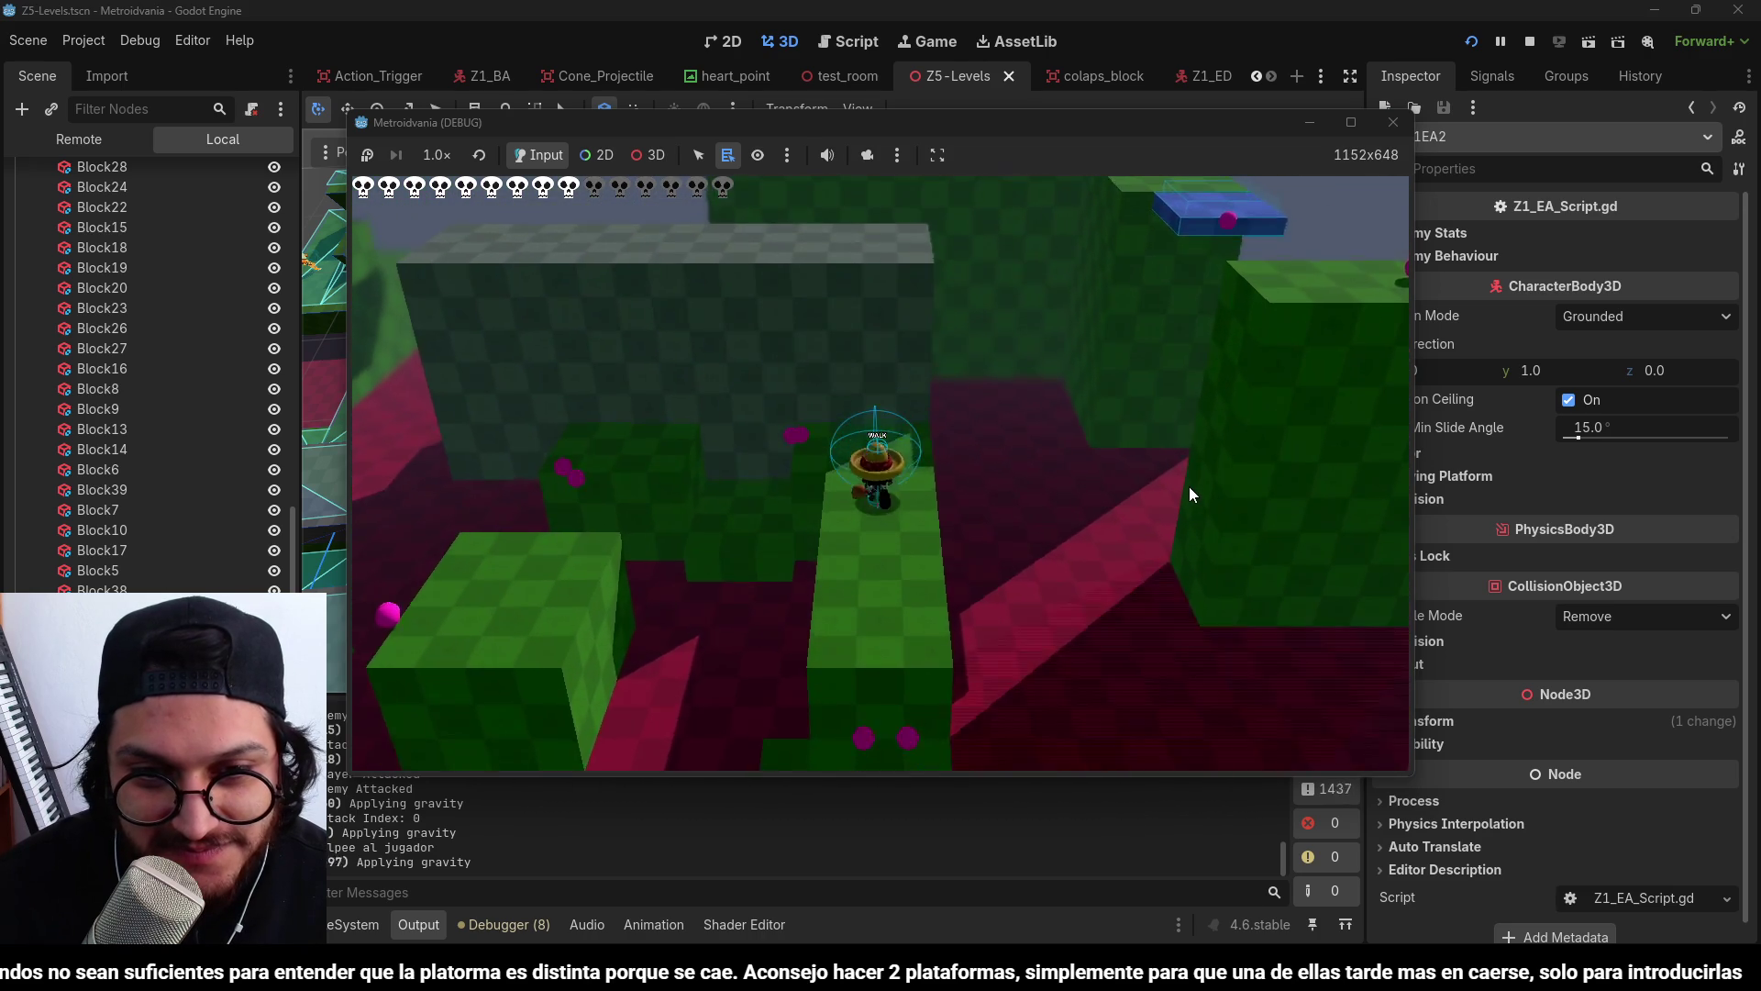
key("w")
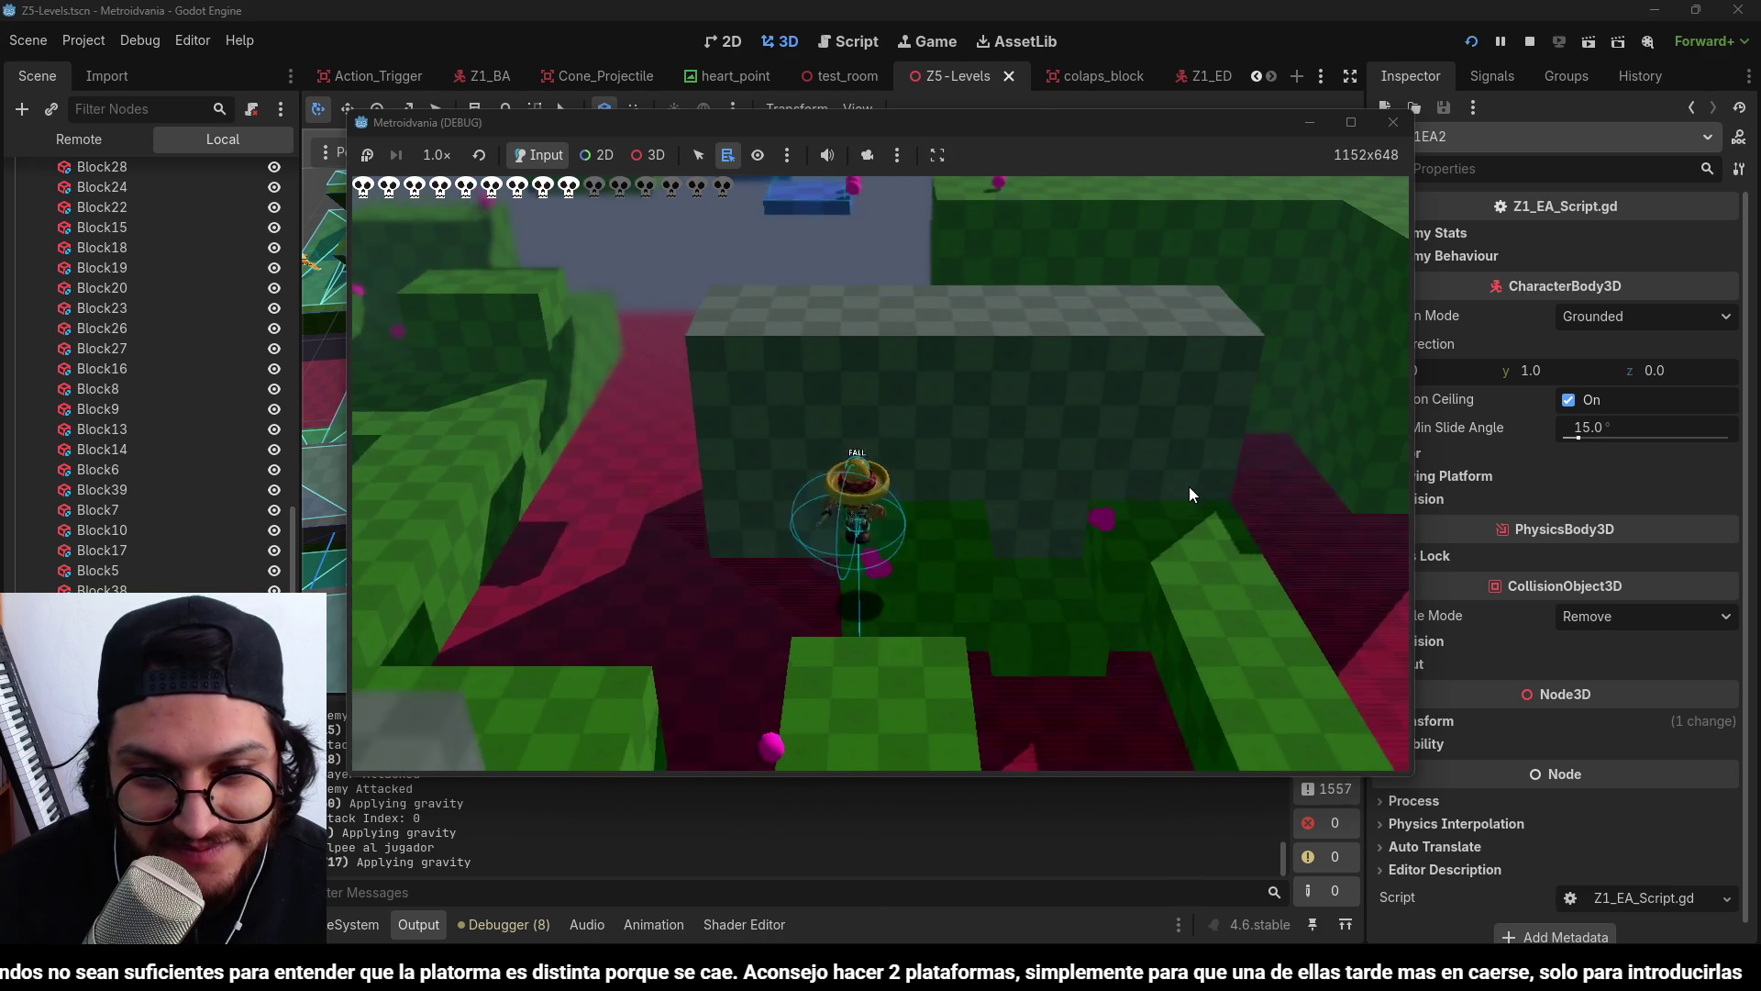
key("w")
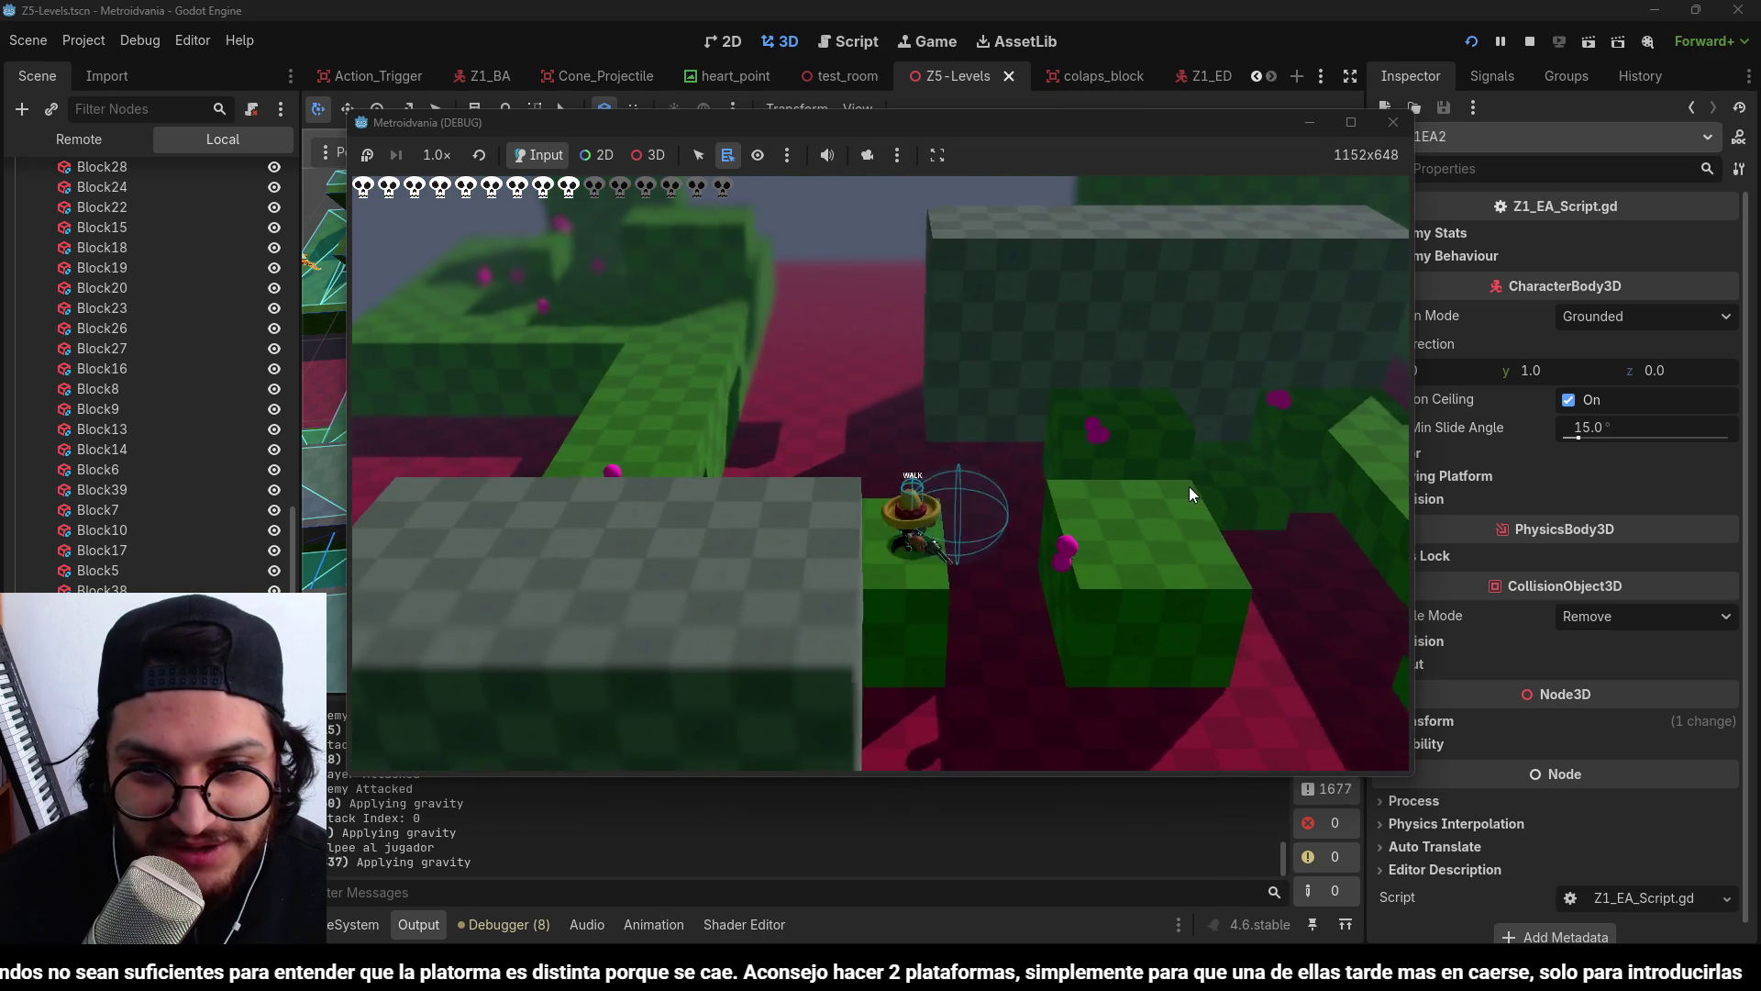
key("w")
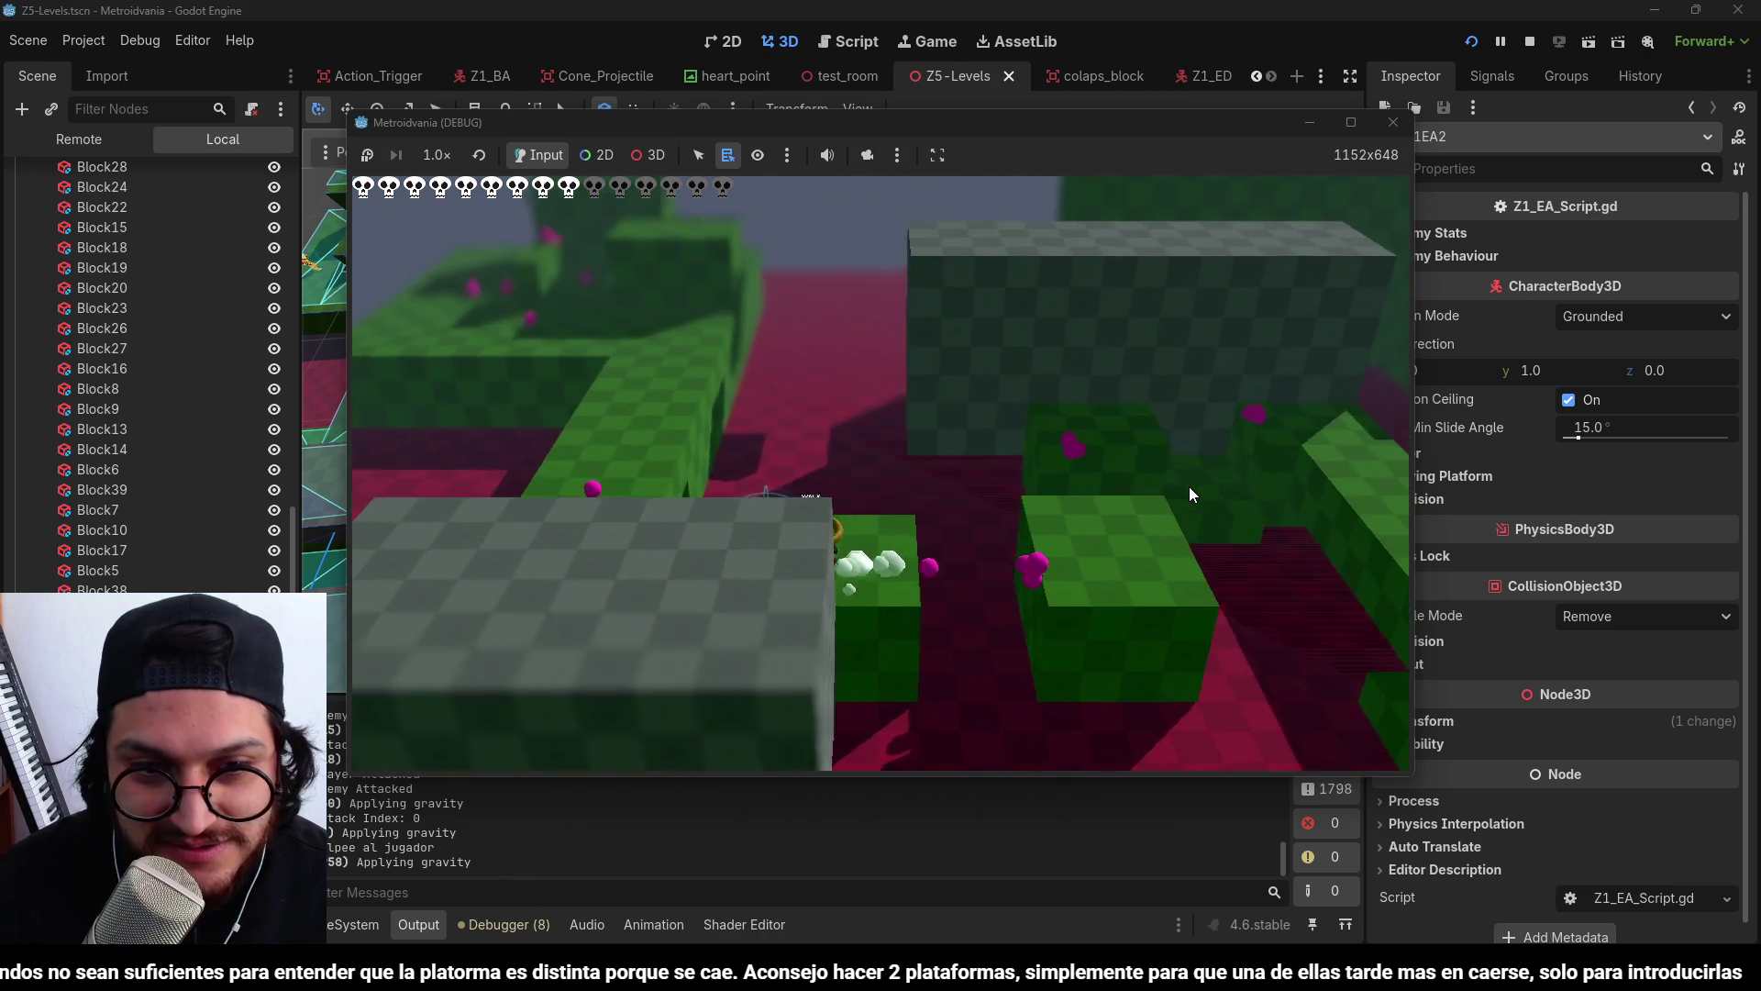
key("w")
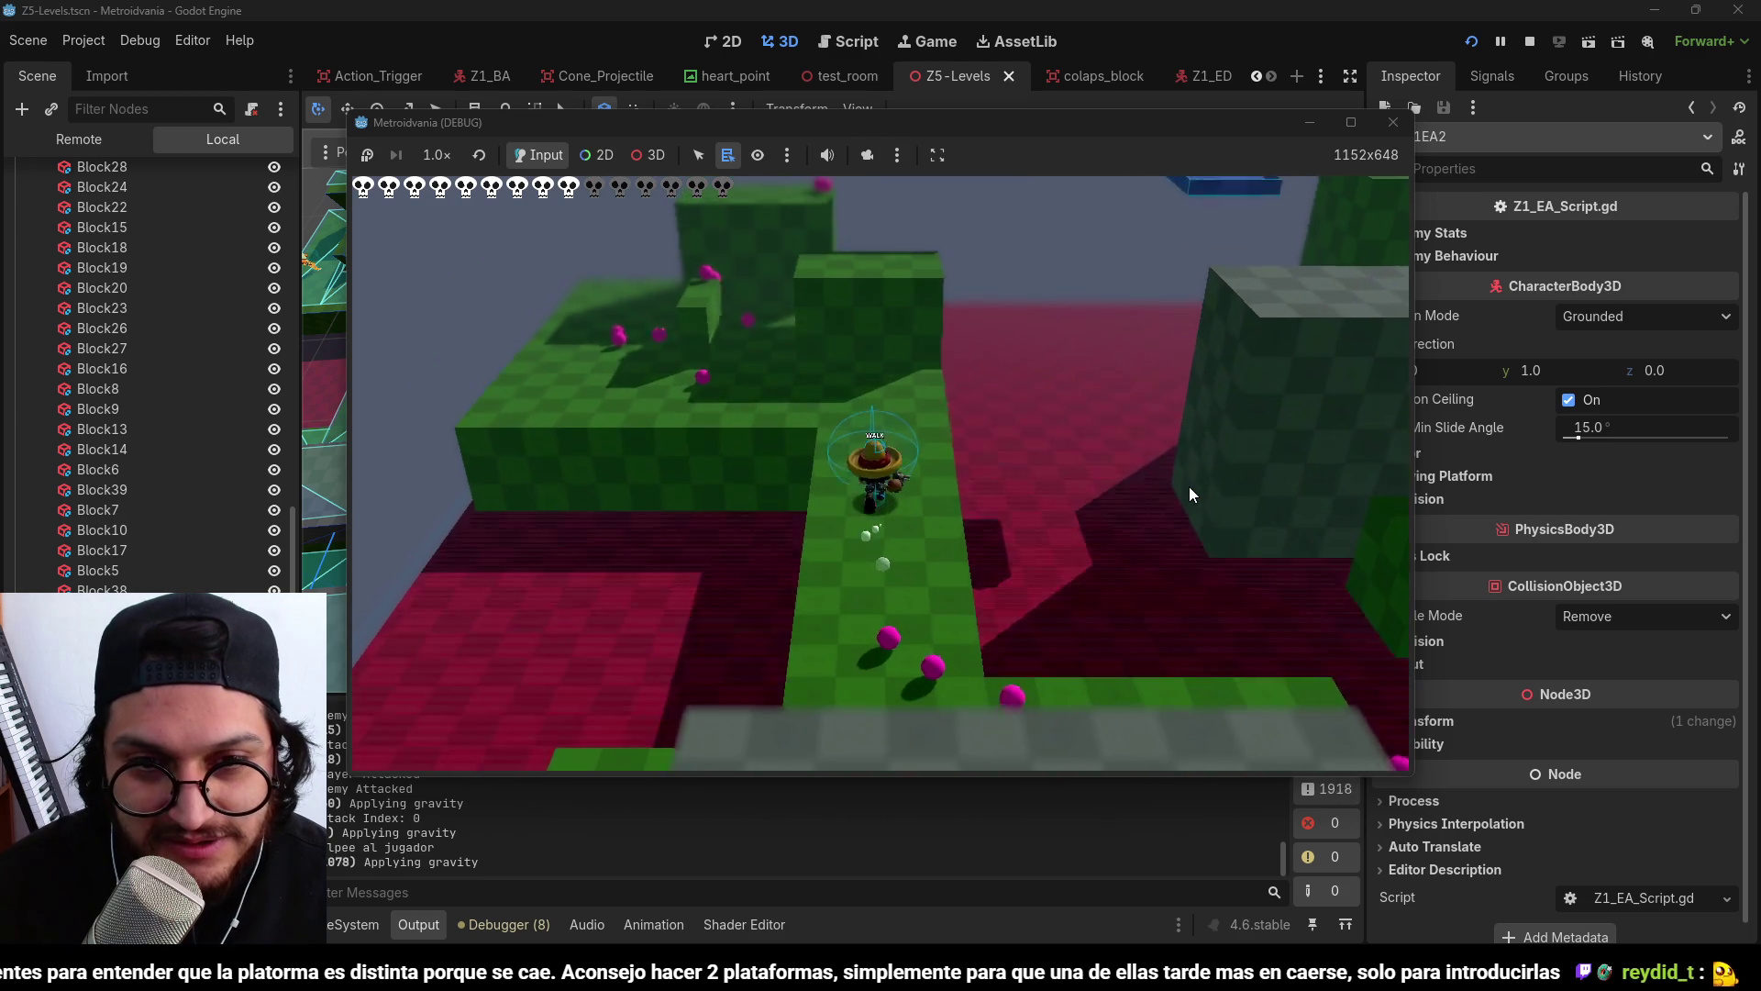
key("w")
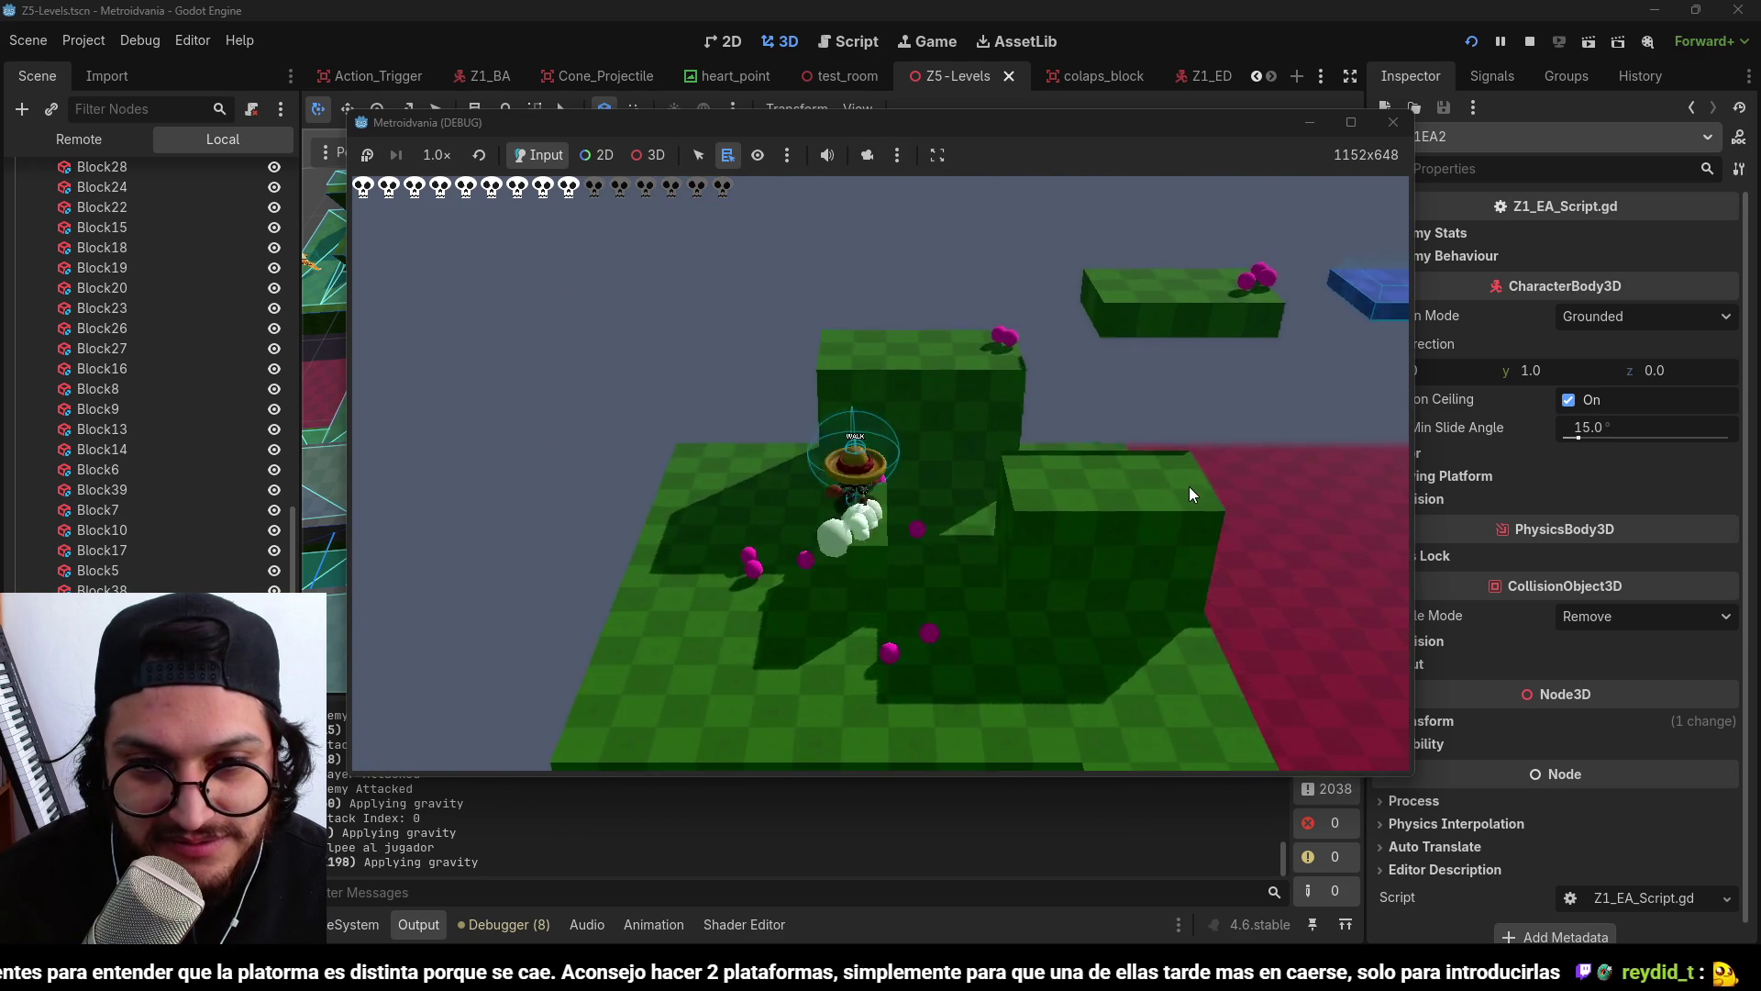
Jump across the blue and cyan platforms and the large green block to the light-blue platform.
key("w")
key("space")
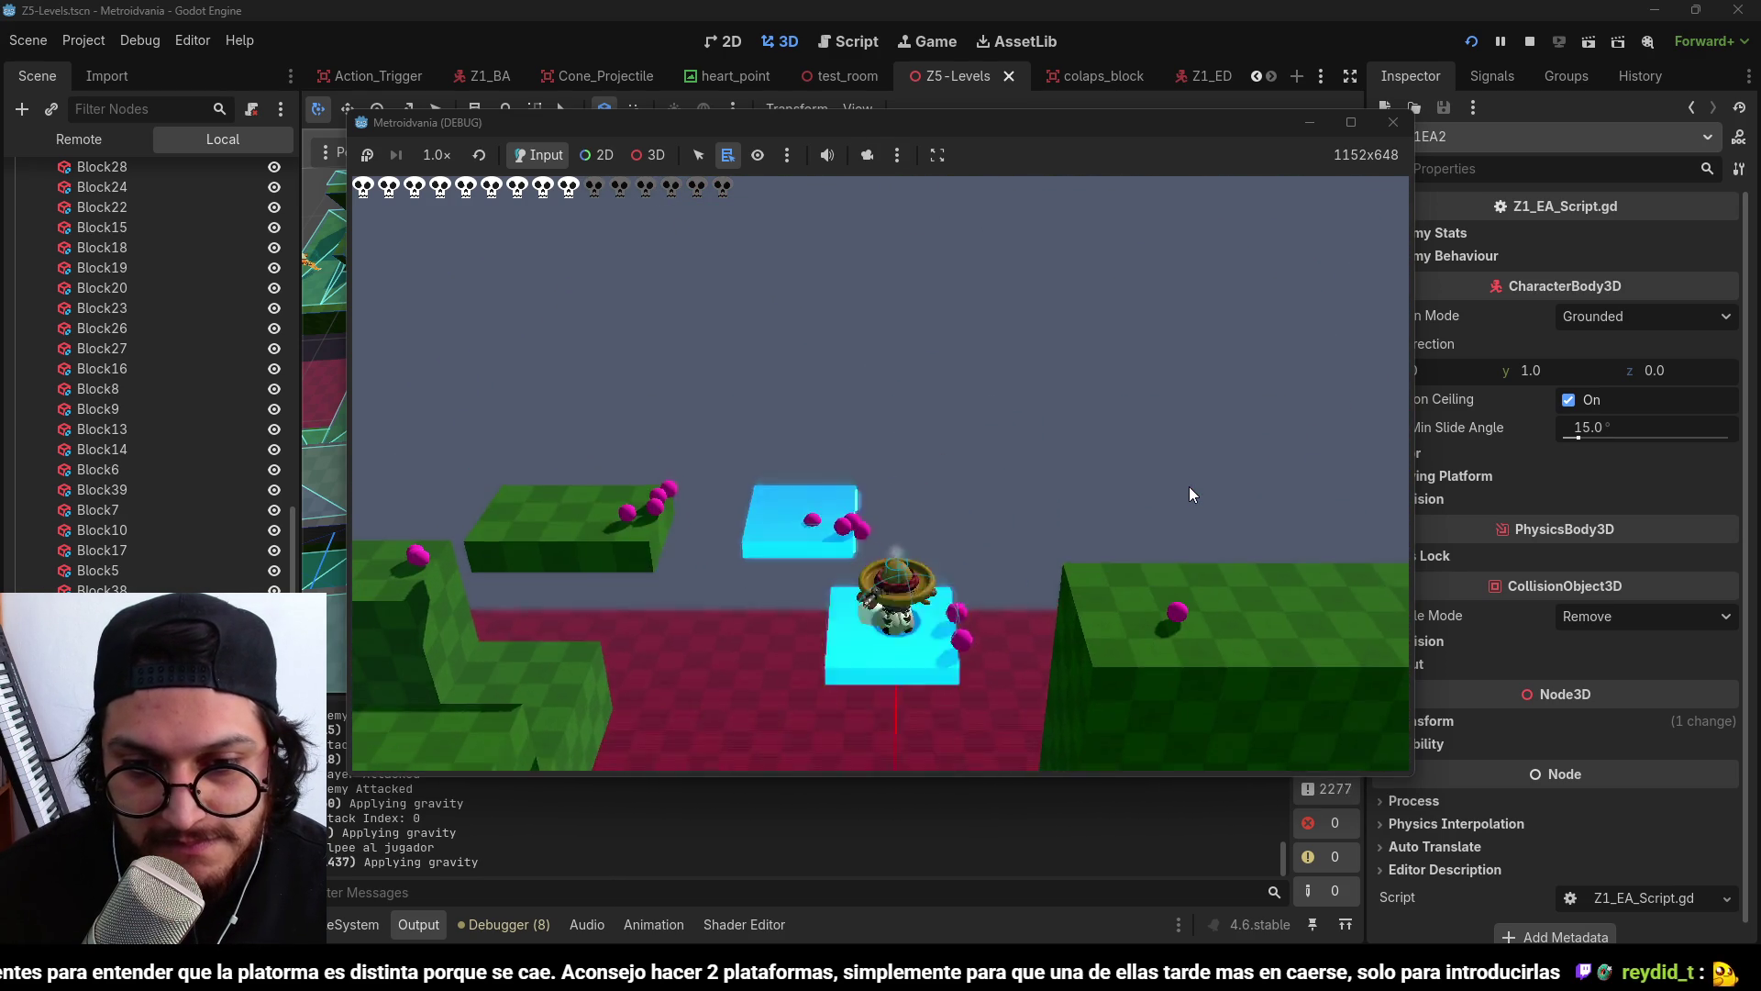
key("space")
key("w")
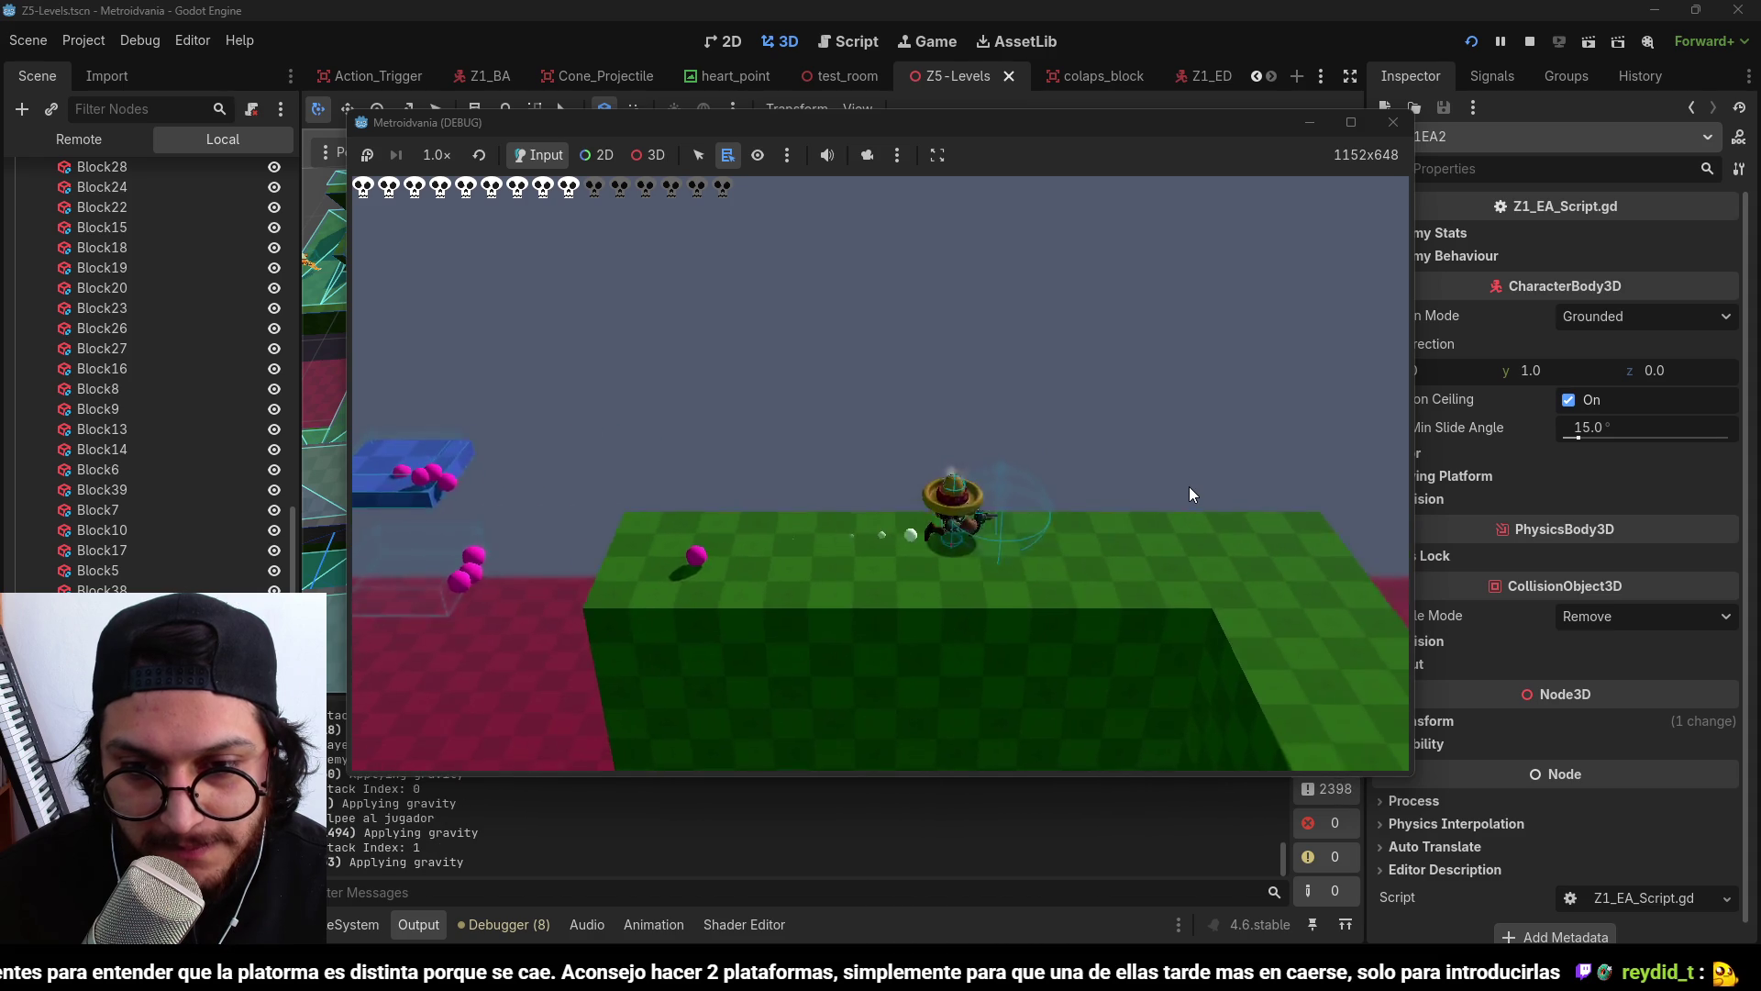
key("w")
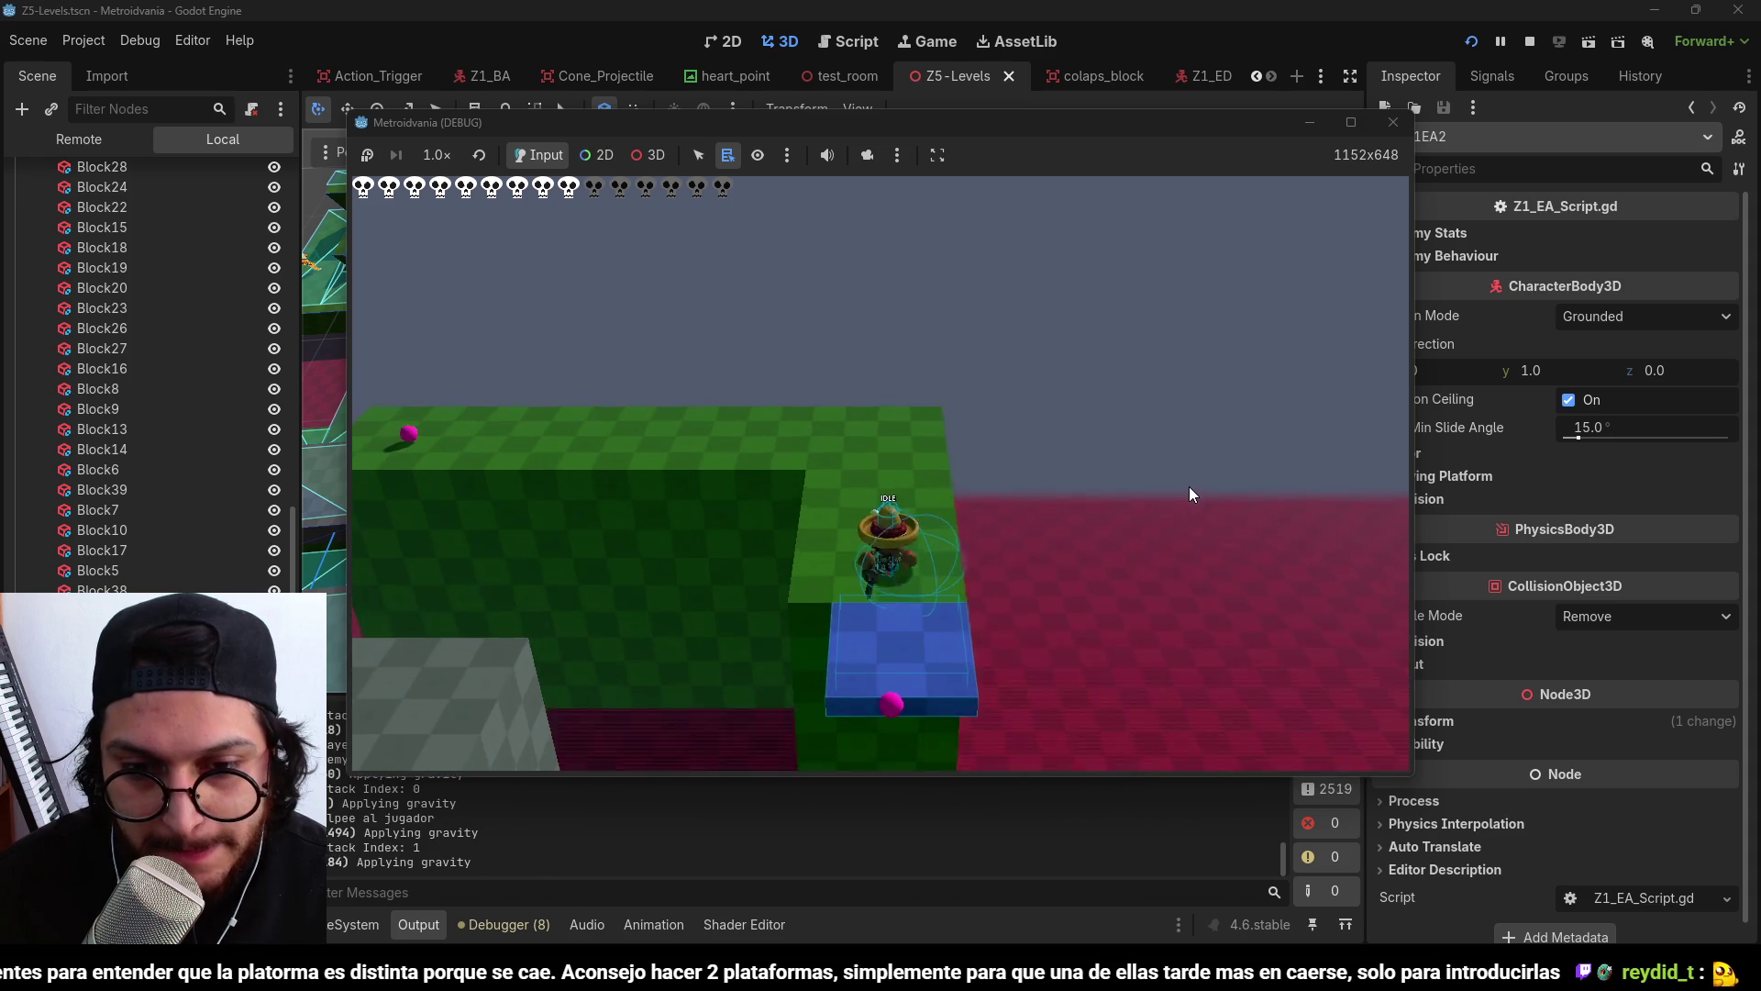
key("space")
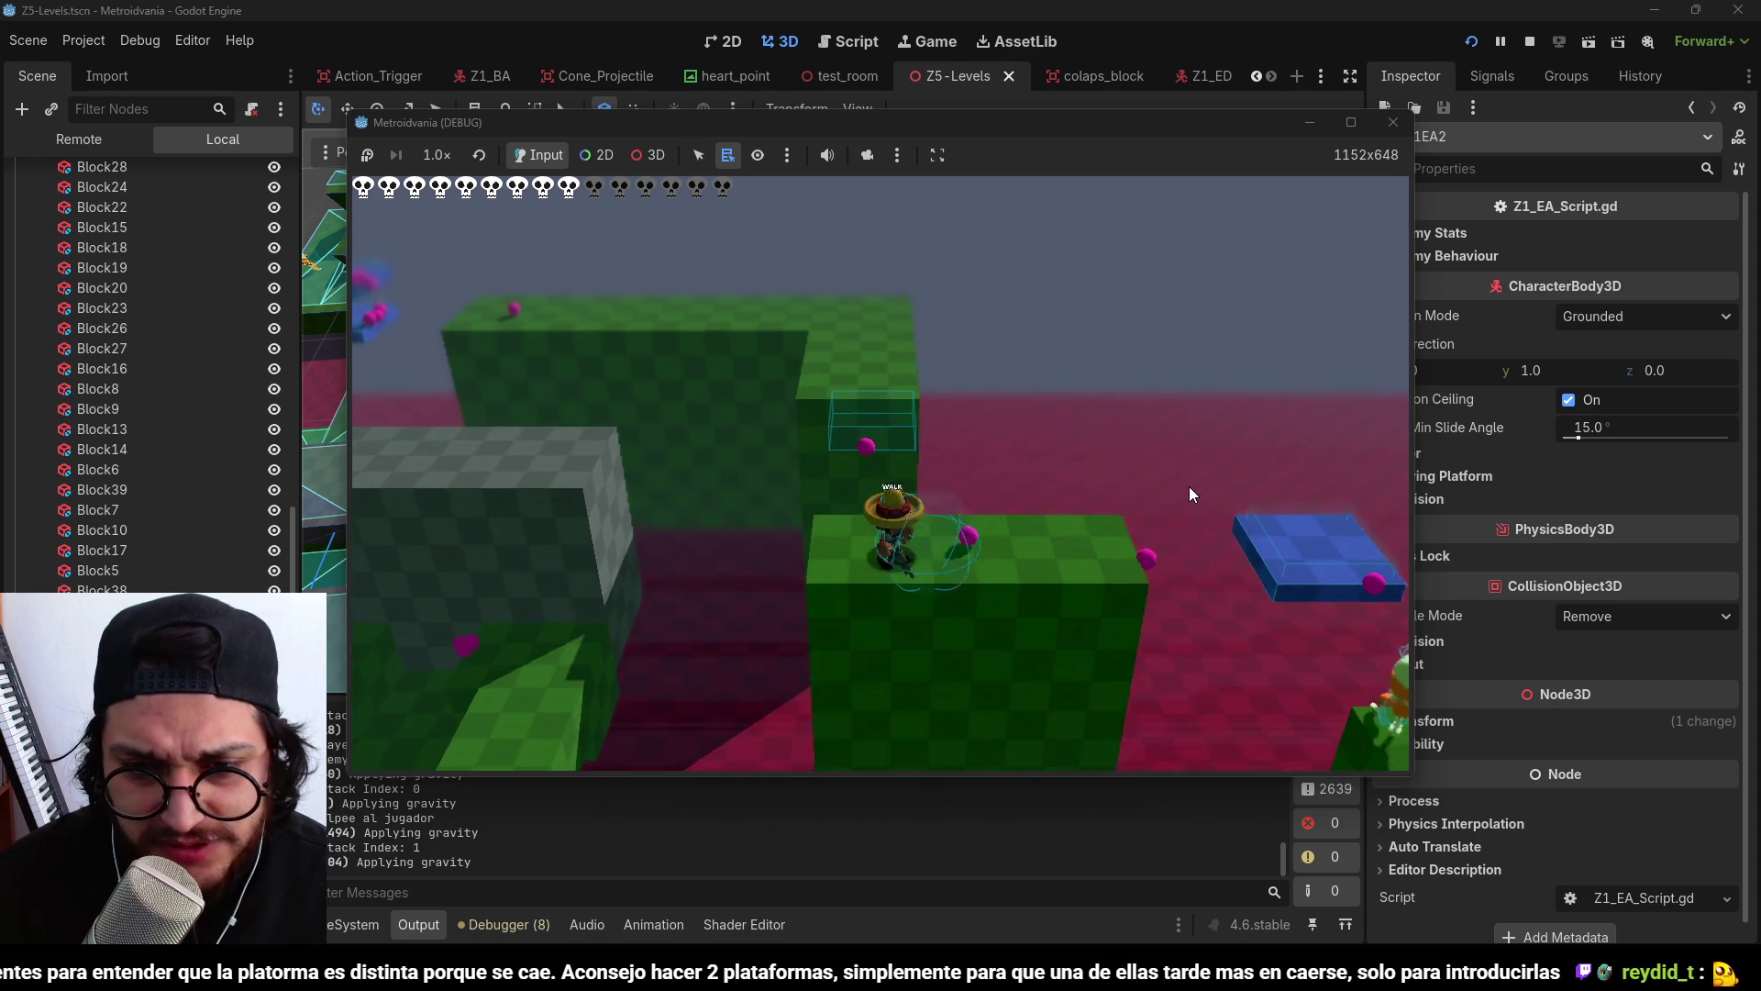
key("w")
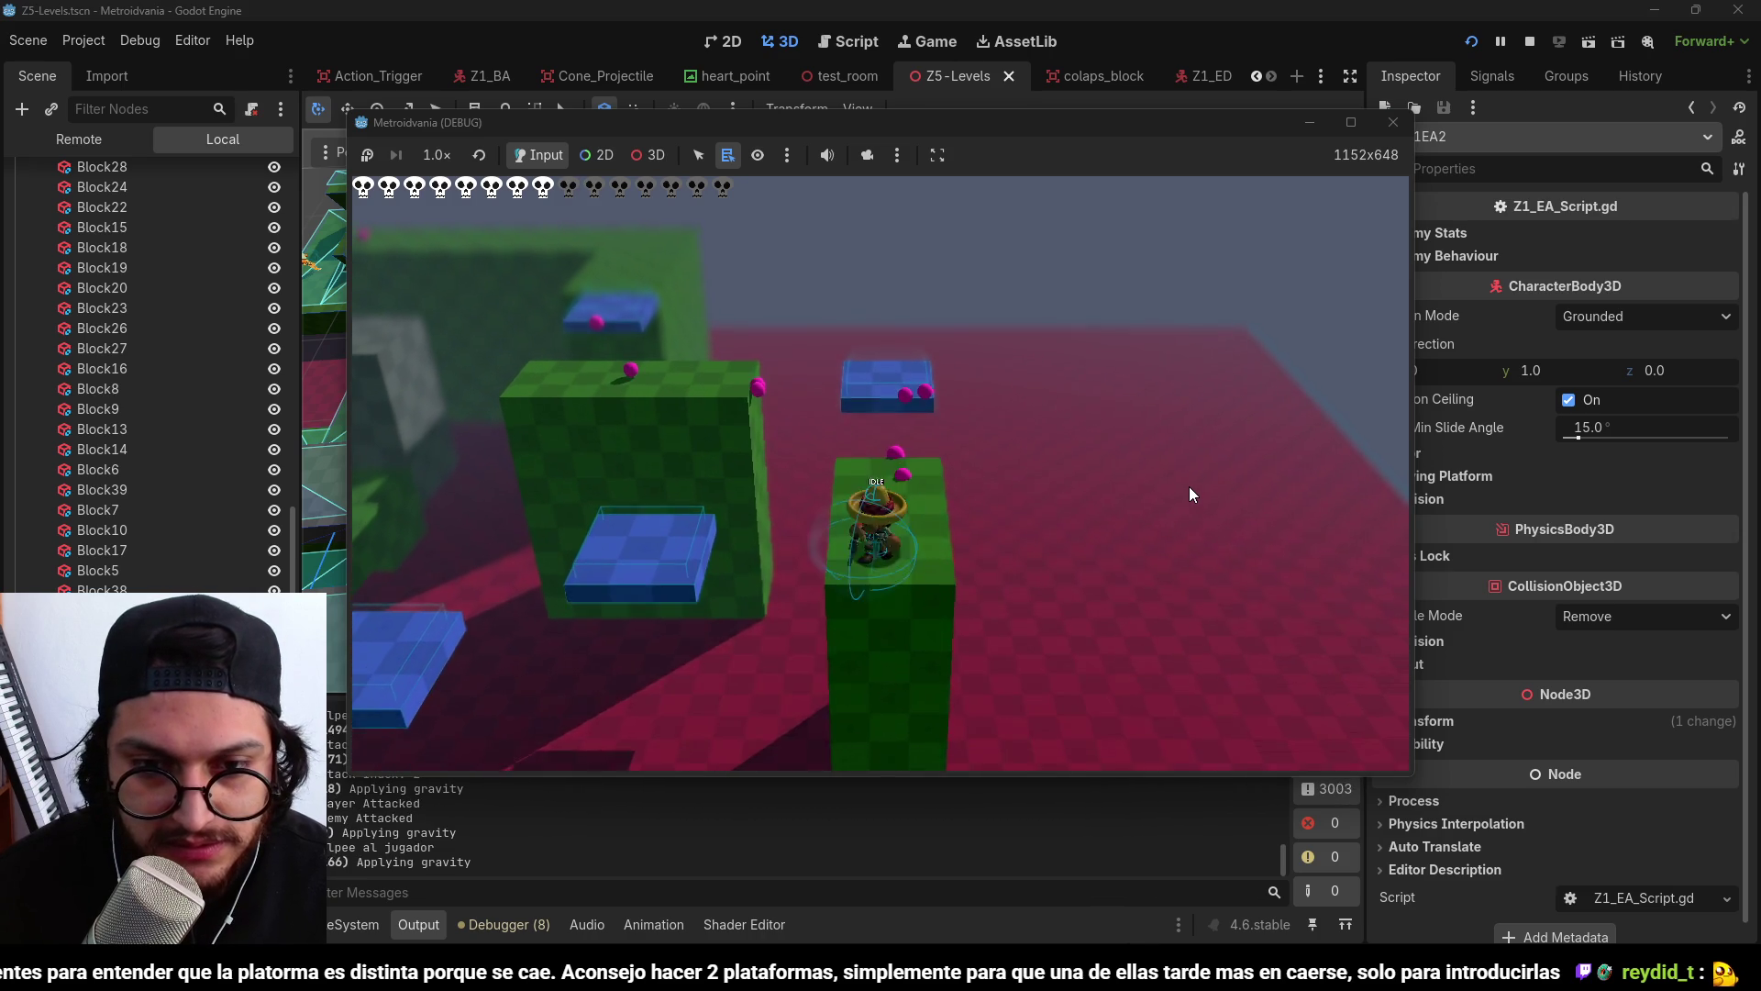
Step on the blue platform, walk up to the Door Switch, then stop the game with F8.
key("w")
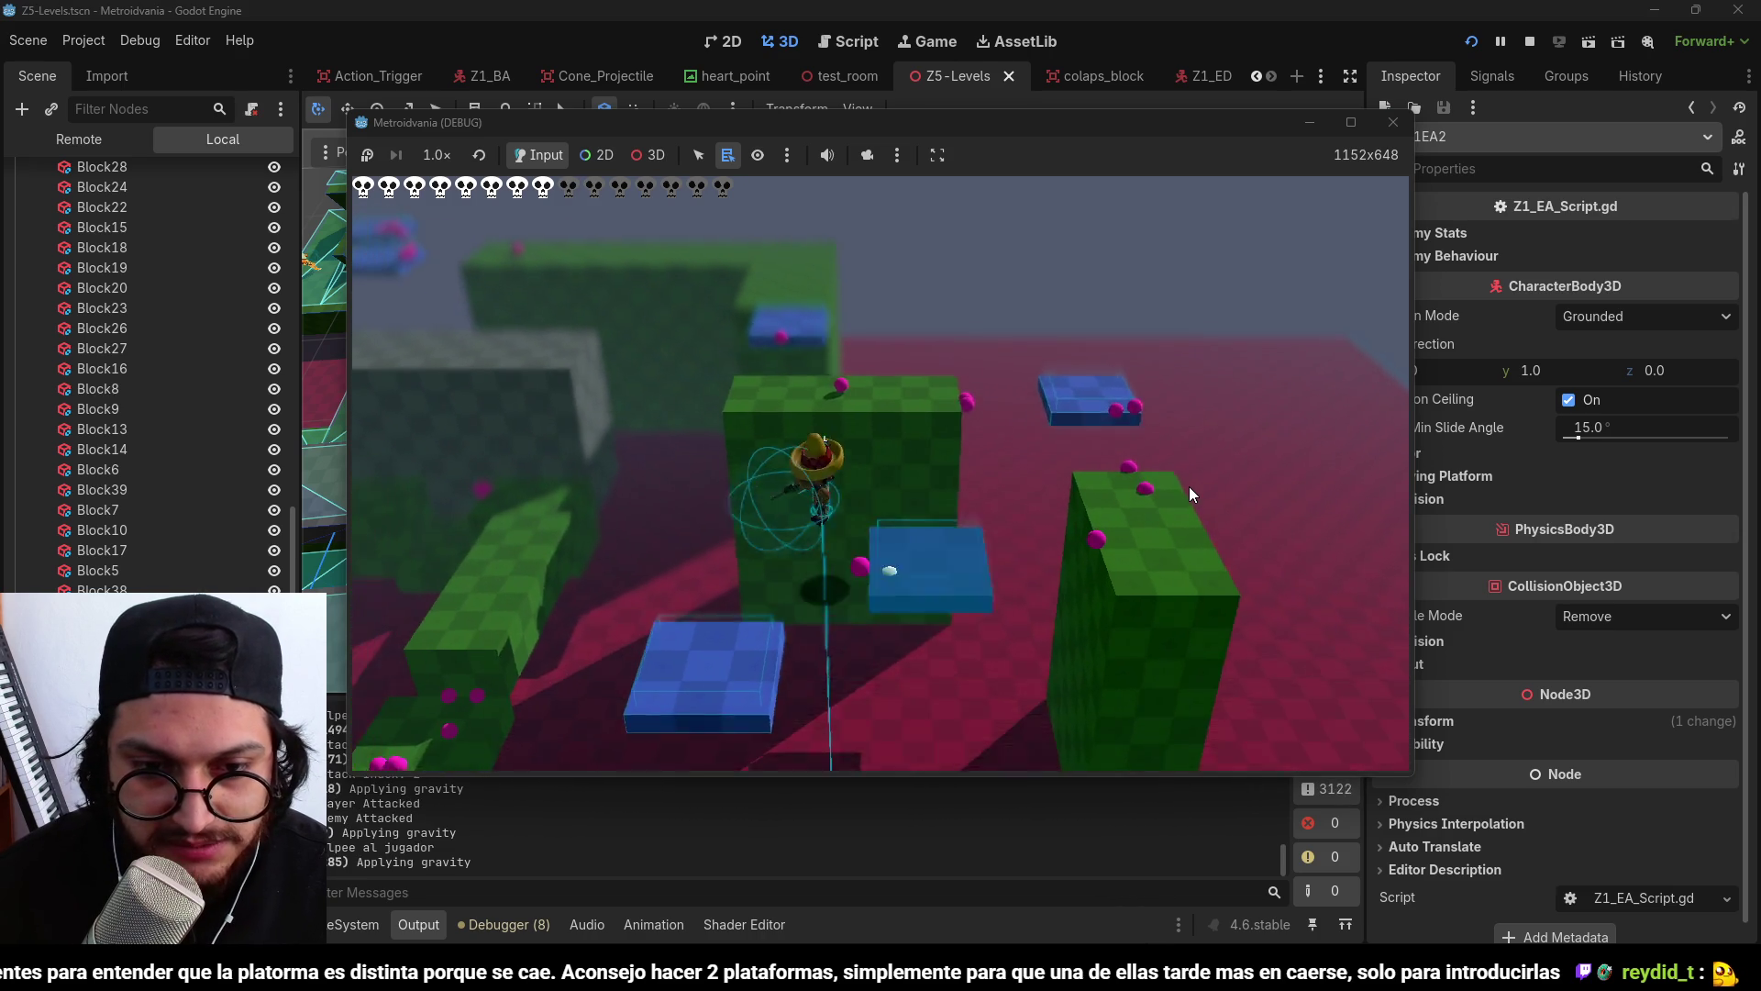
key("w")
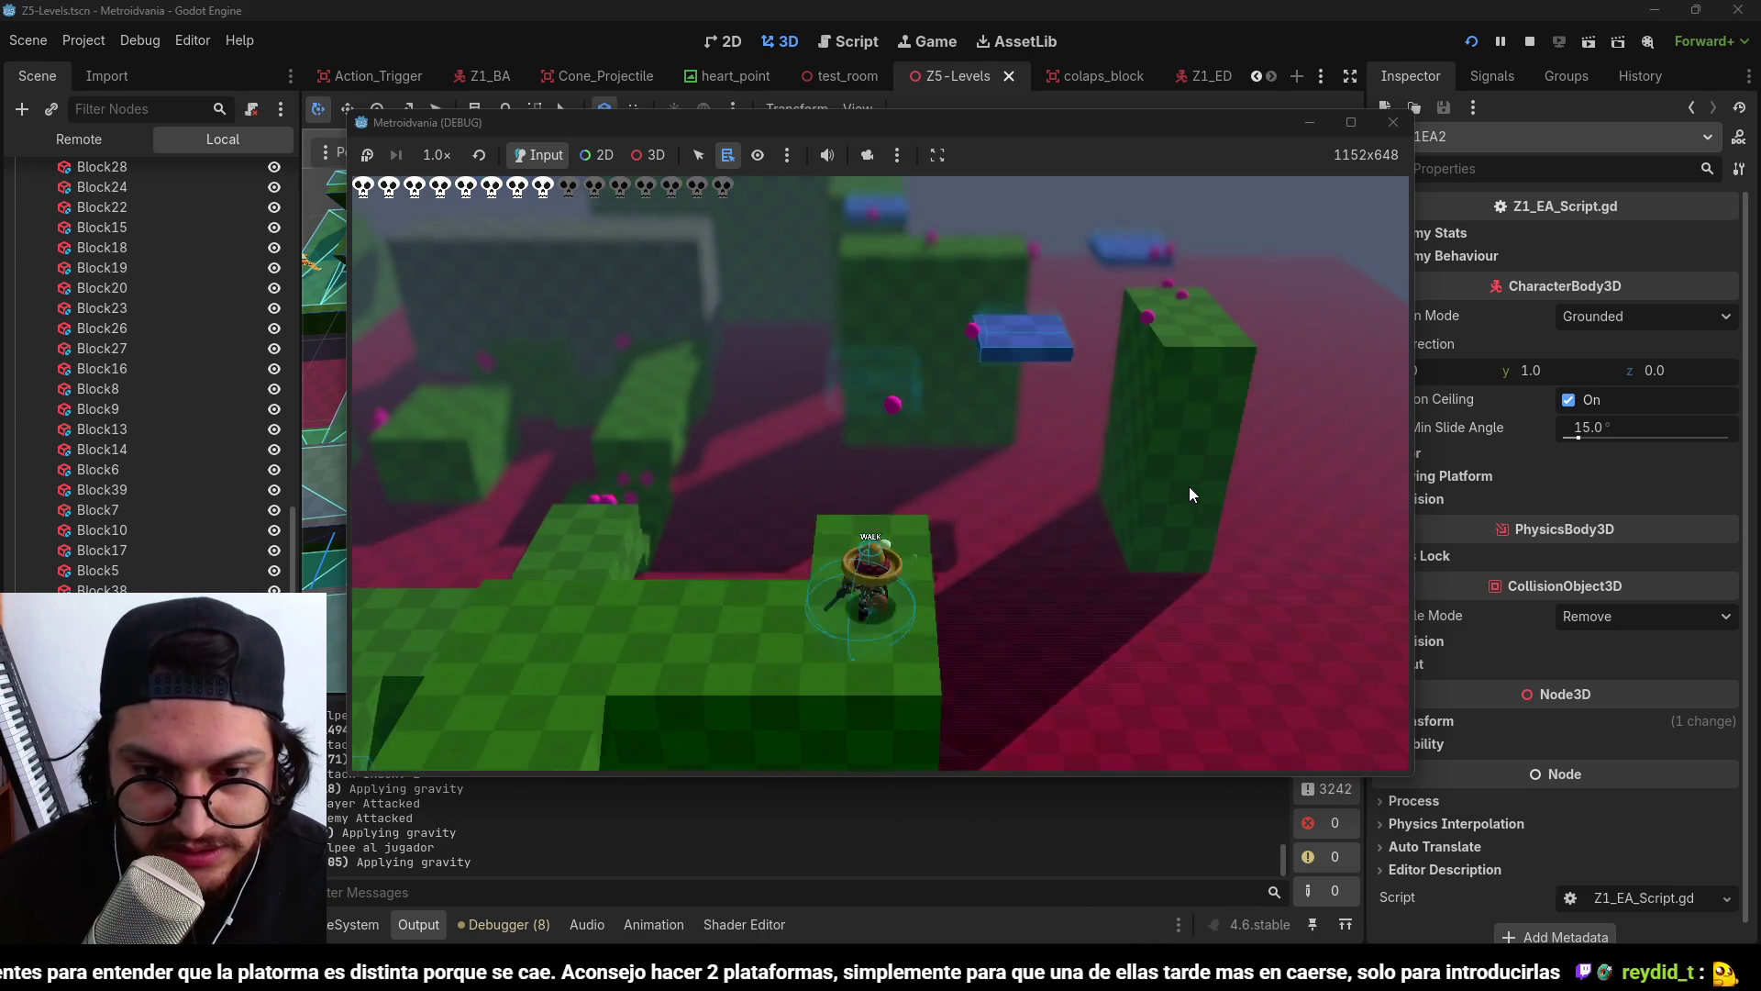
key("w")
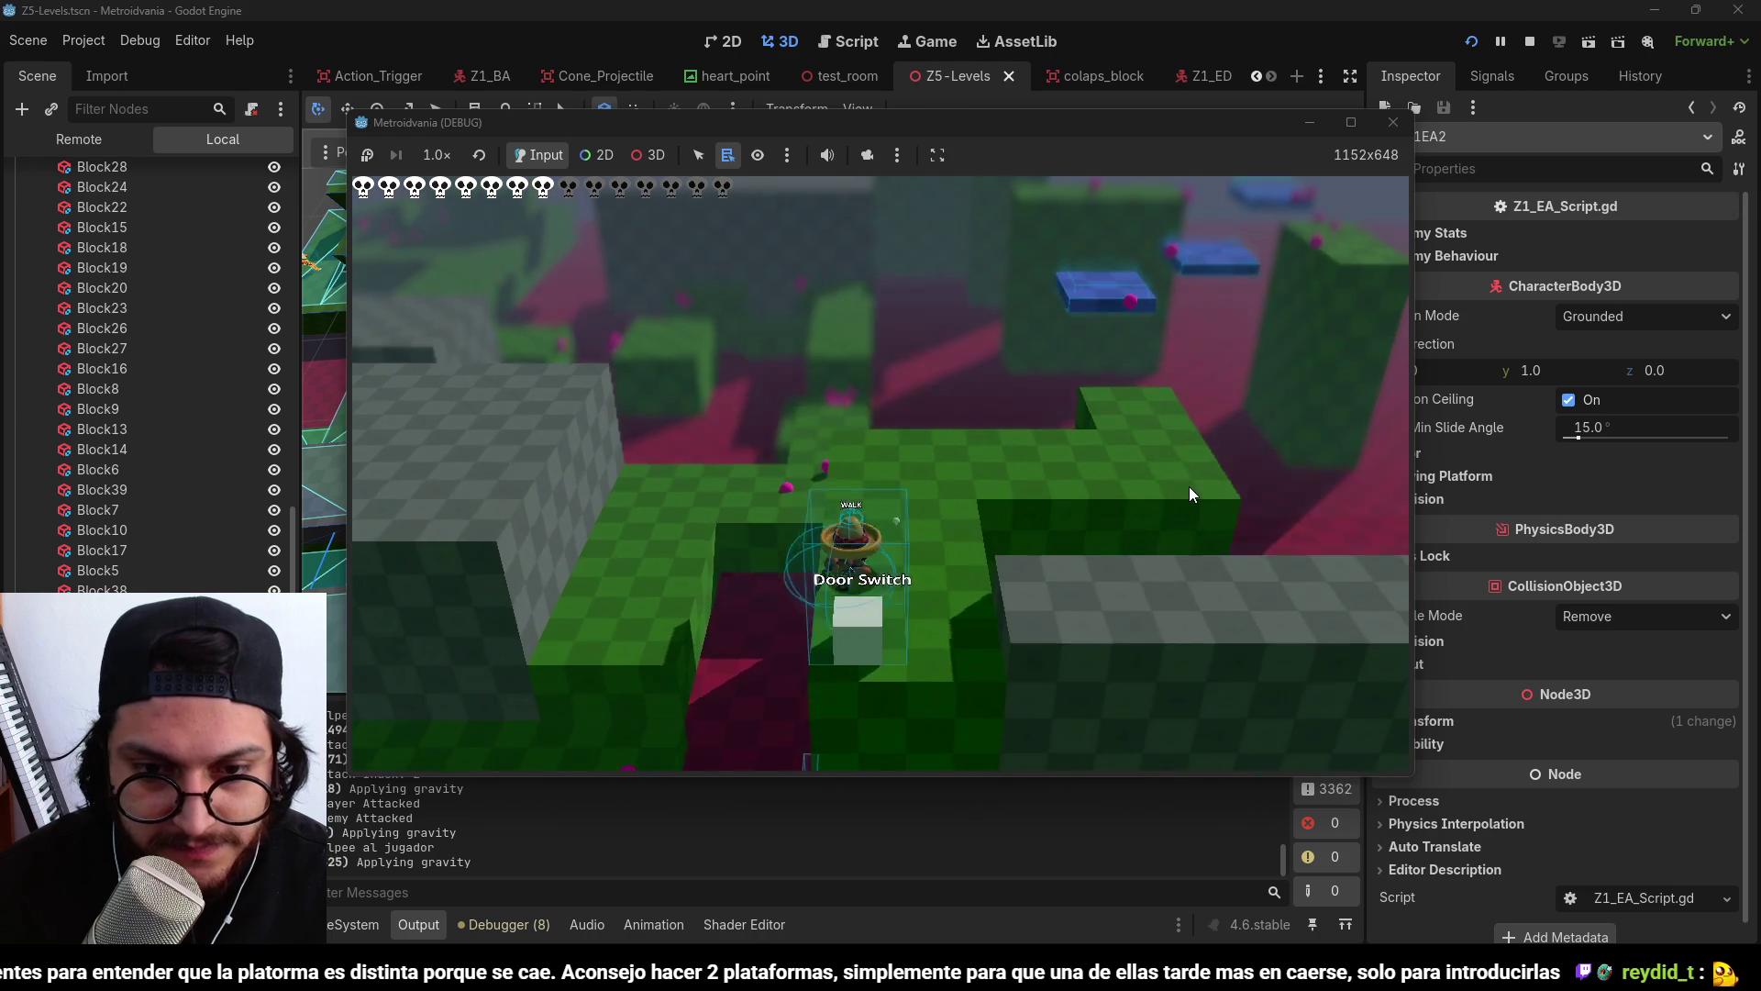
key("s")
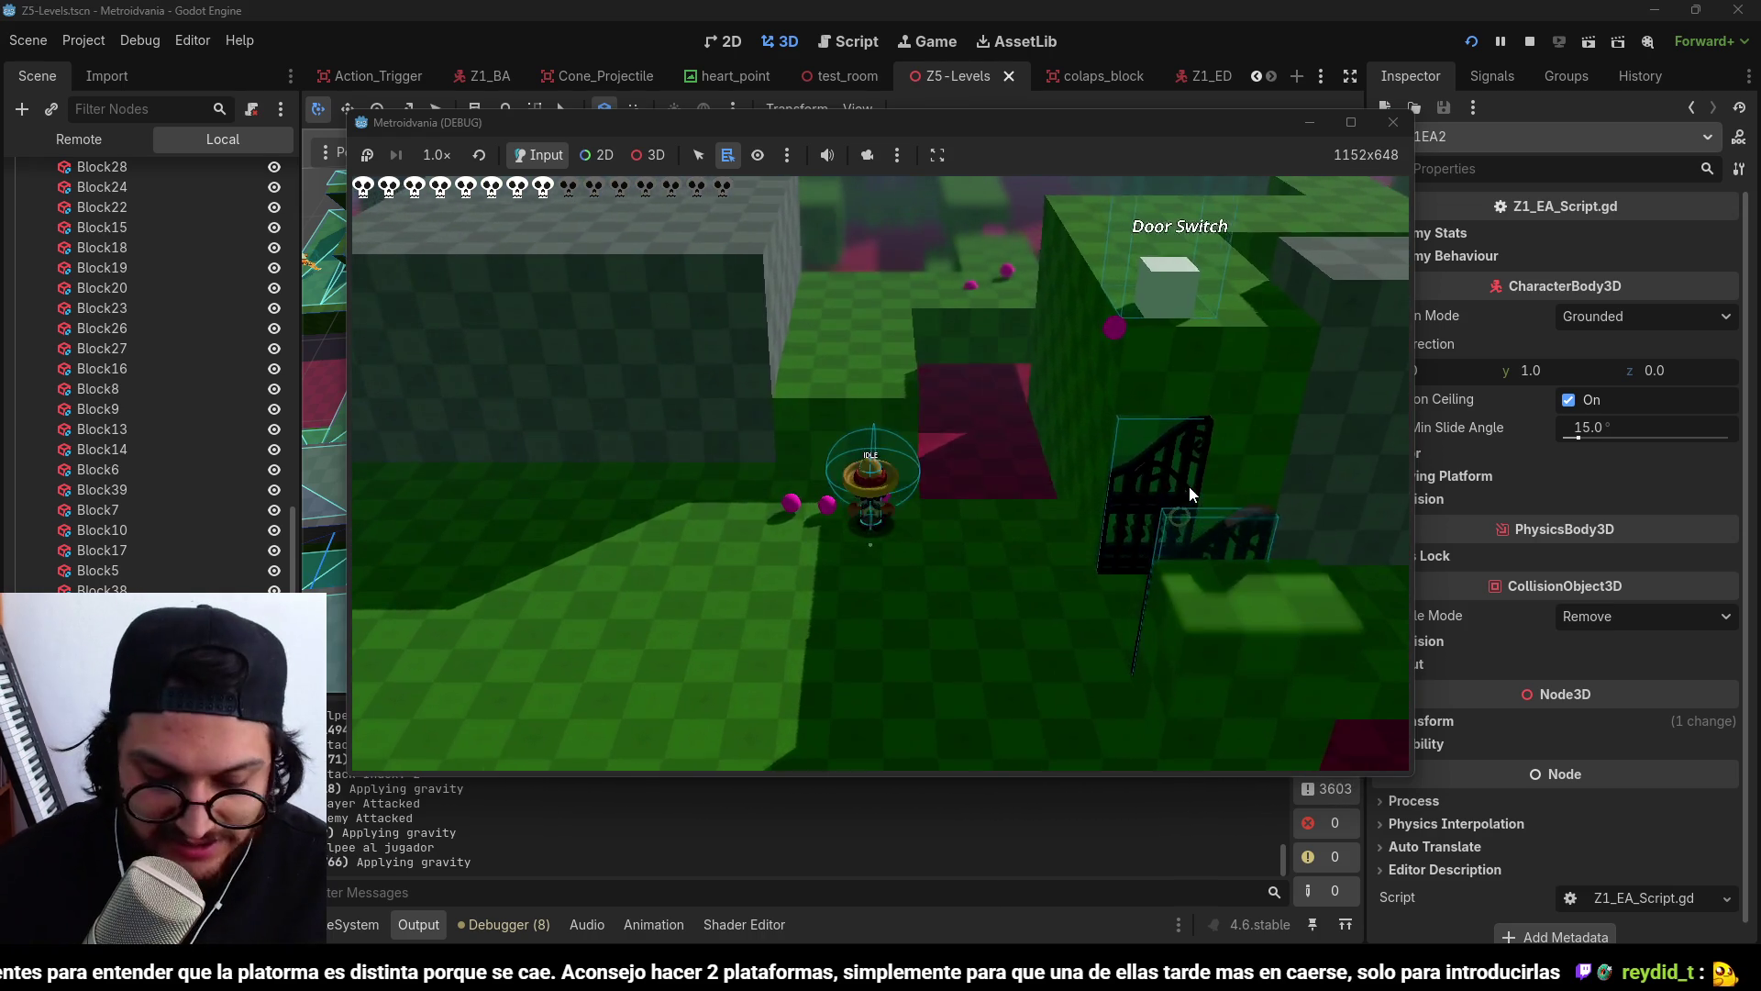
key("F8")
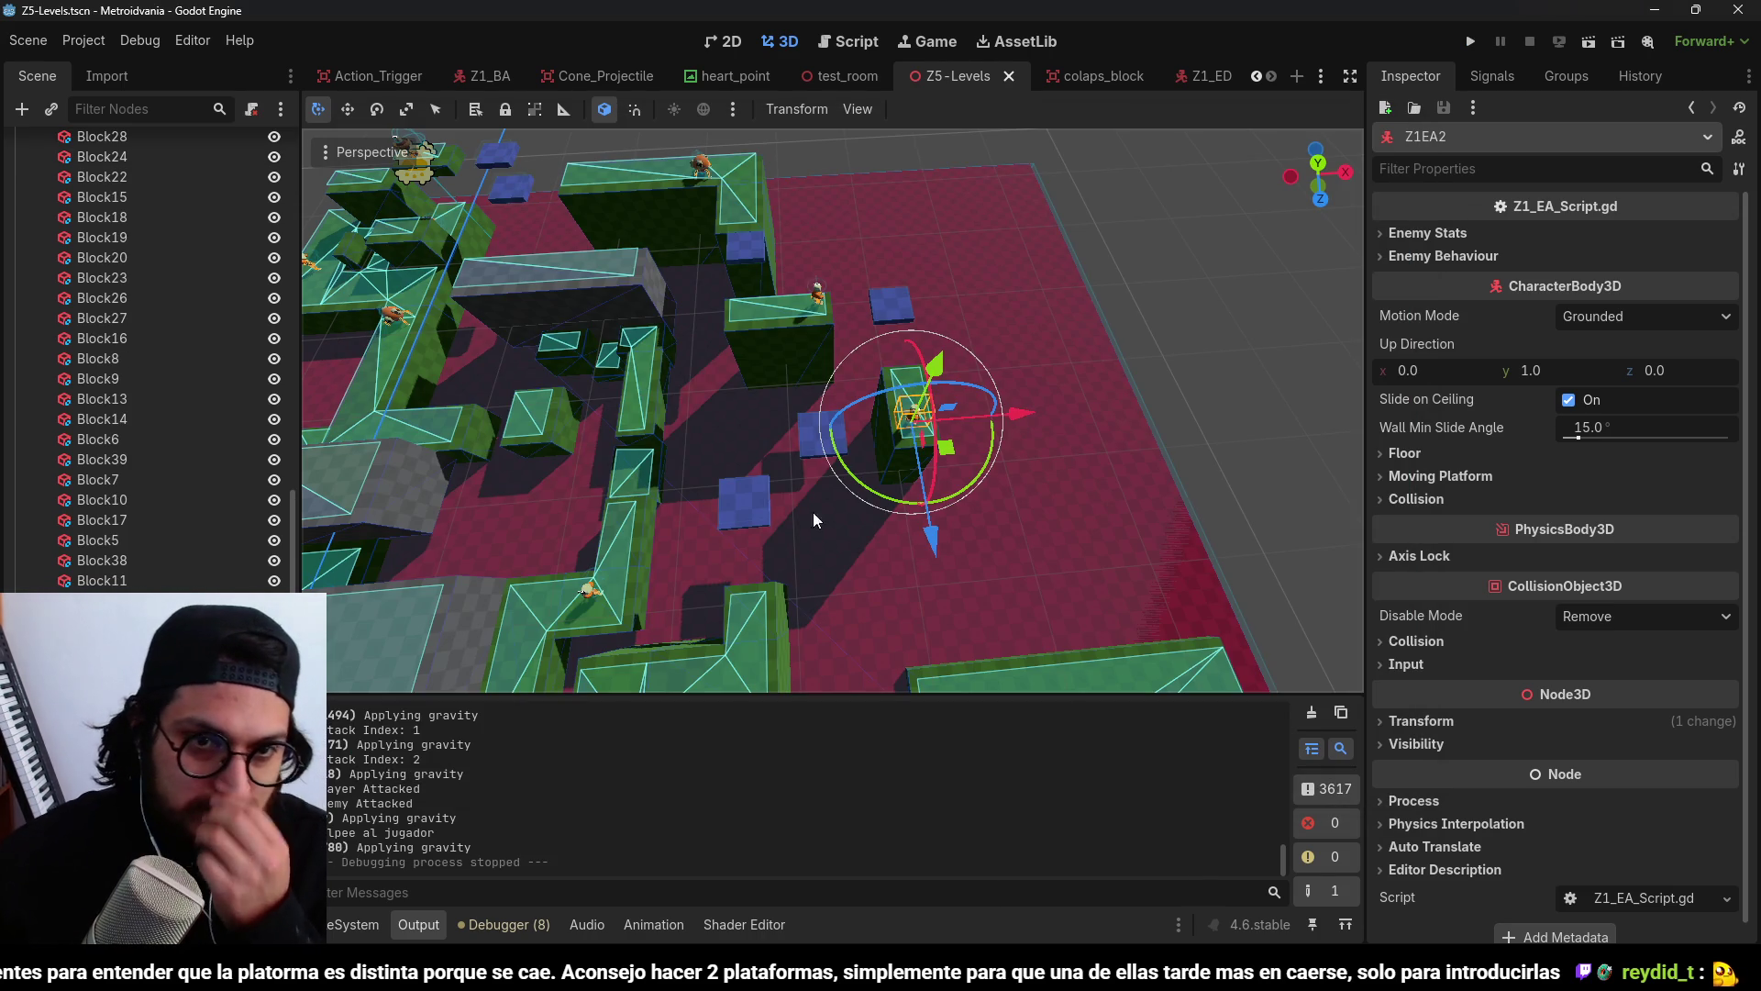
Zoom, pan and orbit the 3D view to a high oblique overview of Z5 including the Z1EA2 enemy.
scroll(620, 464, "down", 5)
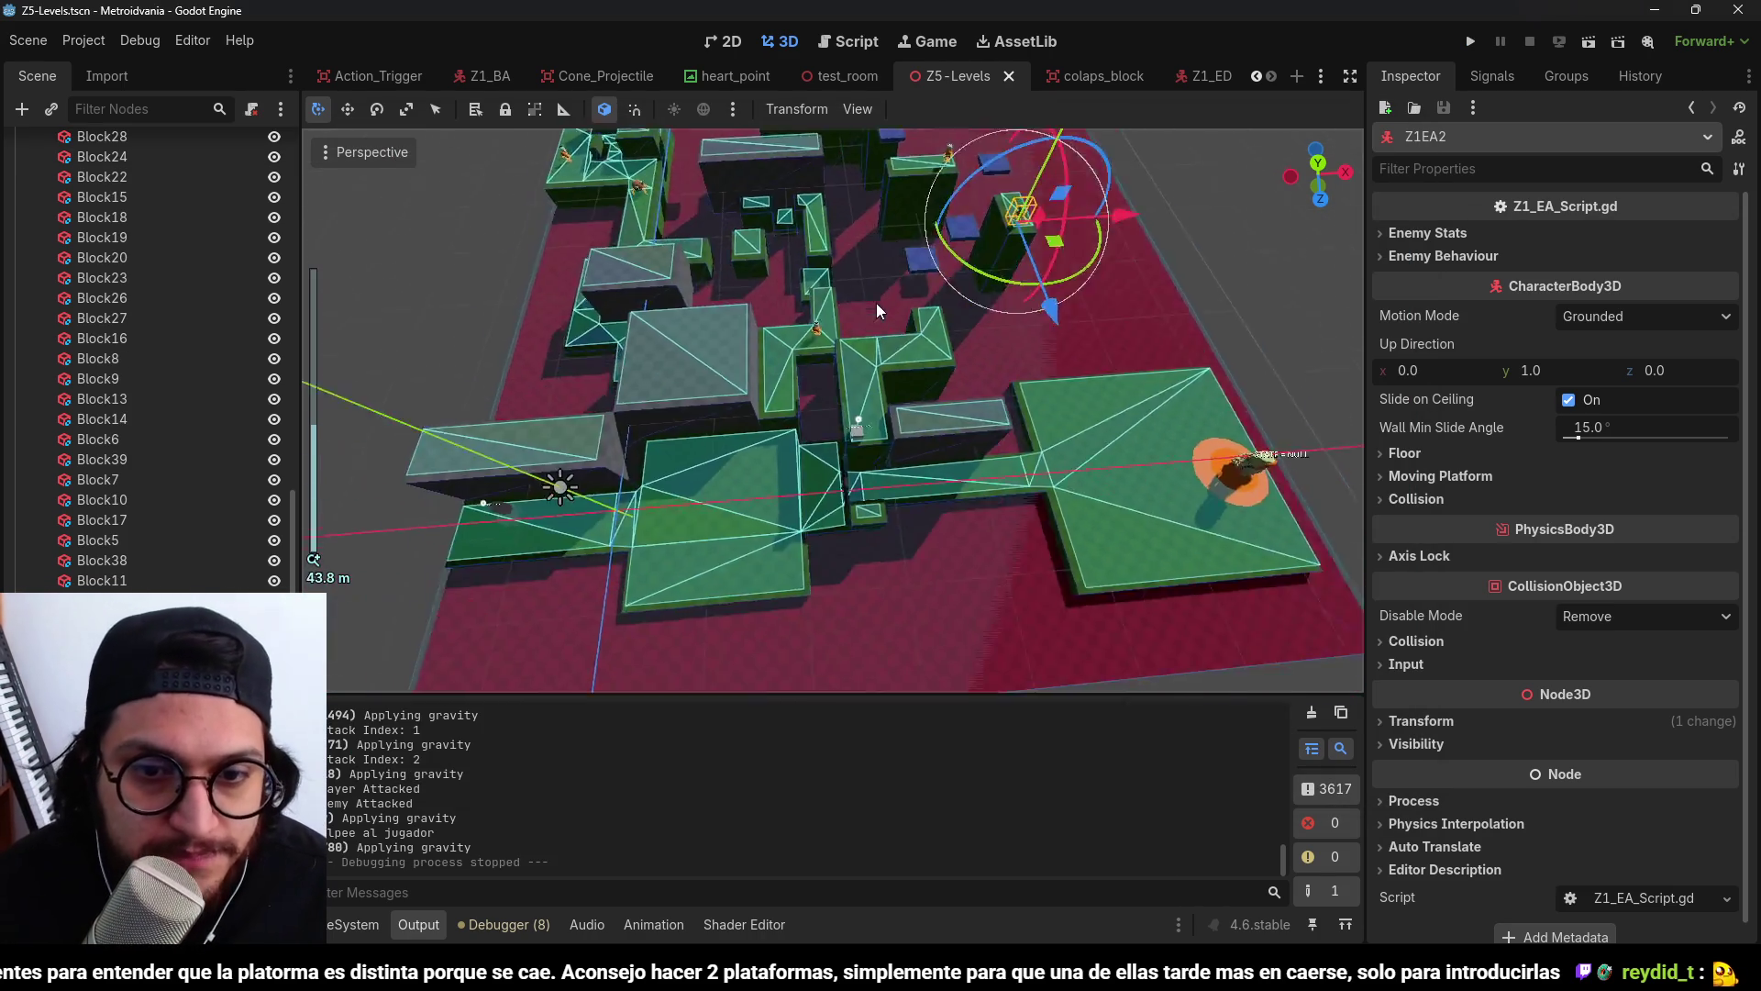
scroll(877, 310, "up", 5)
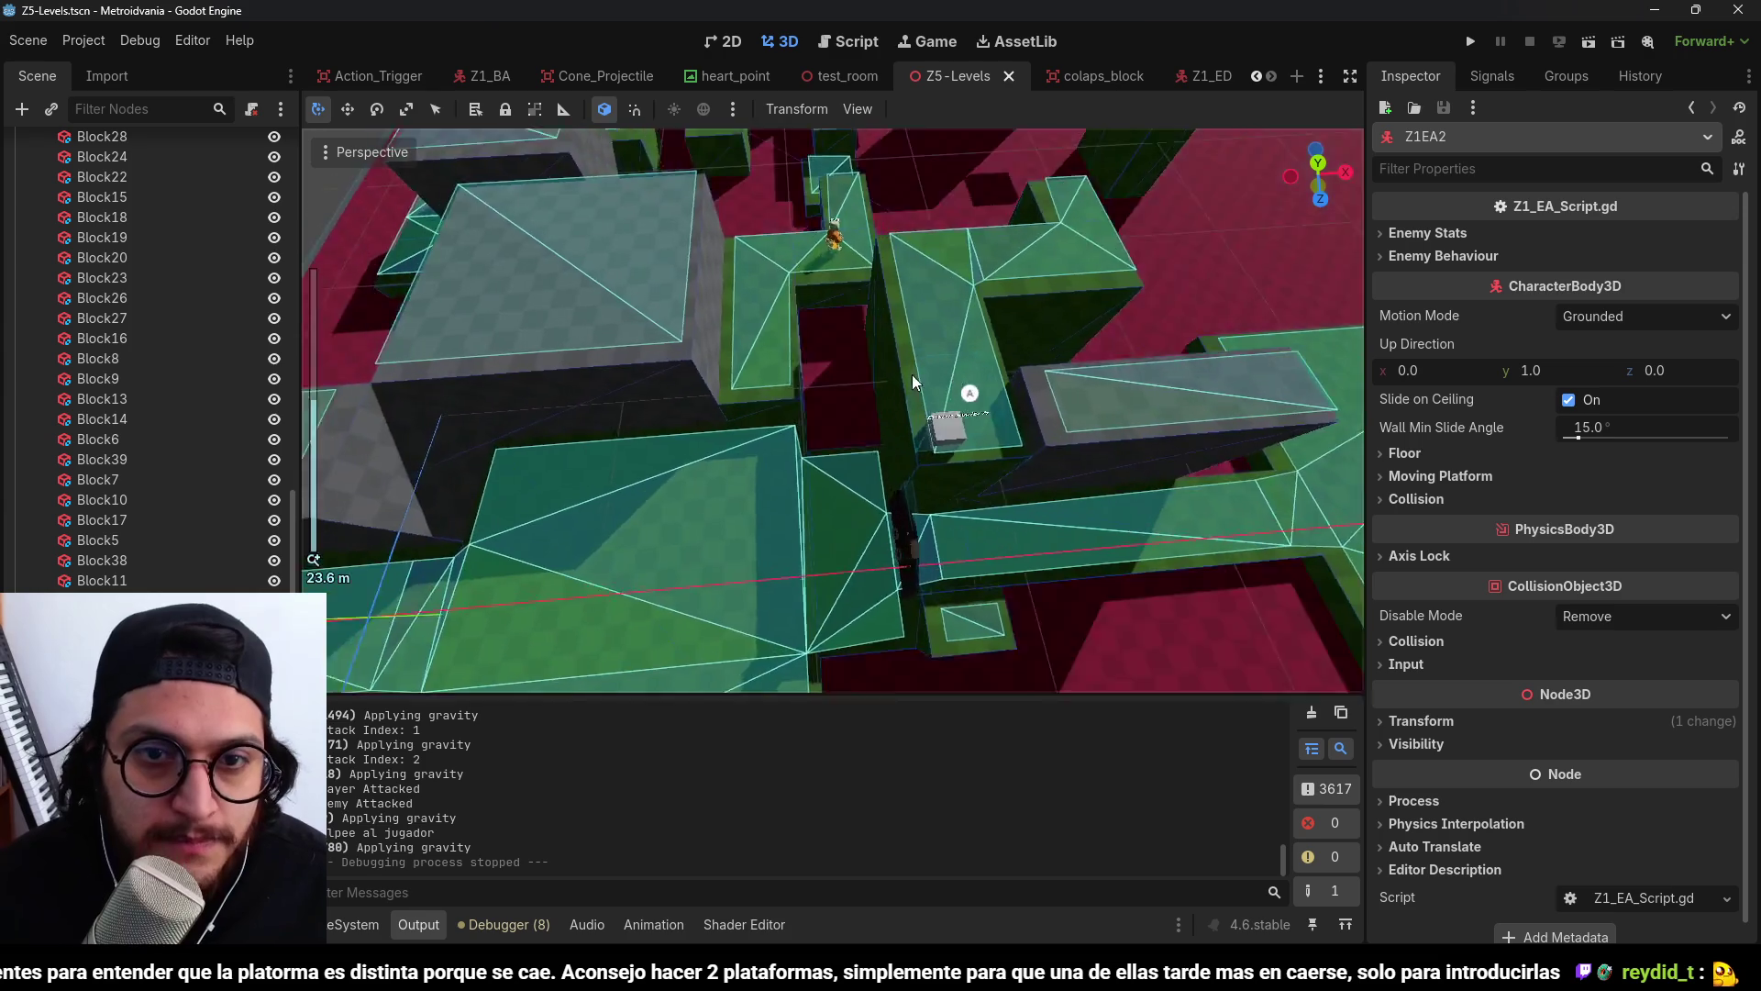
left_click_drag(603, 231, 751, 359)
scroll(864, 231, "down", 2)
mouse_move(864, 231)
left_mouse_down()
mouse_move(863, 309)
mouse_move(917, 346)
mouse_move(1025, 372)
left_mouse_up()
mouse_move(974, 365)
left_mouse_down()
mouse_move(915, 398)
mouse_move(1119, 334)
mouse_move(769, 305)
left_mouse_up()
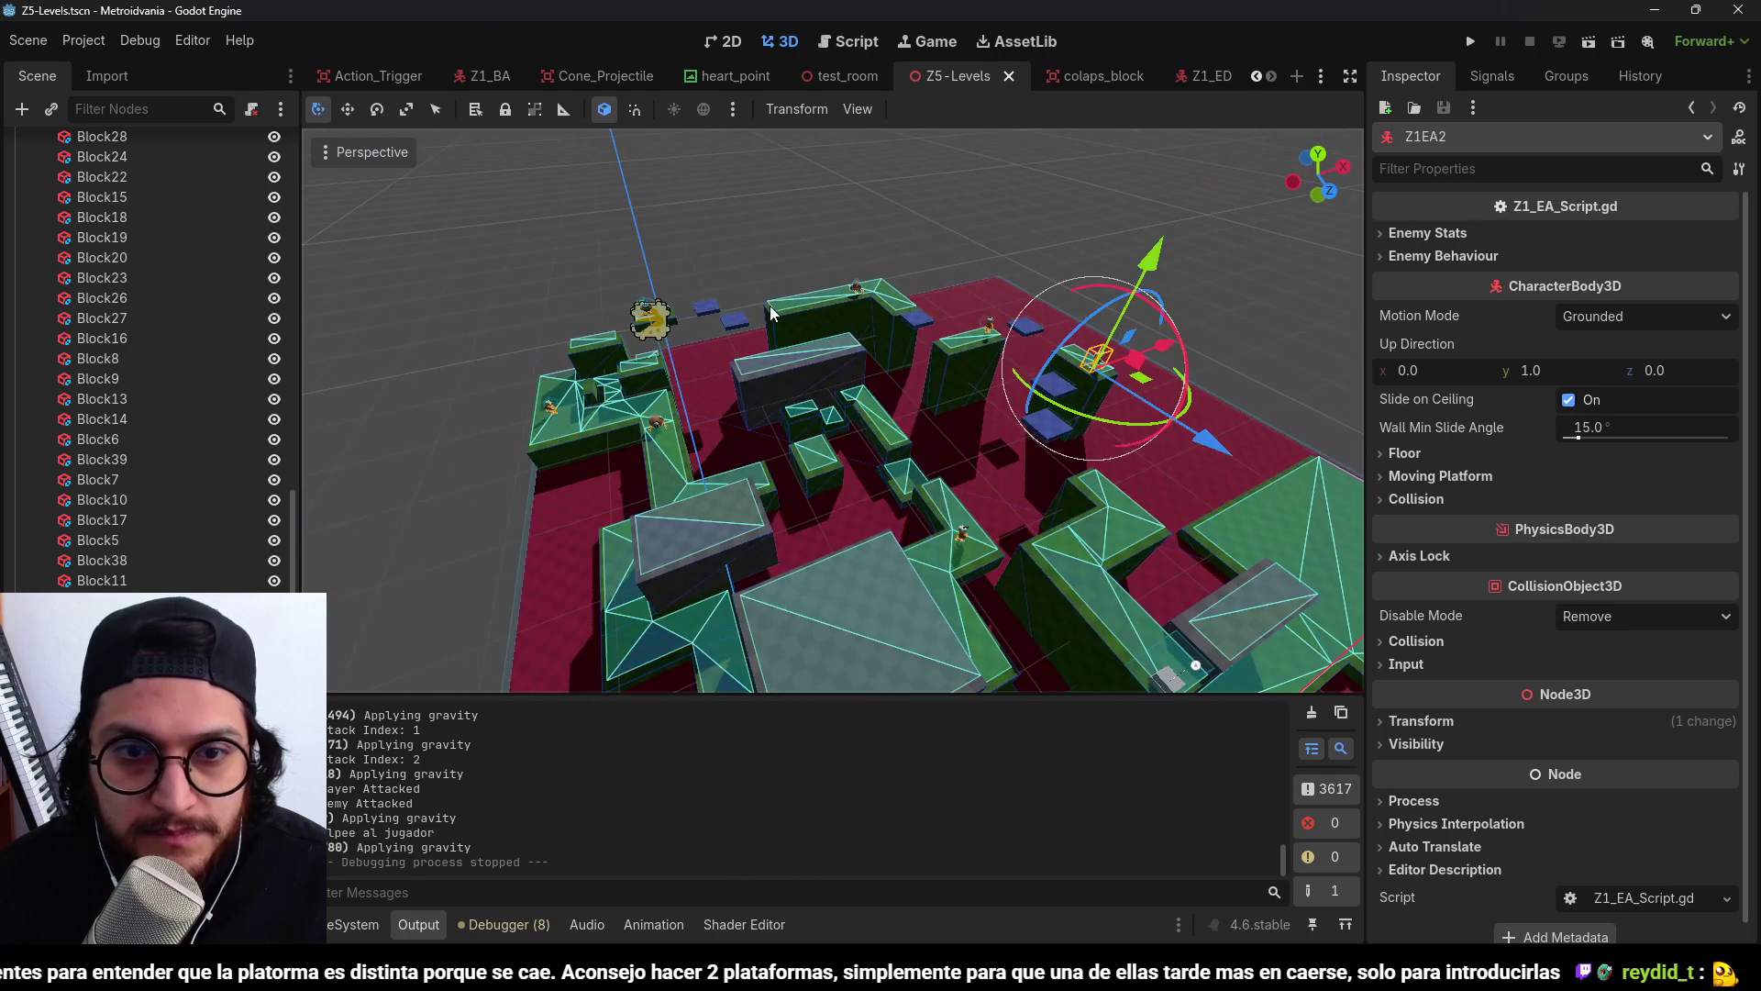
scroll(762, 383, "up", 5)
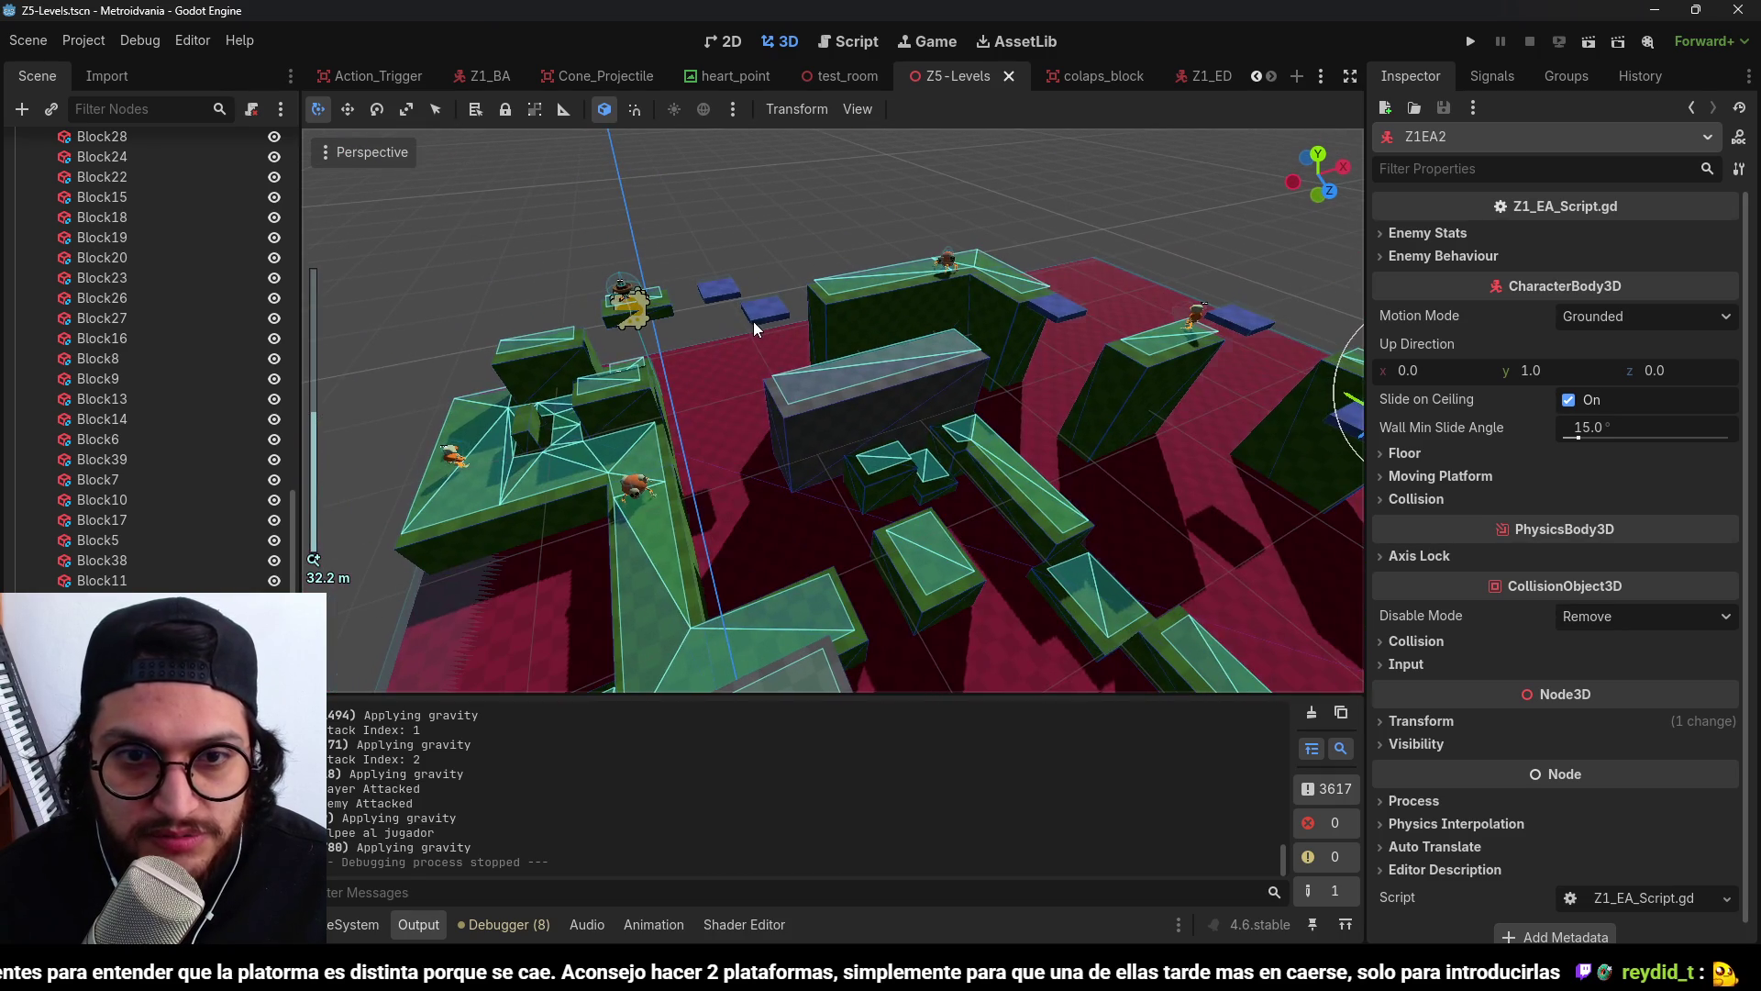
scroll(835, 416, "down", 5)
mouse_move(816, 348)
left_mouse_down()
mouse_move(828, 411)
mouse_move(862, 429)
mouse_move(808, 339)
mouse_move(849, 472)
mouse_move(862, 457)
left_mouse_up()
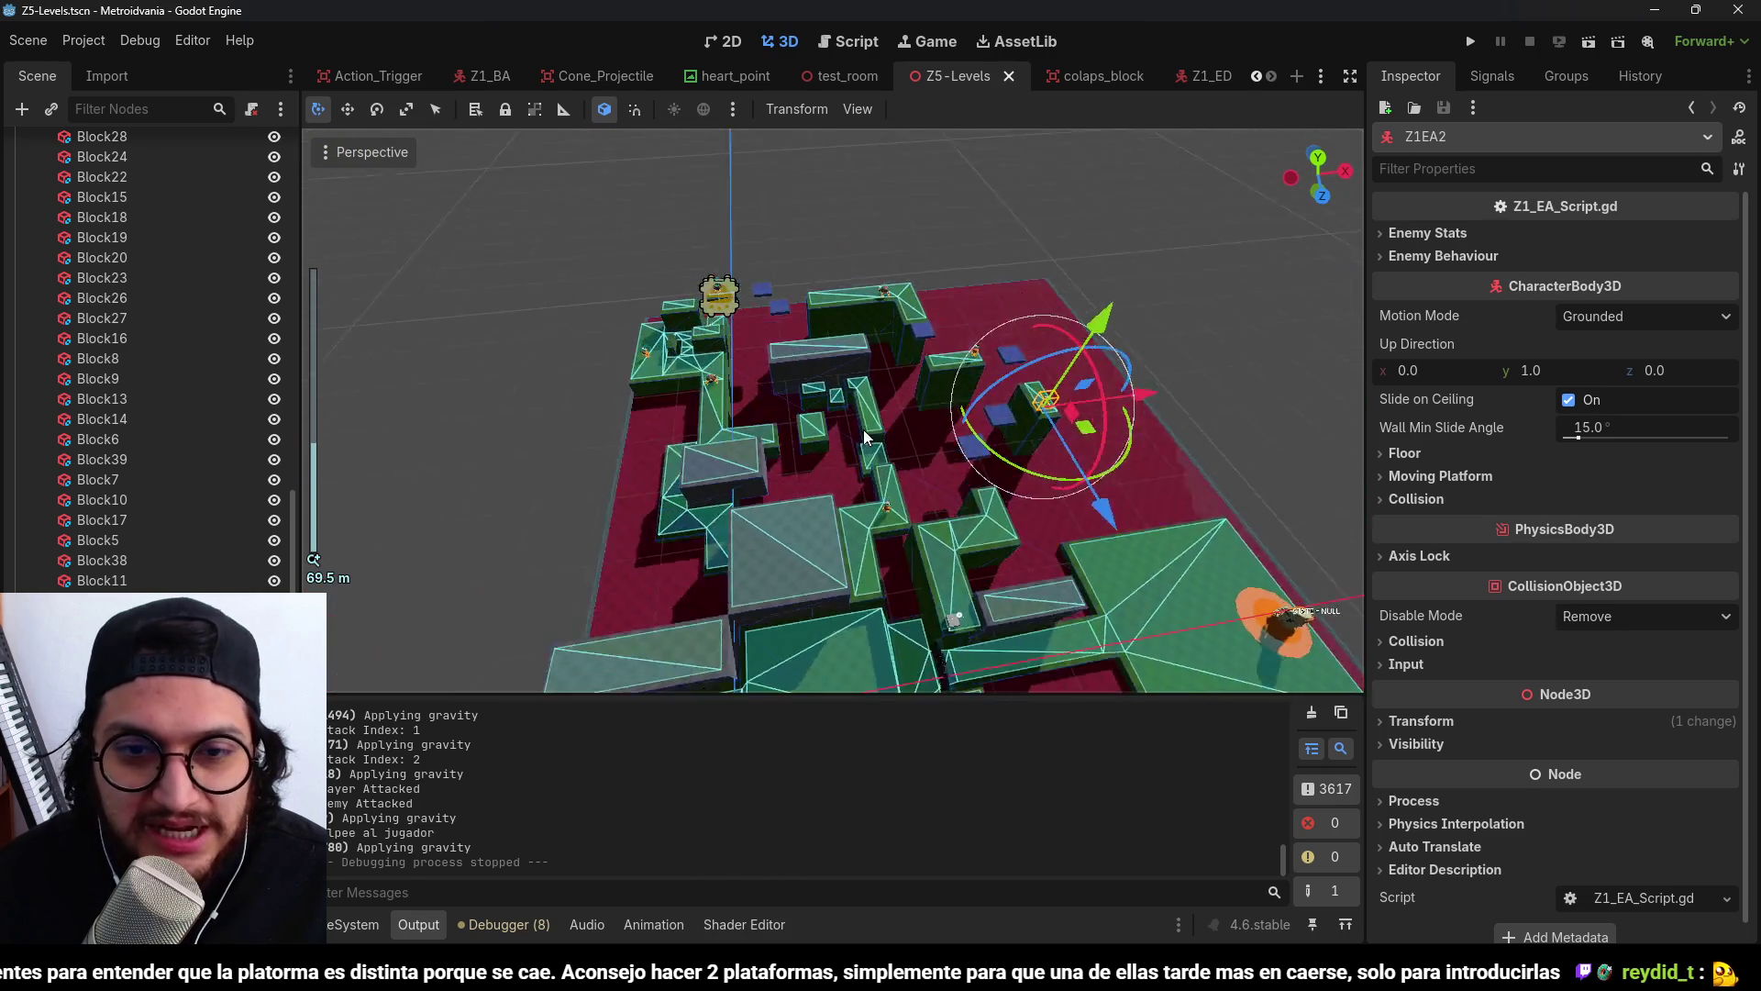
scroll(840, 437, "down", 5)
scroll(863, 457, "up", 3)
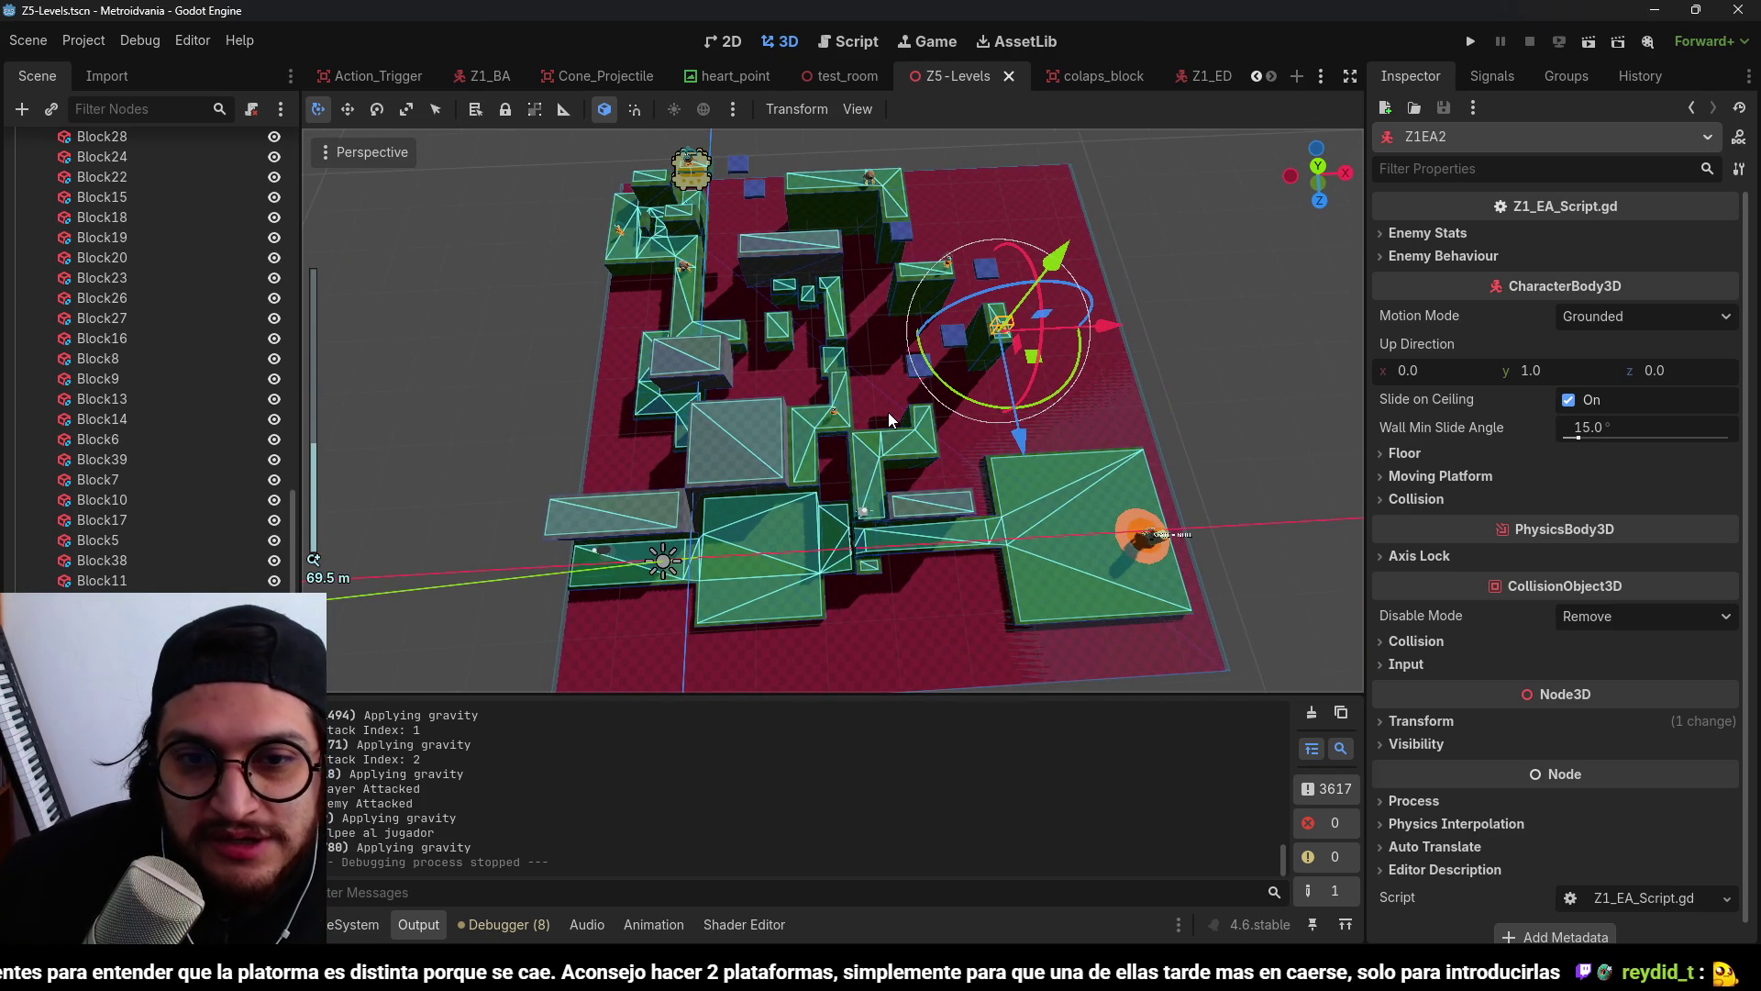
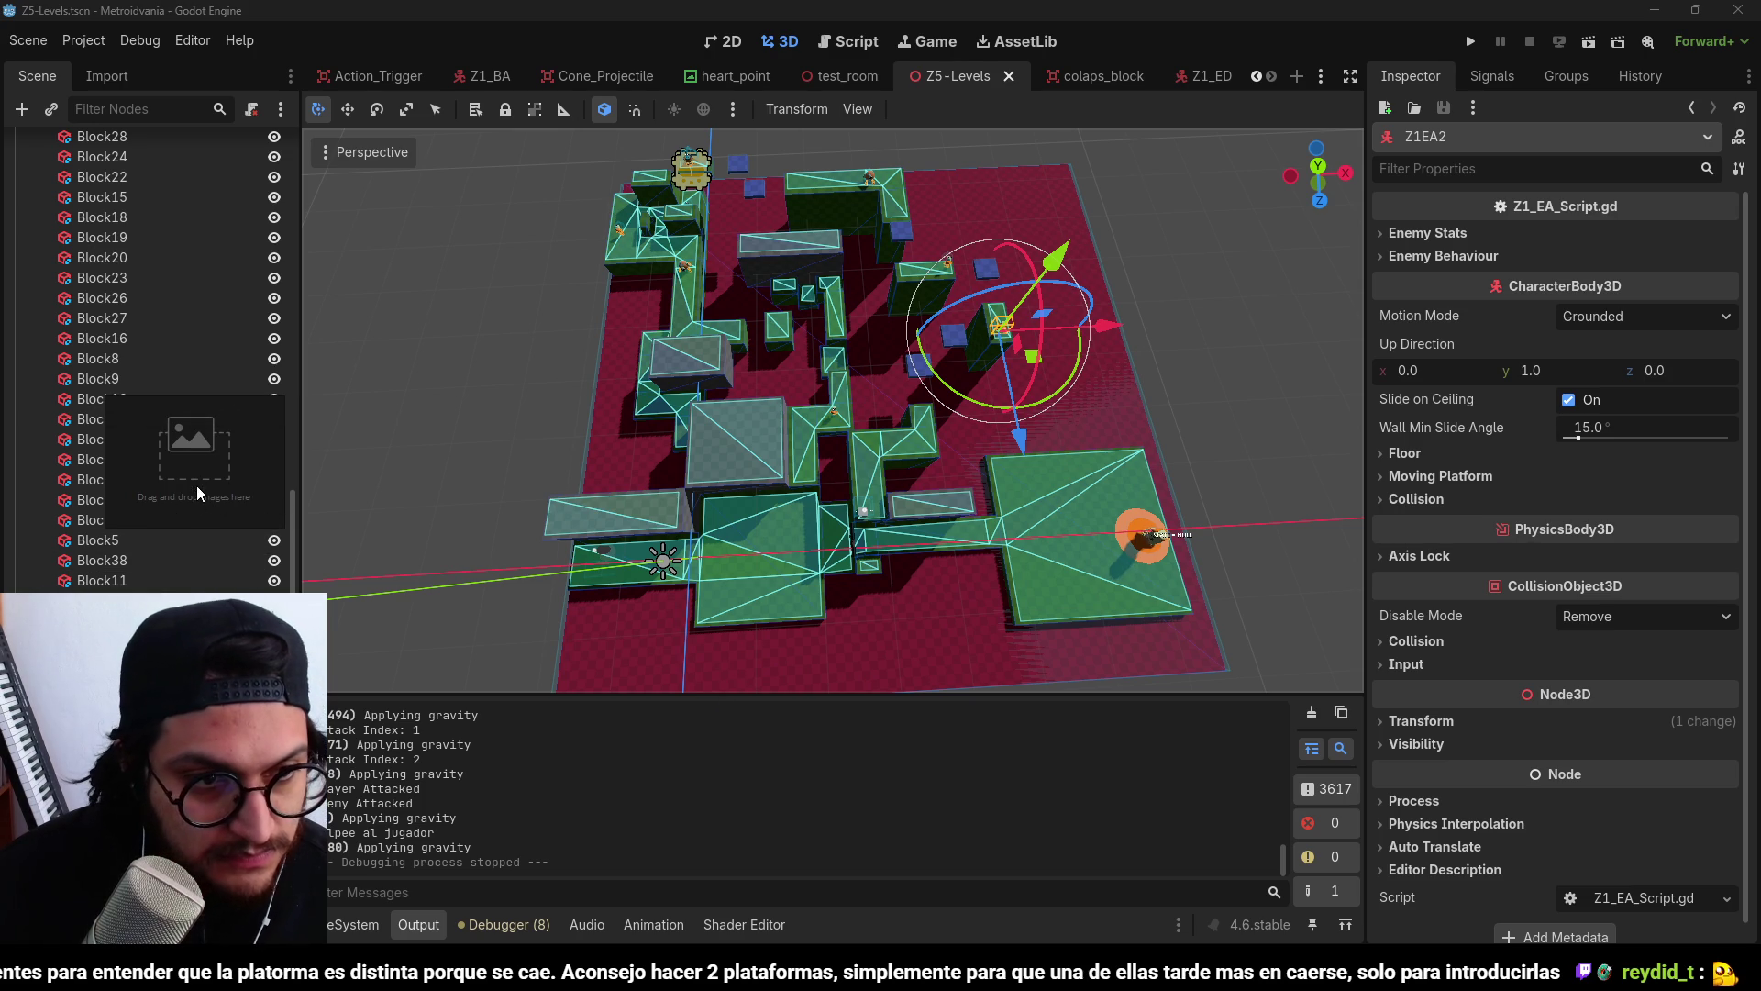
Load a recently used PureRef board and enlarge it to full screen.
right_click(197, 492)
mouse_move(344, 434)
mouse_move(449, 456)
left_click(775, 454)
key("ctrl+f")
scroll(698, 525, "up", 2)
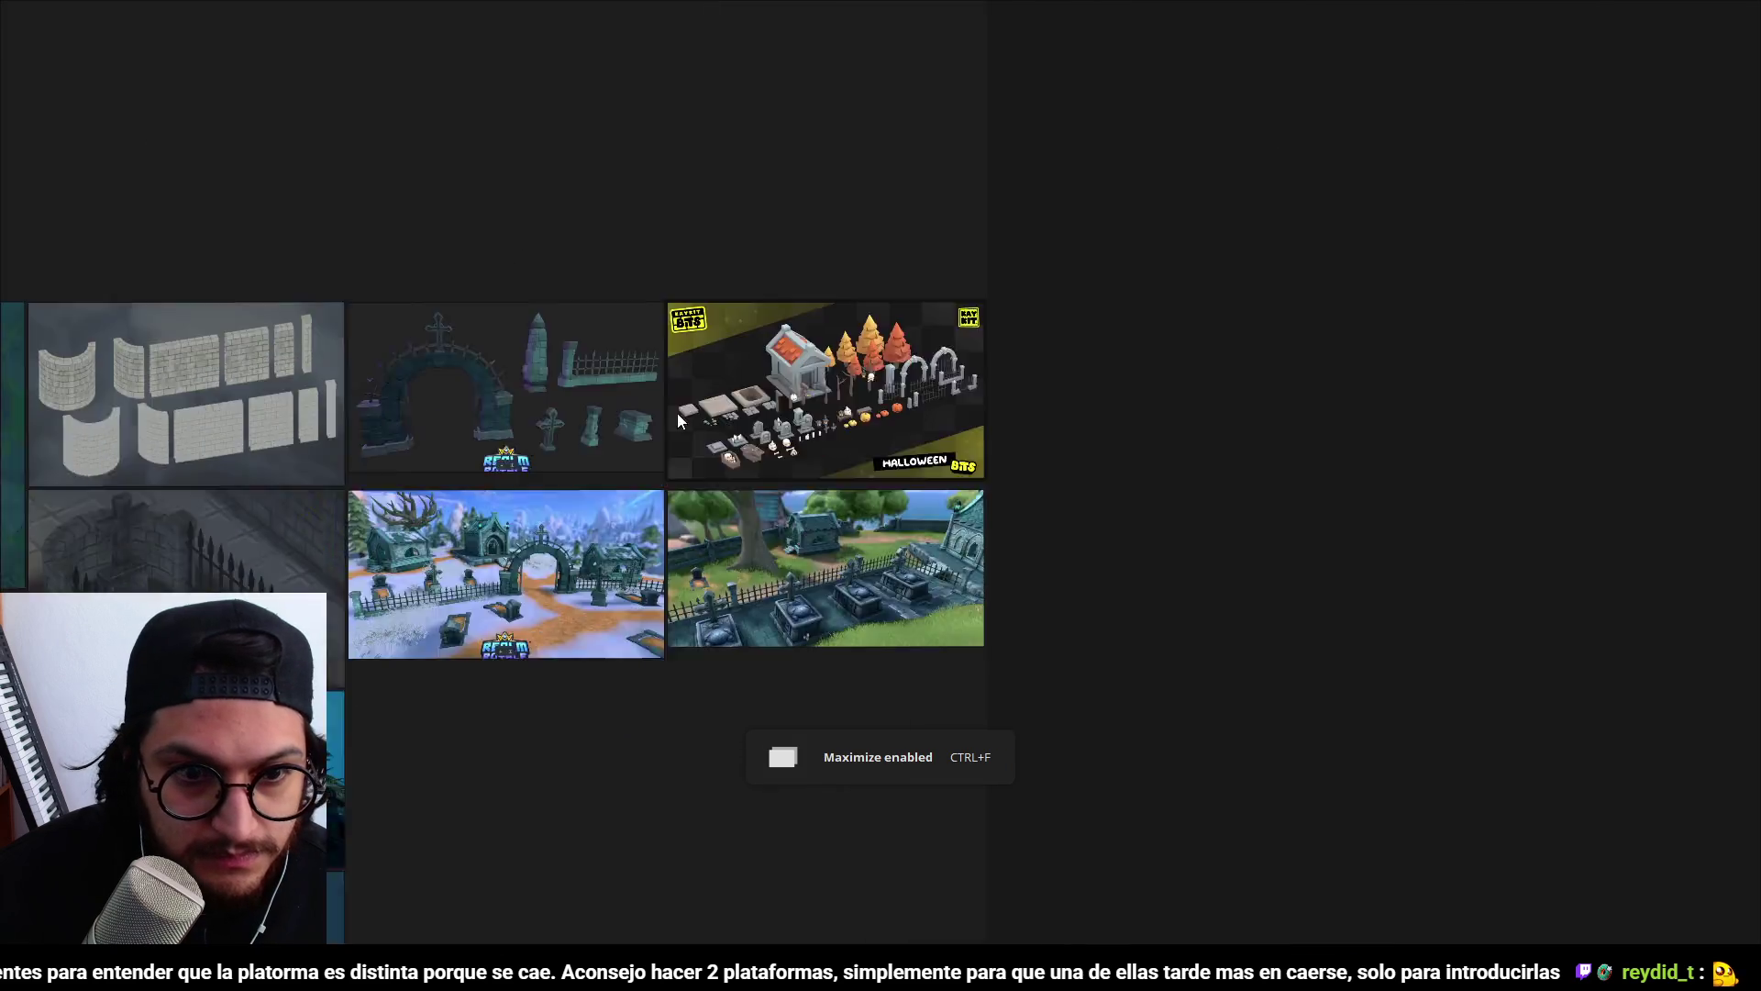
scroll(678, 413, "down", 3)
scroll(627, 477, "up", 2)
Pan and zoom the board to frame the purple level map.
left_click_drag(747, 274, 778, 448)
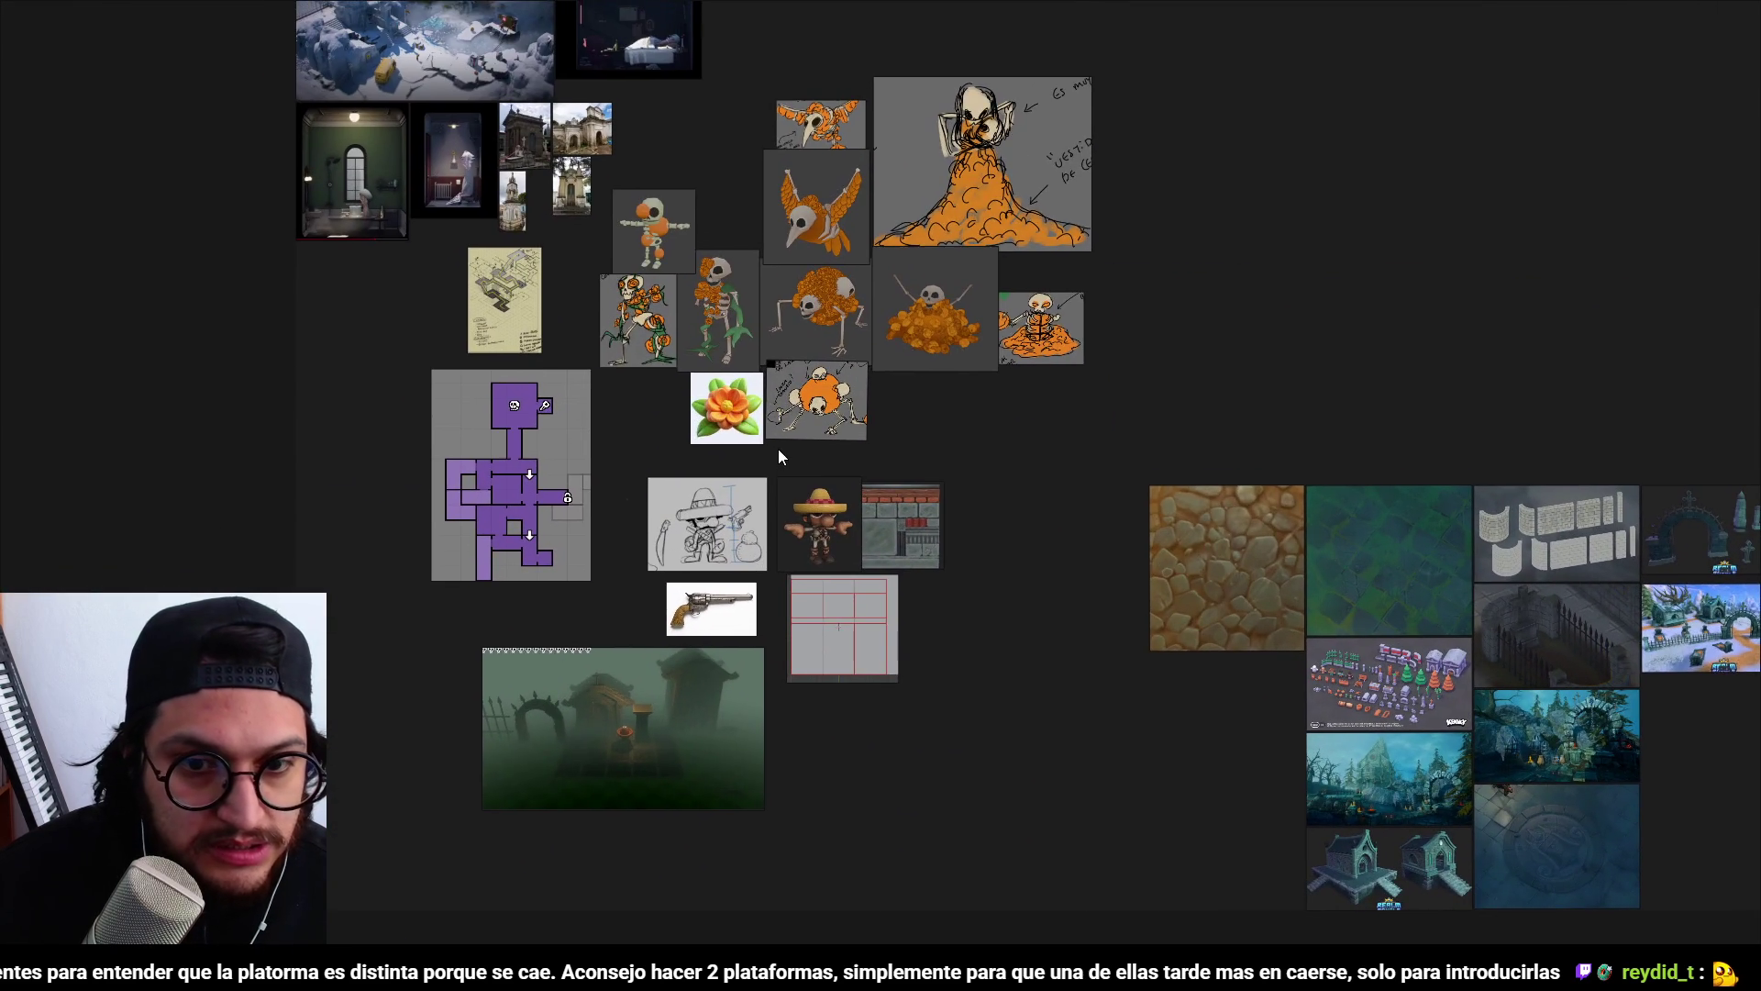
scroll(519, 516, "up", 5)
left_click_drag(481, 515, 509, 521)
scroll(510, 490, "down", 3)
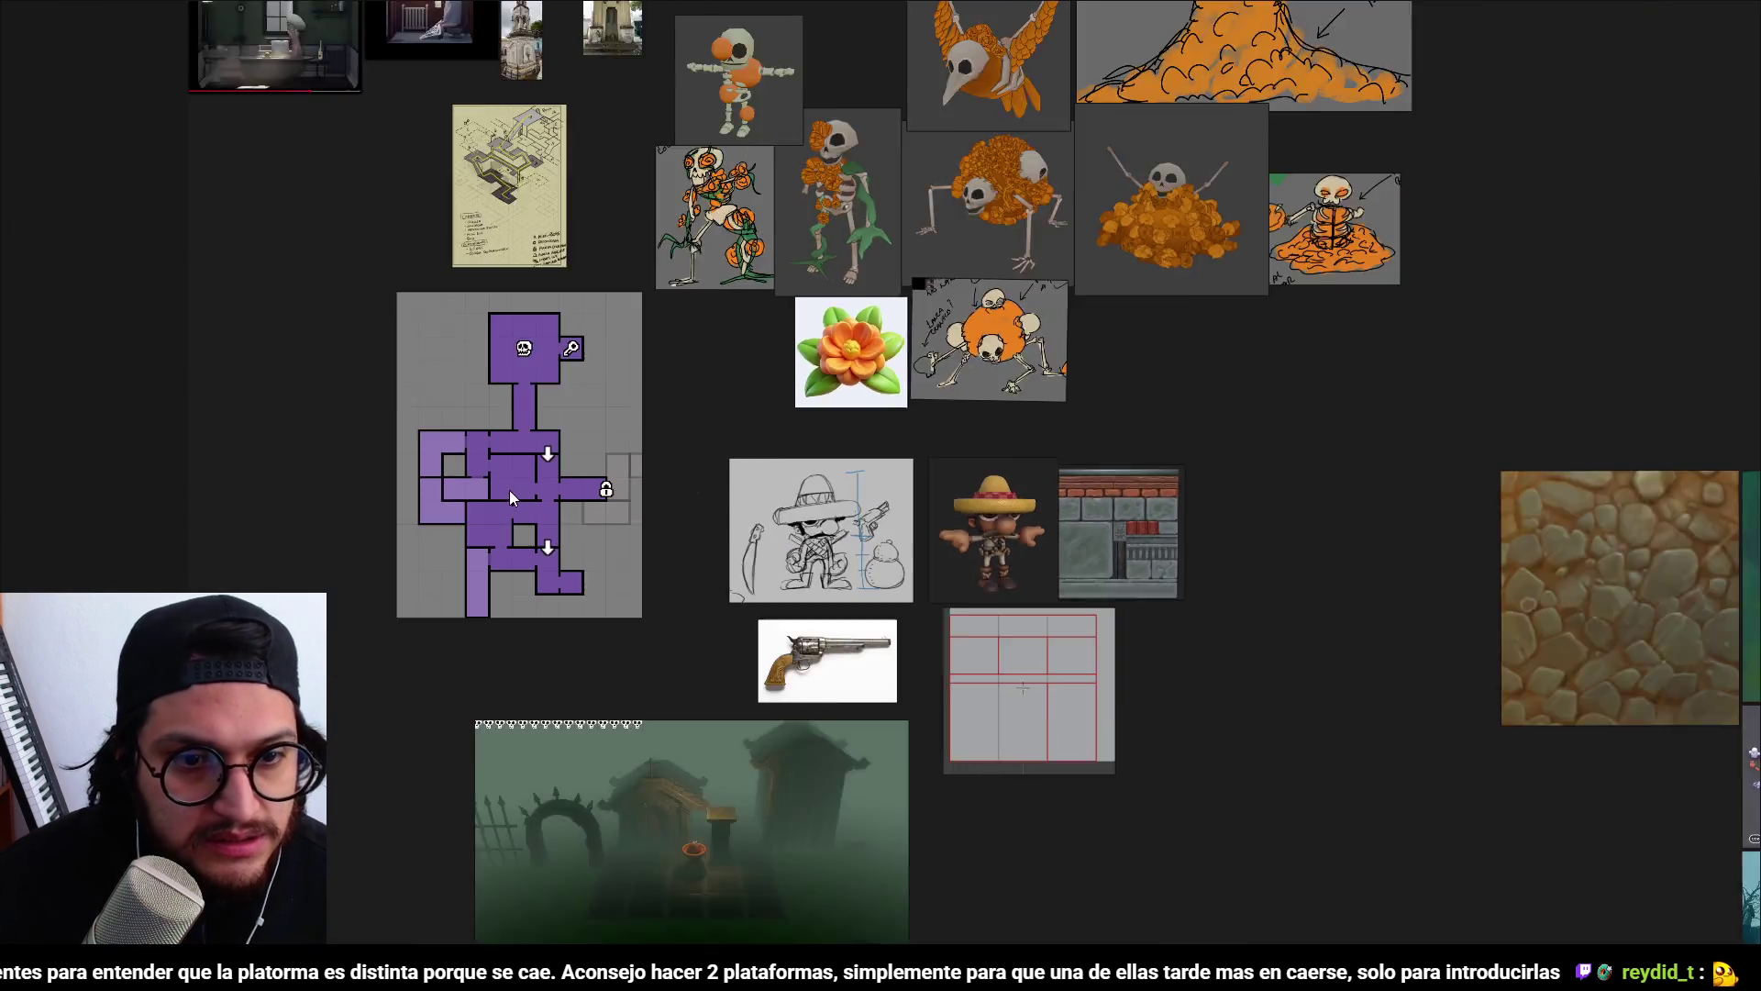
scroll(531, 465, "up", 3)
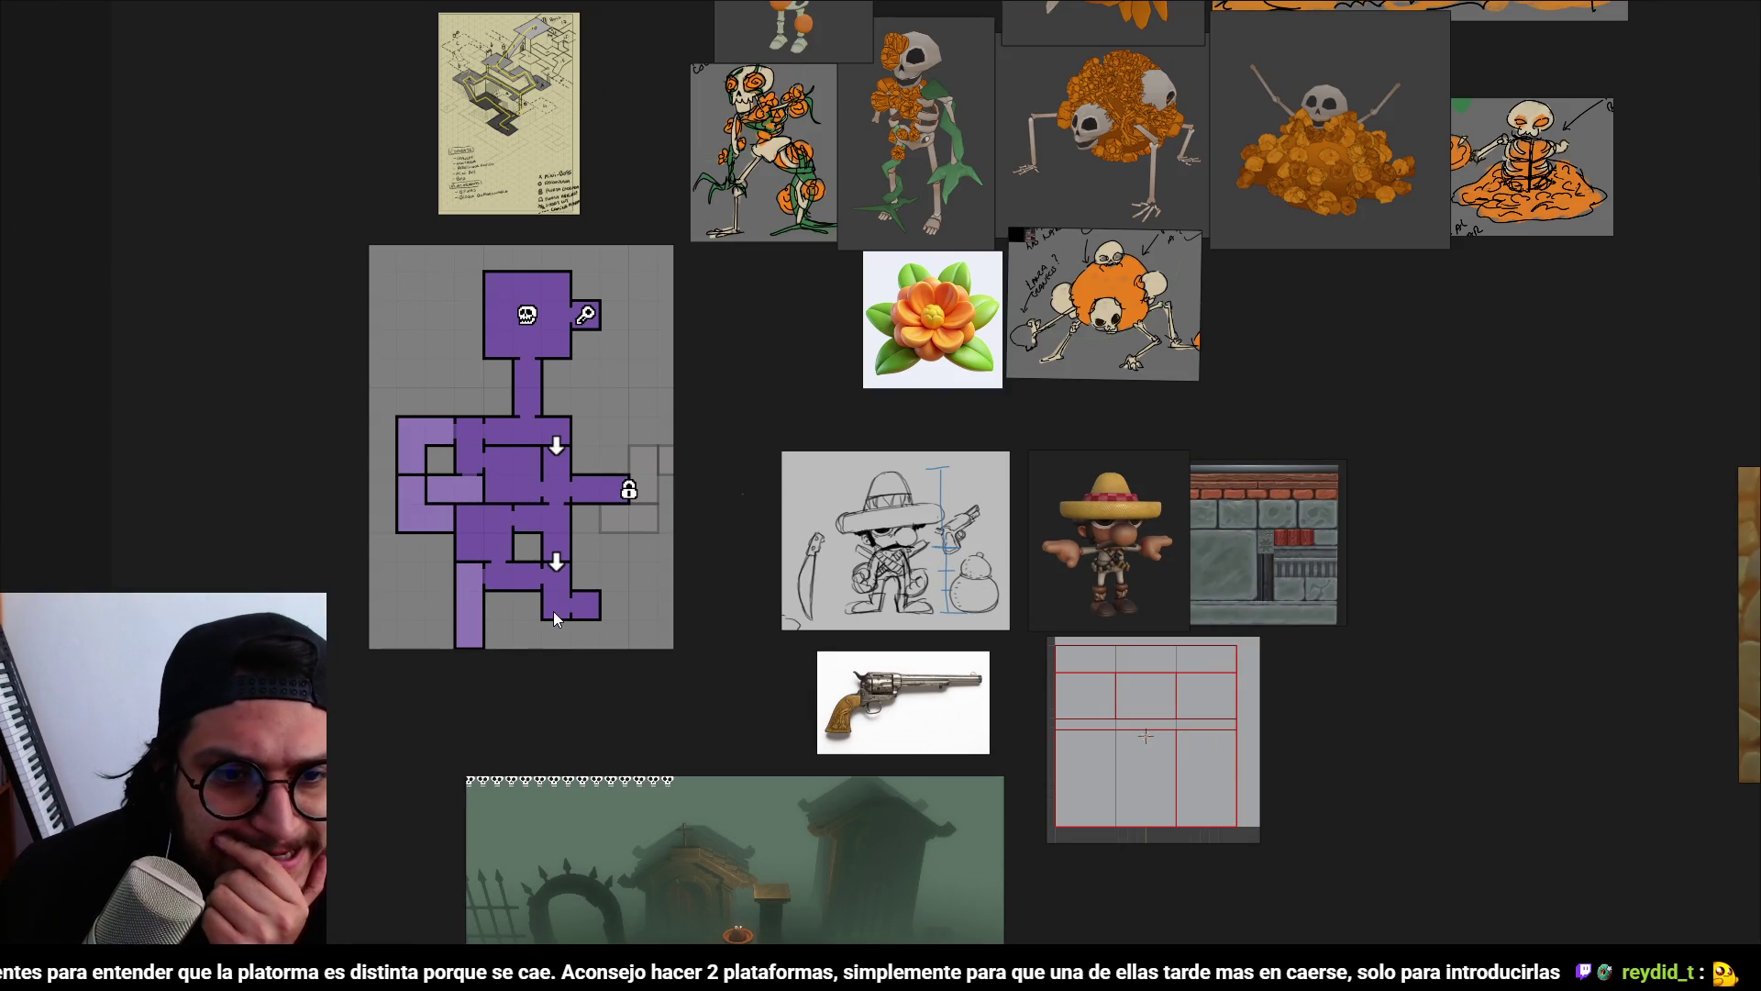
scroll(616, 513, "down", 8)
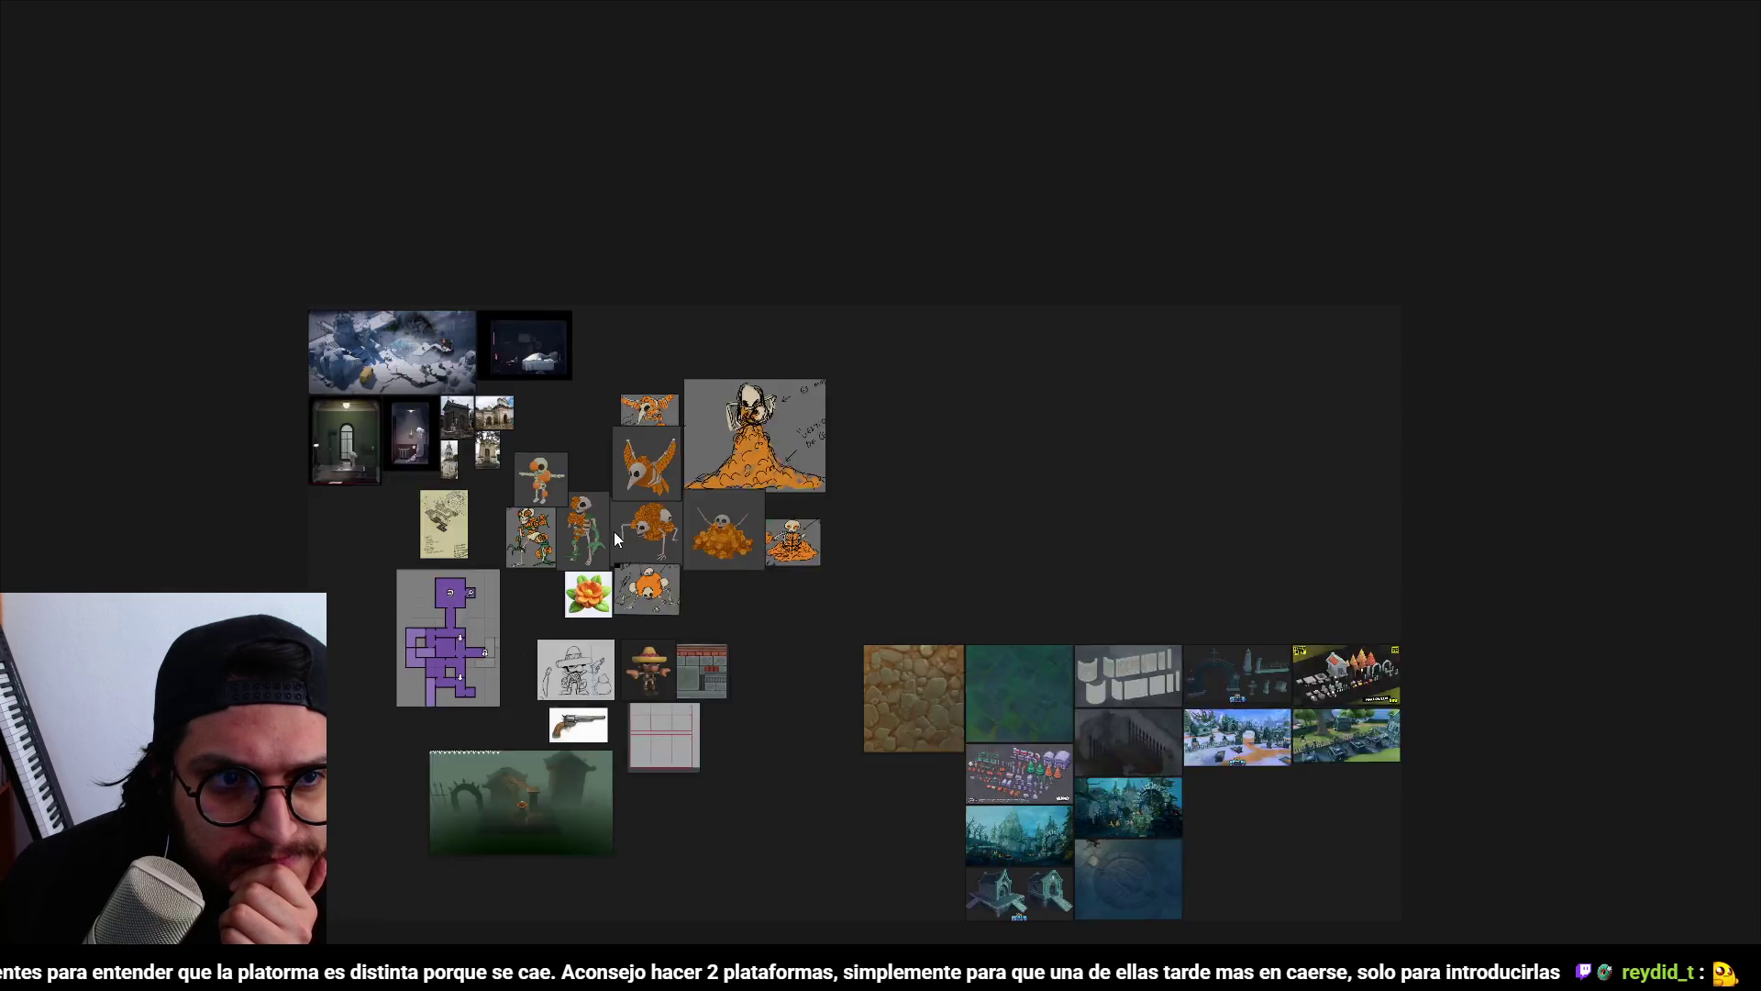
scroll(579, 486, "down", 2)
Open the Artwork_progress board, then Environment_moodBoard, and return to Godot.
right_click(788, 640)
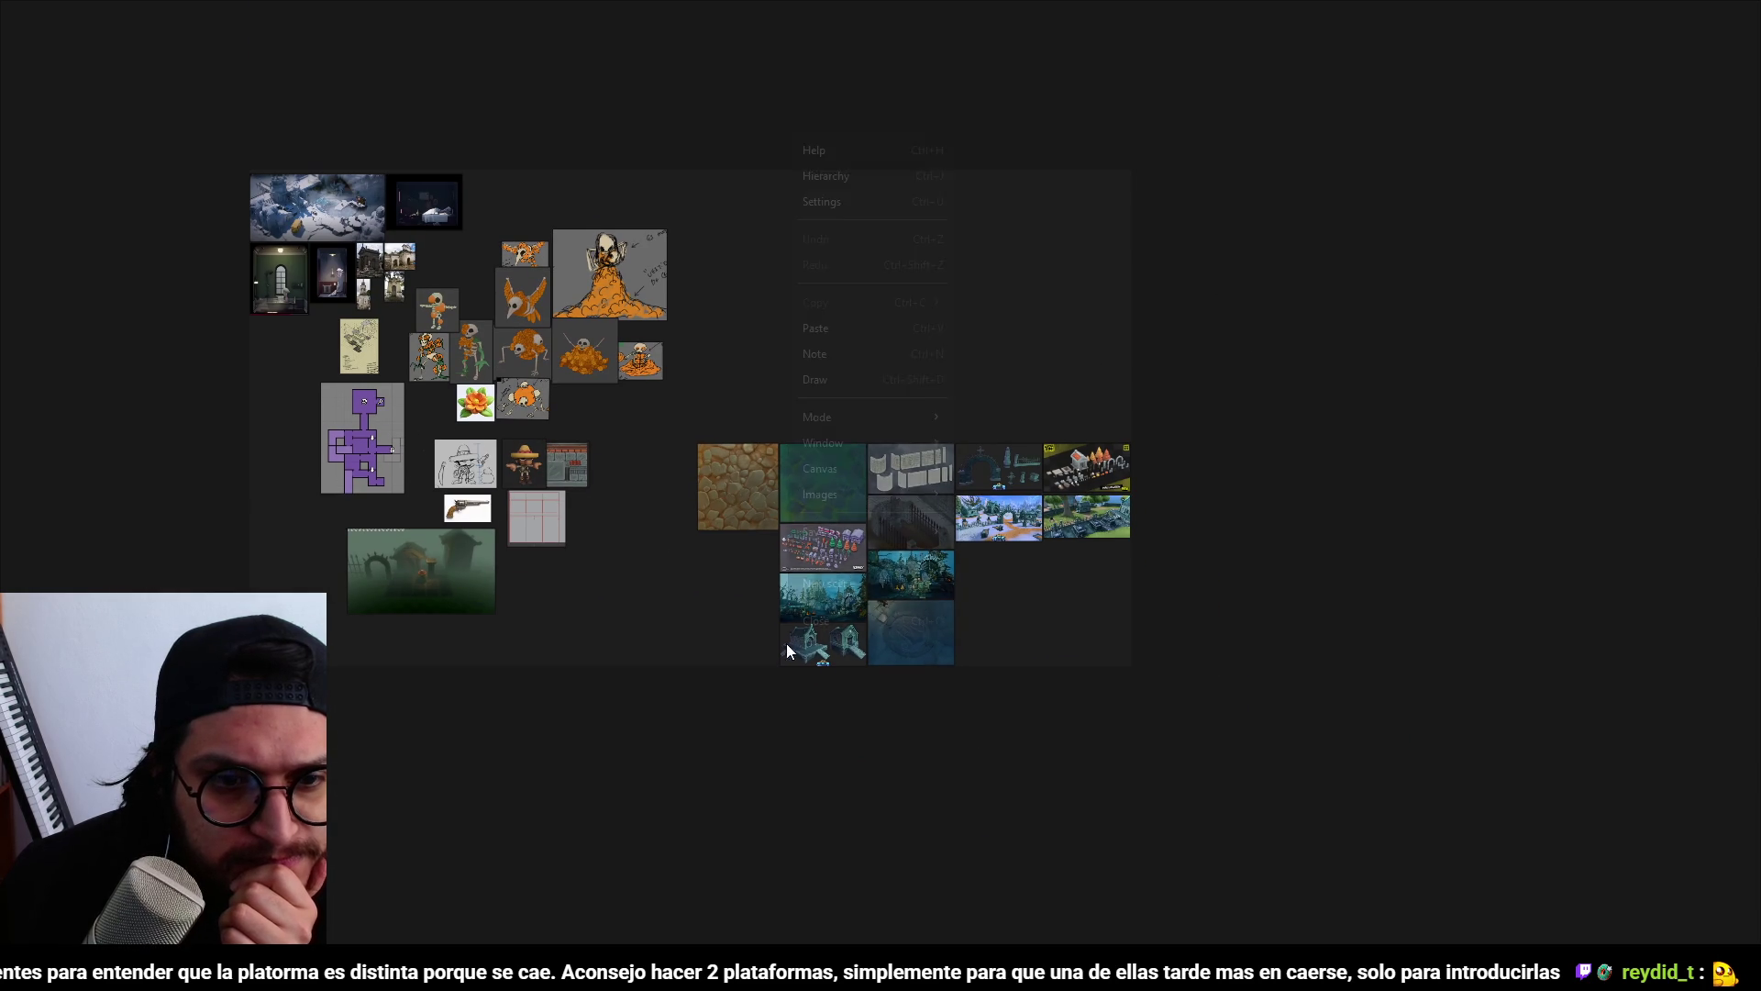
mouse_move(1034, 579)
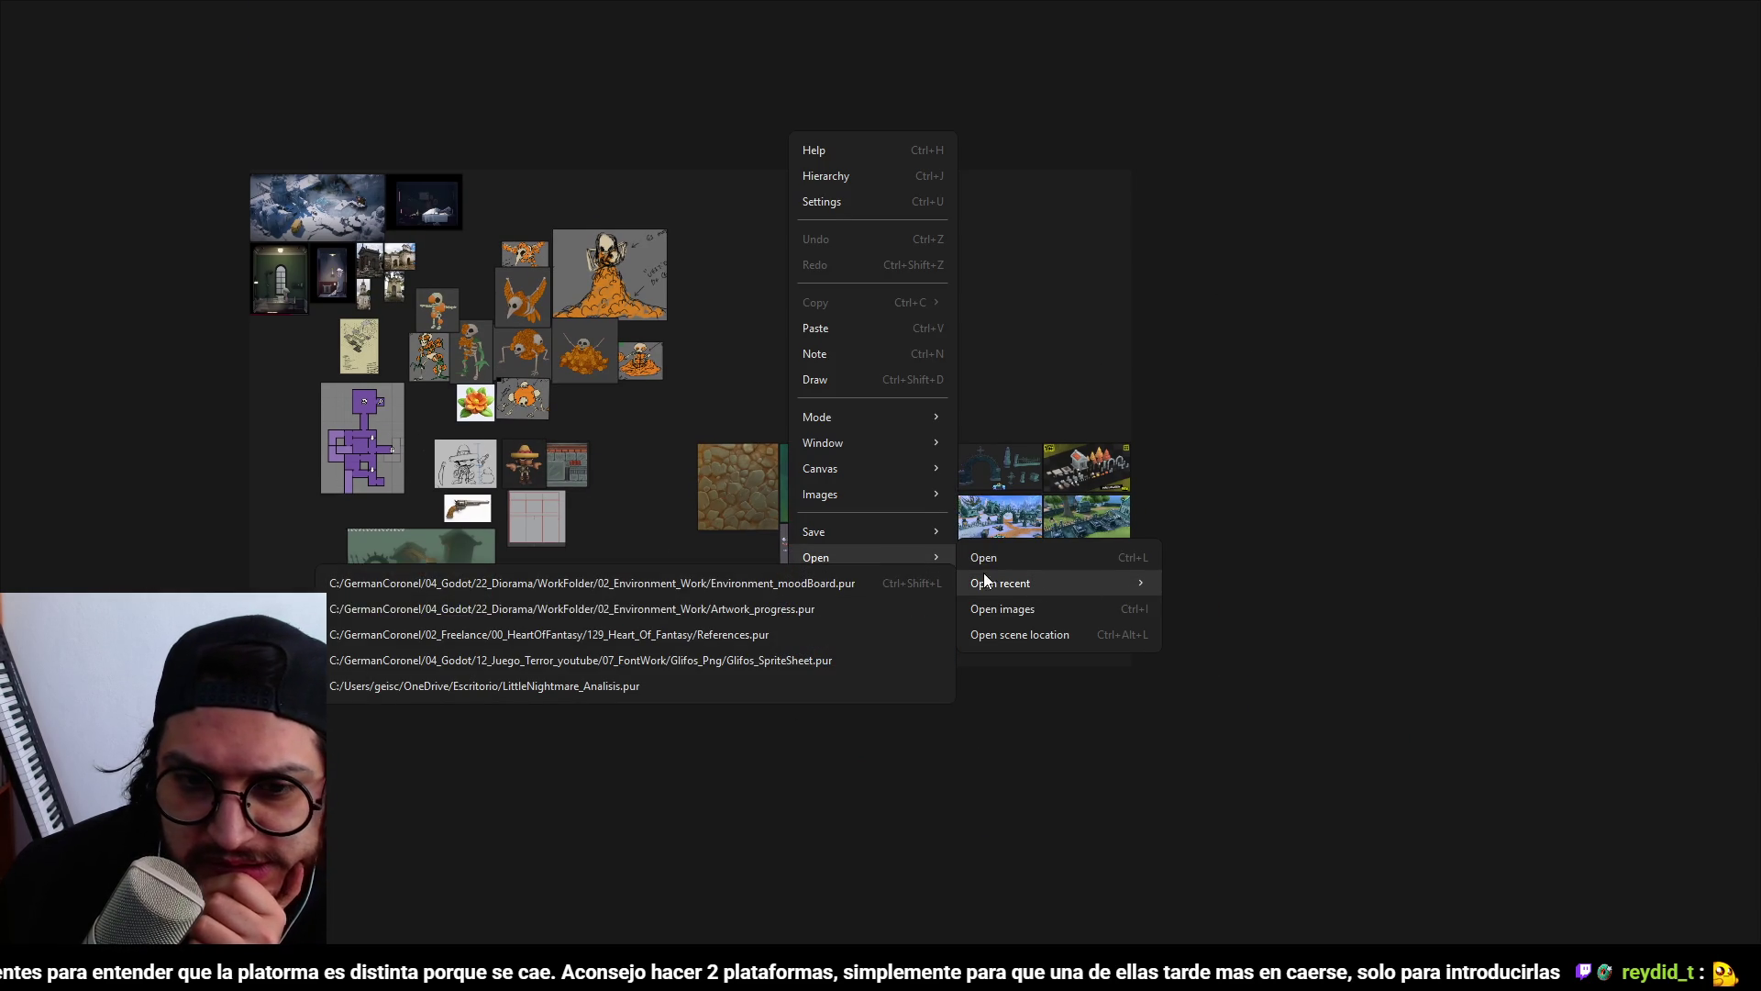
left_click(843, 609)
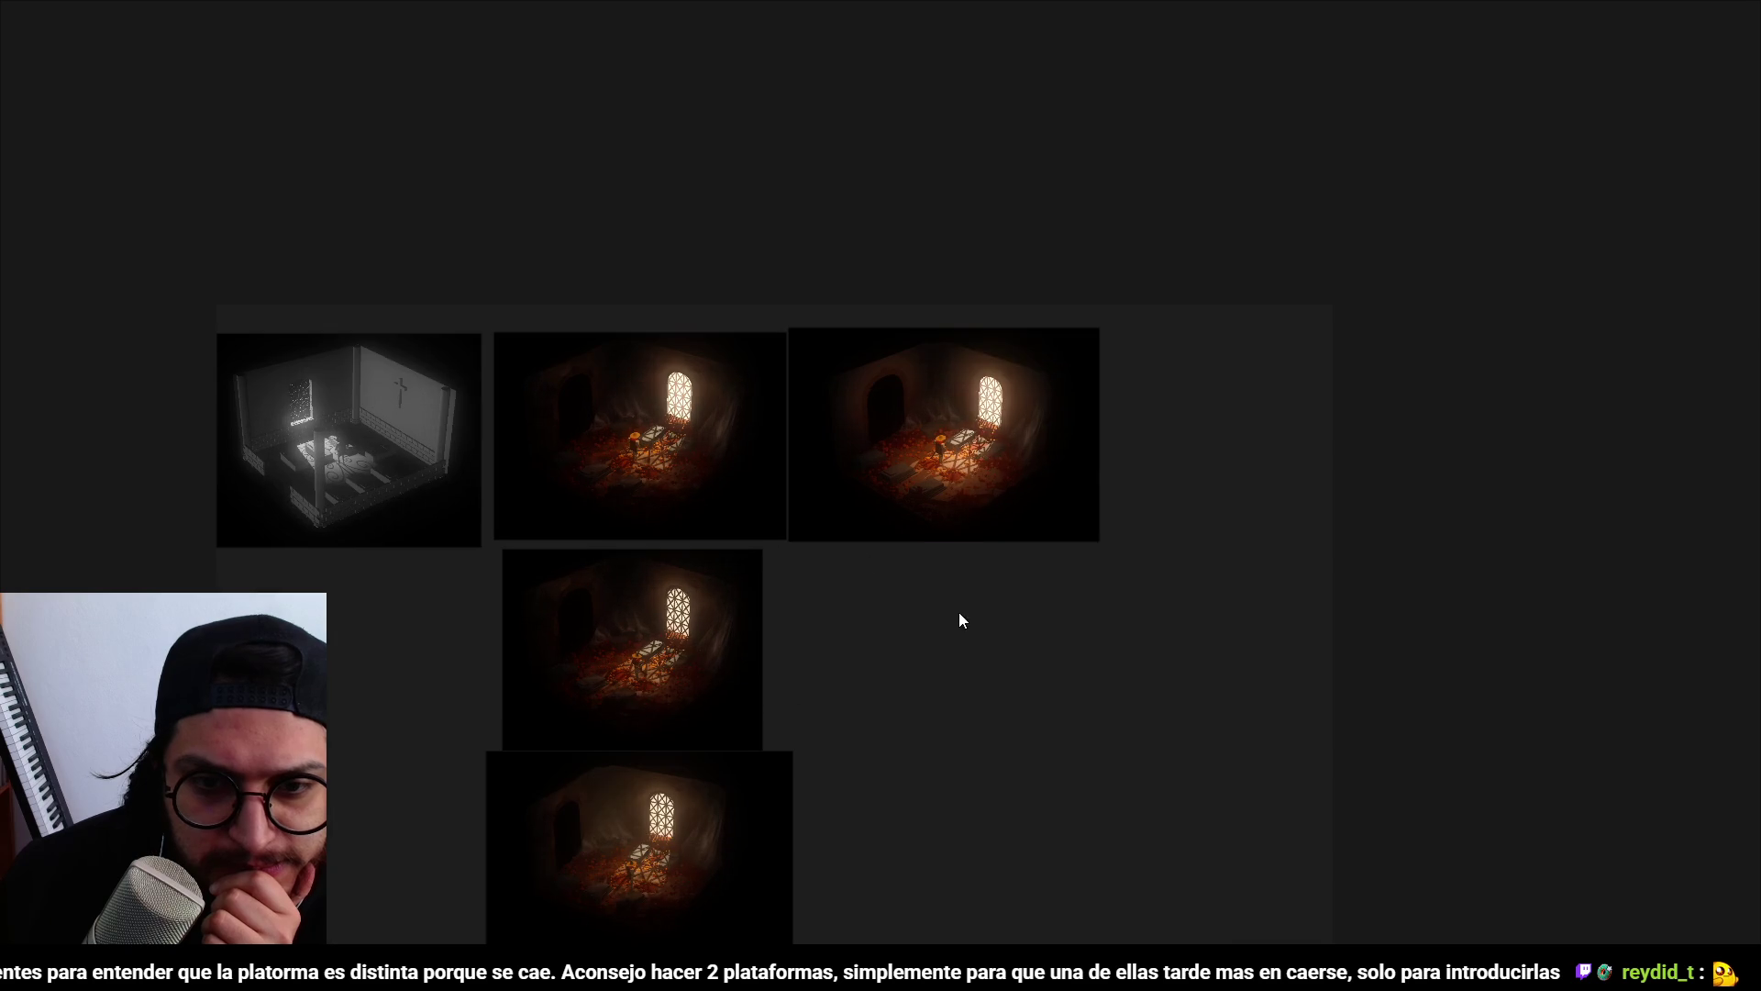
right_click(959, 613)
mouse_move(1183, 554)
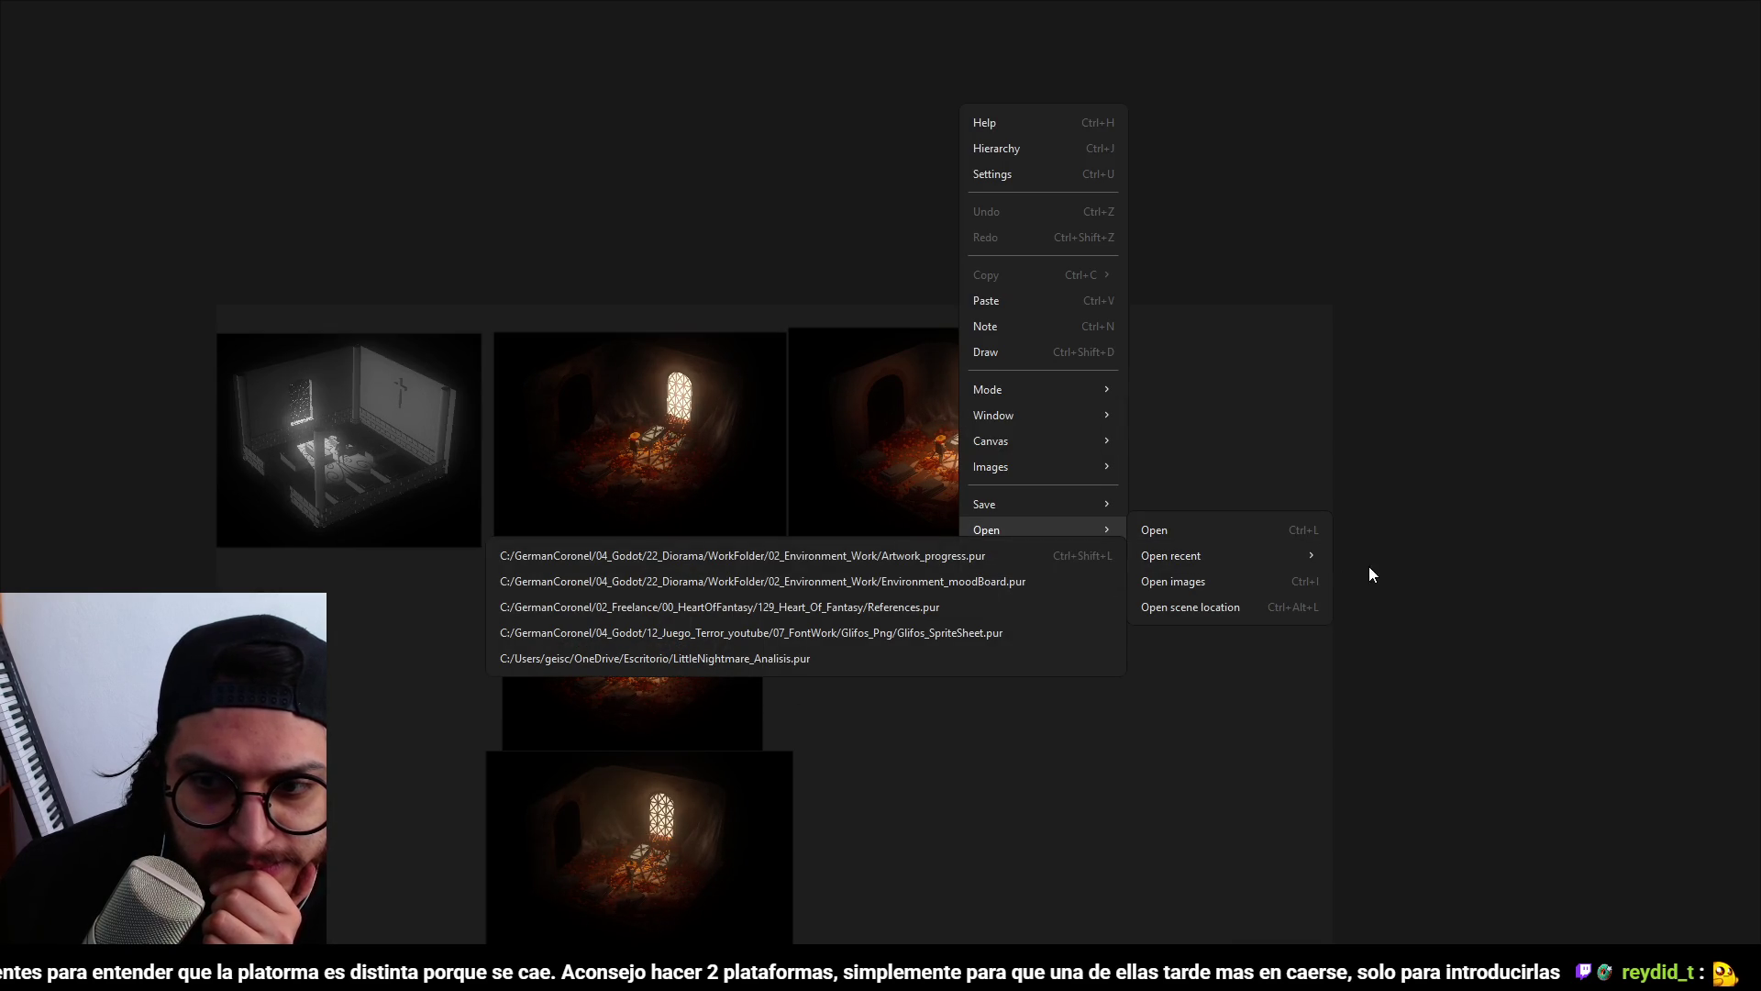
left_click(1023, 578)
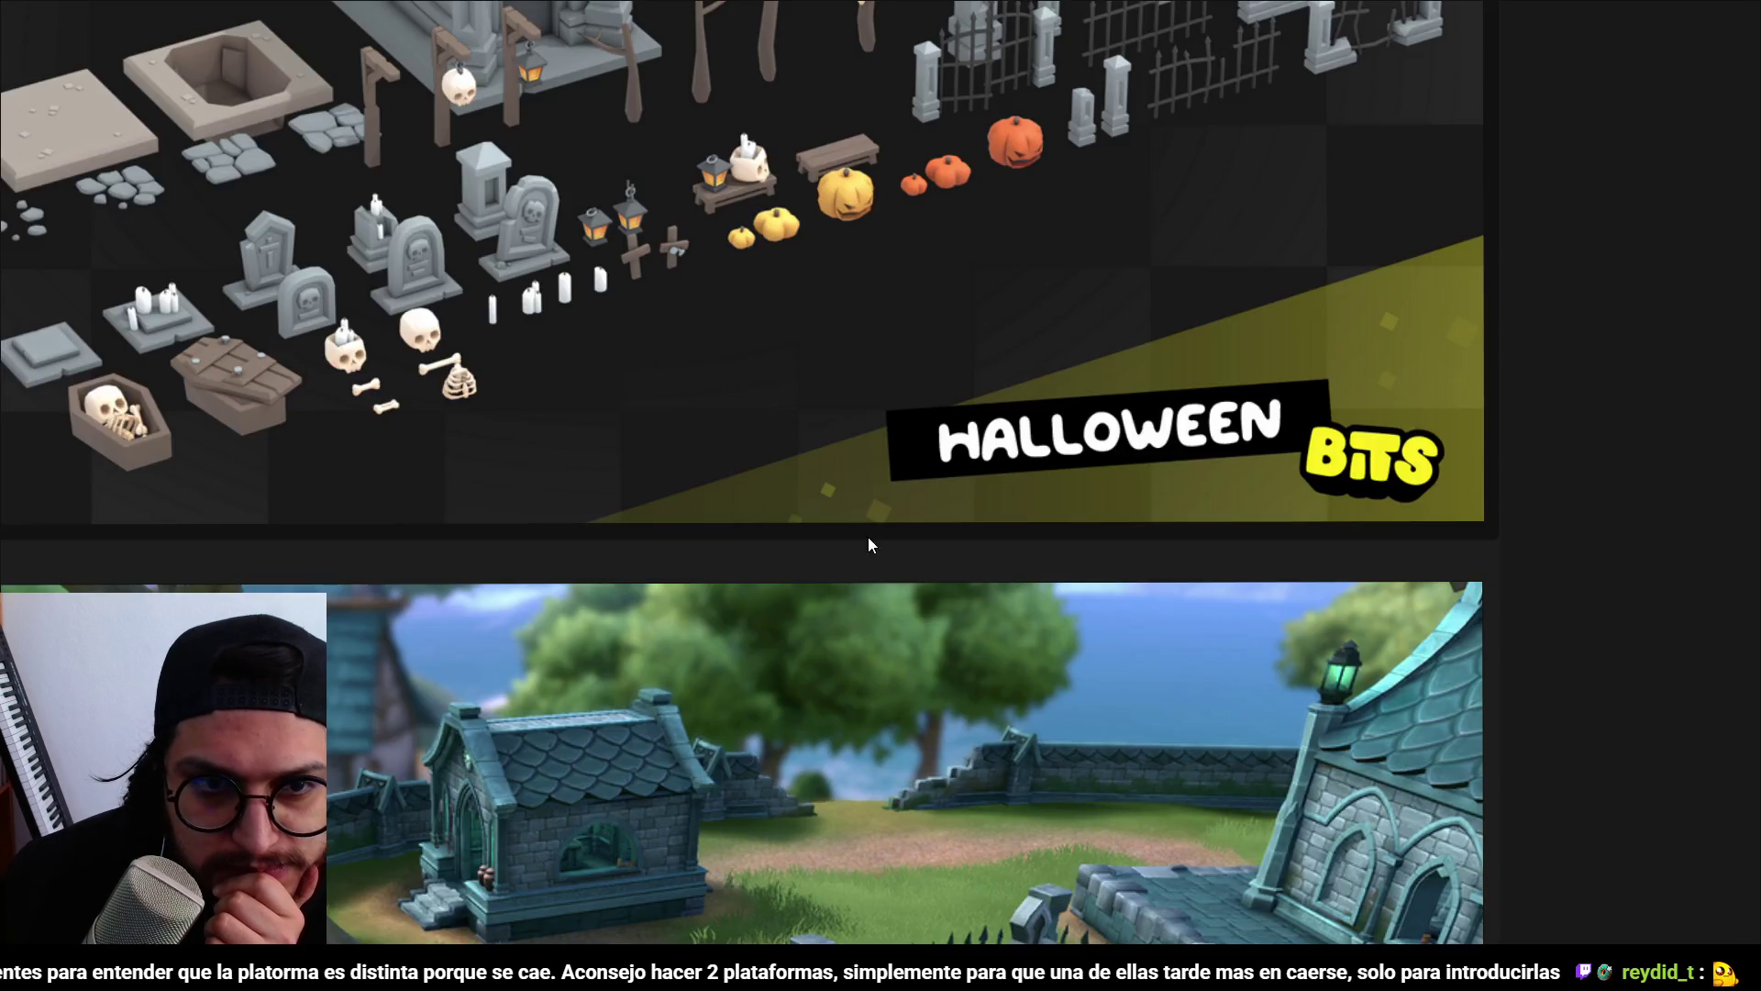
scroll(1346, 288, "down", 3)
scroll(825, 634, "up", 1)
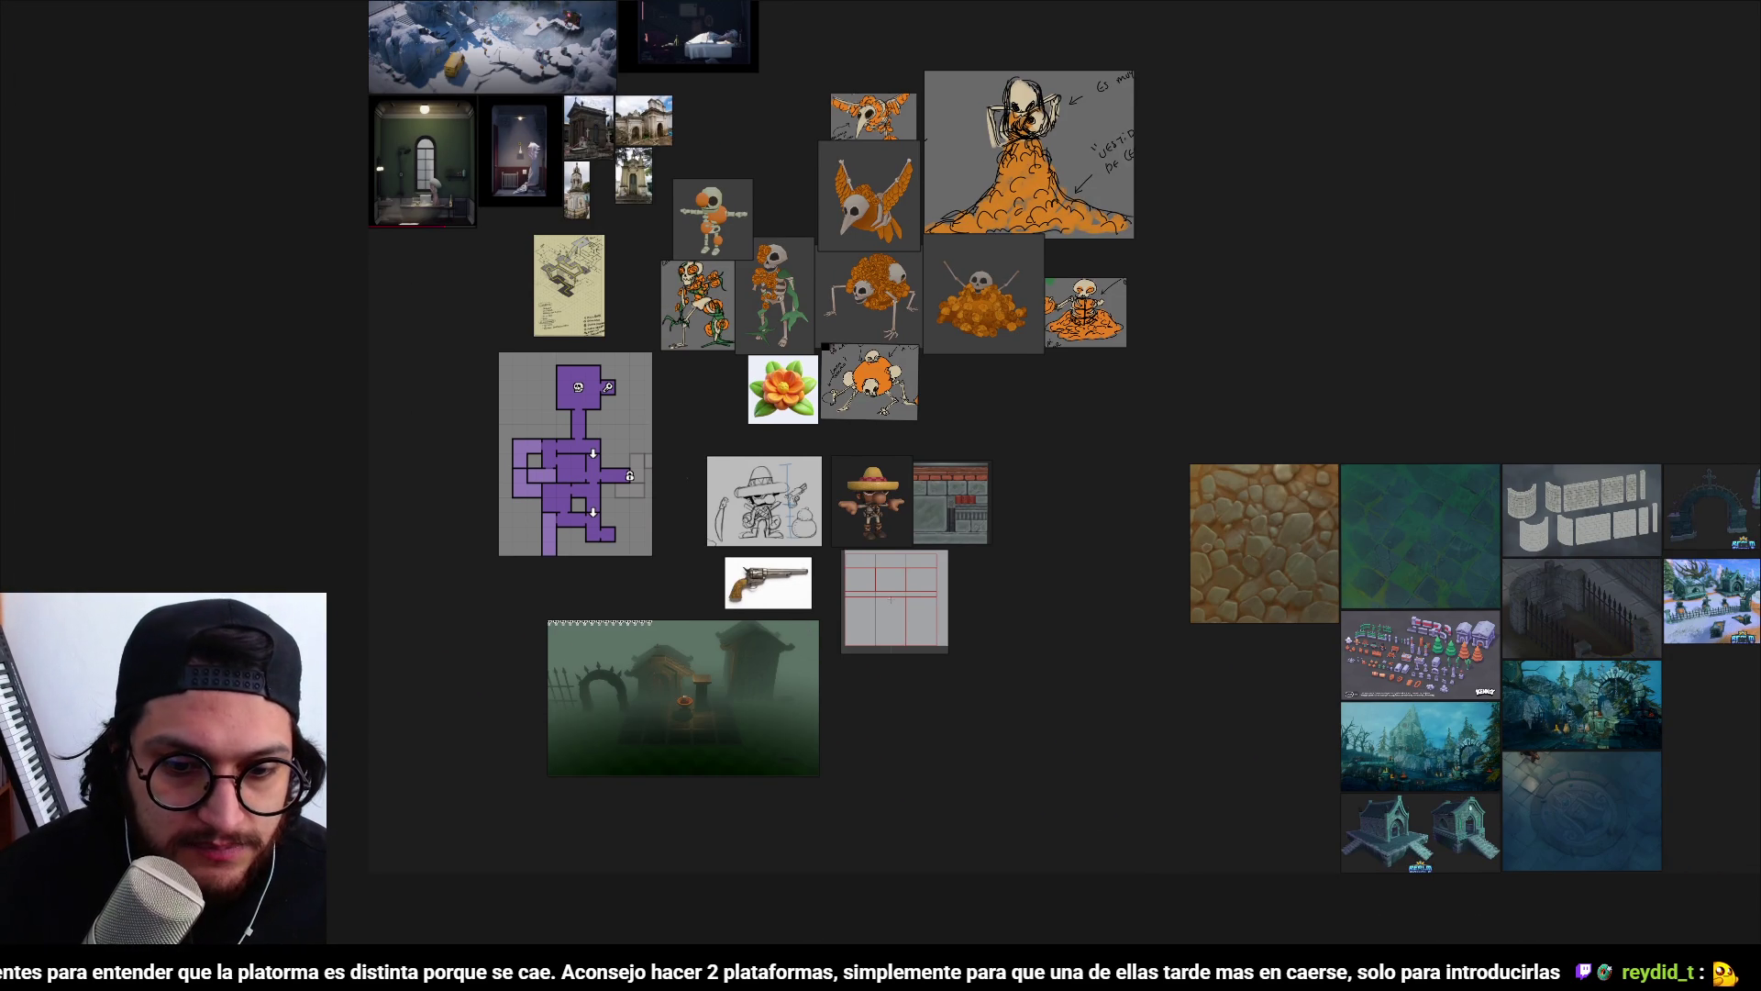
key("alt+Tab")
scroll(896, 439, "up", 5)
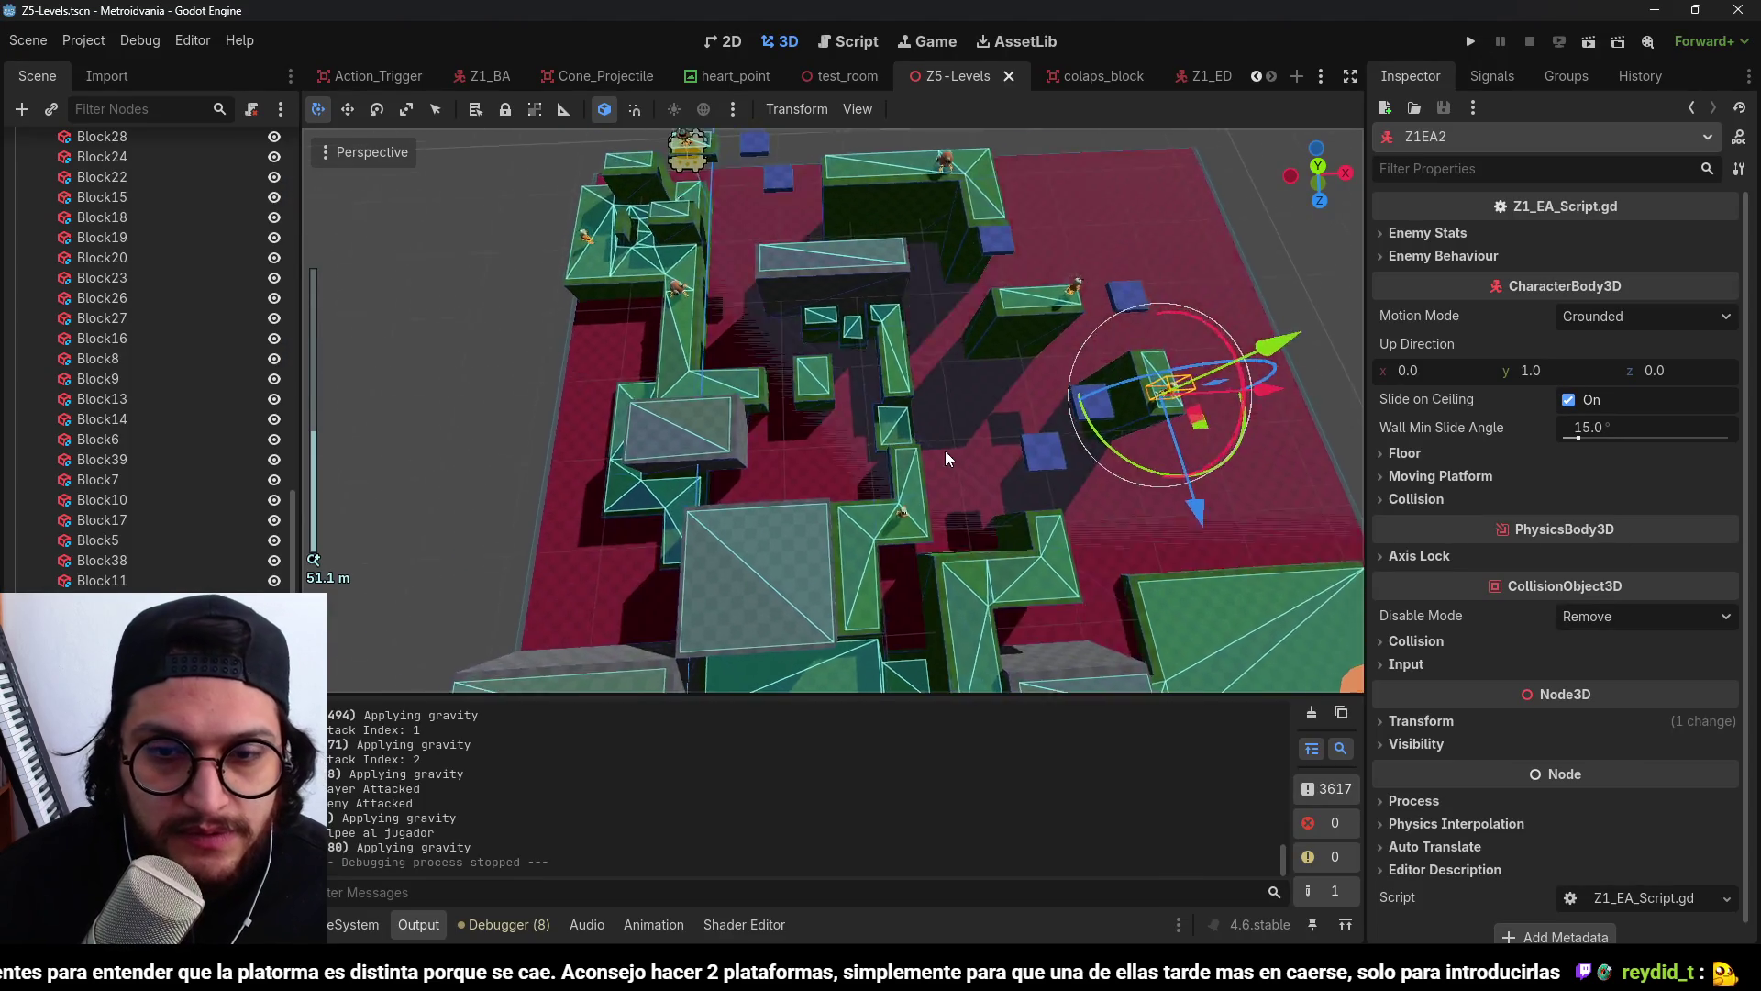
scroll(881, 340, "up", 5)
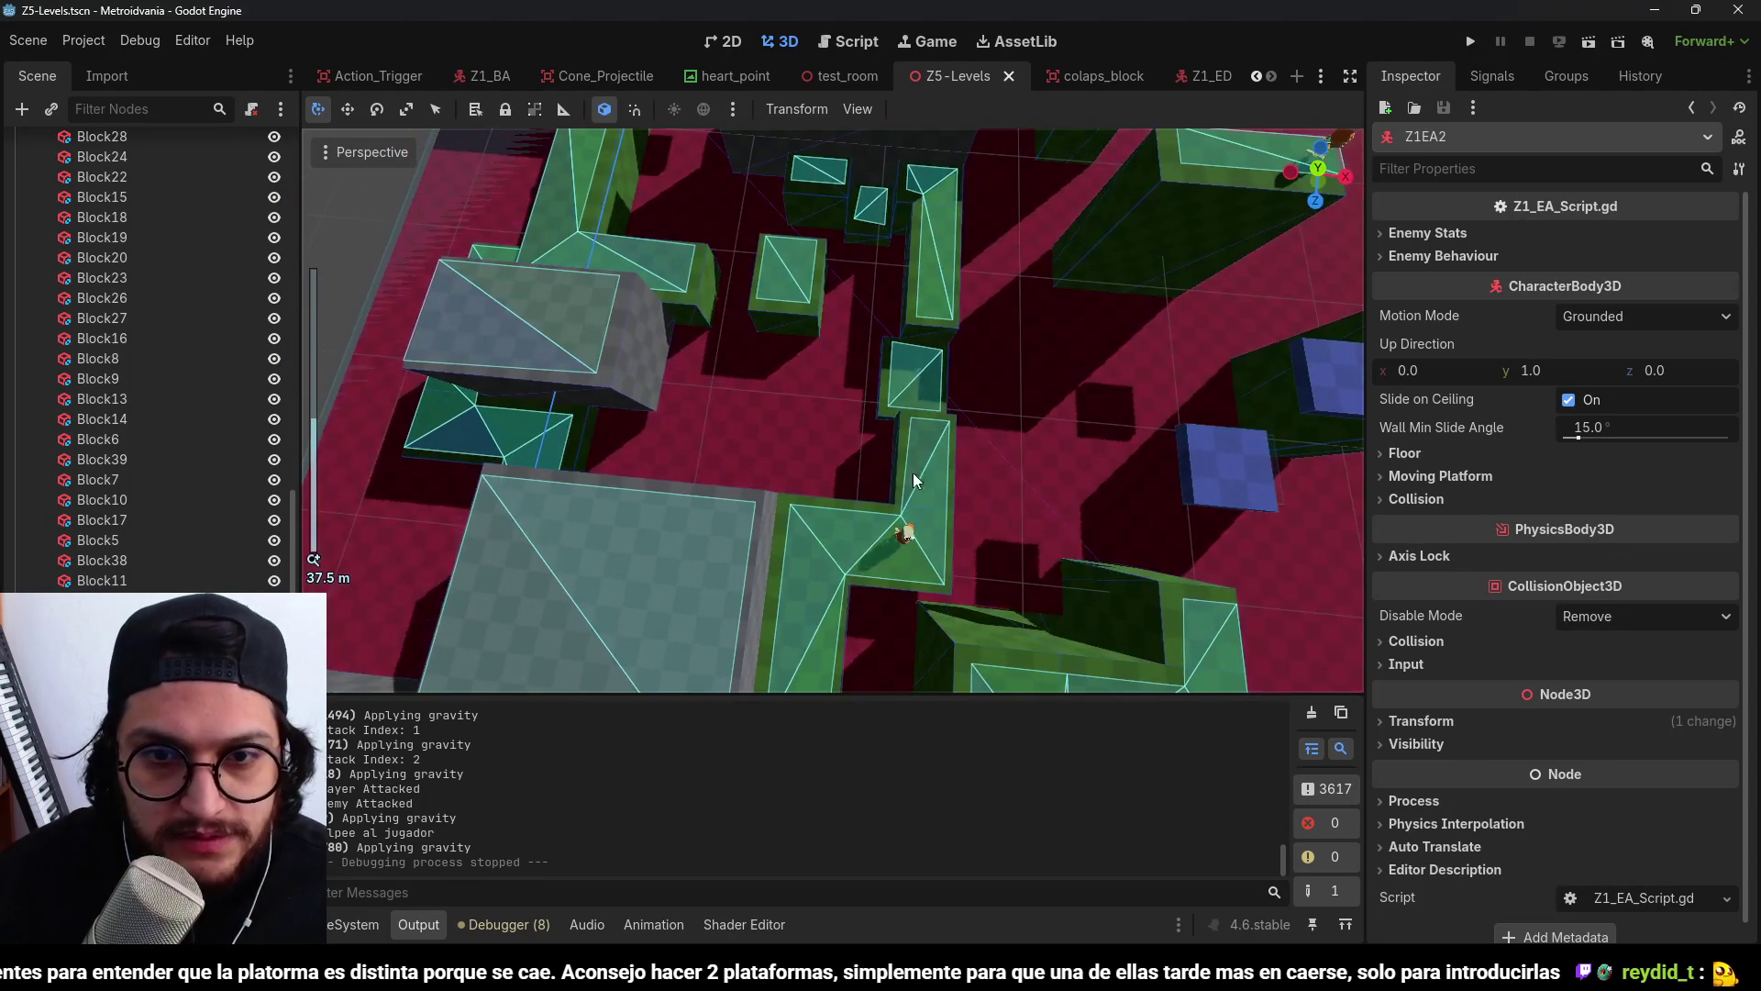
mouse_move(913, 473)
left_mouse_down()
mouse_move(952, 497)
mouse_move(926, 574)
left_mouse_up()
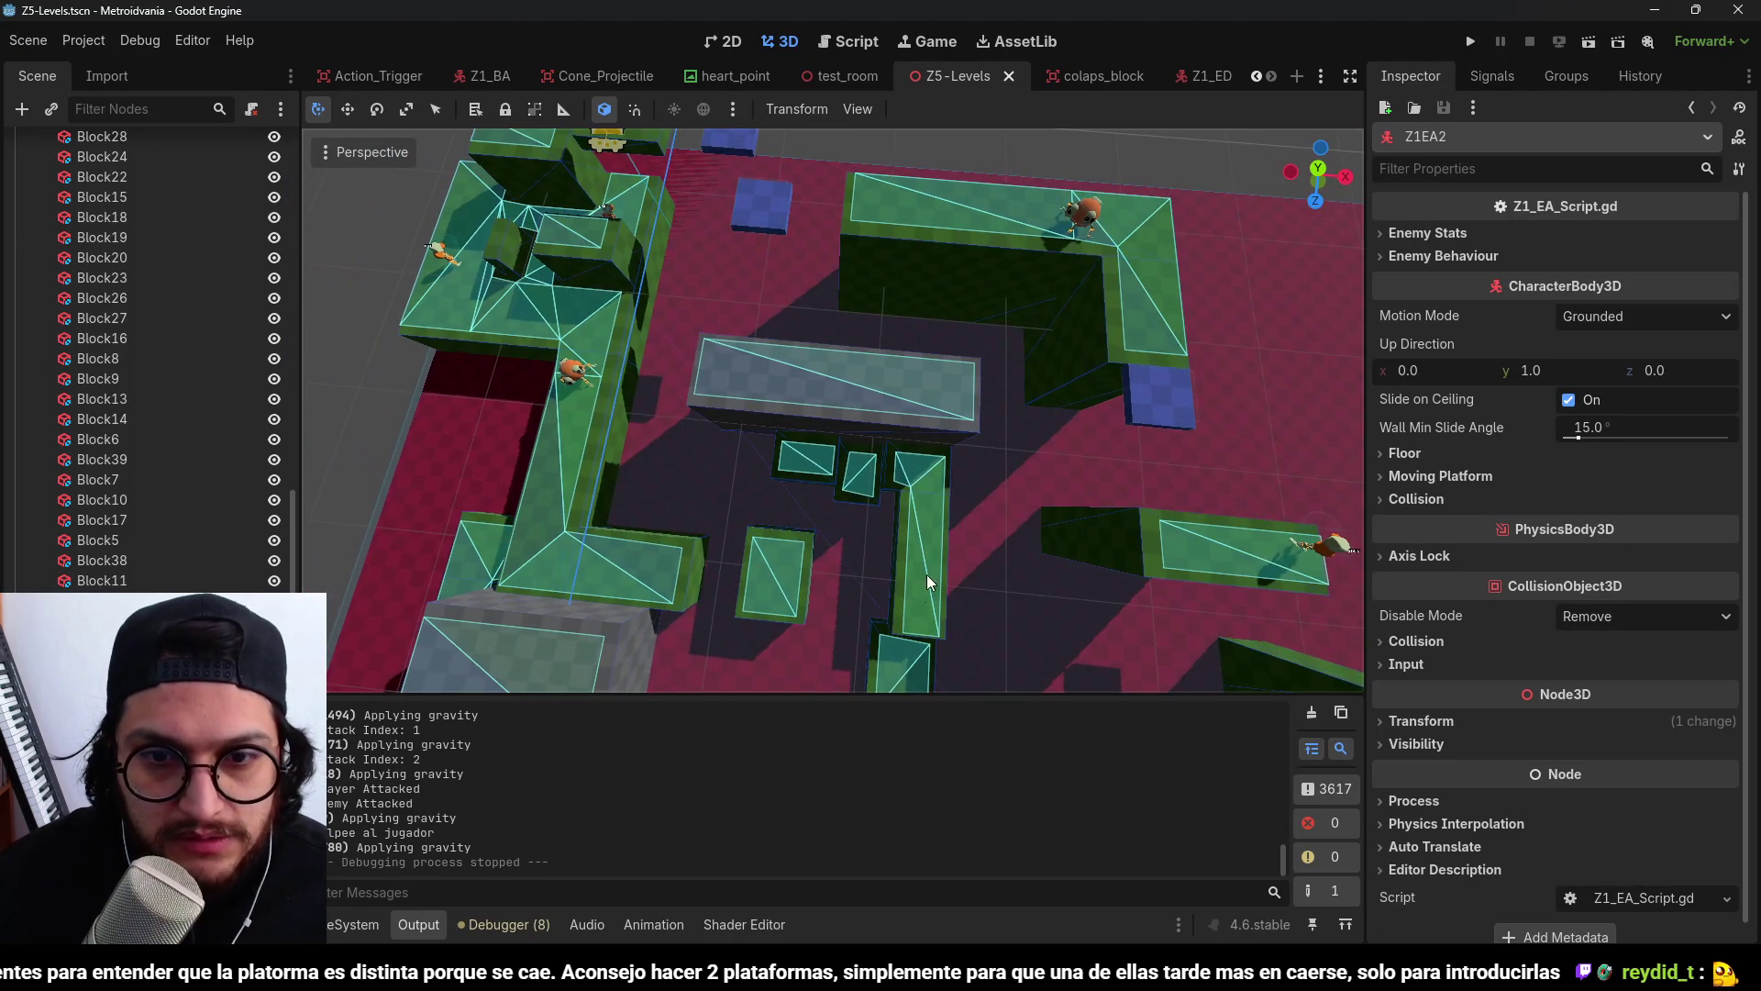
mouse_move(621, 497)
left_mouse_down()
mouse_move(772, 538)
mouse_move(775, 411)
mouse_move(816, 383)
mouse_move(822, 424)
mouse_move(799, 438)
mouse_move(884, 304)
mouse_move(881, 340)
mouse_move(812, 303)
mouse_move(882, 465)
mouse_move(820, 416)
mouse_move(872, 396)
left_mouse_up()
scroll(800, 437, "down", 2)
scroll(872, 396, "down", 2)
left_click_drag(837, 323, 735, 286)
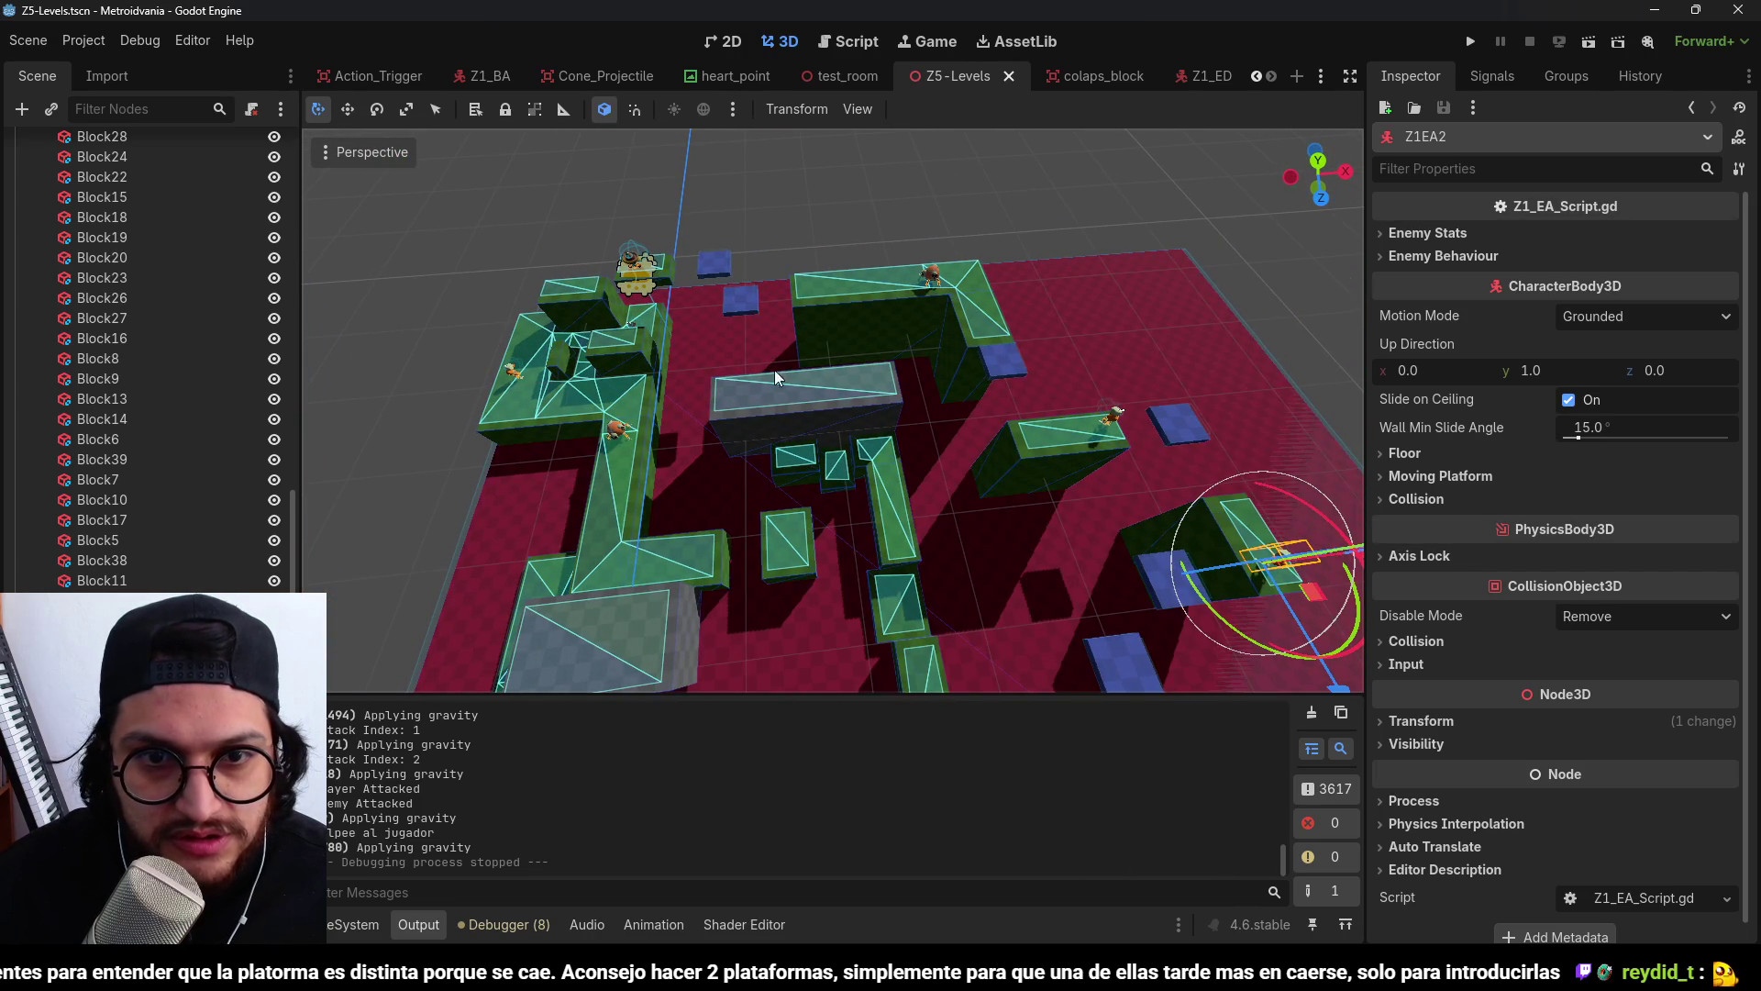
left_click_drag(905, 377, 786, 353)
left_click_drag(986, 378, 895, 329)
scroll(929, 442, "down", 2)
mouse_move(929, 442)
left_mouse_down()
mouse_move(944, 318)
mouse_move(922, 450)
mouse_move(865, 421)
mouse_move(917, 365)
mouse_move(876, 339)
mouse_move(932, 350)
mouse_move(888, 402)
mouse_move(836, 393)
mouse_move(895, 410)
mouse_move(826, 312)
left_mouse_up()
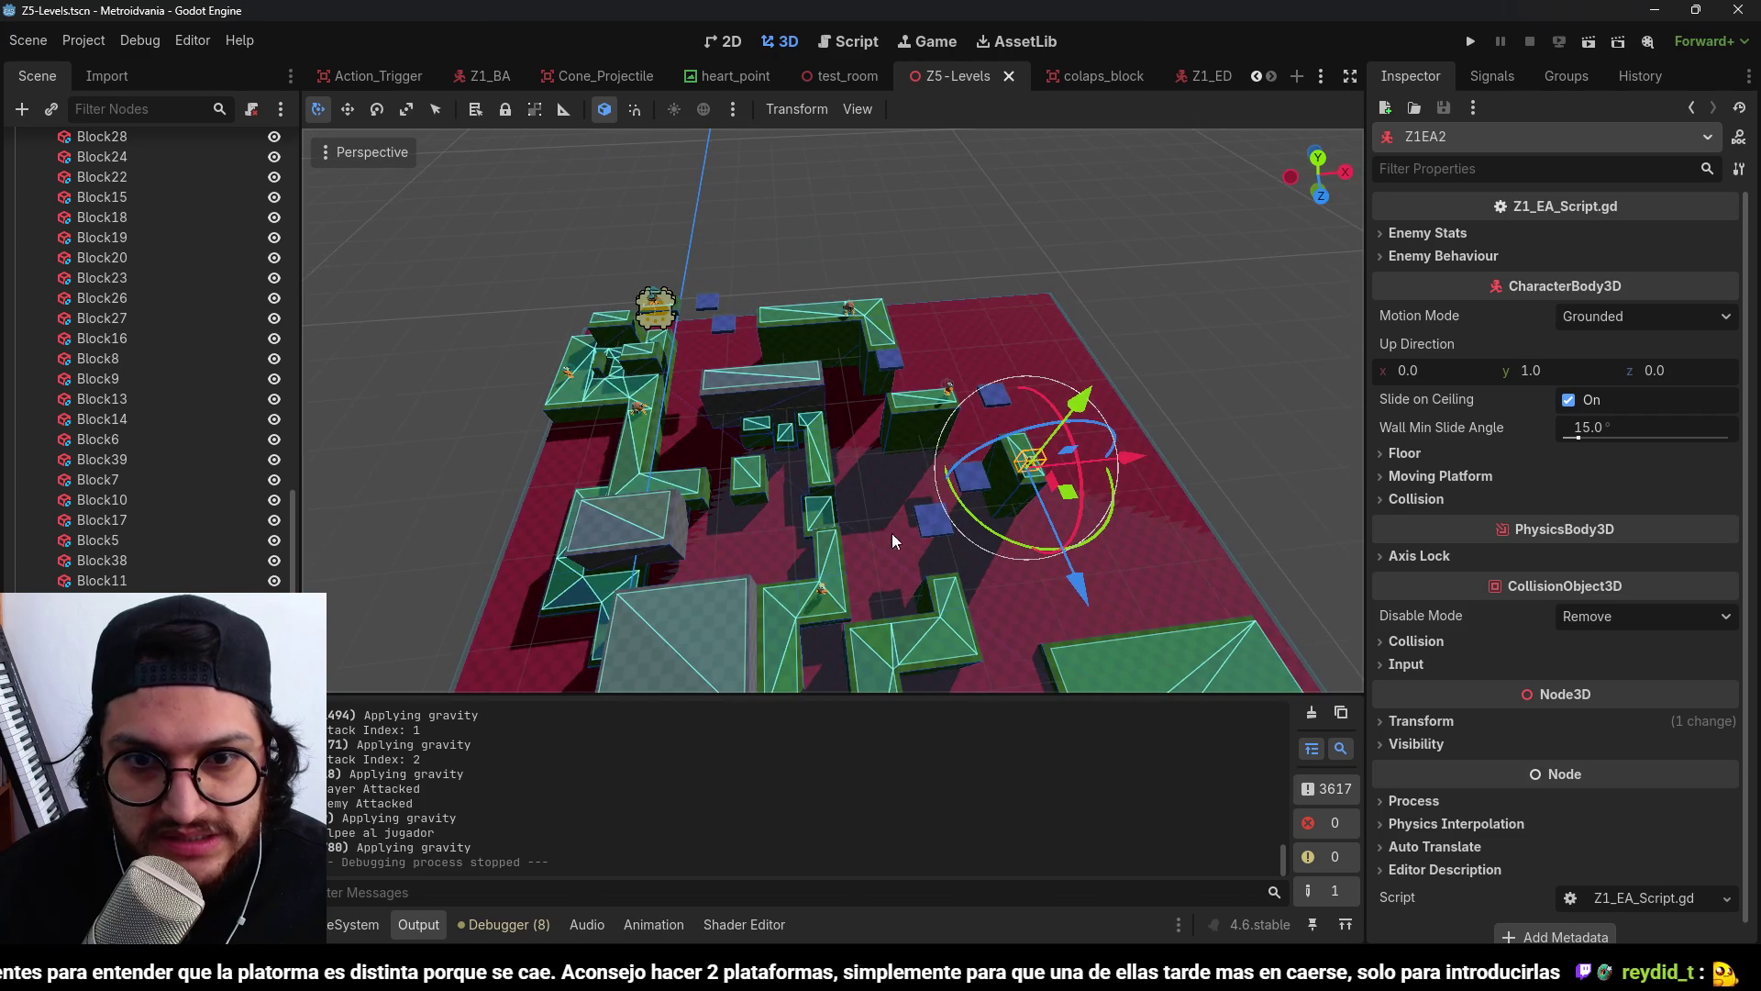
scroll(944, 392, "up", 5)
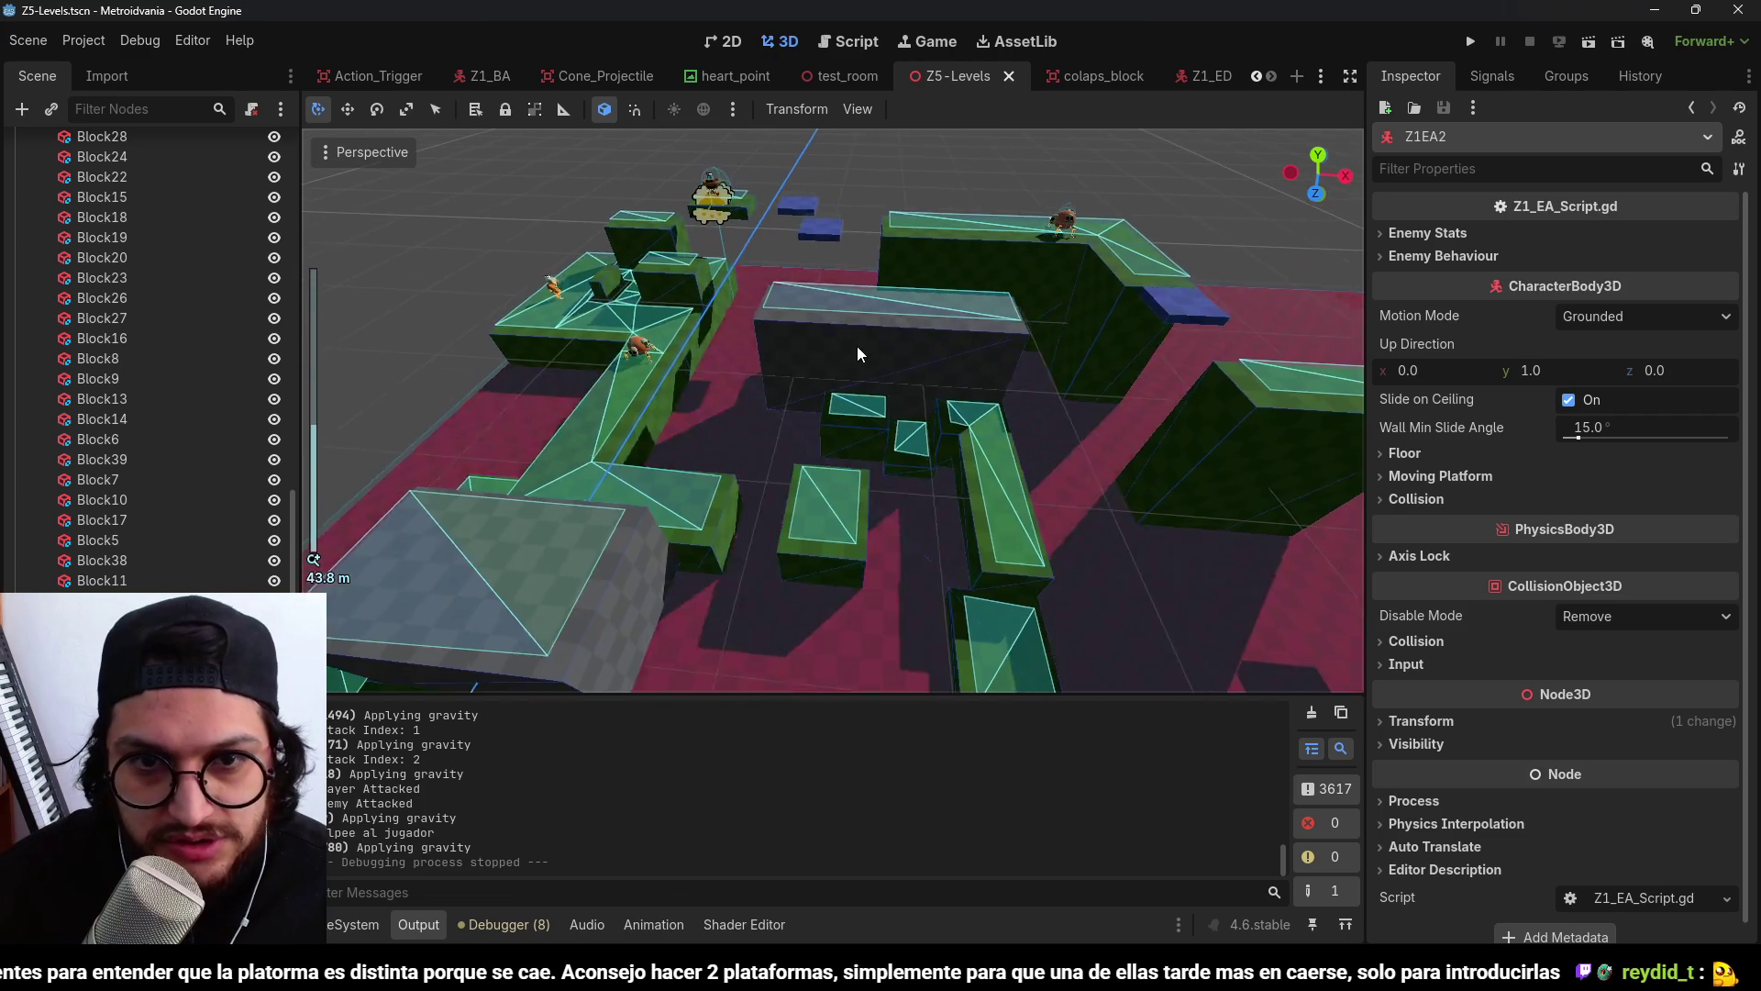
left_click(856, 344)
In top view, try shrinking Block4 from 15 m to 4 m, then undo it.
key("KP_7")
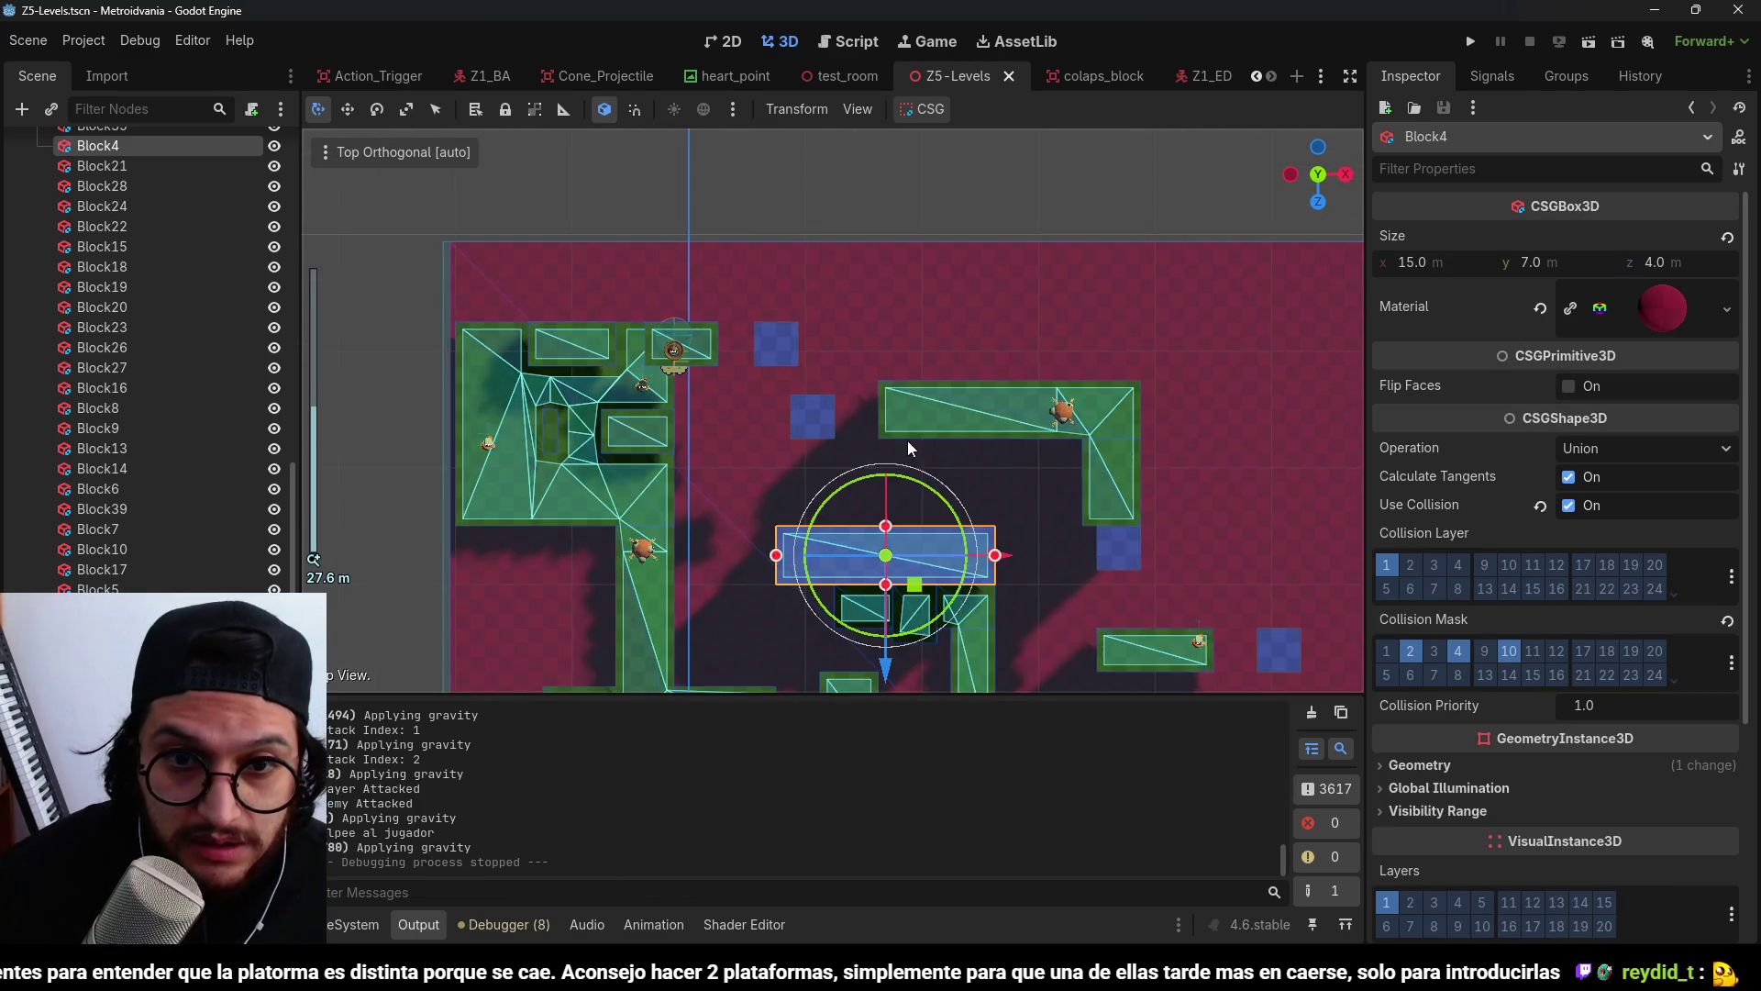
key("f")
scroll(1097, 371, "down", 3)
scroll(966, 398, "up", 3)
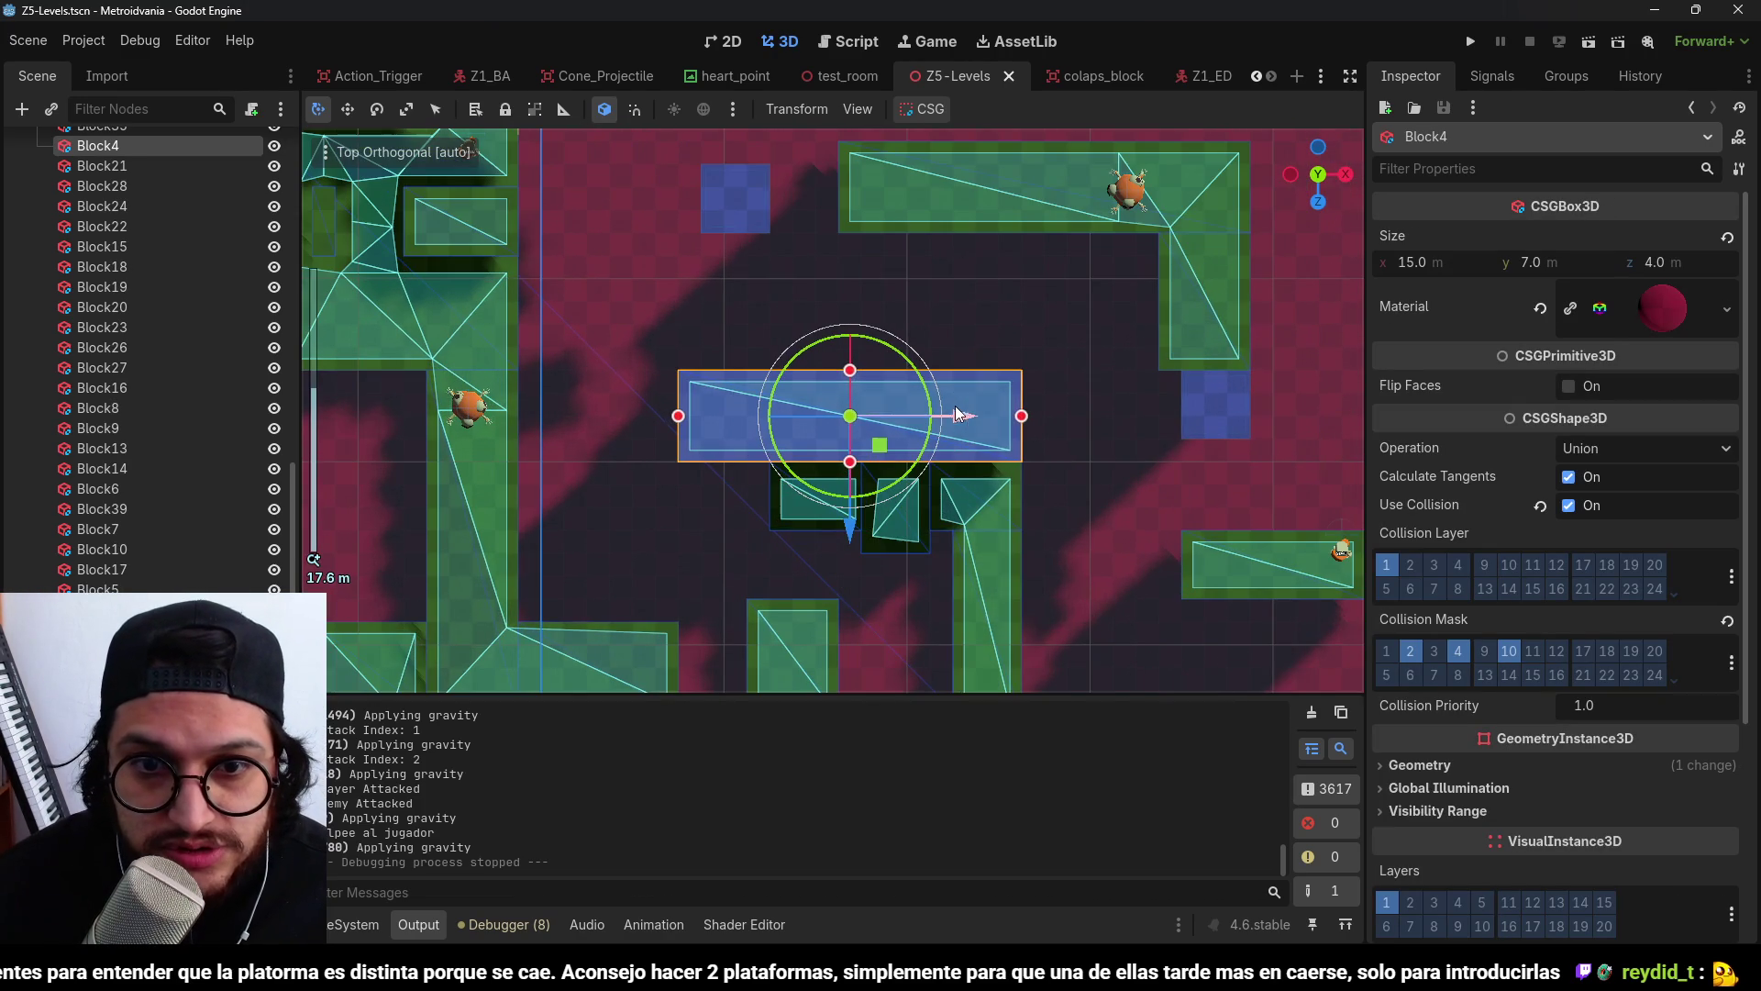
mouse_move(1020, 417)
left_mouse_down()
mouse_move(768, 417)
mouse_move(724, 278)
left_mouse_up()
scroll(724, 280, "down", 3)
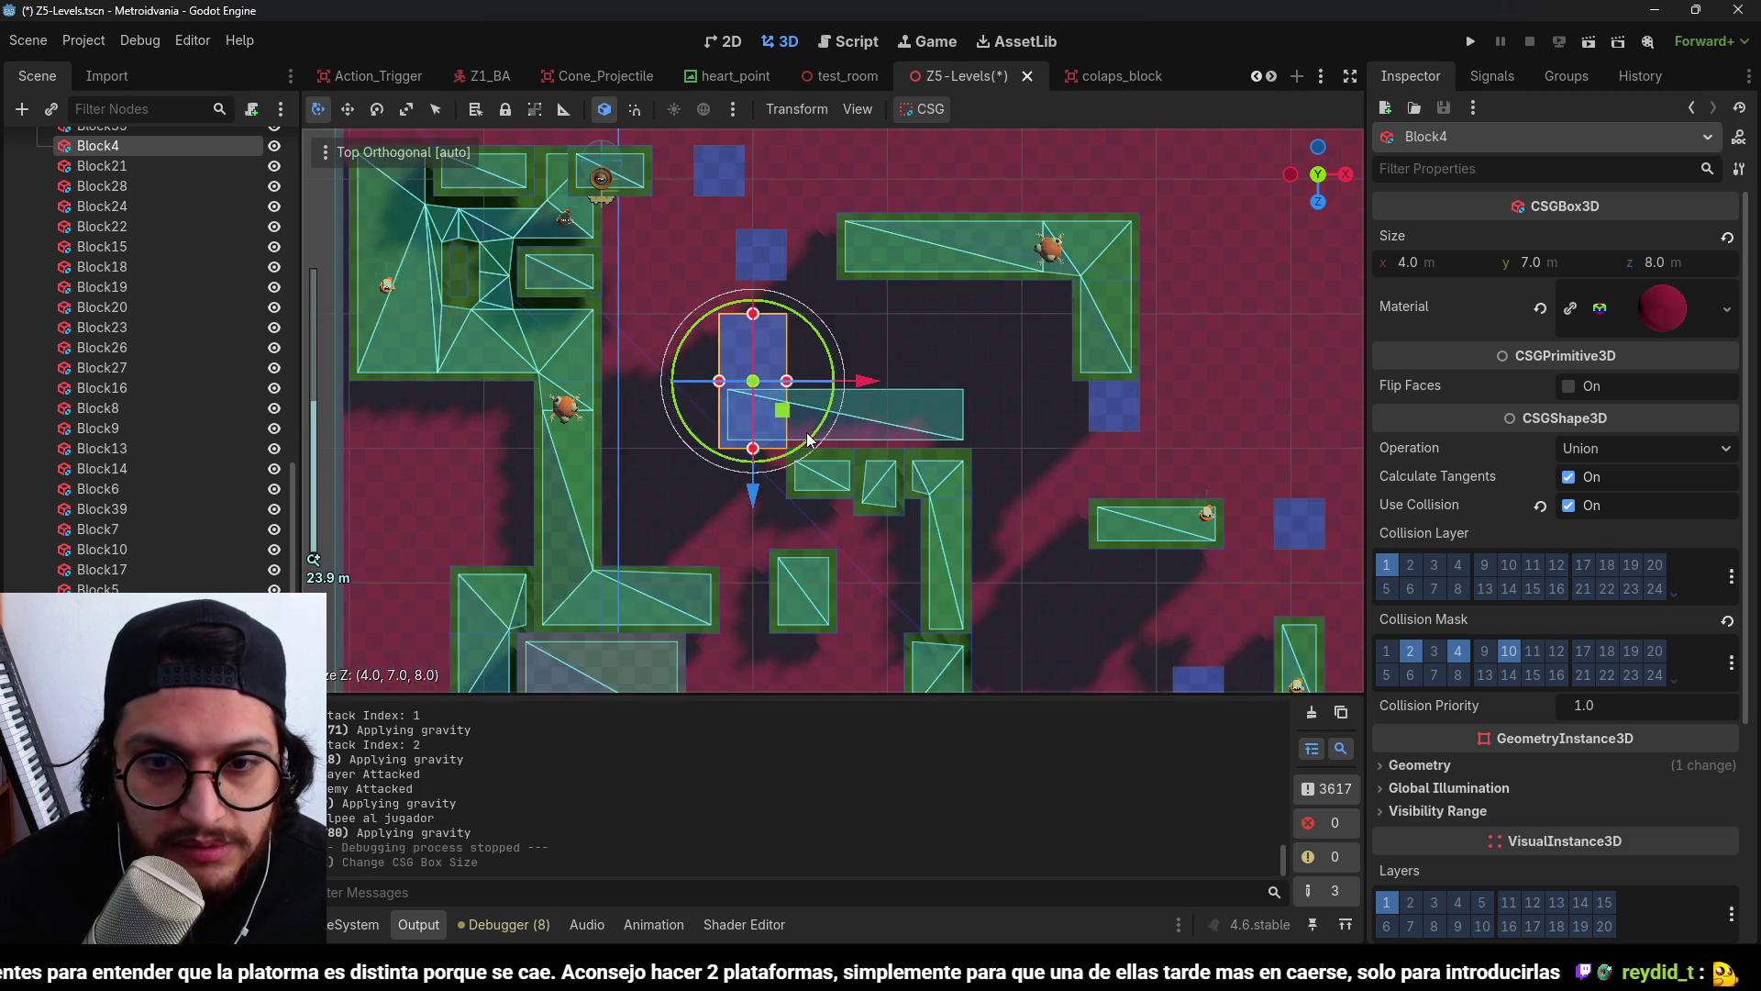
scroll(799, 301, "down", 5)
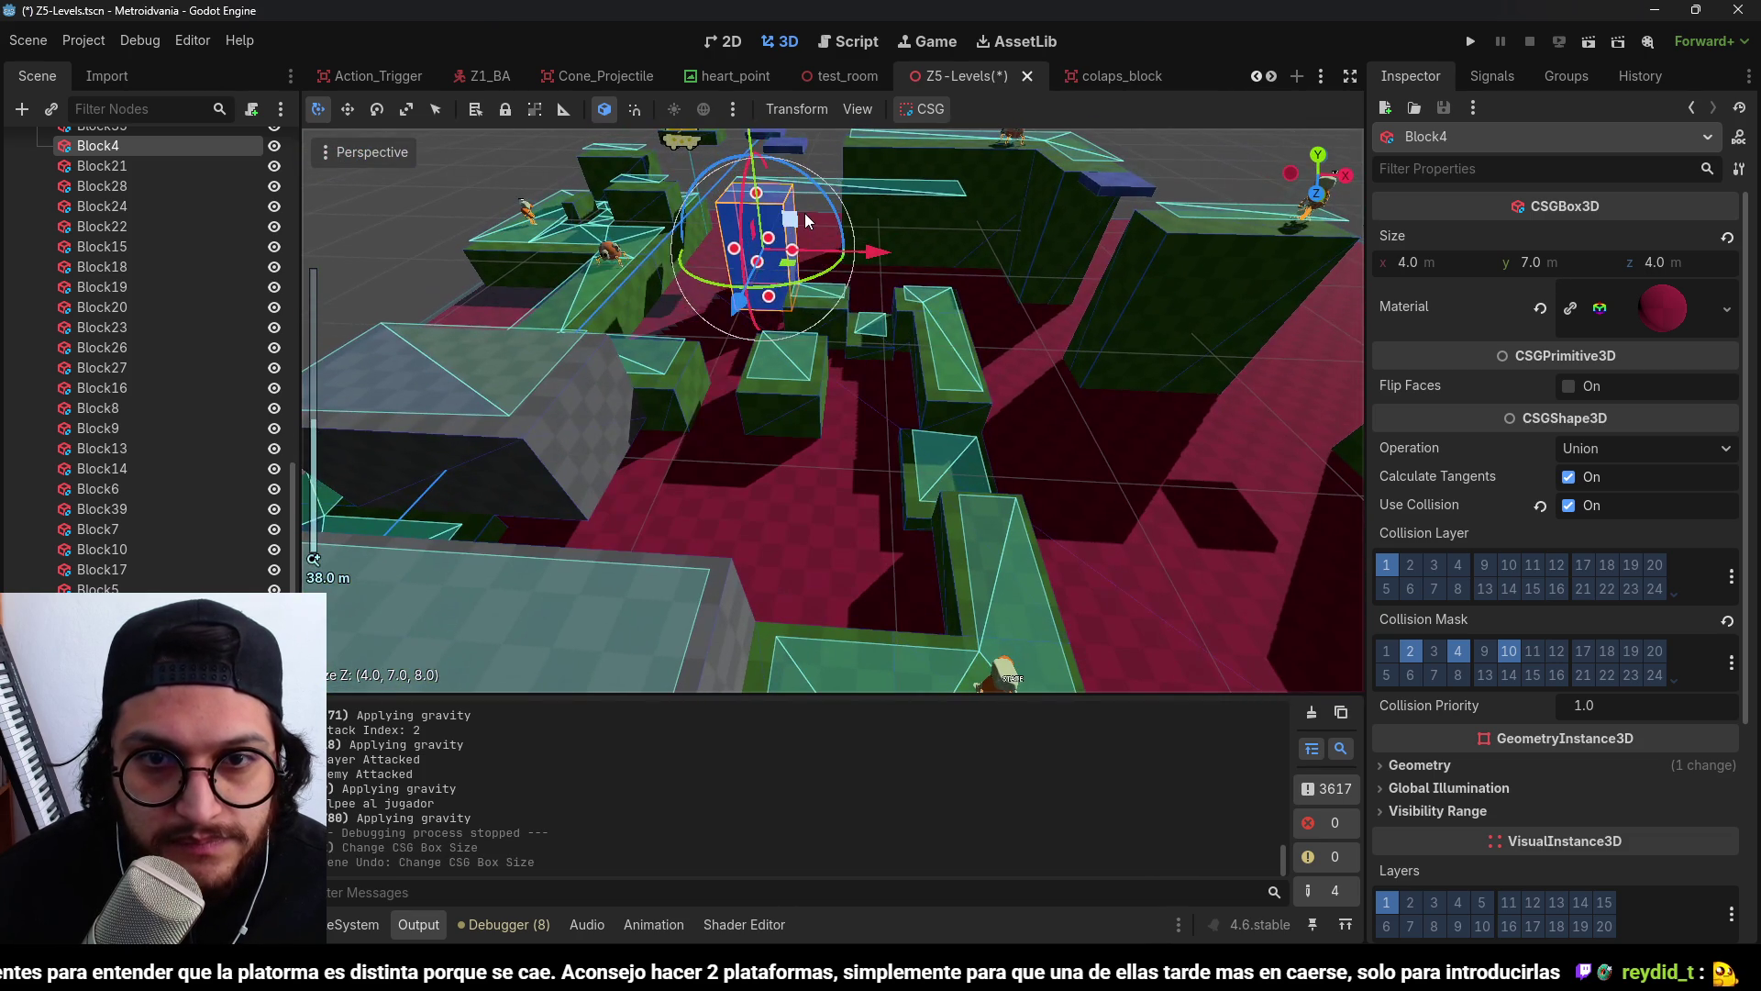
key("ctrl+z")
key("ctrl+z")
mouse_move(879, 250)
left_mouse_down()
mouse_move(885, 350)
mouse_move(633, 258)
mouse_move(585, 338)
mouse_move(879, 350)
mouse_move(866, 437)
left_mouse_up()
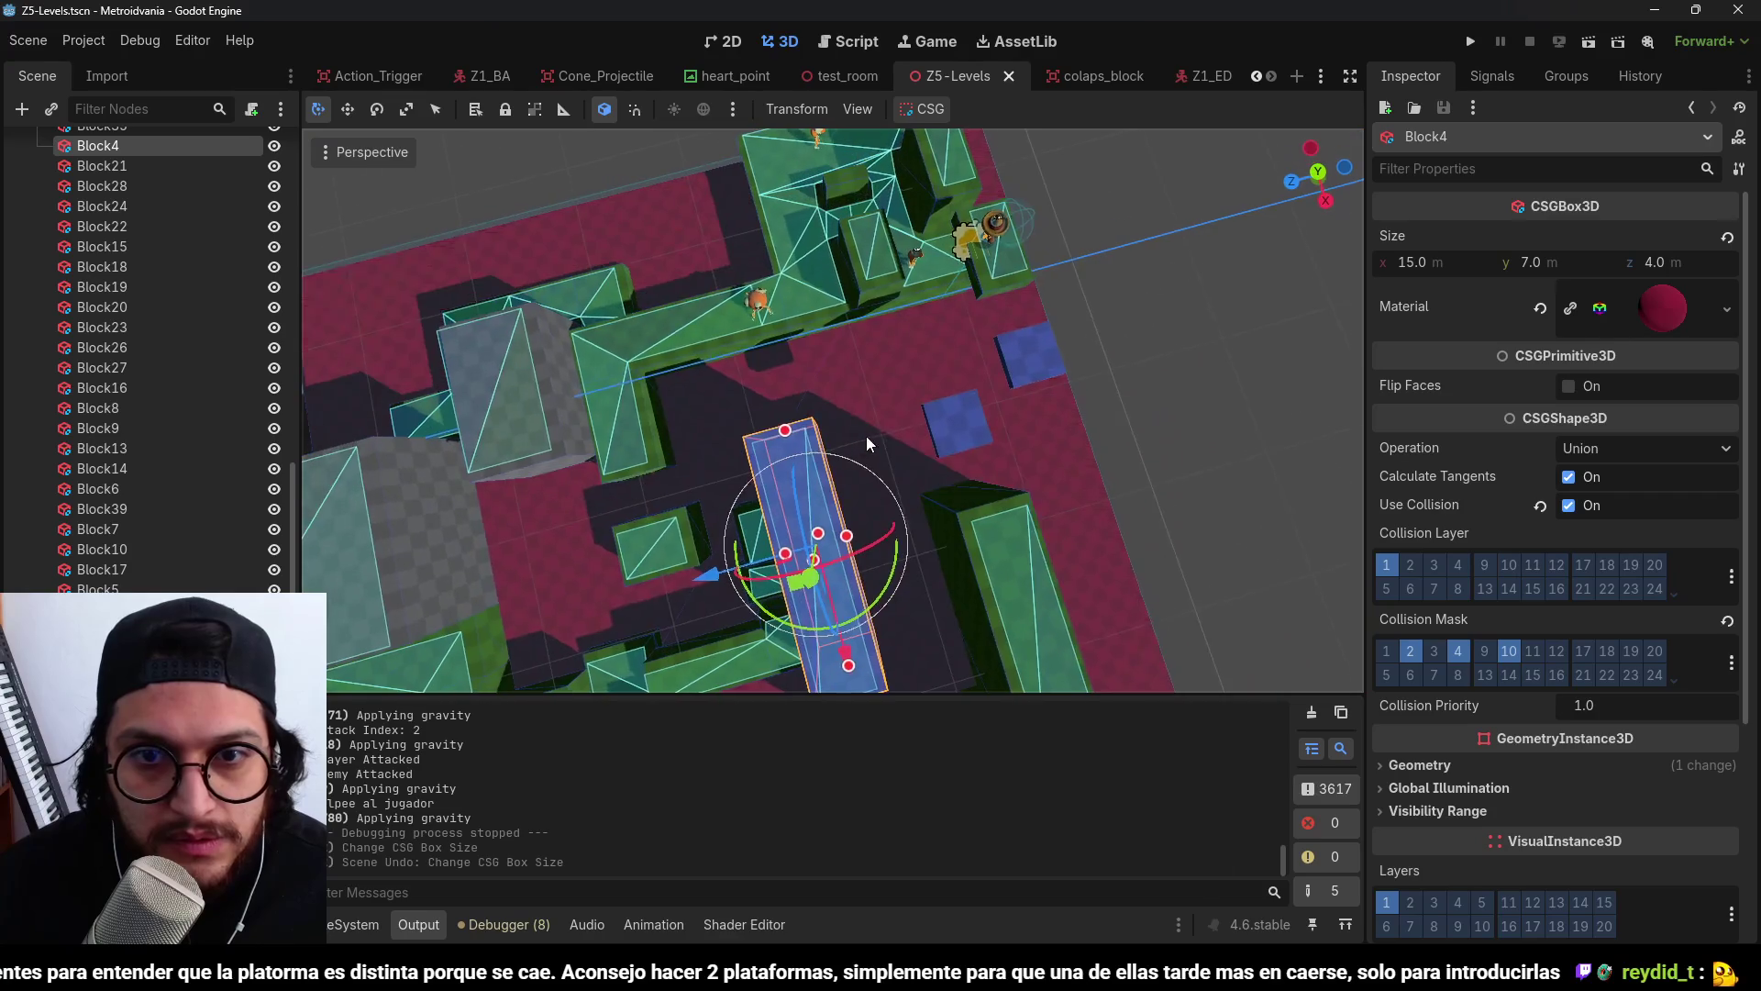
key("KP_7")
scroll(932, 309, "up", 3)
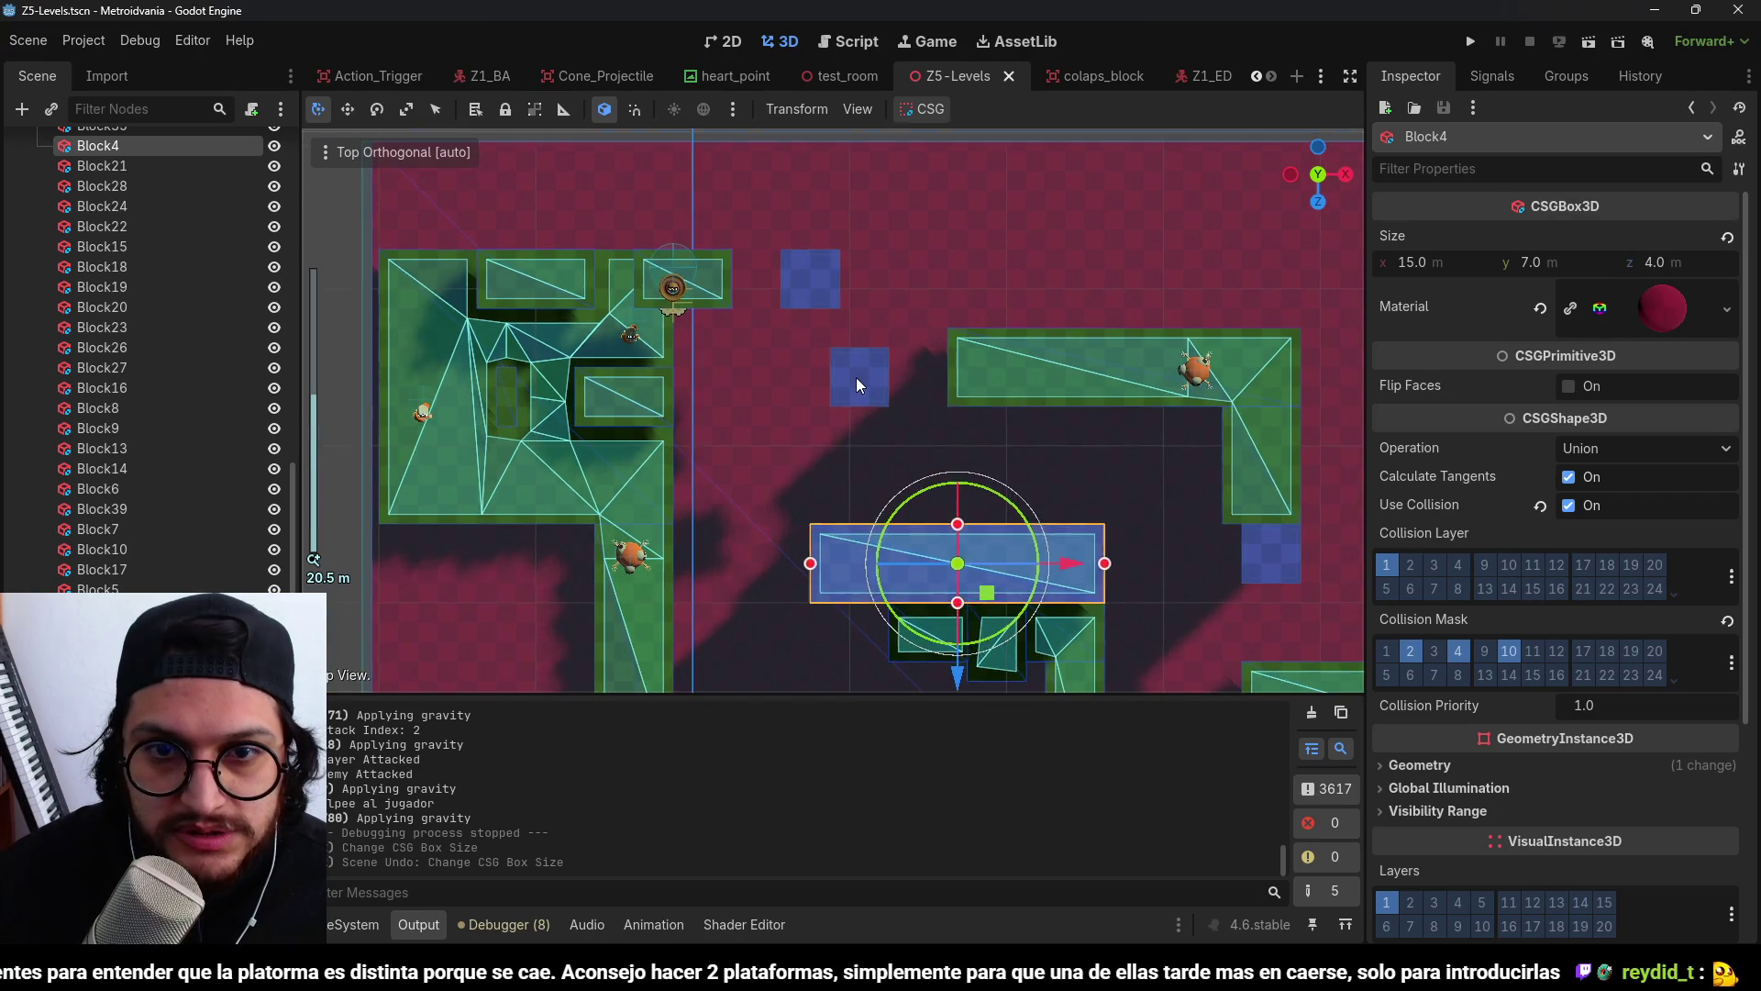
Duplicate a collapsing block, move it 6 m down the level, then undo the move.
left_click(856, 377)
key("ctrl+d")
mouse_move(862, 484)
left_mouse_down()
mouse_move(868, 624)
mouse_move(936, 550)
mouse_move(881, 387)
mouse_move(865, 415)
mouse_move(885, 419)
mouse_move(840, 442)
mouse_move(770, 431)
left_mouse_up()
key("ctrl+s")
key("ctrl+z")
Duplicate the long Block4 platform as Block40 in top view.
left_click(638, 402)
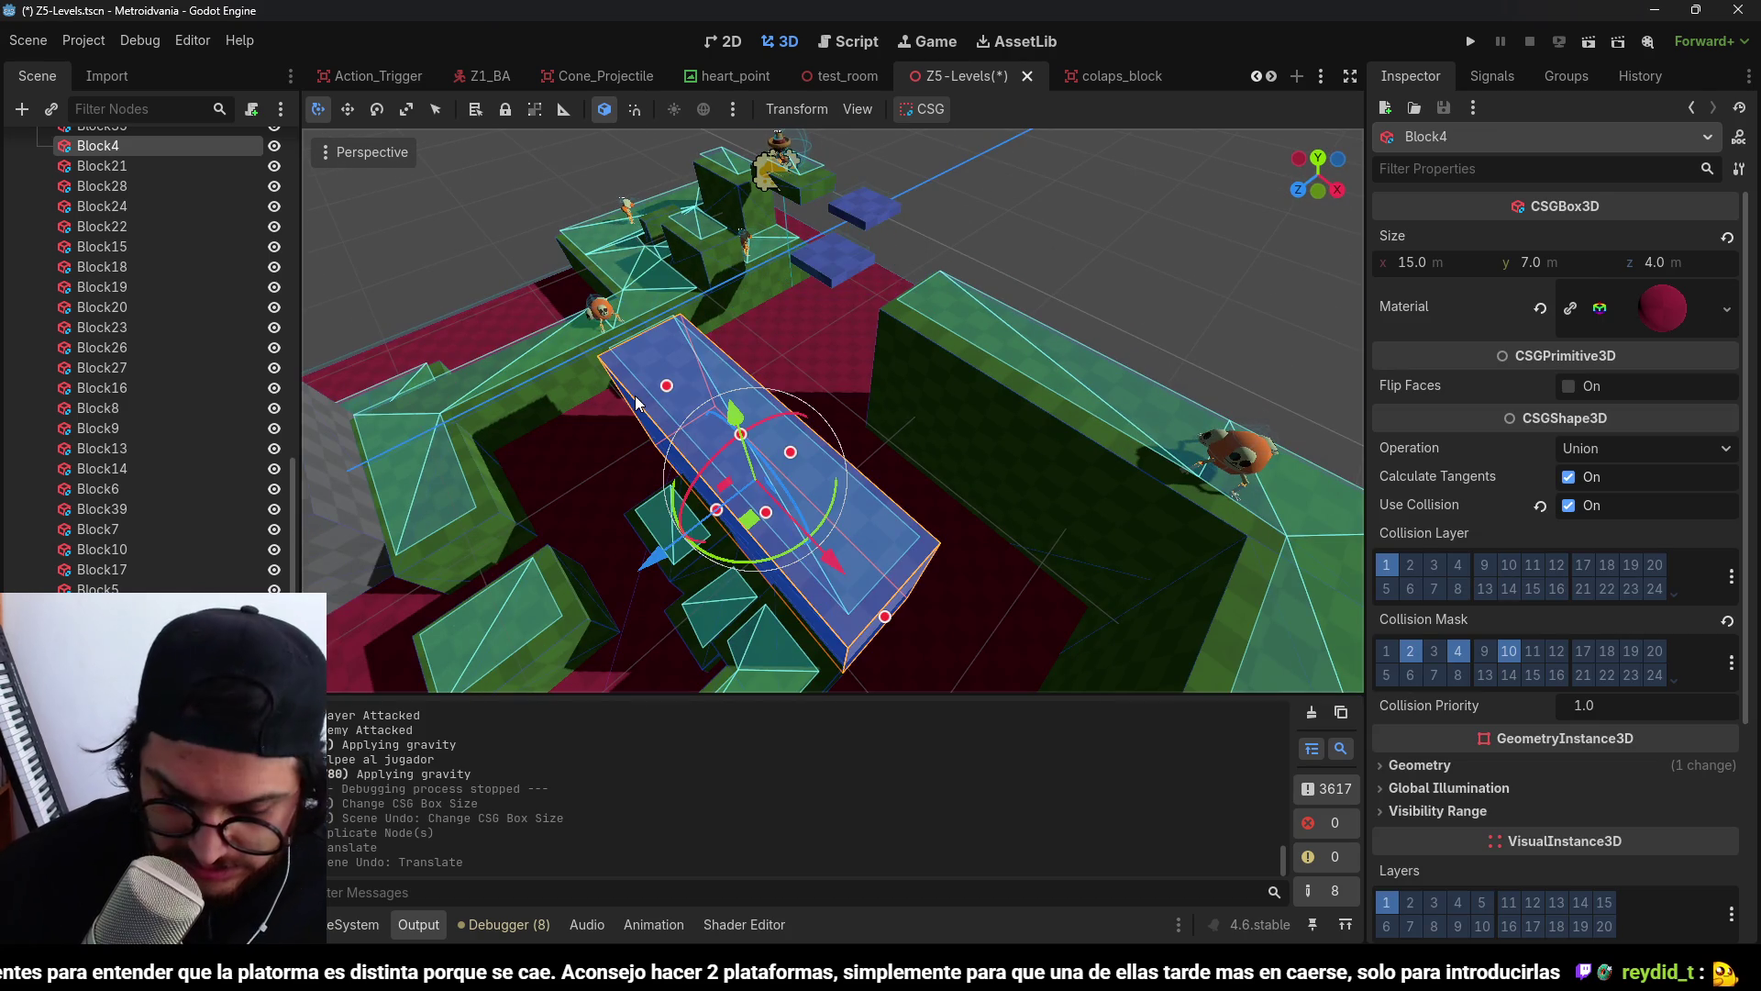
key("ctrl+d")
key("KP_7")
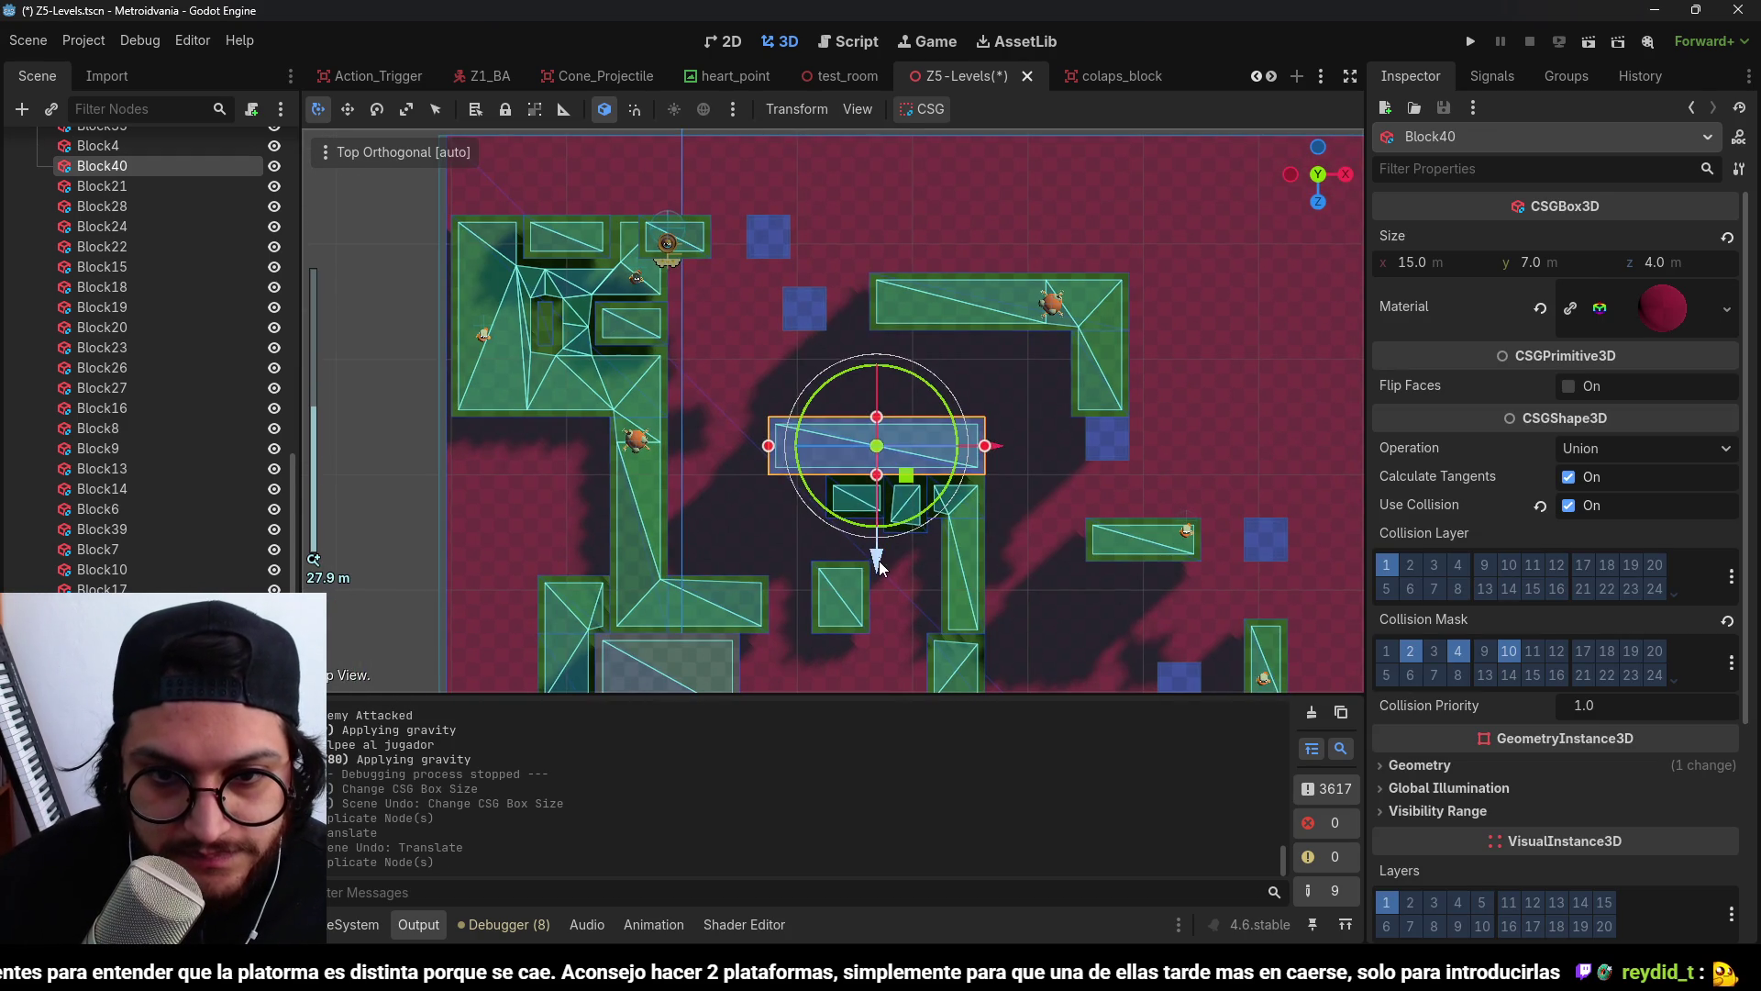
Place Block40 above the long platform, shrink it to 3 m wide and 3 m deep, and save.
left_click_drag(877, 568, 878, 509)
left_click_drag(986, 388, 829, 402)
scroll(777, 337, "up", 5)
left_click_drag(767, 318, 741, 386)
key("ctrl+s")
scroll(825, 423, "down", 3)
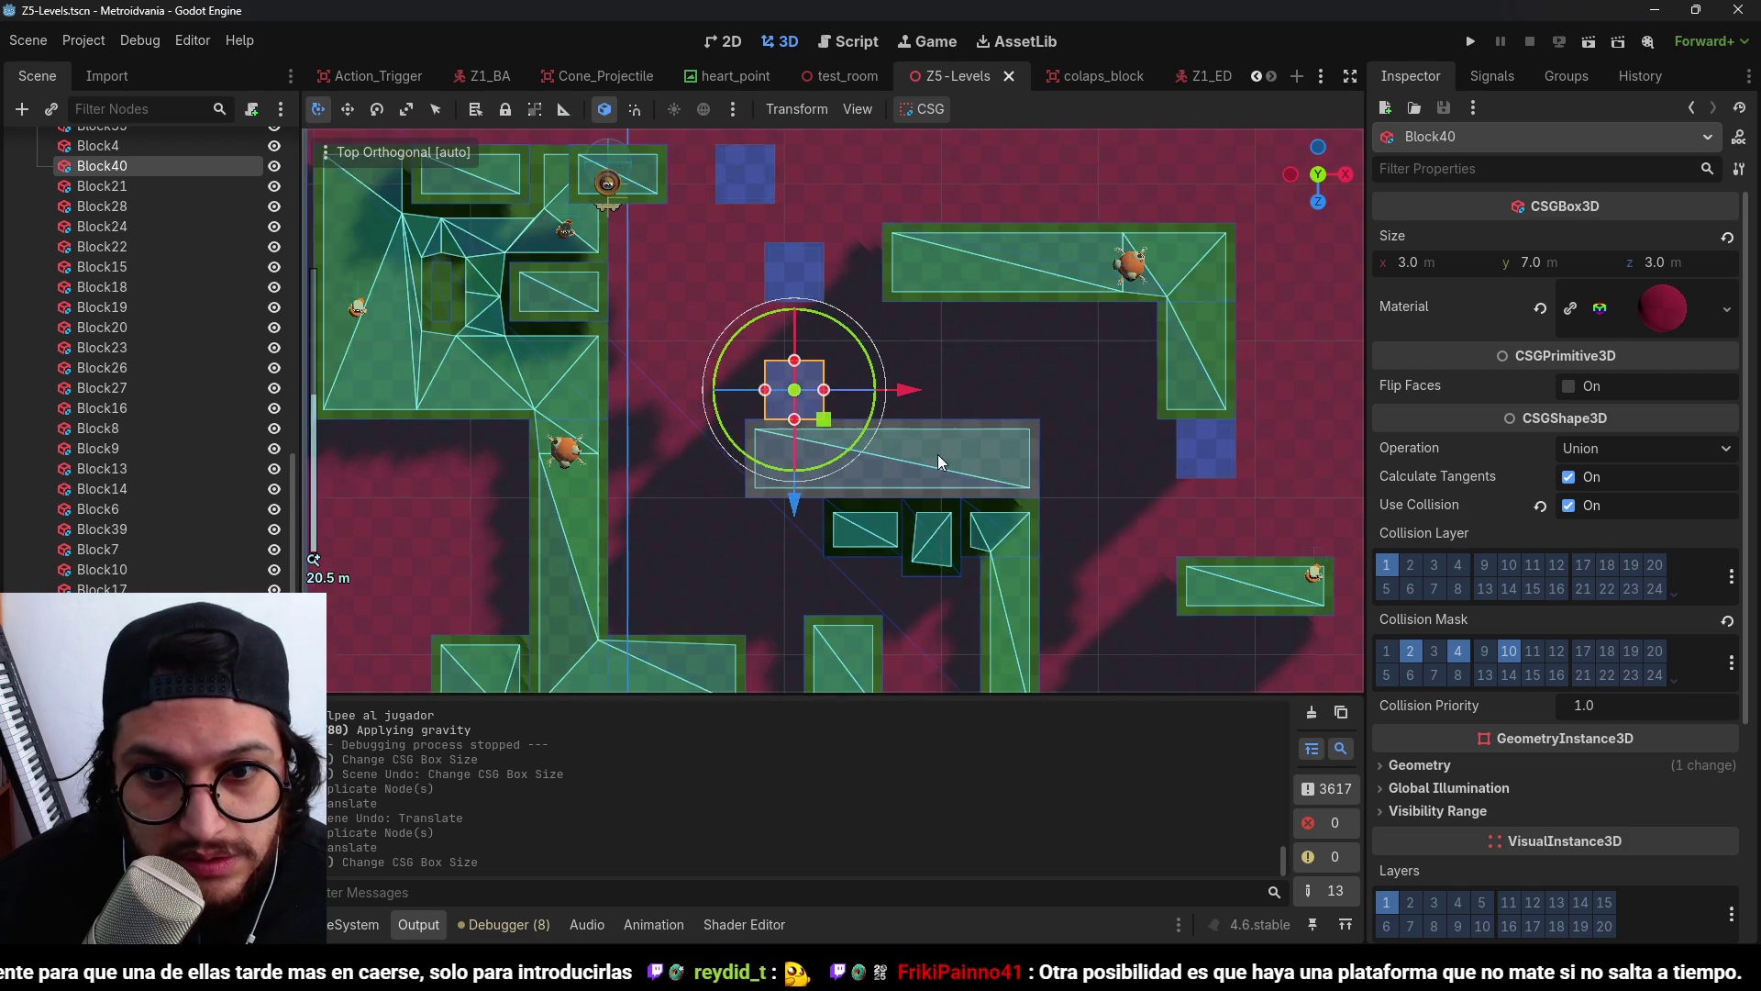
Duplicate Block40 as Block41, slide it into its new position, and save.
mouse_move(826, 425)
left_mouse_down()
mouse_move(830, 362)
mouse_move(845, 394)
mouse_move(726, 456)
mouse_move(786, 368)
mouse_move(775, 511)
mouse_move(935, 417)
mouse_move(825, 450)
mouse_move(833, 401)
mouse_move(835, 463)
mouse_move(879, 453)
mouse_move(771, 368)
mouse_move(915, 507)
mouse_move(991, 516)
mouse_move(849, 417)
mouse_move(936, 395)
mouse_move(706, 348)
mouse_move(734, 477)
mouse_move(842, 279)
mouse_move(870, 391)
left_mouse_up()
key("KP_7")
scroll(888, 365, "up", 3)
key("ctrl+d")
left_click_drag(781, 496, 790, 561)
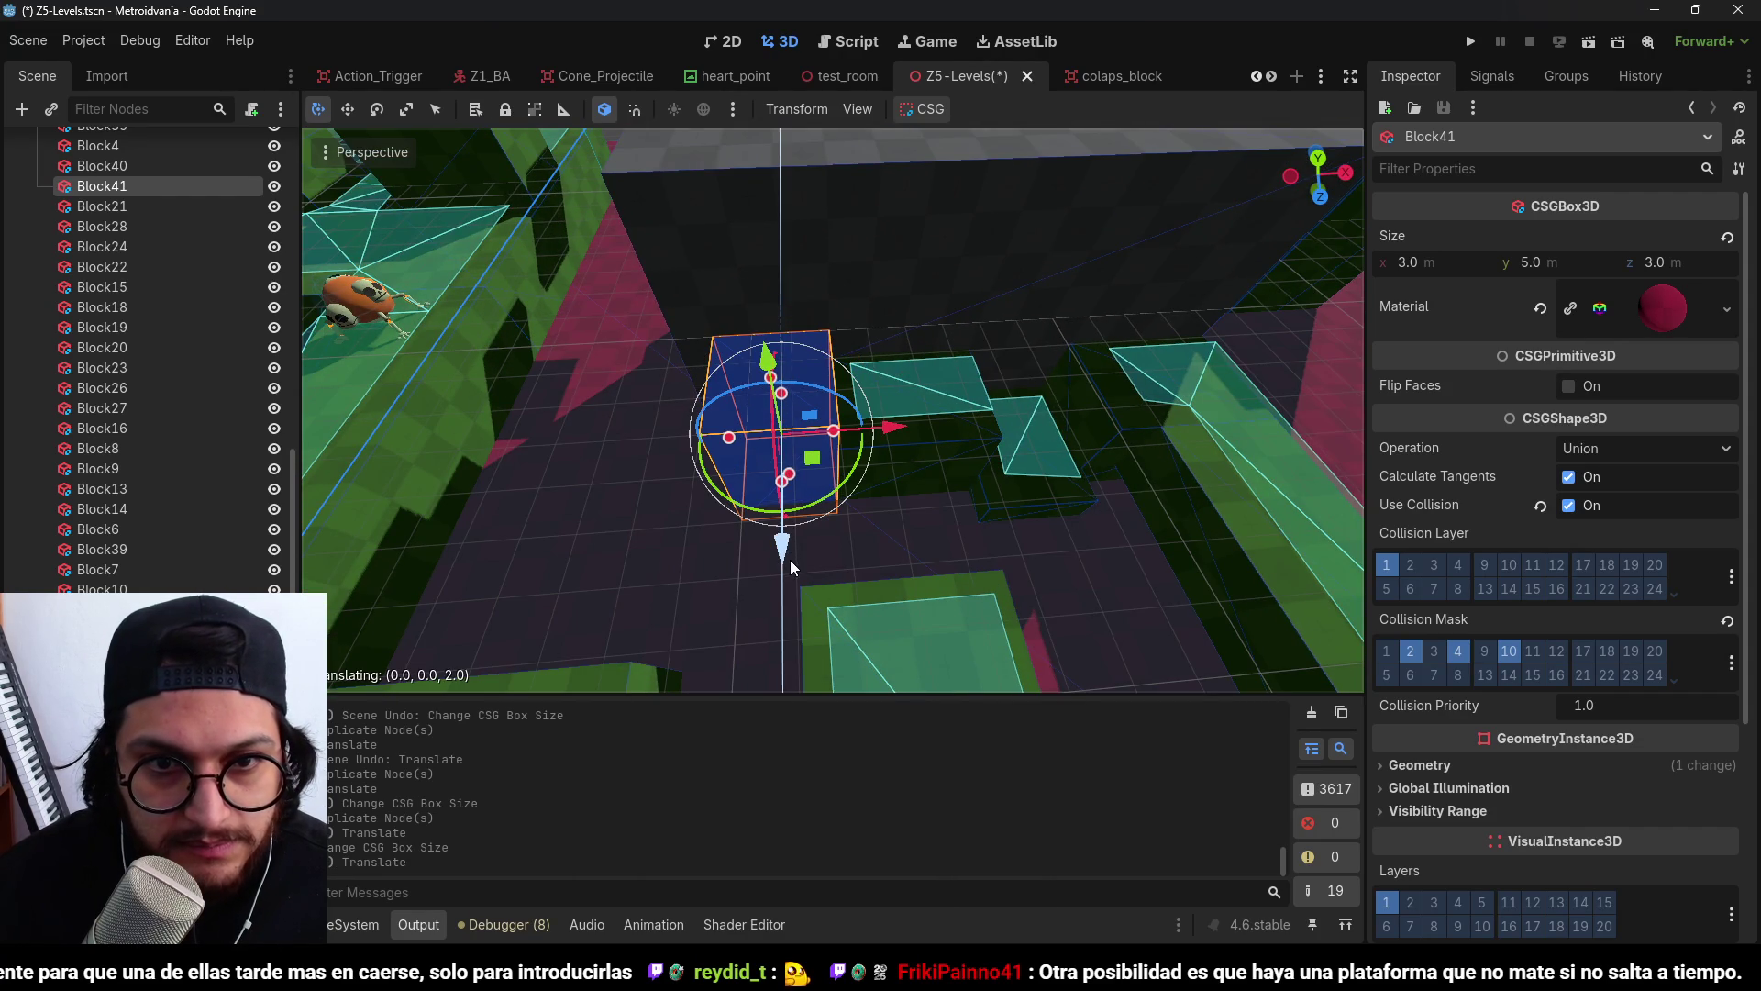
mouse_move(885, 445)
left_mouse_down()
mouse_move(811, 448)
mouse_move(829, 450)
mouse_move(726, 342)
mouse_move(717, 212)
mouse_move(768, 288)
left_mouse_up()
key("ctrl+s")
scroll(865, 330, "down", 5)
mouse_move(864, 331)
left_mouse_down()
mouse_move(1022, 311)
mouse_move(1091, 337)
mouse_move(751, 384)
left_mouse_up()
scroll(865, 357, "down", 2)
scroll(749, 384, "up", 3)
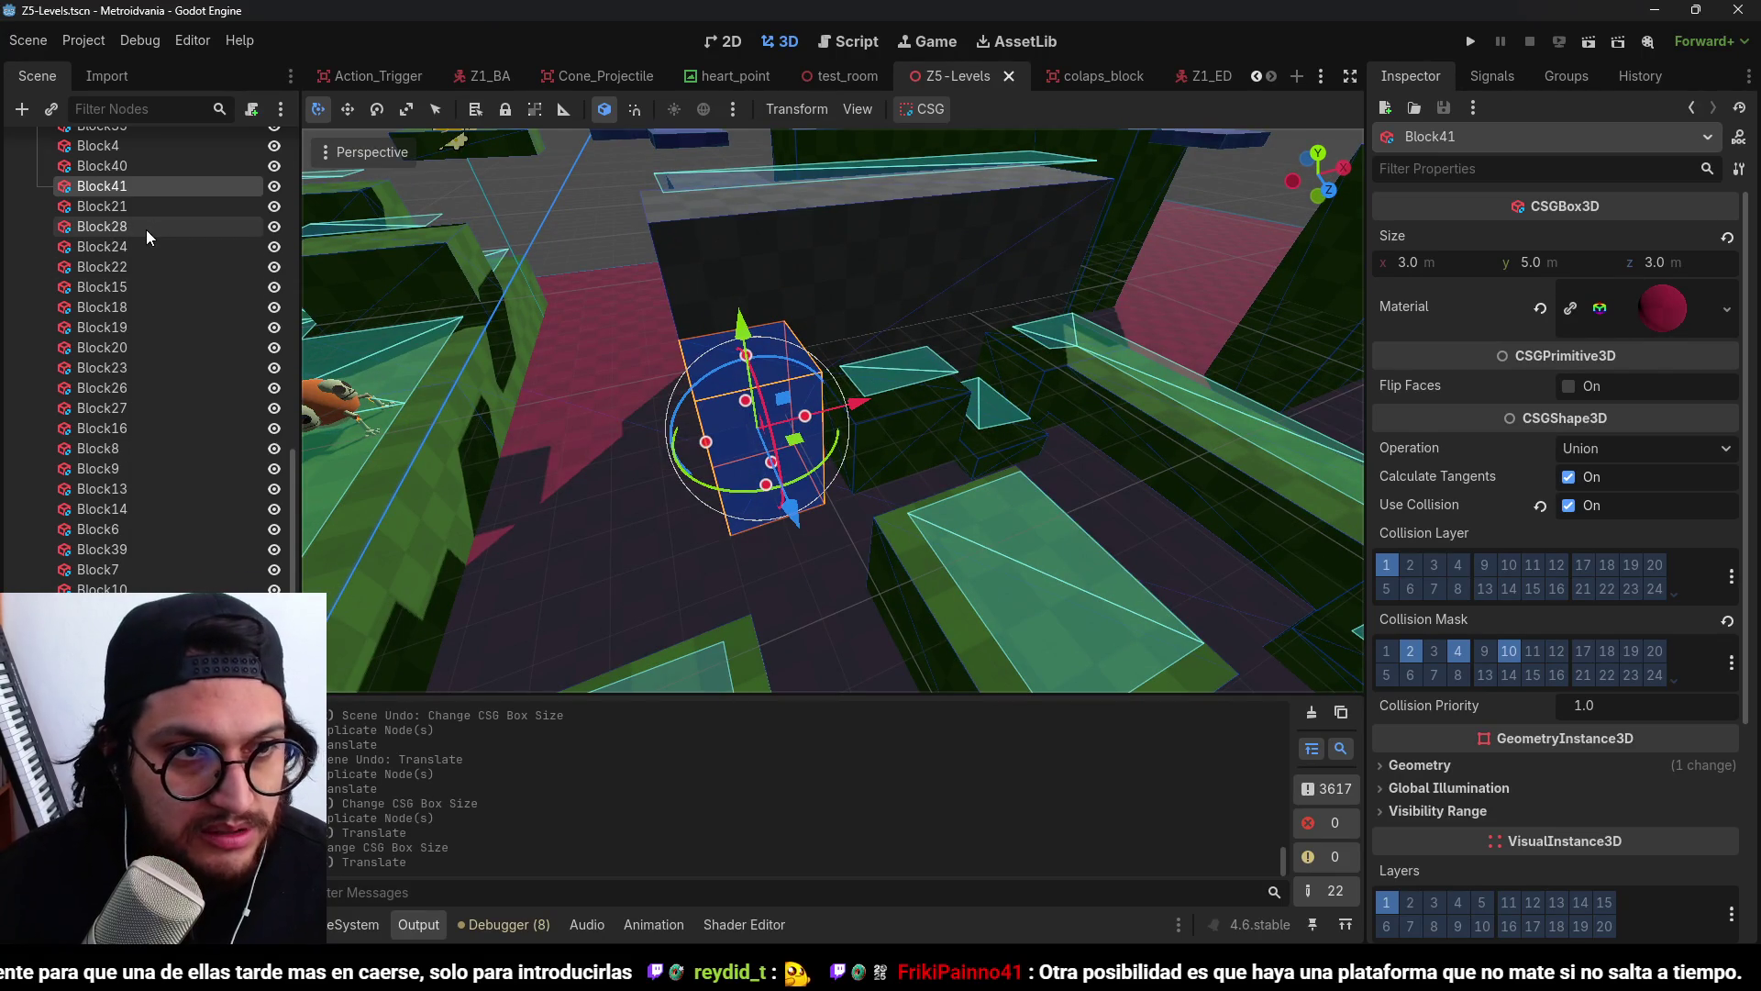
Add a Label3D node as a child of Block41.
key("ctrl+a")
type("3dl")
key("BackSpace")
type("la")
key("BackSpace")
type("label3d")
key("Return")
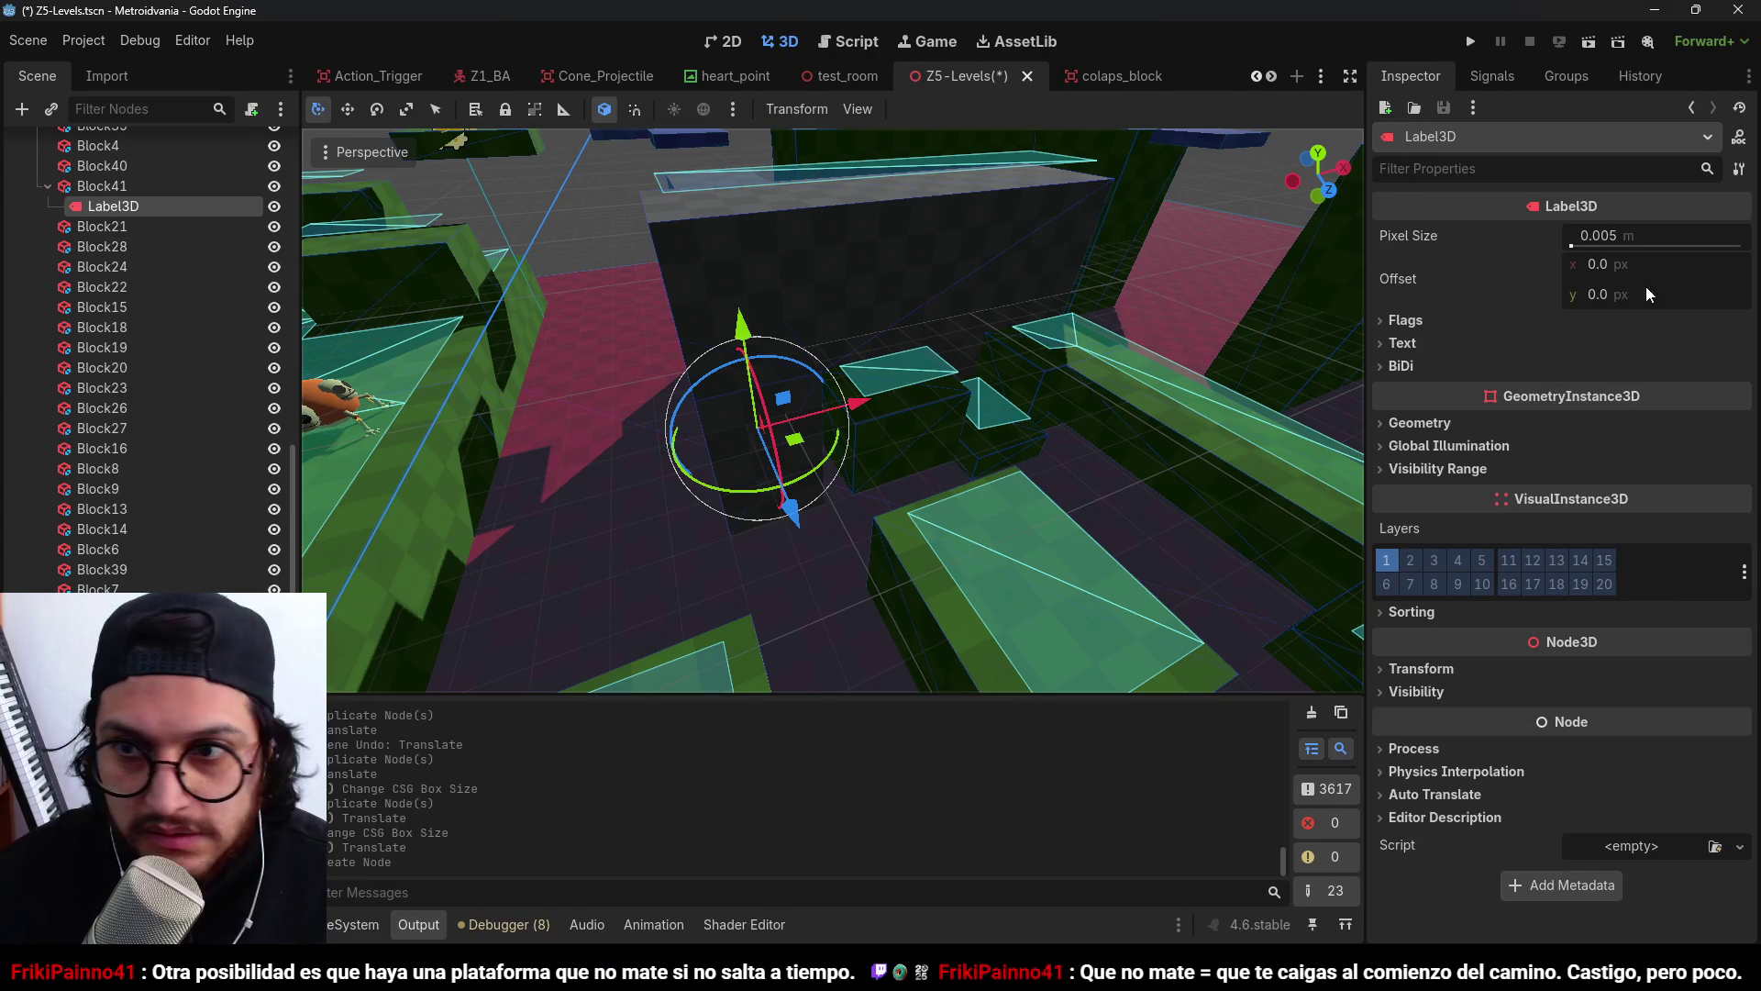
Set the label text to SHORTCUT and enlarge its font size to 71.
left_click(1402, 342)
left_click(1512, 466)
type("T")
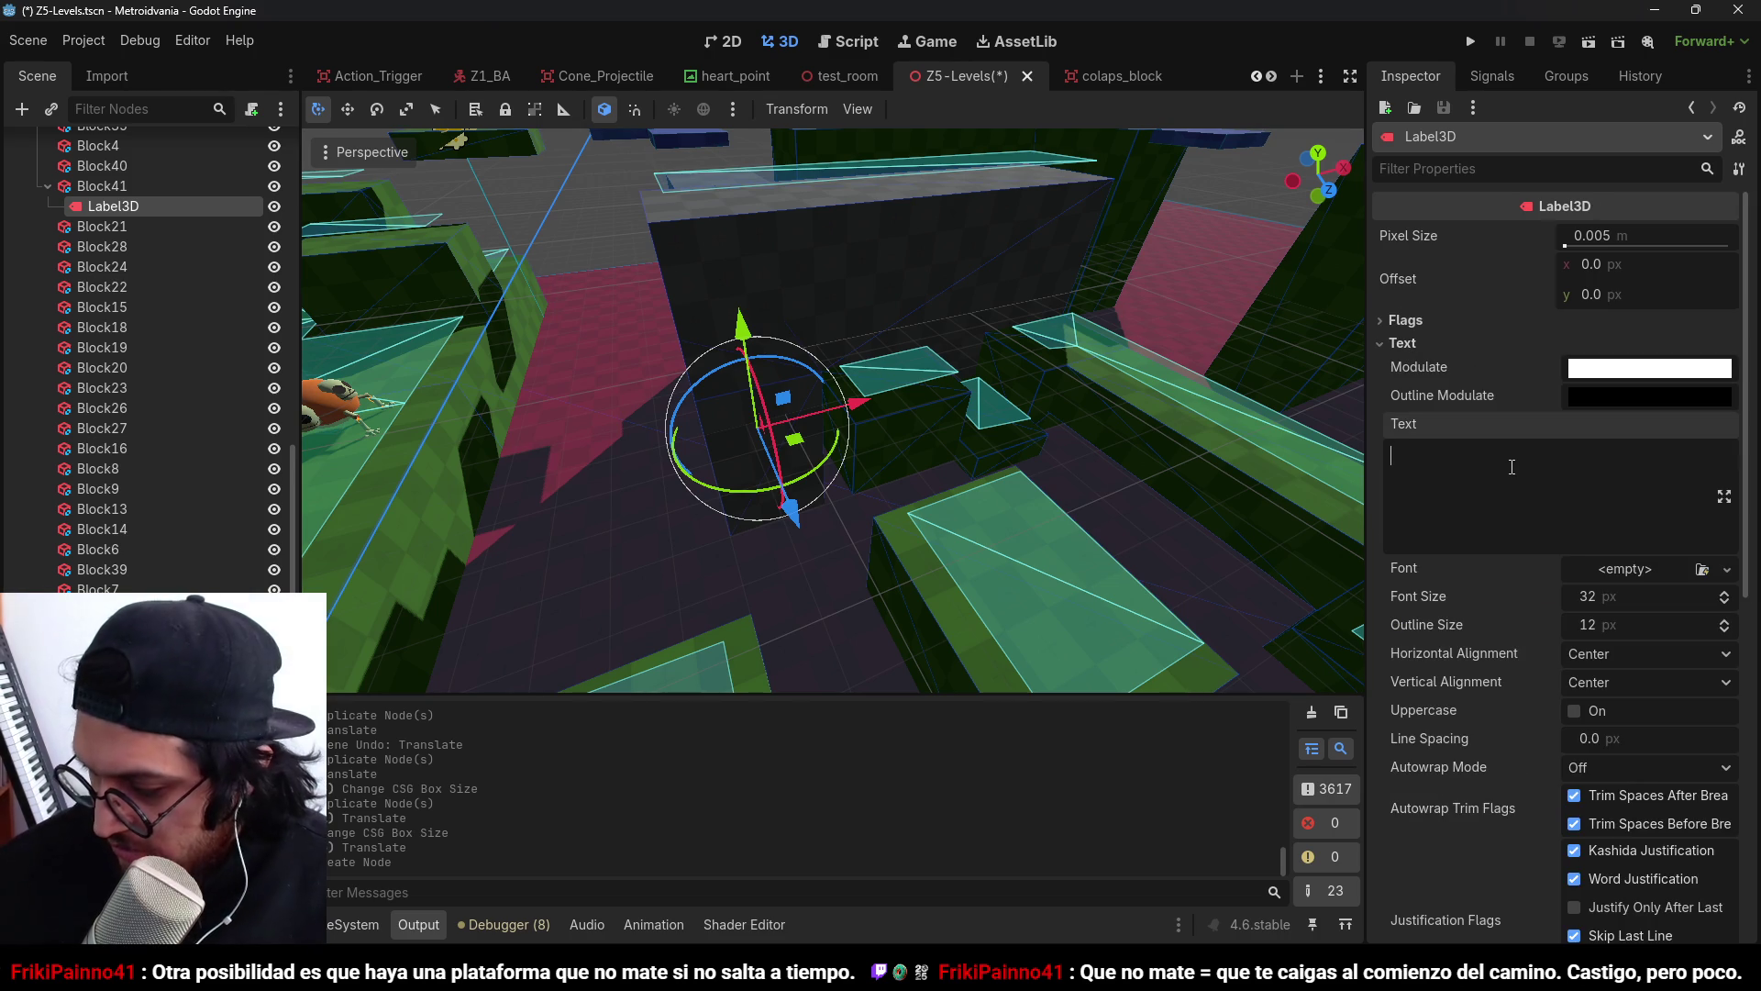
type("SHORTCUT")
scroll(833, 410, "up", 3)
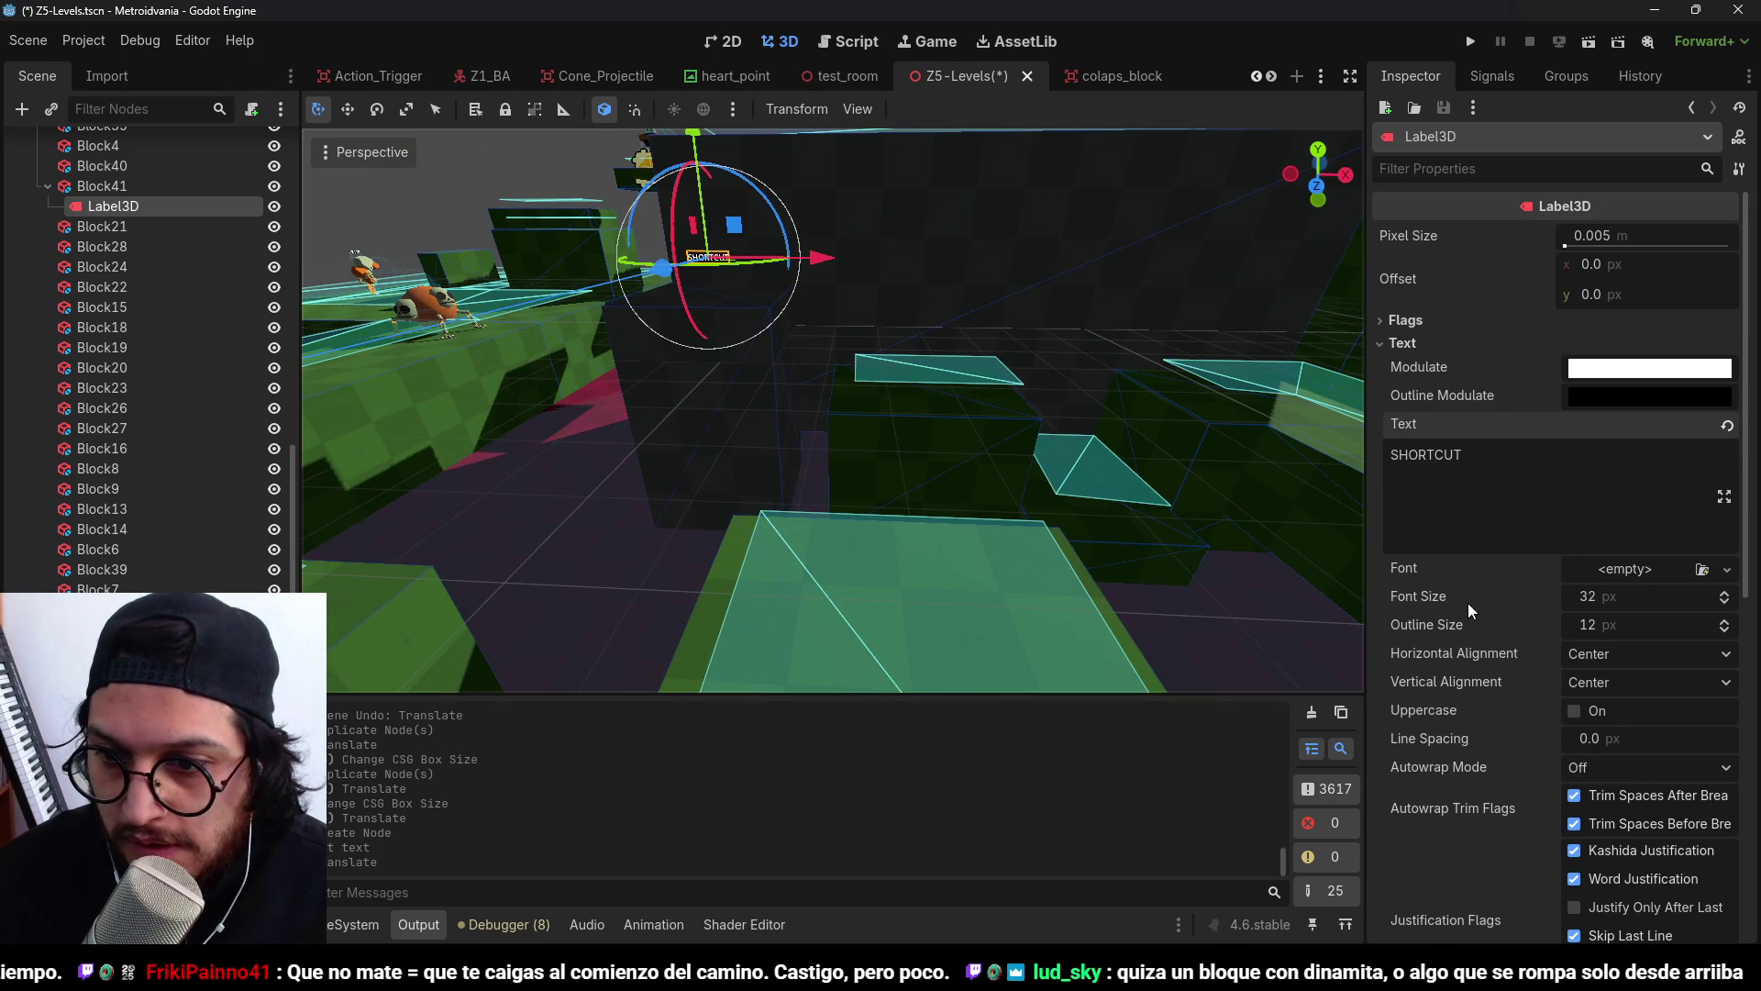
left_click_drag(1623, 597, 1641, 598)
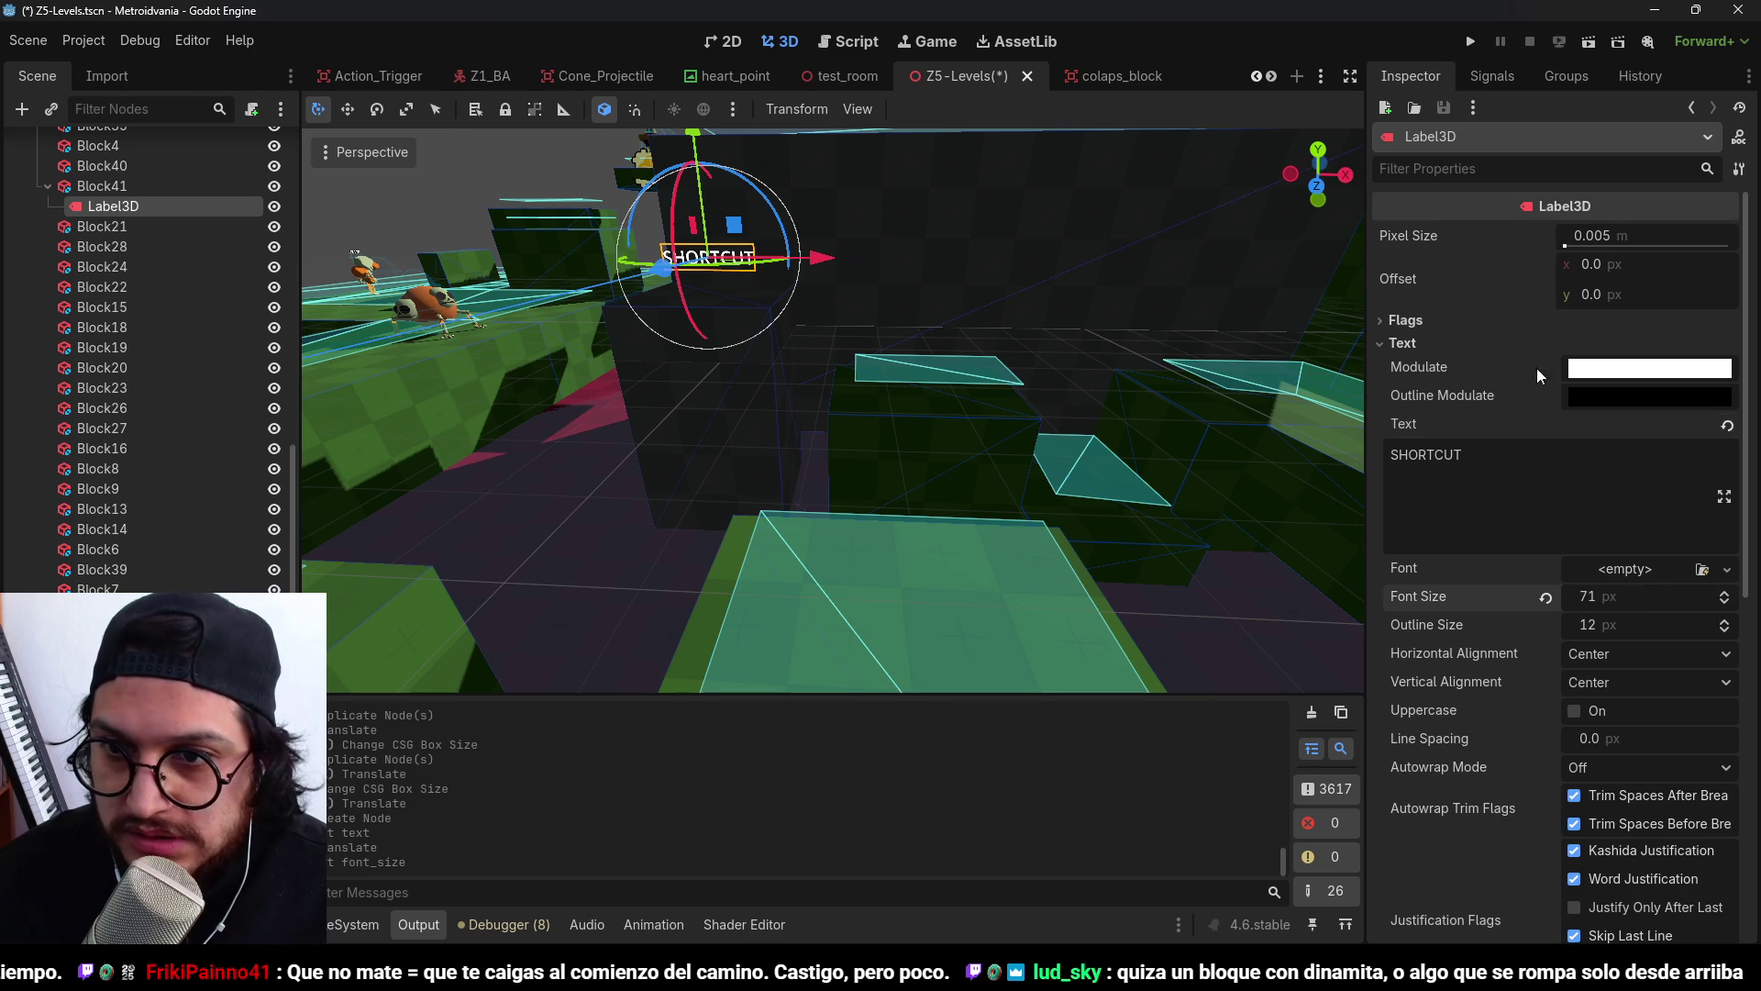
Set the label's Billboard flag to Enabled and save the scene.
left_click(1442, 324)
left_click(1612, 346)
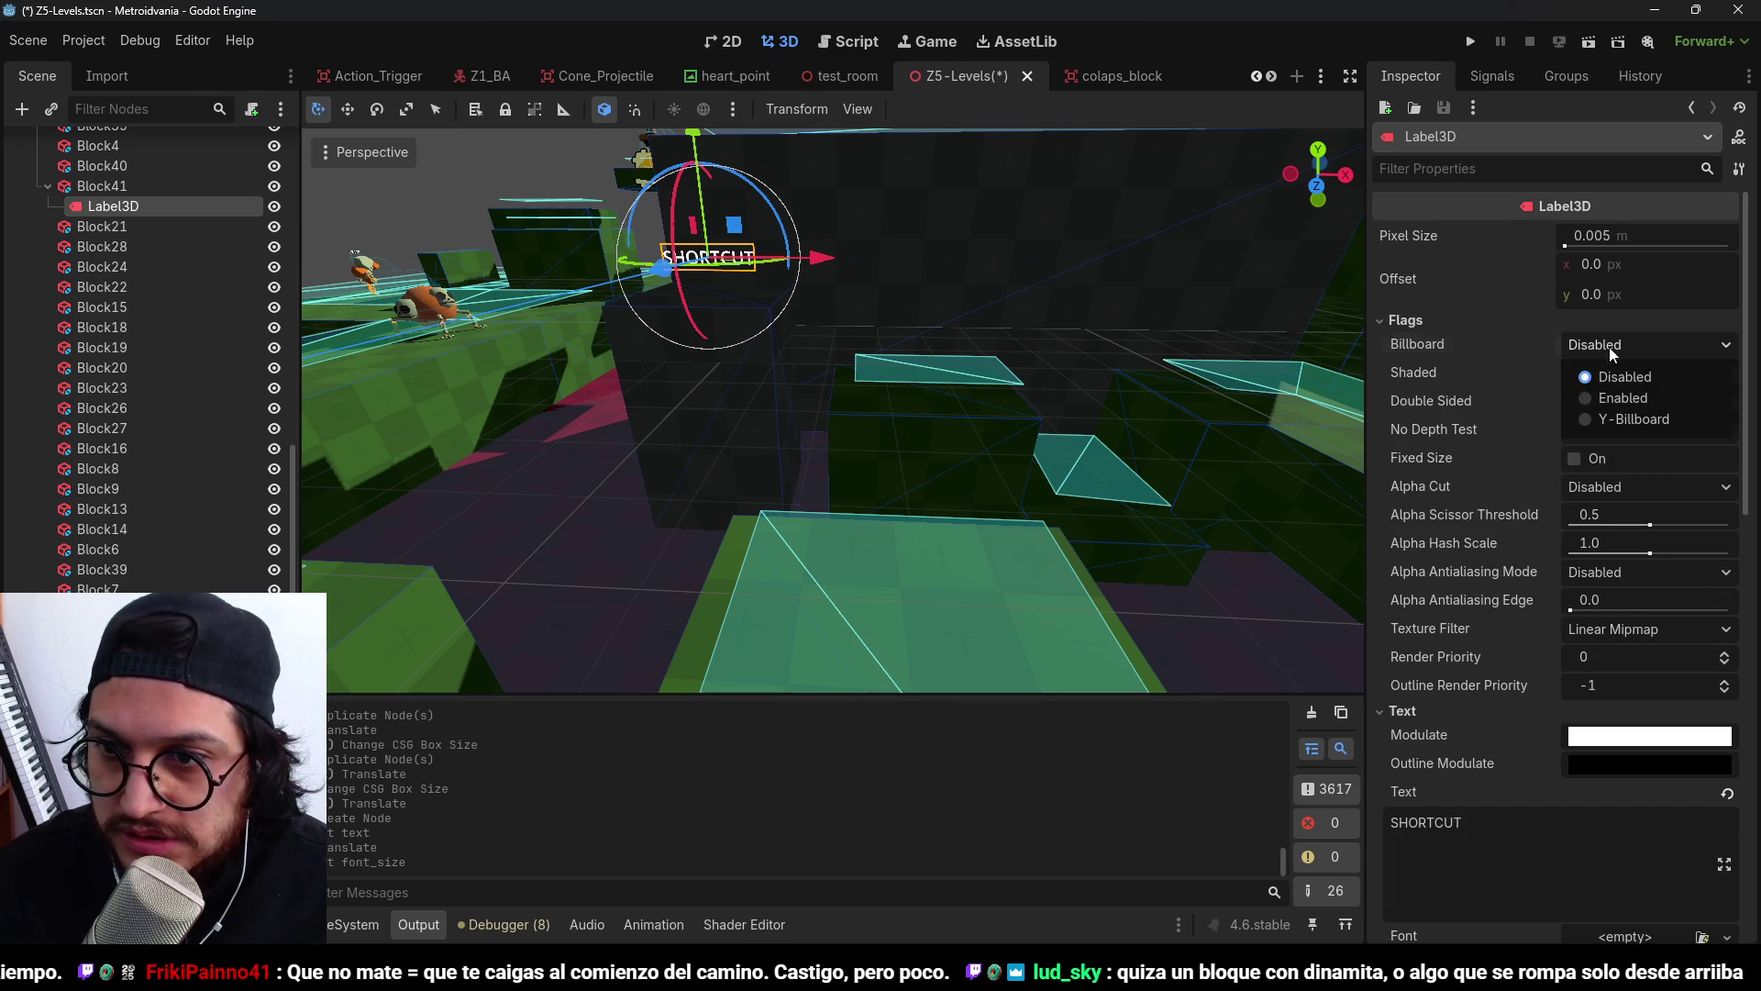
left_click(1633, 398)
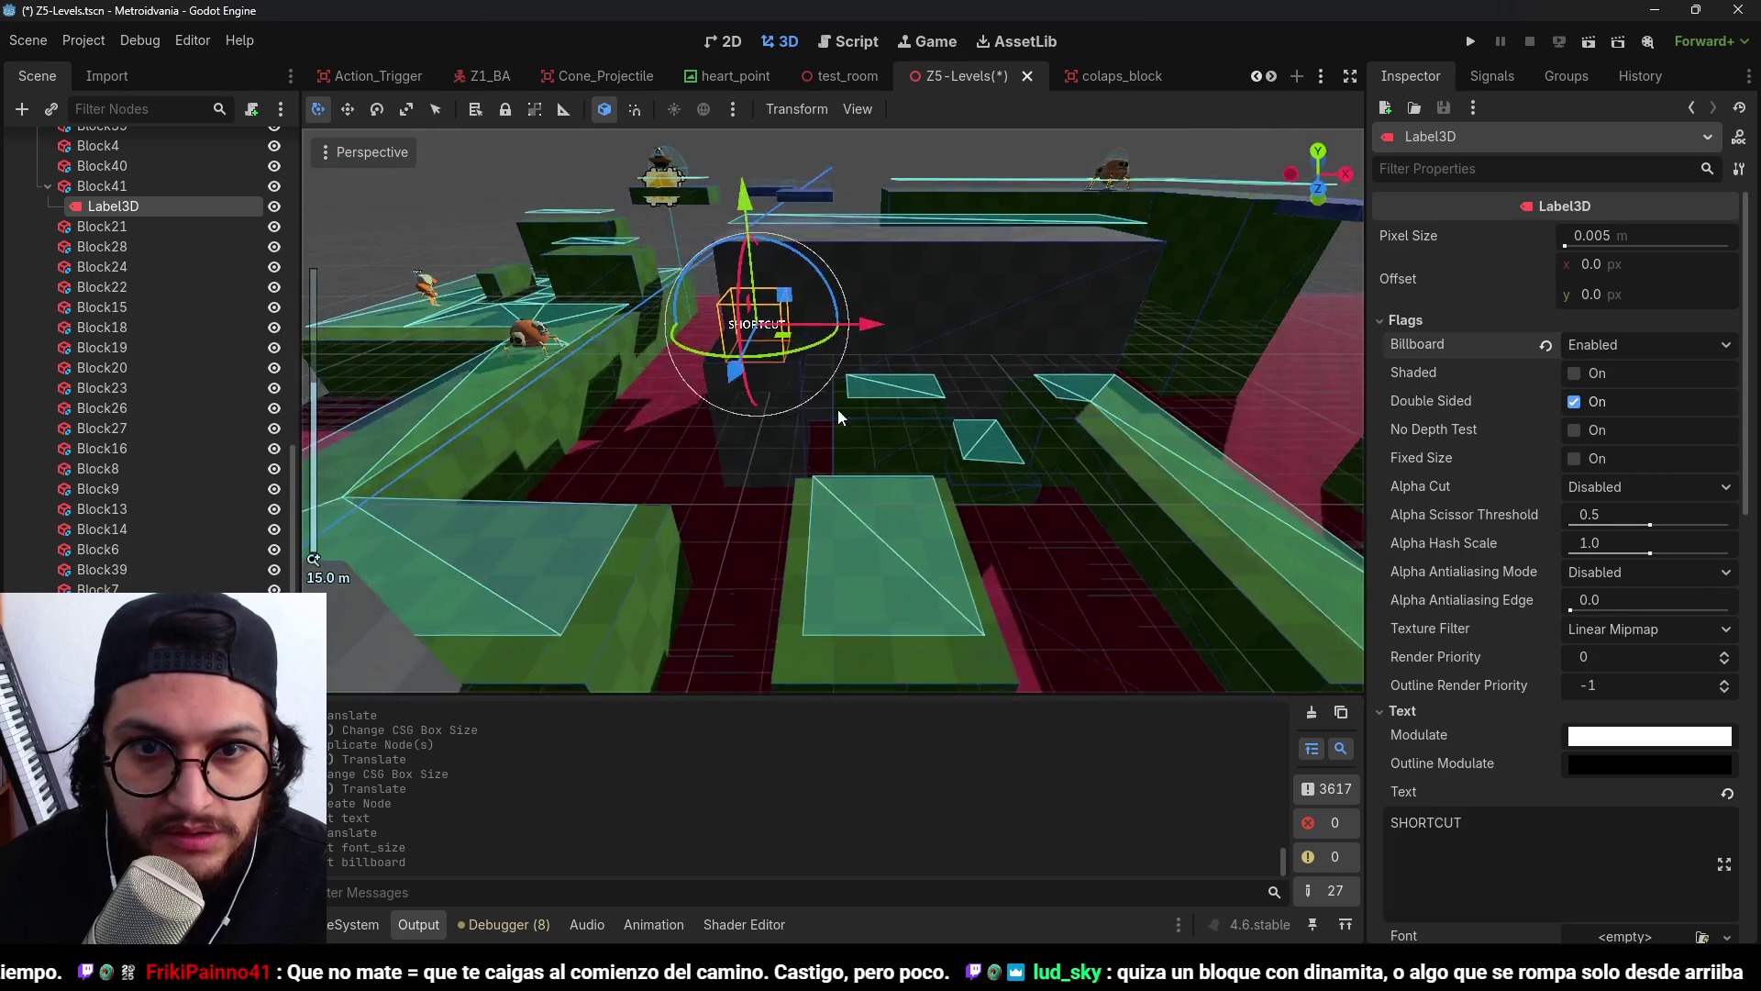
key("ctrl+s")
scroll(739, 559, "down", 2)
mouse_move(740, 561)
left_mouse_down()
mouse_move(790, 534)
mouse_move(885, 334)
mouse_move(888, 353)
mouse_move(920, 334)
left_mouse_up()
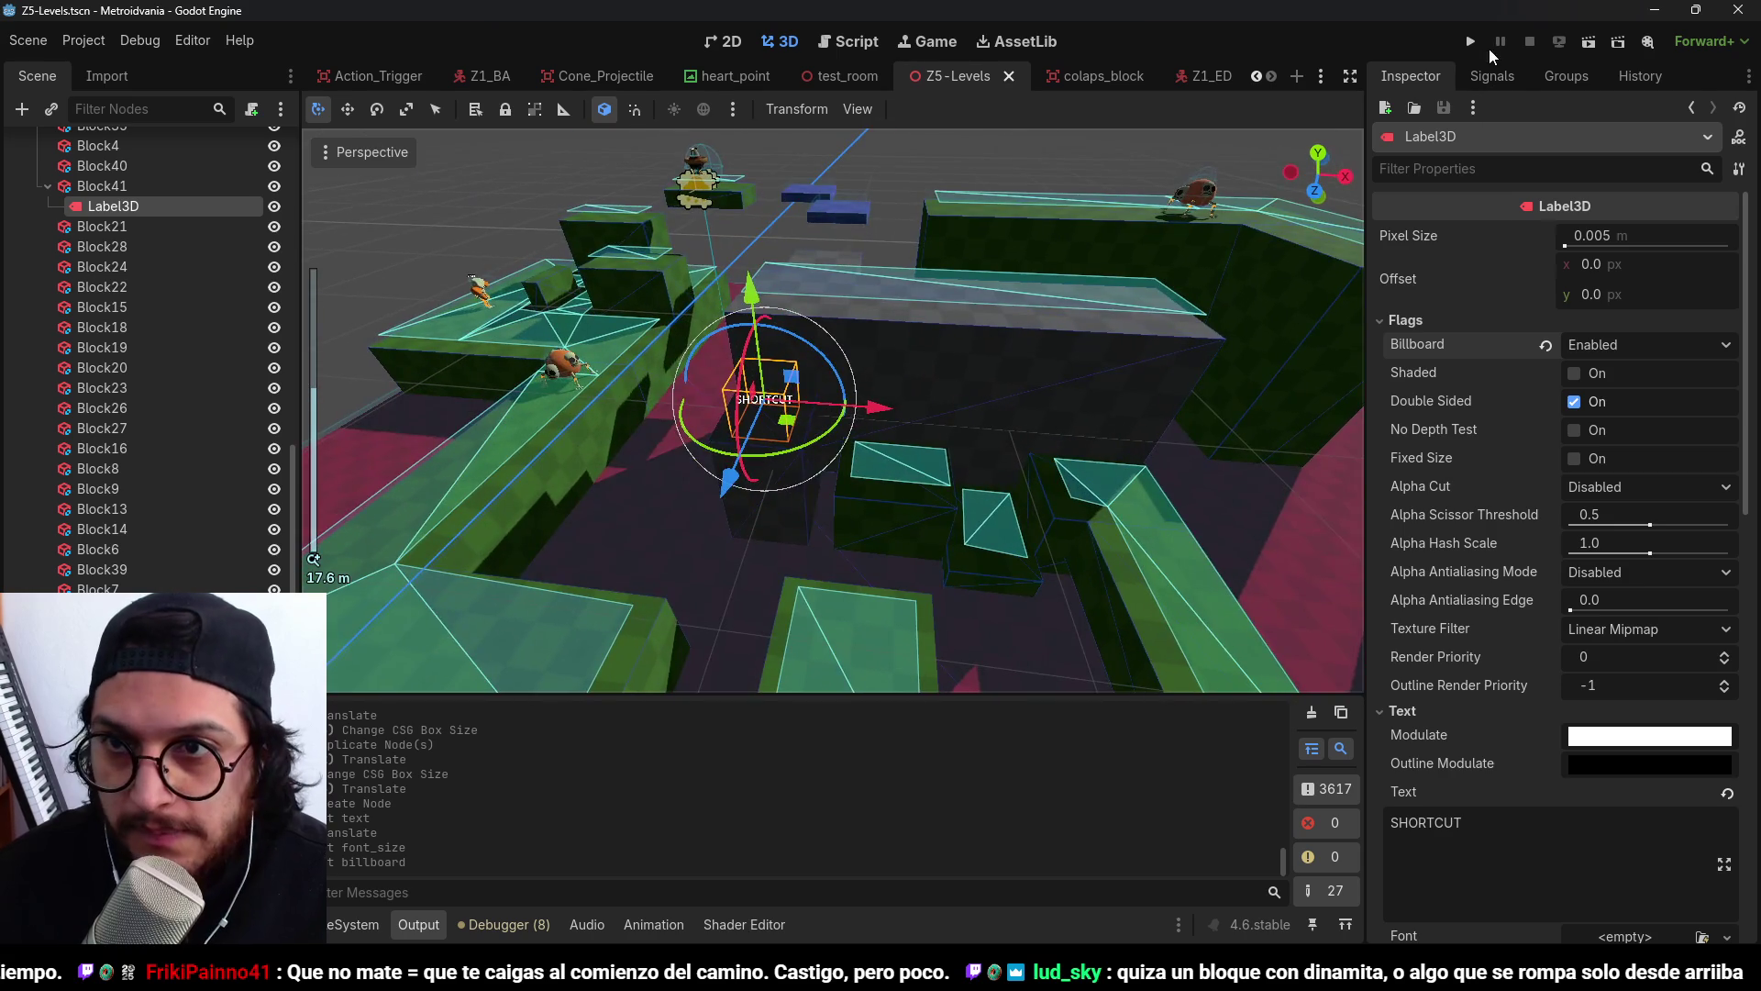
left_click(1473, 43)
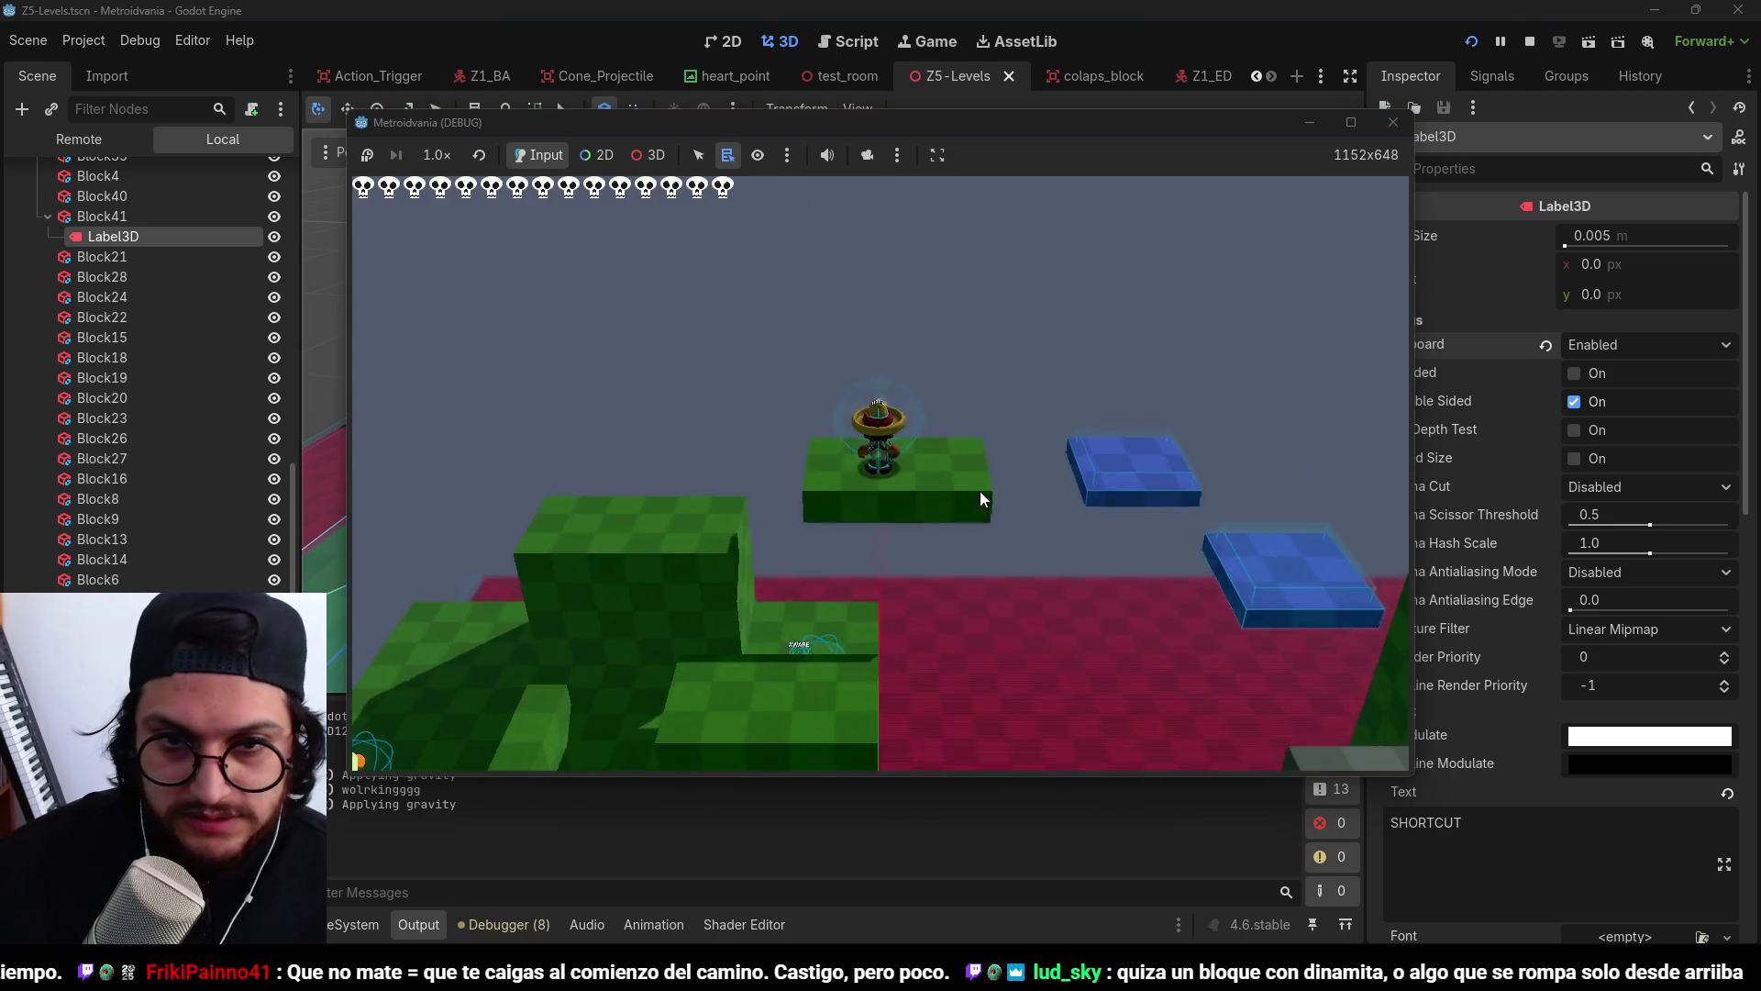
key("space")
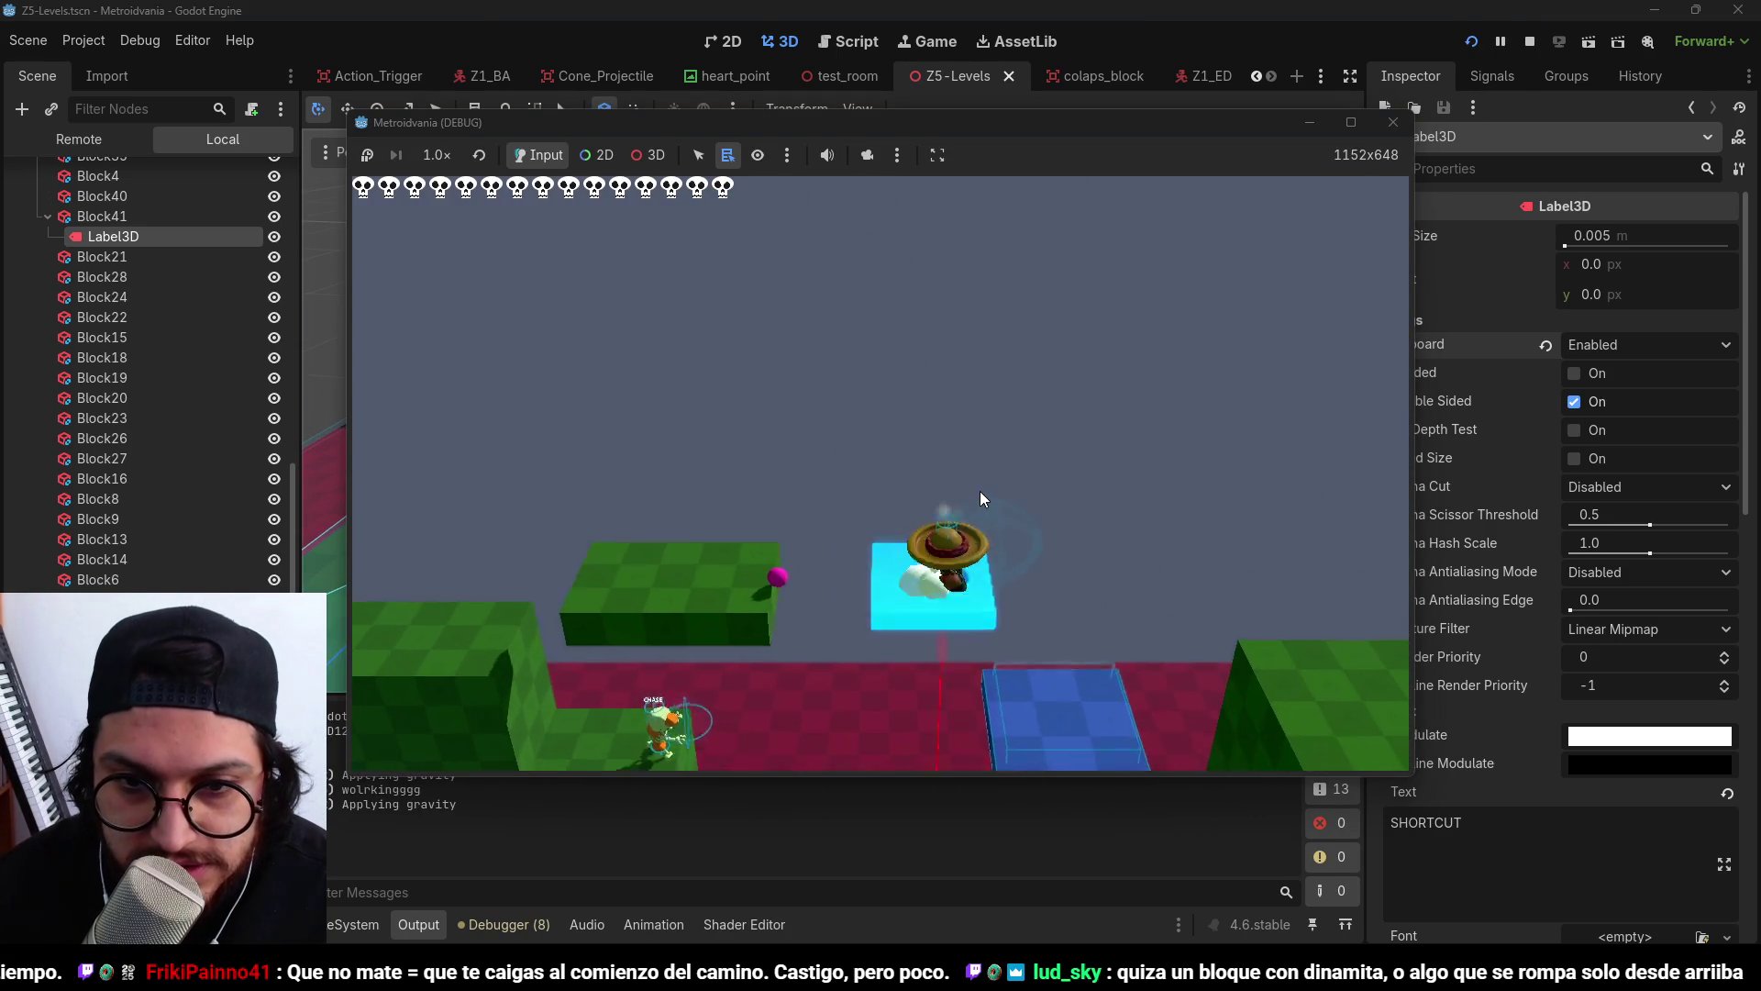
key("space")
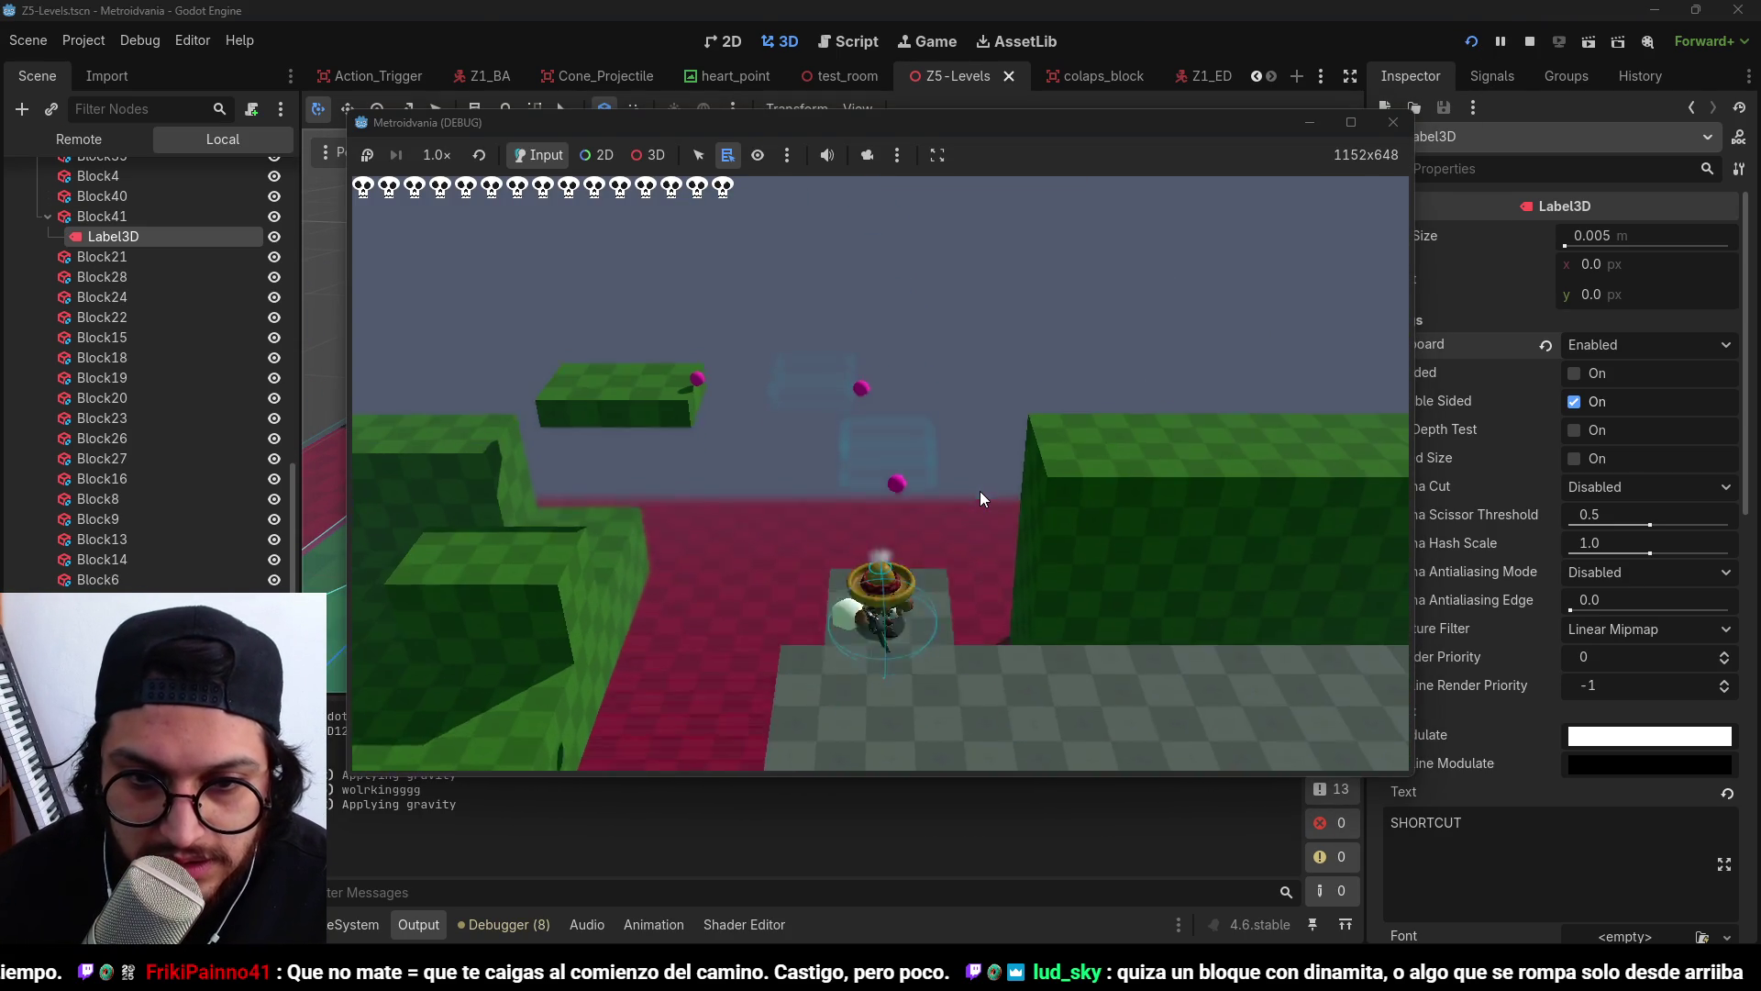
key("s")
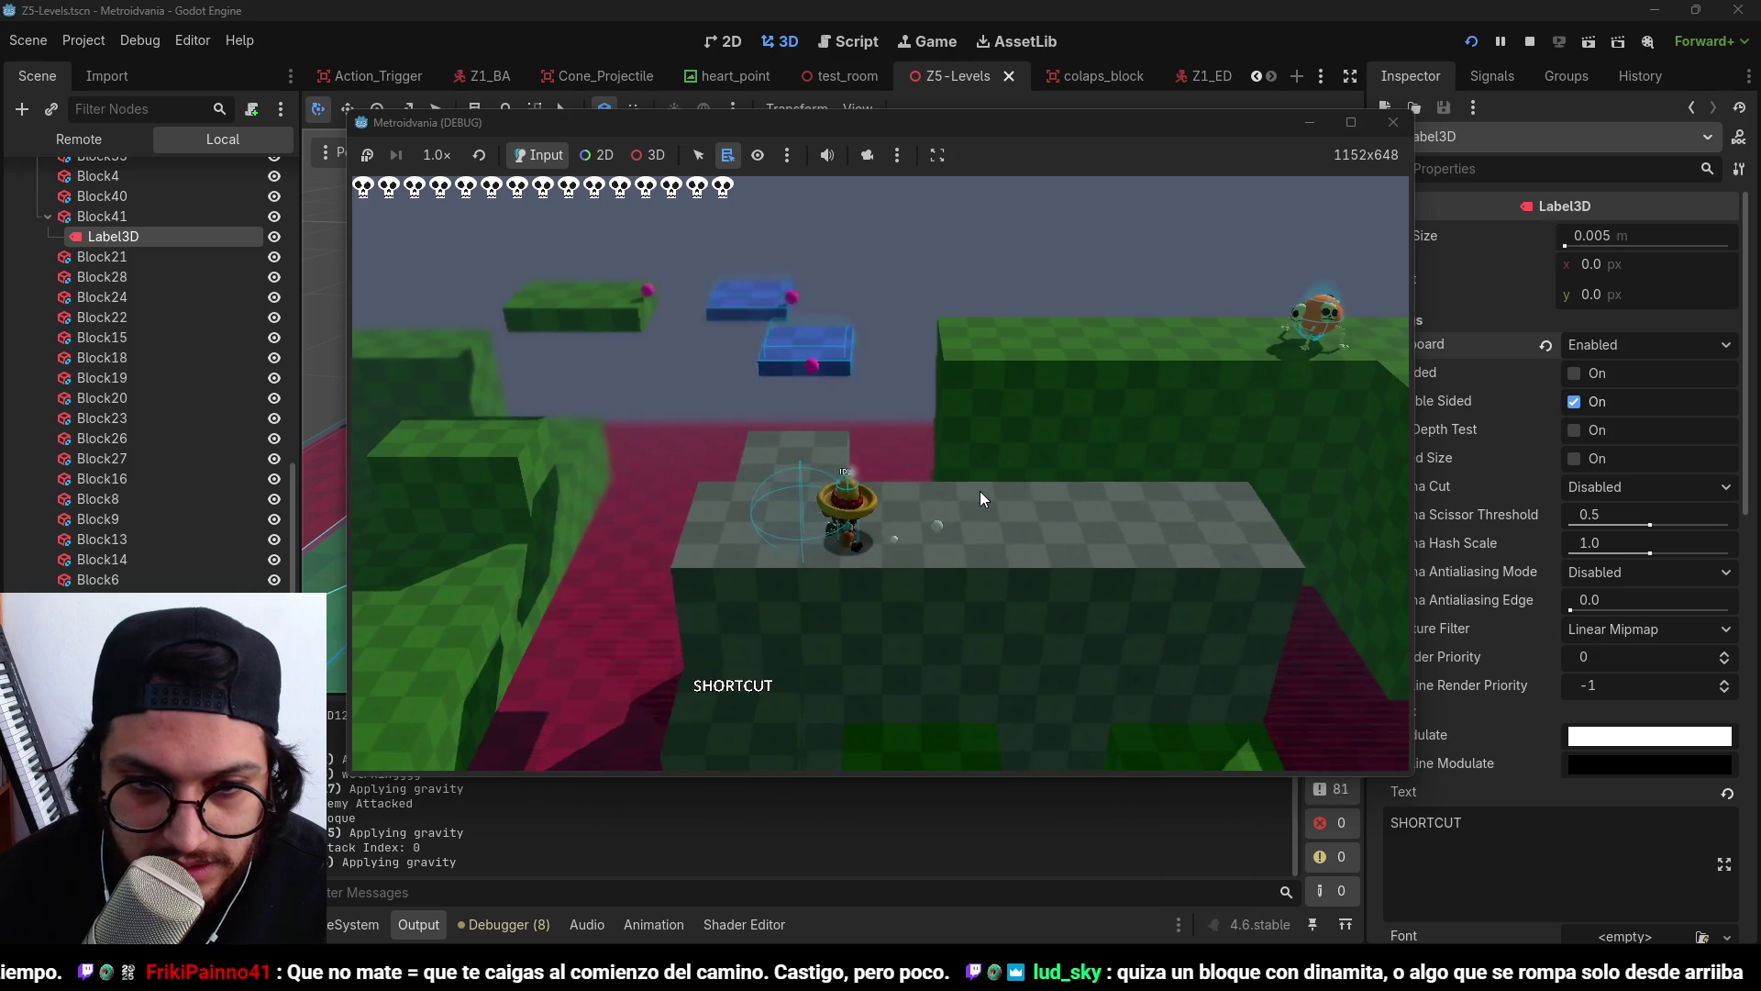
key("space")
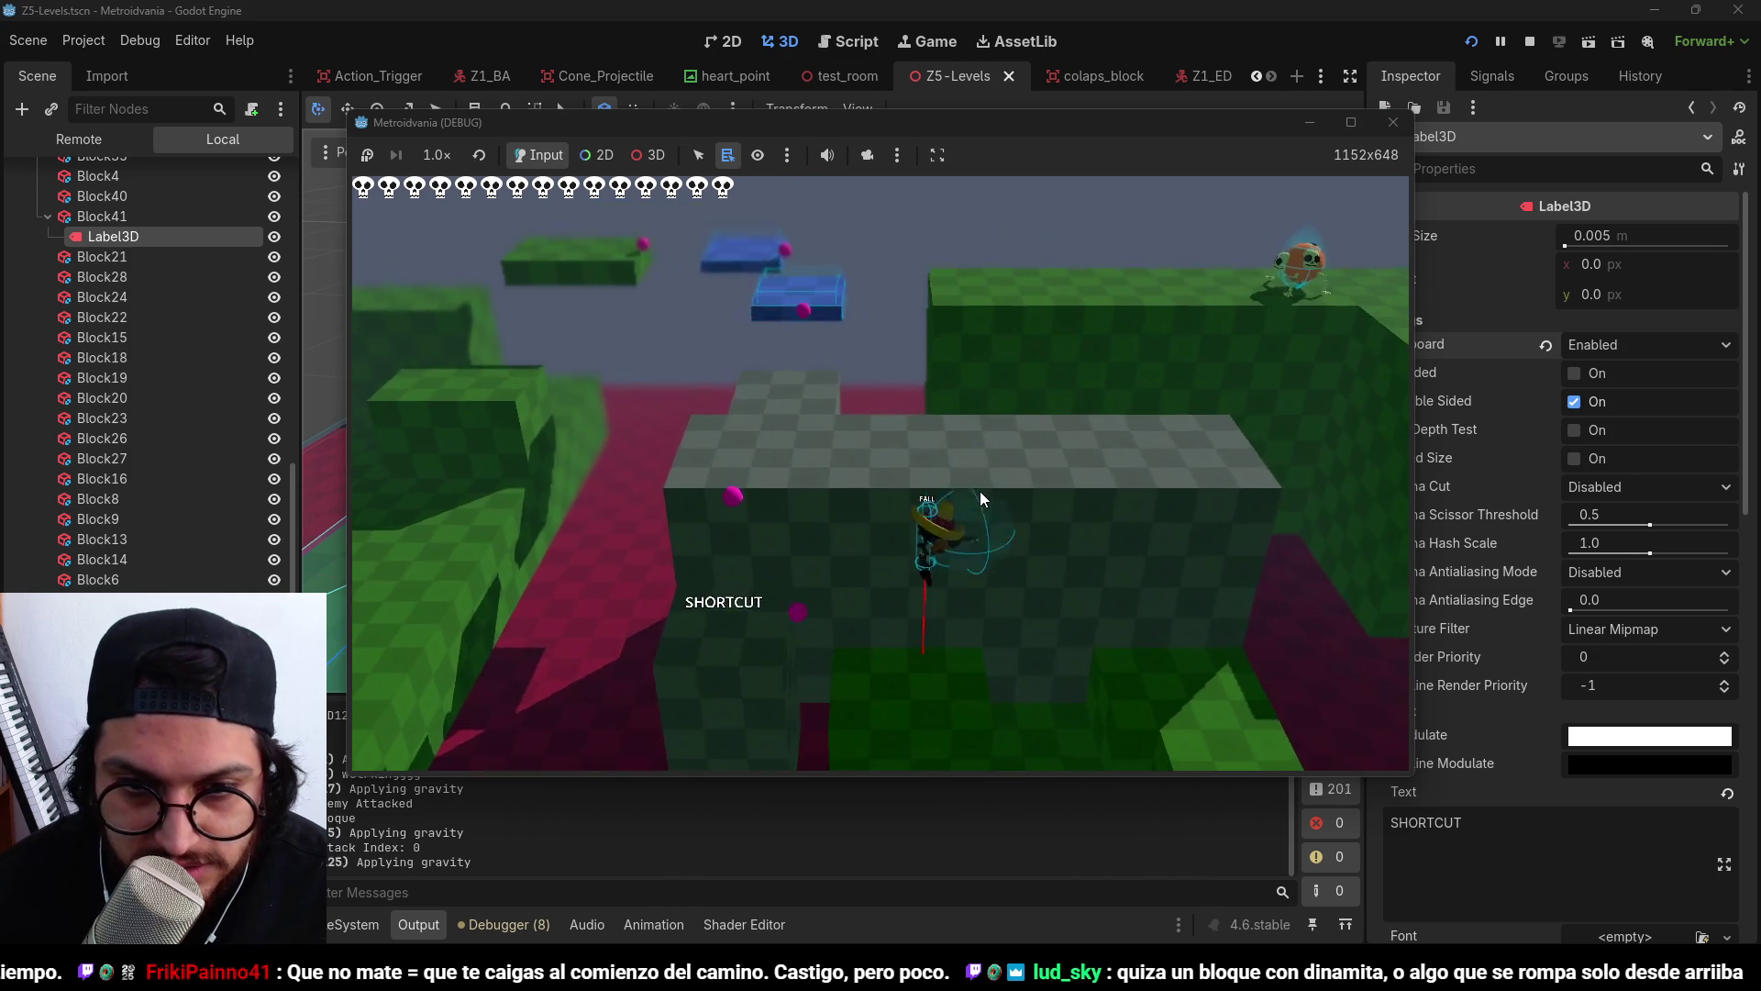
key("s")
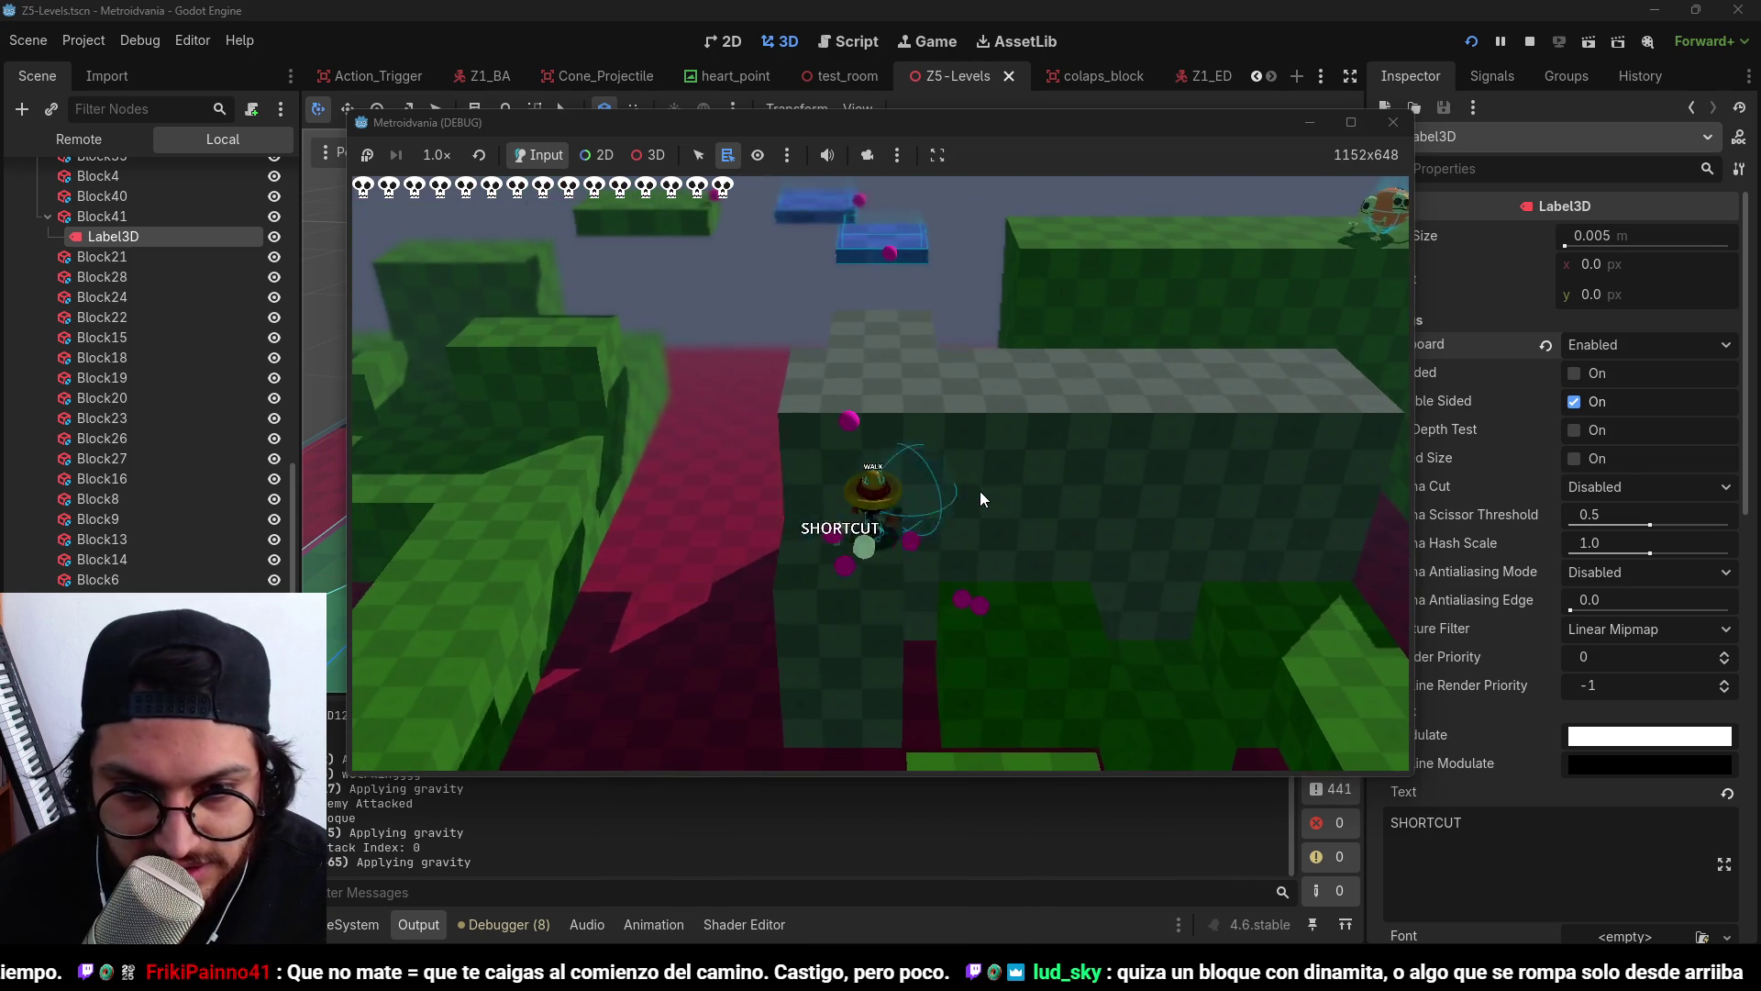
key("d")
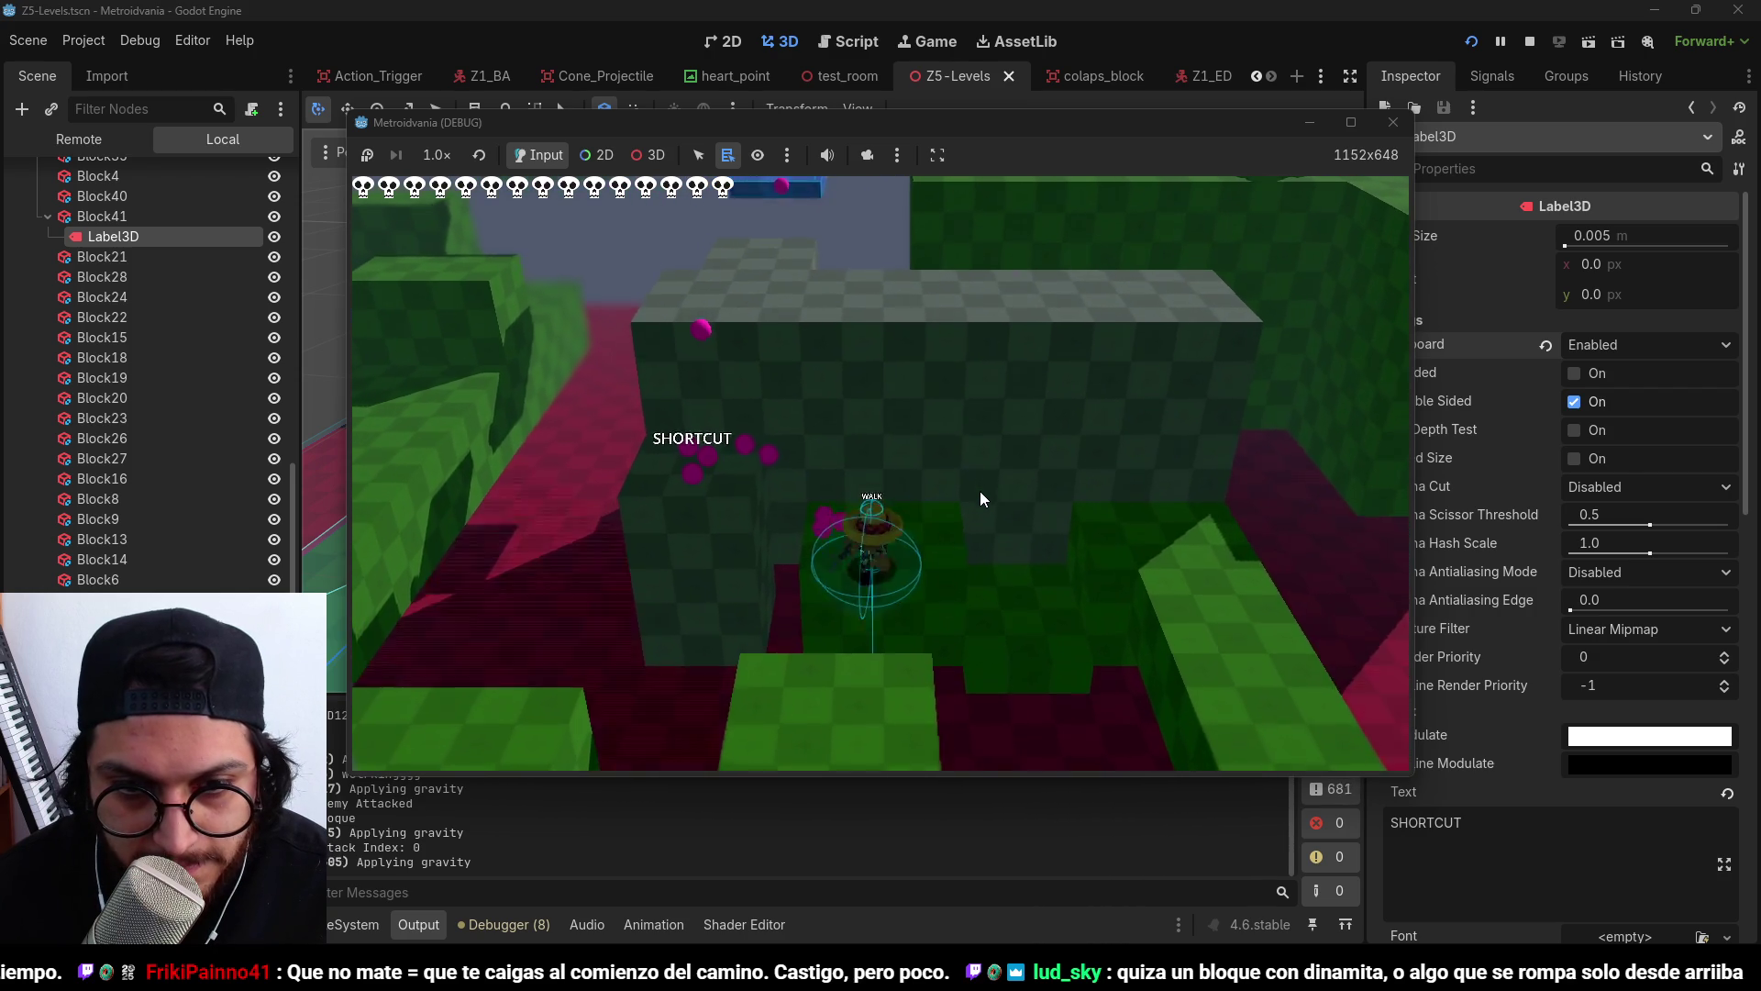
key("space")
key("d")
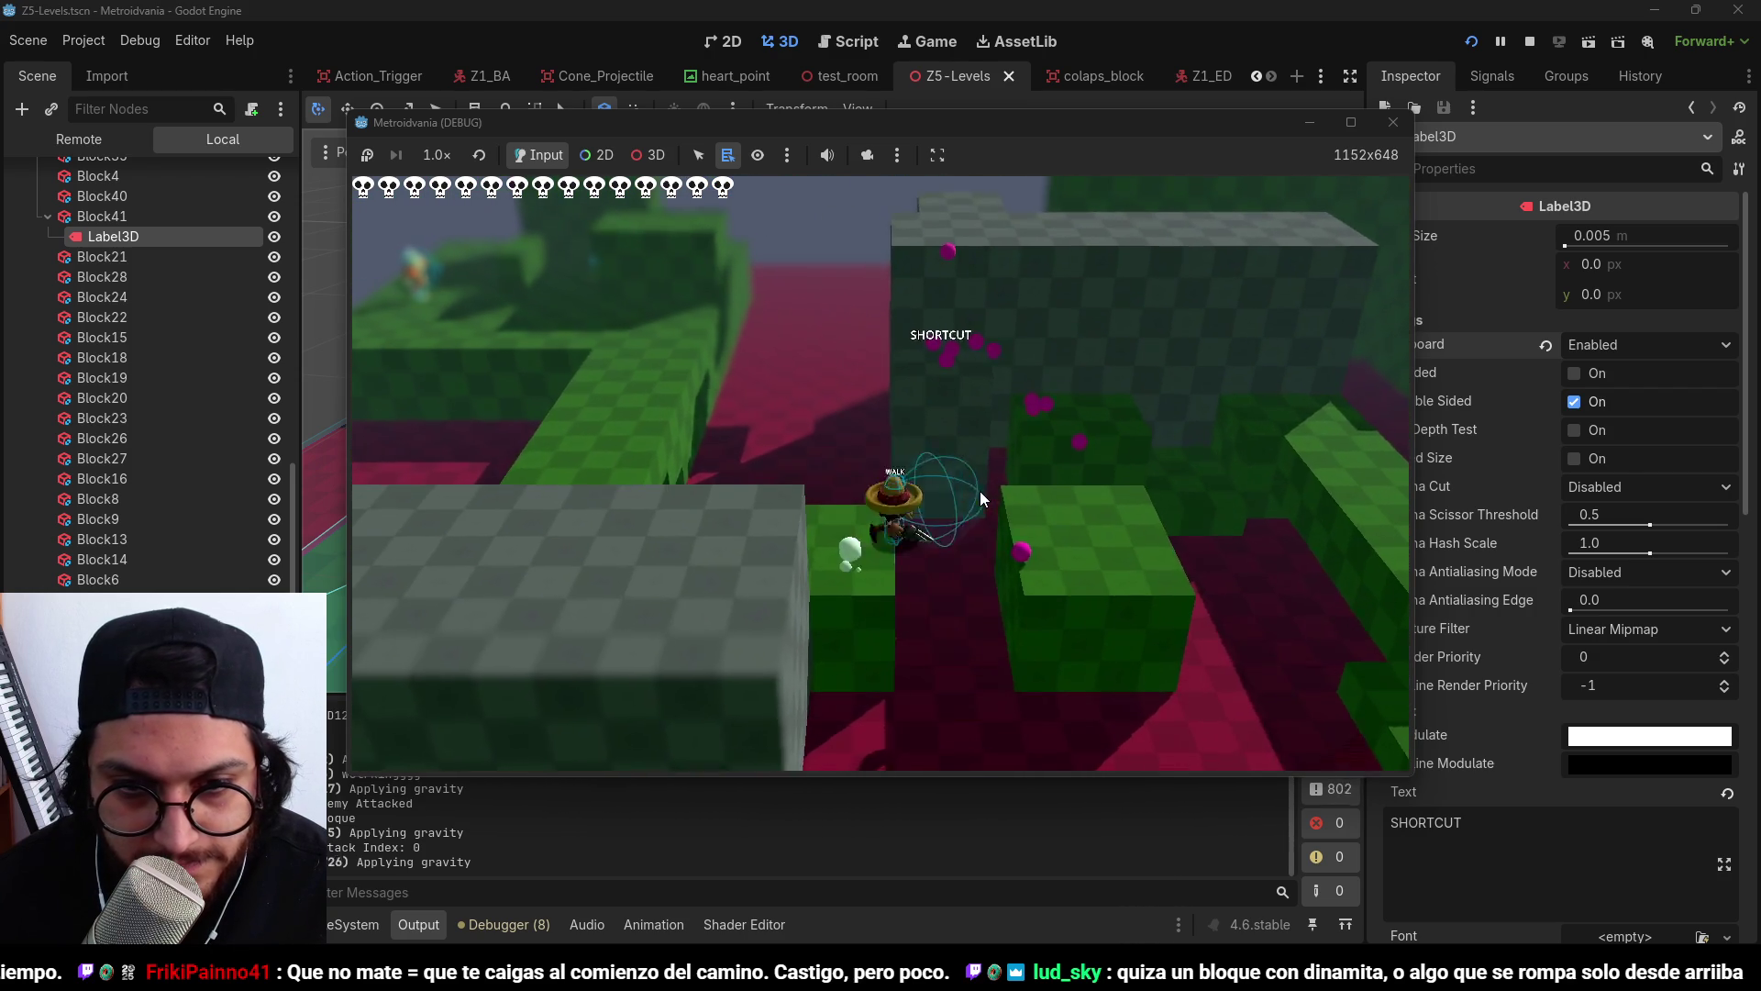
key("d")
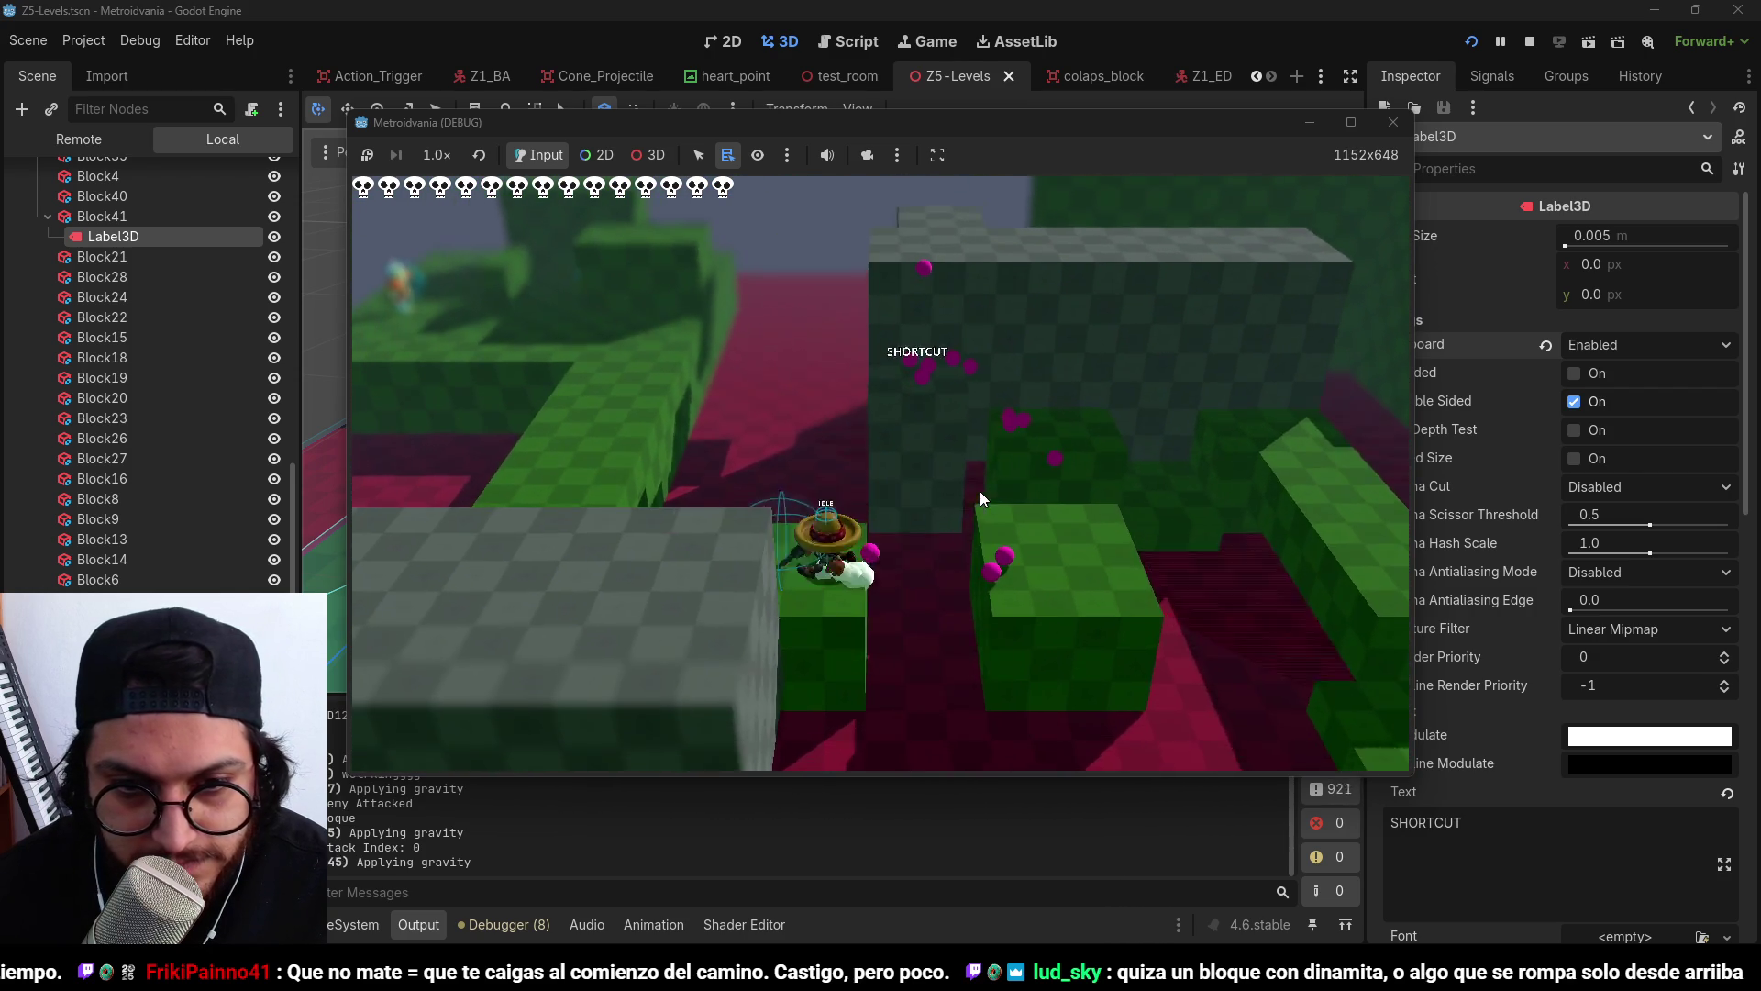
key("w")
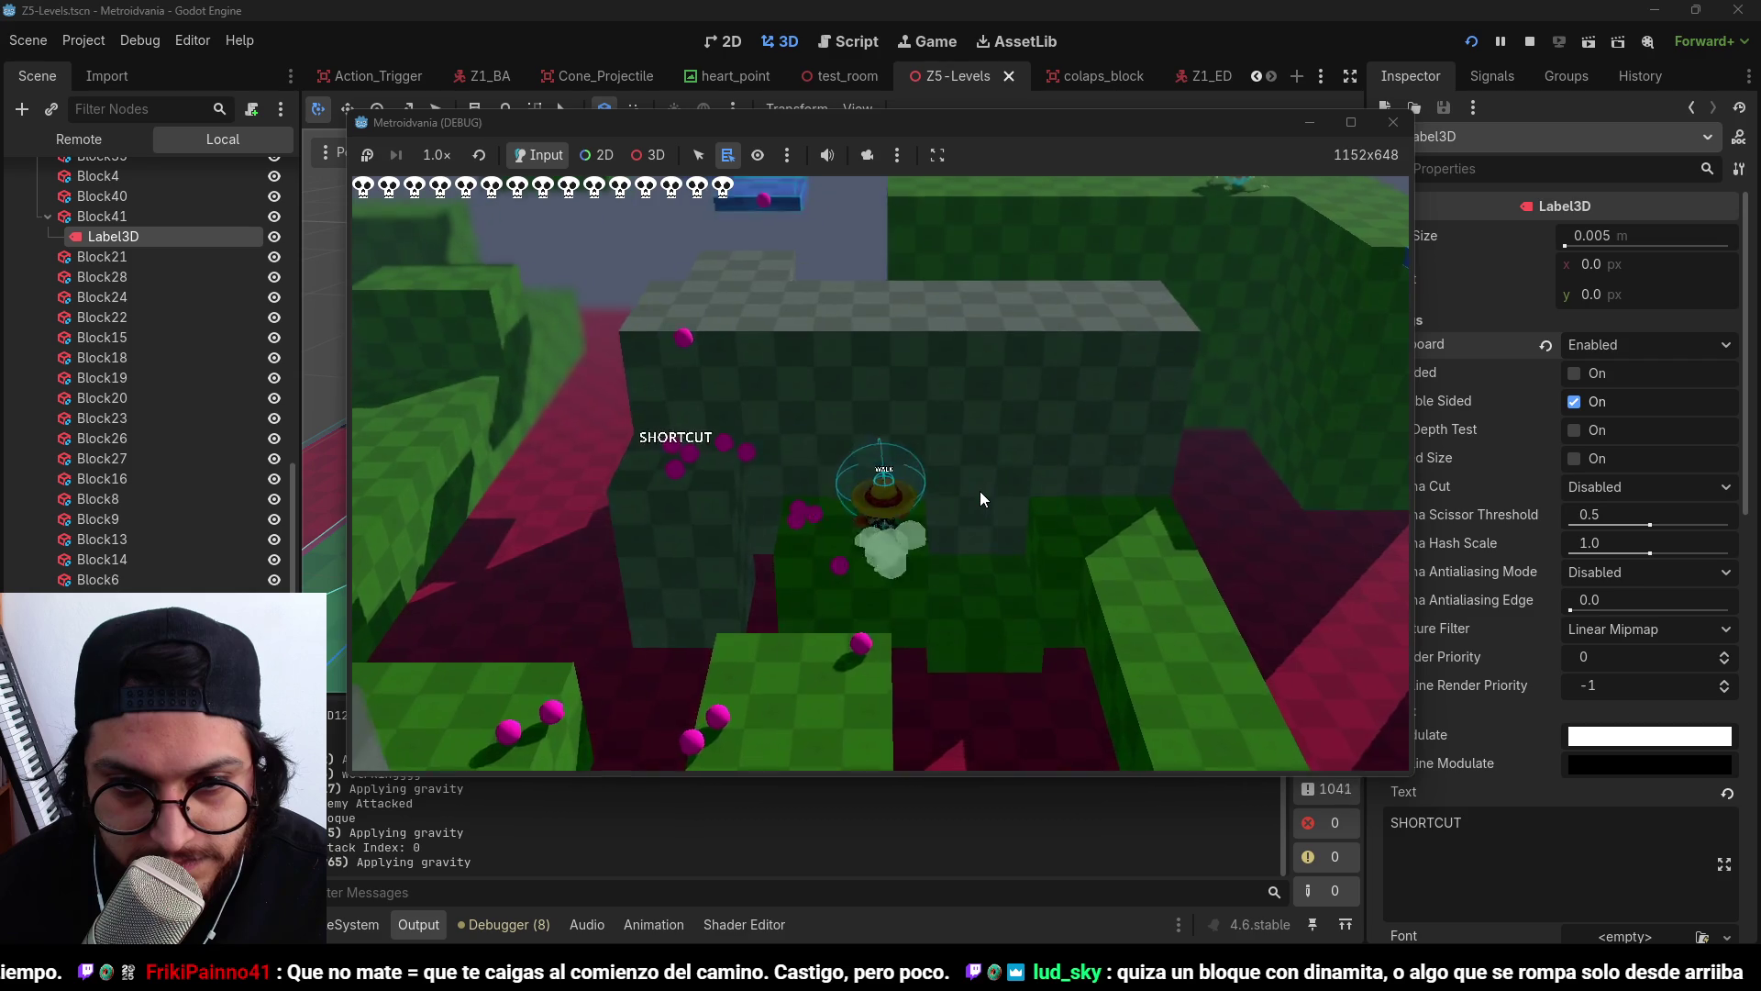
key("space")
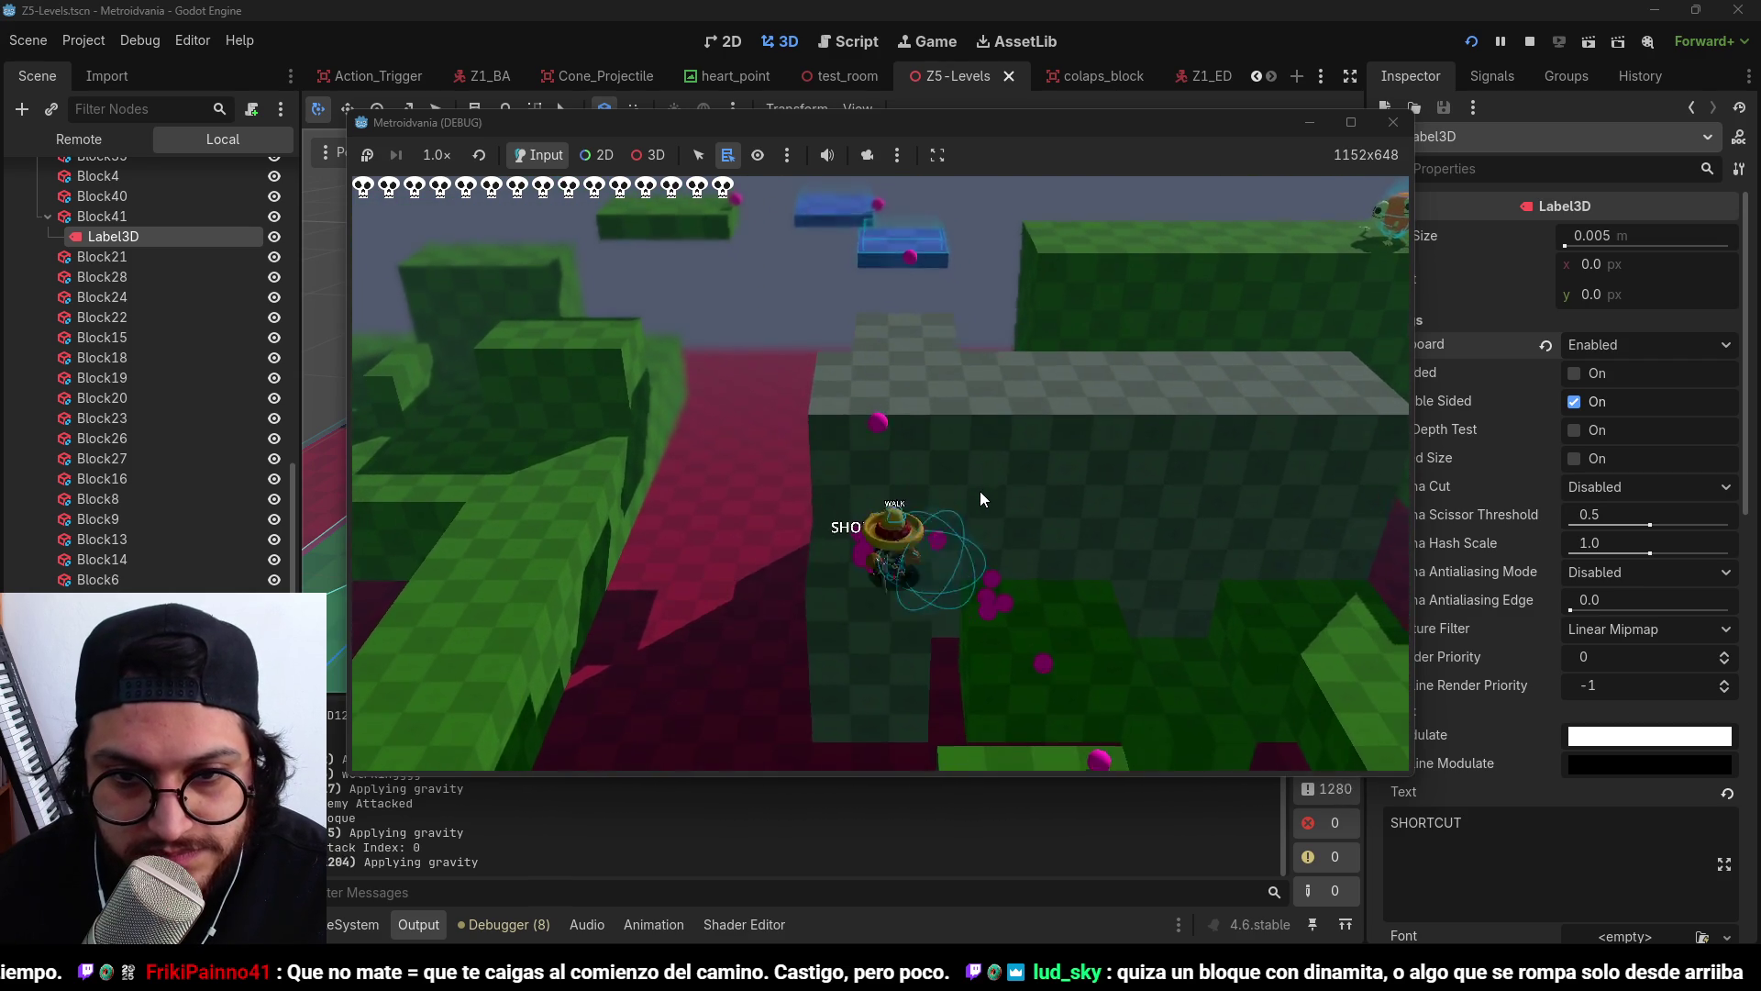
key("F8")
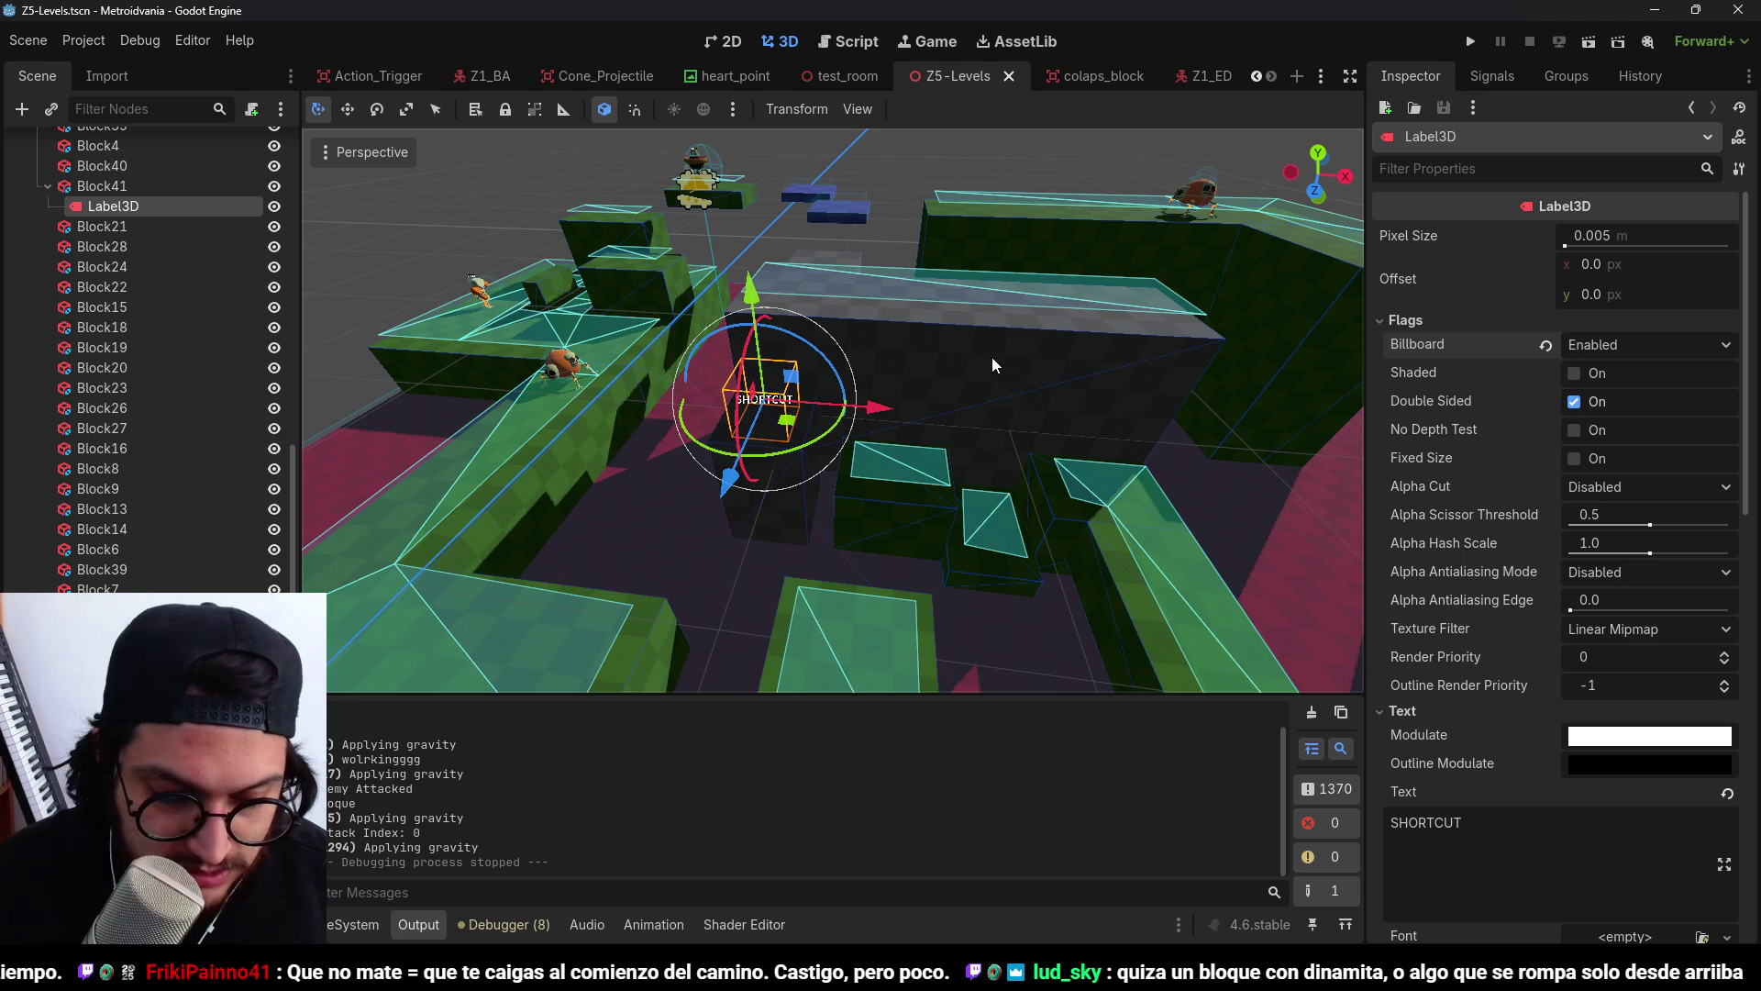
Undo the accidental move of the SHORTCUT label and save the scene.
scroll(1070, 444, "down", 5)
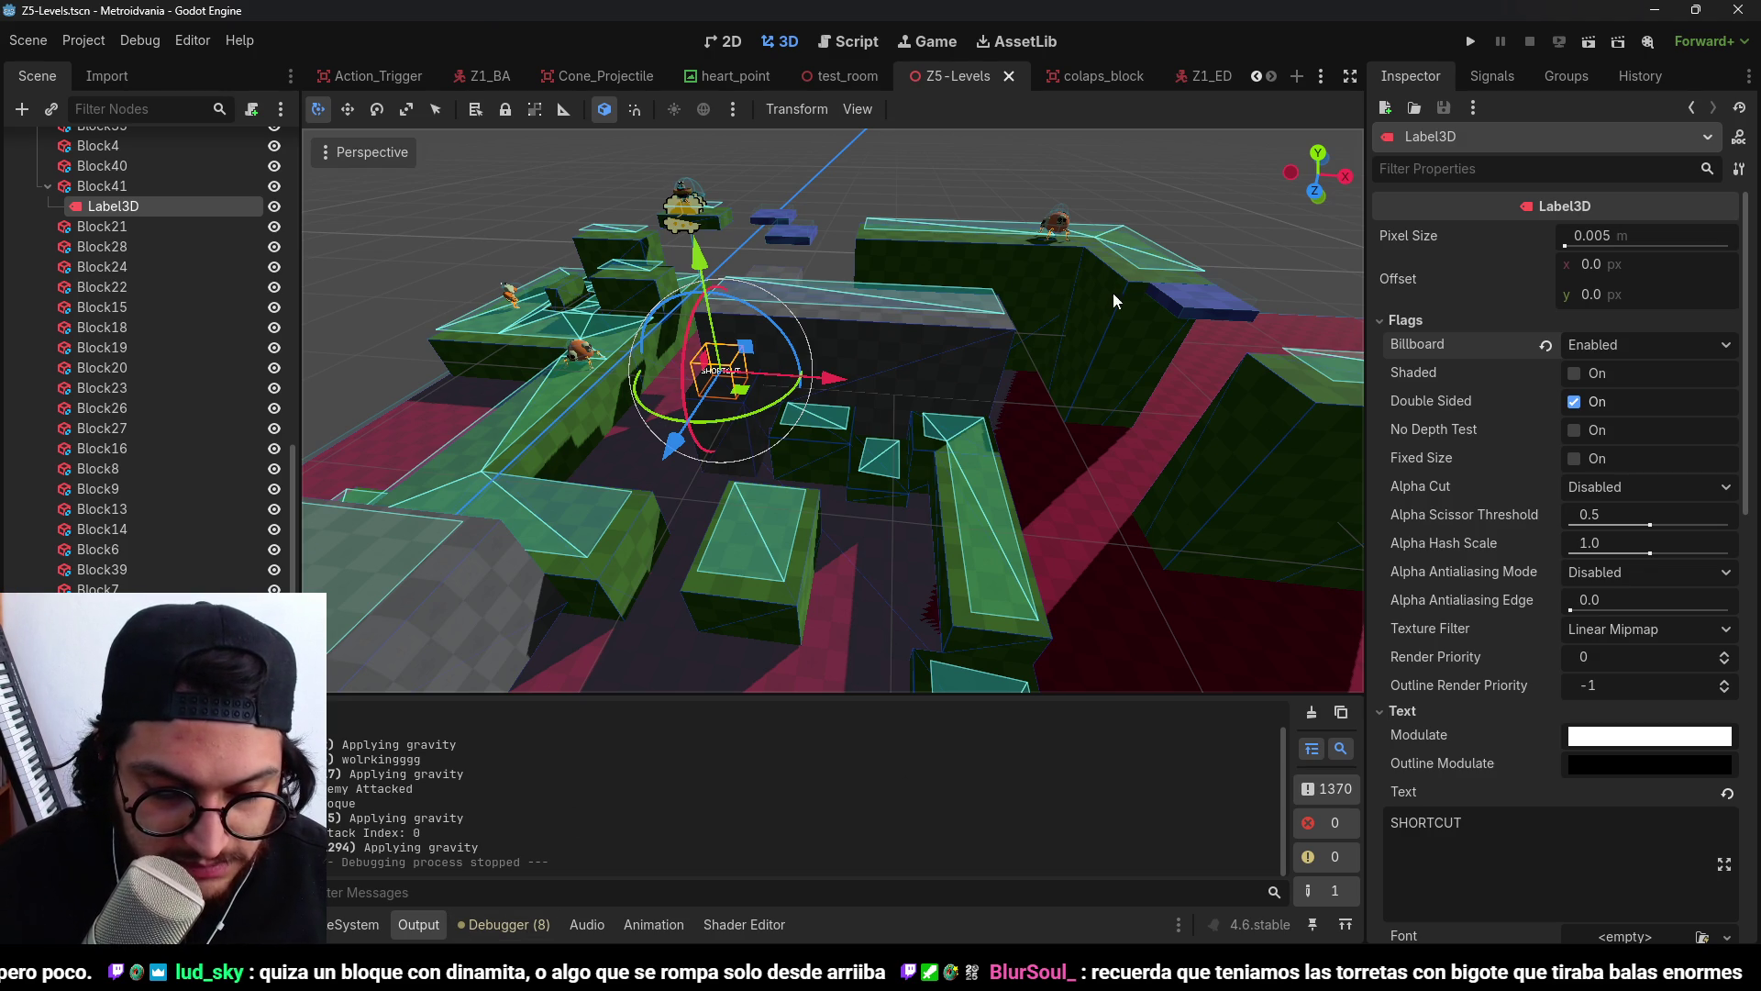
scroll(1031, 307, "up", 2)
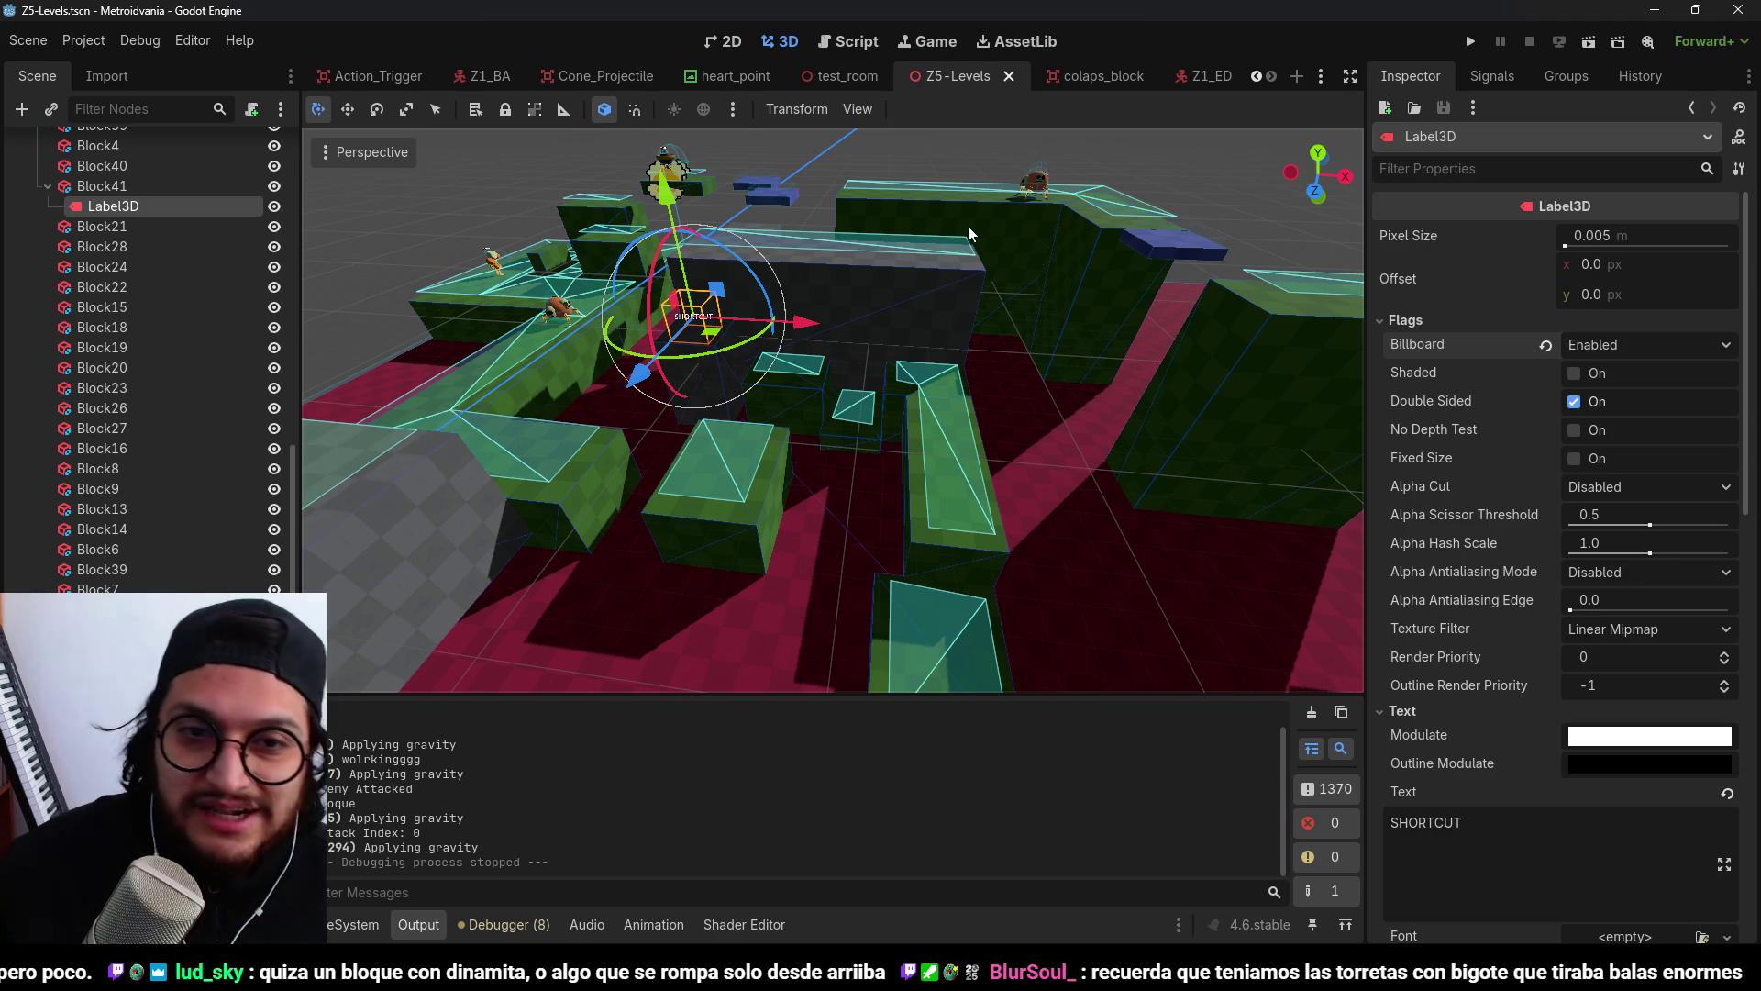
scroll(880, 435, "down", 2)
mouse_move(880, 435)
left_mouse_down()
mouse_move(885, 510)
mouse_move(843, 181)
mouse_move(885, 321)
mouse_move(684, 249)
mouse_move(683, 130)
left_mouse_up()
scroll(688, 184, "up", 3)
key("ctrl+z")
key("ctrl+z")
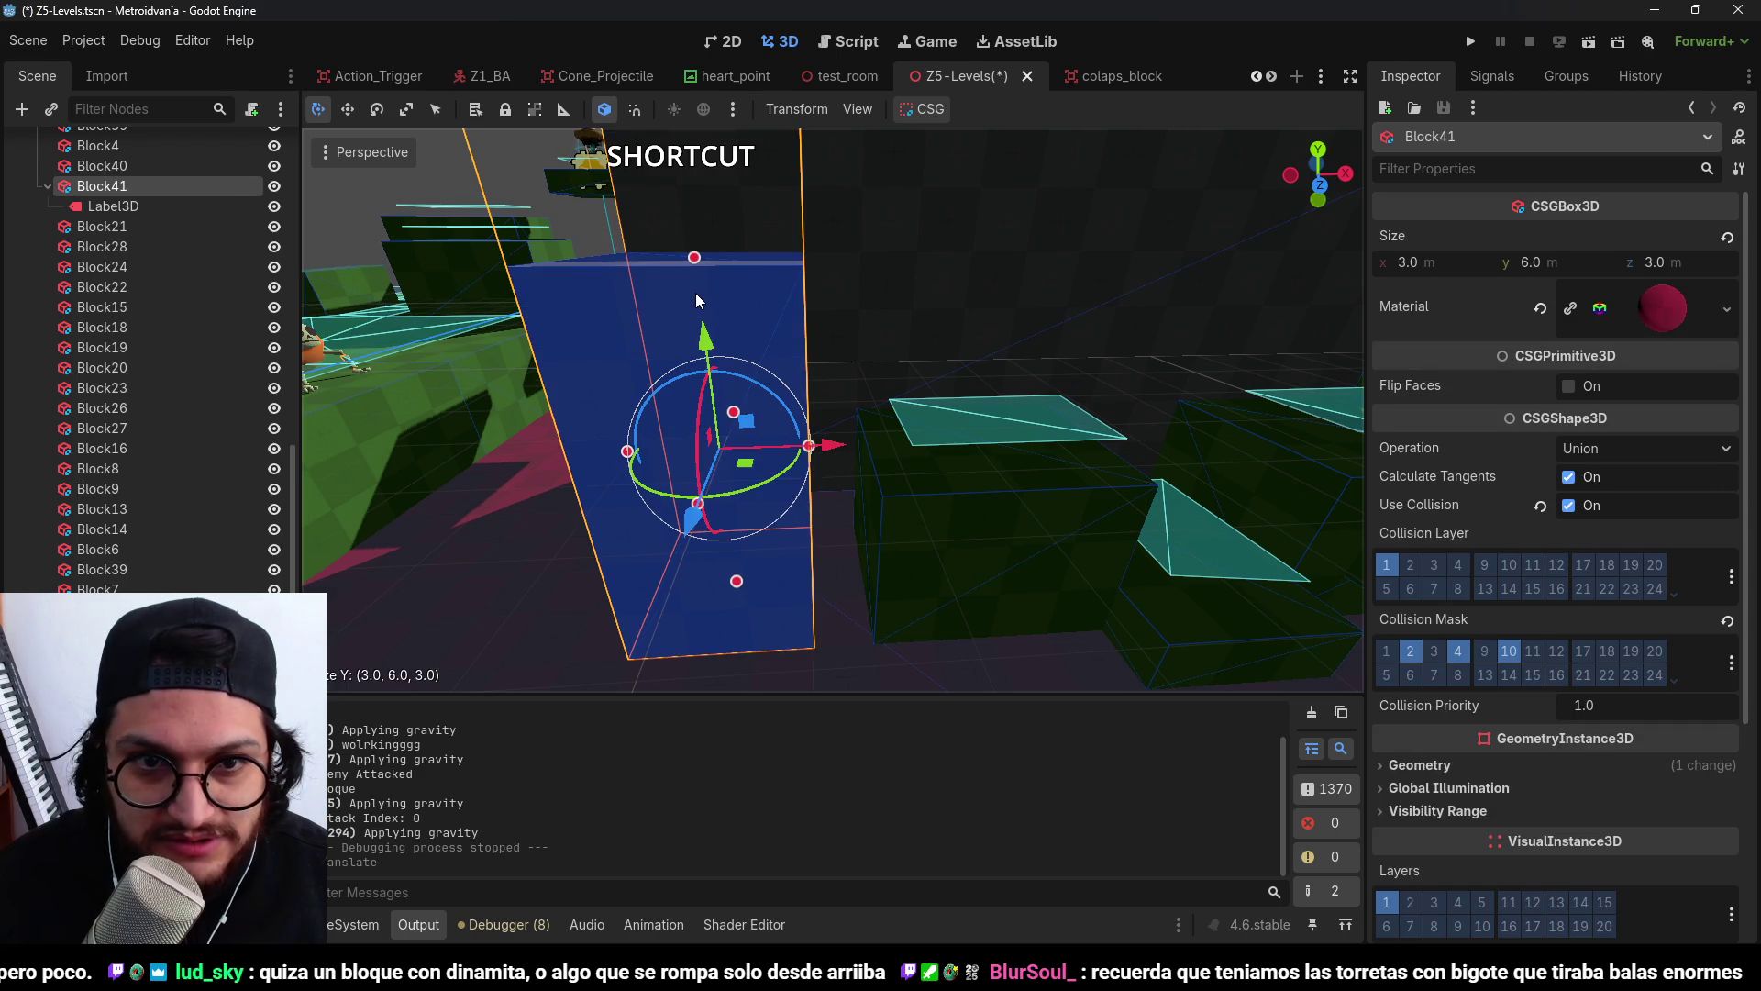
key("ctrl+s")
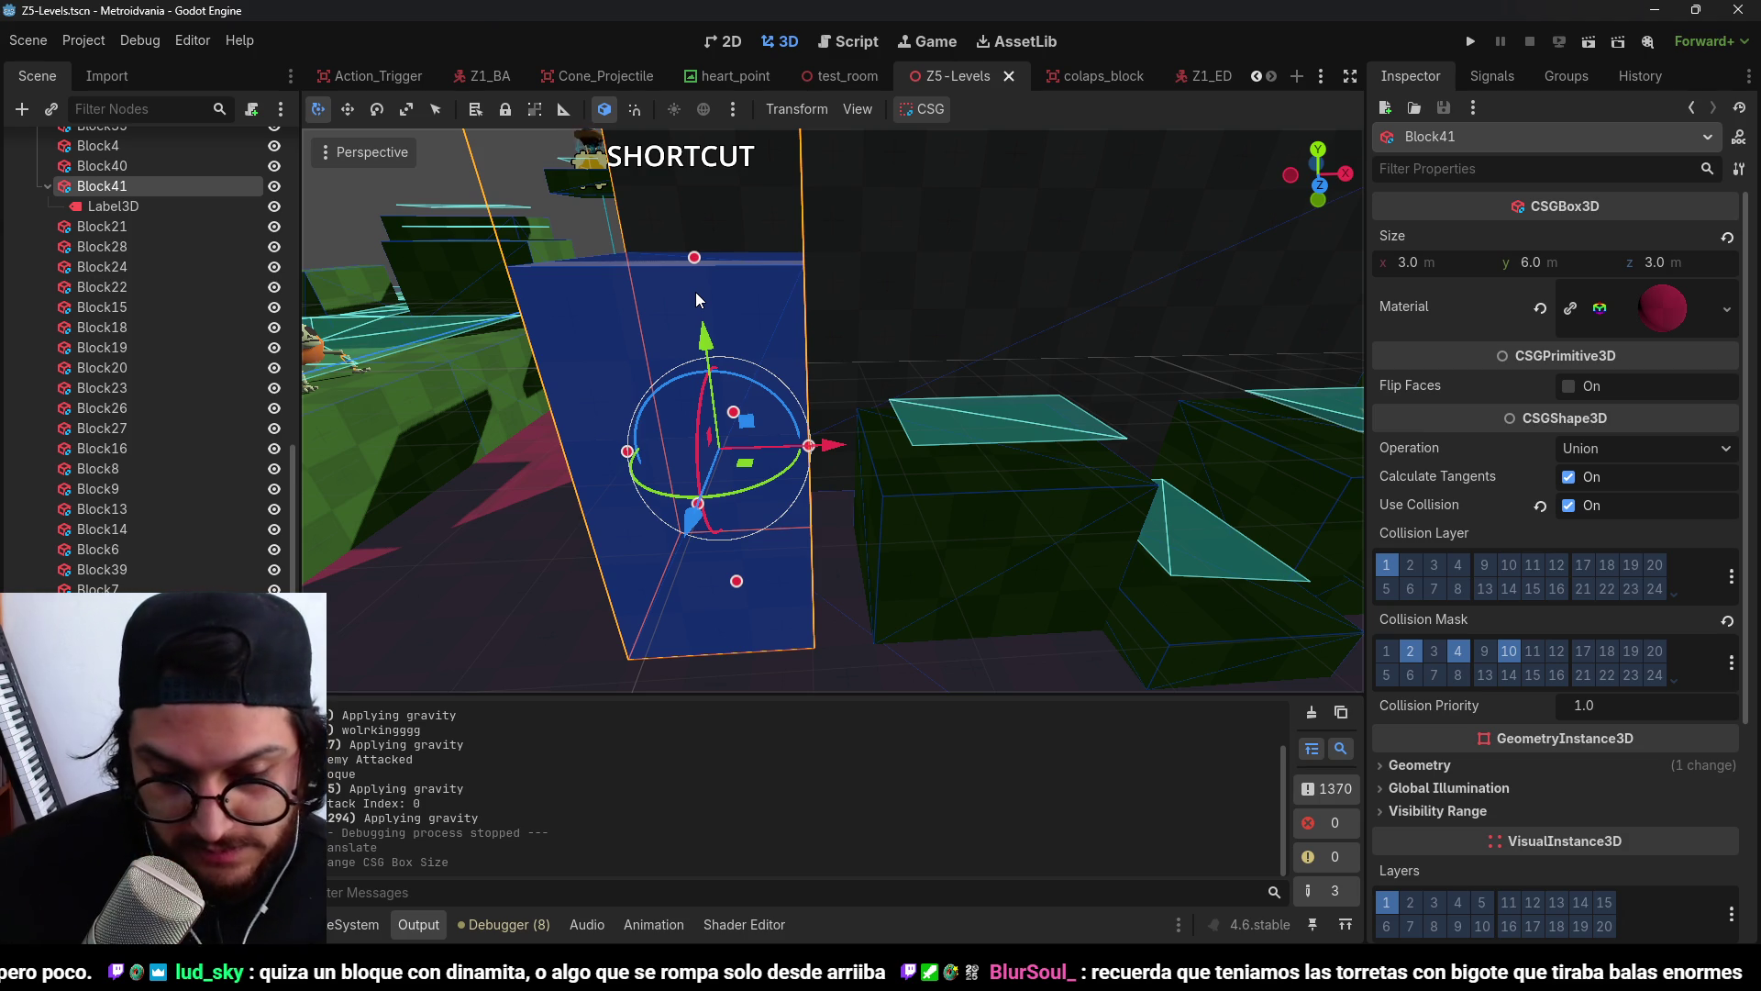
Undo and redo the change that makes Block41 6 m tall.
scroll(1019, 290, "down", 5)
scroll(839, 289, "up", 1)
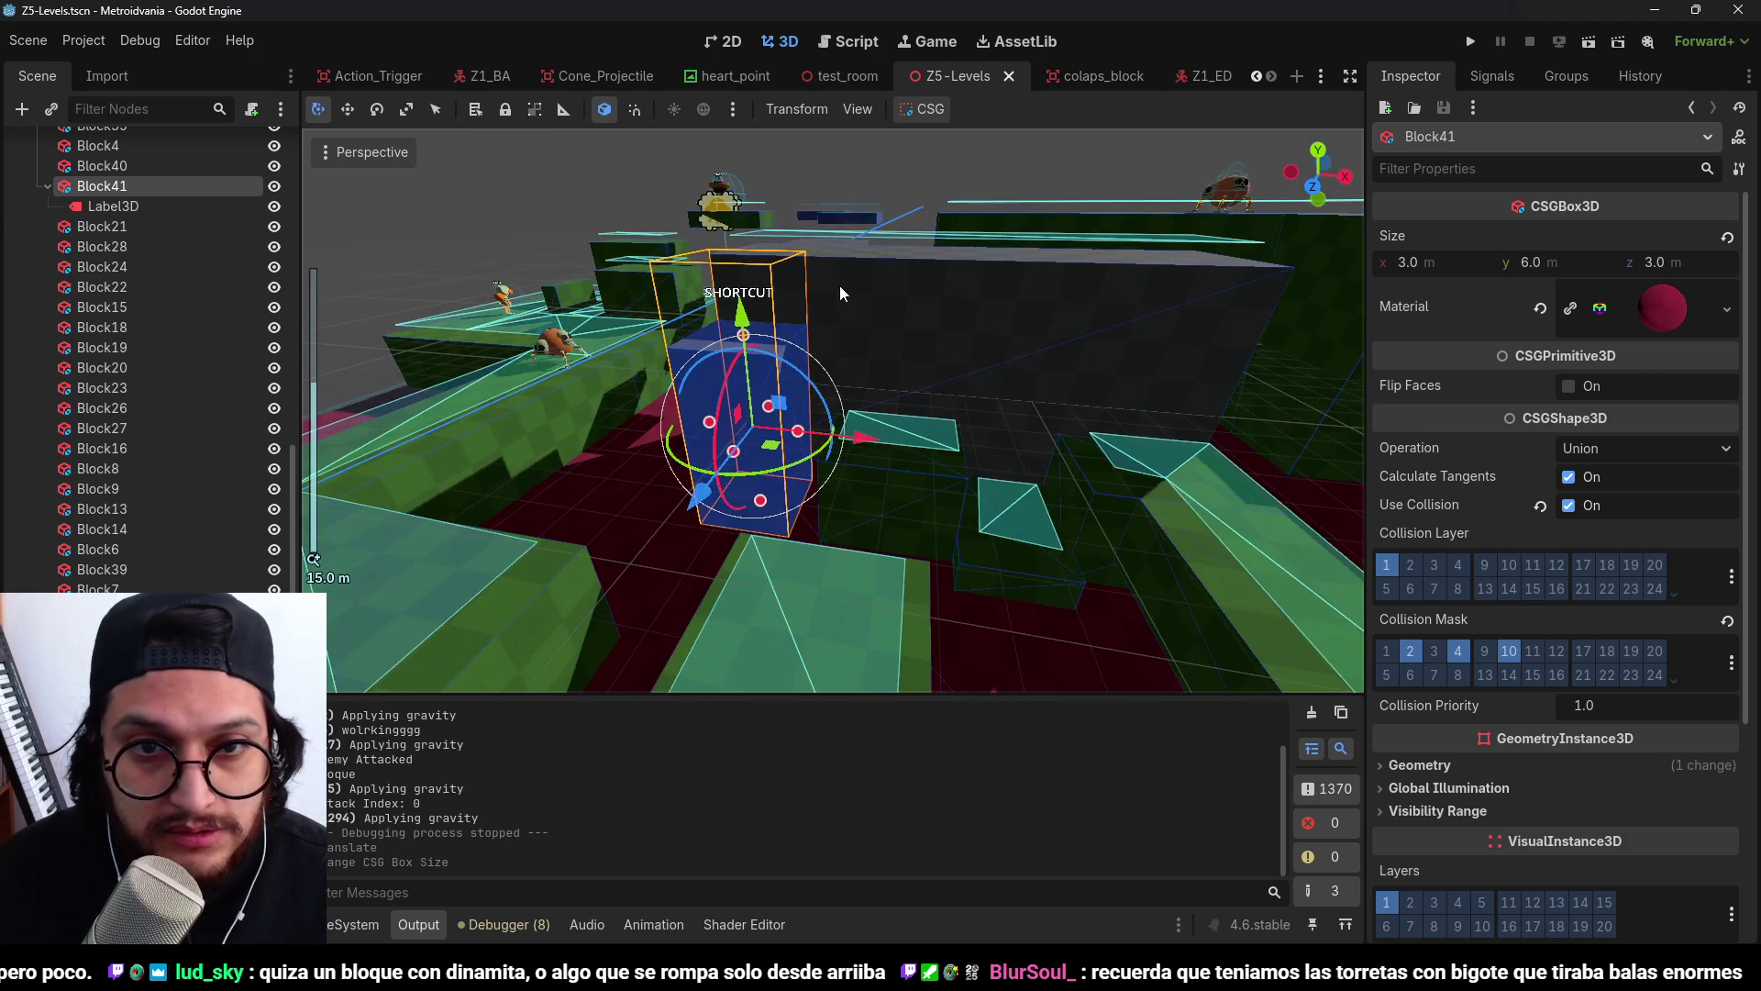
key("ctrl+z")
key("ctrl+shift+z")
Run the game and walk the player via the cyan platform onto the grey SHORTCUT floor.
left_click(1470, 43)
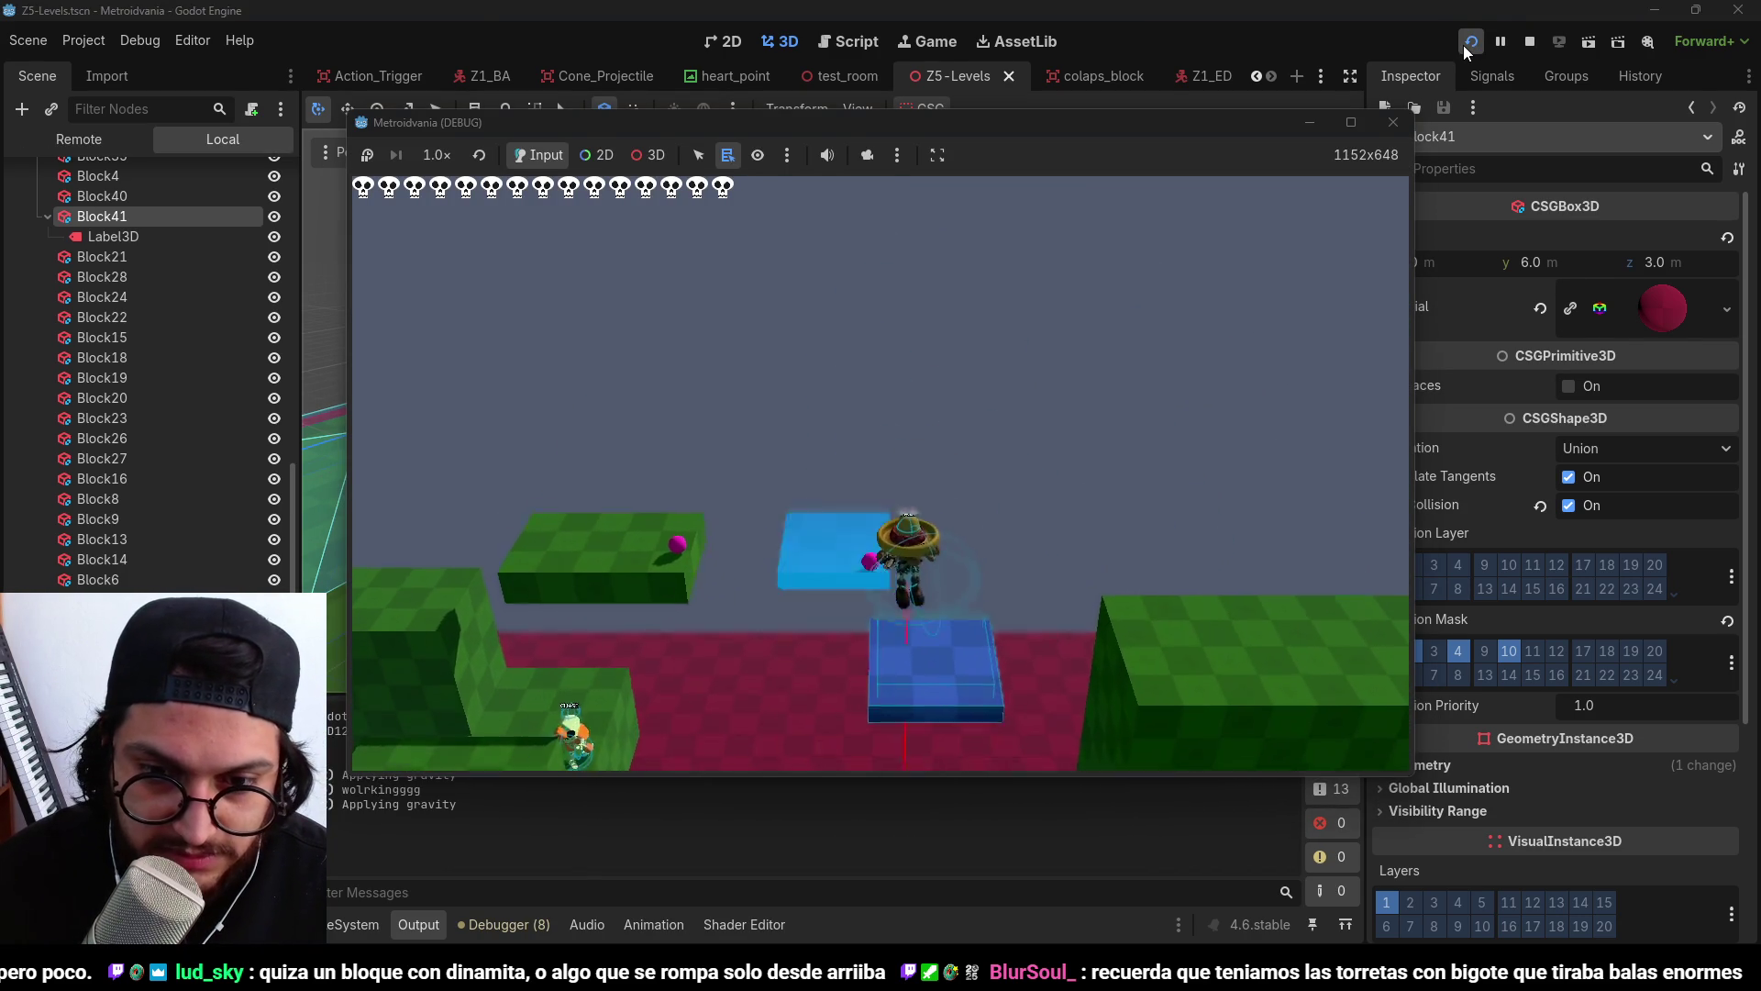
key("Right")
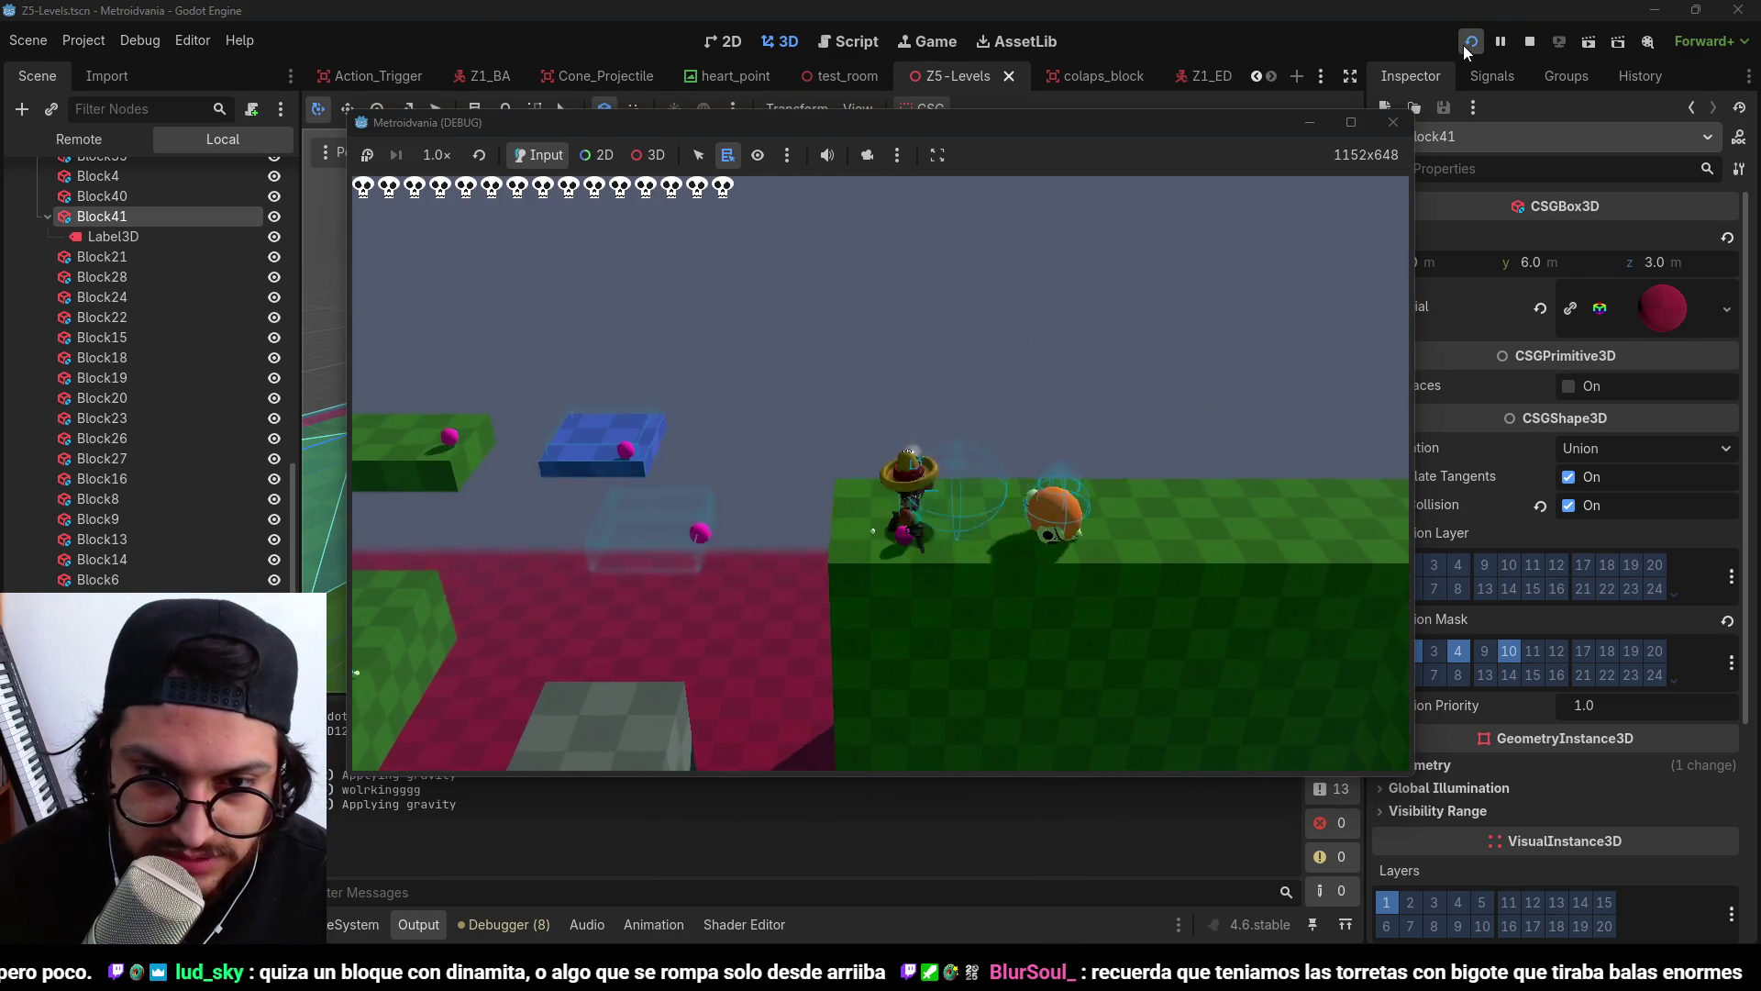
key("Left")
key("space")
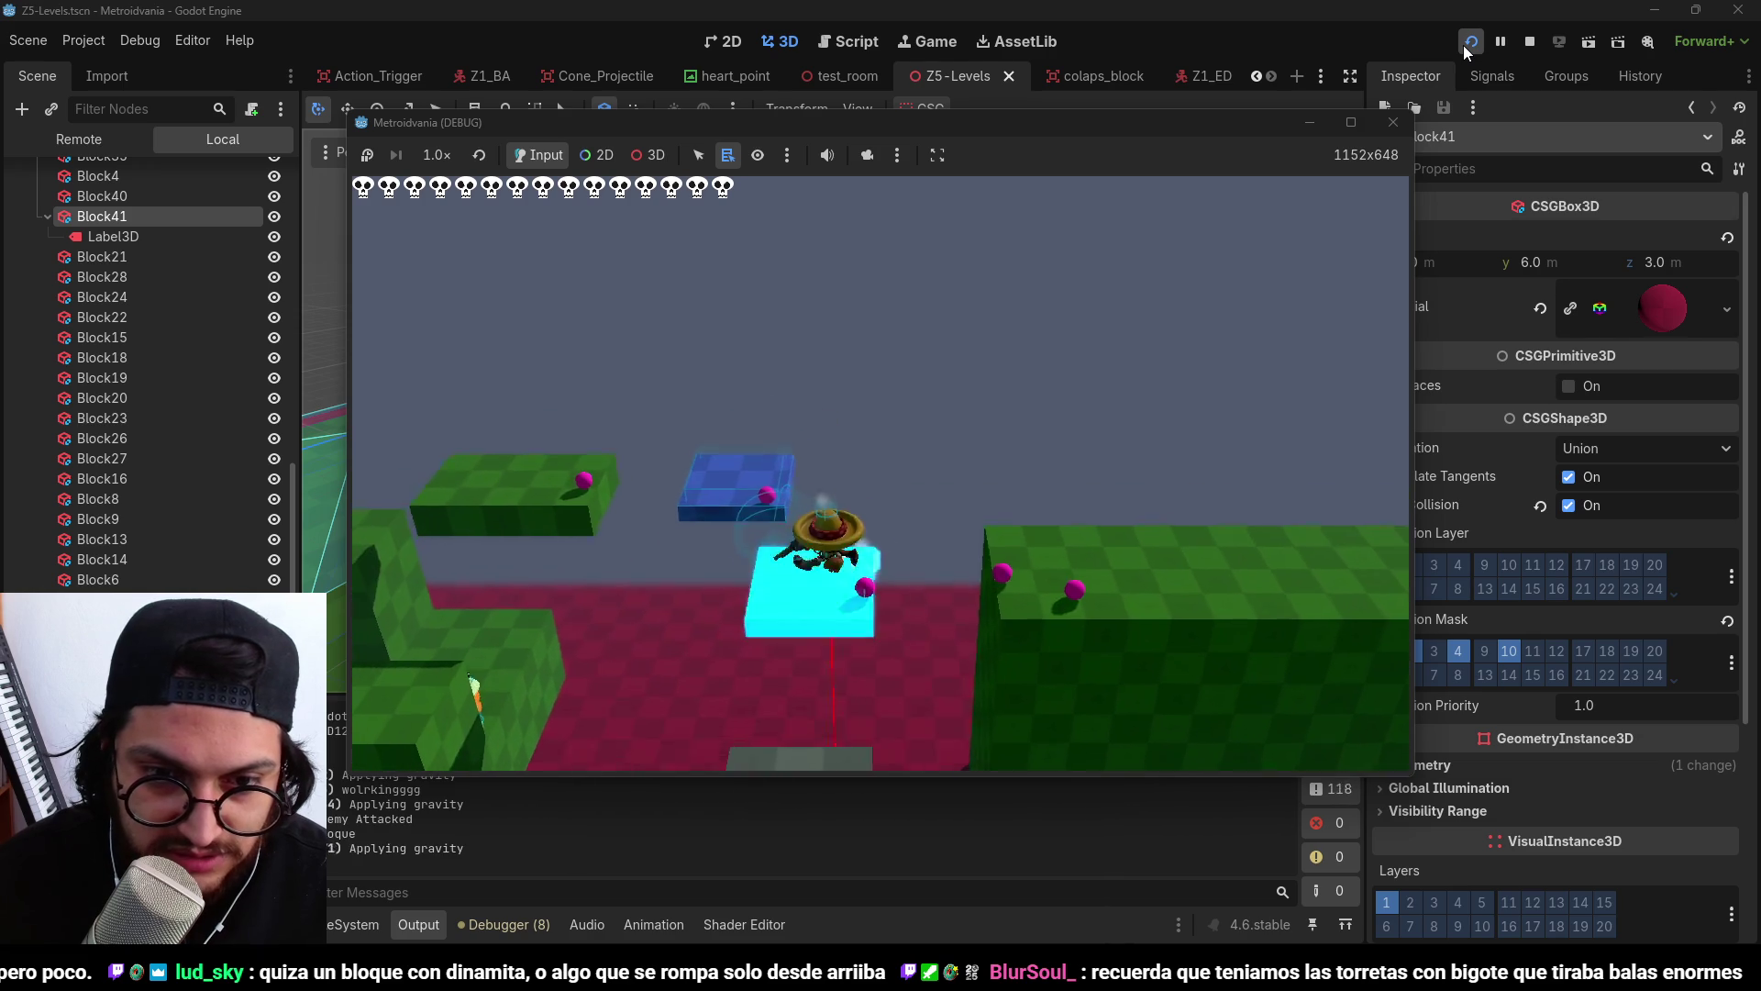
key("Down")
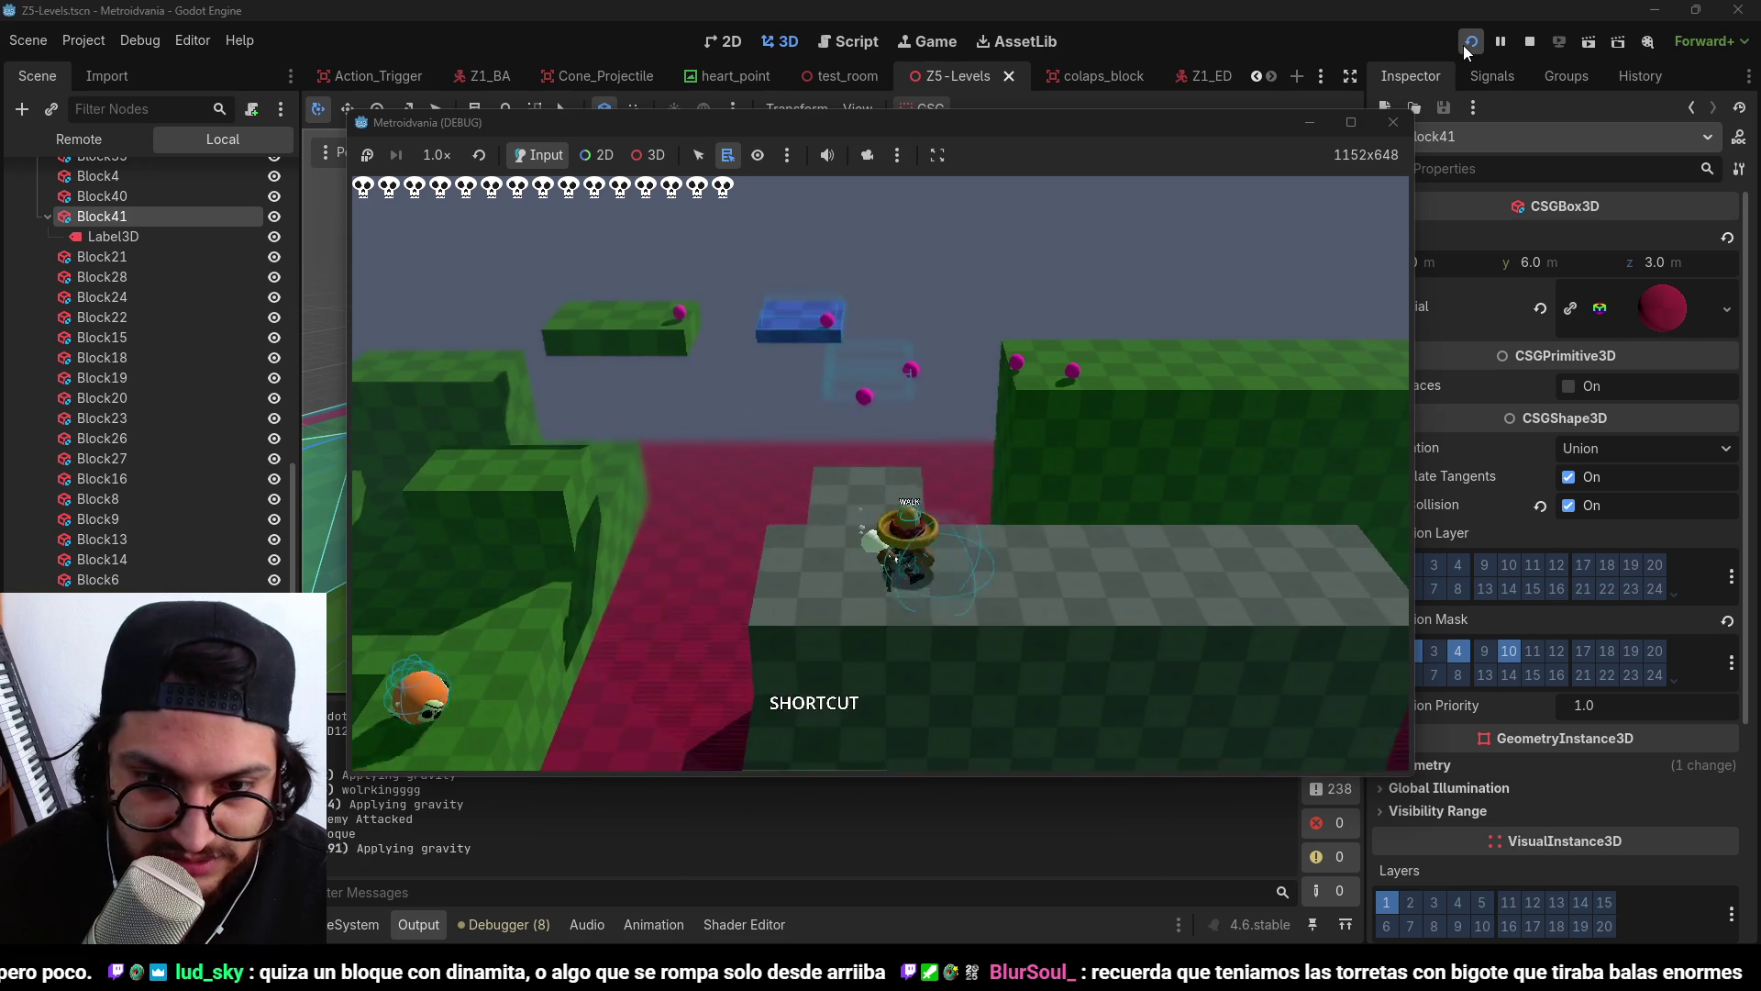
key("Up")
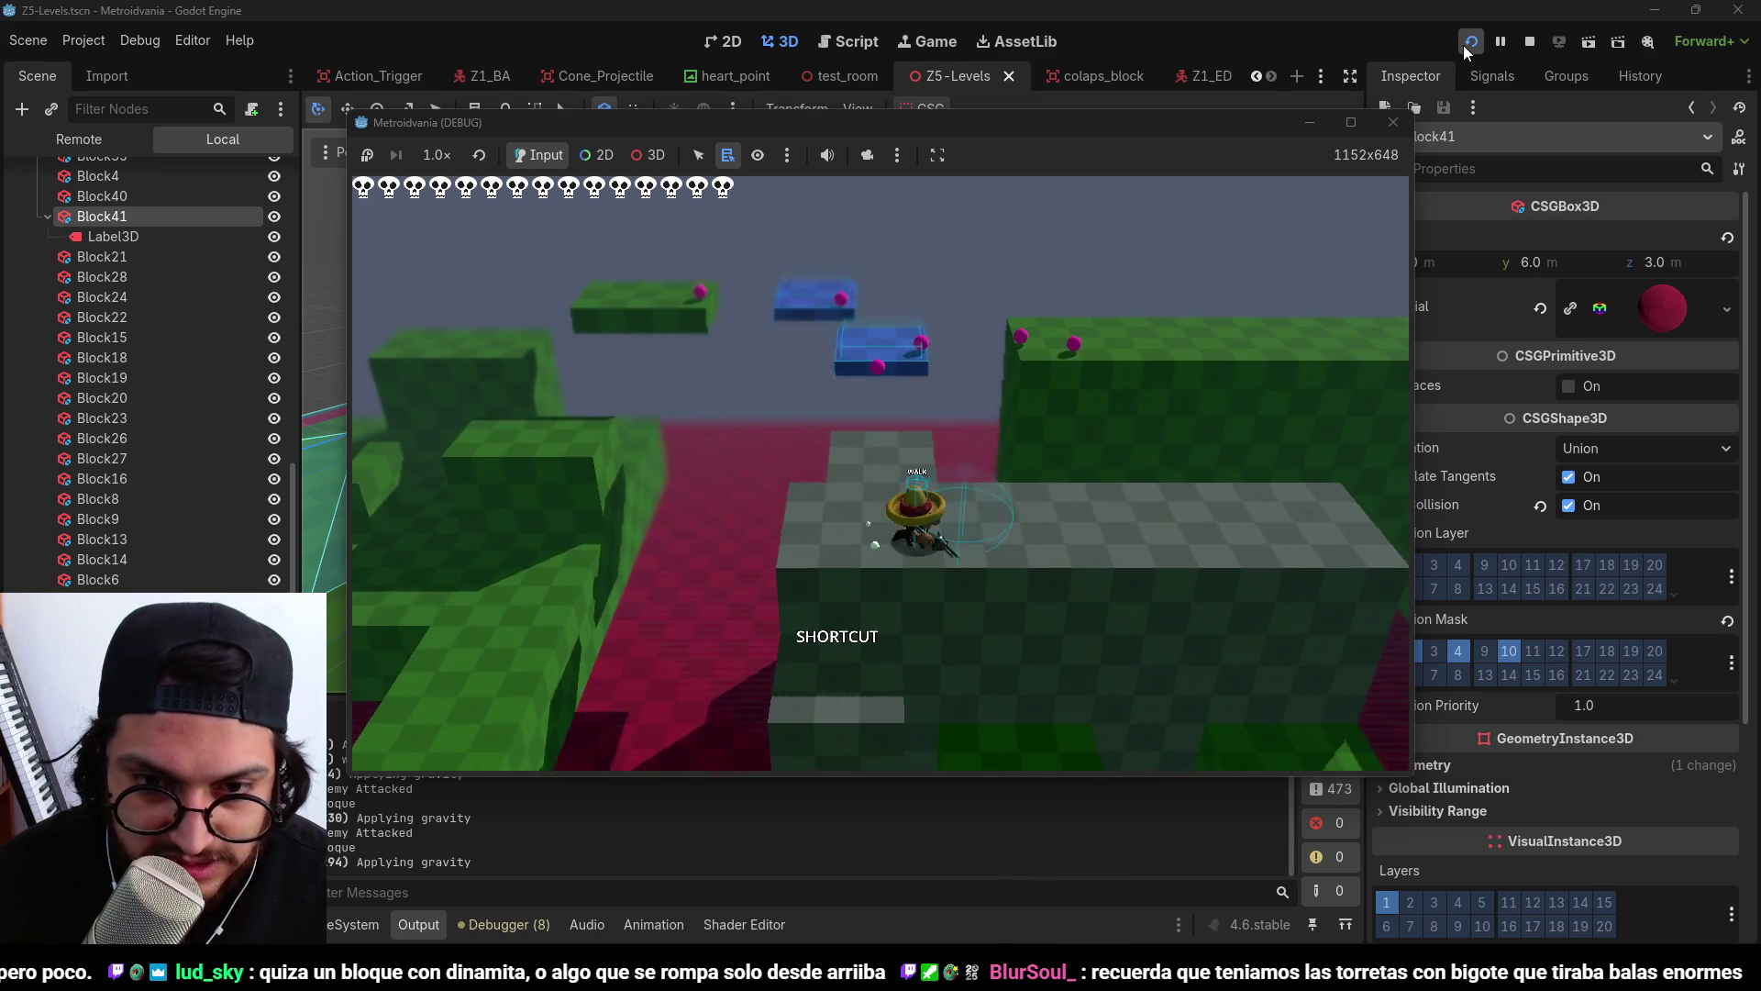
key("Right")
key("Left")
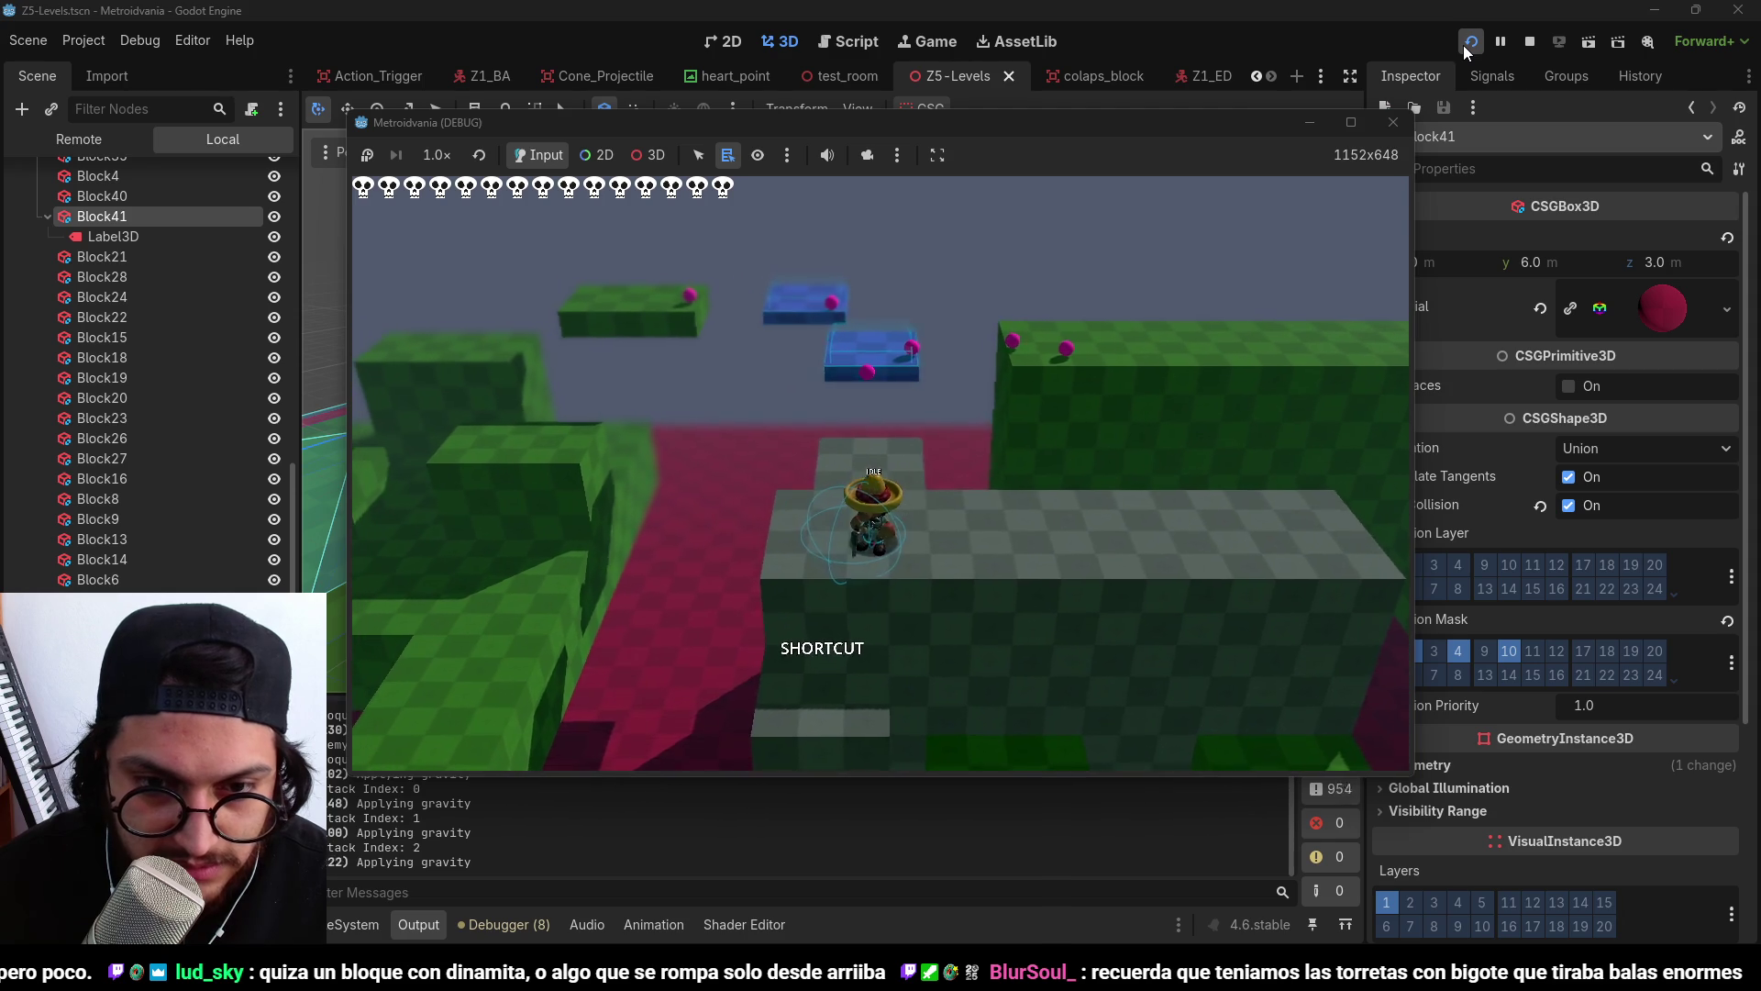
Jump down to the green floor, fight the red enemy near Door Switch, then stop the game.
key("Up")
key("space")
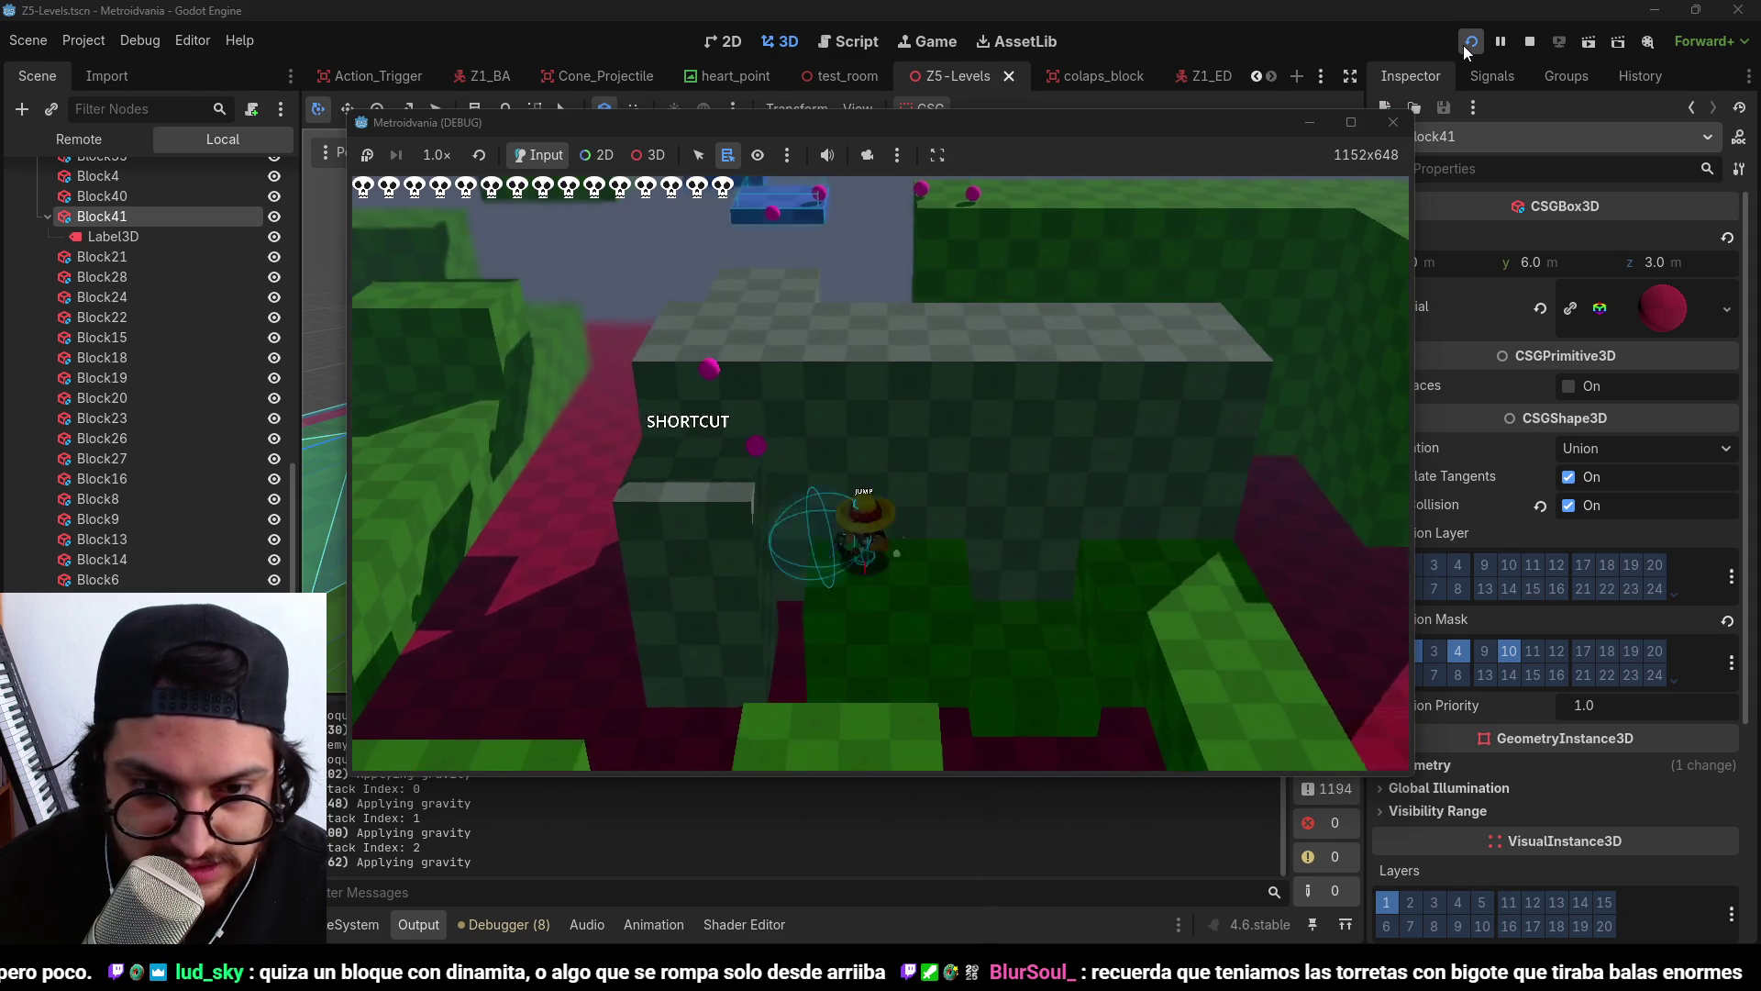
key("Up")
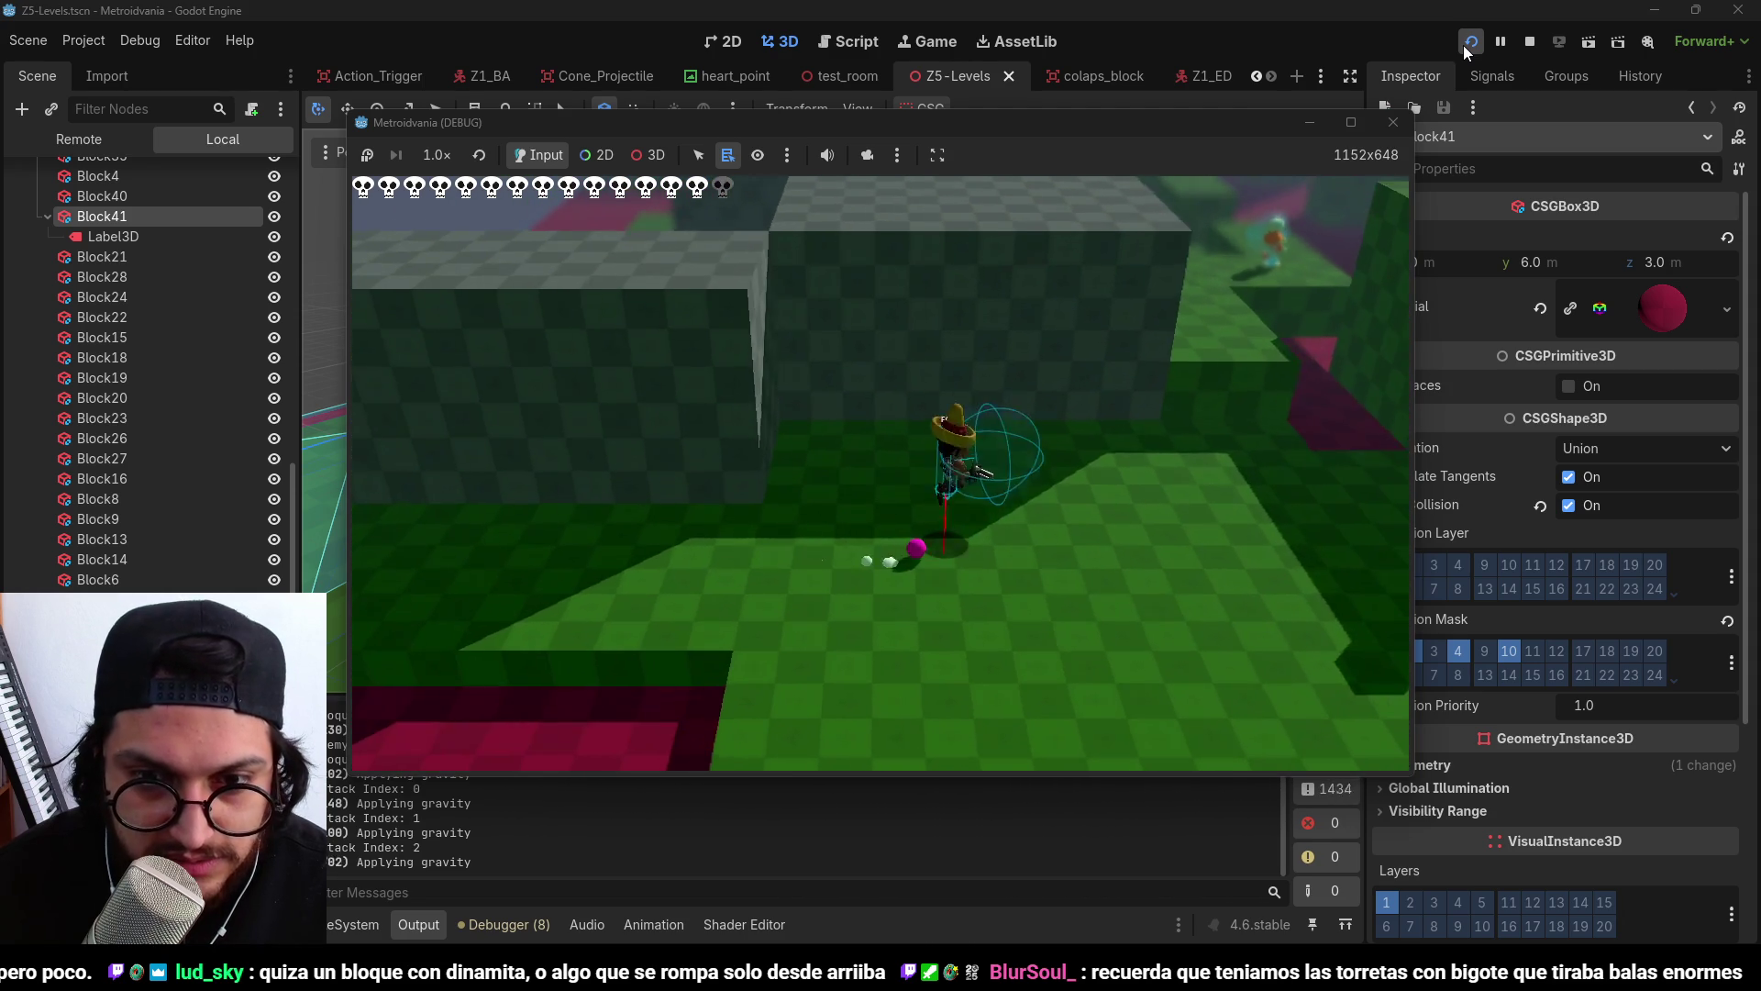
key("Up")
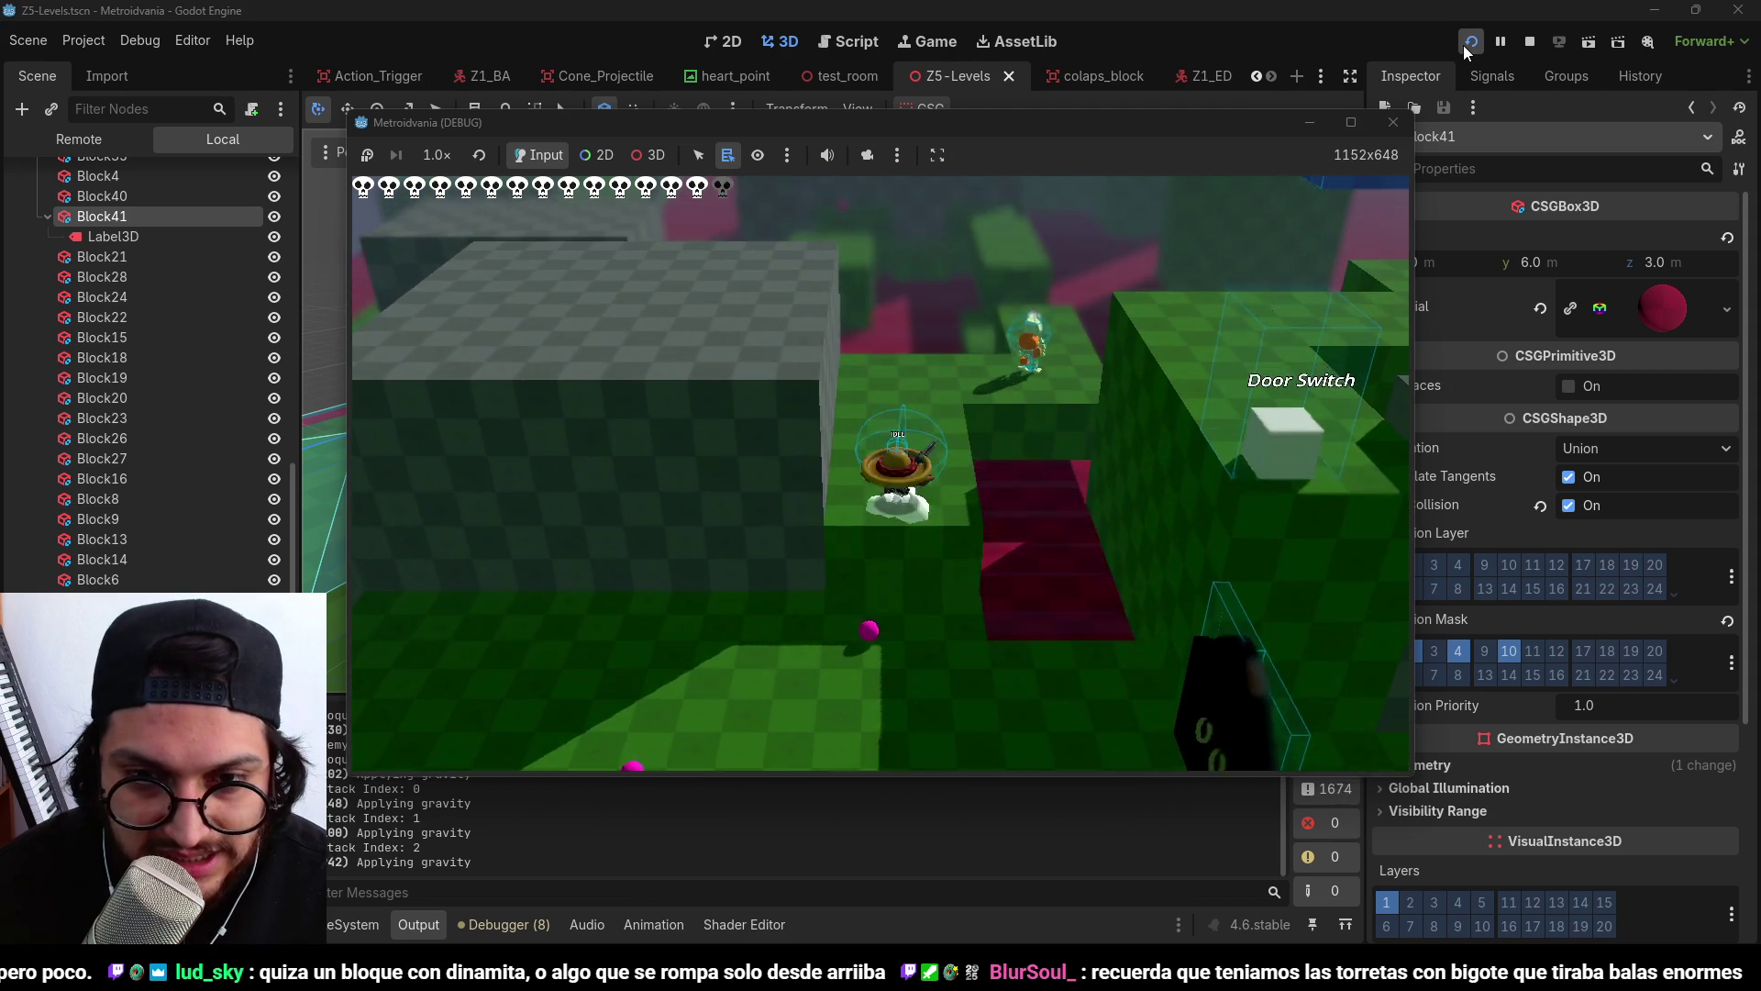
key("Up")
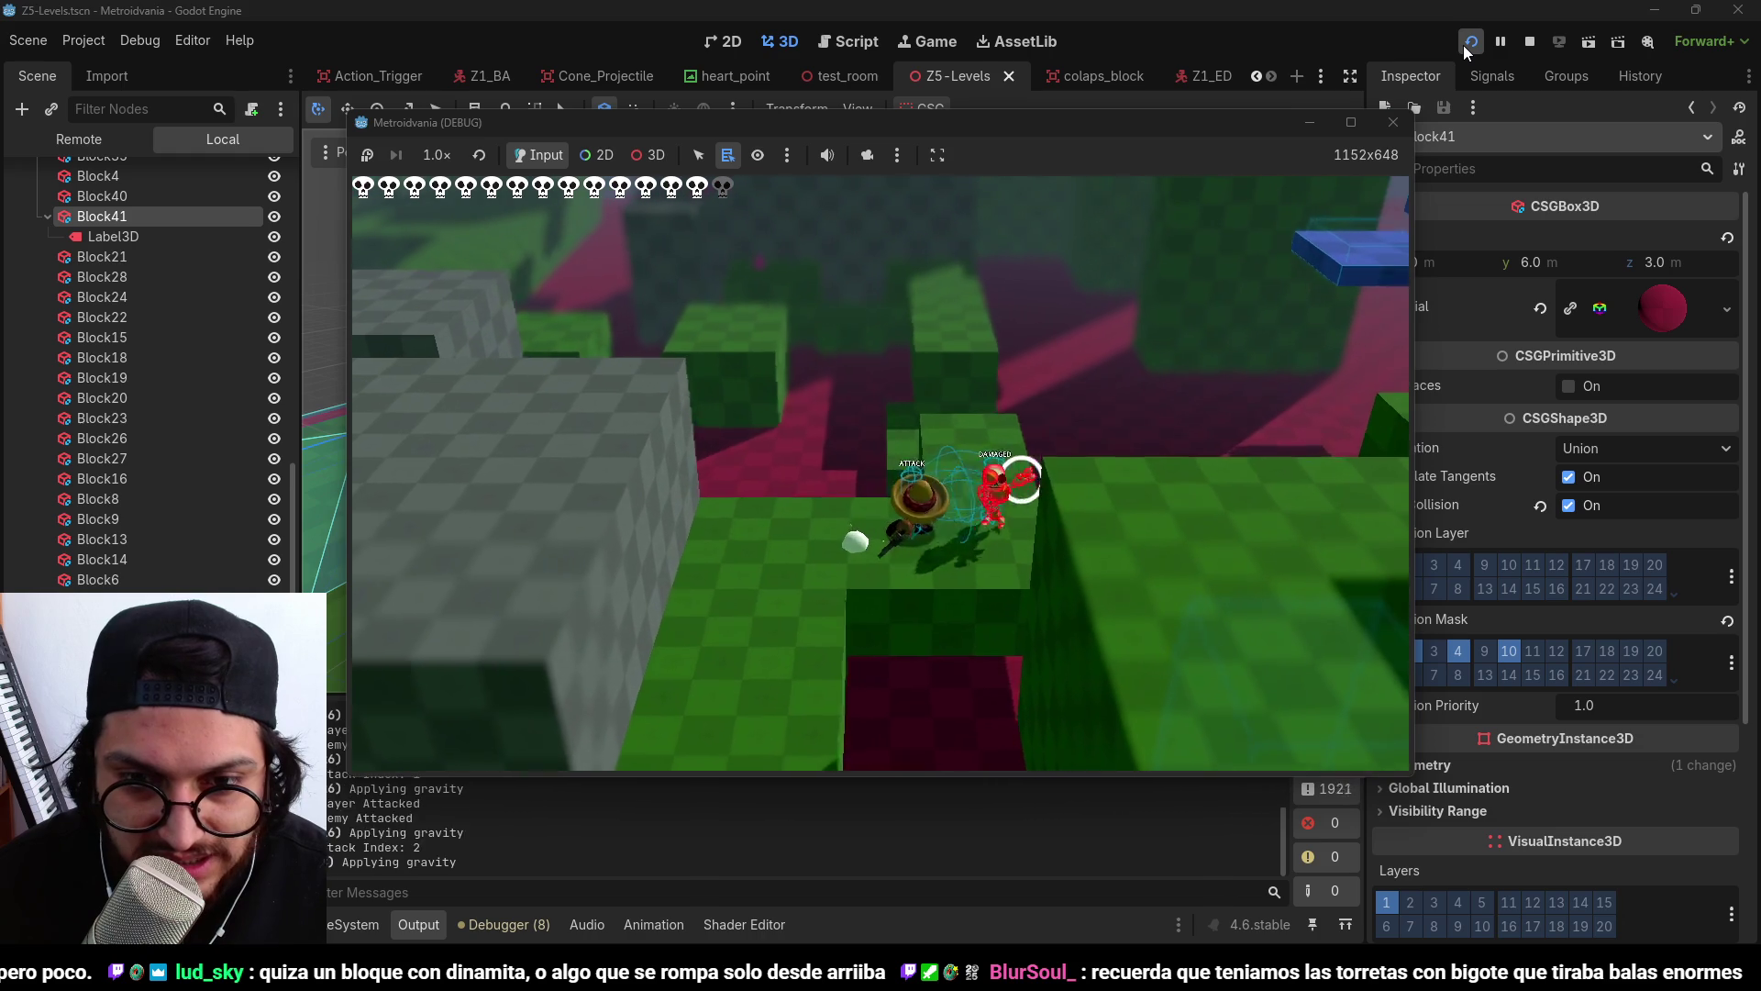
key("Up")
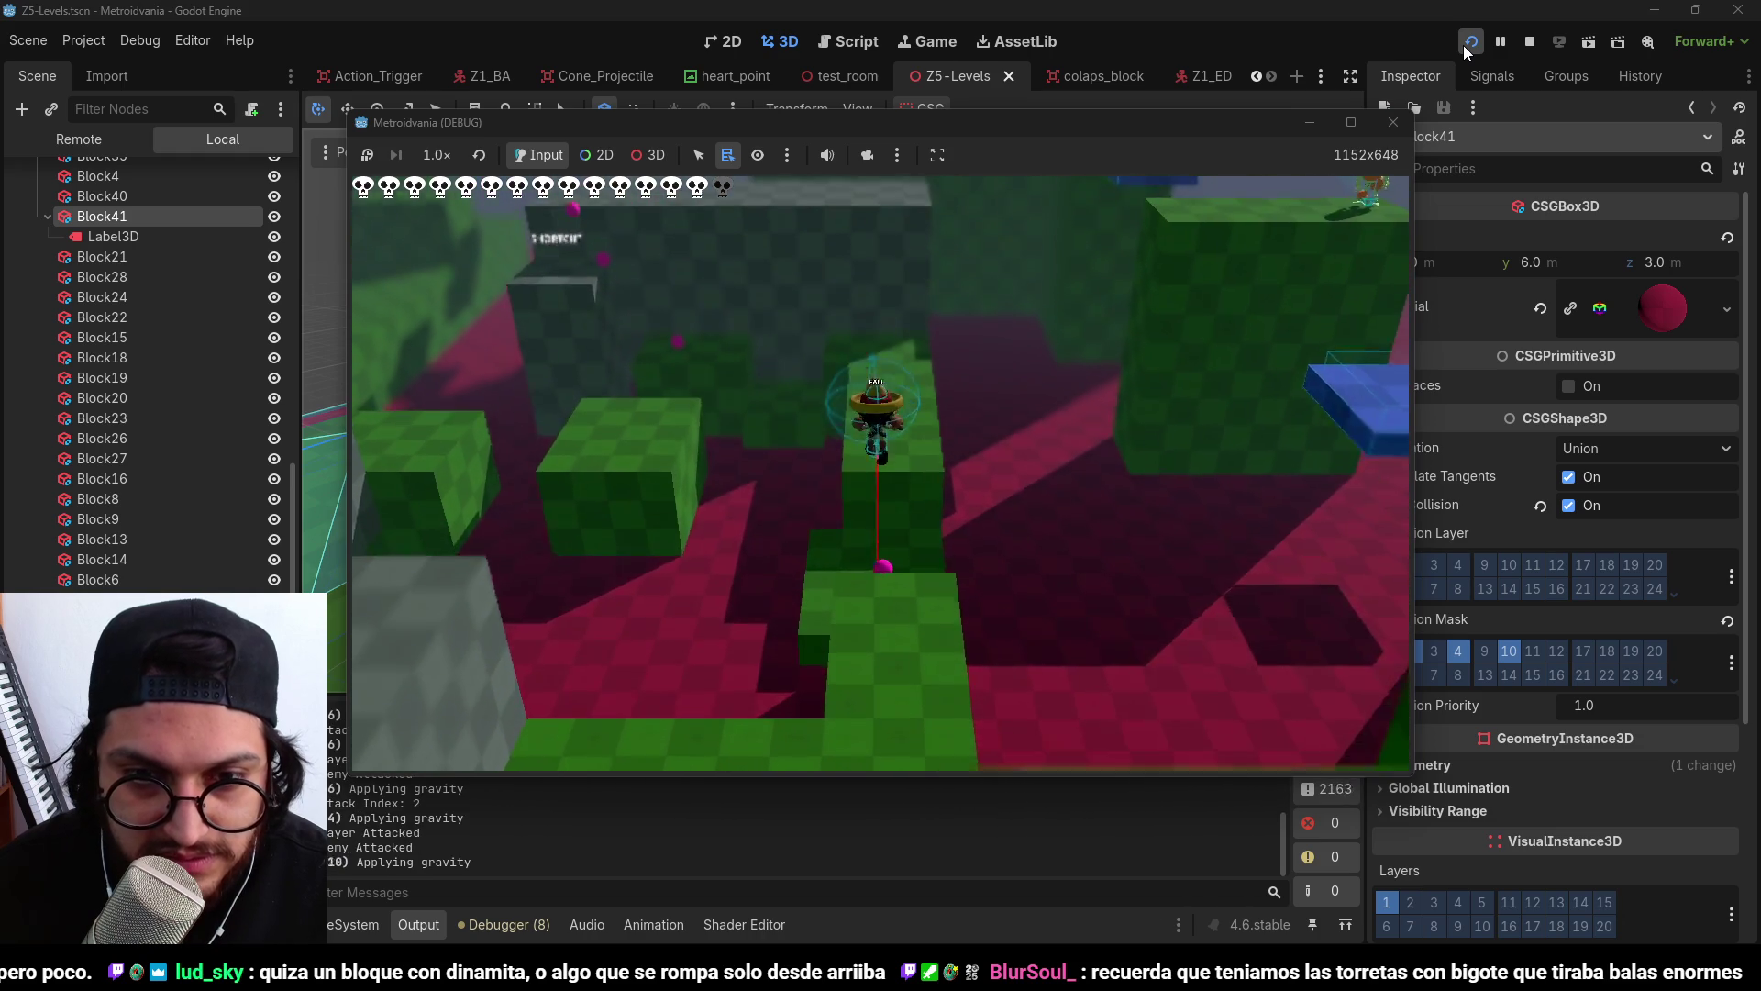
left_click(1466, 47)
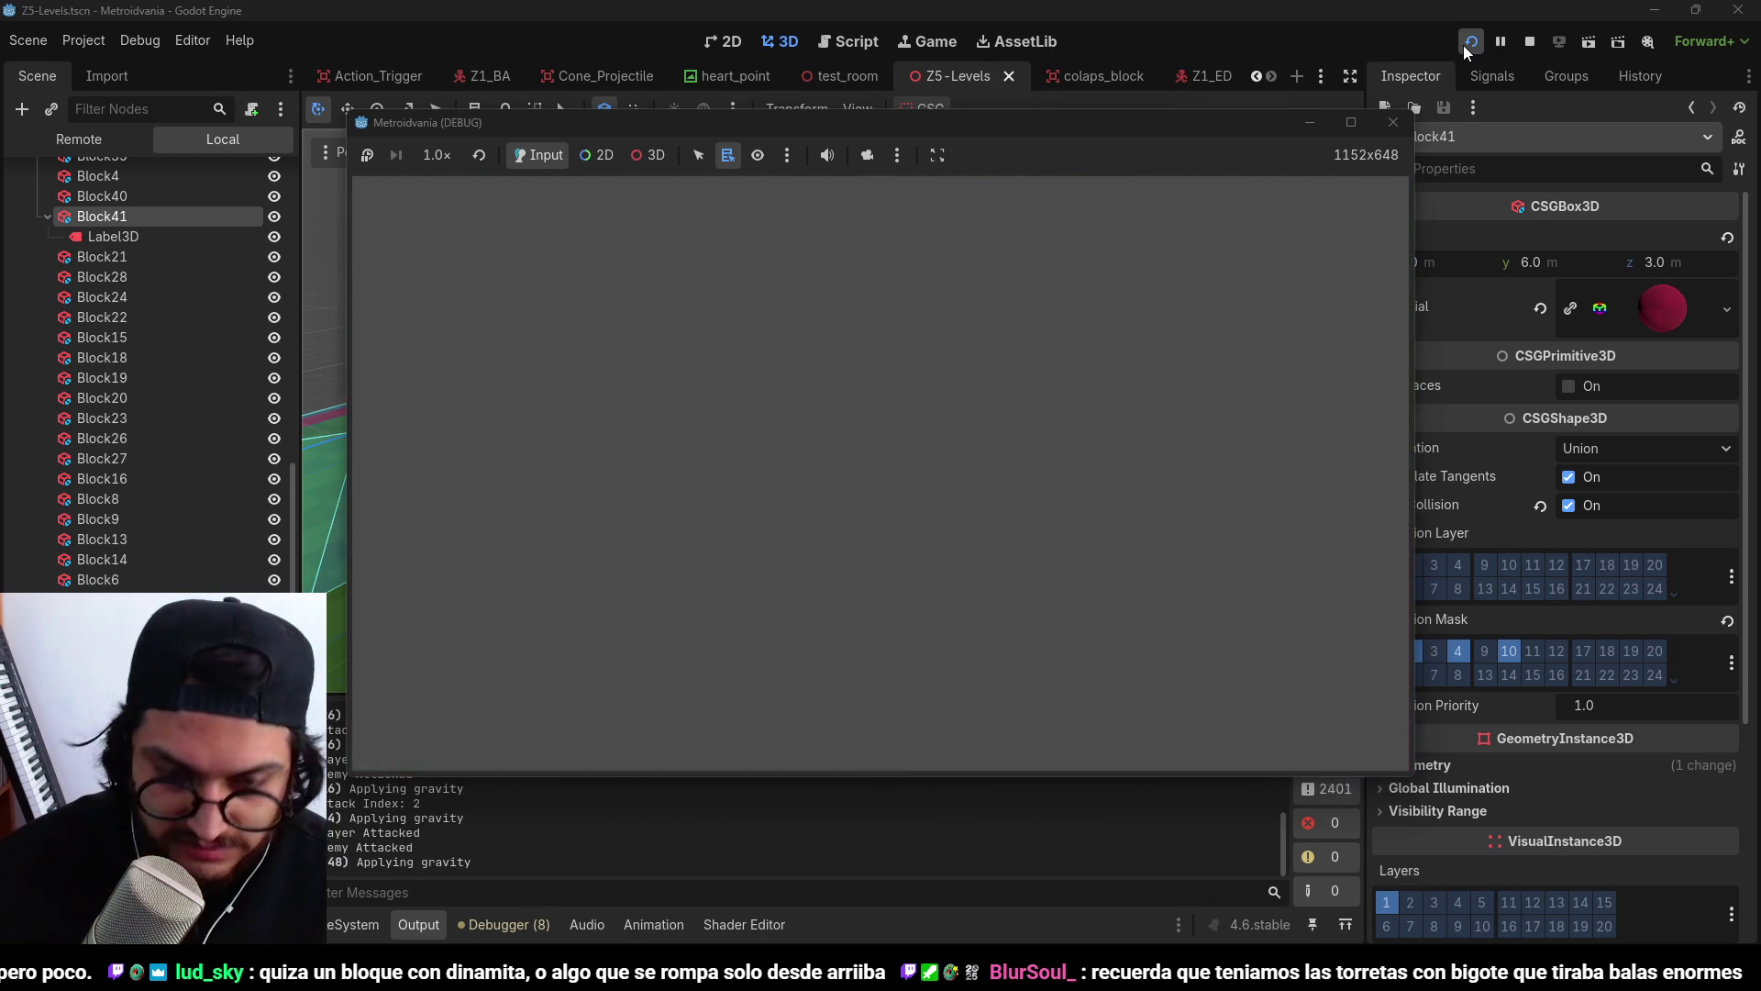
scroll(841, 400, "up", 3)
Duplicate the blue collapsing block as Colaps_Block8 and move it to a new spot.
scroll(841, 401, "up", 2)
mouse_move(842, 400)
left_mouse_down()
mouse_move(1002, 432)
mouse_move(924, 440)
mouse_move(823, 307)
left_mouse_up()
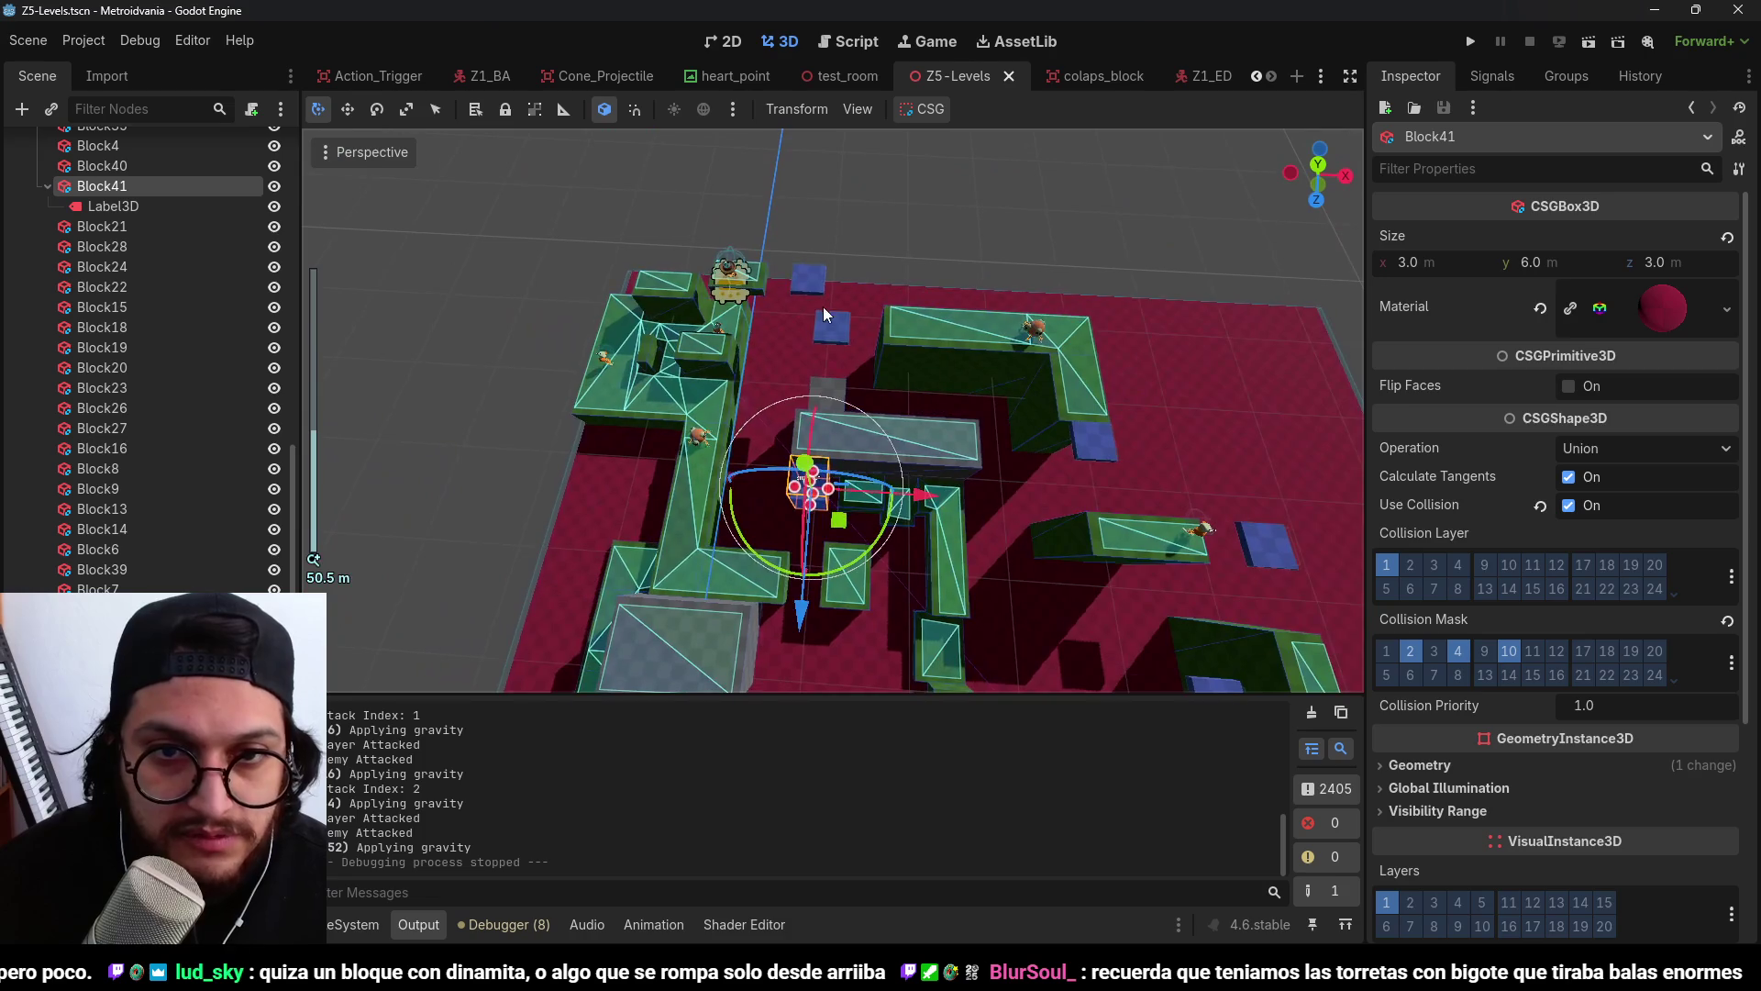
left_click(805, 282)
key("KP_7")
scroll(904, 385, "up", 2)
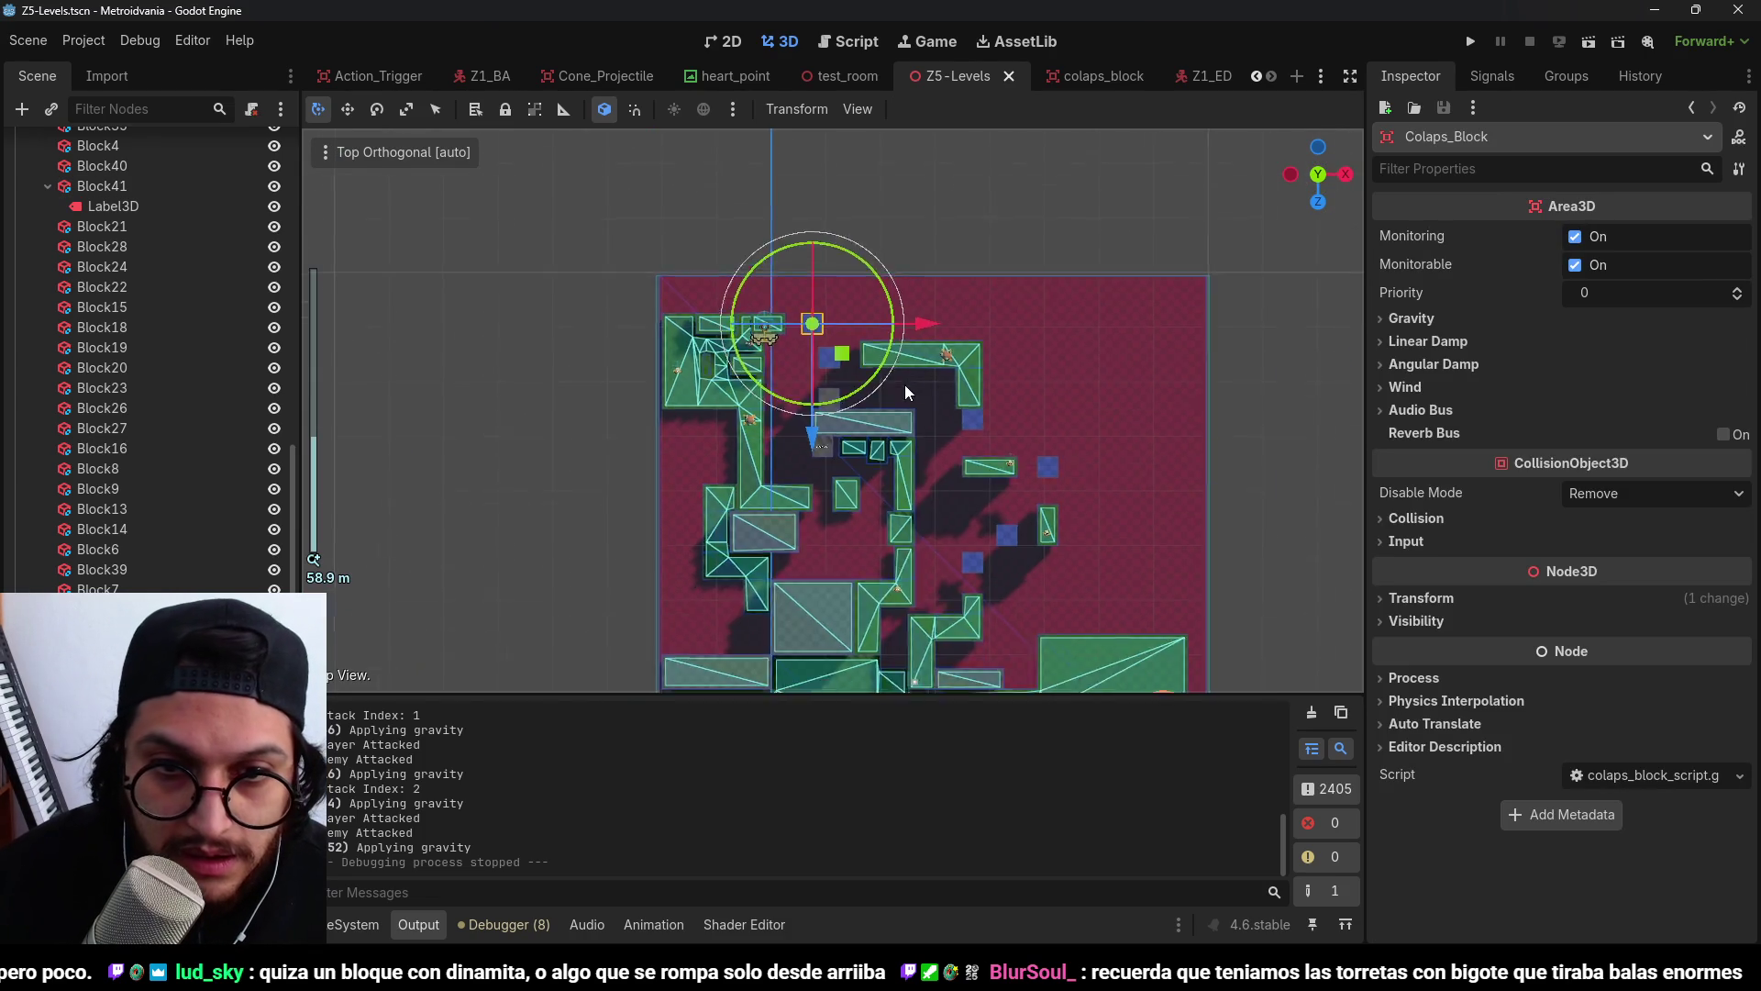
key("ctrl+d")
mouse_move(806, 287)
left_mouse_down()
mouse_move(968, 655)
mouse_move(956, 630)
left_mouse_up()
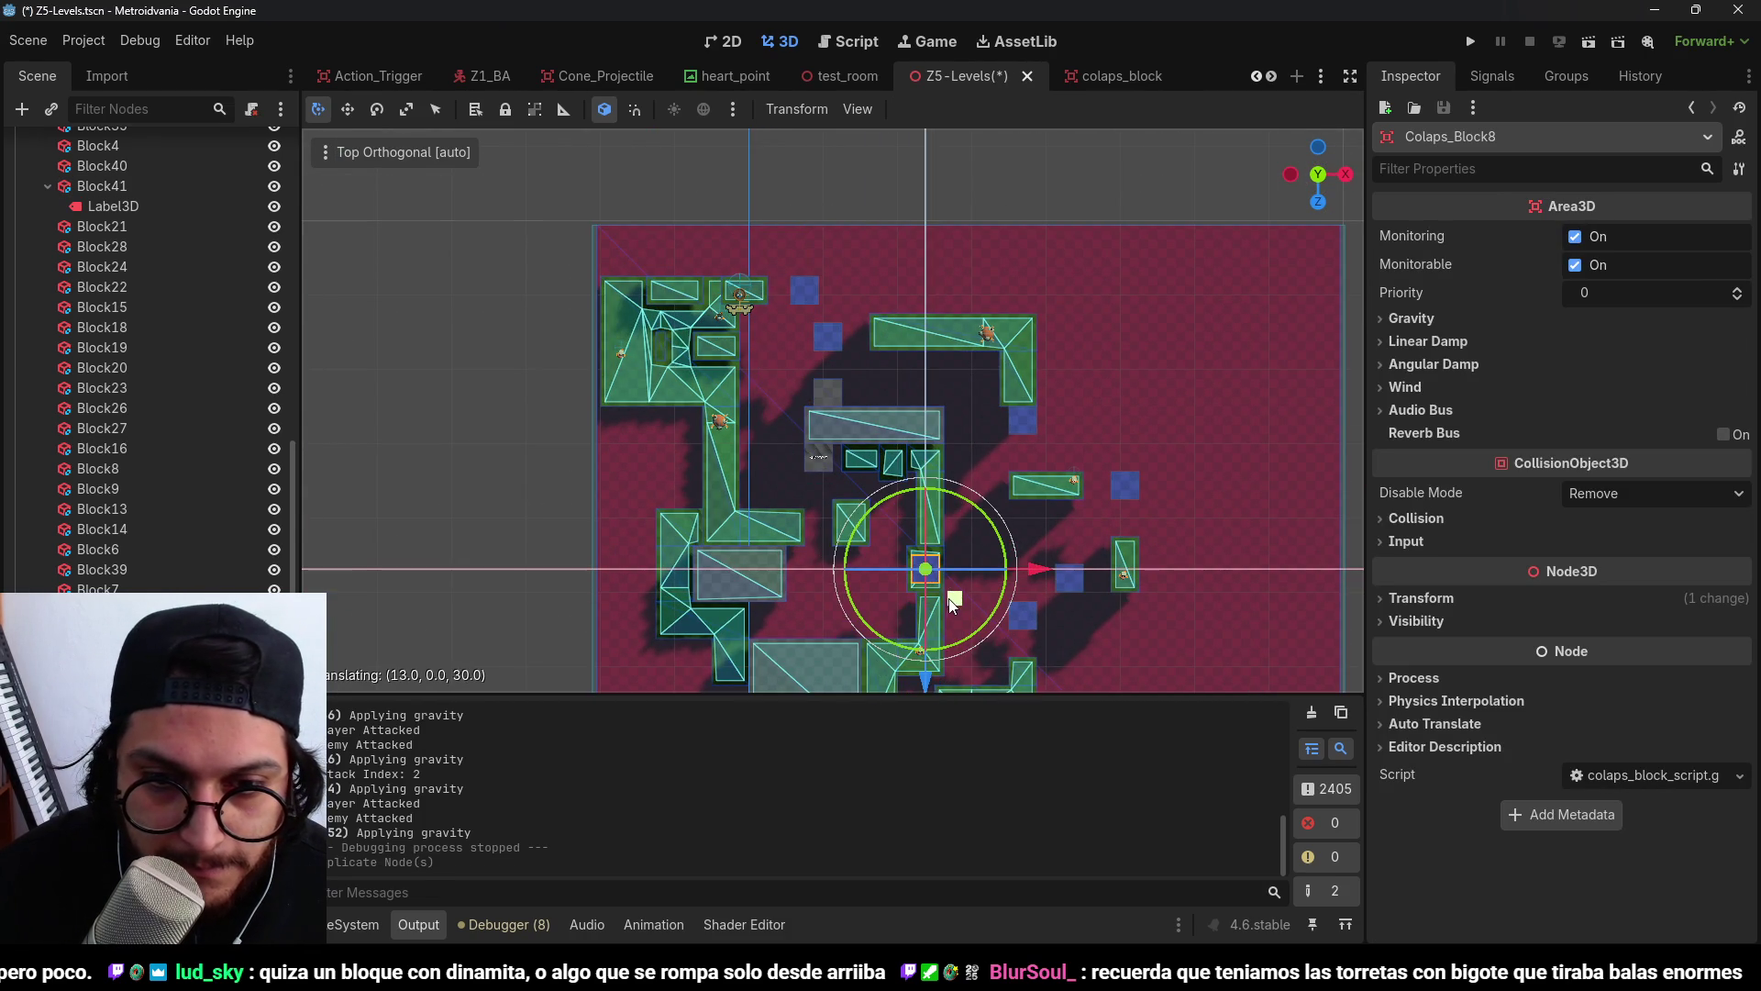
Frame Colaps_Block8 and fine-tune its height.
key("f")
scroll(805, 413, "up", 5)
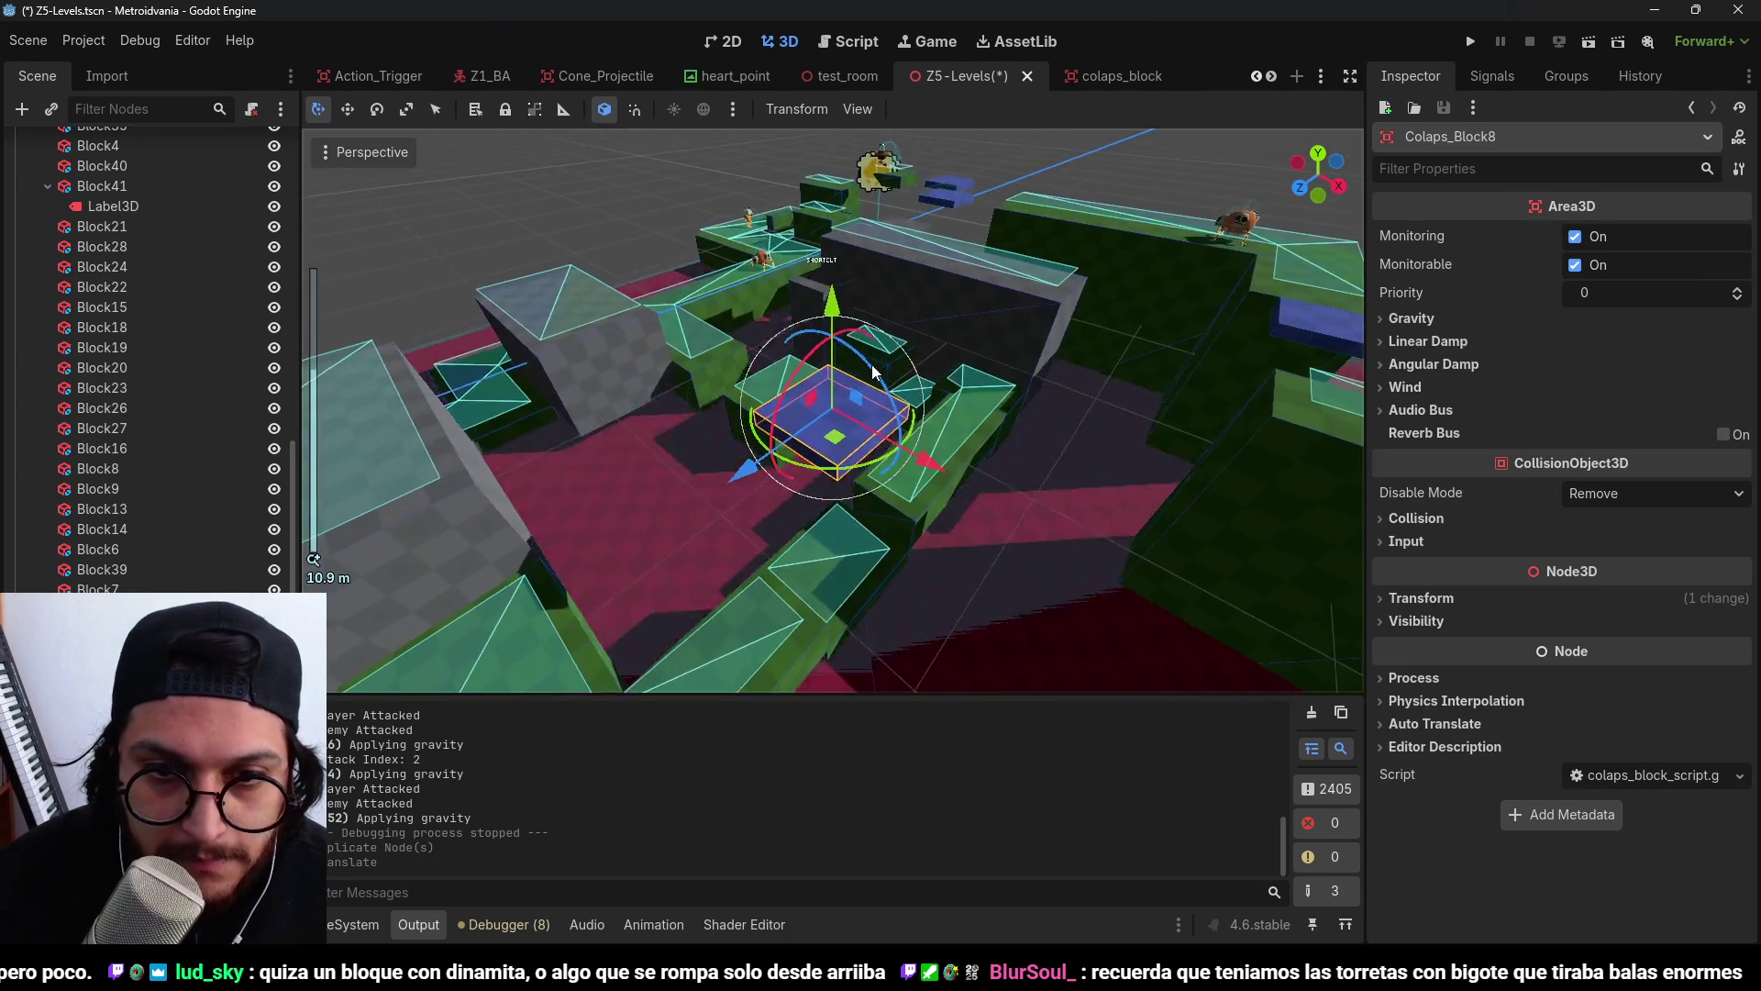
left_click_drag(835, 445, 866, 467)
scroll(937, 534, "up", 1)
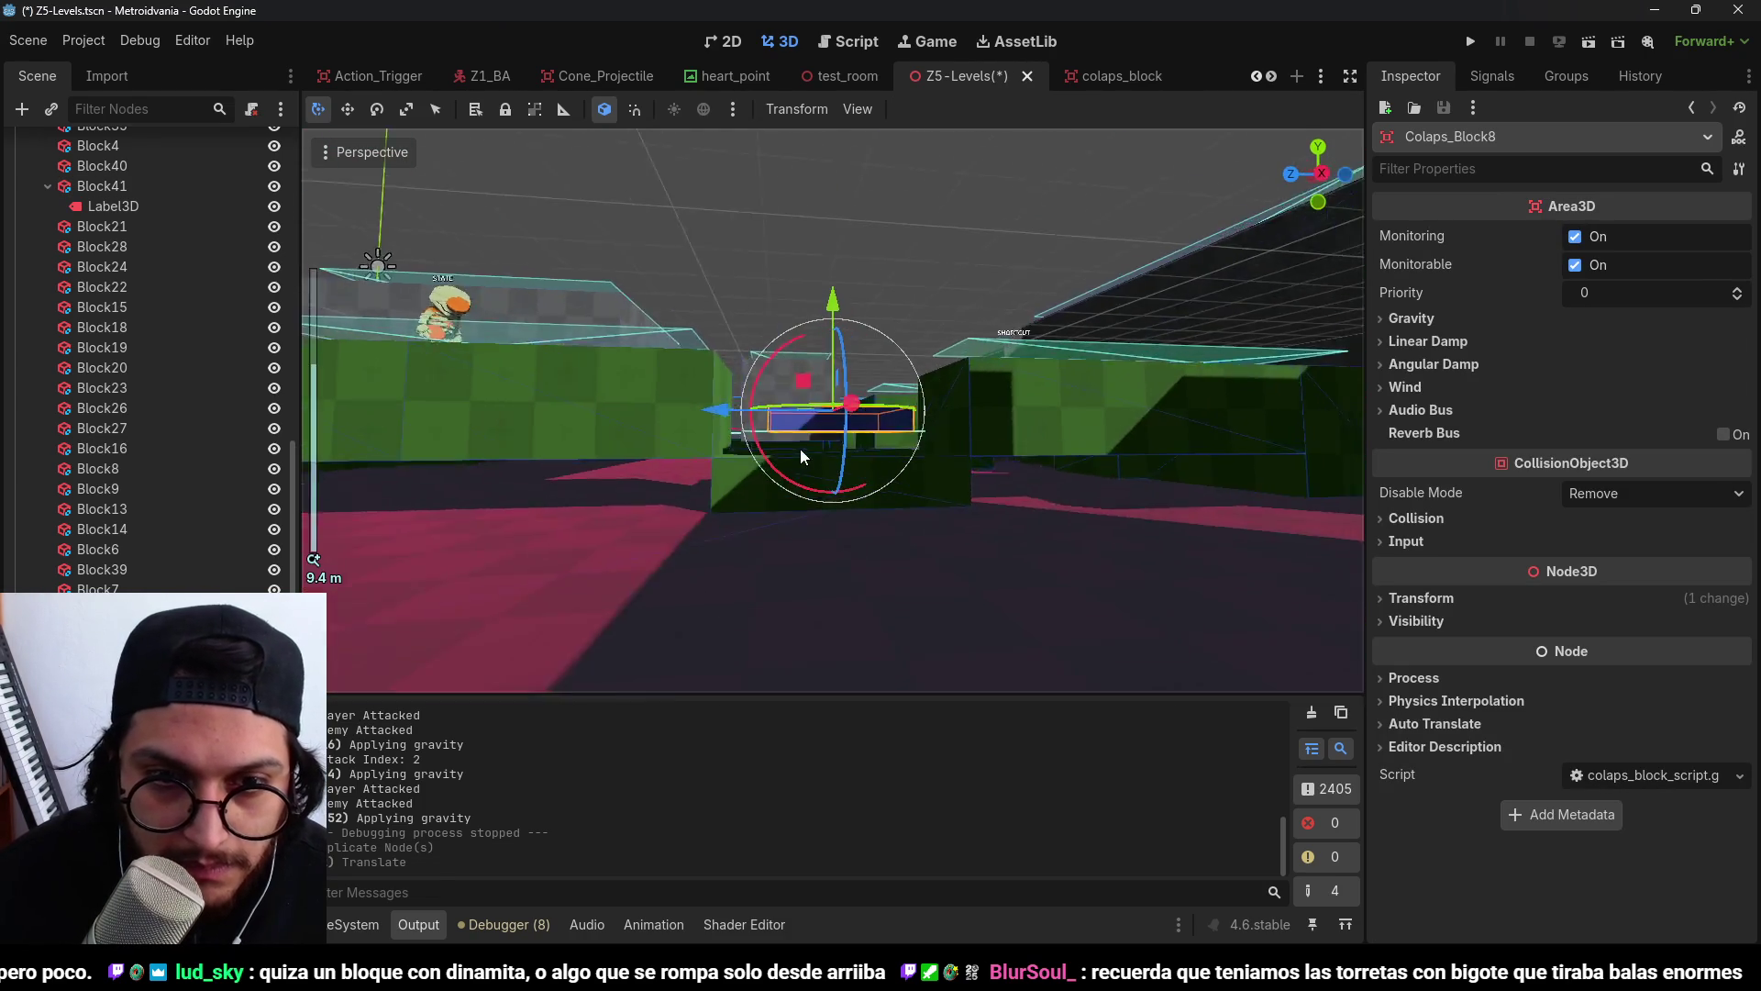
left_click_drag(829, 286, 823, 252)
scroll(827, 475, "down", 5)
Select Block14, then the NavigationRegion3D node in the scene tree.
mouse_move(814, 461)
left_mouse_down()
mouse_move(813, 490)
mouse_move(692, 386)
mouse_move(688, 277)
mouse_move(711, 416)
mouse_move(621, 409)
mouse_move(701, 420)
mouse_move(731, 445)
left_mouse_up()
left_click(734, 467)
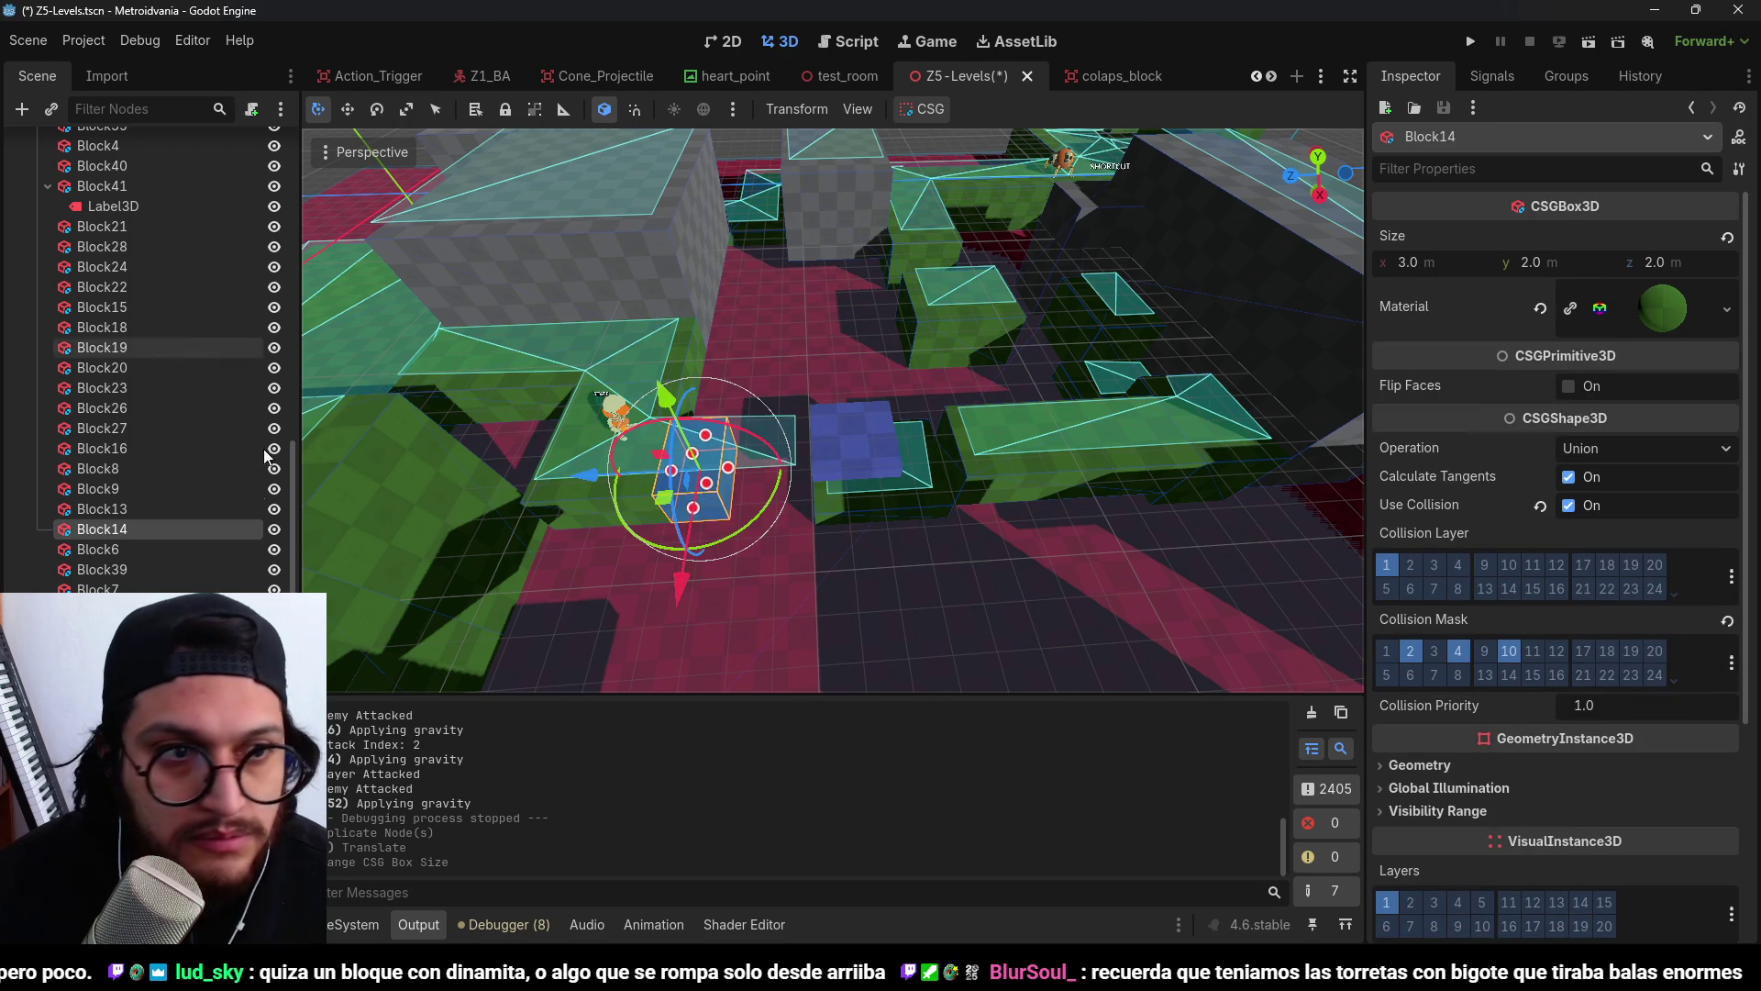
scroll(165, 368, "up", 15)
left_click(155, 470)
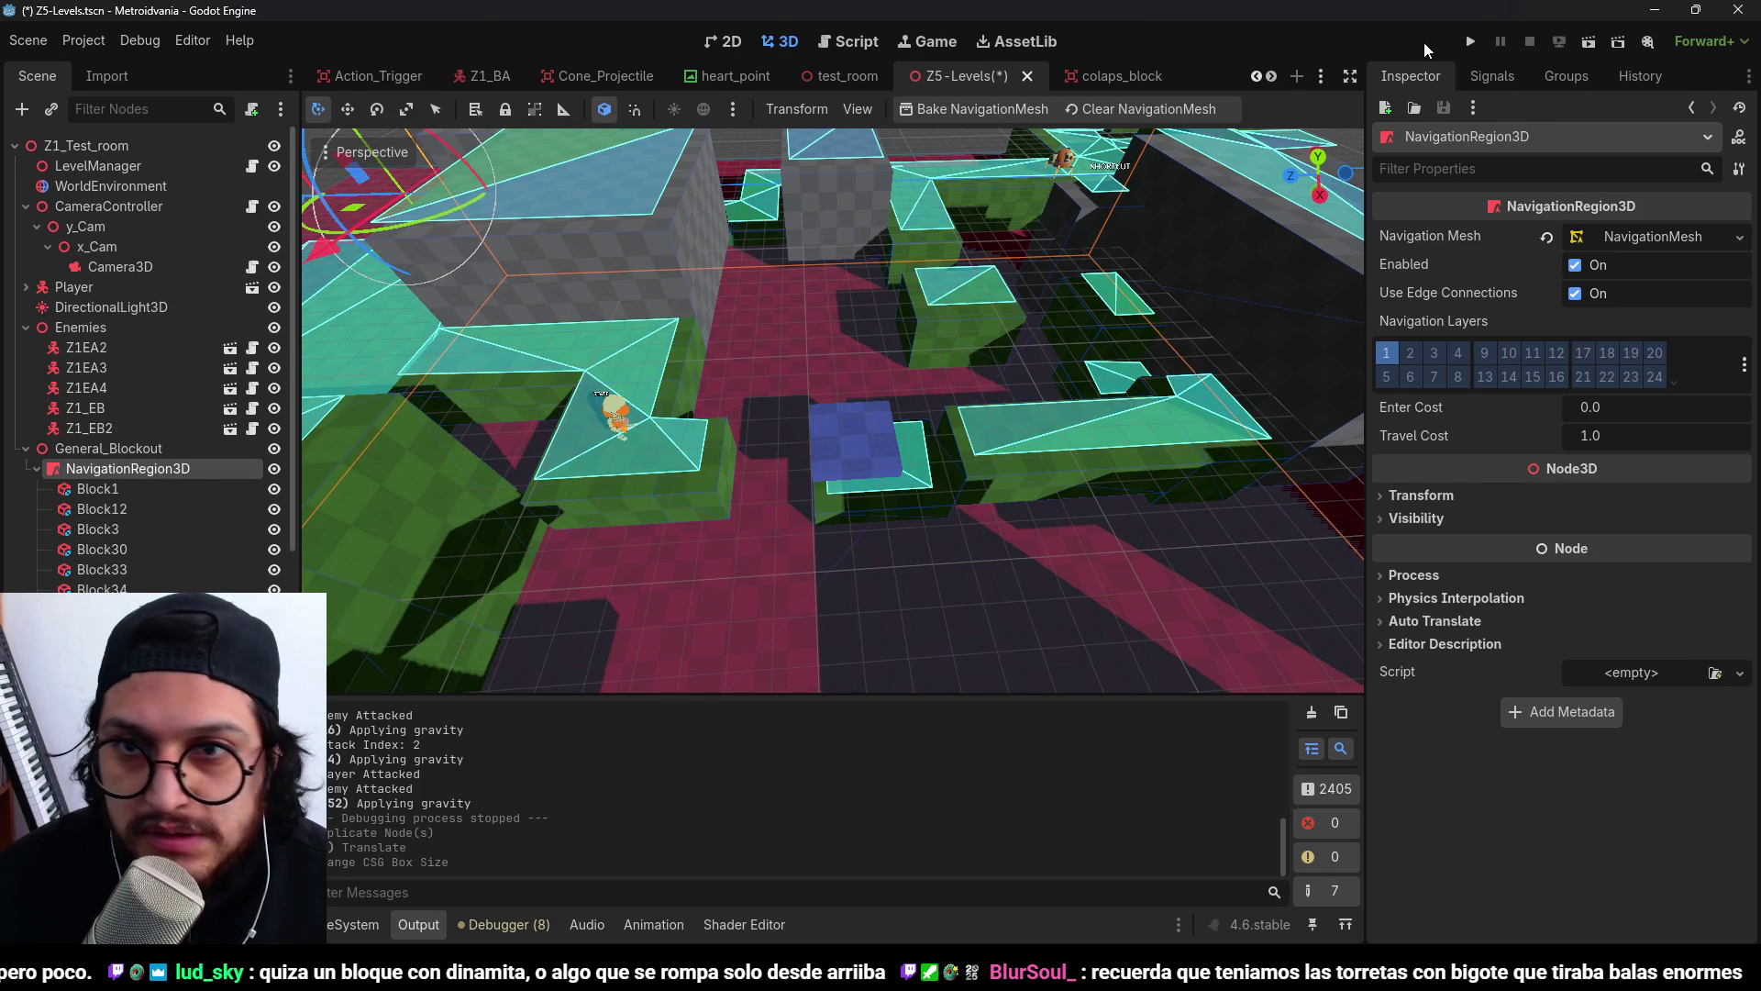
Run the project and walk toward the Door Switch, blocking and attacking the enemy there.
left_click(1471, 42)
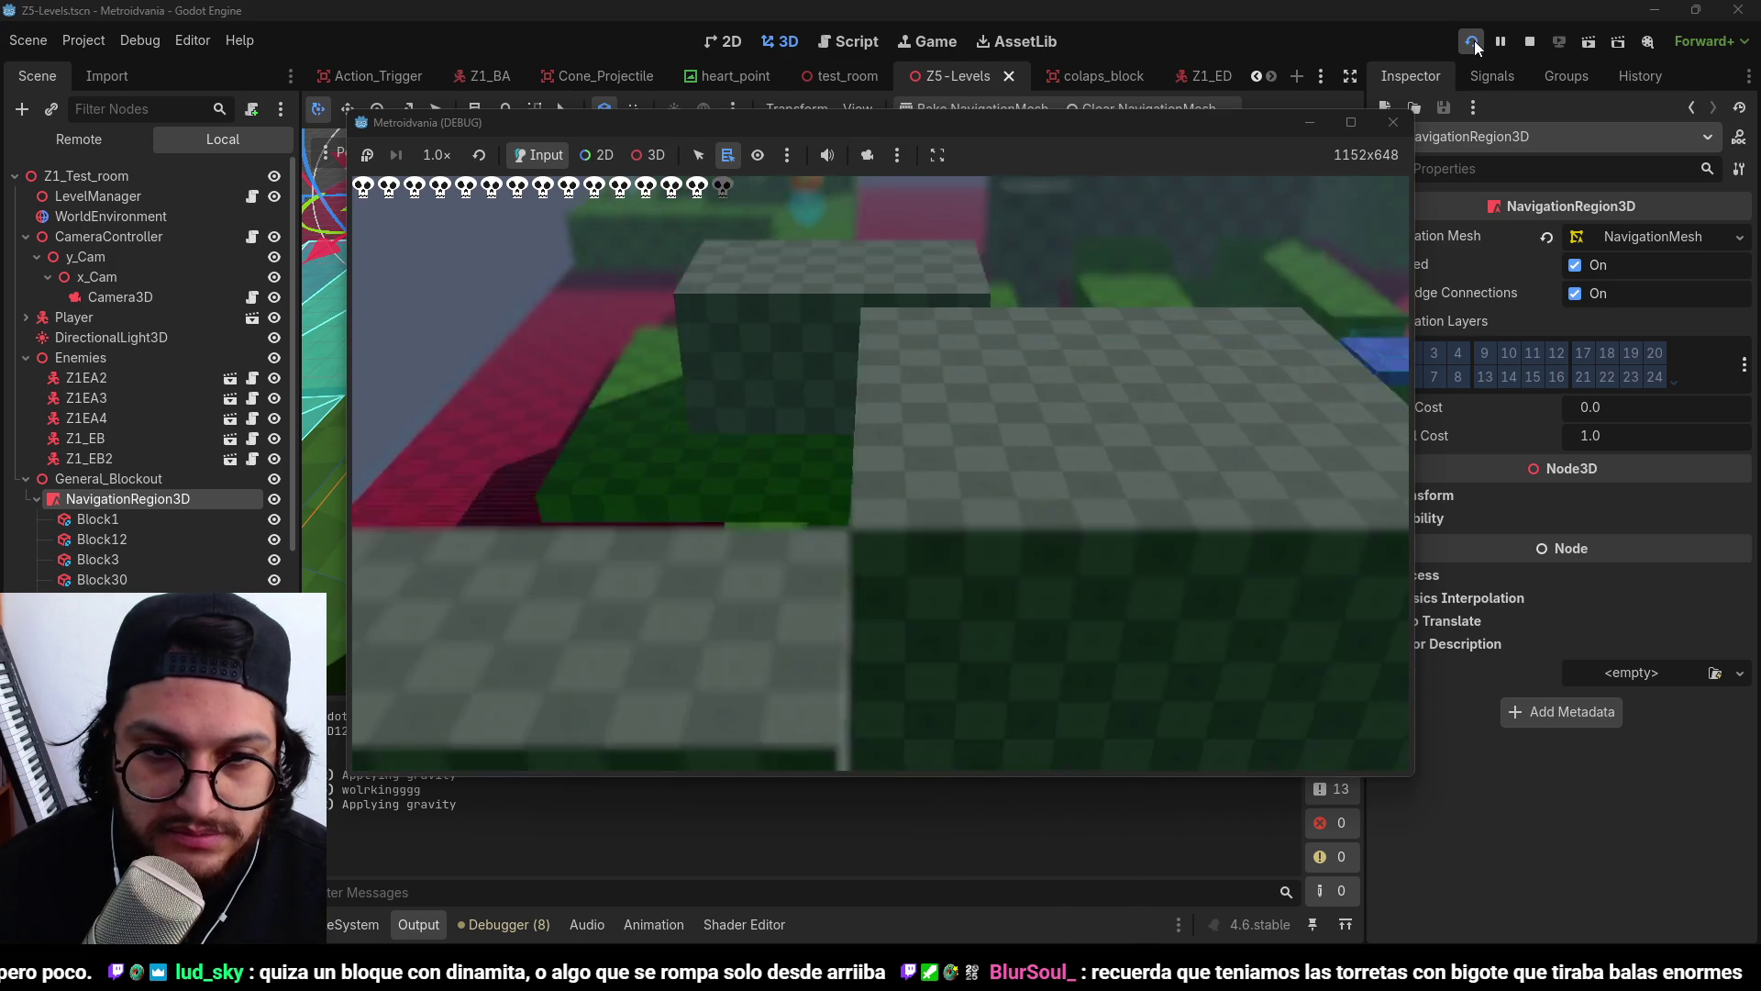
key("w")
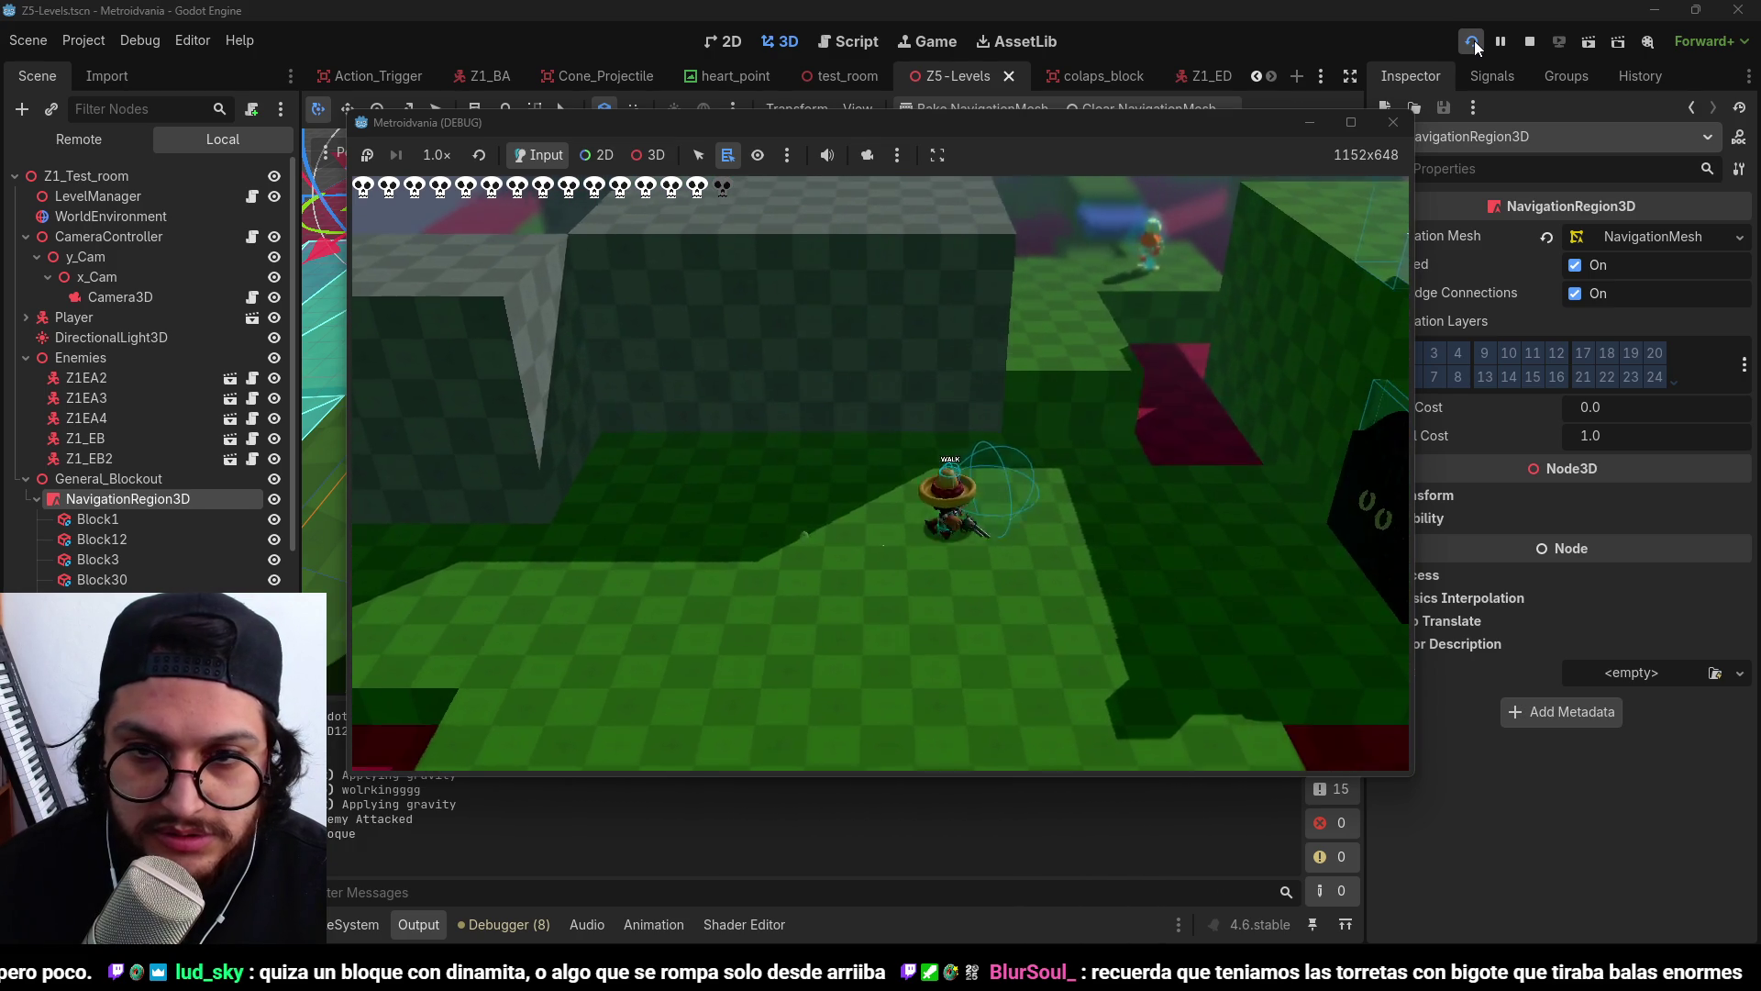
key("w")
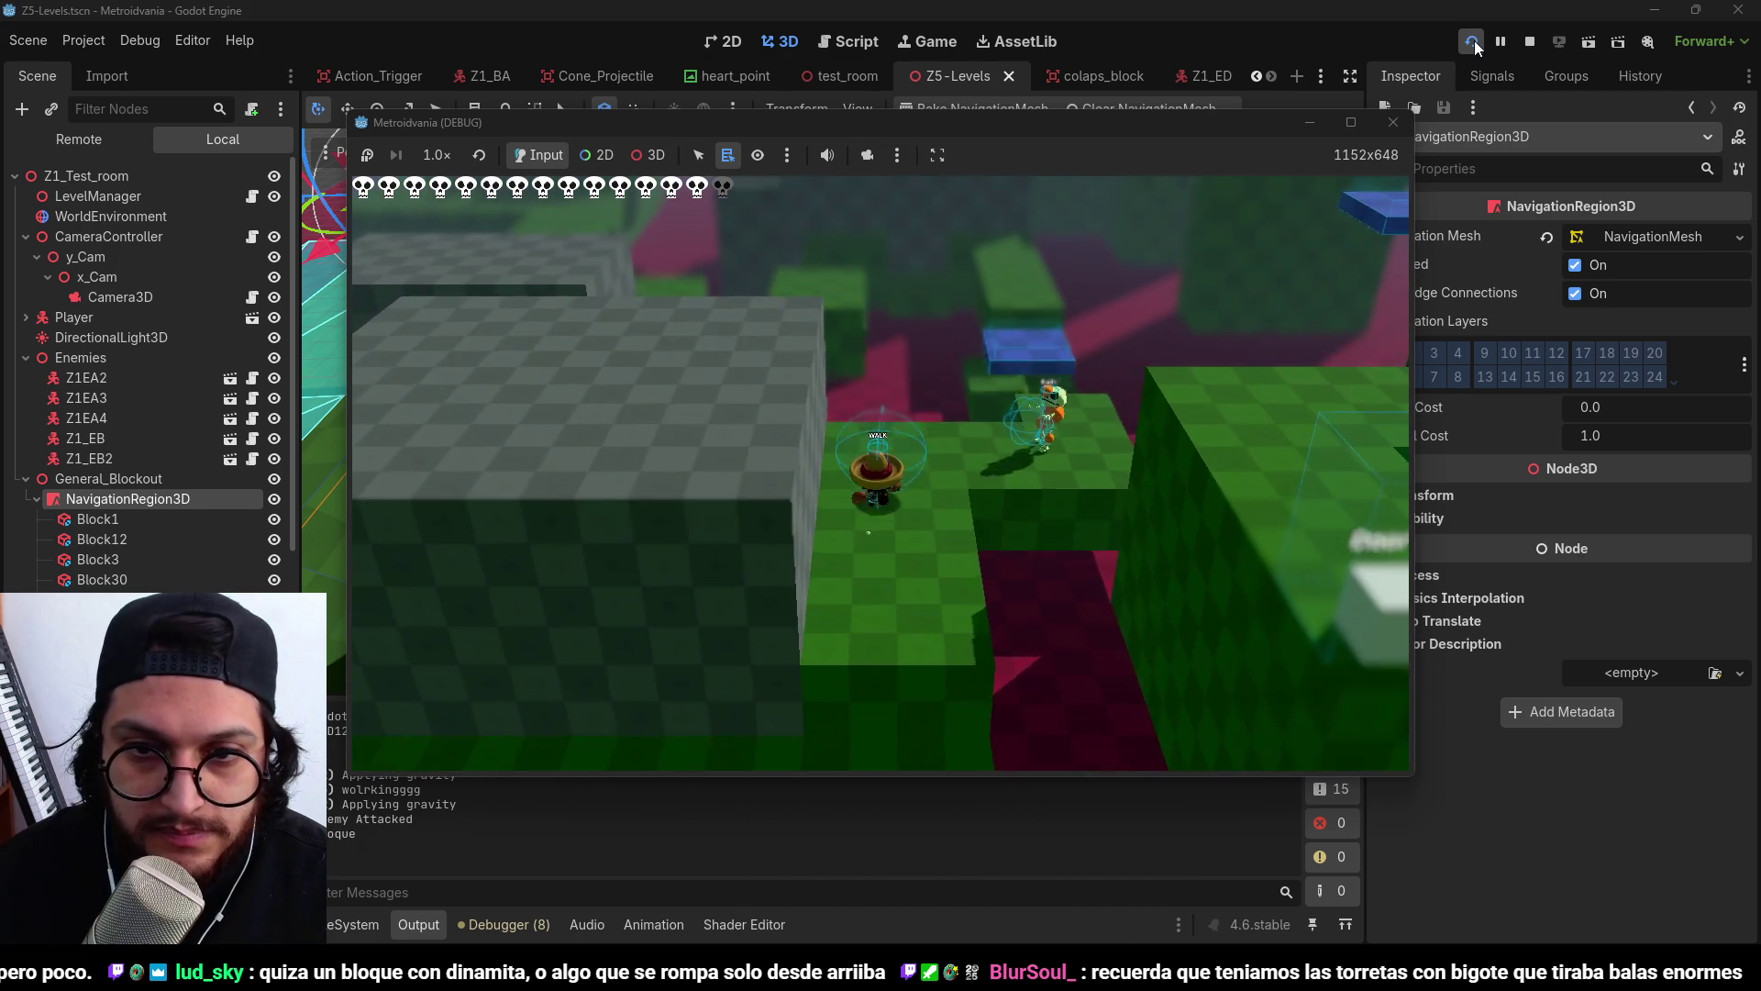
key("w")
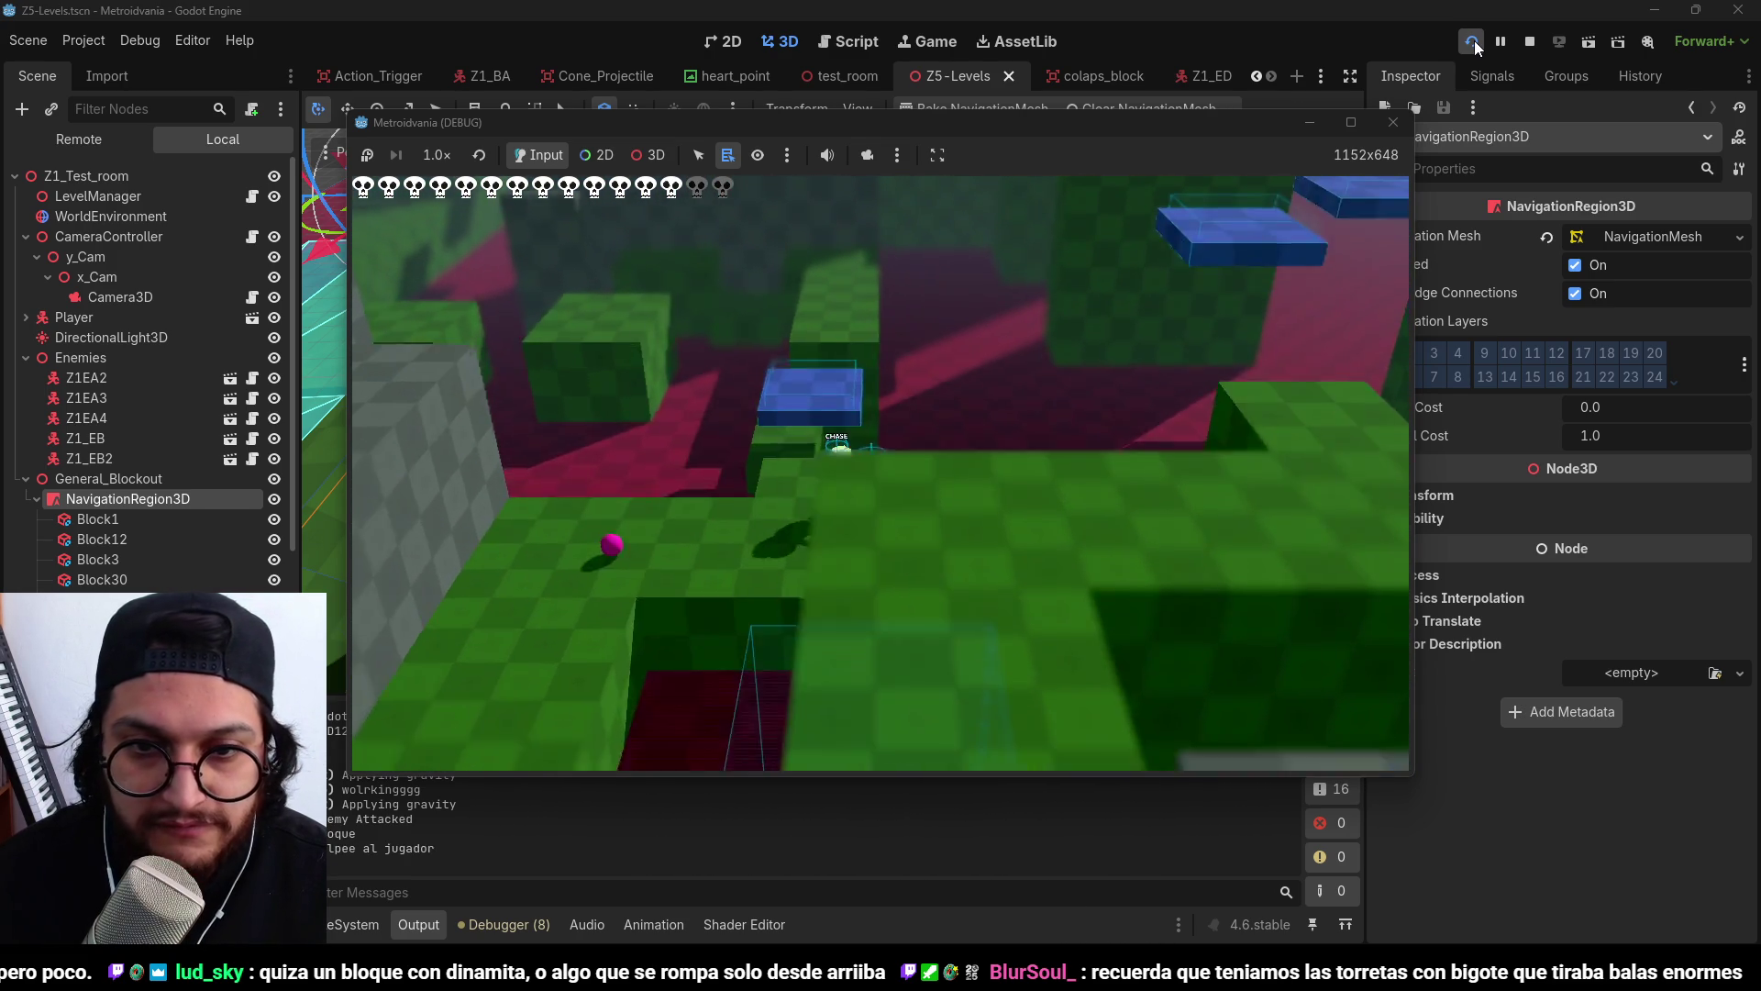
key("w")
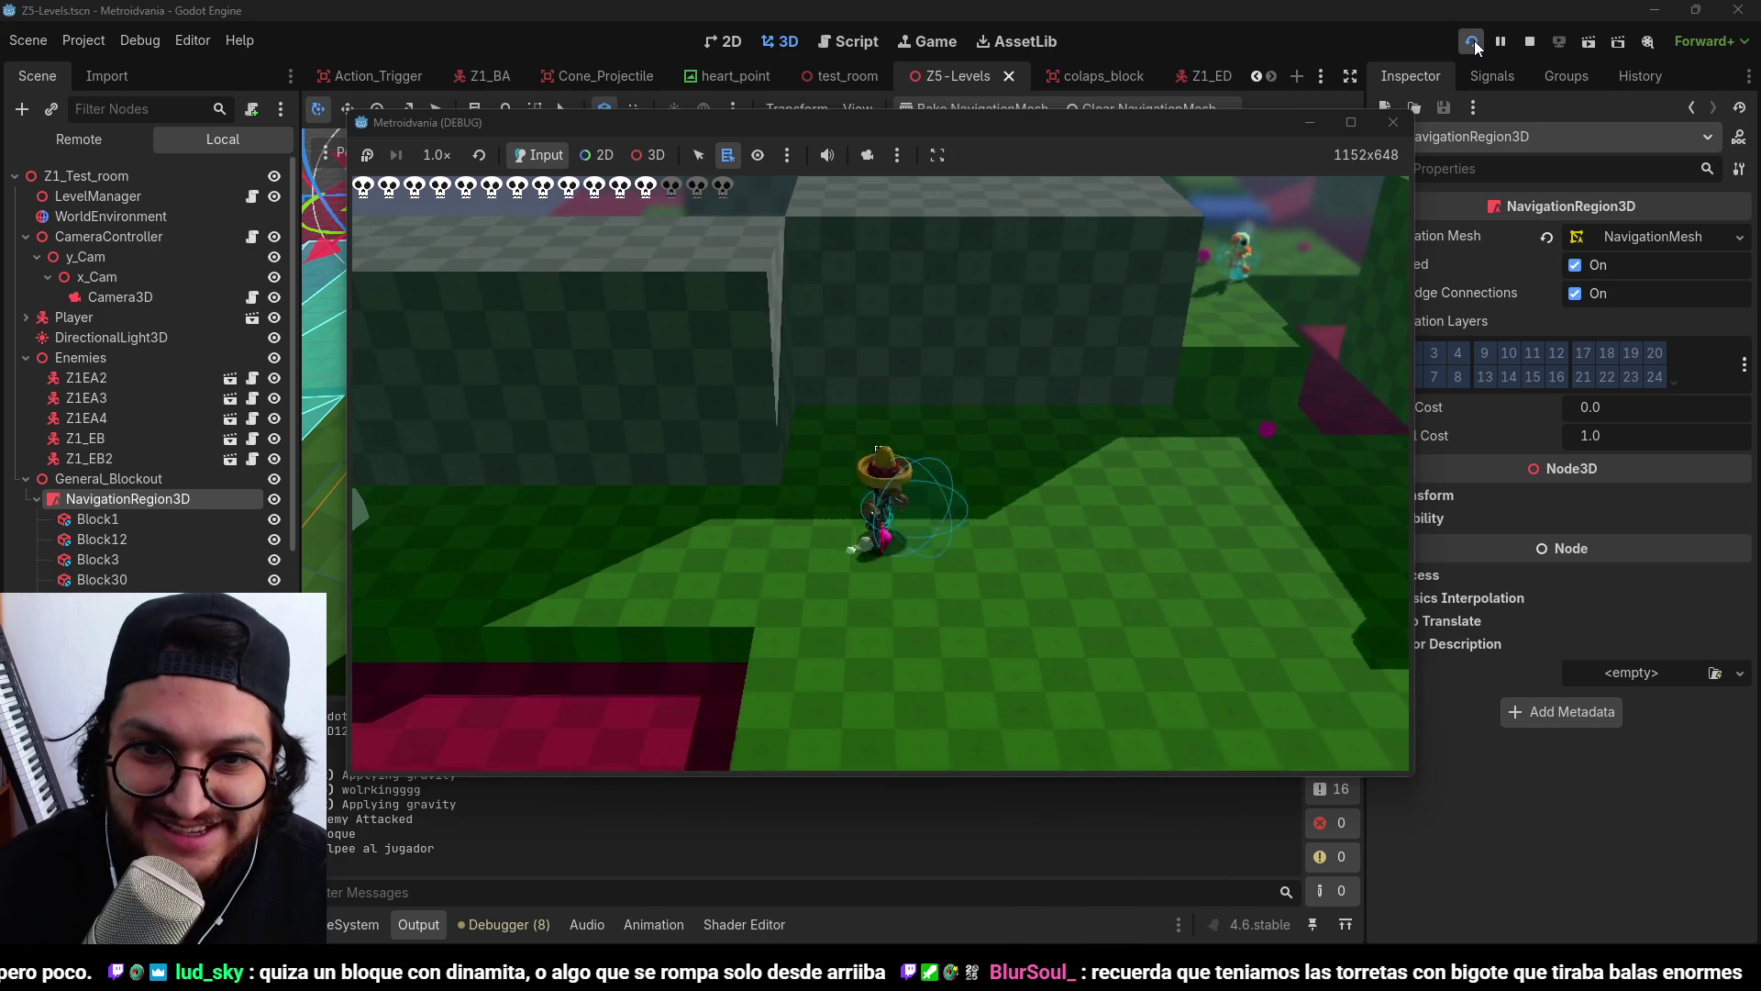
key("w")
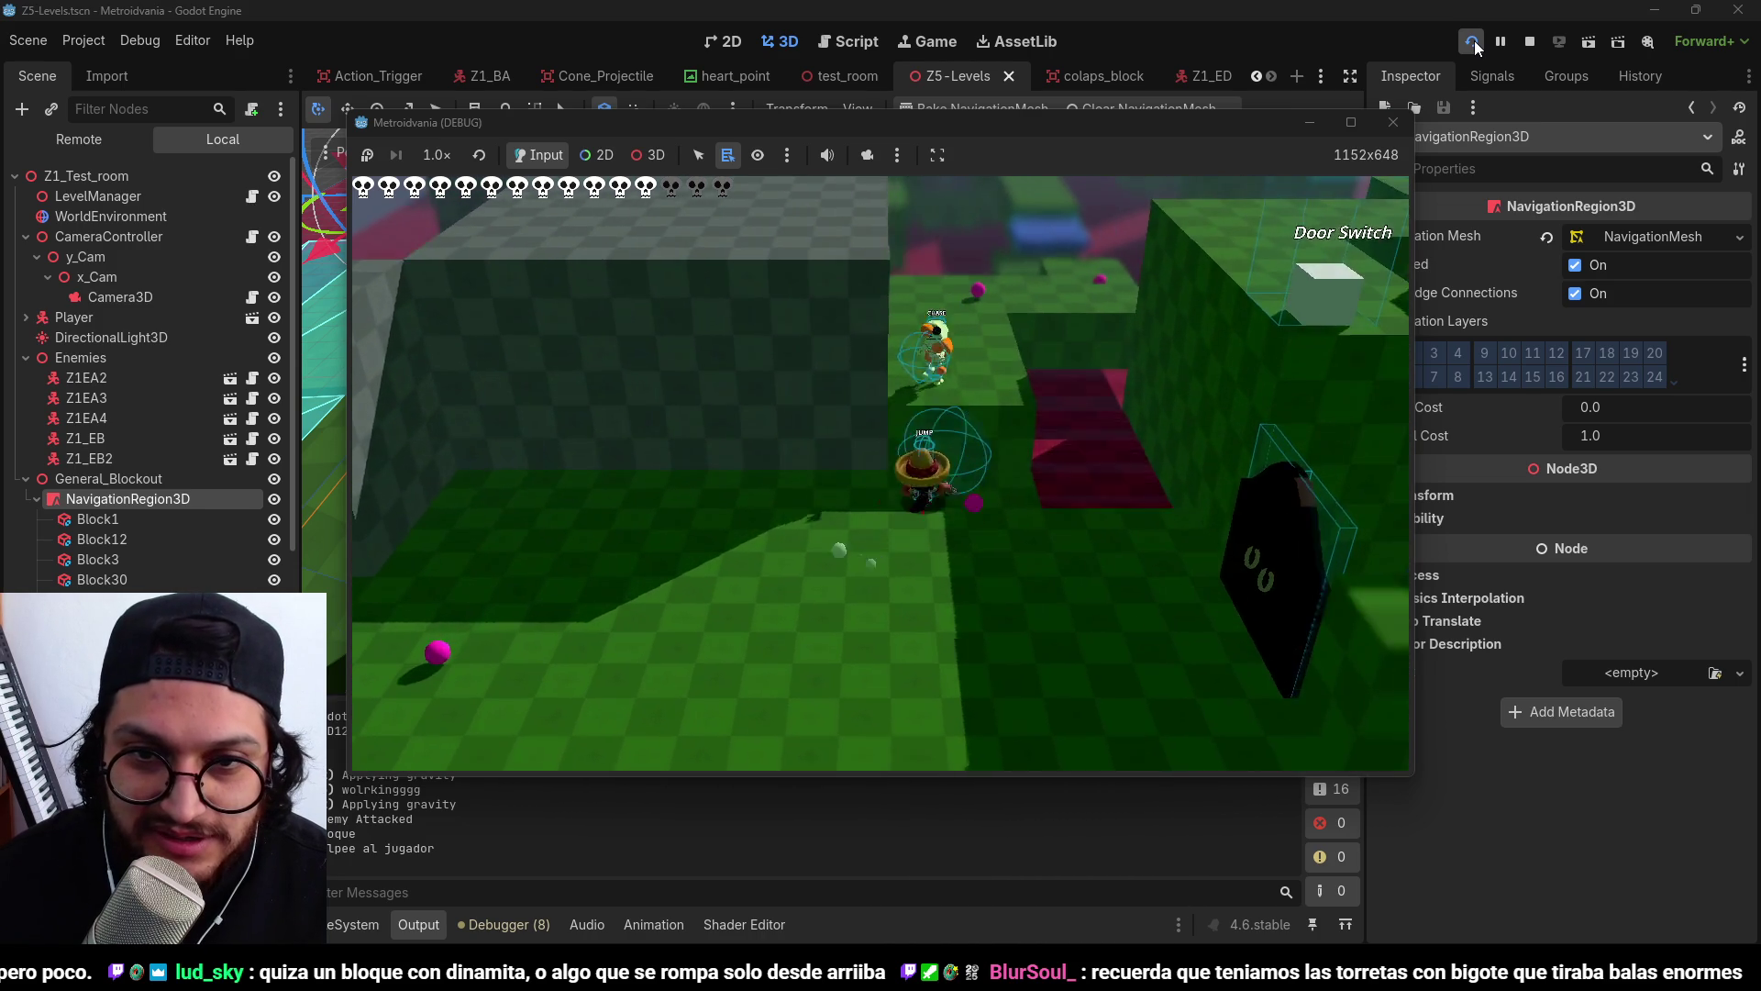
key("w")
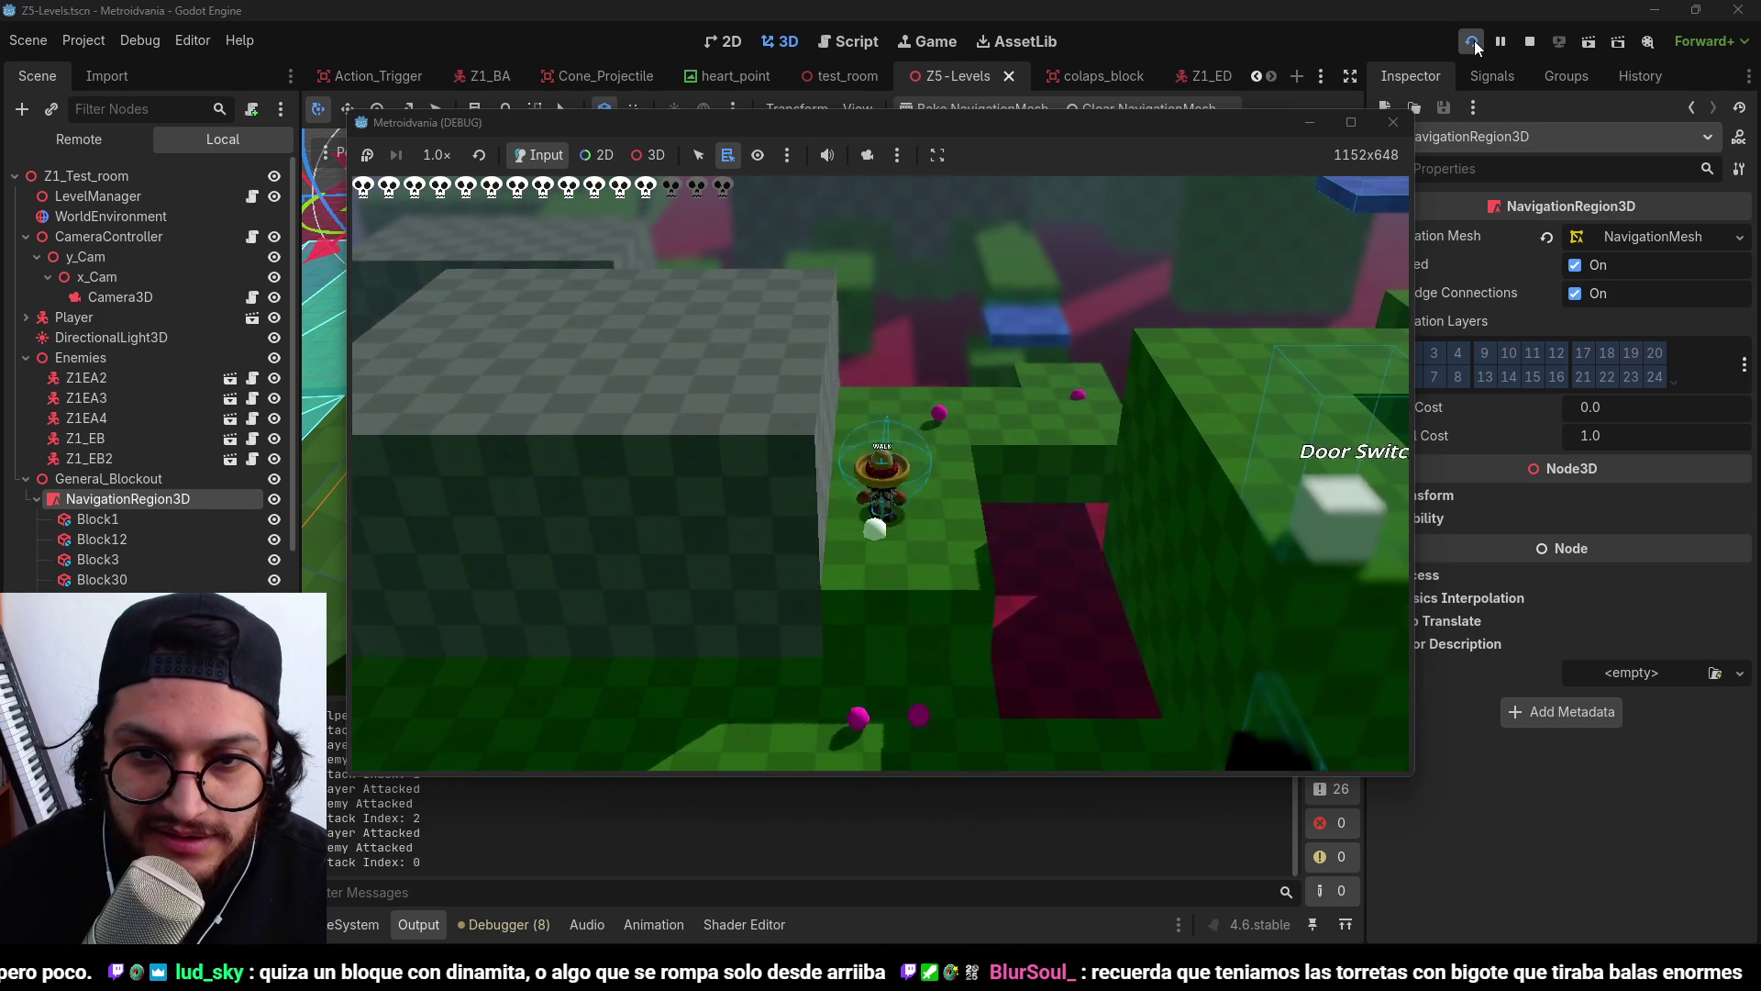